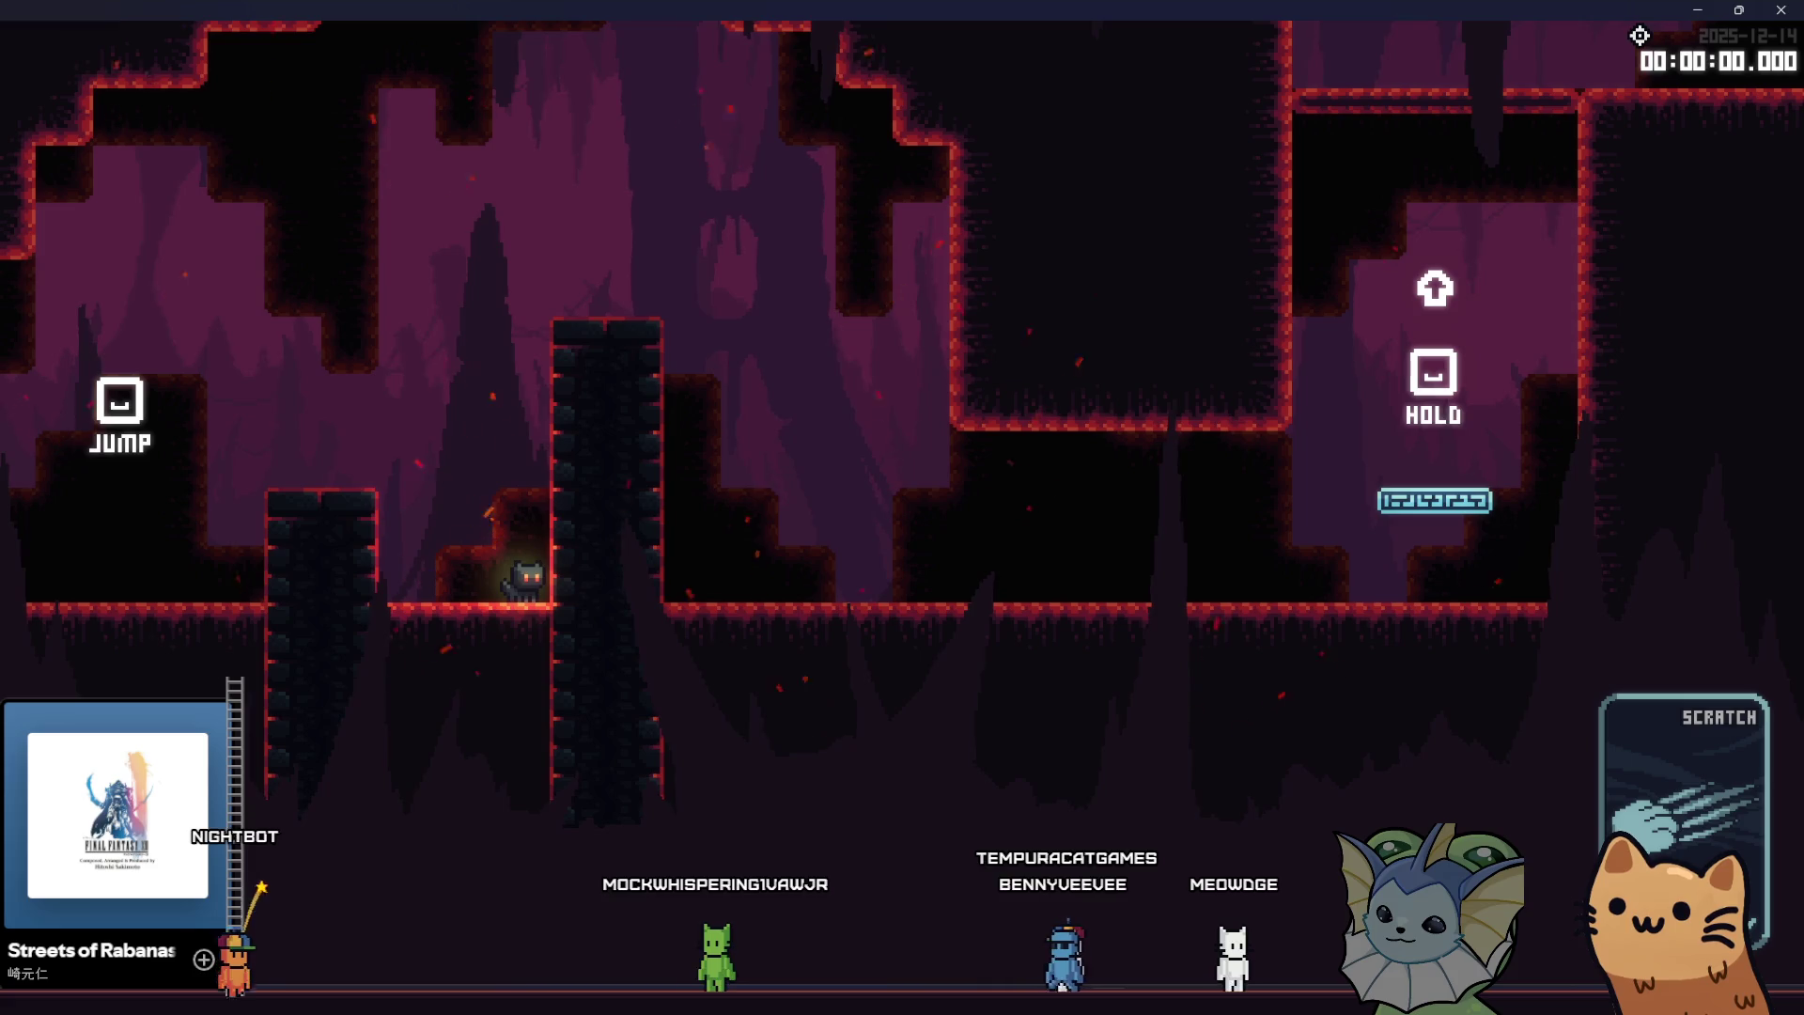
# Run the cat left over the pillar onto the raised platform, then right past the JUMP sign.
pyautogui.press('a')
pyautogui.press('space')
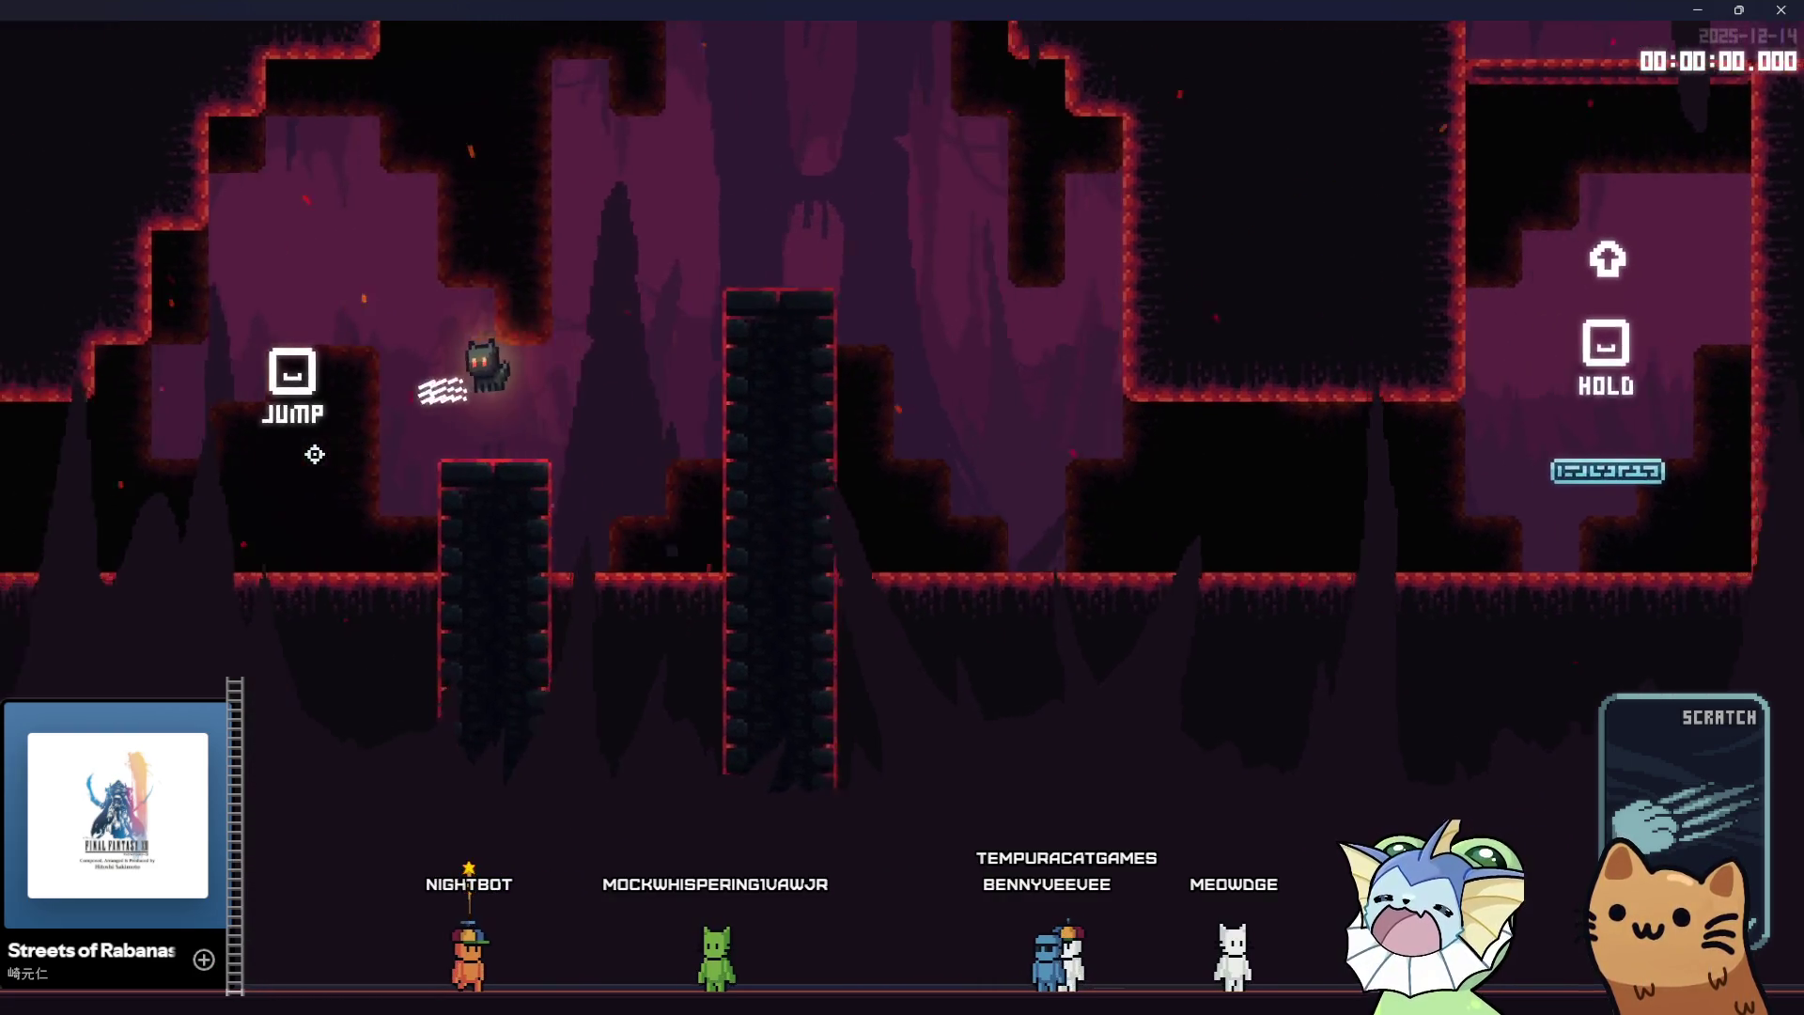
pyautogui.press('a')
pyautogui.press('space')
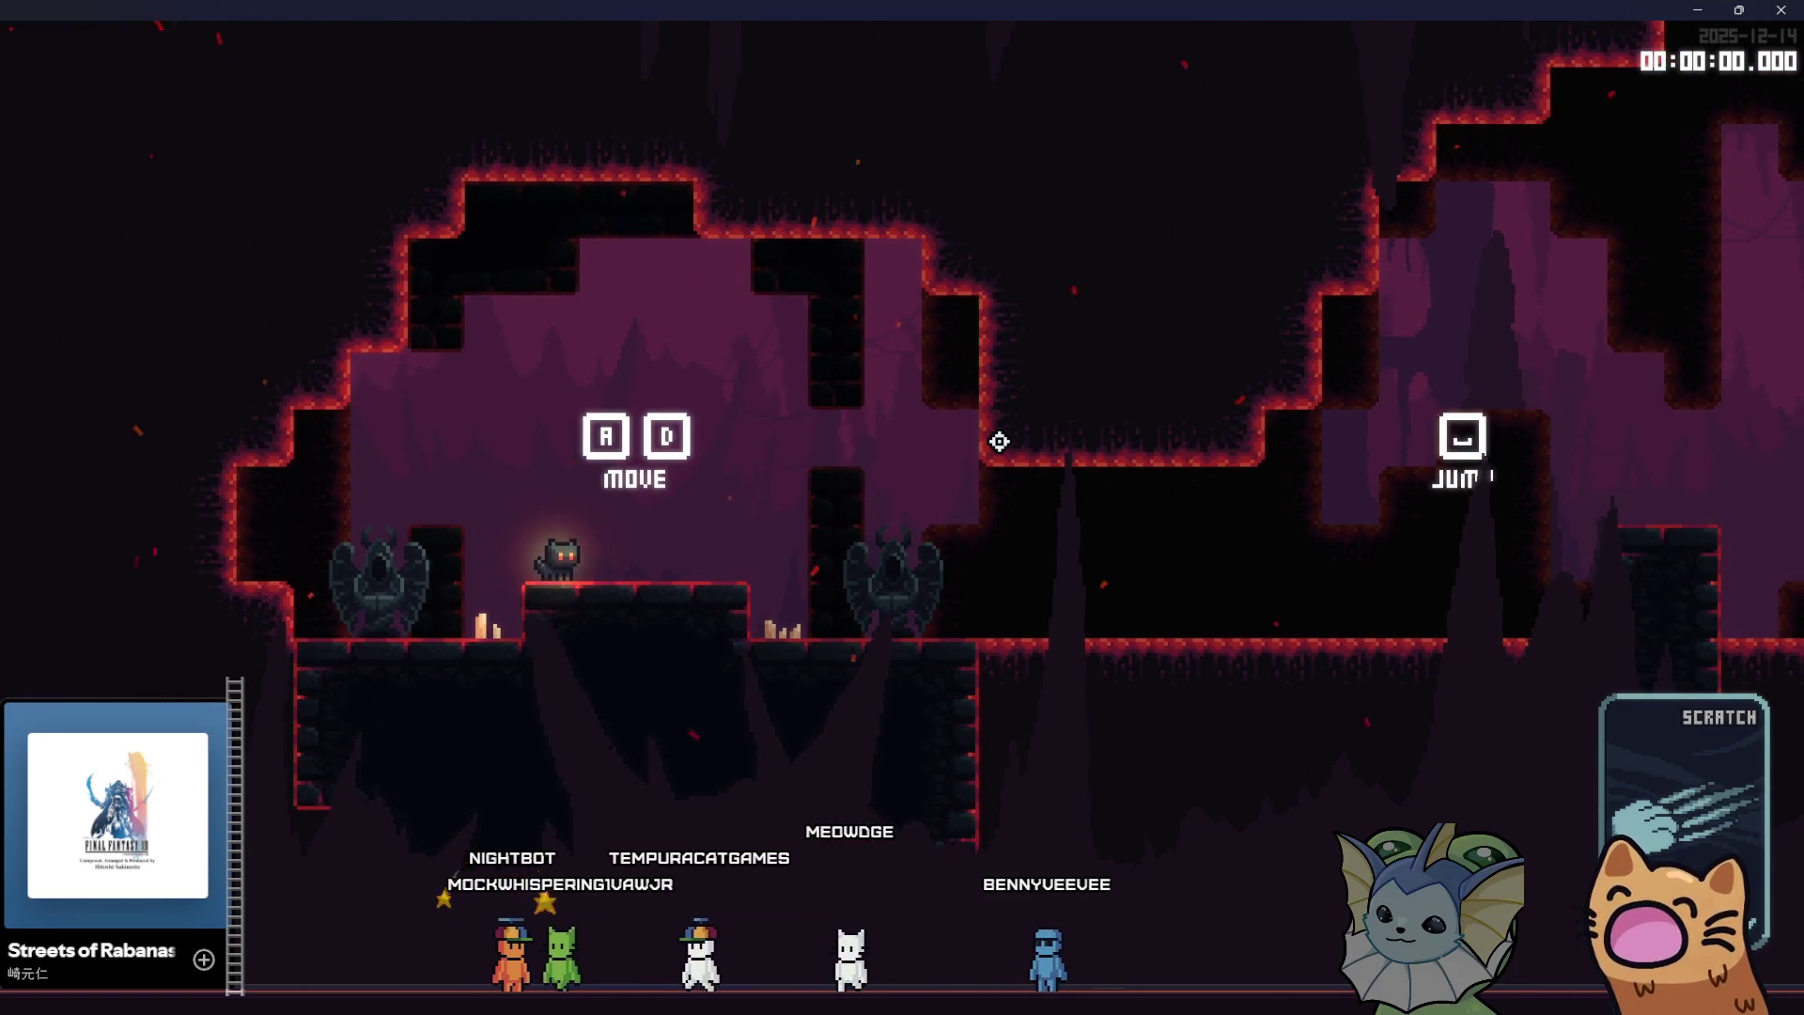
pyautogui.press('d')
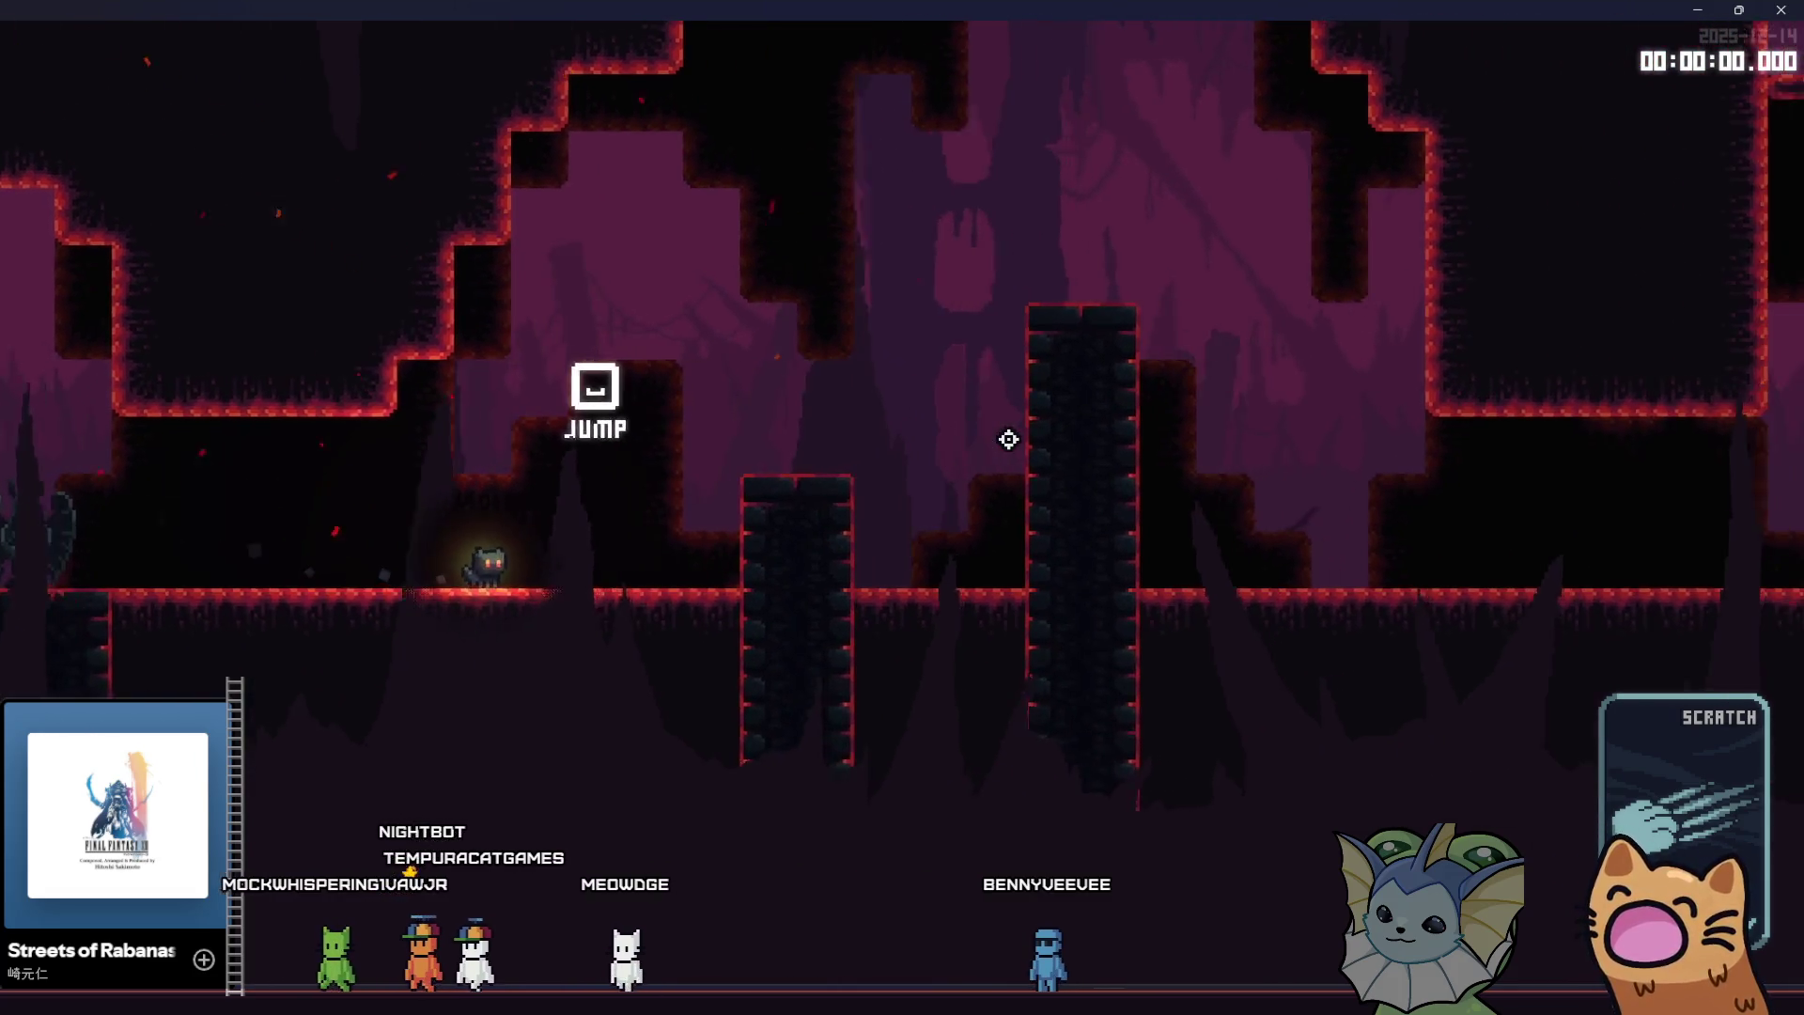
pyautogui.press('space')
# Walk back to the MOVE sign platform, jump down to lower ground, then jump up the right ledge.
pyautogui.press('d')
pyautogui.press('a')
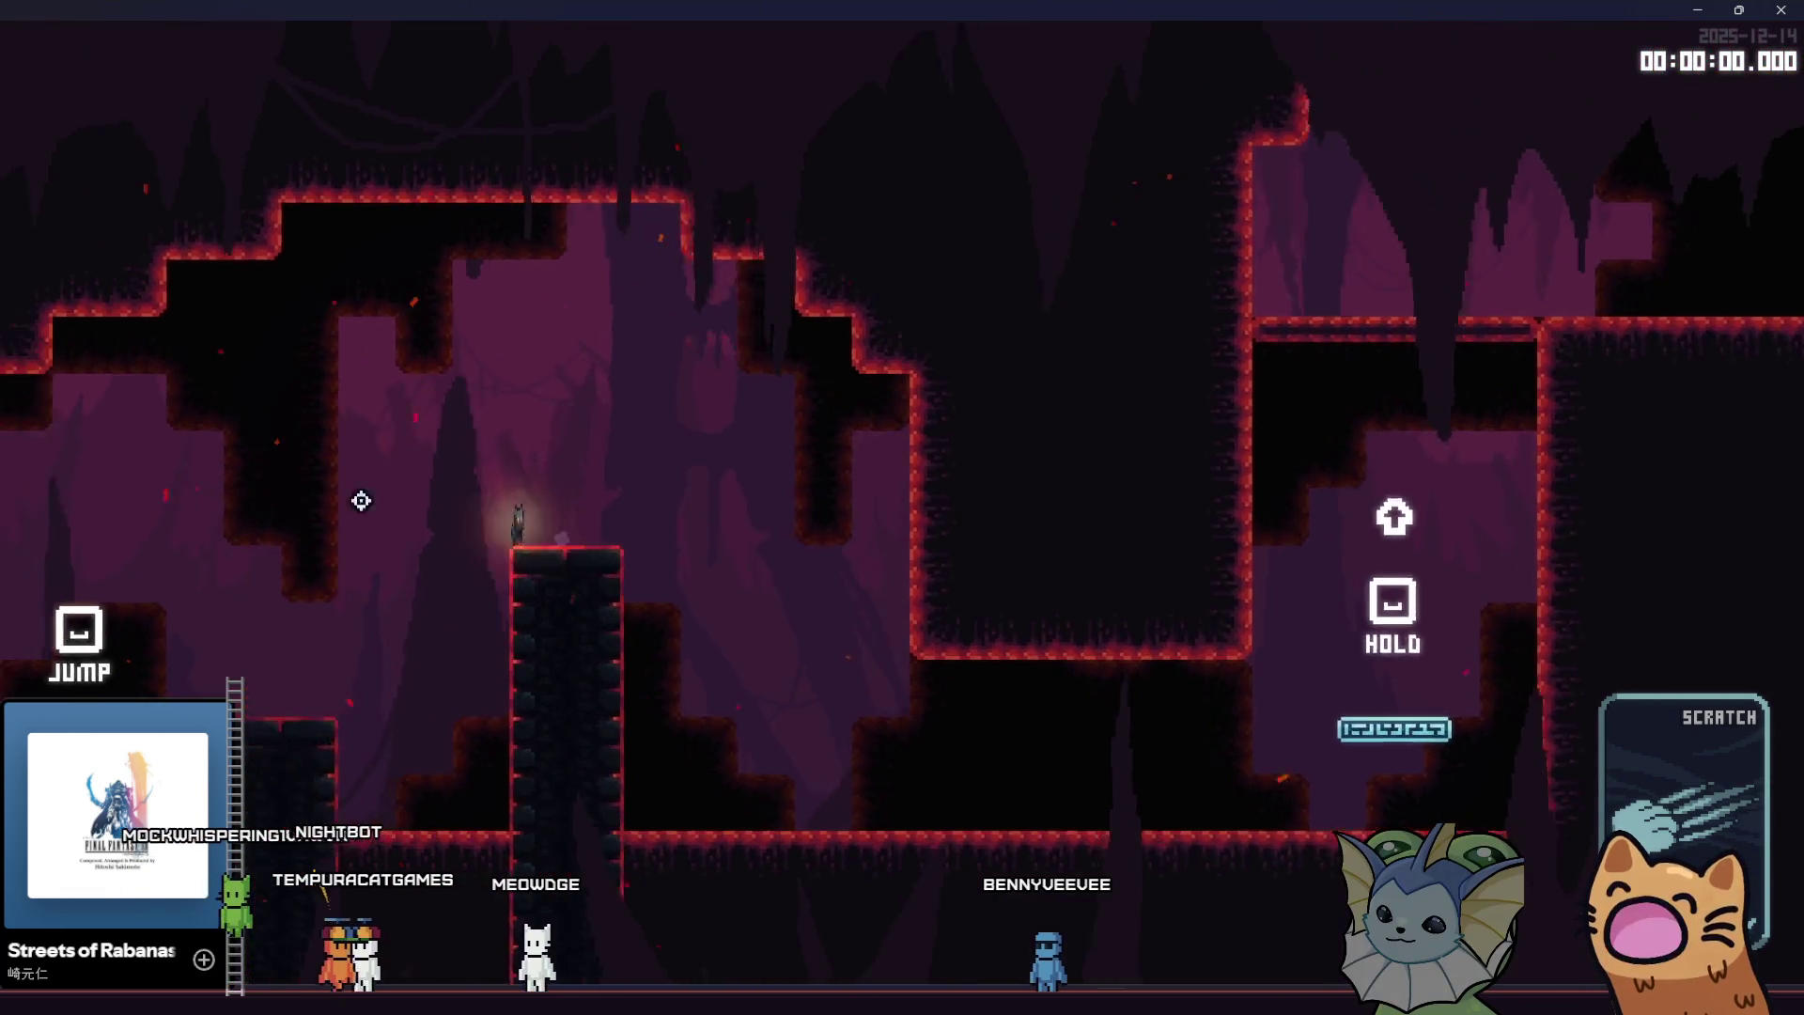
pyautogui.press('a')
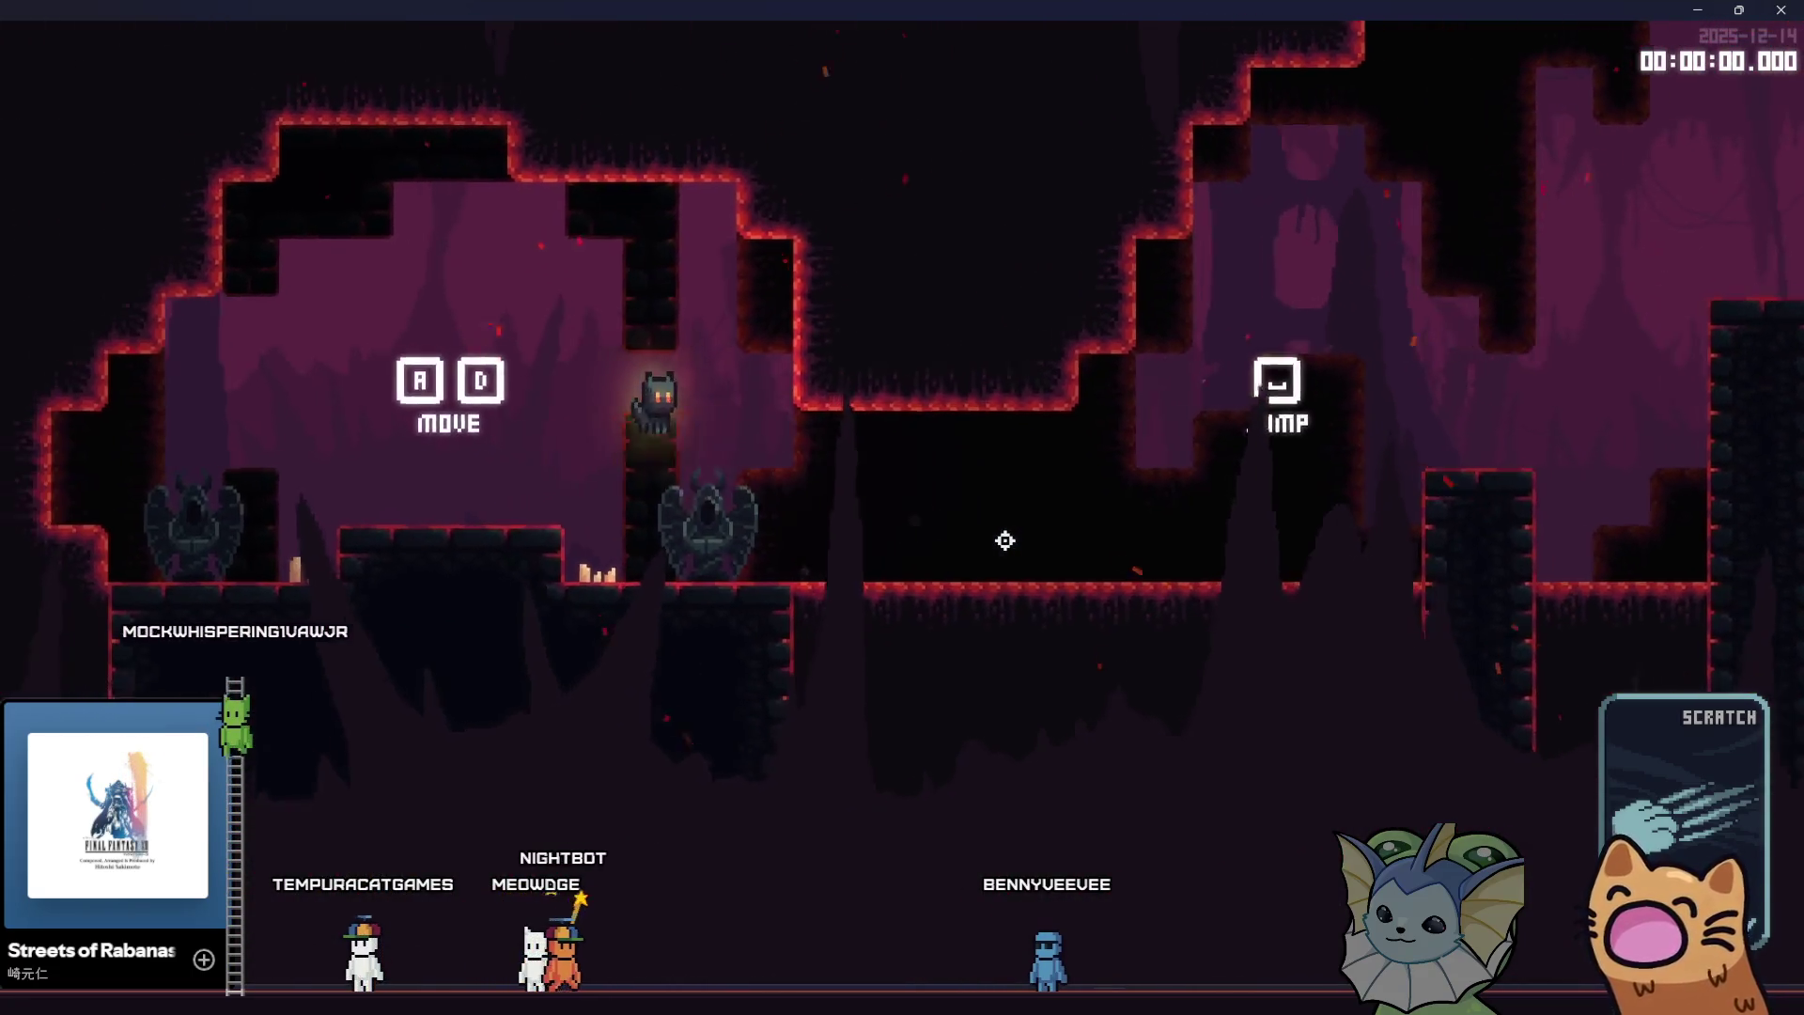
pyautogui.press('a')
pyautogui.press('space')
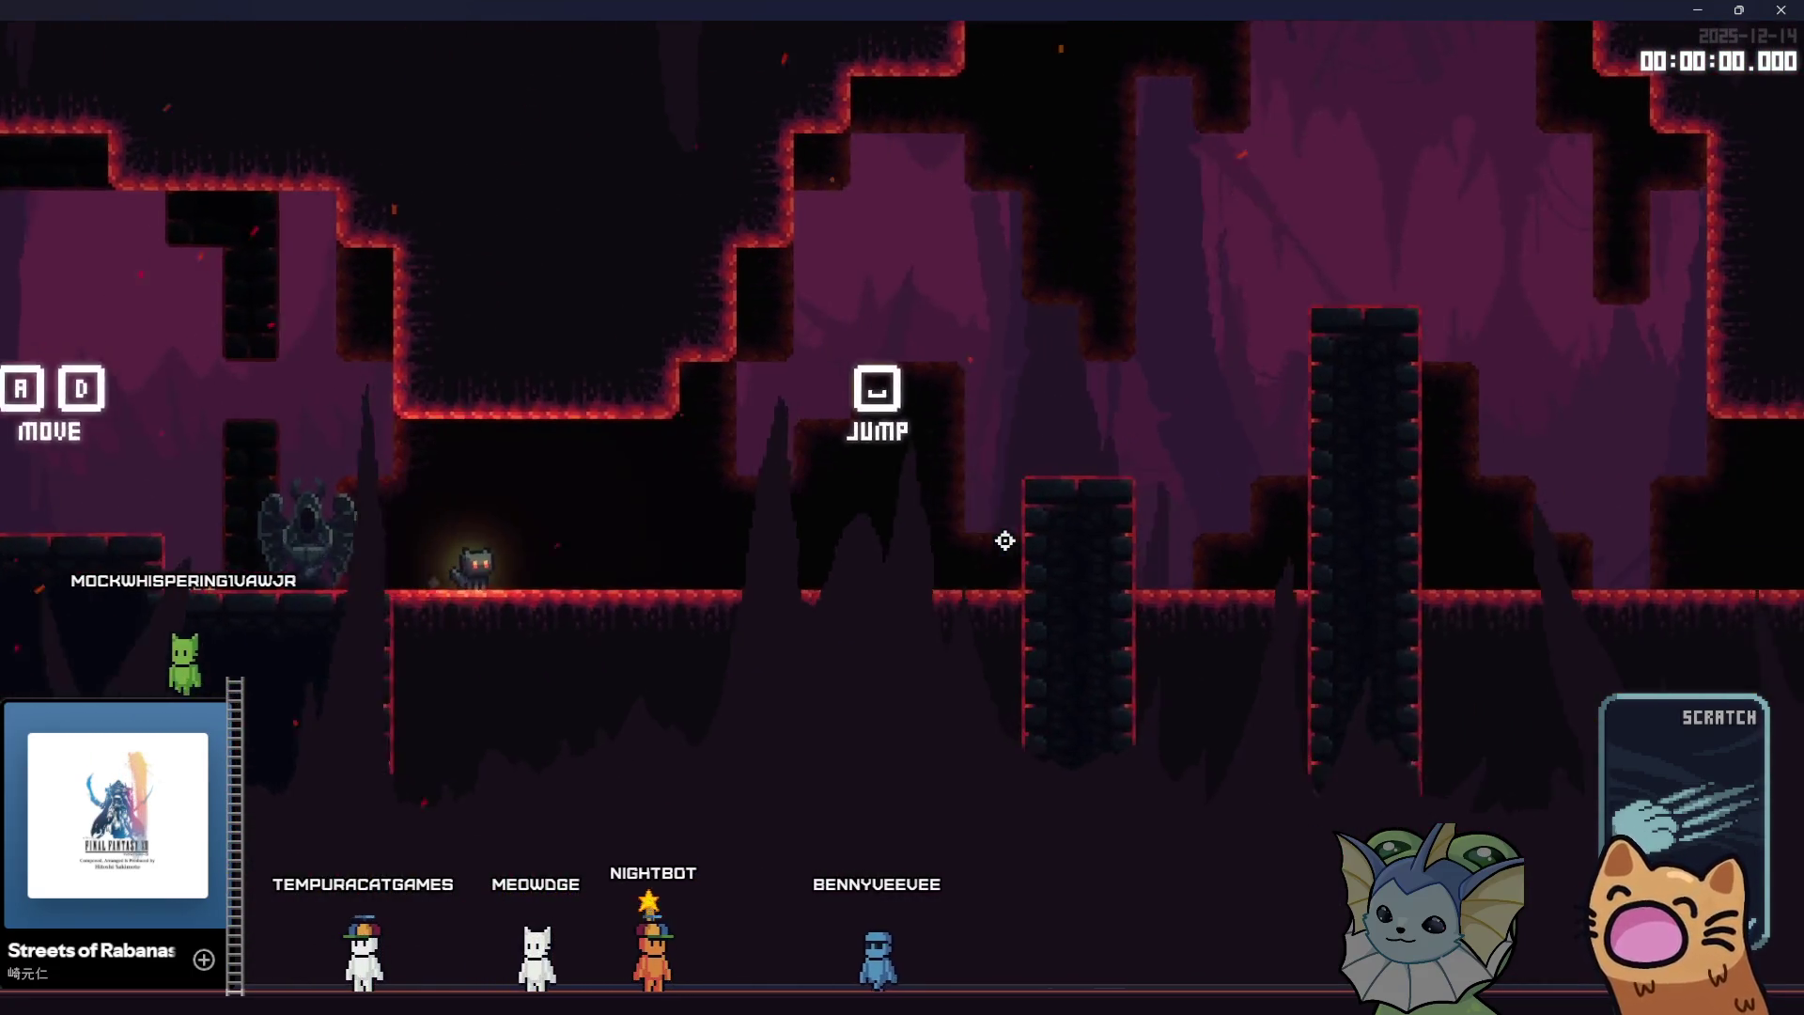
pyautogui.press('d')
pyautogui.press('space')
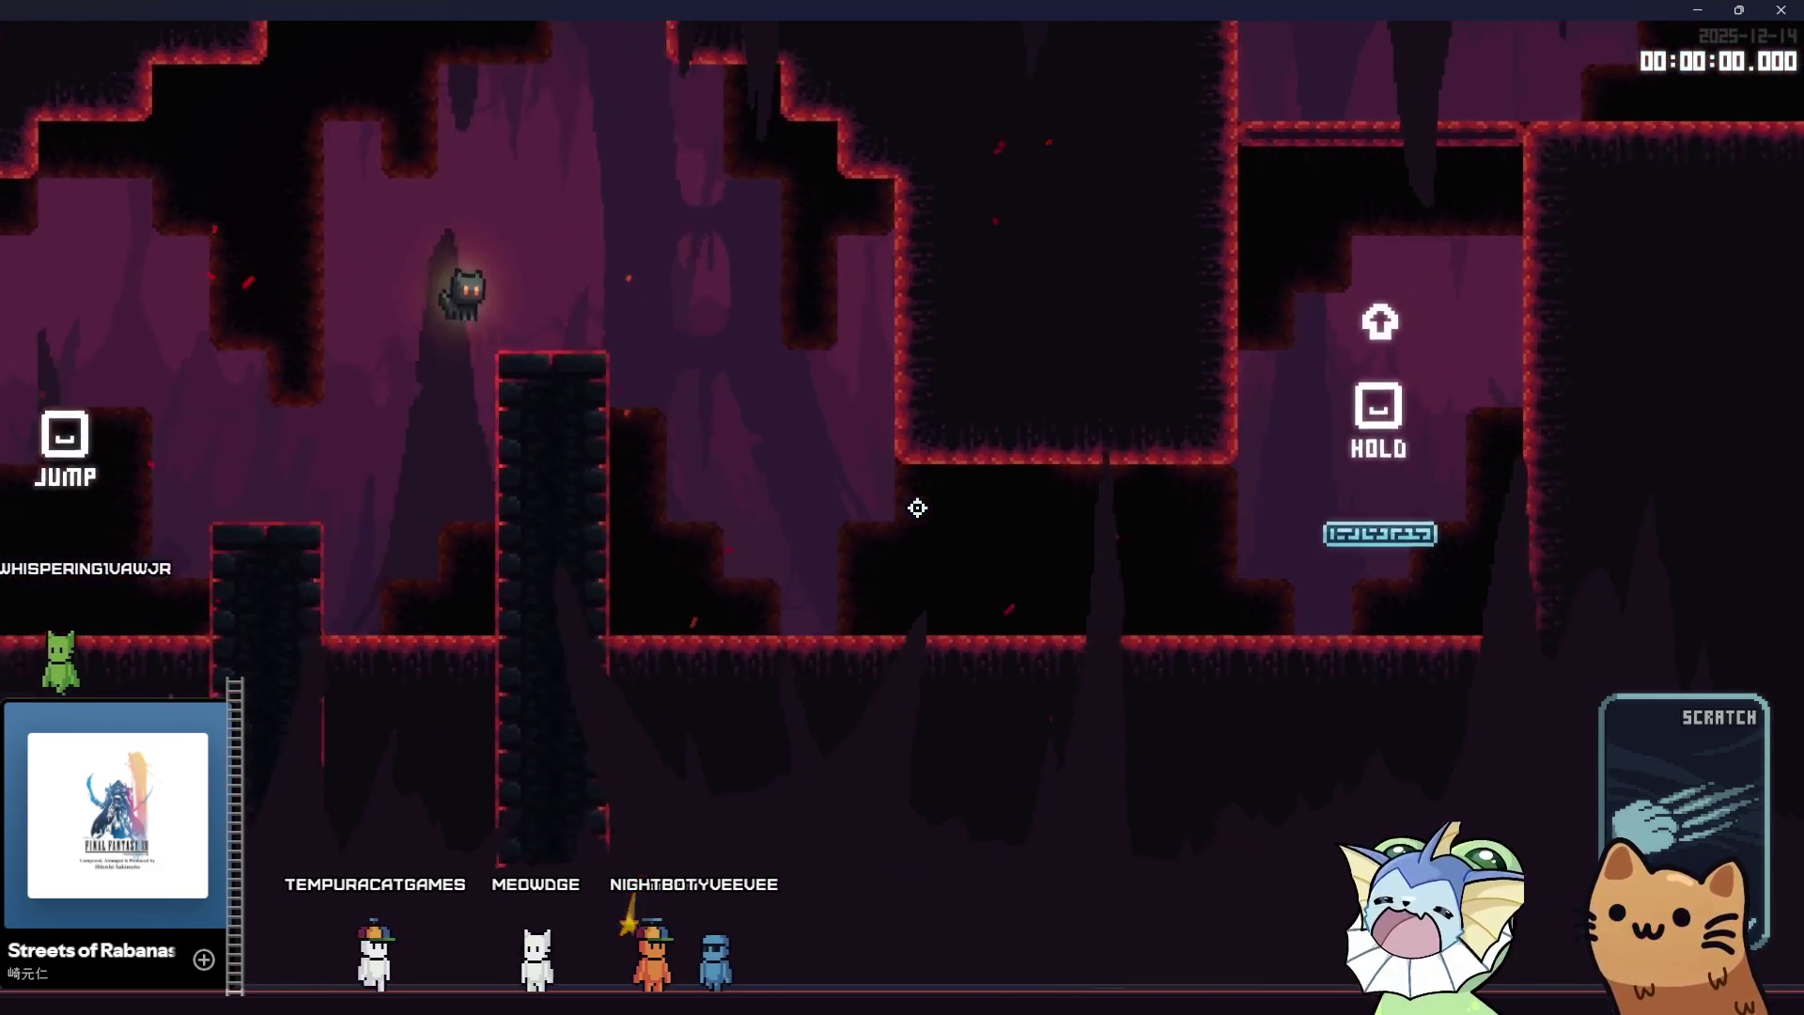
# Climb past the HOLD sign, drop under the DROP sign with S, then stop the game with F8.
pyautogui.press('d')
pyautogui.press('space')
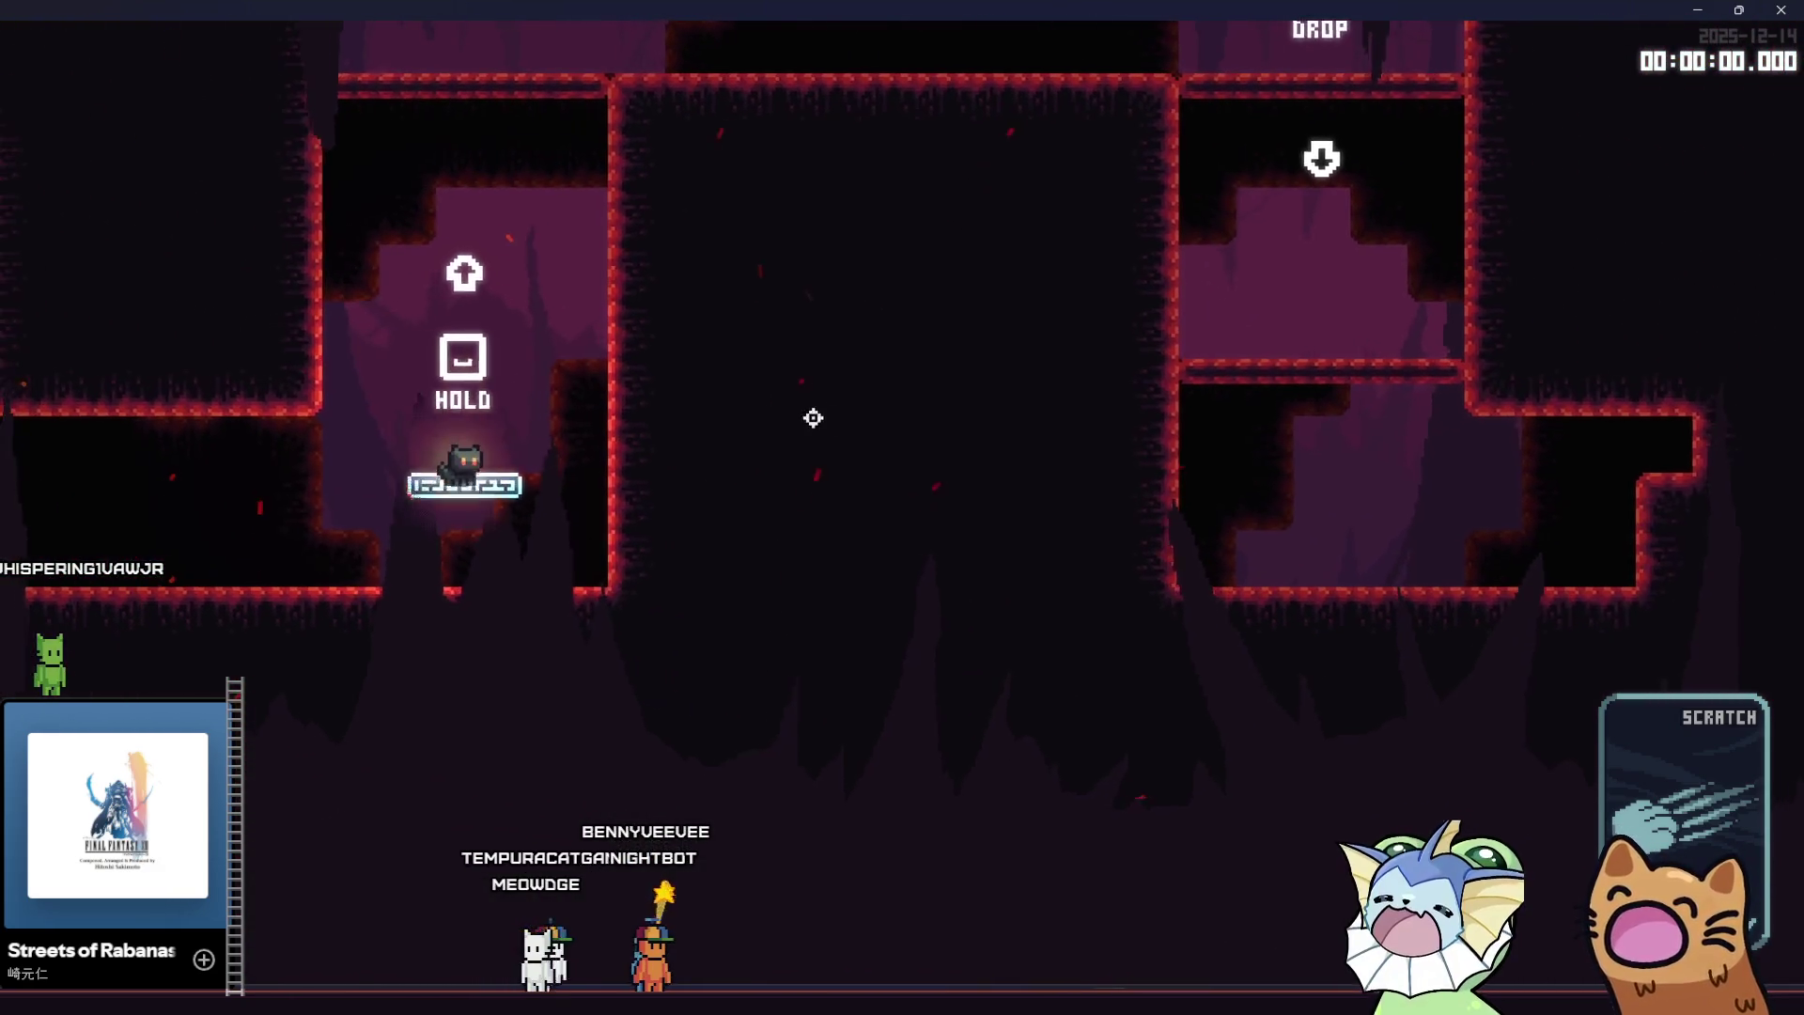
pyautogui.press('d')
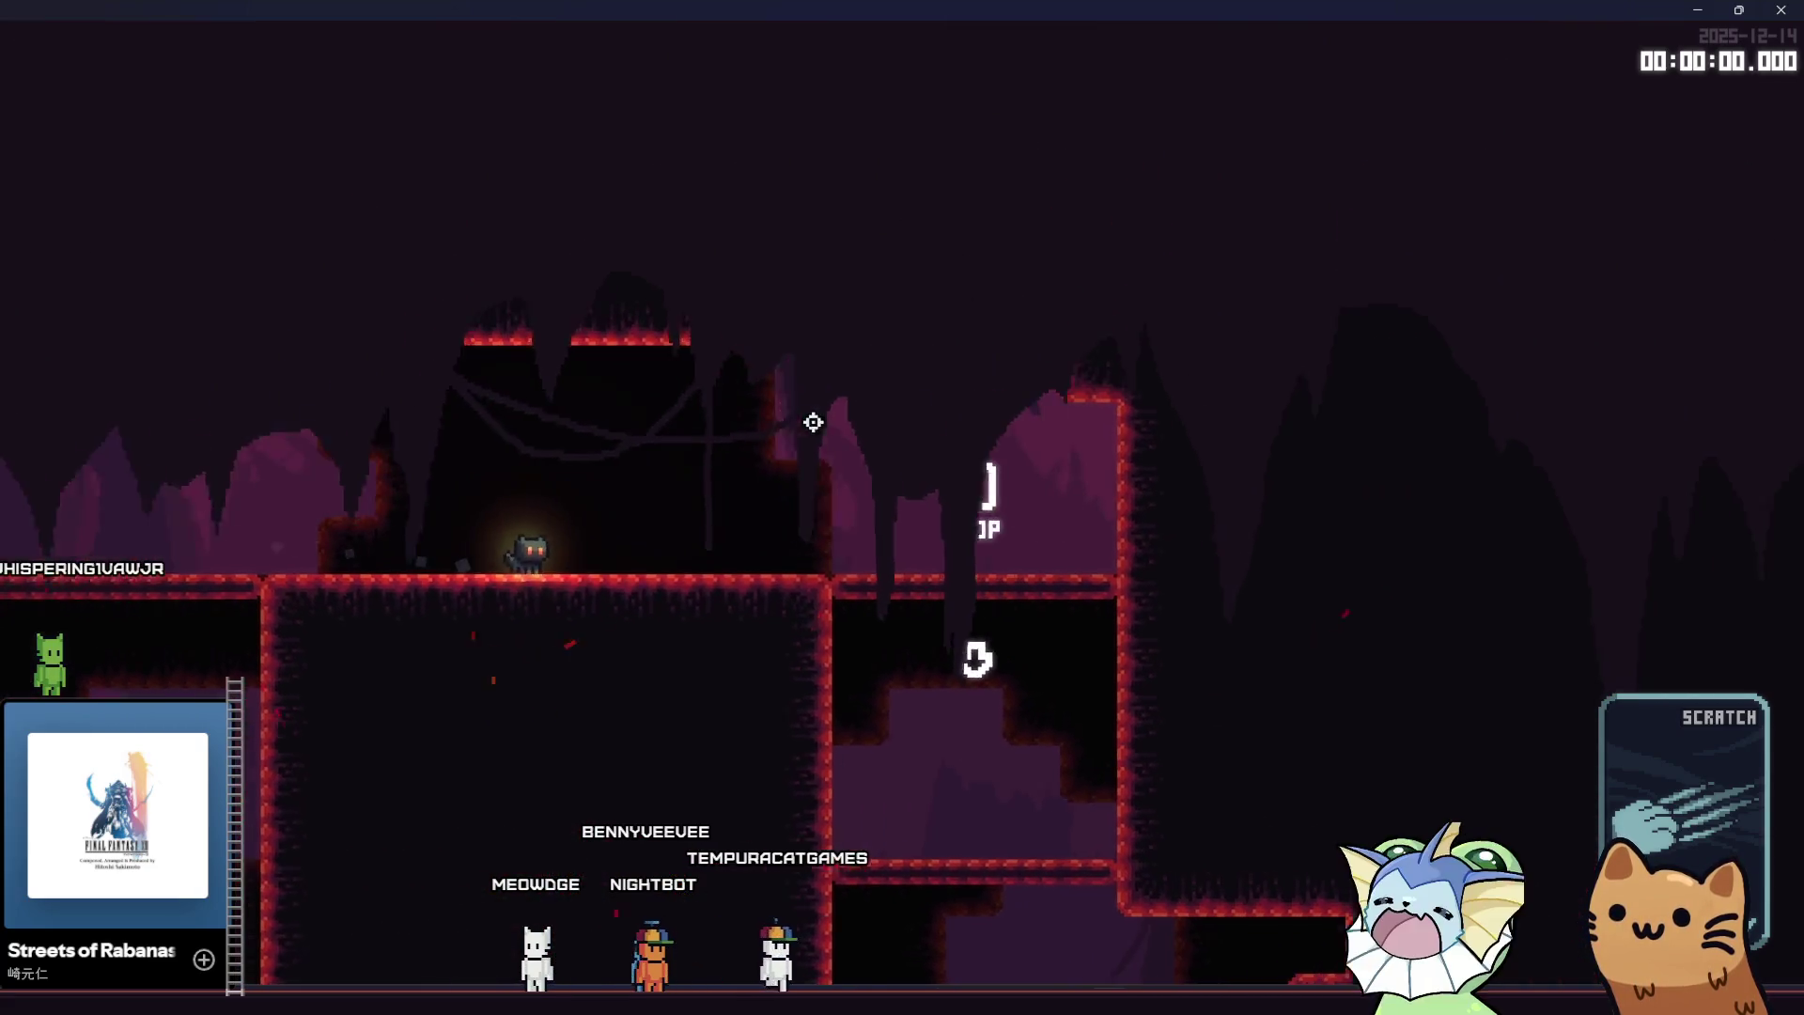
pyautogui.press('d')
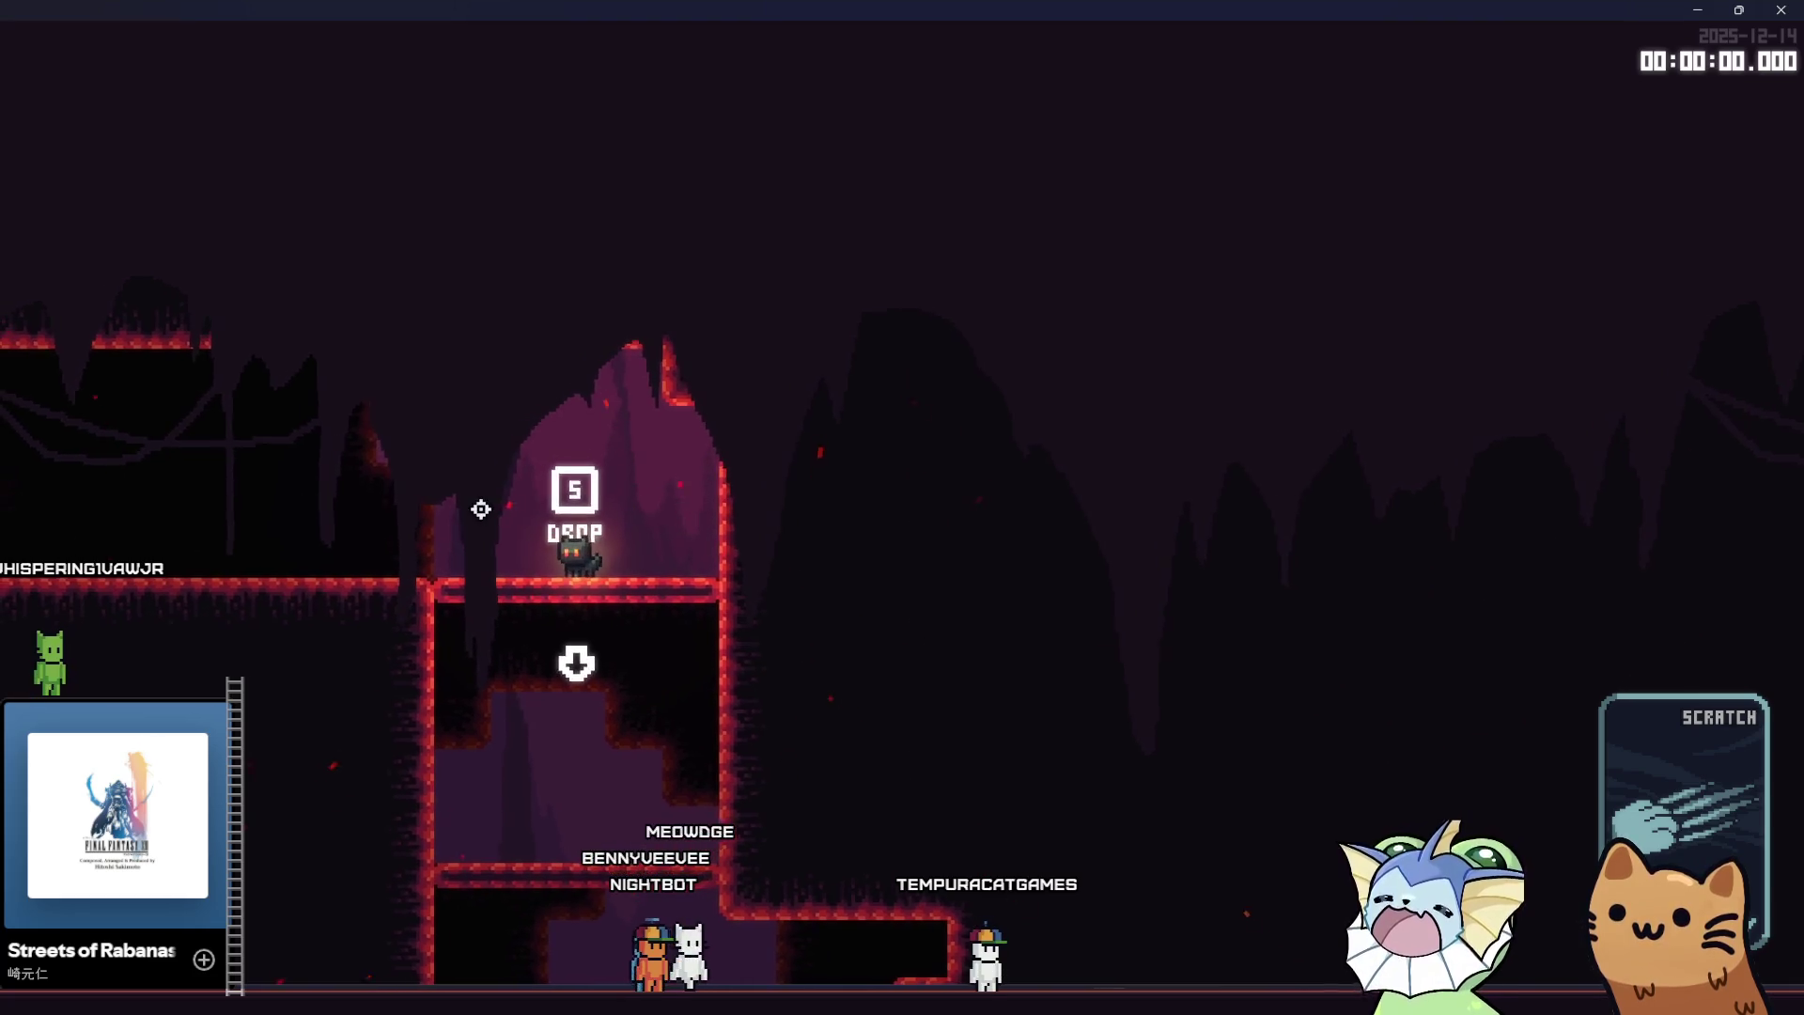
pyautogui.press('s')
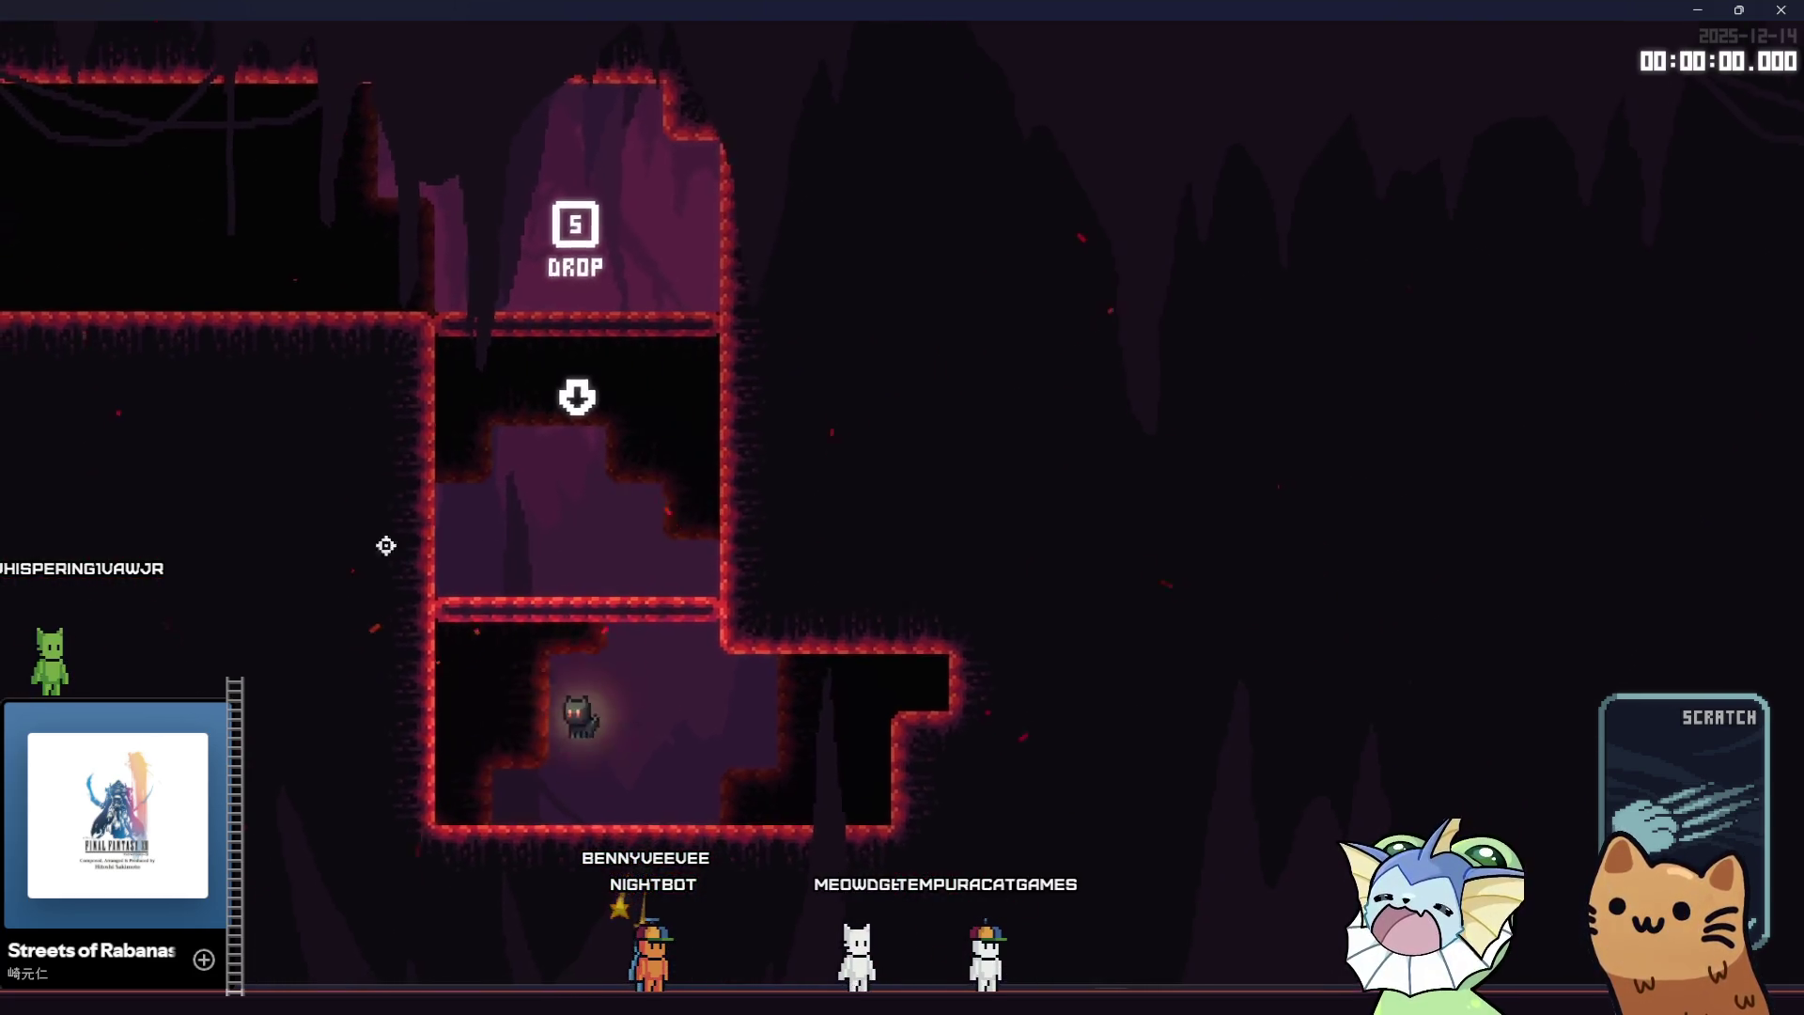
pyautogui.press('F8')
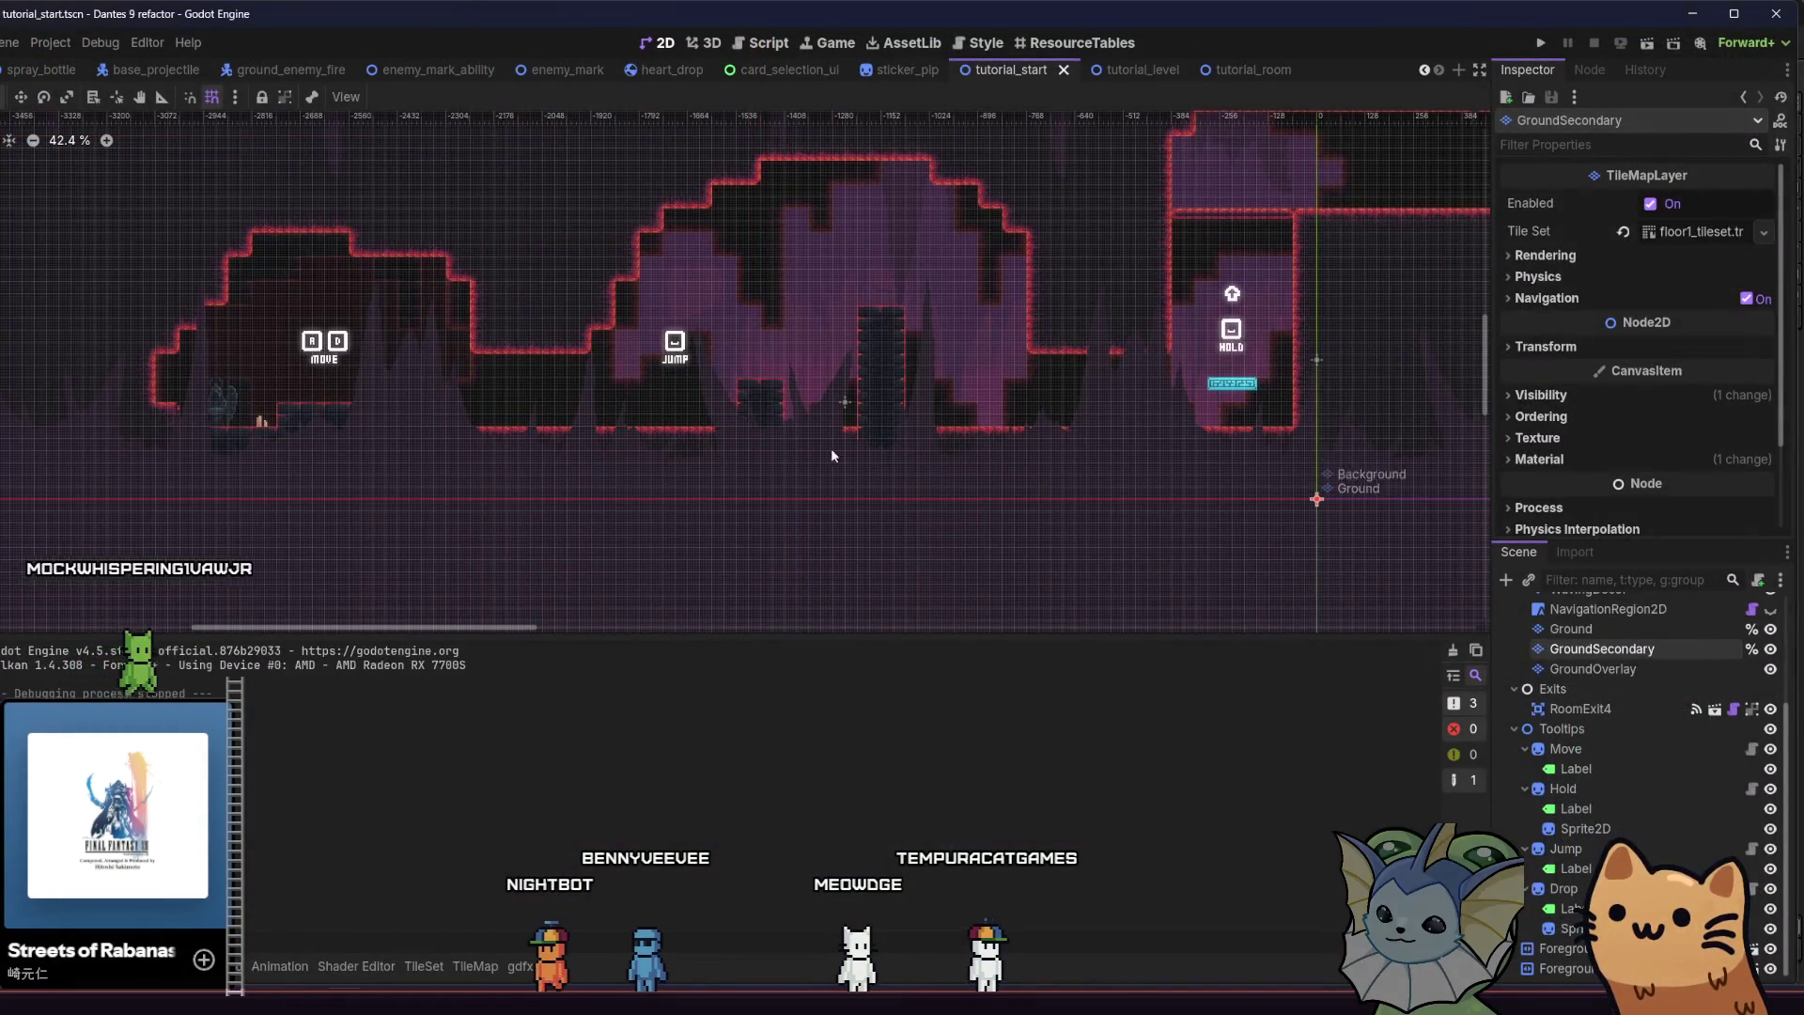
# Give ForegroundTop a Parallax2D scroll offset y of -1300 and run the project again.
pyautogui.scroll(-1, 795, 348)
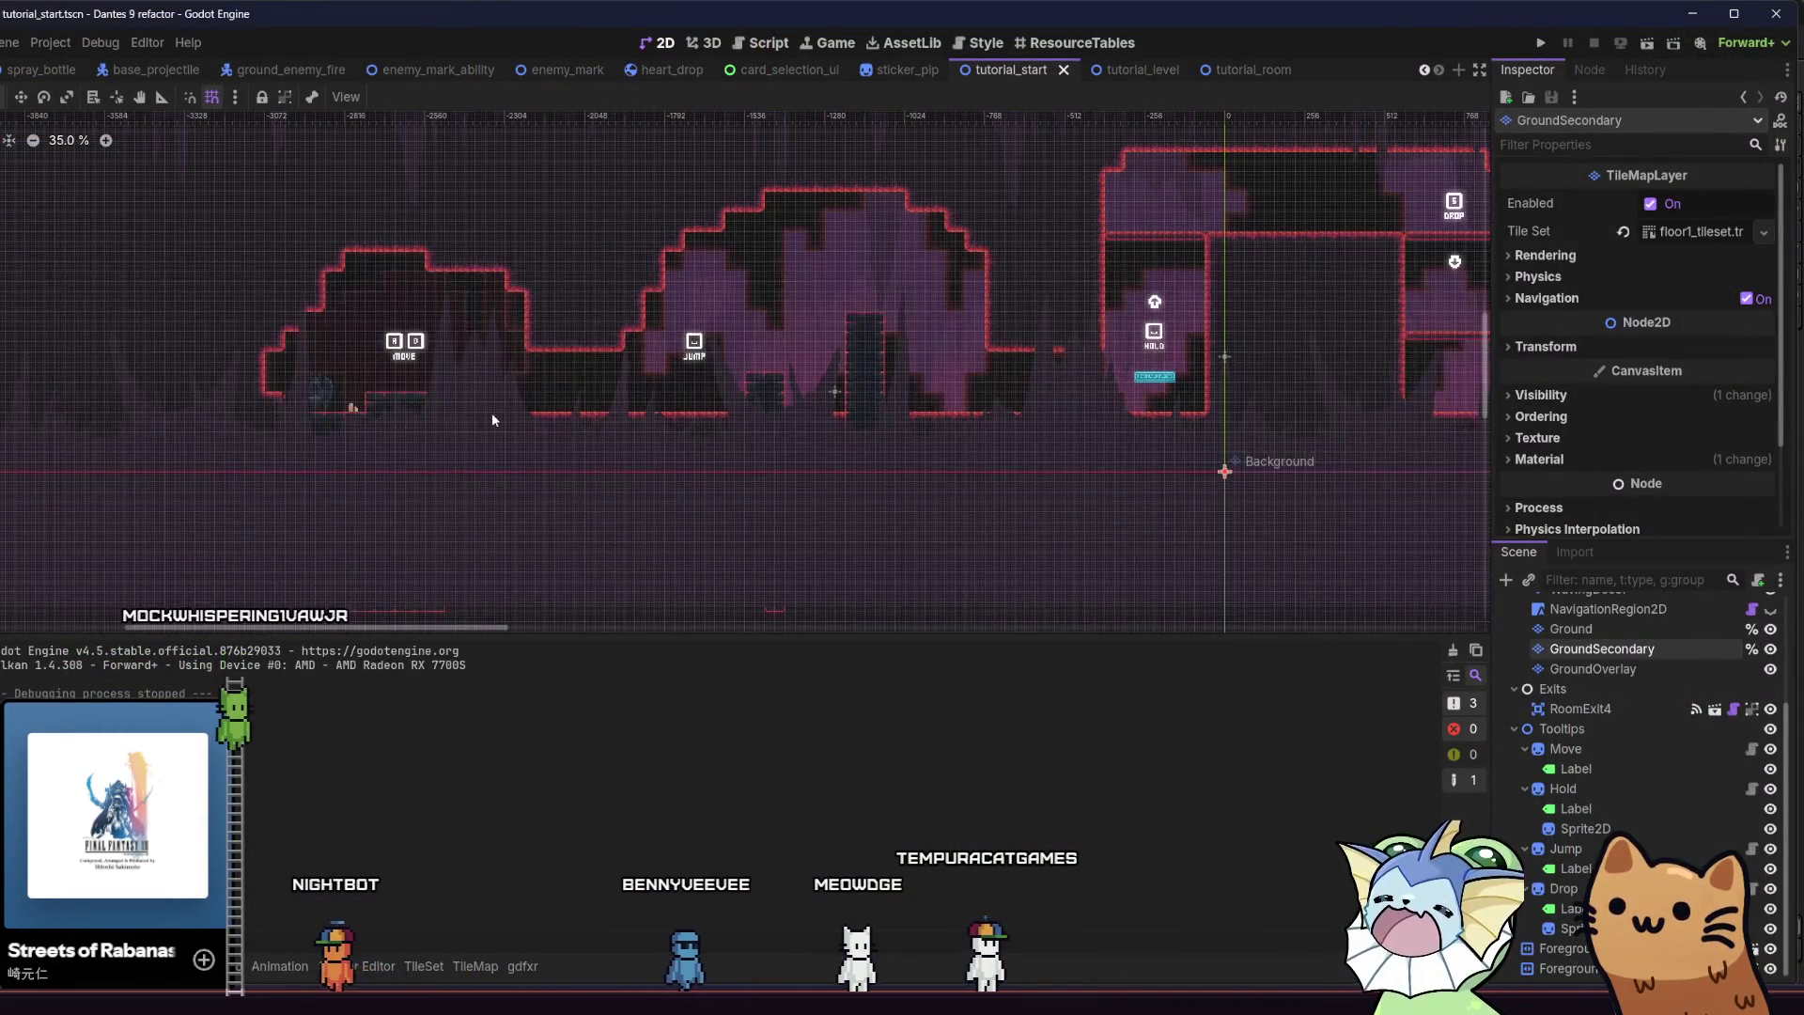
pyautogui.scroll(5, 1050, 272)
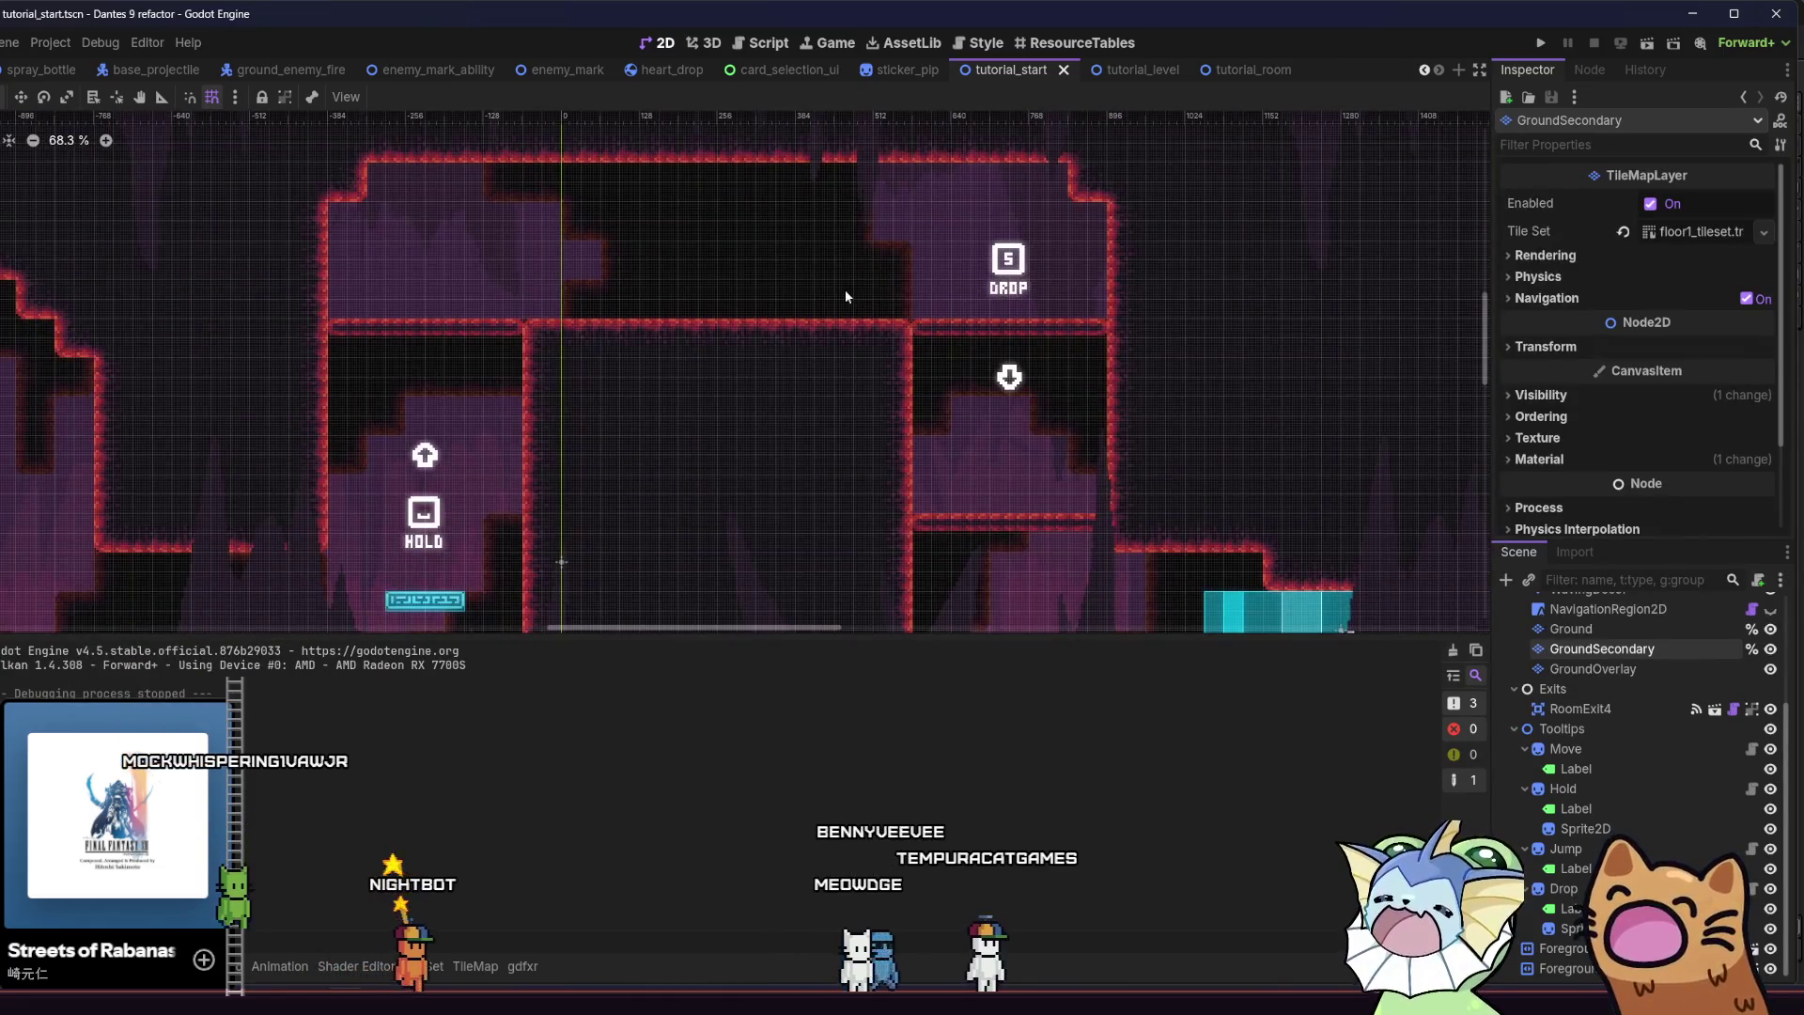
pyautogui.click(561, 561)
pyautogui.scroll(-3, 782, 480)
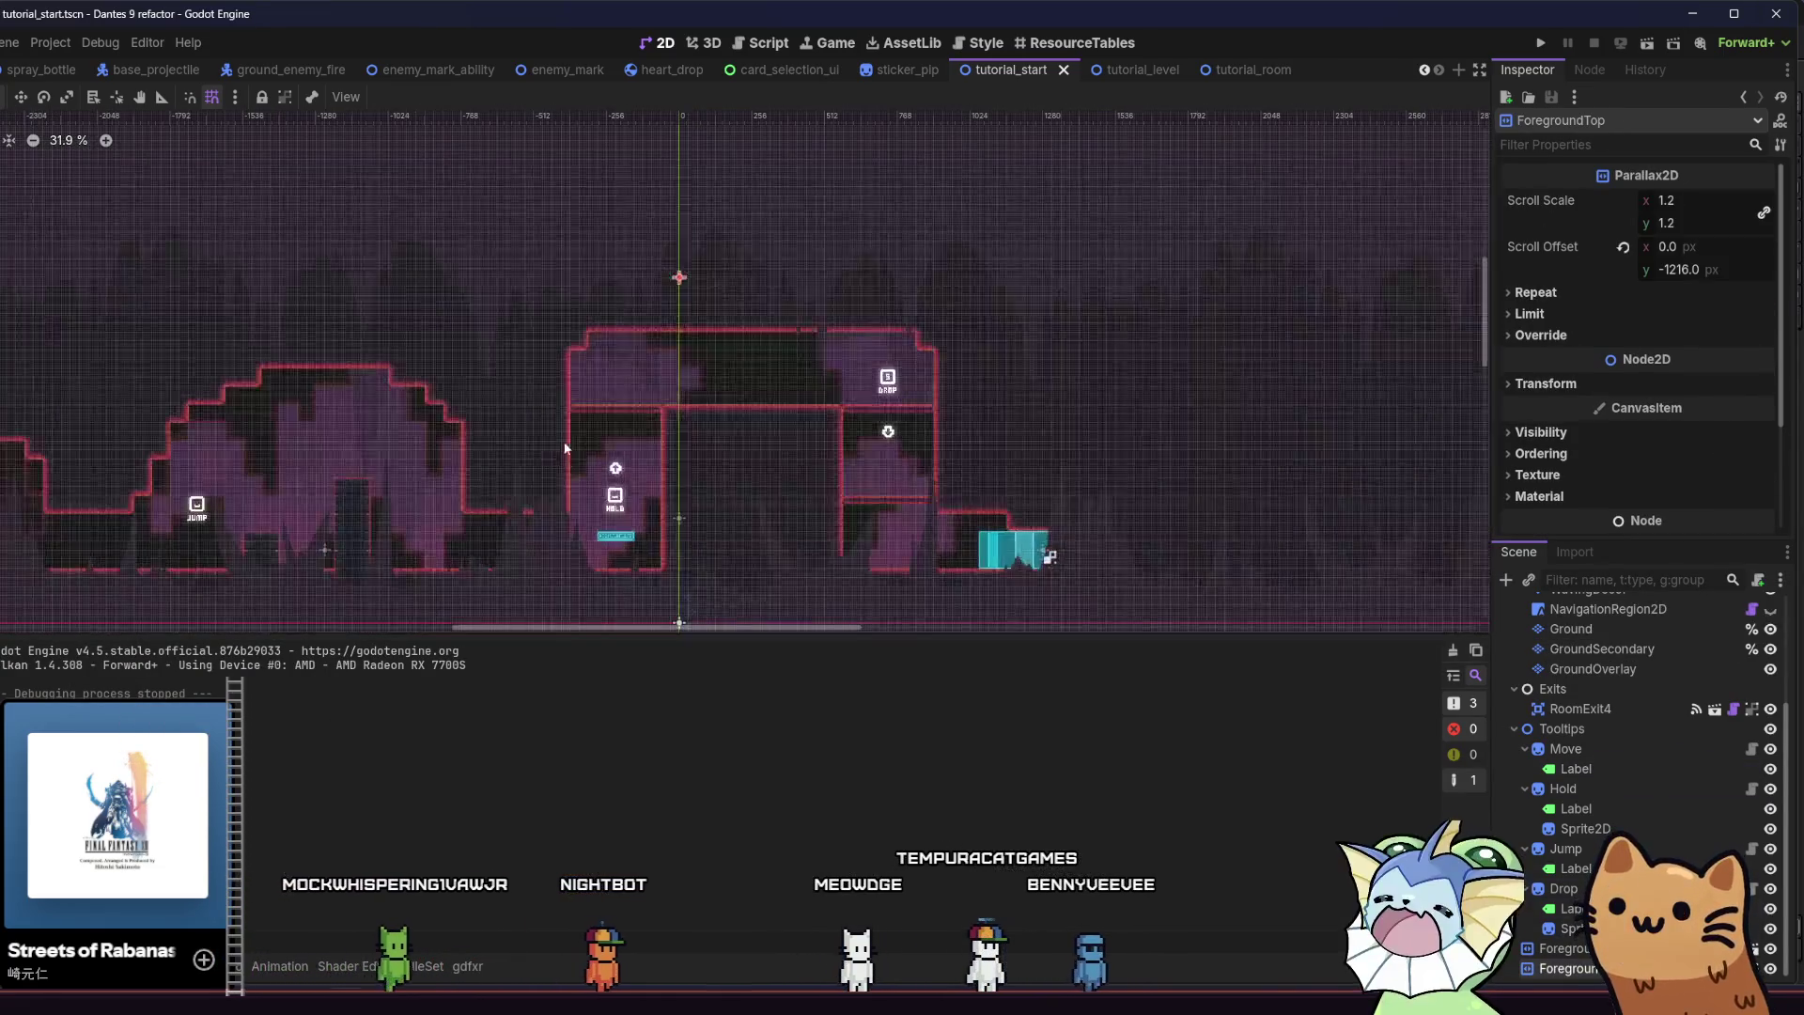
pyautogui.moveTo(599, 449); pyautogui.dragTo(624, 410)
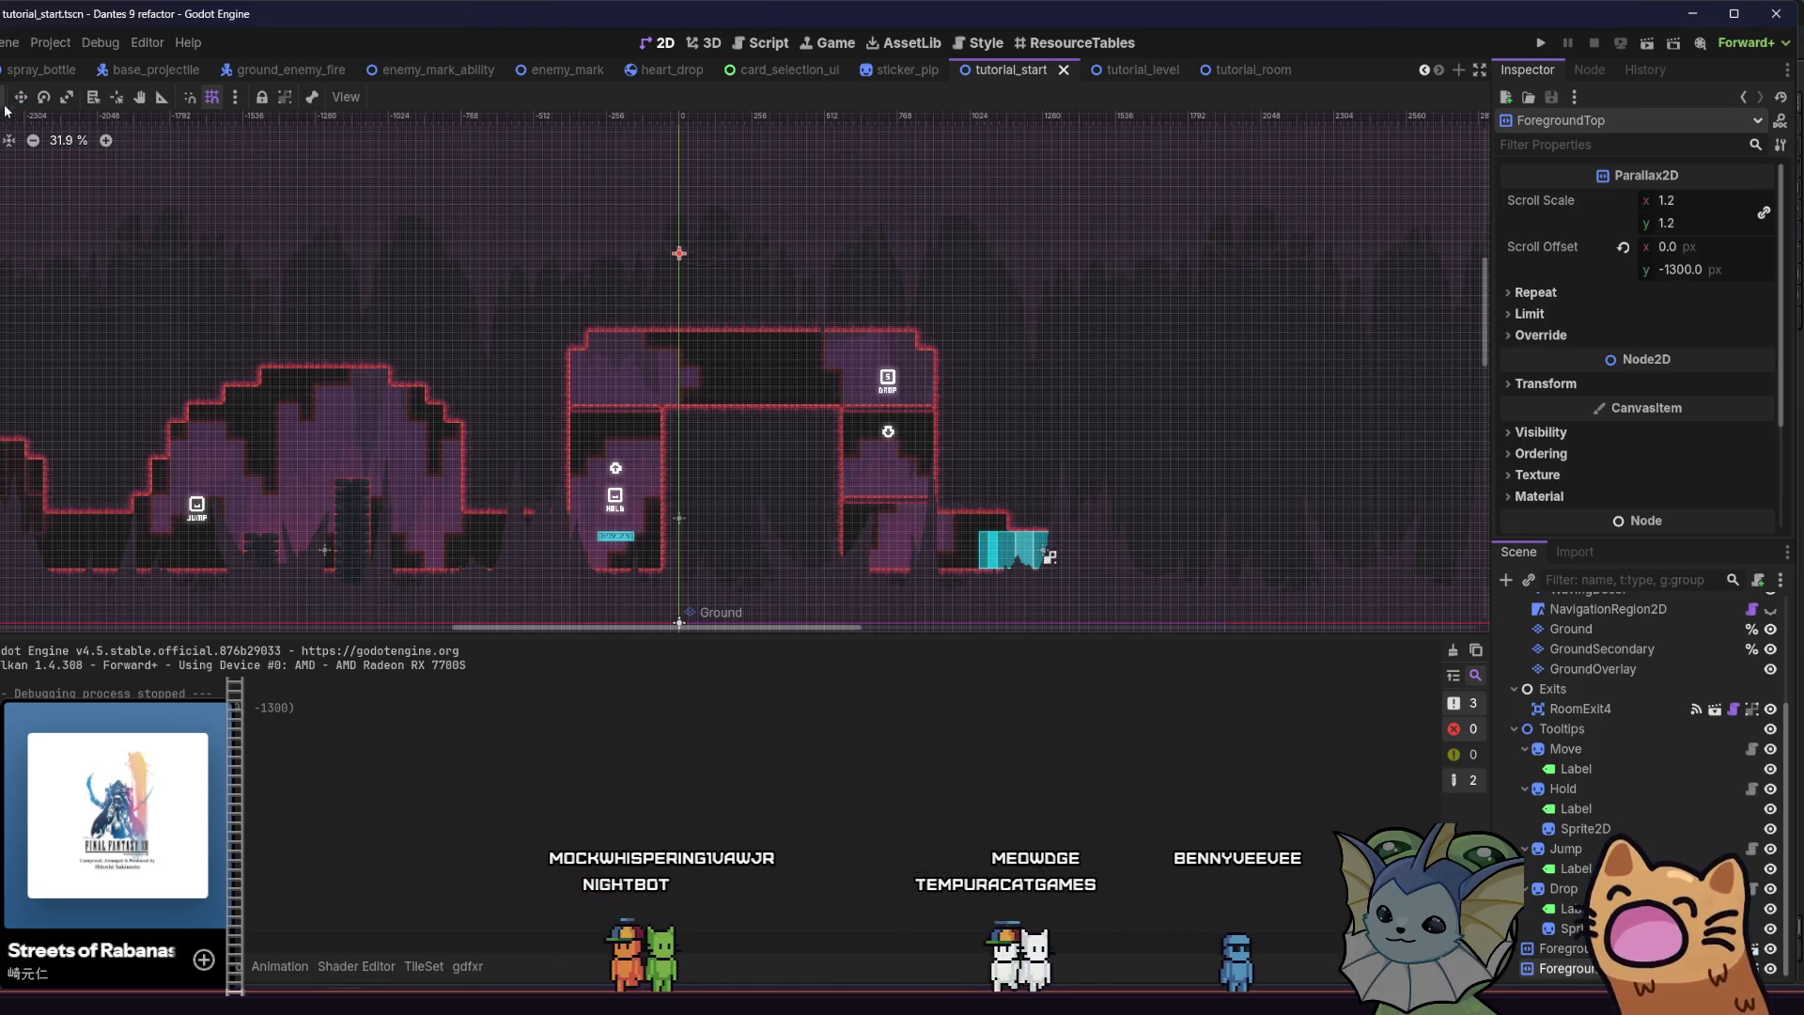
pyautogui.click(1646, 44)
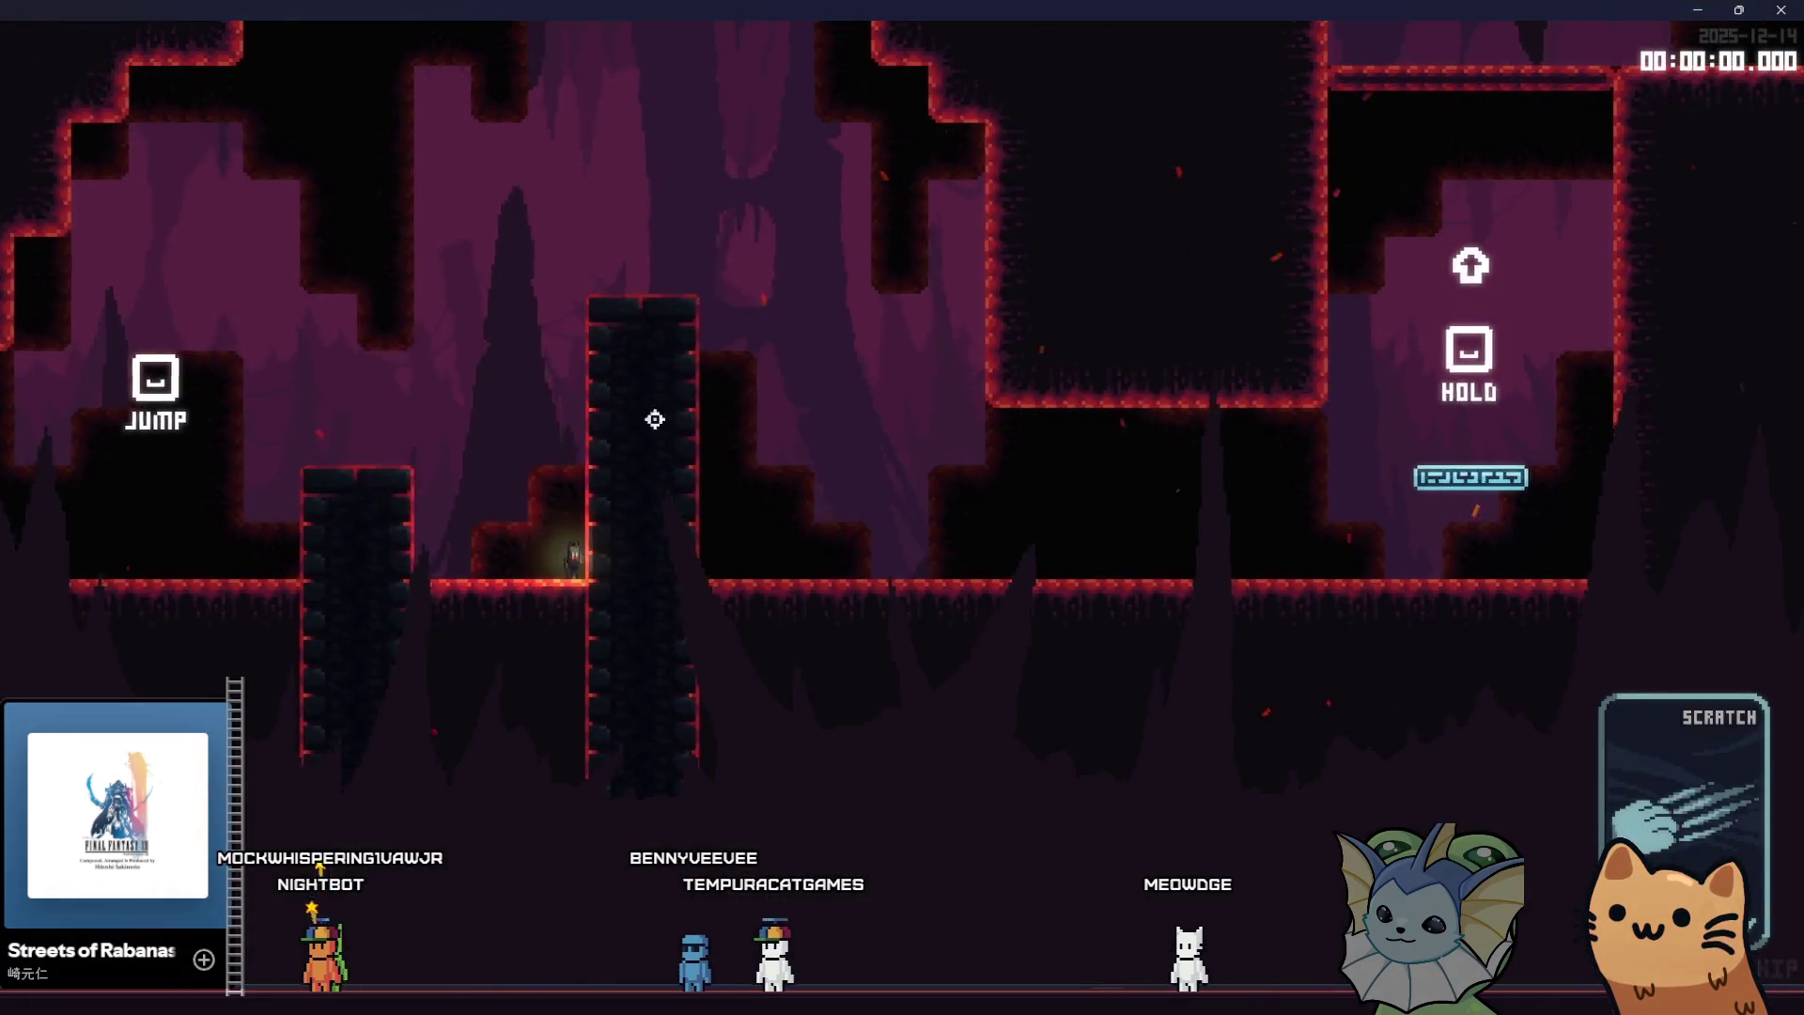
# Jump onto the pillar, climb the HOLD shaft, and grab the card pack on the upper ledge.
pyautogui.press('space')
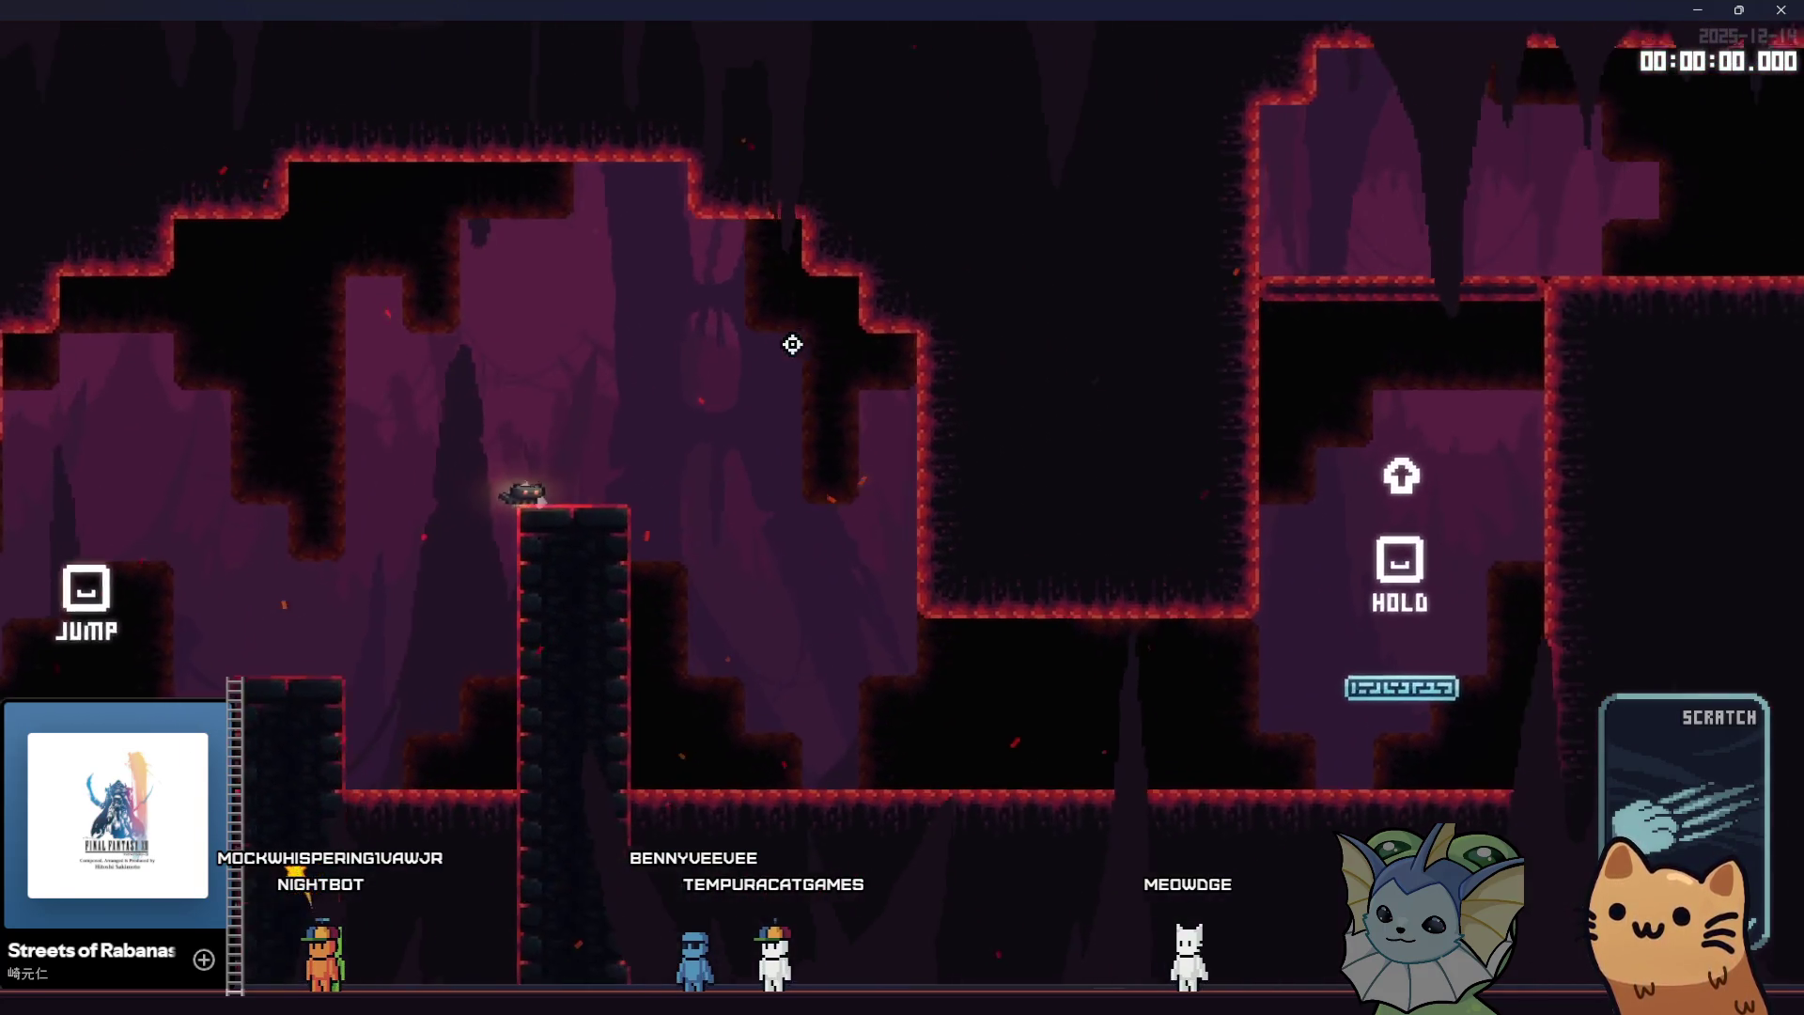
pyautogui.press('Right')
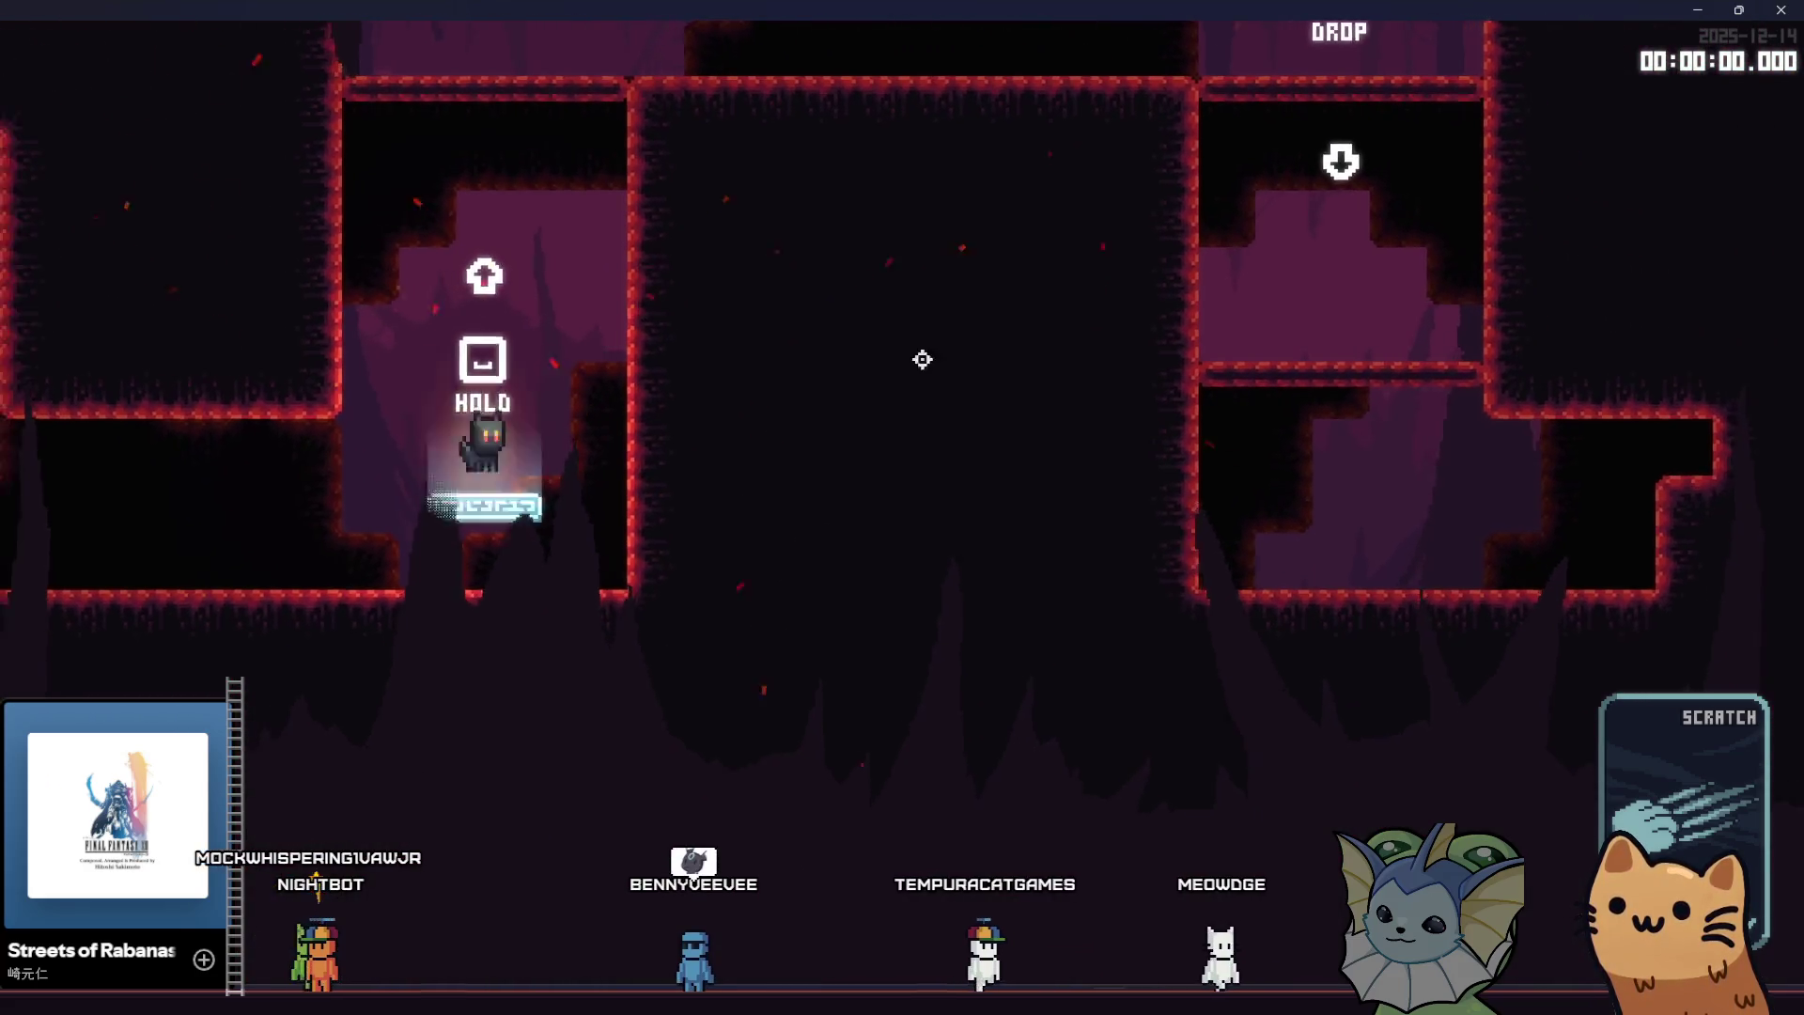
pyautogui.press('Up')
pyautogui.press('Right')
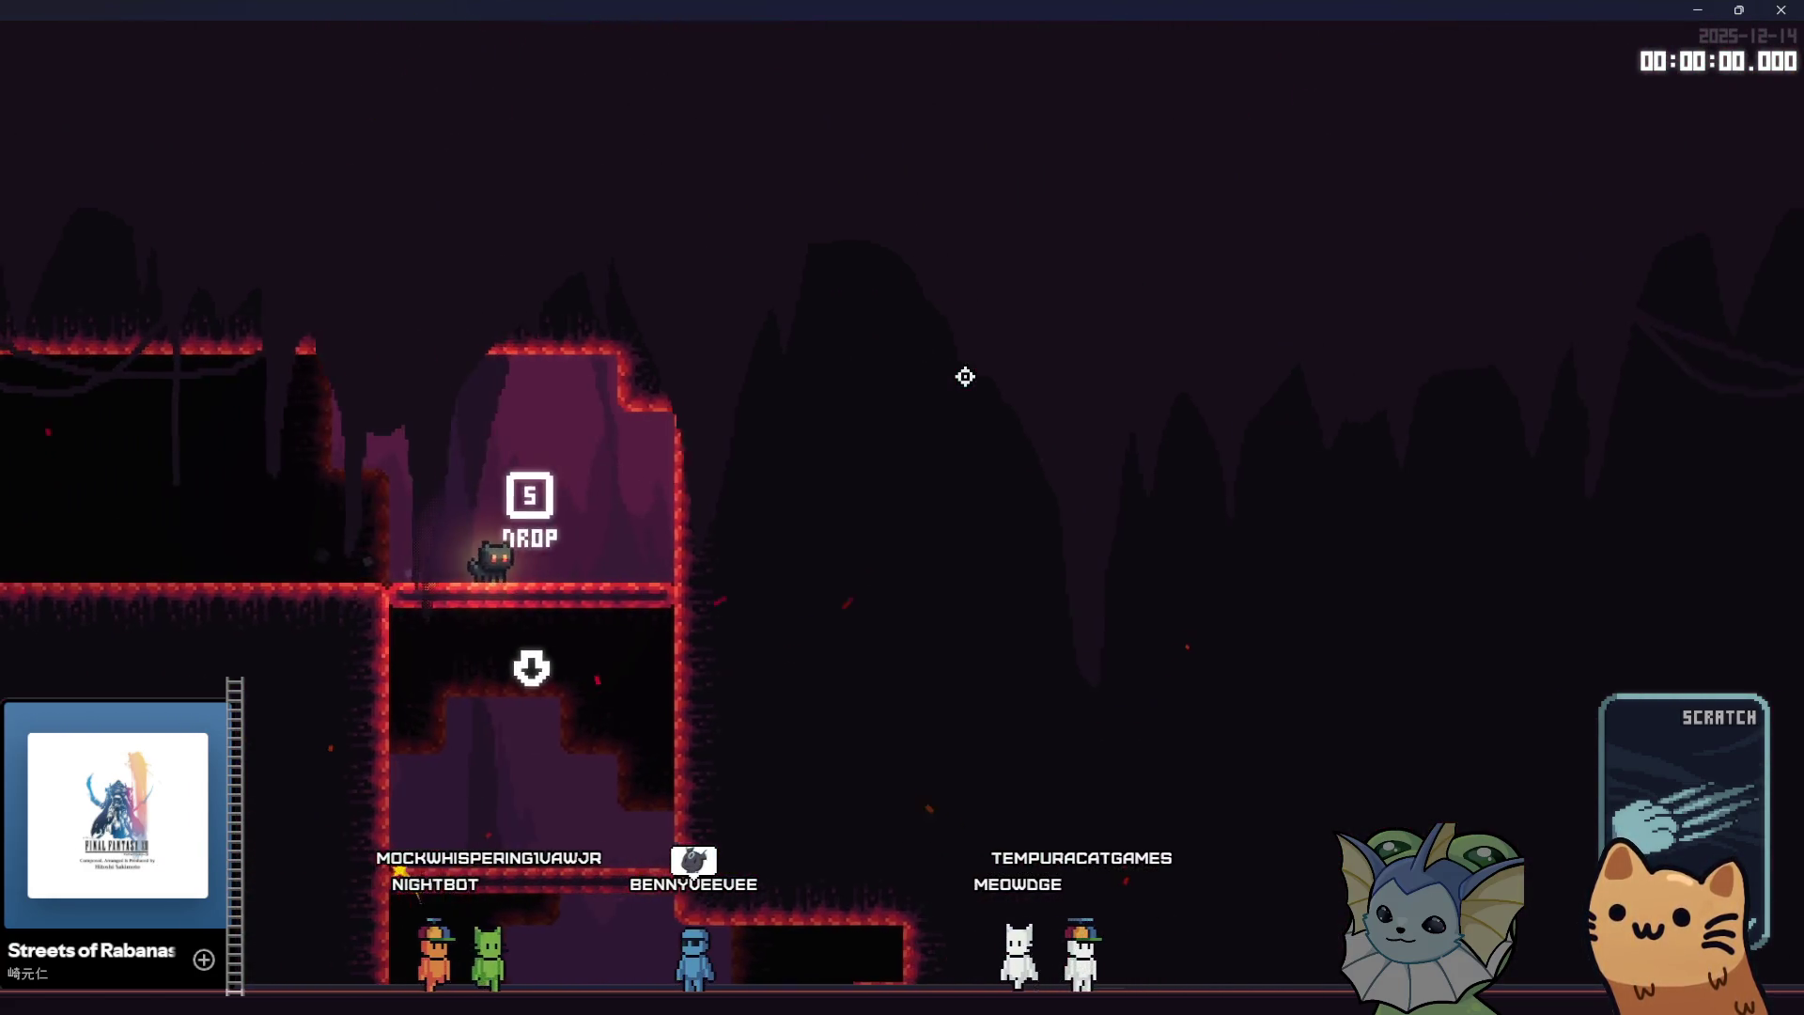
pyautogui.press('Right')
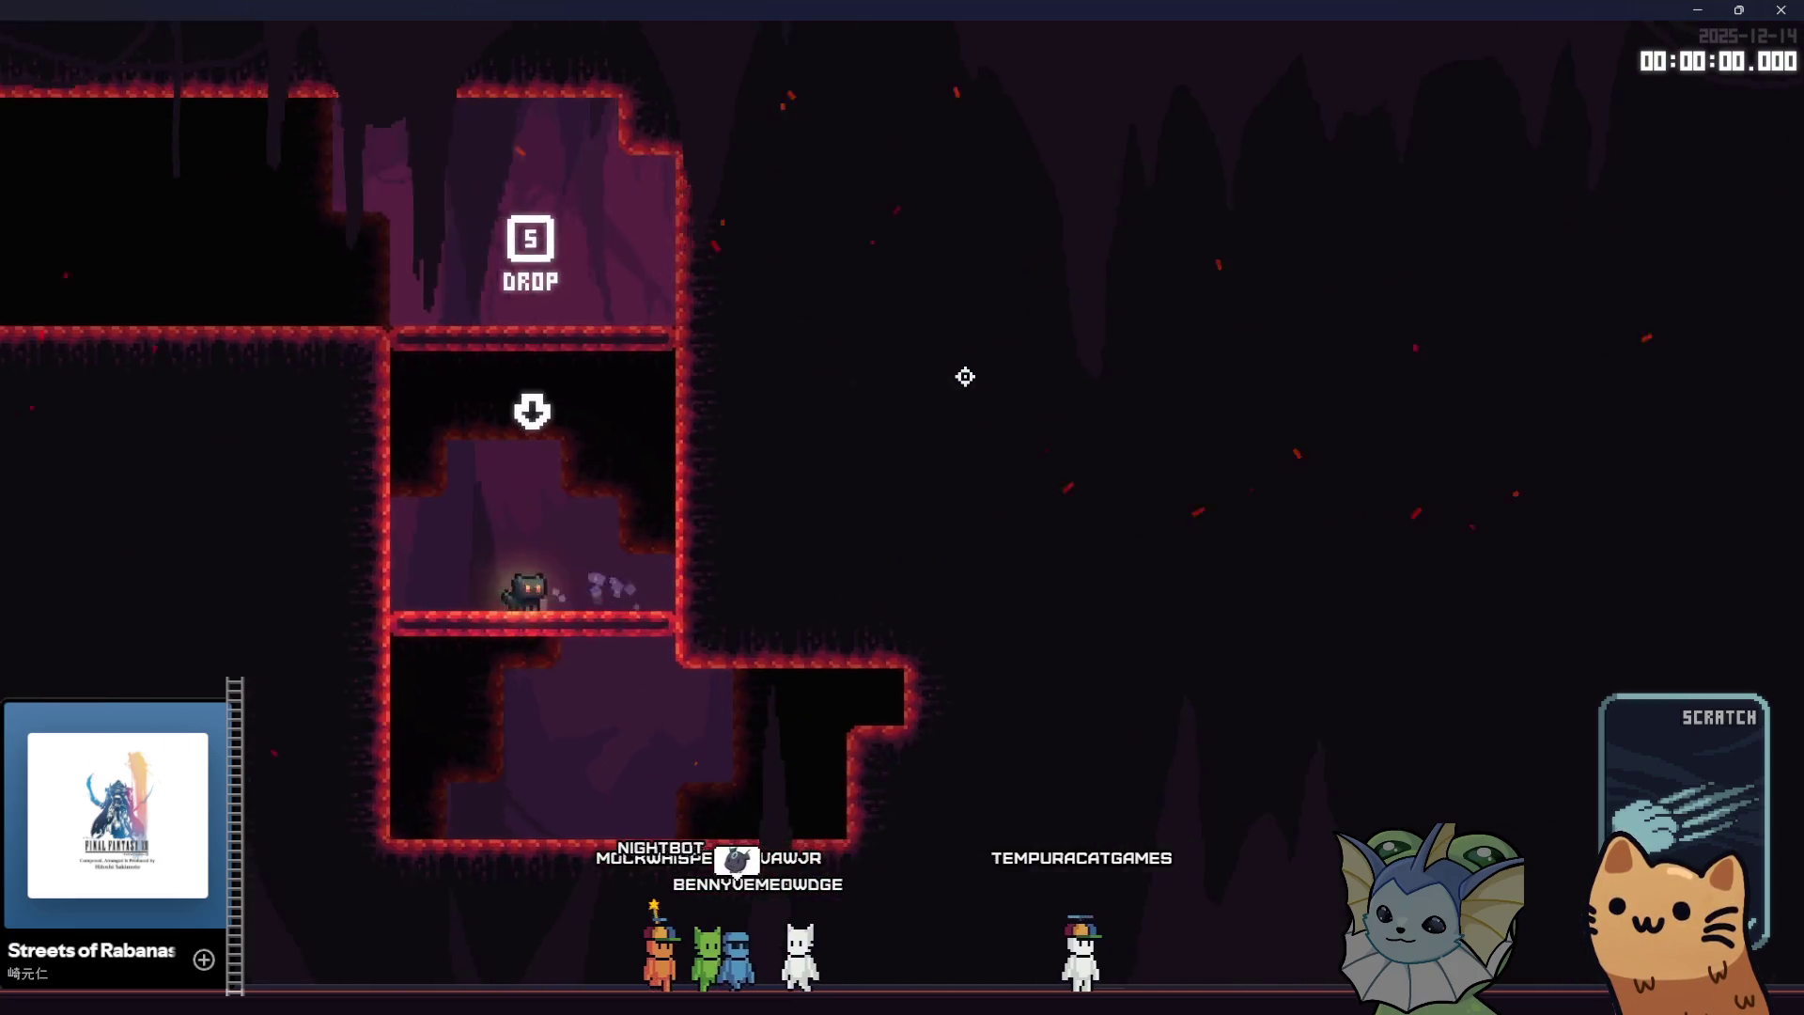
pyautogui.press('Up')
pyautogui.press('Up')
pyautogui.press('Up')
pyautogui.press('Left')
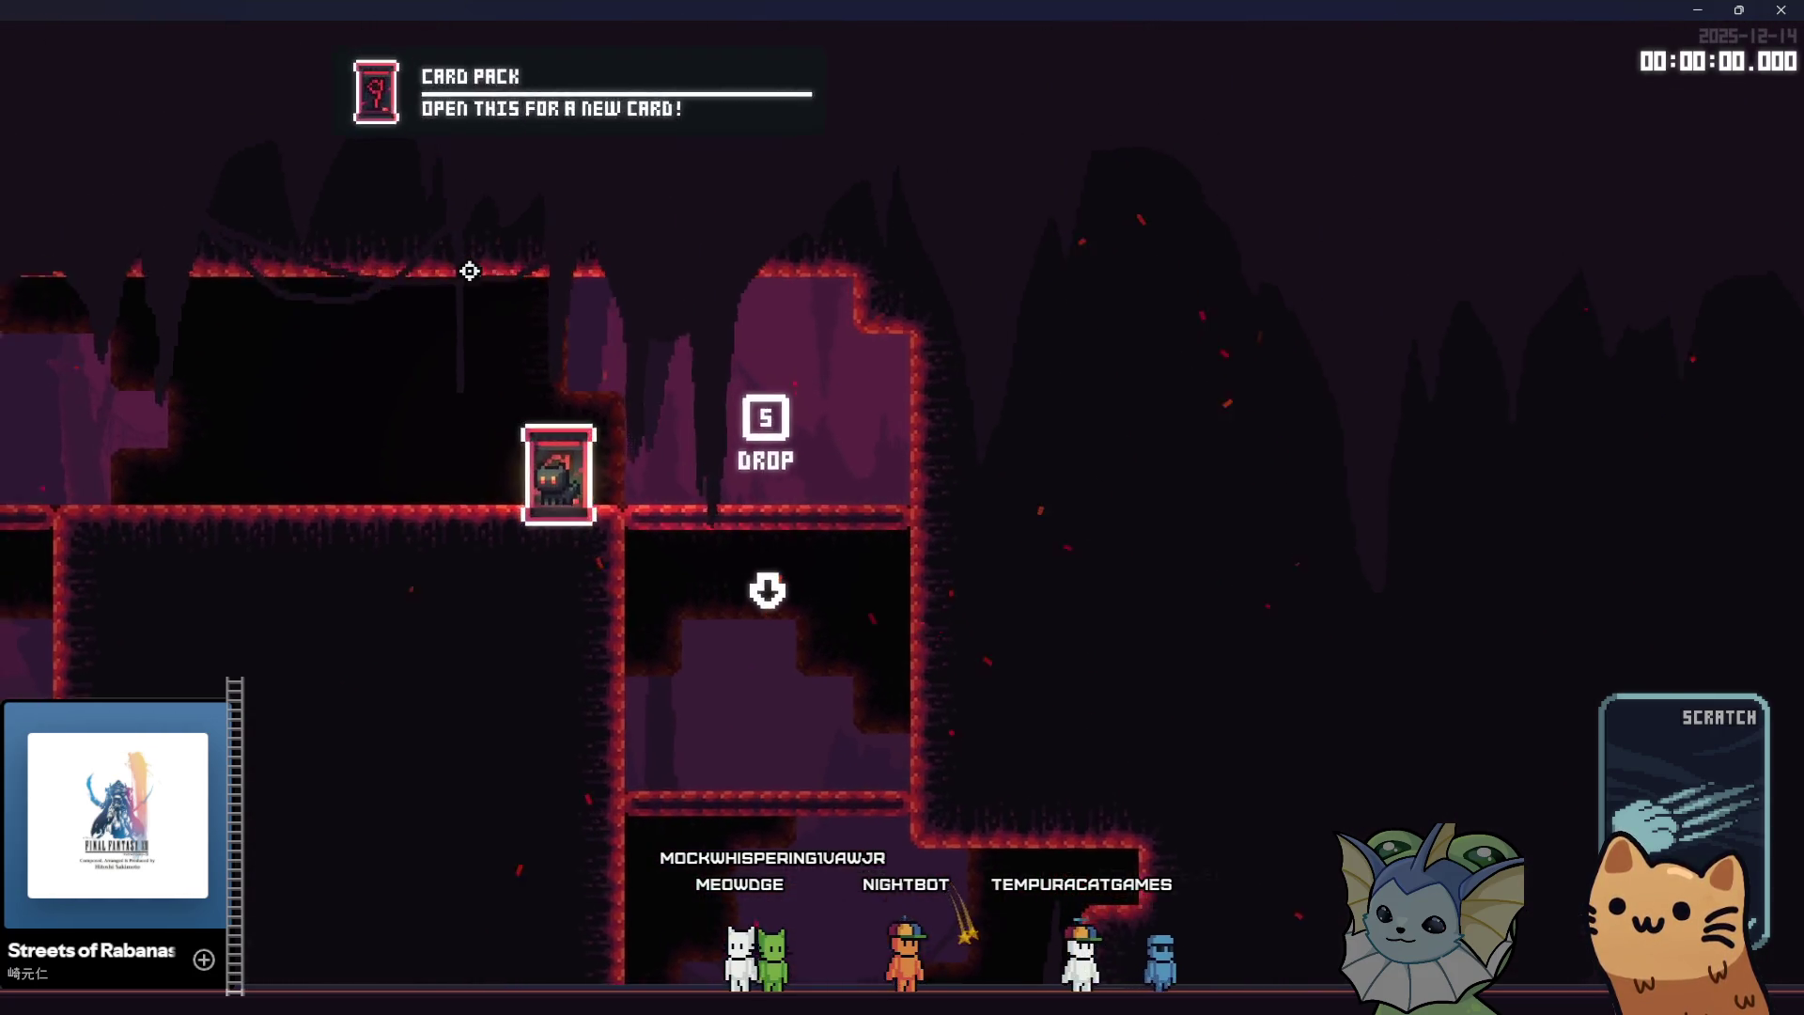
# Bounce off the glowing pad, drop below the DROP platform to the room floor, and open settings.
pyautogui.press('Left')
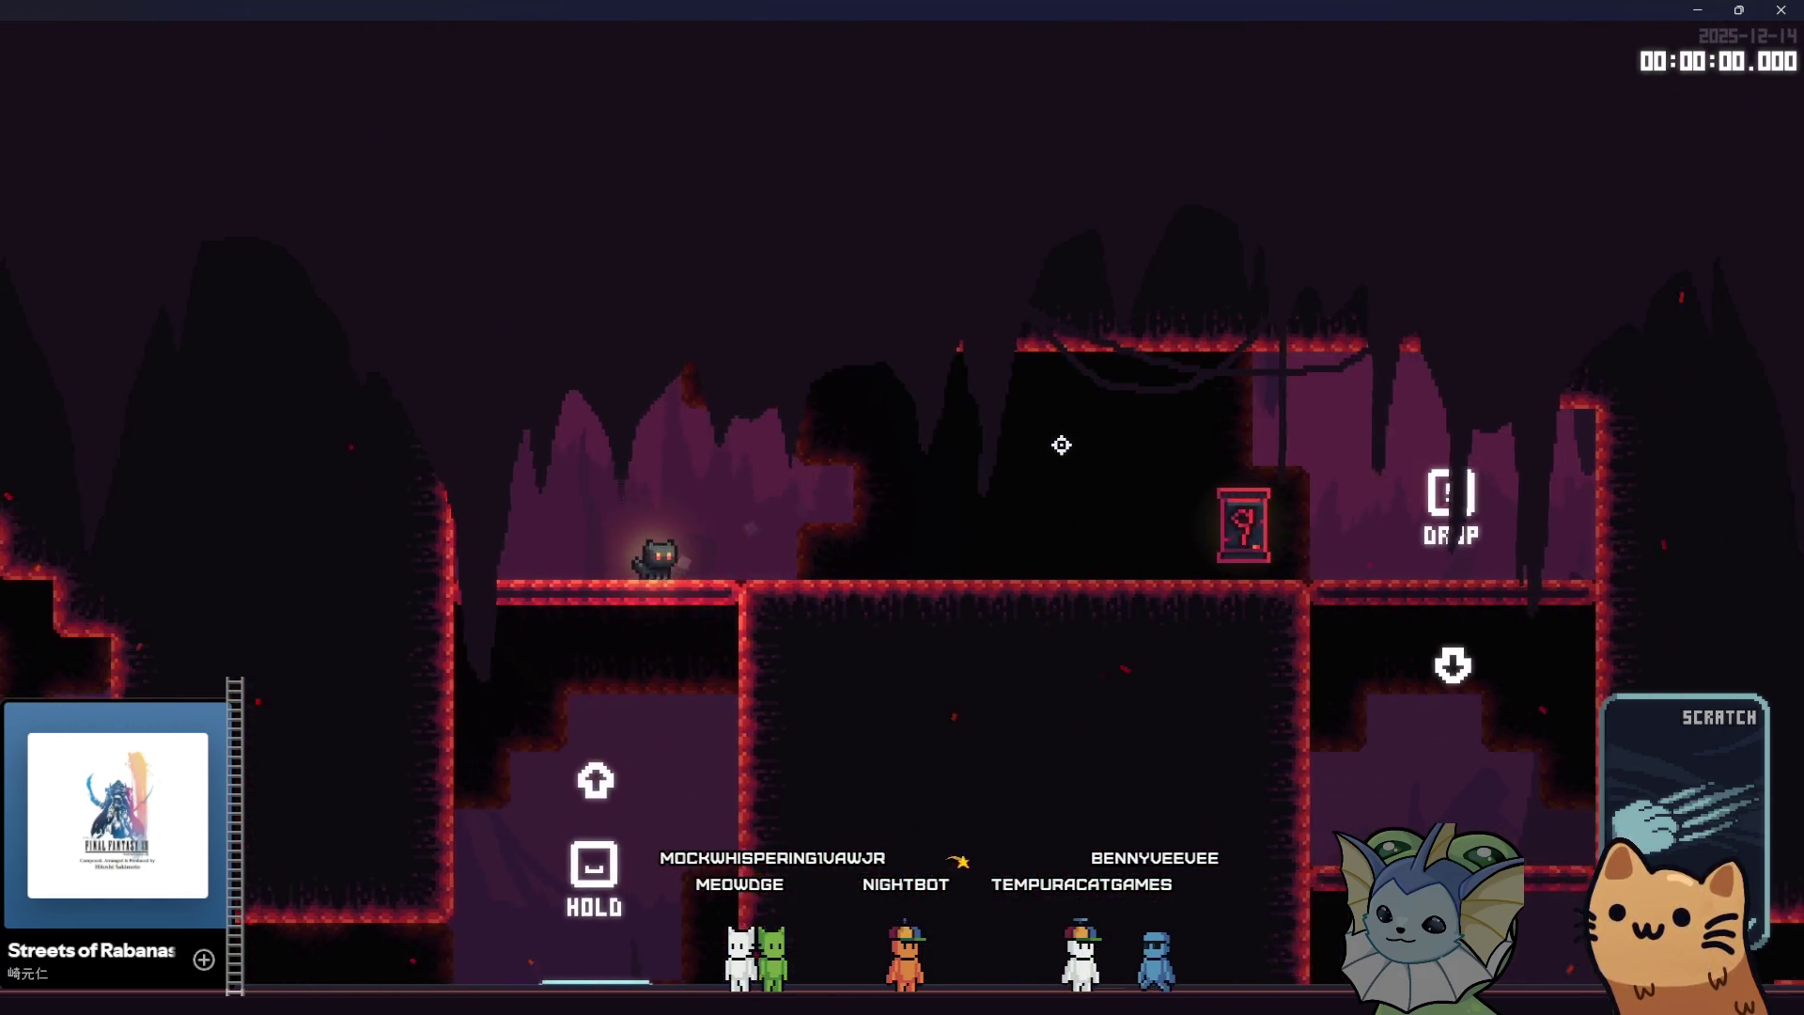
pyautogui.press('Right')
pyautogui.press('Right')
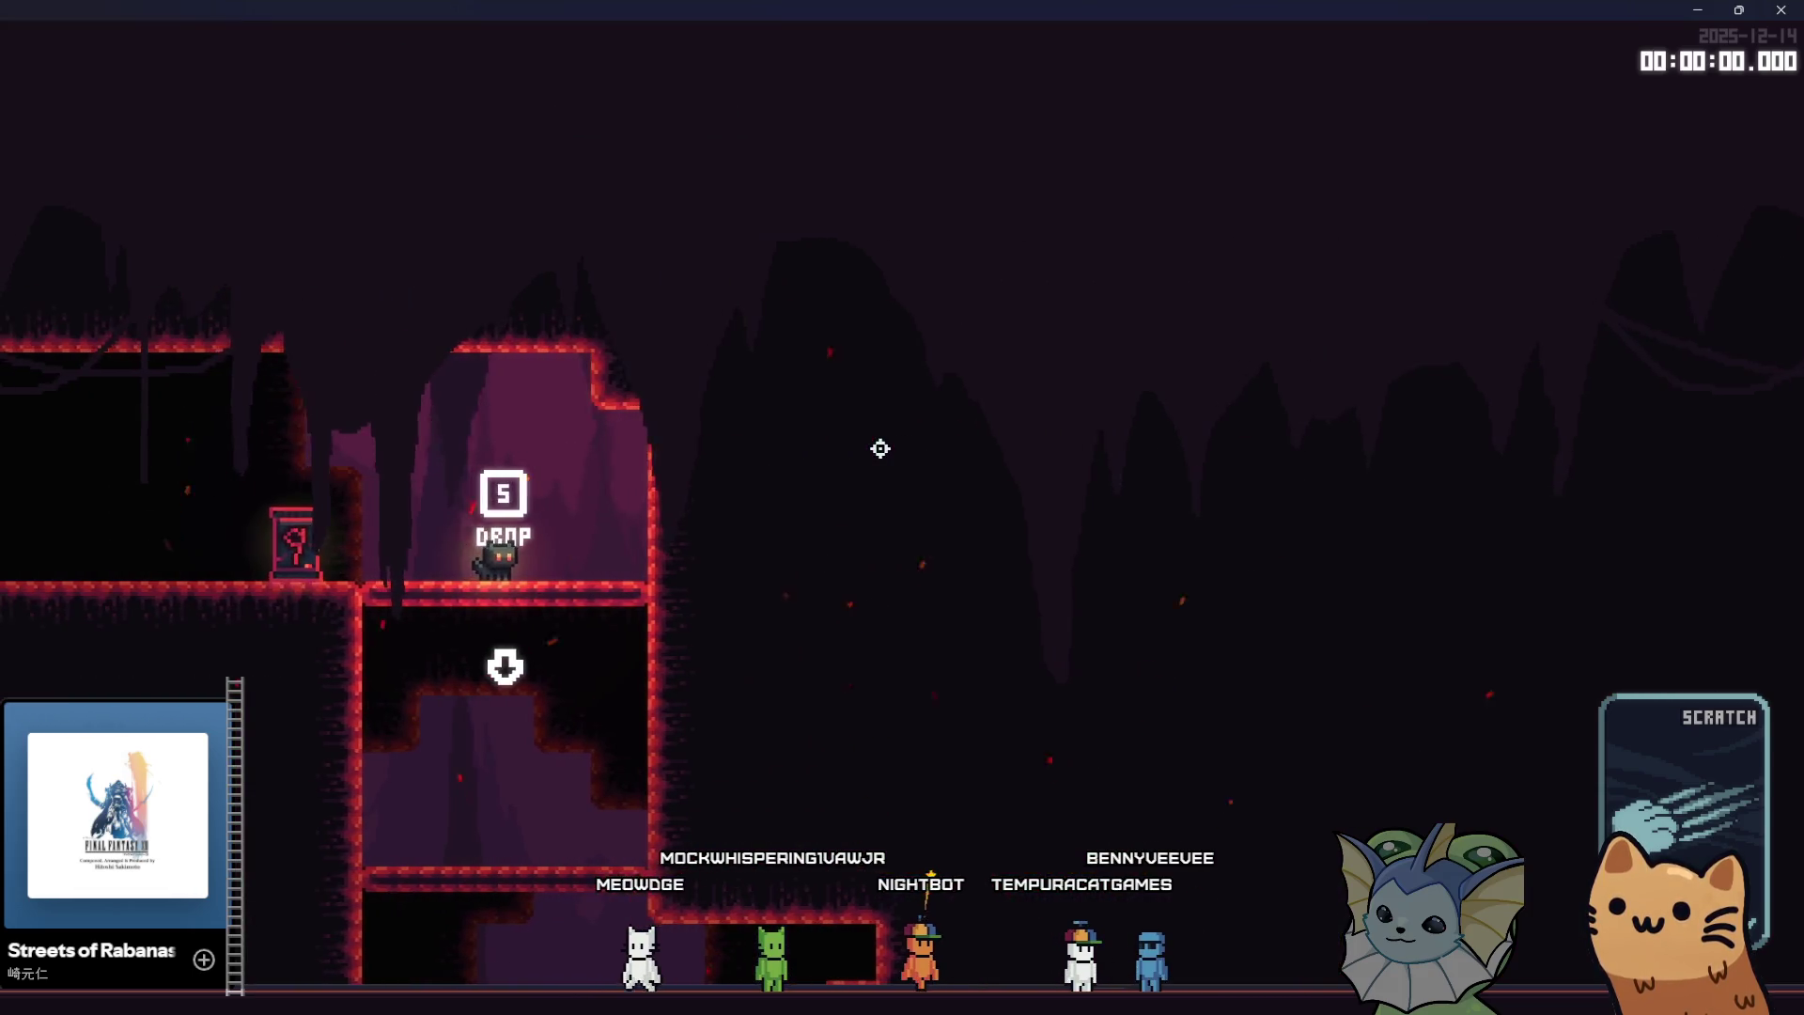
pyautogui.press('Left')
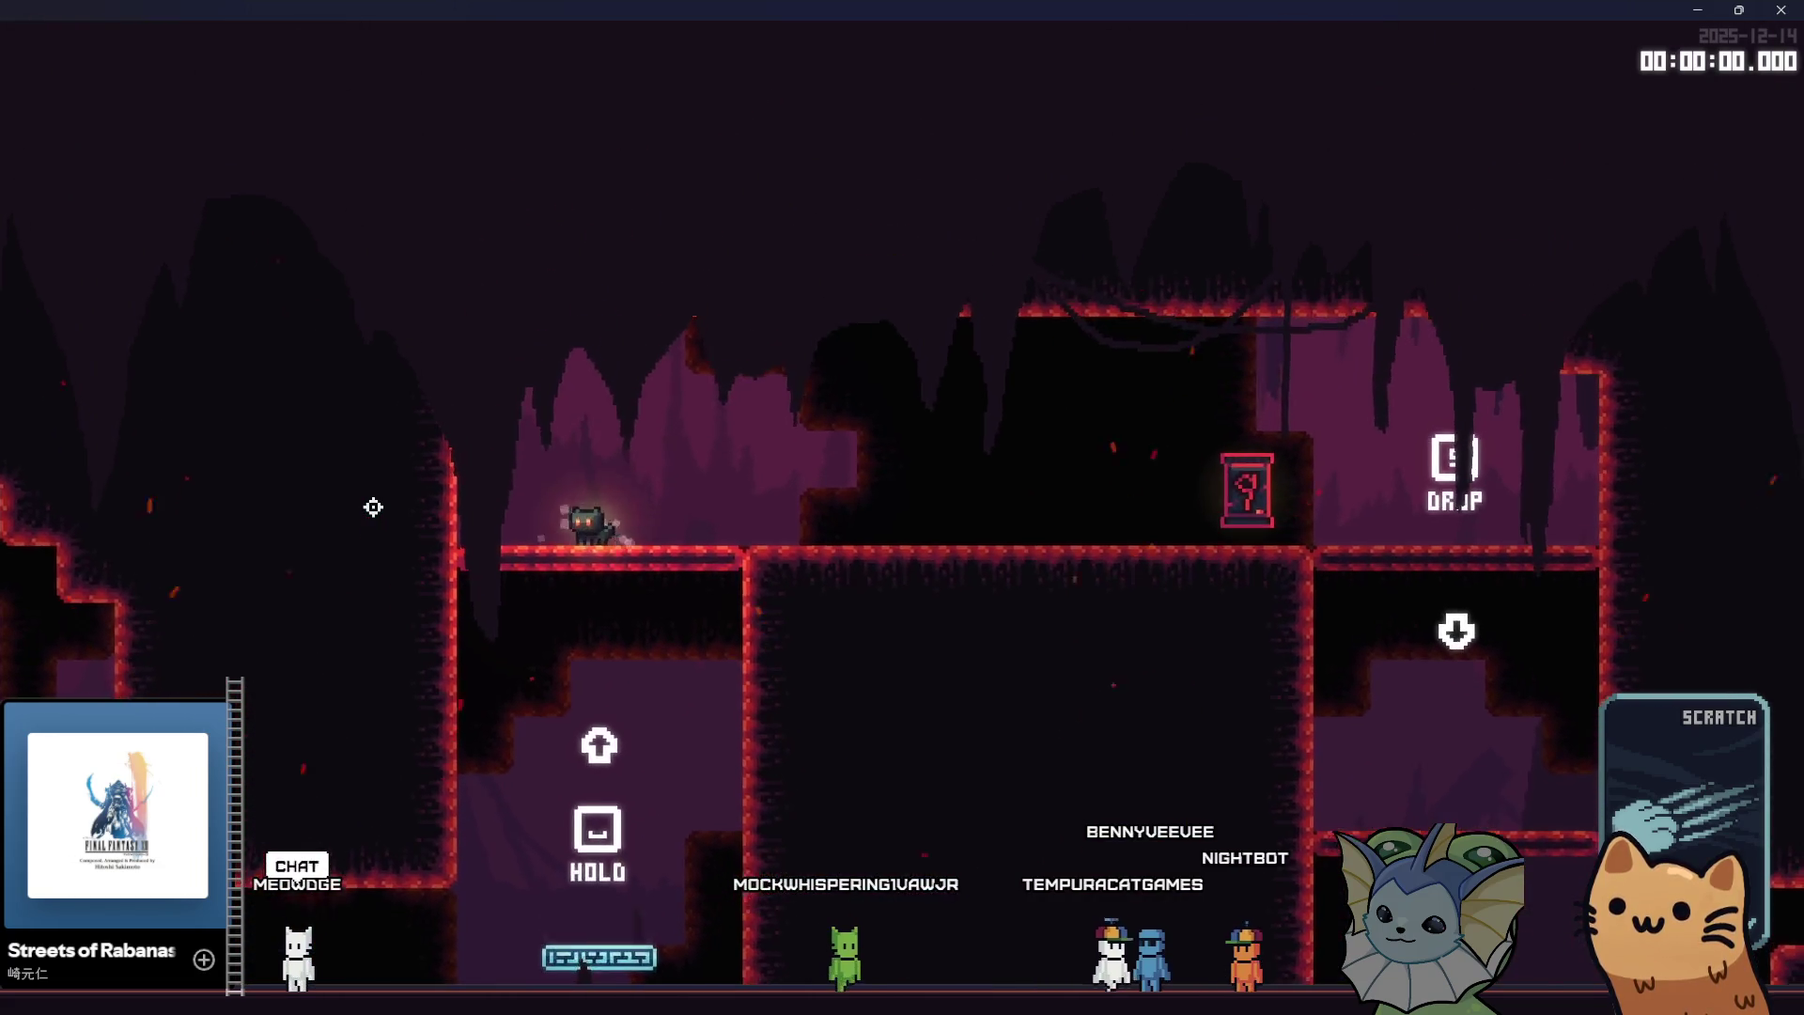
pyautogui.press('Left')
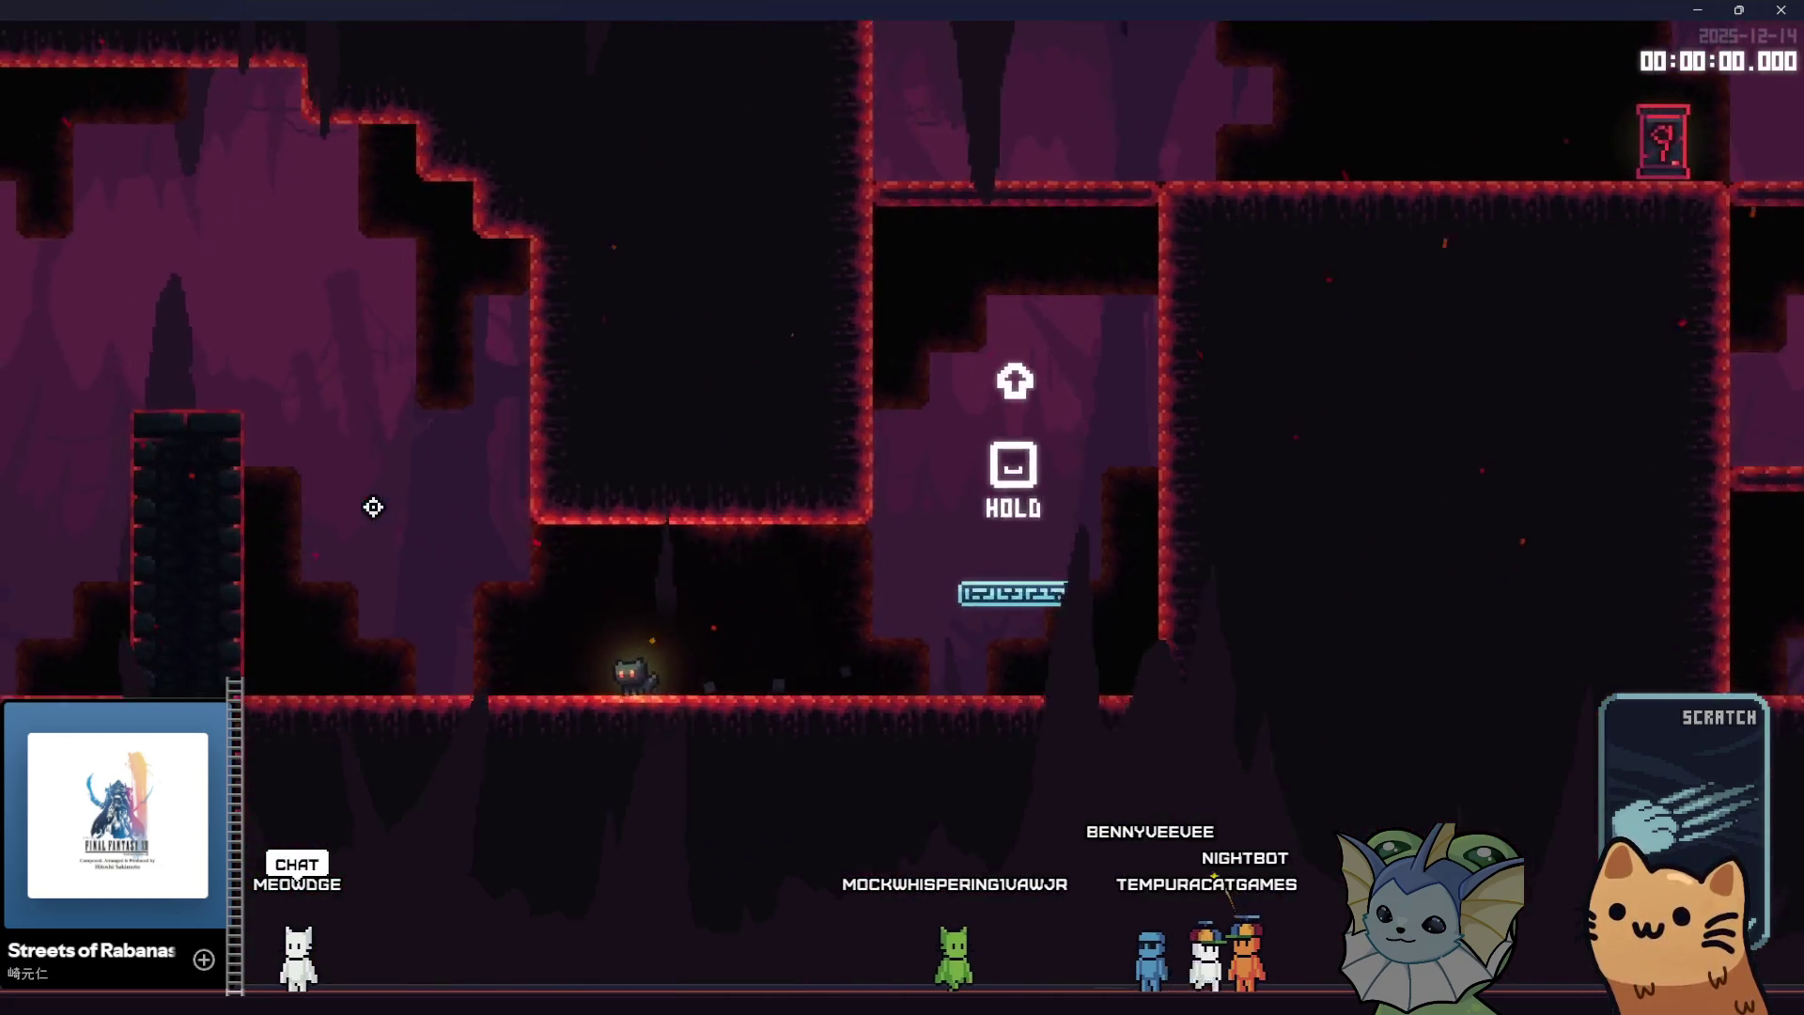
pyautogui.press('Left')
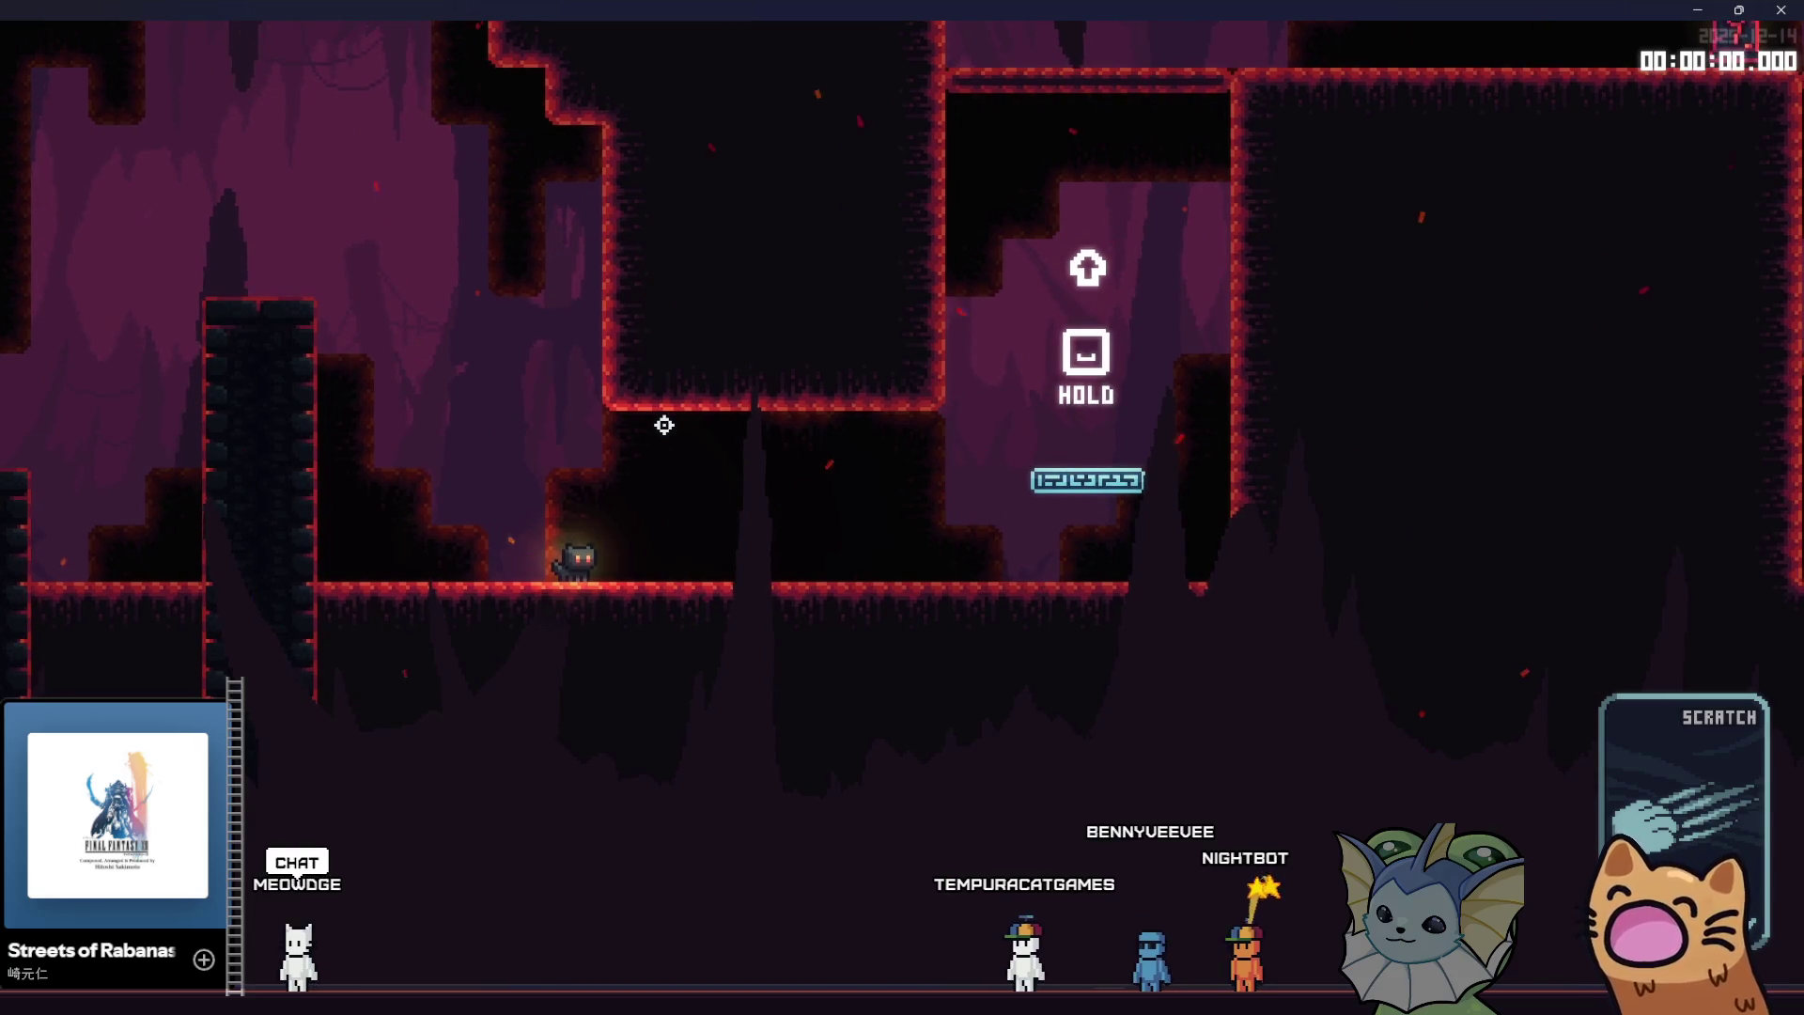
pyautogui.press('Right')
pyautogui.press('space')
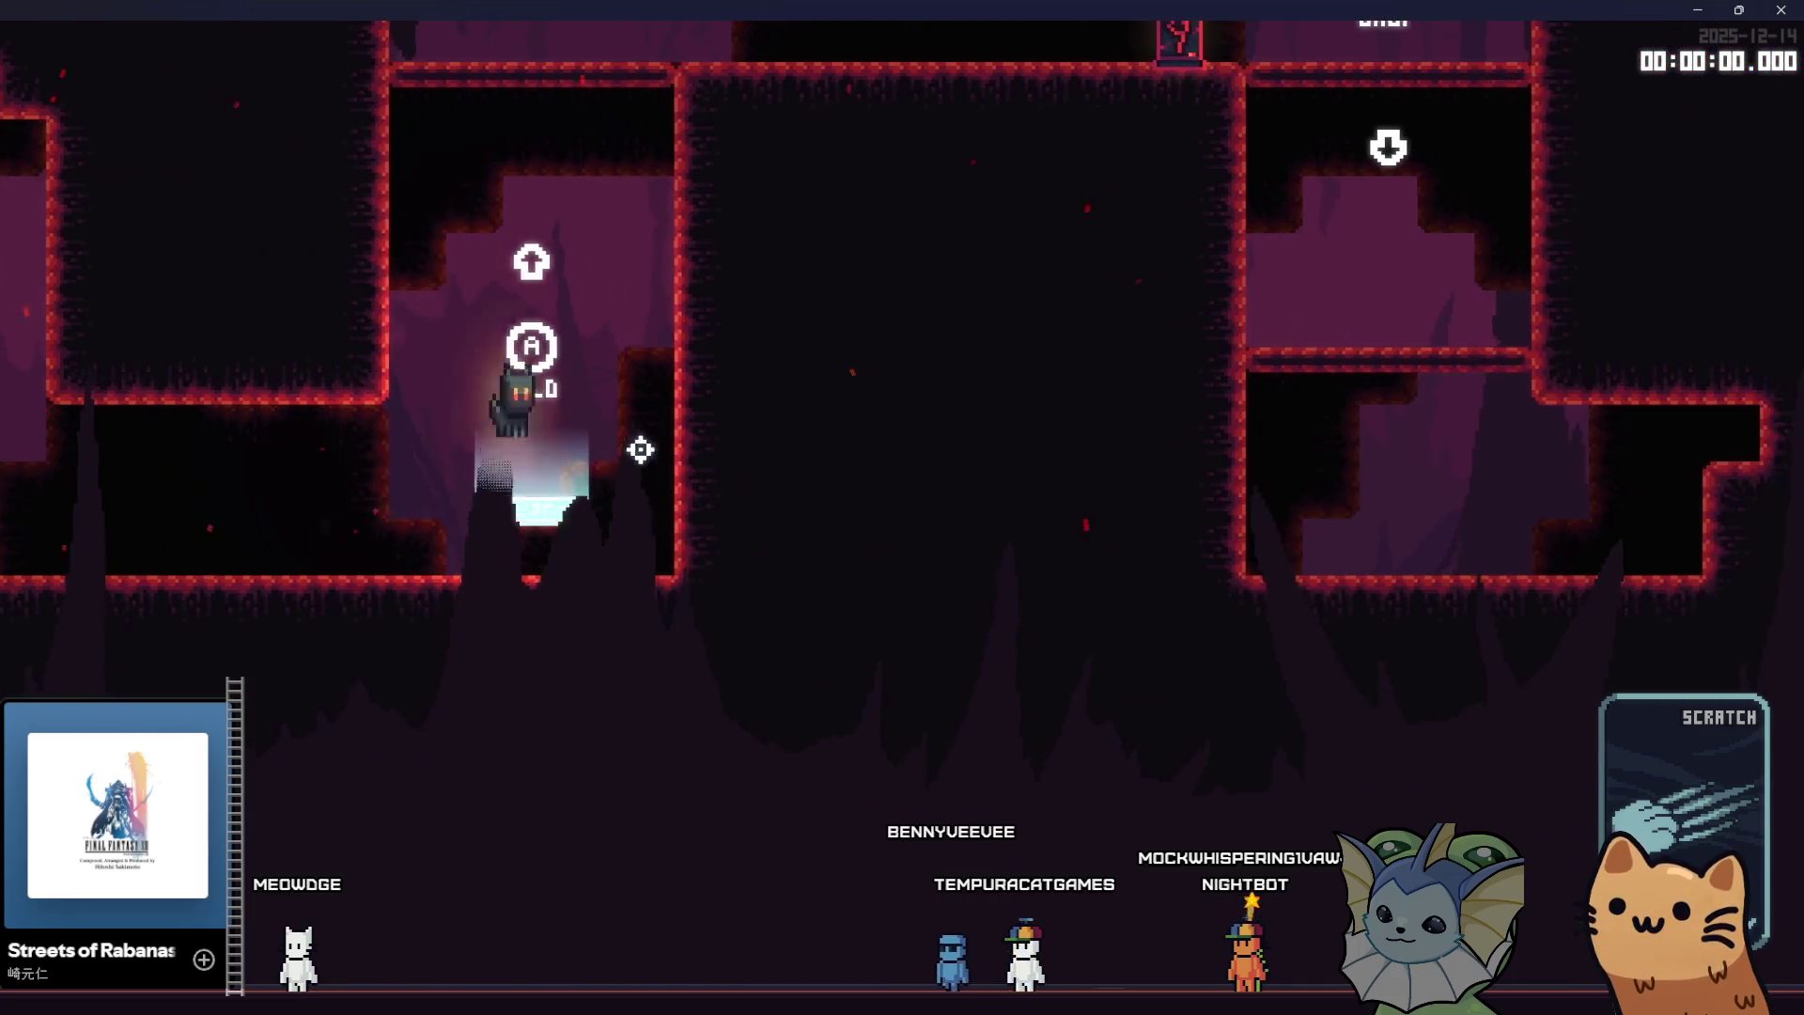
pyautogui.press('Right')
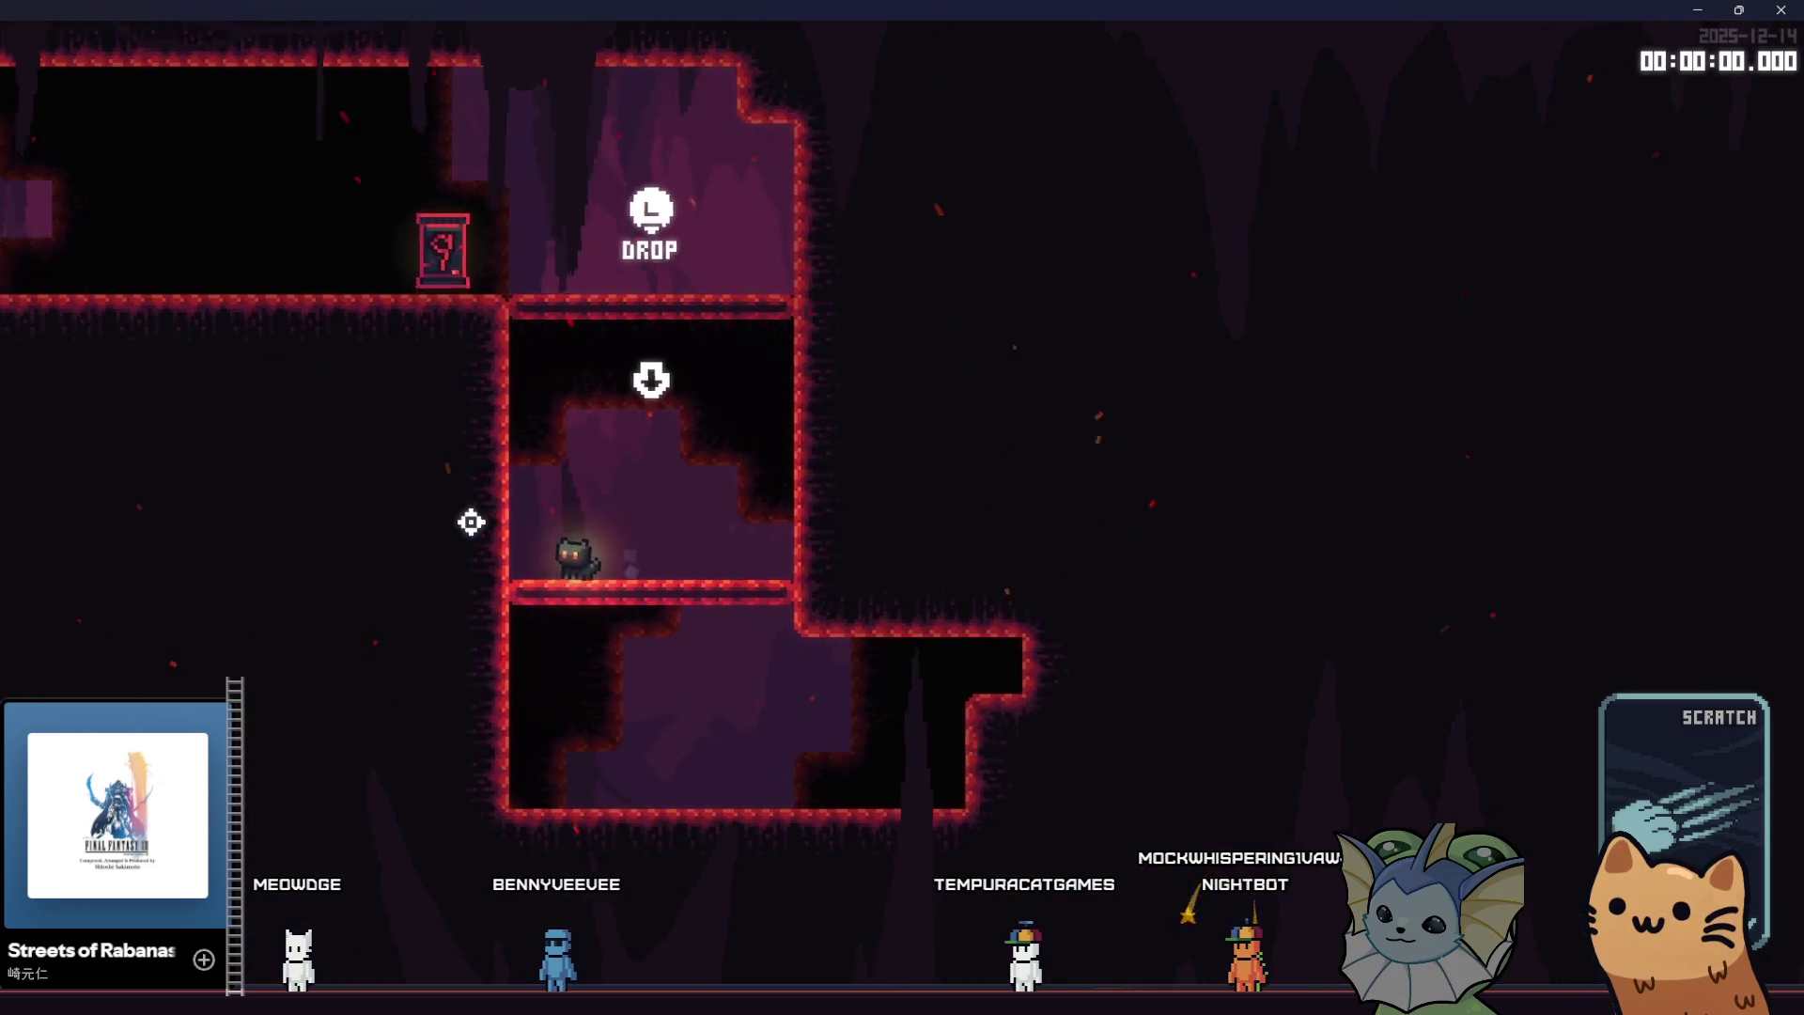
pyautogui.press('Left')
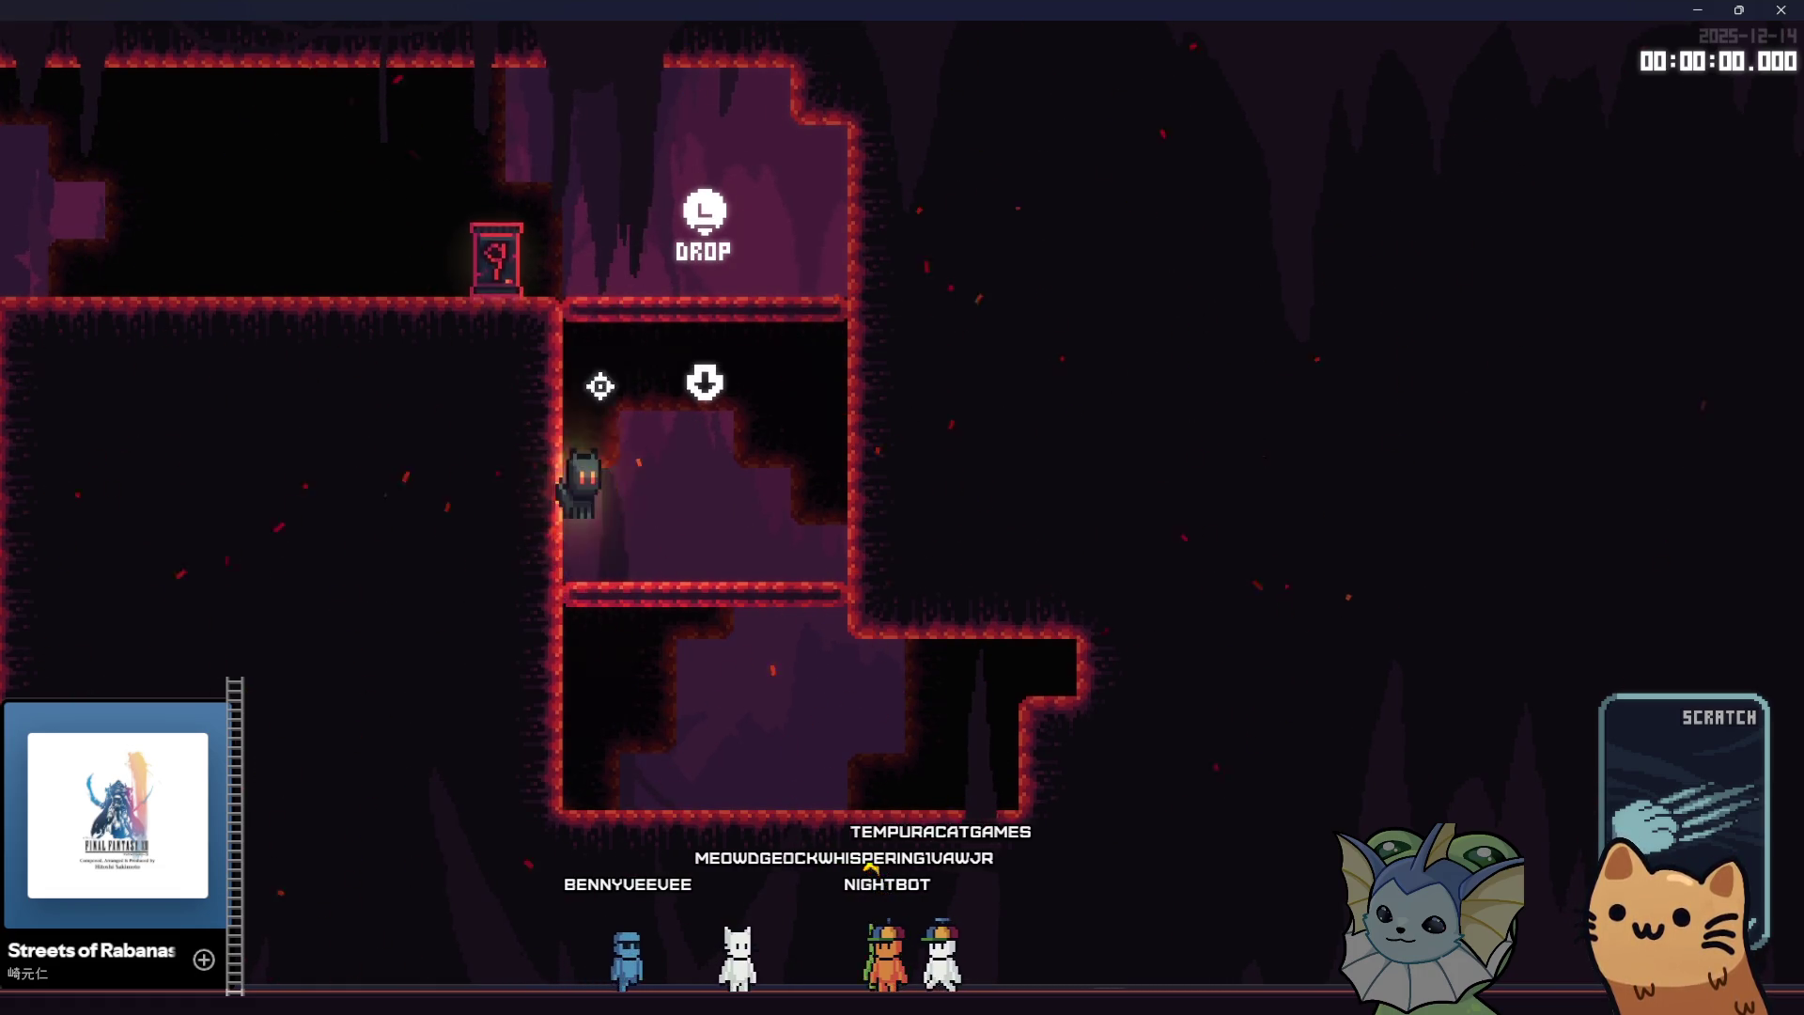
pyautogui.press('Right')
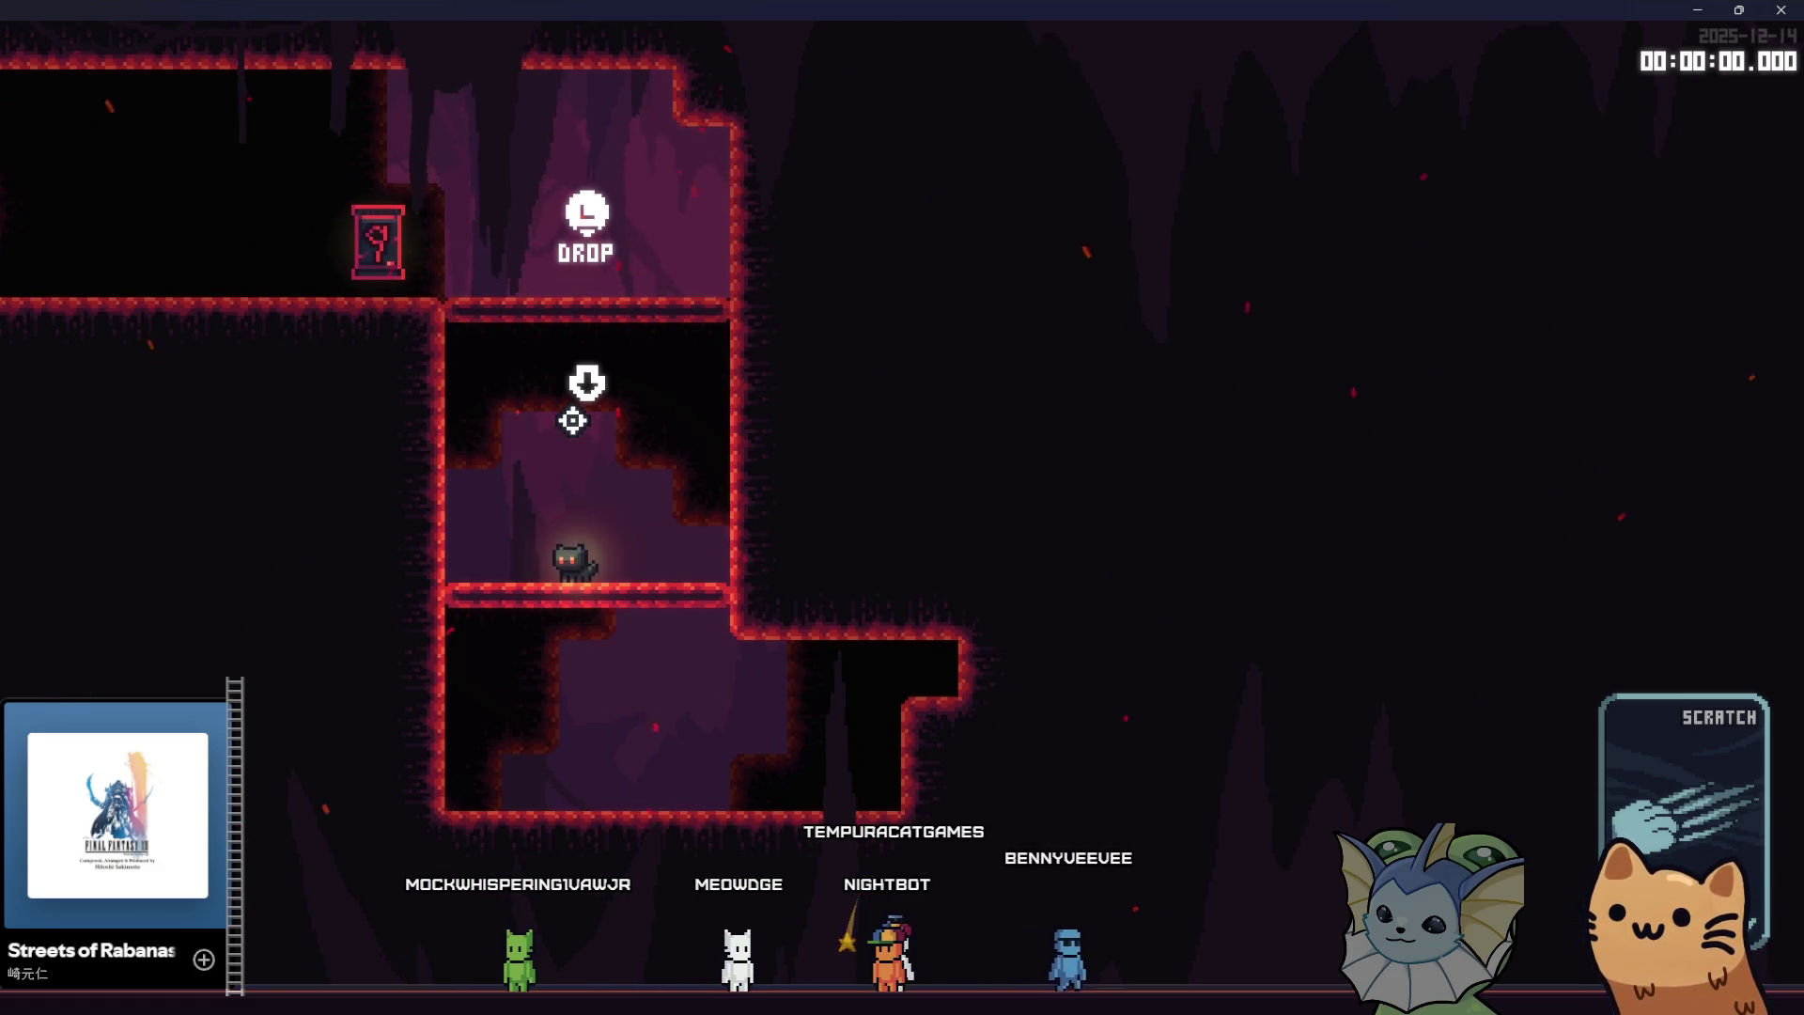
pyautogui.press('Escape')
pyautogui.press('Escape')
pyautogui.press('Escape')
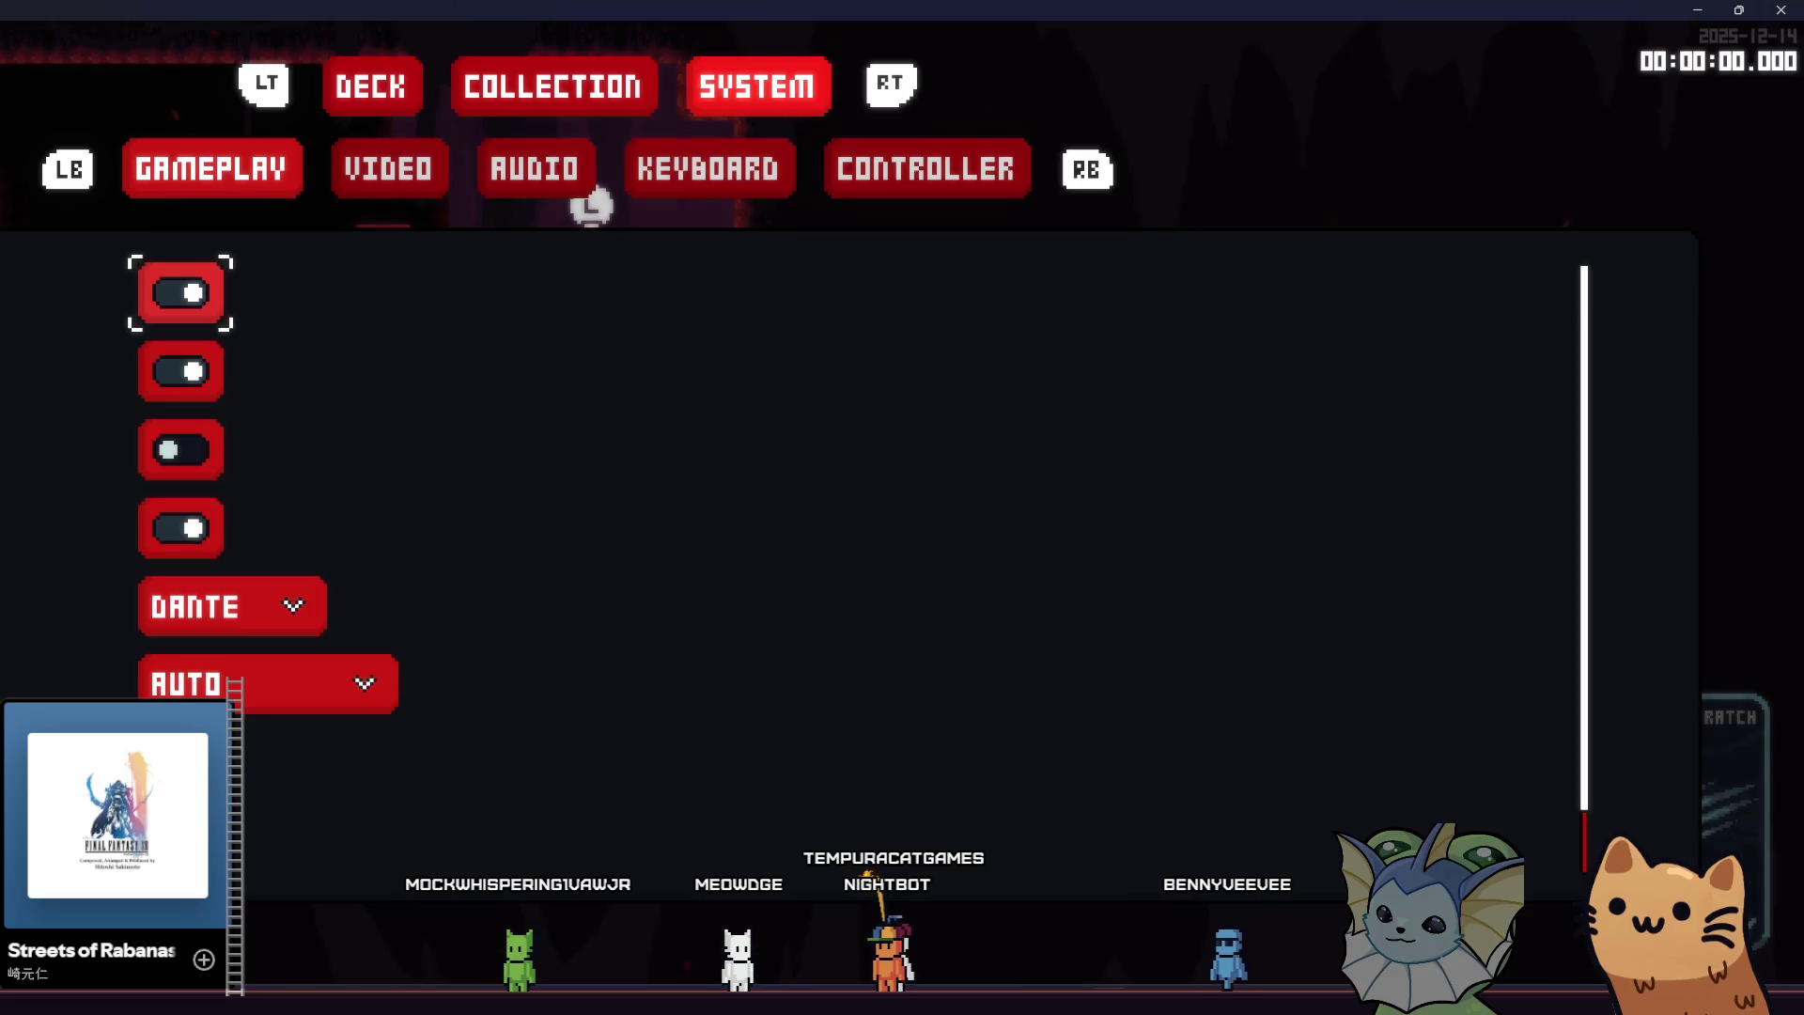
# Cycle through the video and other settings sections toward the collection.
pyautogui.press('e')
pyautogui.press('q')
pyautogui.press('e')
pyautogui.press('c')
pyautogui.press('c')
pyautogui.press('c')
# Inspect the knife and rusty pistol cards in the deck.
pyautogui.press('z')
pyautogui.press('z')
pyautogui.press('Right')
pyautogui.press('Right')
pyautogui.press('Right')
pyautogui.press('Left')
pyautogui.press('Left')
pyautogui.press('Left')
pyautogui.press('Right')
pyautogui.press('Right')
pyautogui.press('Right')
pyautogui.press('Left')
pyautogui.press('Left')
pyautogui.press('Left')
# In the card collection, check the second knife, energy drink and an undiscovered card.
pyautogui.press('Right')
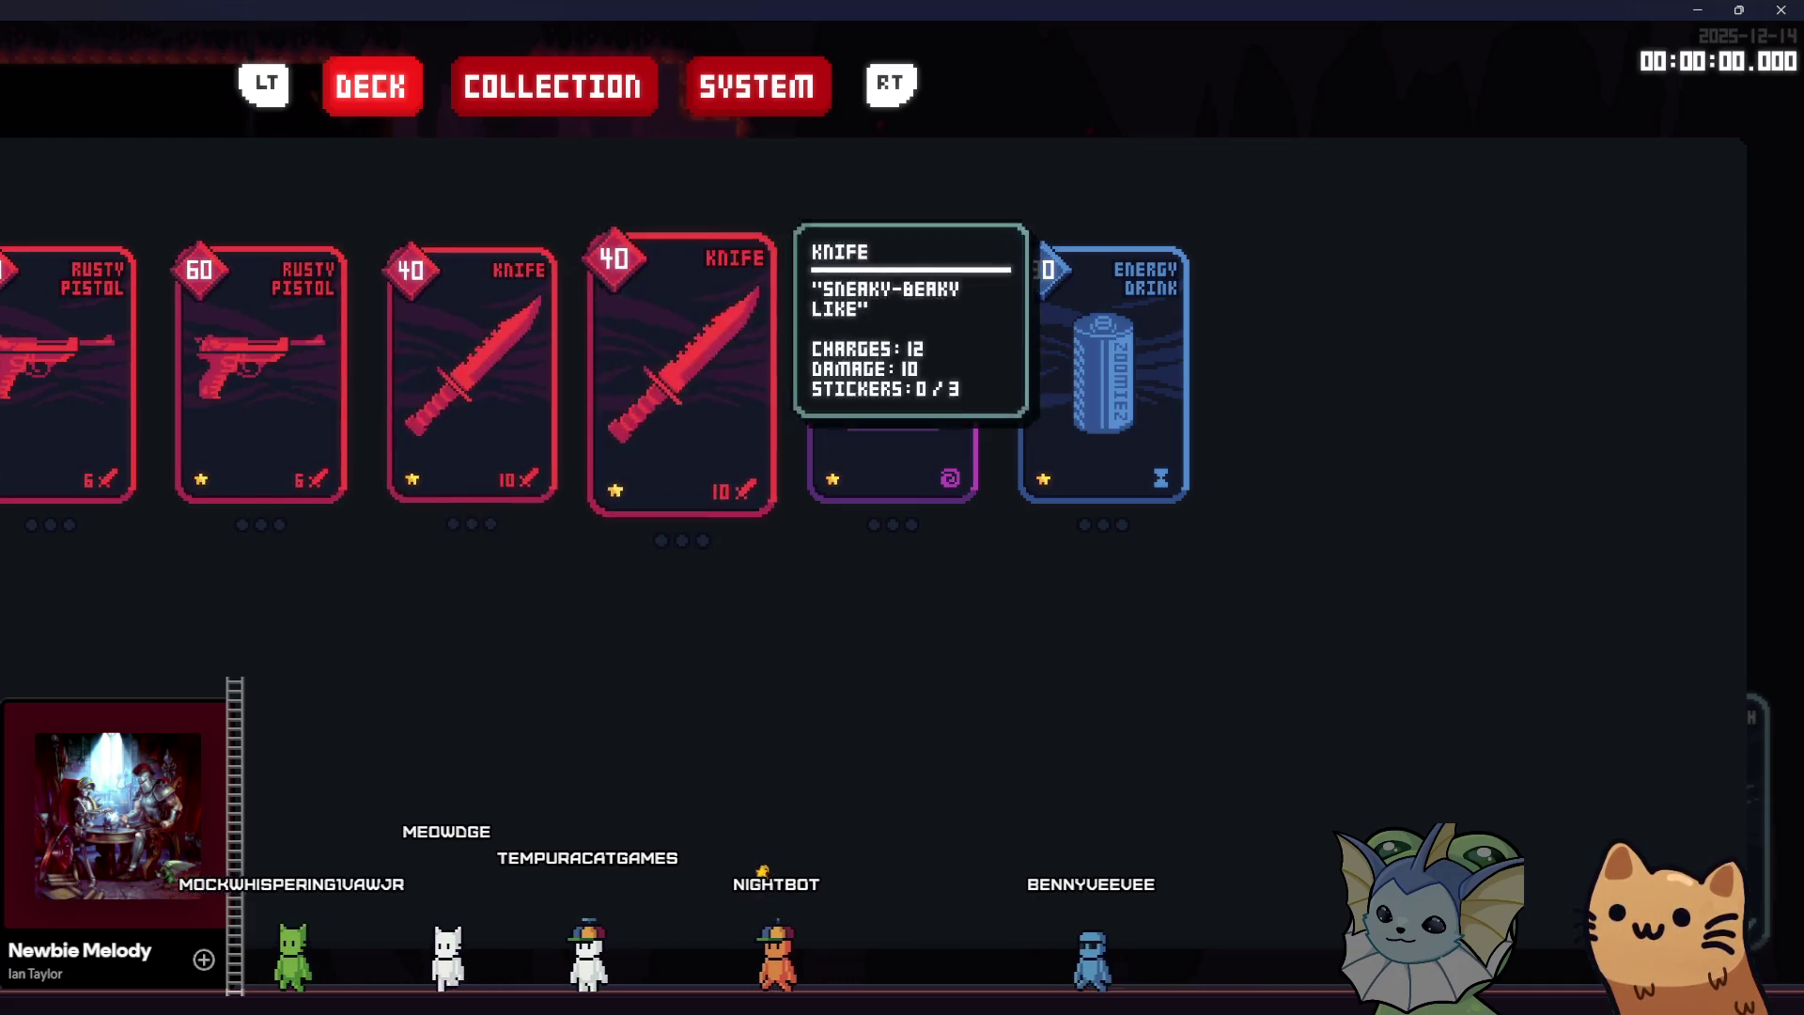
pyautogui.press('z')
pyautogui.press('z')
pyautogui.press('Down')
pyautogui.press('Right')
pyautogui.press('Left')
pyautogui.press('Left')
pyautogui.press('Down')
pyautogui.press('Down')
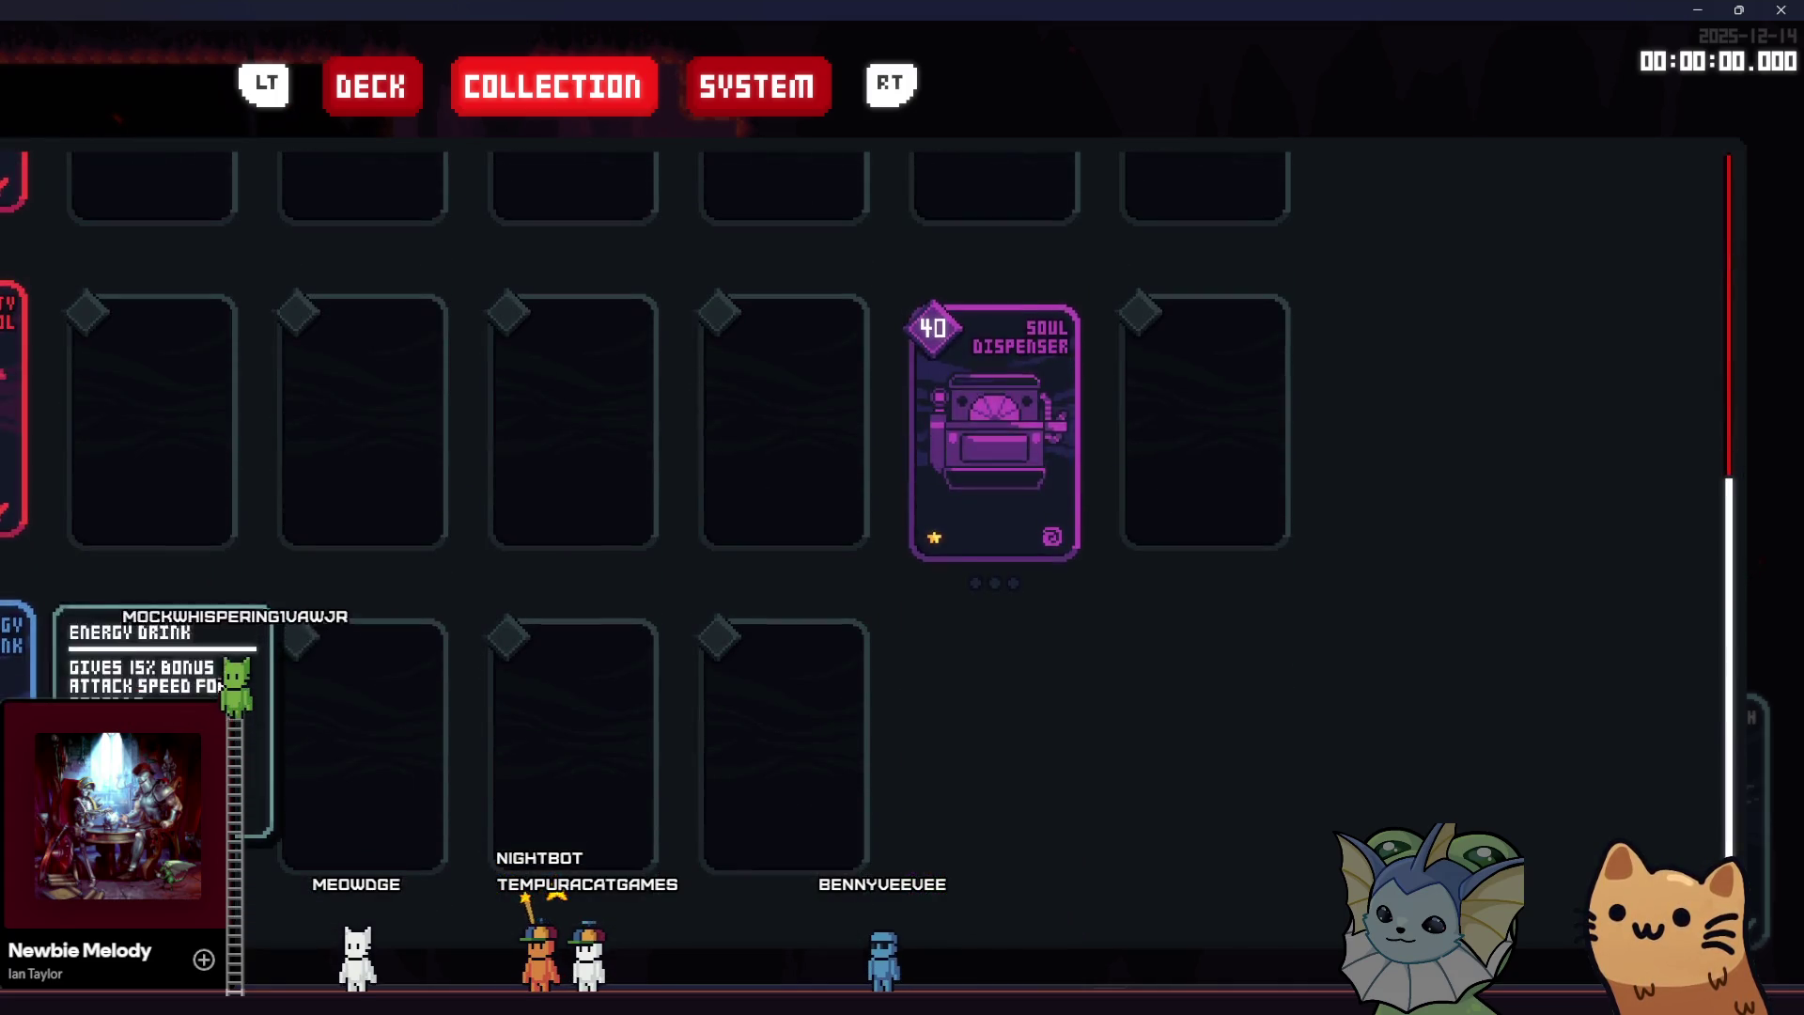
pyautogui.press('Up')
pyautogui.press('Right')
pyautogui.press('Right')
pyautogui.press('c')
# Return to the deck's knife card, close the menu, and drop the cat to the lower floor.
pyautogui.press('z')
pyautogui.press('z')
pyautogui.press('Right')
pyautogui.press('Escape')
pyautogui.press('Left')
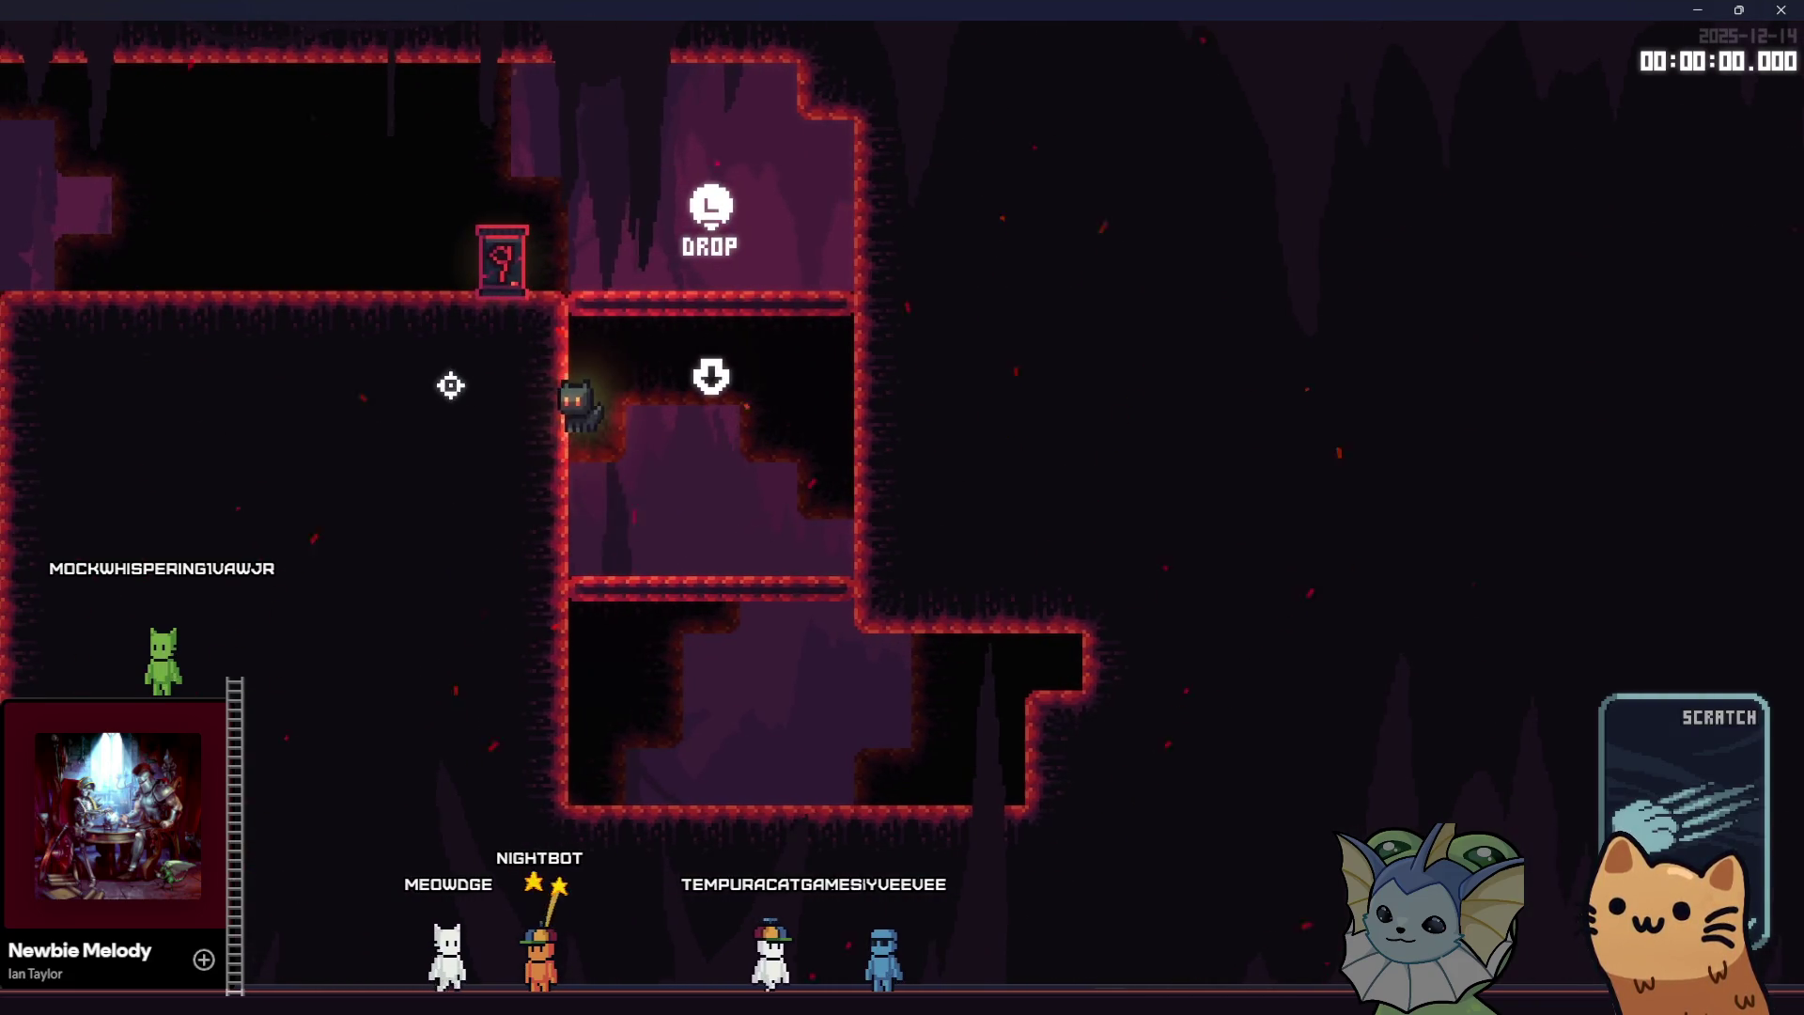
# Browse the controller bindings list in the system settings, then close the menu.
pyautogui.press('Escape')
pyautogui.press('e')
pyautogui.press('e')
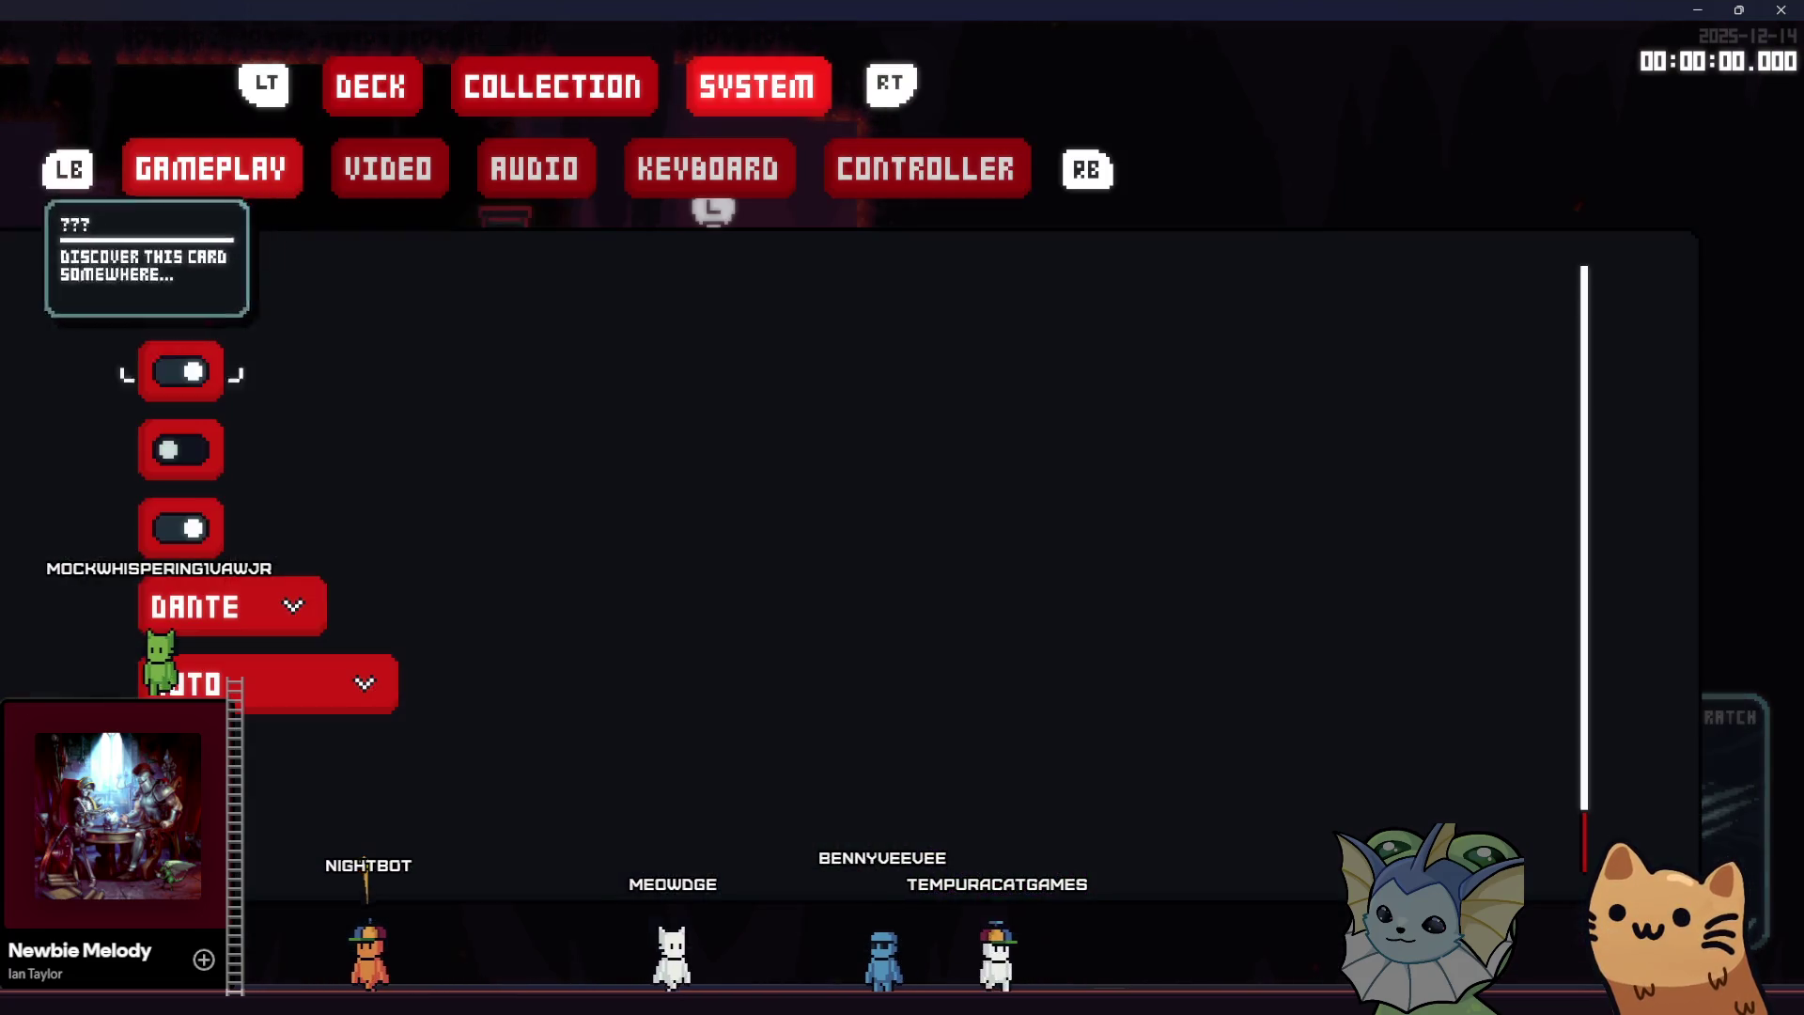
pyautogui.press('e')
pyautogui.press('e')
pyautogui.press('e')
pyautogui.press('Down')
pyautogui.press('Down')
pyautogui.press('Down')
pyautogui.press('Up')
pyautogui.press('Up')
pyautogui.press('Up')
pyautogui.press('Escape')
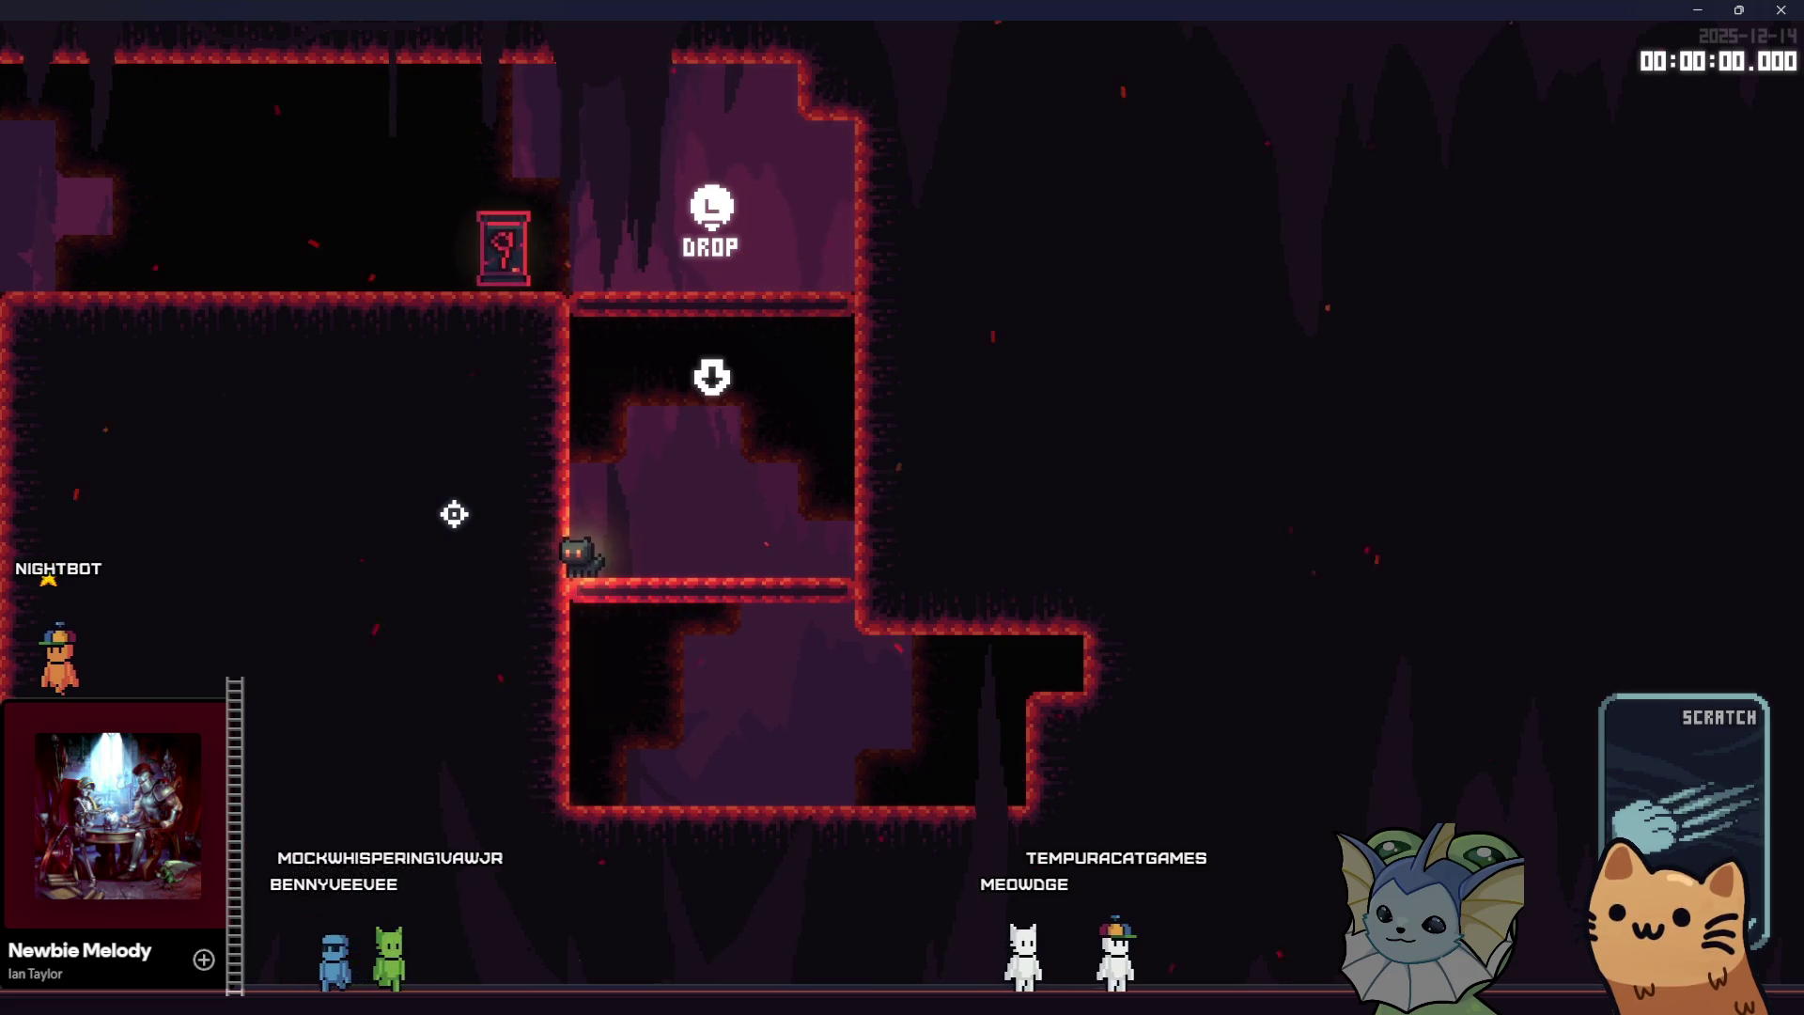
# Walk the cat past the stone pillar, up the HOLD shaft to grab the card pack, into the DROP pit.
pyautogui.press('Right')
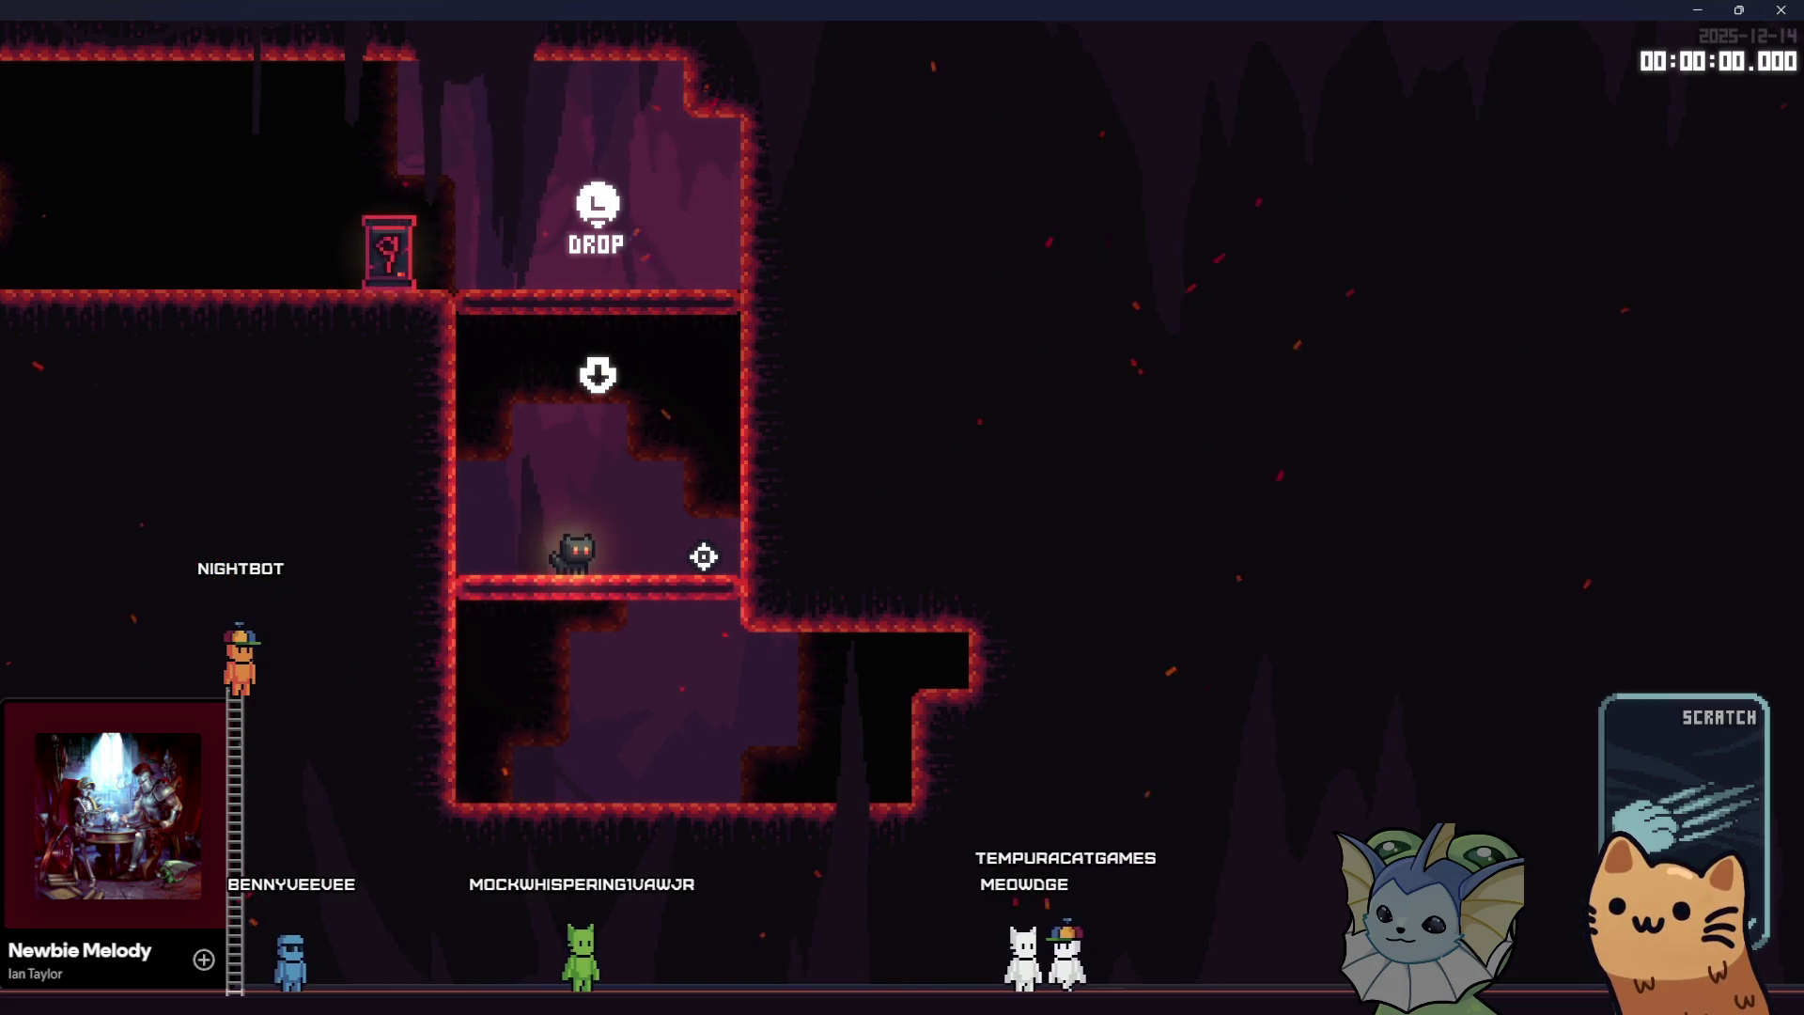
pyautogui.press('Escape')
pyautogui.press('Escape')
pyautogui.press('Left')
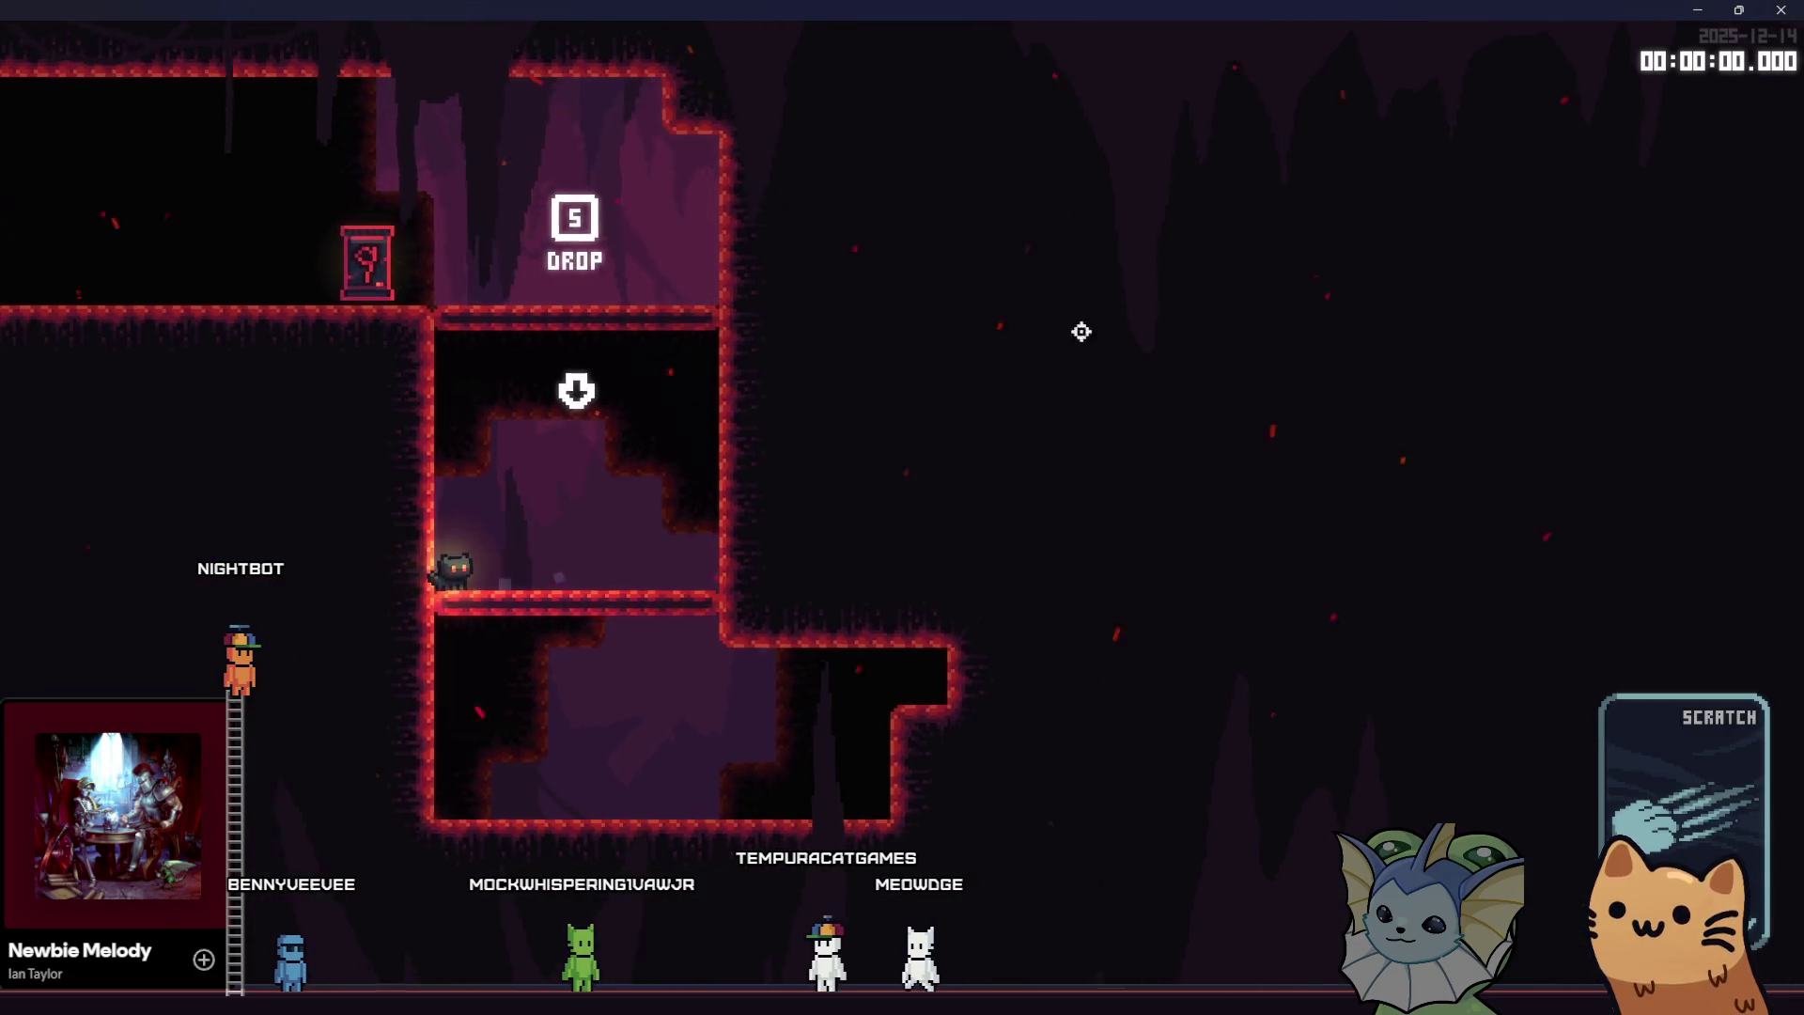
pyautogui.press('Left')
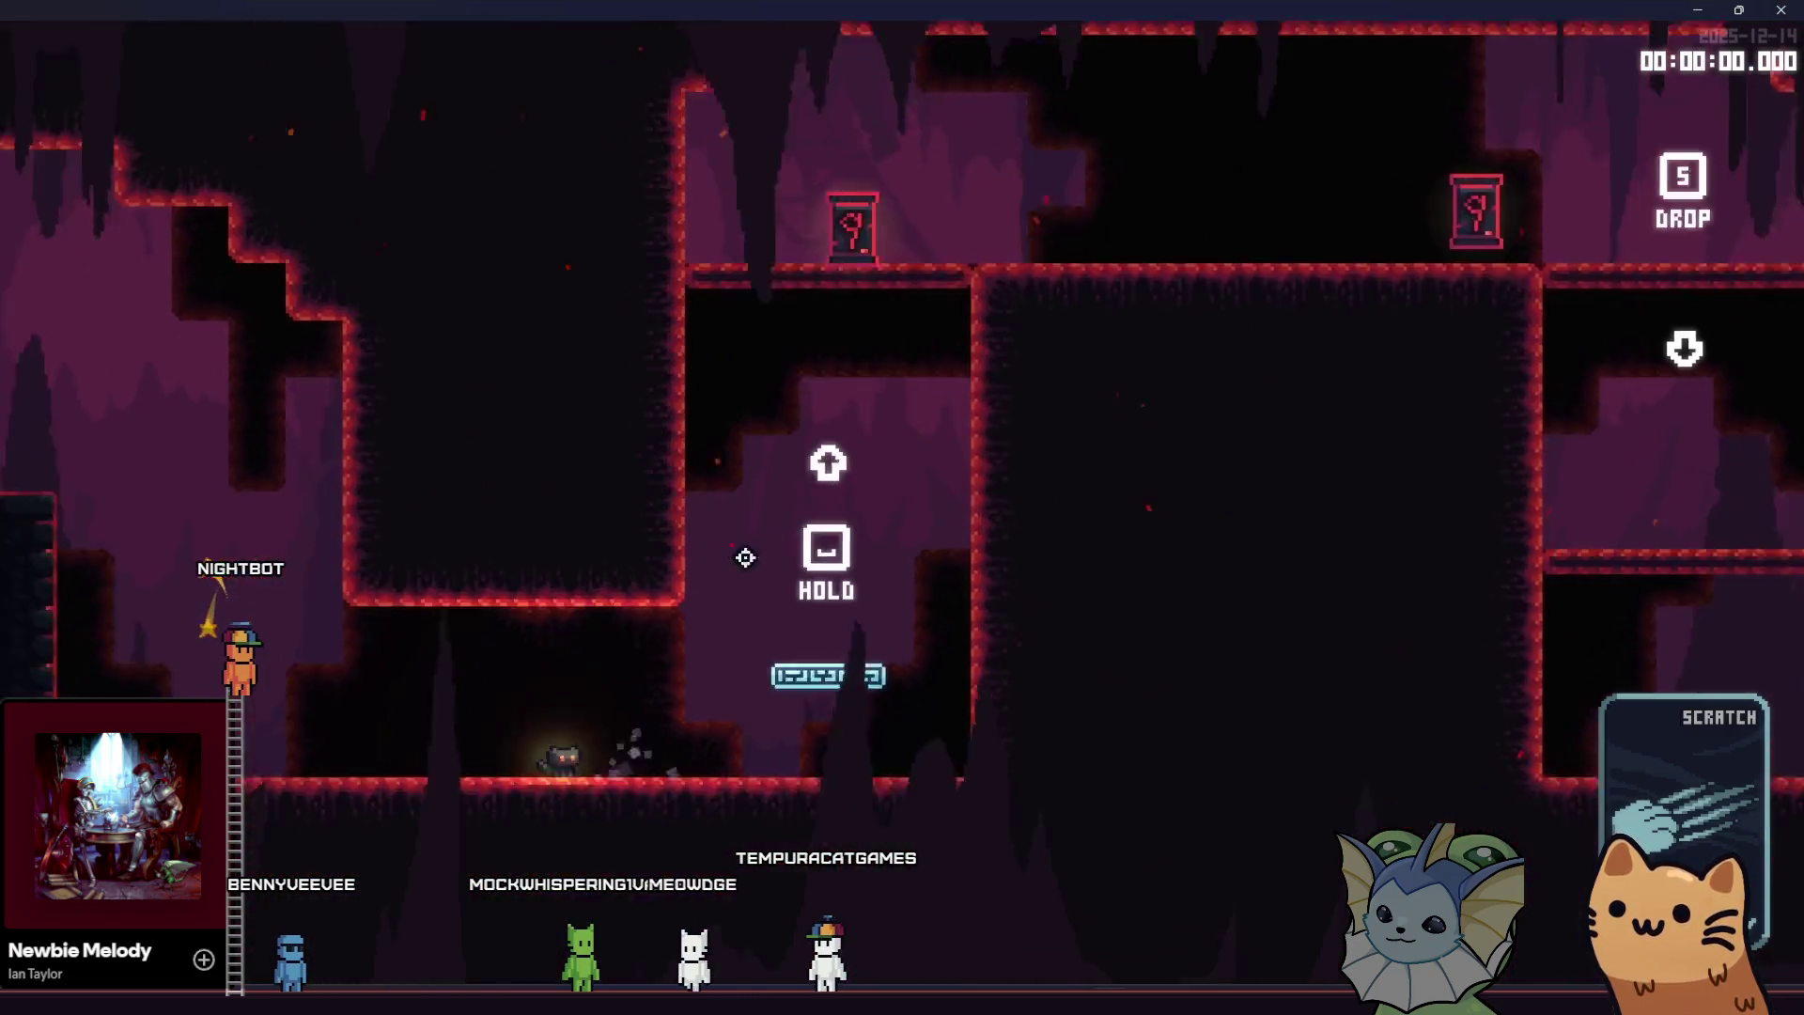
pyautogui.press('Left')
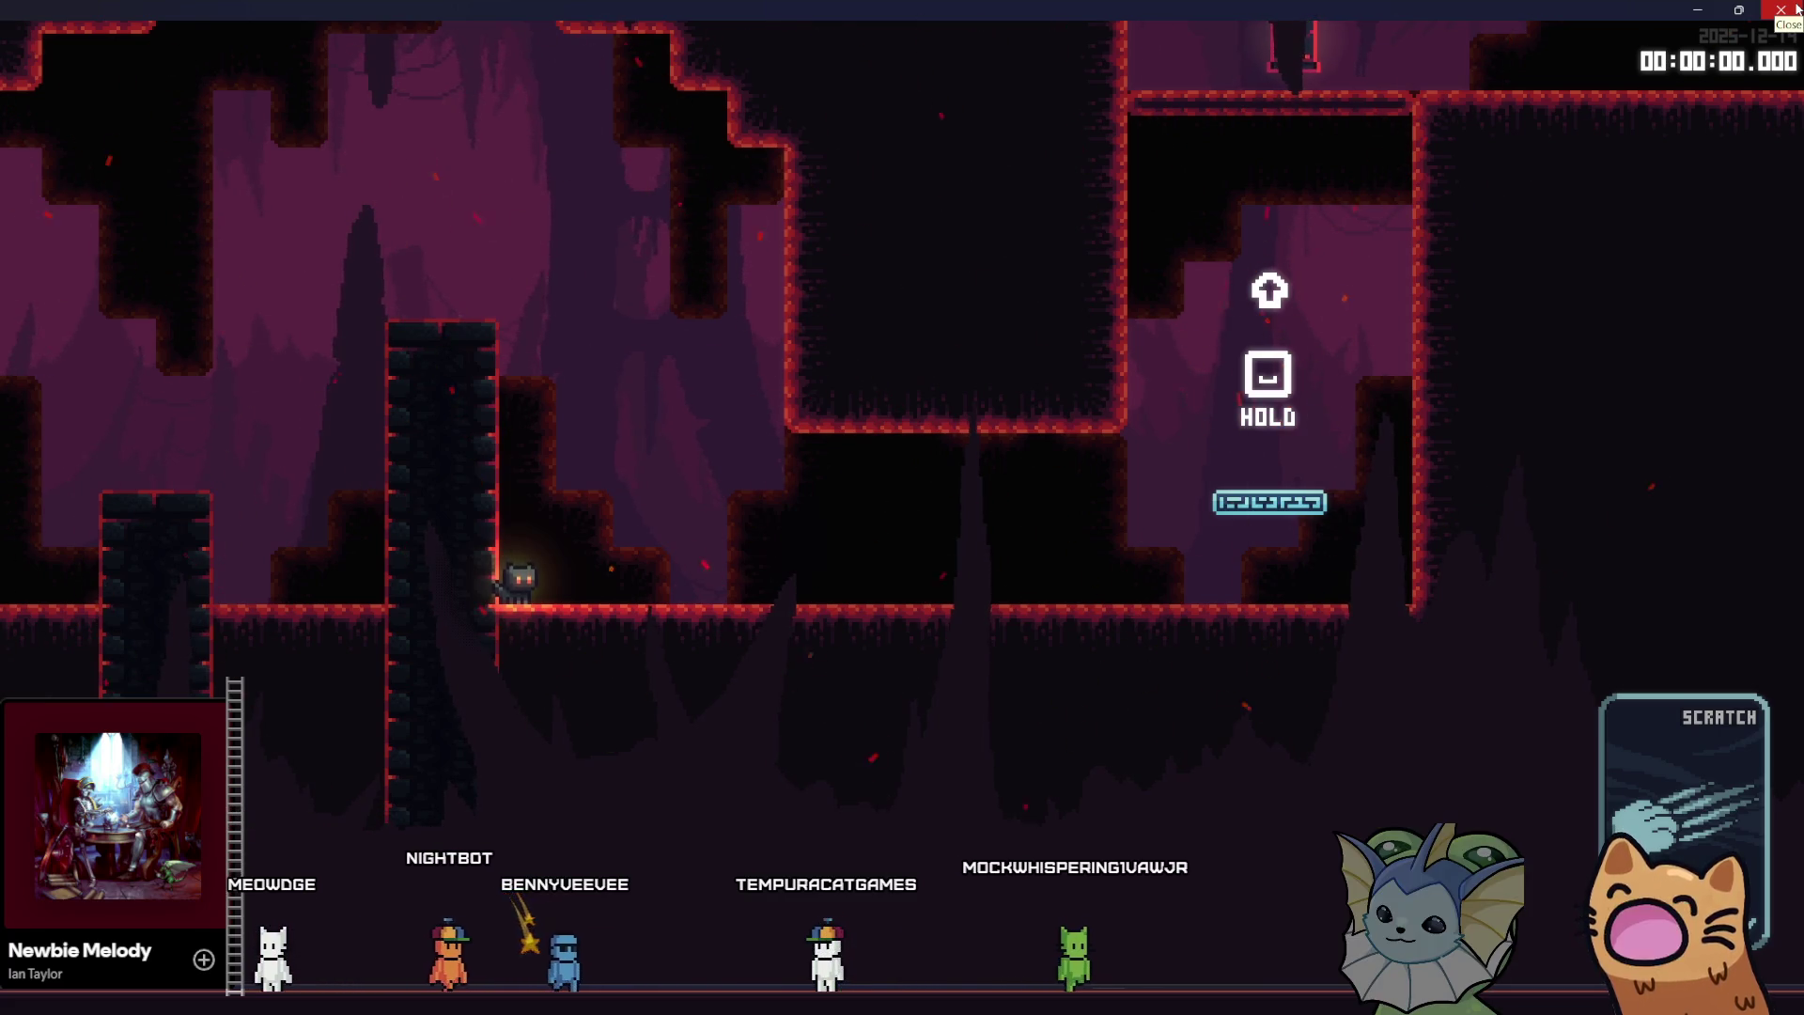
pyautogui.press('Right')
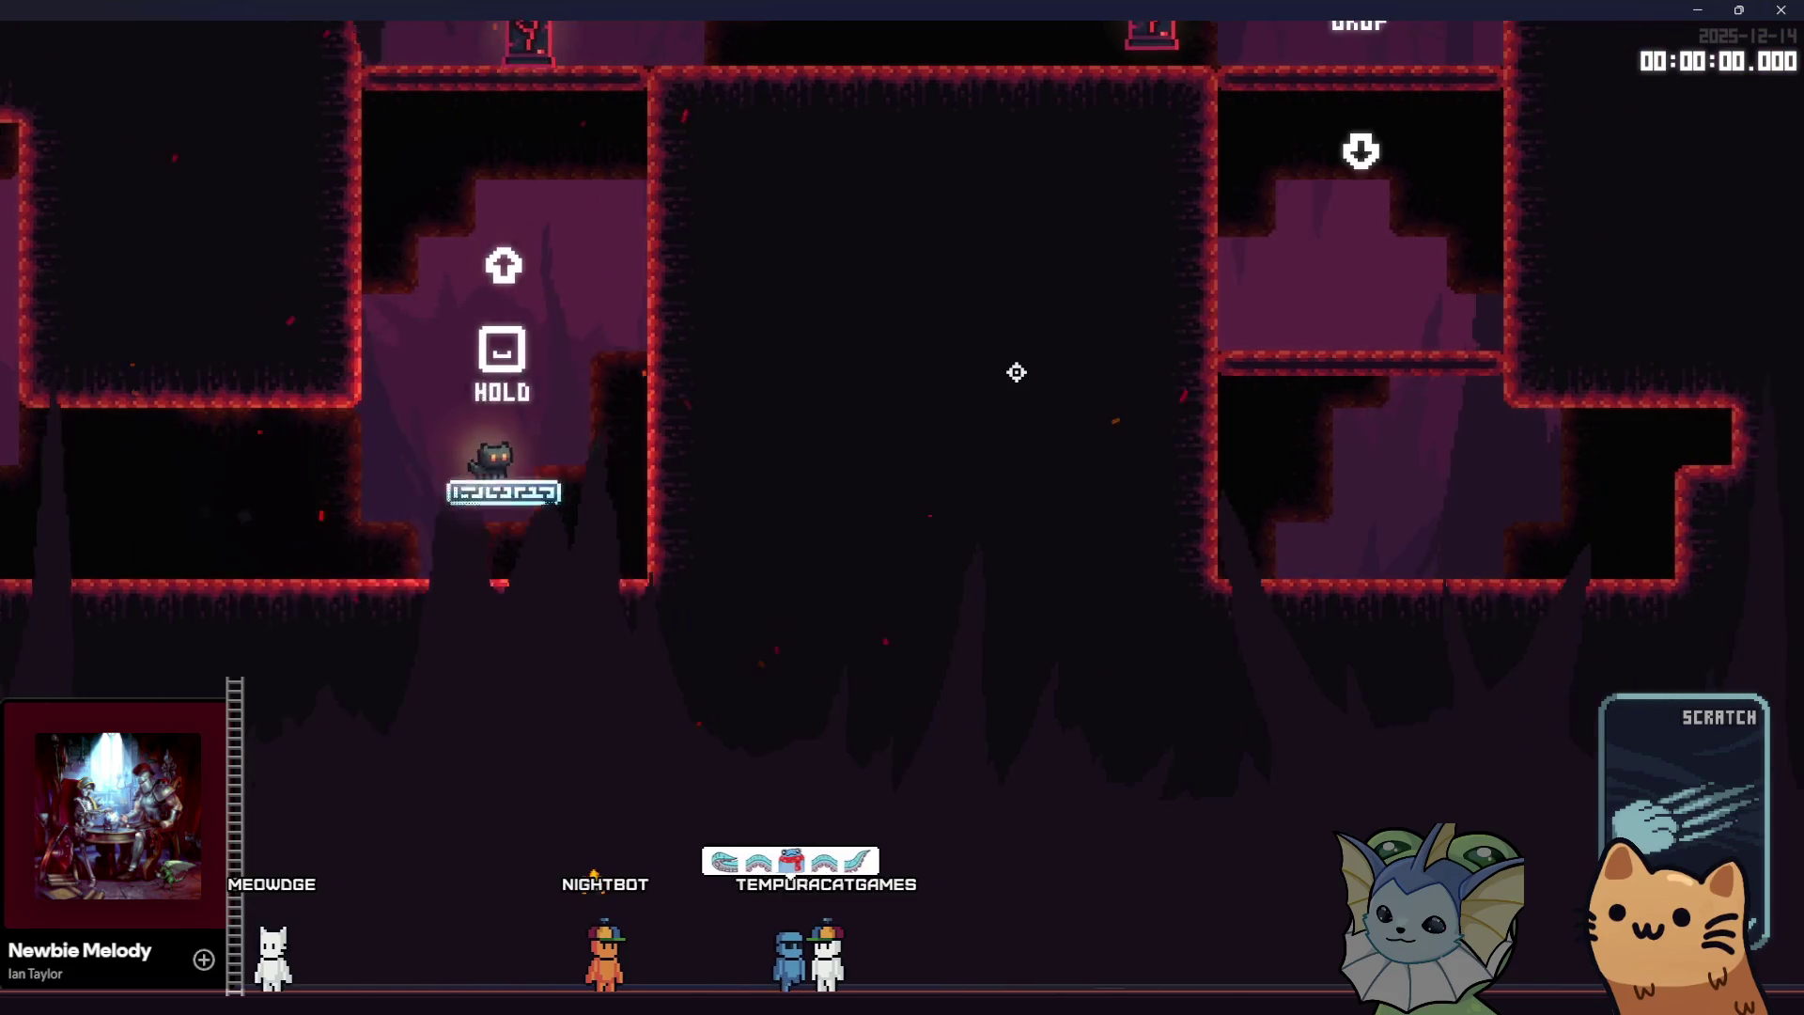
pyautogui.press('Left')
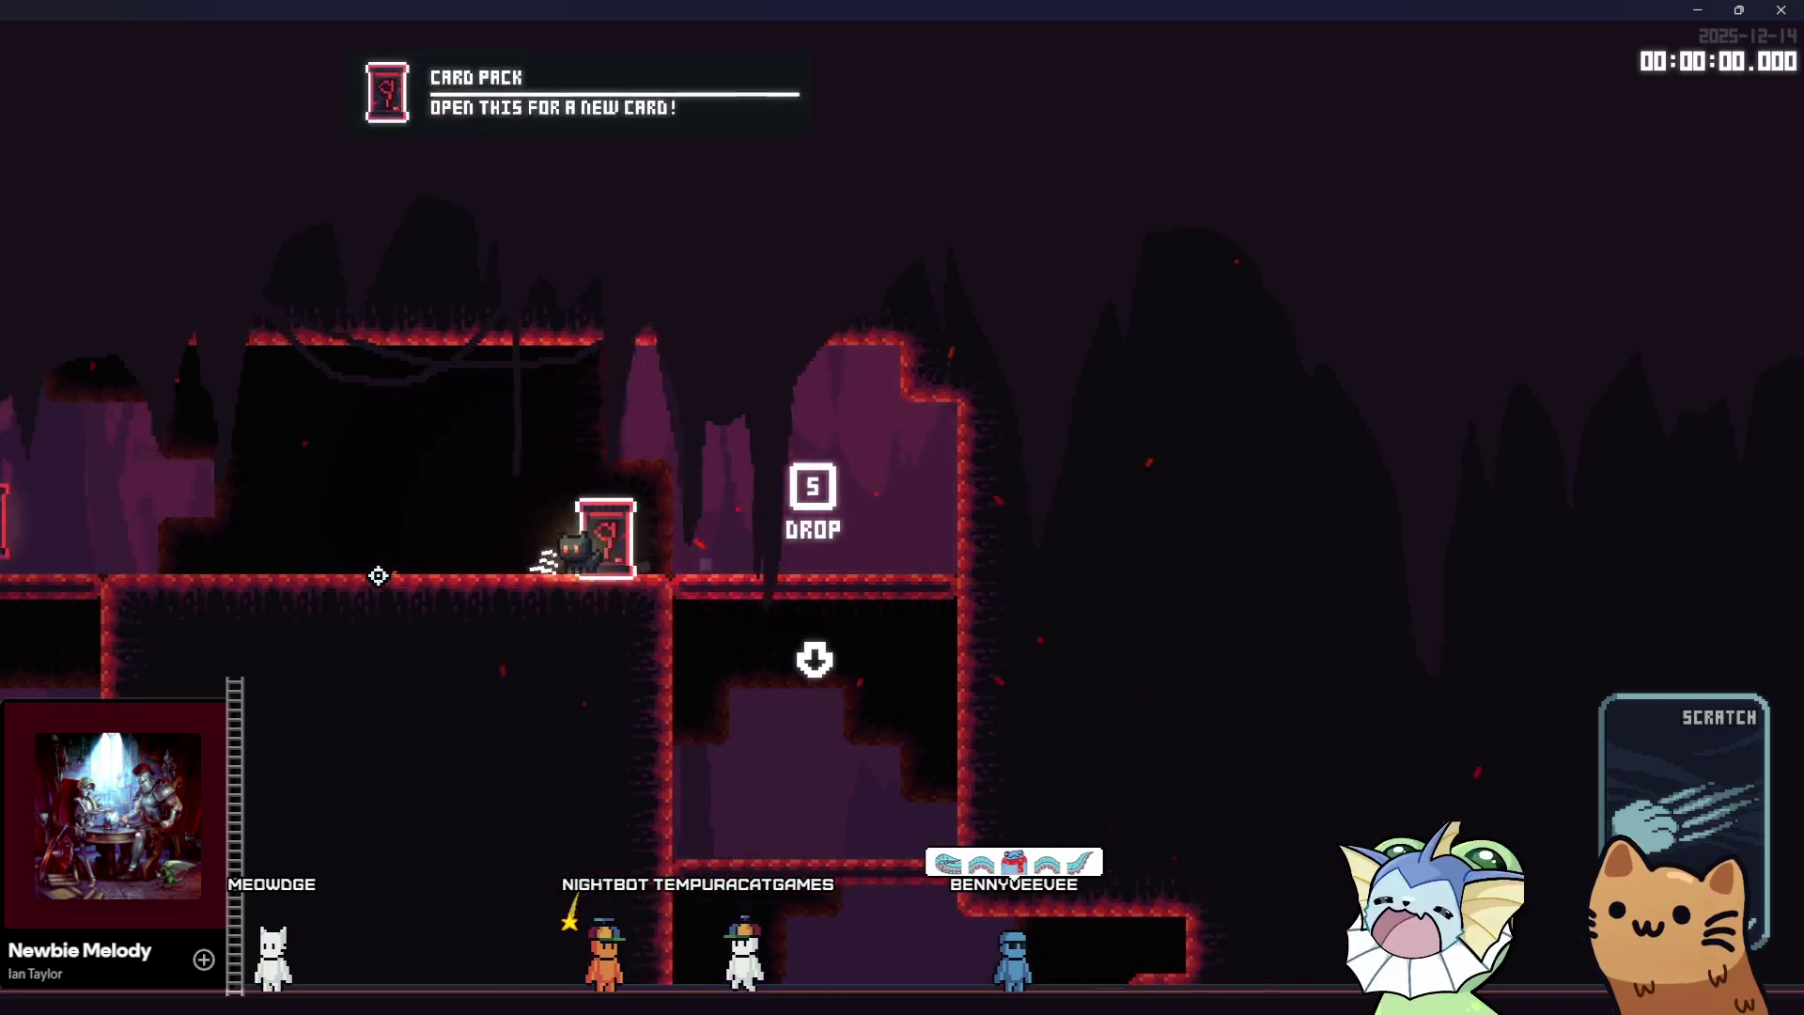
pyautogui.press('Right')
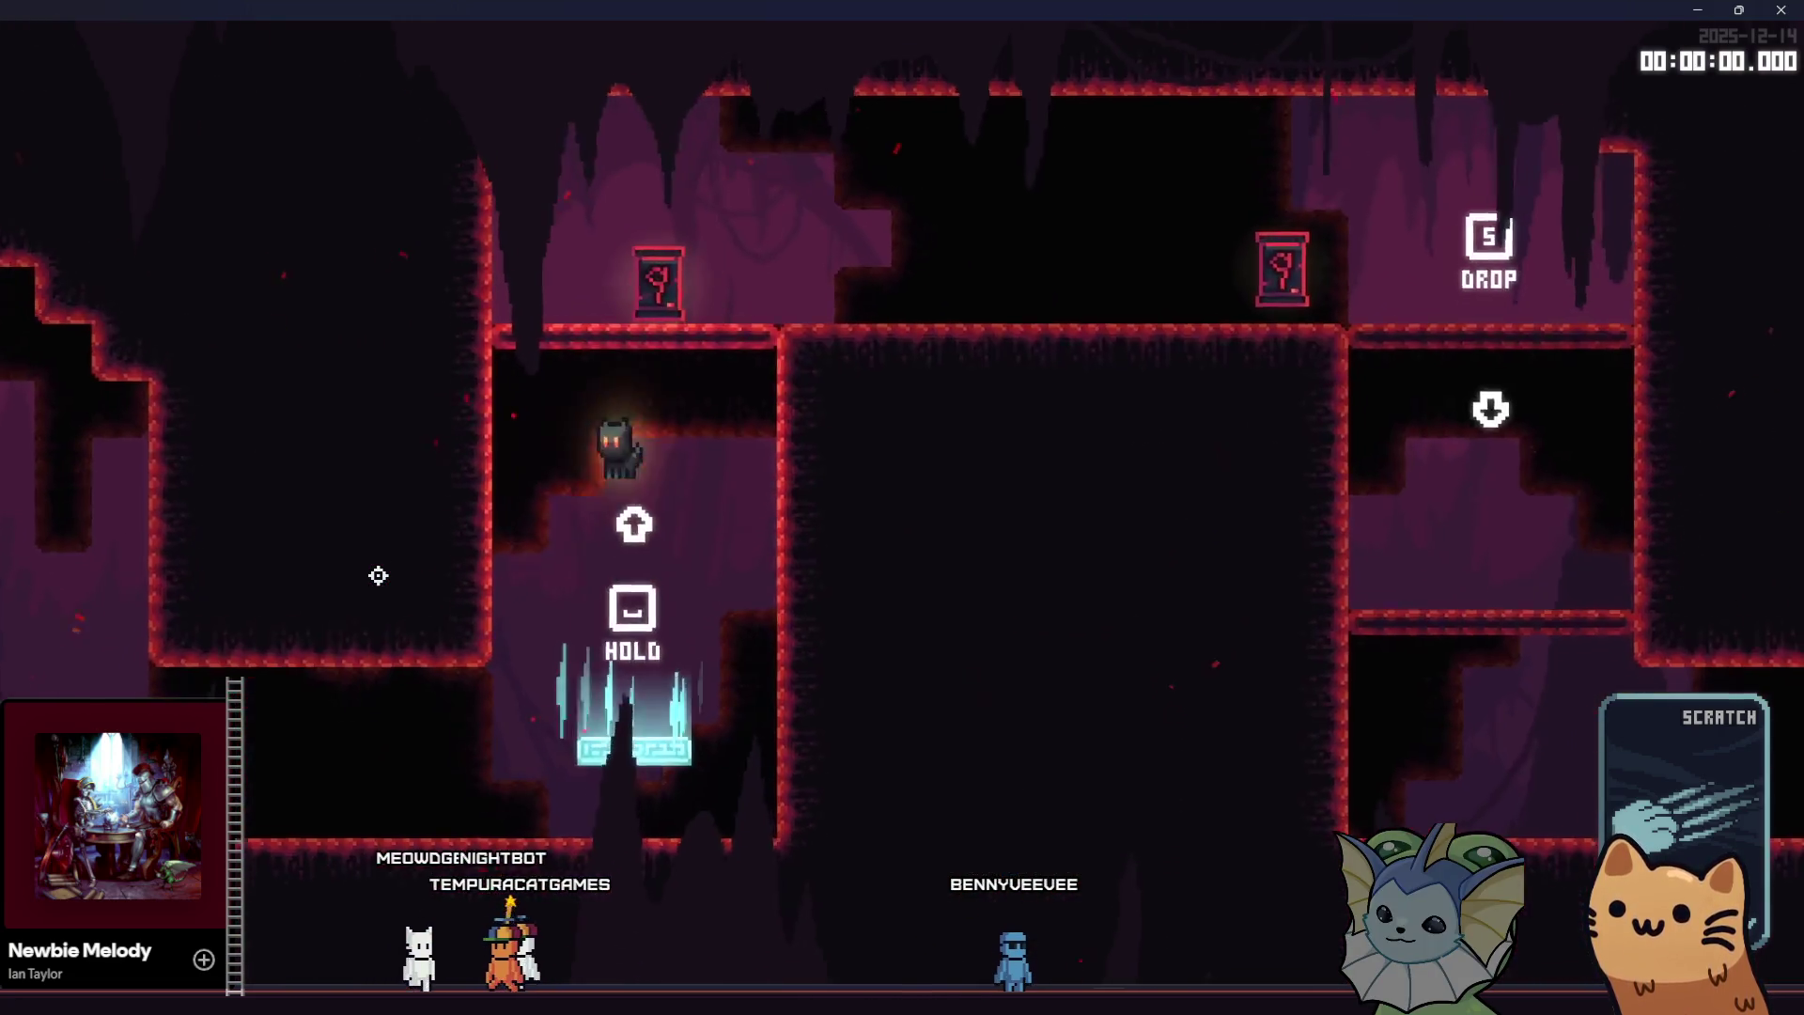
pyautogui.press('Right')
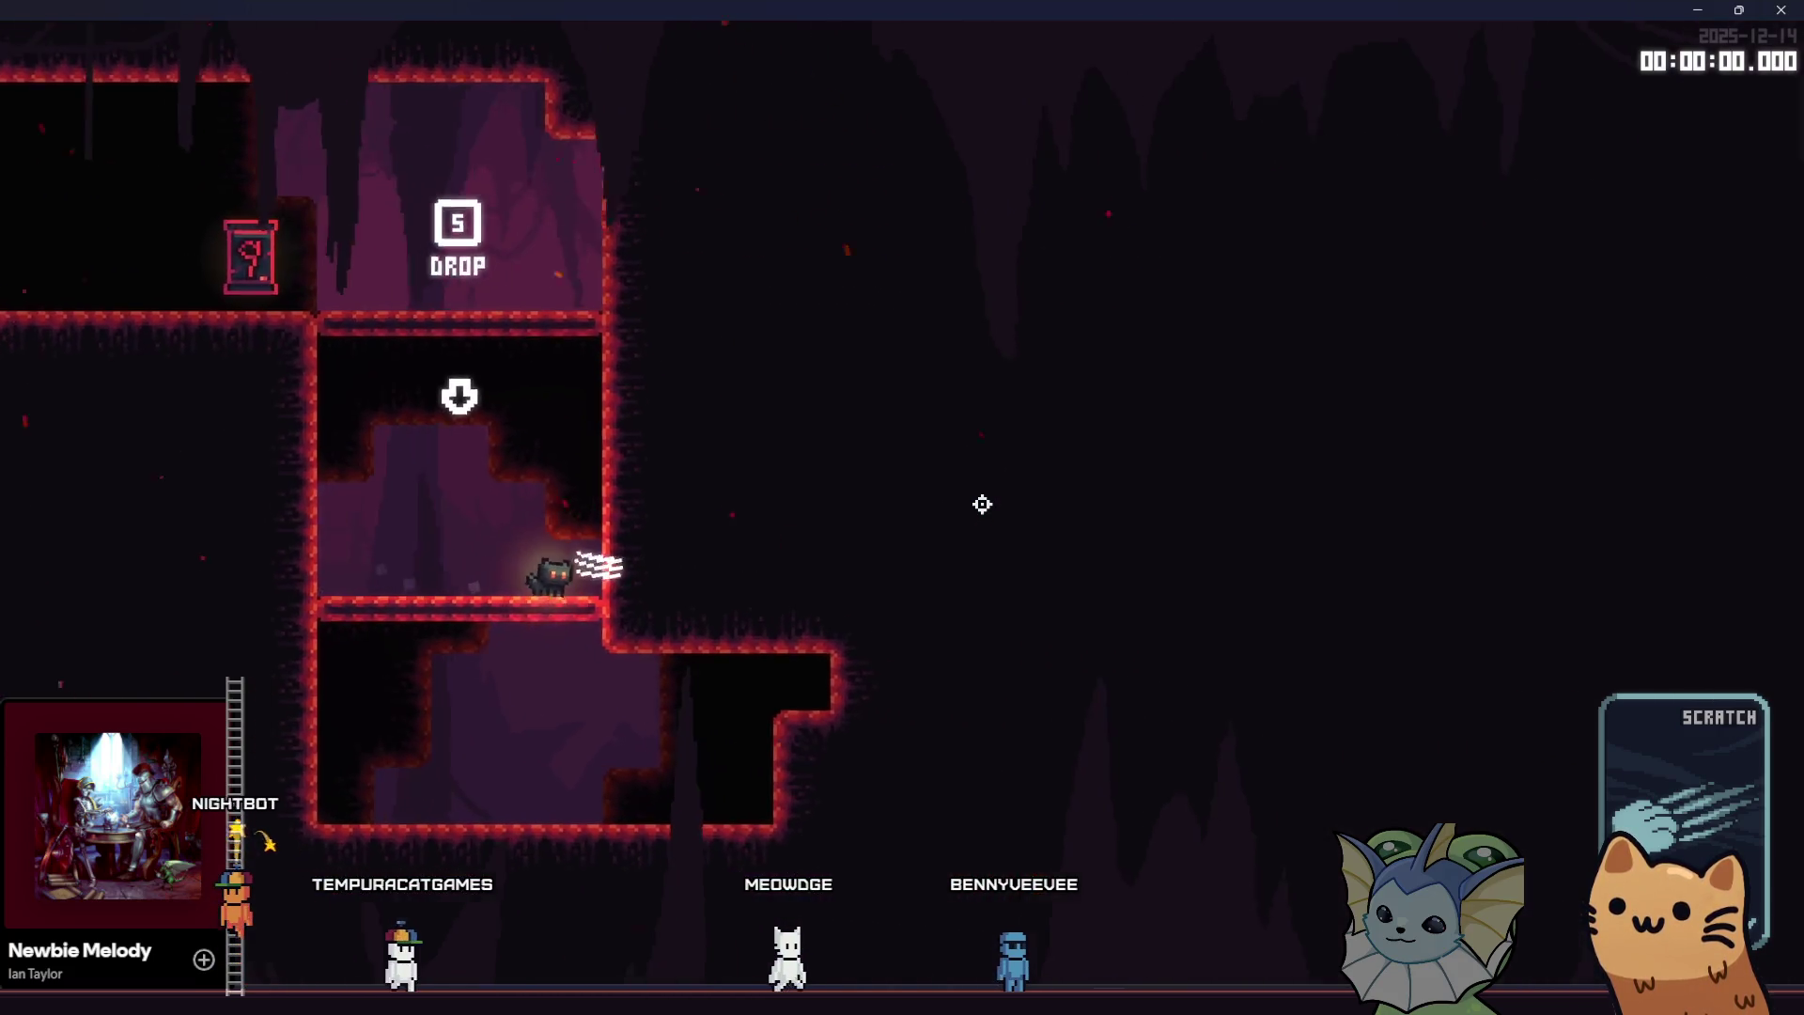
pyautogui.press('space')
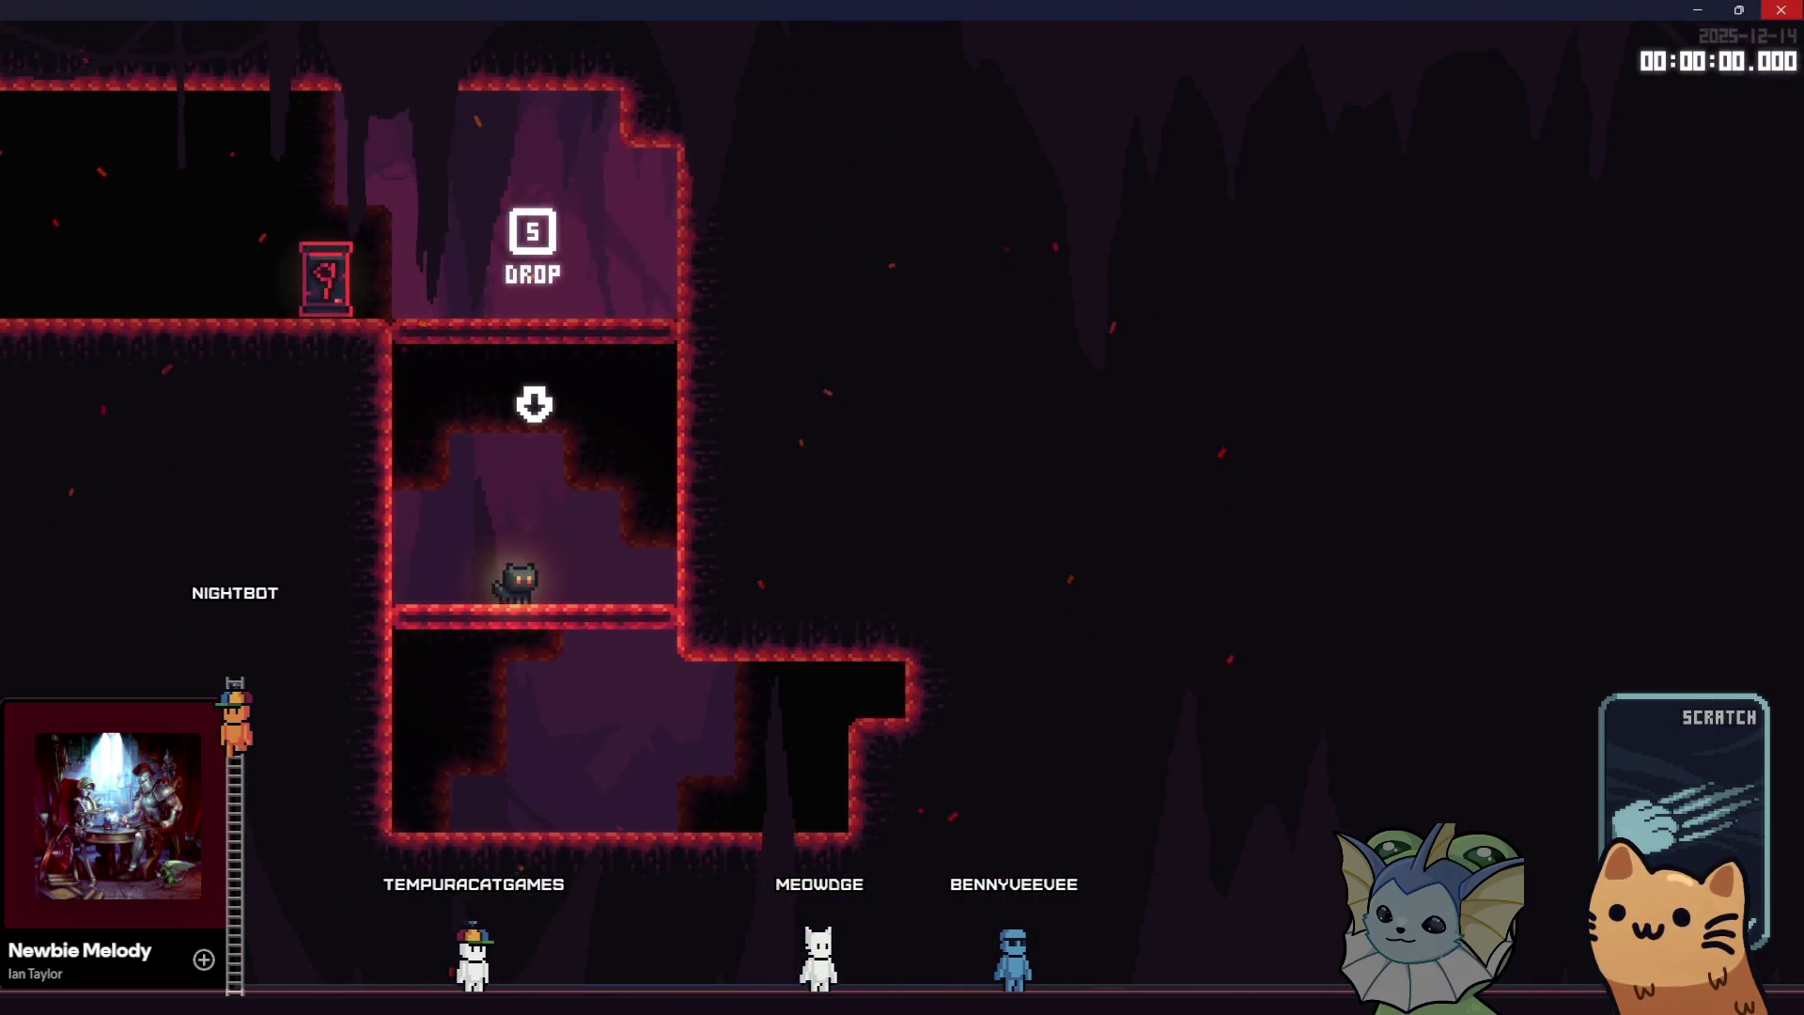
# Bring up the deck of cards from the pause menu and look at the rusty pistol card.
pyautogui.press('Escape')
pyautogui.click(411, 91)
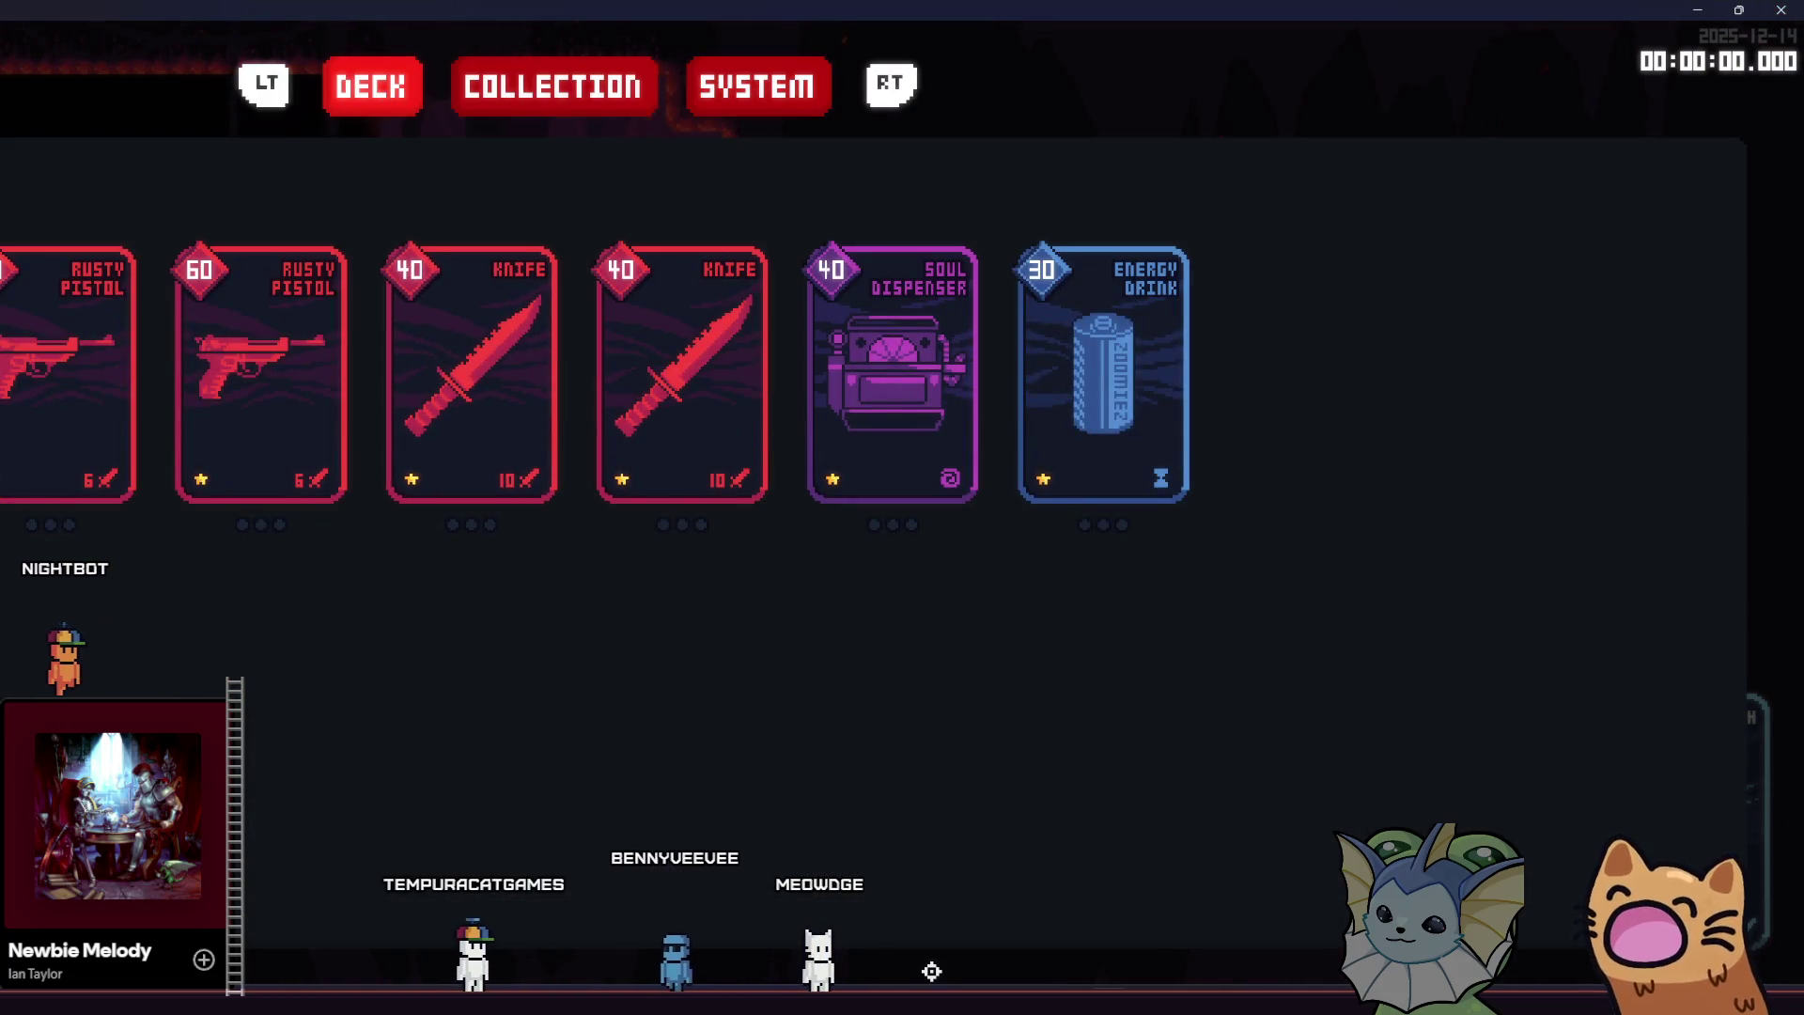
pyautogui.press('Left')
pyautogui.press('Left')
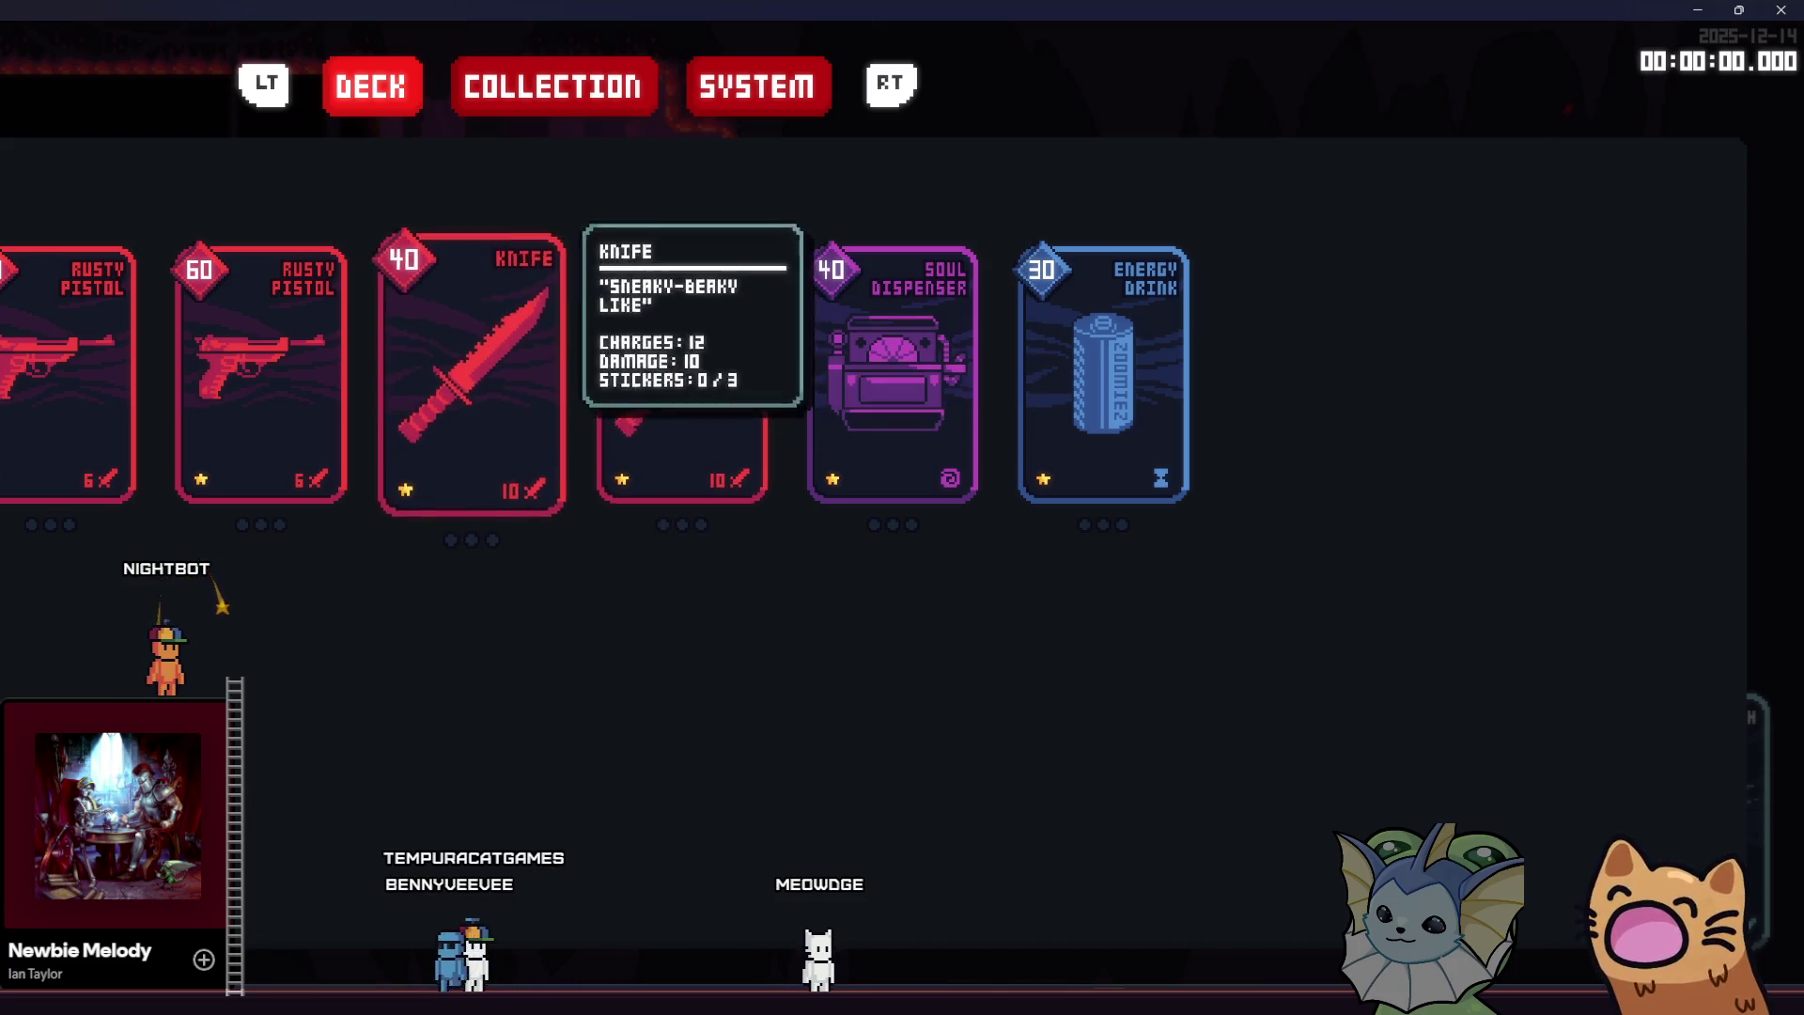
# Check the energy drink card in the deck, then switch to the card collection.
pyautogui.press('Right')
pyautogui.press('Right')
pyautogui.press('Right')
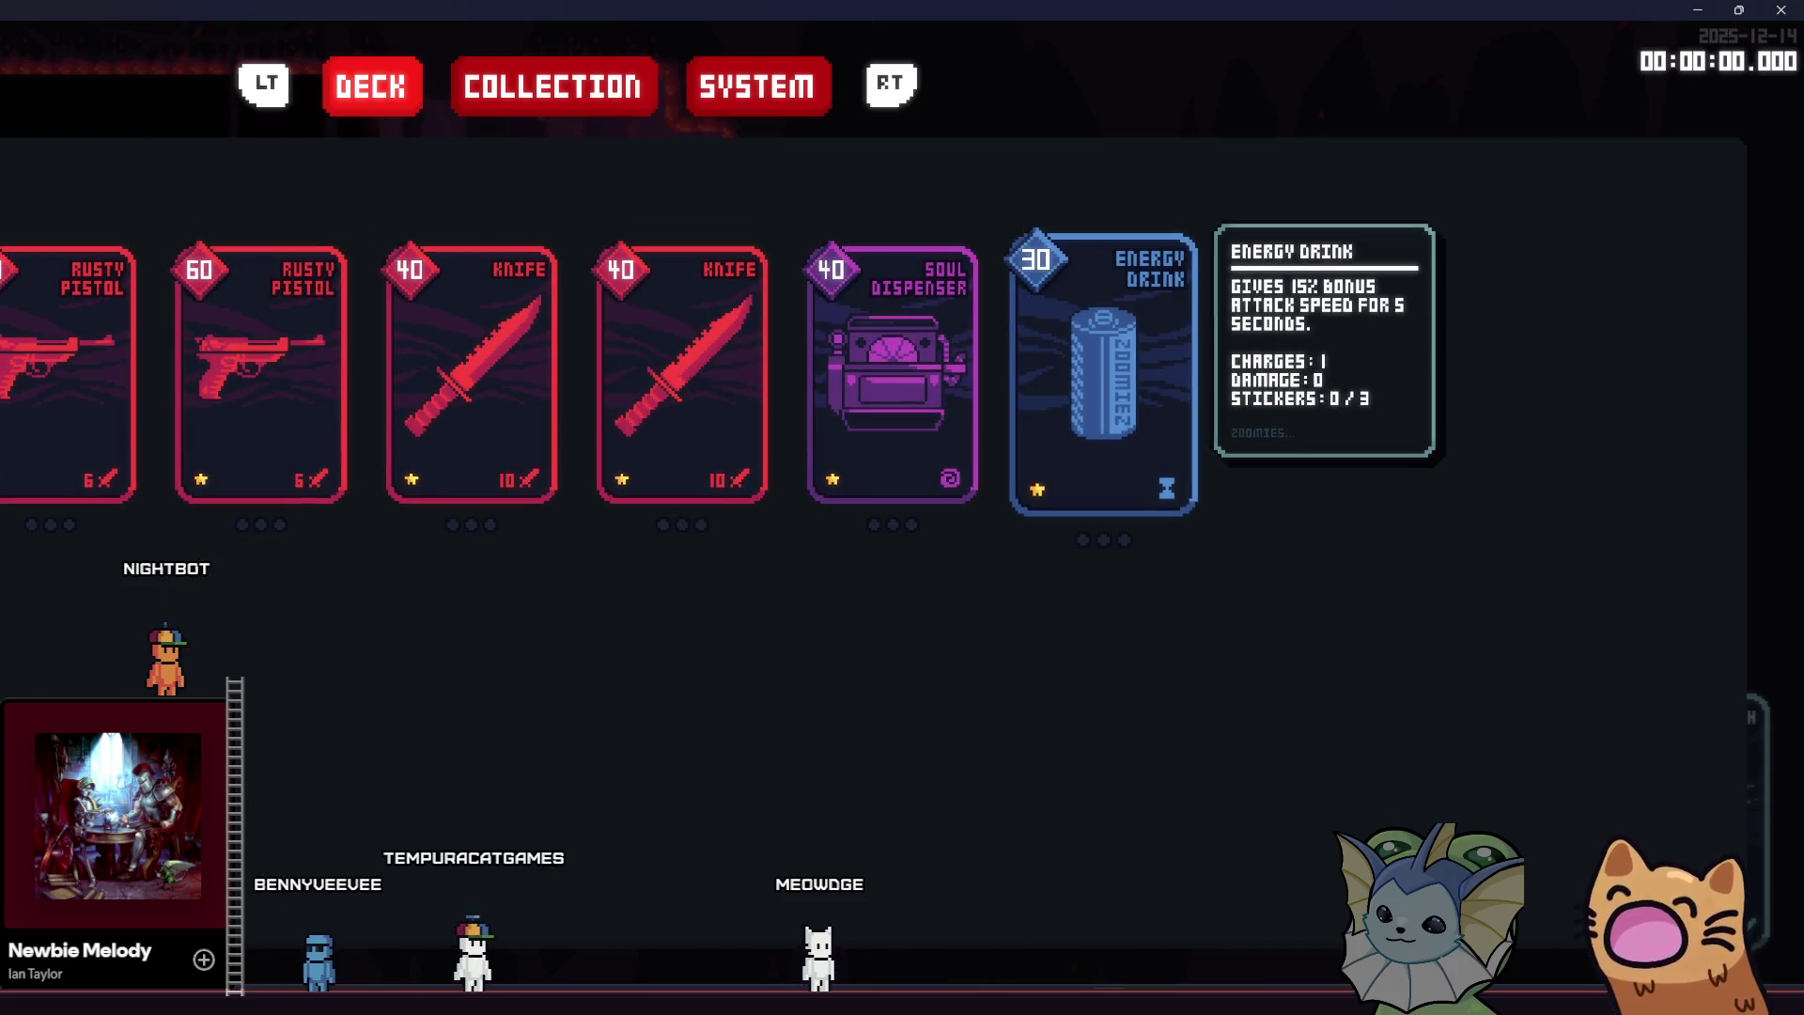
pyautogui.press('e')
pyautogui.press('Right')
pyautogui.press('q')
pyautogui.press('e')
# Browse the upper and lower rows of the collection grid.
pyautogui.press('Right')
pyautogui.press('Right')
pyautogui.press('Down')
pyautogui.press('Left')
pyautogui.press('Right')
pyautogui.press('Up')
pyautogui.press('Down')
pyautogui.press('Left')
pyautogui.press('Right')
pyautogui.press('Right')
pyautogui.press('Right')
pyautogui.press('Down')
pyautogui.press('Left')
# Move between the rusty pistol, knife, undiscovered and energy drink cards in the collection.
pyautogui.press('Left')
pyautogui.press('Up')
pyautogui.press('Left')
pyautogui.press('Left')
pyautogui.press('Left')
pyautogui.press('Up')
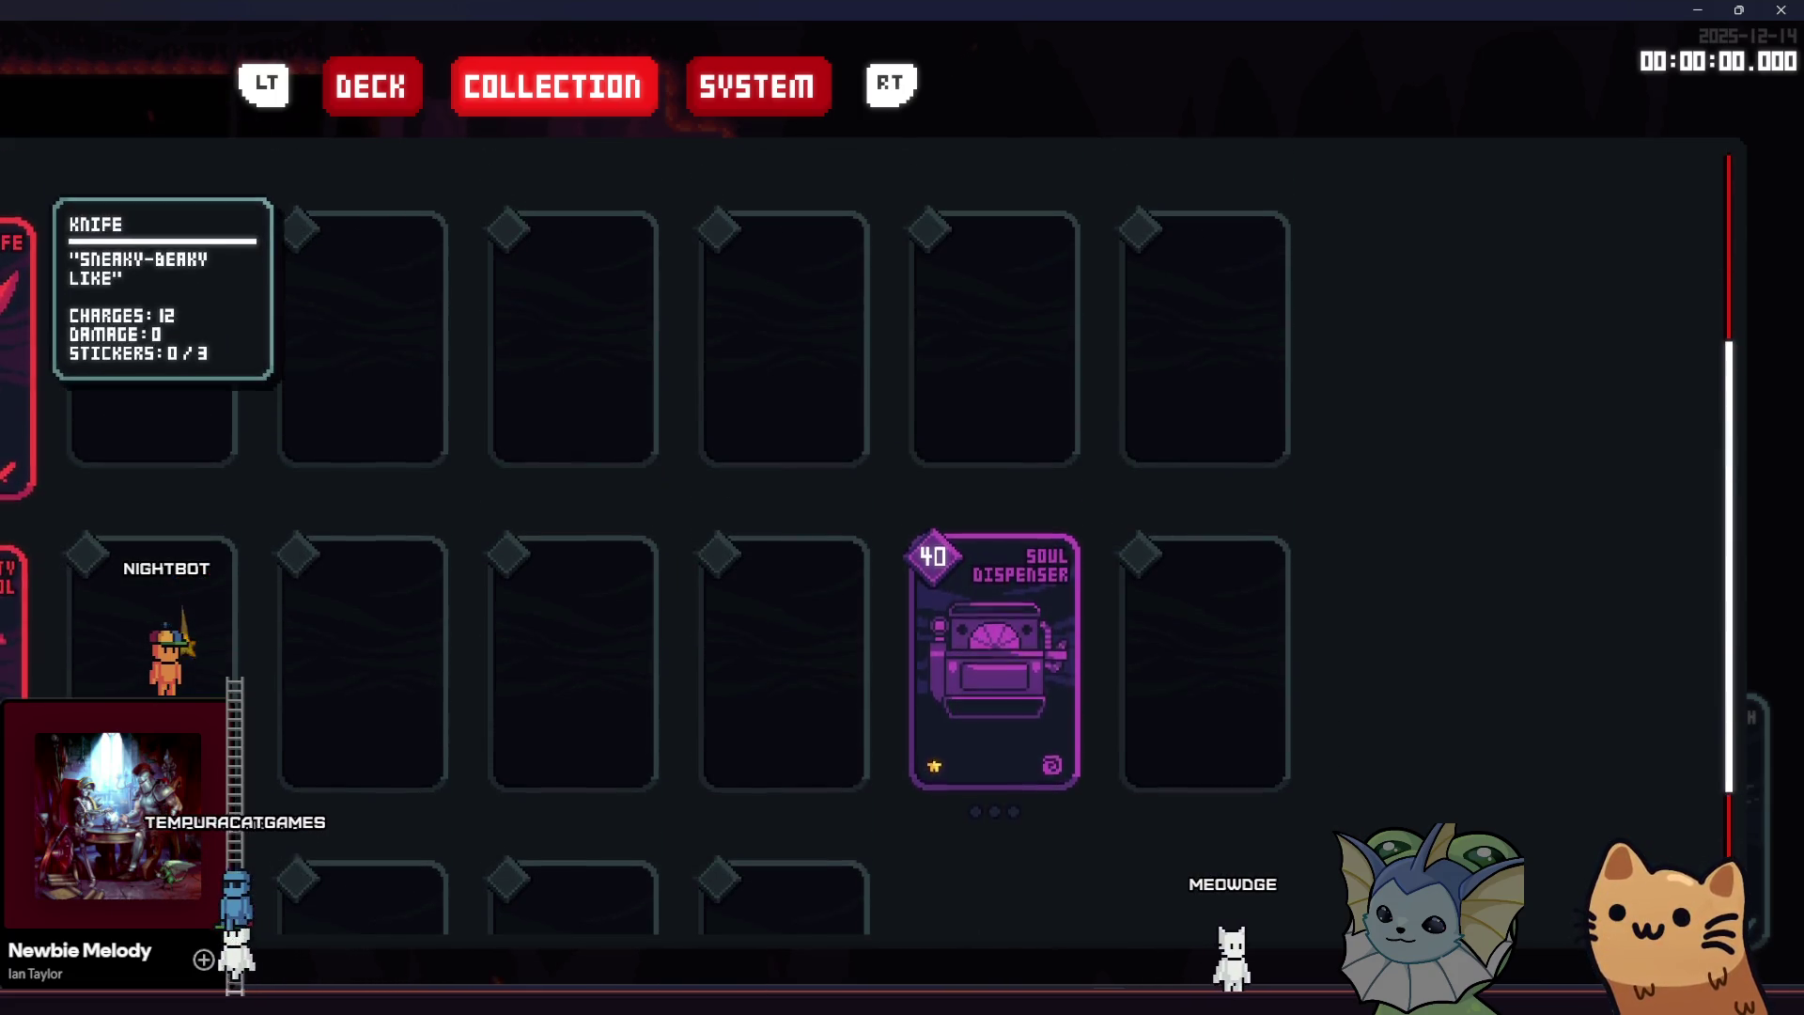
pyautogui.press('Up')
pyautogui.press('Down')
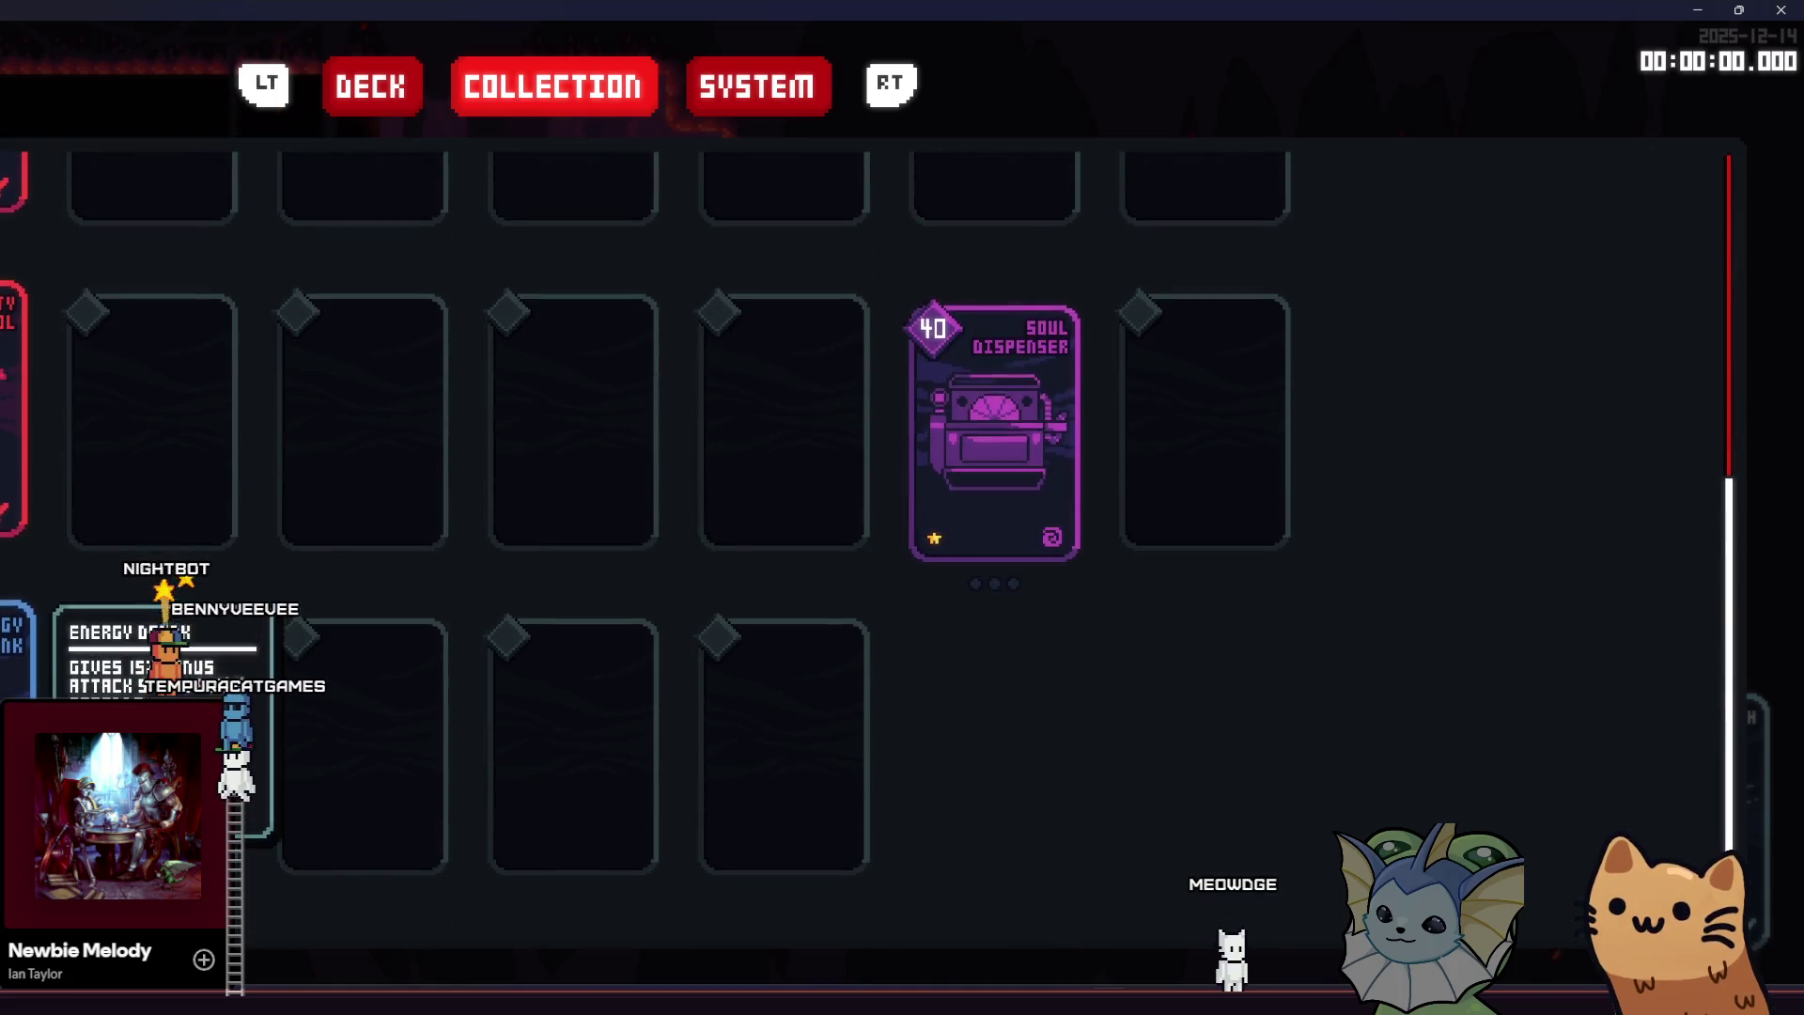
pyautogui.press('Up')
pyautogui.press('Up')
pyautogui.press('Down')
pyautogui.press('Down')
pyautogui.press('Up')
pyautogui.press('Up')
# Look at the system settings' gameplay toggles.
pyautogui.press('Down')
pyautogui.press('Down')
pyautogui.press('Down')
pyautogui.press('Right')
pyautogui.press('Up')
pyautogui.press('Up')
pyautogui.press('e')
pyautogui.press('q')
pyautogui.press('e')
pyautogui.press('Down')
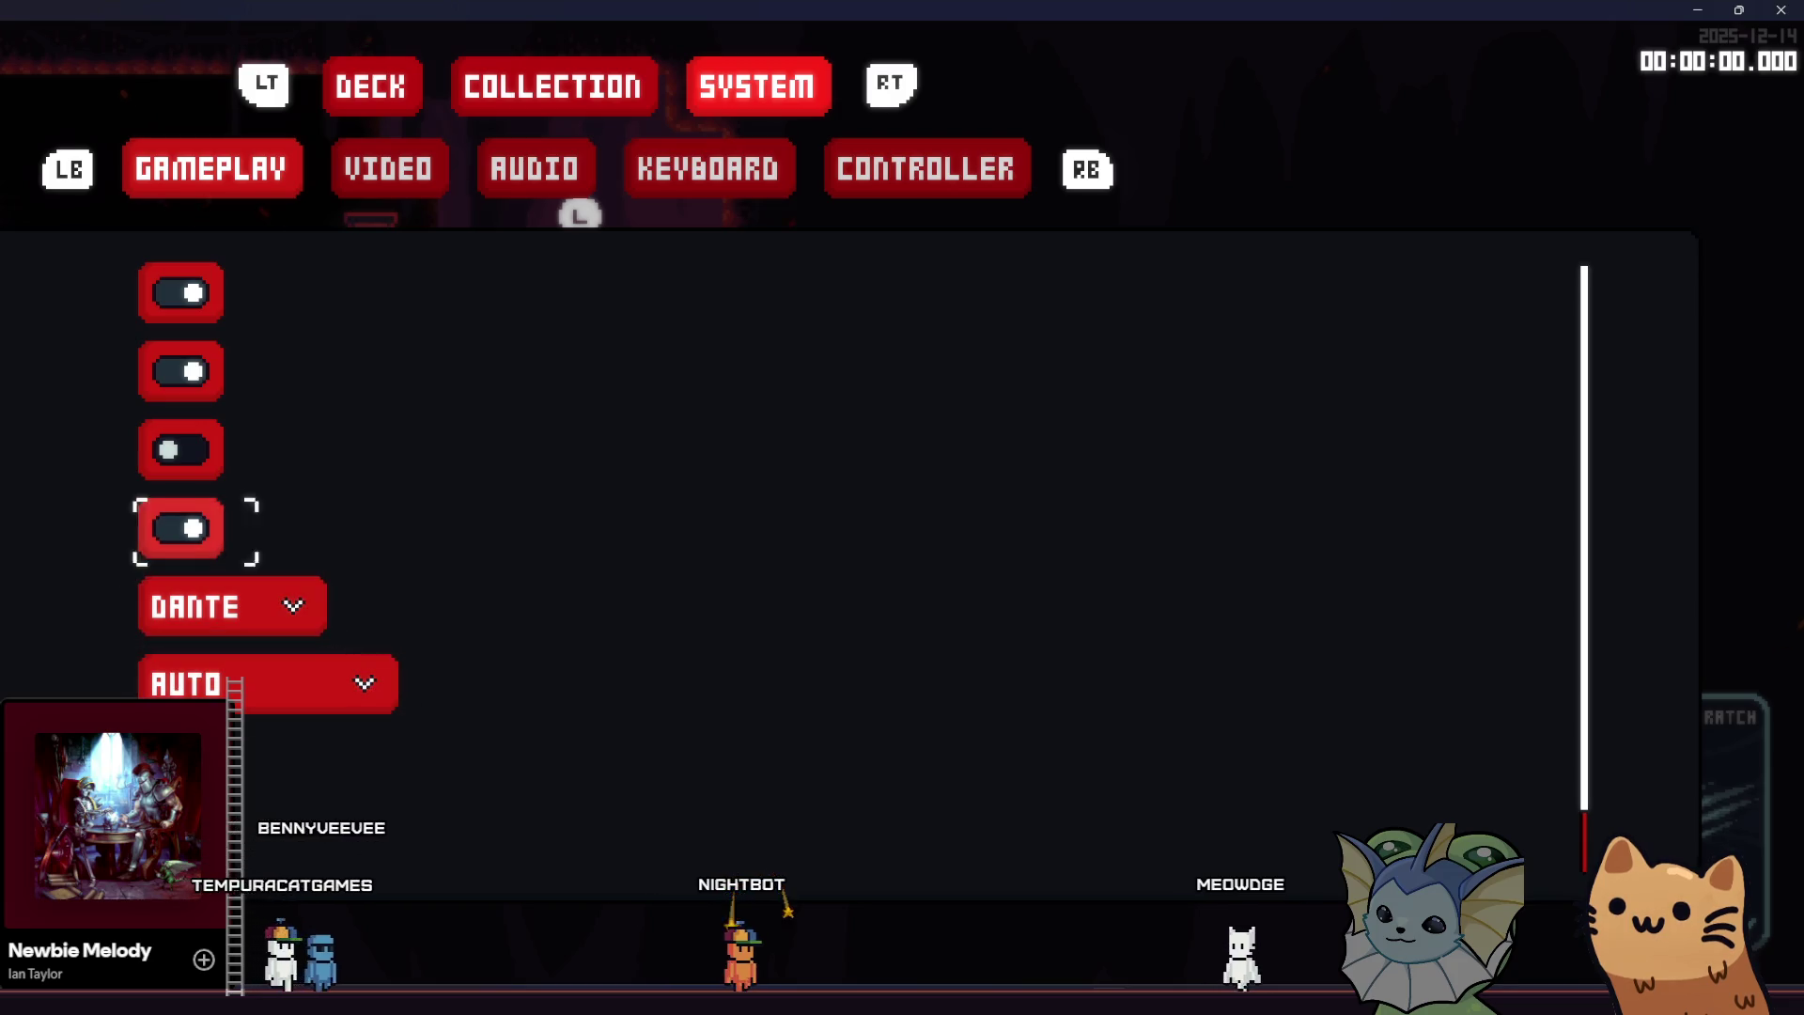
# Step through the deck's knife, rusty pistol and soul dispenser cards, briefly flipping to the collection.
pyautogui.press('q')
pyautogui.press('q')
pyautogui.press('Right')
pyautogui.press('Right')
pyautogui.press('Right')
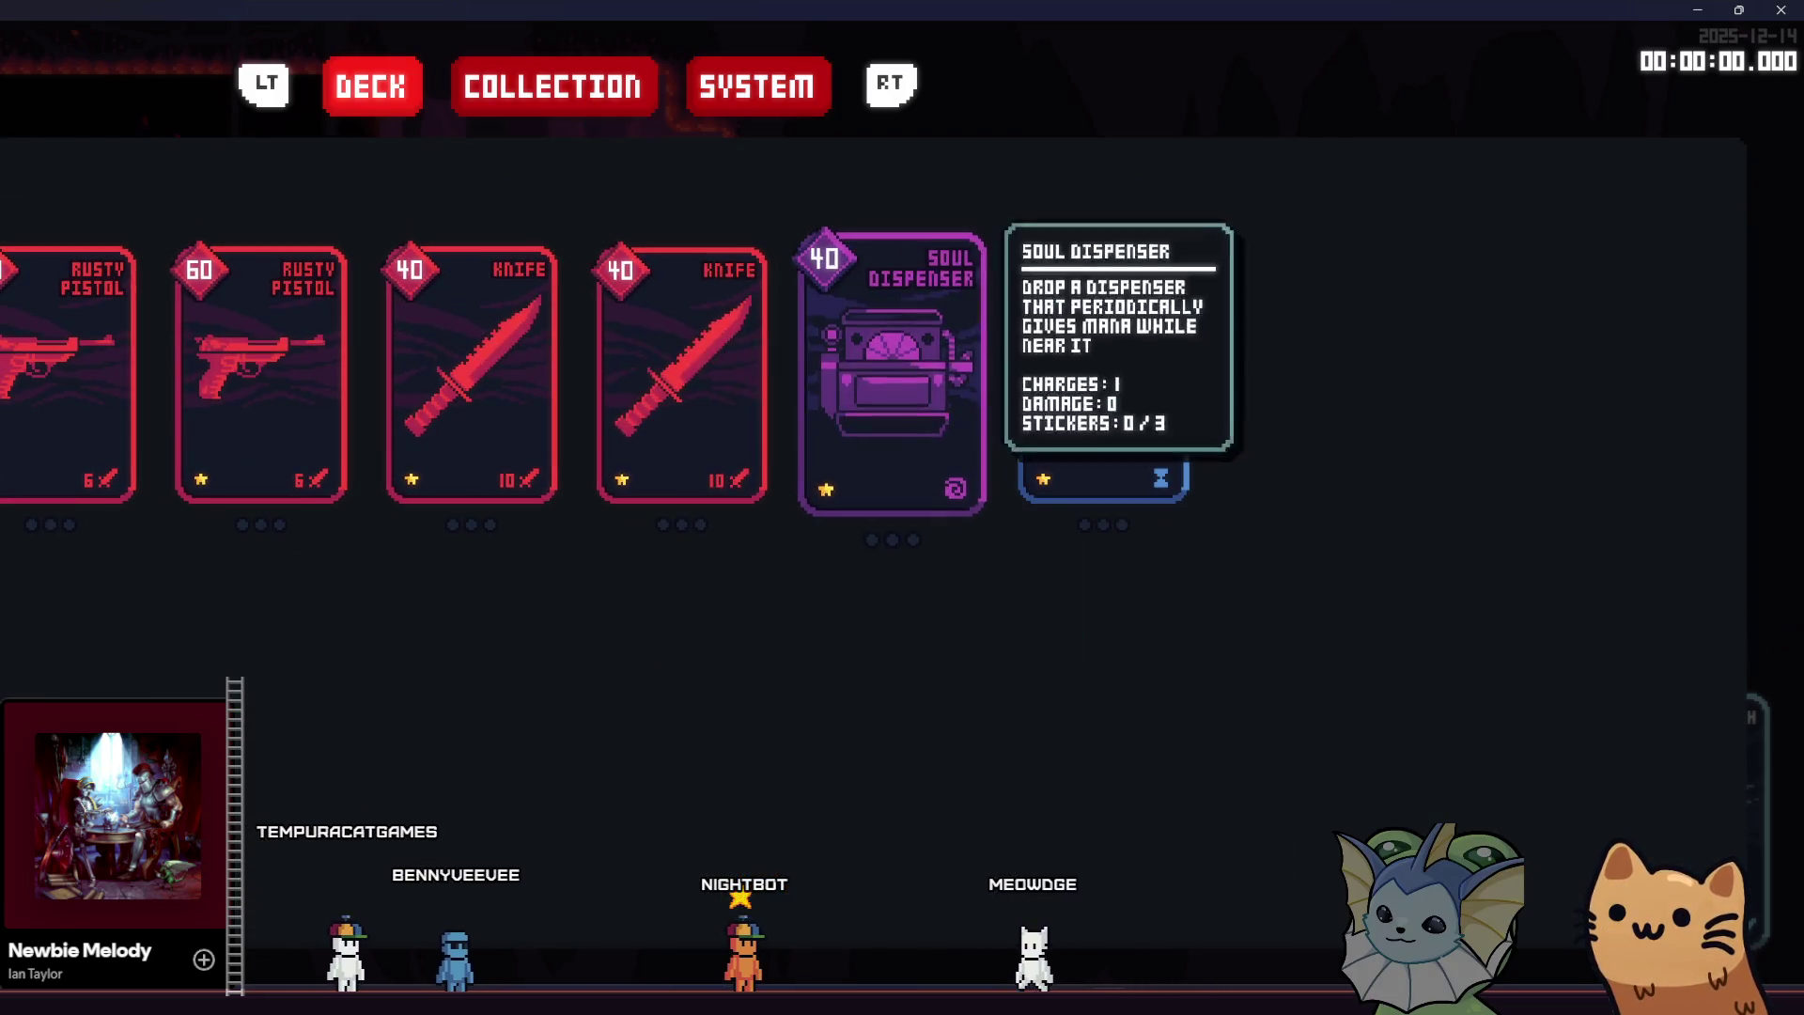
pyautogui.press('Left')
pyautogui.press('Left')
pyautogui.press('Left')
pyautogui.press('Right')
pyautogui.press('Right')
pyautogui.click(470, 376)
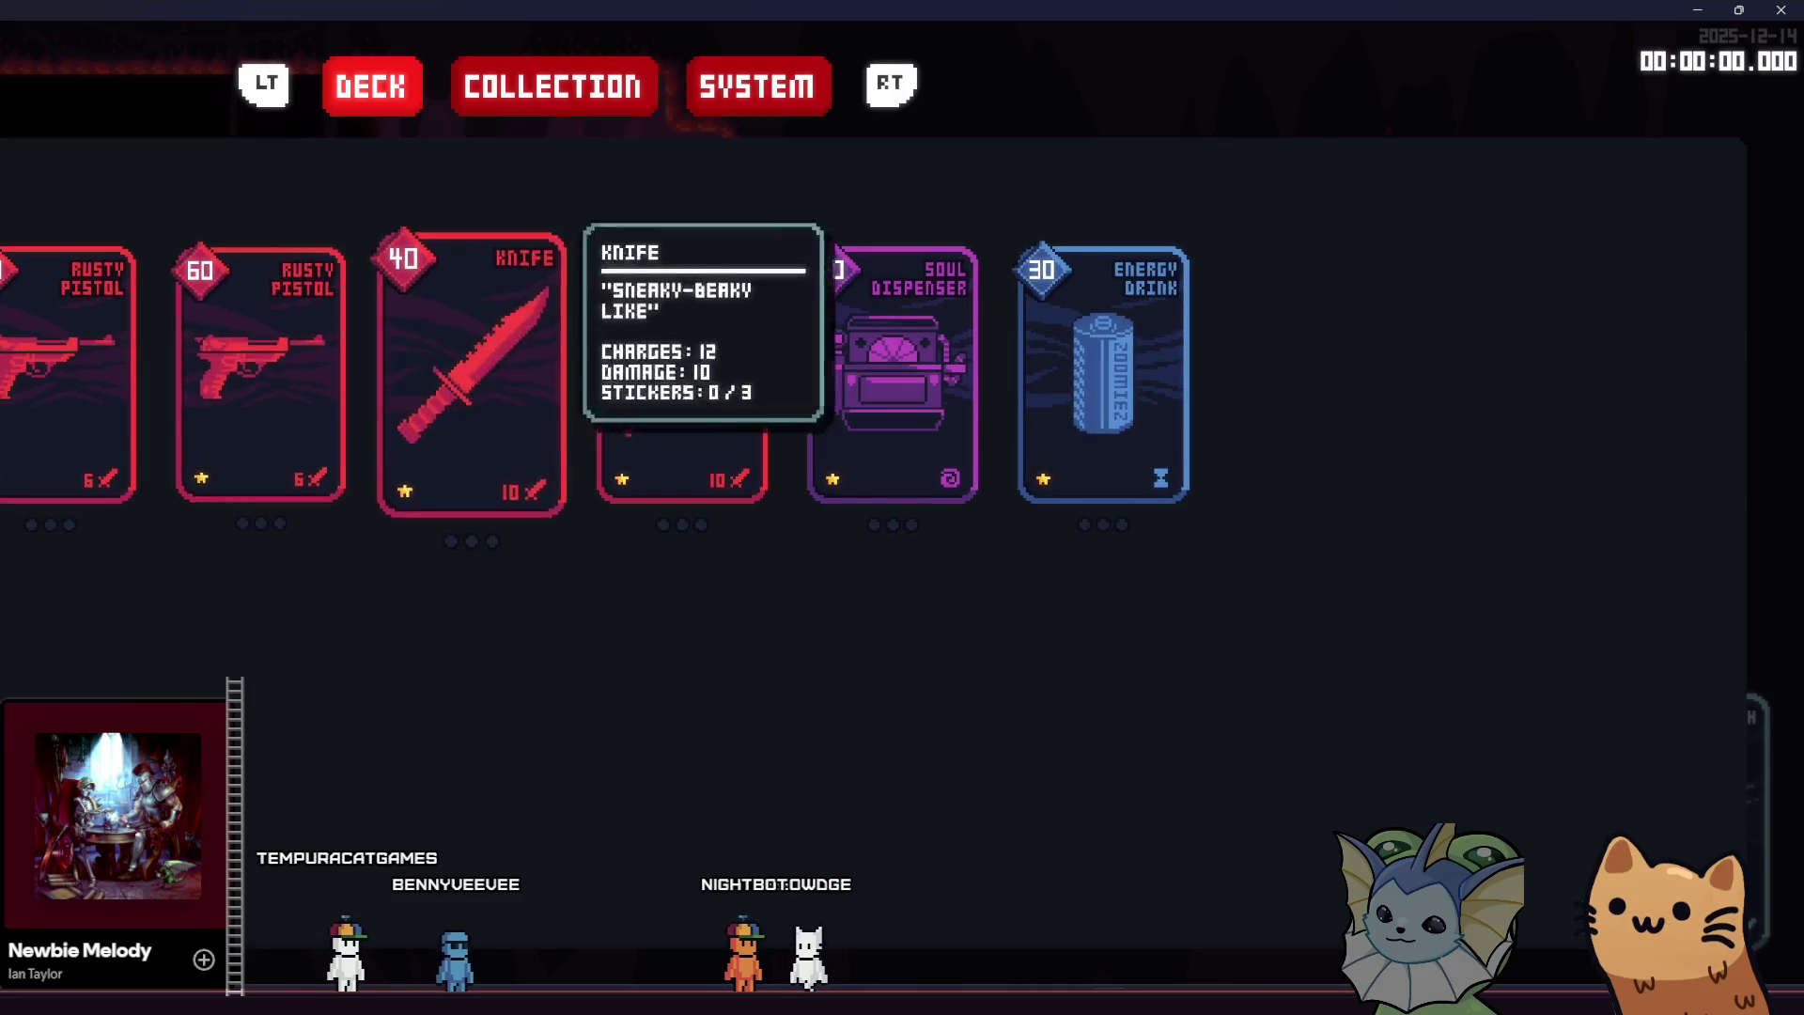
pyautogui.click(681, 376)
pyautogui.press('e')
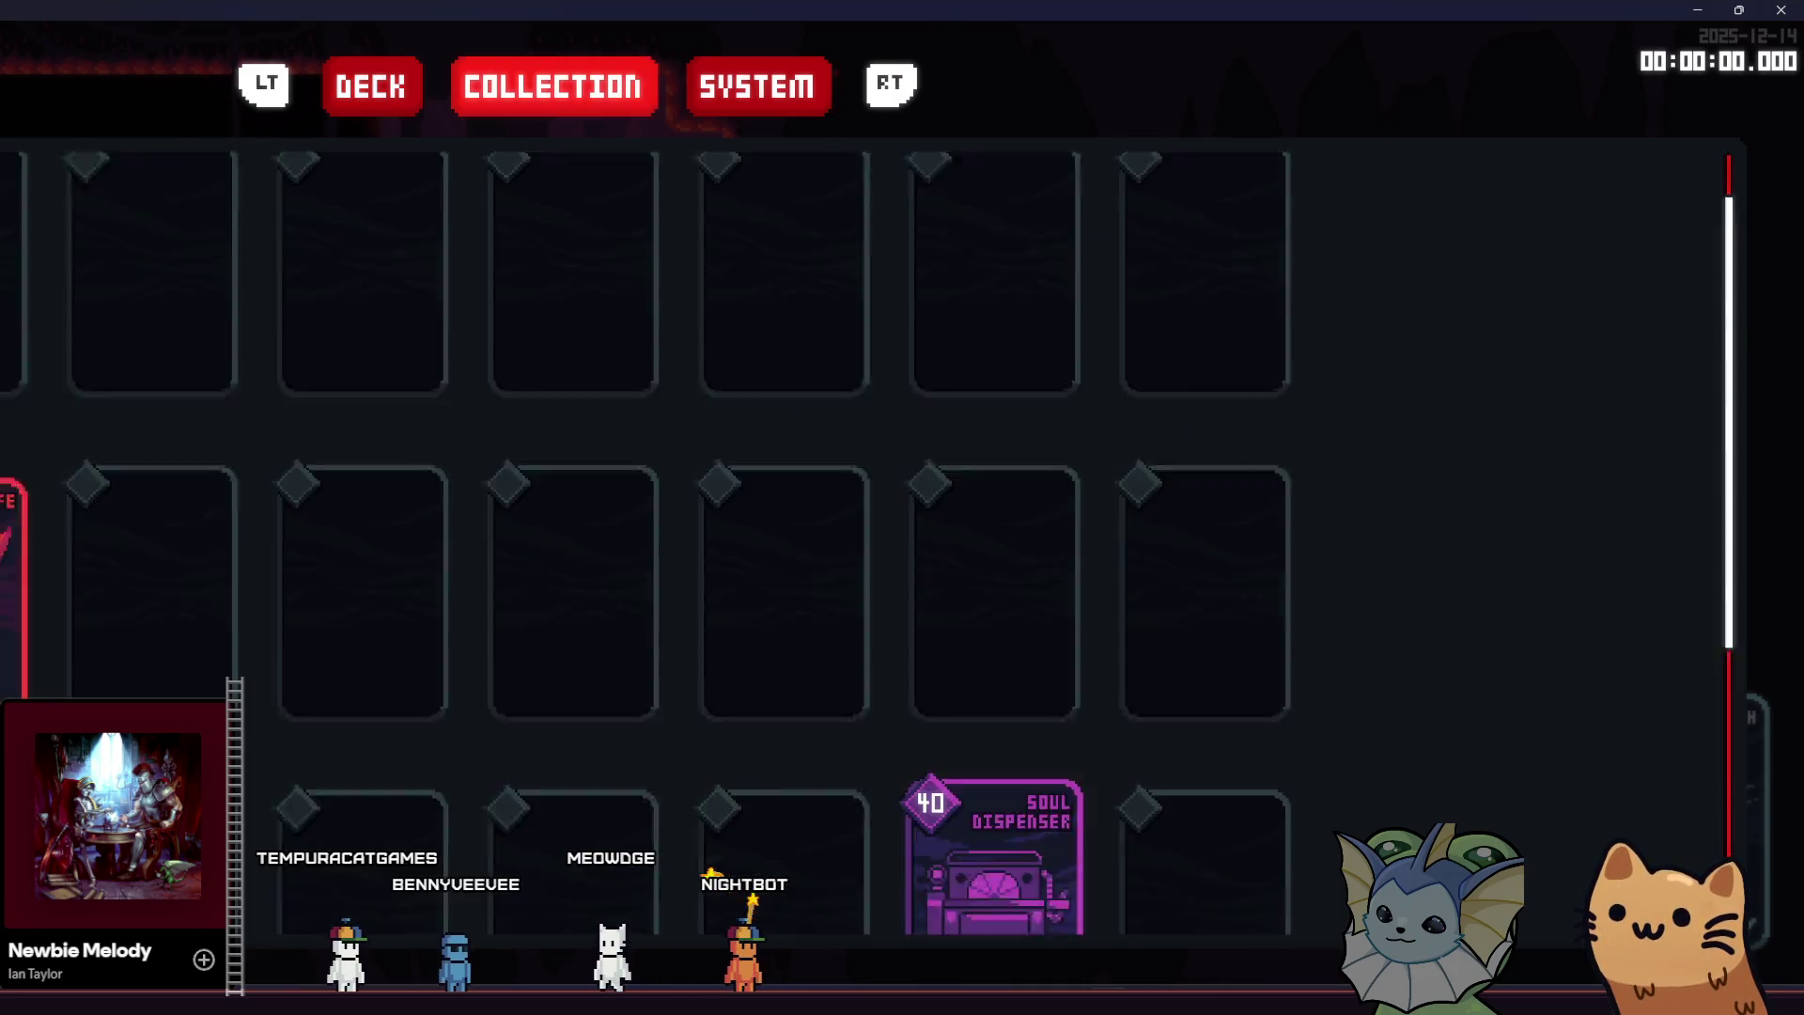
pyautogui.press('q')
pyautogui.press('Right')
pyautogui.press('Right')
pyautogui.press('Left')
pyautogui.press('Left')
pyautogui.press('Right')
pyautogui.press('Right')
pyautogui.press('Right')
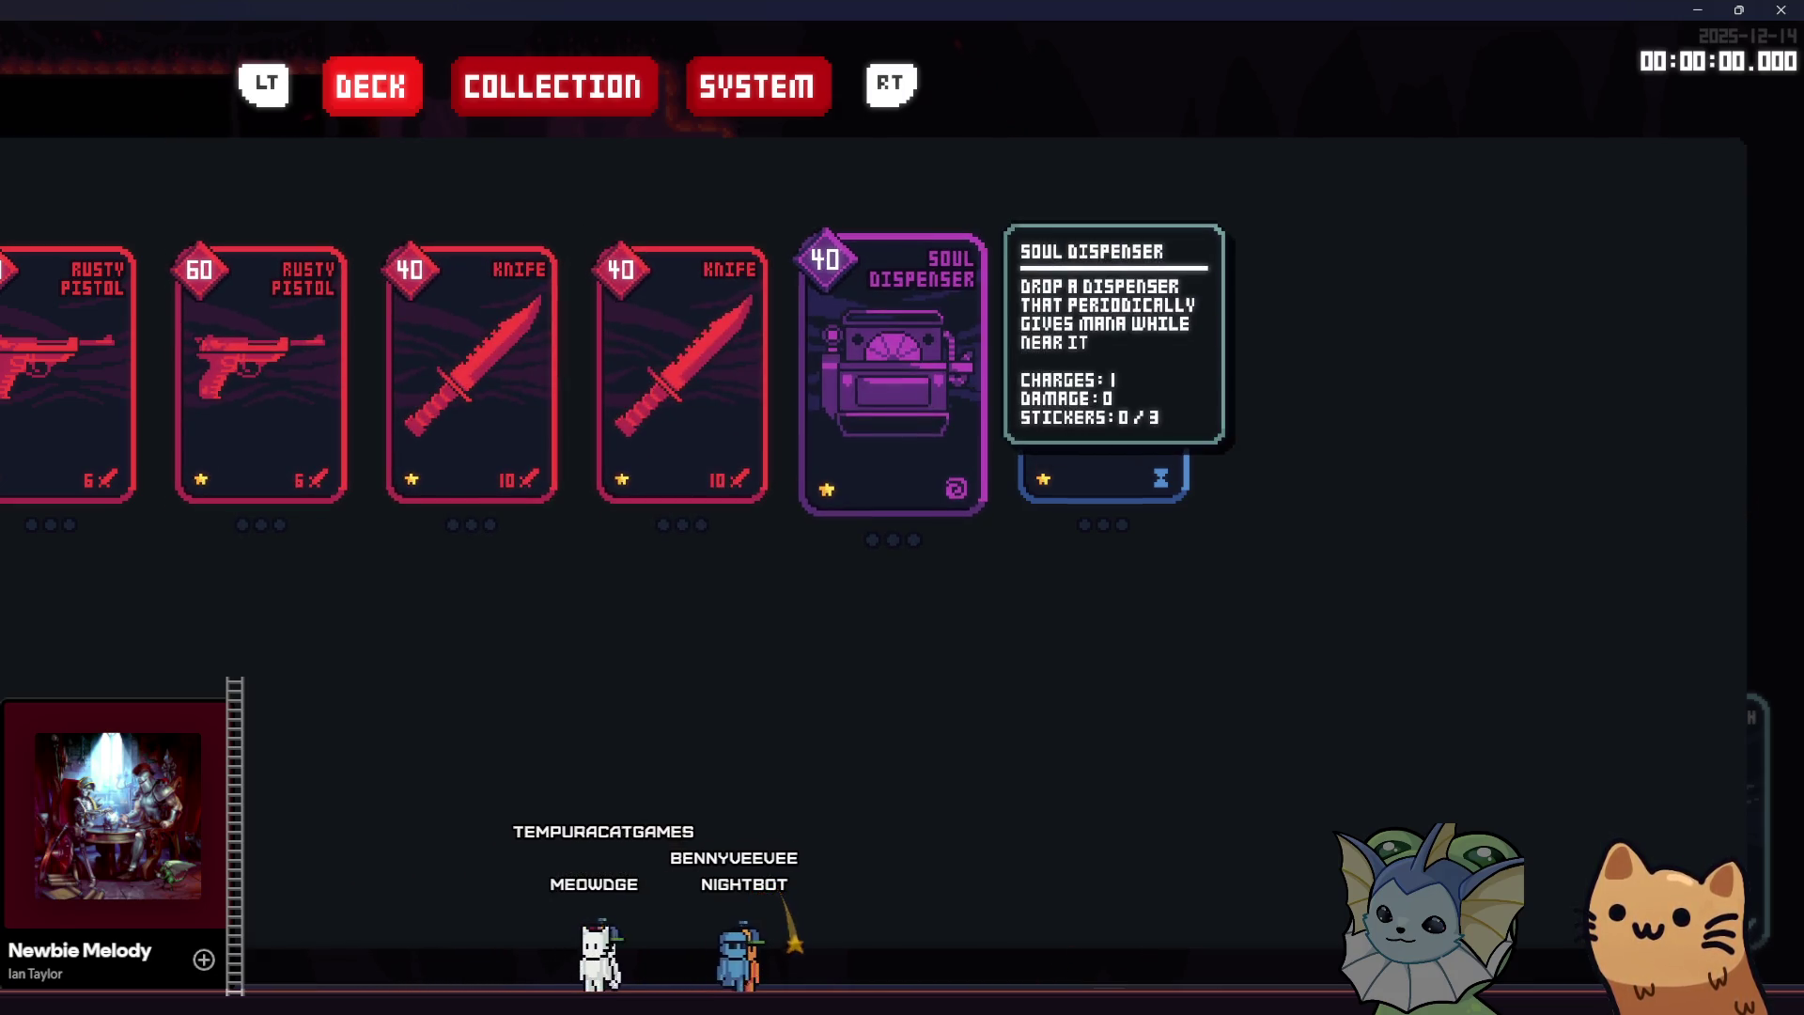
pyautogui.press('Left')
pyautogui.press('Left')
pyautogui.press('Left')
pyautogui.press('Left')
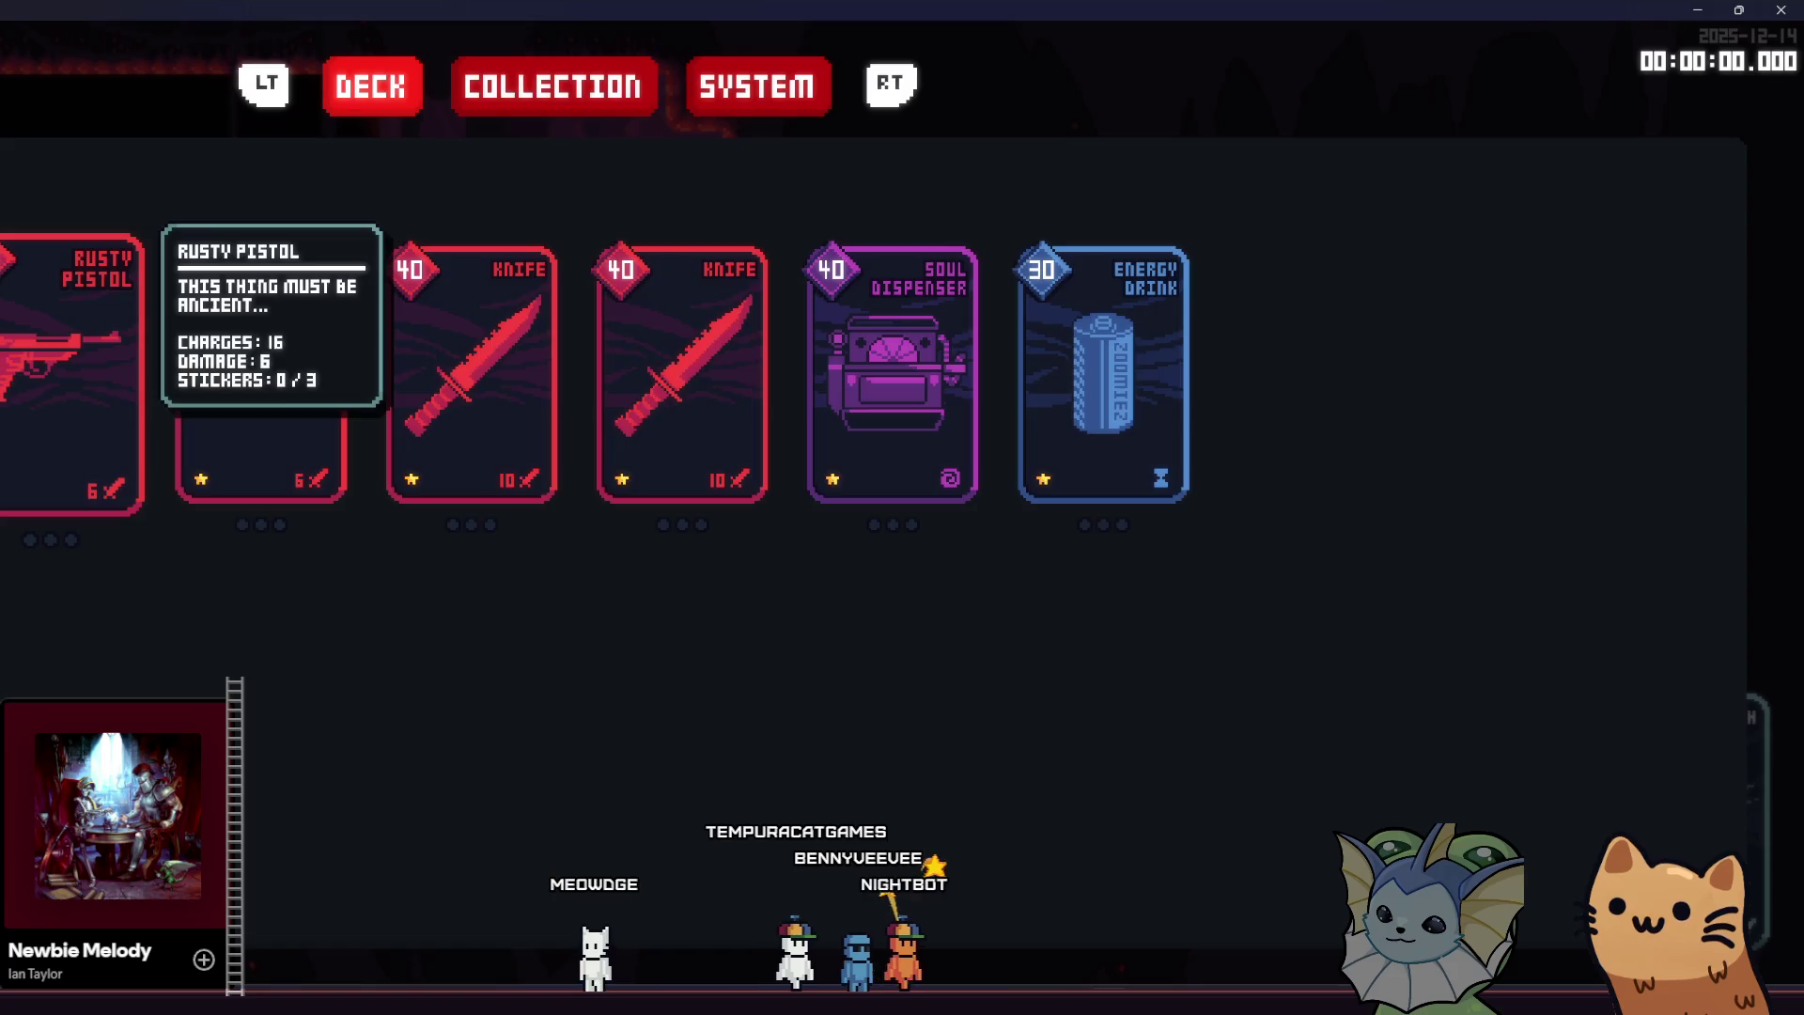
# Close the deck menu, run the cat left to the wall, and stop the game with F8.
pyautogui.press('Escape')
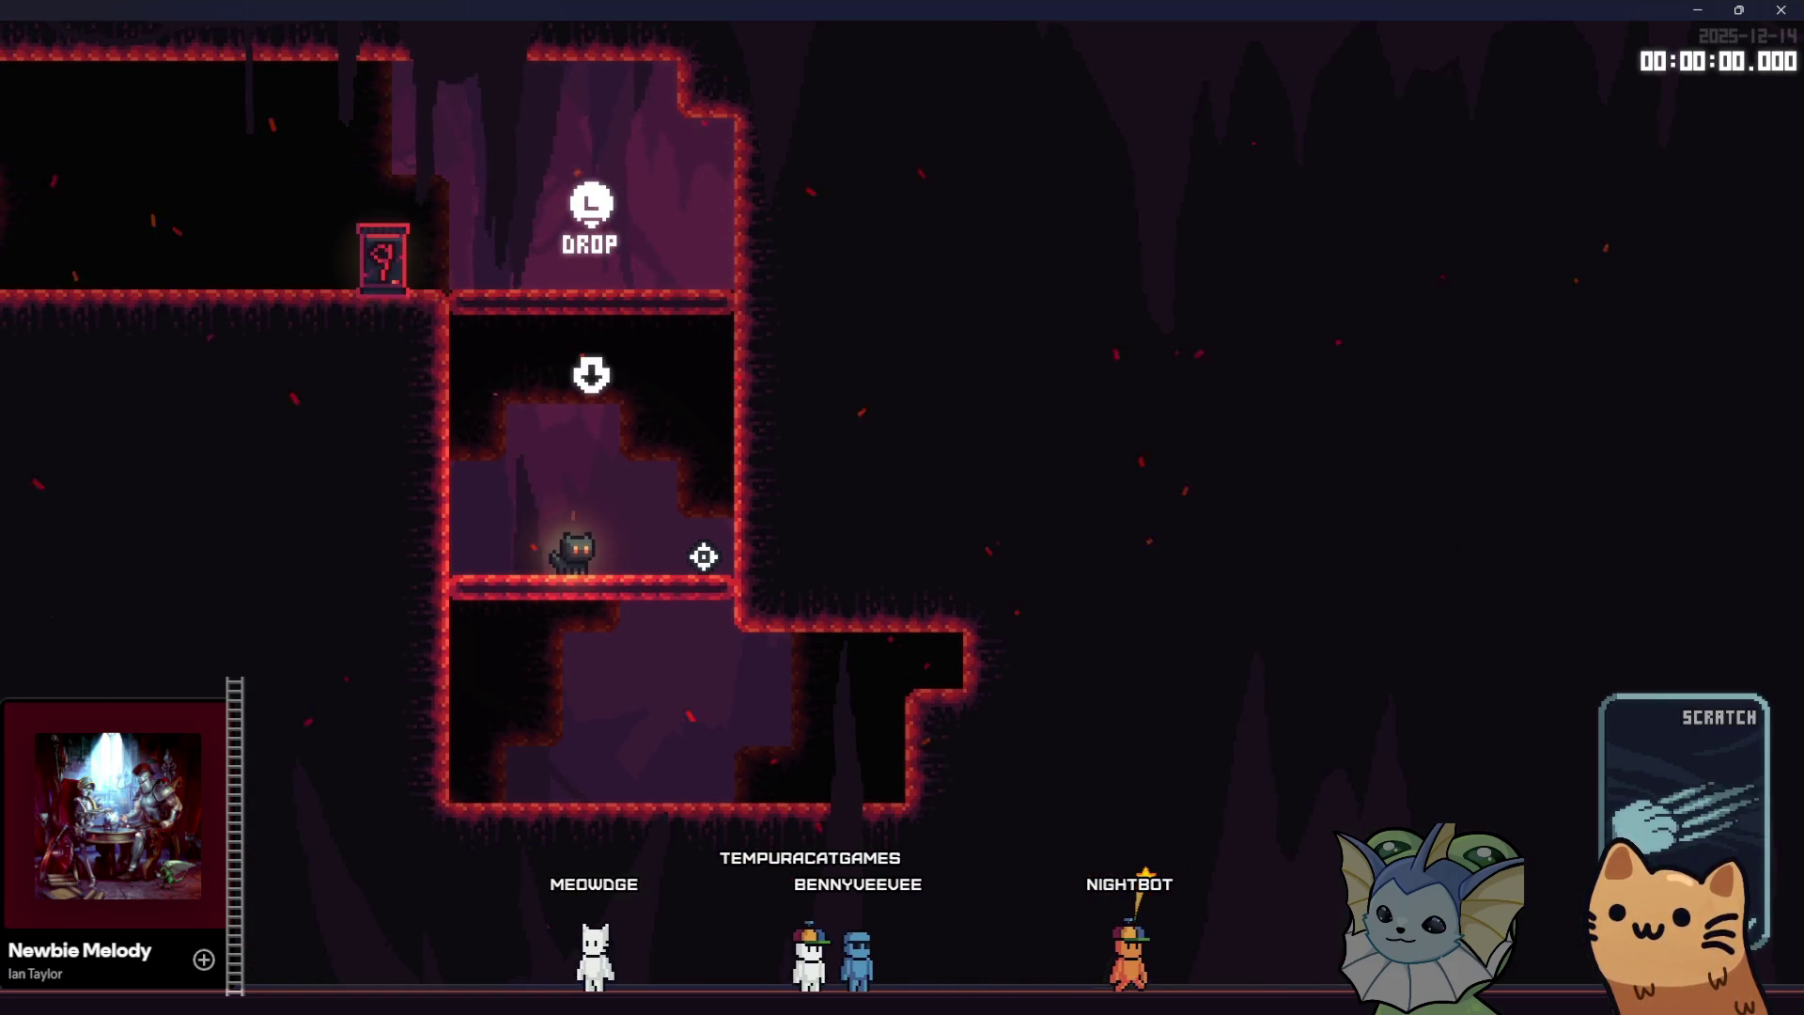
pyautogui.press('a')
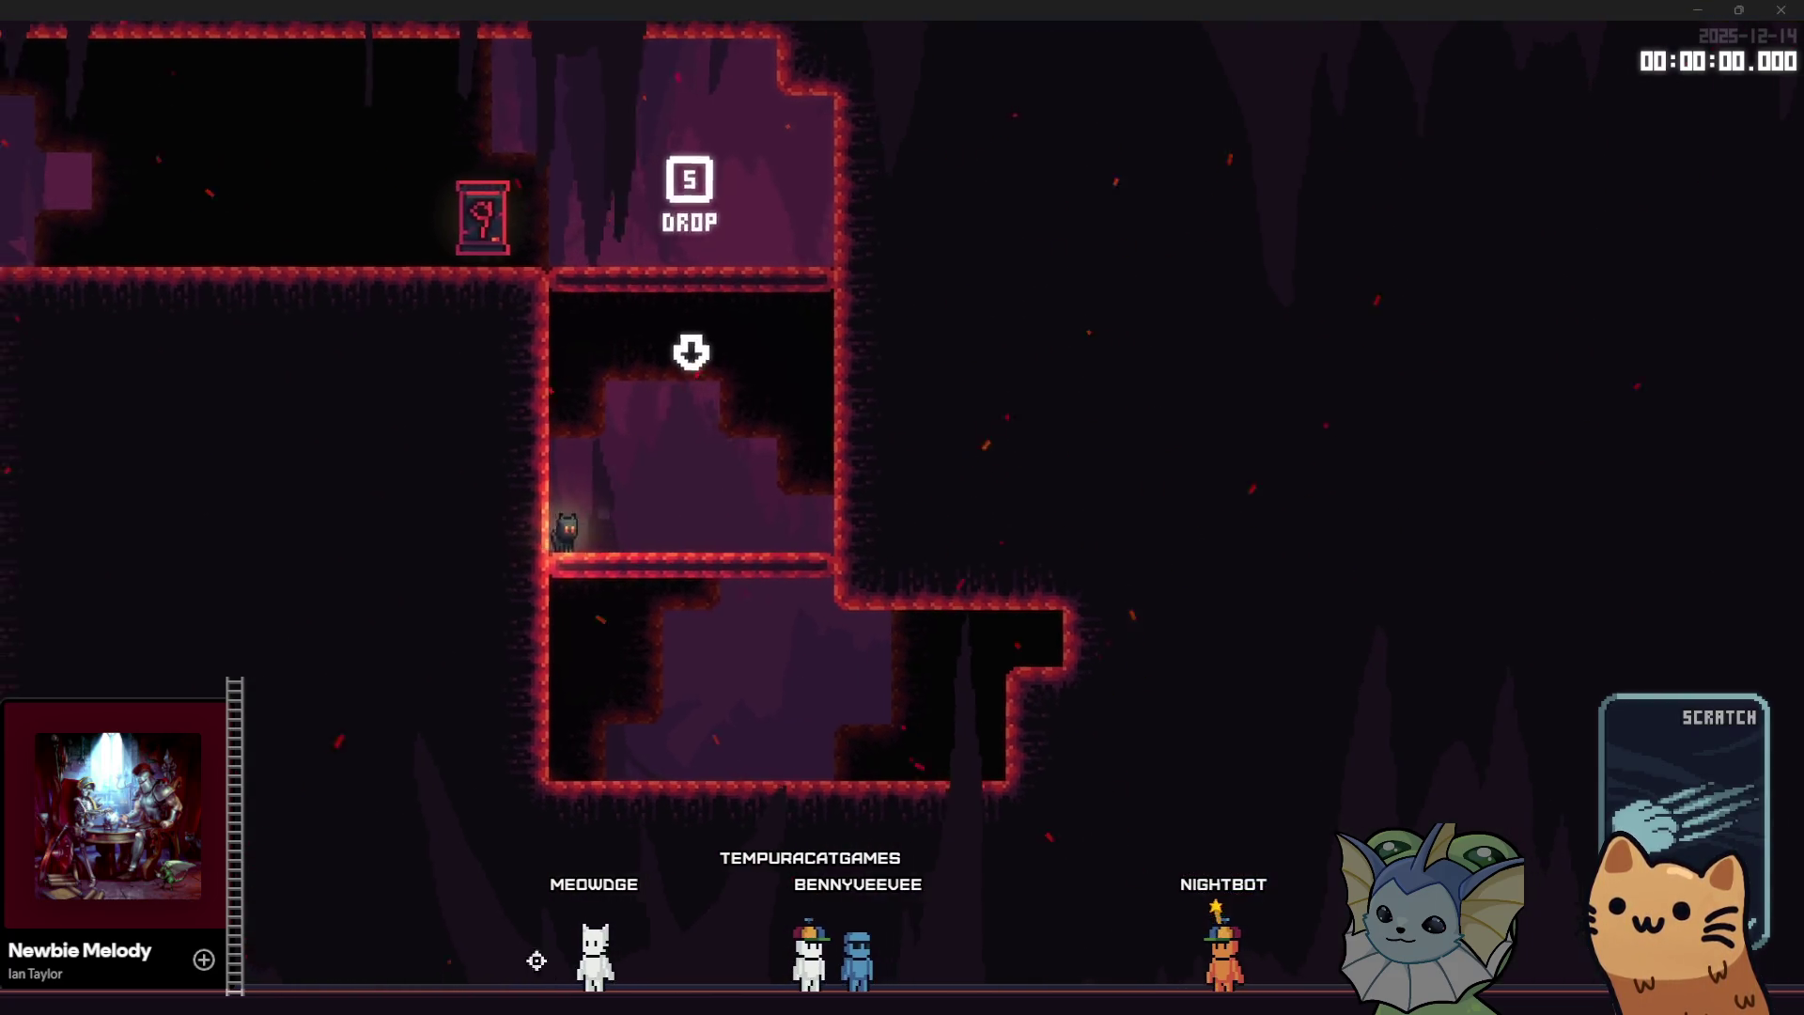
pyautogui.press('F8')
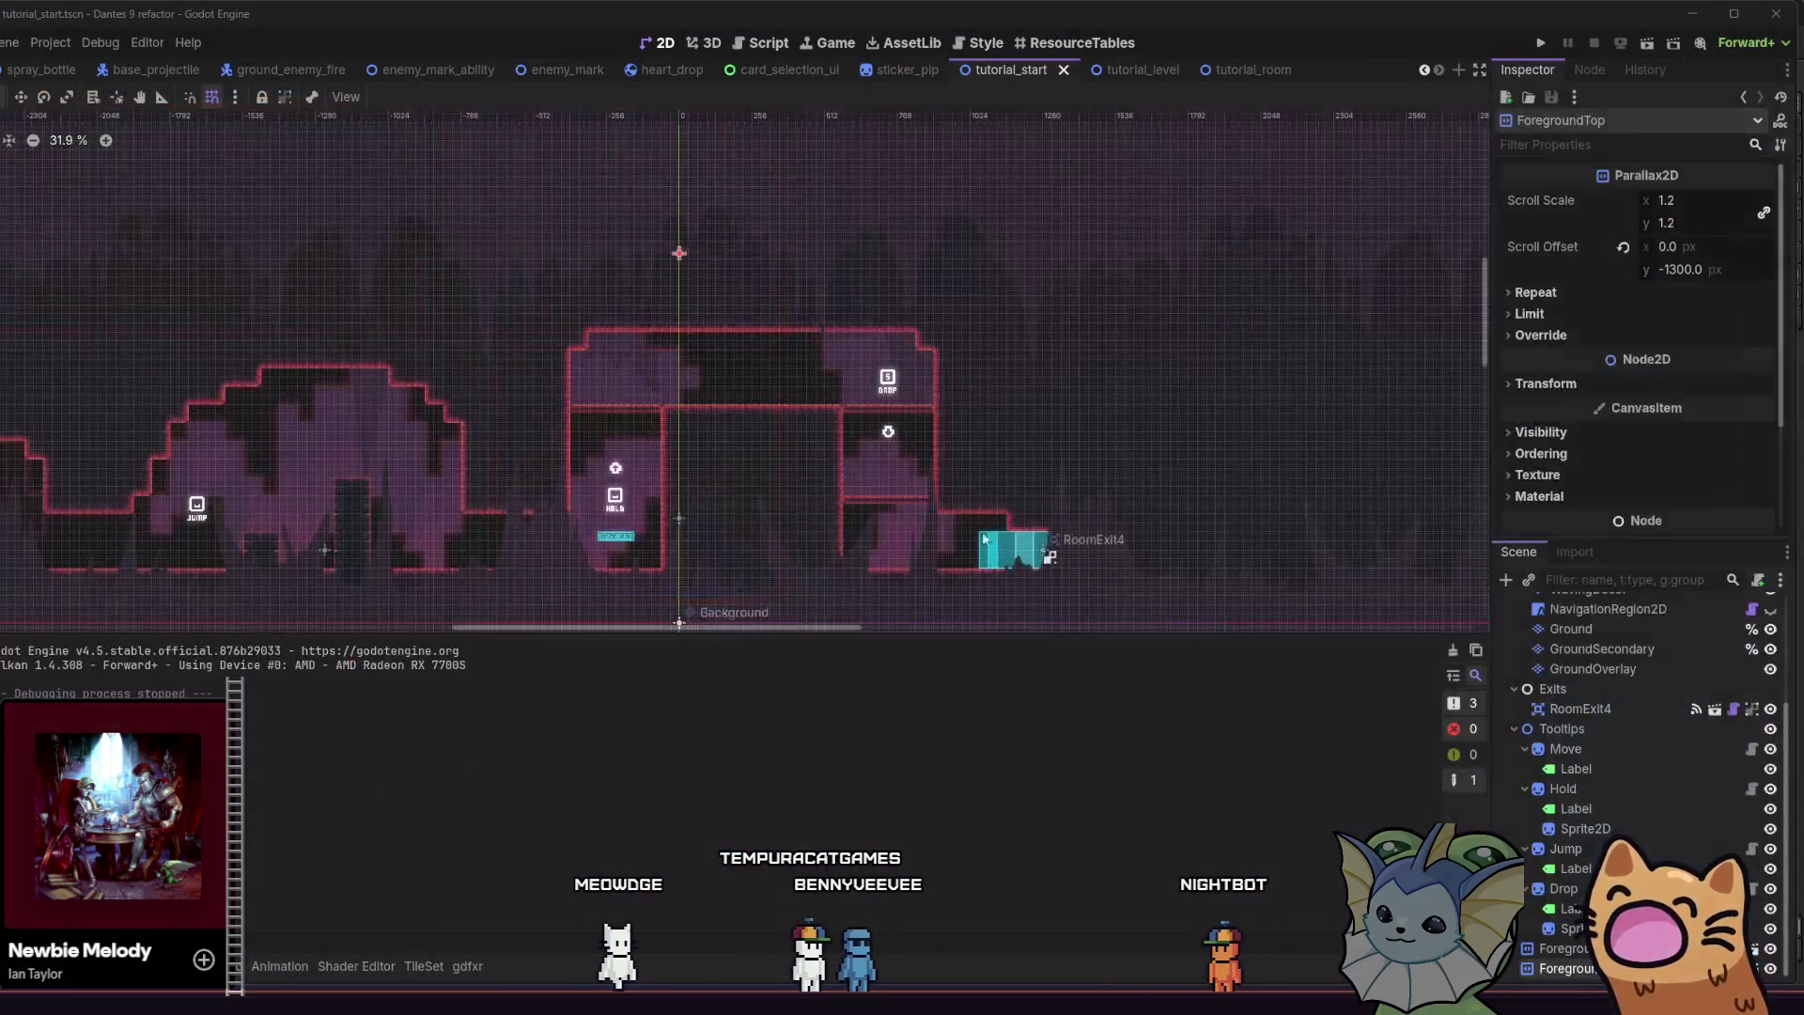
pyautogui.scroll(1, 1109, 437)
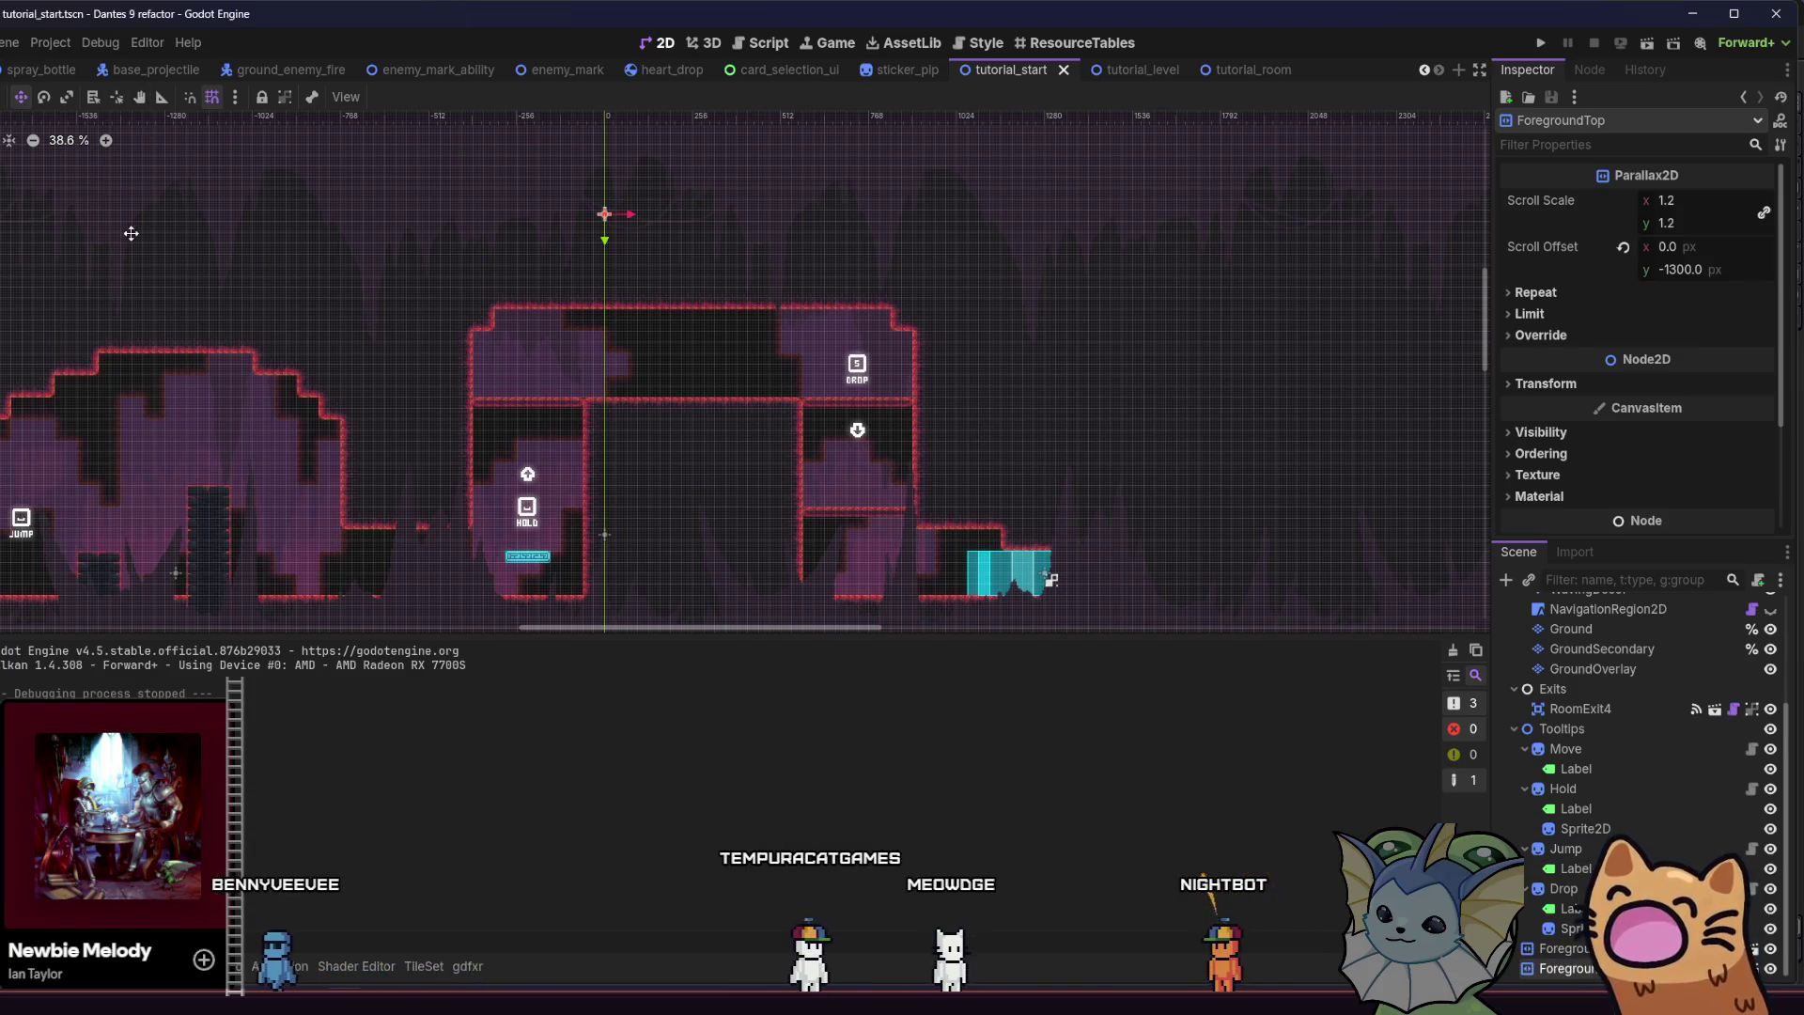
pyautogui.hotkey('ctrl', 's')
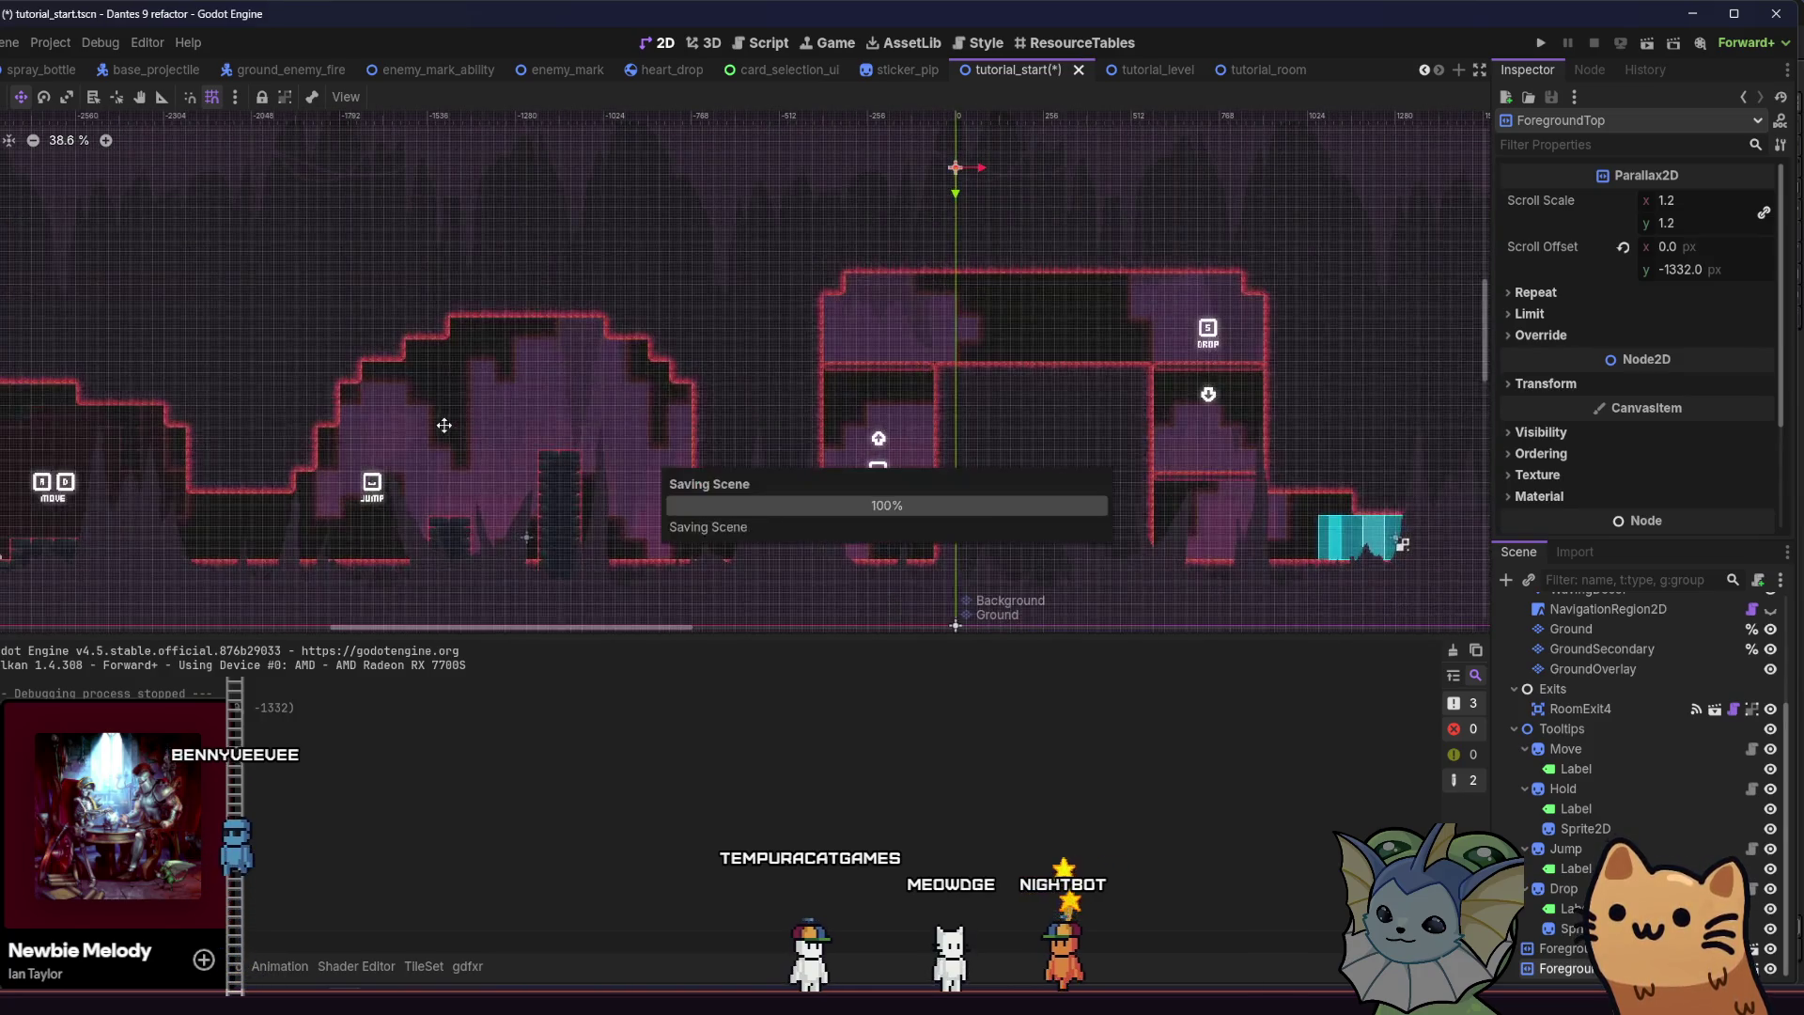
pyautogui.scroll(2, 444, 426)
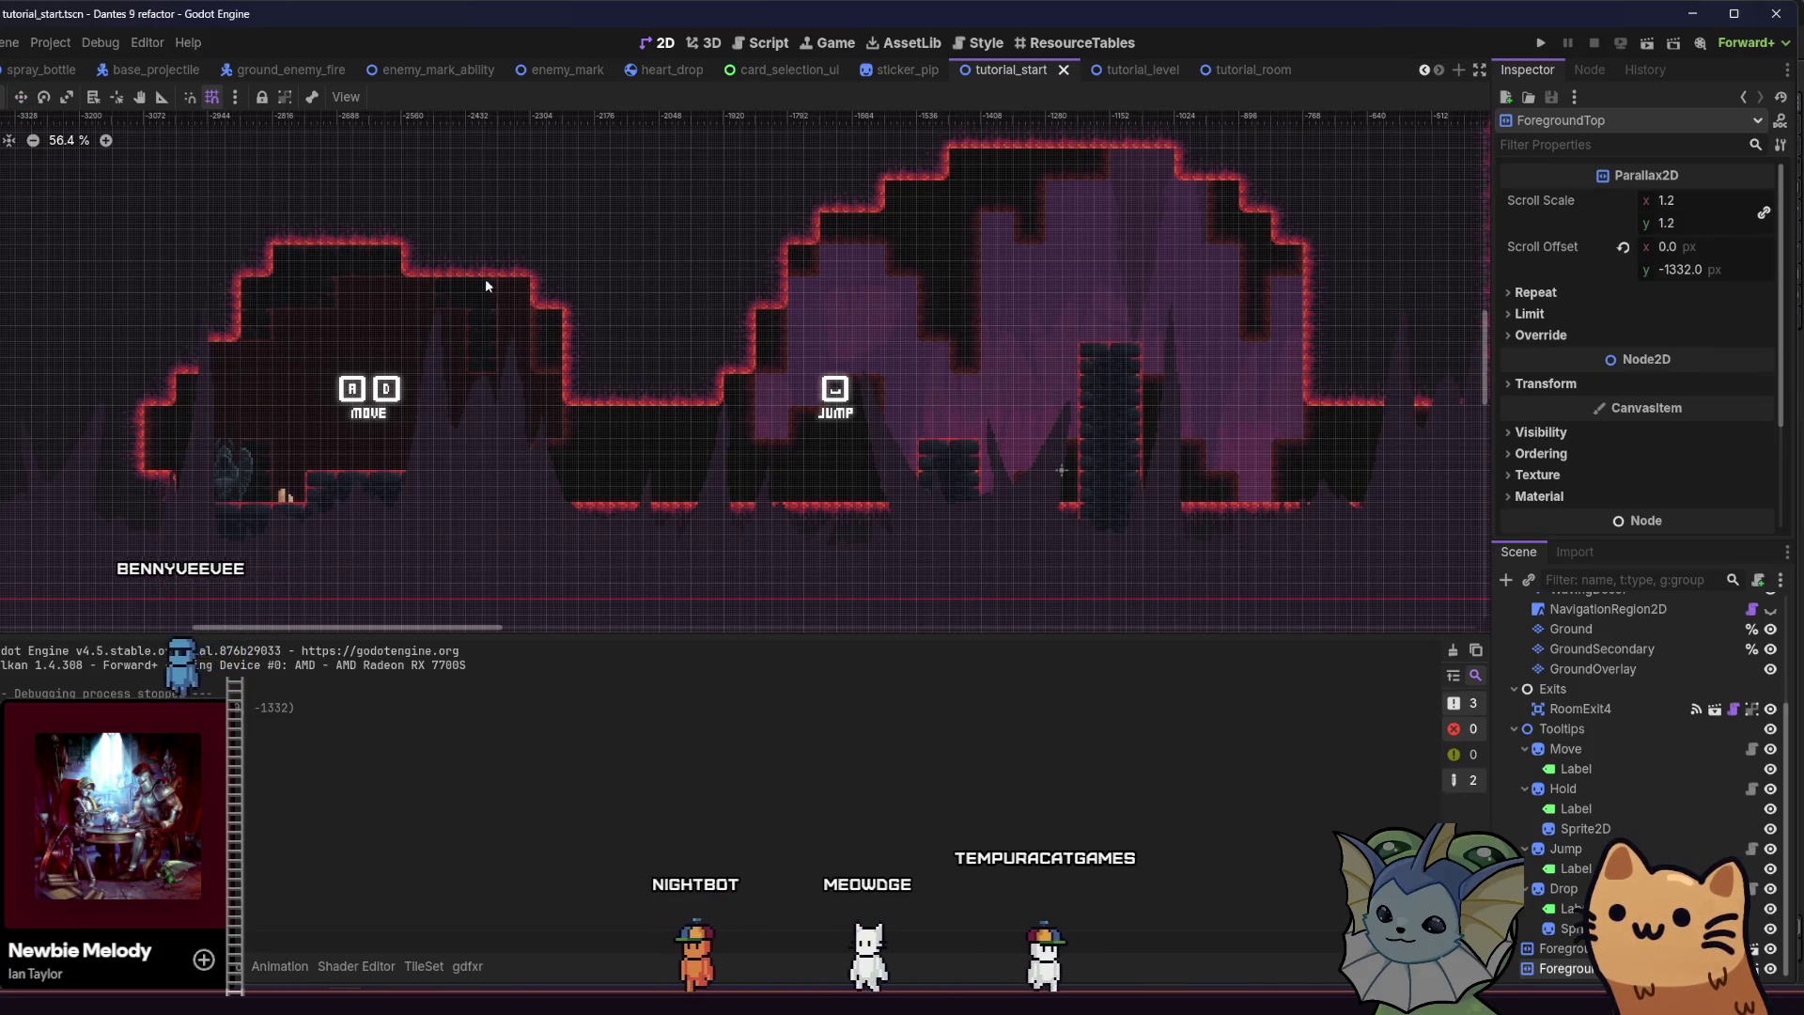
pyautogui.scroll(4, 1617, 786)
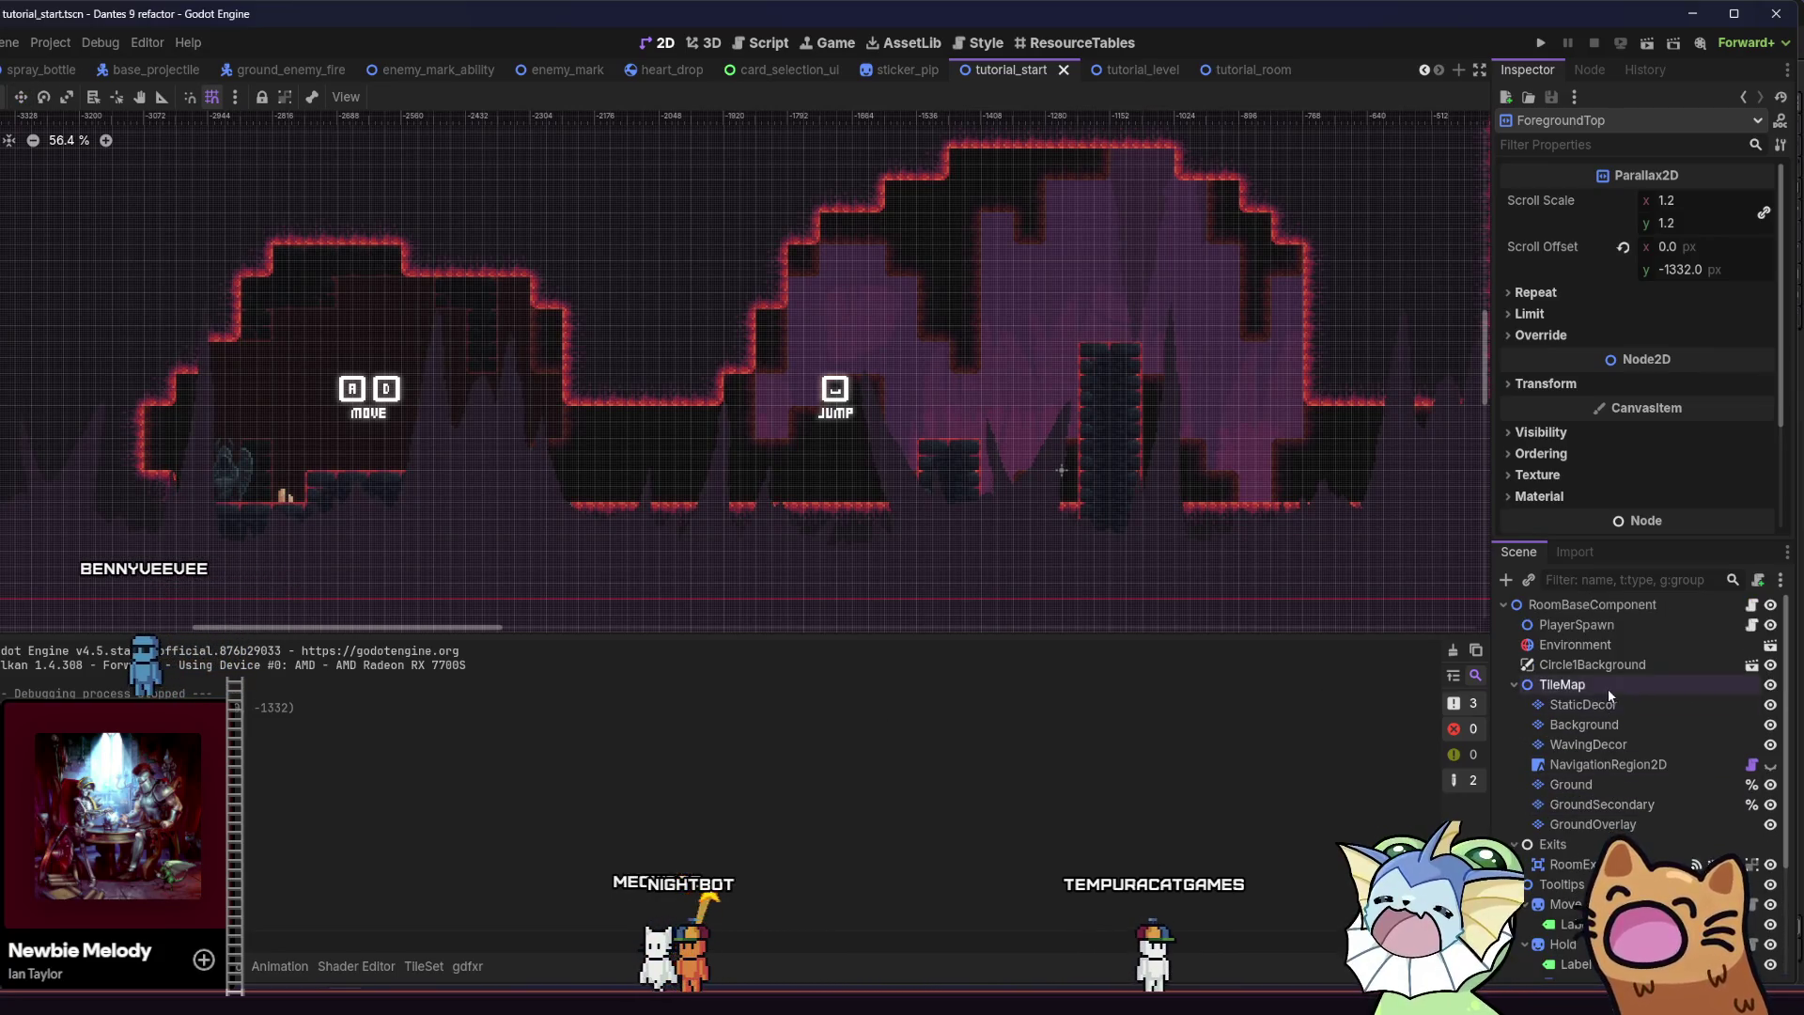
# On the WavingDecor layer, pick the hanging vine tile and hang it from the MOVE room ceiling.
pyautogui.click(1608, 703)
pyautogui.click(1597, 744)
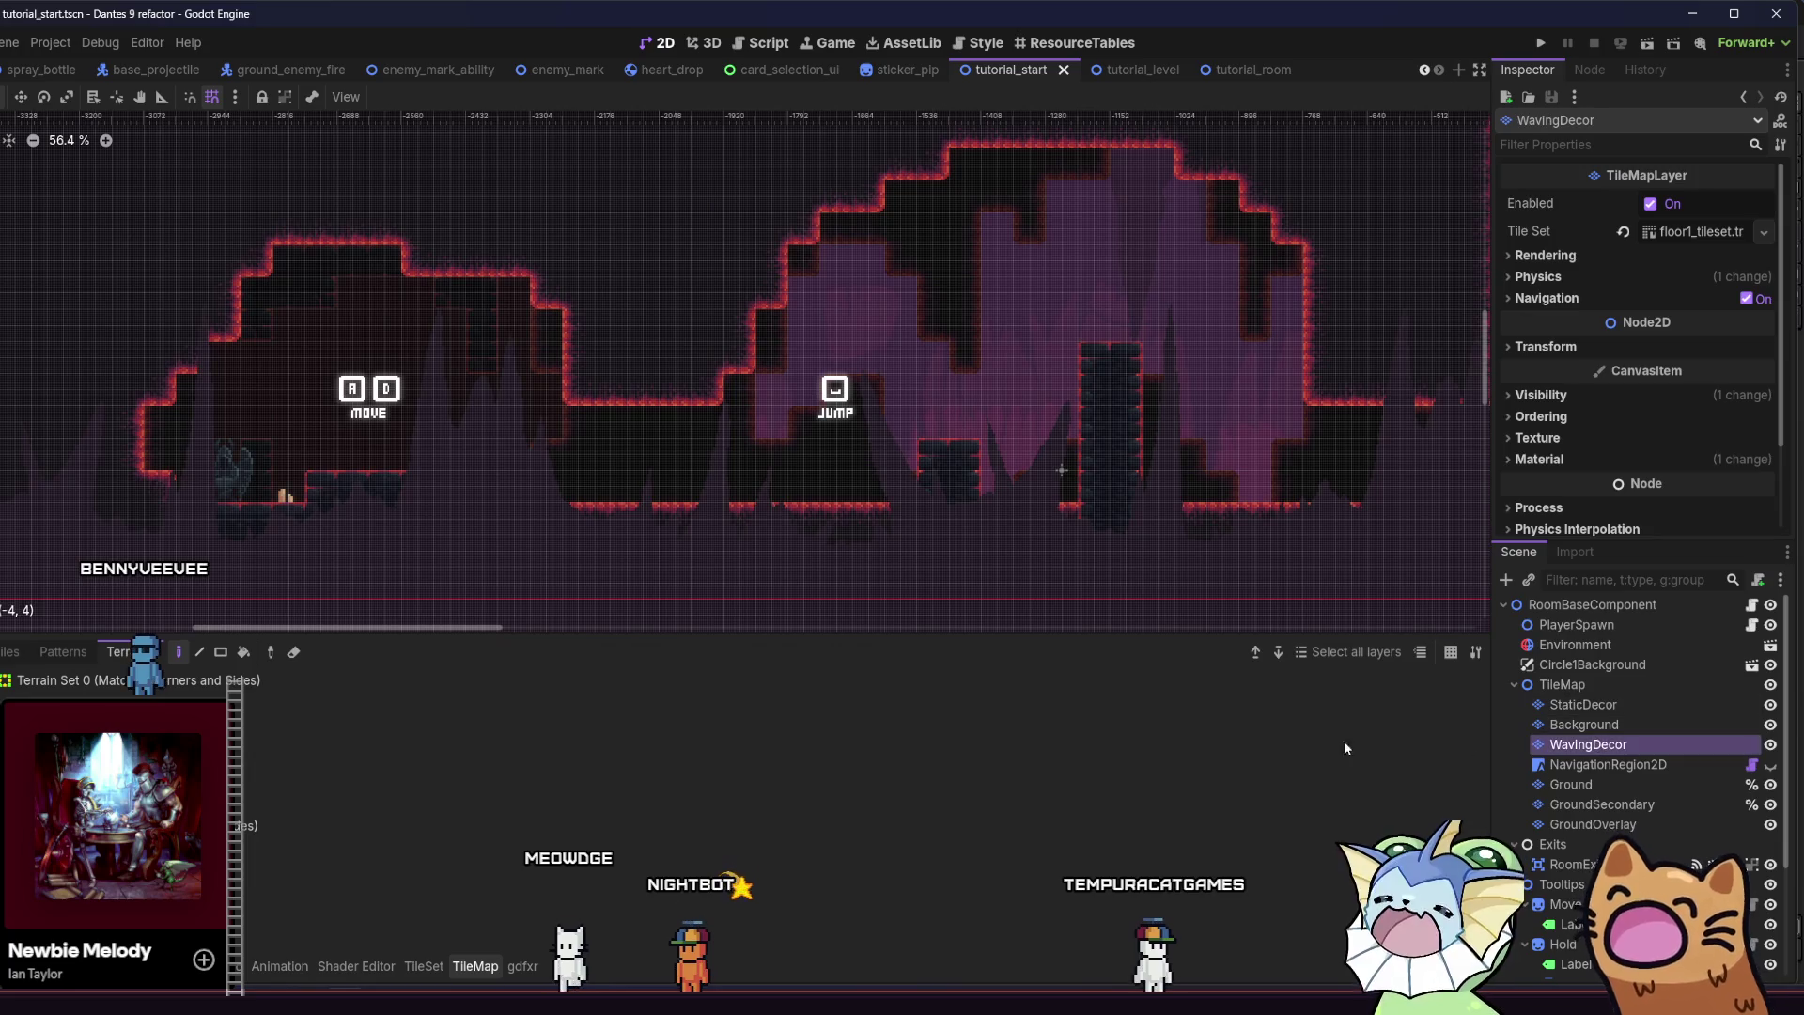
pyautogui.click(21, 646)
pyautogui.click(19, 672)
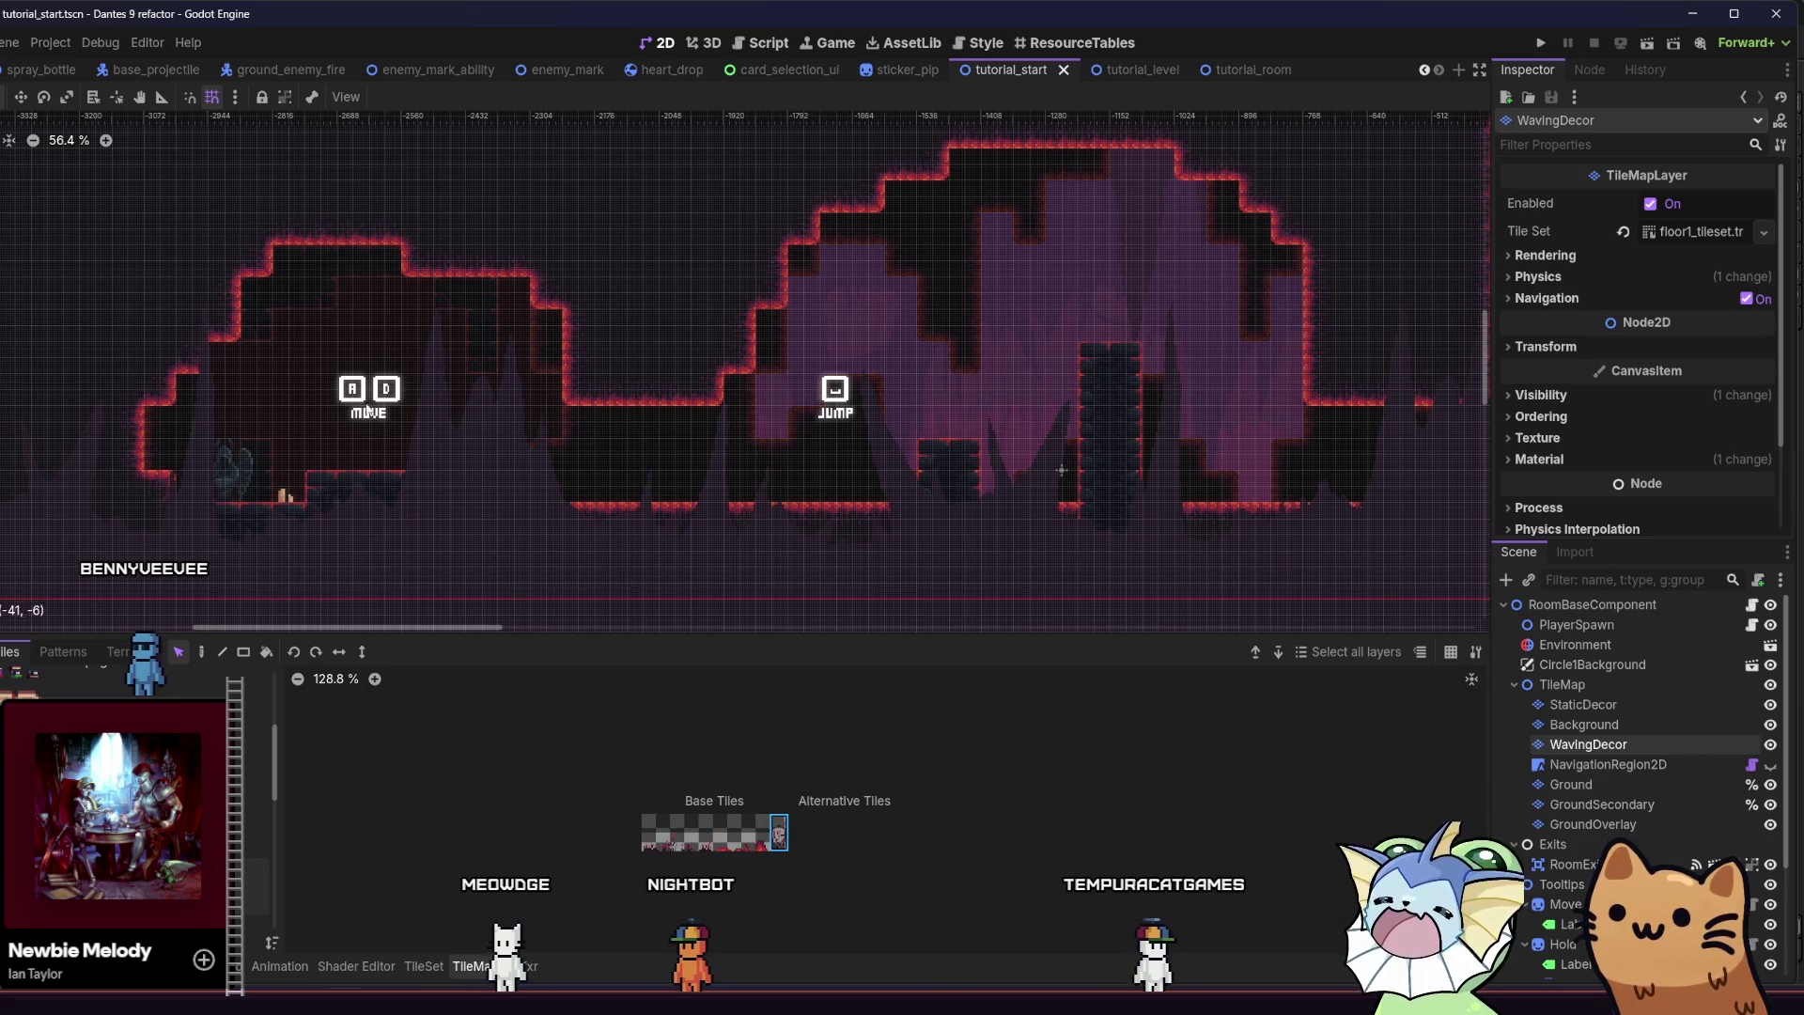
pyautogui.scroll(2, 367, 411)
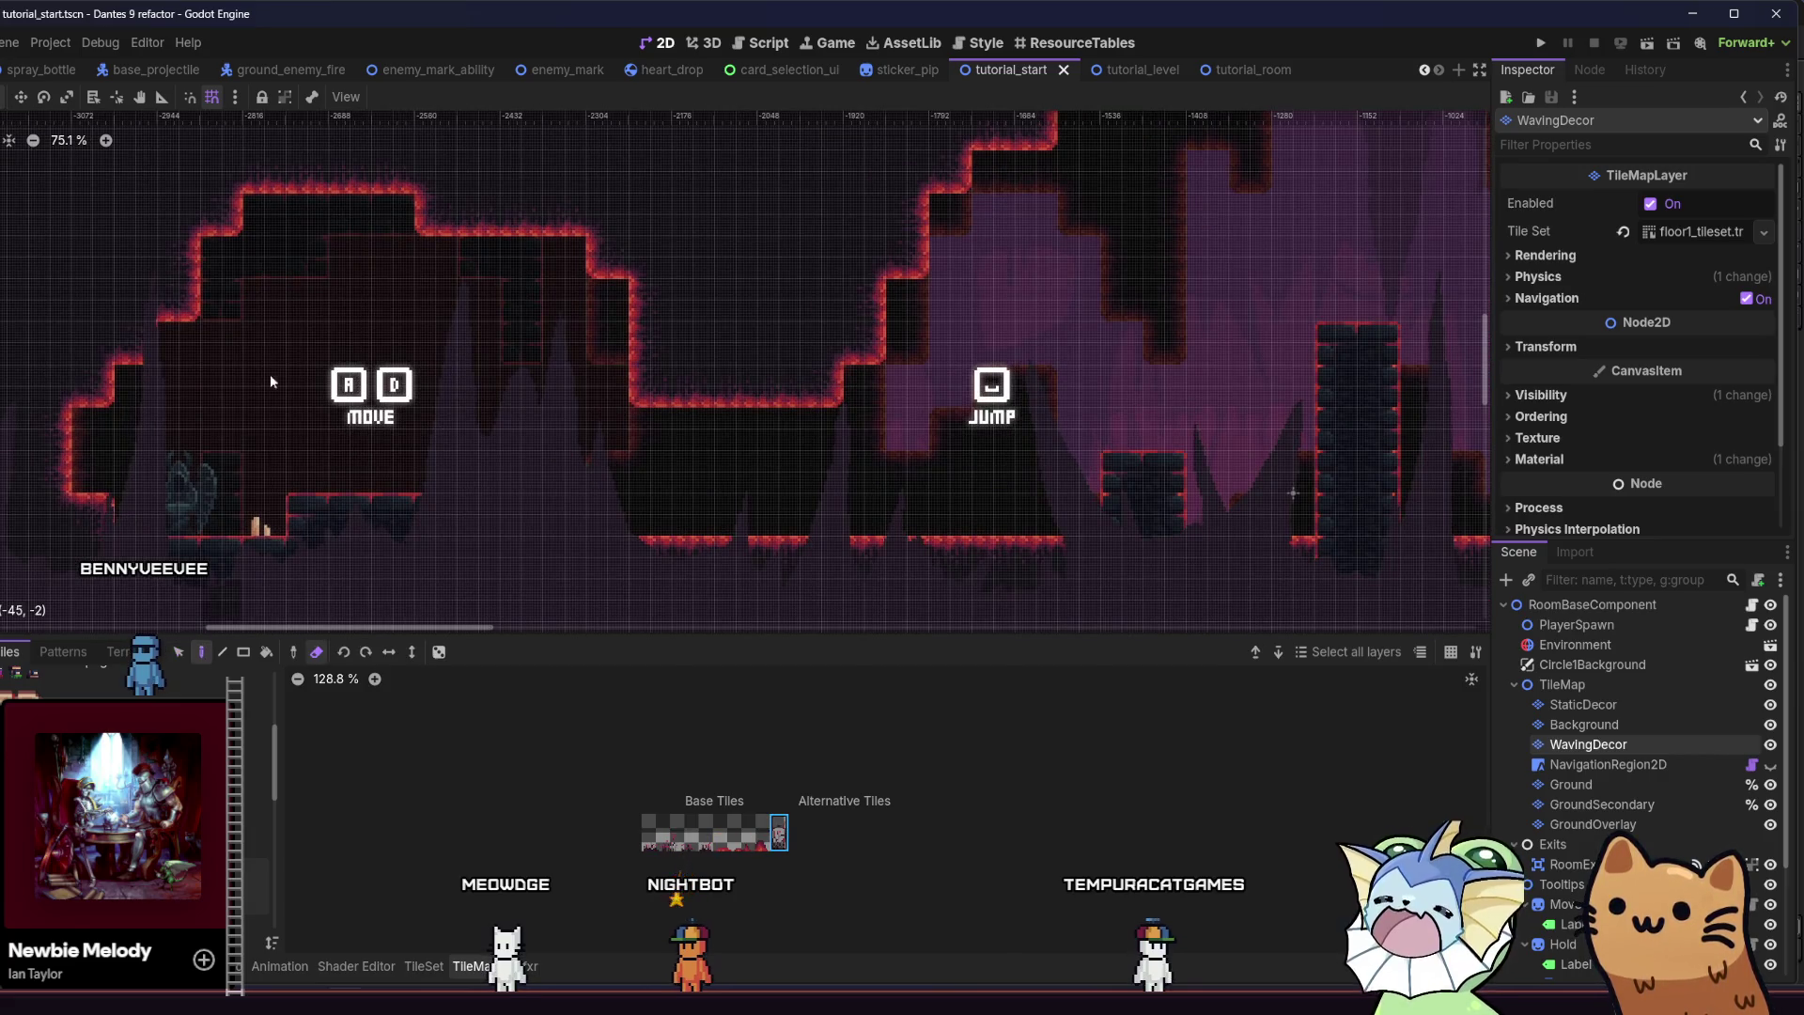
pyautogui.click(359, 219)
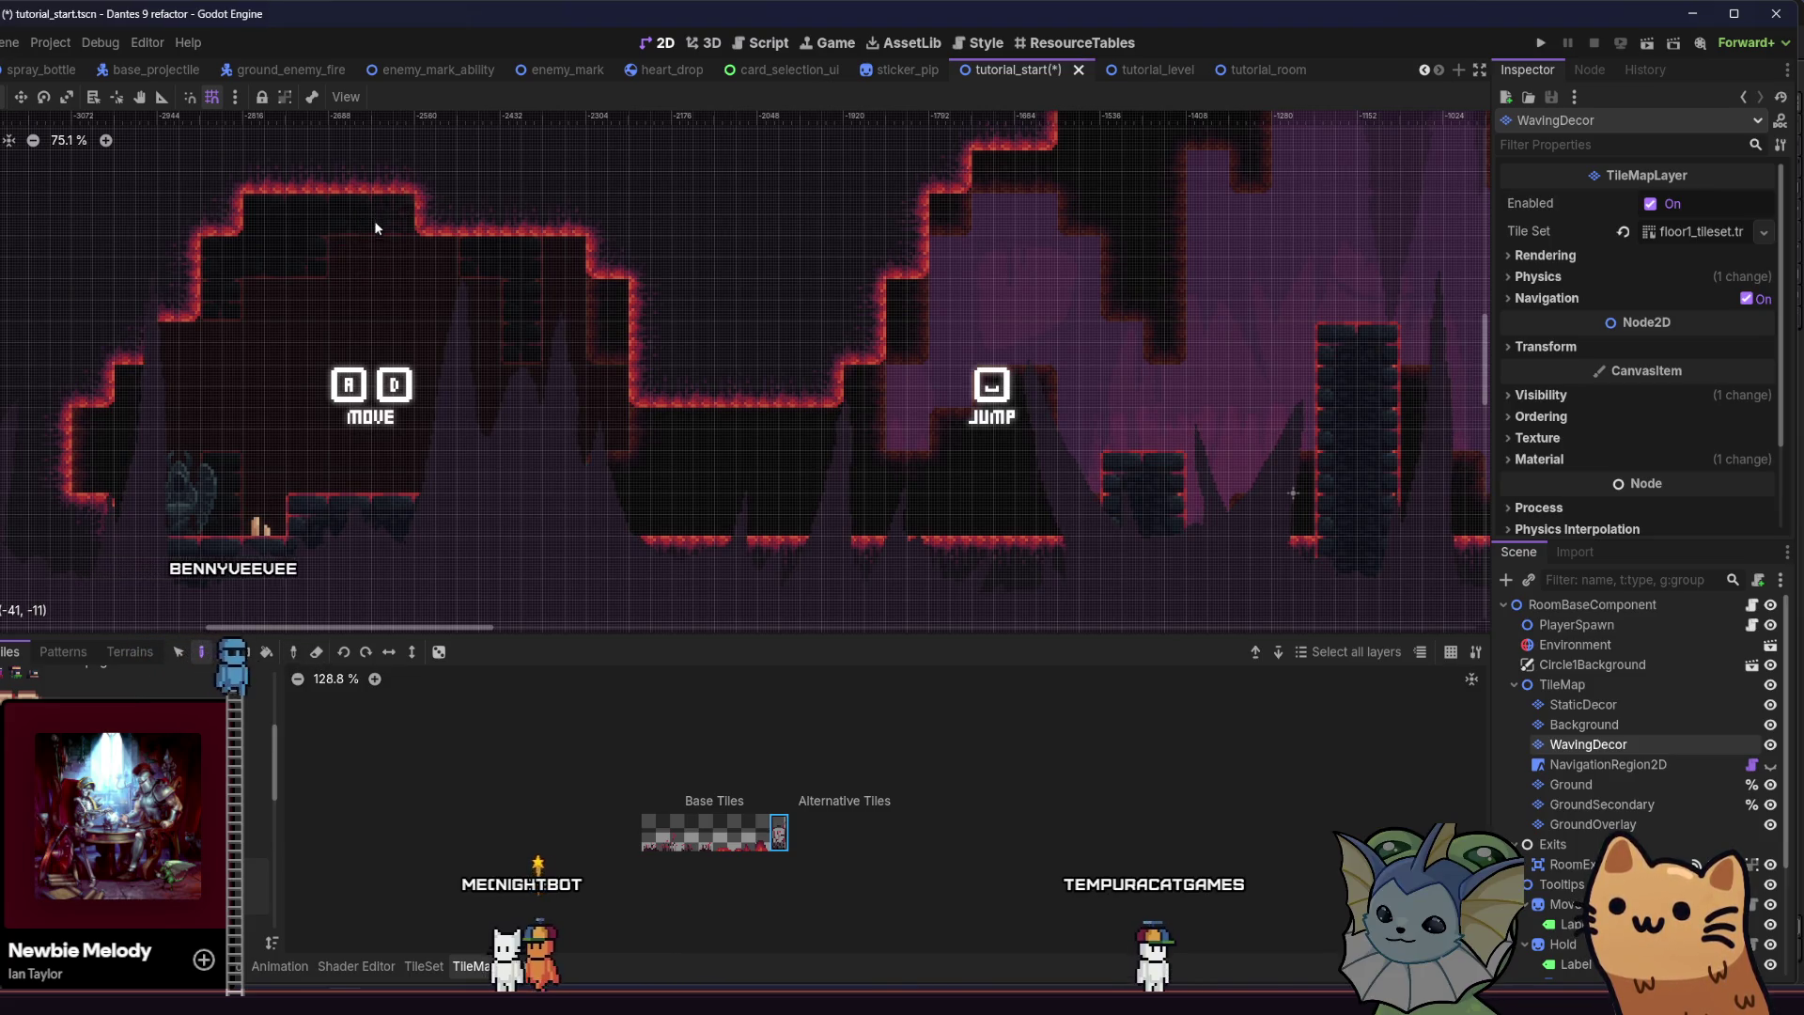
pyautogui.click(391, 234)
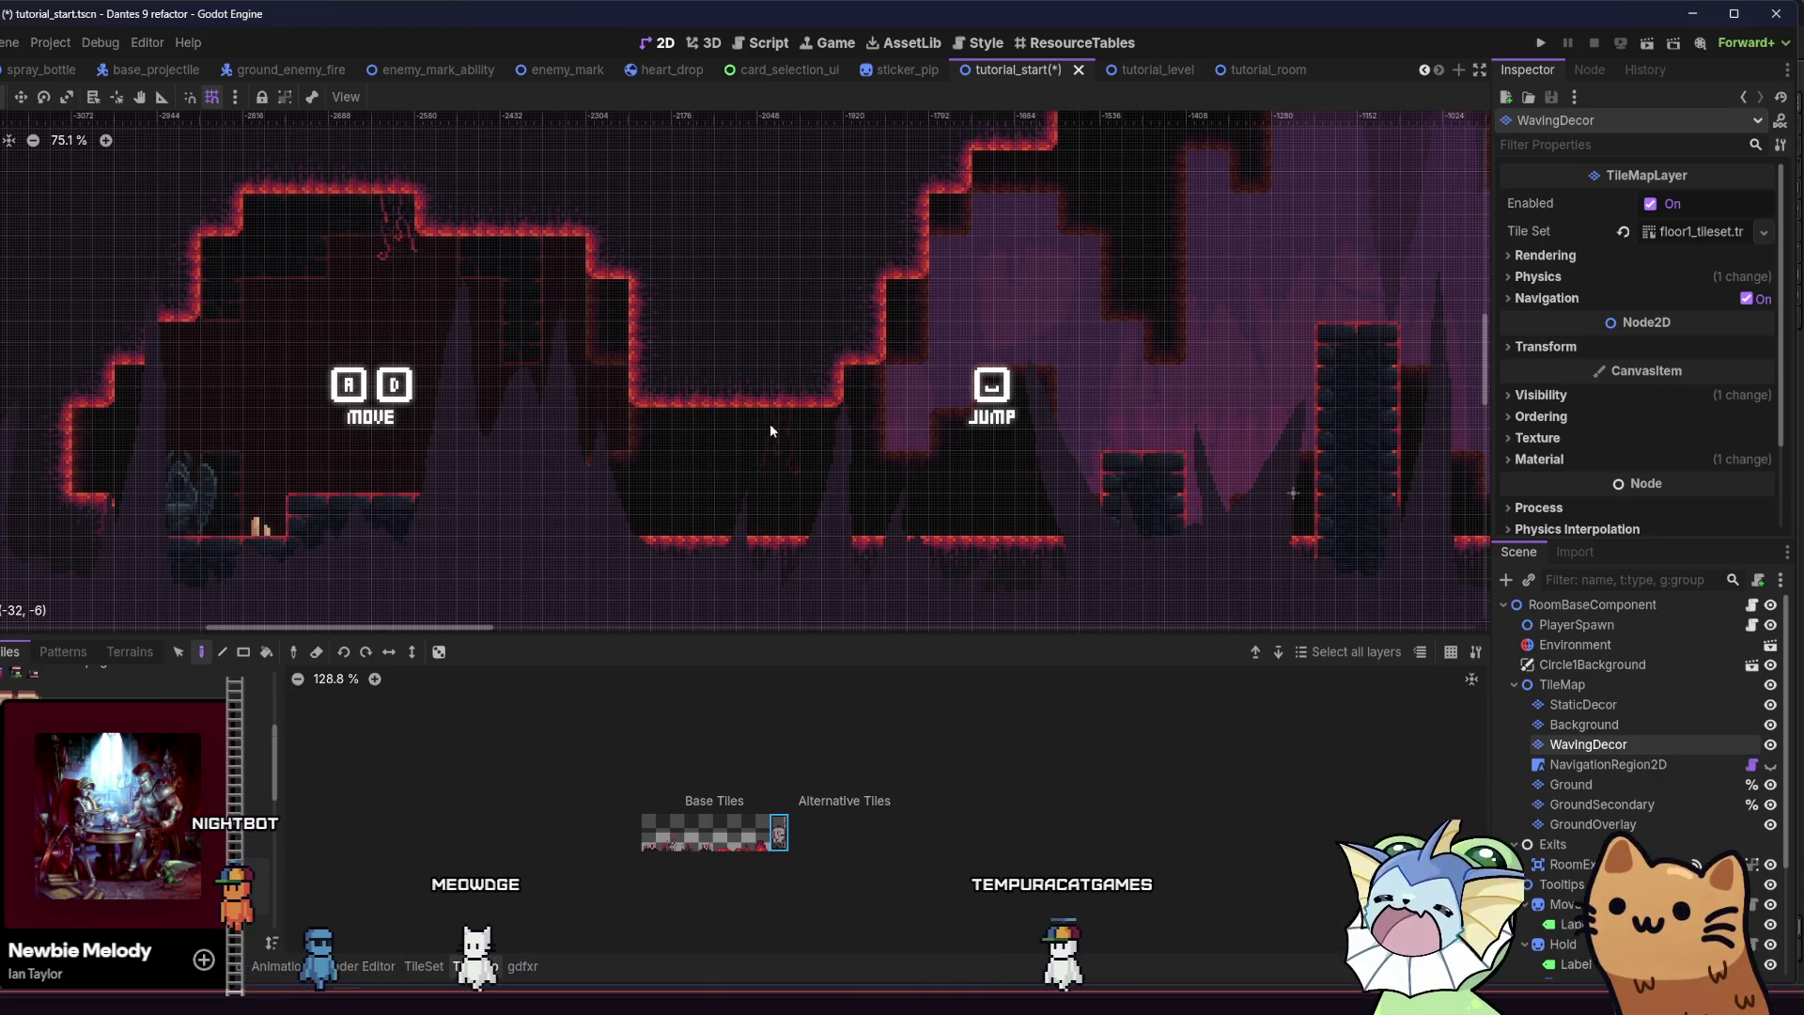
# Move over to the HOLD and DROP rooms and place vine tiles along the cyan area's top.
pyautogui.scroll(-2, 849, 398)
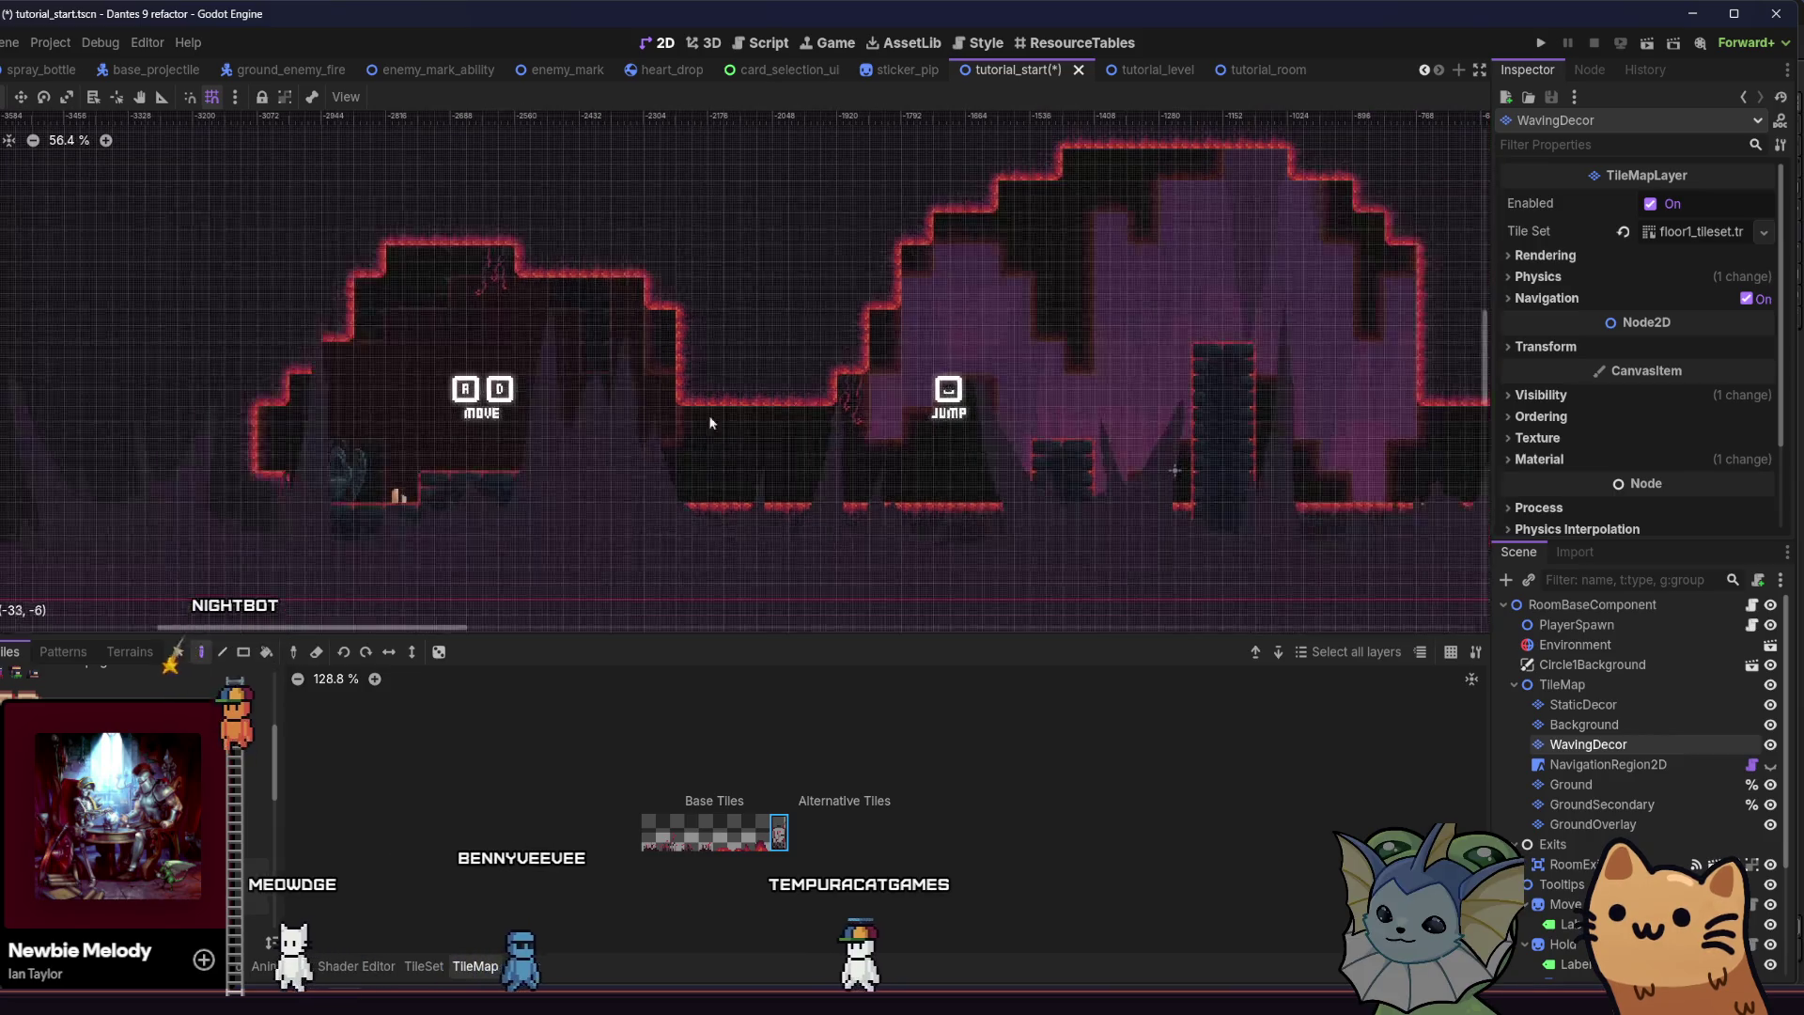
pyautogui.moveTo(977, 349); pyautogui.dragTo(383, 334)
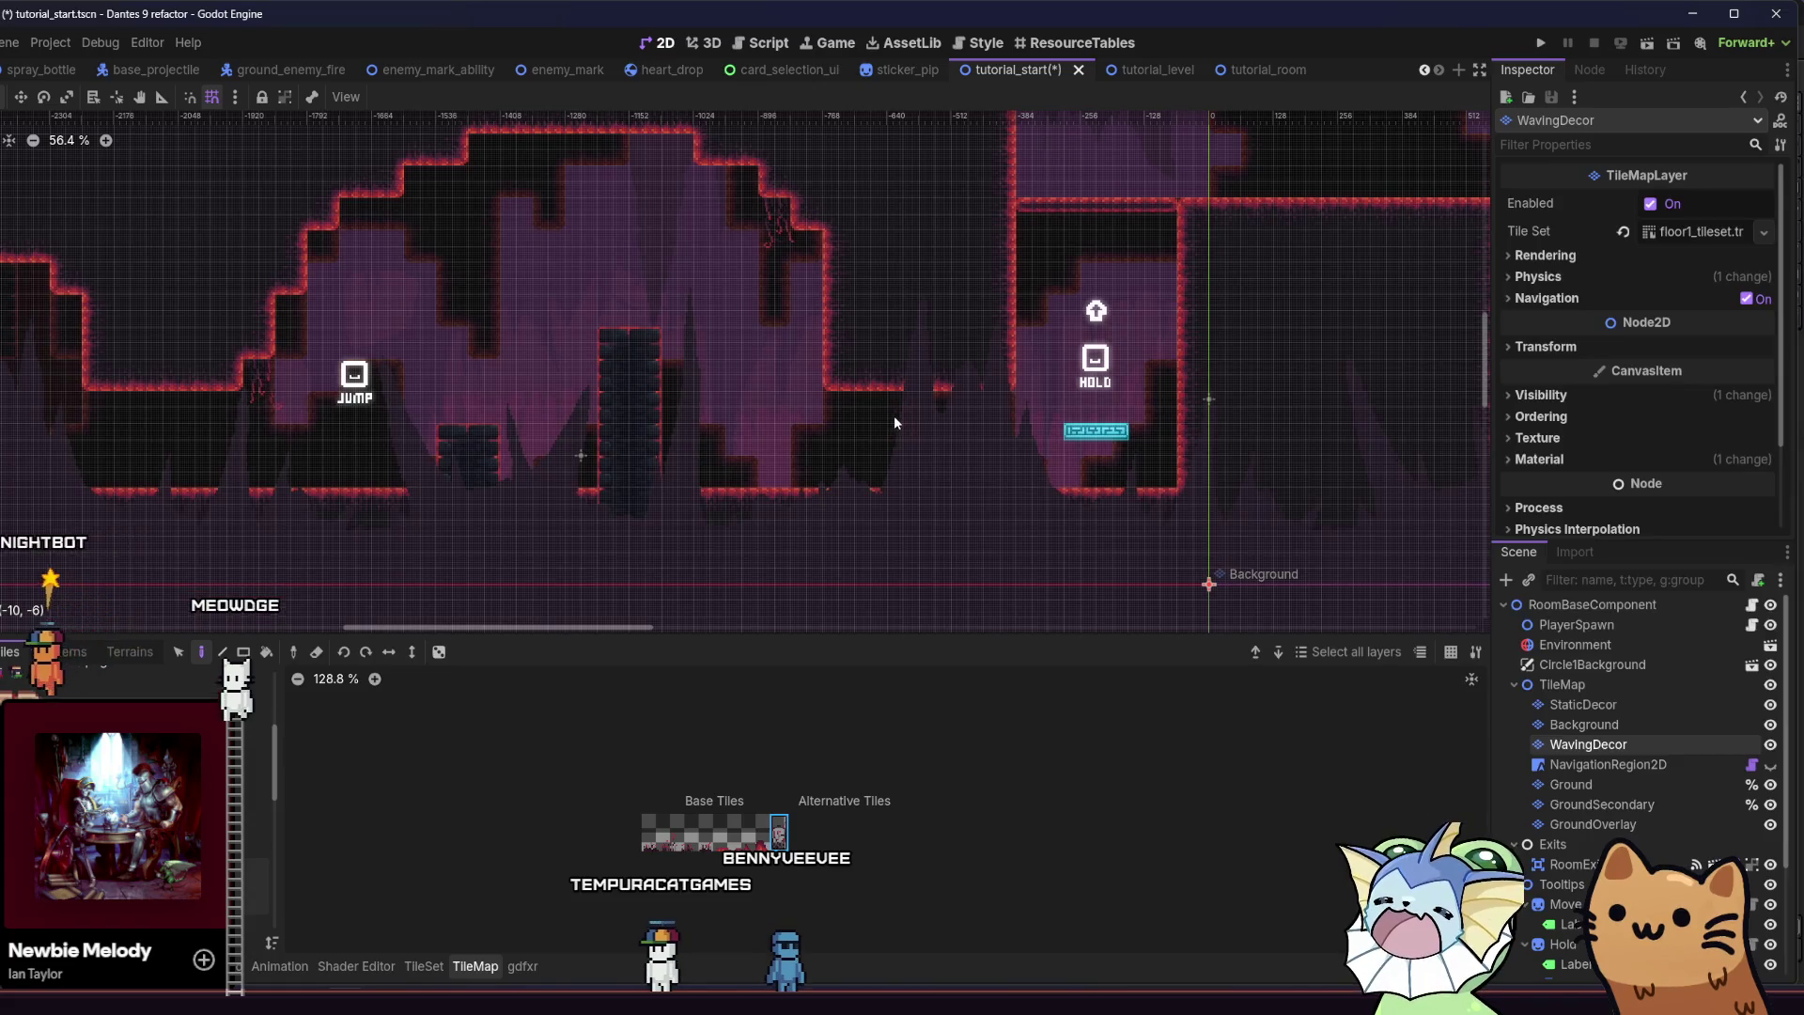
pyautogui.moveTo(1065, 336); pyautogui.dragTo(859, 358)
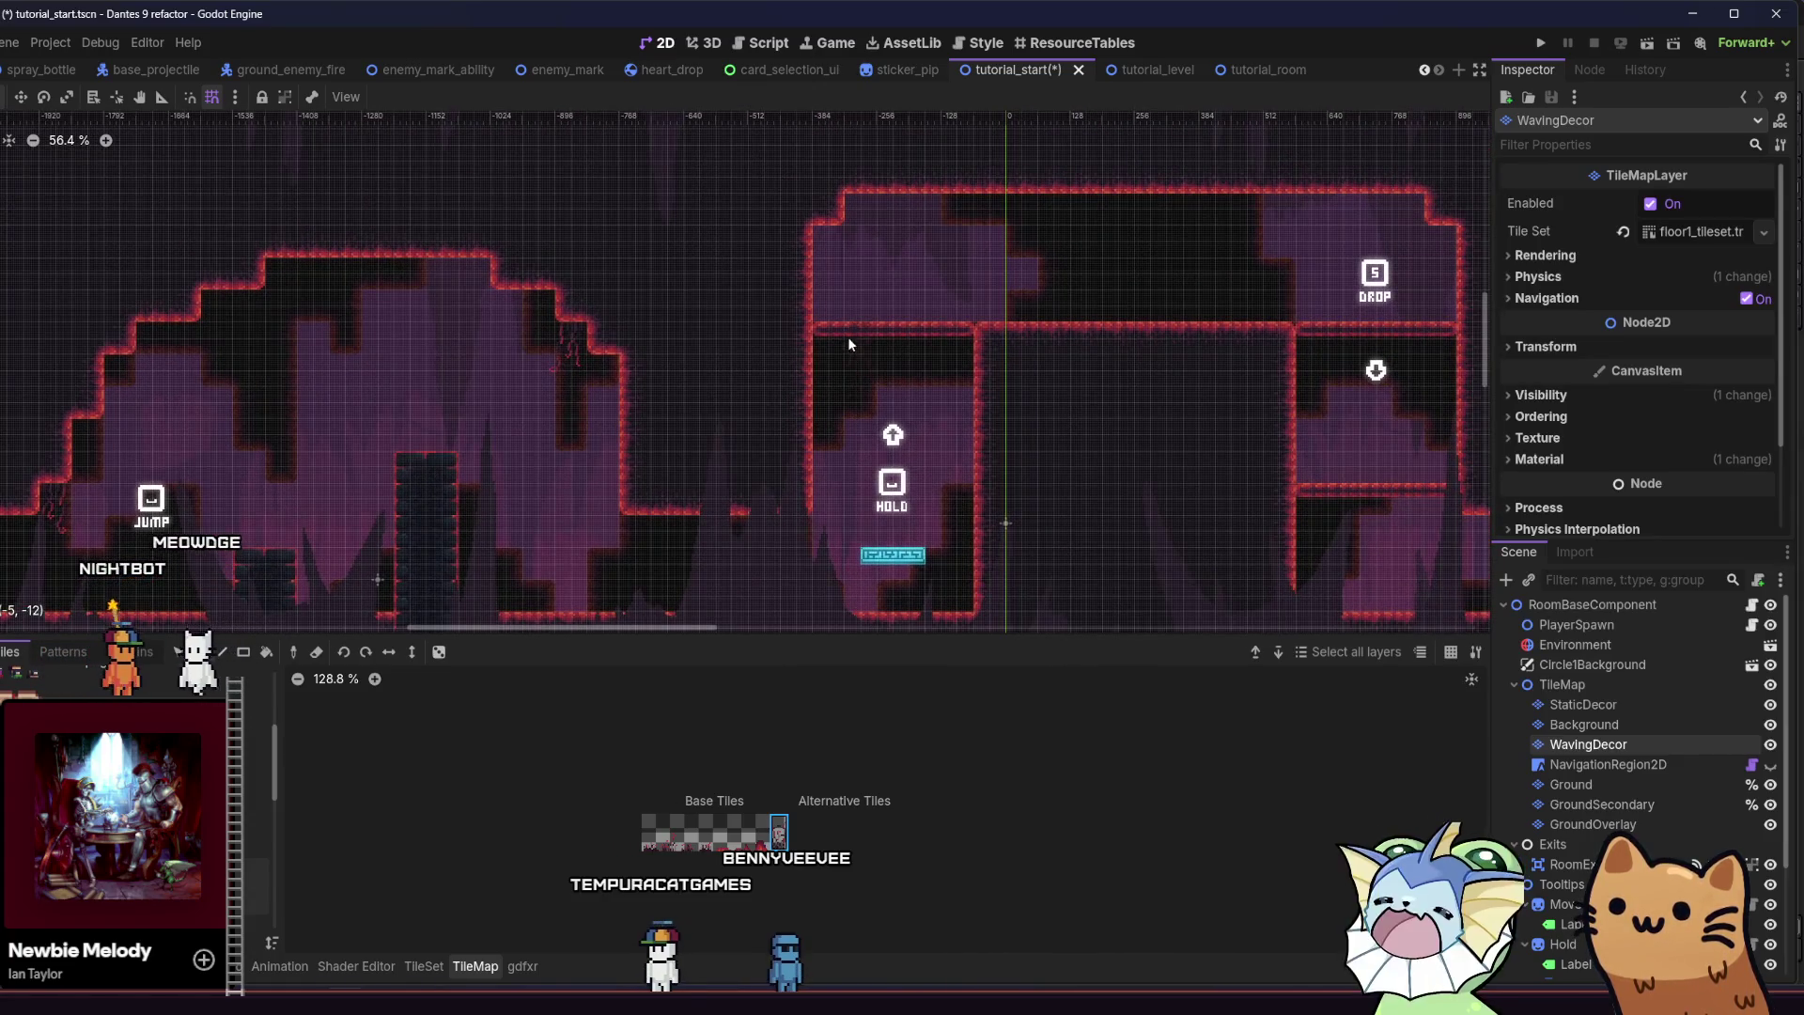
pyautogui.moveTo(847, 246); pyautogui.dragTo(805, 263)
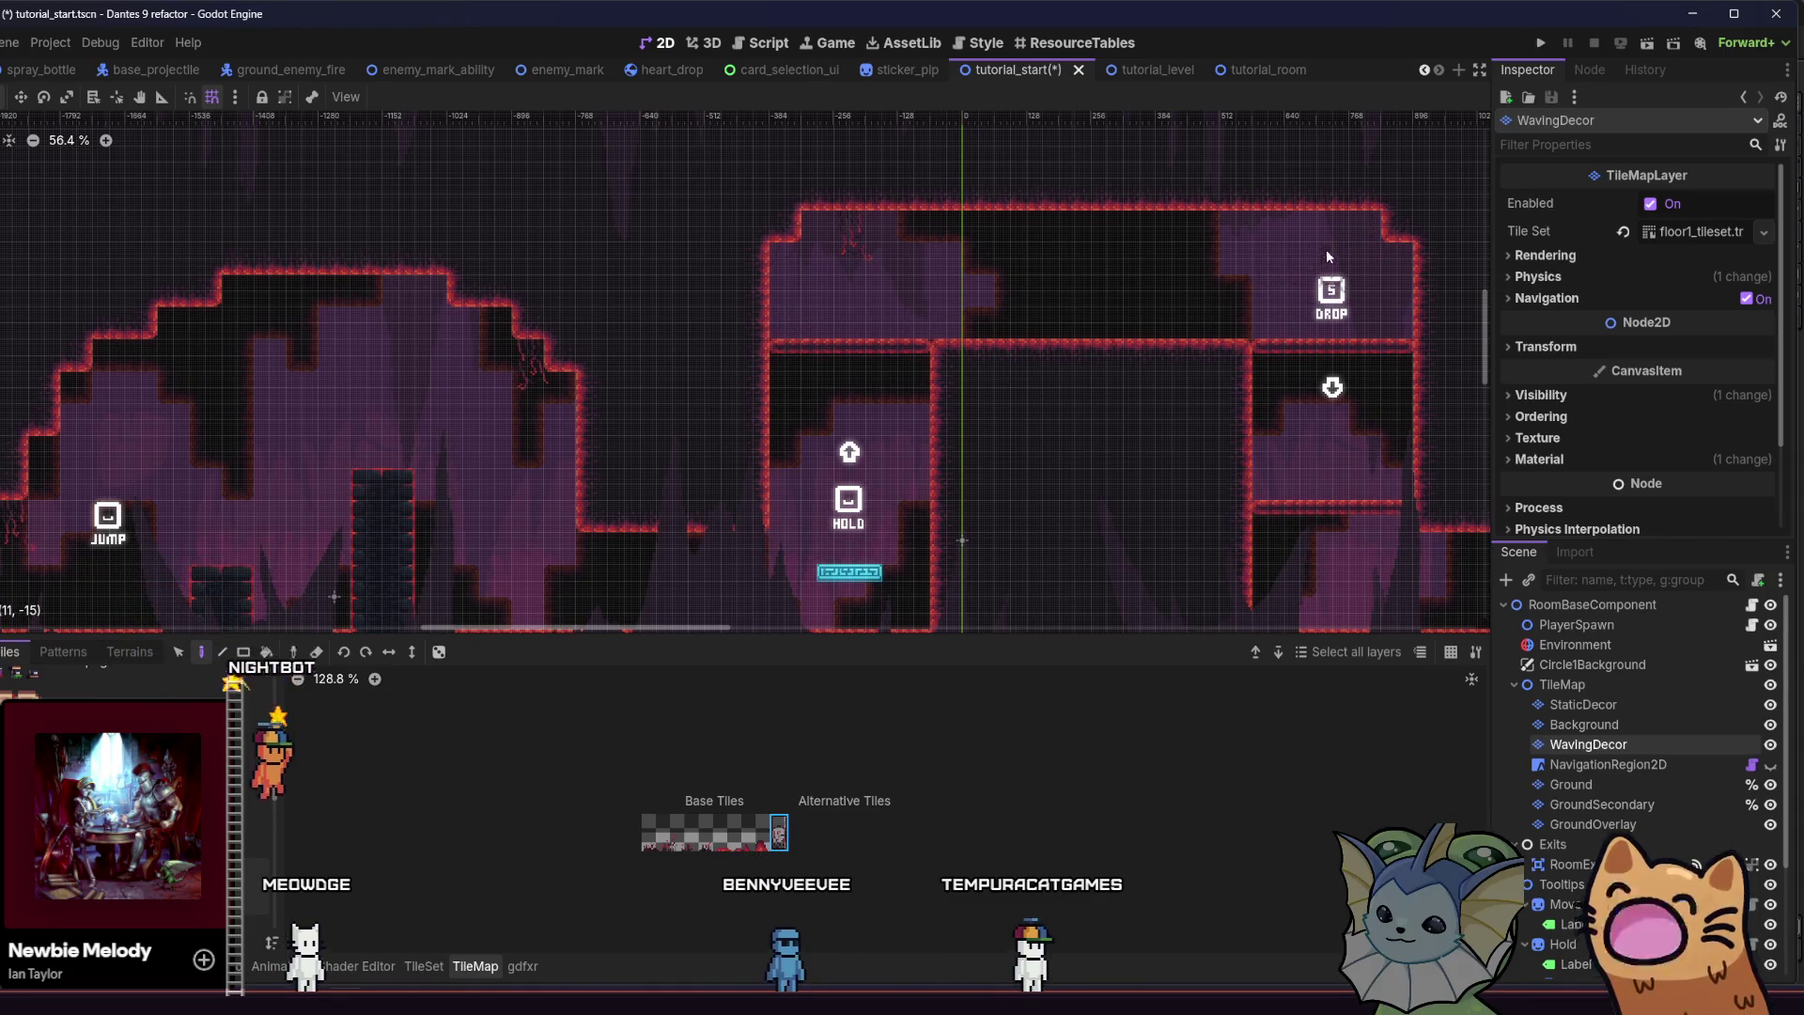
pyautogui.hscroll(5, 977, 230)
pyautogui.scroll(-1, 977, 230)
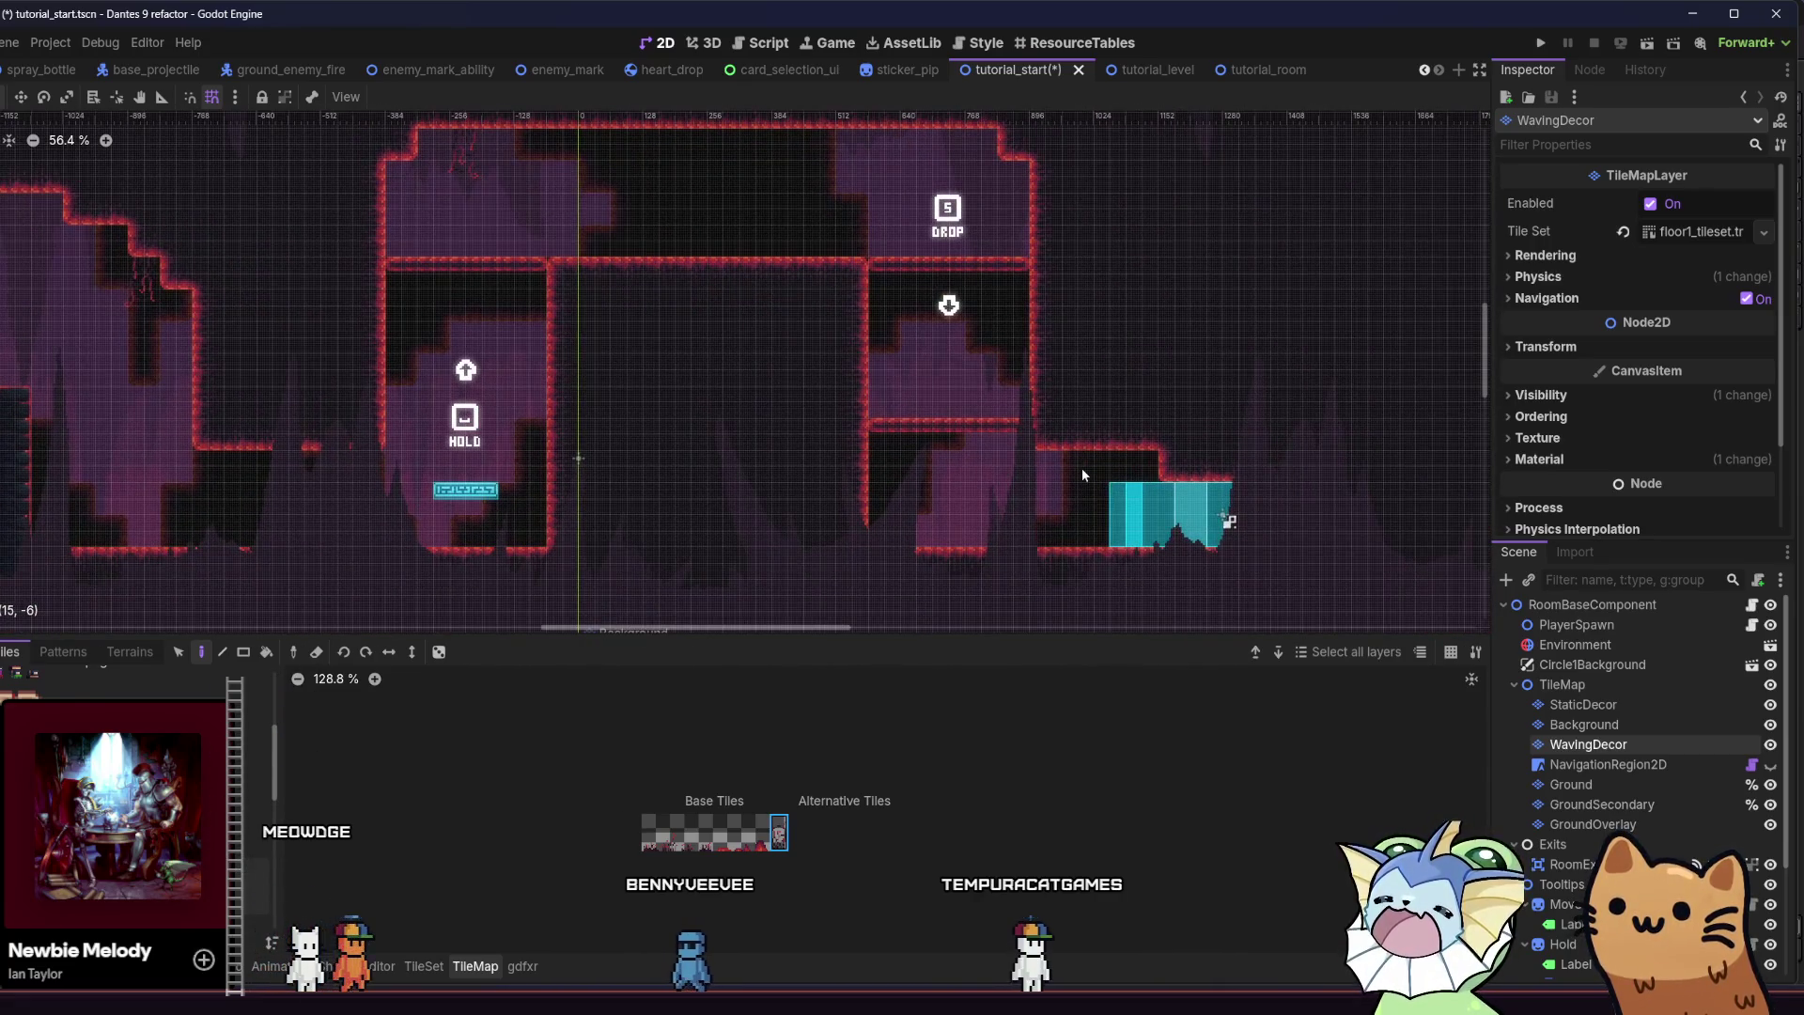
pyautogui.click(1112, 483)
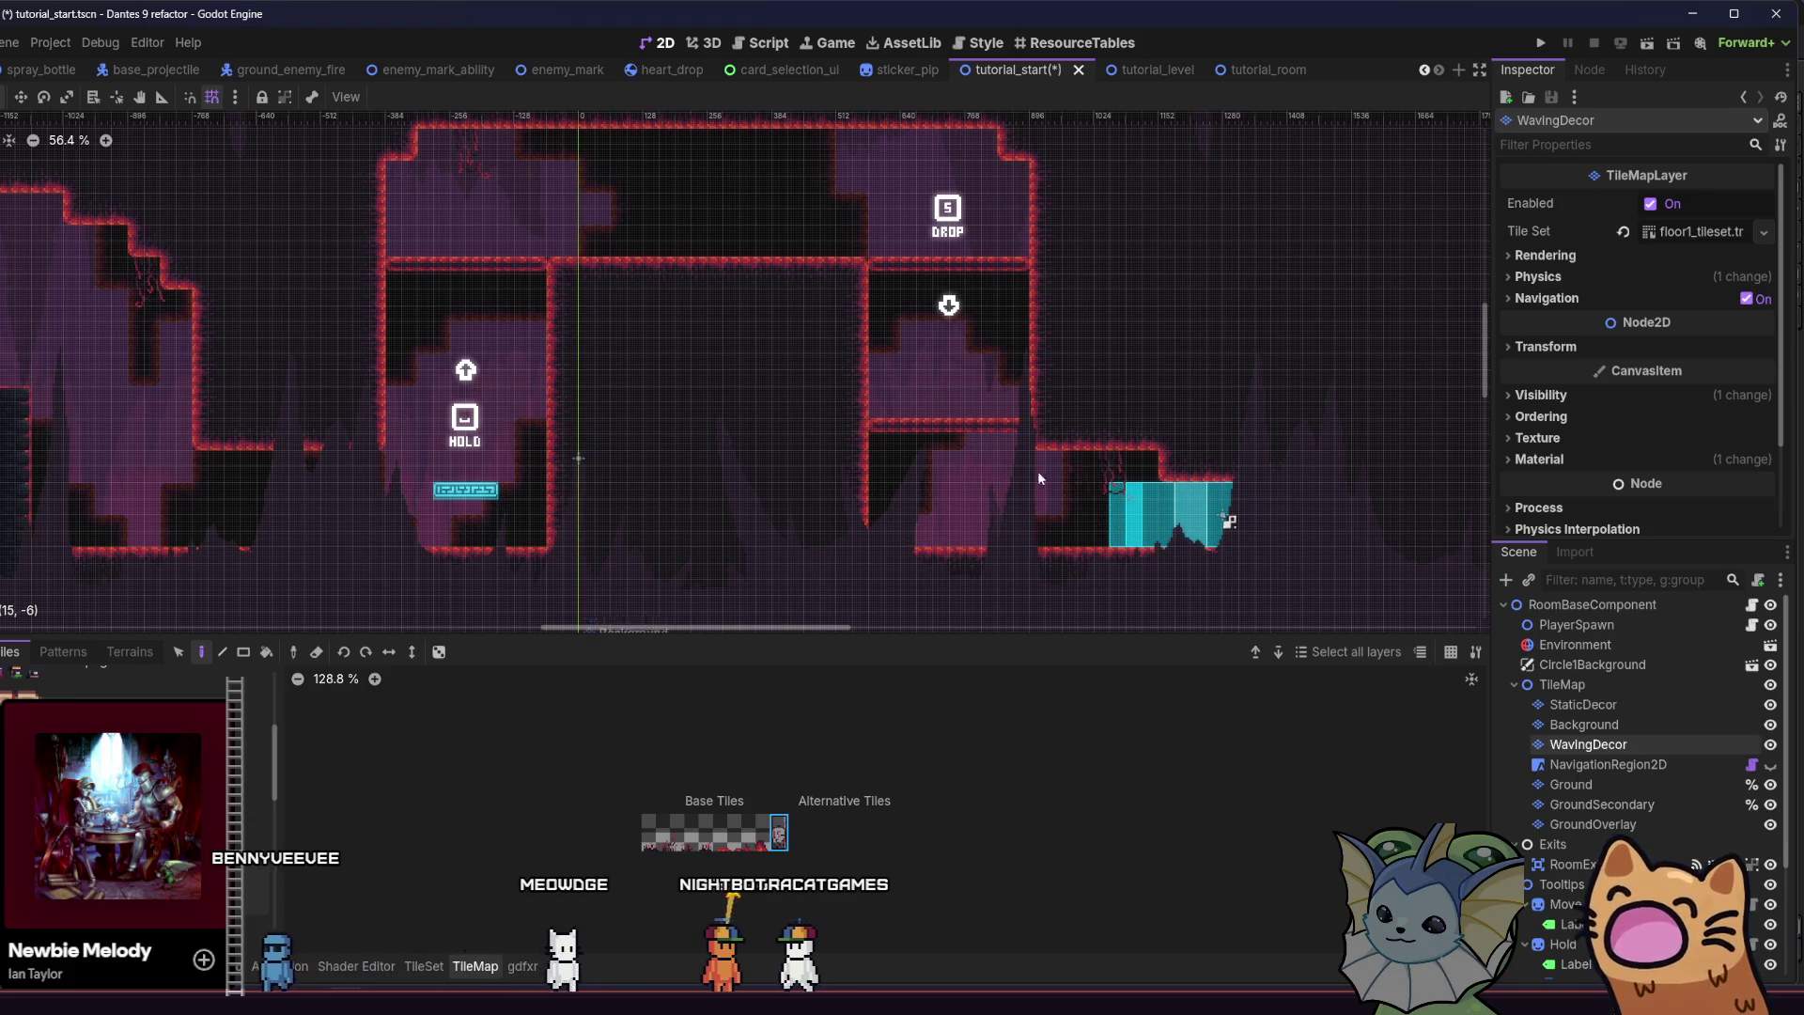
pyautogui.click(1114, 468)
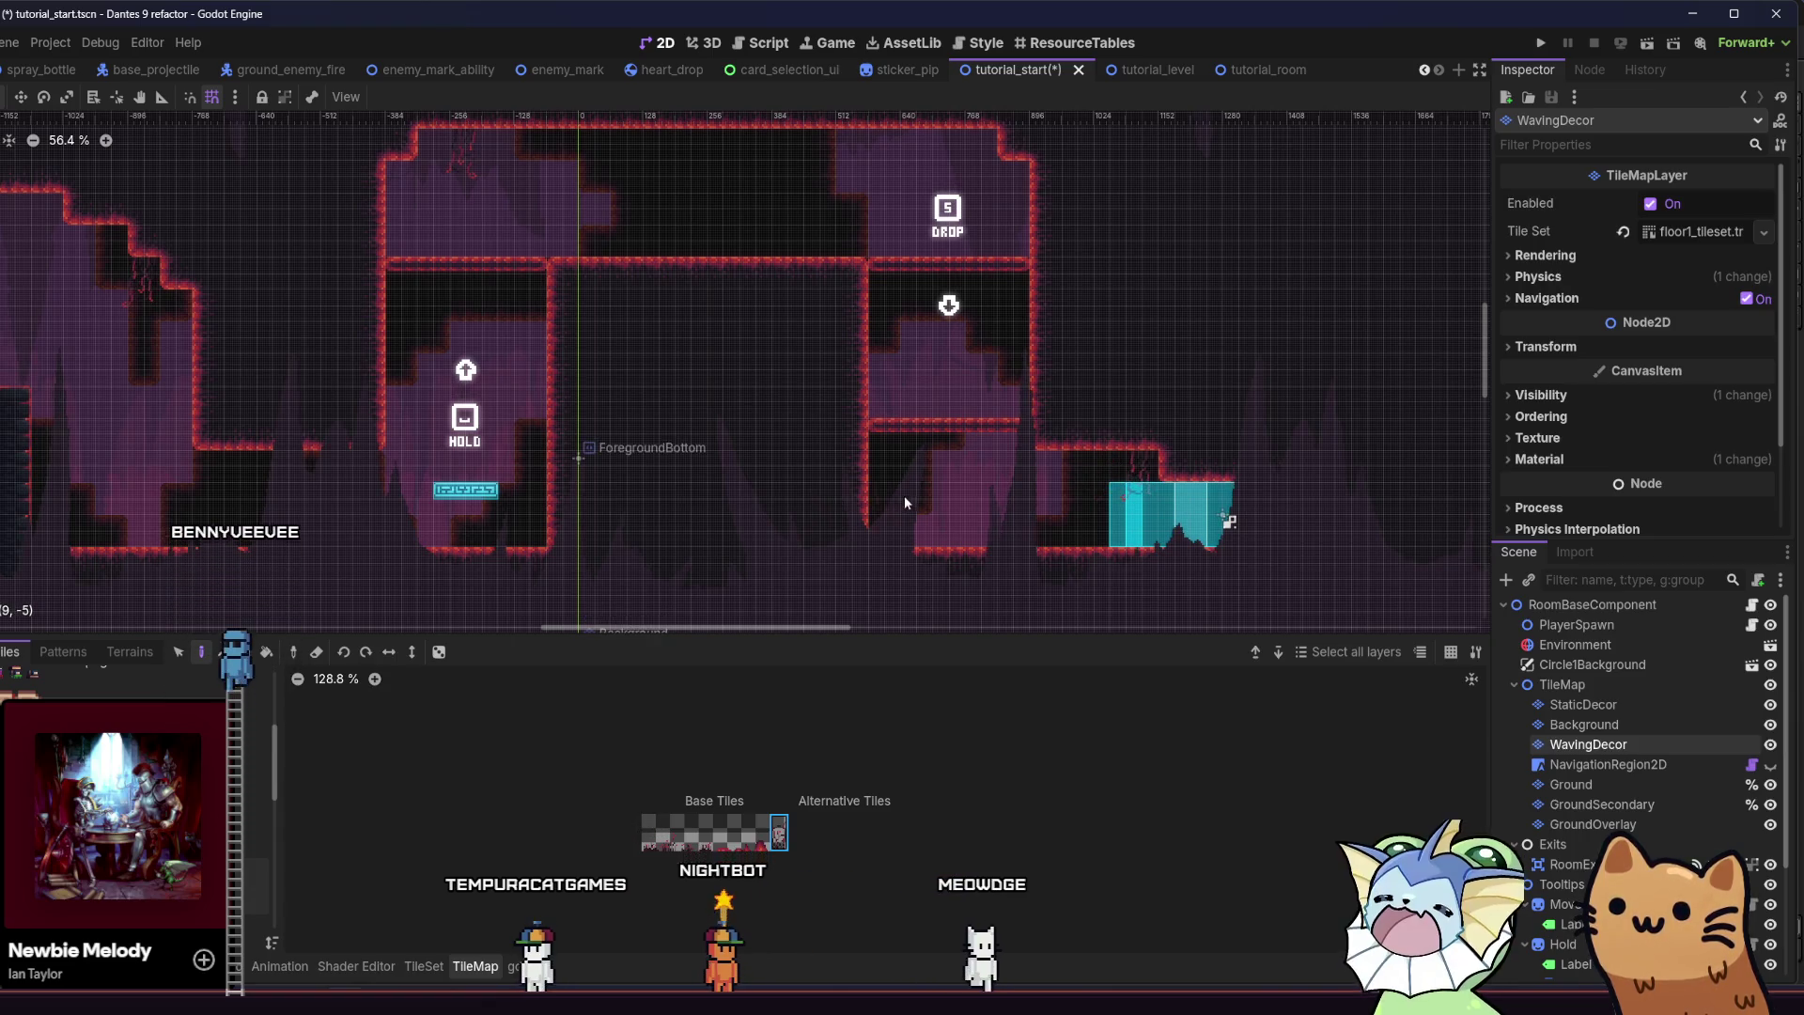
# Pick a different decor tile and bring the MOVE and JUMP rooms back into view.
pyautogui.moveTo(782, 627); pyautogui.dragTo(695, 626)
pyautogui.click(668, 839)
pyautogui.moveTo(518, 480)
pyautogui.mouseDown()
pyautogui.moveTo(805, 433)
pyautogui.moveTo(1190, 436)
pyautogui.mouseUp()
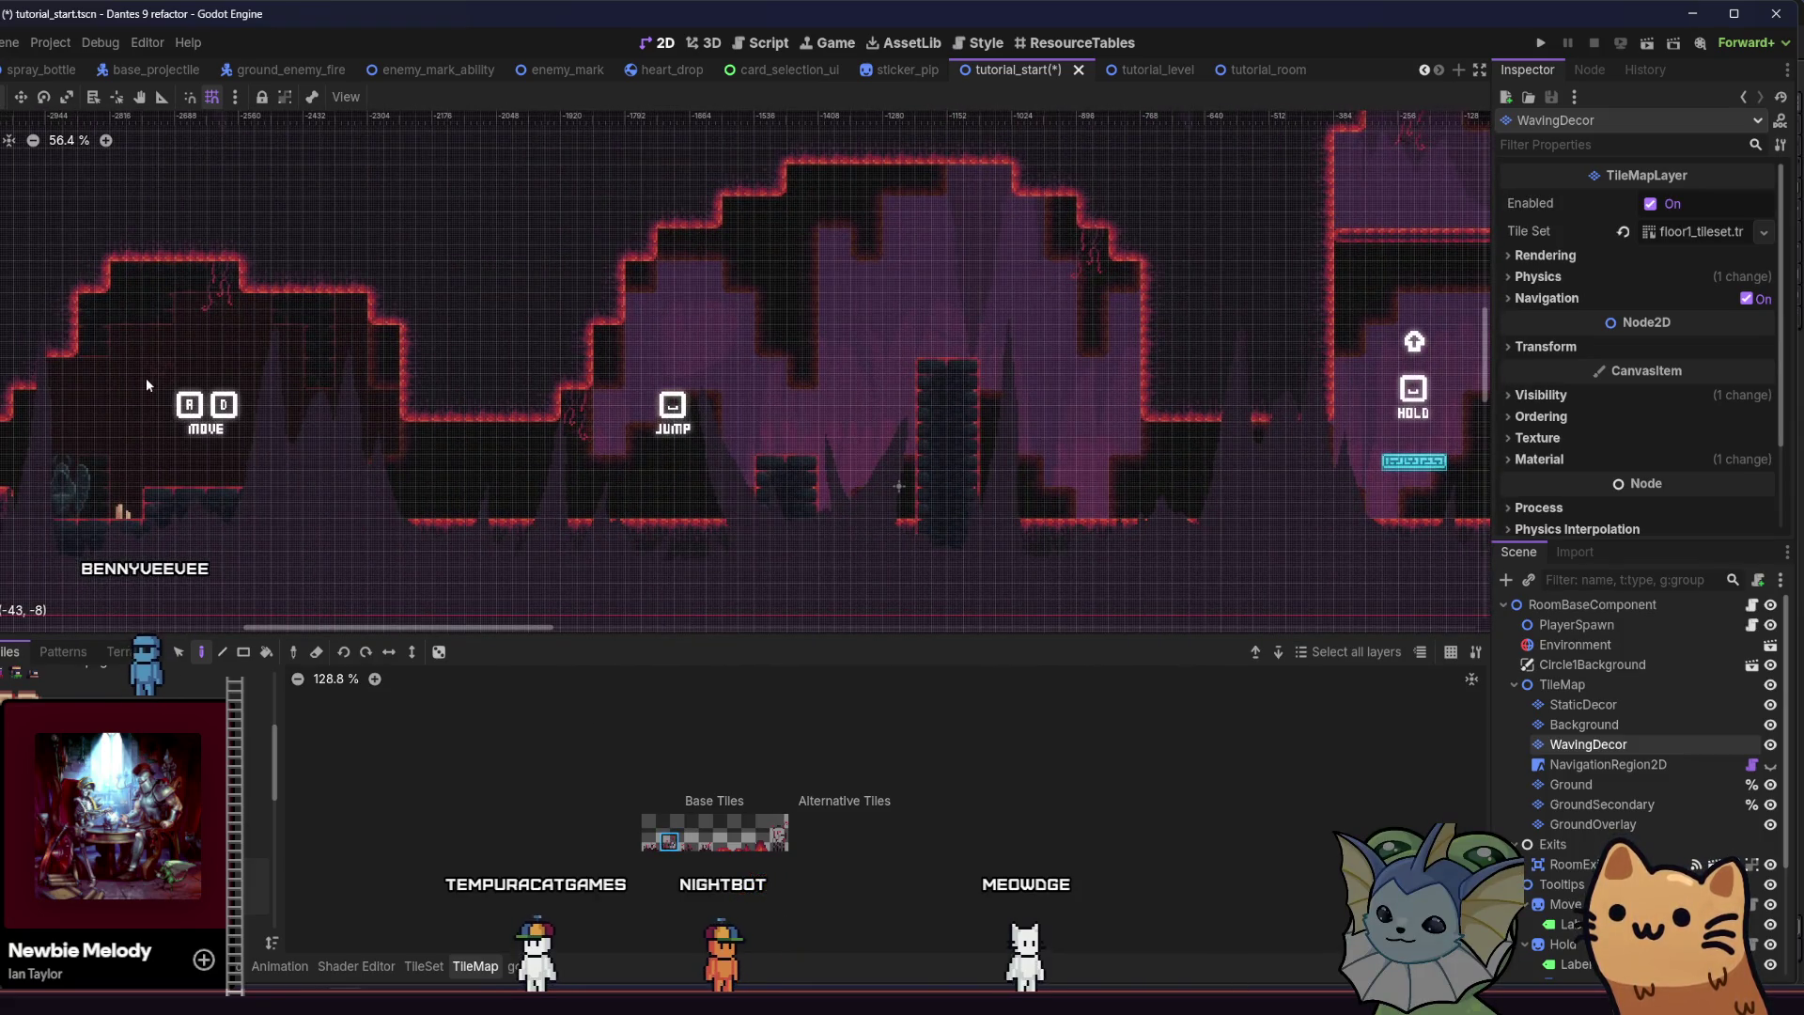
pyautogui.moveTo(324, 380); pyautogui.dragTo(415, 381)
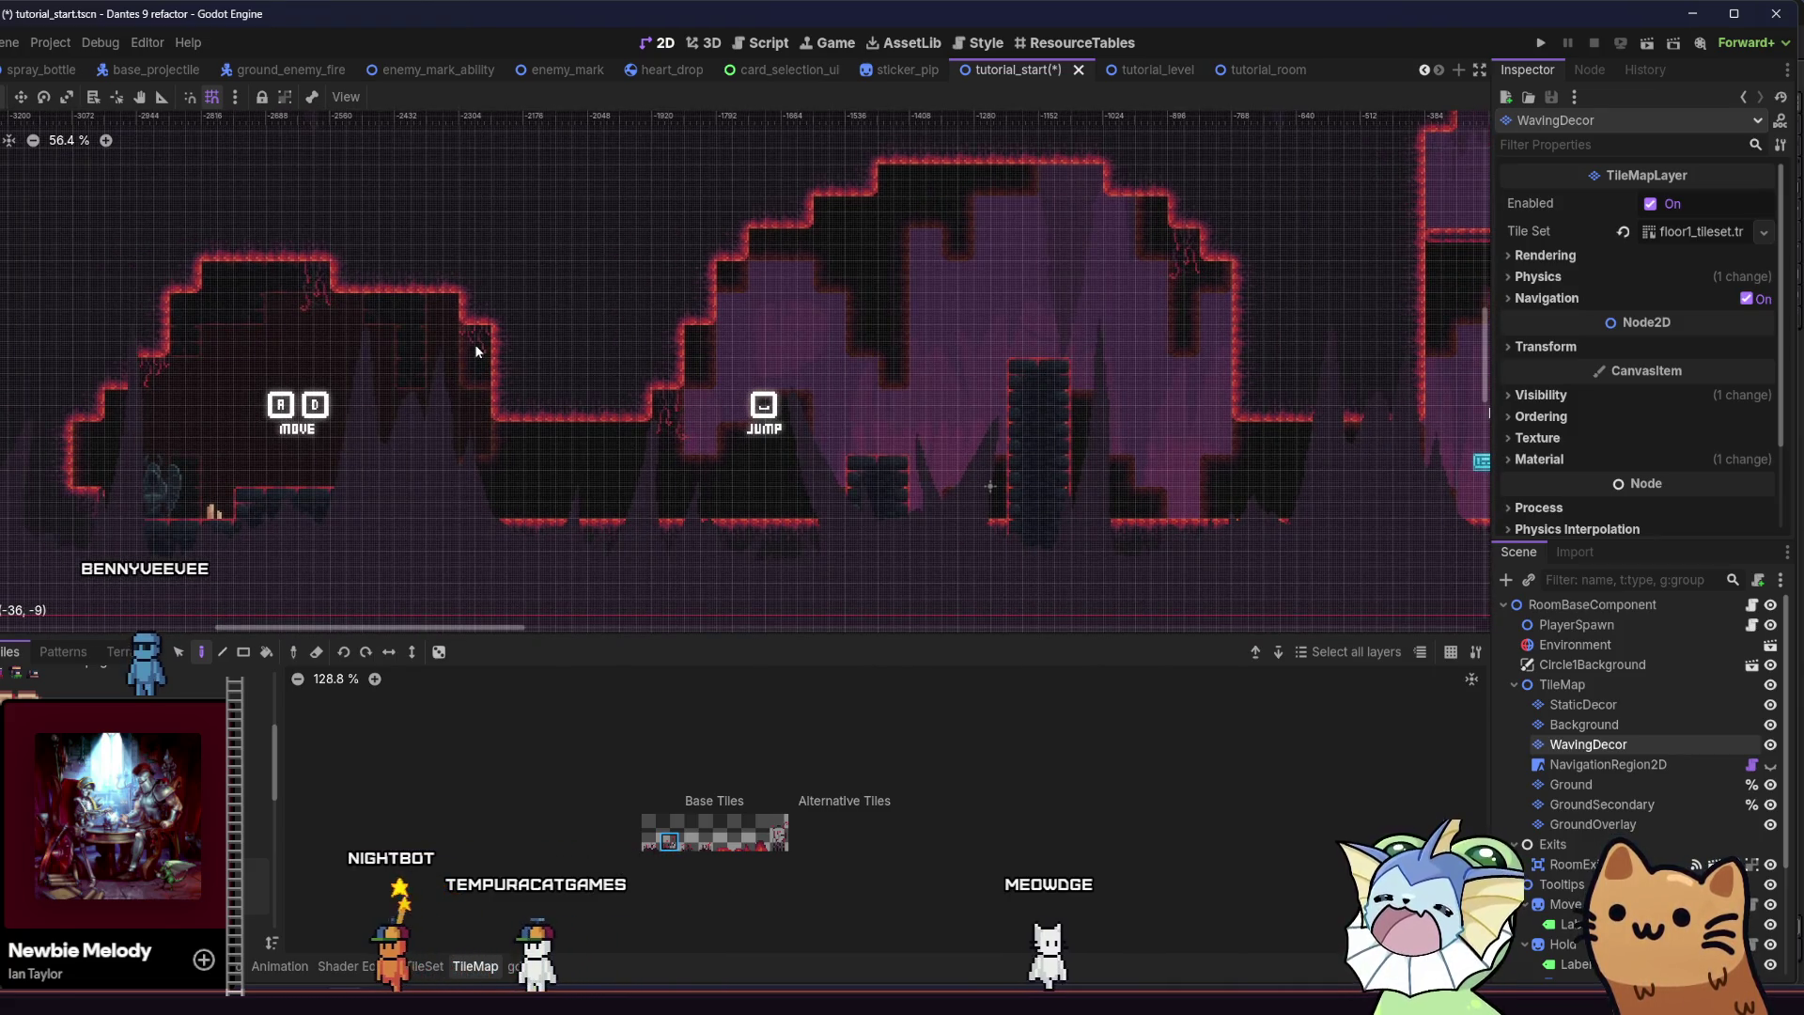
pyautogui.moveTo(452, 387); pyautogui.dragTo(420, 398)
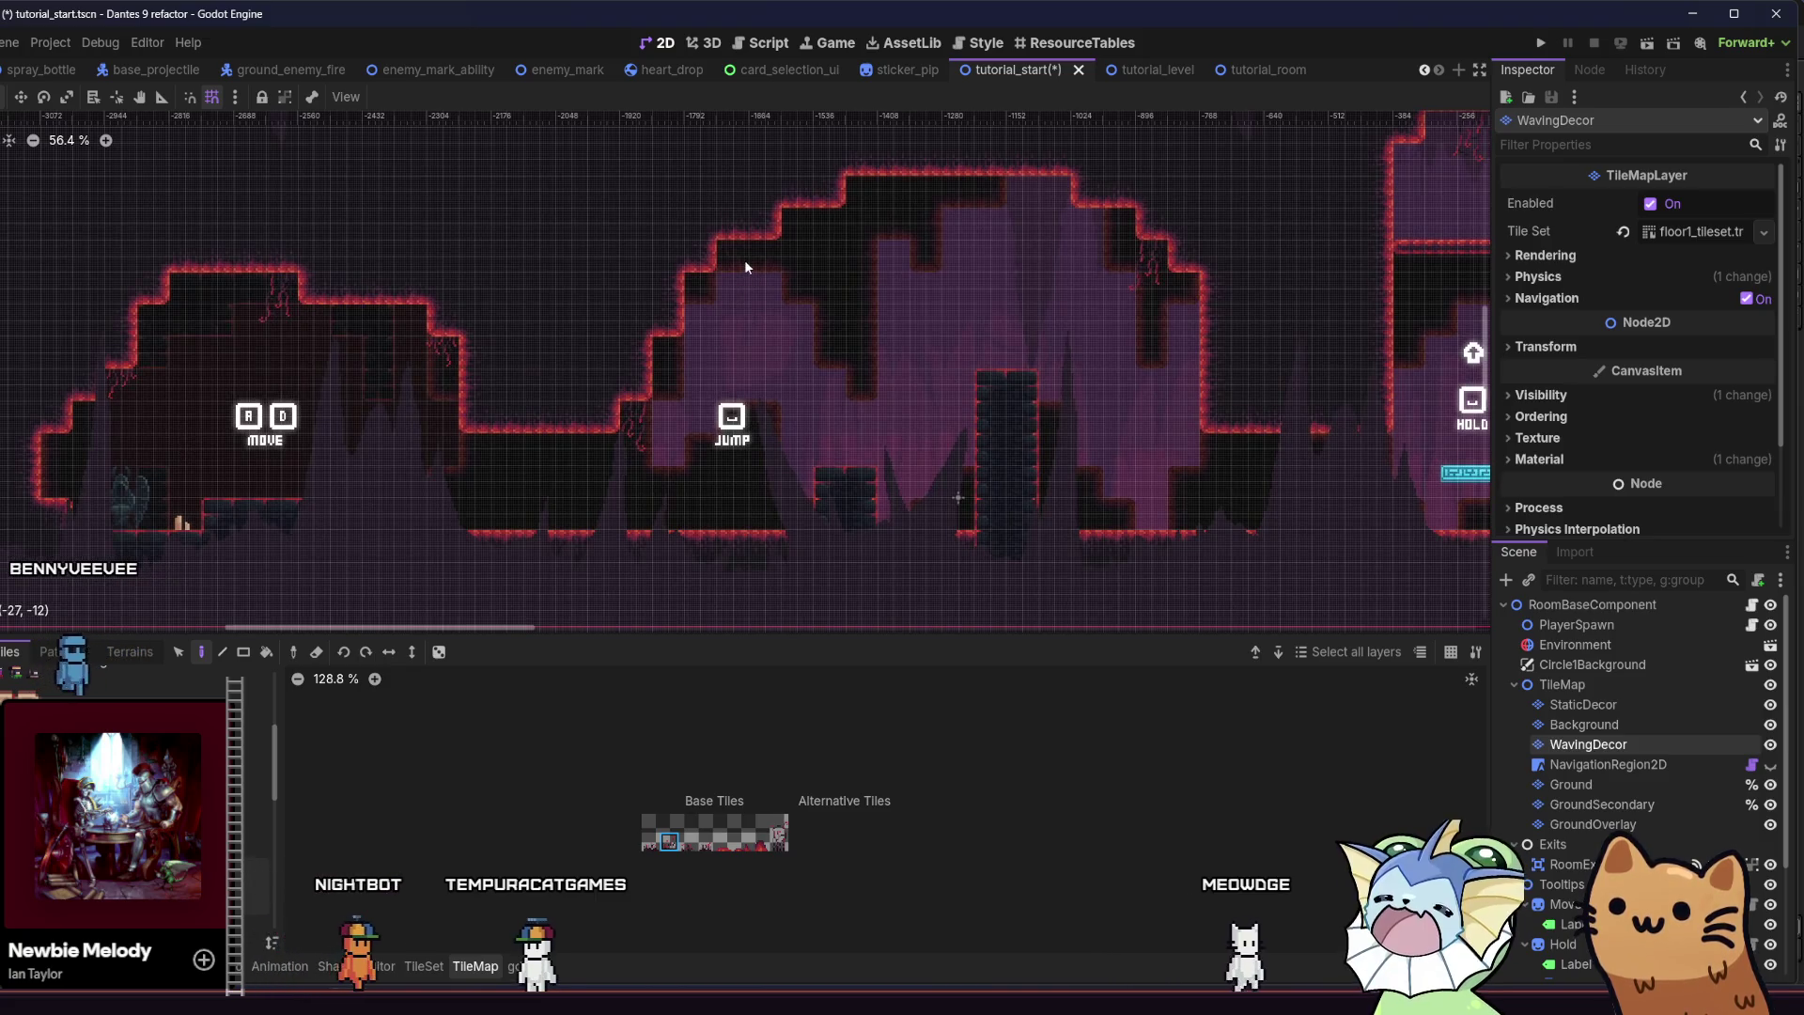
pyautogui.hscroll(8, 745, 267)
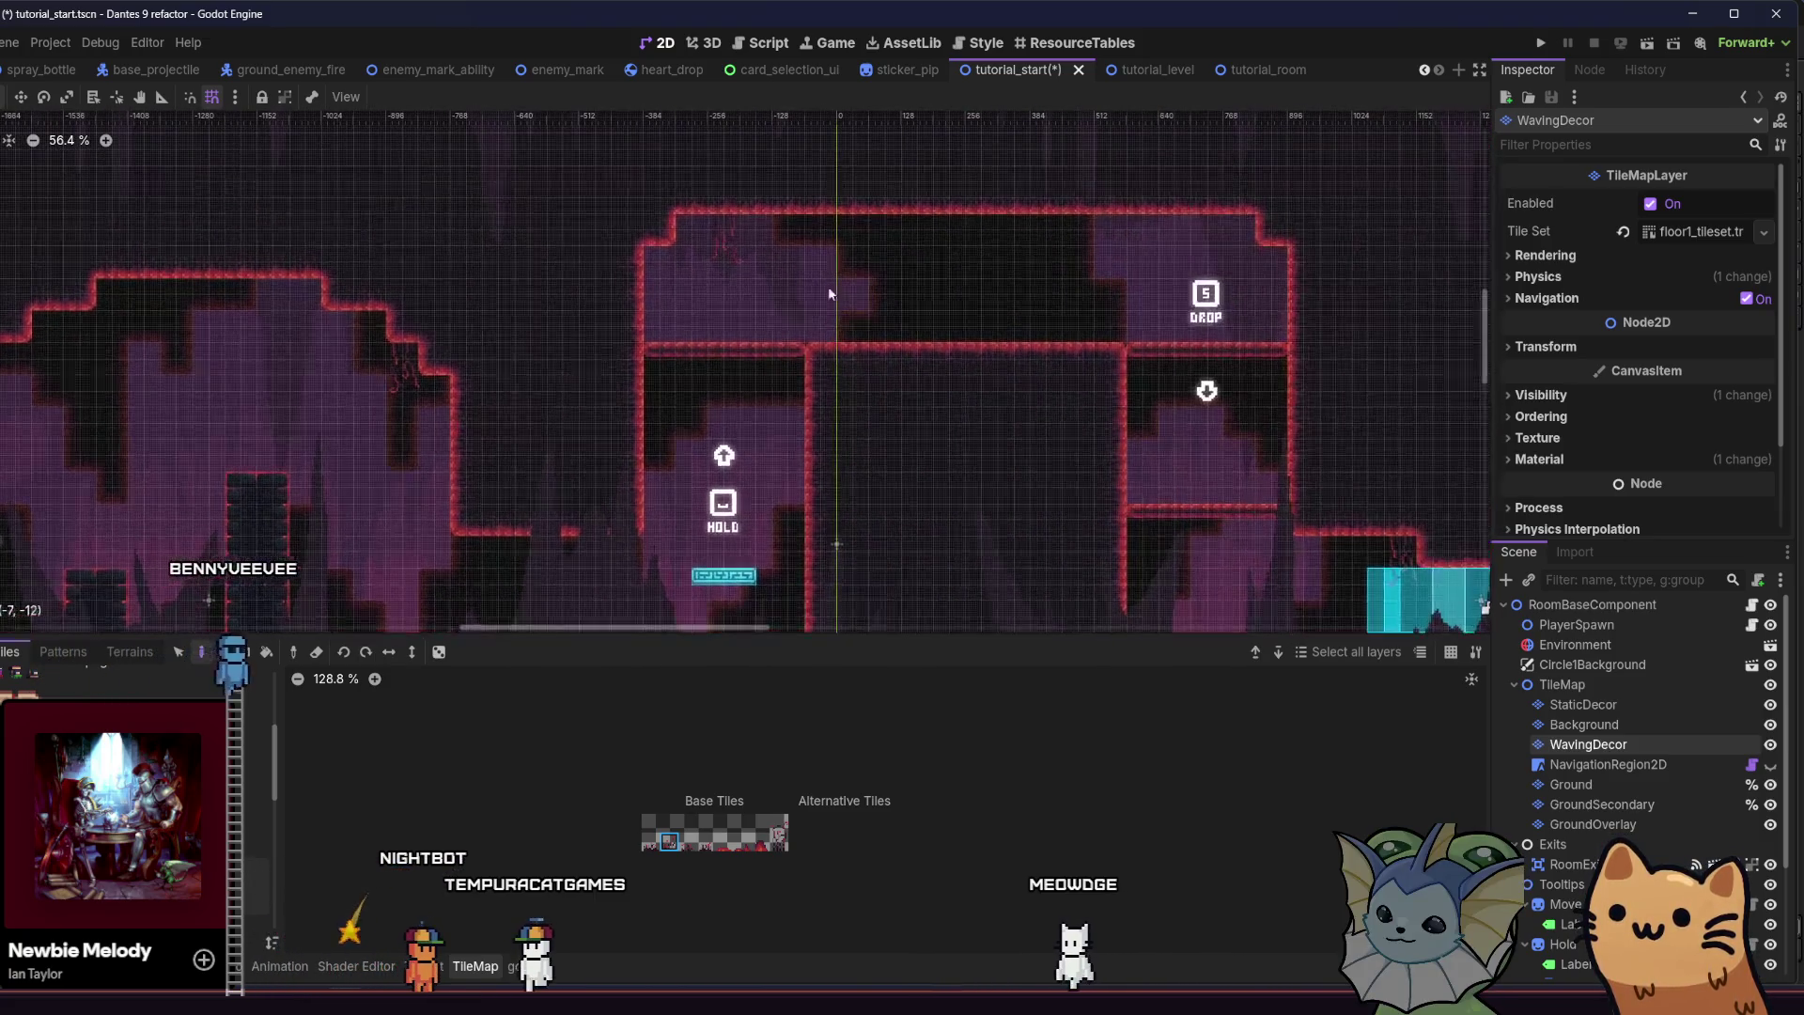
pyautogui.hscroll(1, 922, 382)
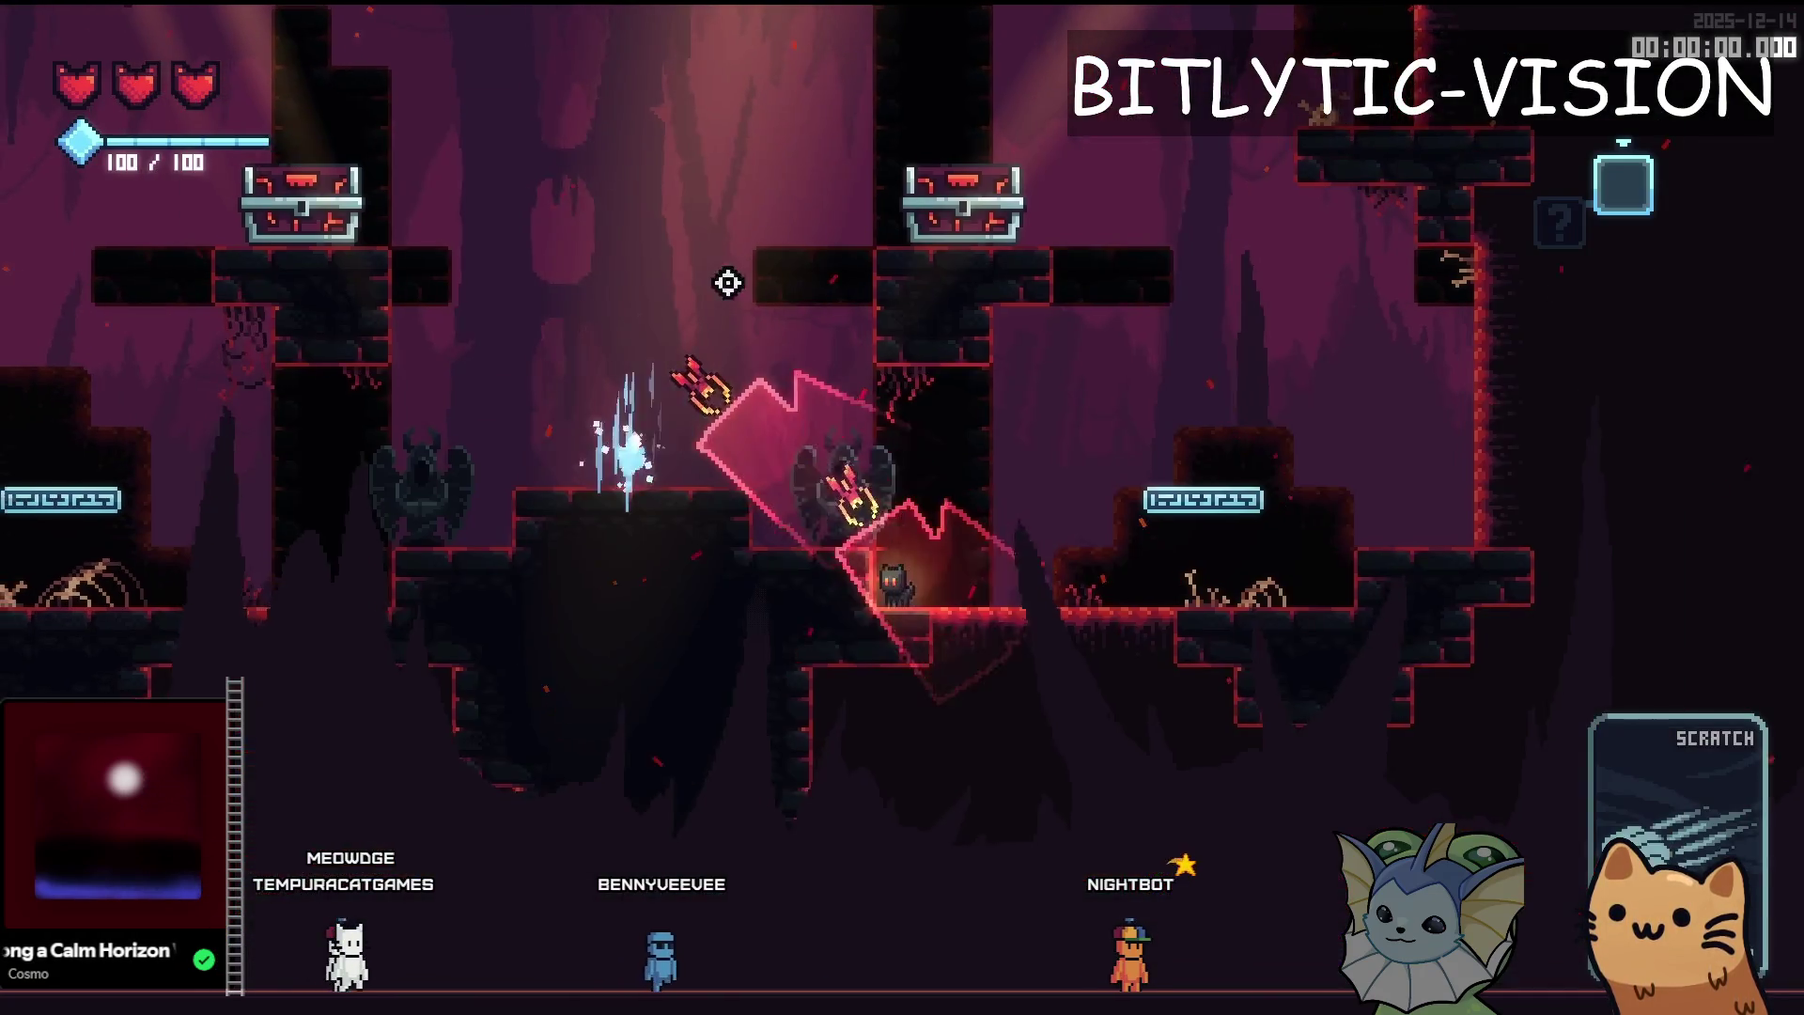
# Open the running game's debug menu with F1.
pyautogui.press('F1')
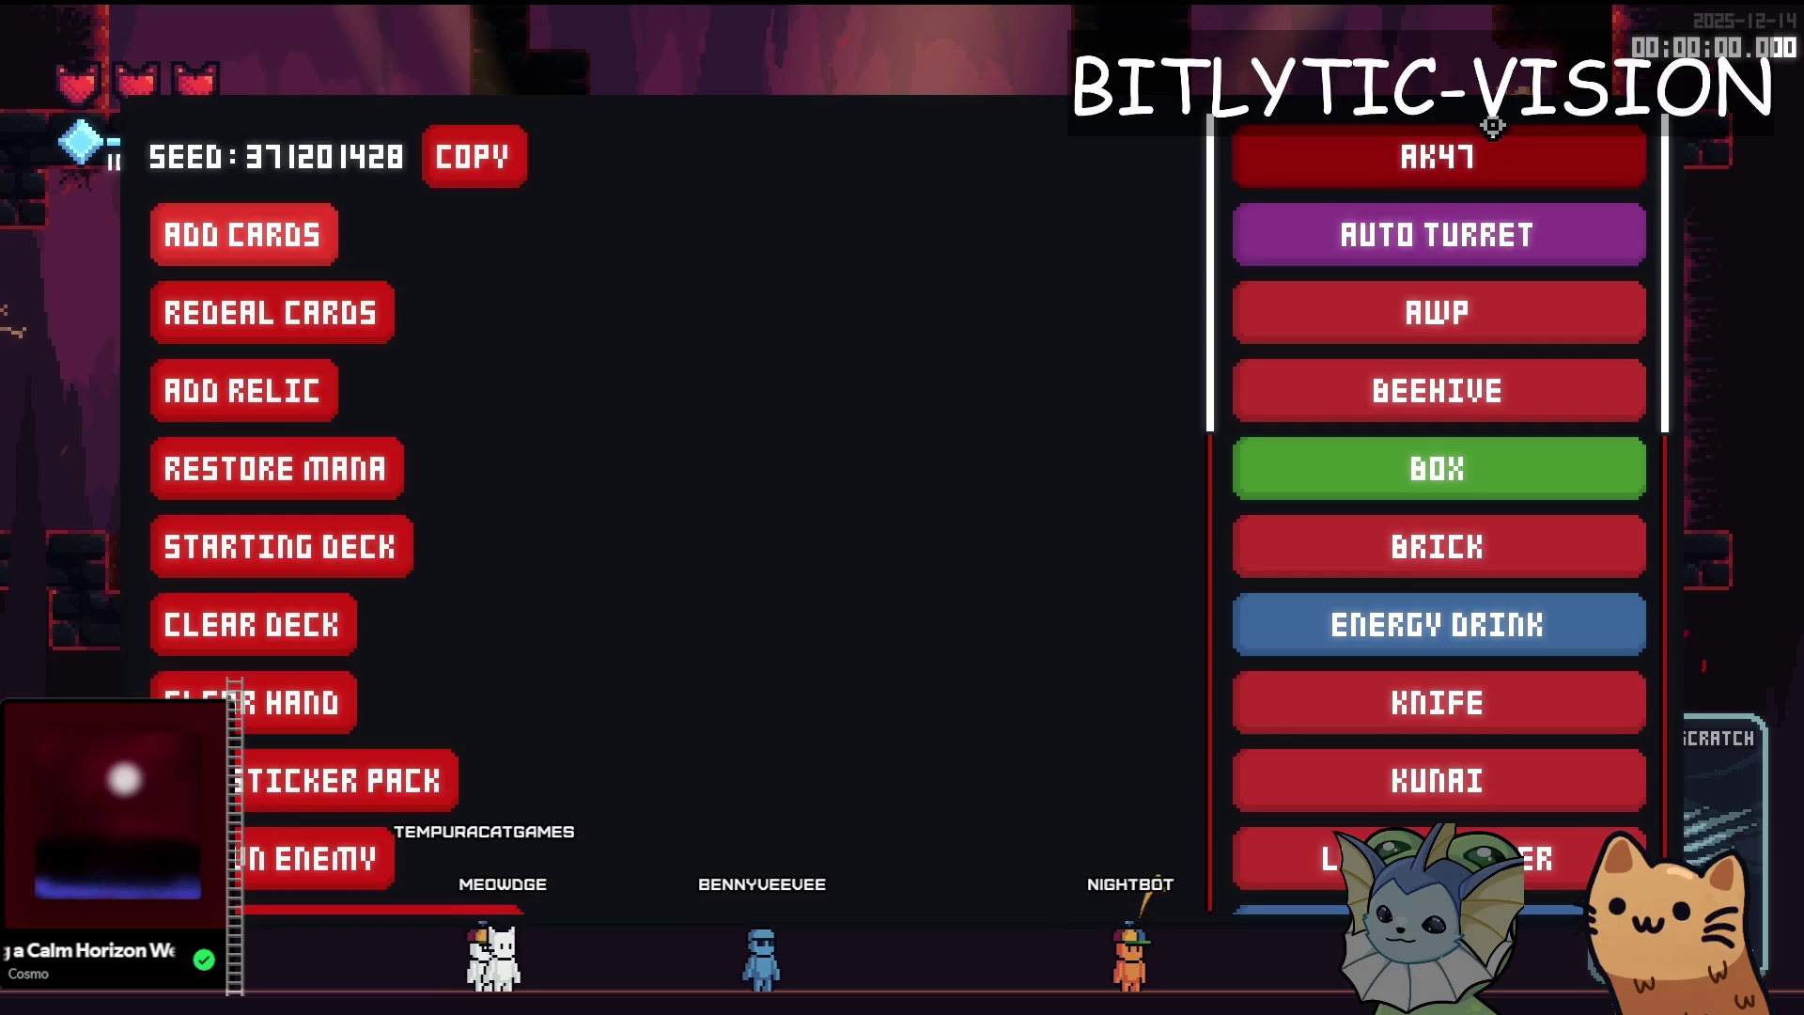
# Give the player the AWP sniper, fire it, and step onto the right ledge.
pyautogui.click(1442, 324)
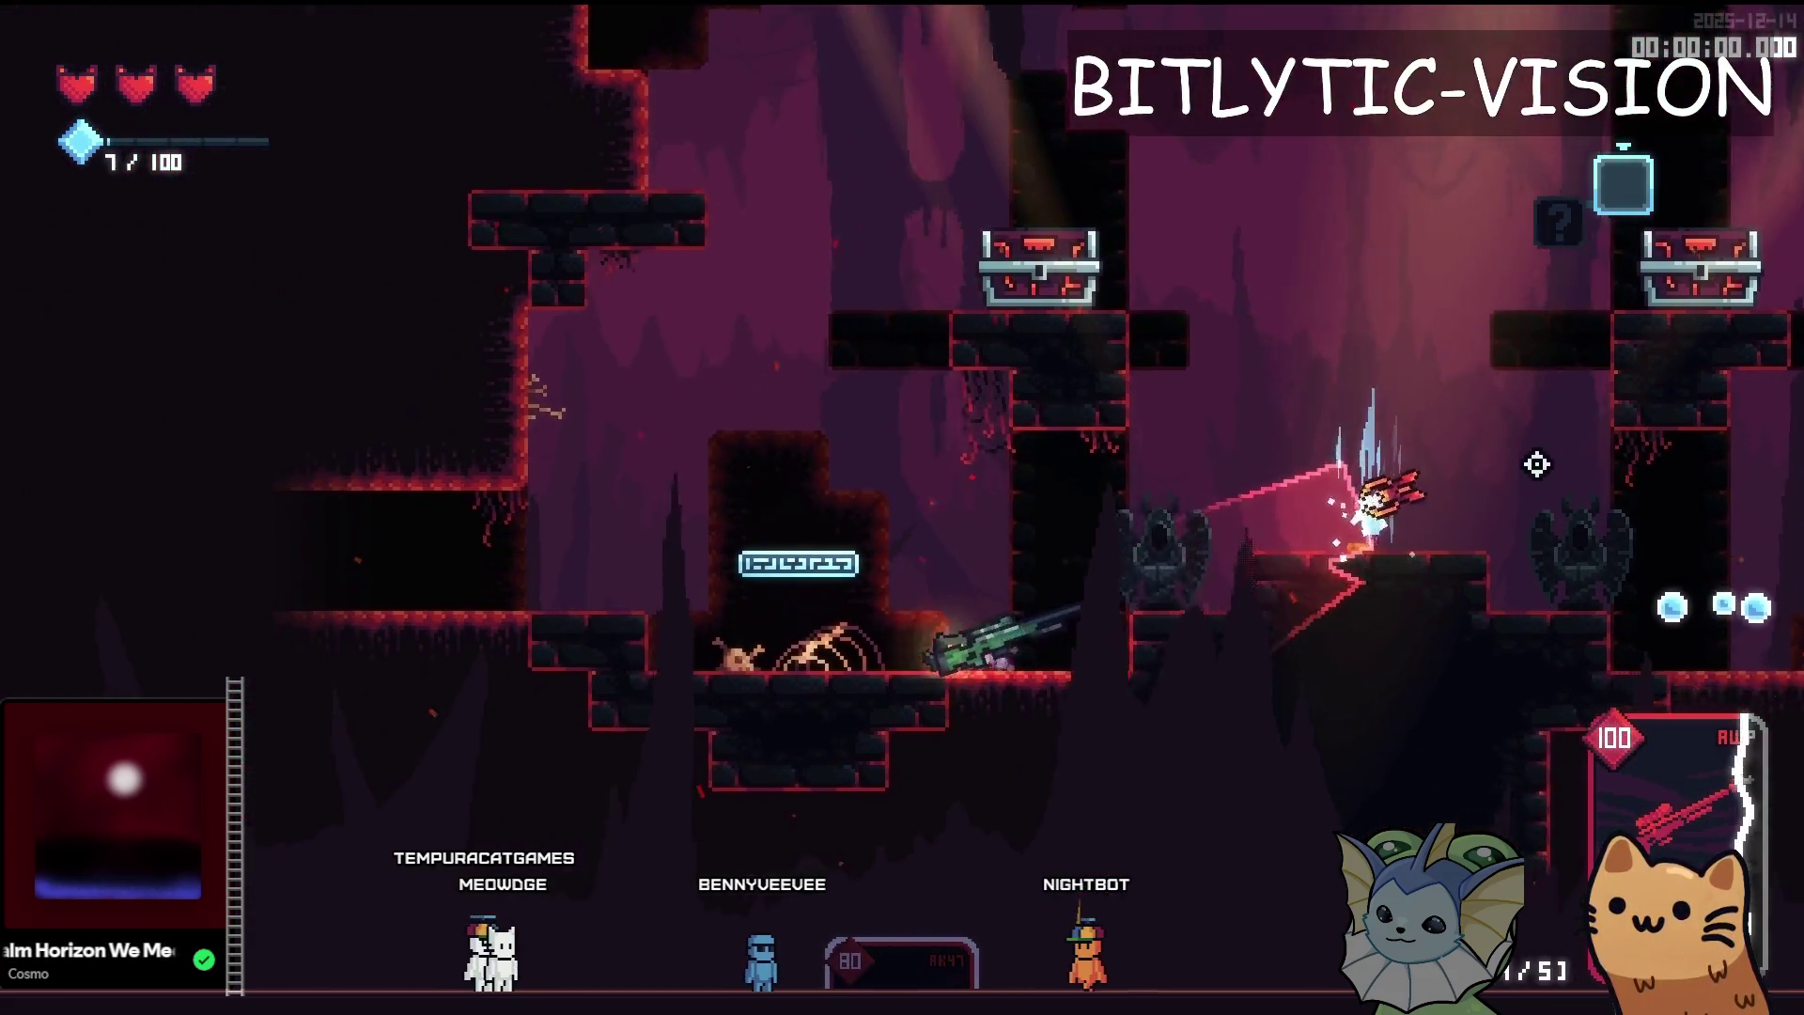
pyautogui.click(1300, 507)
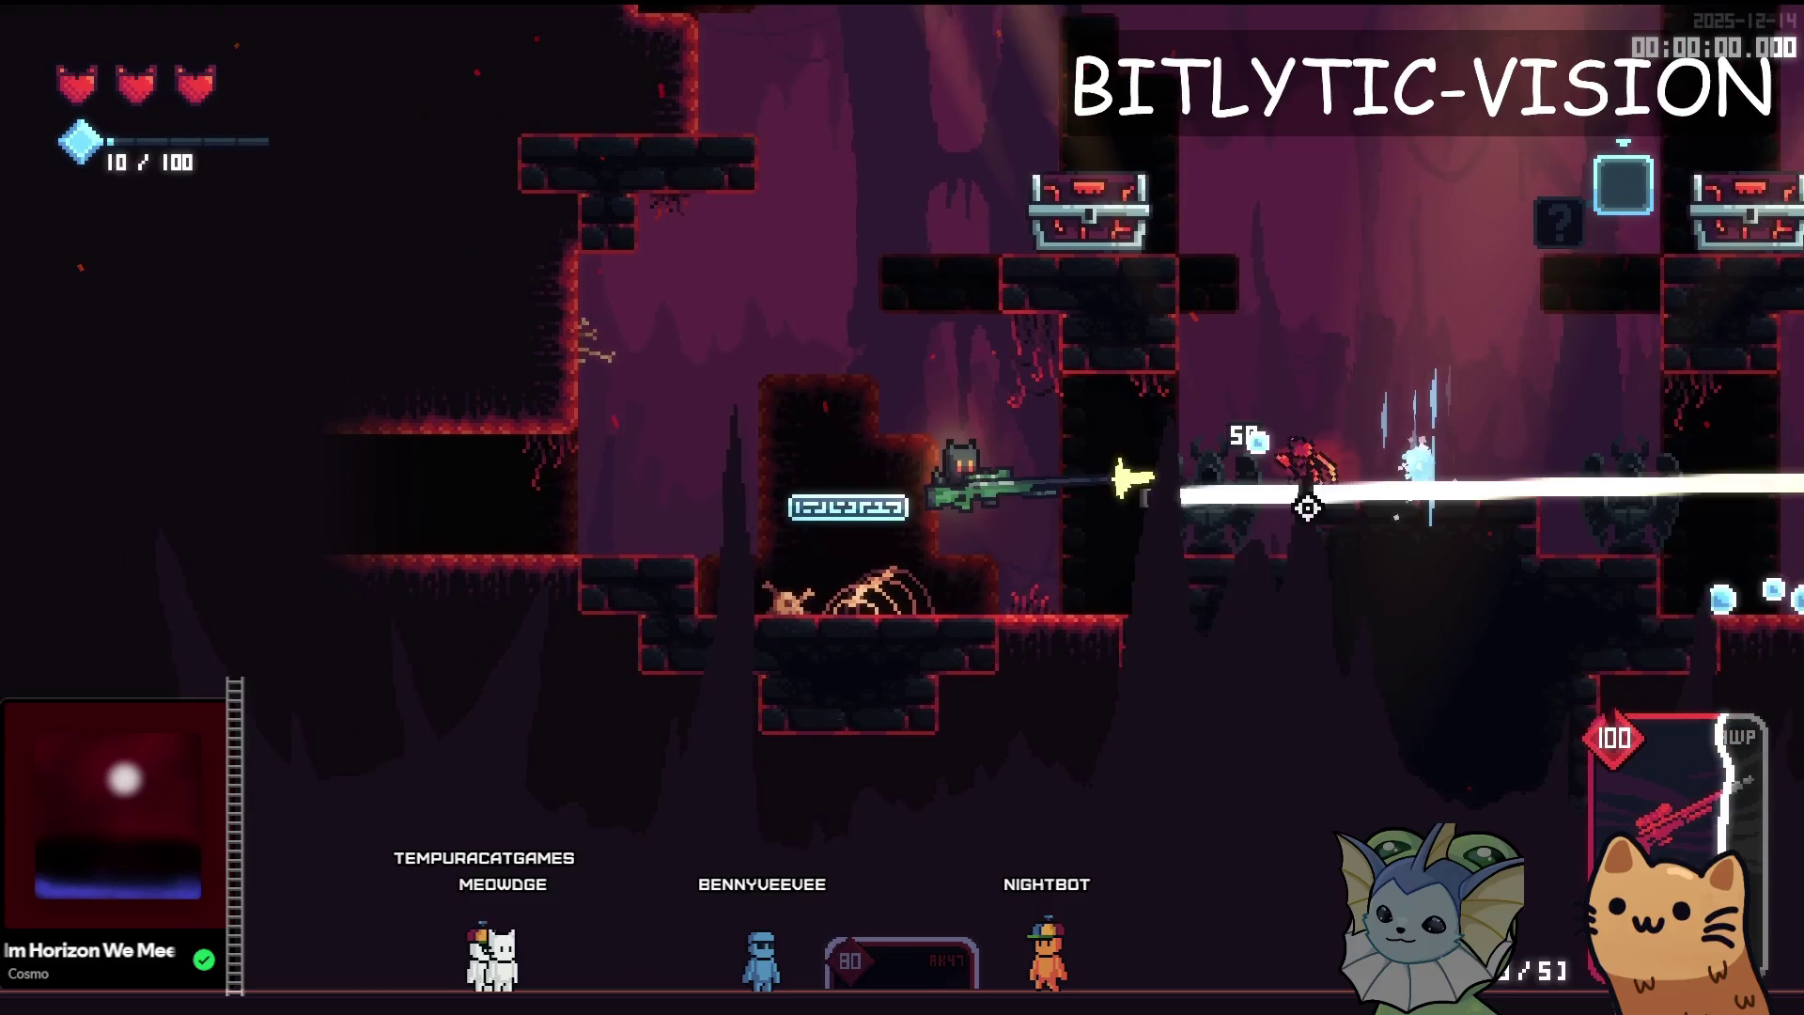
pyautogui.press('d')
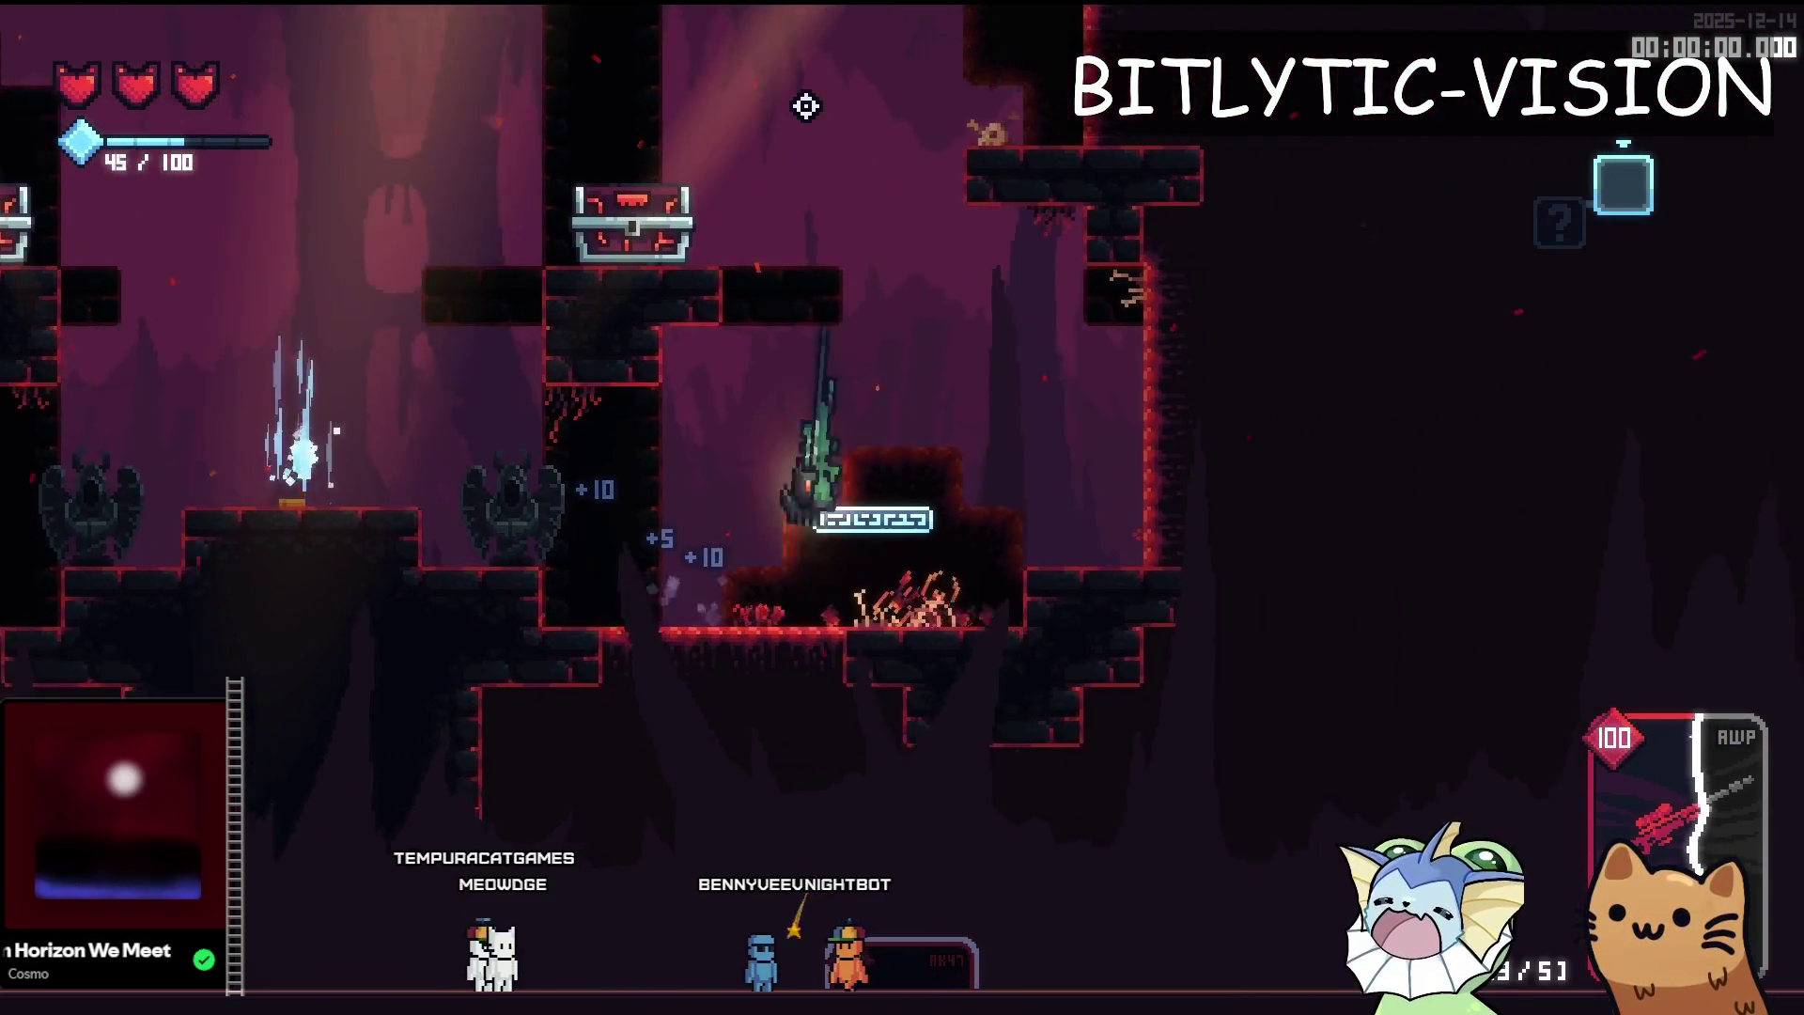
# Spawn a FireGooberSpawn enemy from the debug menu, then jump up and shoot the swarm with the AWP.
pyautogui.press('Tab')
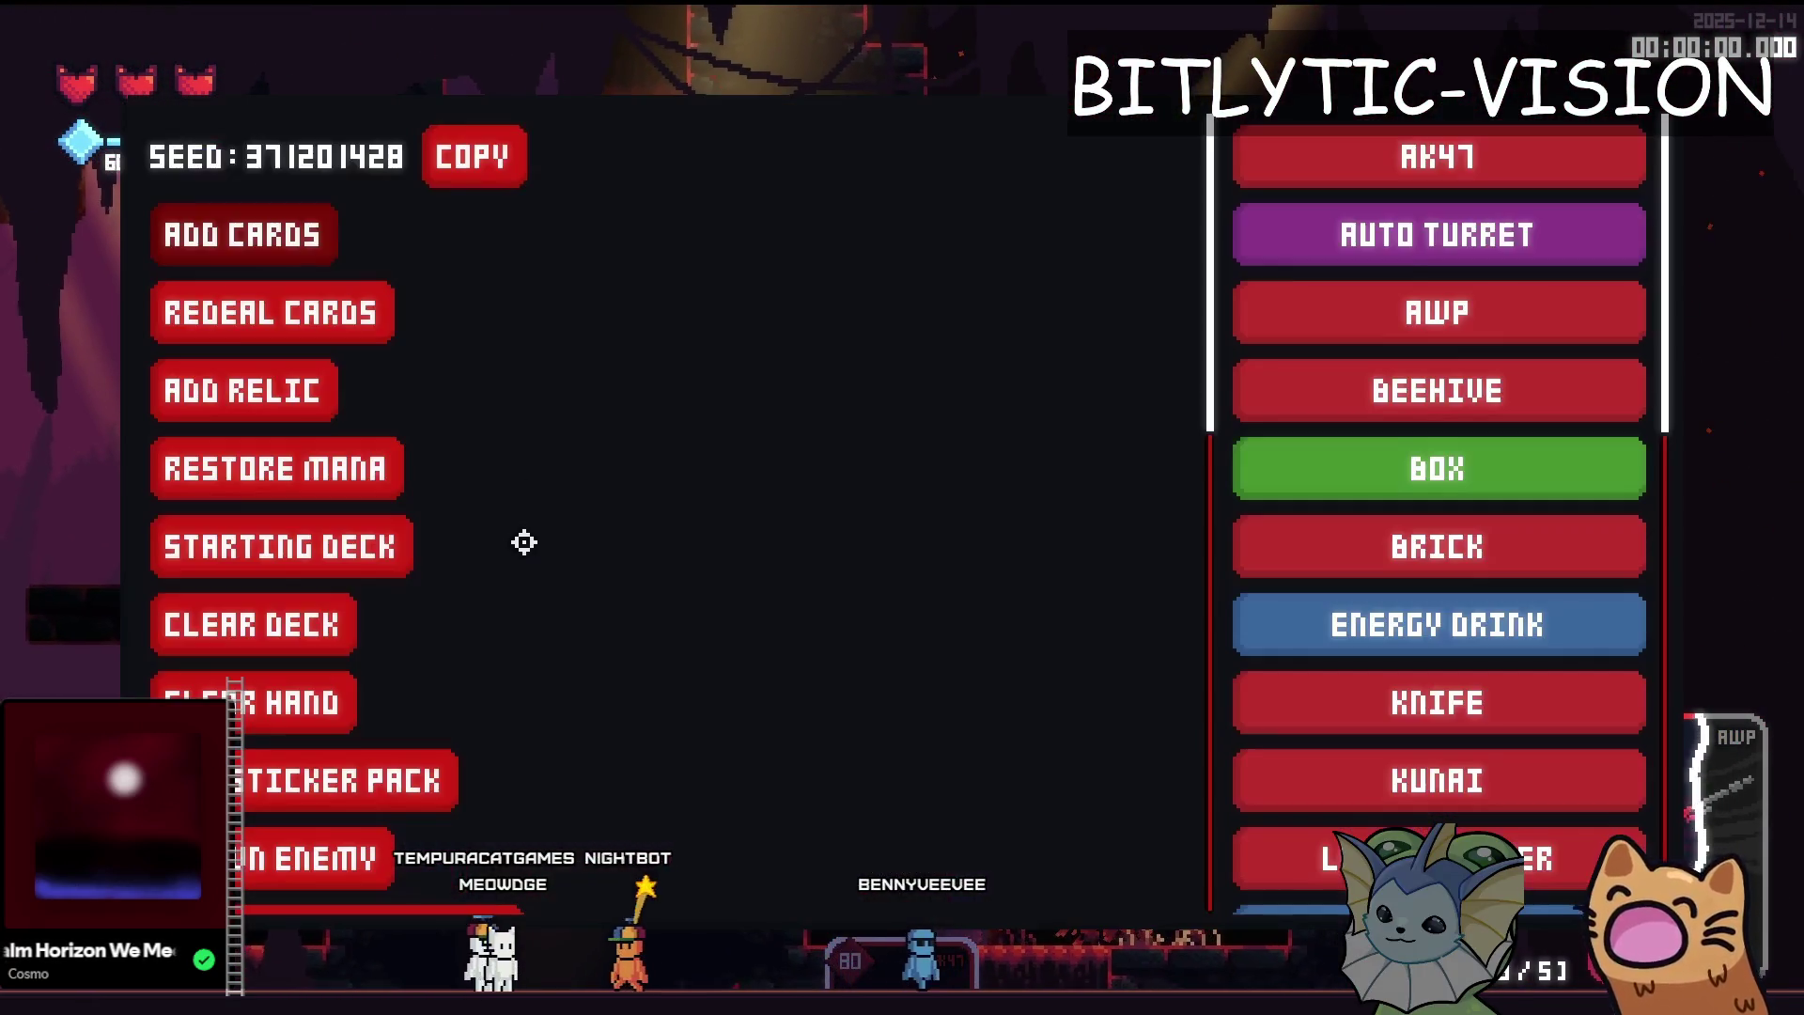
pyautogui.scroll(-5, 1362, 620)
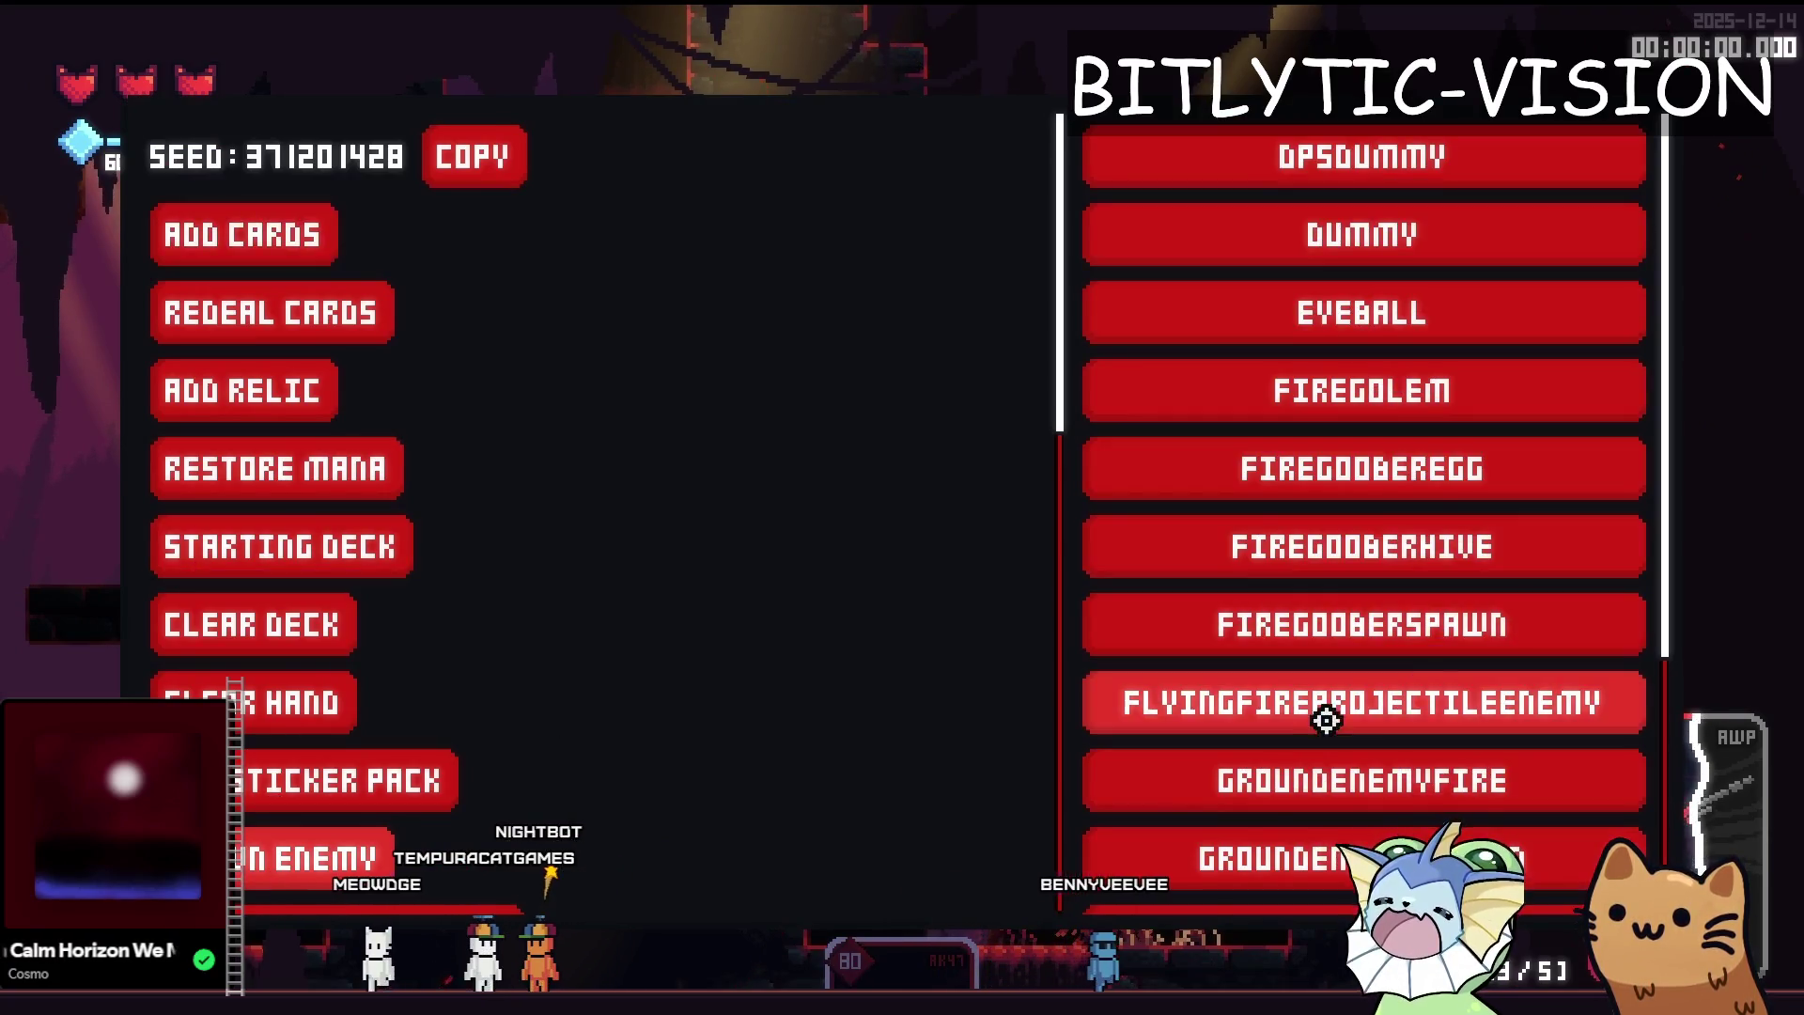
pyautogui.click(1356, 623)
pyautogui.press('Tab')
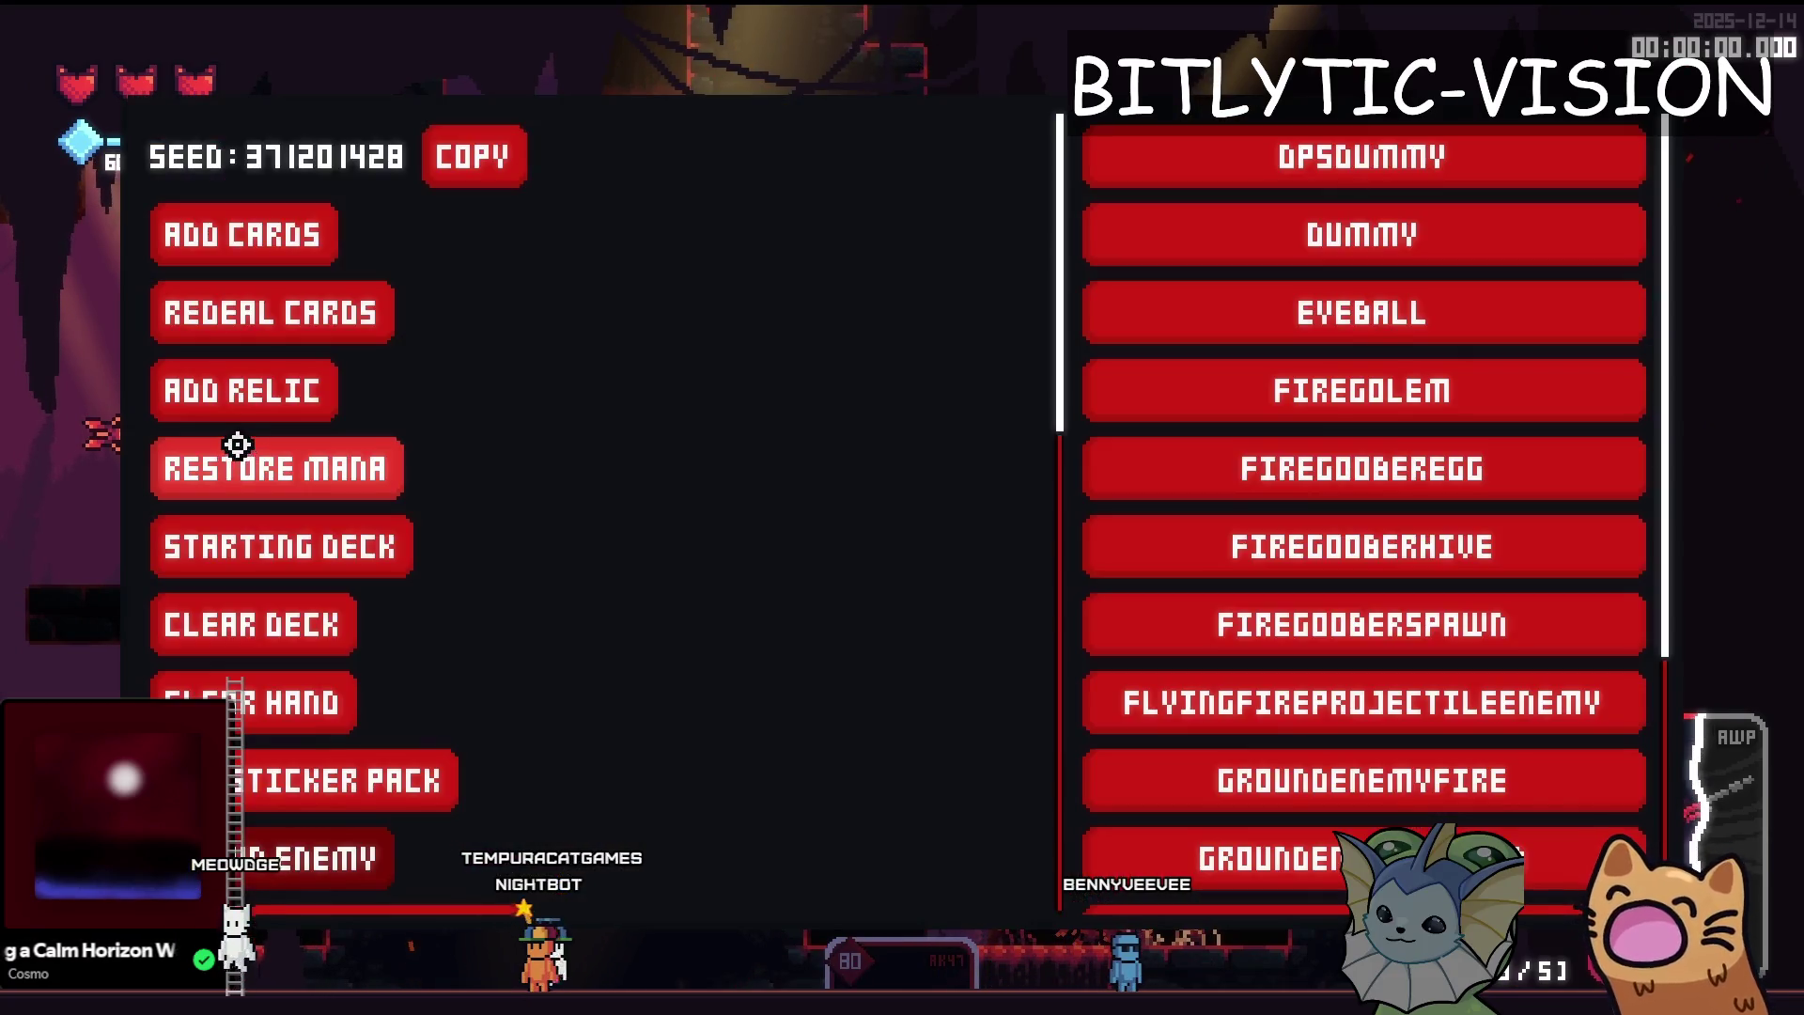
pyautogui.press('Tab')
pyautogui.press('d')
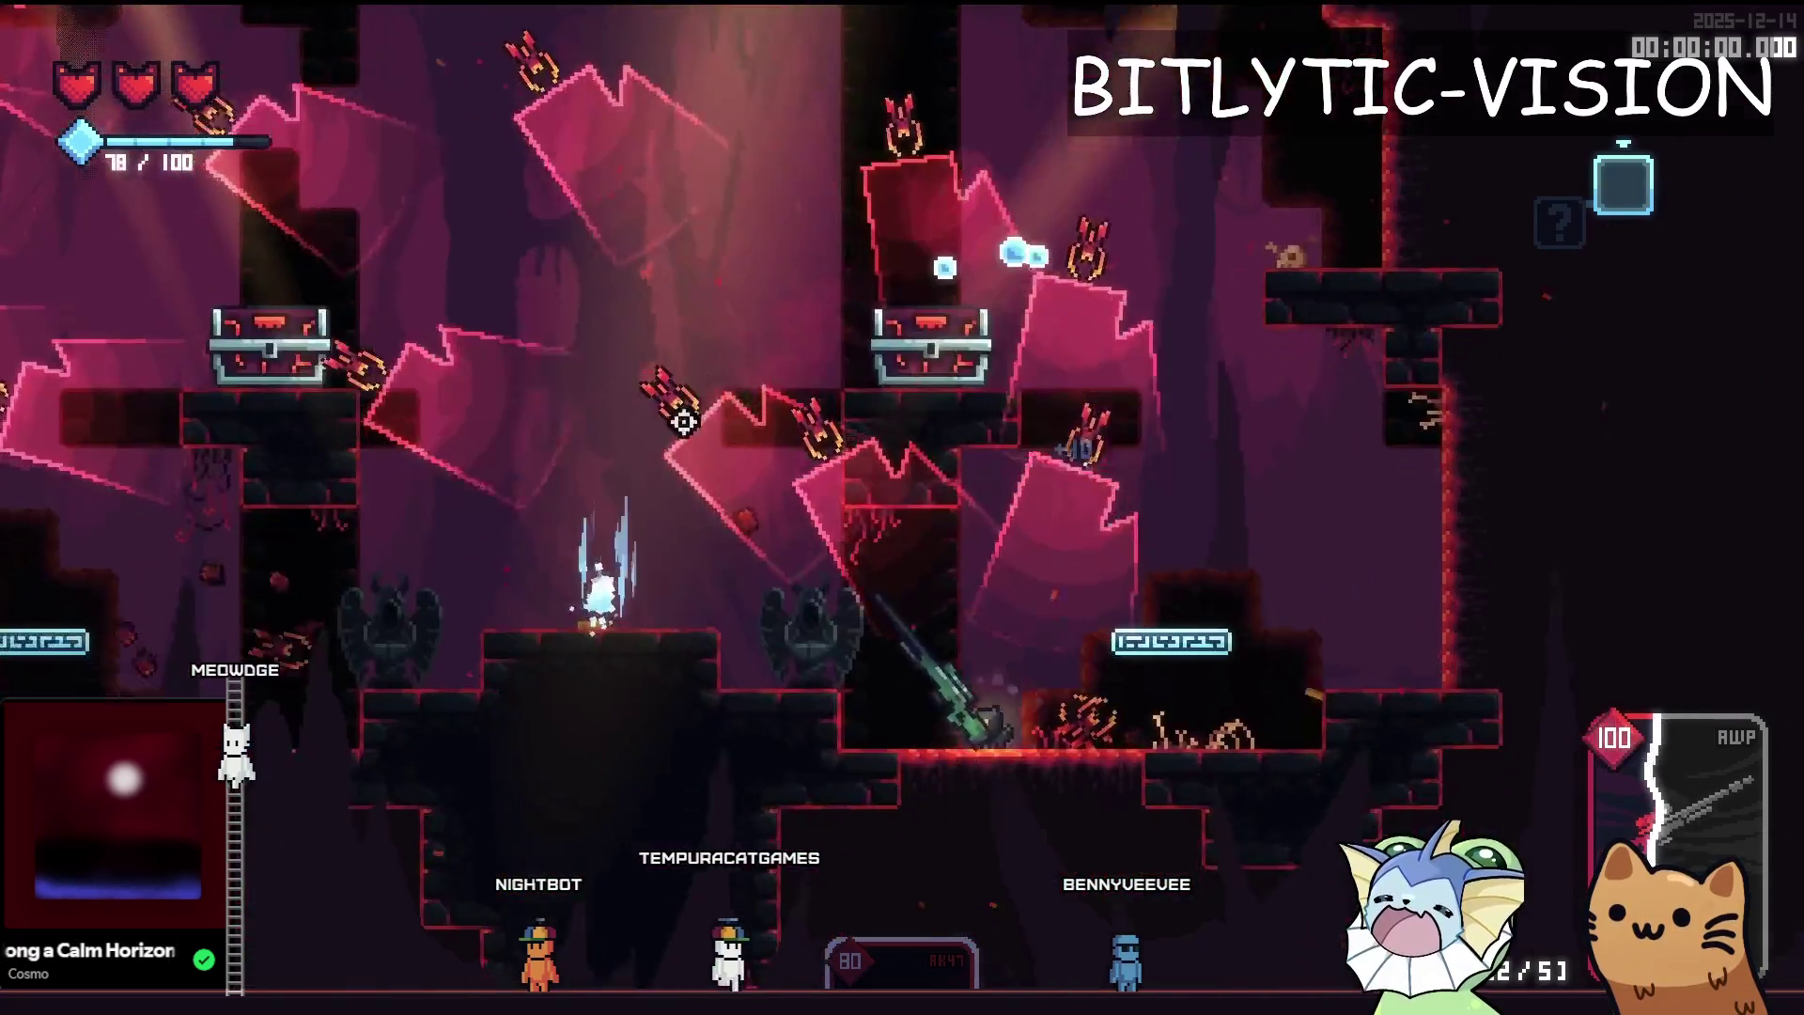
pyautogui.press('space')
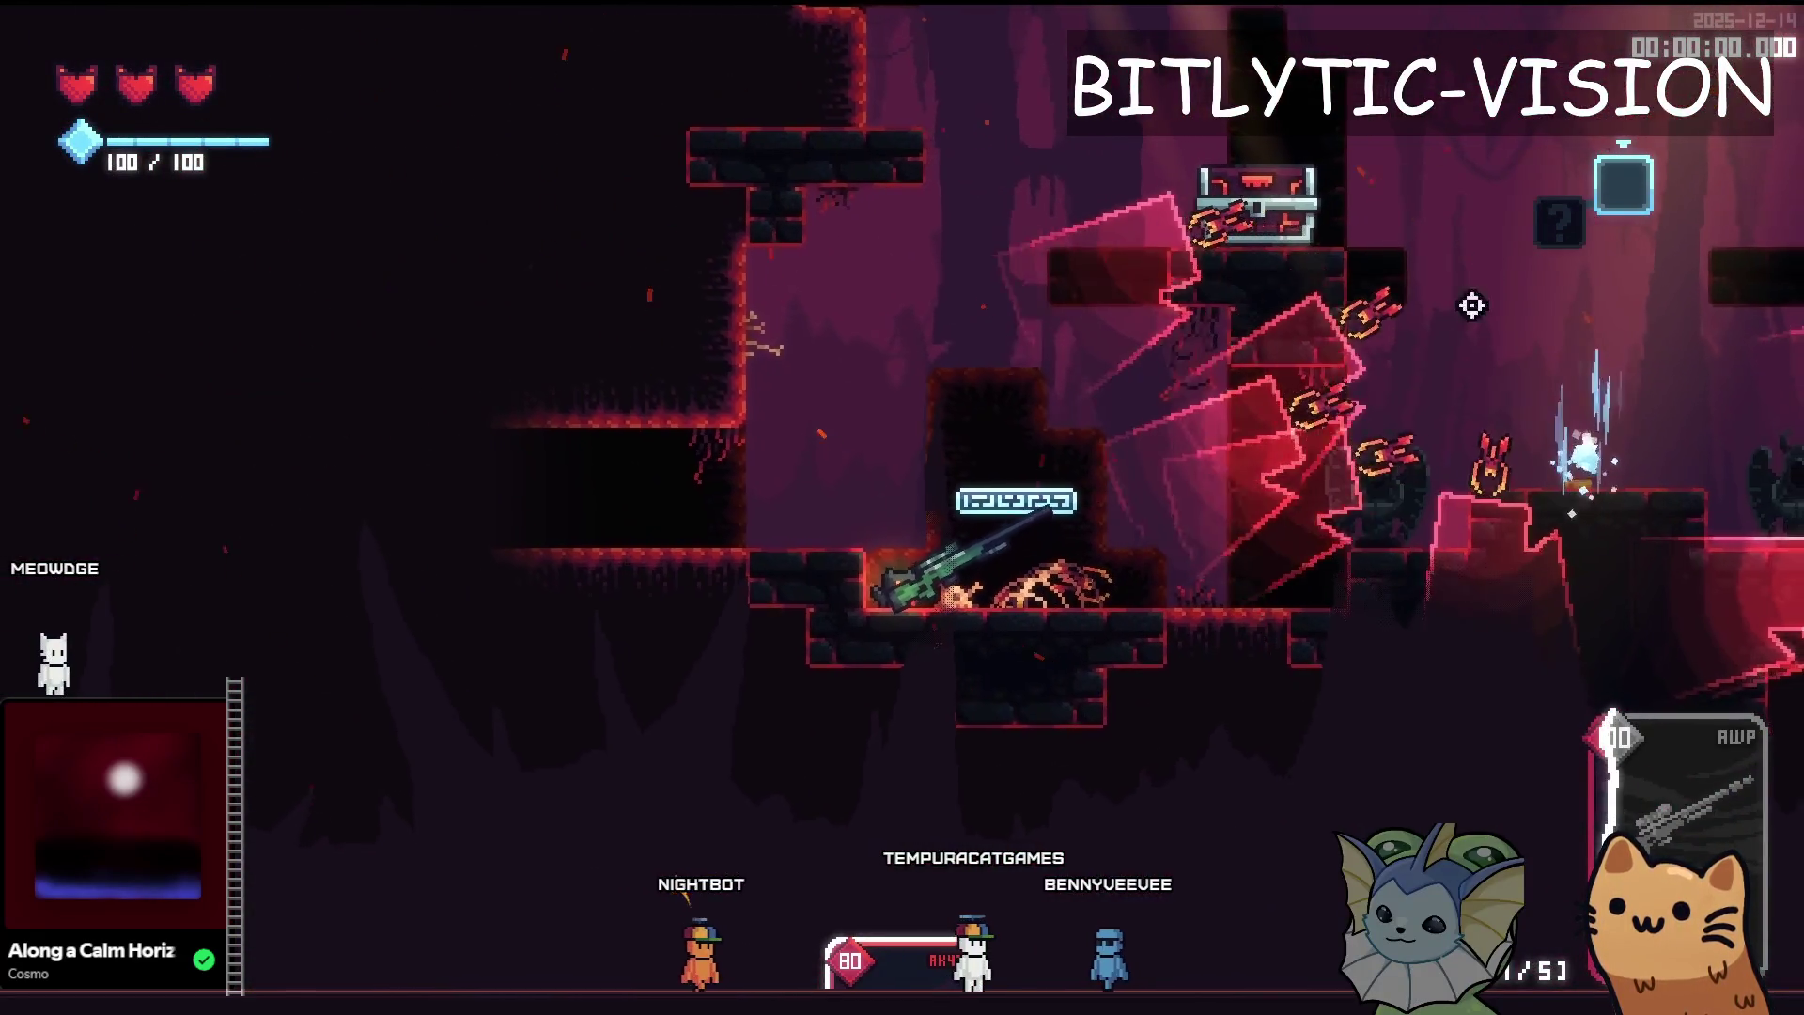
pyautogui.click(1456, 286)
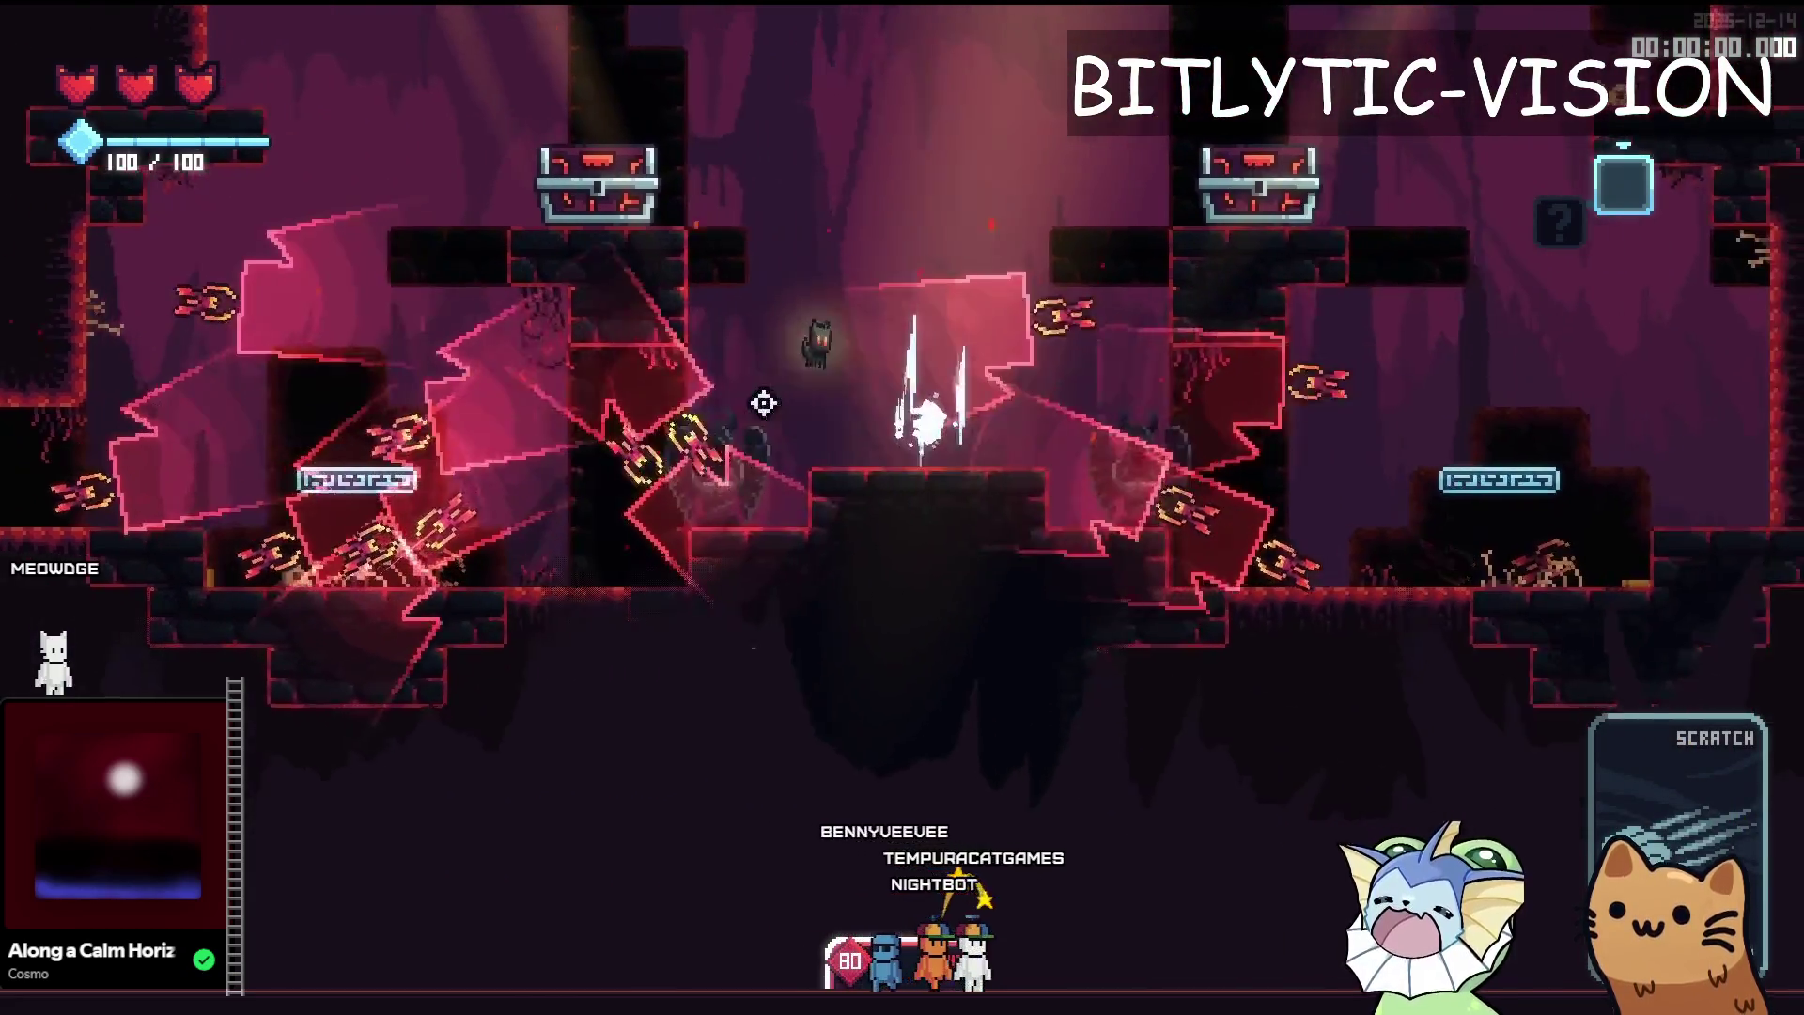
# Reopen the debug menu on its card list and toggle the BOX card.
pyautogui.press('F1')
pyautogui.click(213, 214)
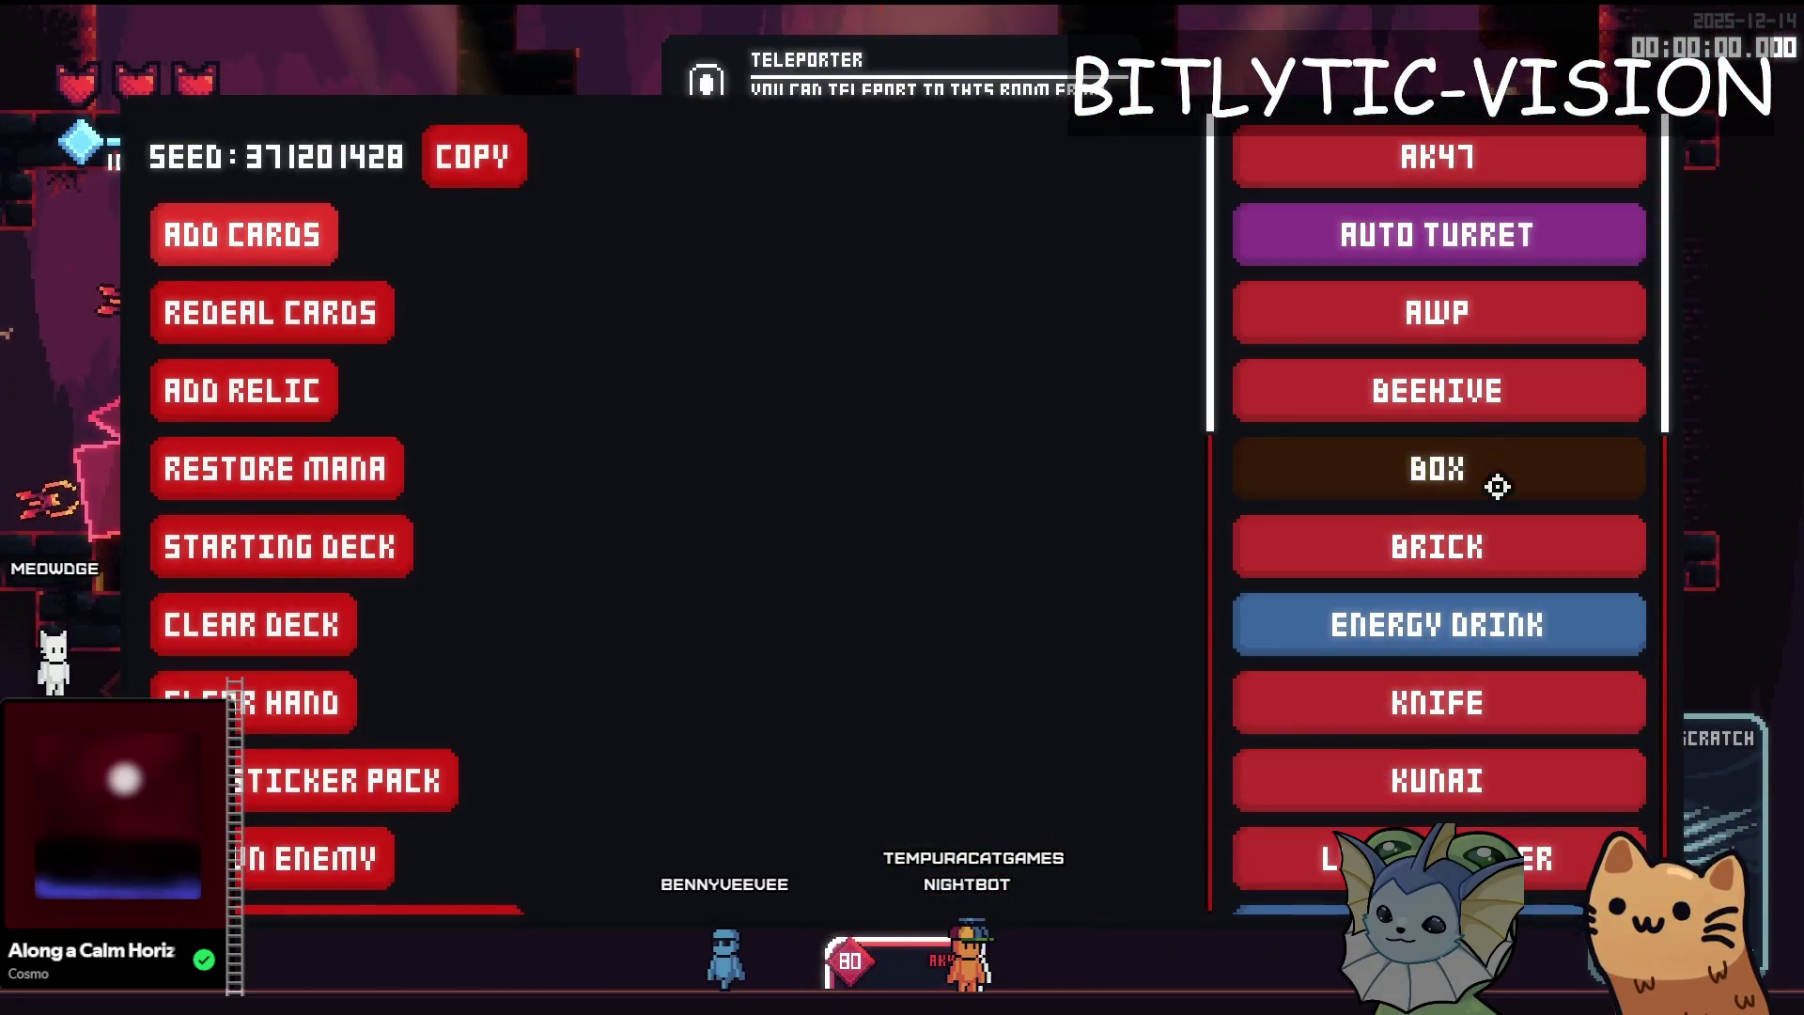
pyautogui.click(1489, 479)
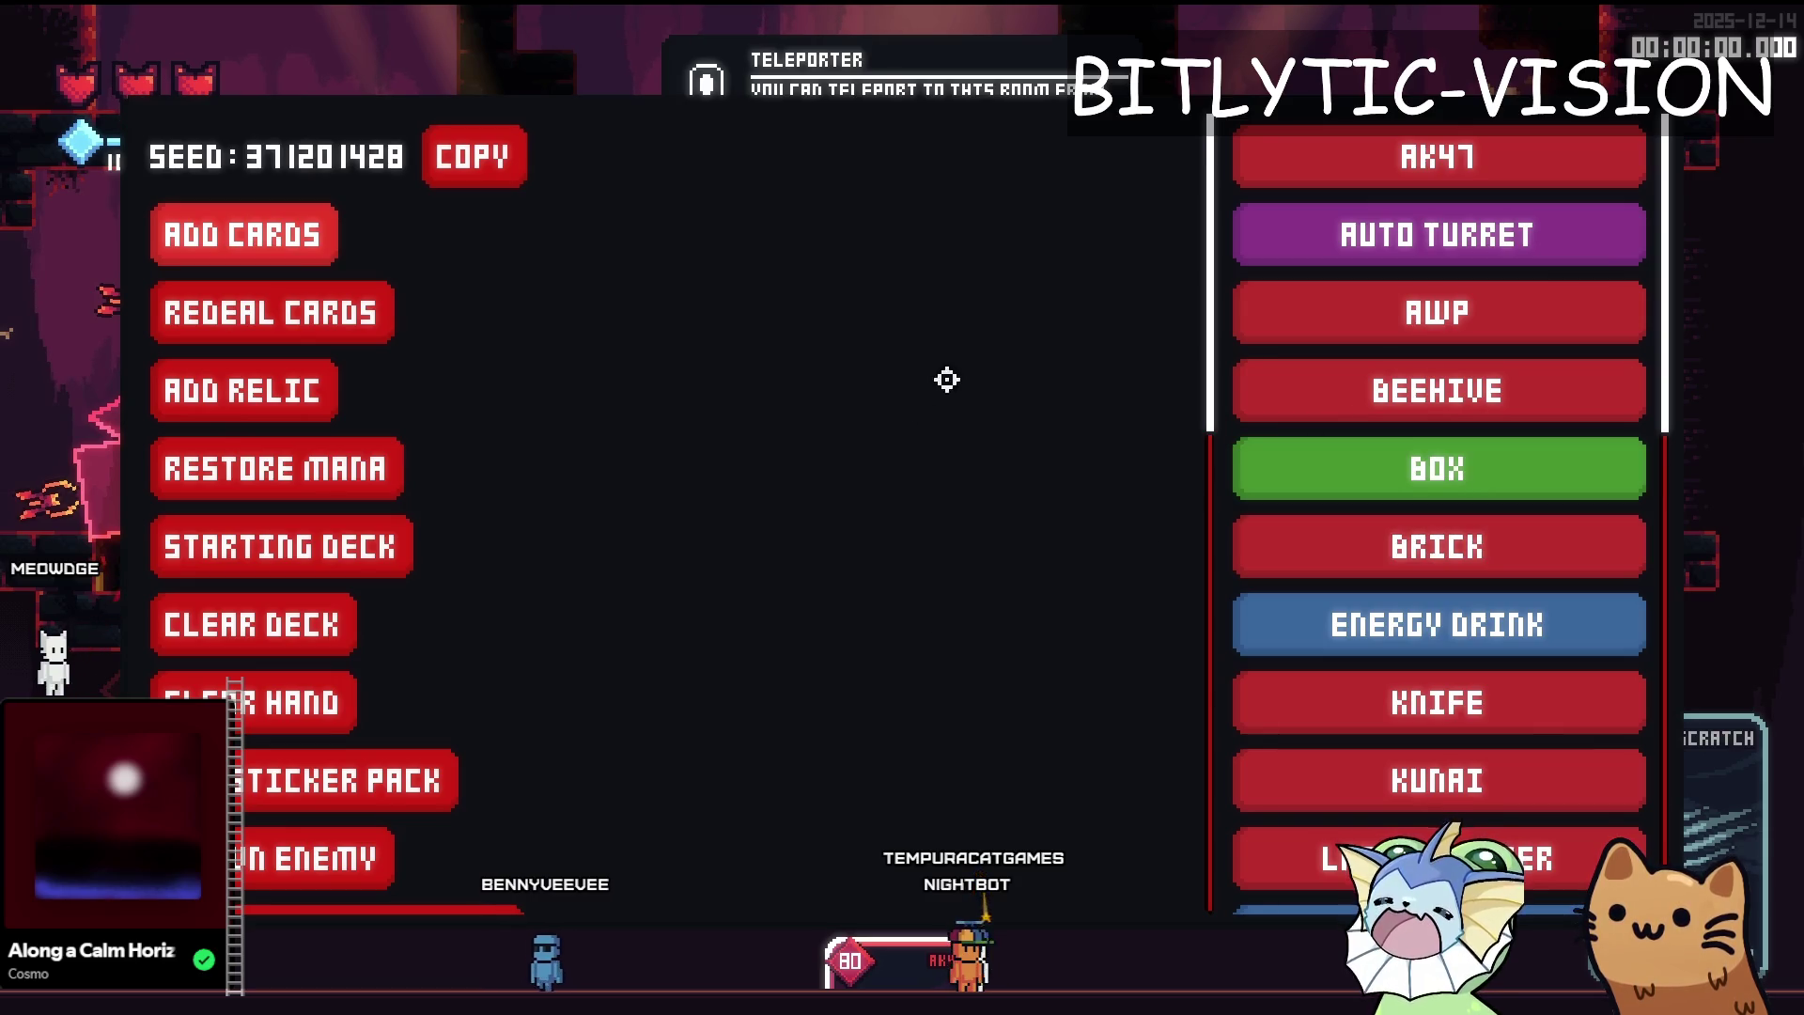
pyautogui.scroll(-5, 1472, 468)
# Choose Terrain Set 0 in terrain painting mode and select the Background layer.
pyautogui.scroll(5, 1469, 481)
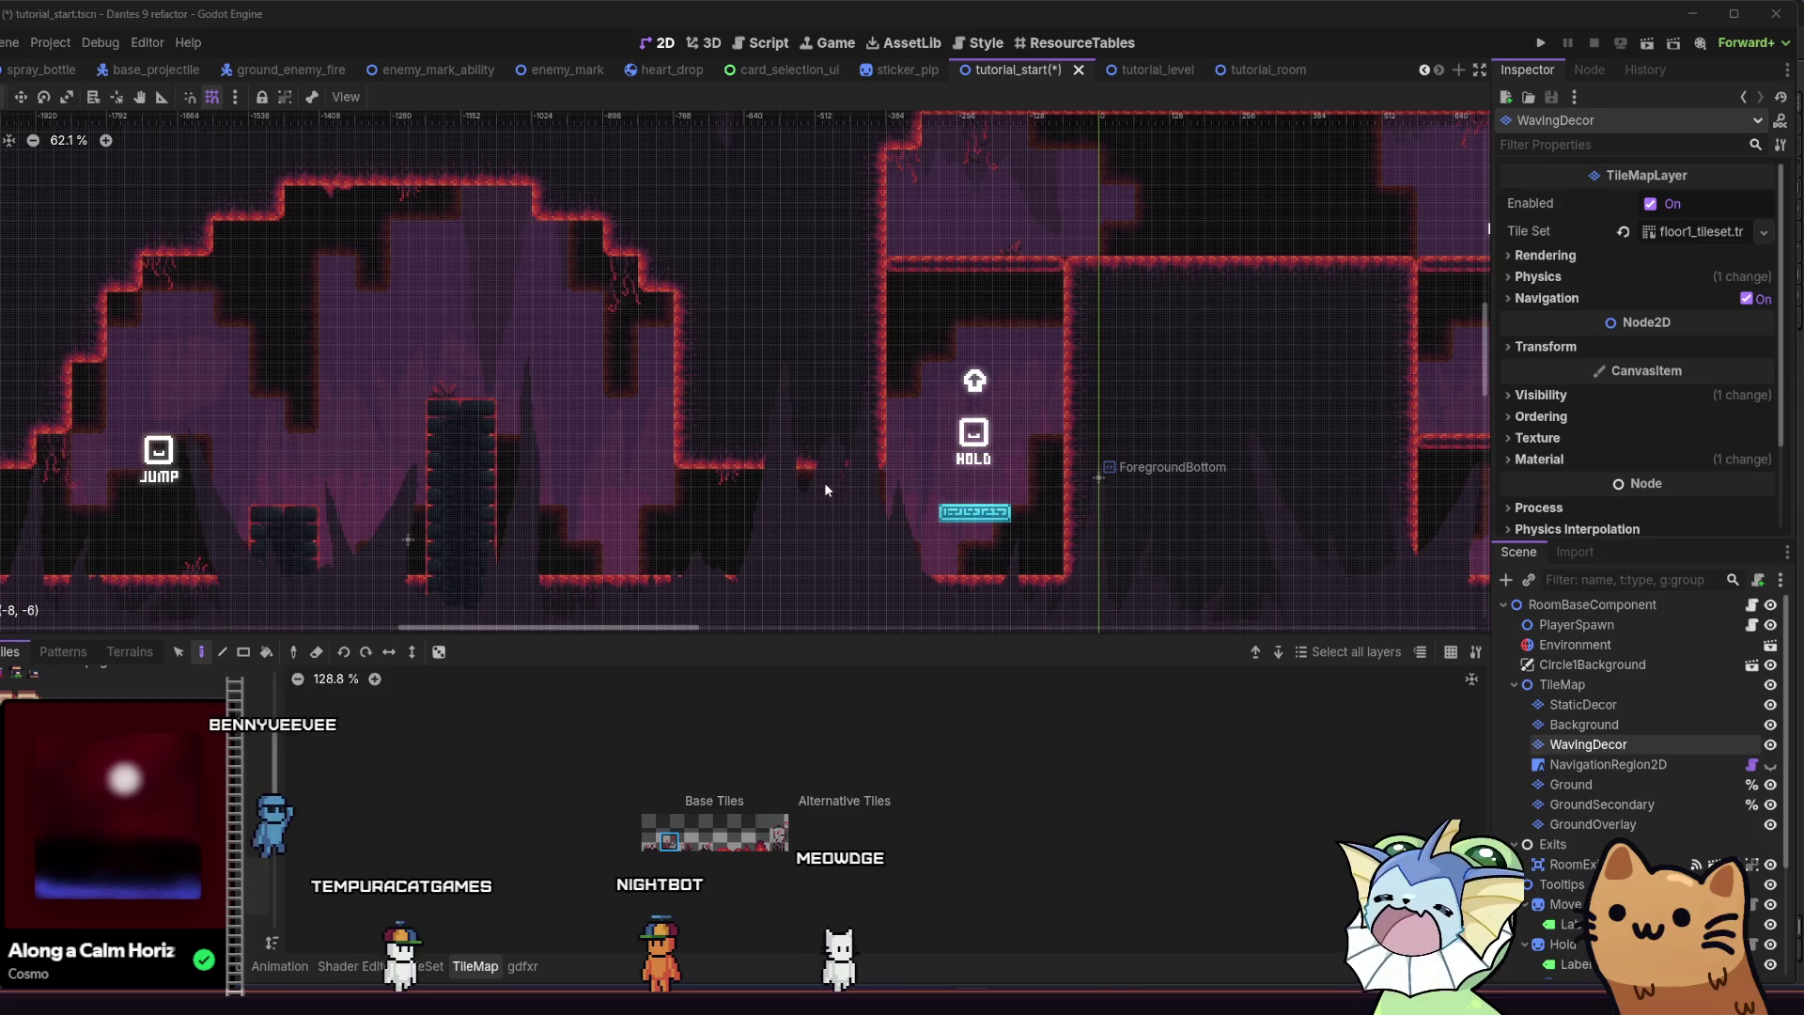
pyautogui.scroll(3, 831, 484)
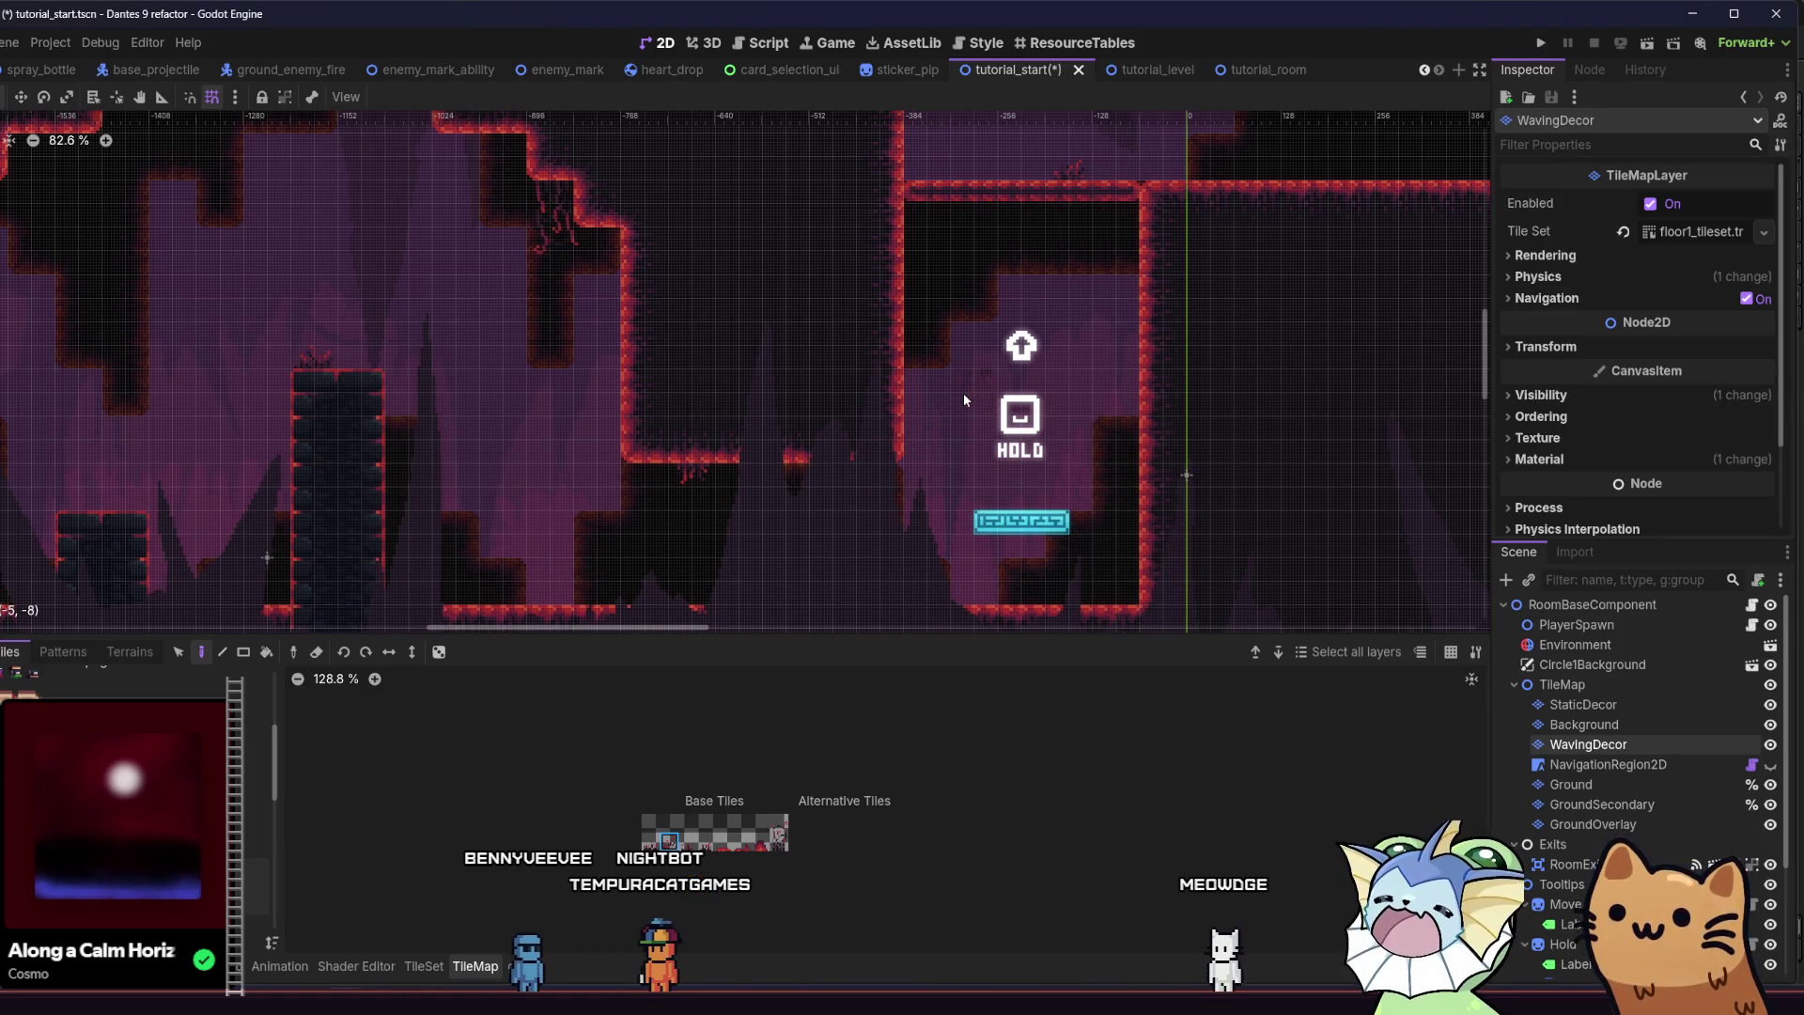
pyautogui.hscroll(4, 629, 475)
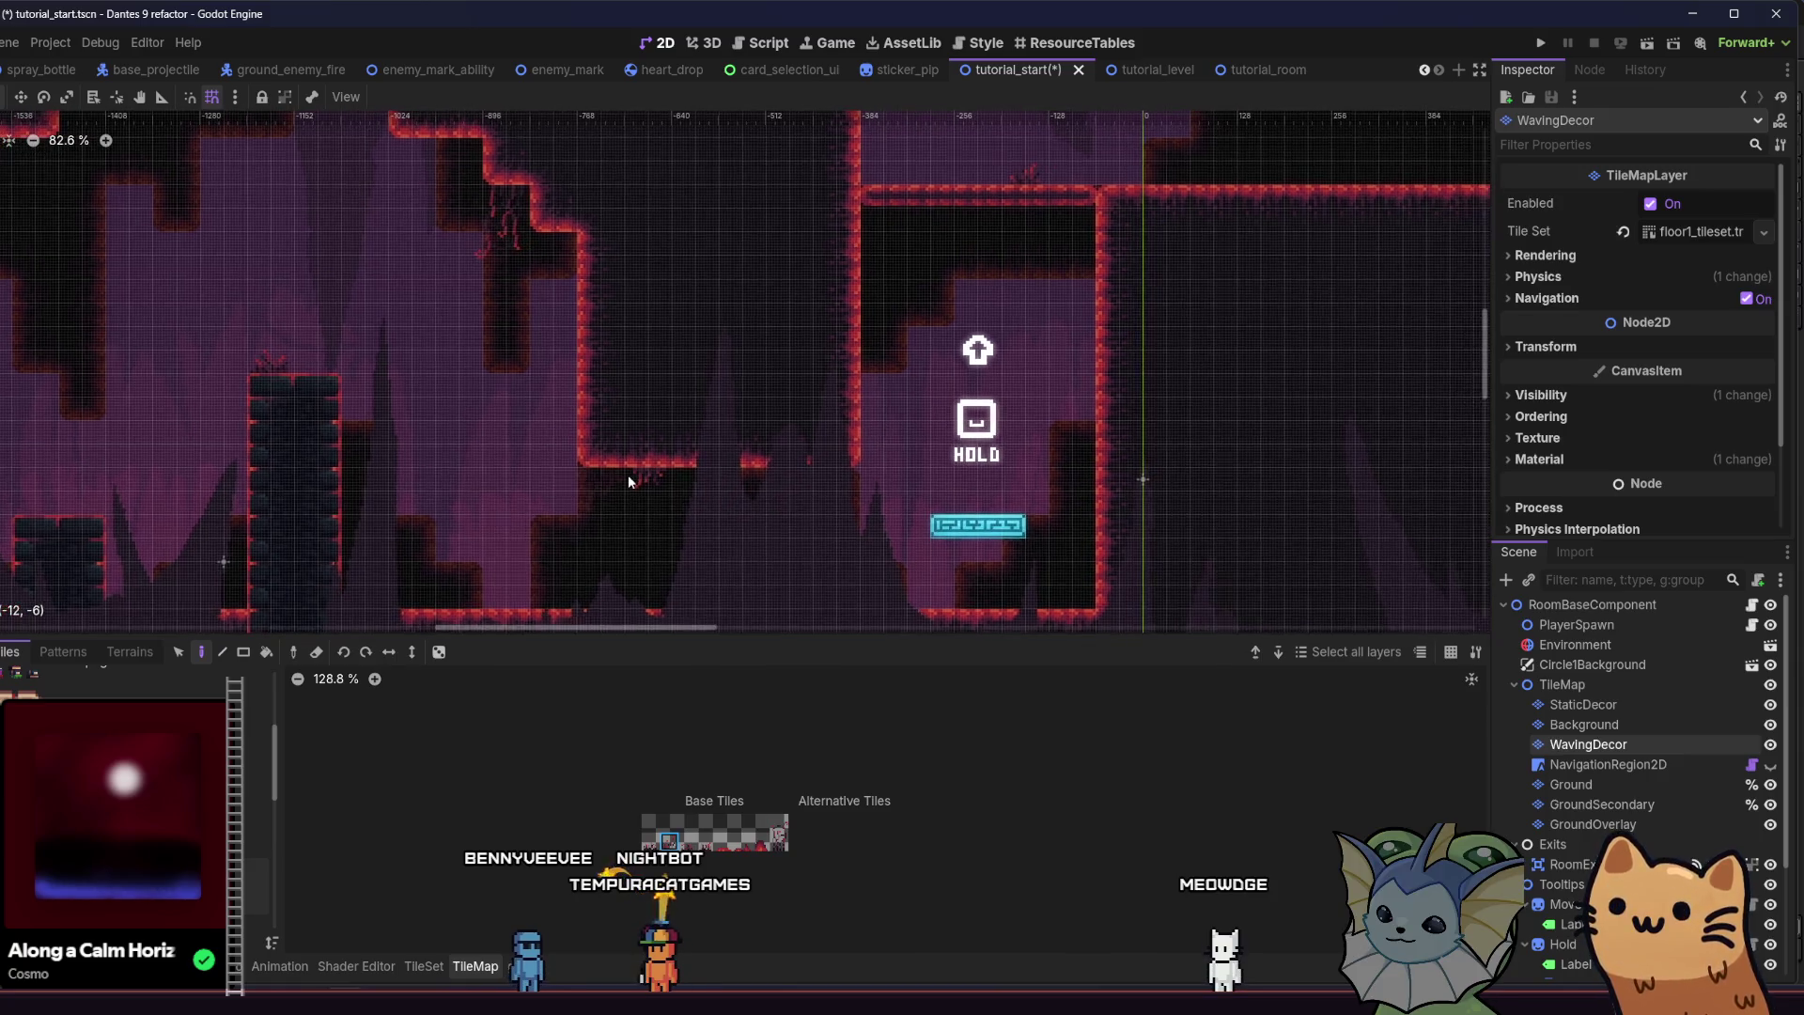
pyautogui.scroll(-4, 1760, 875)
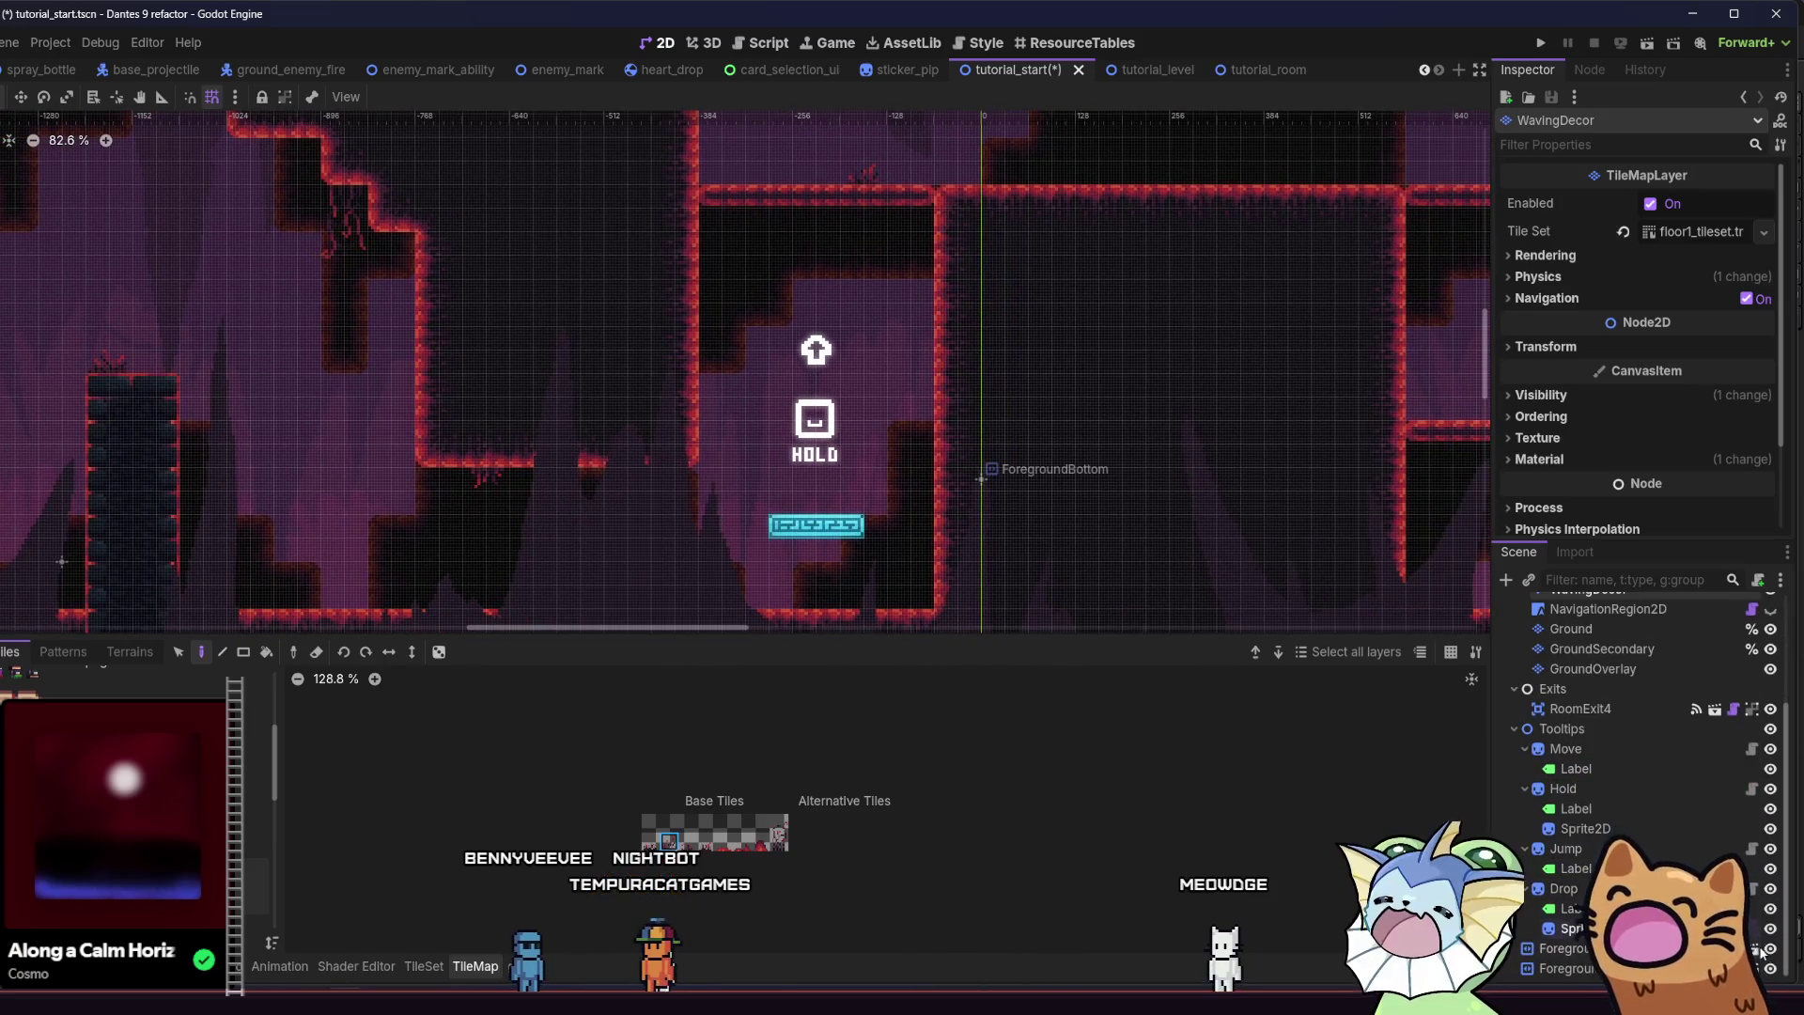
pyautogui.hscroll(2, 773, 512)
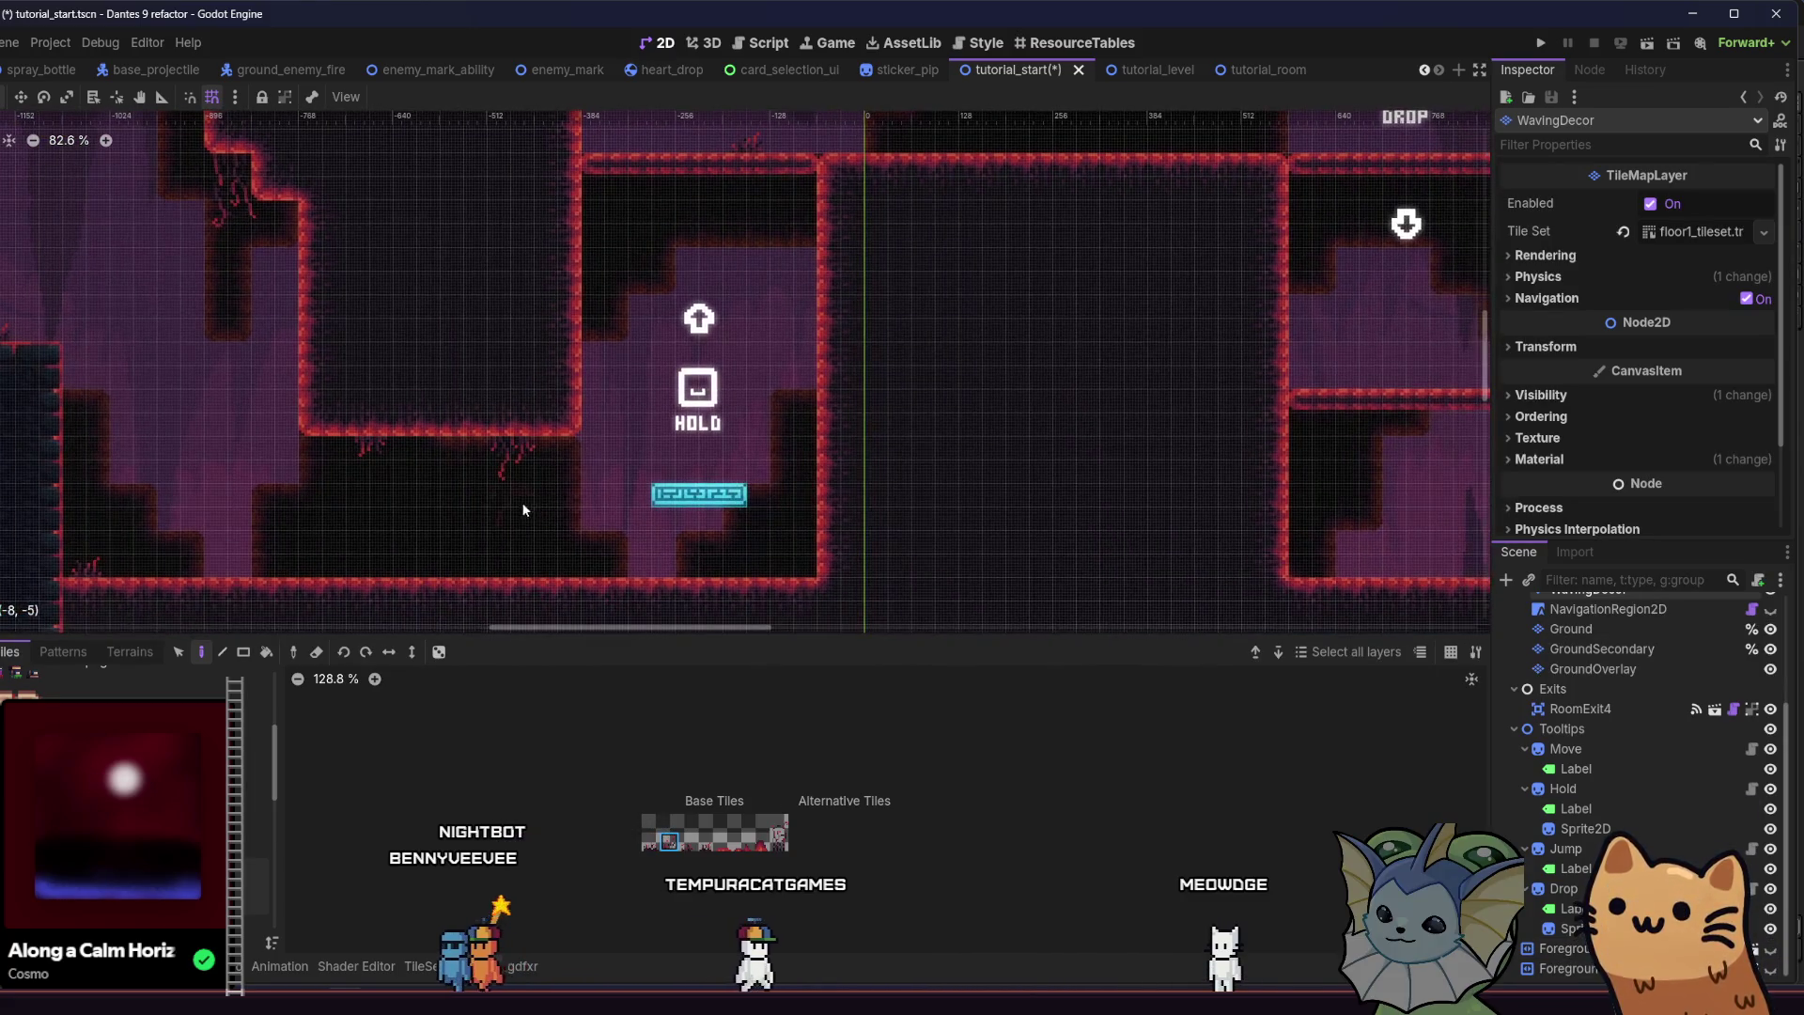
pyautogui.click(131, 652)
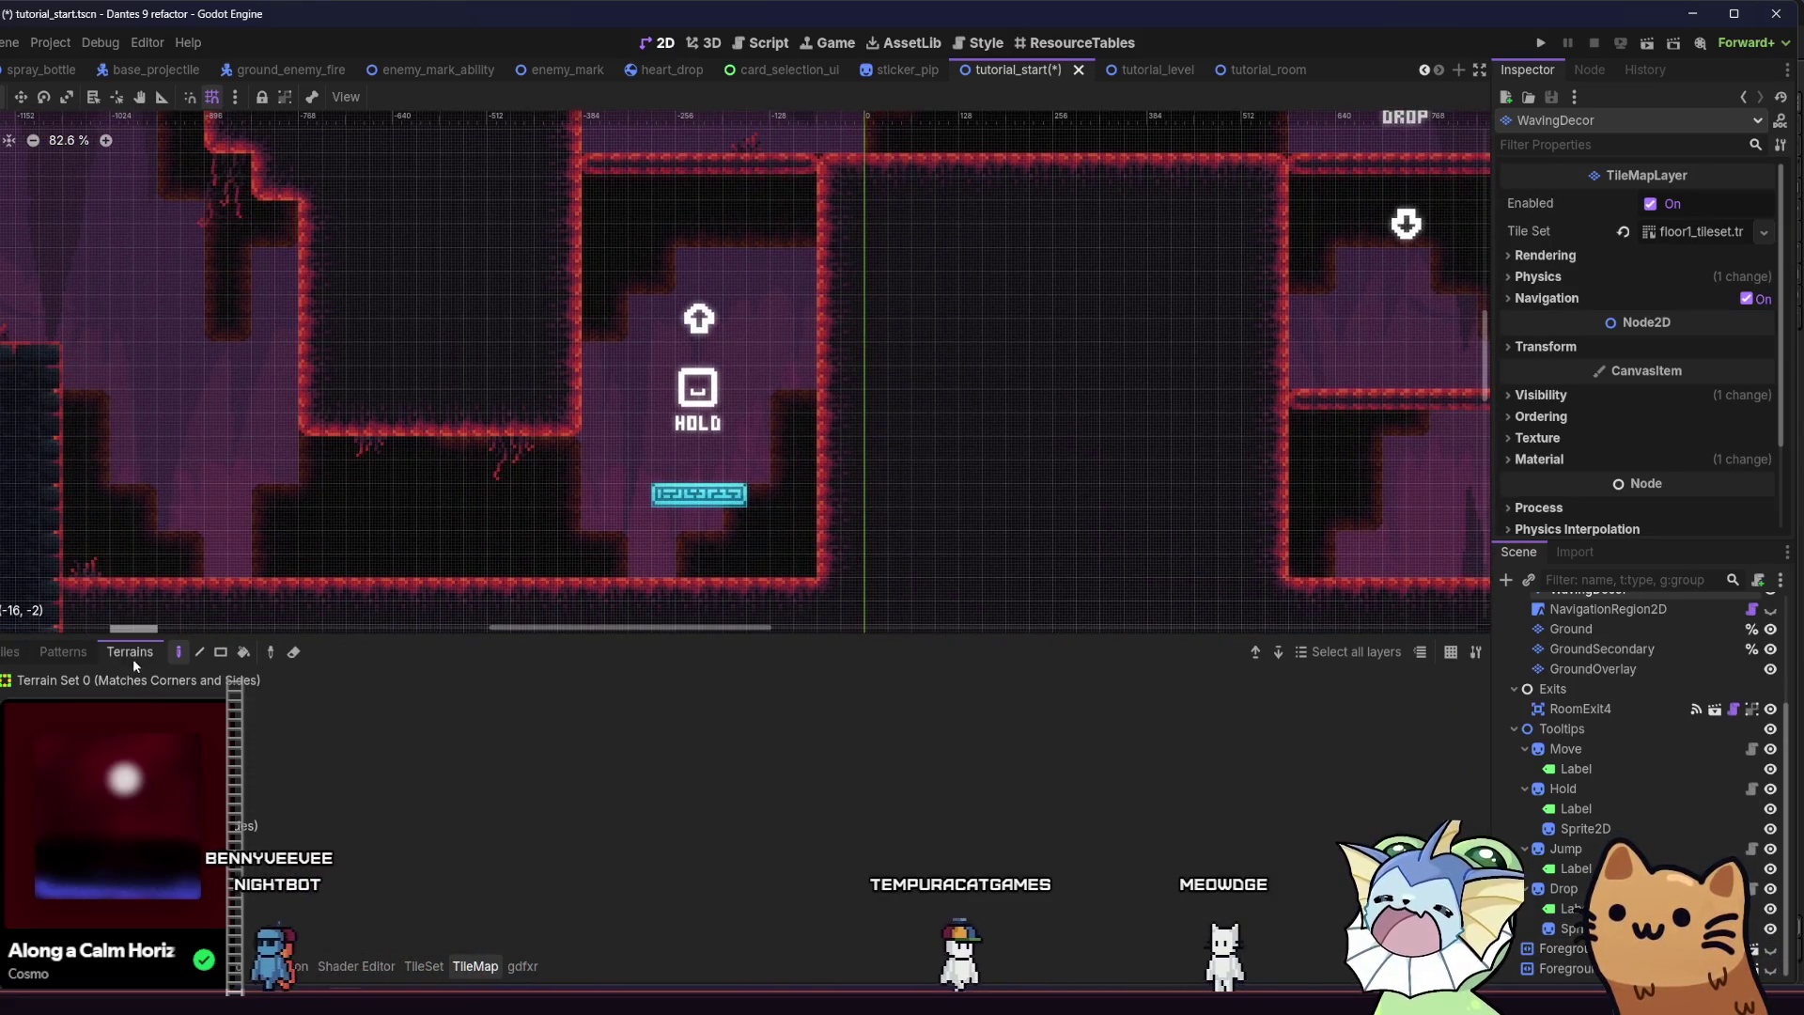
pyautogui.click(131, 703)
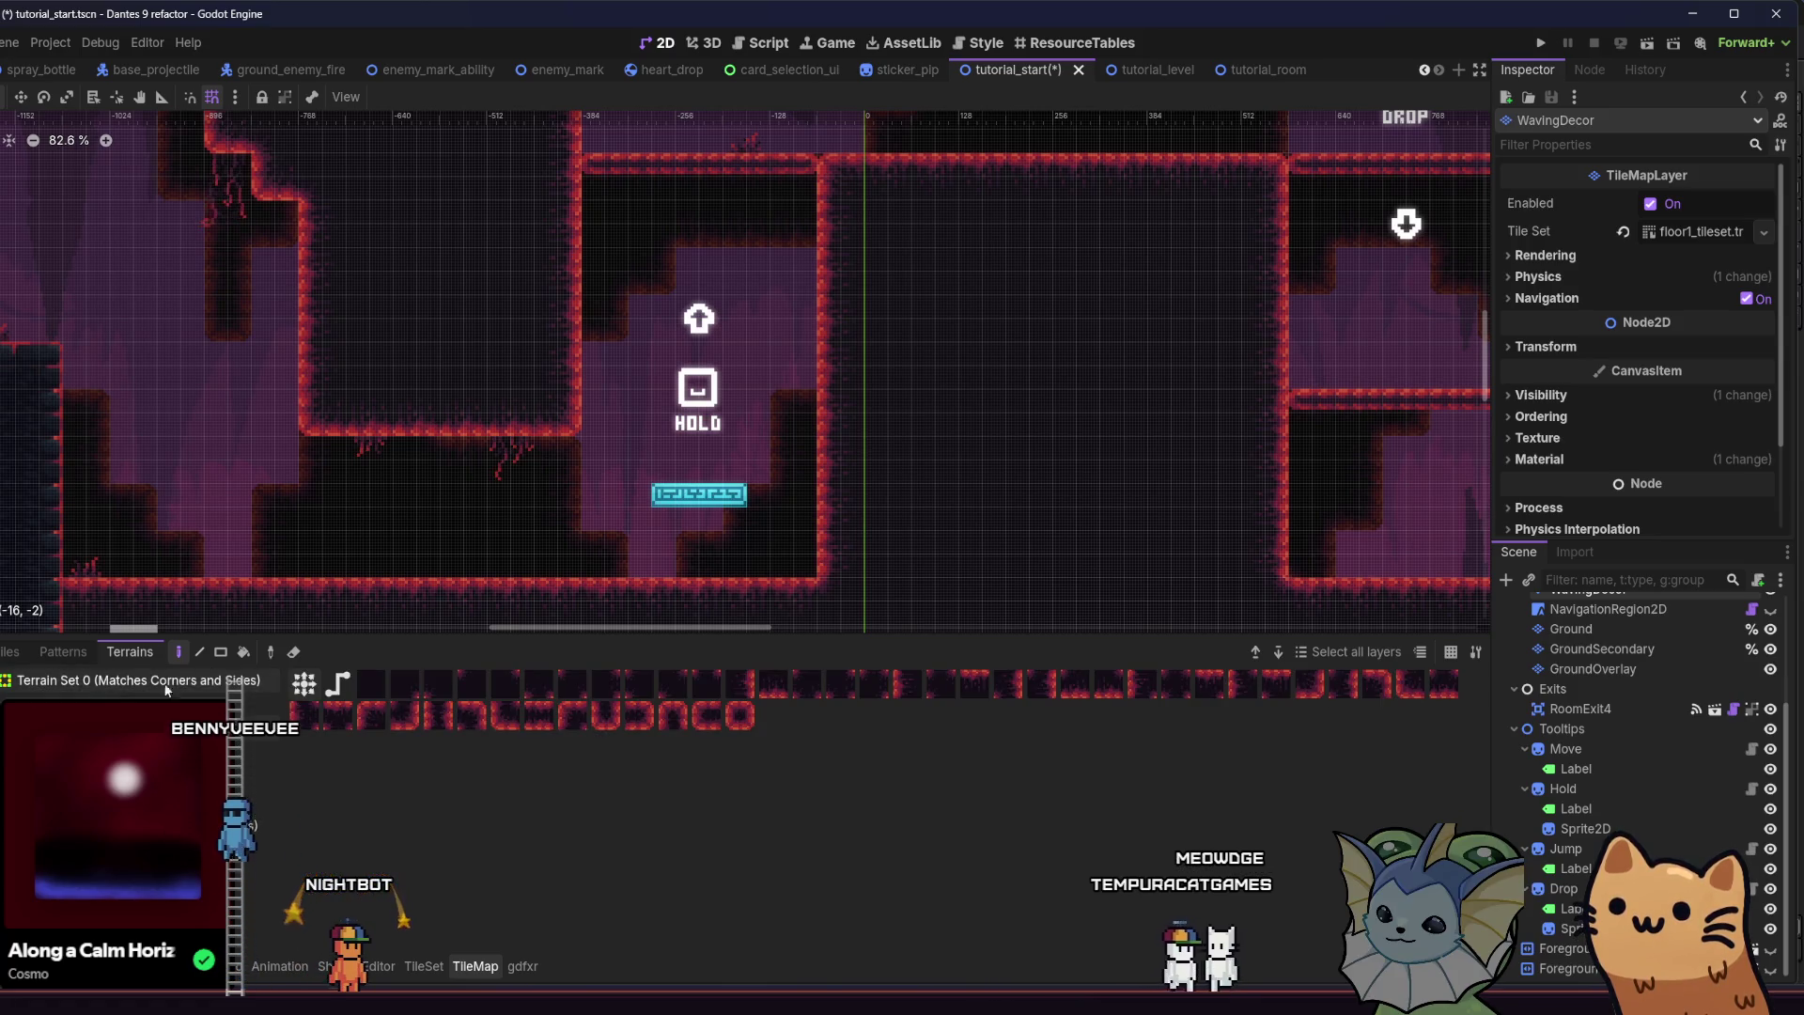
pyautogui.scroll(3, 1606, 733)
pyautogui.click(1584, 725)
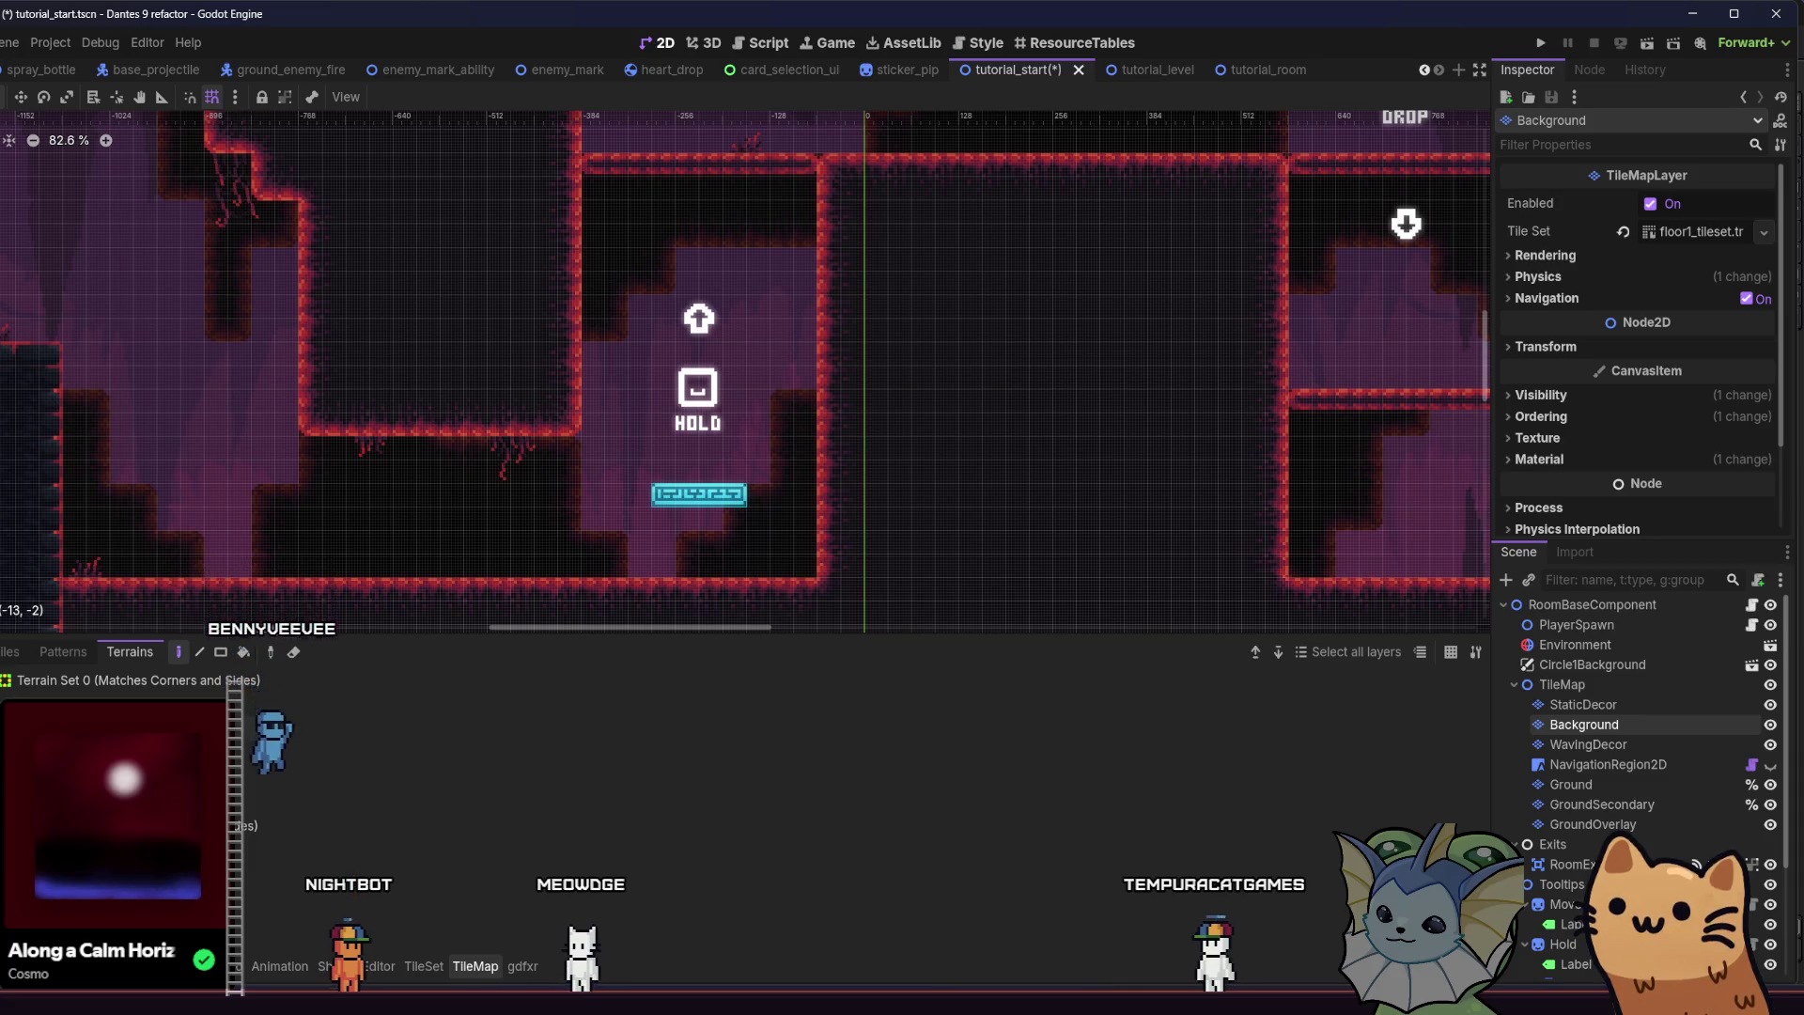
# Select WavingDecor, return to individual tiles, pick the leftmost decor tile, and save tutorial_start.
pyautogui.click(122, 679)
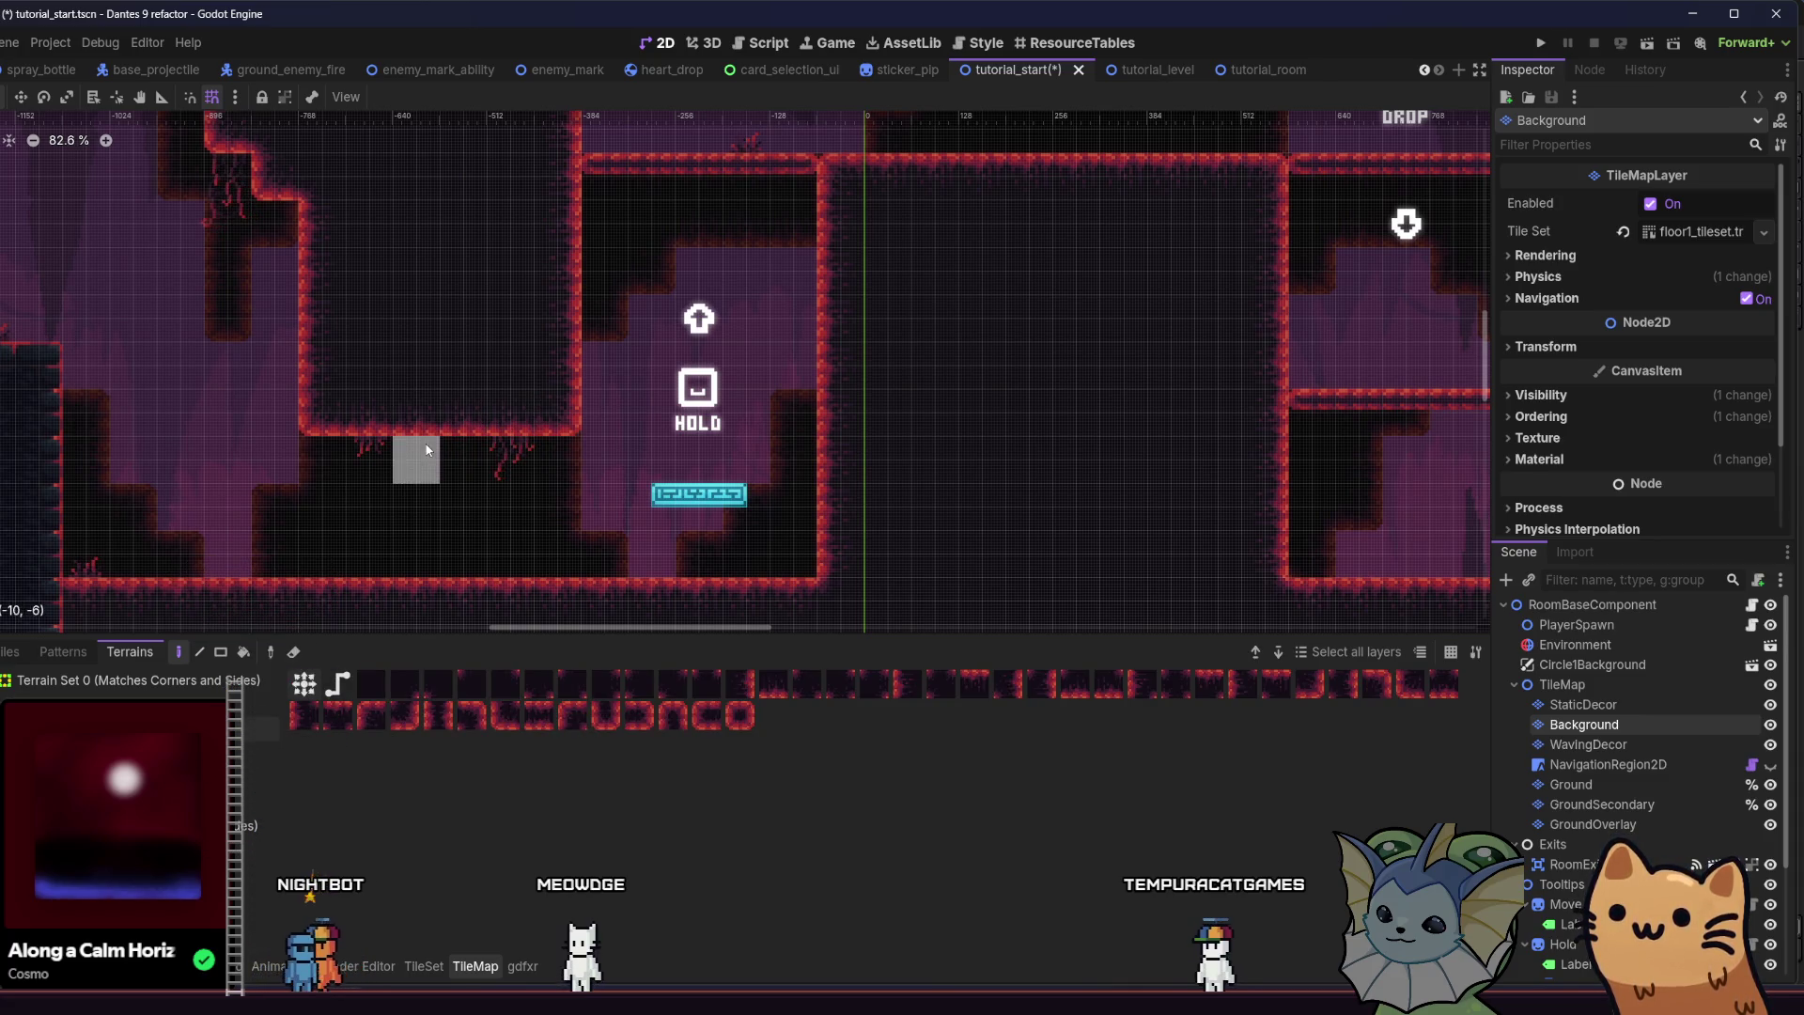
pyautogui.click(1587, 744)
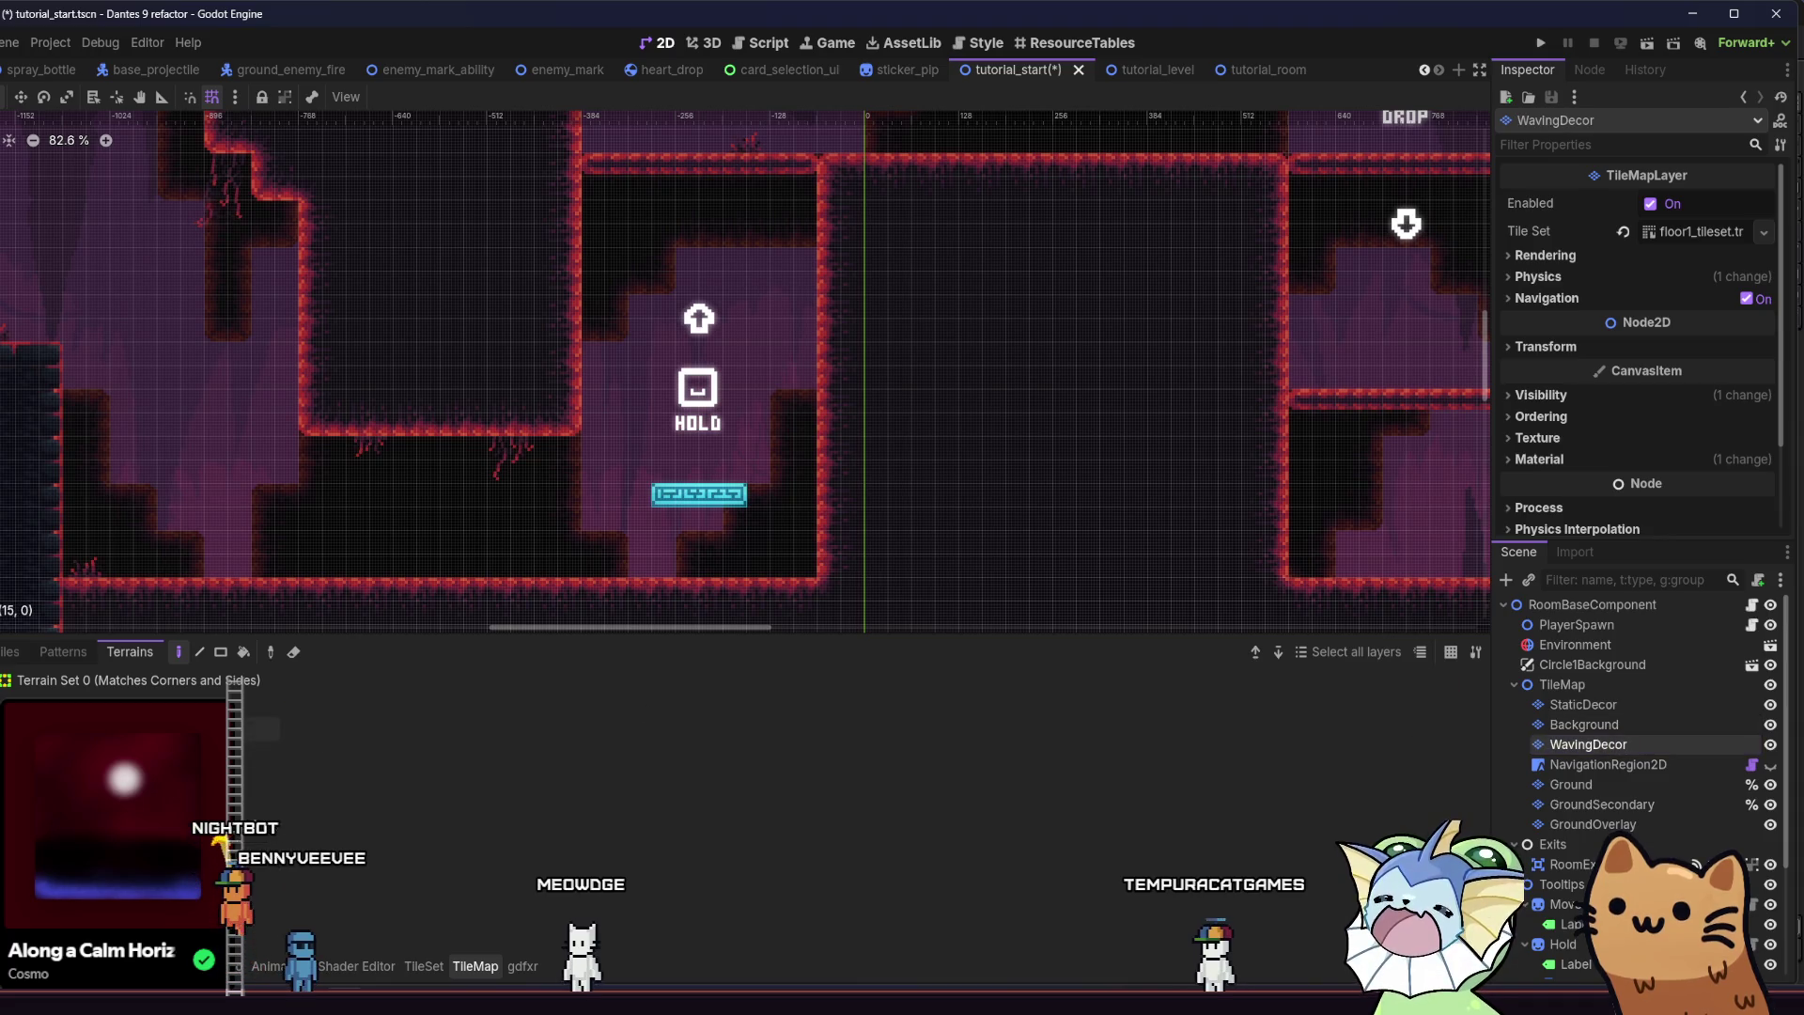
pyautogui.click(25, 657)
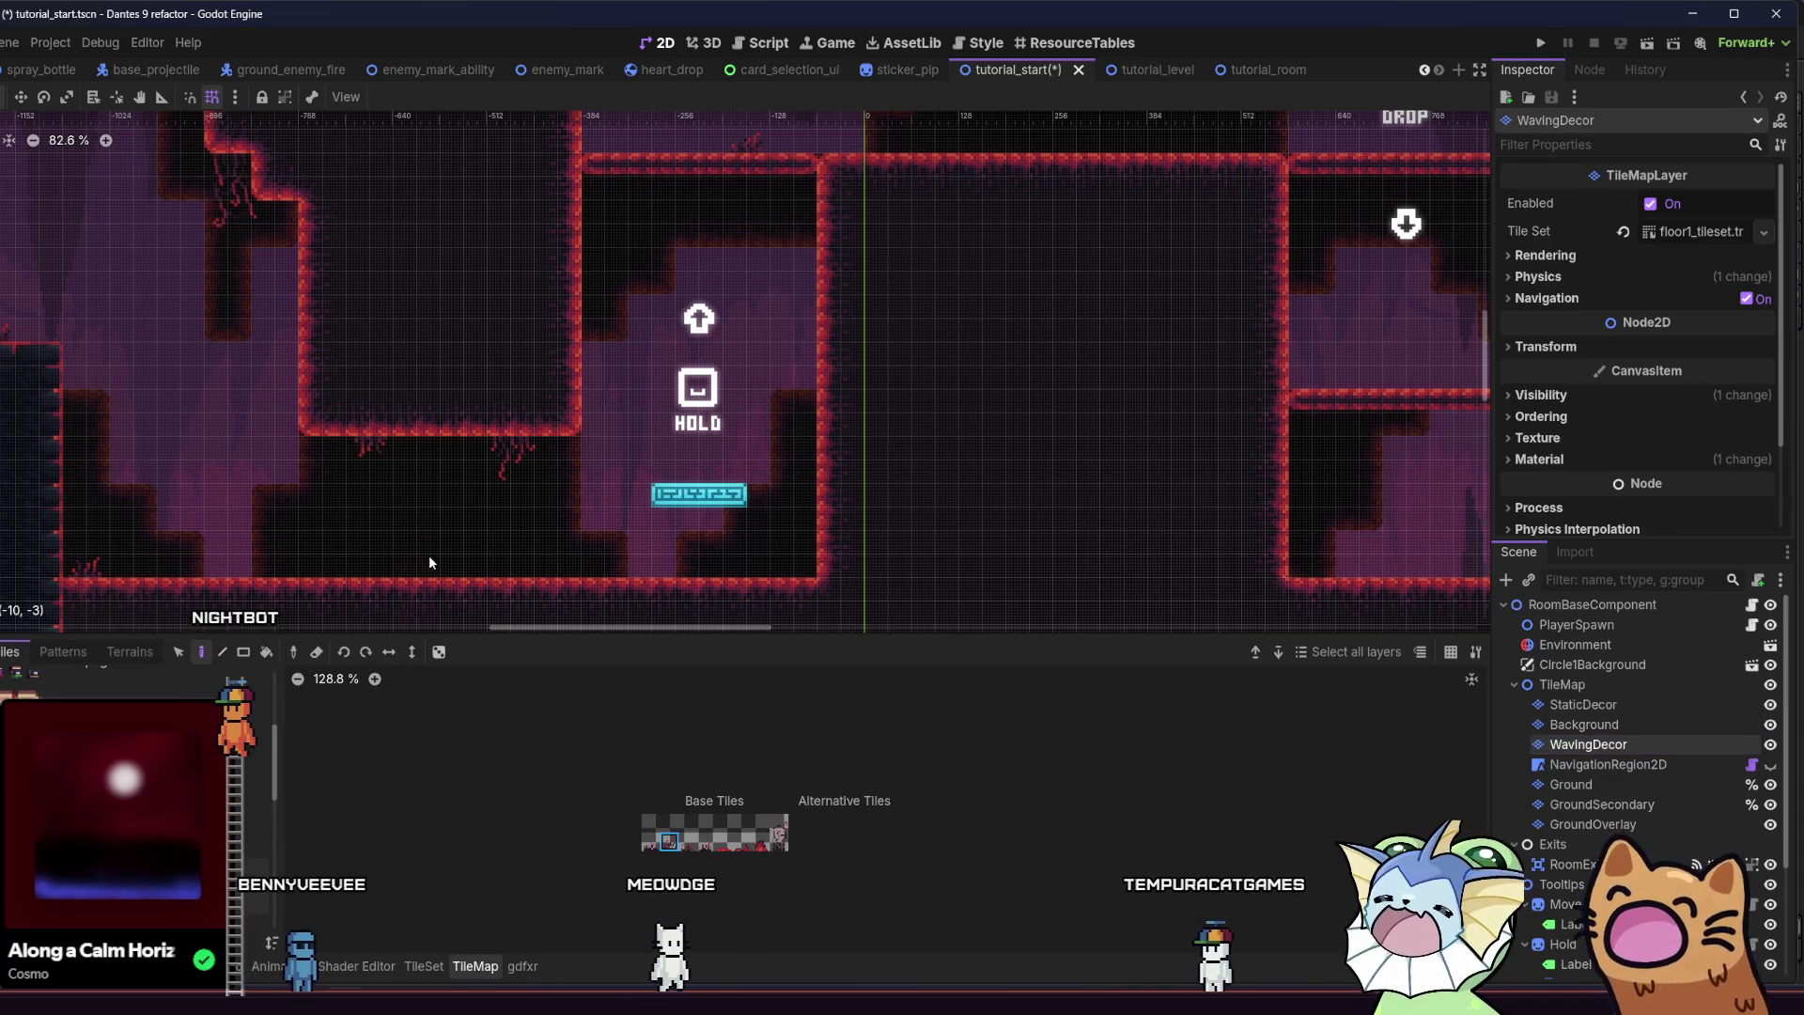
pyautogui.click(685, 843)
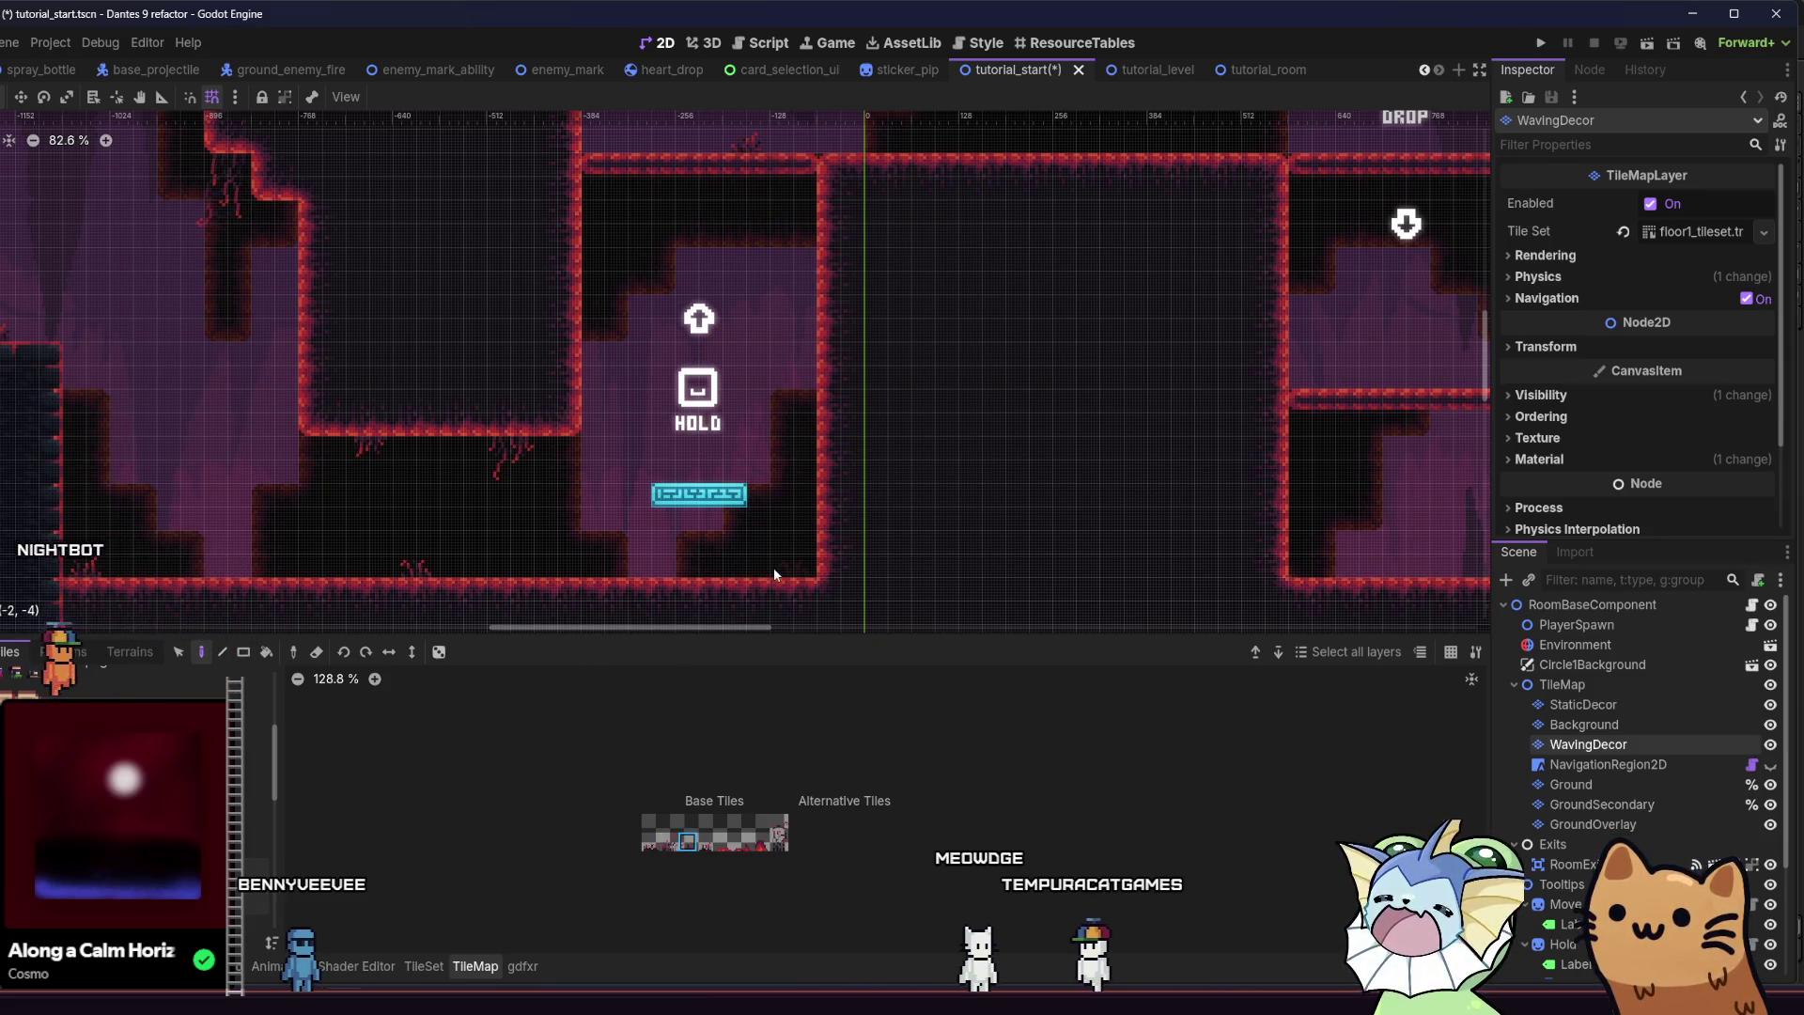
pyautogui.click(650, 842)
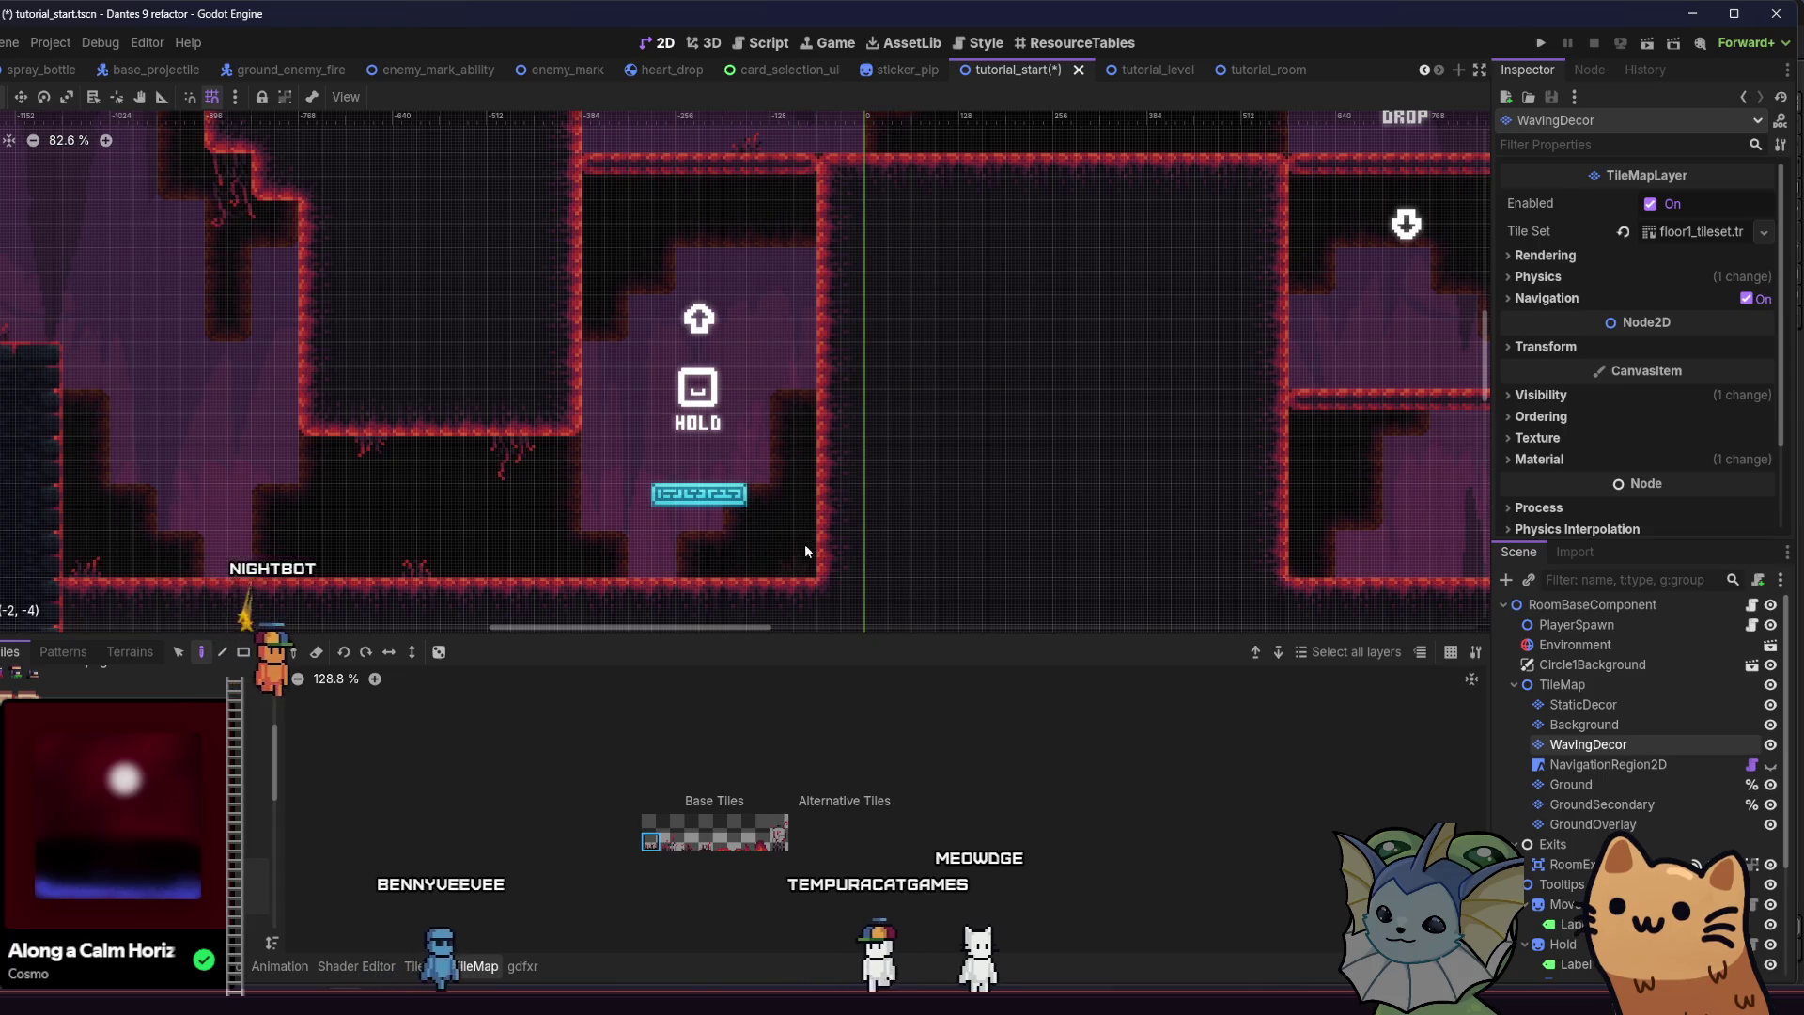
pyautogui.hotkey('ctrl', 's')
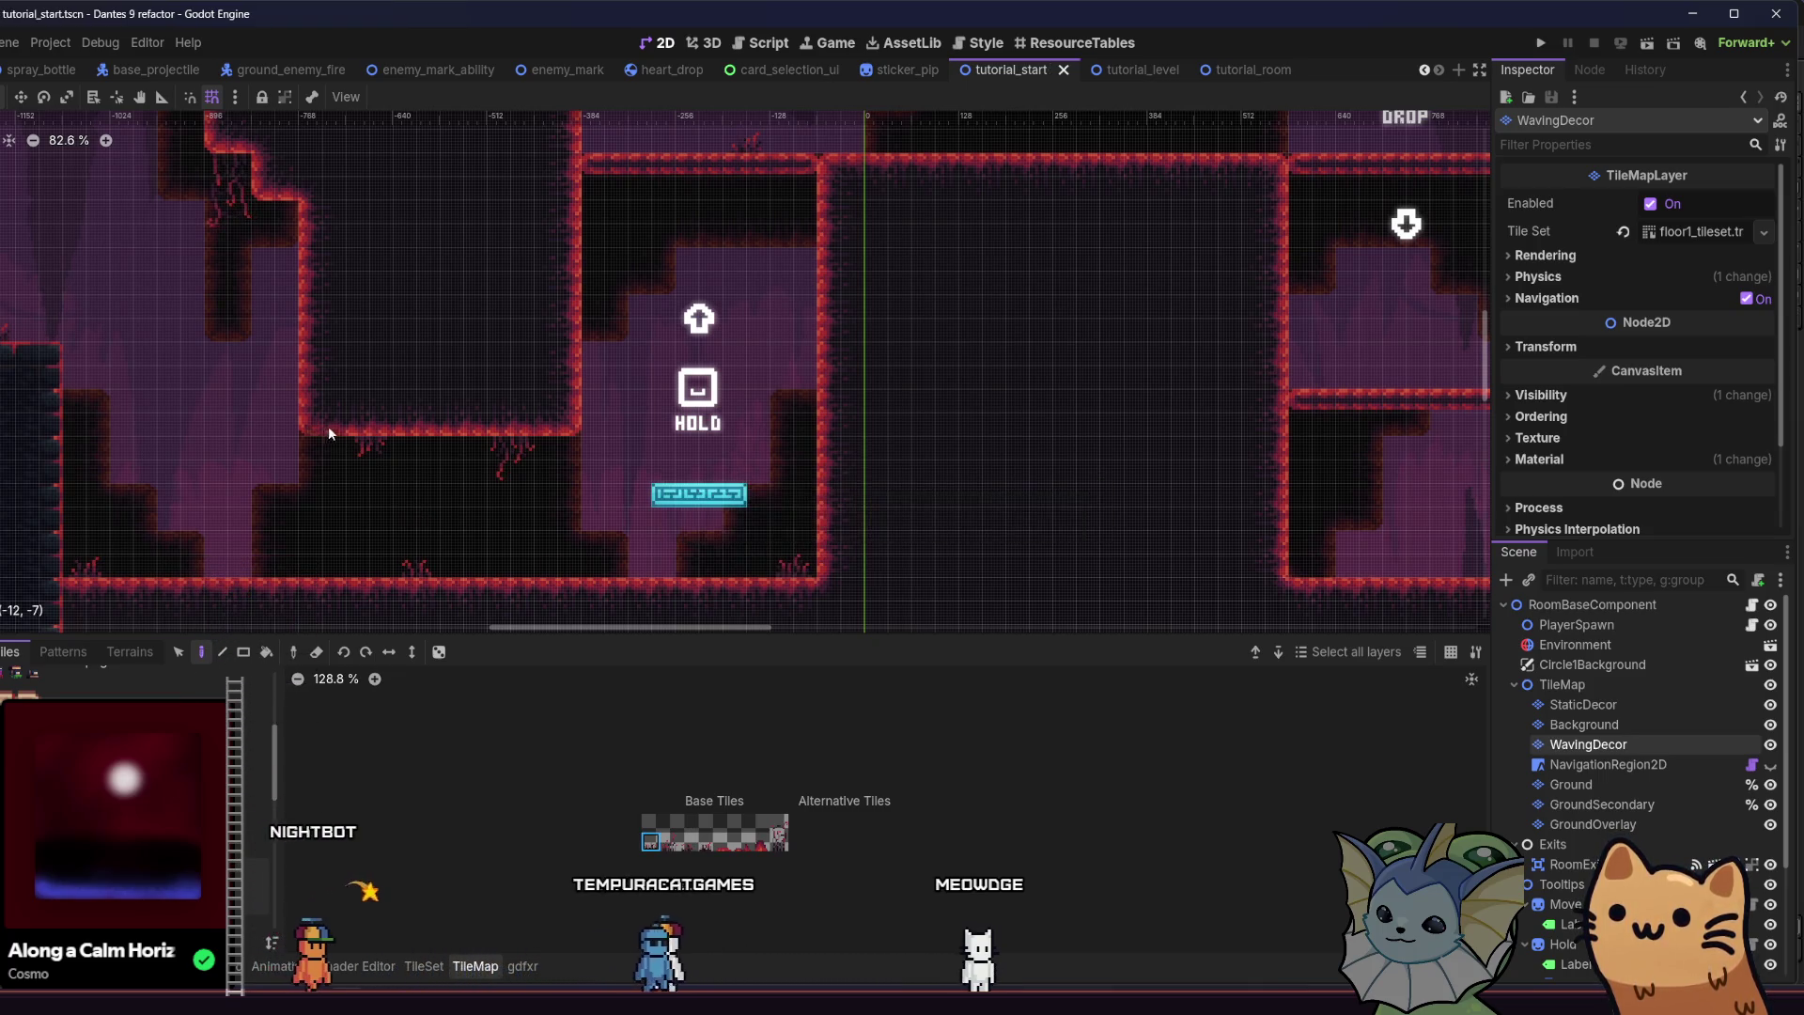
pyautogui.hscroll(-3, 329, 426)
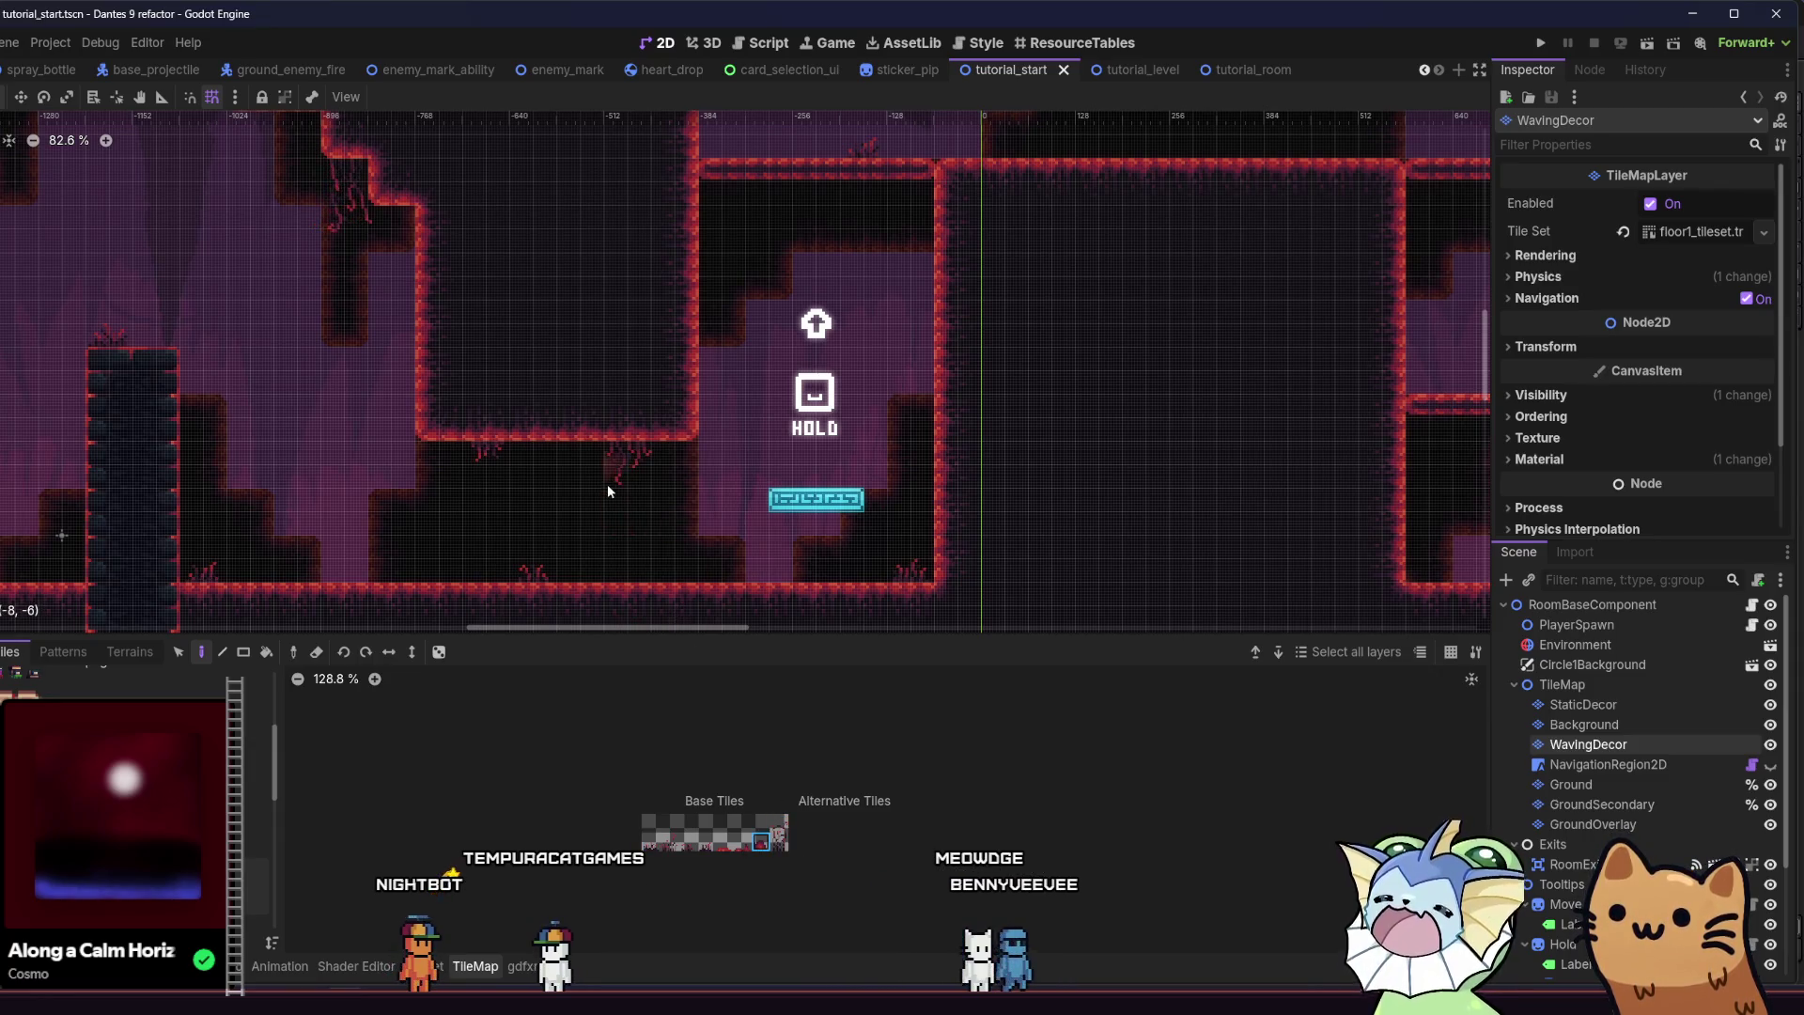
# Place a waving decor tile in the middle room and save the scene.
pyautogui.scroll(-4, 607, 488)
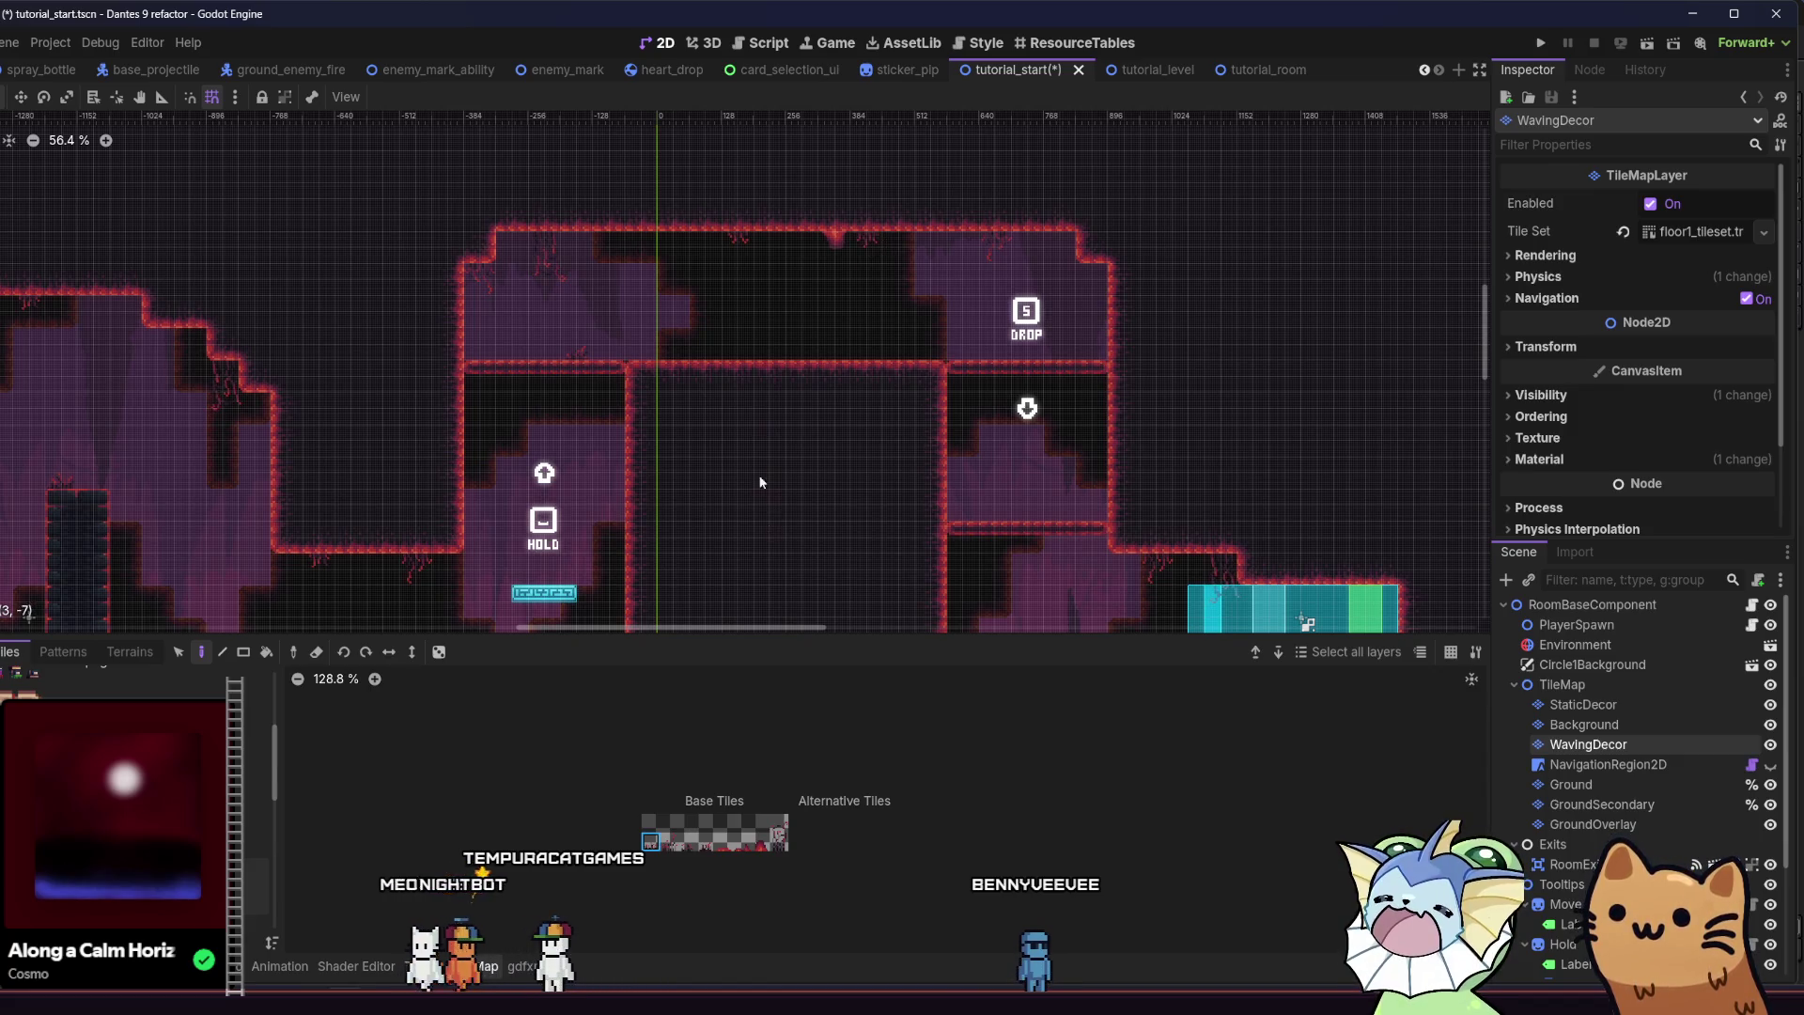
pyautogui.click(679, 349)
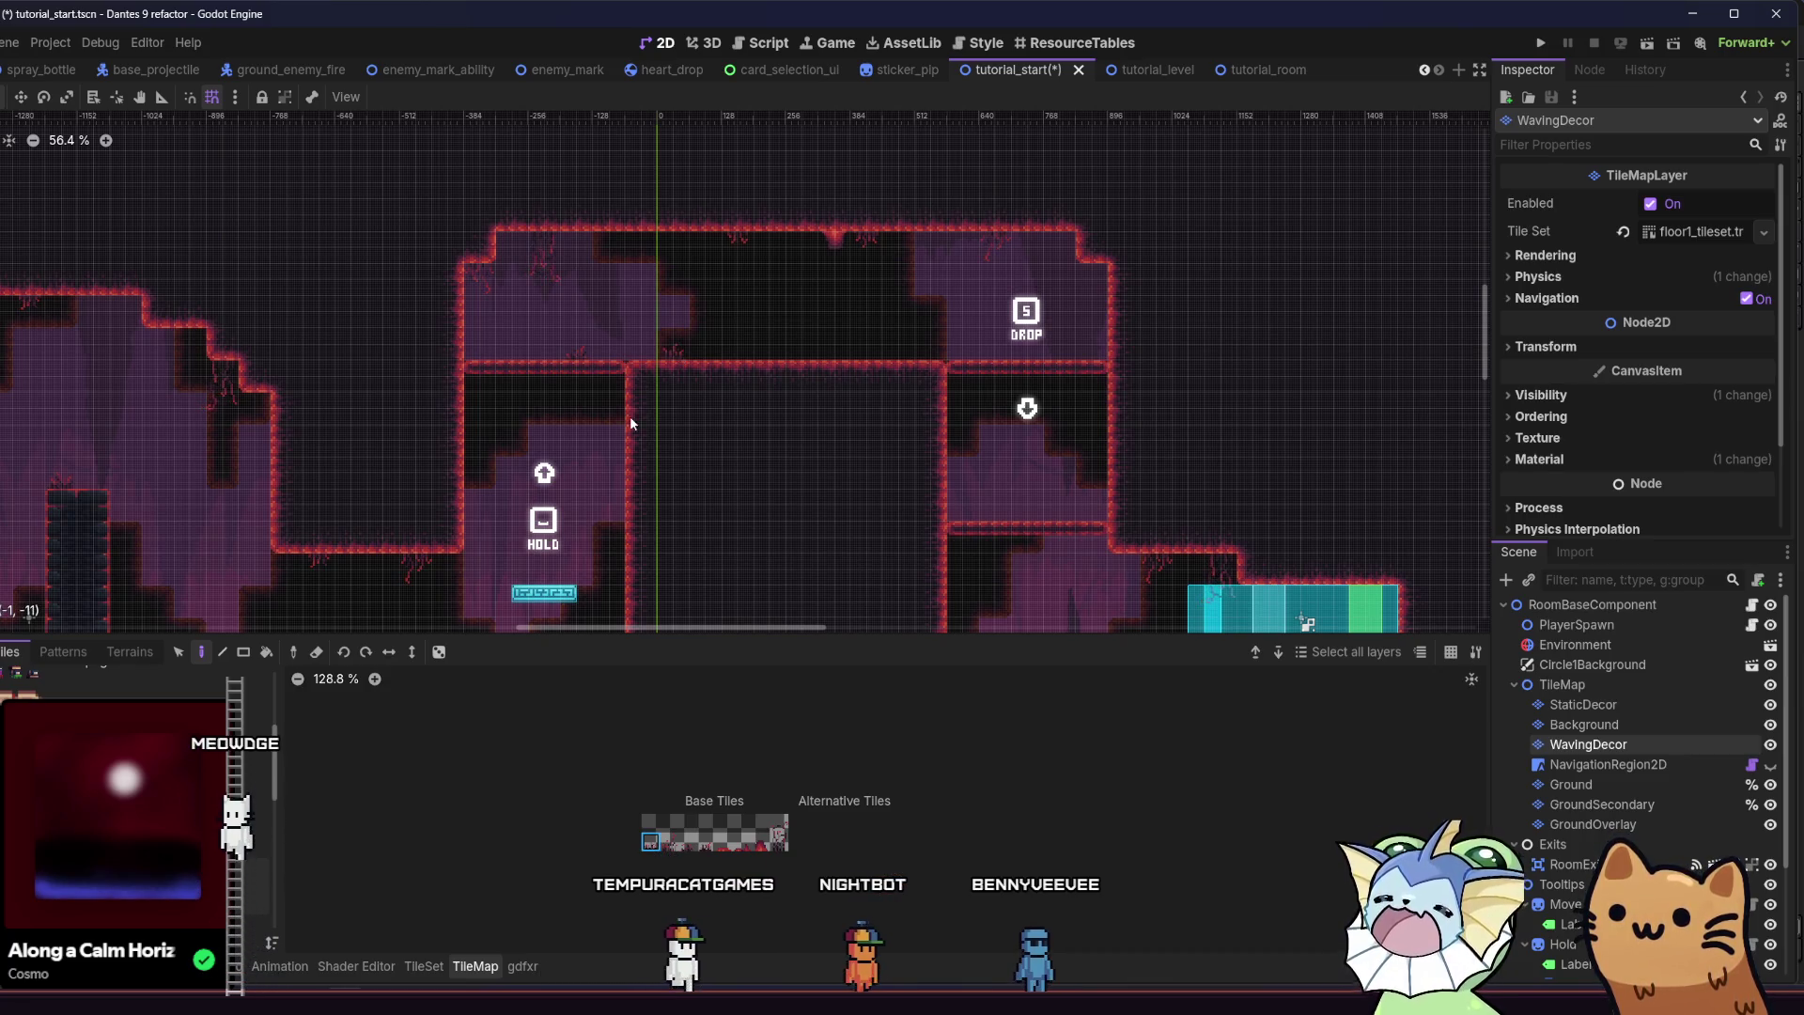
pyautogui.moveTo(810, 382); pyautogui.dragTo(758, 391)
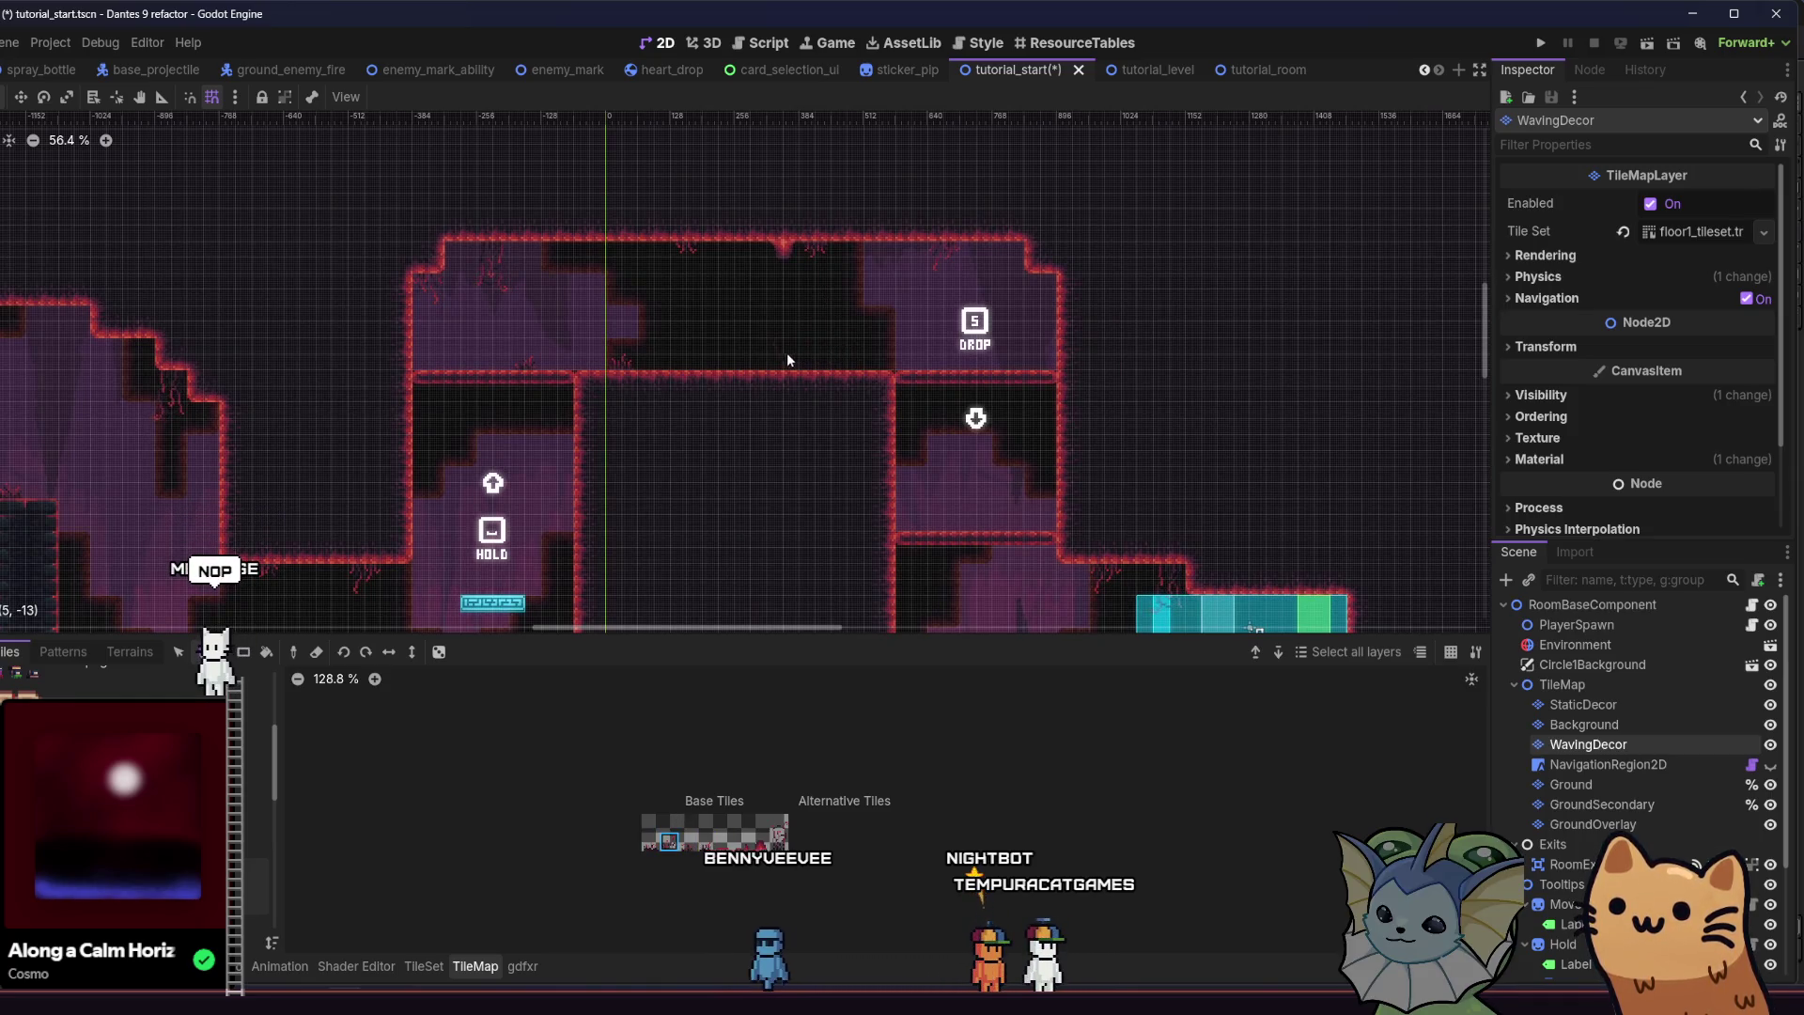
pyautogui.moveTo(451, 388)
pyautogui.mouseDown()
pyautogui.moveTo(254, 395)
pyautogui.moveTo(225, 421)
pyautogui.mouseUp()
pyautogui.hotkey('ctrl', 's')
pyautogui.moveTo(439, 402); pyautogui.dragTo(420, 326)
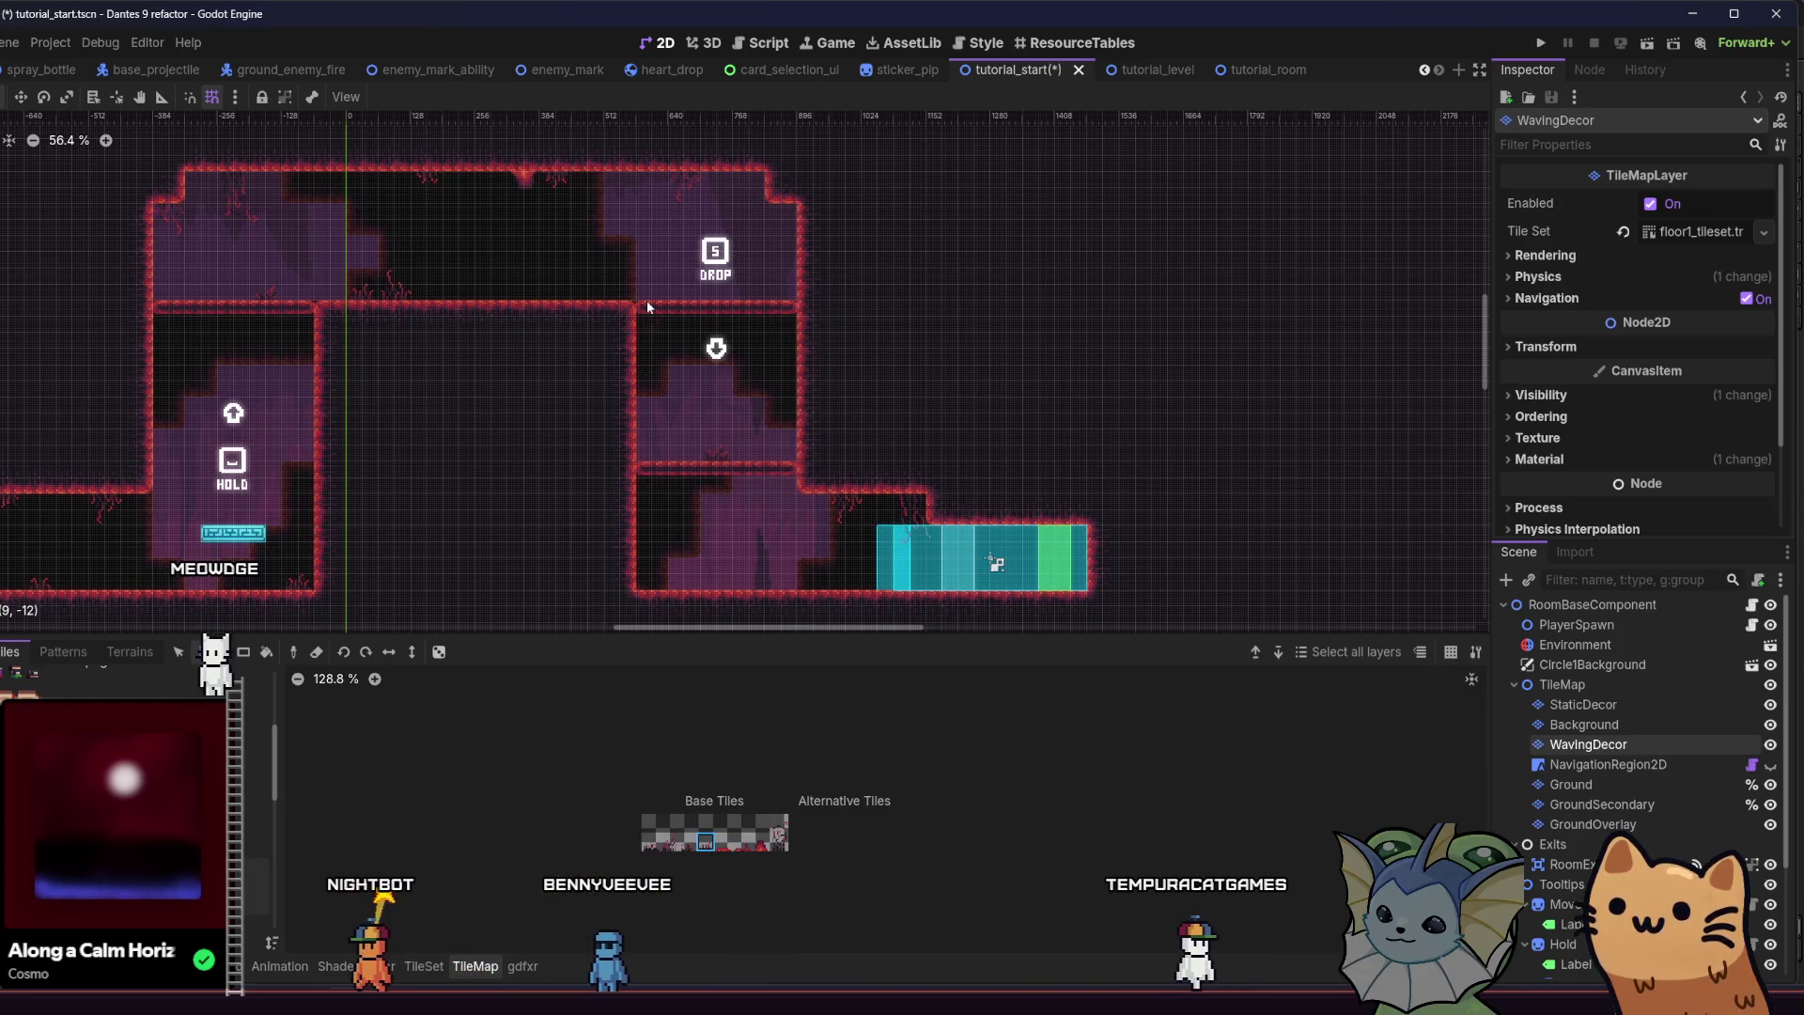
pyautogui.hotkey('ctrl', 's')
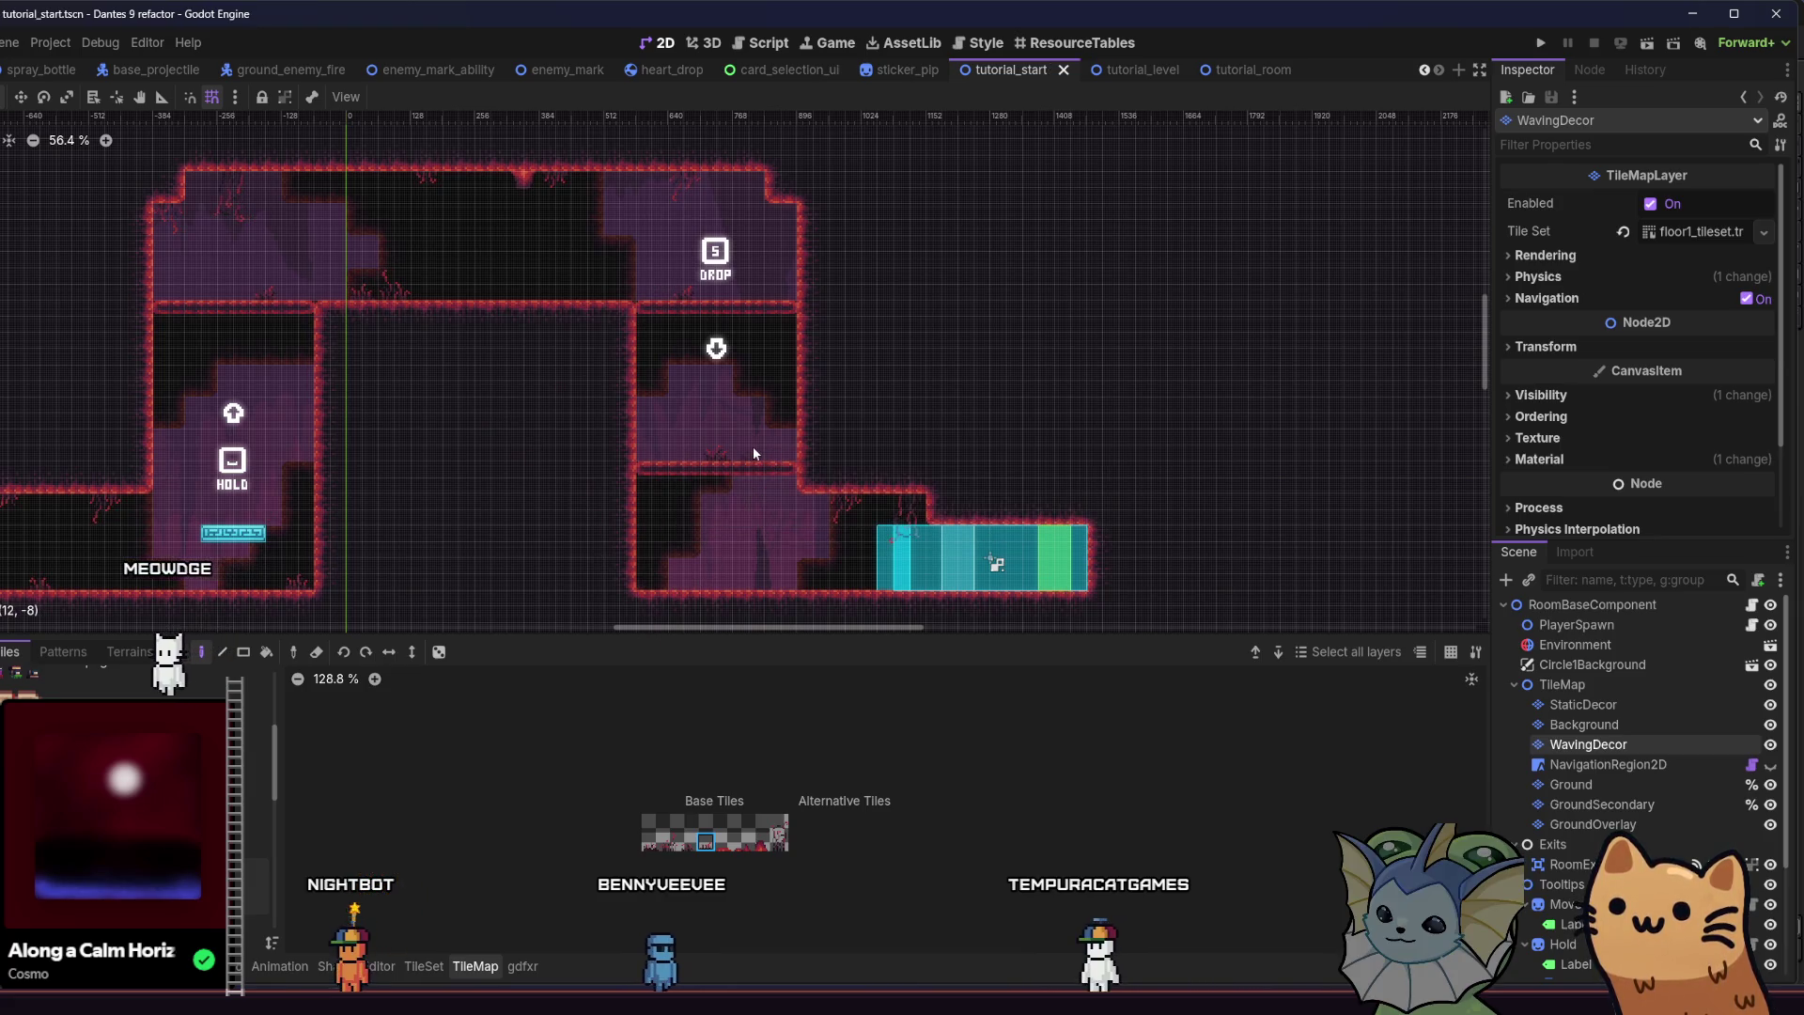
pyautogui.hotkey('ctrl', 's')
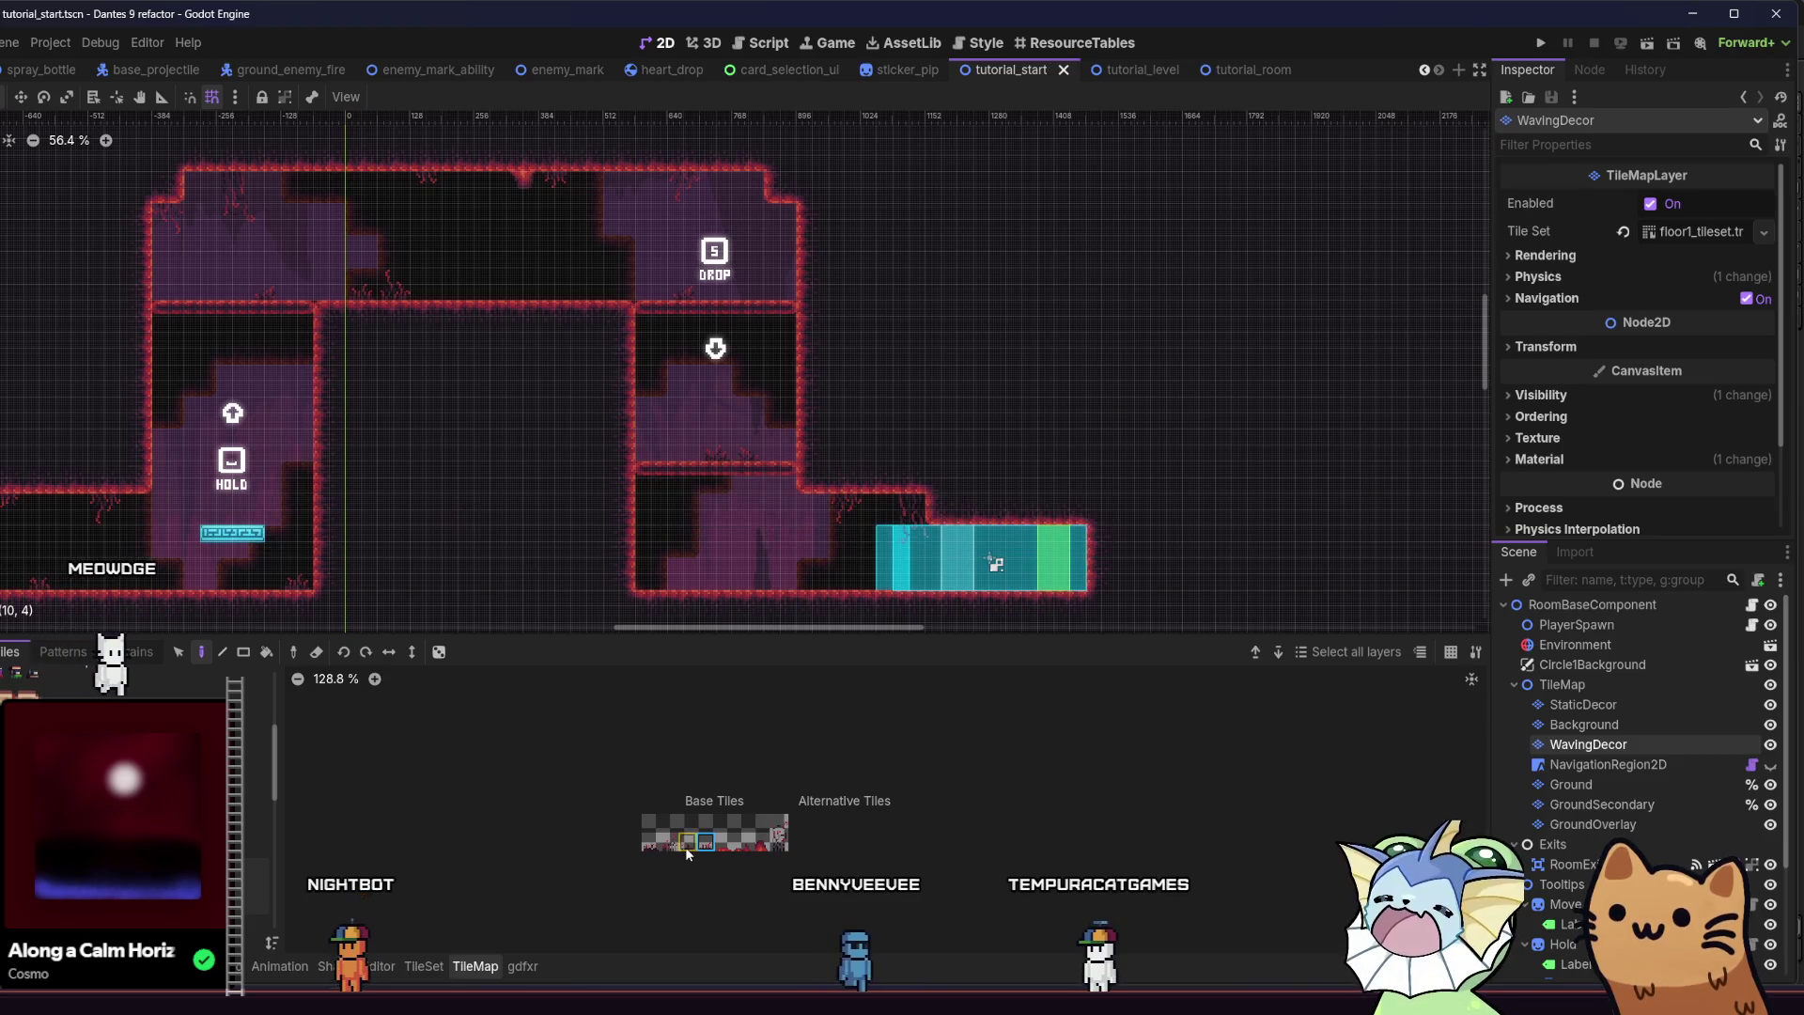
# Pick another decor tile, place it in the lower-middle room's corner, and save.
pyautogui.click(669, 840)
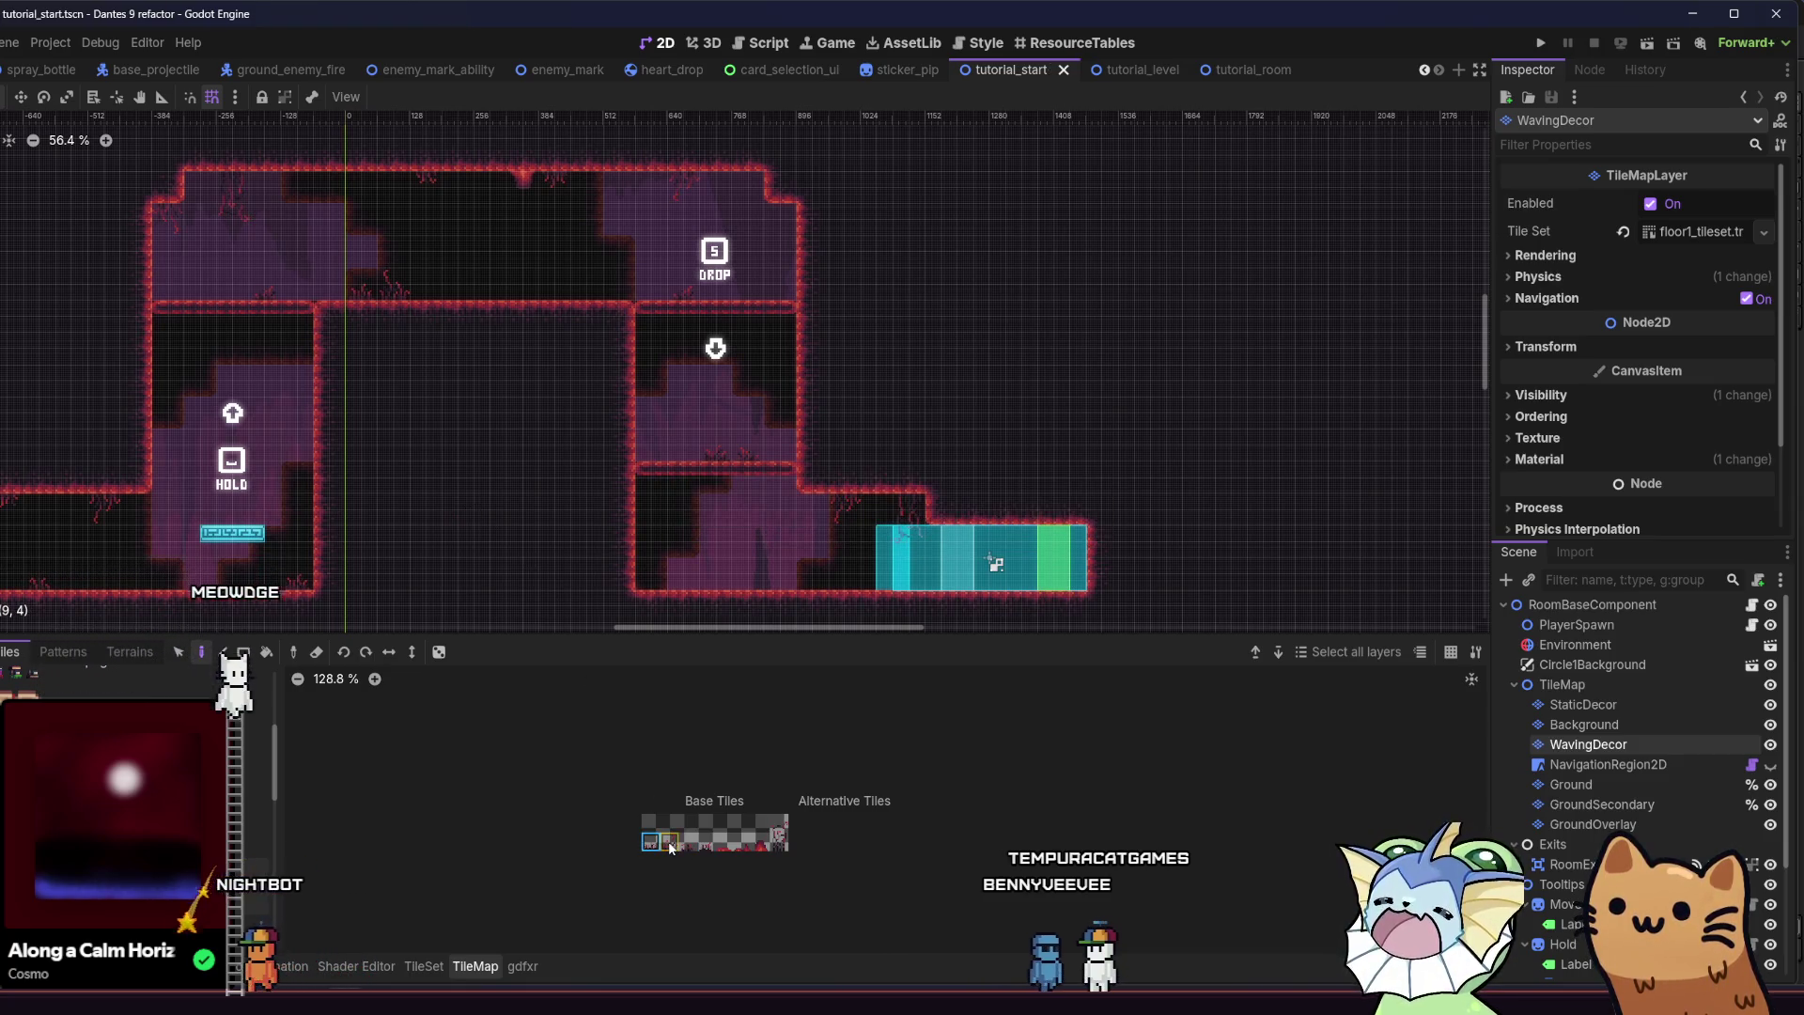
pyautogui.click(645, 581)
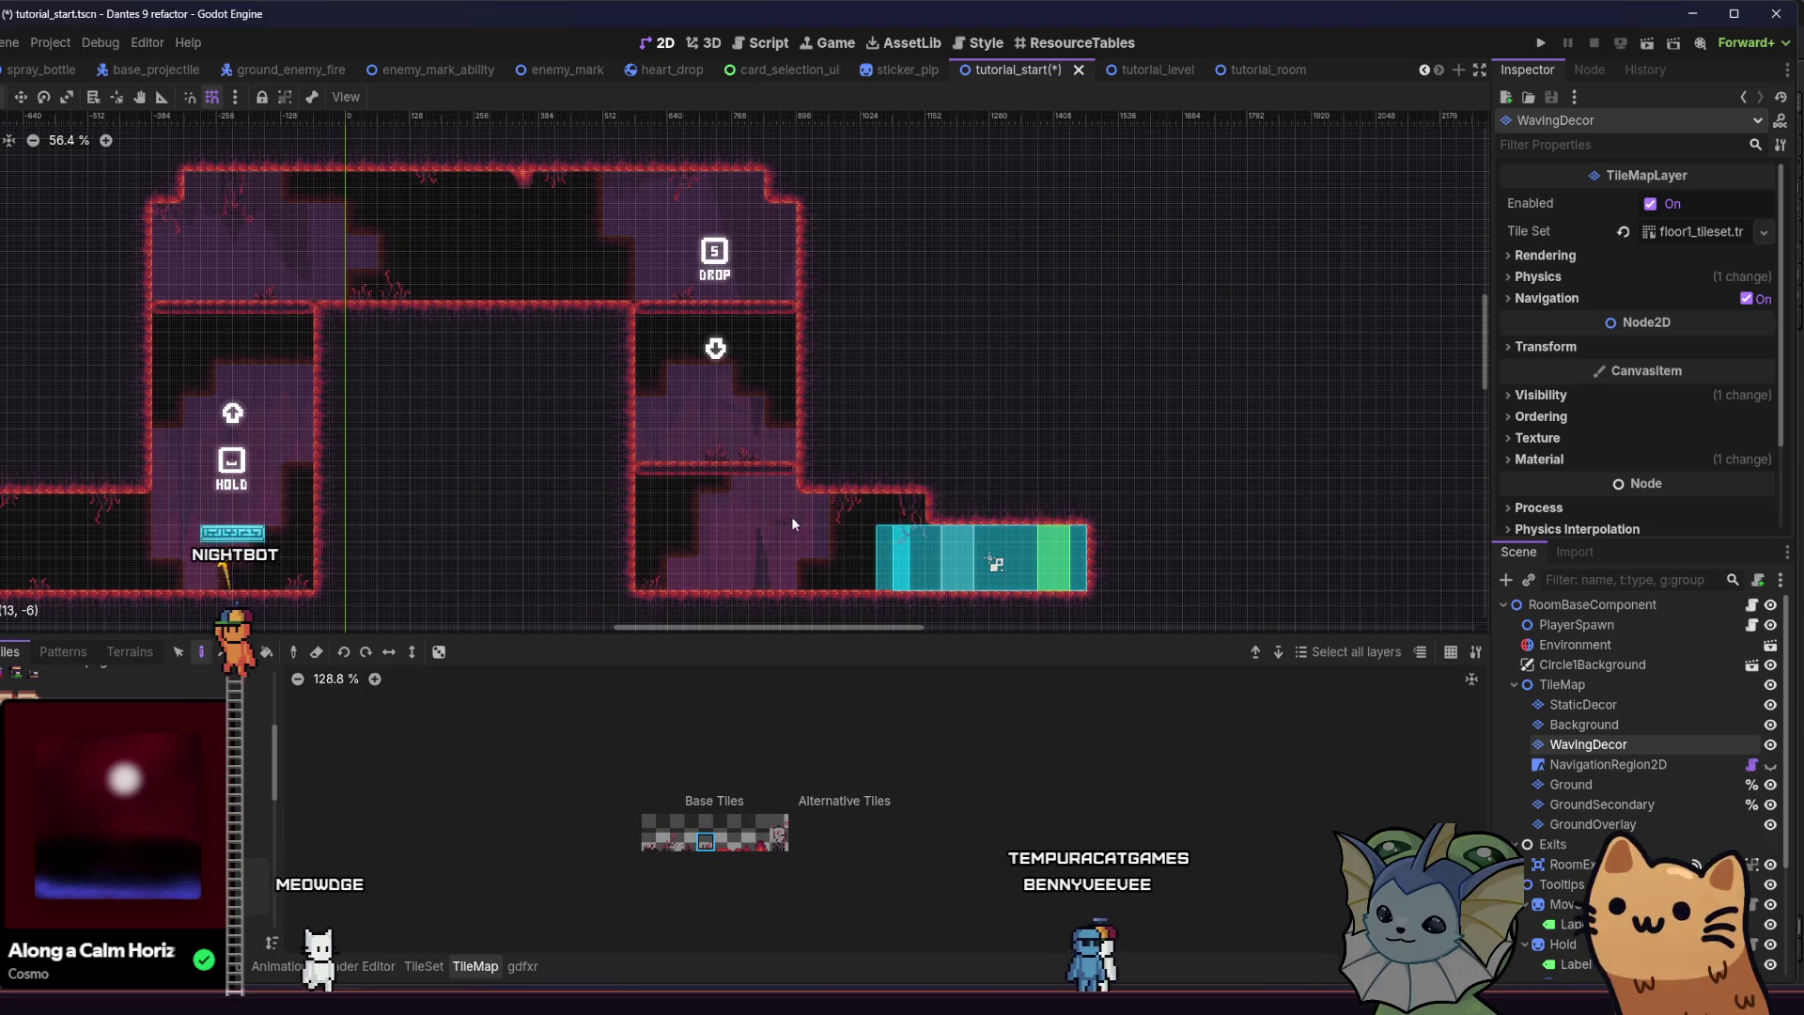
pyautogui.hscroll(-2, 791, 515)
pyautogui.hotkey('ctrl', 's')
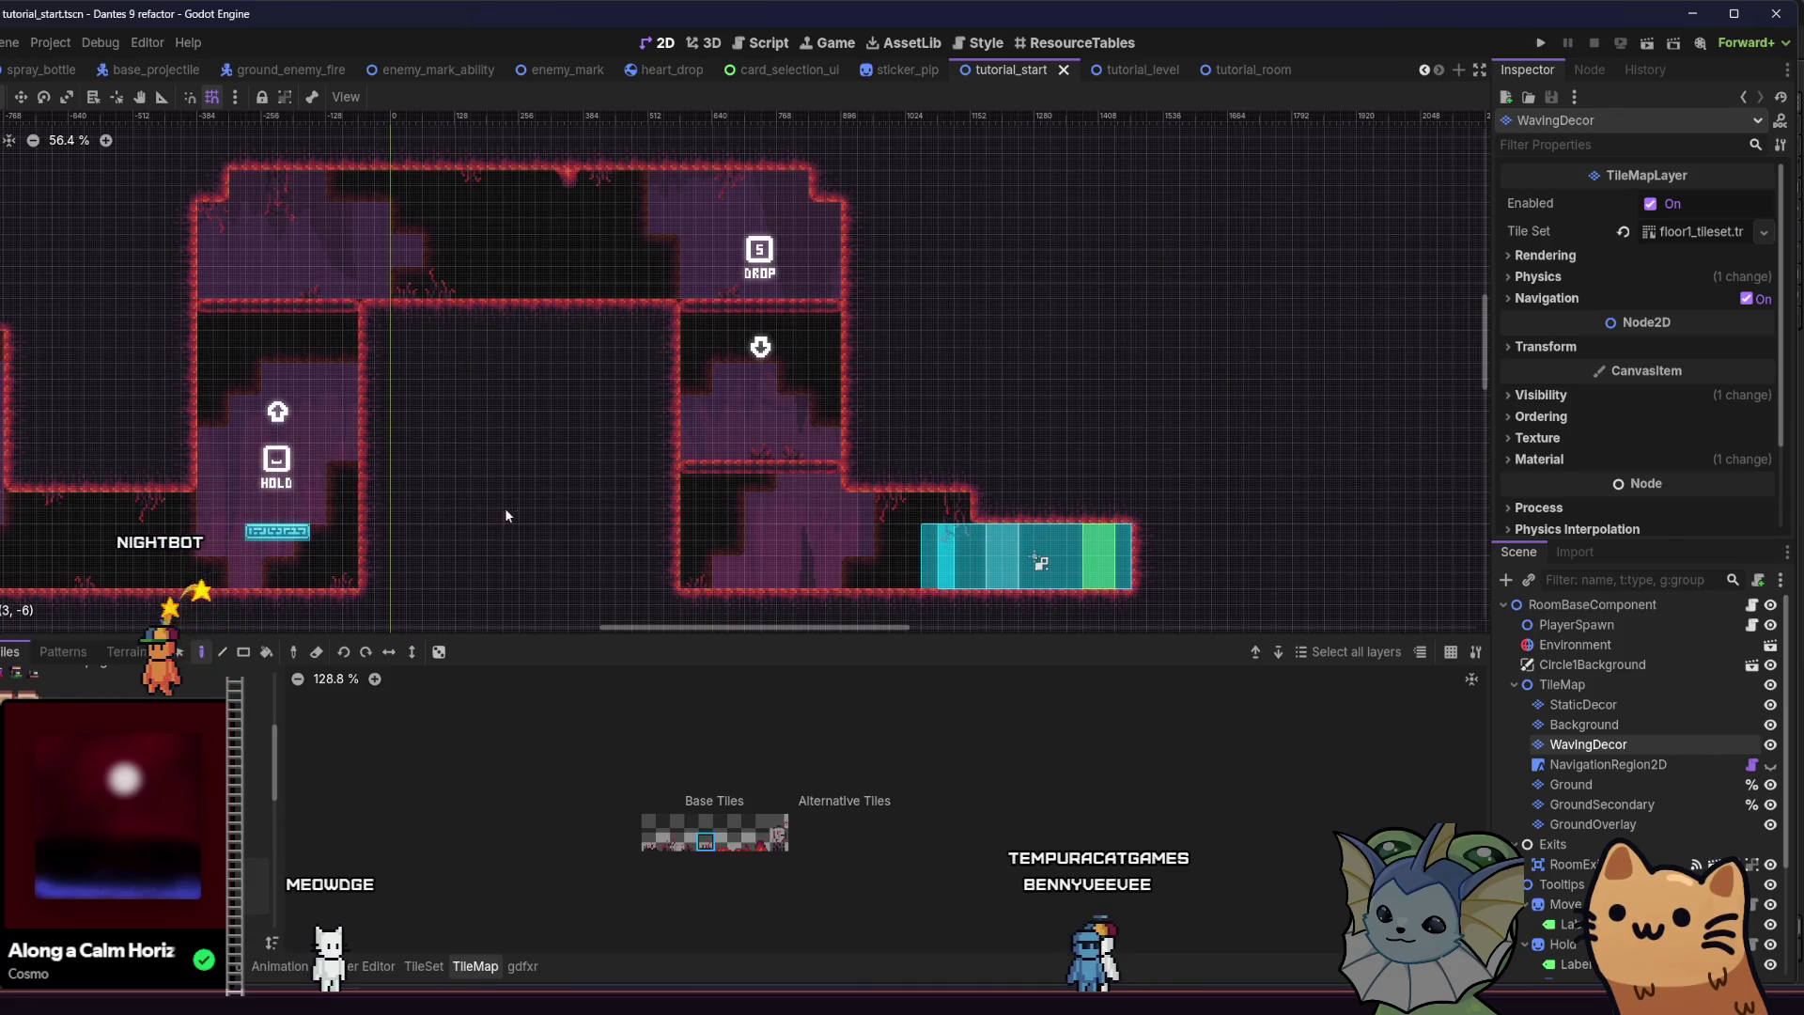
pyautogui.hscroll(-6, 505, 507)
pyautogui.scroll(-2, 614, 521)
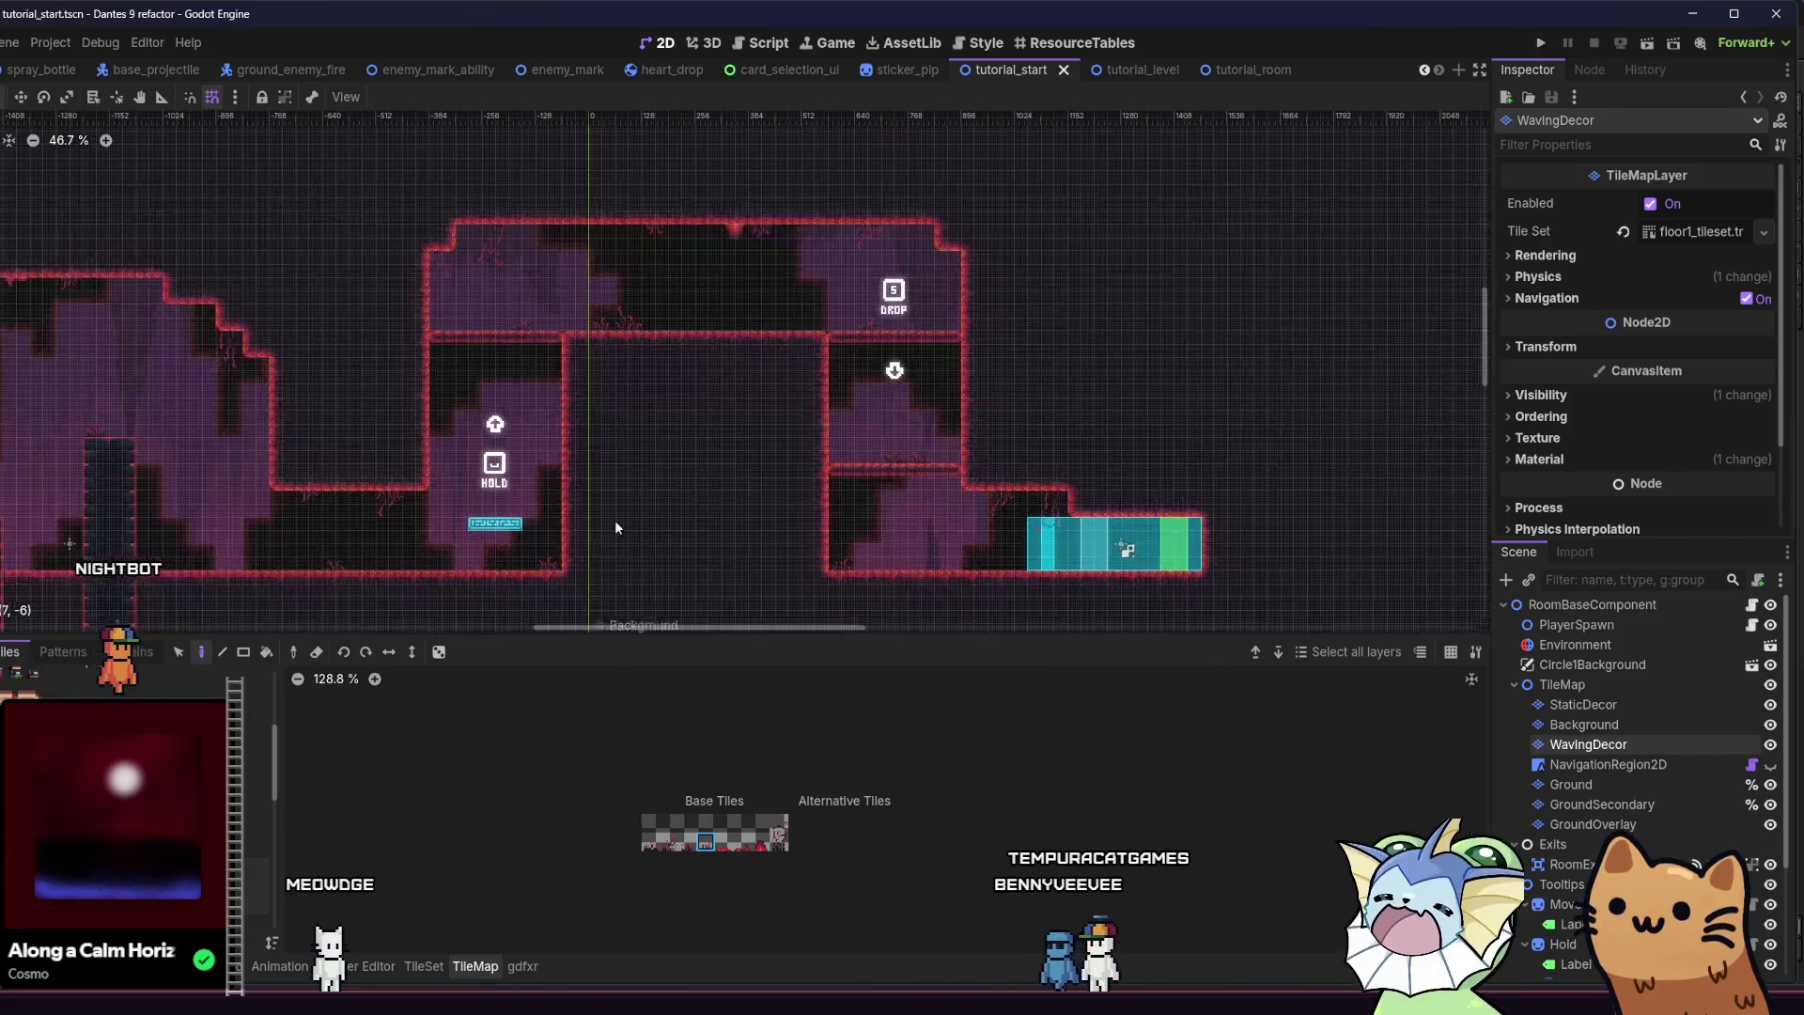
pyautogui.hscroll(-15, 954, 528)
pyautogui.scroll(4, 798, 390)
pyautogui.hscroll(-8, 845, 507)
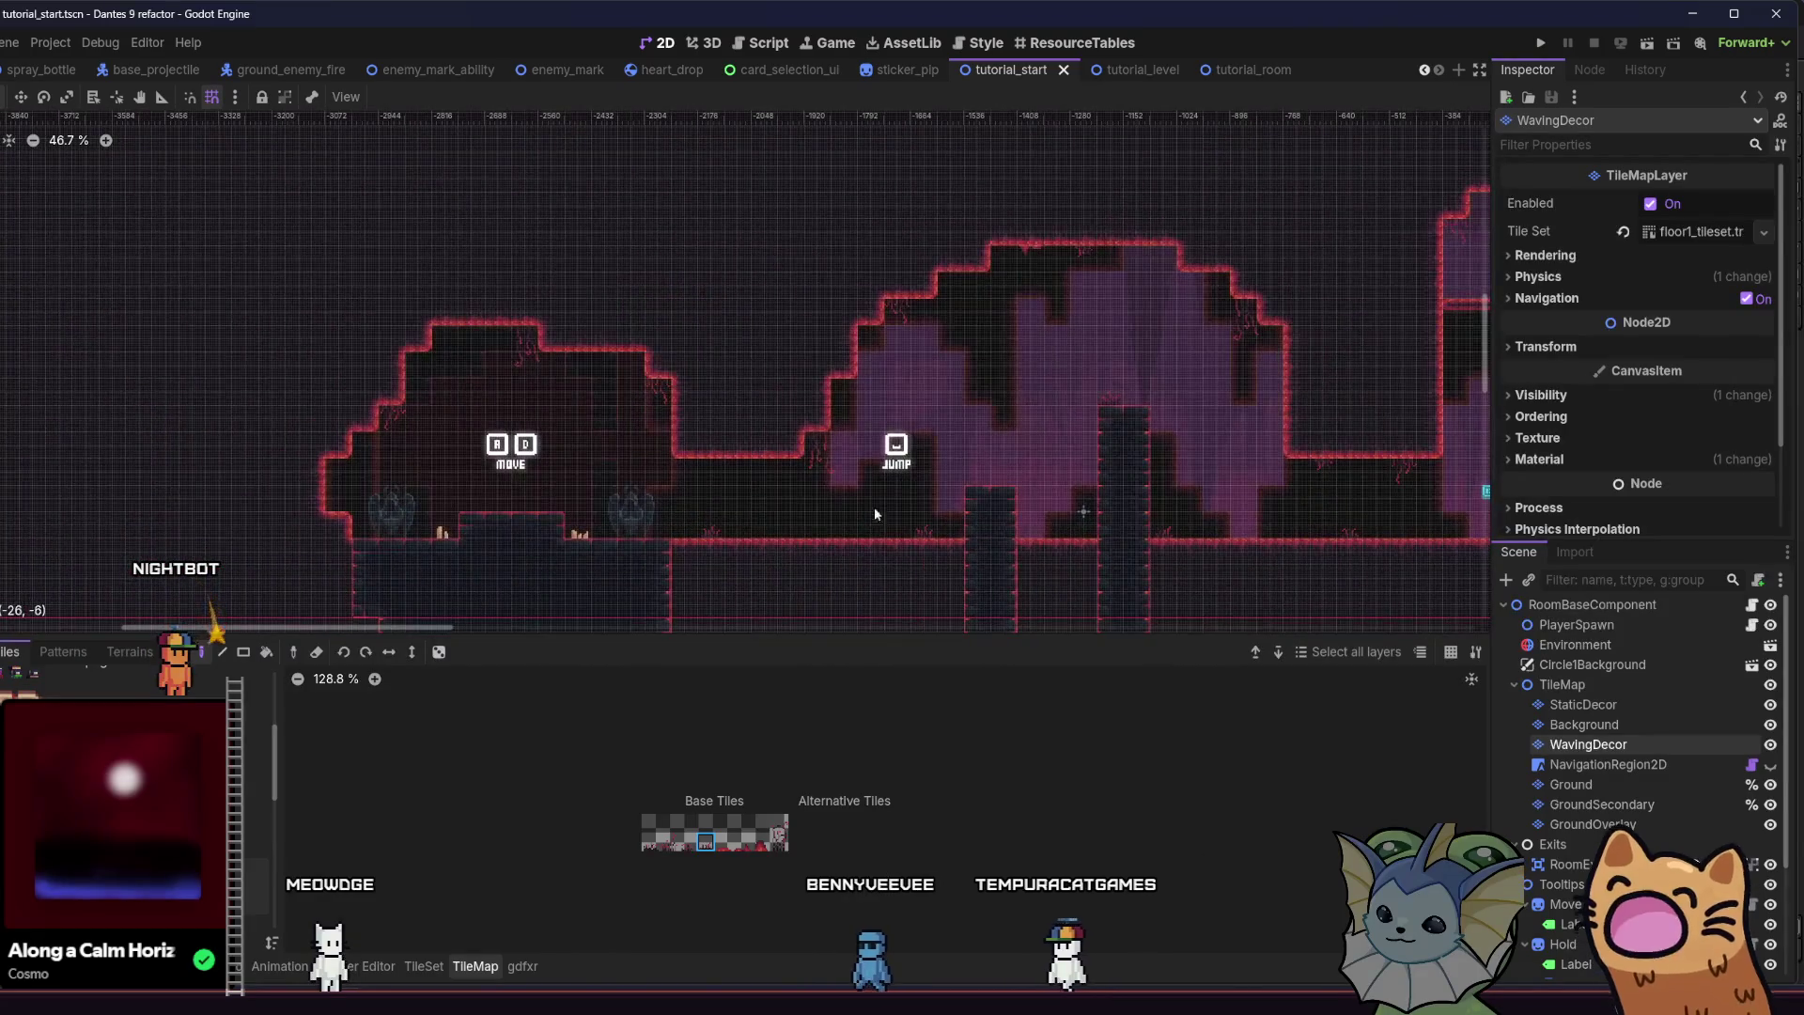
# Select the StaticDecor layer and switch the tile source to the books.png atlas.
pyautogui.scroll(1, 506, 448)
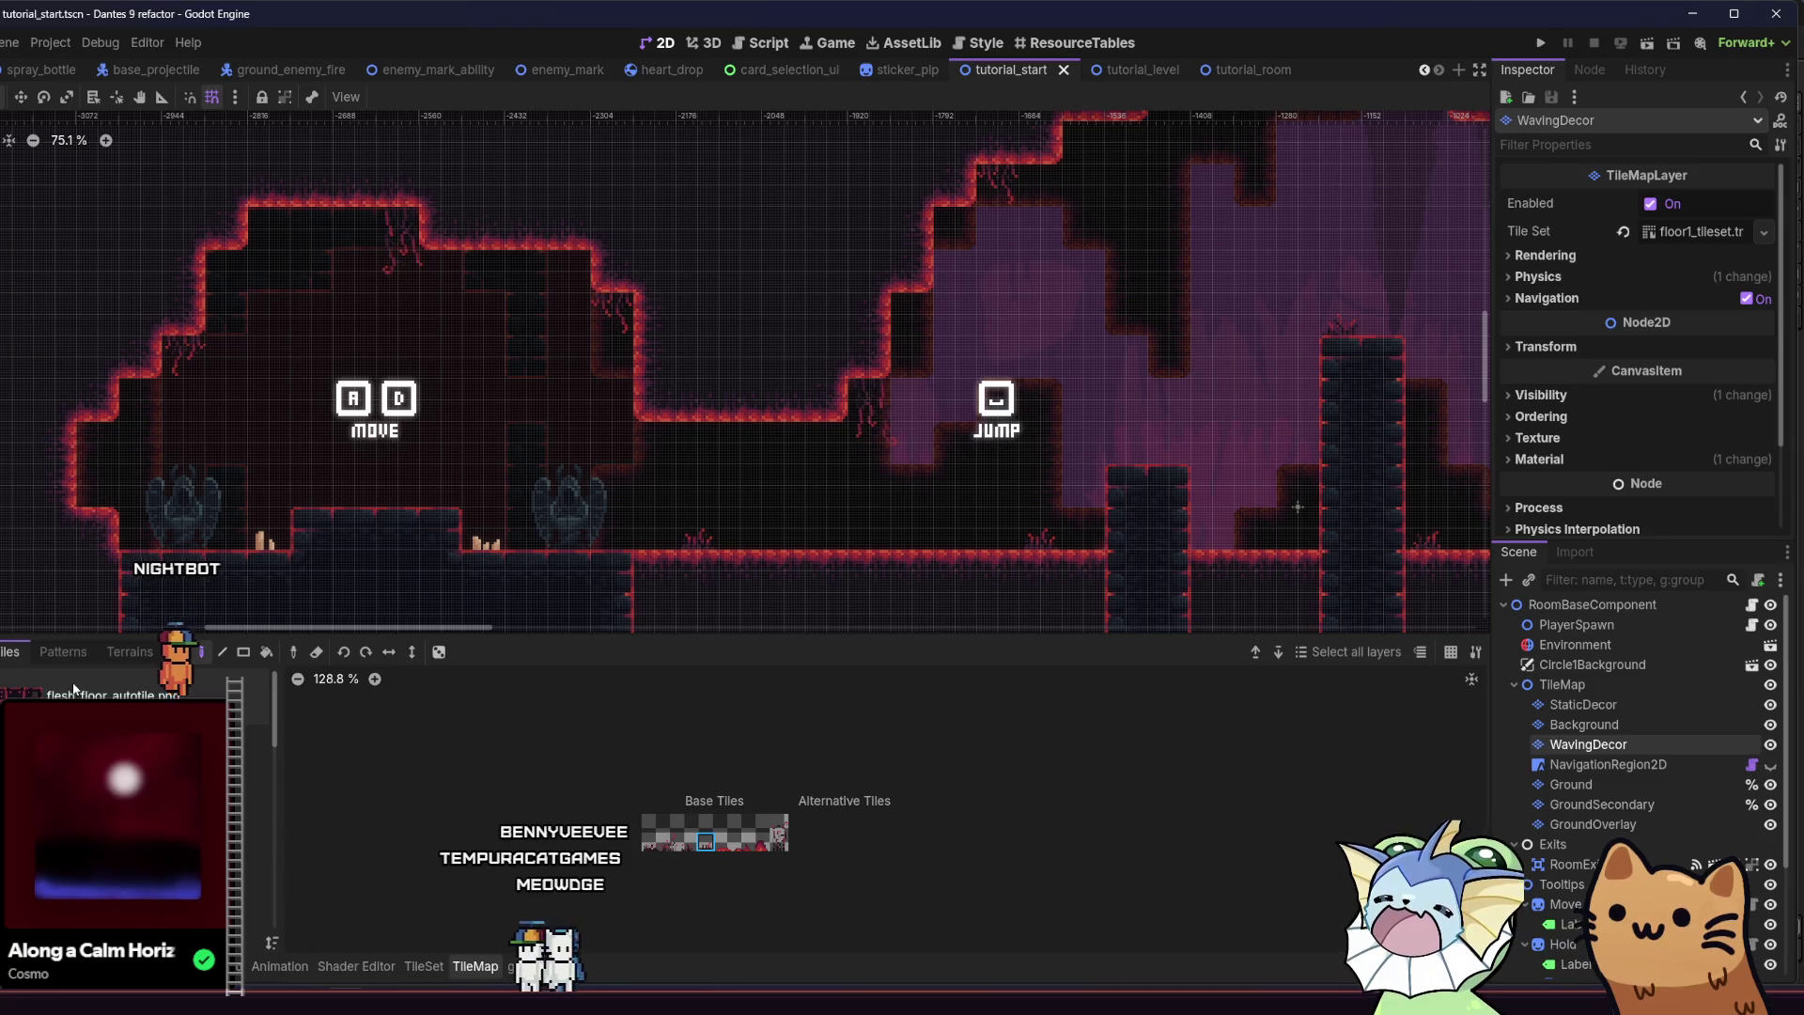
pyautogui.click(1578, 706)
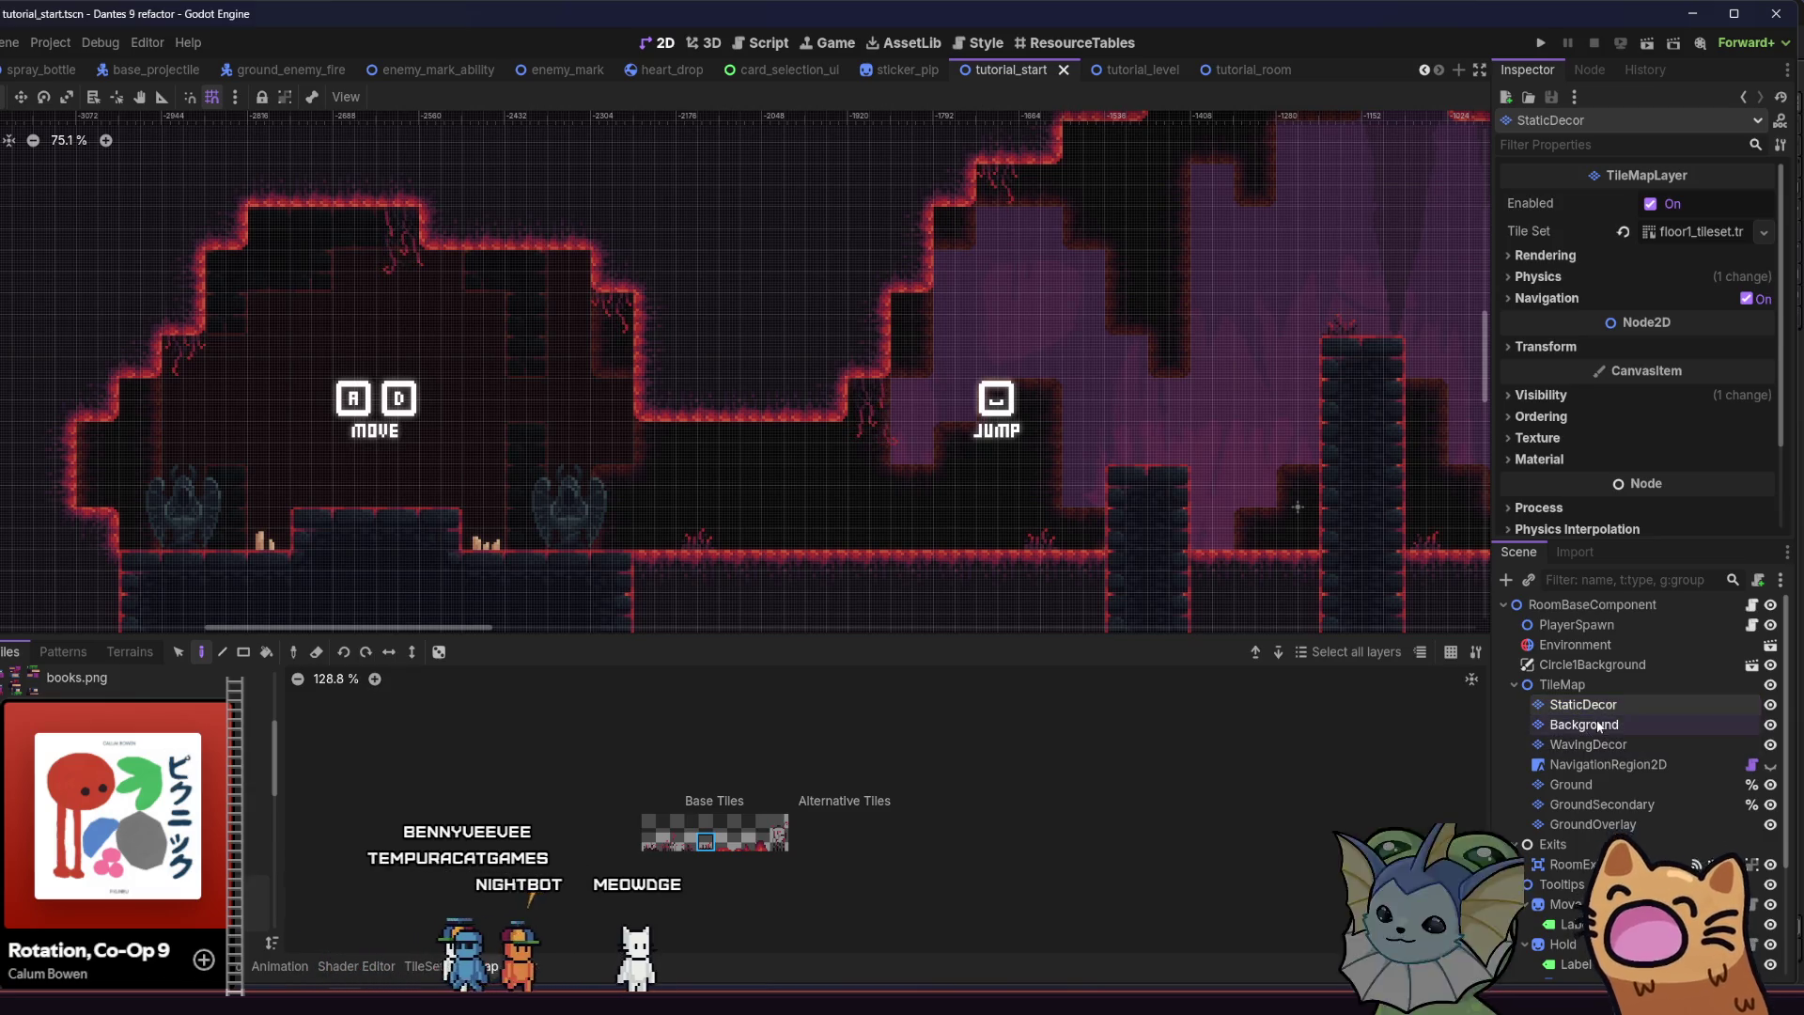
pyautogui.scroll(2, 113, 751)
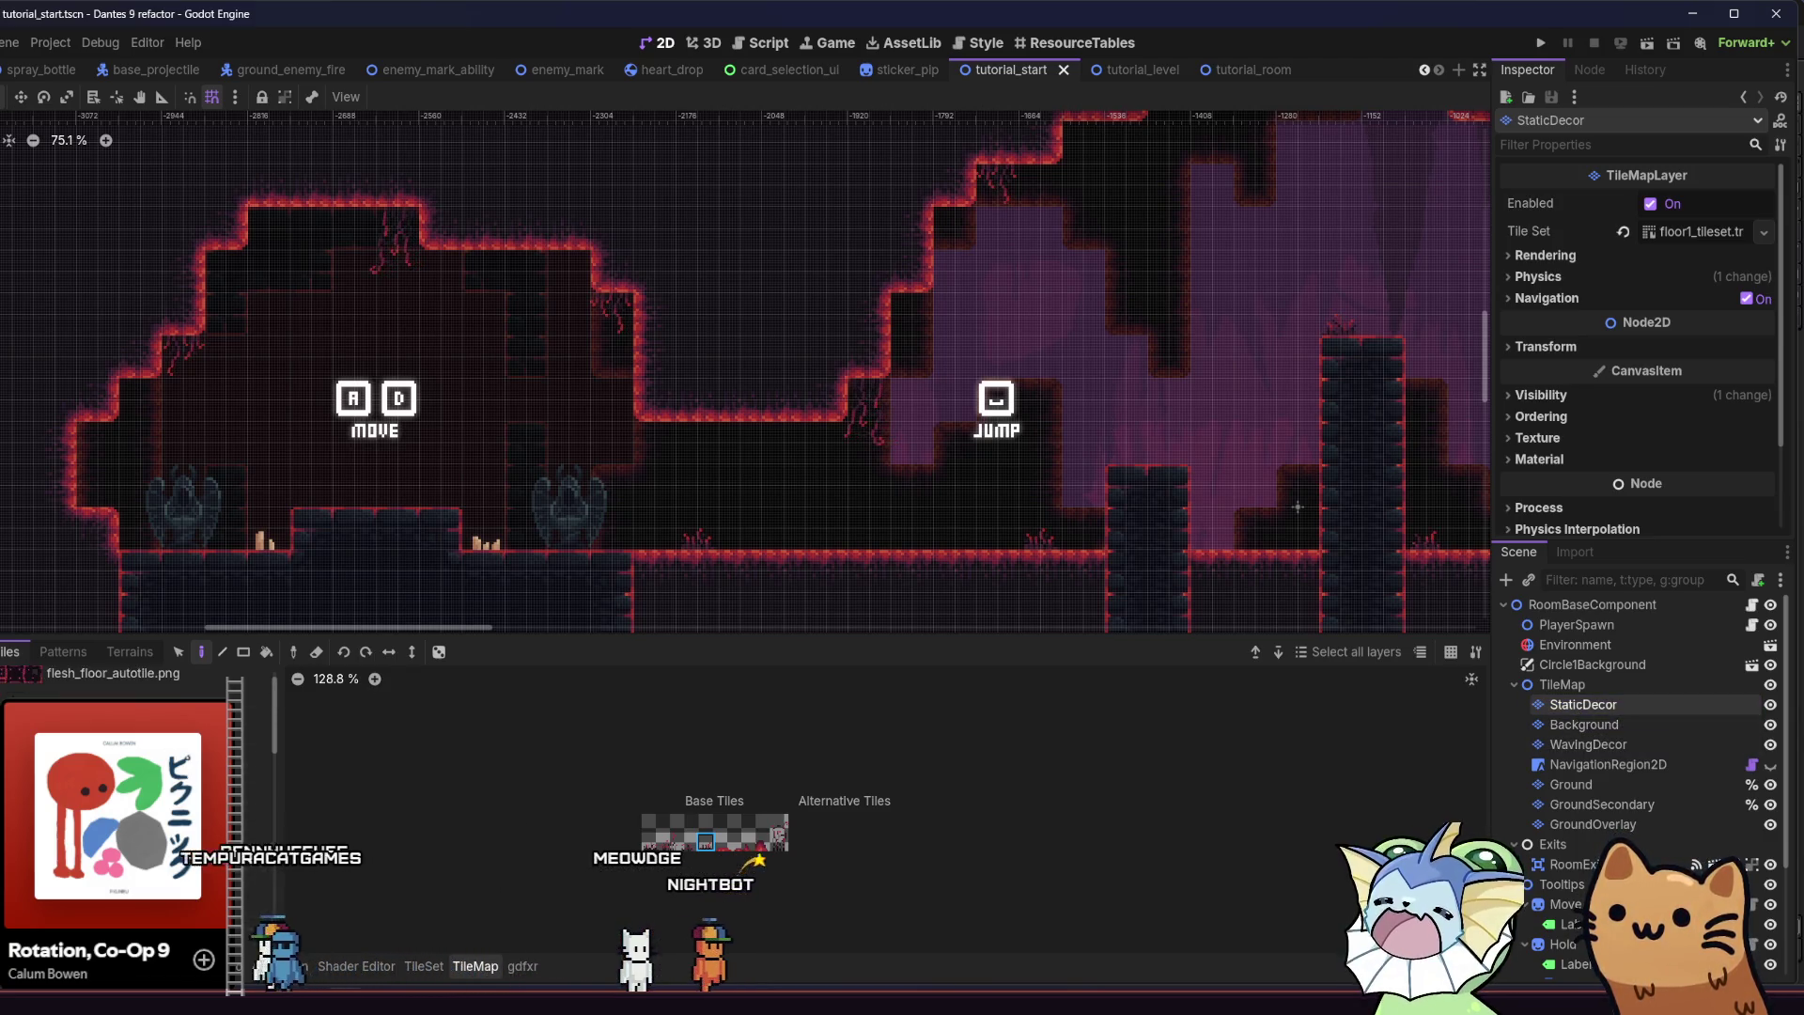
pyautogui.click(112, 733)
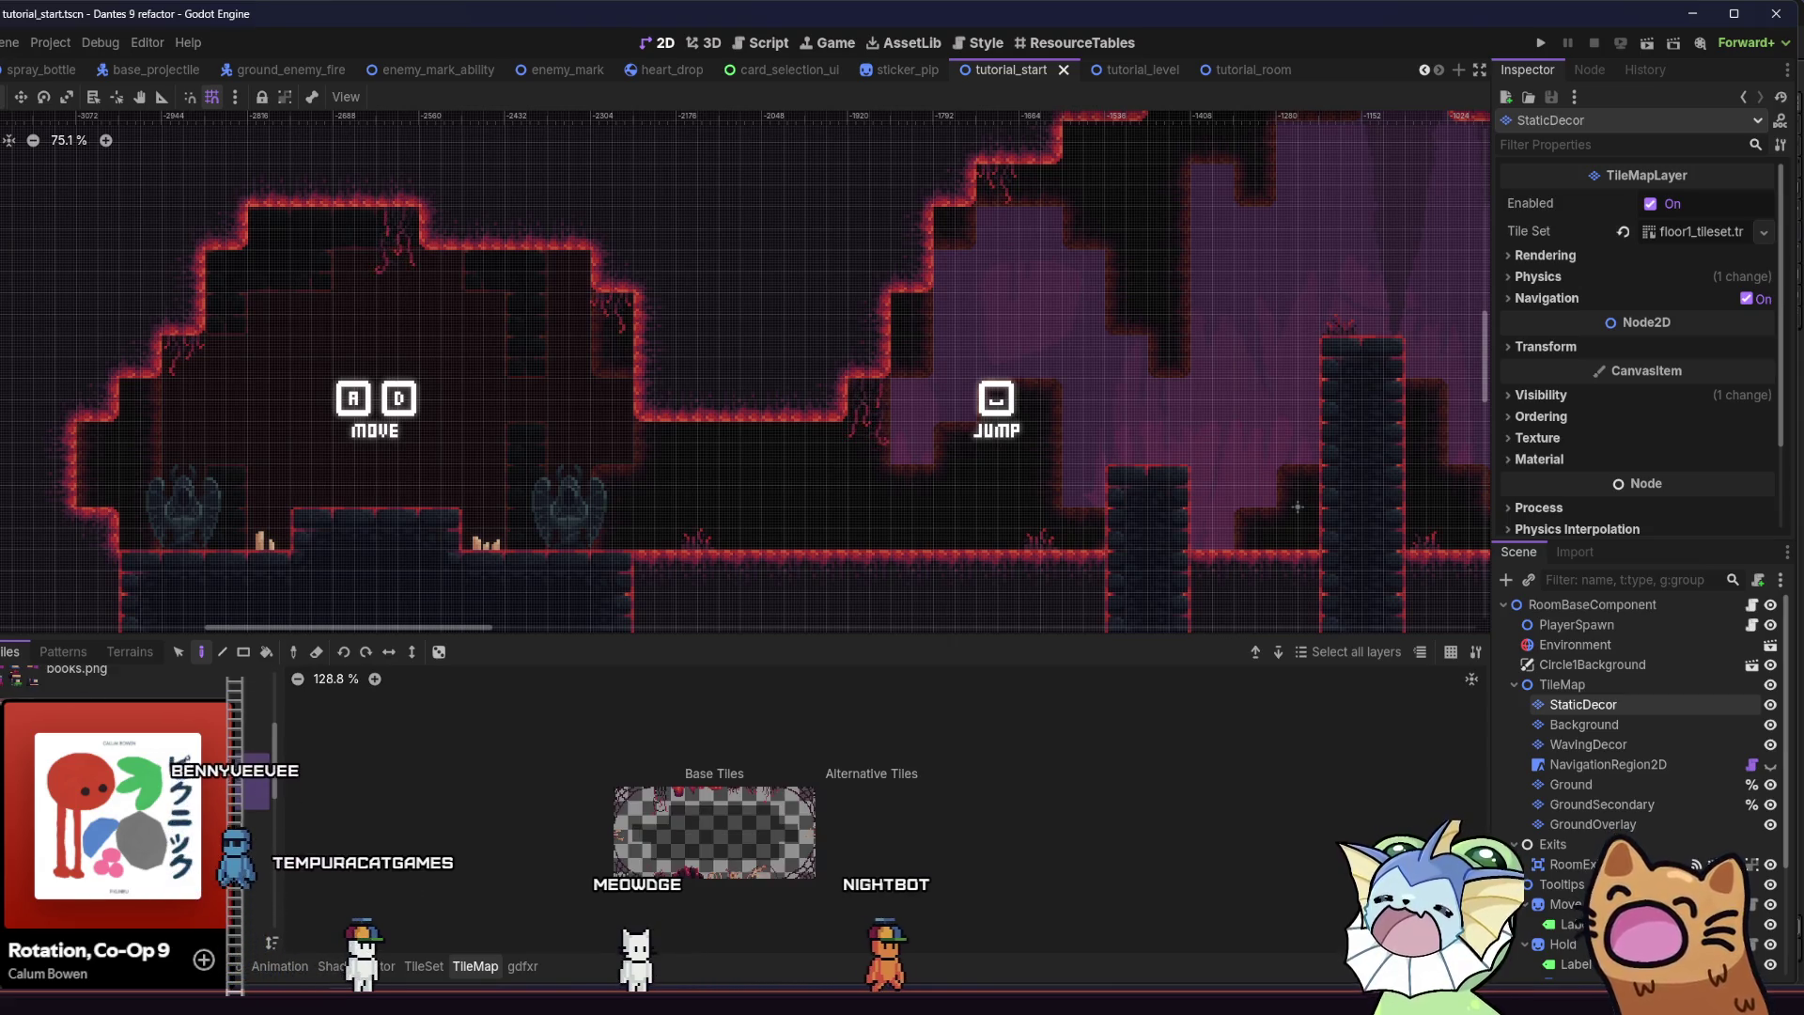
# Place a book tile from books.png in the starting room.
pyautogui.click(685, 867)
pyautogui.click(368, 492)
pyautogui.moveTo(173, 599); pyautogui.dragTo(107, 601)
pyautogui.moveTo(210, 541); pyautogui.dragTo(142, 552)
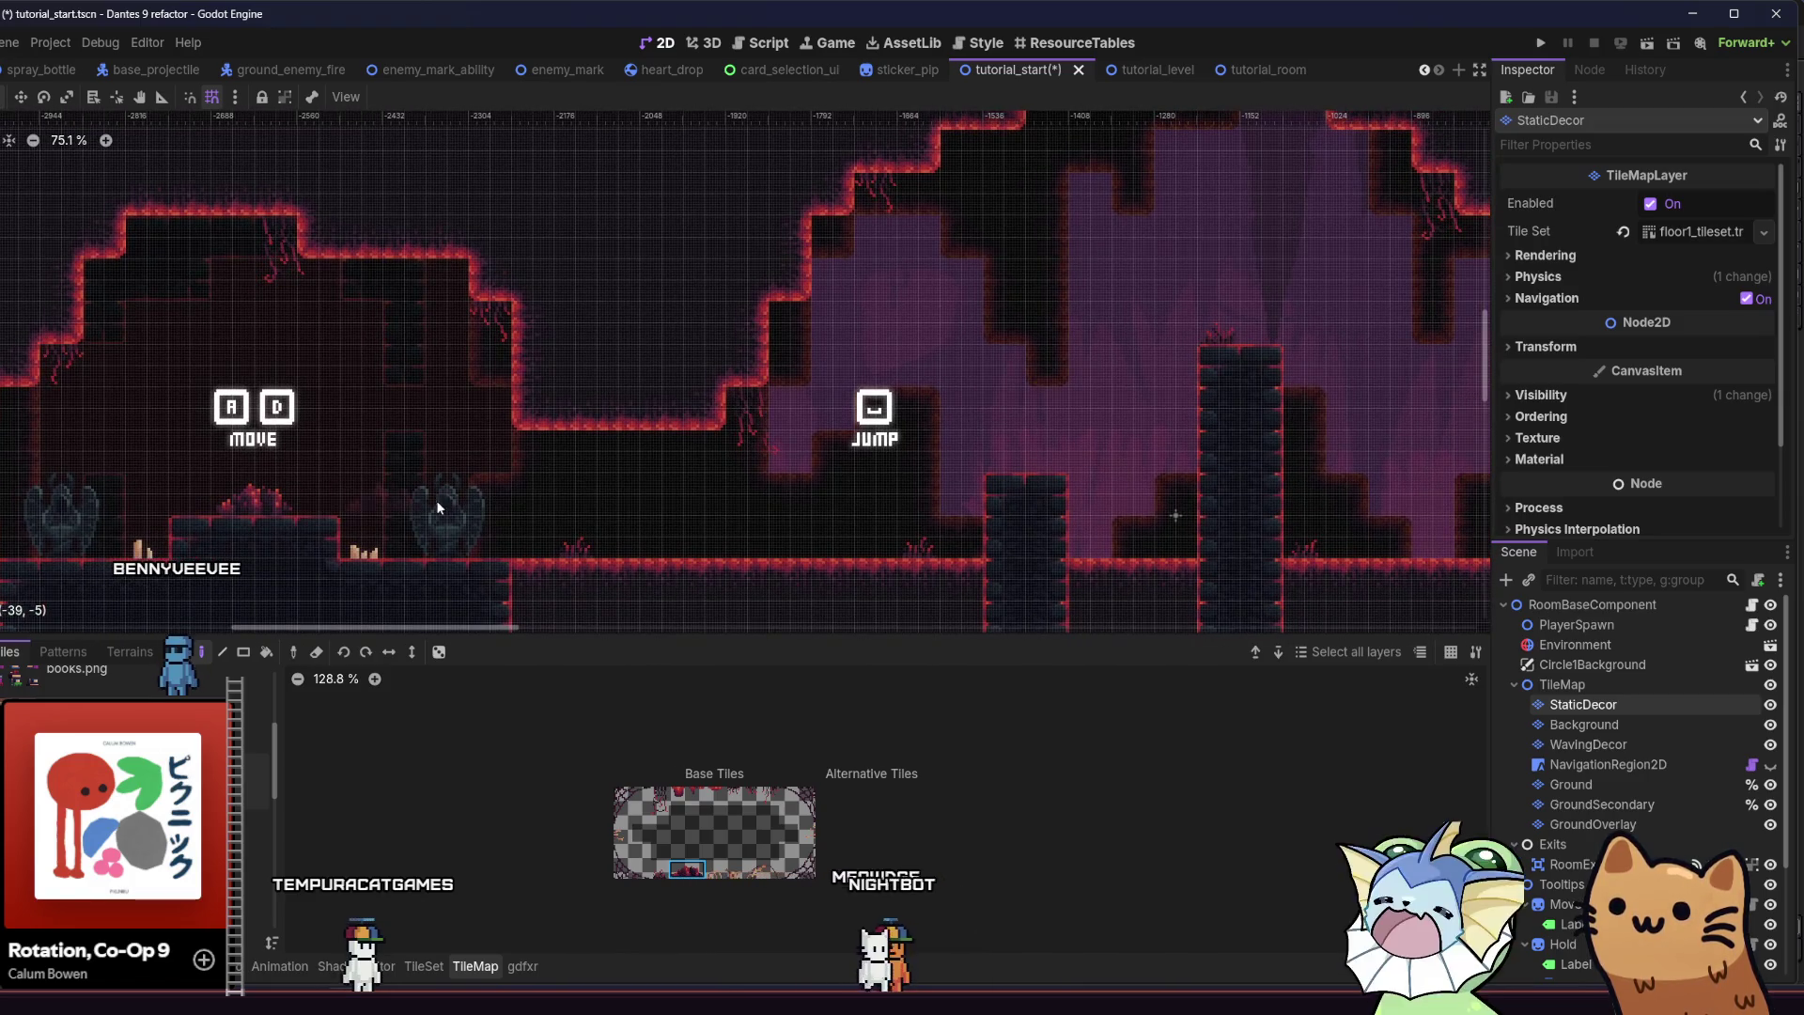
# Pick the cobweb decor tile and save the scene.
pyautogui.click(752, 877)
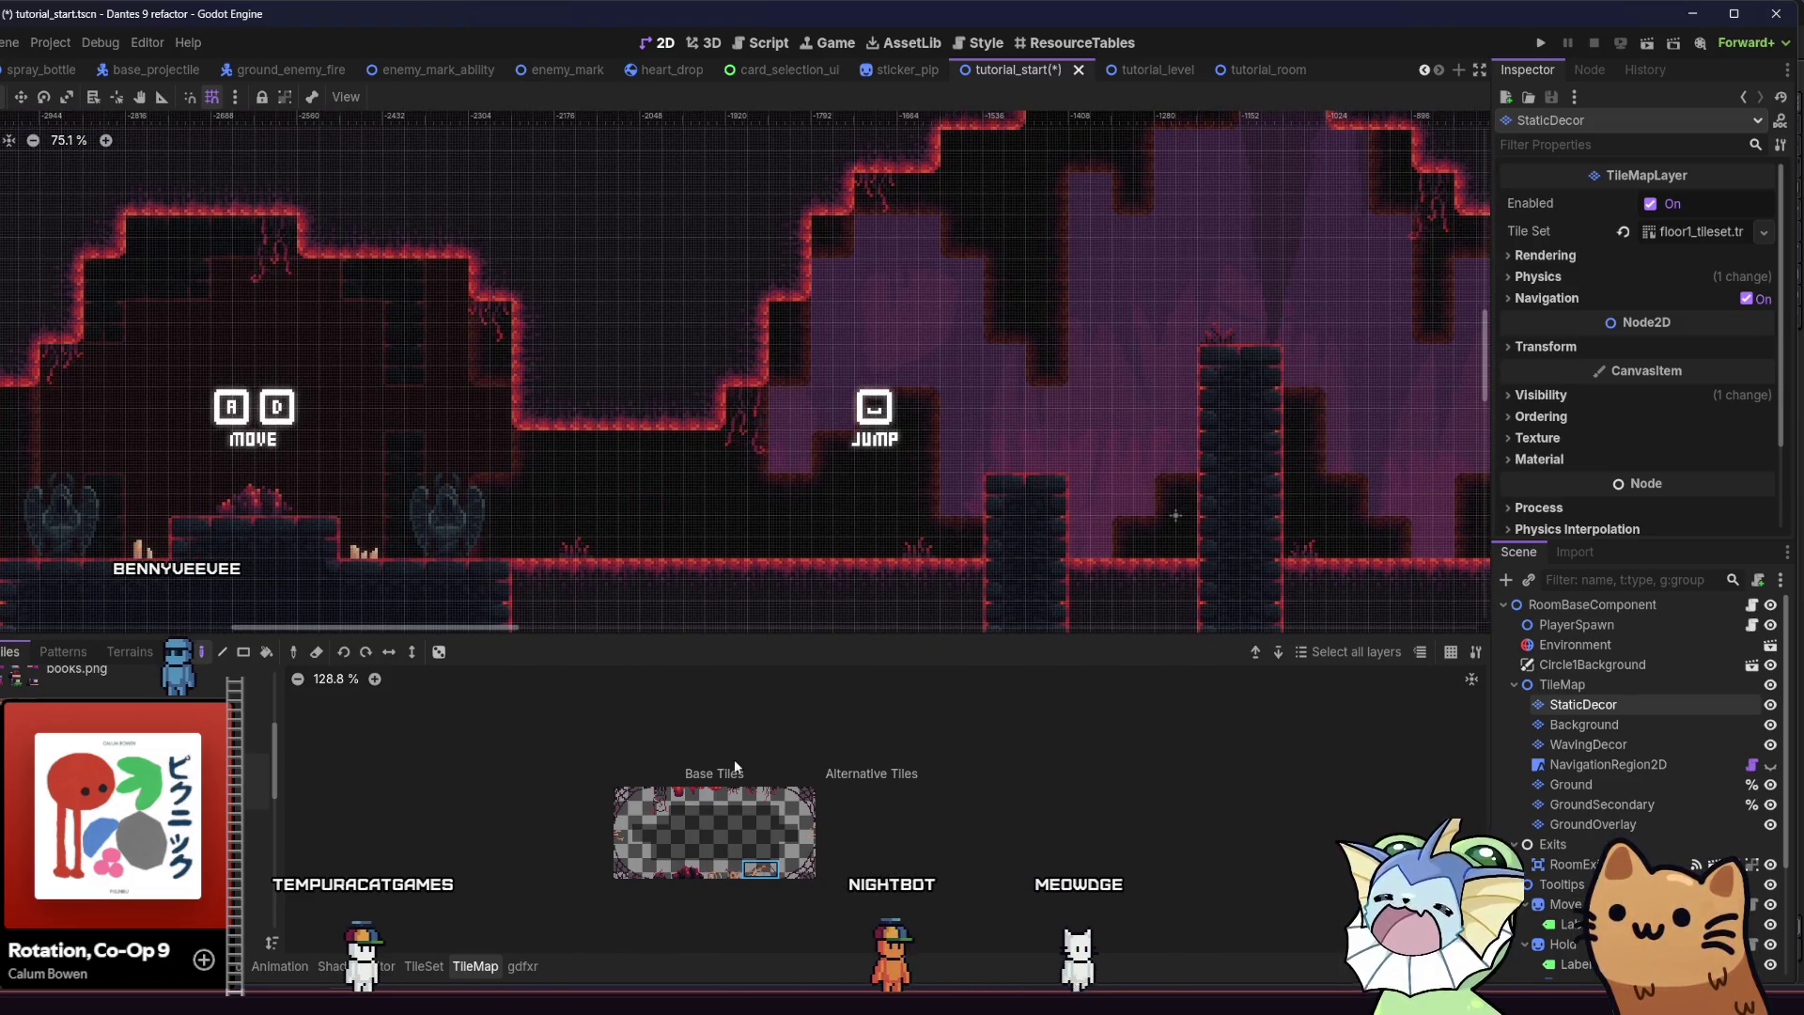
pyautogui.click(798, 862)
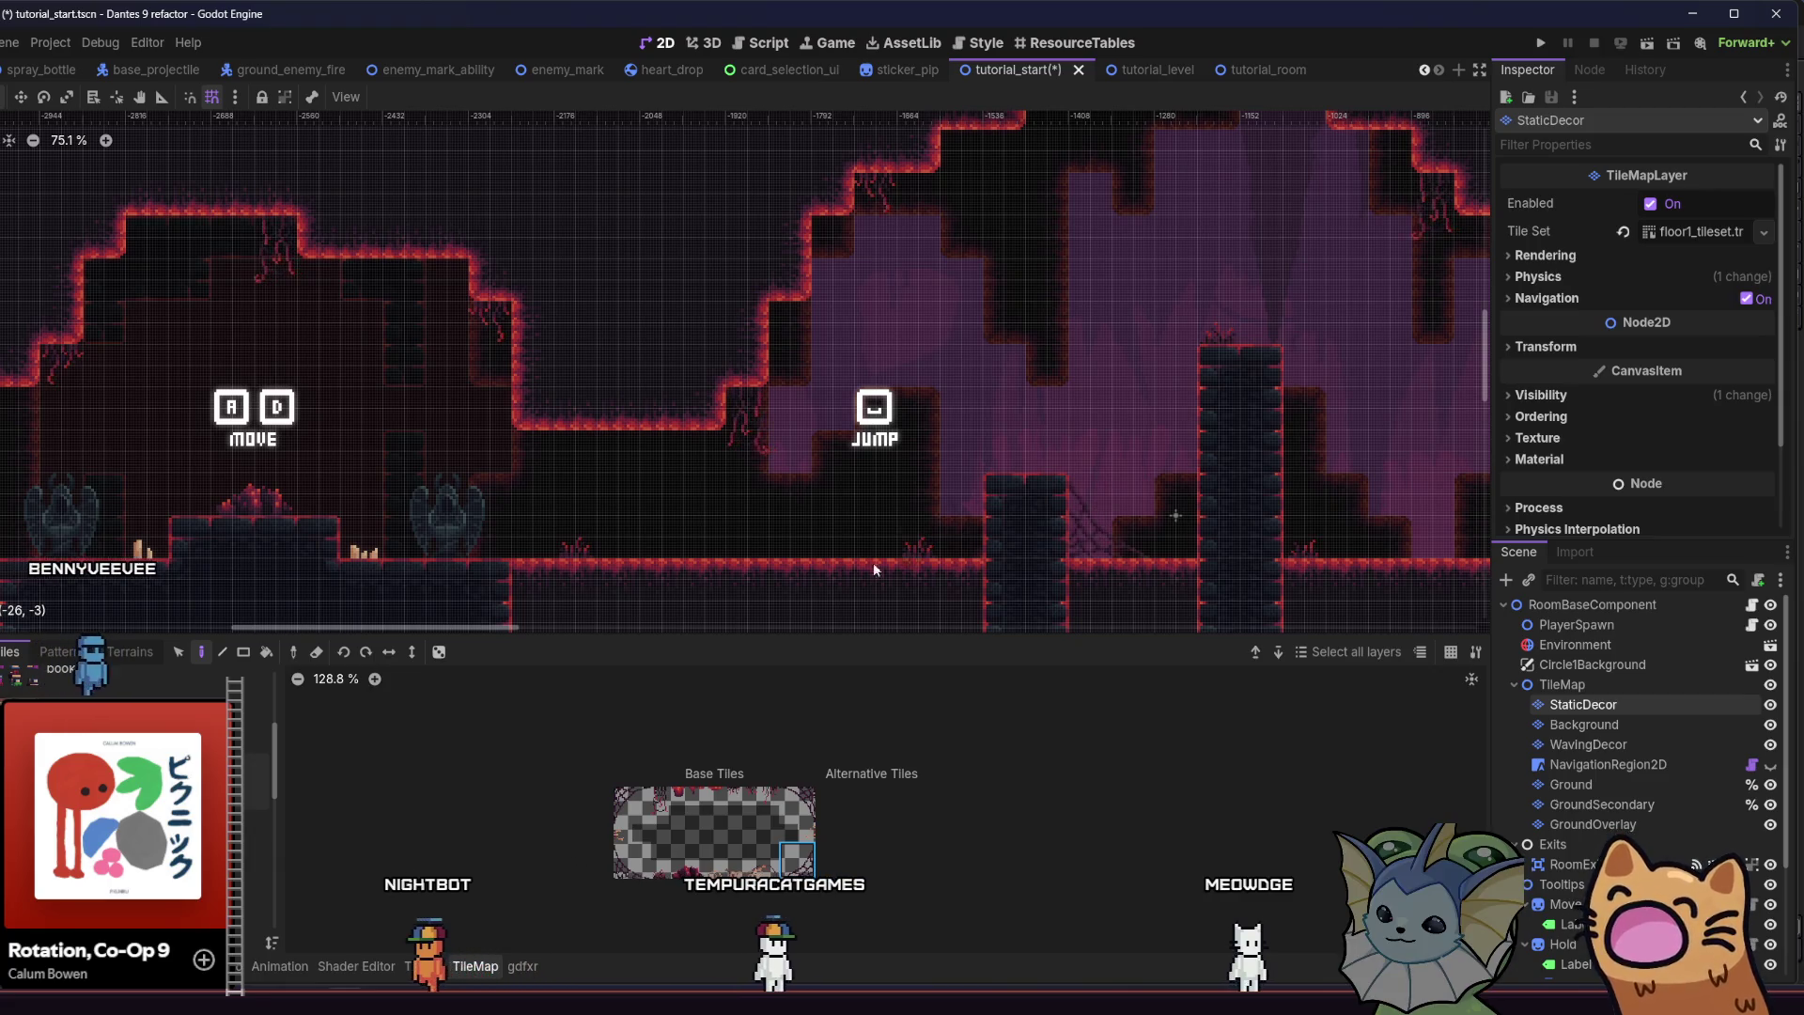
pyautogui.moveTo(872, 562); pyautogui.dragTo(742, 559)
pyautogui.hotkey('ctrl', 's')
pyautogui.moveTo(838, 526); pyautogui.dragTo(627, 535)
pyautogui.scroll(-2, 627, 535)
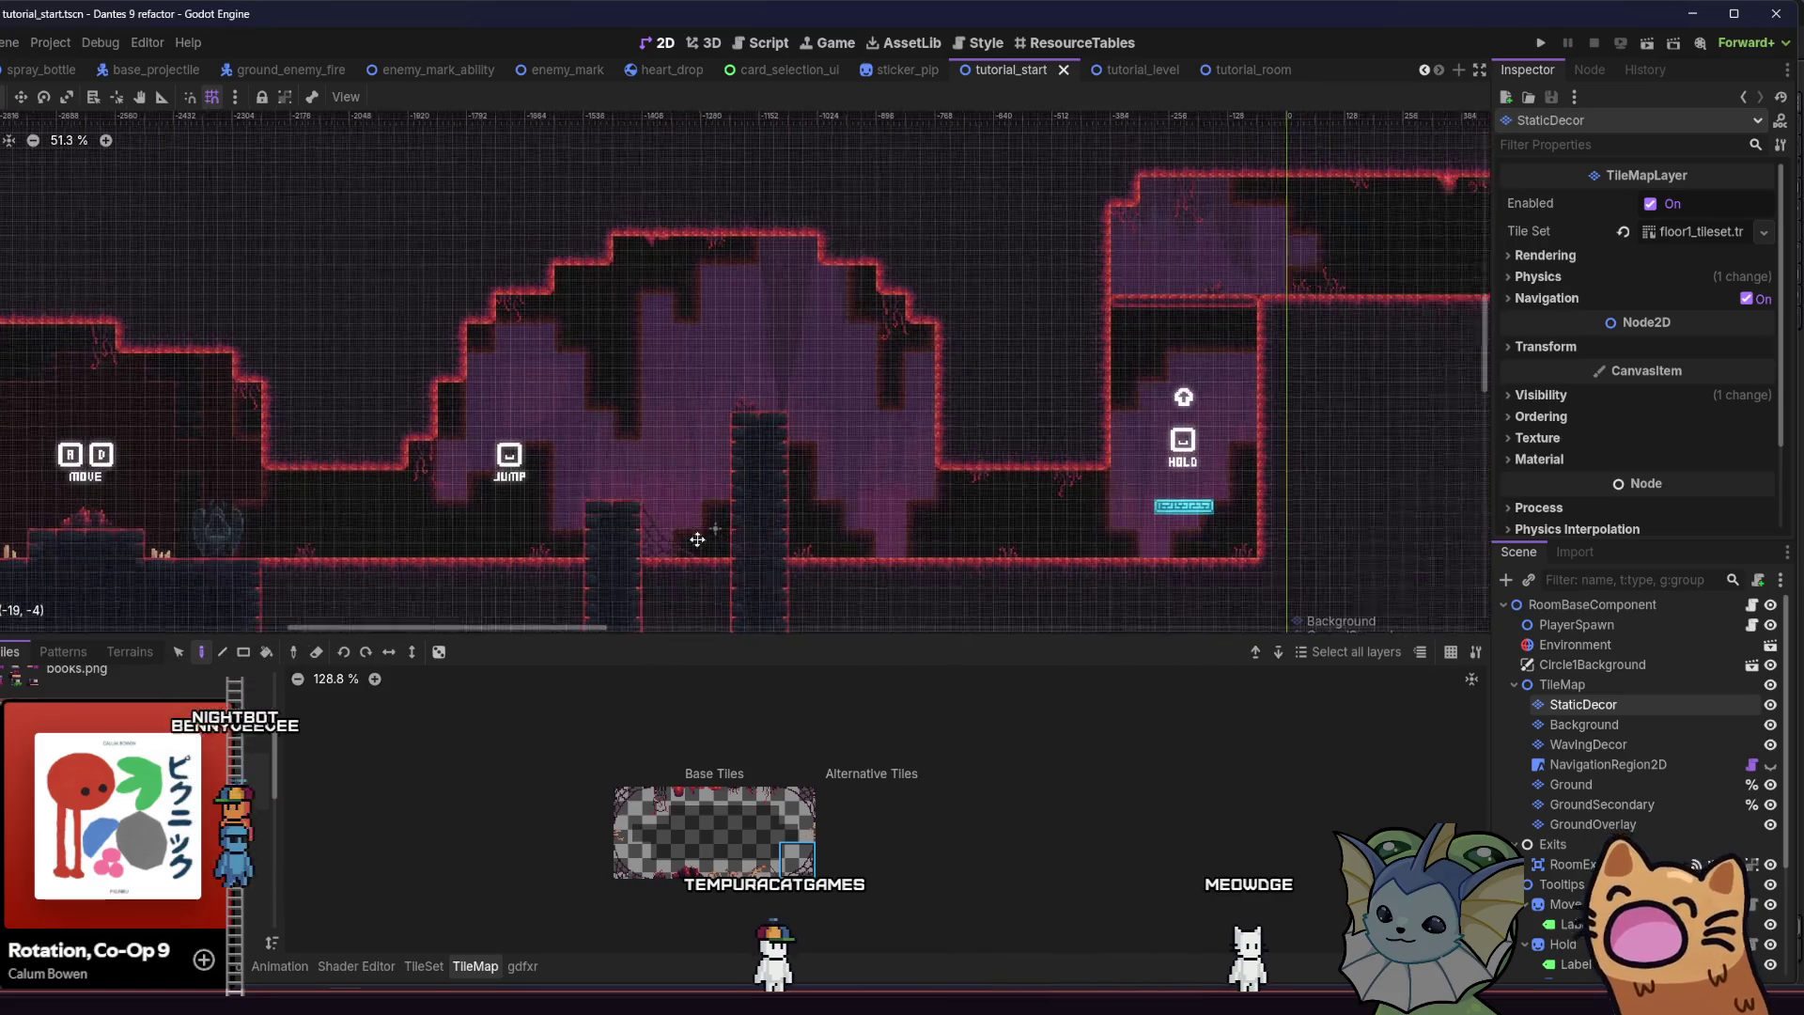
pyautogui.hscroll(5, 692, 535)
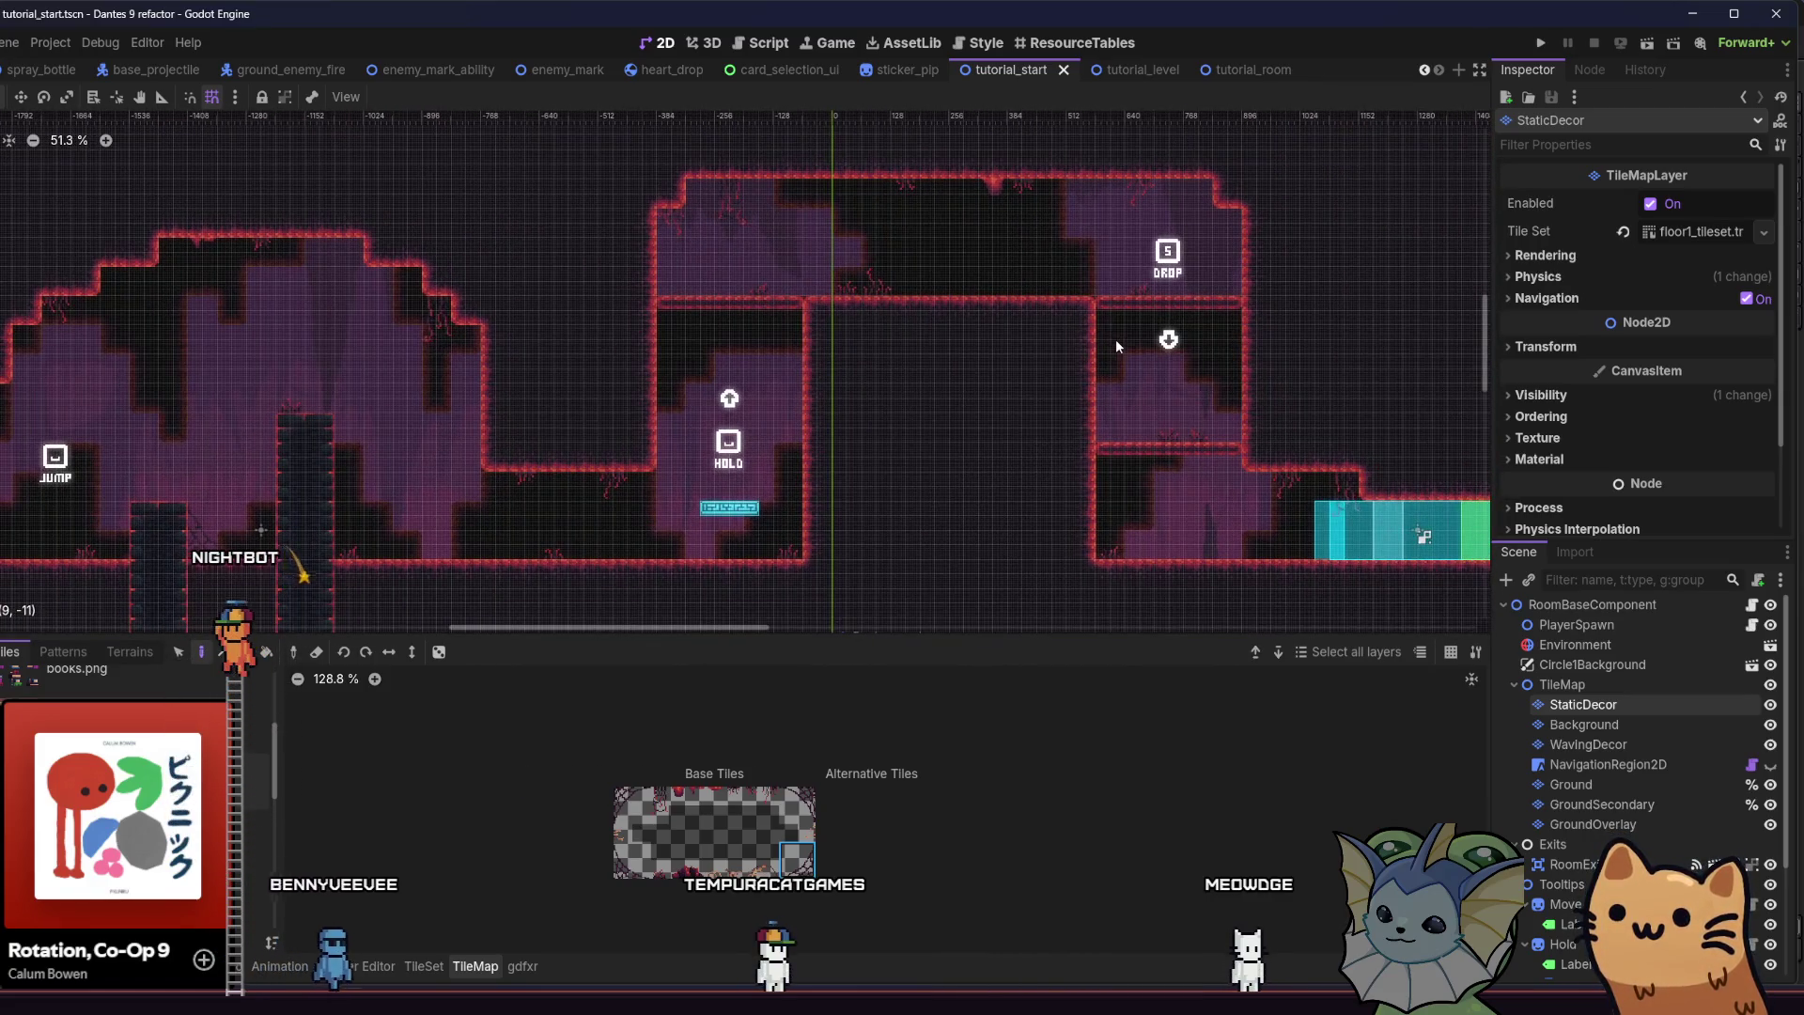
pyautogui.scroll(1, 1116, 340)
pyautogui.scroll(1, 759, 347)
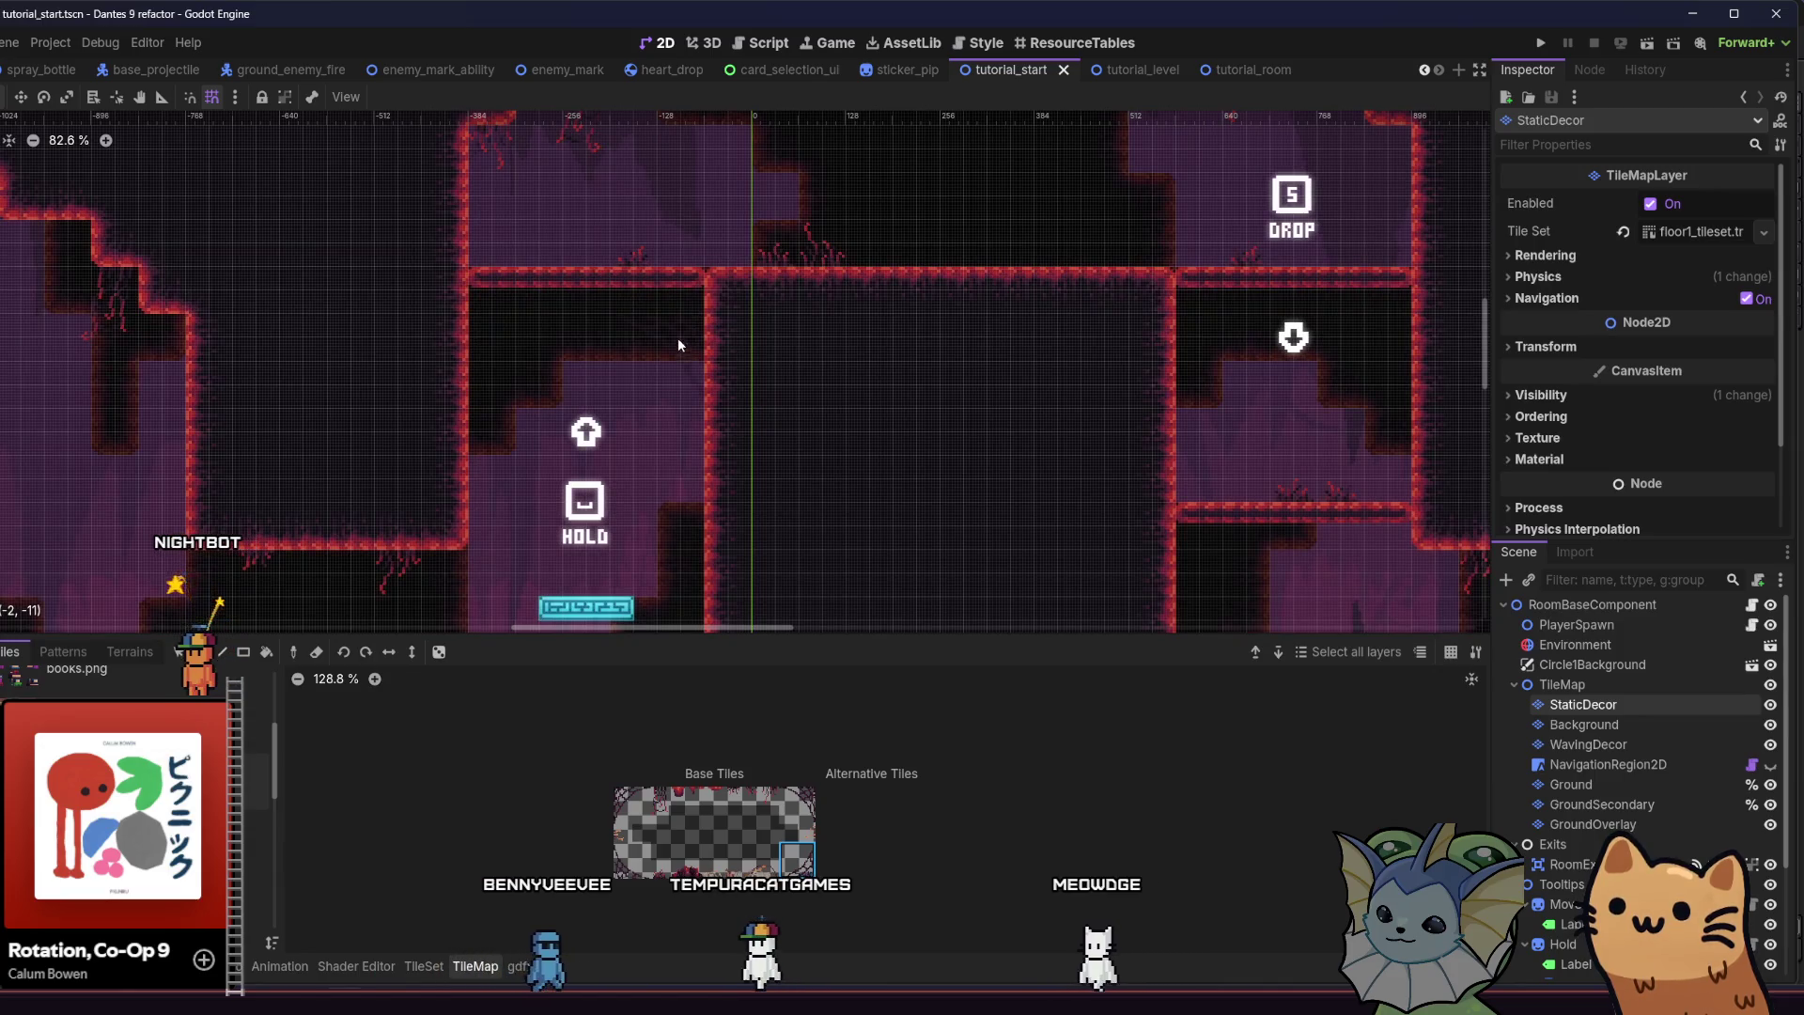
# Hang cobwebs above HOLD, near DROP, in the right room's corner and under DROP's ledge, then save.
pyautogui.click(674, 303)
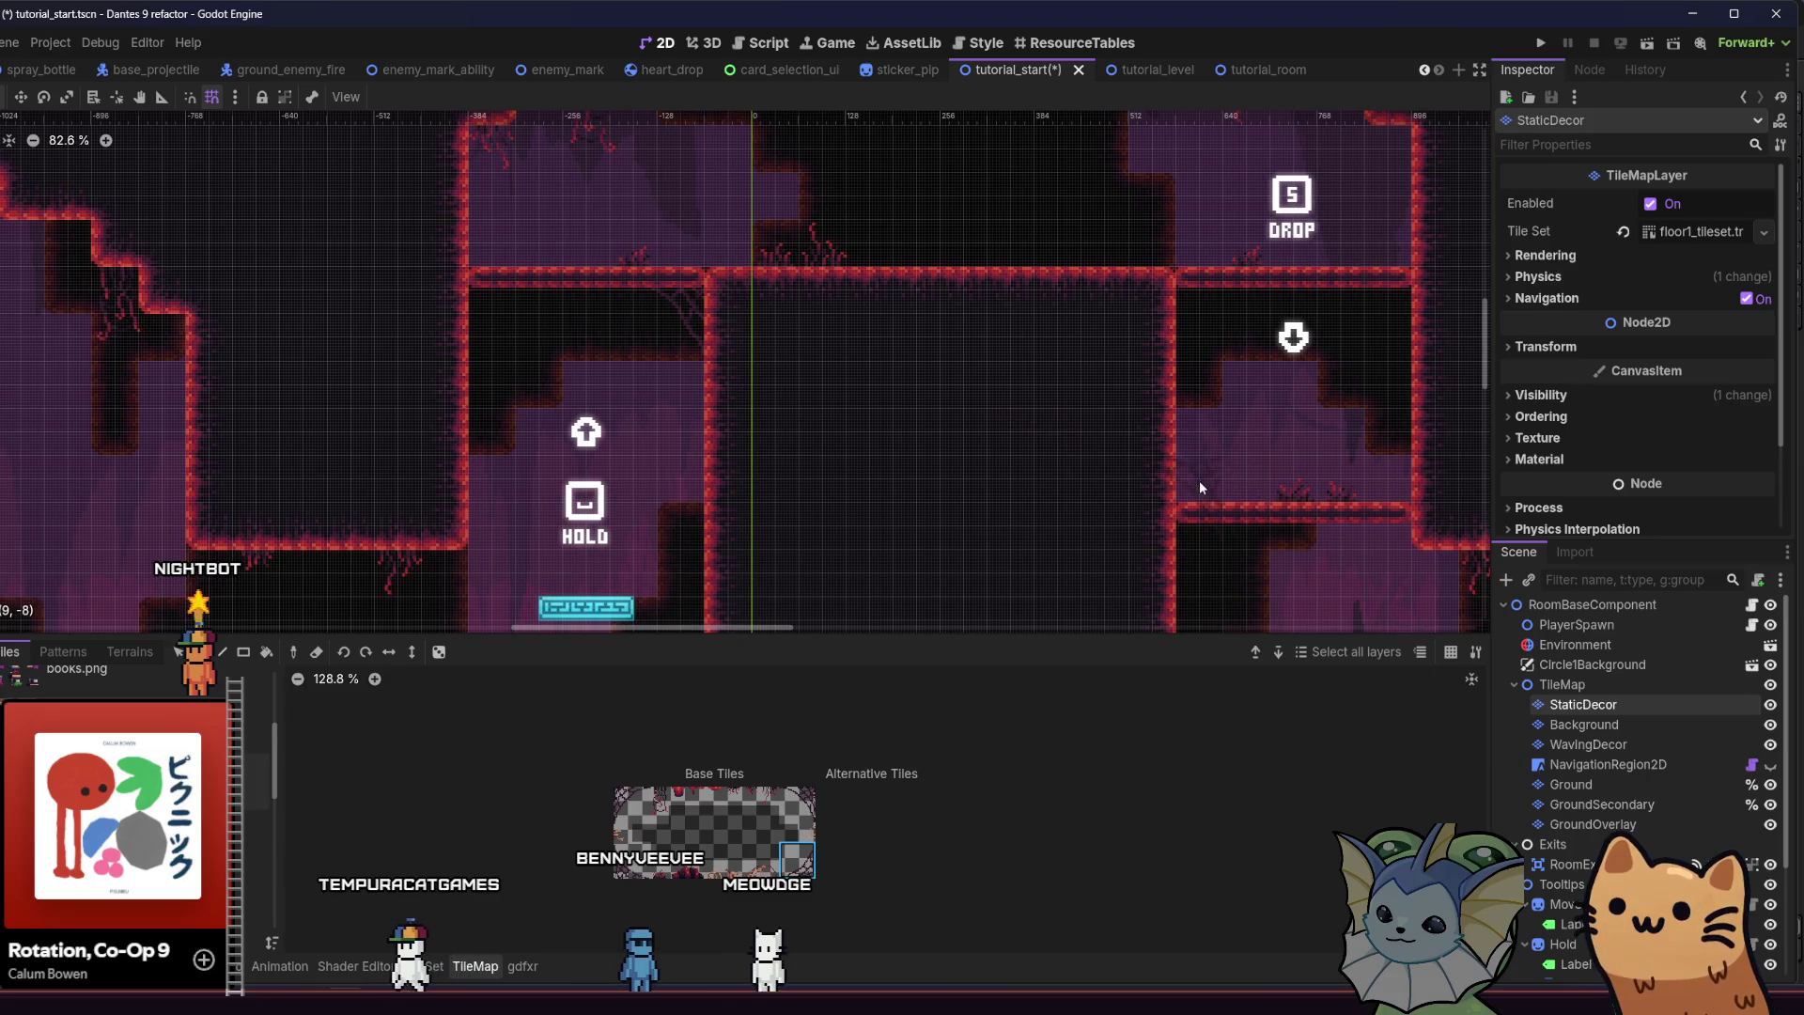
pyautogui.click(1368, 306)
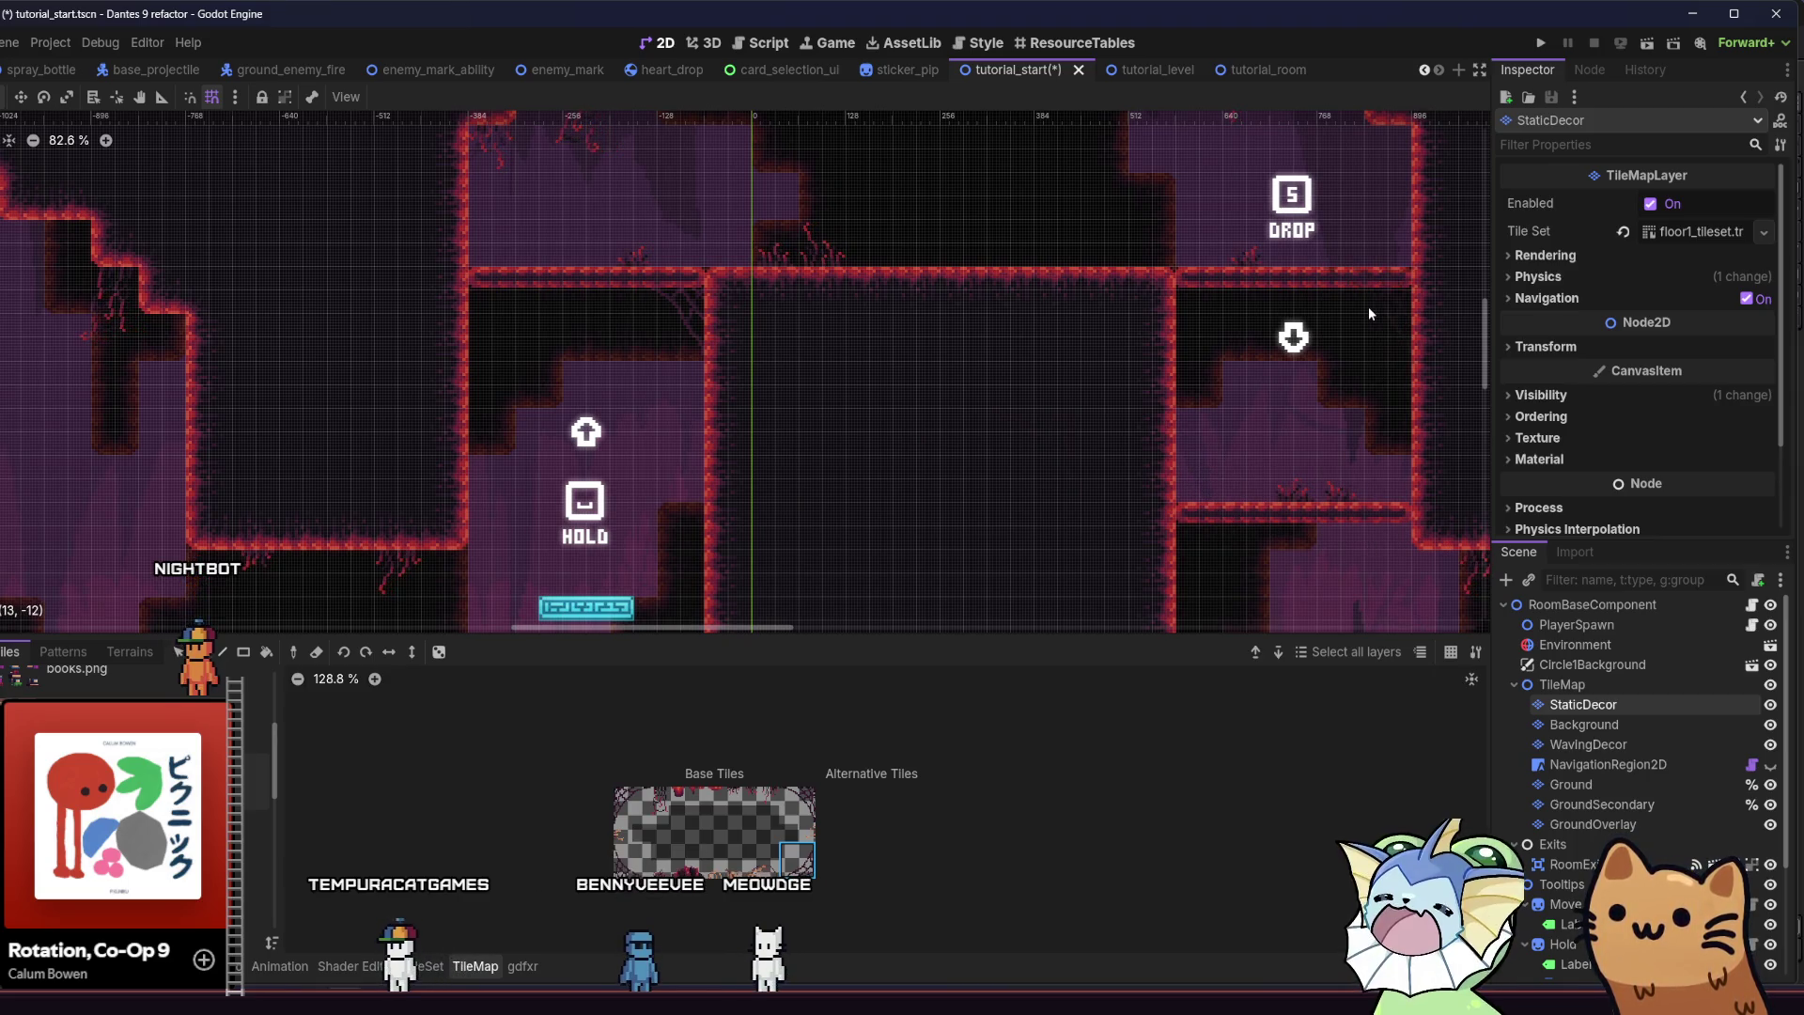
pyautogui.click(1200, 308)
pyautogui.moveTo(744, 454); pyautogui.dragTo(769, 471)
pyautogui.hotkey('ctrl', 's')
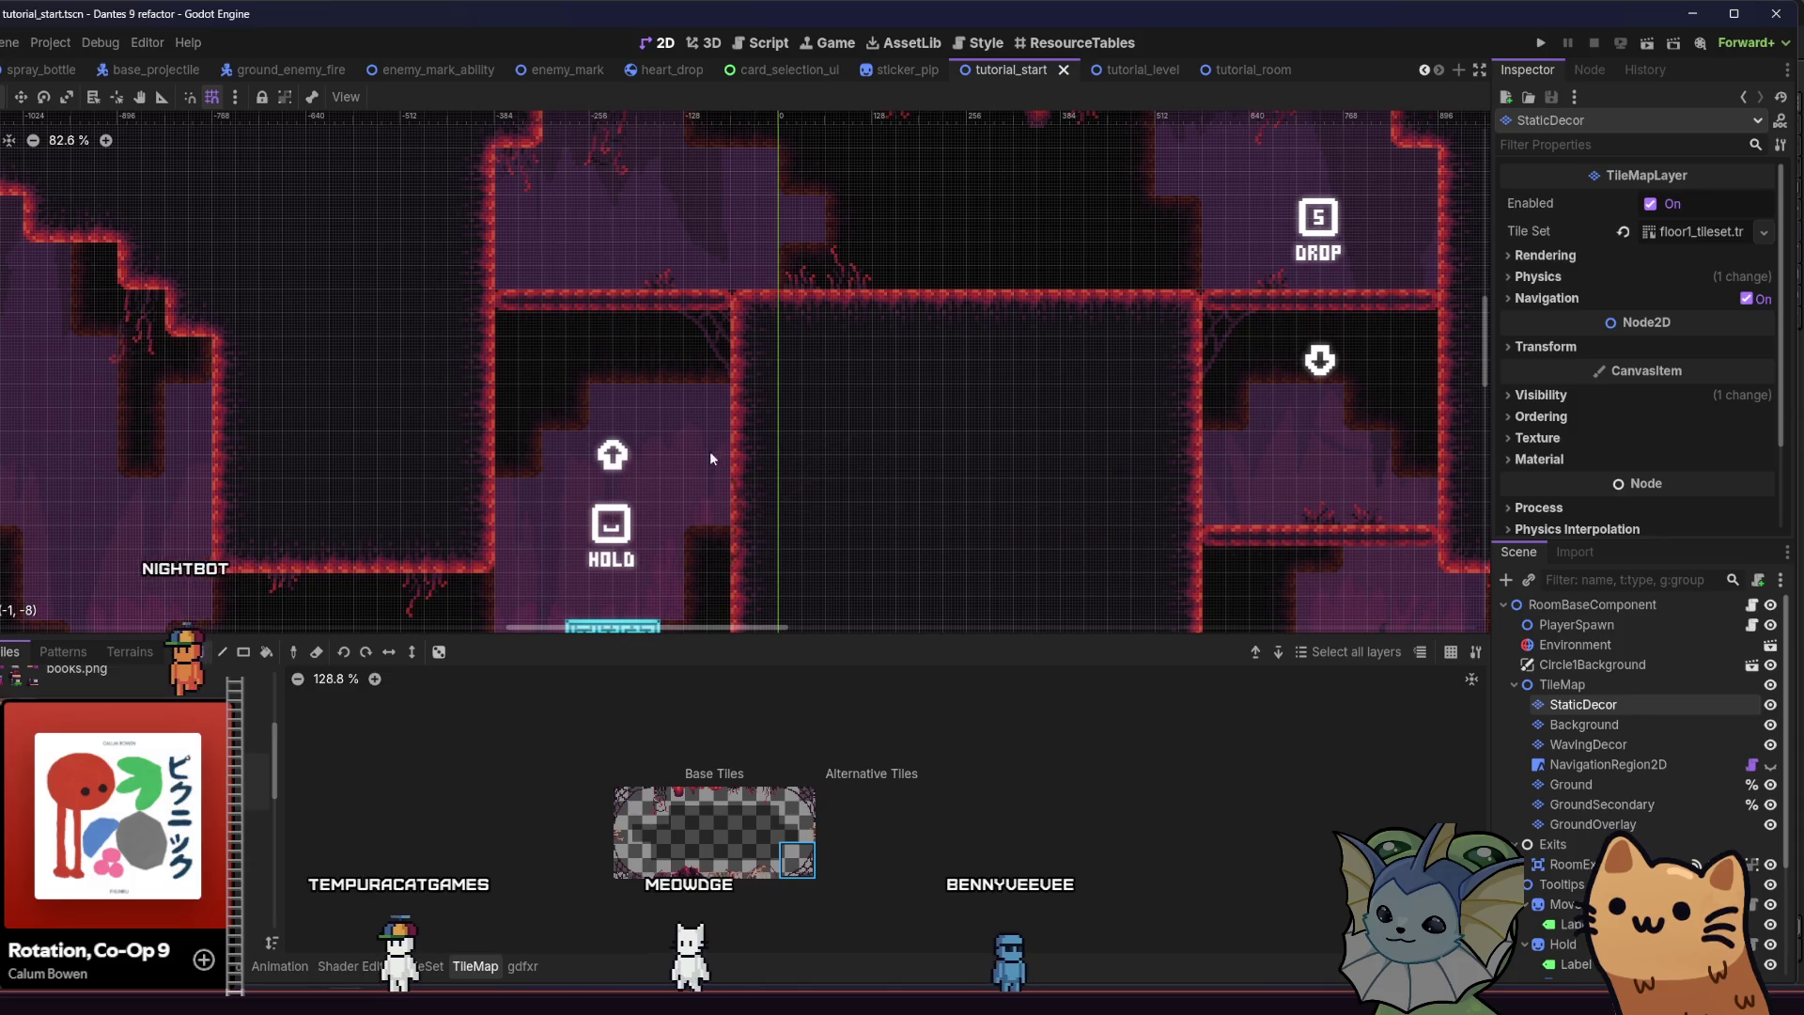
pyautogui.click(1219, 566)
pyautogui.scroll(-2, 902, 498)
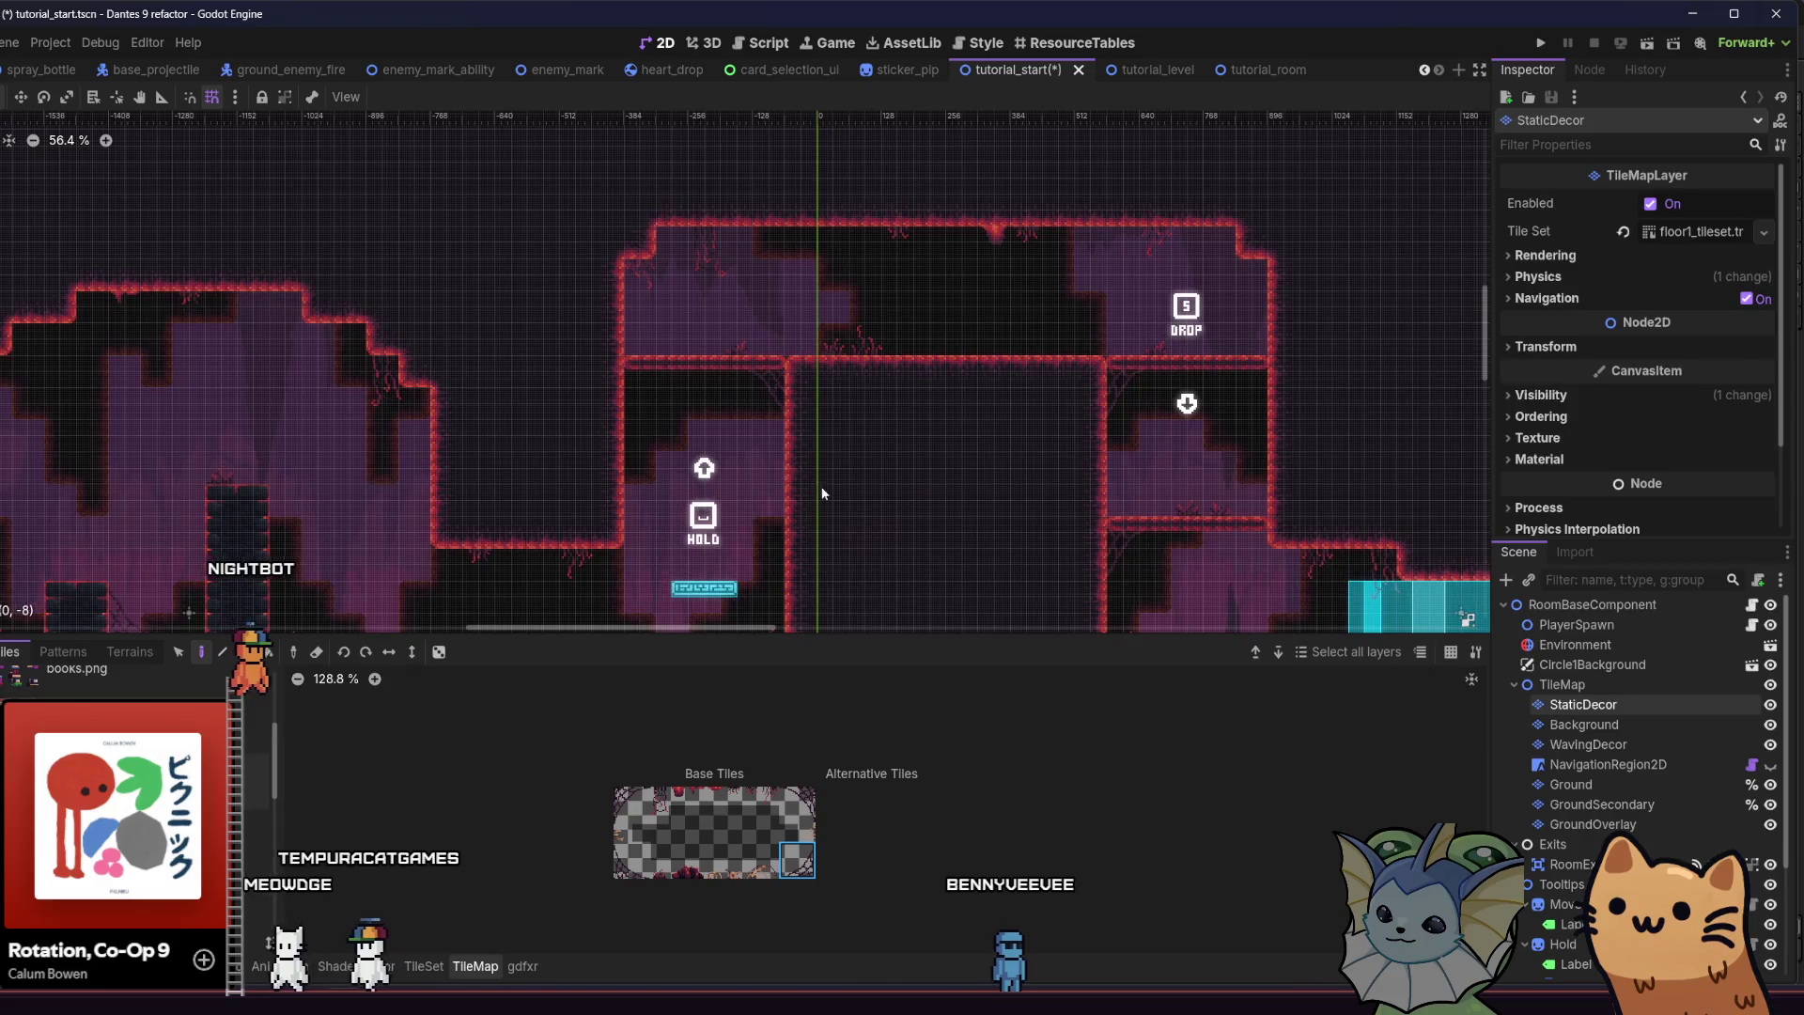
pyautogui.scroll(-2, 822, 493)
pyautogui.hotkey('ctrl', 's')
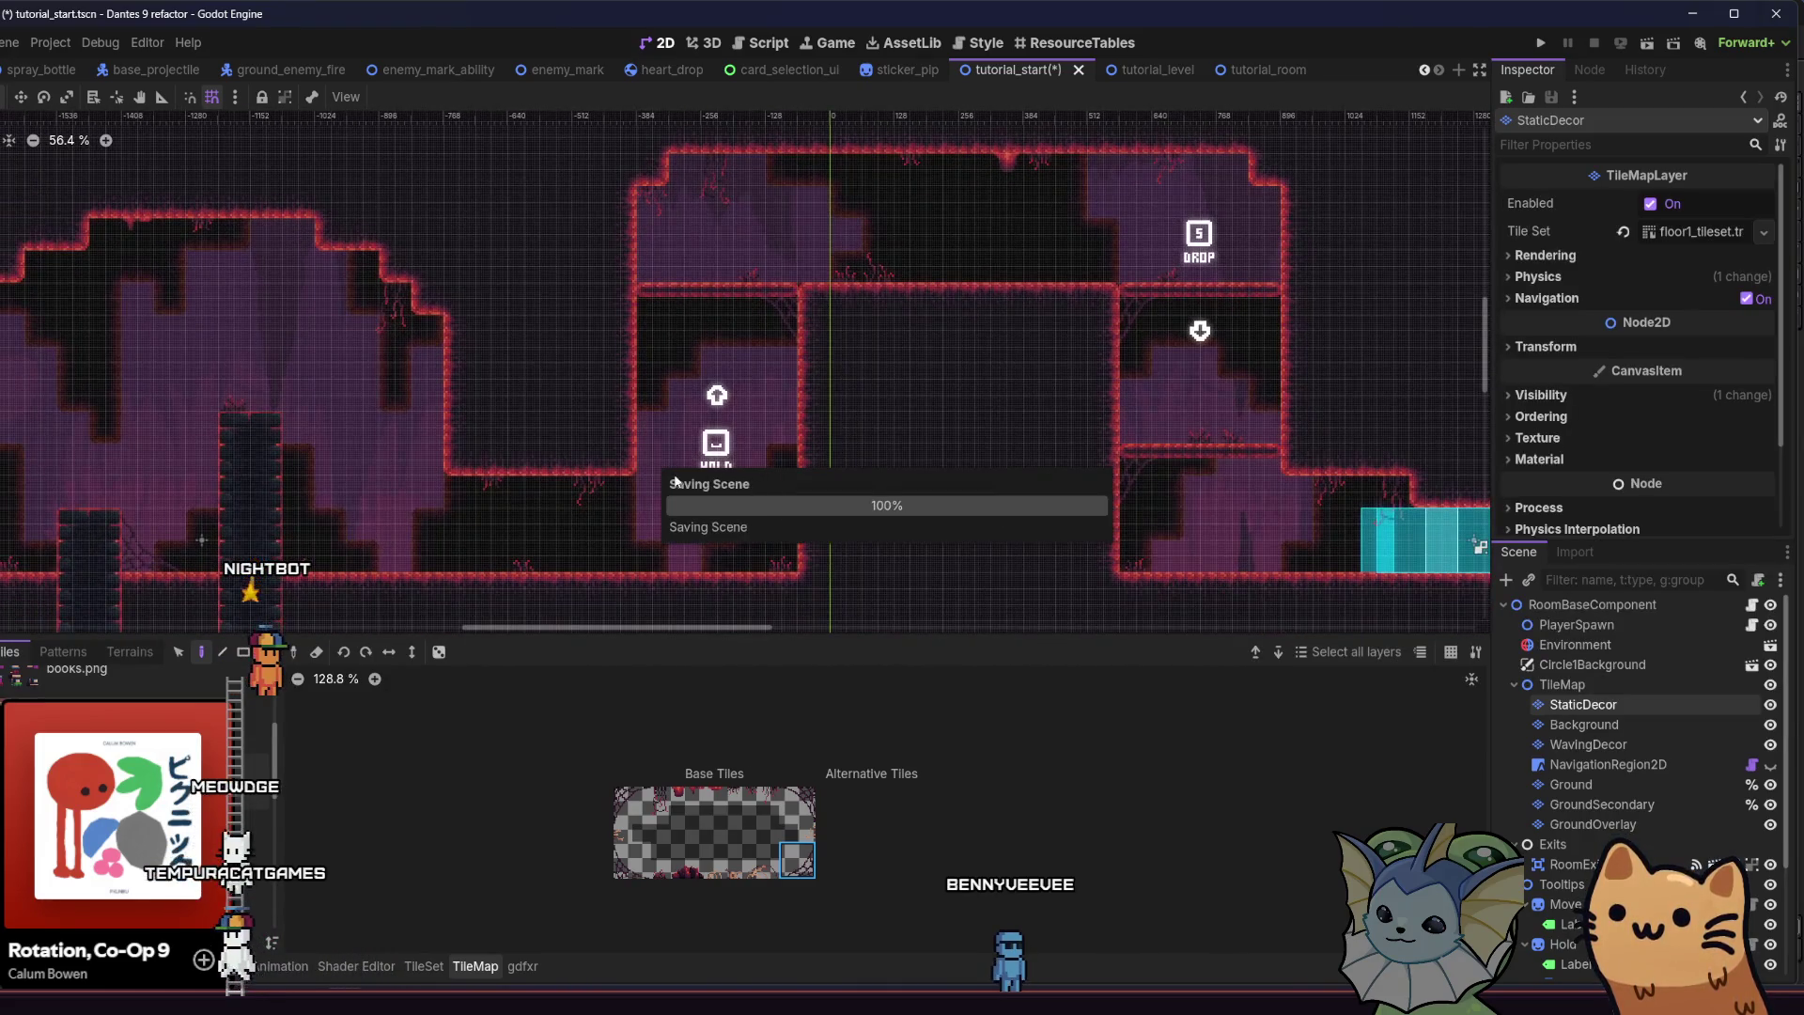
# Pick another decor tile, paint it on the cave floor near JUMP, and save.
pyautogui.click(761, 868)
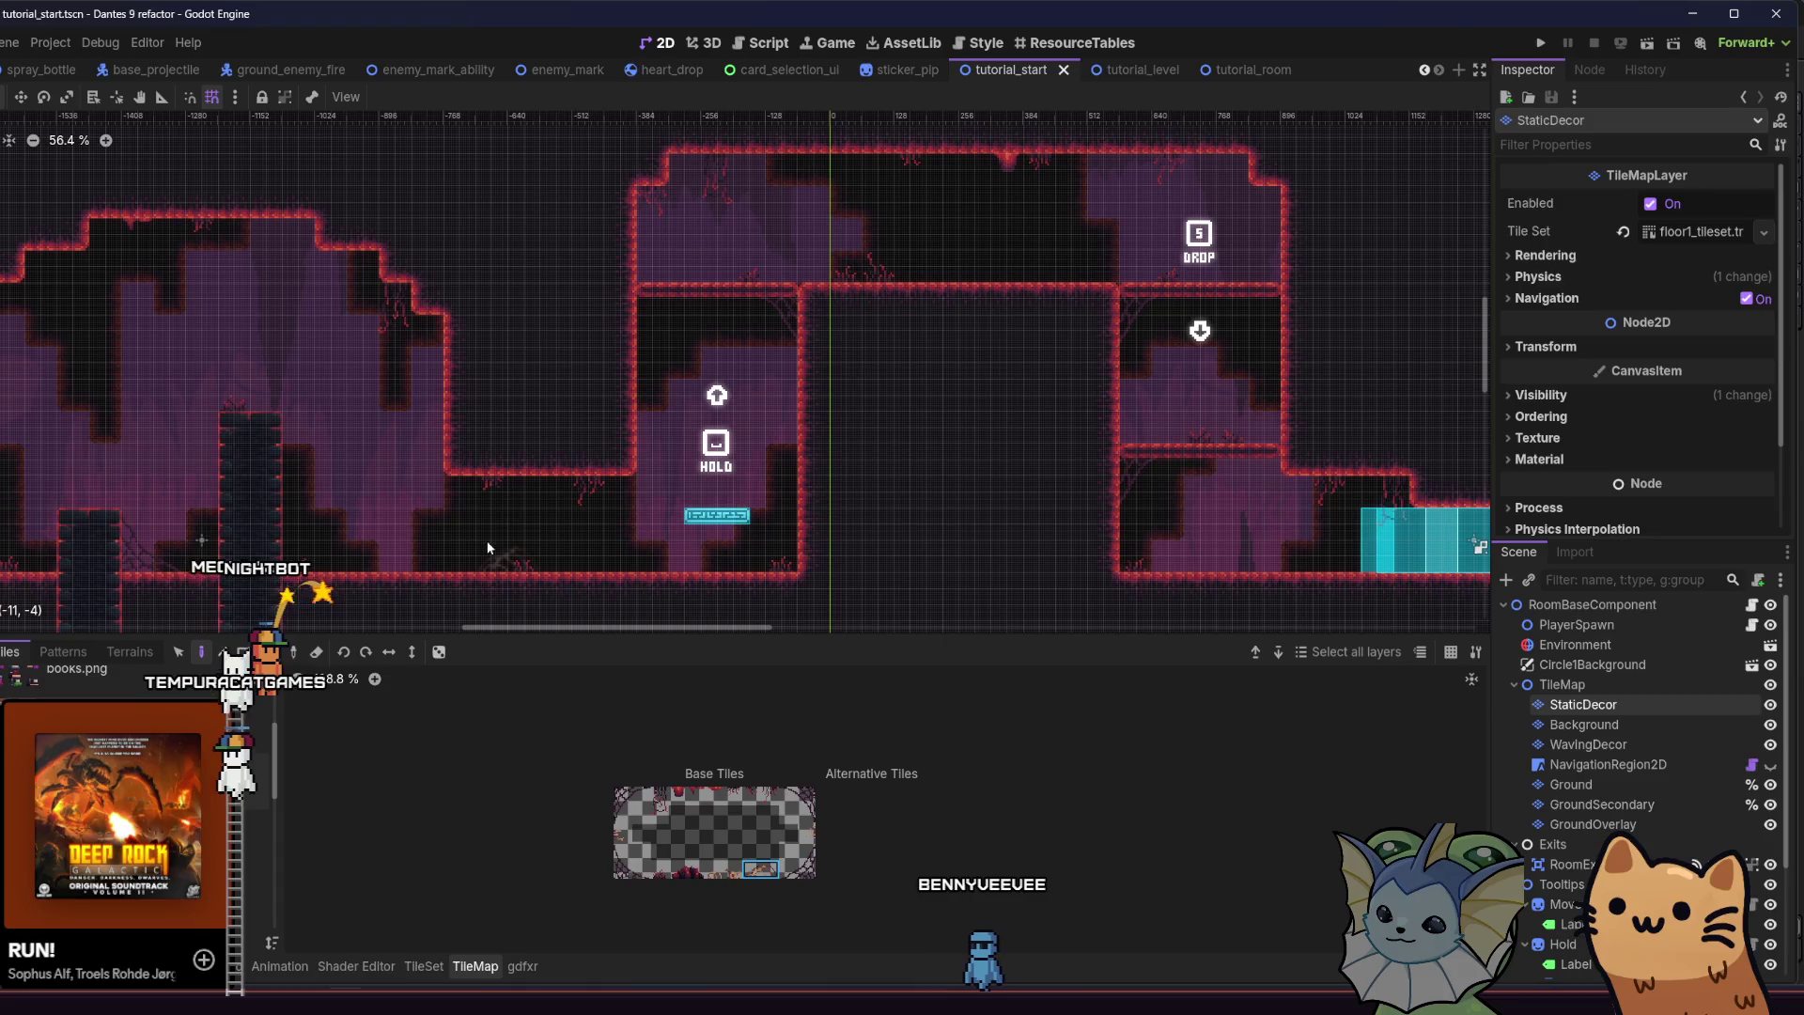
pyautogui.scroll(1, 351, 519)
pyautogui.hscroll(-10, 658, 491)
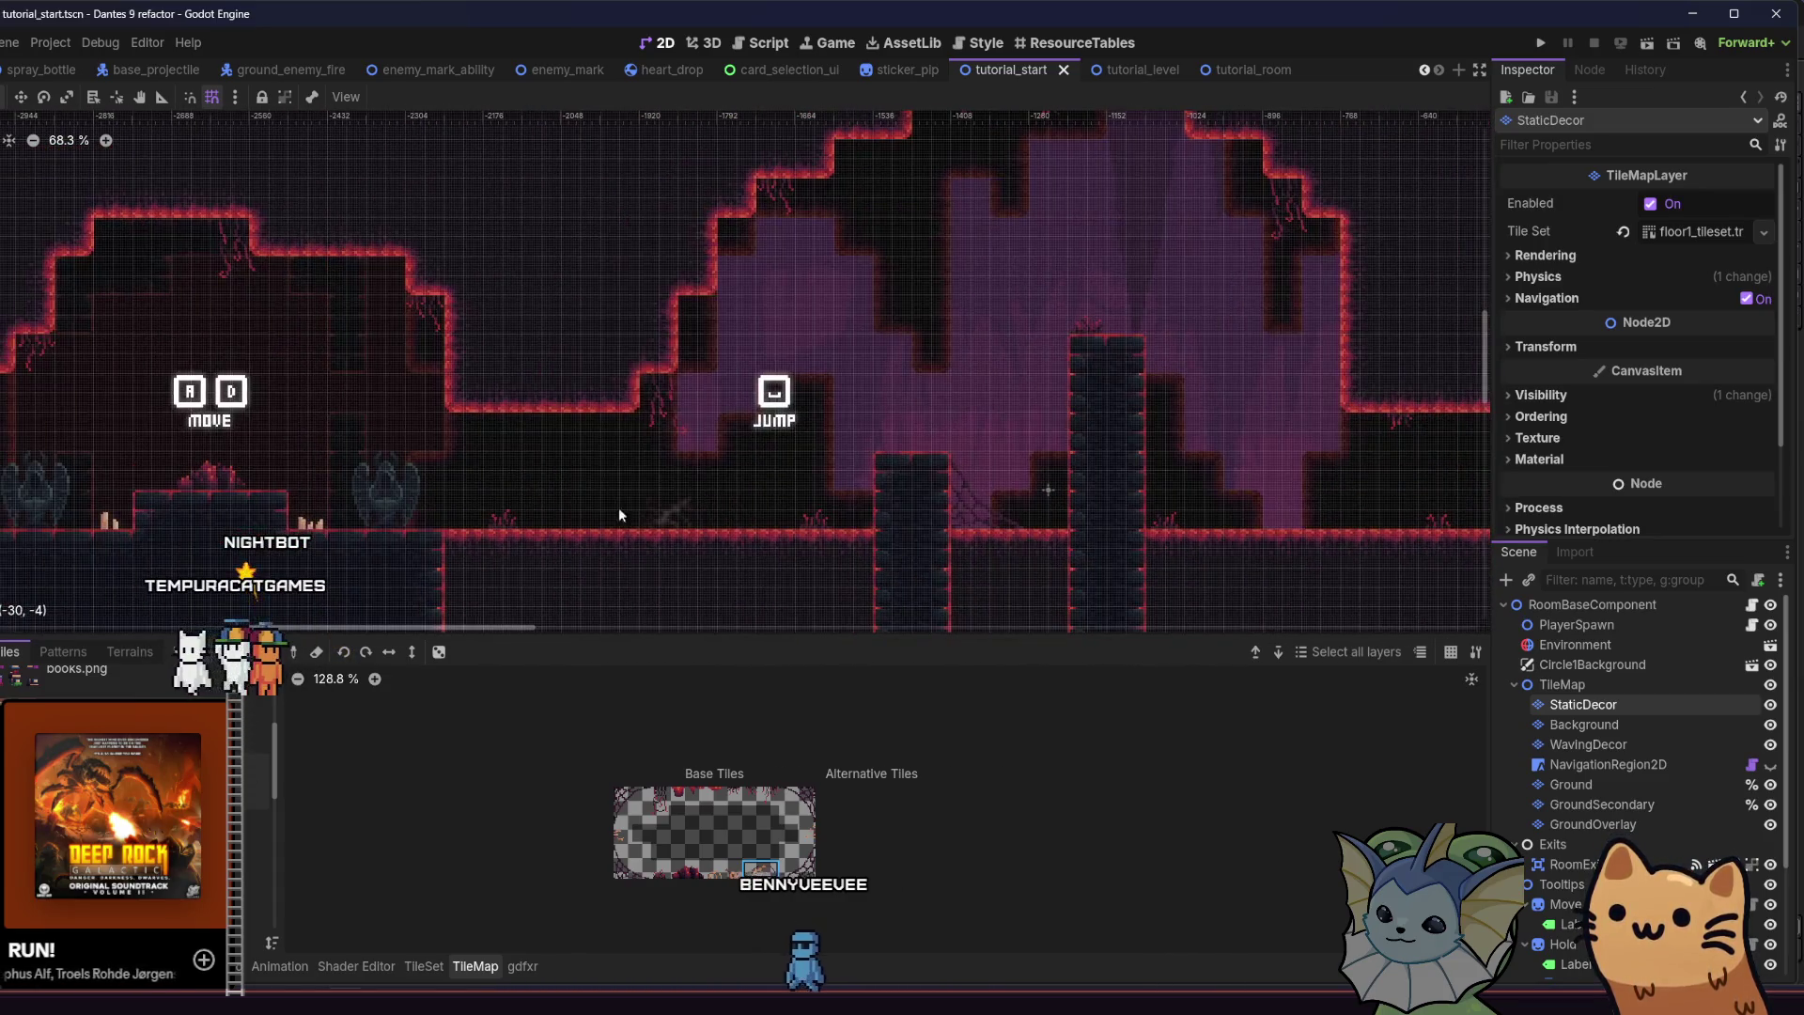
pyautogui.click(603, 511)
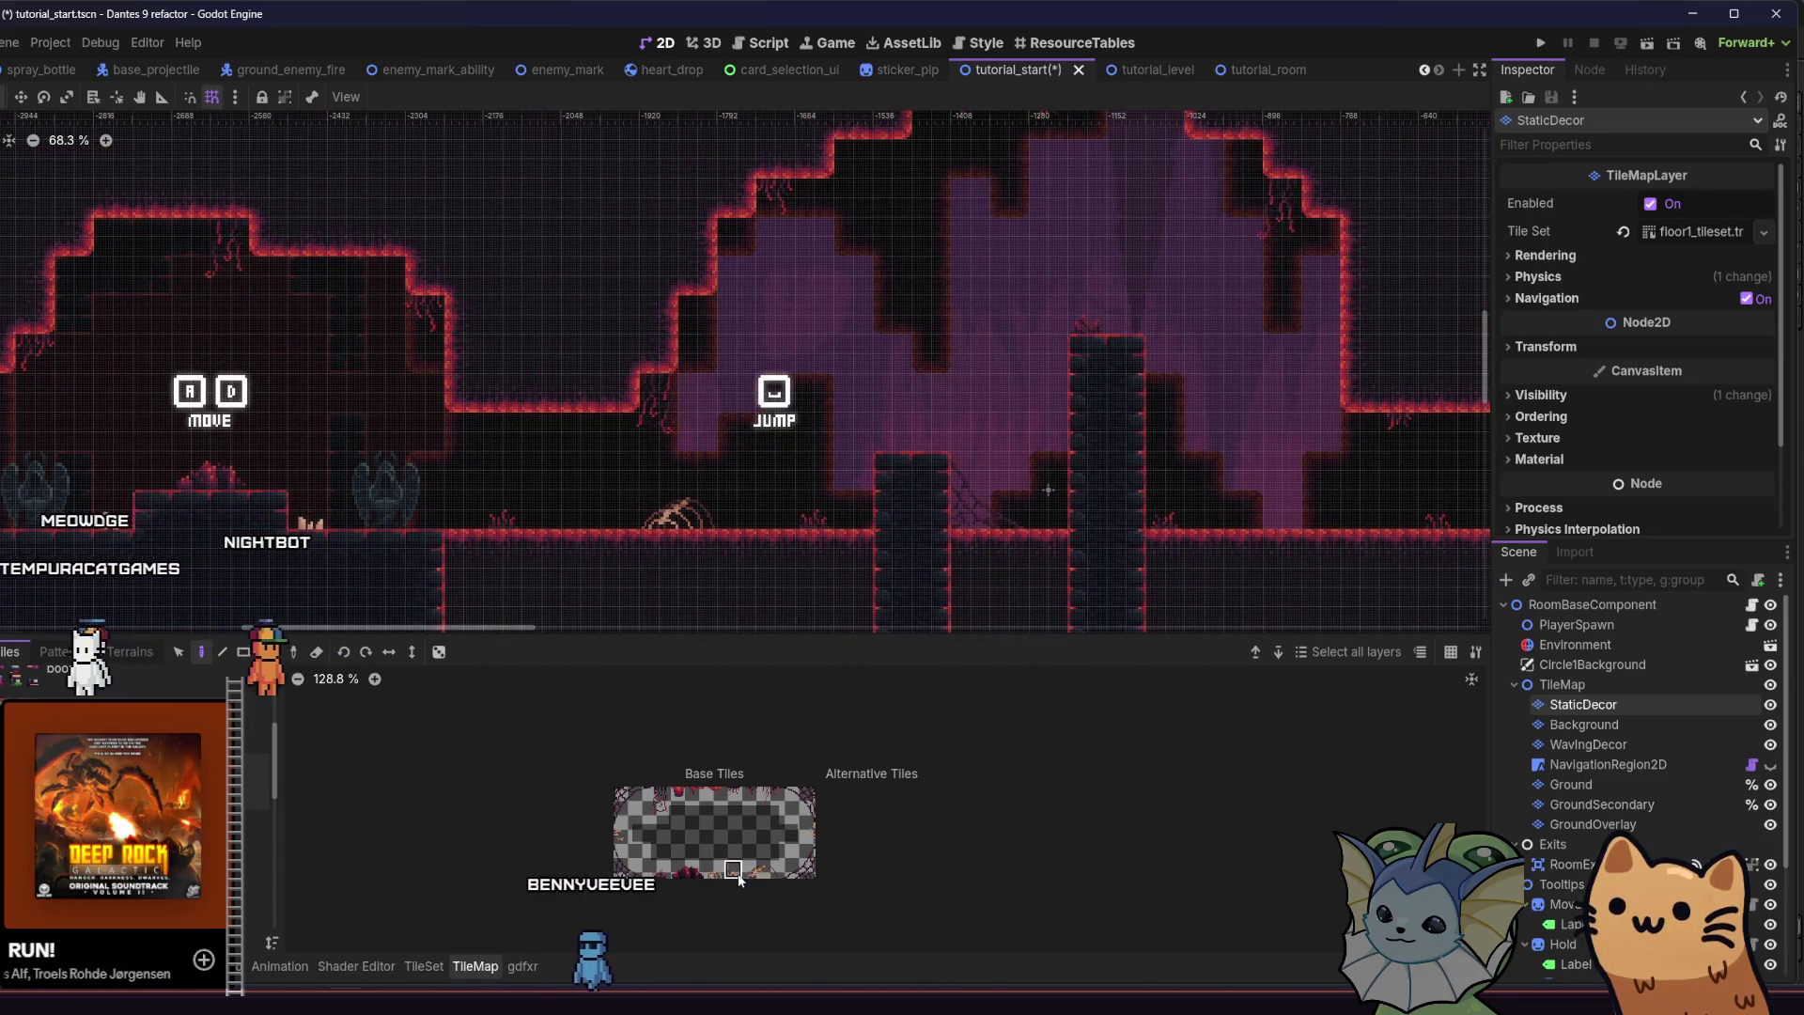
pyautogui.hscroll(4, 656, 600)
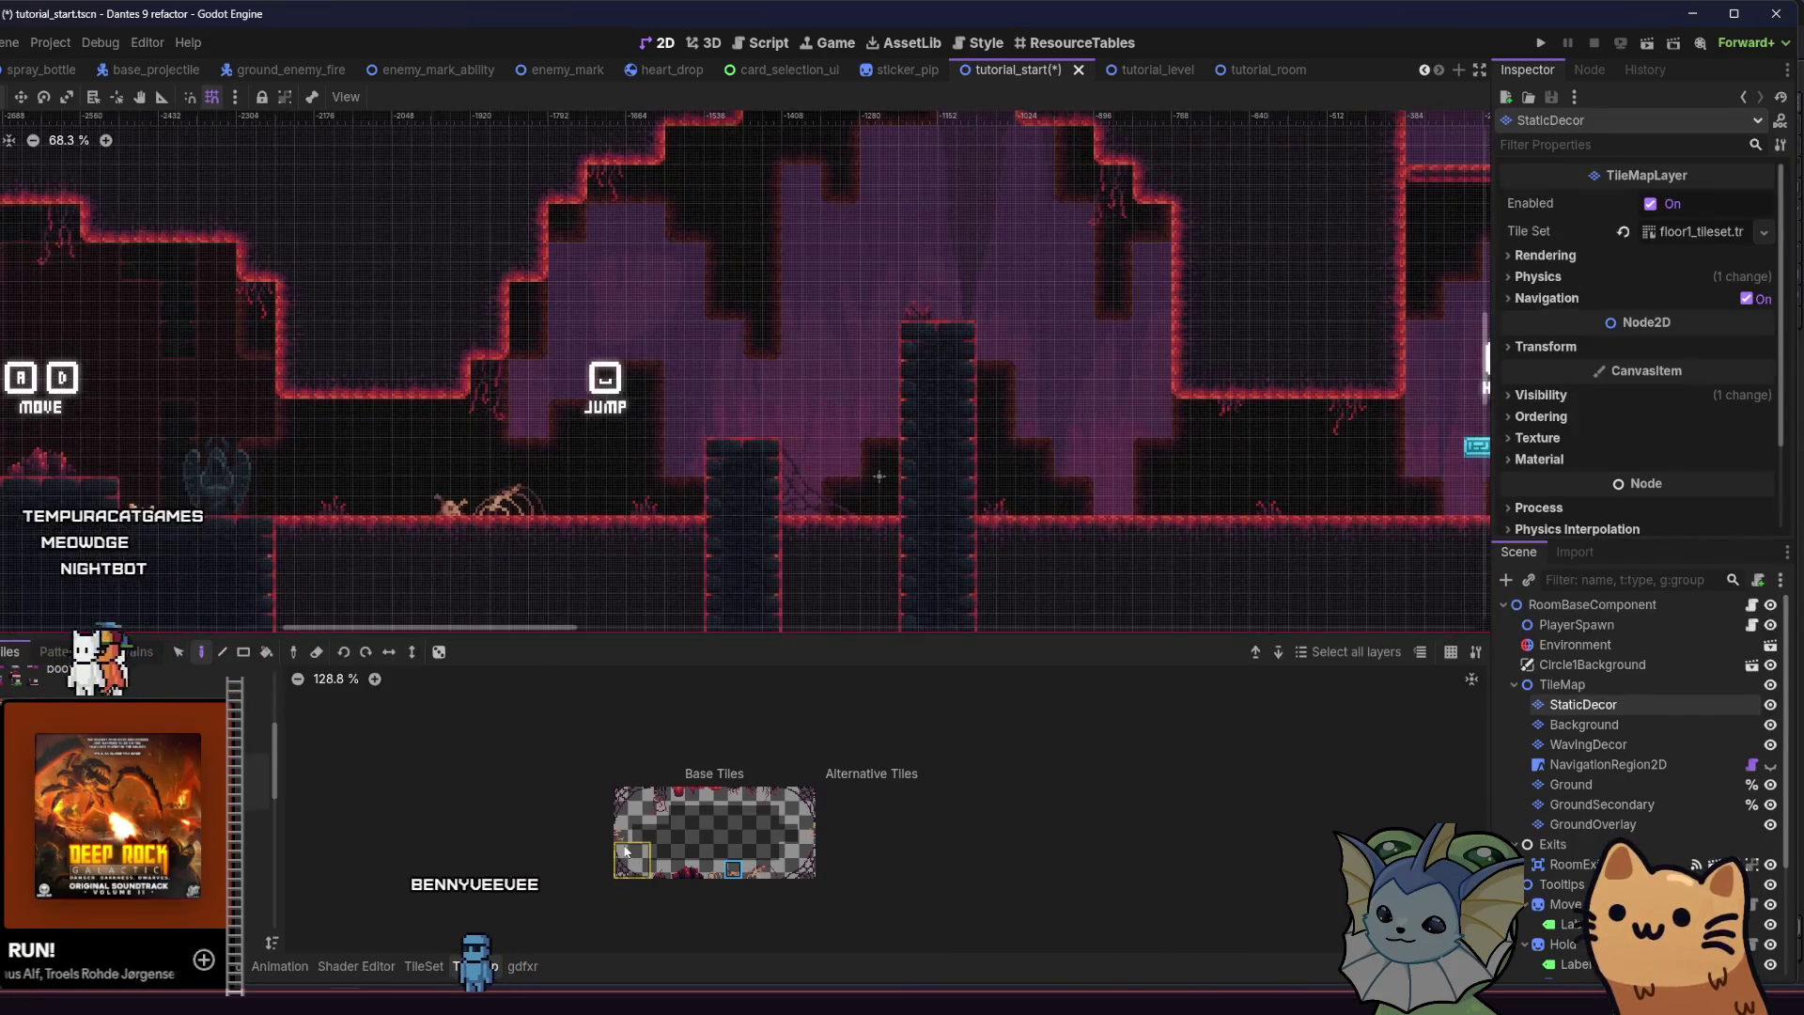
pyautogui.scroll(-2, 744, 587)
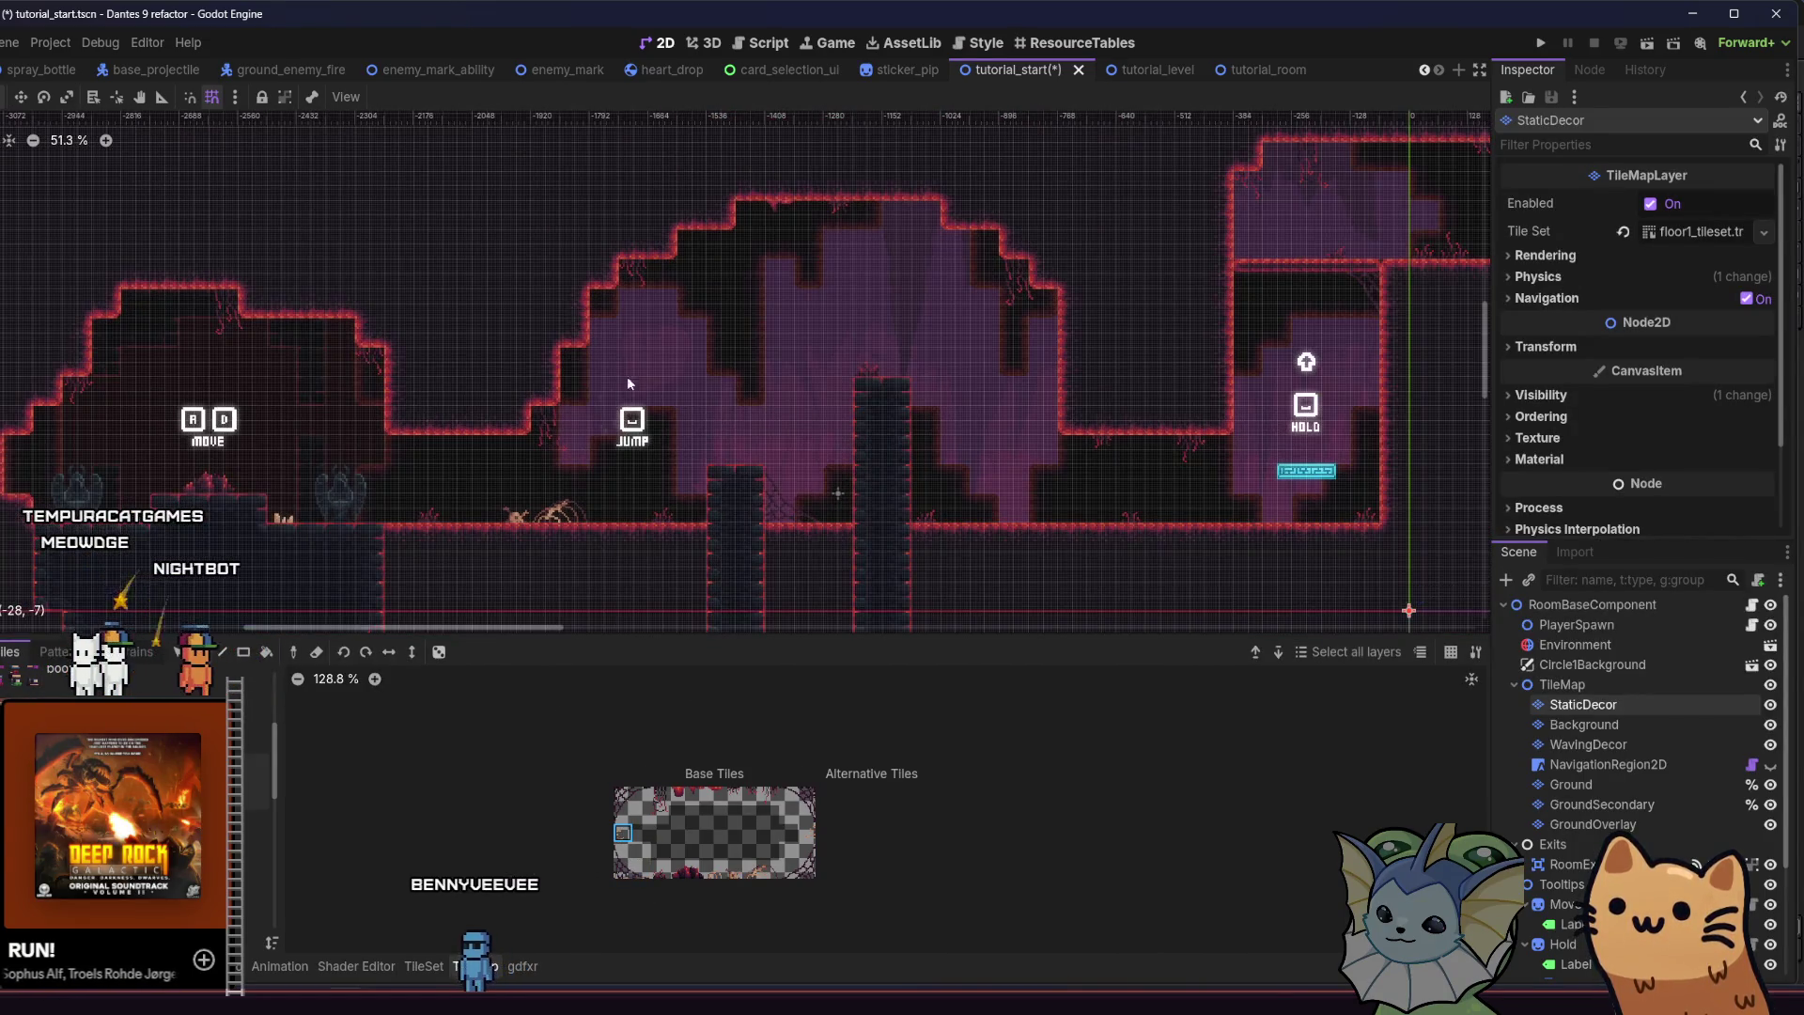
pyautogui.scroll(1, 586, 383)
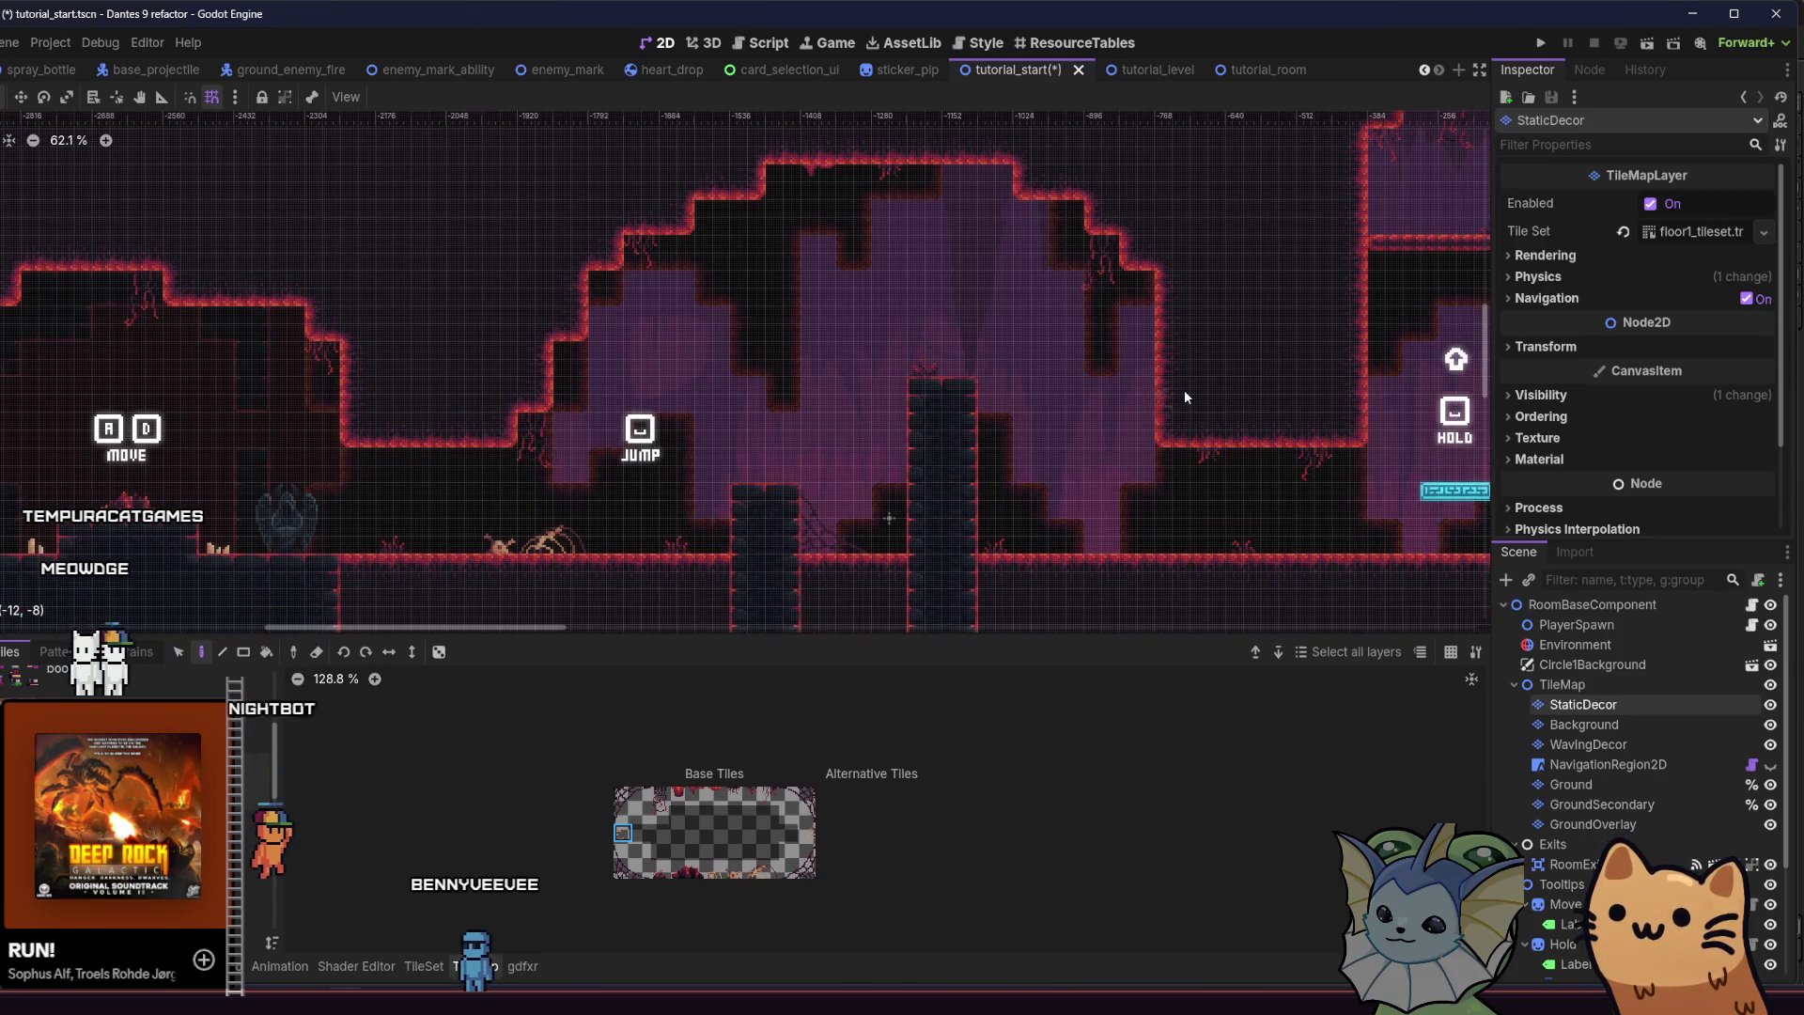
pyautogui.hscroll(6, 1116, 399)
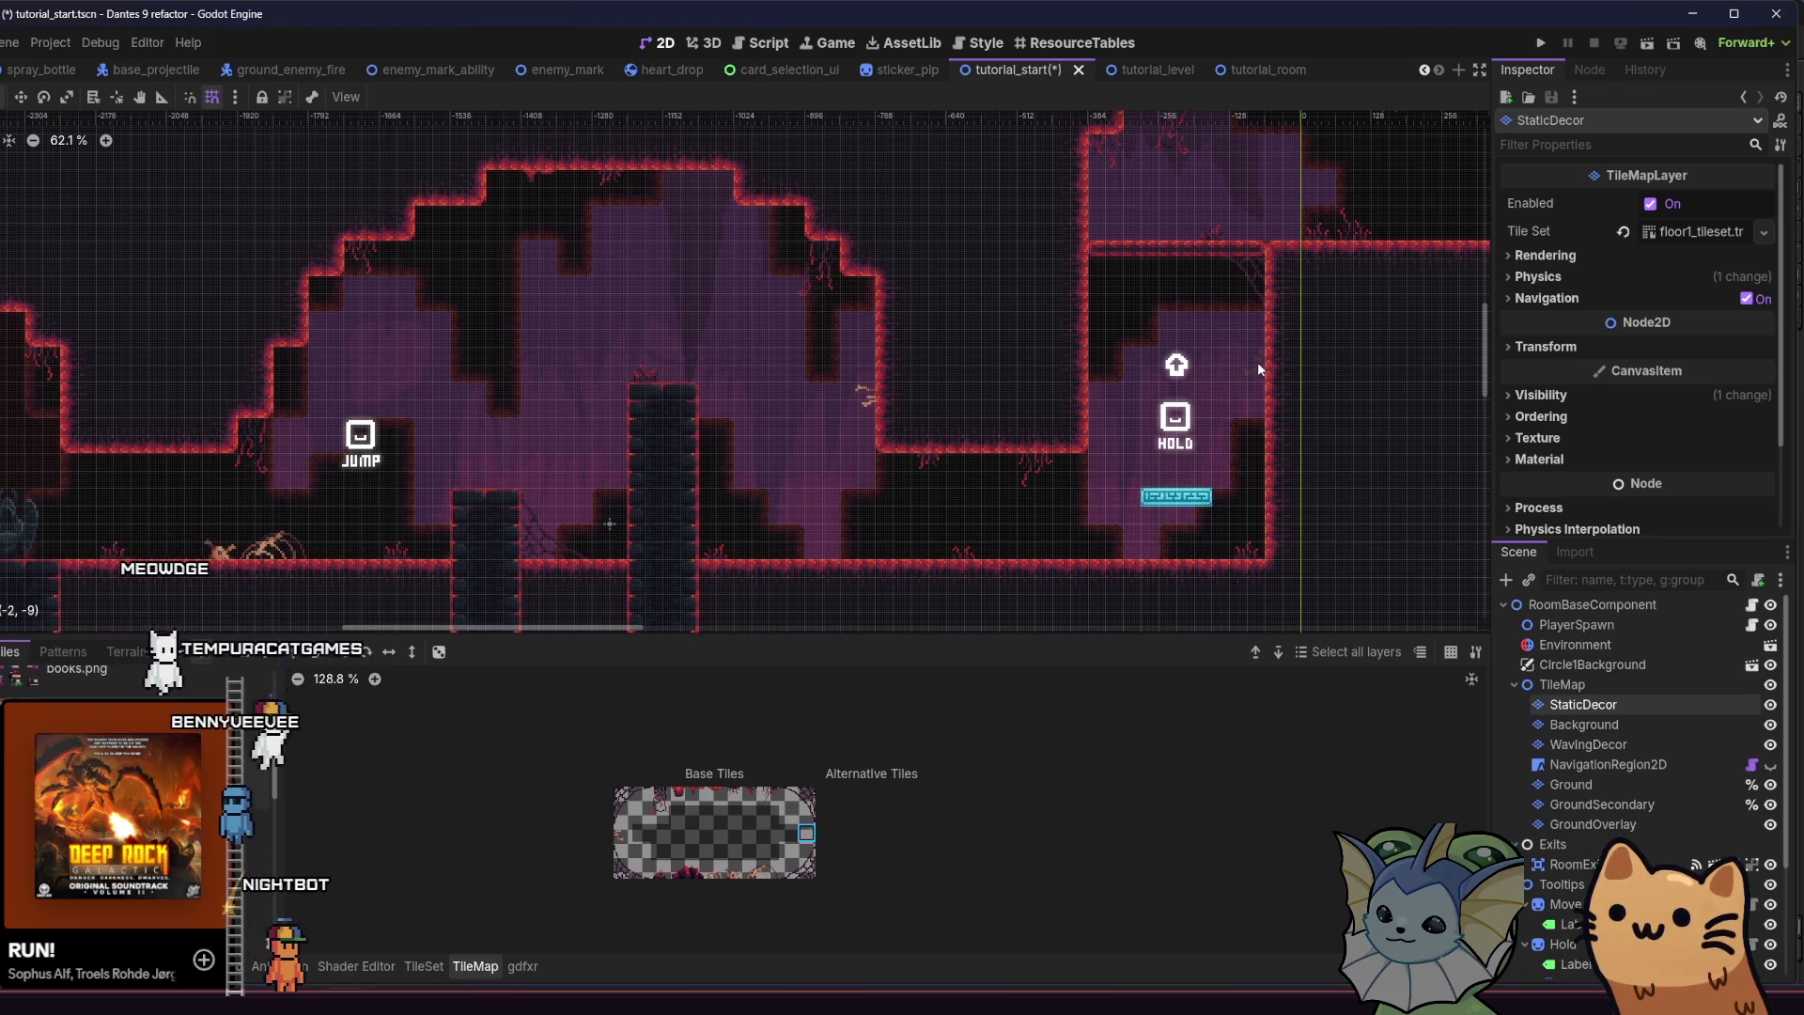
pyautogui.hscroll(2, 986, 460)
pyautogui.scroll(1, 986, 460)
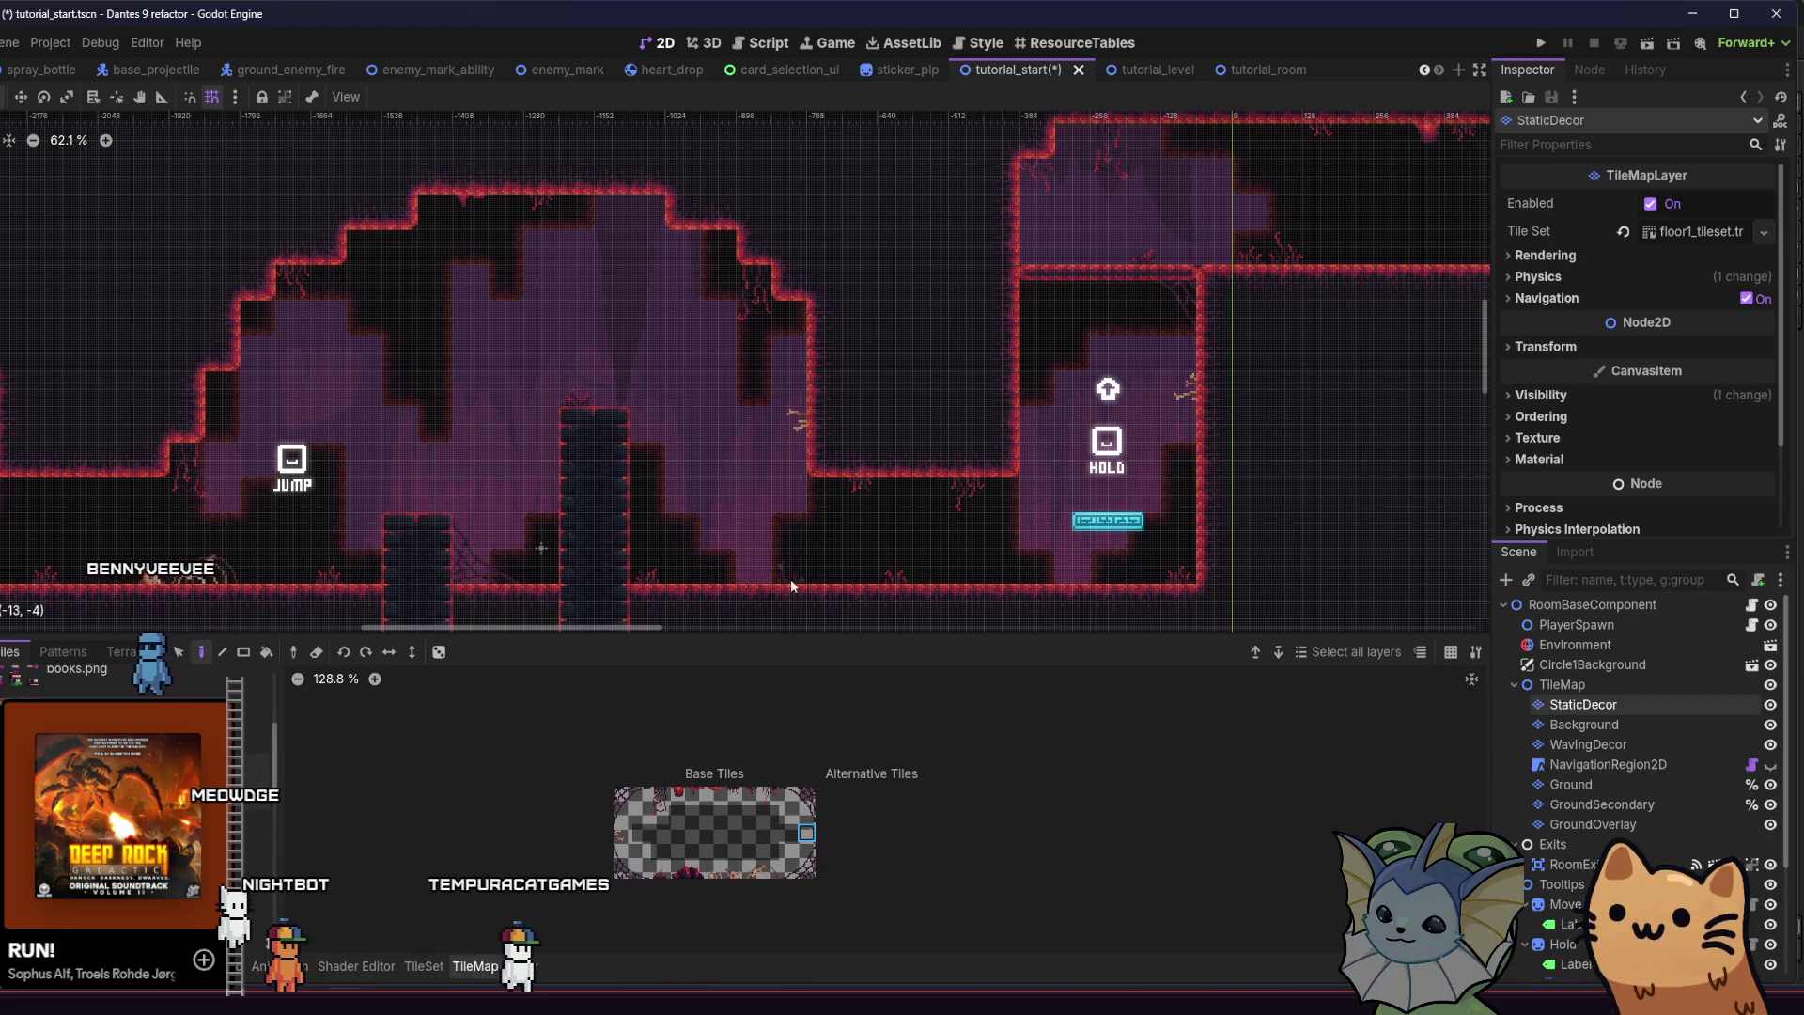
pyautogui.scroll(-1, 615, 593)
pyautogui.moveTo(615, 594)
pyautogui.mouseDown()
pyautogui.moveTo(406, 591)
pyautogui.moveTo(318, 543)
pyautogui.mouseUp()
pyautogui.hotkey('ctrl', 's')
# Pick a different decor tile, place it beside the HOLD room, and save.
pyautogui.scroll(-1, 318, 543)
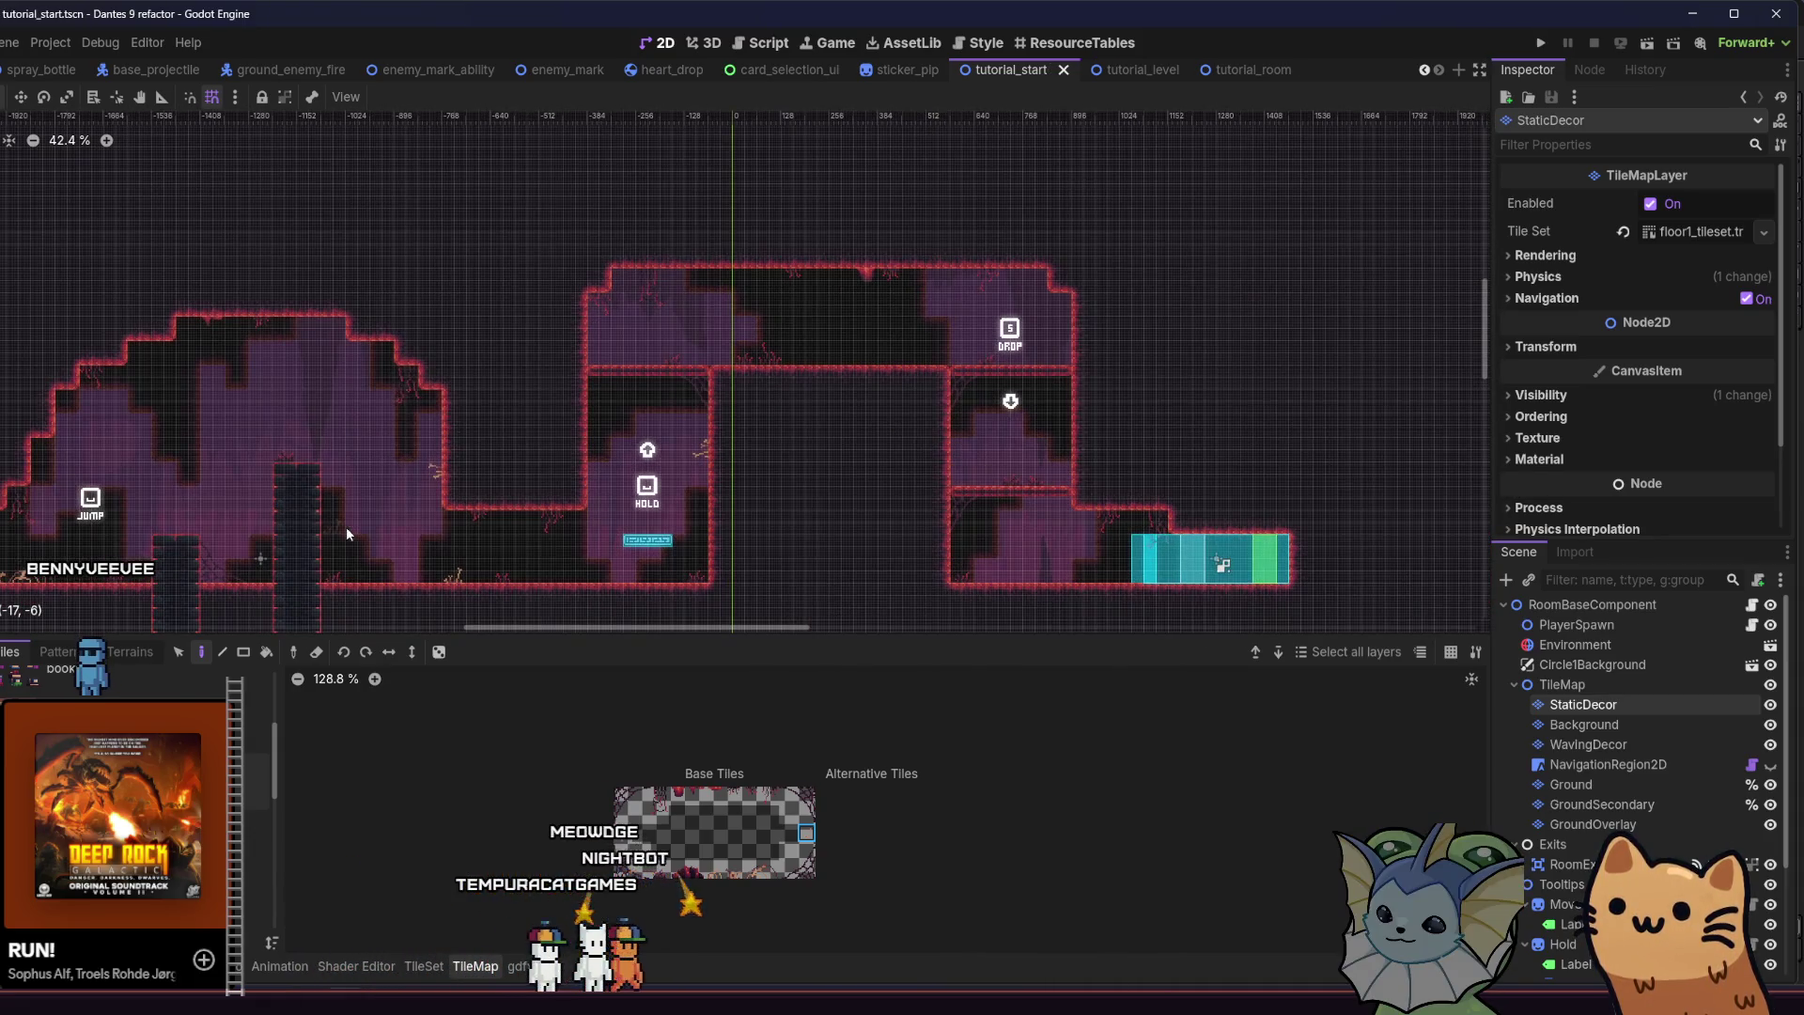
pyautogui.scroll(1, 459, 583)
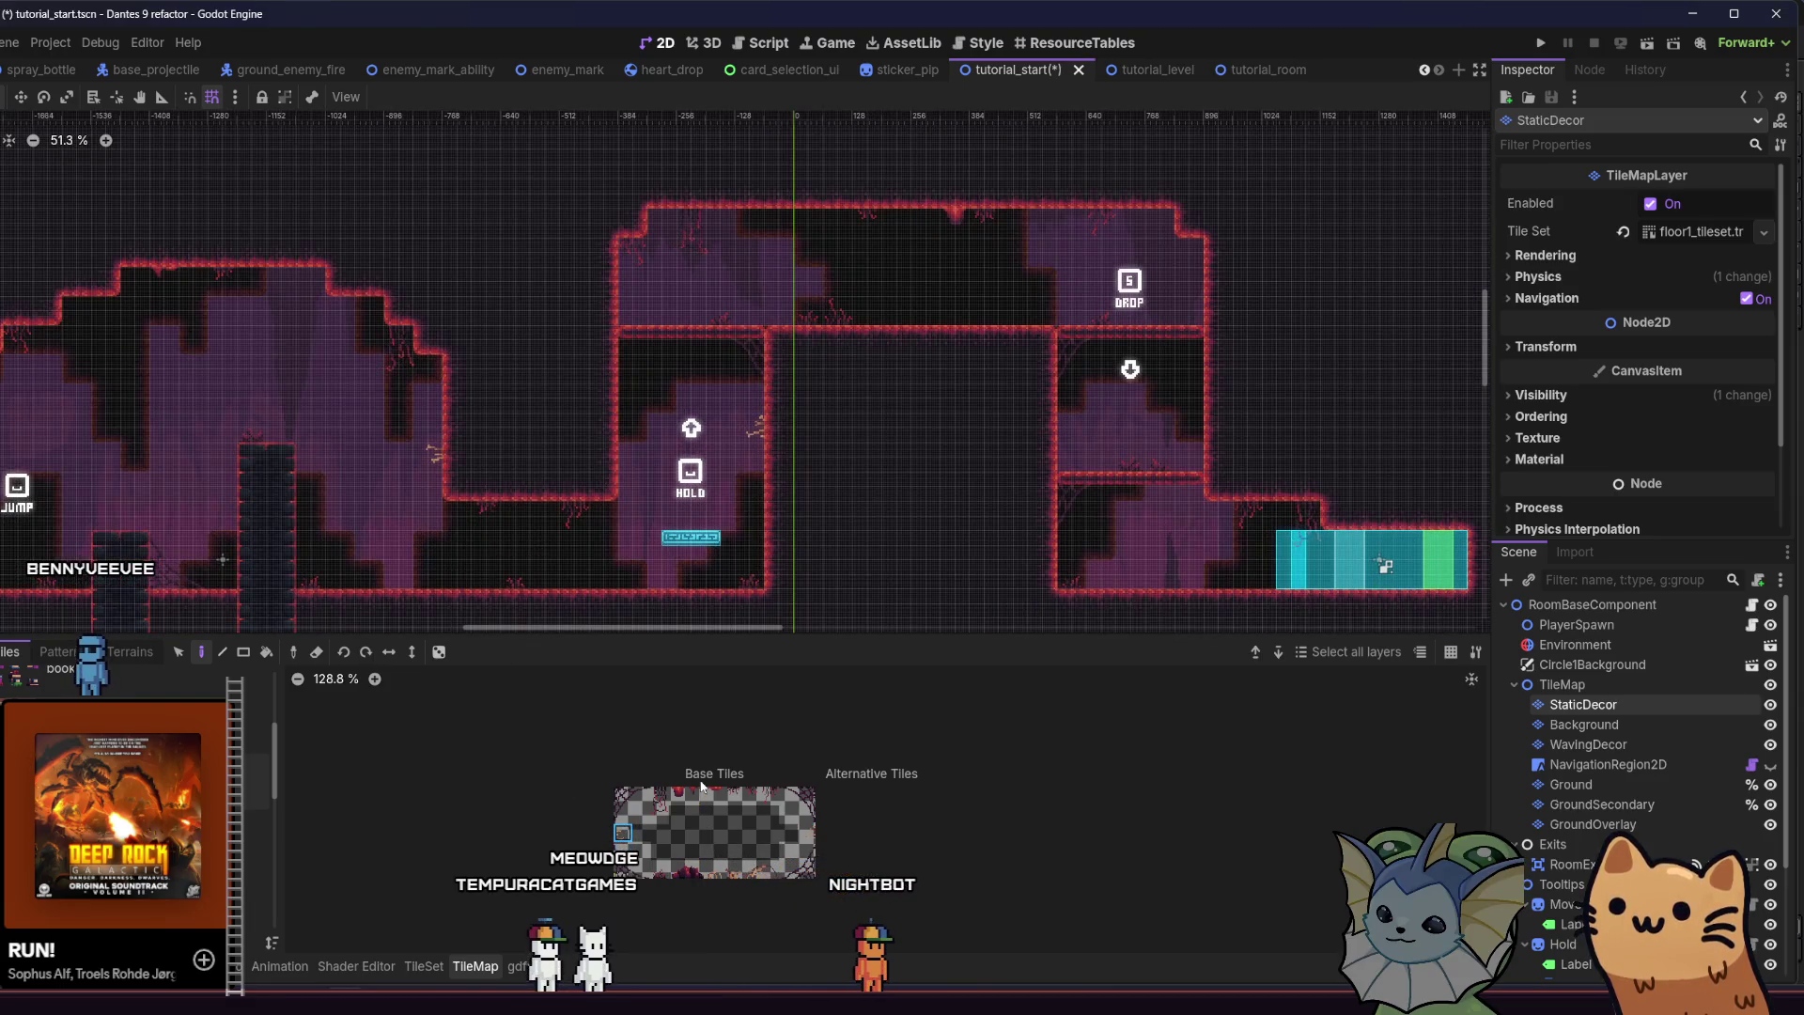
pyautogui.scroll(2, 714, 817)
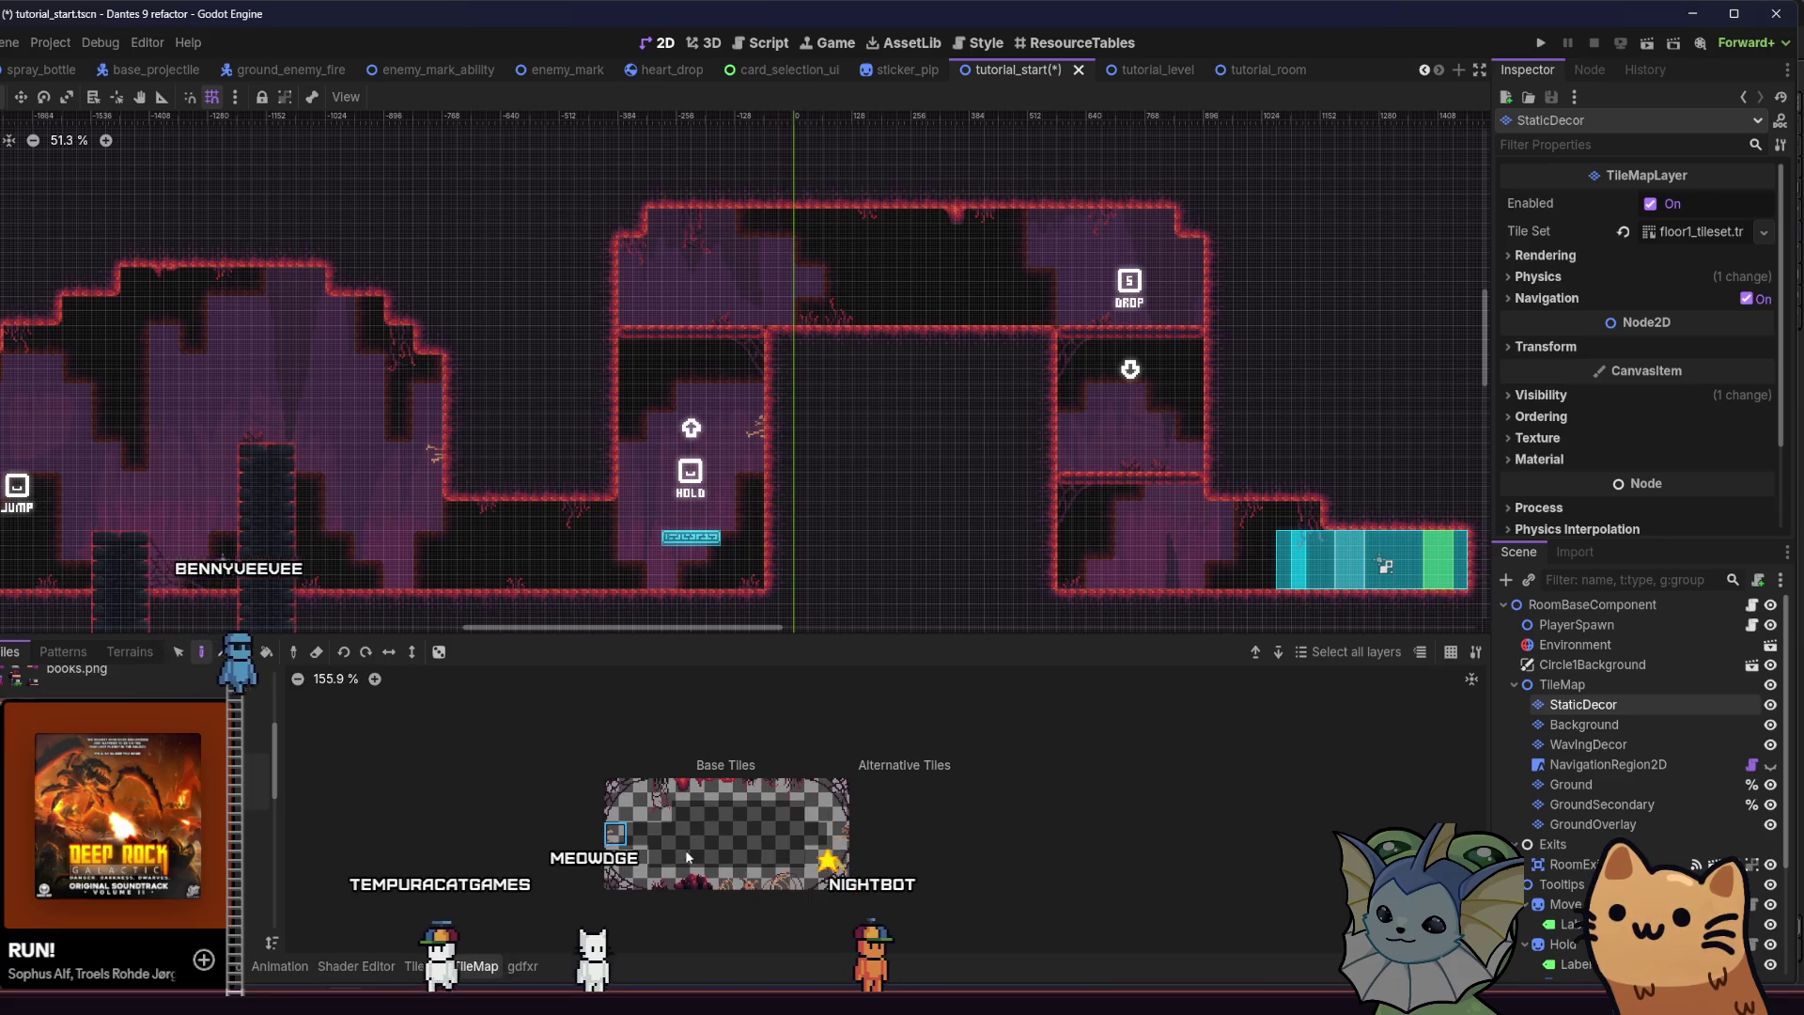
pyautogui.moveTo(759, 545); pyautogui.dragTo(1115, 467)
pyautogui.click(749, 877)
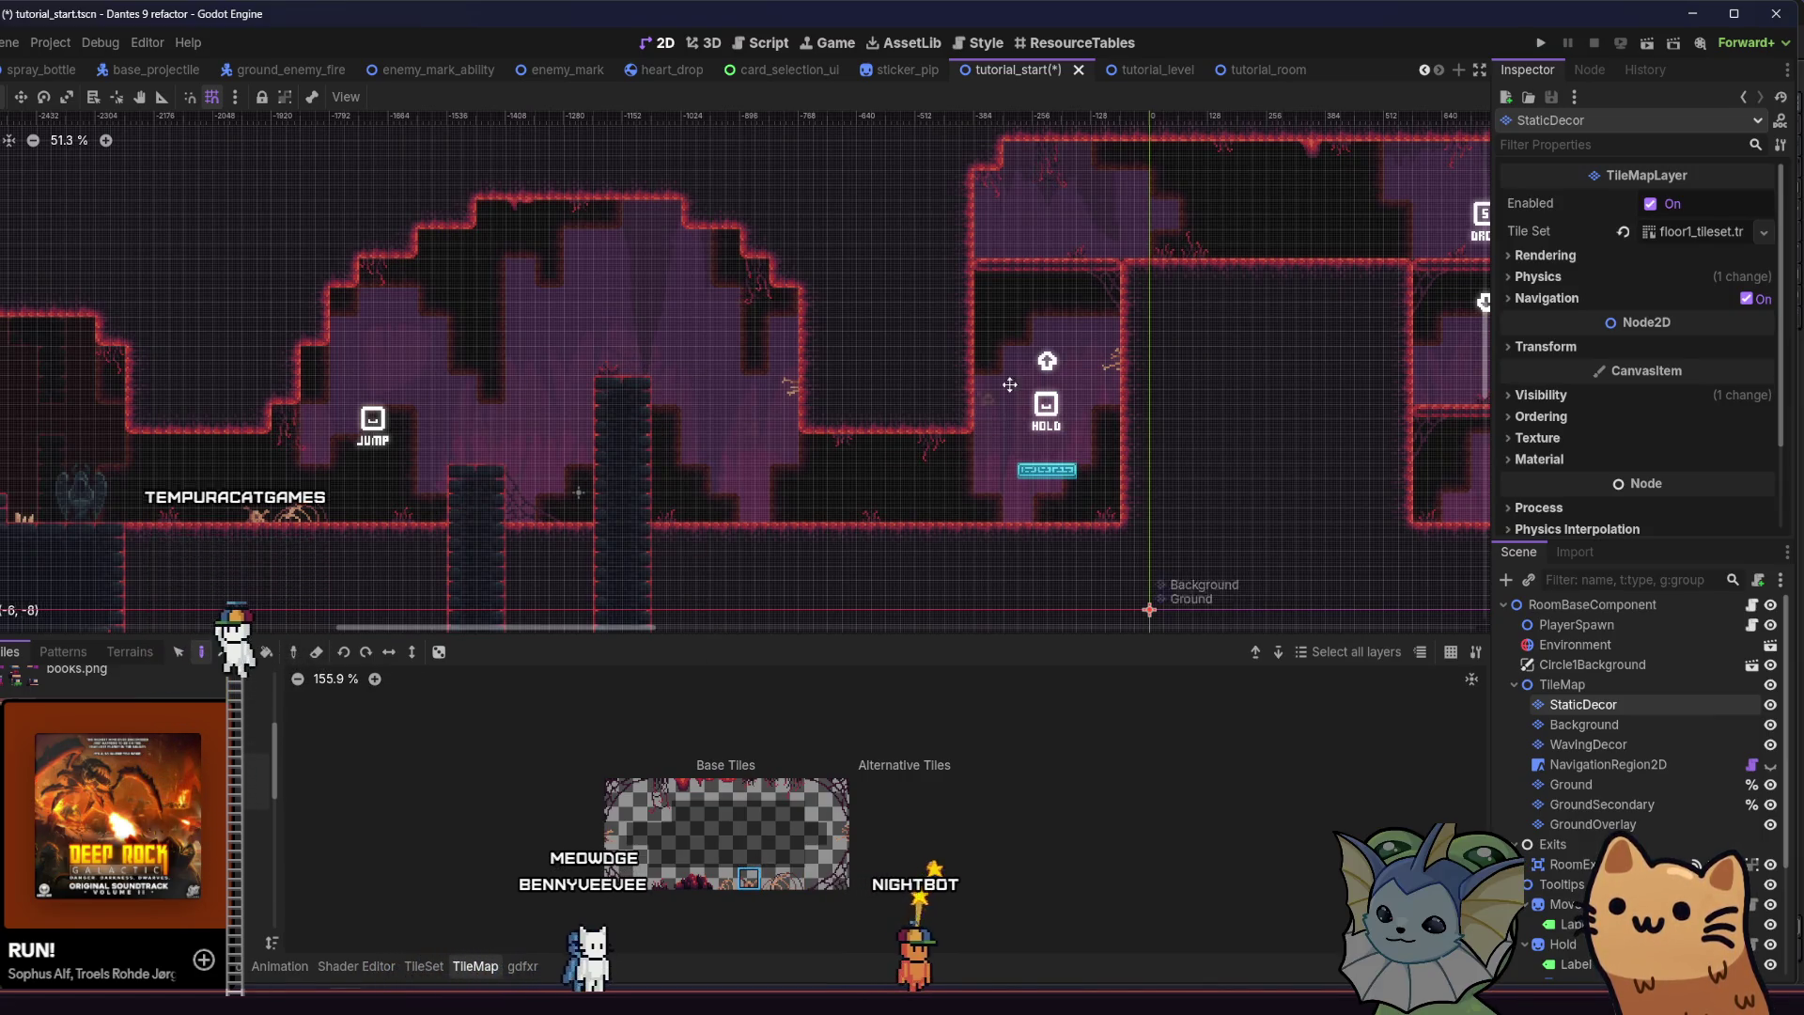
pyautogui.moveTo(1219, 289); pyautogui.dragTo(746, 382)
pyautogui.scroll(2, 746, 382)
pyautogui.click(816, 348)
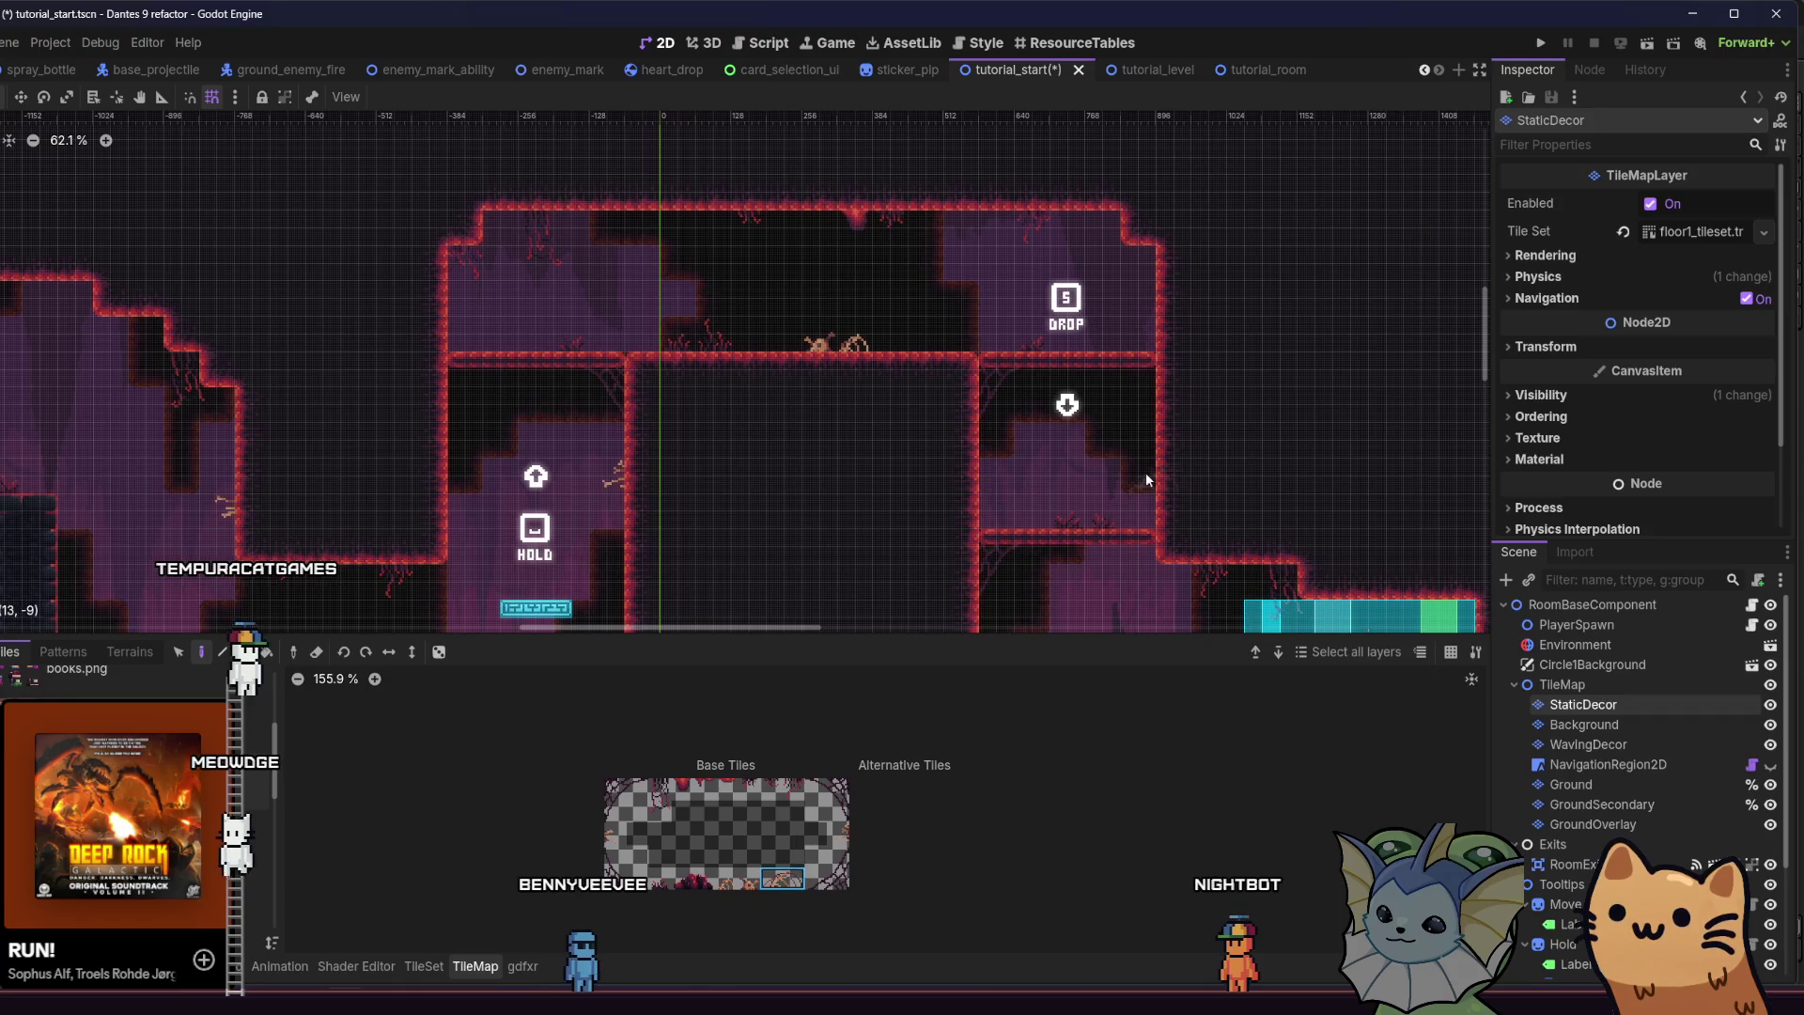
pyautogui.moveTo(1146, 479); pyautogui.dragTo(832, 373)
pyautogui.scroll(2, 785, 555)
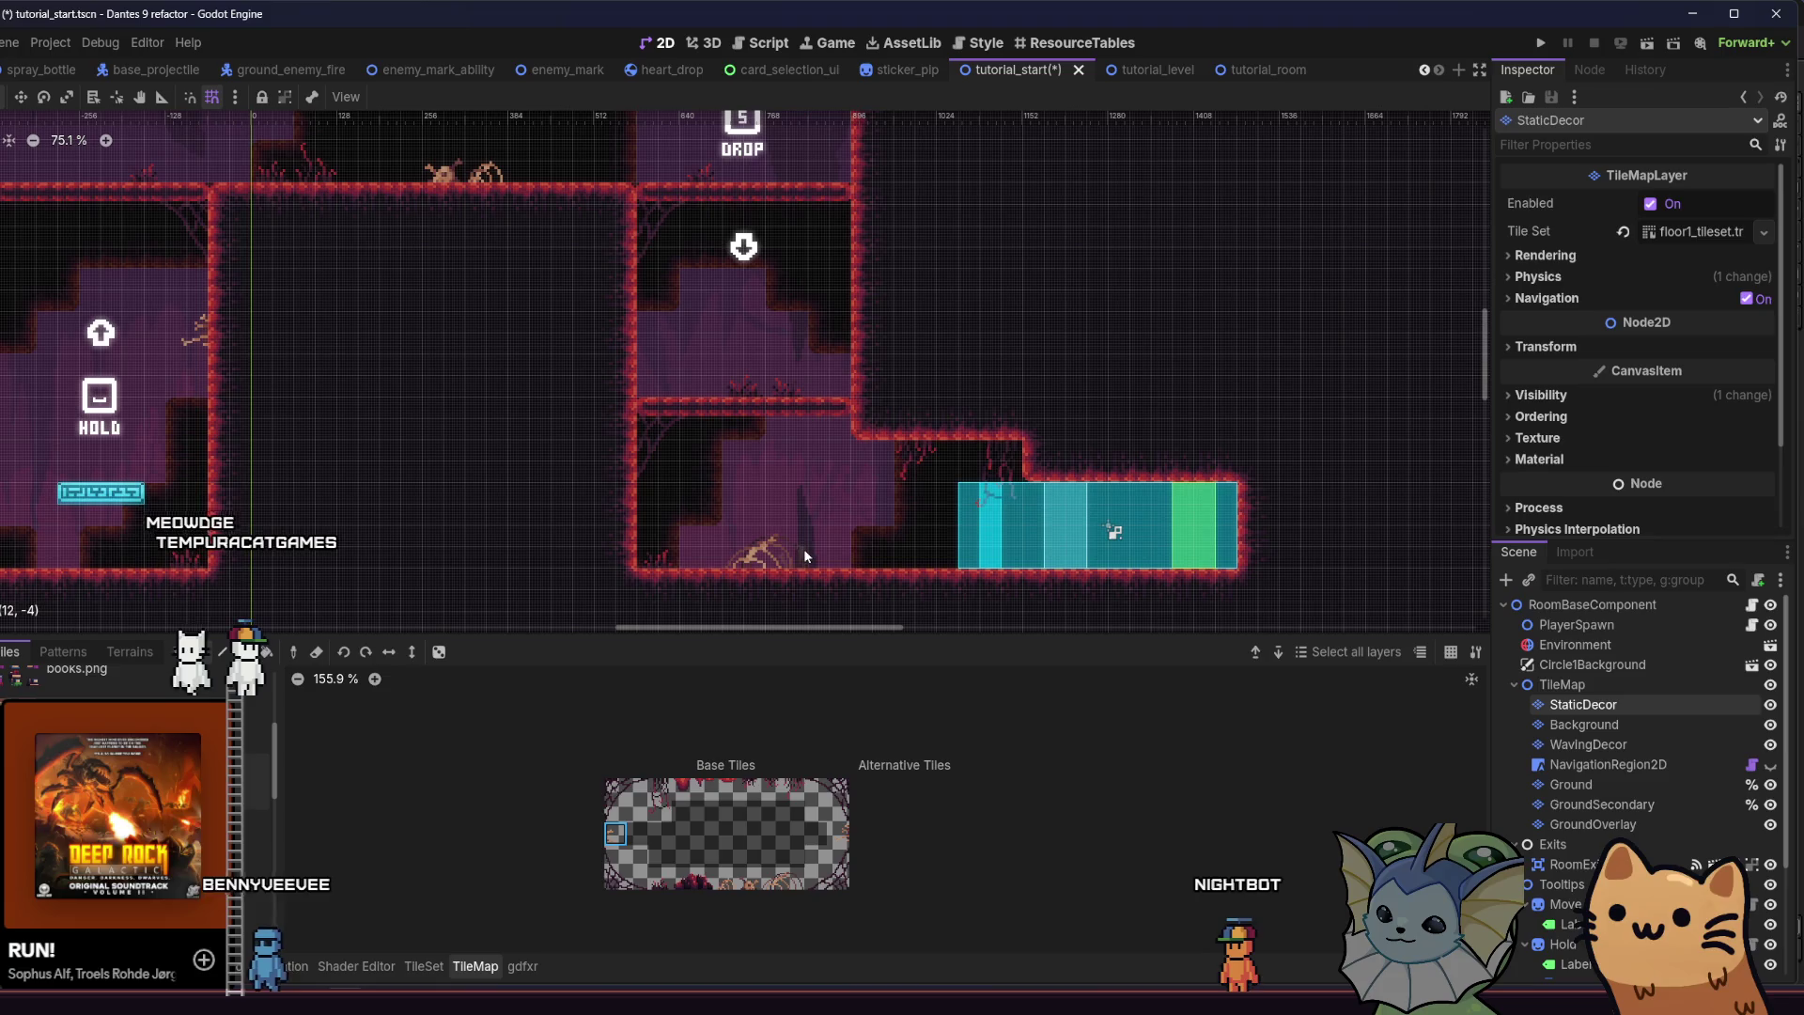
pyautogui.scroll(1, 801, 561)
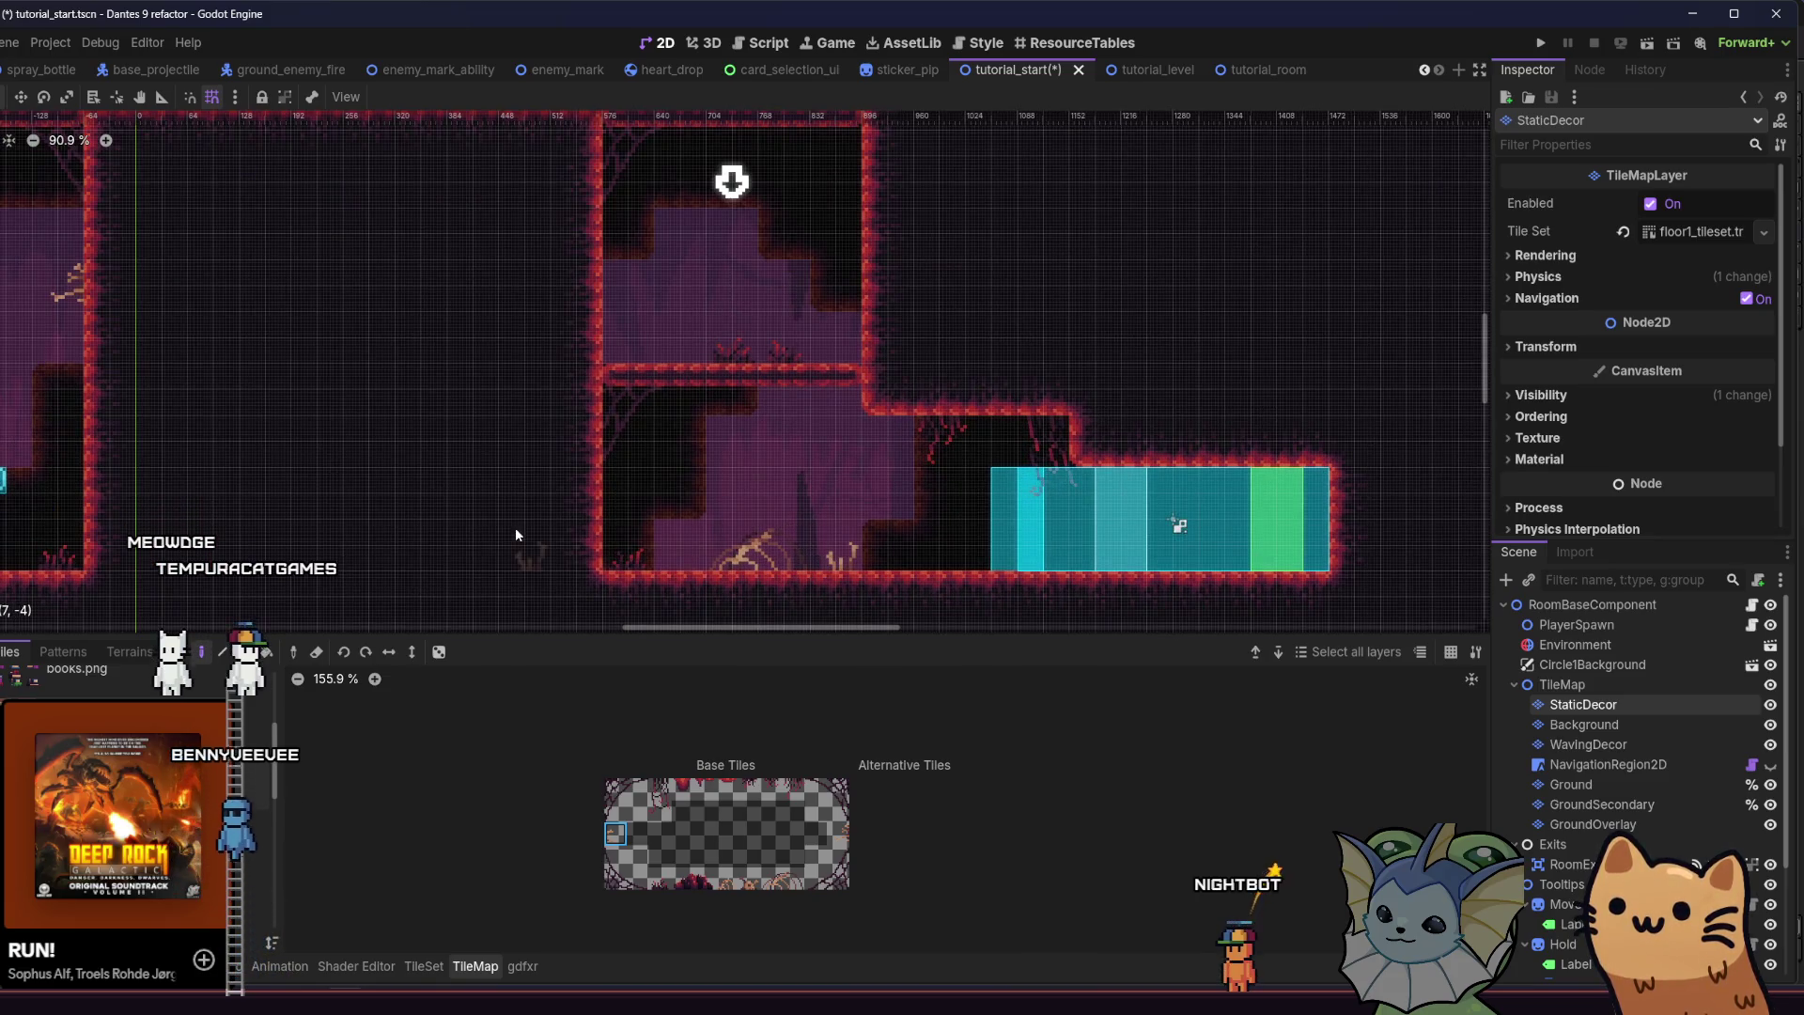
pyautogui.scroll(1, 738, 516)
pyautogui.hotkey('ctrl', 's')
# Save tutorial_start again, pick another decor tile, and run the project to test the room.
pyautogui.moveTo(545, 531); pyautogui.dragTo(652, 520)
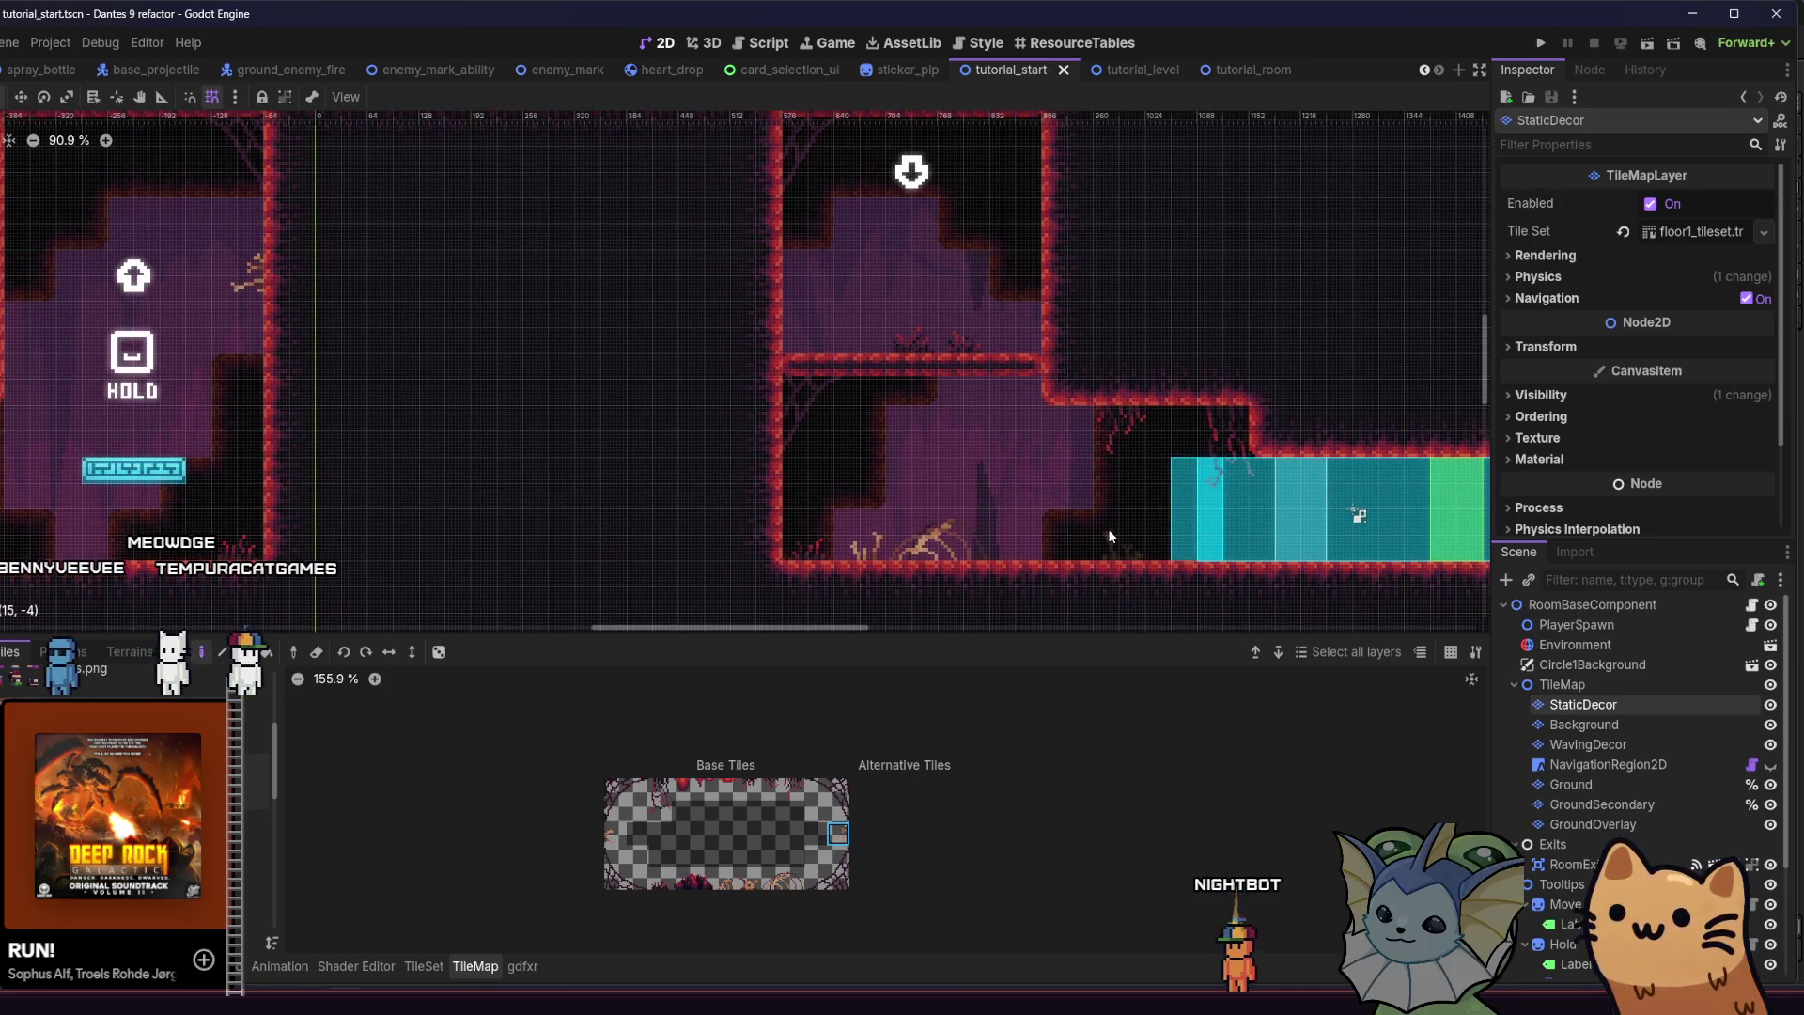
pyautogui.scroll(-2, 843, 519)
pyautogui.hotkey('ctrl', 's')
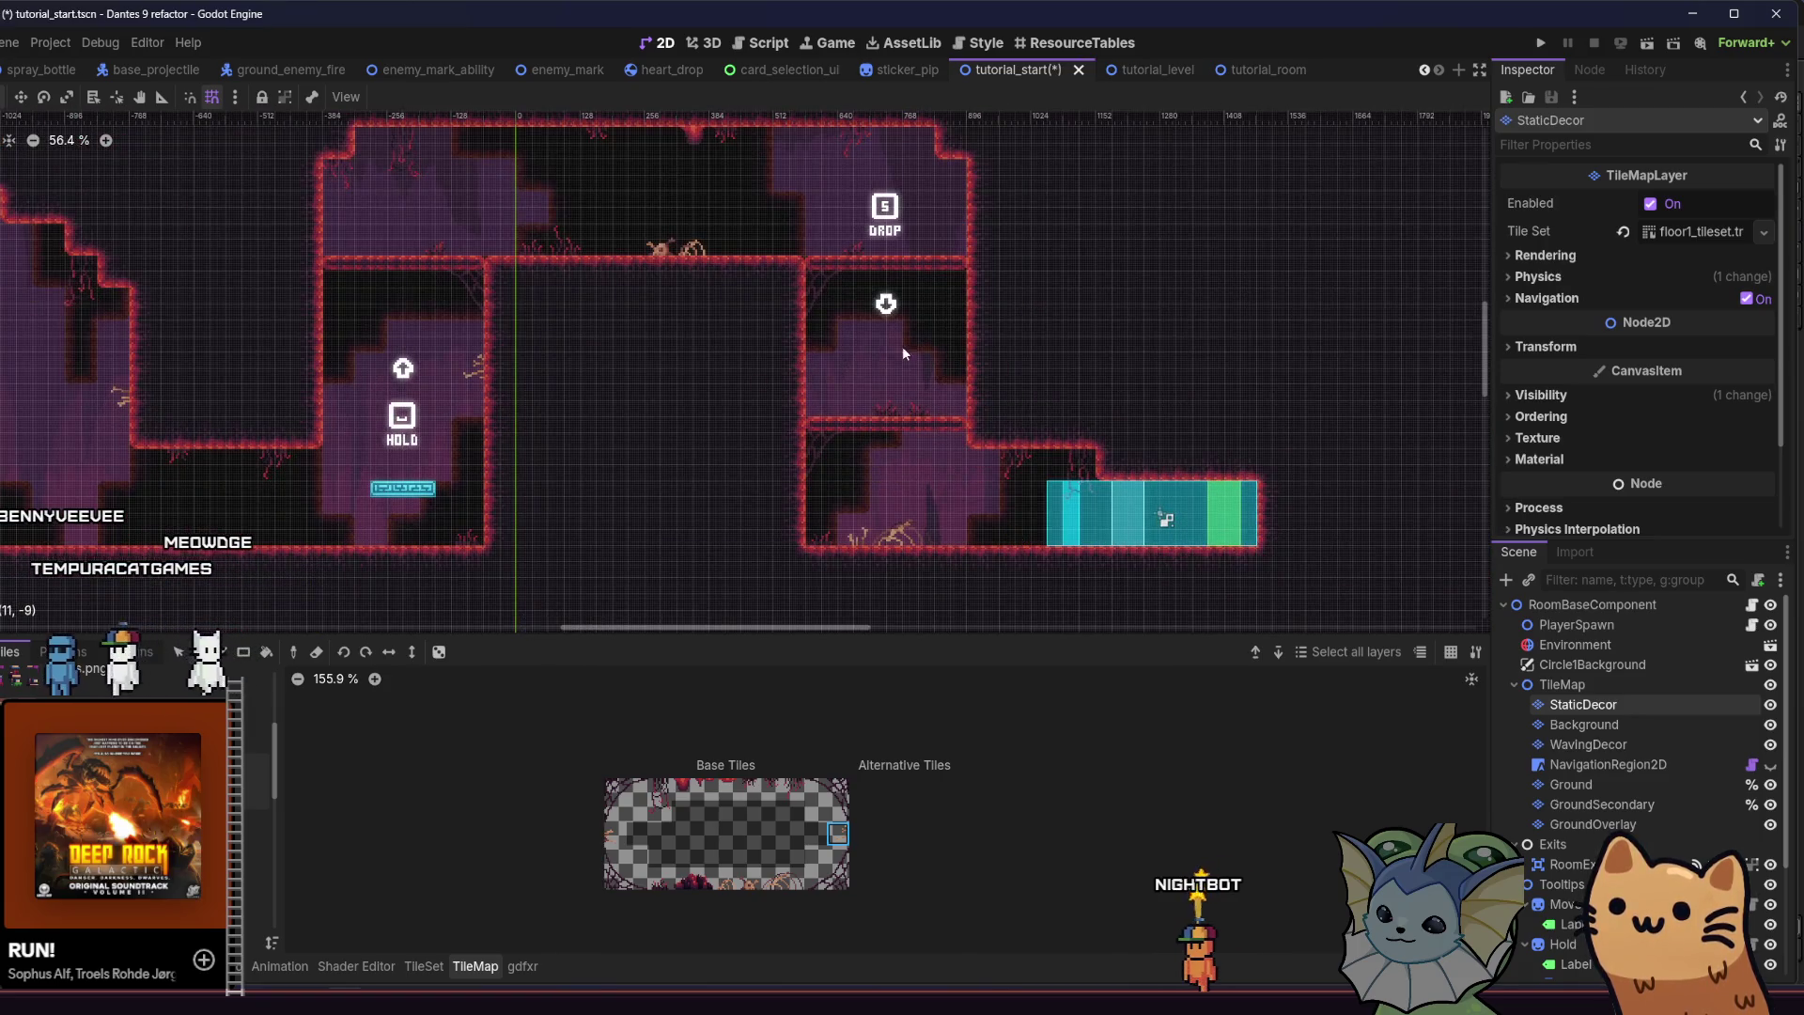
pyautogui.scroll(-1, 593, 409)
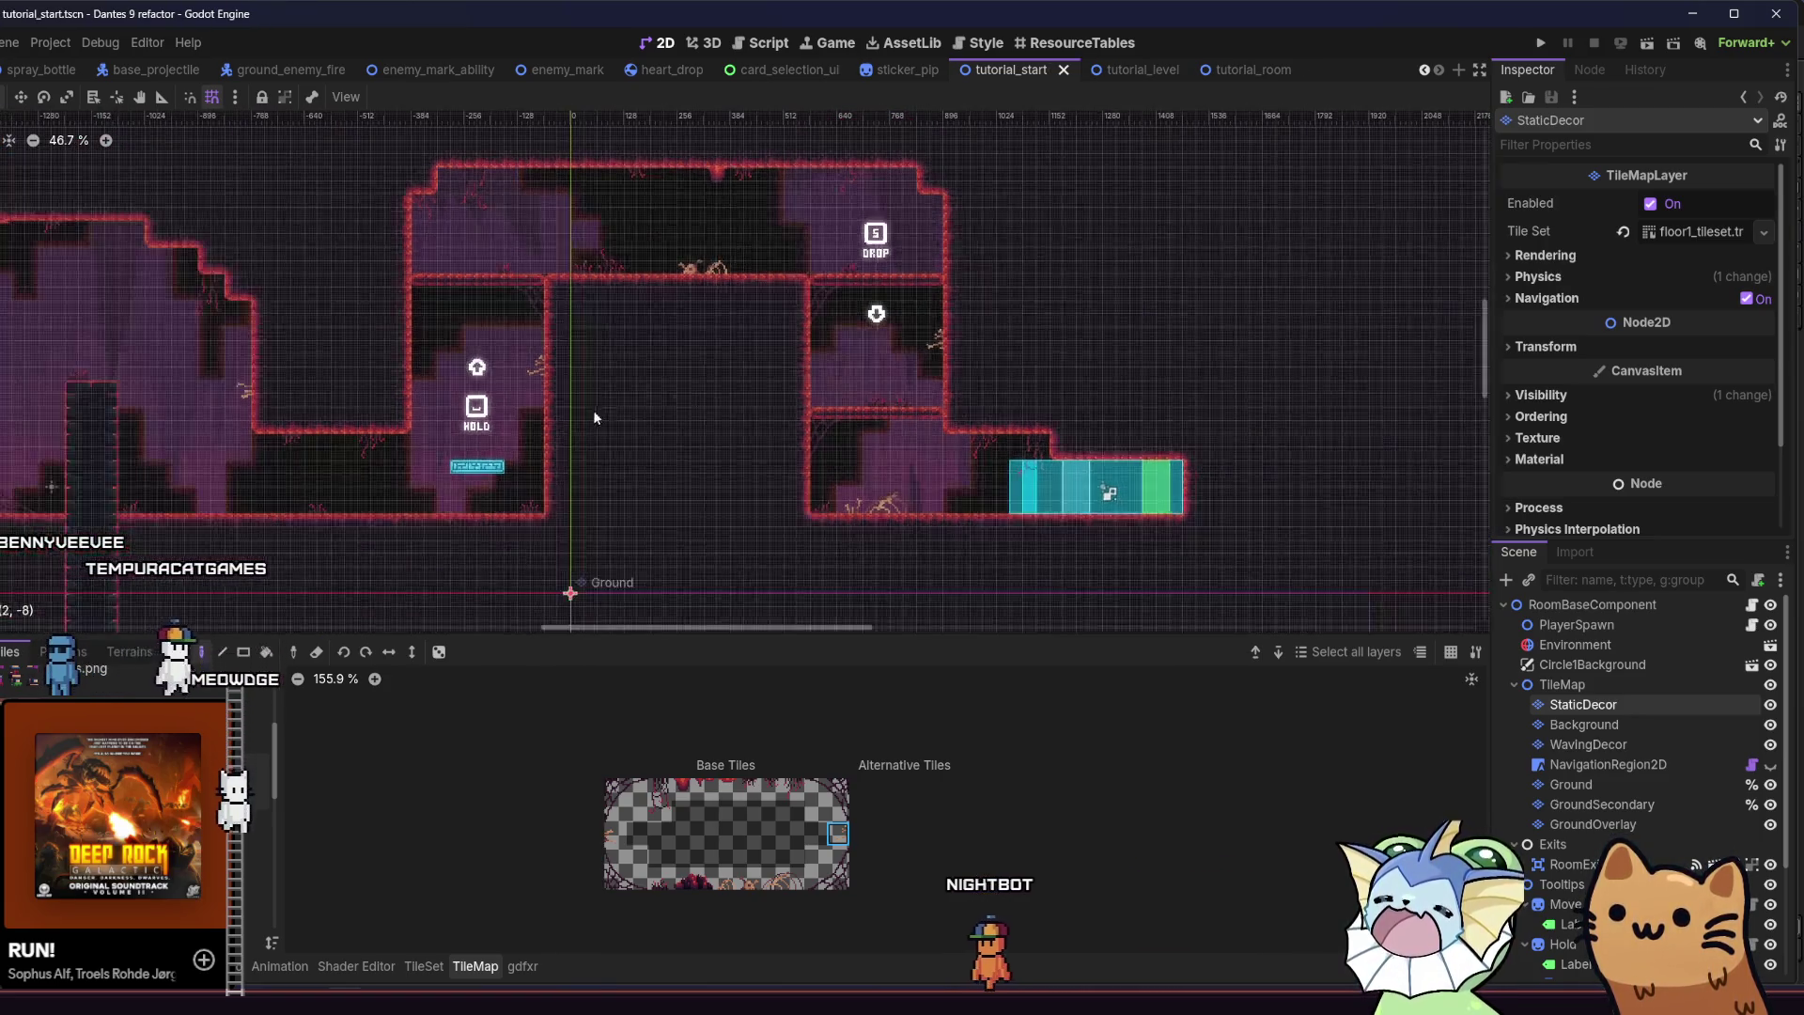
pyautogui.moveTo(594, 410); pyautogui.dragTo(732, 435)
pyautogui.hotkey('ctrl', 's')
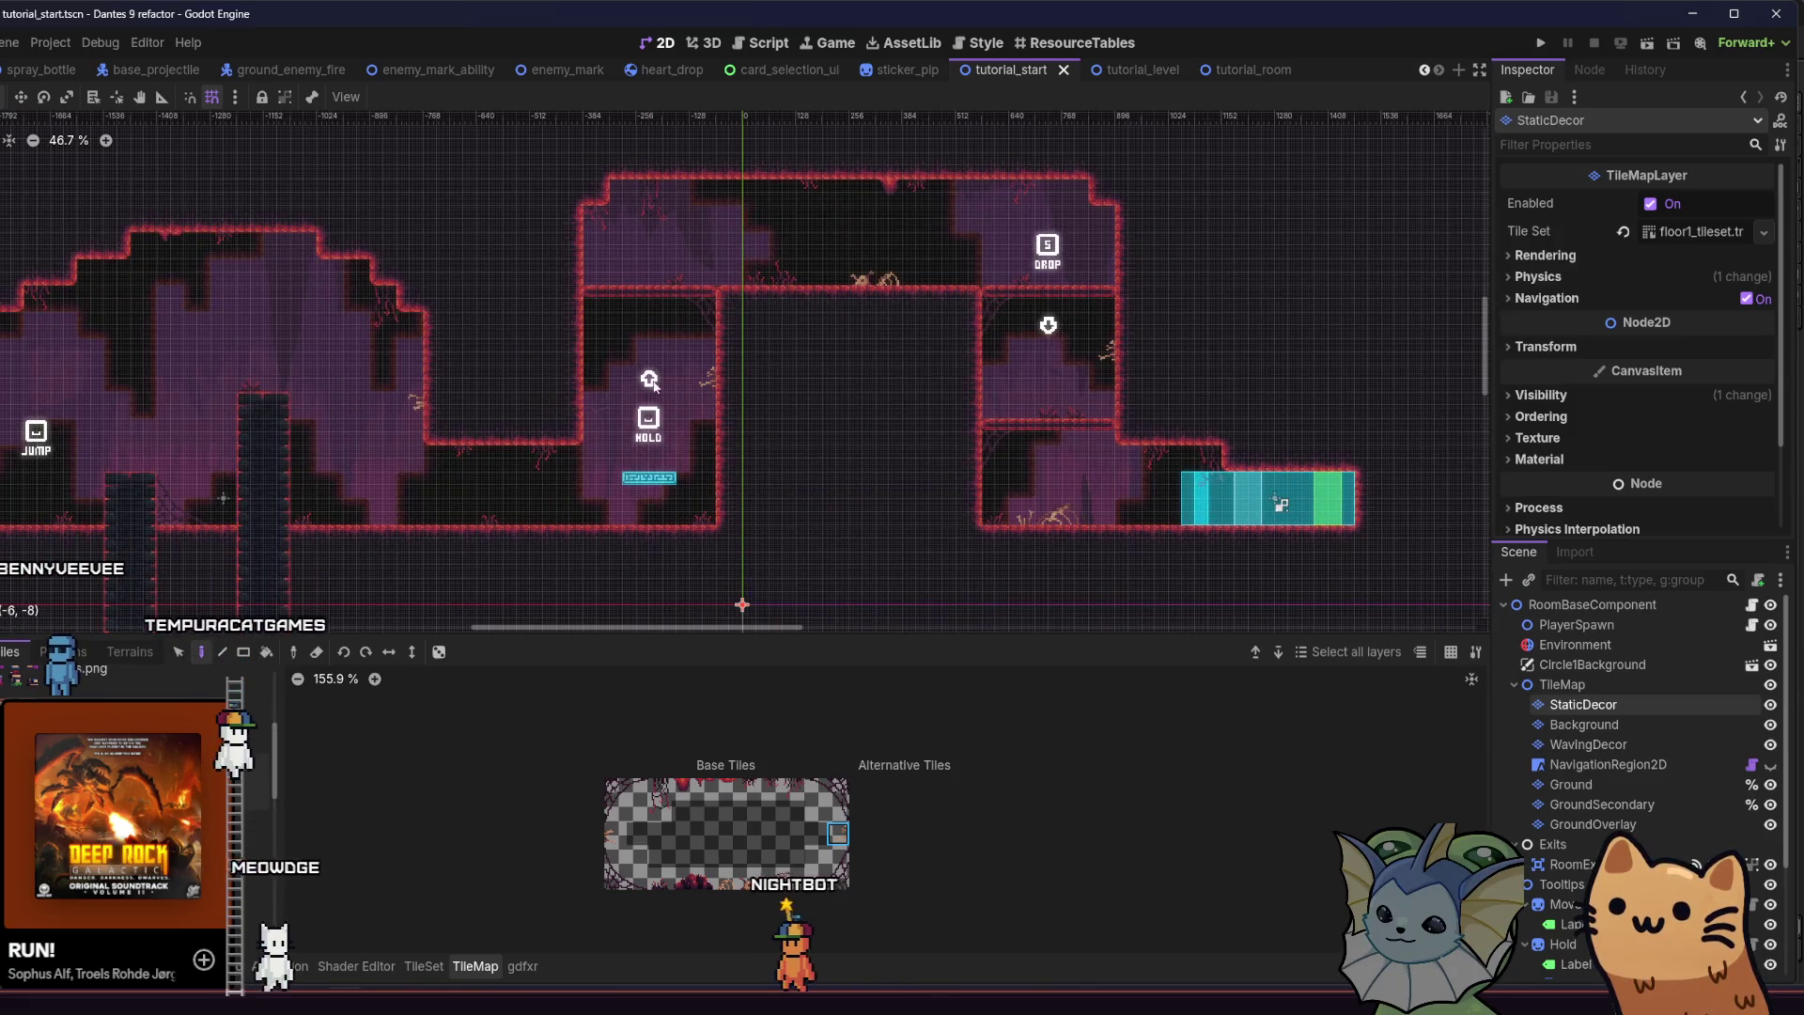
pyautogui.scroll(1, 1069, 241)
pyautogui.scroll(1, 1069, 241)
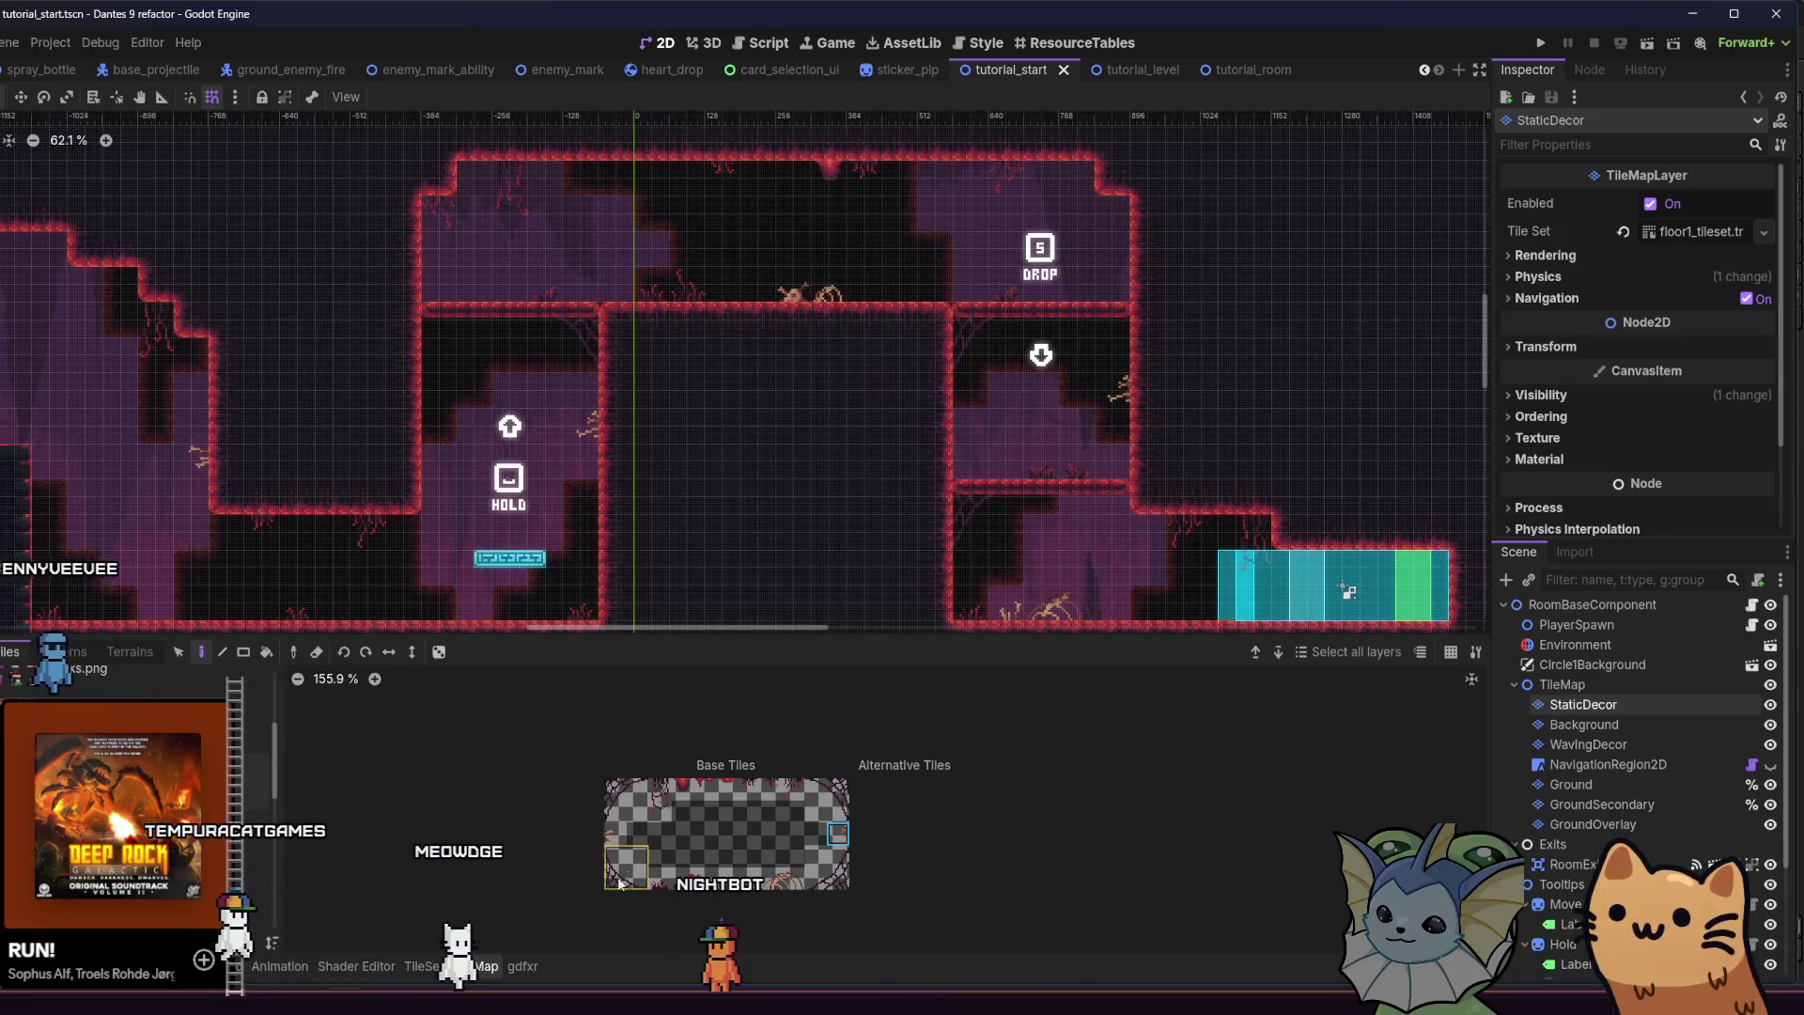
pyautogui.click(608, 834)
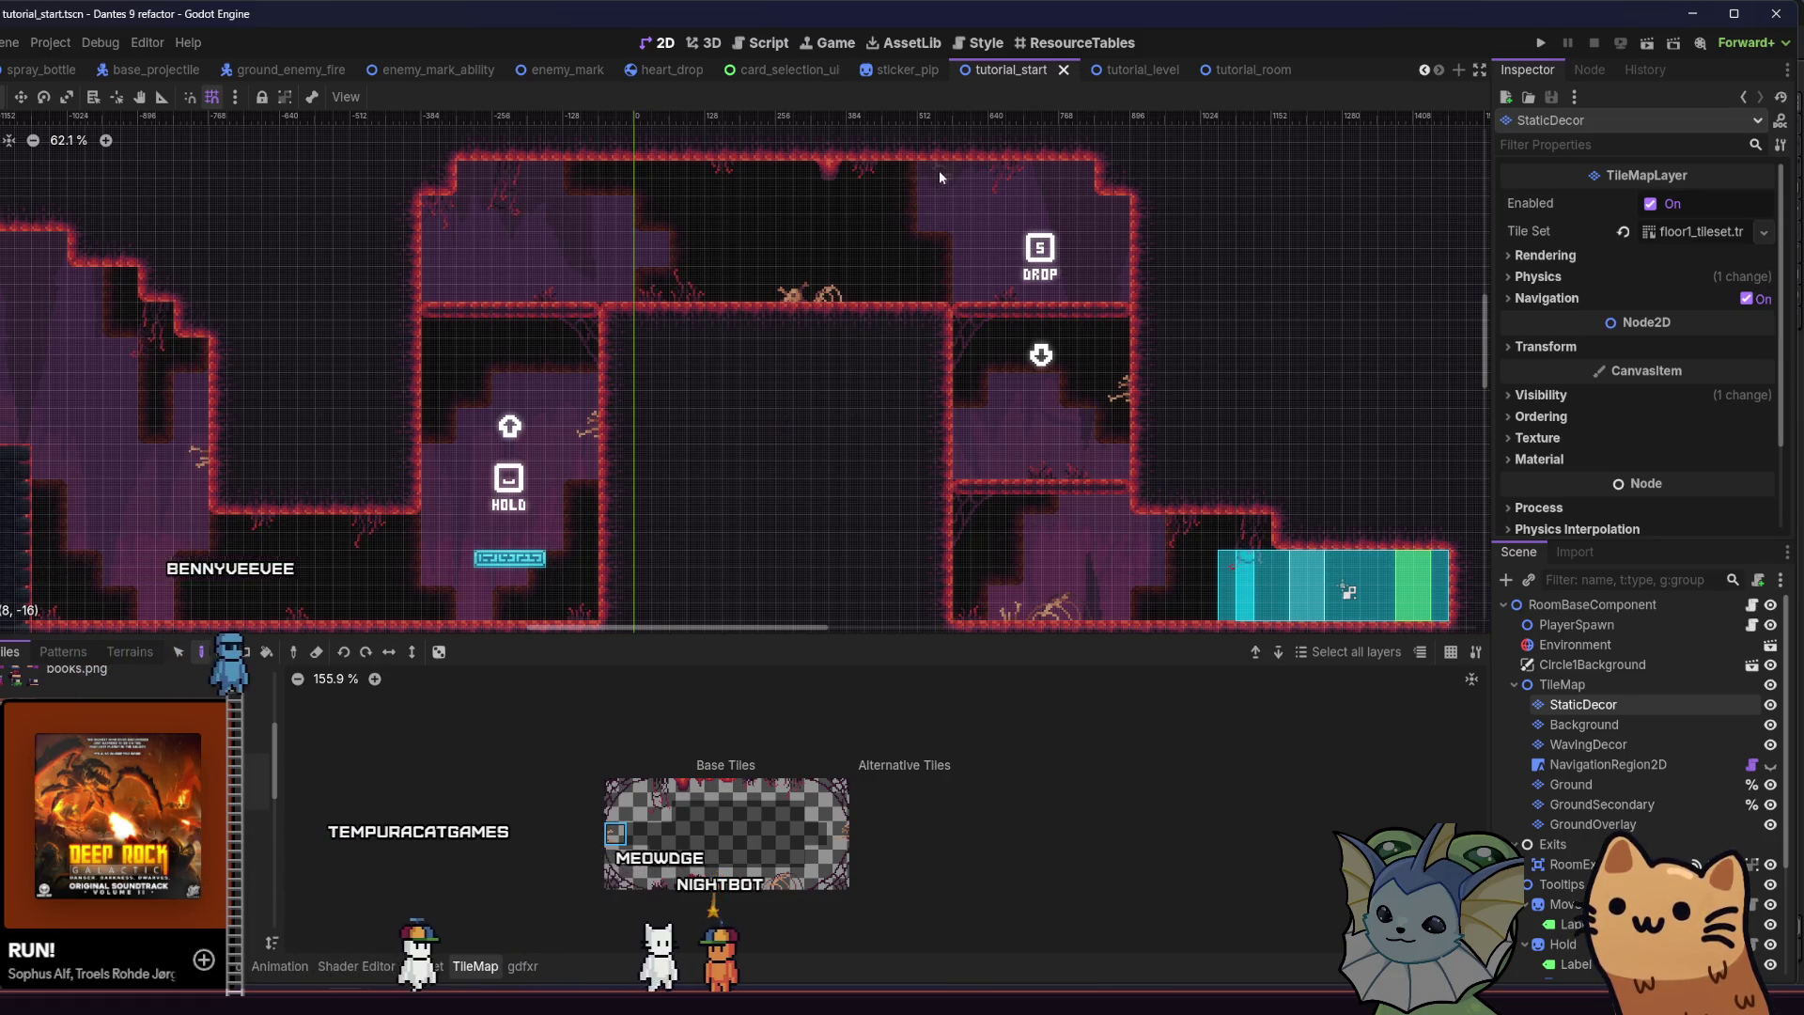
pyautogui.click(1616, 47)
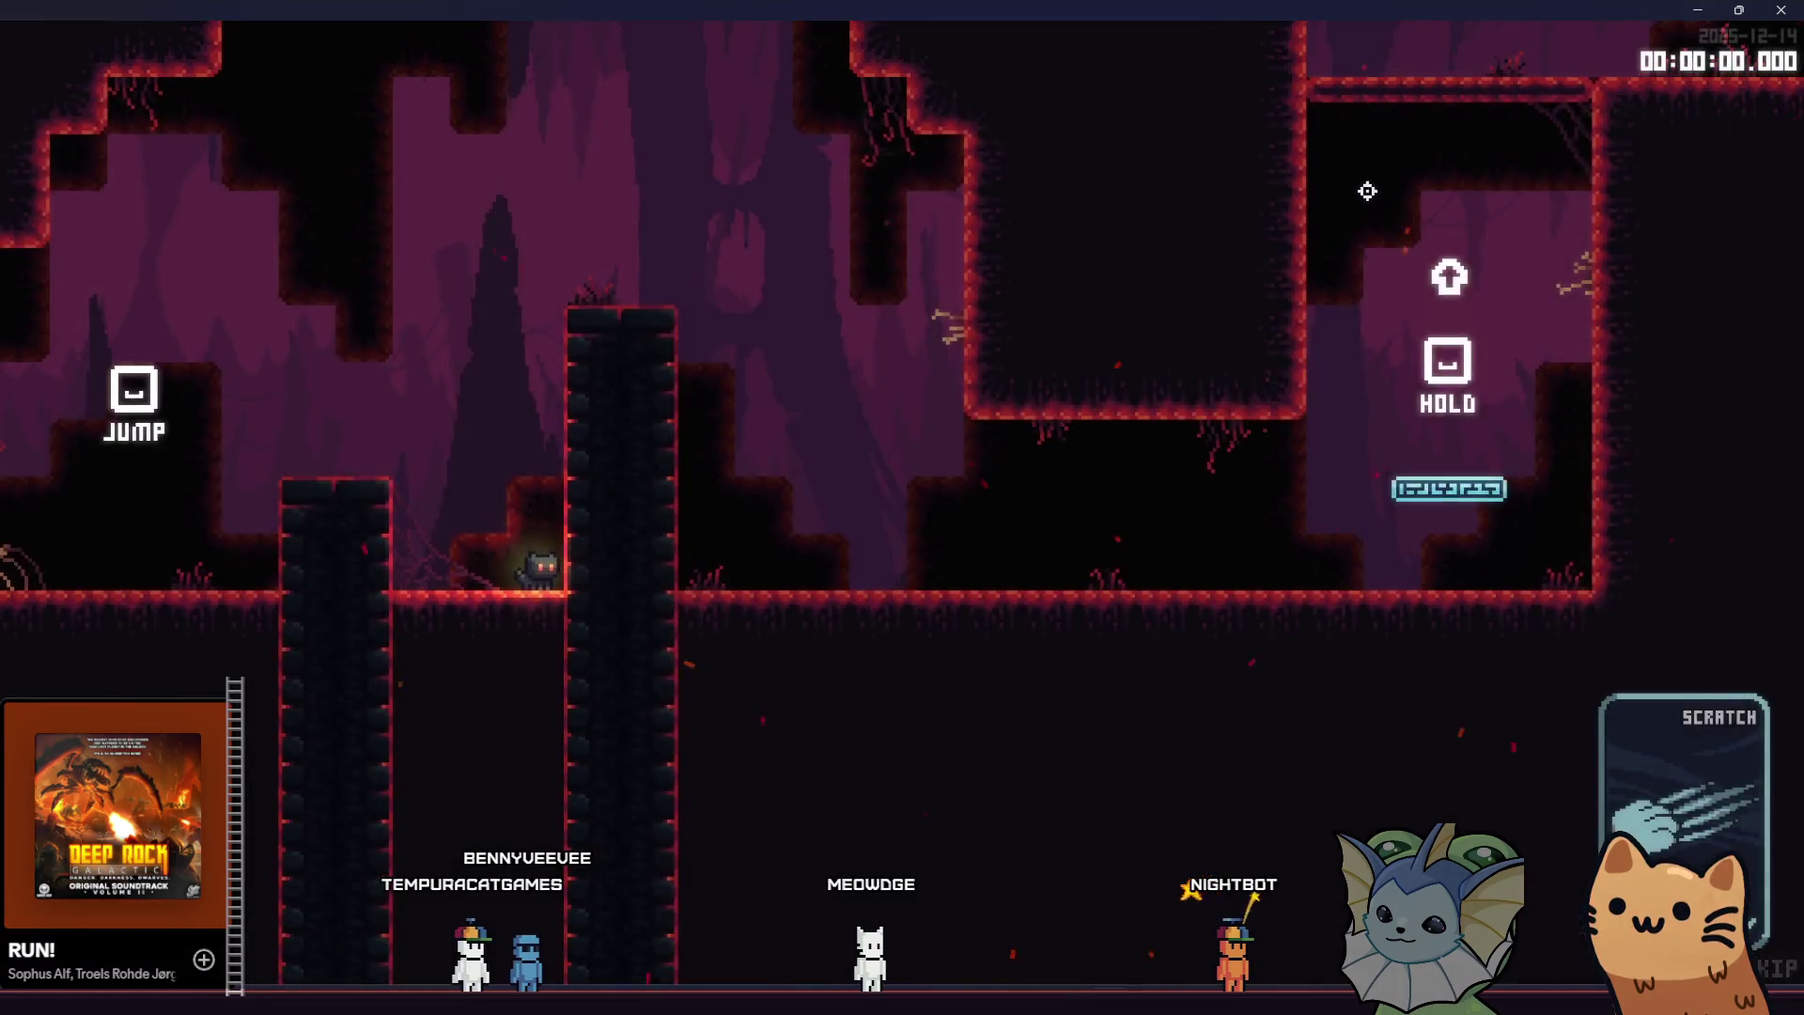
# Stop the test run with F8 and select PlayerSpawn in the tutorial_start scene.
pyautogui.press('space')
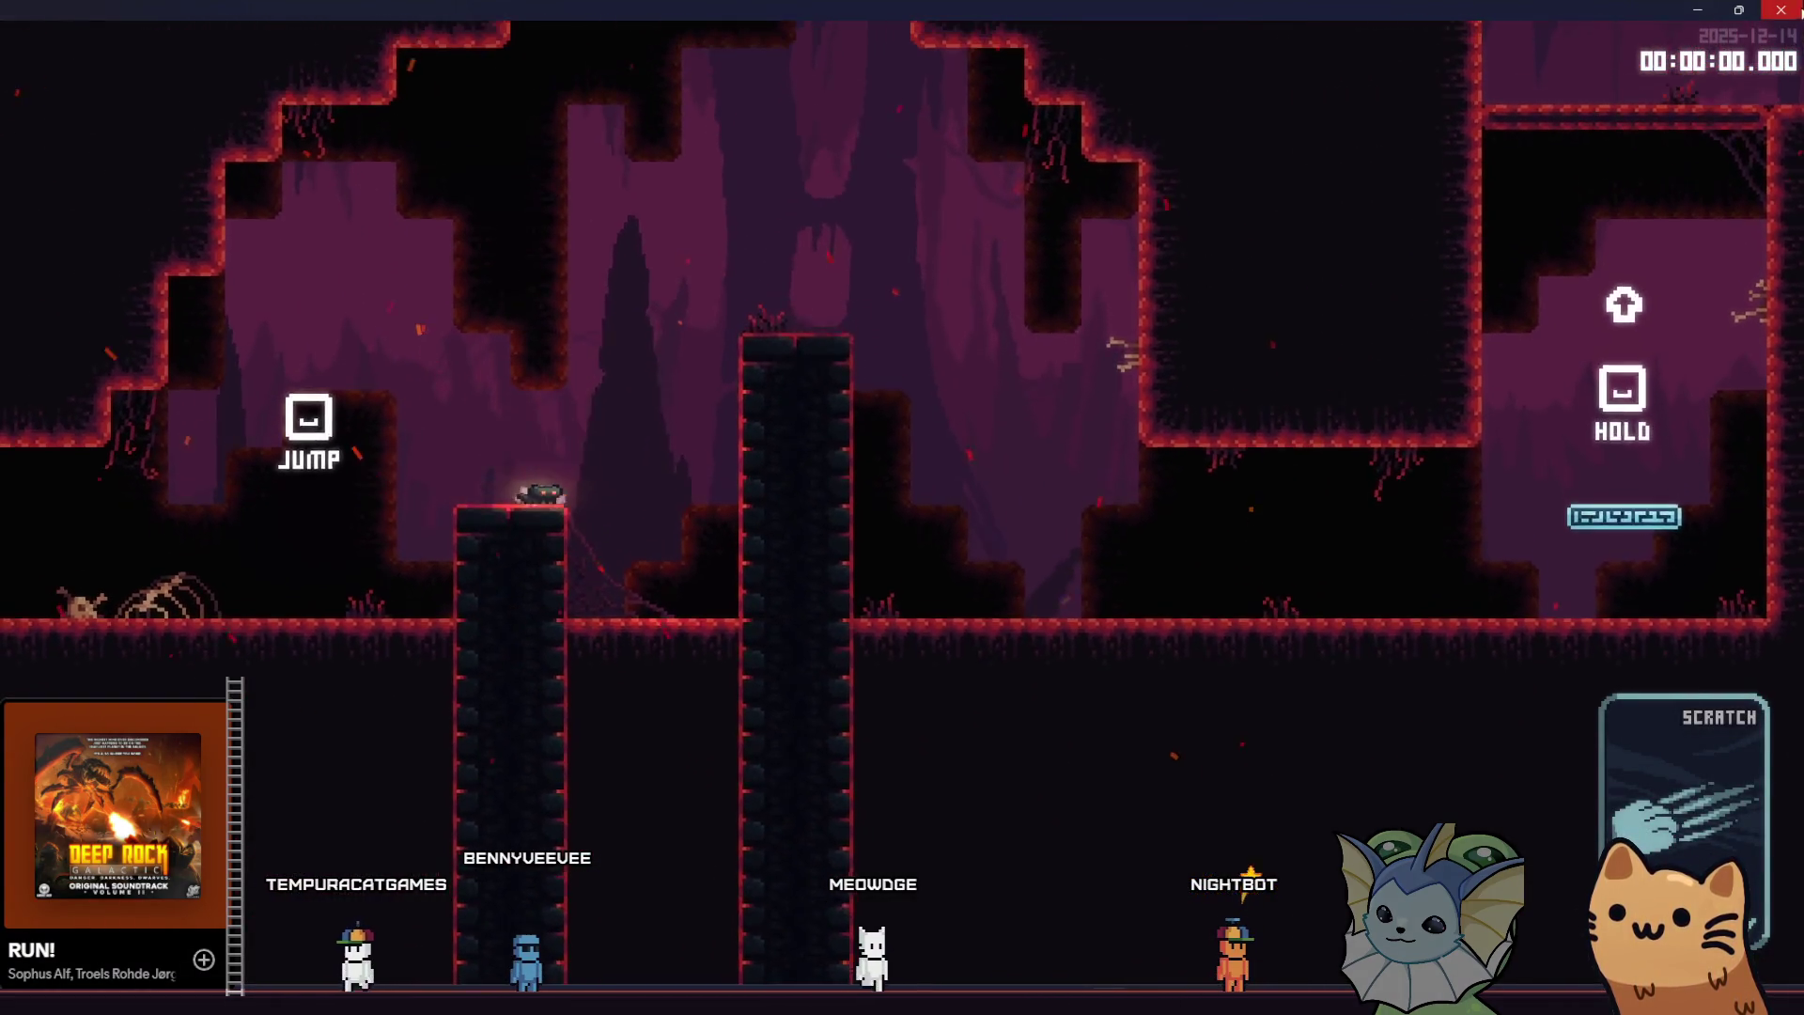
pyautogui.press('F8')
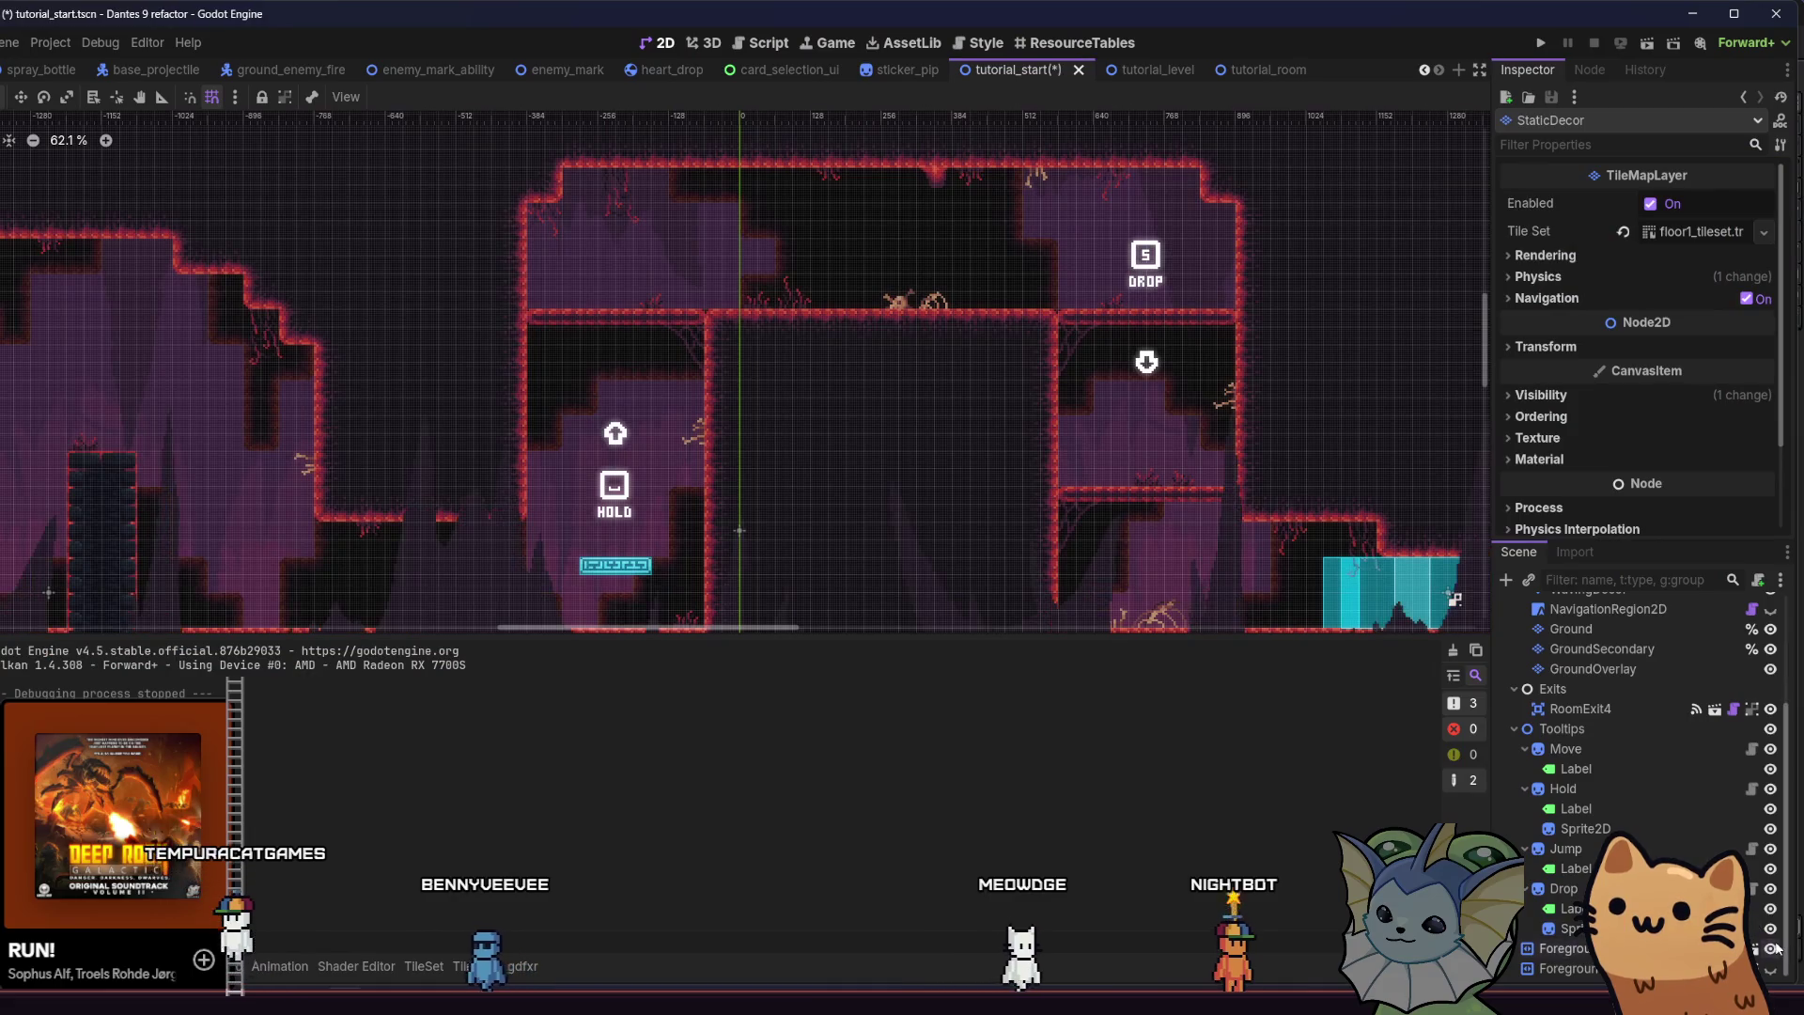
pyautogui.scroll(-3, 957, 352)
pyautogui.hscroll(-5, 893, 354)
pyautogui.scroll(5, 1597, 714)
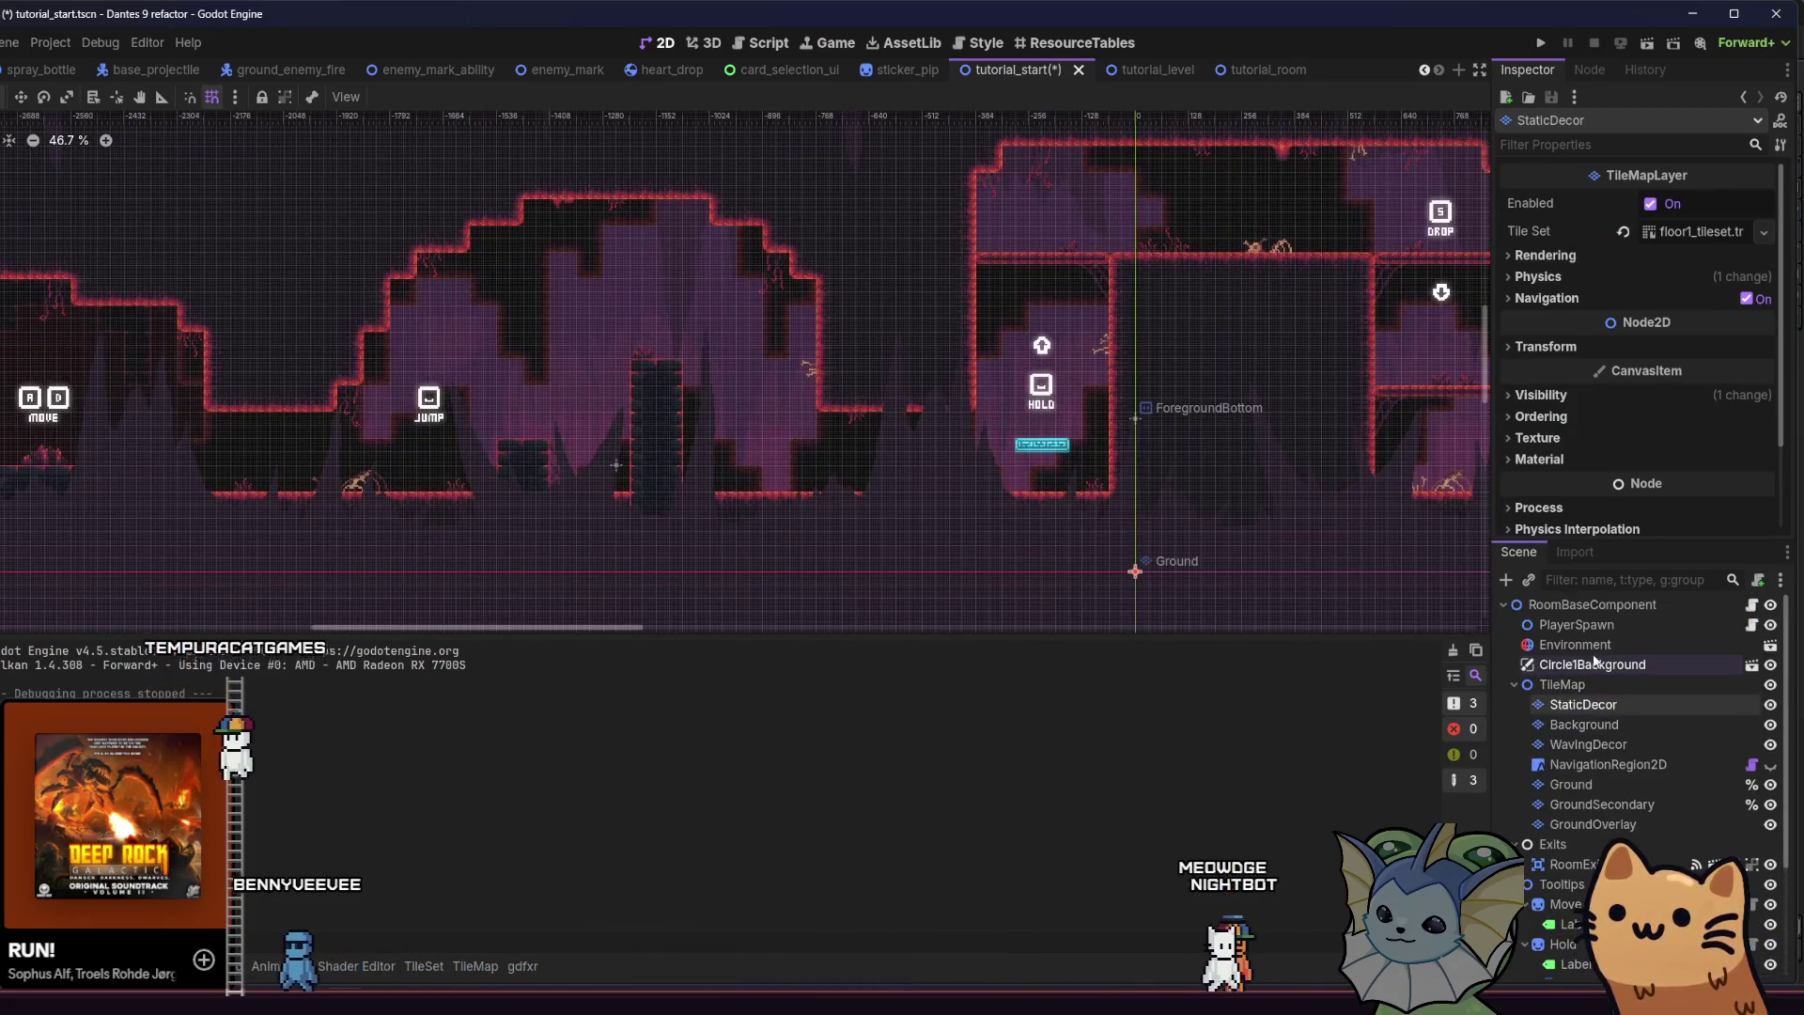
pyautogui.click(1576, 625)
pyautogui.hscroll(-5, 1180, 297)
pyautogui.hscroll(-3, 1180, 297)
# Move PlayerSpawn (-96, -32) onto the MOVE platform, then save and run the scene with F6.
pyautogui.press('w')
pyautogui.scroll(6, 241, 366)
pyautogui.moveTo(751, 451); pyautogui.dragTo(671, 421)
pyautogui.press('F6')
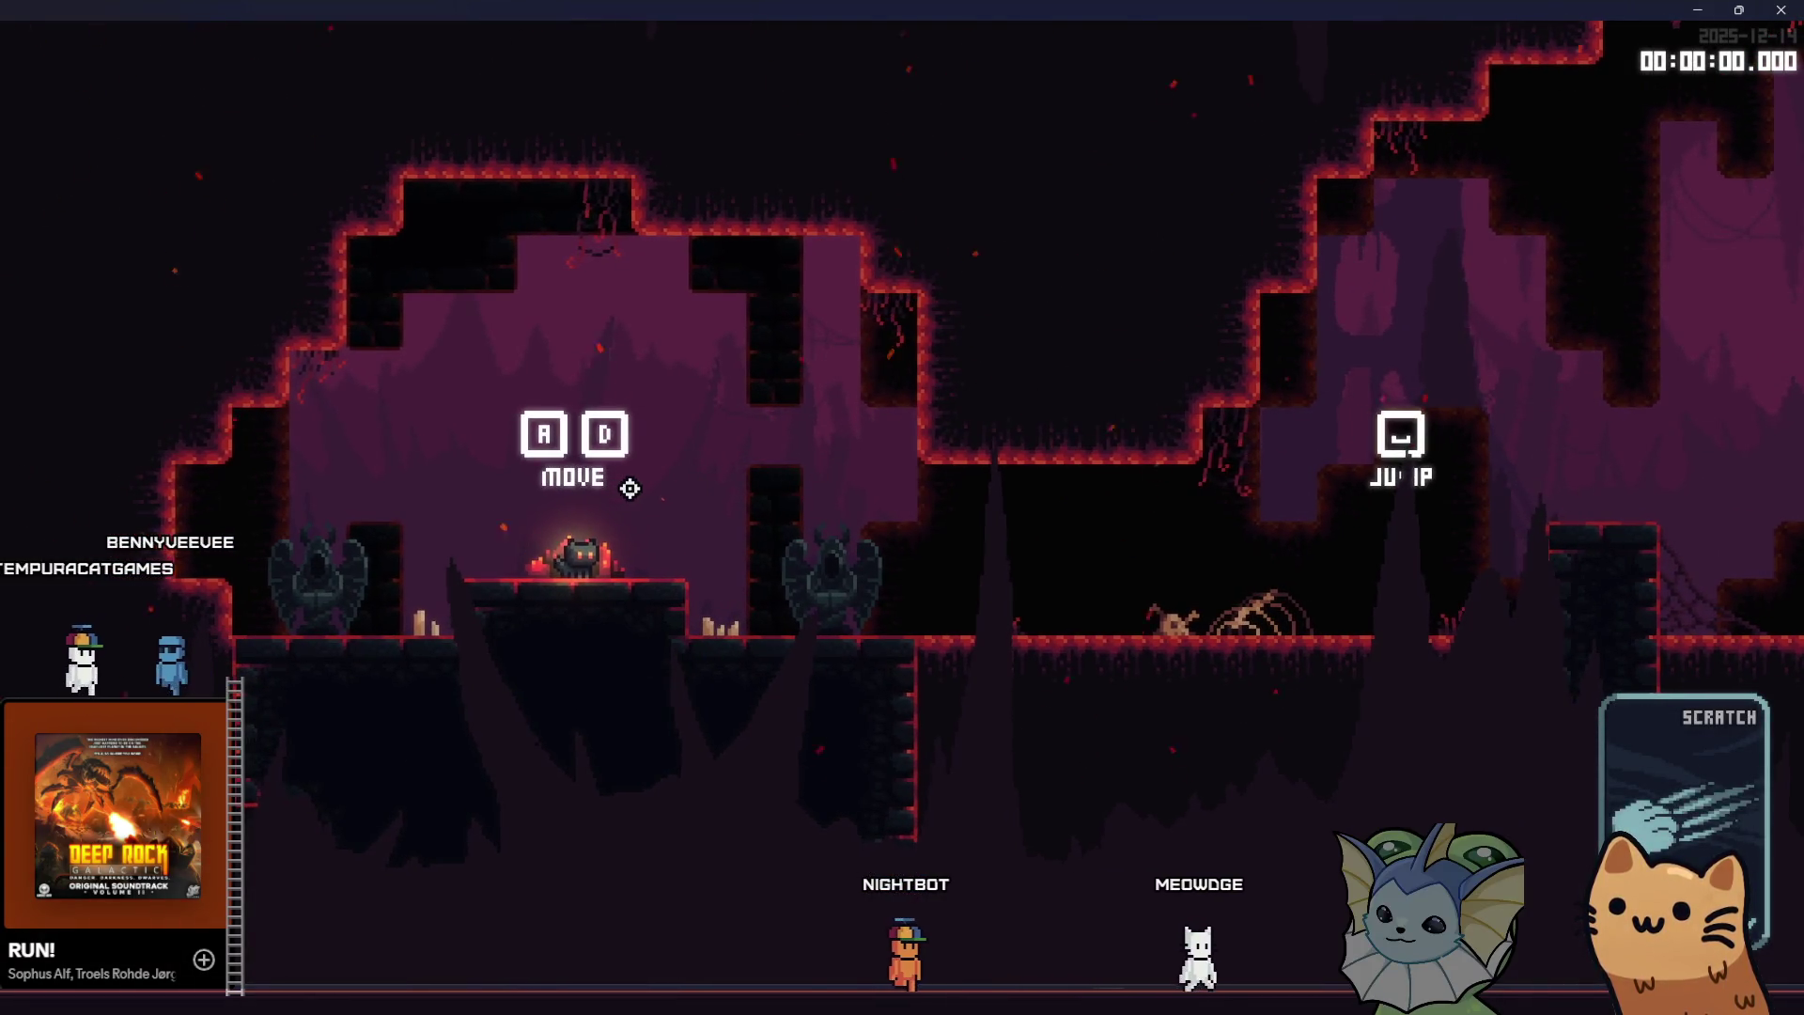
# Run the cat to the JUMP pillar, back onto the raised platform, and across the pillars.
pyautogui.press('d')
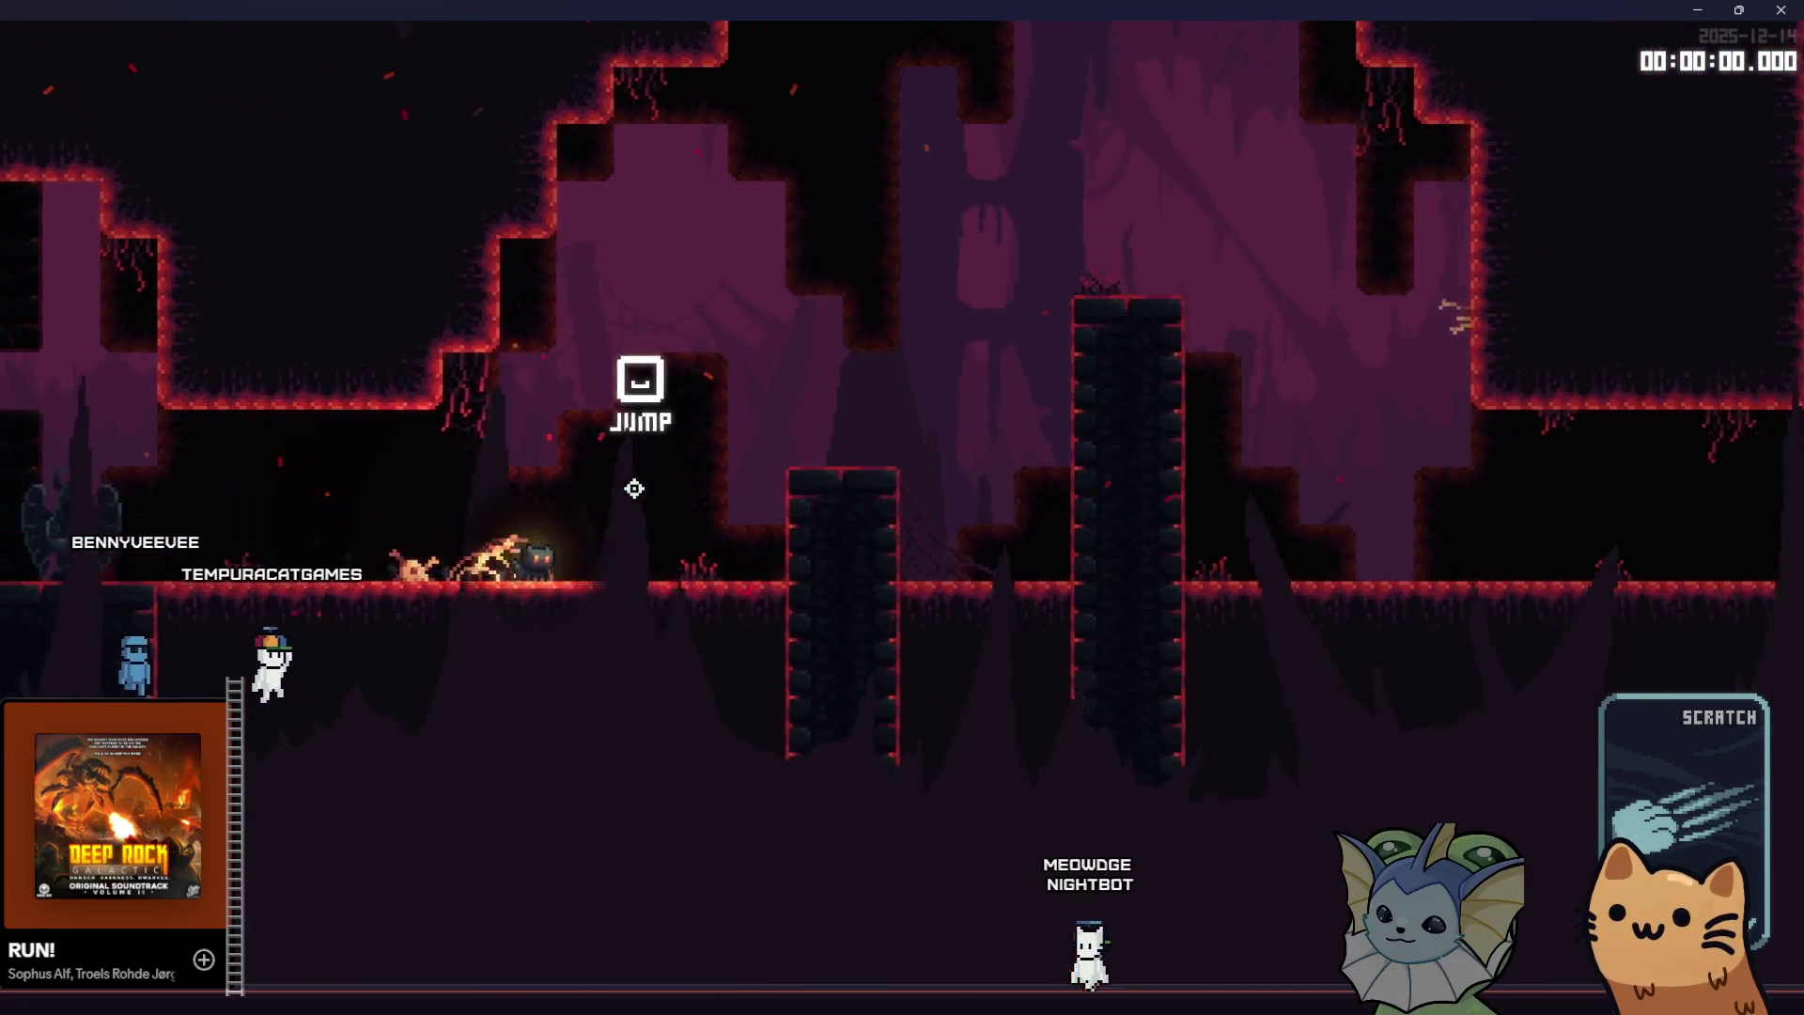
pyautogui.press('d')
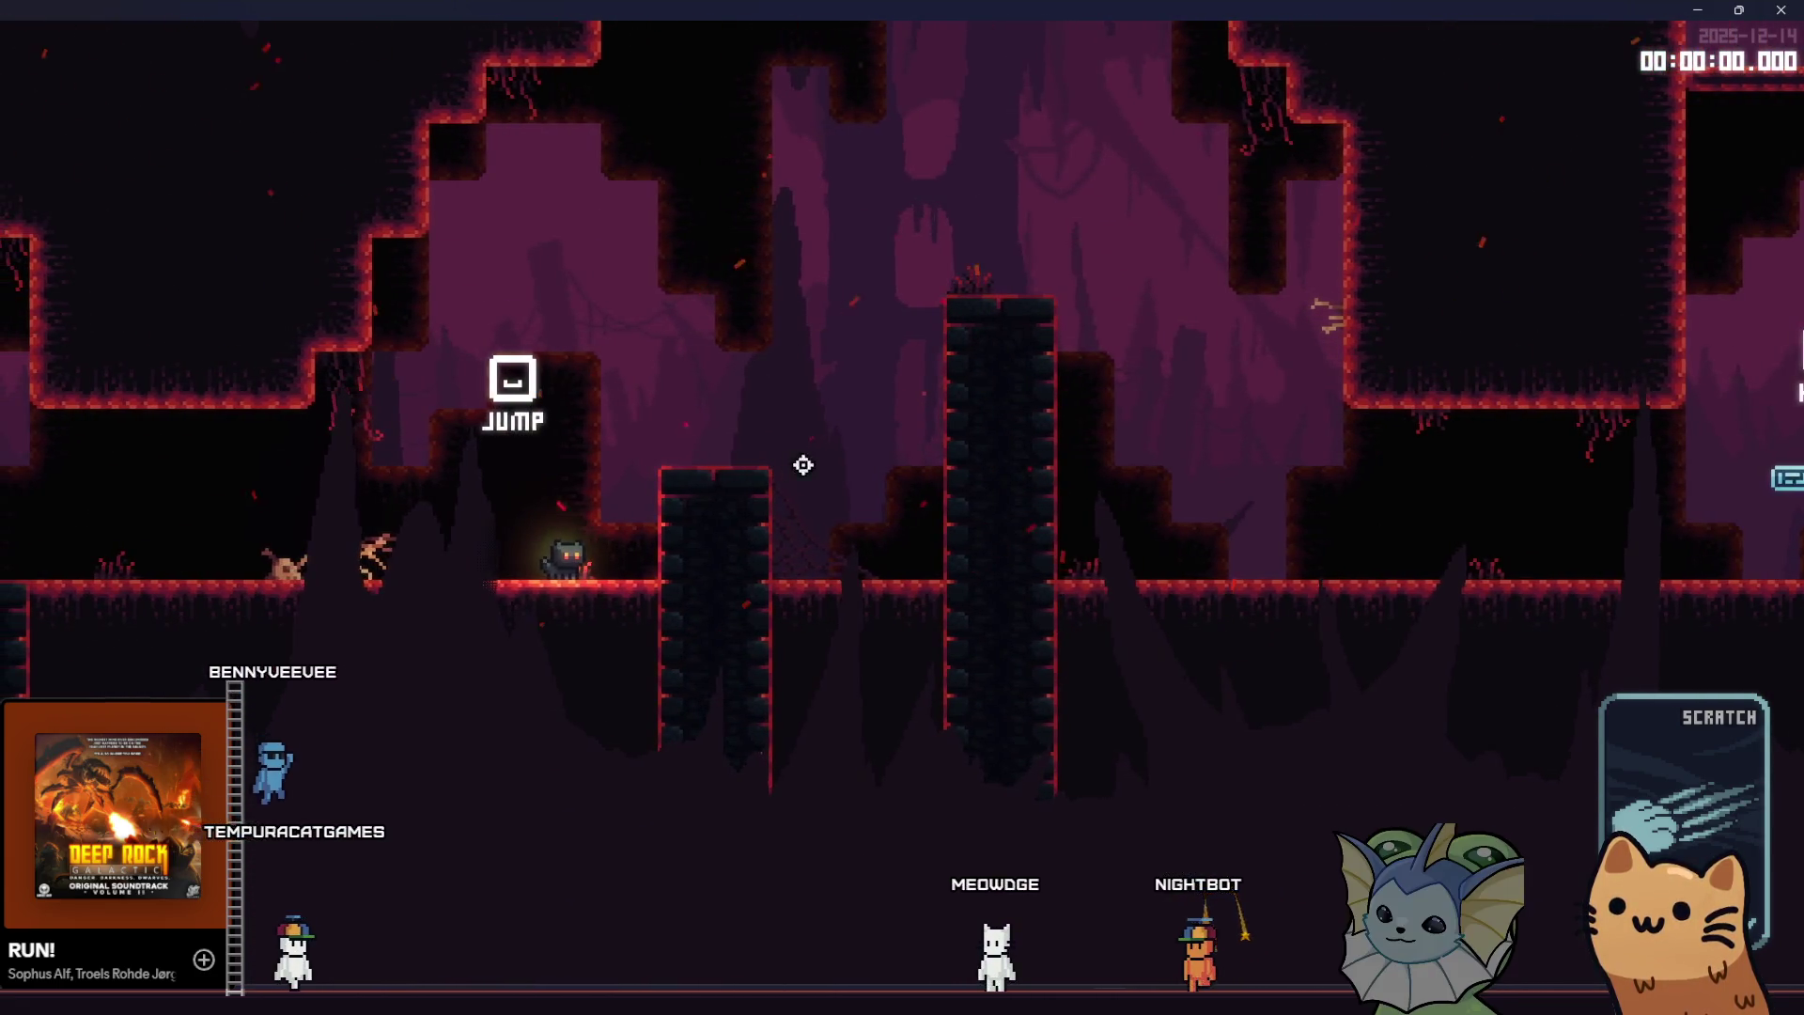
pyautogui.press('a')
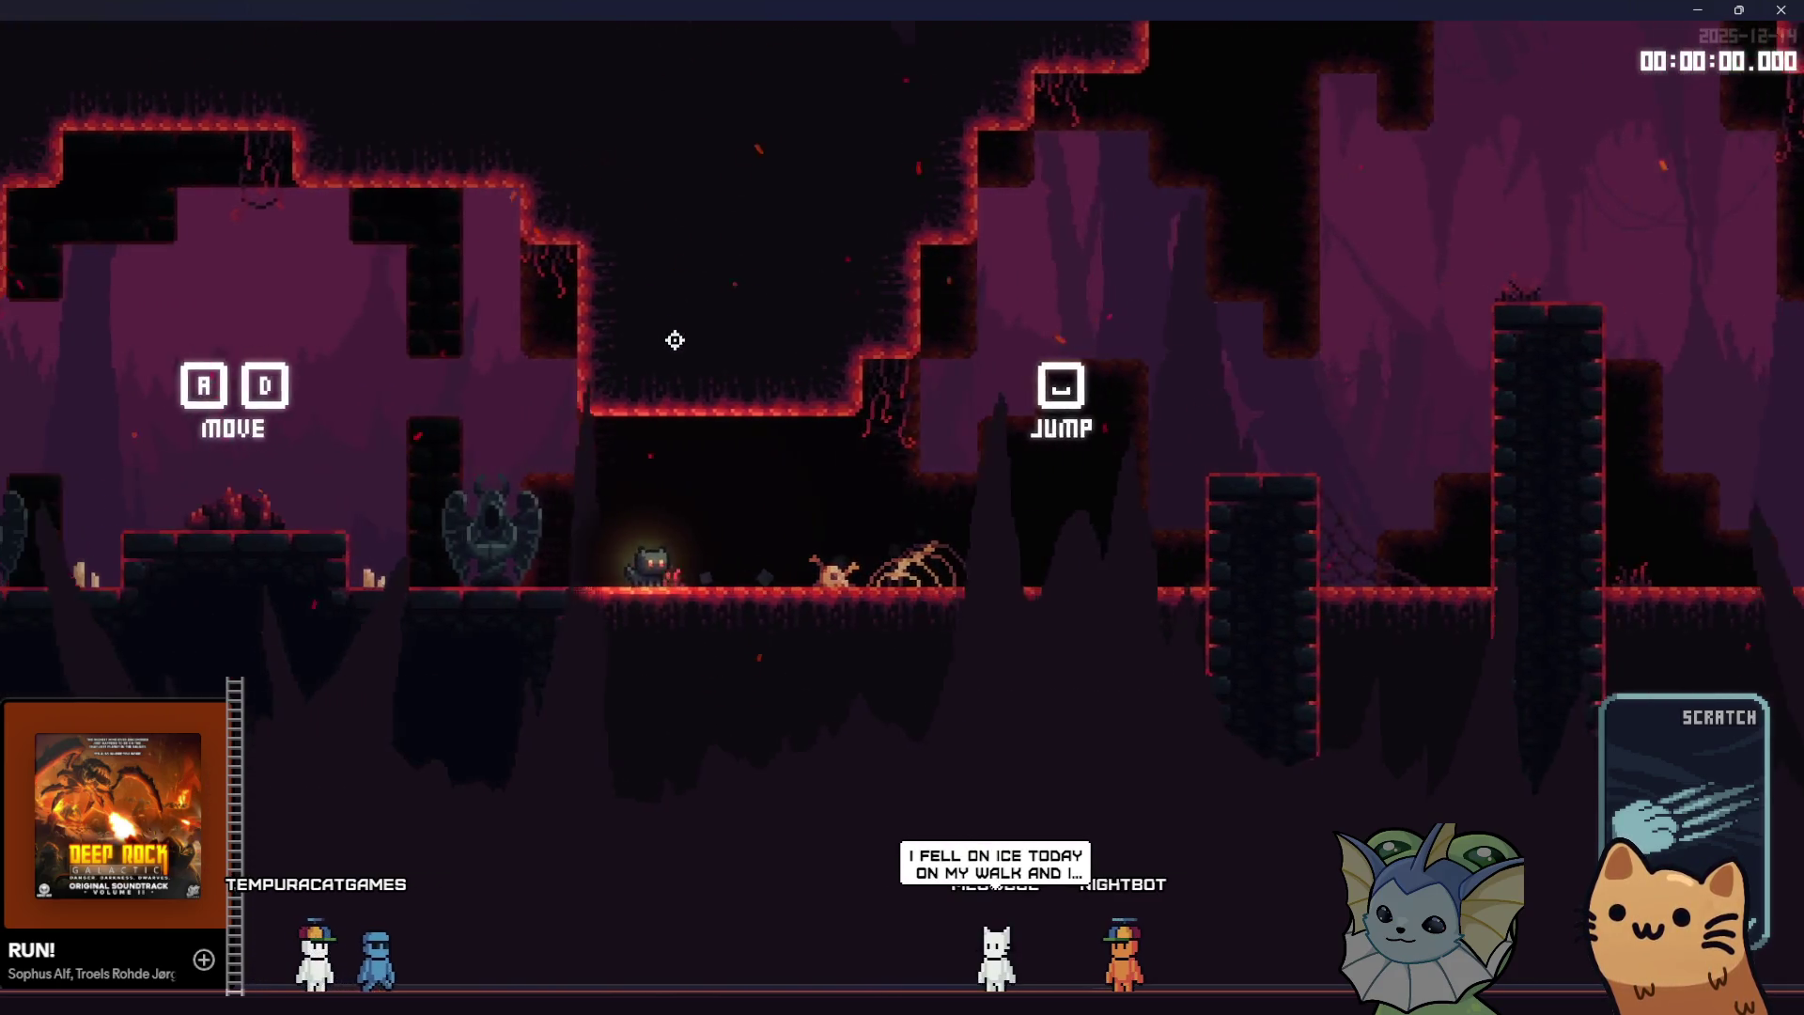
pyautogui.press('a')
pyautogui.press('space')
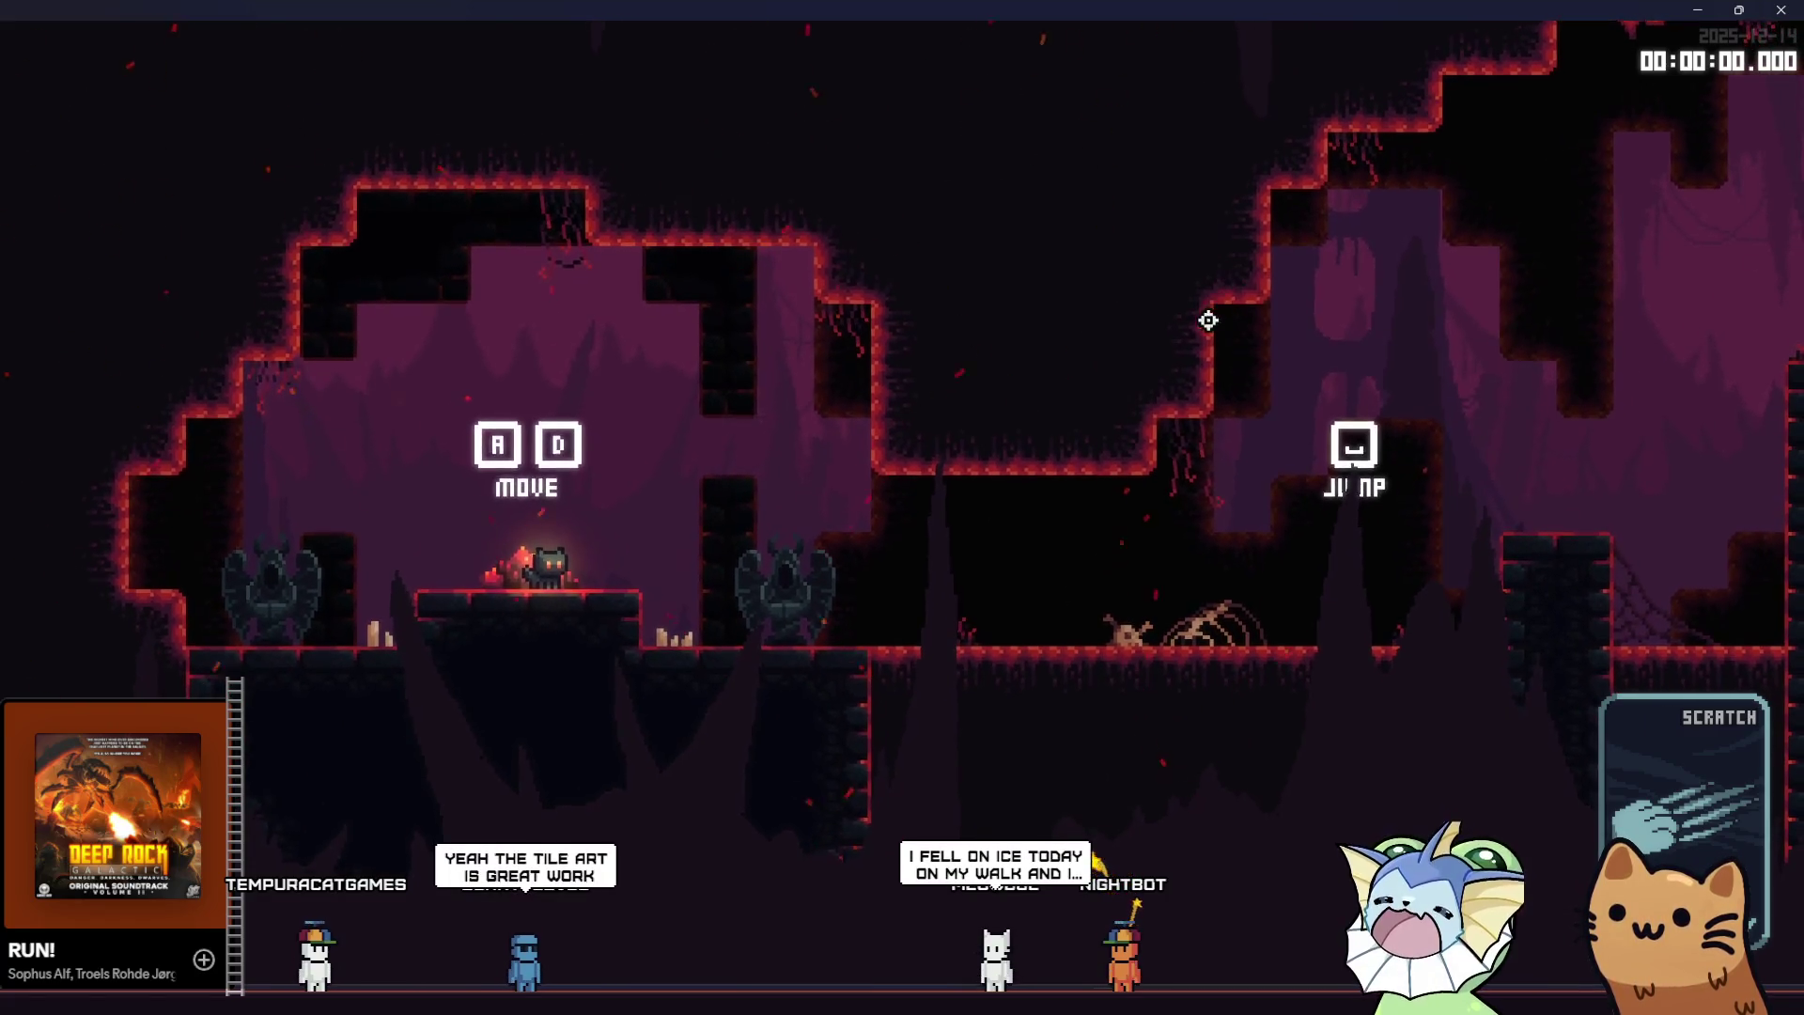
pyautogui.press('d')
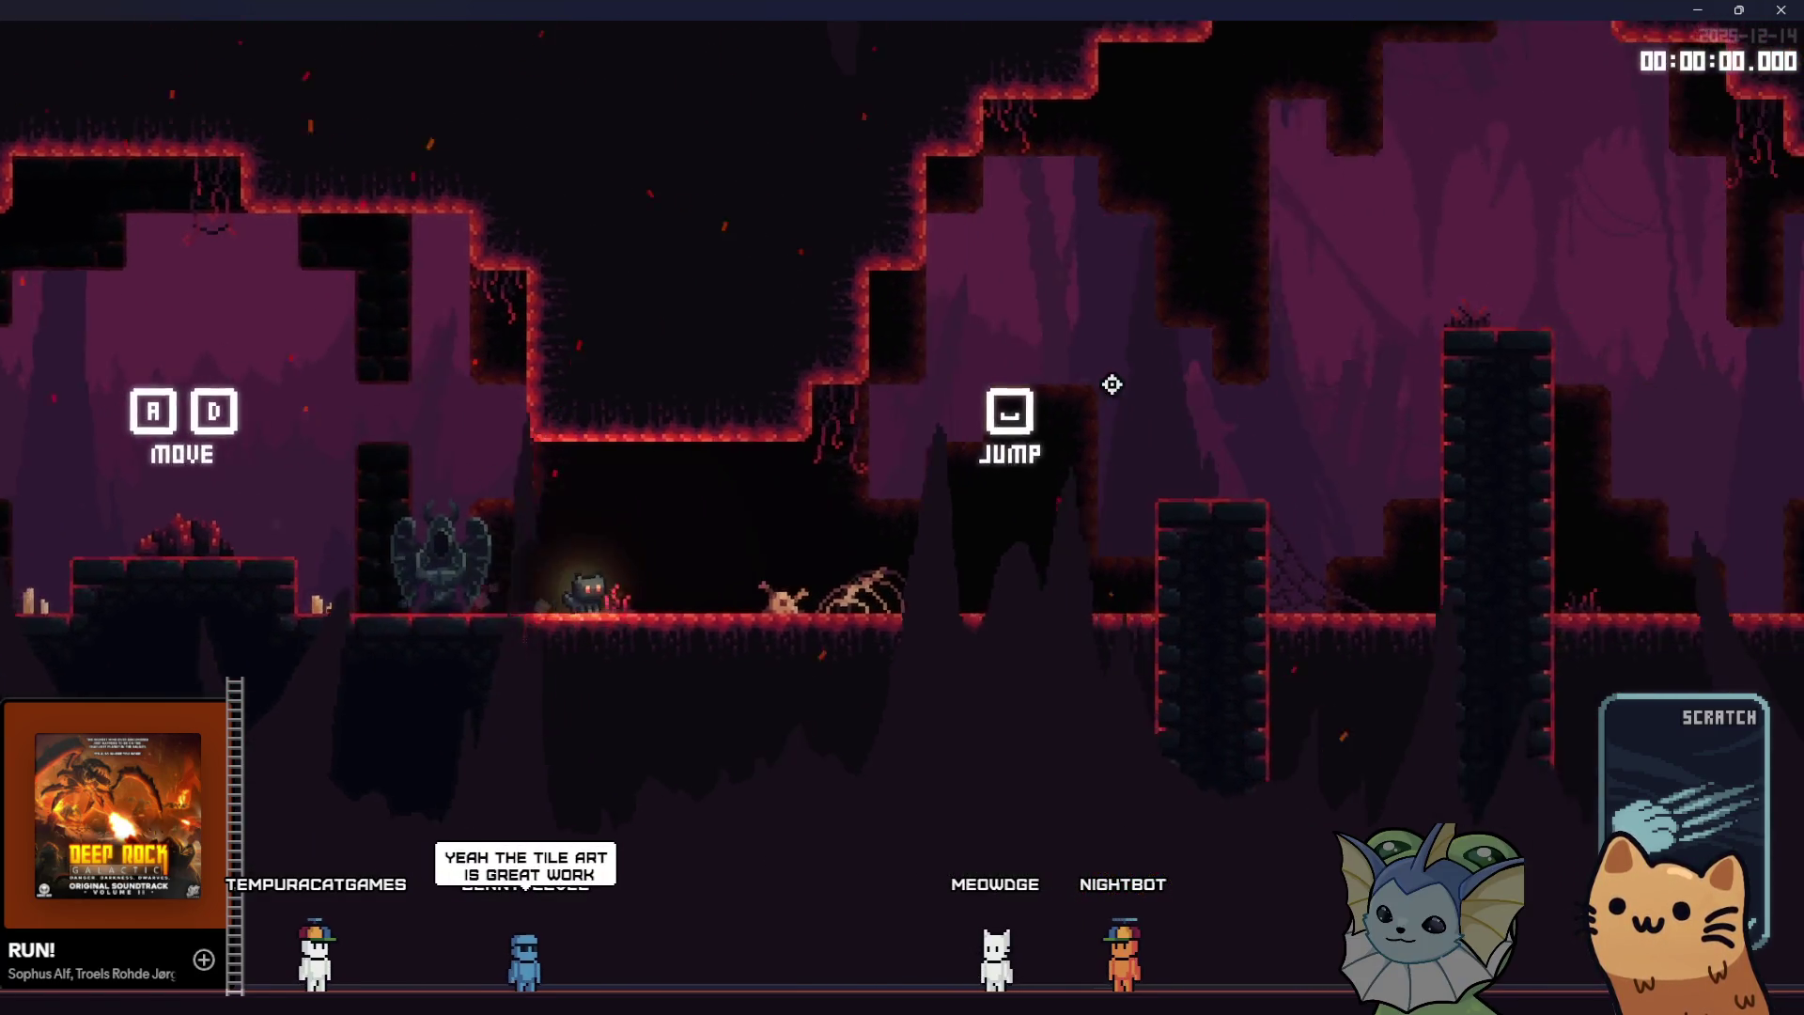
pyautogui.press('d')
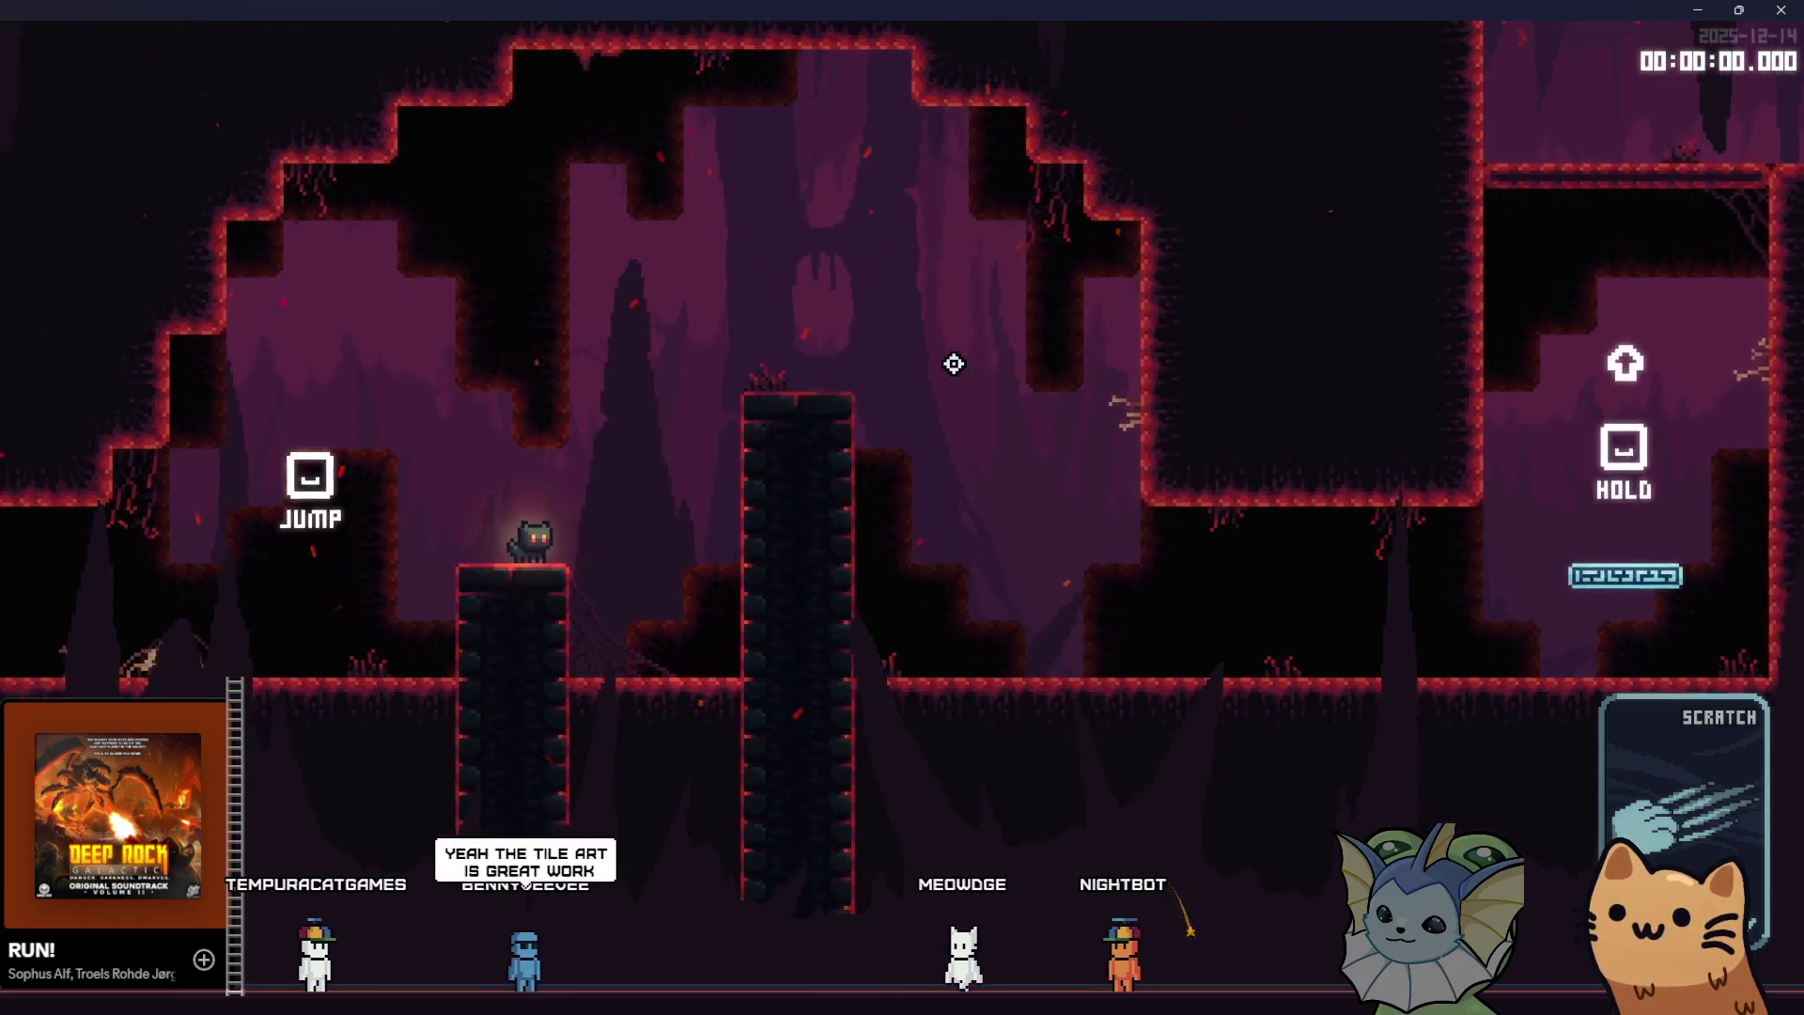
pyautogui.press('space')
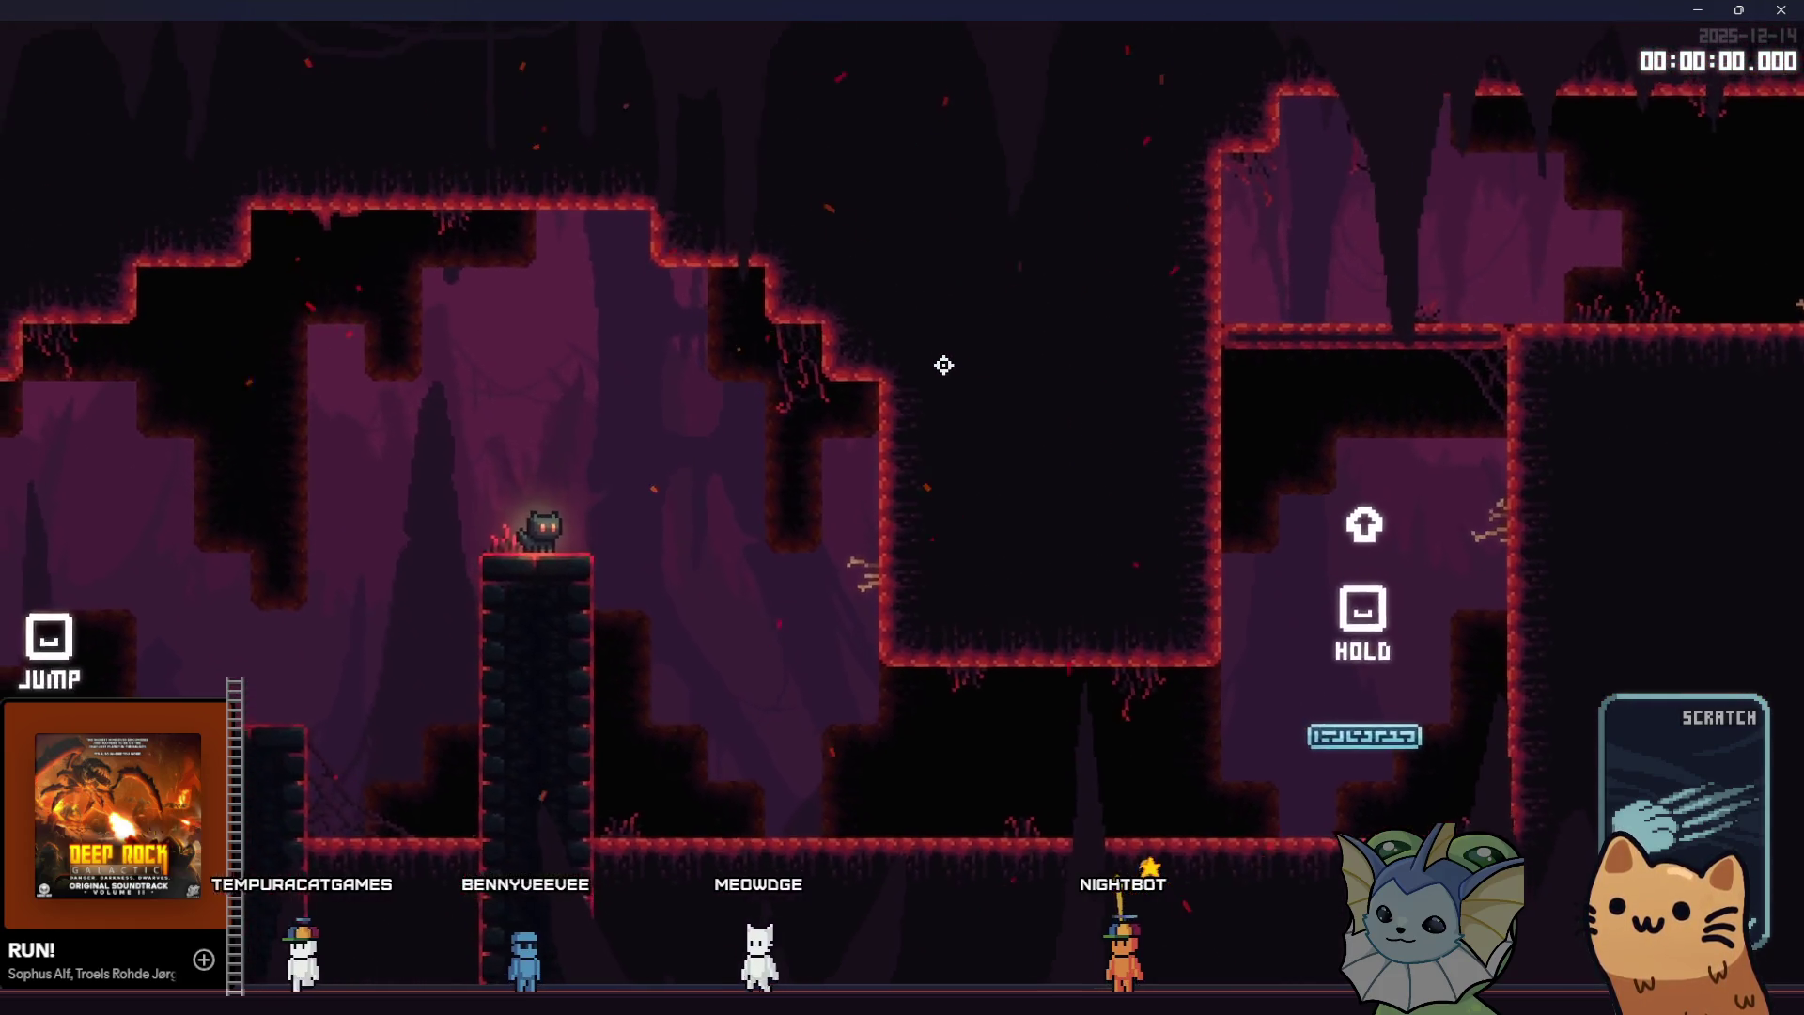
pyautogui.press('d')
pyautogui.press('d')
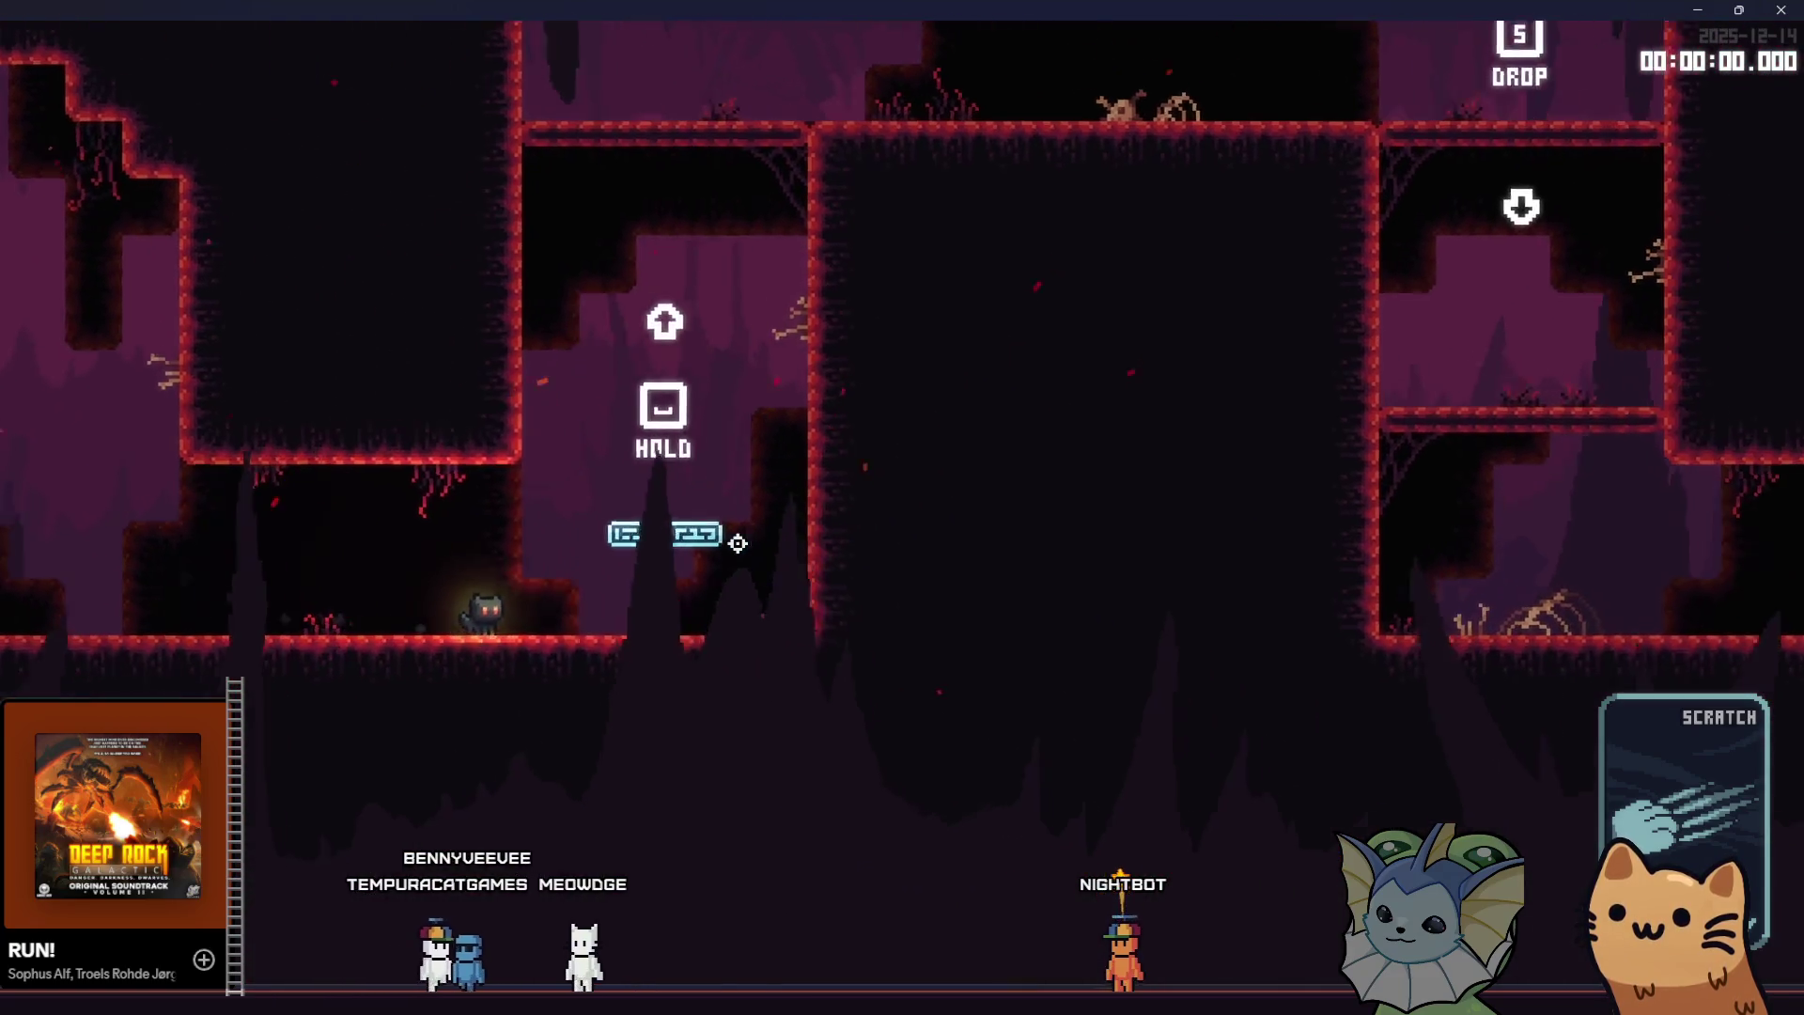
# Continue past the HOLD ledge, drop at the DROP marker into the lower chamber, and close the game.
pyautogui.press('space')
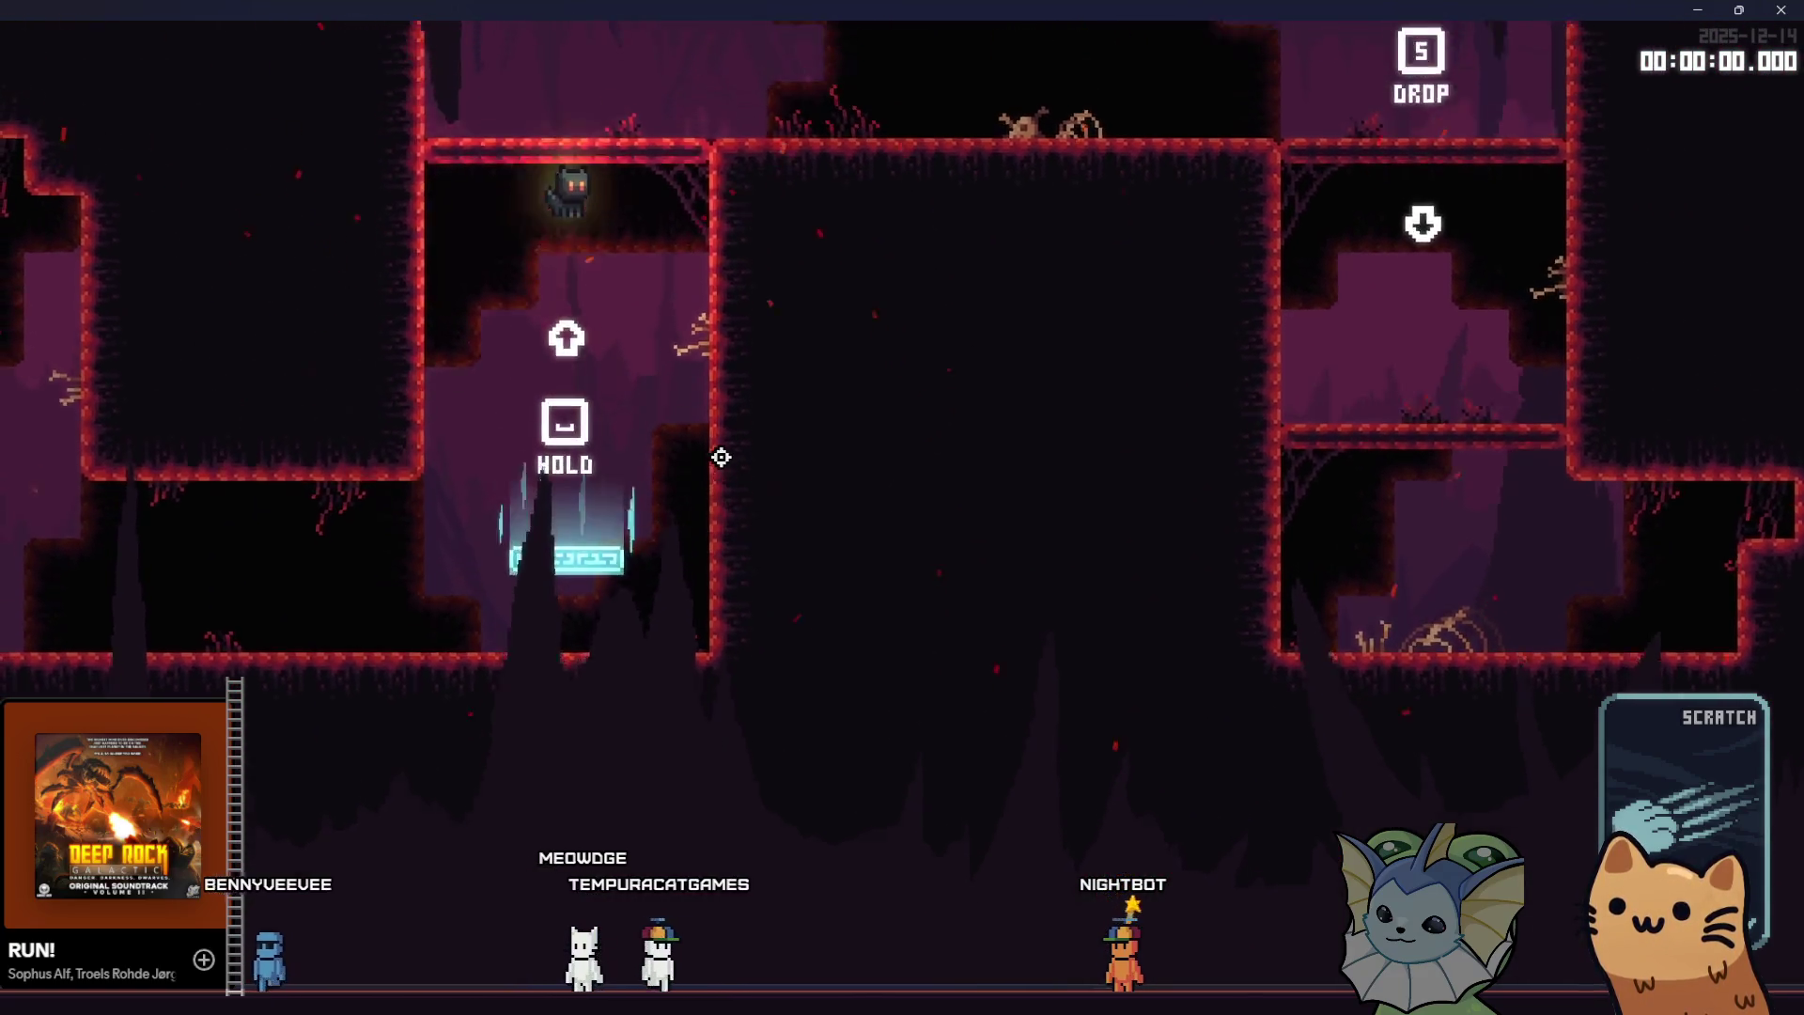
pyautogui.press('d')
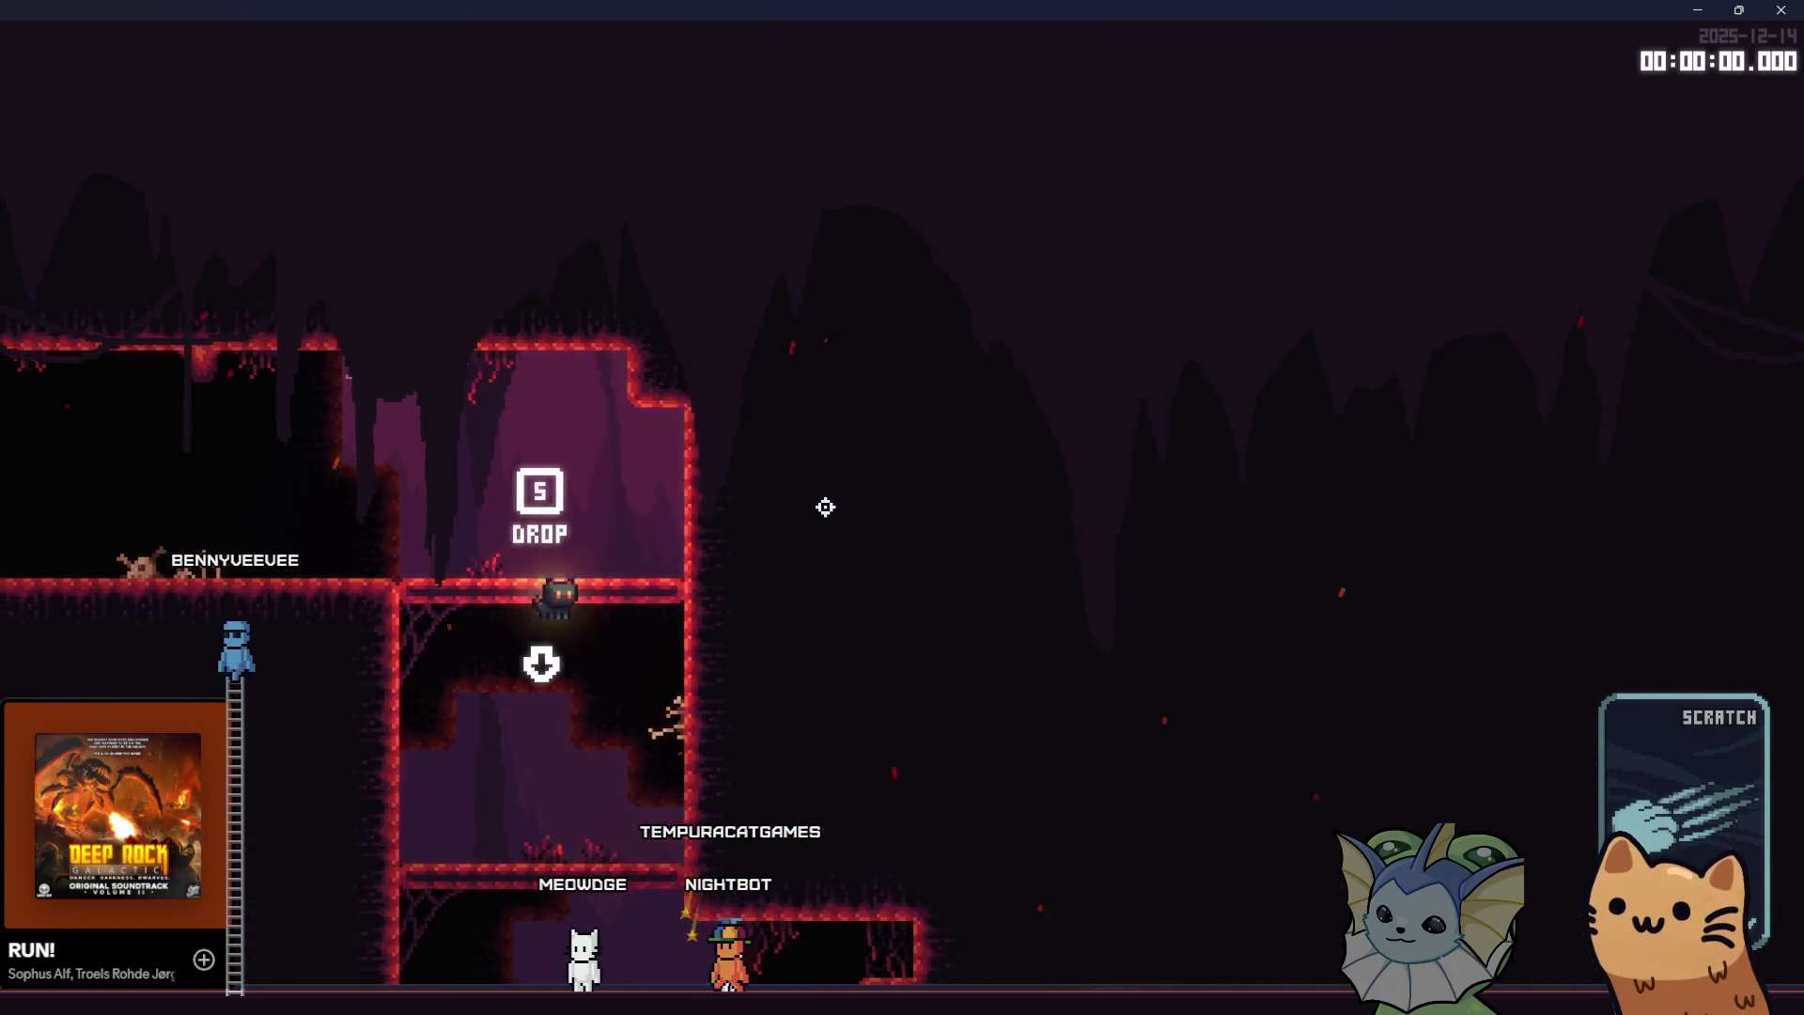
pyautogui.press('s')
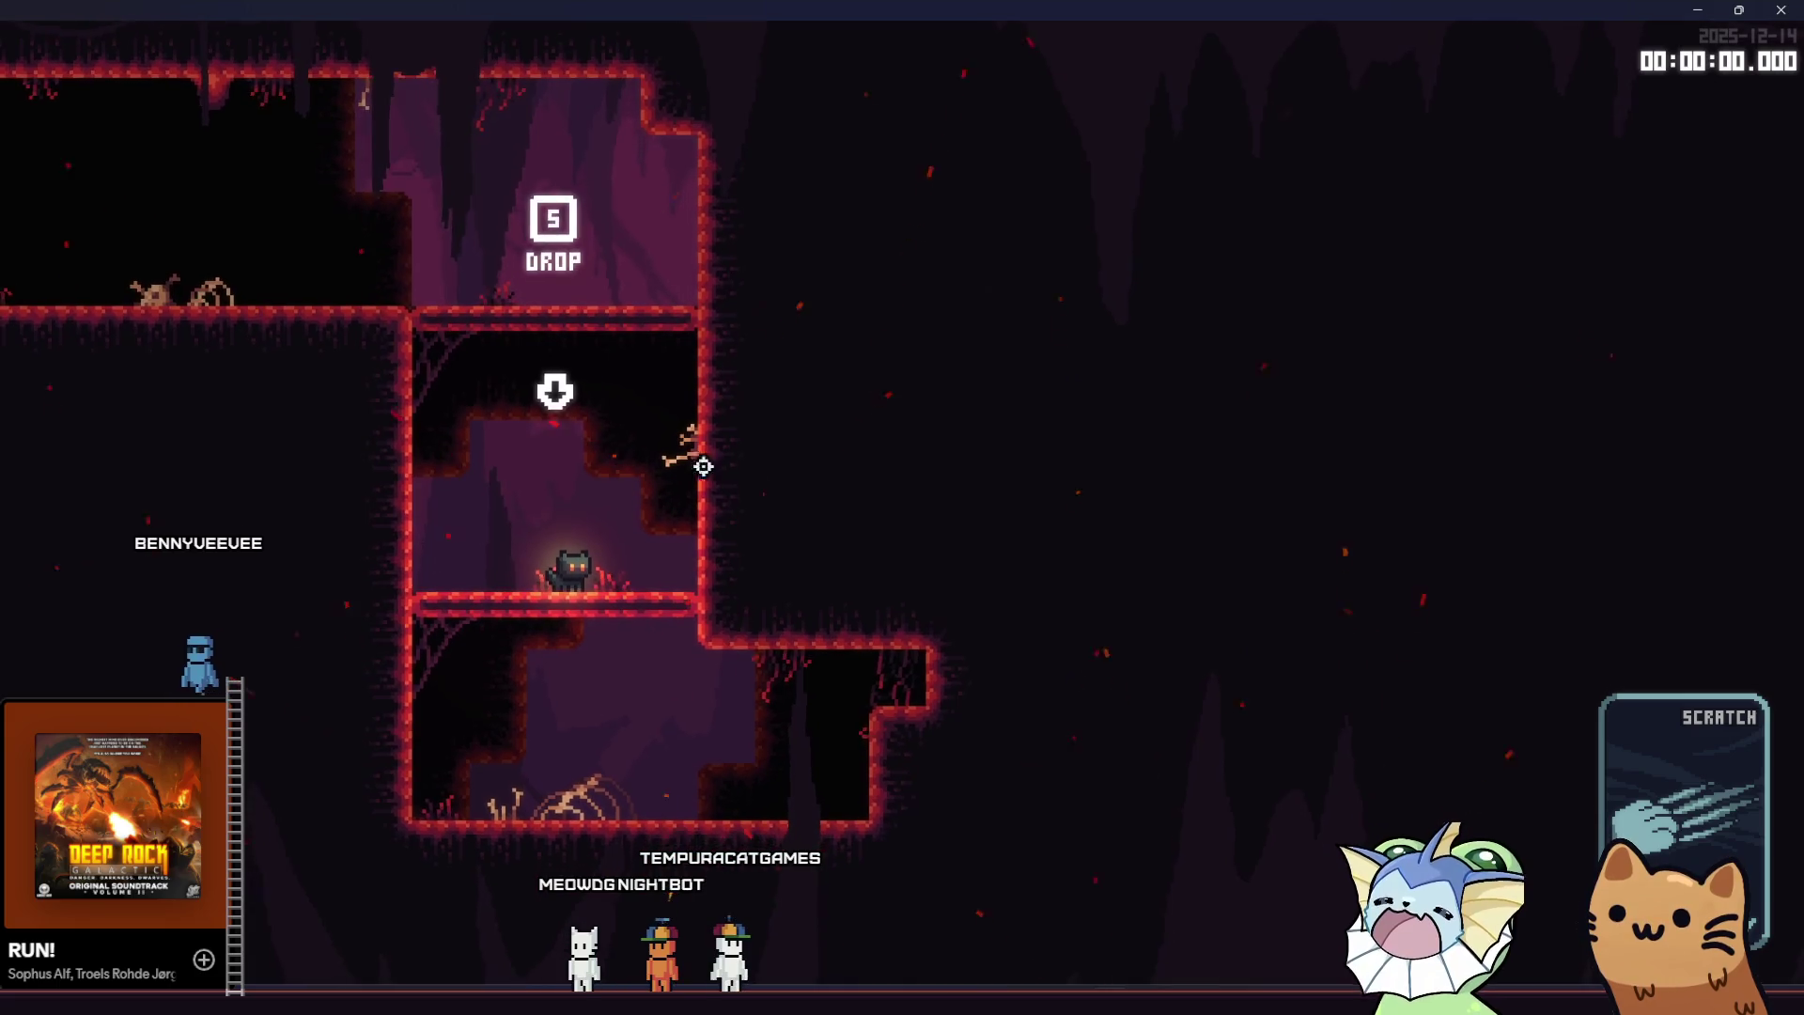
pyautogui.press('a')
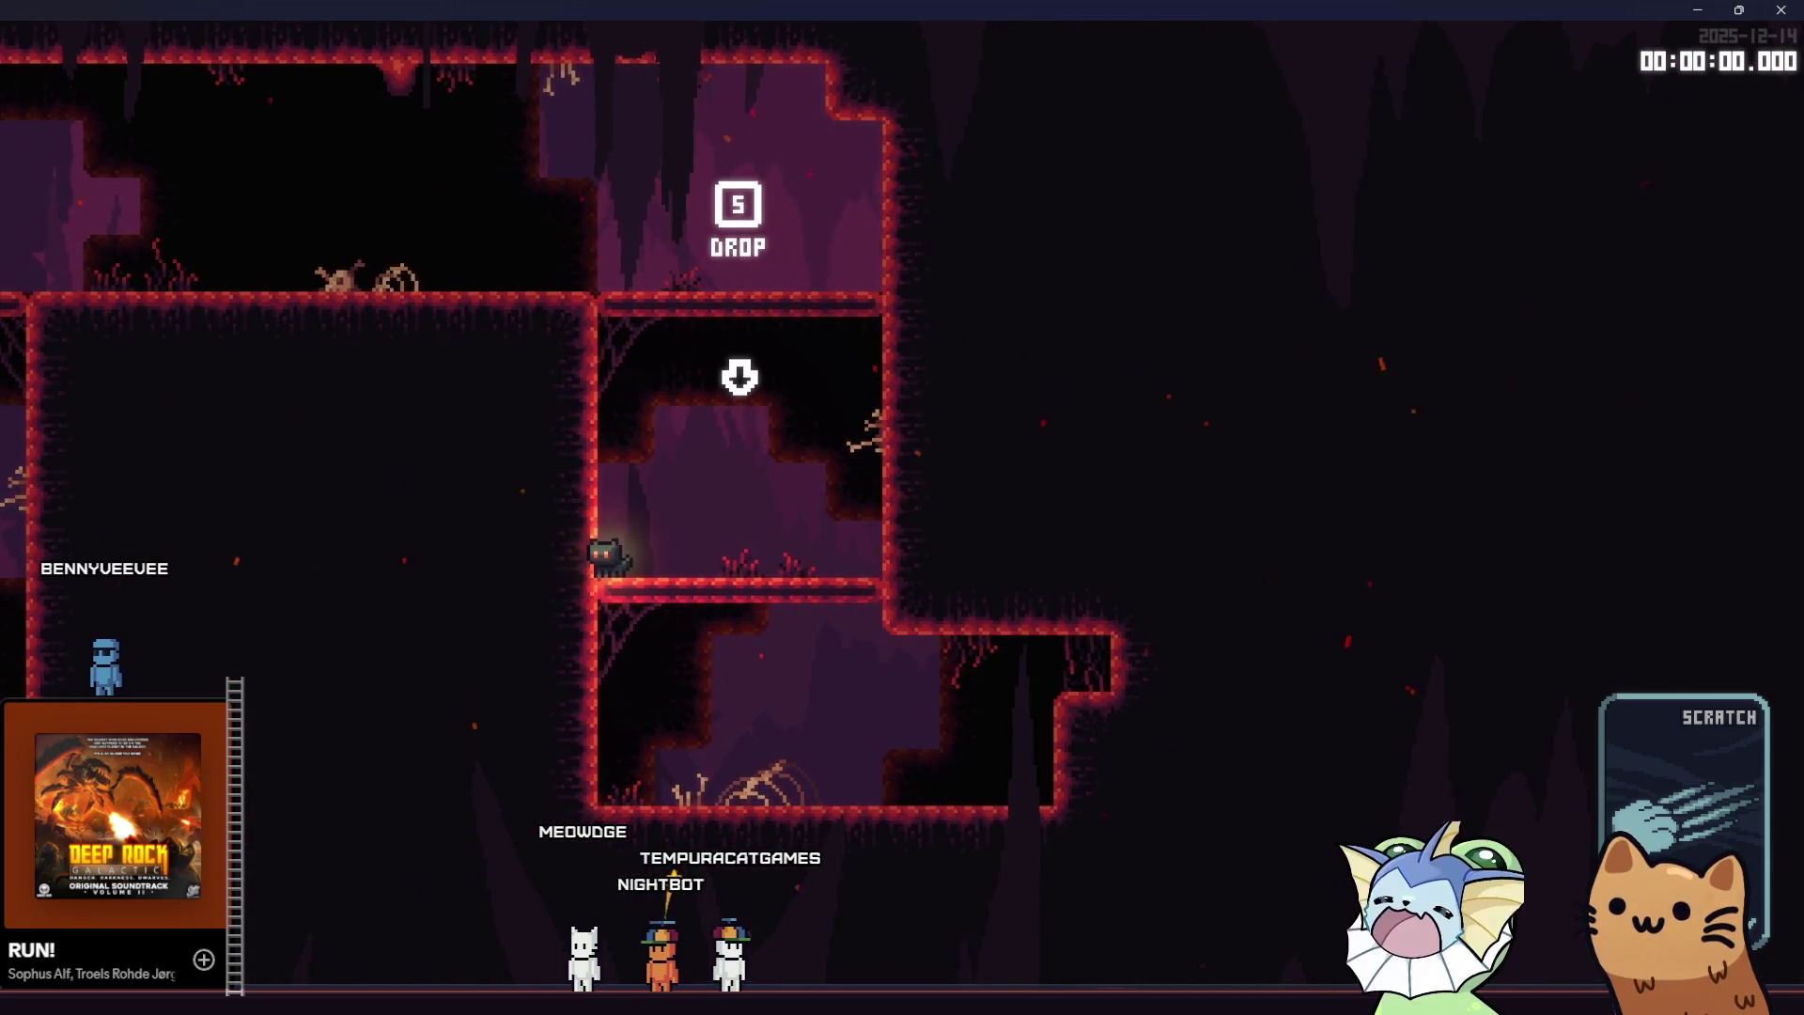
pyautogui.press('d')
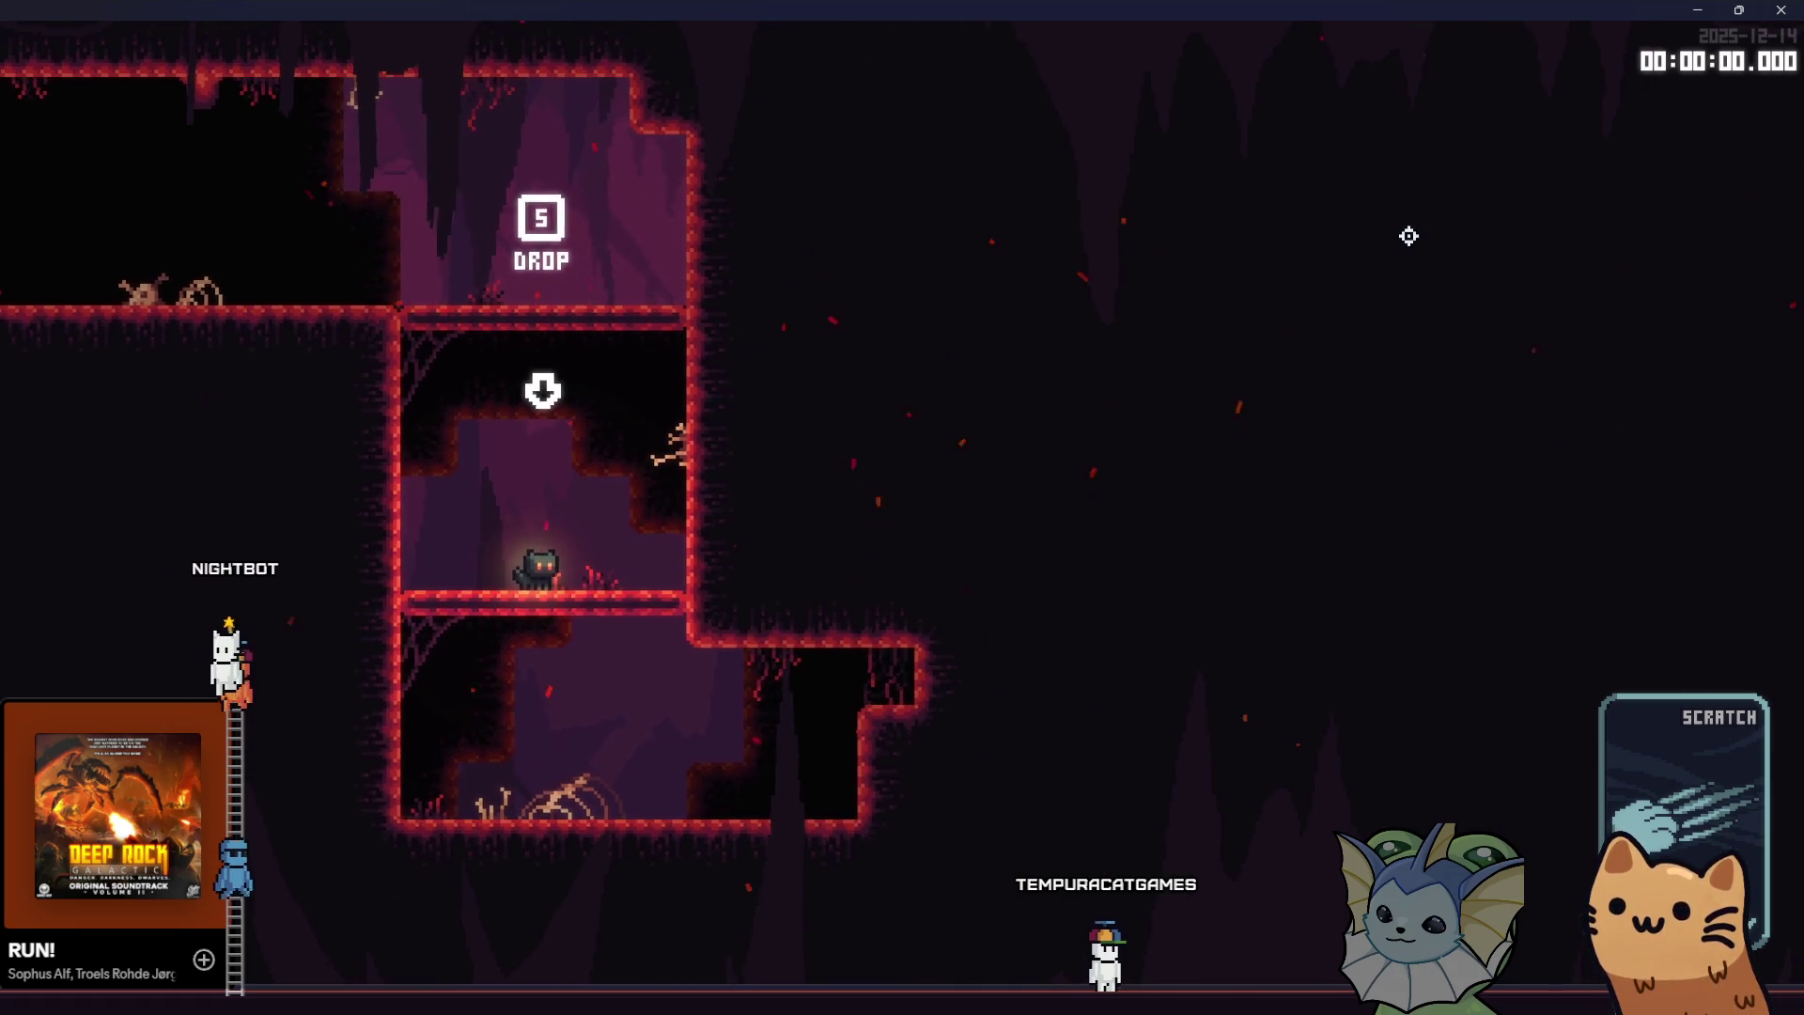
pyautogui.press('s')
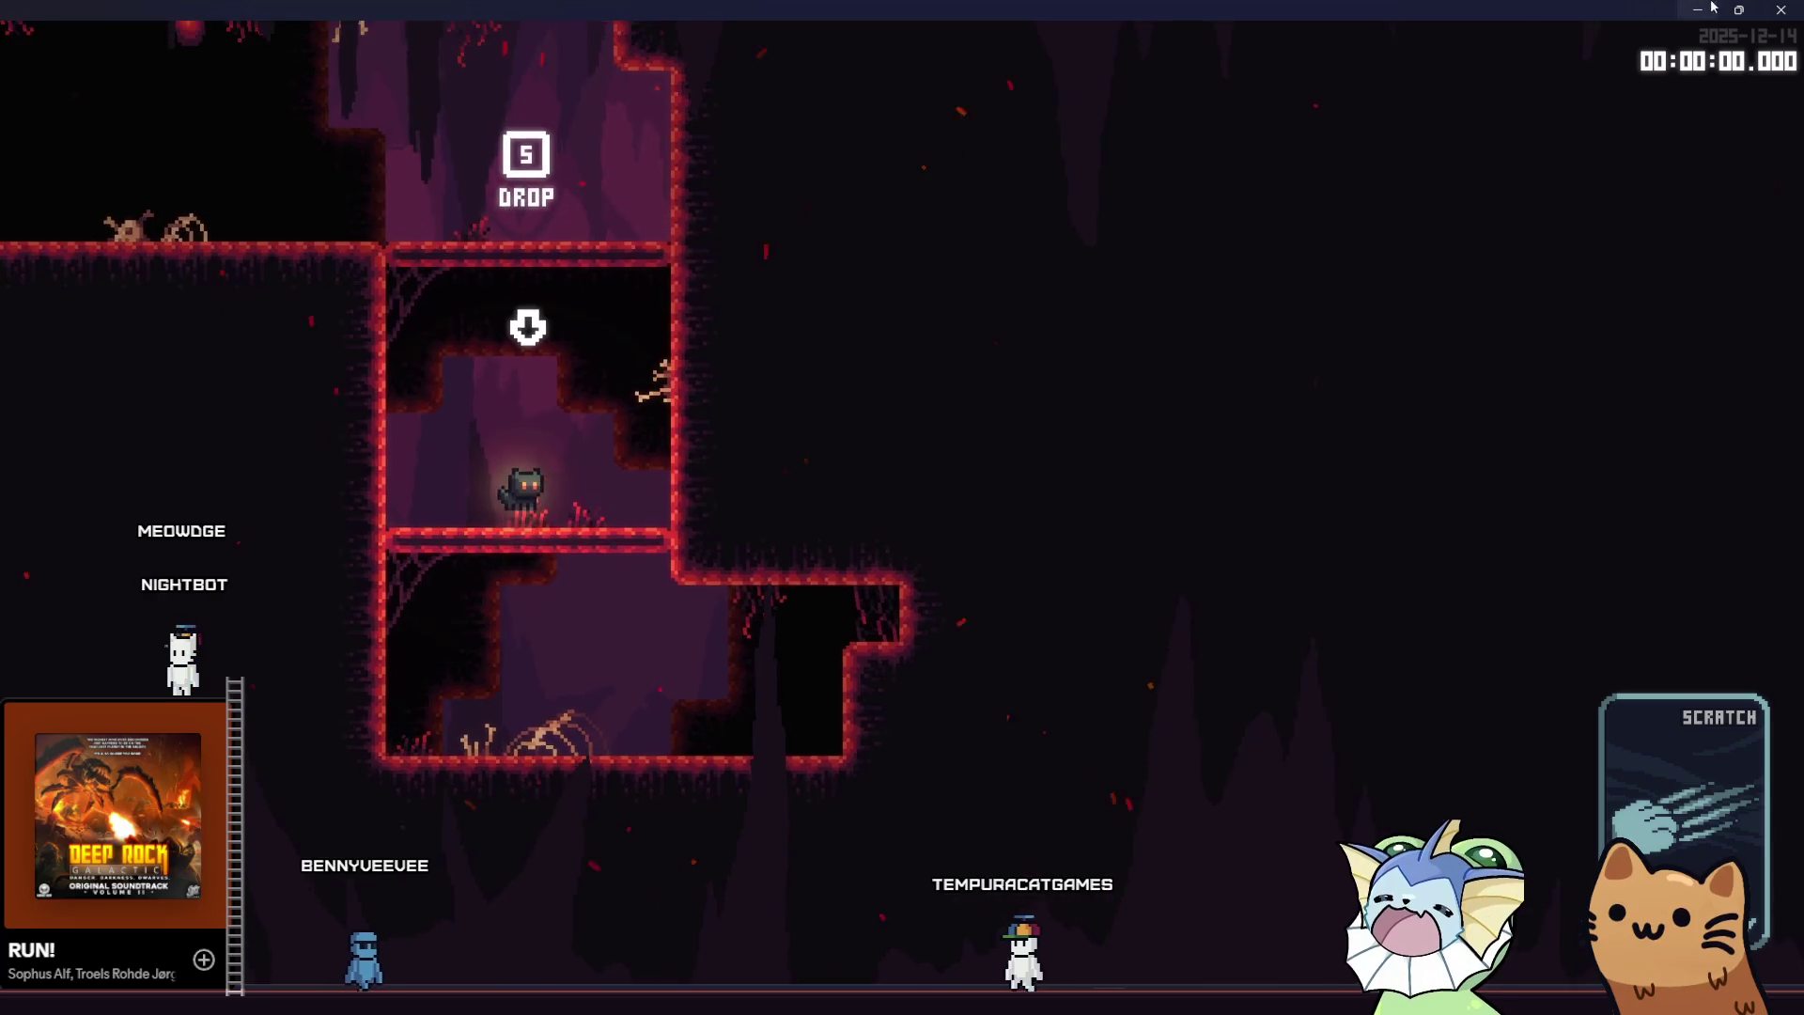
pyautogui.click(1778, 11)
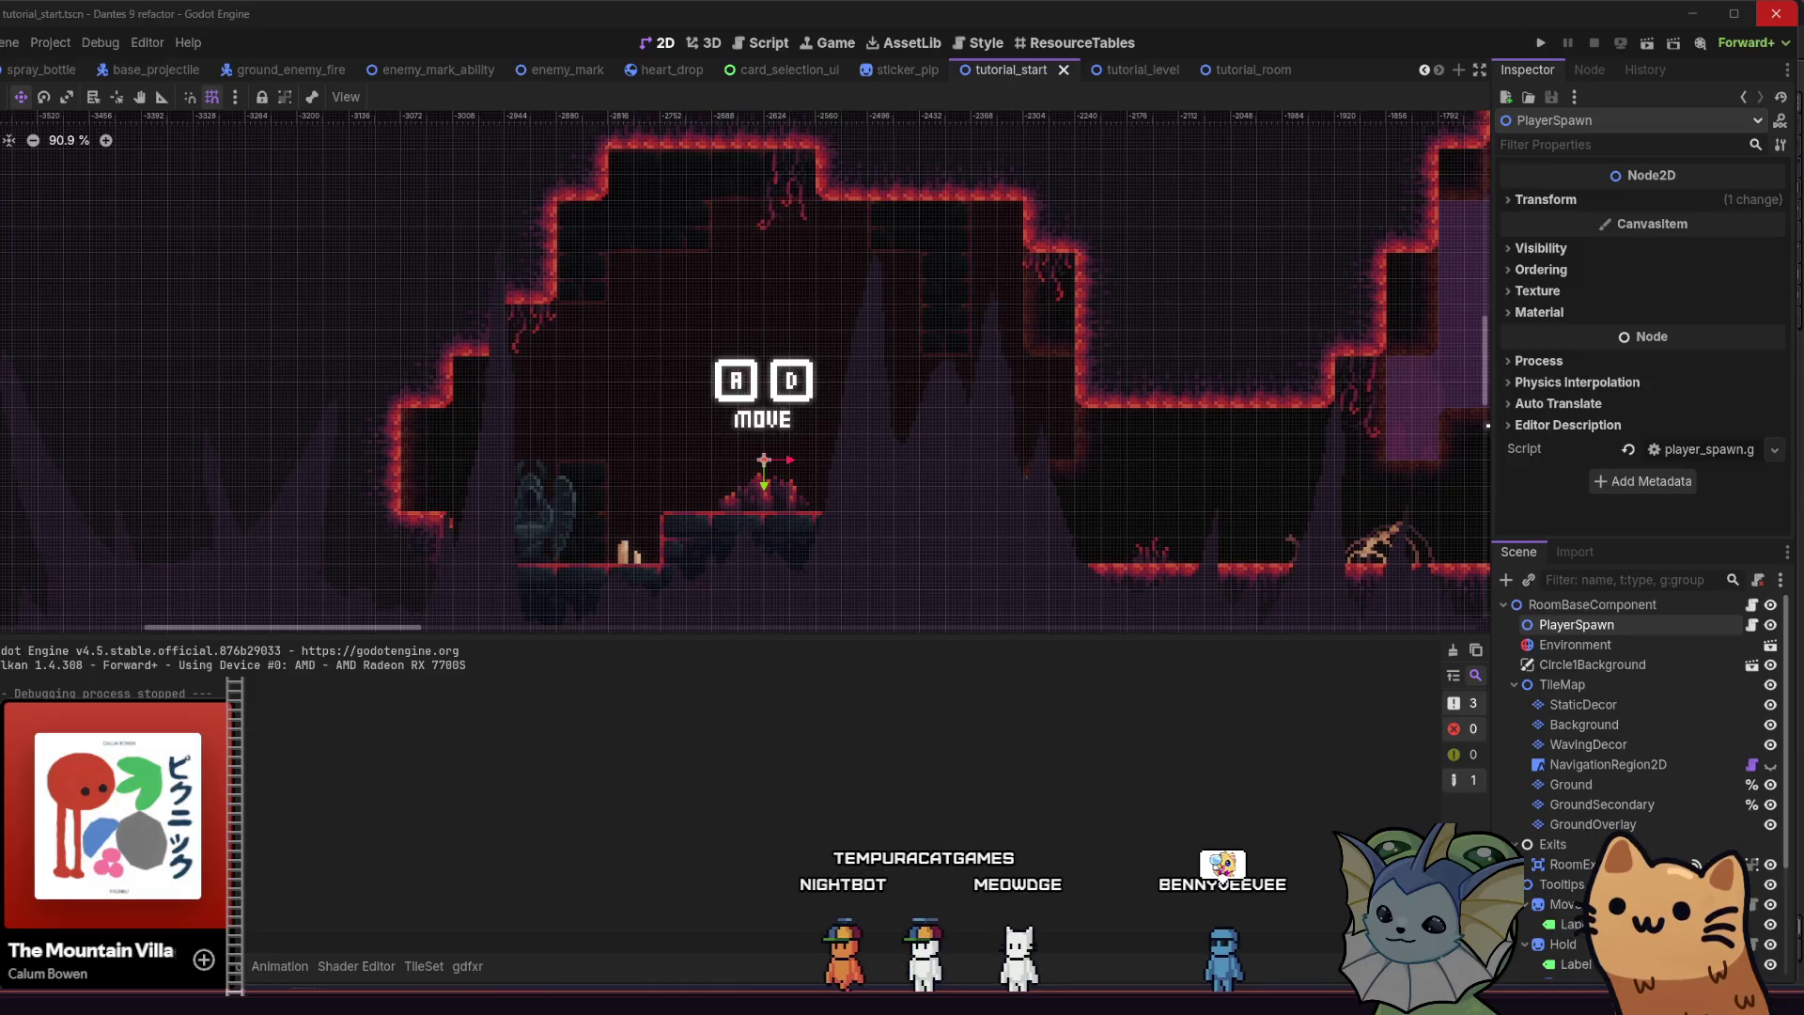
# Zoom the viewport out to 31.9%, save tutorial_start, and pan to show the whole level.
pyautogui.scroll(-3, 443, 310)
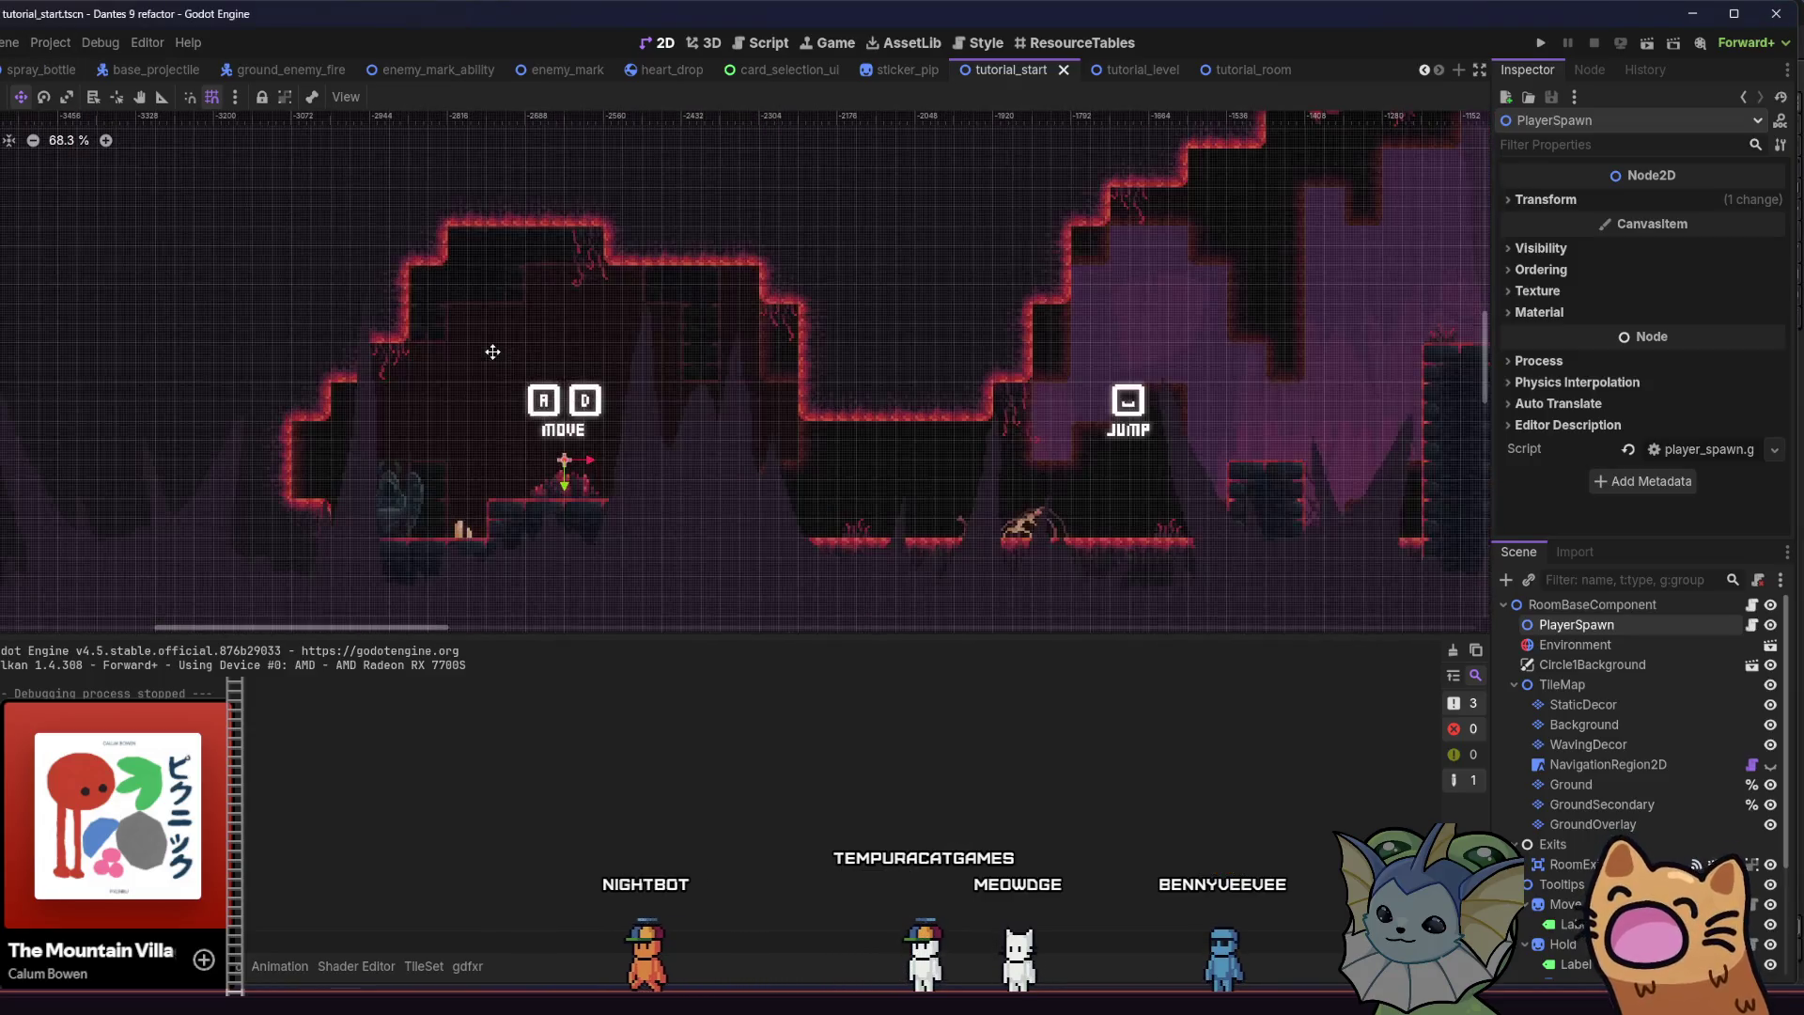
pyautogui.moveTo(543, 368); pyautogui.dragTo(493, 363)
pyautogui.hscroll(3, 364, 263)
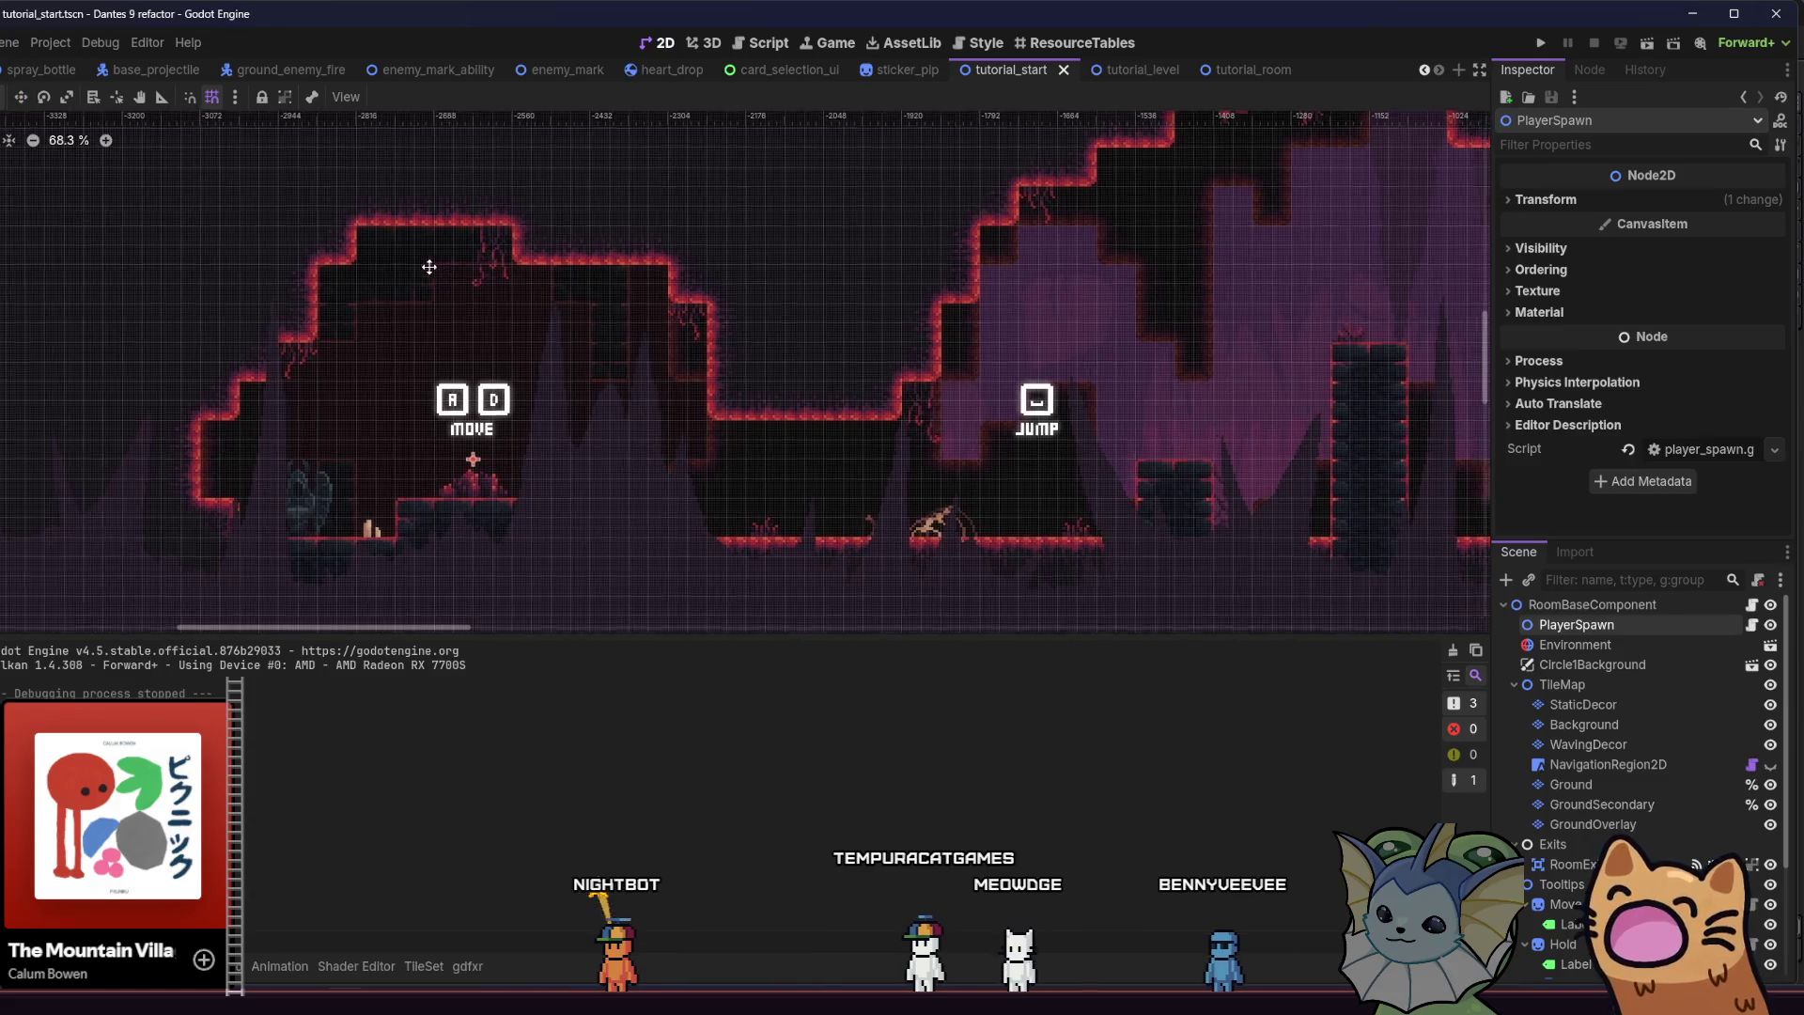
pyautogui.scroll(-1, 476, 296)
pyautogui.hscroll(3, 541, 337)
pyautogui.hscroll(5, 542, 338)
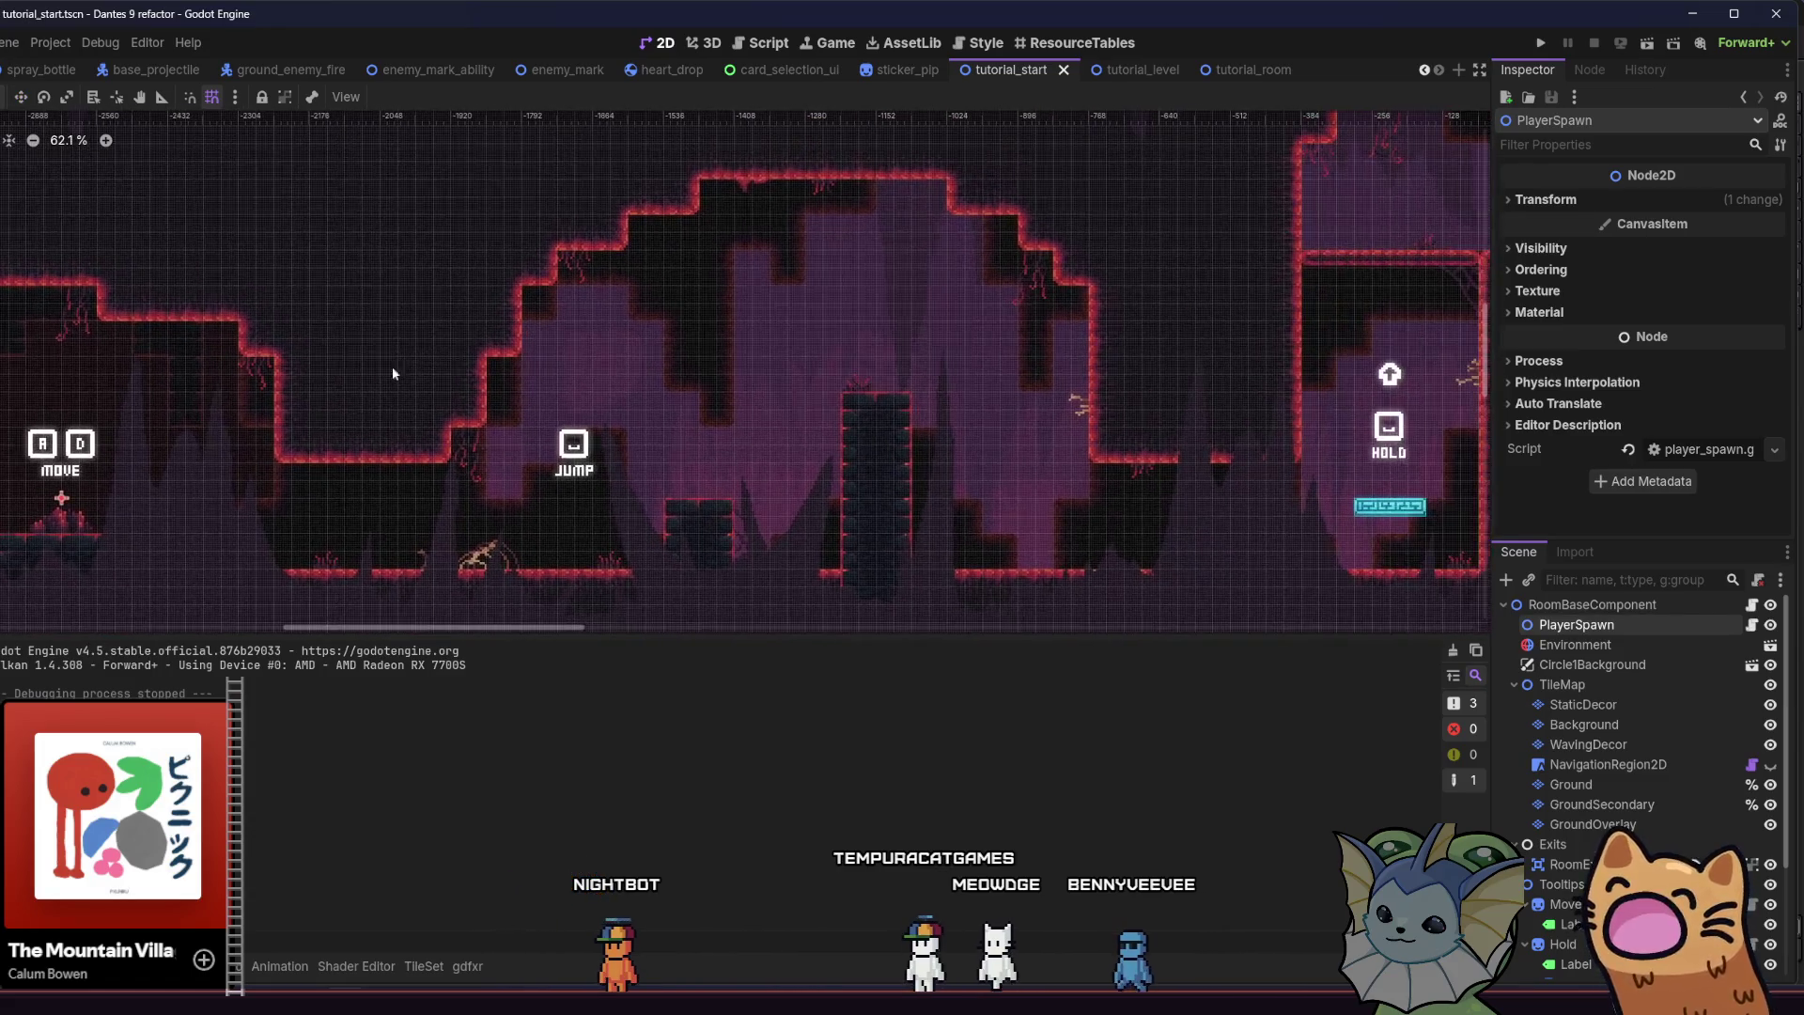
pyautogui.scroll(-5, 392, 365)
pyautogui.scroll(-3, 474, 406)
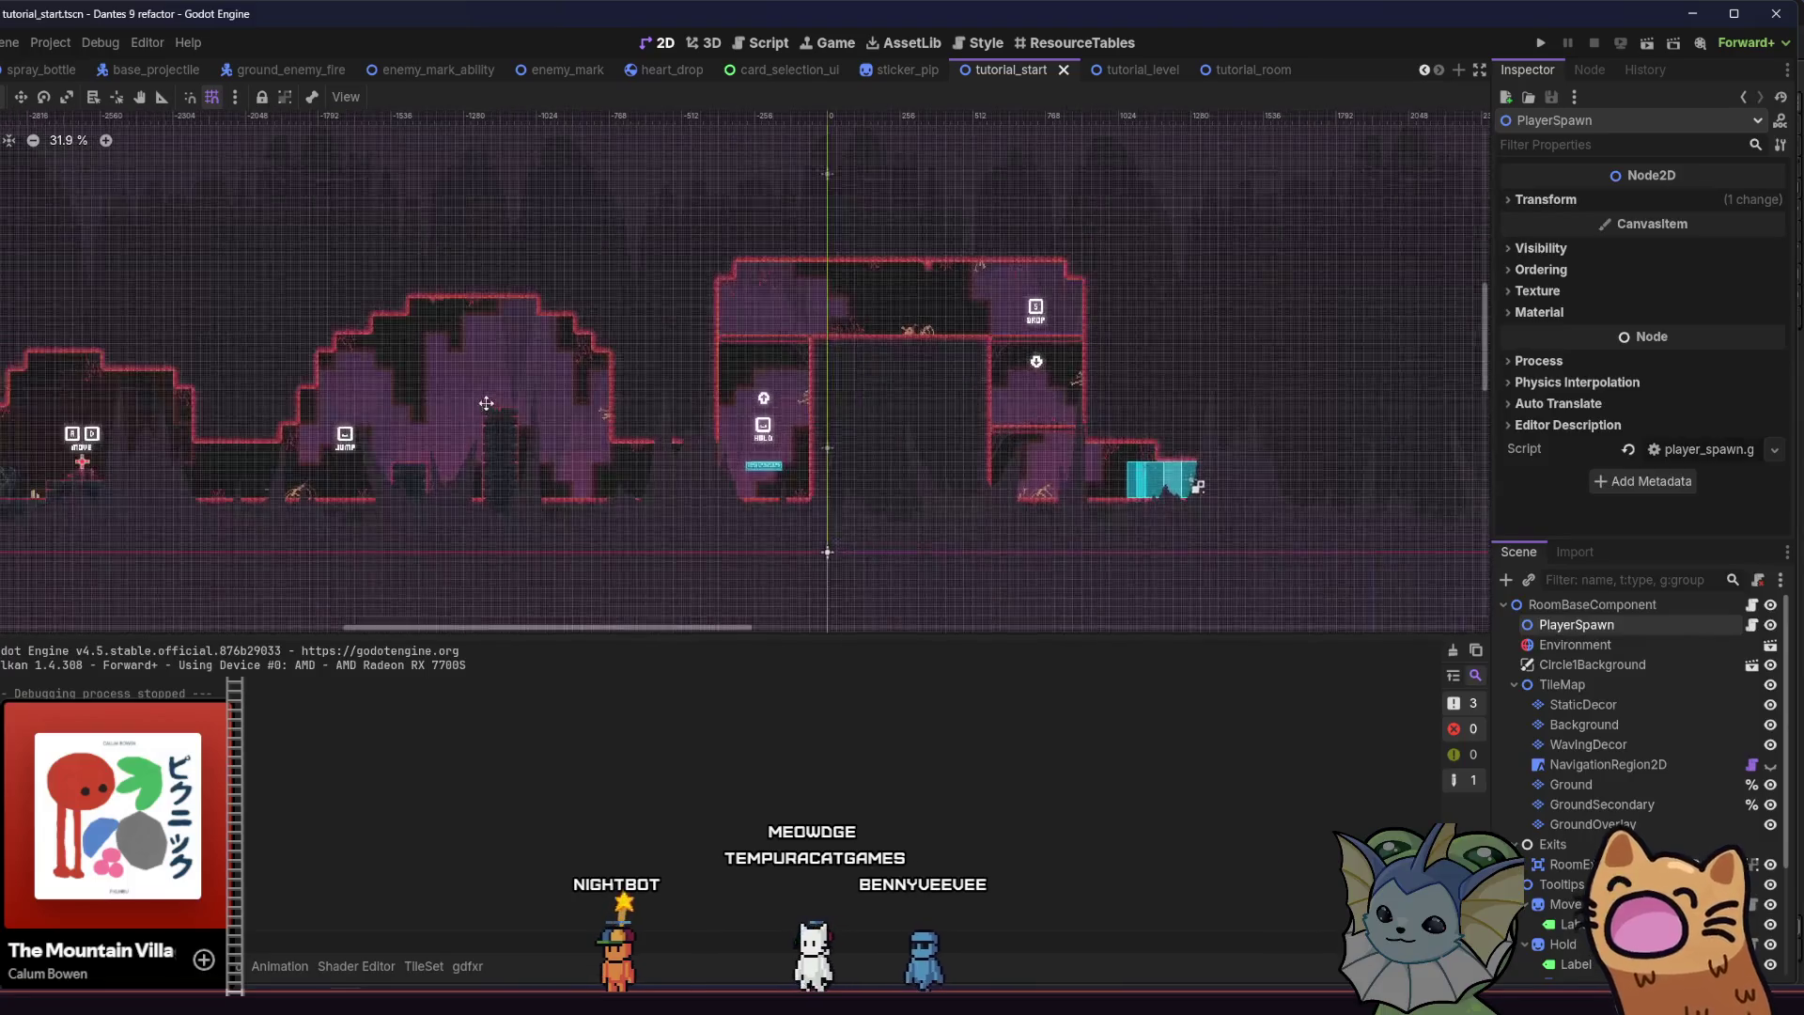
pyautogui.hscroll(-3, 658, 409)
pyautogui.scroll(1, 798, 411)
pyautogui.hotkey('ctrl', 's')
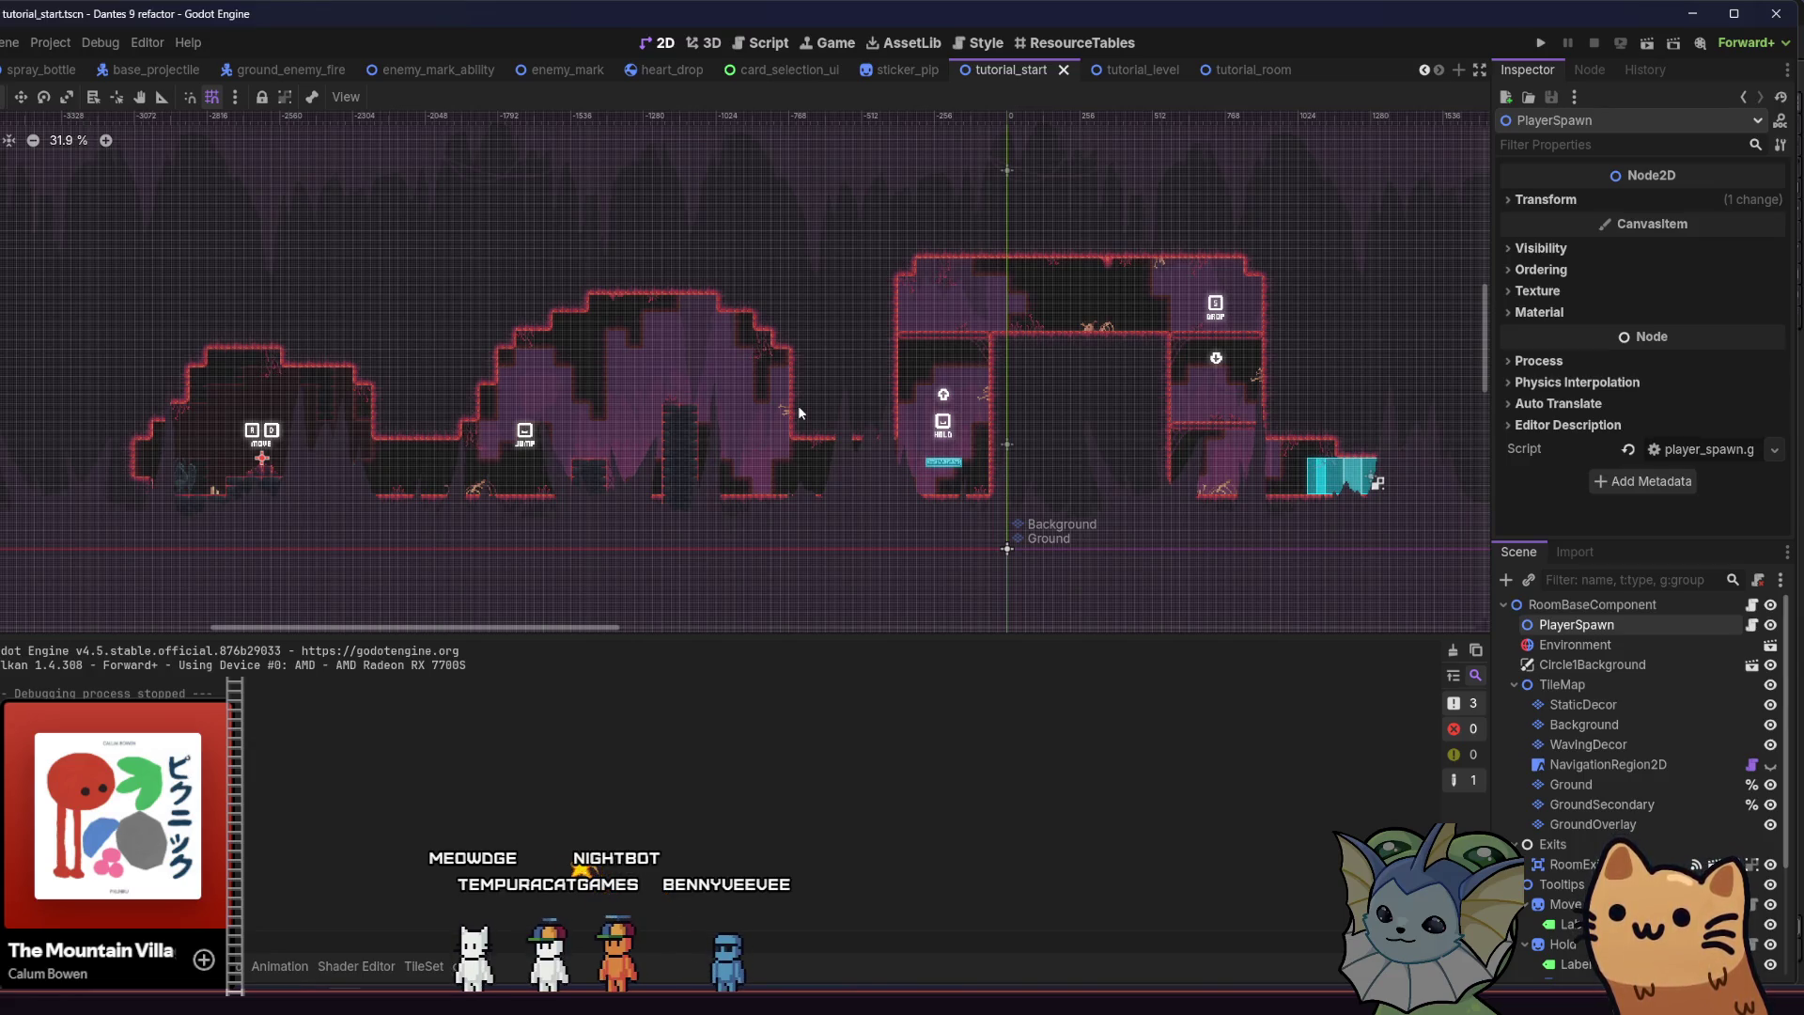
pyautogui.moveTo(742, 411)
pyautogui.mouseDown()
pyautogui.moveTo(916, 413)
pyautogui.moveTo(391, 372)
pyautogui.mouseUp()
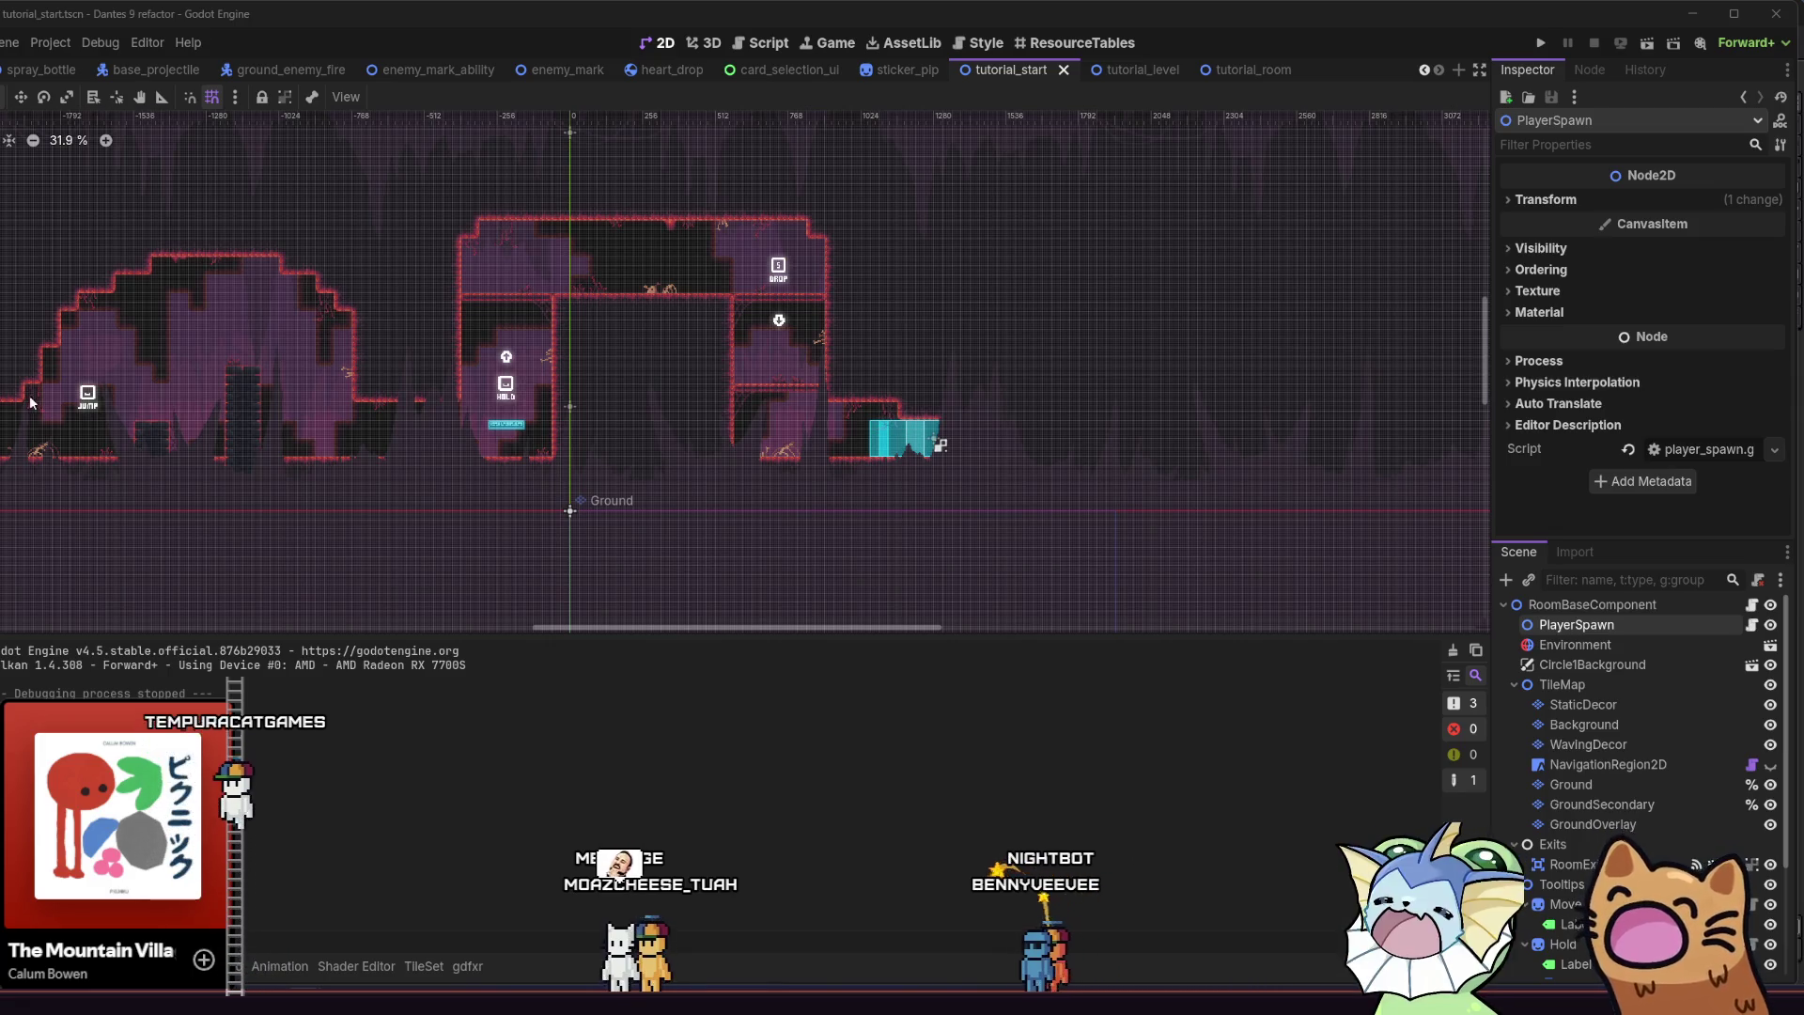
# Open the res://data/rooms folder in the FileSystem dock and look through the room scenes' options.
pyautogui.scroll(2, 430, 436)
pyautogui.hscroll(-2, 431, 439)
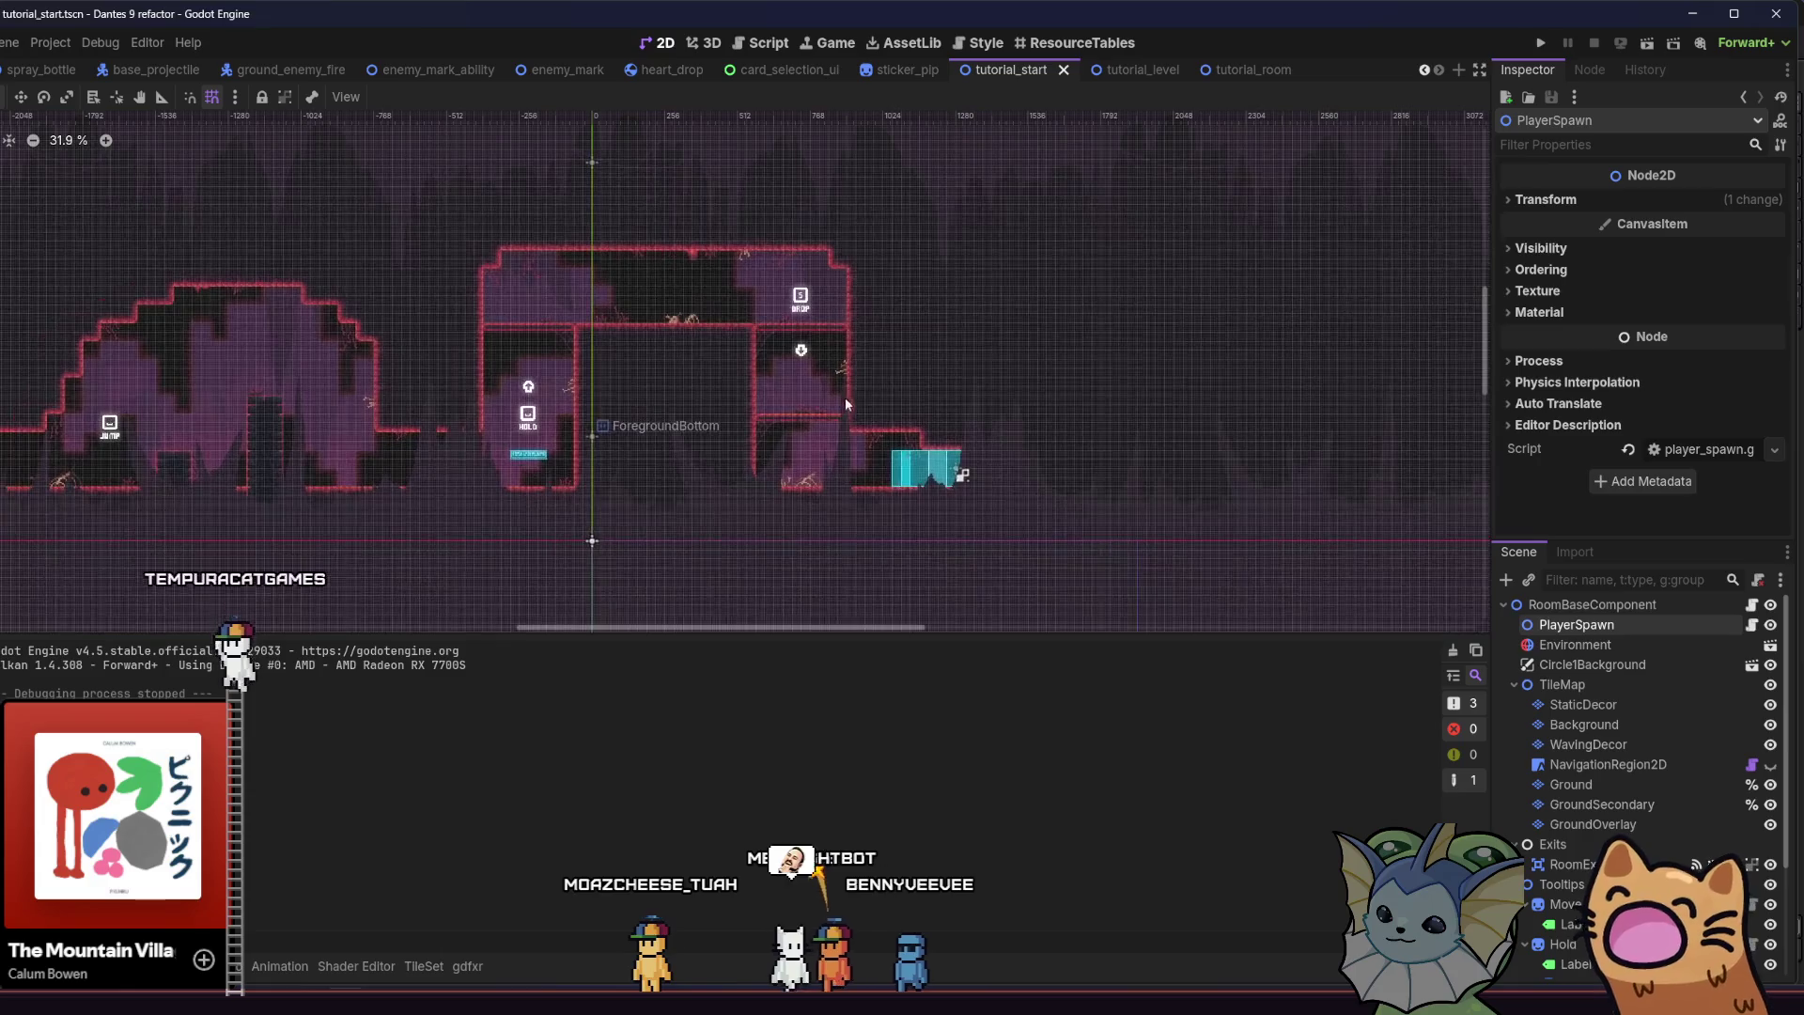
pyautogui.hotkey('alt', 'f')
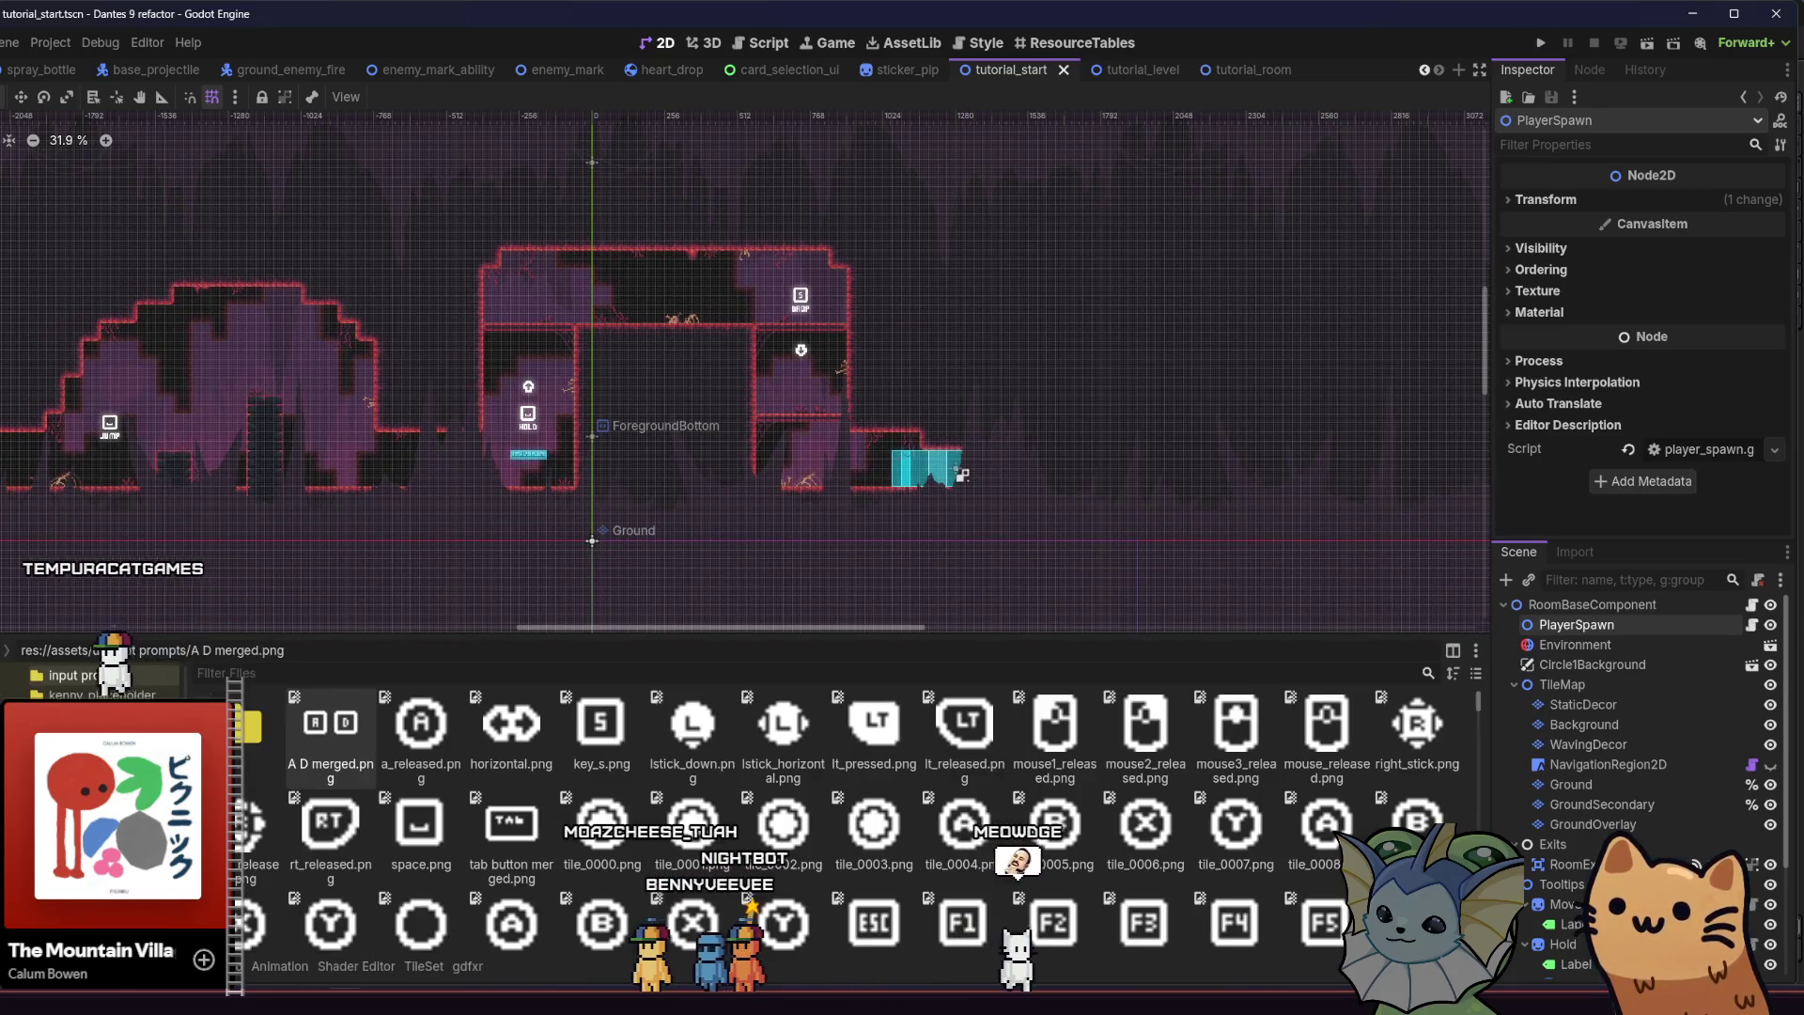
pyautogui.click(56, 658)
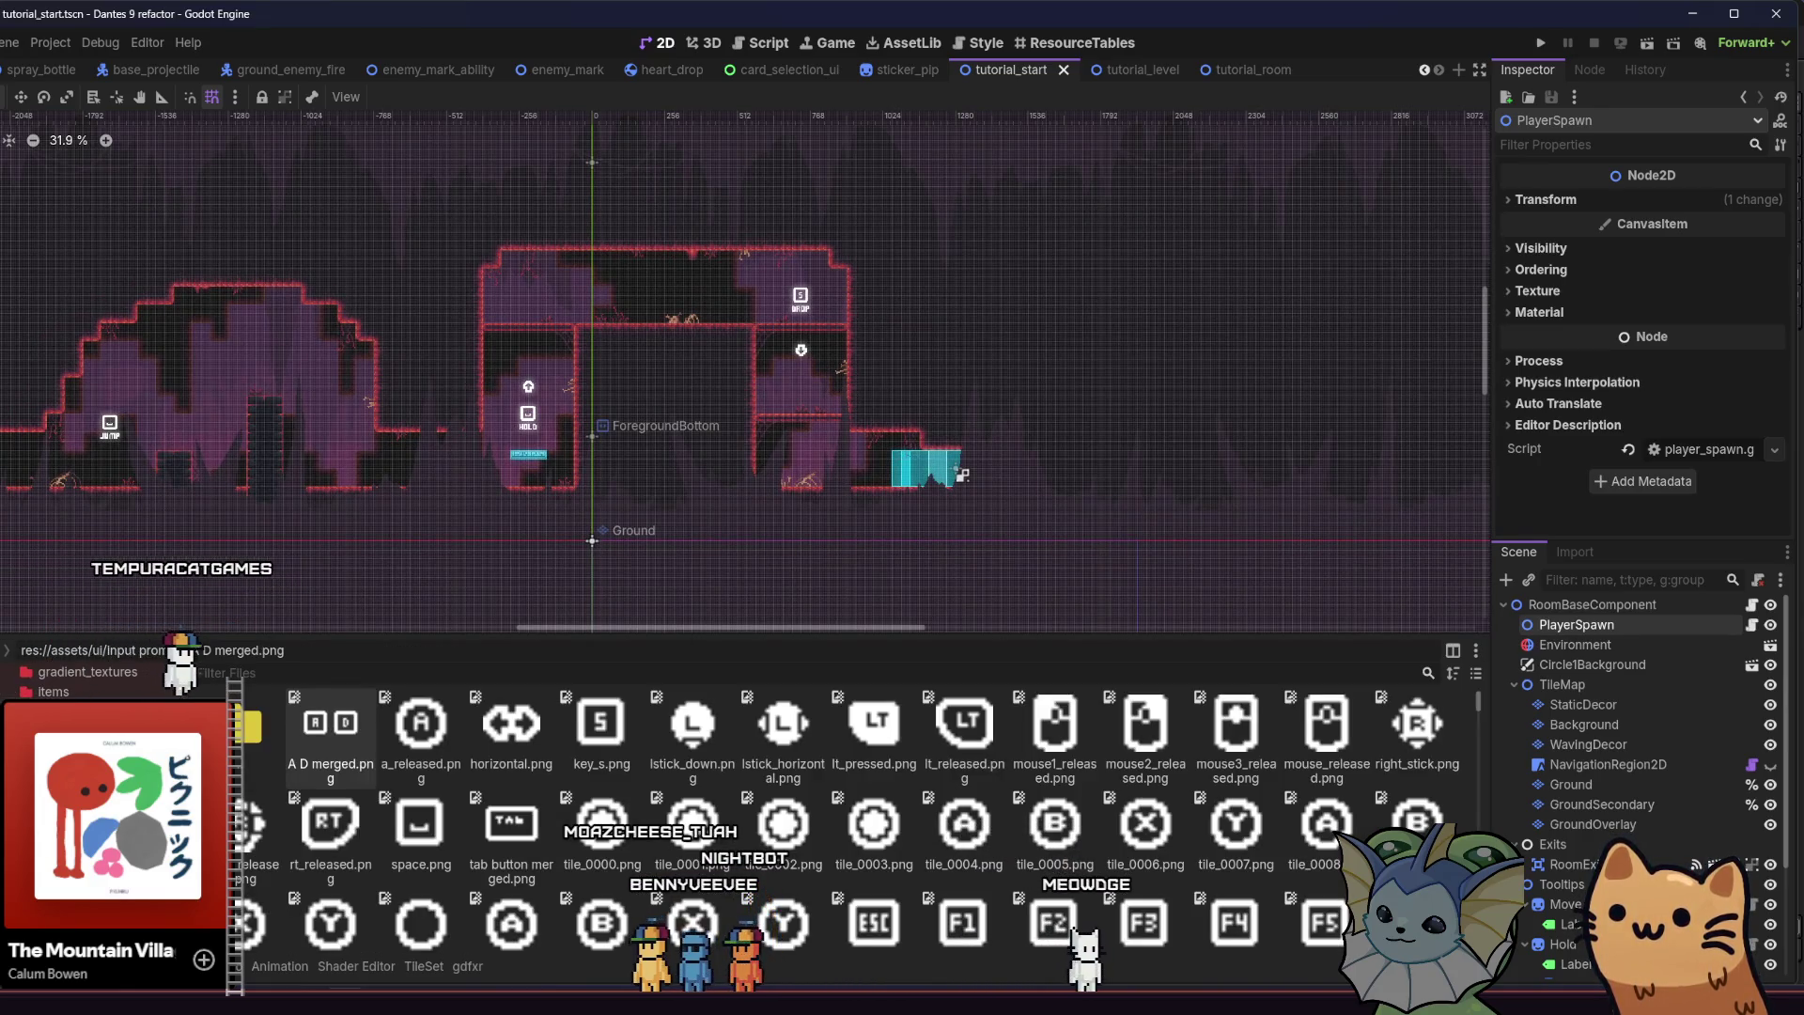
pyautogui.rightClick(507, 733)
pyautogui.click(610, 751)
pyautogui.rightClick(568, 747)
pyautogui.click(685, 740)
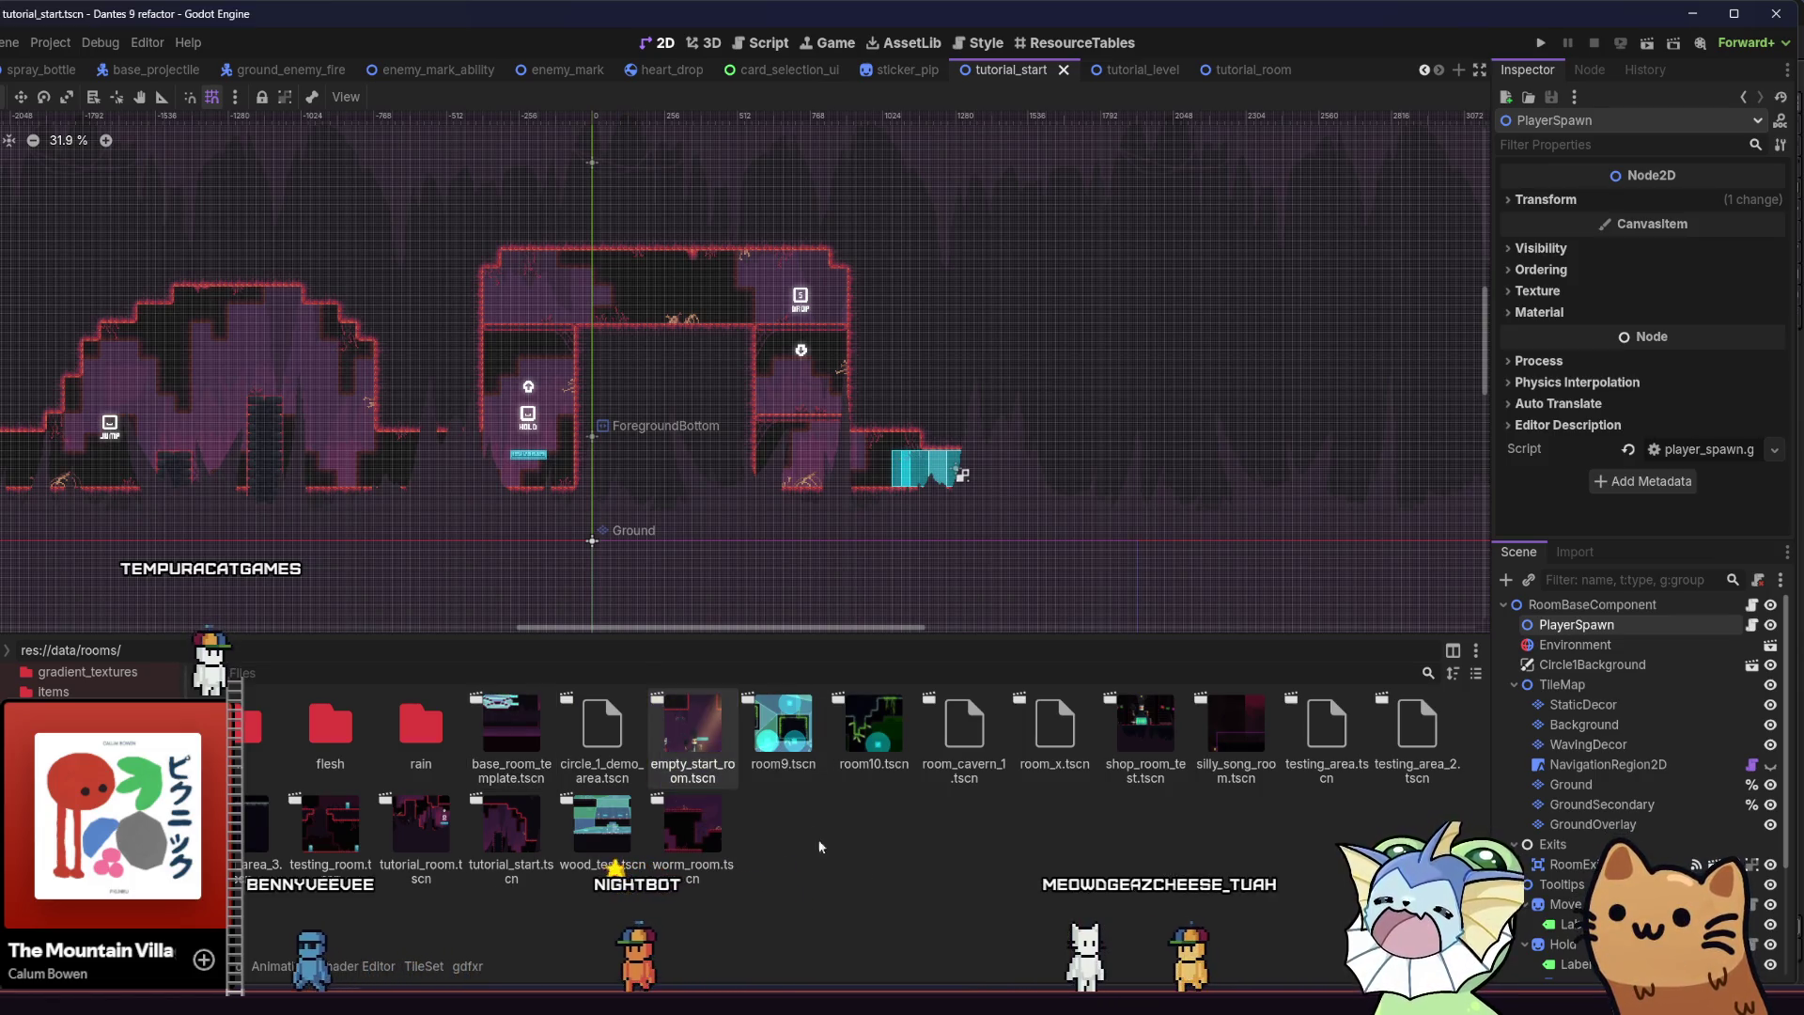
# Duplicate base_room_template.tscn as tutorial_1.tscn.
pyautogui.rightClick(535, 753)
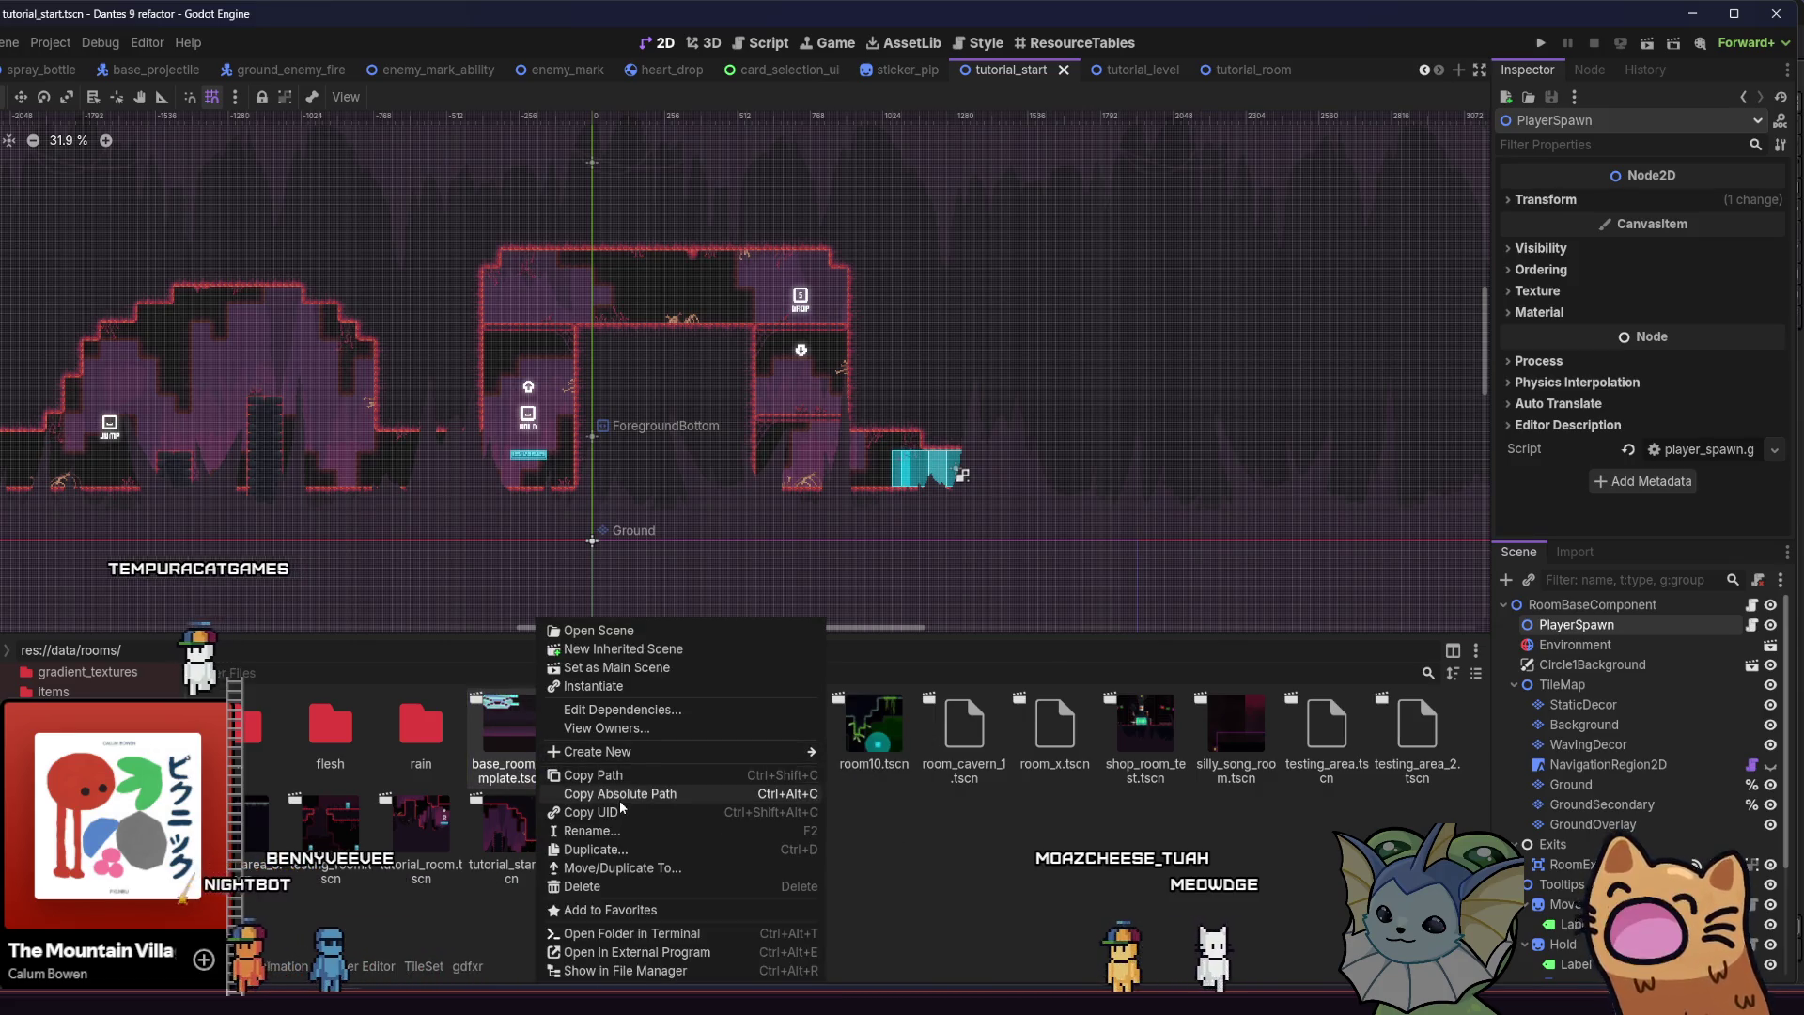
pyautogui.click(619, 850)
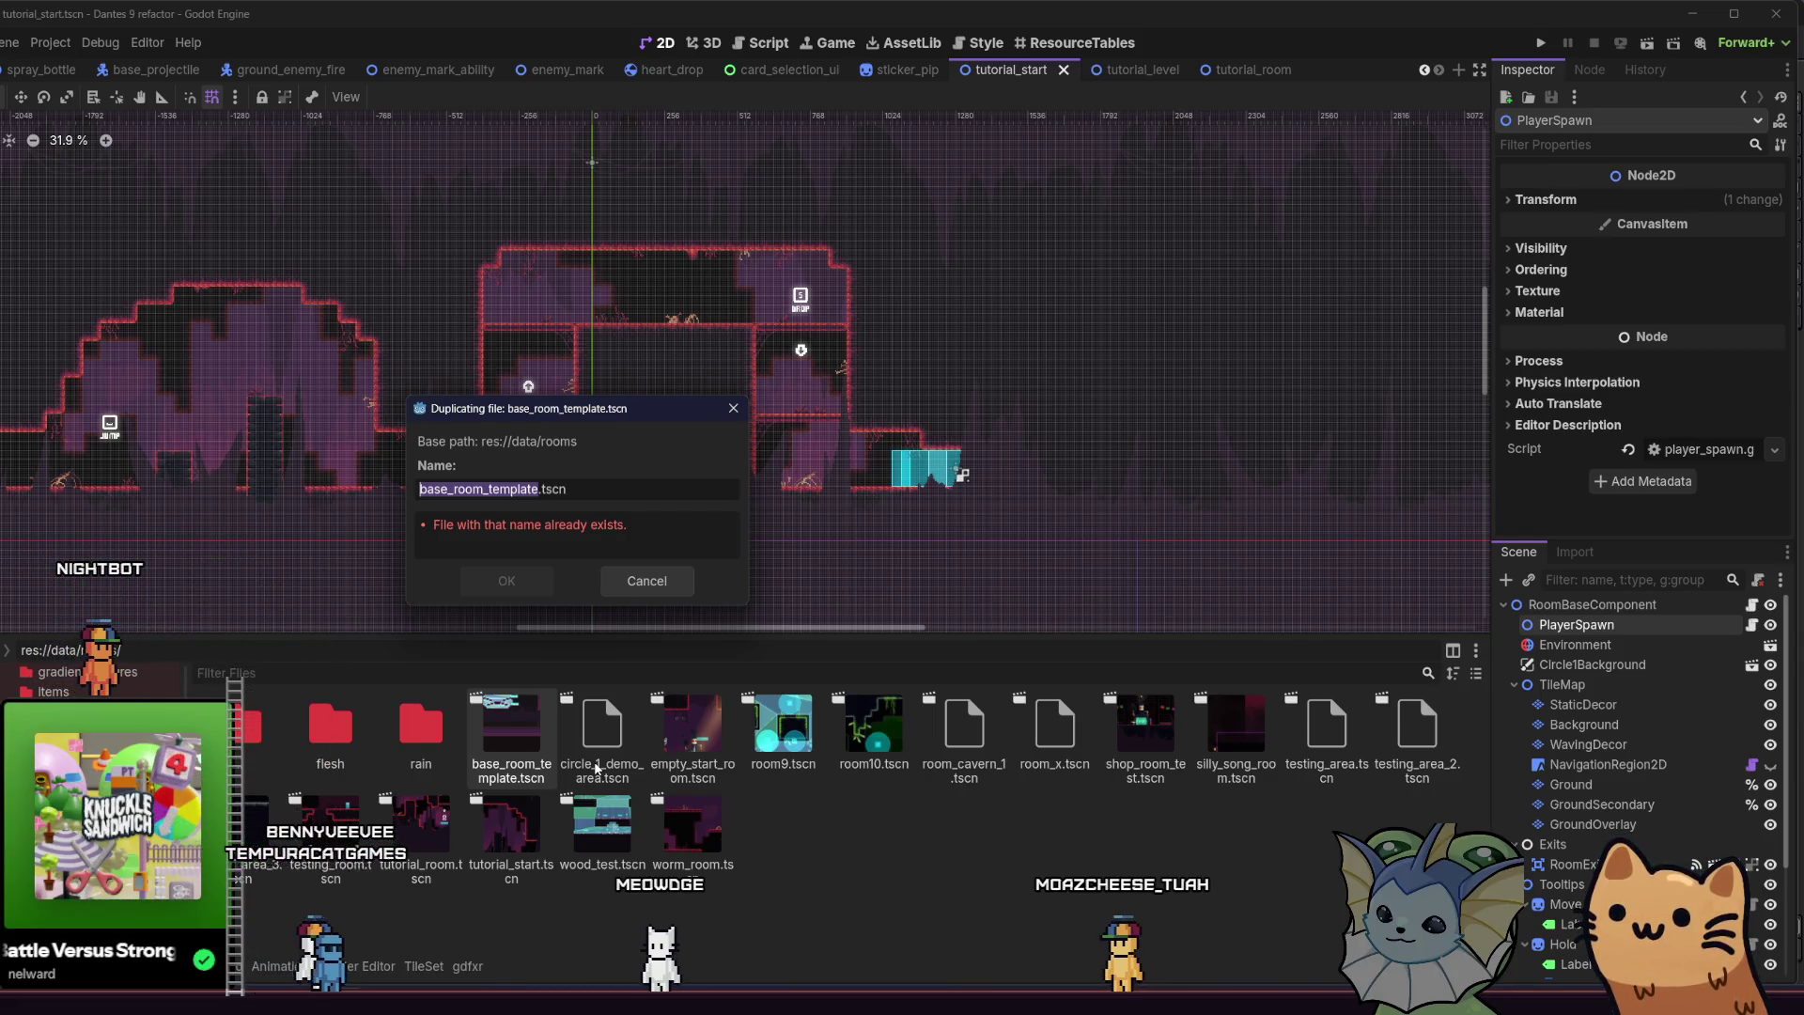
pyautogui.write('tutorial')
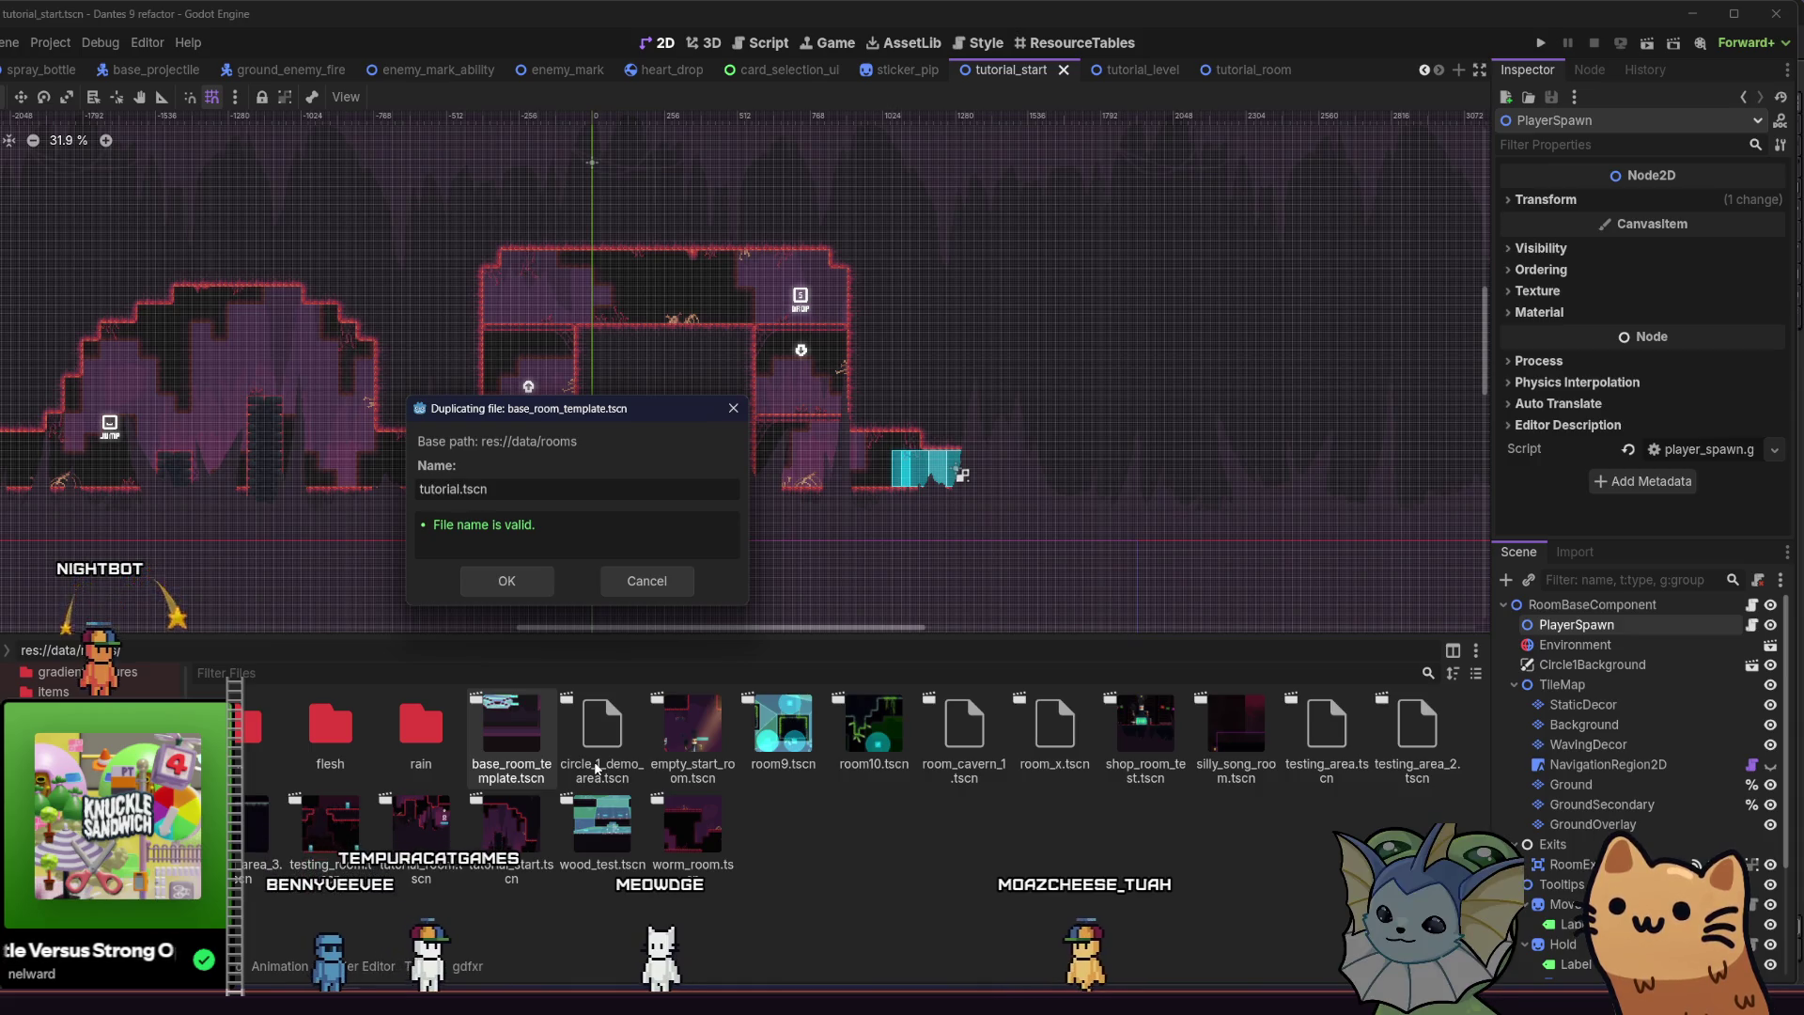
pyautogui.write('_')
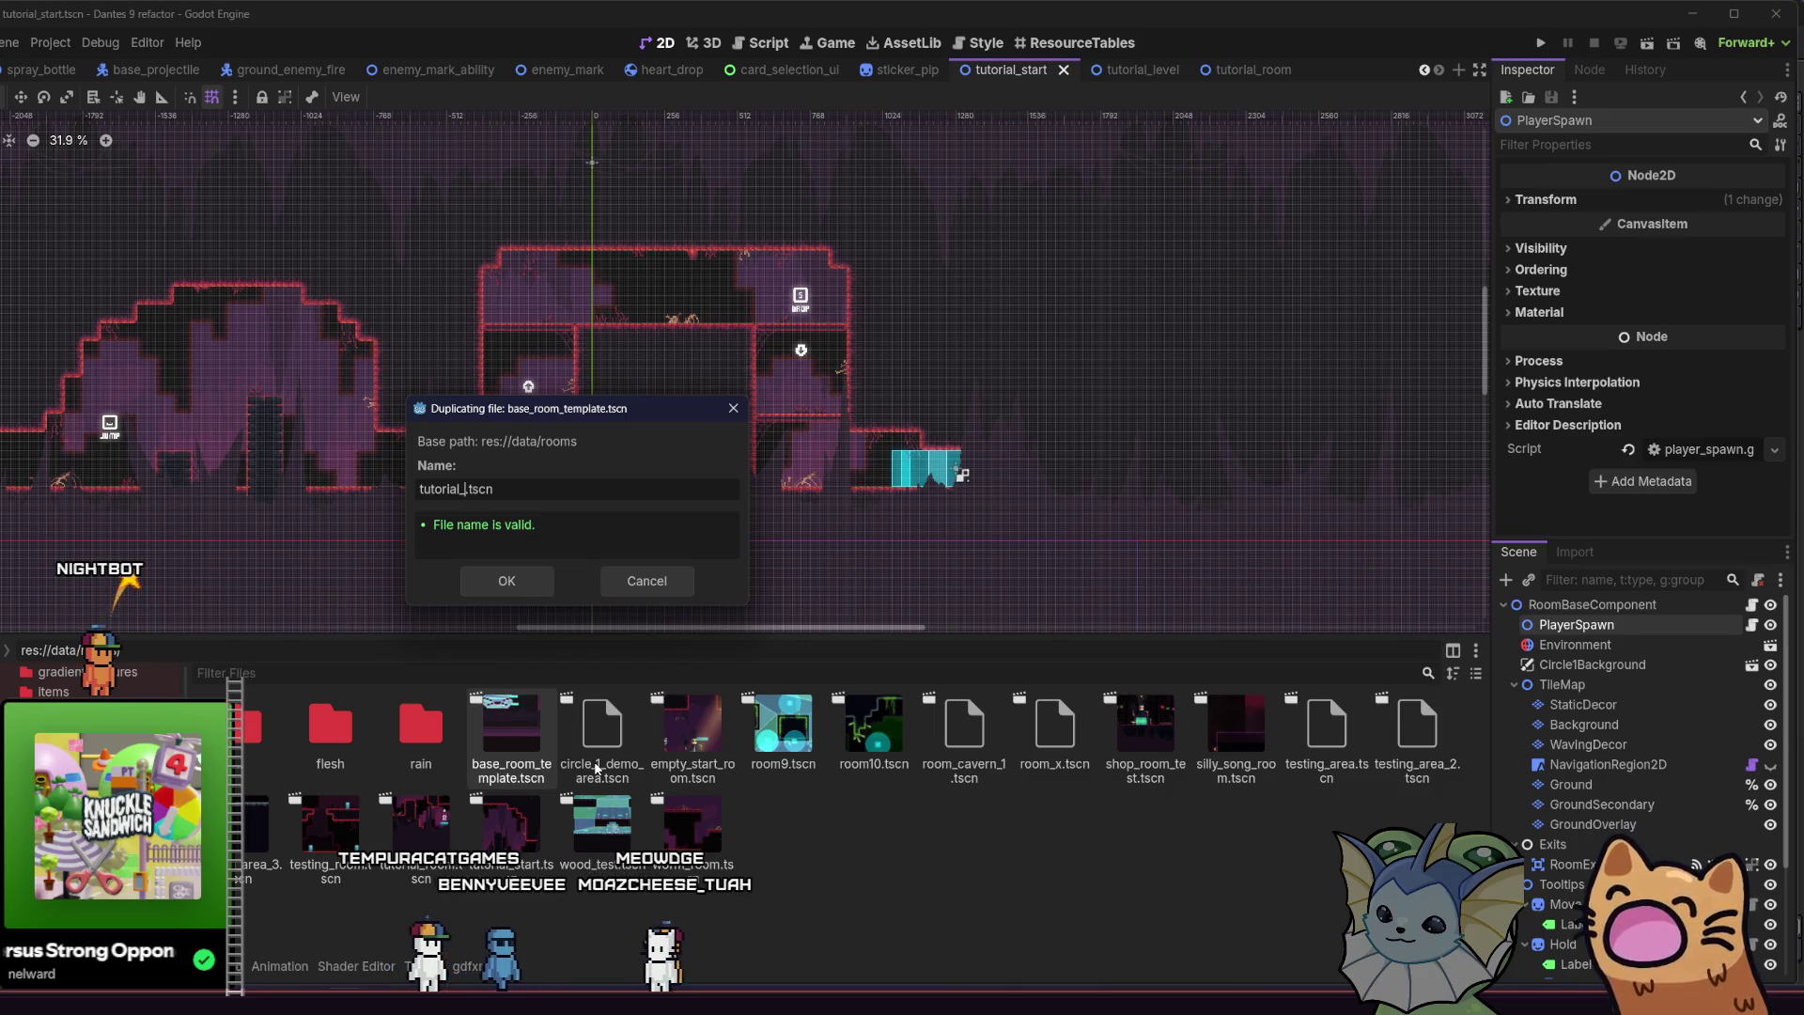
pyautogui.write('1')
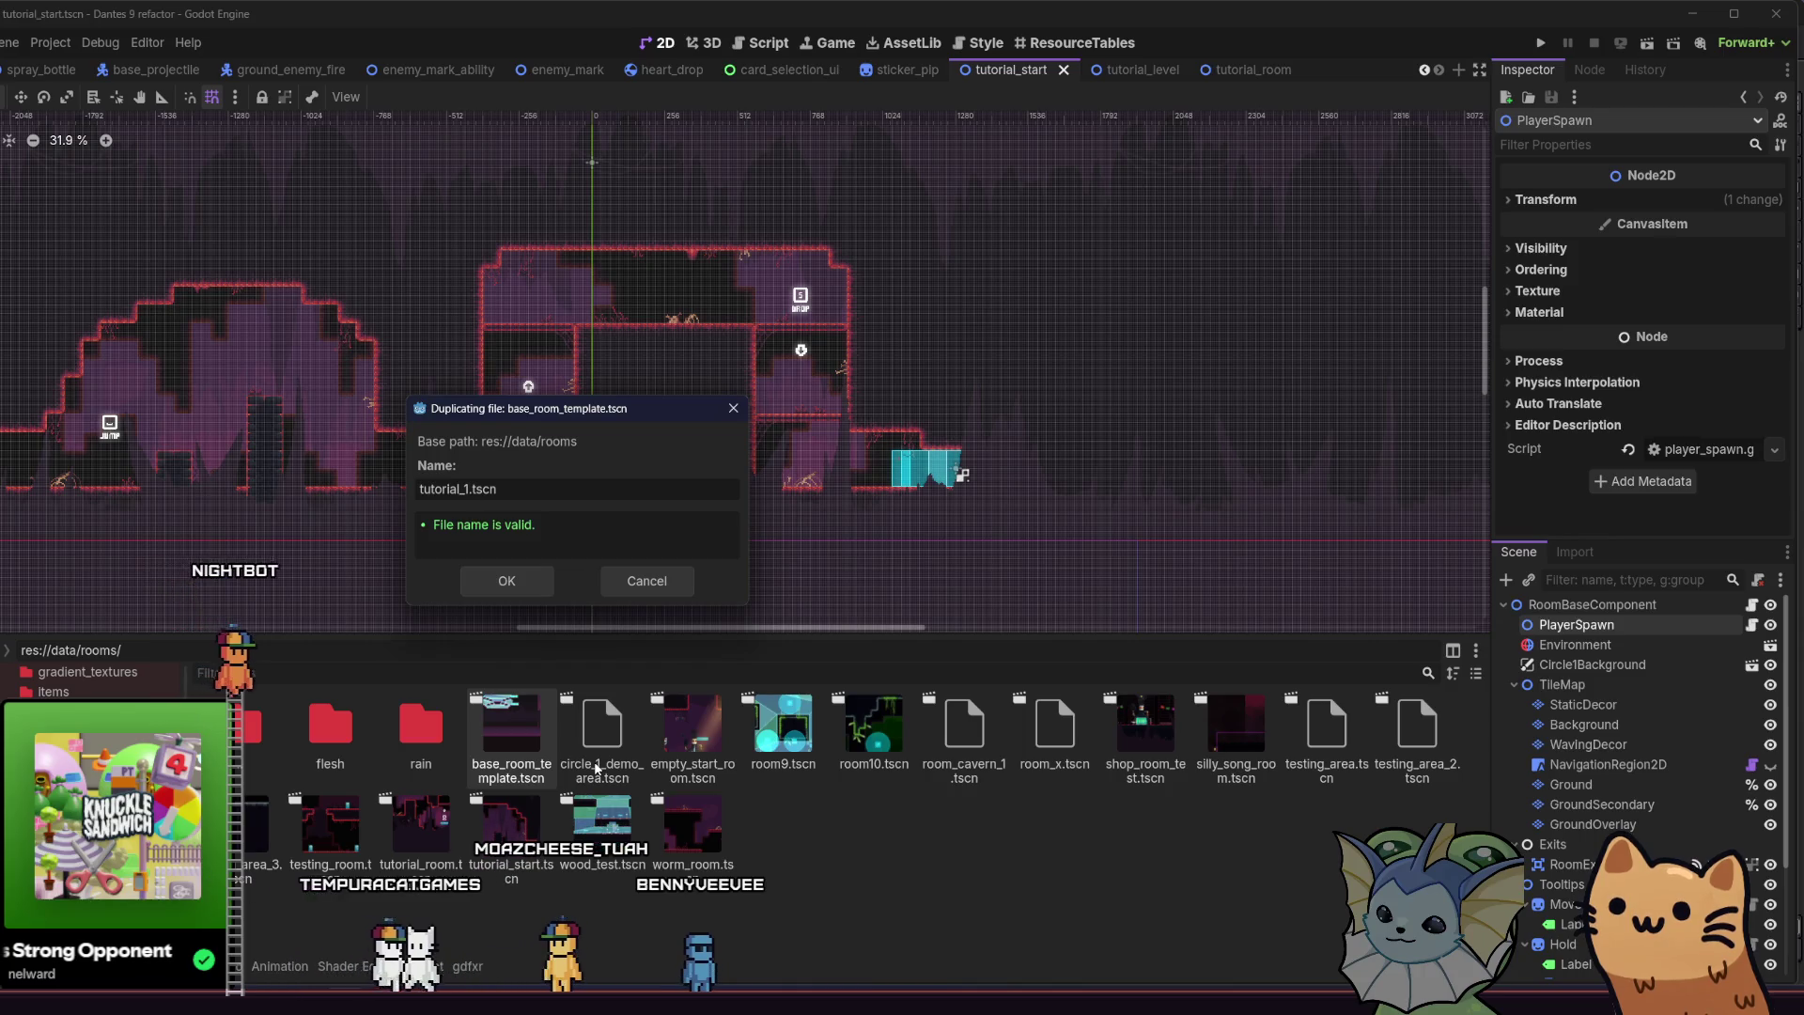
pyautogui.click(504, 580)
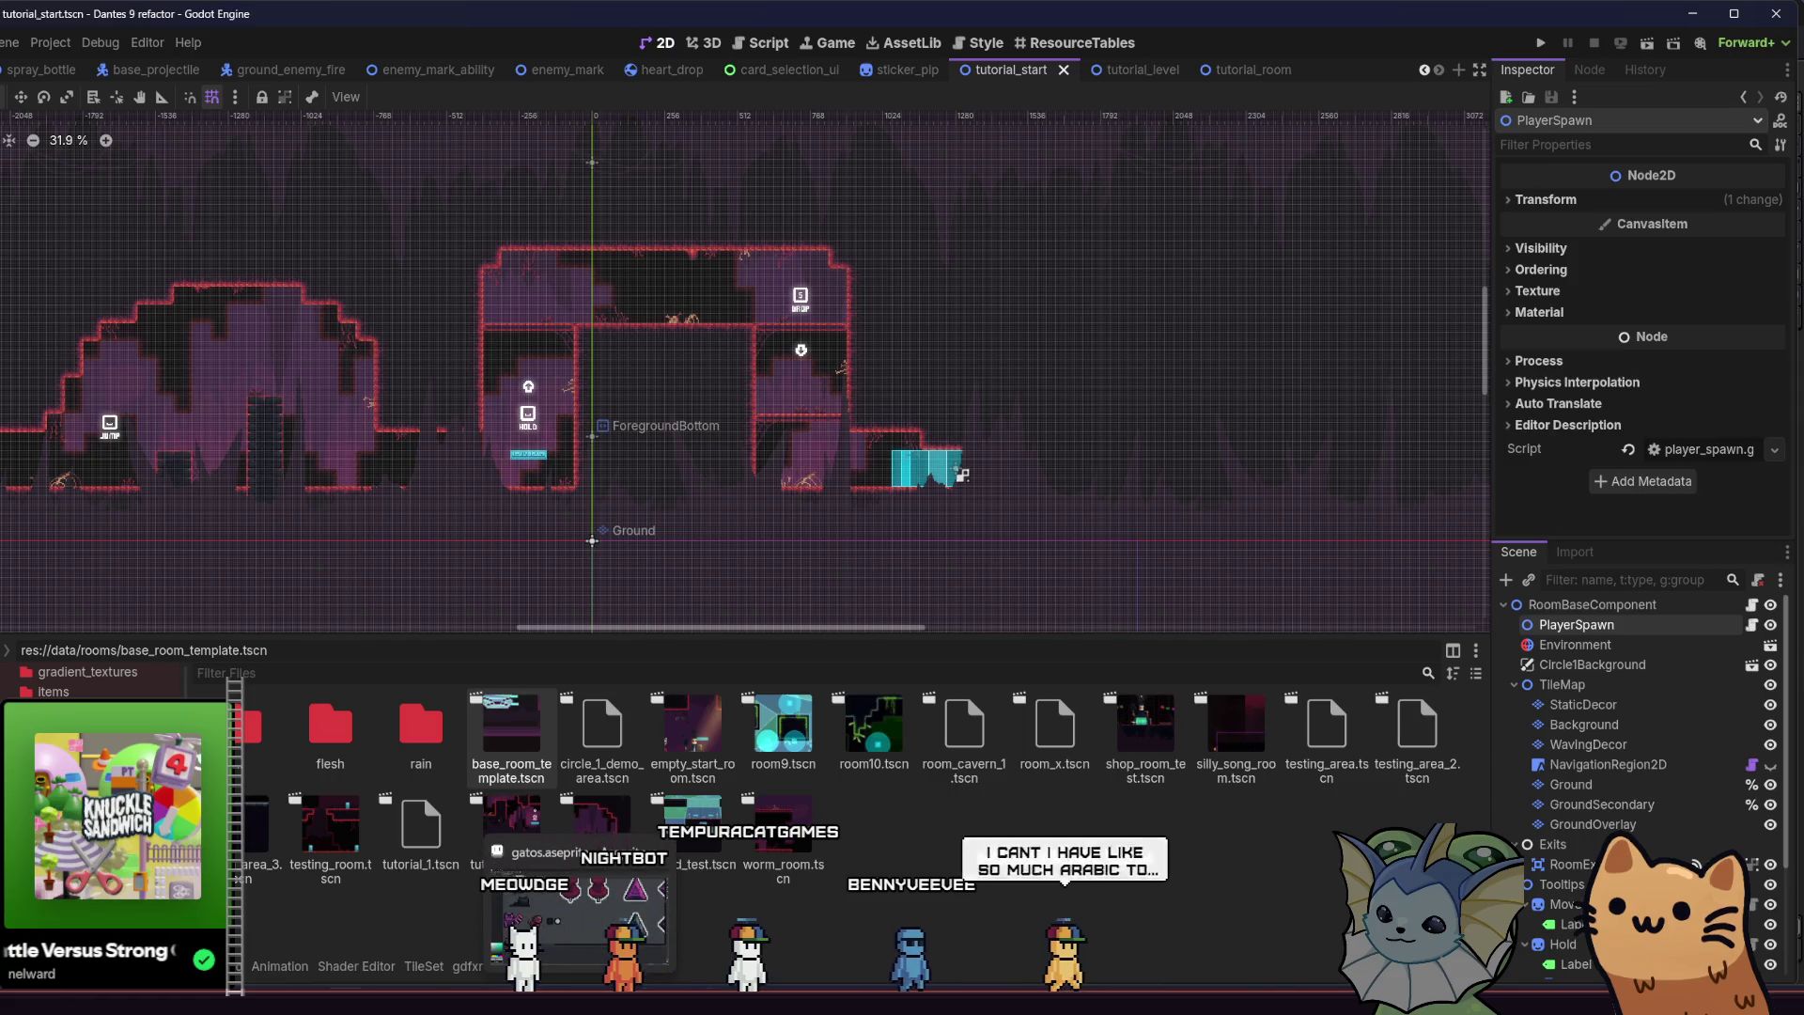
pyautogui.hotkey('alt', 'Tab')
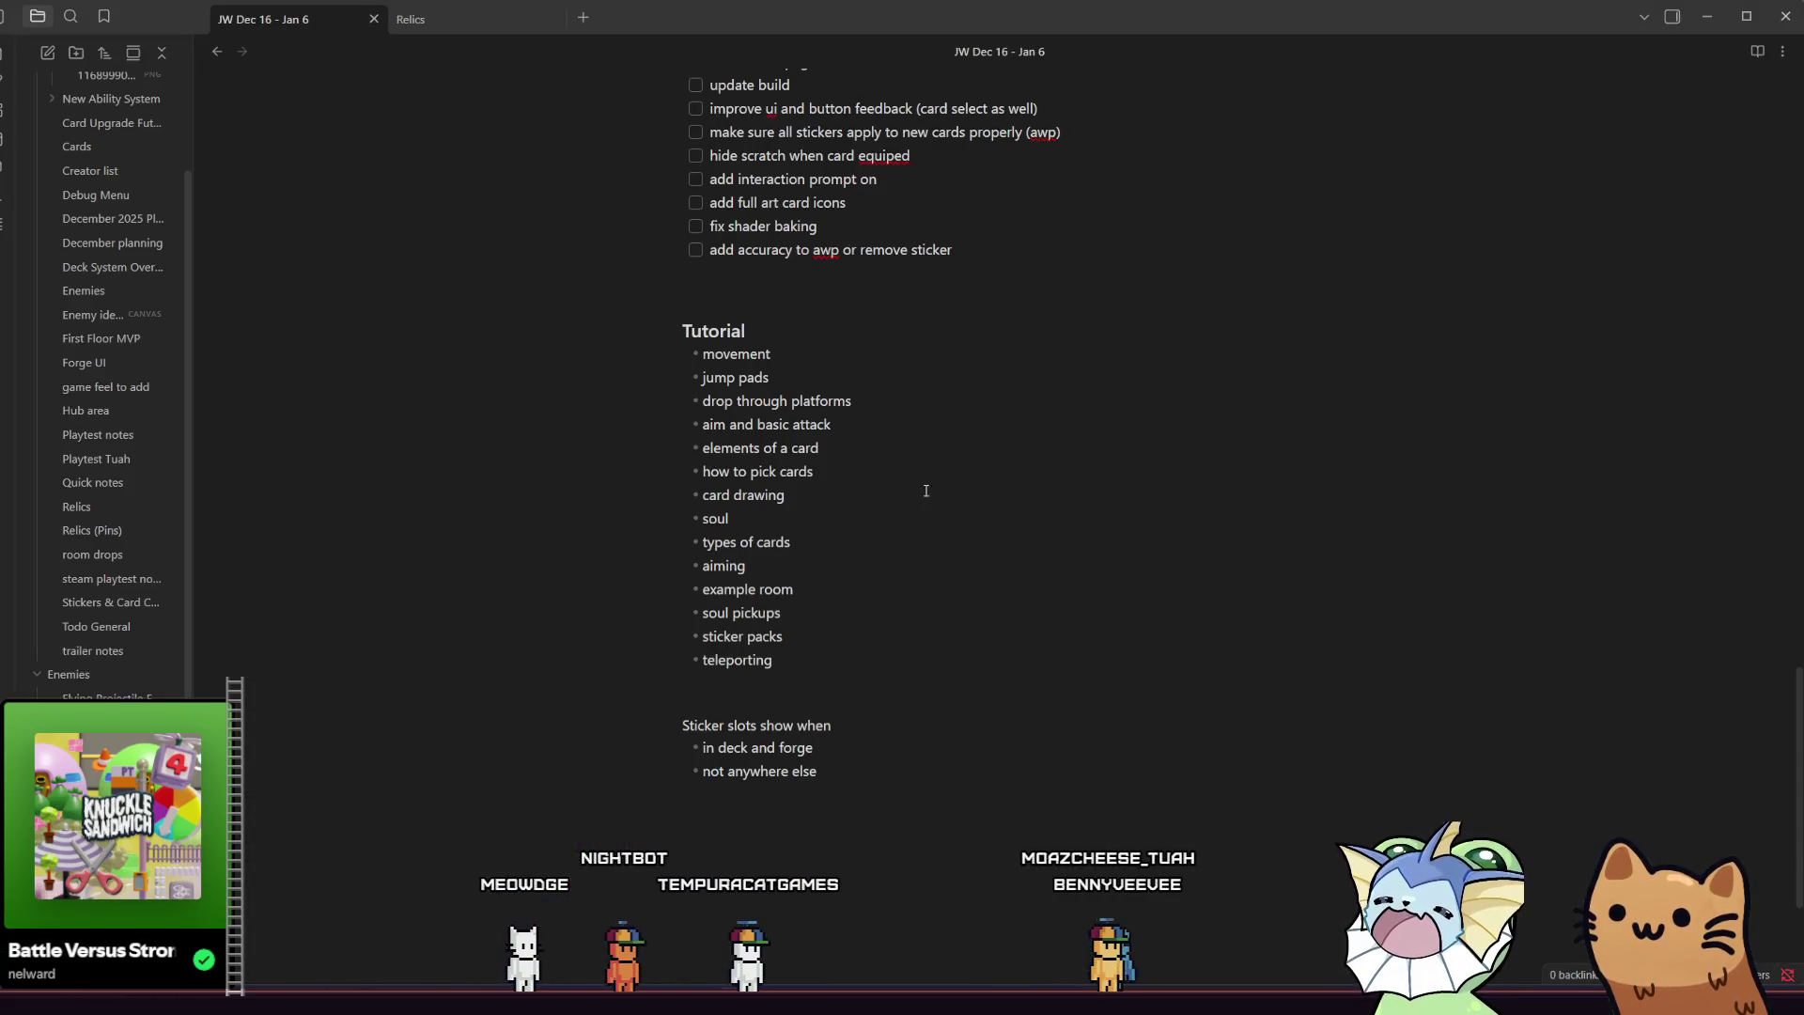
# Review the 'aim and basic attack' topic in the Obsidian note, then return to Godot.
pyautogui.moveTo(886, 433); pyautogui.dragTo(702, 425)
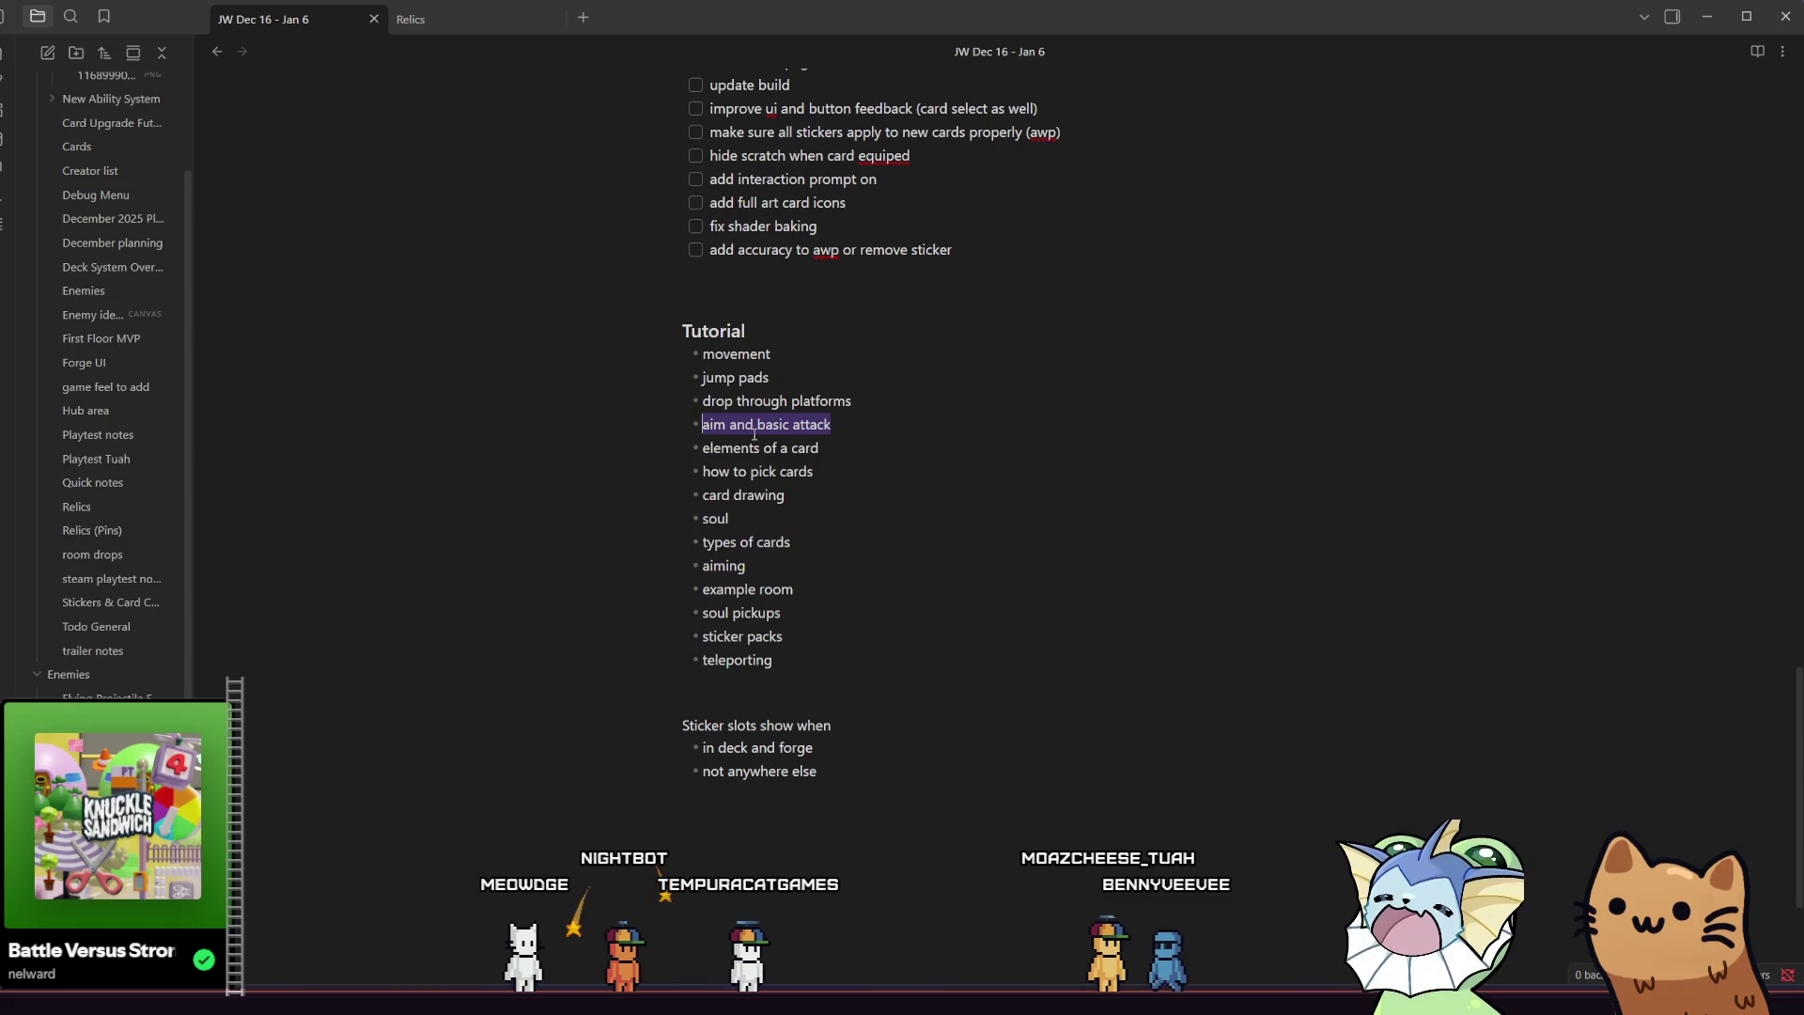
pyautogui.press('Right')
pyautogui.moveTo(578, 1007)
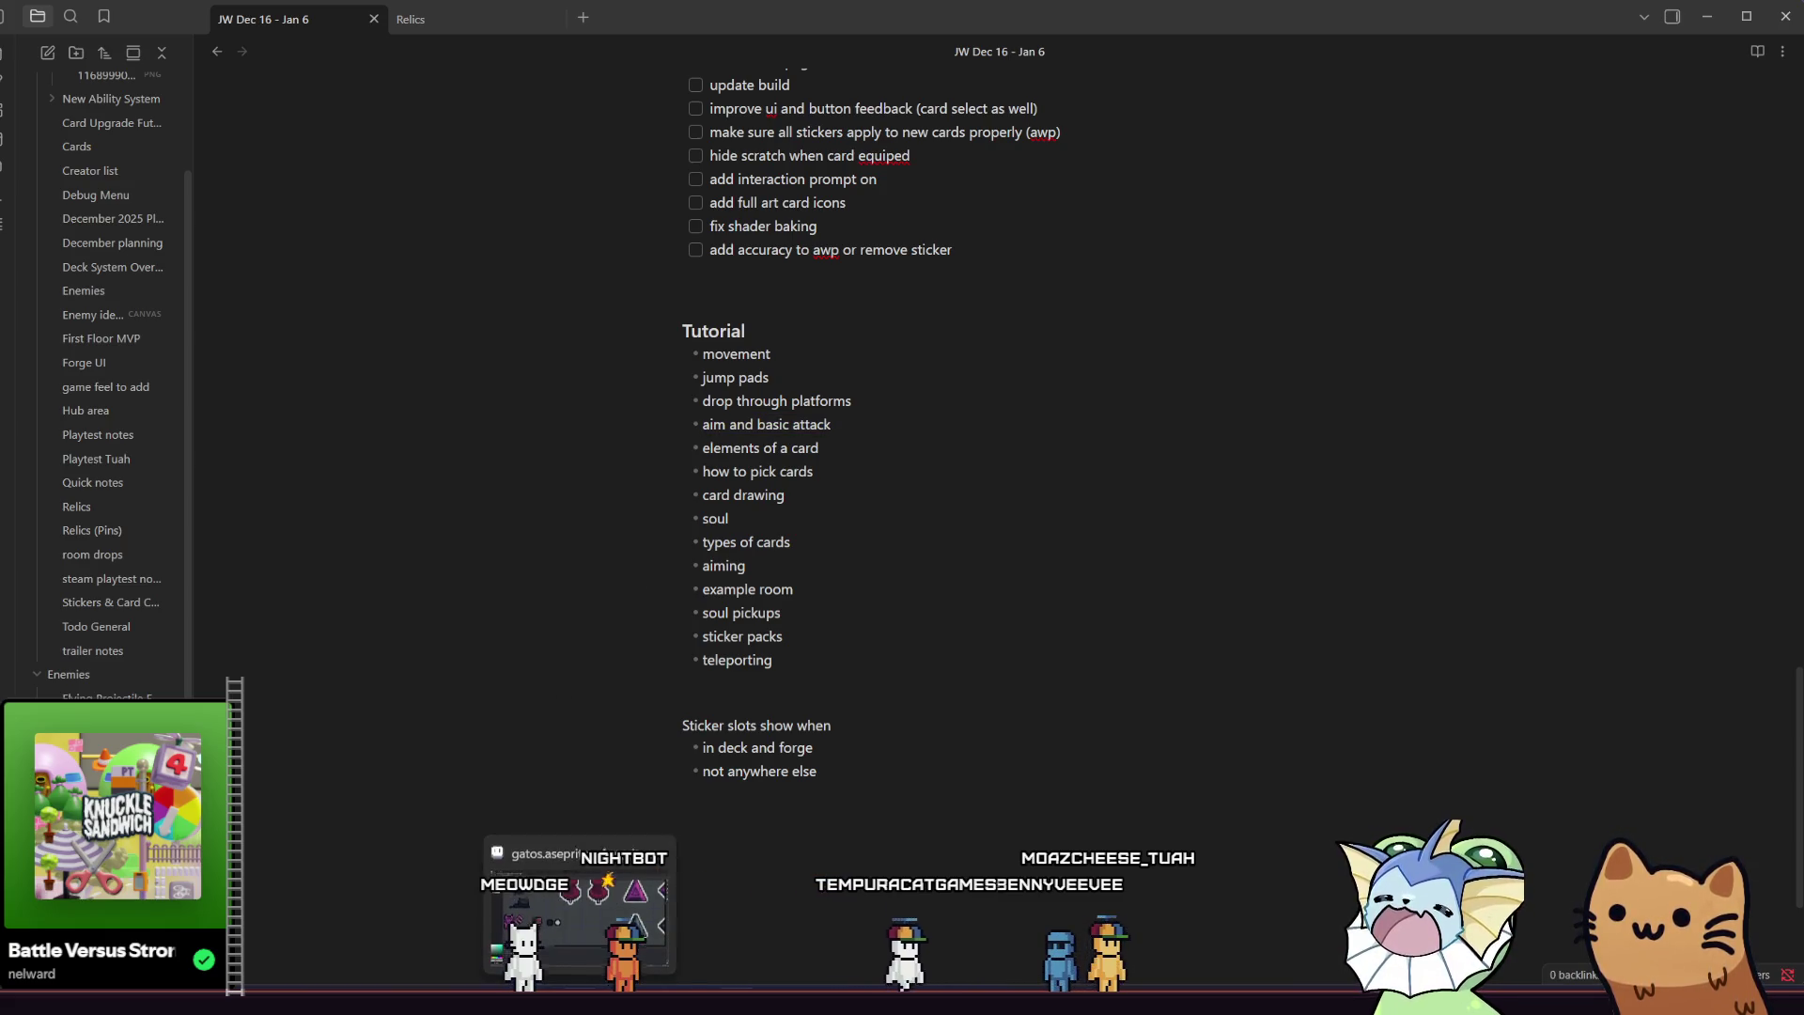
pyautogui.hotkey('alt', 'Tab')
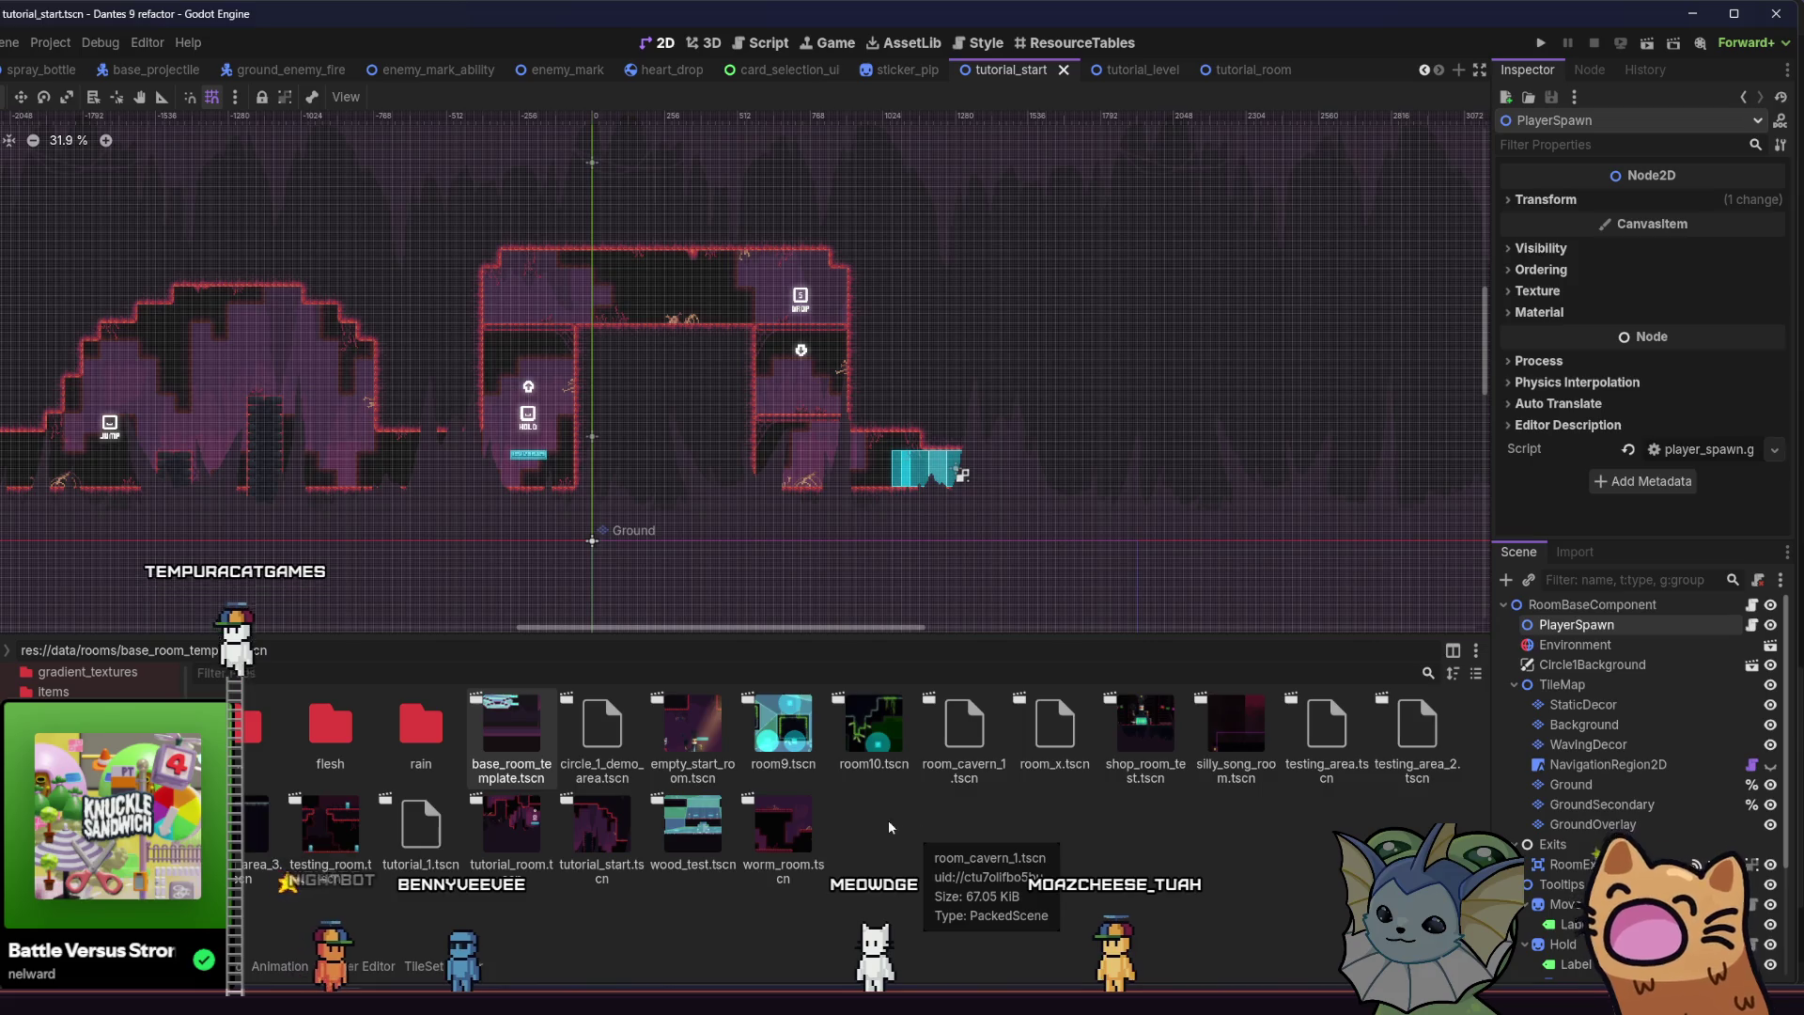
# Open tutorial_1.tscn from the rooms folder in its own scene tab.
pyautogui.click(570, 743)
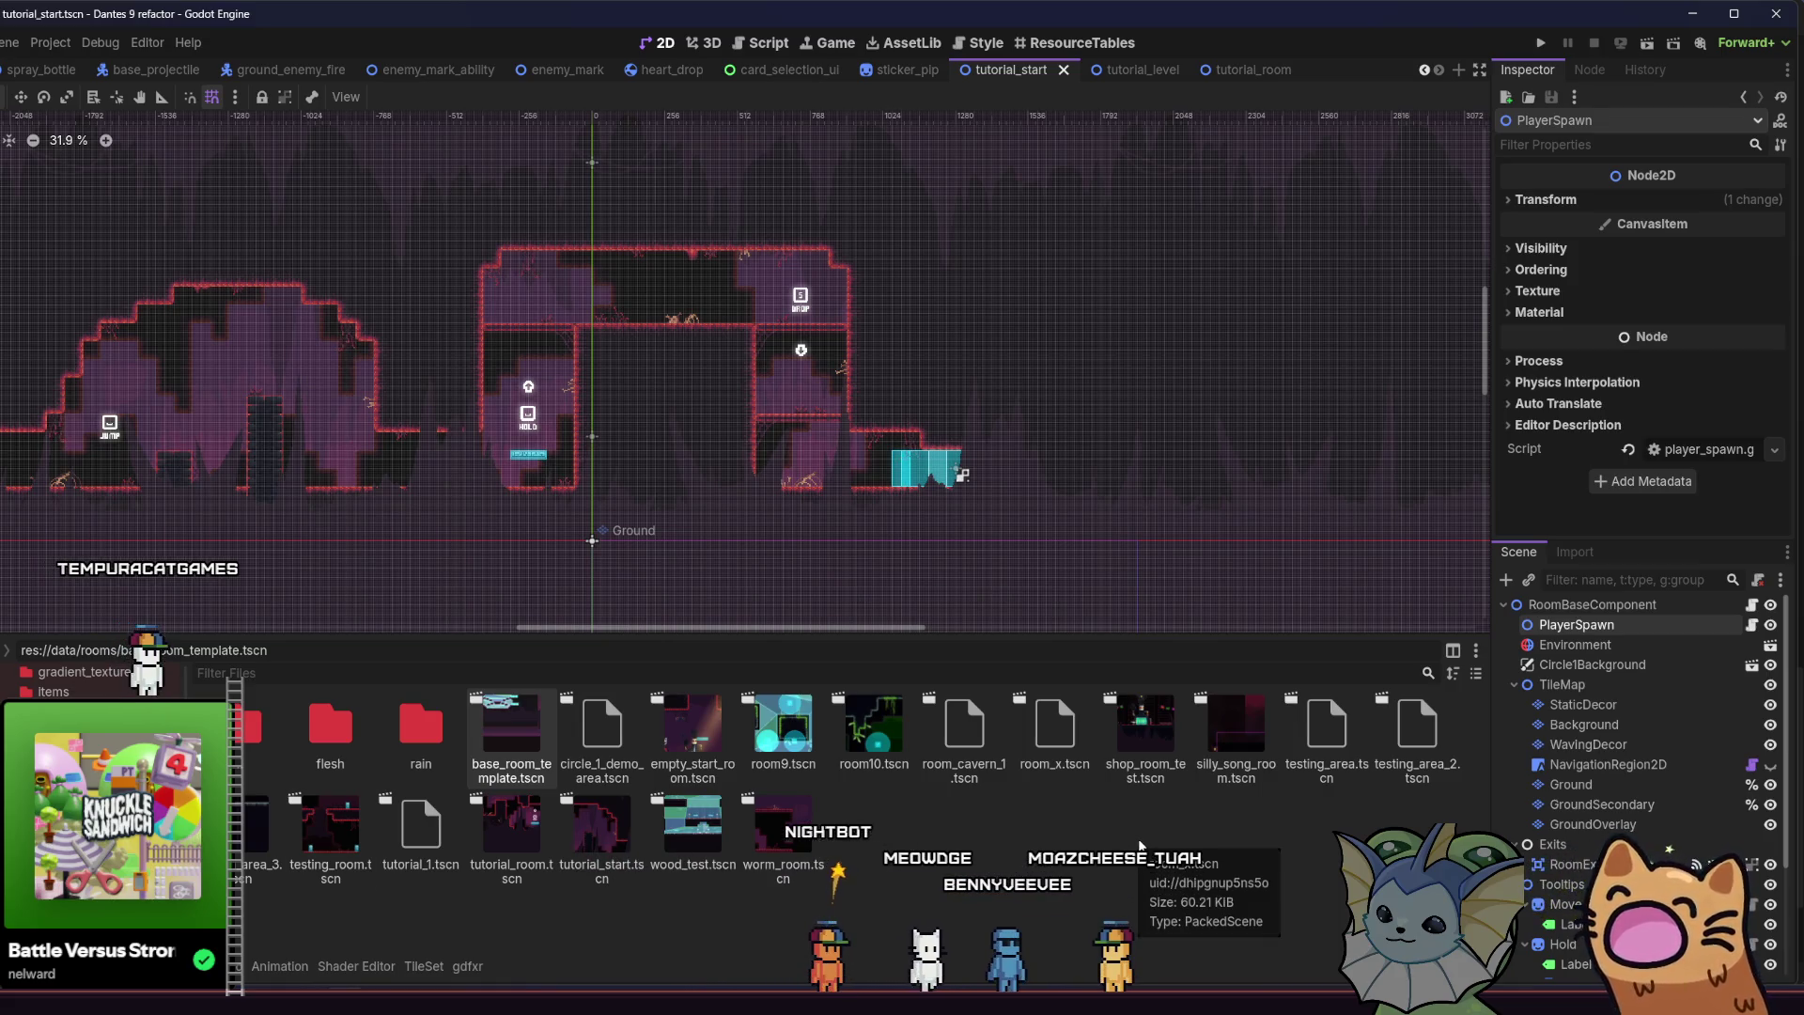
pyautogui.doubleClick(421, 826)
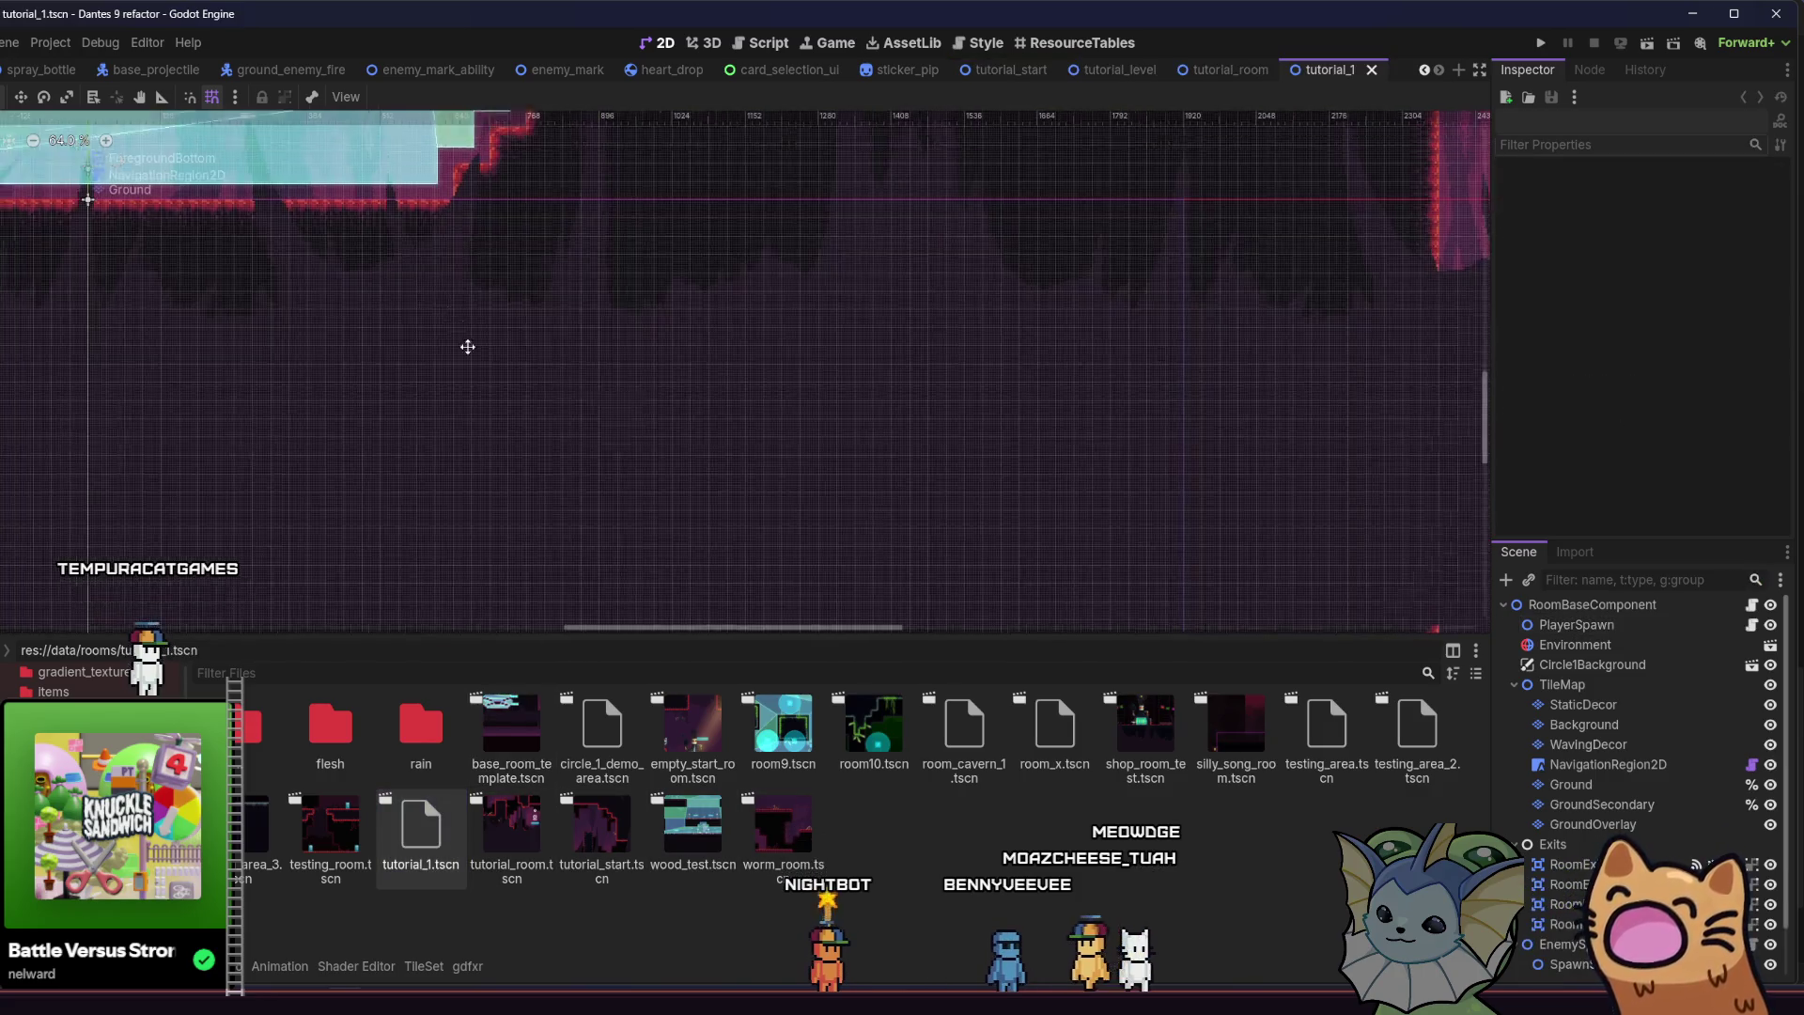
pyautogui.hscroll(-5, 593, 455)
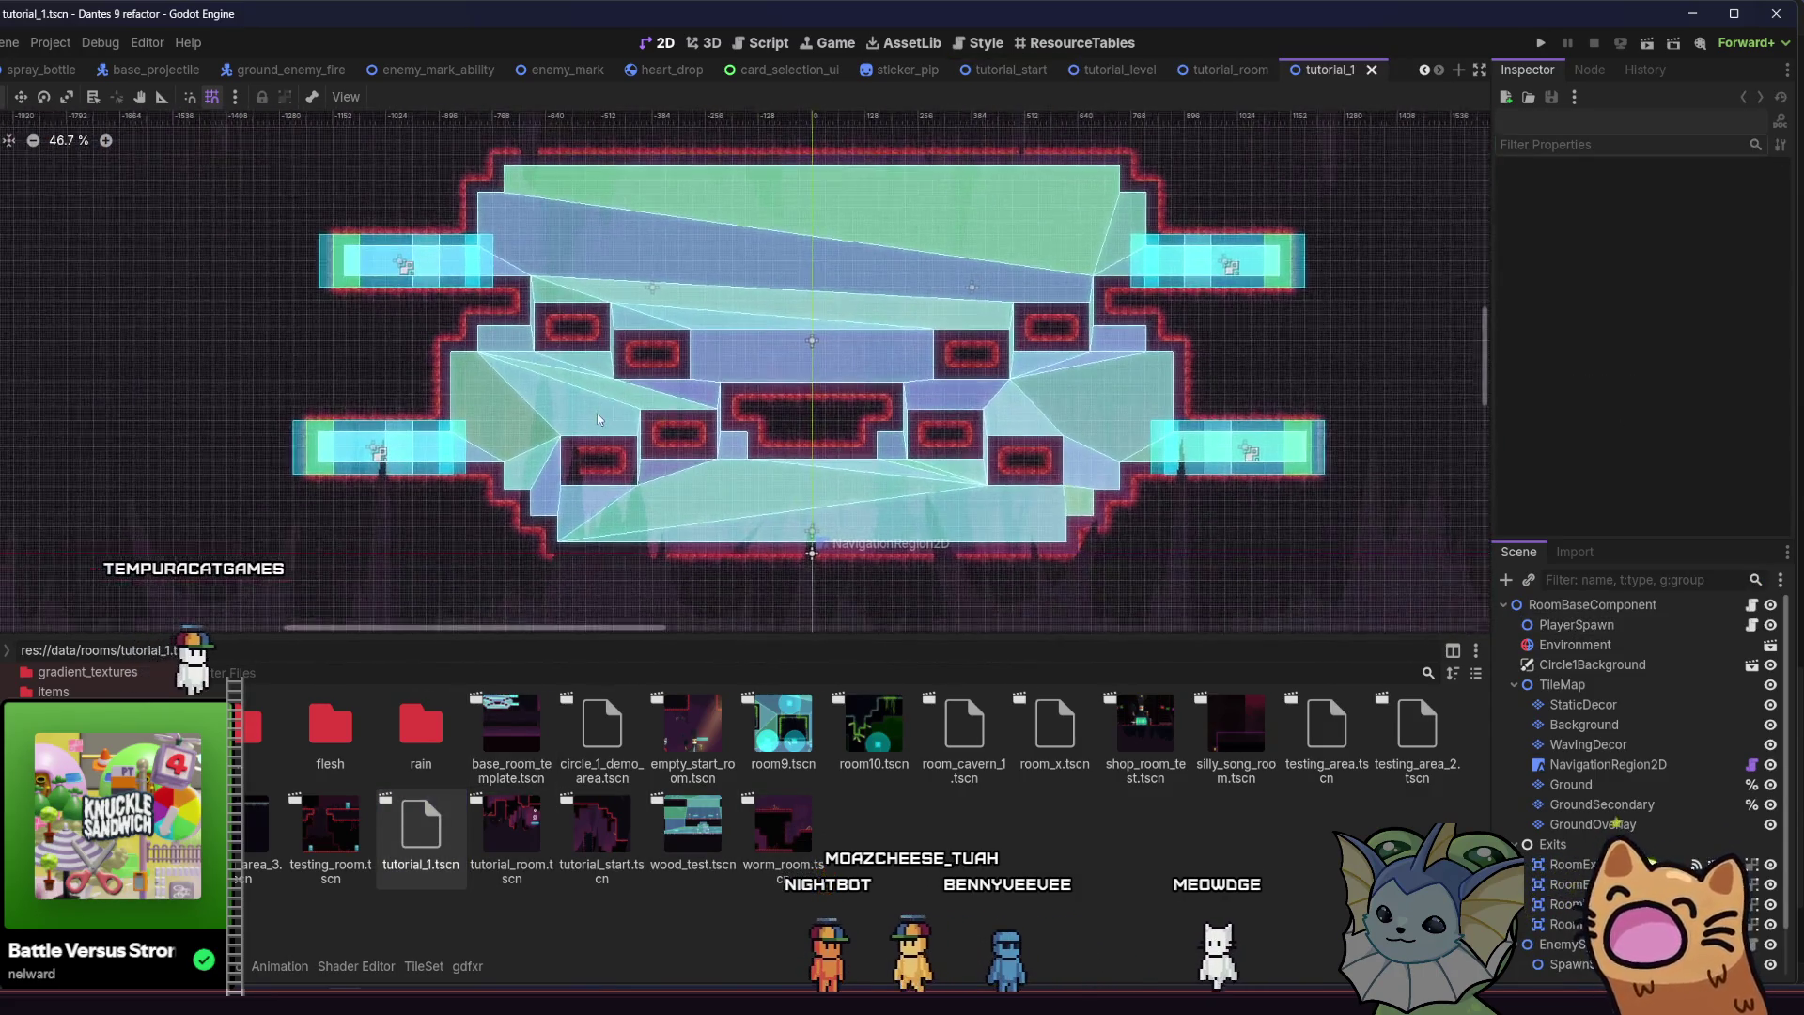
pyautogui.hscroll(1, 597, 419)
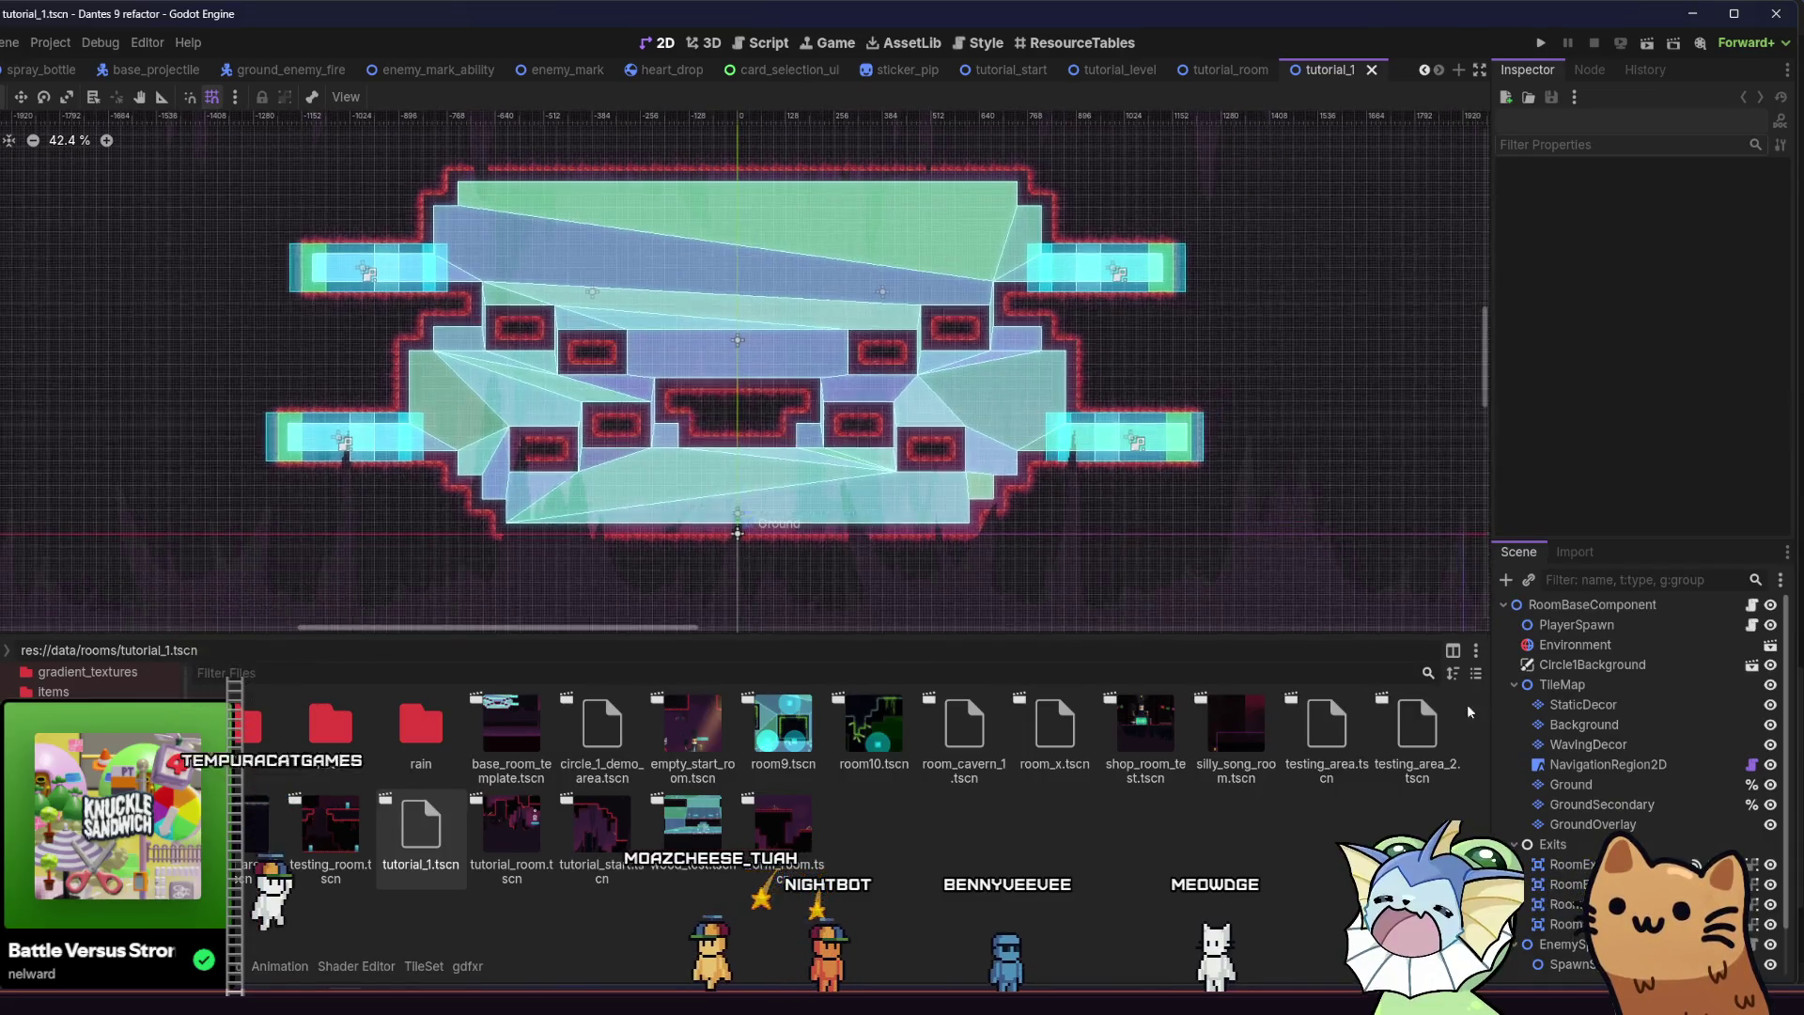
pyautogui.scroll(-2, 1587, 798)
# Delete RoomExit2 and RoomExit3 from tutorial_1, keeping only the lower exits.
pyautogui.click(1587, 828)
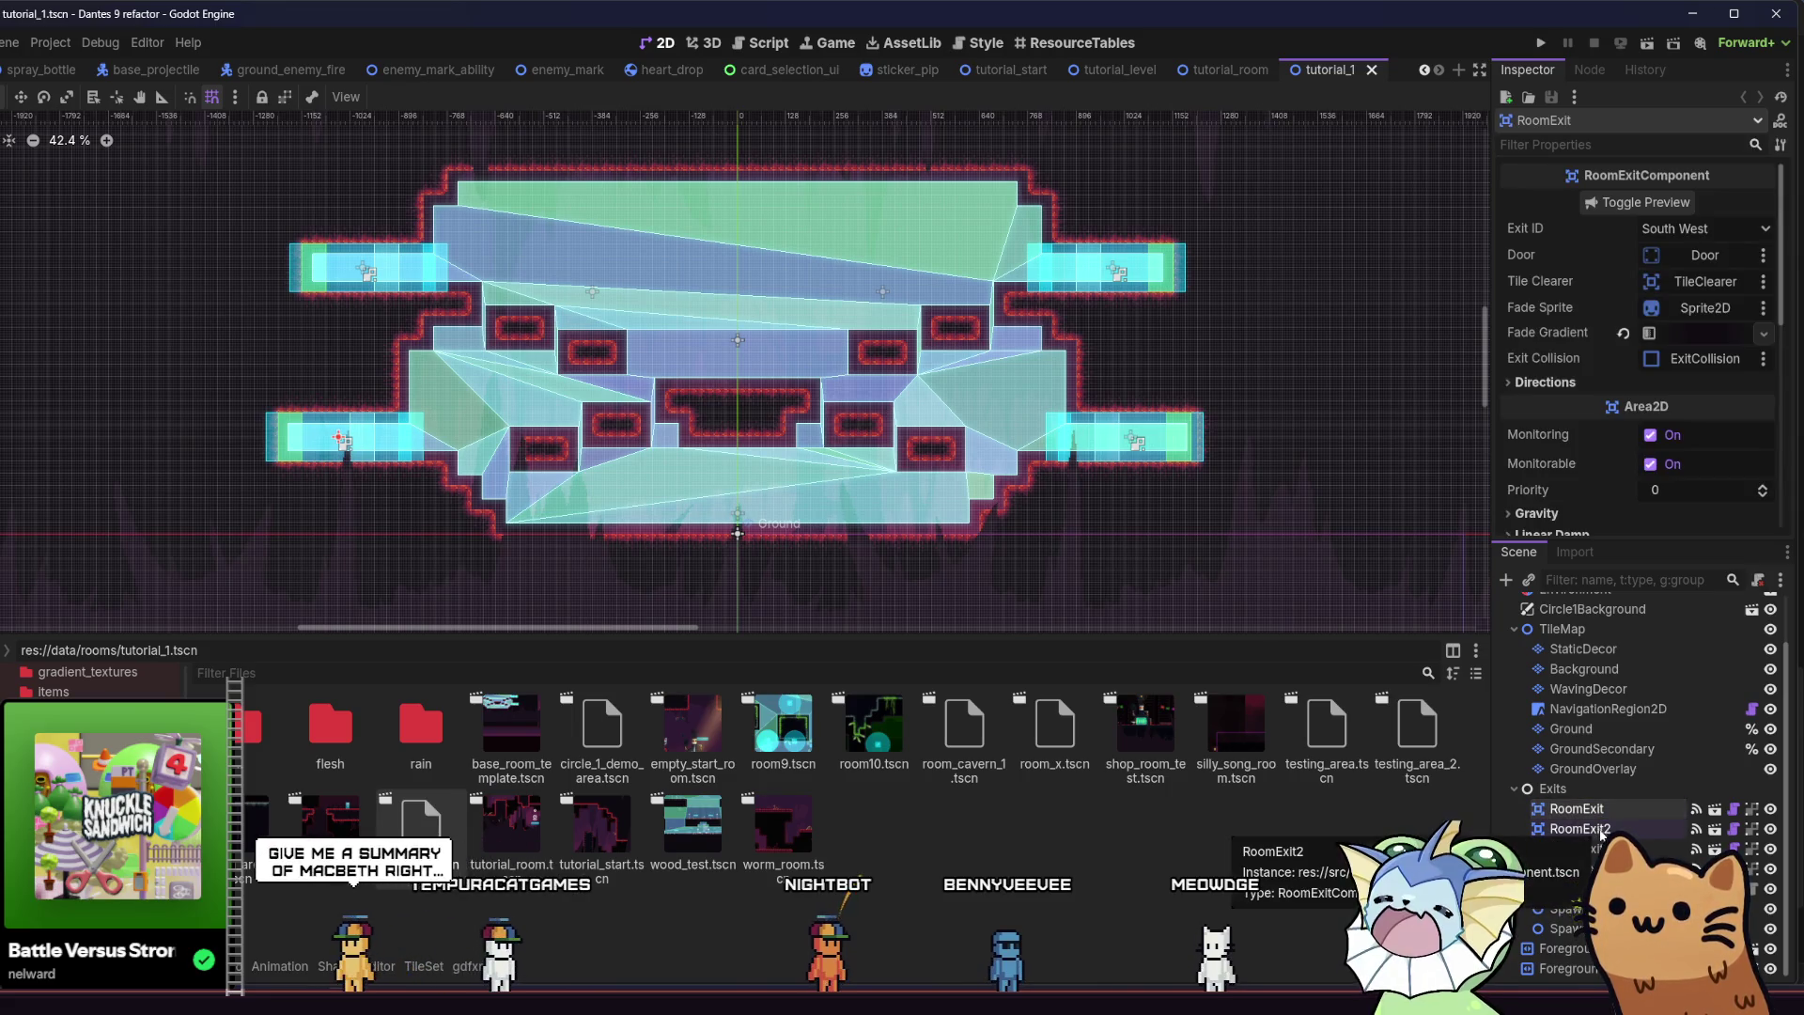
pyautogui.press('Delete')
pyautogui.click(526, 520)
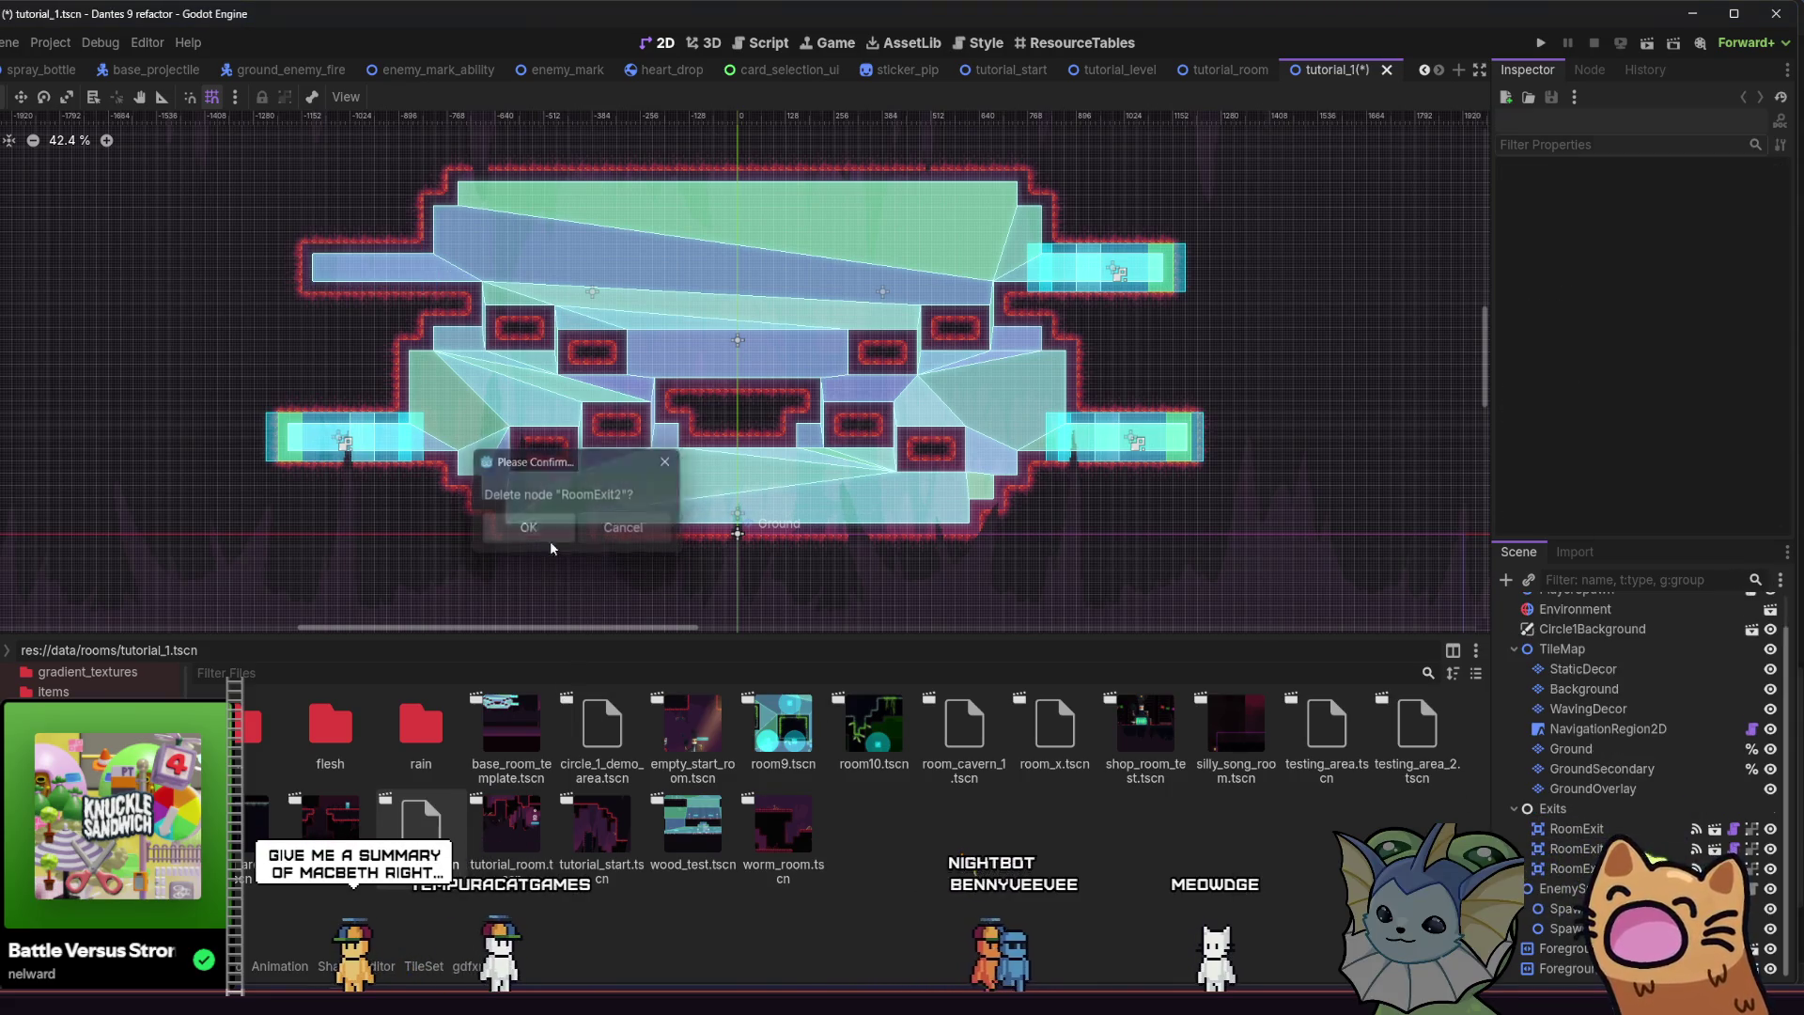
pyautogui.click(1578, 849)
pyautogui.press('Delete')
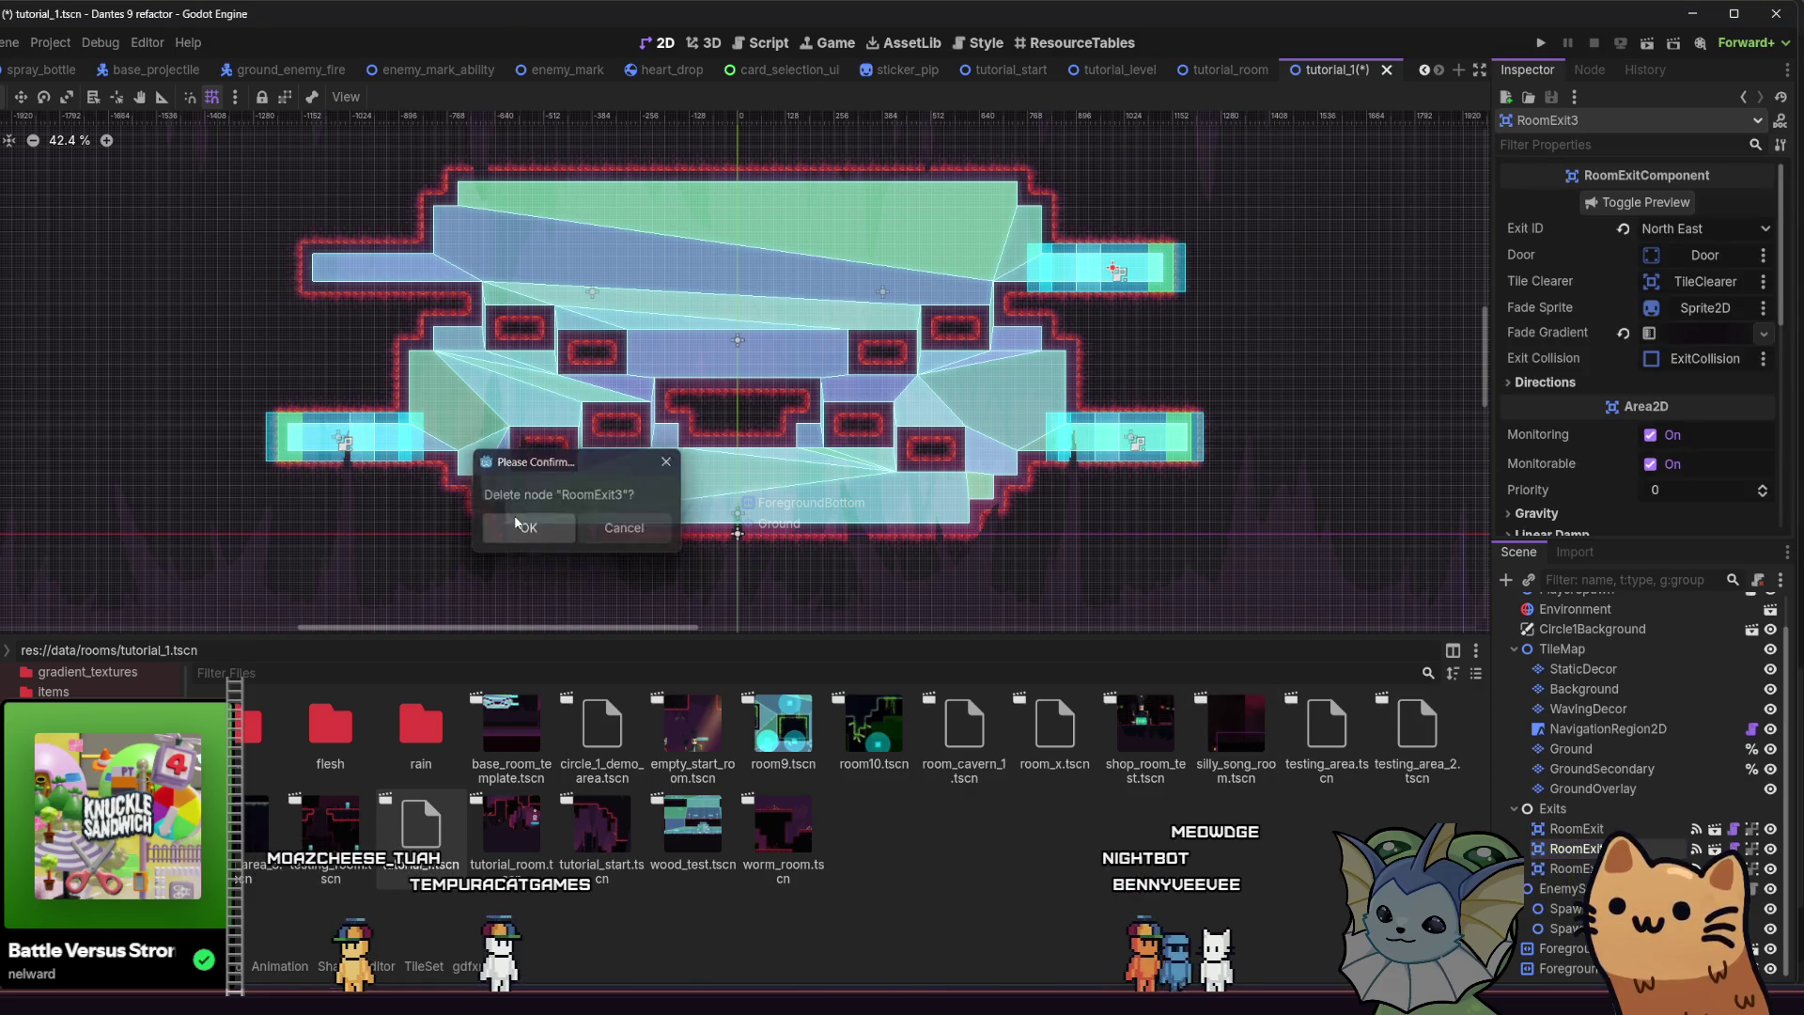
pyautogui.click(516, 523)
pyautogui.hscroll(1, 507, 519)
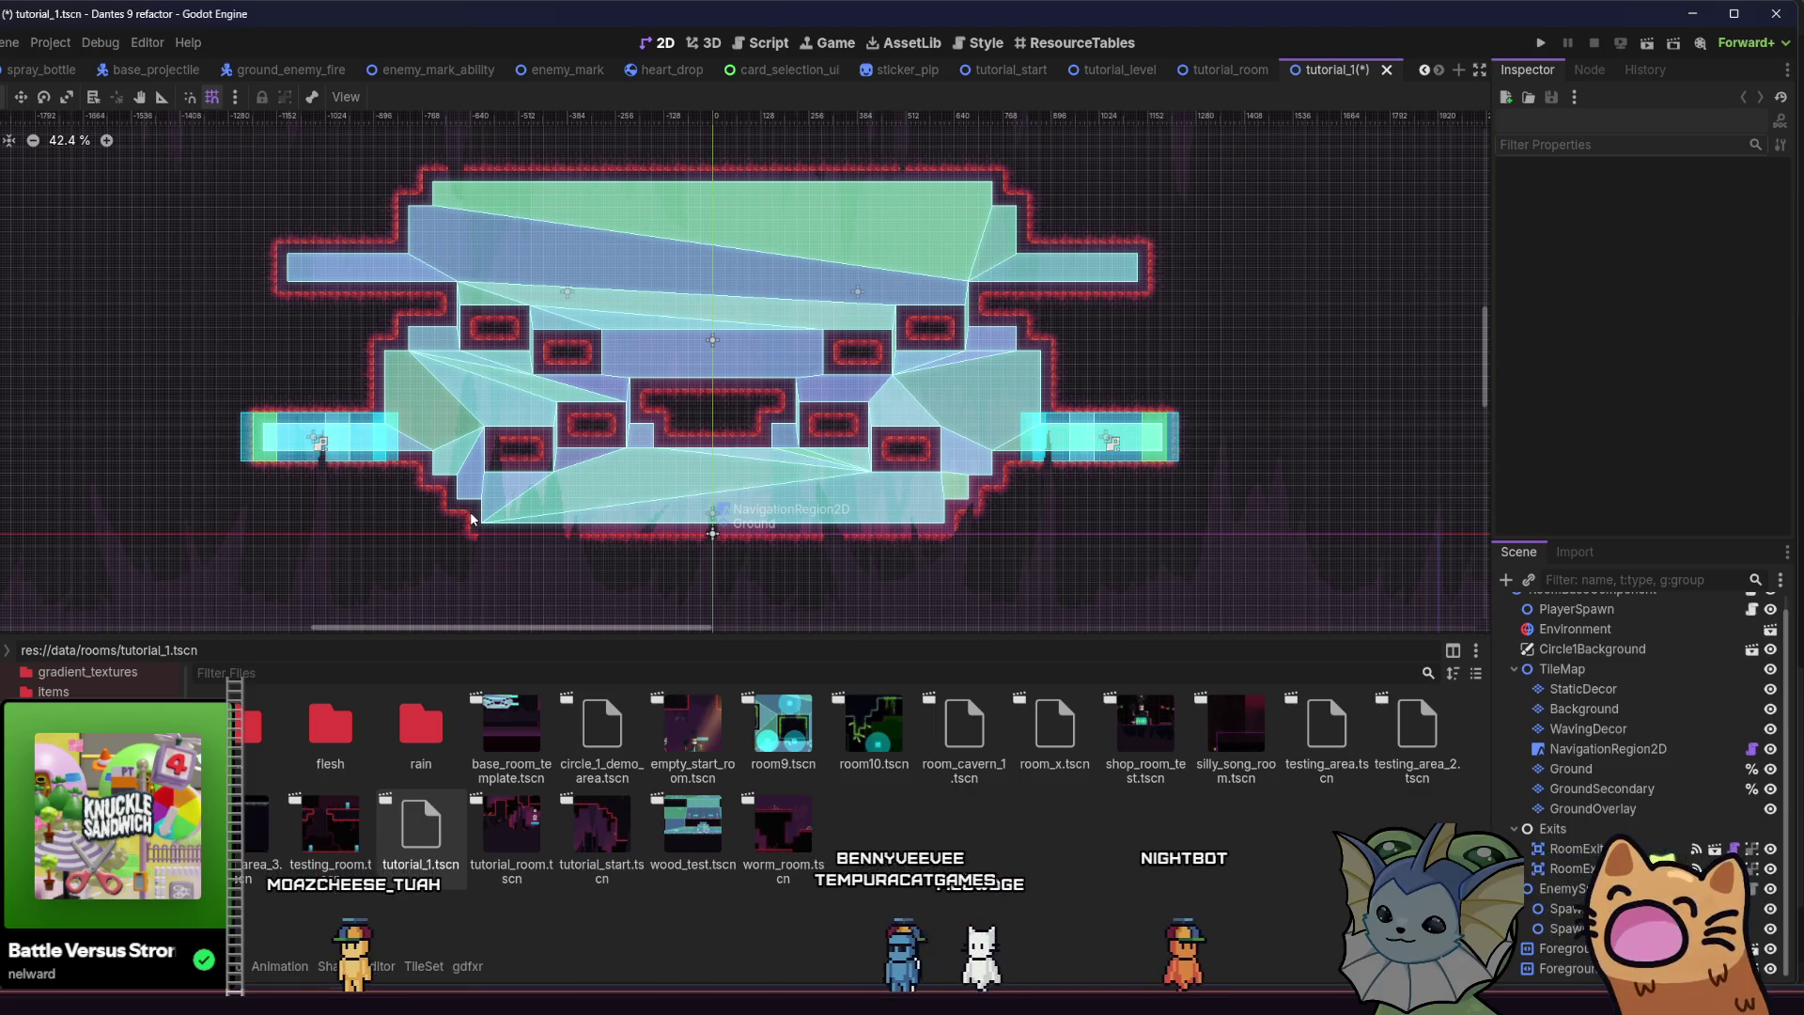
pyautogui.scroll(2, 682, 471)
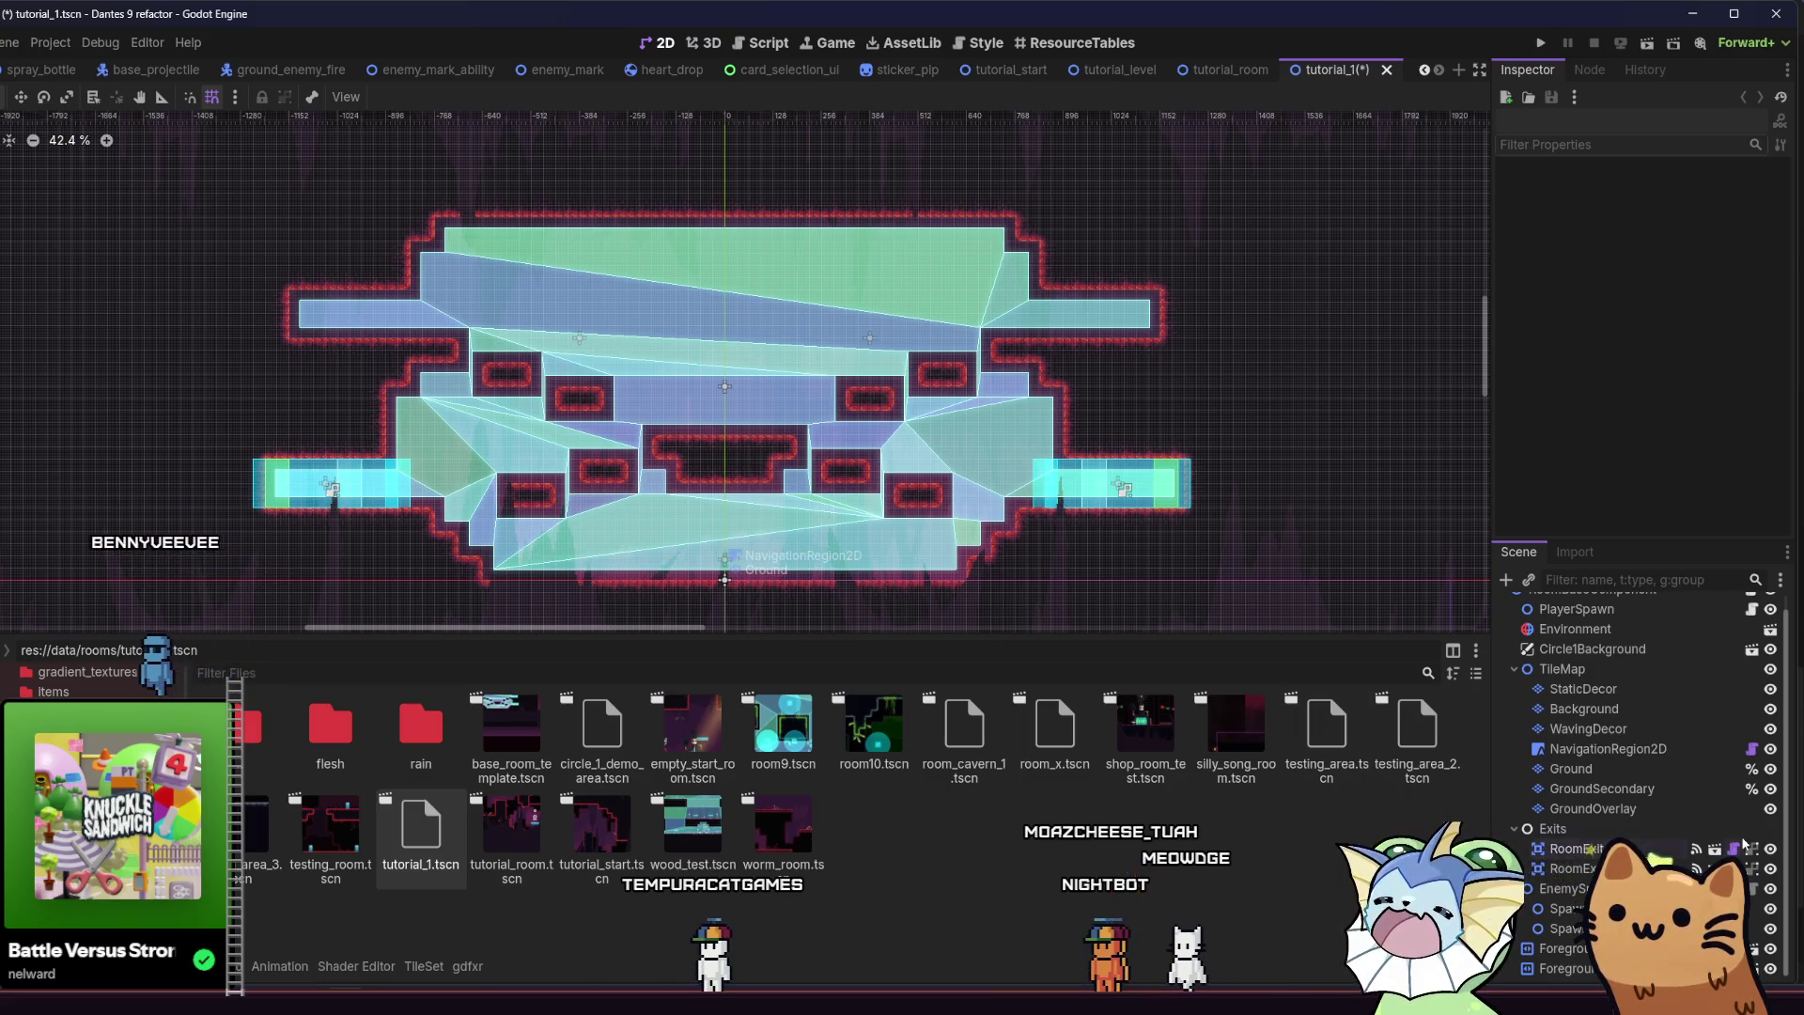
pyautogui.click(1687, 769)
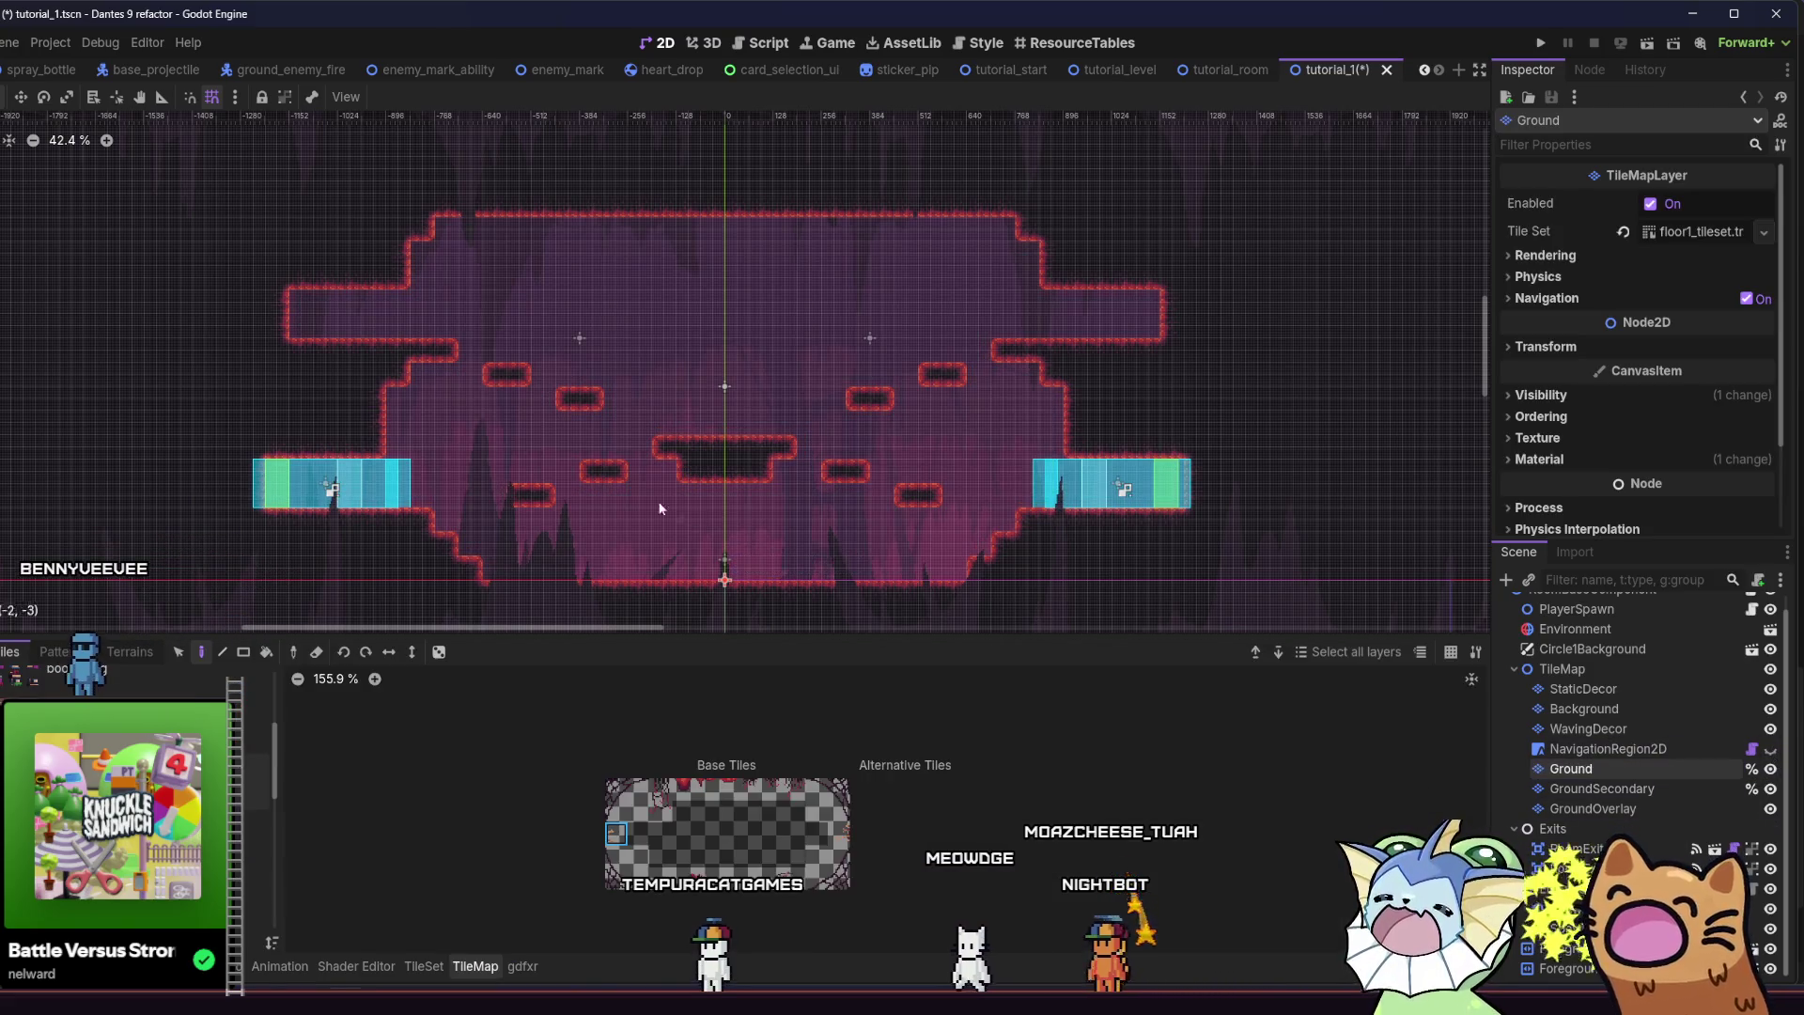
# Switch to terrain painting and erase the upper-left wall bump and the right-side ledge and platforms.
pyautogui.scroll(-2, 570, 473)
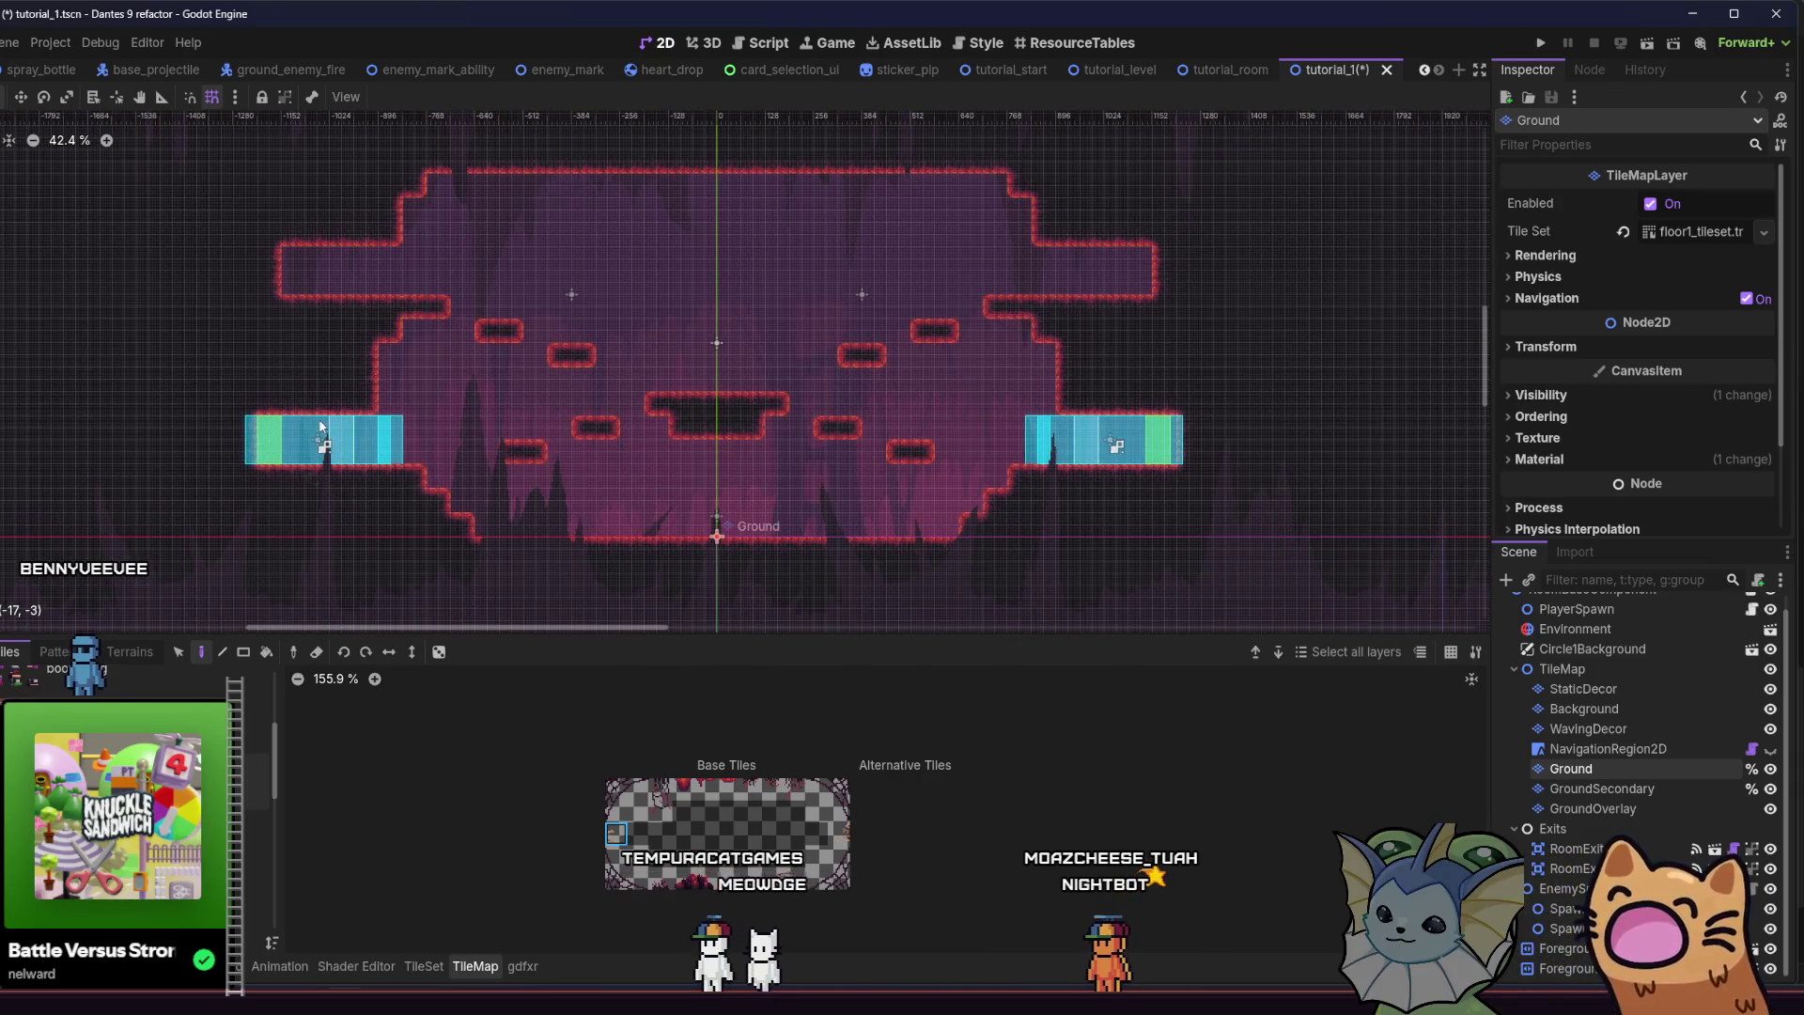
pyautogui.click(129, 651)
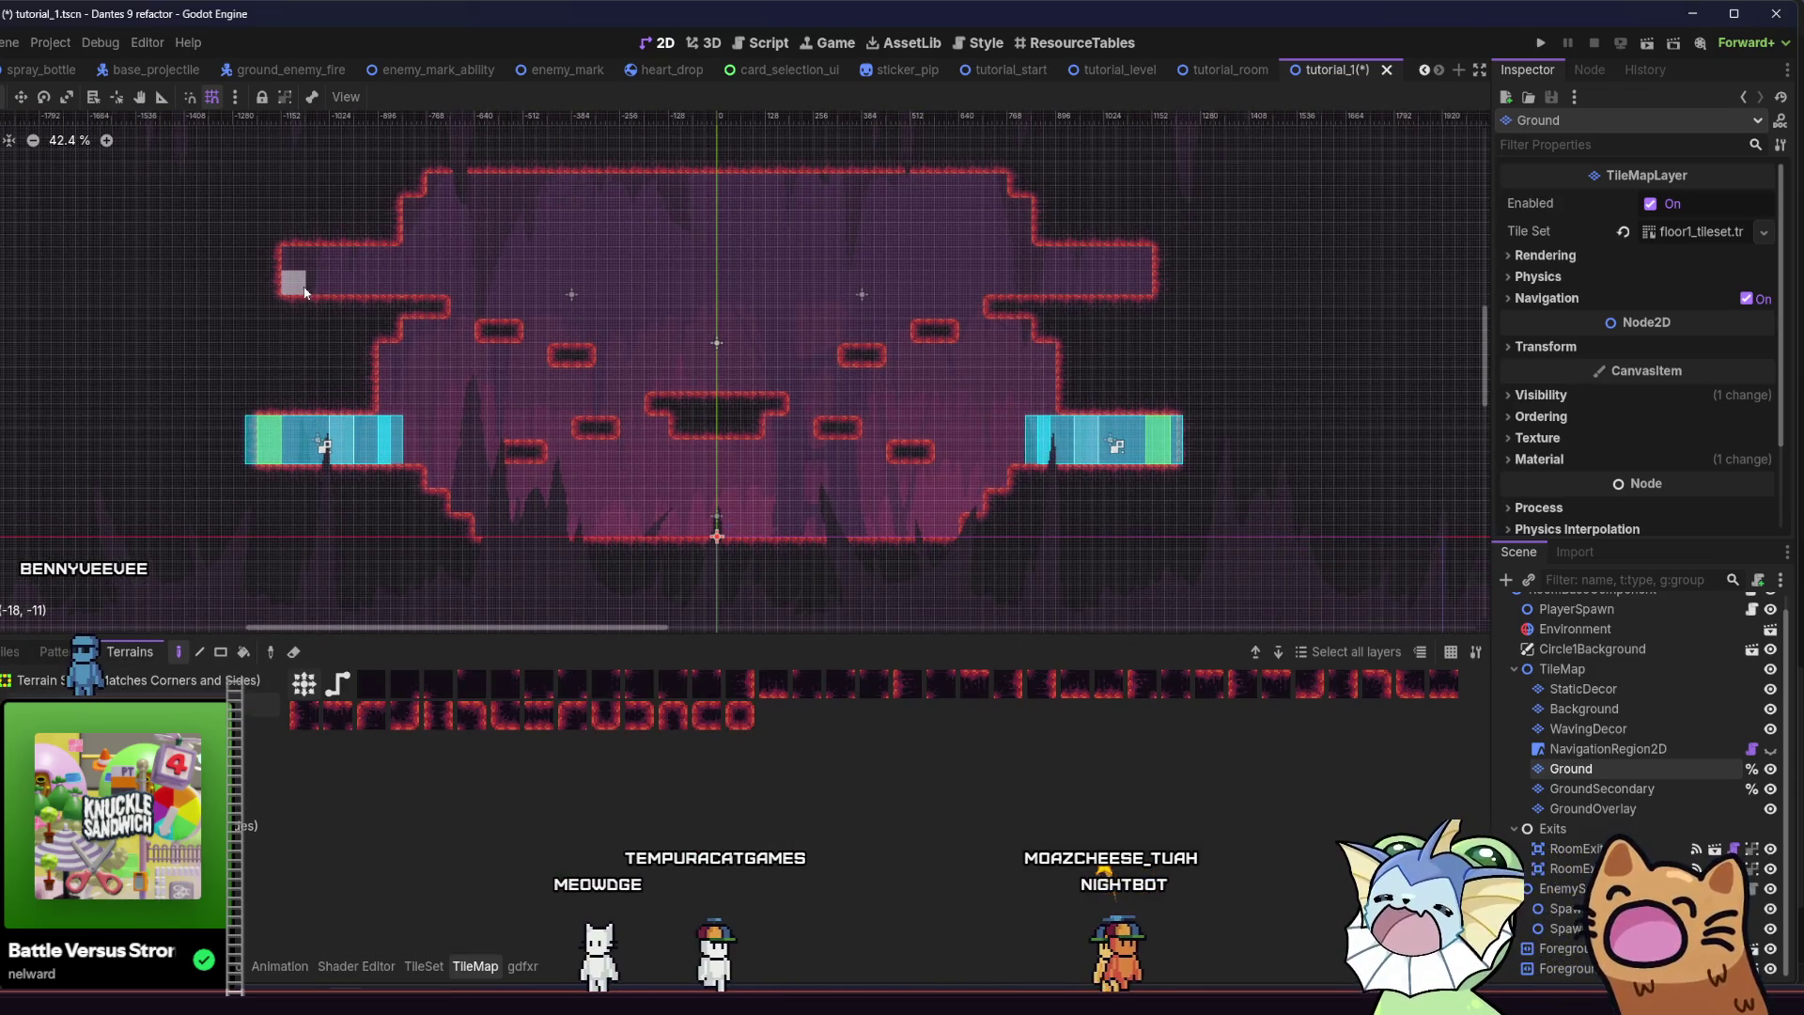
pyautogui.rightClick(326, 256)
pyautogui.rightClick(1066, 272)
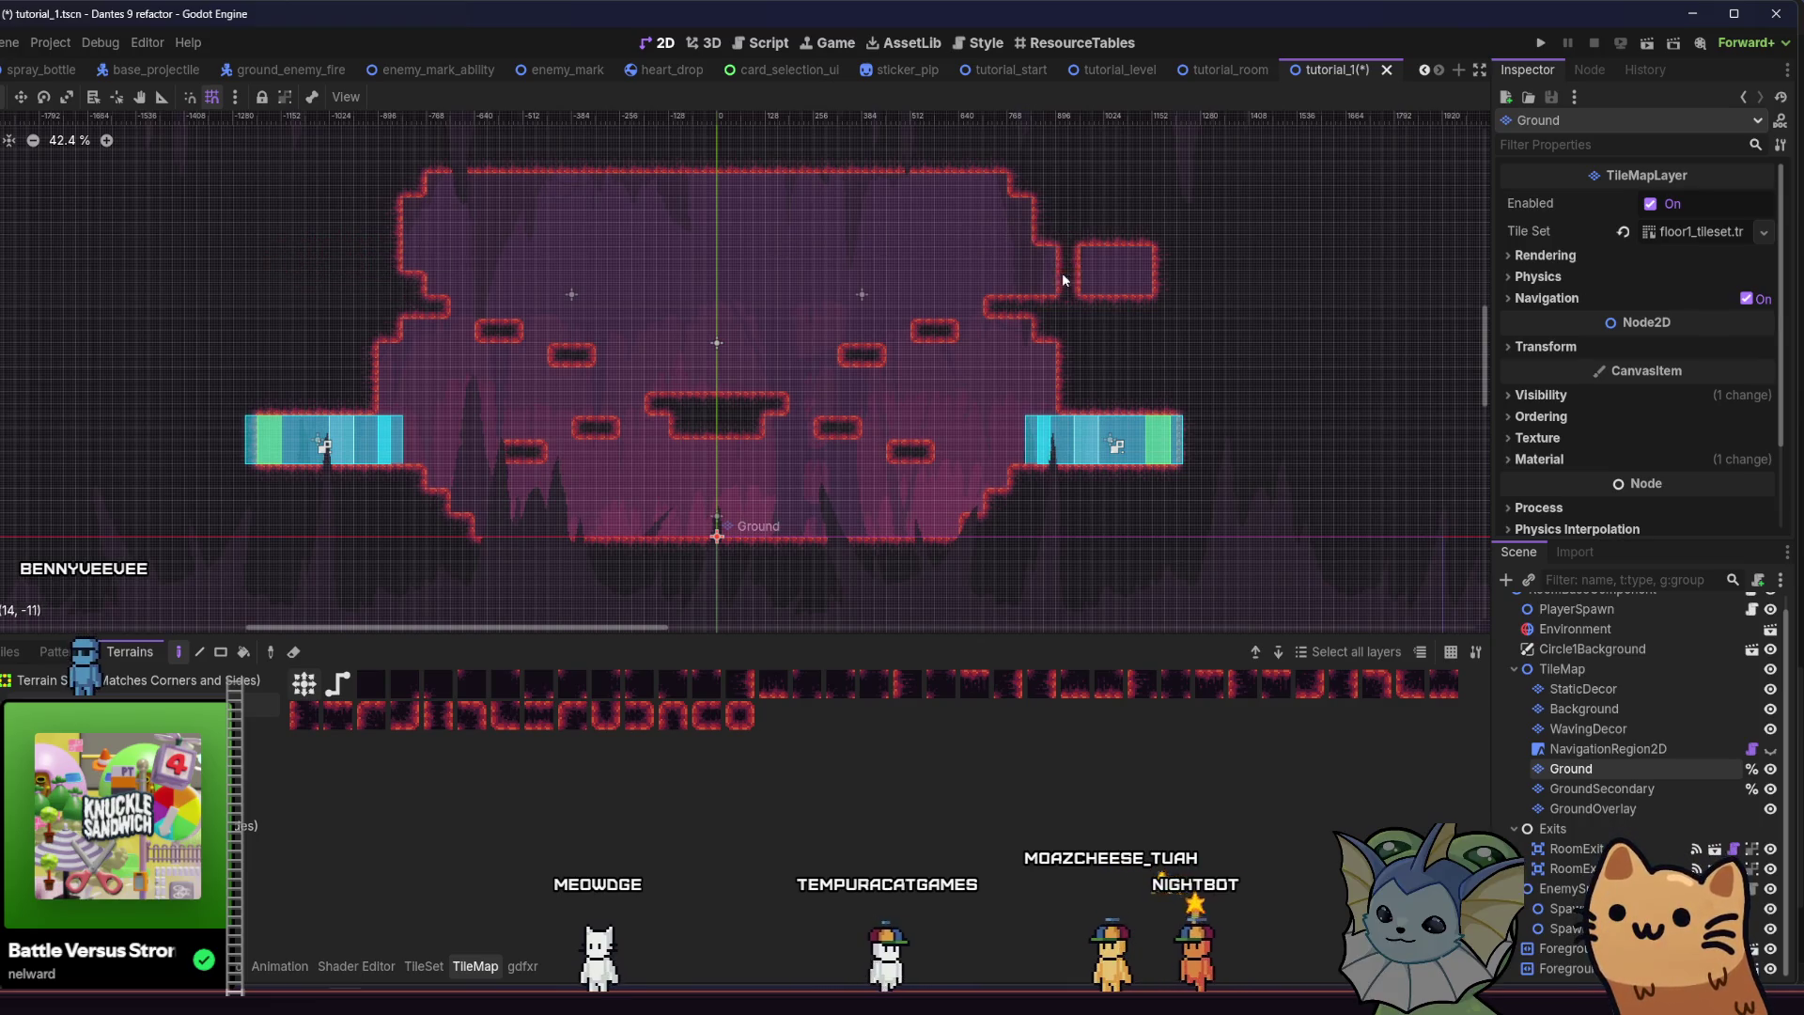
pyautogui.rightClick(1085, 275)
pyautogui.rightClick(939, 329)
pyautogui.rightClick(911, 452)
pyautogui.rightClick(843, 427)
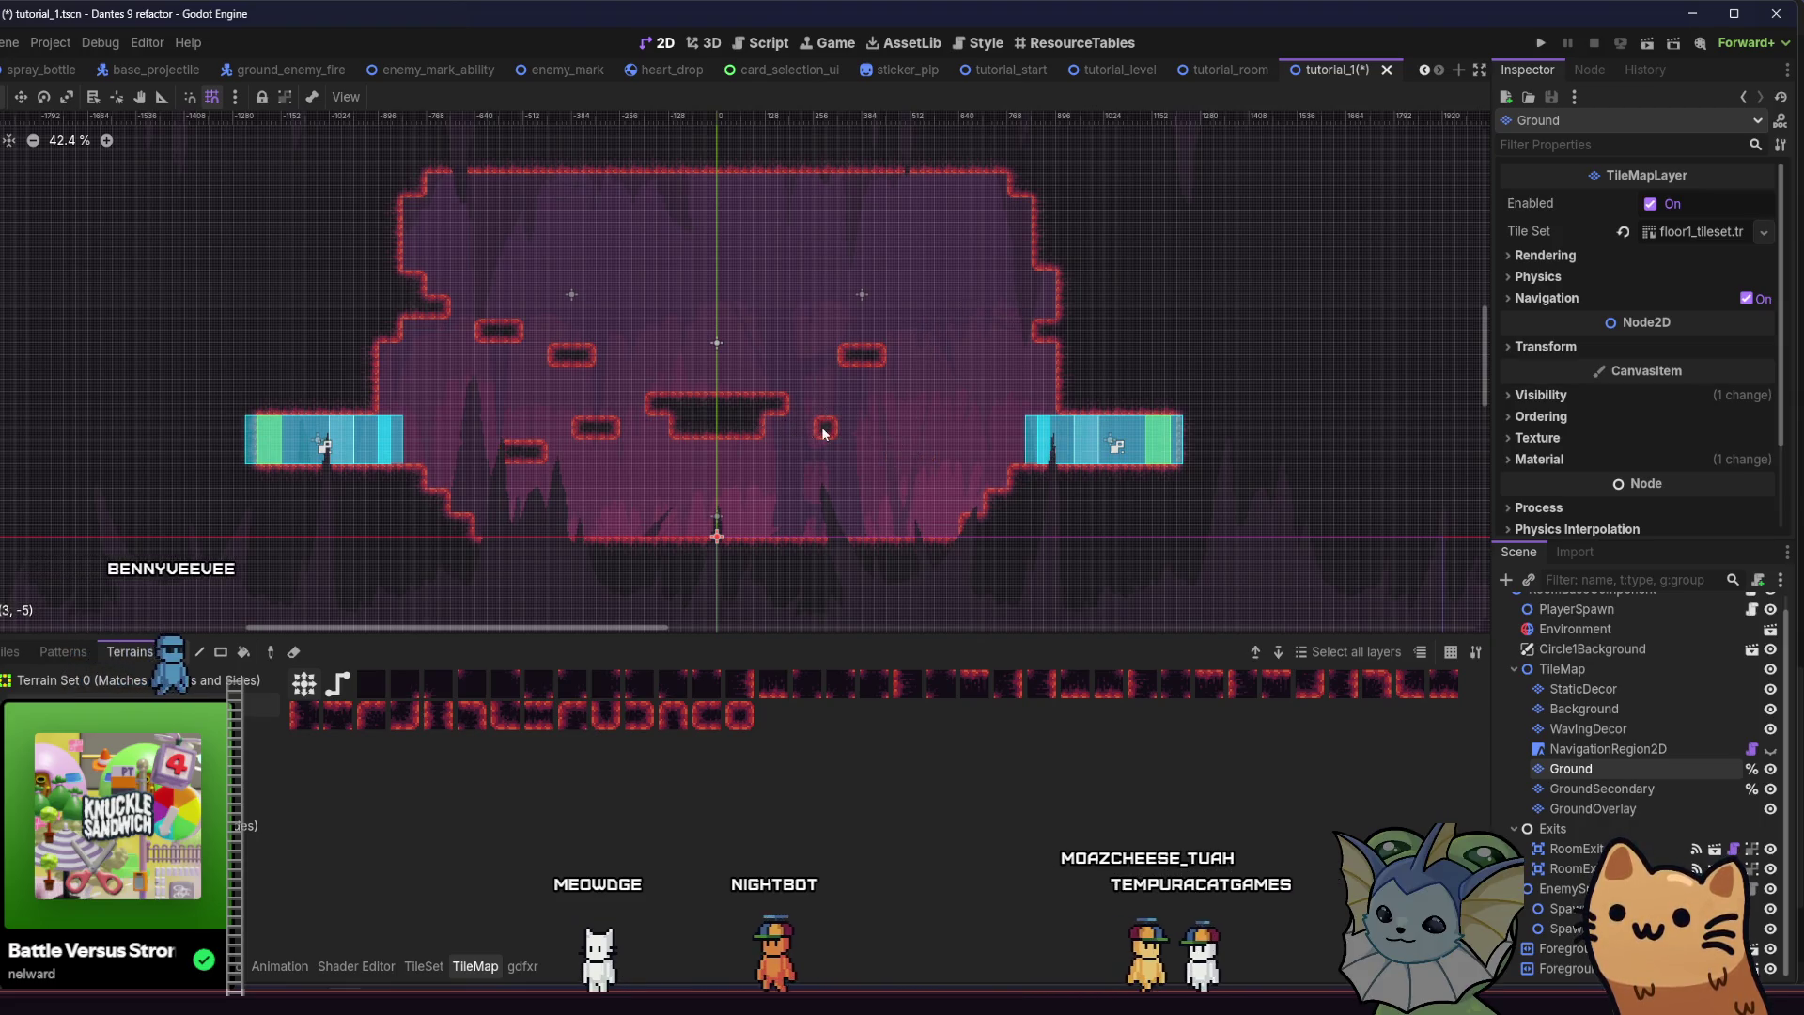
# Erase the central and left floating platforms and the leftover left-wall bump.
pyautogui.rightClick(738, 427)
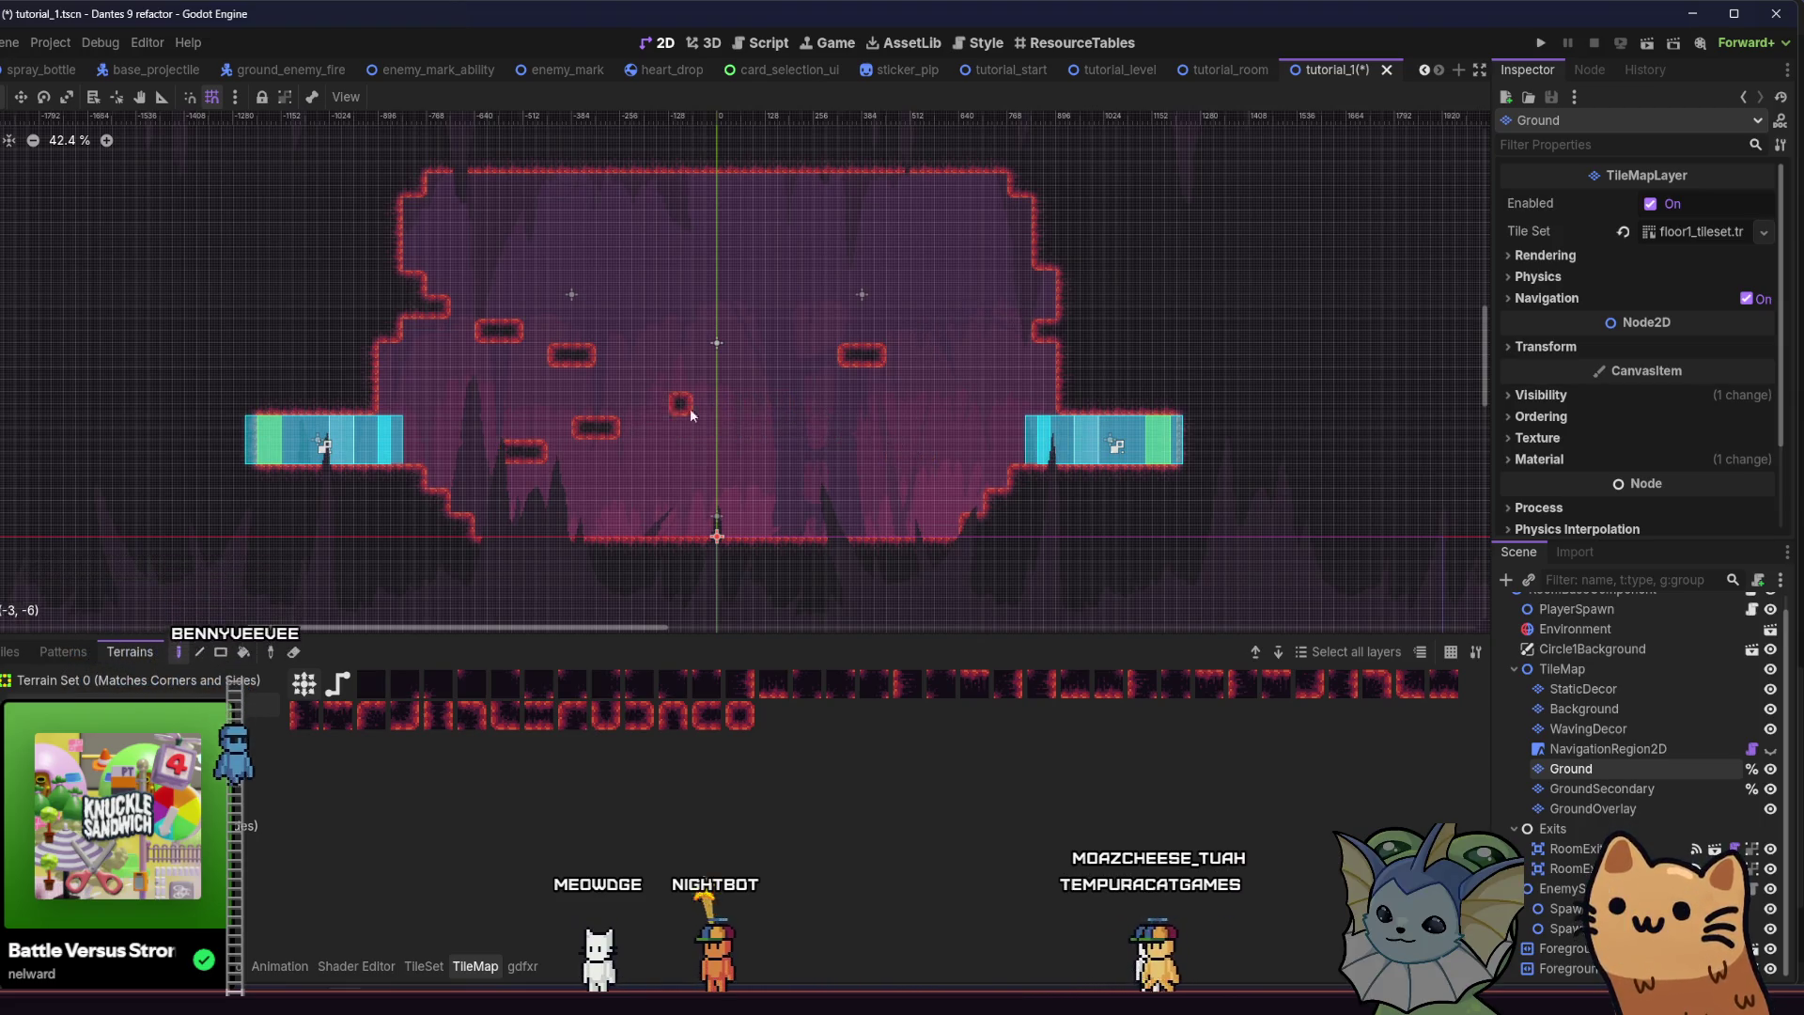
pyautogui.rightClick(596, 428)
pyautogui.rightClick(523, 452)
pyautogui.rightClick(571, 355)
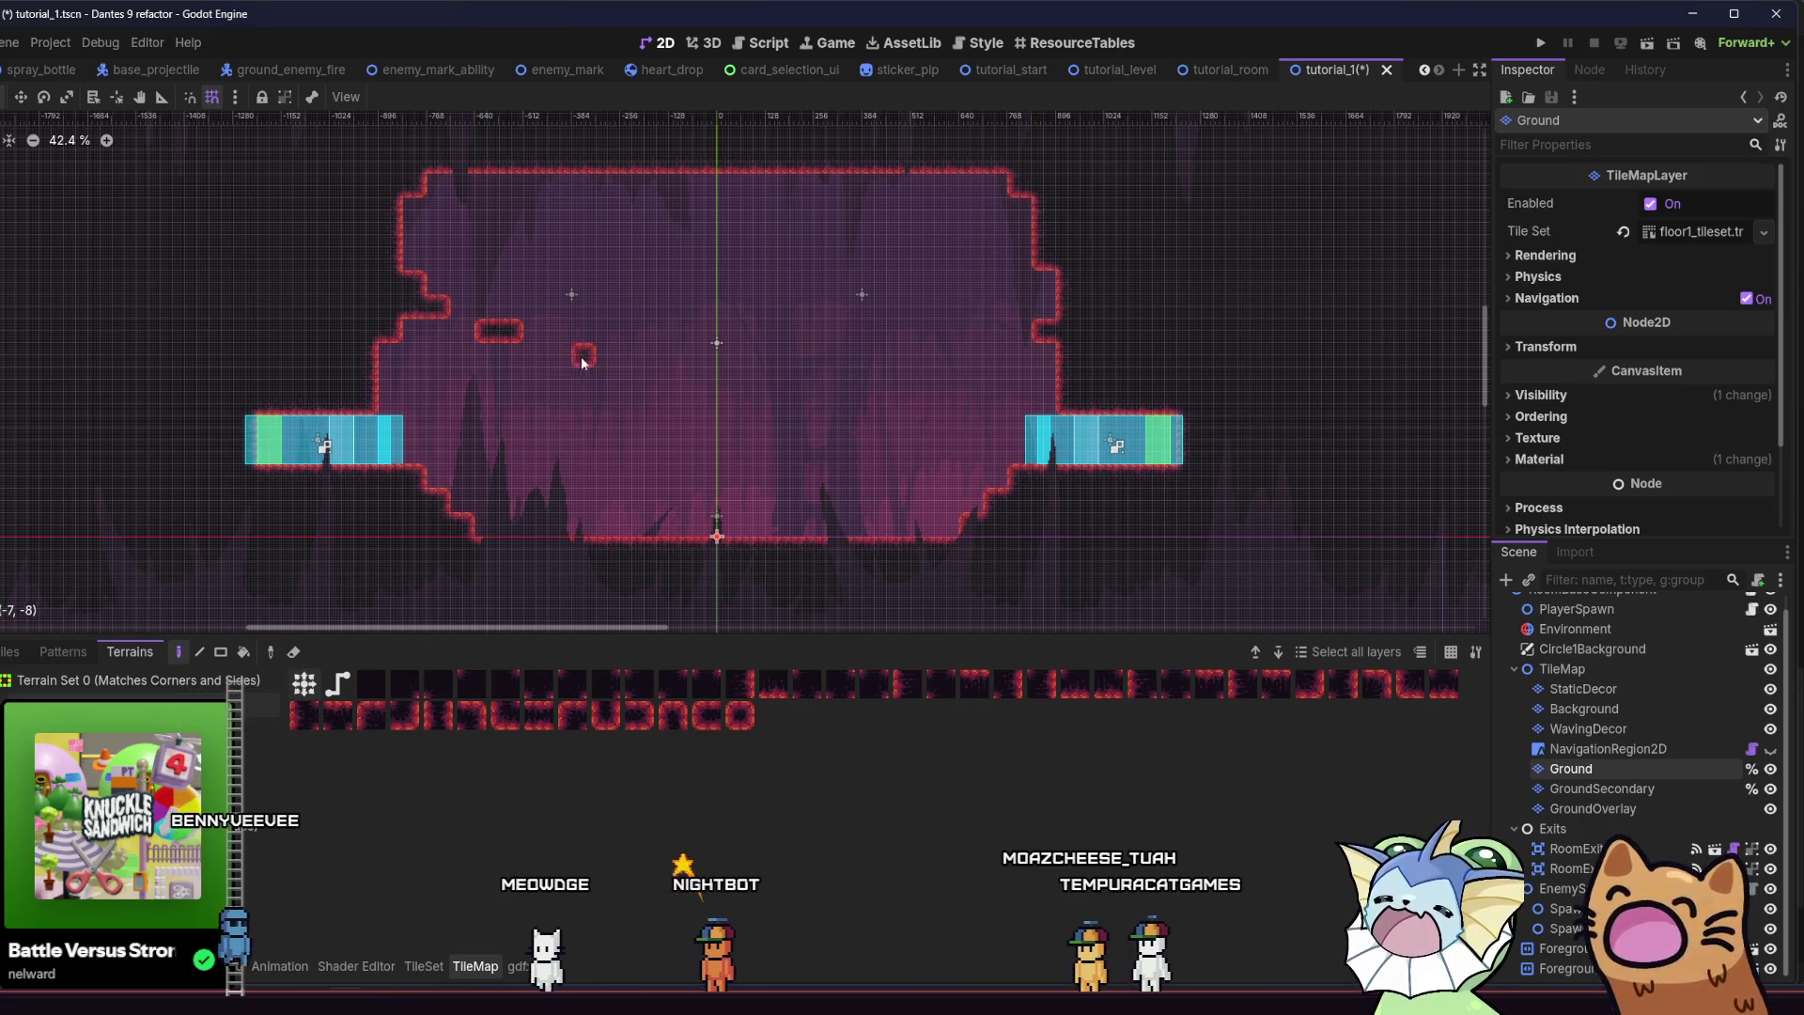
pyautogui.rightClick(498, 329)
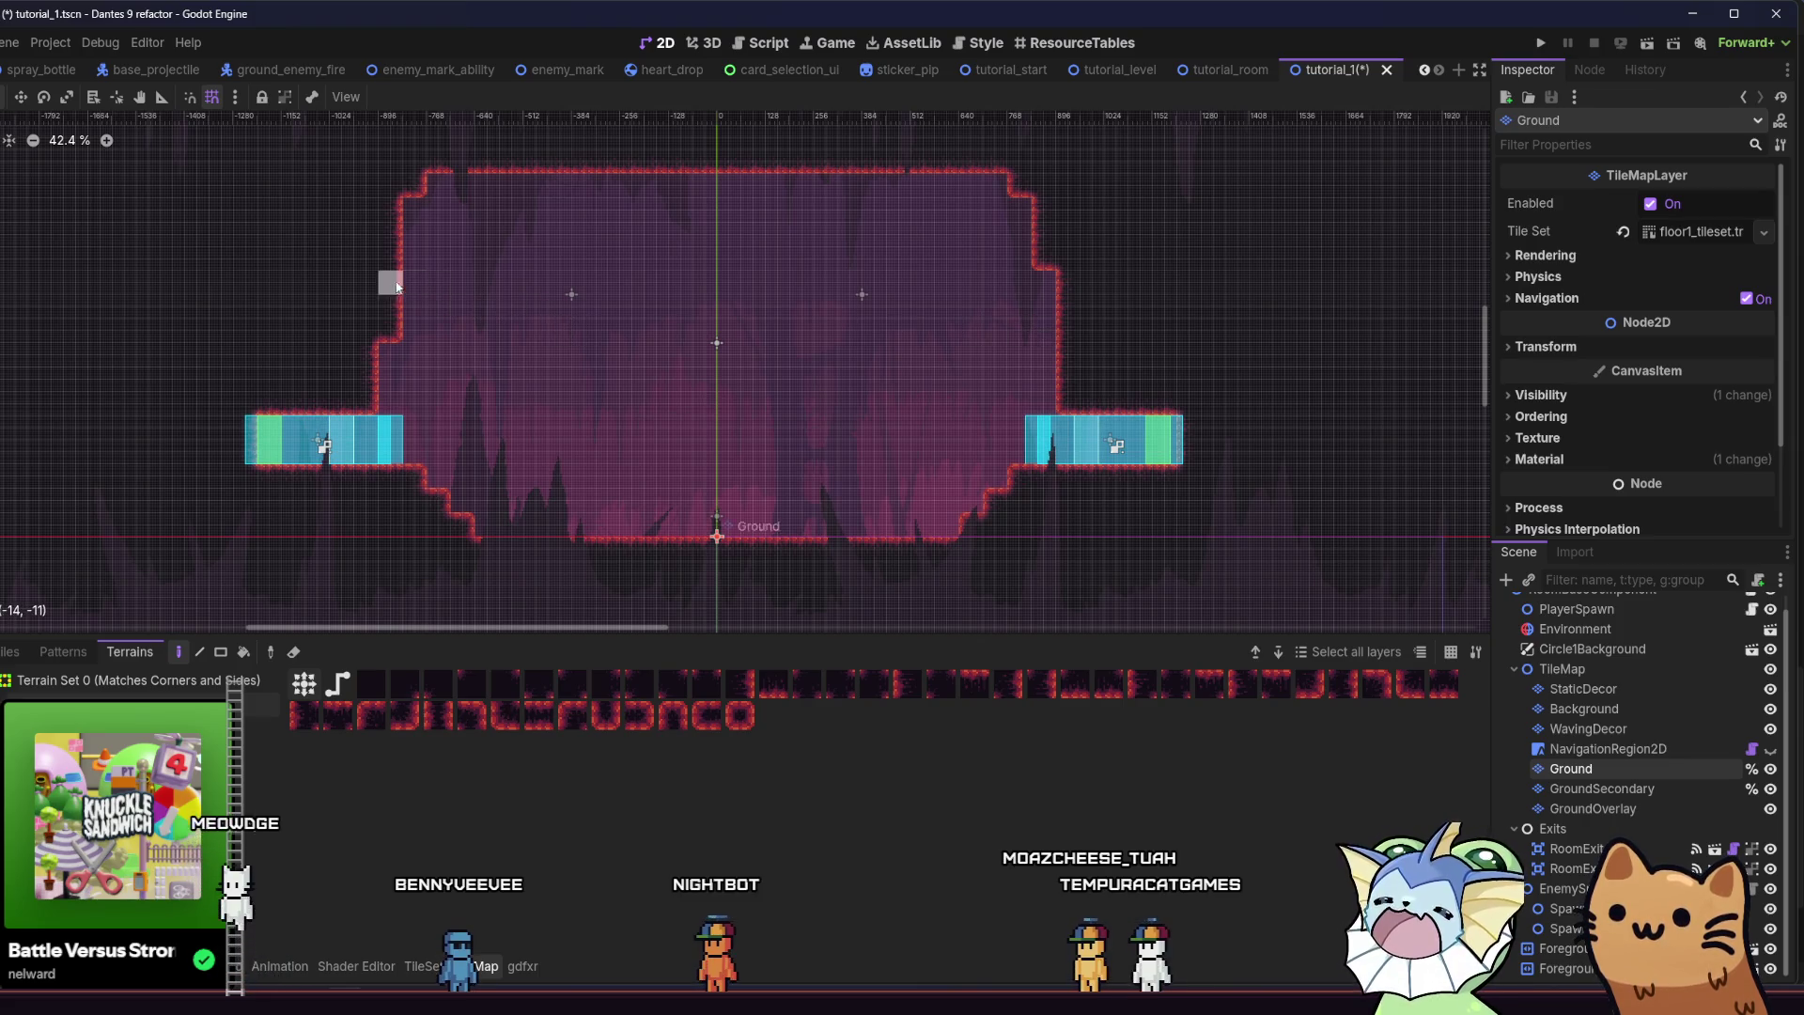
pyautogui.rightClick(367, 335)
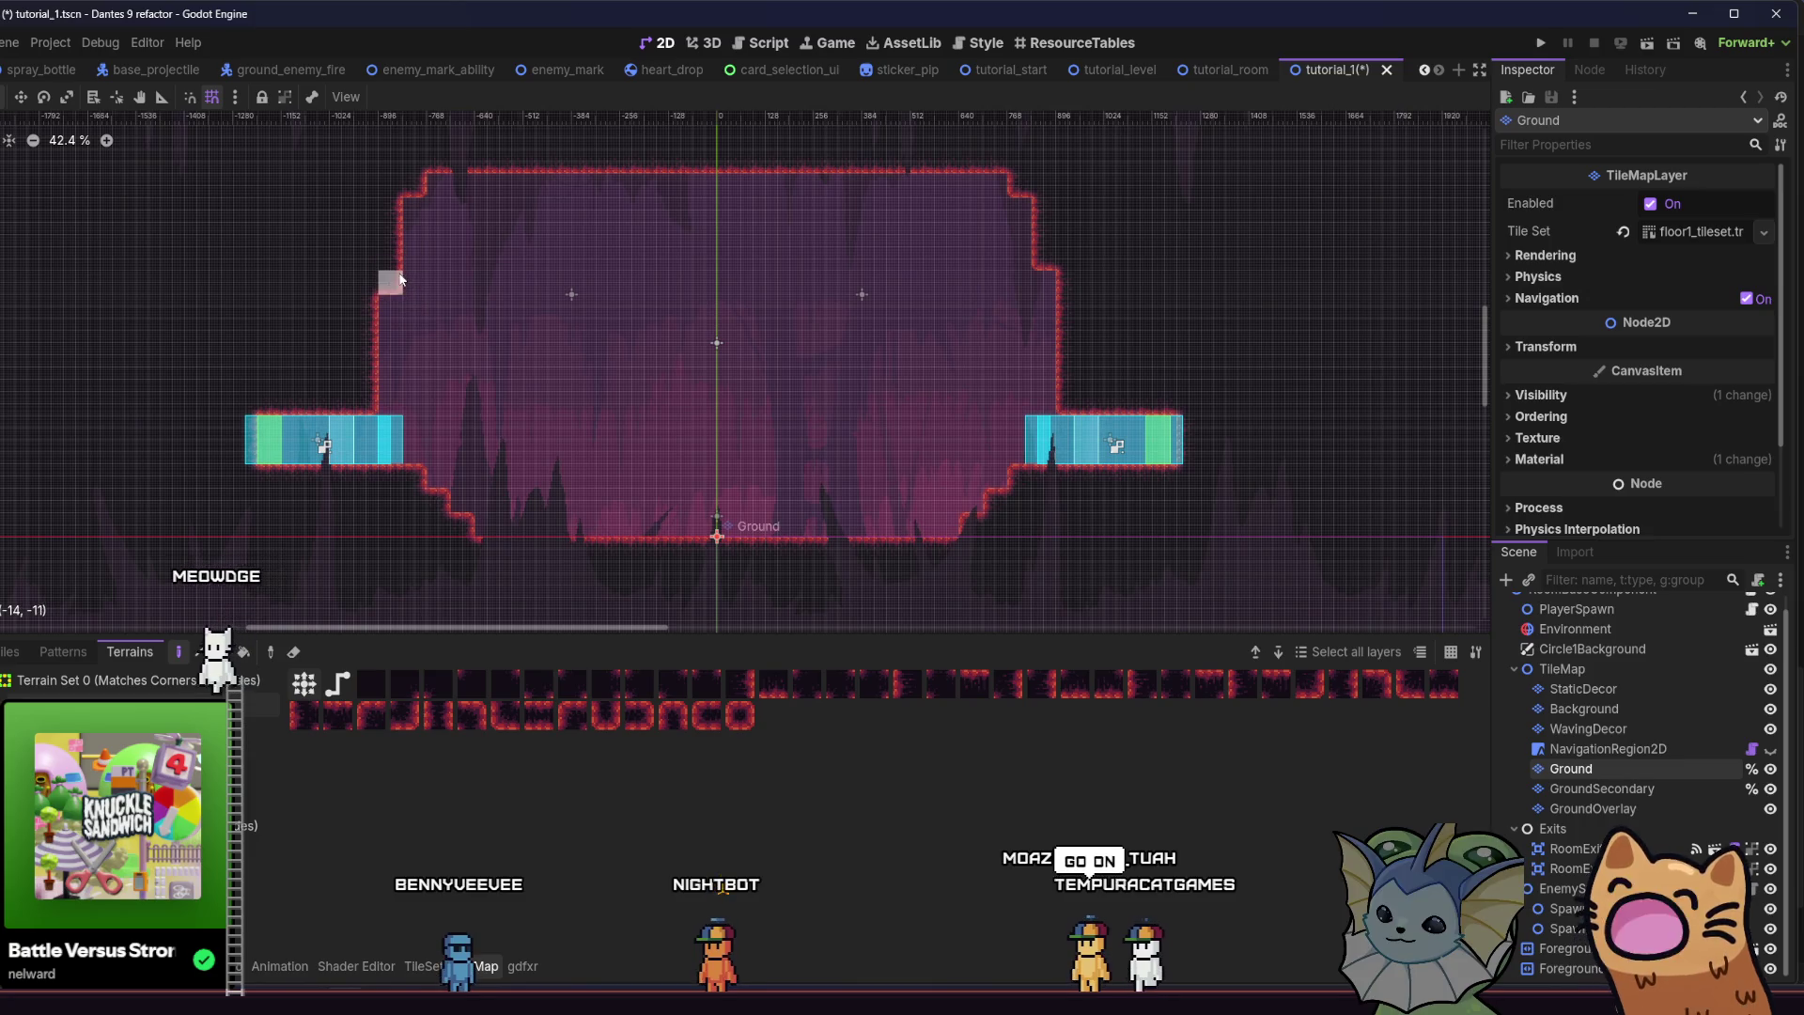
pyautogui.hscroll(-3, 414, 329)
pyautogui.scroll(1, 413, 329)
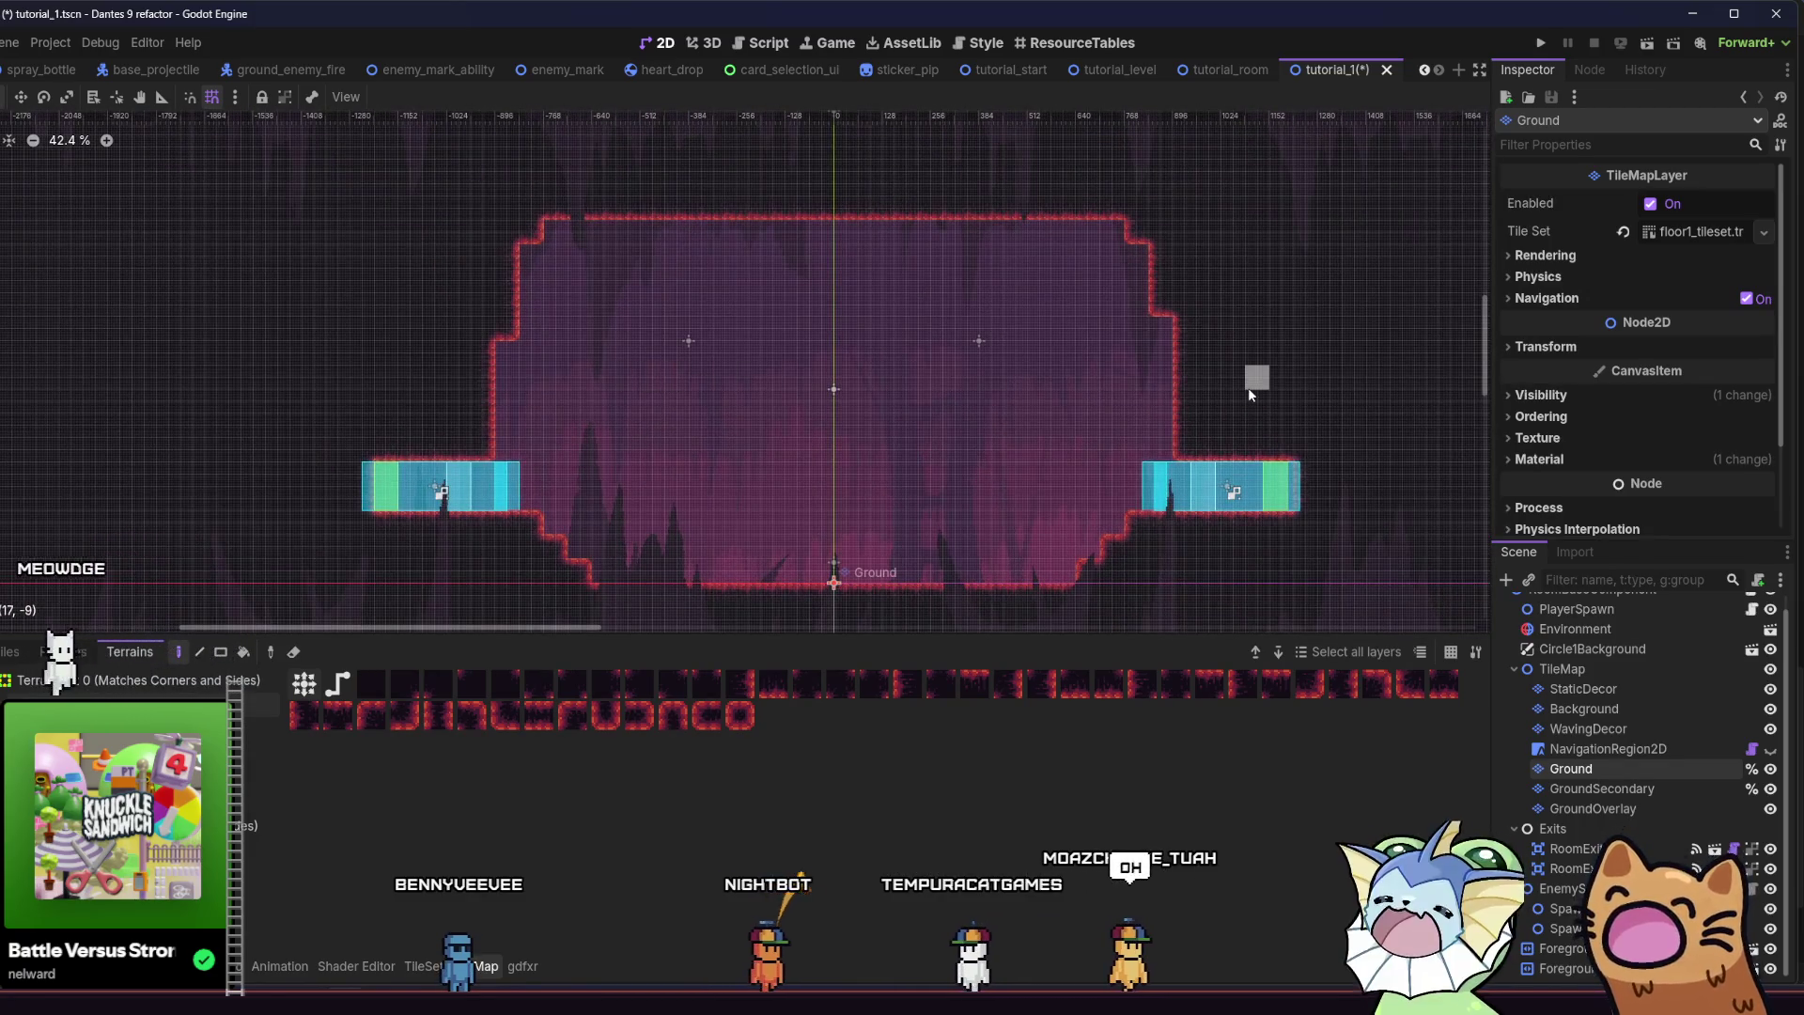
pyautogui.hscroll(-2, 1139, 395)
pyautogui.scroll(-1, 933, 342)
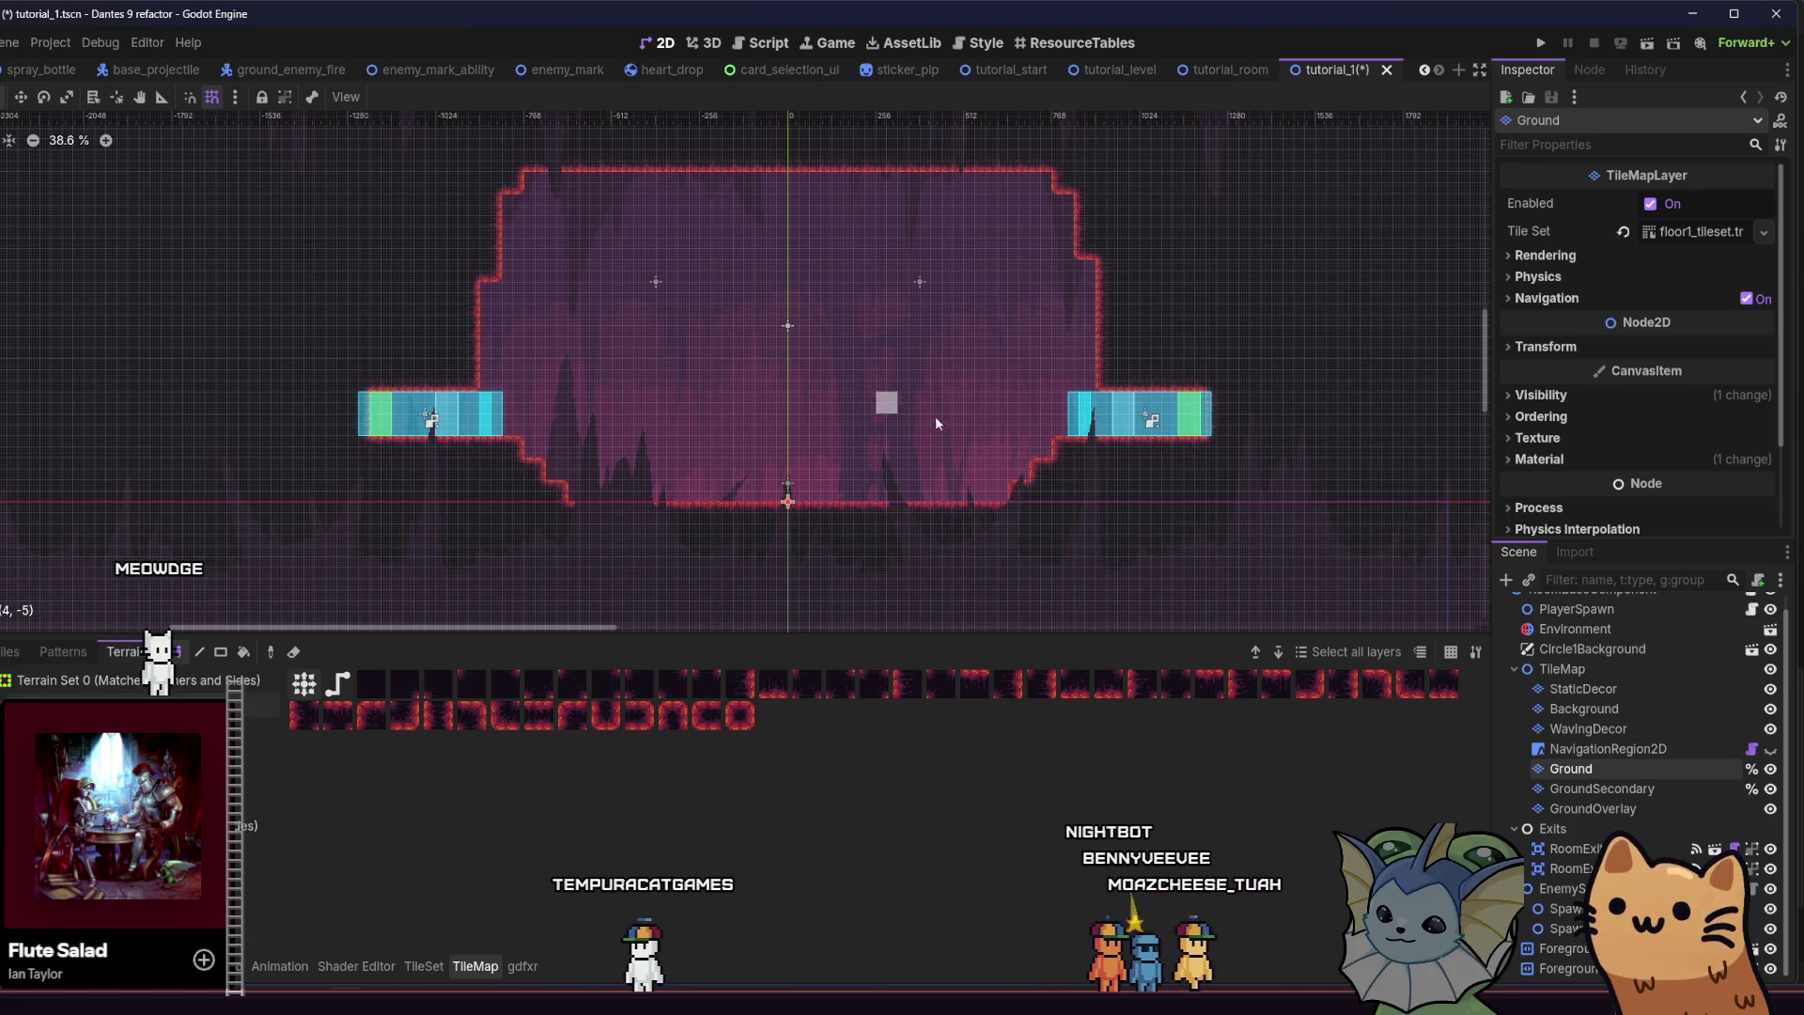
# Repaint the bottom row of the cave floor's Ground terrain tiles.
pyautogui.moveTo(1000, 499)
pyautogui.mouseDown()
pyautogui.moveTo(646, 502)
pyautogui.moveTo(1061, 463)
pyautogui.moveTo(473, 455)
pyautogui.mouseUp()
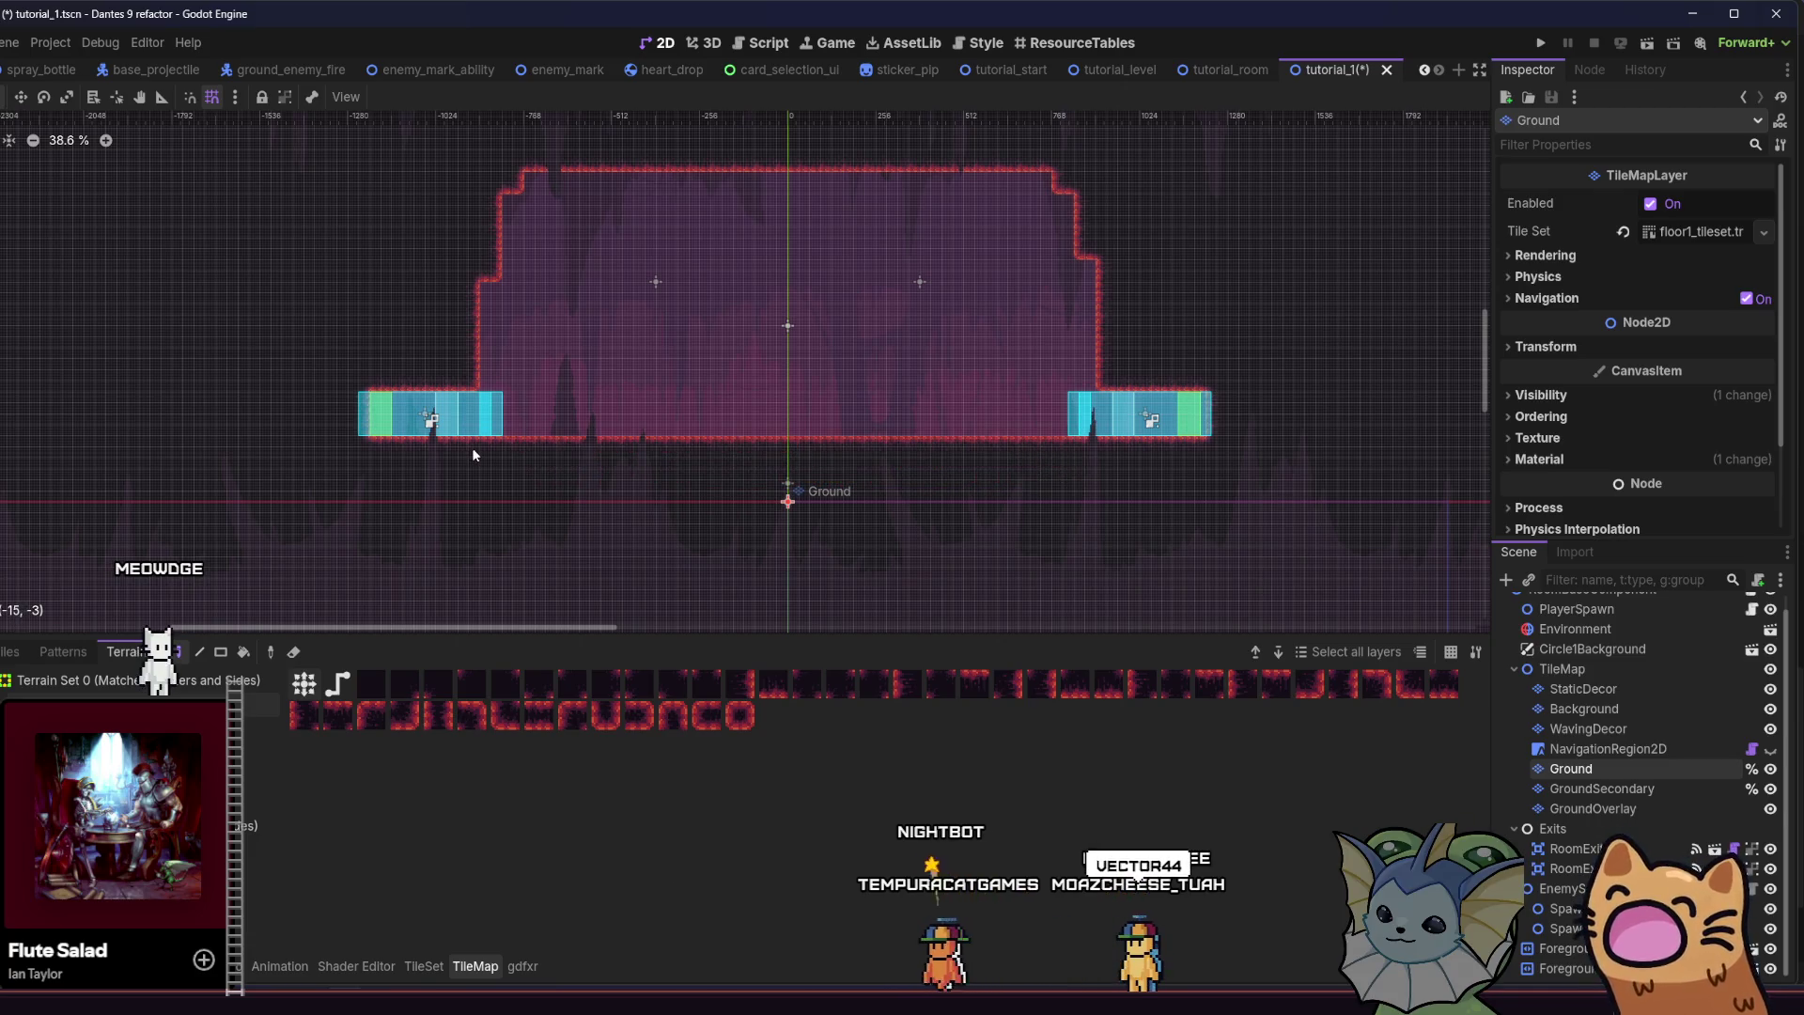
pyautogui.scroll(1, 564, 451)
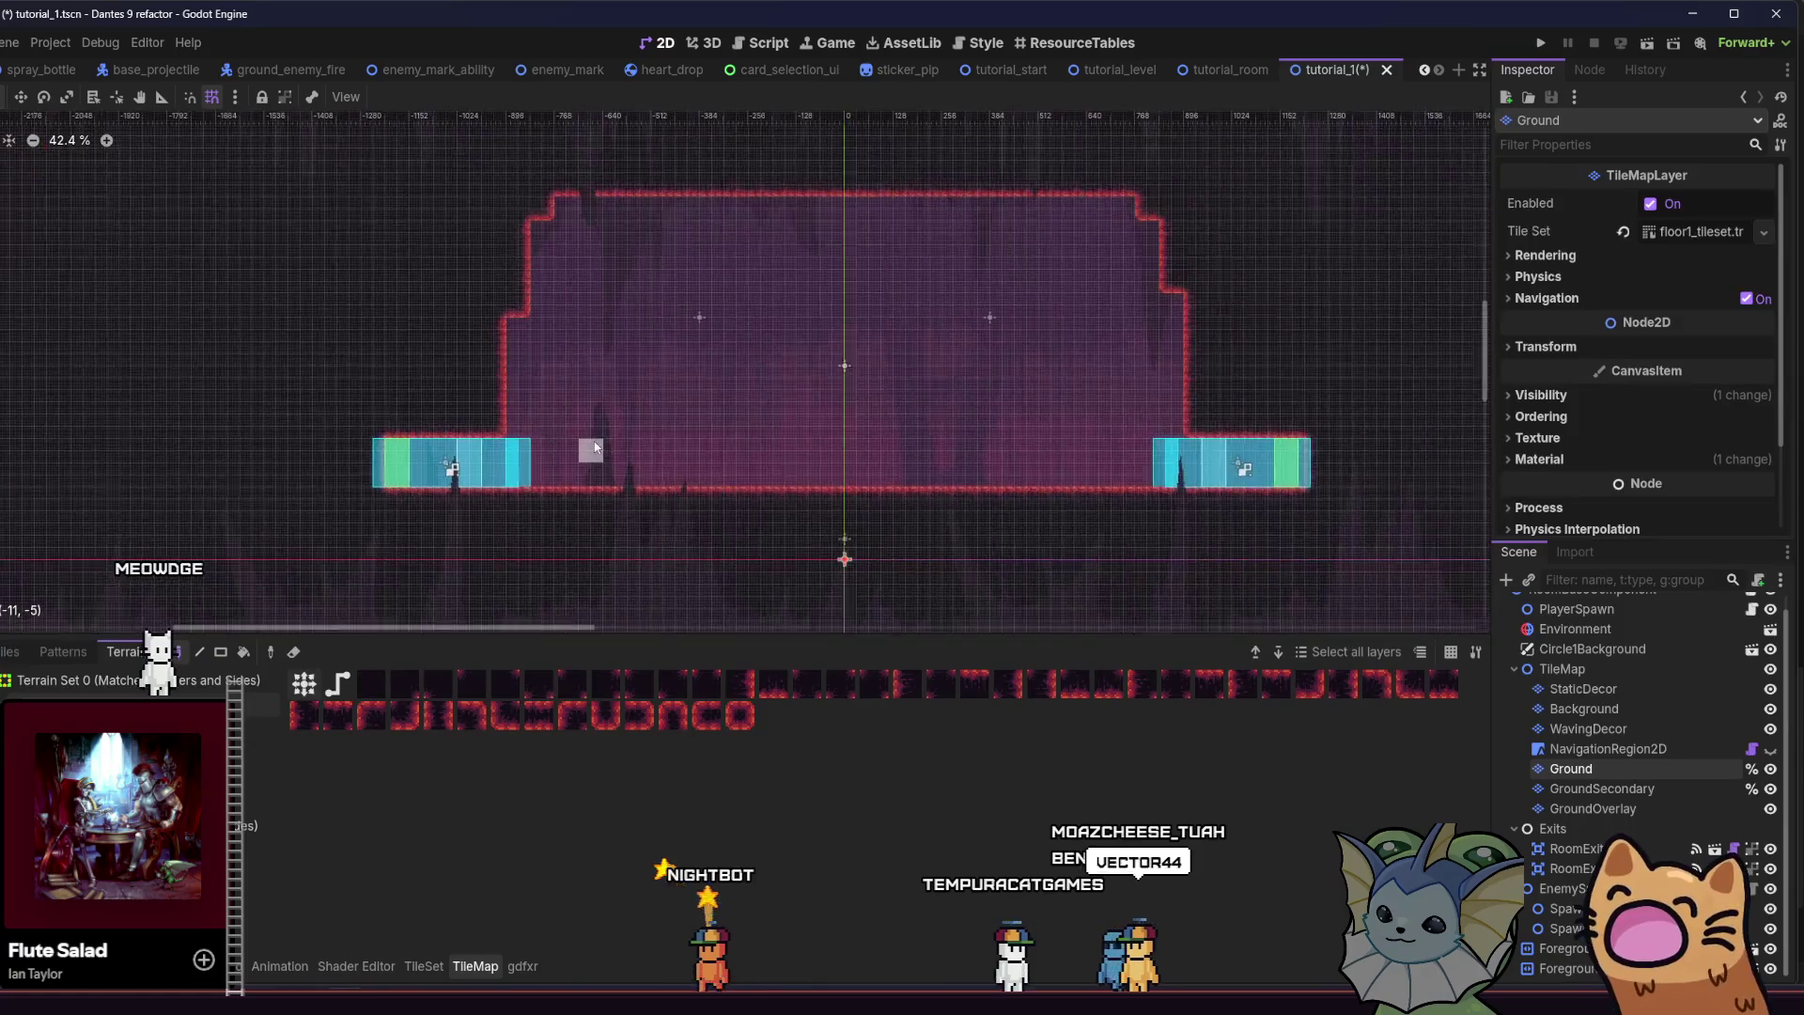
pyautogui.scroll(1, 595, 448)
pyautogui.scroll(1, 465, 469)
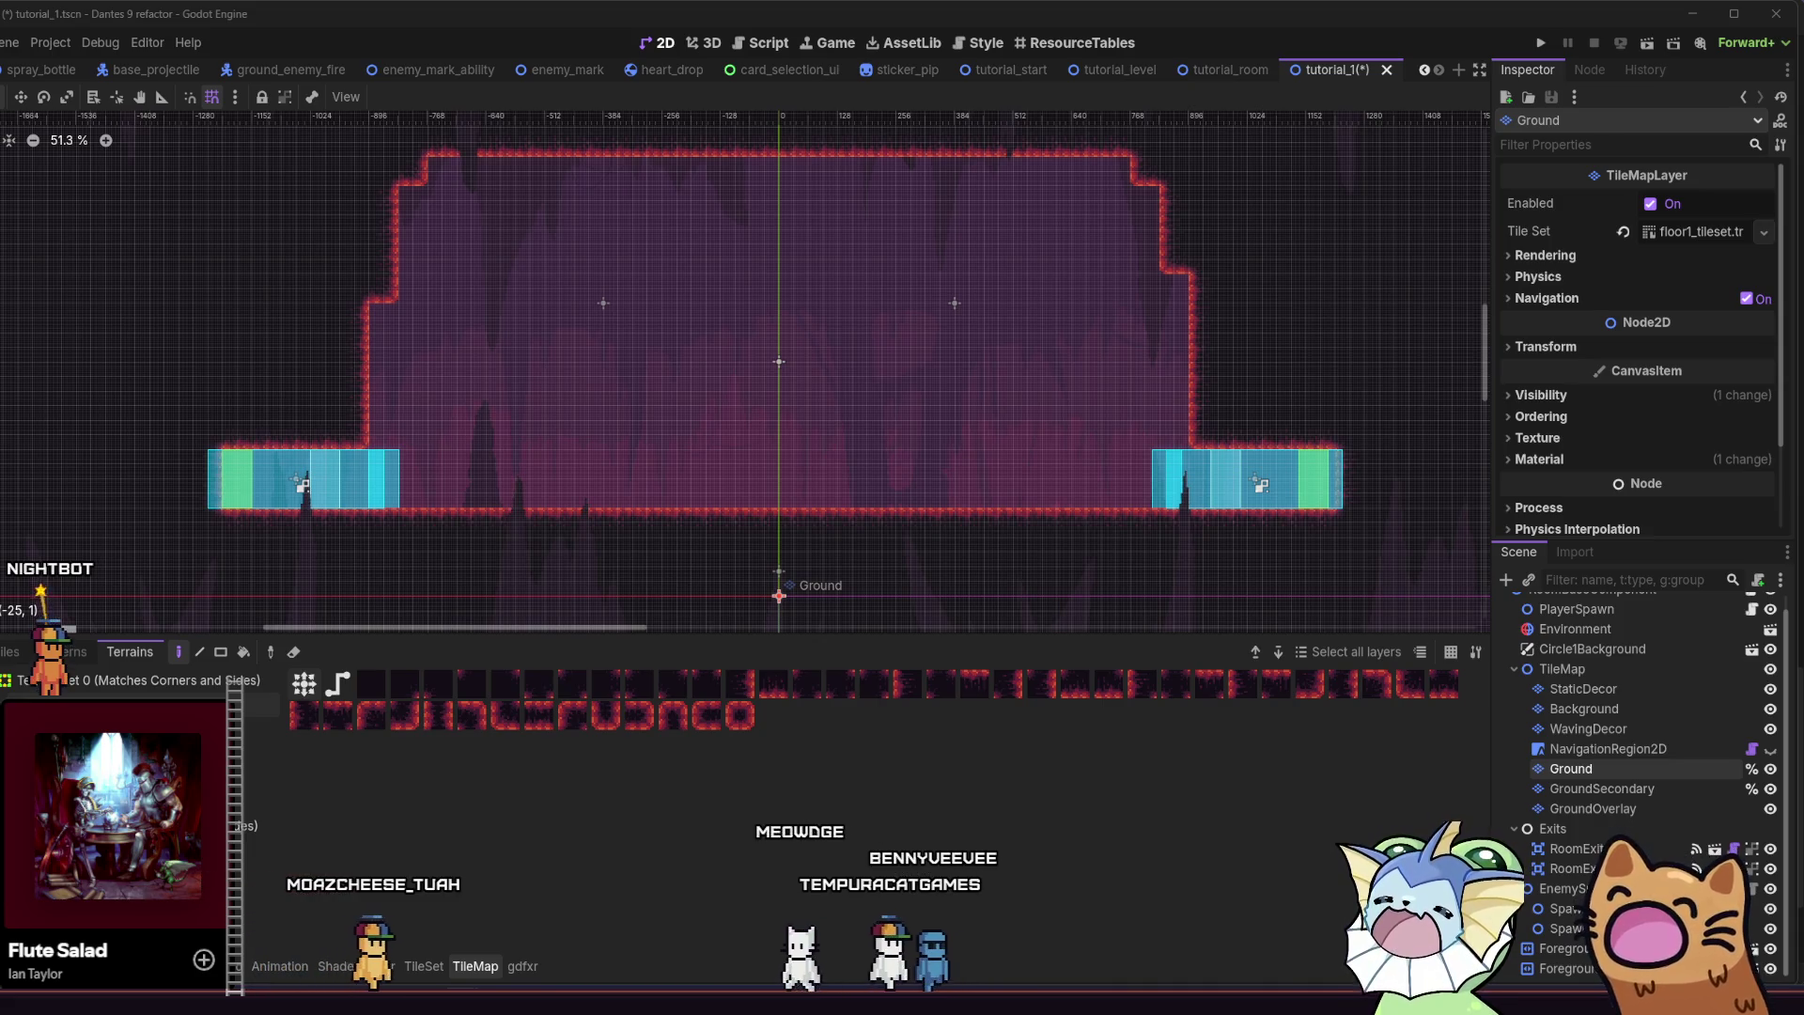
pyautogui.moveTo(601, 528); pyautogui.dragTo(566, 516)
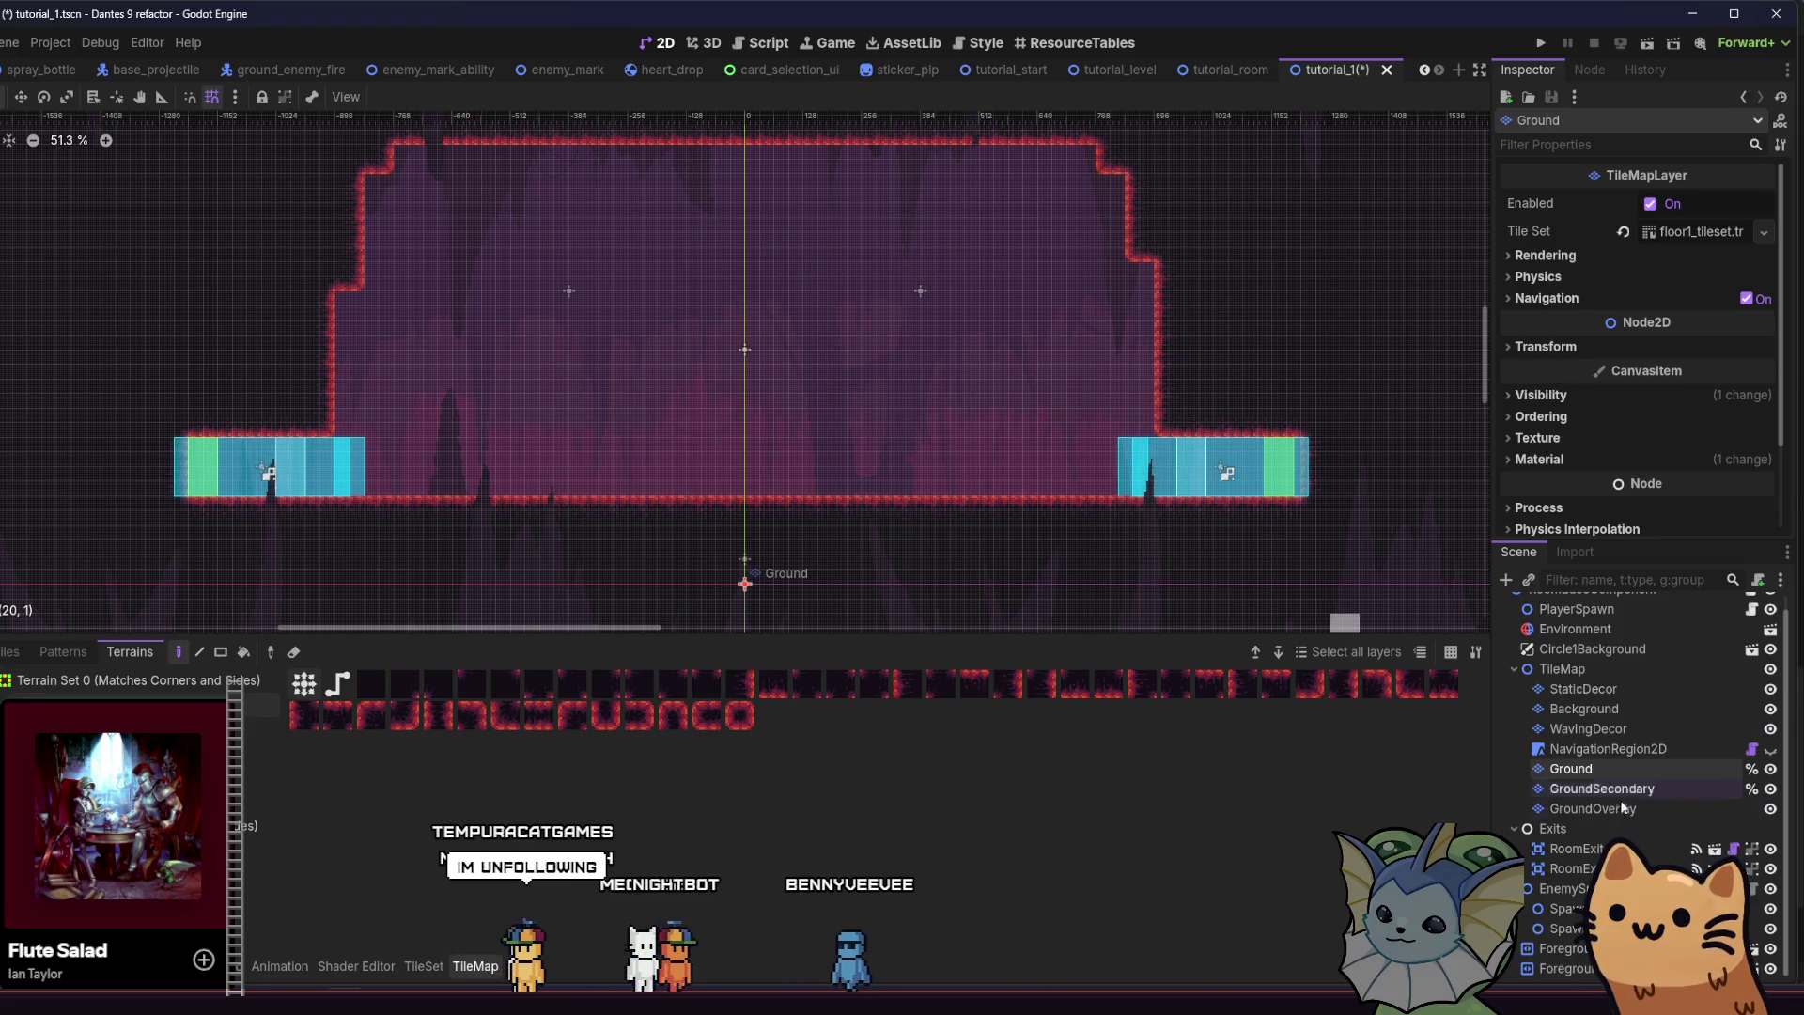
pyautogui.hscroll(1, 483, 447)
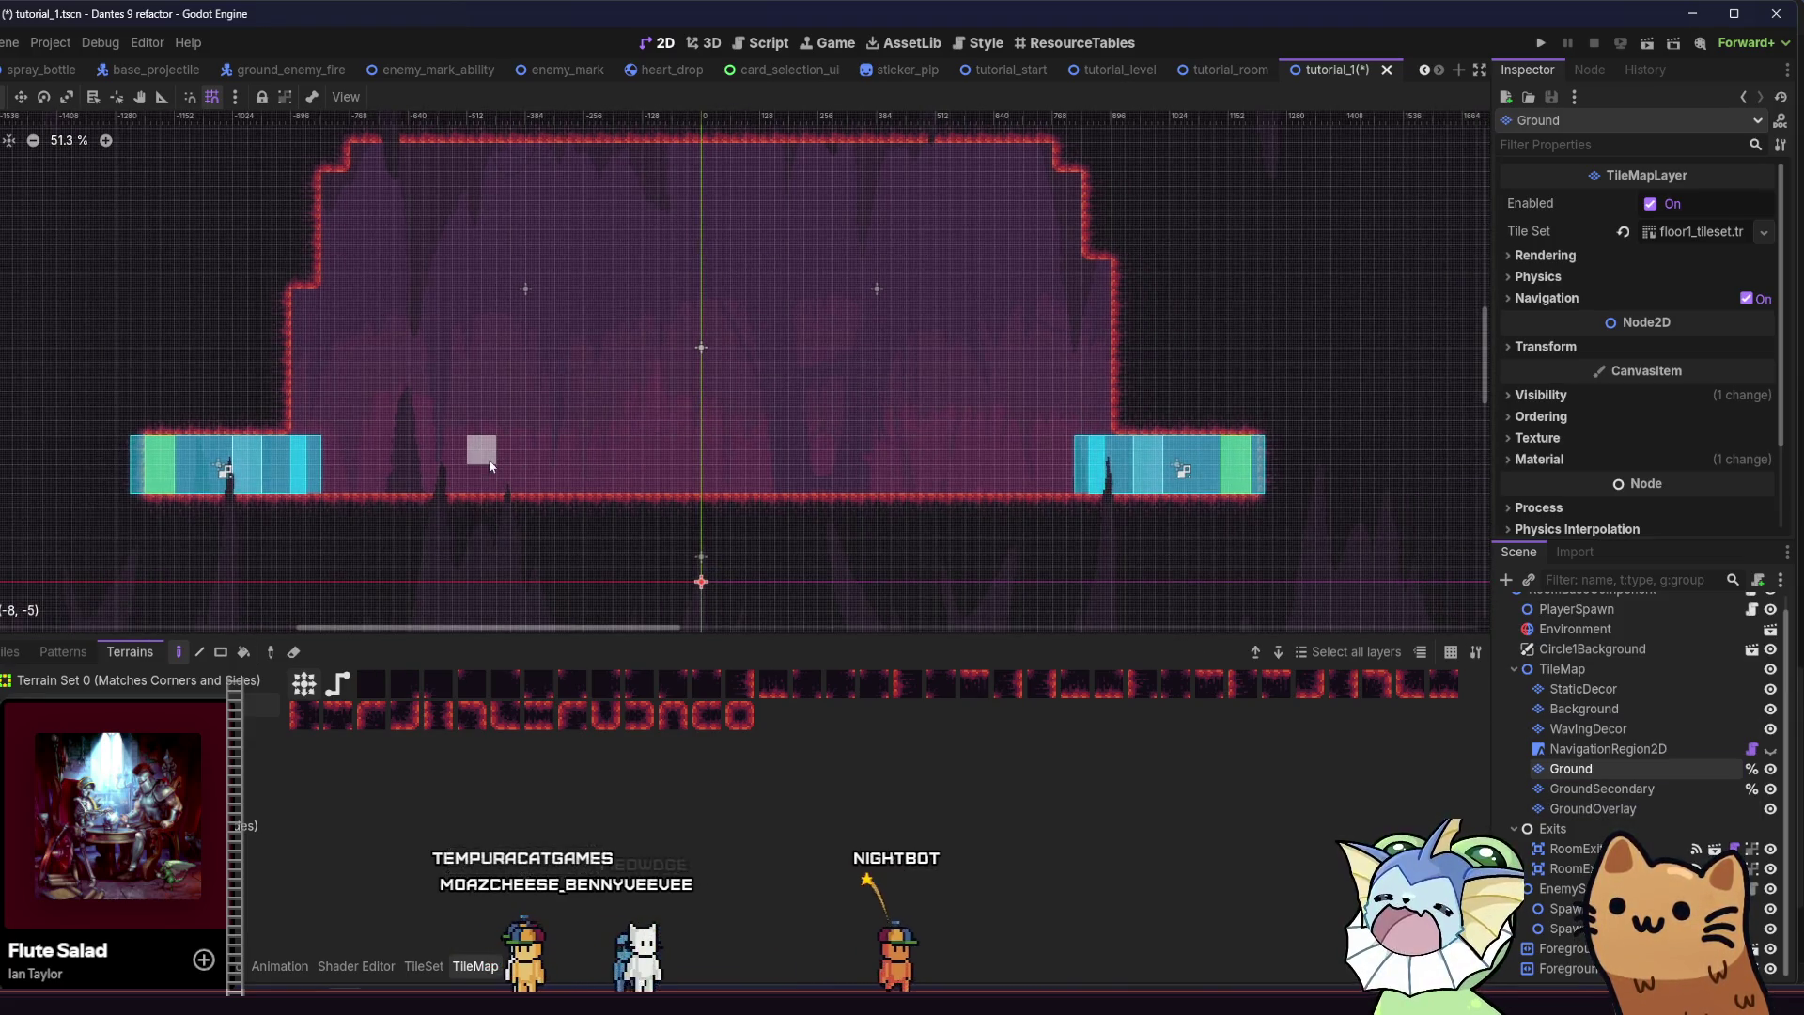
pyautogui.scroll(1, 314, 362)
# Lower the cave ceiling with stepped top corners and save tutorial_1.
pyautogui.moveTo(590, 194)
pyautogui.mouseDown()
pyautogui.moveTo(1068, 206)
pyautogui.moveTo(297, 205)
pyautogui.mouseUp()
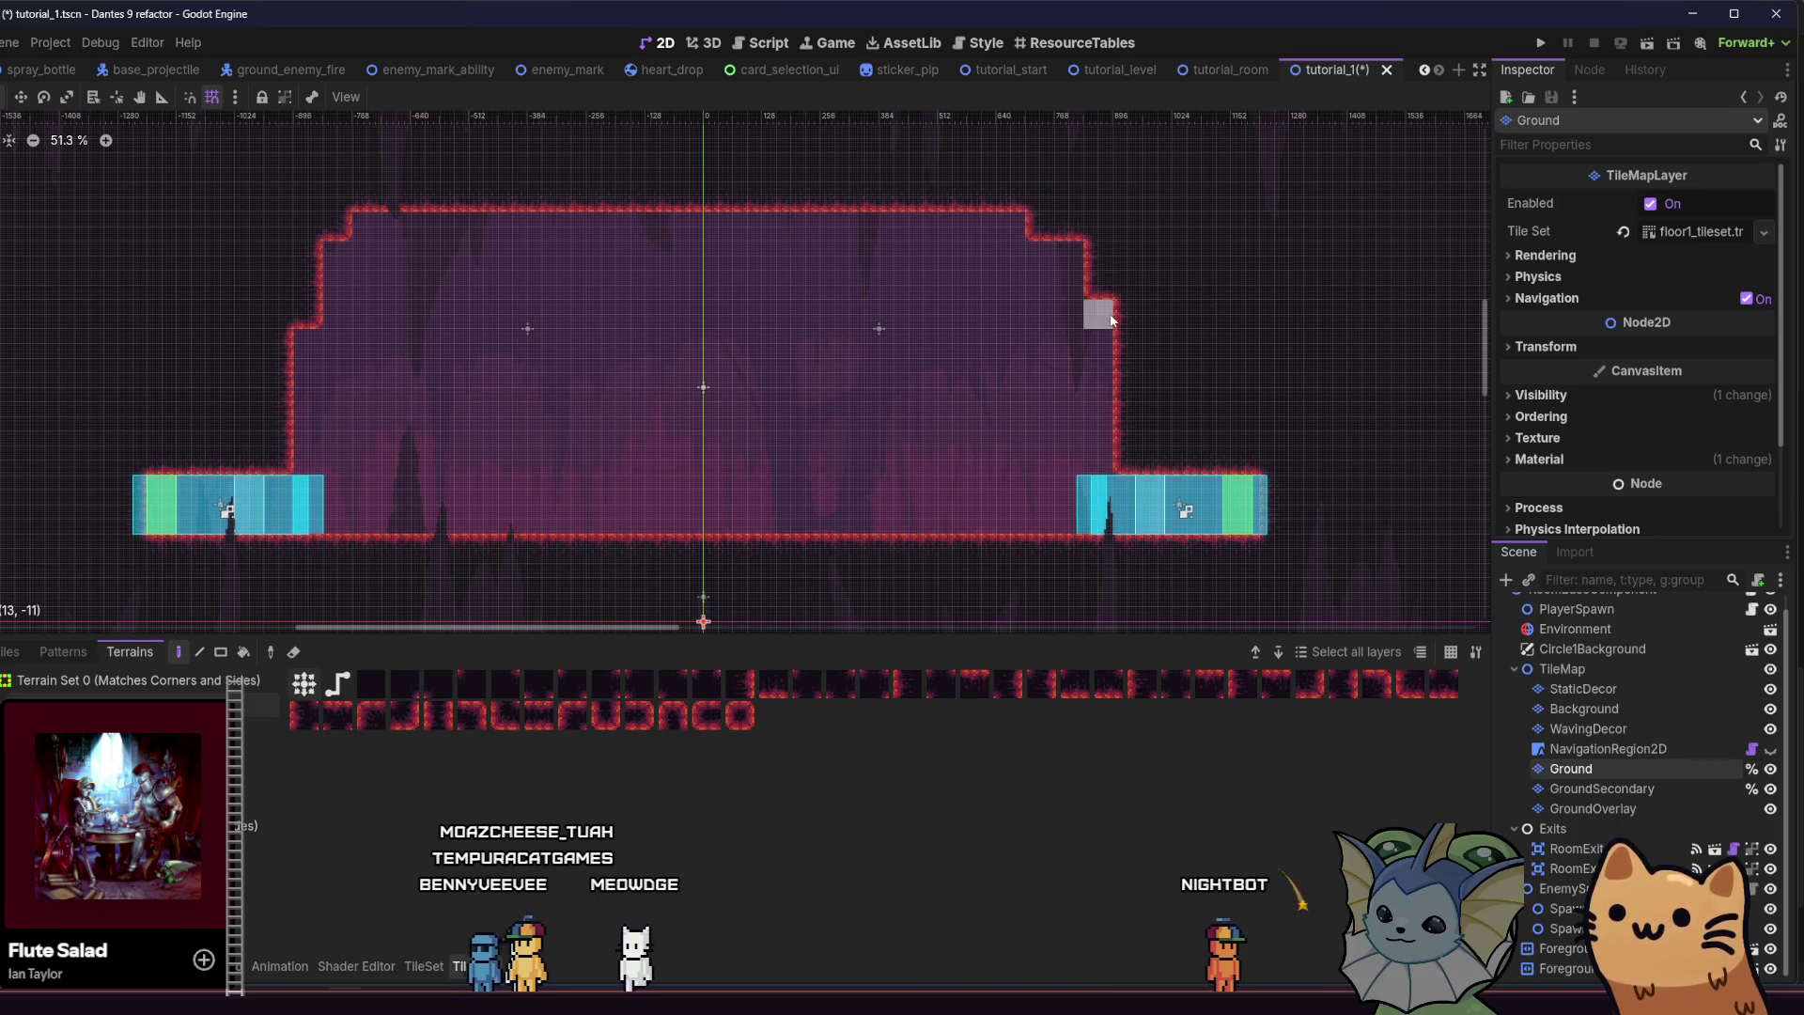
pyautogui.moveTo(313, 282)
pyautogui.mouseDown()
pyautogui.moveTo(370, 221)
pyautogui.moveTo(404, 226)
pyautogui.mouseUp()
pyautogui.moveTo(985, 226); pyautogui.dragTo(1024, 226)
pyautogui.moveTo(734, 352); pyautogui.dragTo(813, 344)
pyautogui.hotkey('ctrl', 's')
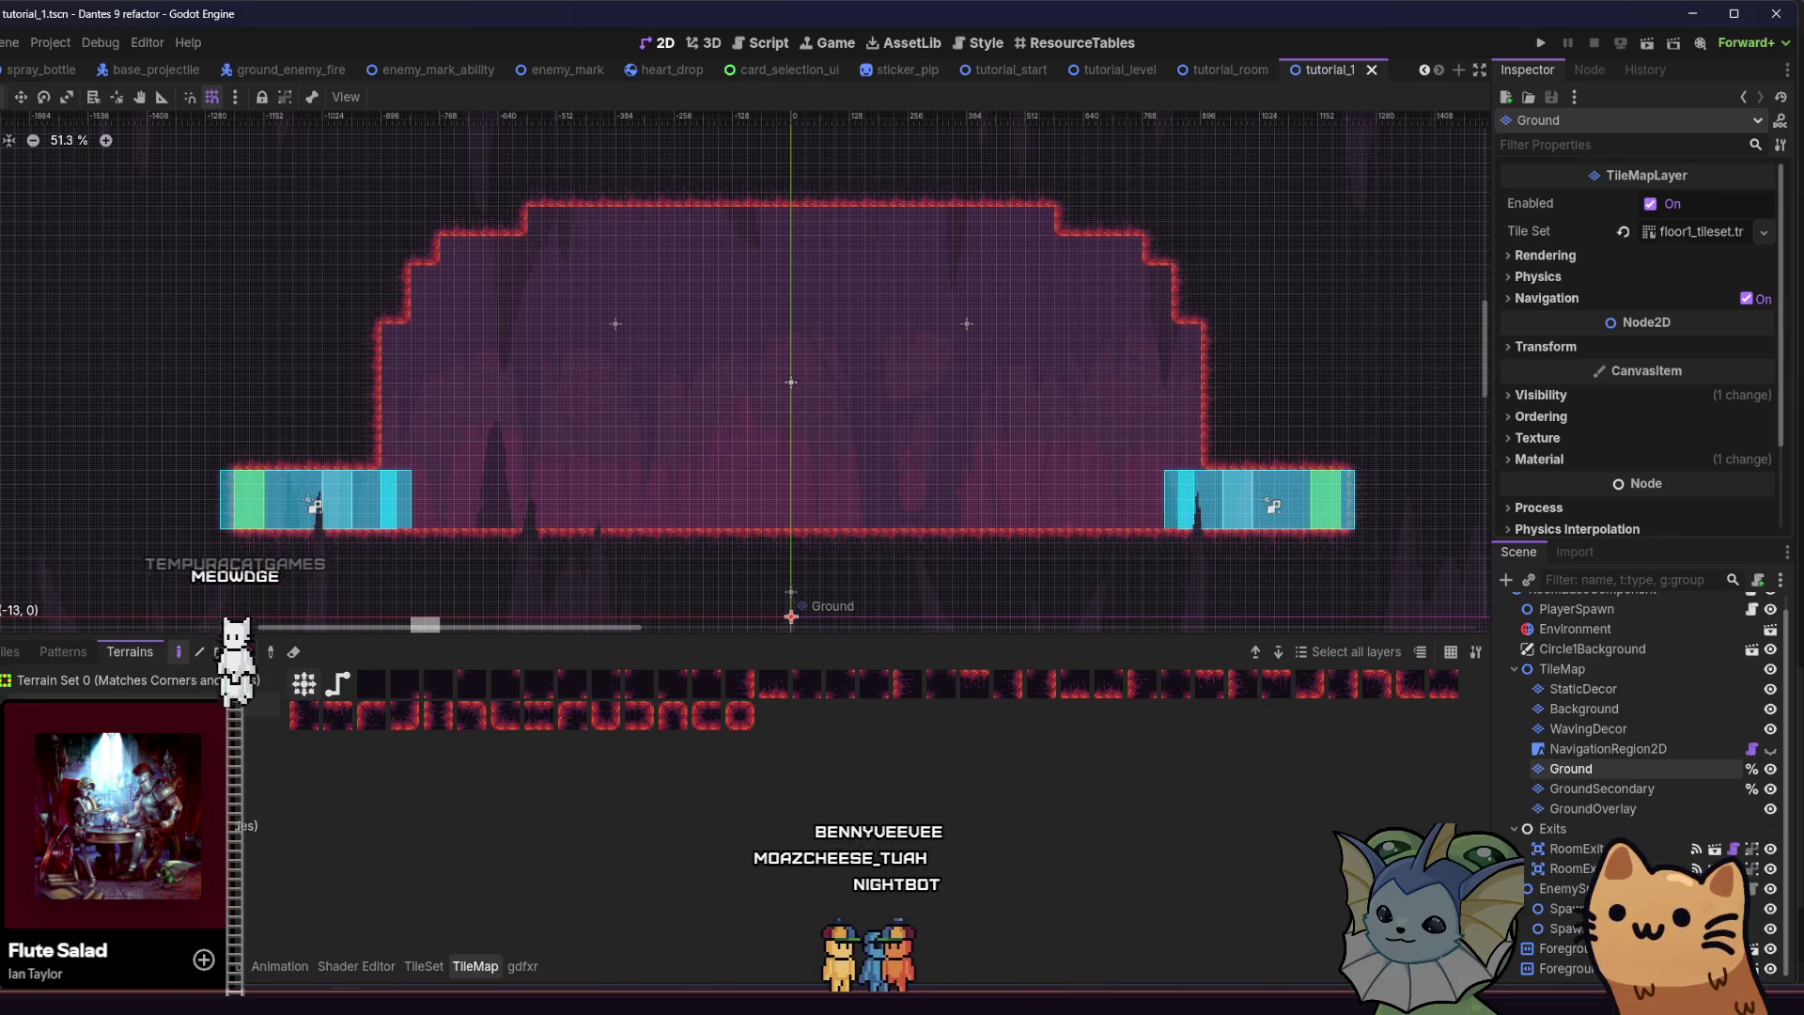
pyautogui.hotkey('alt', 'Tab')
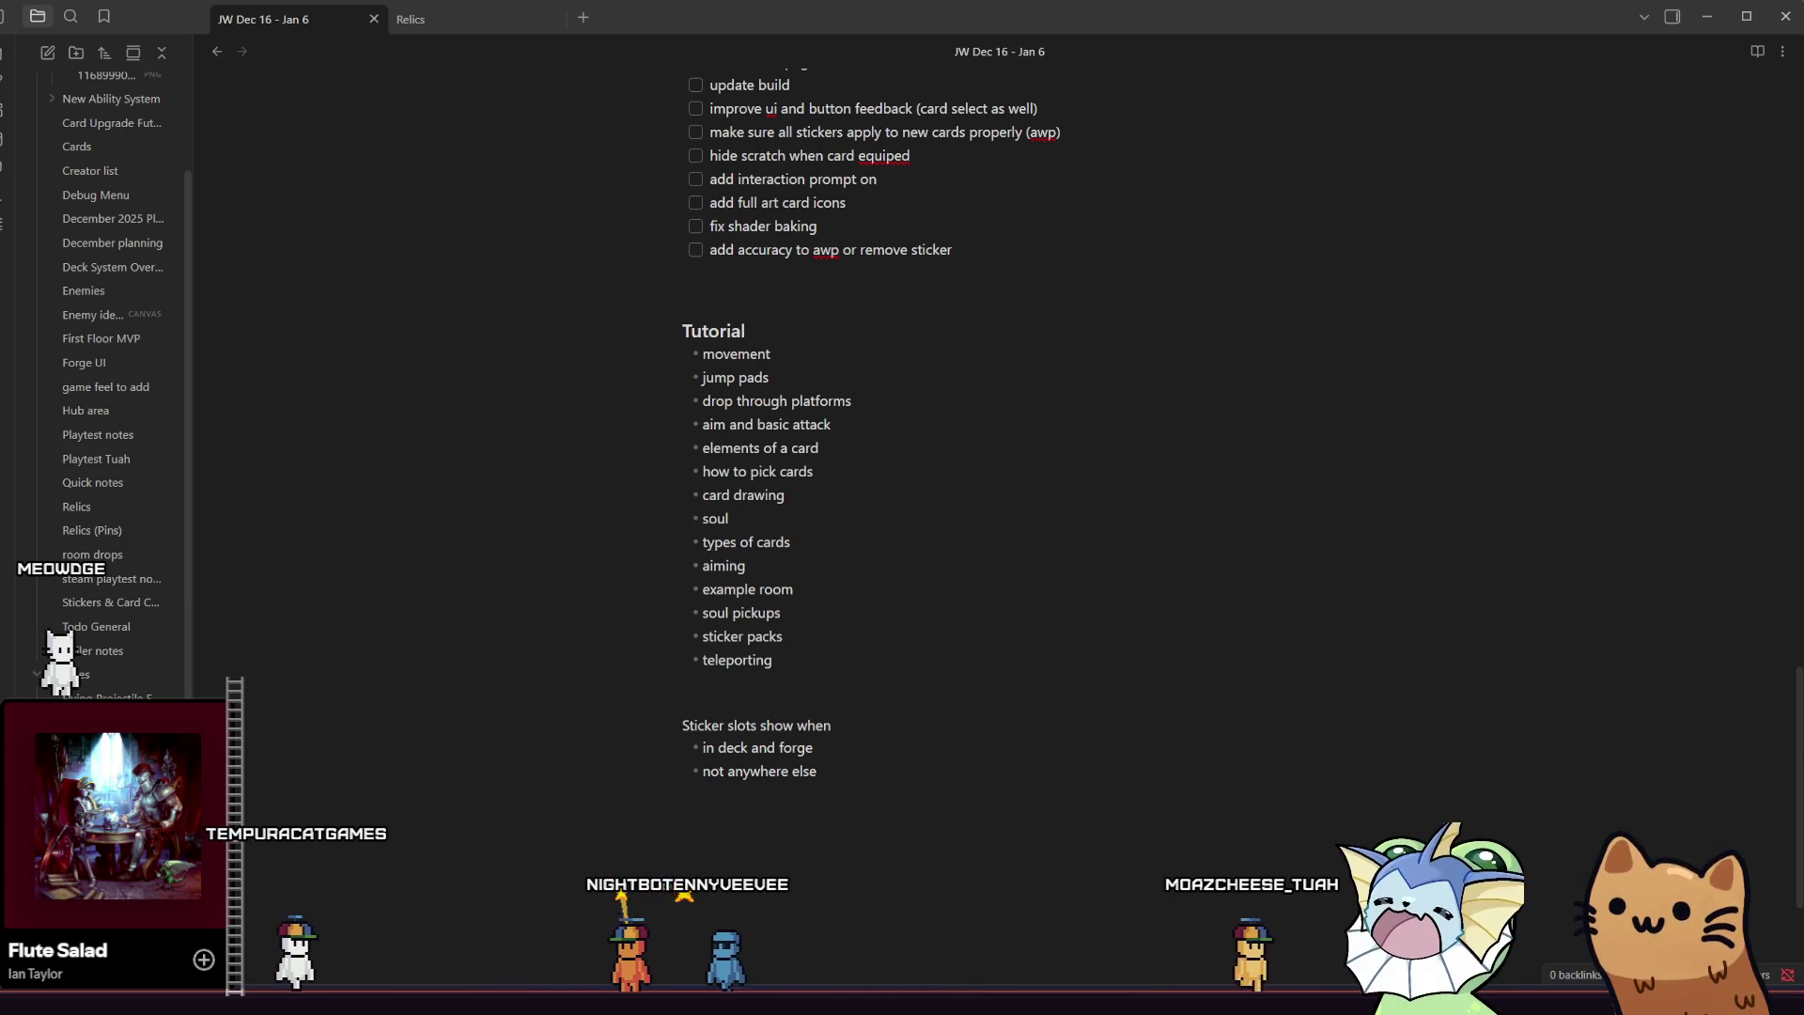
# Leave the Obsidian Tutorial topic list and return to the tutorial_1 scene in Godot.
pyautogui.moveTo(345, 1005)
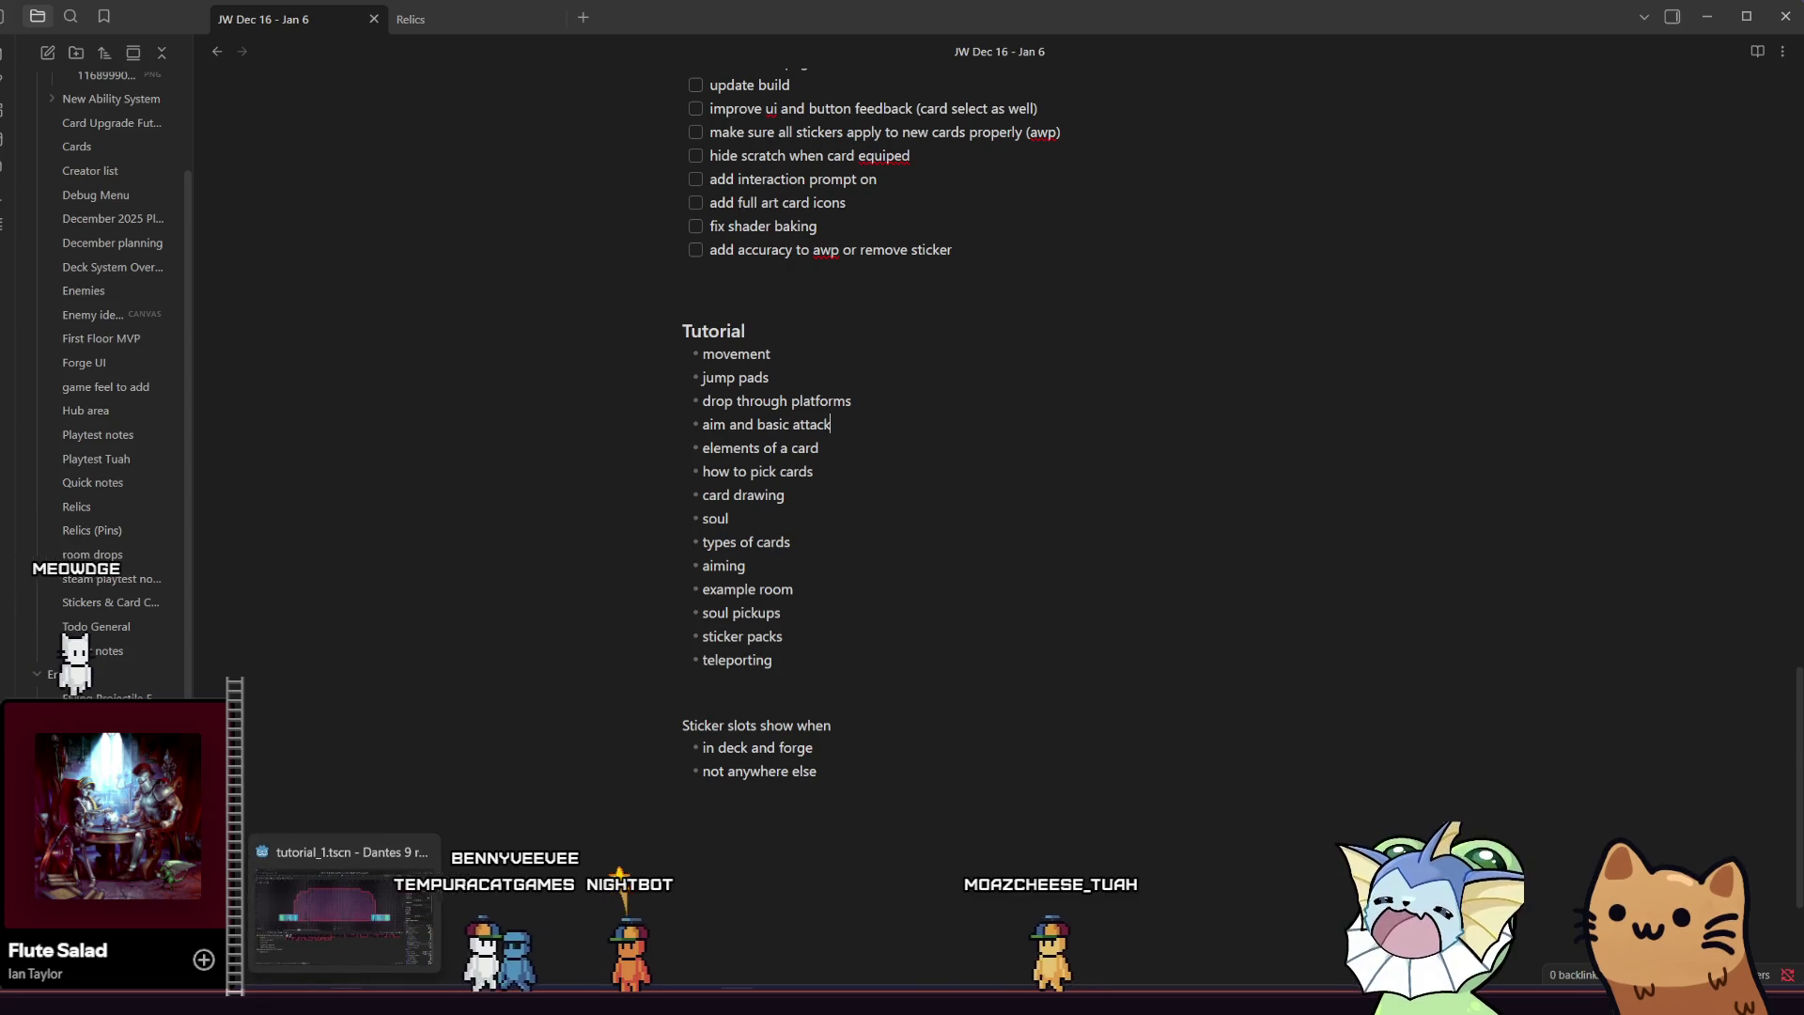
pyautogui.click(344, 915)
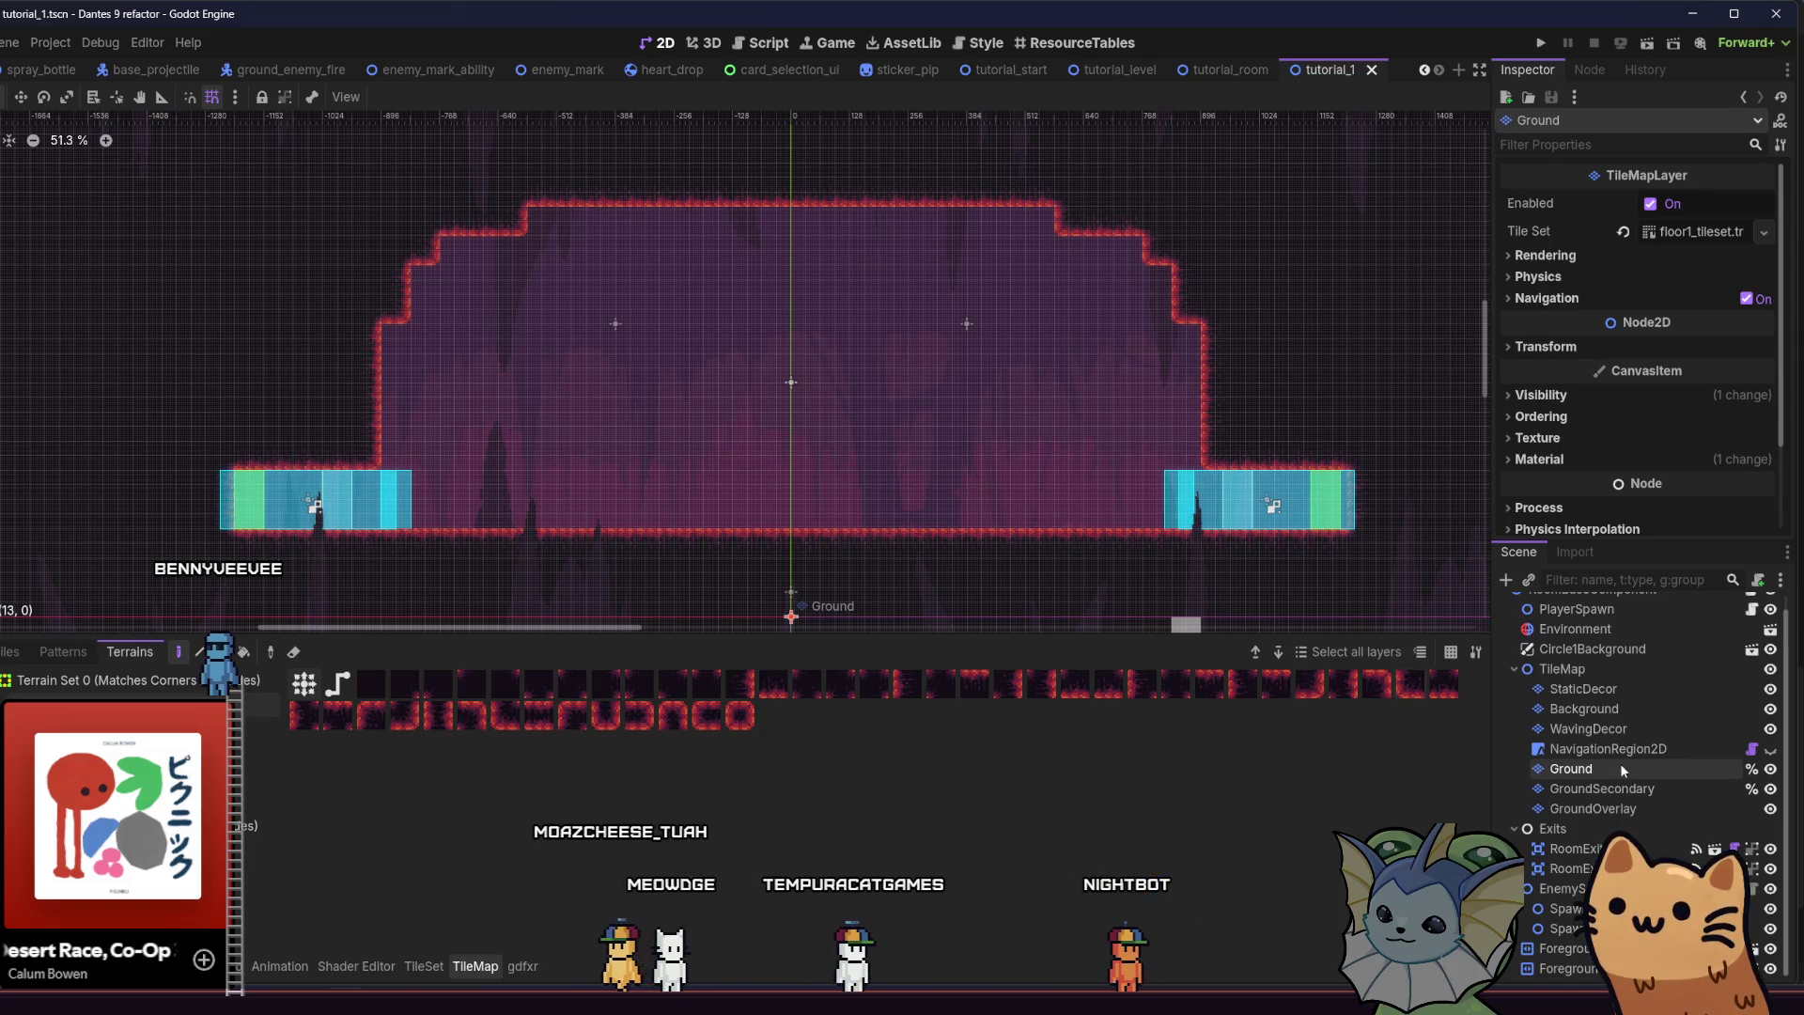
# Select RoomExit under RoomBaseComponent and open room_exit_component.tscn in its own tab.
pyautogui.scroll(1, 1655, 780)
pyautogui.click(1577, 604)
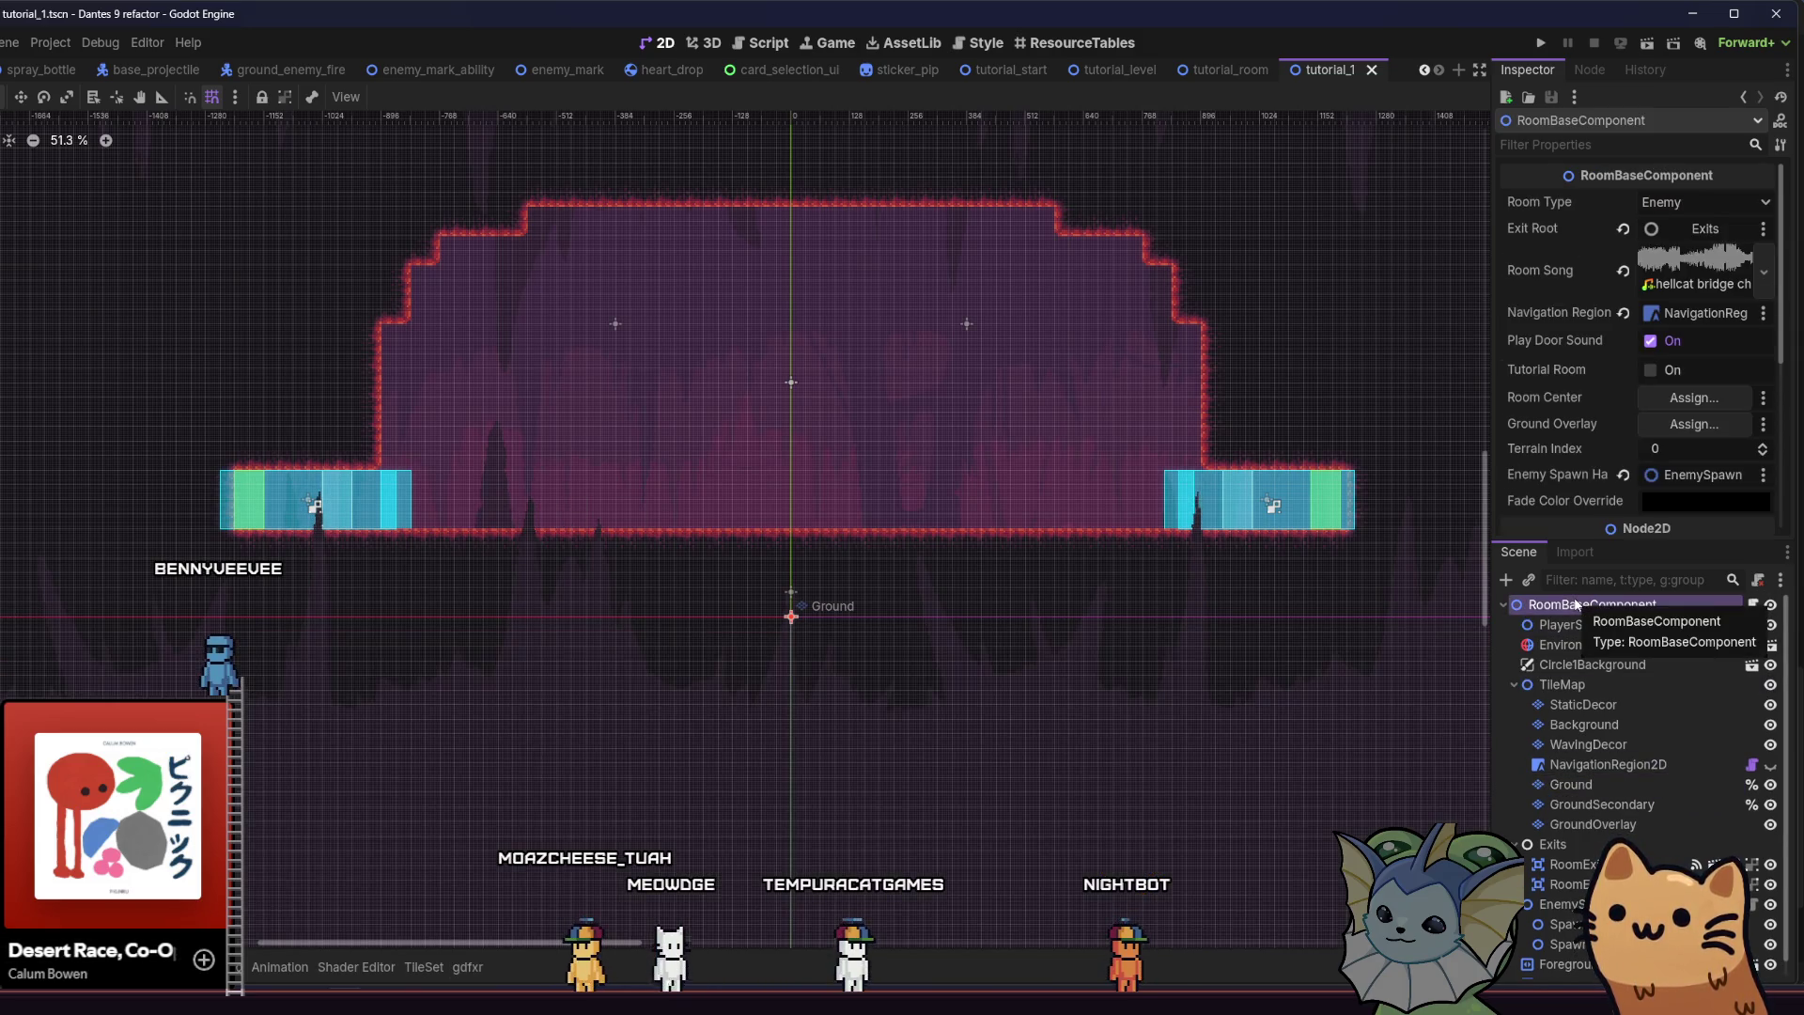
pyautogui.click(1567, 863)
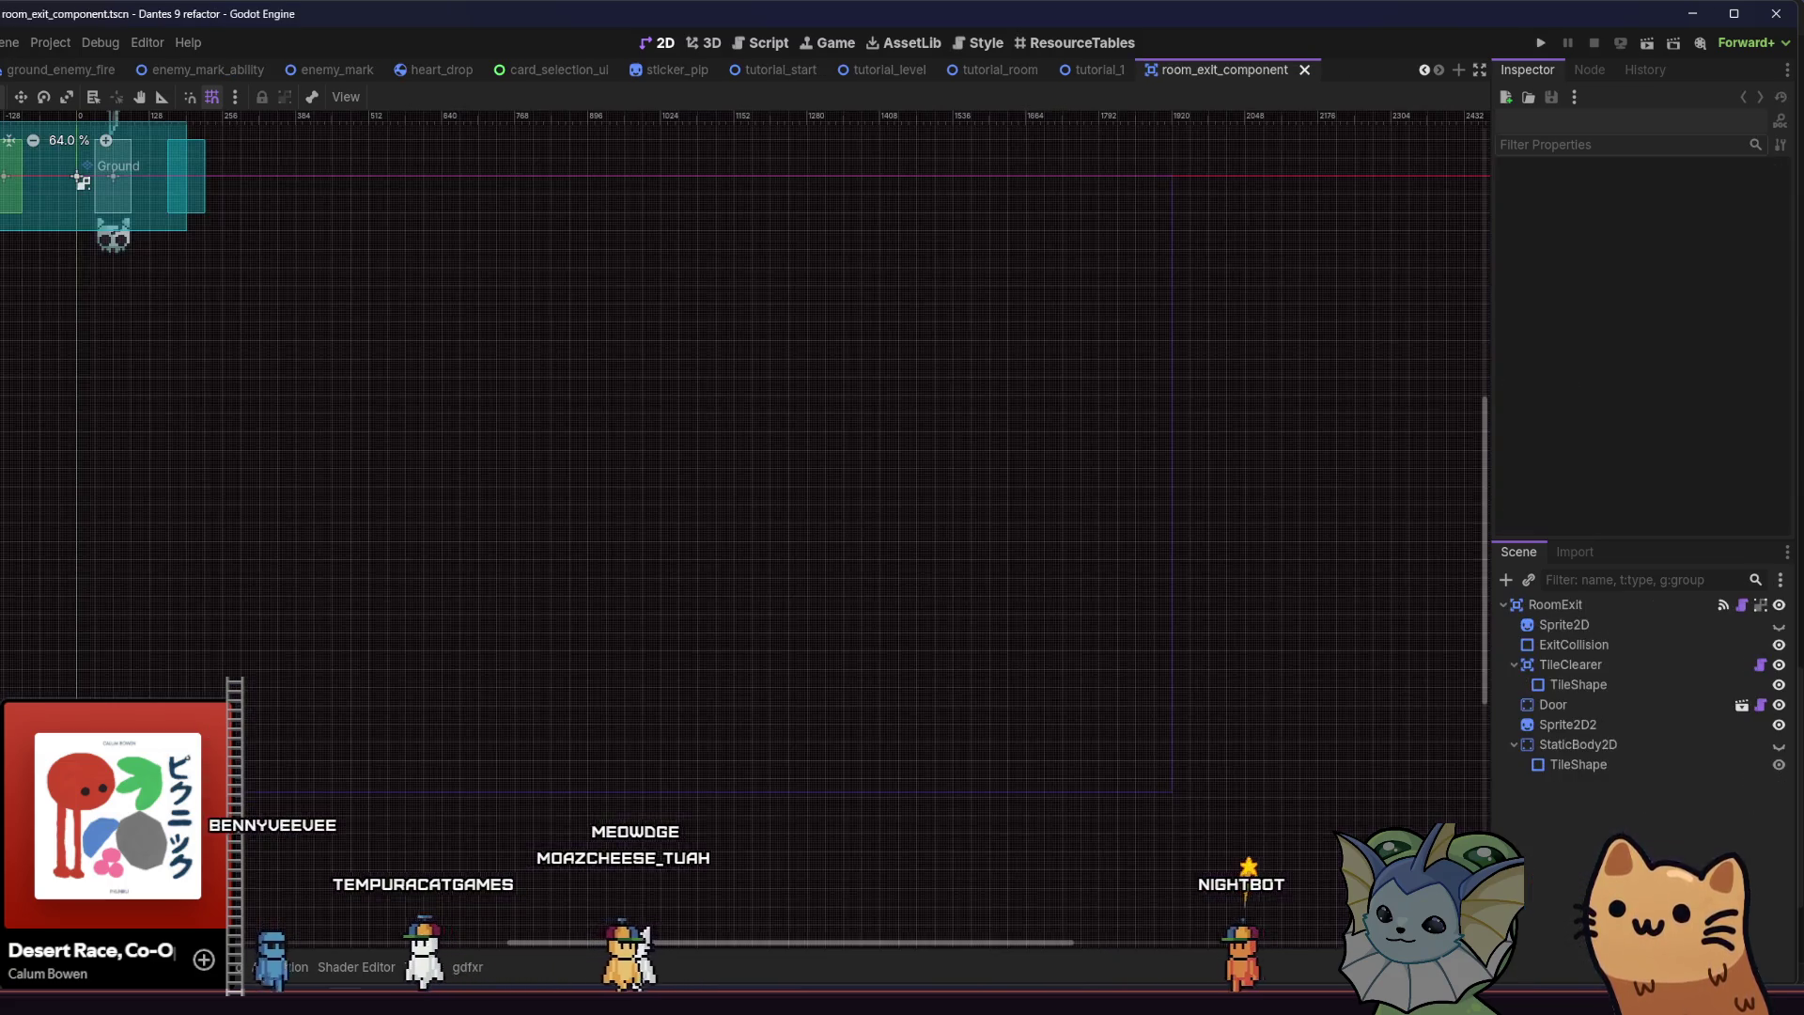
pyautogui.click(1750, 863)
pyautogui.click(1633, 601)
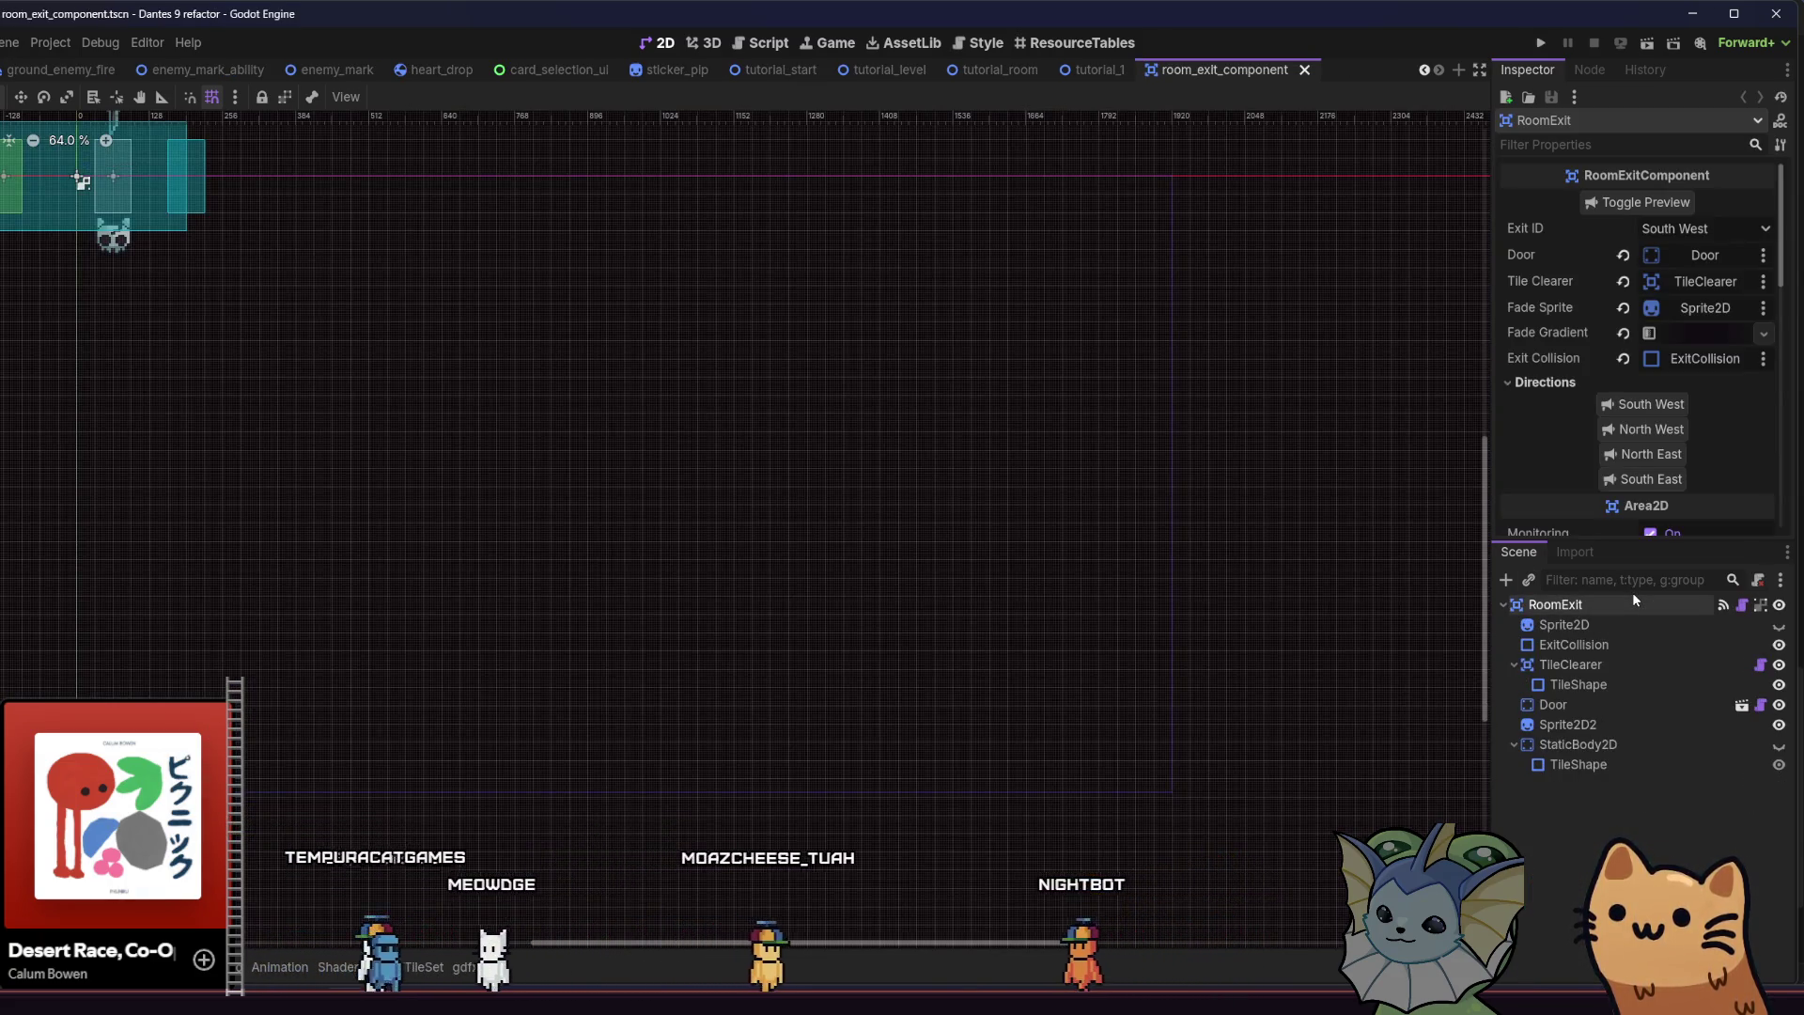
# Review the RoomExit script, then close the room_exit_component tab and return to the 2D view.
pyautogui.click(1744, 606)
pyautogui.moveTo(1483, 520); pyautogui.dragTo(1496, 816)
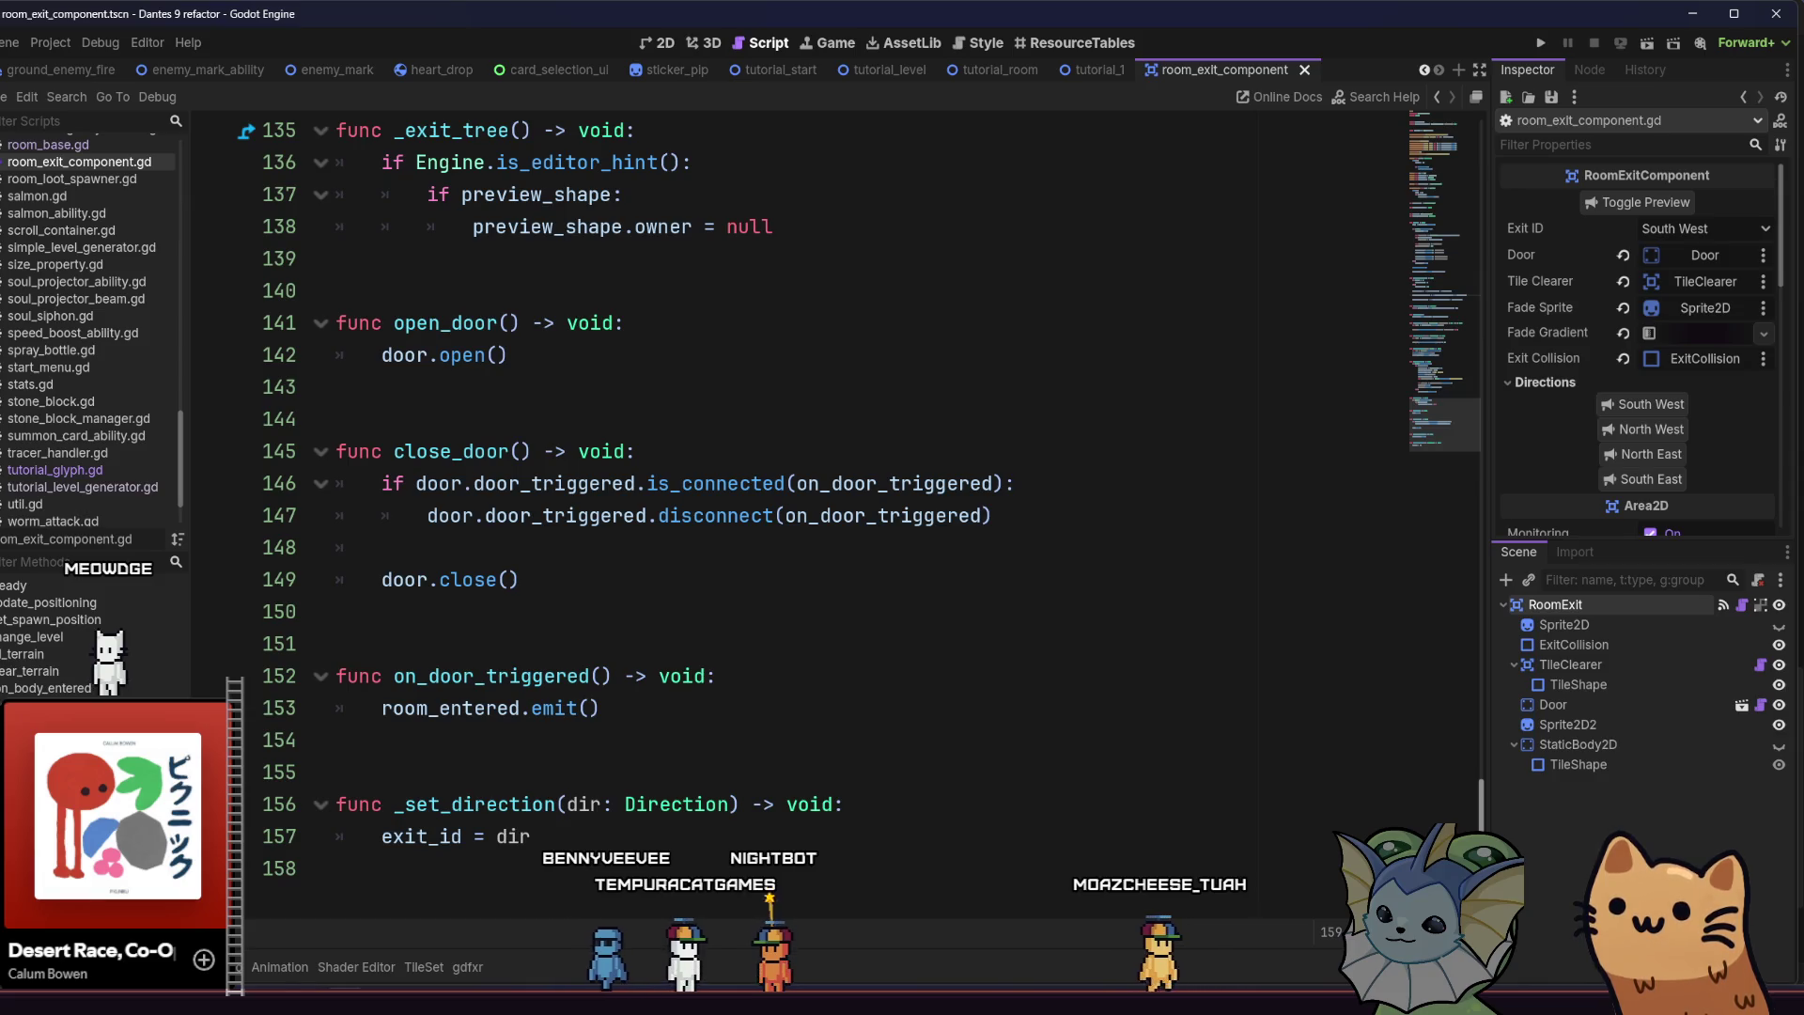
pyautogui.moveTo(1491, 808)
pyautogui.mouseDown()
pyautogui.moveTo(1497, 718)
pyautogui.moveTo(1491, 736)
pyautogui.mouseUp()
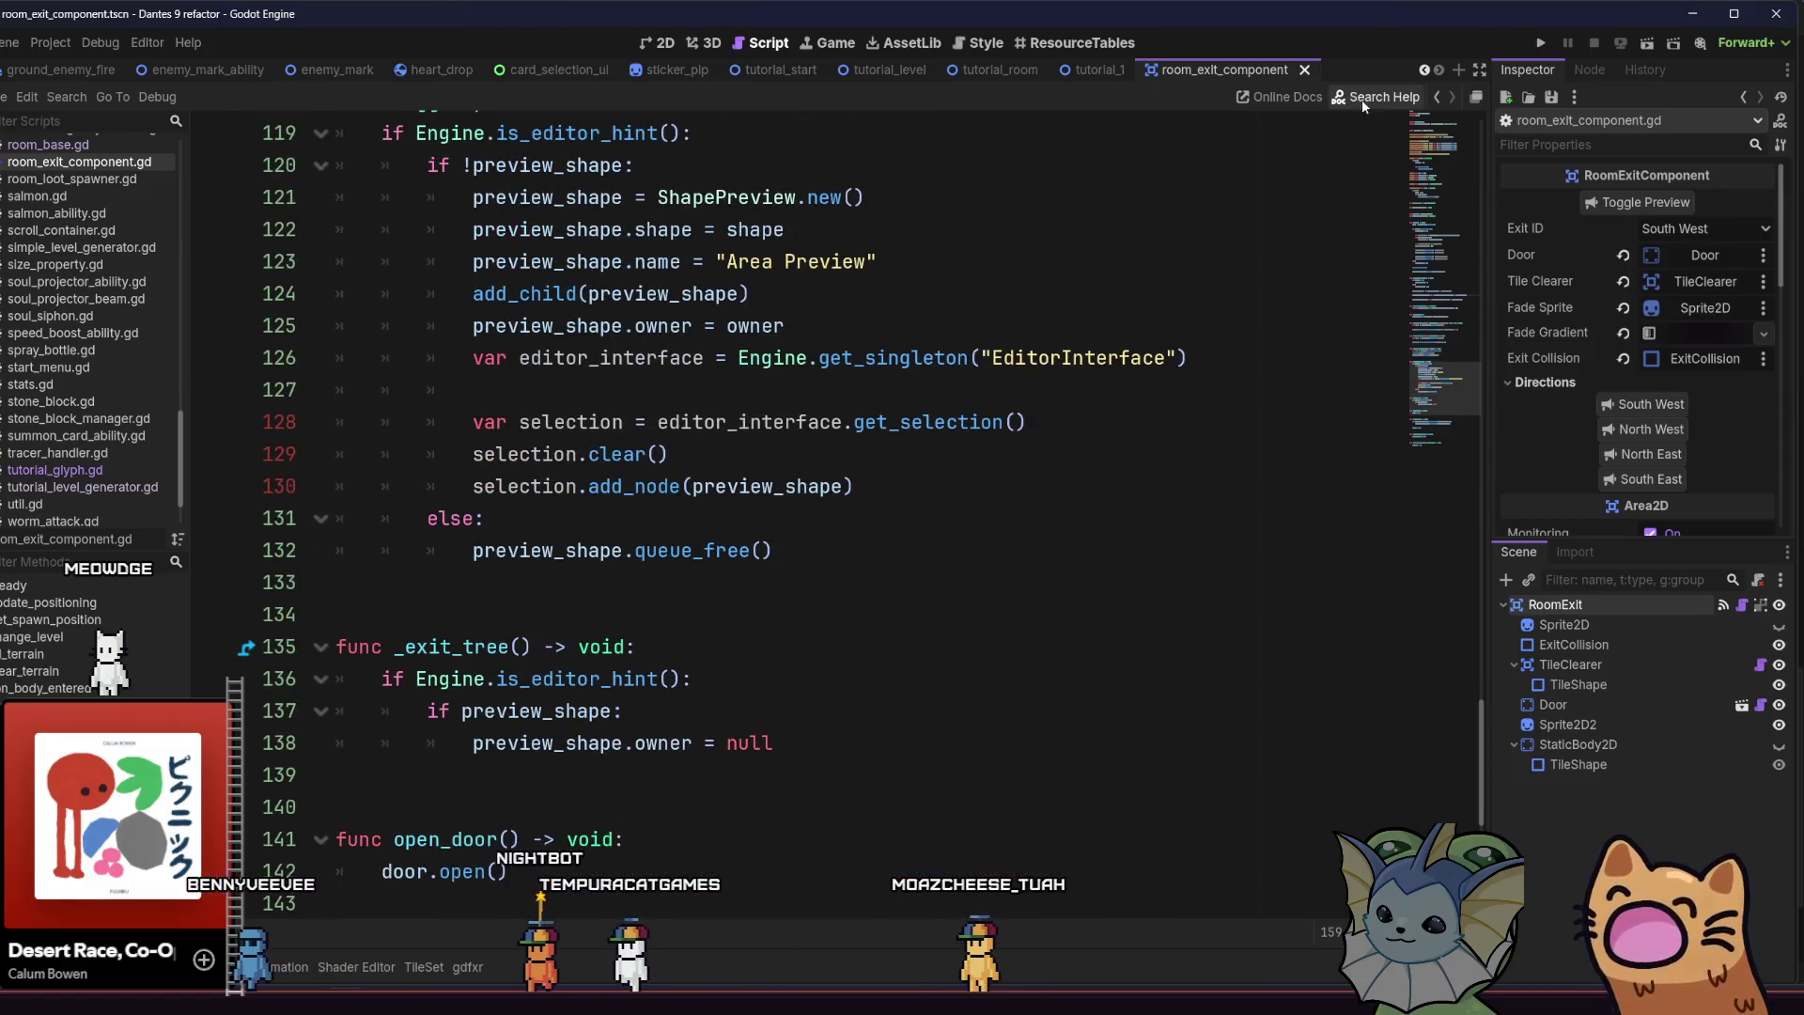
pyautogui.click(1304, 68)
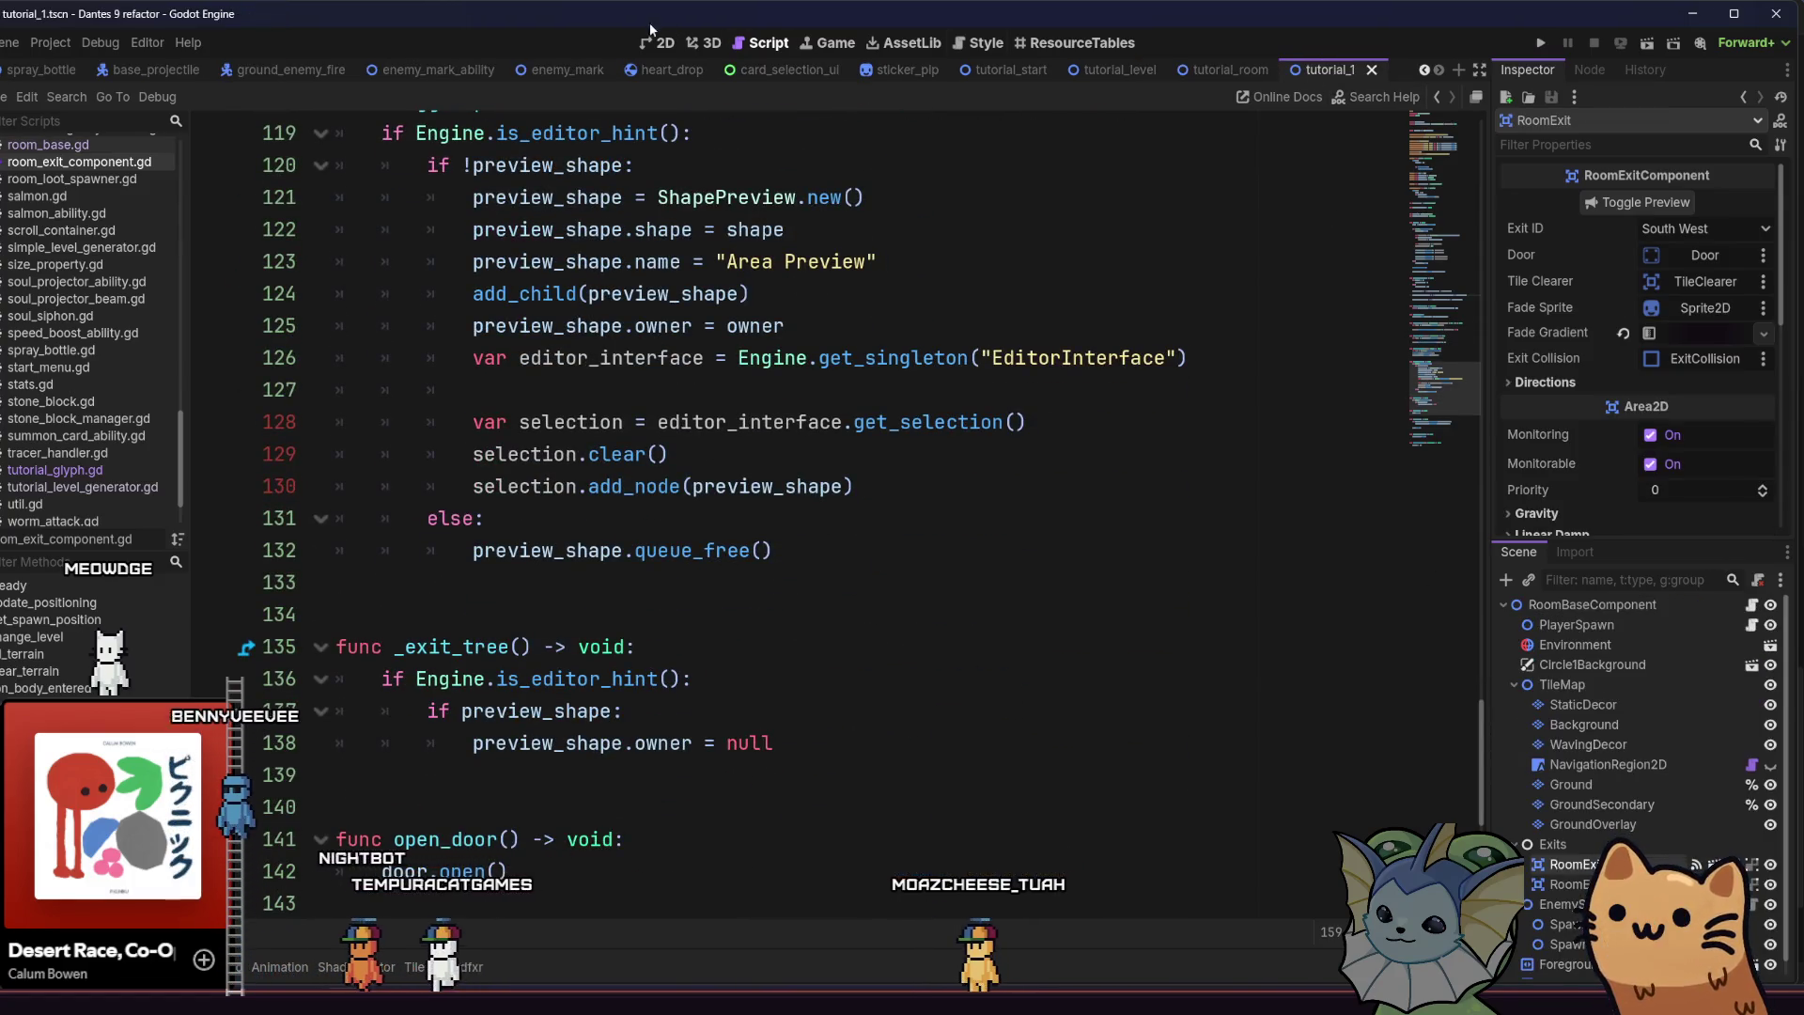
pyautogui.click(655, 41)
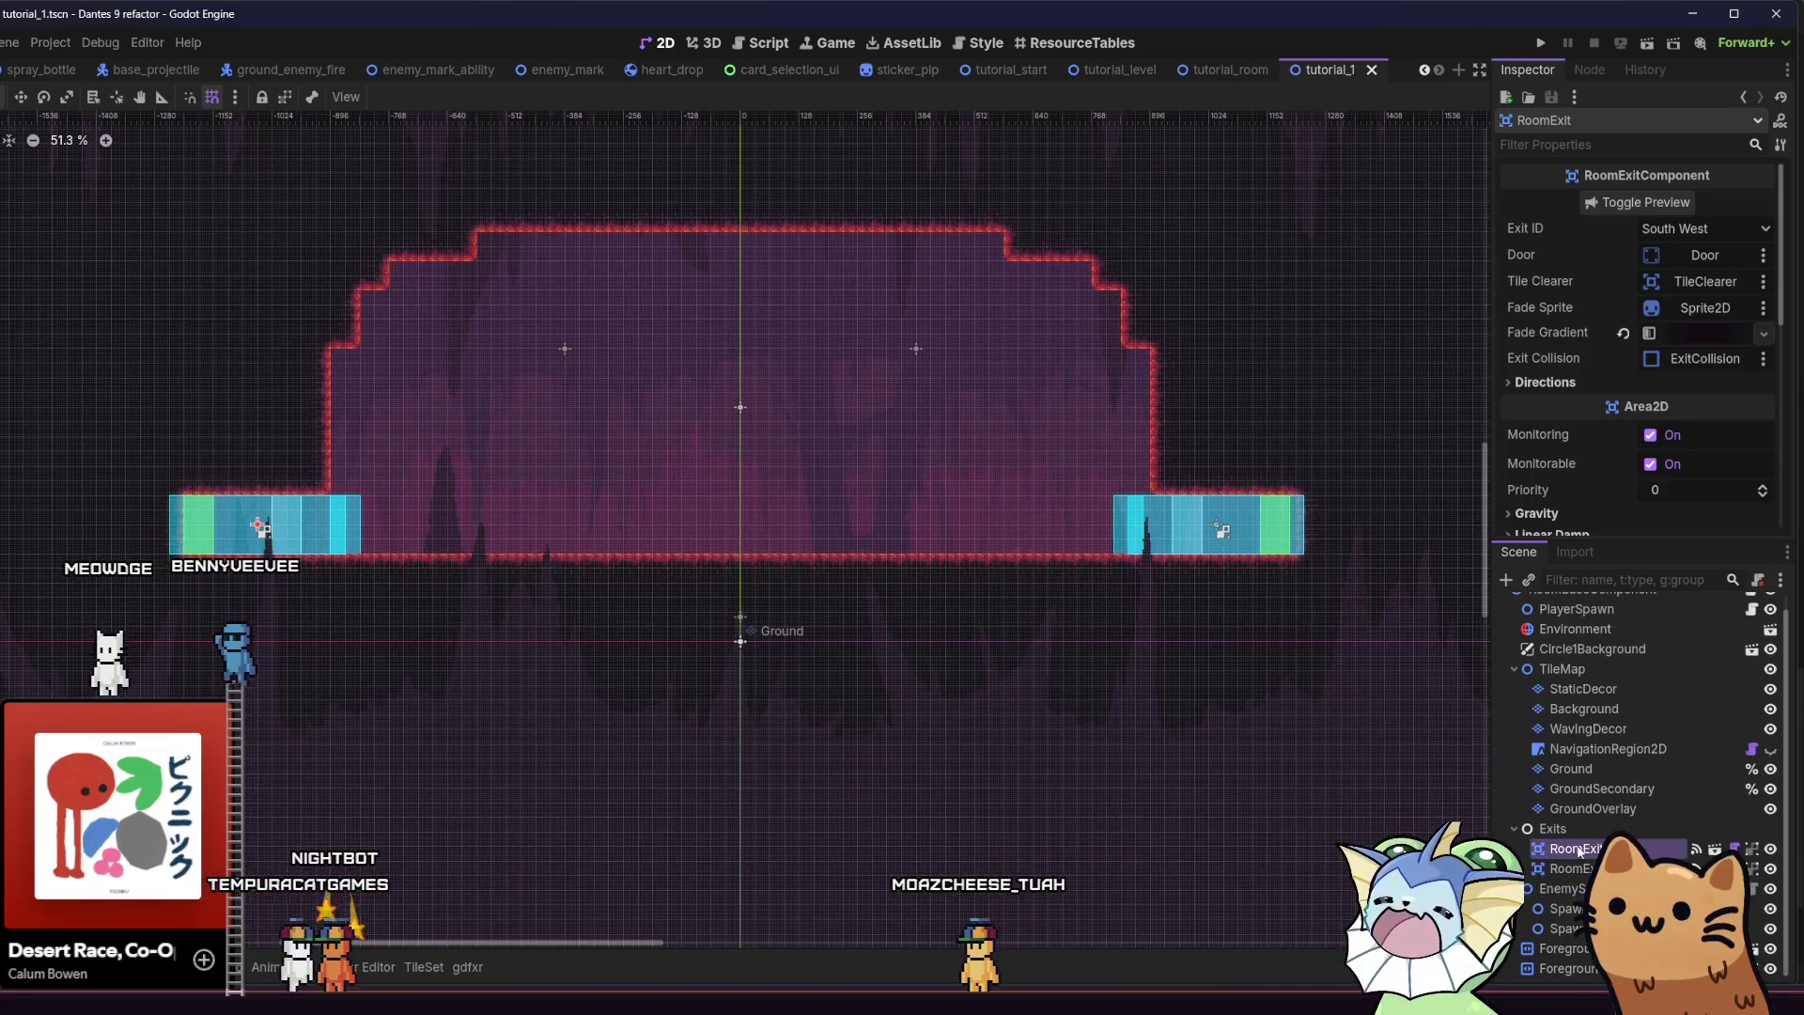
# Open room_base.gd from the RoomBaseComponent root and scroll through its code.
pyautogui.scroll(1, 1578, 850)
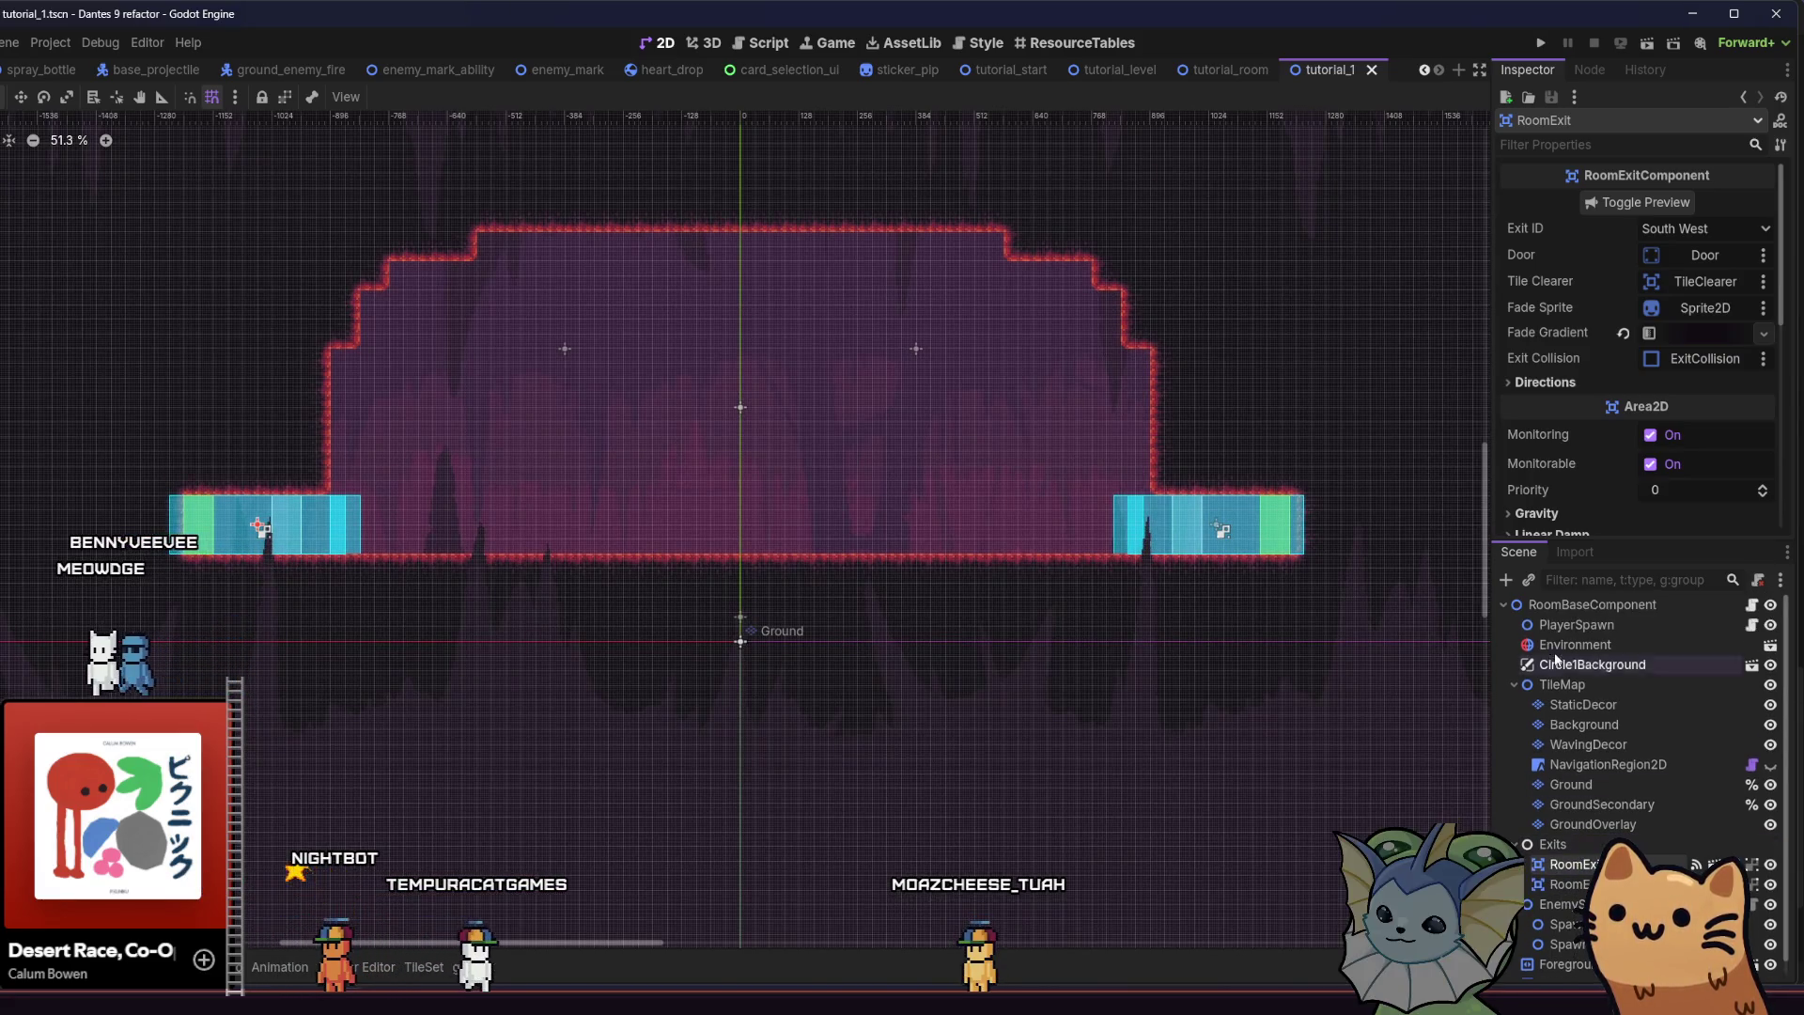
pyautogui.click(1591, 604)
pyautogui.click(1750, 604)
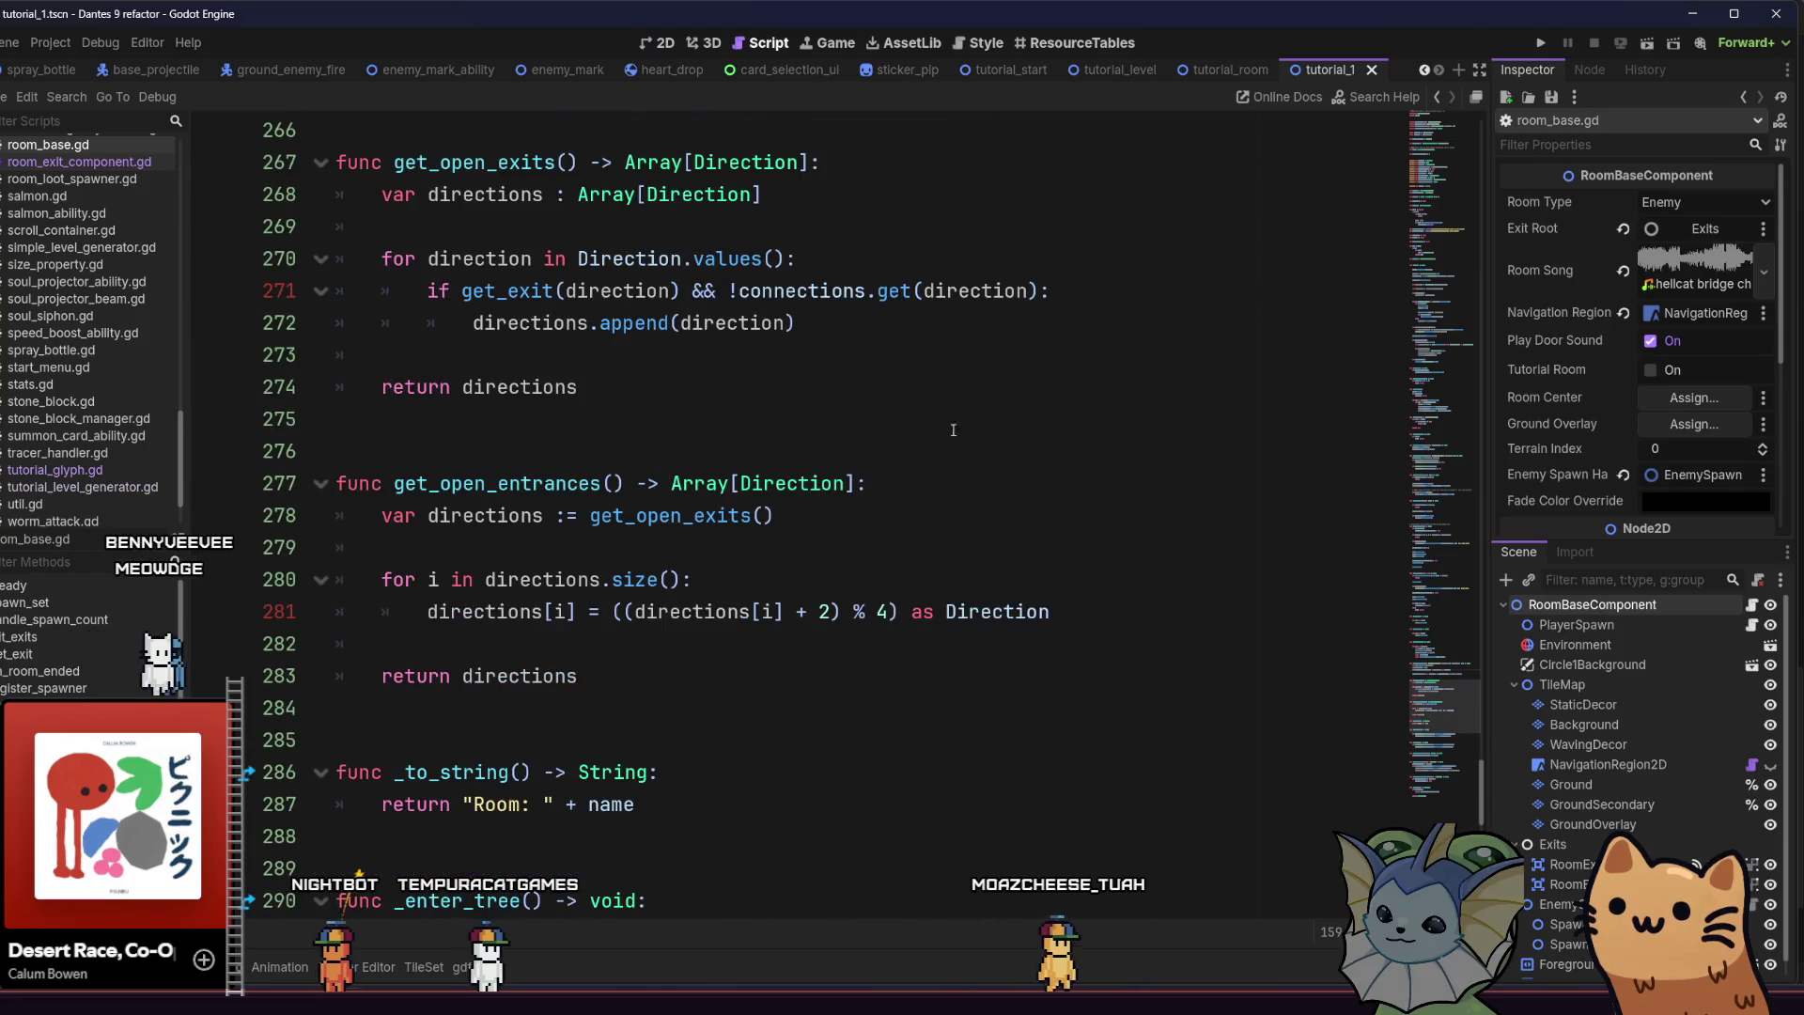
pyautogui.scroll(-5, 1037, 474)
pyautogui.scroll(-5, 1036, 475)
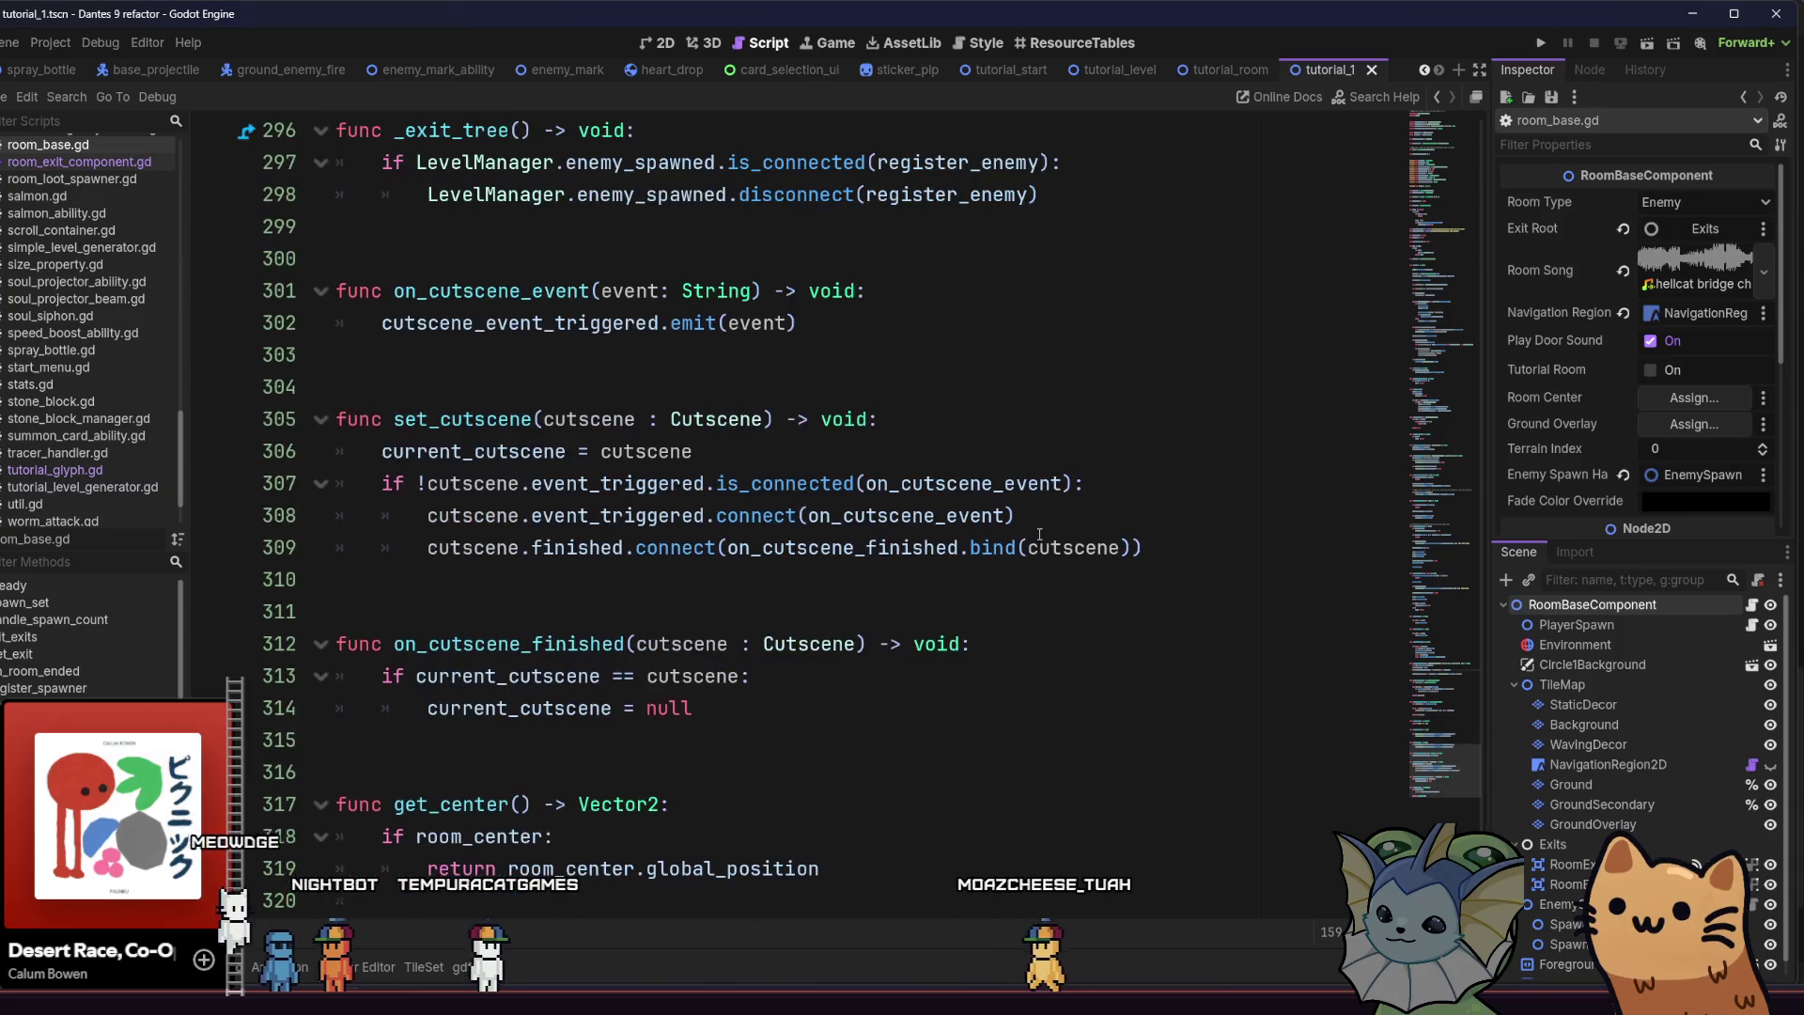
pyautogui.scroll(13, 1039, 535)
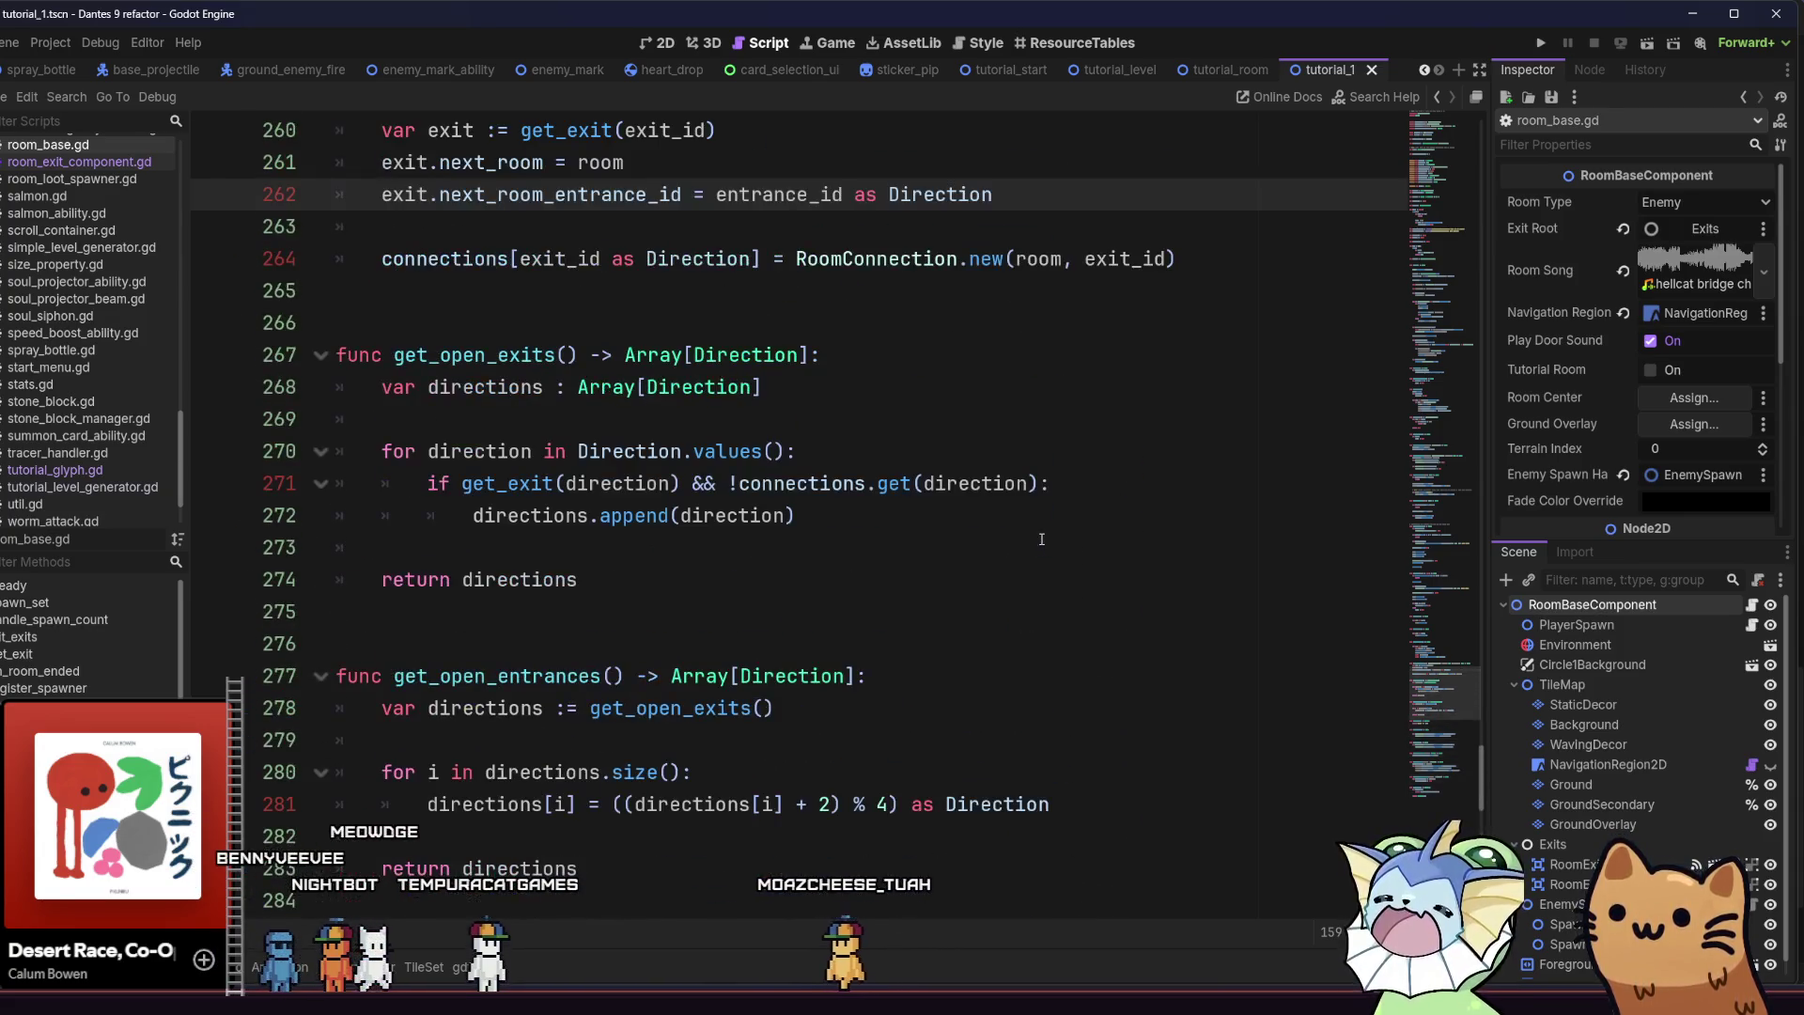
pyautogui.scroll(4, 1041, 538)
pyautogui.scroll(5, 1041, 538)
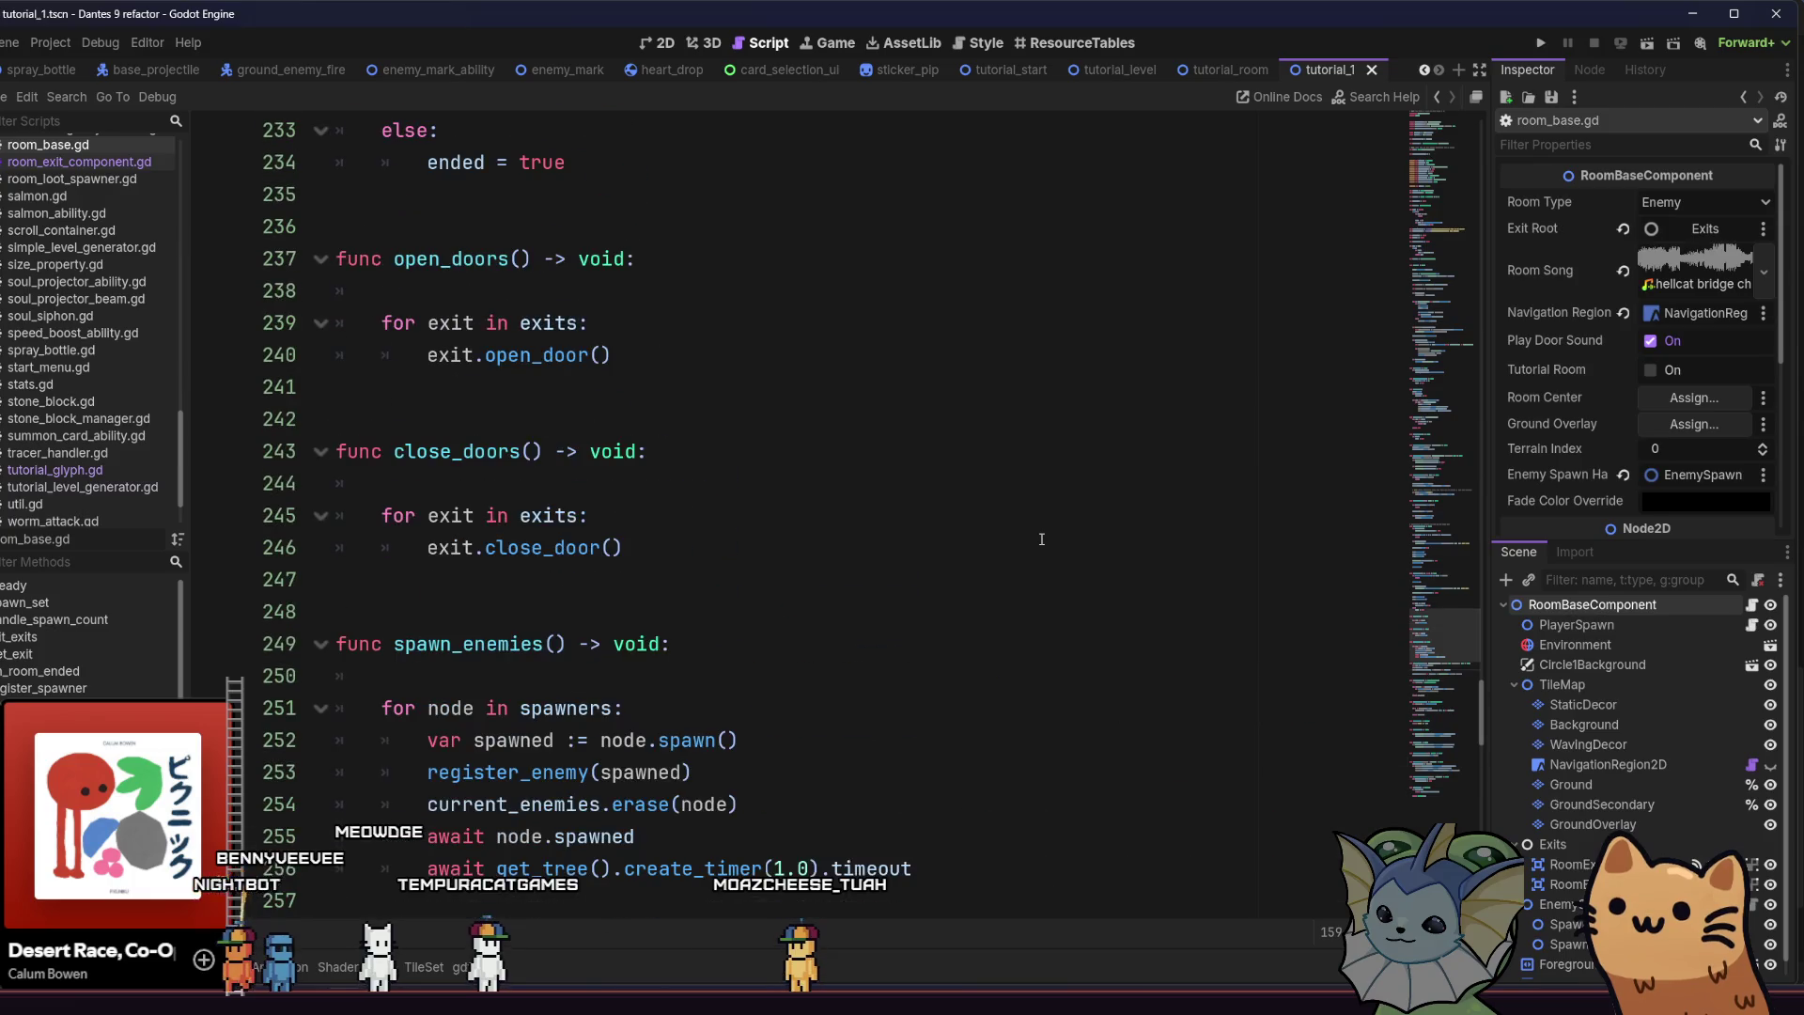
pyautogui.scroll(3, 648, 298)
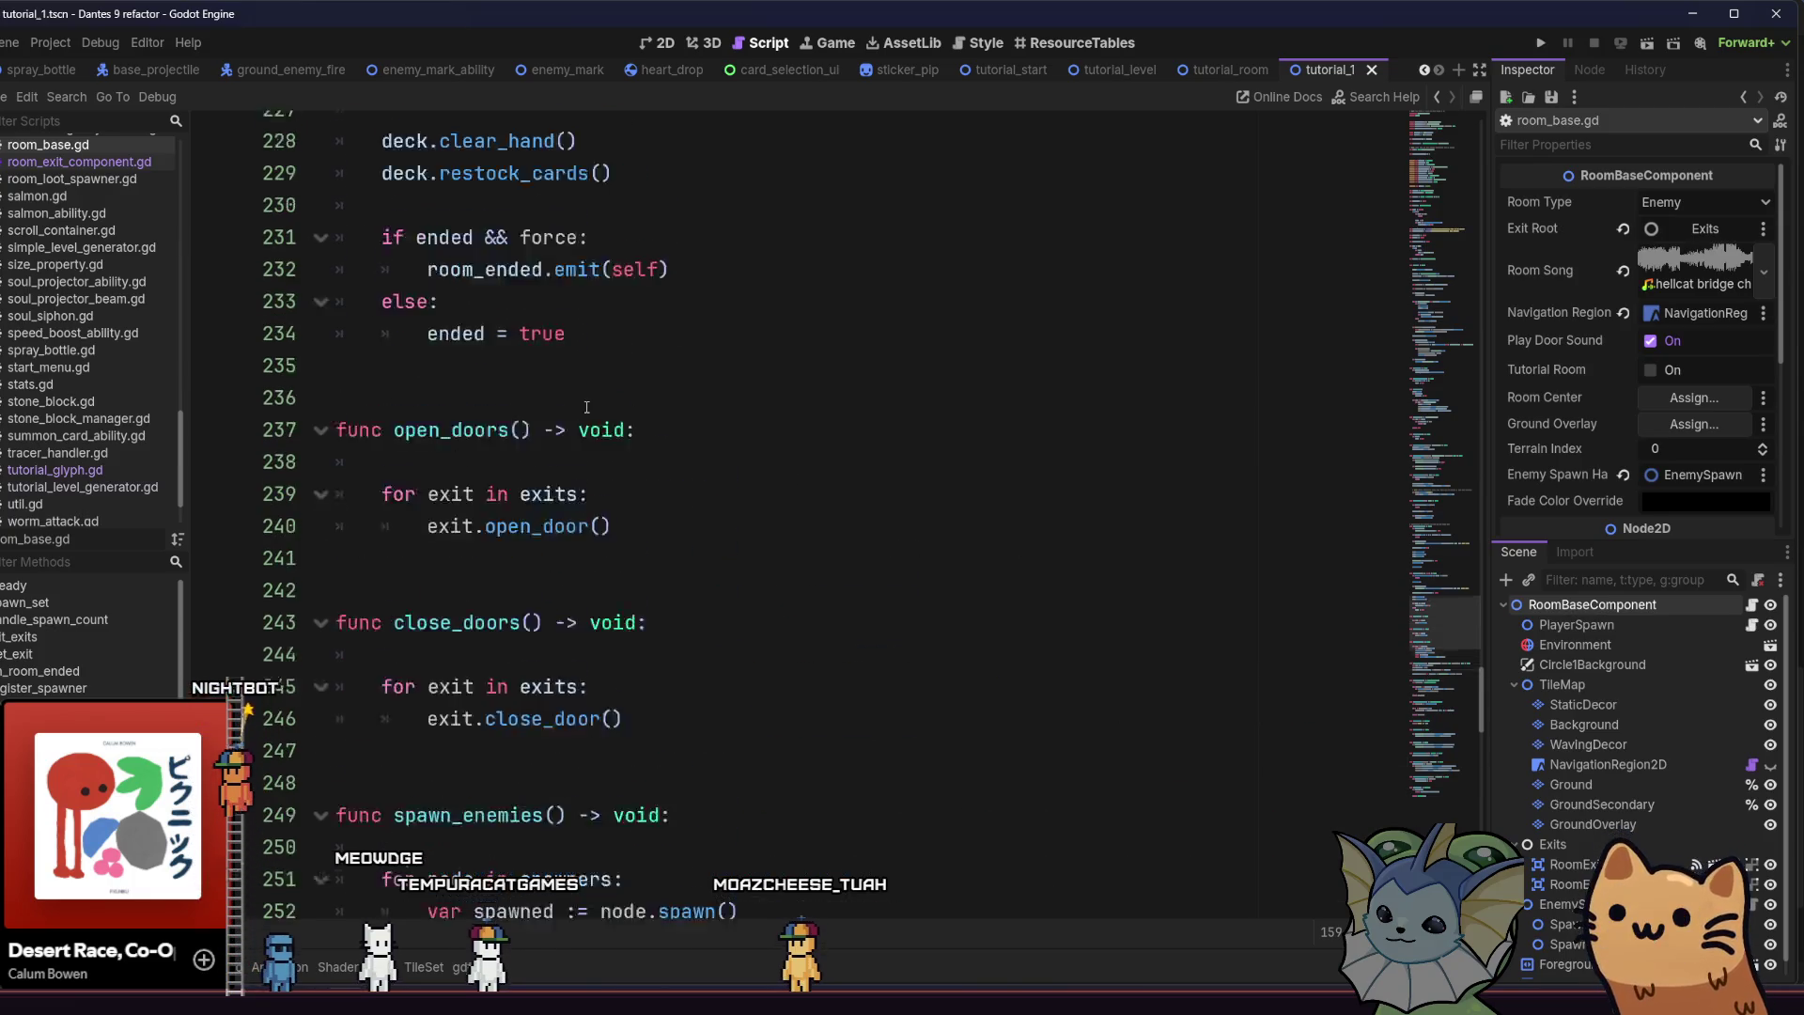
pyautogui.scroll(-1, 1578, 751)
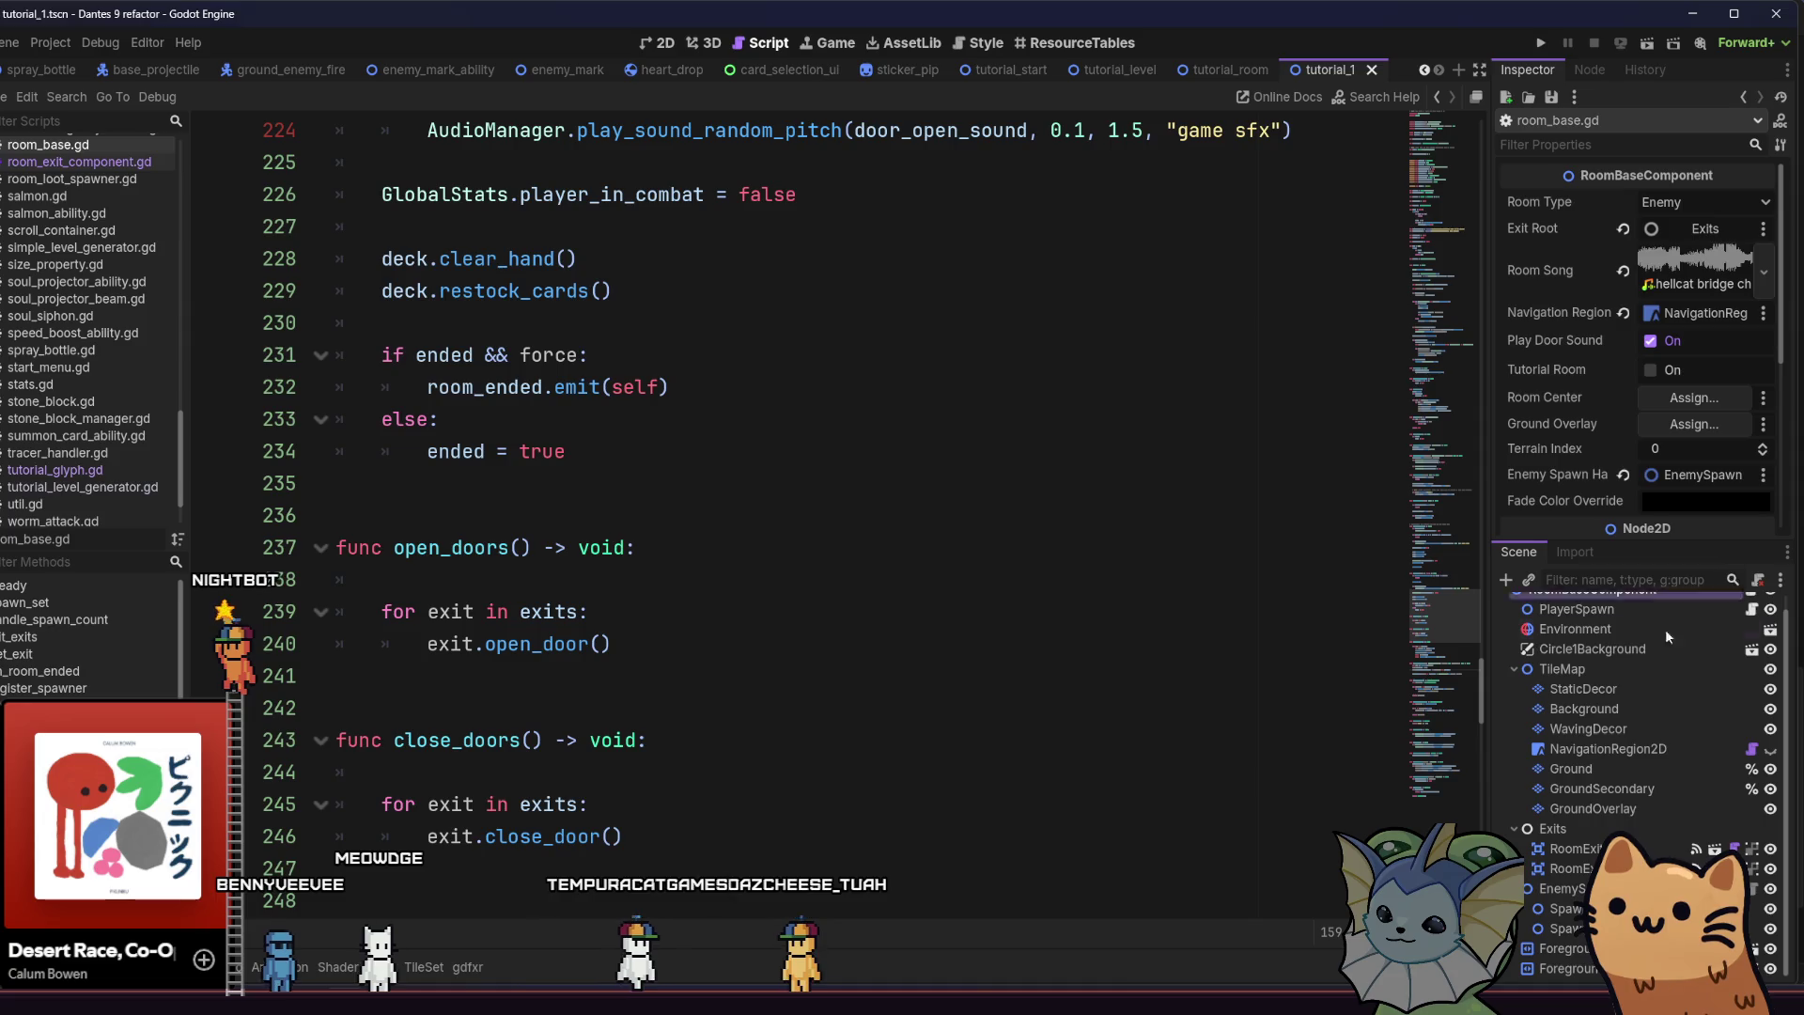
pyautogui.scroll(1, 1597, 620)
pyautogui.click(1537, 602)
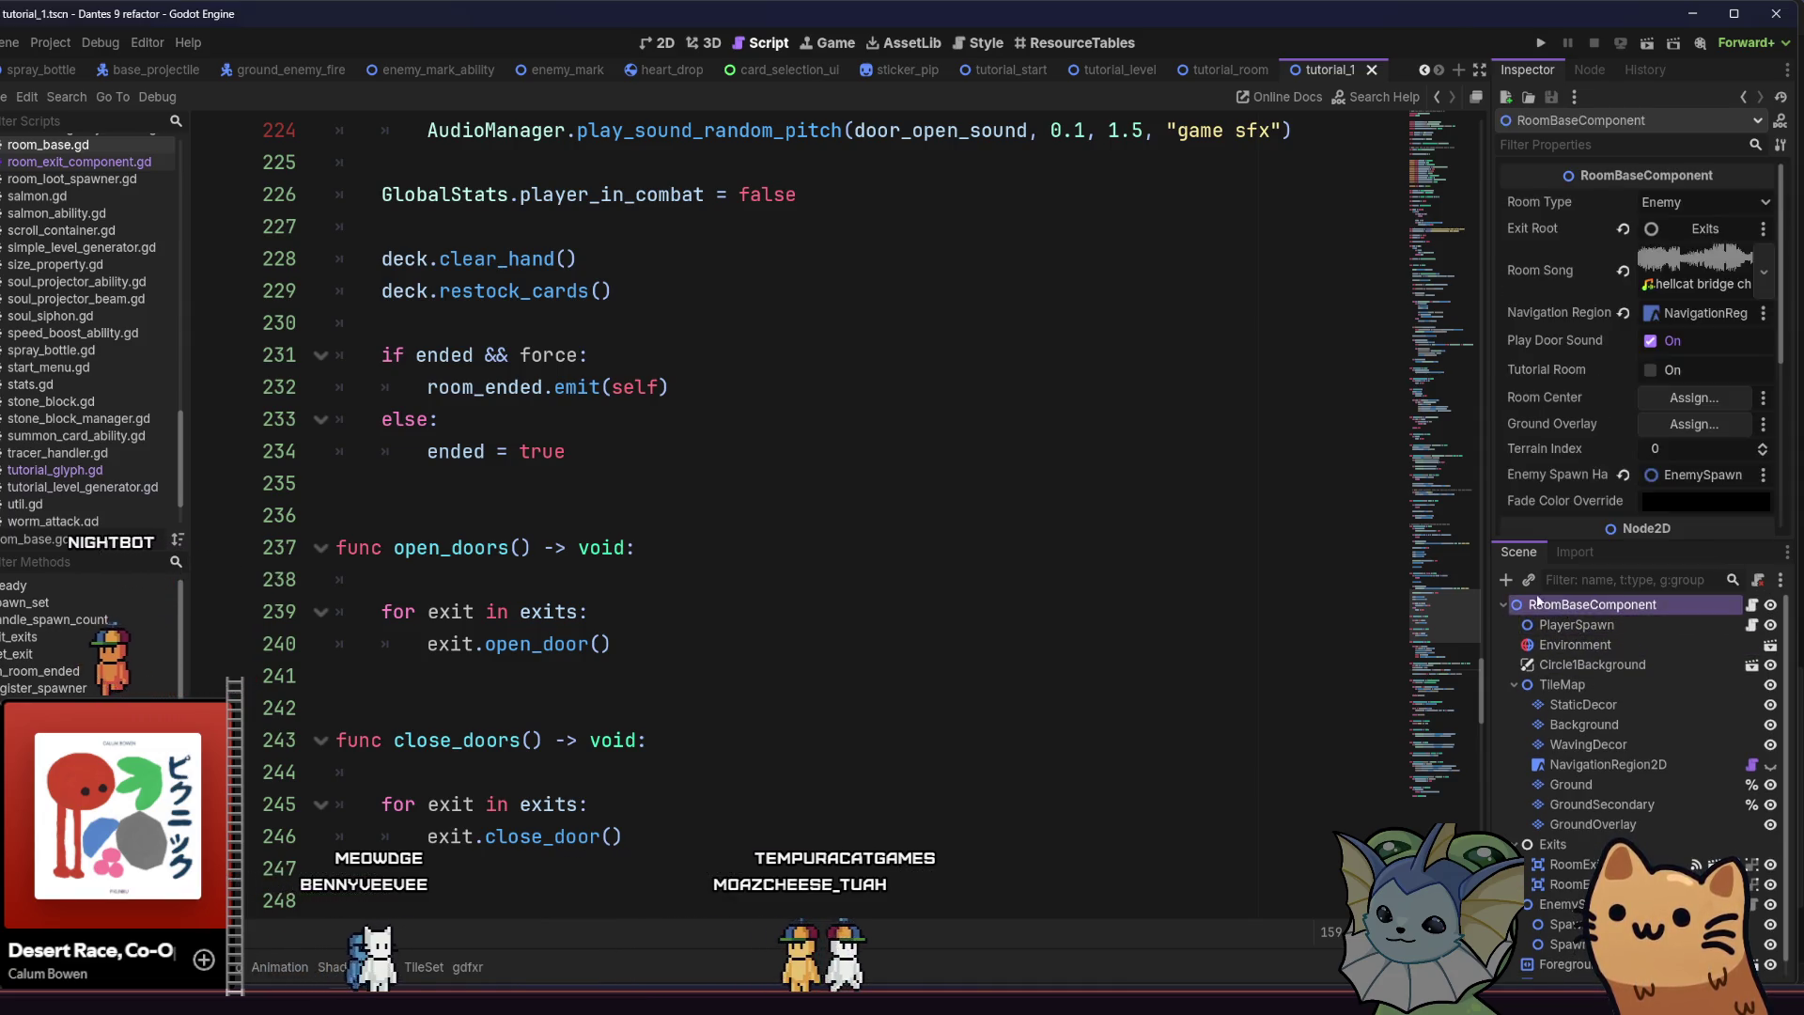
pyautogui.click(659, 42)
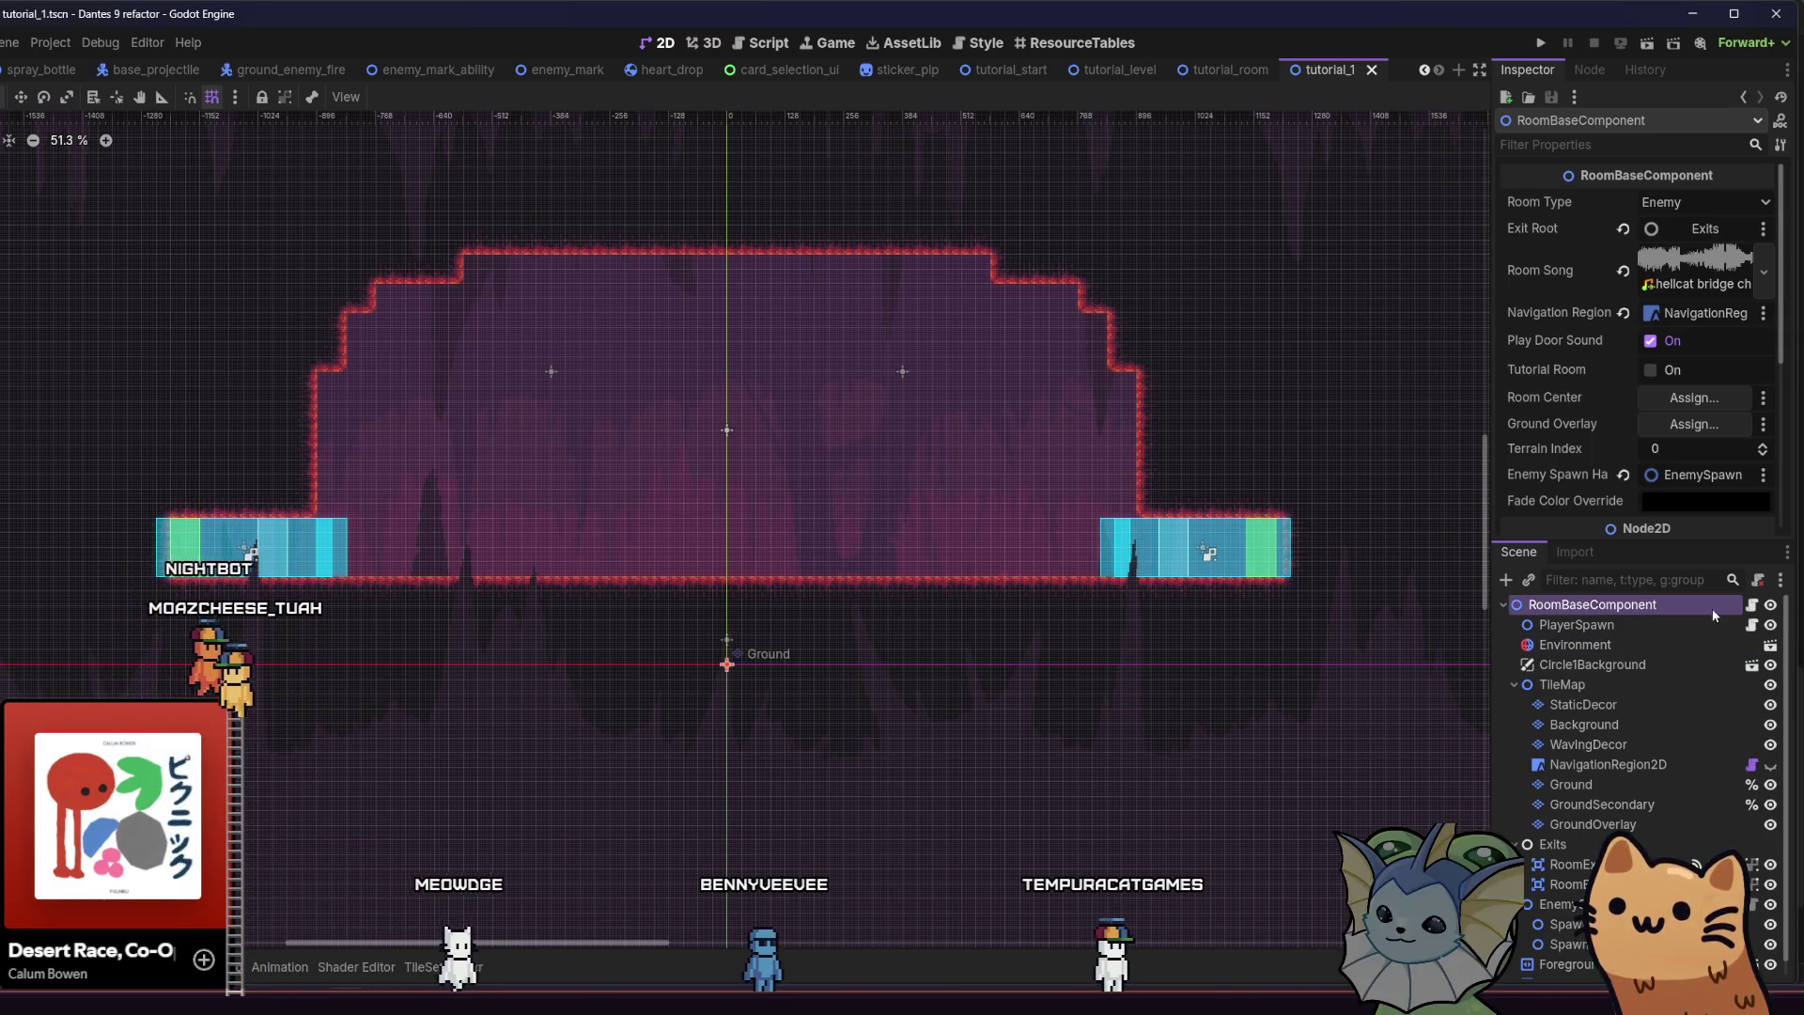
# Reopen room_base.gd to read the door sound call in end_room(), then go back to 2D.
pyautogui.click(1750, 605)
pyautogui.scroll(3, 1015, 494)
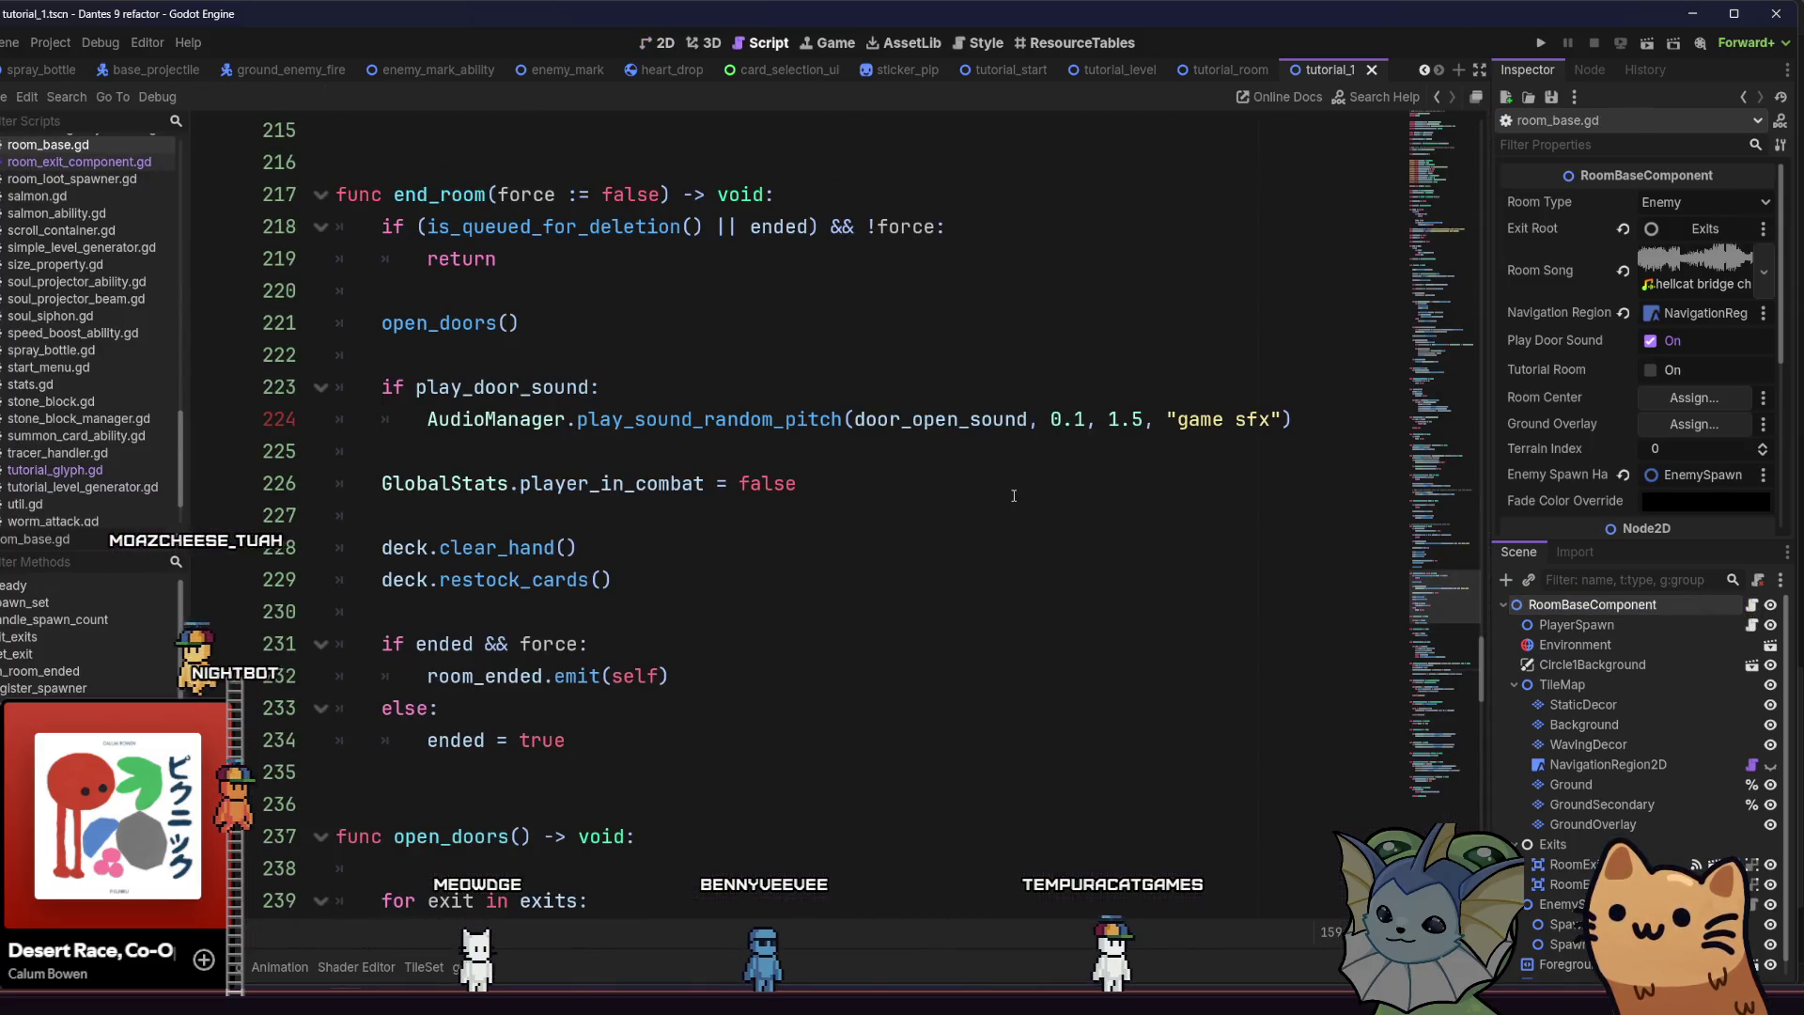
pyautogui.click(589, 415)
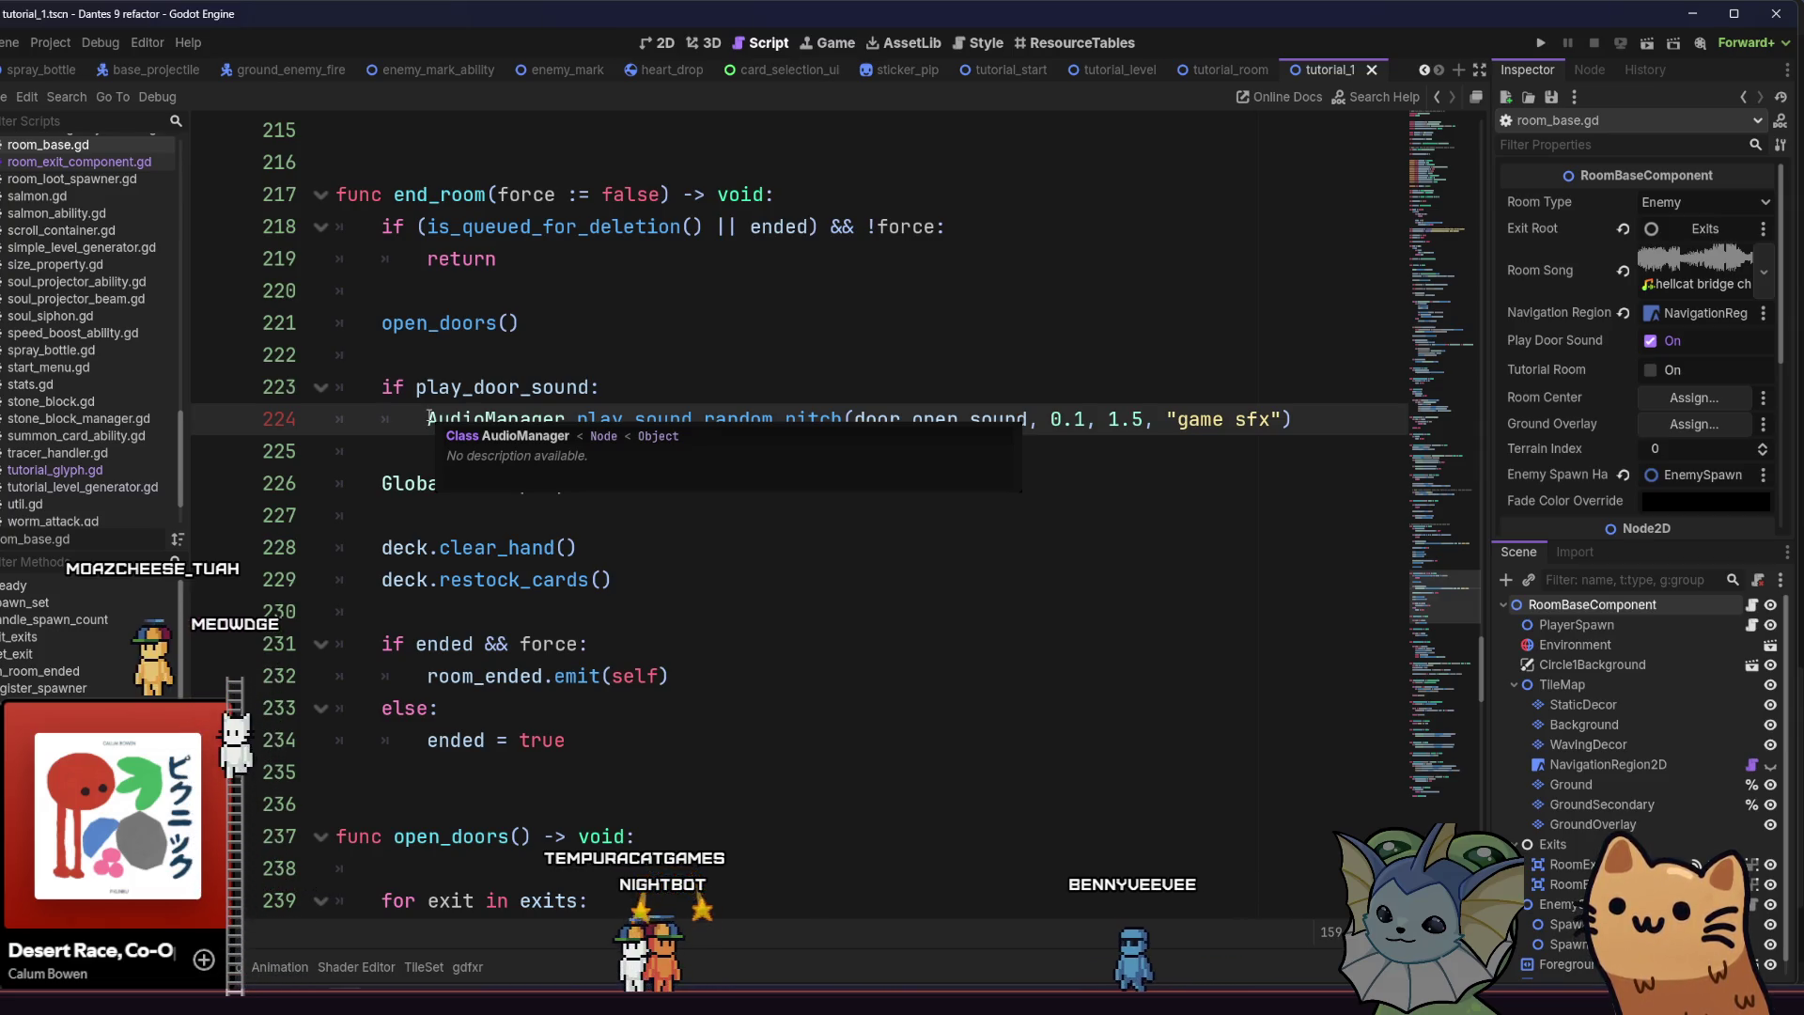
pyautogui.click(661, 44)
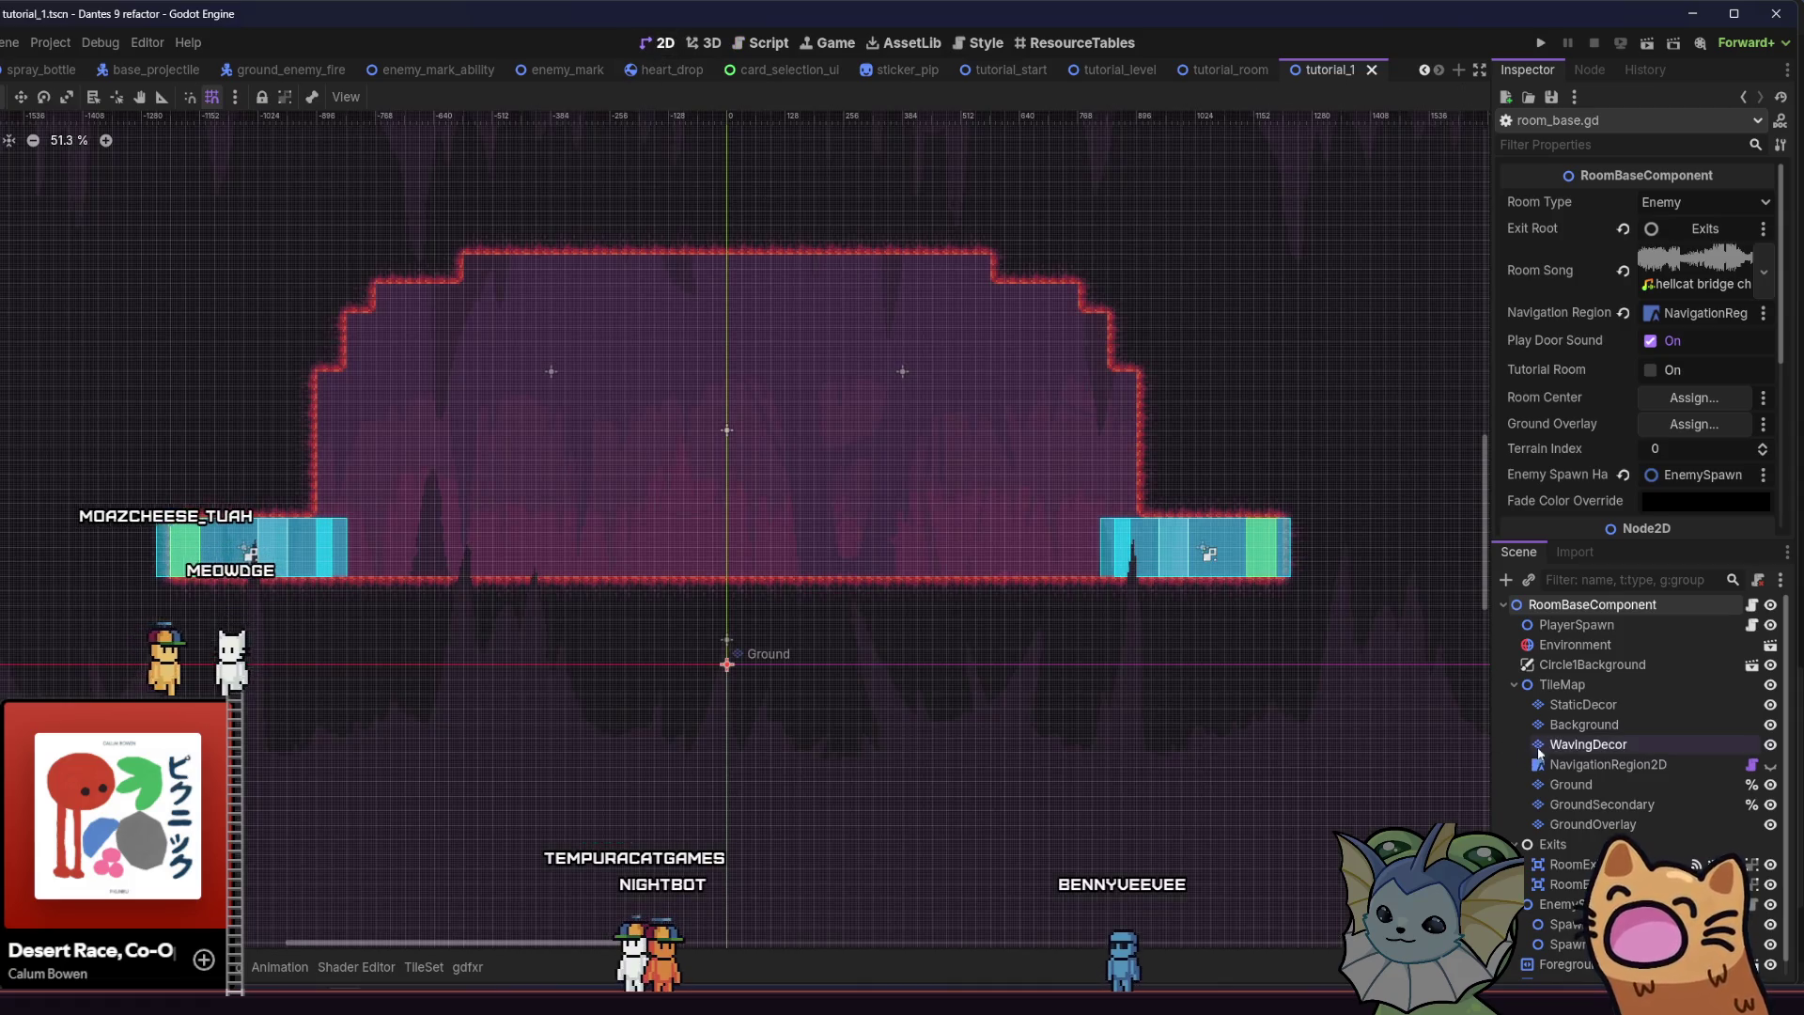
# Instance the Dummy scene into the tutorial_1 room by searching 'dummy'.
pyautogui.scroll(-1, 1550, 742)
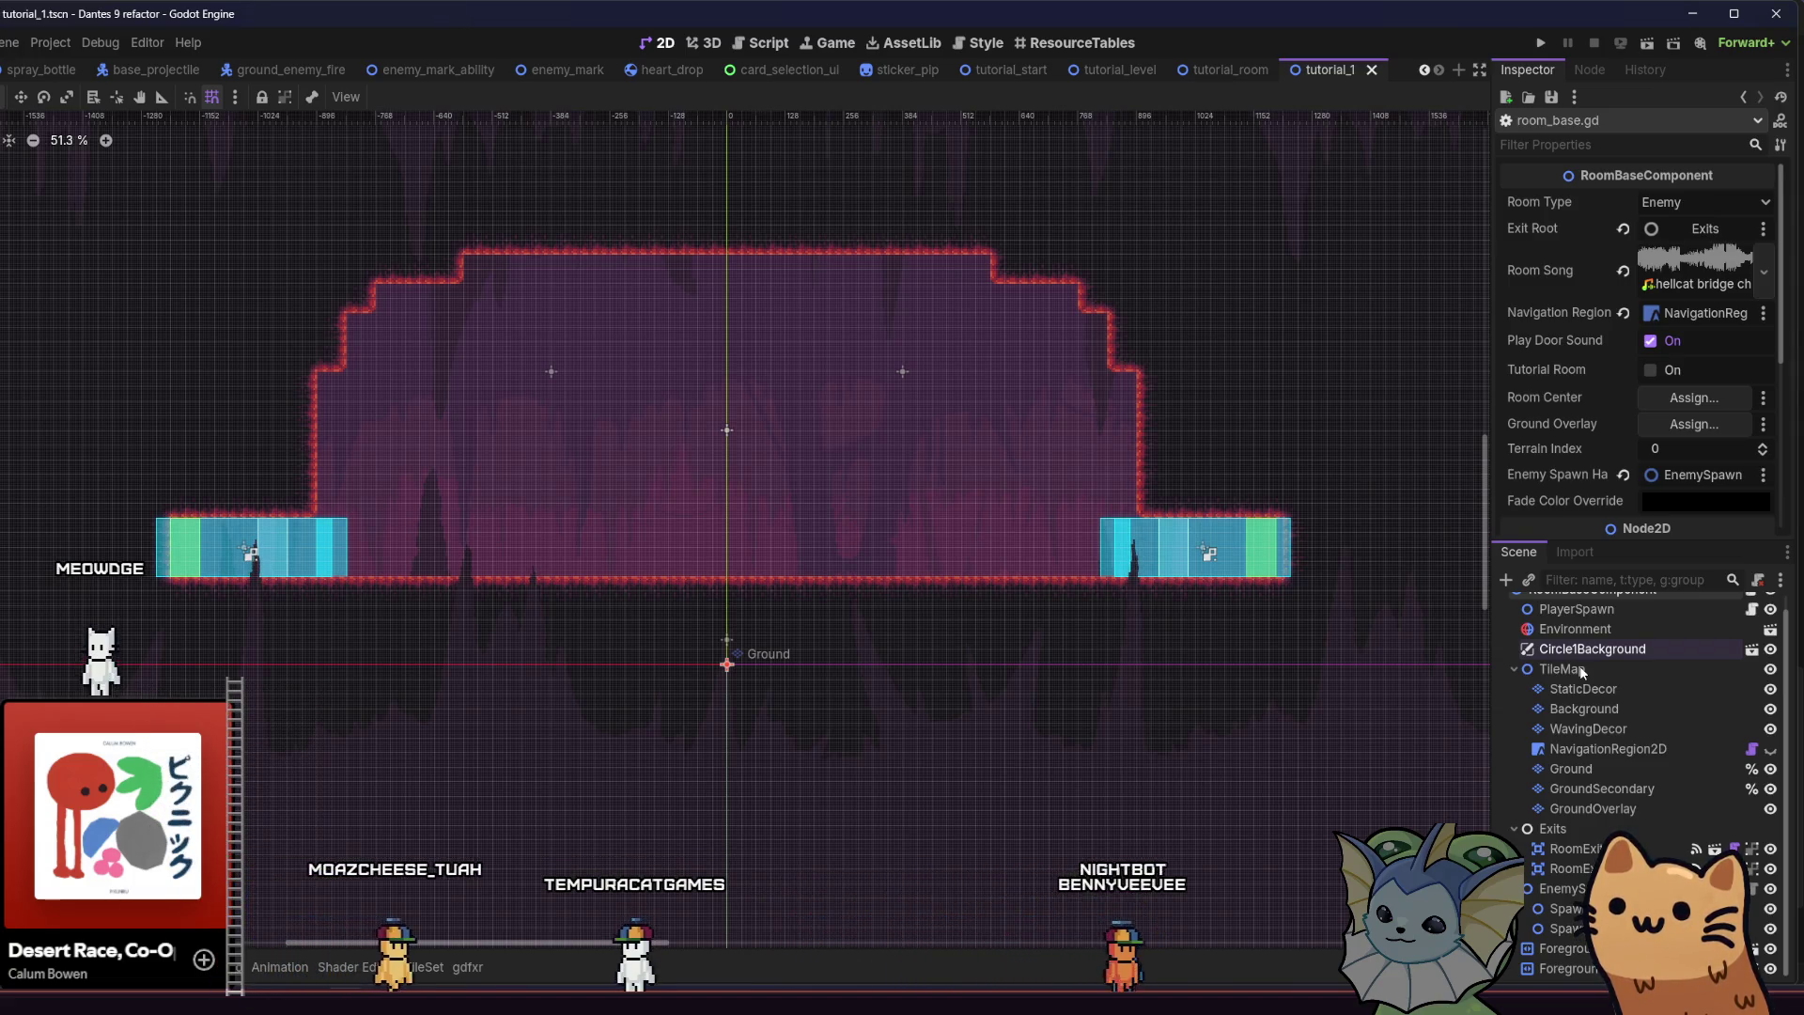
pyautogui.click(1508, 582)
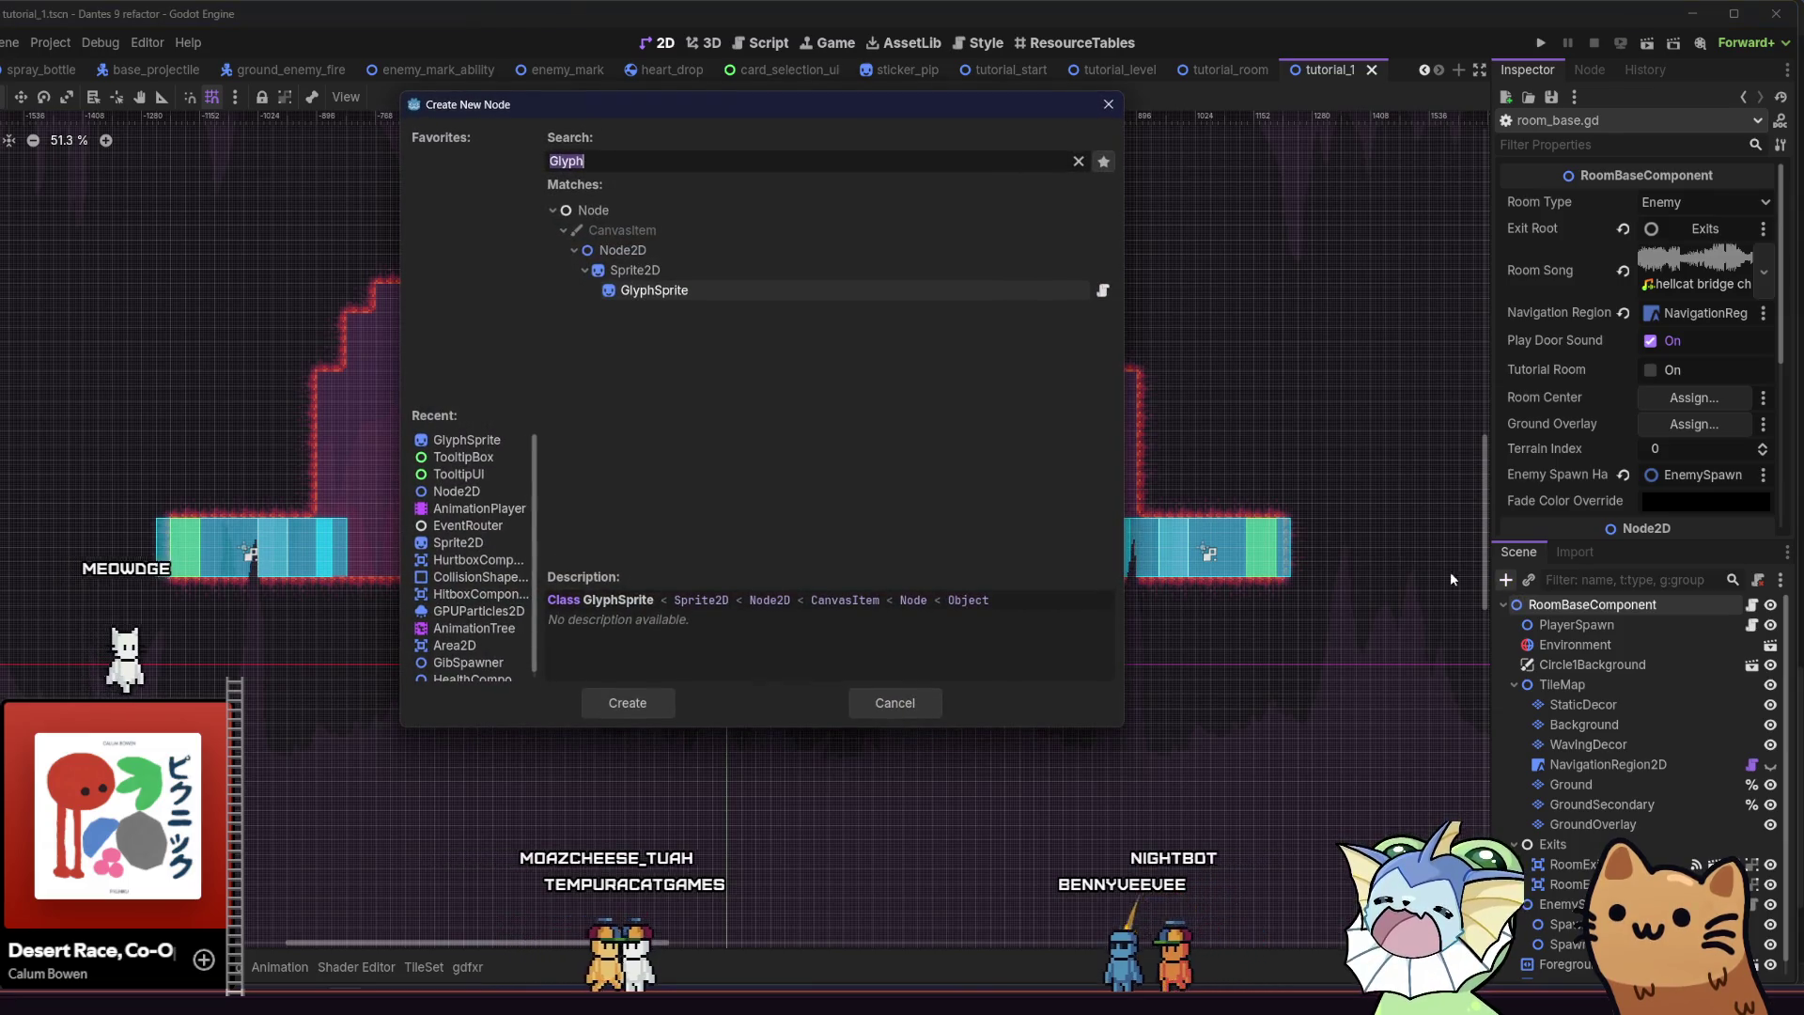
pyautogui.click(894, 703)
pyautogui.hotkey('alt', 'f')
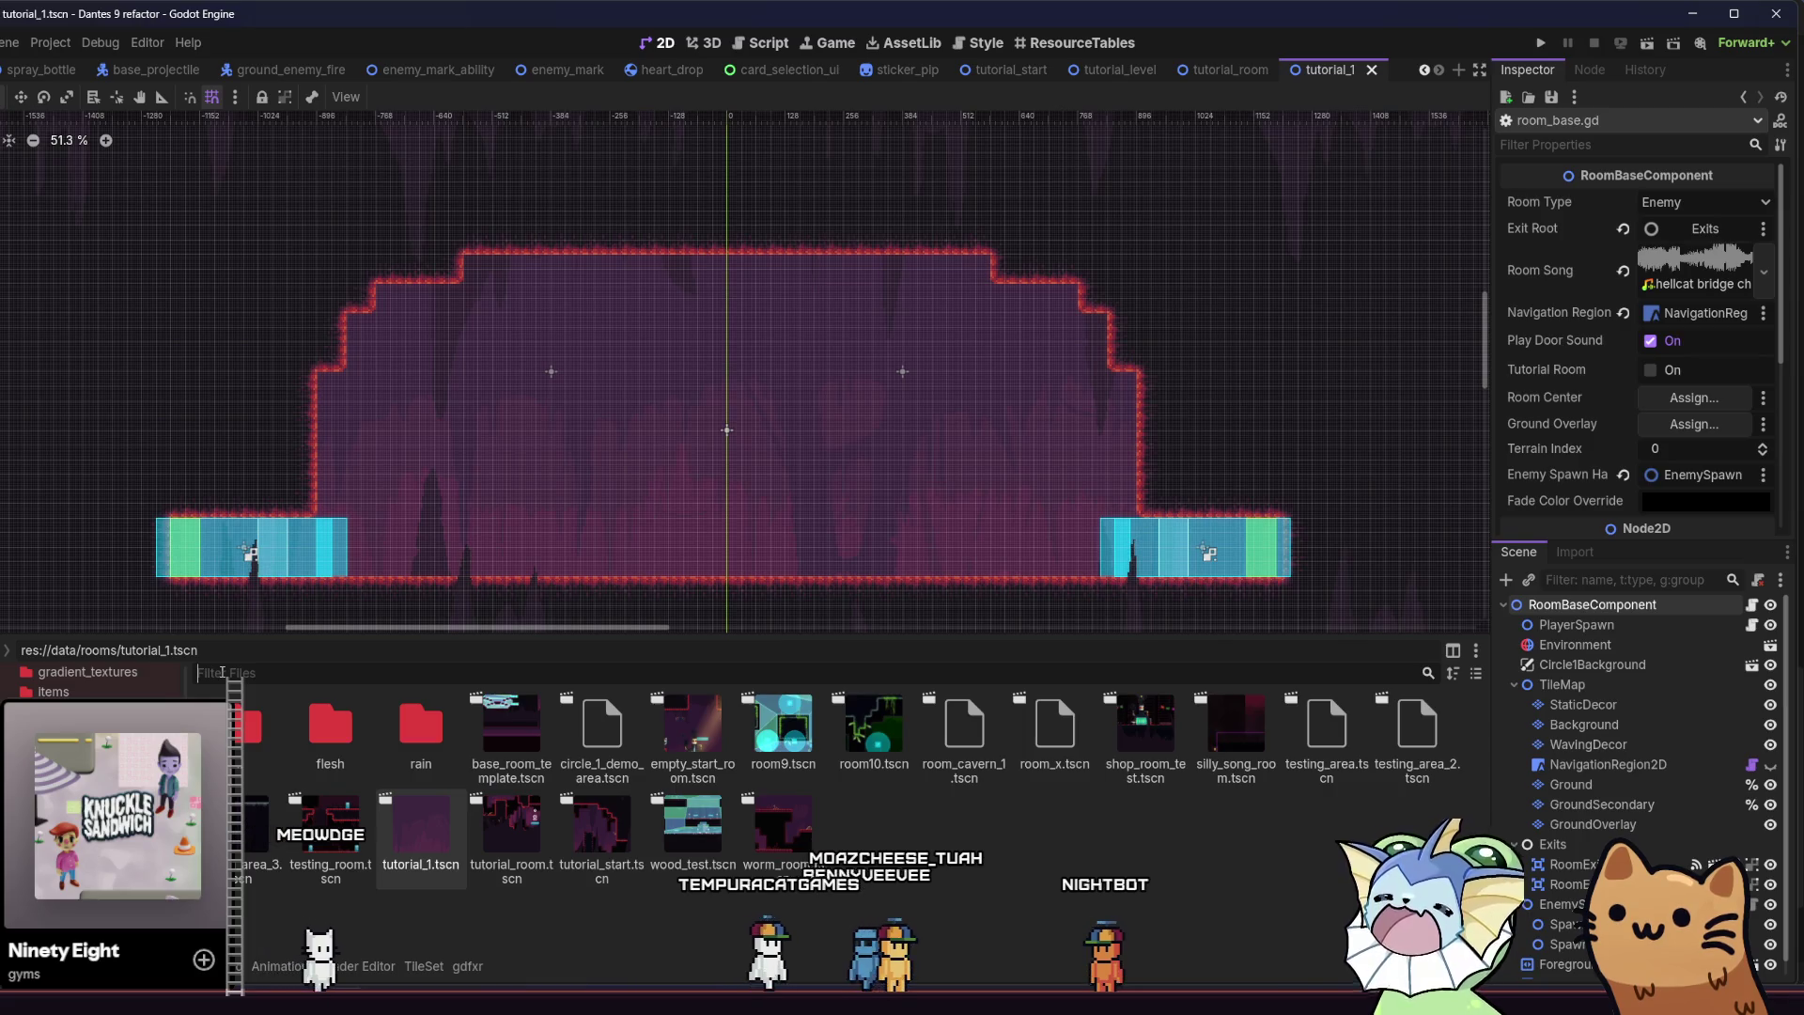
pyautogui.hotkey('shift', 'alt', 'o')
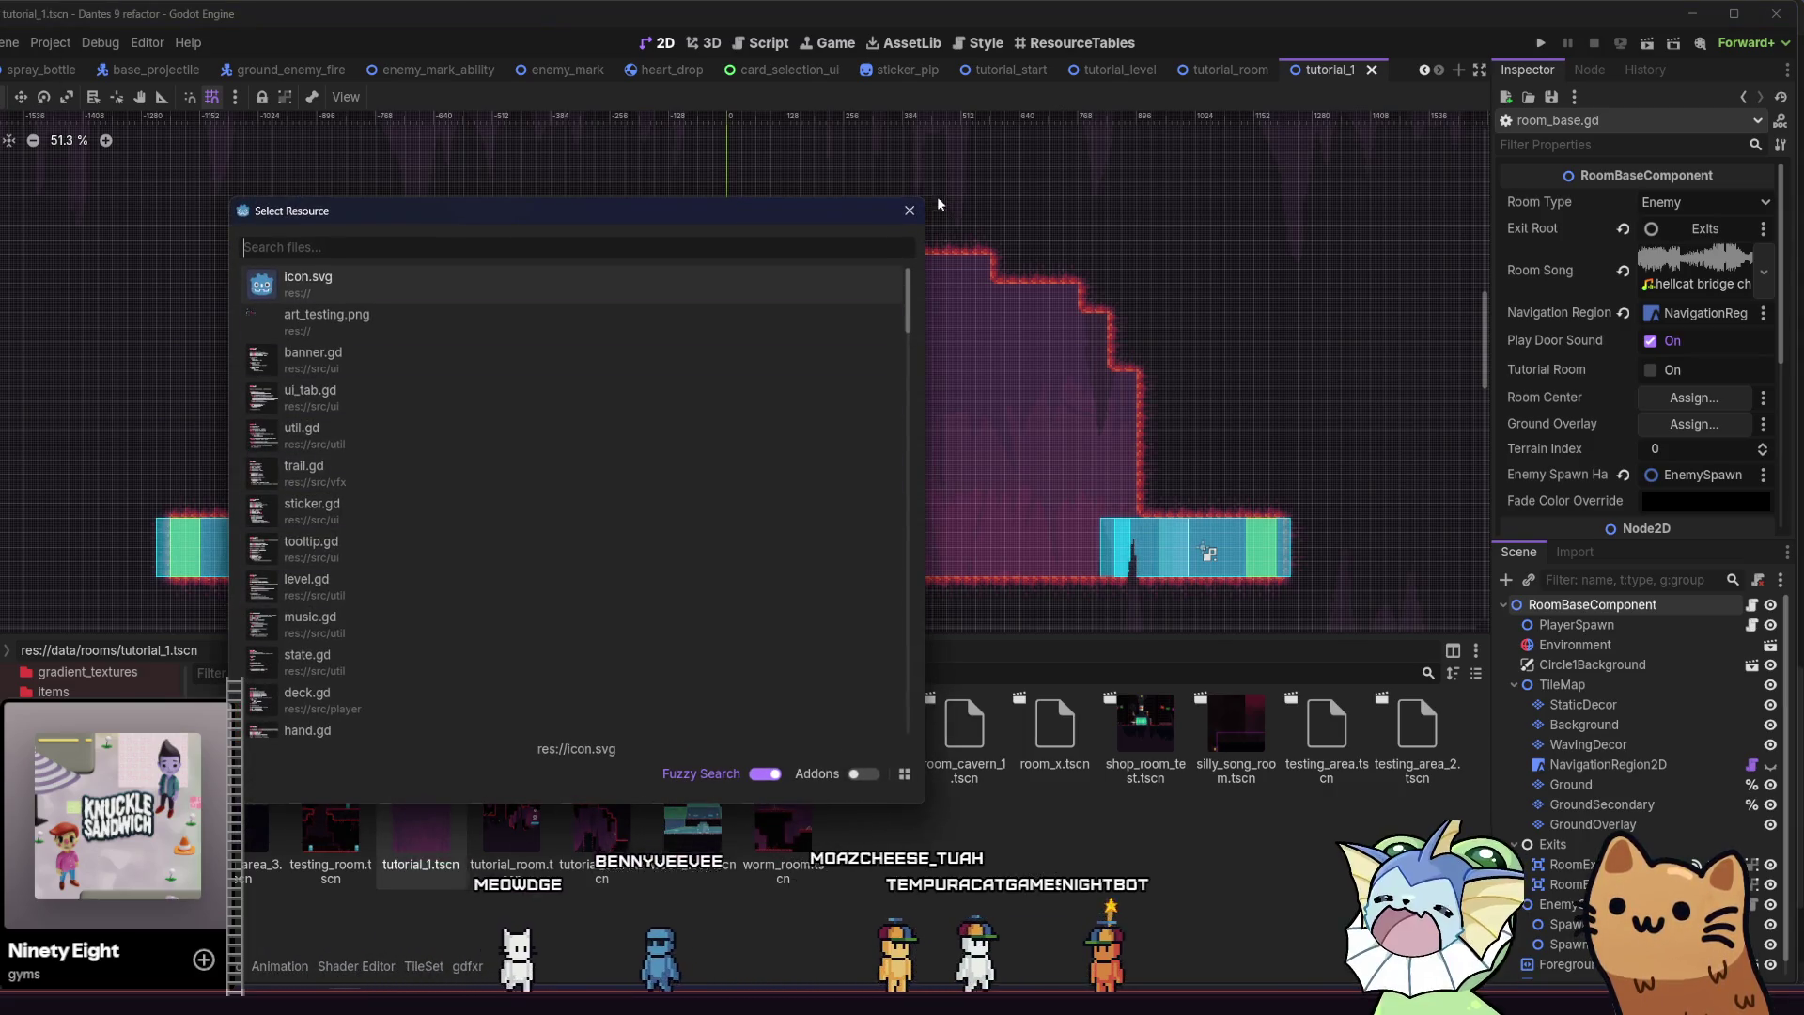
pyautogui.press('Escape')
pyautogui.click(1529, 579)
pyautogui.write('du')
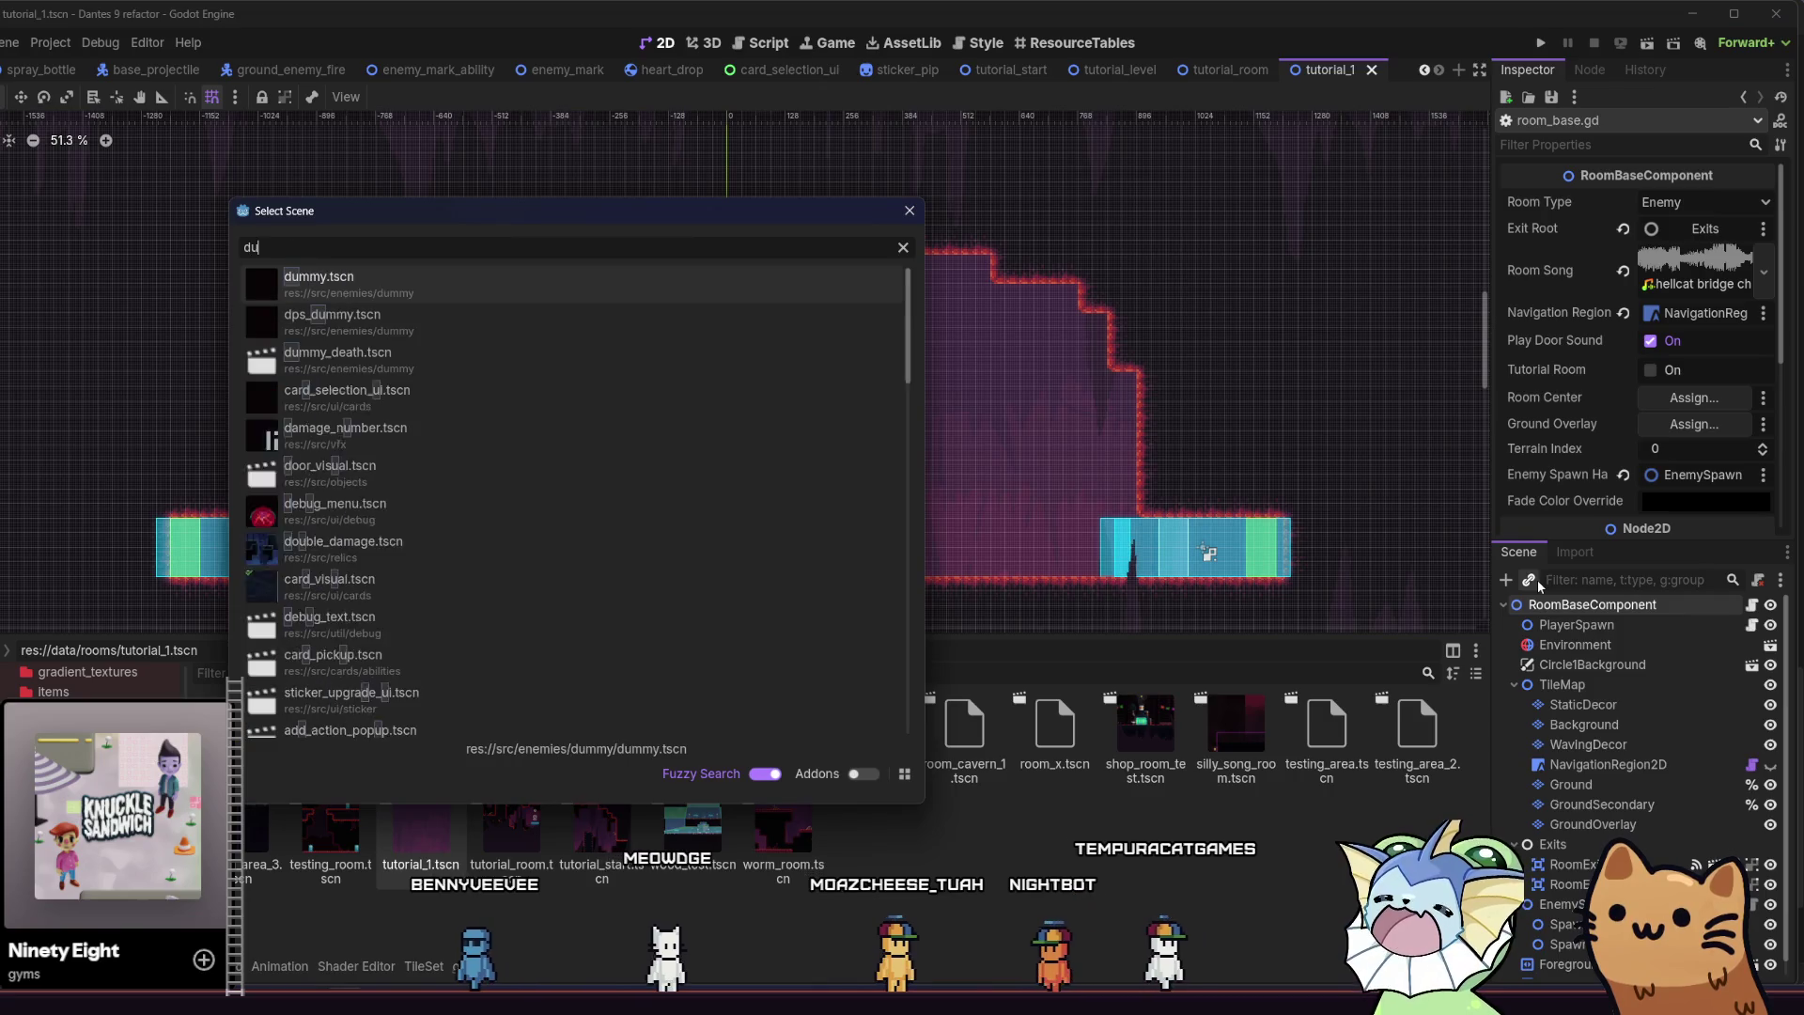
pyautogui.write('mmy')
pyautogui.doubleClick(468, 288)
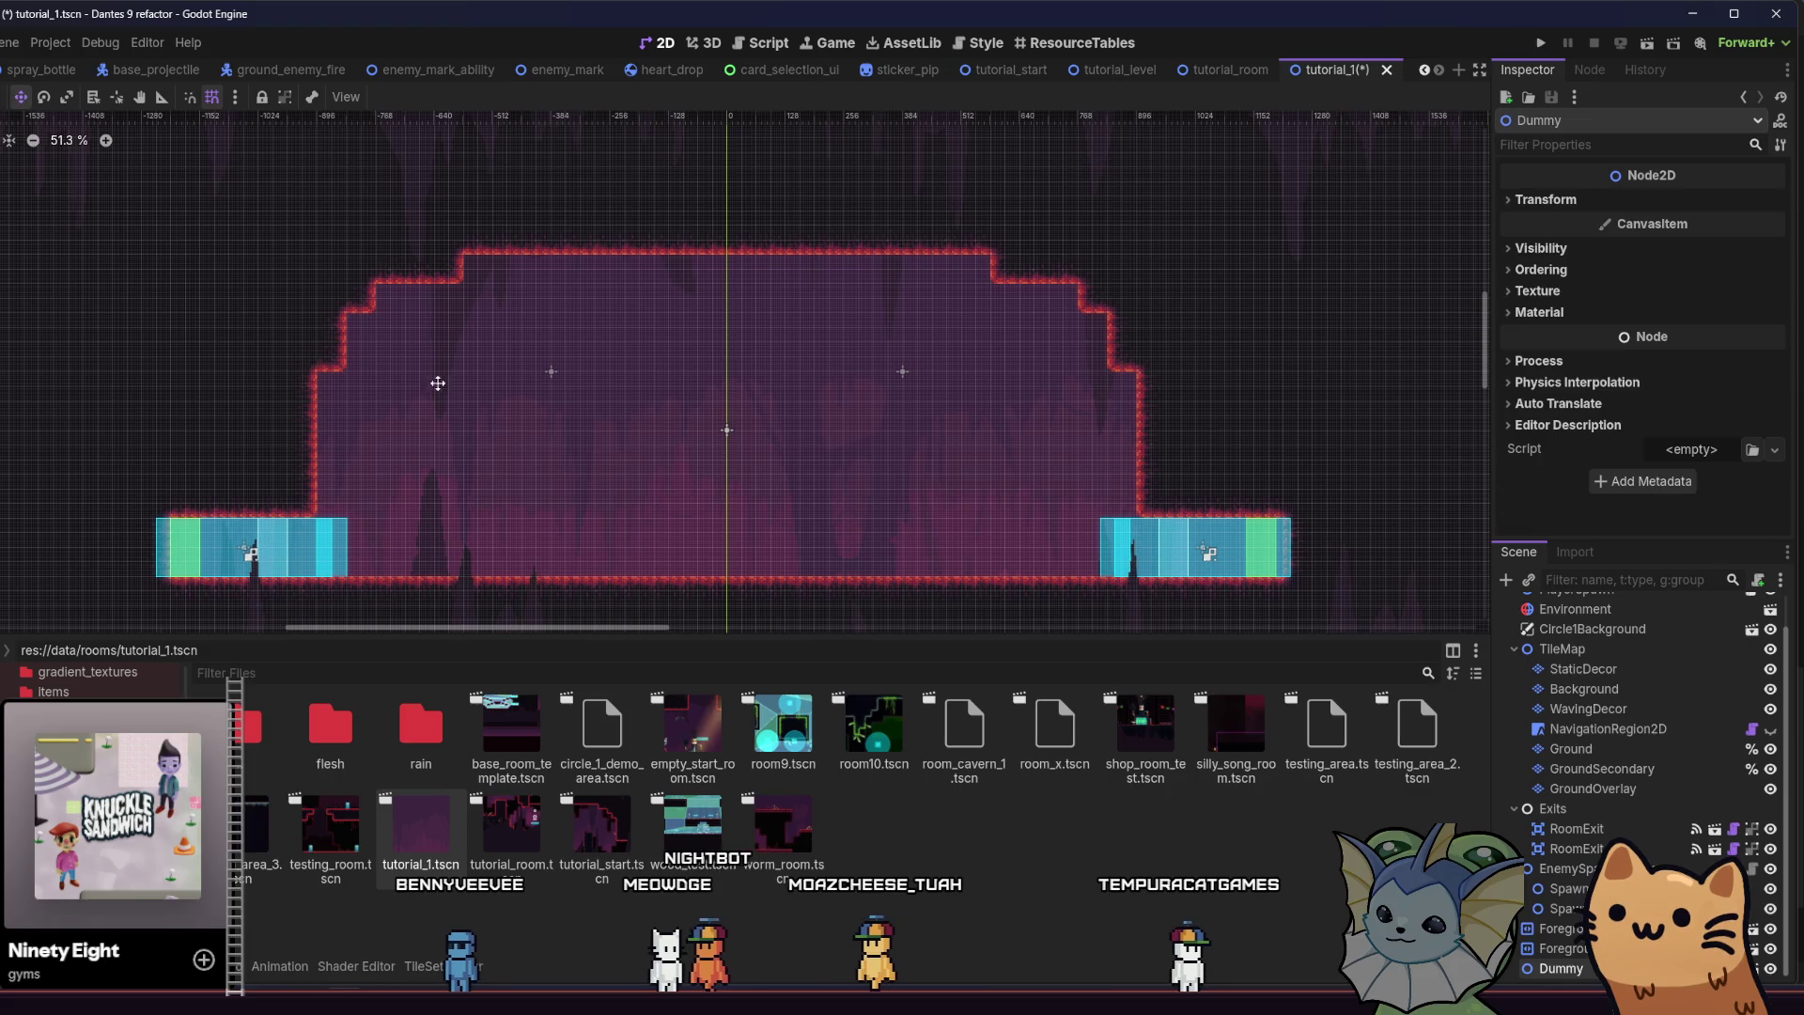
# Place the training dummy on the cave floor next to the room's centre line.
pyautogui.scroll(-3, 438, 384)
pyautogui.scroll(1, 775, 487)
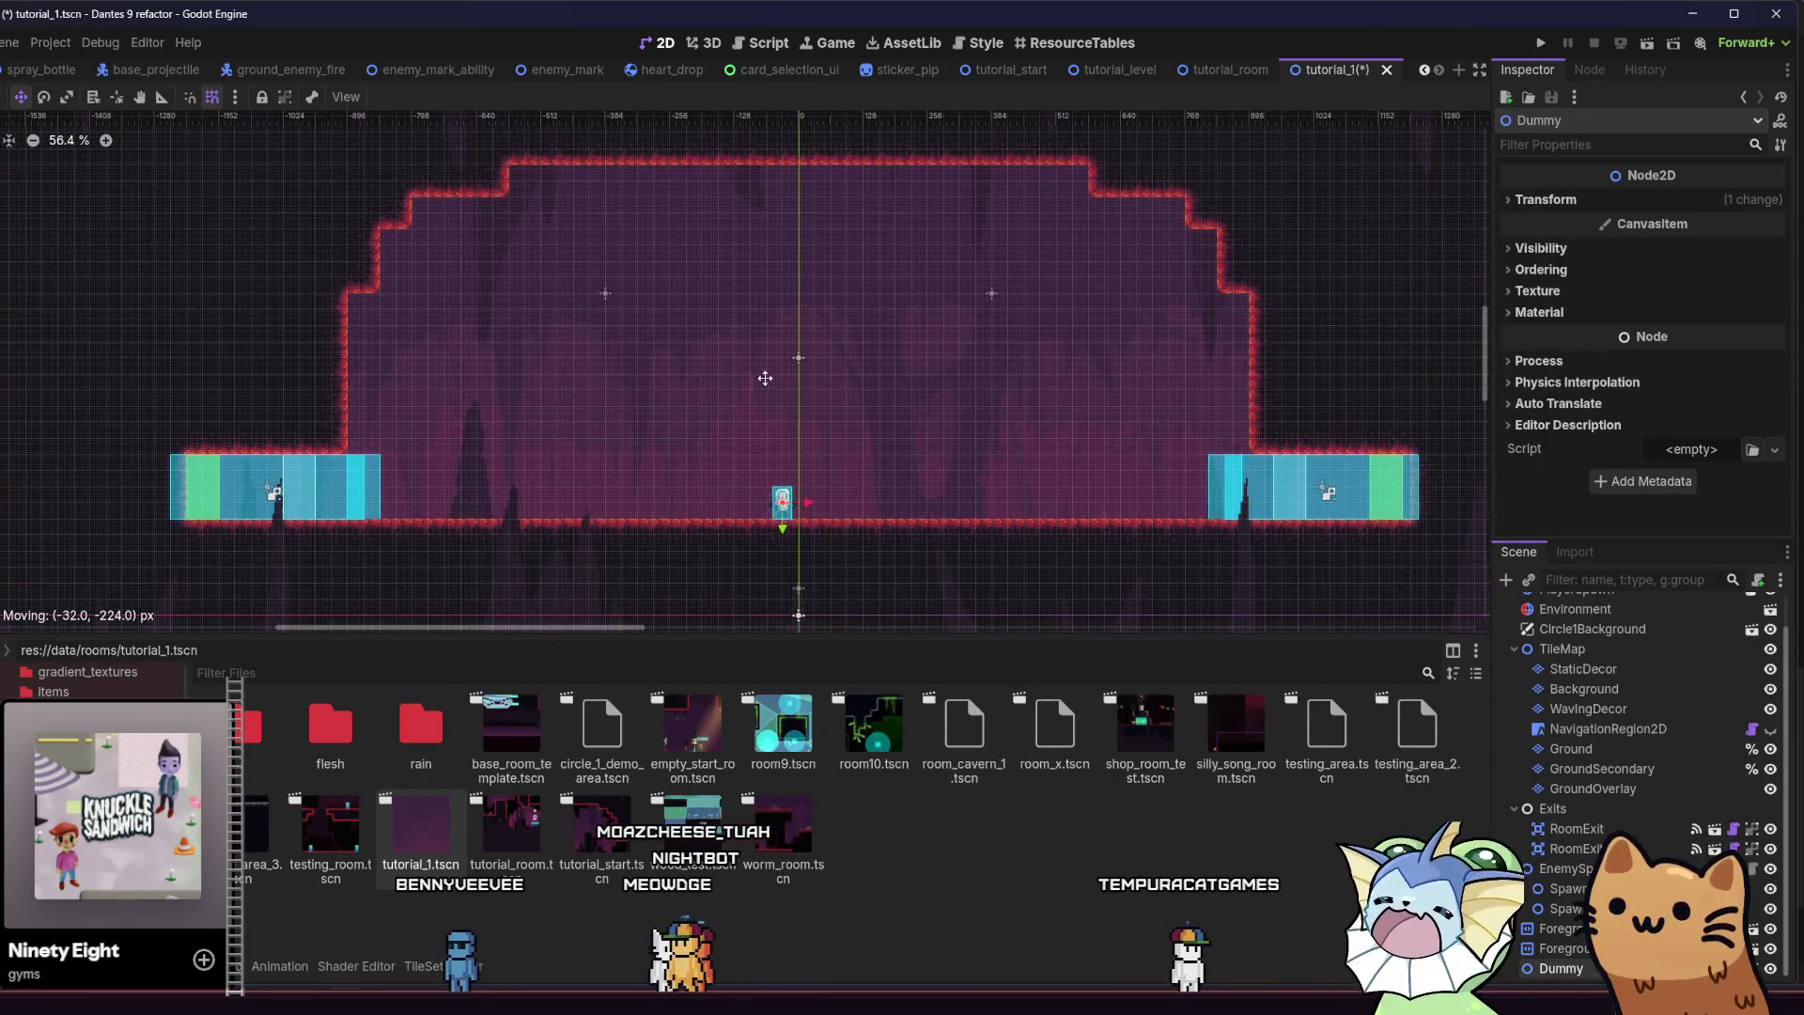
pyautogui.scroll(2, 764, 377)
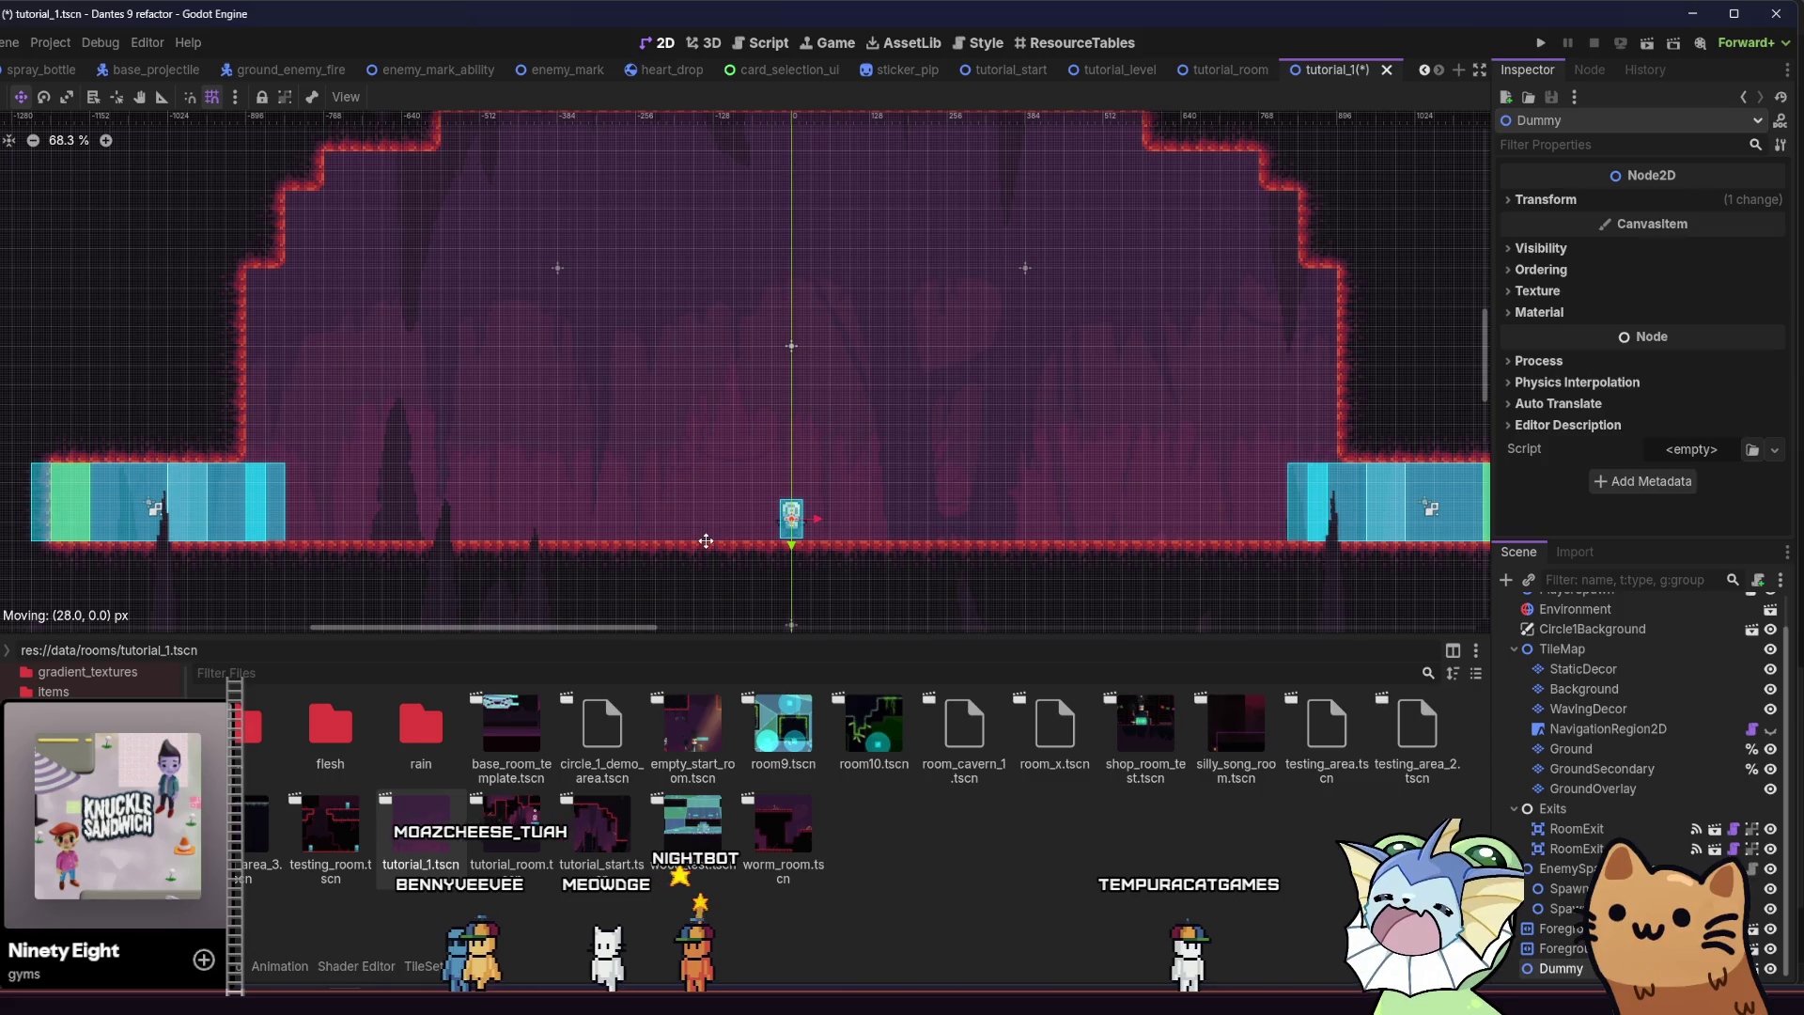
pyautogui.scroll(10, 705, 540)
pyautogui.moveTo(798, 542)
pyautogui.mouseDown()
pyautogui.moveTo(572, 479)
pyautogui.moveTo(685, 463)
pyautogui.moveTo(1119, 479)
pyautogui.moveTo(620, 443)
pyautogui.moveTo(571, 473)
pyautogui.mouseUp()
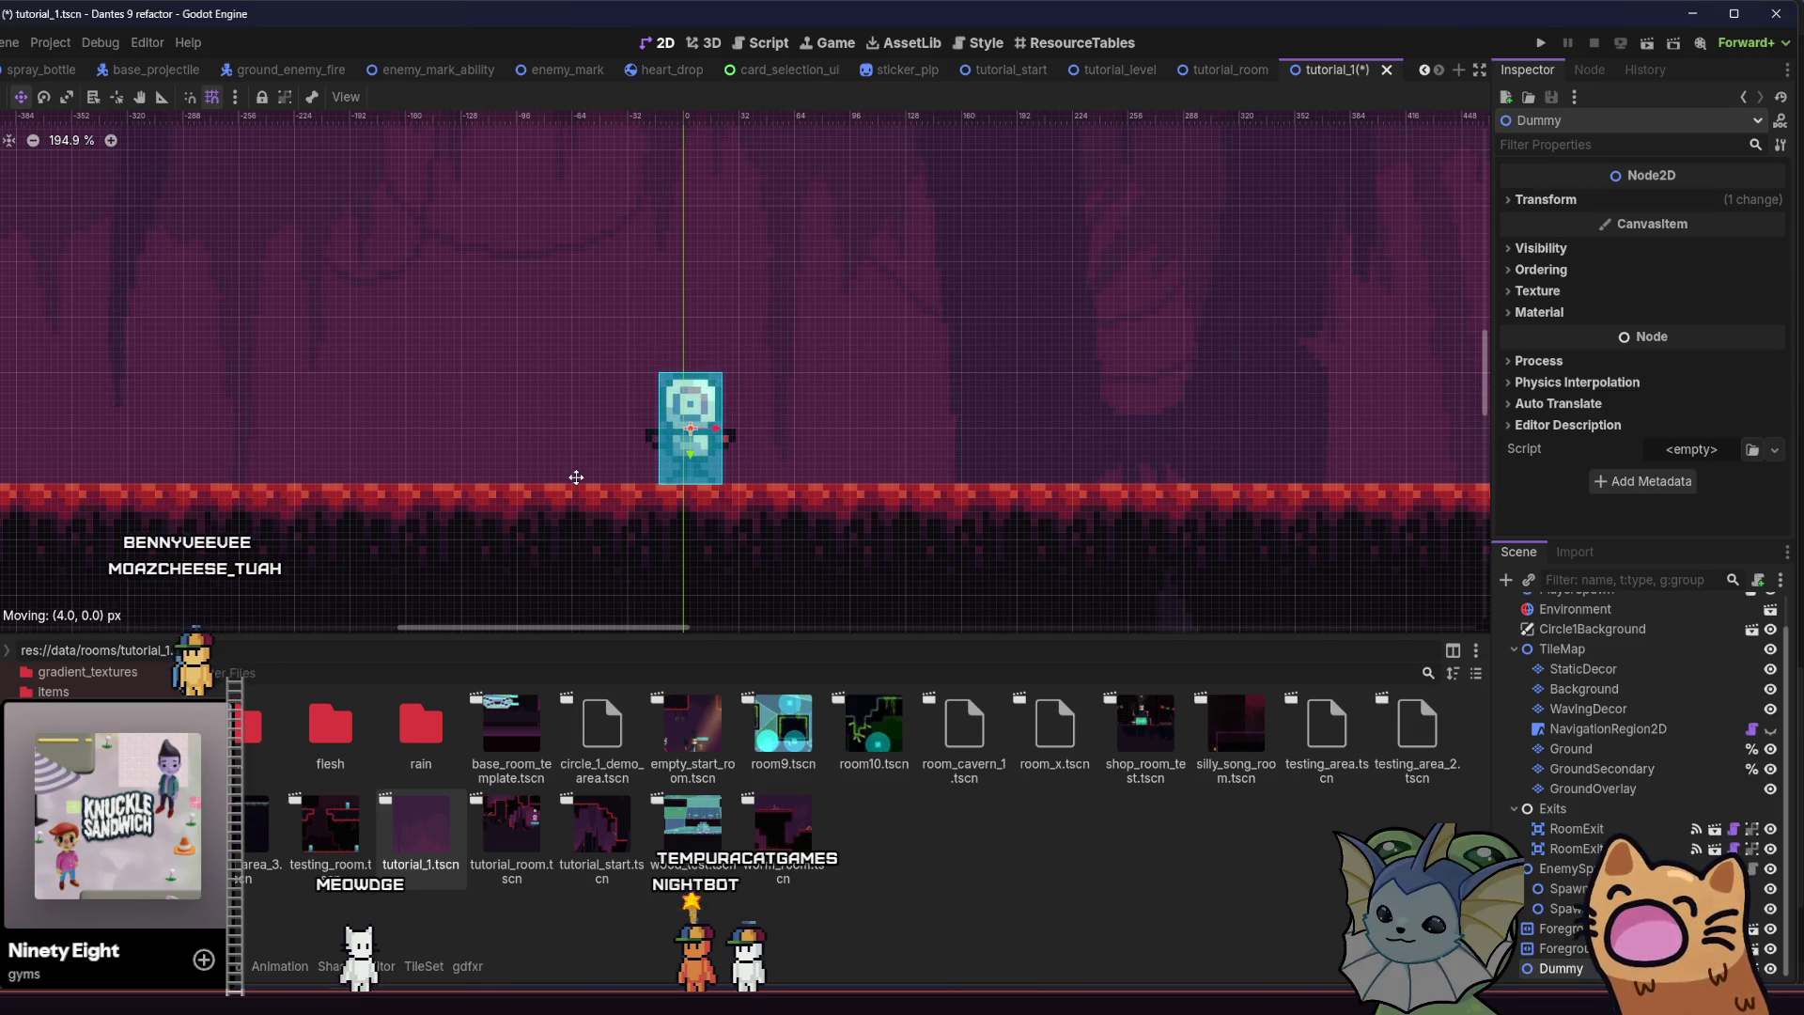
pyautogui.moveTo(573, 478)
pyautogui.mouseDown()
pyautogui.moveTo(695, 478)
pyautogui.moveTo(239, 473)
pyautogui.moveTo(733, 490)
pyautogui.moveTo(488, 479)
pyautogui.moveTo(589, 489)
pyautogui.mouseUp()
pyautogui.scroll(-2, 557, 502)
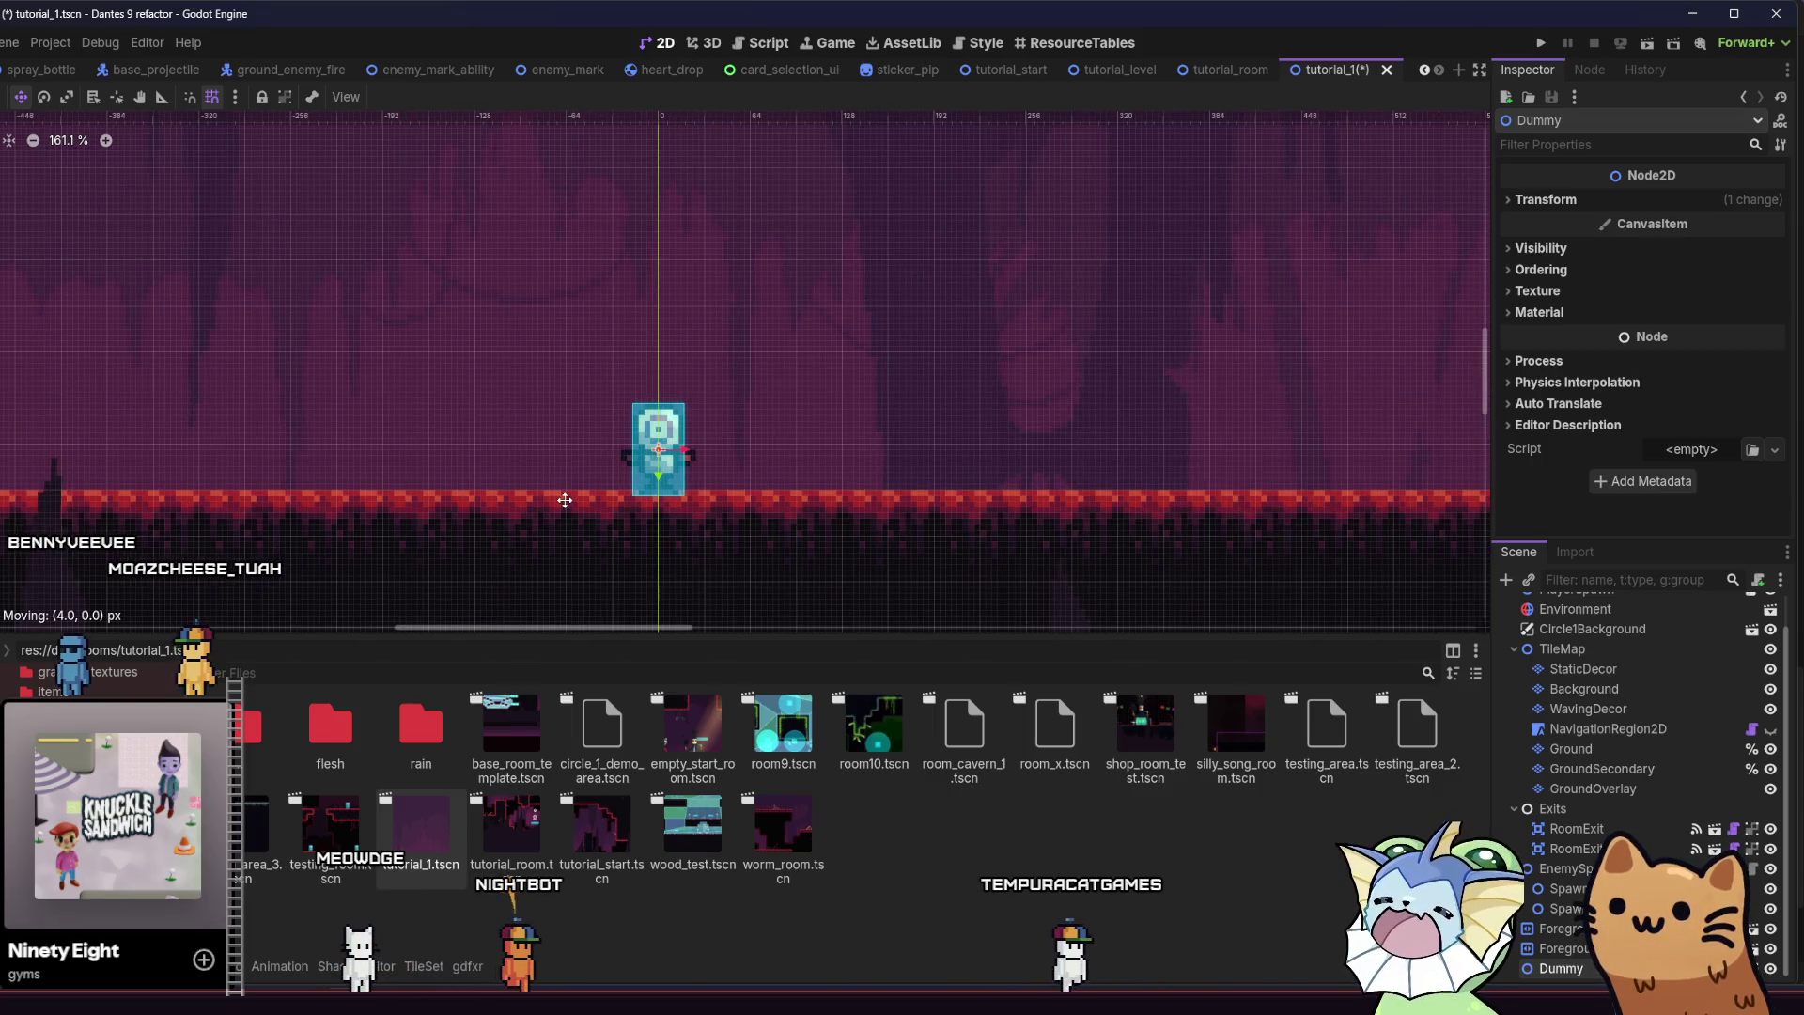
# Save the tutorial_1 scene with Ctrl+S and recentre the view on the room.
pyautogui.hotkey('ctrl', 's')
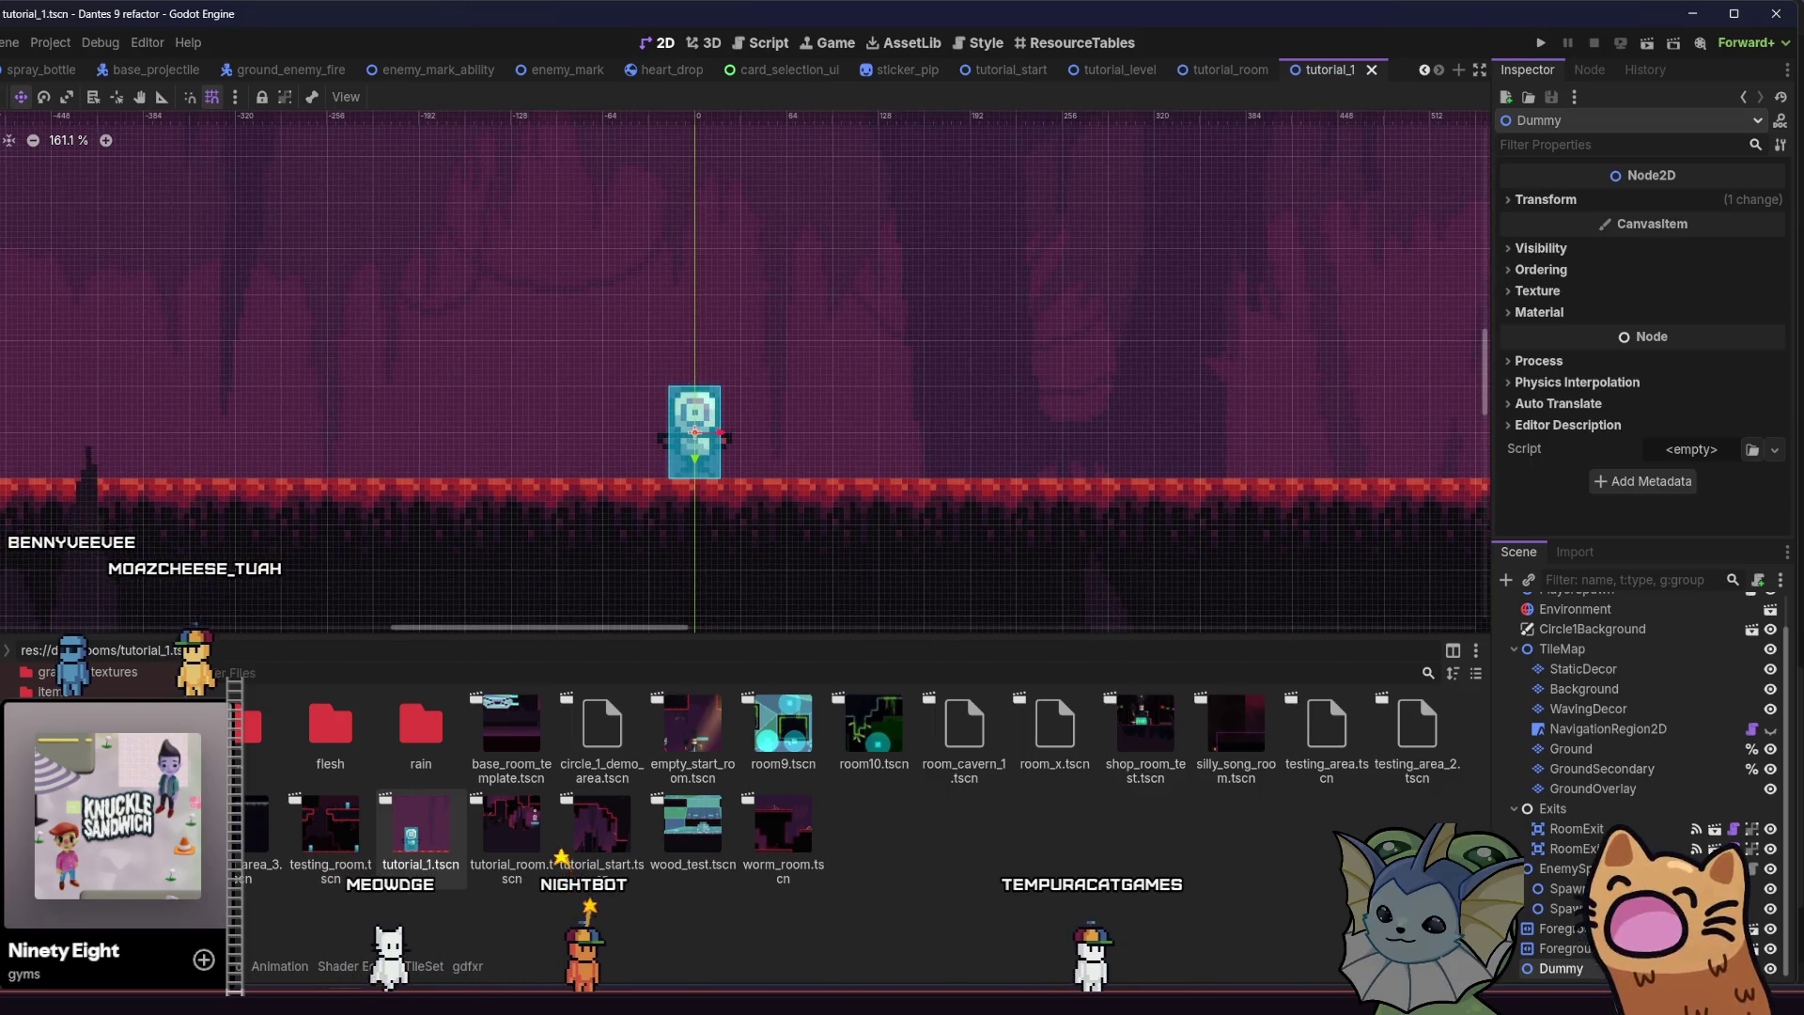
pyautogui.click(219, 321)
pyautogui.scroll(-4, 329, 438)
pyautogui.scroll(-3, 435, 465)
pyautogui.hotkey('ctrl', 's')
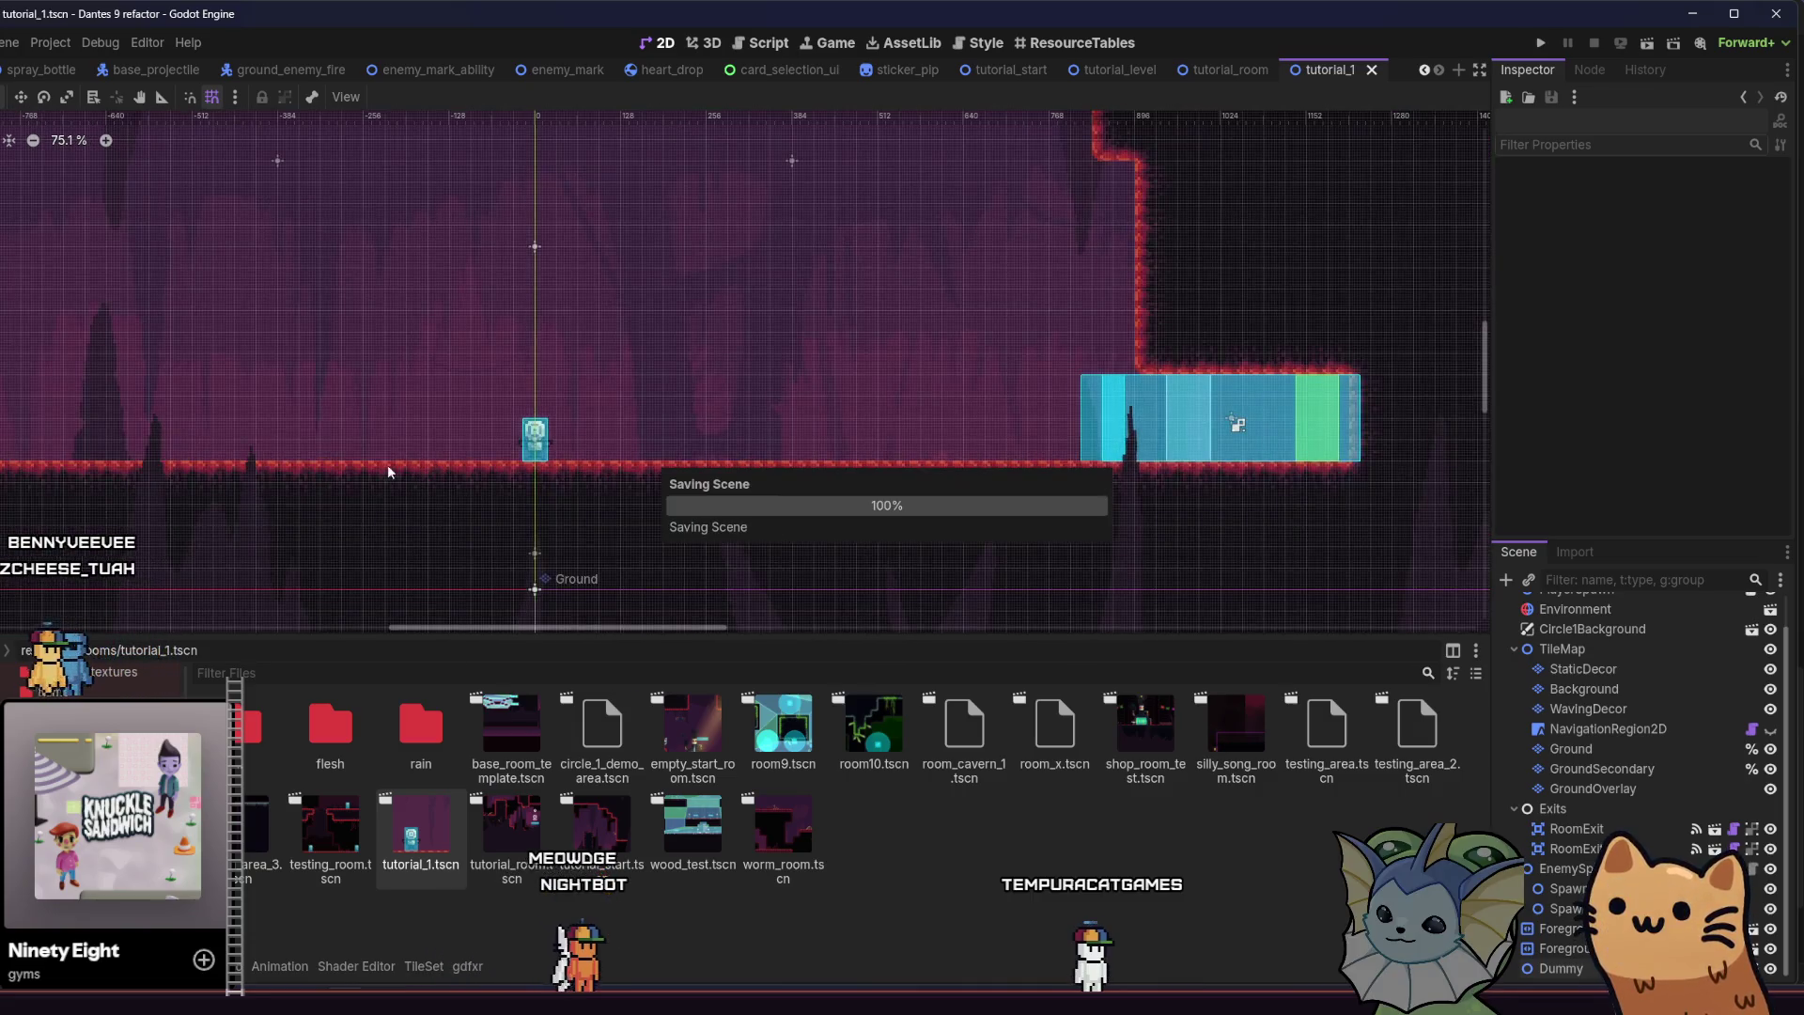
pyautogui.moveTo(364, 471); pyautogui.dragTo(638, 481)
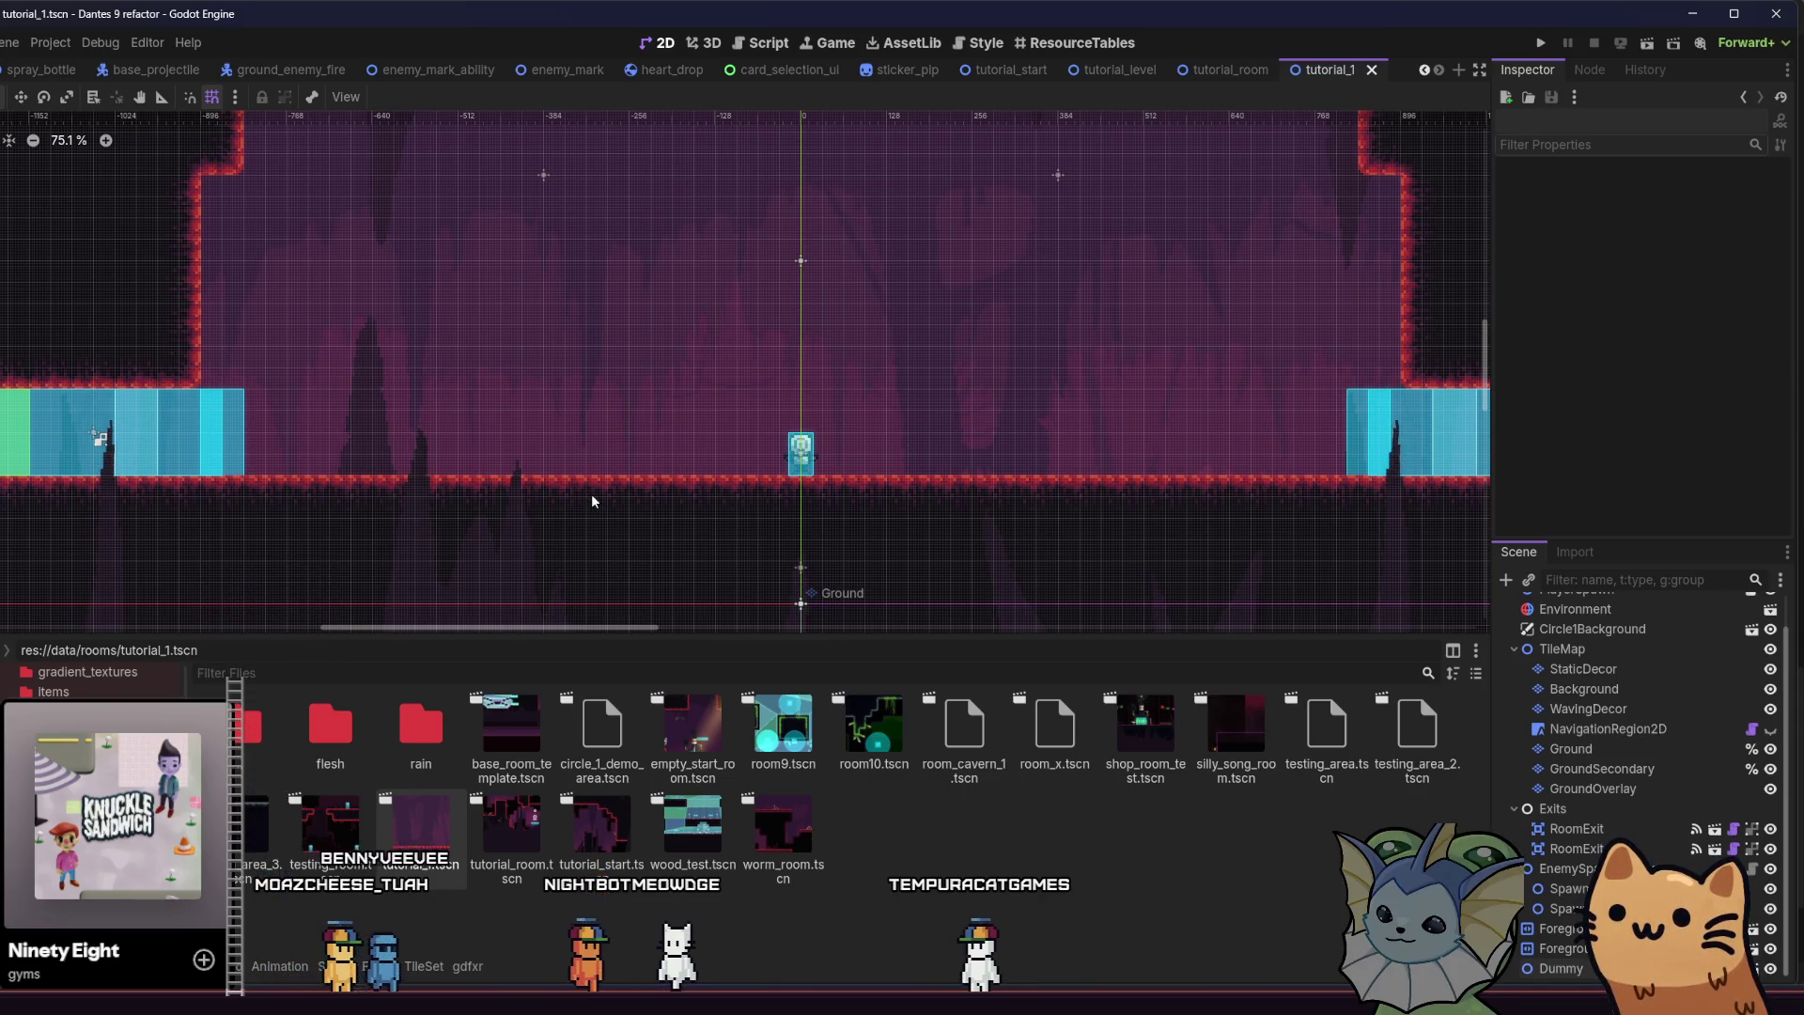
# With Dummy selected, add a plain Node2D via Ctrl+A and select it as DummyRoomManager.
pyautogui.scroll(-4, 590, 493)
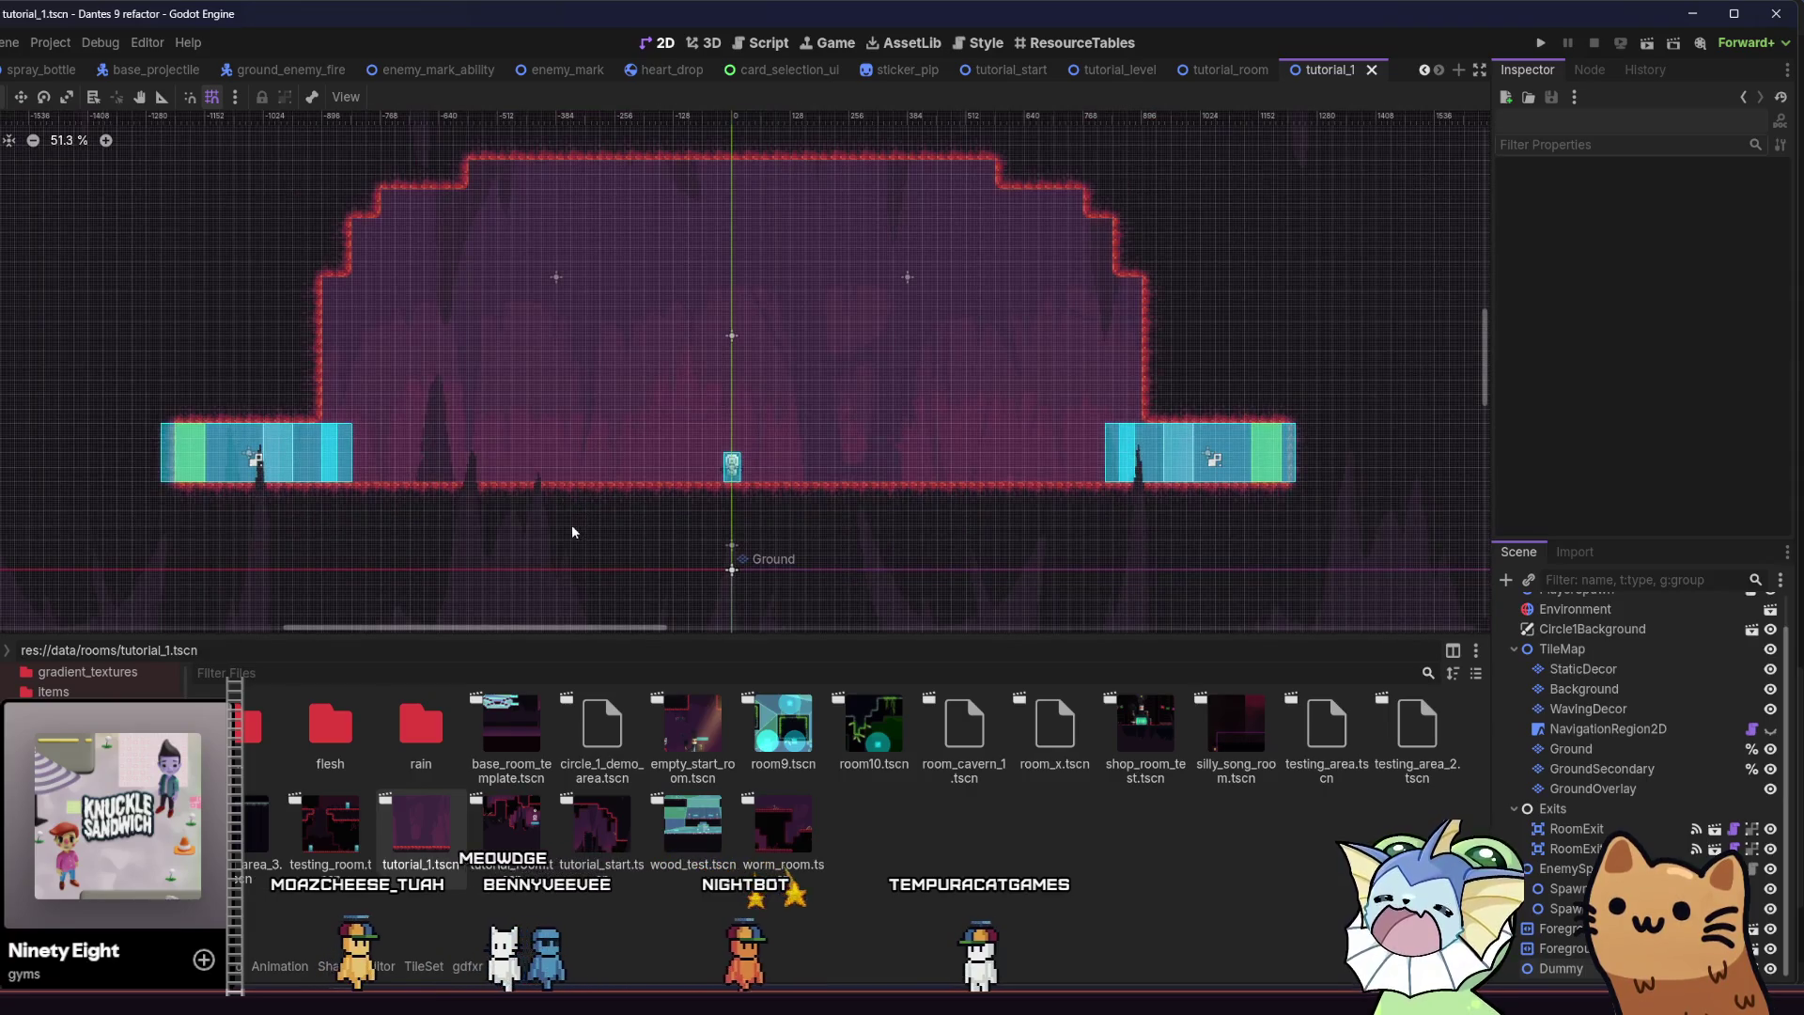
pyautogui.scroll(9, 577, 503)
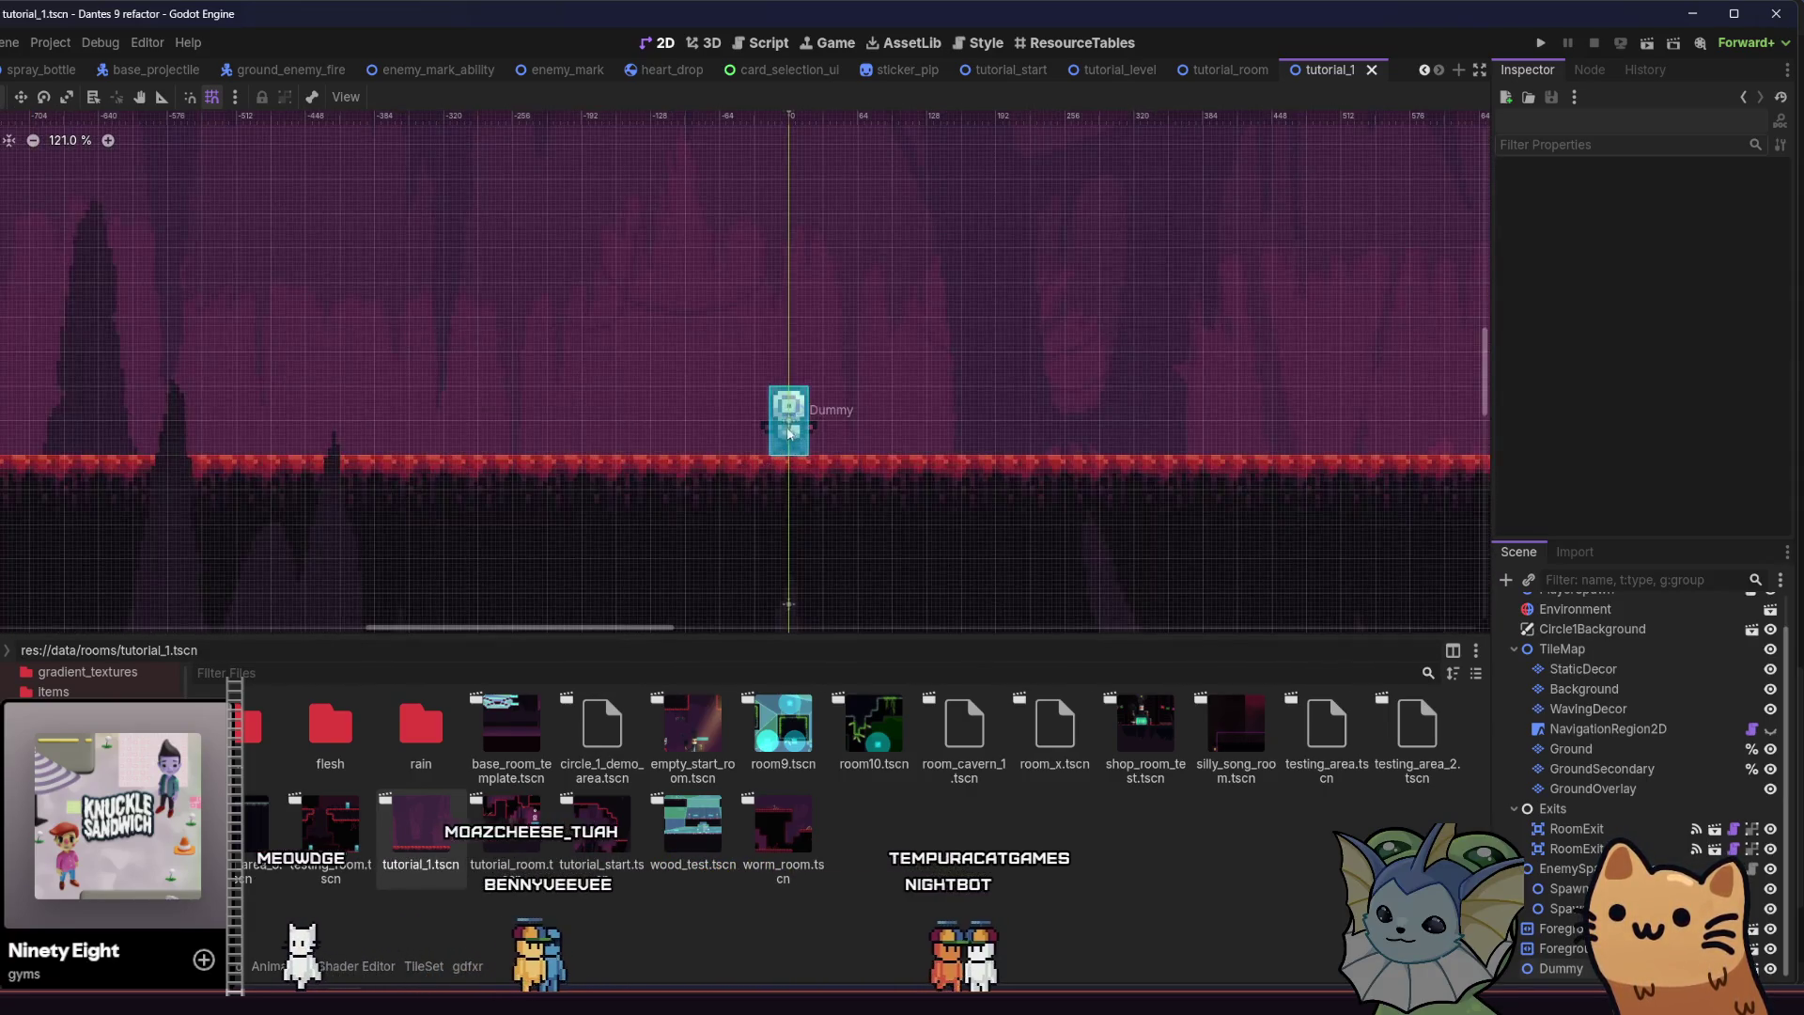
pyautogui.click(788, 432)
pyautogui.hscroll(2, 658, 413)
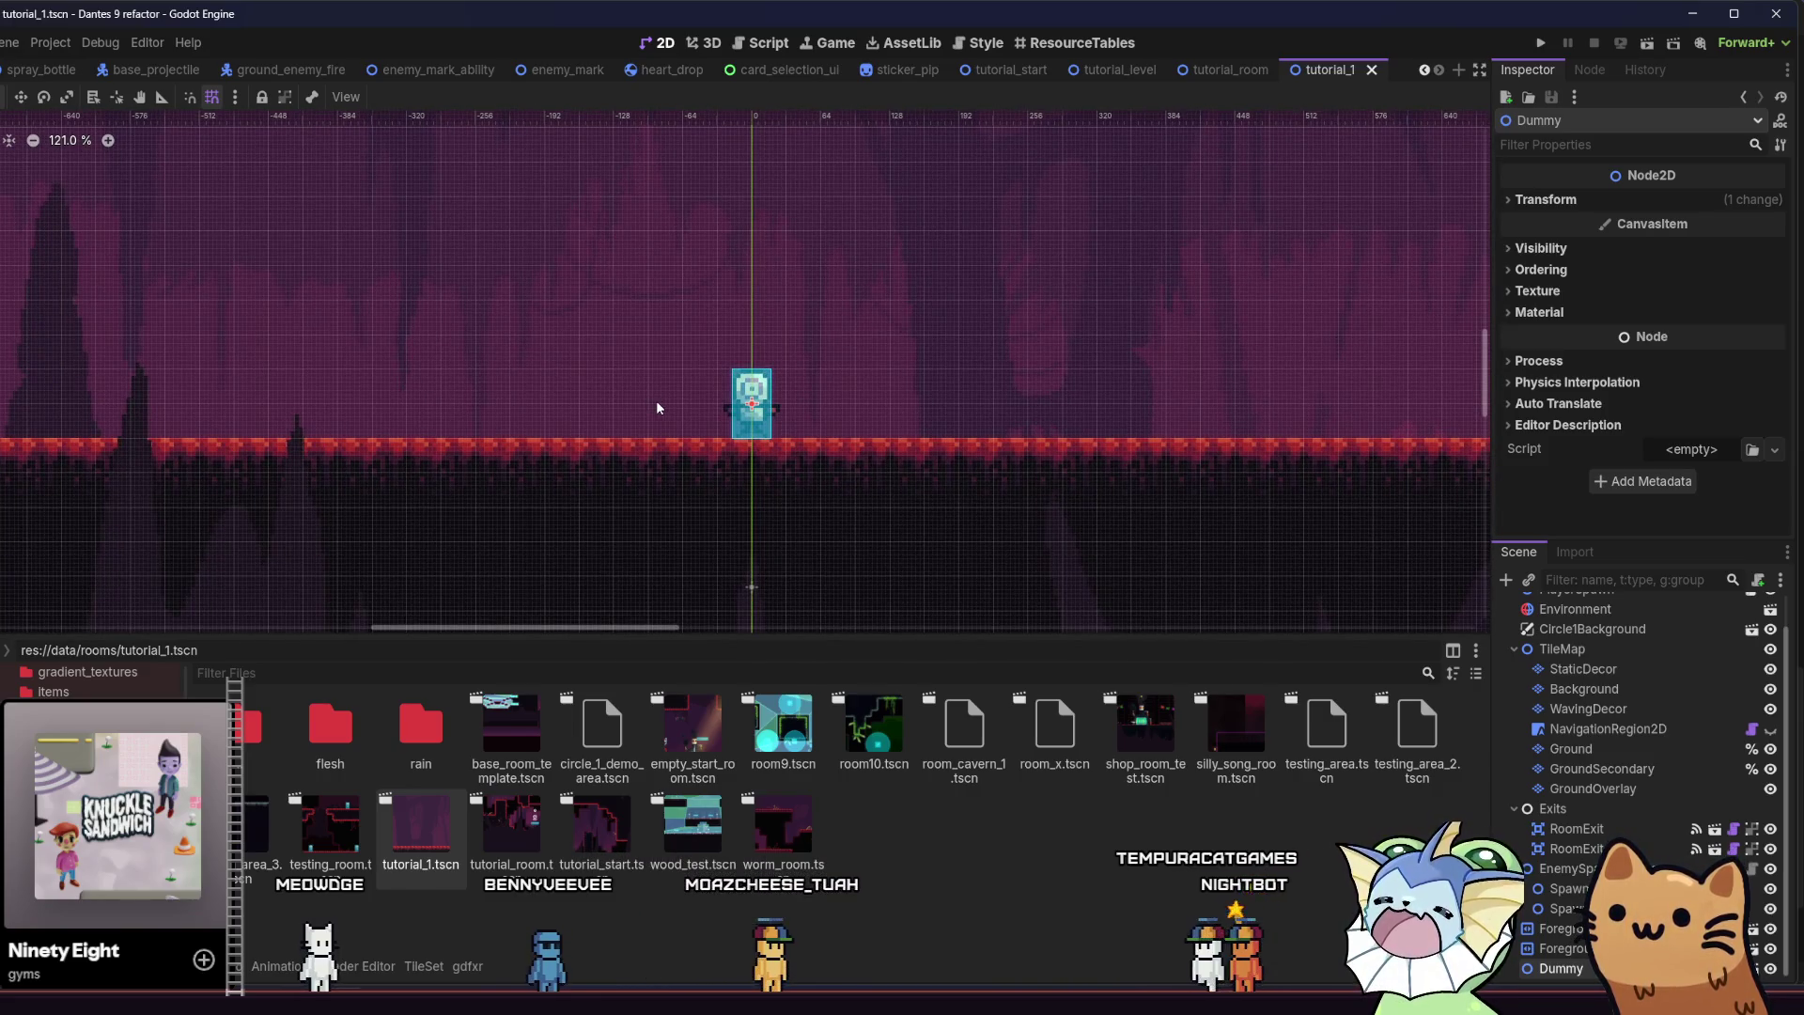
pyautogui.hscroll(-3, 695, 399)
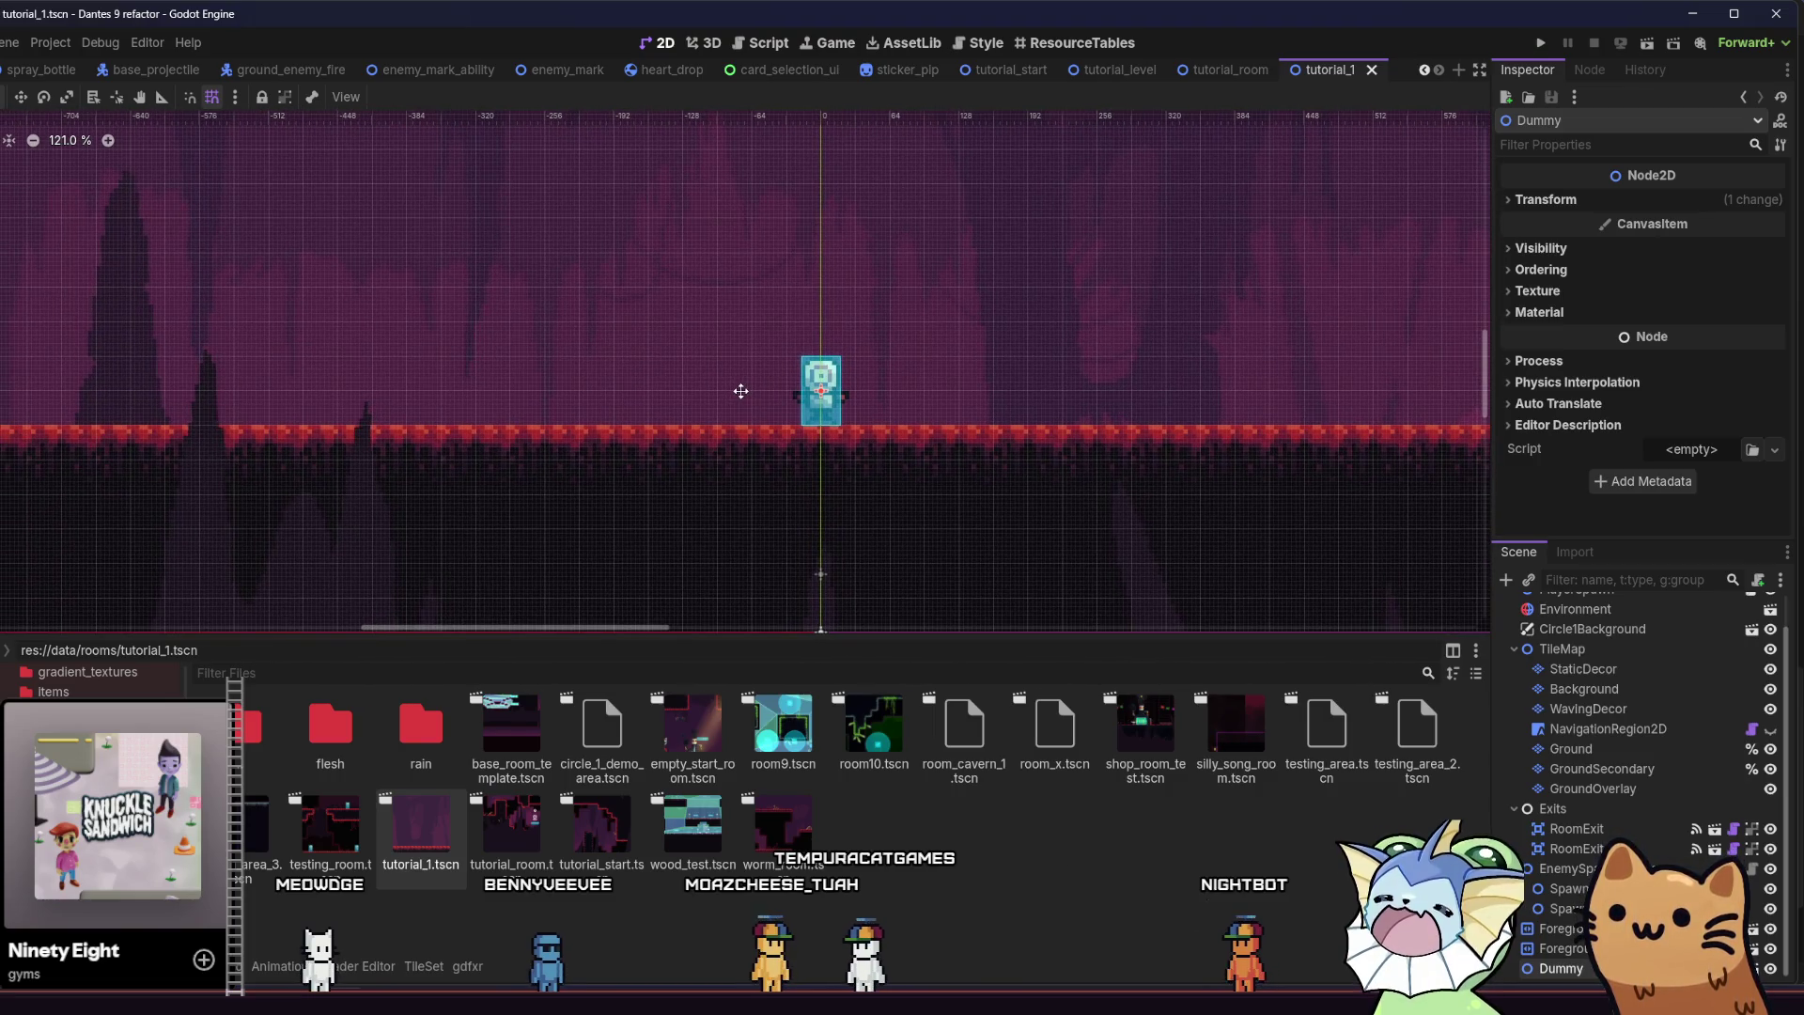
pyautogui.hscroll(-1, 742, 391)
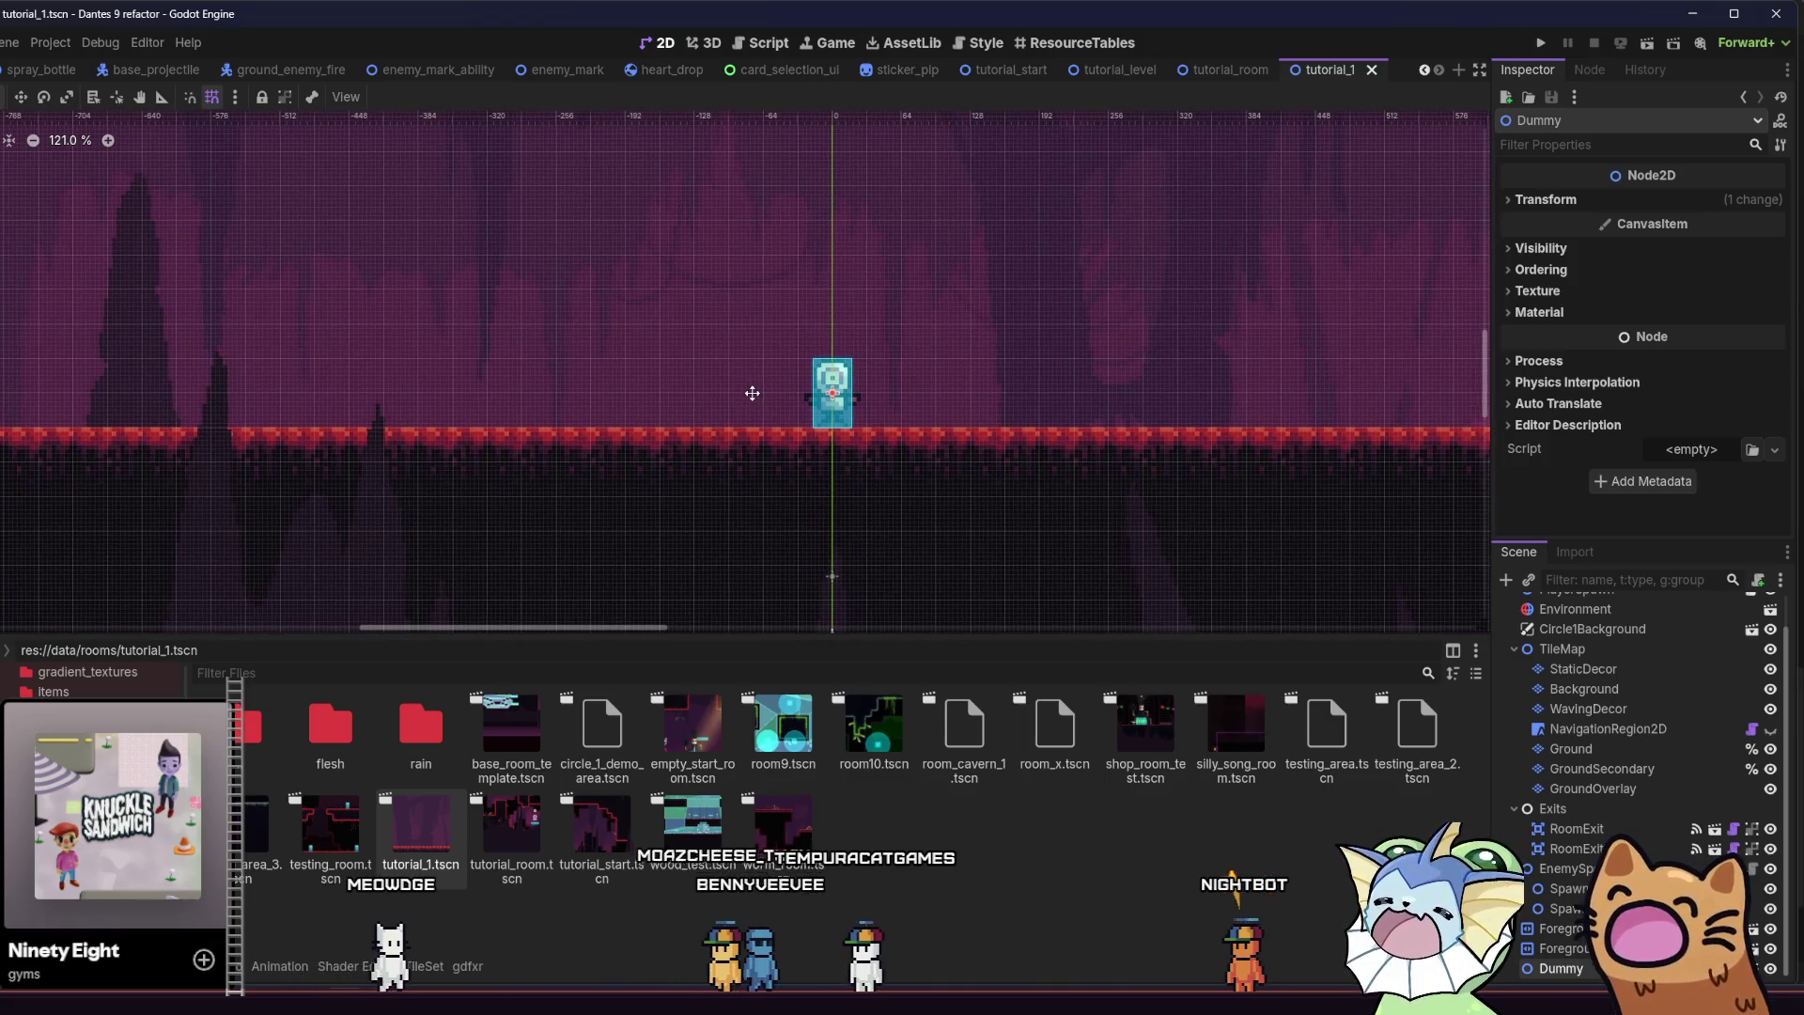
pyautogui.hscroll(2, 737, 391)
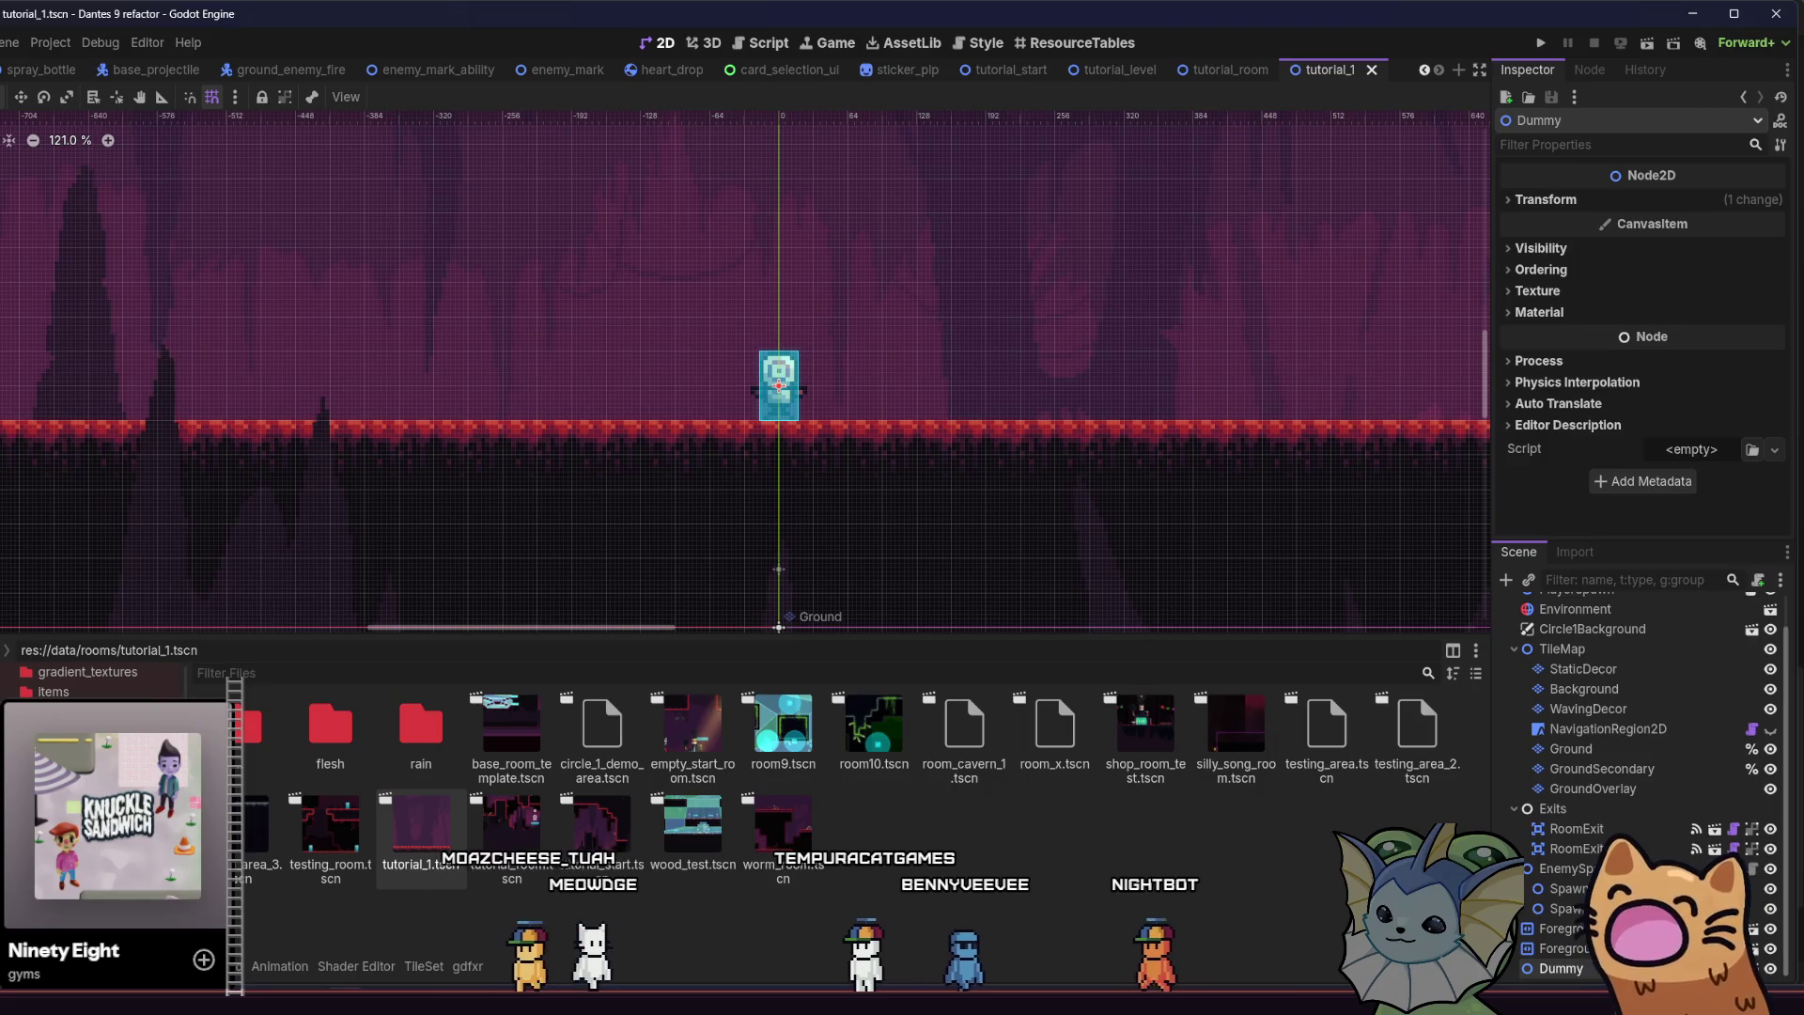
pyautogui.hotkey('ctrl', 'a')
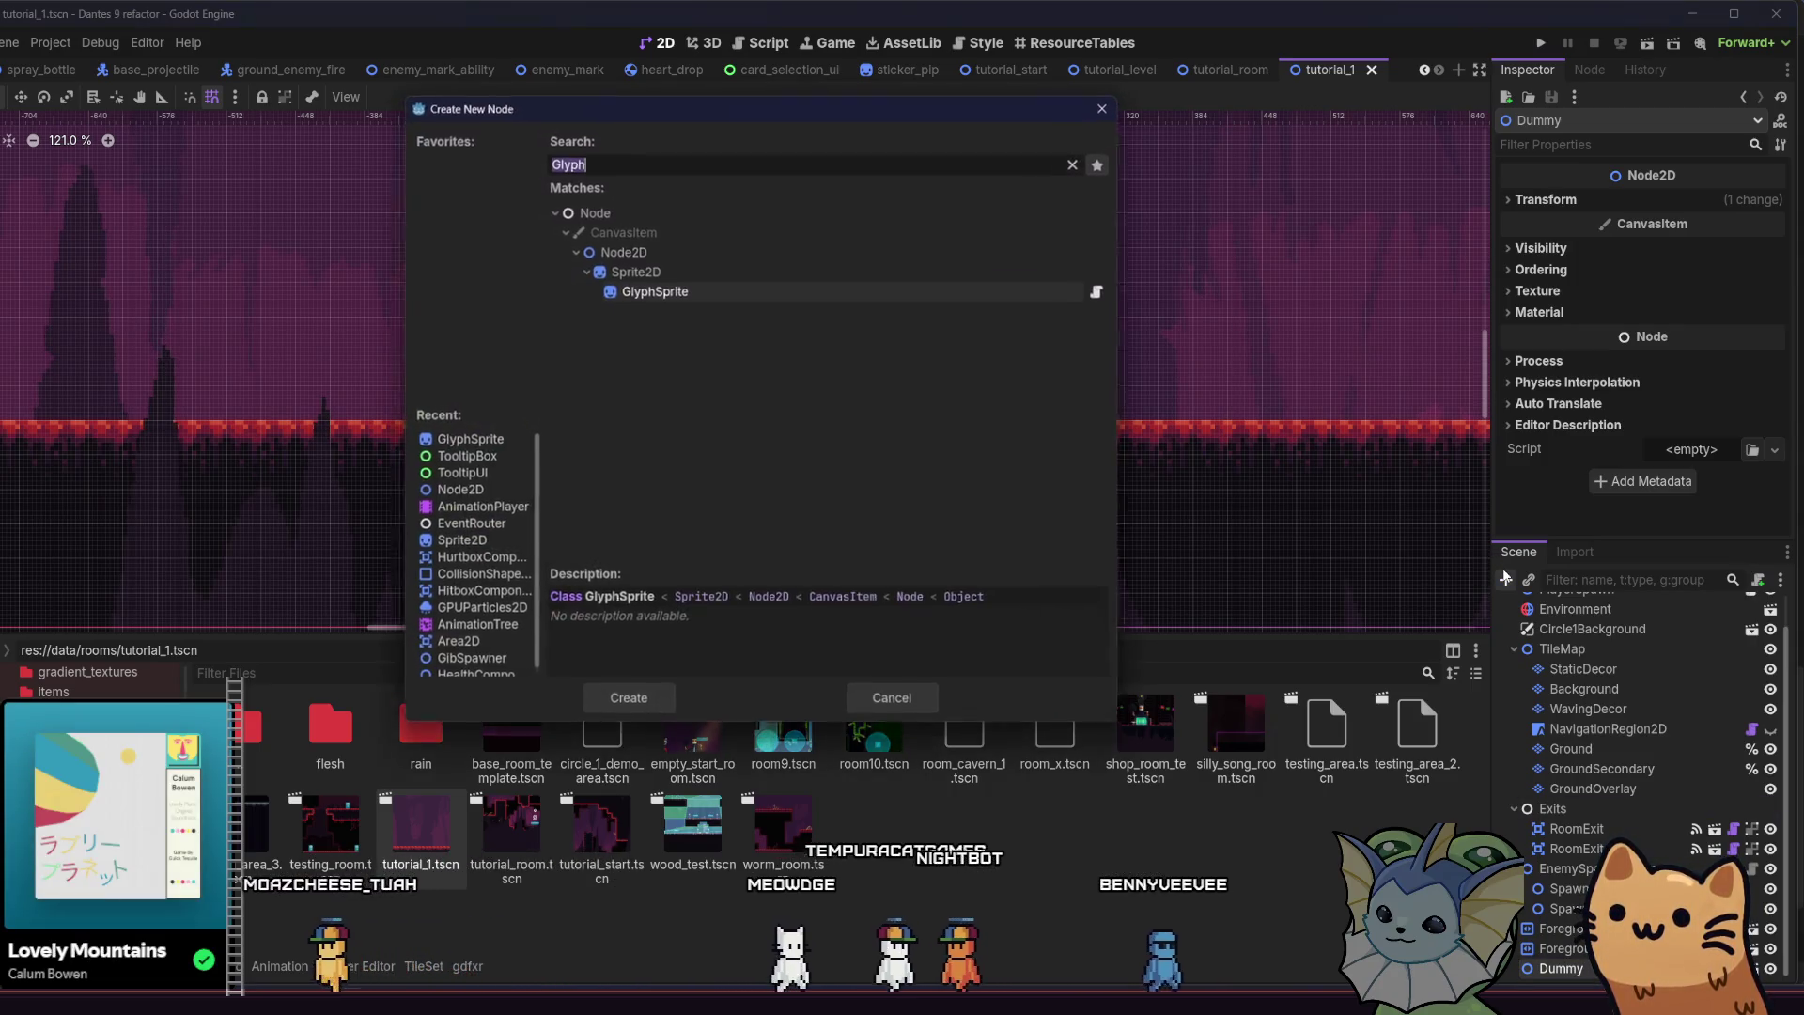
pyautogui.doubleClick(715, 252)
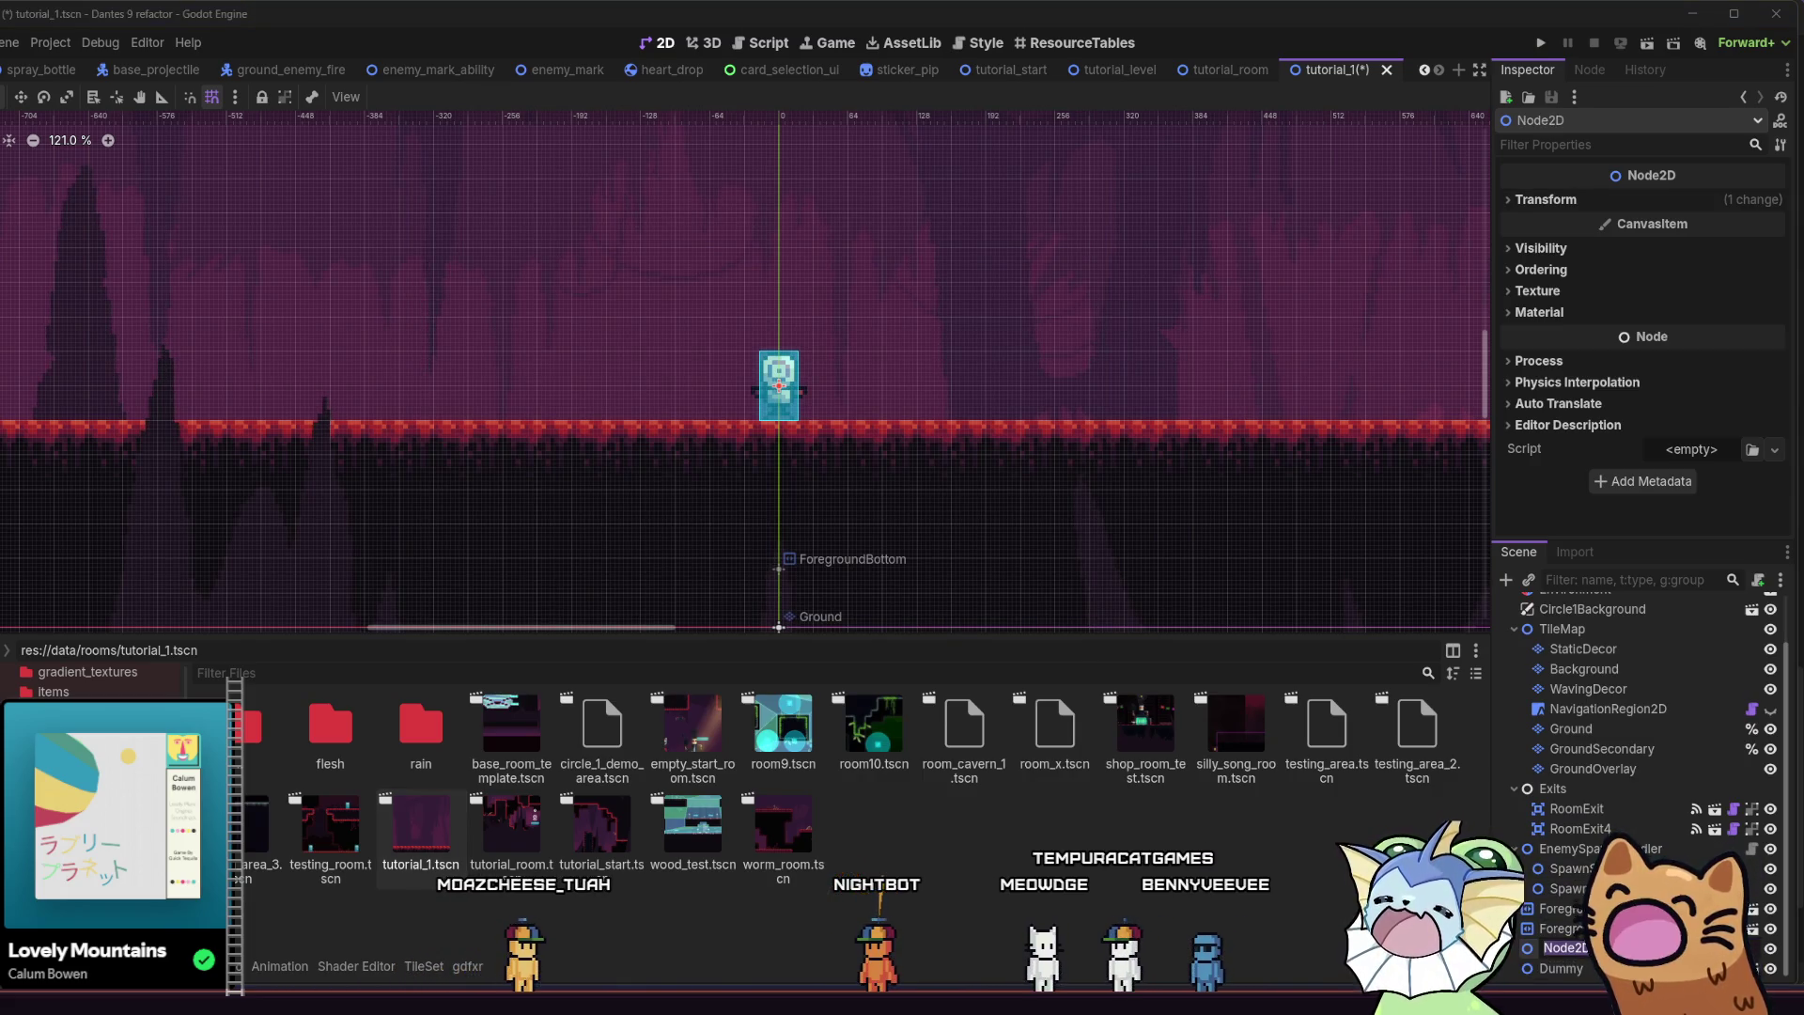
pyautogui.scroll(-4, 1073, 511)
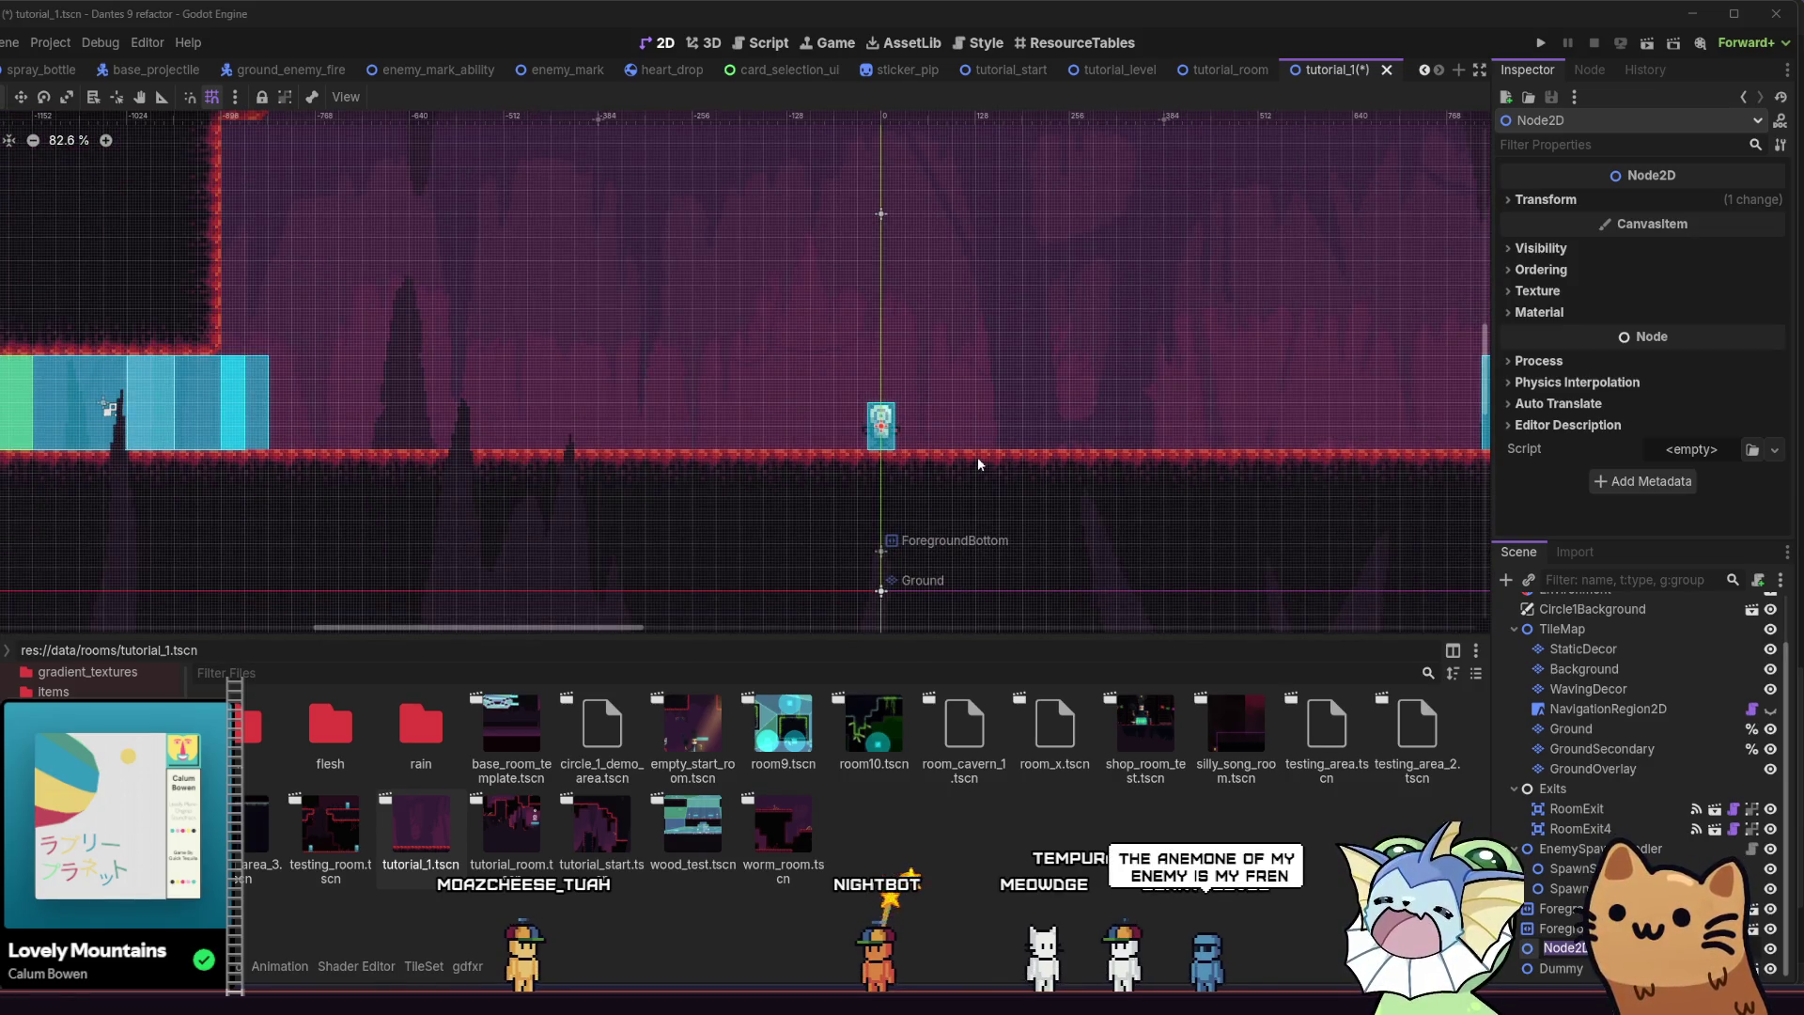
pyautogui.moveTo(751, 505)
pyautogui.mouseDown()
pyautogui.moveTo(608, 479)
pyautogui.moveTo(583, 536)
pyautogui.moveTo(651, 542)
pyautogui.mouseUp()
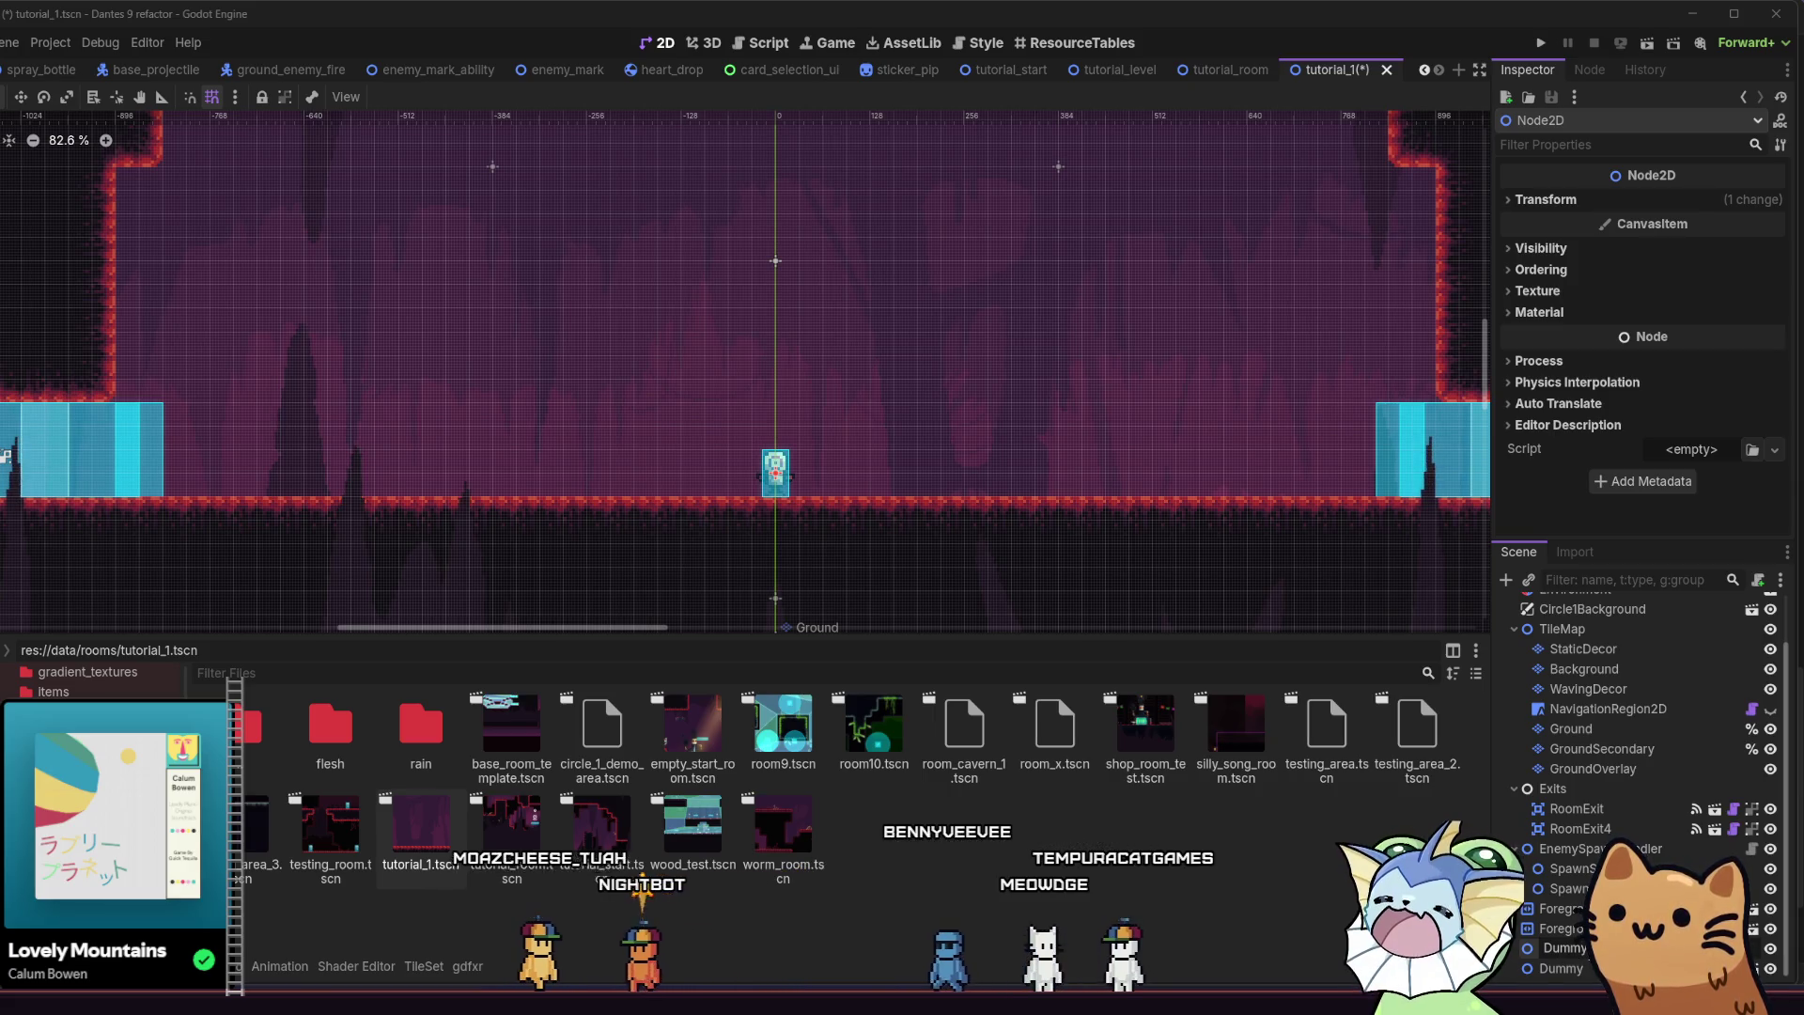
pyautogui.click(1588, 950)
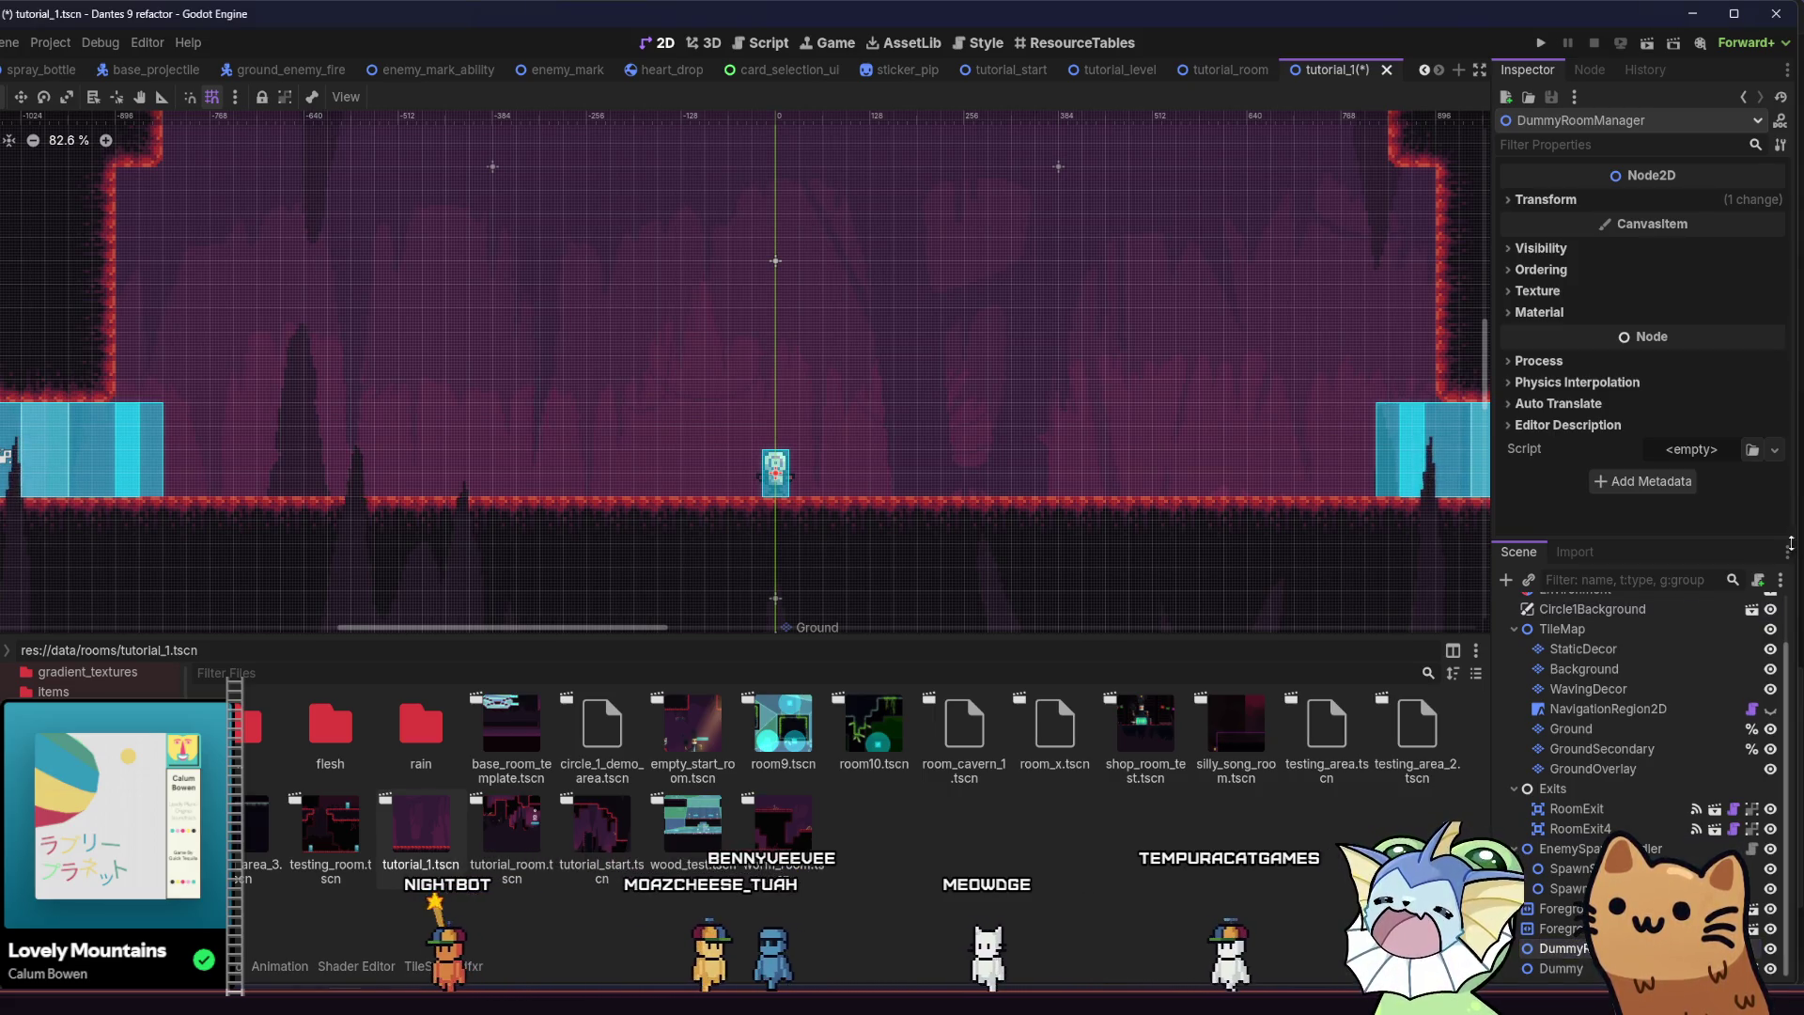
# Begin attaching a script to DummyRoomManager and create a new 'tutorial' folder for it.
pyautogui.click(1758, 579)
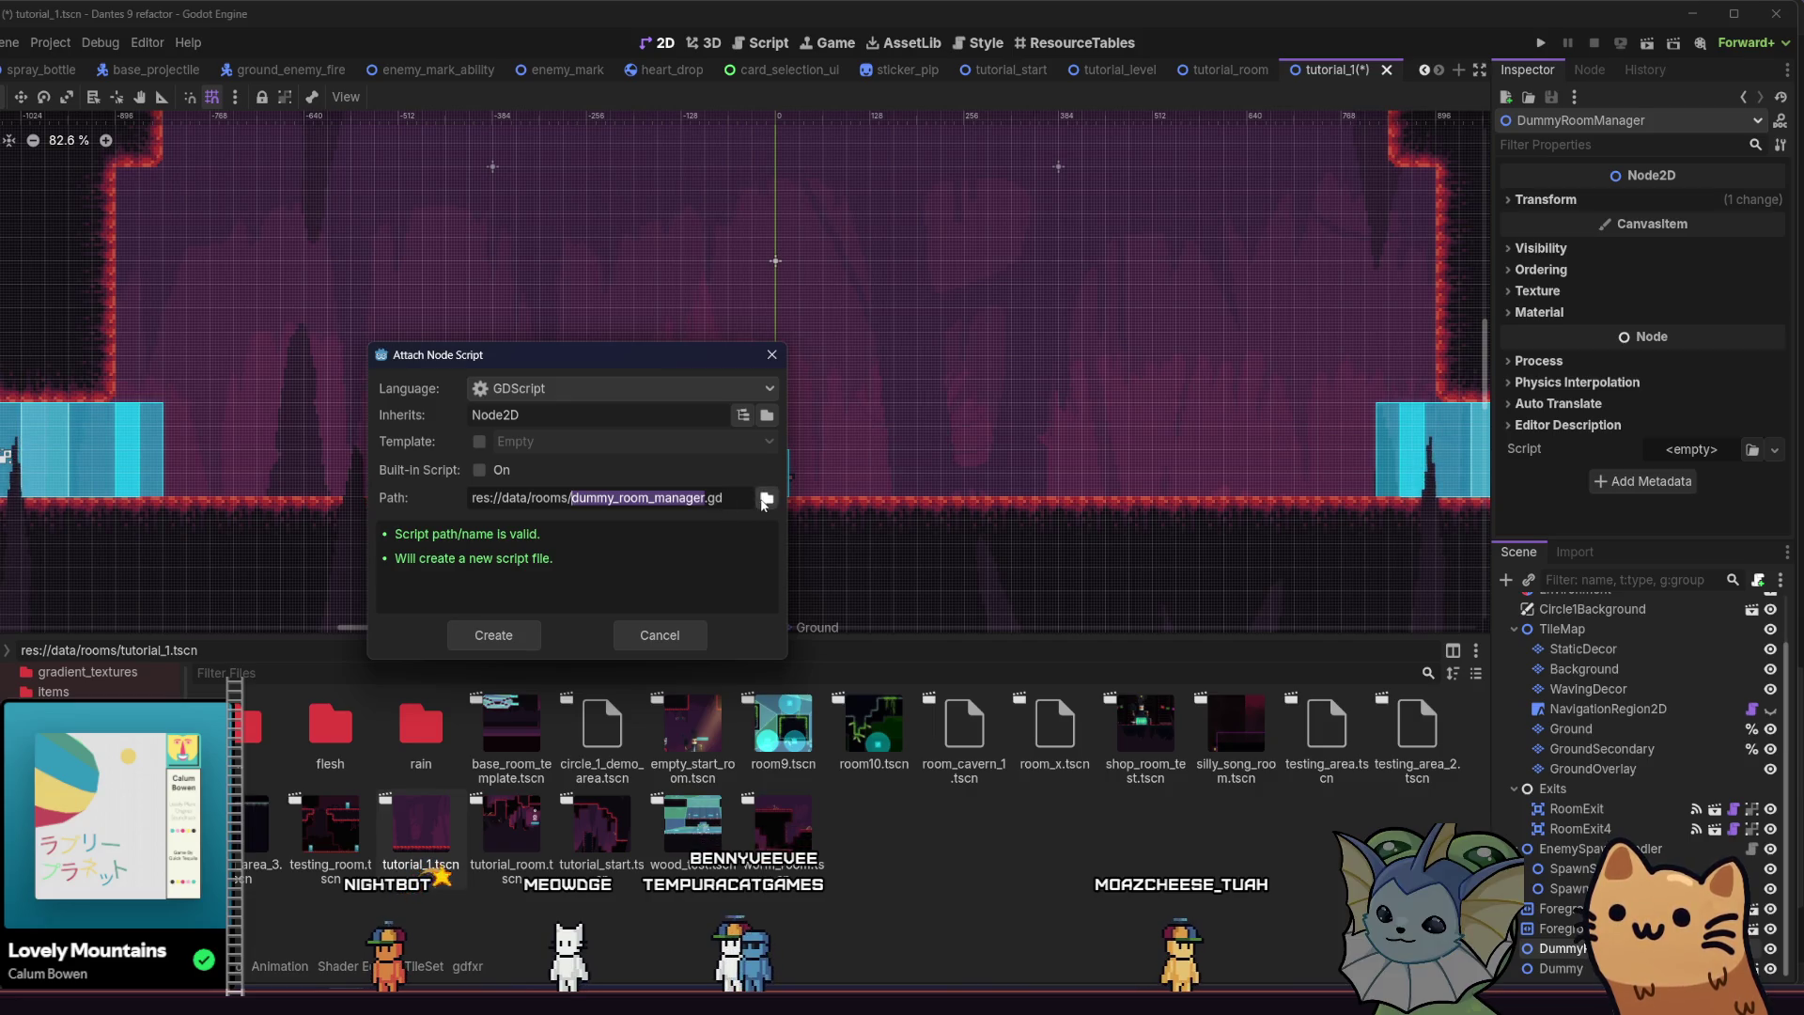
pyautogui.click(765, 499)
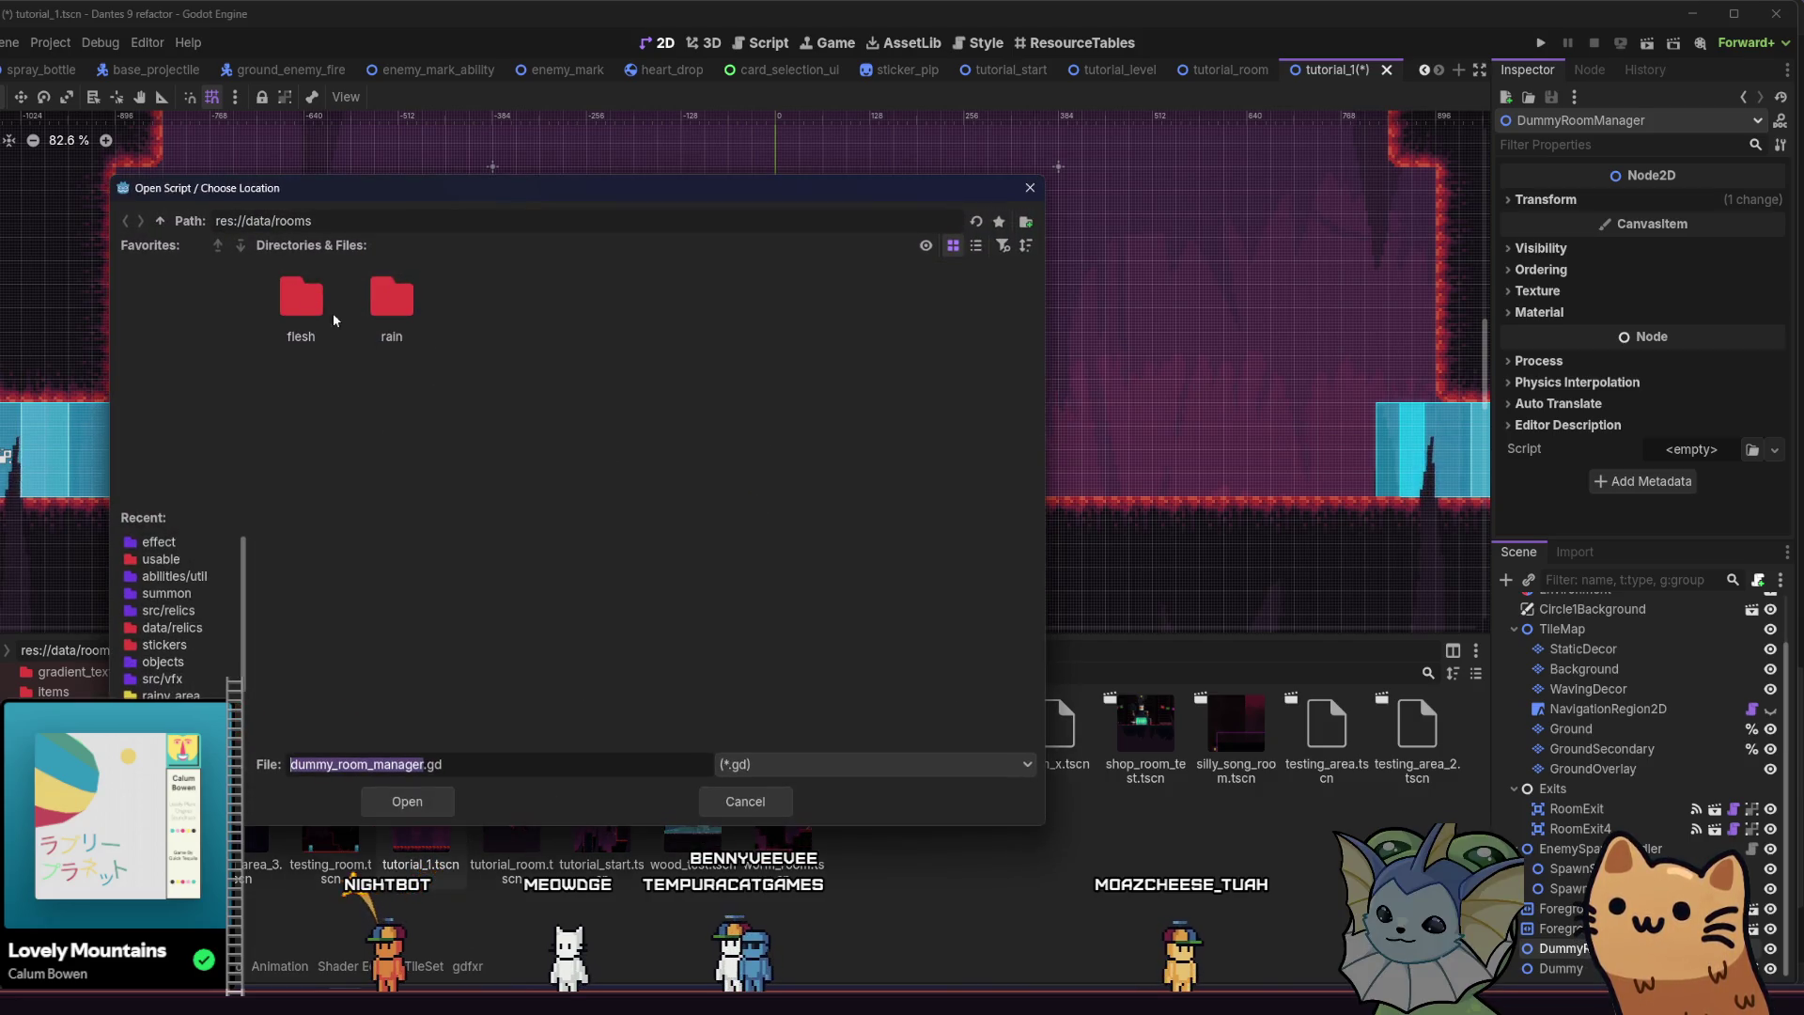
pyautogui.click(1026, 223)
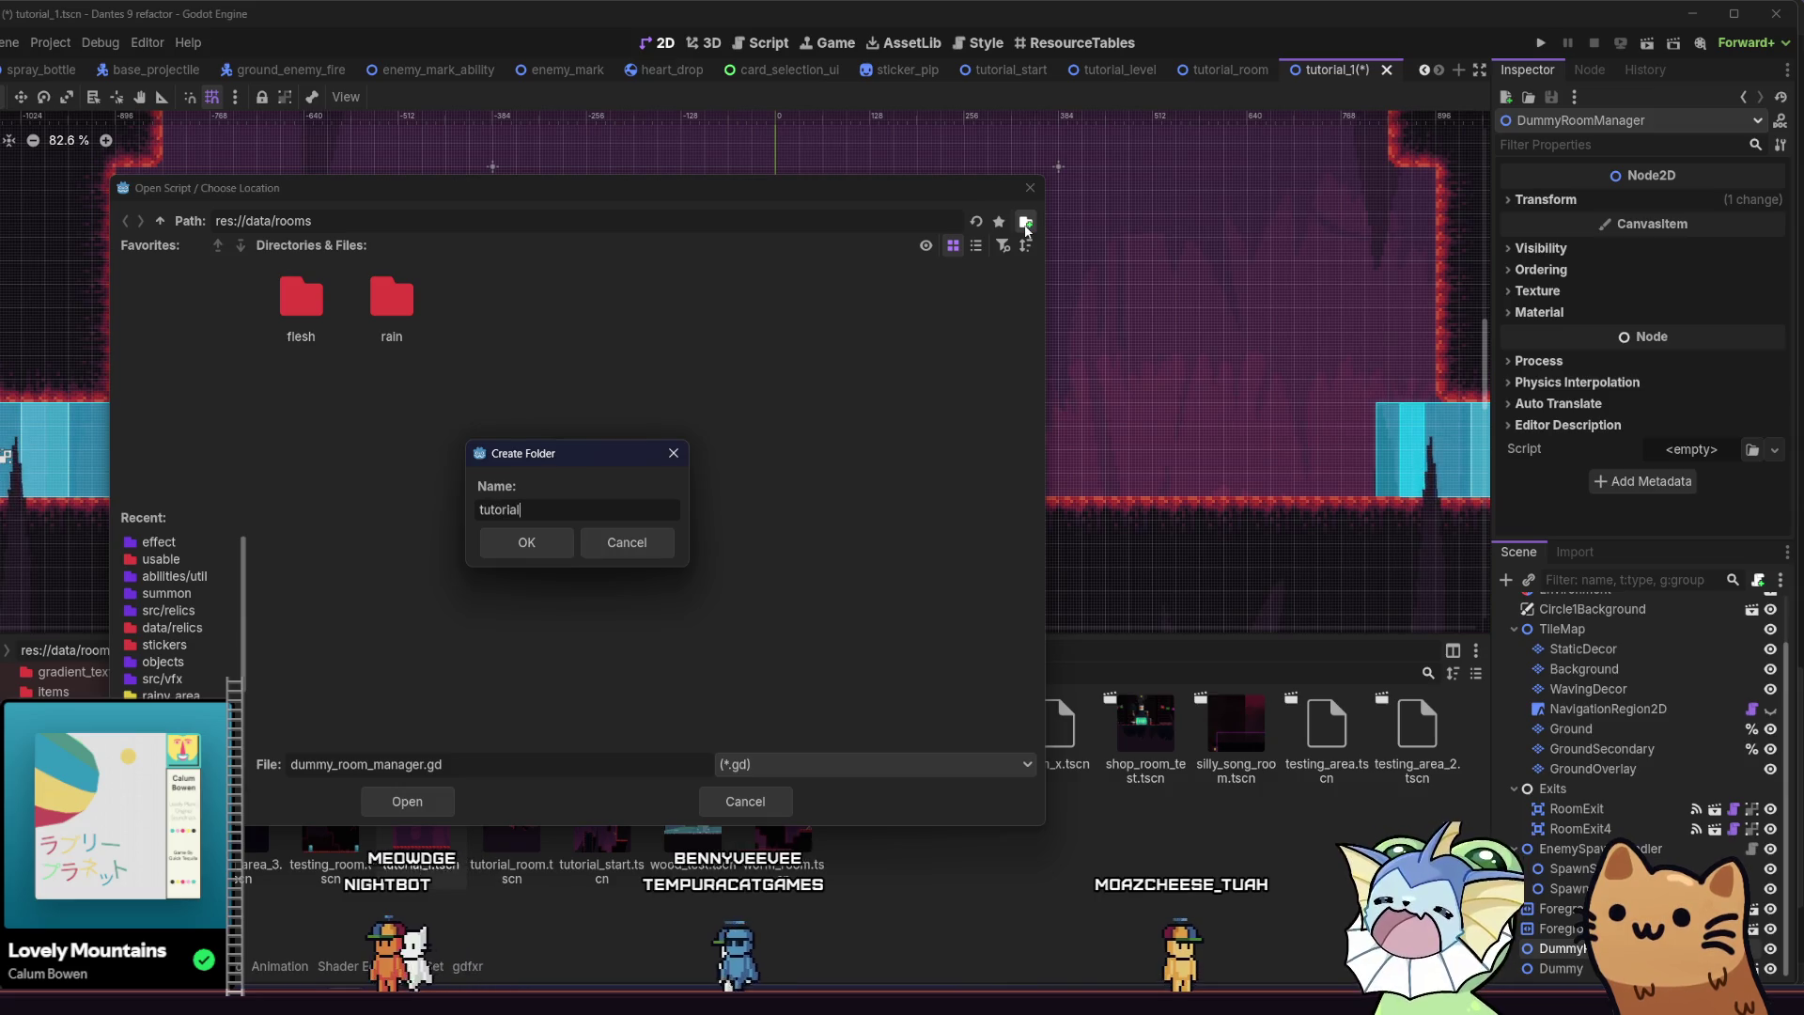
pyautogui.press('Return')
pyautogui.click(396, 801)
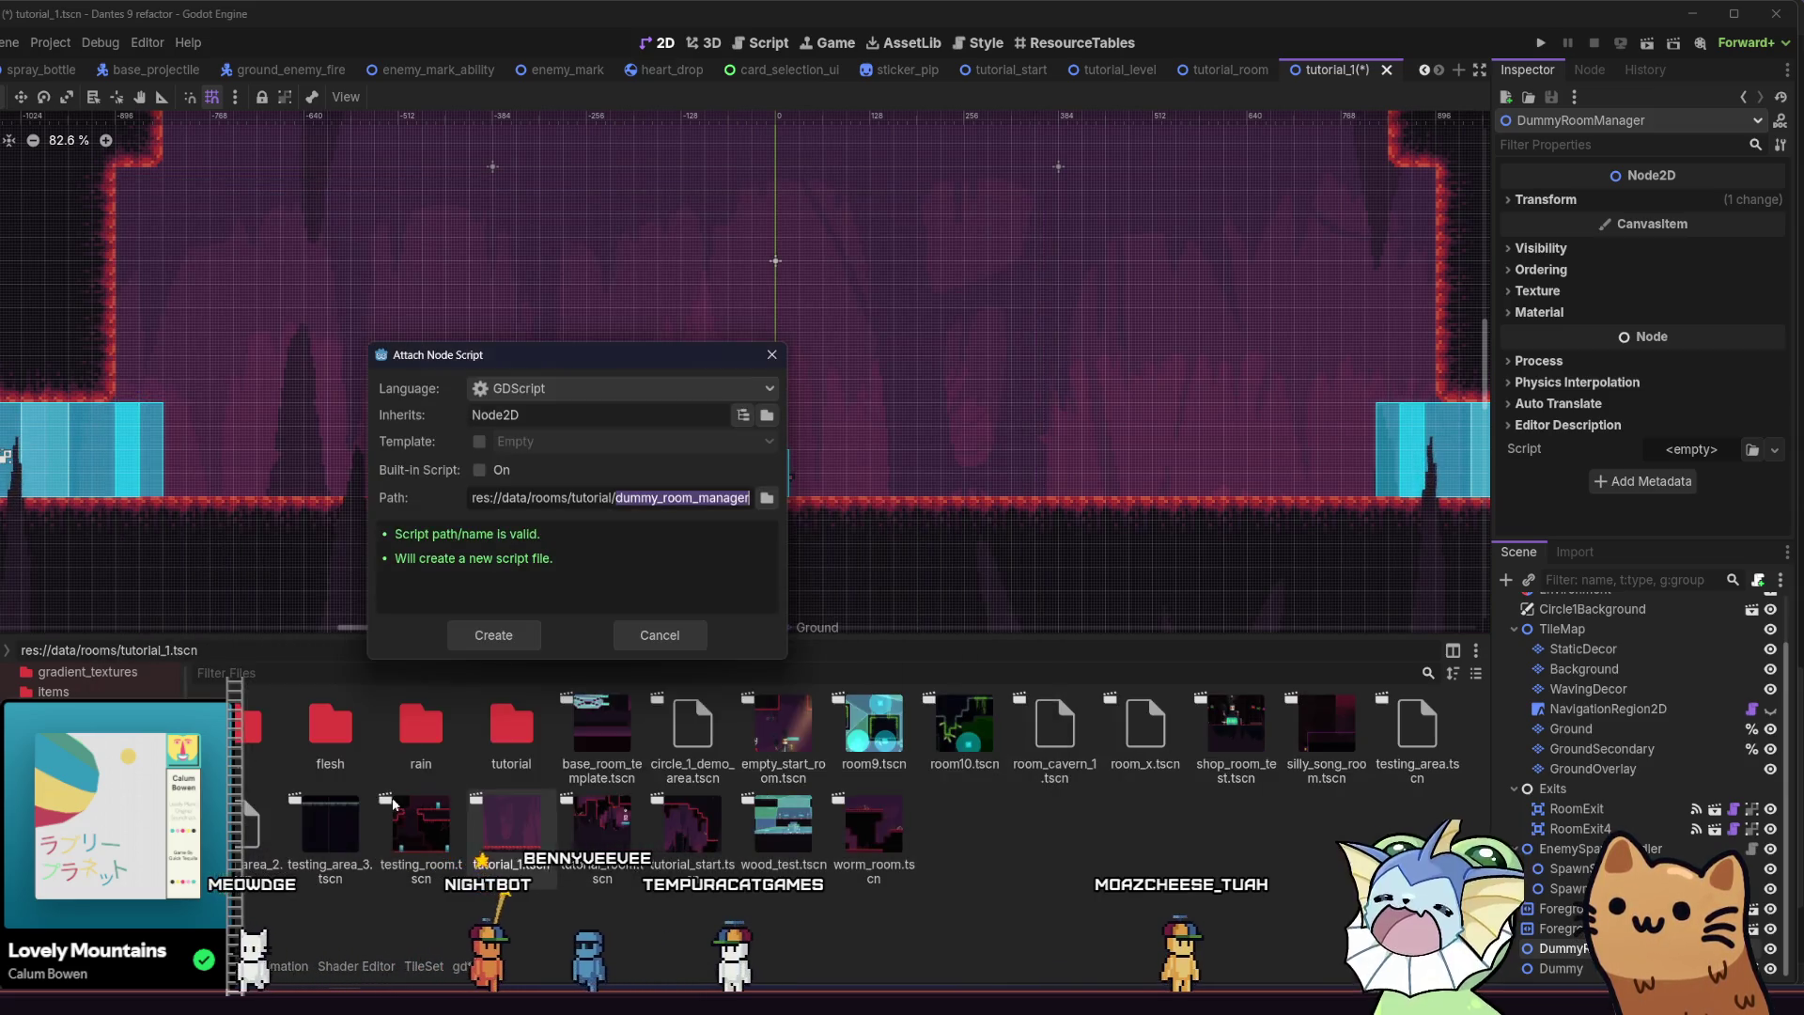
# Point the script path to res://src/level_stuff/tutorial/ and create dummy_room_manager.gd.
pyautogui.click(766, 498)
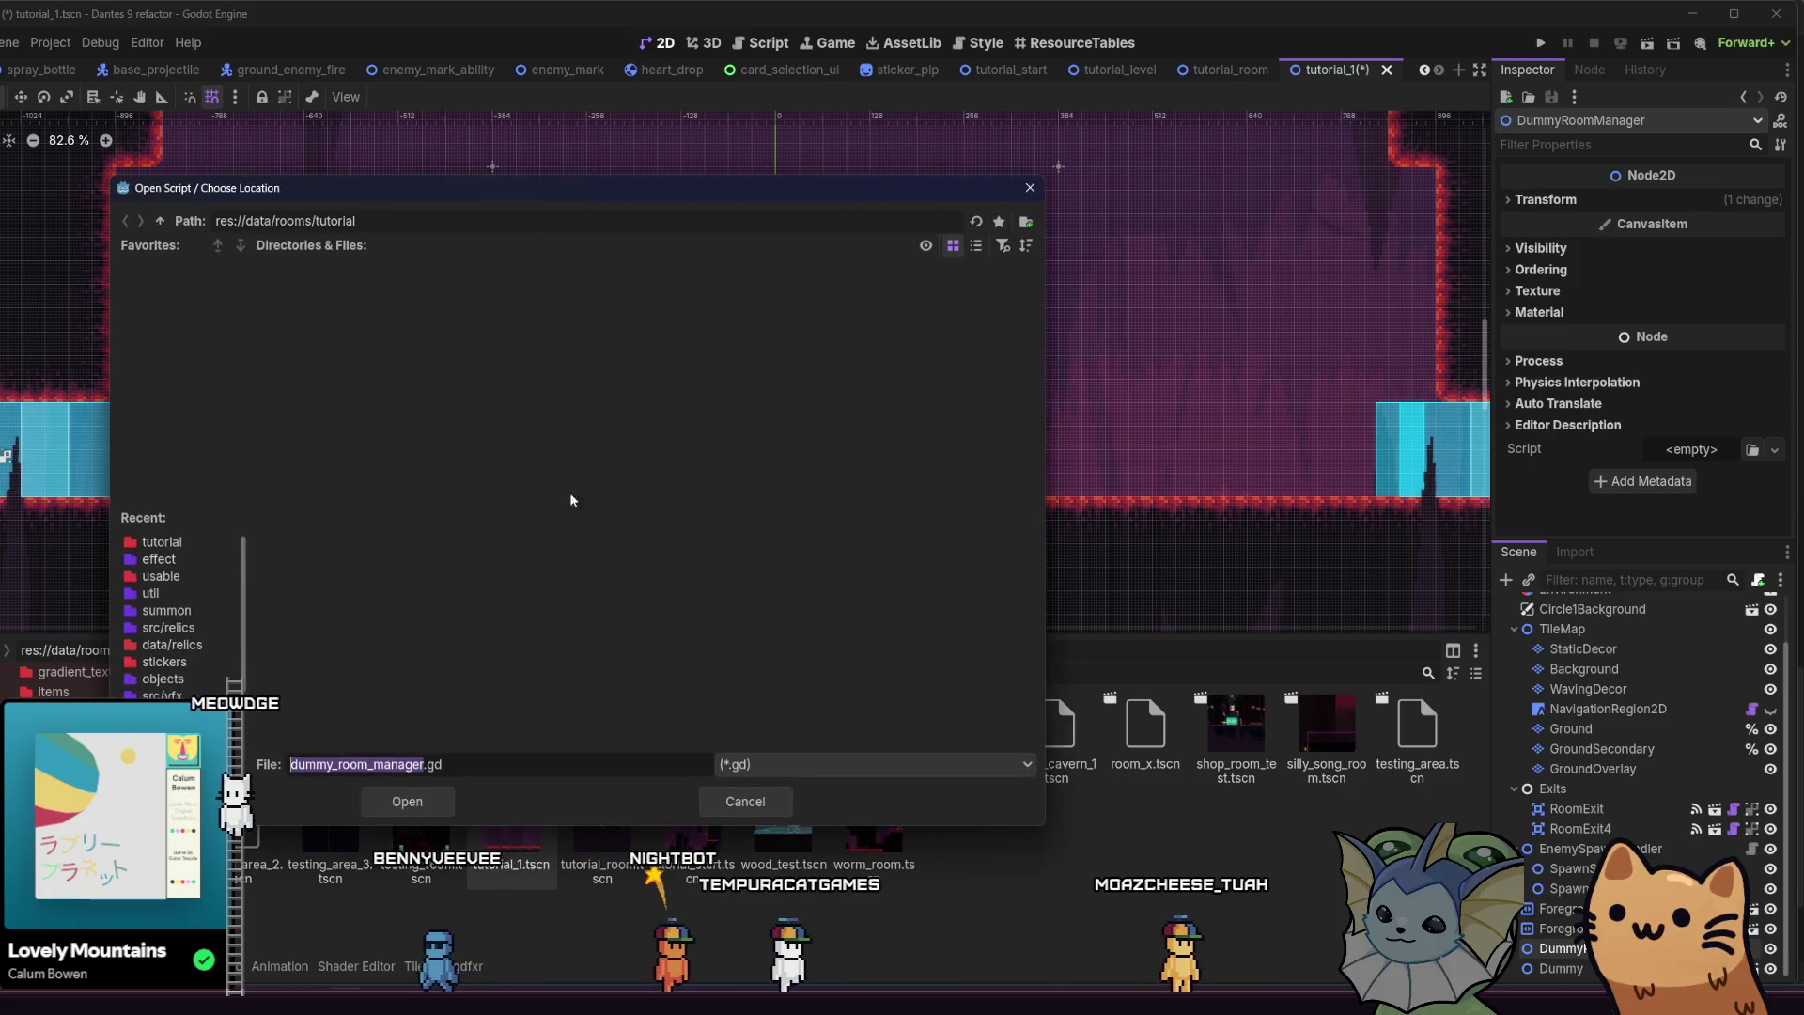
pyautogui.scroll(-3, 193, 616)
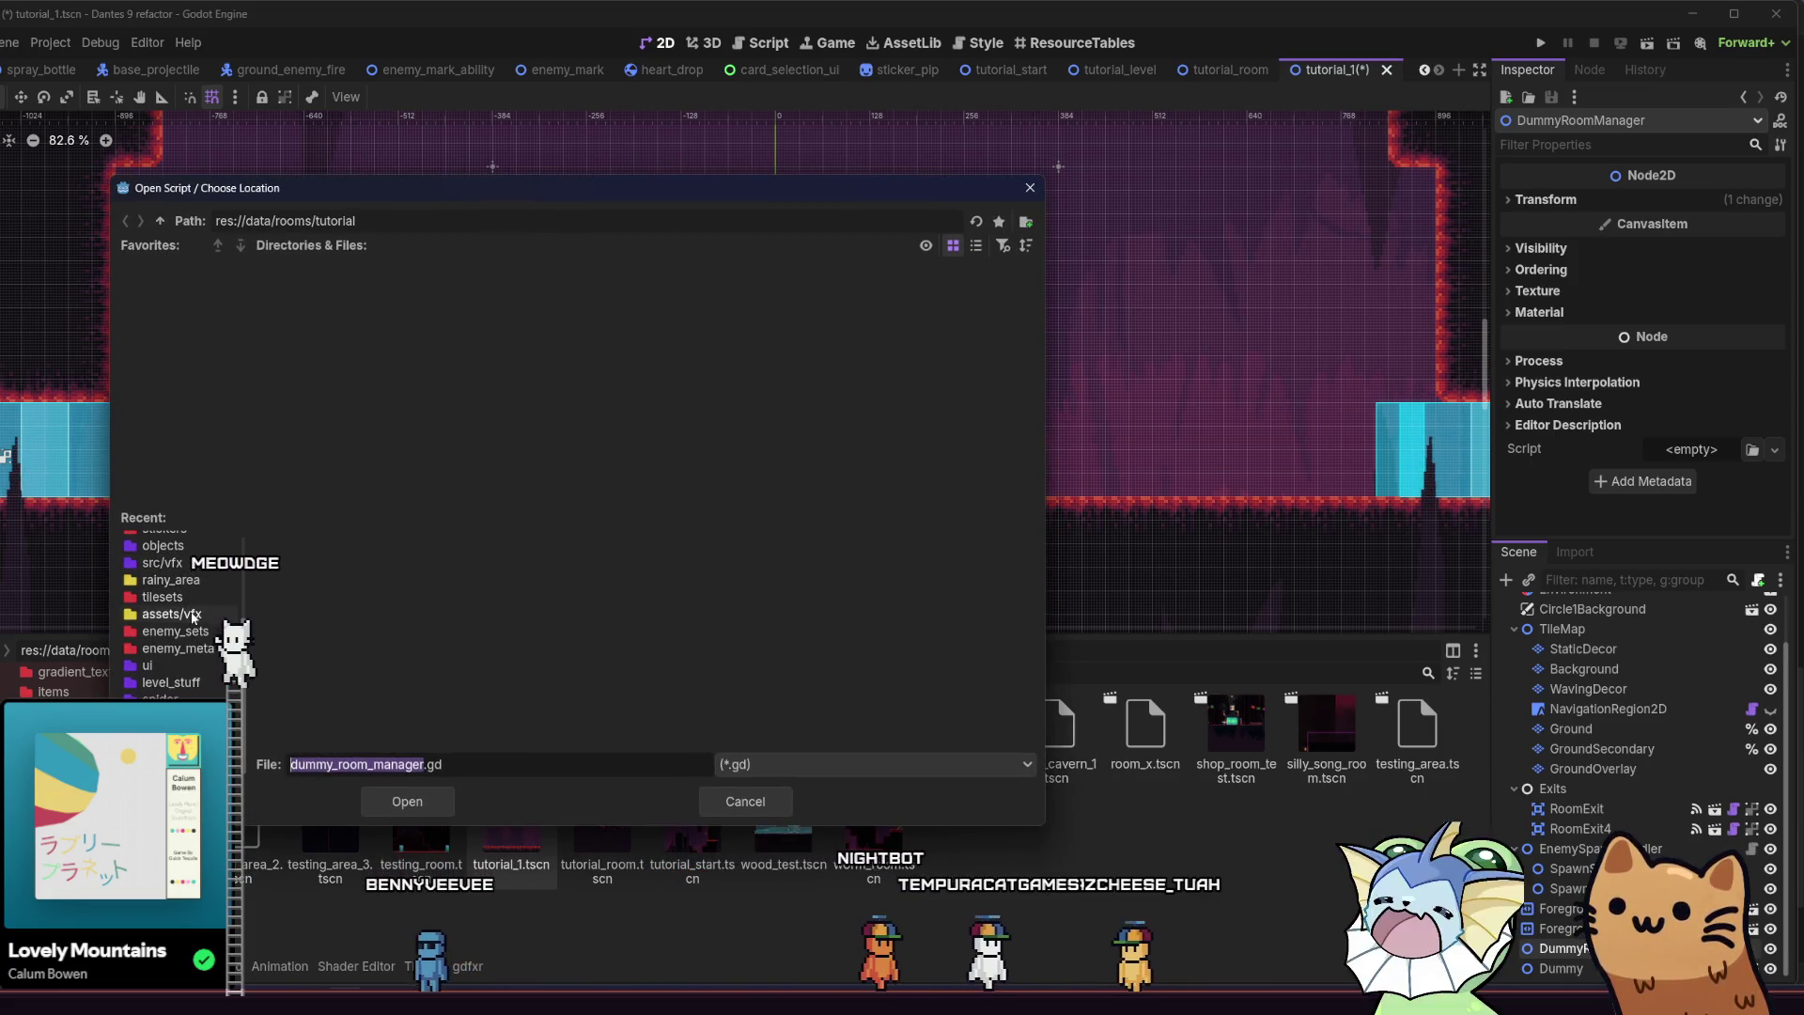
pyautogui.click(178, 614)
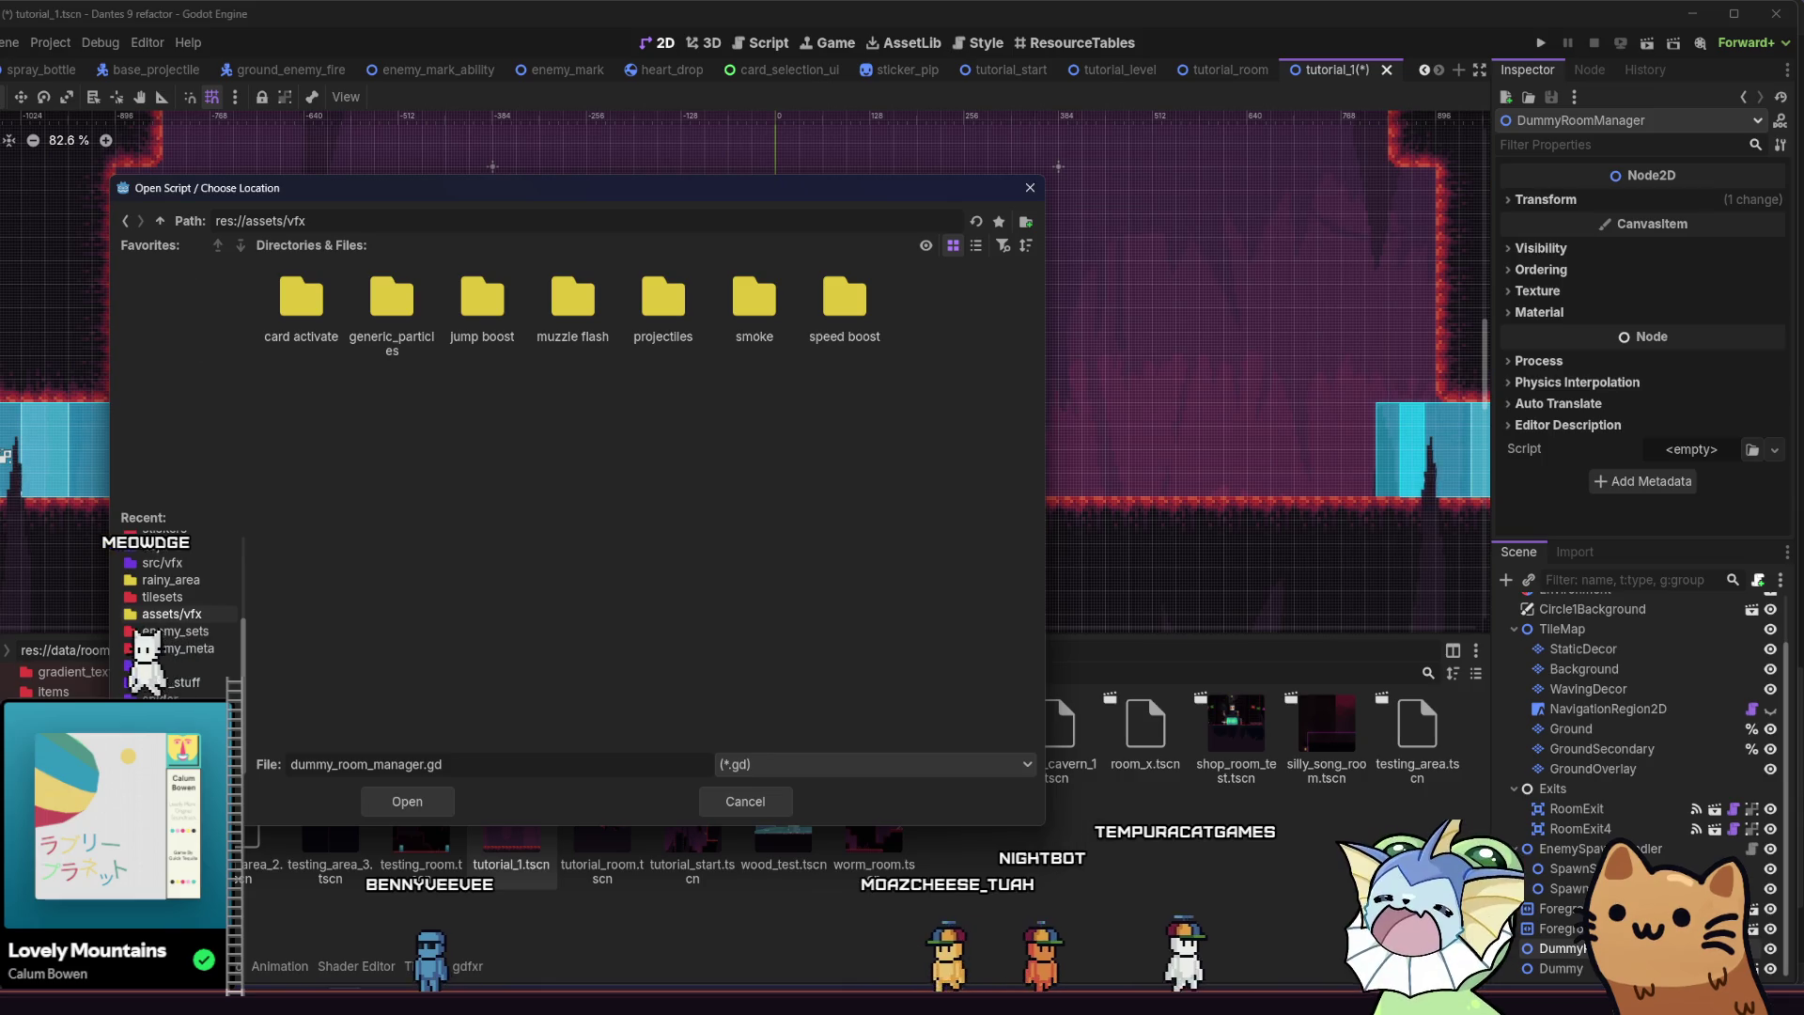
pyautogui.click(178, 682)
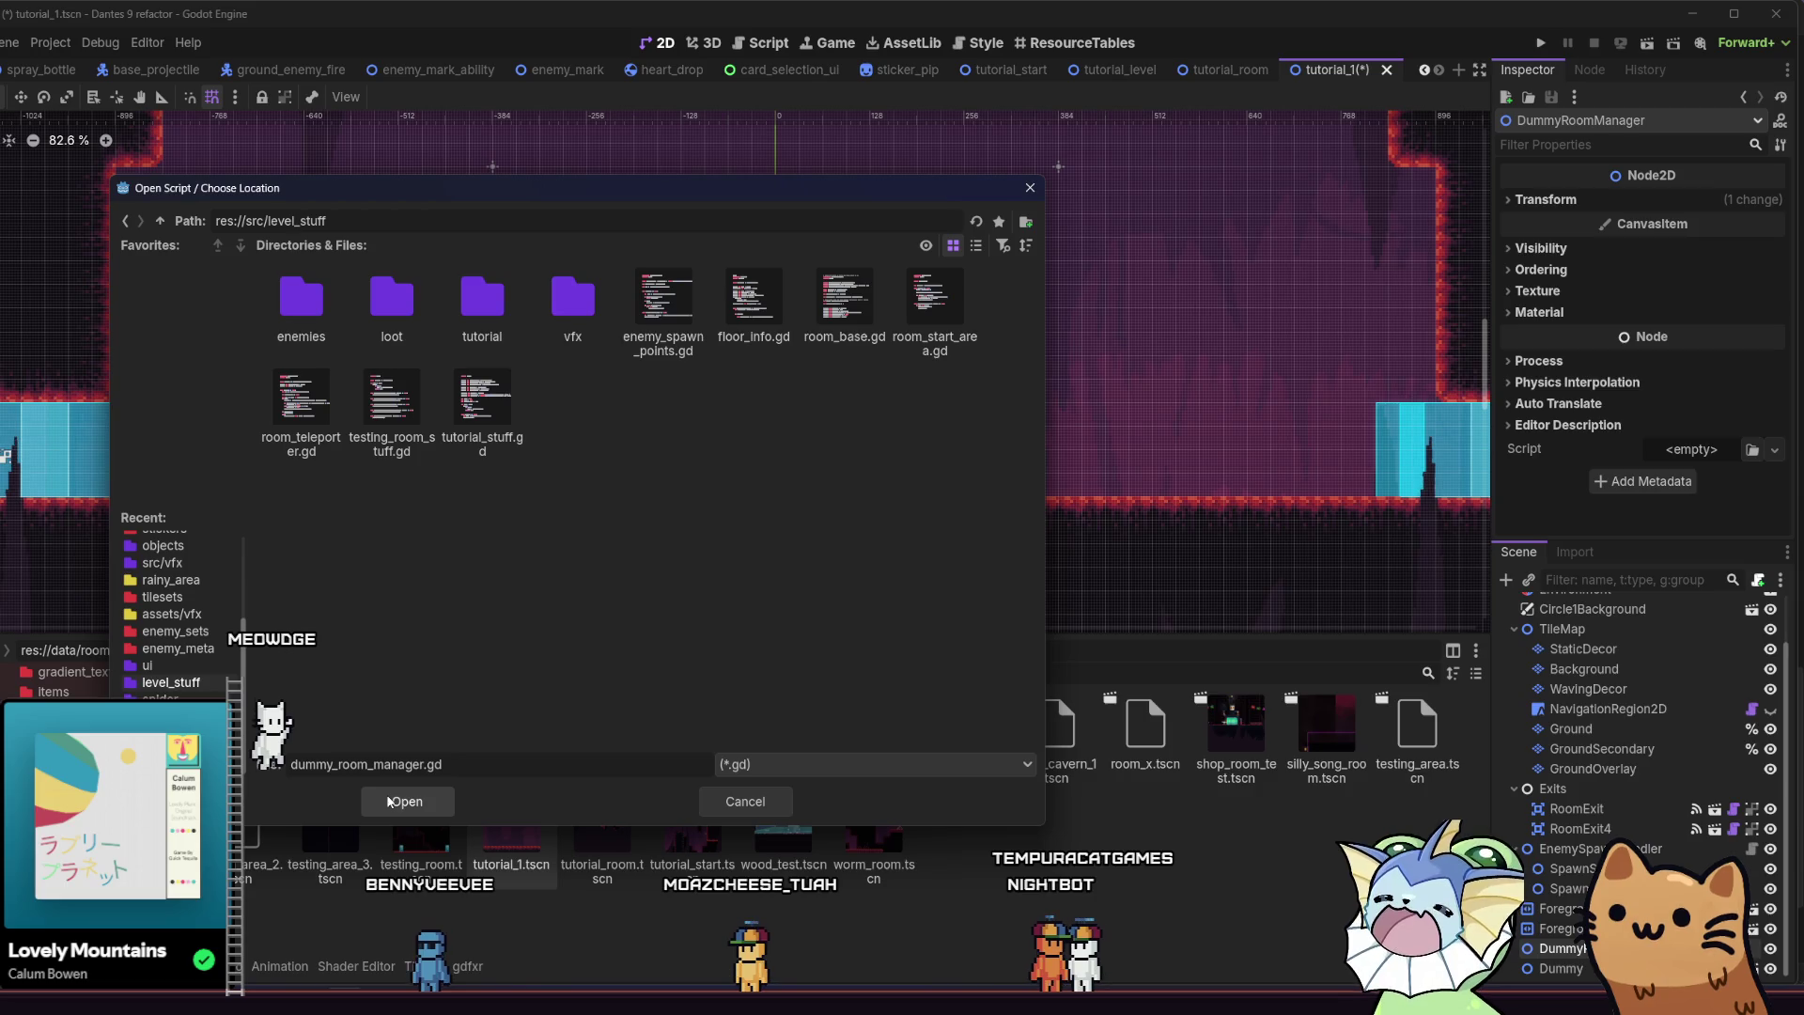
pyautogui.doubleClick(526, 322)
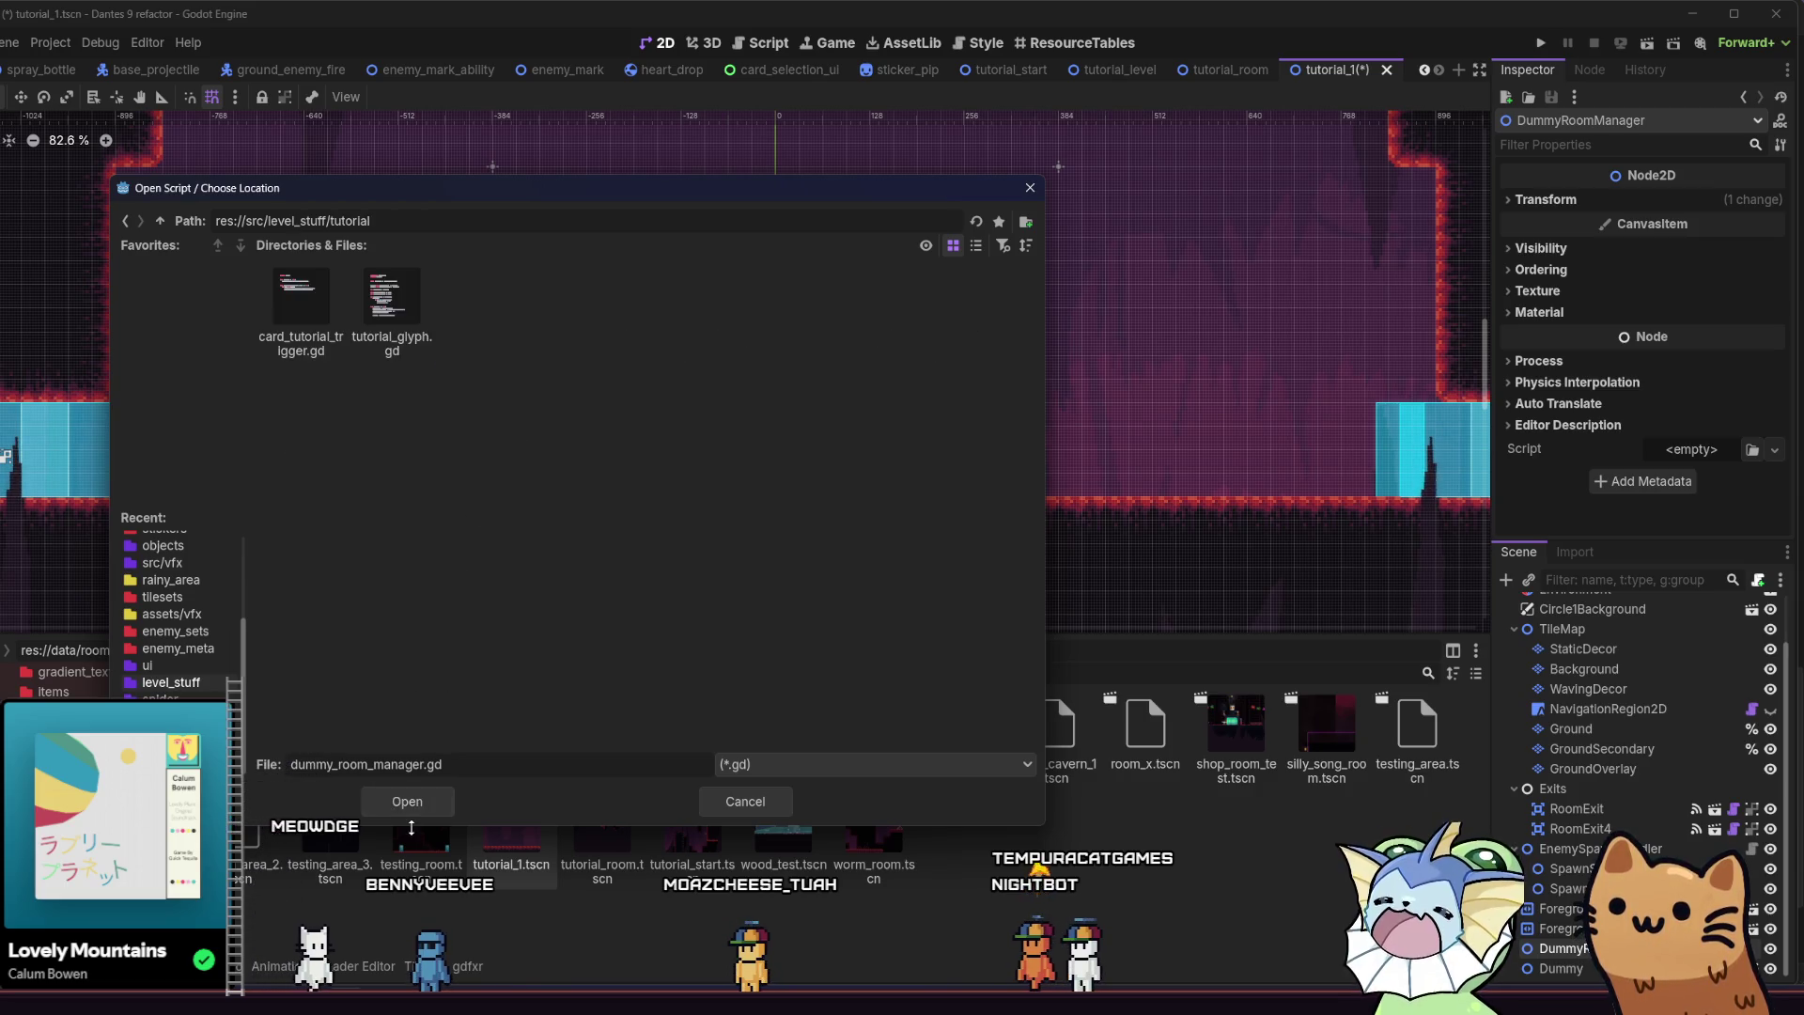
pyautogui.click(408, 801)
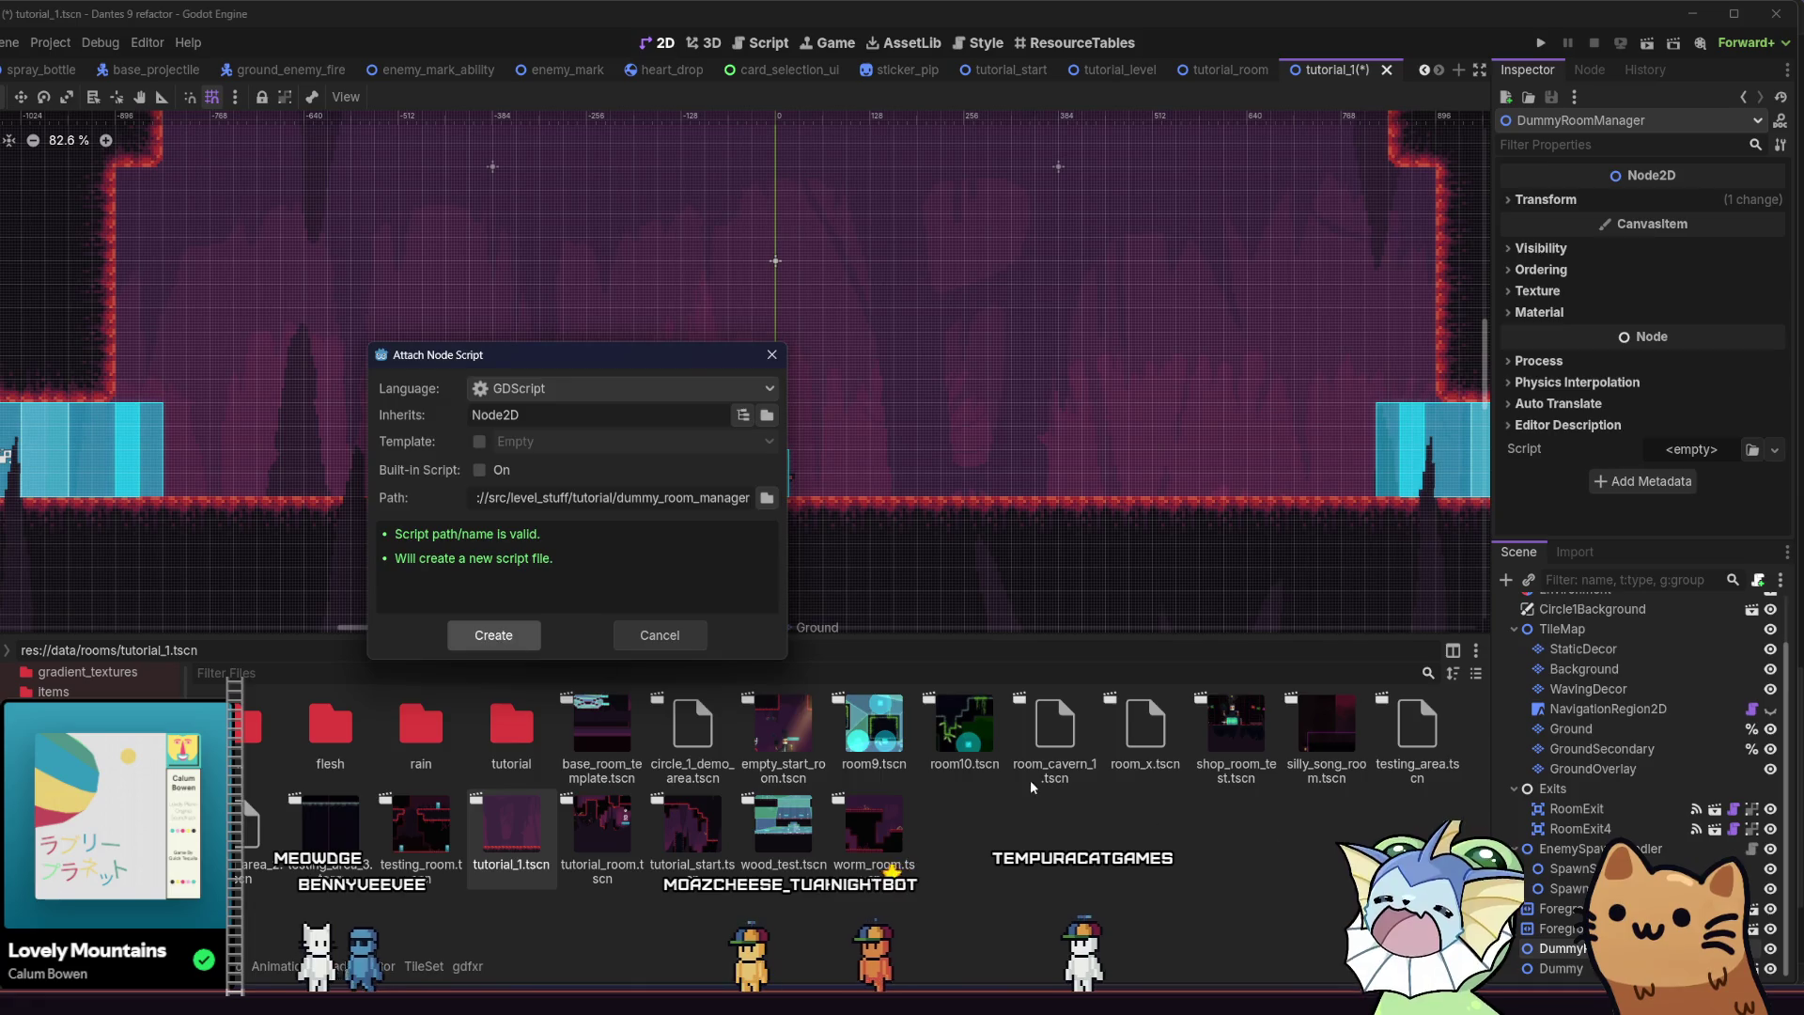
pyautogui.click(488, 635)
pyautogui.click(685, 278)
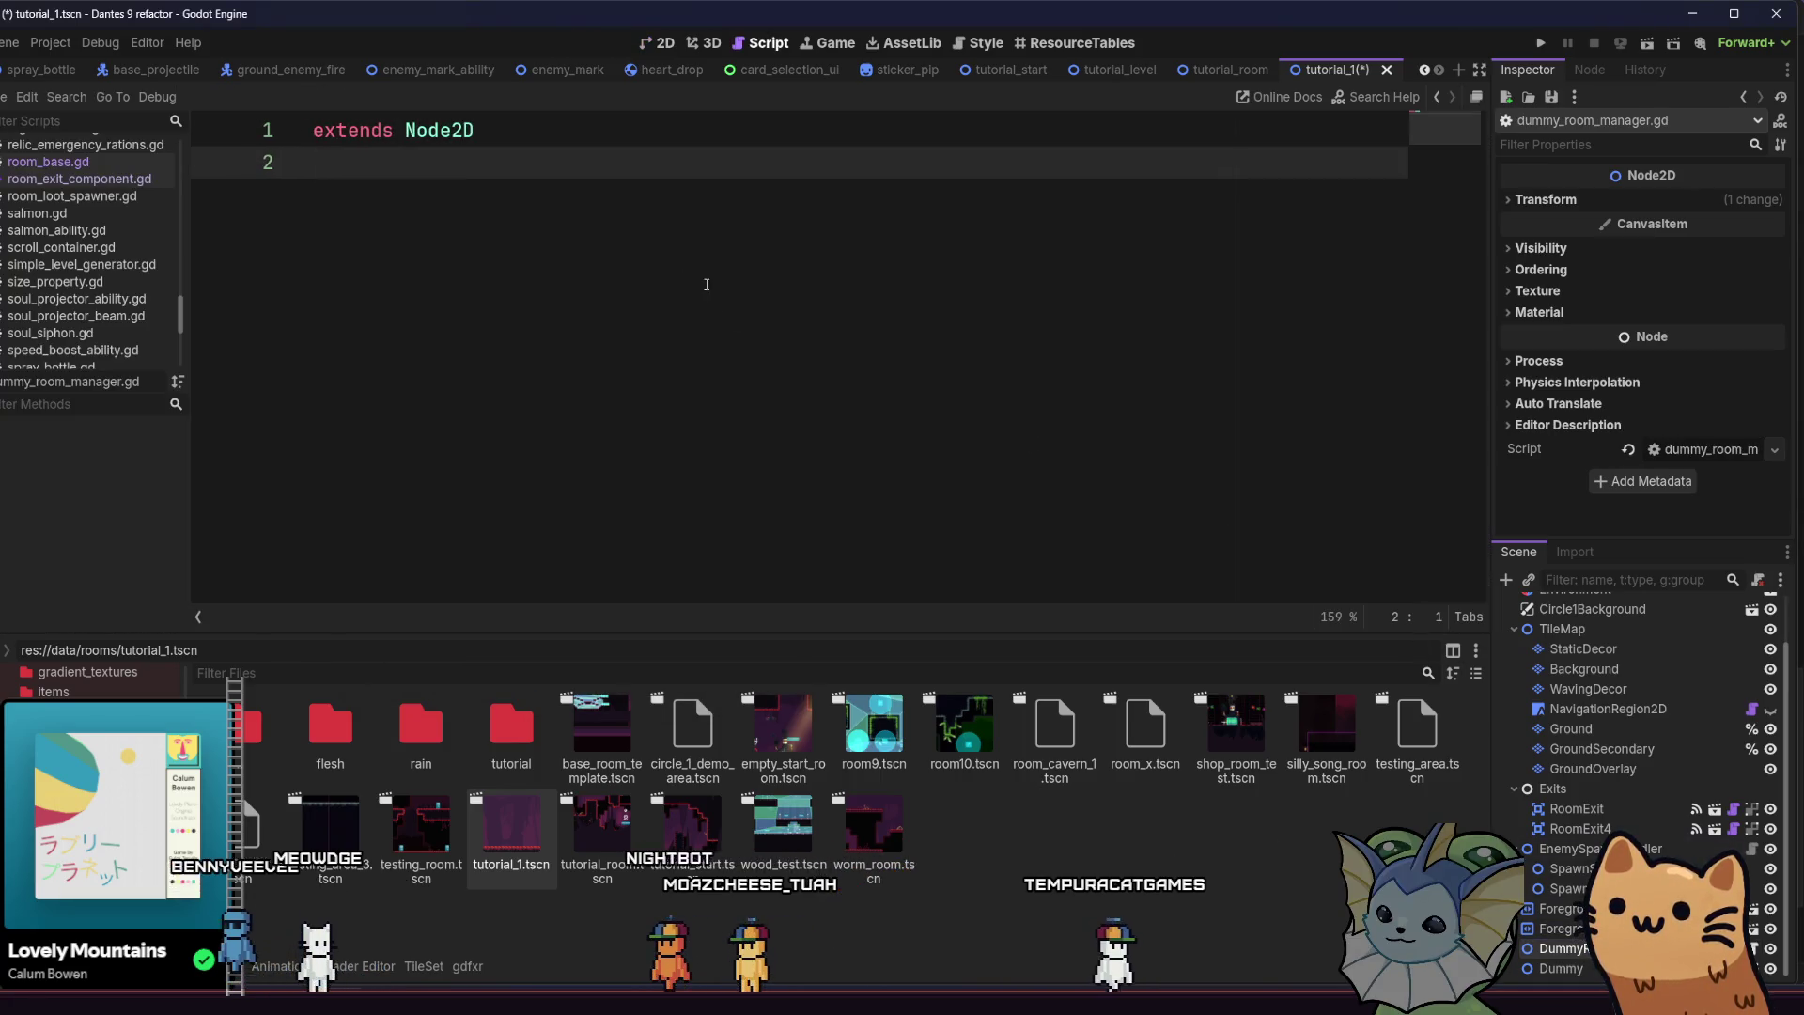
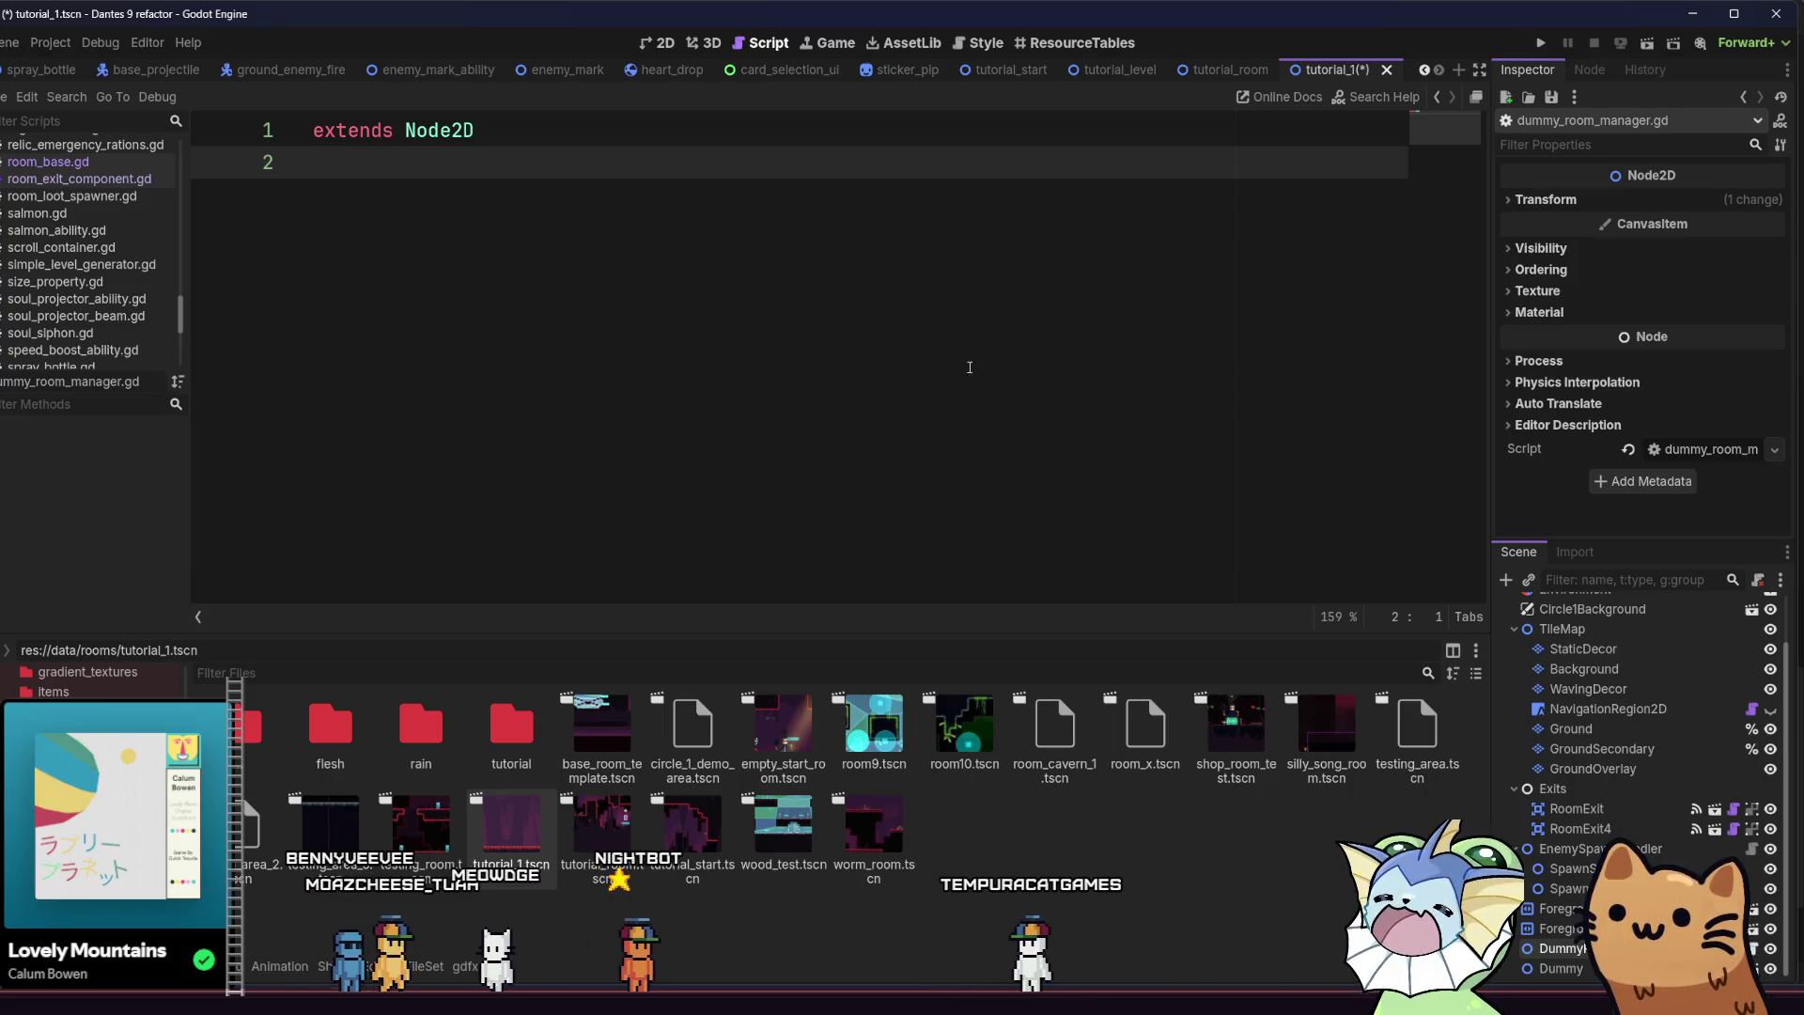
# Save the tutorial_1 scene and select the Dummy node in the Scene tree.
pyautogui.hotkey('ctrl', 's')
pyautogui.scroll(2, 1578, 685)
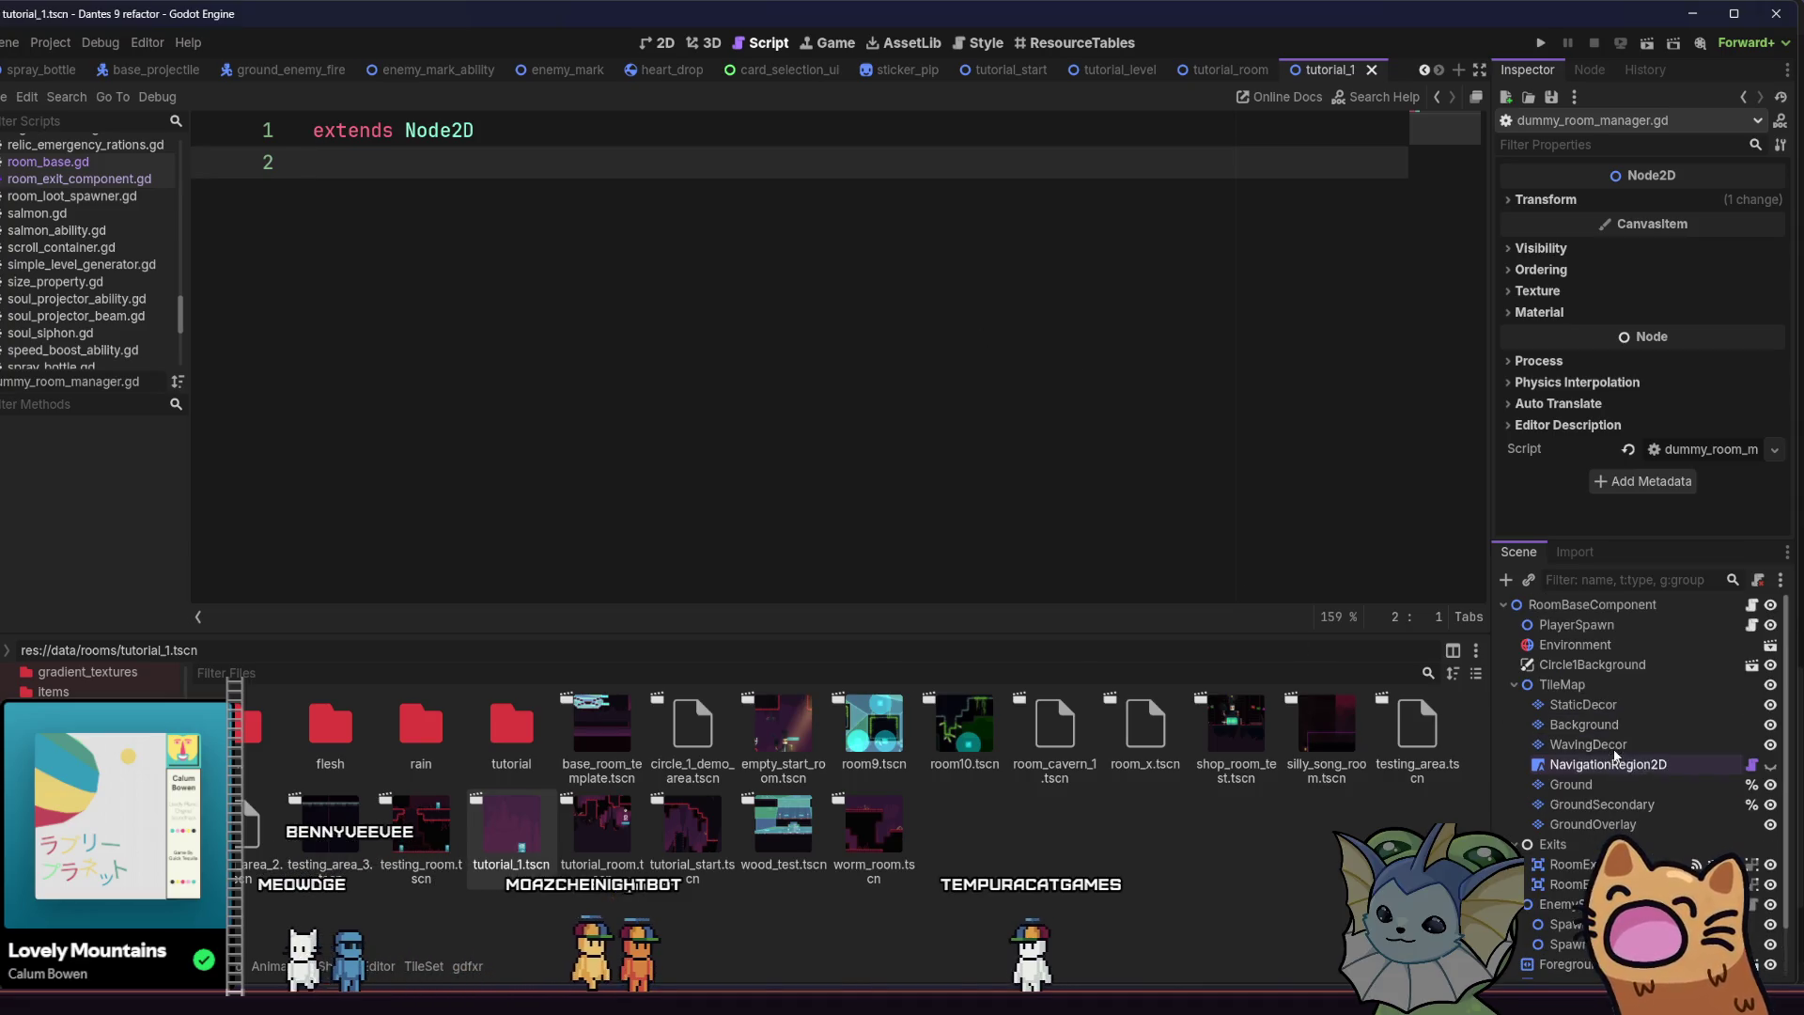
pyautogui.scroll(-2, 1597, 799)
pyautogui.click(1565, 908)
pyautogui.click(1593, 968)
pyautogui.click(1593, 967)
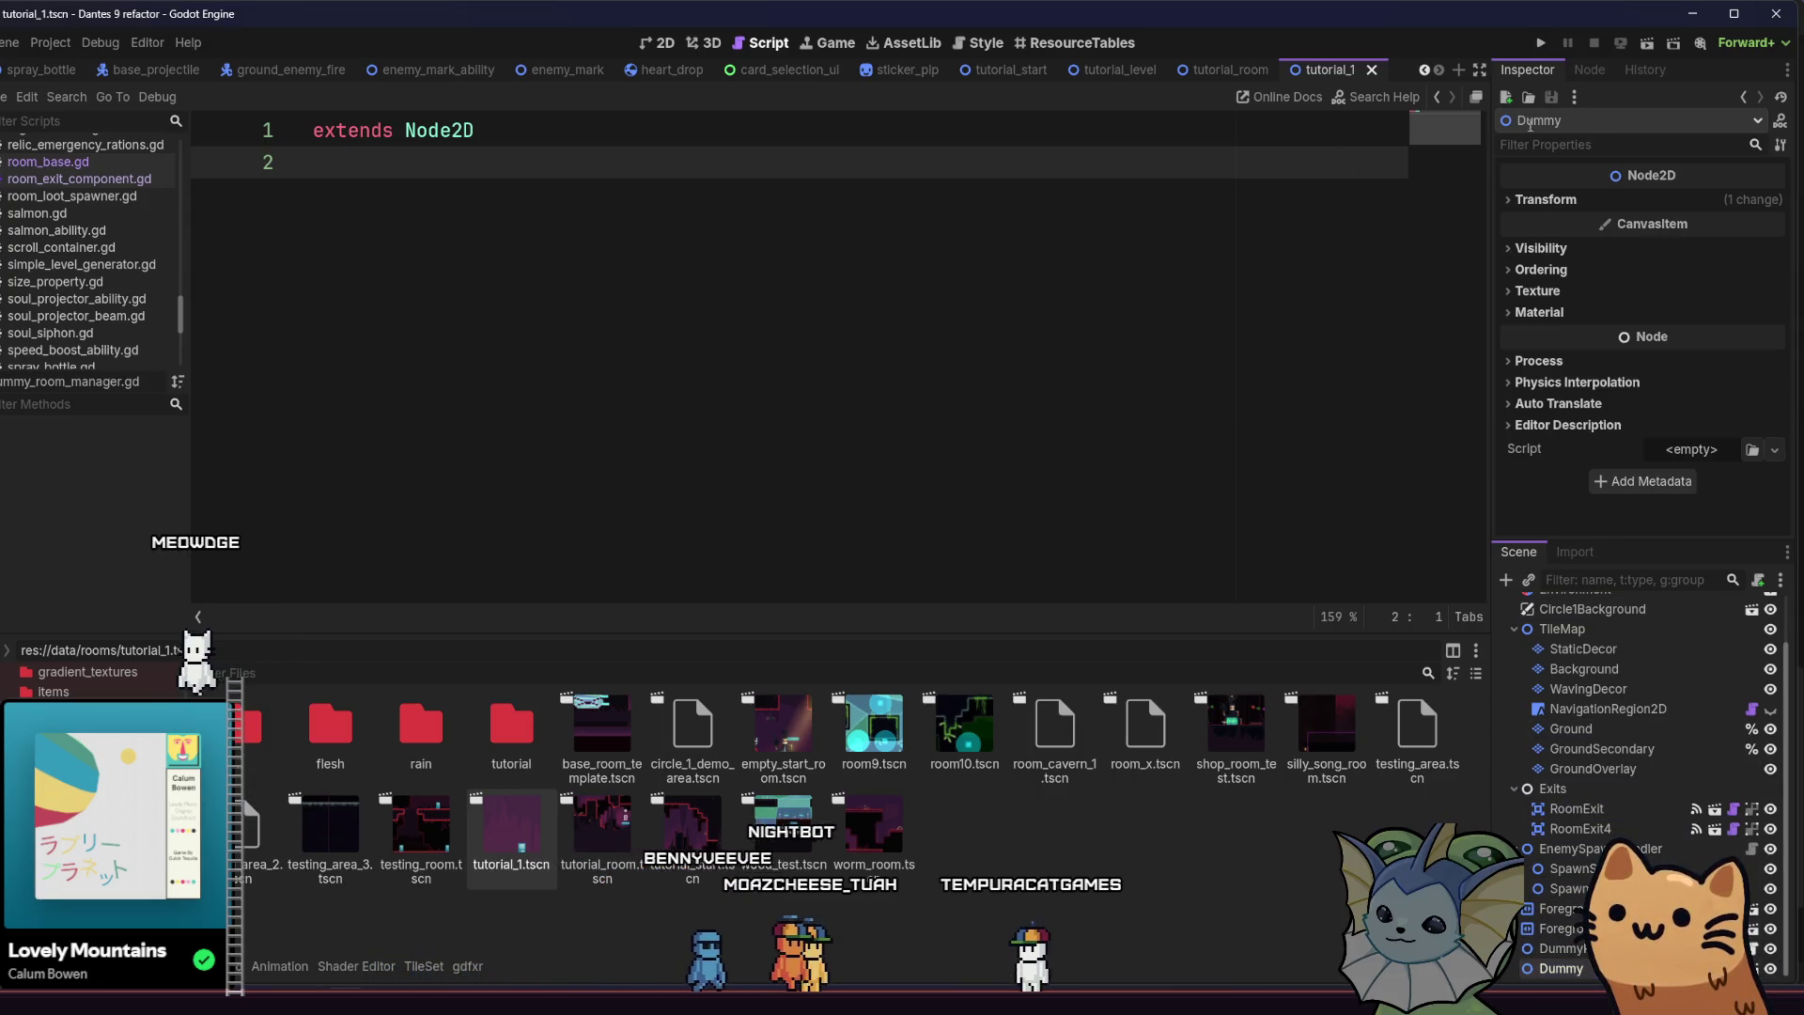
# Test-run the game through the splash into the cave level, then stop it.
pyautogui.click(1646, 43)
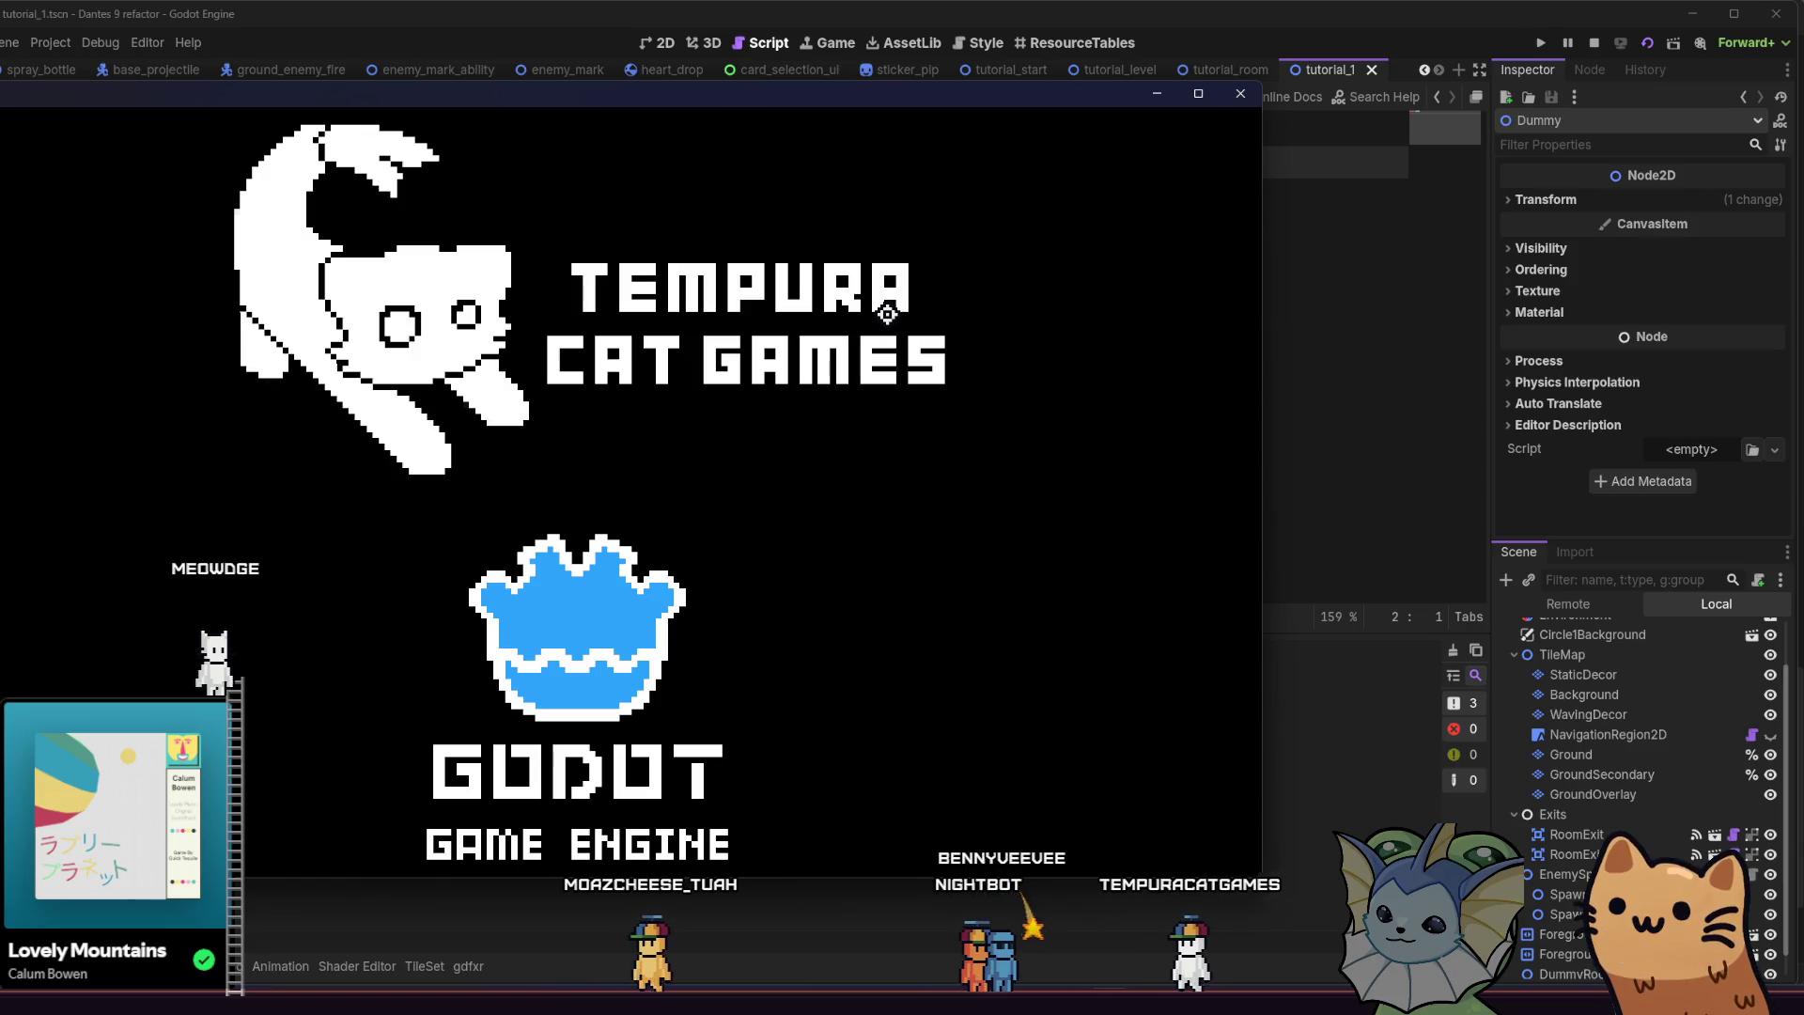
pyautogui.press('super+Up')
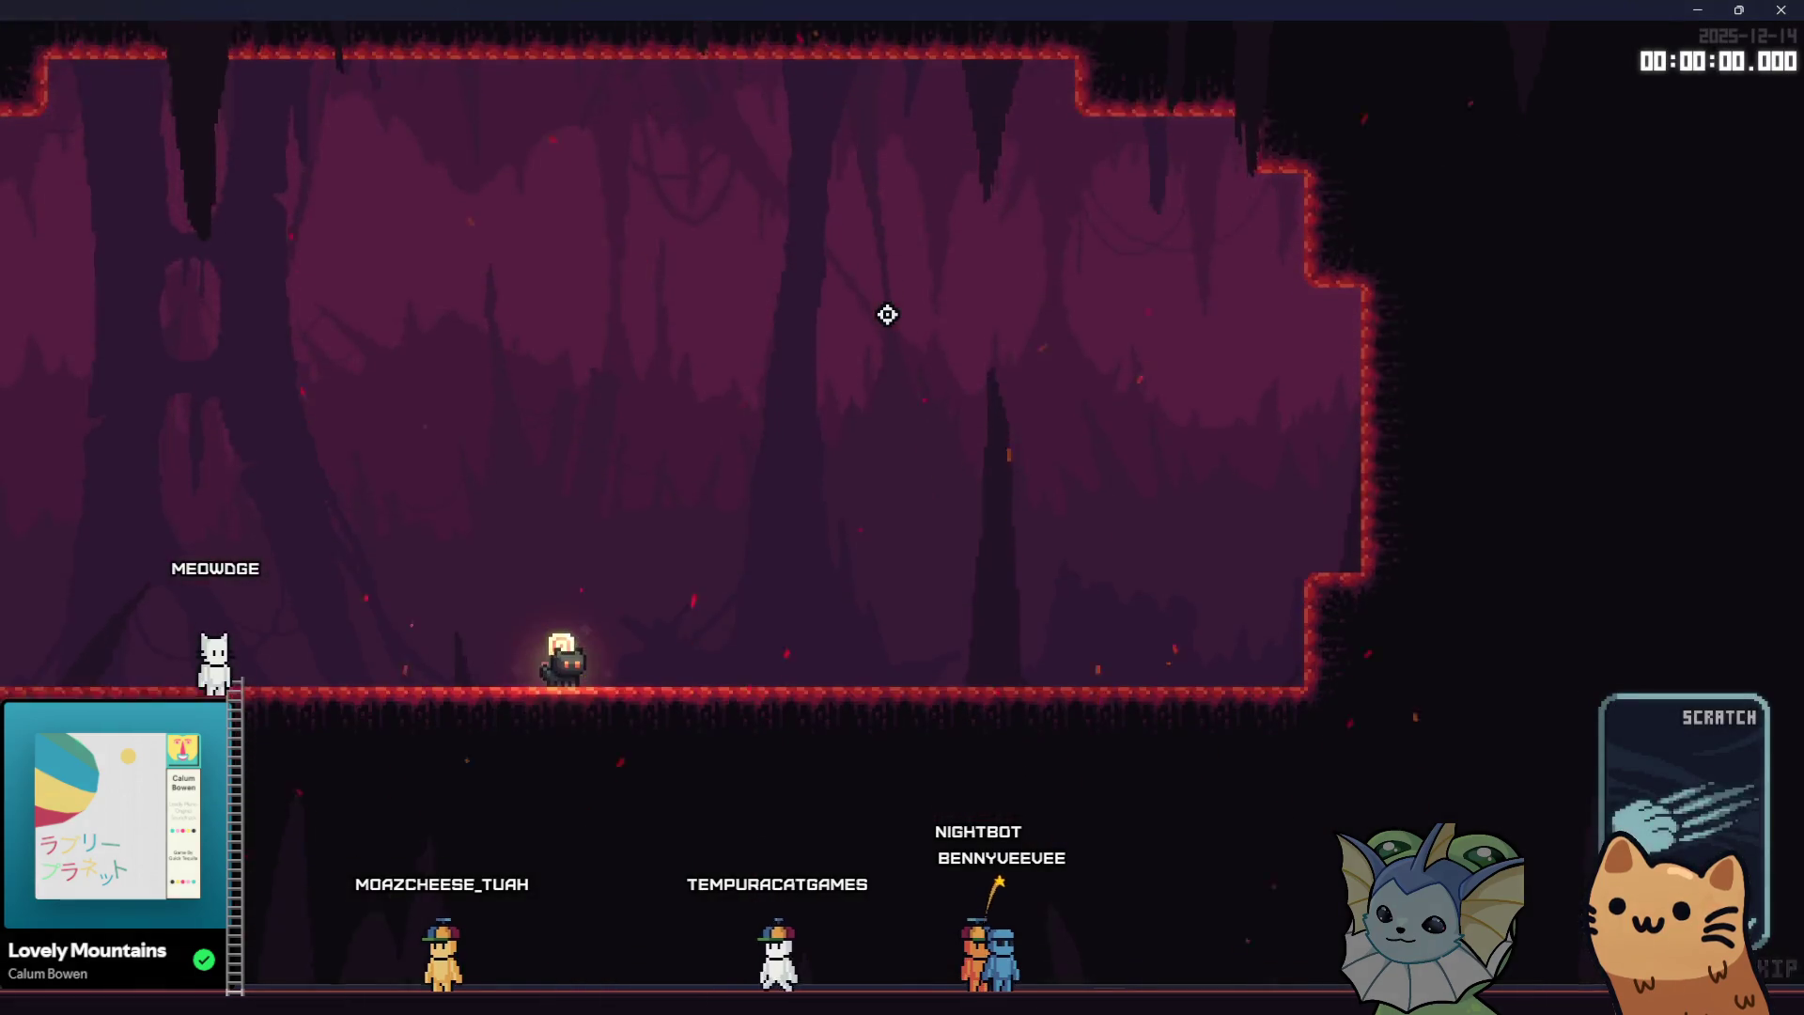
pyautogui.press('d')
pyautogui.click(1780, 9)
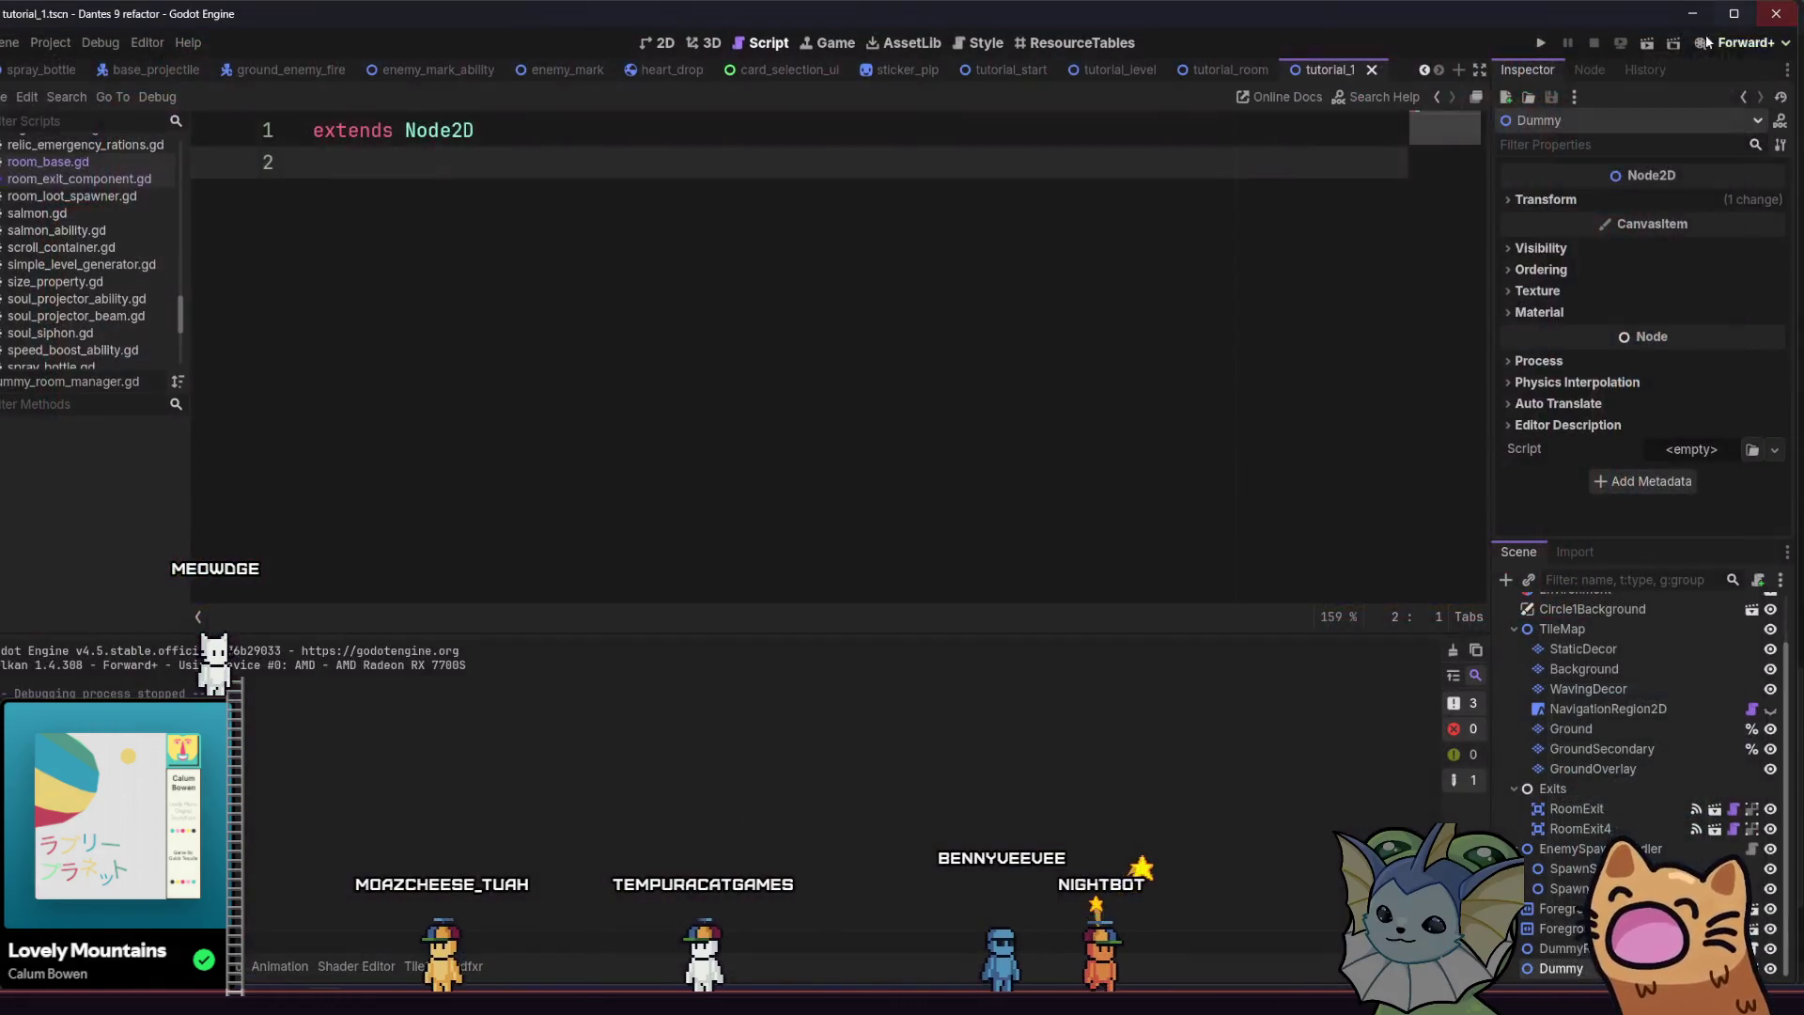
# Add the Dummy node to the global Enemy group.
pyautogui.moveTo(1193, 69)
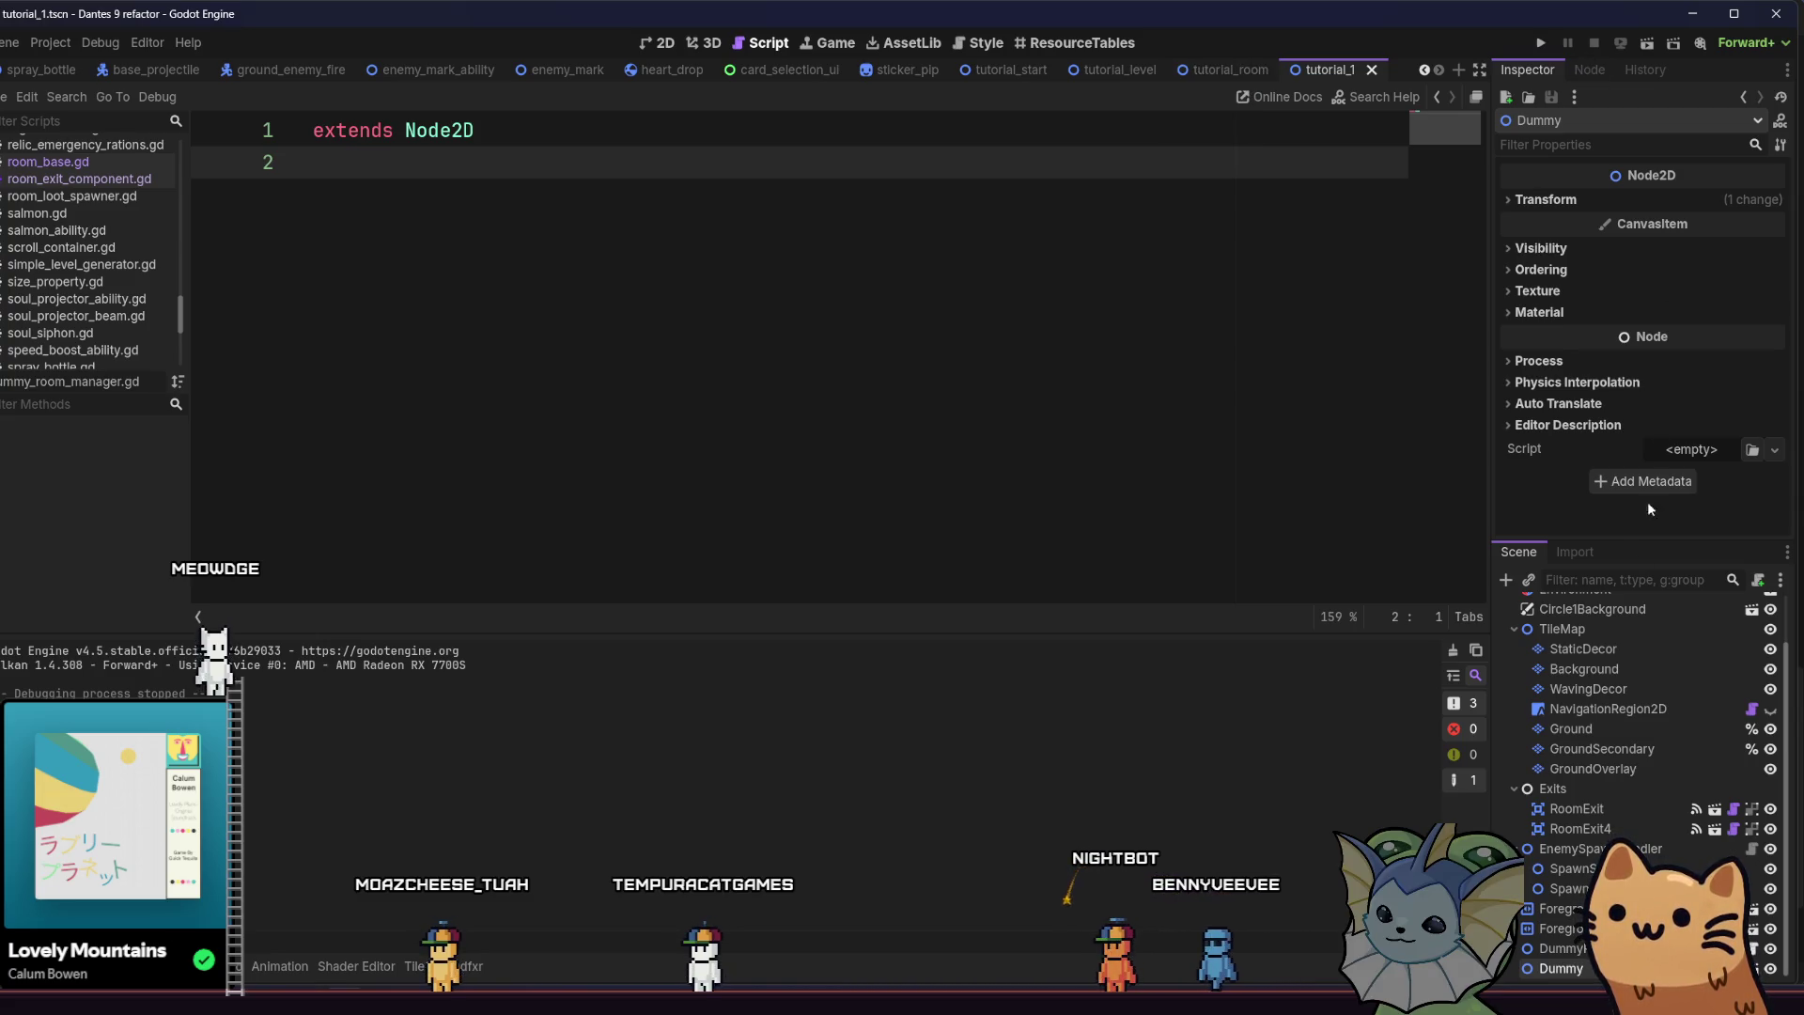
pyautogui.click(1601, 69)
pyautogui.click(1672, 96)
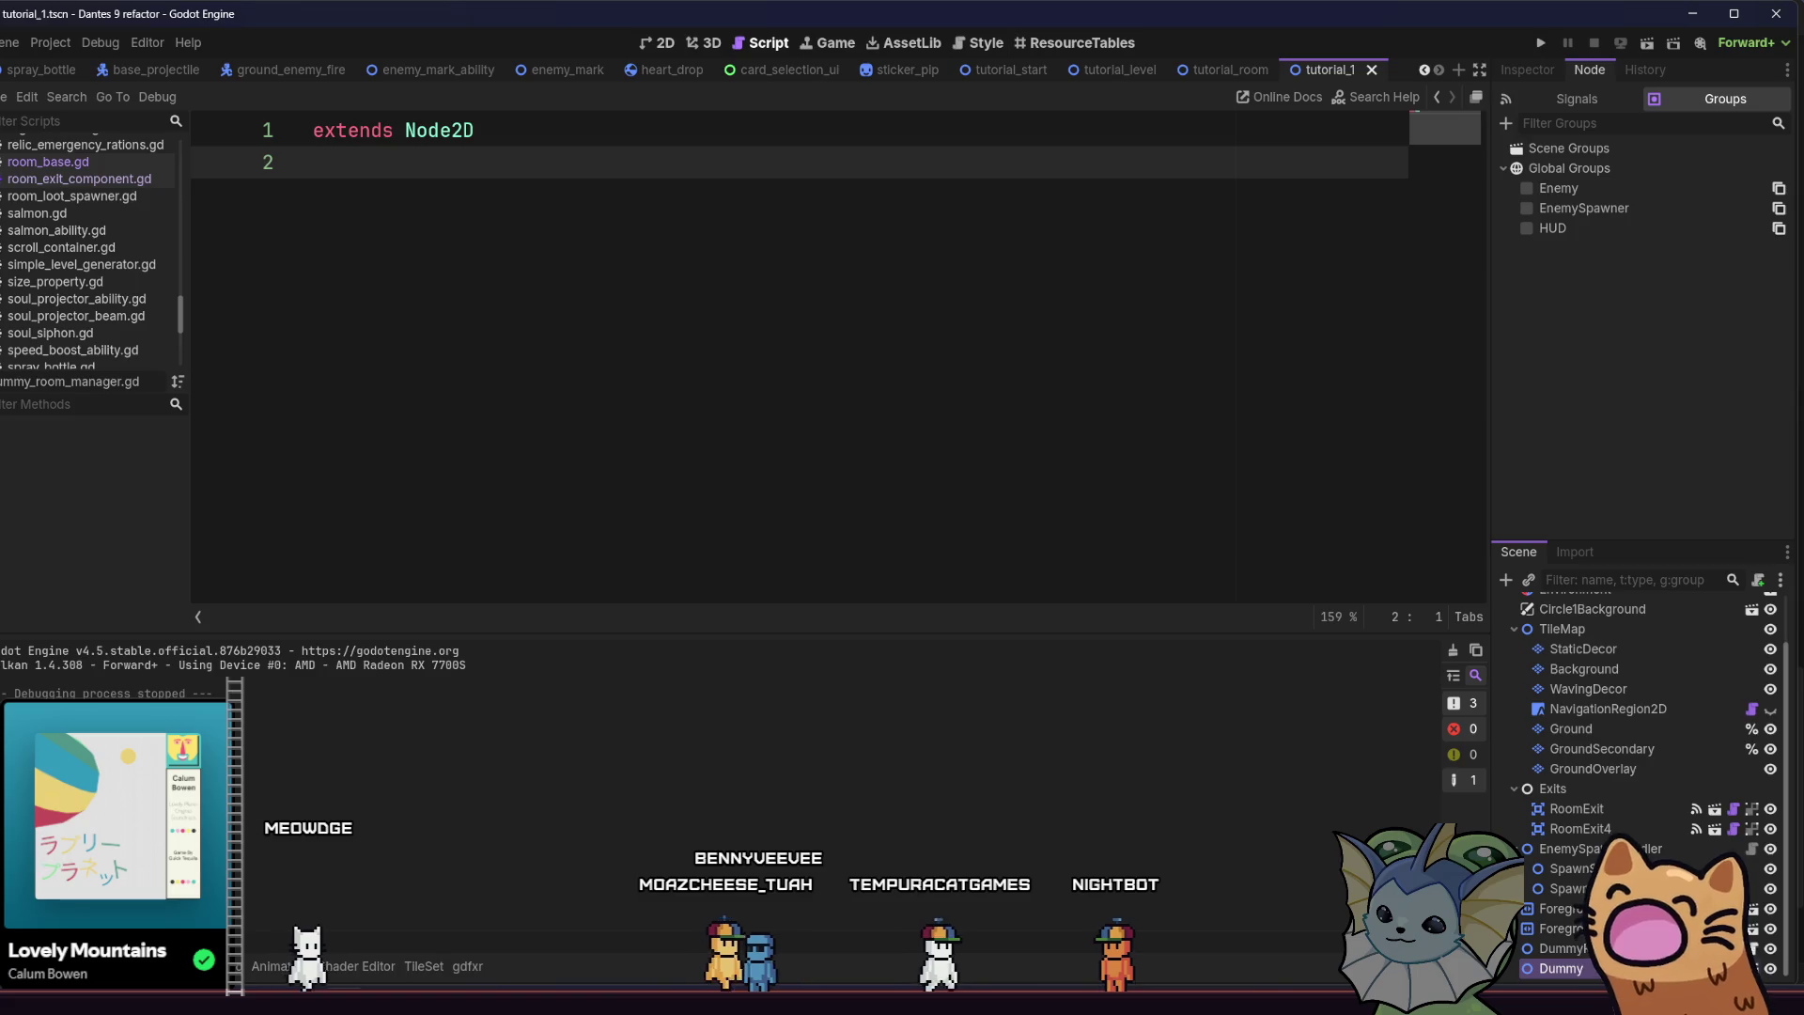
pyautogui.click(1516, 190)
# Save the scene and switch over to the tutorial_room scene.
pyautogui.hotkey('ctrl', 's')
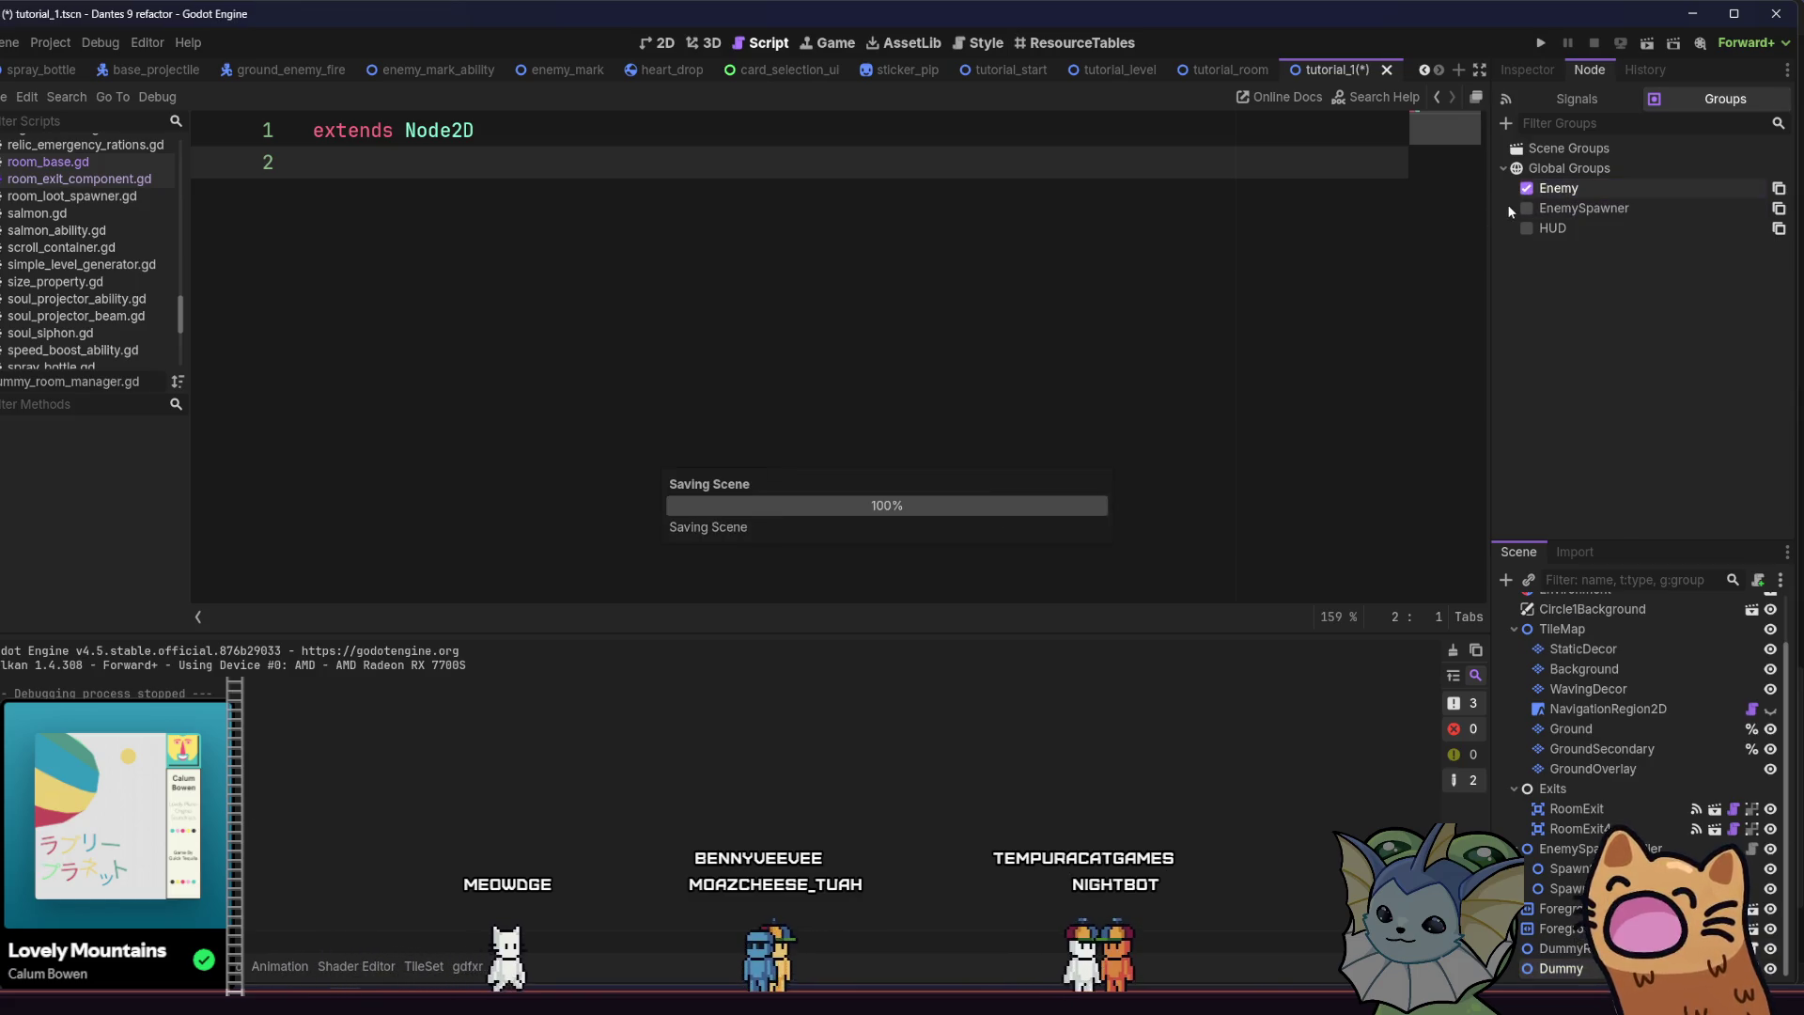
pyautogui.click(1525, 70)
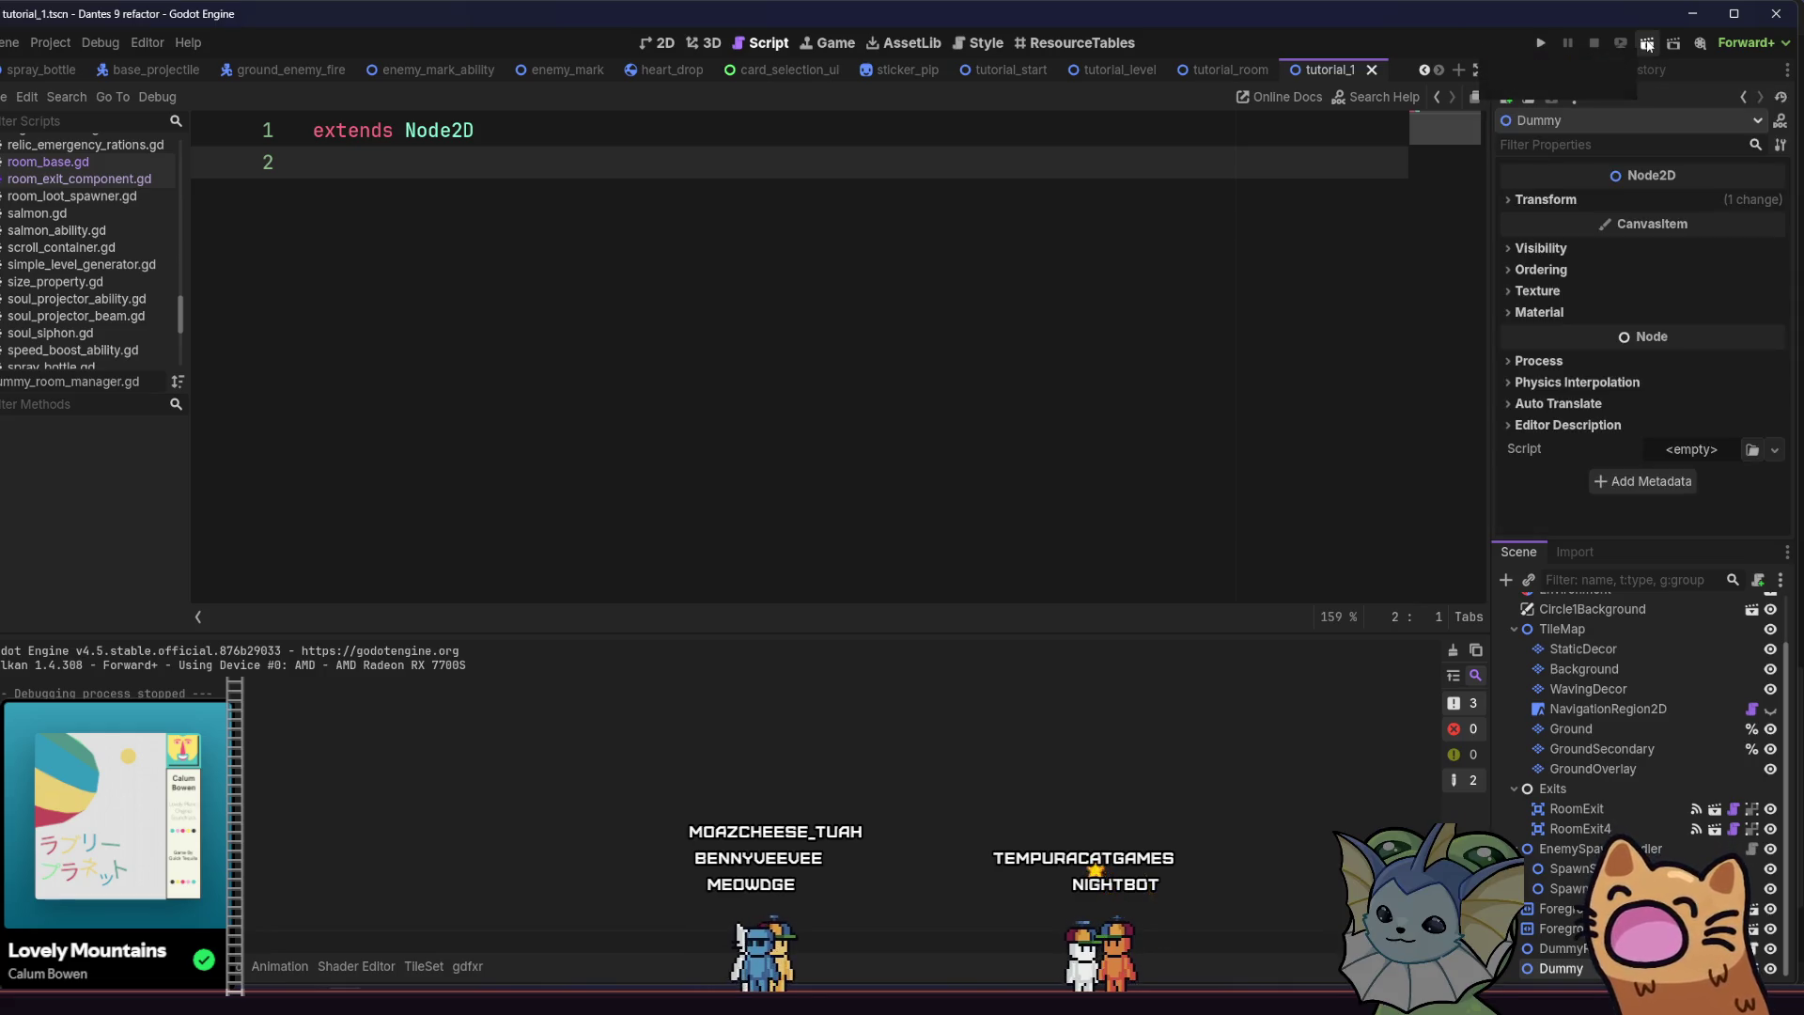
pyautogui.click(1198, 70)
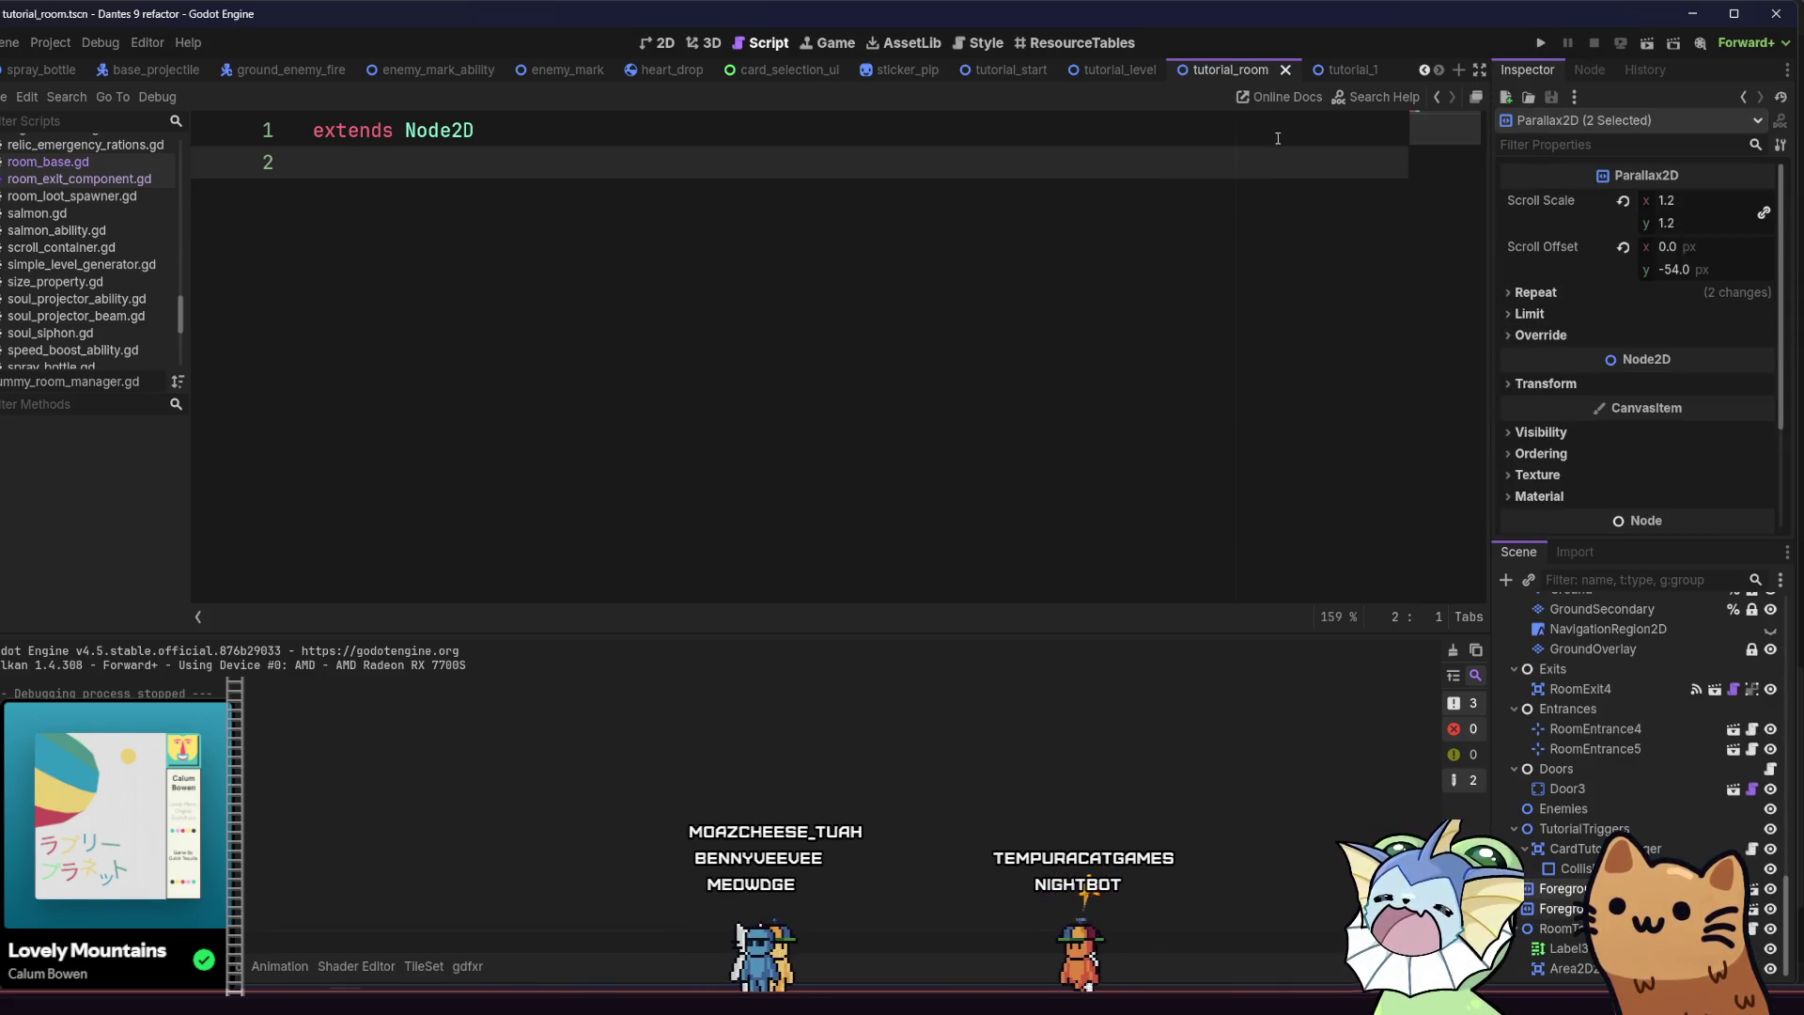
# In tutorial_level, remove Tutorial Rooms elements 2 and 1.
pyautogui.scroll(3, 1541, 620)
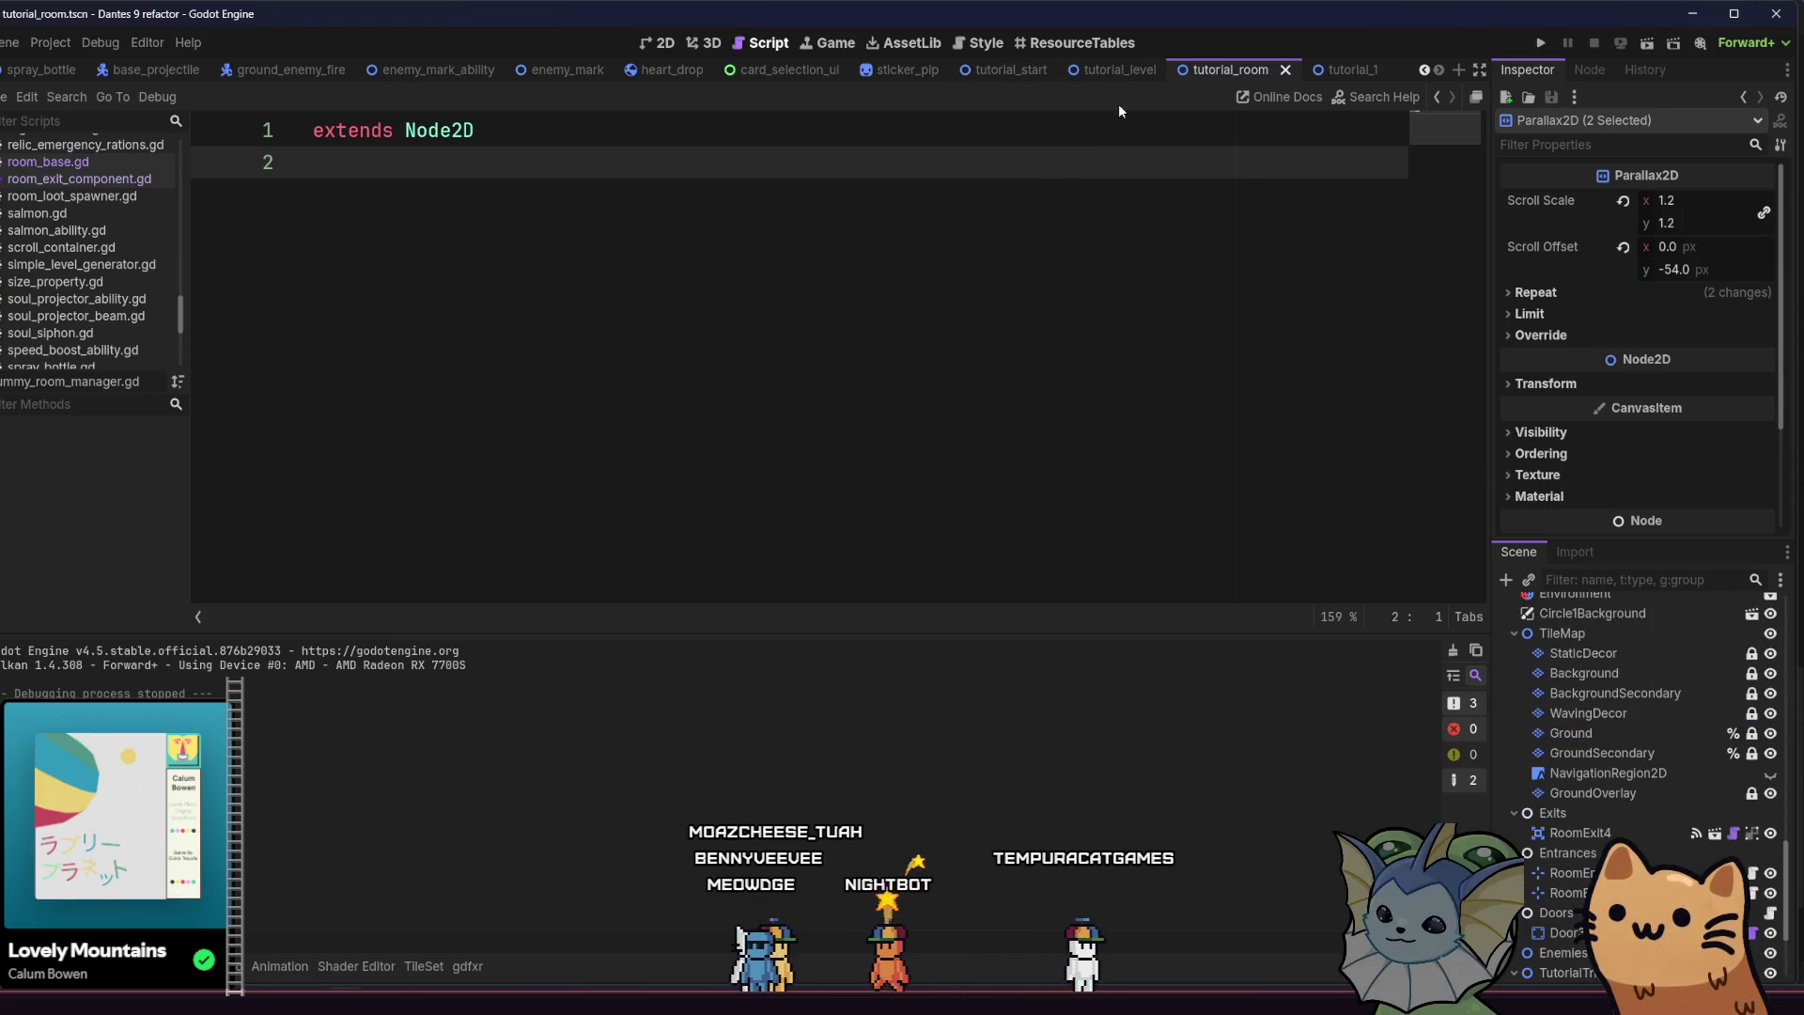
pyautogui.click(1111, 75)
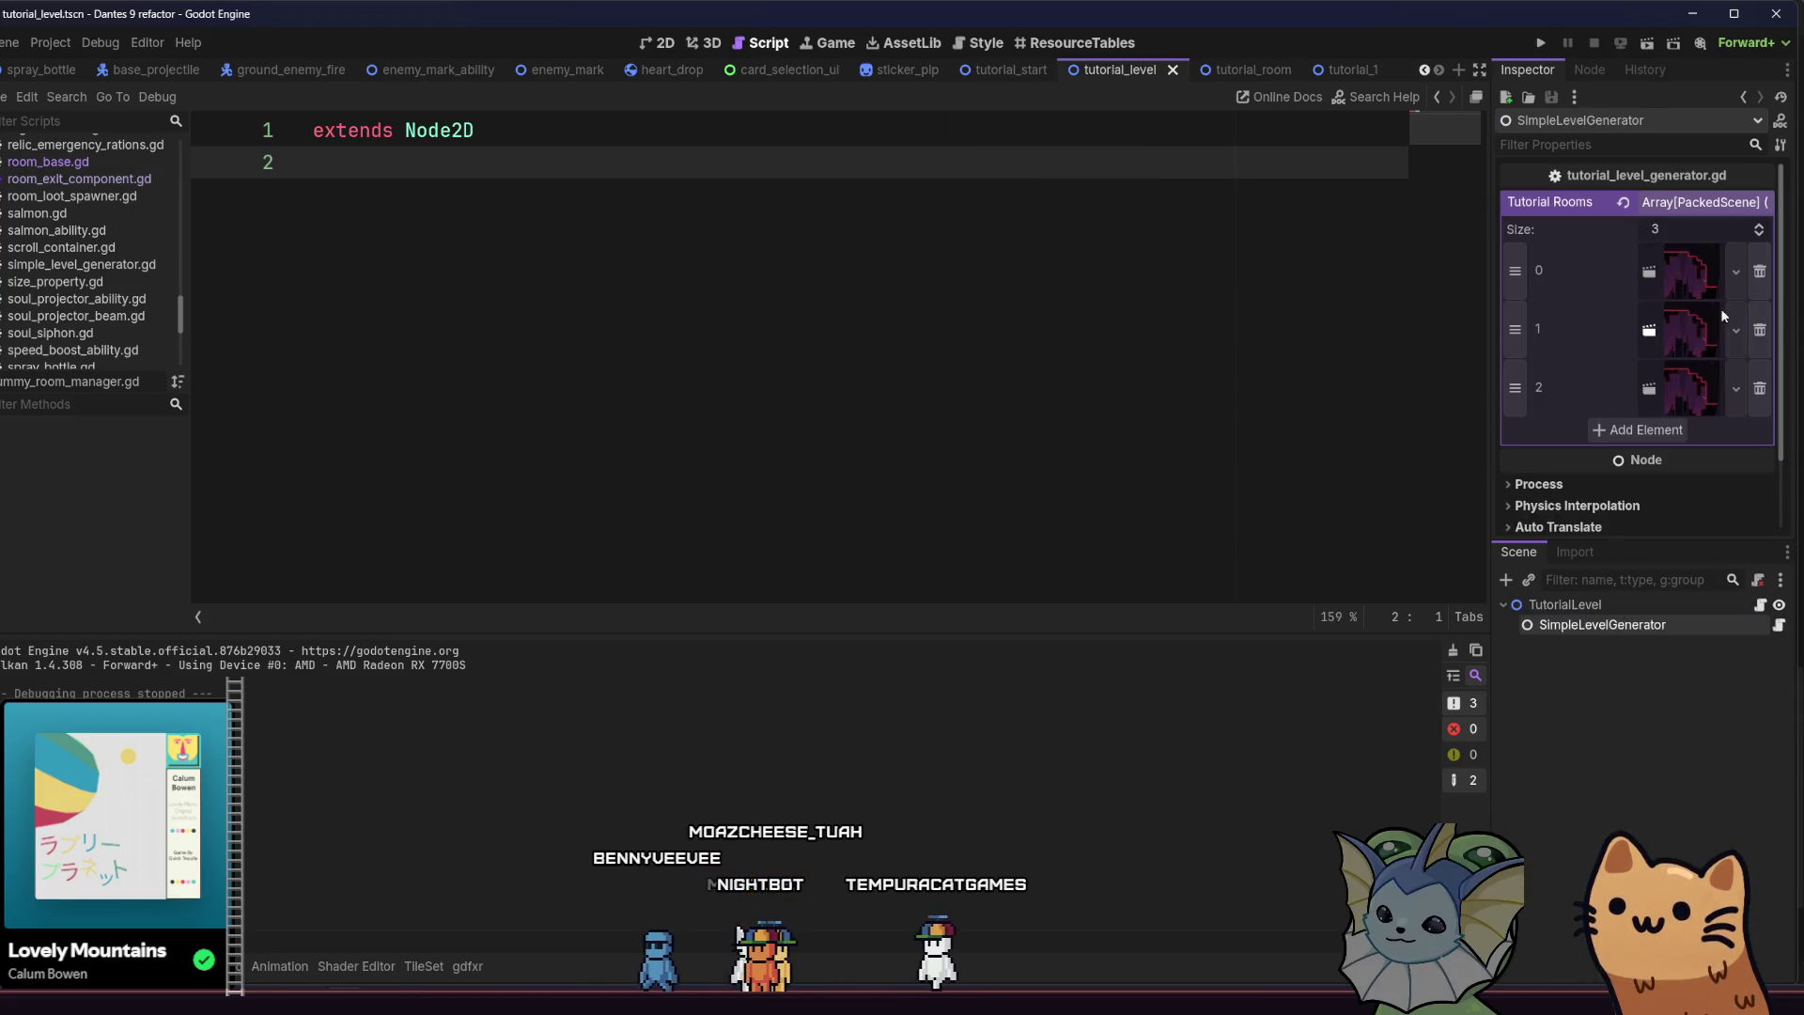
pyautogui.click(1753, 369)
pyautogui.click(1753, 349)
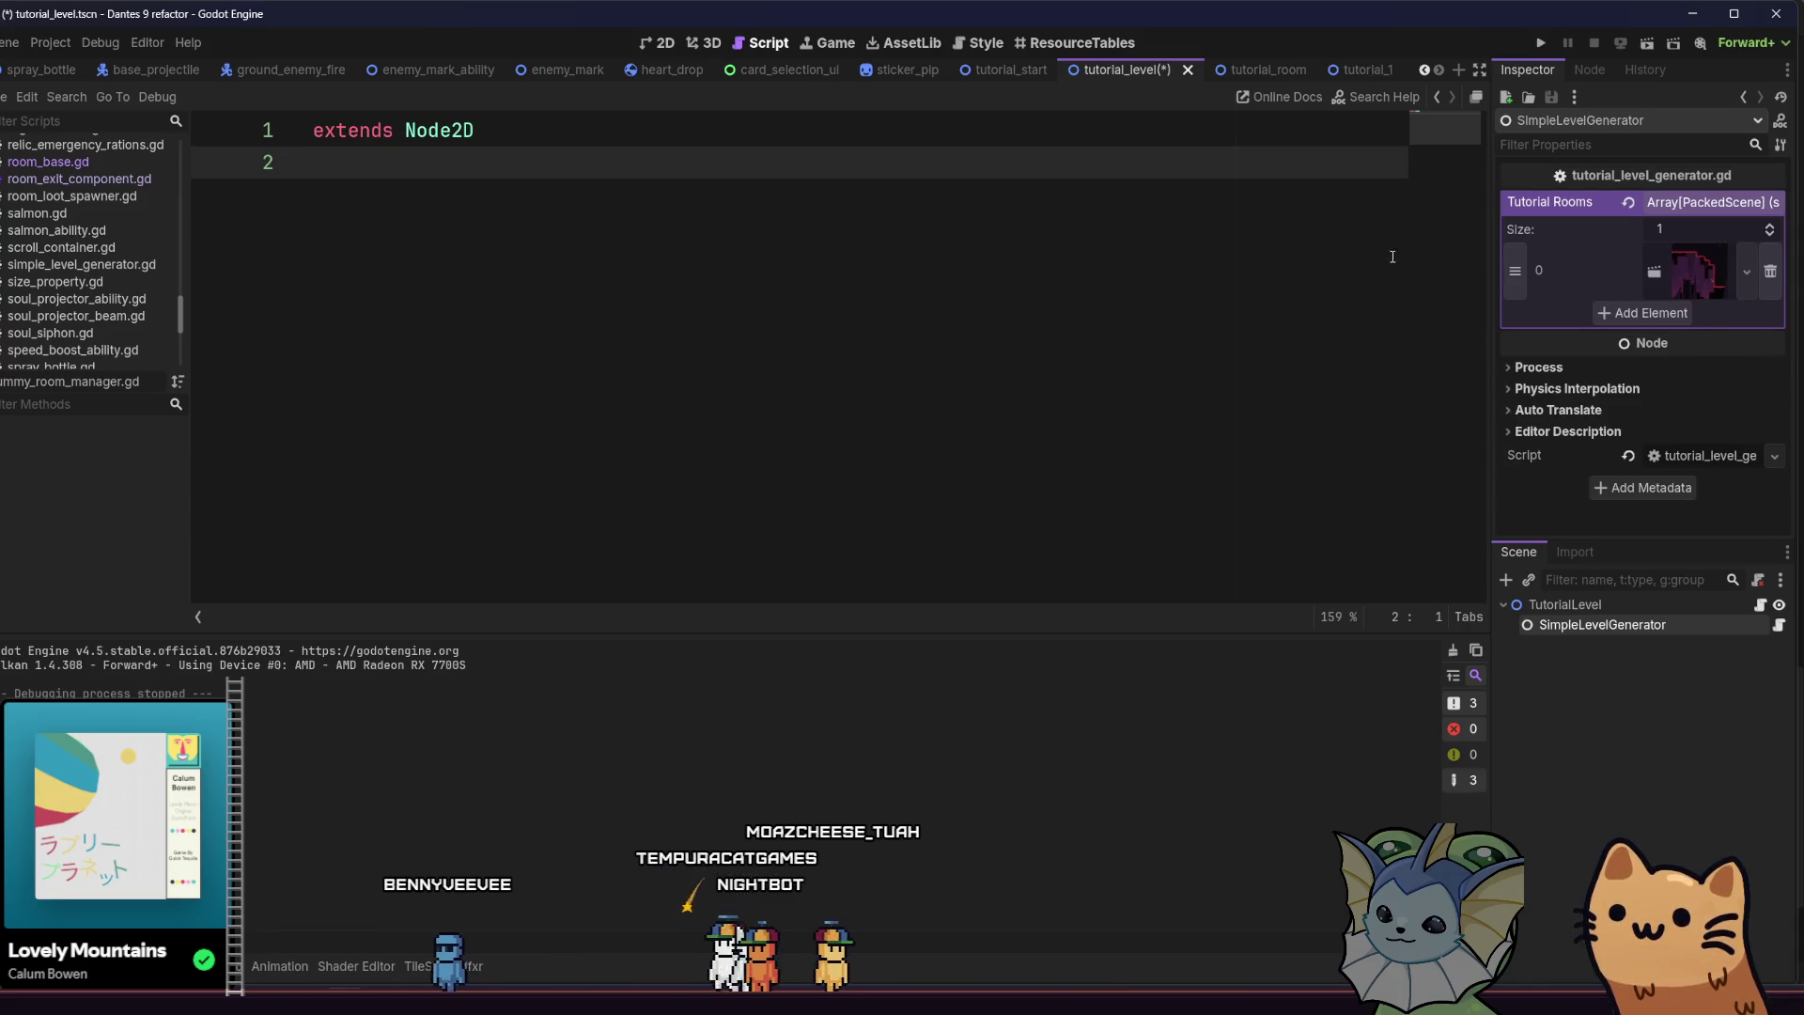
# Add tutorial_1.tscn to the Tutorial Rooms list, then save and launch the game.
pyautogui.hotkey('alt', 'f')
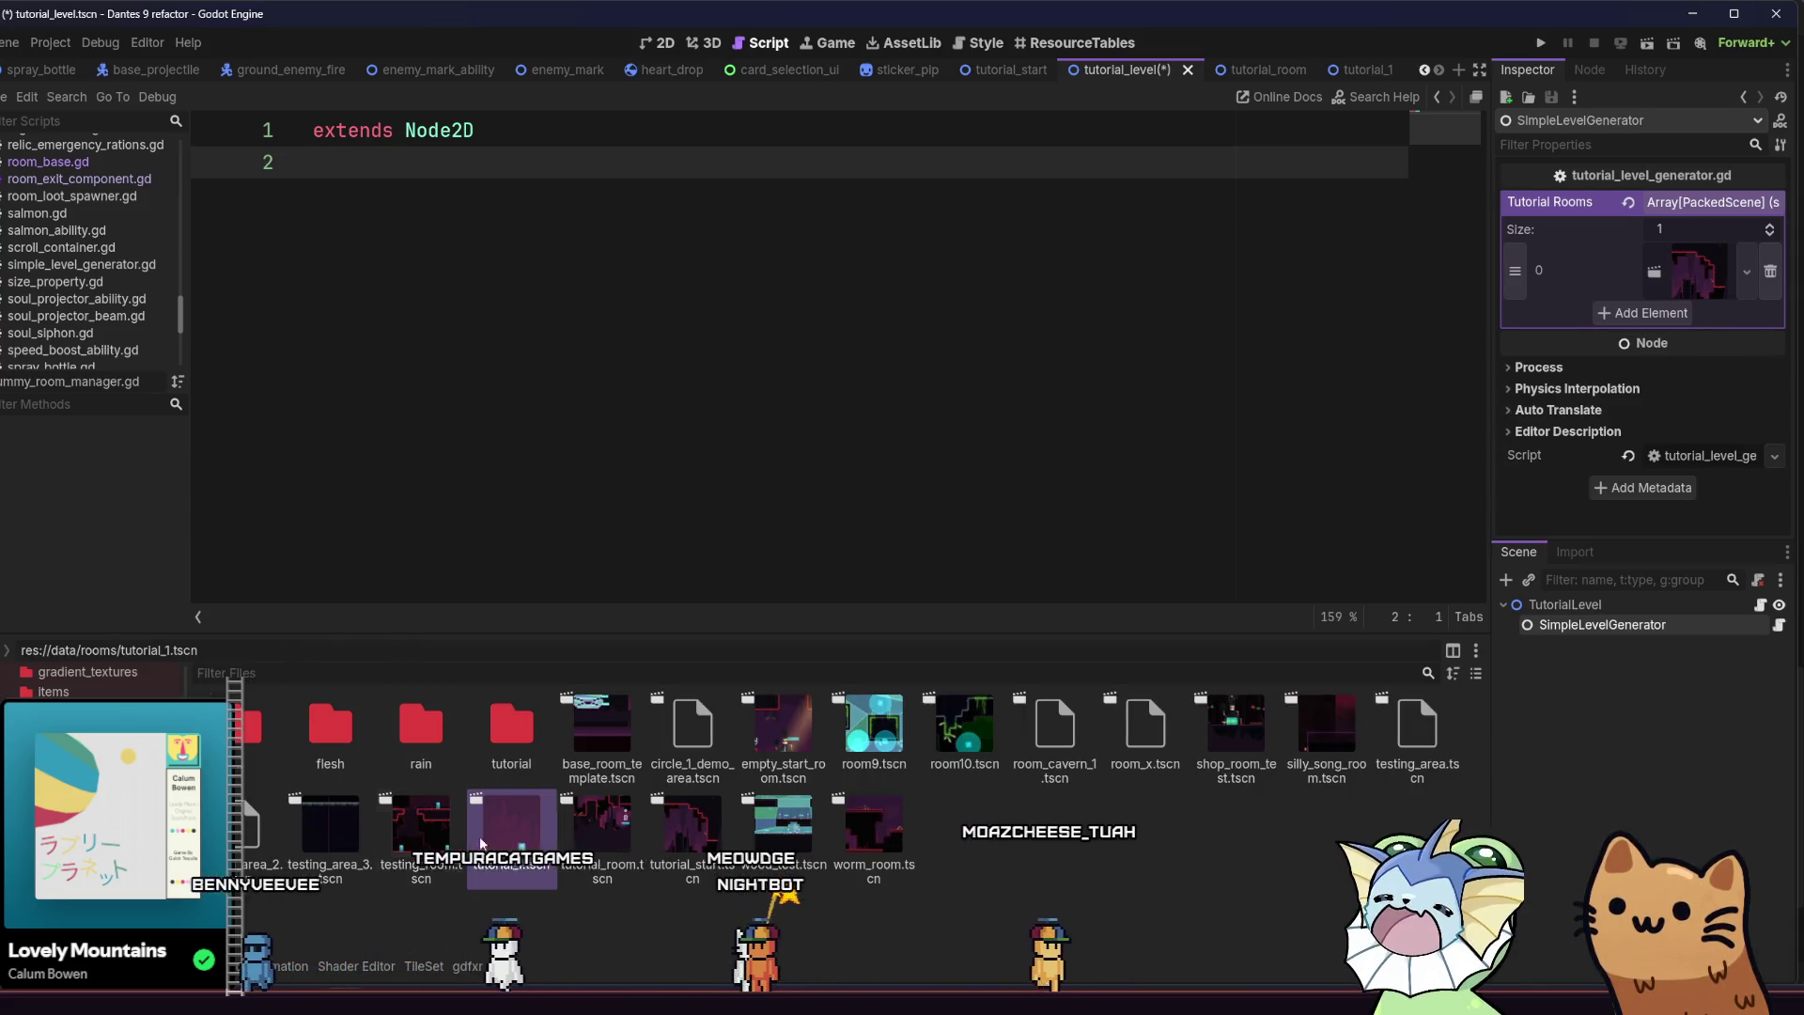
pyautogui.moveTo(512, 831); pyautogui.dragTo(1578, 409)
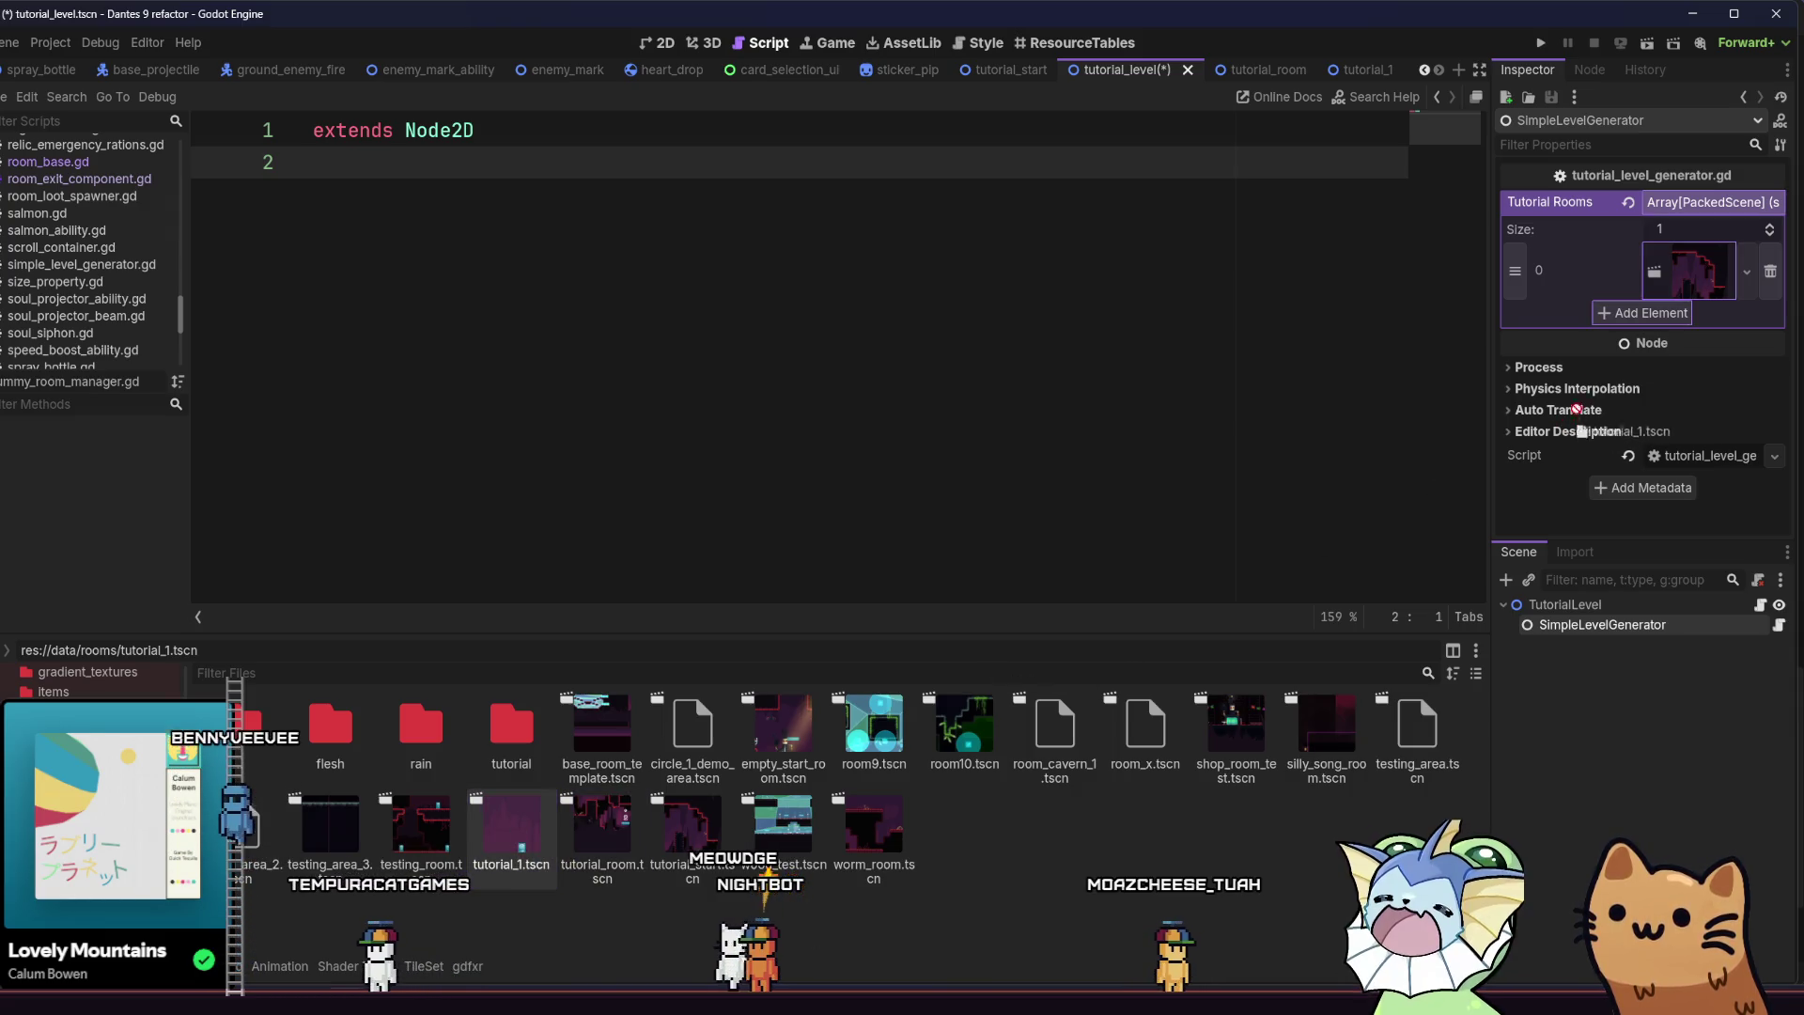
pyautogui.moveTo(1635, 333); pyautogui.dragTo(1639, 329)
pyautogui.click(1617, 42)
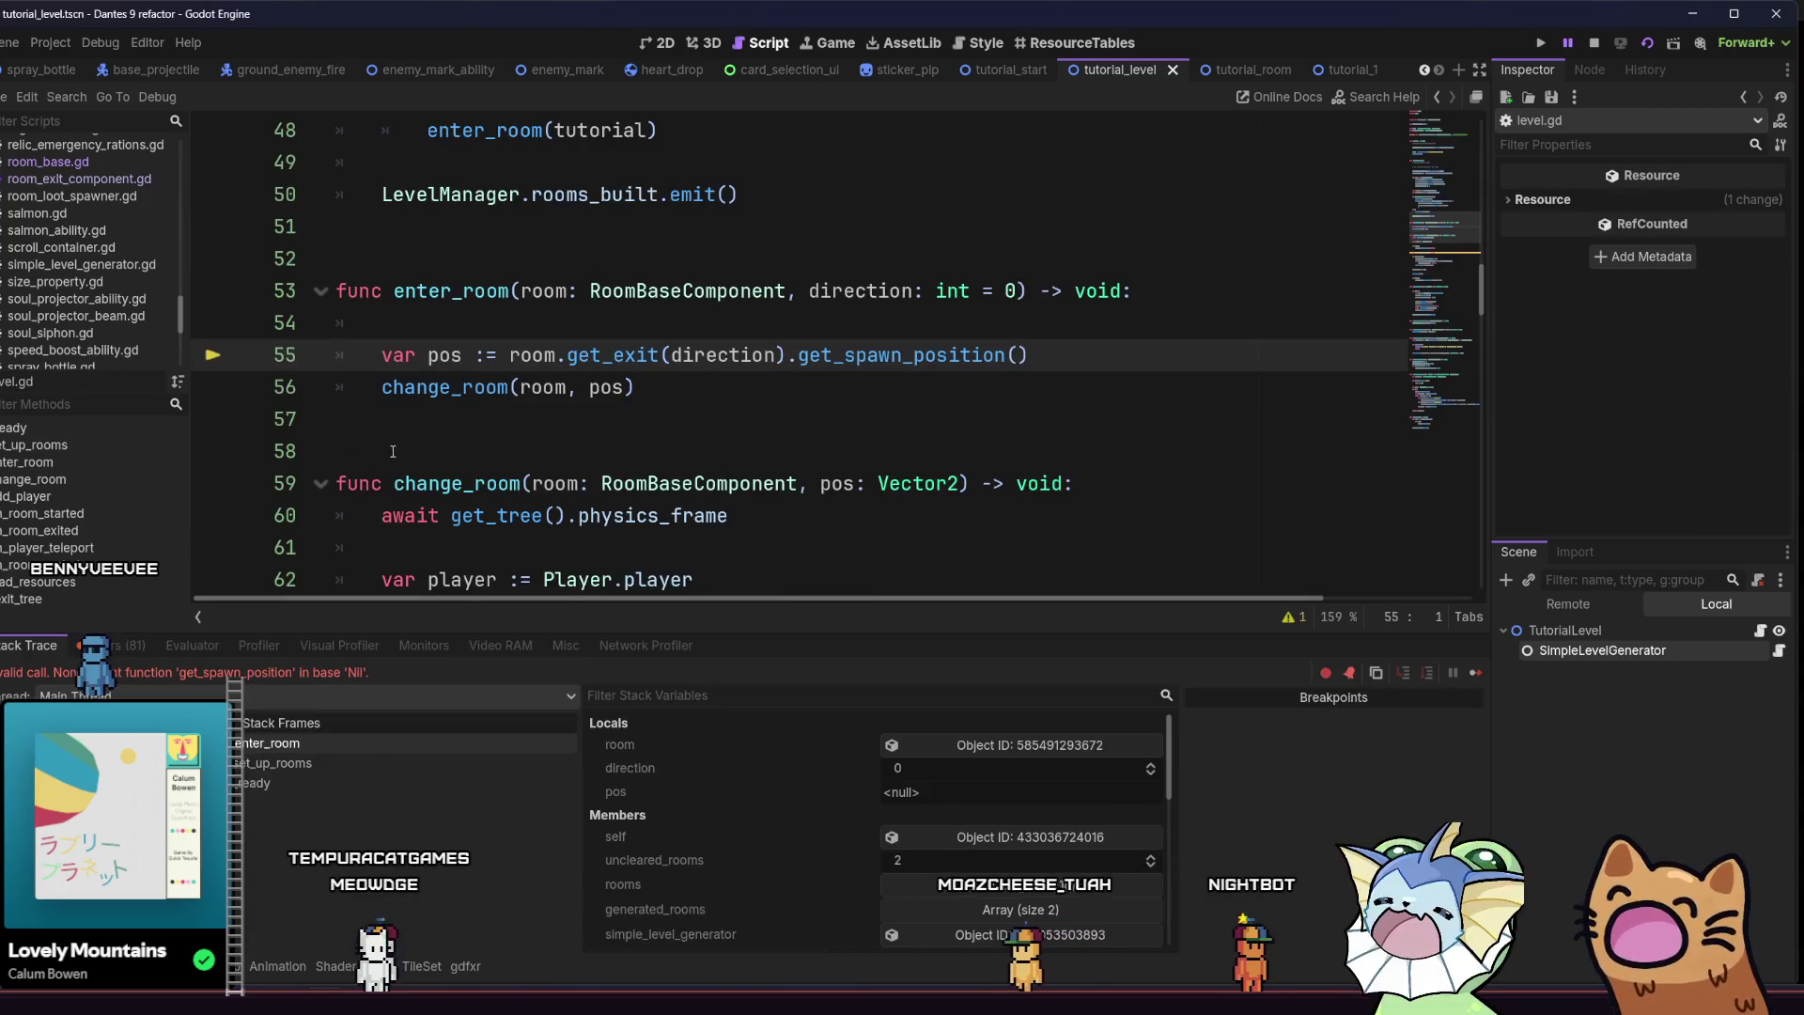
# After the break at level.gd line 55, place the caret at the end of line 56.
pyautogui.click(648, 388)
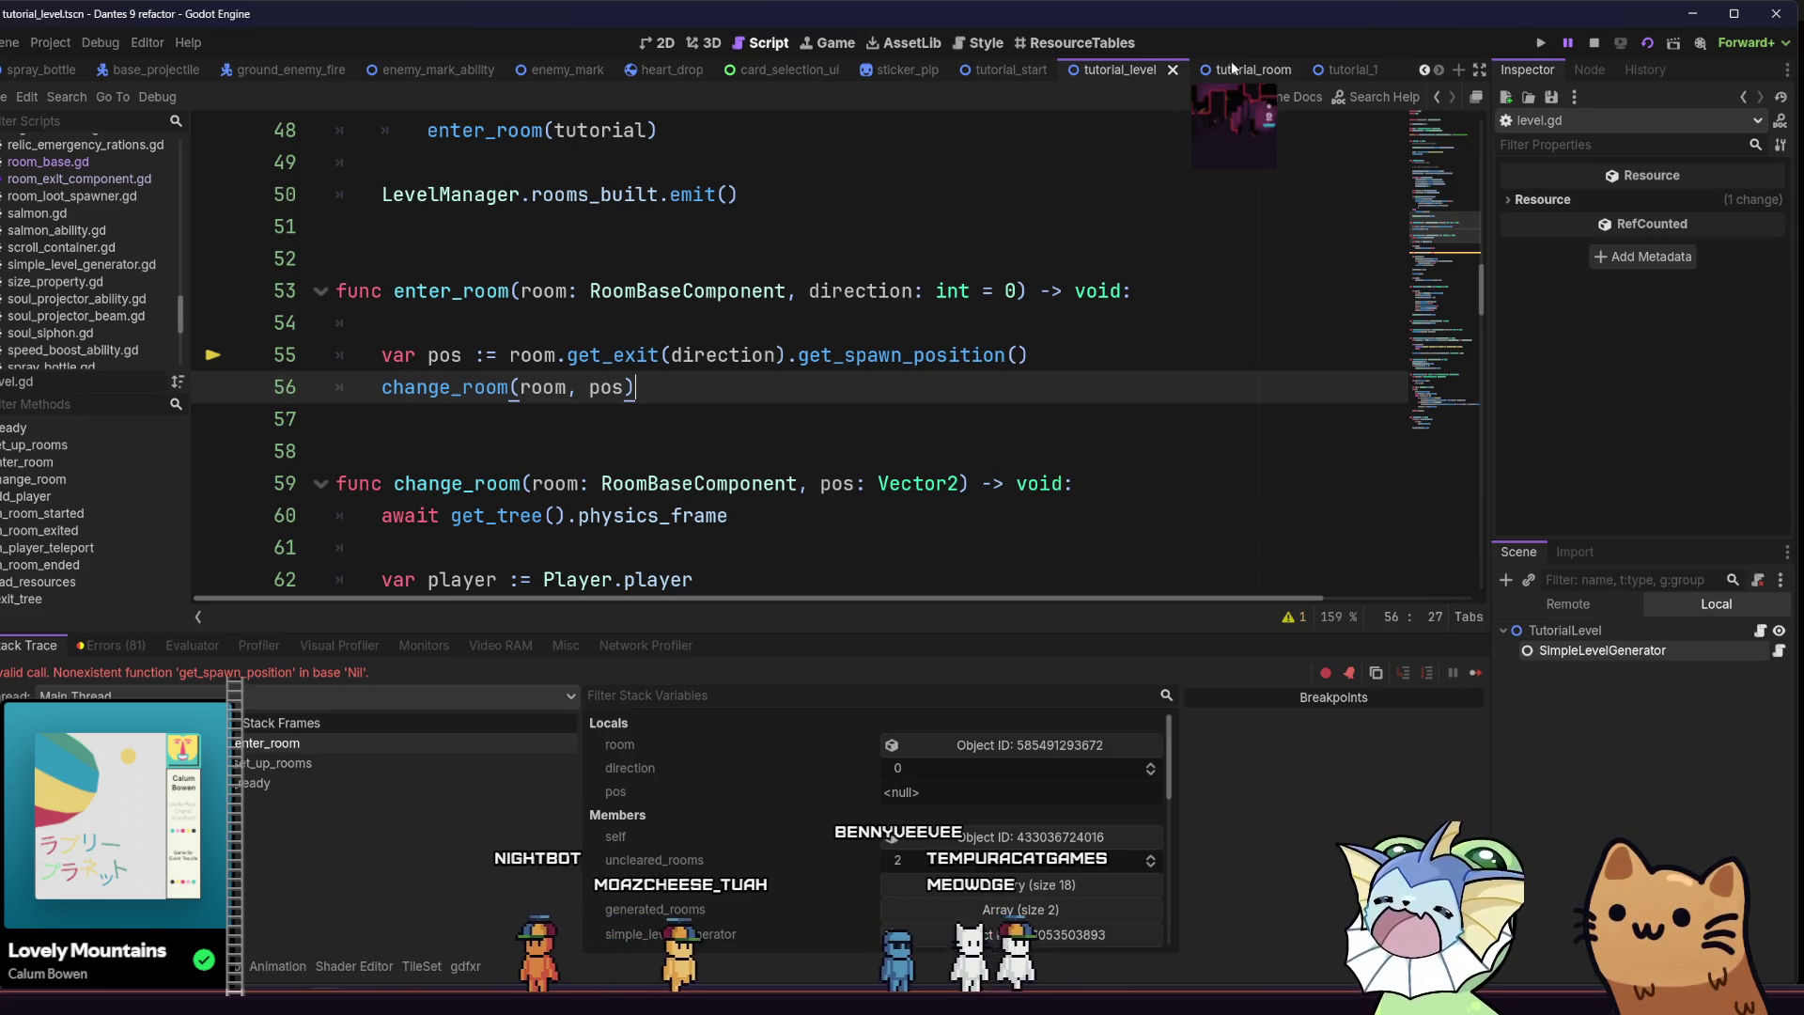
# In tutorial_1's 2D view, inspect the RoomExit and RoomExit4 nodes' exit directions.
pyautogui.click(1317, 66)
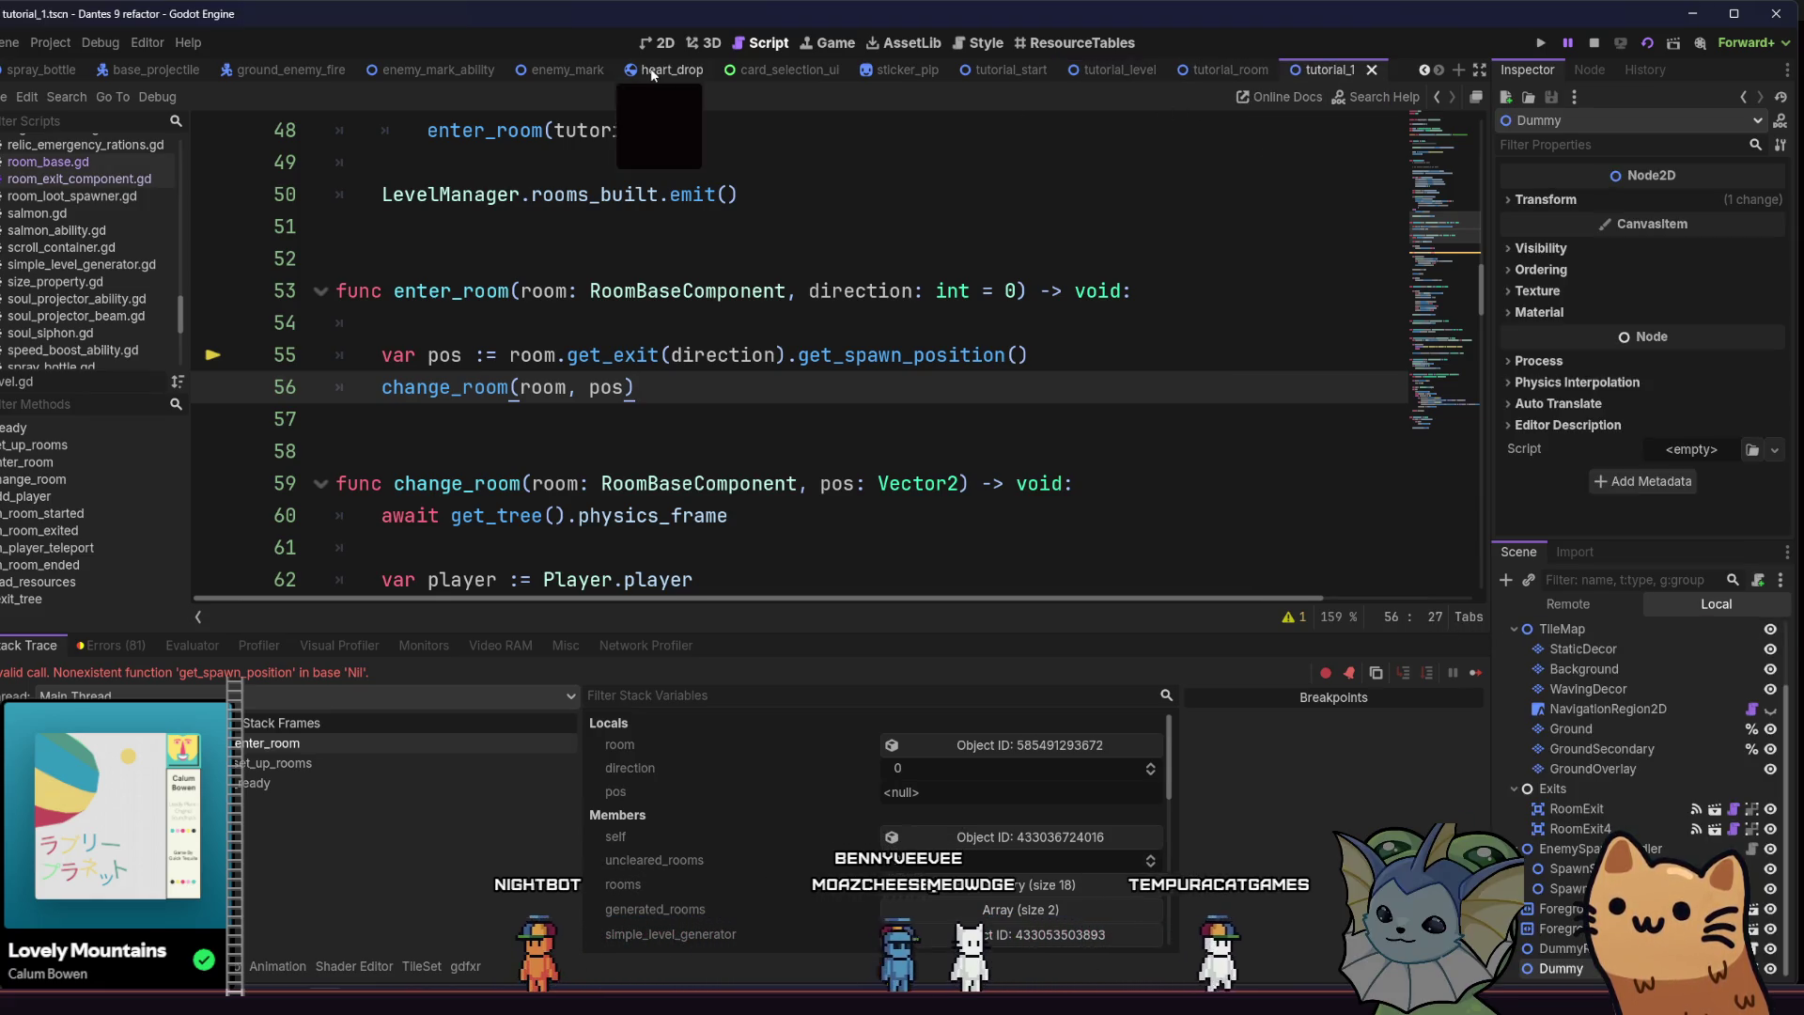
pyautogui.click(661, 43)
pyautogui.scroll(-2, 1343, 610)
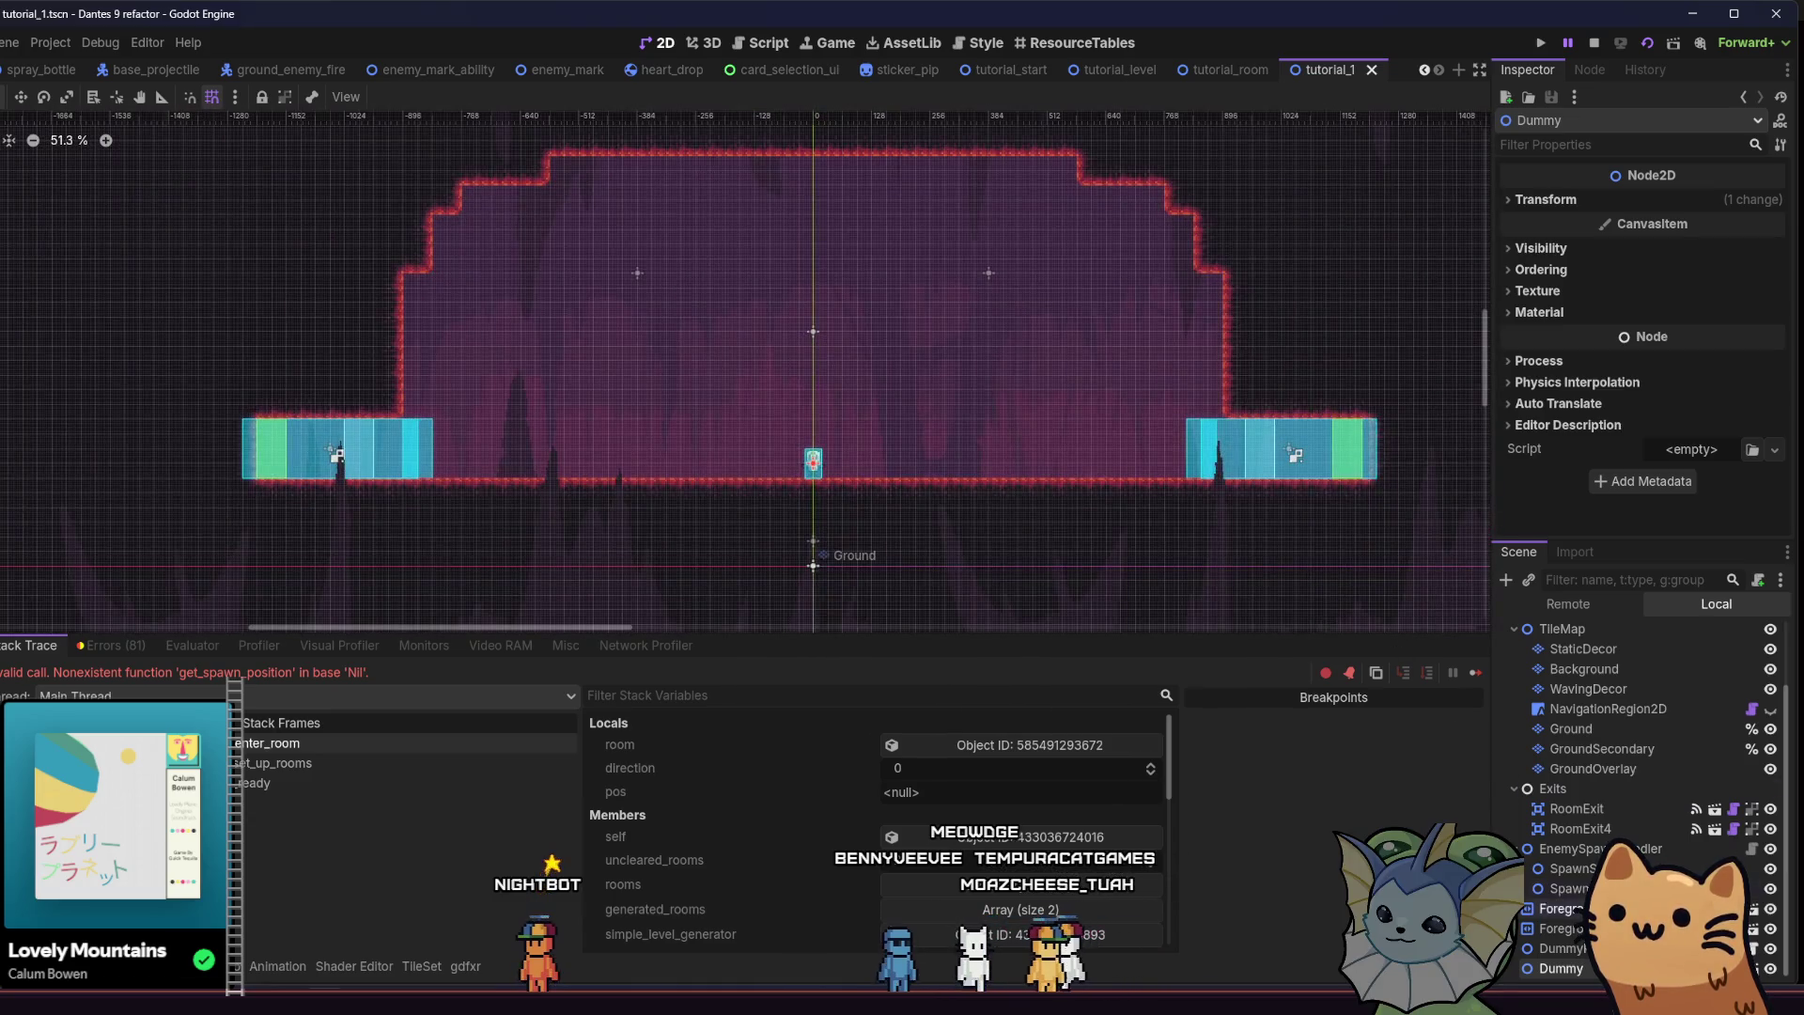
pyautogui.click(1604, 812)
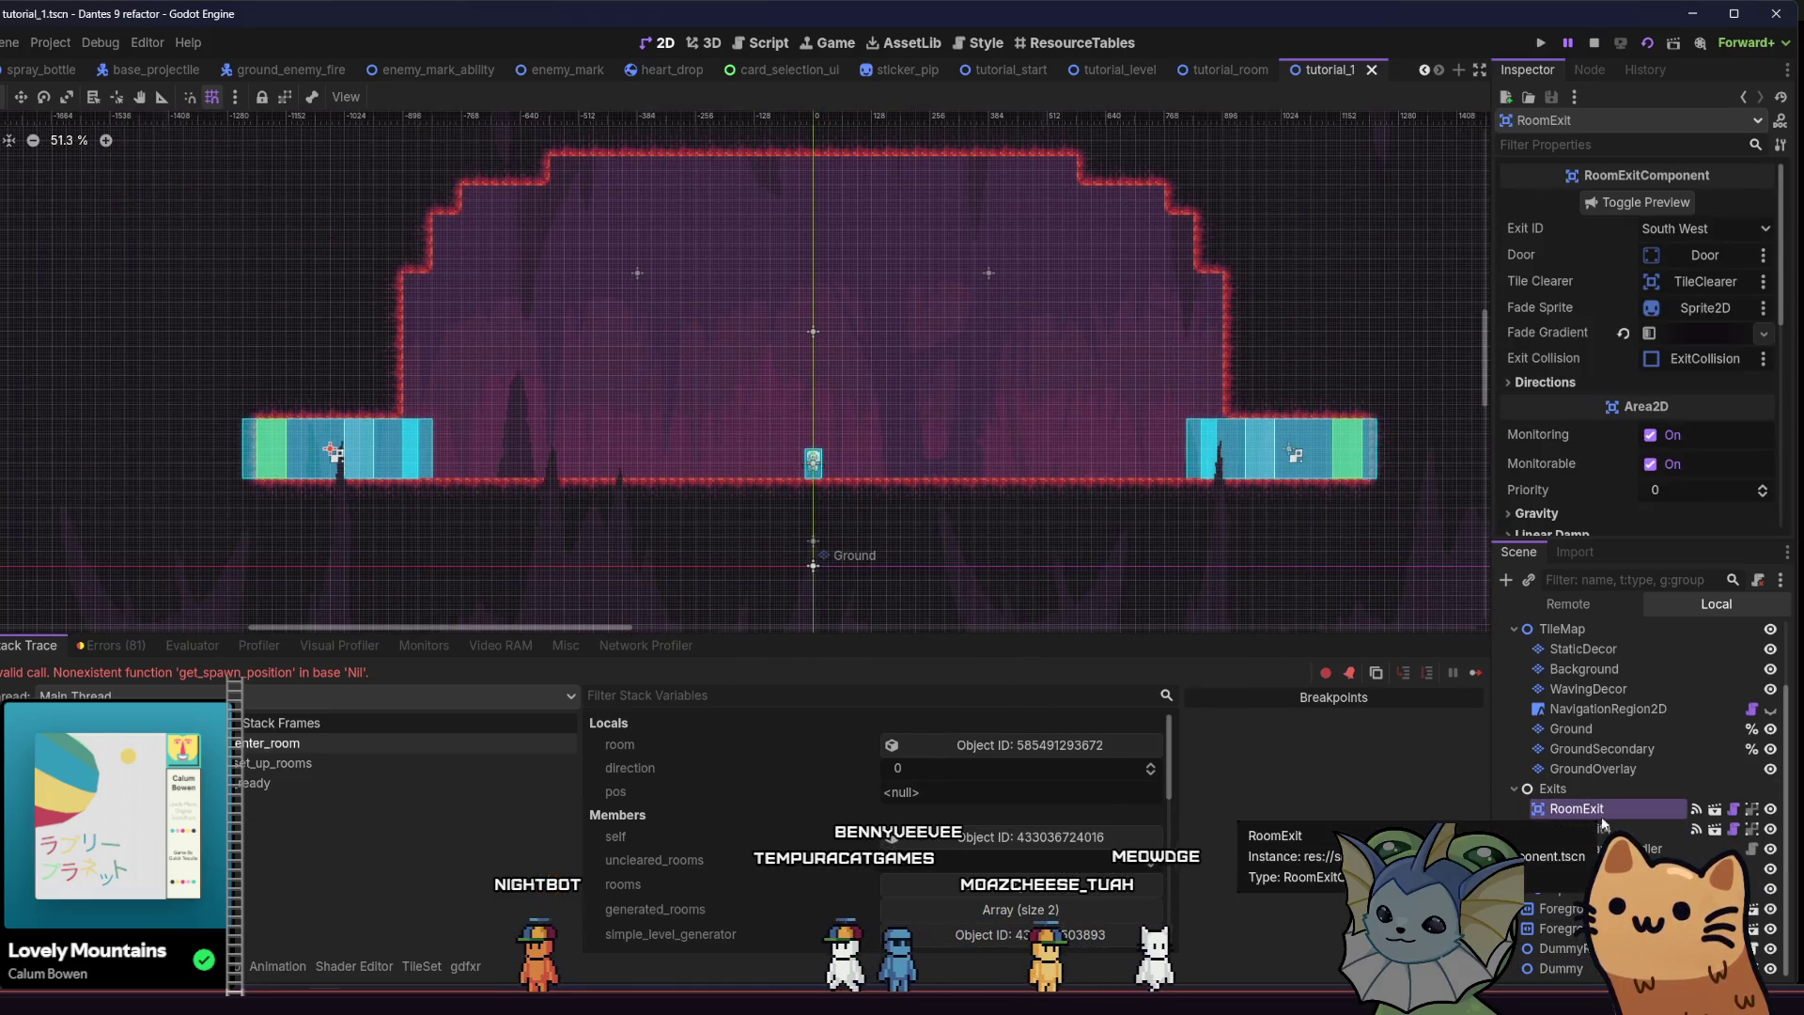
pyautogui.click(1598, 827)
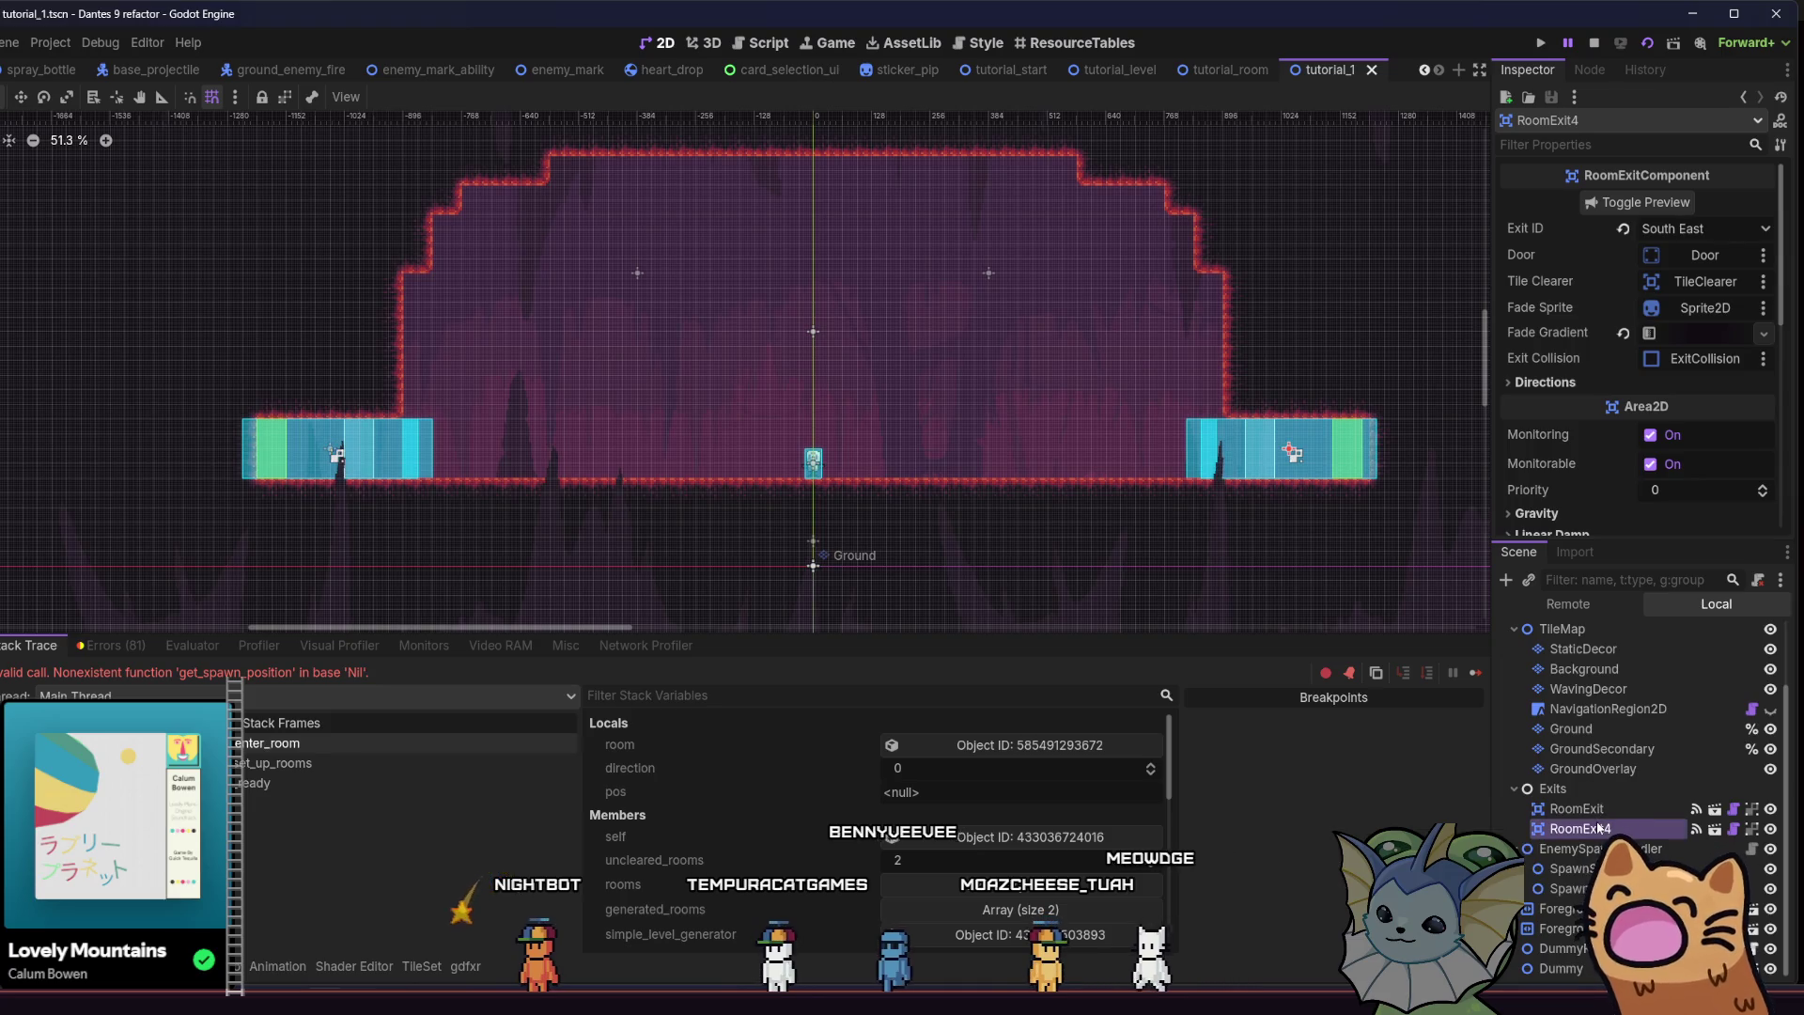
# Look over the tutorial_room layout, then return to the tutorial_level scene.
pyautogui.click(1219, 71)
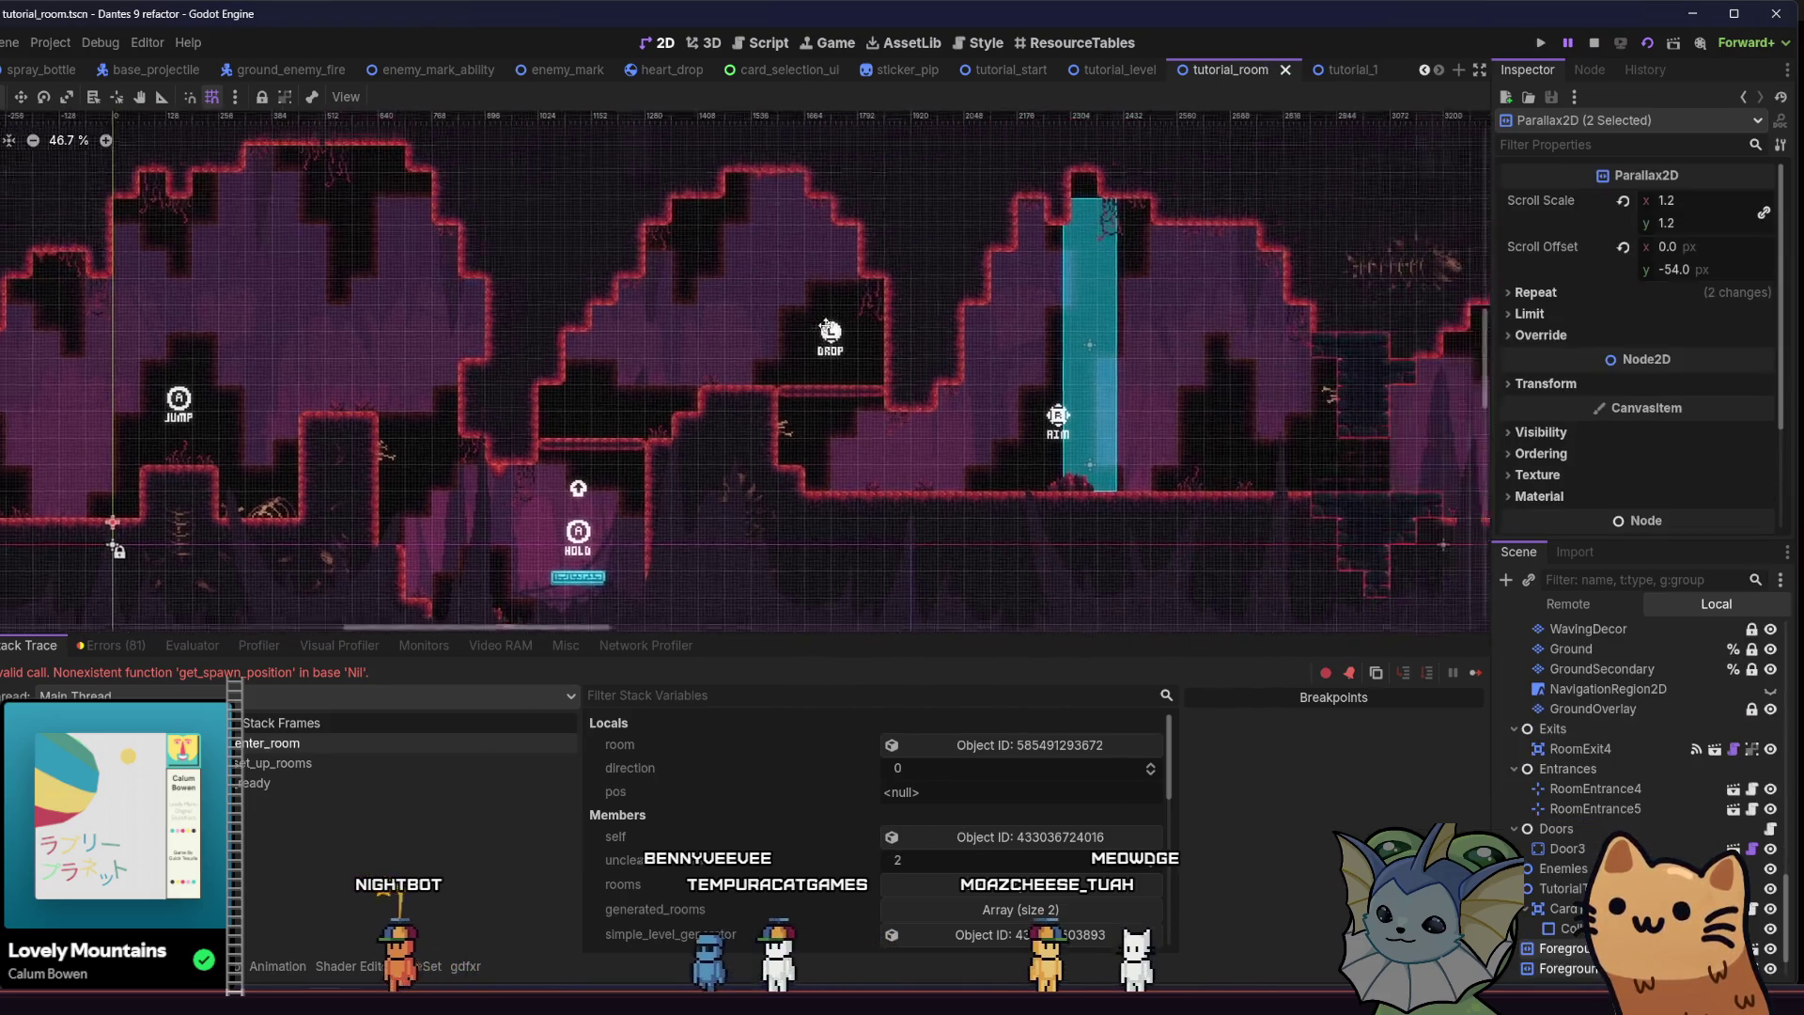
pyautogui.scroll(-5, 962, 222)
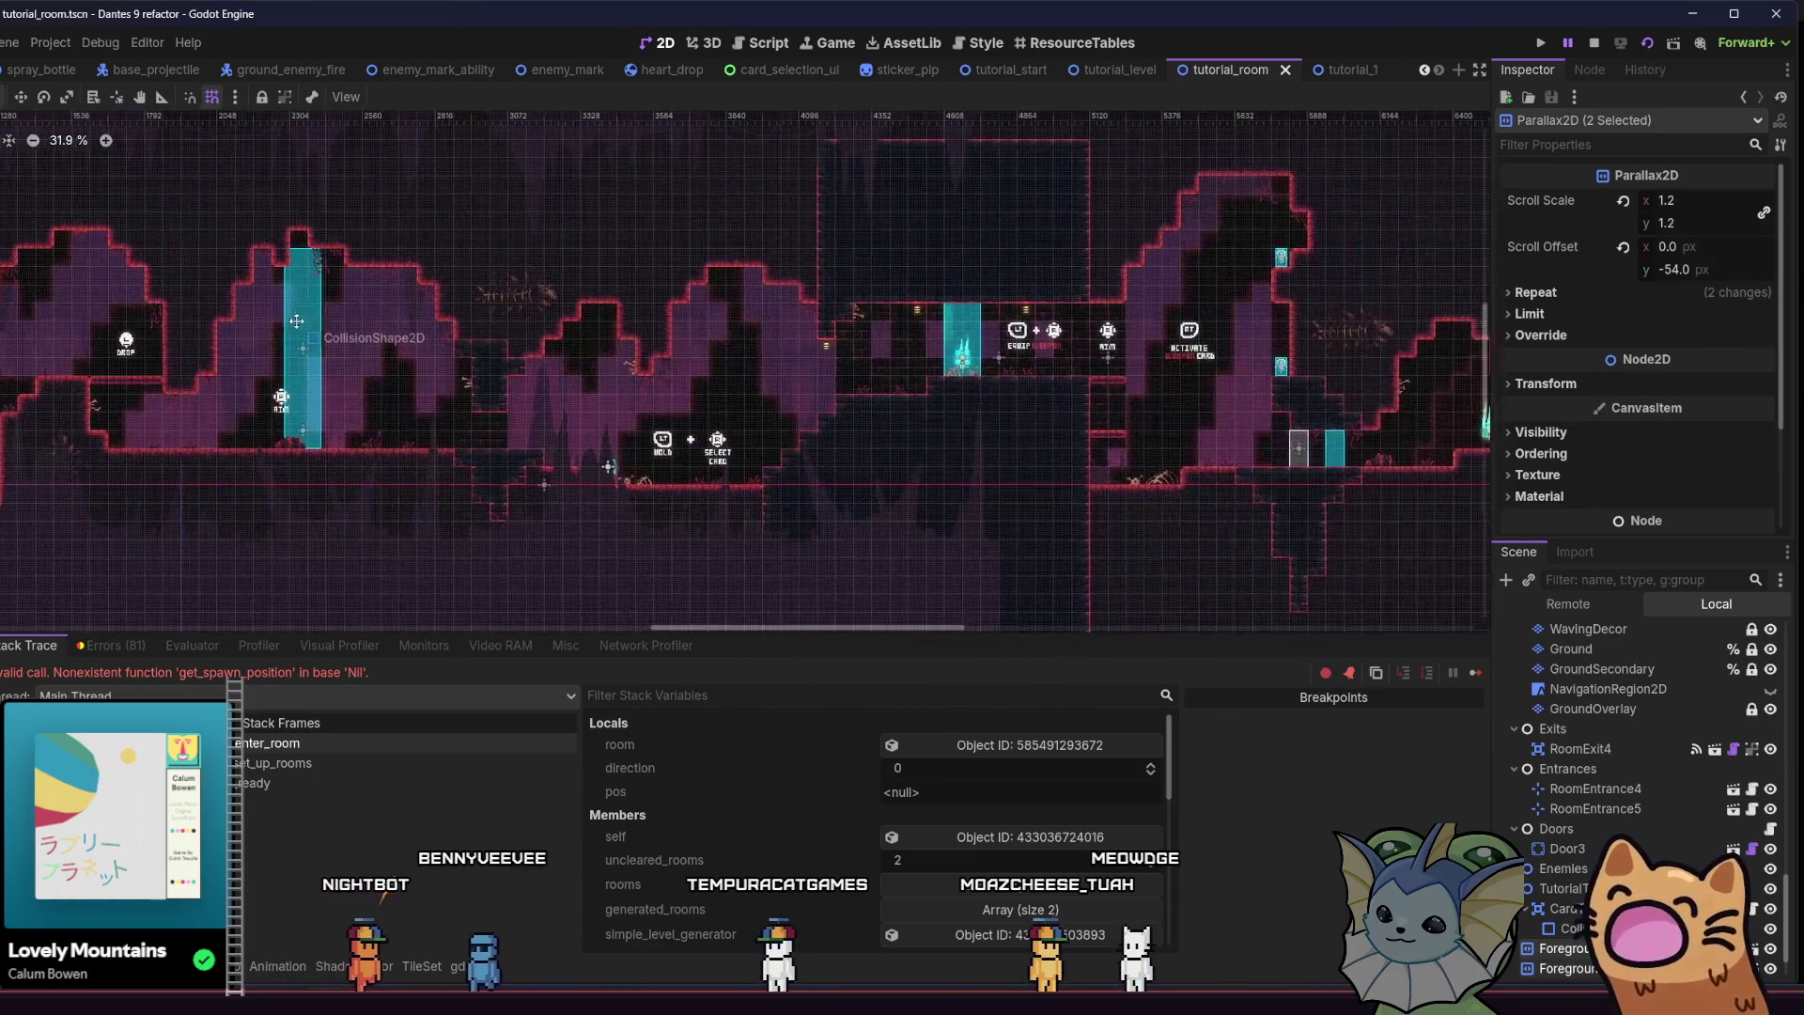
pyautogui.click(1107, 74)
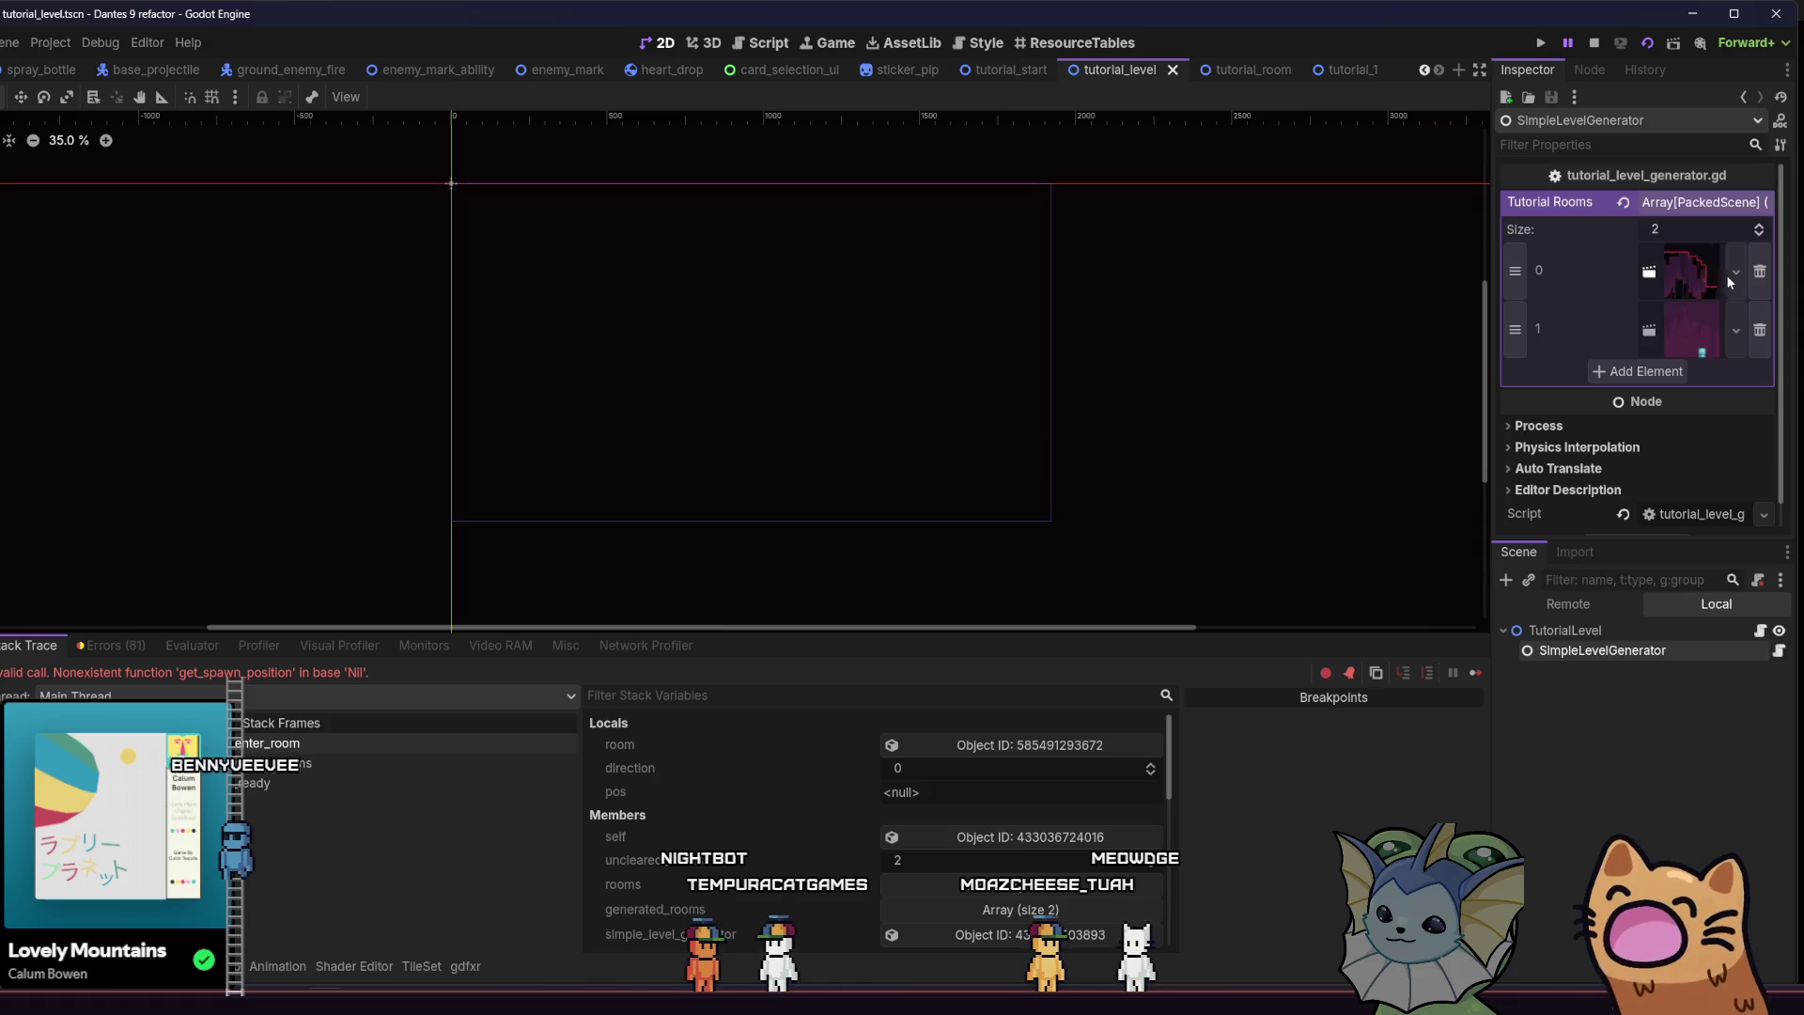
# Replace Tutorial Rooms element 0 with tutorial_start.tscn.
pyautogui.click(1758, 274)
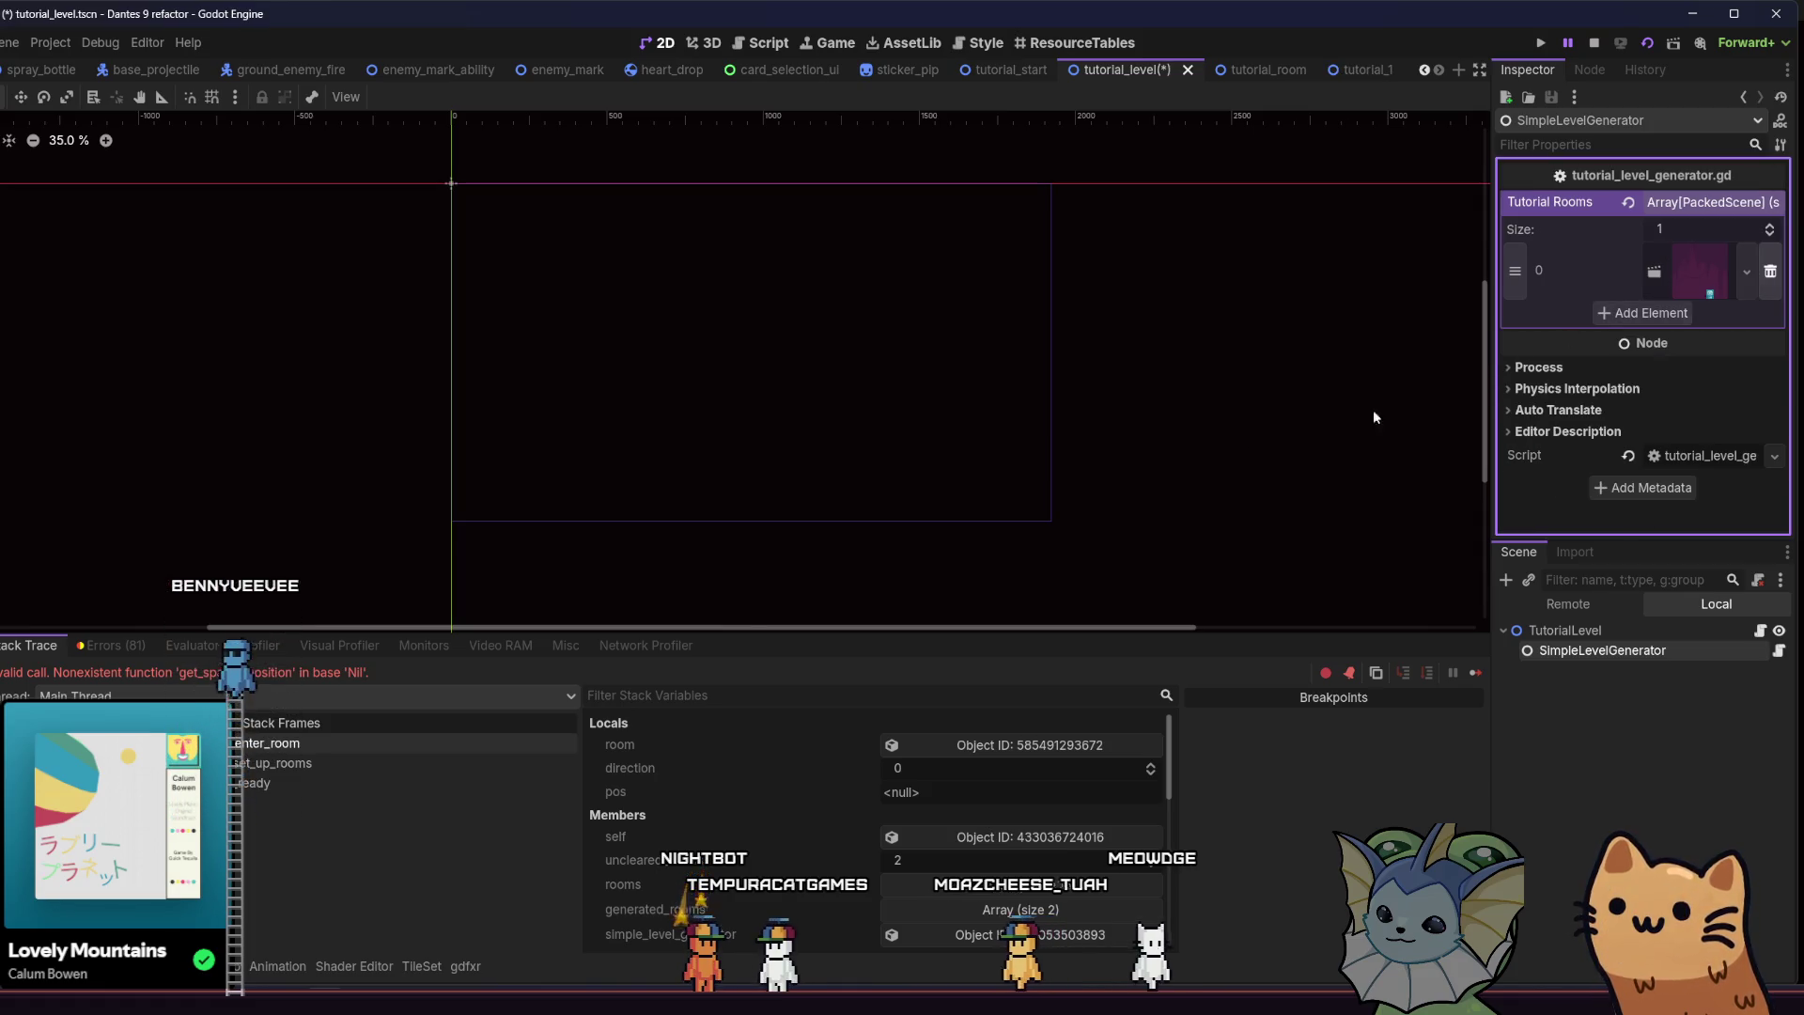
pyautogui.hotkey('alt', 'f')
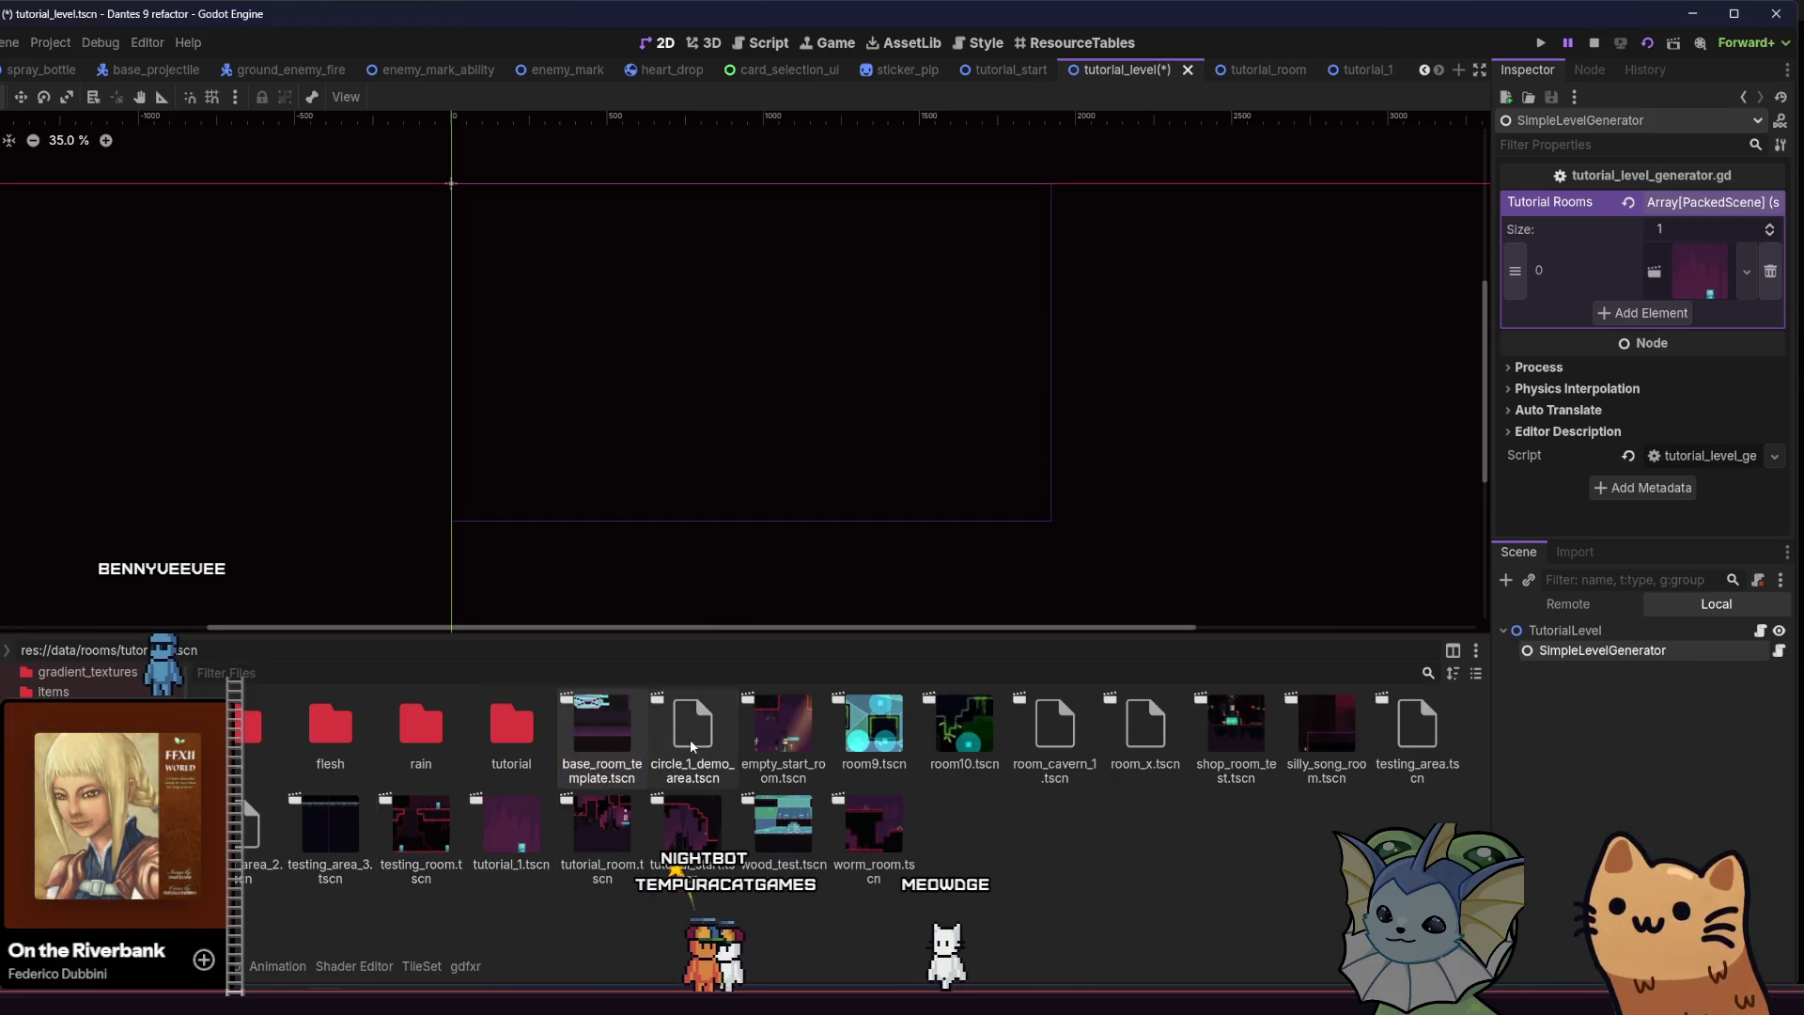
pyautogui.moveTo(692, 827); pyautogui.dragTo(1637, 391)
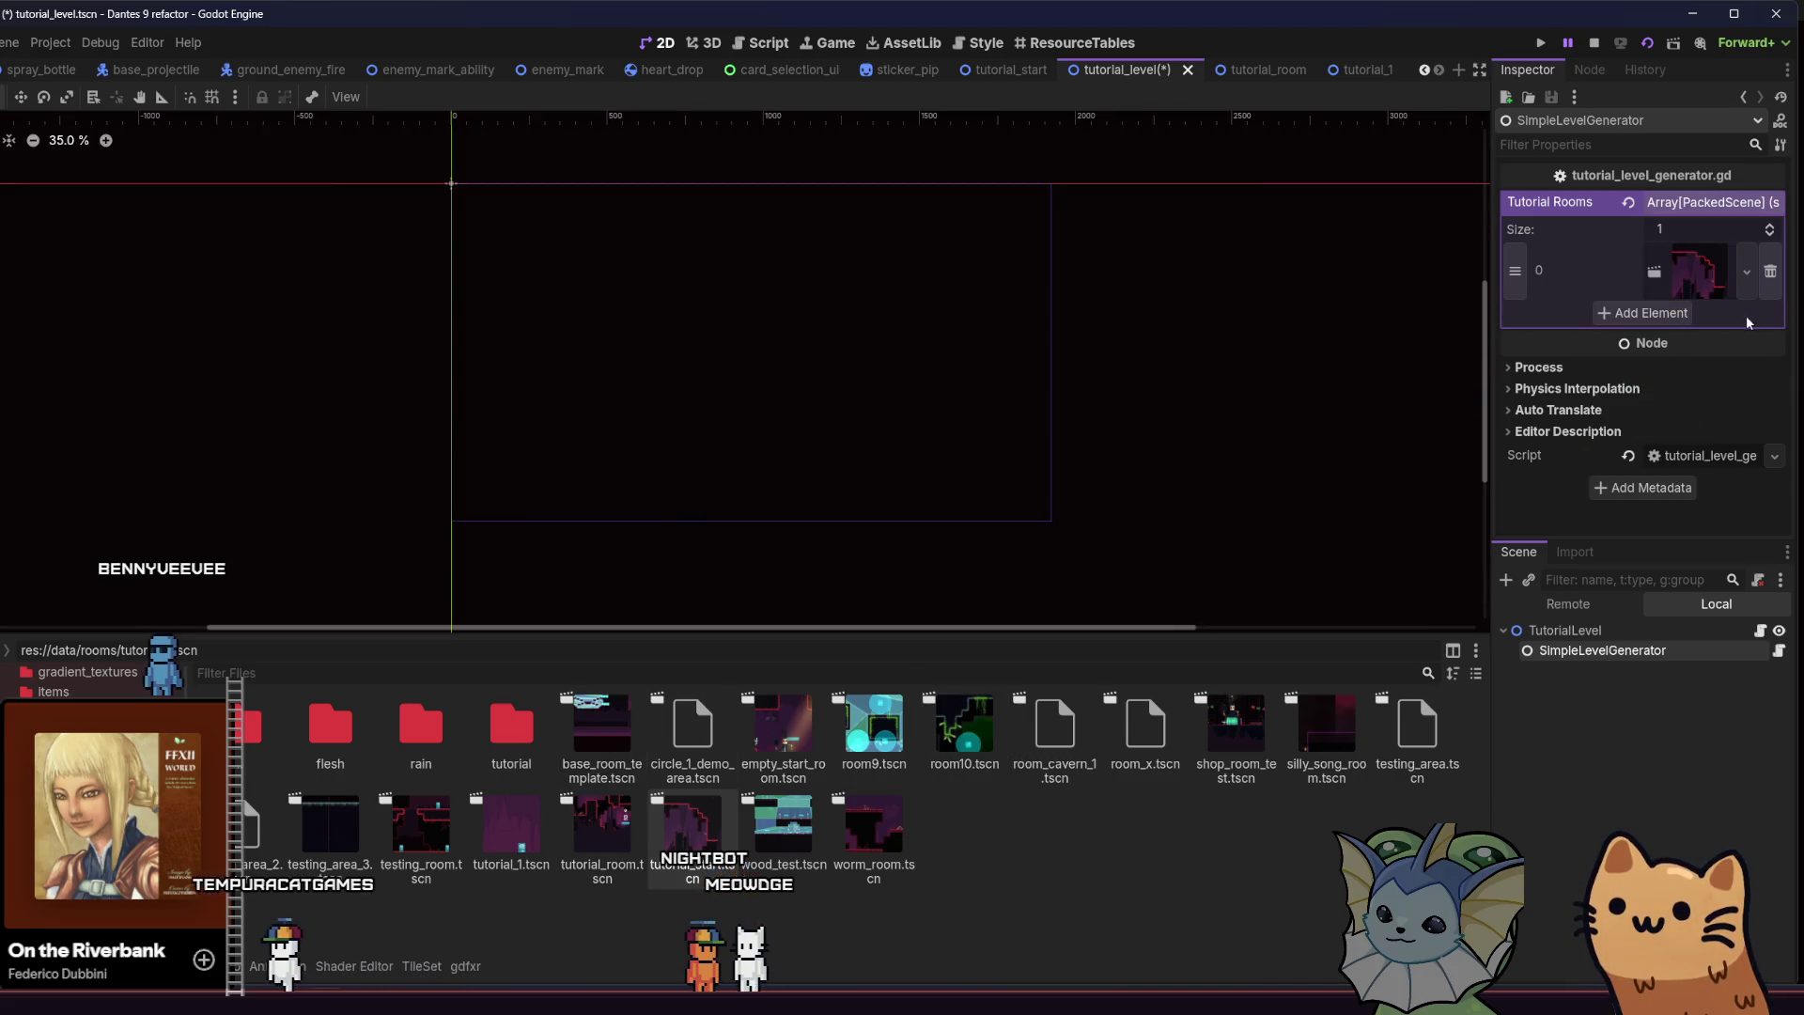
# Add a second slot holding tutorial_1.tscn, save tutorial_level, and rerun the game.
pyautogui.click(1645, 315)
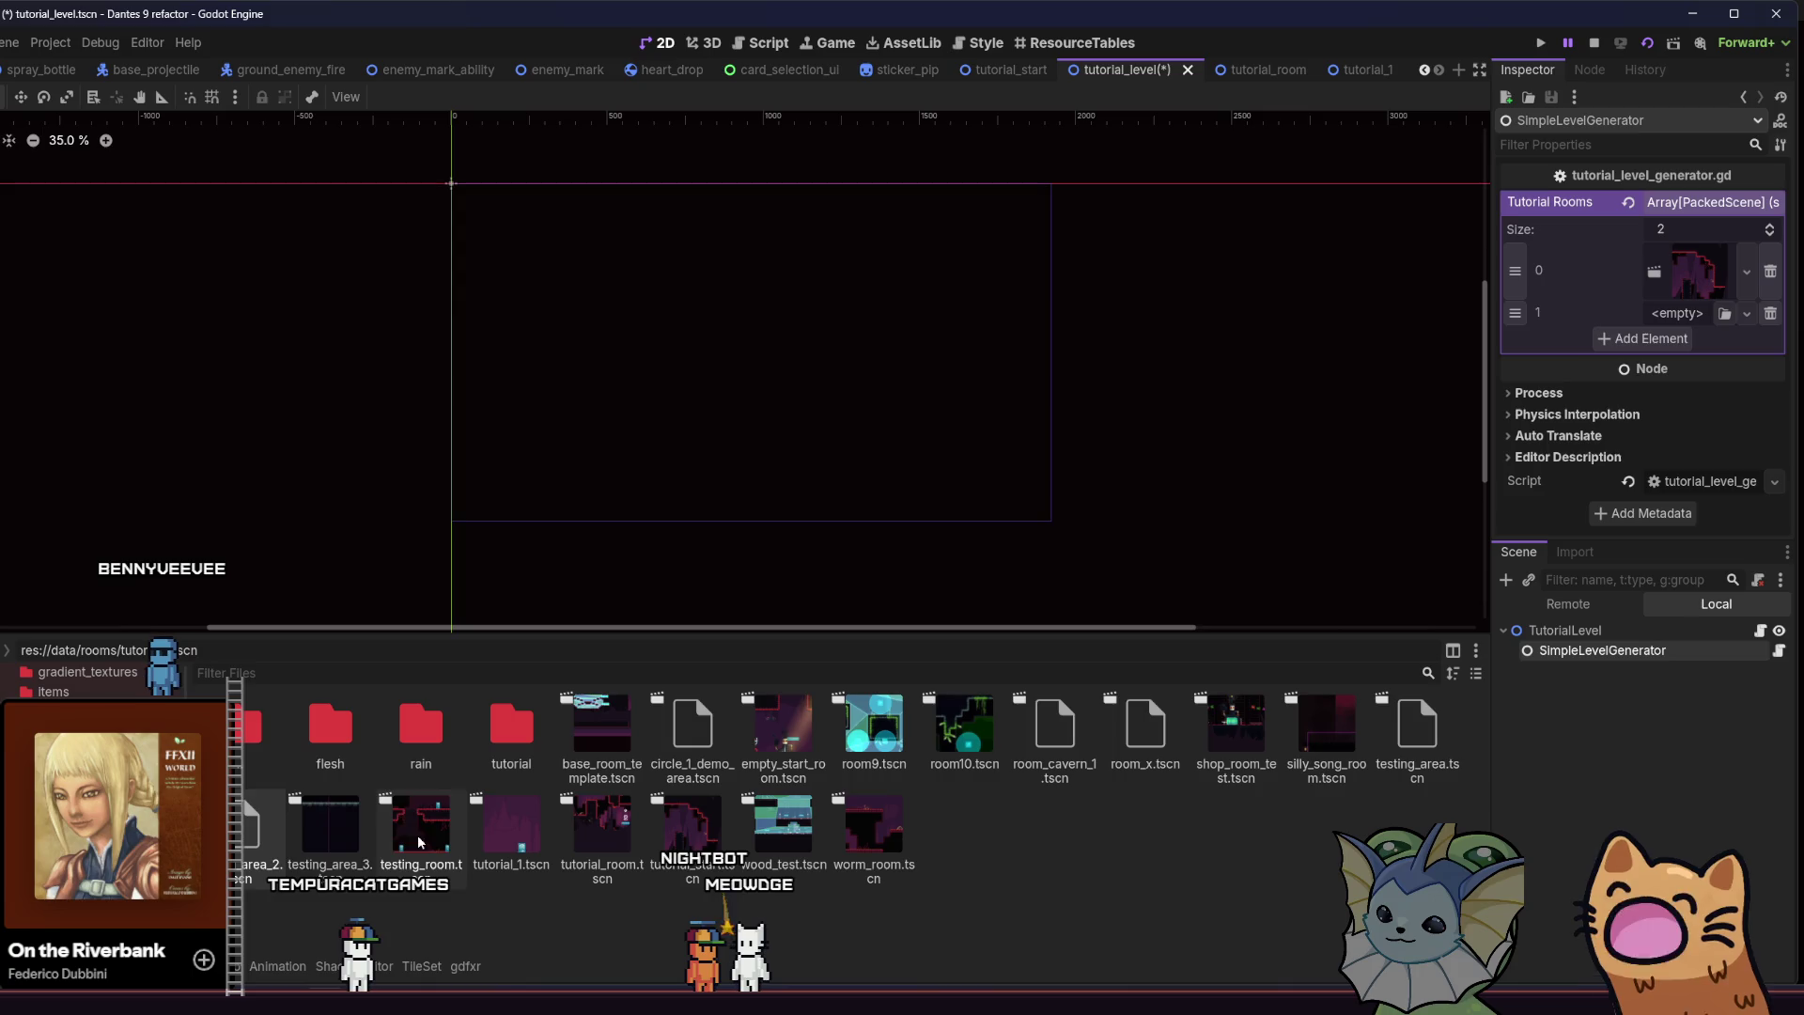
pyautogui.moveTo(511, 827); pyautogui.dragTo(1165, 536)
pyautogui.moveTo(1672, 324); pyautogui.dragTo(1674, 319)
pyautogui.hotkey('ctrl', 's')
pyautogui.click(1646, 43)
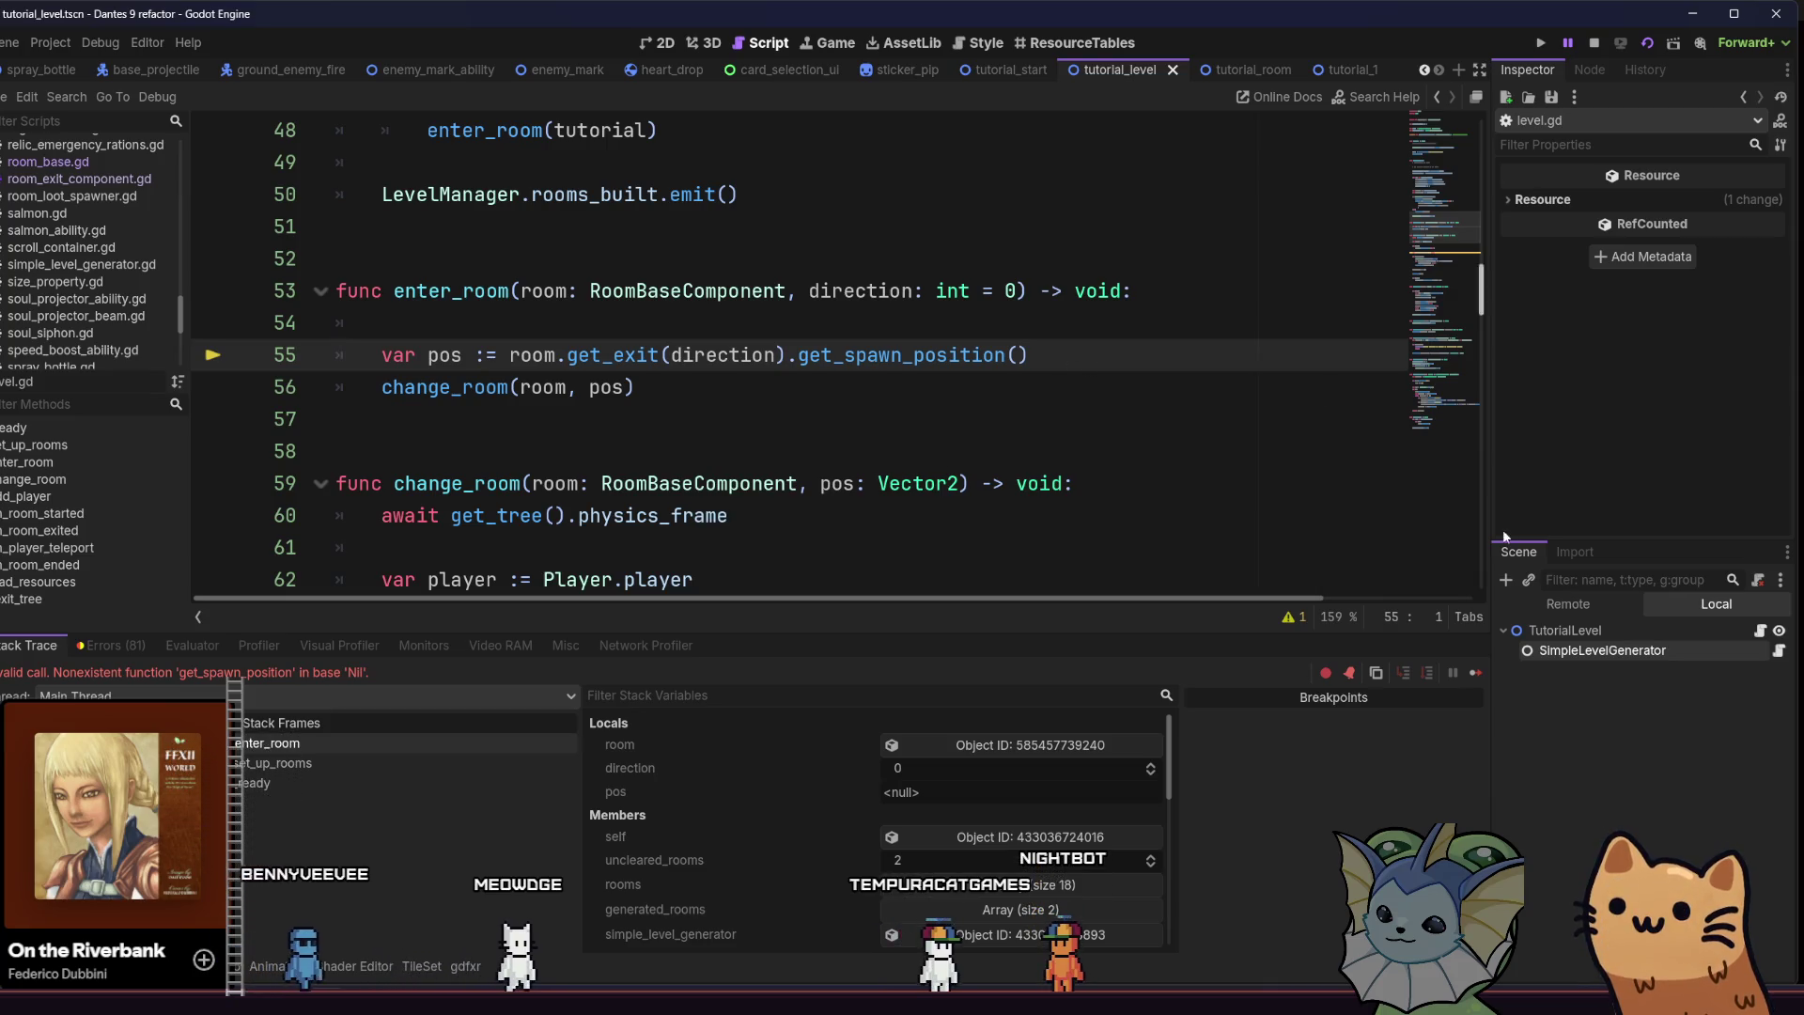
# Check the generator's rooms list and step through the set_up_rooms, _ready and enter_room stack frames.
pyautogui.click(1595, 634)
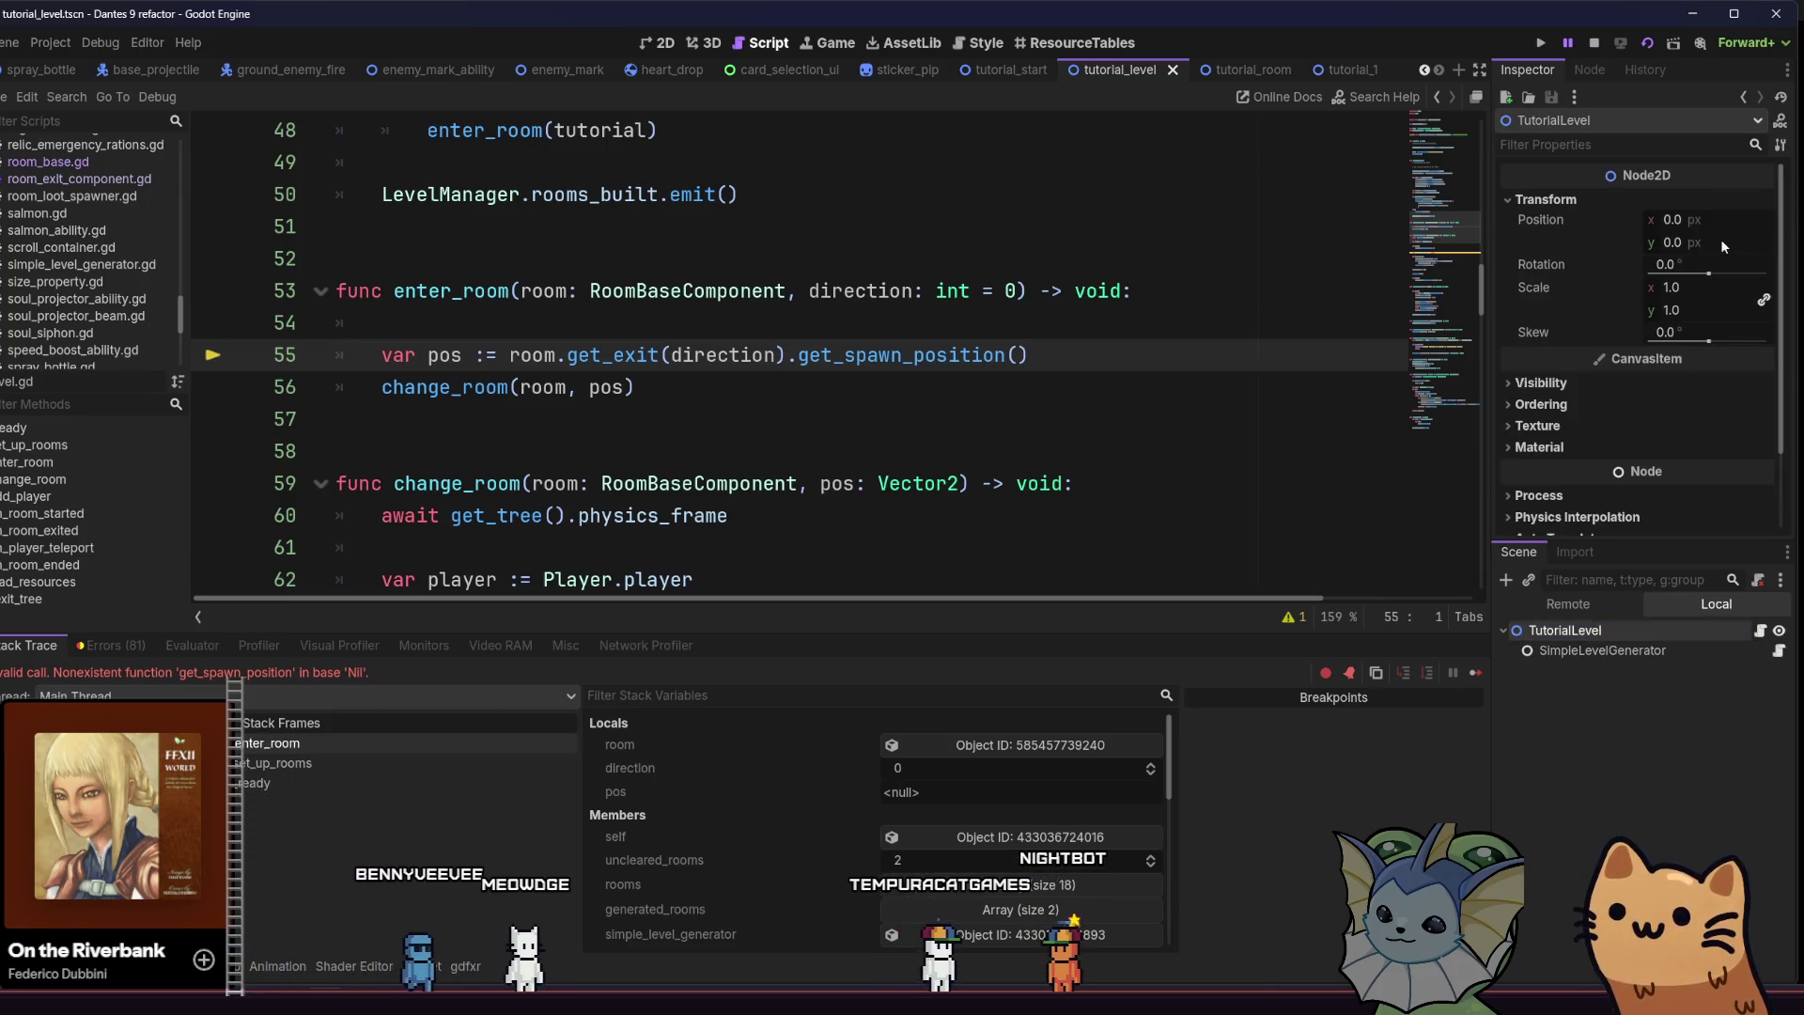
pyautogui.click(1594, 650)
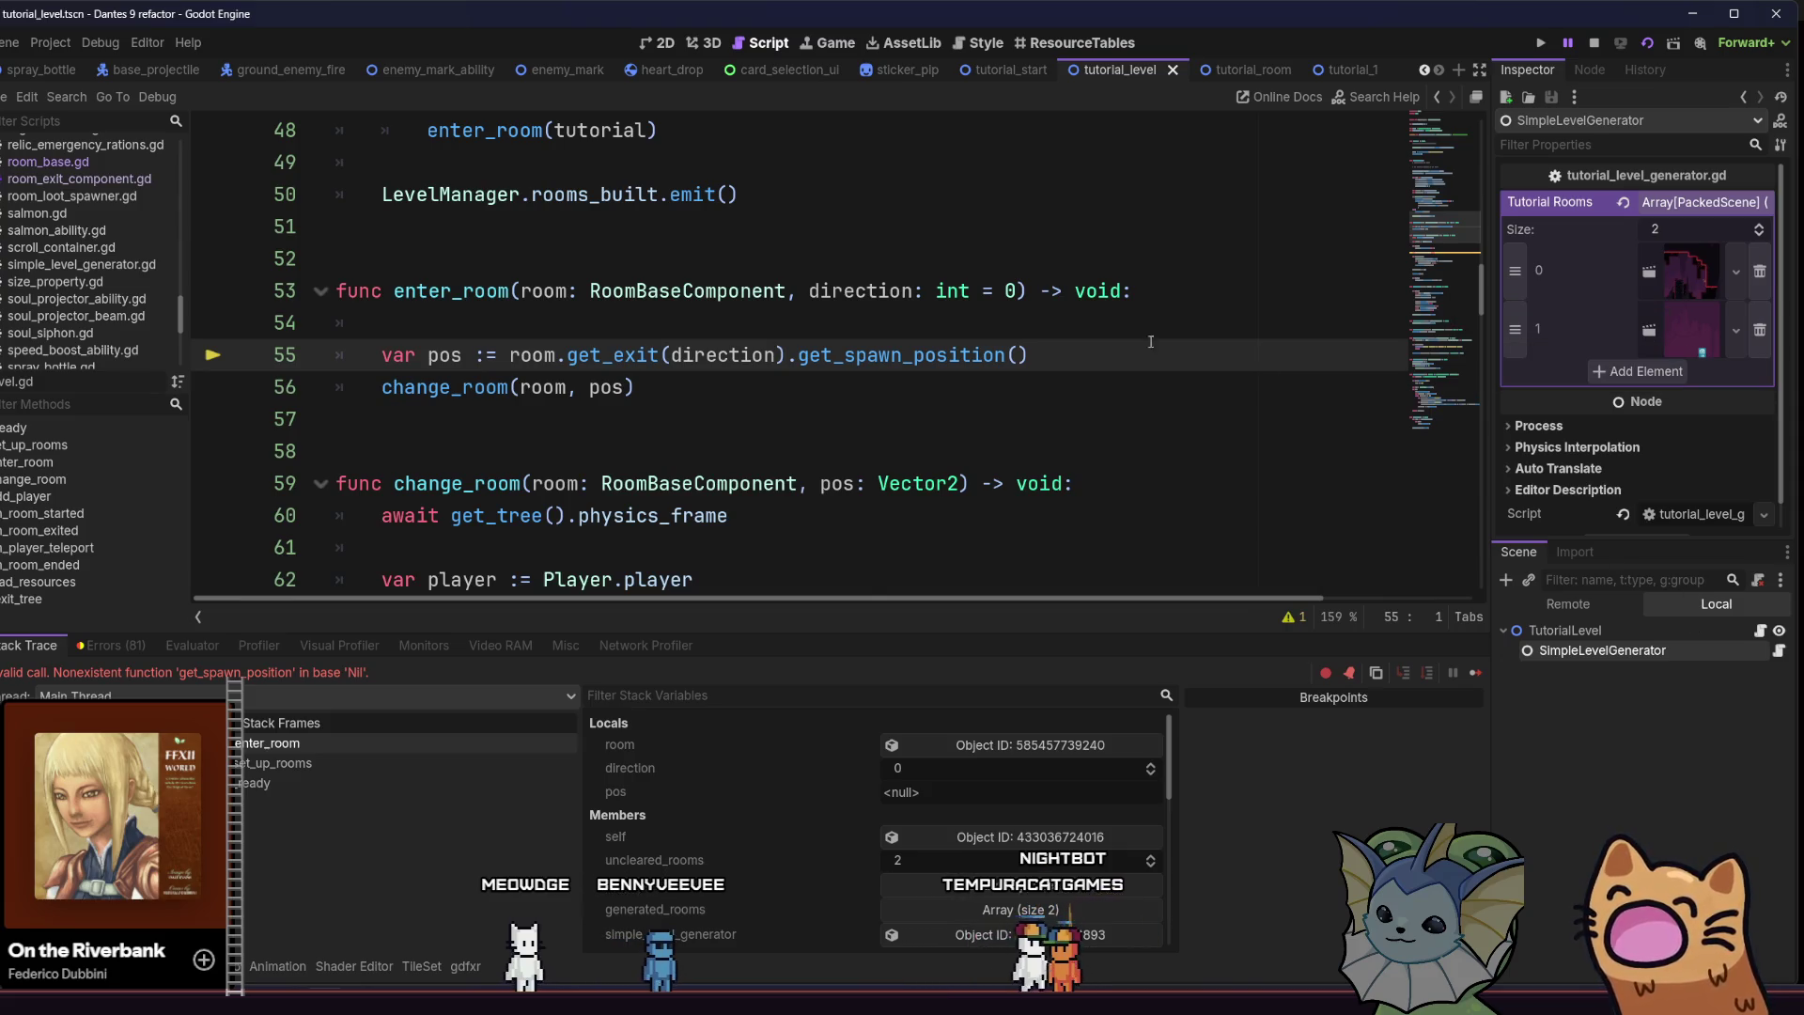
pyautogui.click(274, 763)
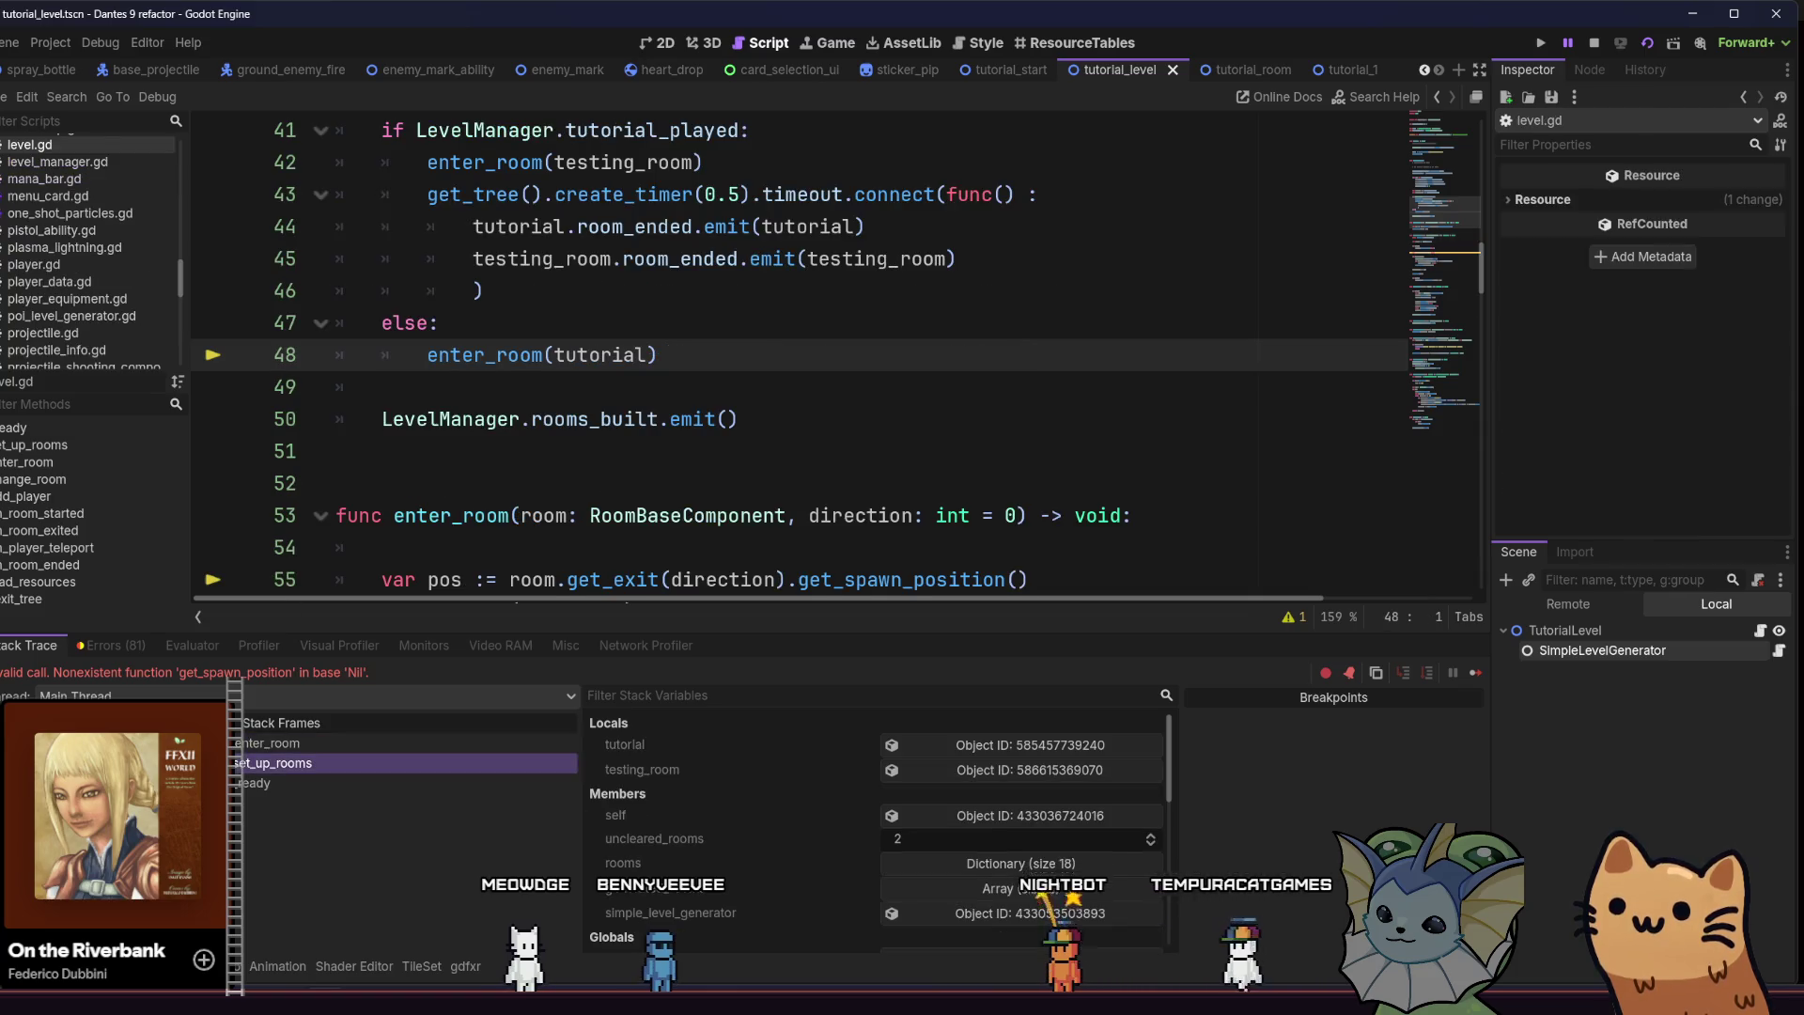
pyautogui.click(256, 782)
pyautogui.click(275, 763)
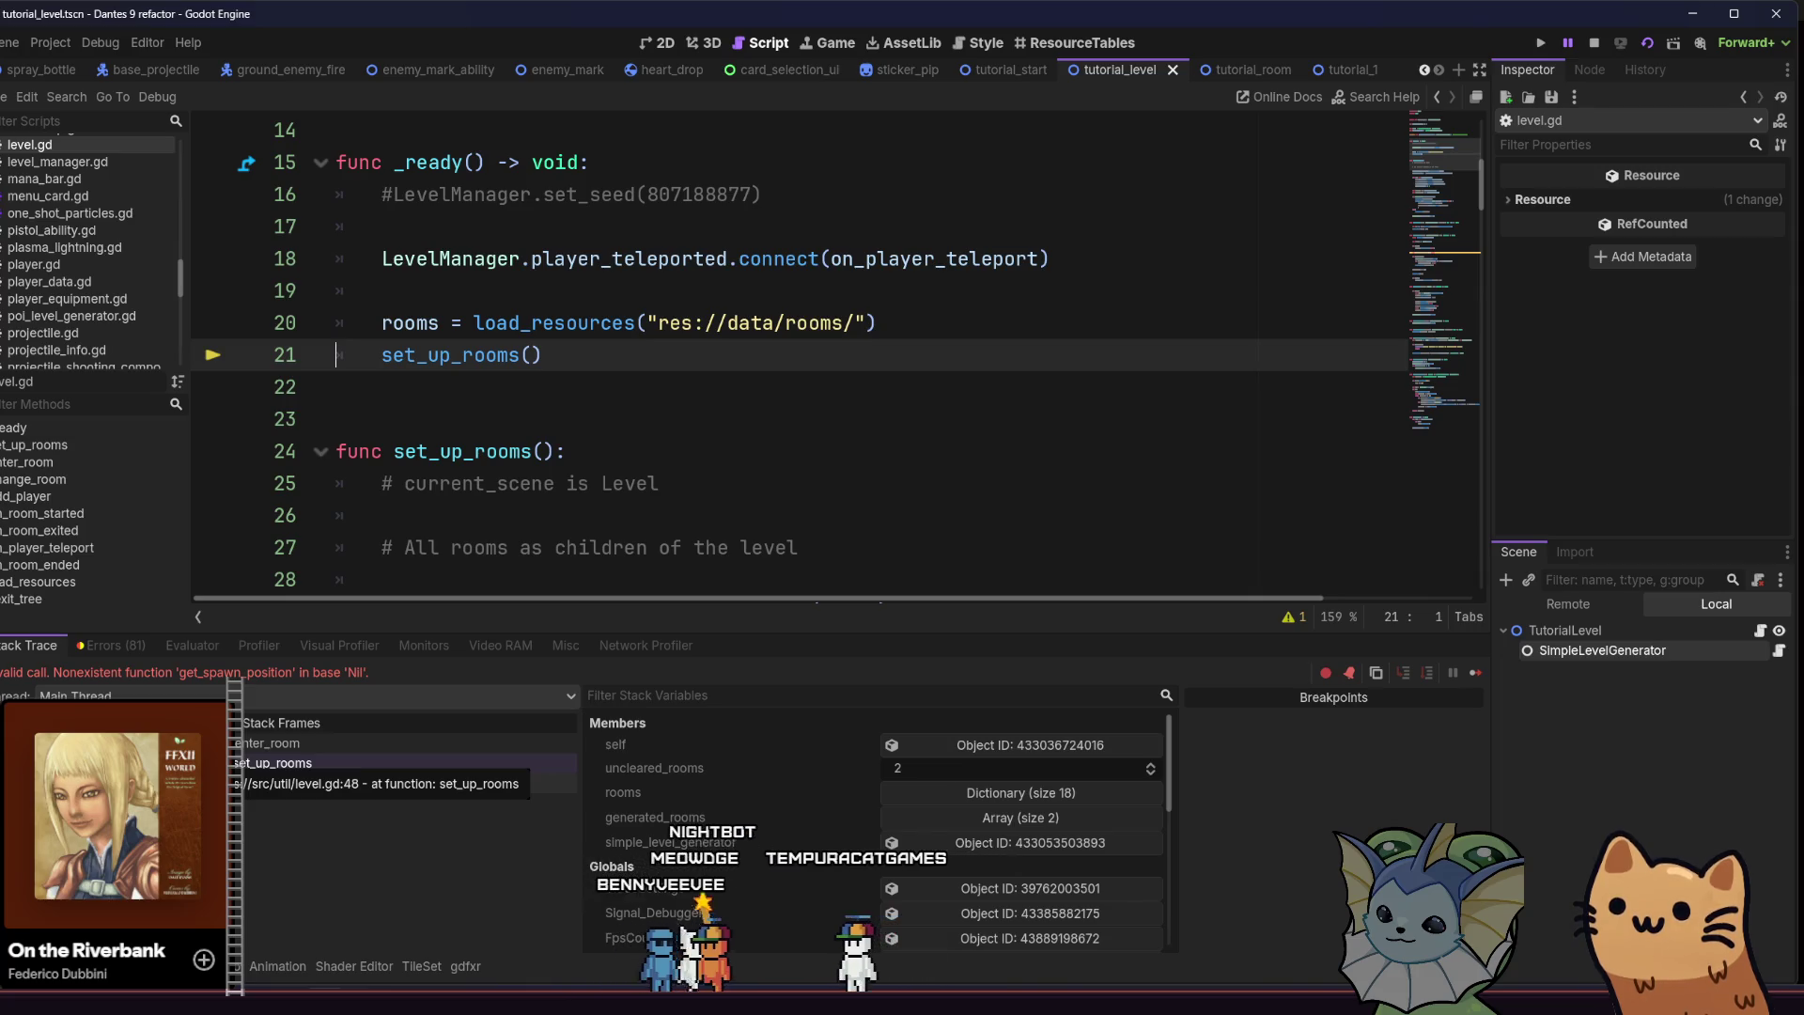
pyautogui.click(252, 782)
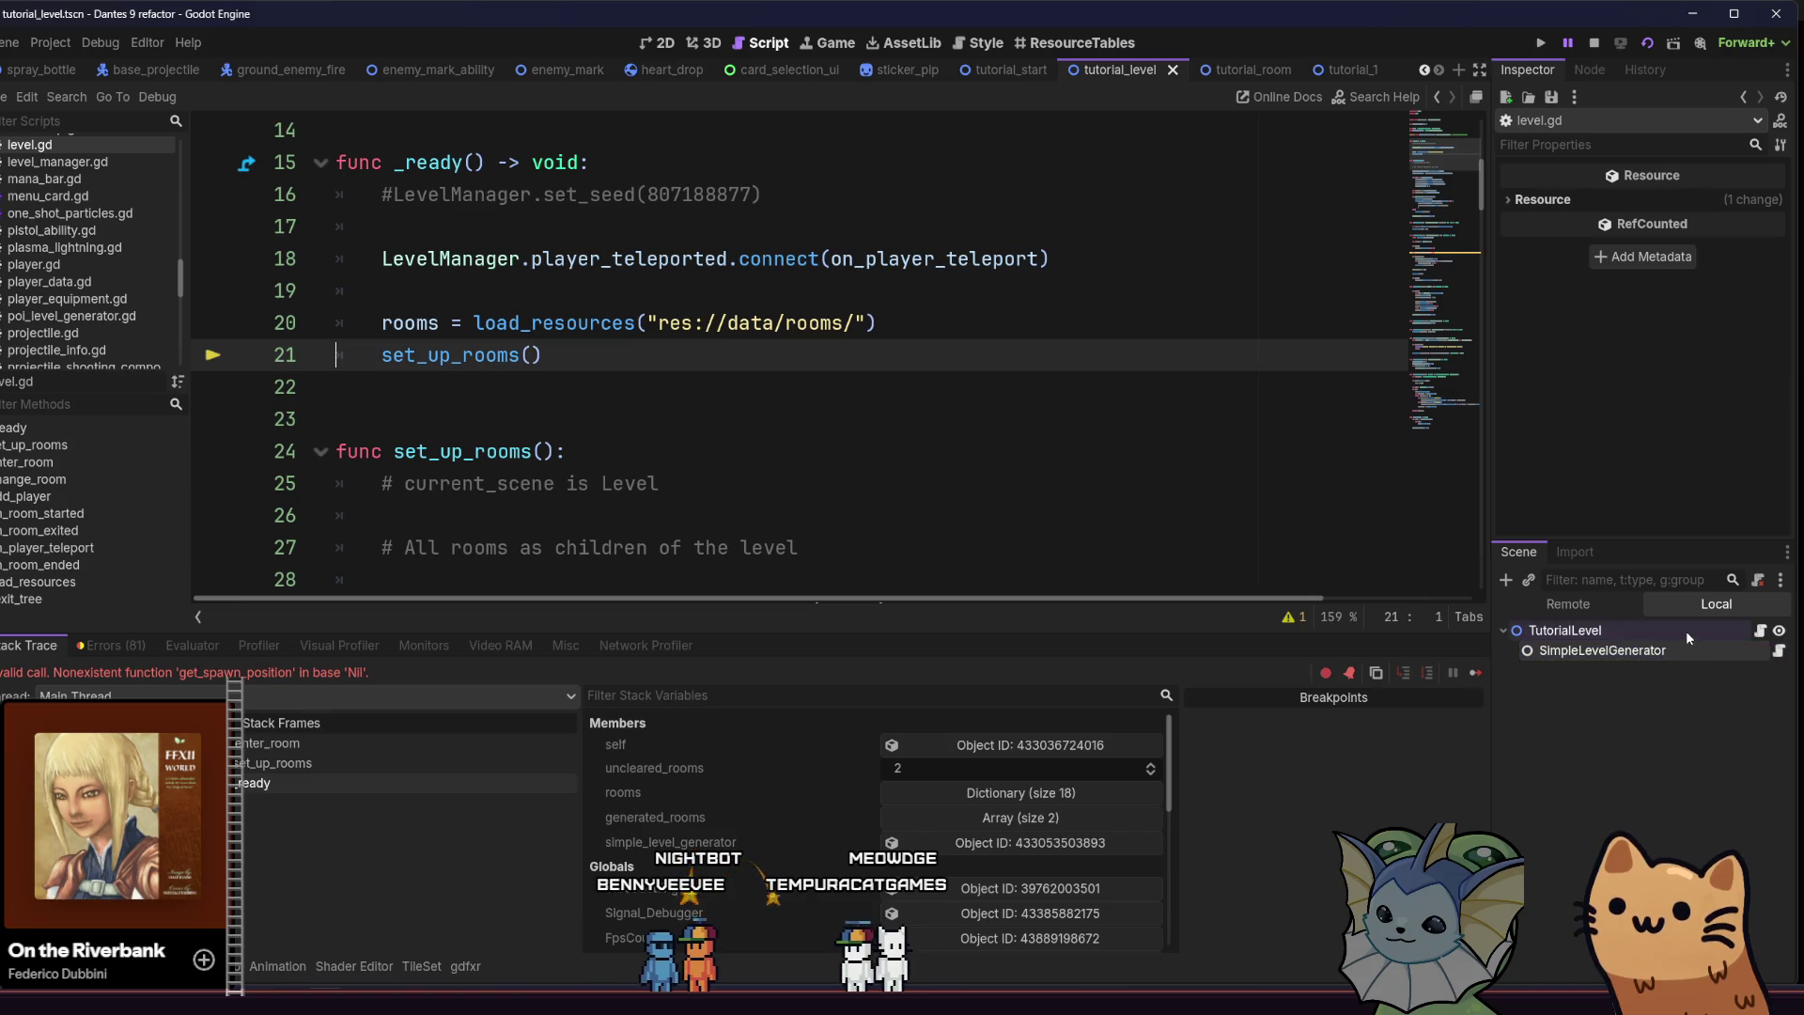
pyautogui.click(363, 746)
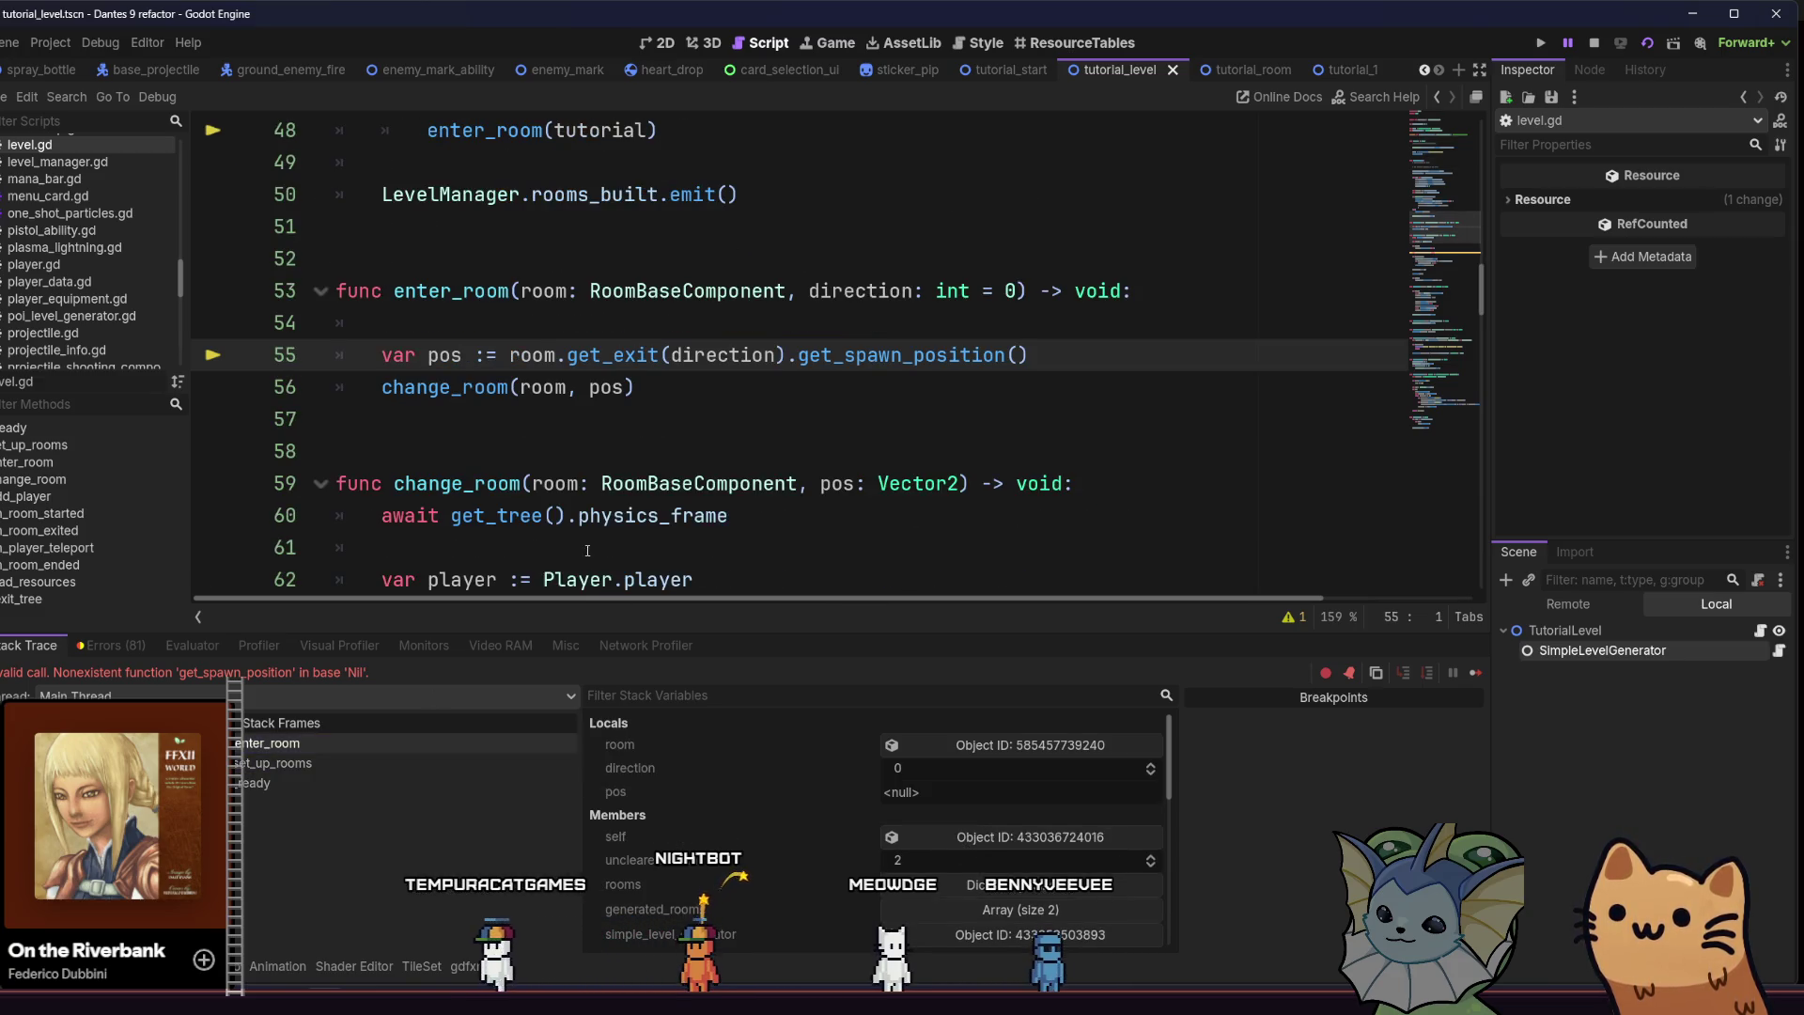
# Place the caret after the change_room call in level.gd and scroll up the script.
pyautogui.click(689, 393)
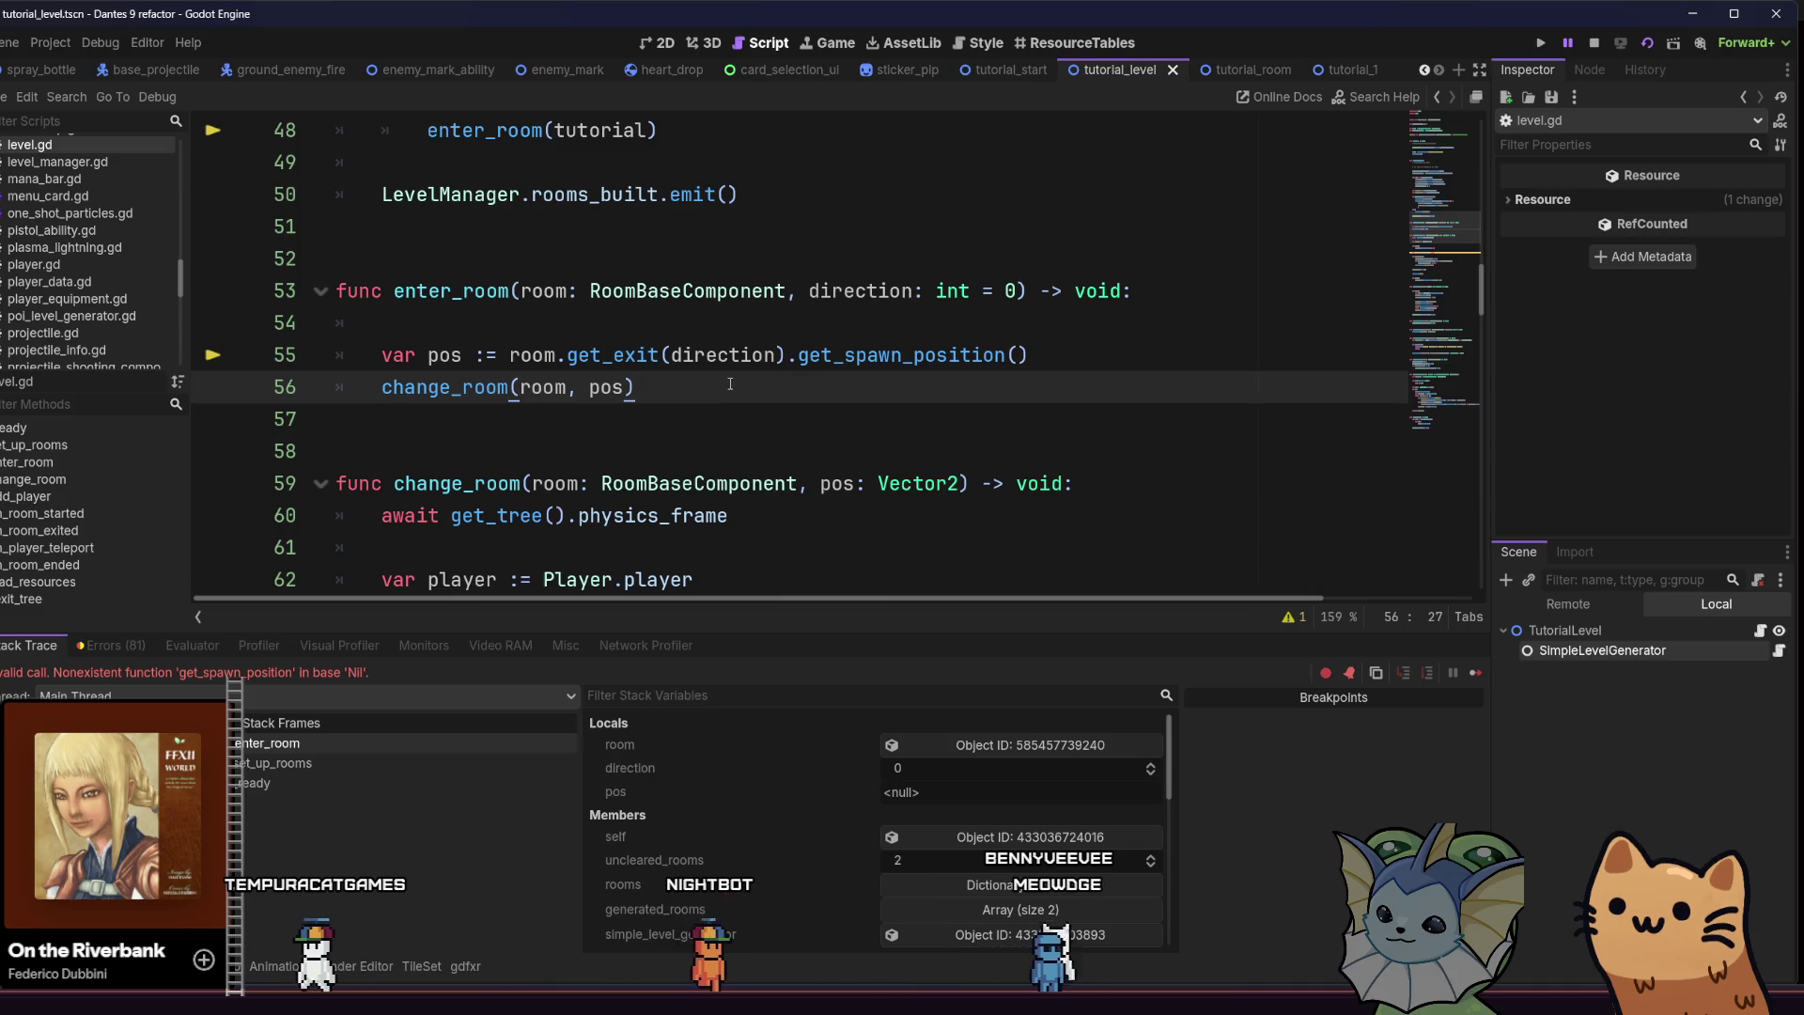
pyautogui.moveTo(843, 369)
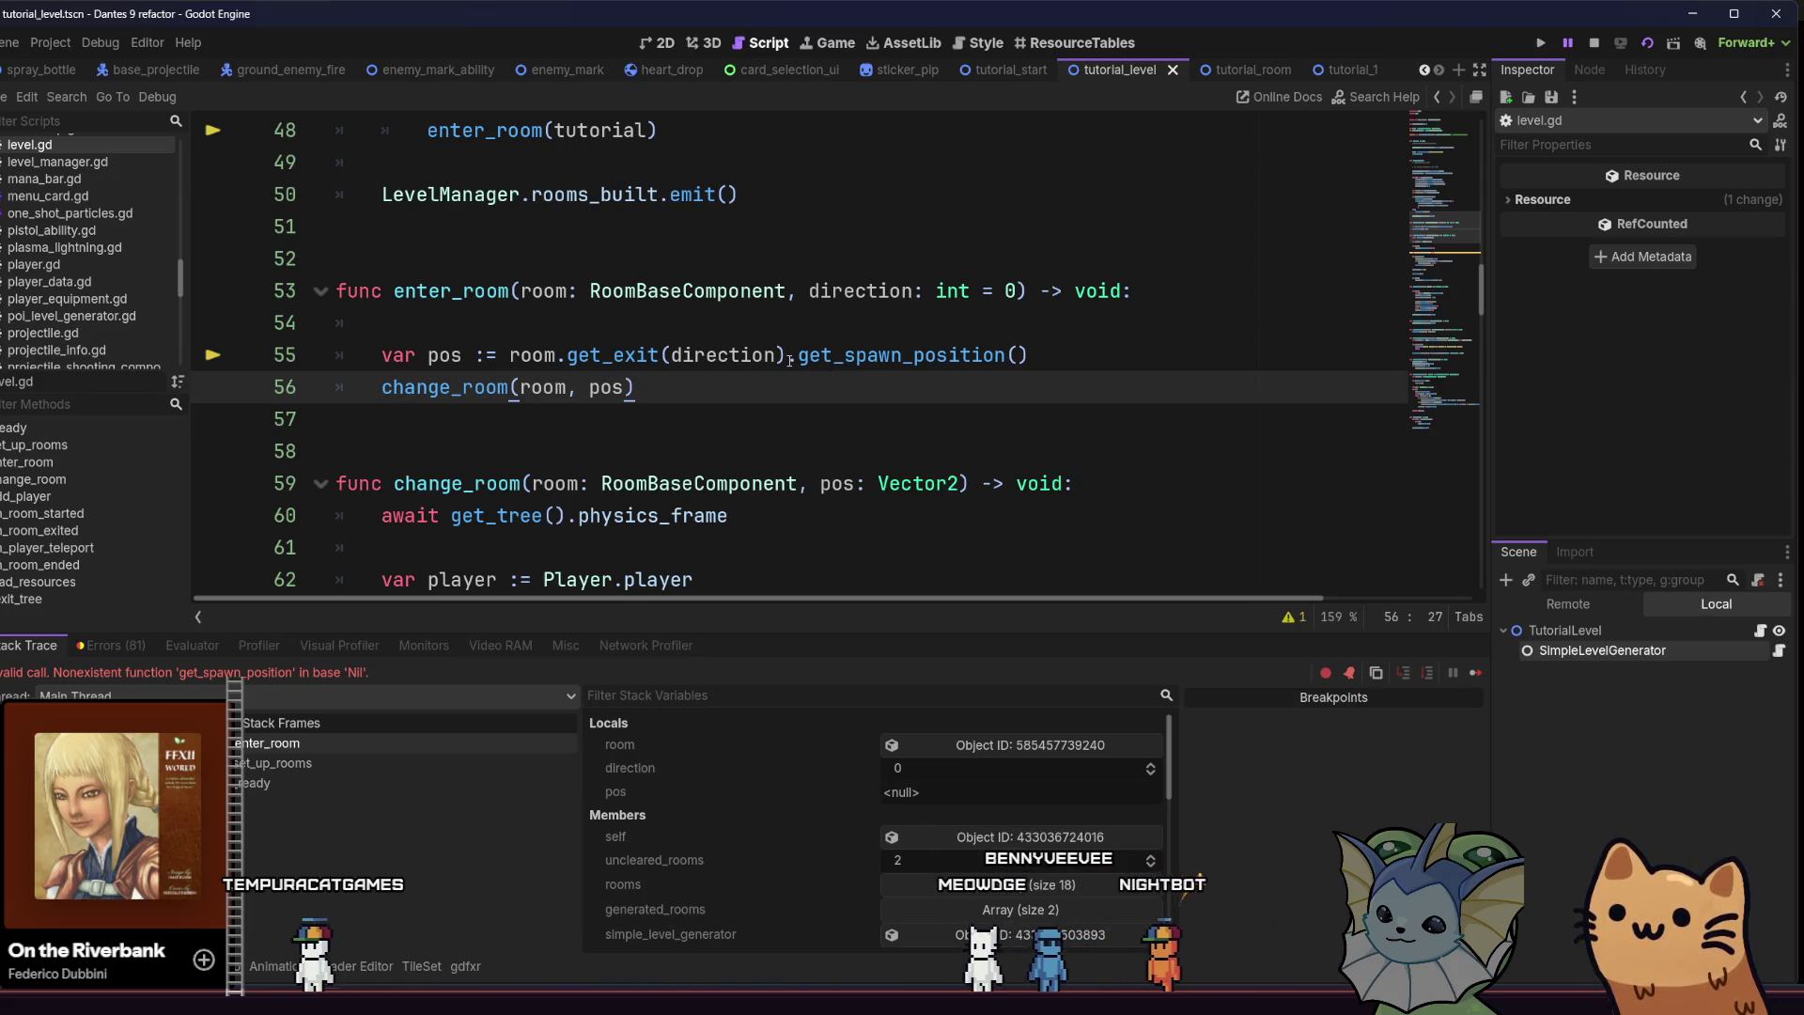
pyautogui.scroll(2, 789, 360)
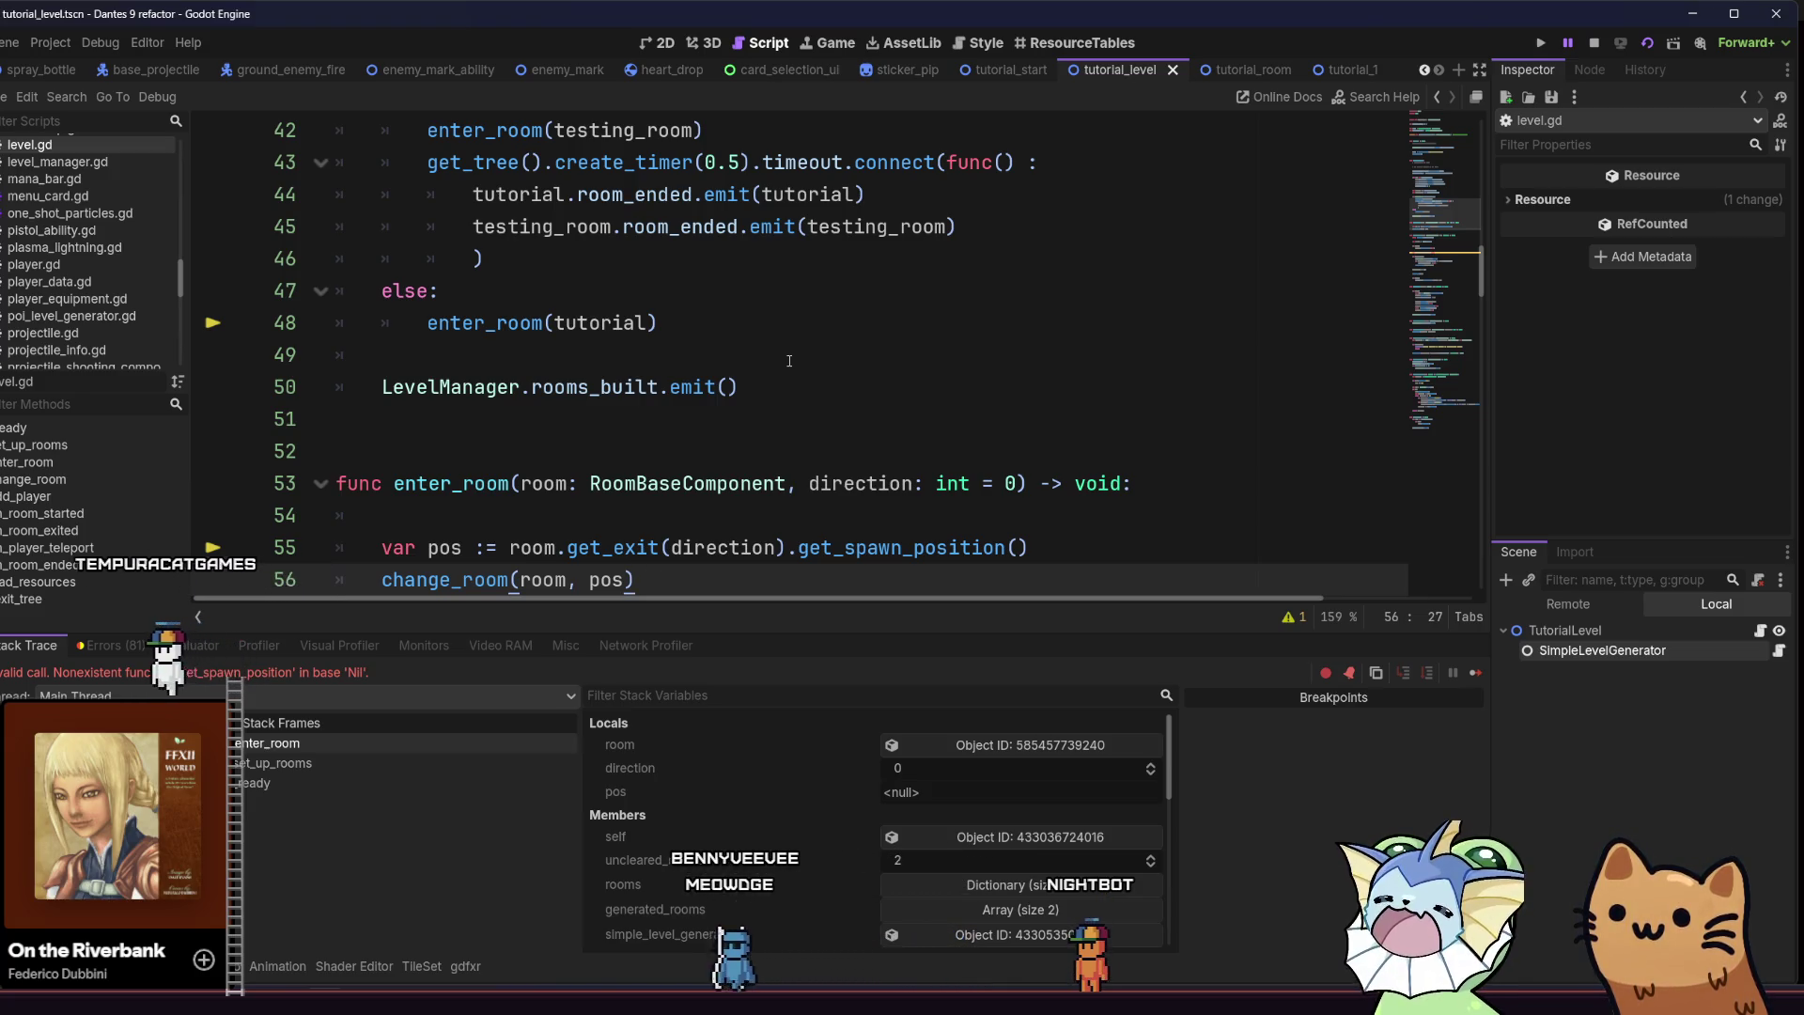
pyautogui.scroll(2, 789, 361)
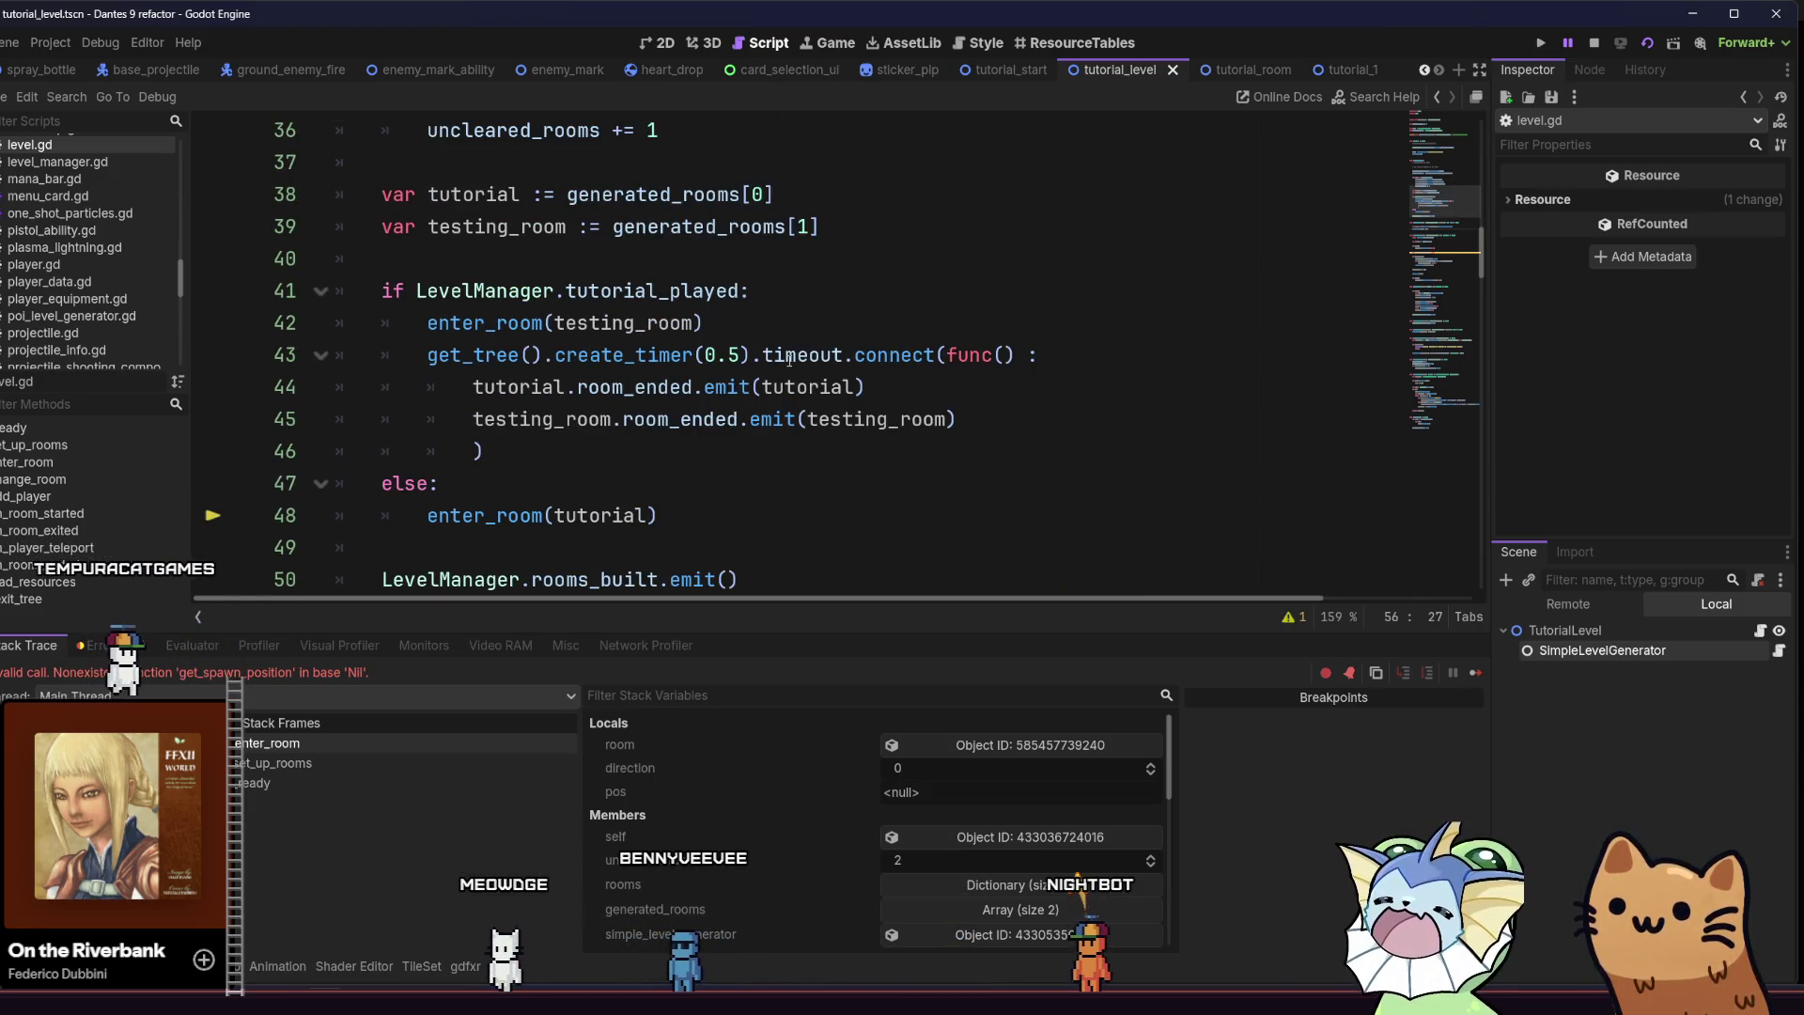
# Recheck the SimpleLevelGenerator rooms, then select tutorial_room's TutorialRoom root for its room settings.
pyautogui.click(1244, 73)
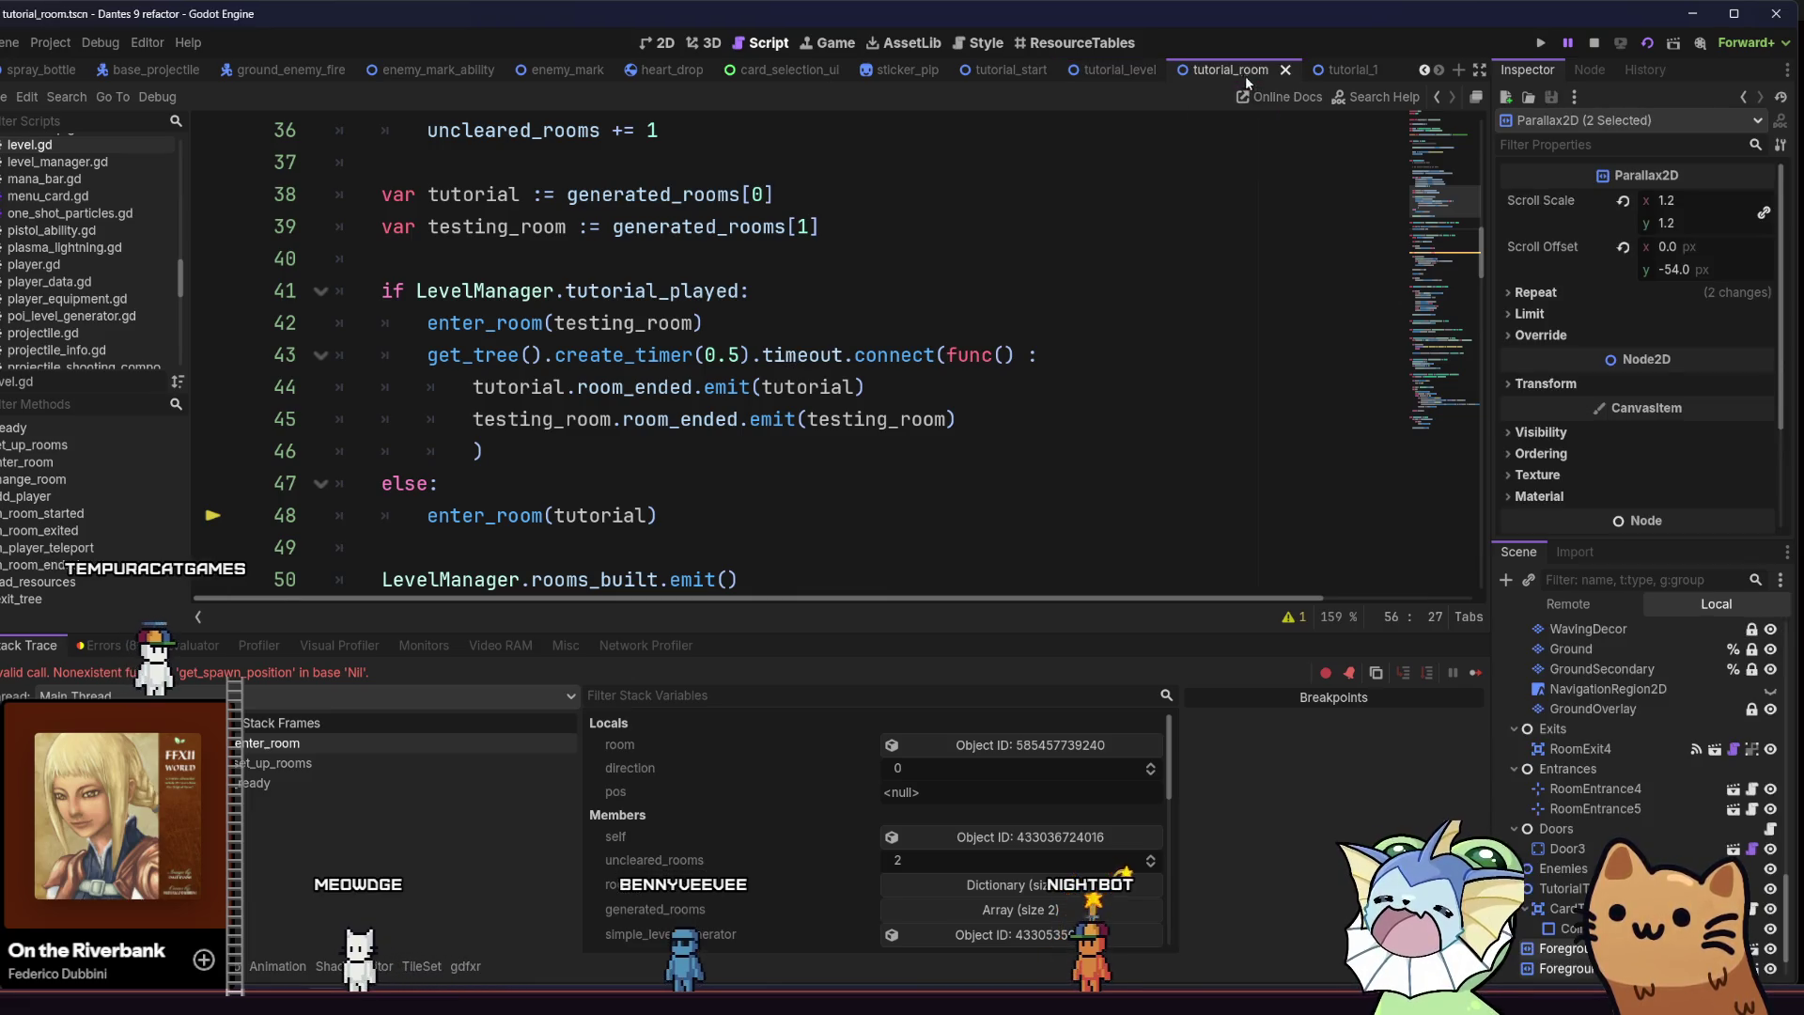
pyautogui.click(1123, 71)
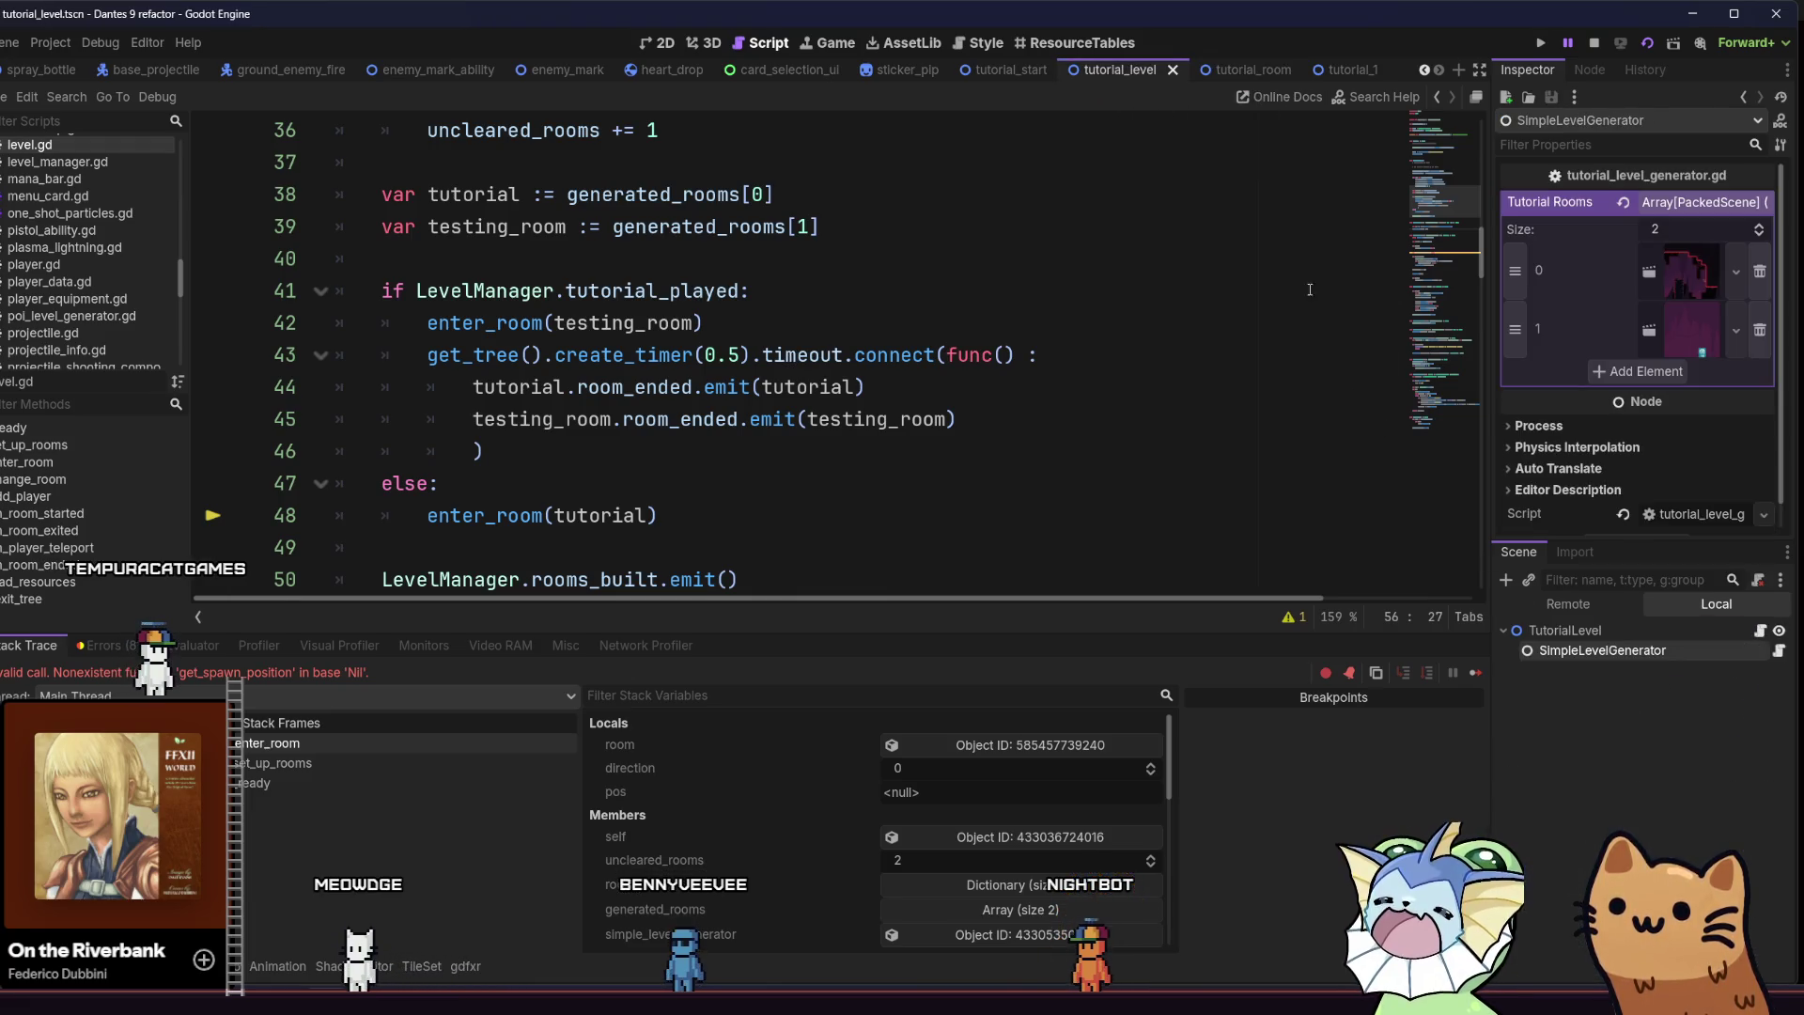
pyautogui.click(1579, 631)
pyautogui.click(1602, 650)
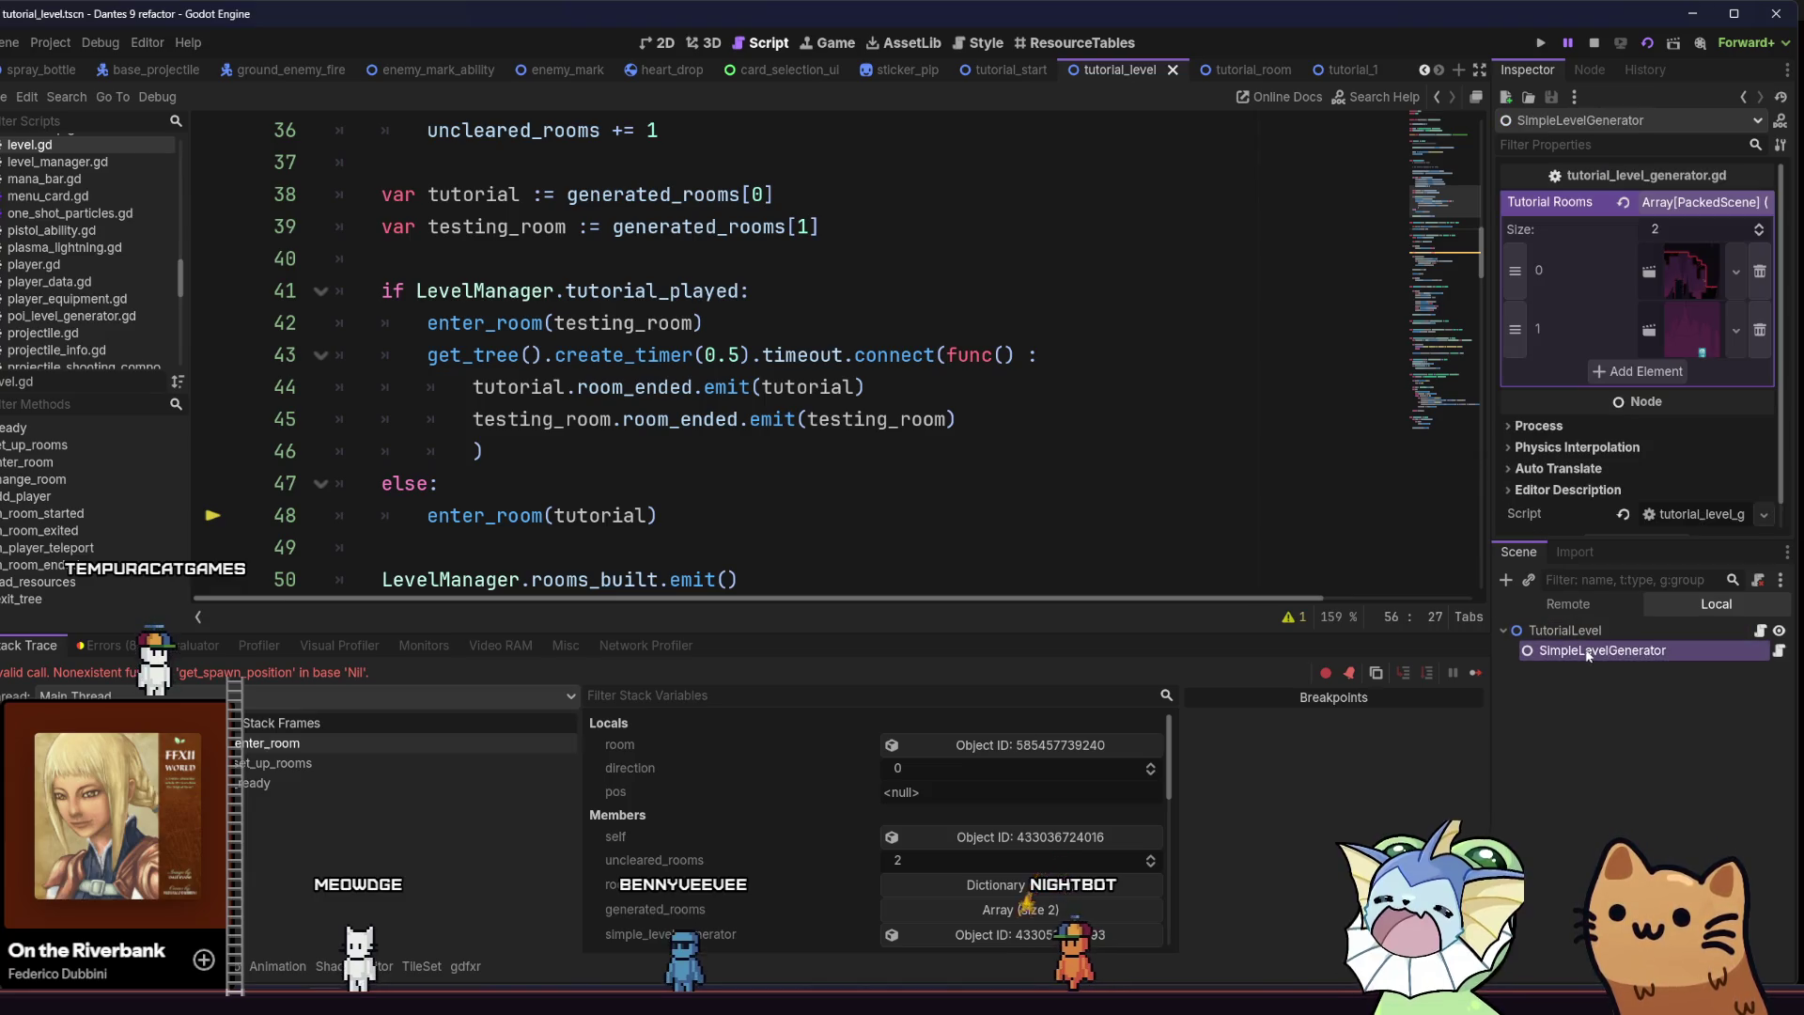
pyautogui.click(1259, 68)
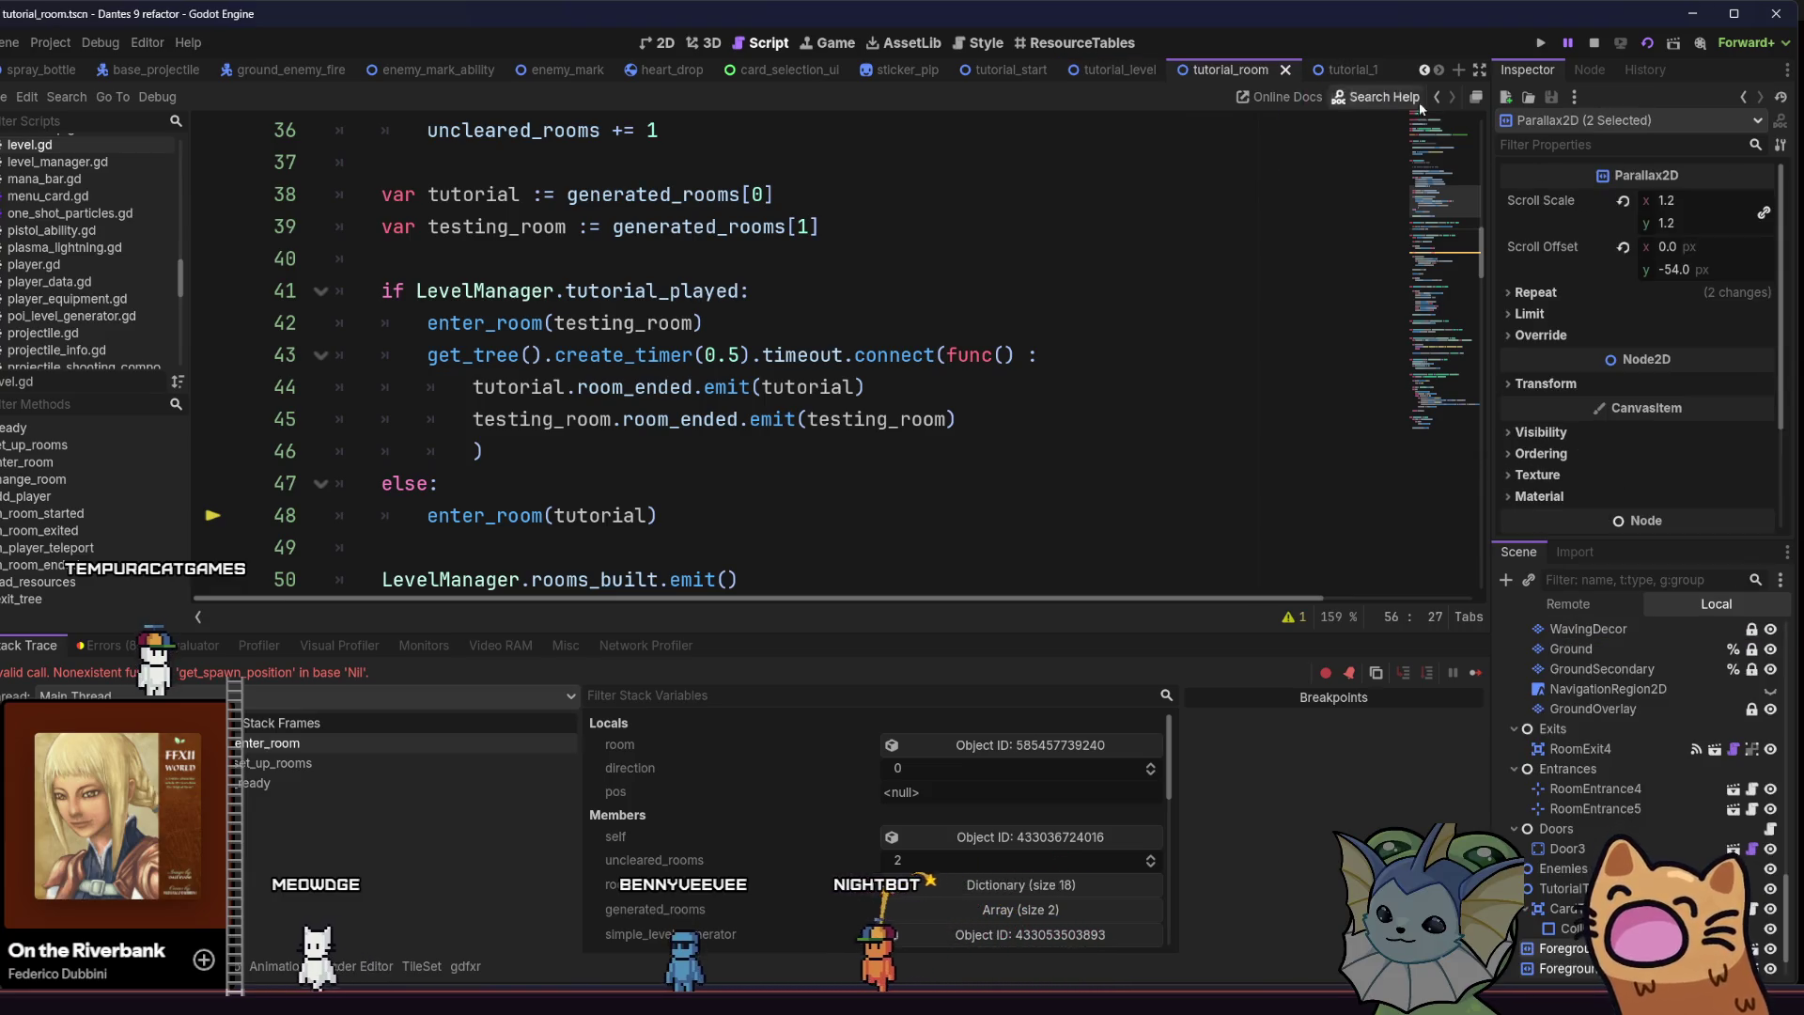
pyautogui.scroll(10, 1612, 644)
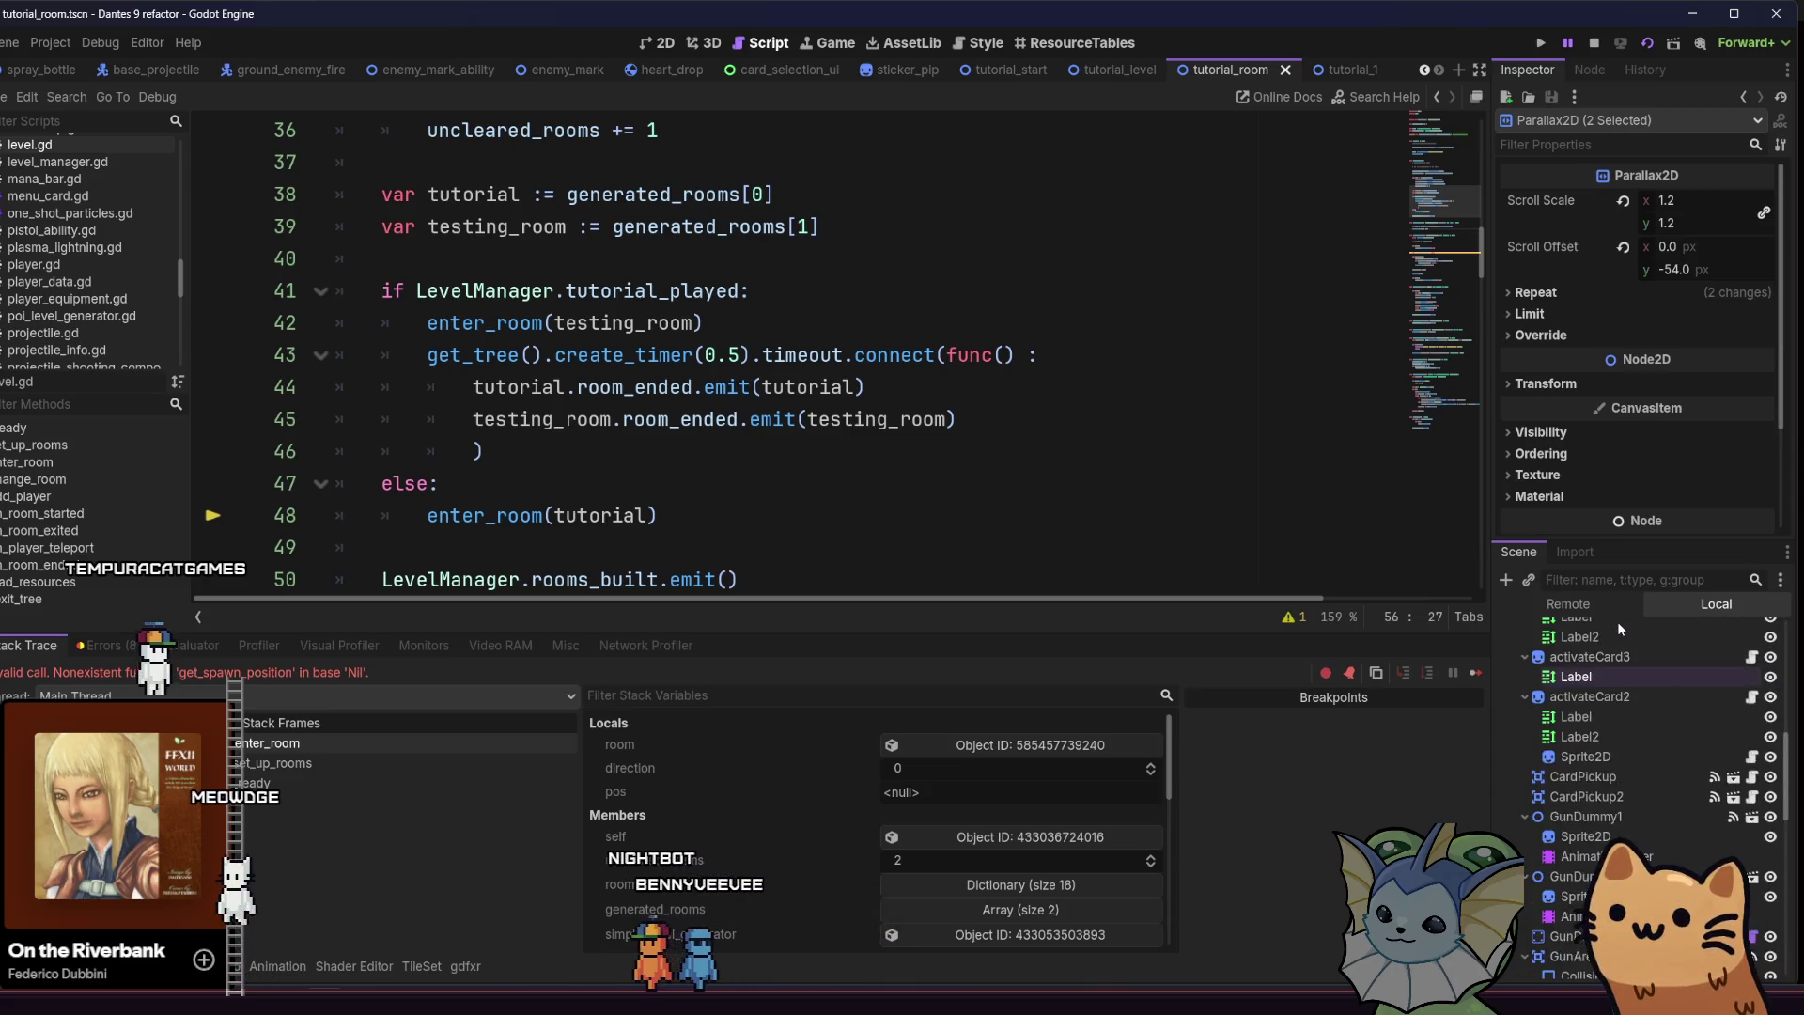
pyautogui.click(1614, 635)
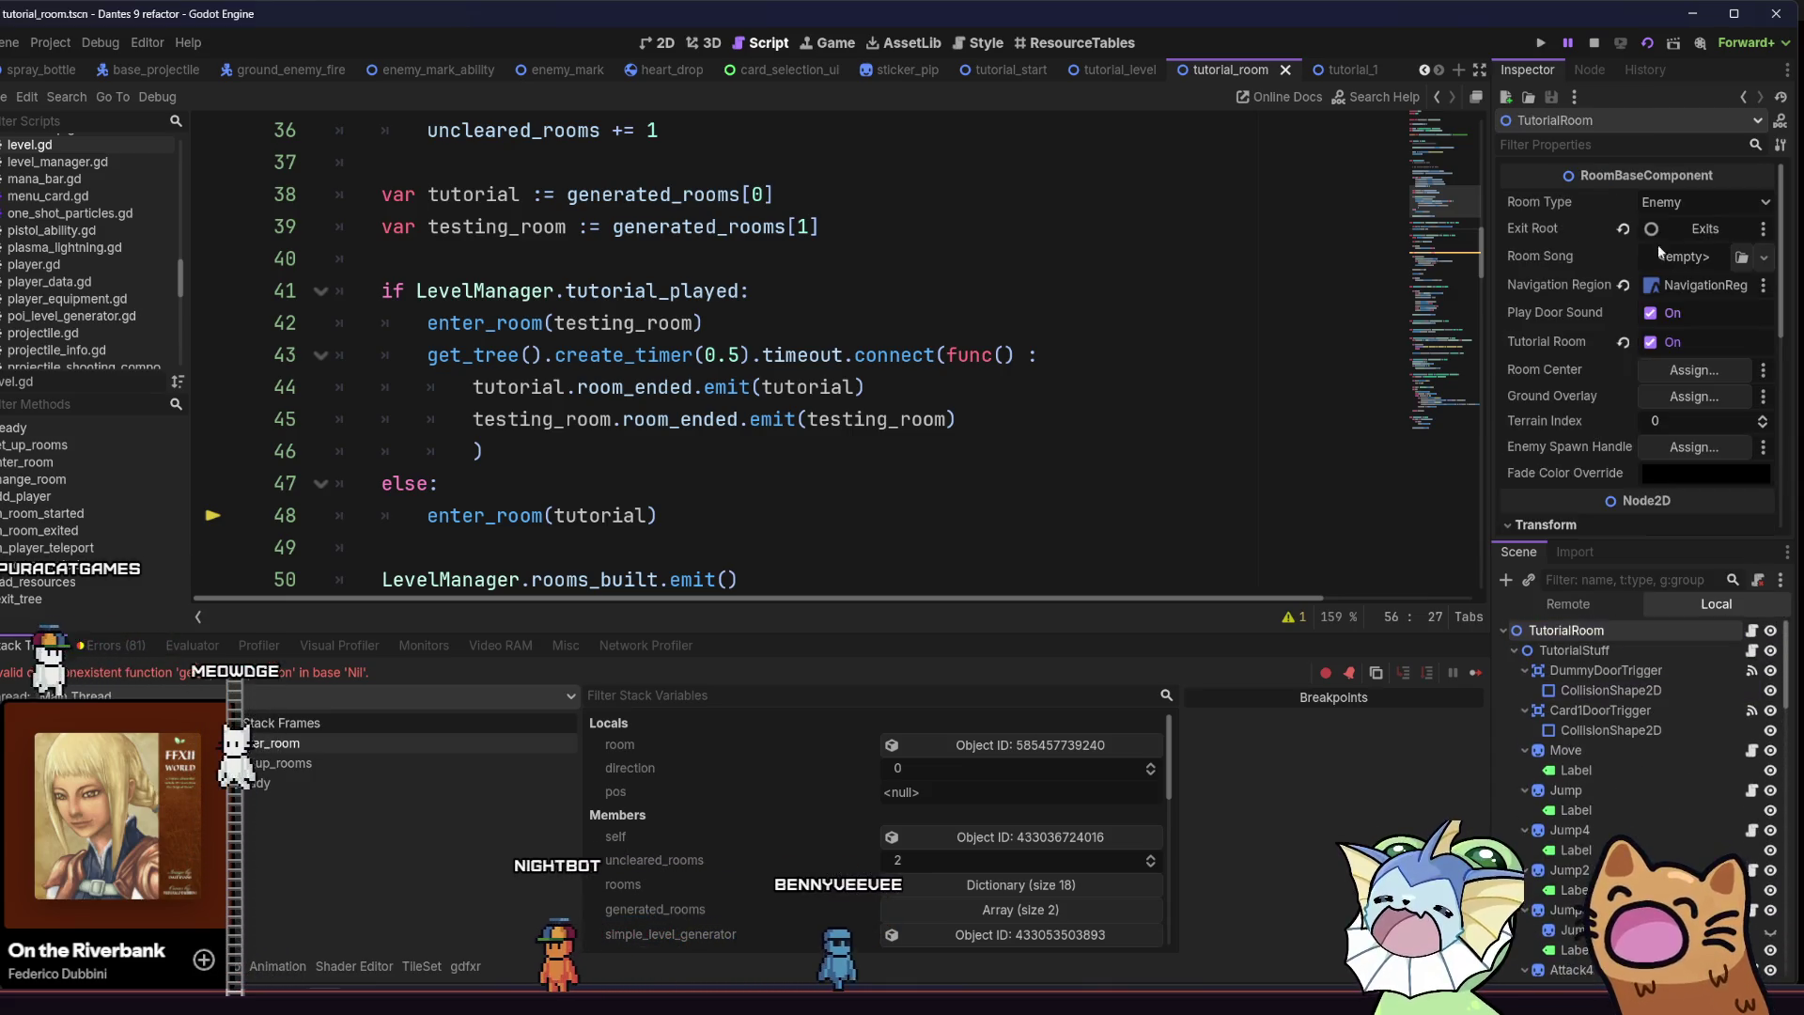
# Try Room Type Start on TutorialRoom, then revert it to Enemy.
pyautogui.click(1688, 206)
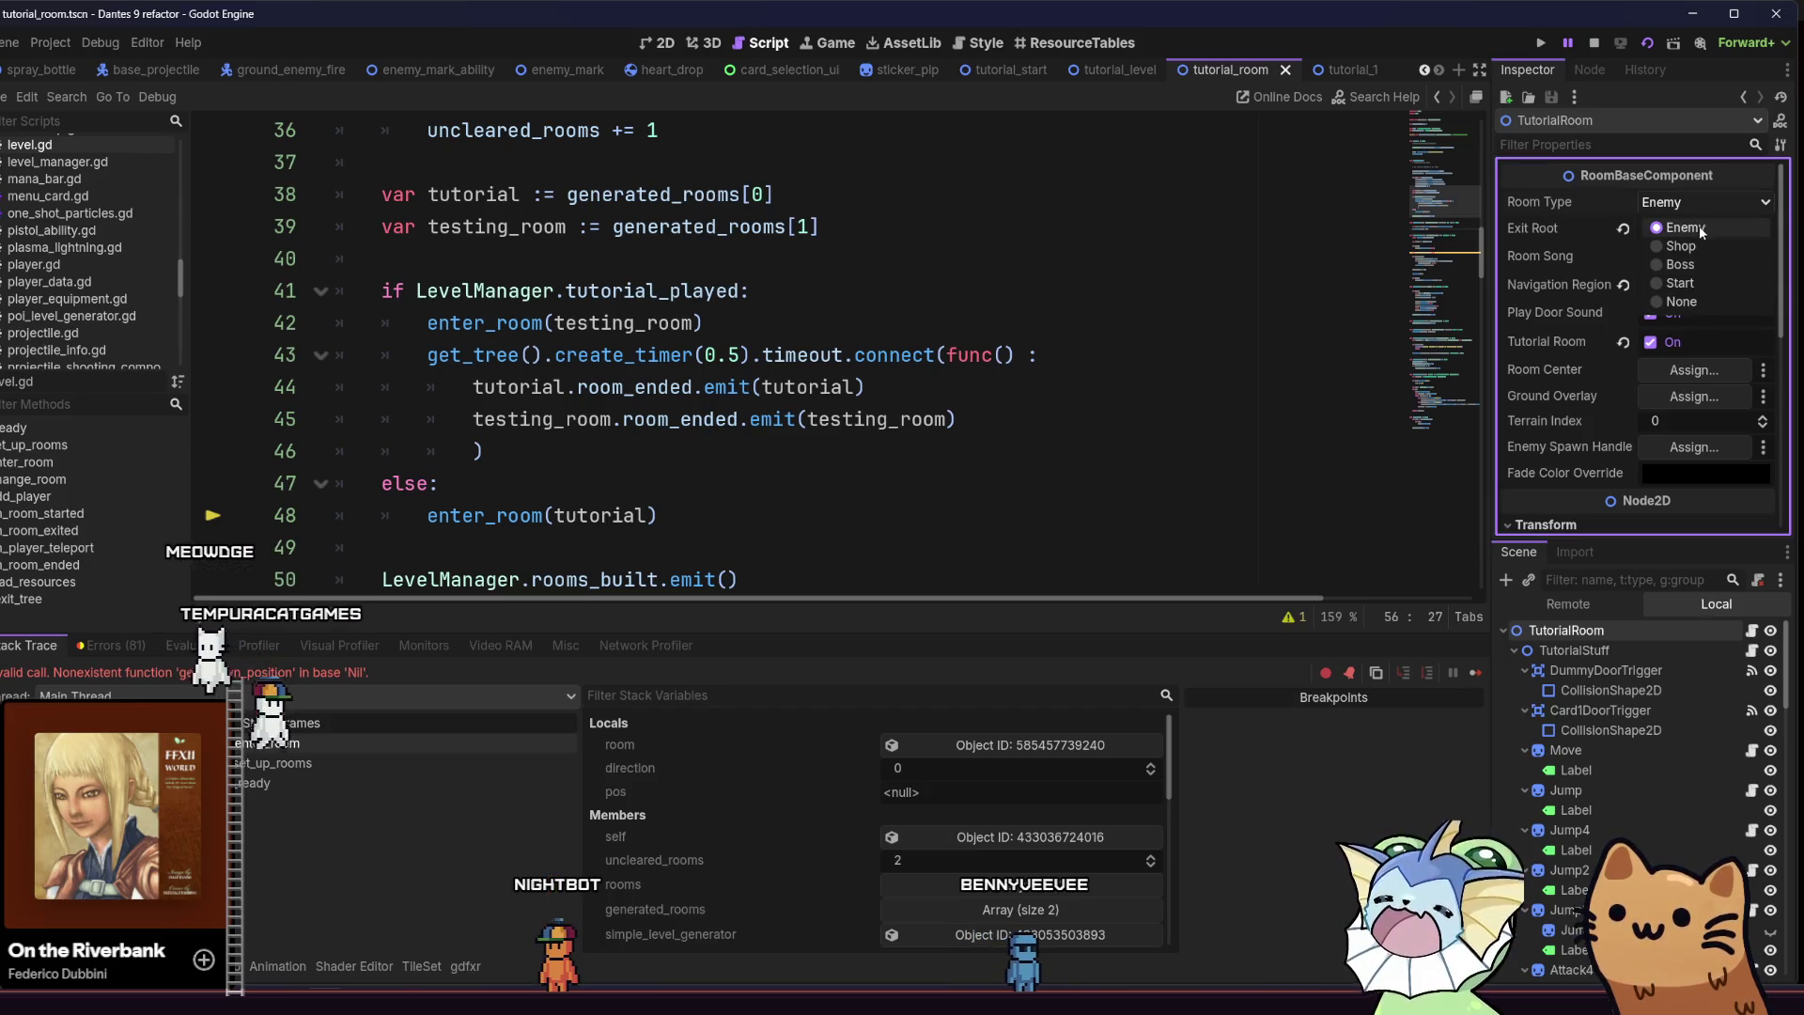
pyautogui.click(1702, 291)
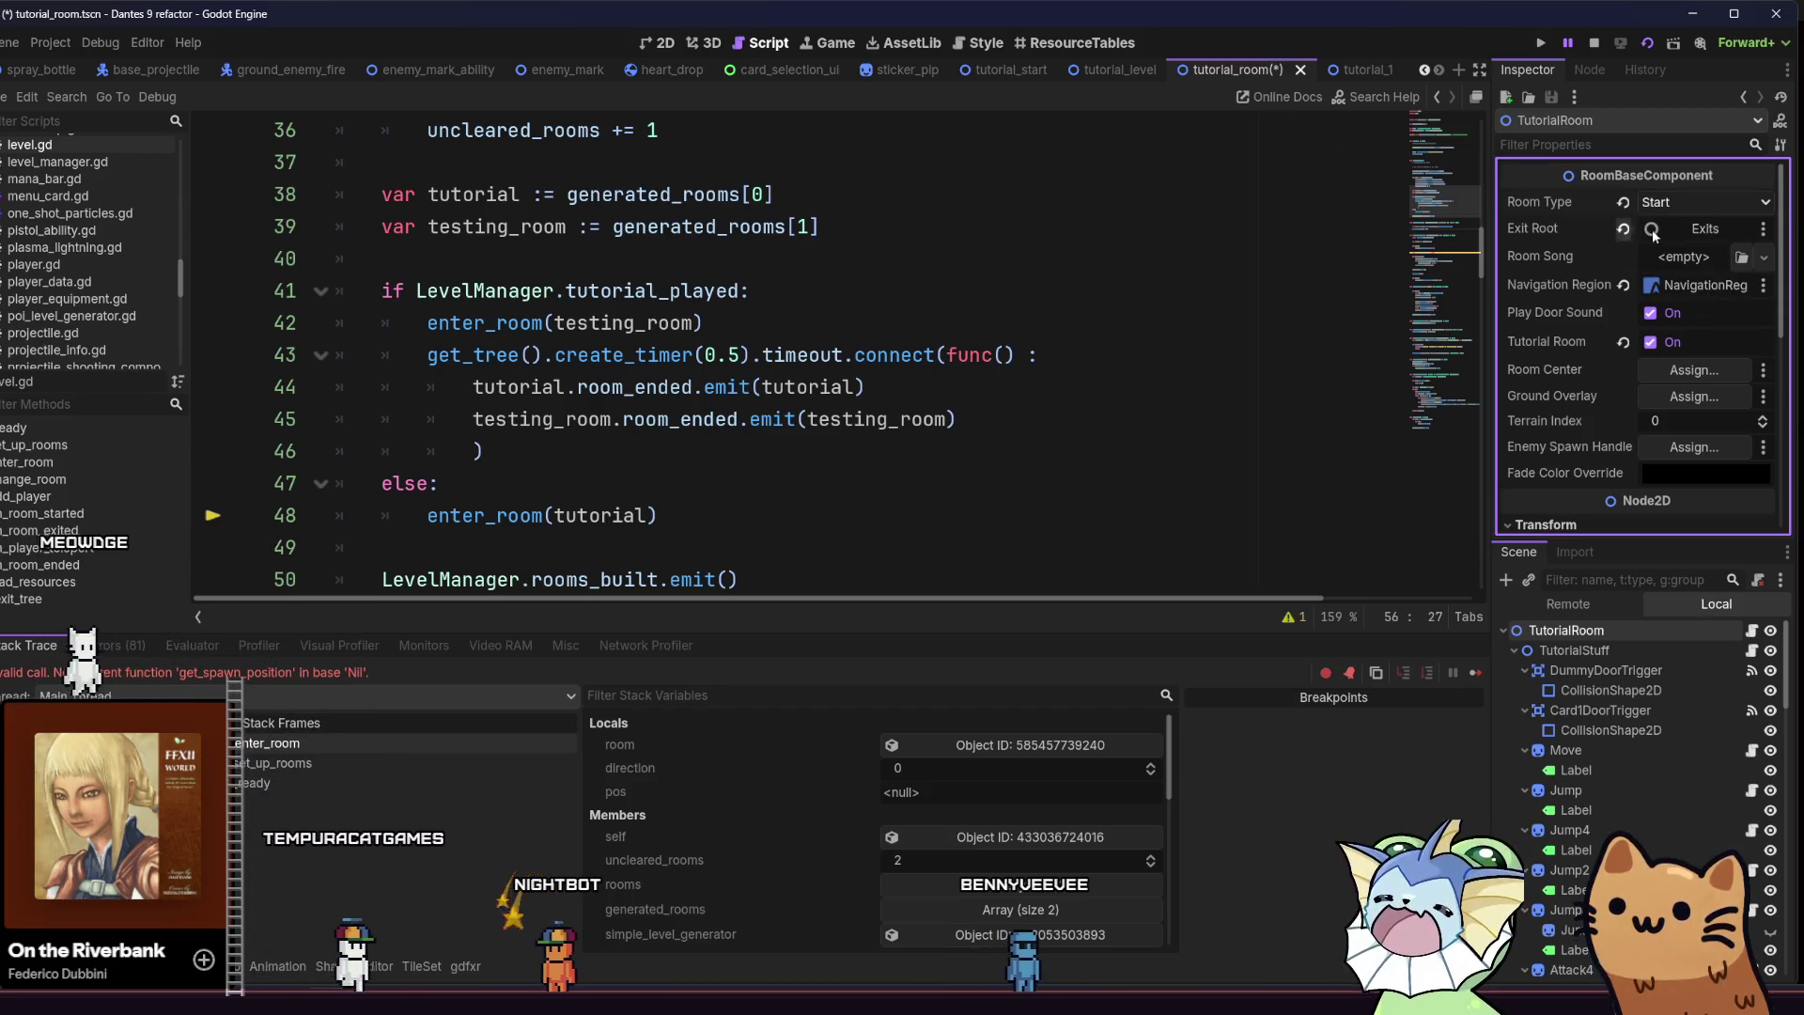
pyautogui.click(1699, 205)
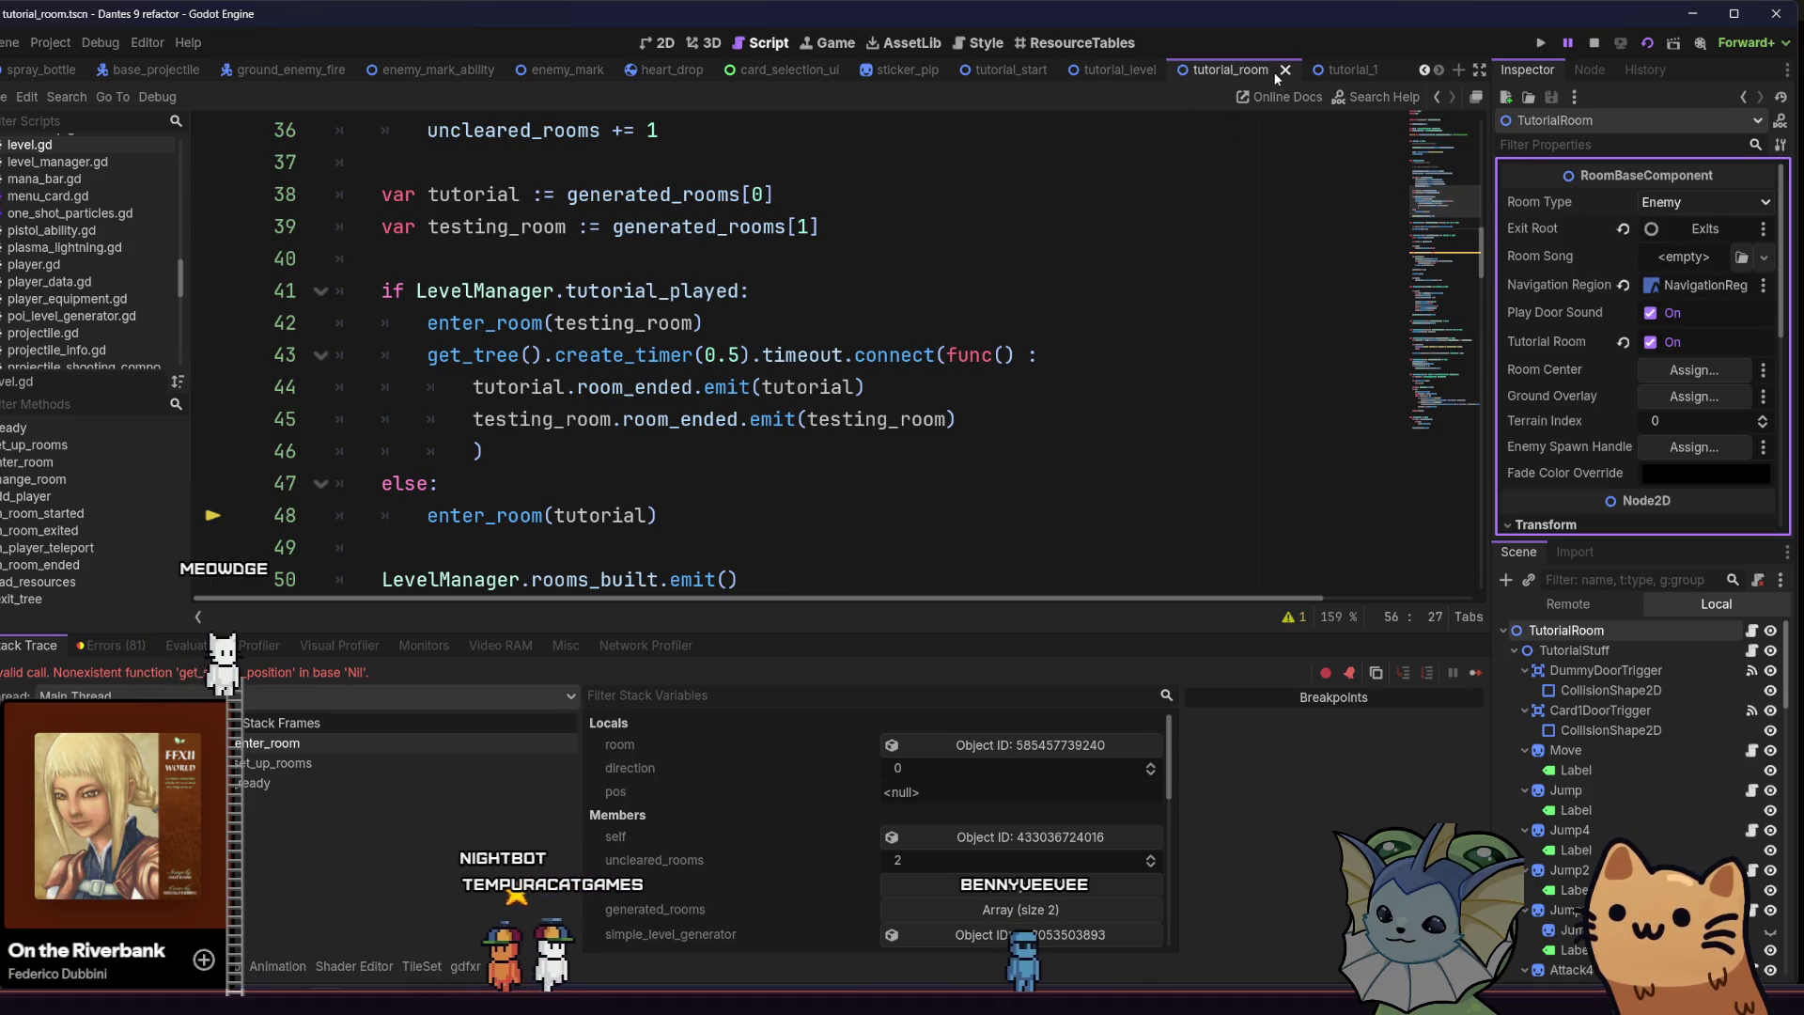
# Close tutorial_room, confirm tutorial_start's root keeps Room Type Start, and open tutorial_1.
pyautogui.click(1081, 71)
pyautogui.click(1023, 75)
pyautogui.click(1597, 630)
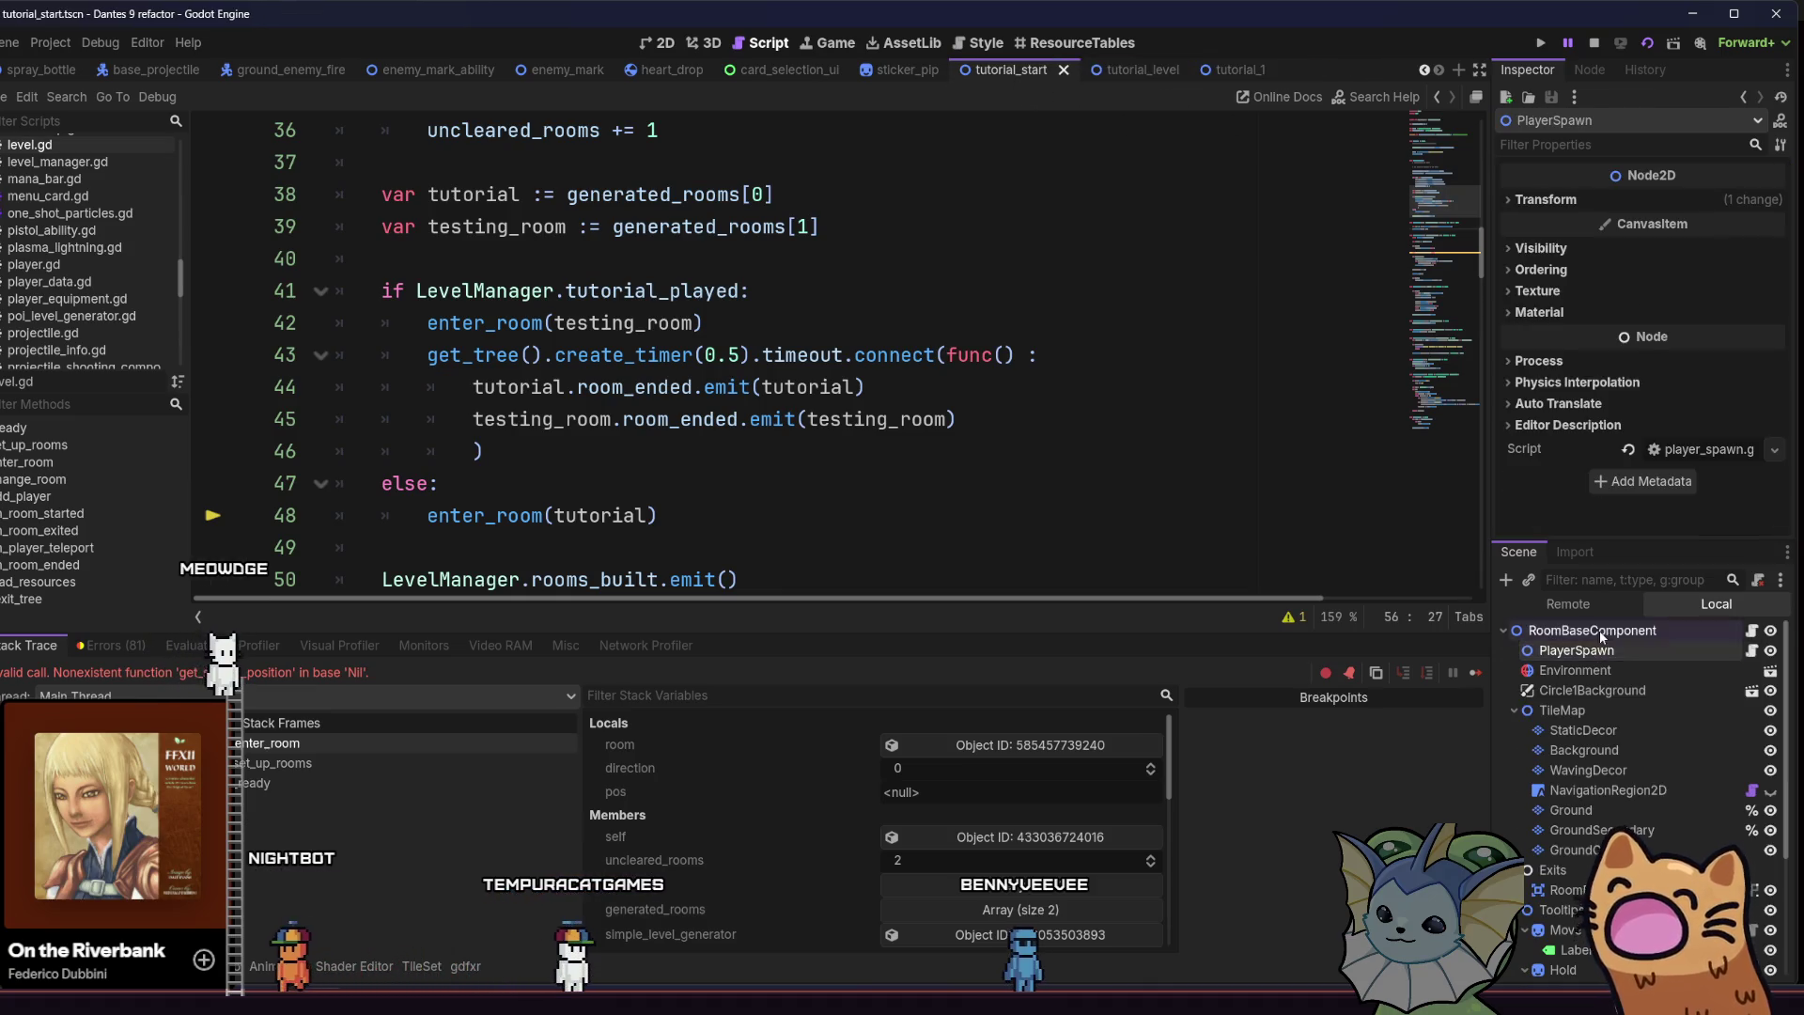
pyautogui.click(1683, 205)
pyautogui.click(1683, 205)
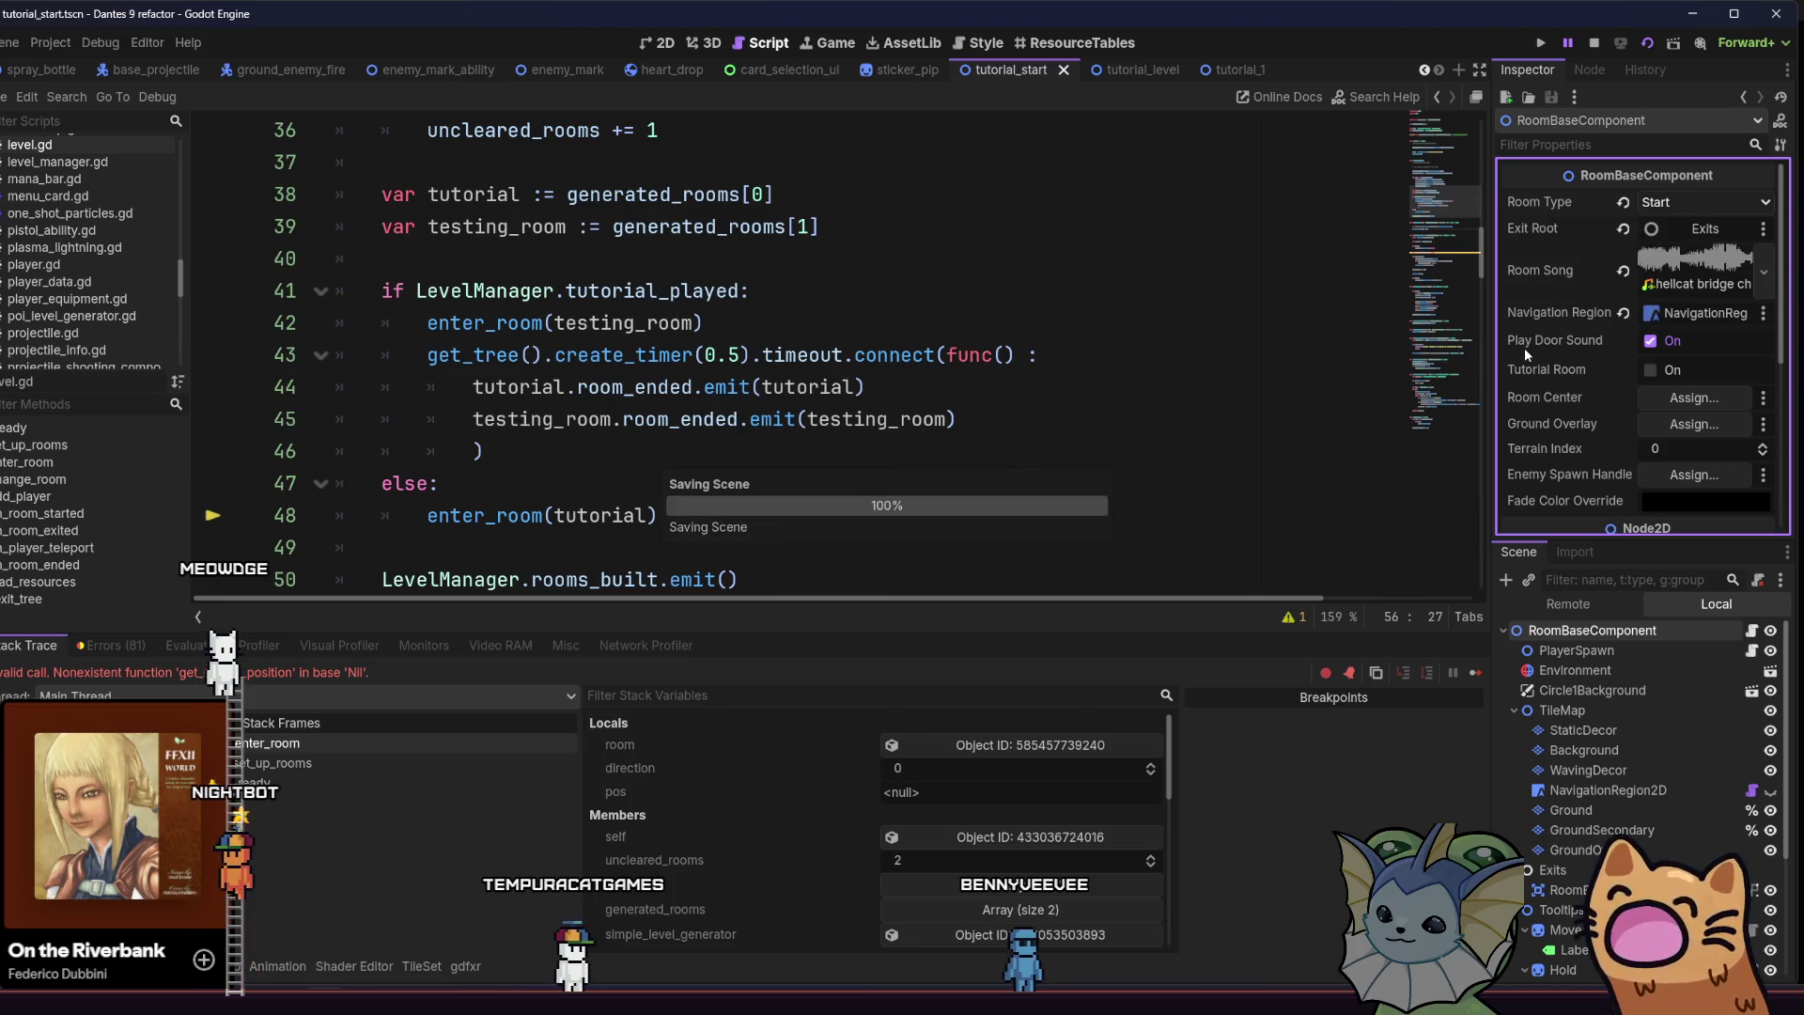
pyautogui.click(1218, 70)
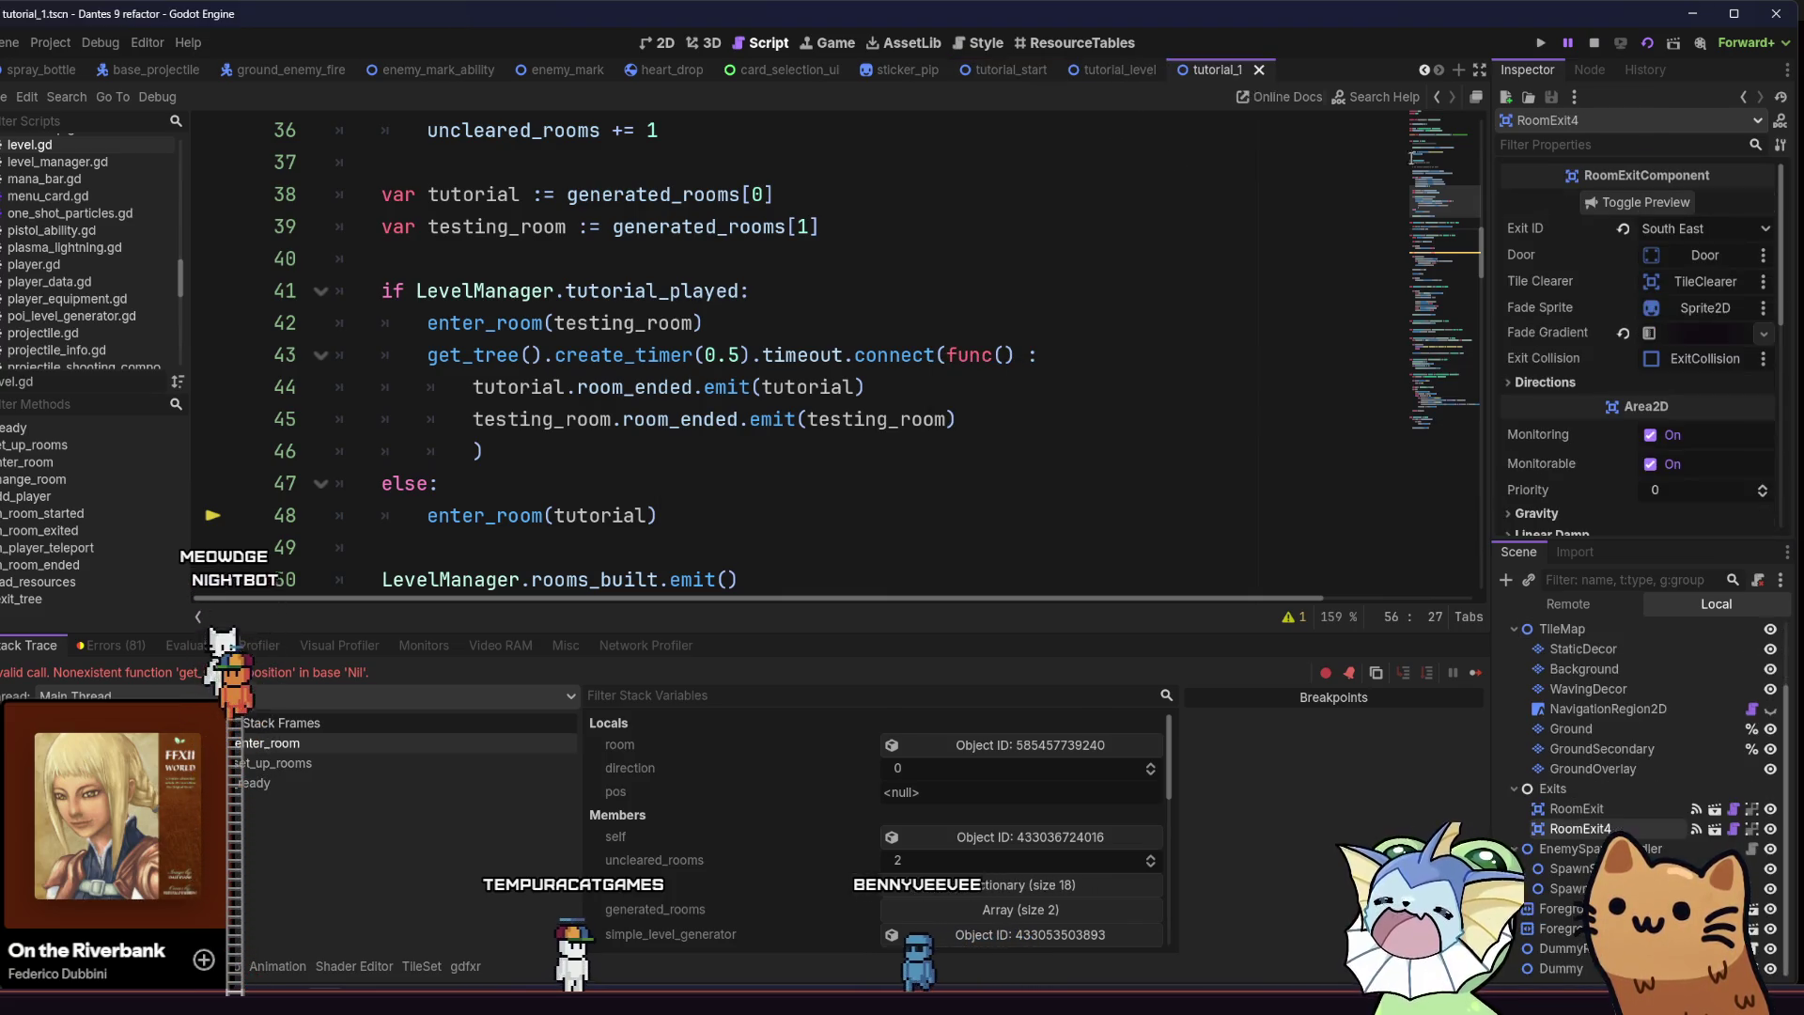
# Select tutorial_1's room root to view its room settings.
pyautogui.click(1561, 628)
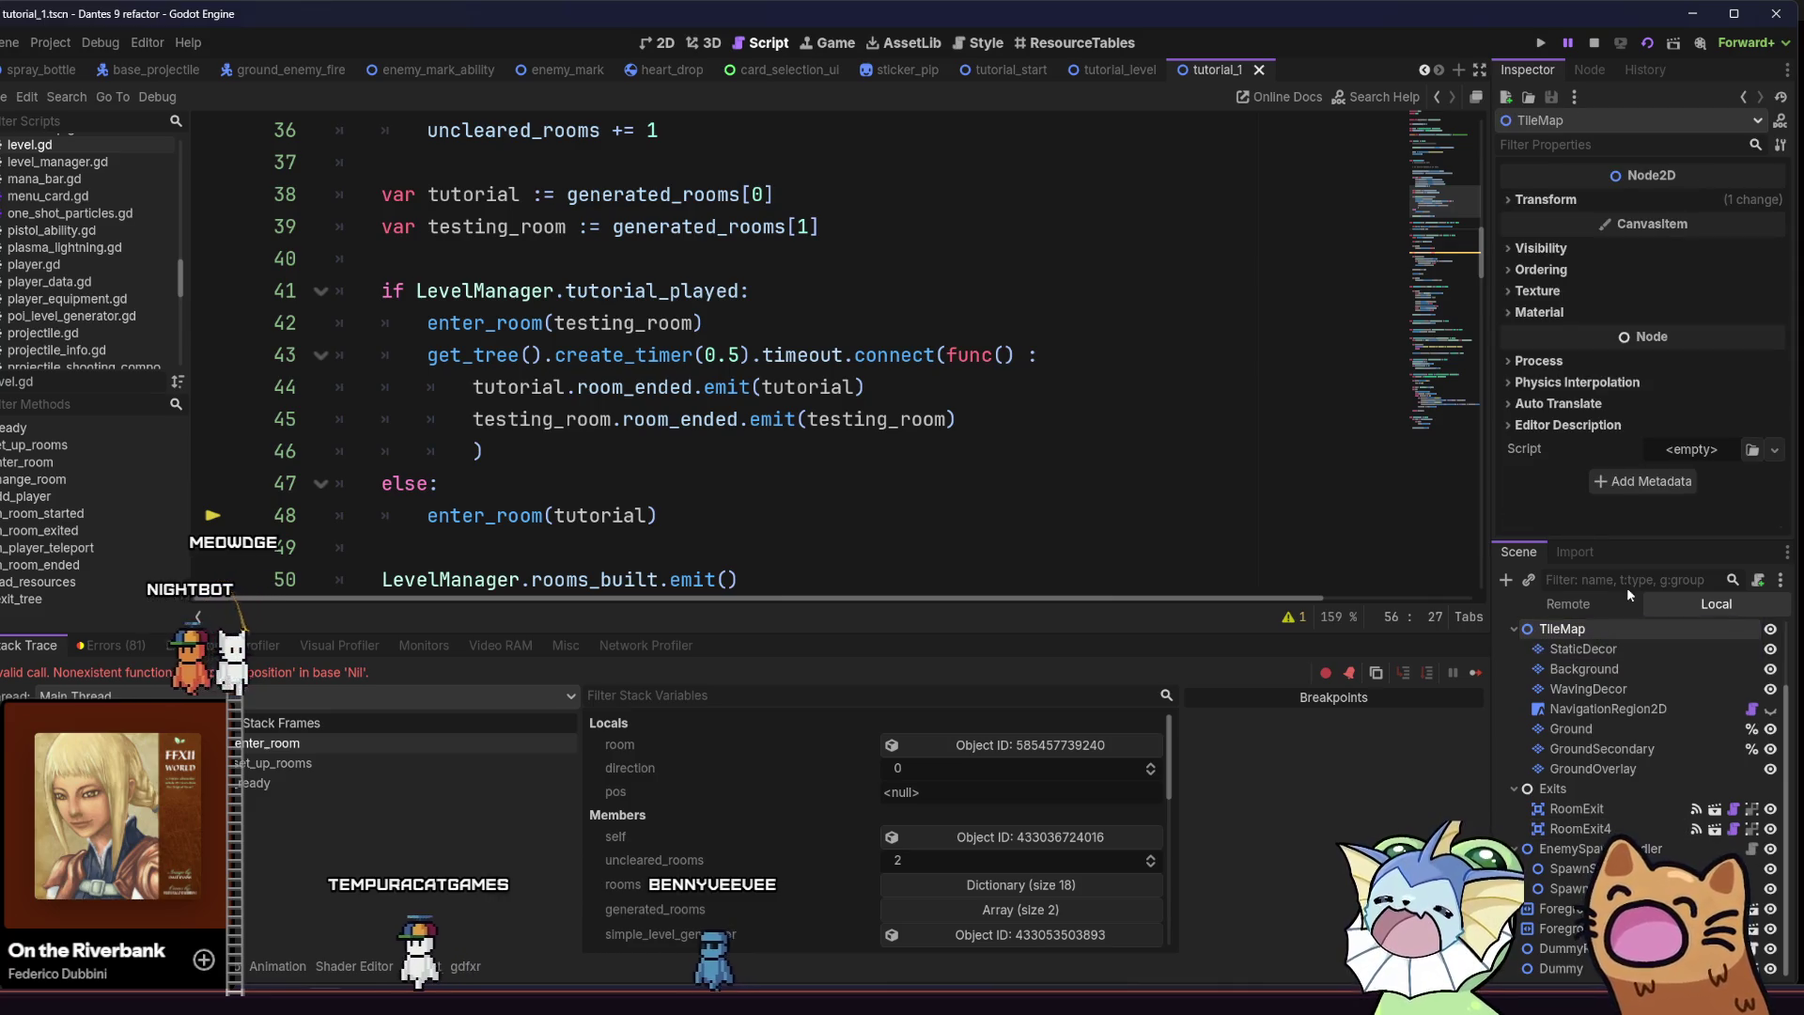
pyautogui.scroll(2, 1597, 639)
pyautogui.click(1597, 629)
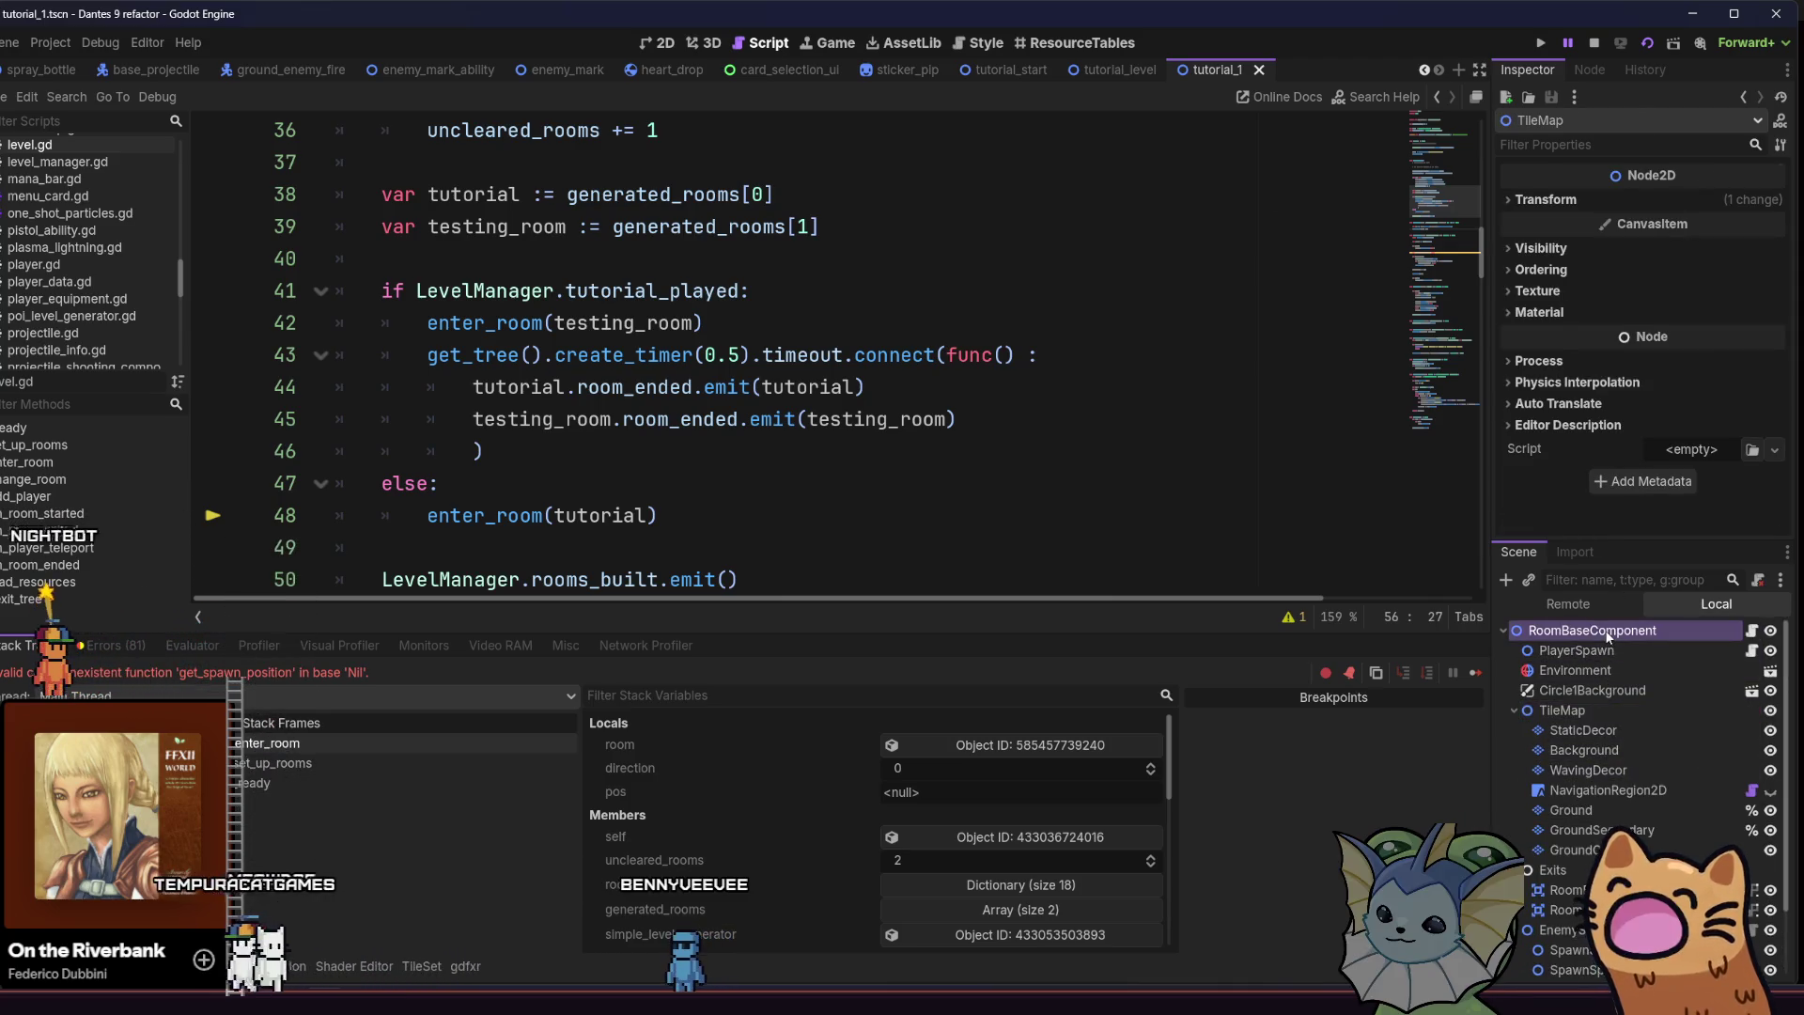
pyautogui.click(294, 742)
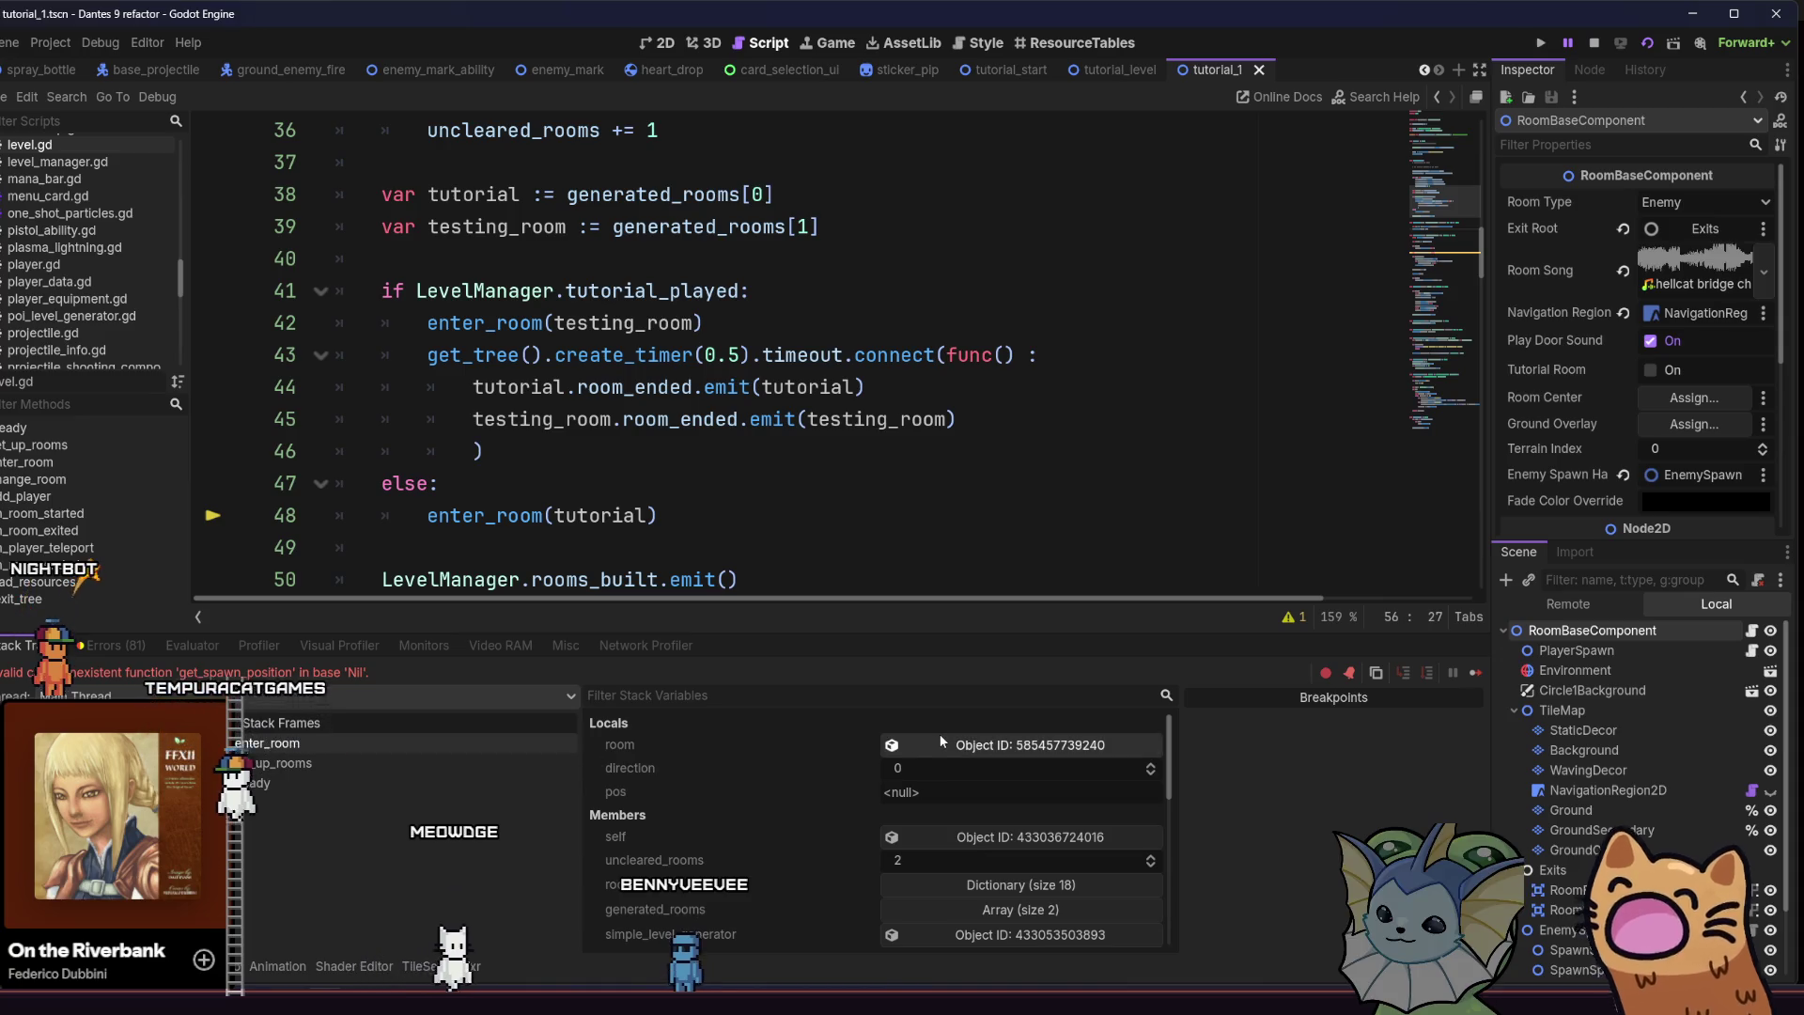
# Compare the _ready and enter_room frames, then inspect the room object passed to enter_room.
pyautogui.click(956, 759)
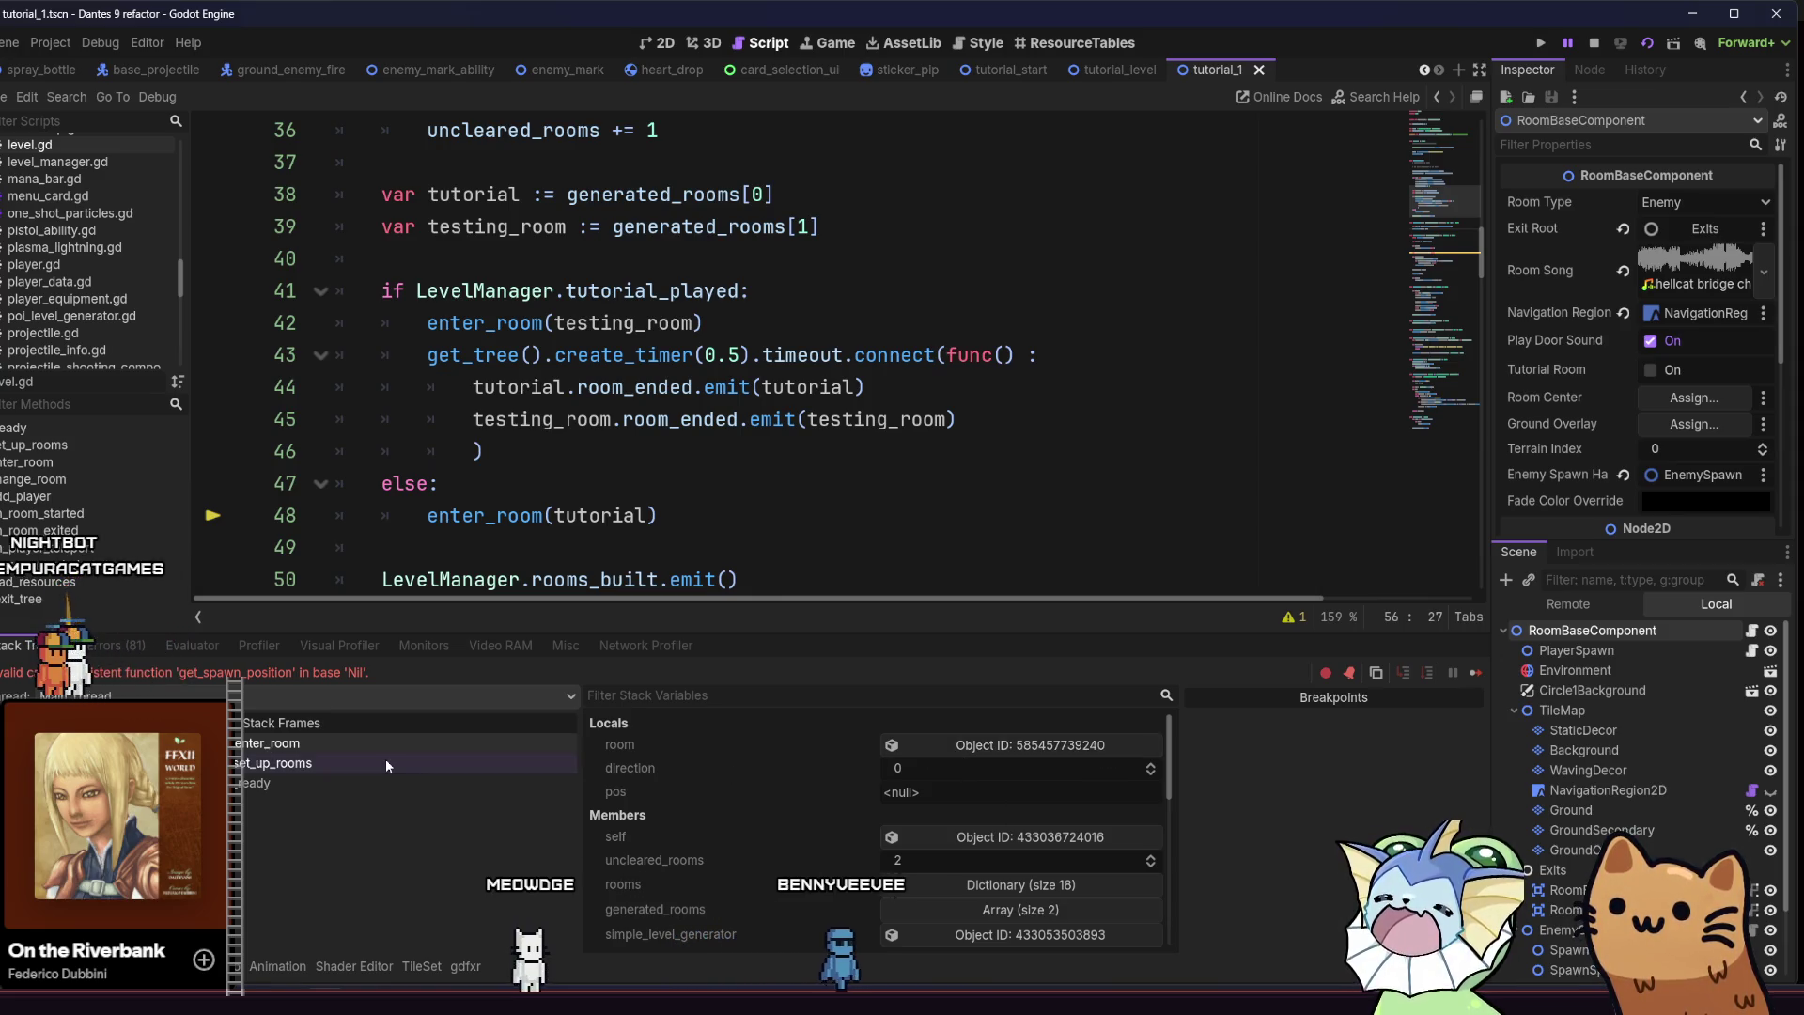
pyautogui.click(356, 782)
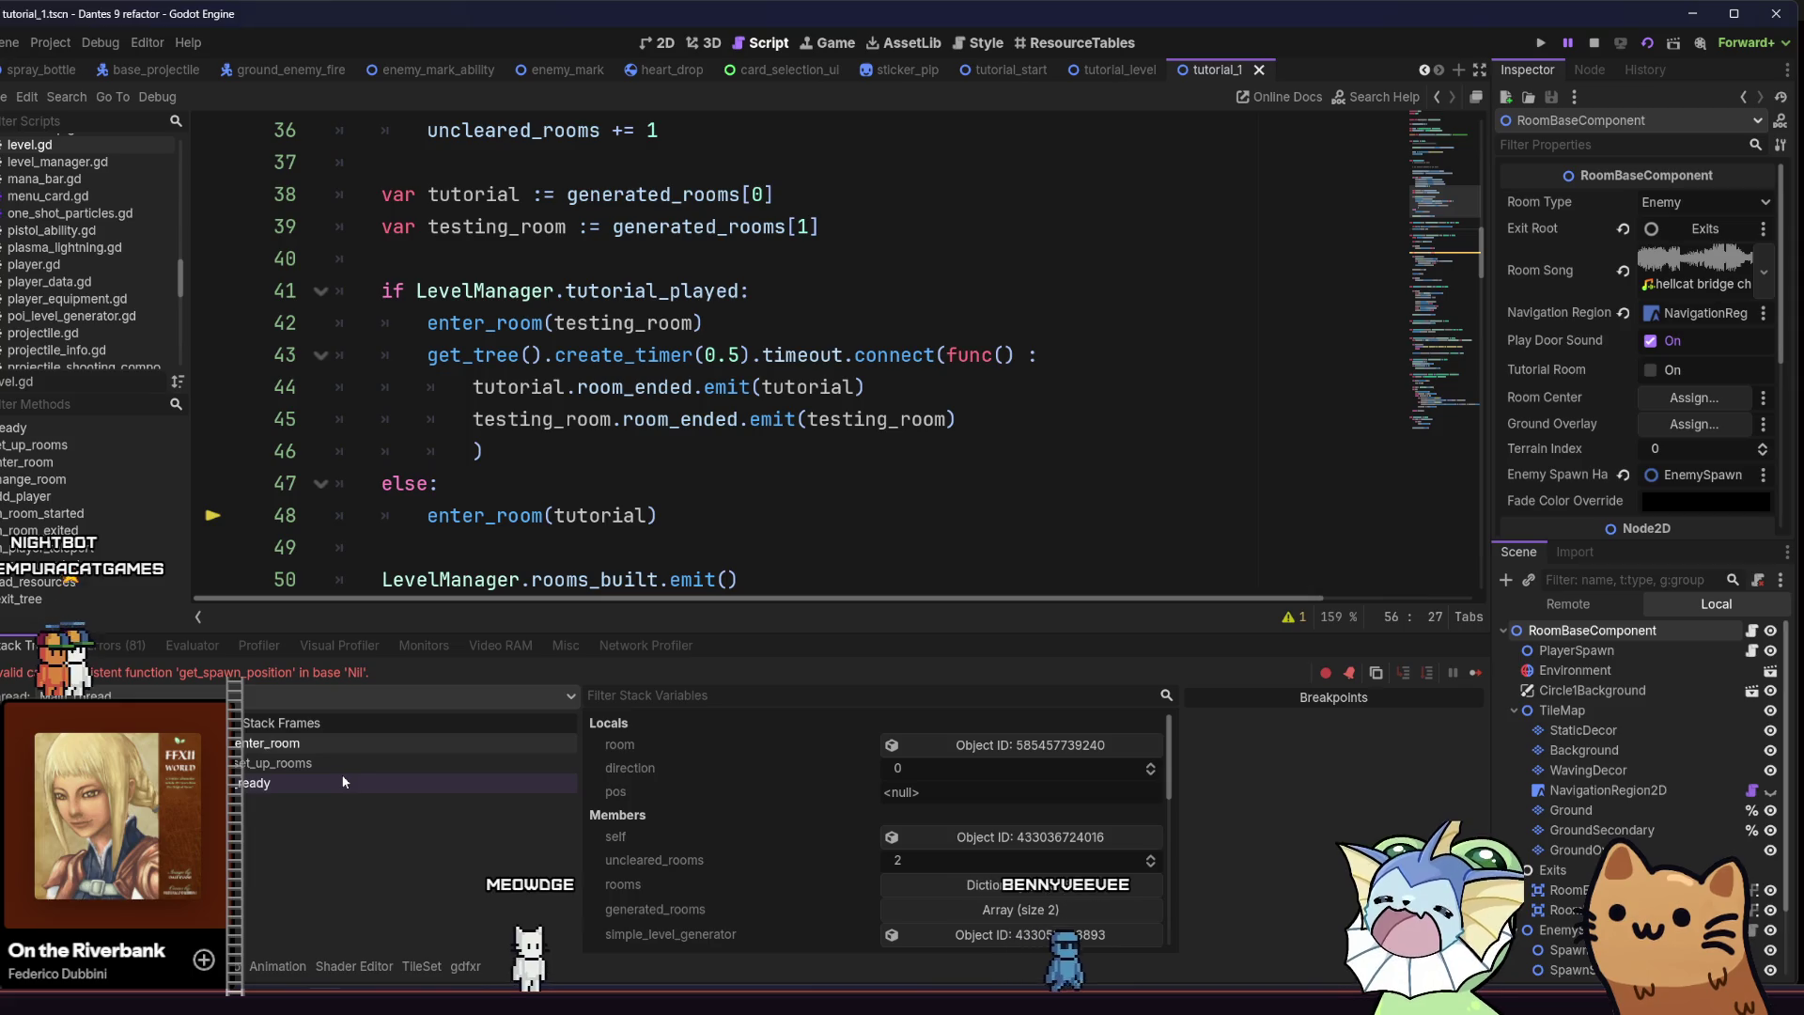
pyautogui.click(341, 780)
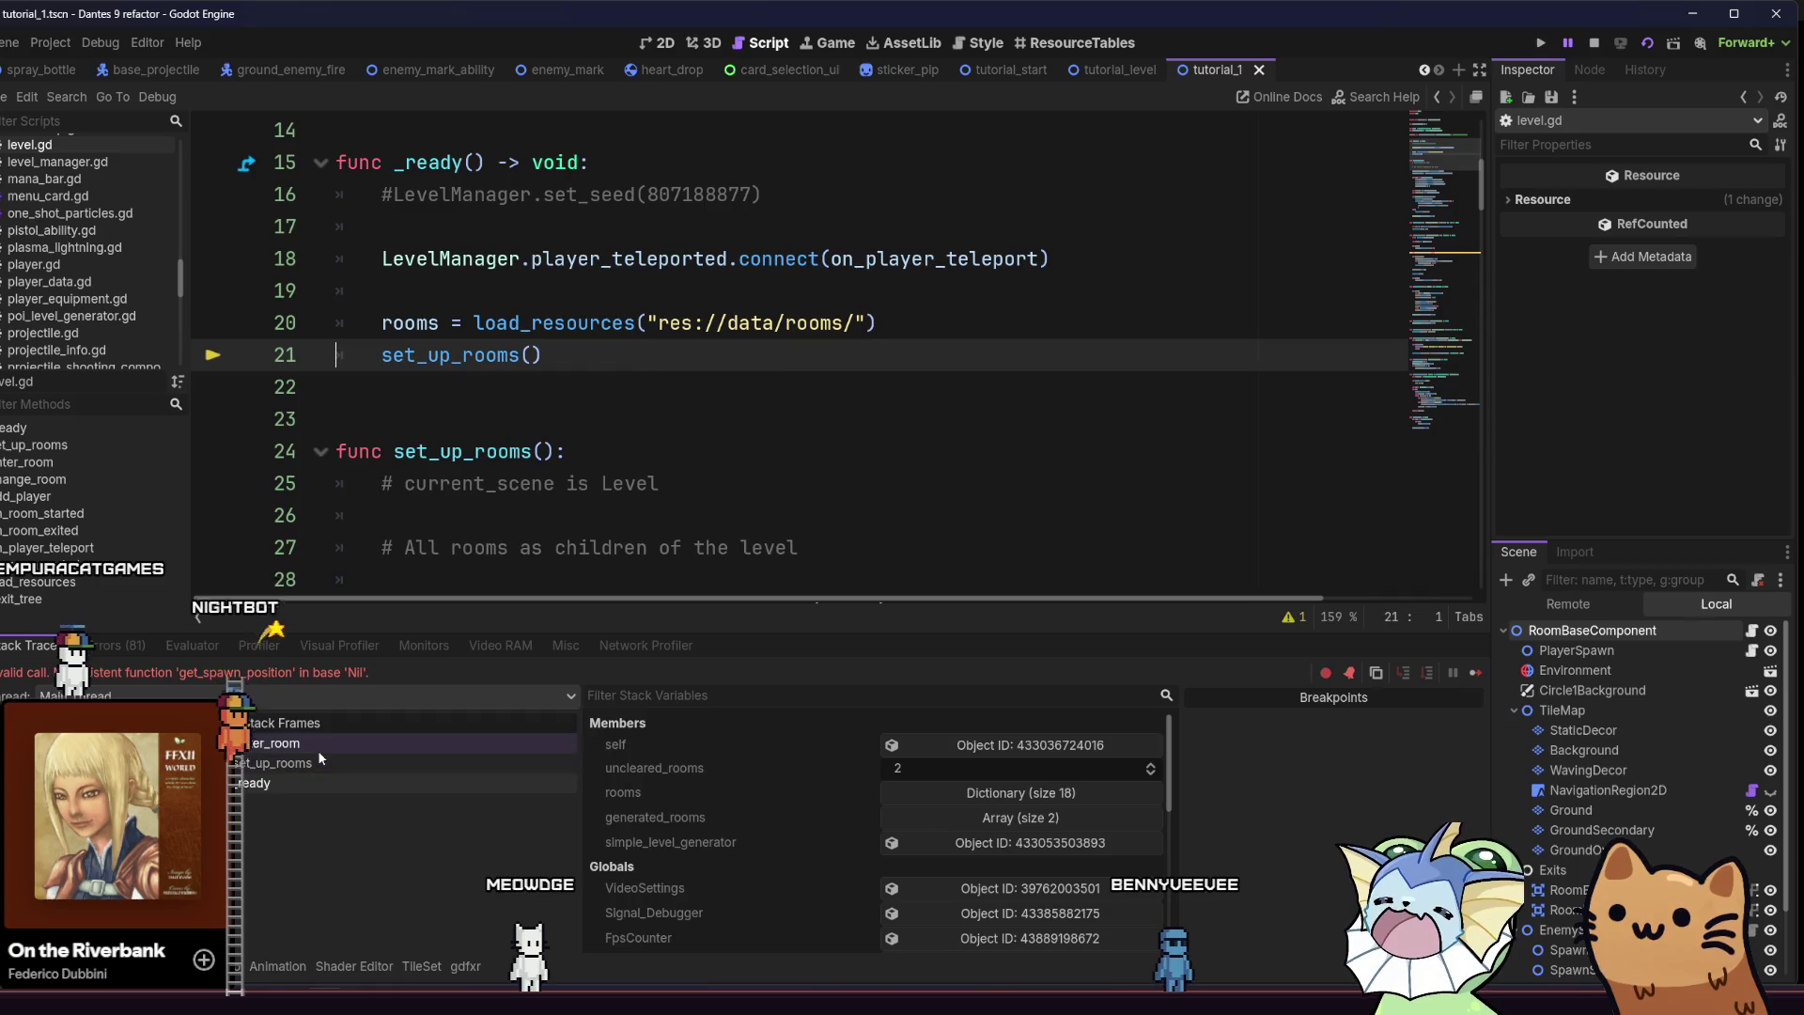
pyautogui.click(317, 750)
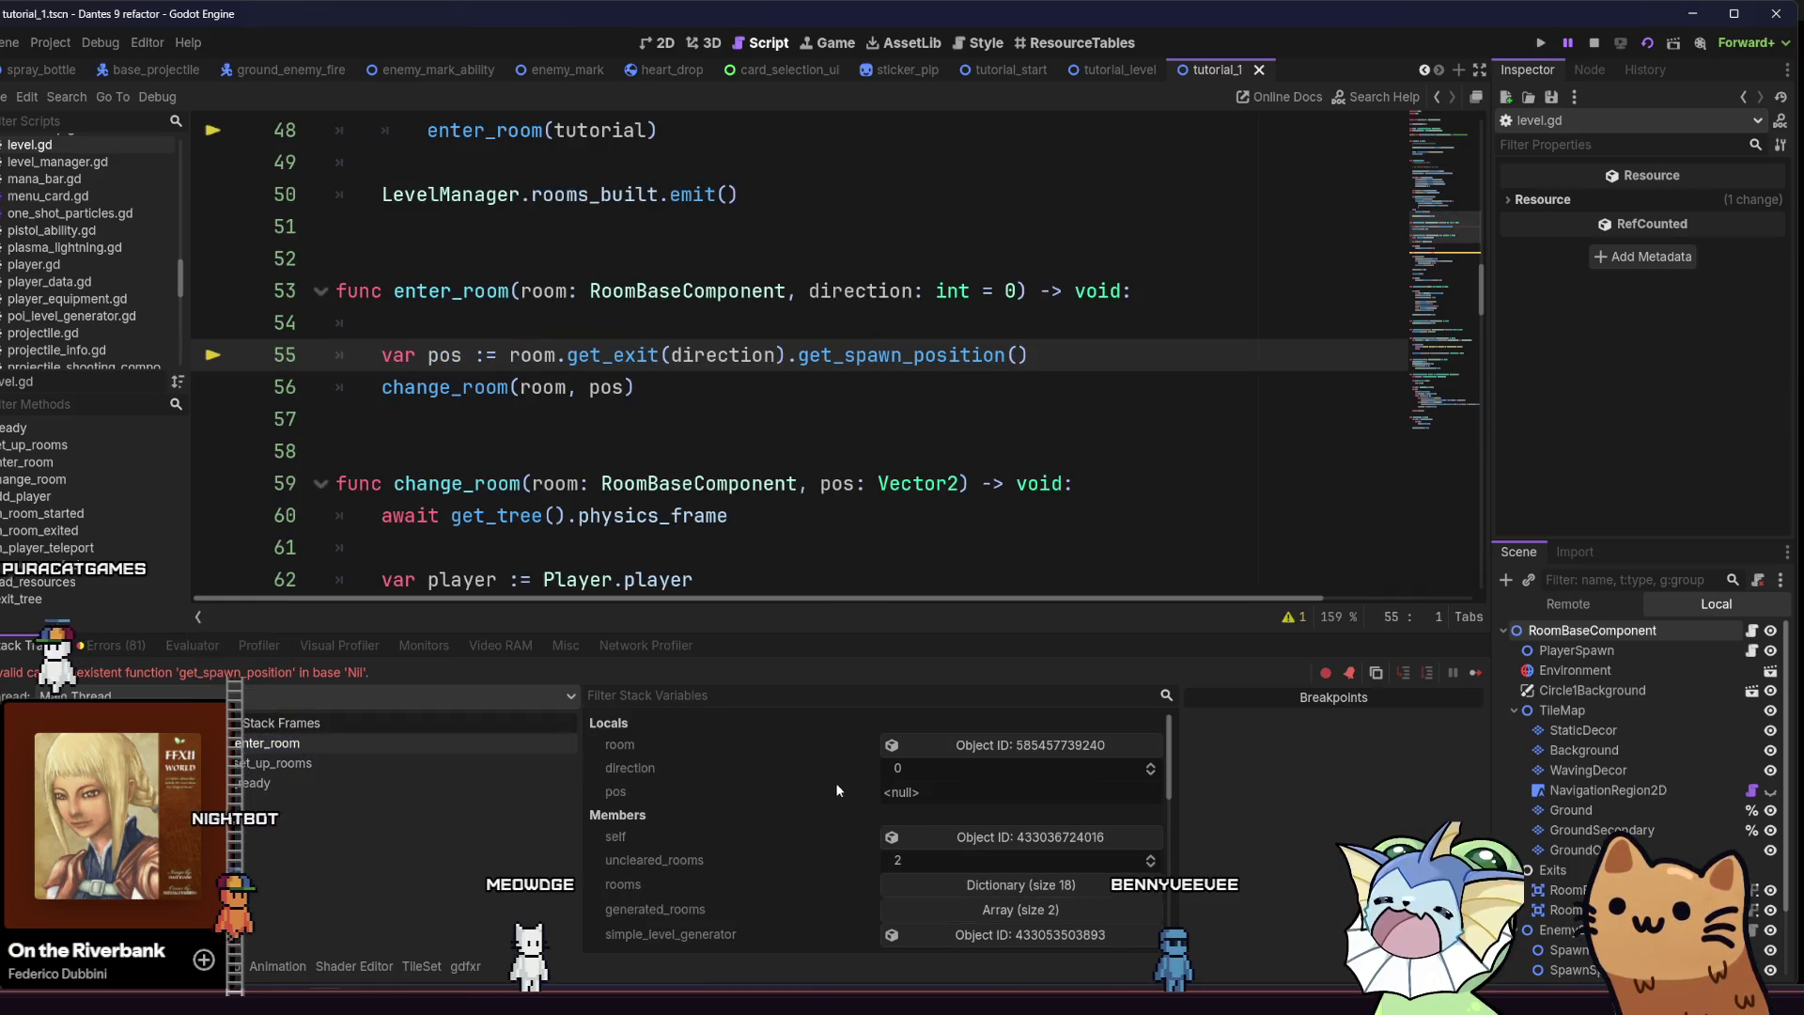
pyautogui.click(946, 752)
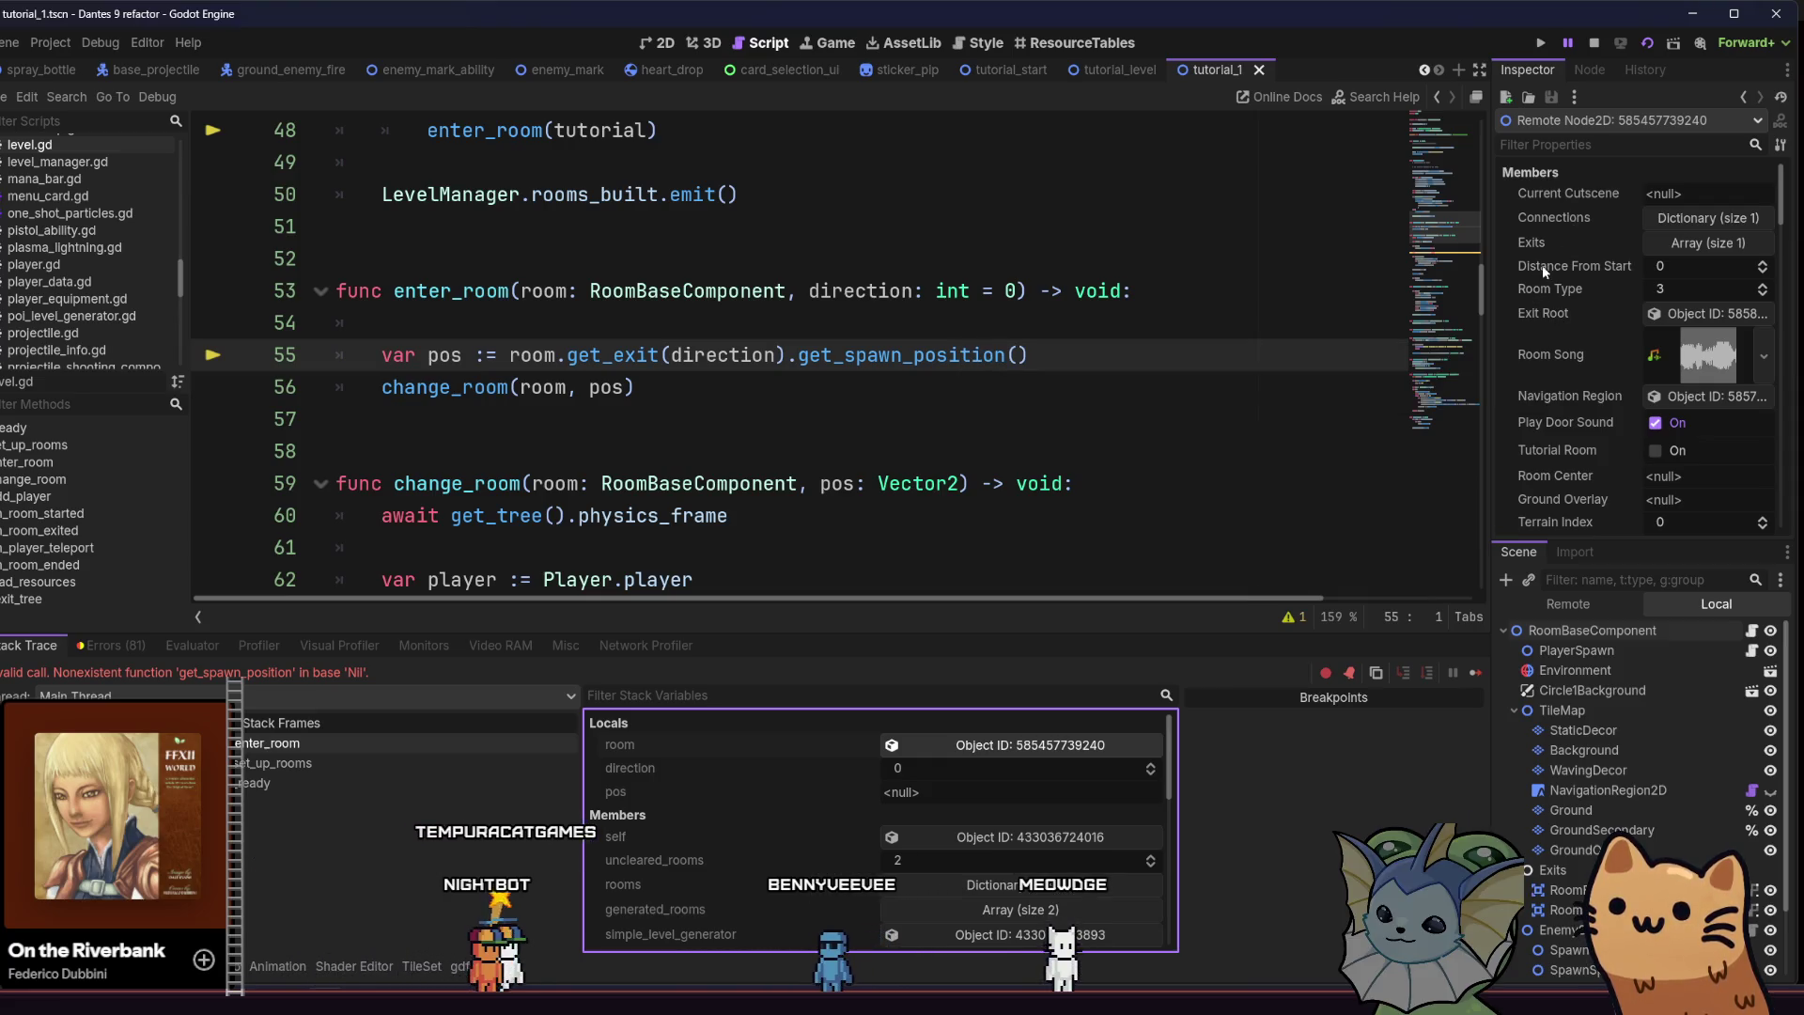
# Scroll through the live room's properties, then select the local RoomBaseComponent showing Room Type Enemy.
pyautogui.scroll(-4, 1562, 404)
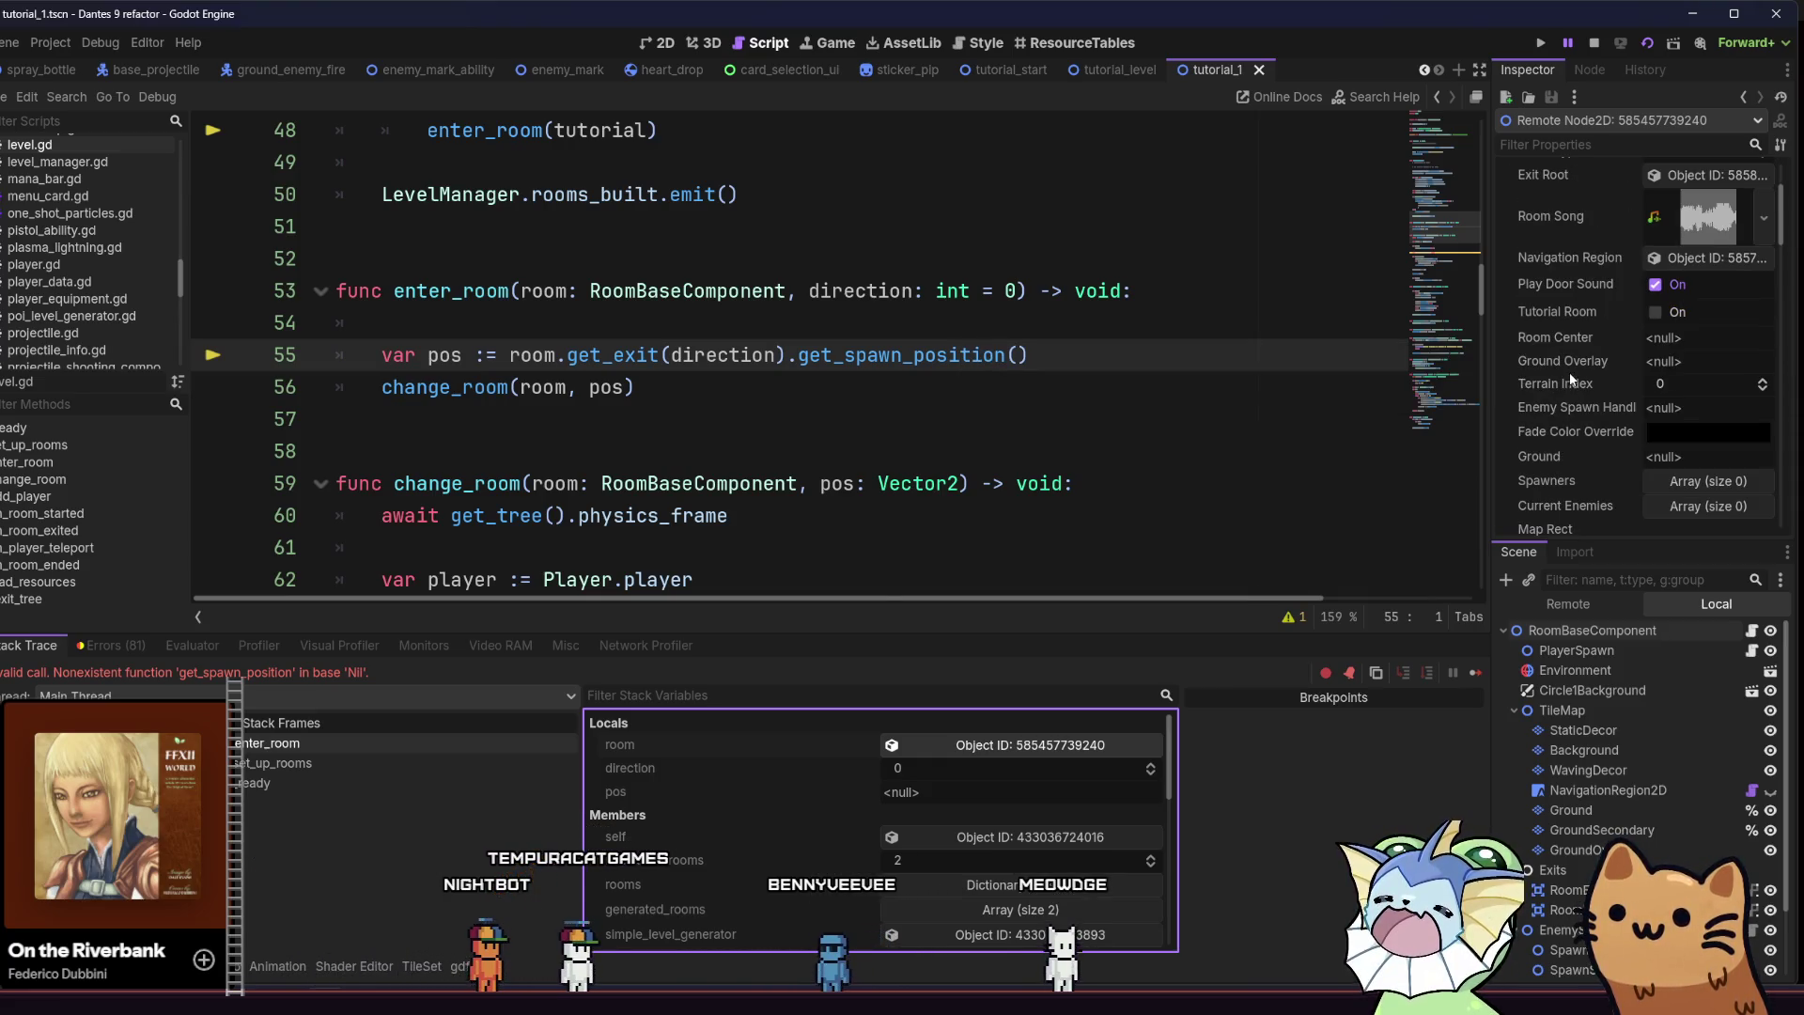
pyautogui.scroll(-6, 1569, 372)
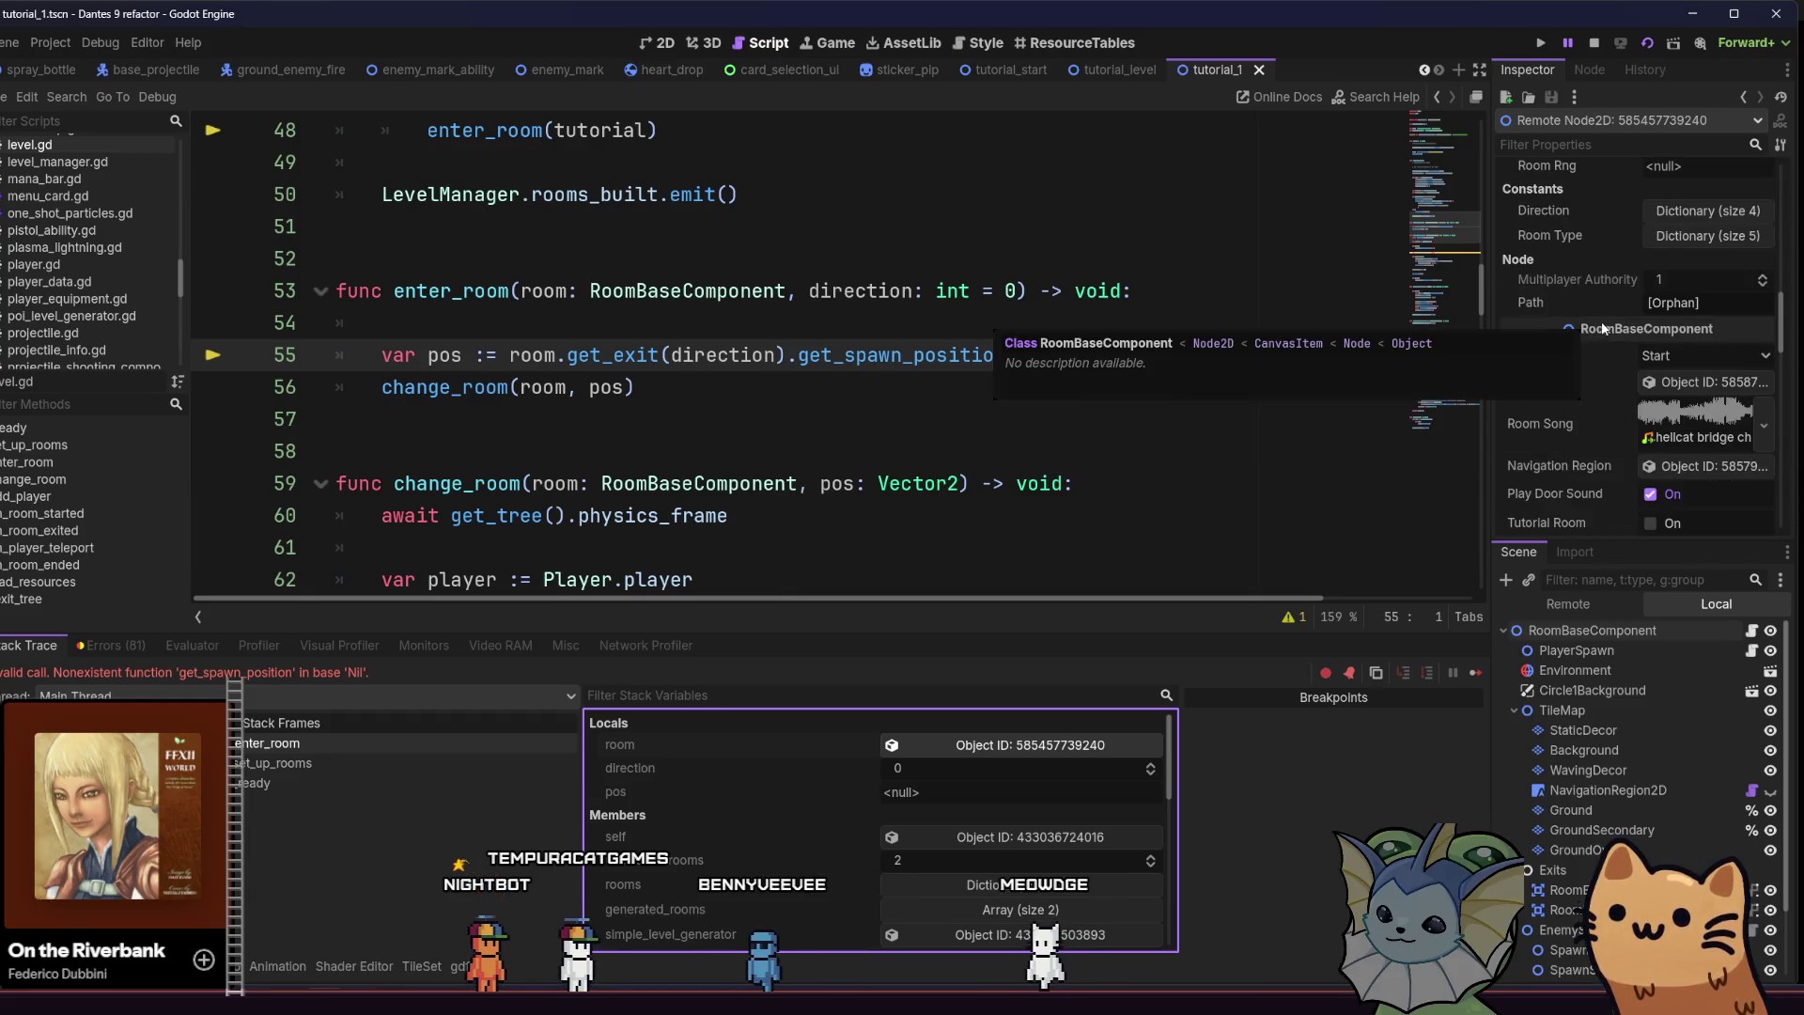
pyautogui.scroll(-3, 1597, 324)
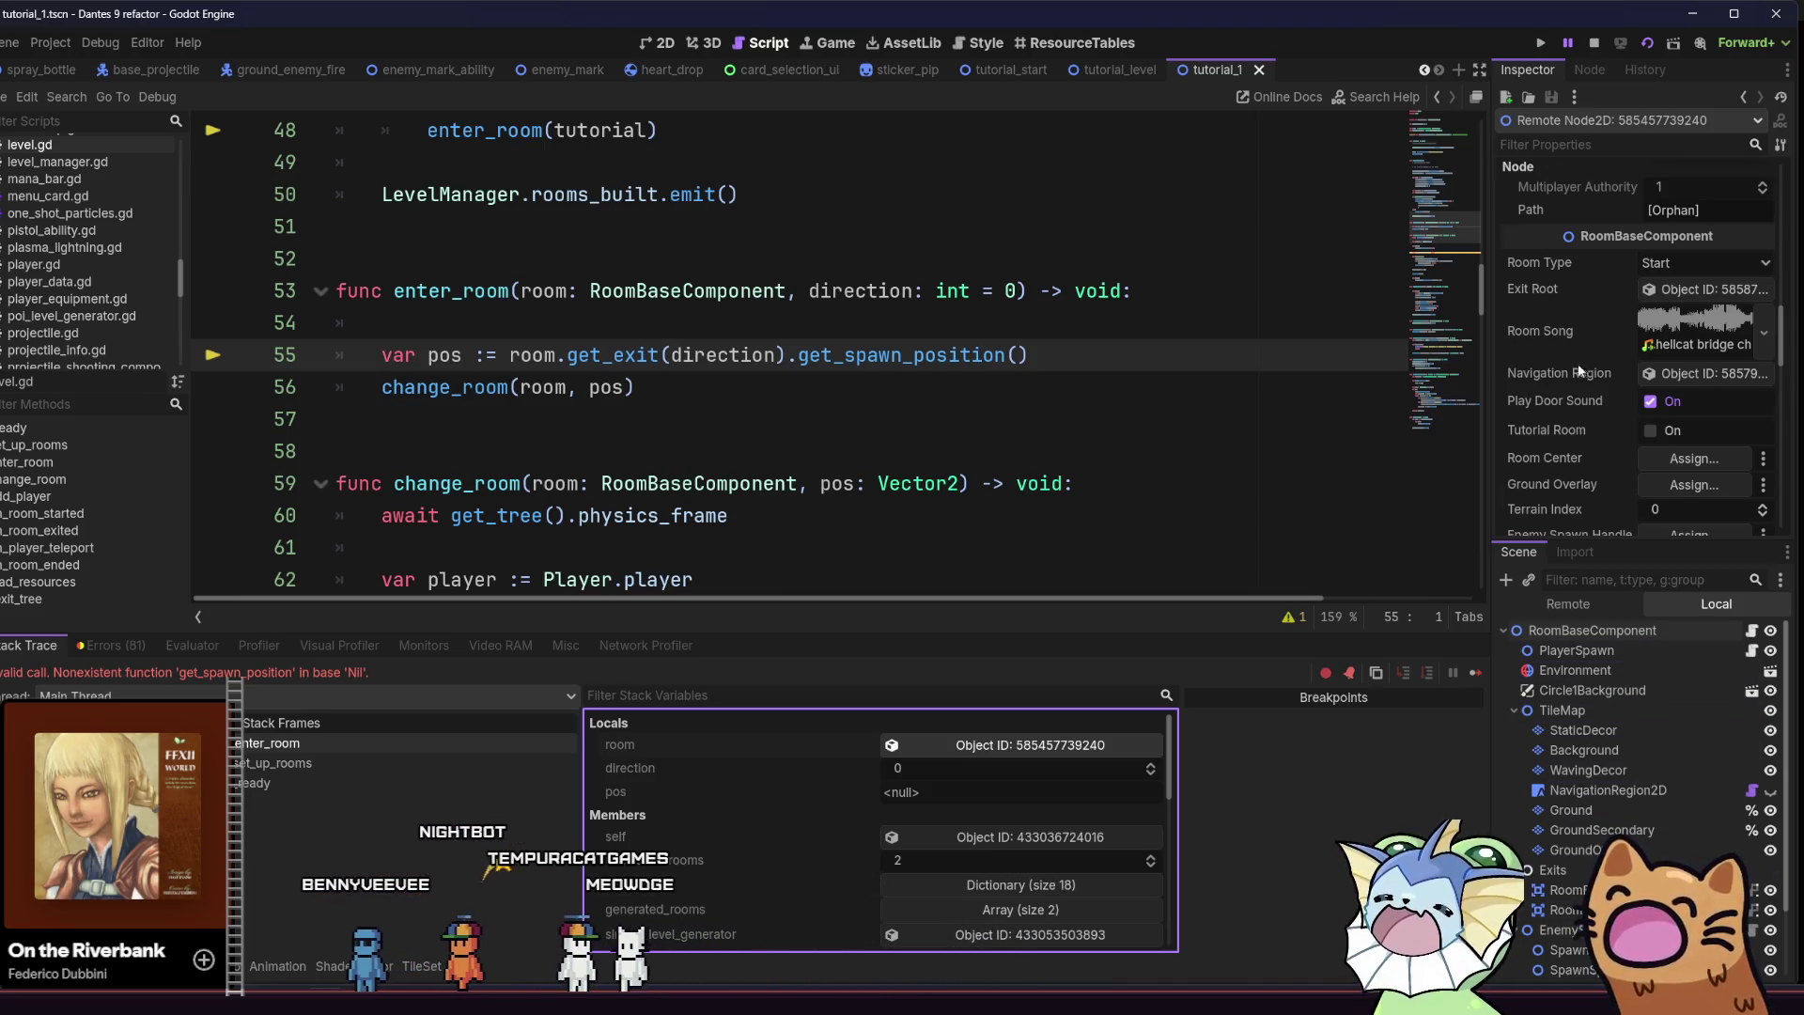
pyautogui.scroll(-4, 1569, 345)
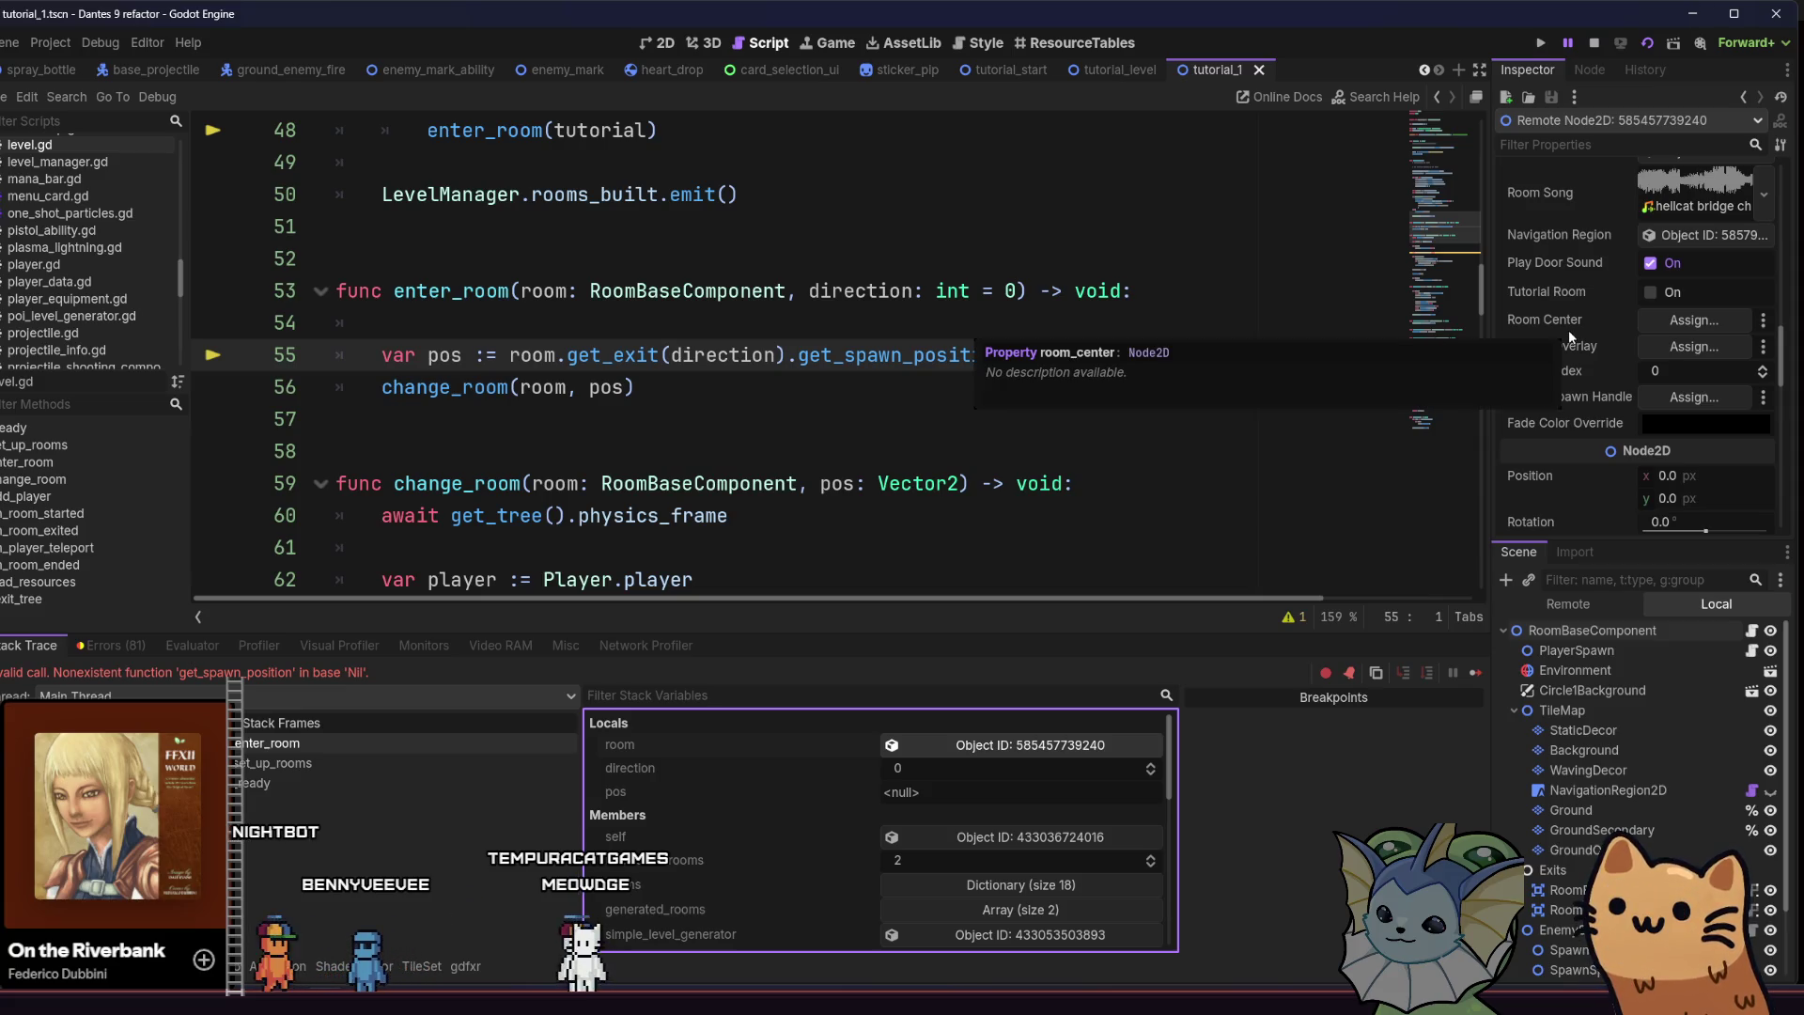
pyautogui.moveTo(1779, 373)
pyautogui.mouseDown()
pyautogui.moveTo(1781, 399)
pyautogui.moveTo(1796, 348)
pyautogui.mouseUp()
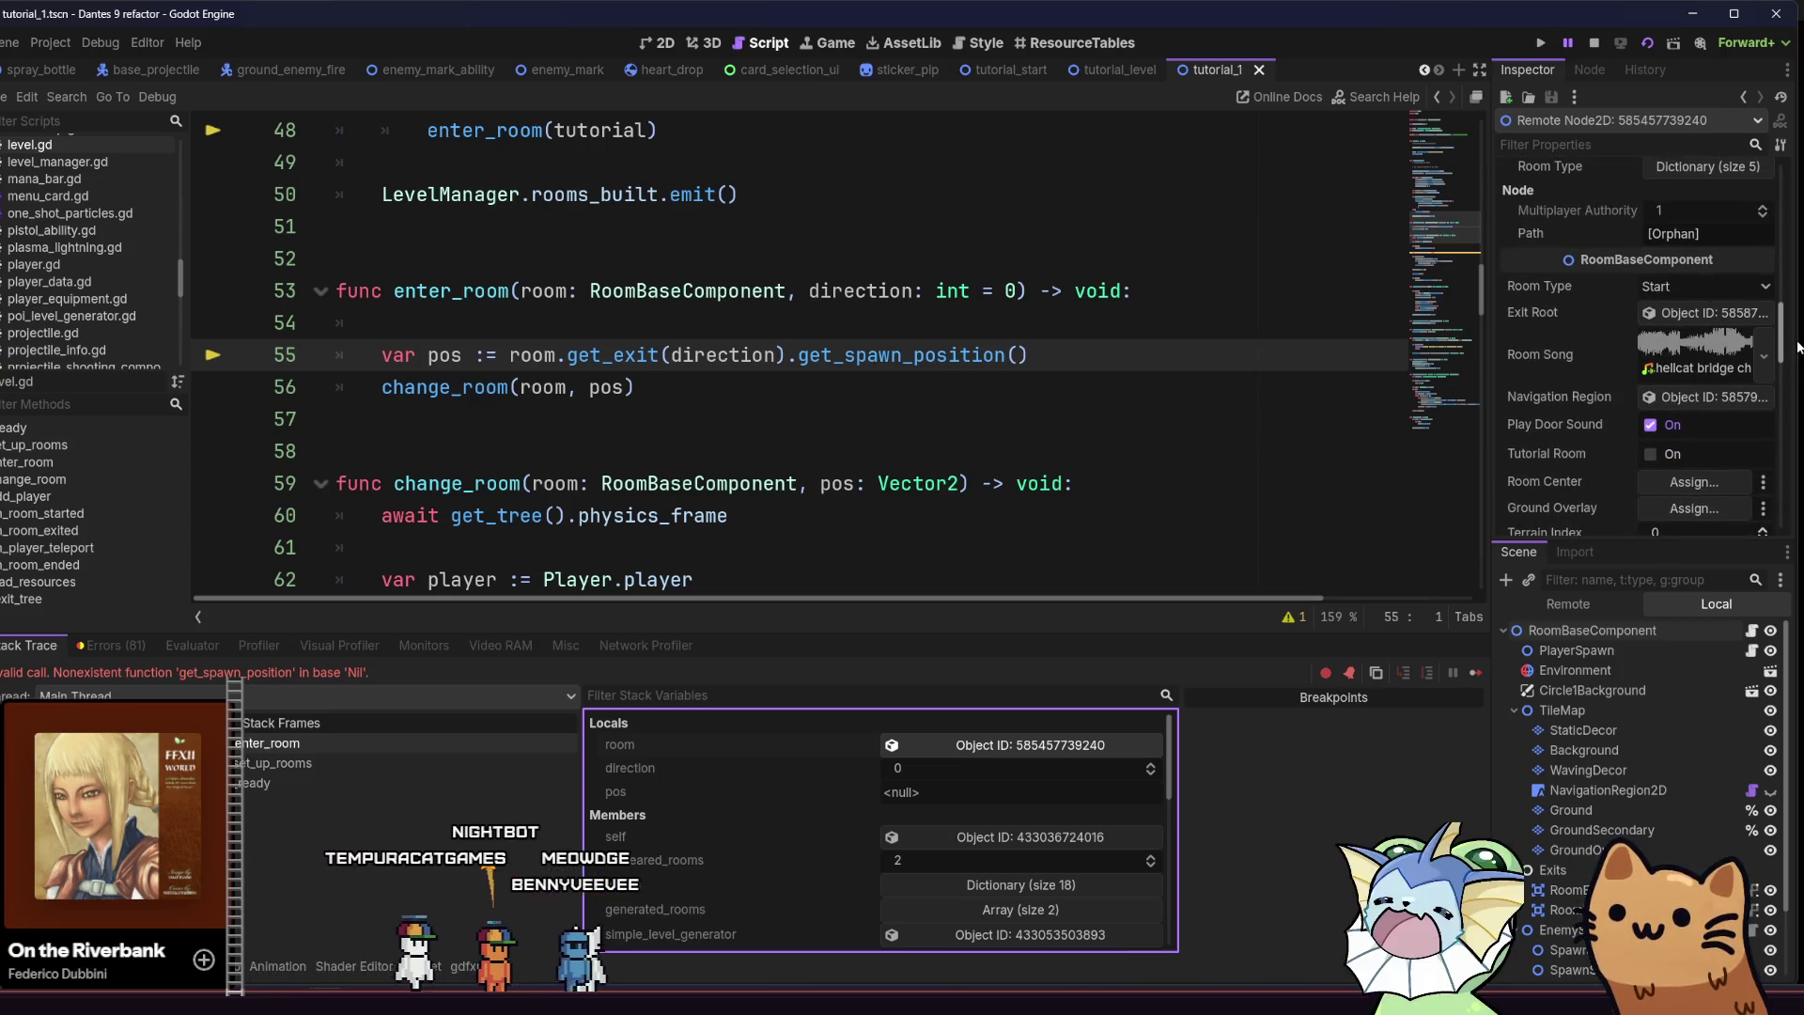
pyautogui.click(1669, 631)
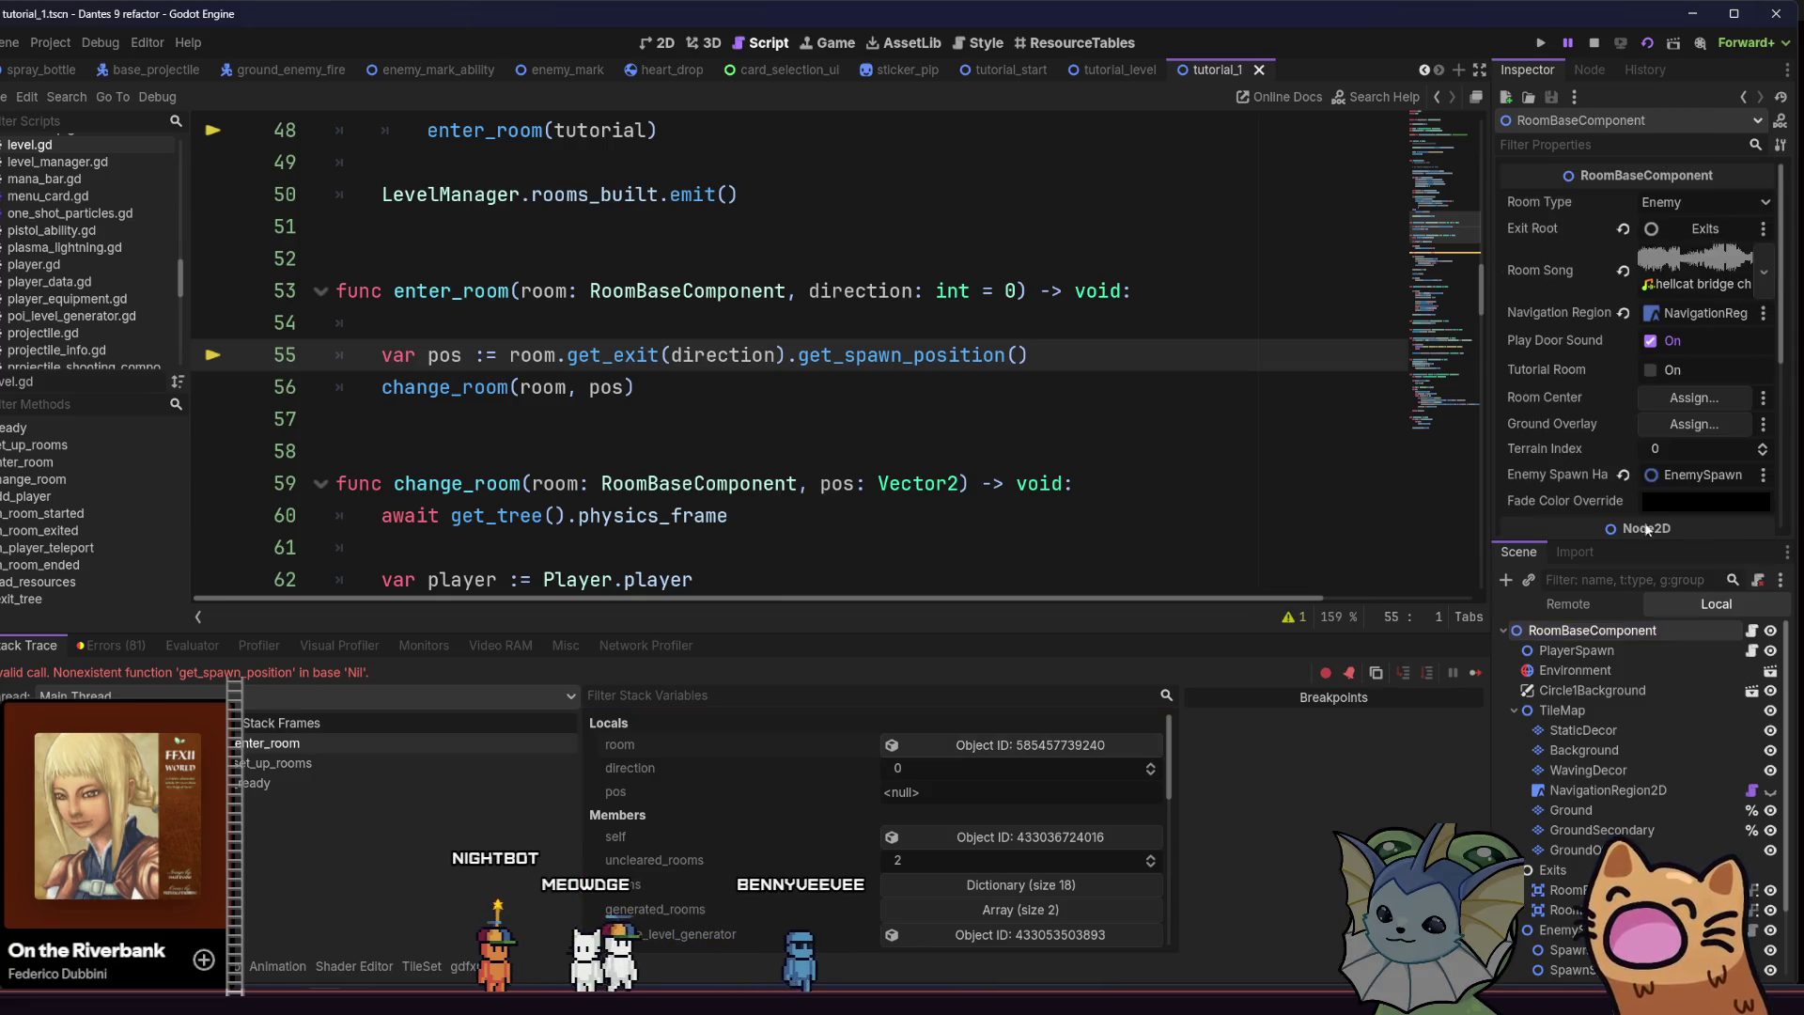
# Switch to the tutorial_start room scene and inspect the RoomExit4 and PlayerSpawn node properties.
pyautogui.click(1120, 68)
pyautogui.click(1011, 69)
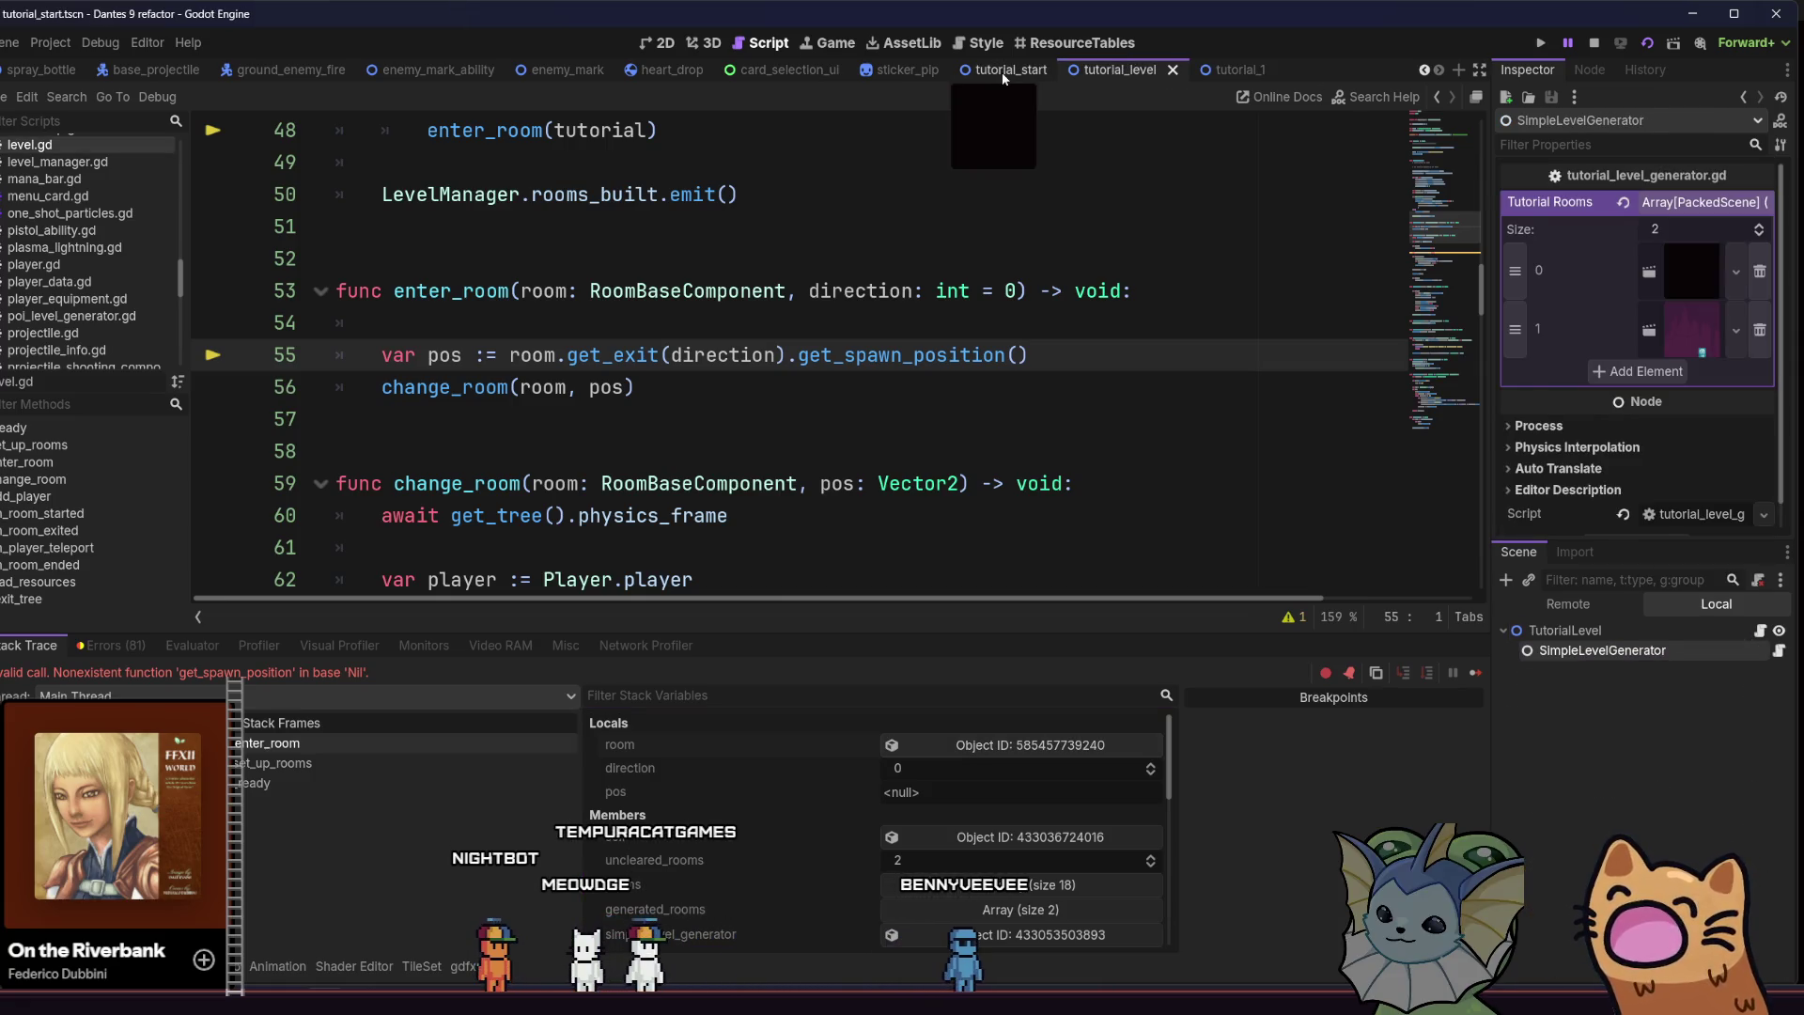
pyautogui.scroll(-3, 1612, 787)
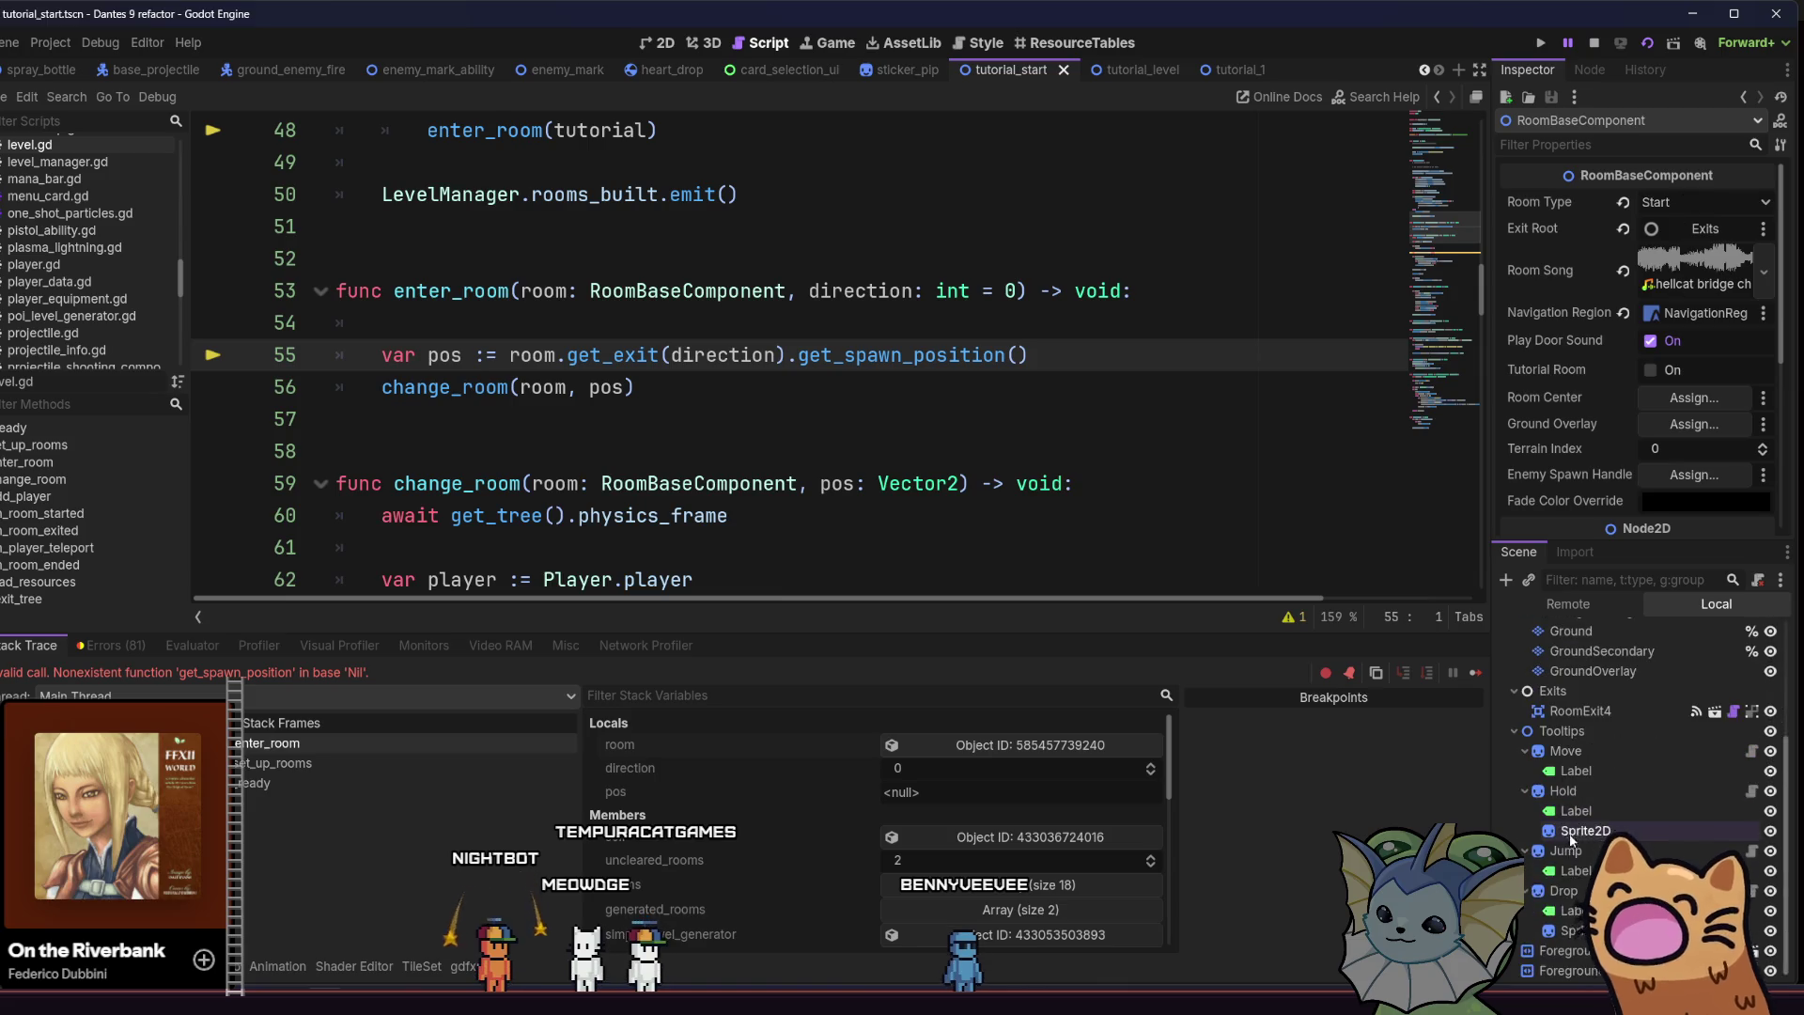
pyautogui.click(1631, 713)
pyautogui.scroll(5, 1631, 713)
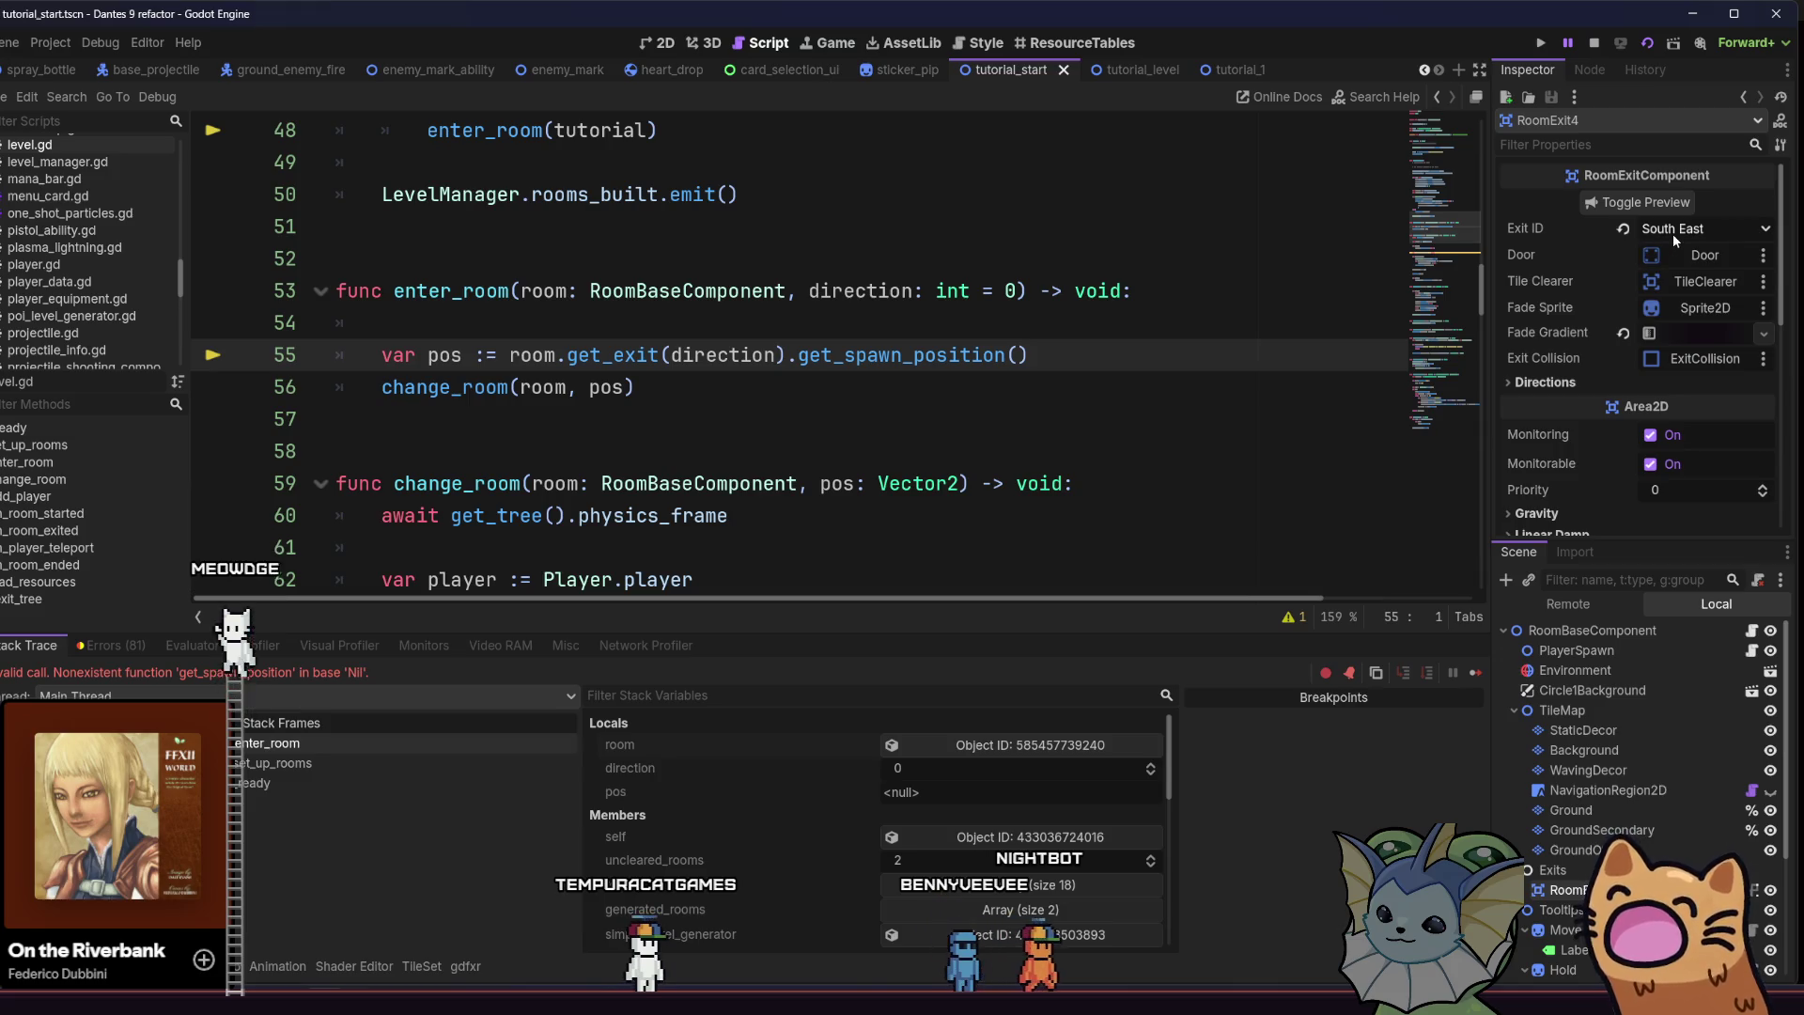
pyautogui.click(1614, 631)
pyautogui.click(1618, 650)
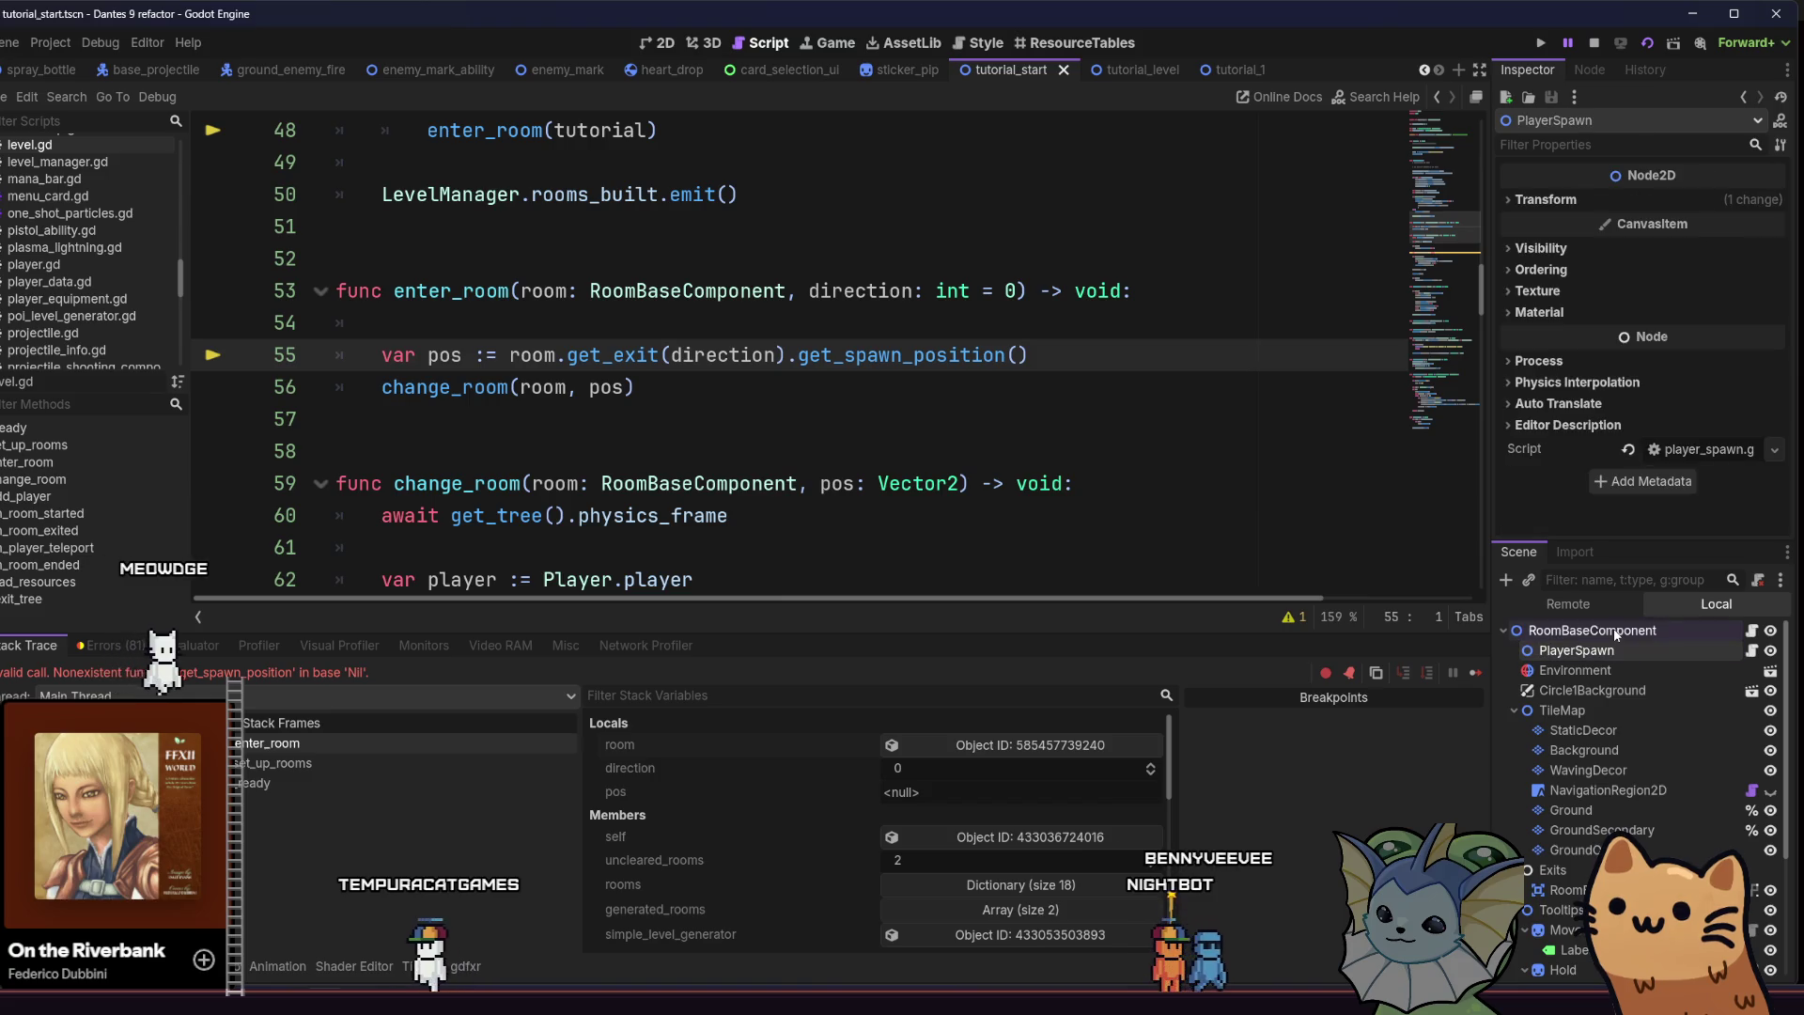
pyautogui.click(1608, 631)
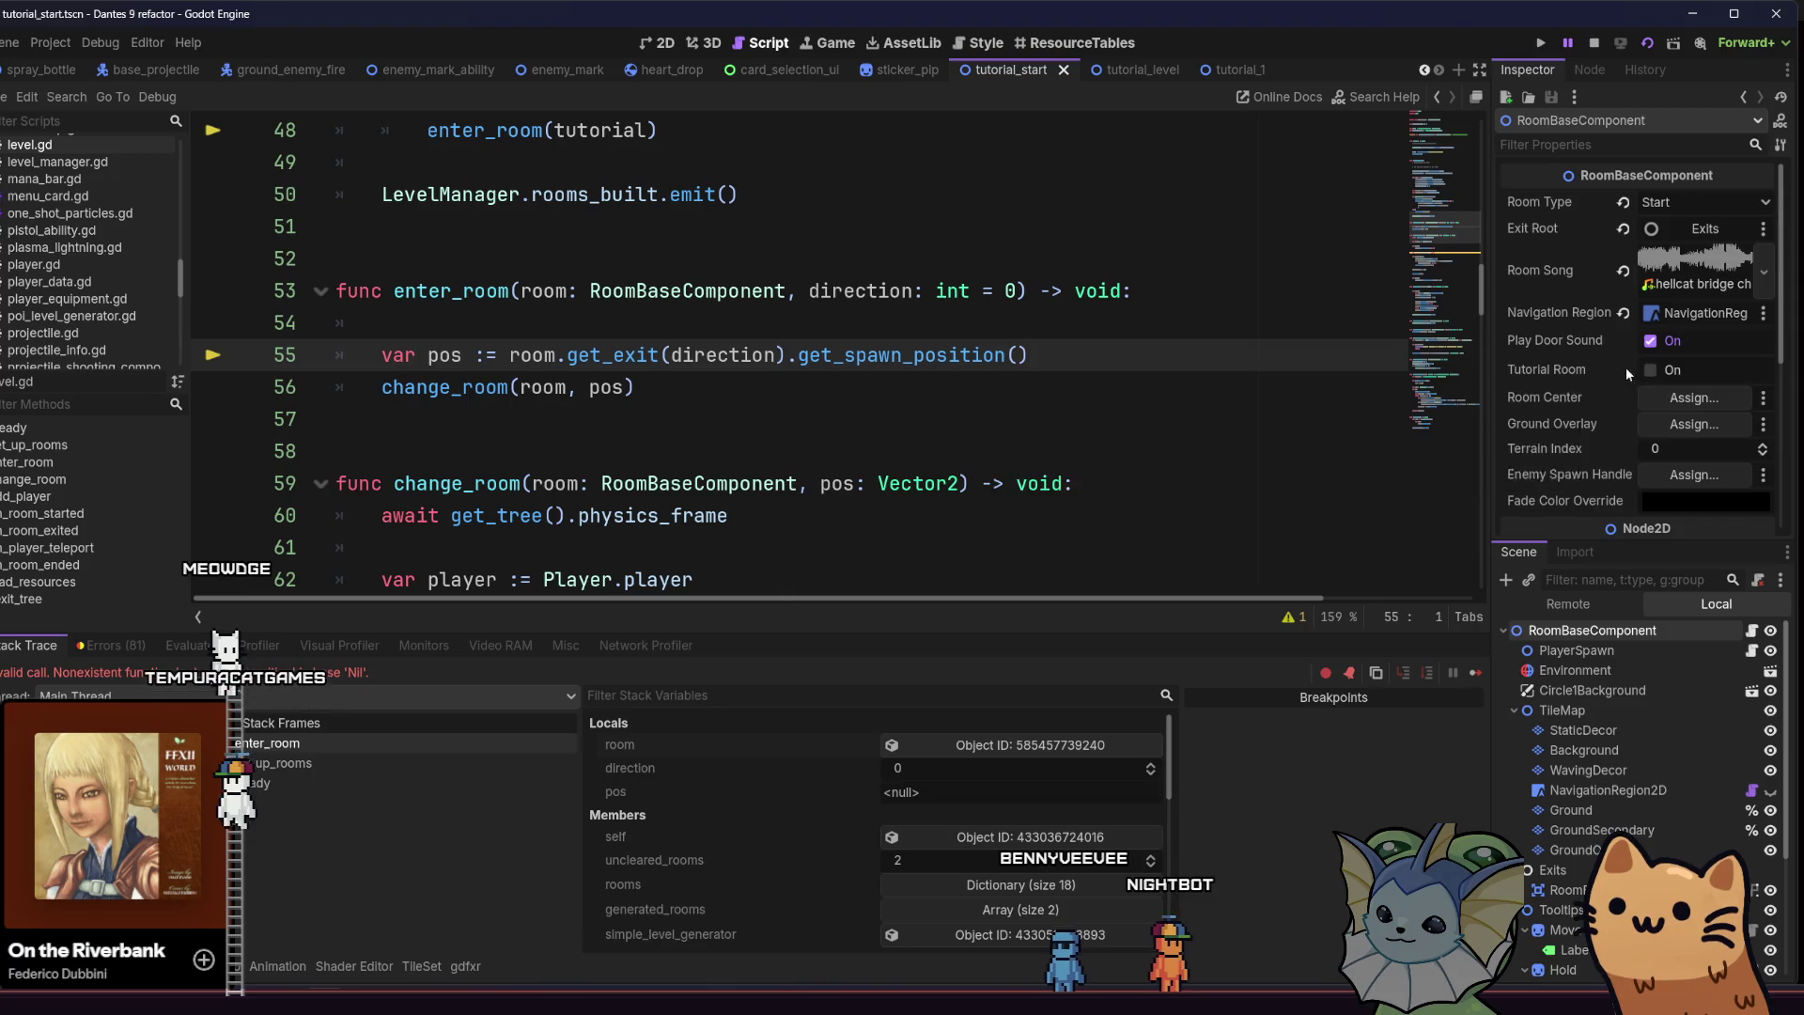
# Show the set_up_rooms call frame, paused at line 48's enter_room(tutorial), in the debugger.
pyautogui.scroll(-1, 1625, 366)
pyautogui.click(779, 401)
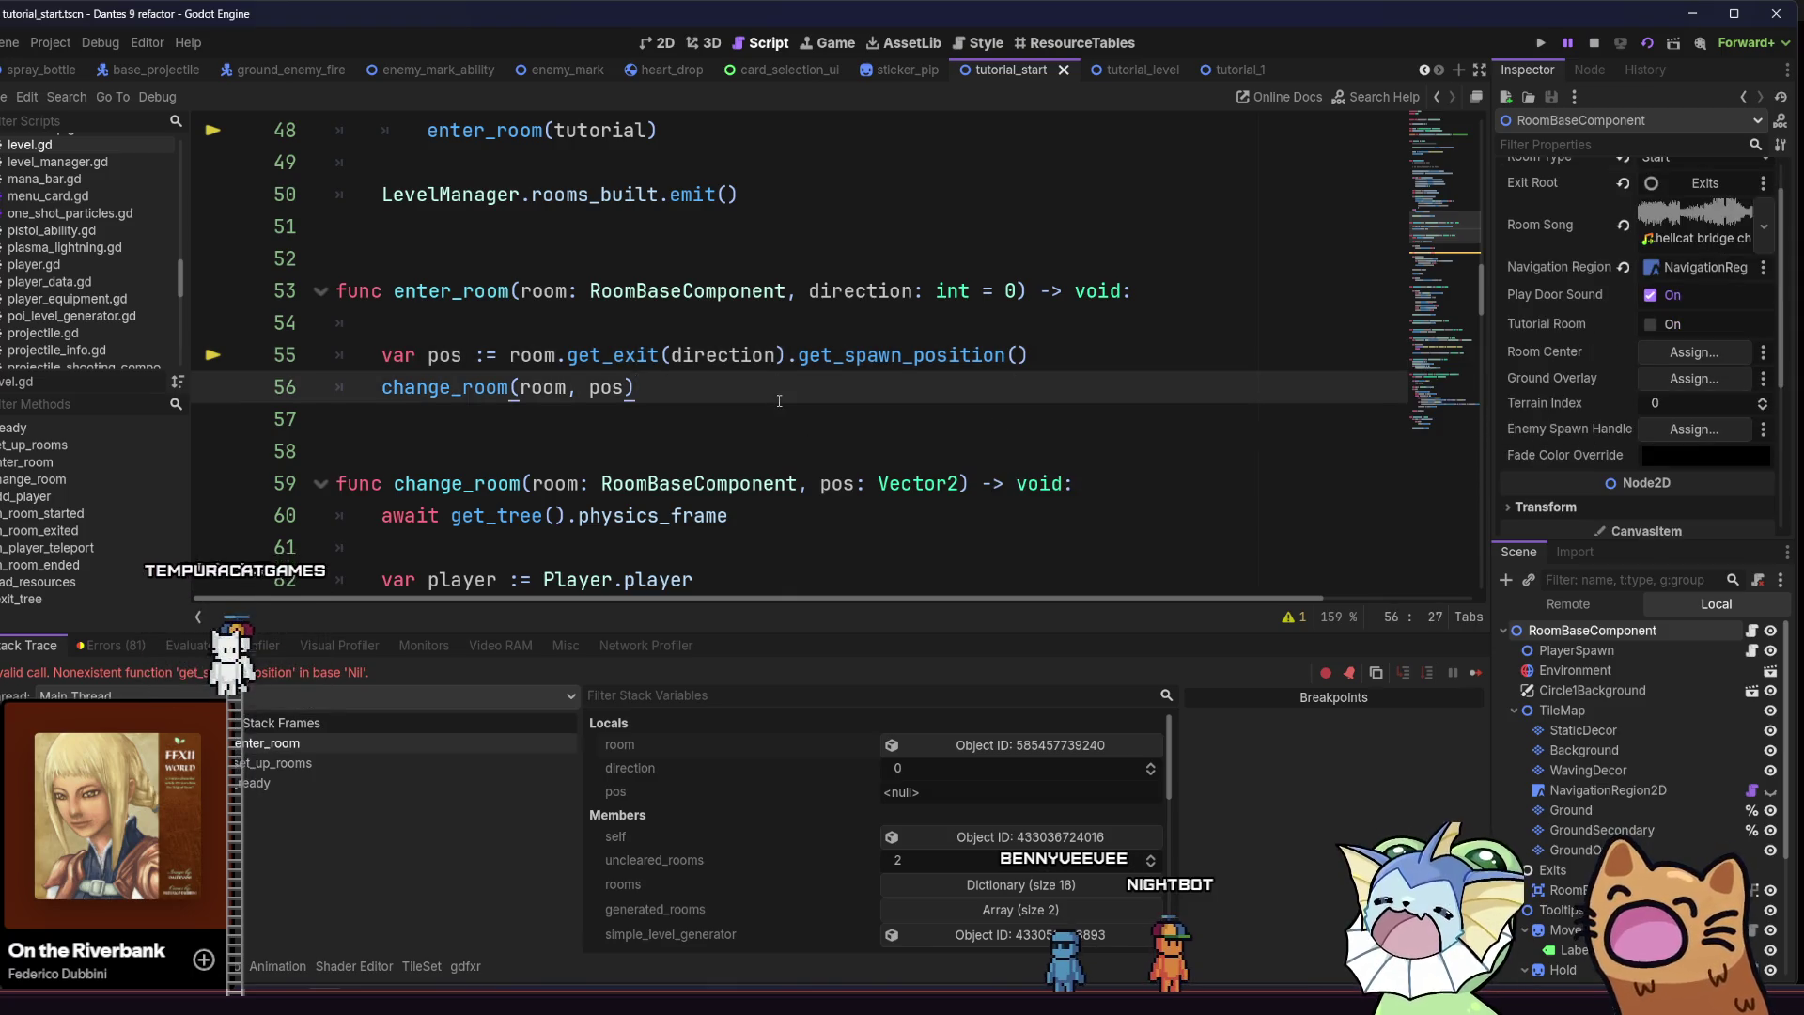
pyautogui.click(1018, 357)
pyautogui.click(1041, 401)
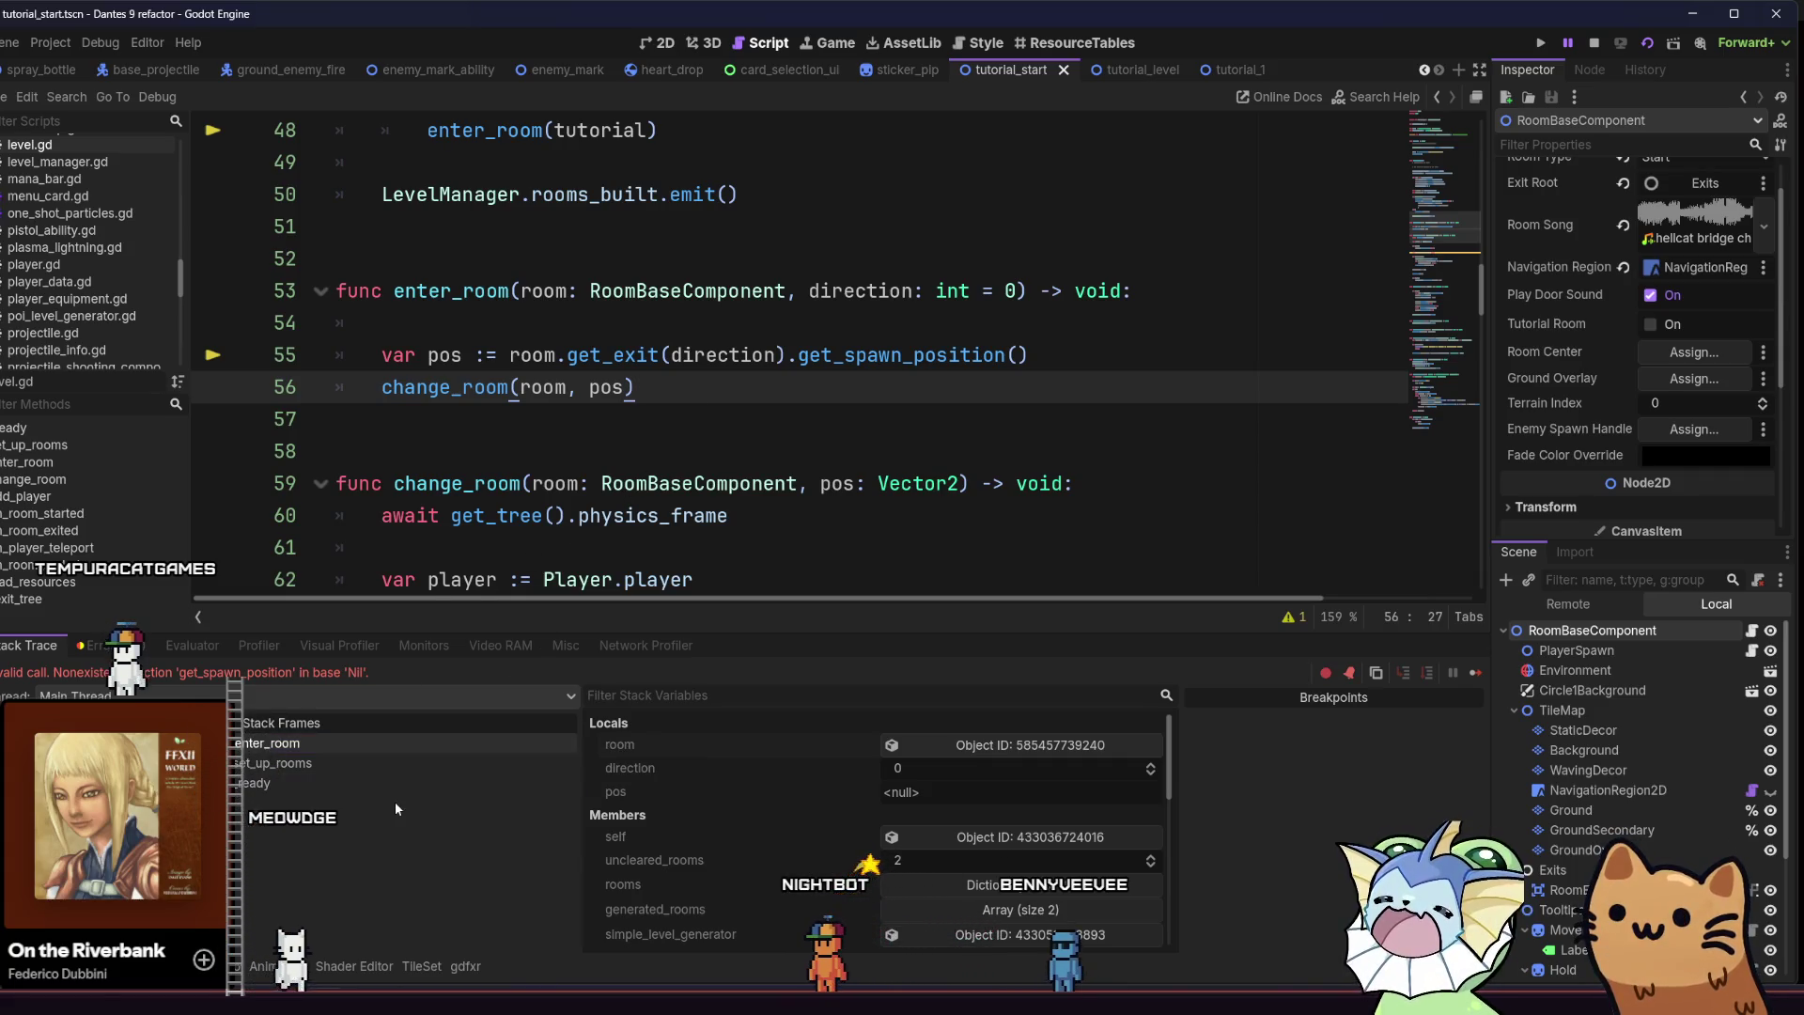
pyautogui.click(416, 764)
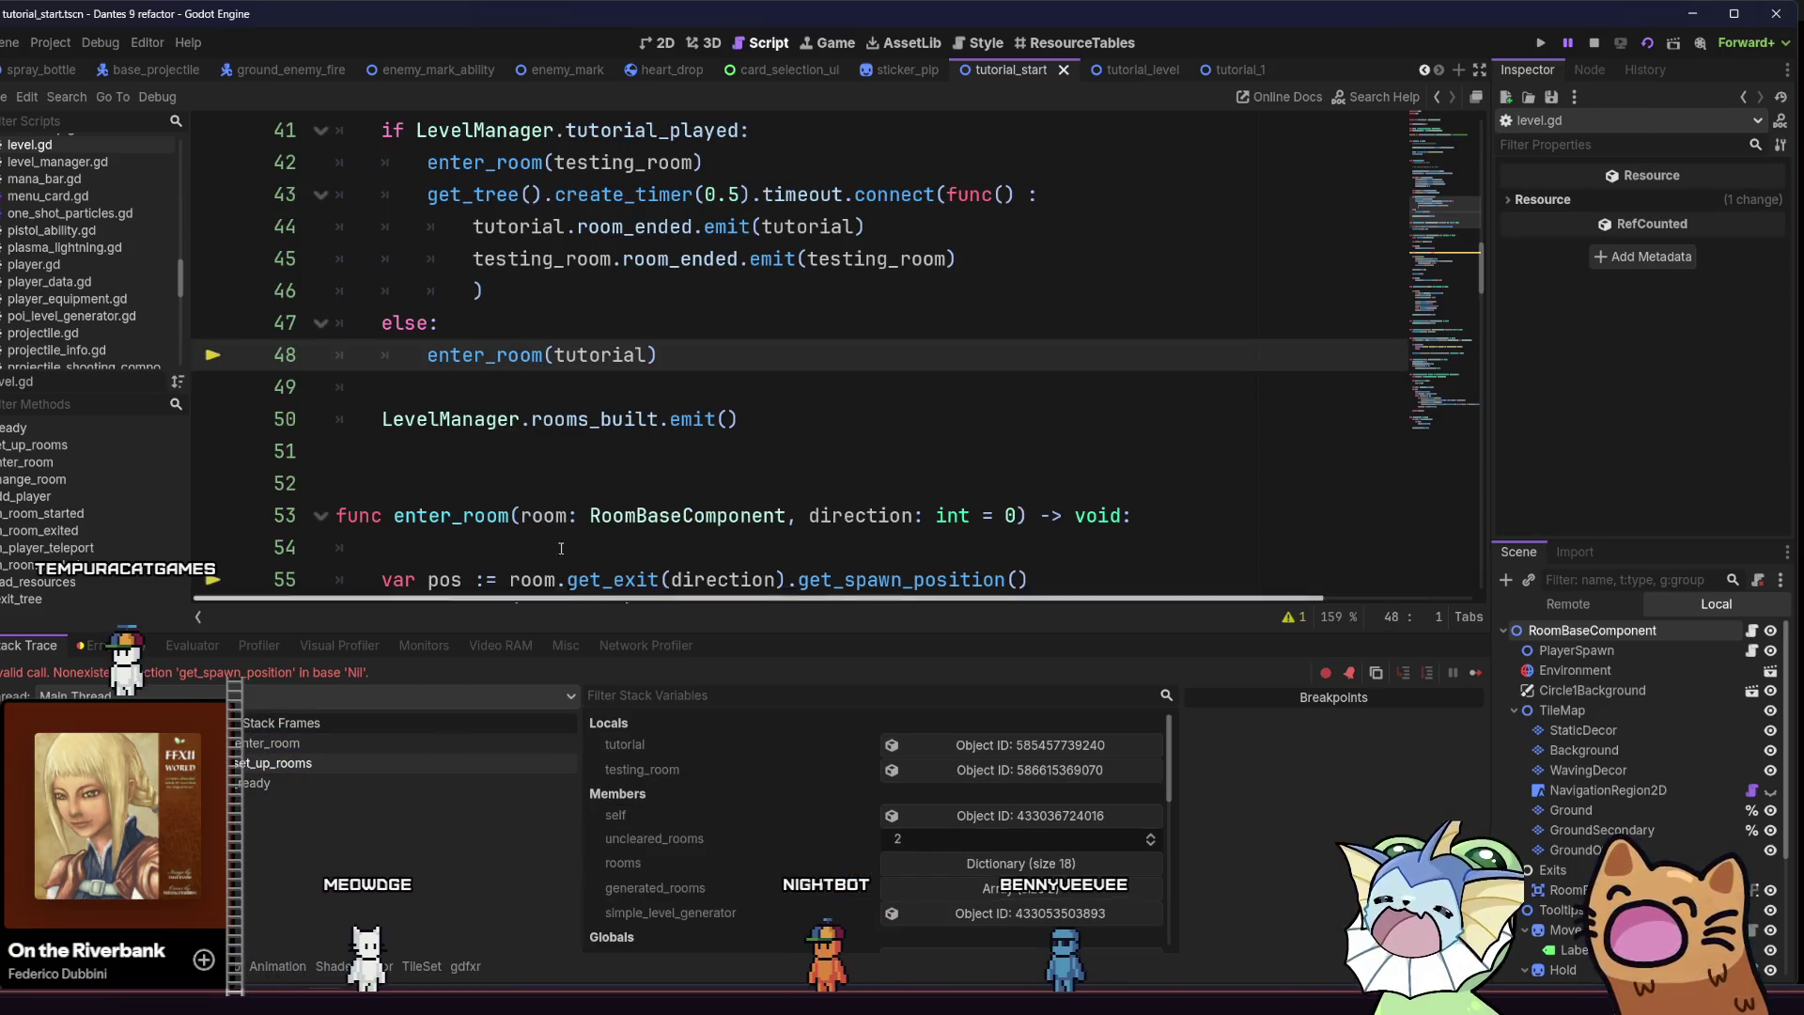
pyautogui.scroll(1, 726, 459)
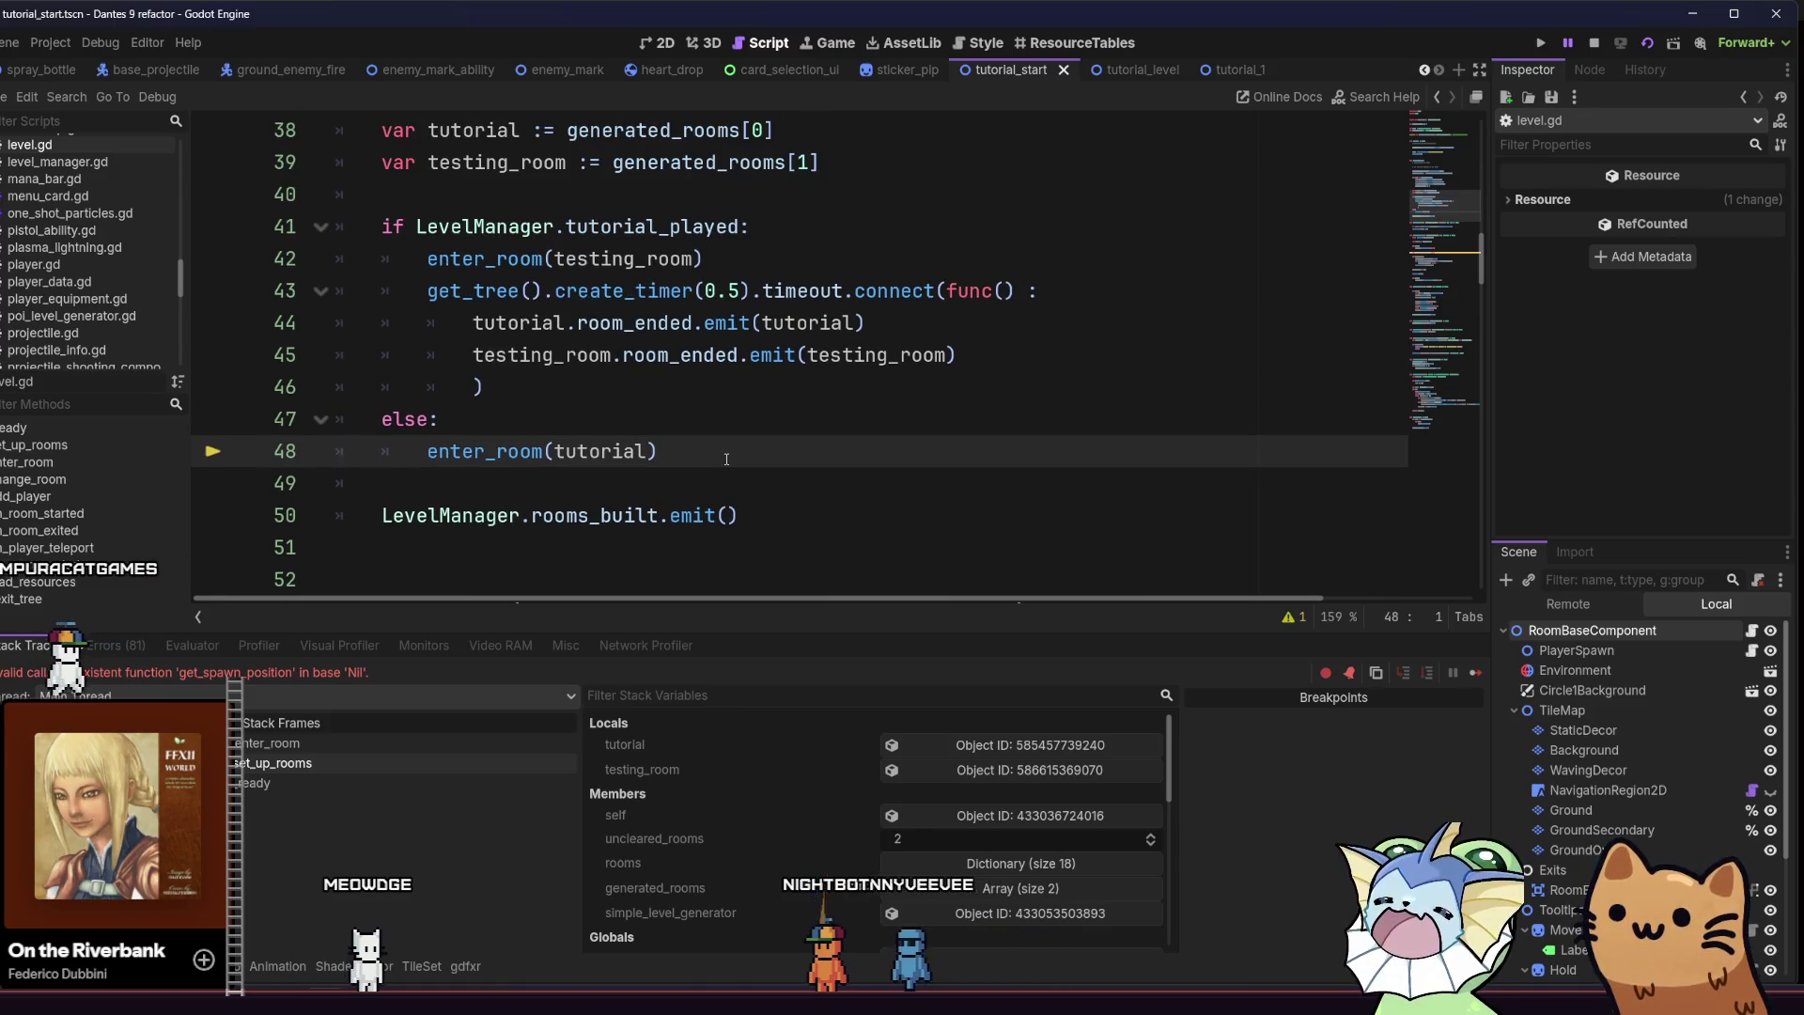
pyautogui.scroll(1, 726, 459)
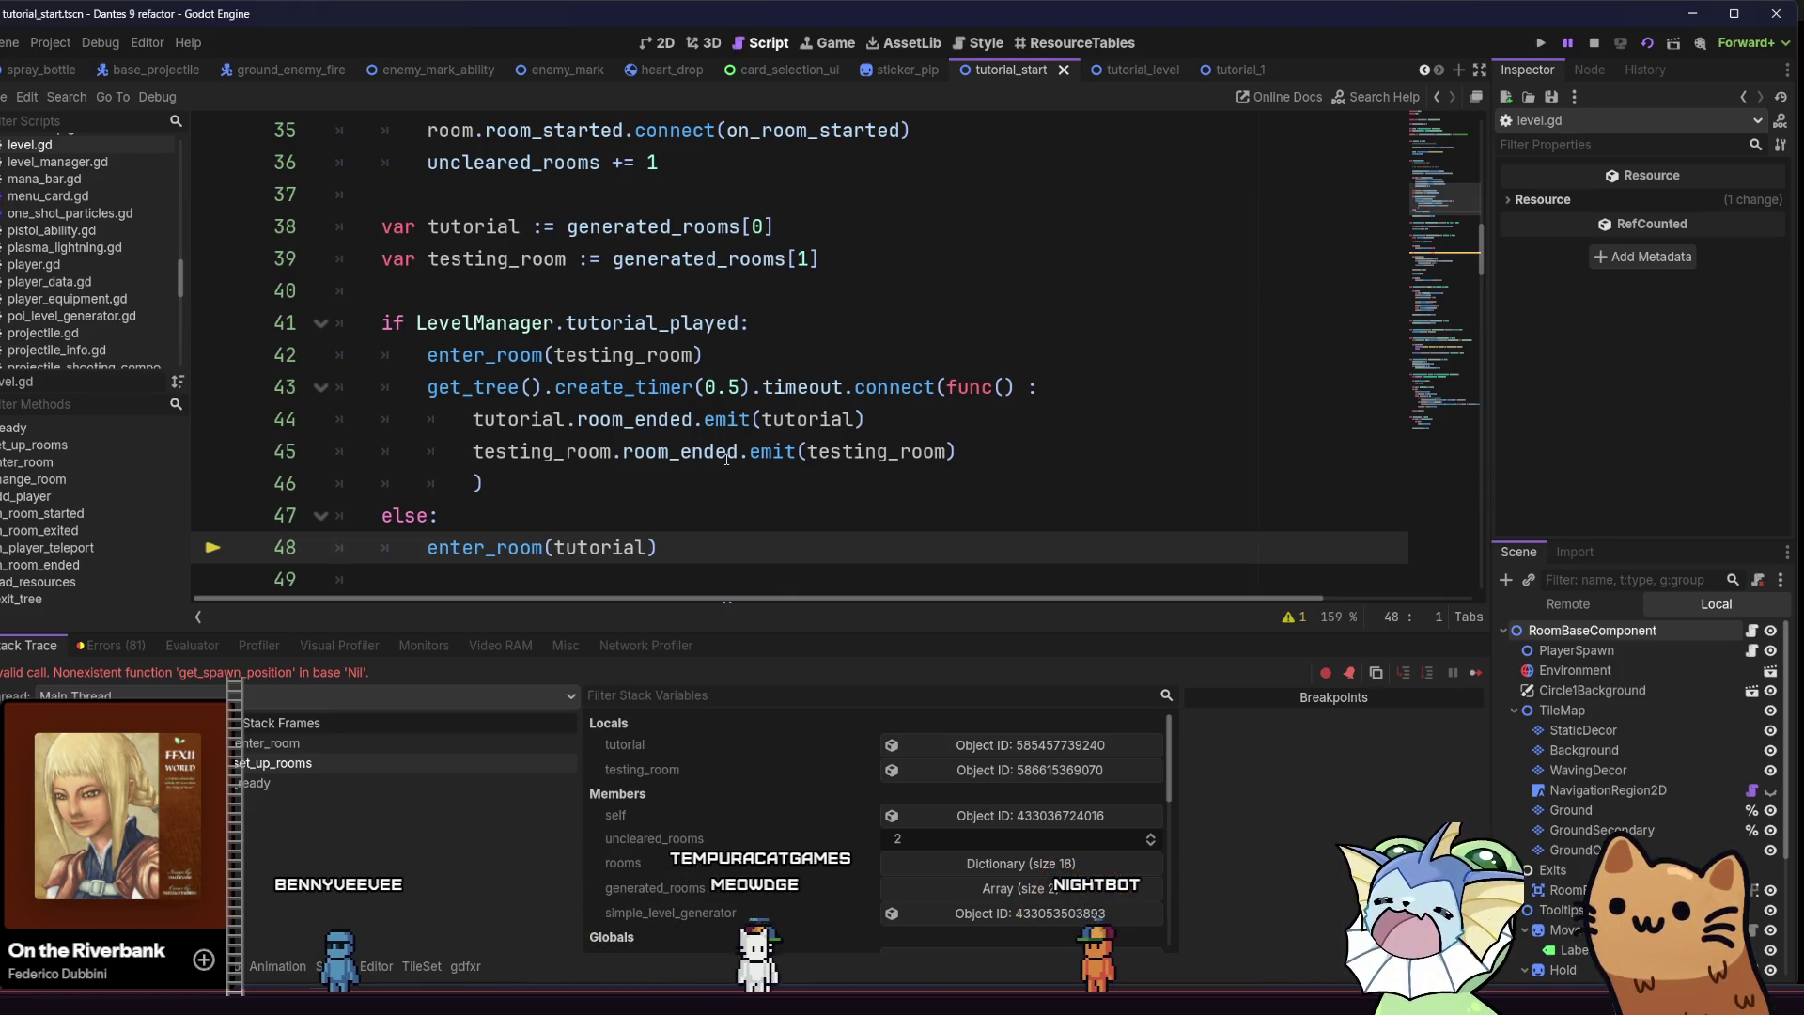
pyautogui.scroll(2, 783, 449)
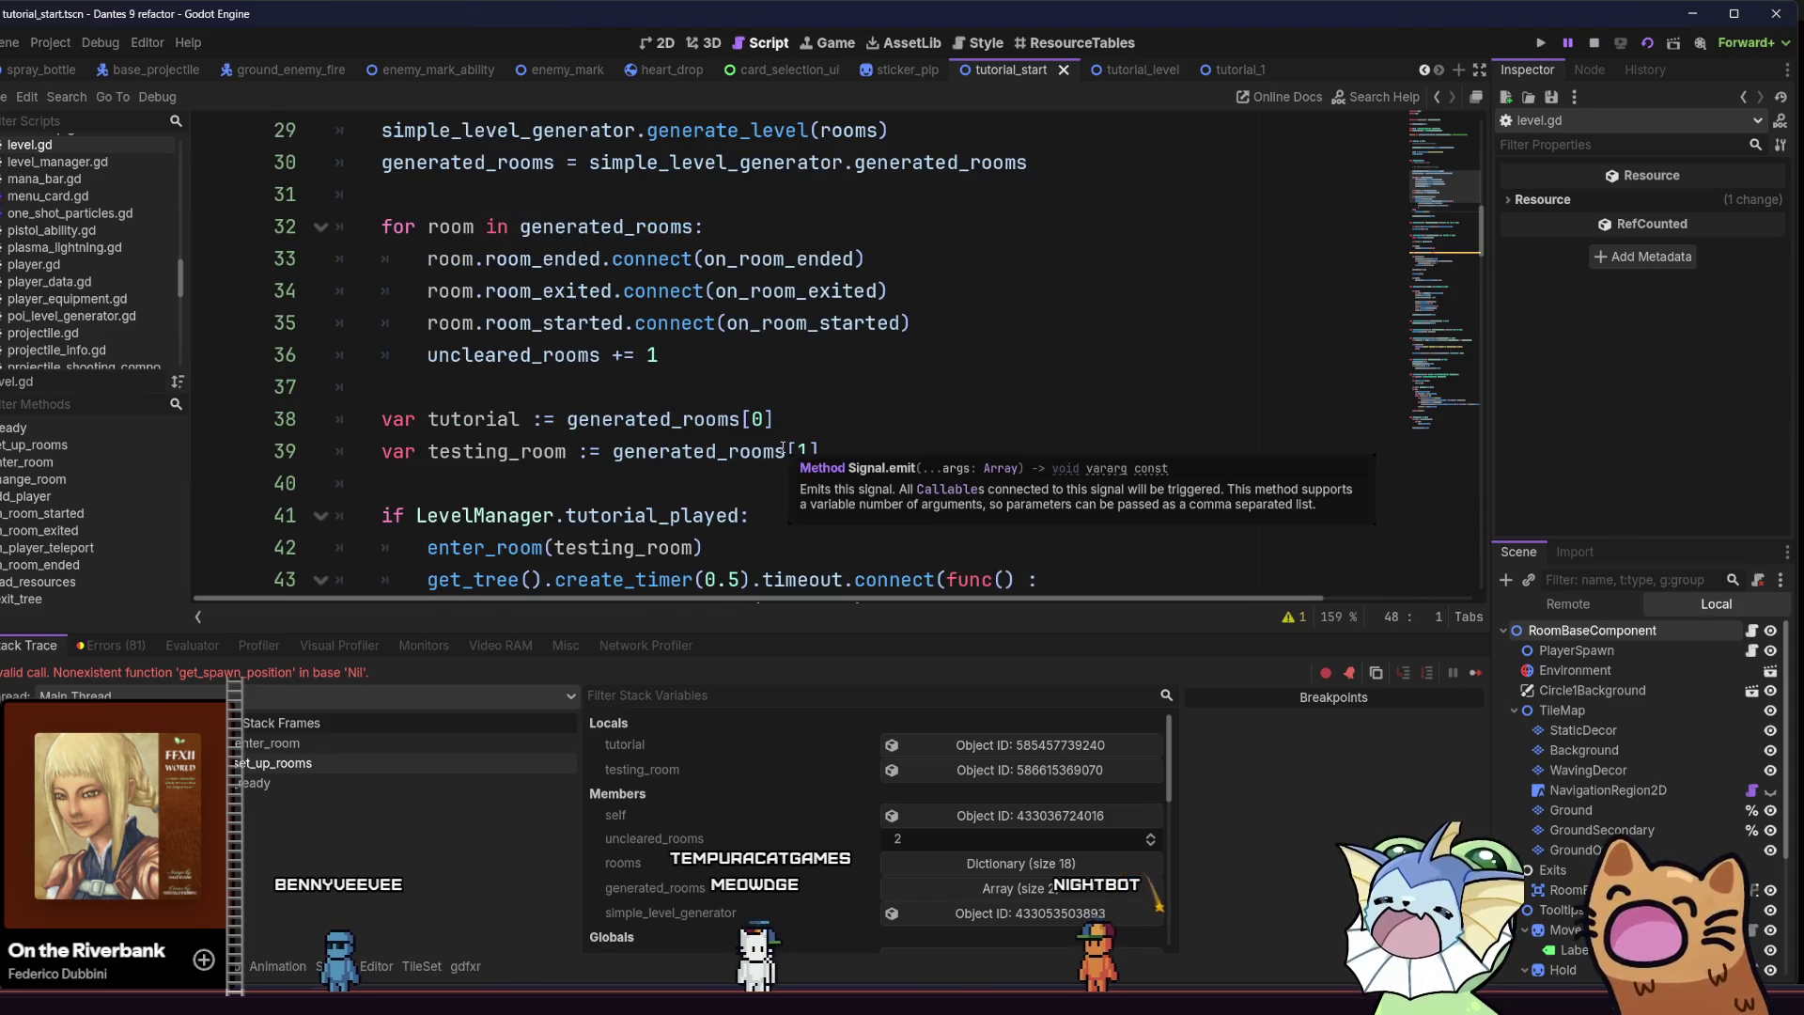
pyautogui.scroll(-5, 954, 422)
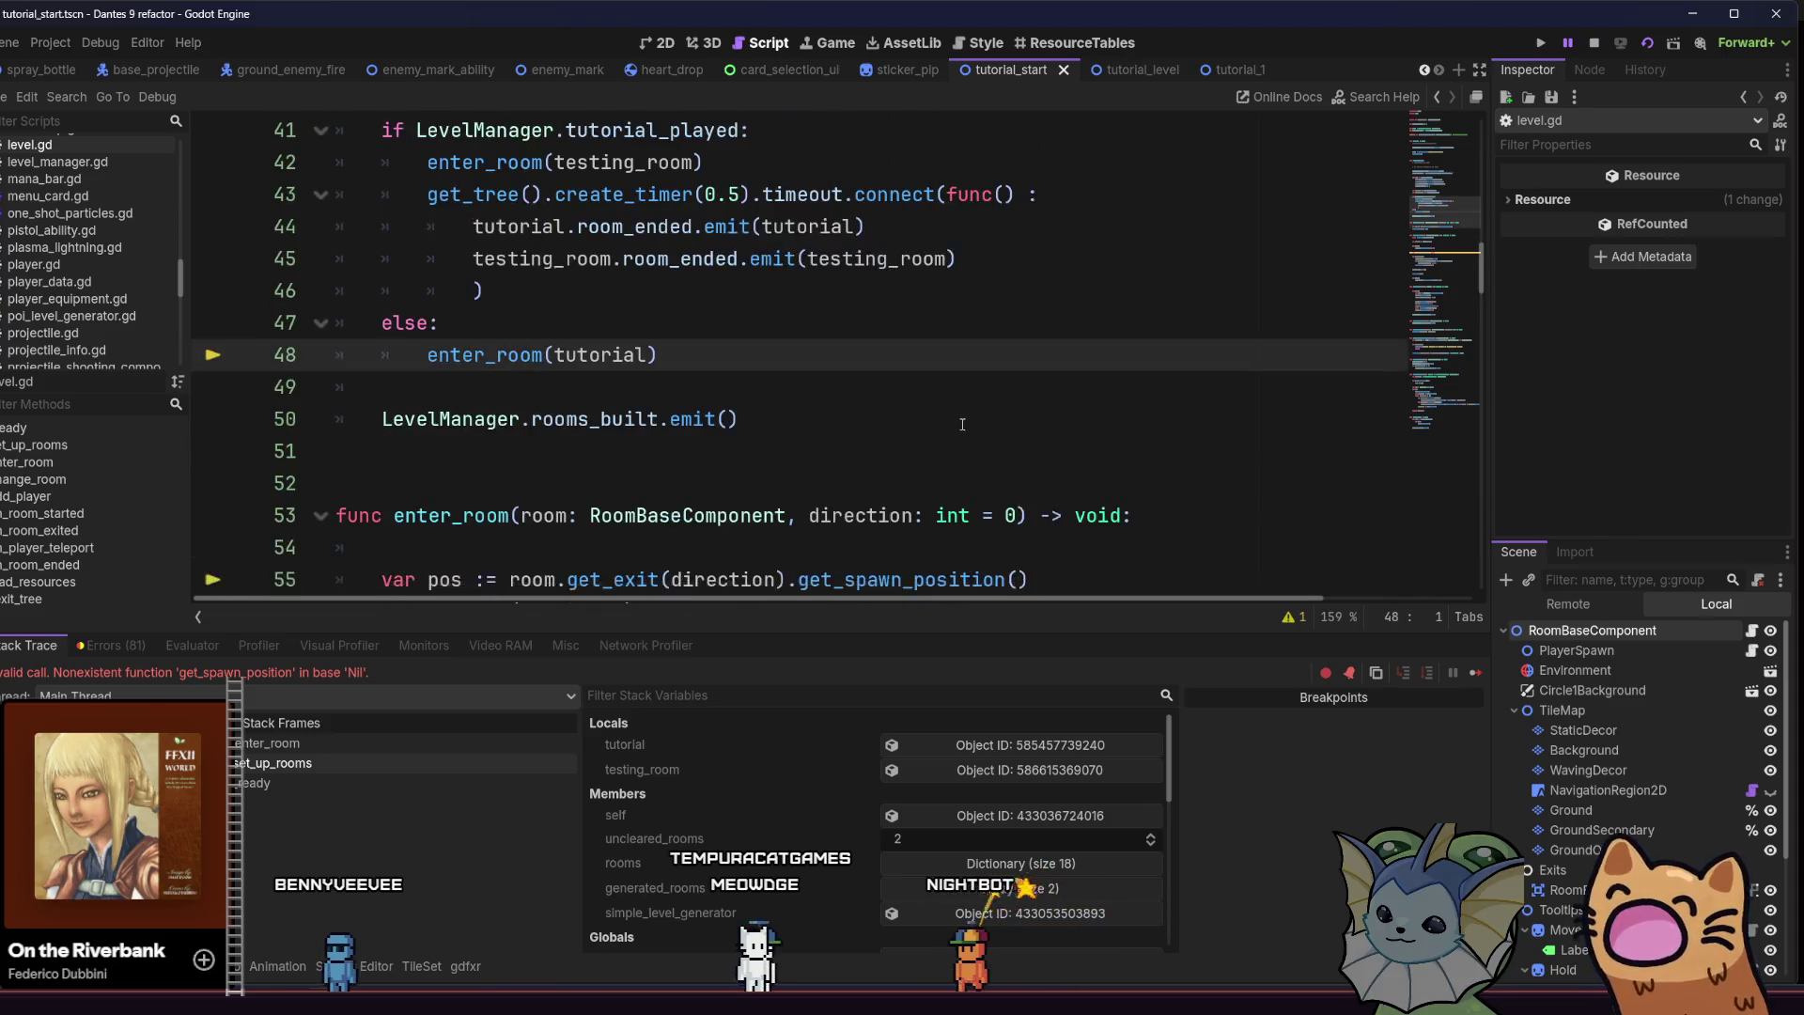
pyautogui.scroll(-1, 899, 532)
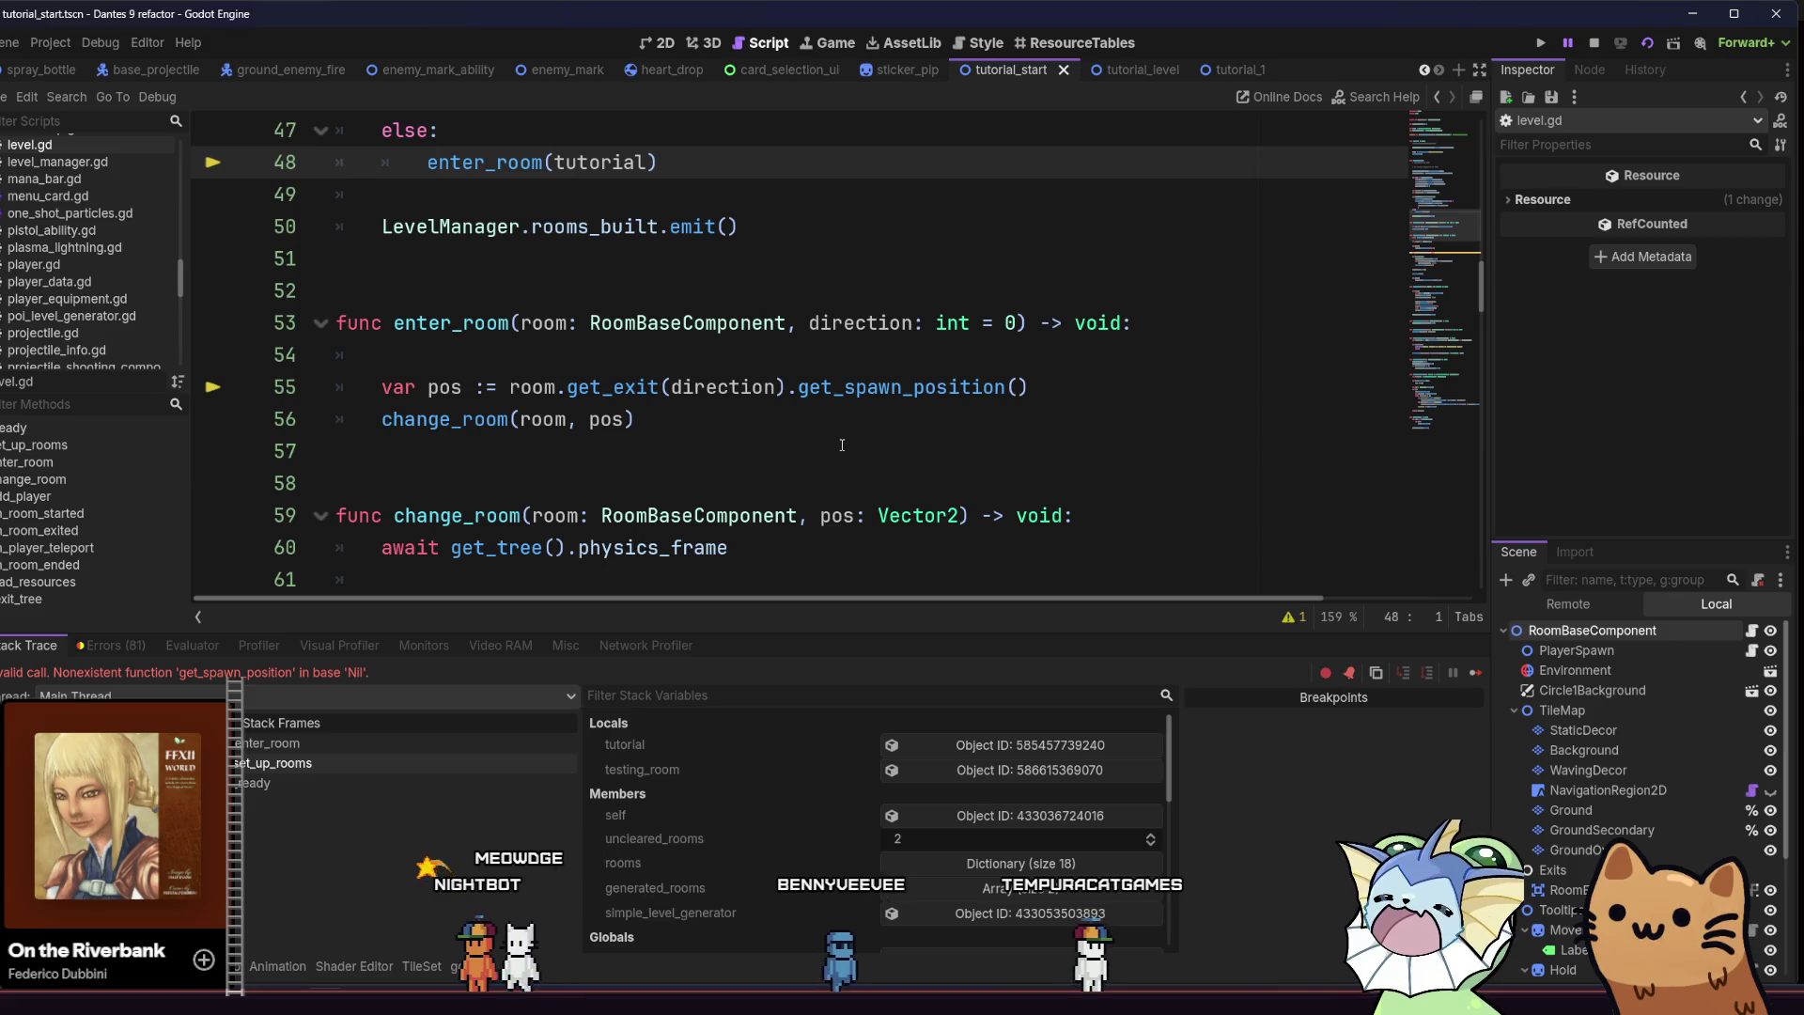
pyautogui.scroll(-4, 841, 444)
pyautogui.scroll(-1, 842, 444)
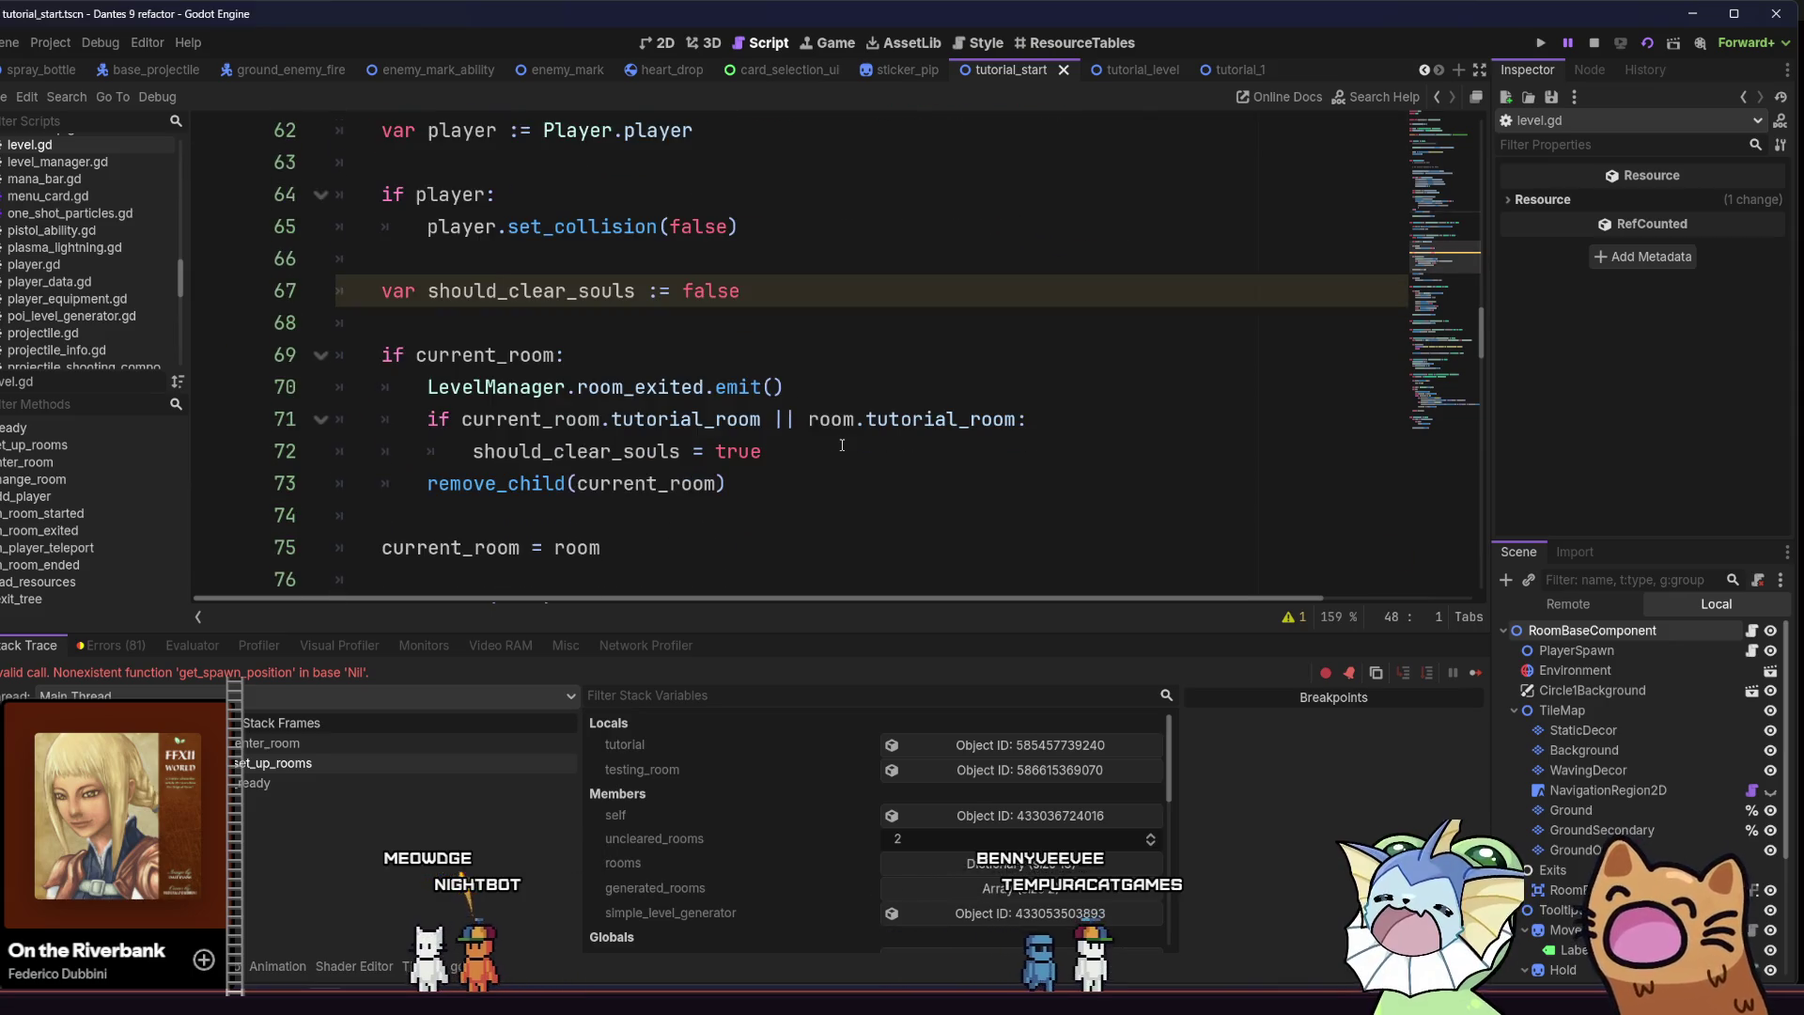
pyautogui.scroll(-2, 842, 444)
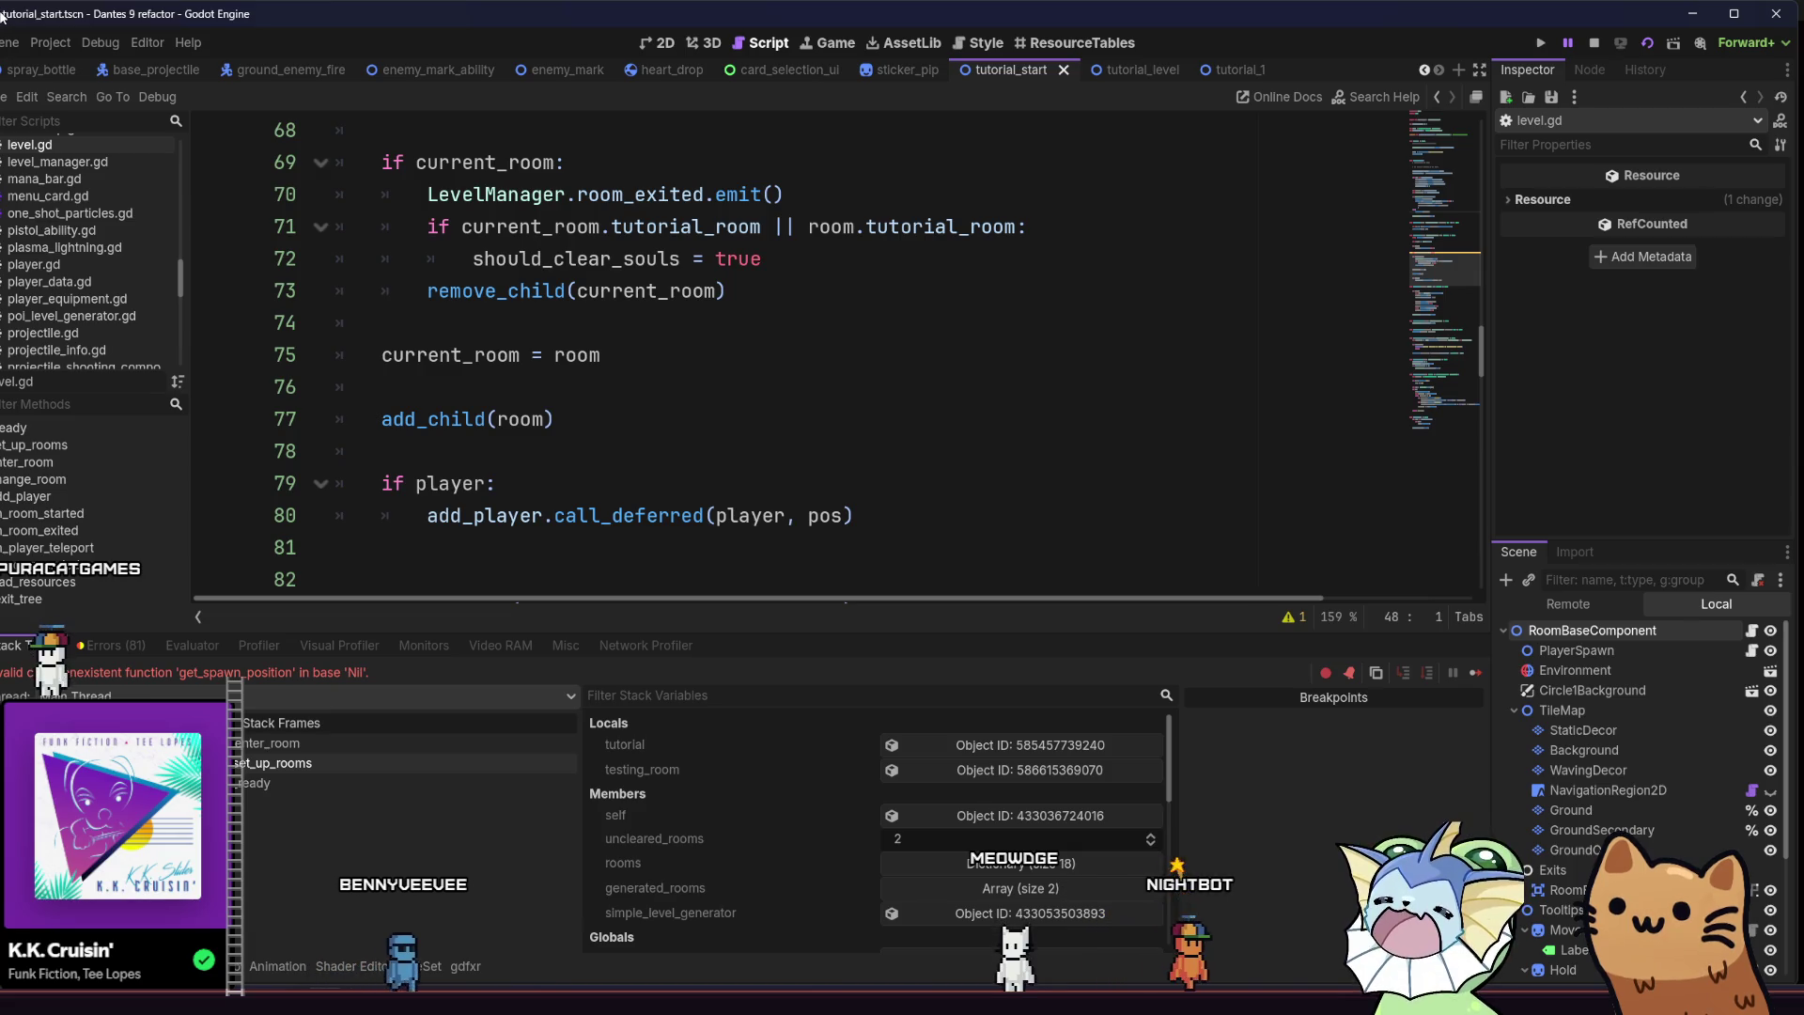
pyautogui.scroll(-1, 736, 435)
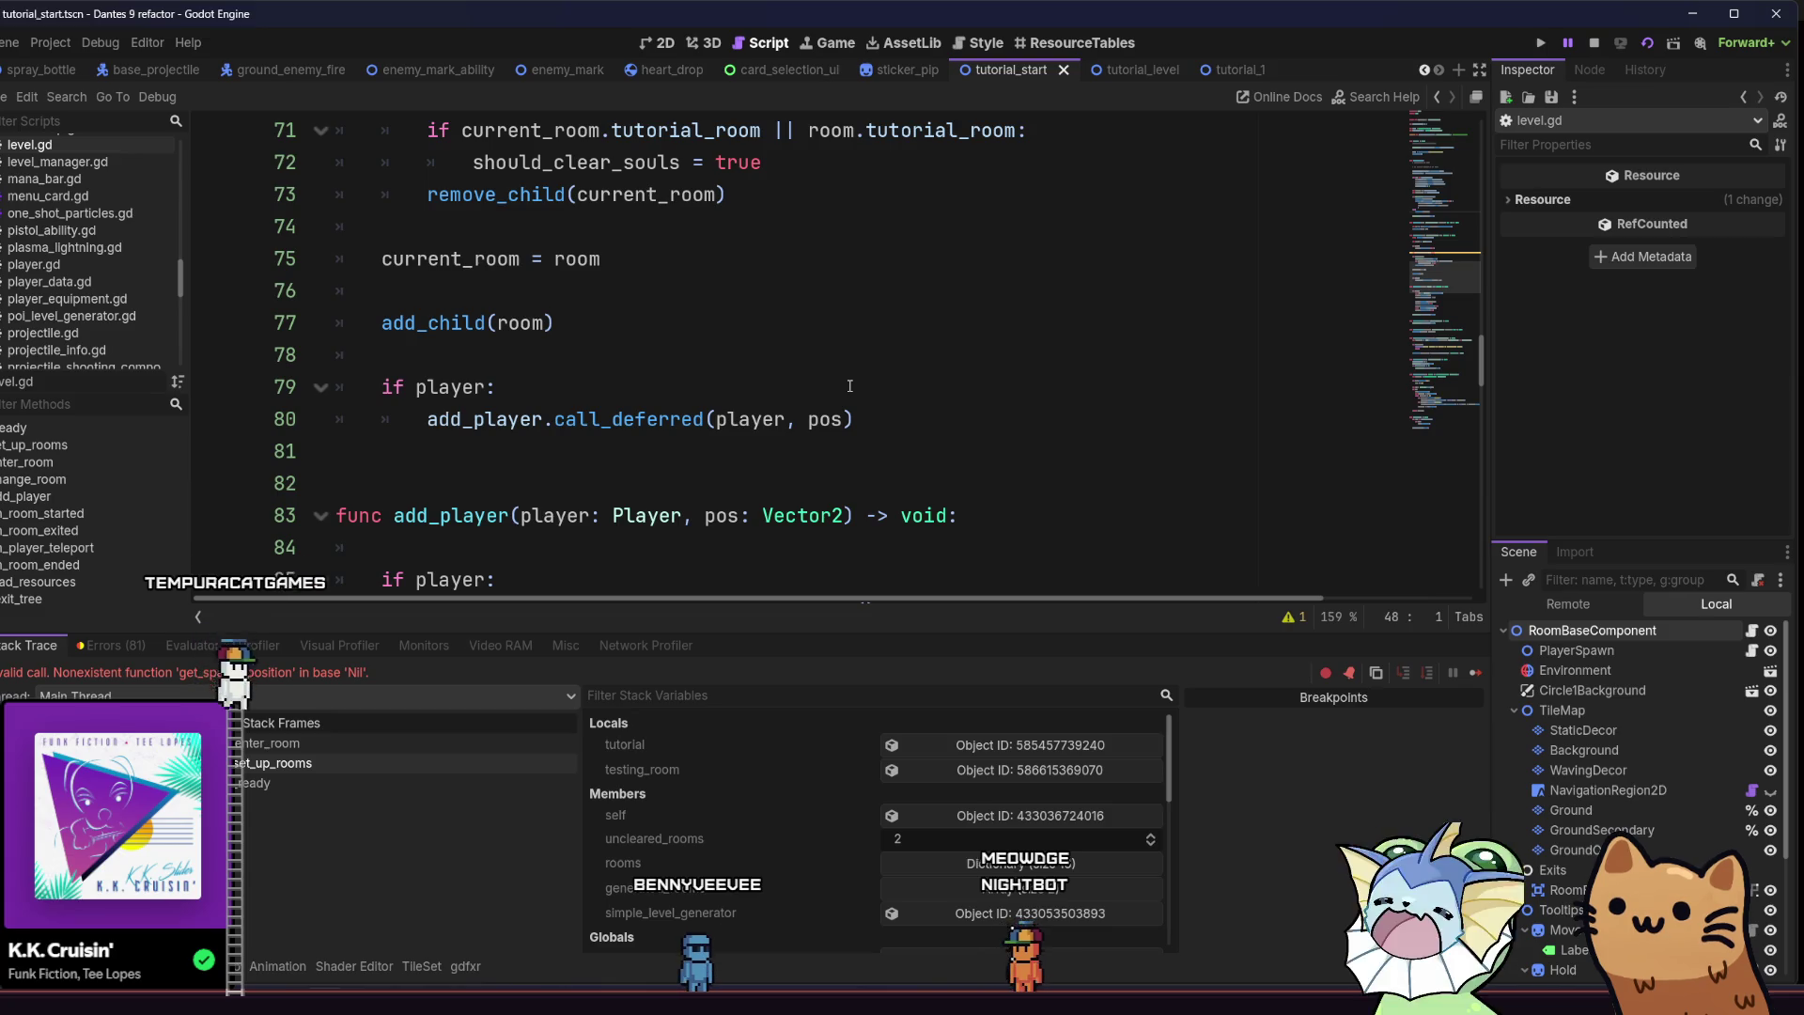
pyautogui.scroll(2, 850, 386)
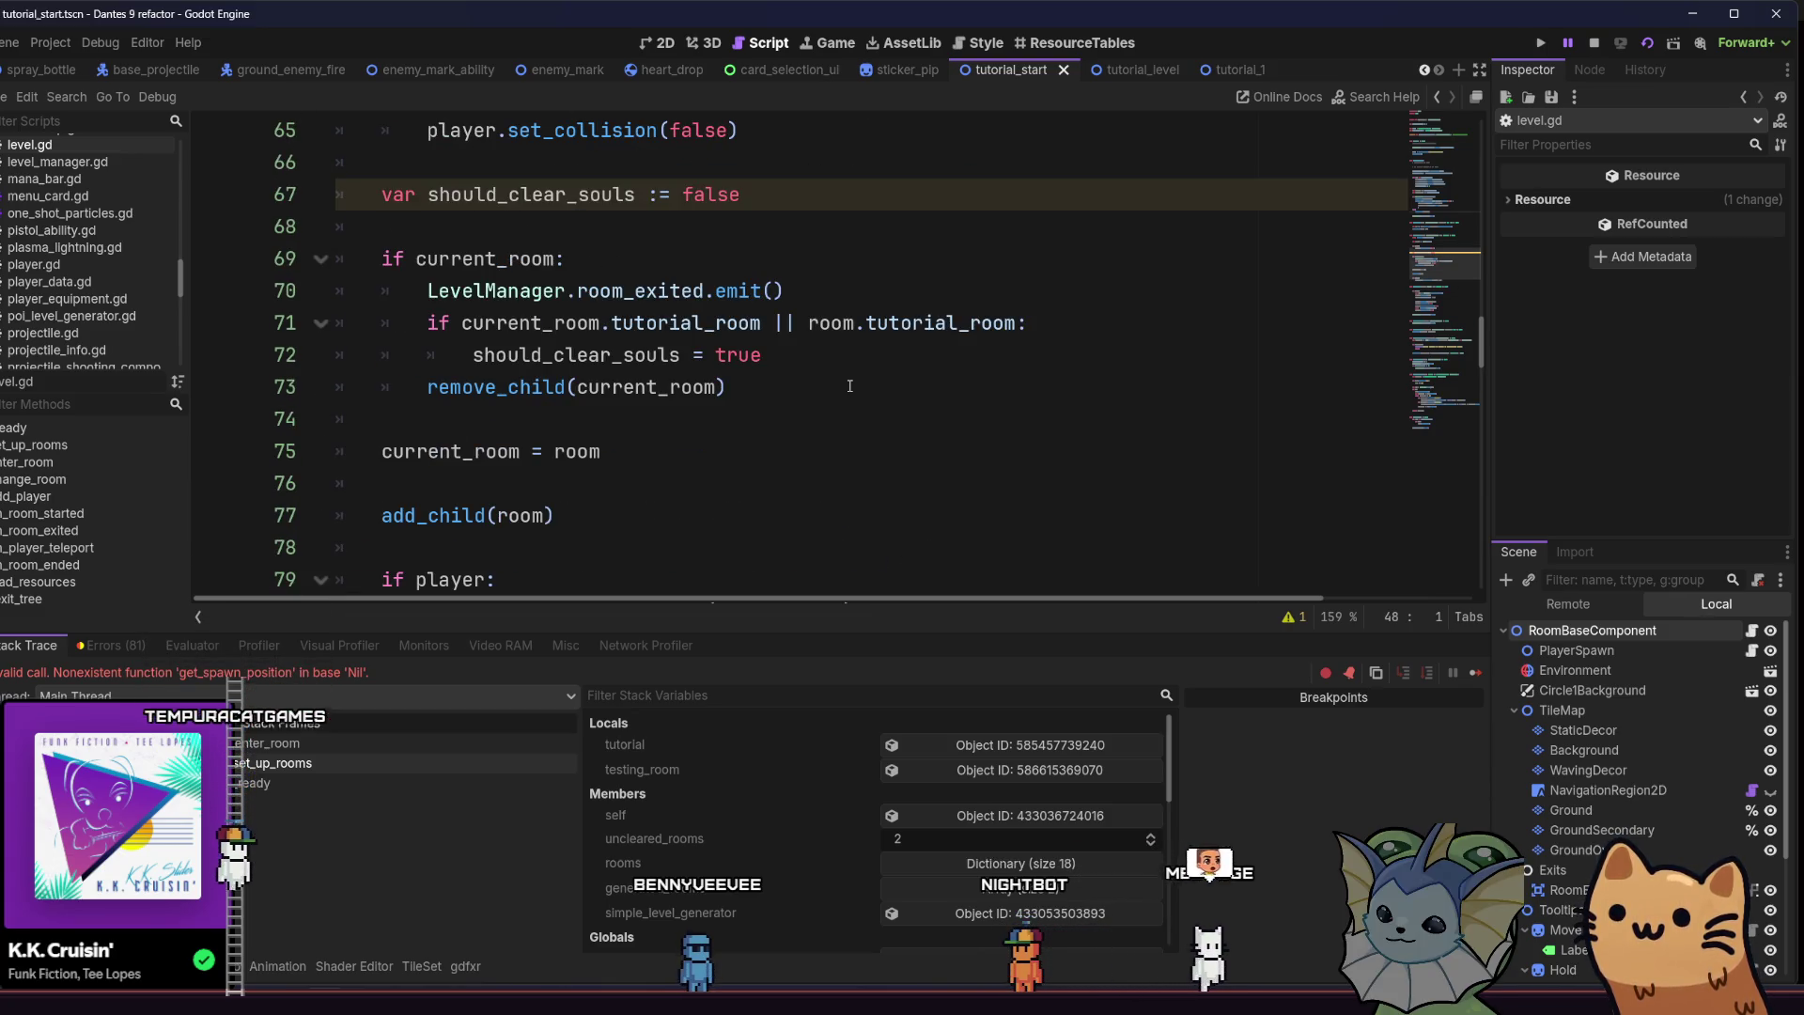
pyautogui.scroll(3, 849, 386)
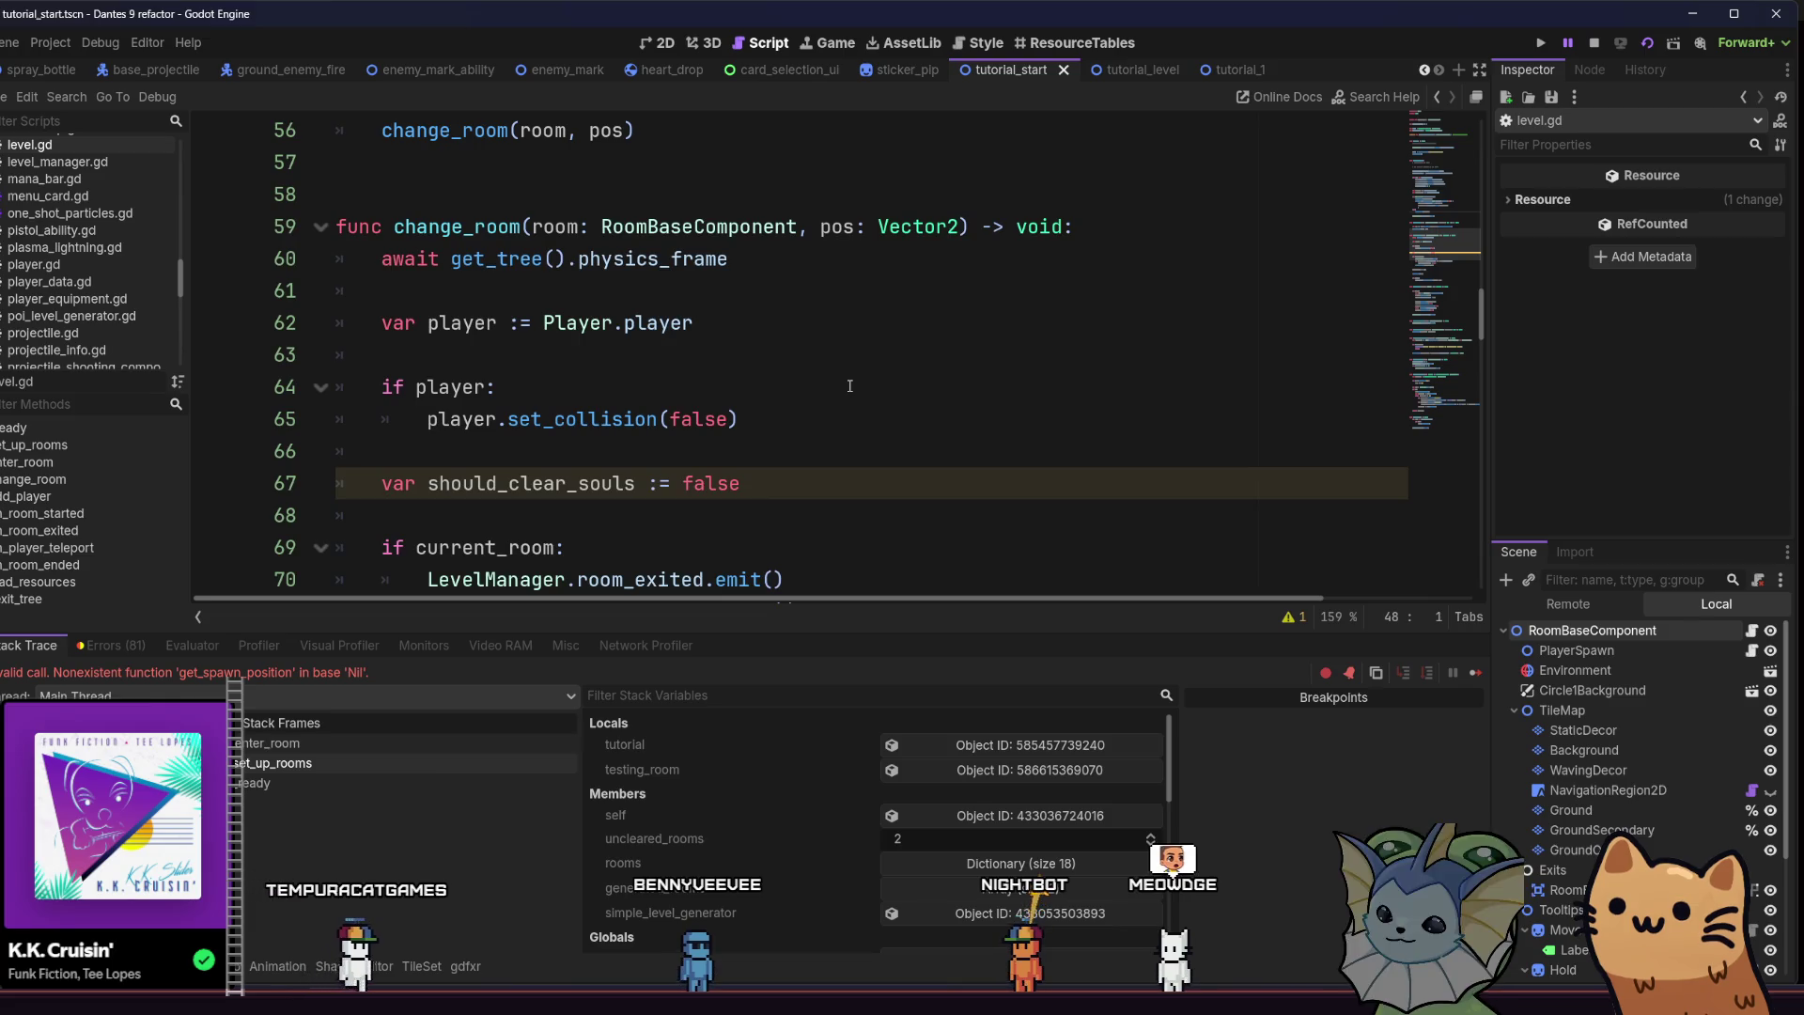
pyautogui.scroll(2, 850, 386)
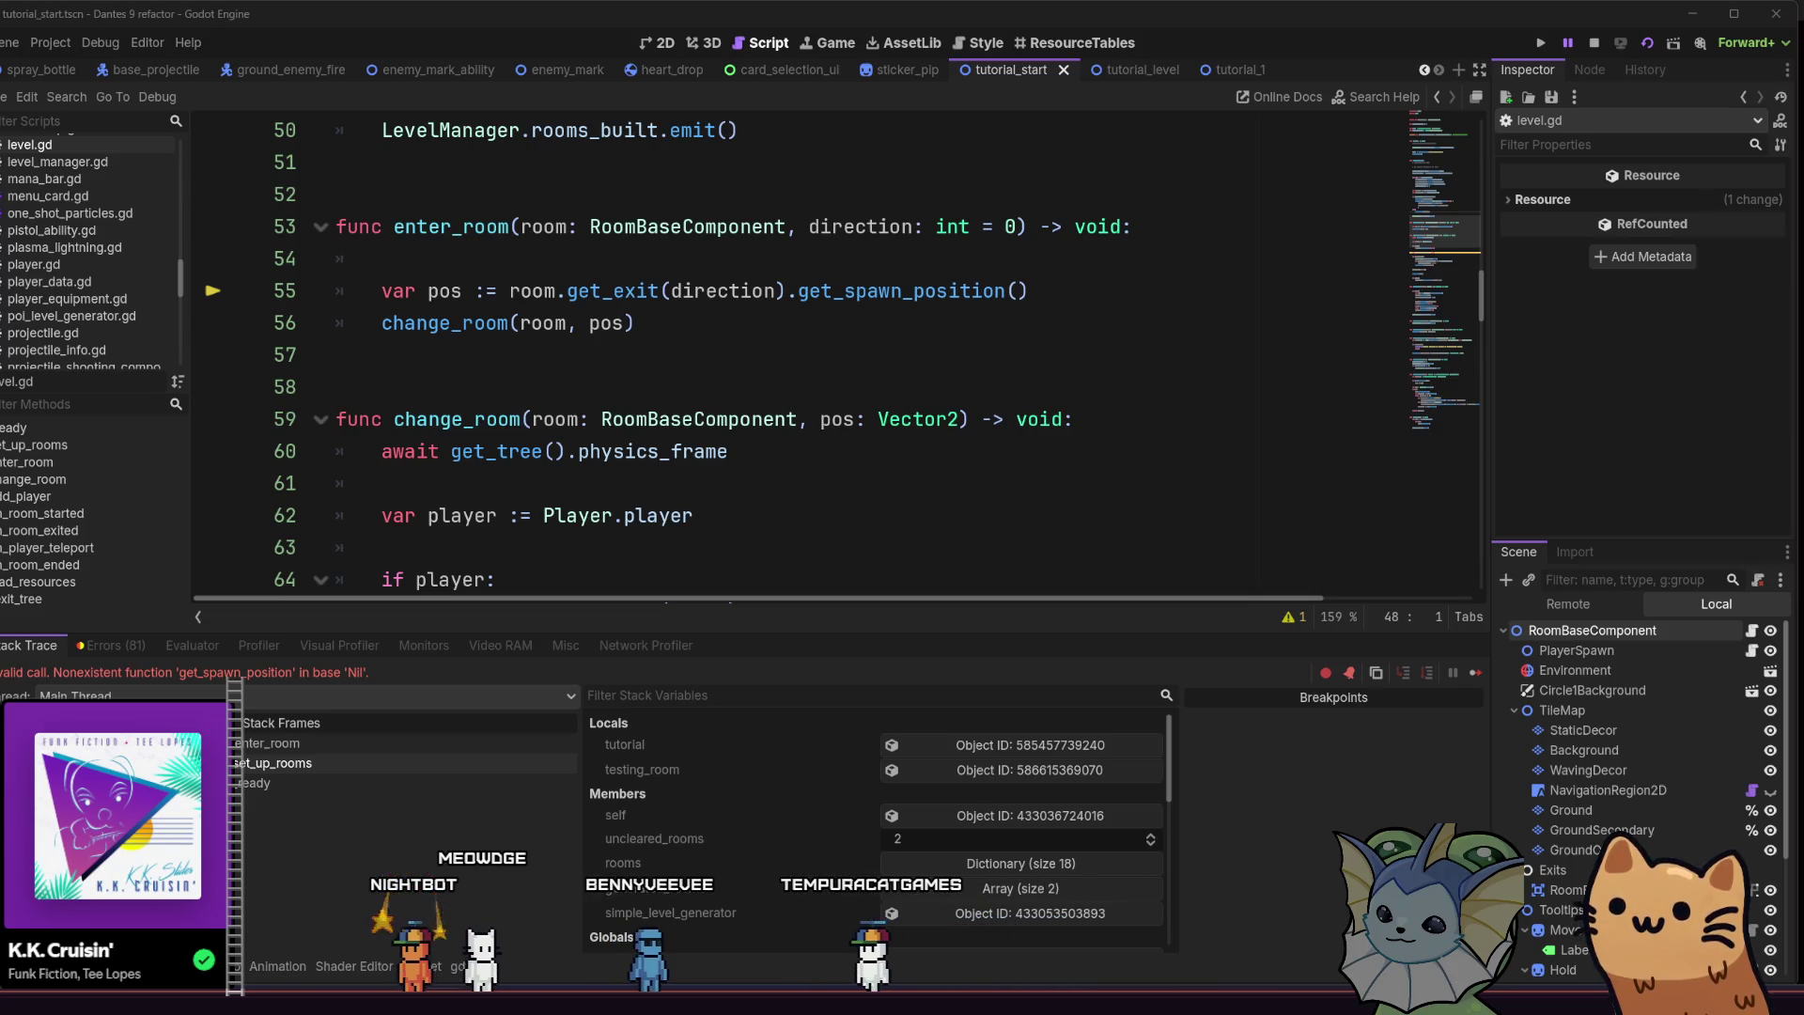
# Replace lines 55–56 with the Player.player-guarded spawn block, tab-indent it, and save.
pyautogui.moveTo(635, 322); pyautogui.dragTo(438, 290)
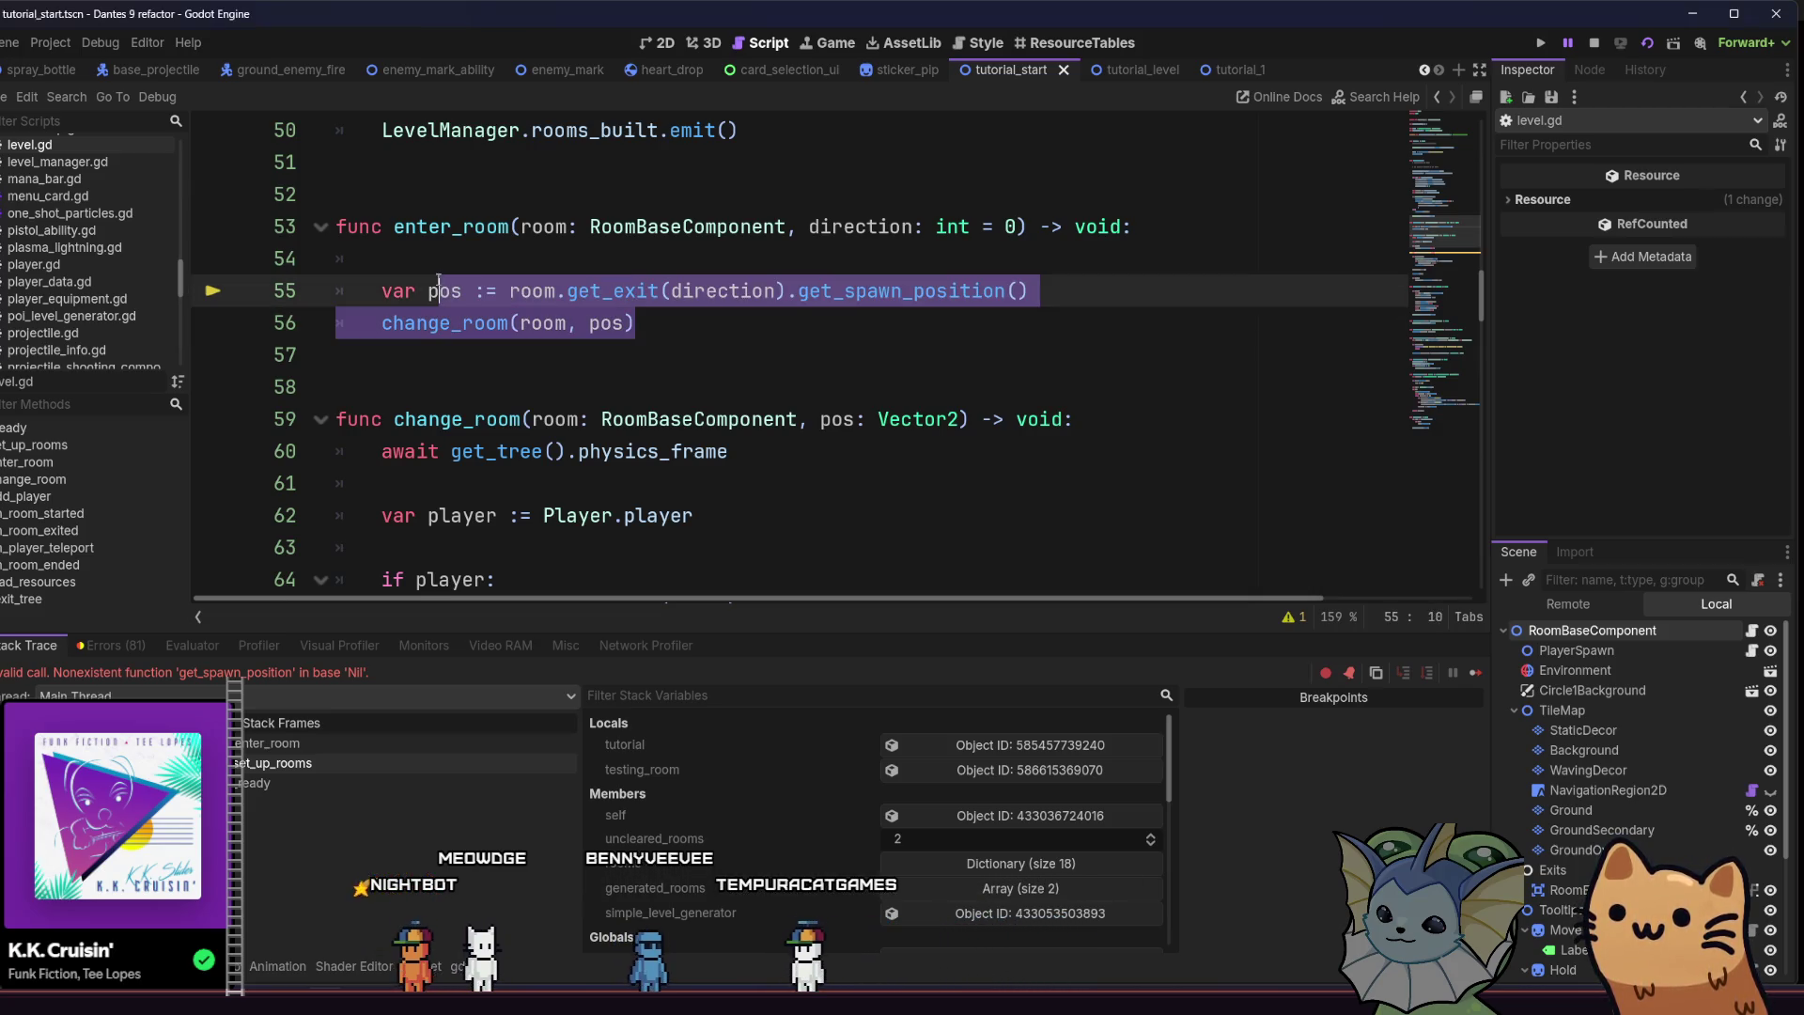
pyautogui.write('var pos := Vector2.ZERO \tif Player.player: \t\tpos = room.get_exit(direction).get_spawn_position()  \tchange_room(room, pos)')
pyautogui.click(379, 355)
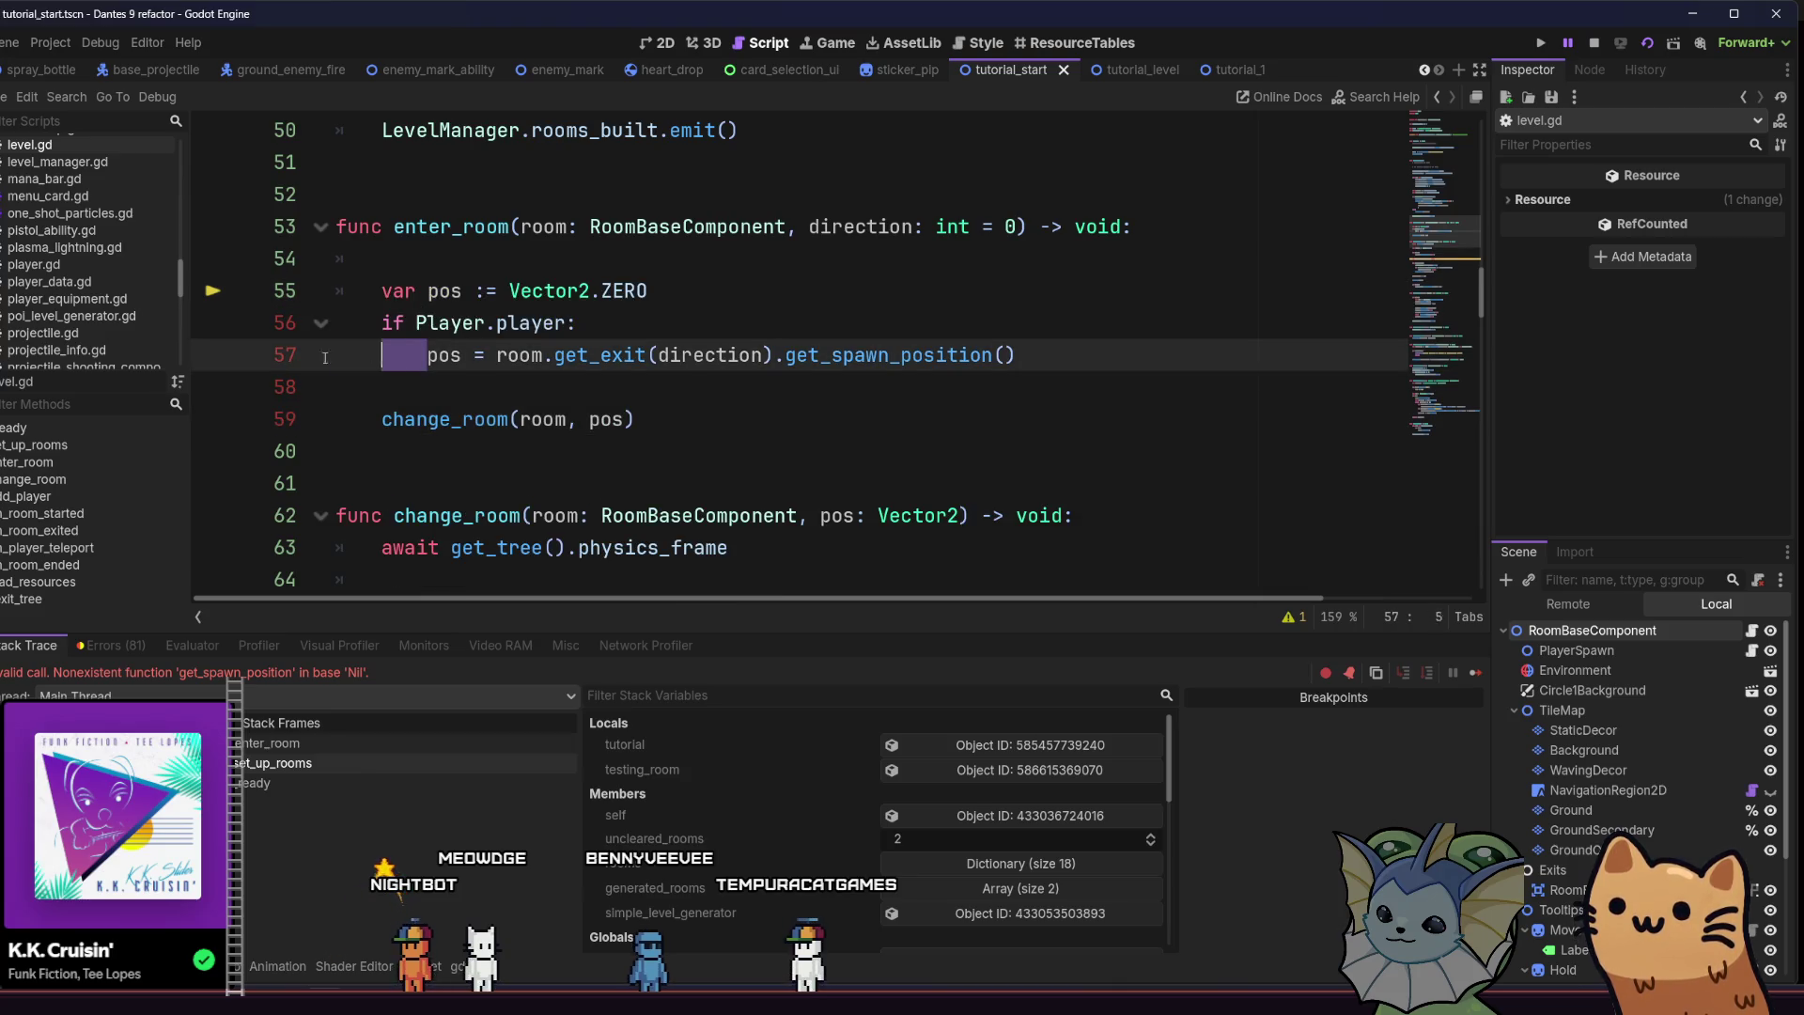
pyautogui.press('Tab')
pyautogui.click(393, 323)
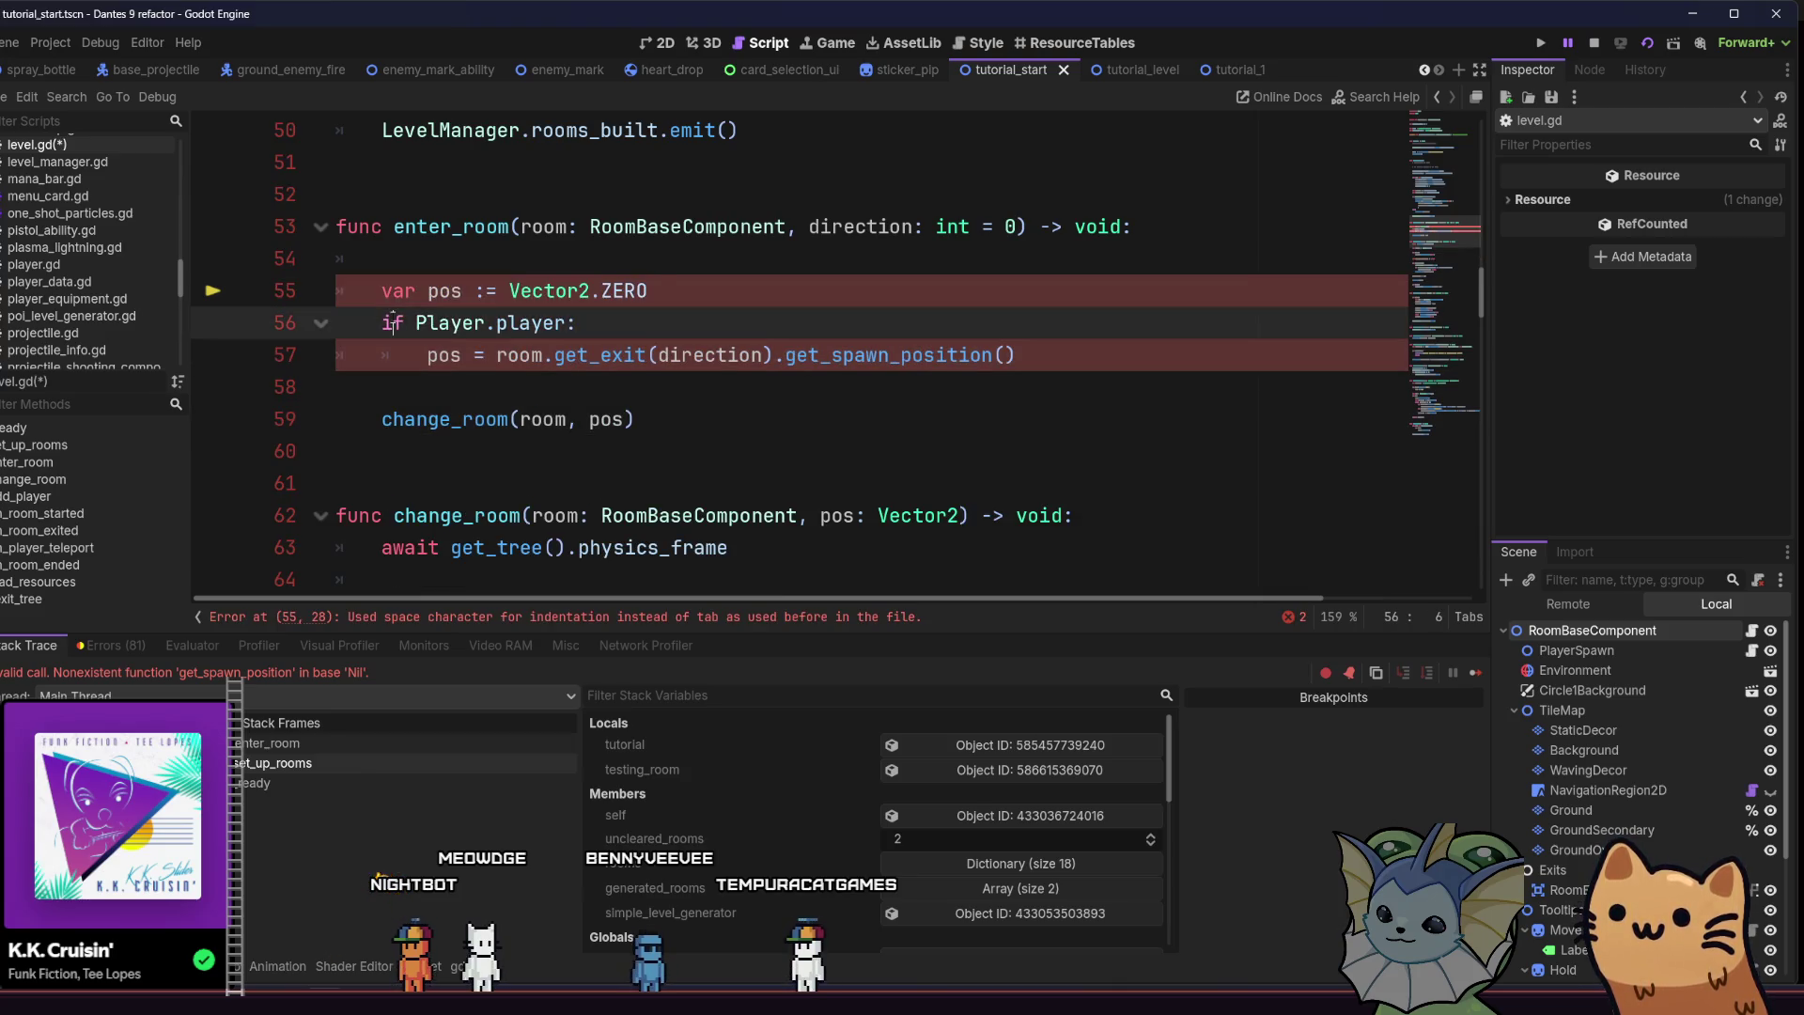
pyautogui.press('Tab')
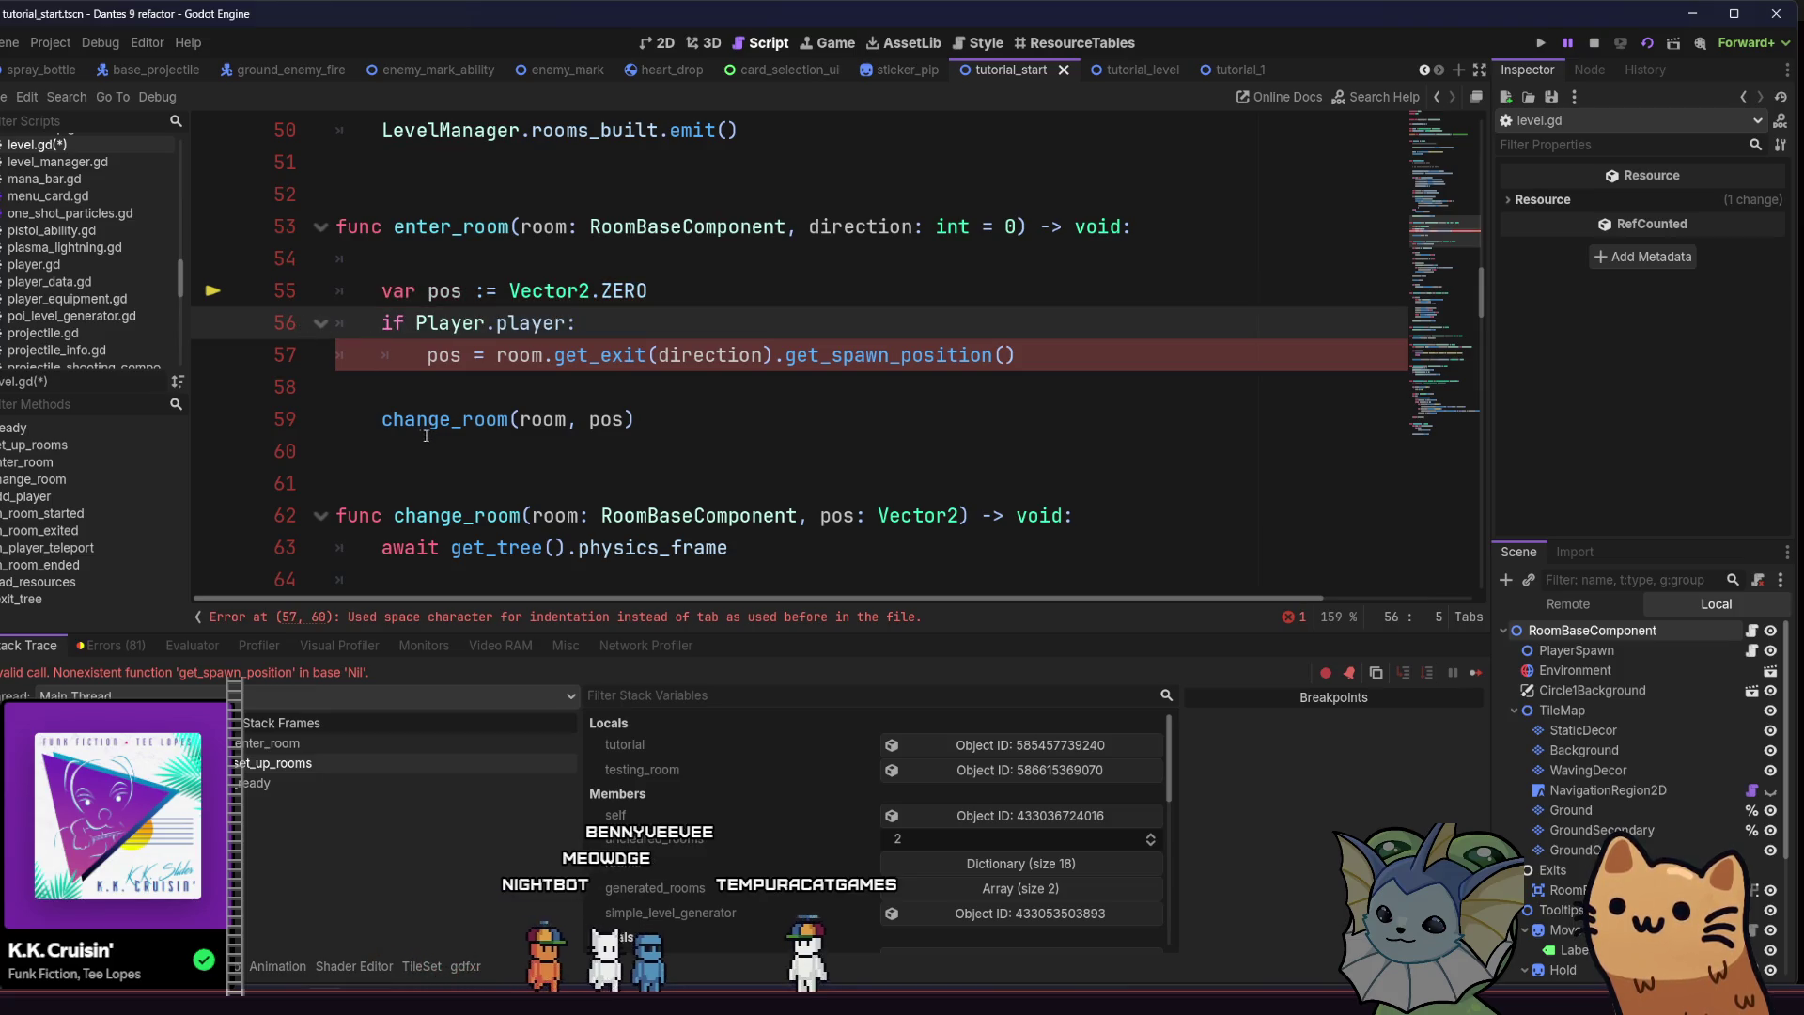
pyautogui.click(386, 419)
pyautogui.press('Tab')
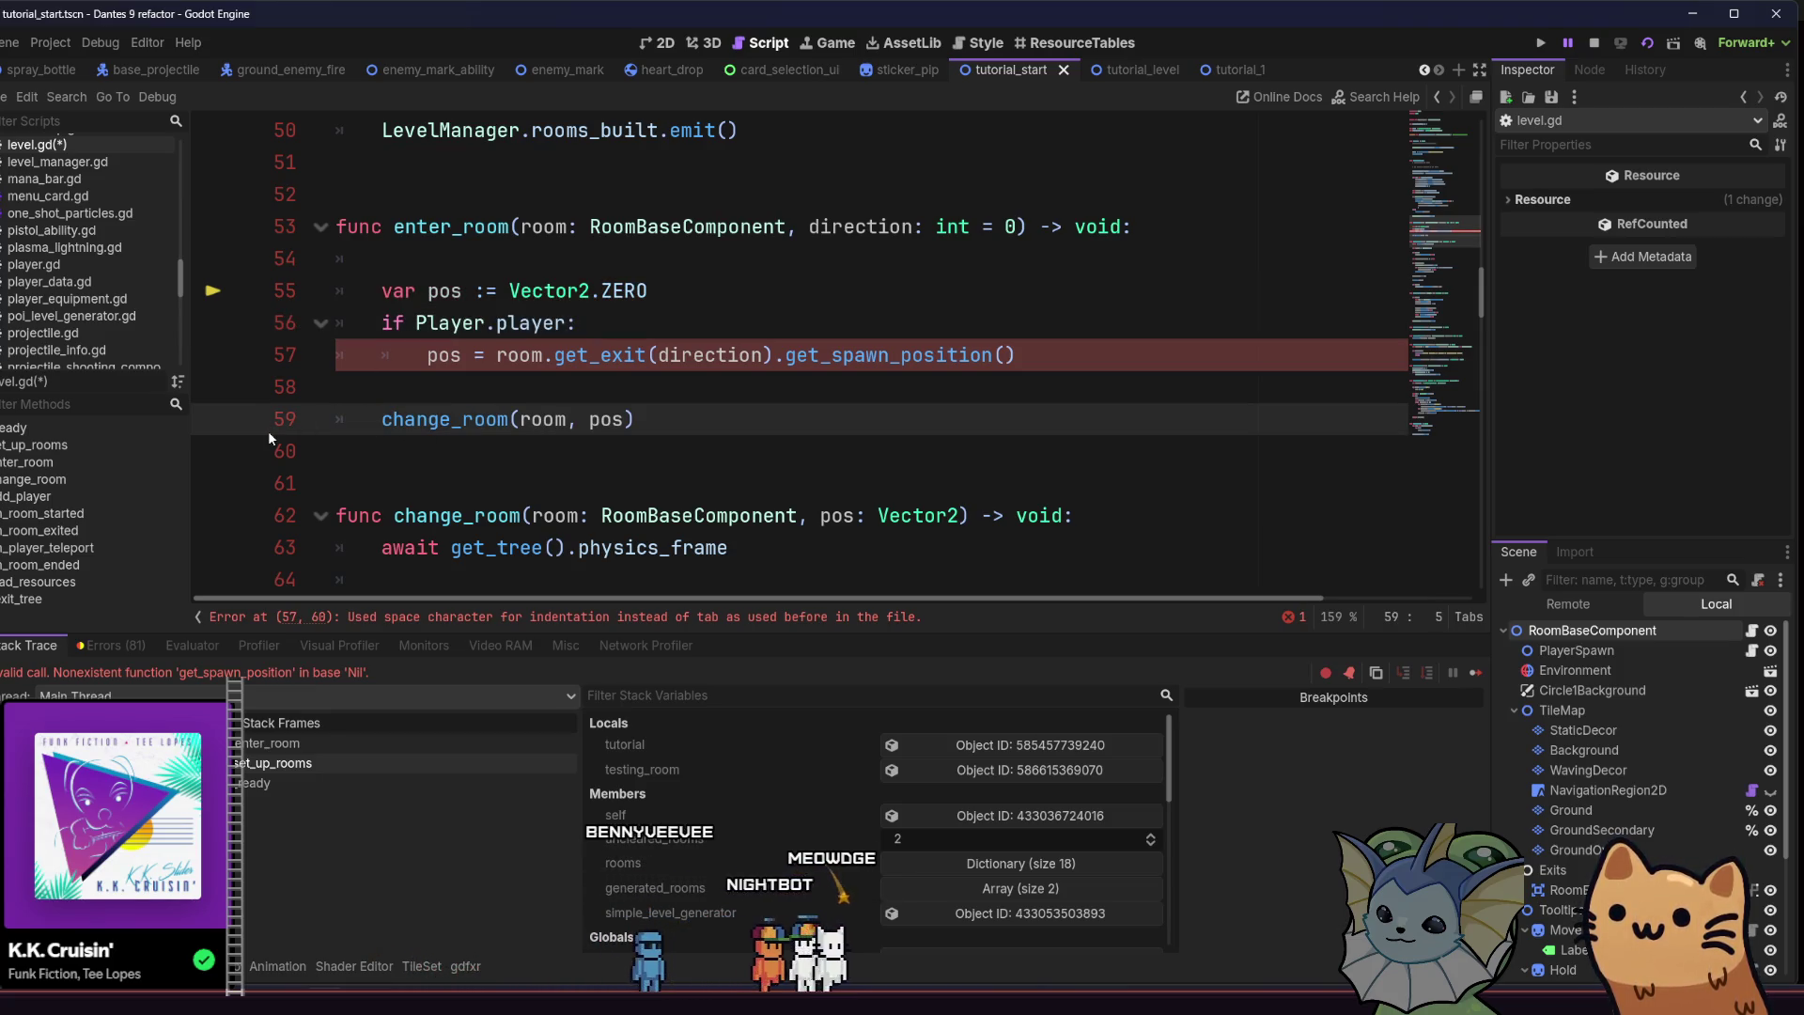
pyautogui.click(404, 385)
pyautogui.press('BackSpace')
pyautogui.hotkey('ctrl', 's')
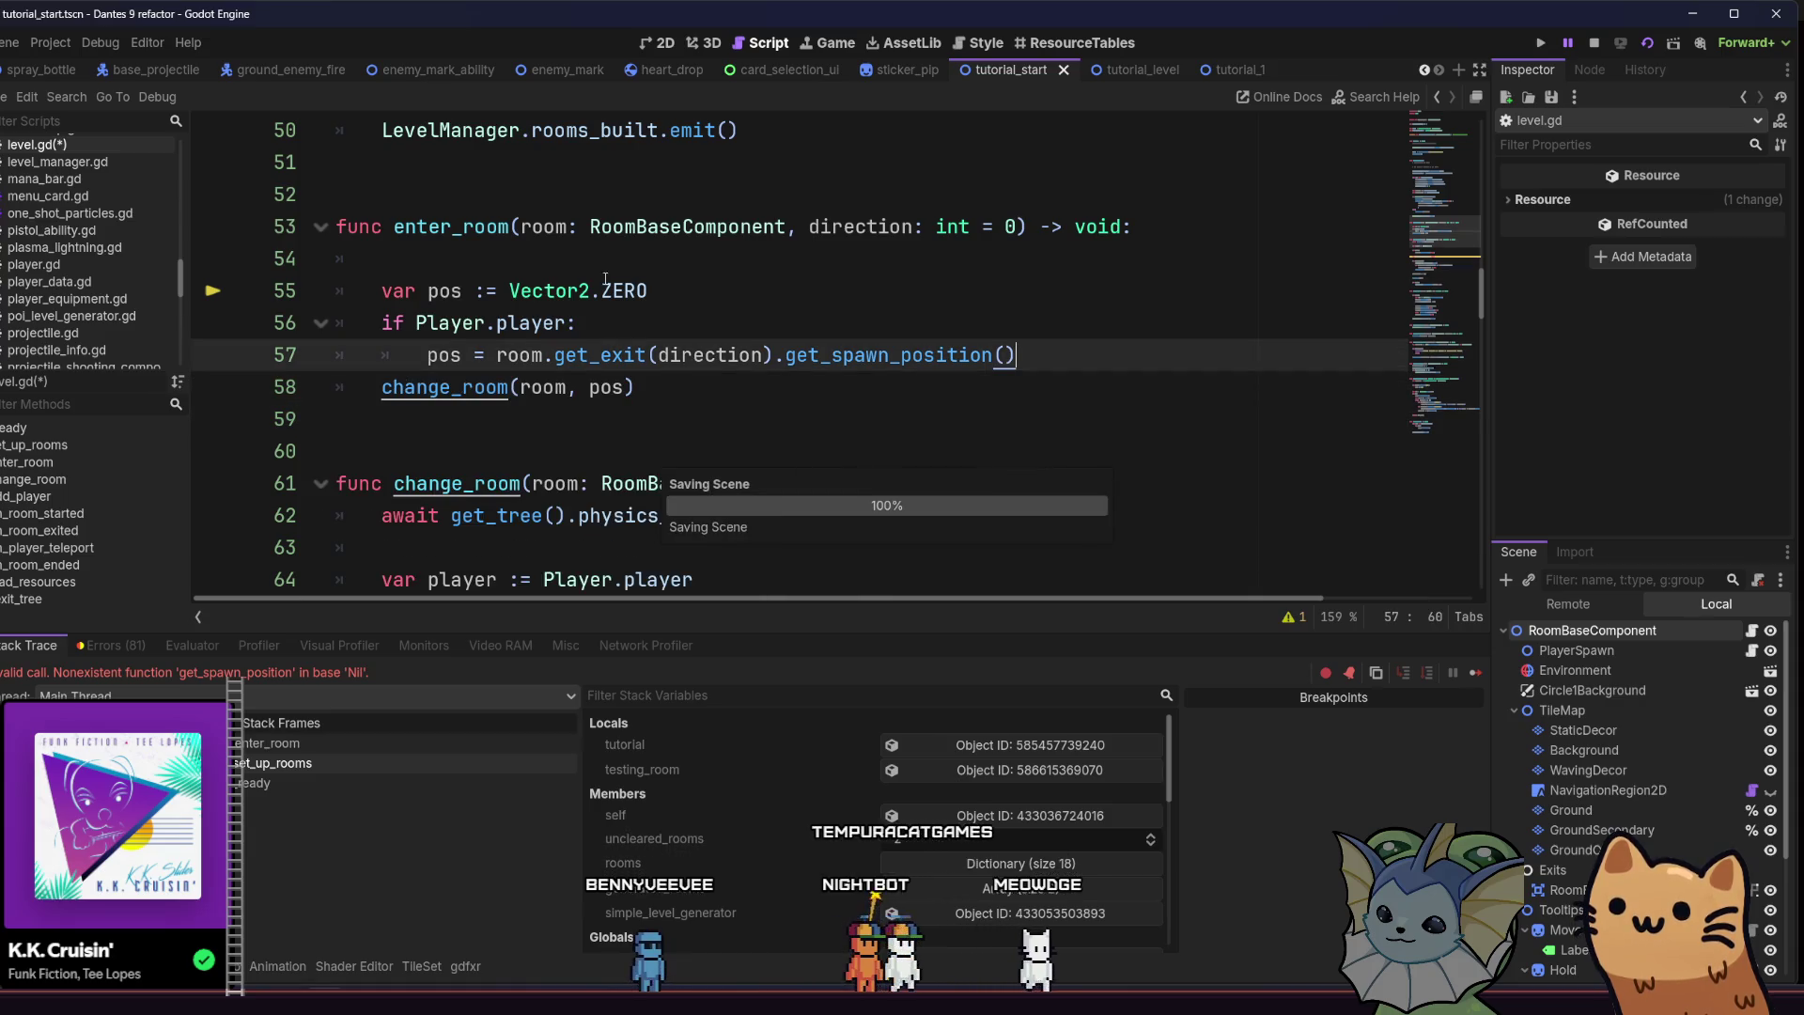
# Stop the previous run and run the tutorial_level scene fresh.
pyautogui.click(1646, 42)
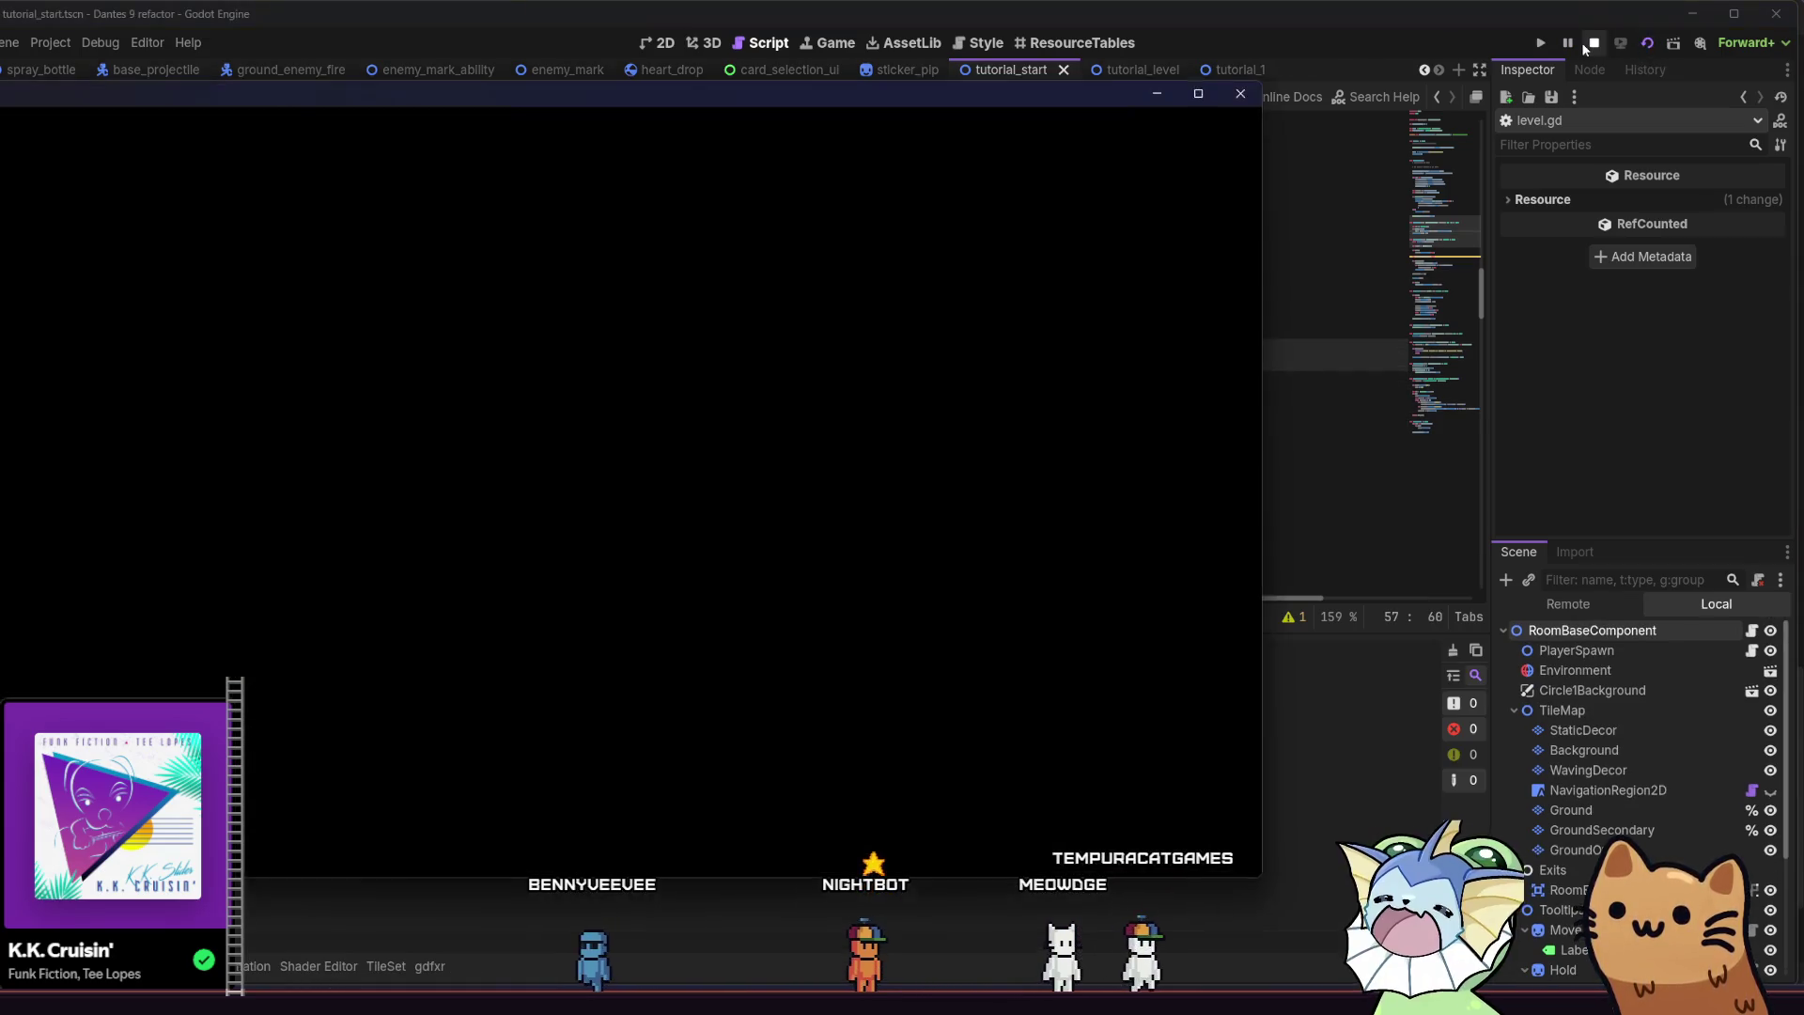
pyautogui.click(1588, 43)
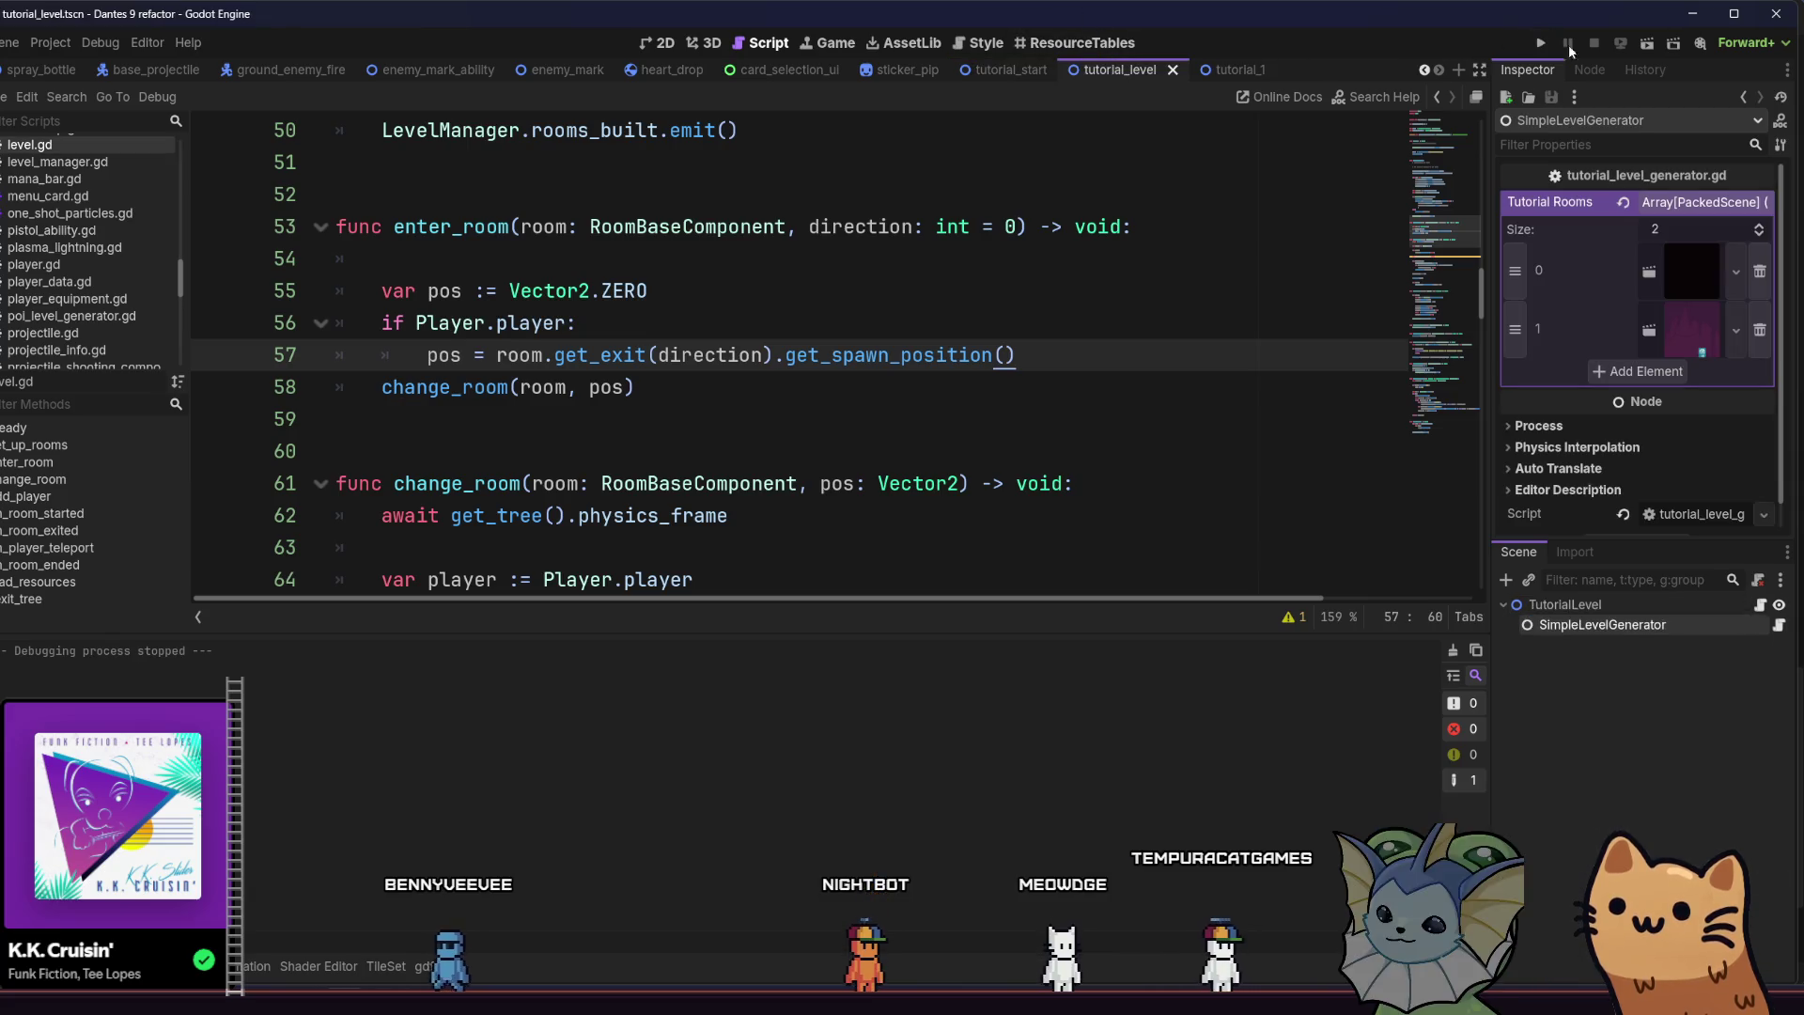
pyautogui.click(1646, 42)
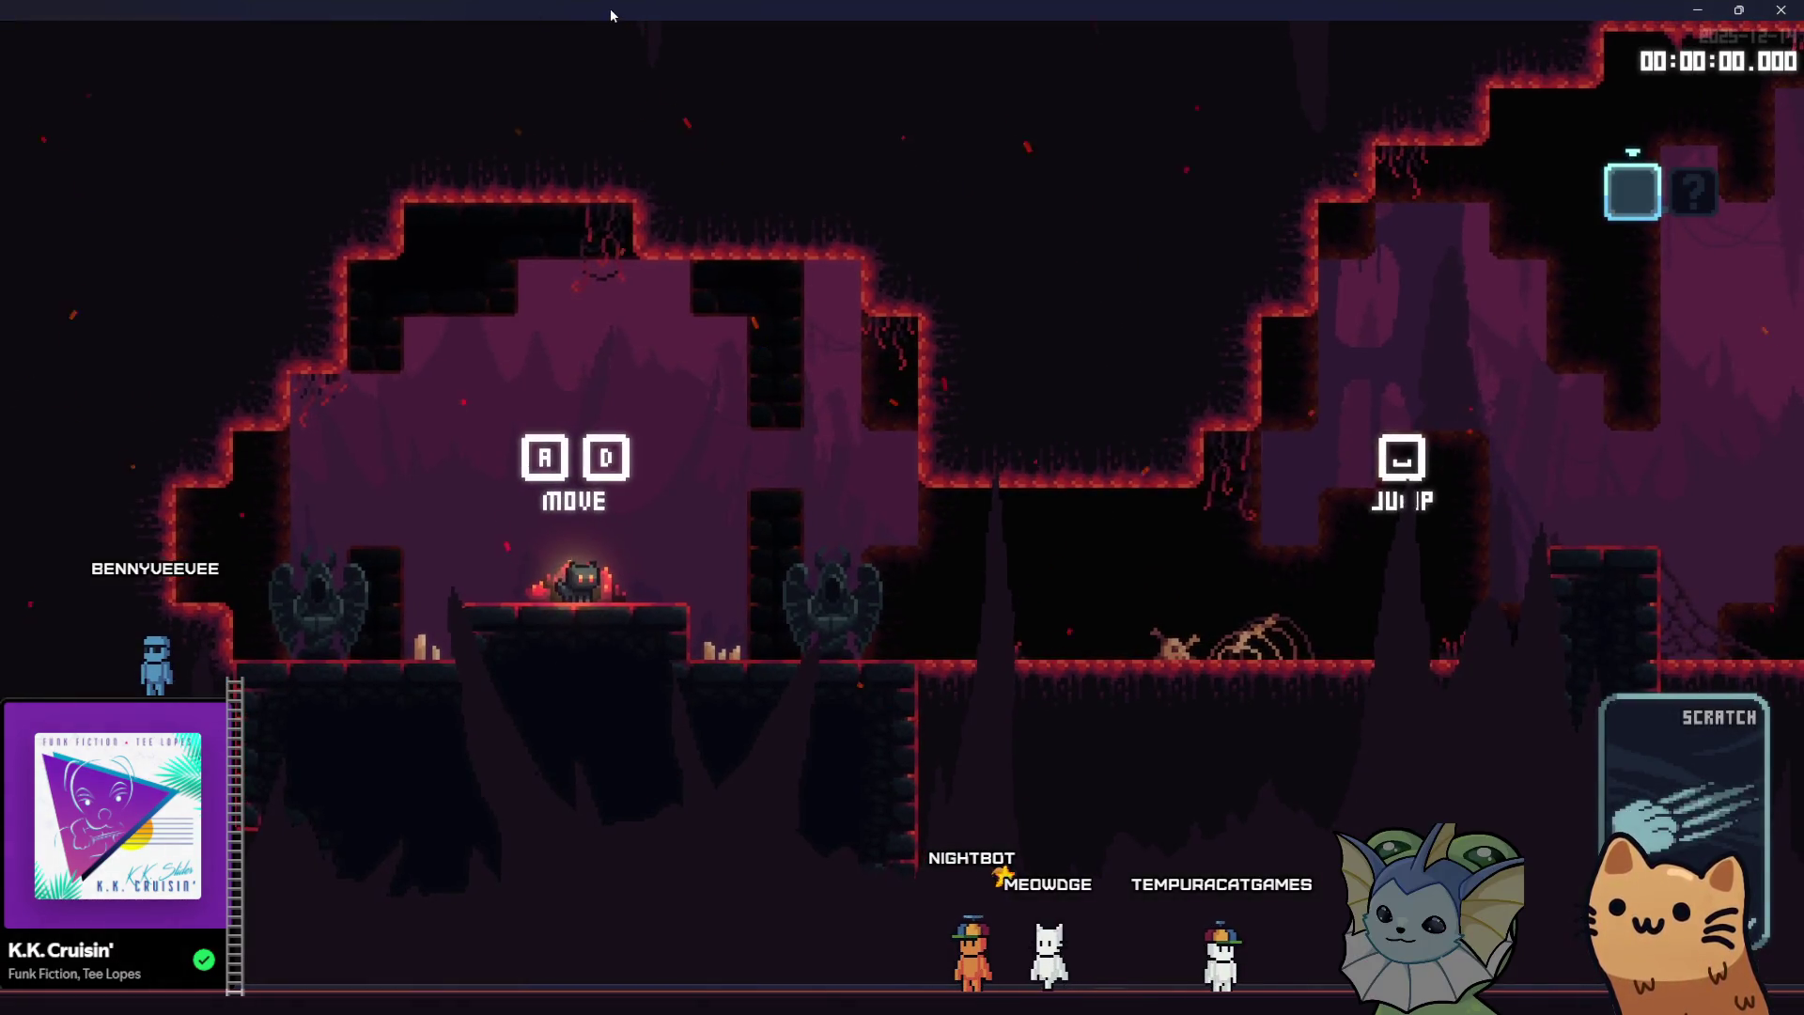
# Maximize the game window and move the cat through the opening cave rooms.
pyautogui.moveTo(611, 12); pyautogui.dragTo(828, 39)
pyautogui.doubleClick(828, 40)
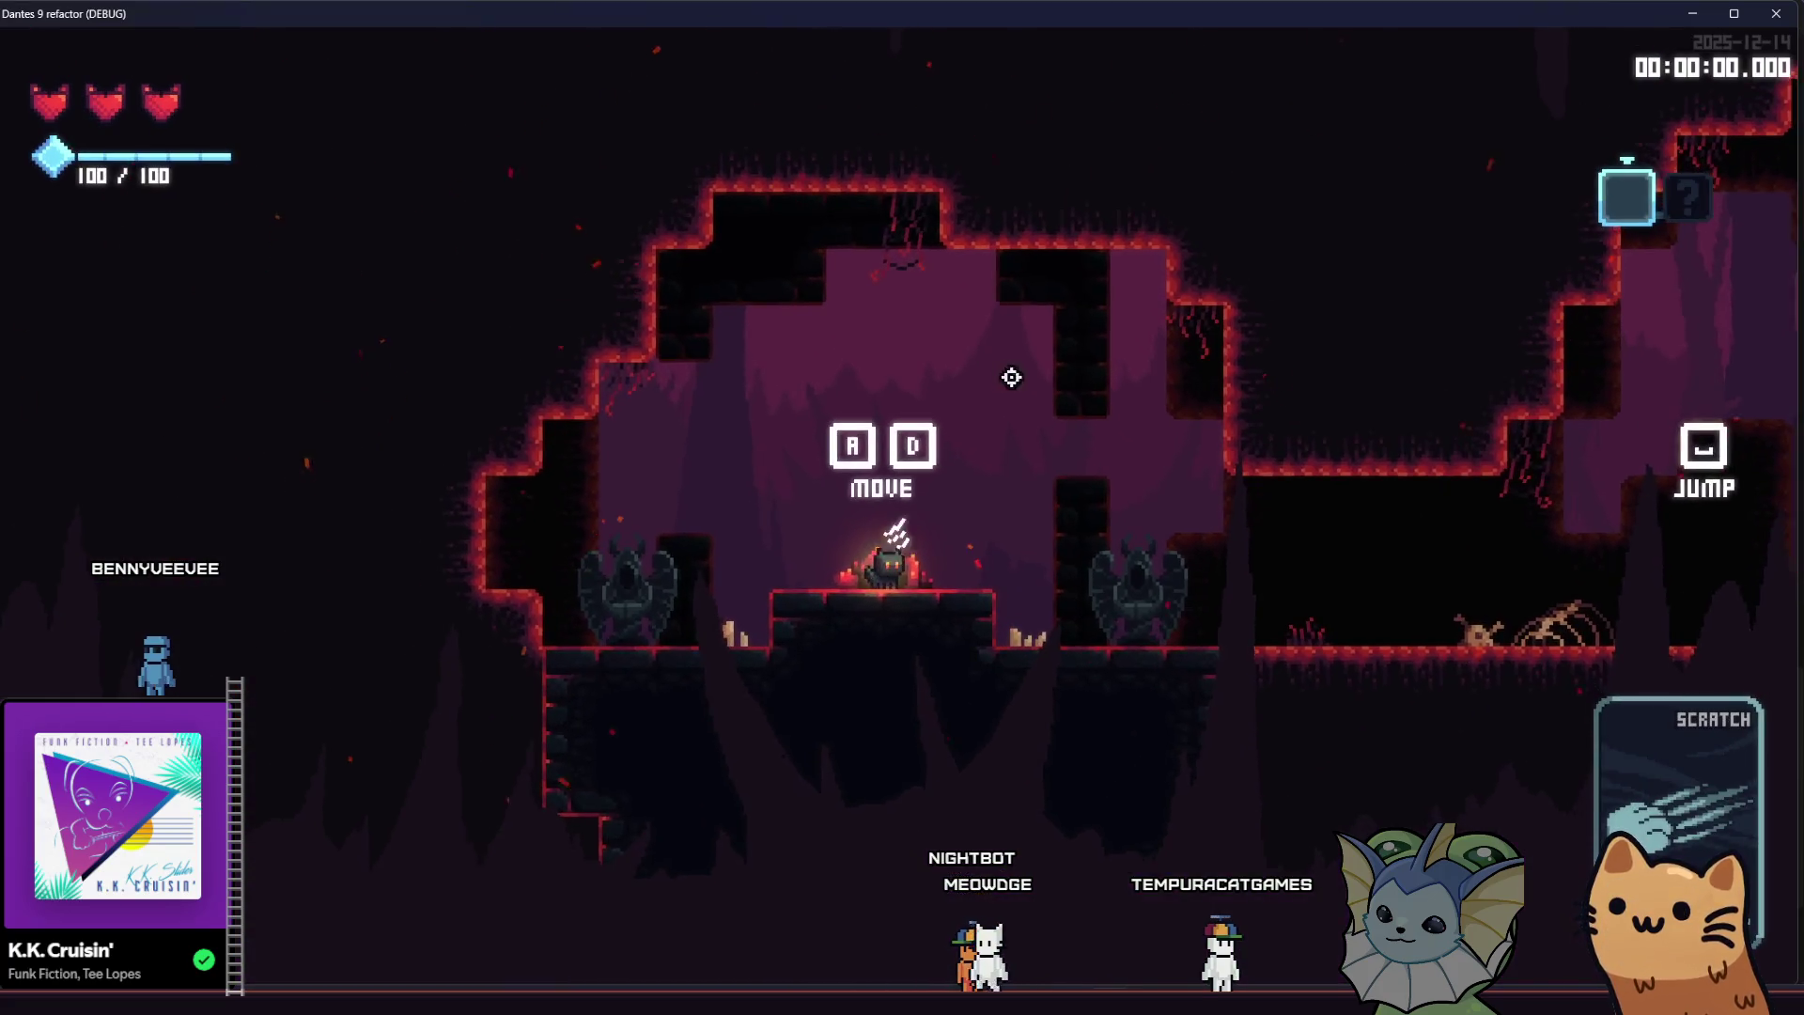
pyautogui.press('d')
pyautogui.press('d')
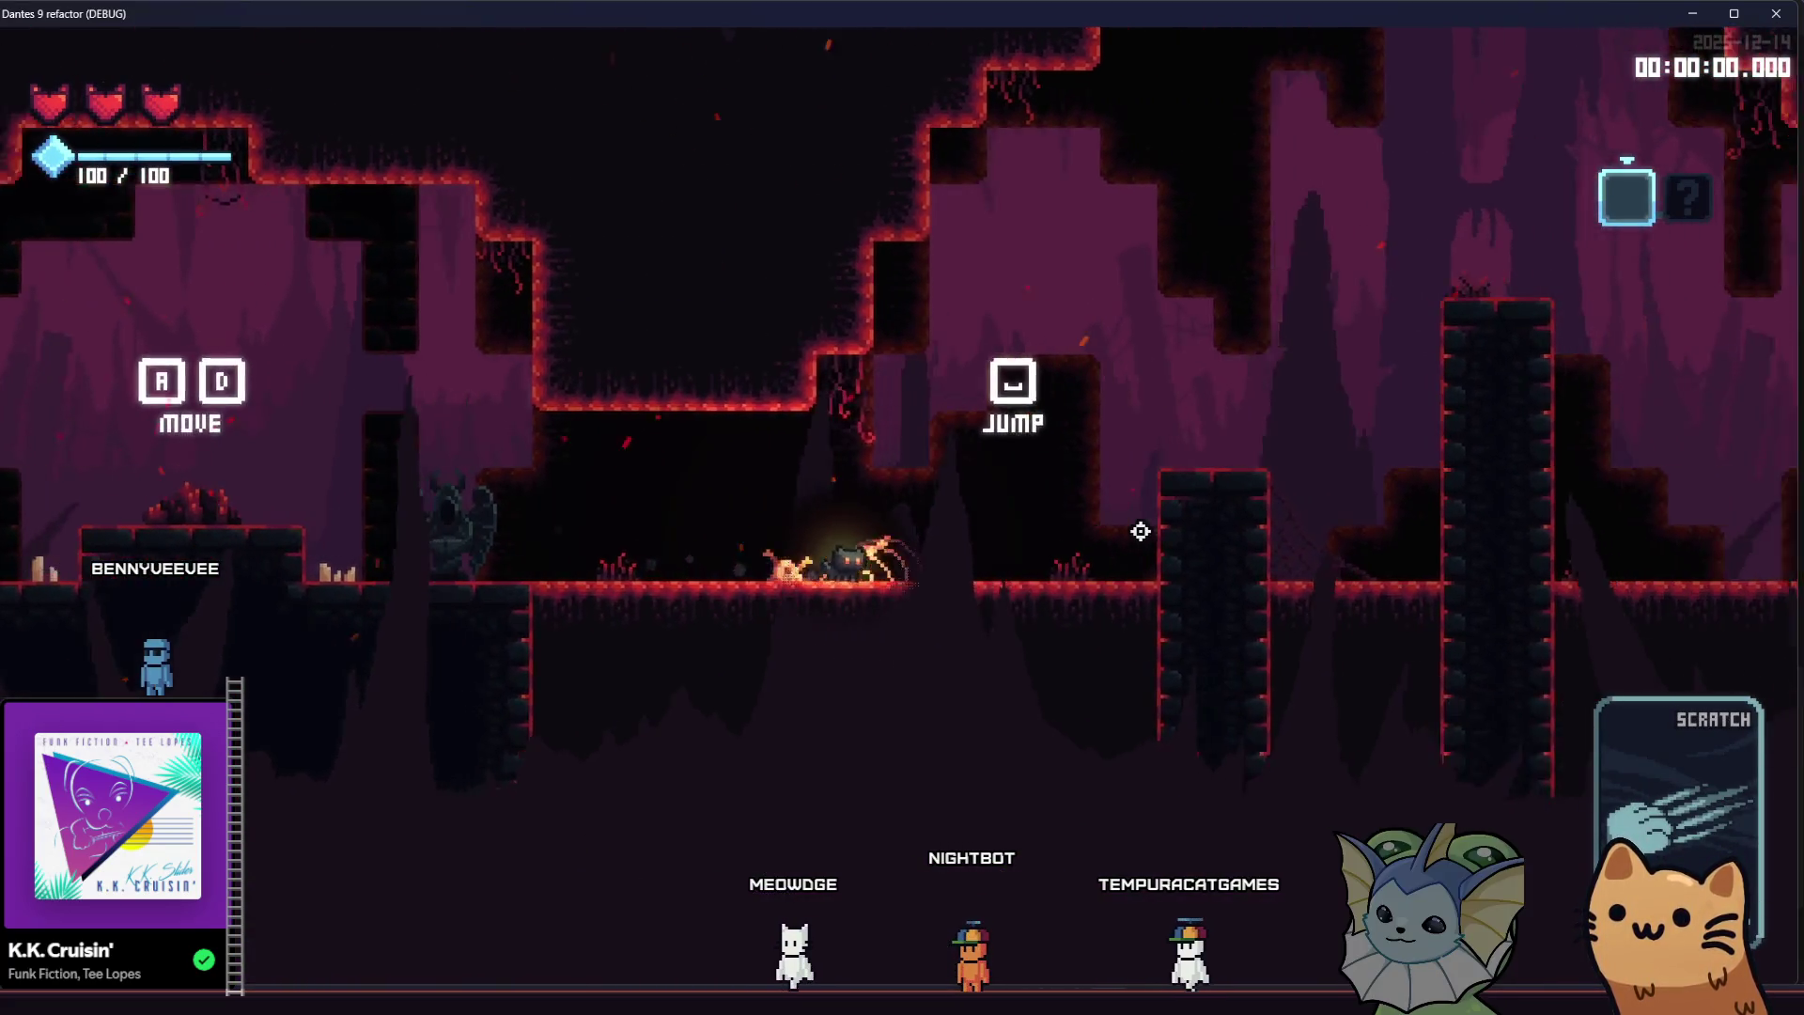
pyautogui.press('space')
pyautogui.press('d')
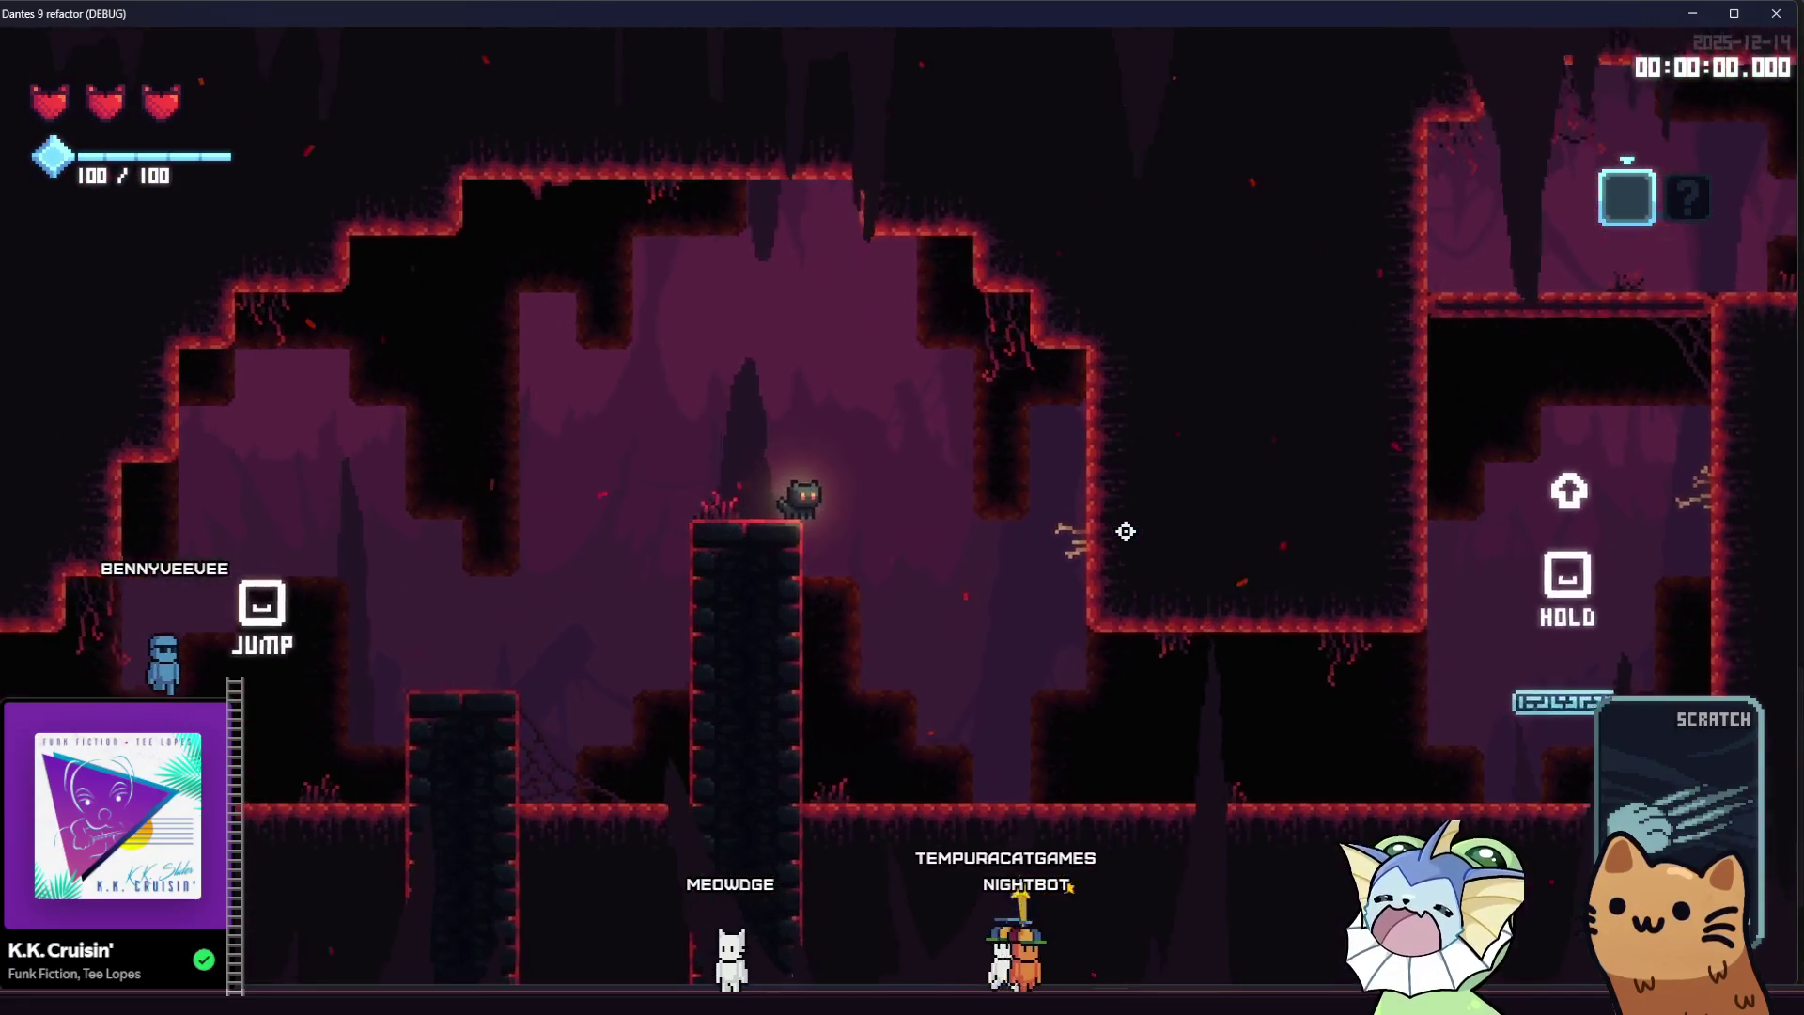
pyautogui.press('space')
pyautogui.press('space')
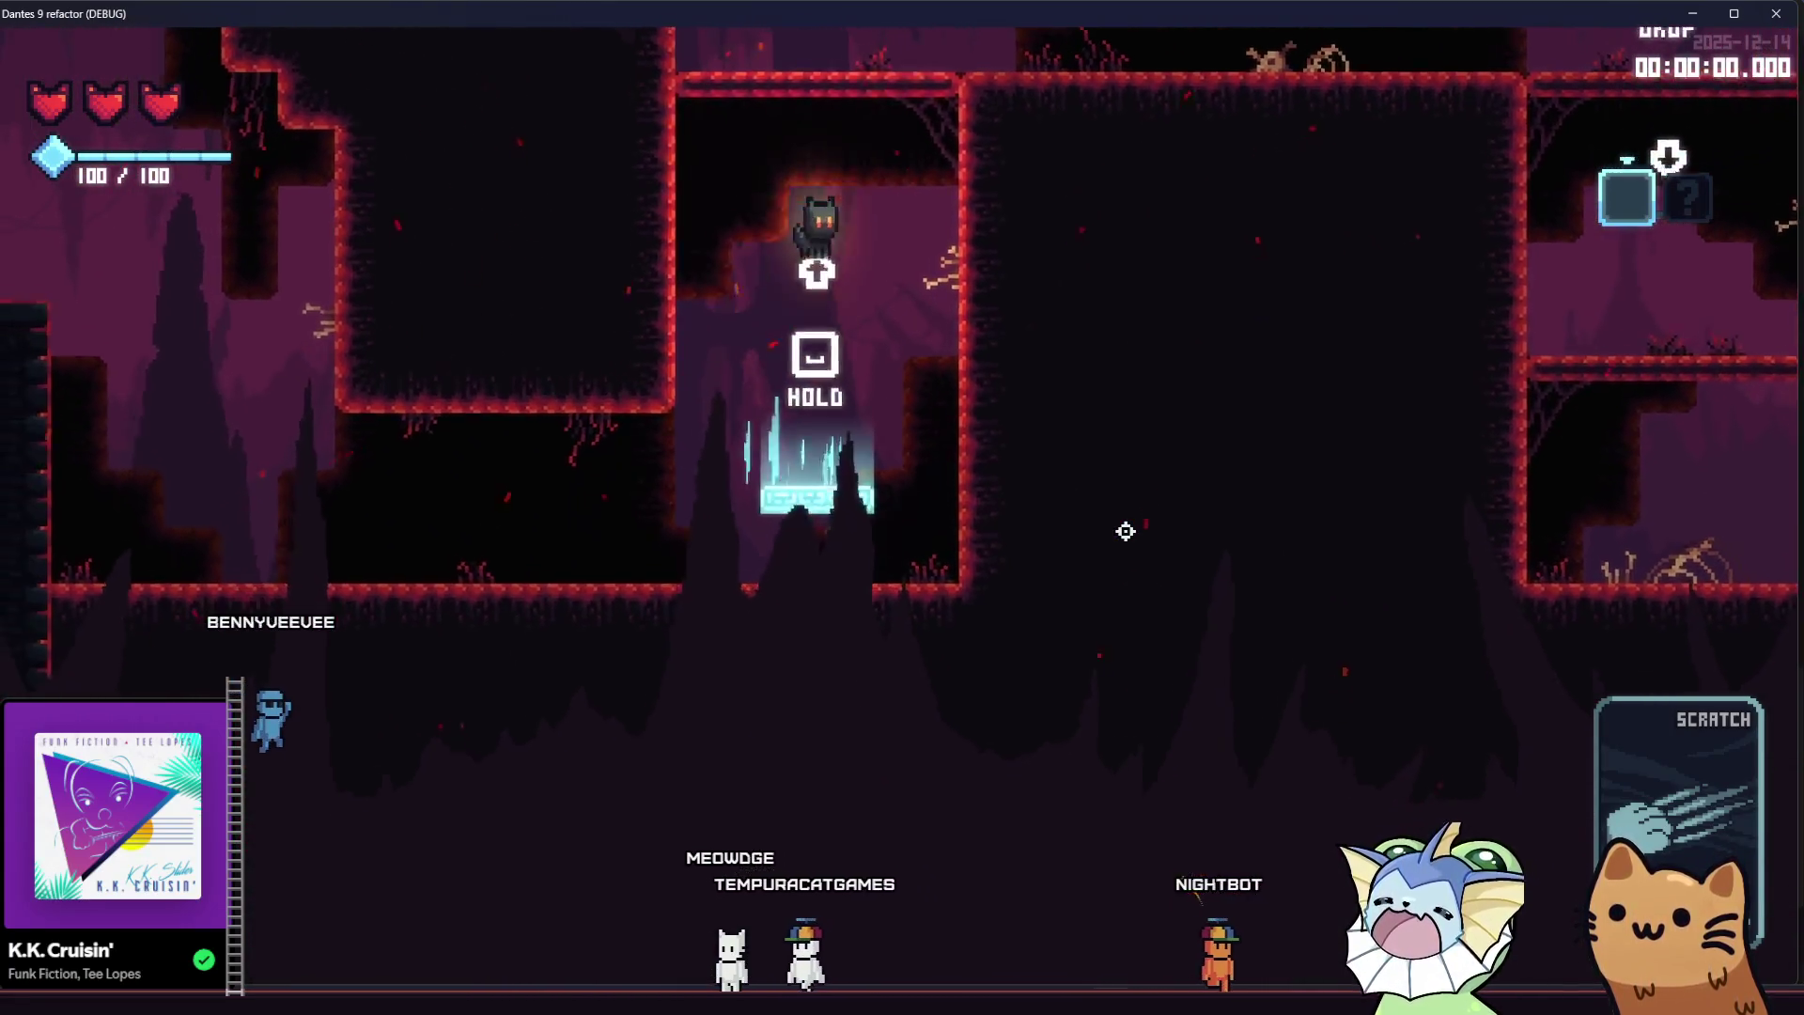
pyautogui.press('s')
pyautogui.press('d')
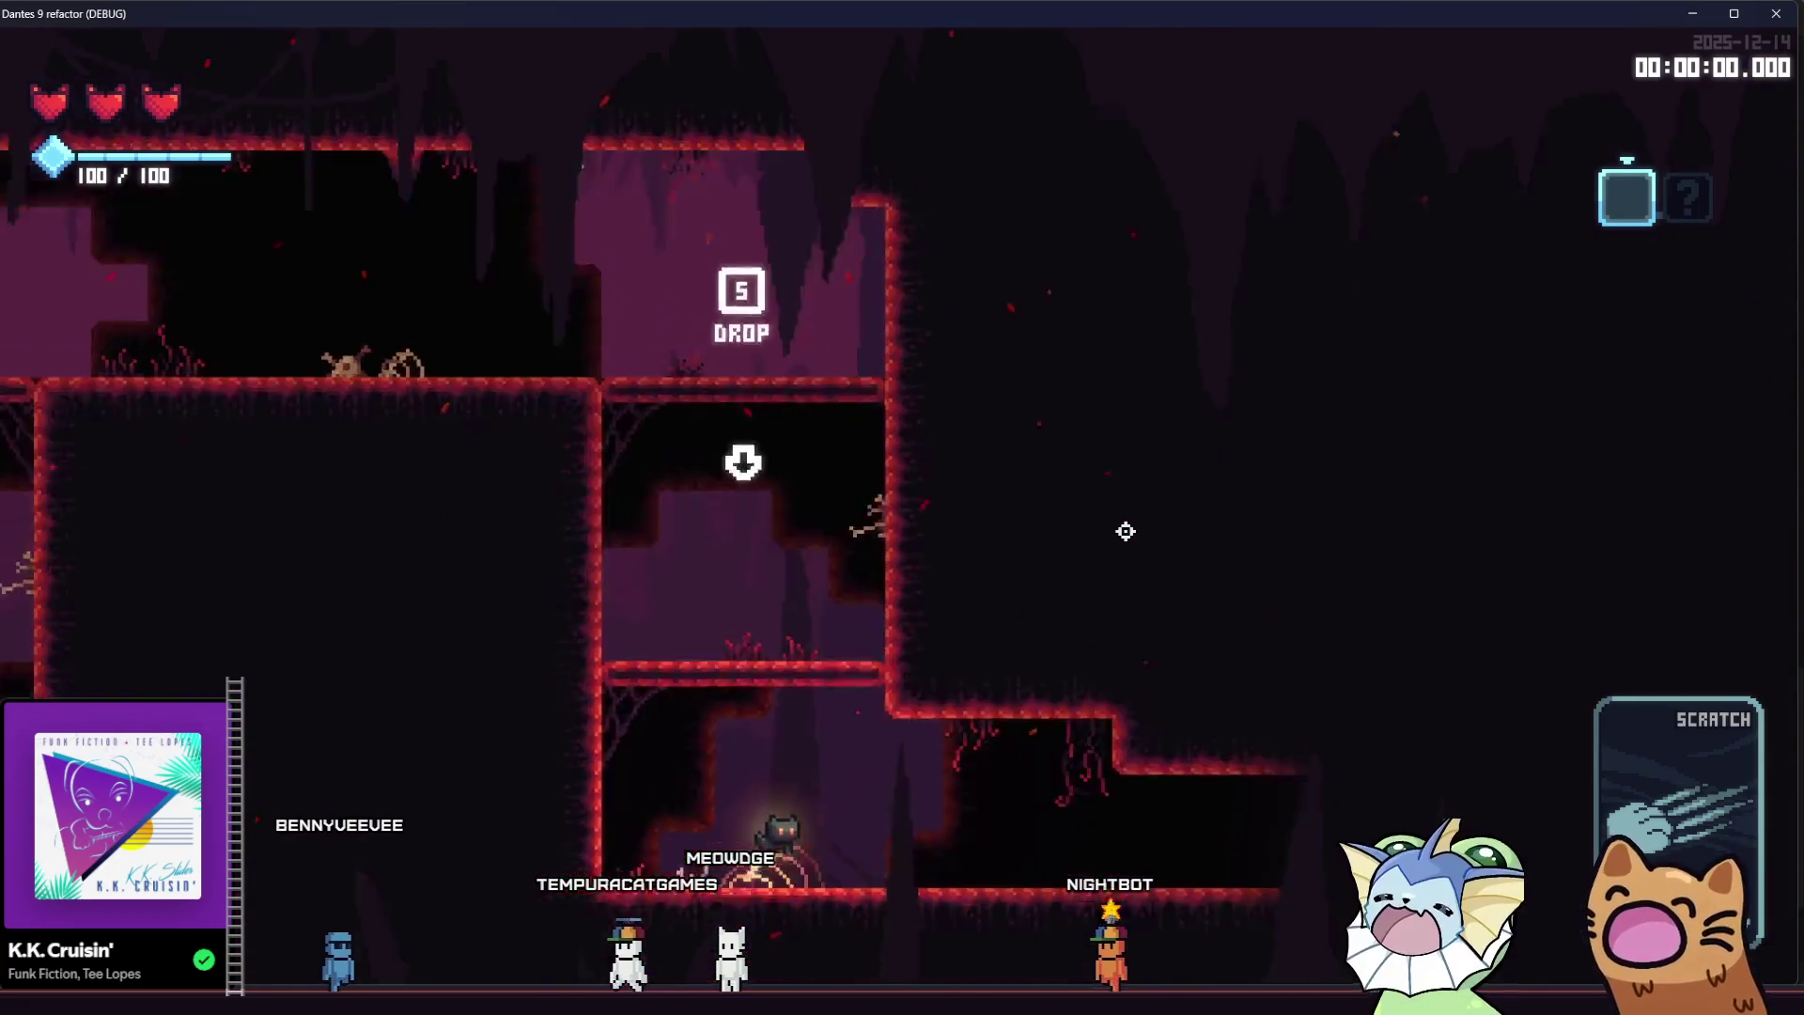
pyautogui.press('d')
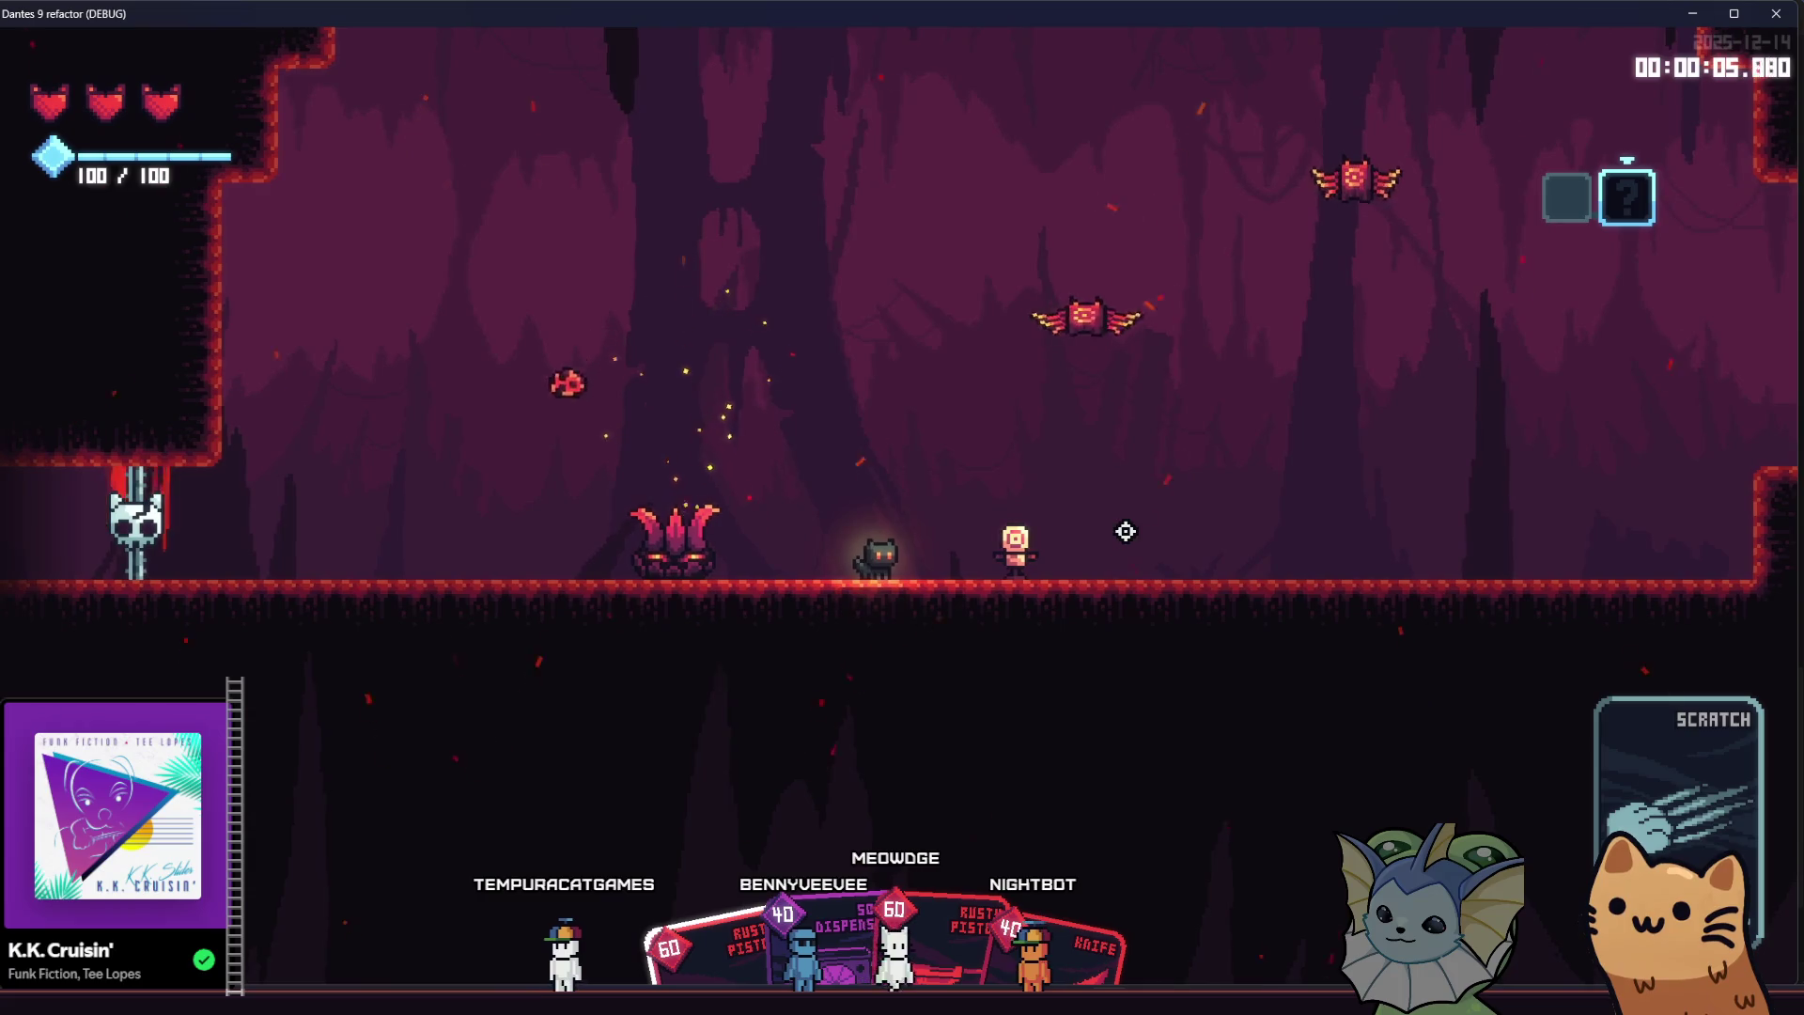
# Clear the enemy room using the Rusty Pistol and movement, then close the game window.
pyautogui.press('d')
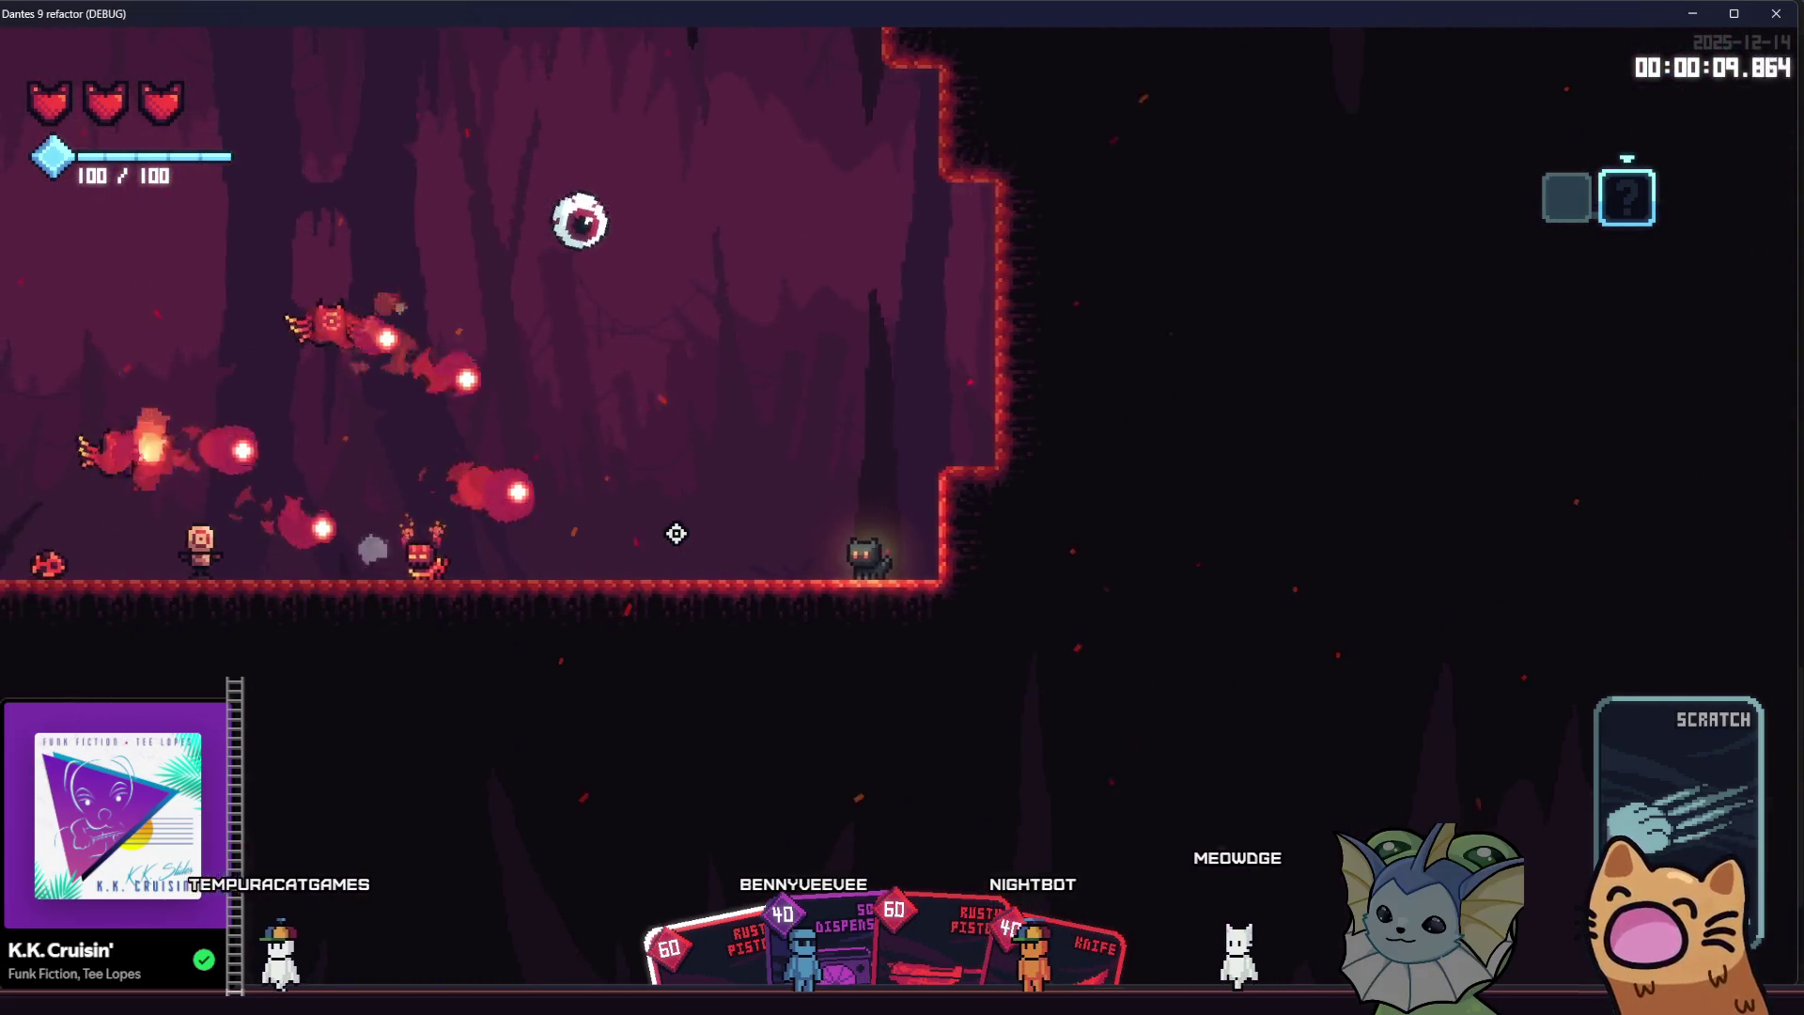
pyautogui.press('a')
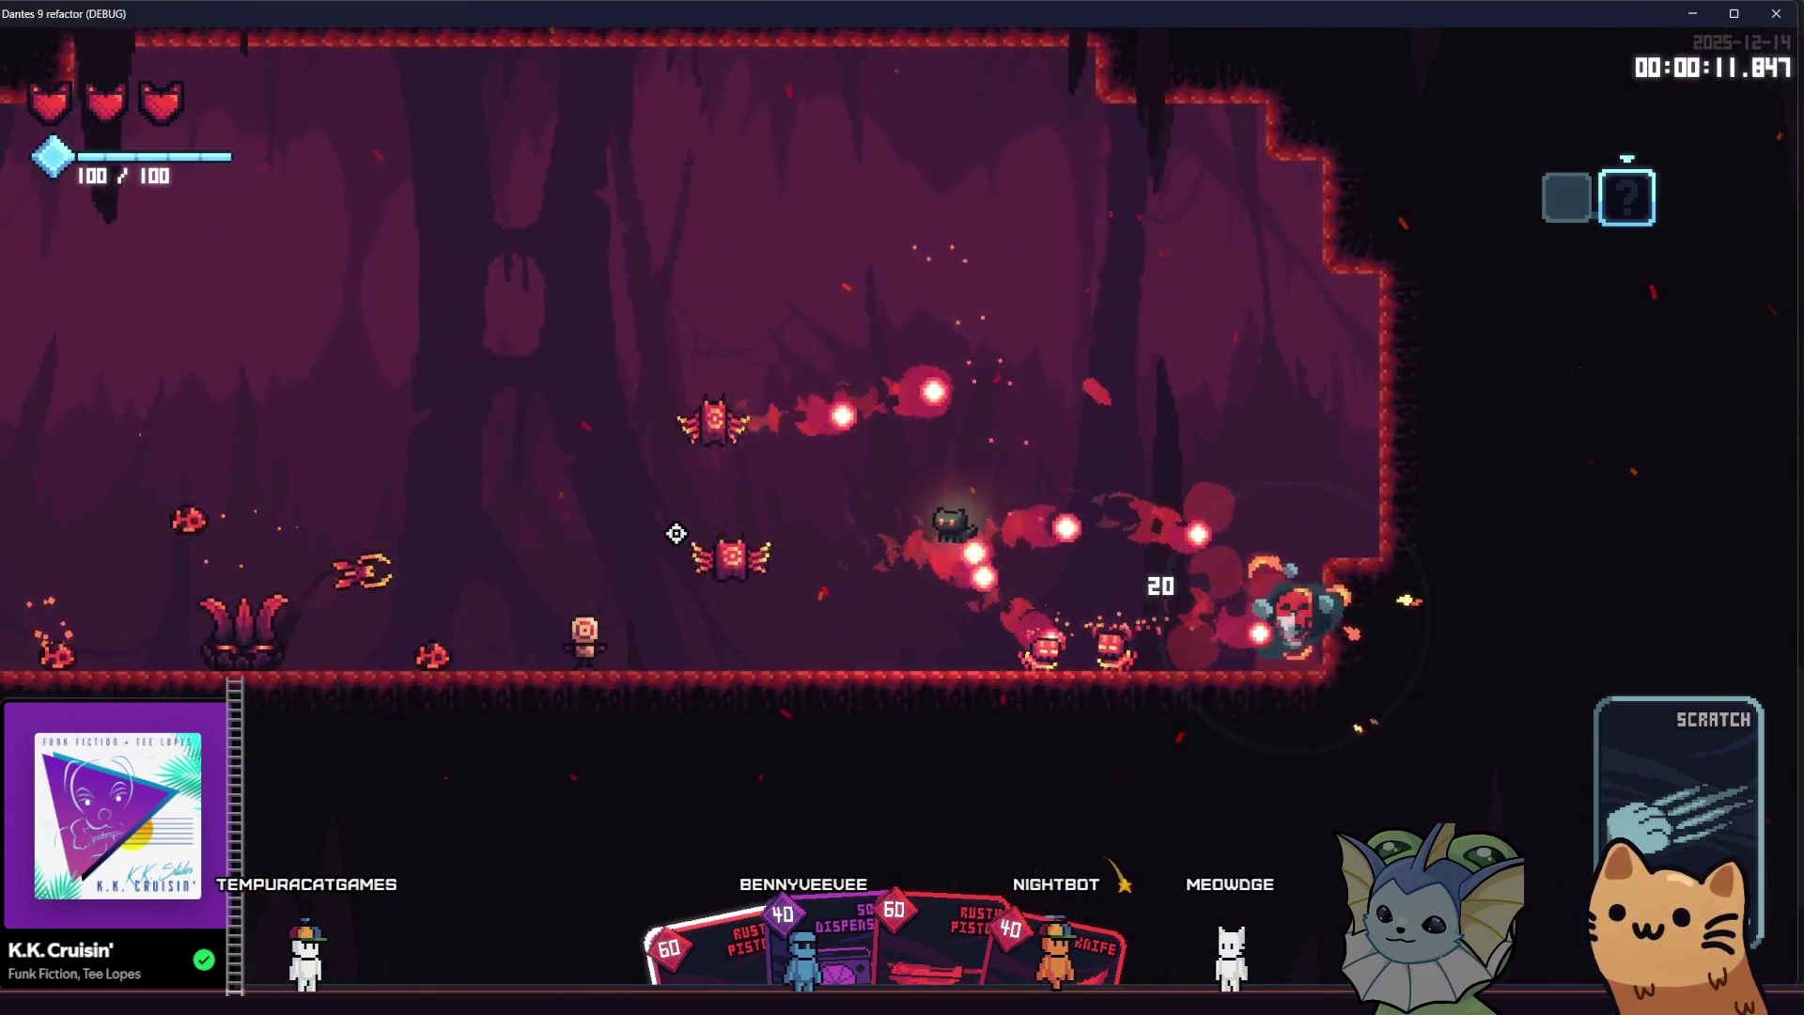
pyautogui.click(1259, 516)
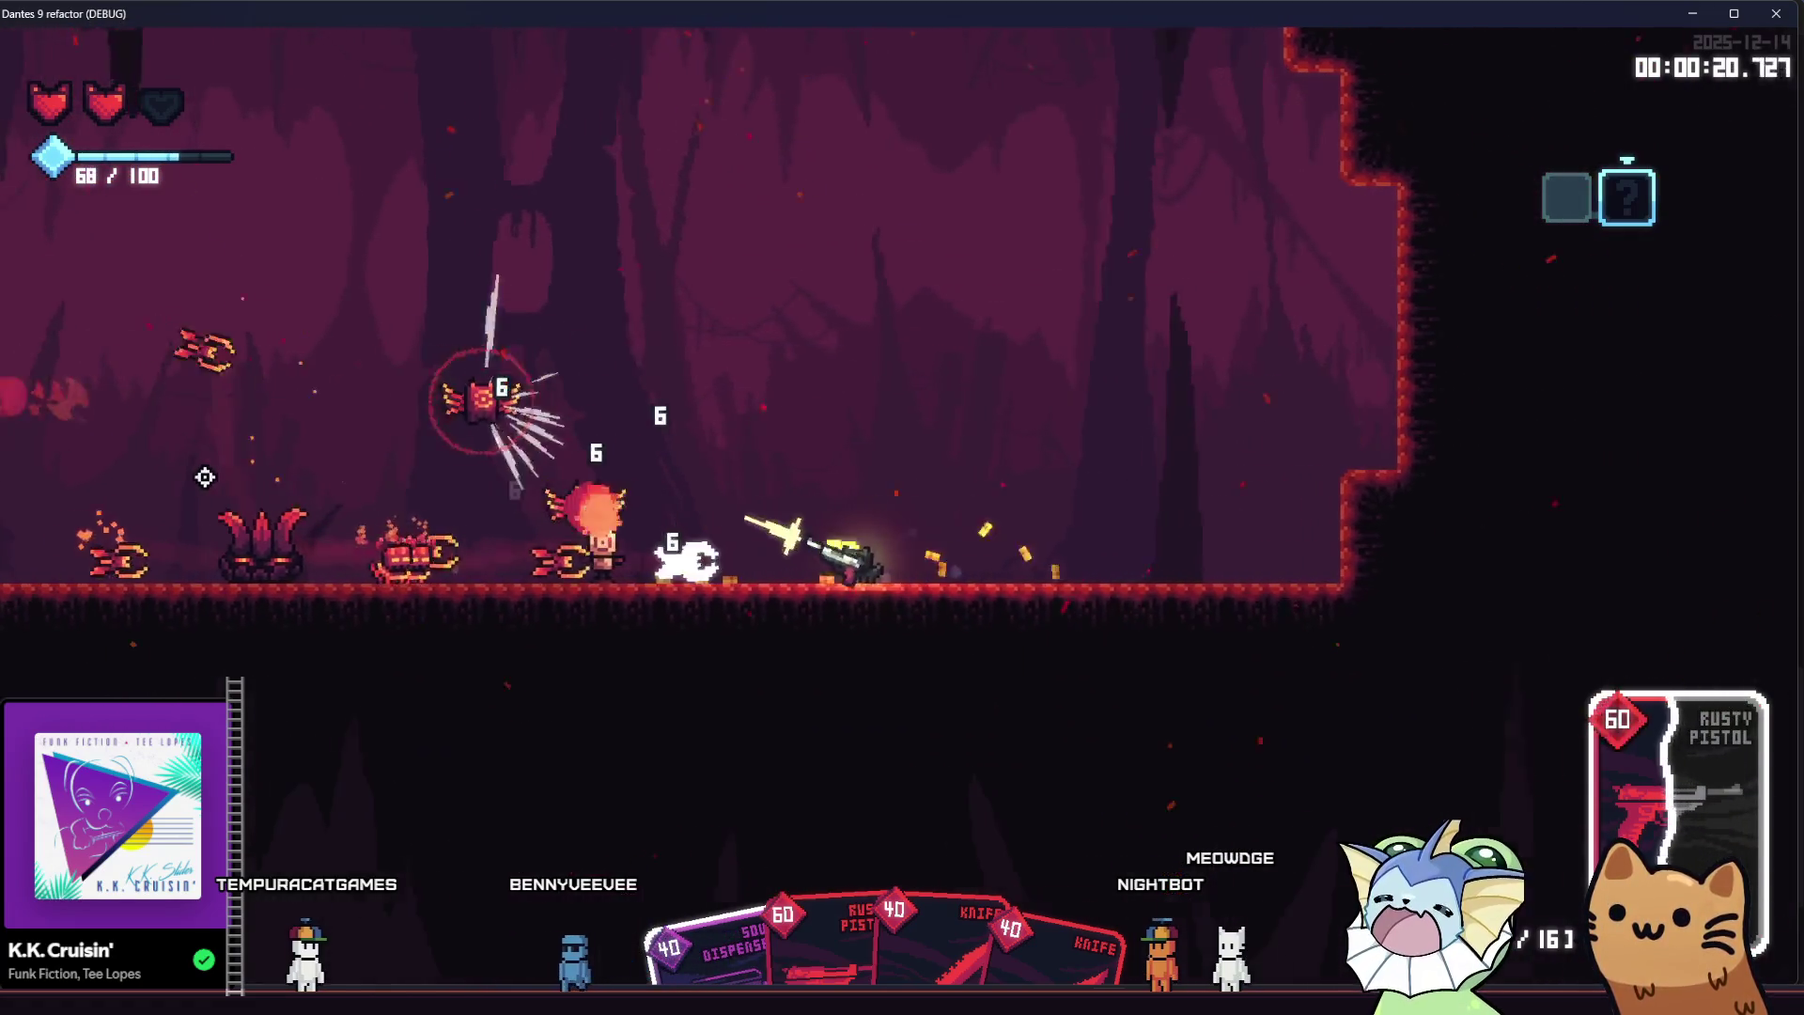
pyautogui.press('space')
pyautogui.click(235, 516)
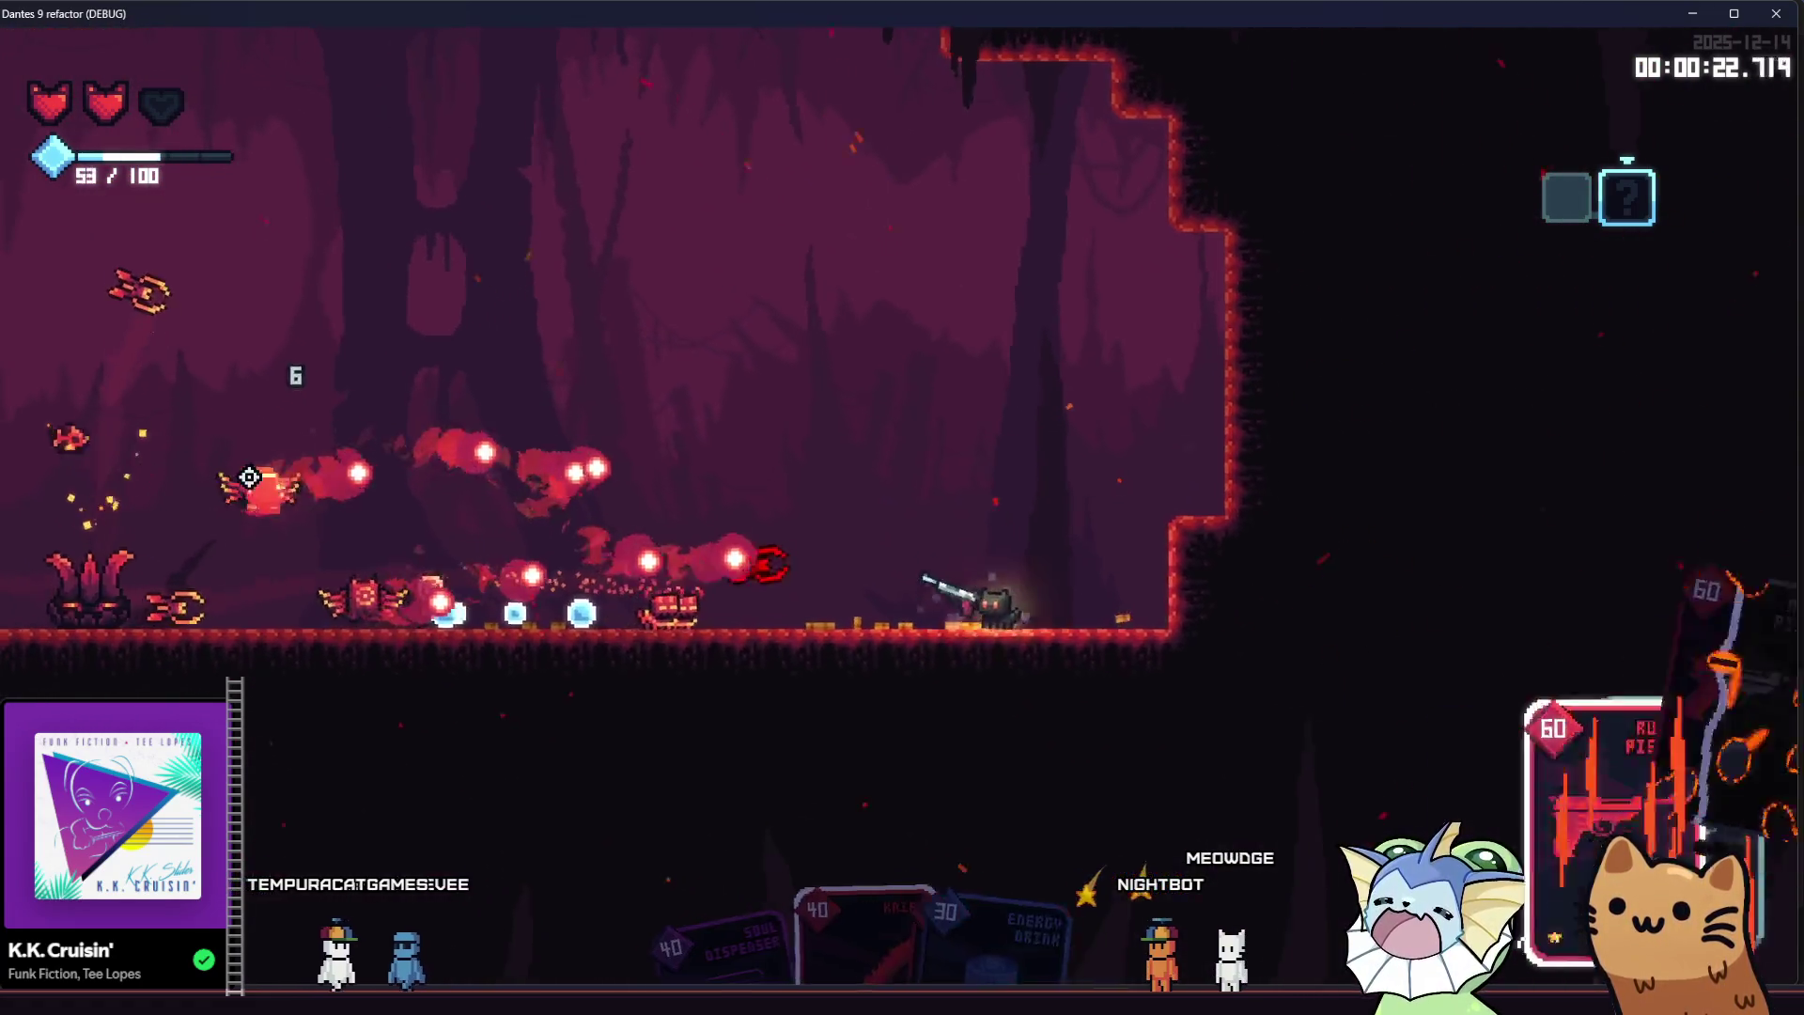
pyautogui.press('a')
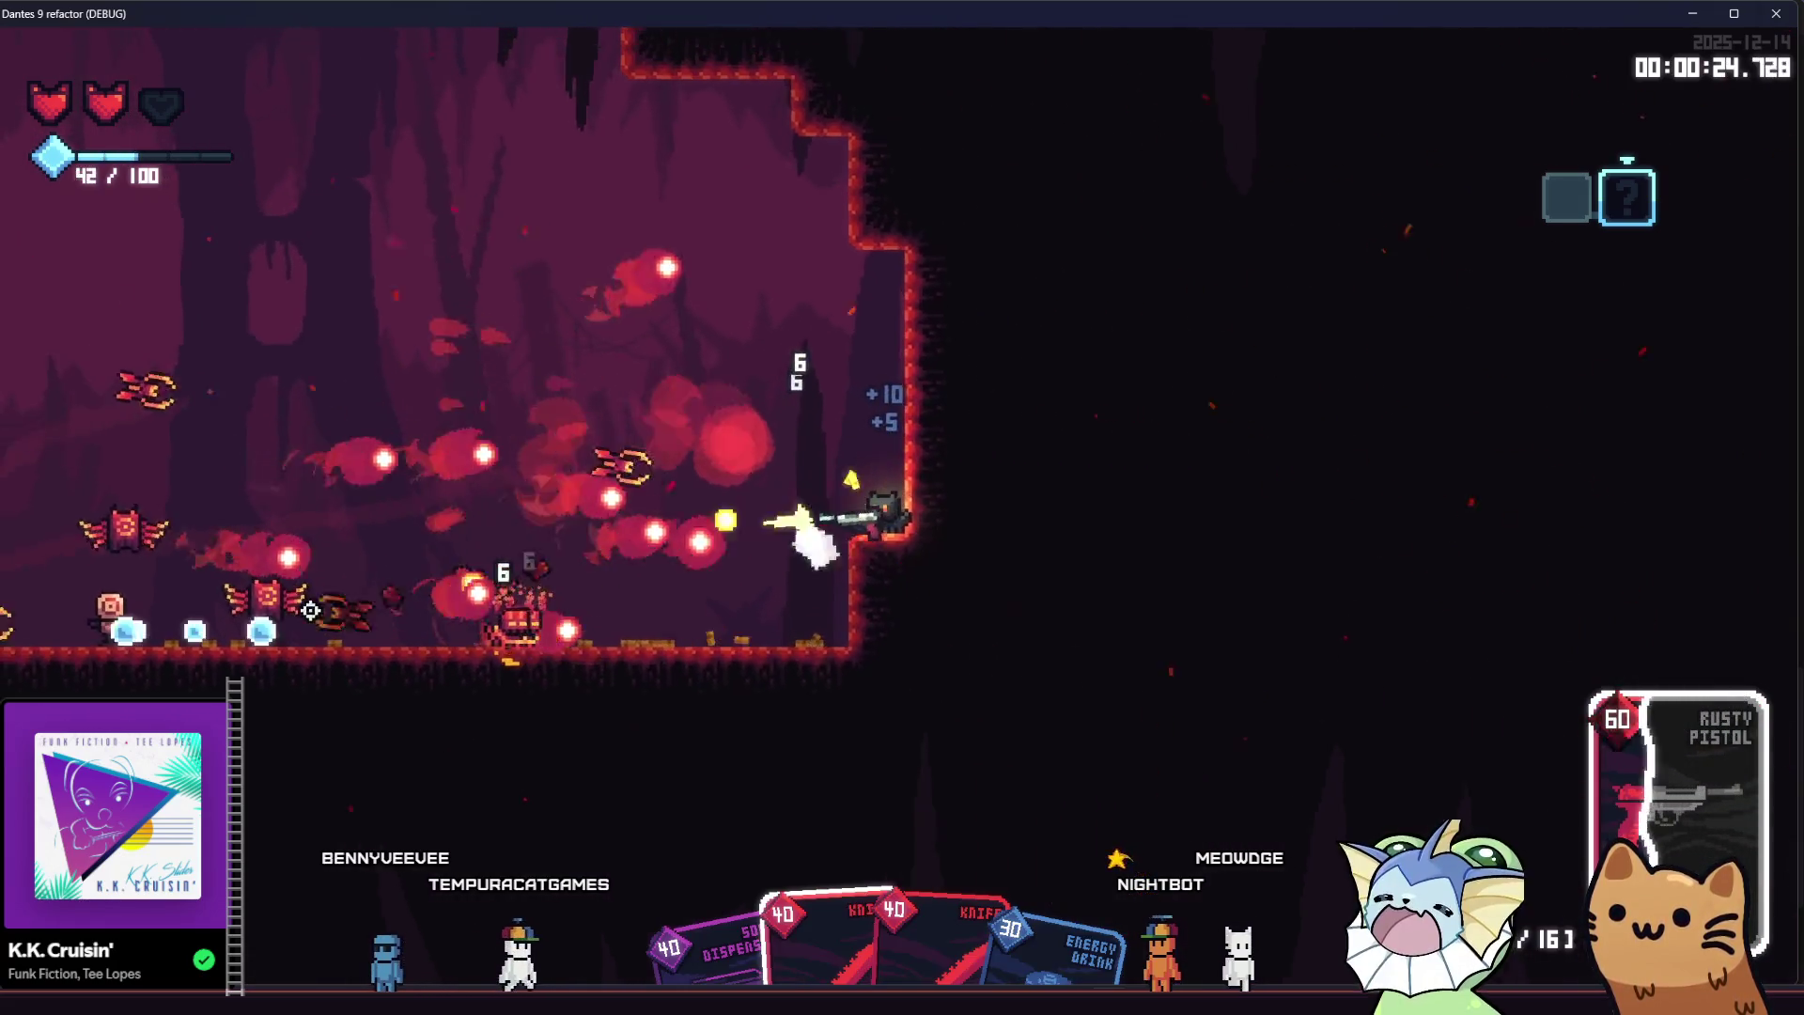
pyautogui.press('a')
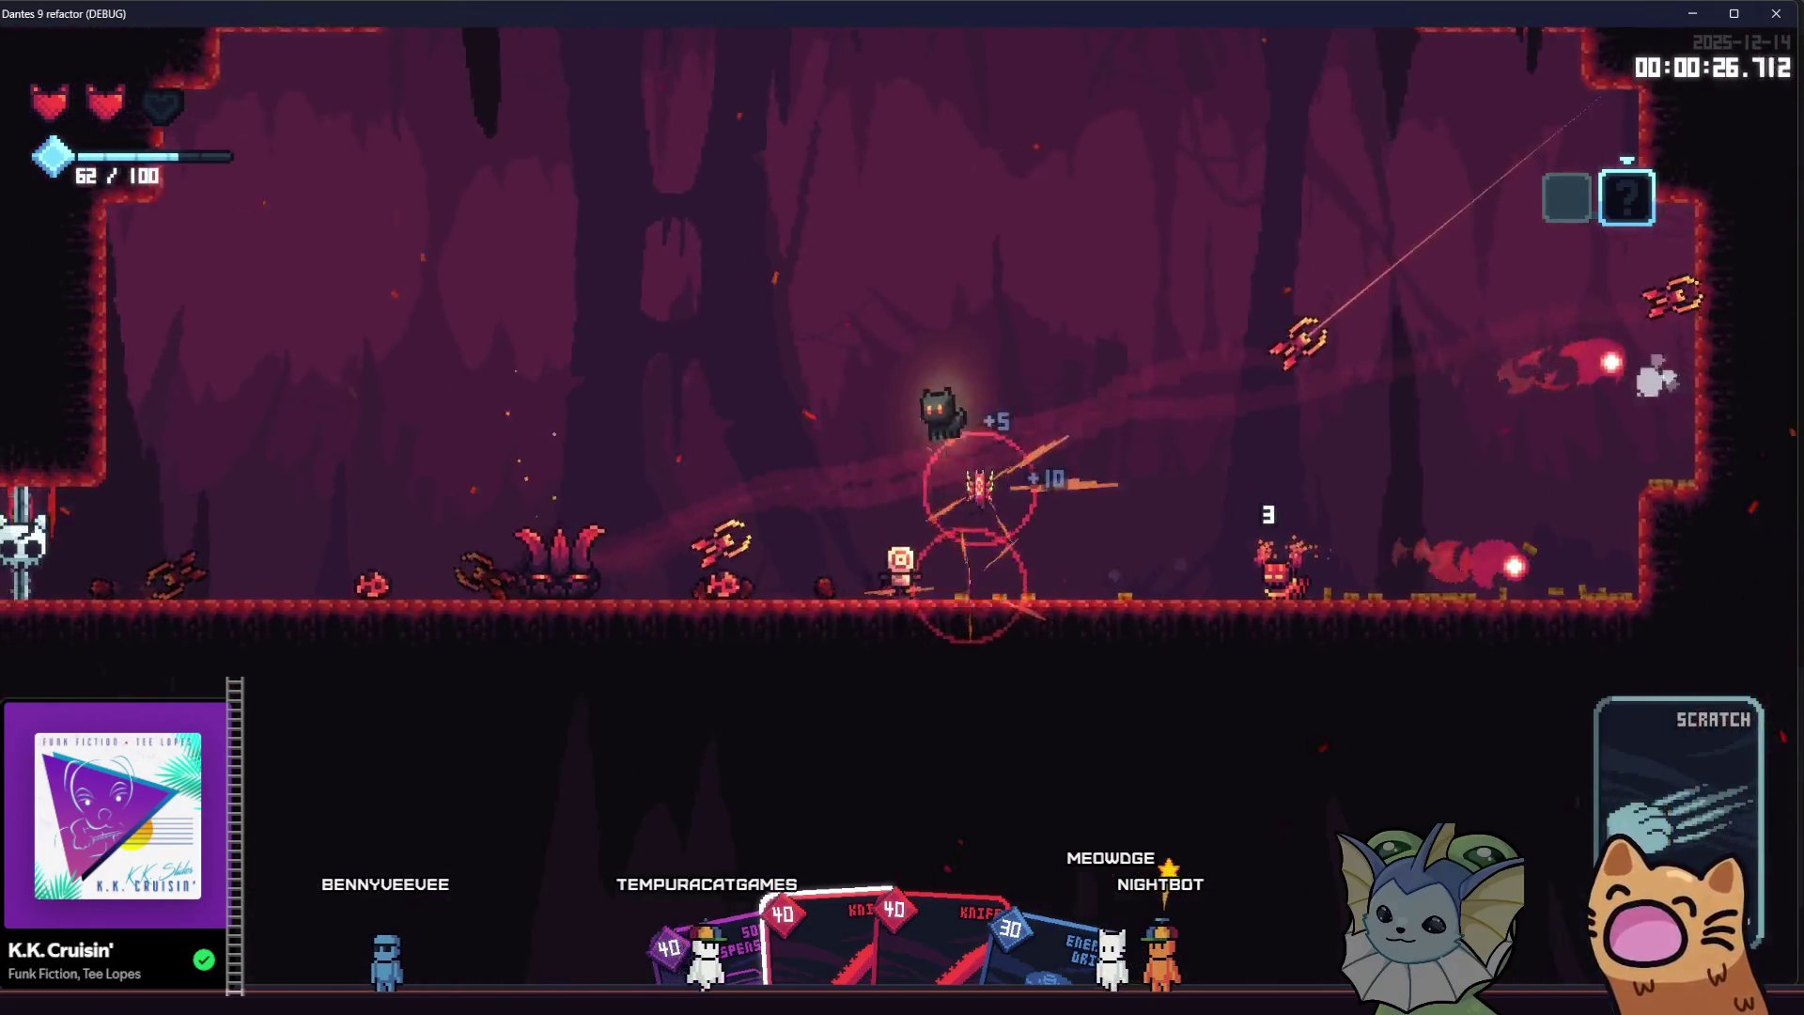
pyautogui.press('a')
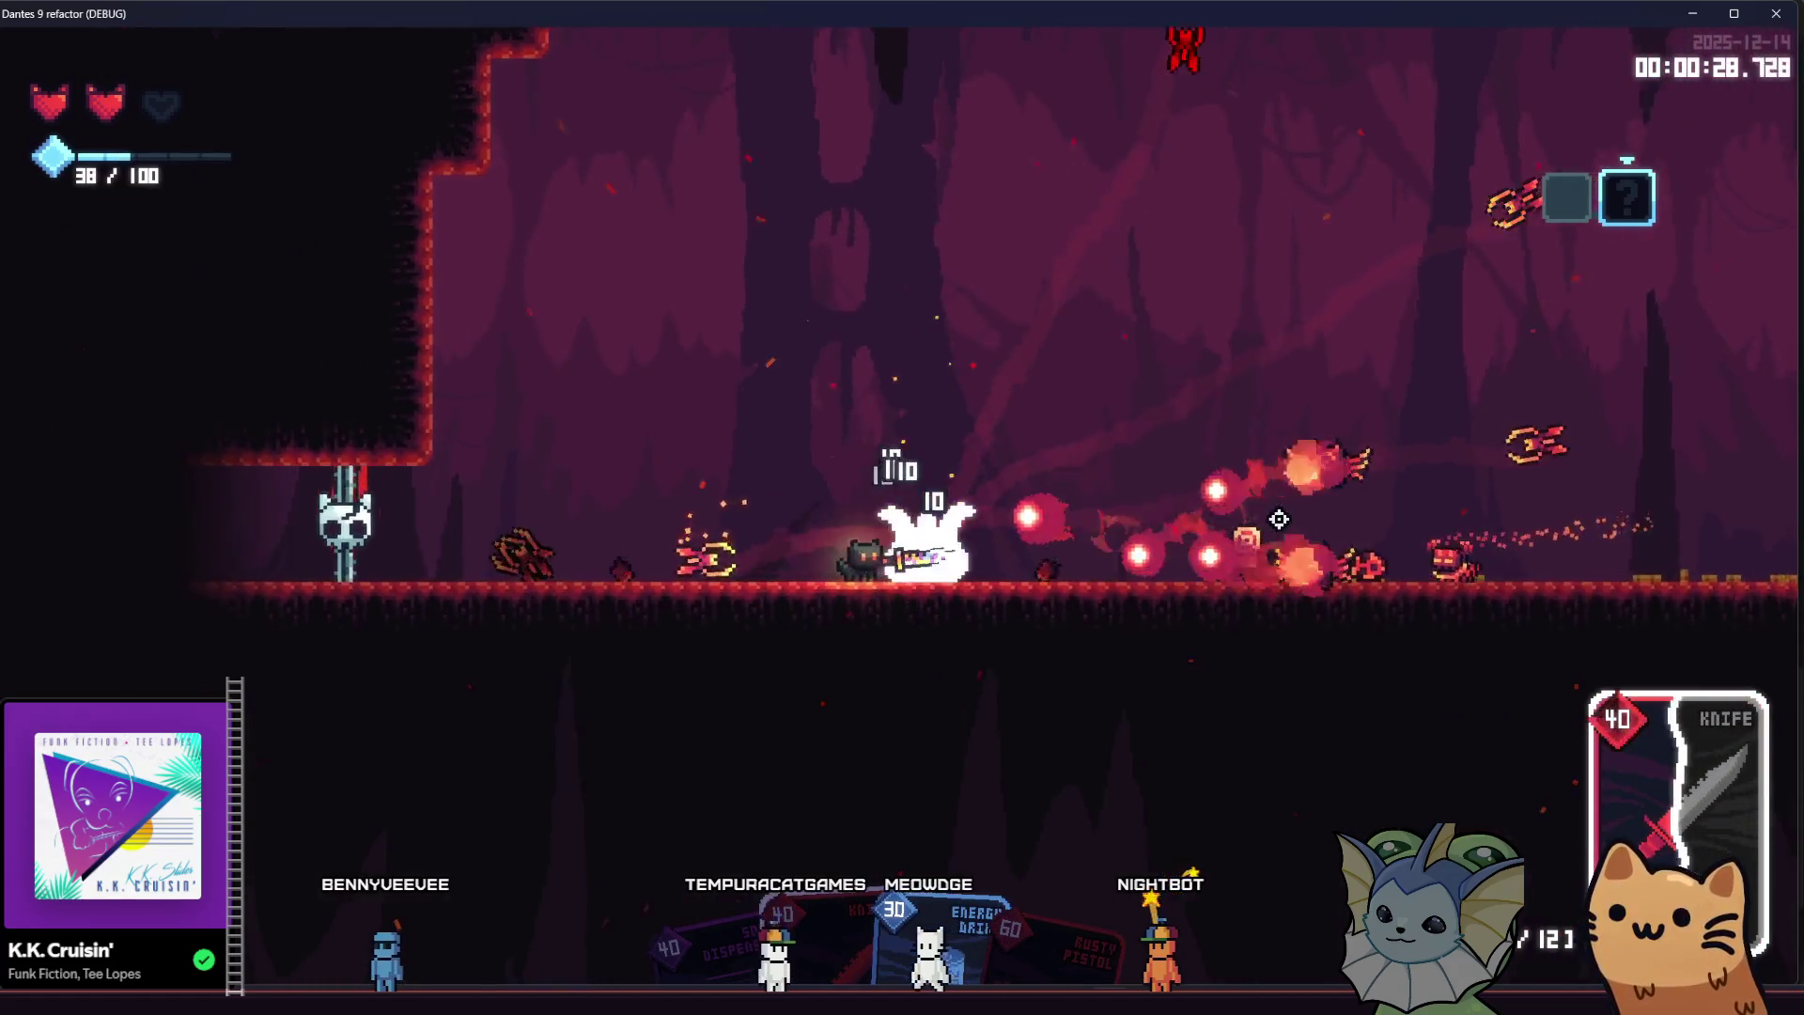
pyautogui.press('space')
pyautogui.press('d')
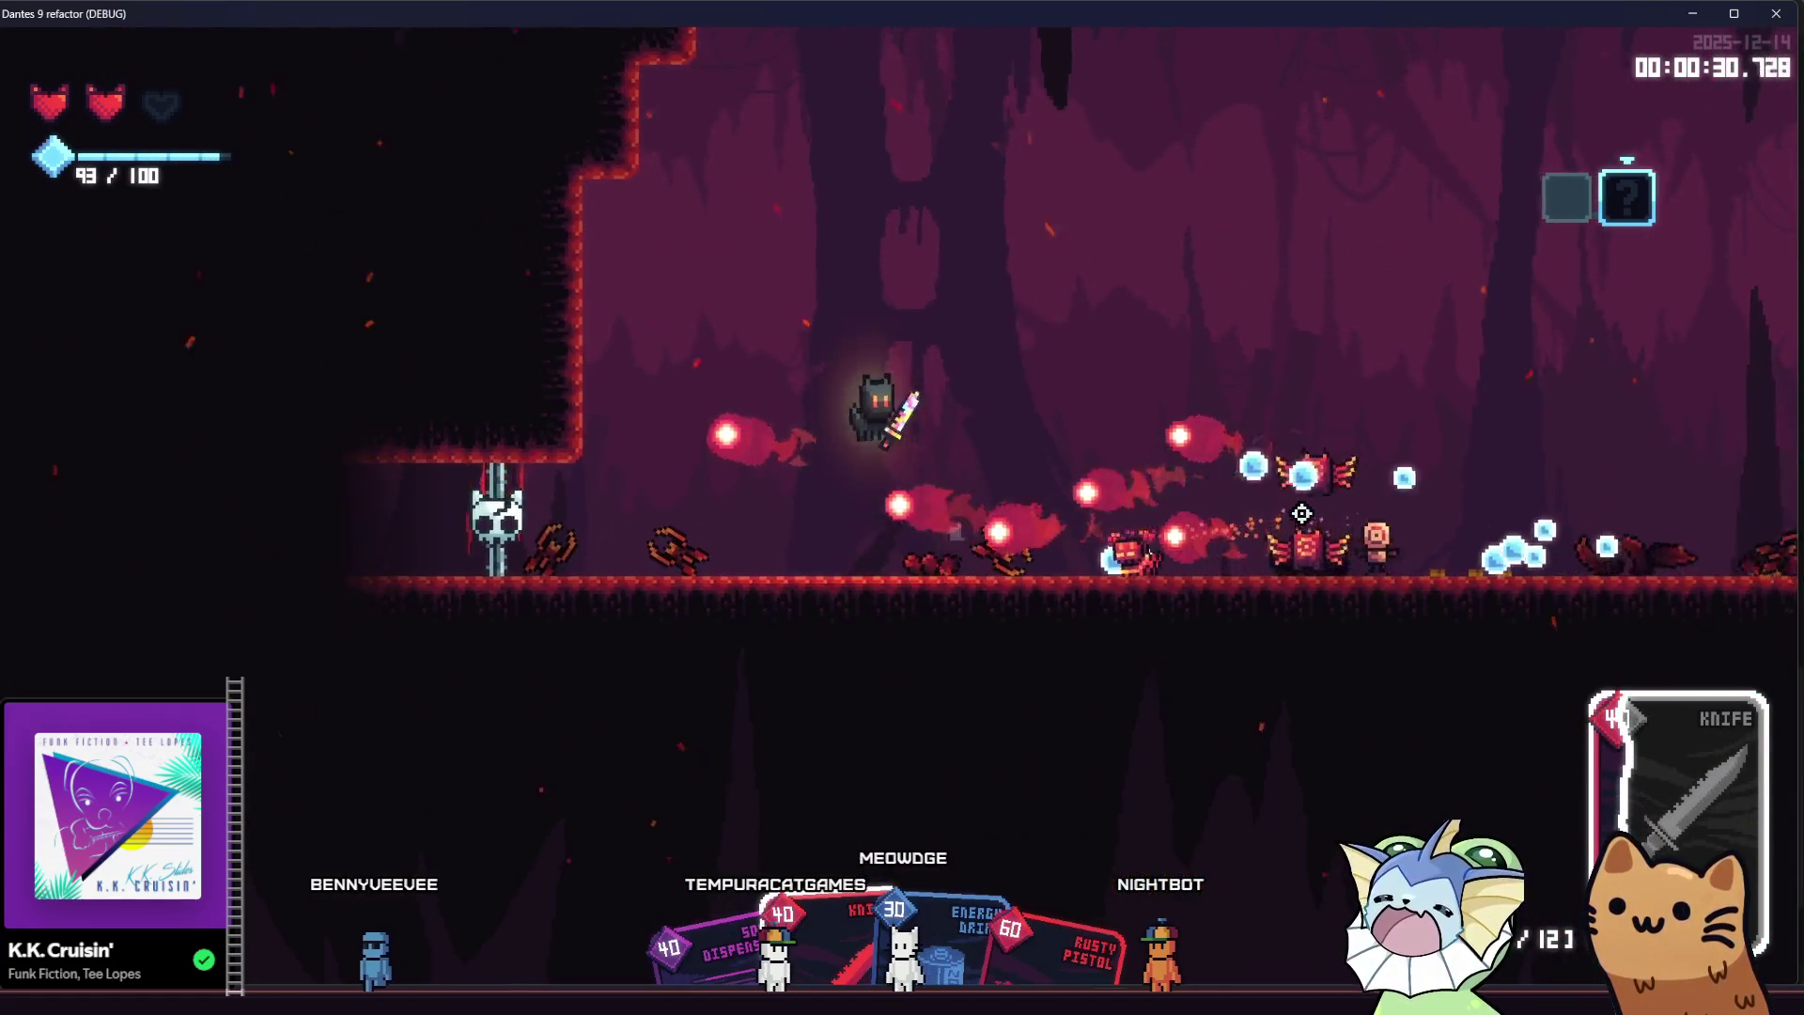
pyautogui.press('a')
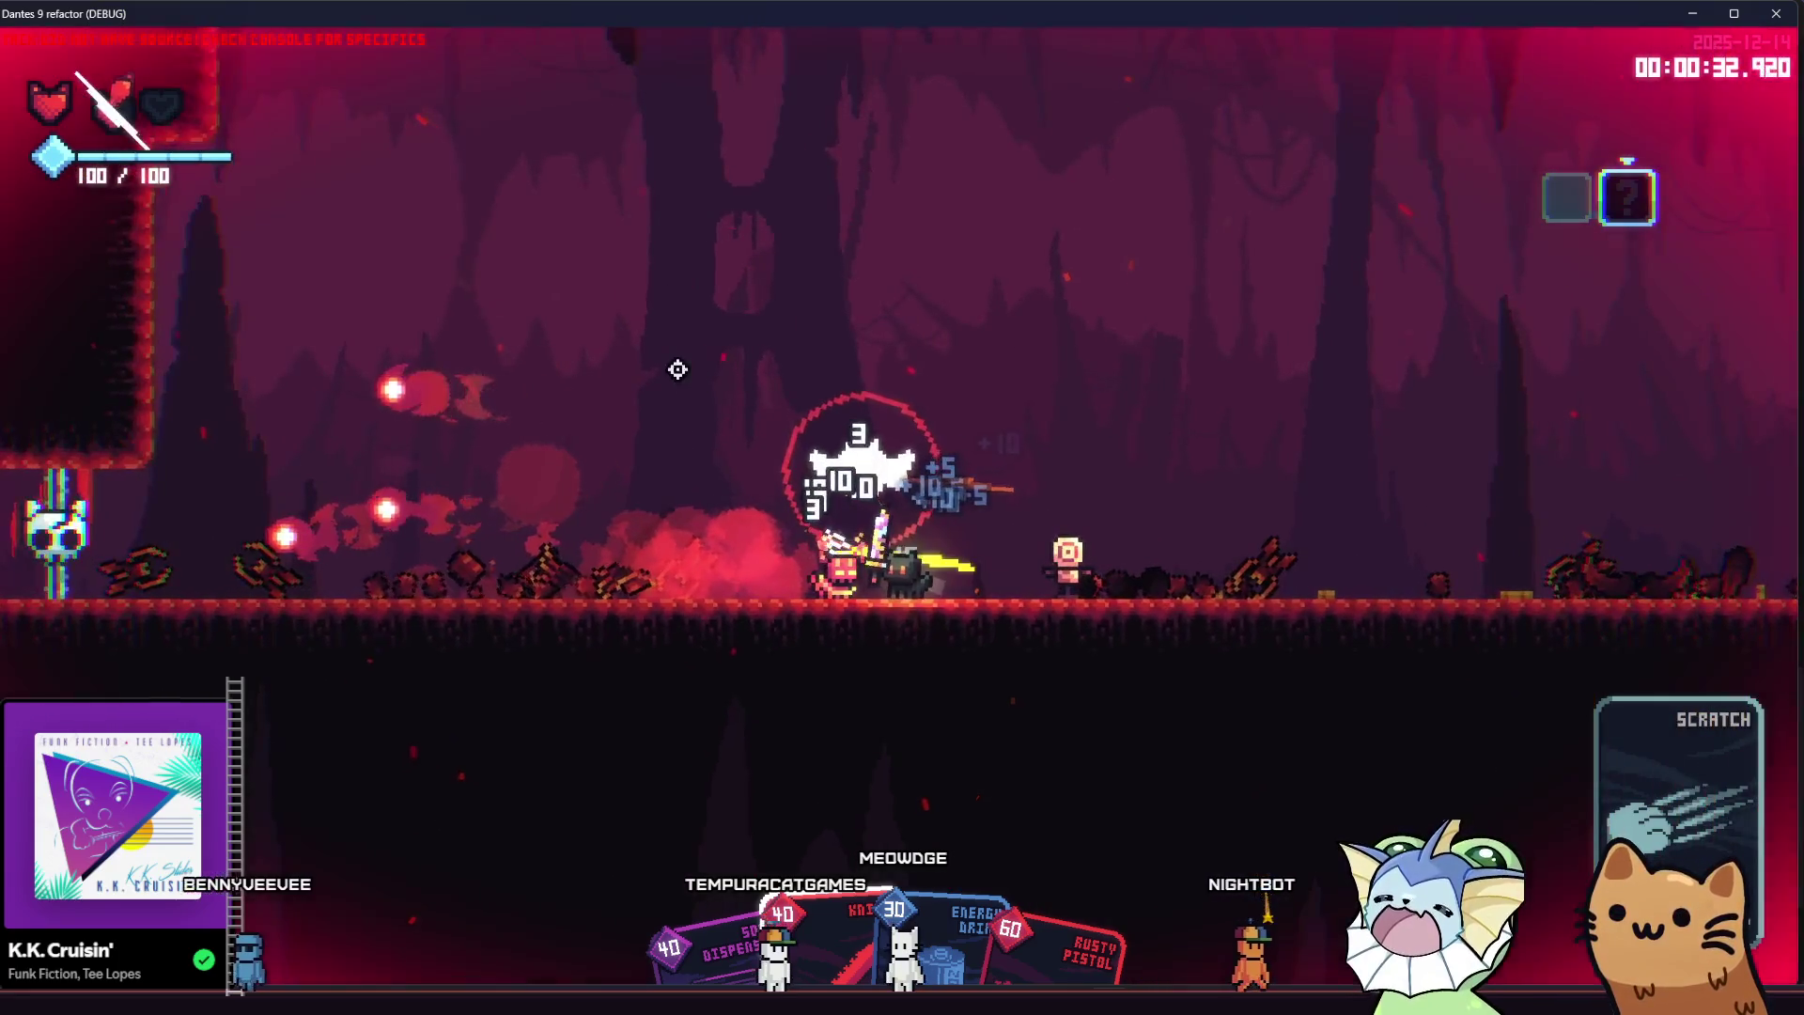
pyautogui.press('a')
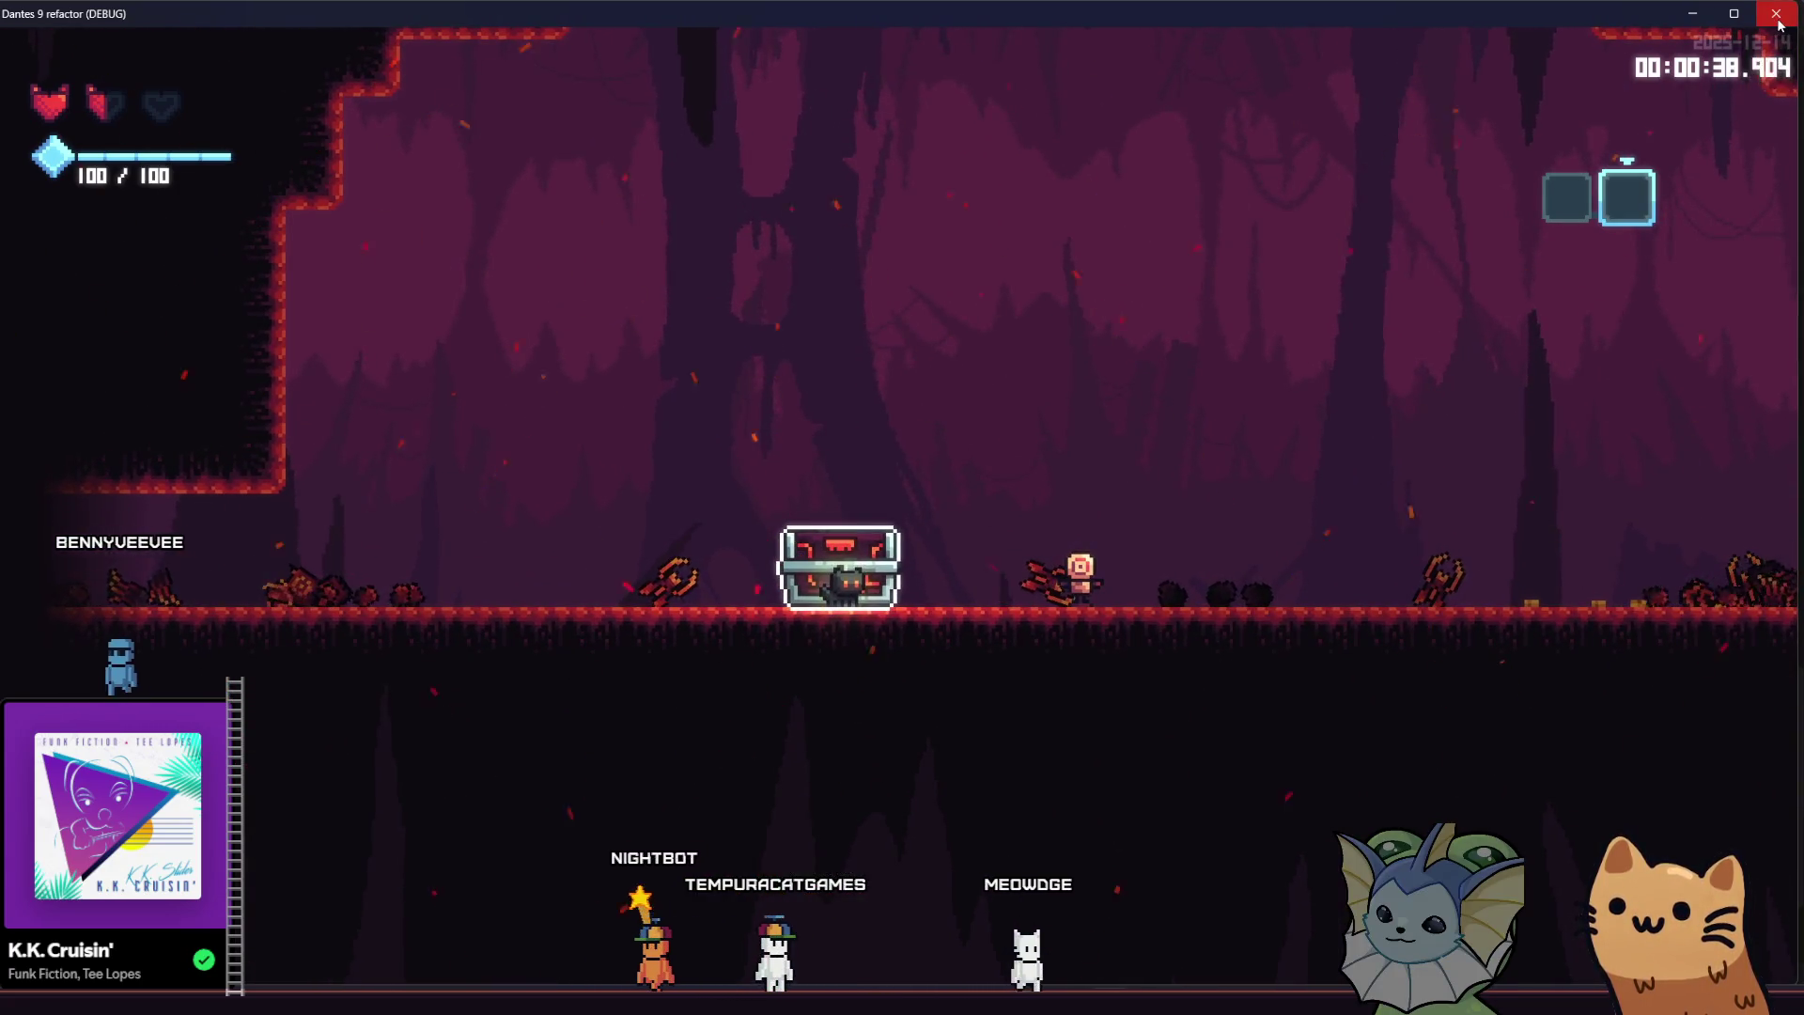
pyautogui.hotkey('alt', 'F4')
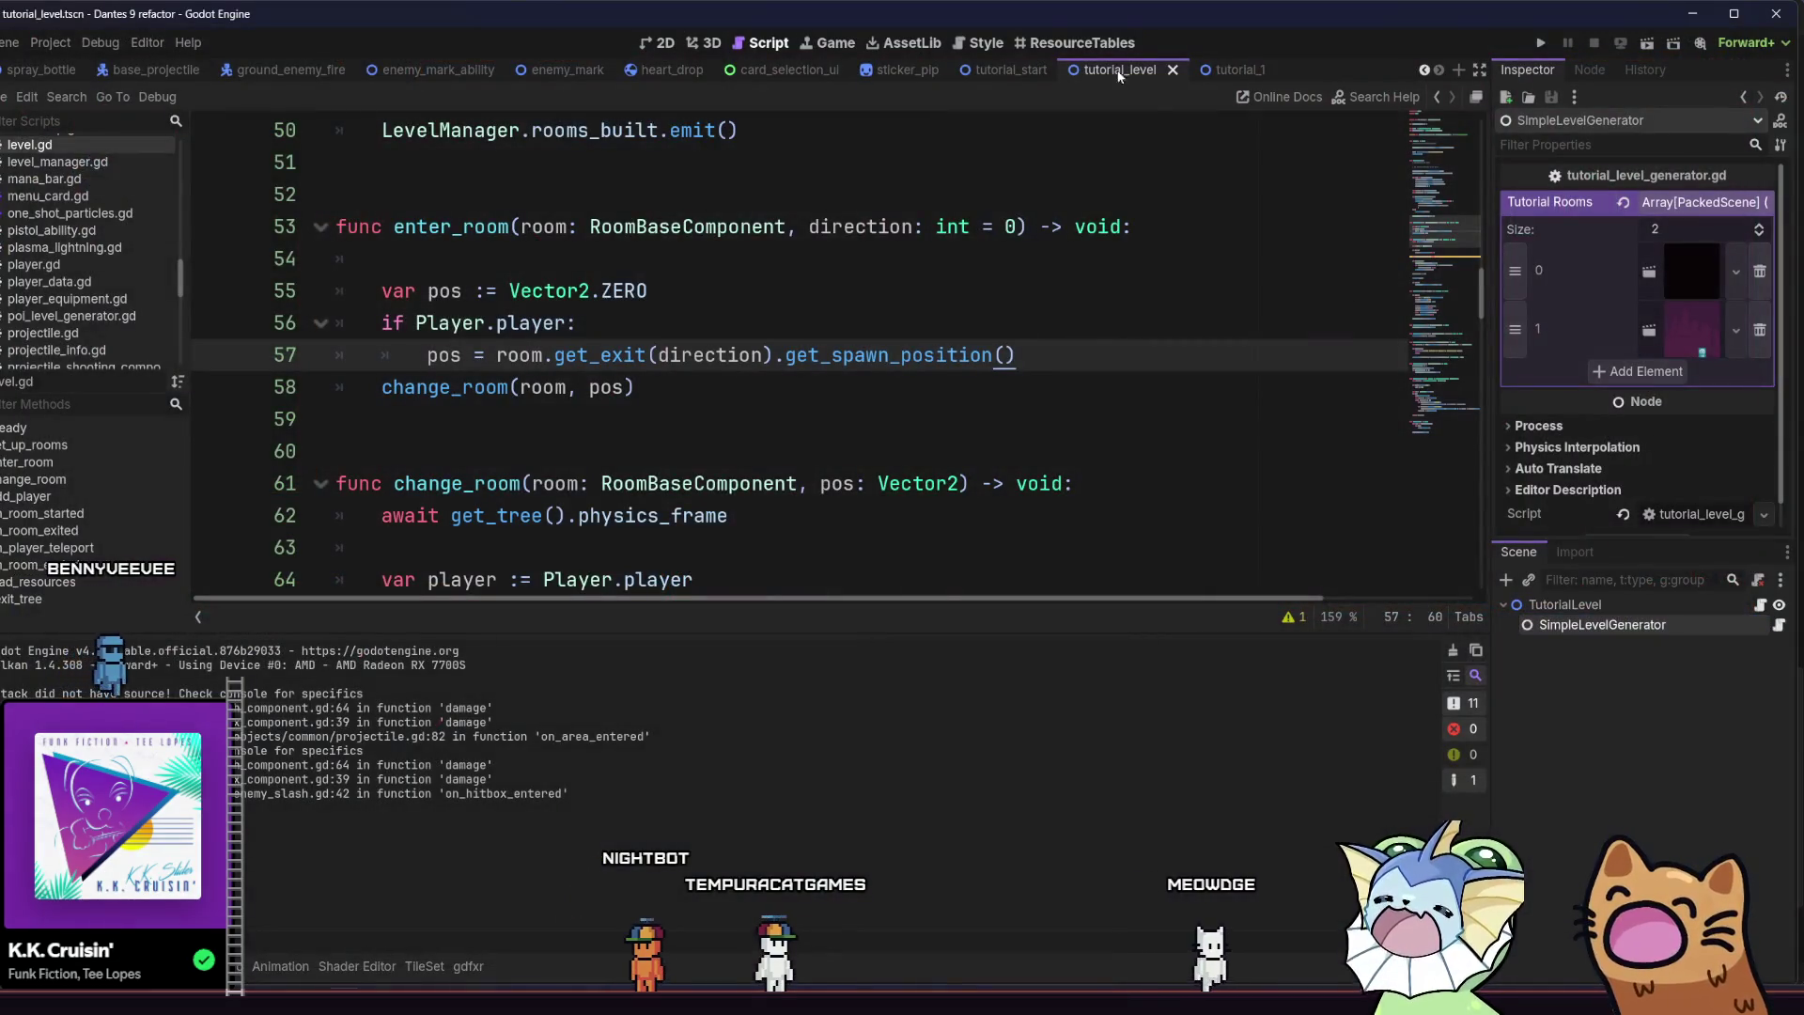
# Delete the EnemySpawnHandler node from tutorial_1 and save the scene.
pyautogui.click(1218, 70)
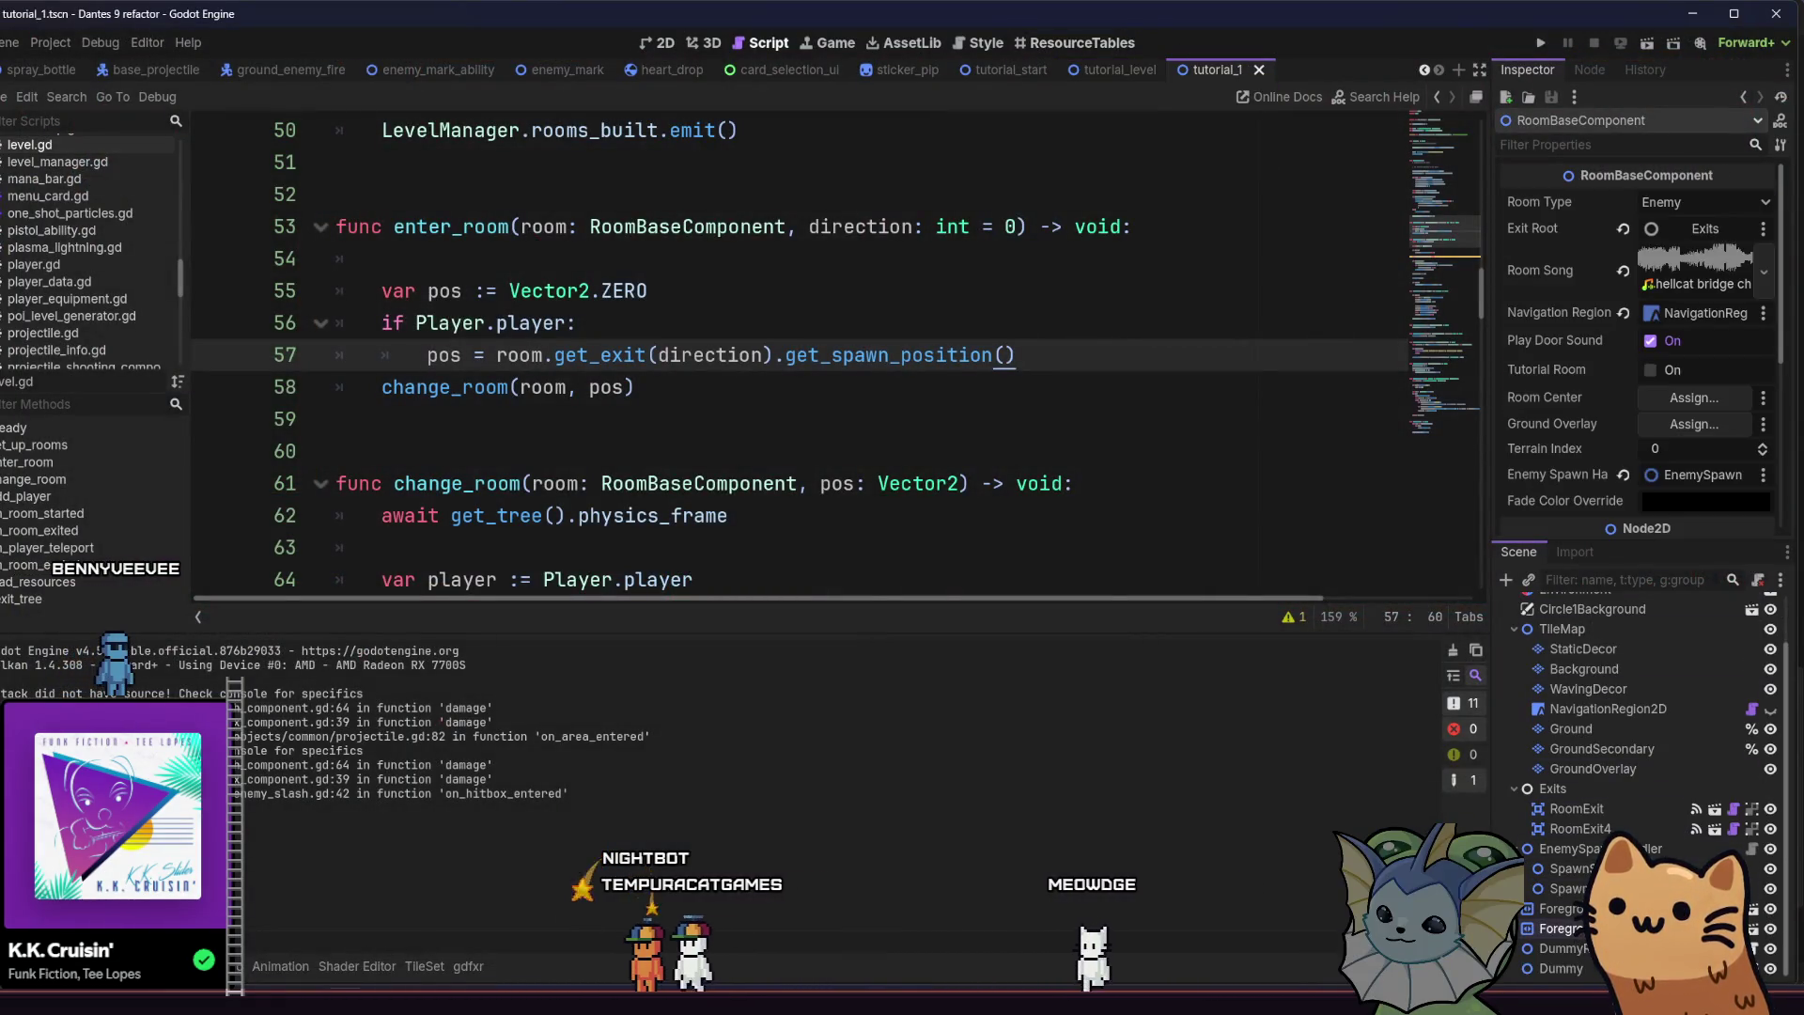
pyautogui.click(1120, 69)
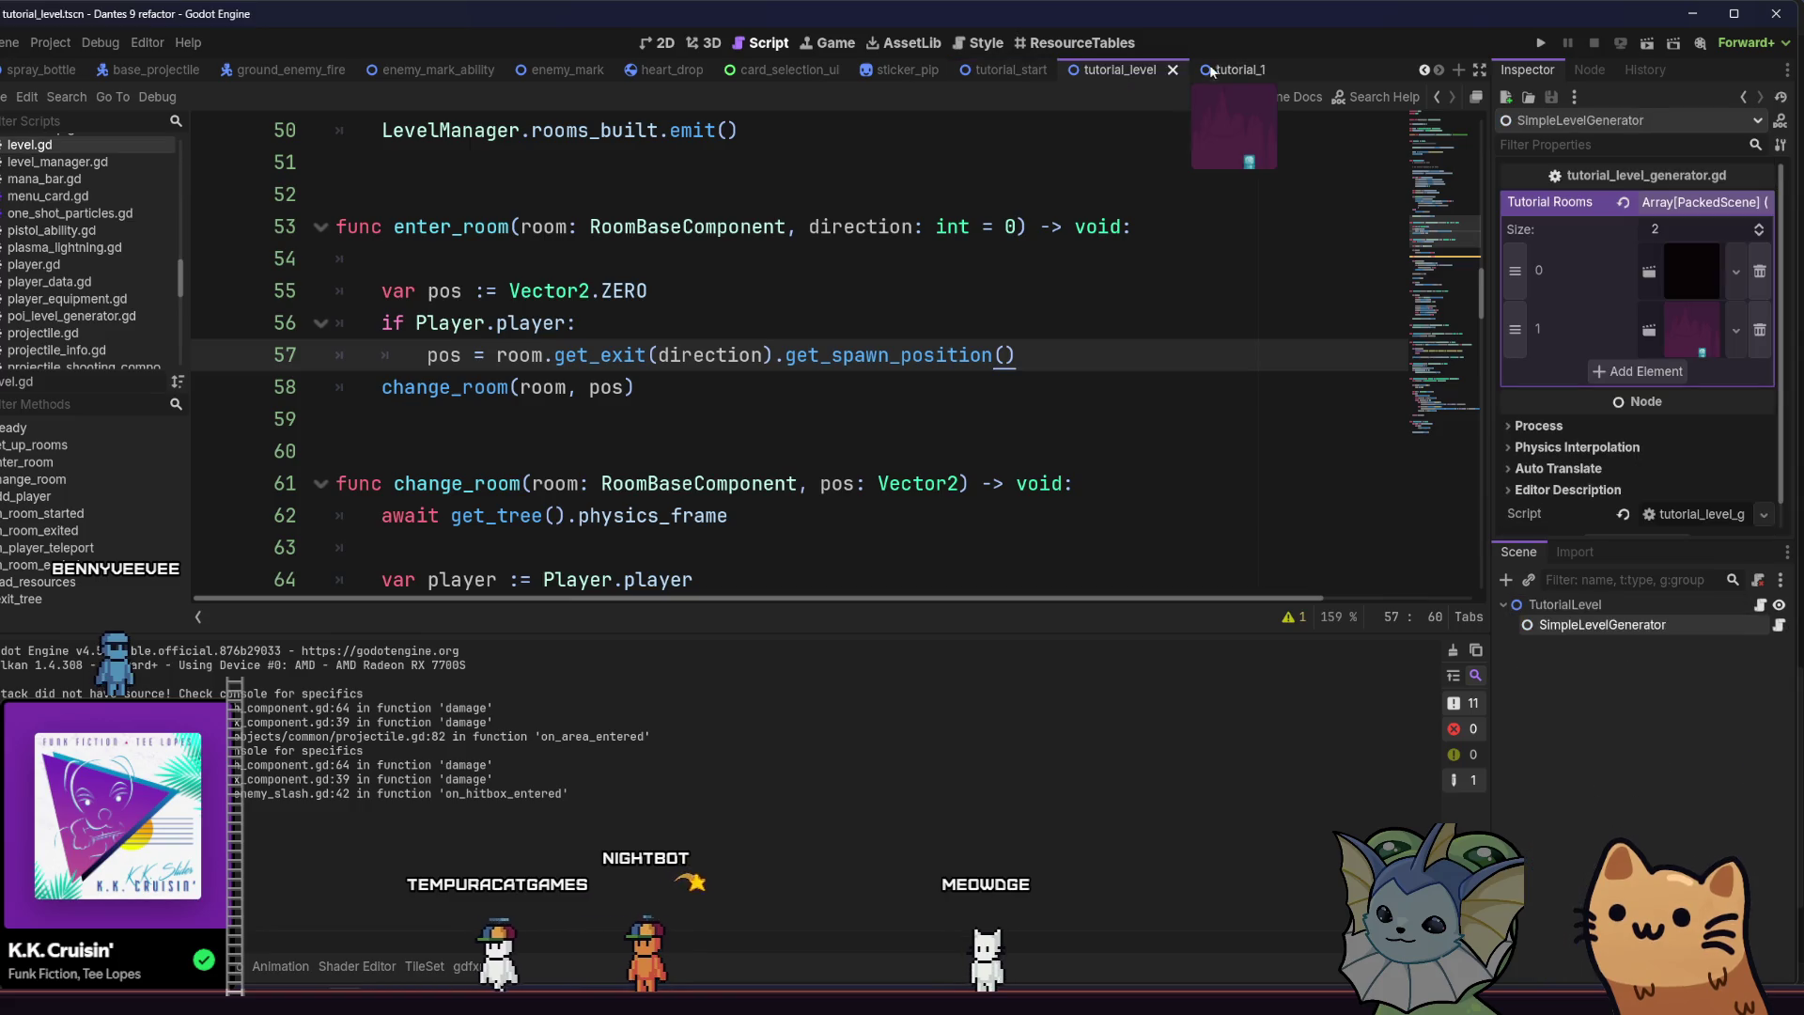
pyautogui.click(1224, 70)
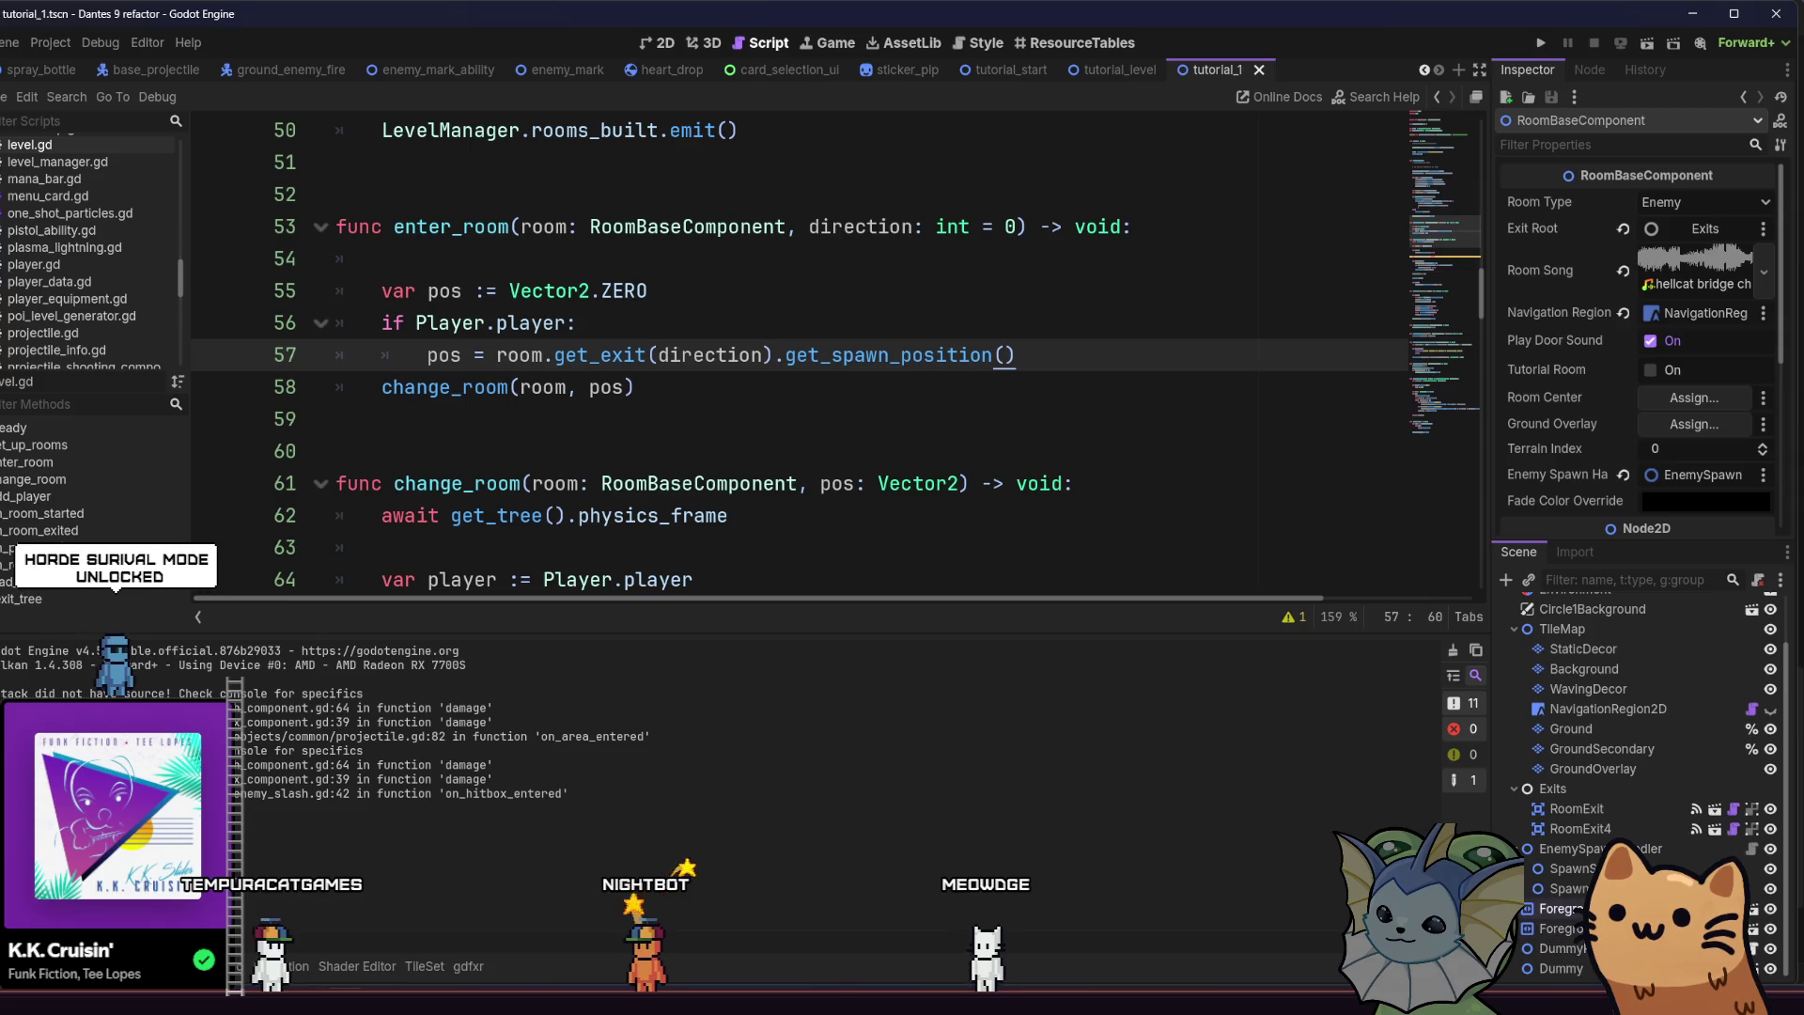
pyautogui.click(1578, 849)
pyautogui.press('Delete')
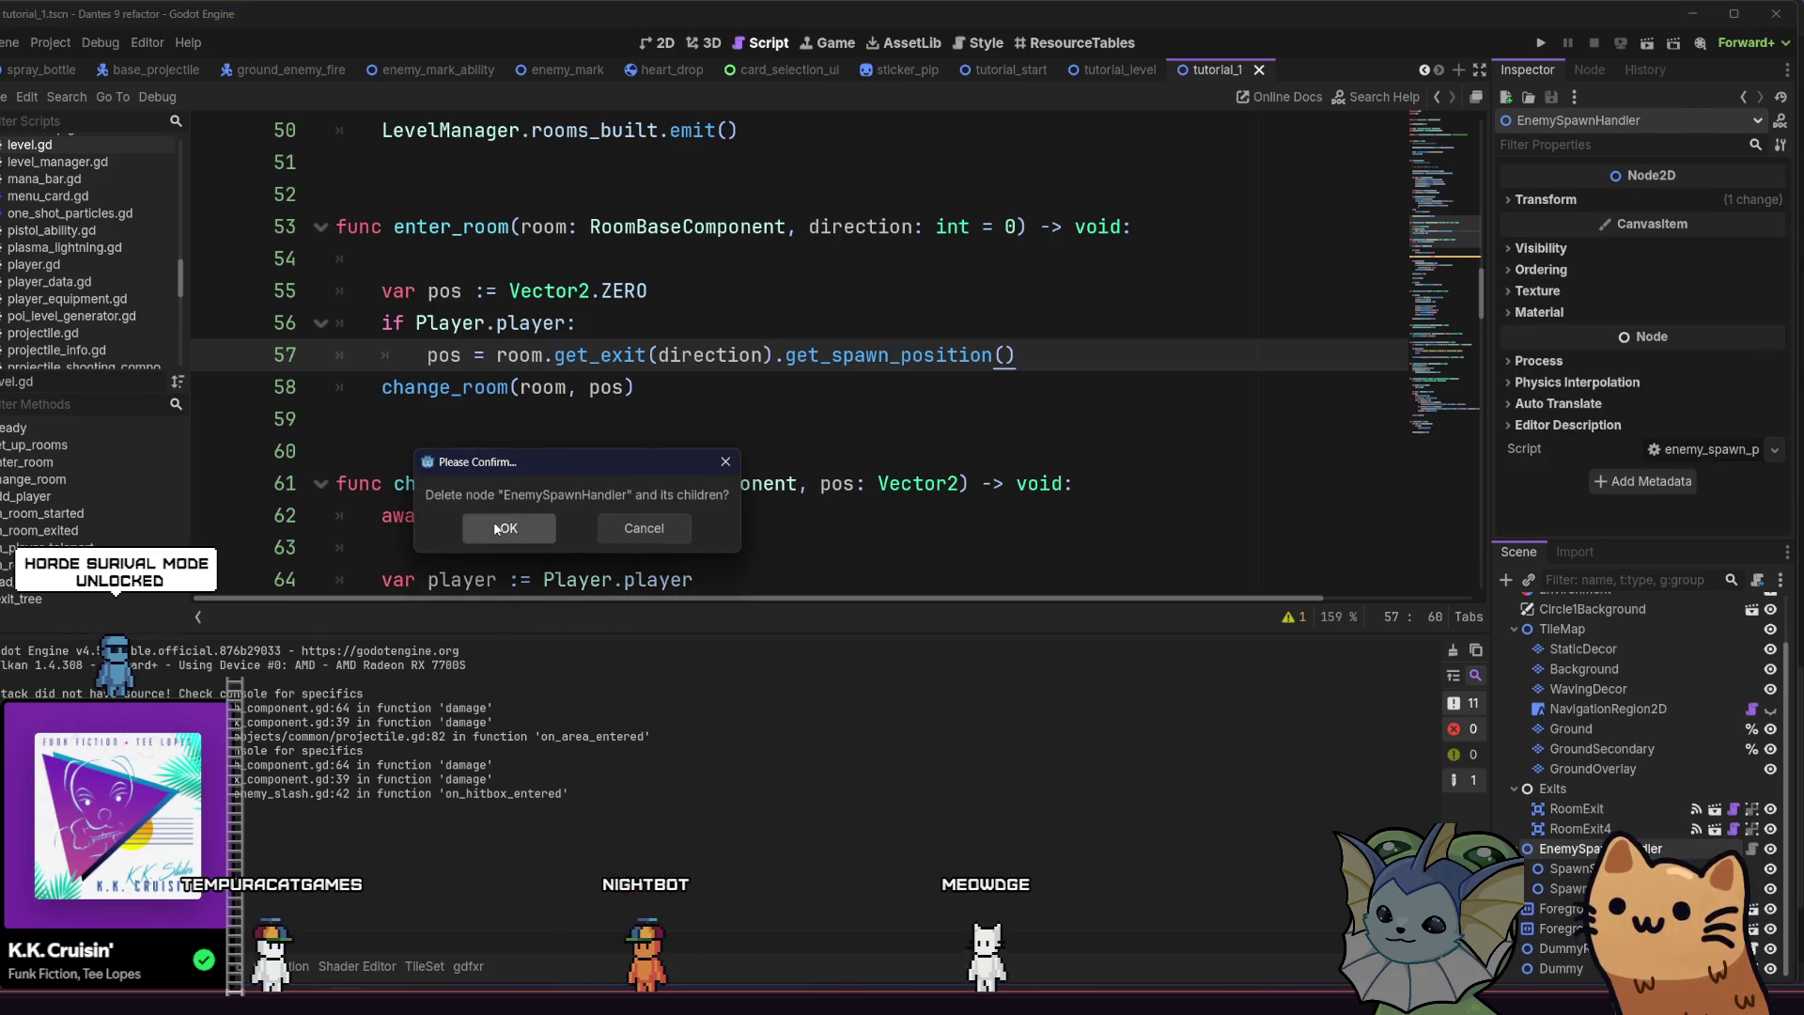
pyautogui.click(496, 529)
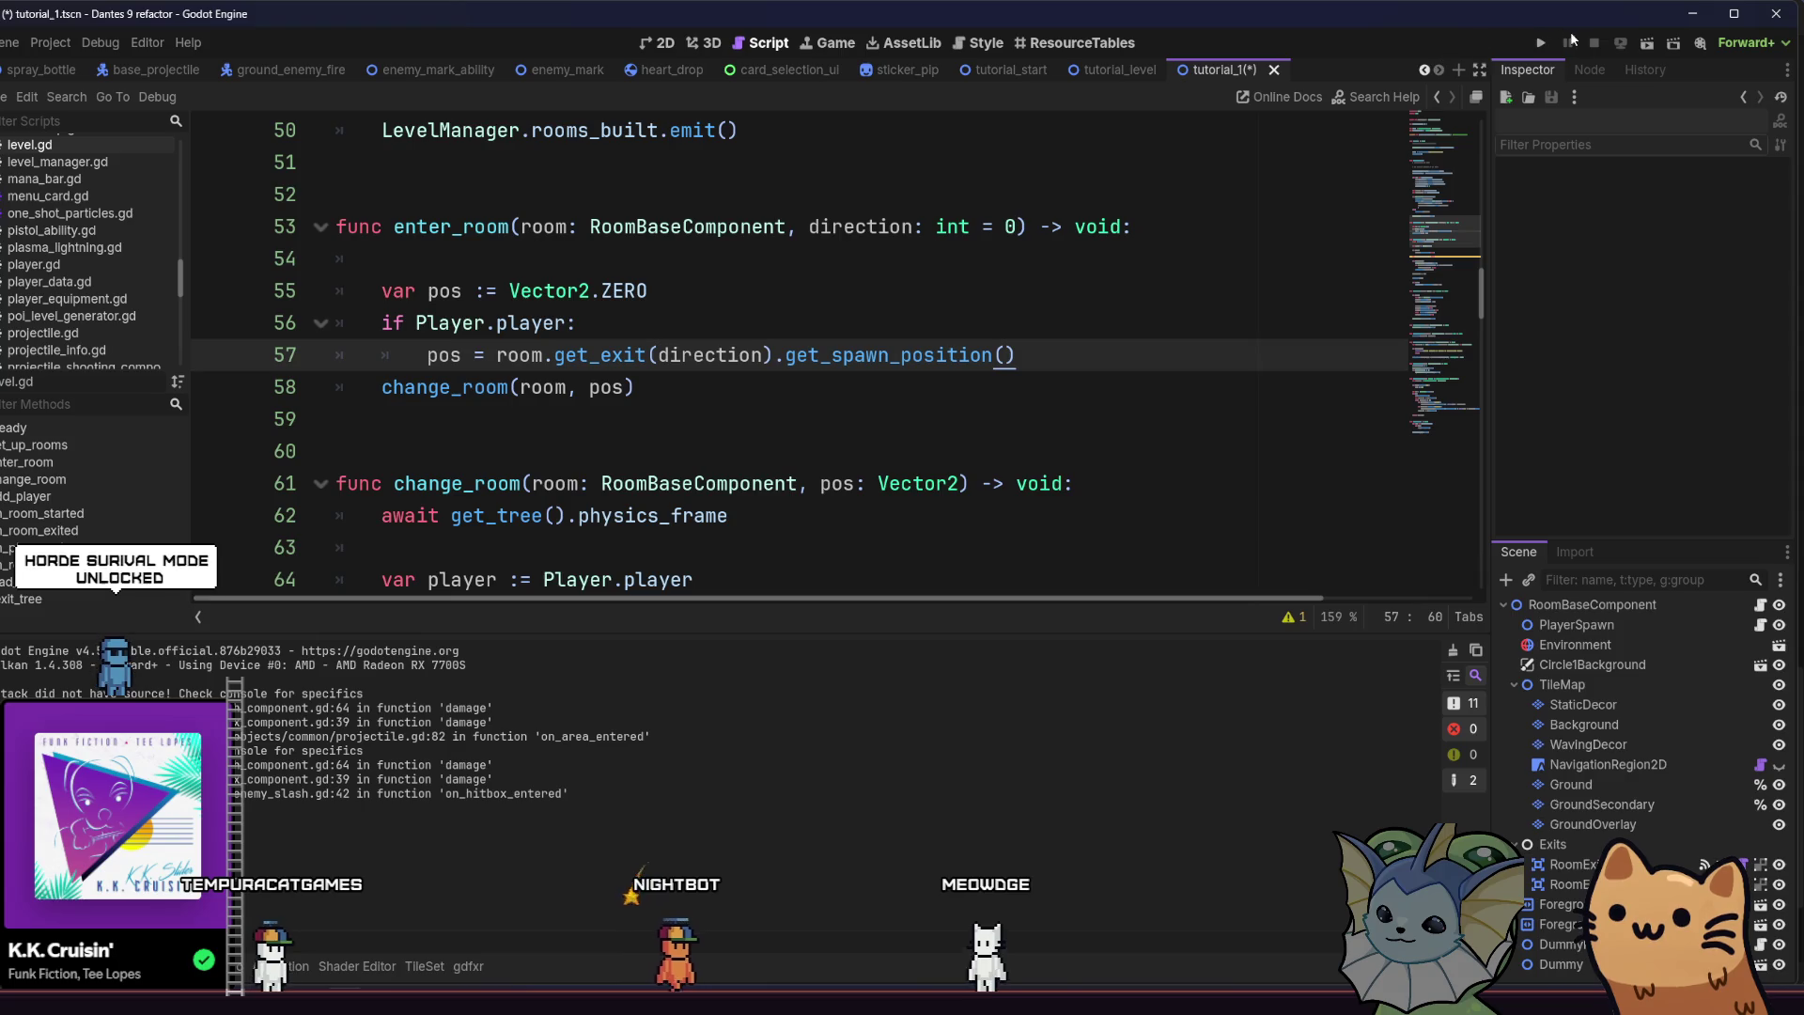
pyautogui.hotkey('ctrl', 's')
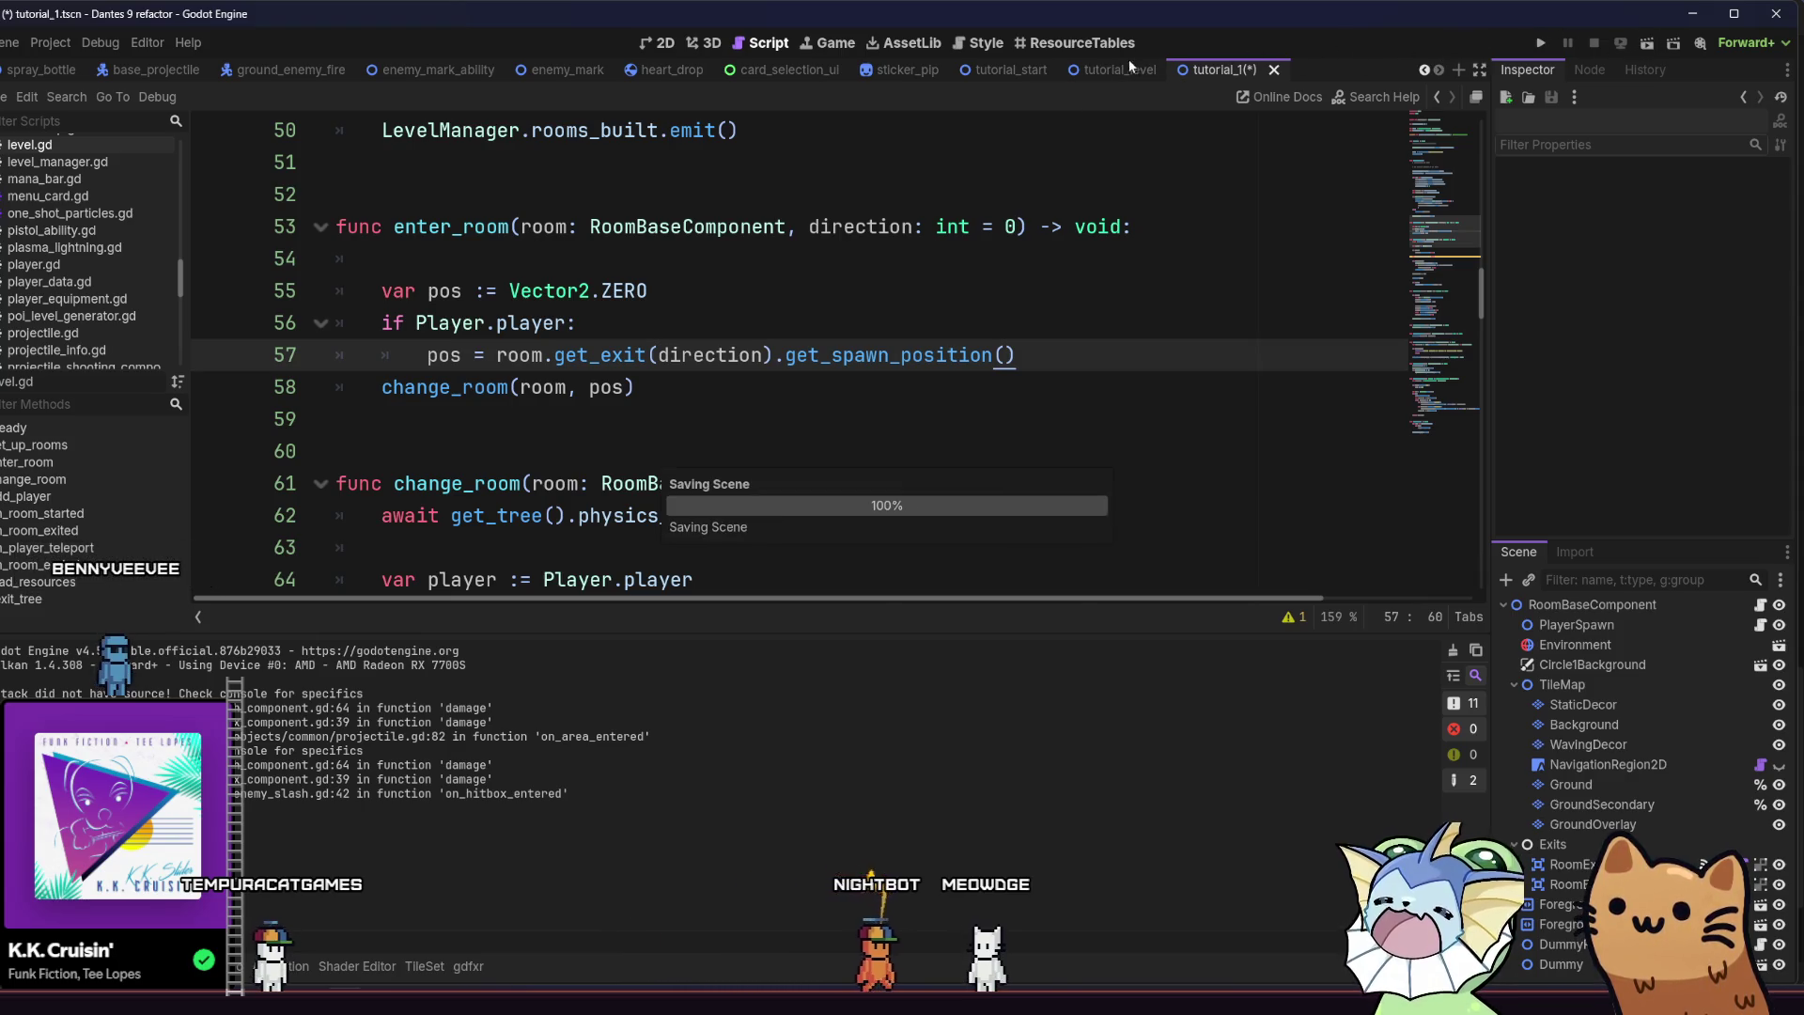
# Check the RoomBaseComponent root, then run the tutorial_level scene again.
pyautogui.click(1620, 605)
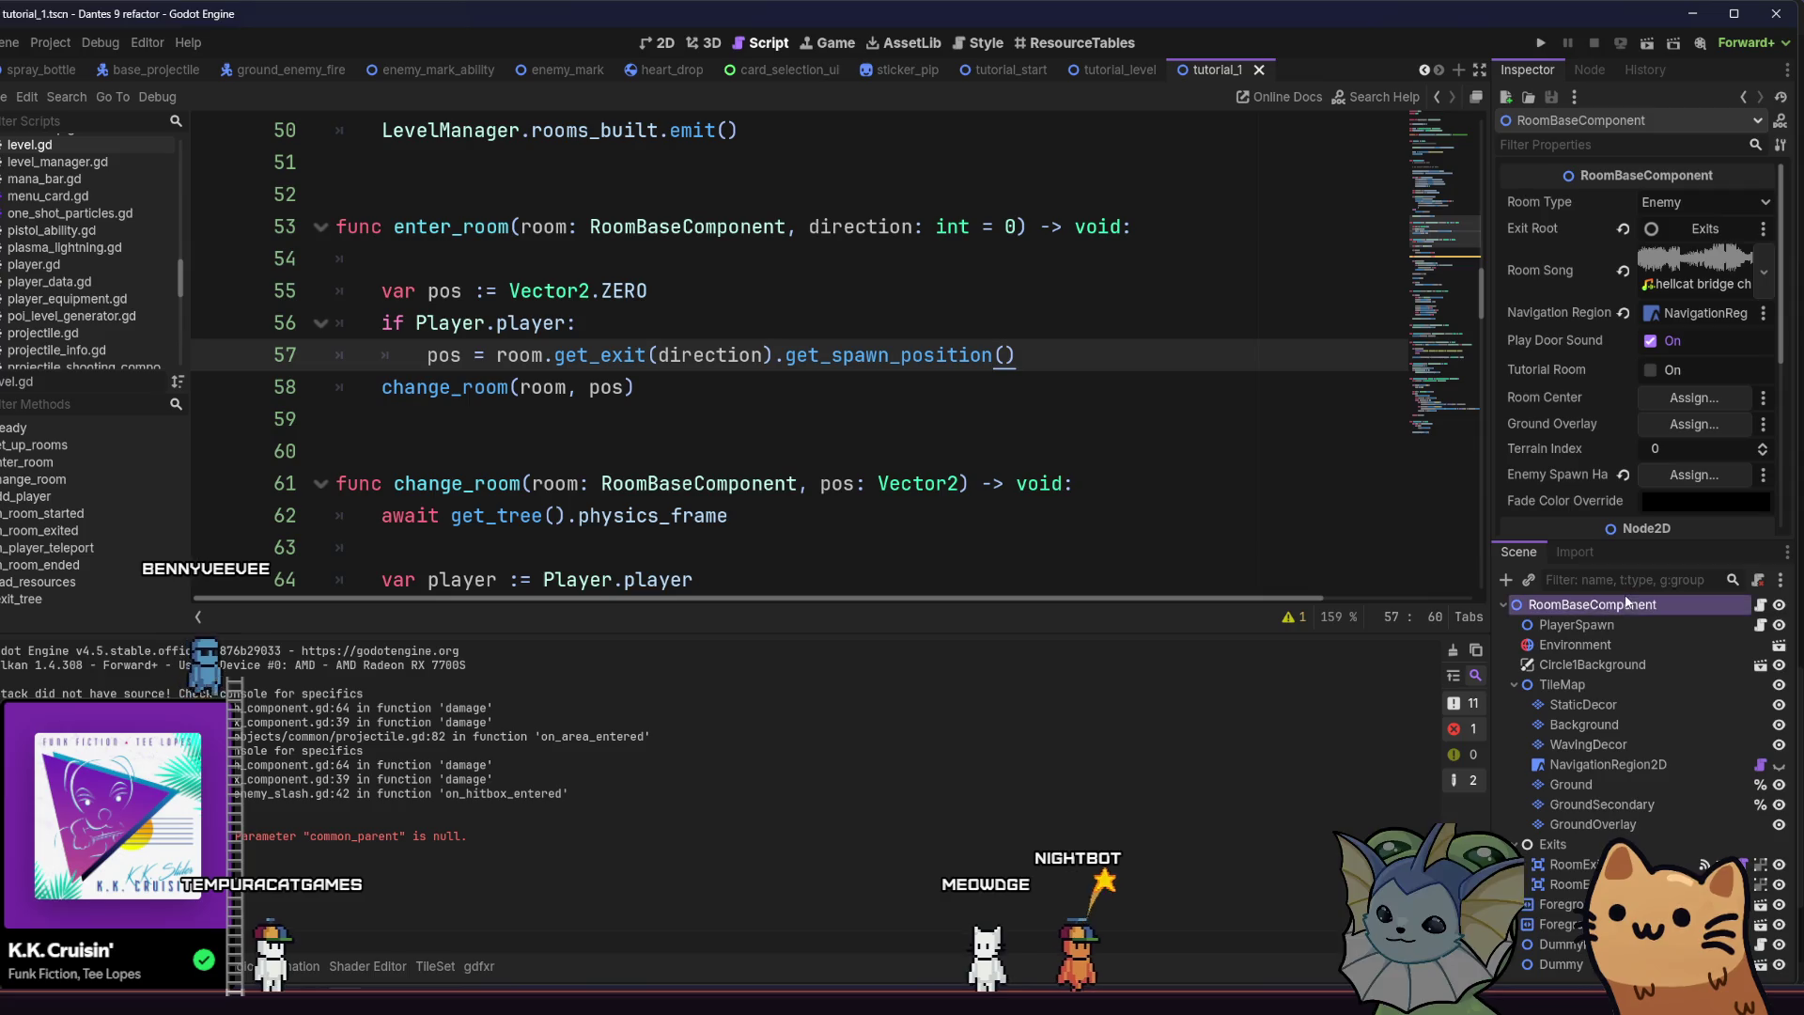
pyautogui.click(1128, 71)
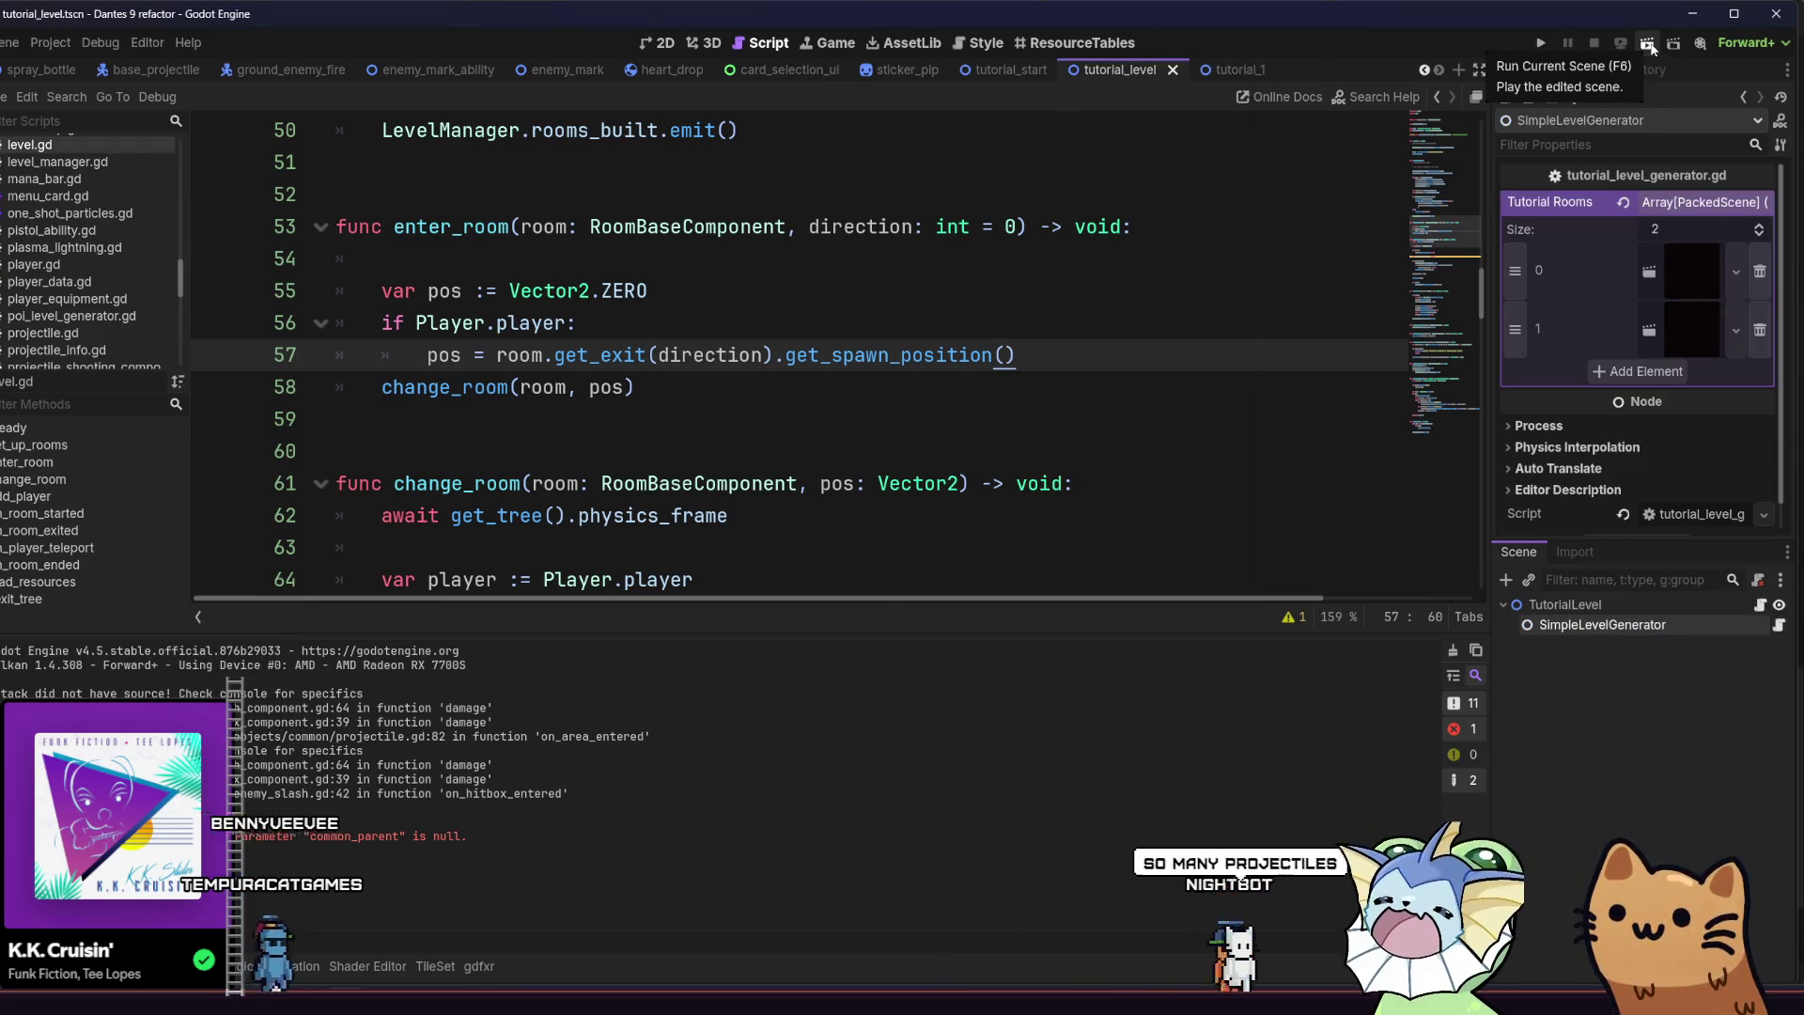
pyautogui.click(1649, 45)
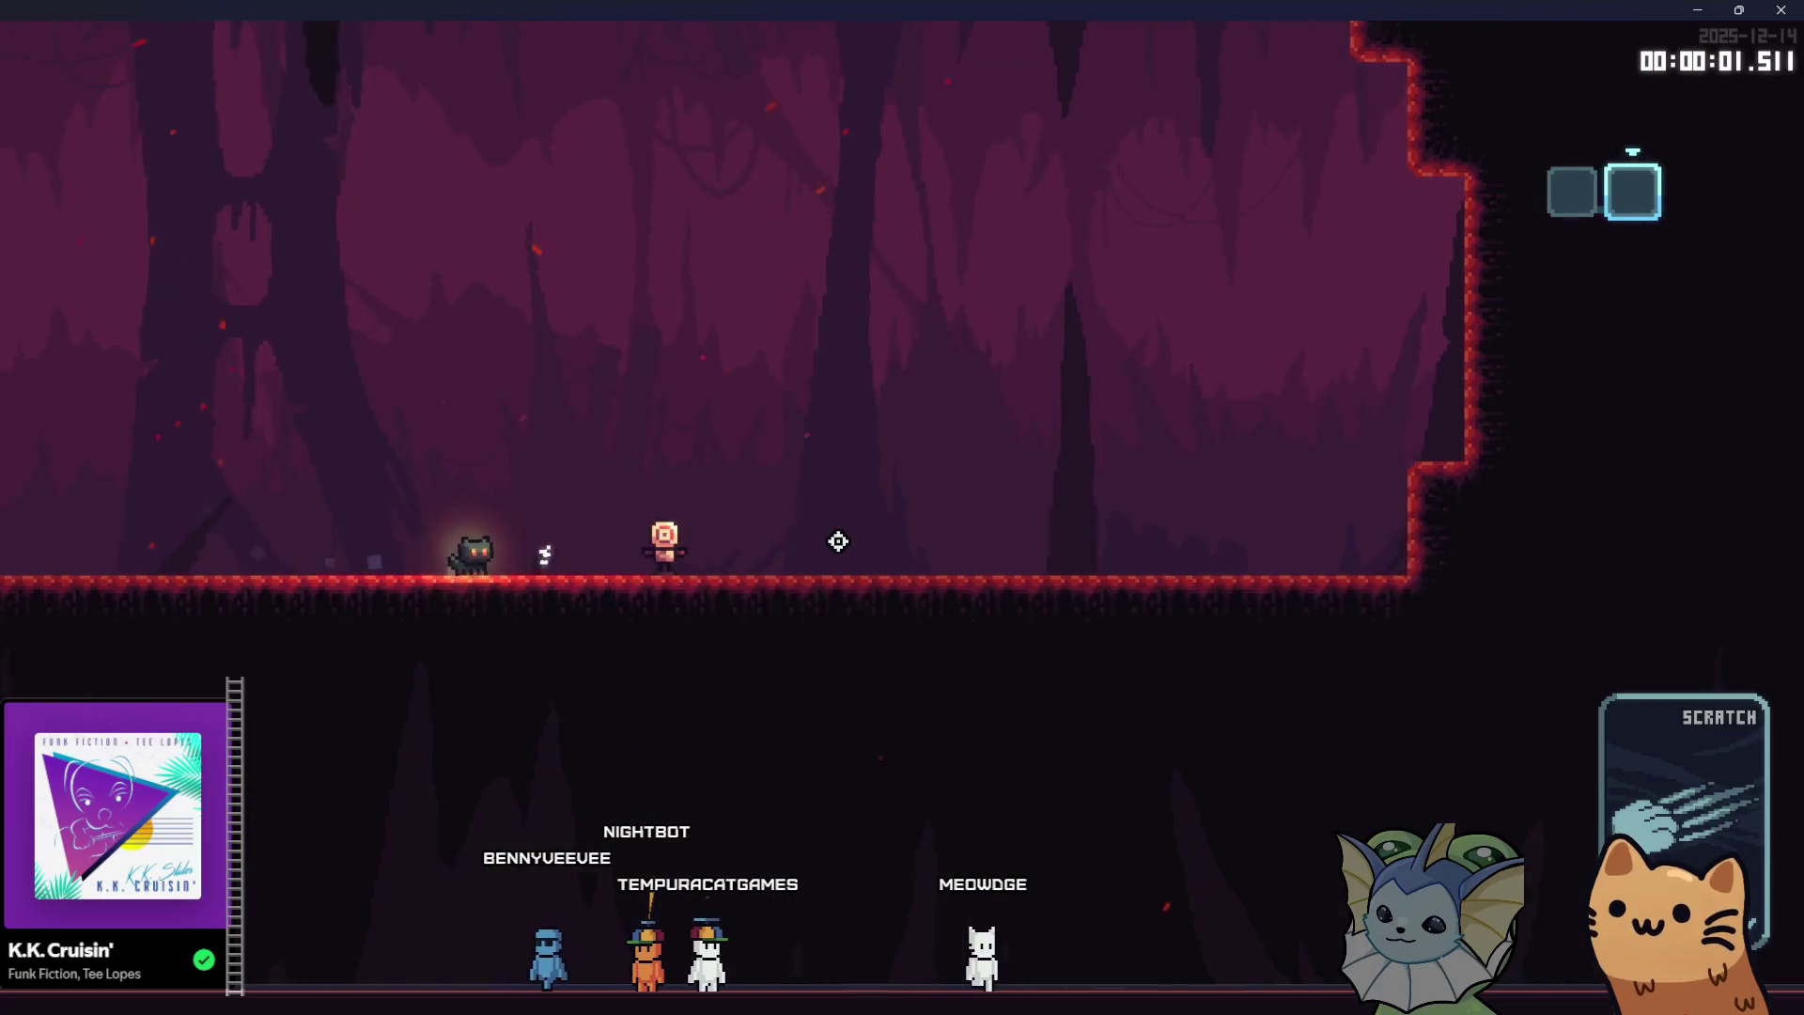
# Walk the cat through the cave and along the ledge to the dummy.
pyautogui.press('d')
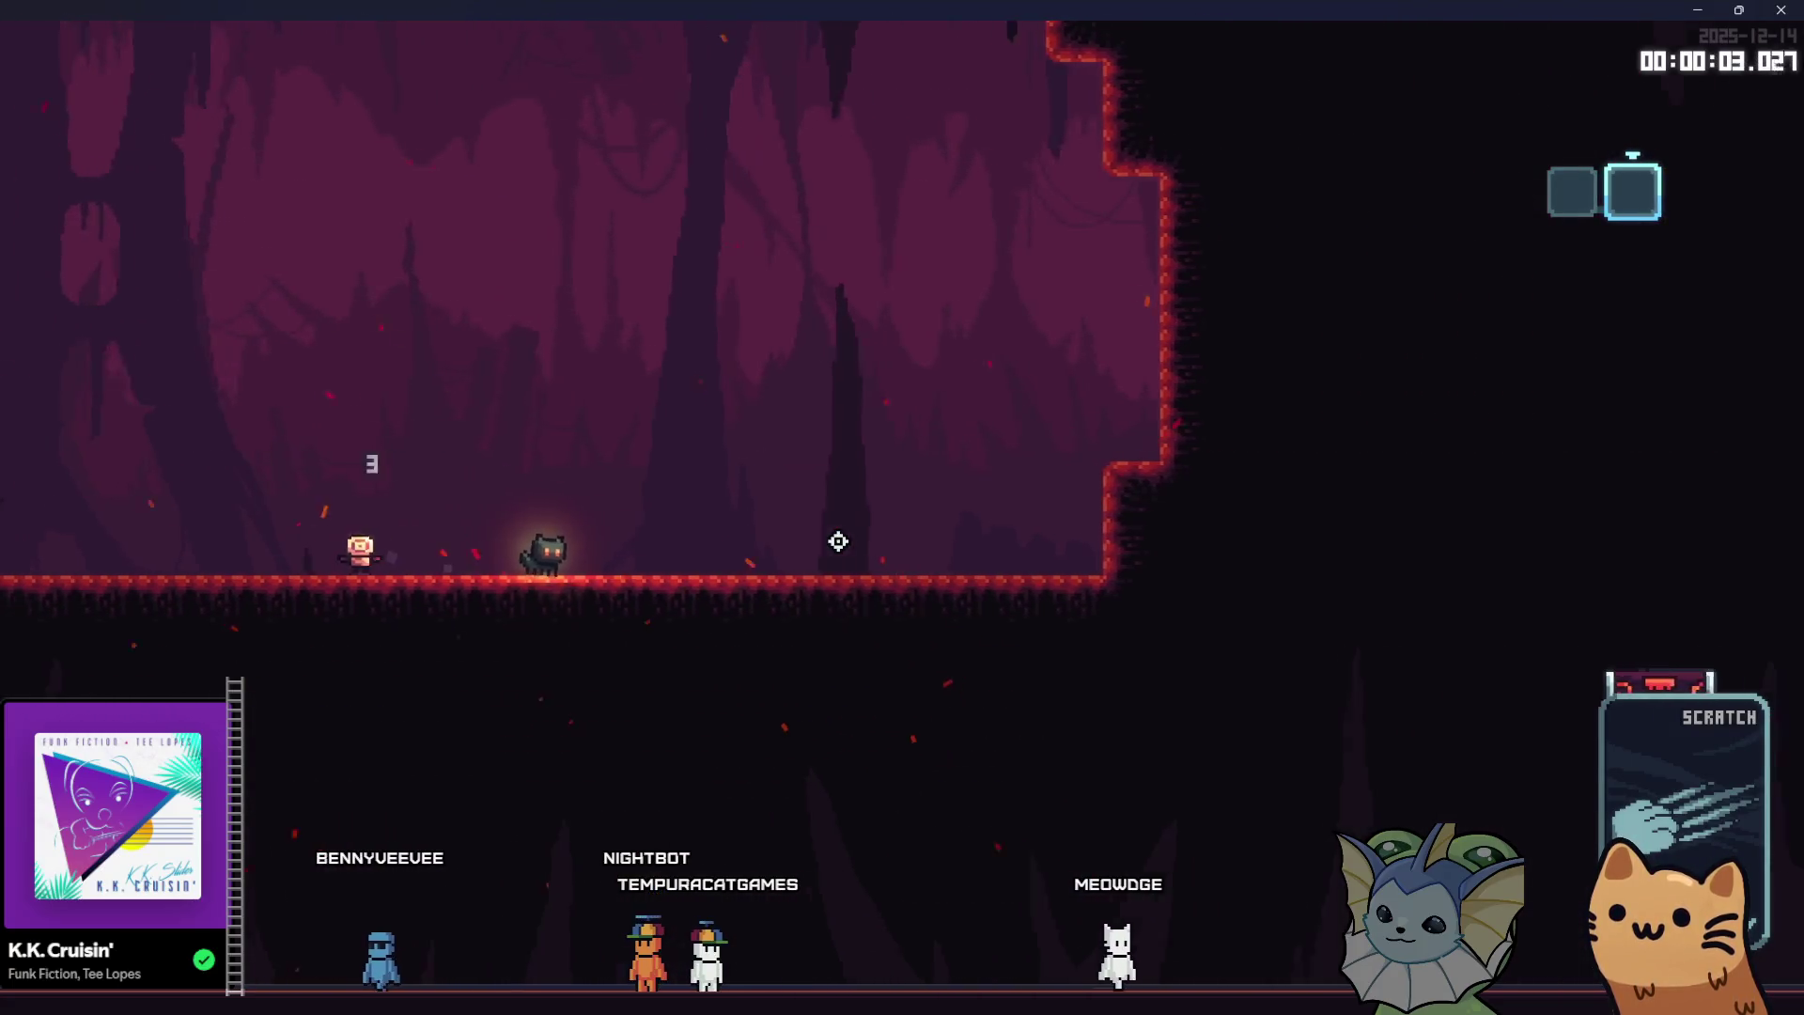
pyautogui.press('d')
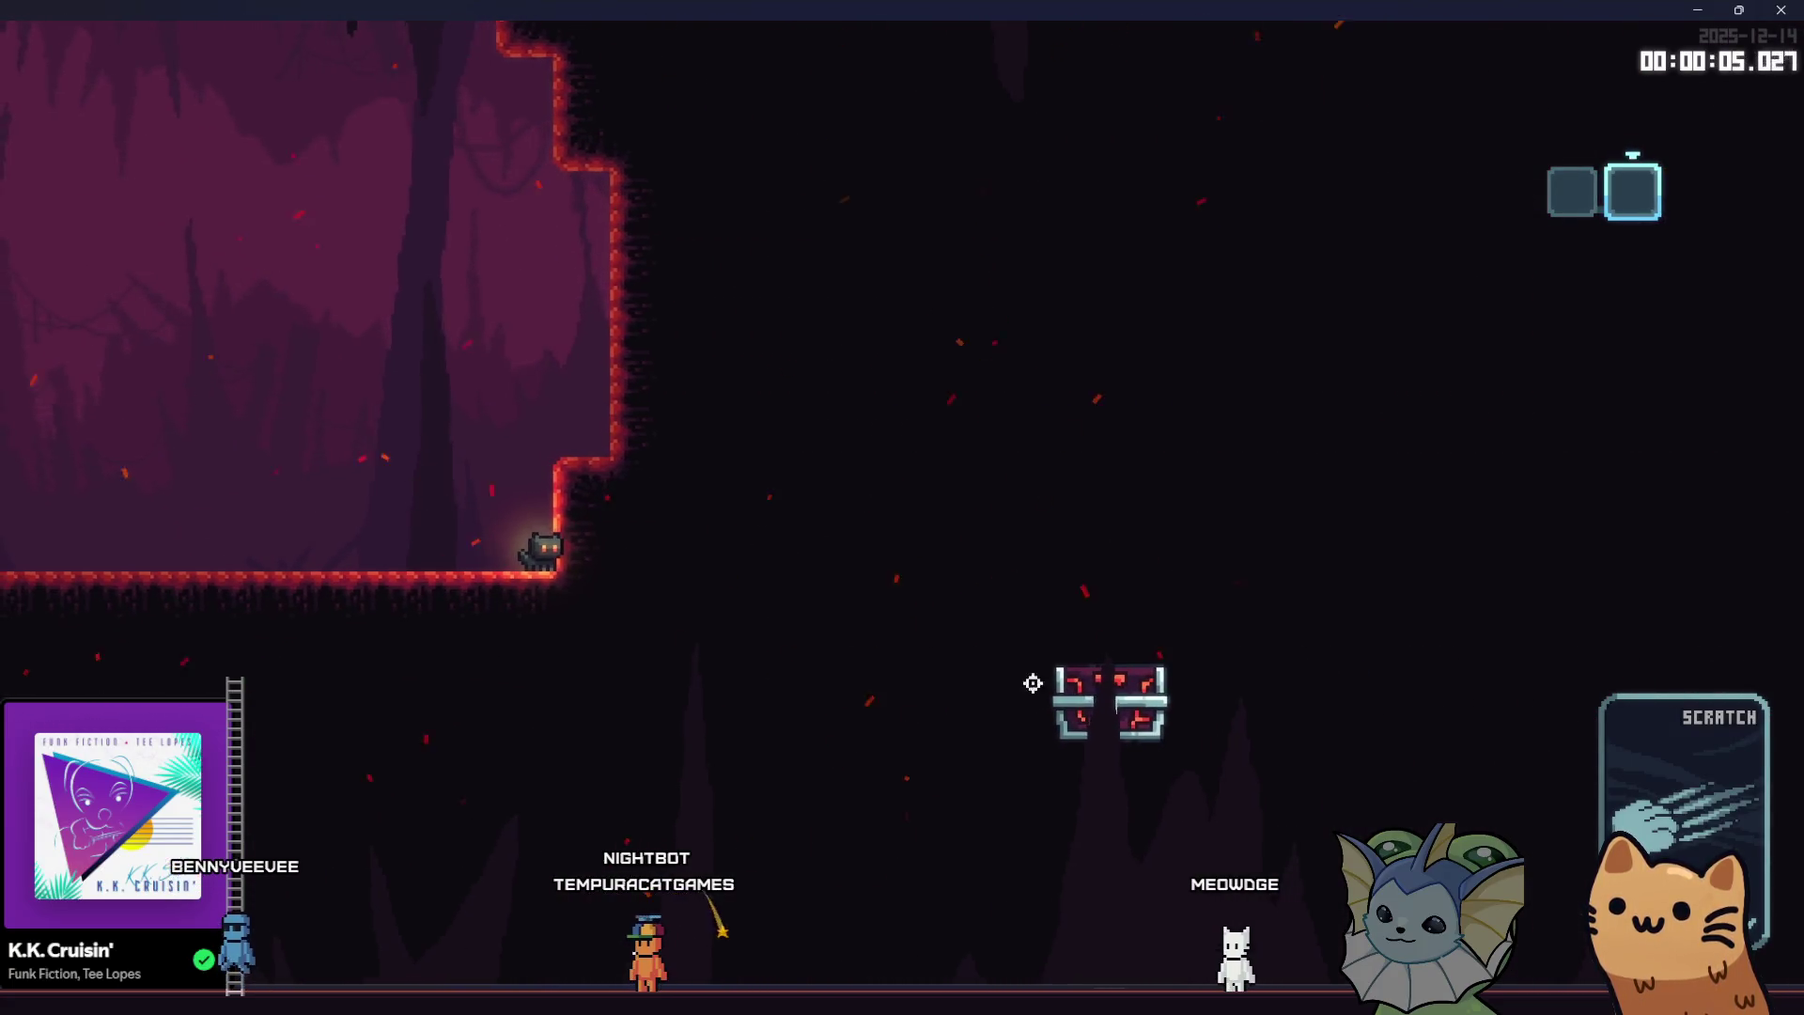
pyautogui.press('a')
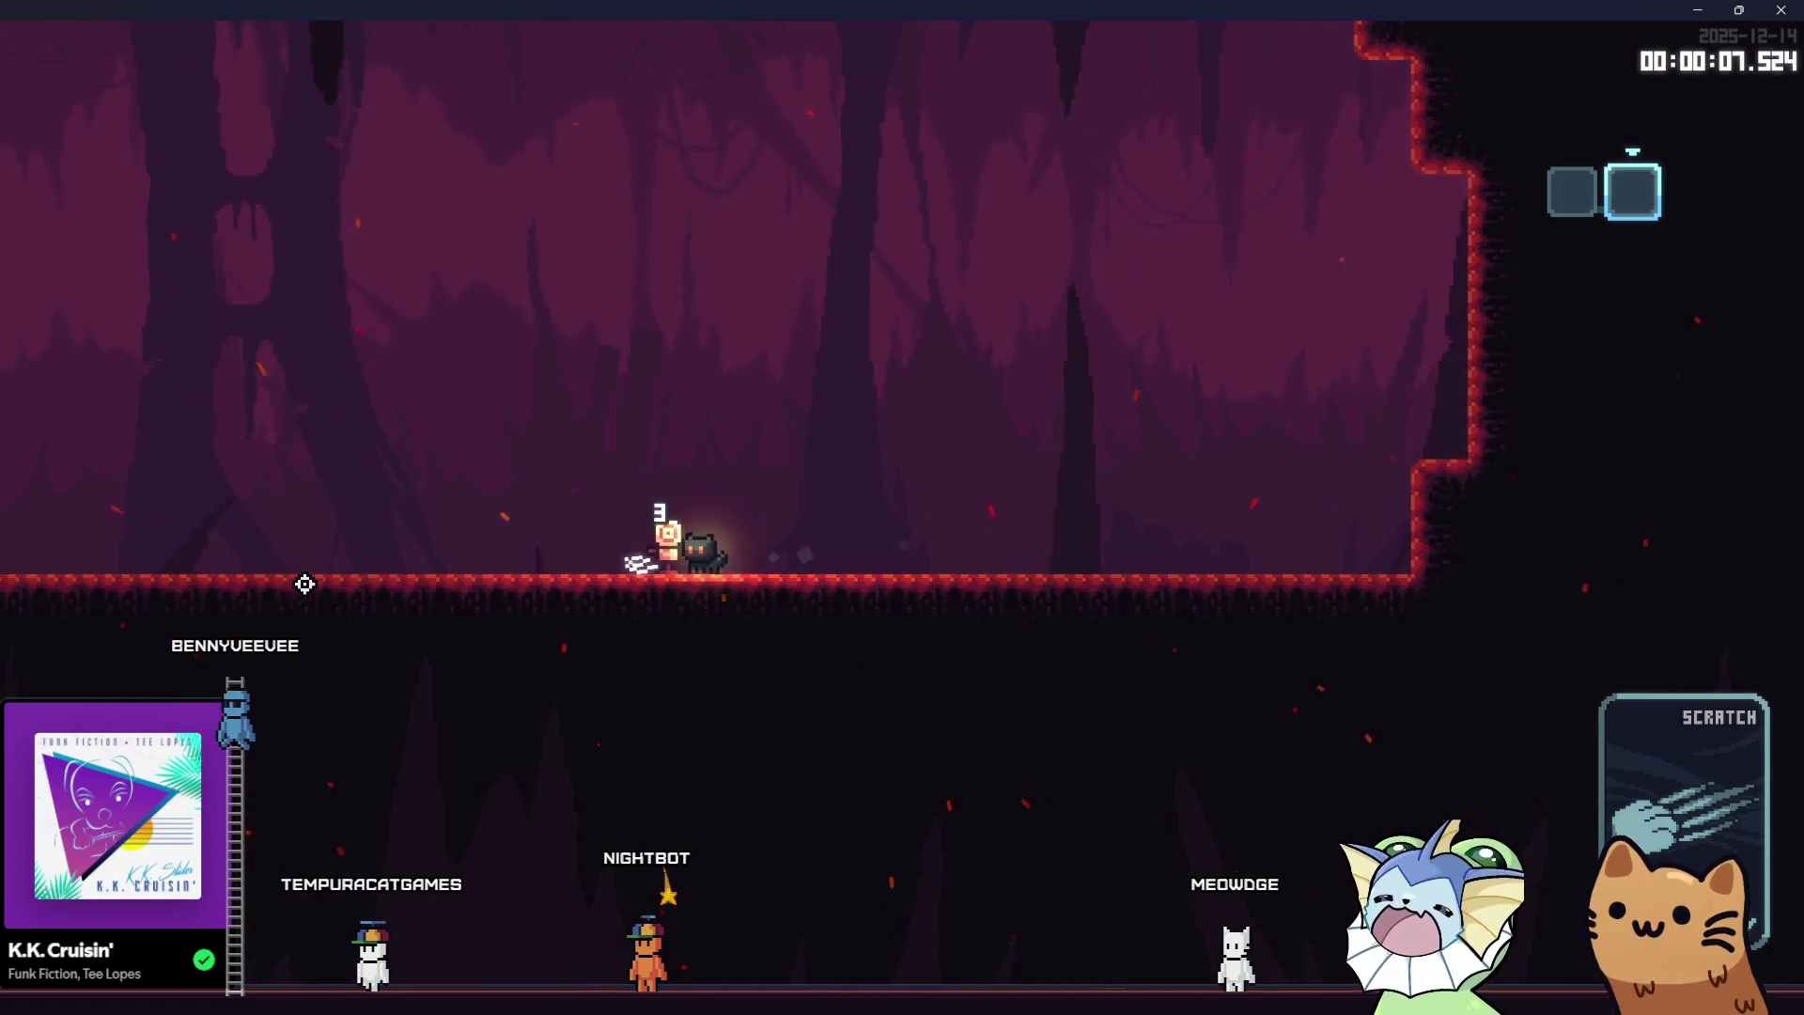
pyautogui.press('a')
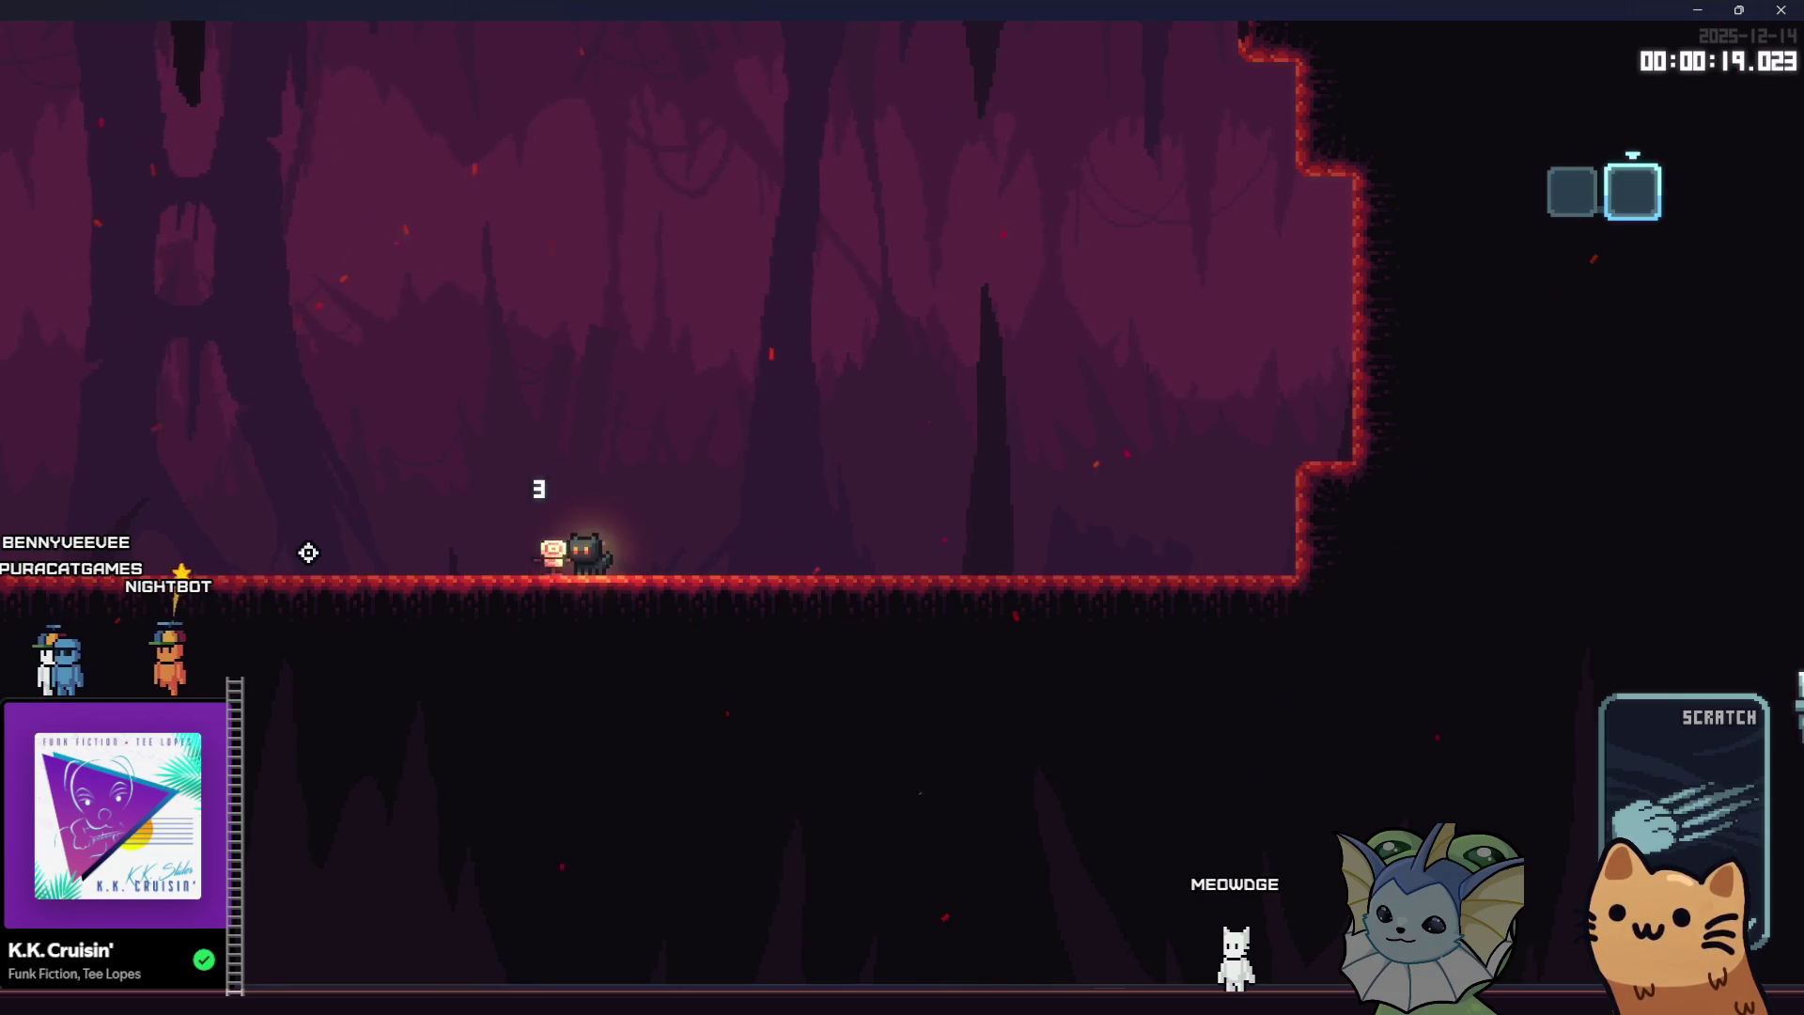
pyautogui.press('a')
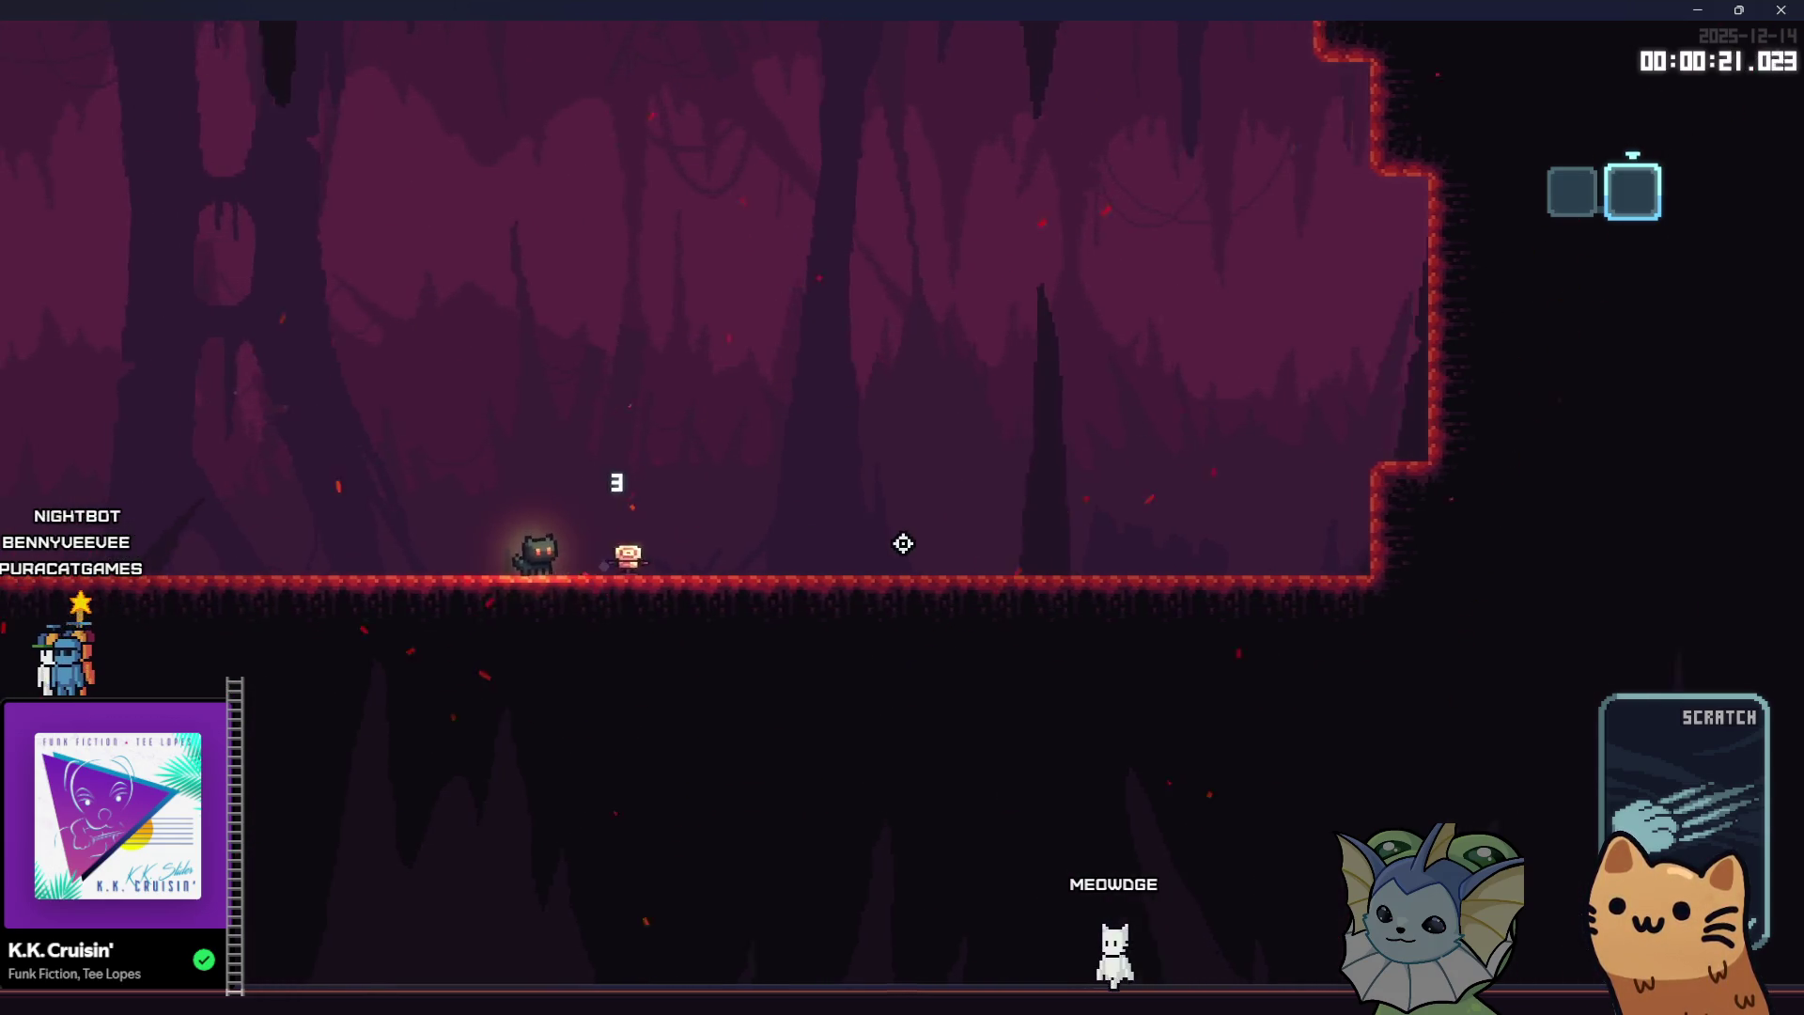
# Scratch the dummy four times for damage numbers of 3, then close the game.
pyautogui.click(967, 528)
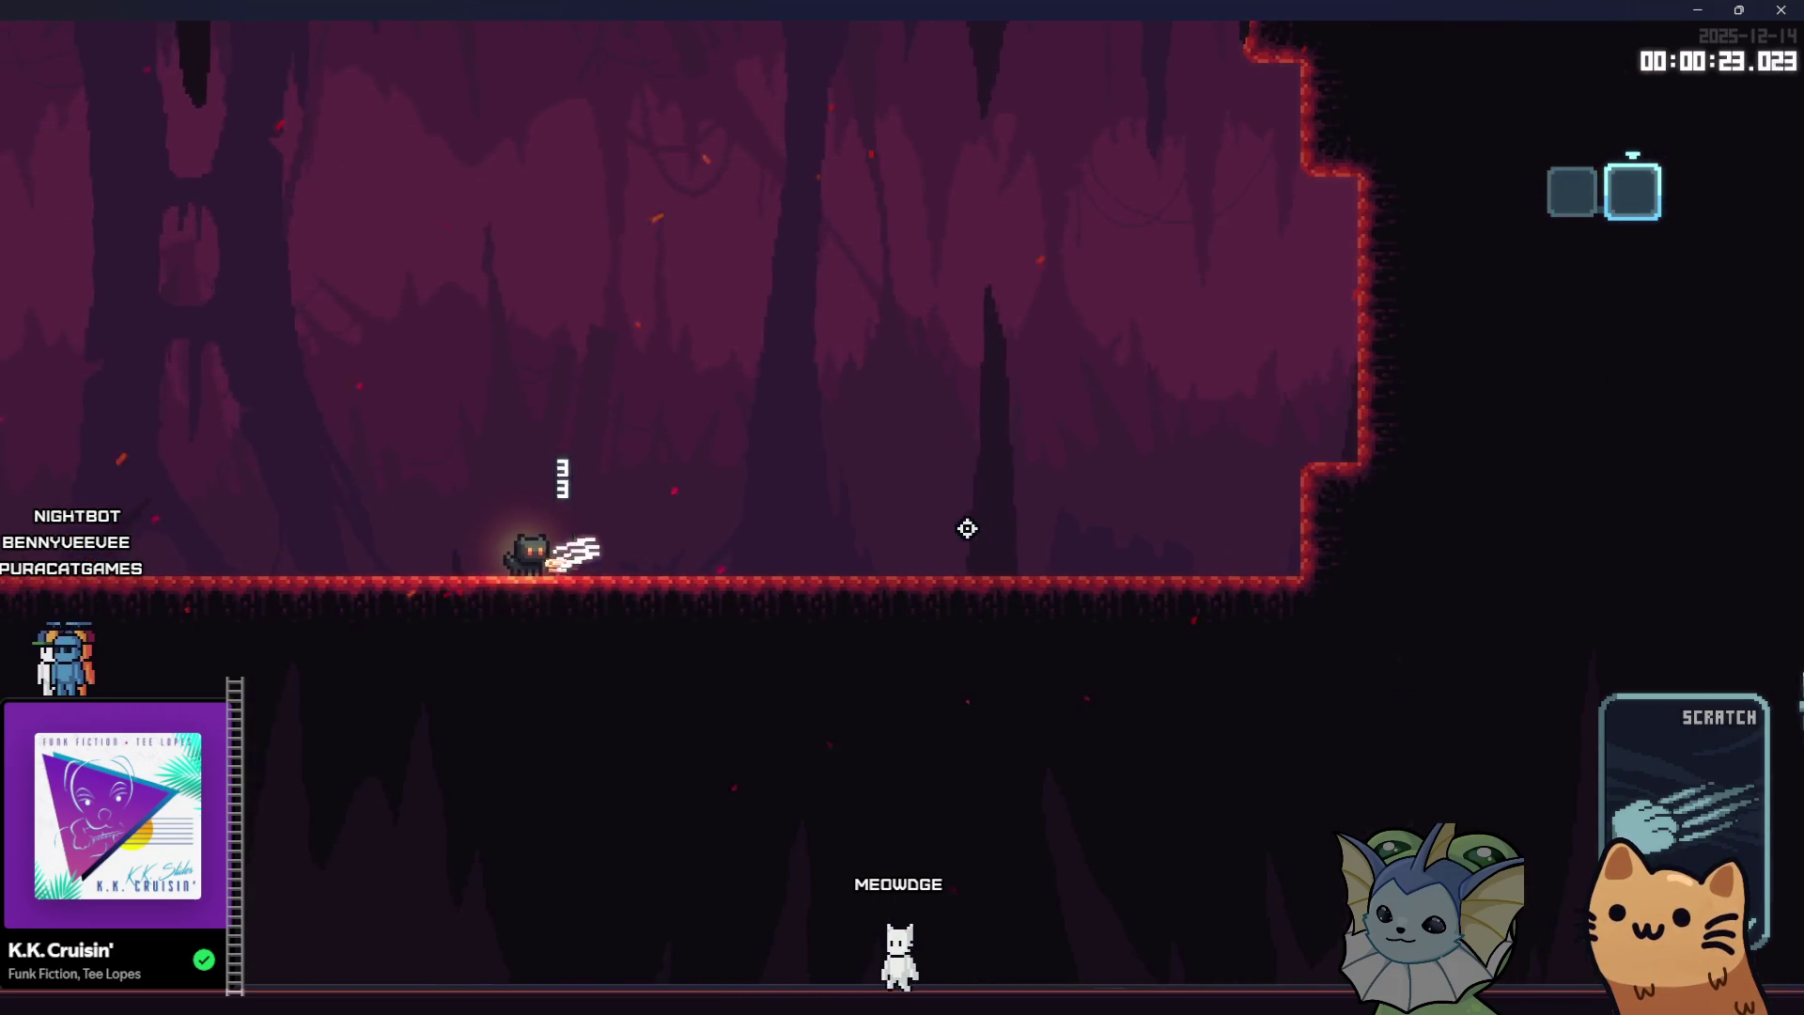
pyautogui.click(968, 528)
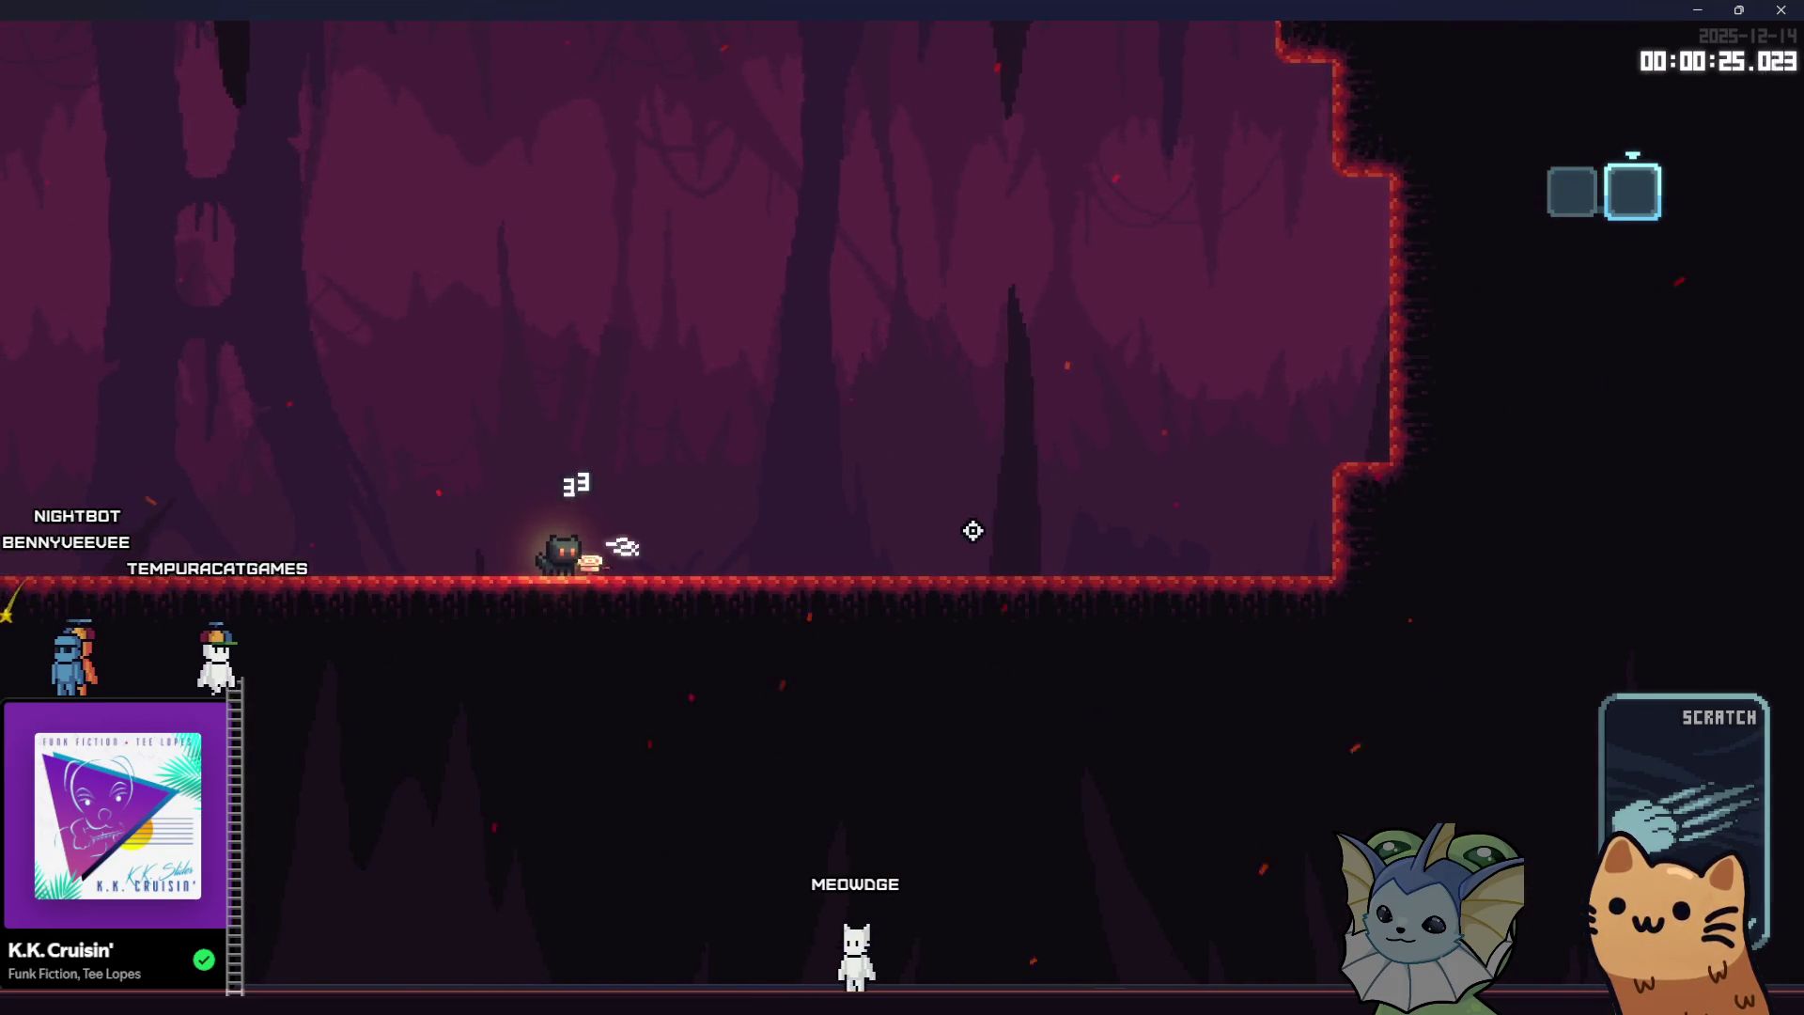
pyautogui.click(972, 531)
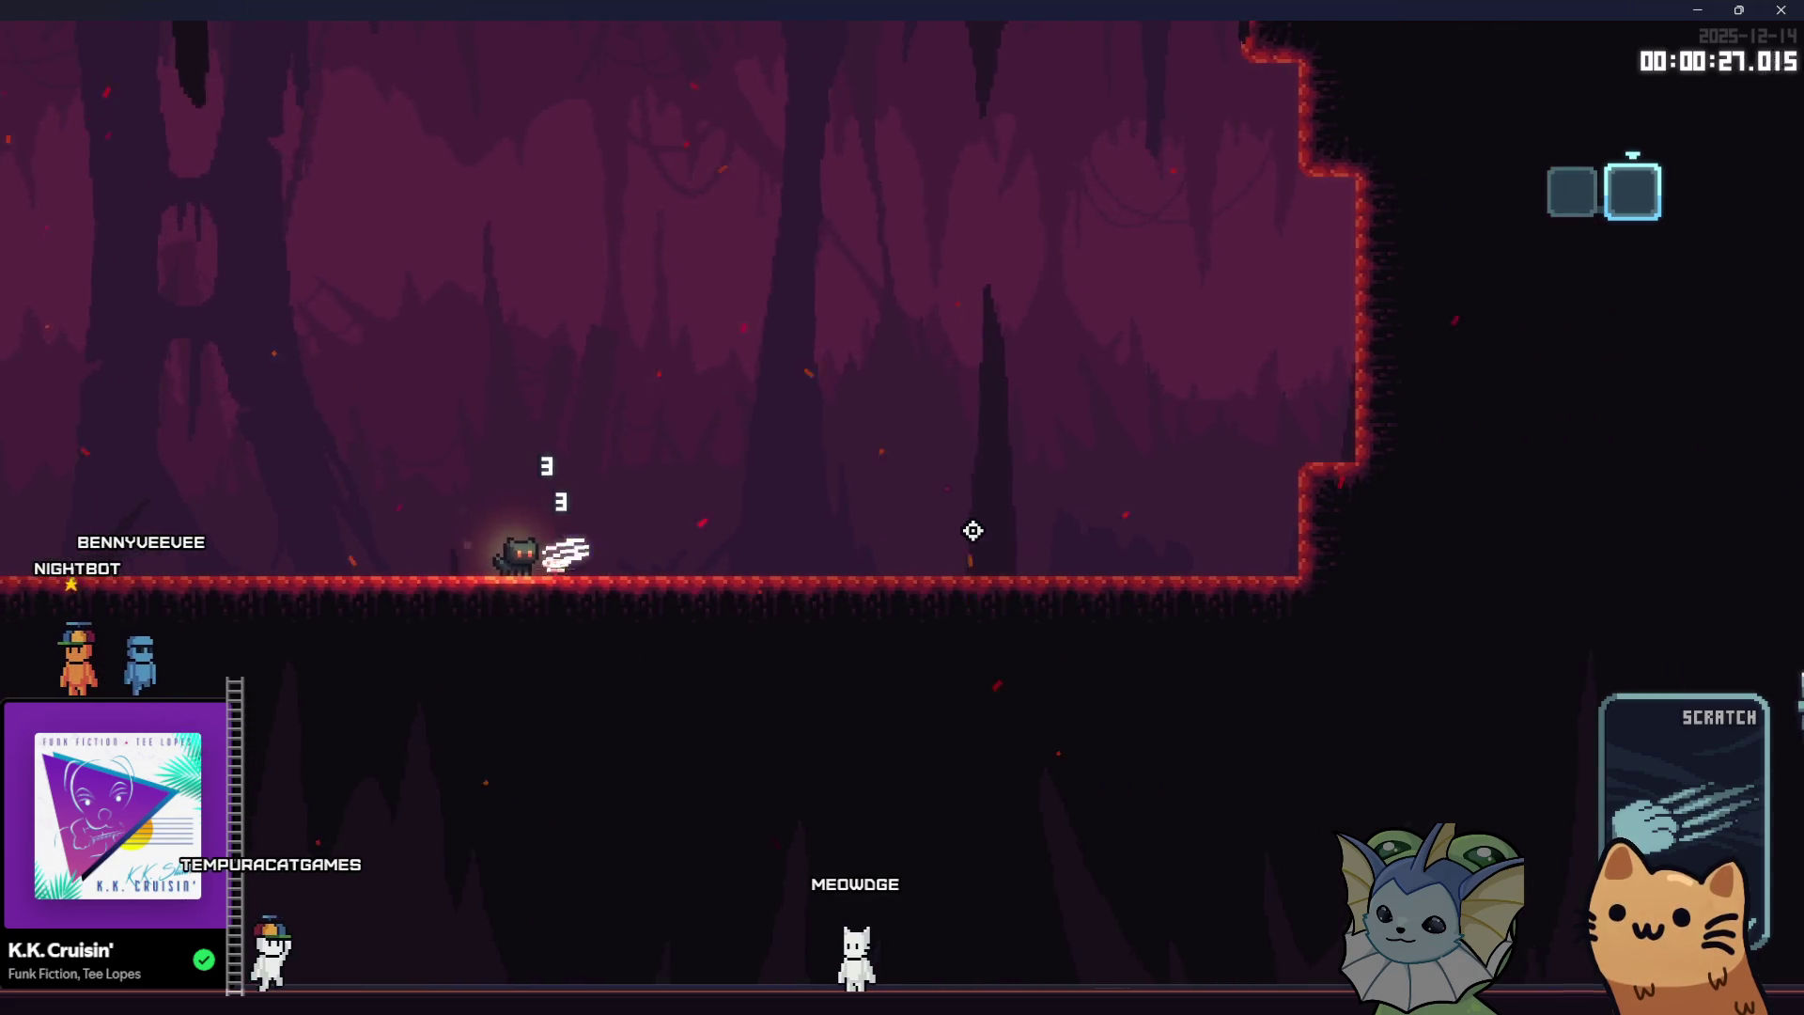
pyautogui.click(866, 503)
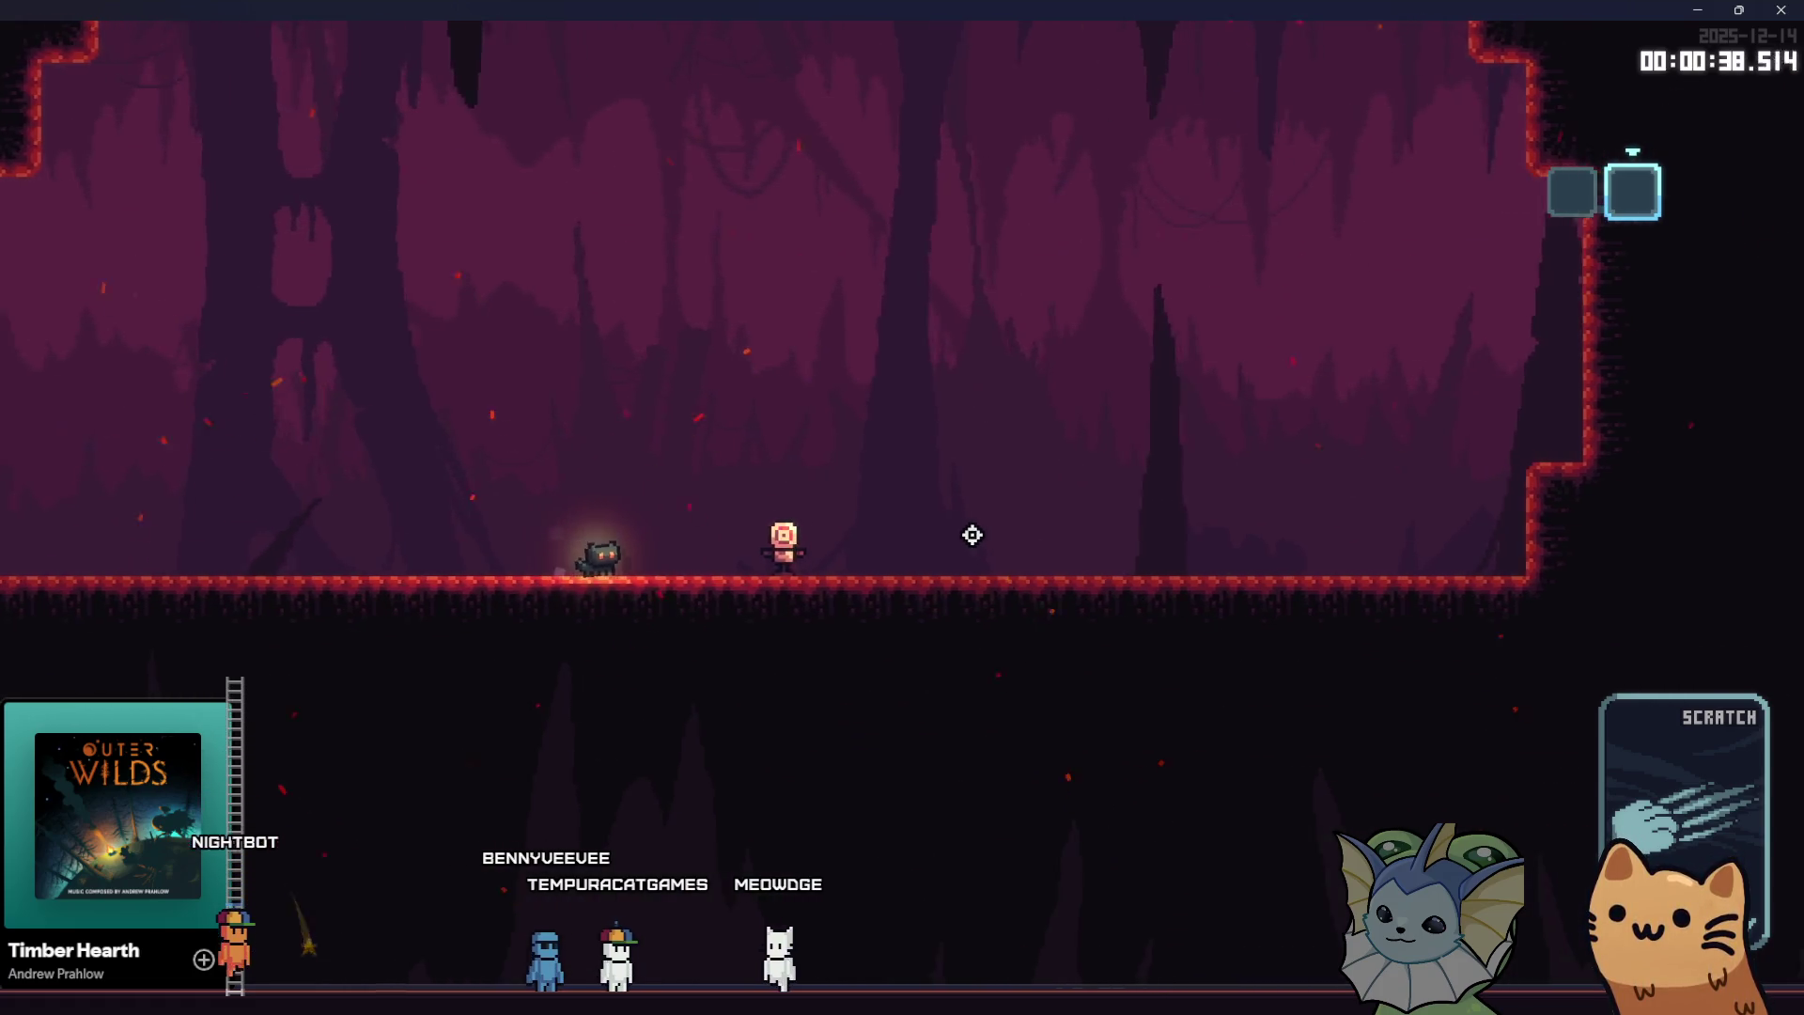
pyautogui.press('d')
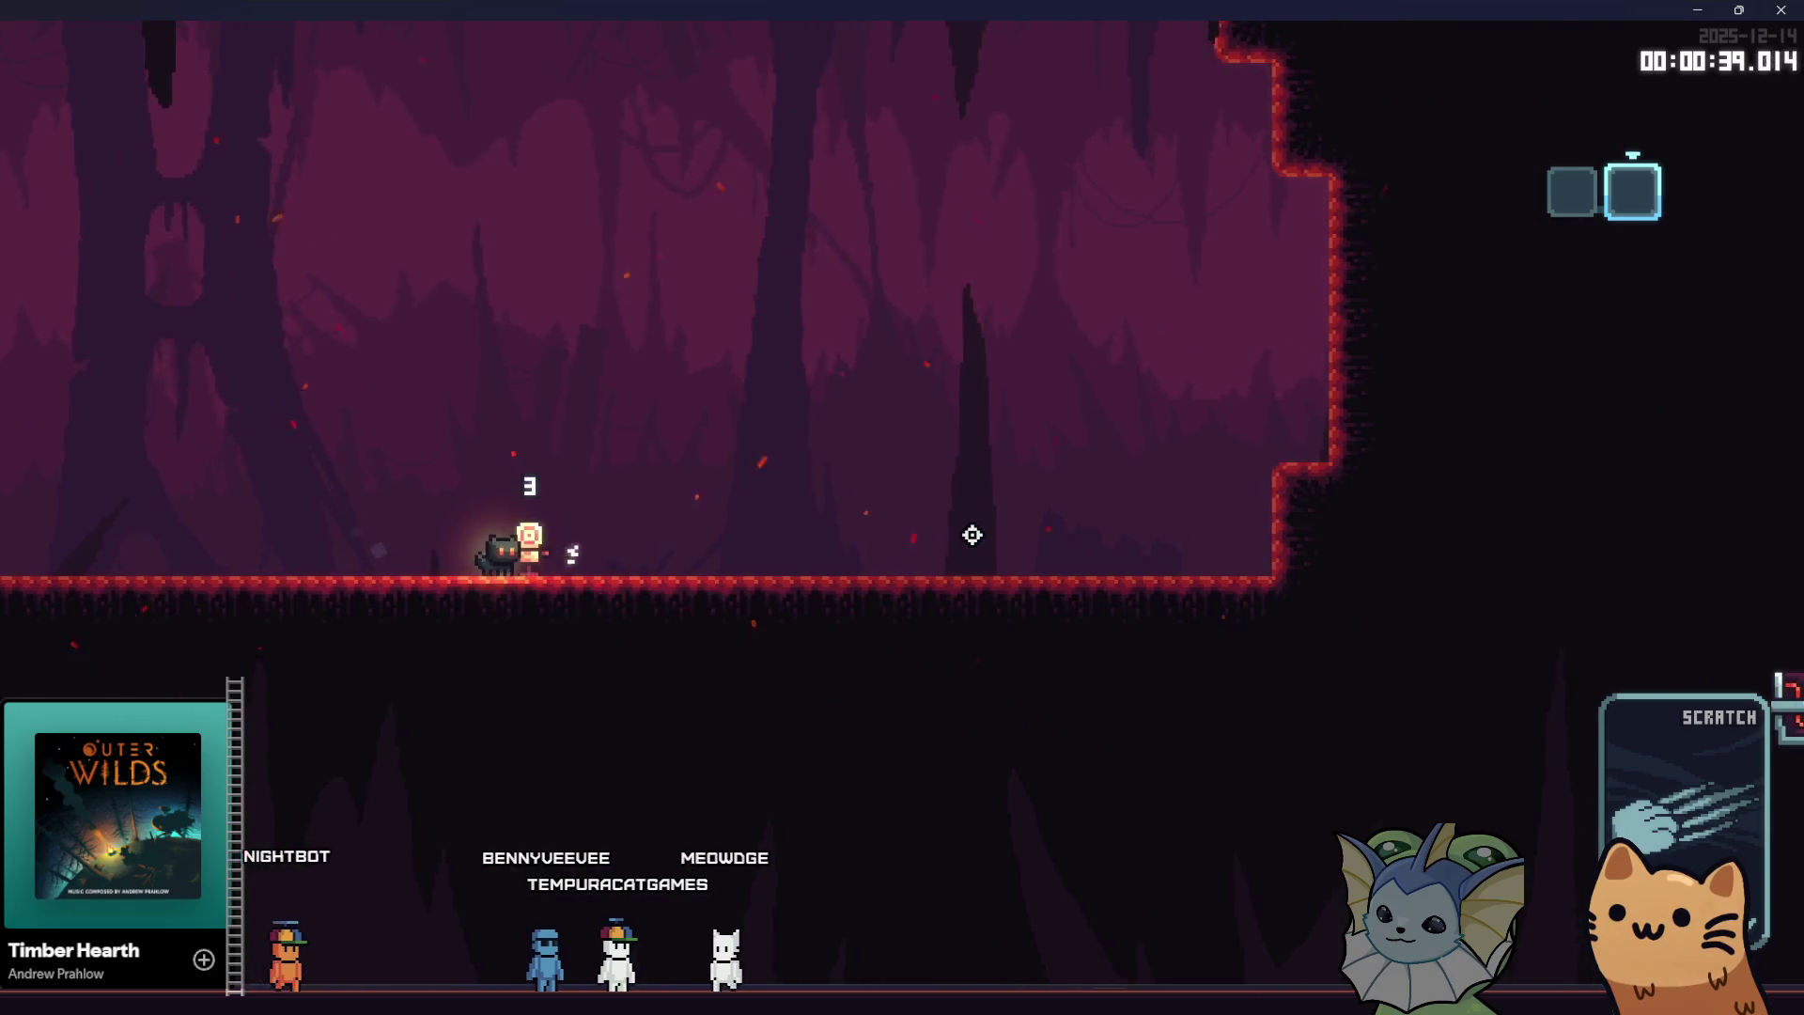
pyautogui.press('d')
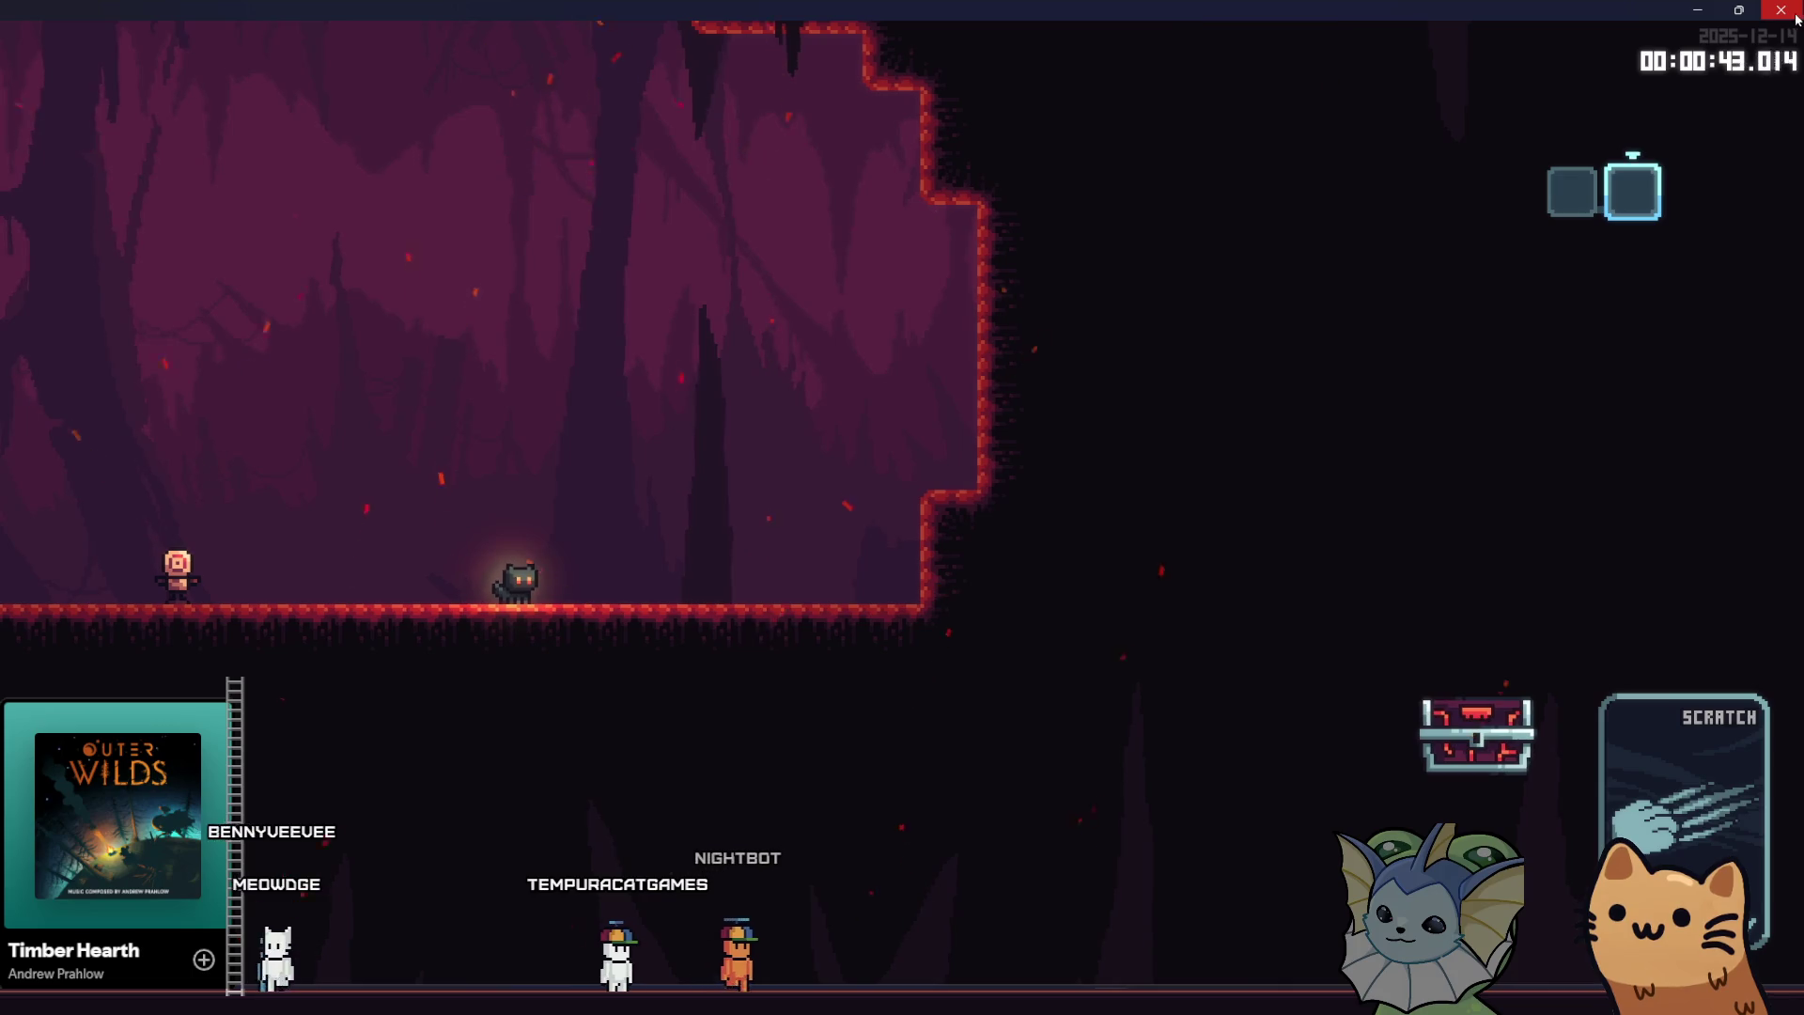
pyautogui.click(1794, 18)
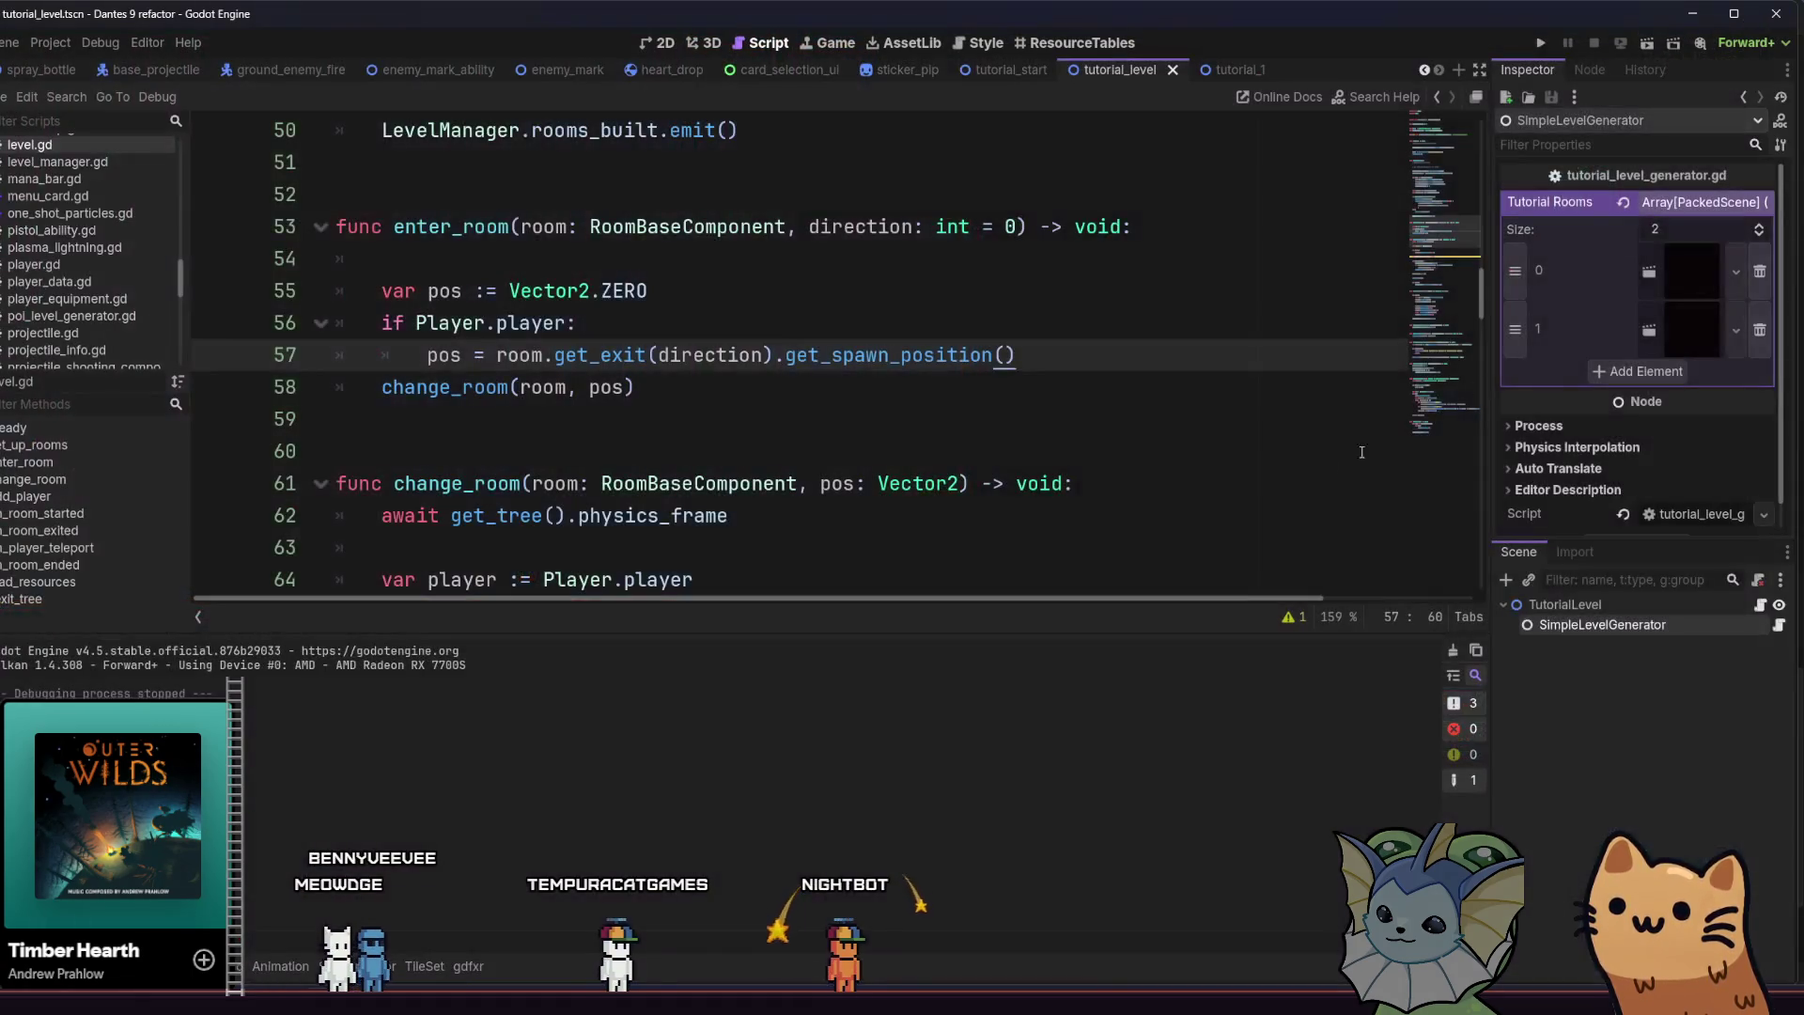
# Change tutorial_1's Room Type from Enemy to Start and reset Enemy Spawn Handle to default.
pyautogui.click(1608, 672)
pyautogui.click(1564, 604)
pyautogui.click(1602, 625)
pyautogui.click(1211, 67)
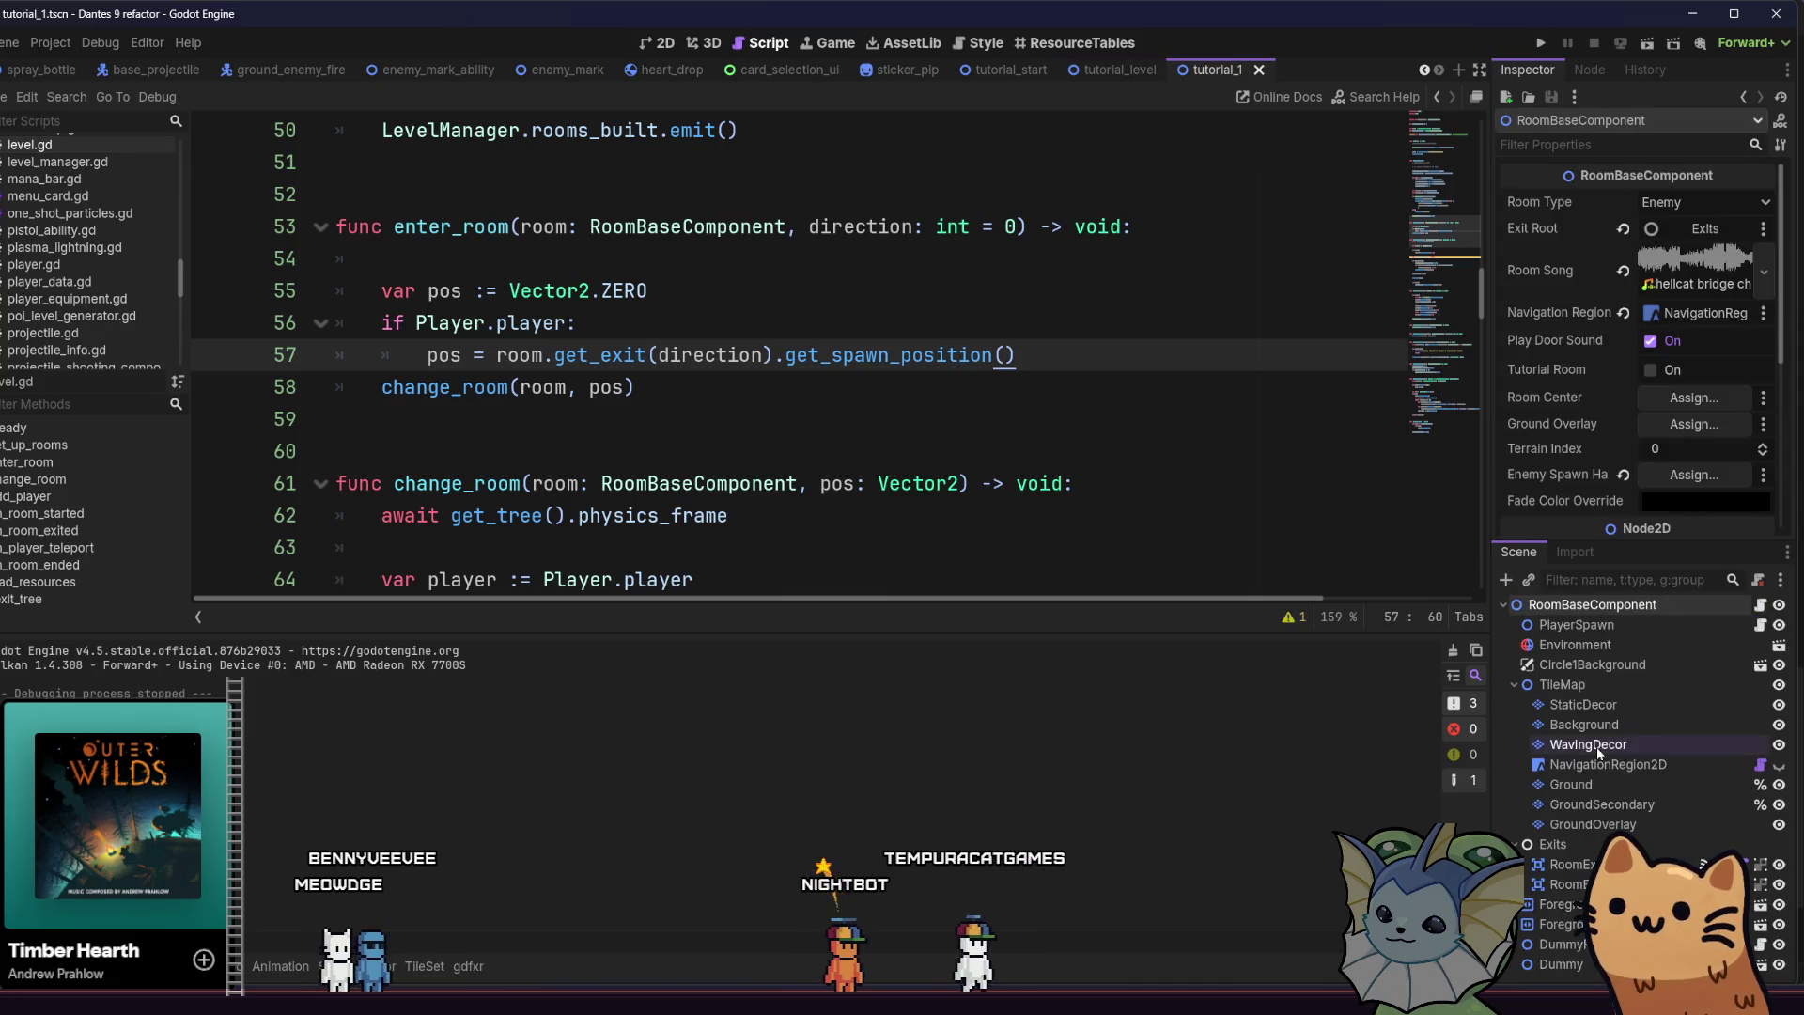
pyautogui.click(1645, 201)
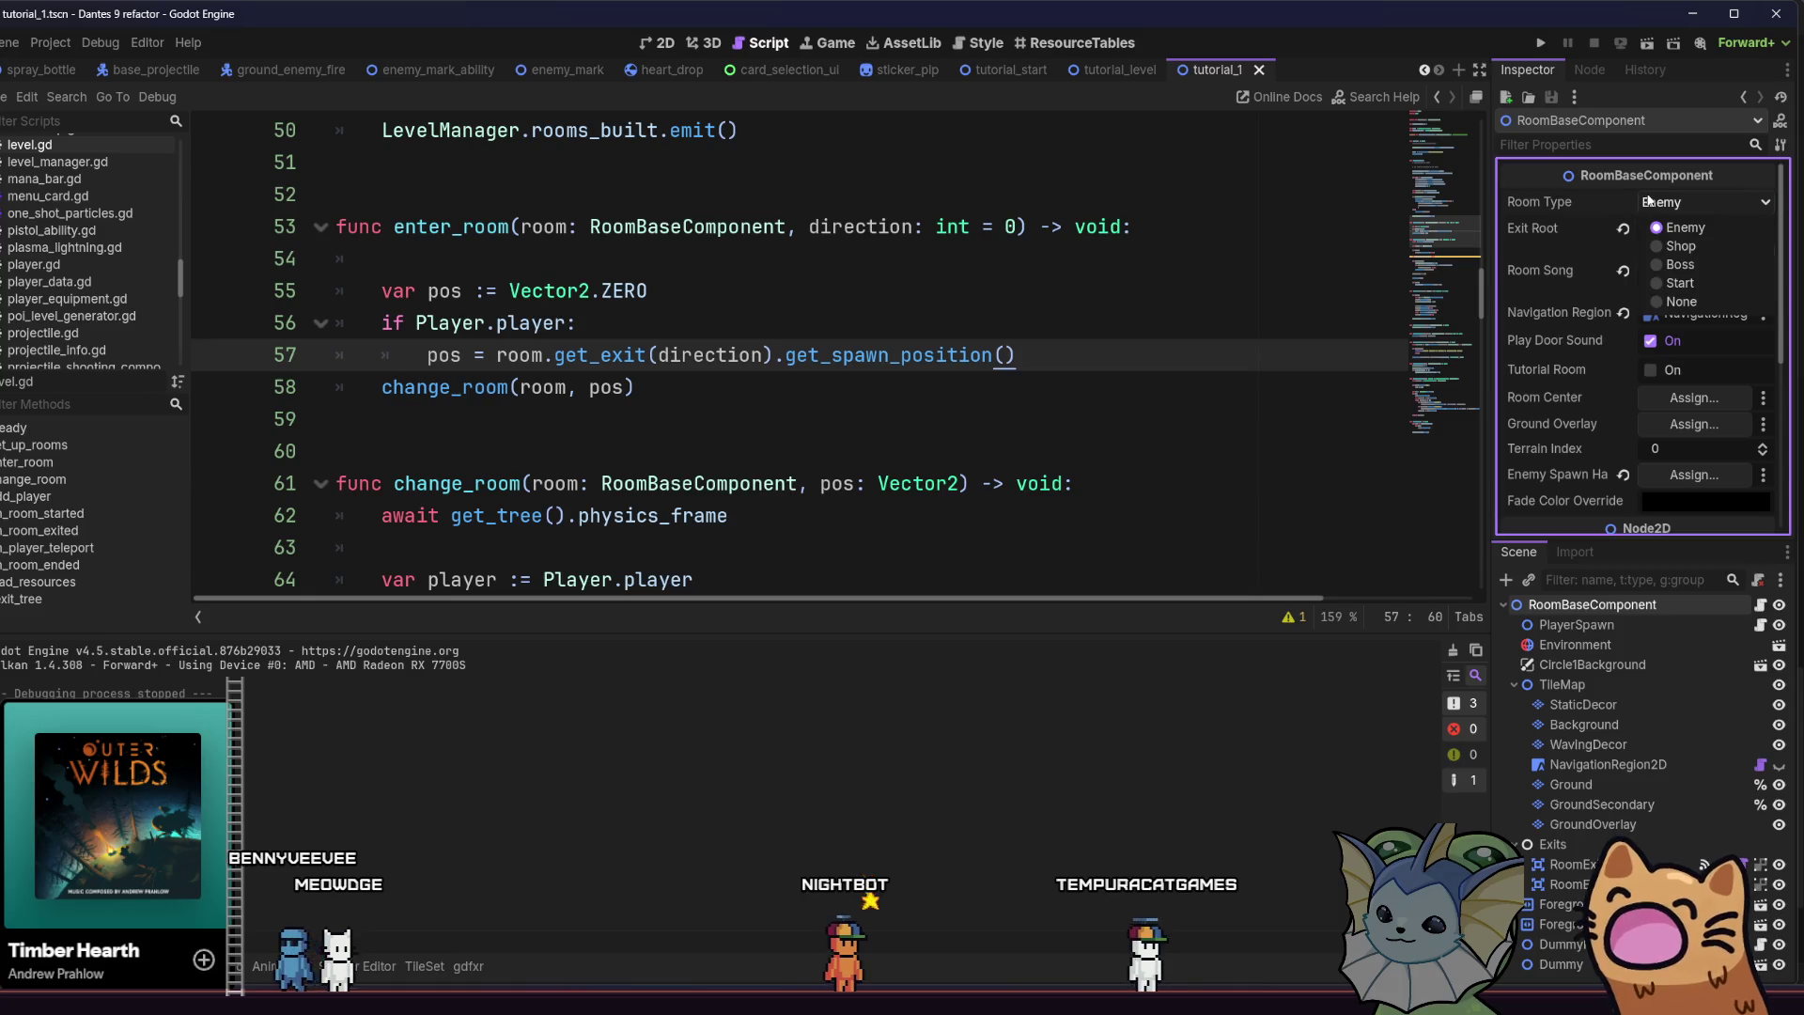
pyautogui.click(1681, 284)
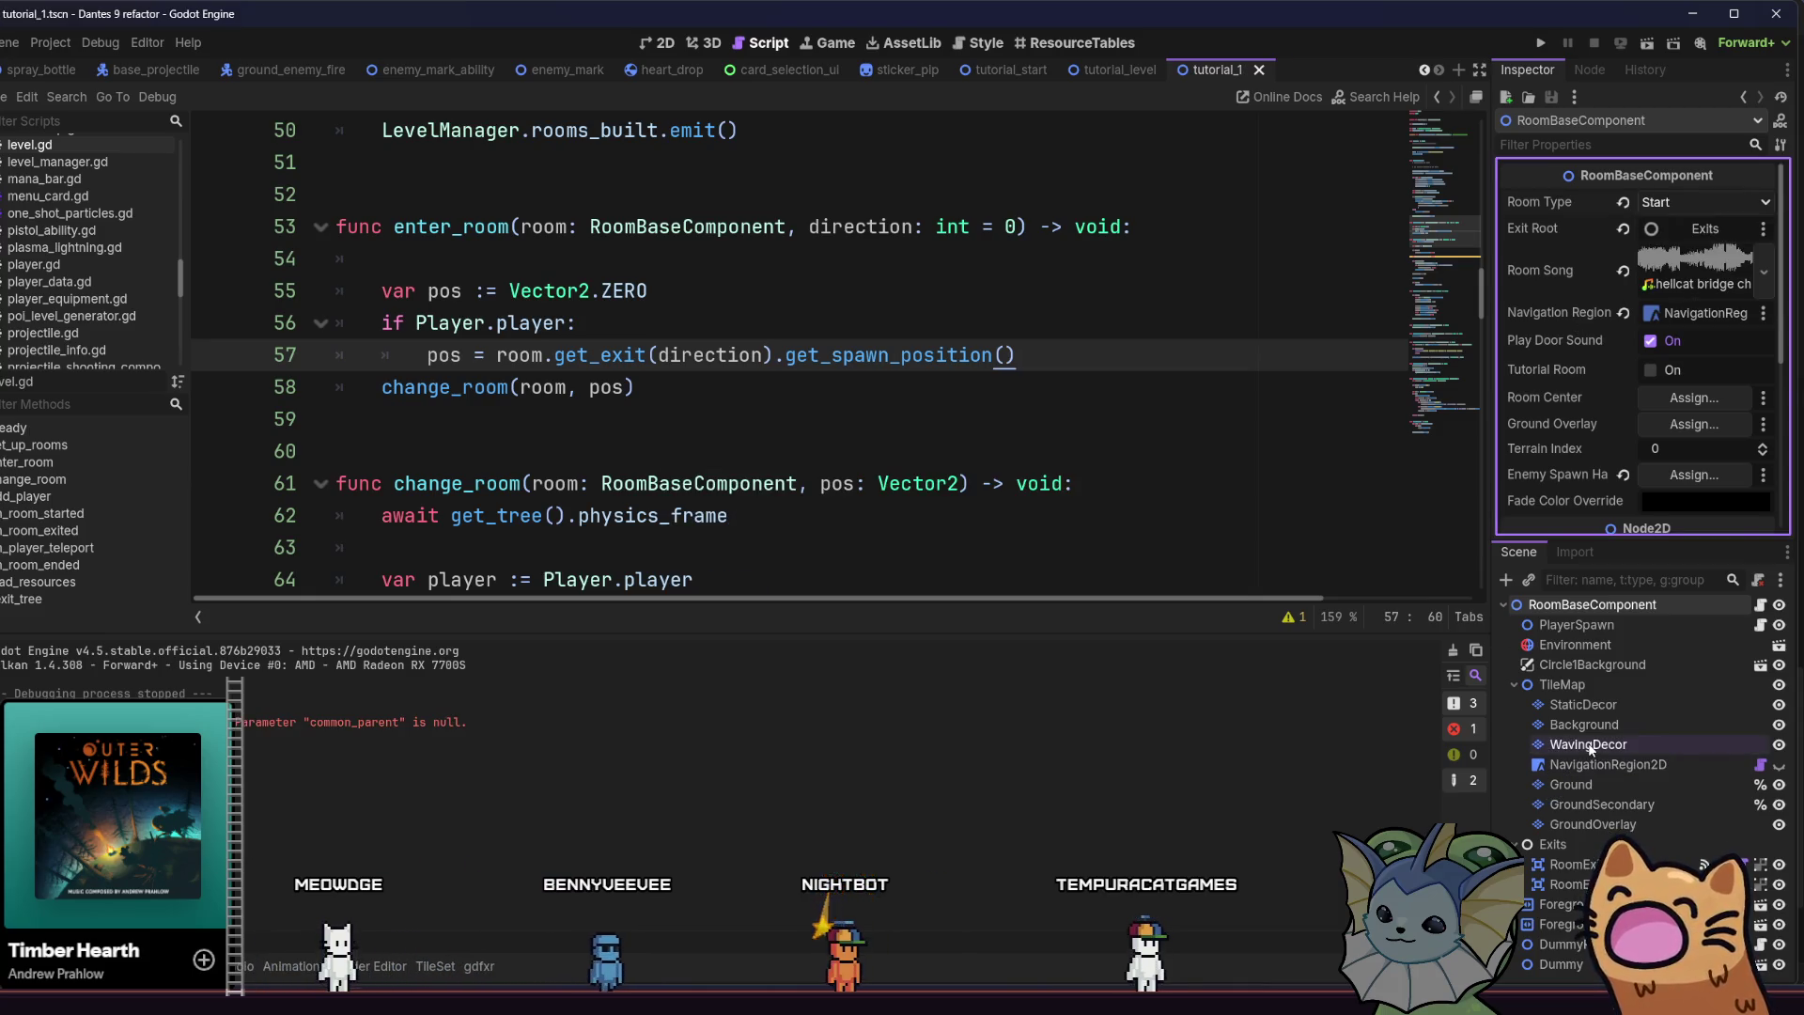
pyautogui.click(1623, 475)
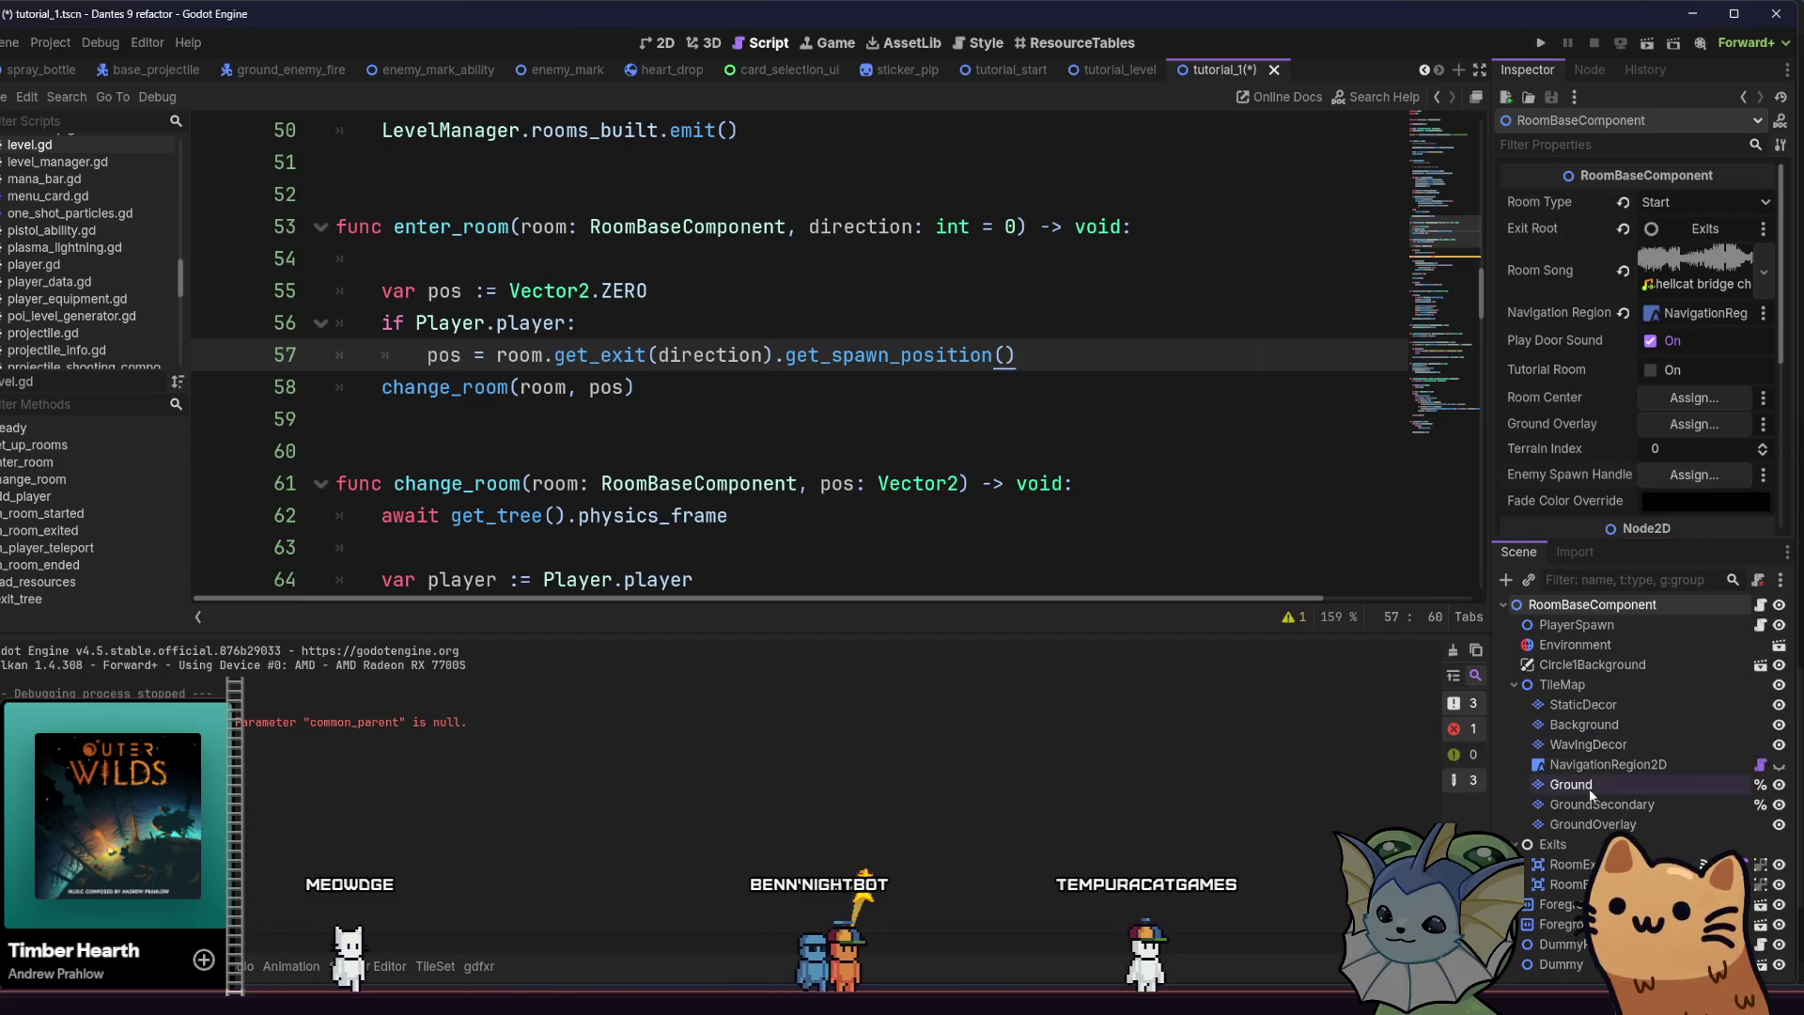
# Save the tutorial_1 scene and select its DummyRoomManager node to edit its script.
pyautogui.click(1760, 945)
pyautogui.click(1760, 964)
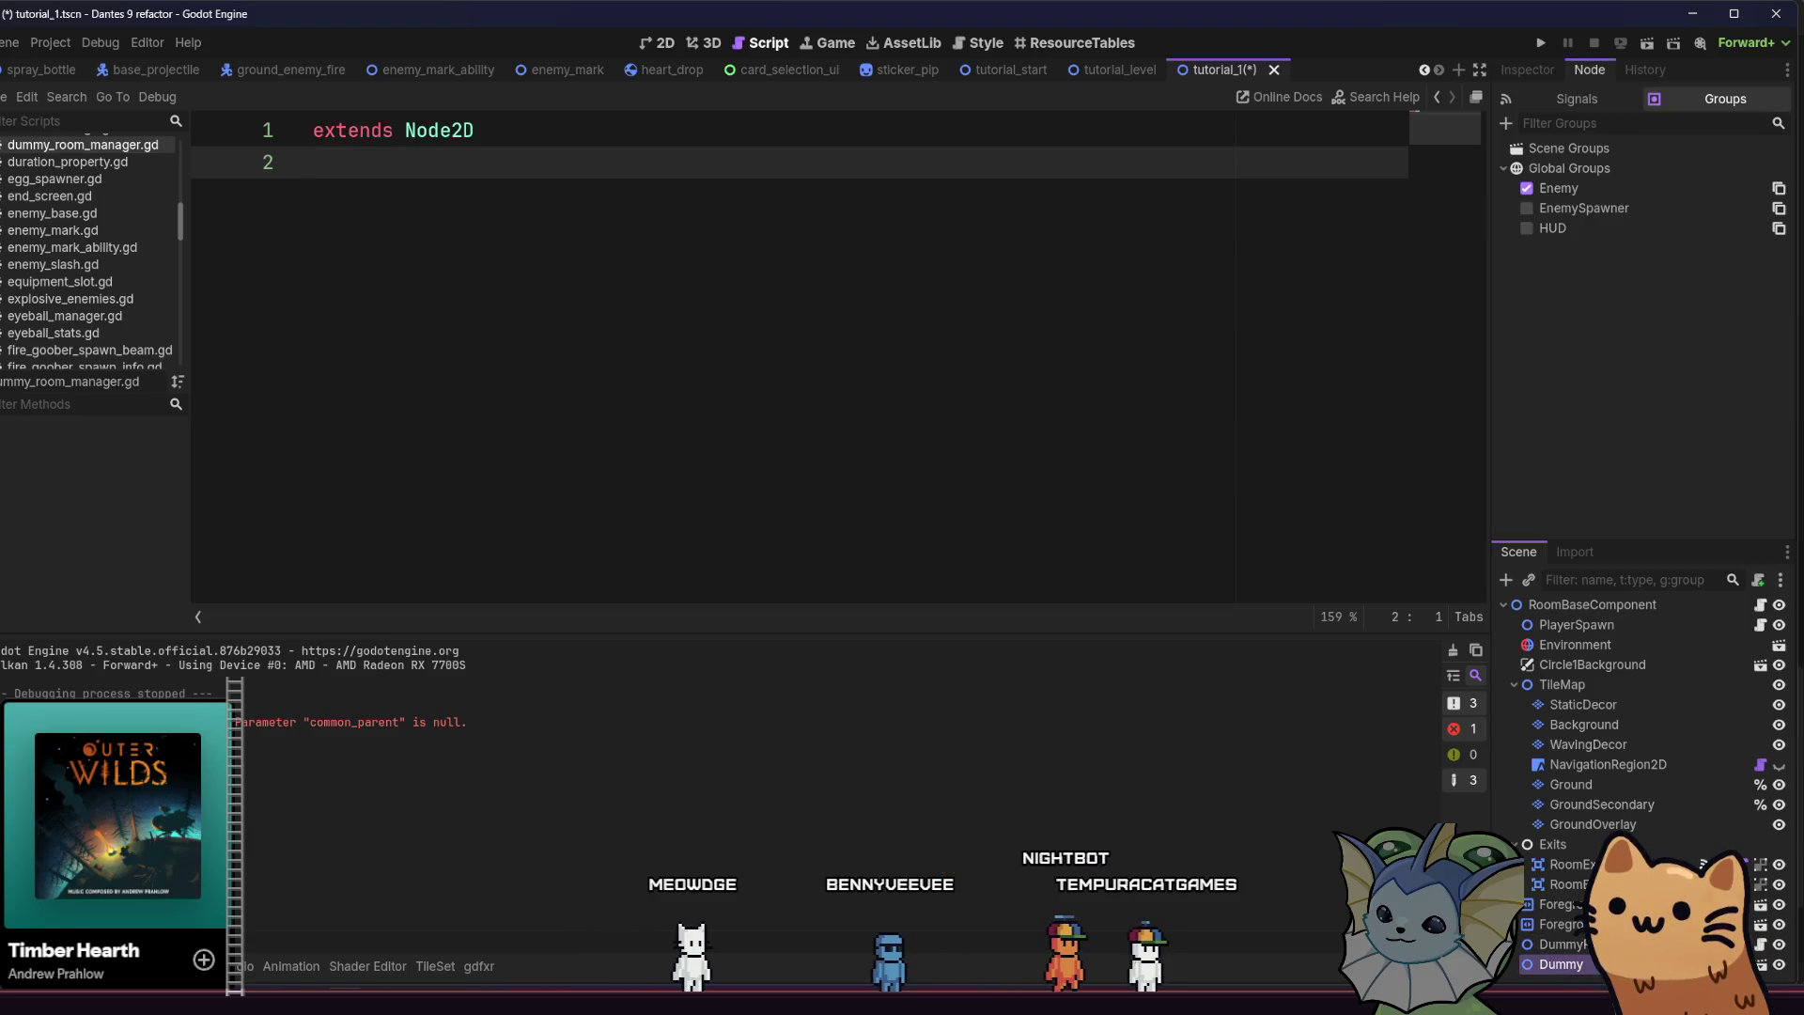
pyautogui.hotkey('ctrl', 's')
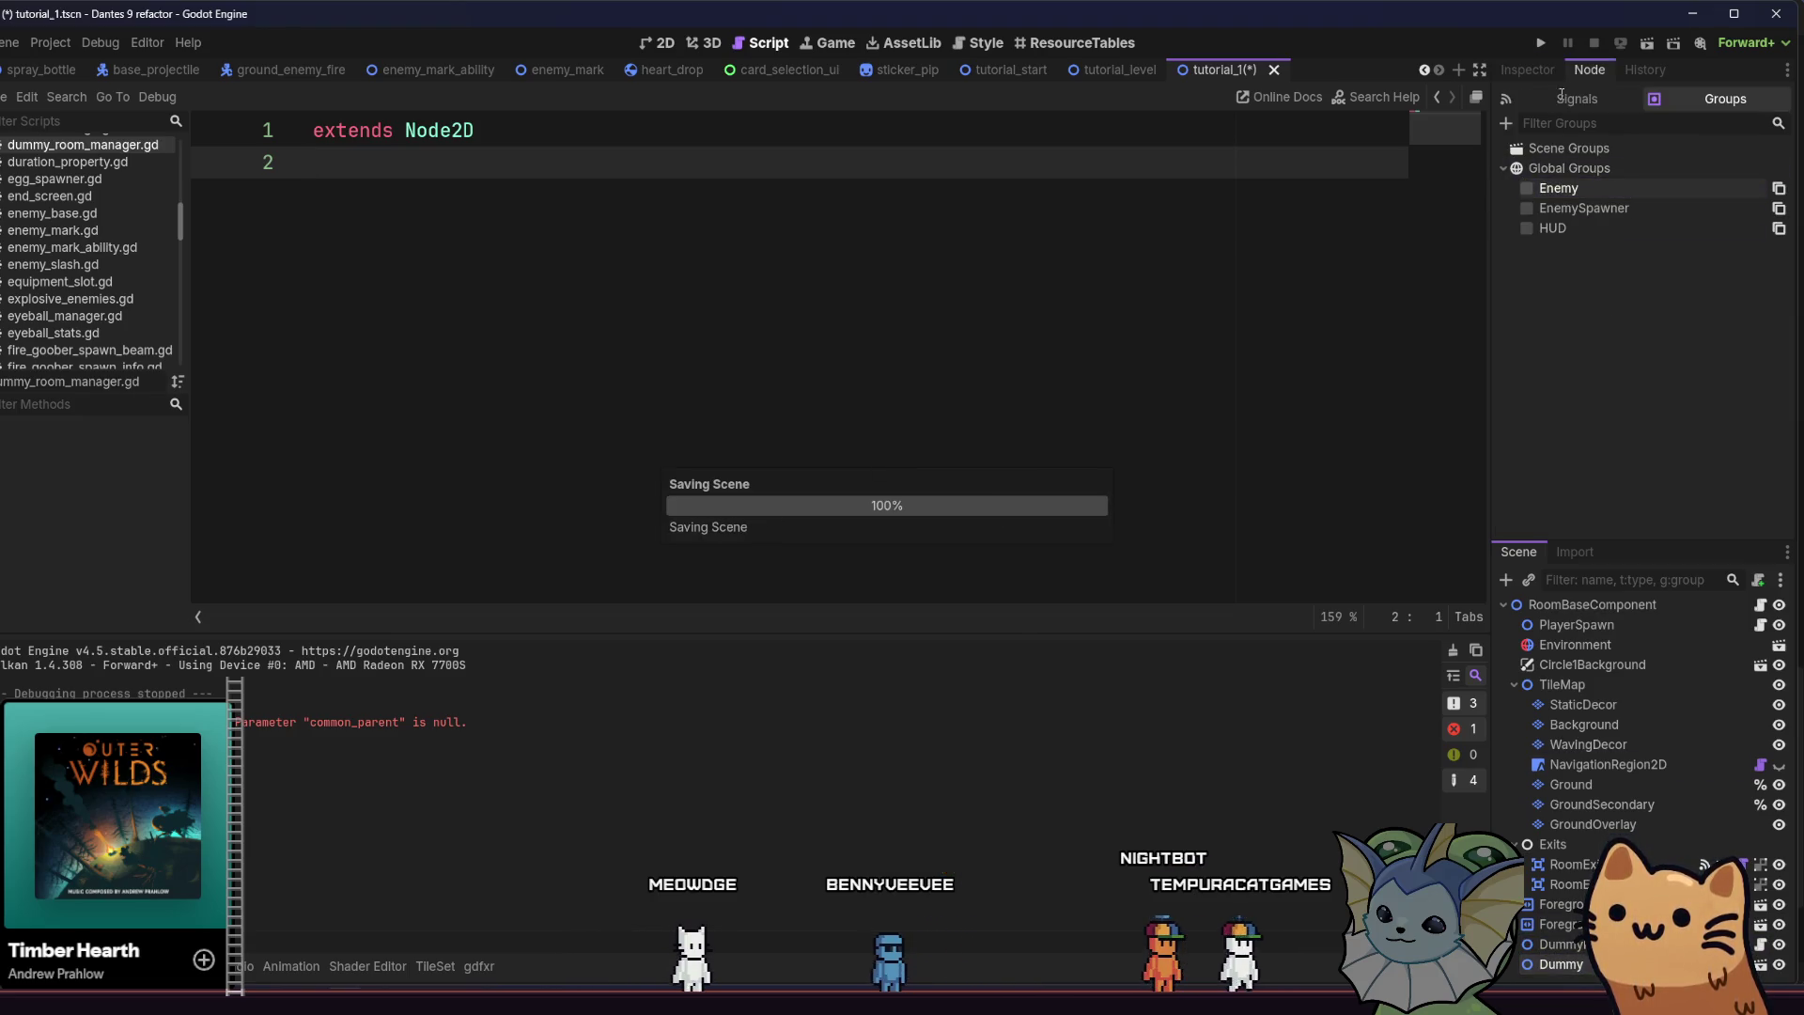
pyautogui.click(1559, 903)
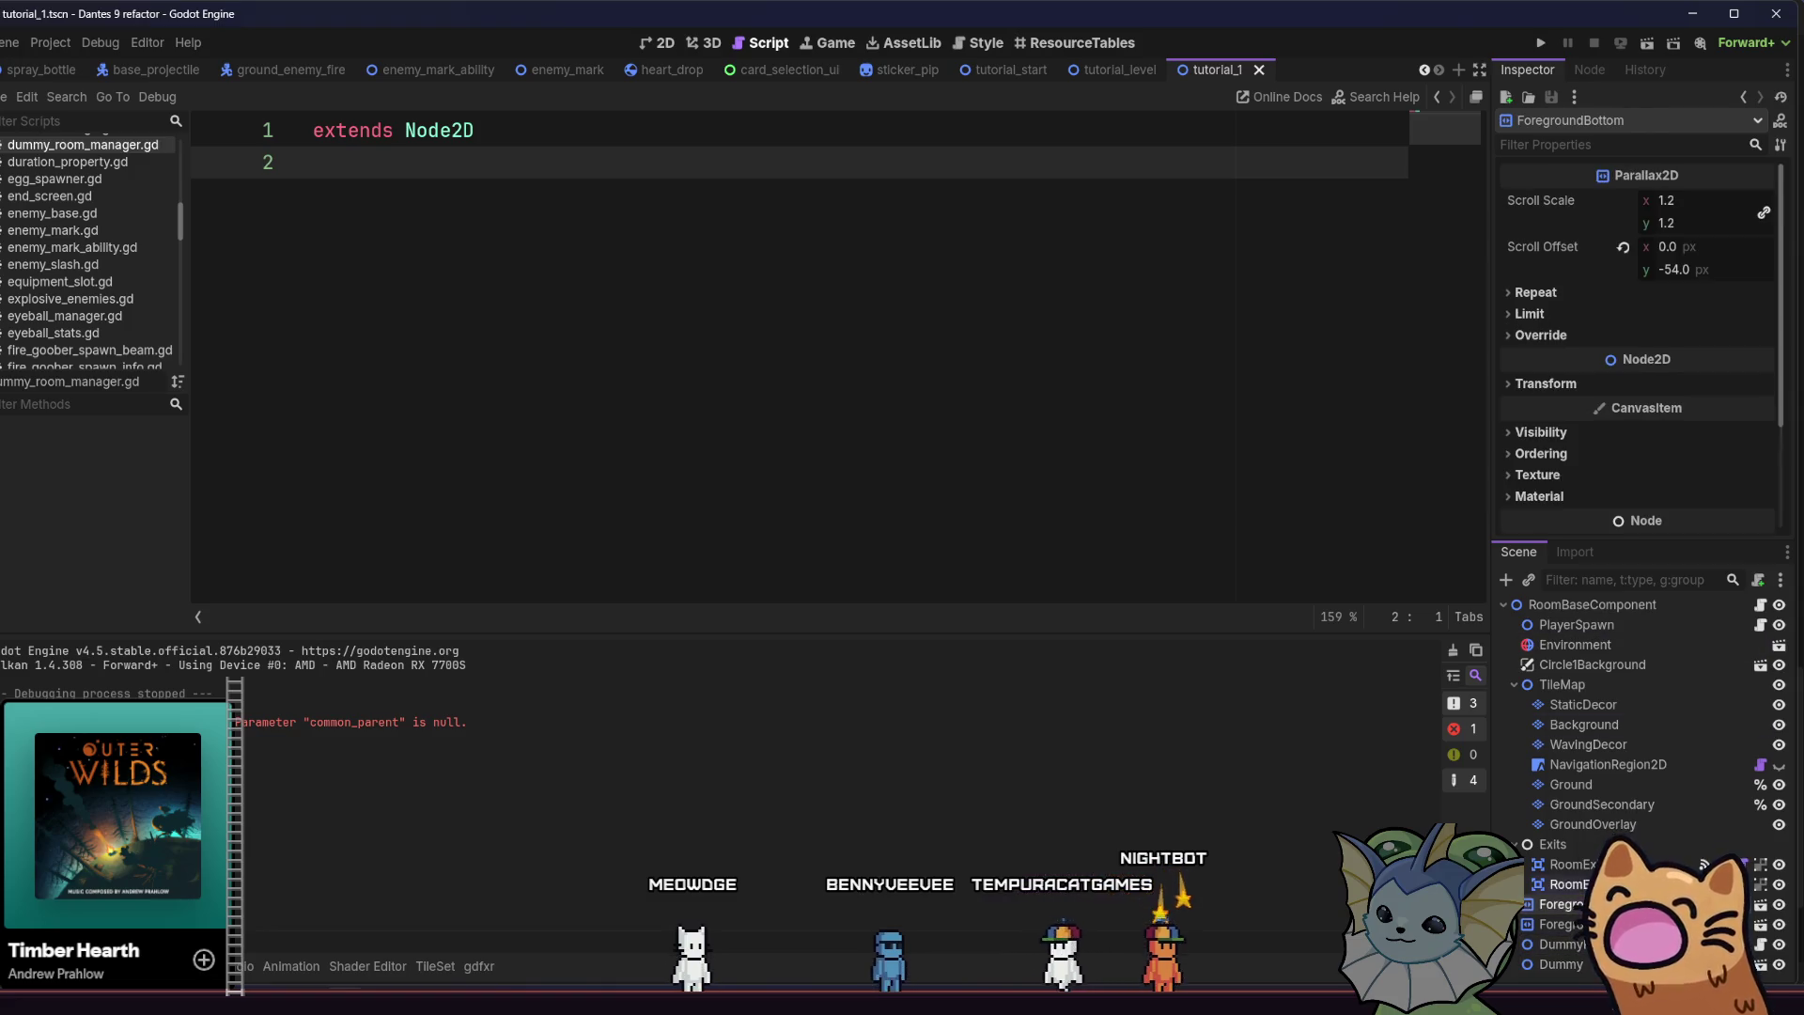
pyautogui.click(1559, 964)
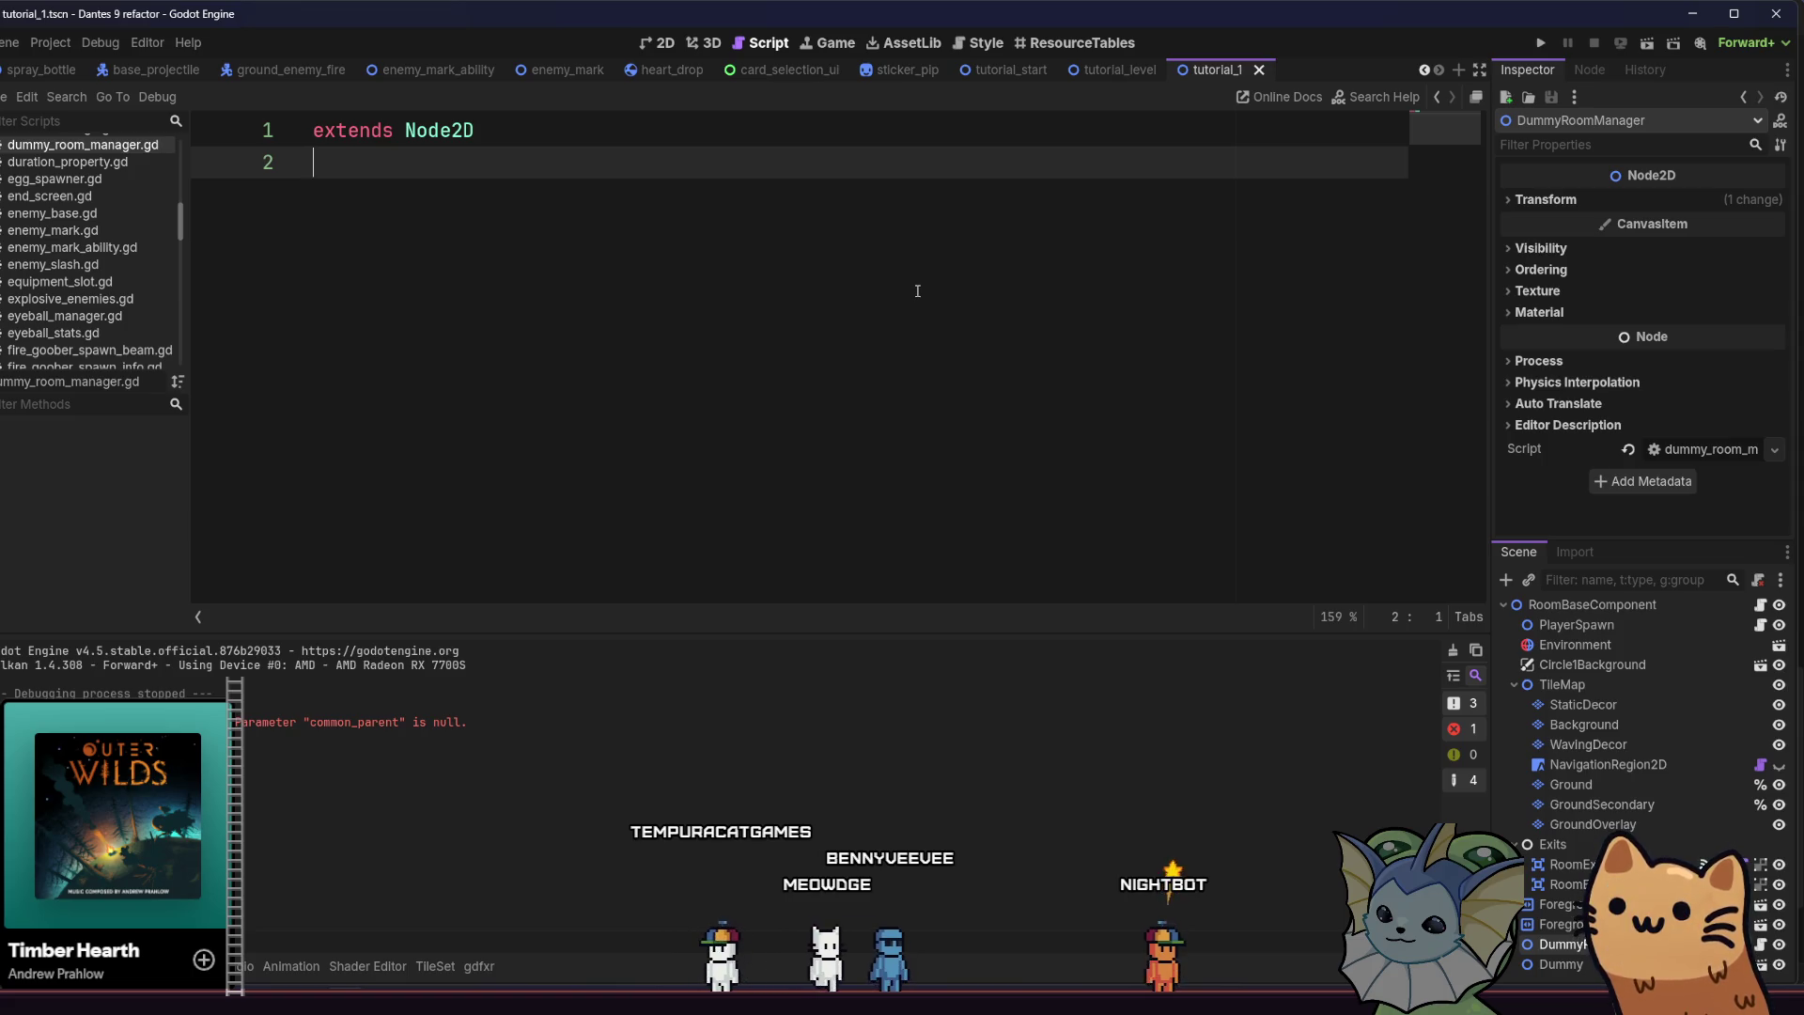
# Add a _ready function to dummy_room_manager.gd, trying out completions after owner.
pyautogui.press('Return')
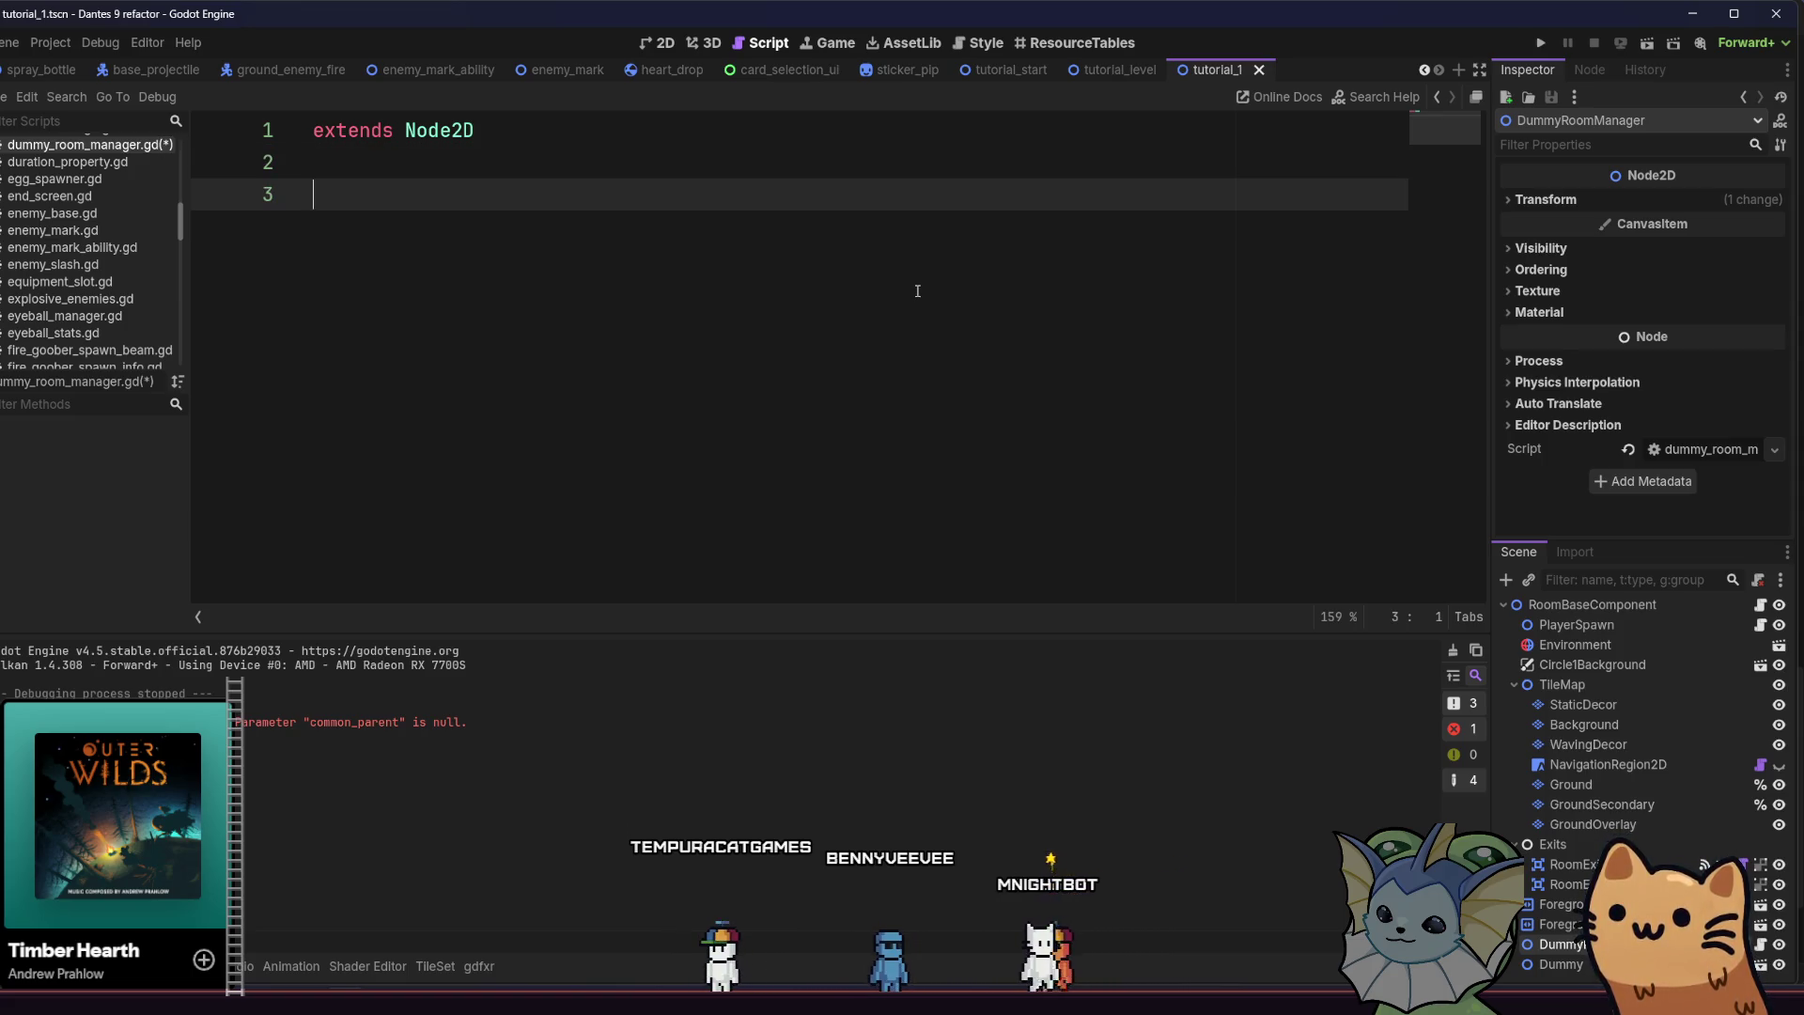
pyautogui.write('nc _re')
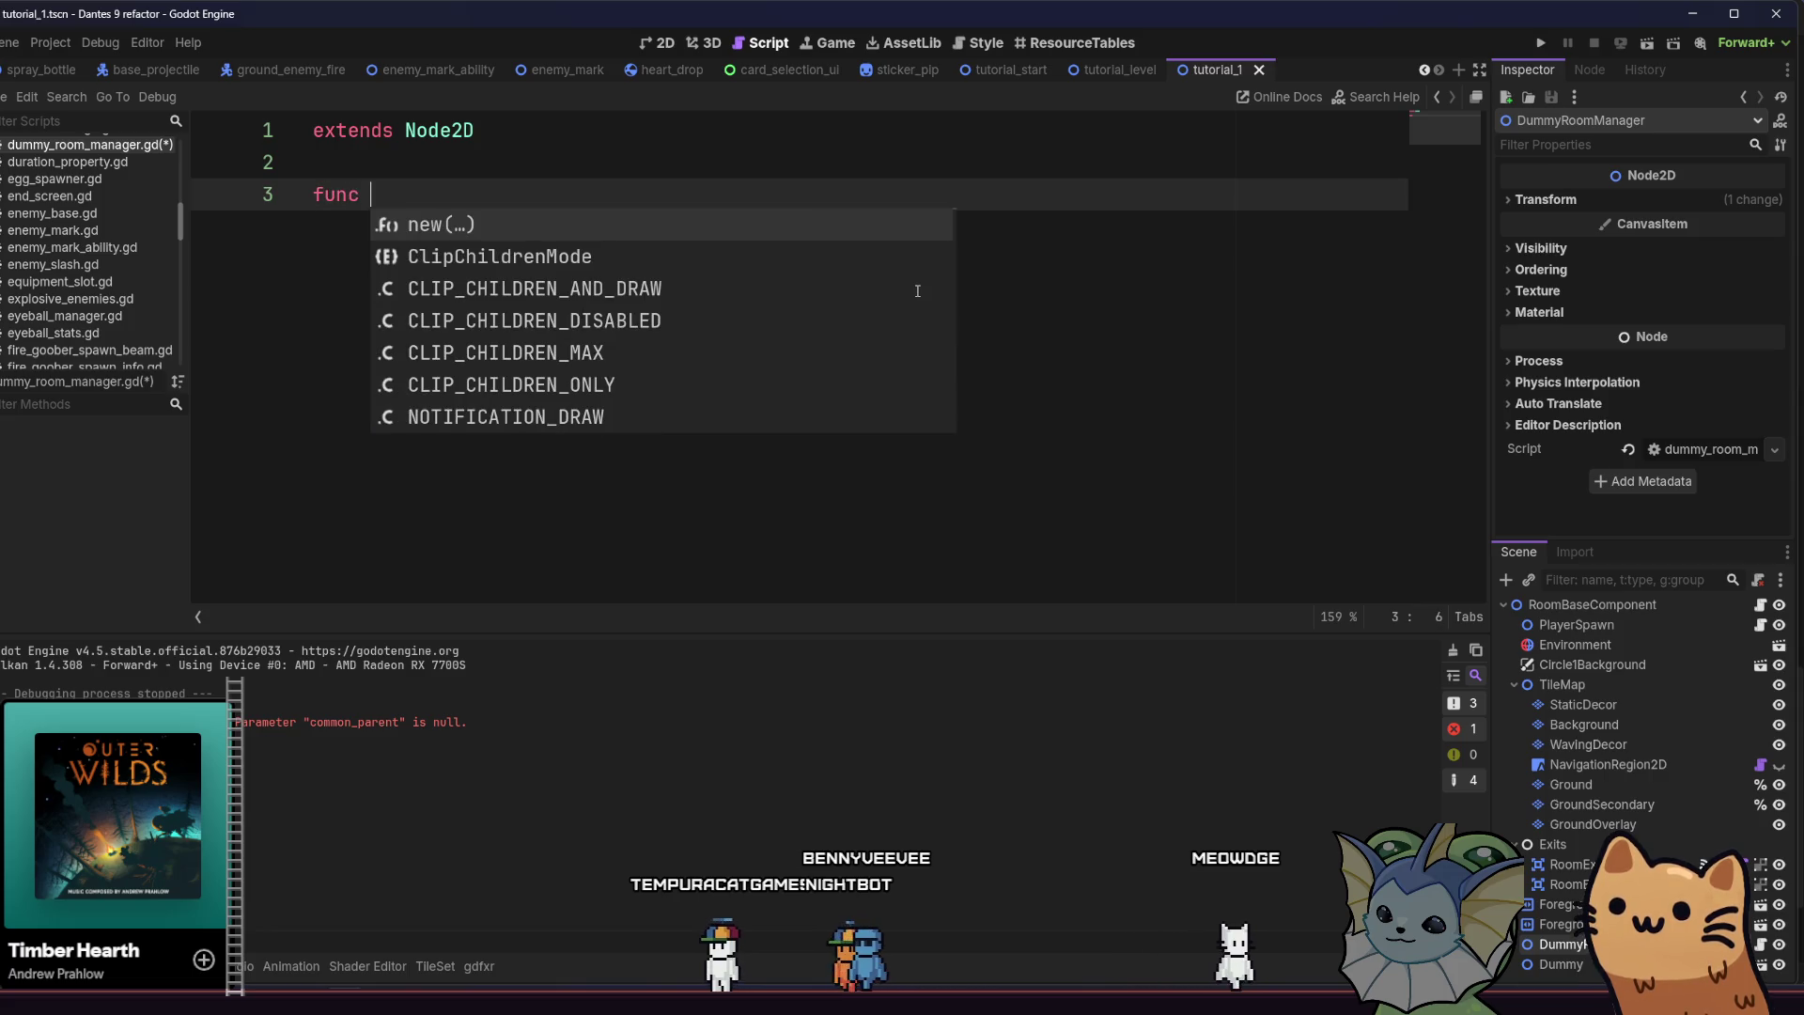
pyautogui.press('Return')
pyautogui.press('Return')
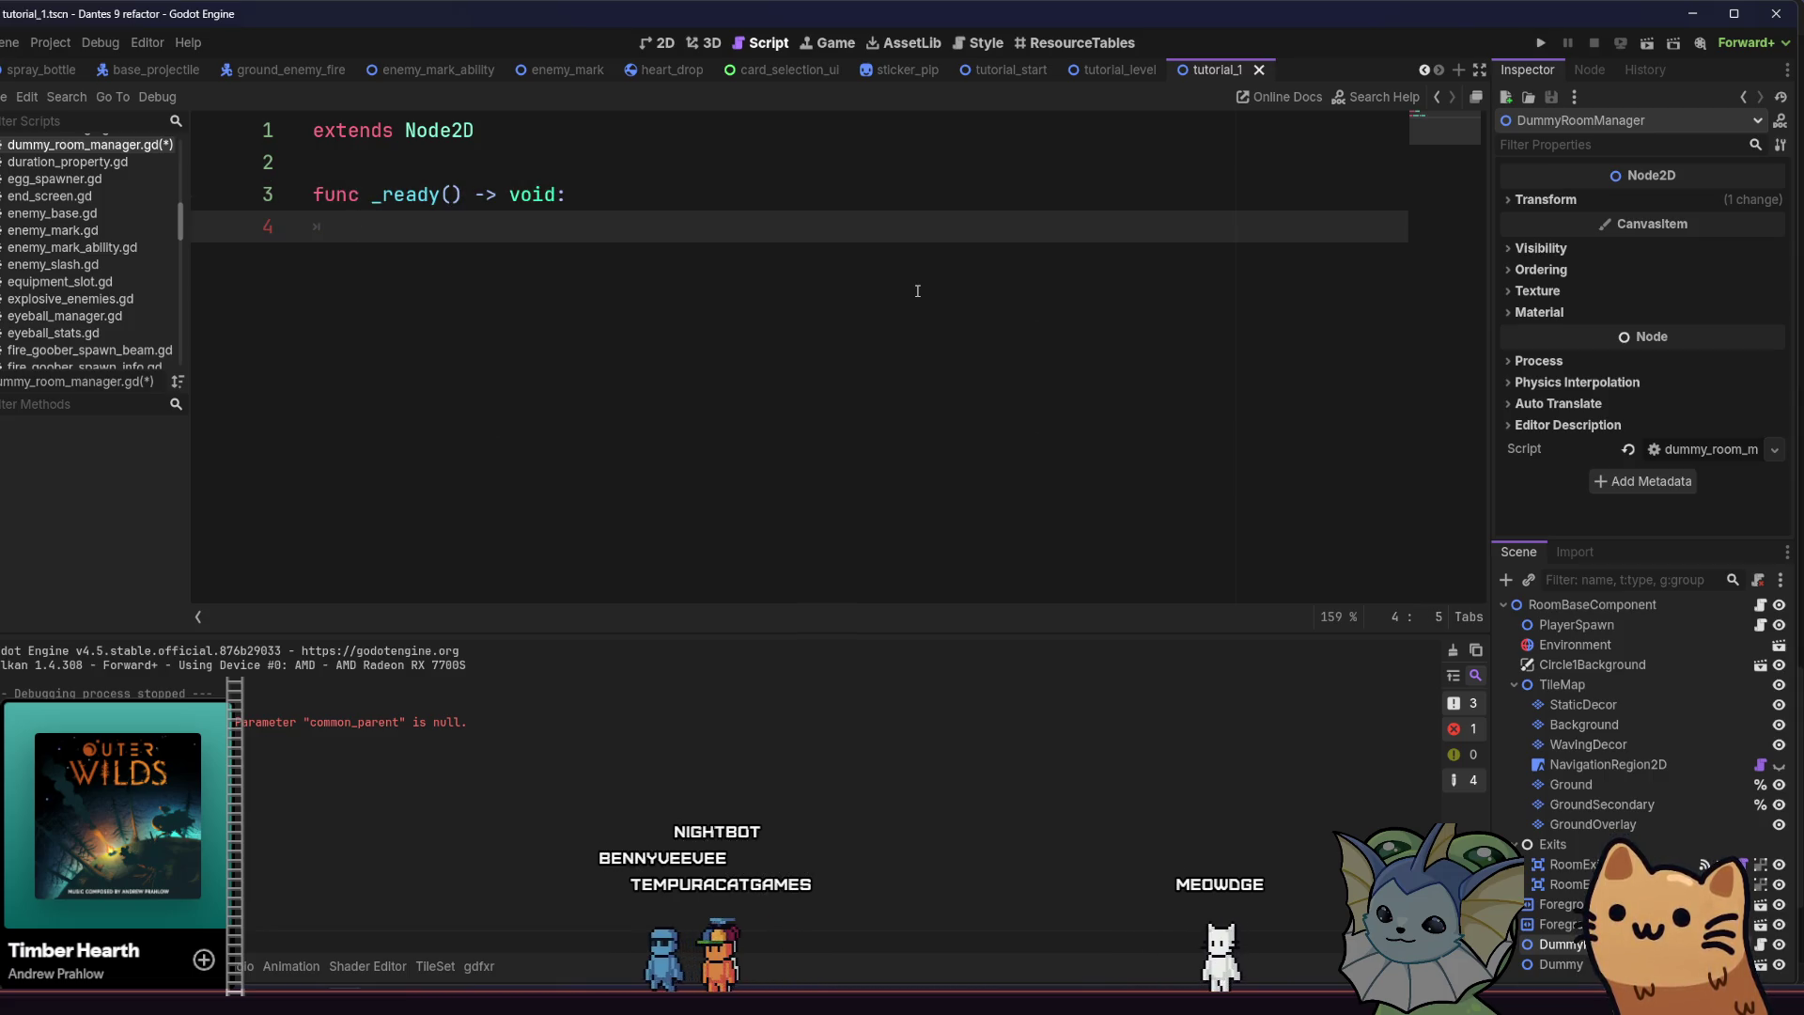
pyautogui.write('.')
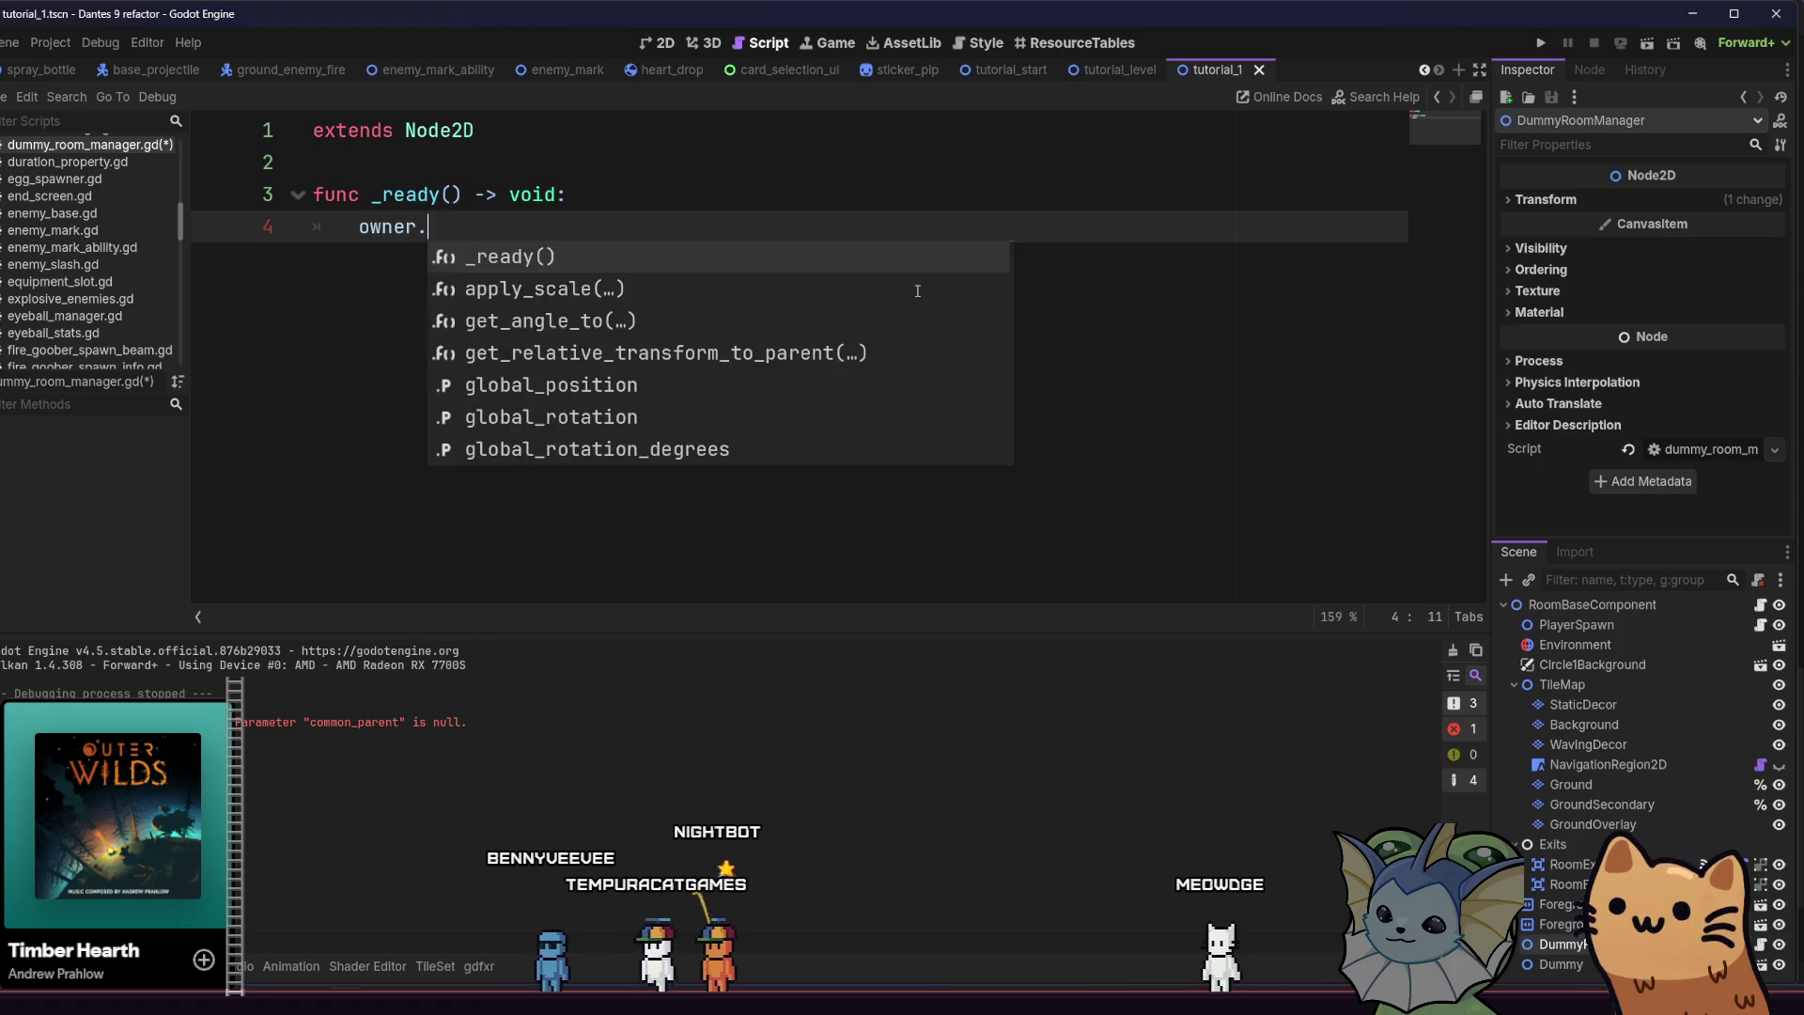
pyautogui.press('BackSpace')
pyautogui.write('.')
pyautogui.press('BackSpace')
pyautogui.write('o')
pyautogui.press('BackSpace')
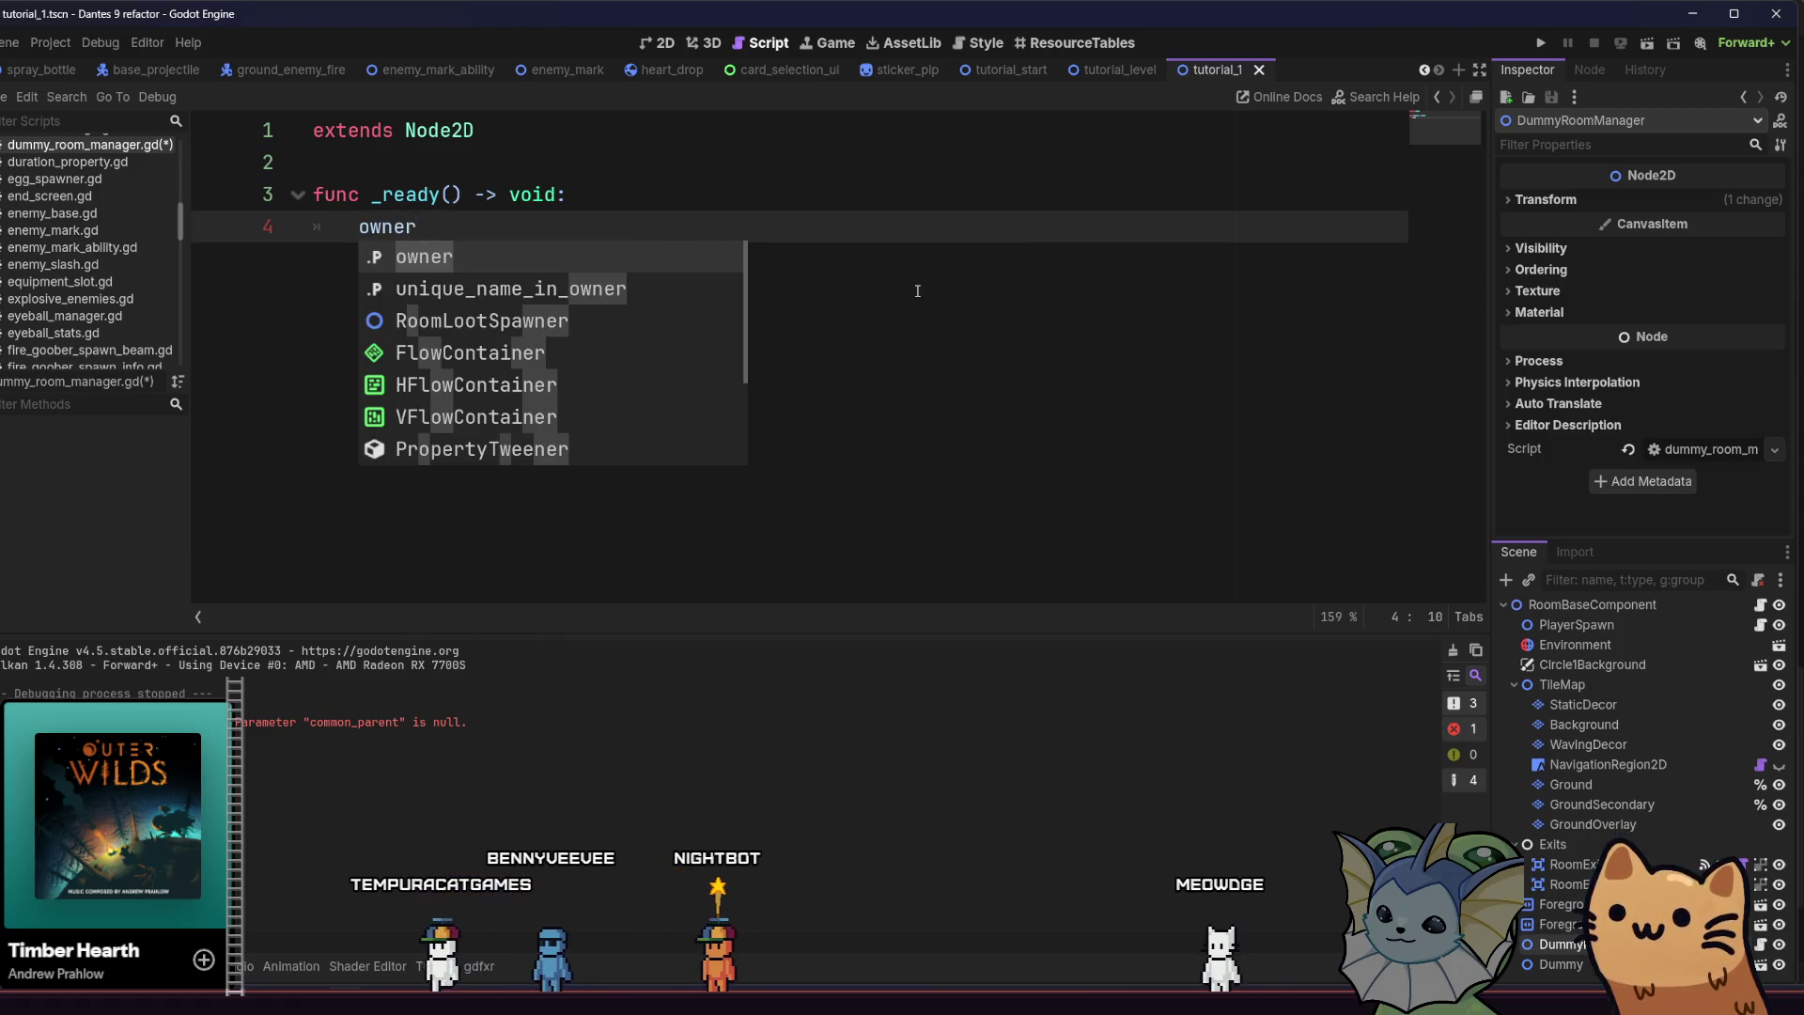
pyautogui.write(':')
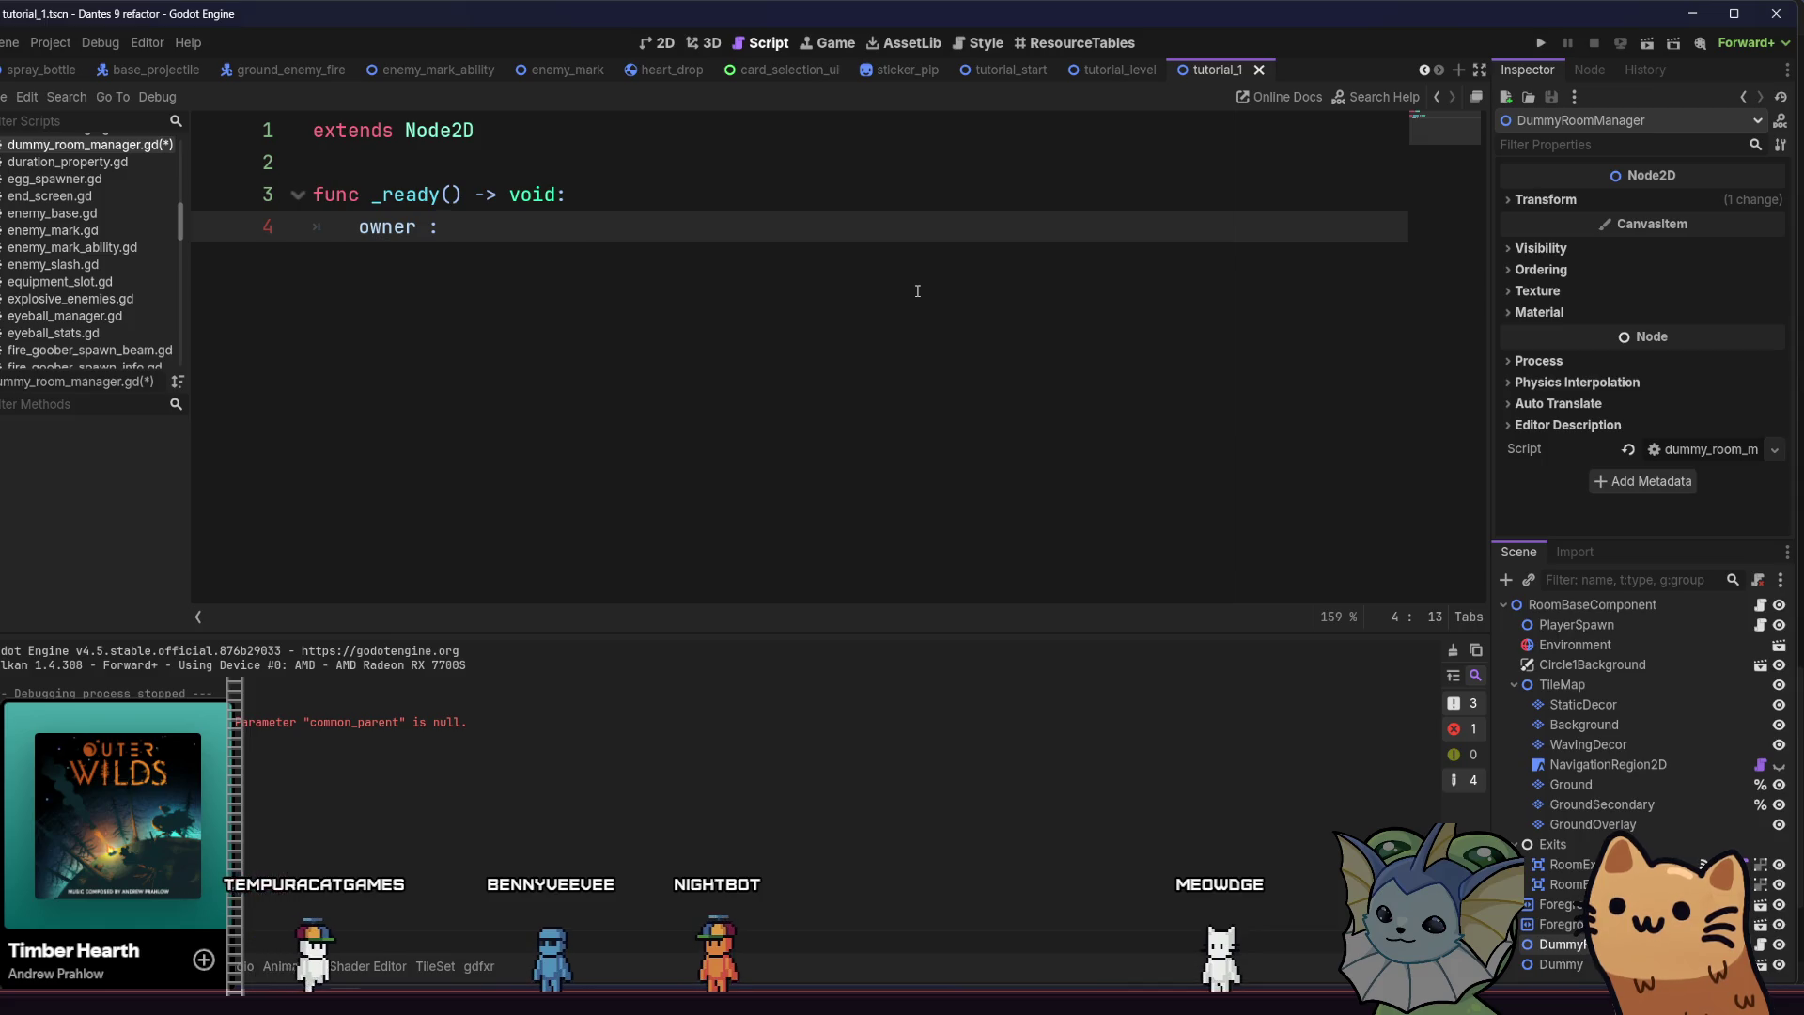
pyautogui.press('BackSpace')
pyautogui.press('BackSpace')
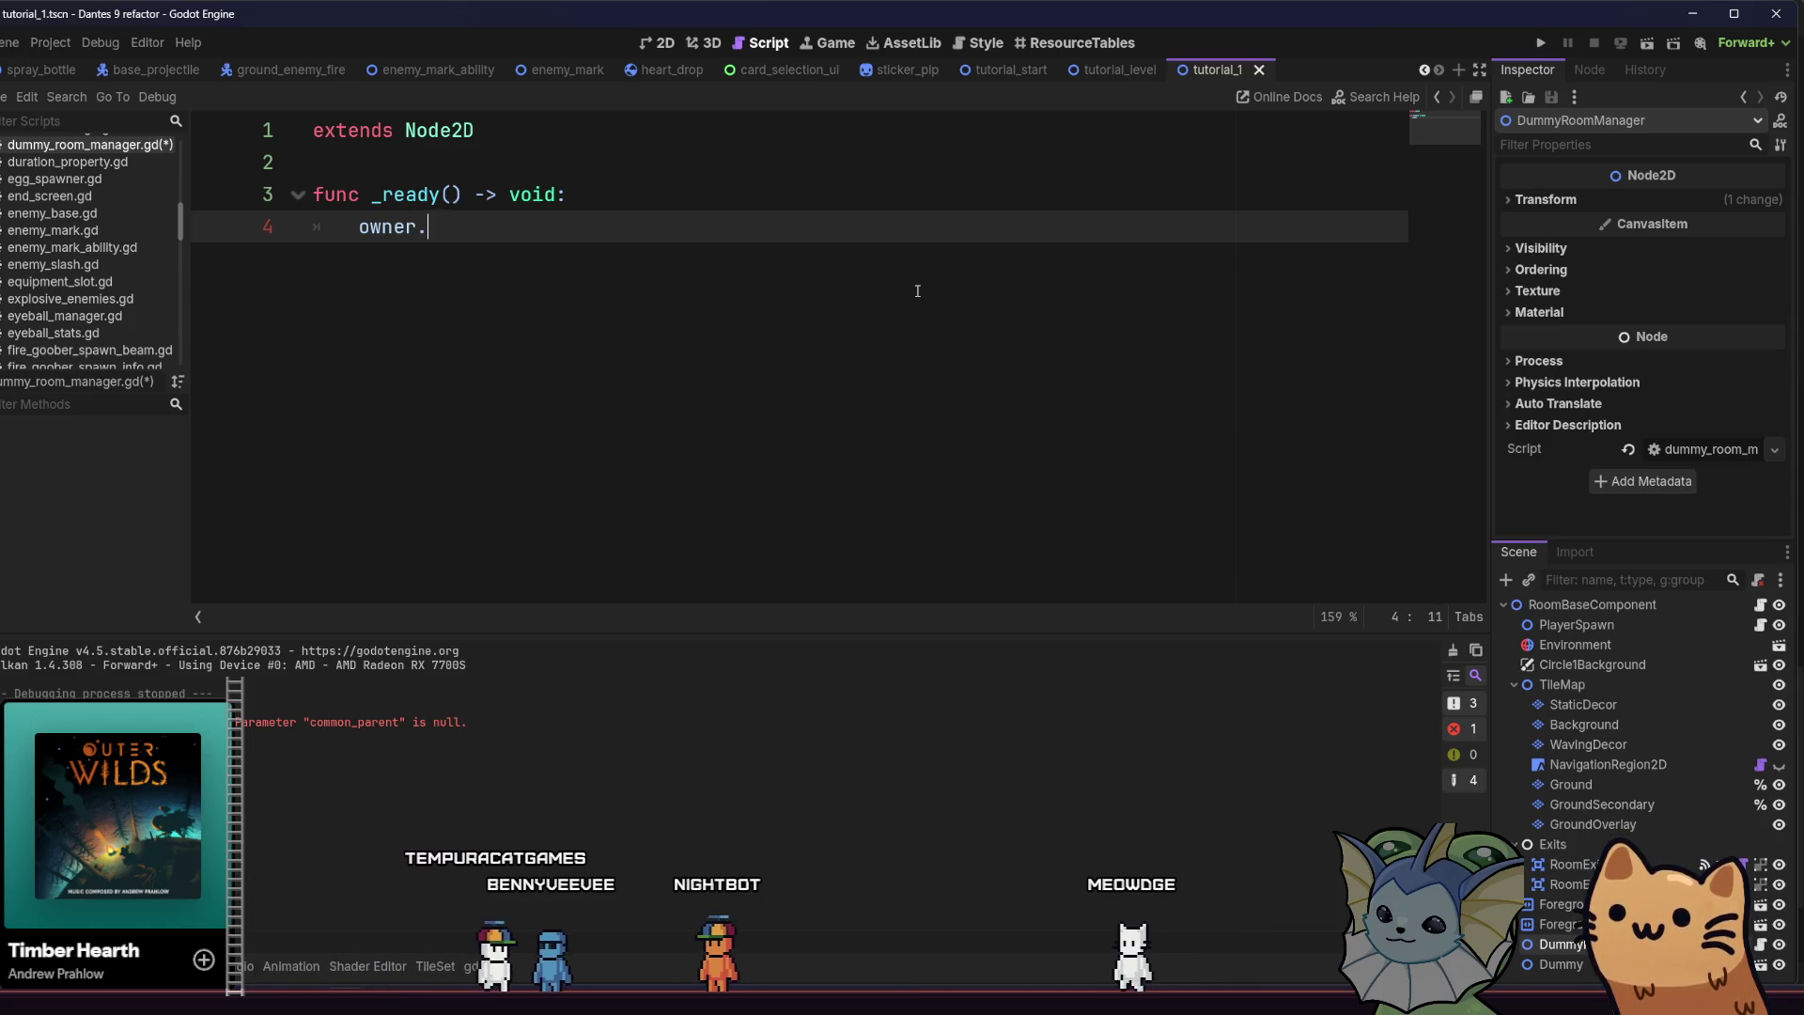
pyautogui.write('open')
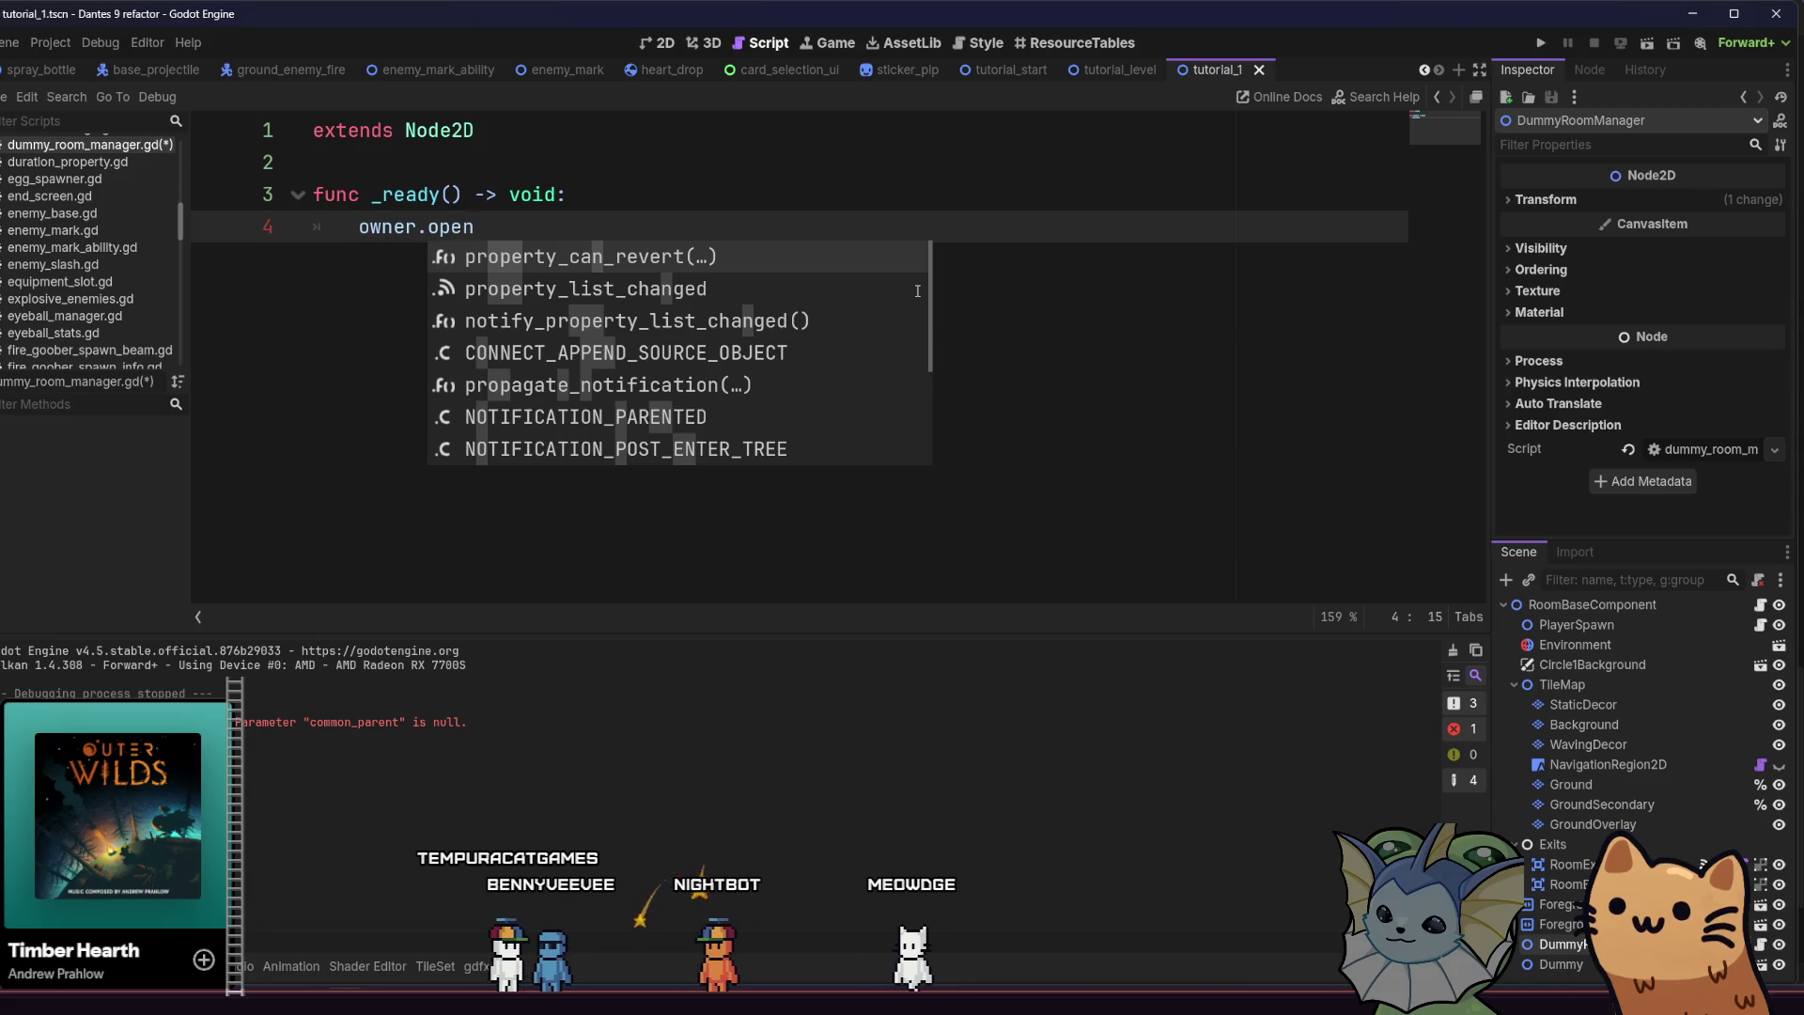
pyautogui.press('BackSpace')
pyautogui.press('BackSpace')
pyautogui.press('BackSpace')
# Write 'var room : RoomBaseComponent = owner' in _ready and remove the trial room. line.
pyautogui.write('var')
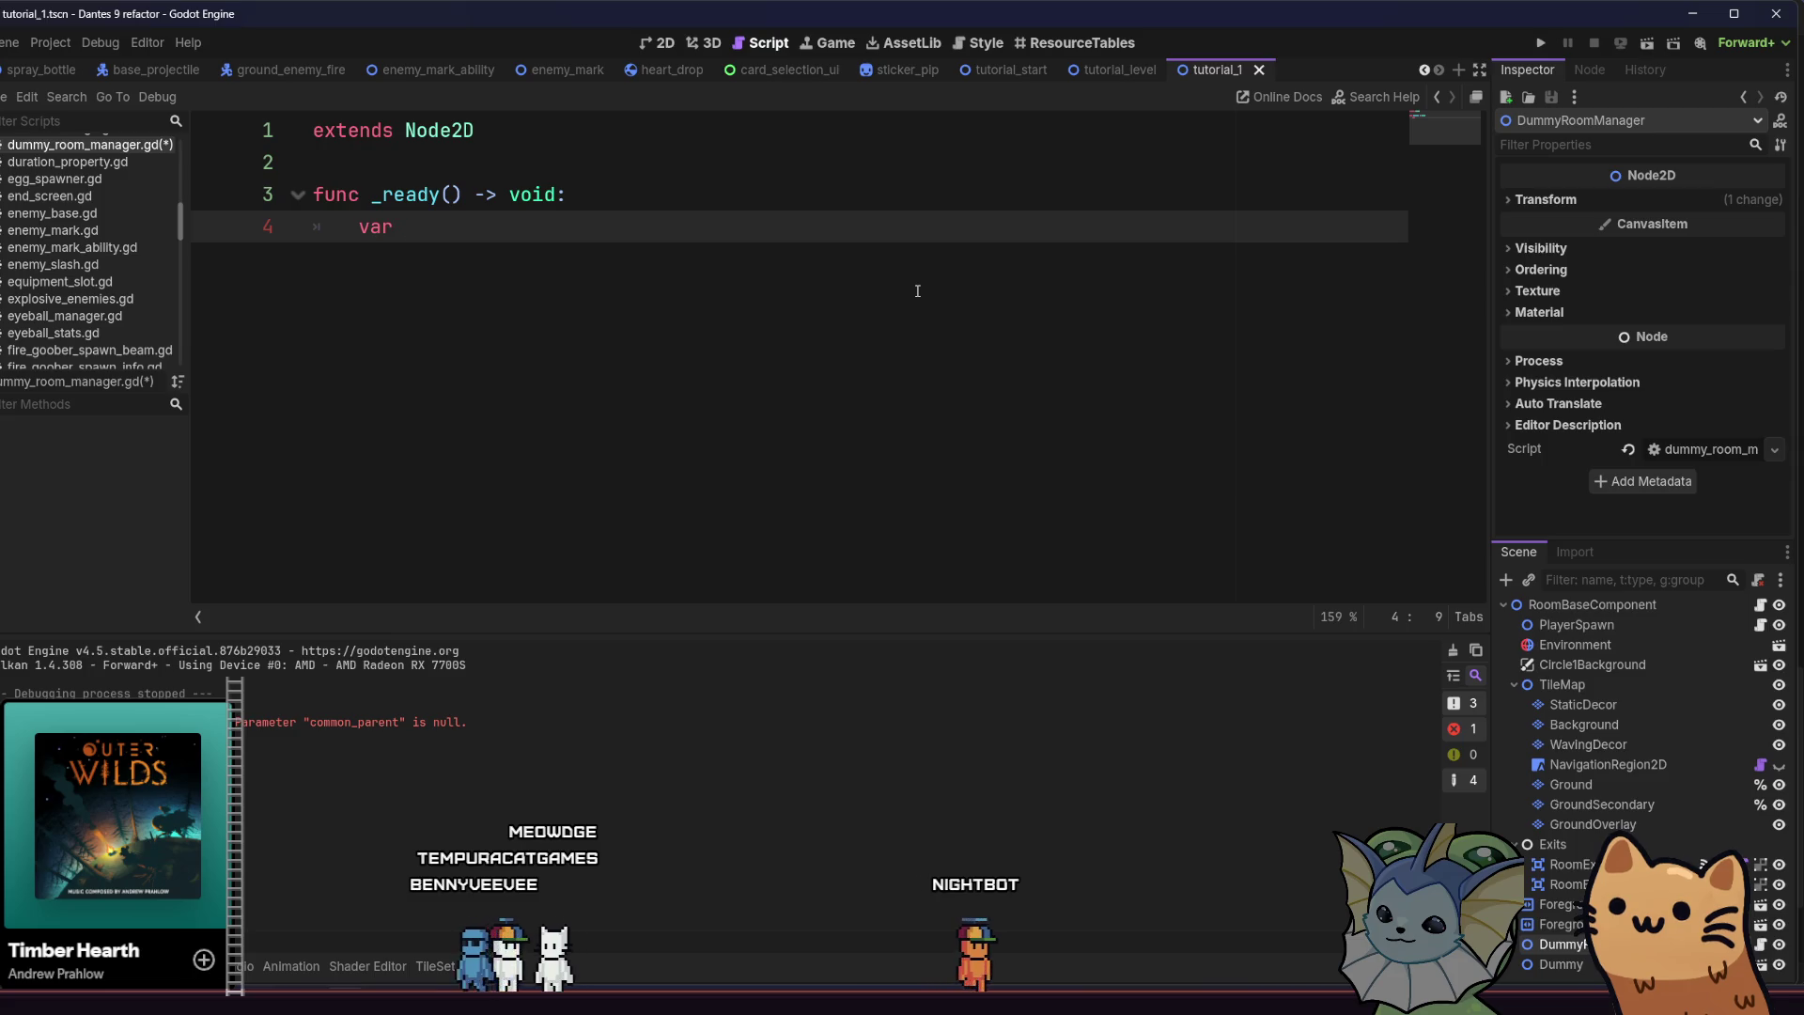
pyautogui.write(' room =')
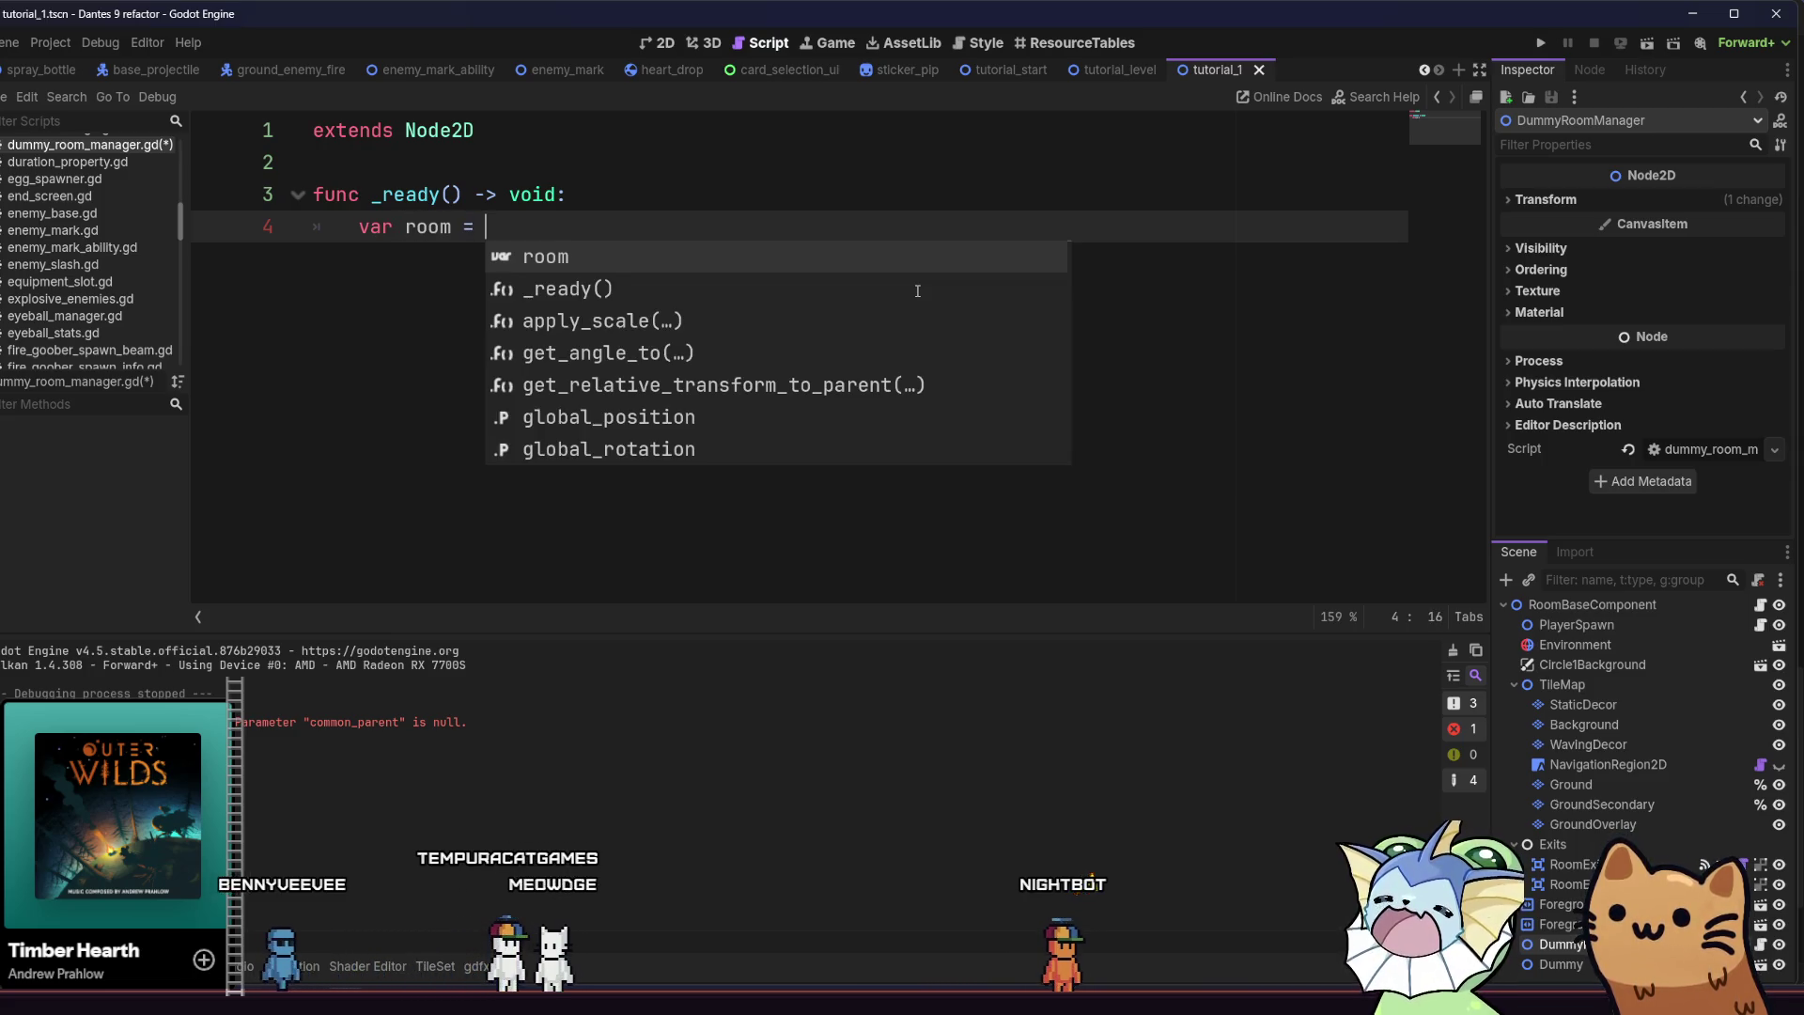
pyautogui.press('BackSpace')
pyautogui.press('BackSpace')
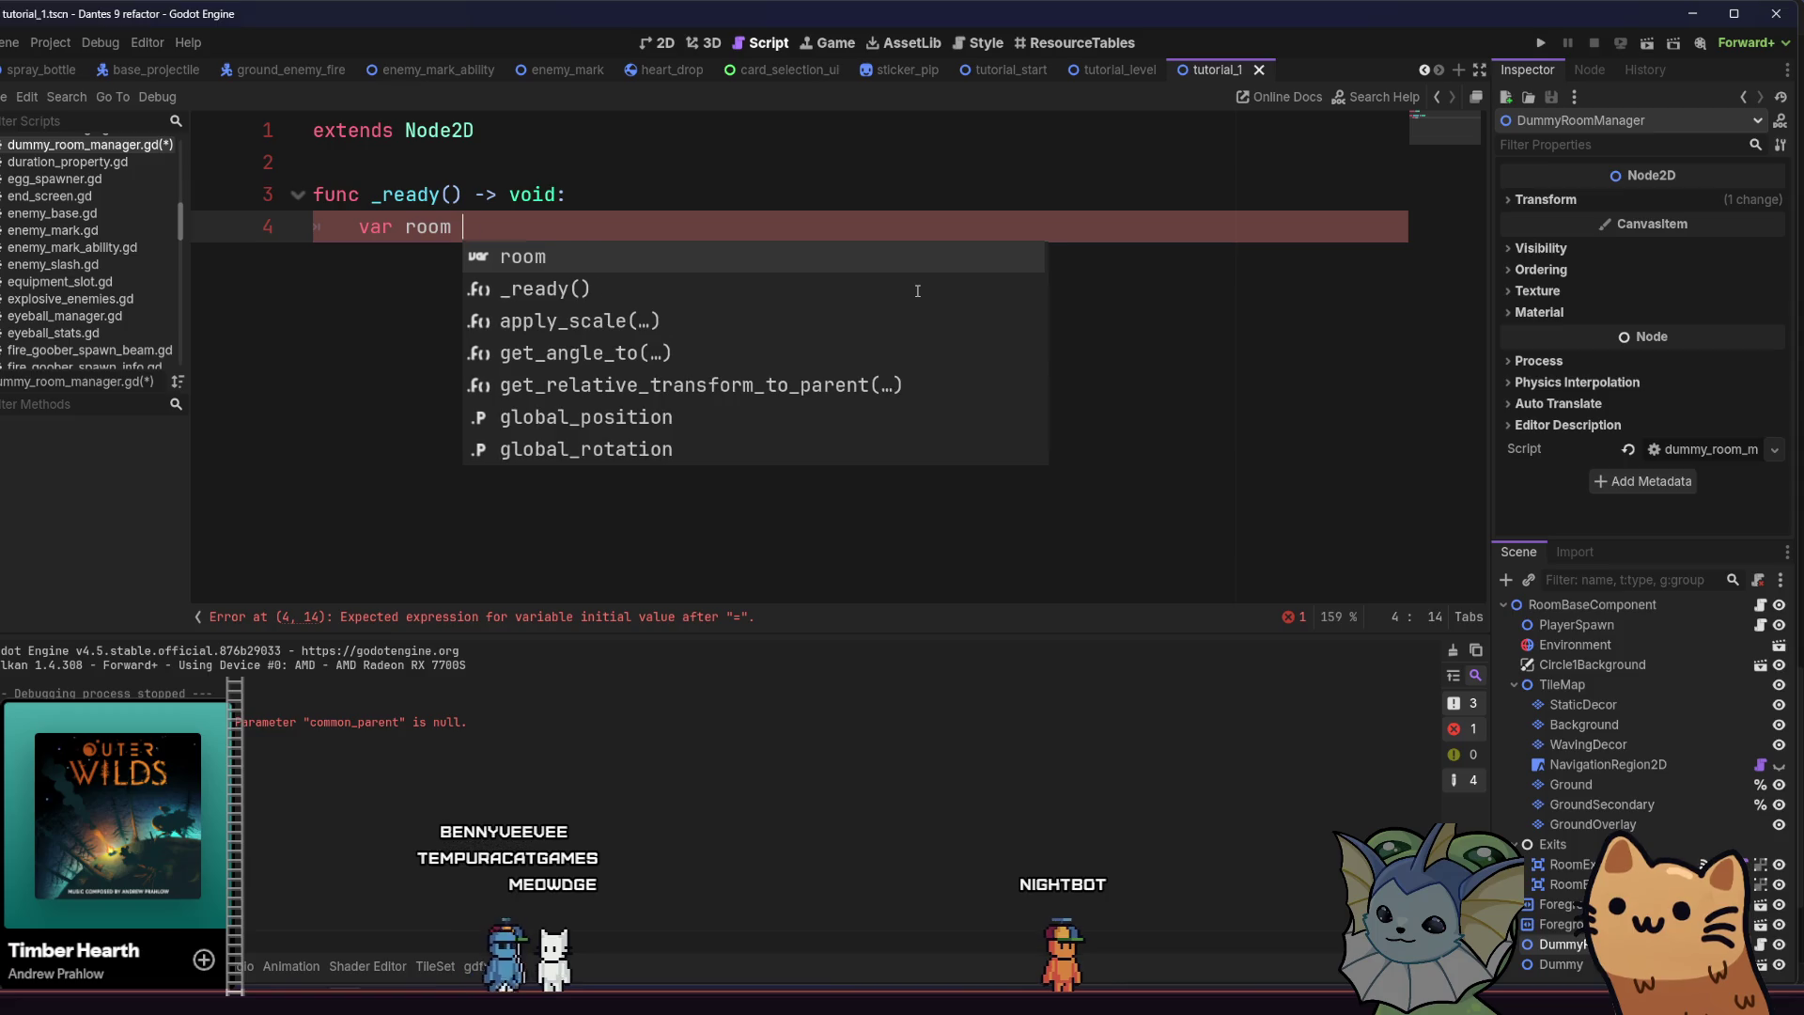
pyautogui.write(': BaseR')
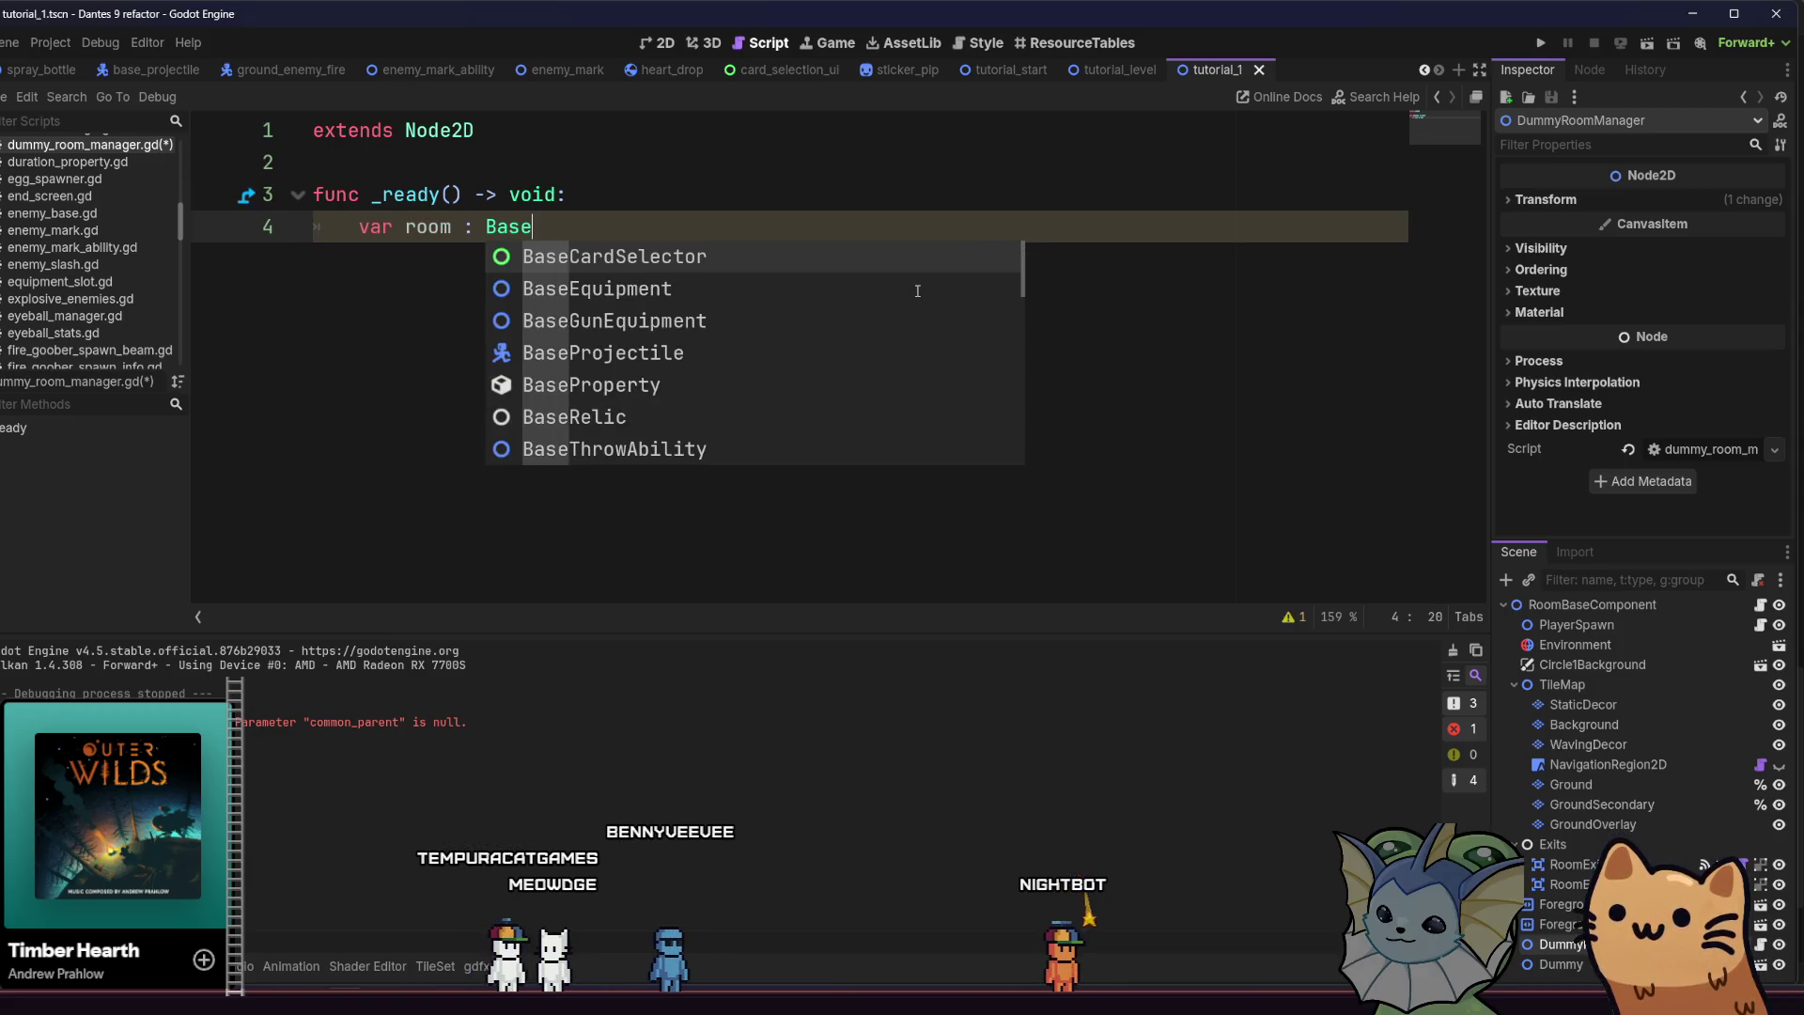
pyautogui.press('BackSpace')
pyautogui.press('BackSpace')
pyautogui.press('BackSpace')
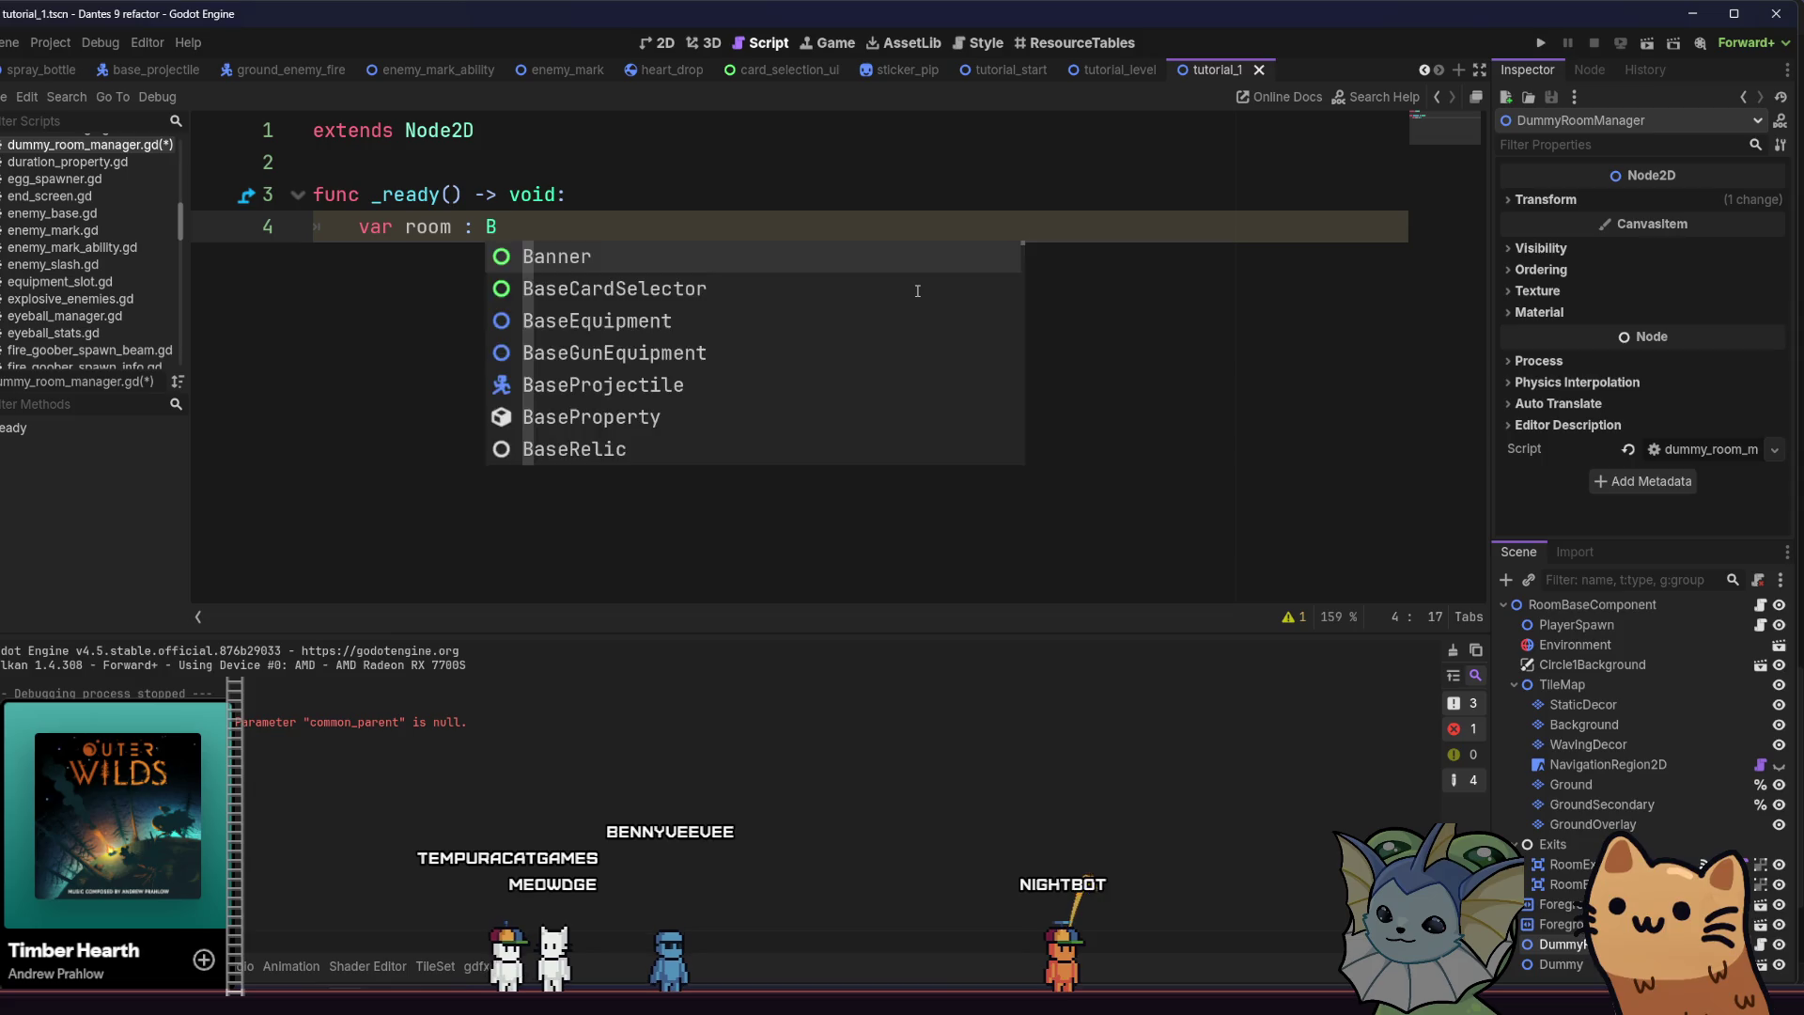
pyautogui.write('Room')
pyautogui.press('Return')
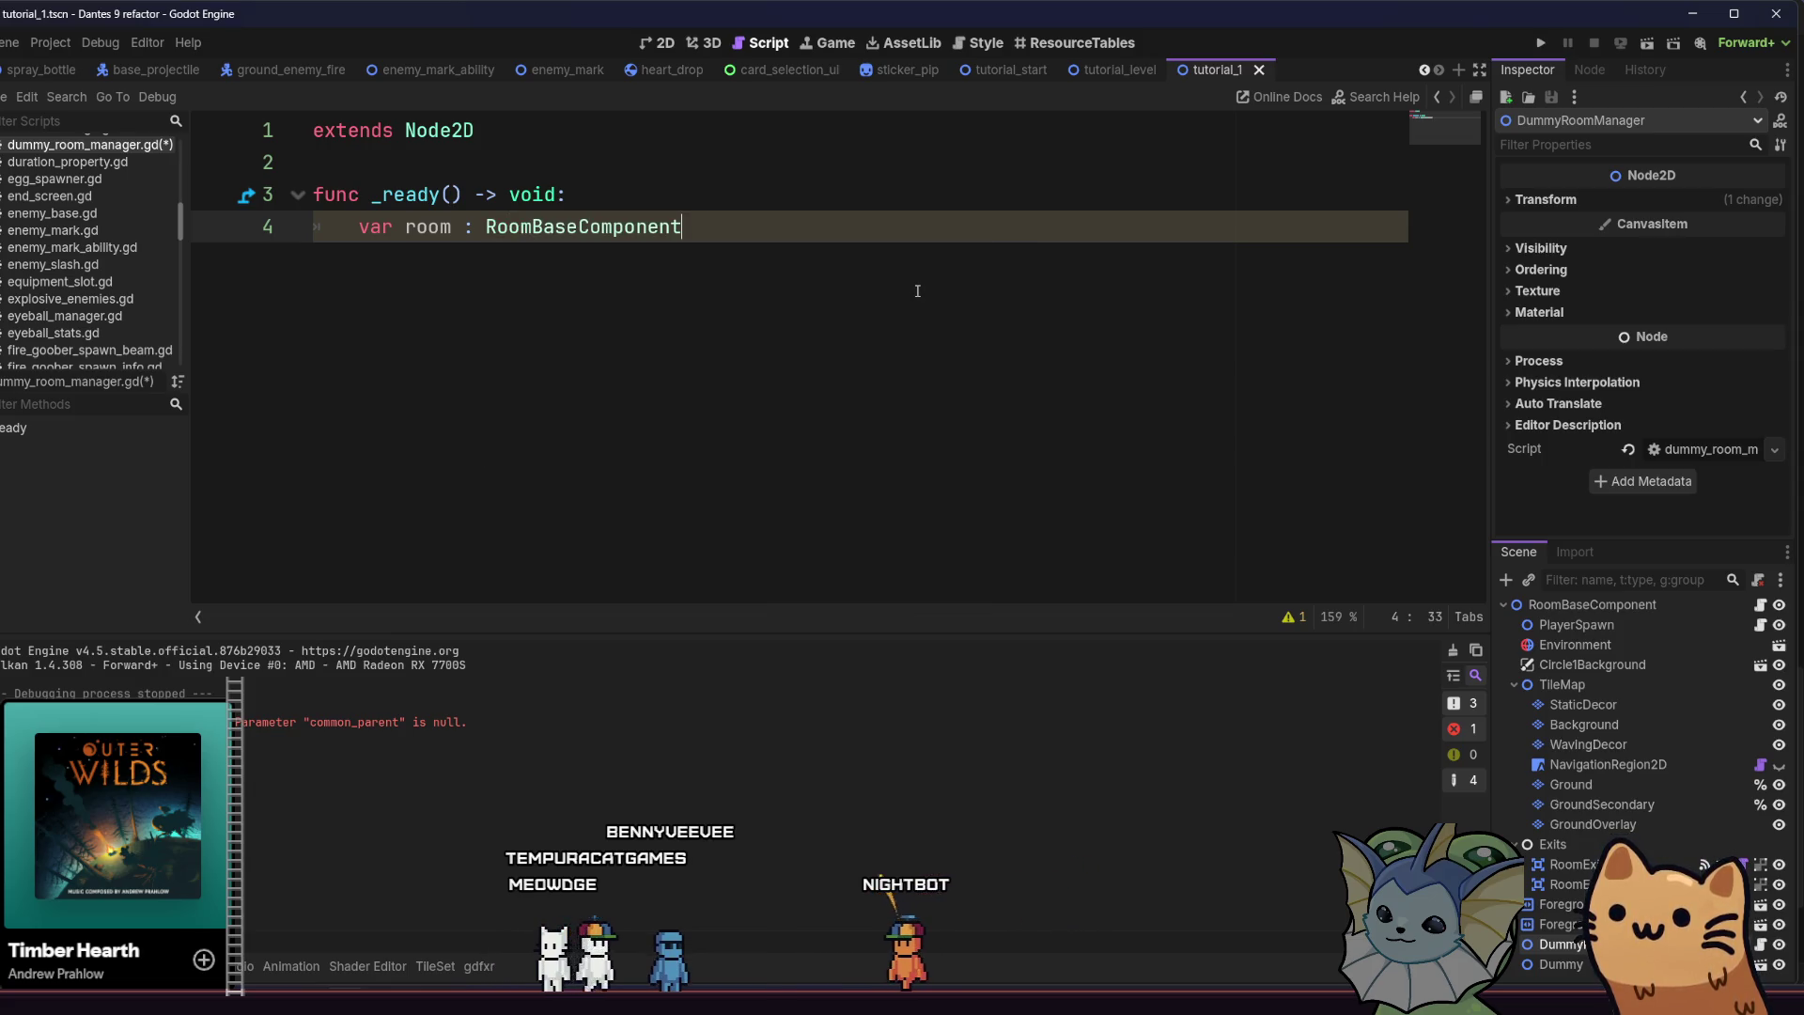
pyautogui.write('pw')
pyautogui.press('BackSpace')
pyautogui.press('BackSpace')
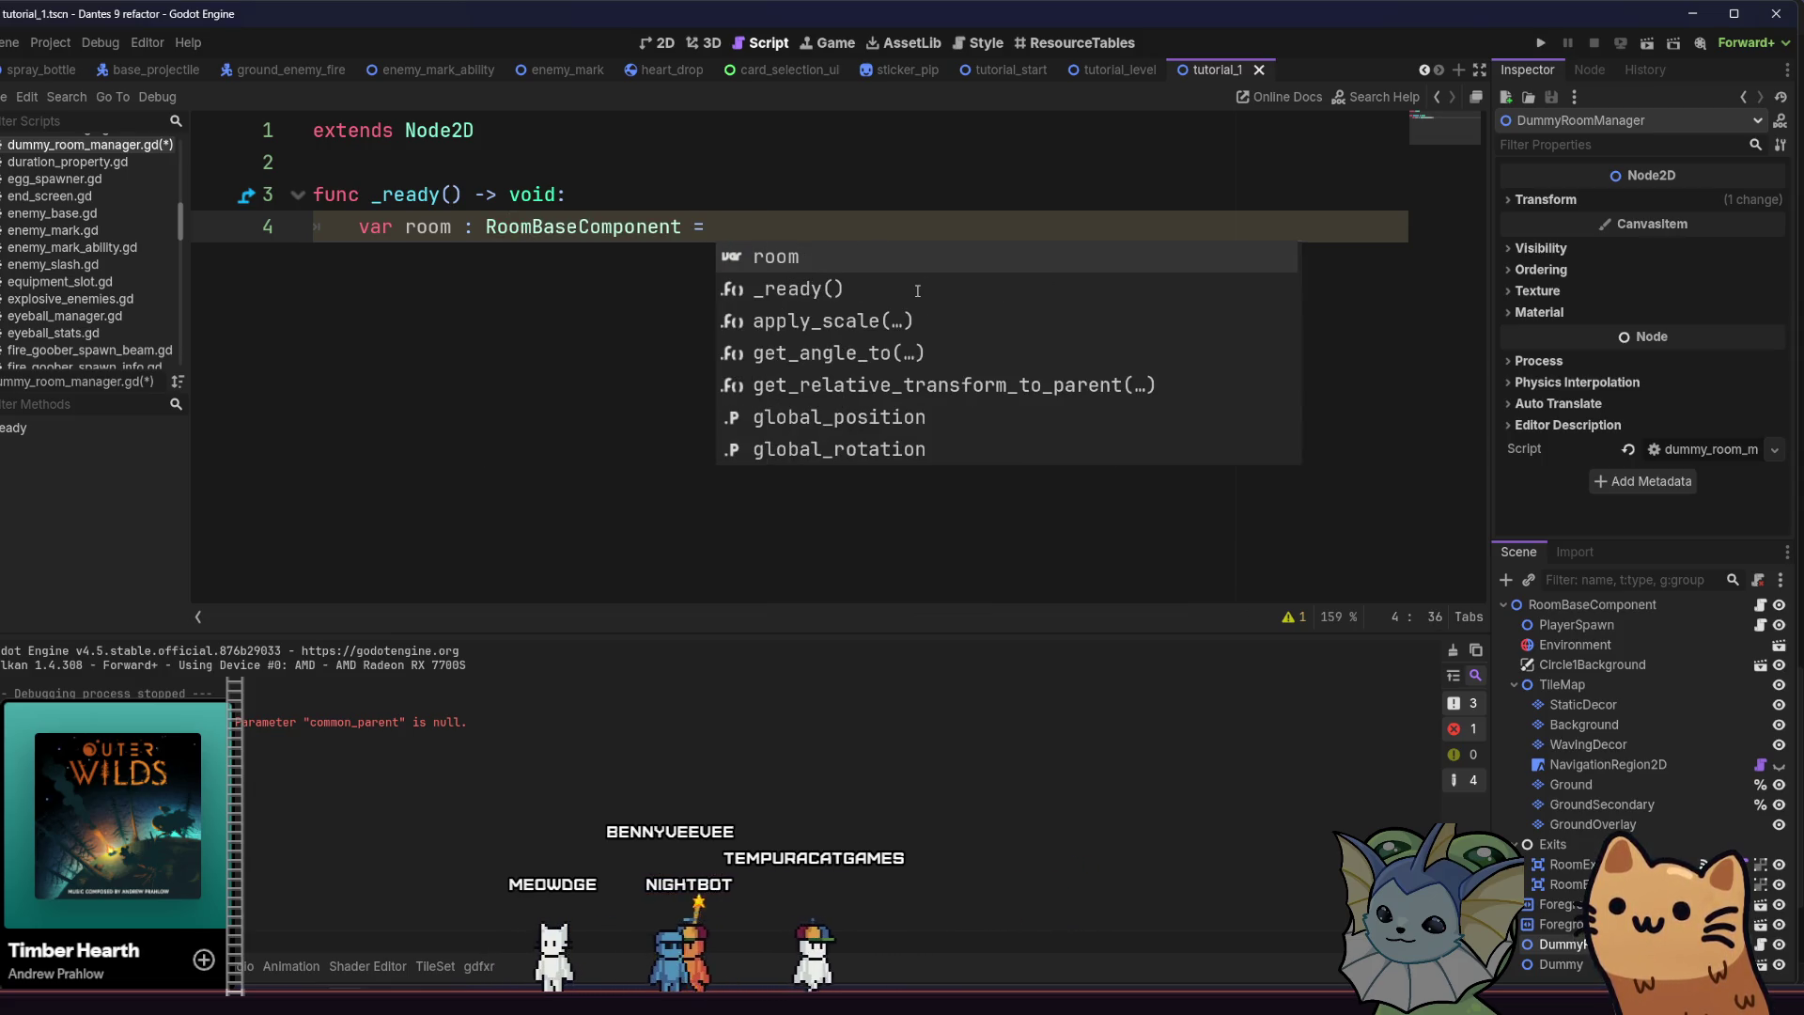
pyautogui.write('owner')
pyautogui.press('Return')
pyautogui.press('Return')
pyautogui.write('ro')
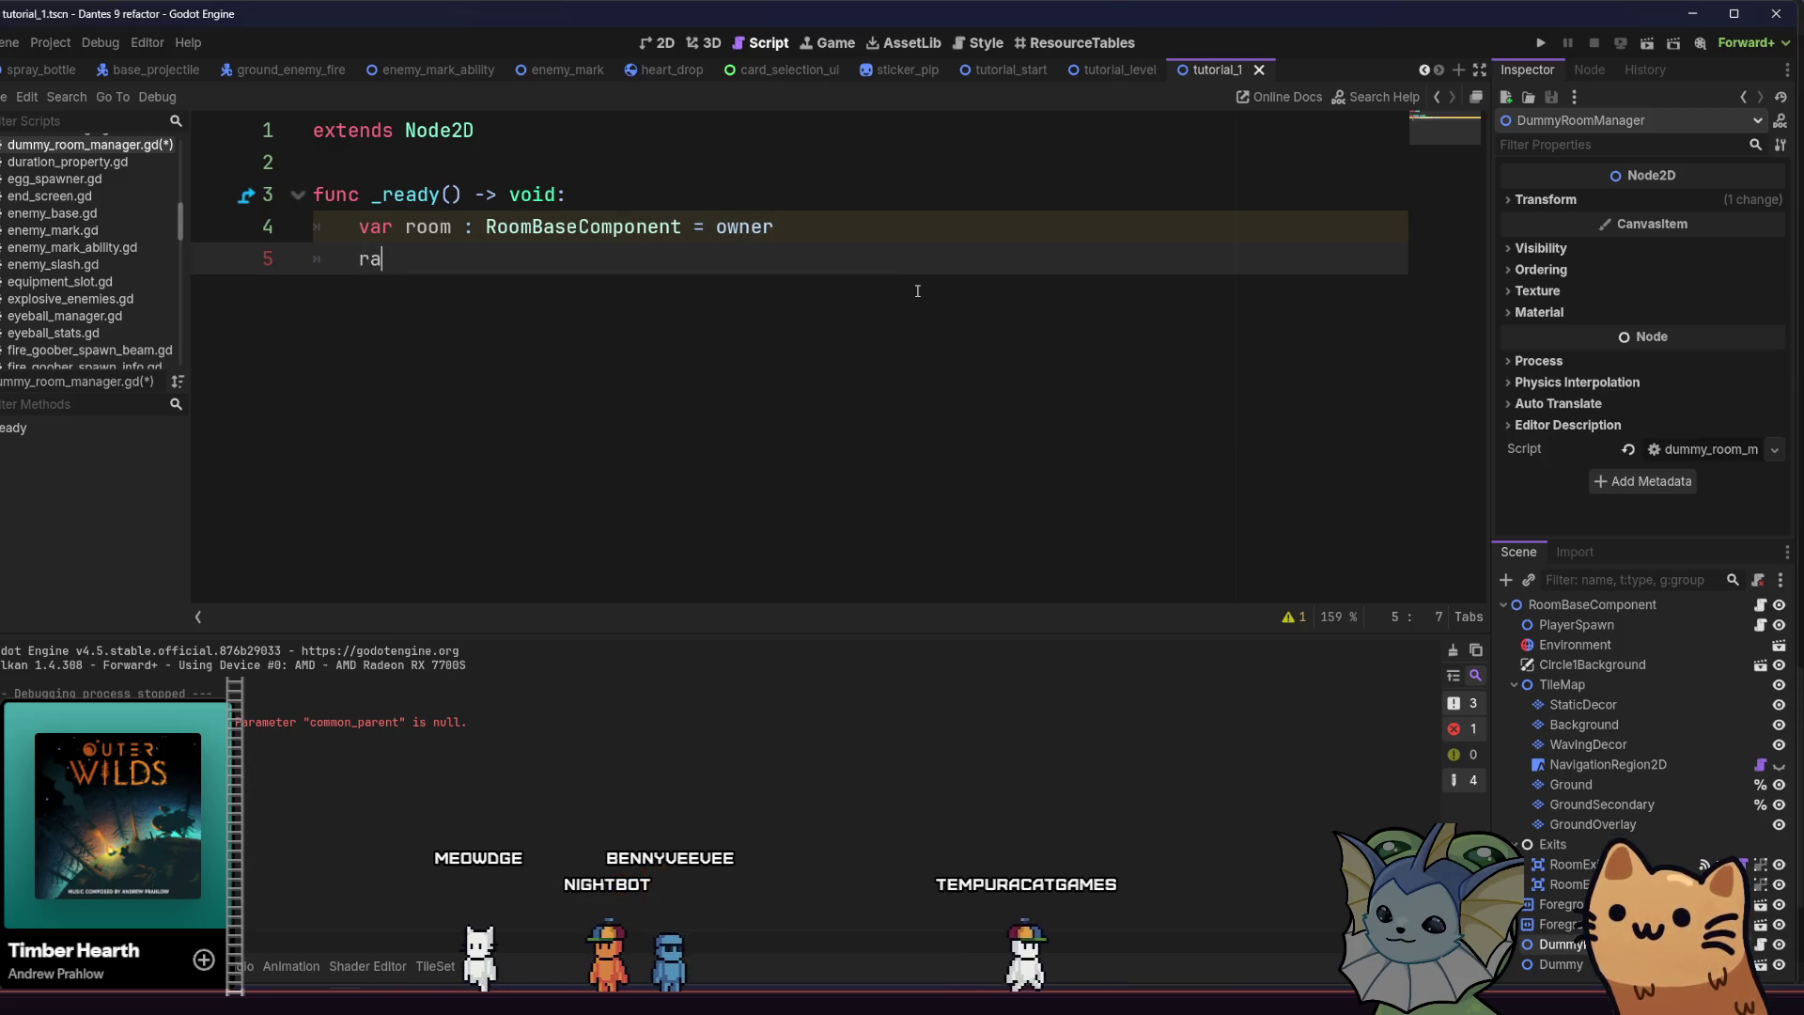
pyautogui.write('om.')
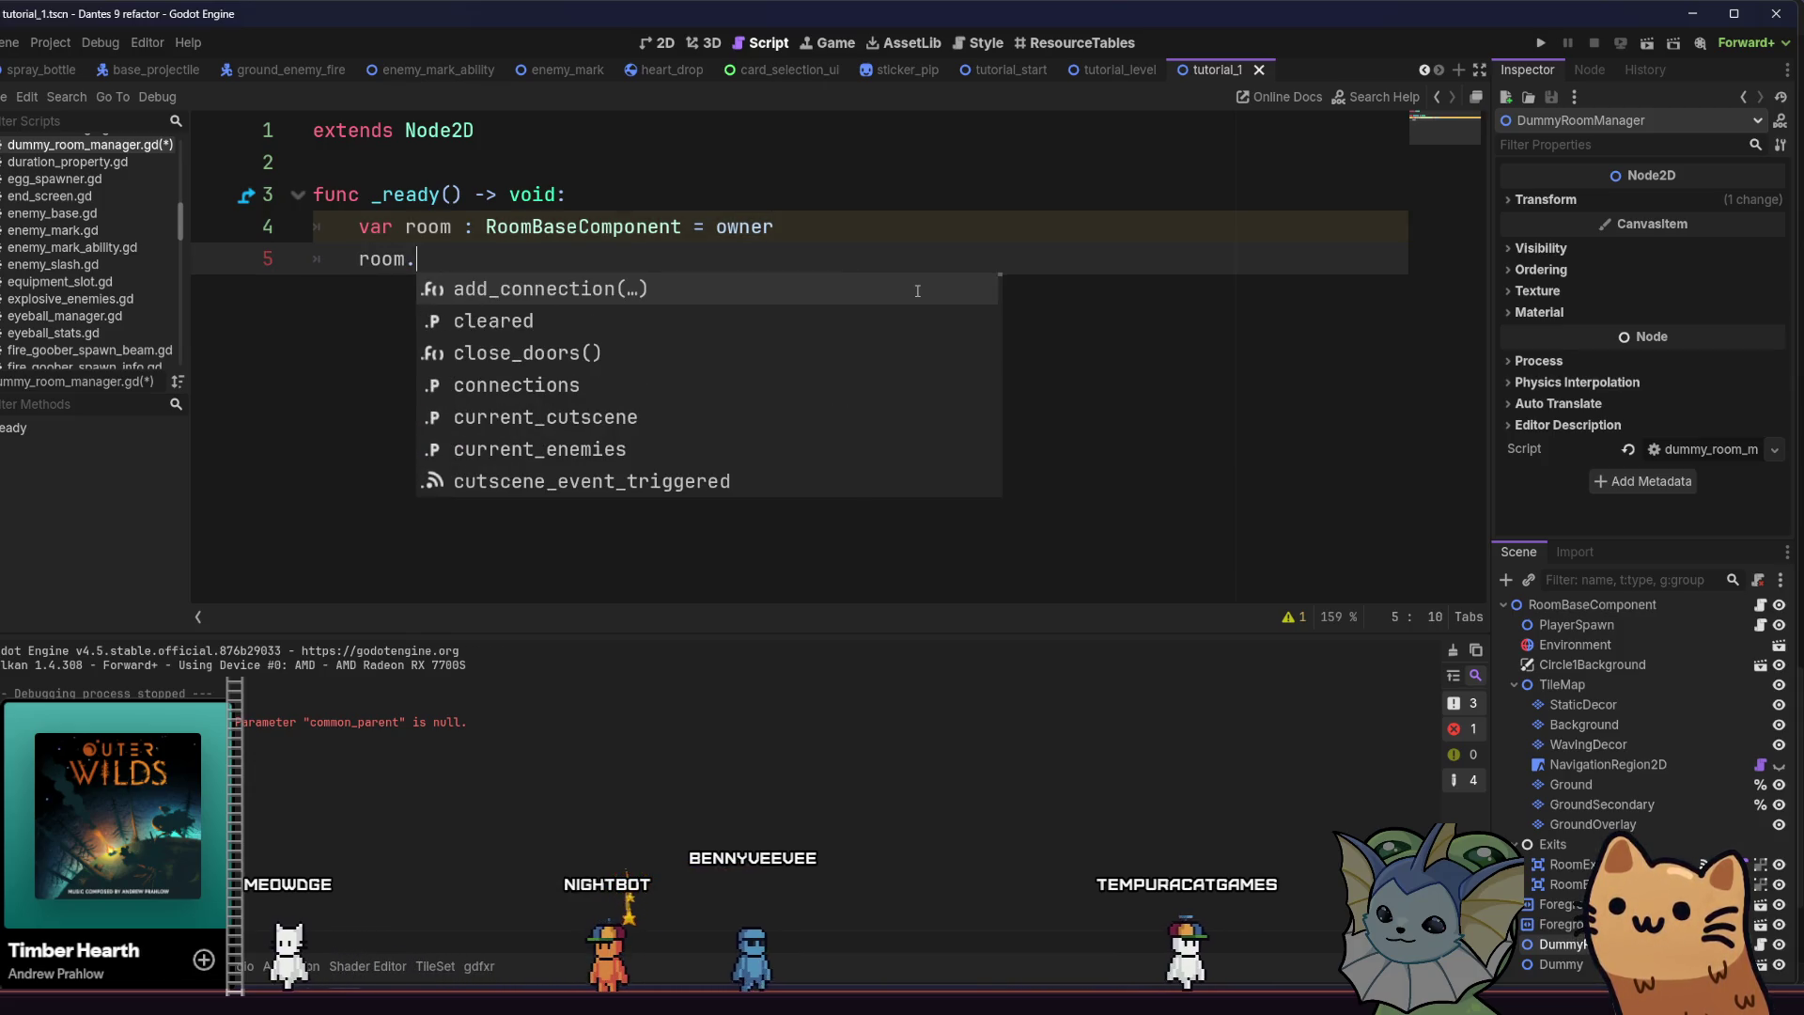
pyautogui.press('BackSpace')
pyautogui.press('BackSpace')
pyautogui.press('BackSpace')
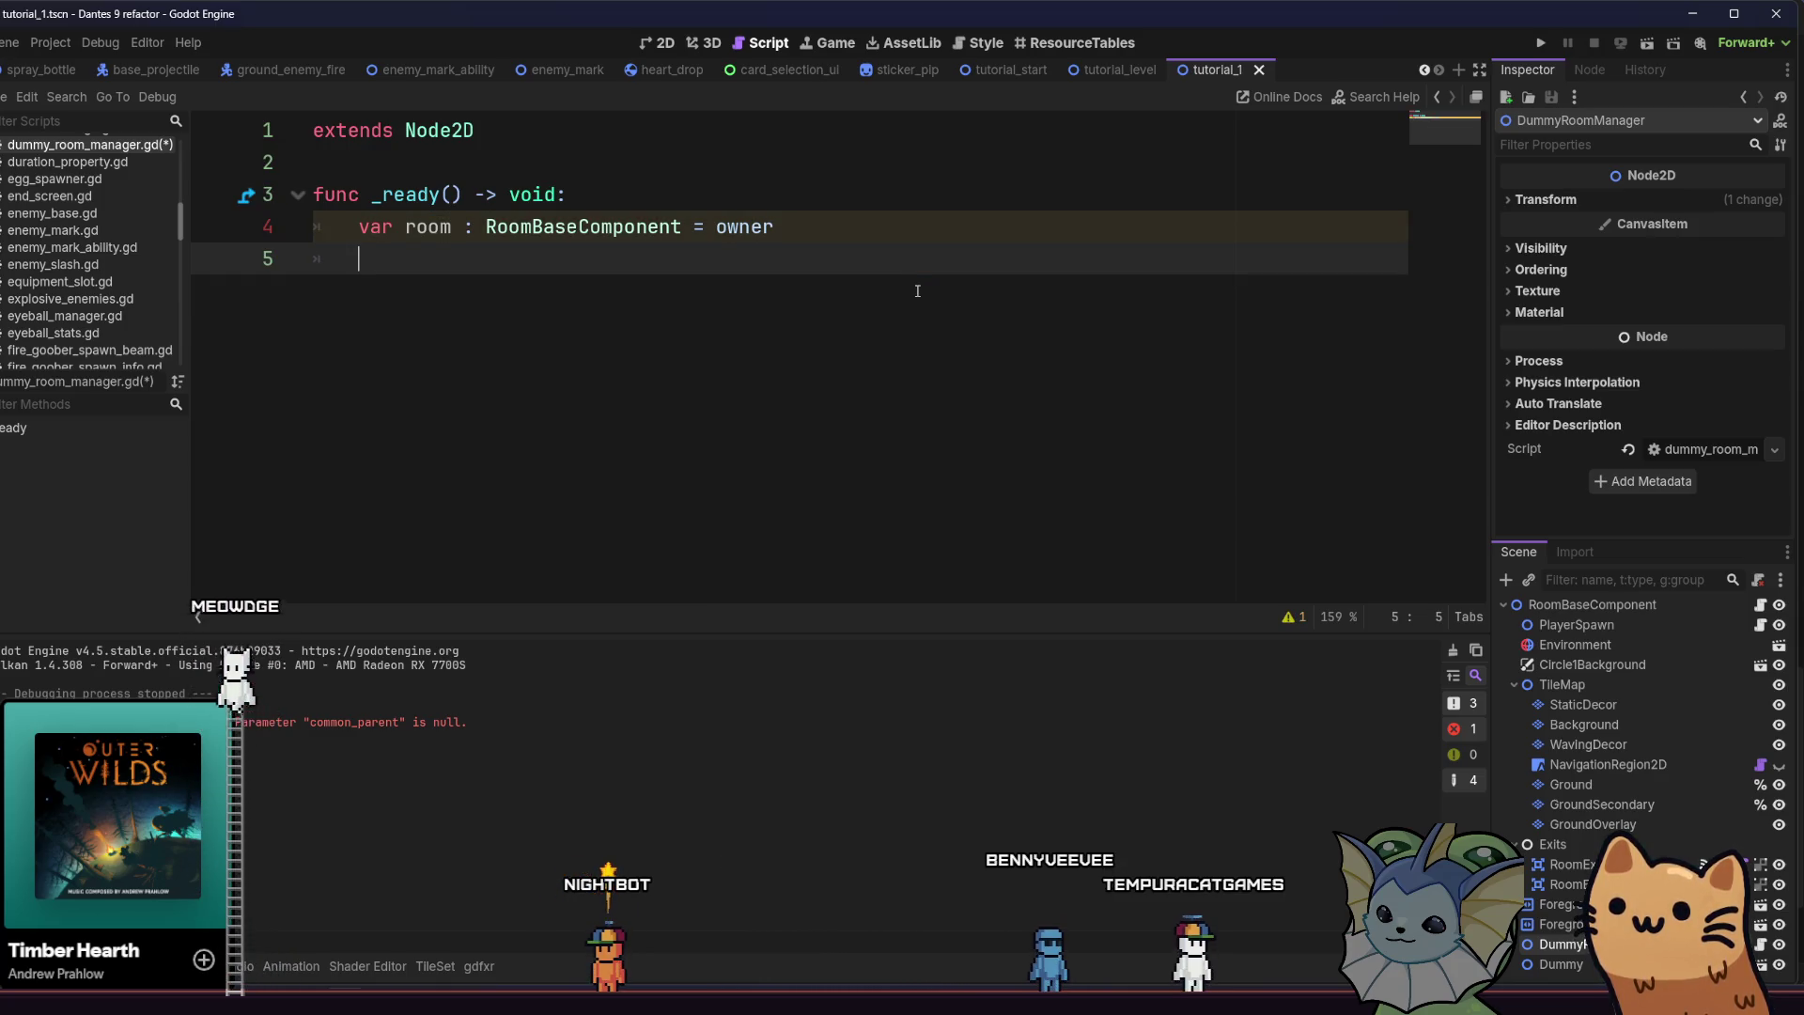
pyautogui.click(671, 160)
pyautogui.click(672, 143)
pyautogui.press('Return')
pyautogui.press('Return')
pyautogui.press('Return')
pyautogui.write('@e')
pyautogui.press('Return')
pyautogui.write('var di,')
pyautogui.press('BackSpace')
pyautogui.press('BackSpace')
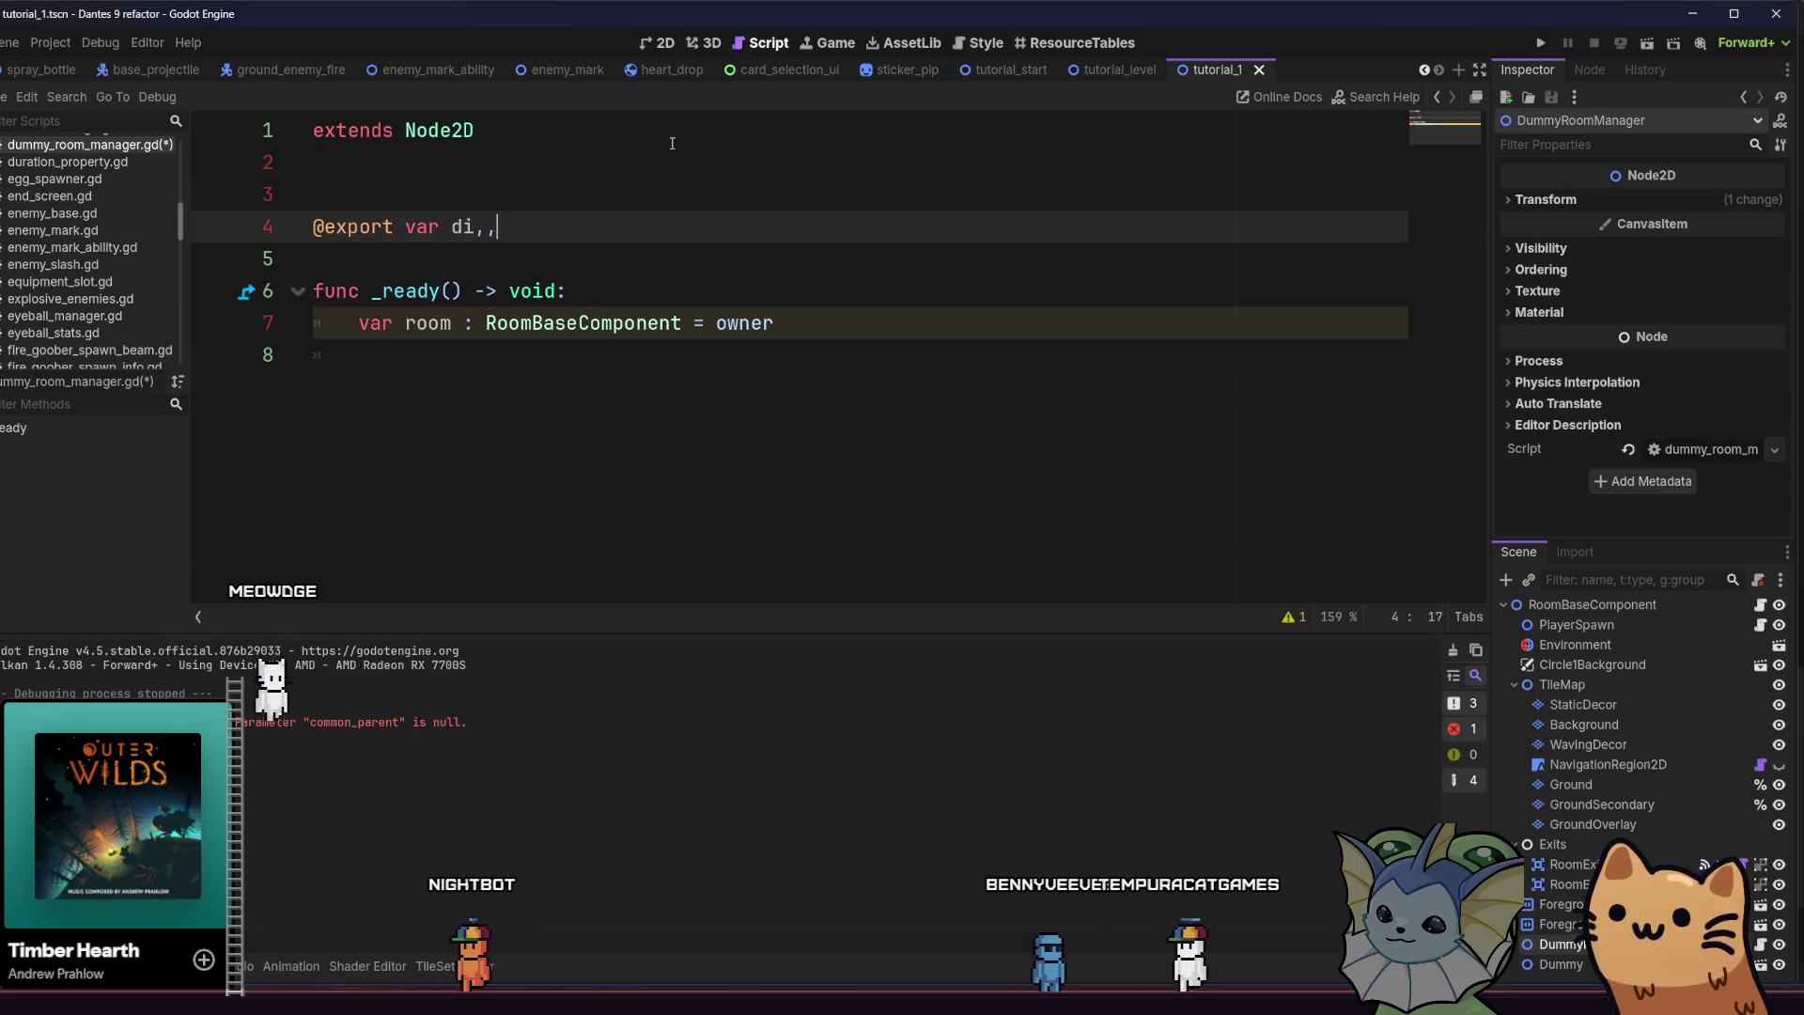
pyautogui.write('ummy')
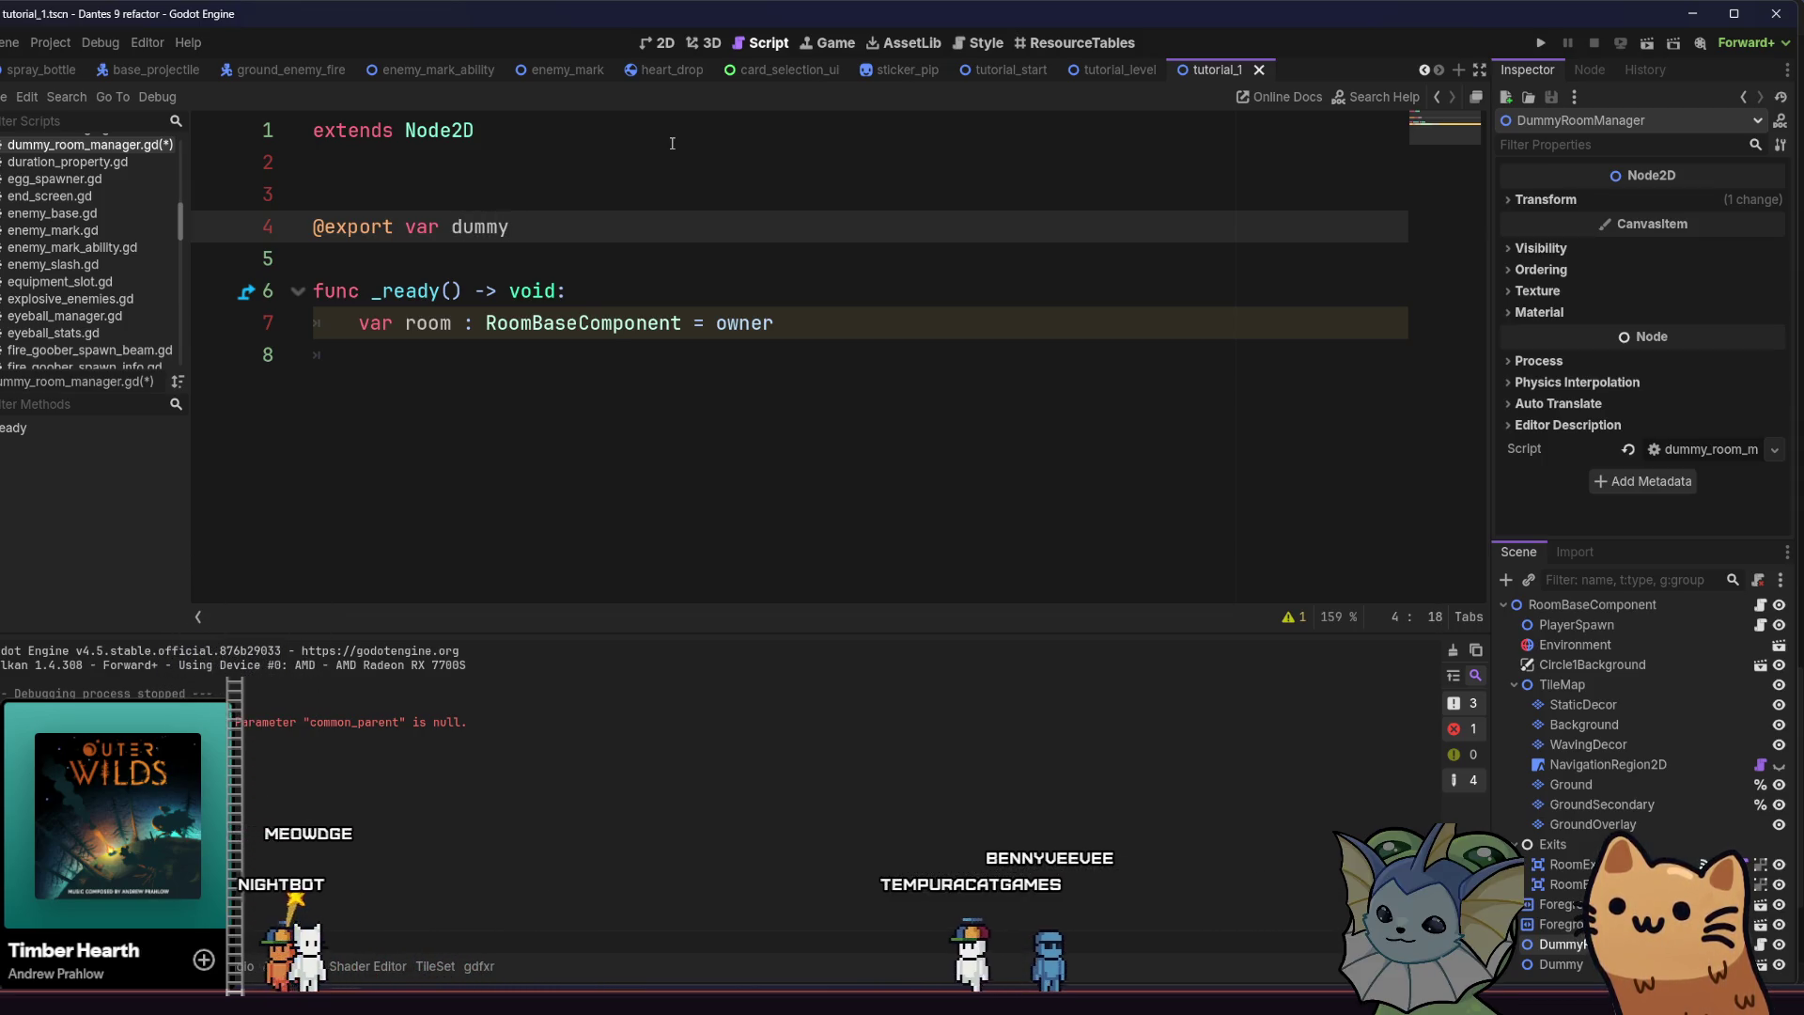
# Open the Dummy scene to check its HealthComponent, then type the dummy variable as Node2D.
pyautogui.click(1763, 963)
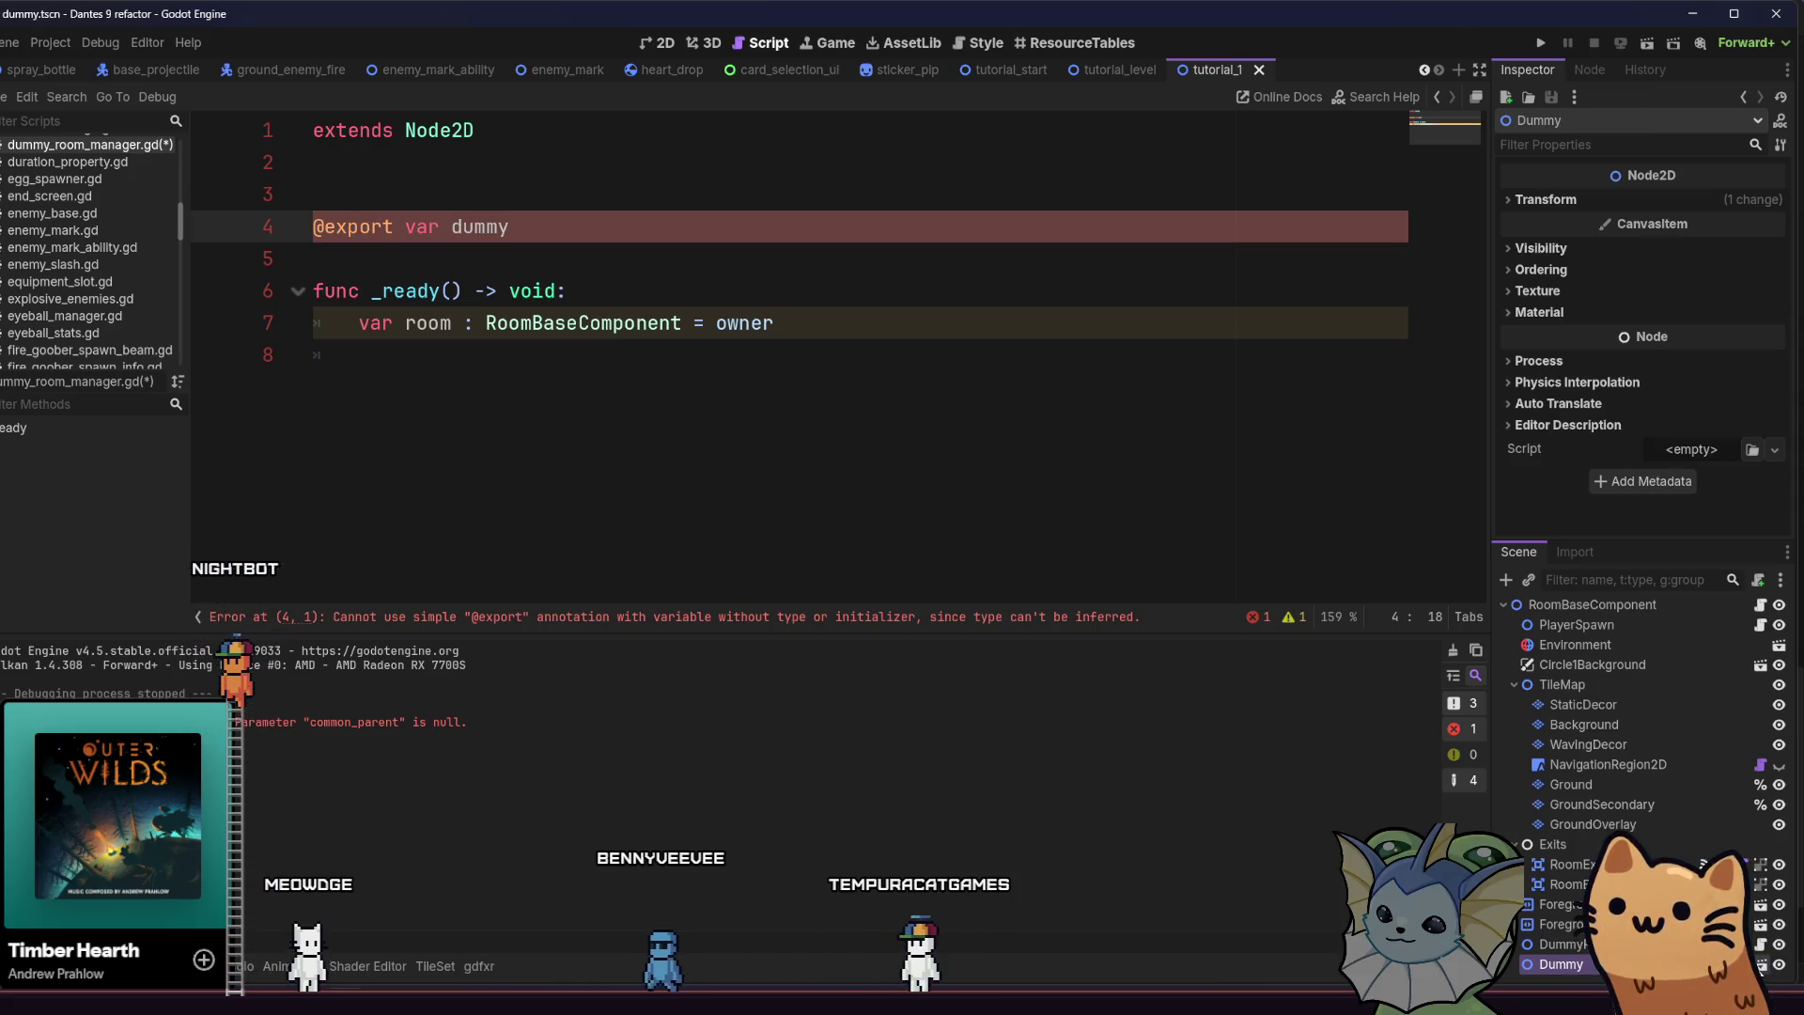
pyautogui.click(1760, 963)
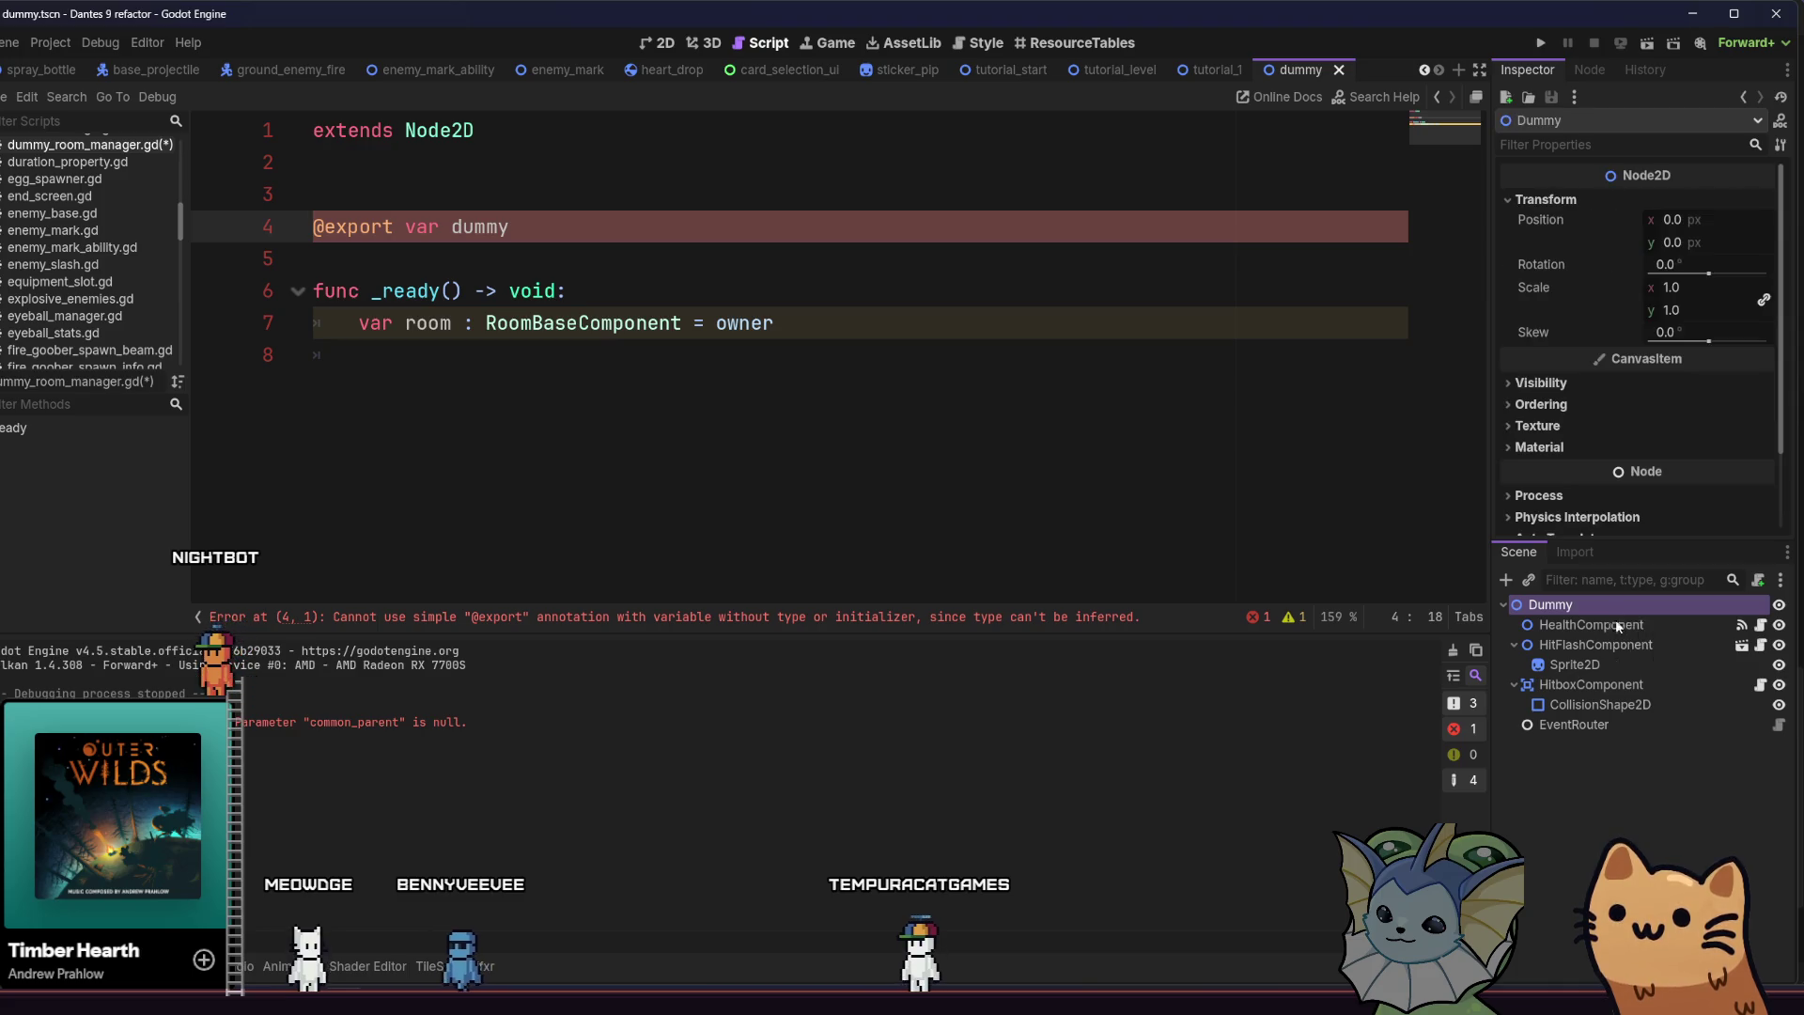
pyautogui.click(1605, 662)
pyautogui.press('Down')
pyautogui.press('Down')
pyautogui.press('Up')
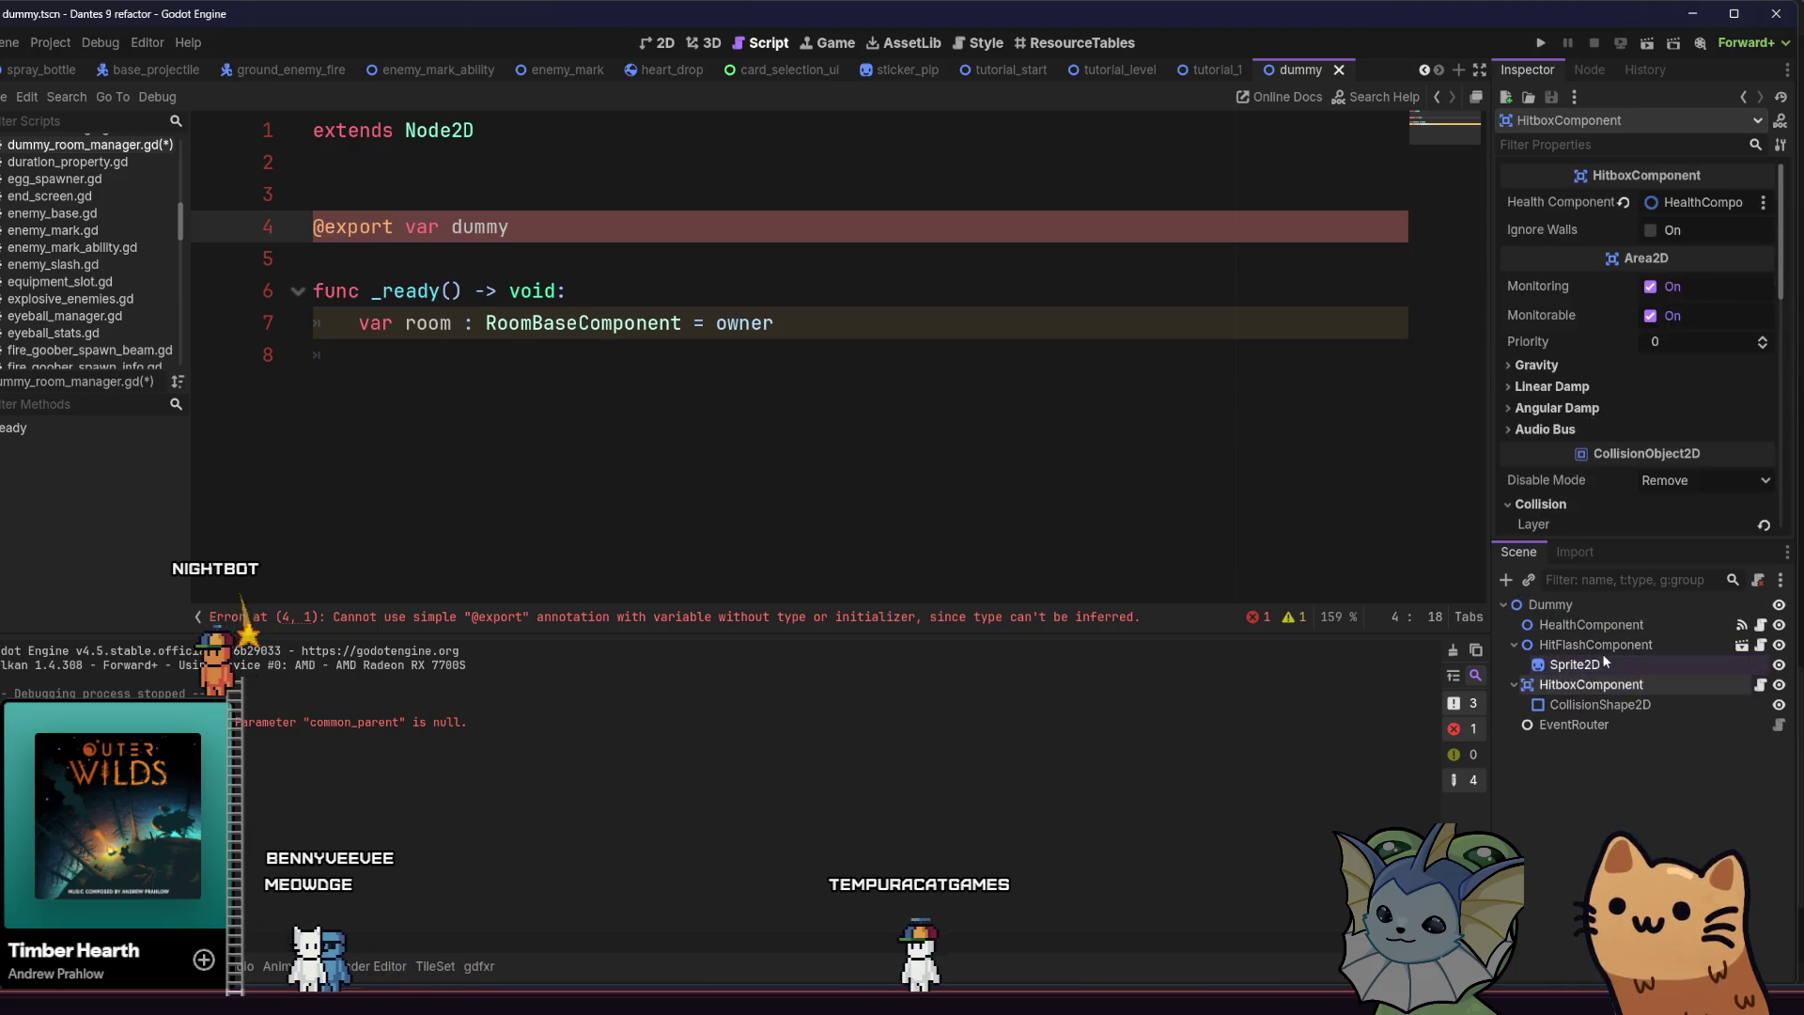
pyautogui.press('Up')
pyautogui.press('Up')
pyautogui.press('Up')
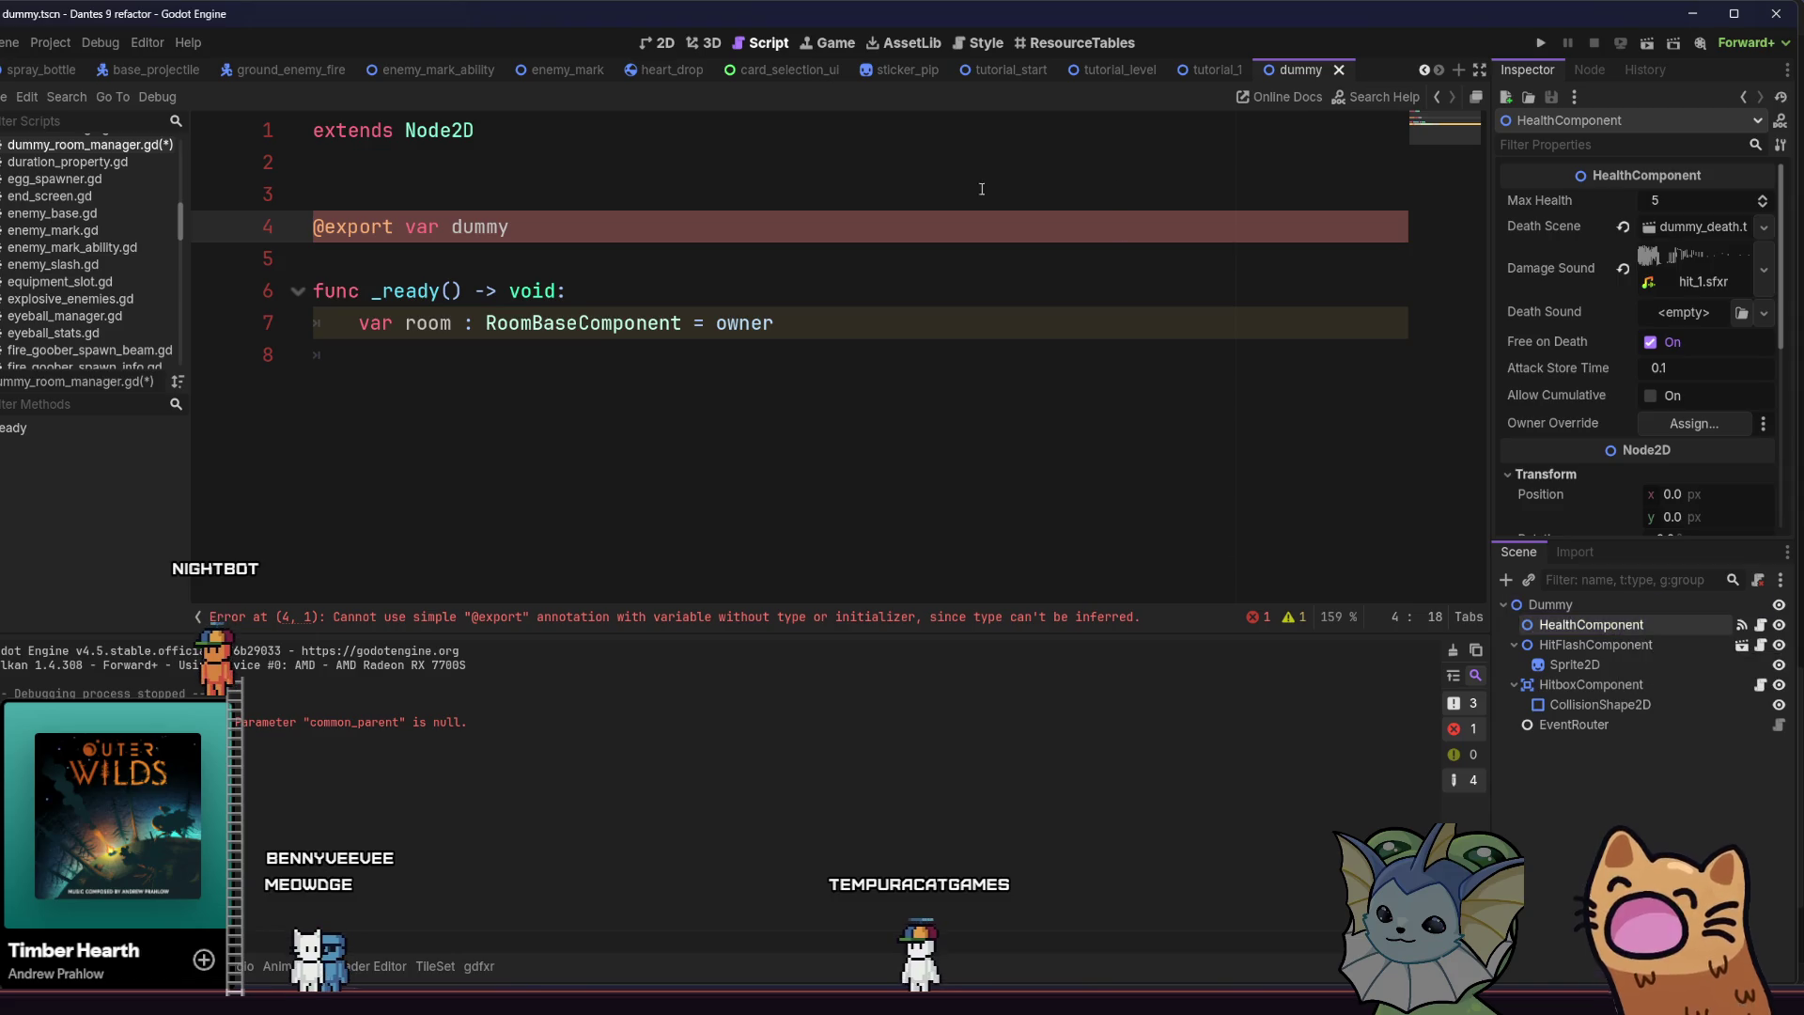
pyautogui.click(742, 240)
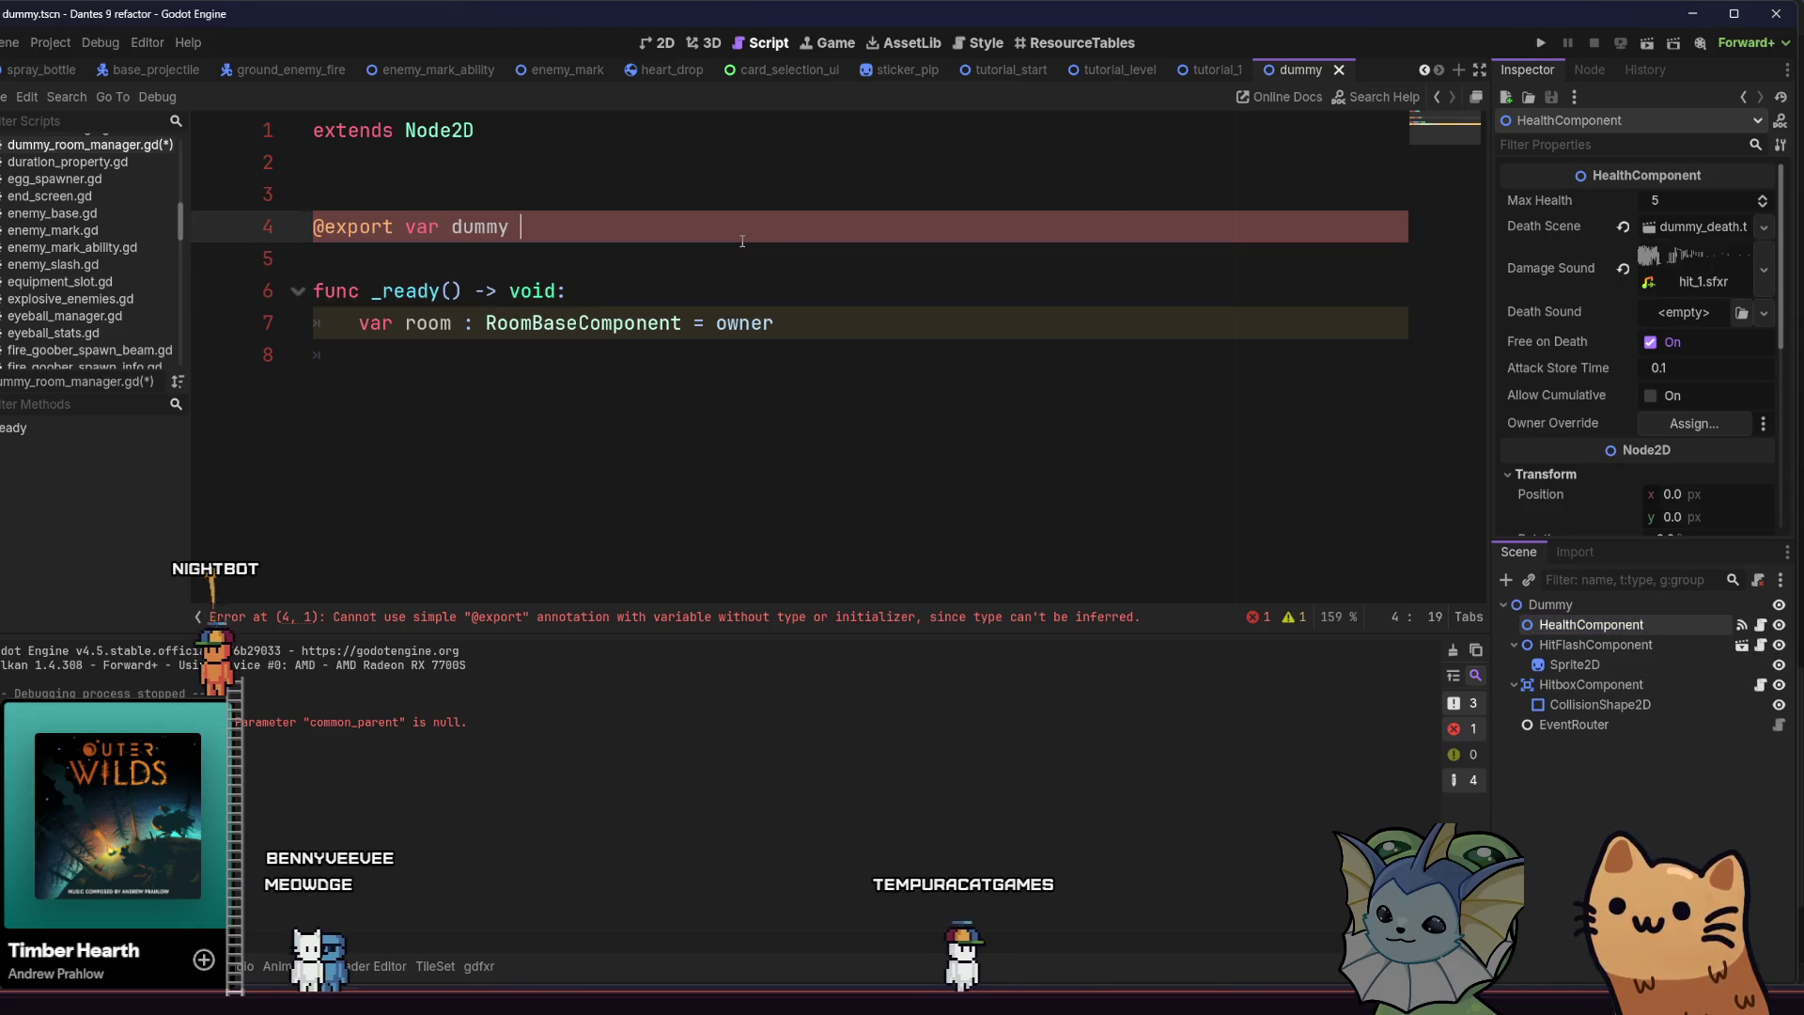
pyautogui.write('ode2D')
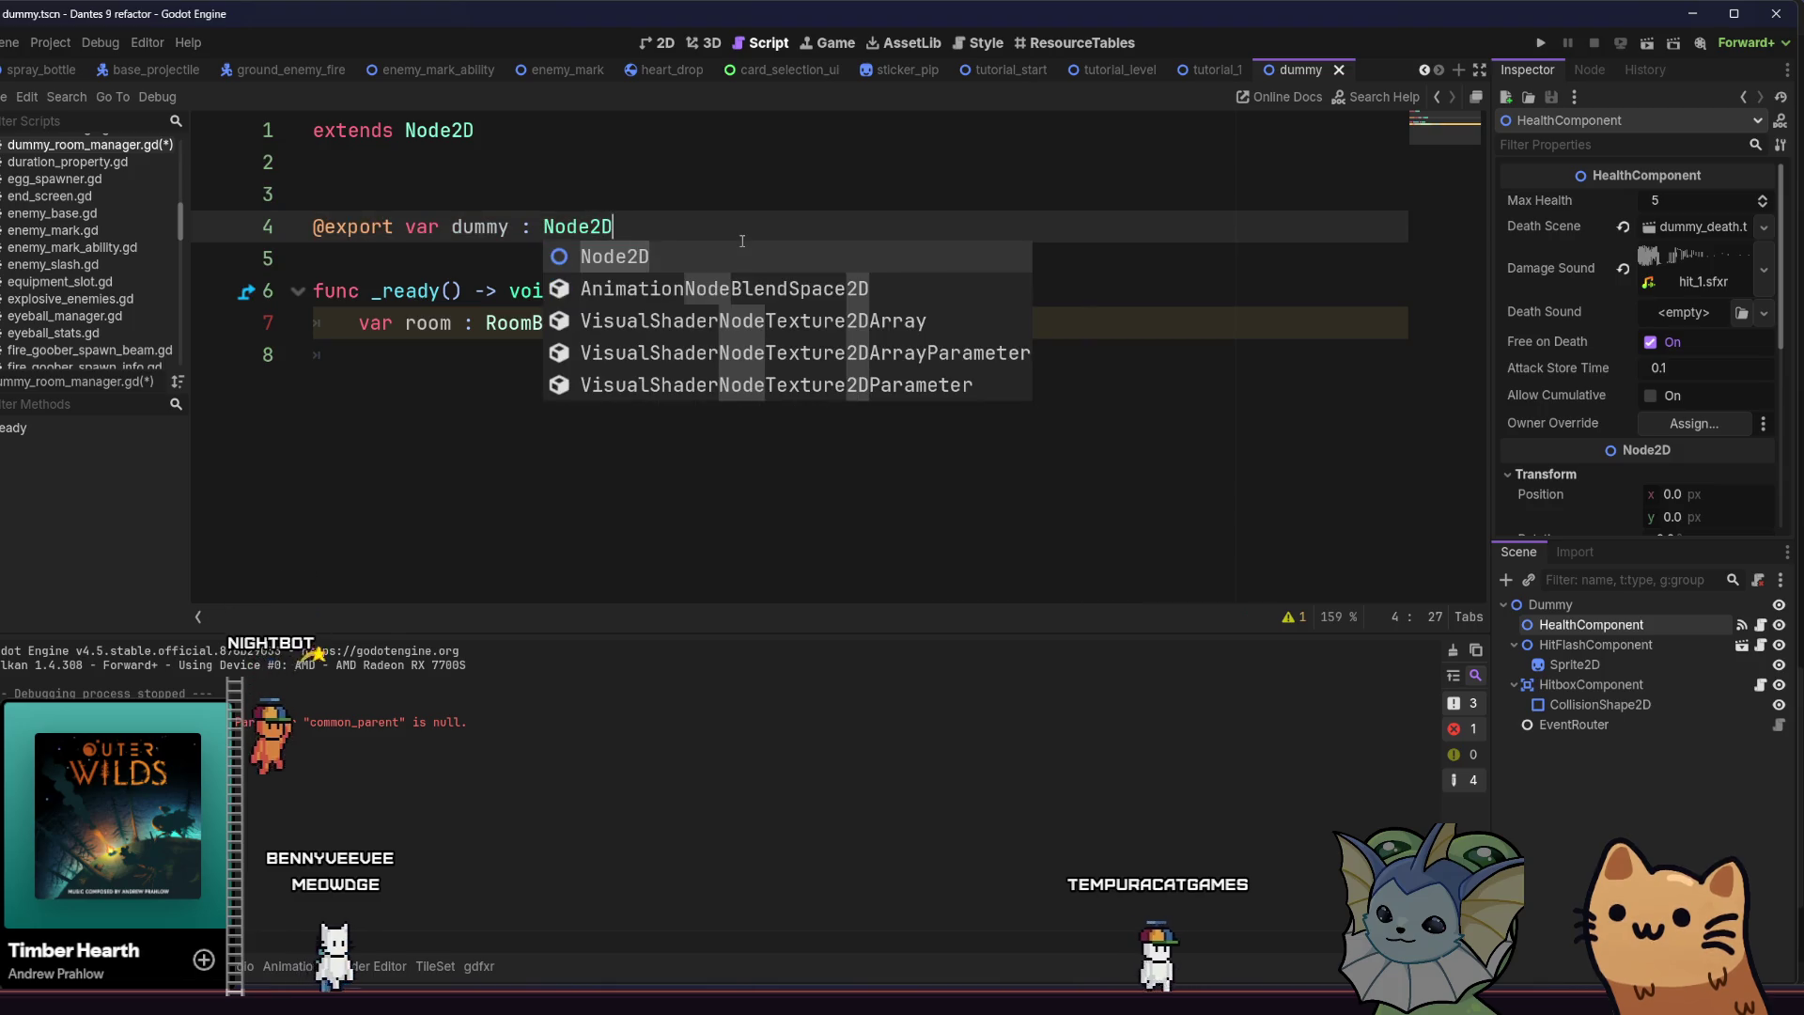
pyautogui.click(485, 352)
# On line 8, store the dummy's HealthComponent in a 'health' variable via get_component, cast as HealthComponent.
pyautogui.write('dumm')
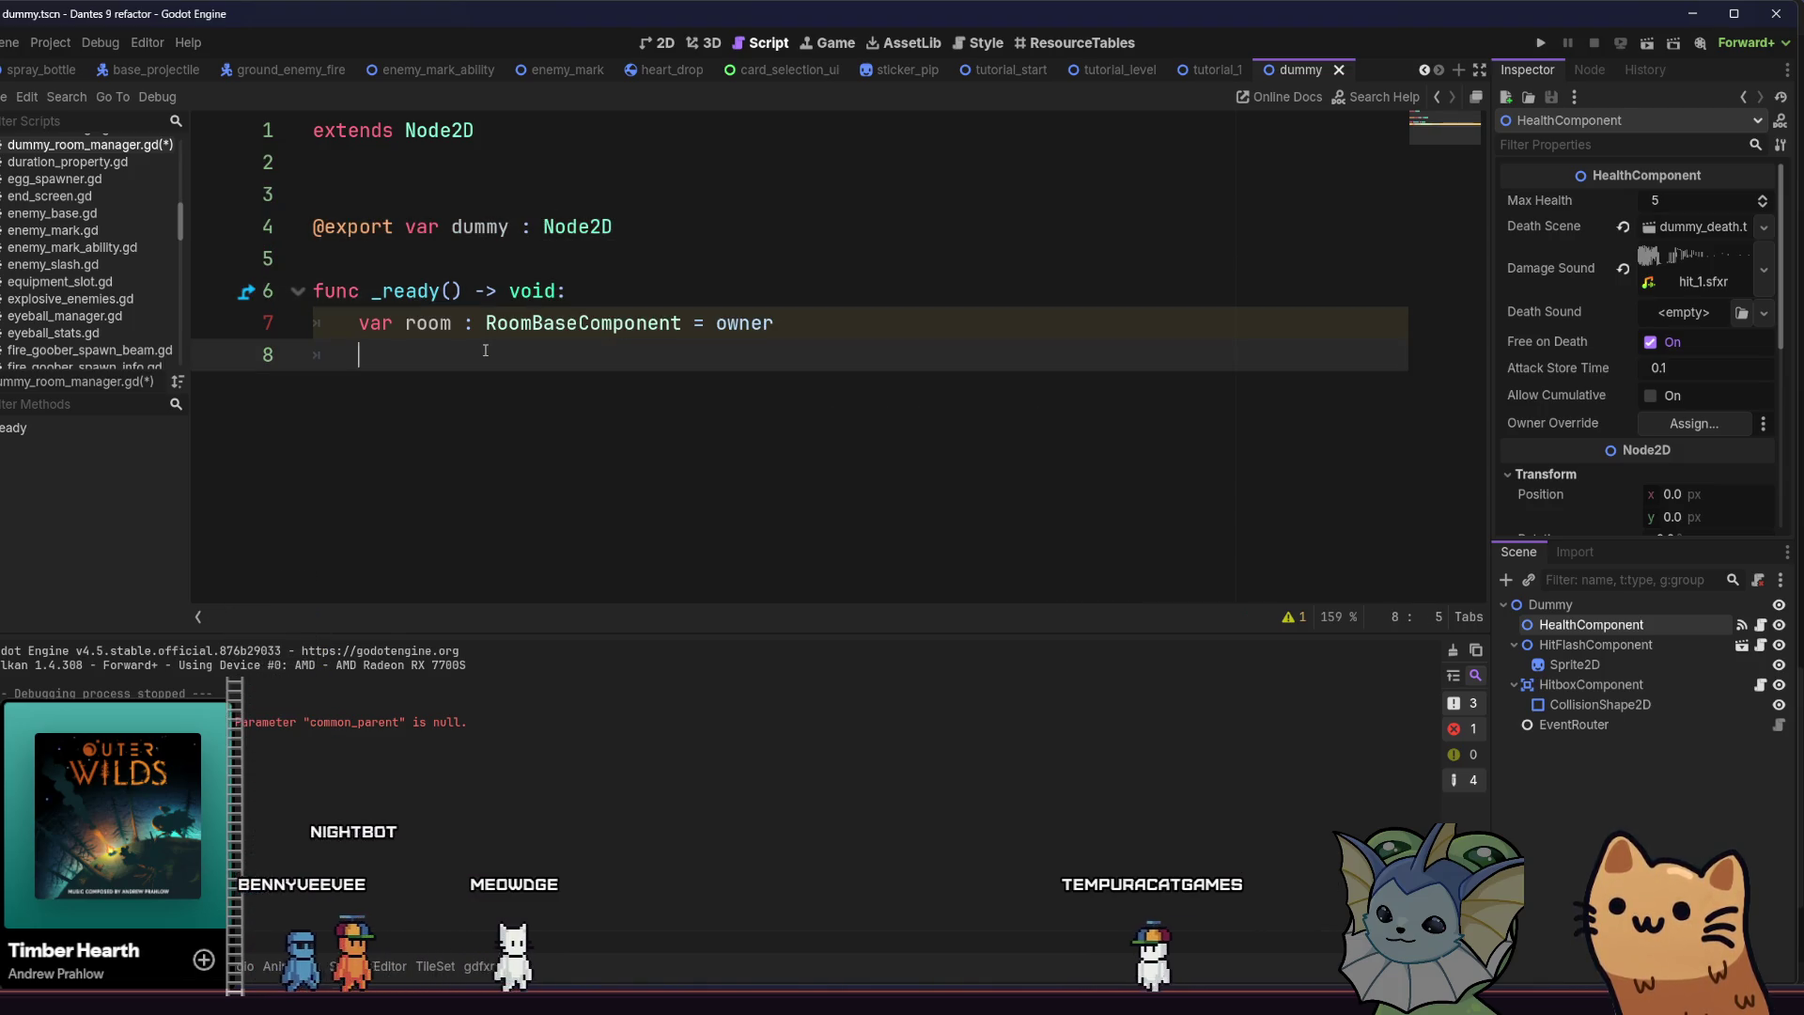
pyautogui.write('y.get')
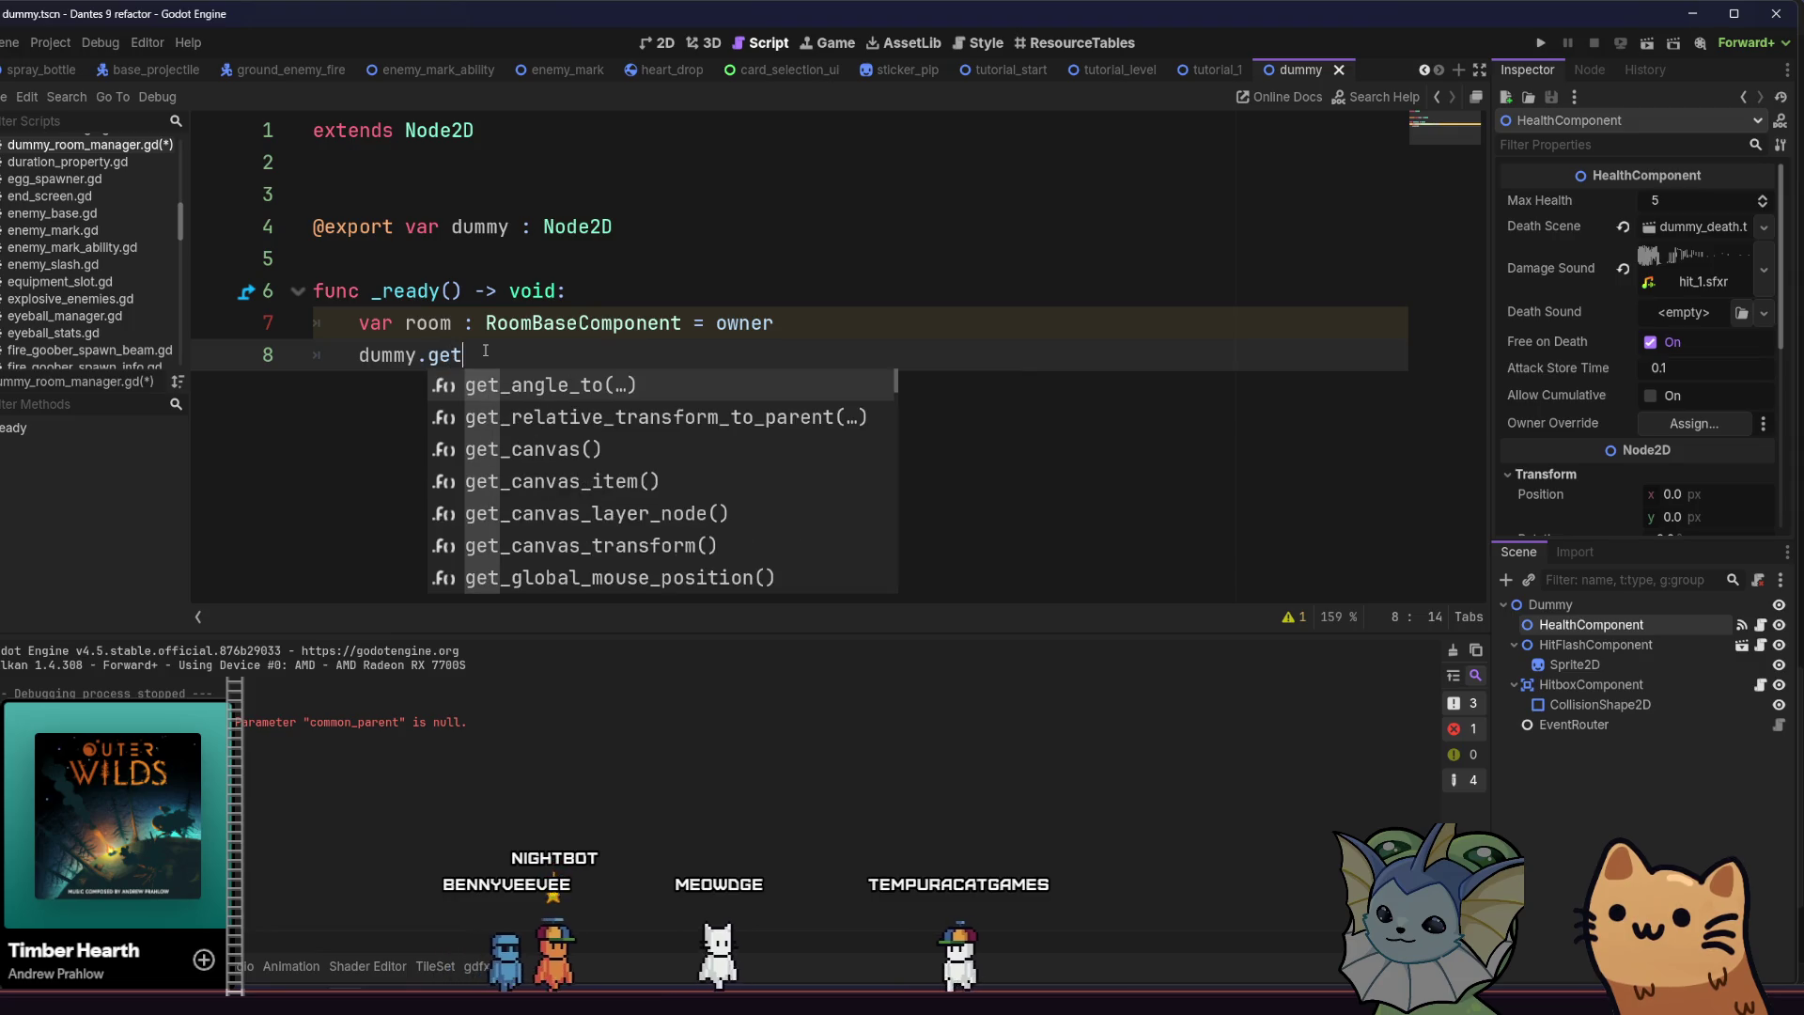
pyautogui.write('_ct')
pyautogui.press('BackSpace')
pyautogui.press('BackSpace')
pyautogui.press('BackSpace')
pyautogui.press('BackSpace')
pyautogui.press('BackSpace')
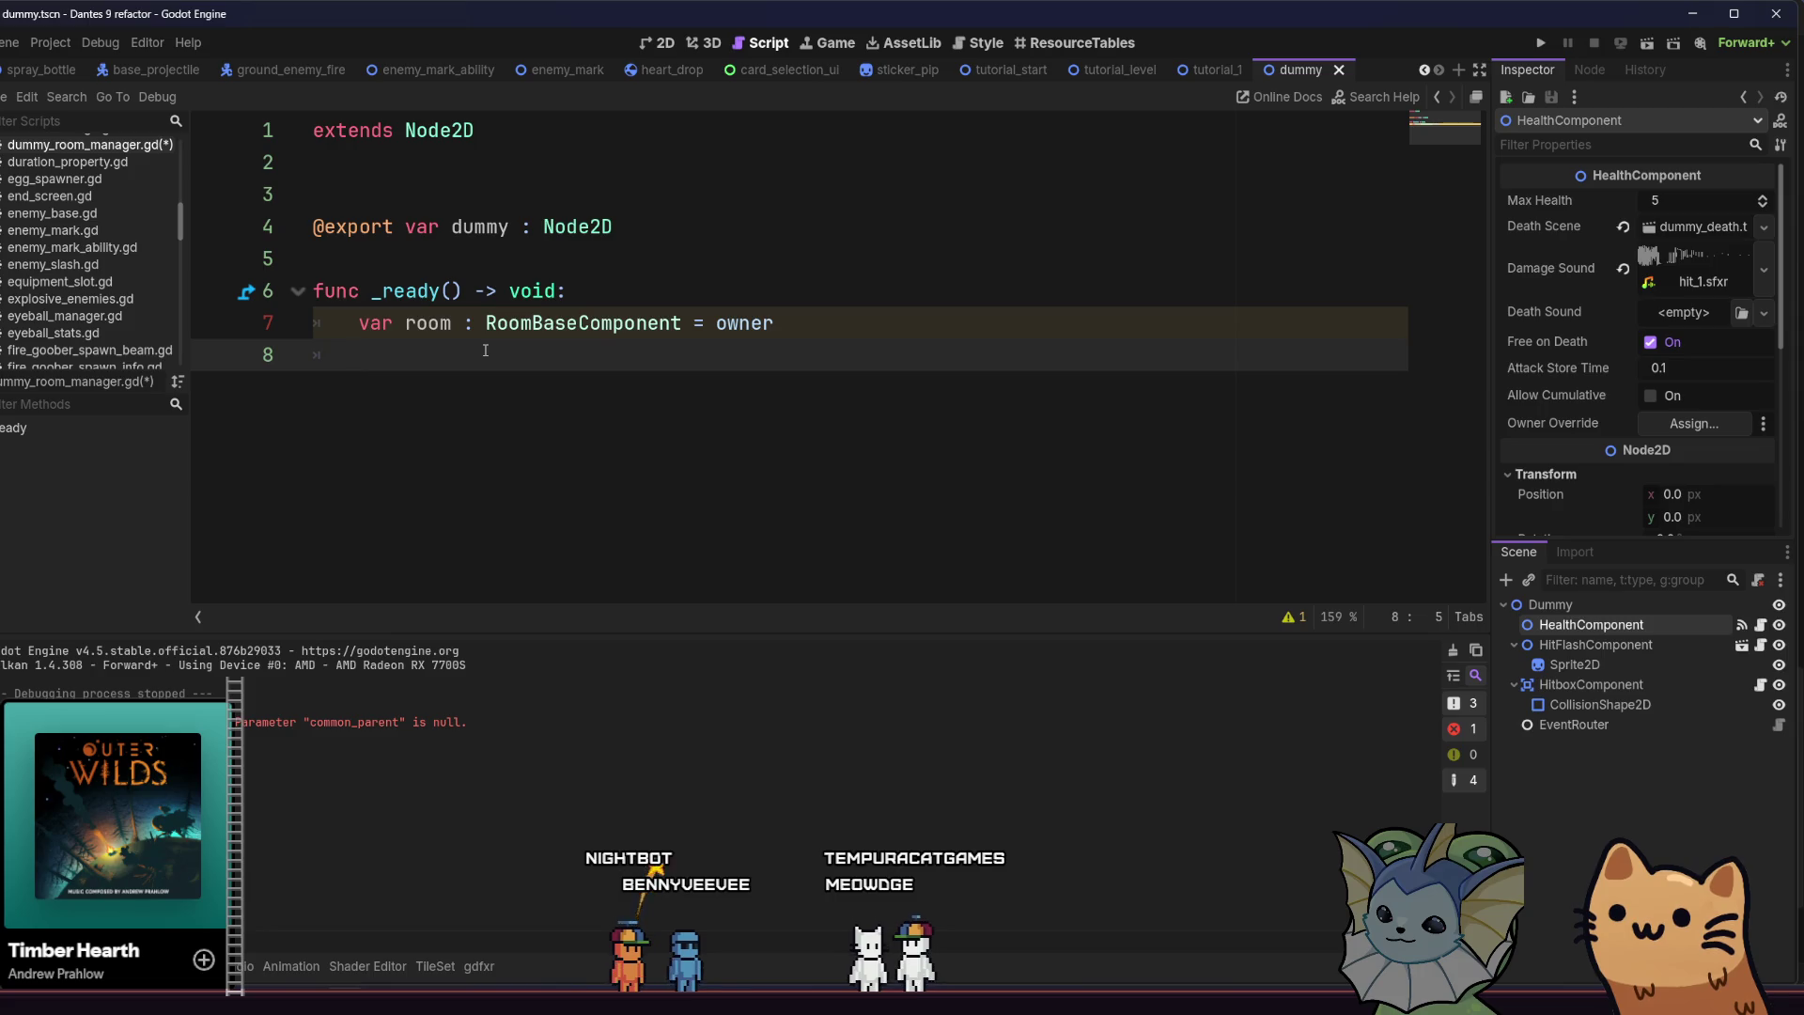
pyautogui.write('.get_')
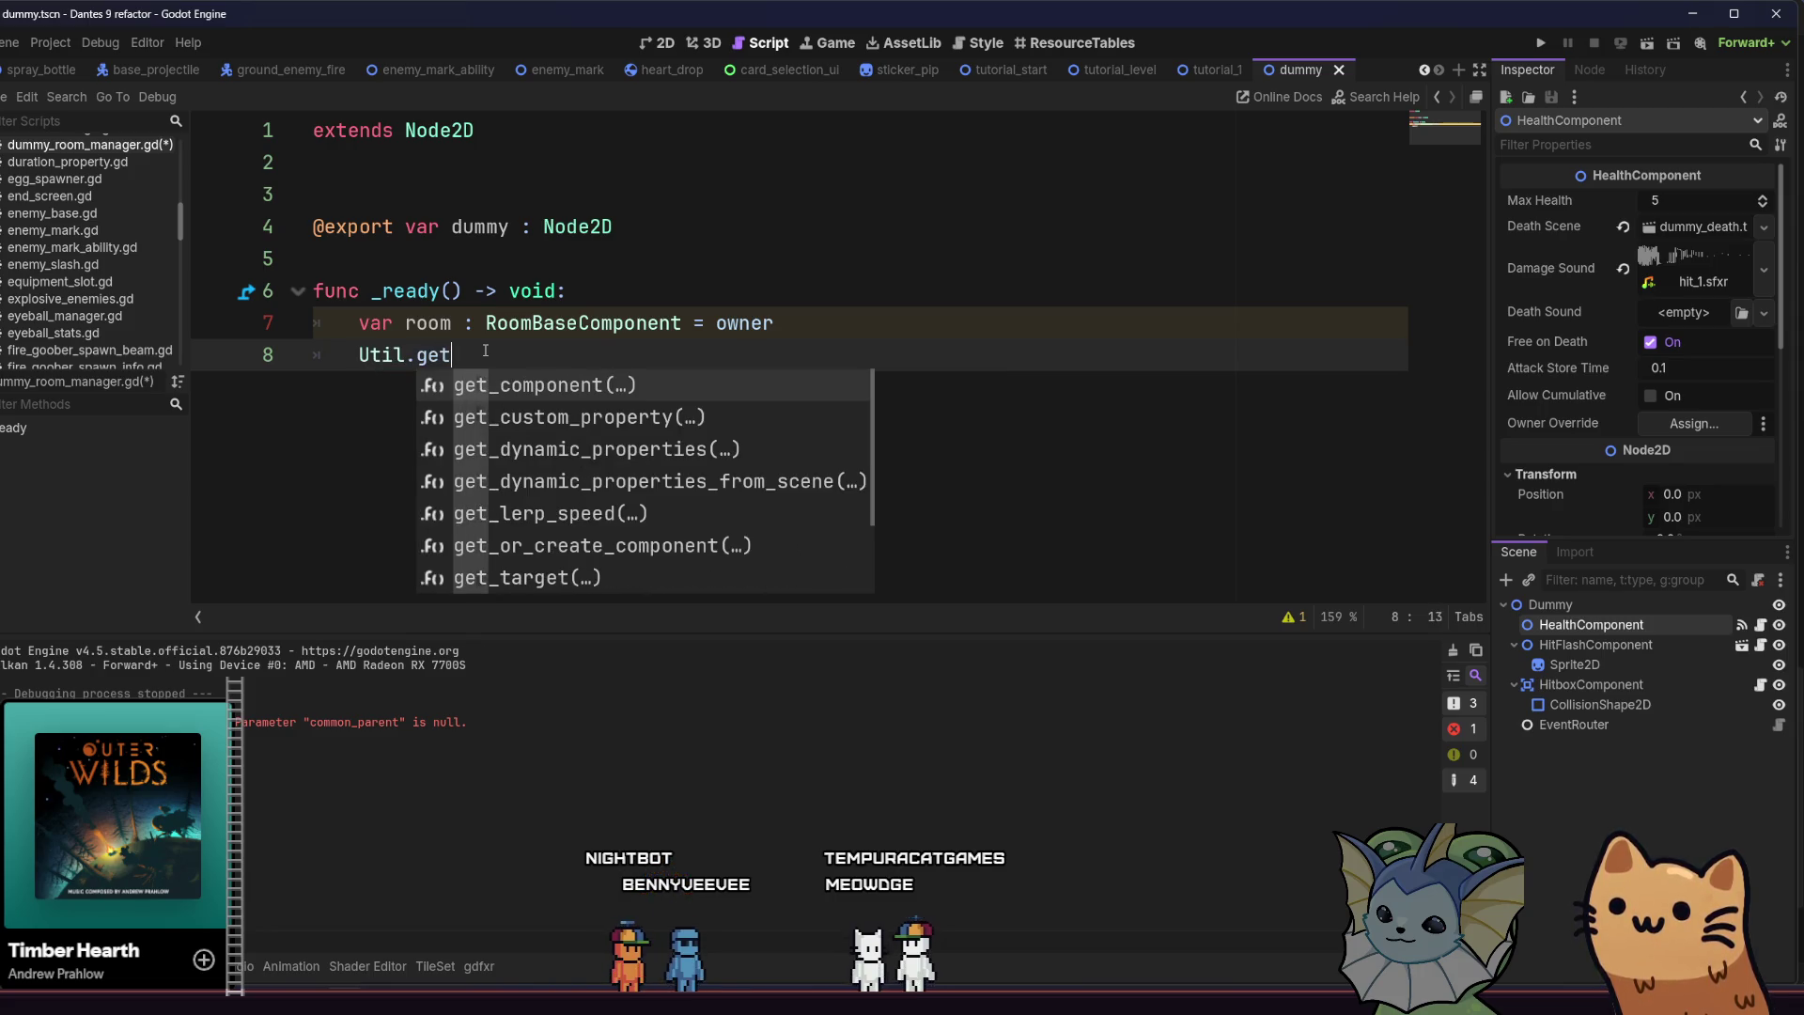
pyautogui.press('Return')
pyautogui.write('.')
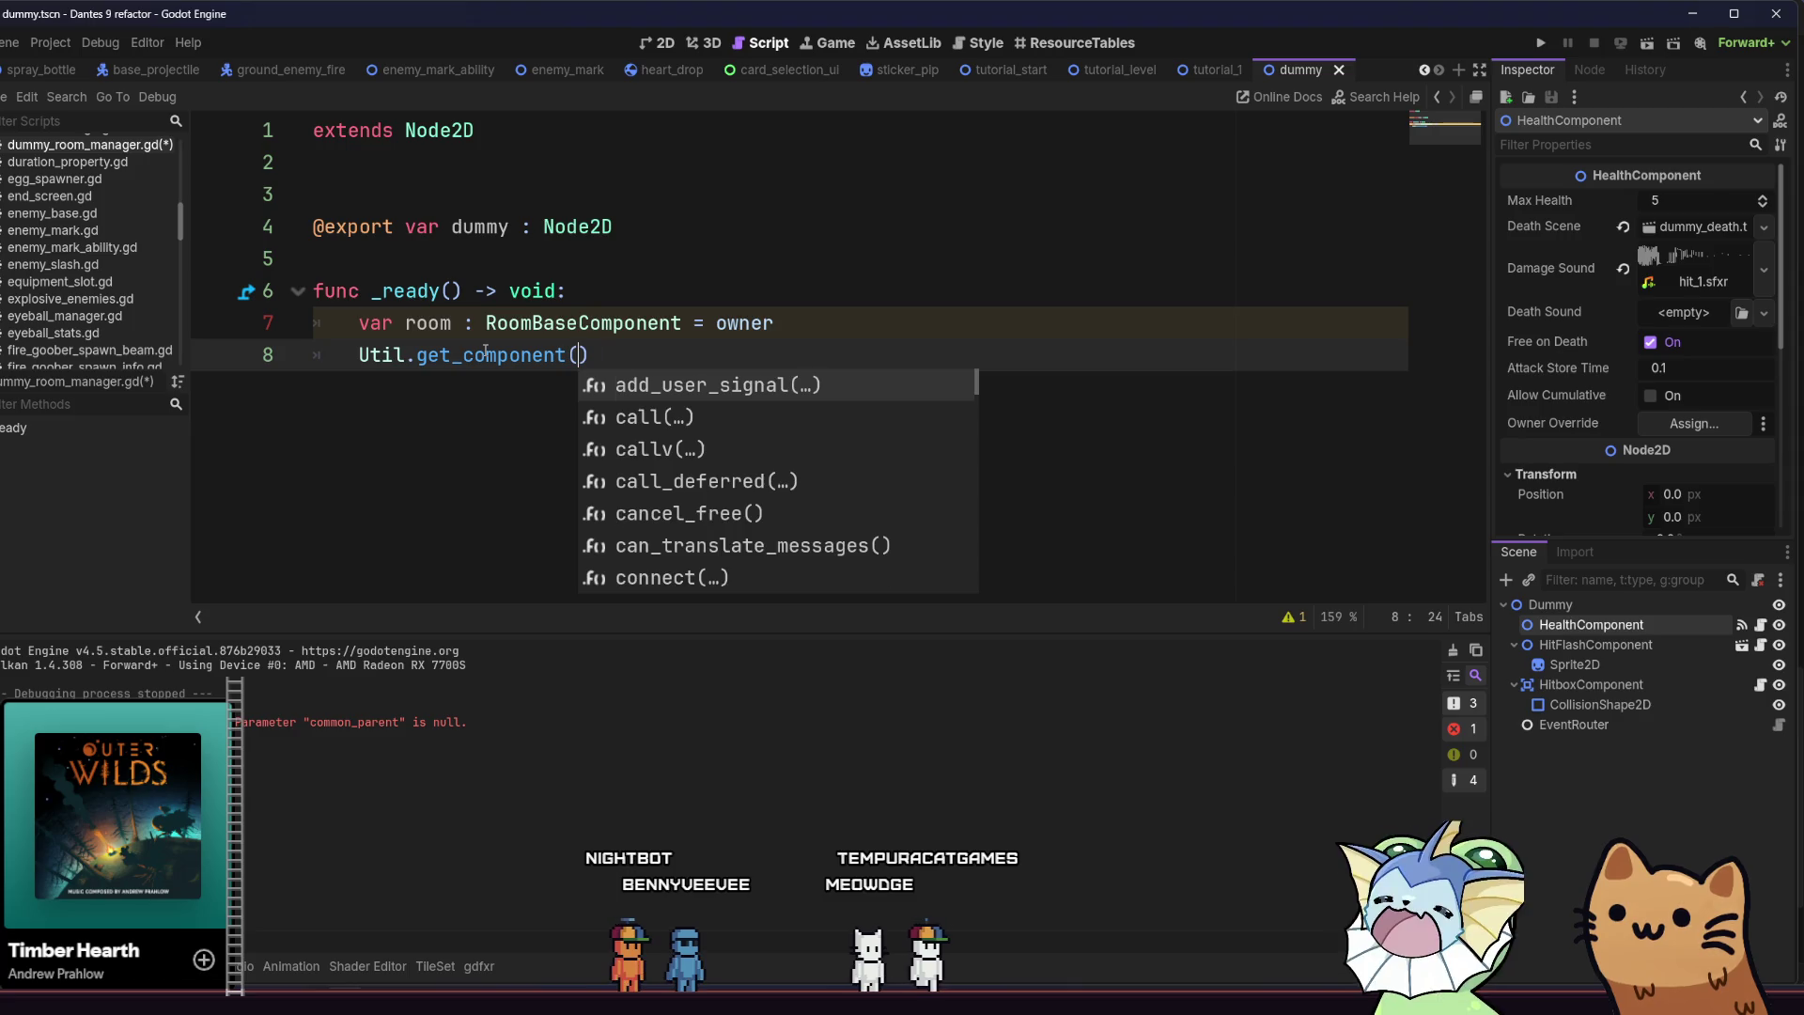
pyautogui.press('BackSpace')
pyautogui.write('dummy,')
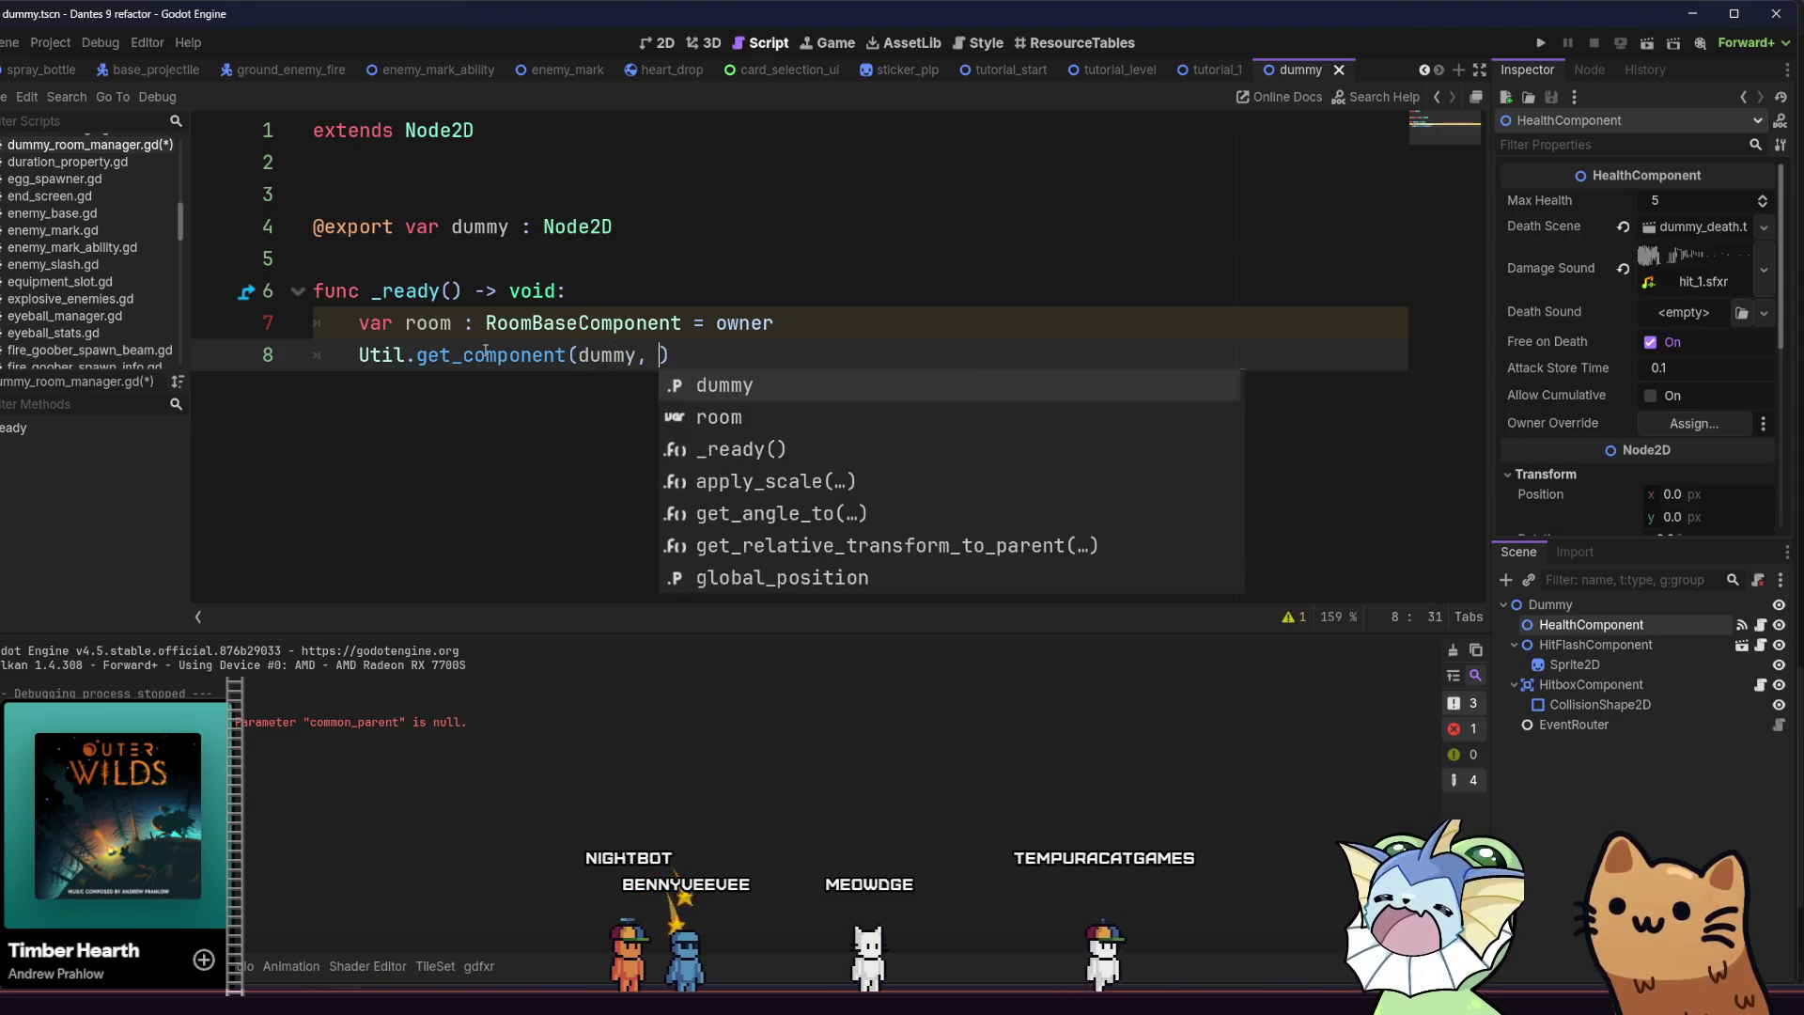
pyautogui.press('Escape')
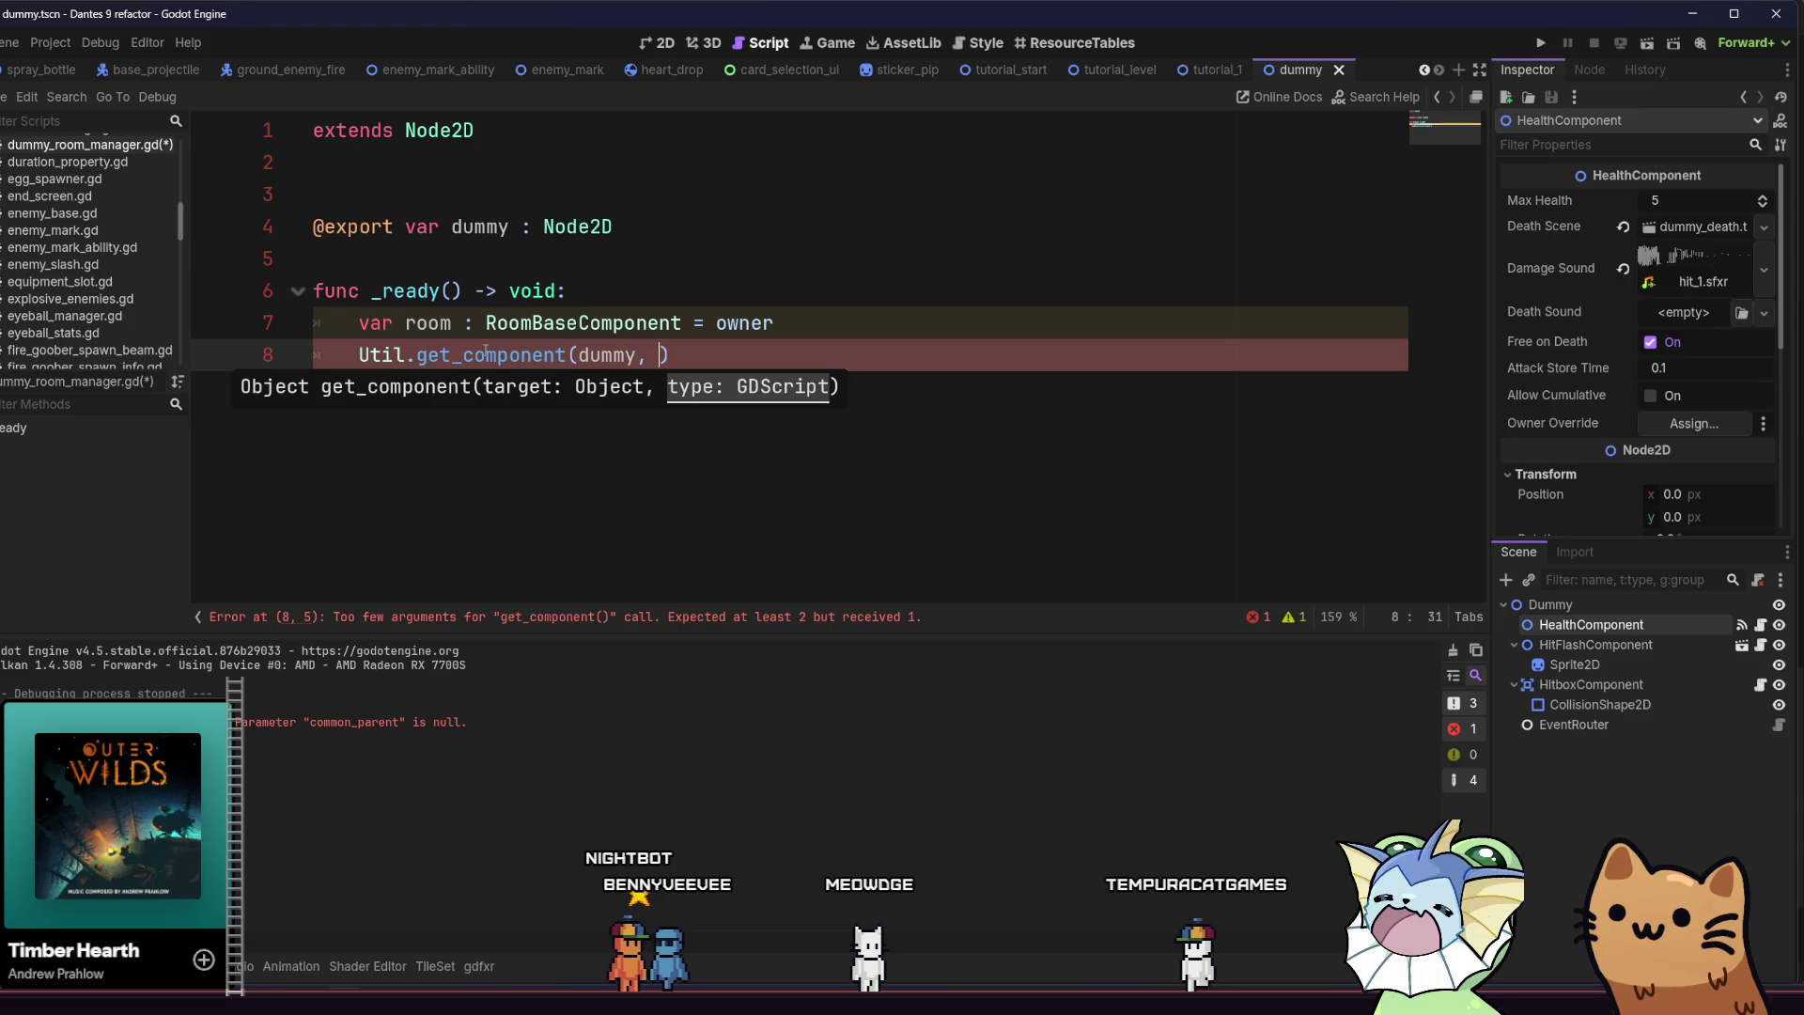
pyautogui.write('Heak')
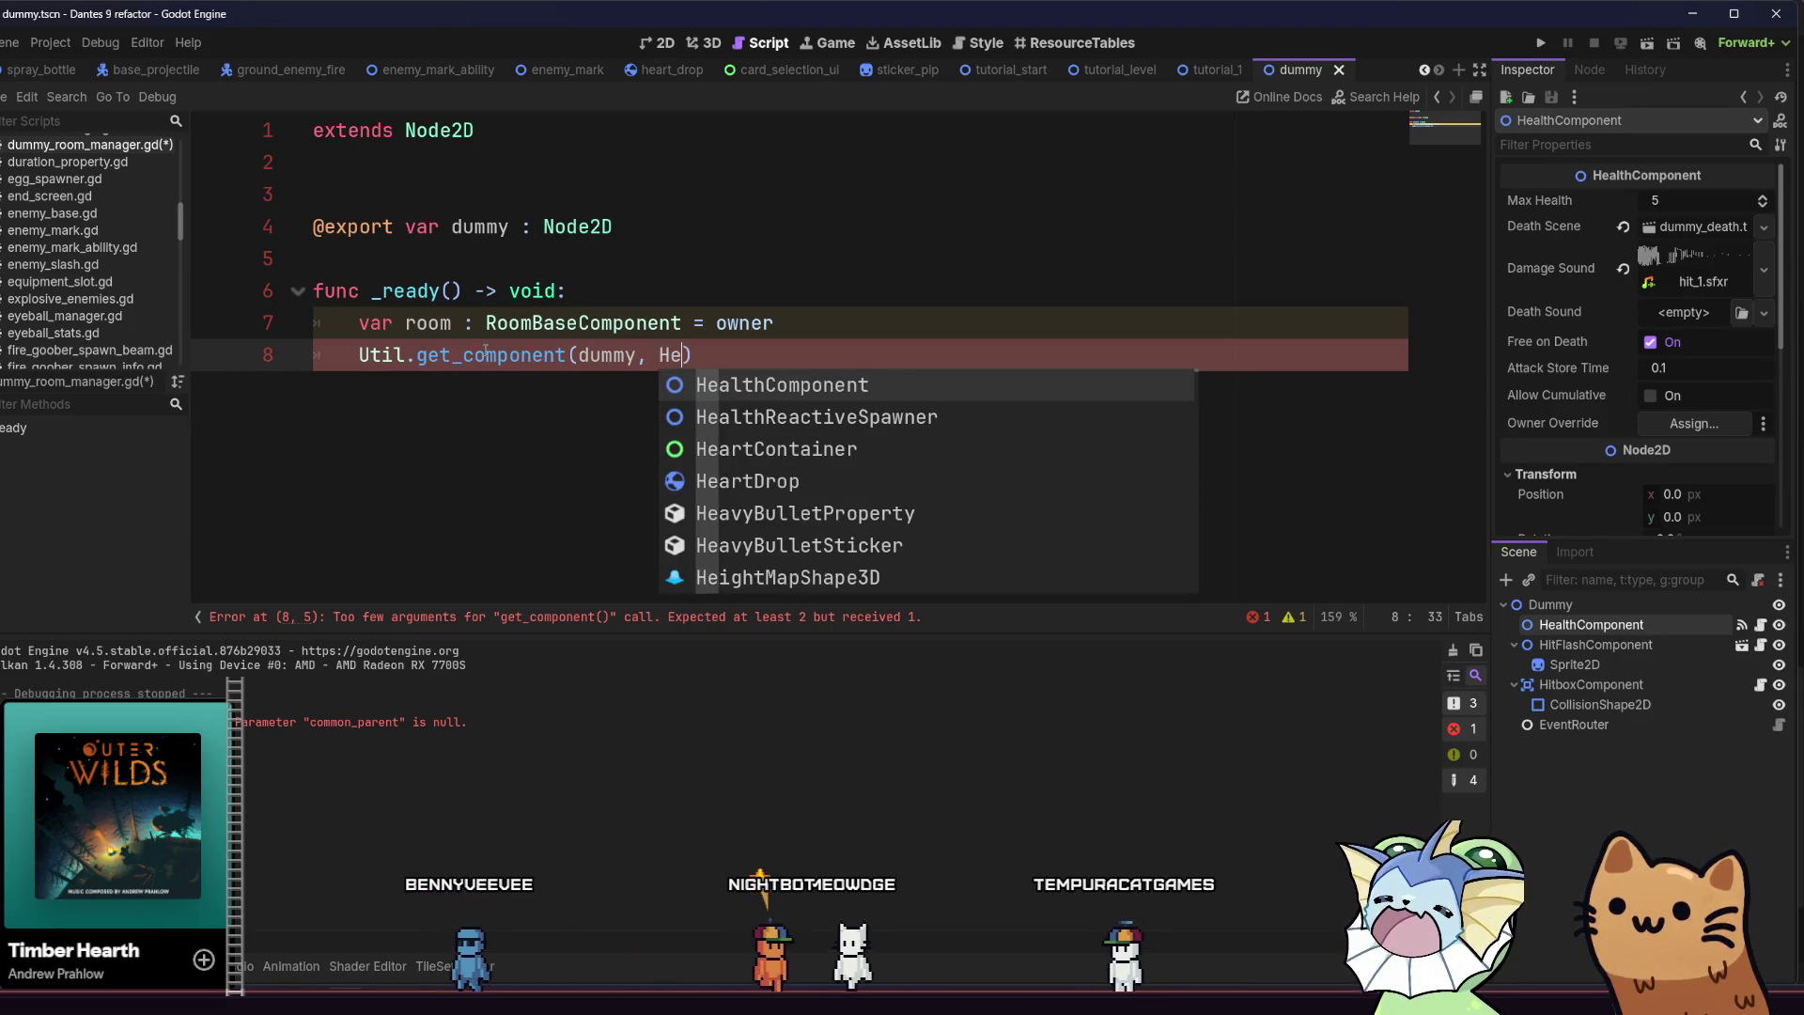
pyautogui.press('BackSpace')
pyautogui.write('lthC')
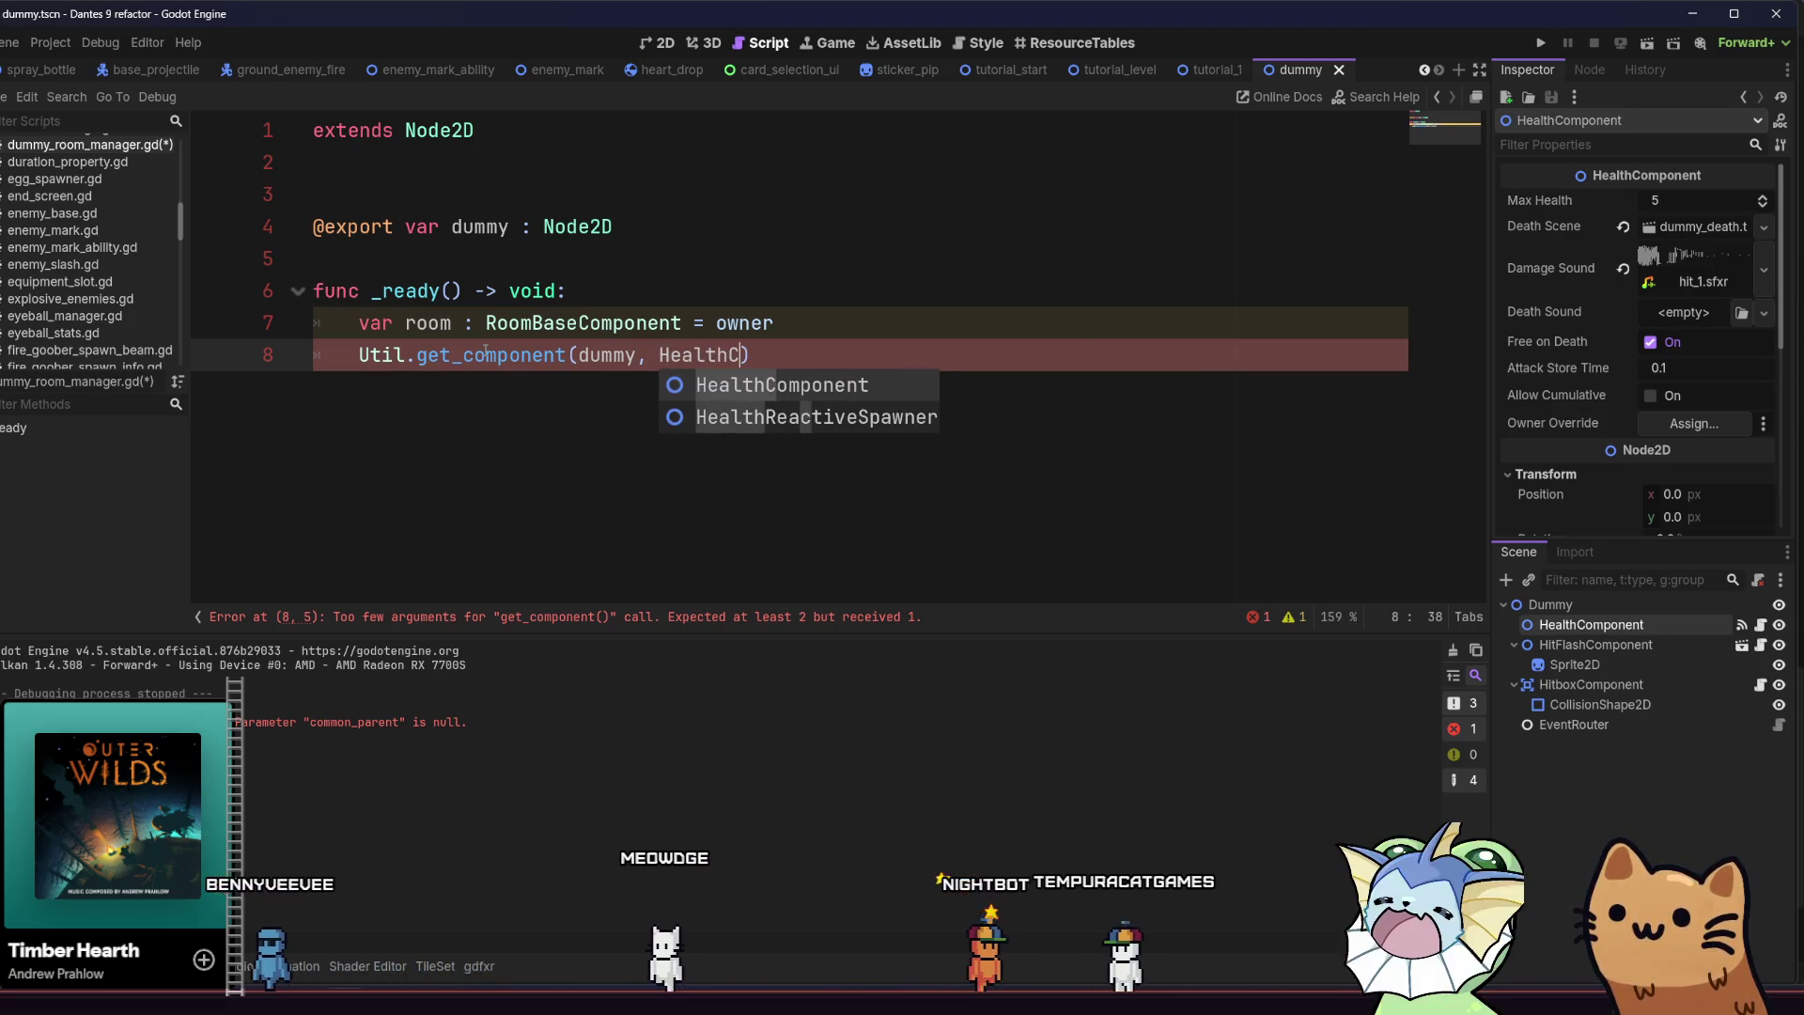
pyautogui.press('Return')
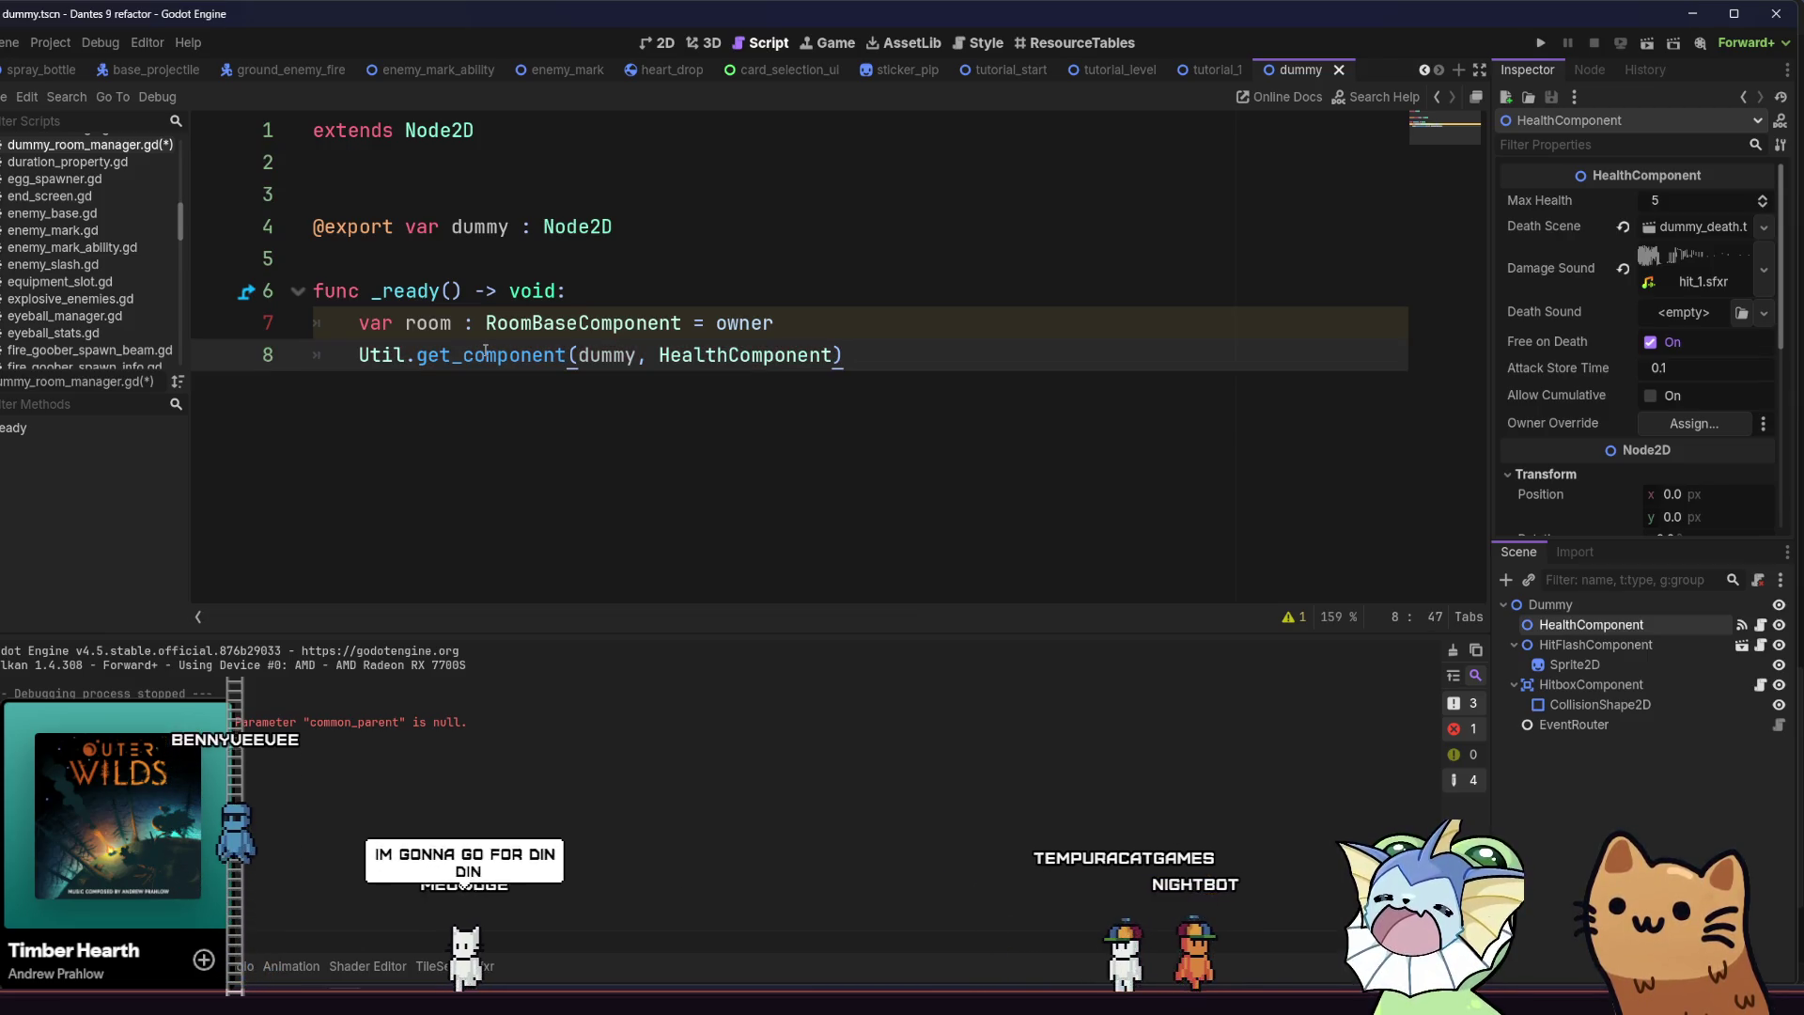
pyautogui.click(355, 356)
pyautogui.write('v')
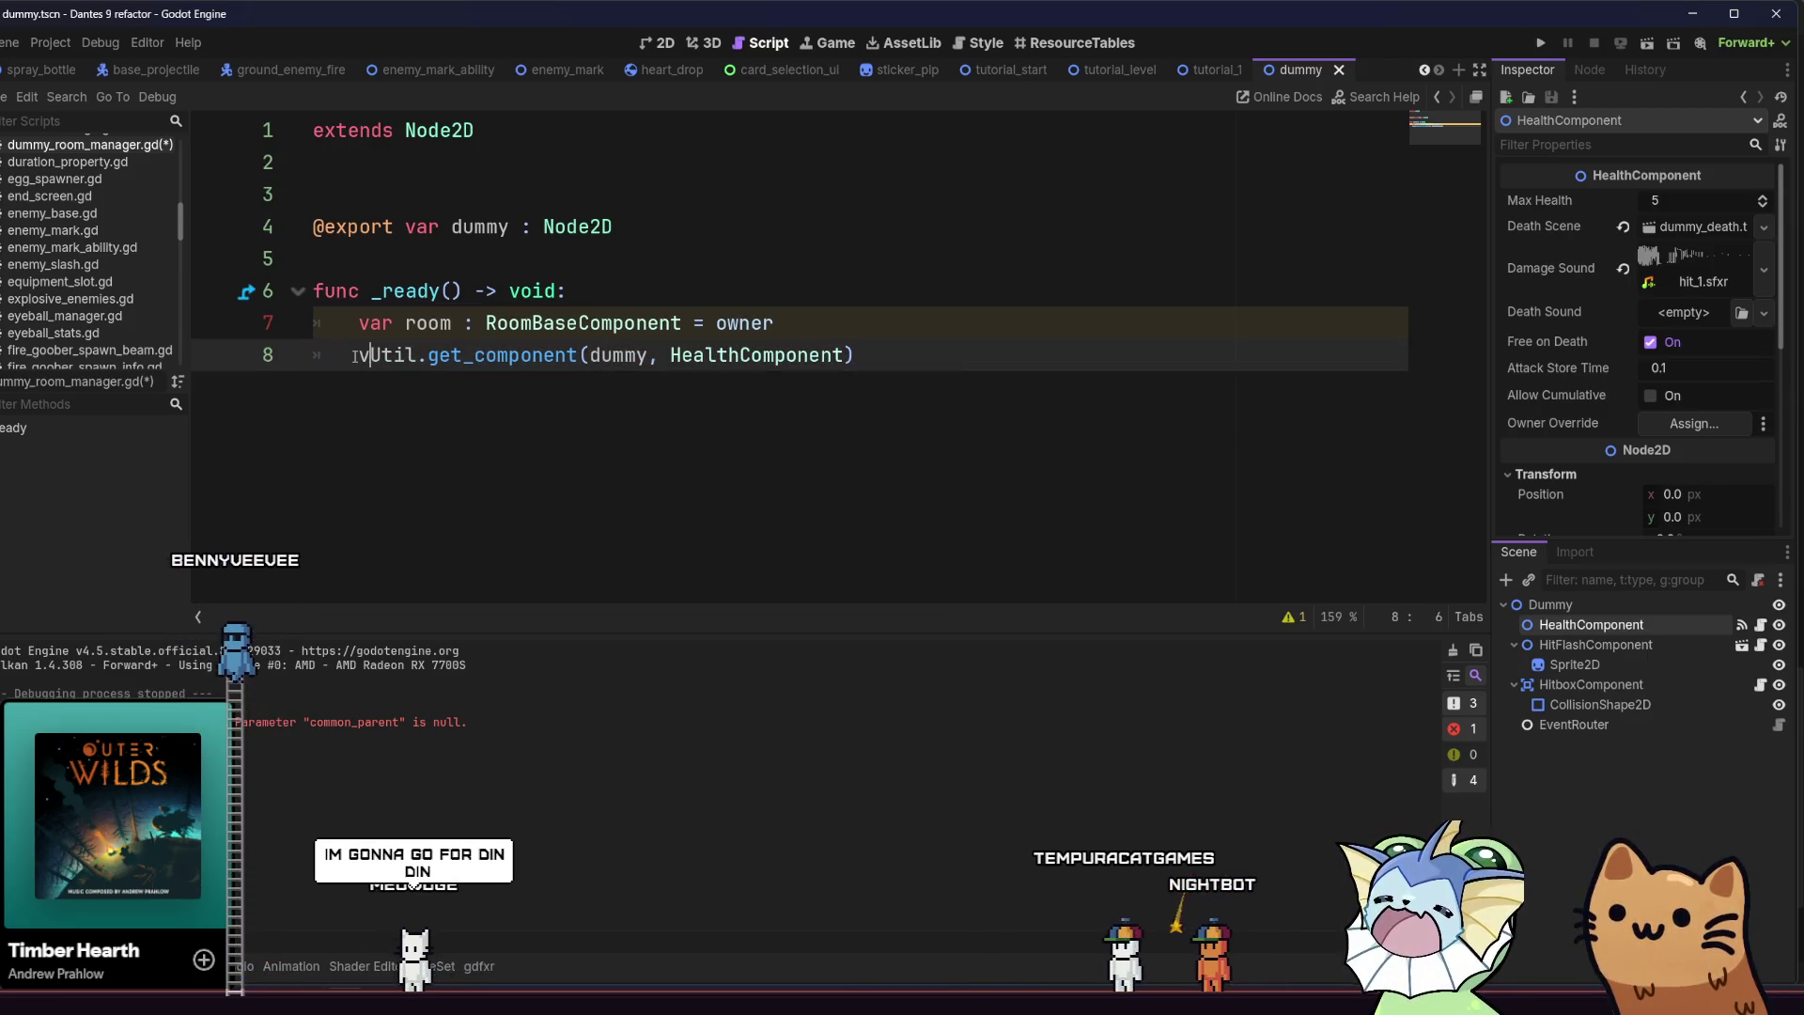
pyautogui.write('ar ')
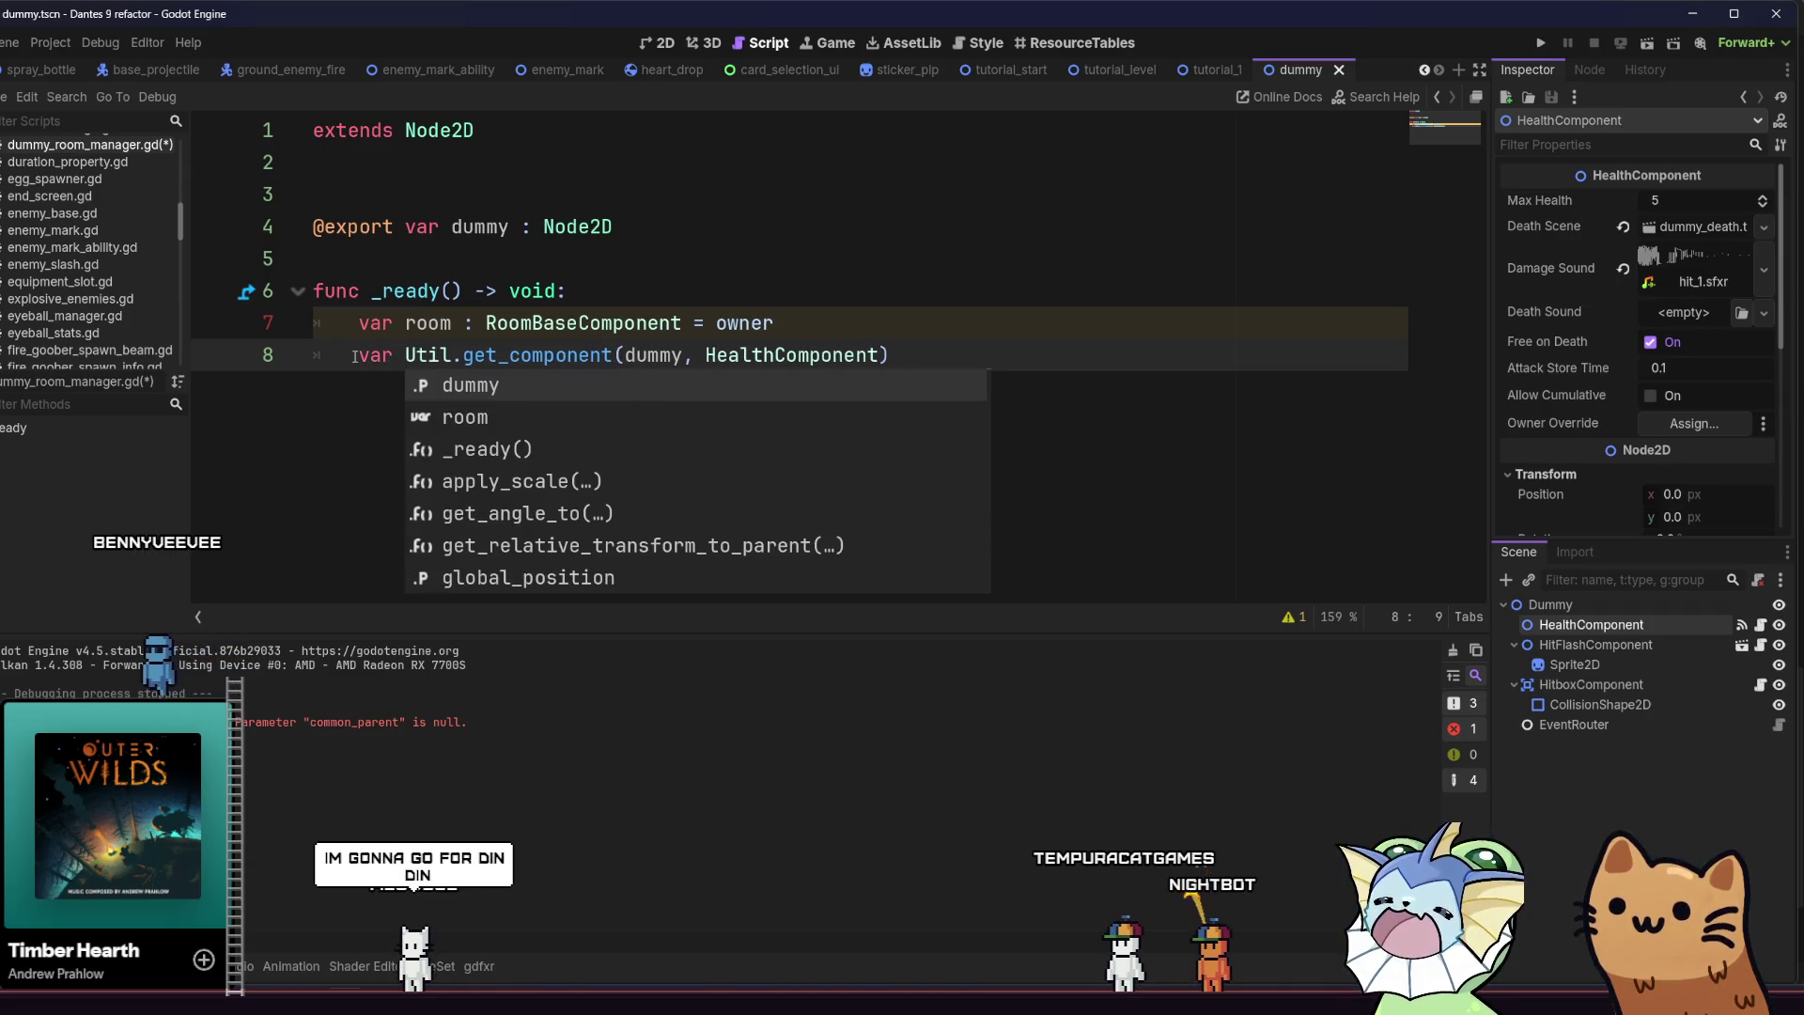
pyautogui.write('health =')
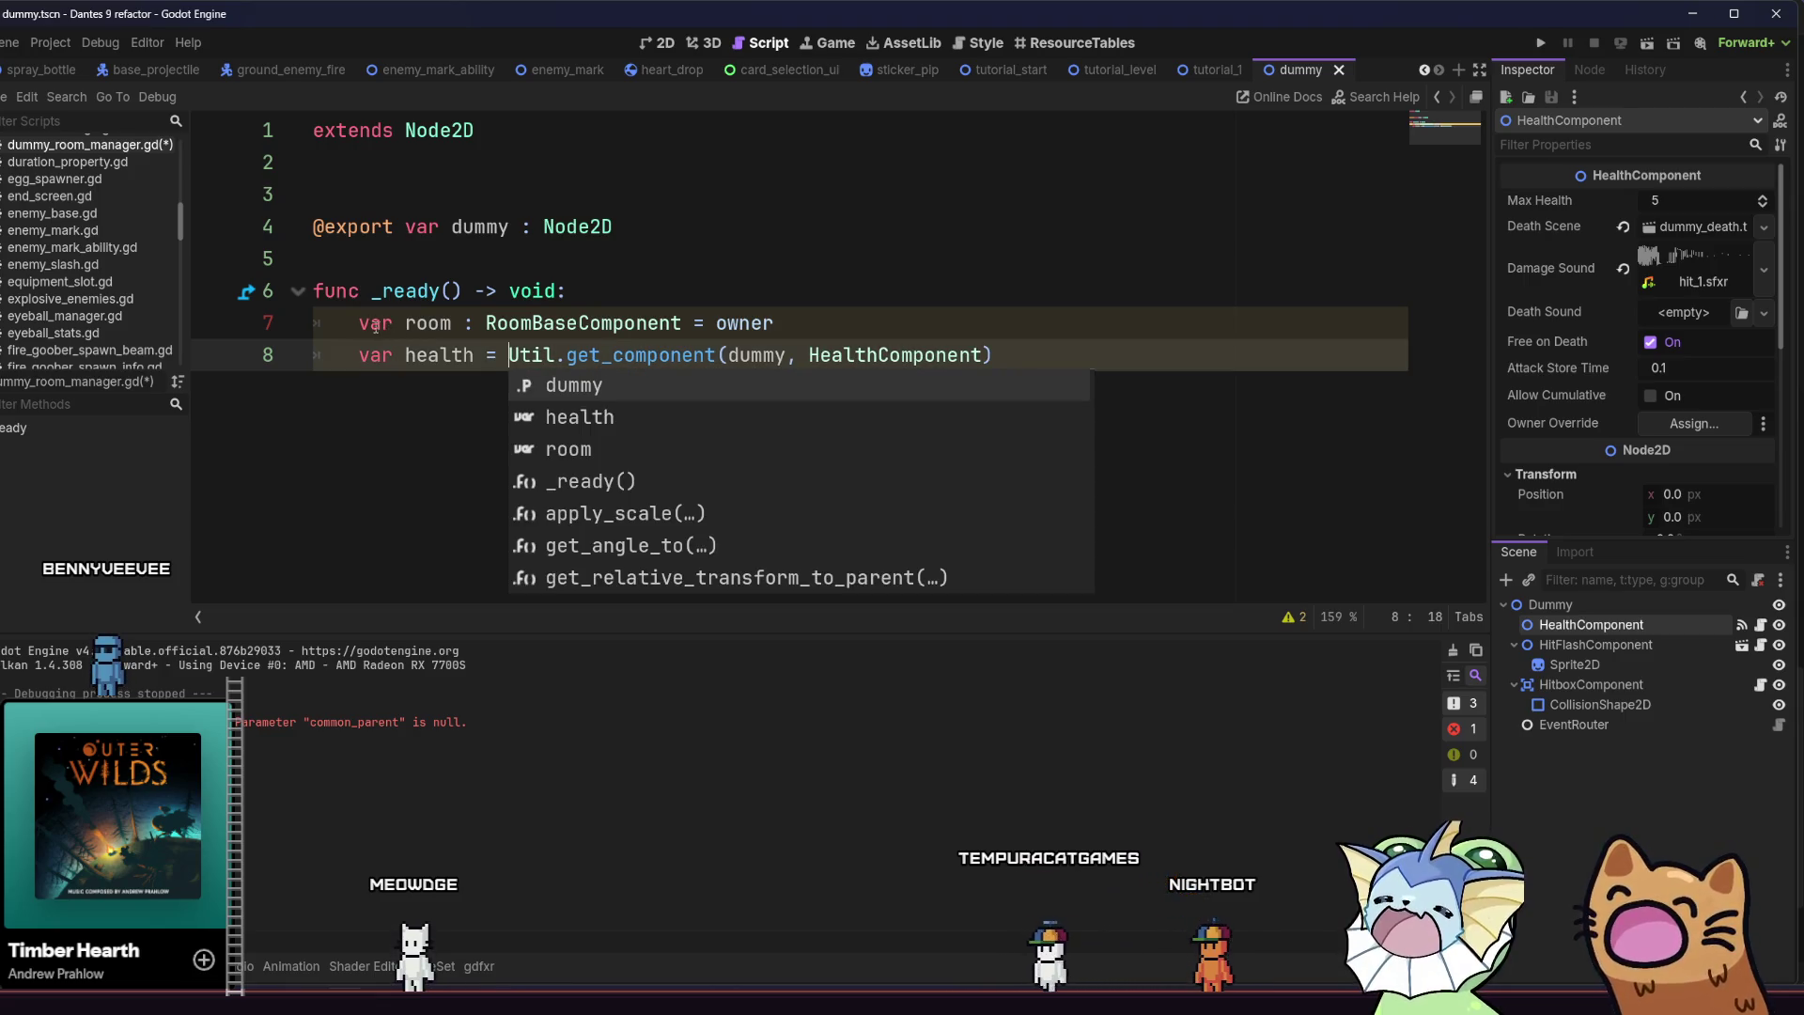
pyautogui.click(1044, 350)
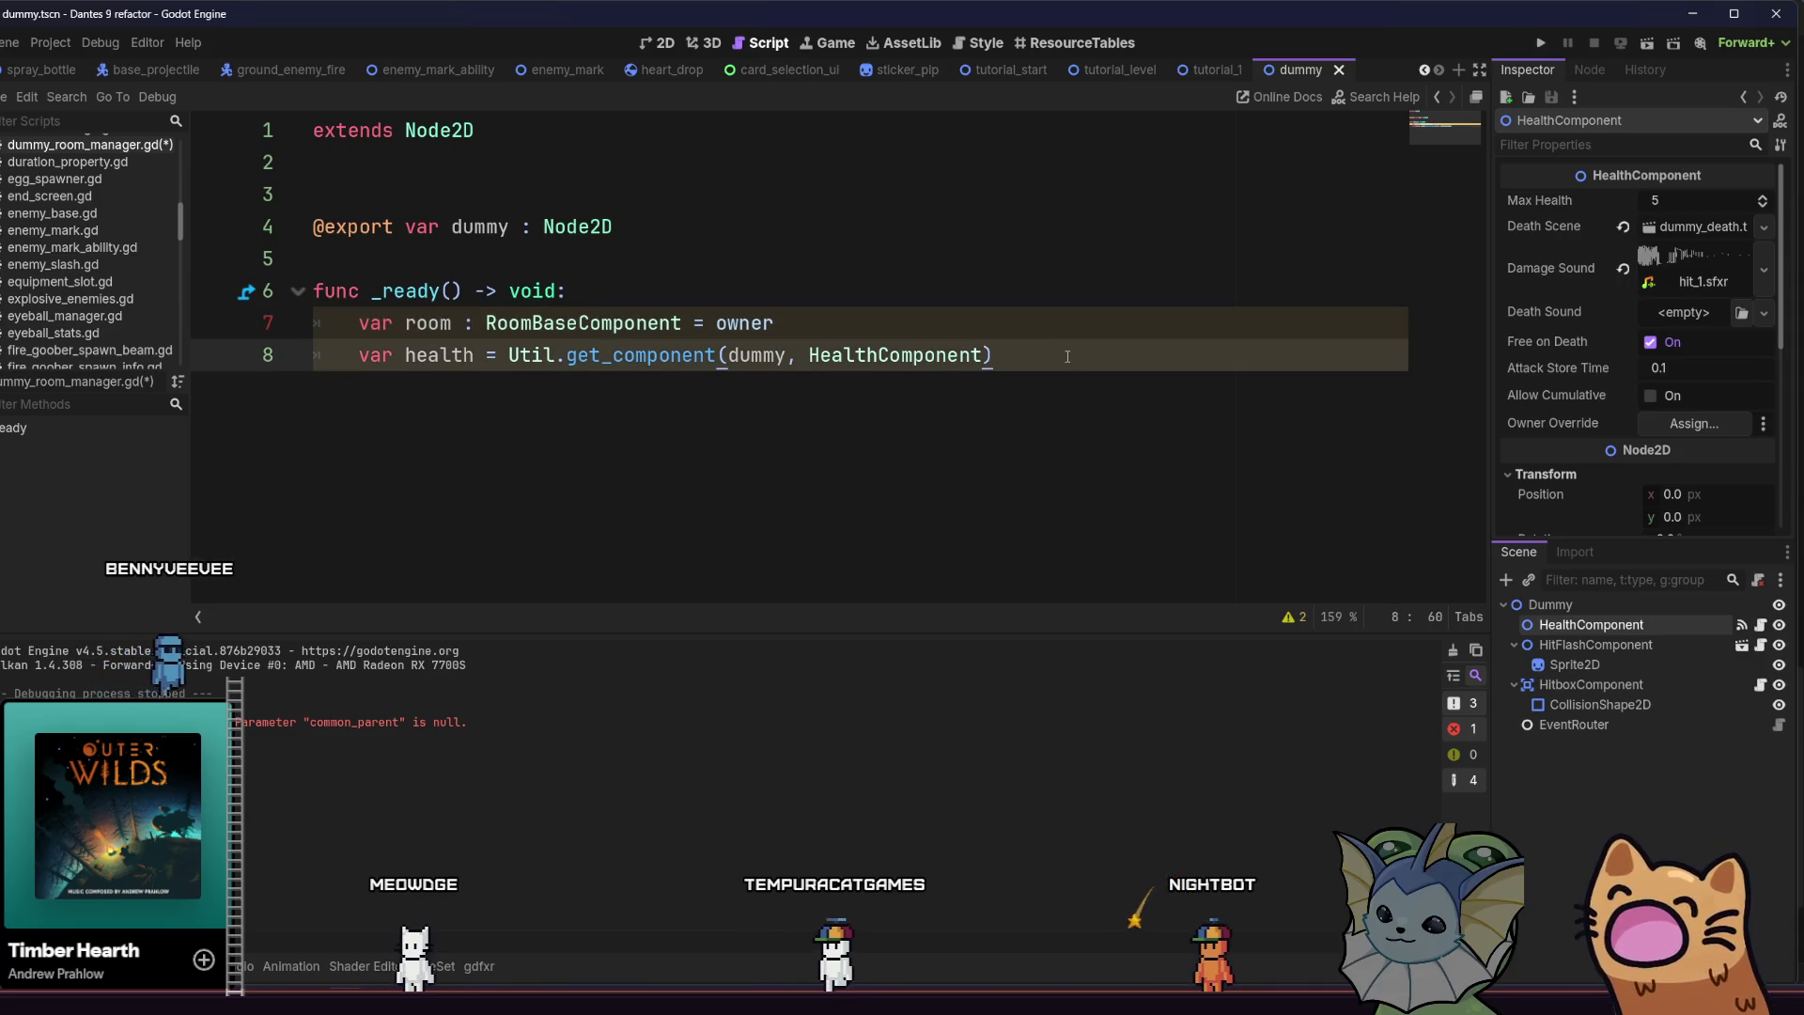
pyautogui.write('as Hea')
pyautogui.press('Return')
pyautogui.press('Return')
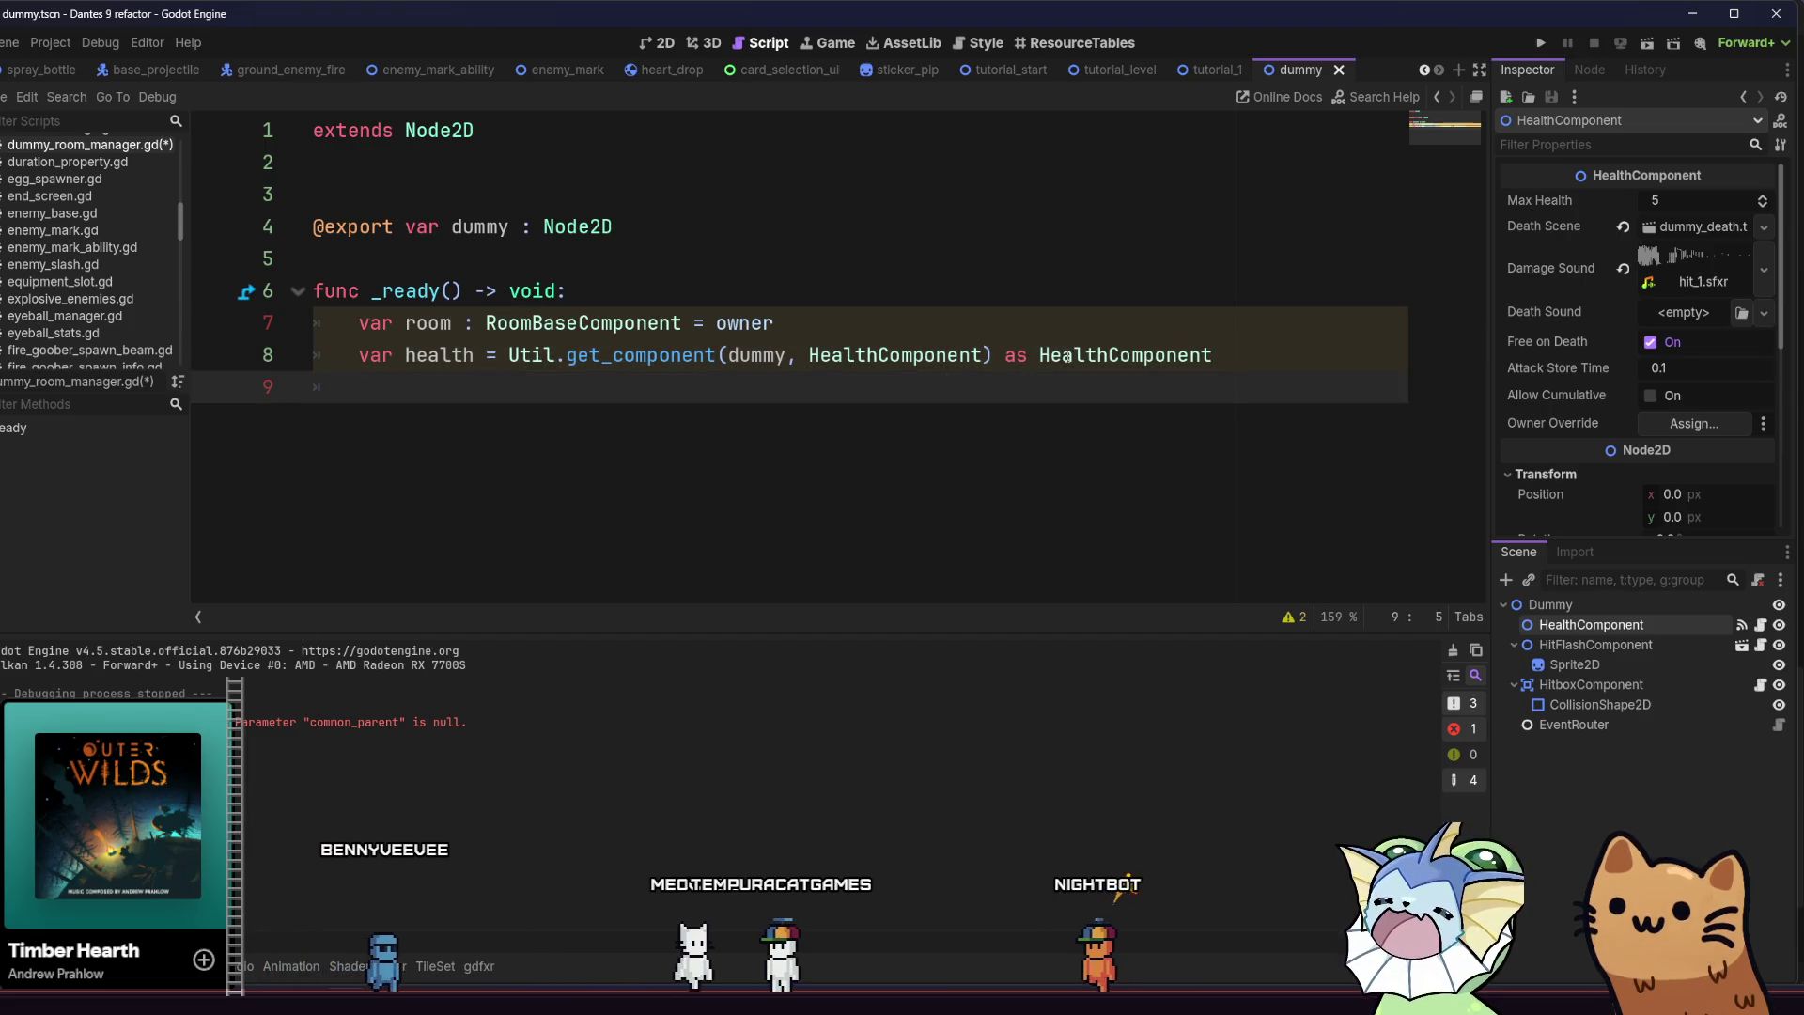
# On line 9, connect health.died to room.open_doors and save the script.
pyautogui.write('health.de')
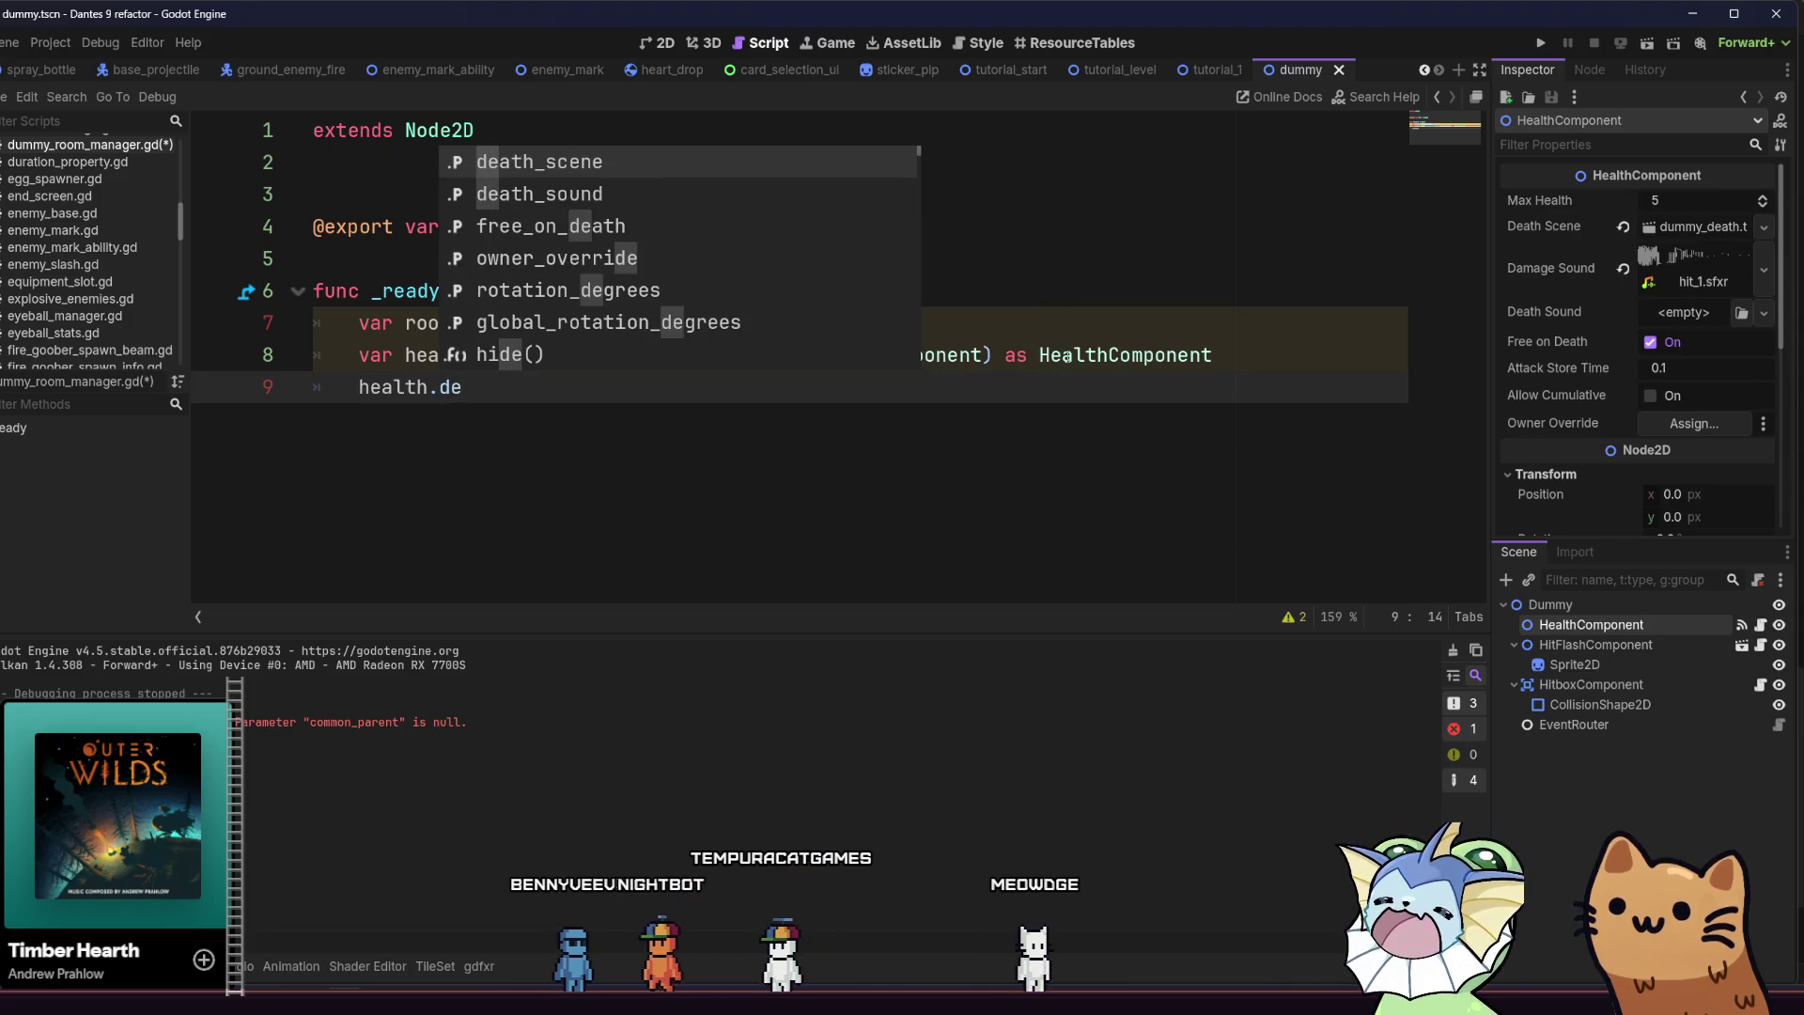
pyautogui.press('BackSpace')
pyautogui.write('ied.')
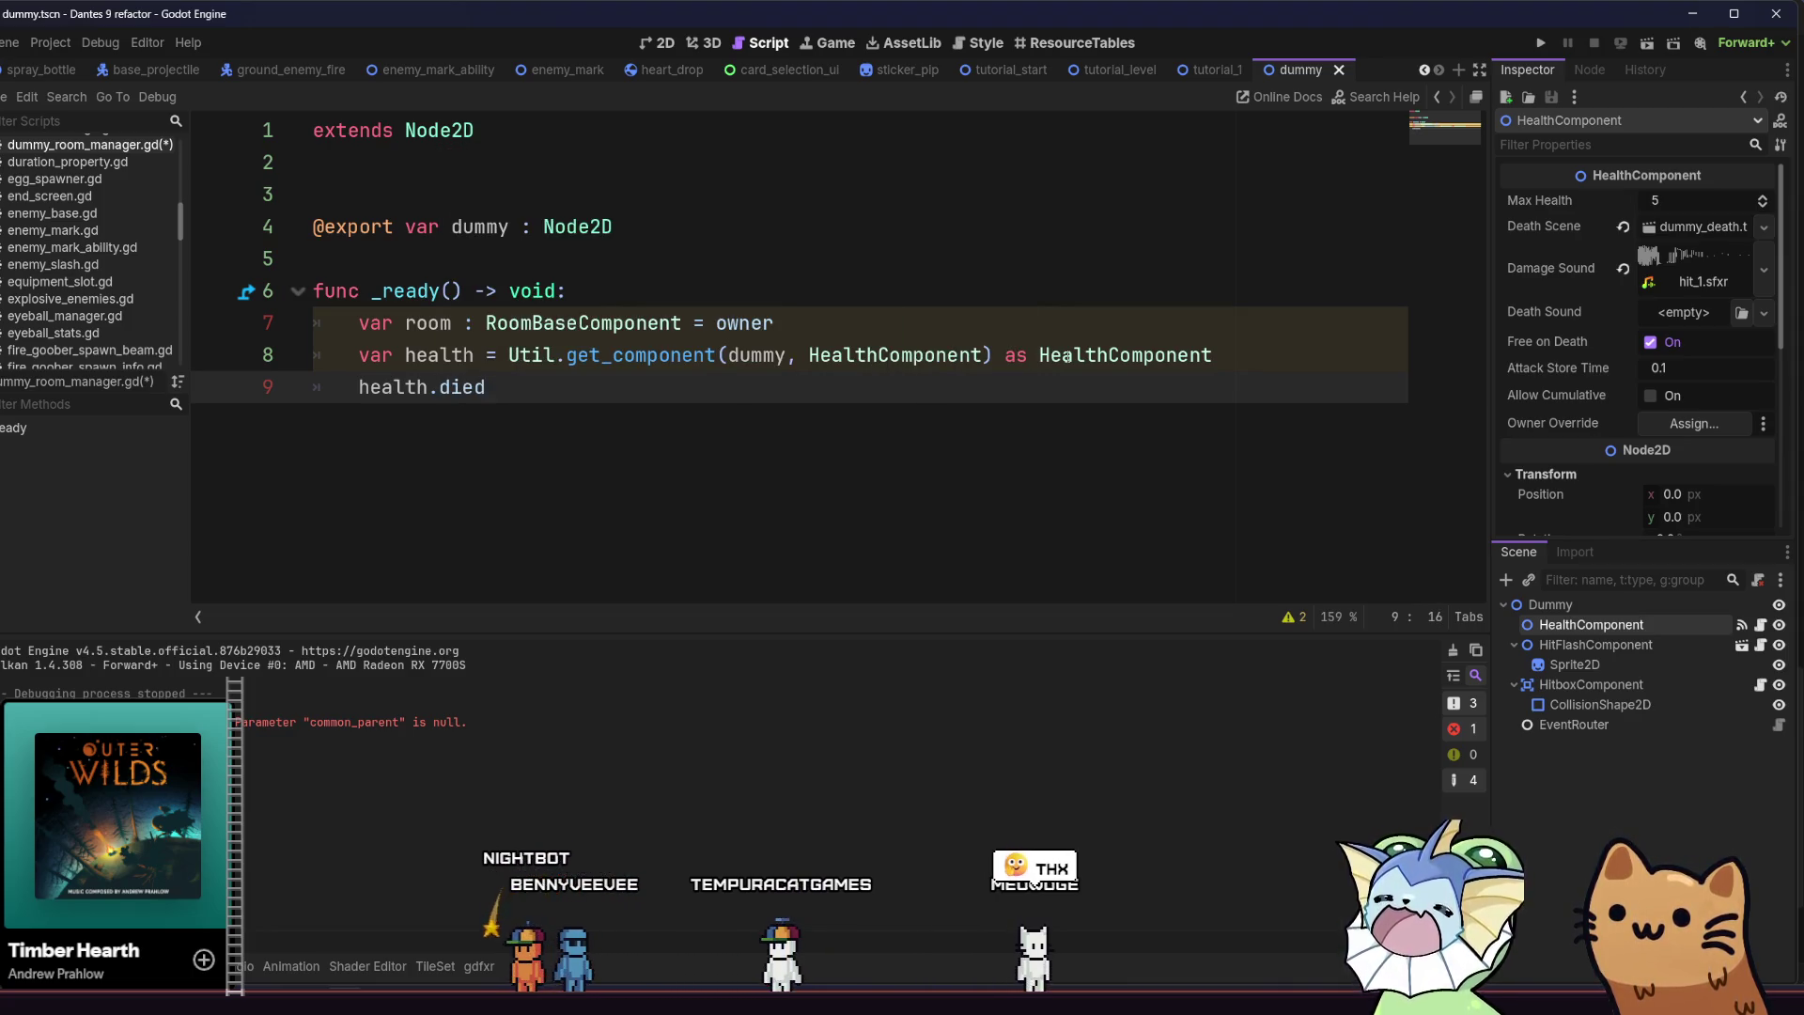
pyautogui.write('con')
pyautogui.press('Return')
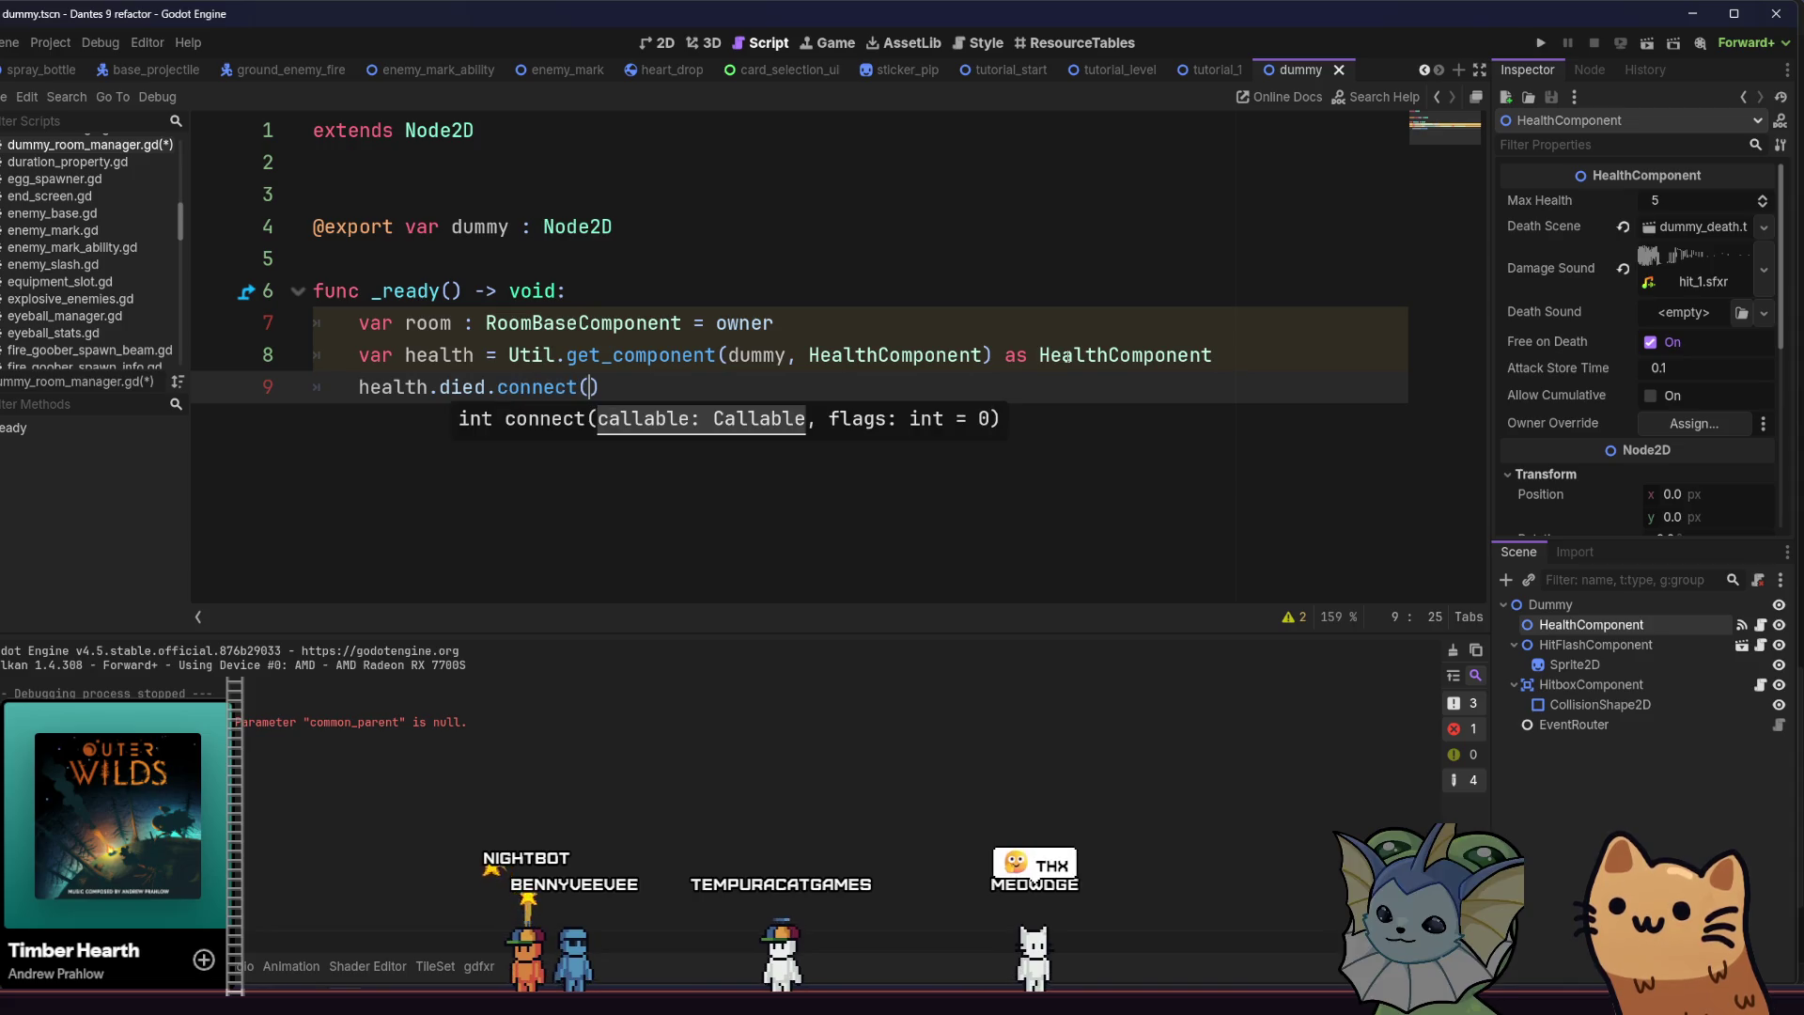
pyautogui.write('om.op')
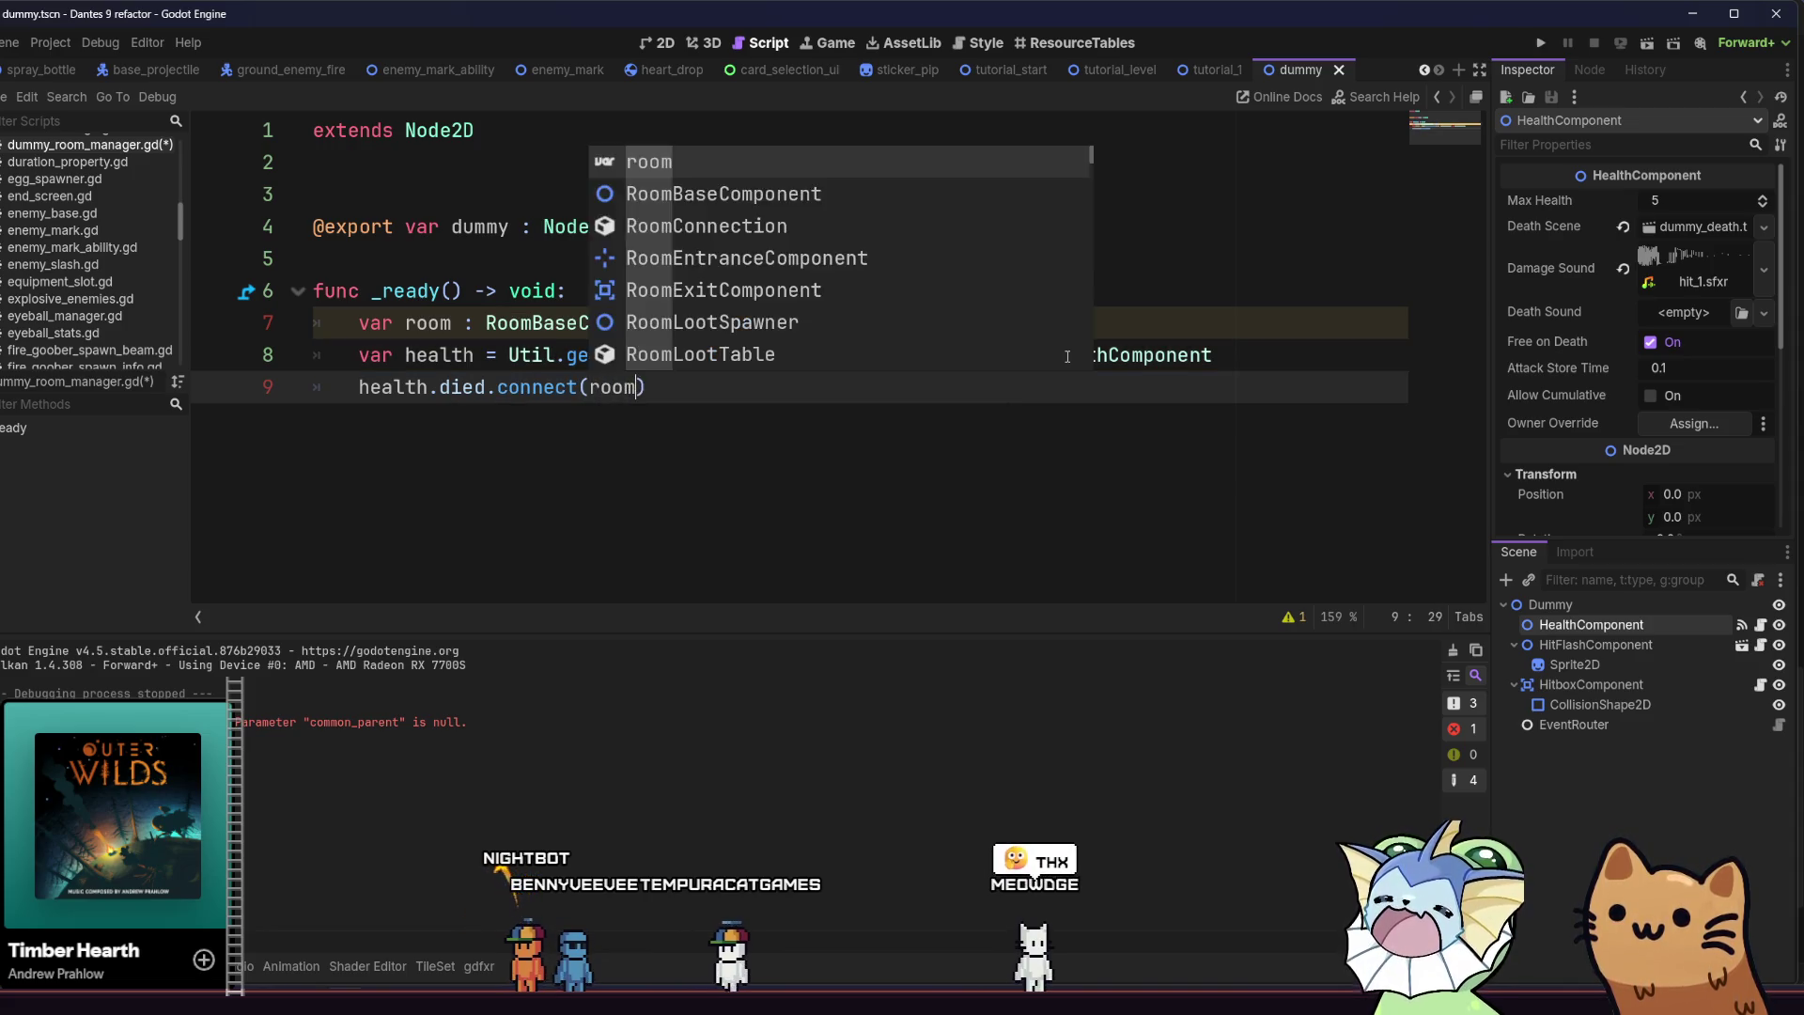
pyautogui.press('Return')
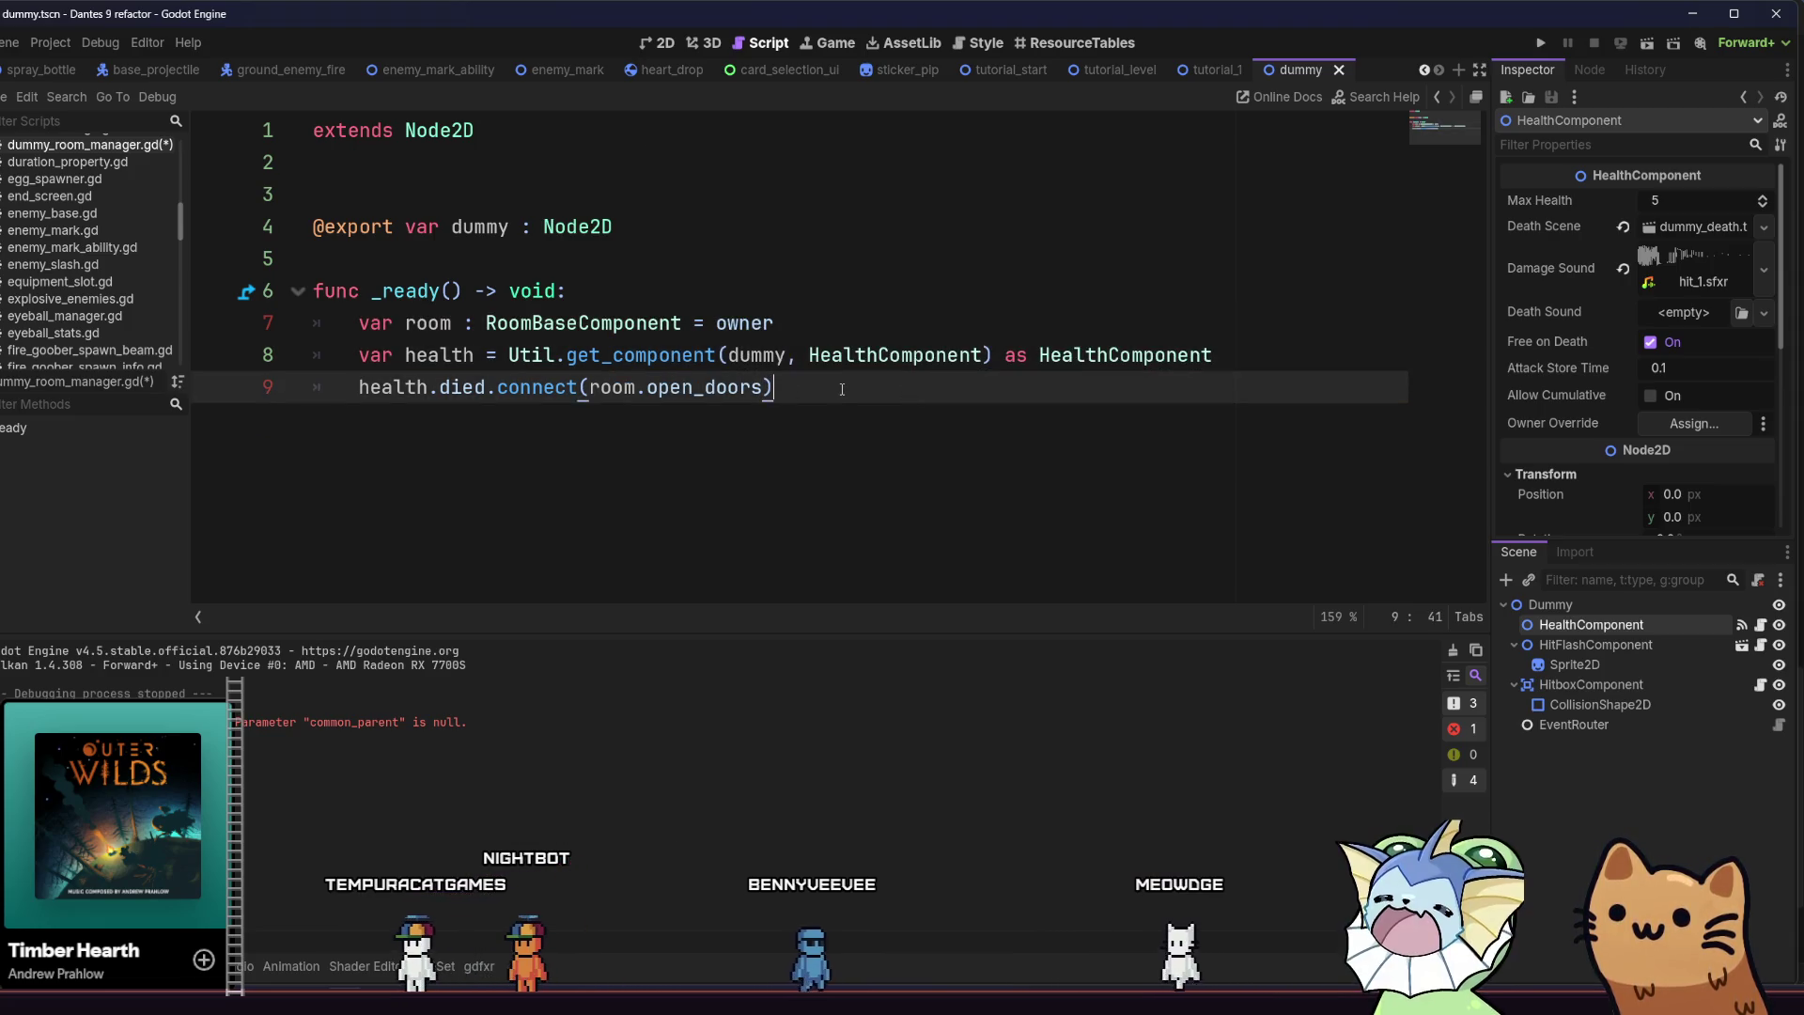
pyautogui.hotkey('ctrl', 's')
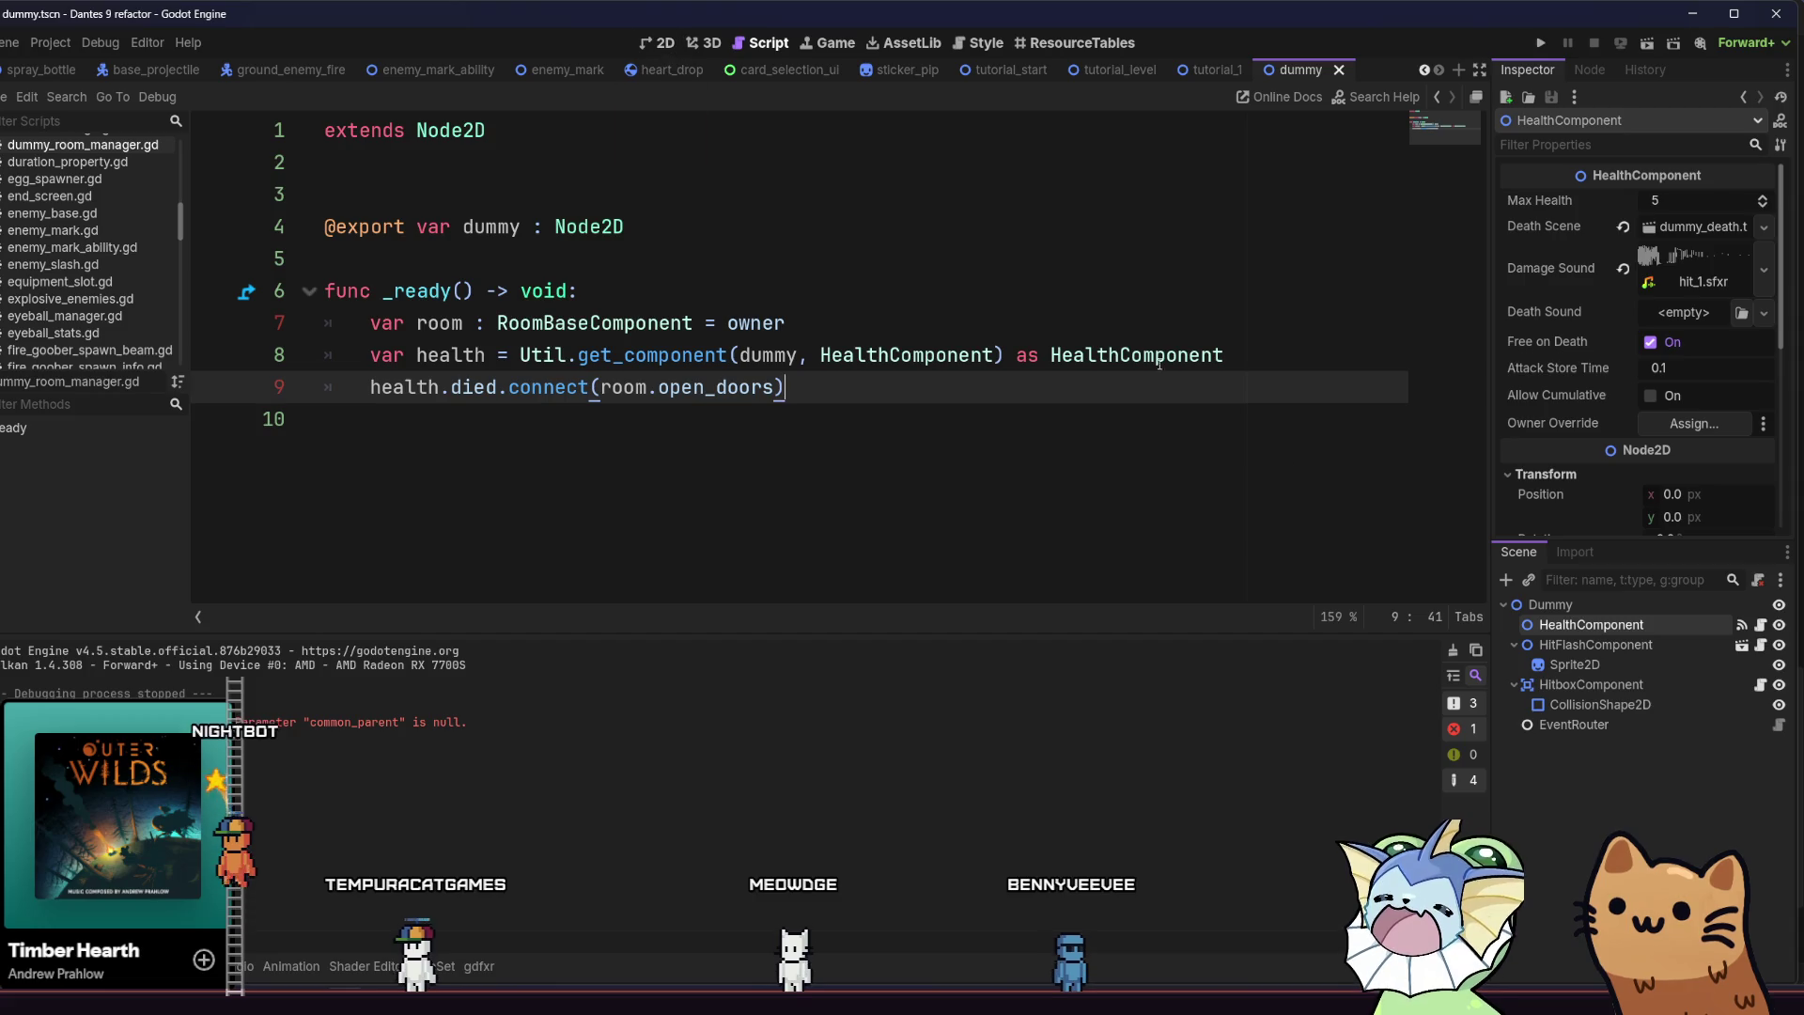
# Close the dummy scene and add an Area2D with a CollisionShape2D child to tutorial_1.
pyautogui.click(1338, 71)
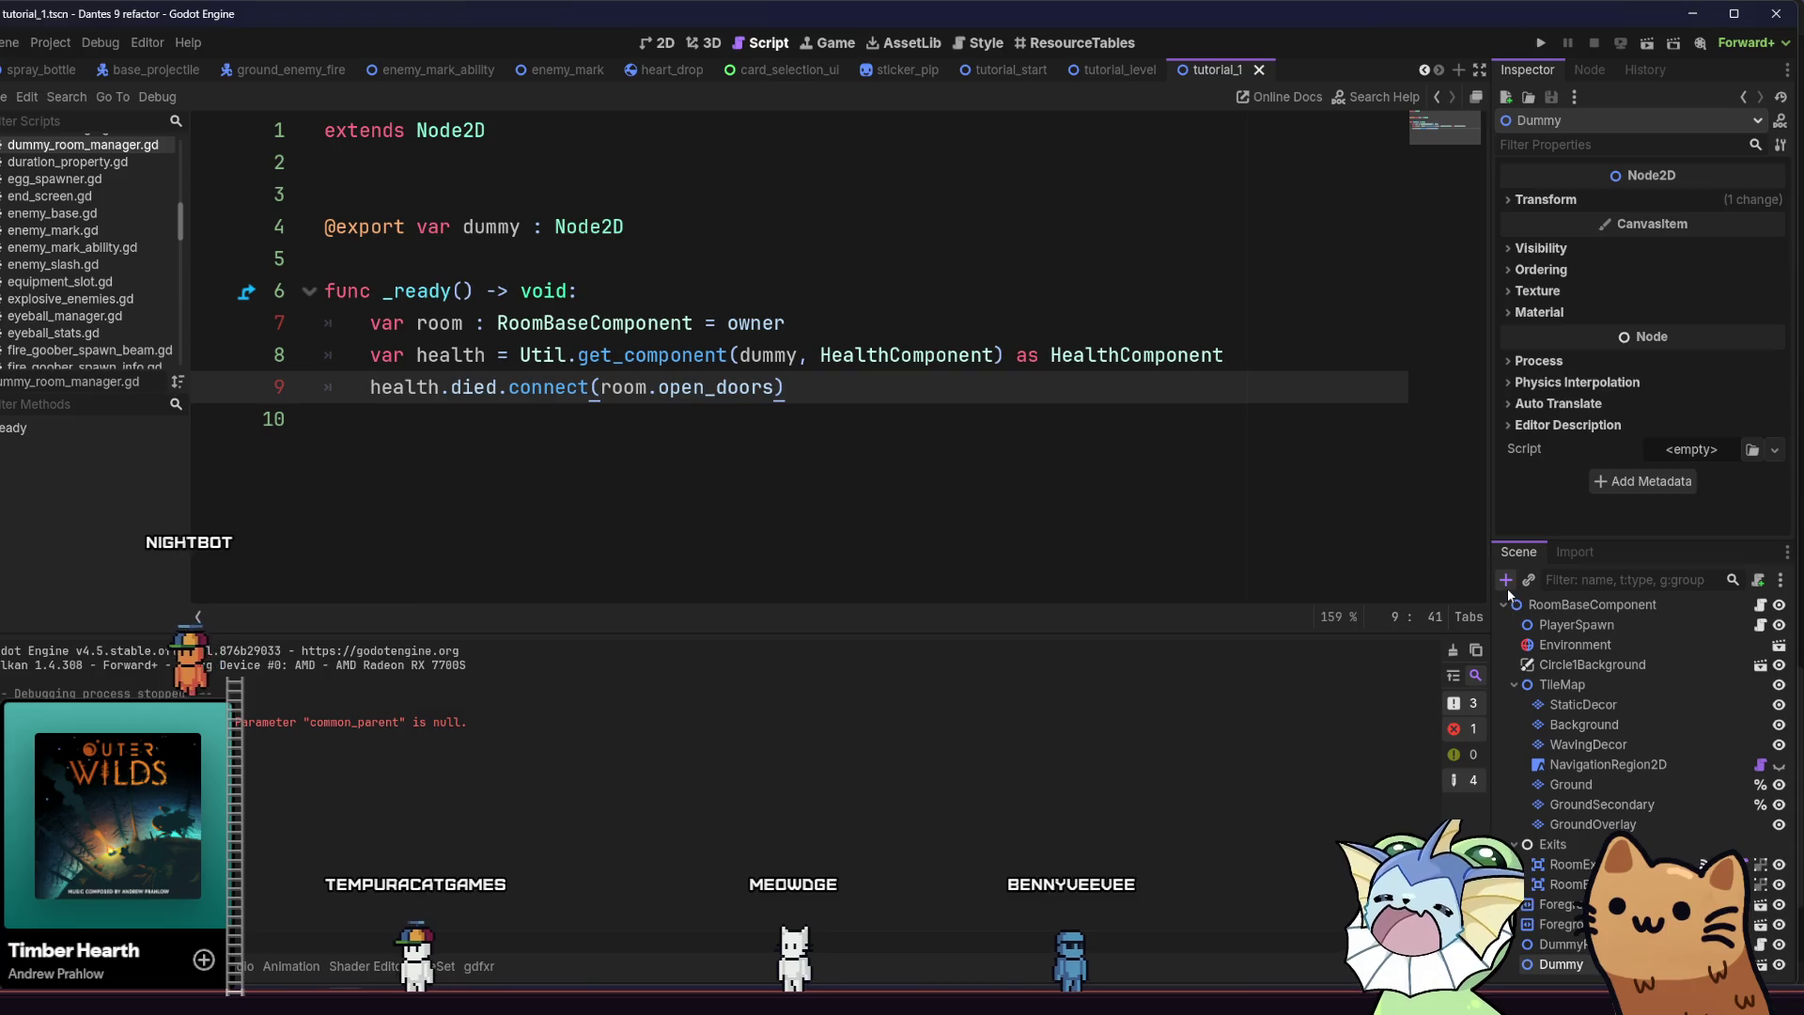
pyautogui.click(1507, 588)
pyautogui.write('area')
pyautogui.click(622, 704)
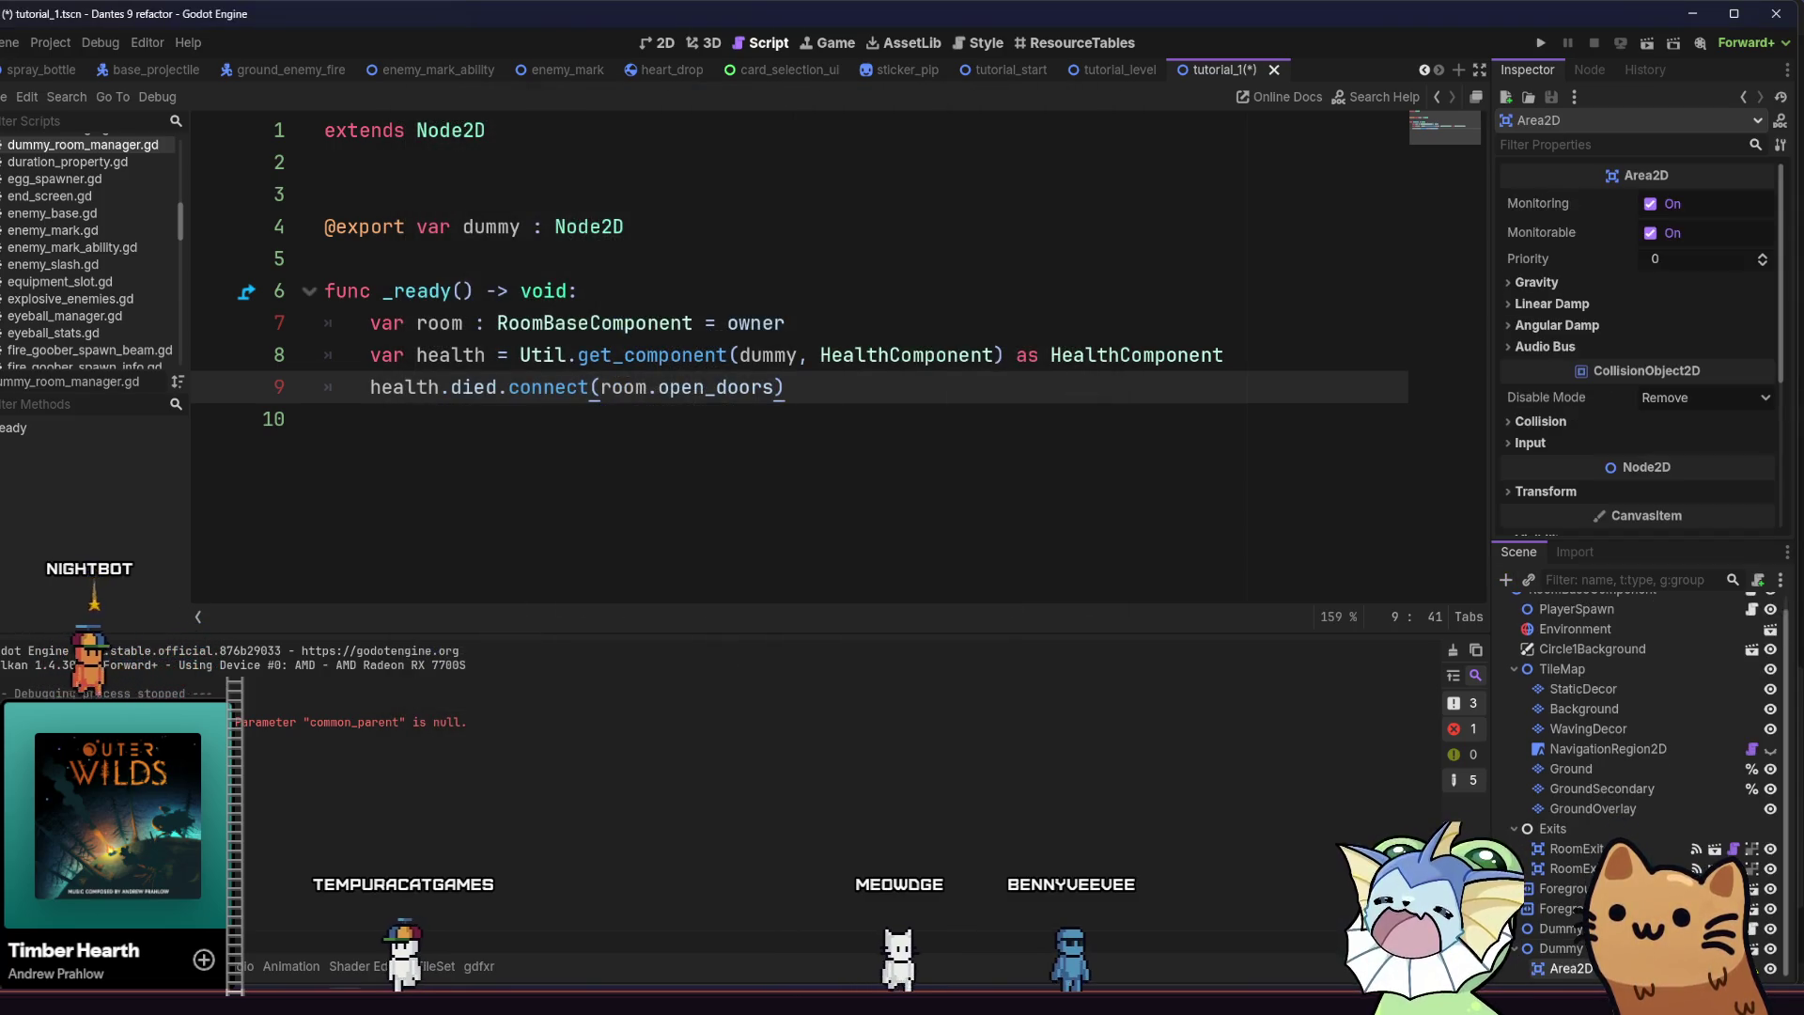
pyautogui.moveTo(1570, 968); pyautogui.dragTo(1564, 919)
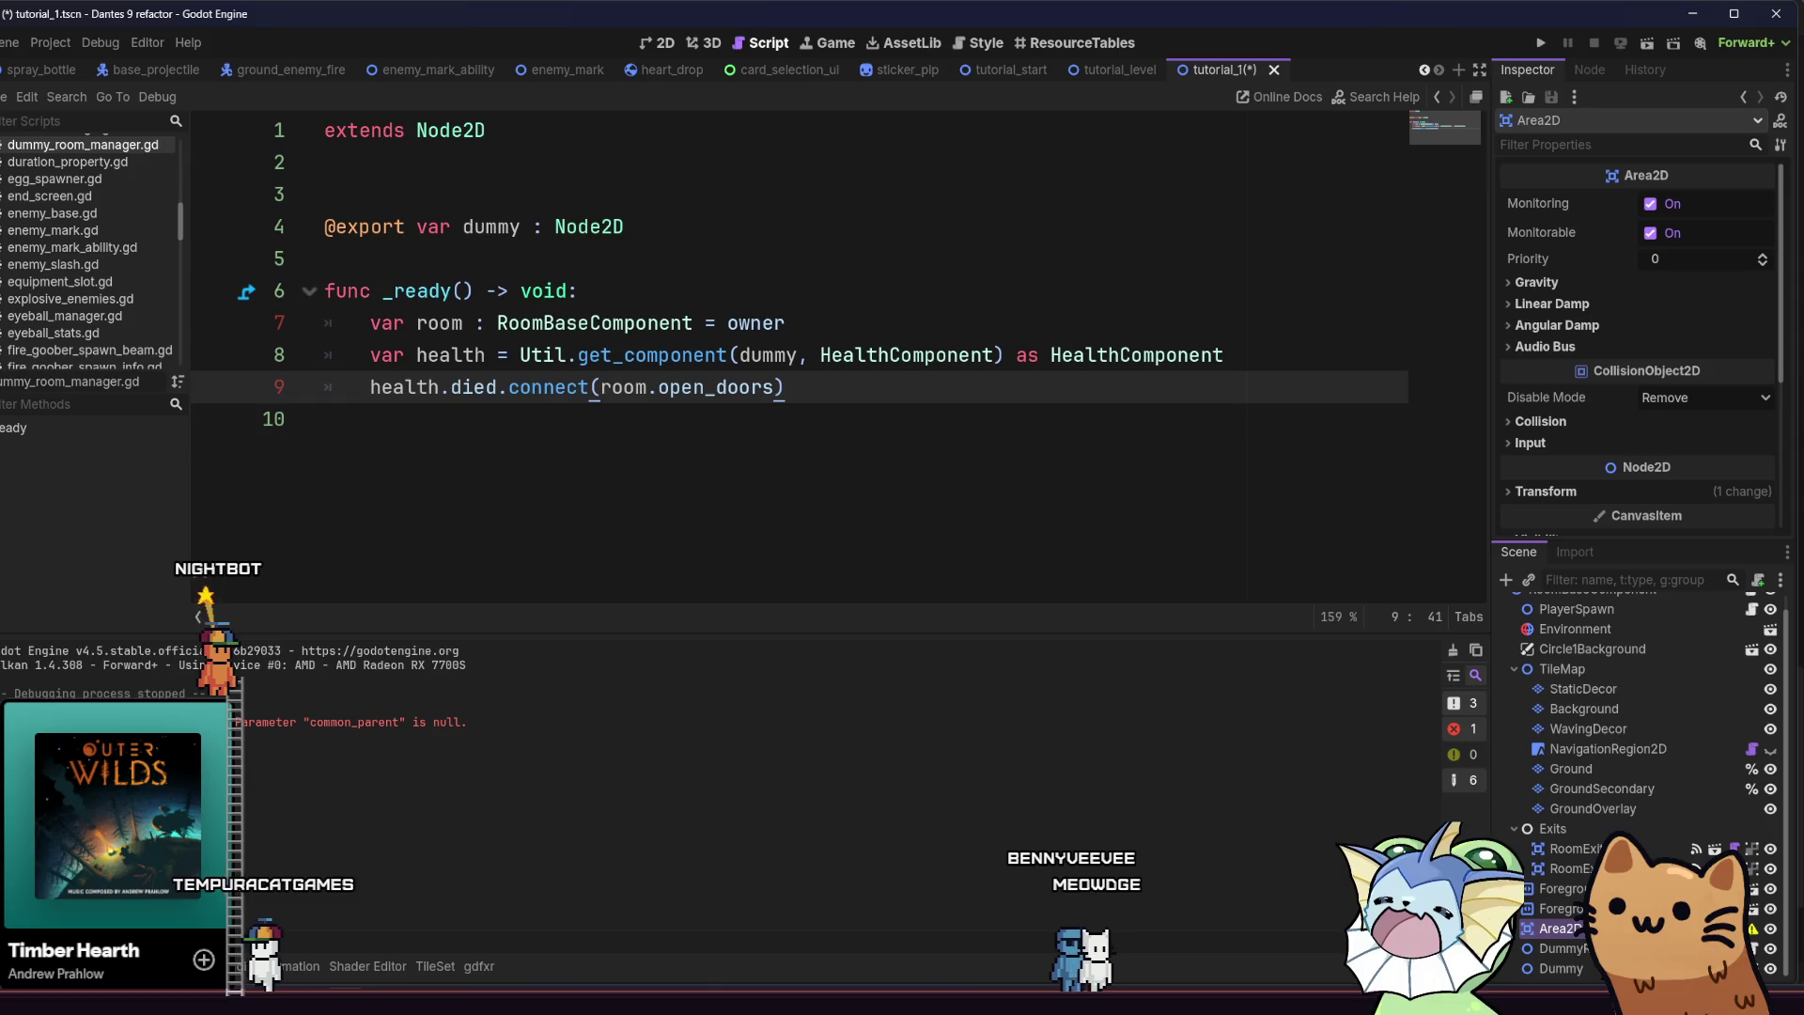
pyautogui.click(1505, 580)
pyautogui.write('coll')
pyautogui.press('Return')
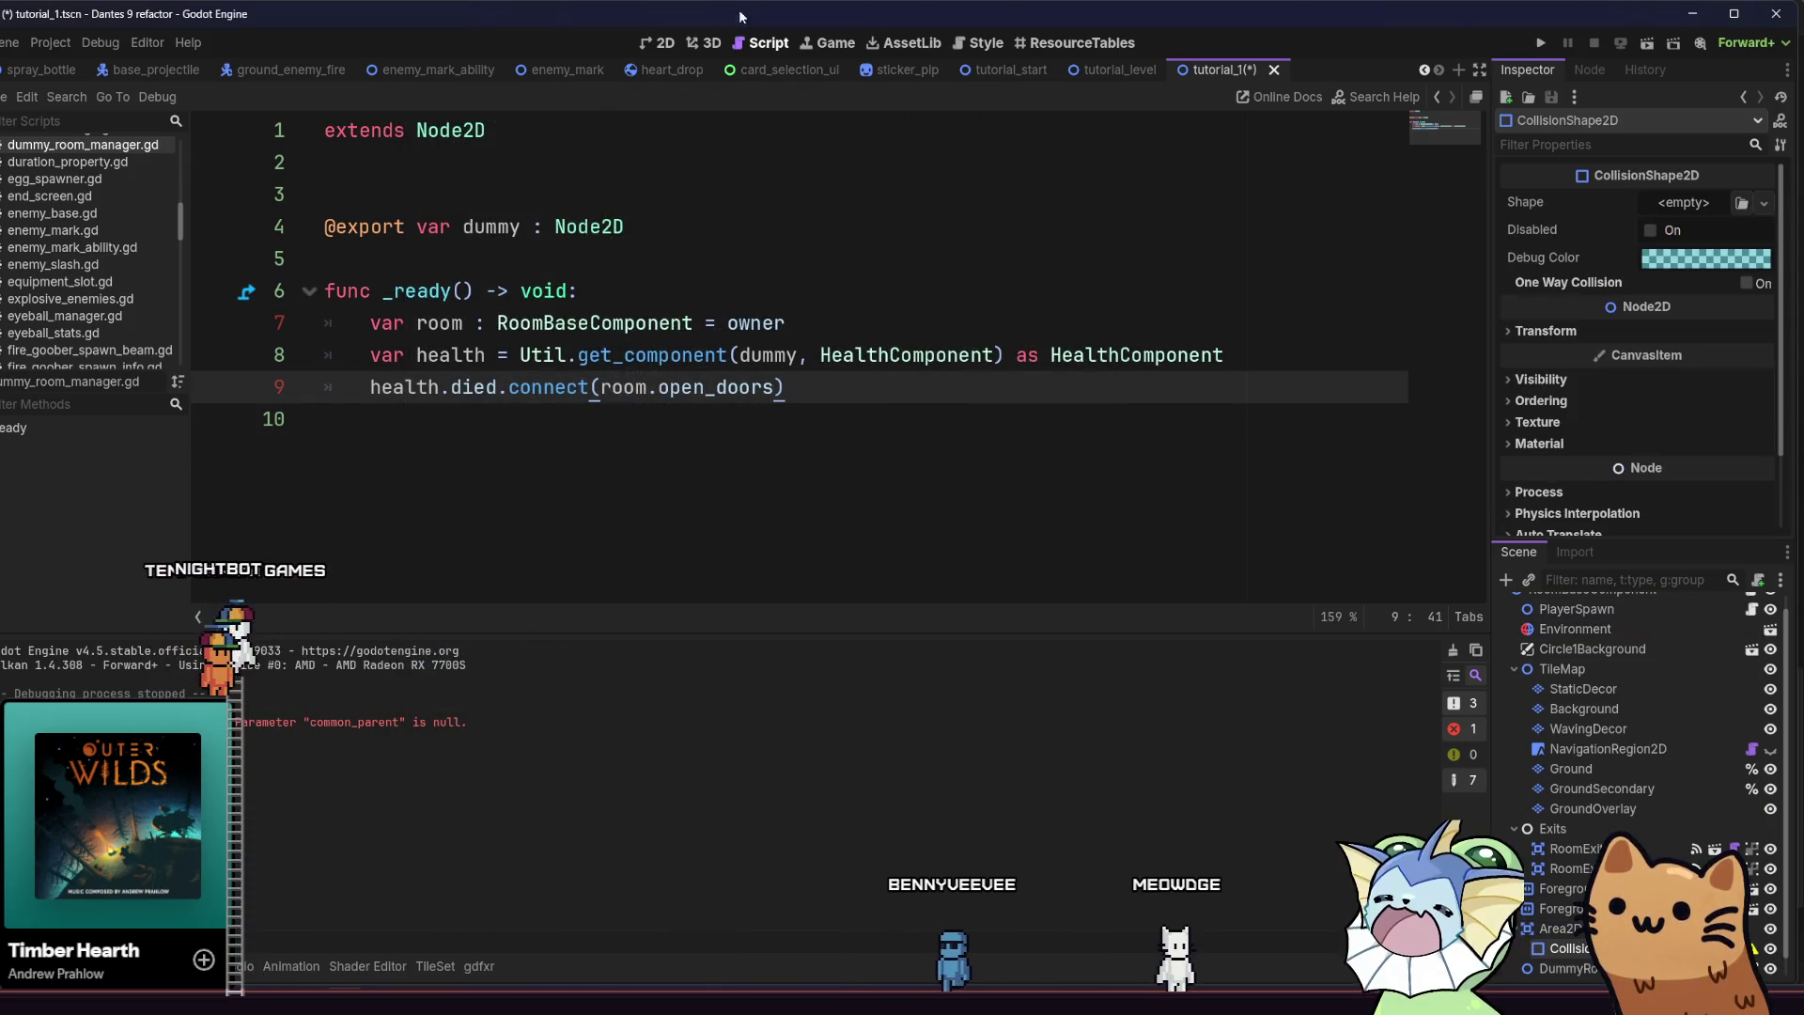
# Give the new CollisionShape2D a RectangleShape2D, with the room's left side in view.
pyautogui.click(639, 45)
pyautogui.scroll(-2, 611, 432)
pyautogui.scroll(4, 577, 437)
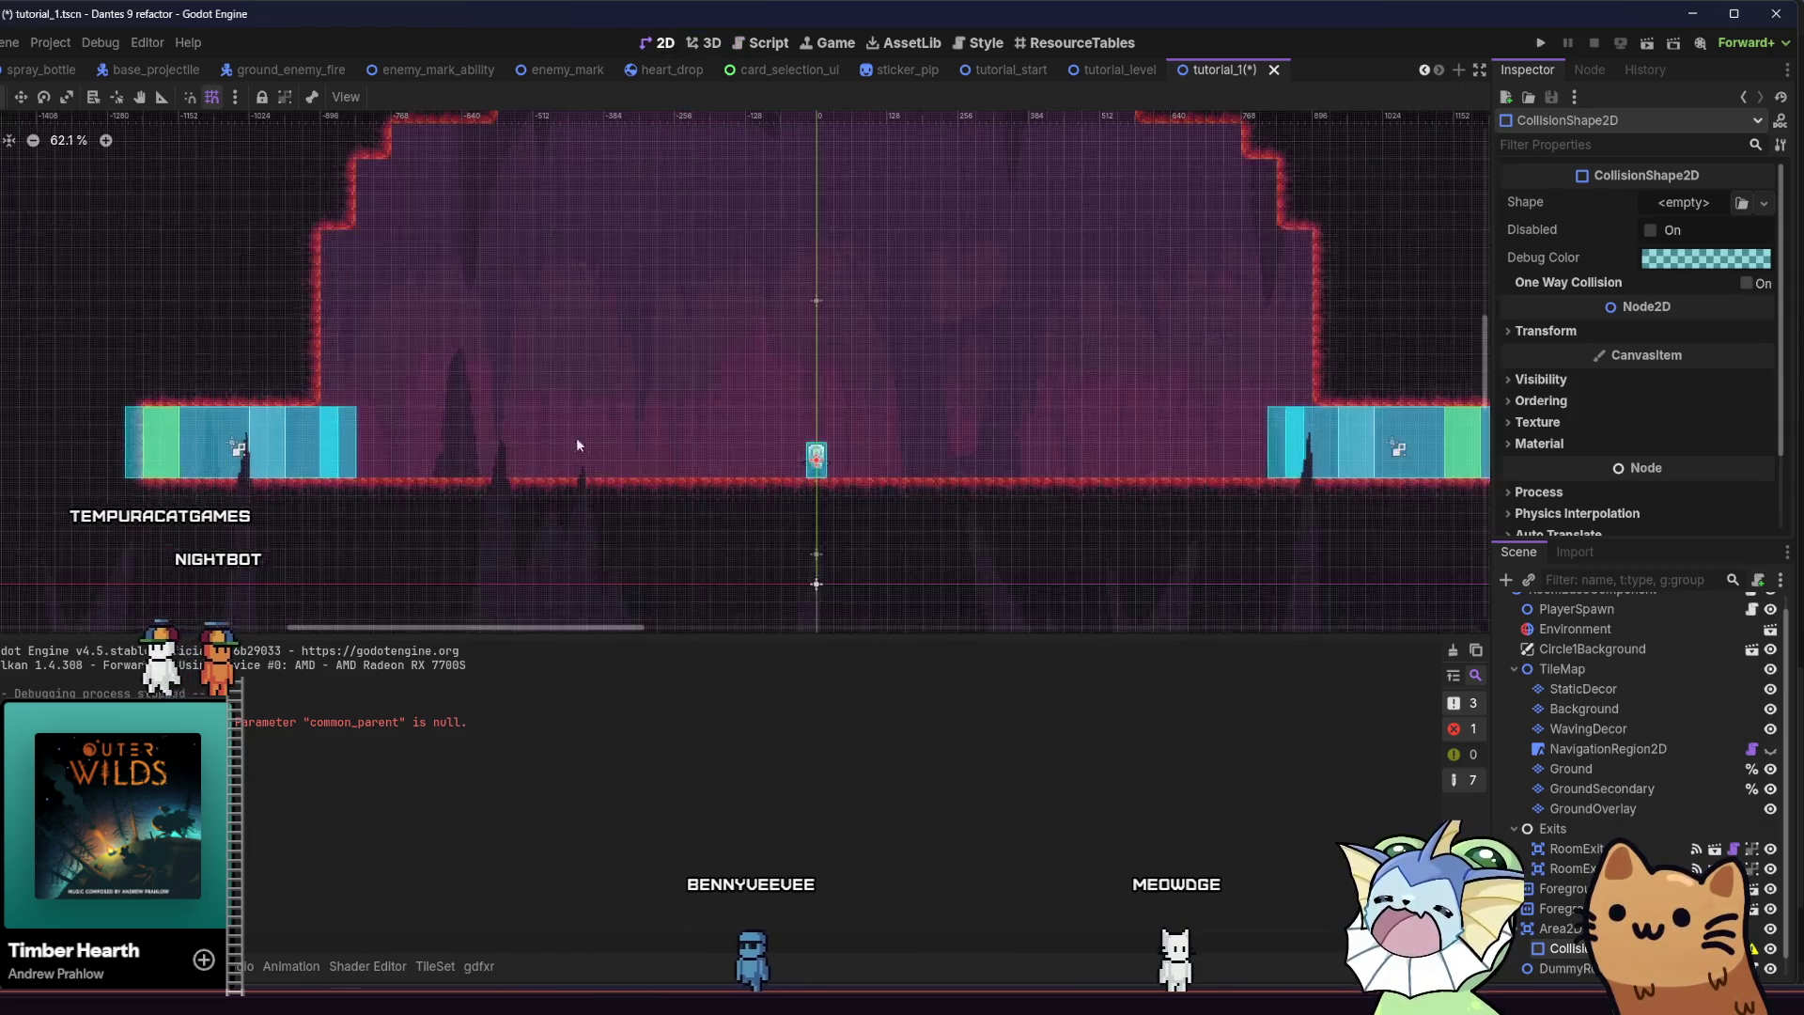
pyautogui.moveTo(577, 437); pyautogui.dragTo(1027, 434)
pyautogui.click(1665, 216)
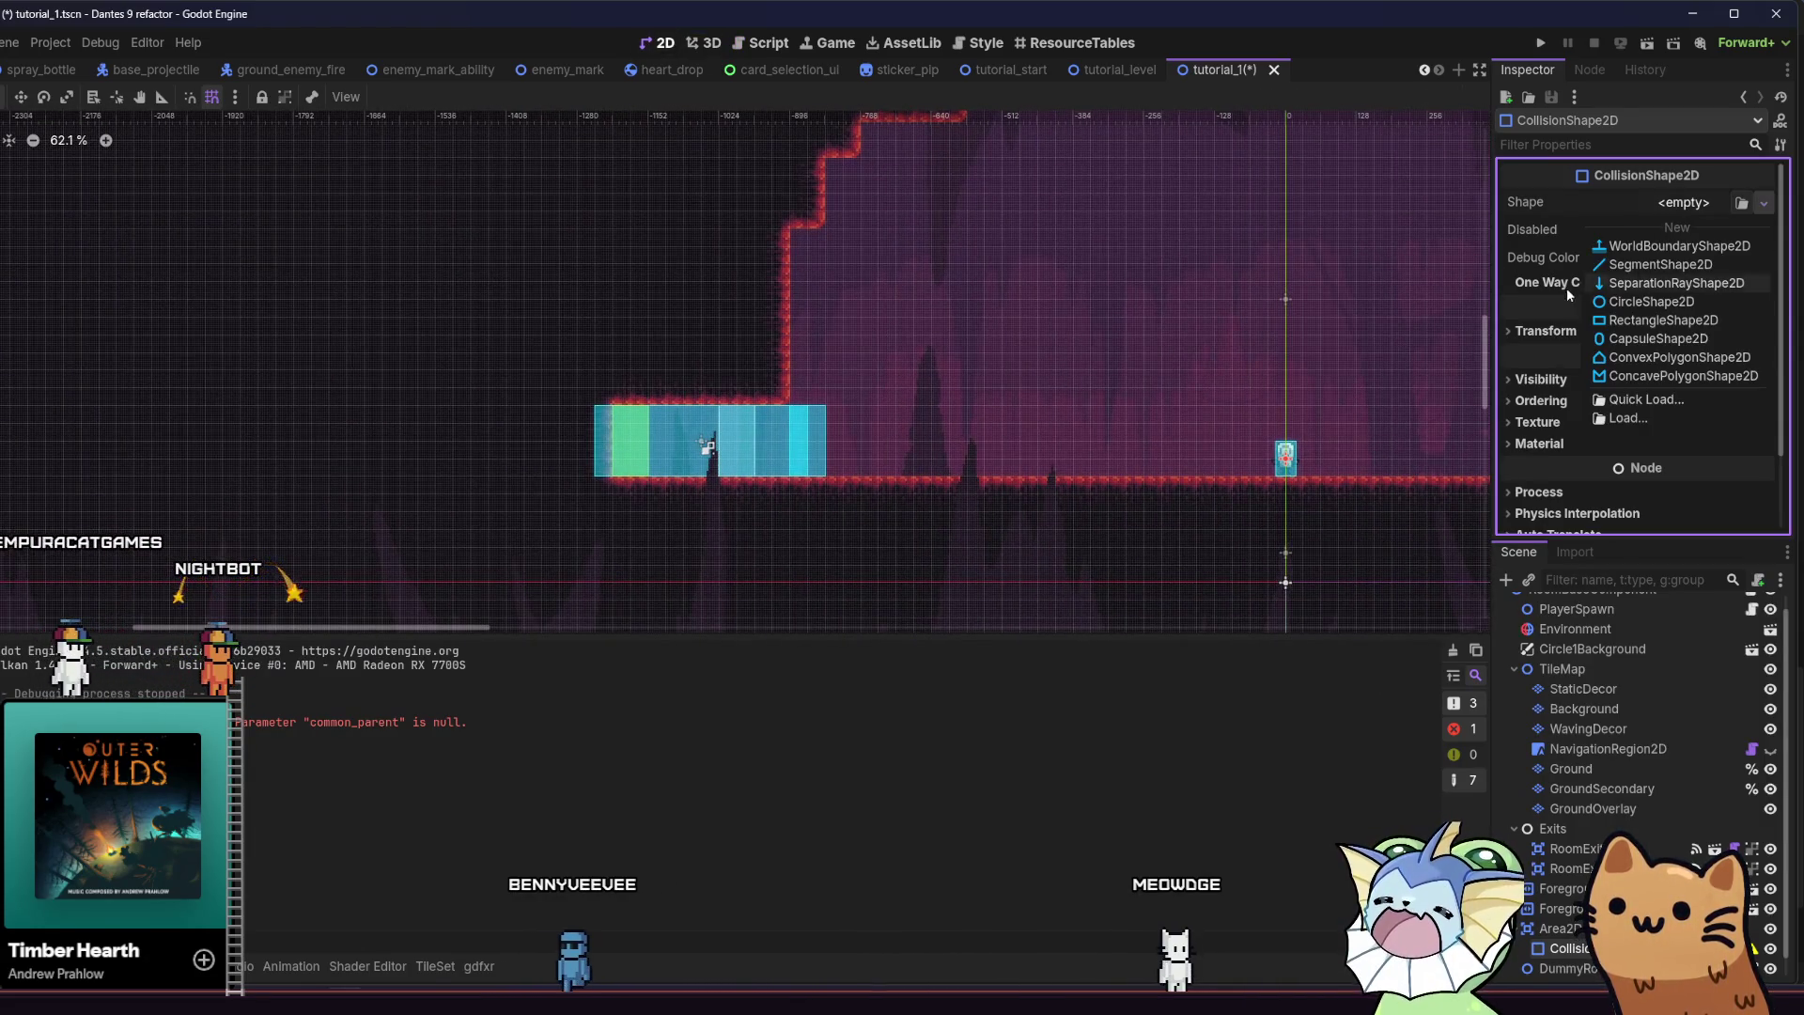
pyautogui.click(1622, 319)
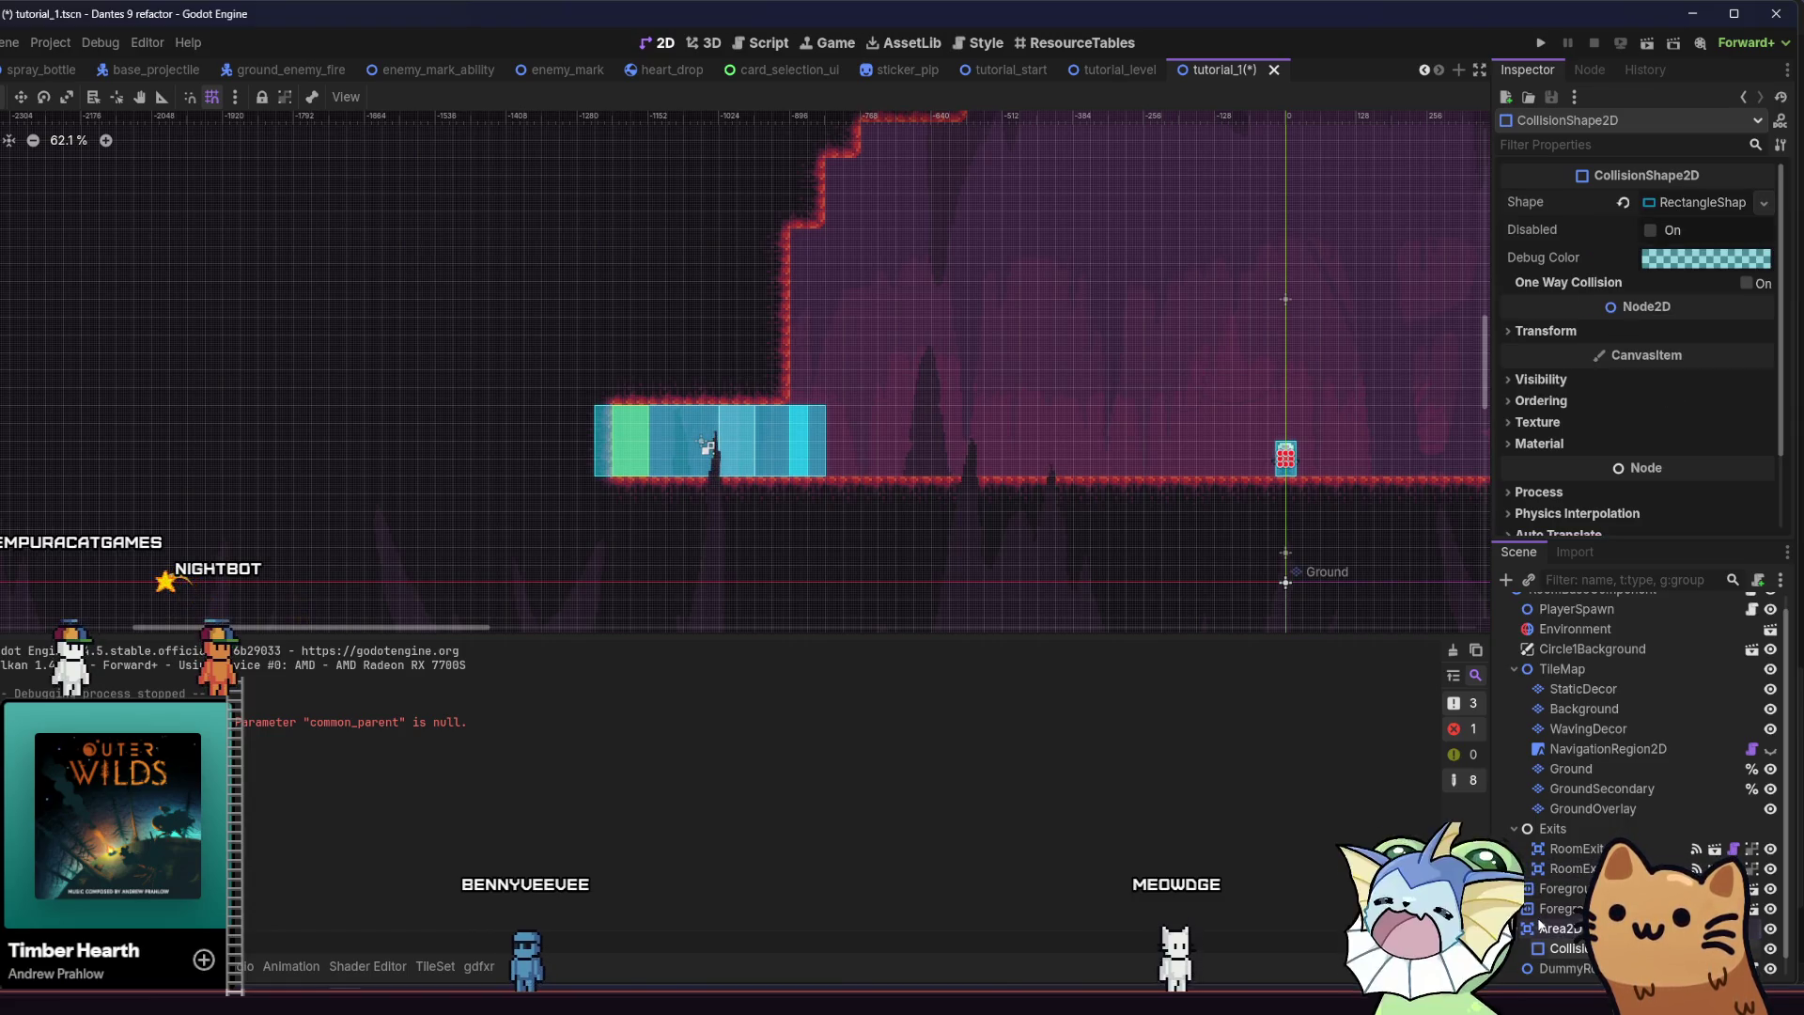
# Move the Area2D to the room's left exit, enlarge its rectangle, and save the scene.
pyautogui.click(1540, 927)
pyautogui.scroll(2, 611, 388)
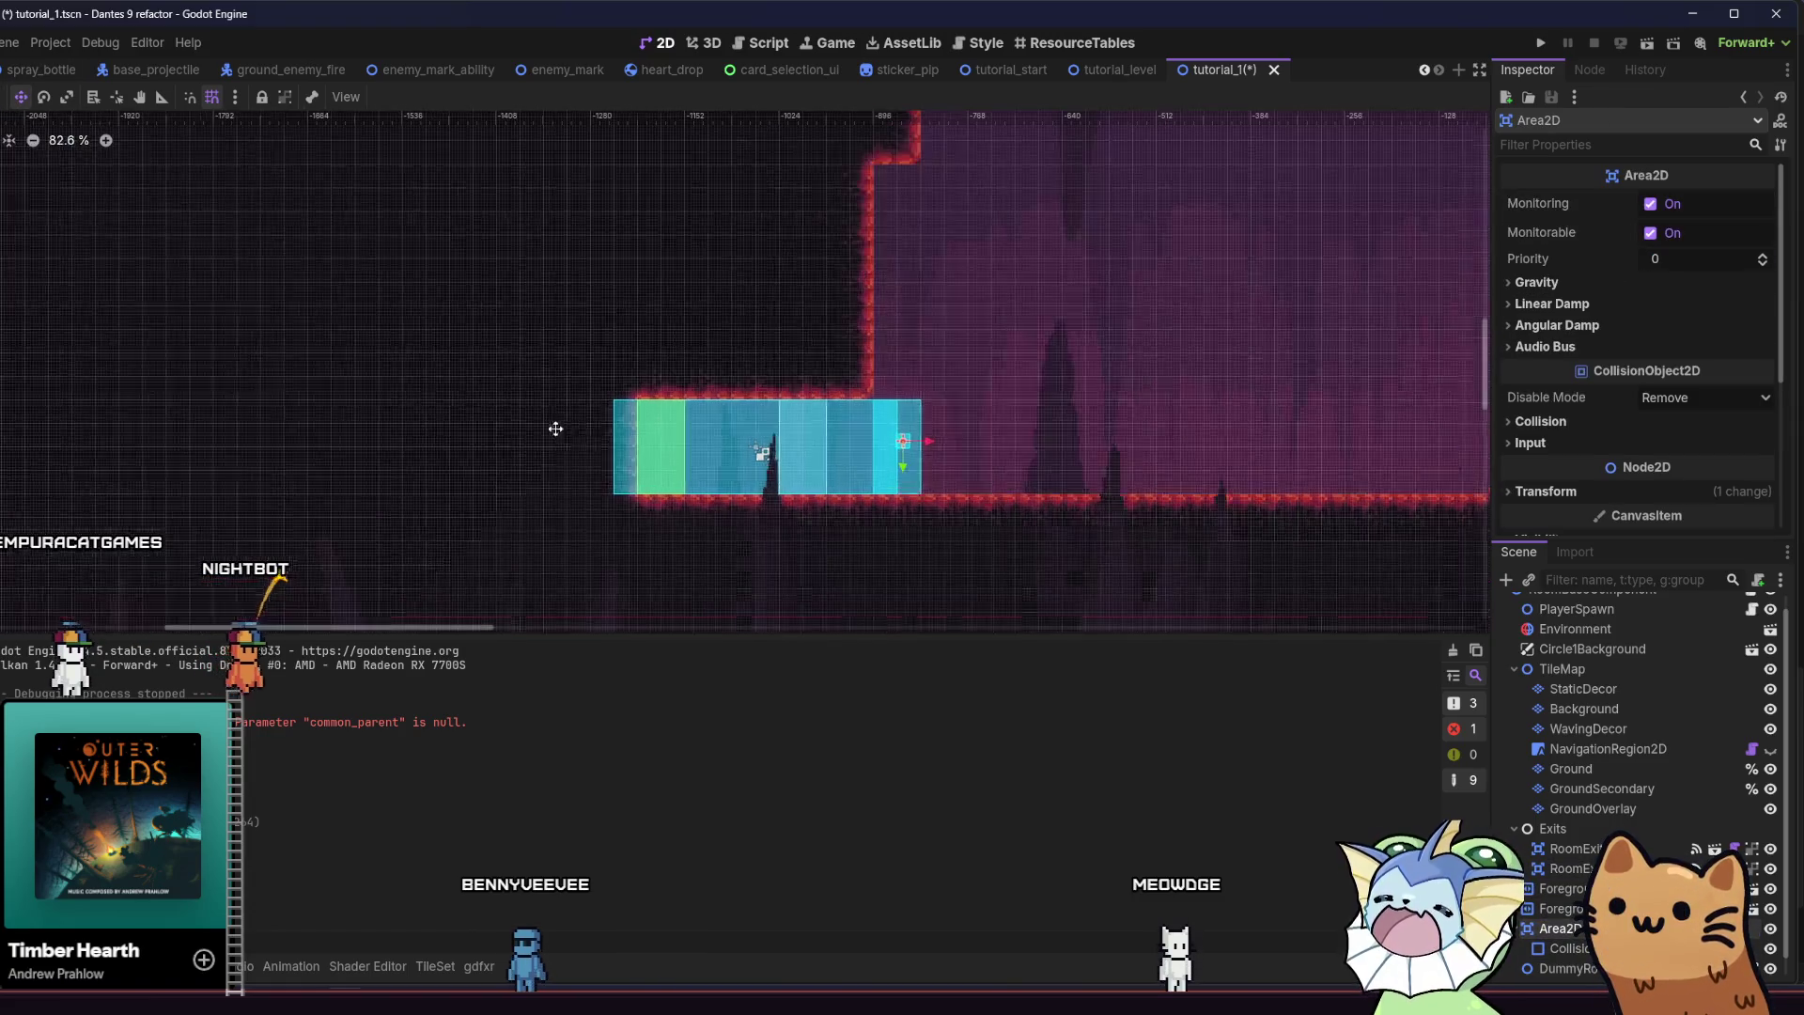
pyautogui.moveTo(555, 423); pyautogui.dragTo(733, 466)
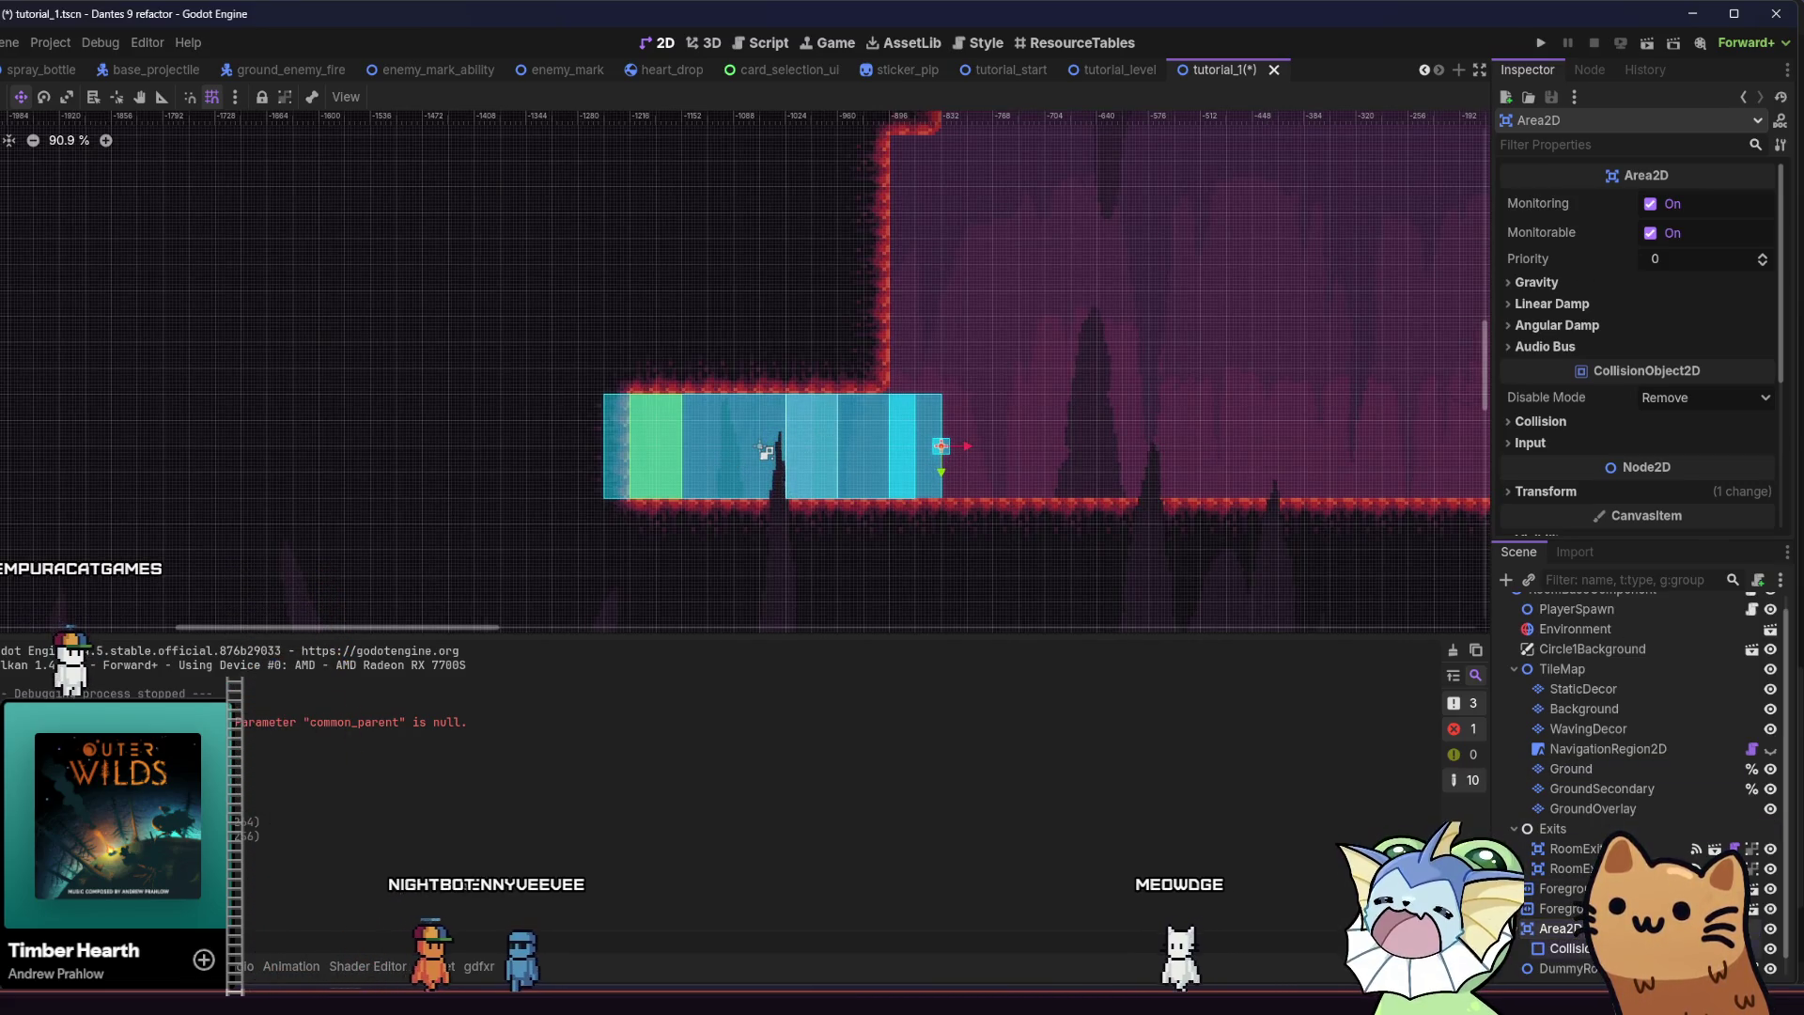
pyautogui.click(940, 445)
pyautogui.scroll(3, 927, 391)
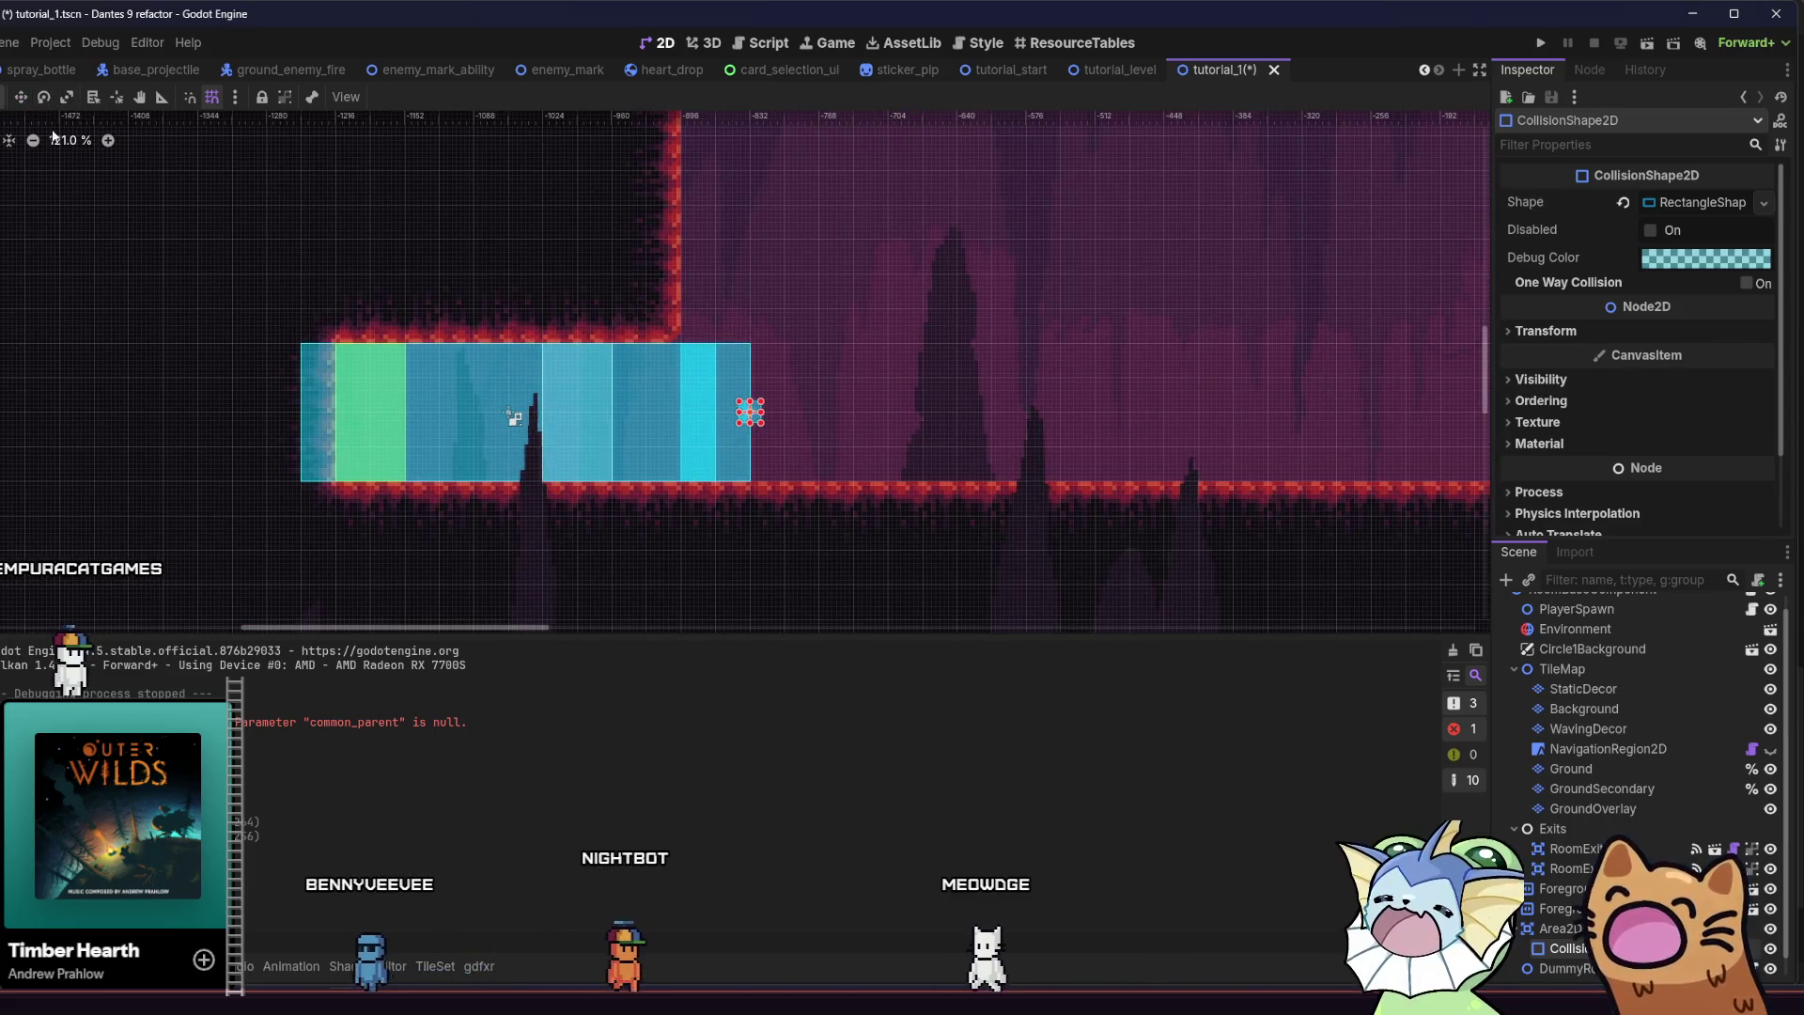
pyautogui.scroll(3, 761, 423)
pyautogui.moveTo(737, 390); pyautogui.dragTo(662, 312)
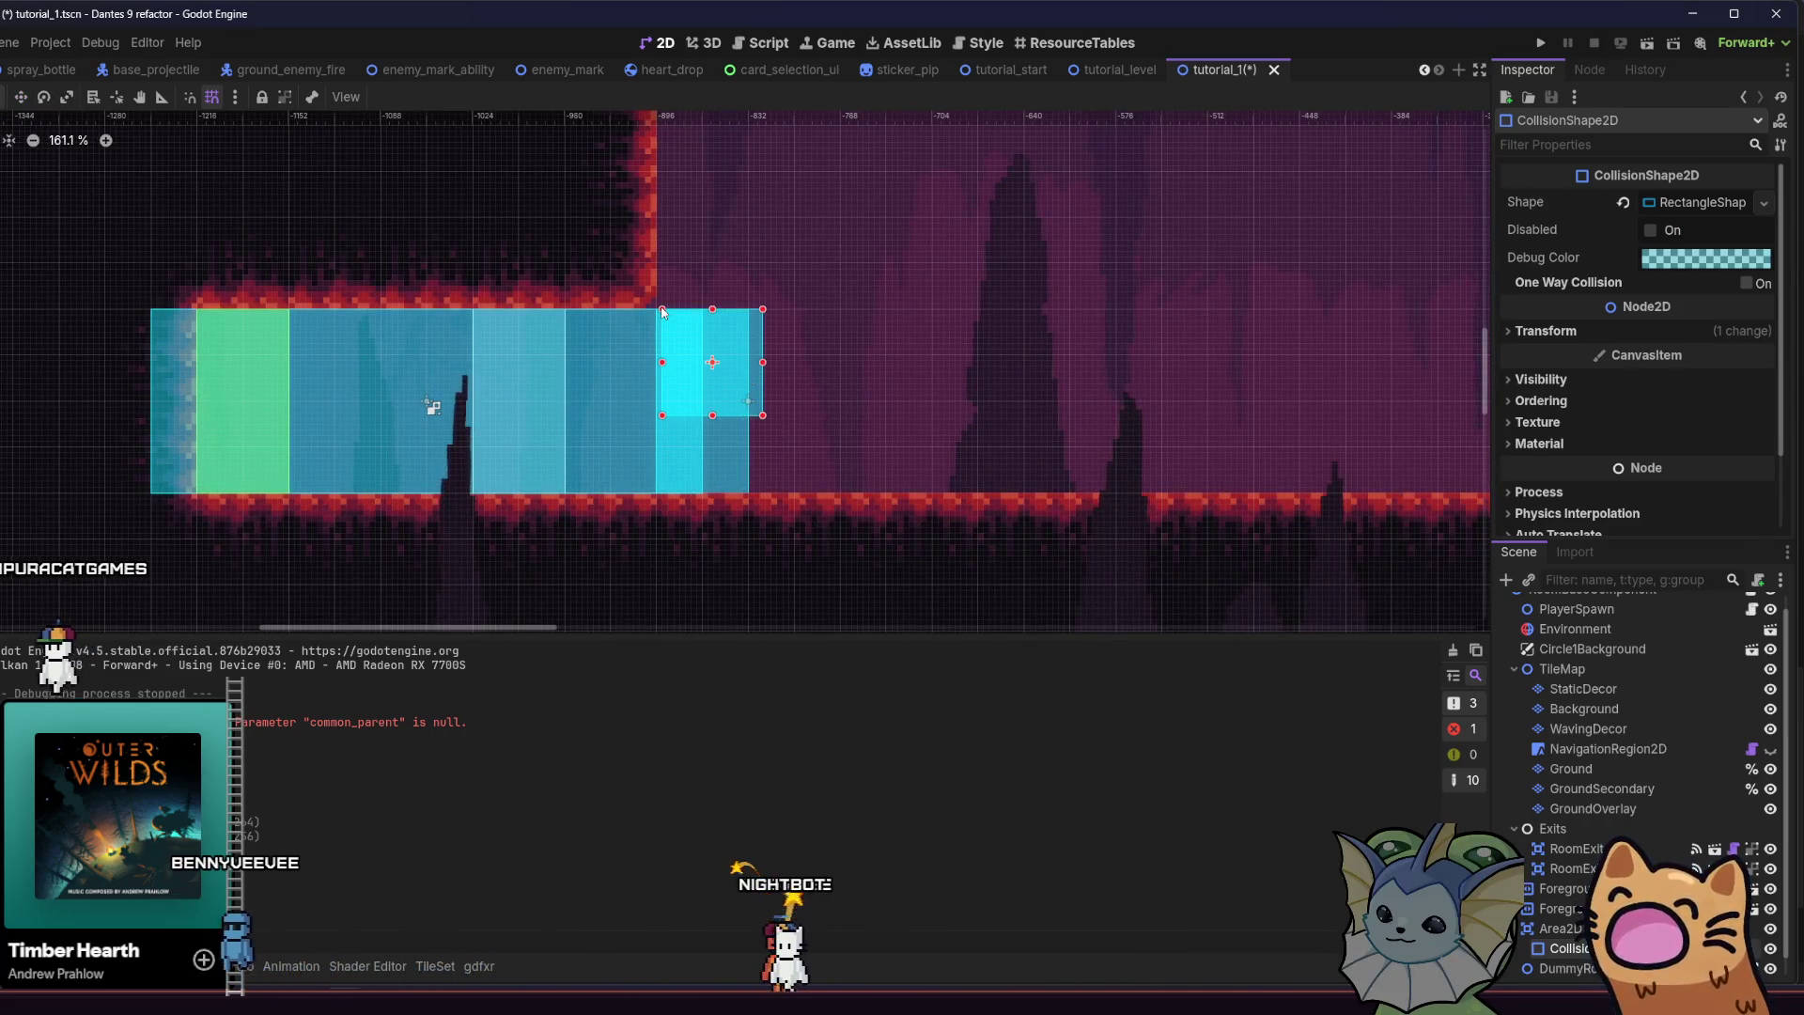
pyautogui.moveTo(762, 414)
pyautogui.mouseDown()
pyautogui.moveTo(797, 501)
pyautogui.moveTo(749, 495)
pyautogui.mouseUp()
pyautogui.hotkey('ctrl', 's')
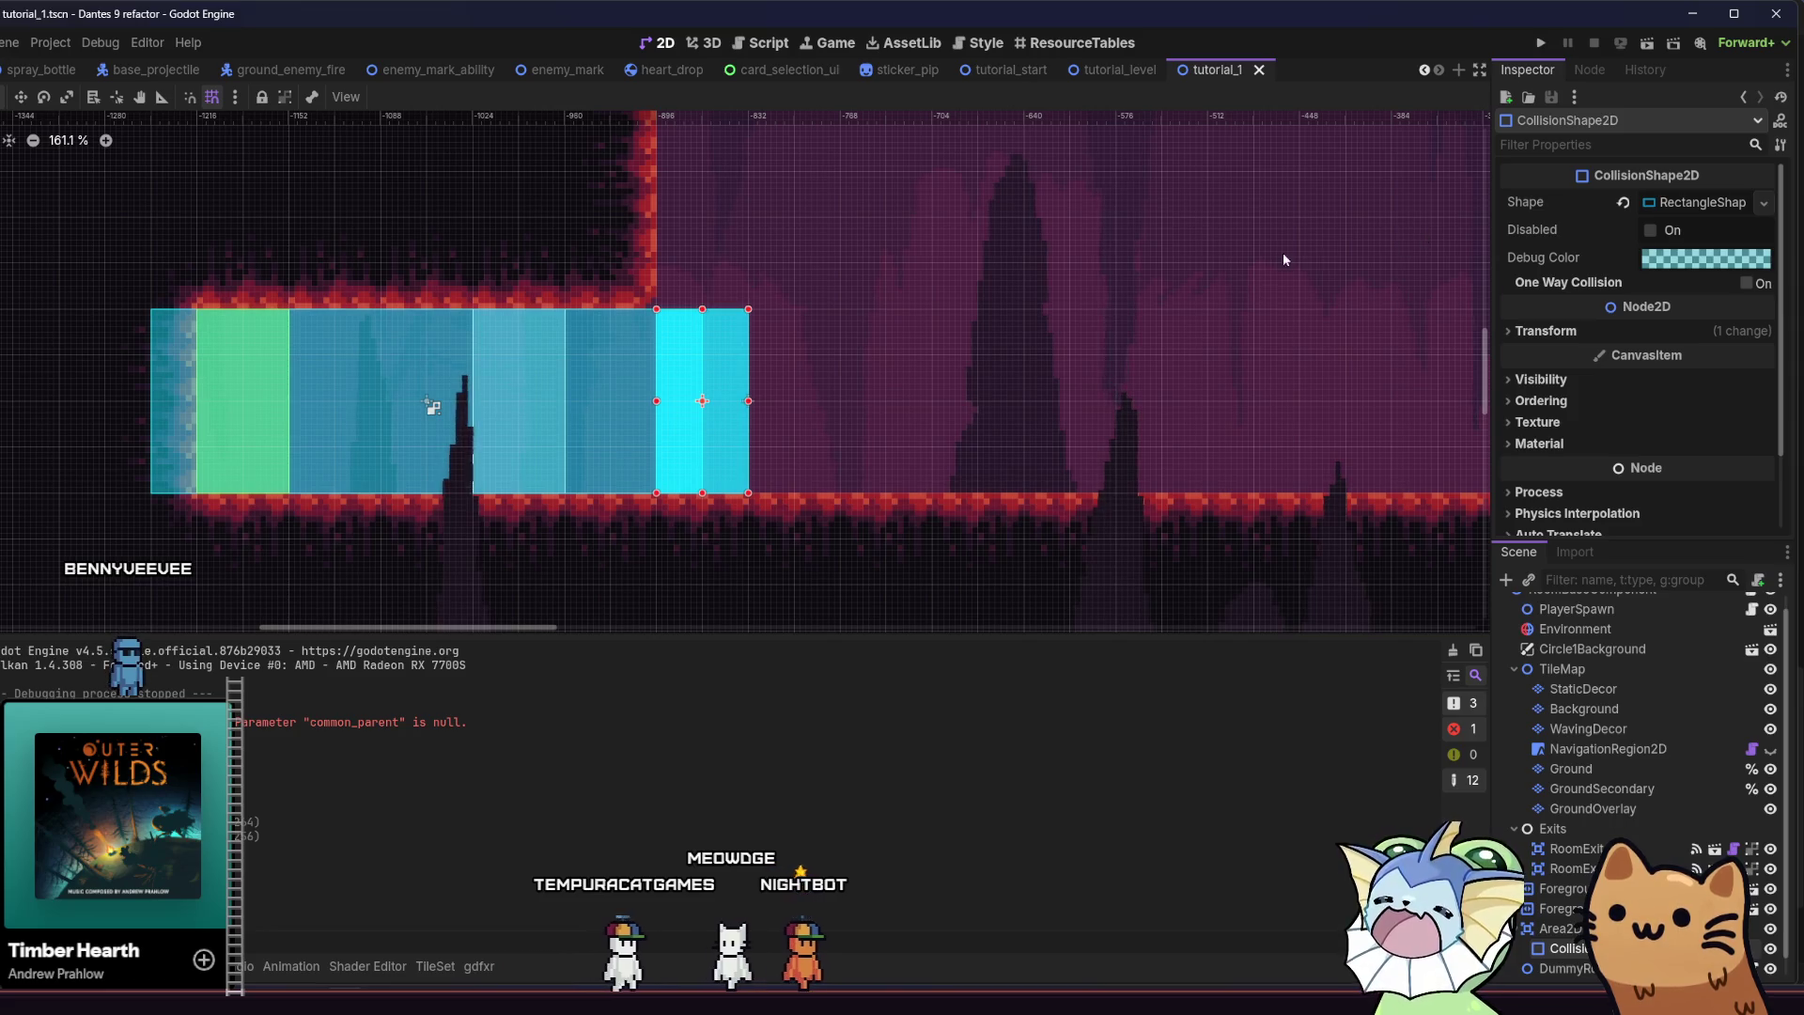
pyautogui.moveTo(1282, 252); pyautogui.dragTo(853, 354)
pyautogui.scroll(-3, 841, 376)
pyautogui.hotkey('ctrl', 's')
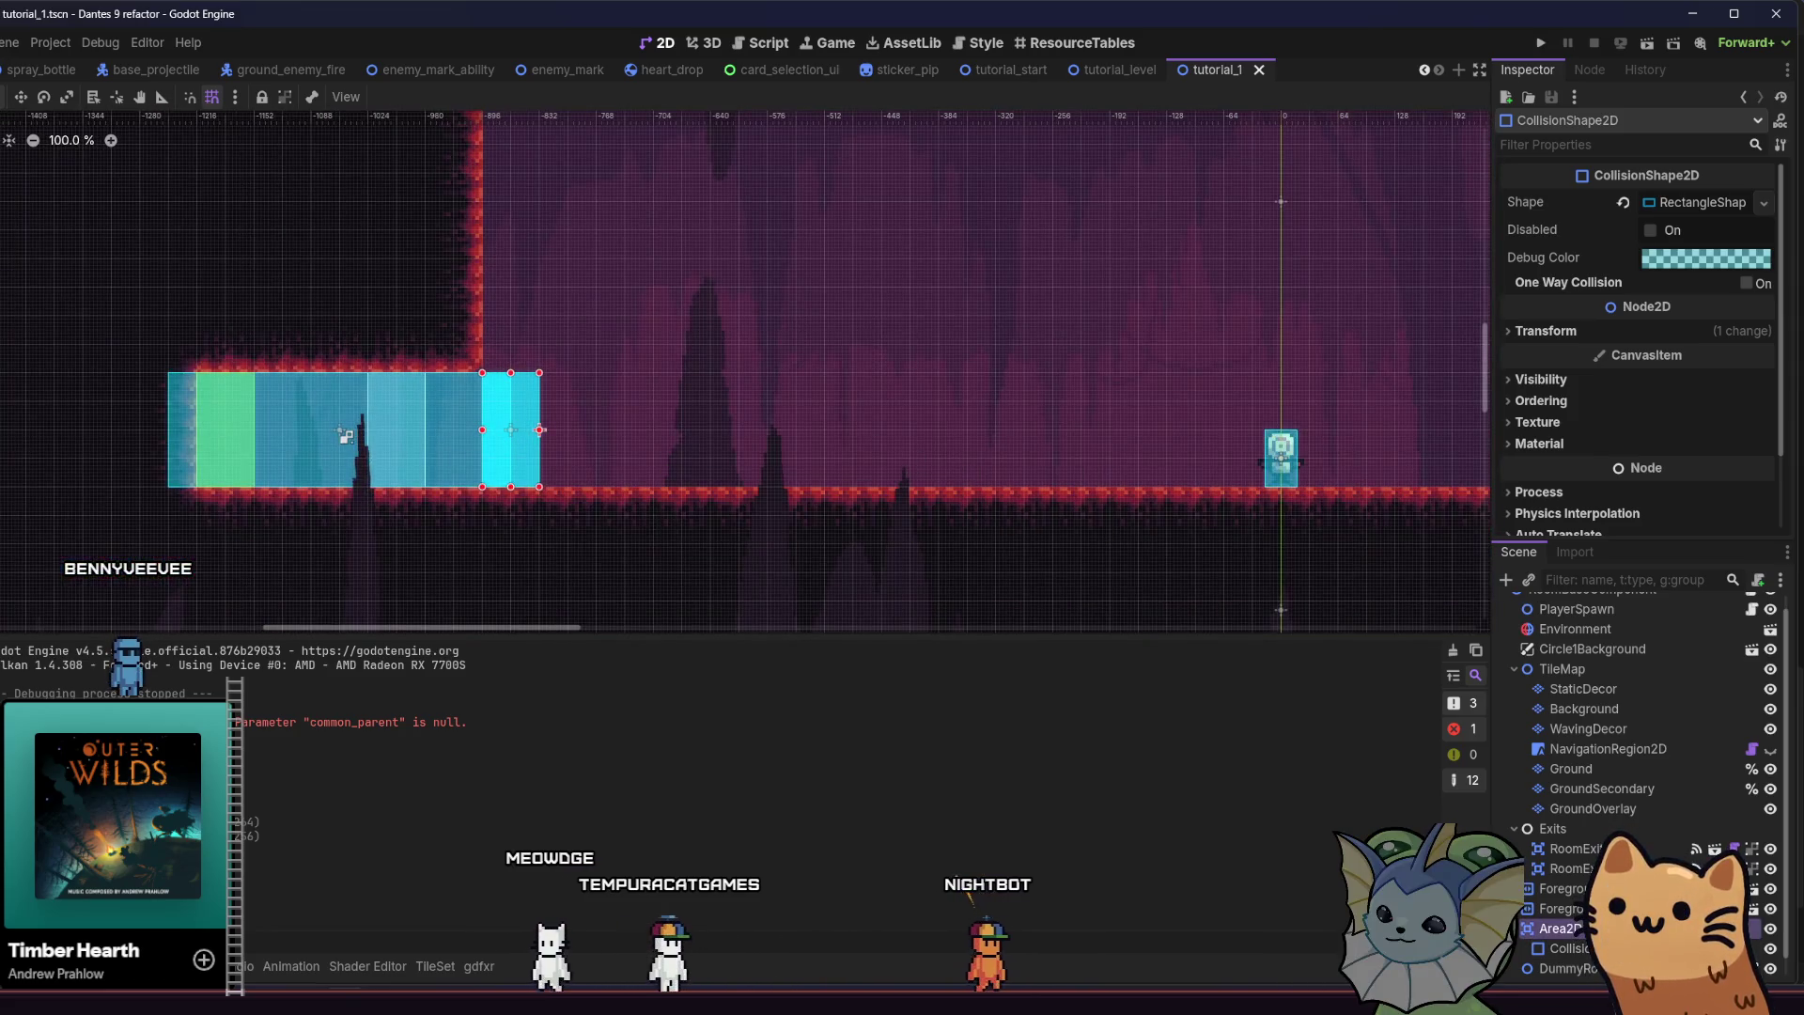
# From the Area2D's Signals list, connect body_entered to the room root's close_doors method.
pyautogui.click(1561, 928)
pyautogui.click(1578, 71)
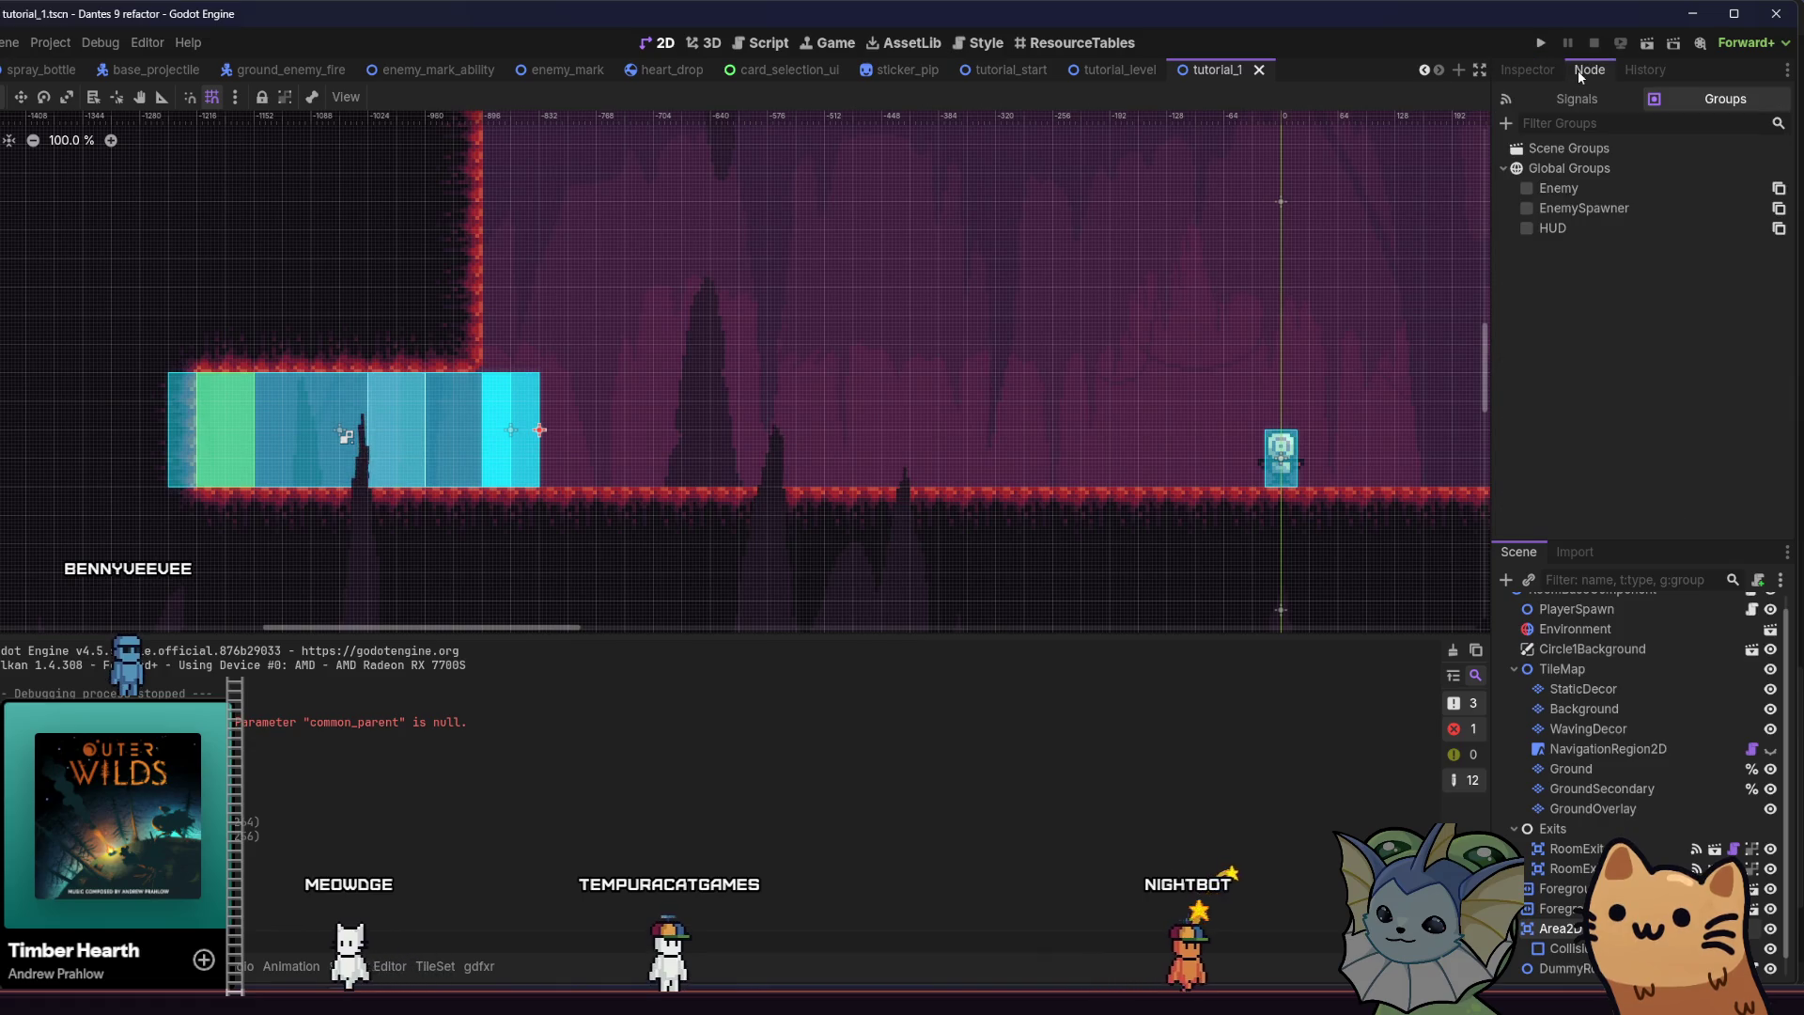
pyautogui.click(1557, 73)
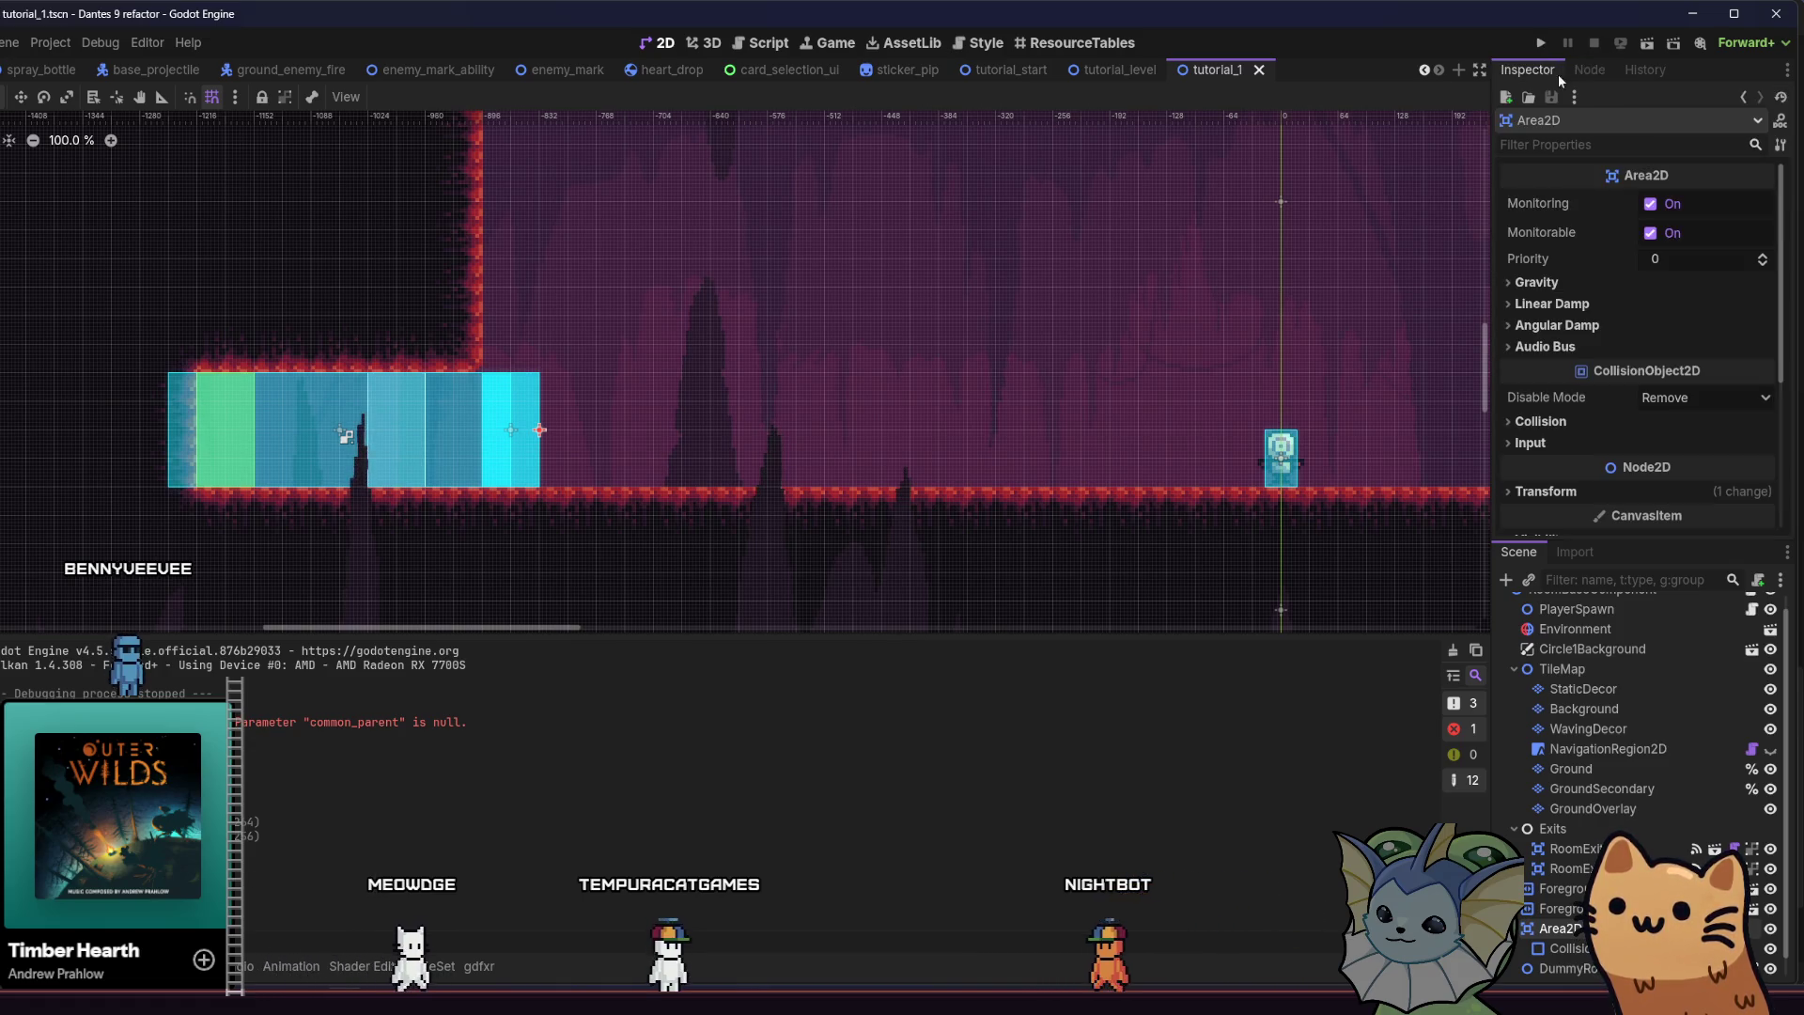
pyautogui.click(1594, 75)
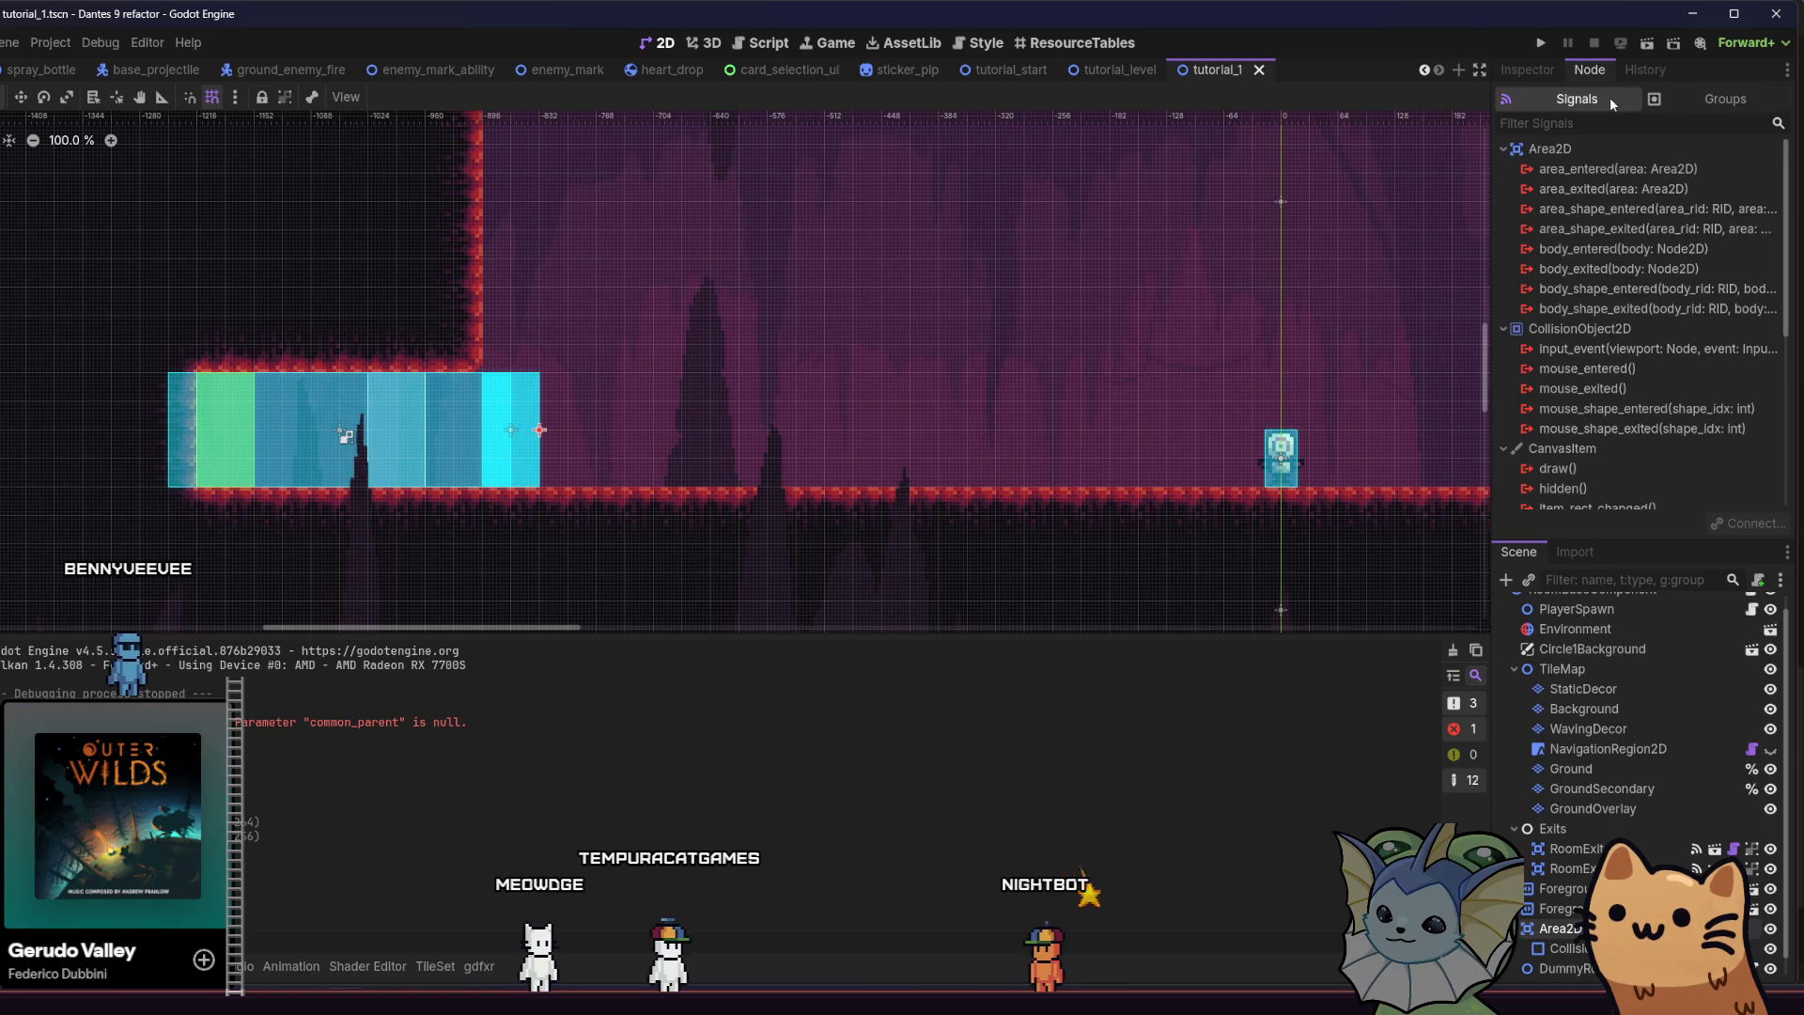
pyautogui.doubleClick(1656, 251)
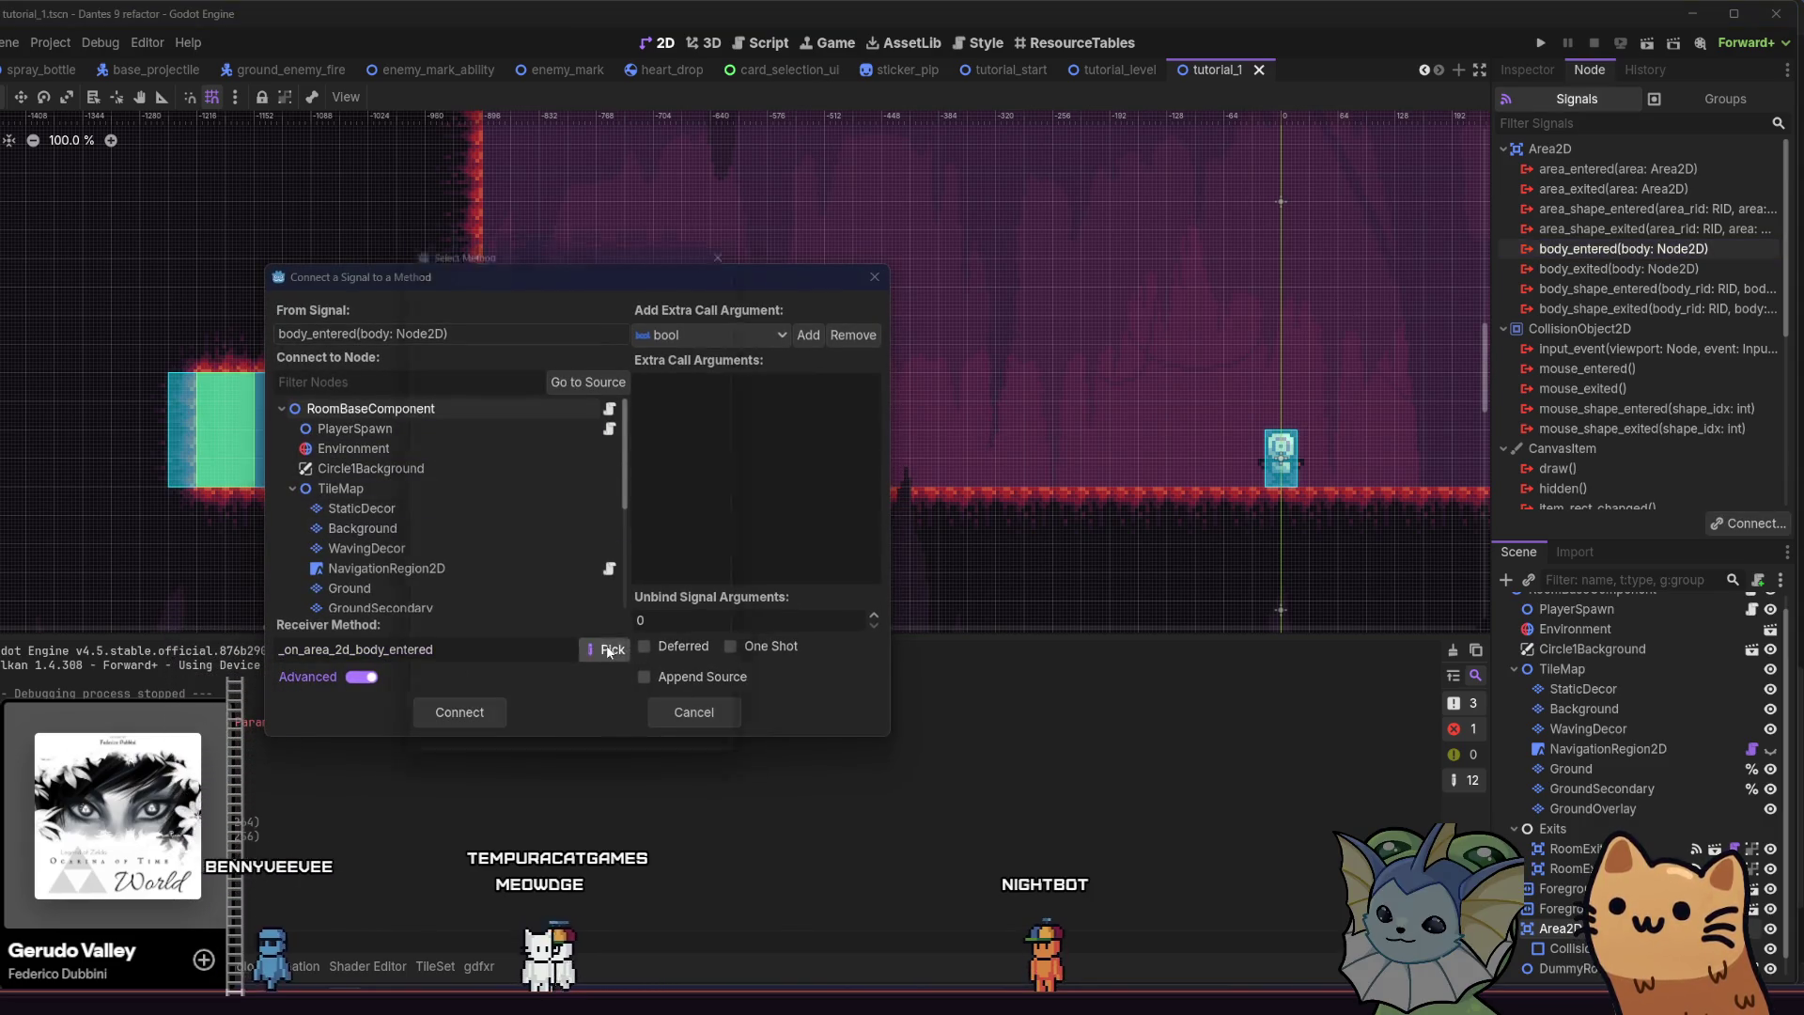
pyautogui.click(603, 650)
pyautogui.click(549, 569)
pyautogui.click(560, 757)
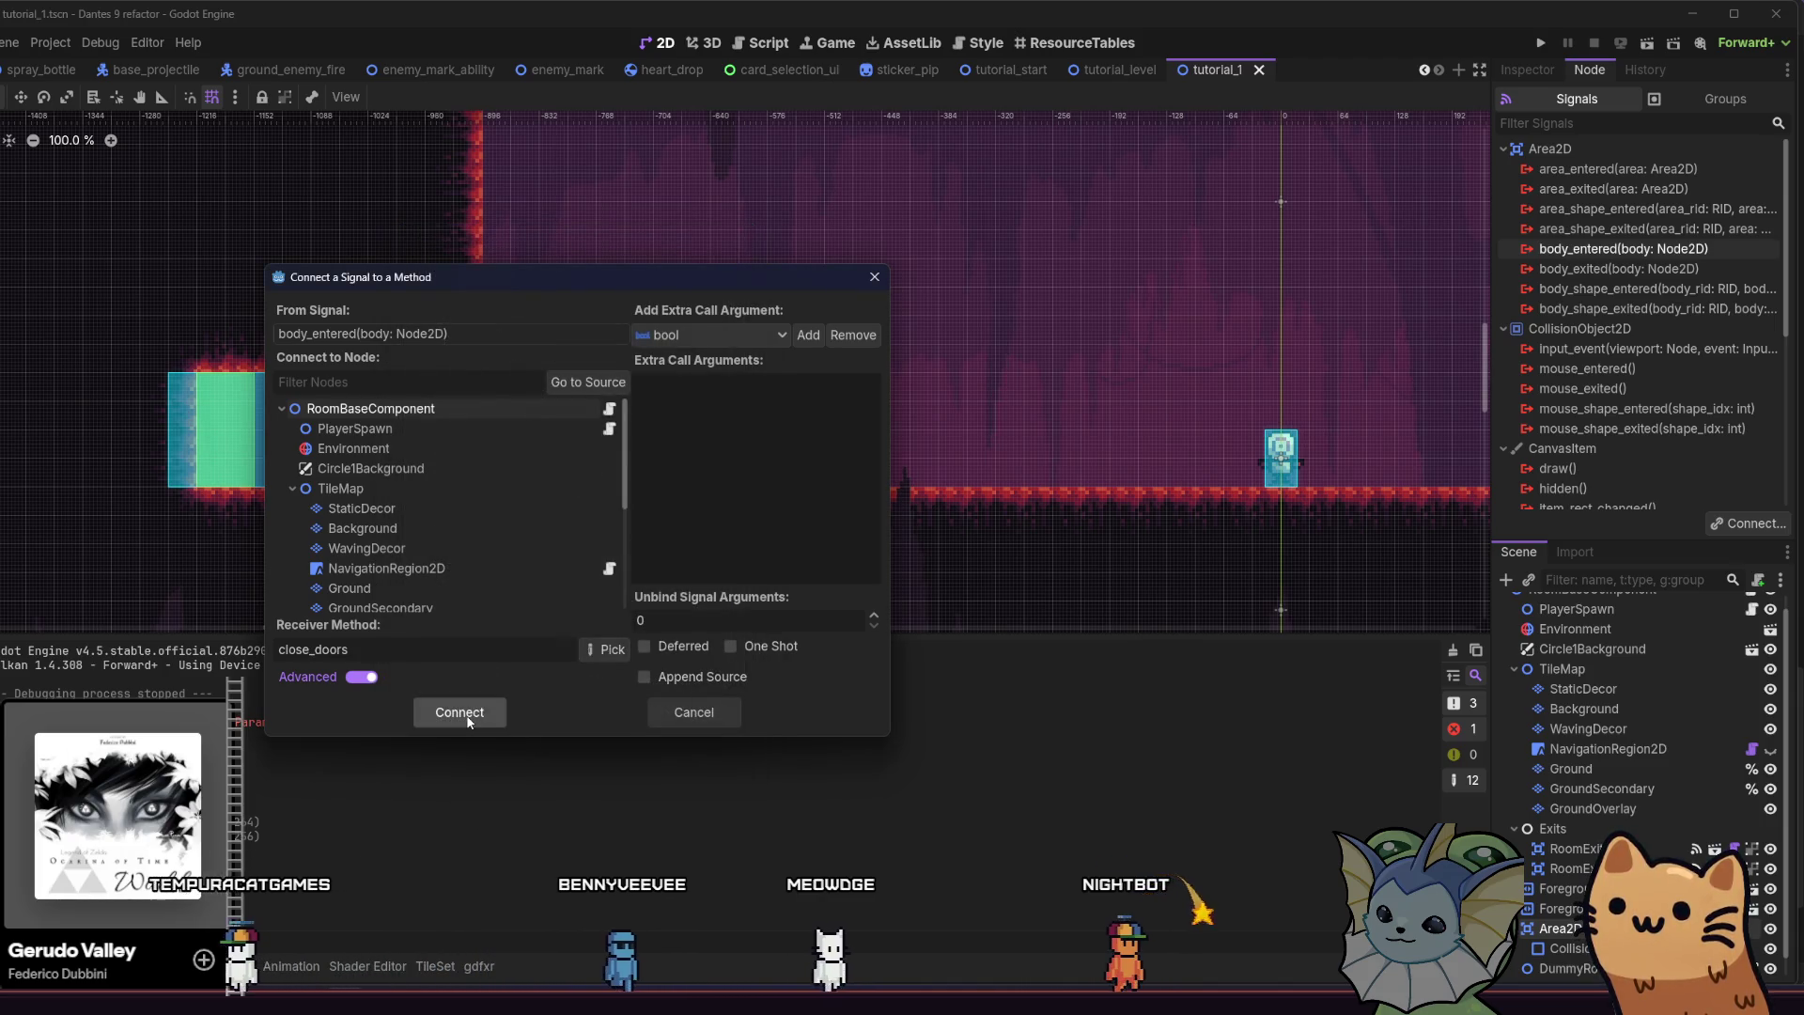
pyautogui.click(466, 713)
pyautogui.scroll(-3, 669, 437)
pyautogui.scroll(6, 677, 403)
pyautogui.scroll(-10, 680, 376)
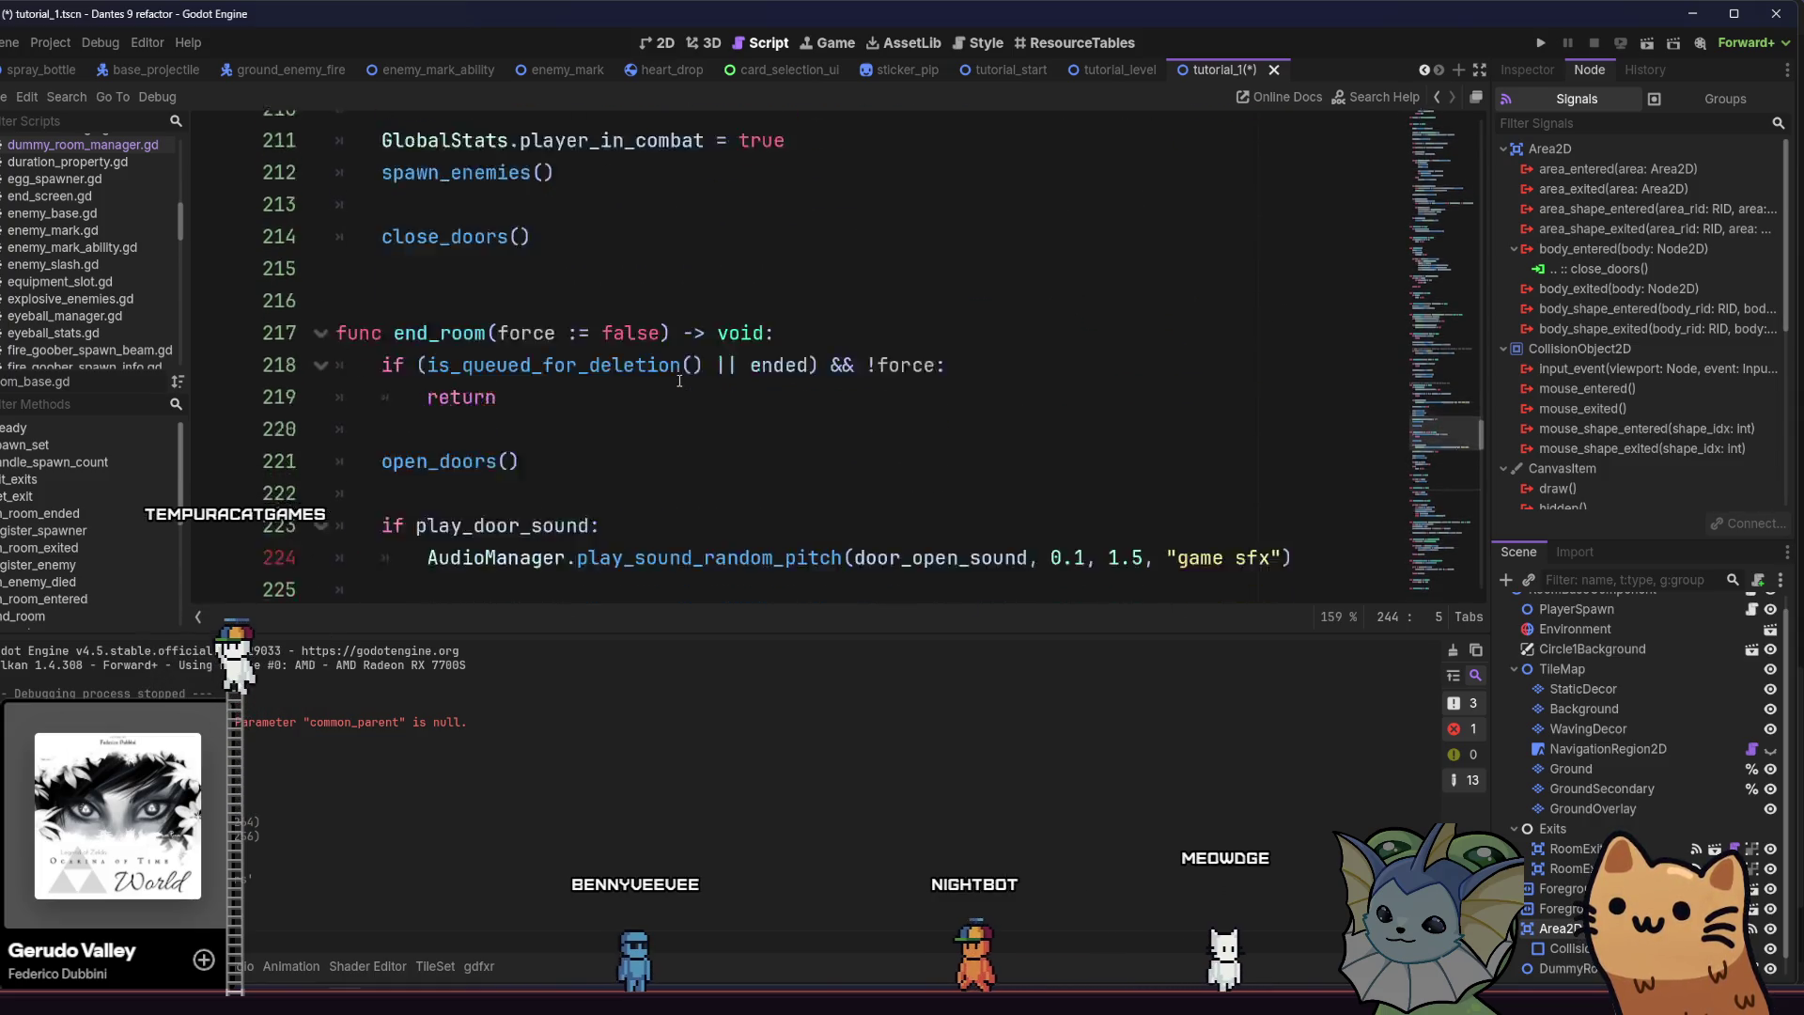
# Save tutorial_1 and select the RoomBaseComponent and Dummy nodes in the 2D view.
pyautogui.hotkey('ctrl', 's')
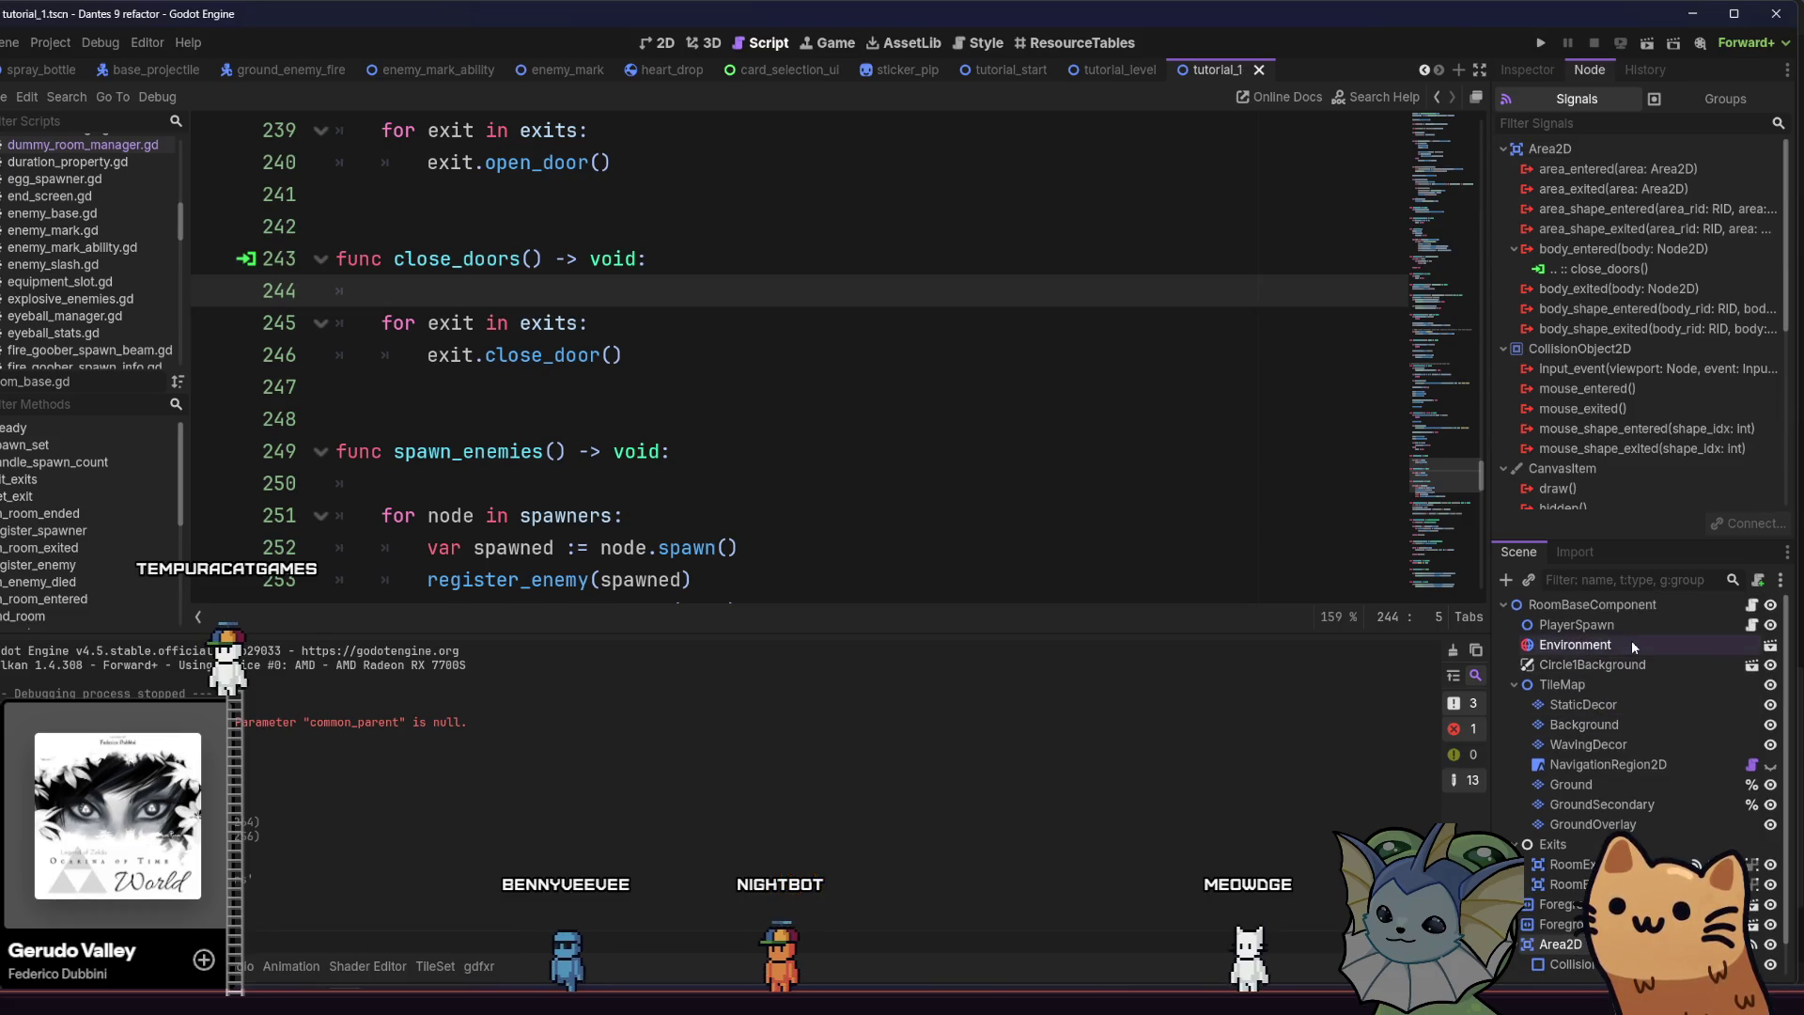
pyautogui.scroll(-5, 1639, 320)
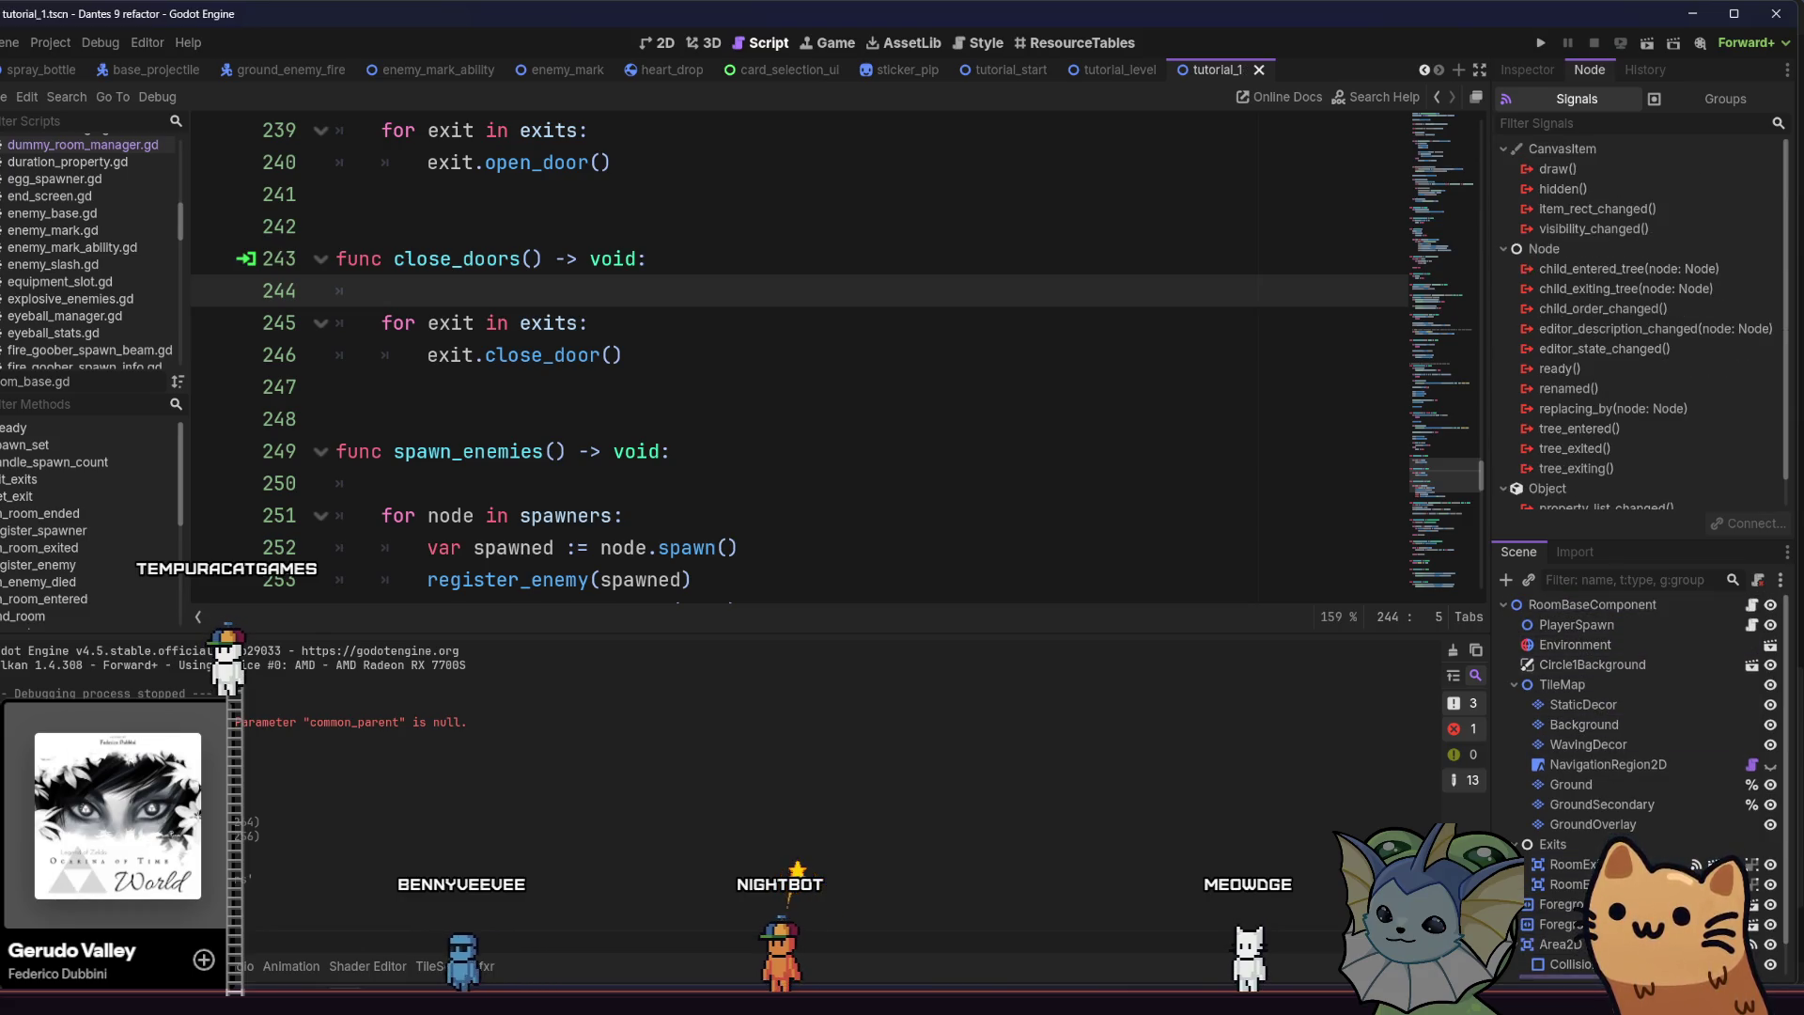
pyautogui.click(1597, 607)
pyautogui.click(669, 43)
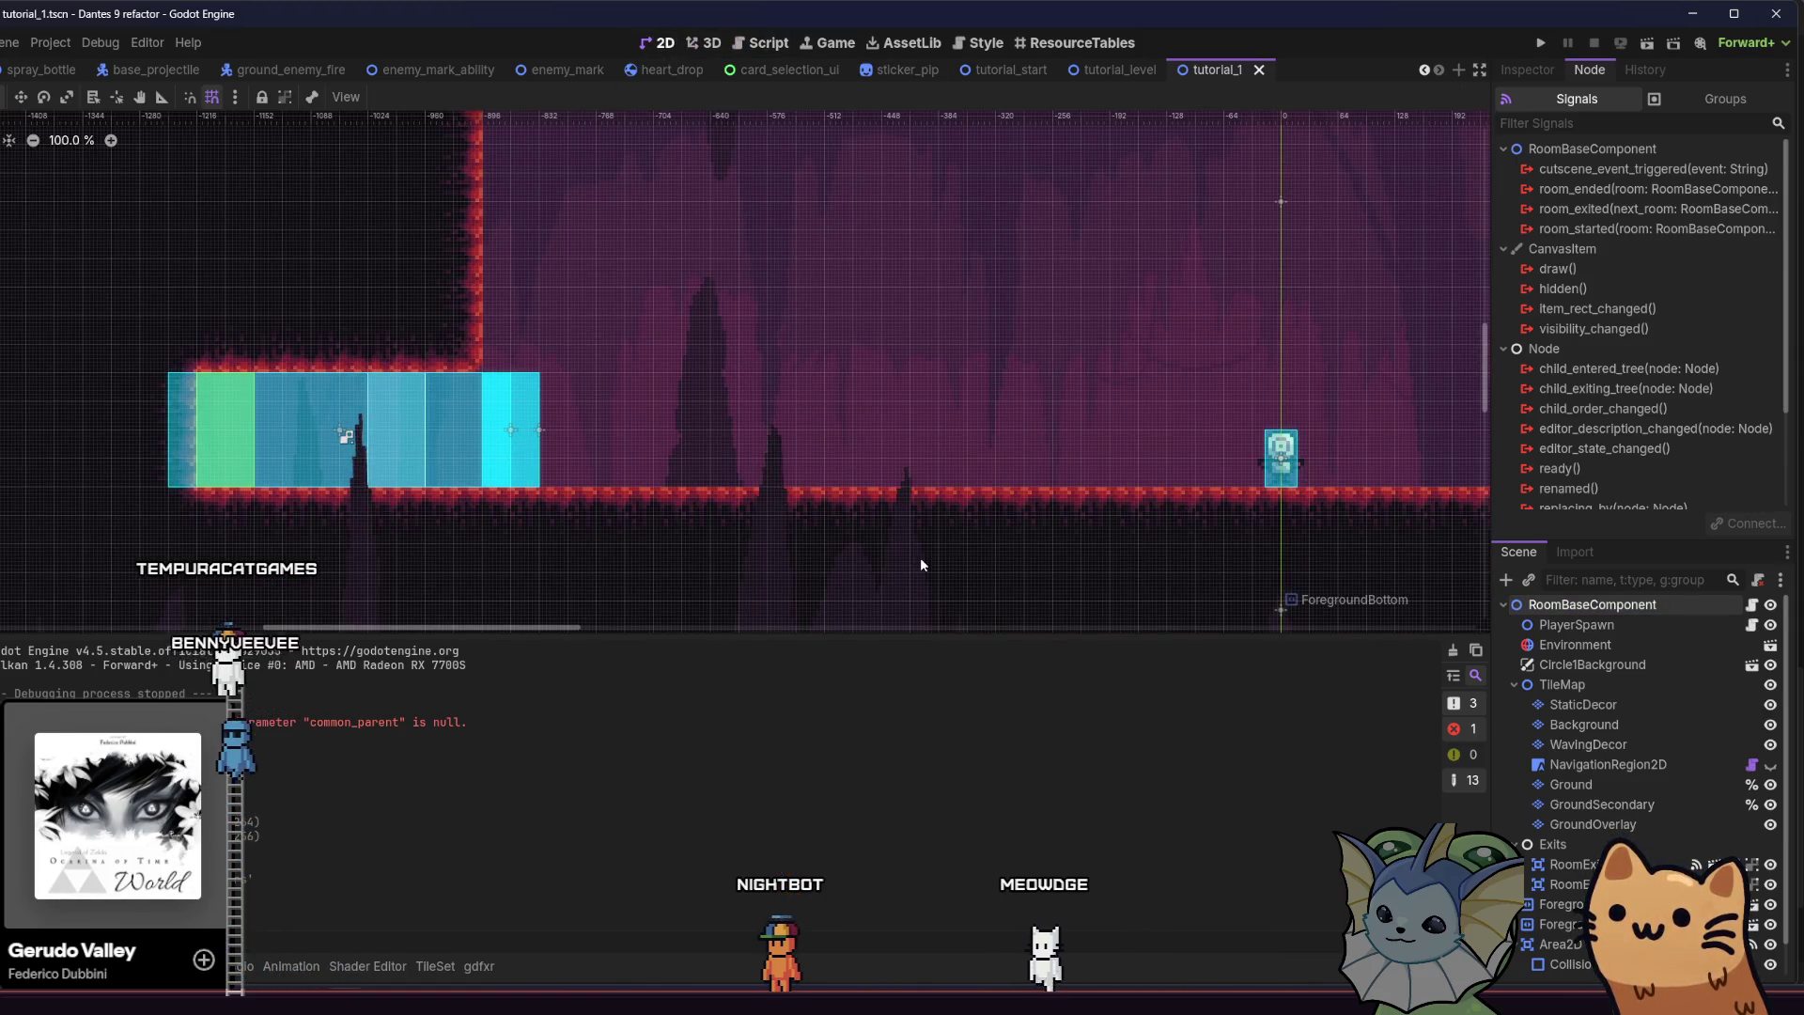
pyautogui.scroll(-1, 1634, 780)
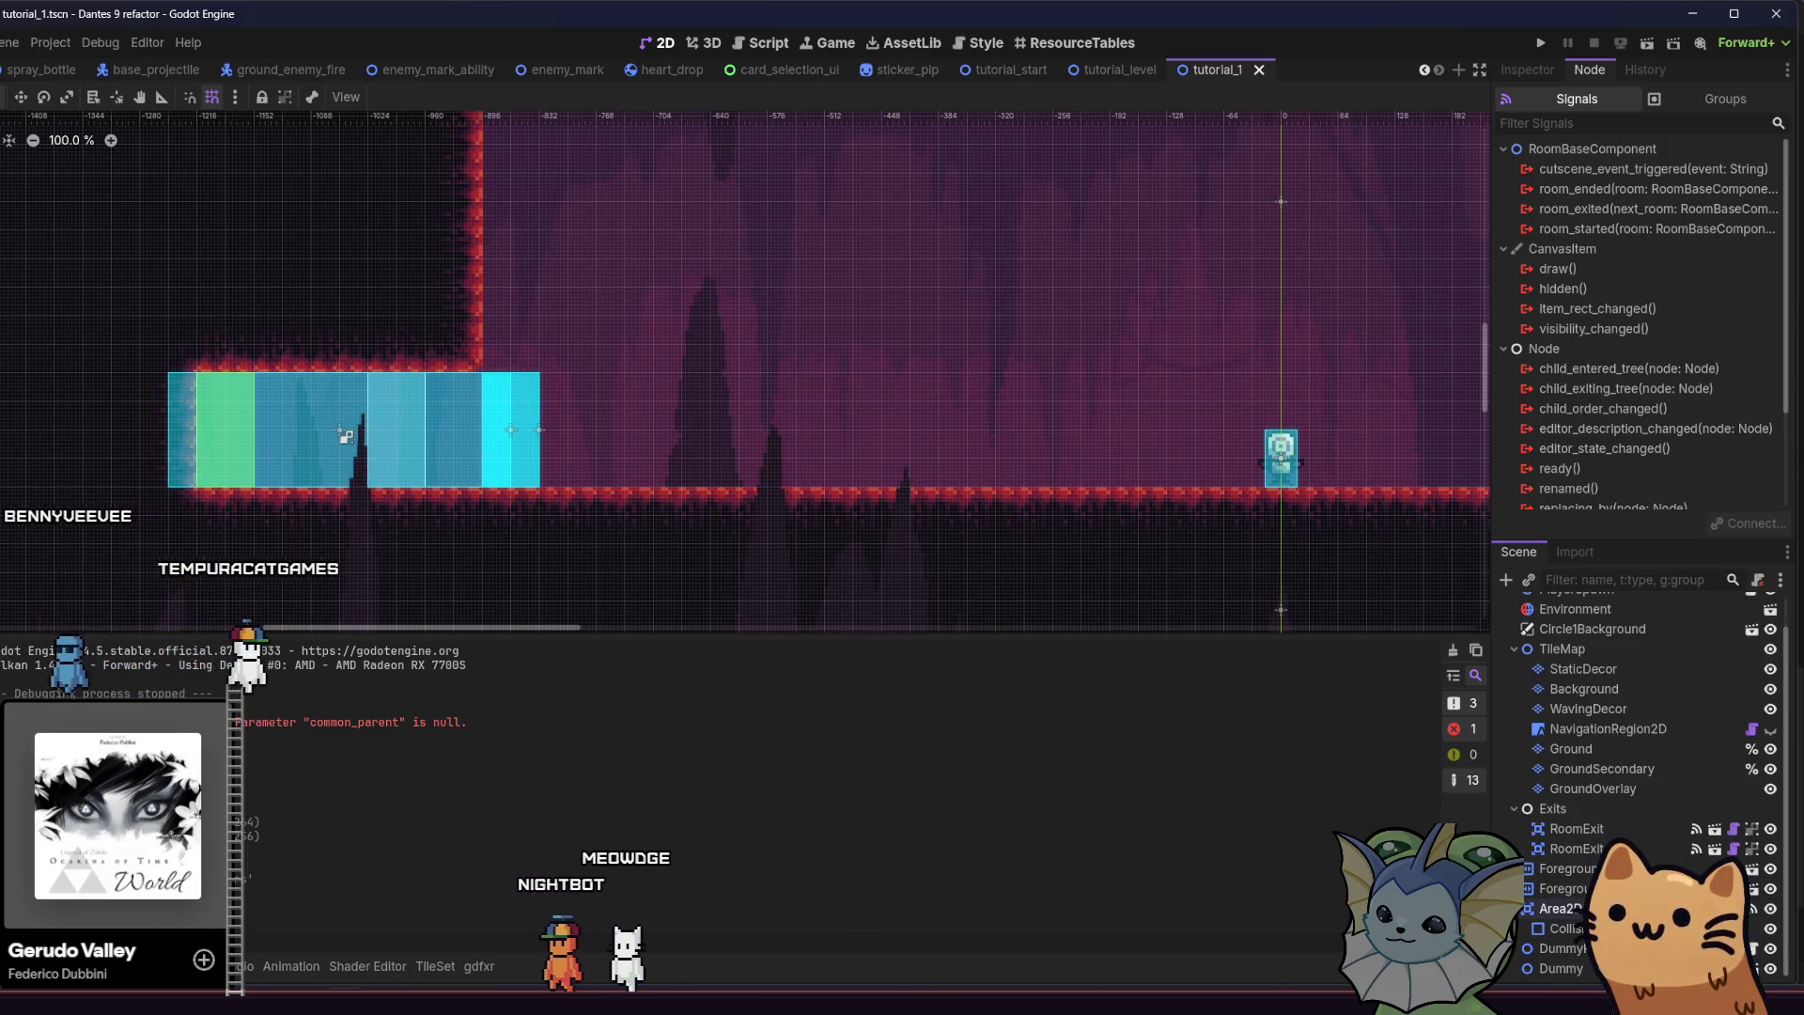
pyautogui.click(1560, 967)
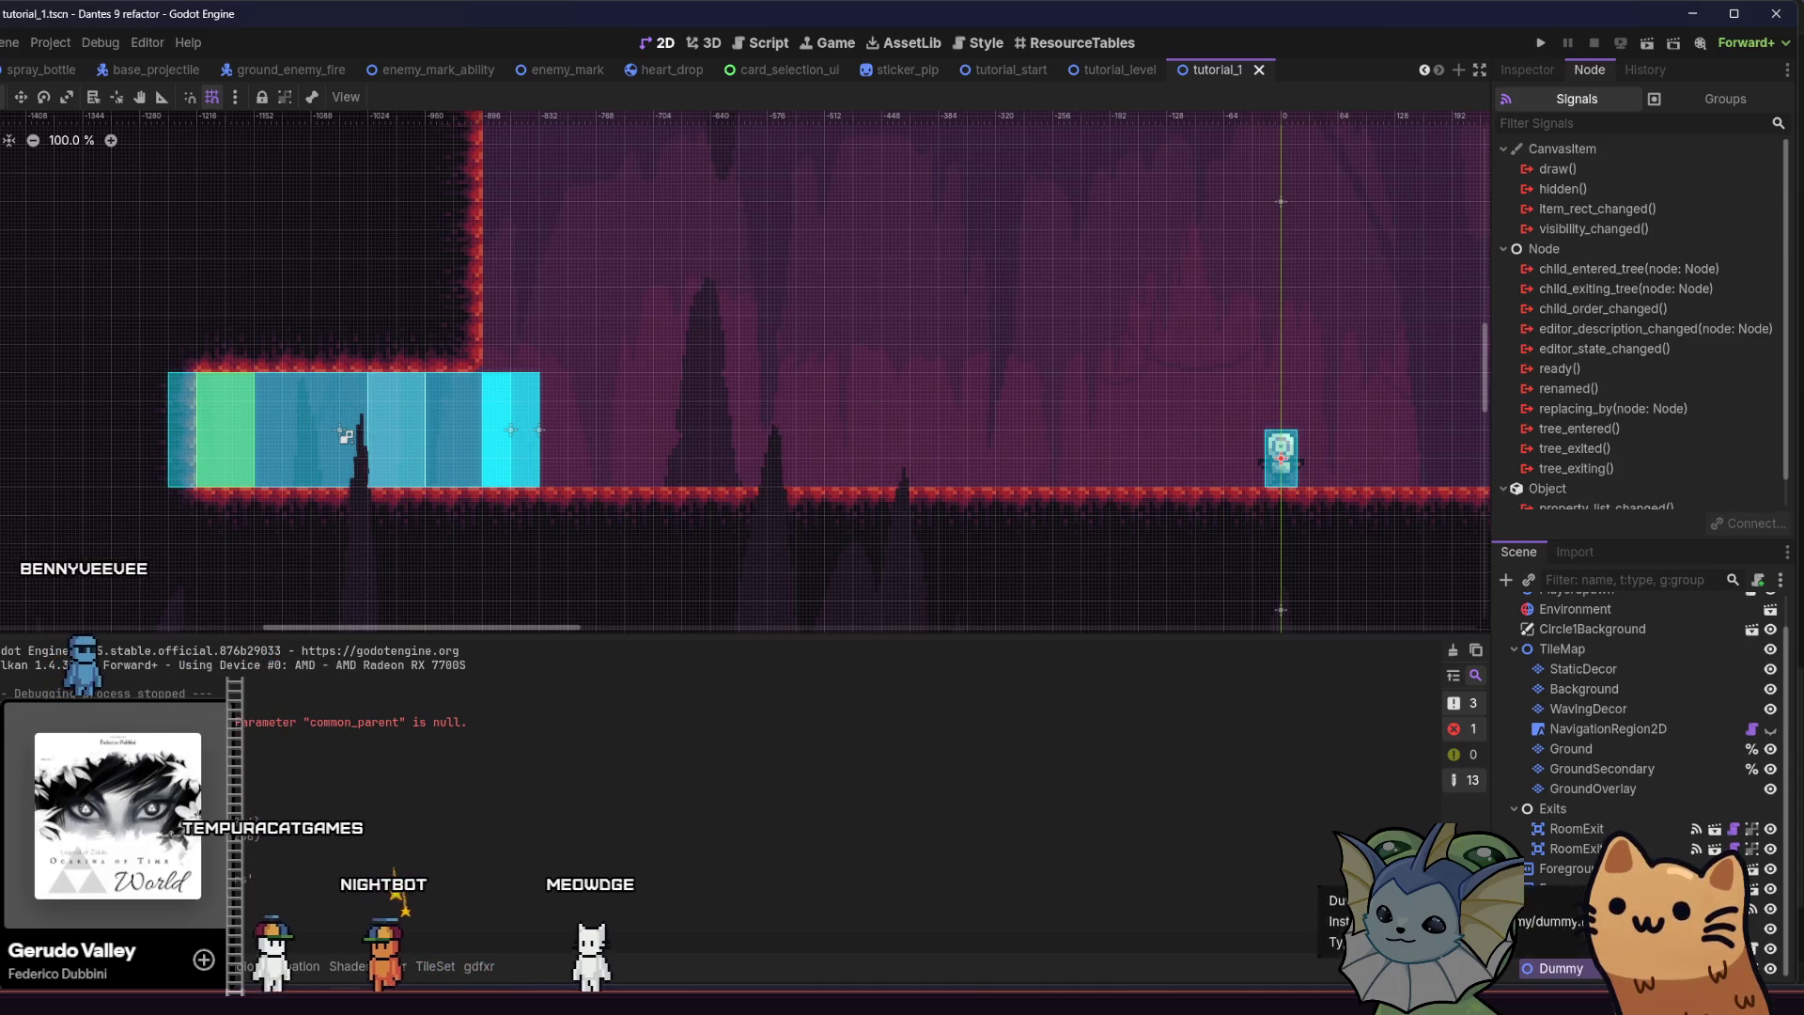
pyautogui.scroll(-2, 1155, 397)
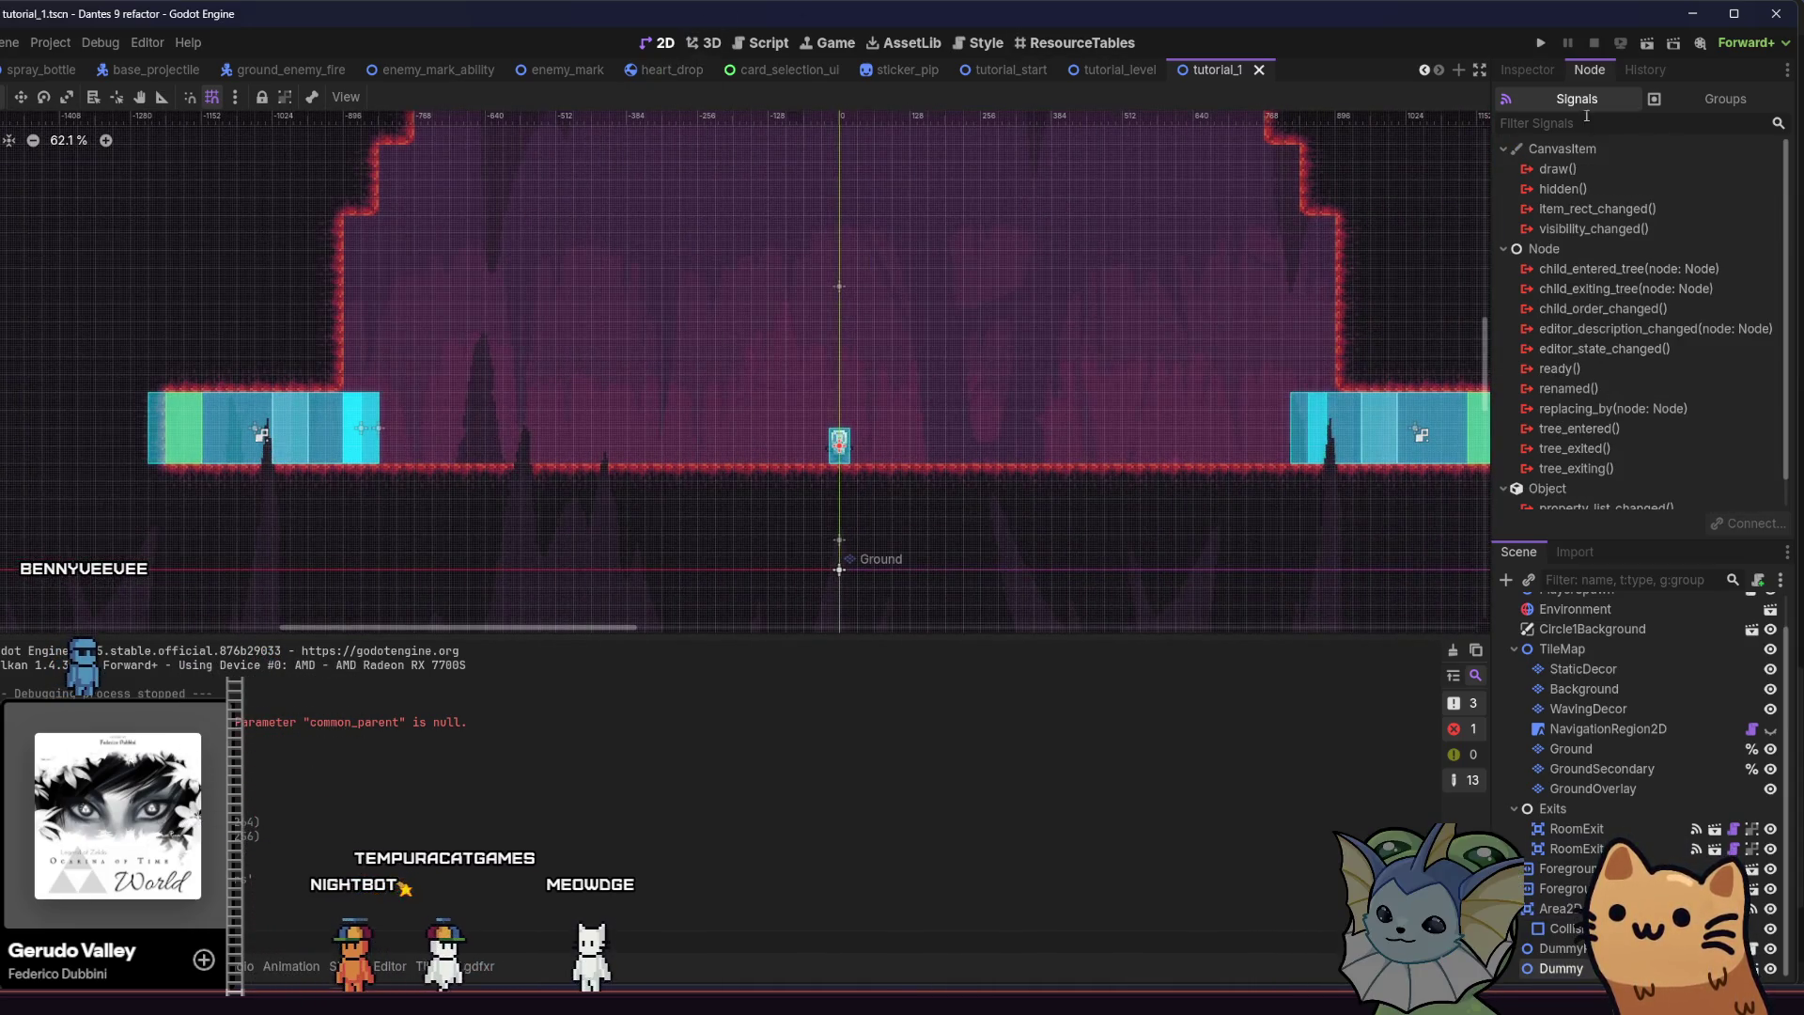
pyautogui.scroll(1, 1681, 778)
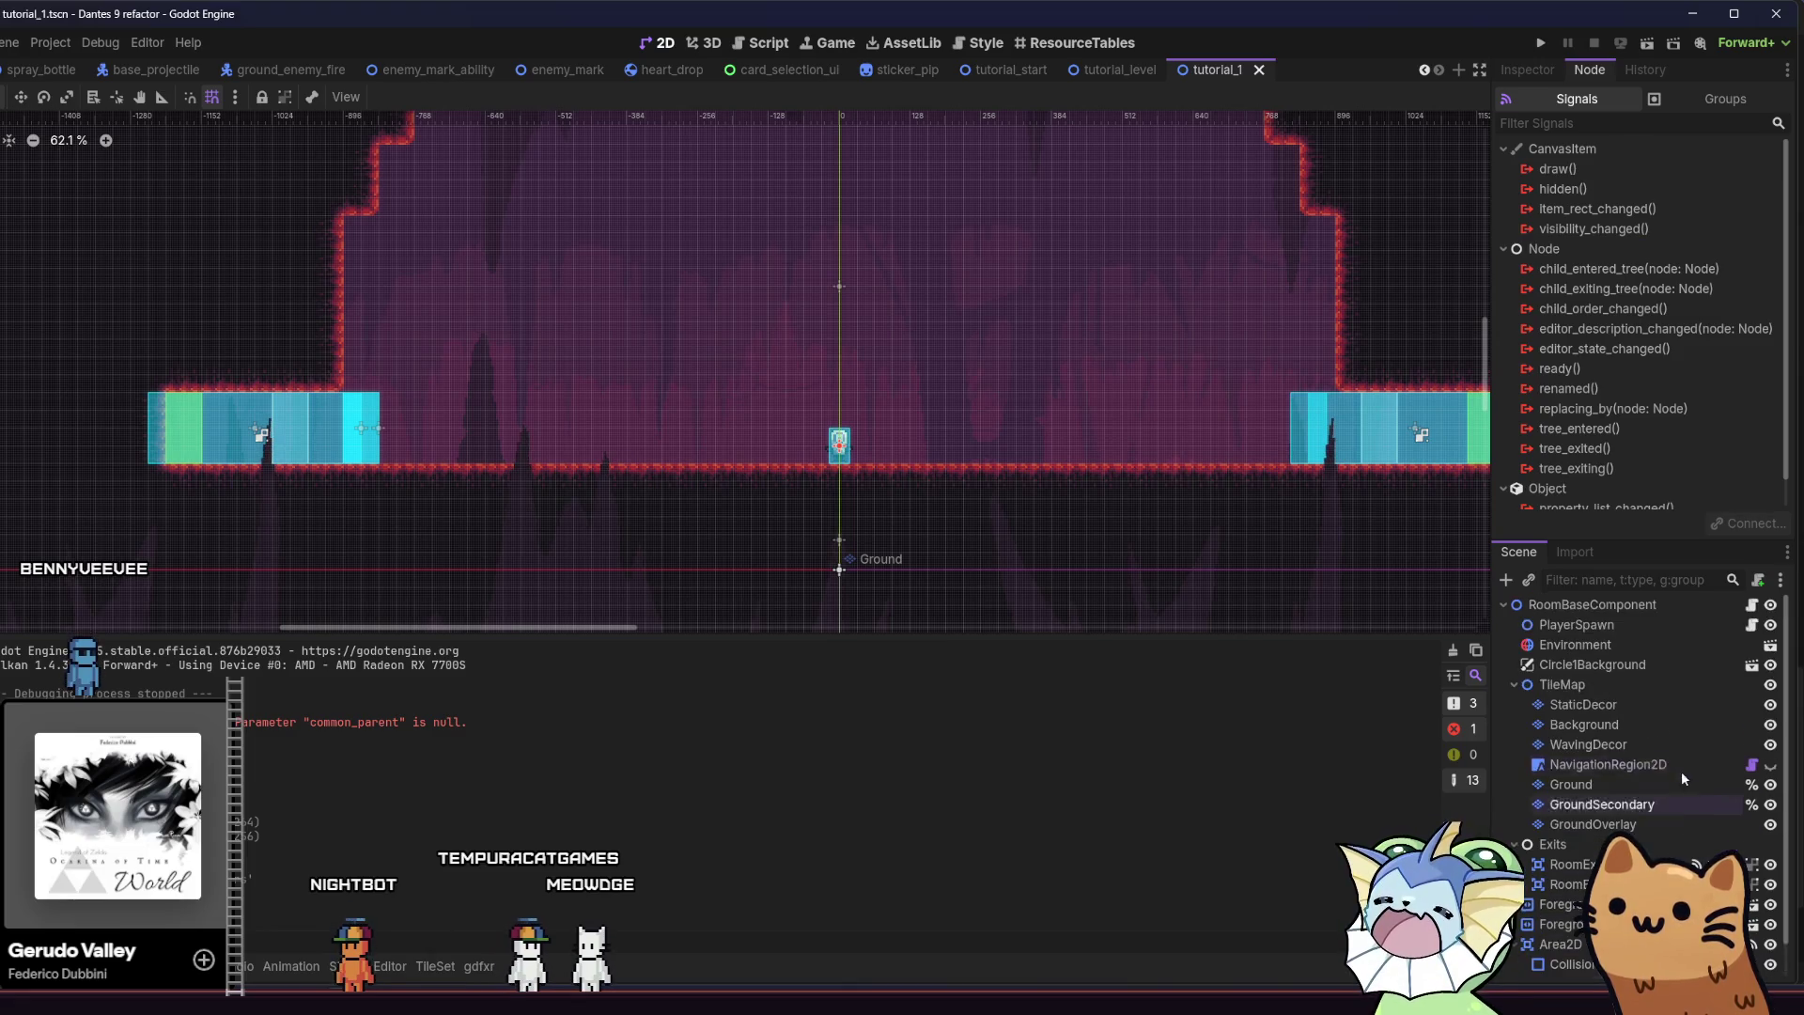
# Open the existing room_base.gd and read through its door-sound preloads and on_room_entered code.
pyautogui.click(1757, 579)
pyautogui.click(636, 635)
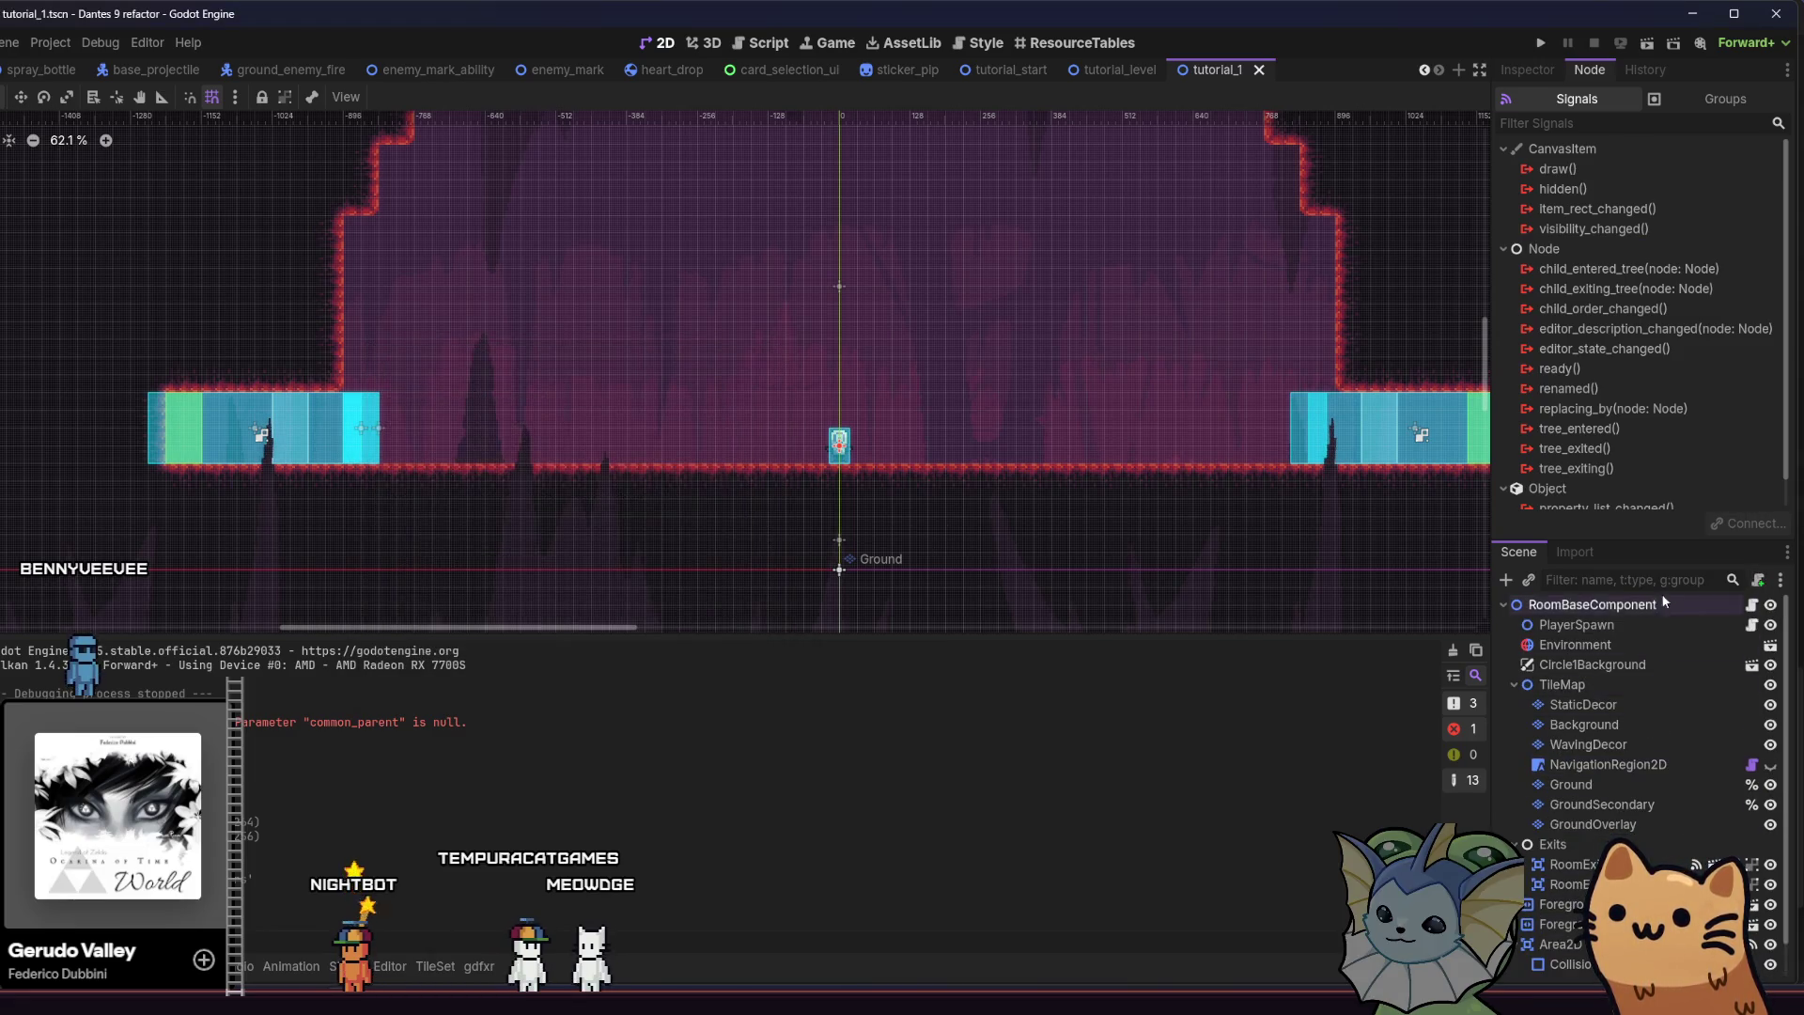
pyautogui.click(1751, 606)
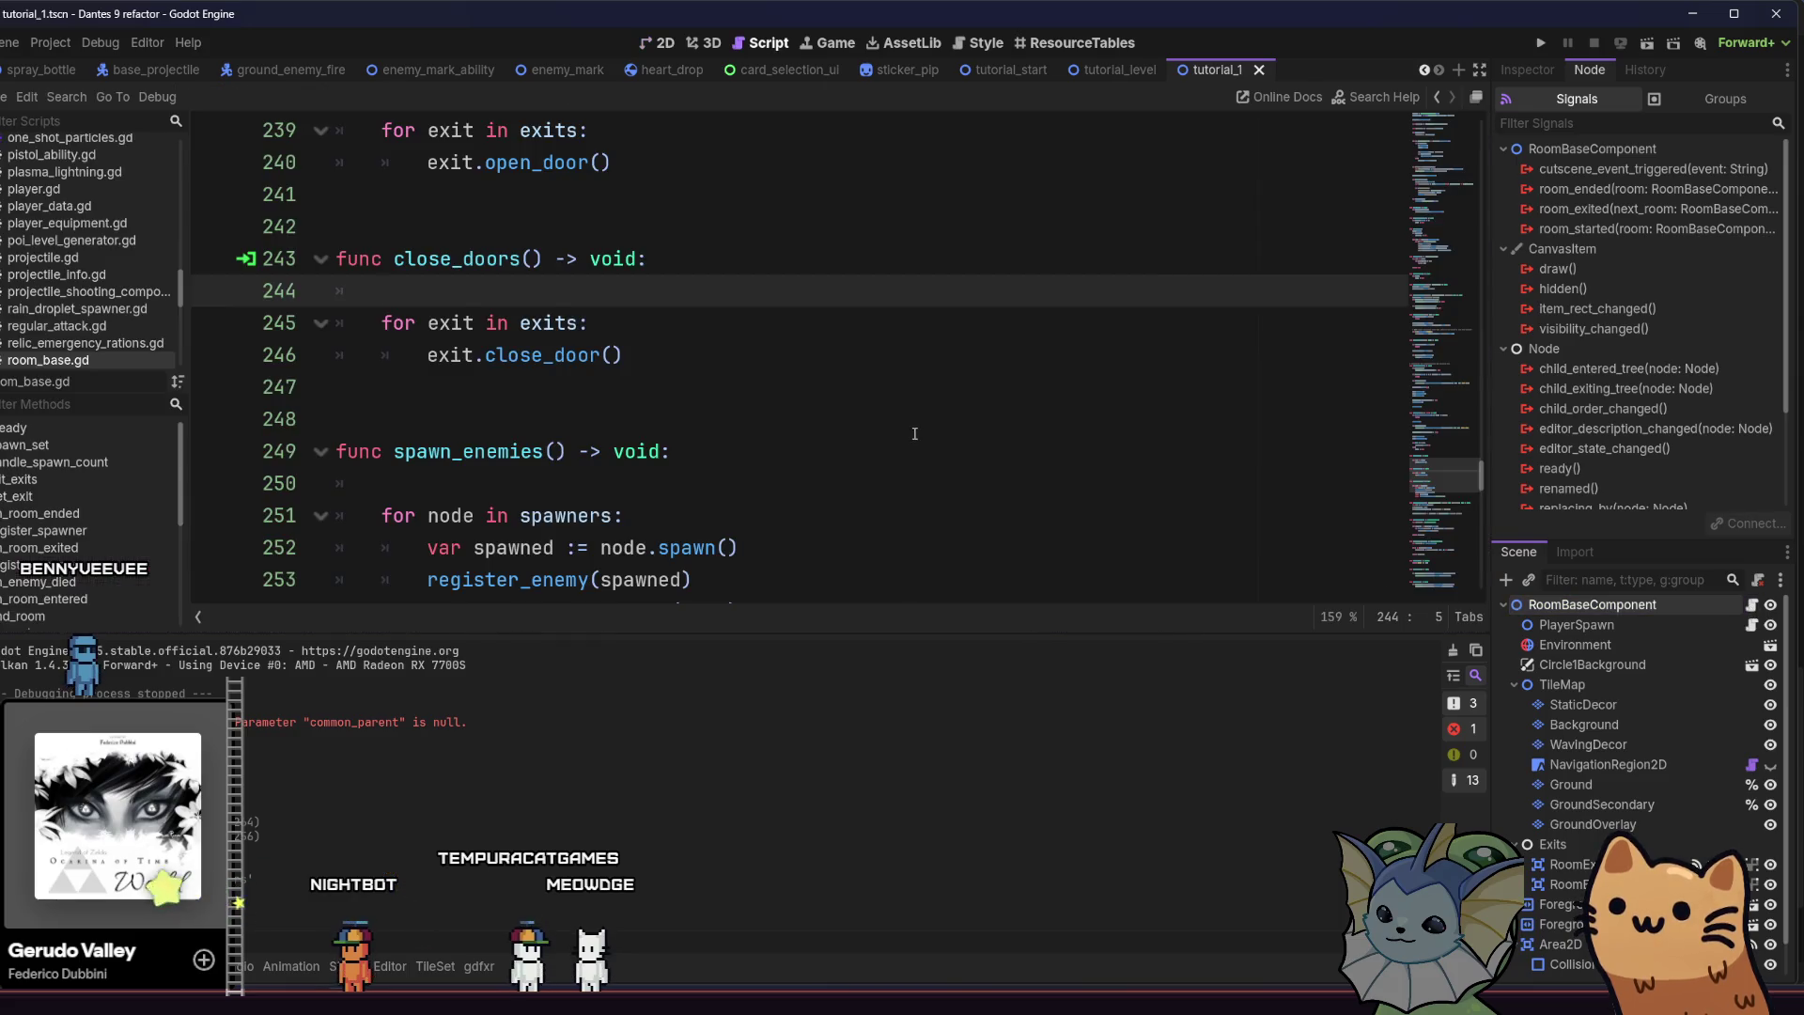
pyautogui.scroll(-5, 914, 433)
pyautogui.moveTo(1473, 508)
pyautogui.mouseDown()
pyautogui.moveTo(1484, 134)
pyautogui.moveTo(1486, 200)
pyautogui.mouseUp()
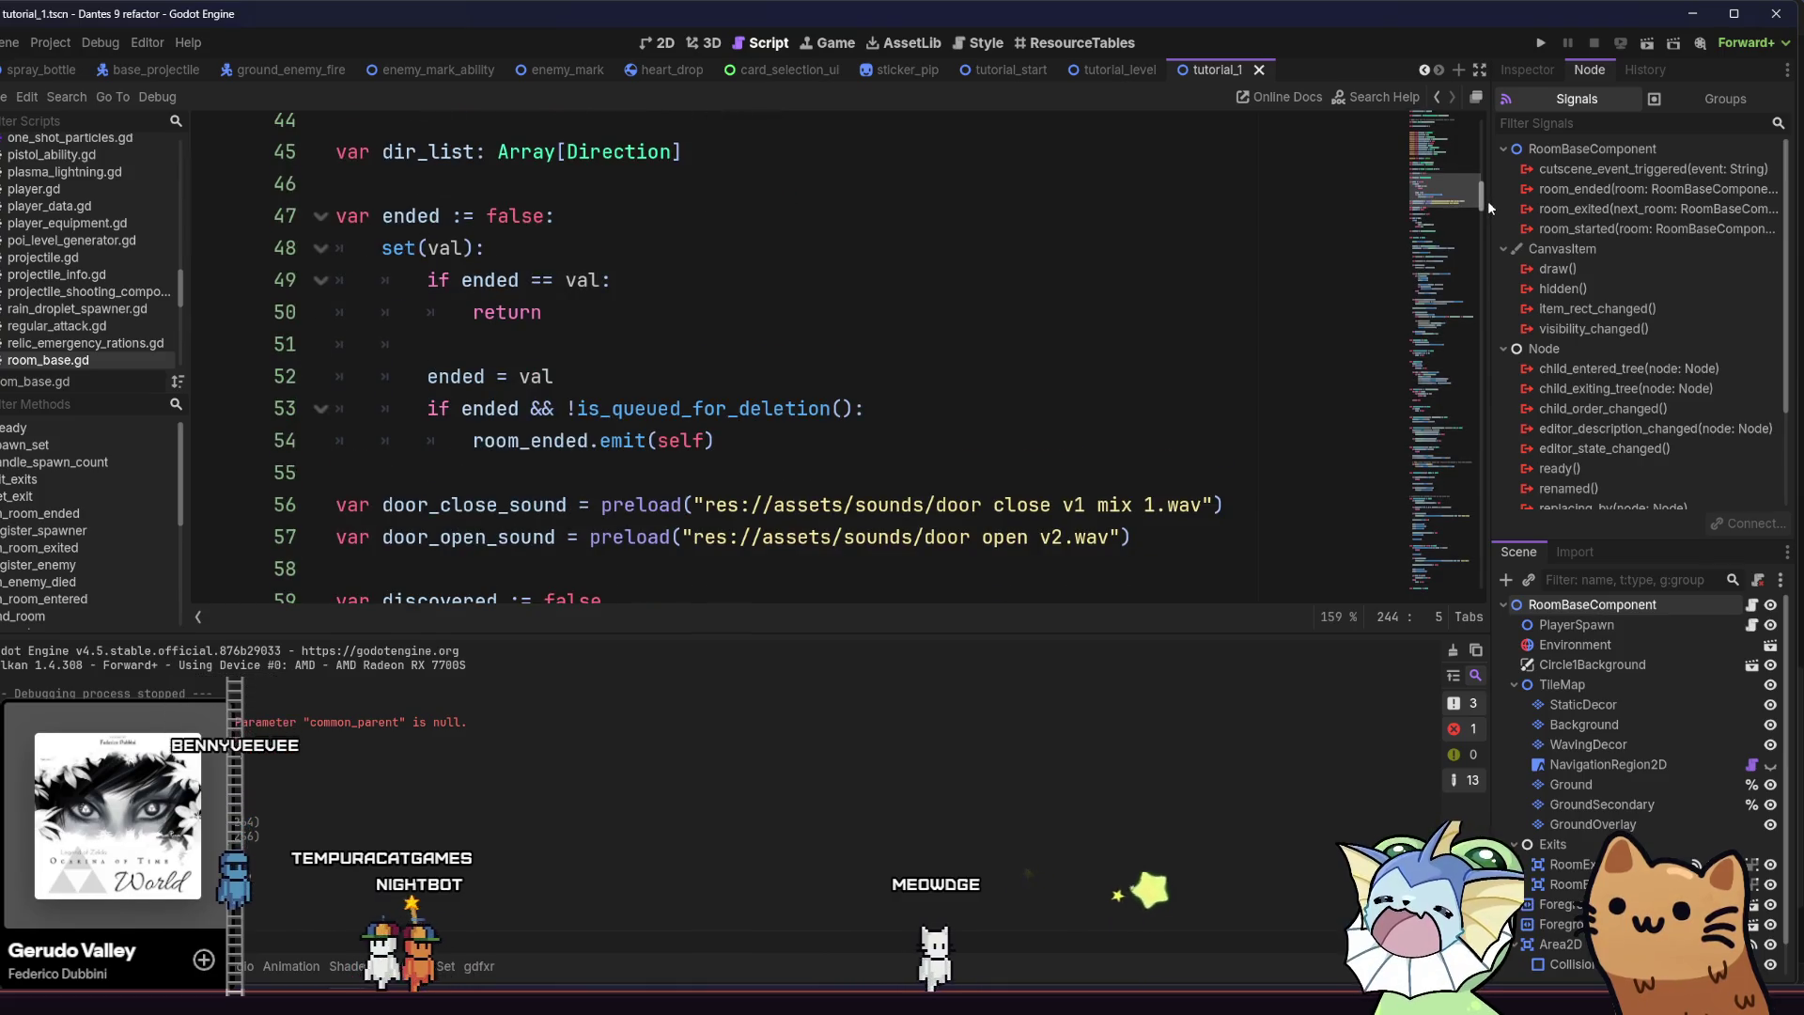
pyautogui.click(1104, 441)
pyautogui.moveTo(1132, 473); pyautogui.dragTo(281, 449)
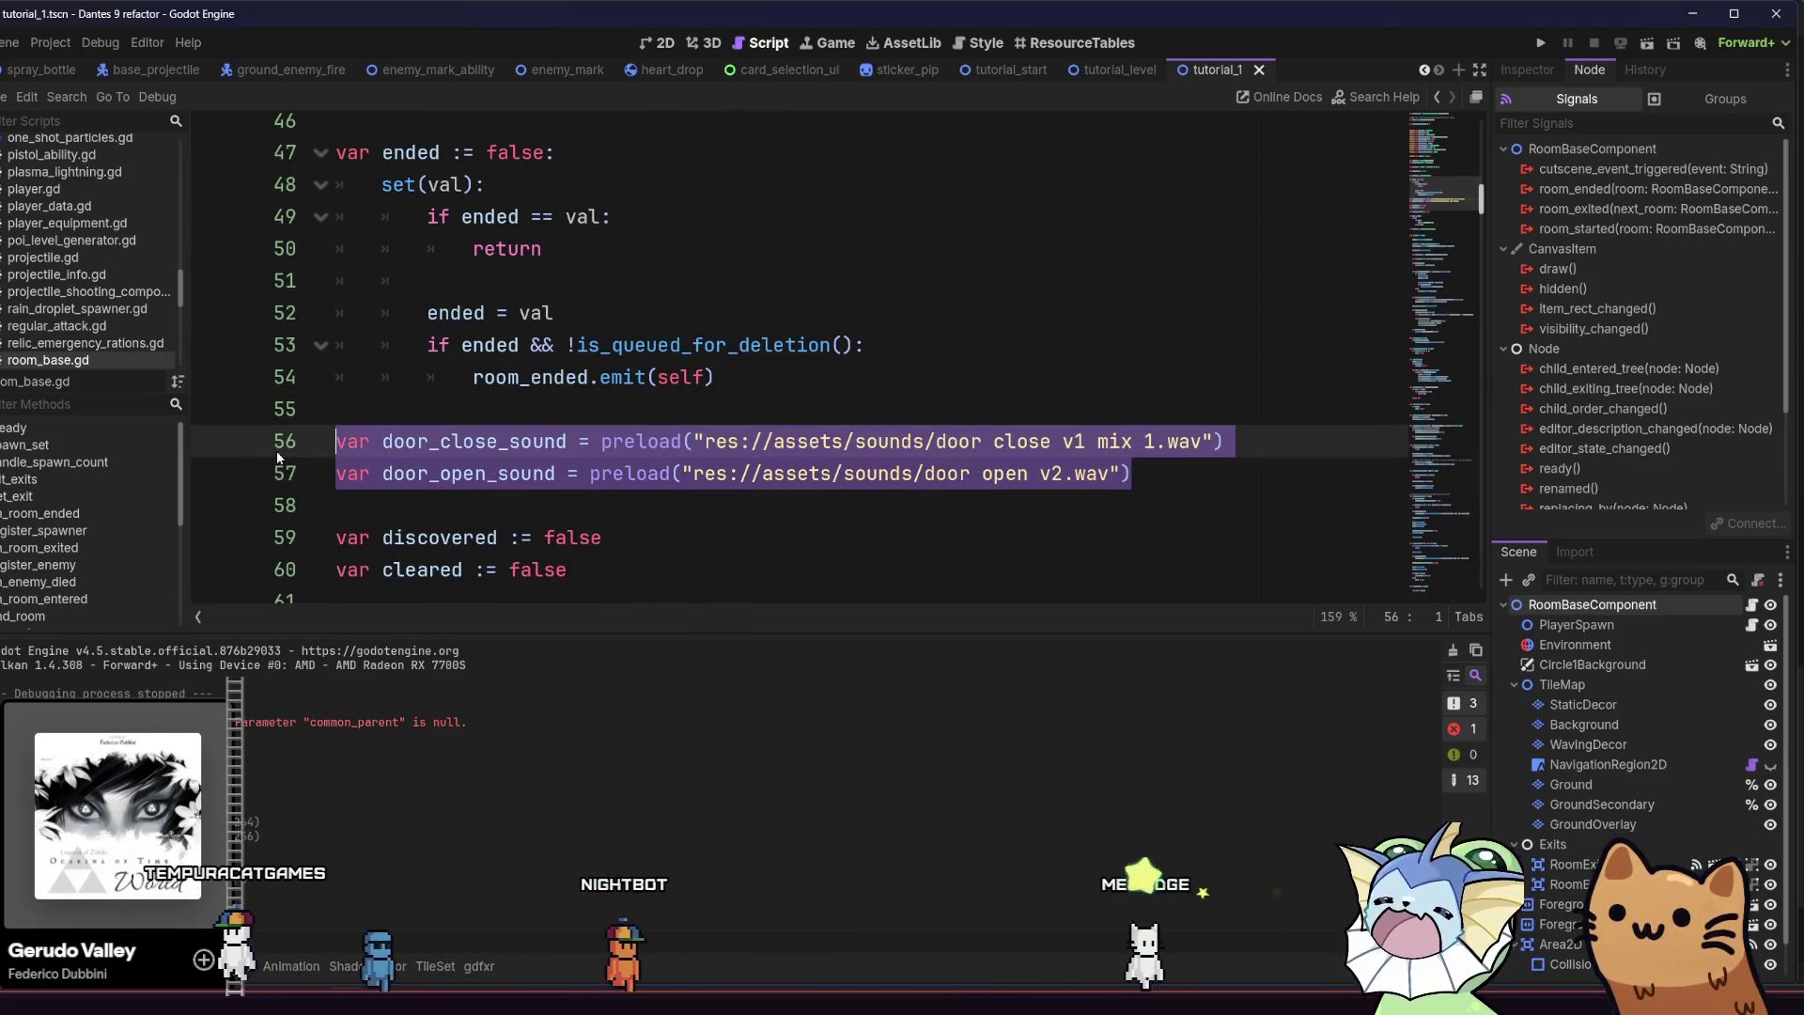
pyautogui.click(568, 472)
pyautogui.scroll(-9, 568, 467)
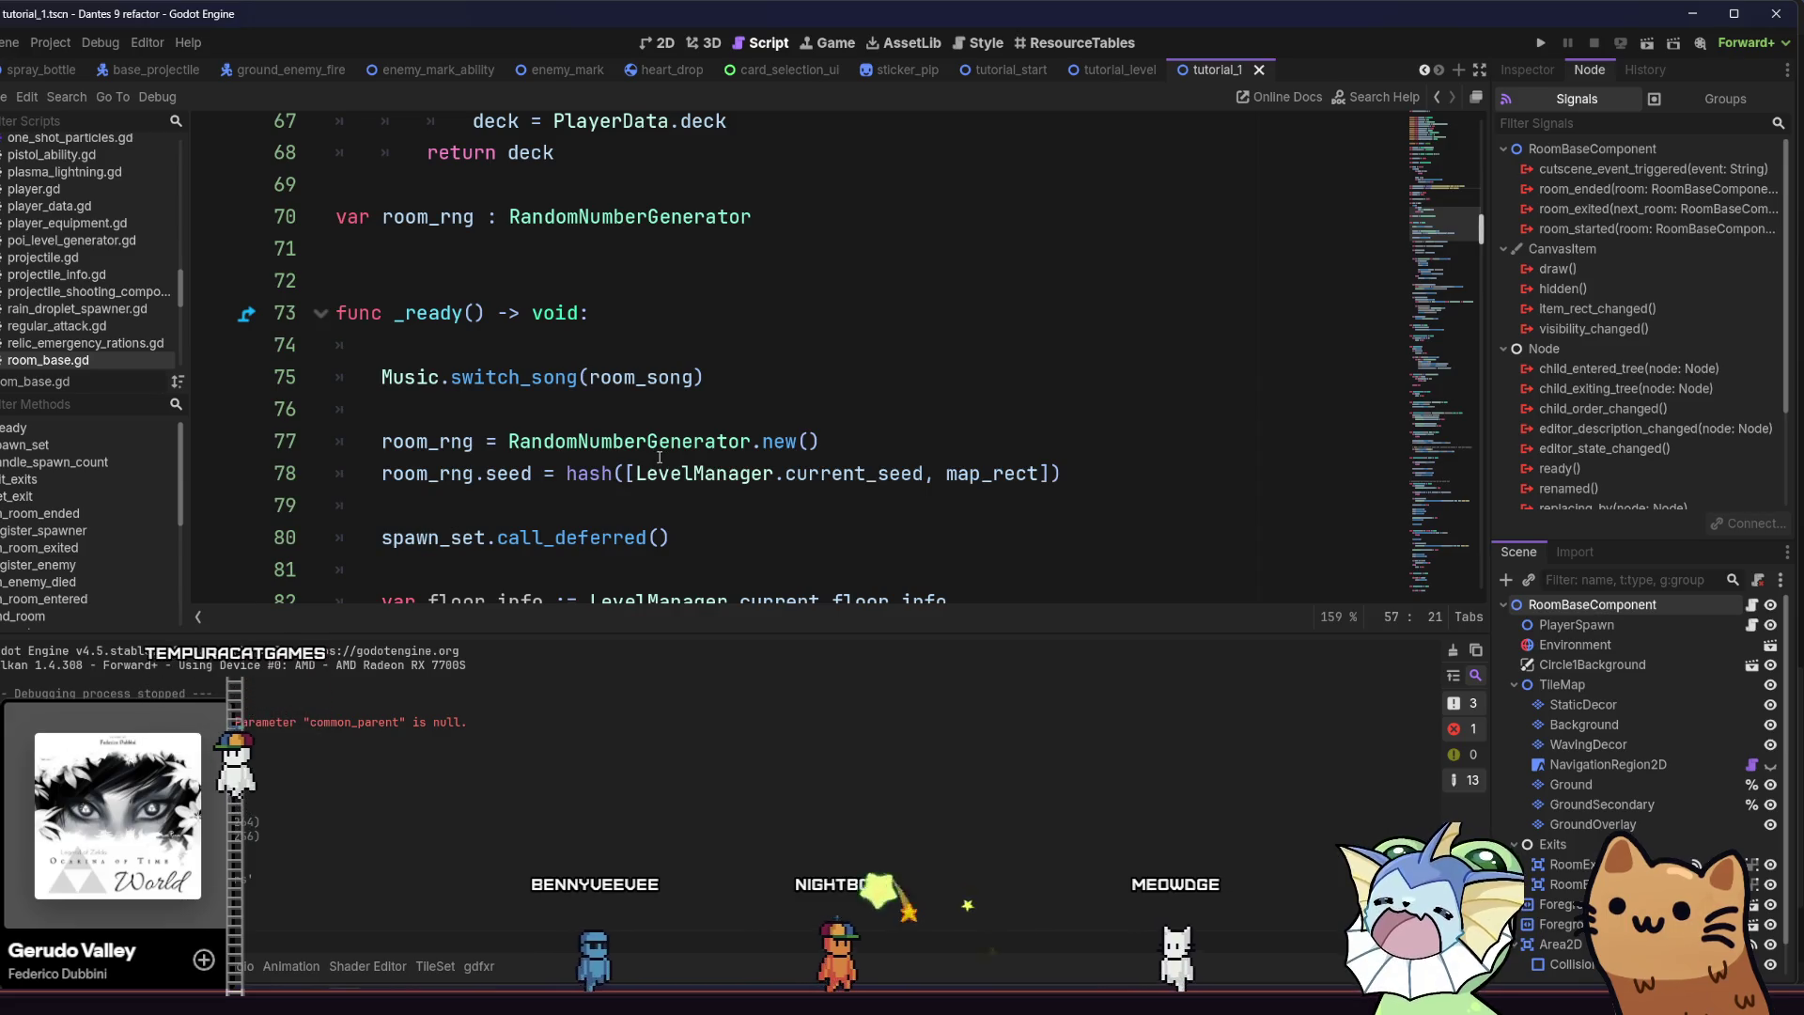
pyautogui.scroll(-11, 660, 457)
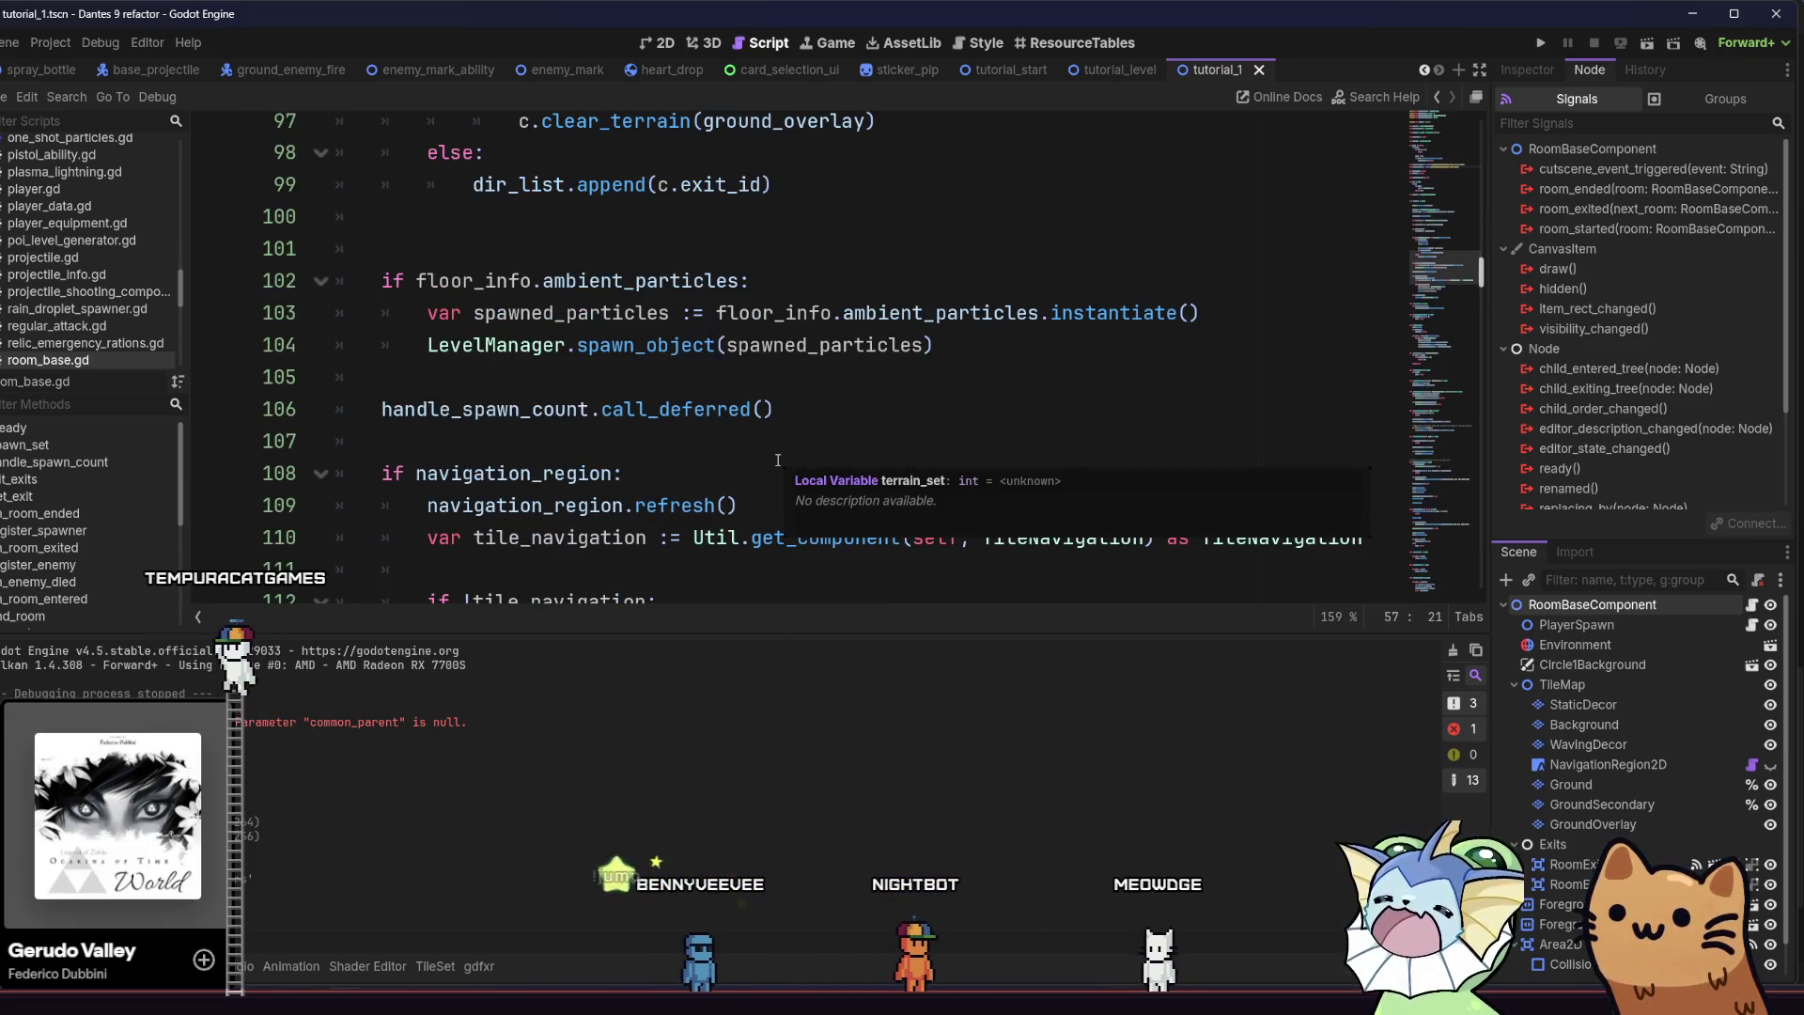
pyautogui.scroll(-11, 813, 448)
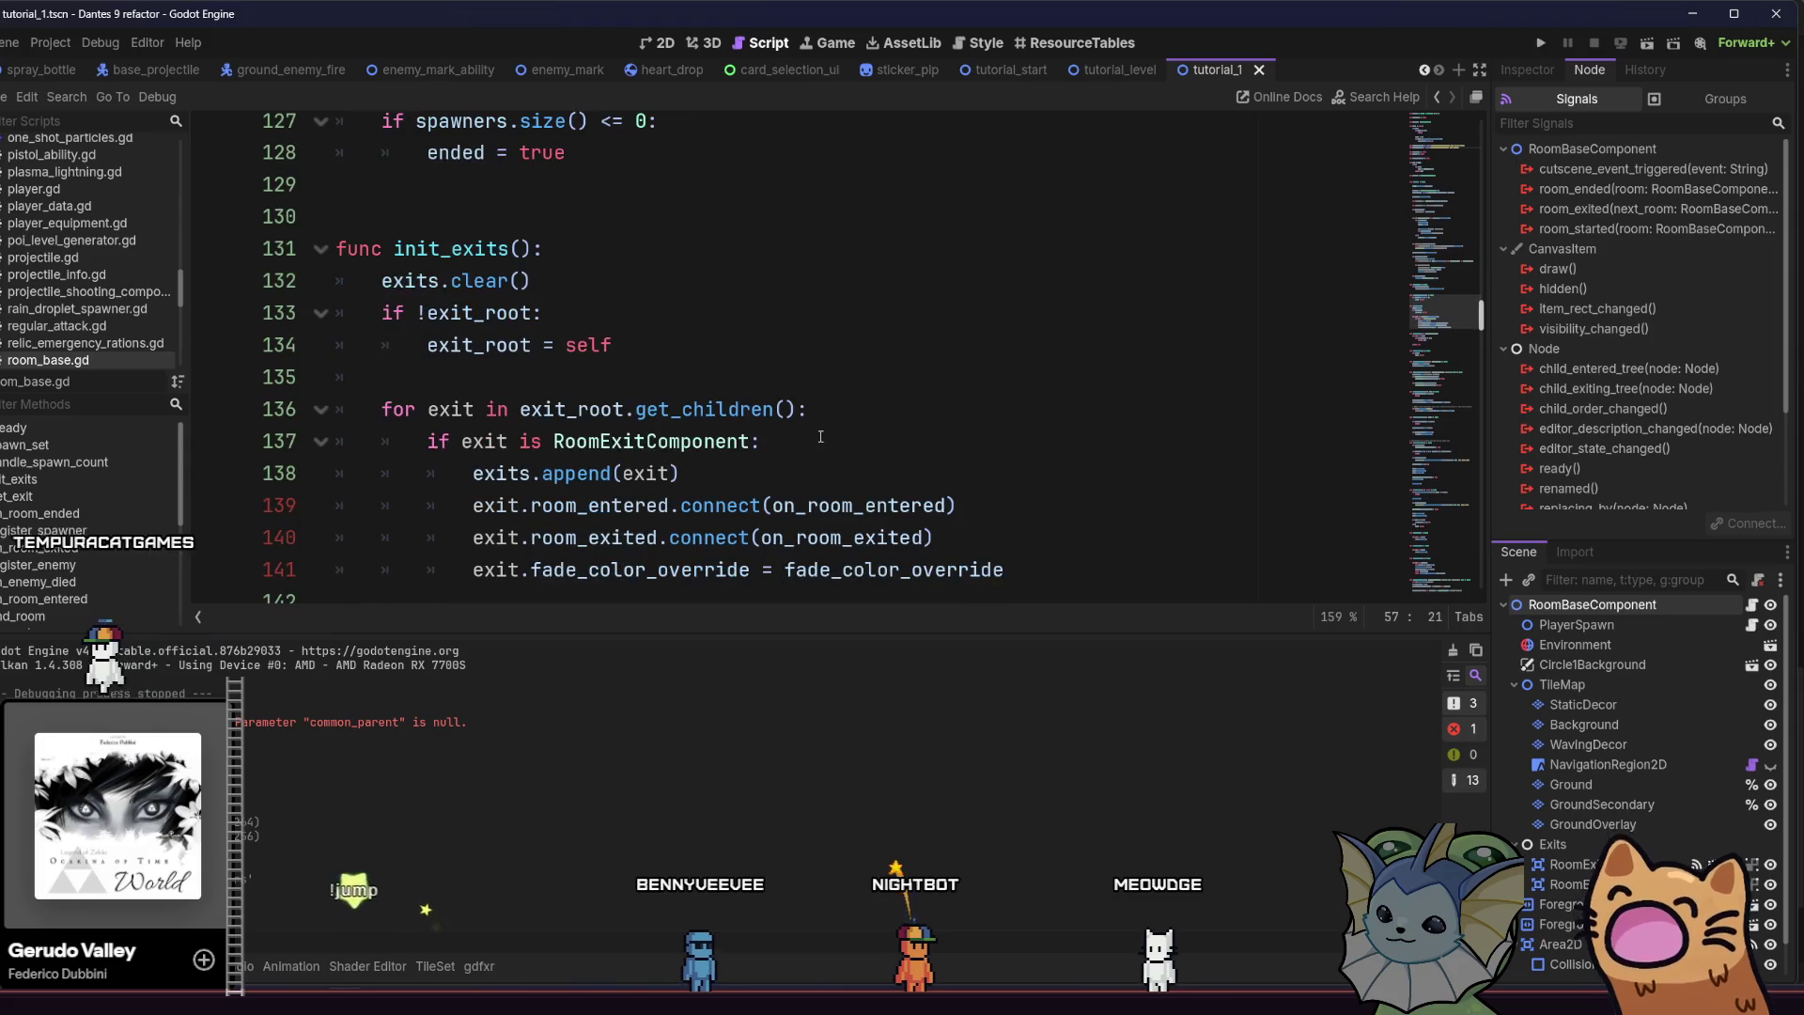
pyautogui.scroll(-11, 820, 436)
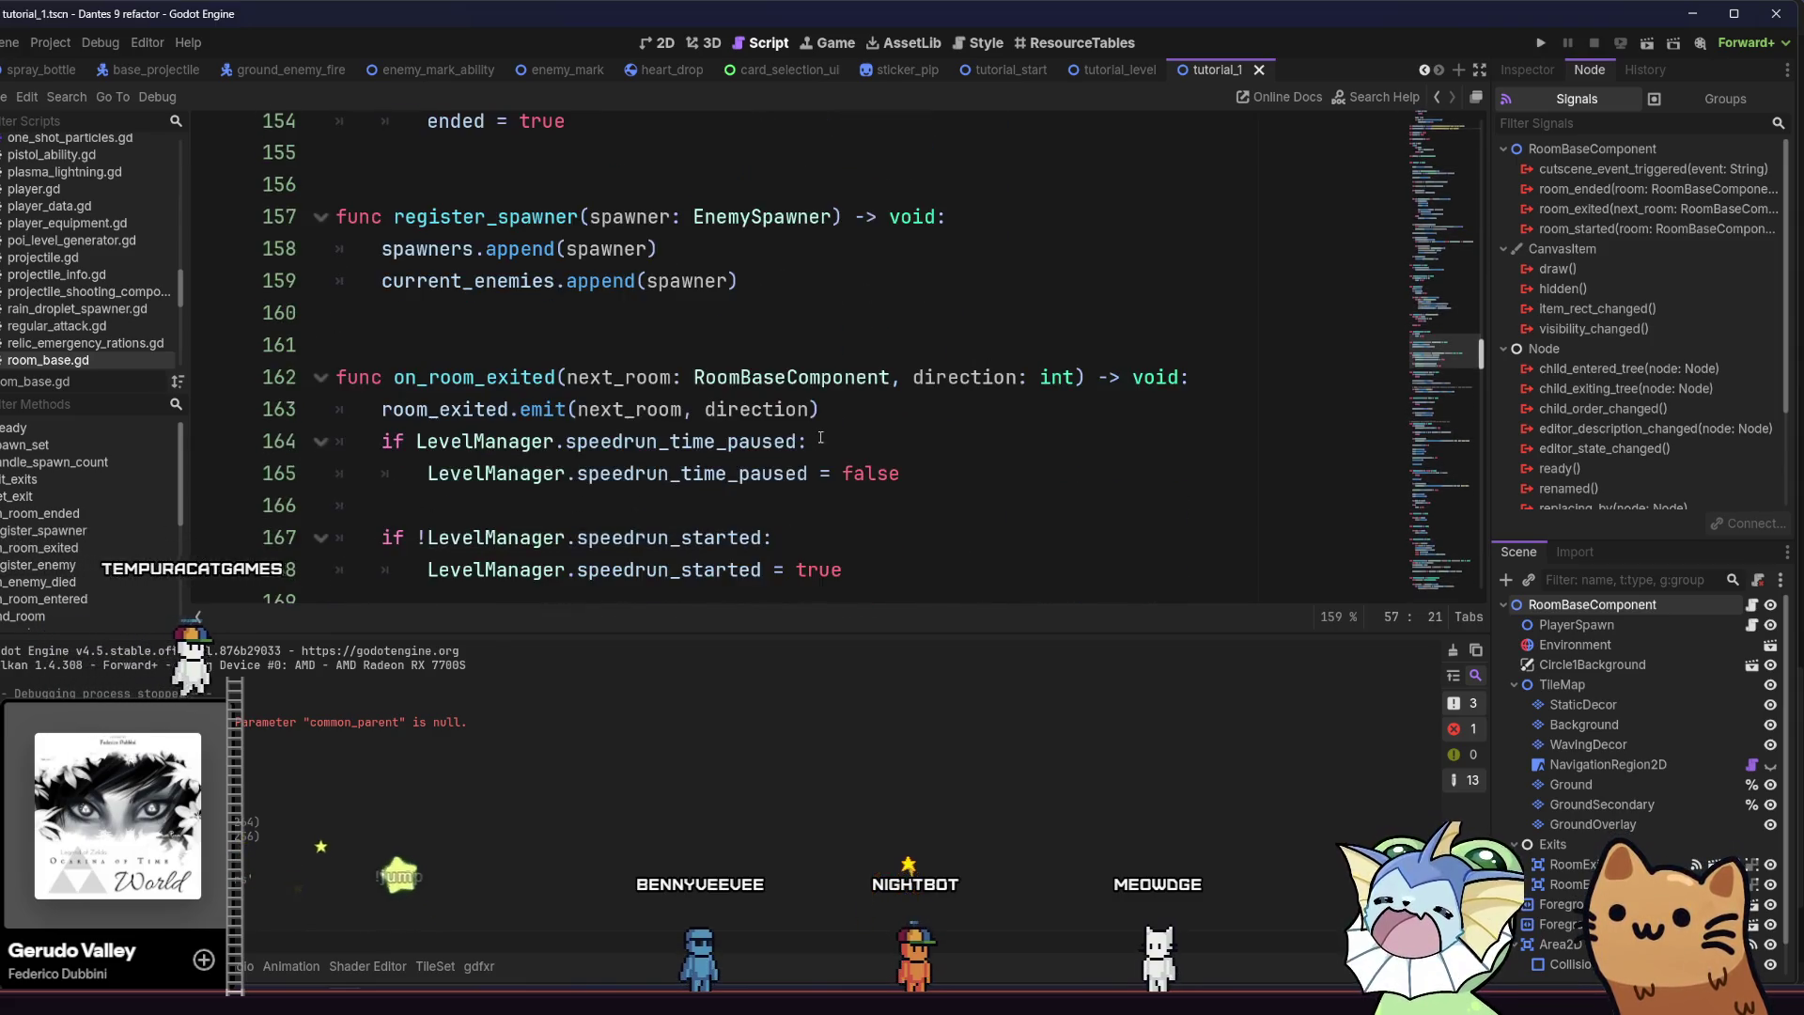
pyautogui.scroll(-7, 823, 435)
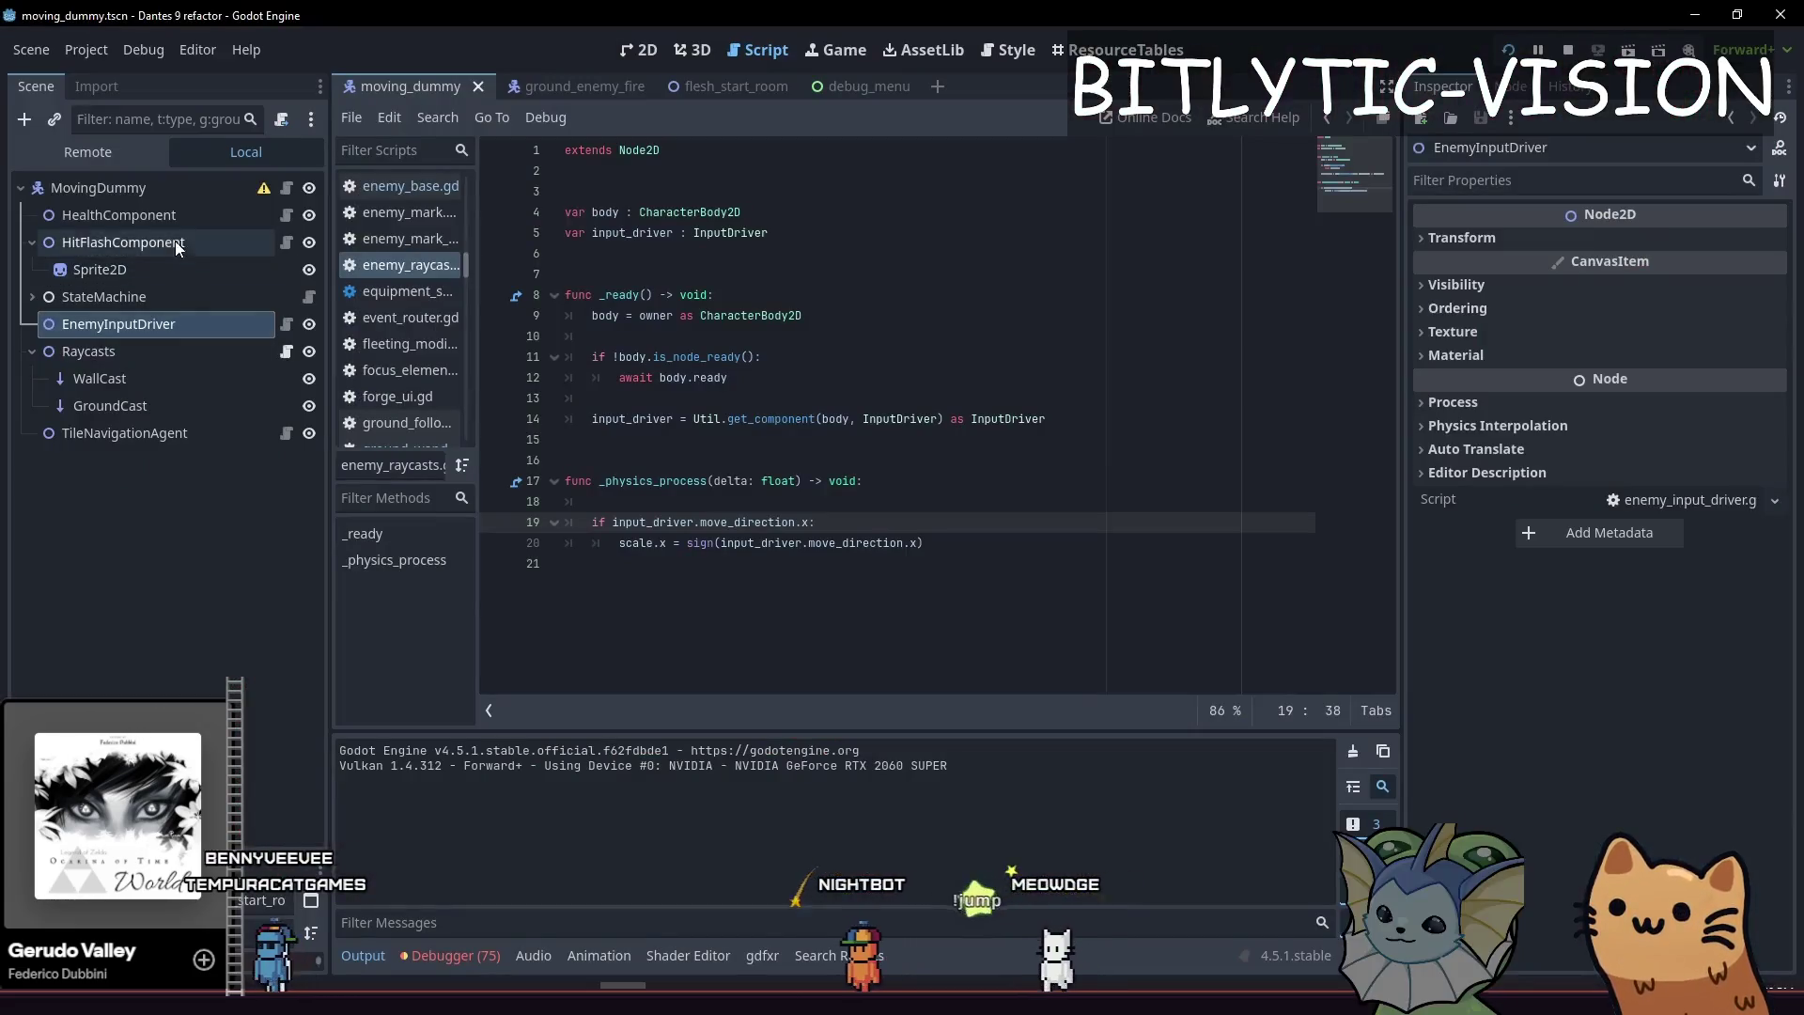
# Create a HitboxComponent under MovingDummy, place it below HealthComponent, then view ground_enemy_fire.
pyautogui.click(246, 218)
pyautogui.click(136, 186)
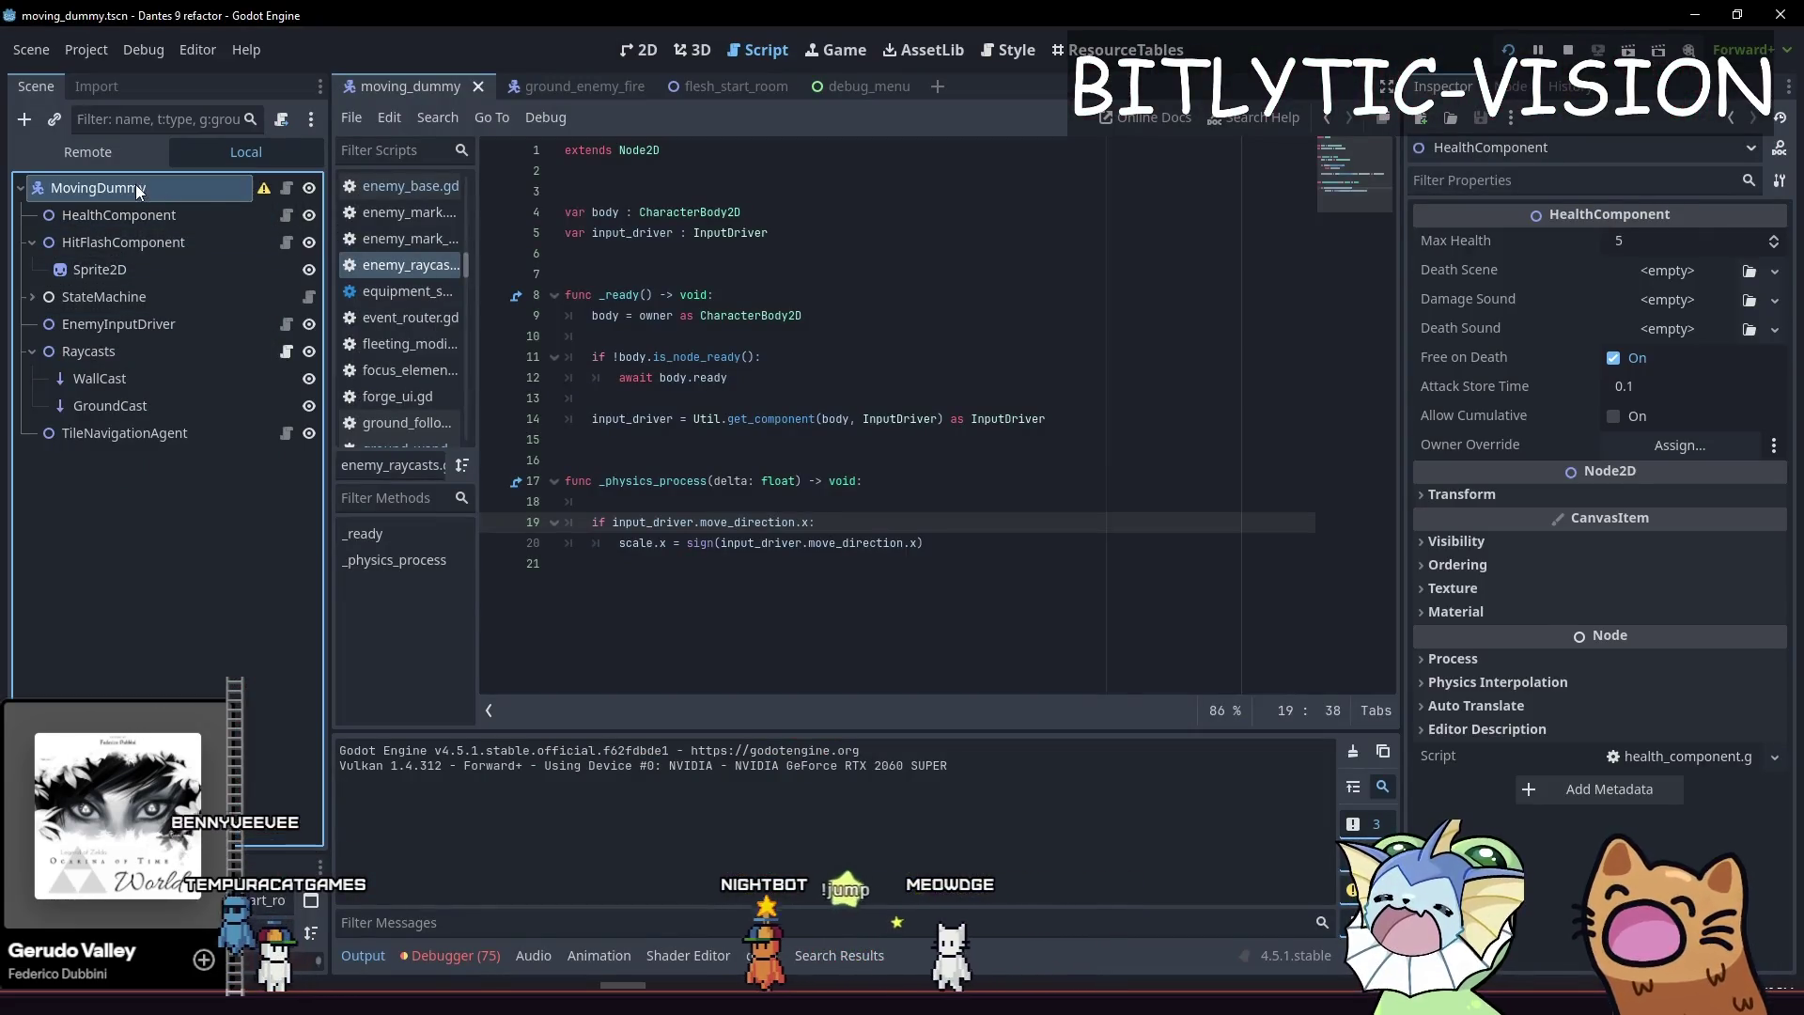
pyautogui.hotkey('ctrl', 'a')
pyautogui.write('hitbox')
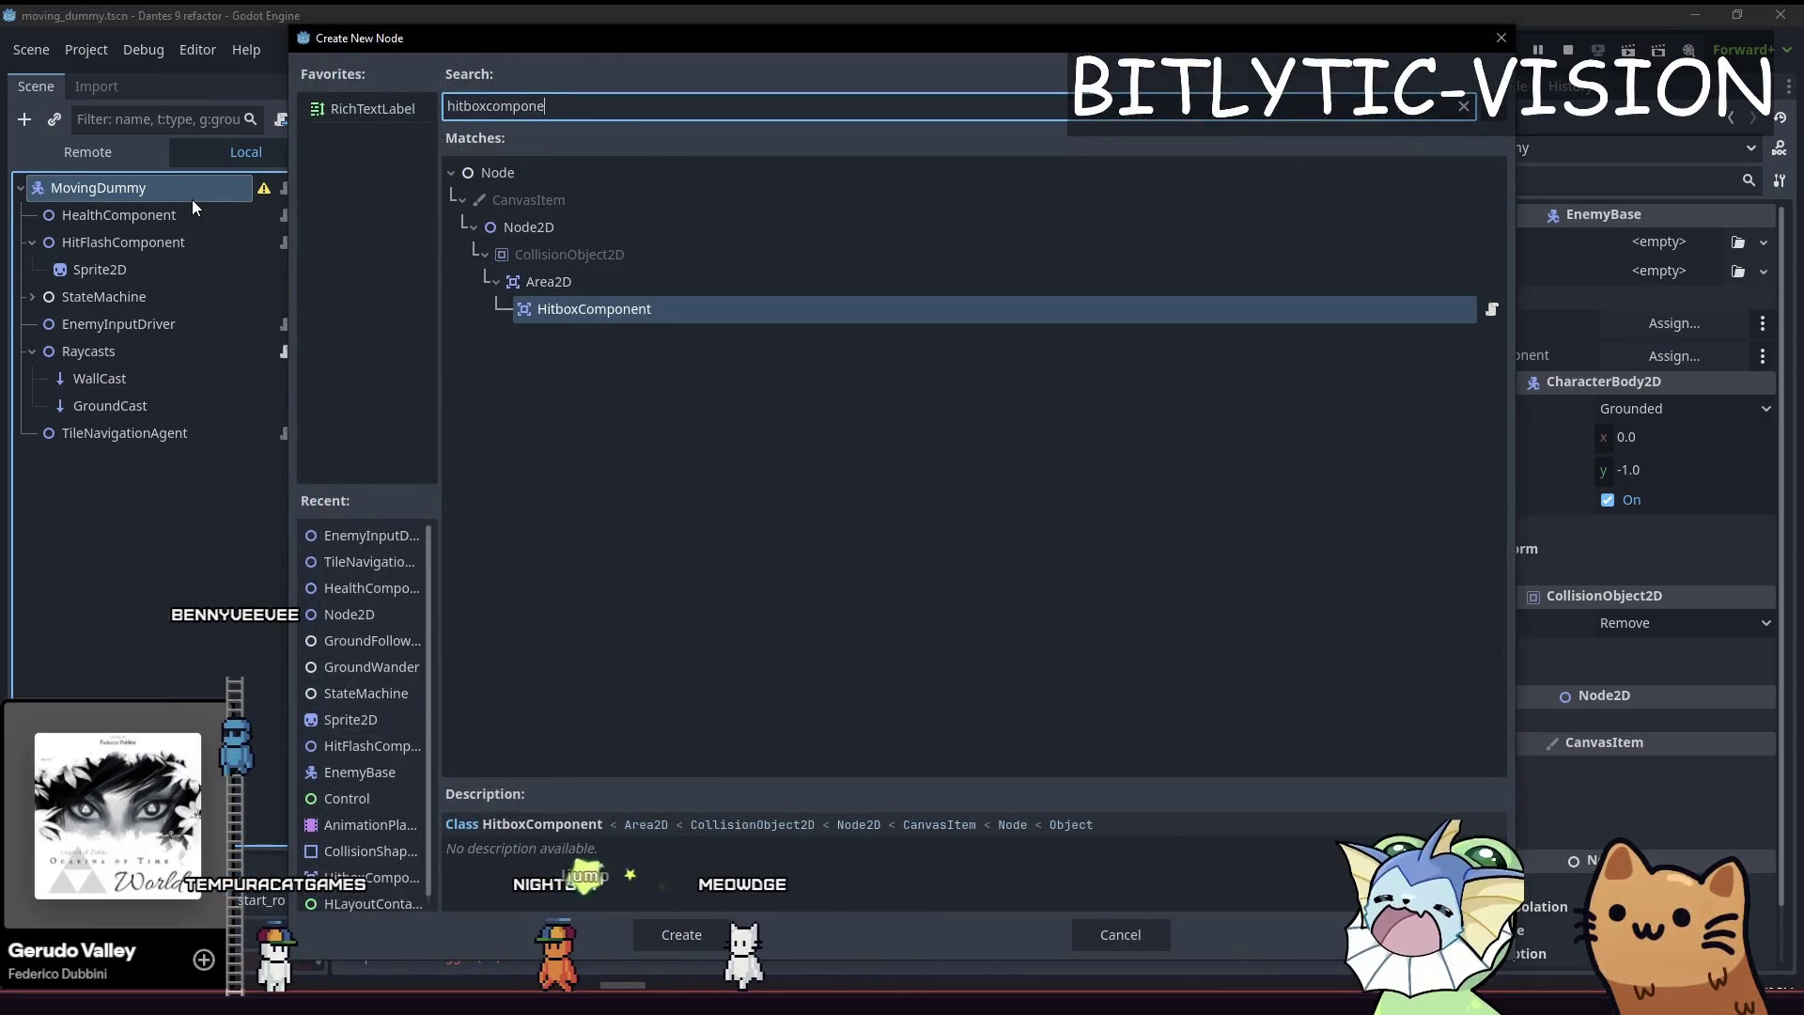
pyautogui.press('Return')
pyautogui.moveTo(185, 451); pyautogui.dragTo(133, 233)
pyautogui.click(133, 265)
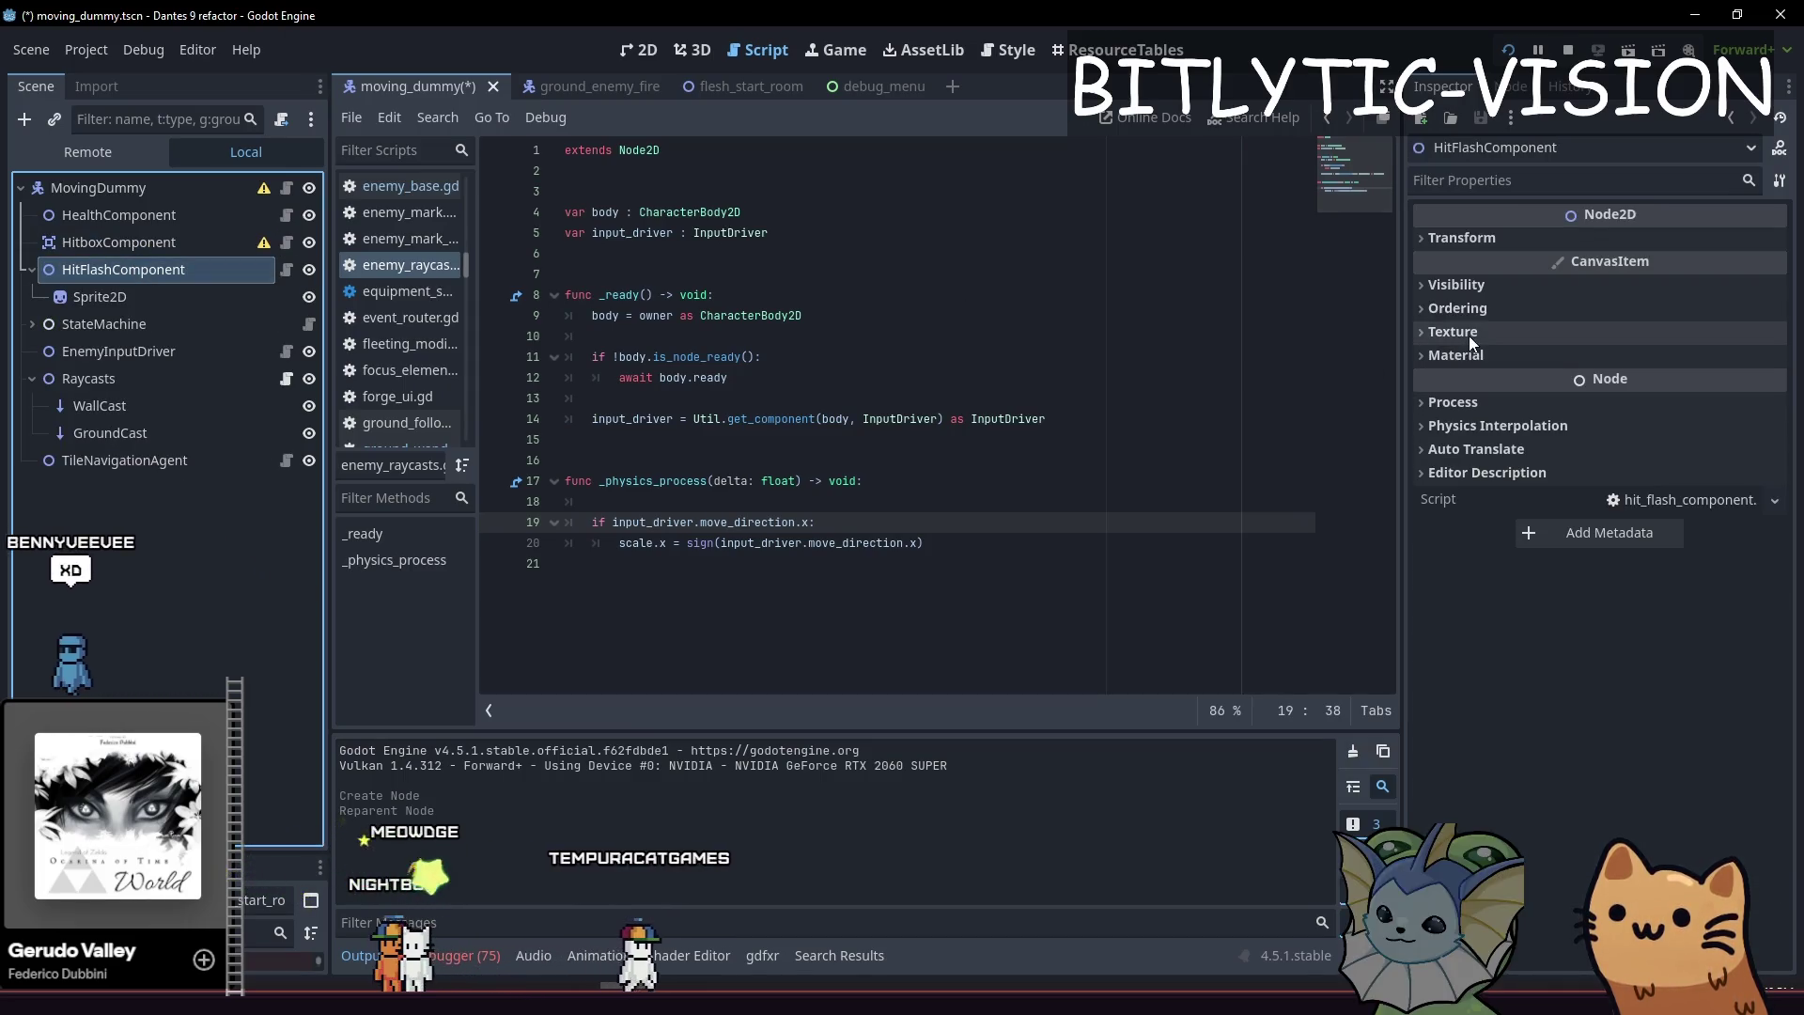
pyautogui.click(657, 87)
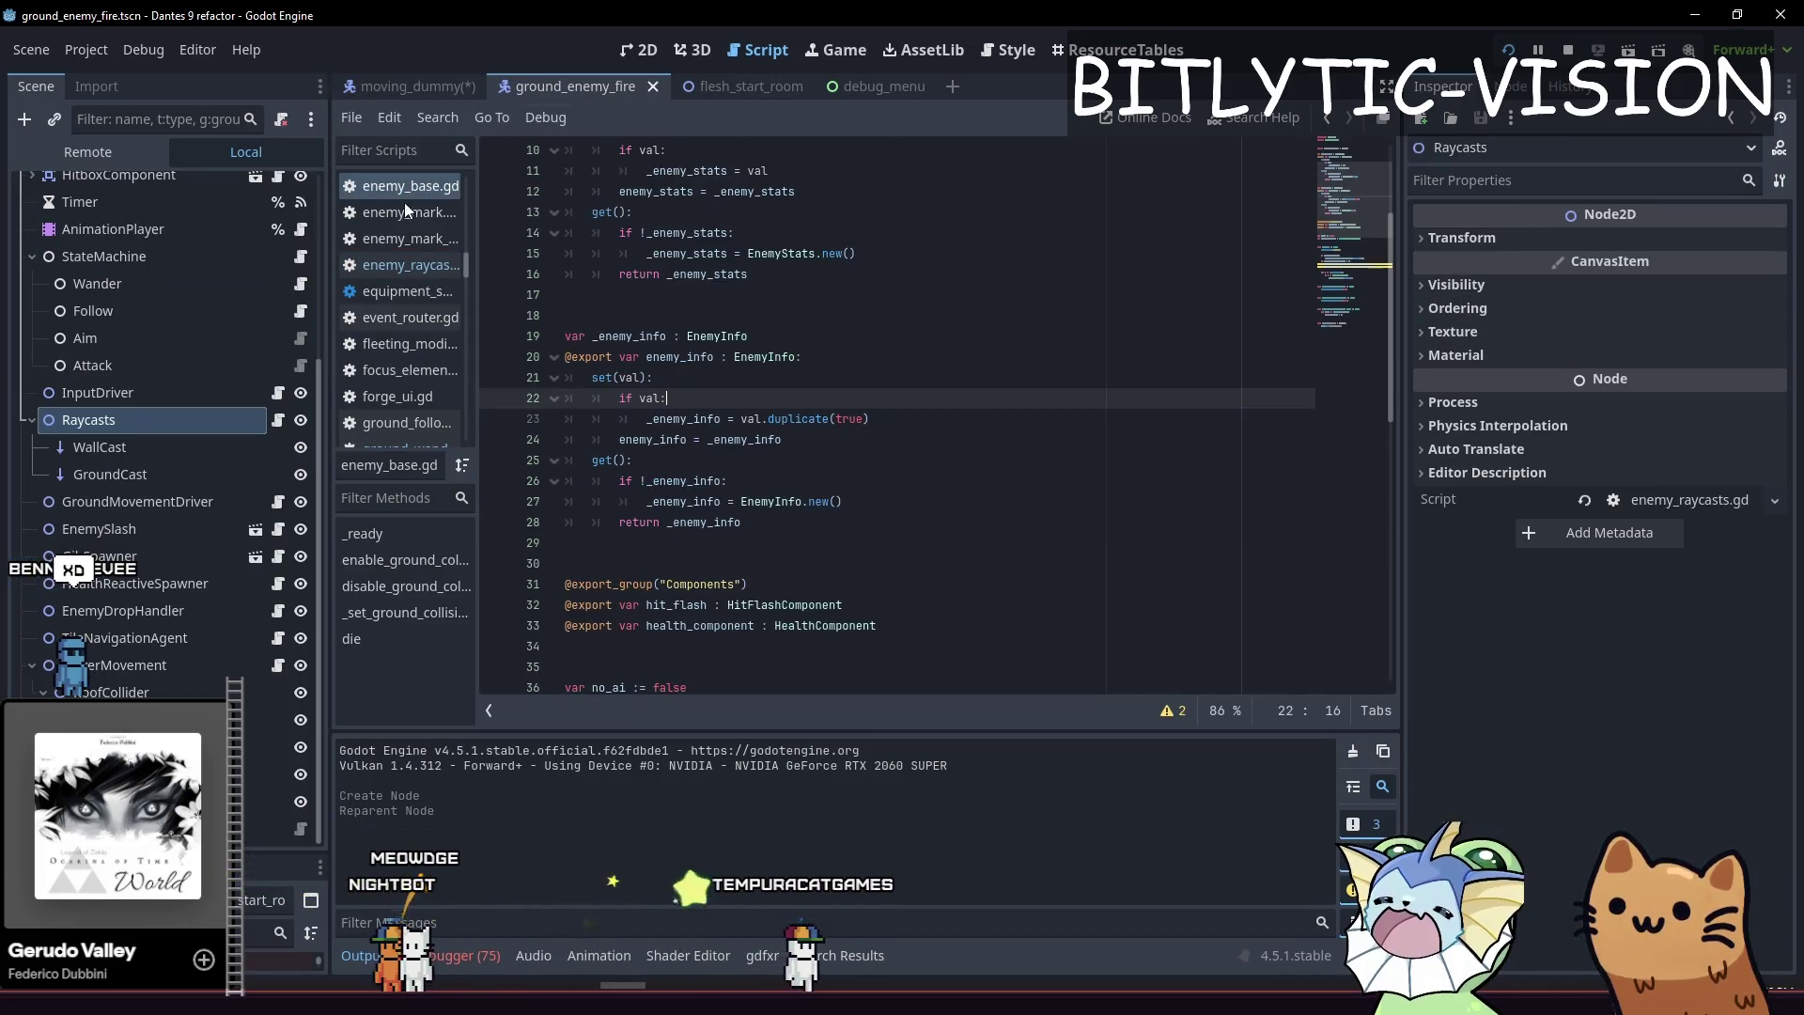
# Check the Pivot scale under ground_enemy_fire's HitFlashComponent, then return to moving_dummy.
pyautogui.scroll(5, 129, 419)
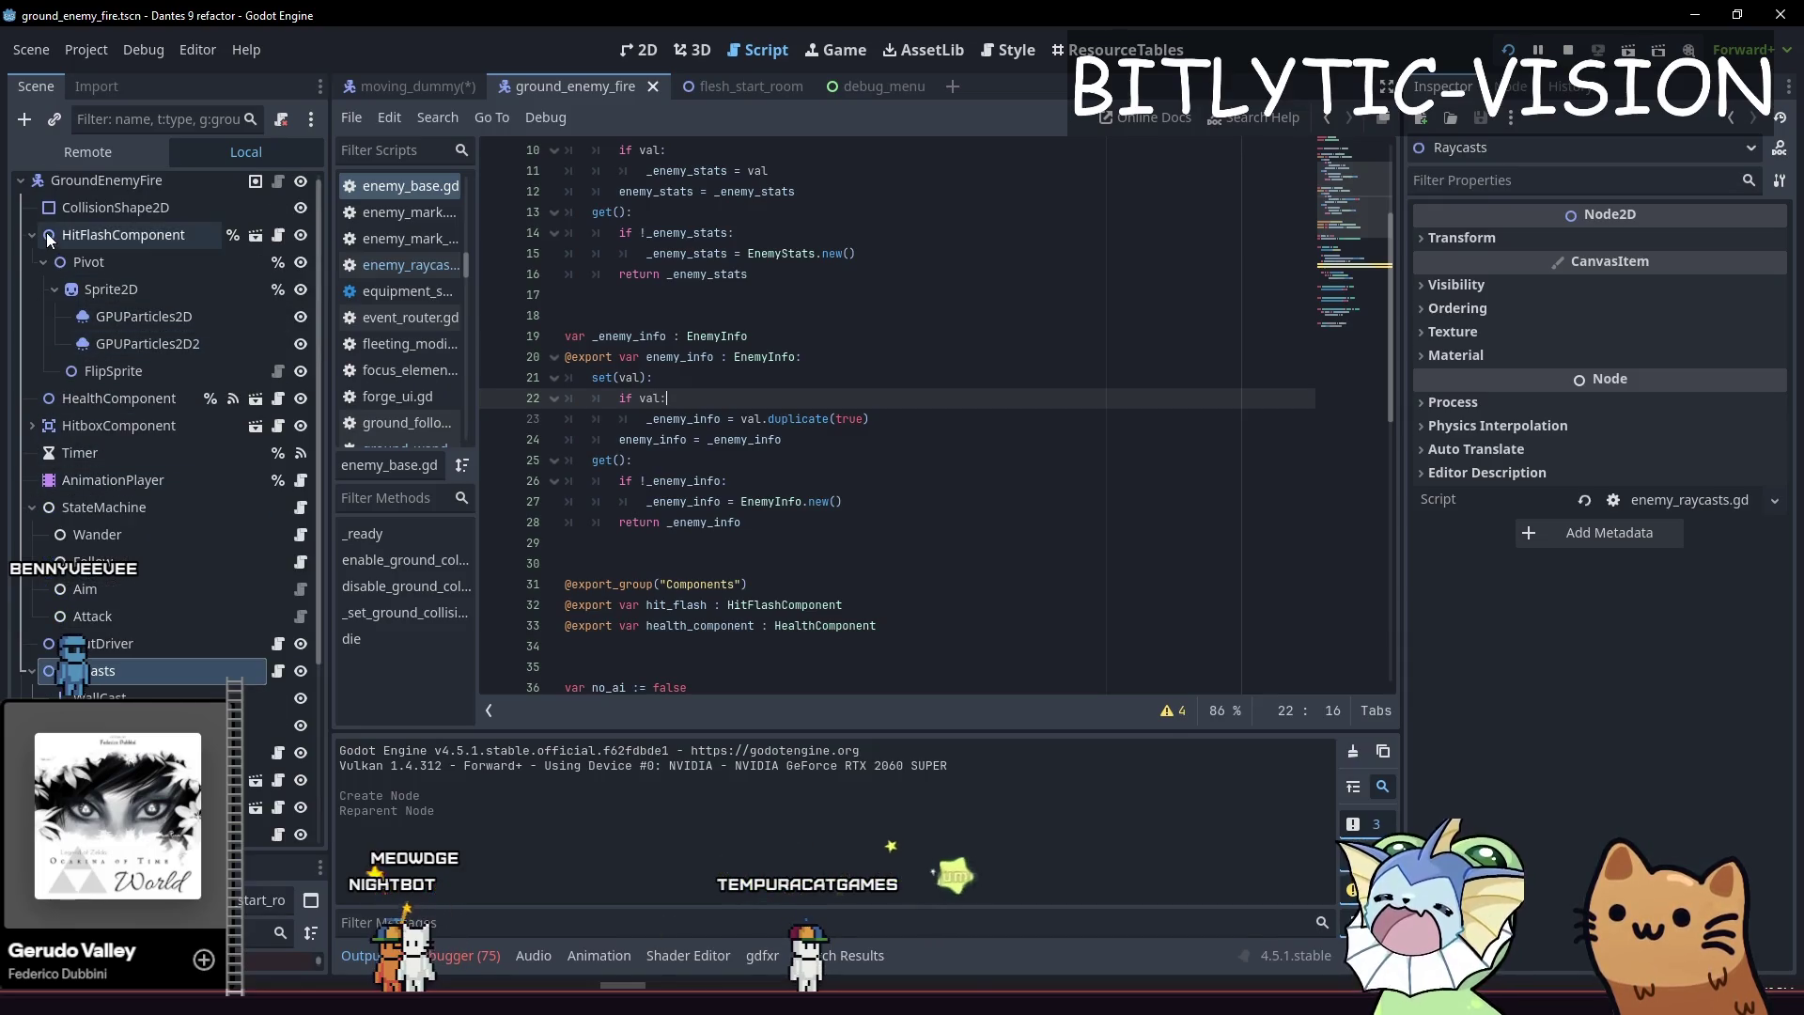
pyautogui.click(51, 238)
pyautogui.click(1525, 237)
pyautogui.click(1525, 237)
pyautogui.press('Down')
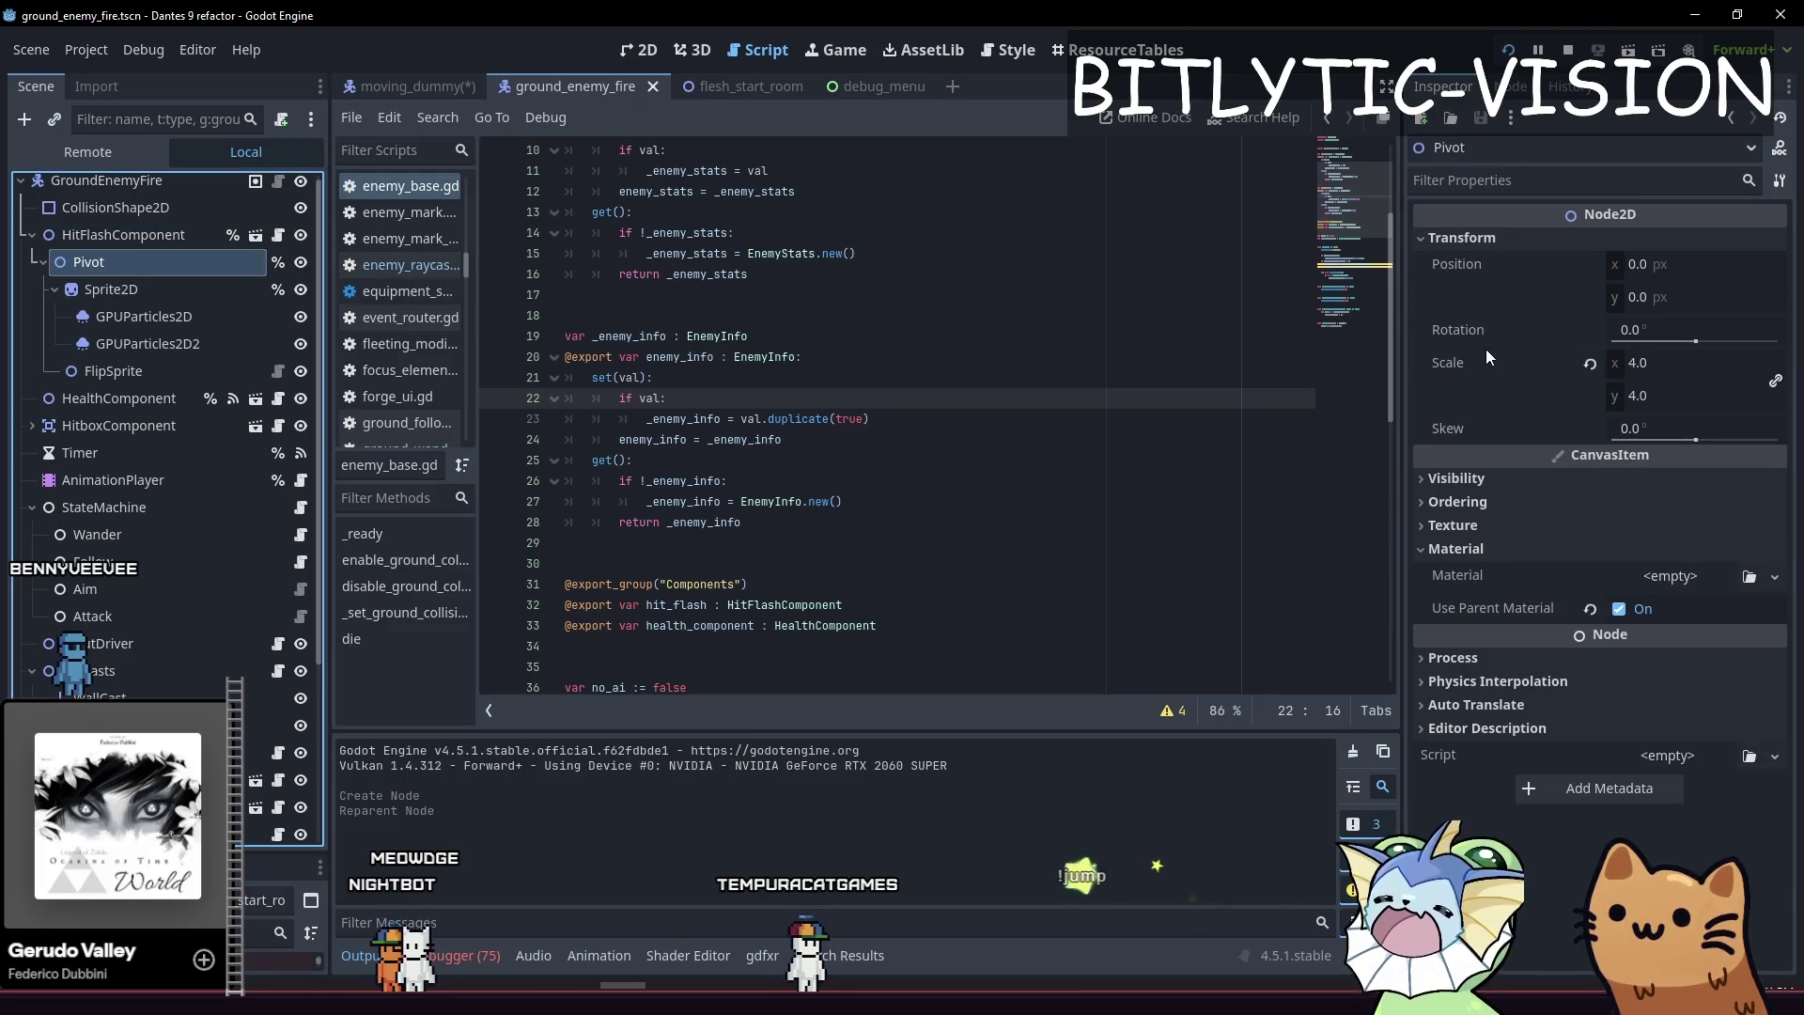
pyautogui.click(758, 86)
pyautogui.click(526, 84)
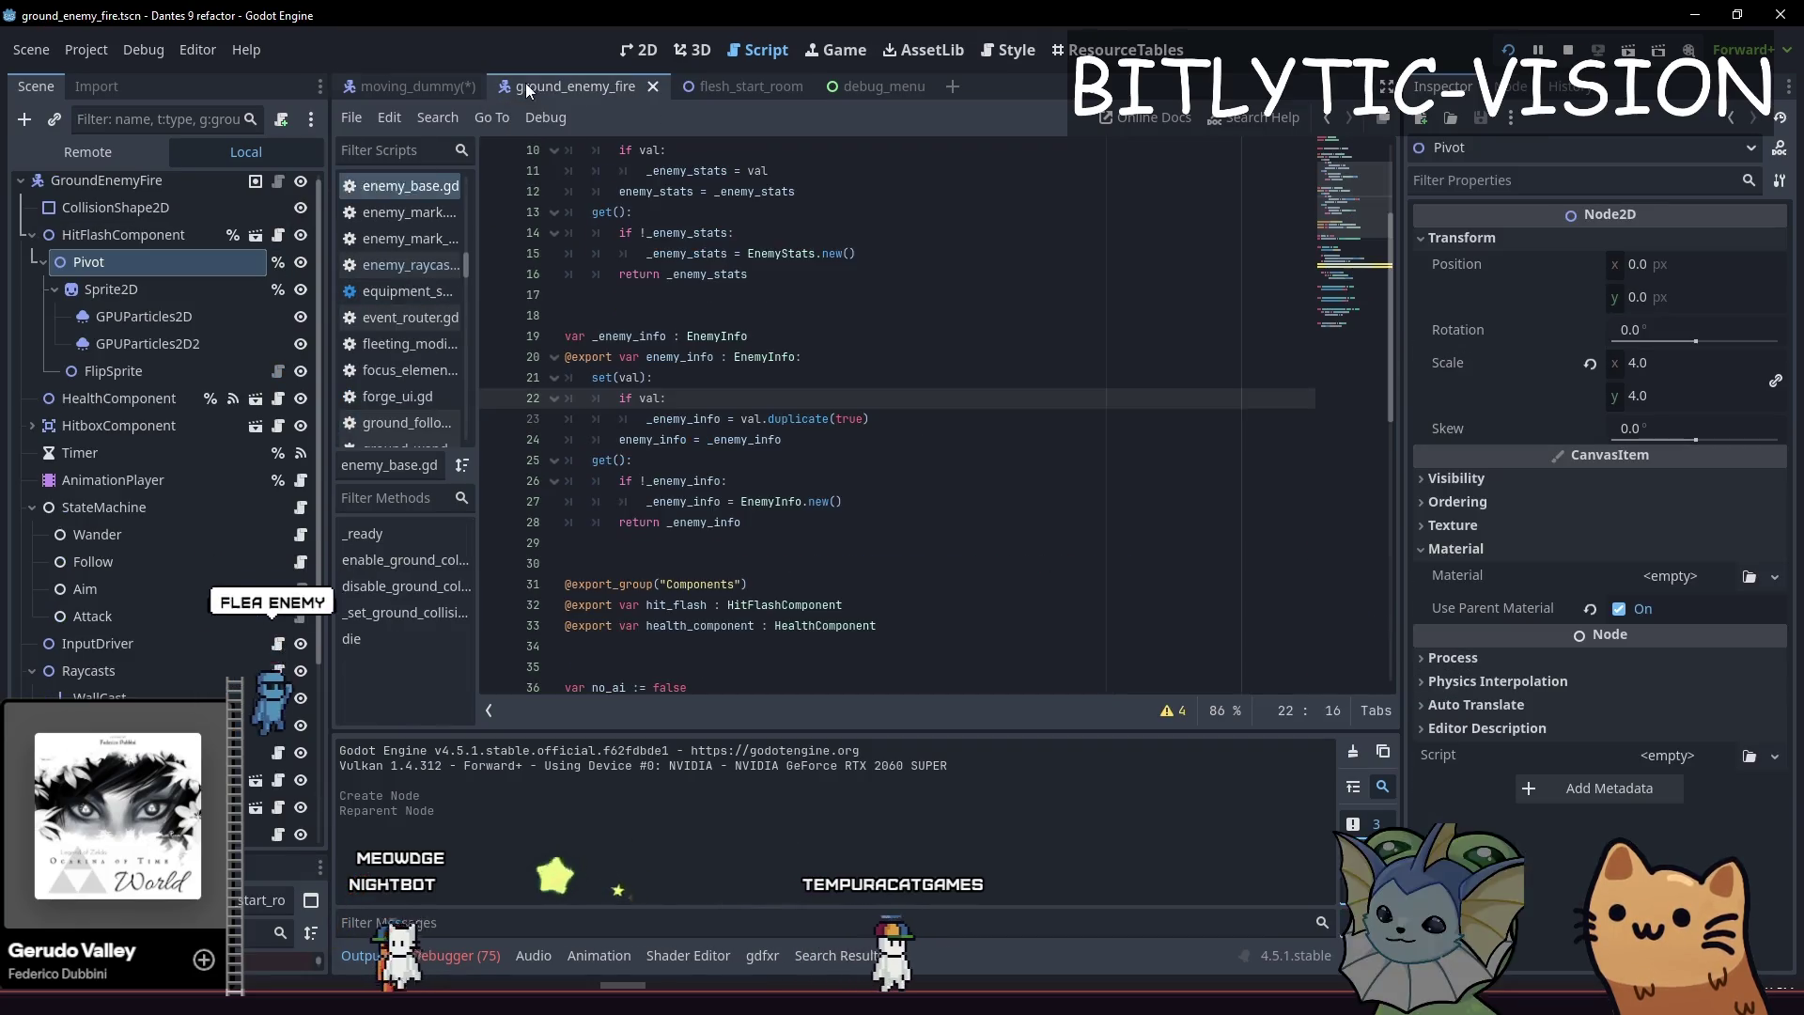
pyautogui.click(404, 89)
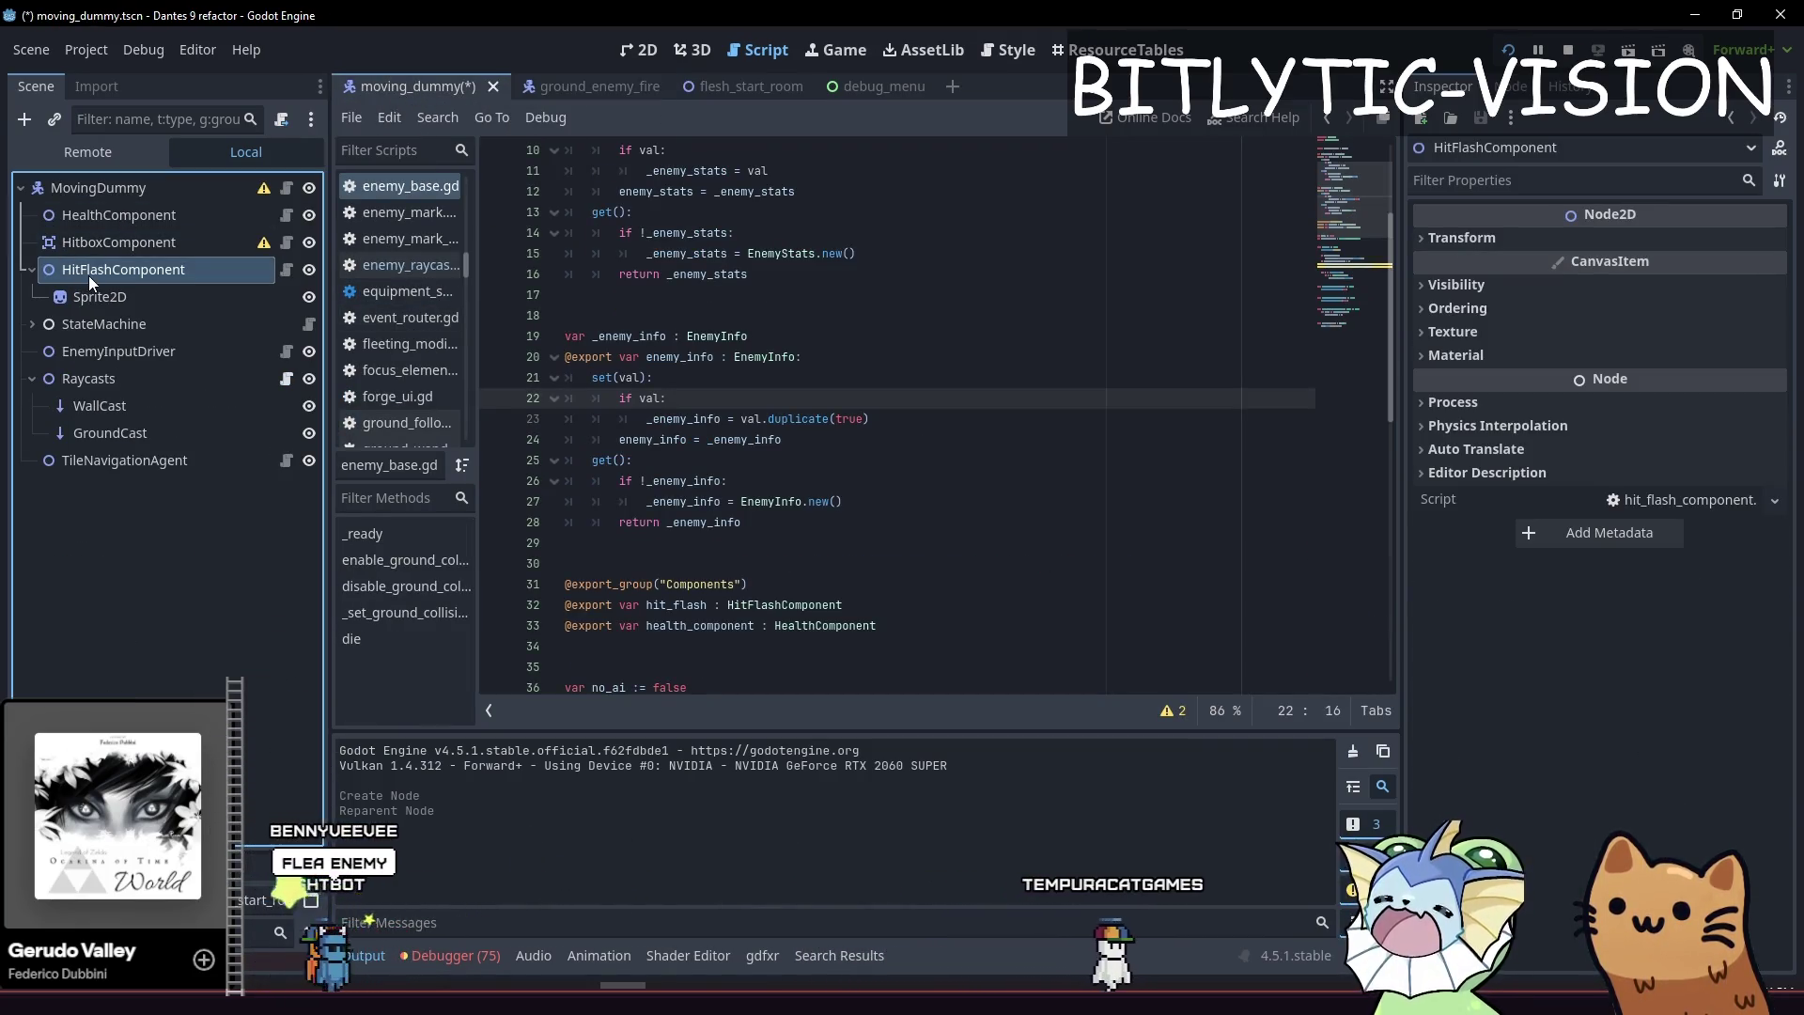
# Add a Node2D named Pivot holding Sprite2D, set its scale to 4 × 4, and save.
pyautogui.hotkey('ctrl', 'a')
pyautogui.write('node')
pyautogui.press('Return')
pyautogui.write('Piov')
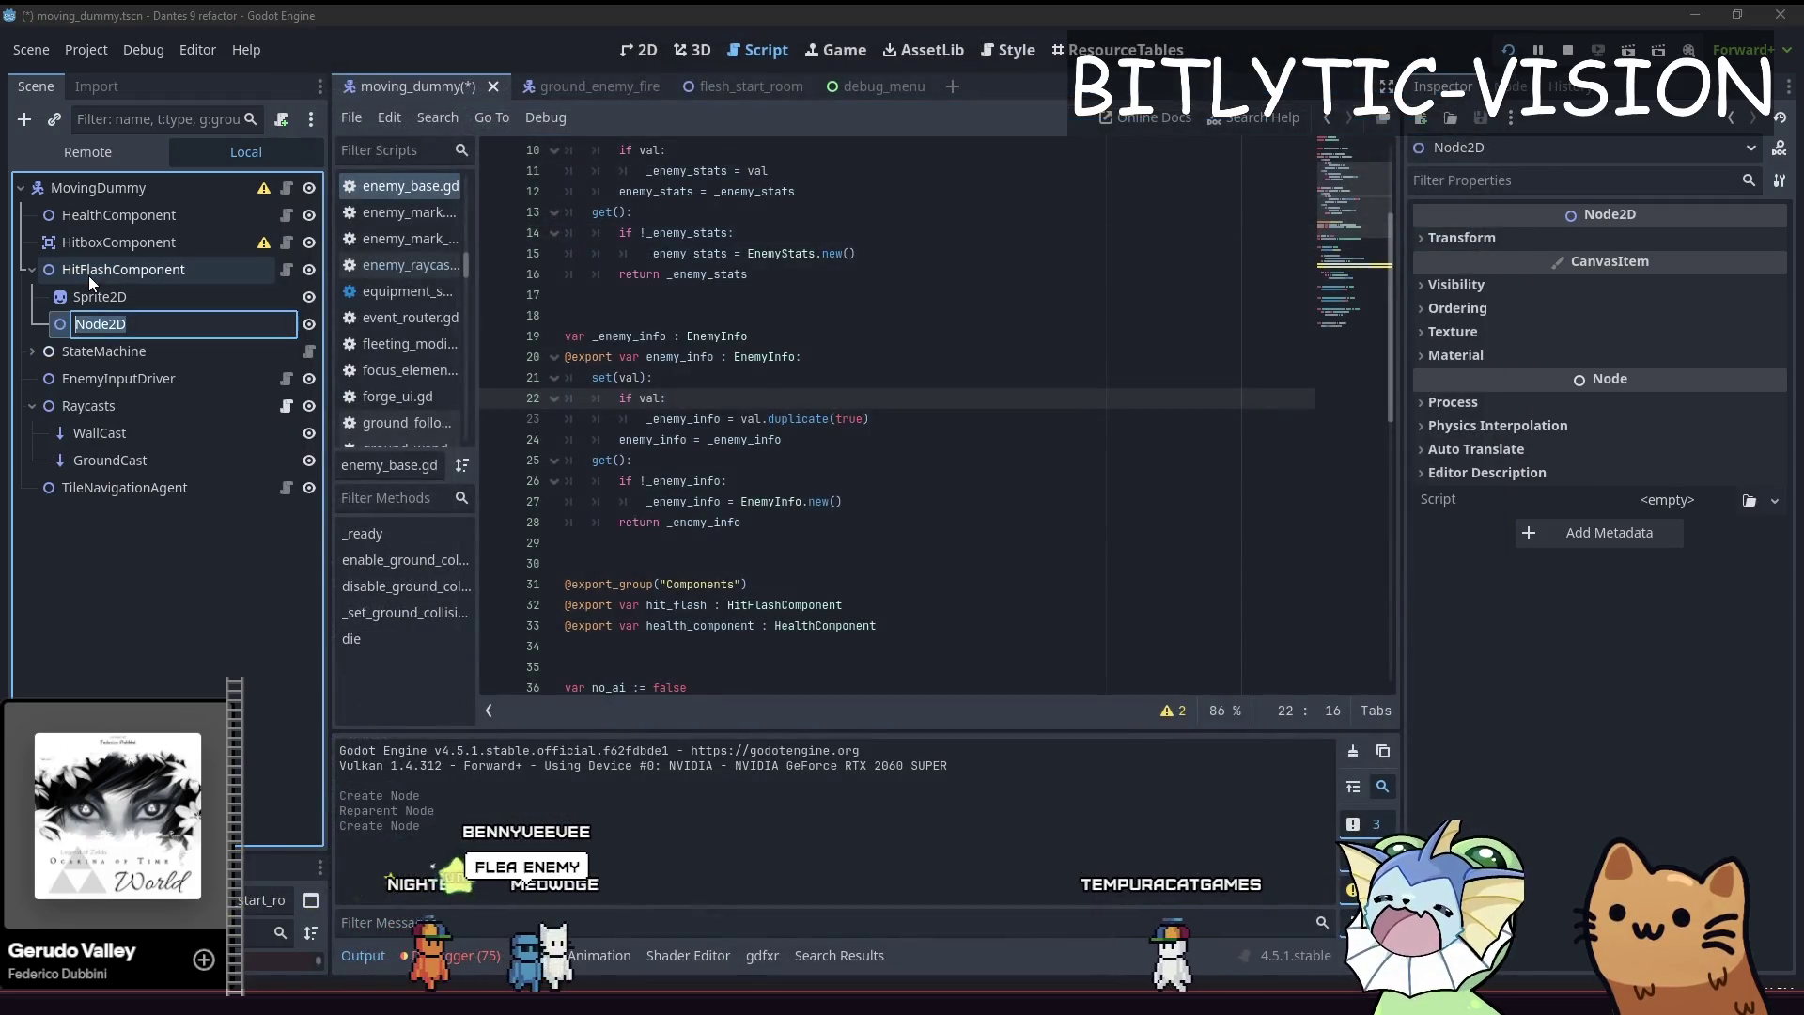
pyautogui.write('ot')
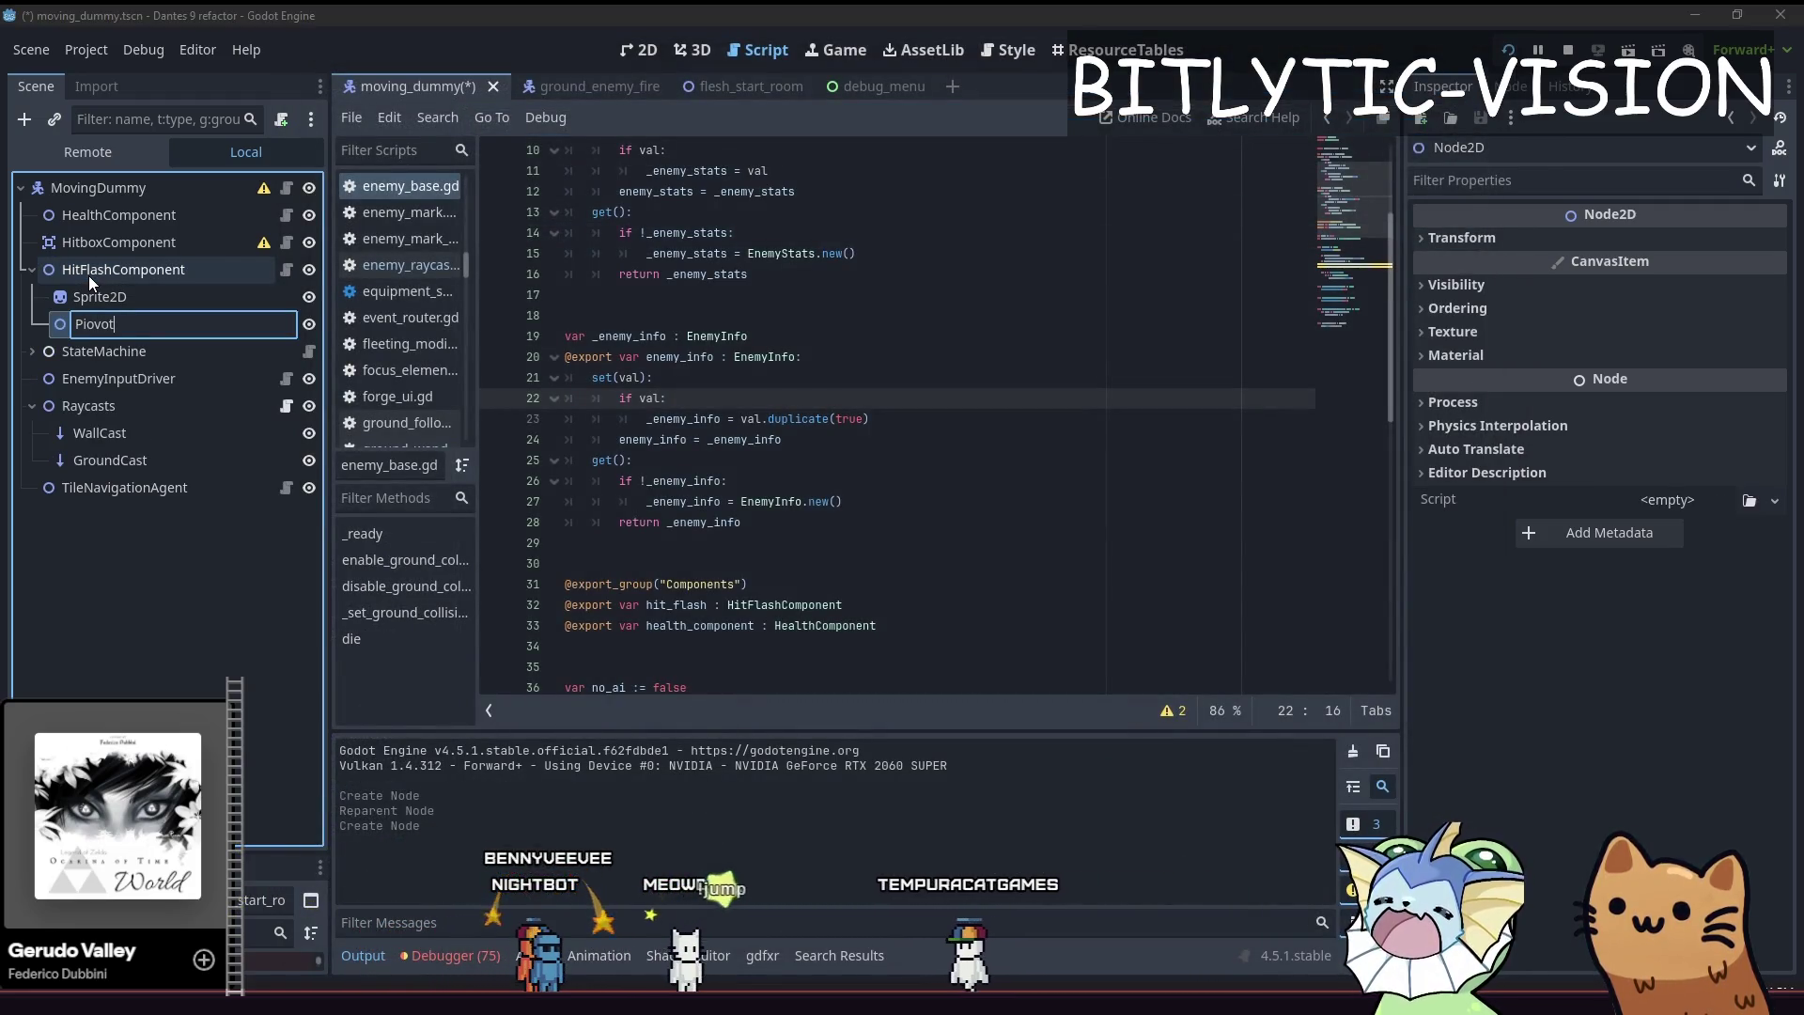
pyautogui.press('BackSpace')
pyautogui.press('BackSpace')
pyautogui.write('vot')
pyautogui.press('Return')
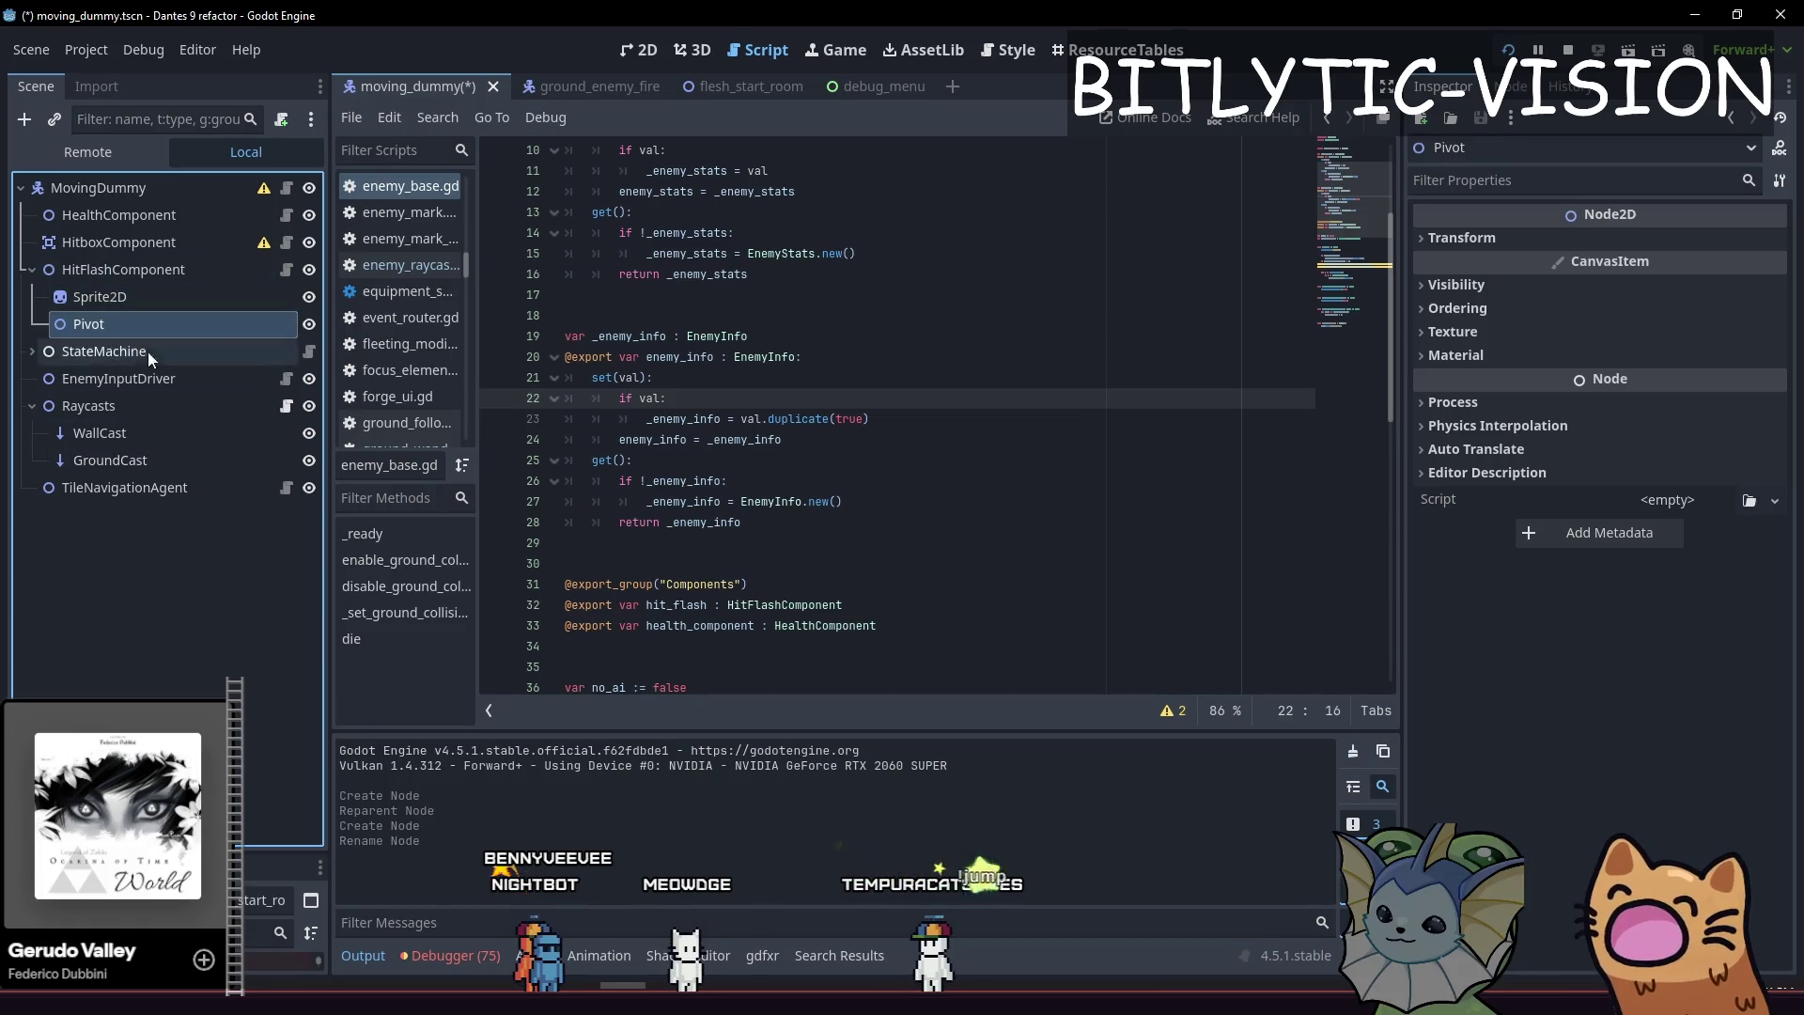
pyautogui.moveTo(144, 312); pyautogui.dragTo(146, 323)
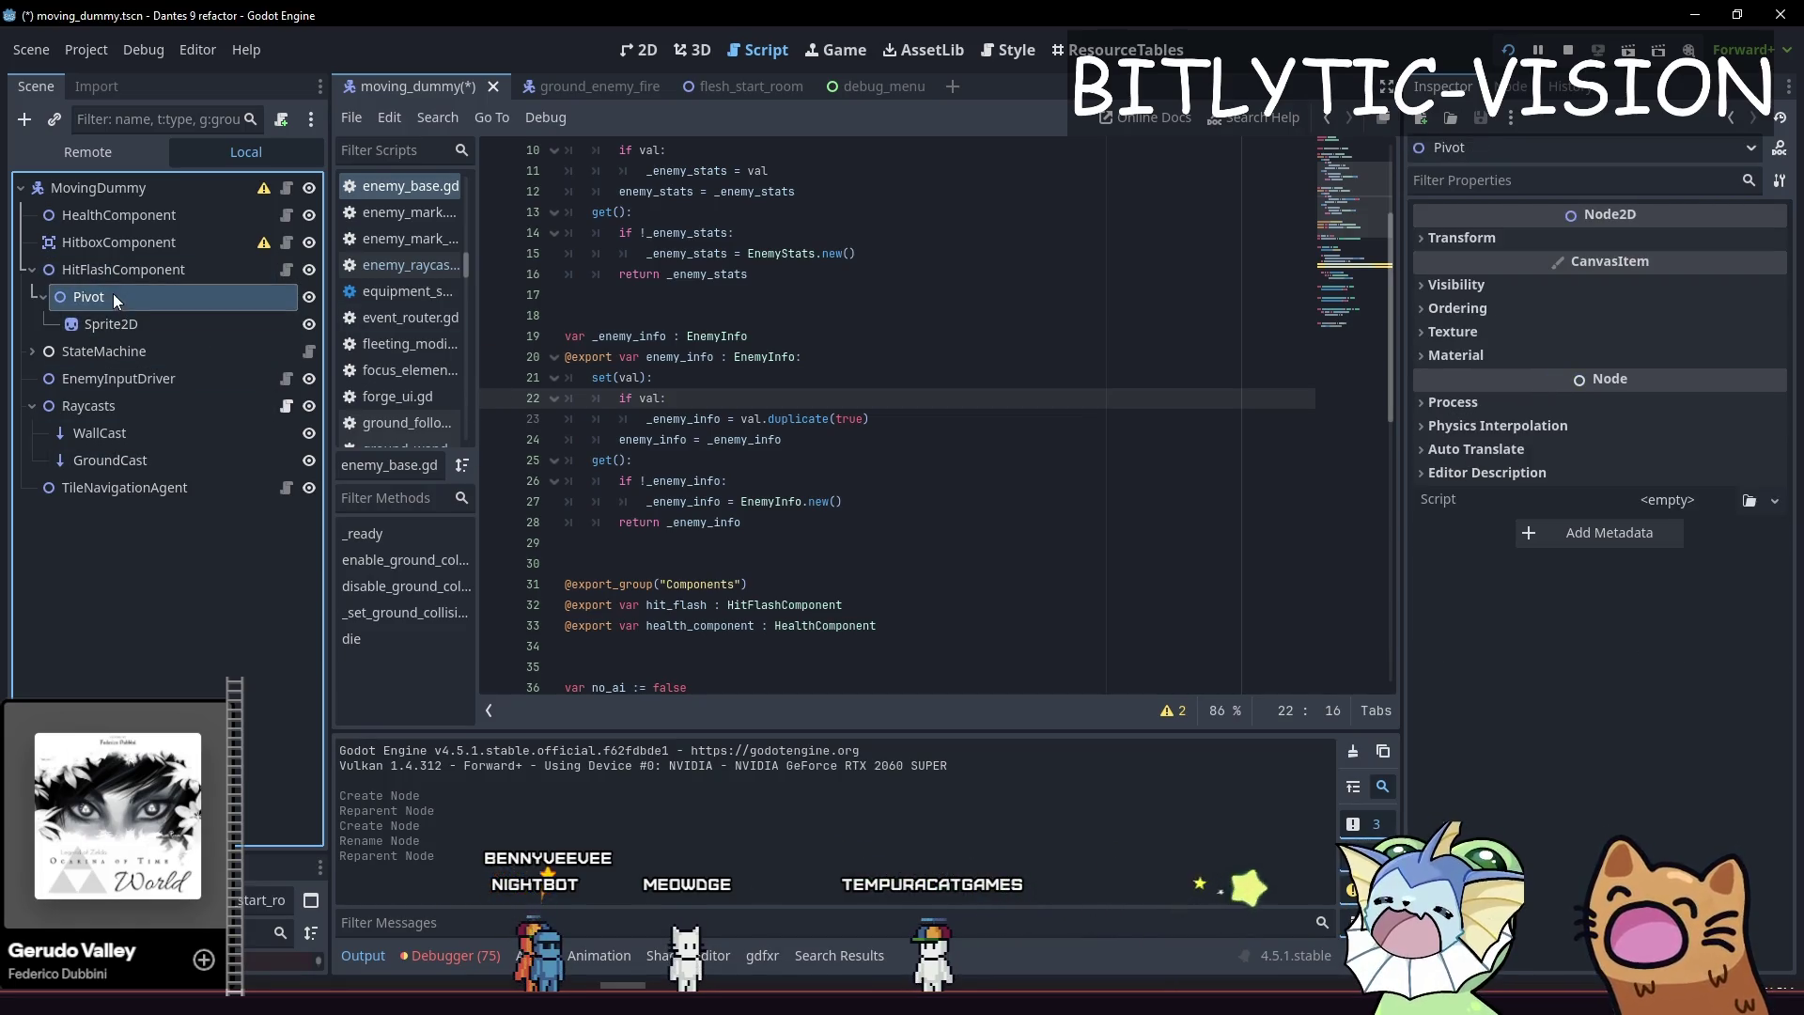
pyautogui.click(1490, 241)
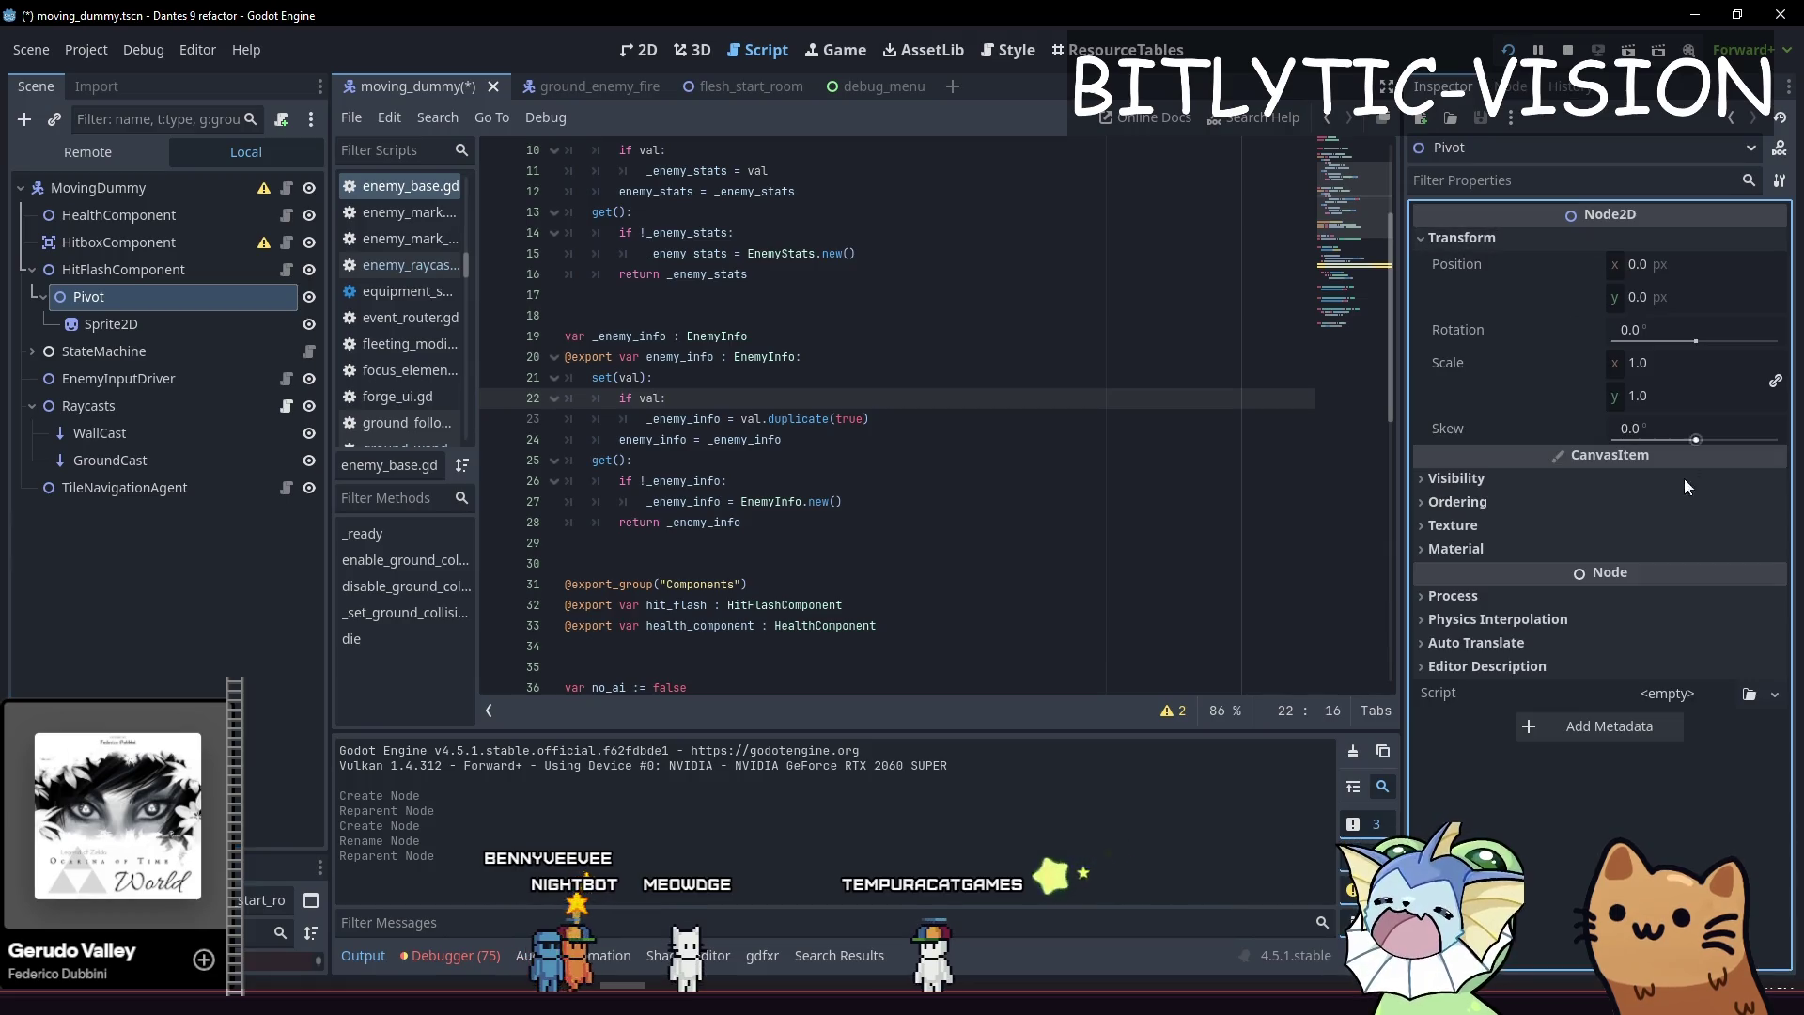
pyautogui.hotkey('ctrl', 's')
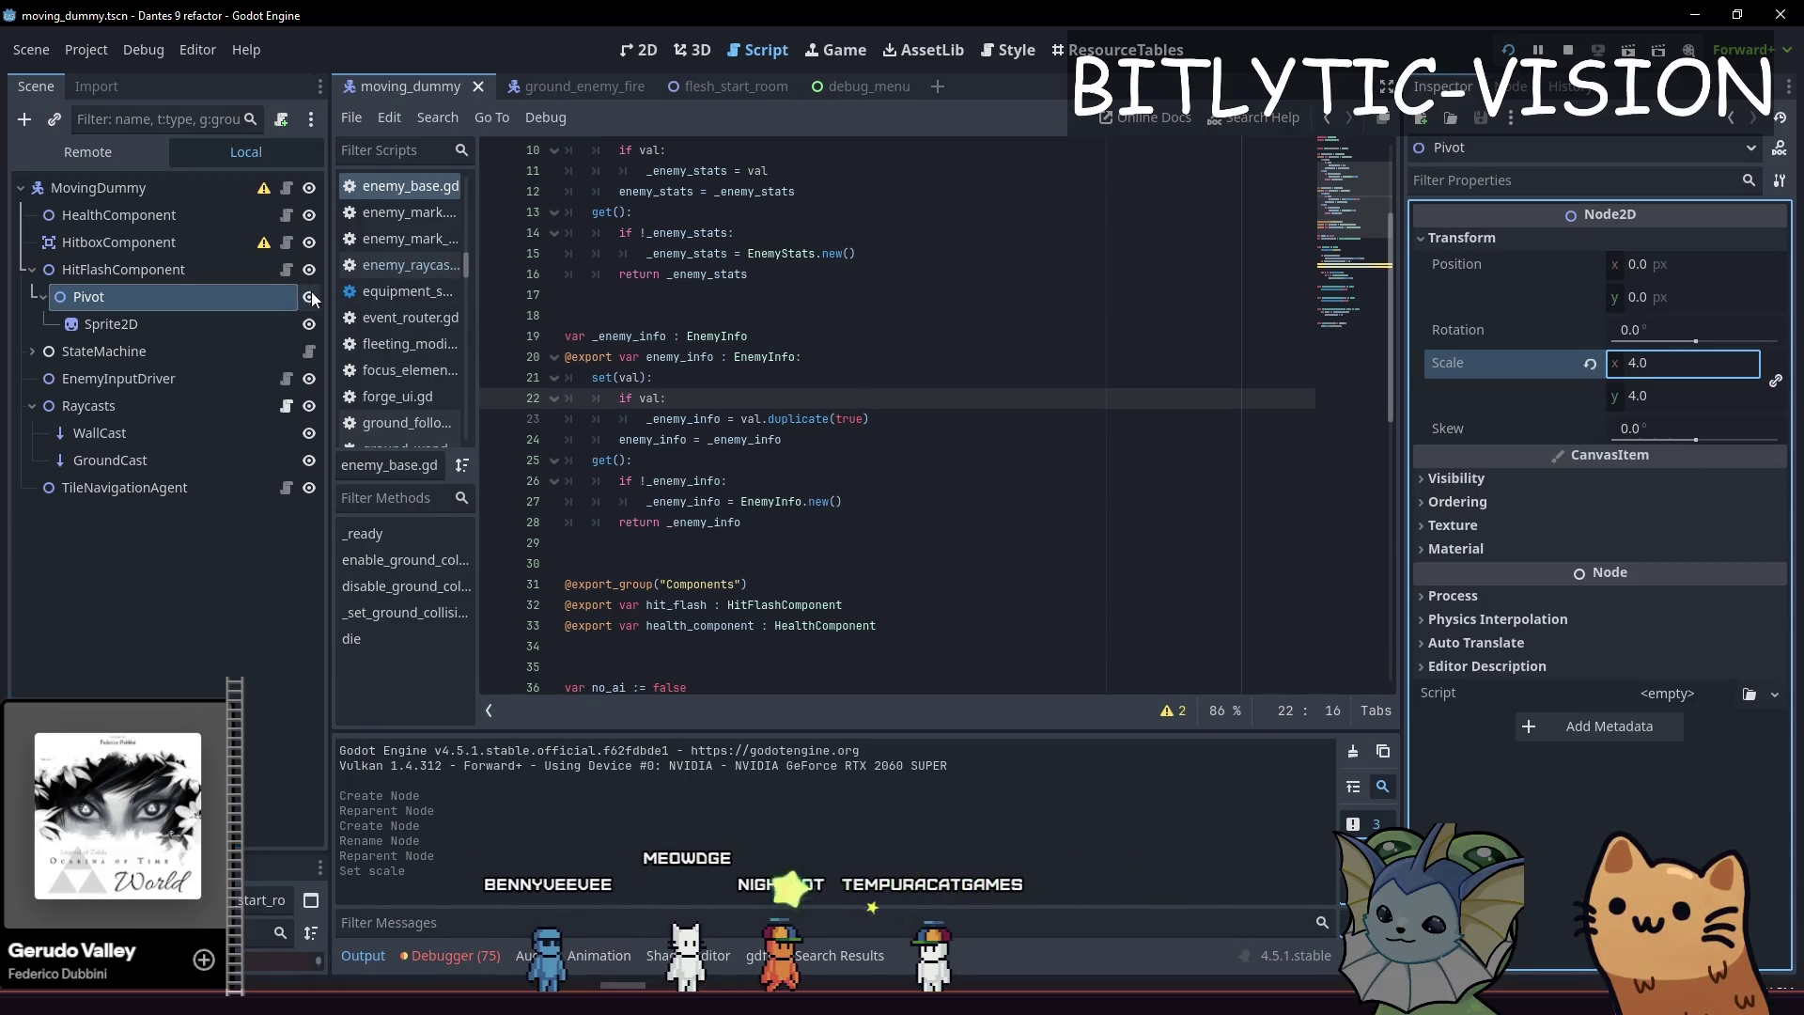
# Compare against the ground_enemy_fire and flesh_start_room scenes, then select the MovingDummy root.
pyautogui.click(635, 87)
pyautogui.click(741, 88)
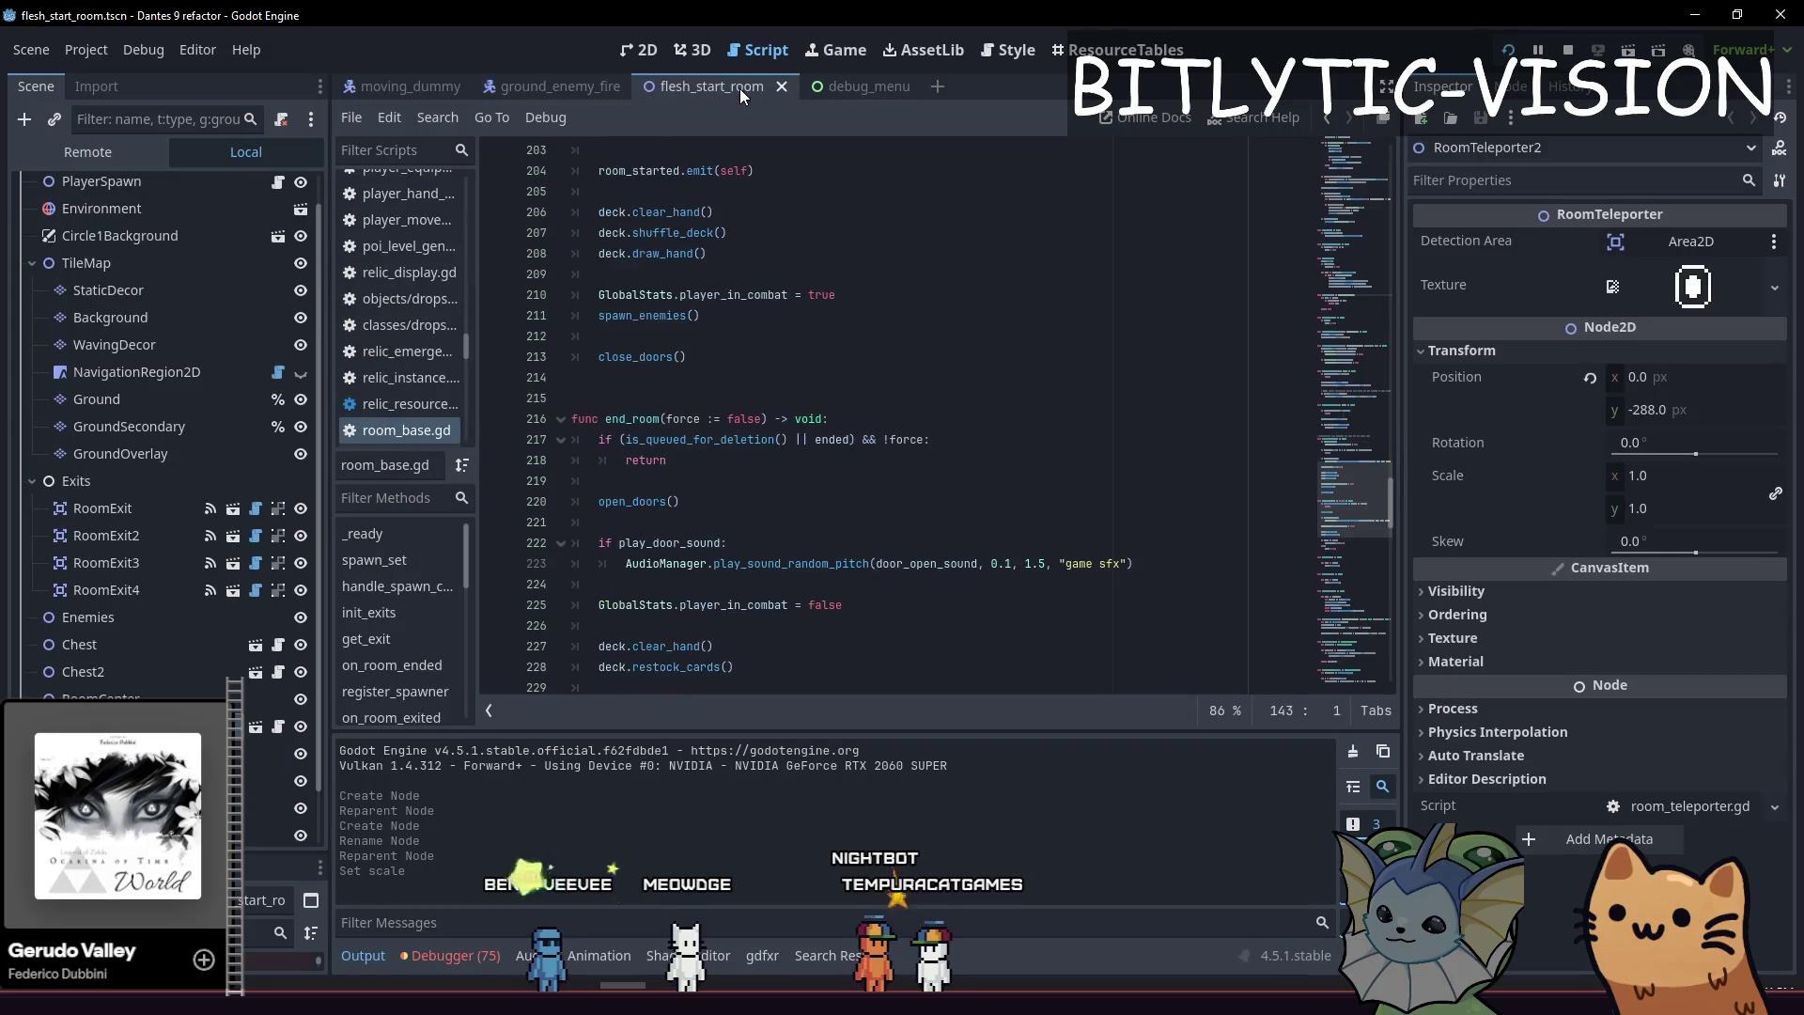
pyautogui.click(558, 81)
pyautogui.click(381, 87)
pyautogui.click(140, 189)
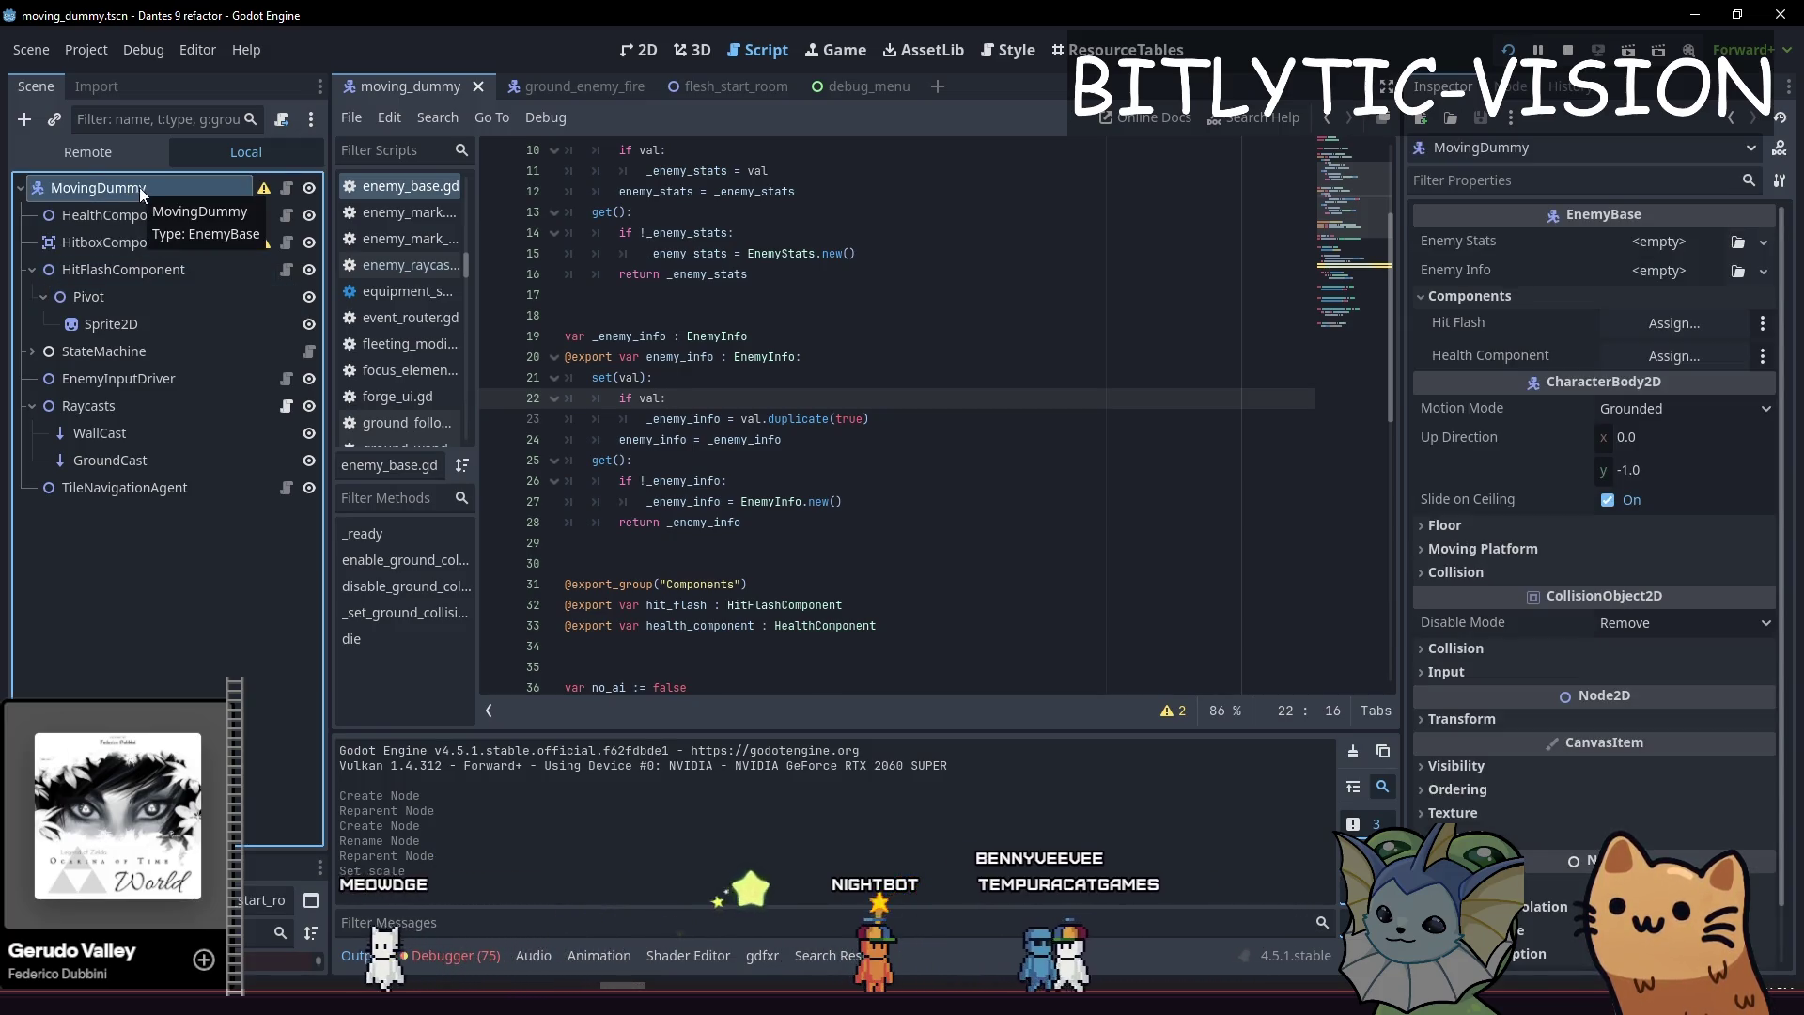
# Add a CollisionShape2D as MovingDummy's first child and name it GroundCollision.
pyautogui.hotkey('ctrl', 'a')
pyautogui.write('collisions')
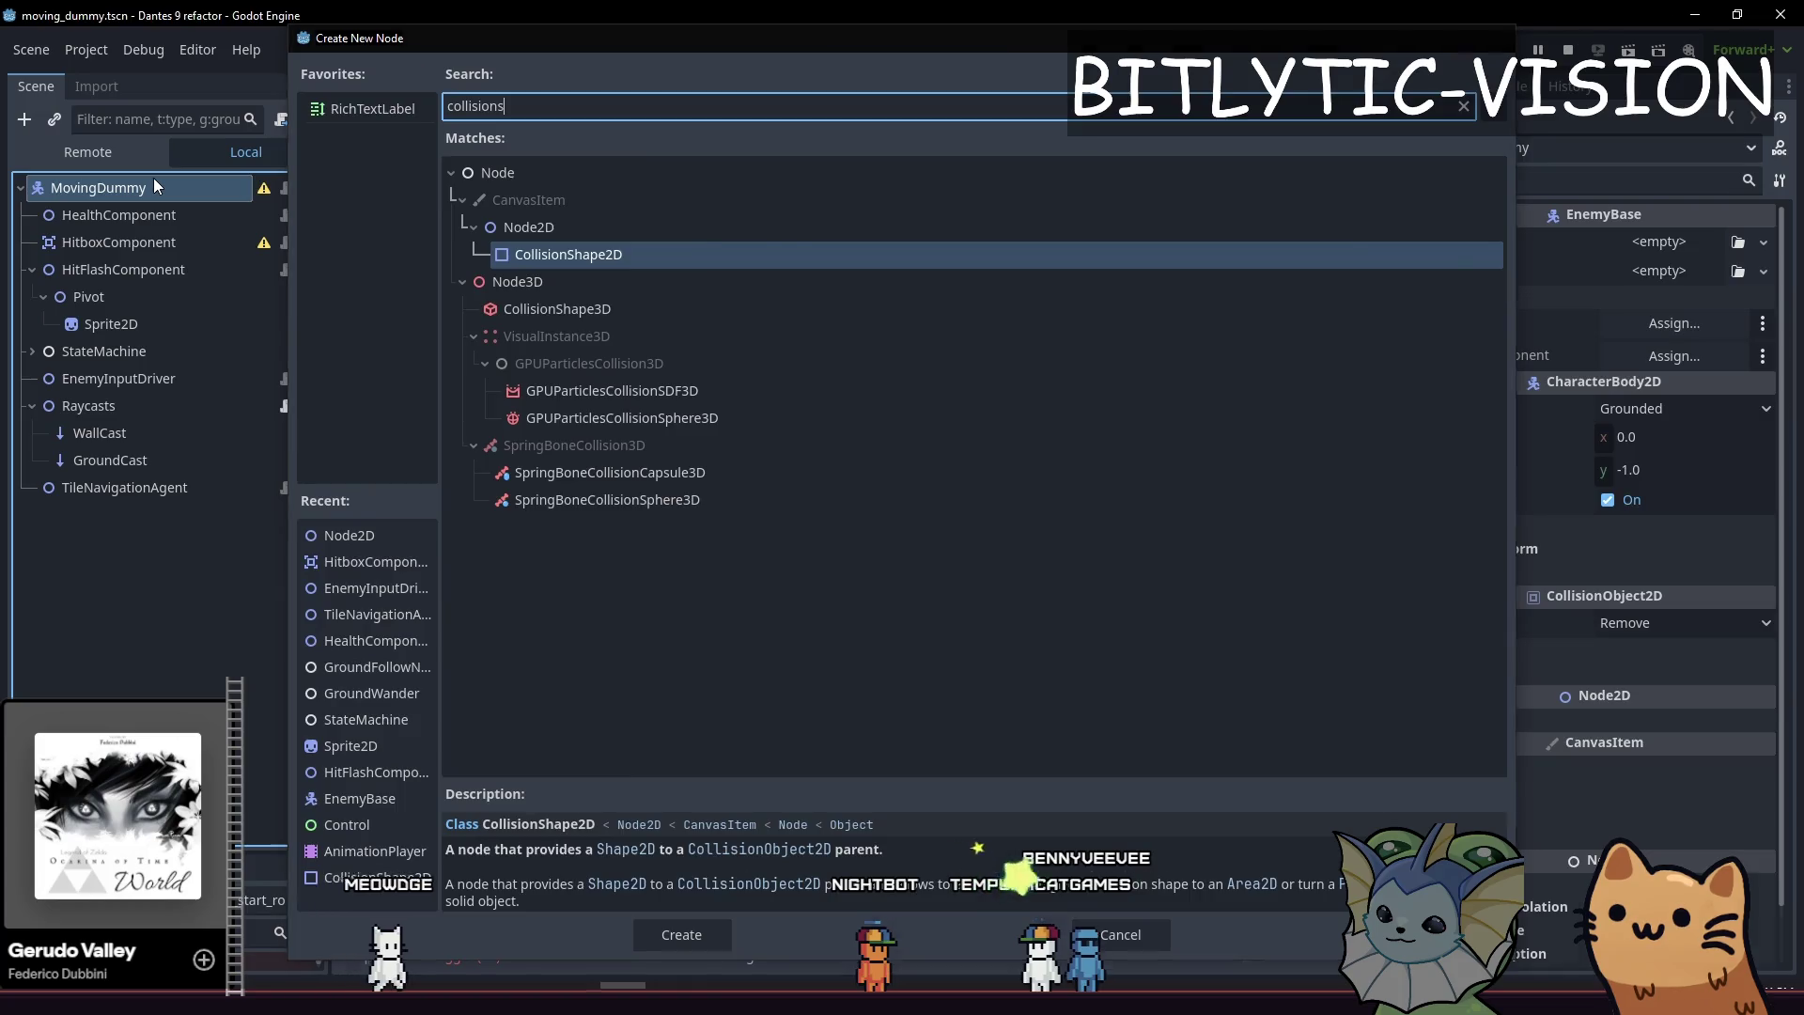
pyautogui.press('Return')
pyautogui.moveTo(137, 515); pyautogui.dragTo(121, 214)
pyautogui.press('F2')
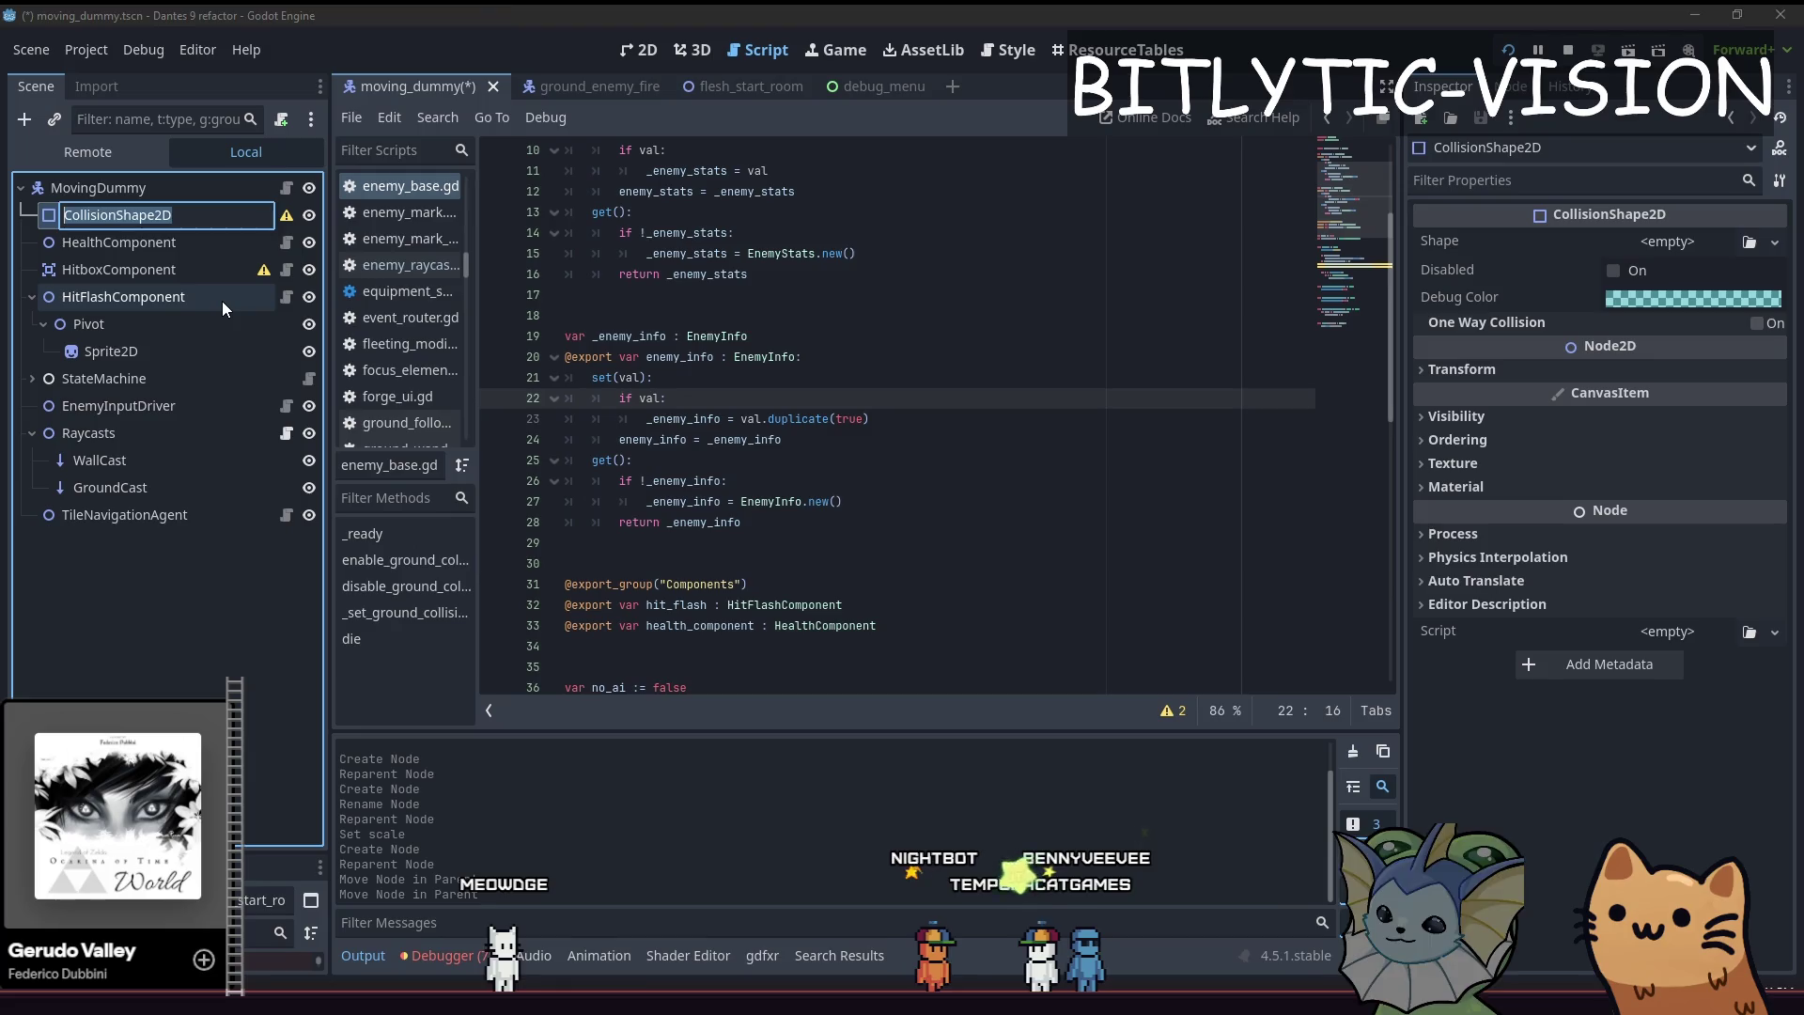
pyautogui.write('GroundCollision')
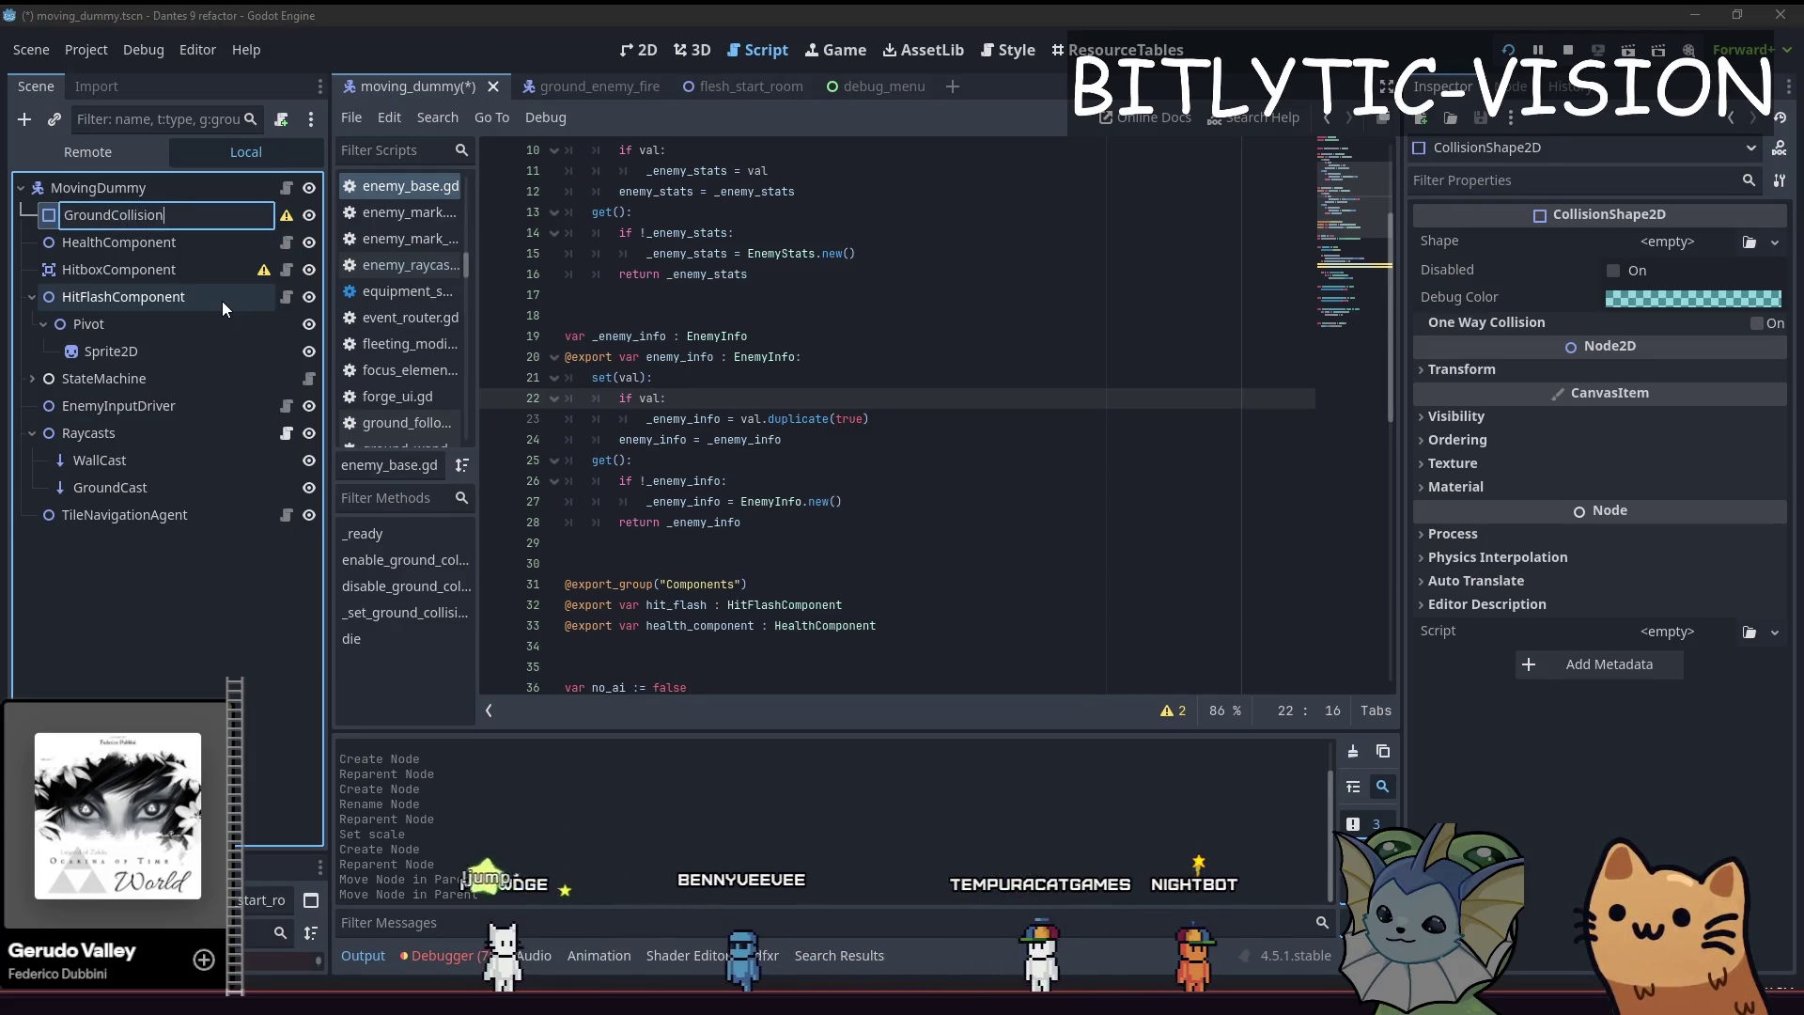
pyautogui.press('Return')
# Give GroundCollision a RectangleShape2D moved down to (0, 16) at the feet, and save.
pyautogui.click(579, 86)
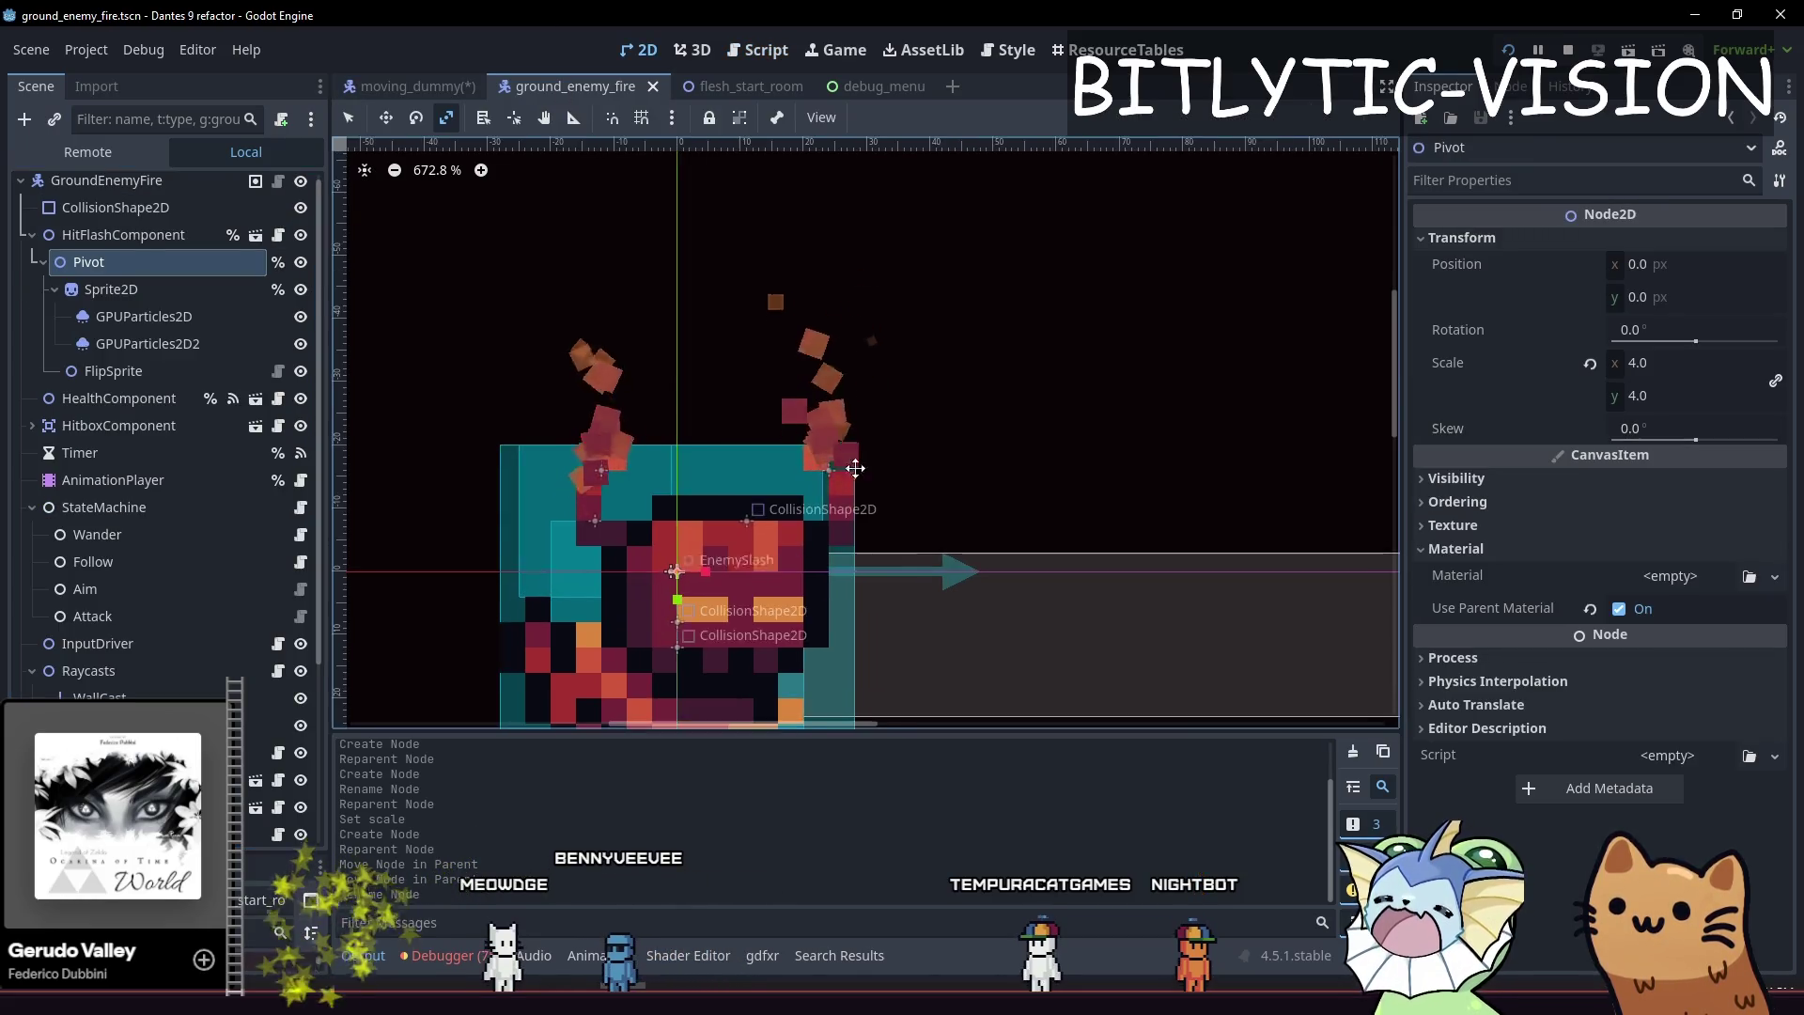
pyautogui.click(116, 207)
pyautogui.scroll(-4, 683, 332)
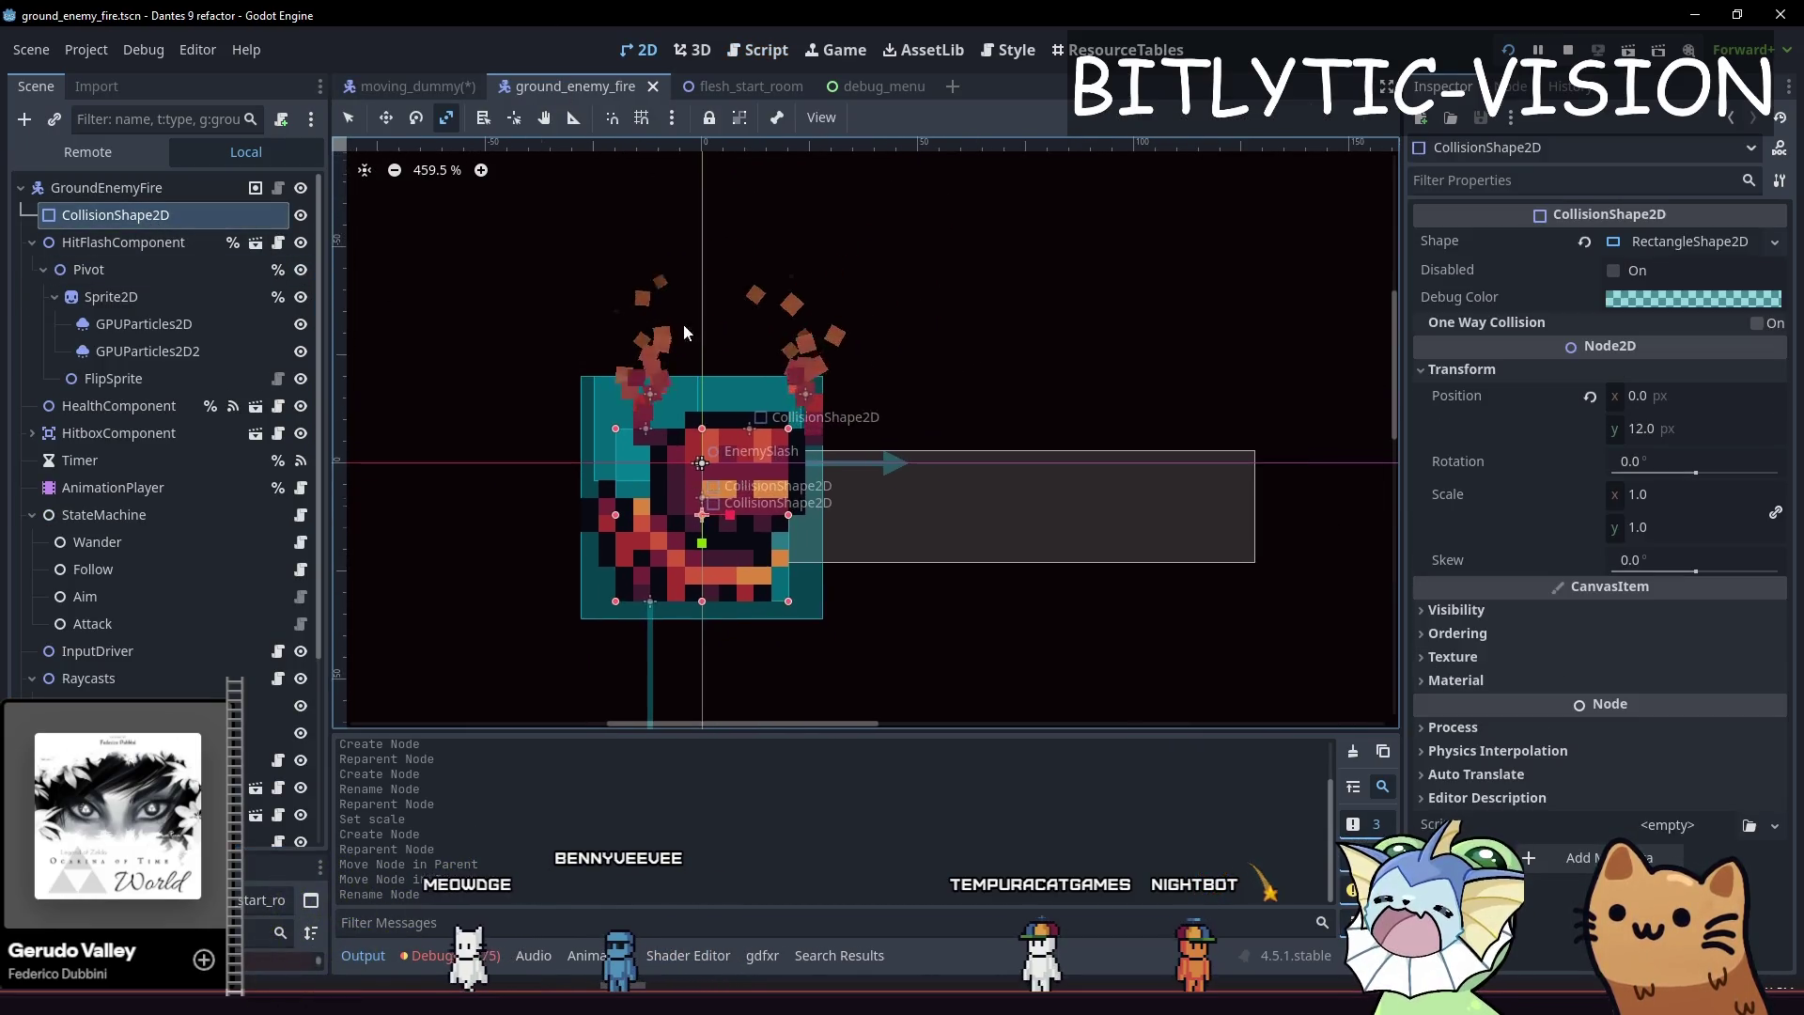
pyautogui.hotkey('ctrl', 'shift', 'Tab')
pyautogui.scroll(4, 585, 362)
pyautogui.click(1658, 241)
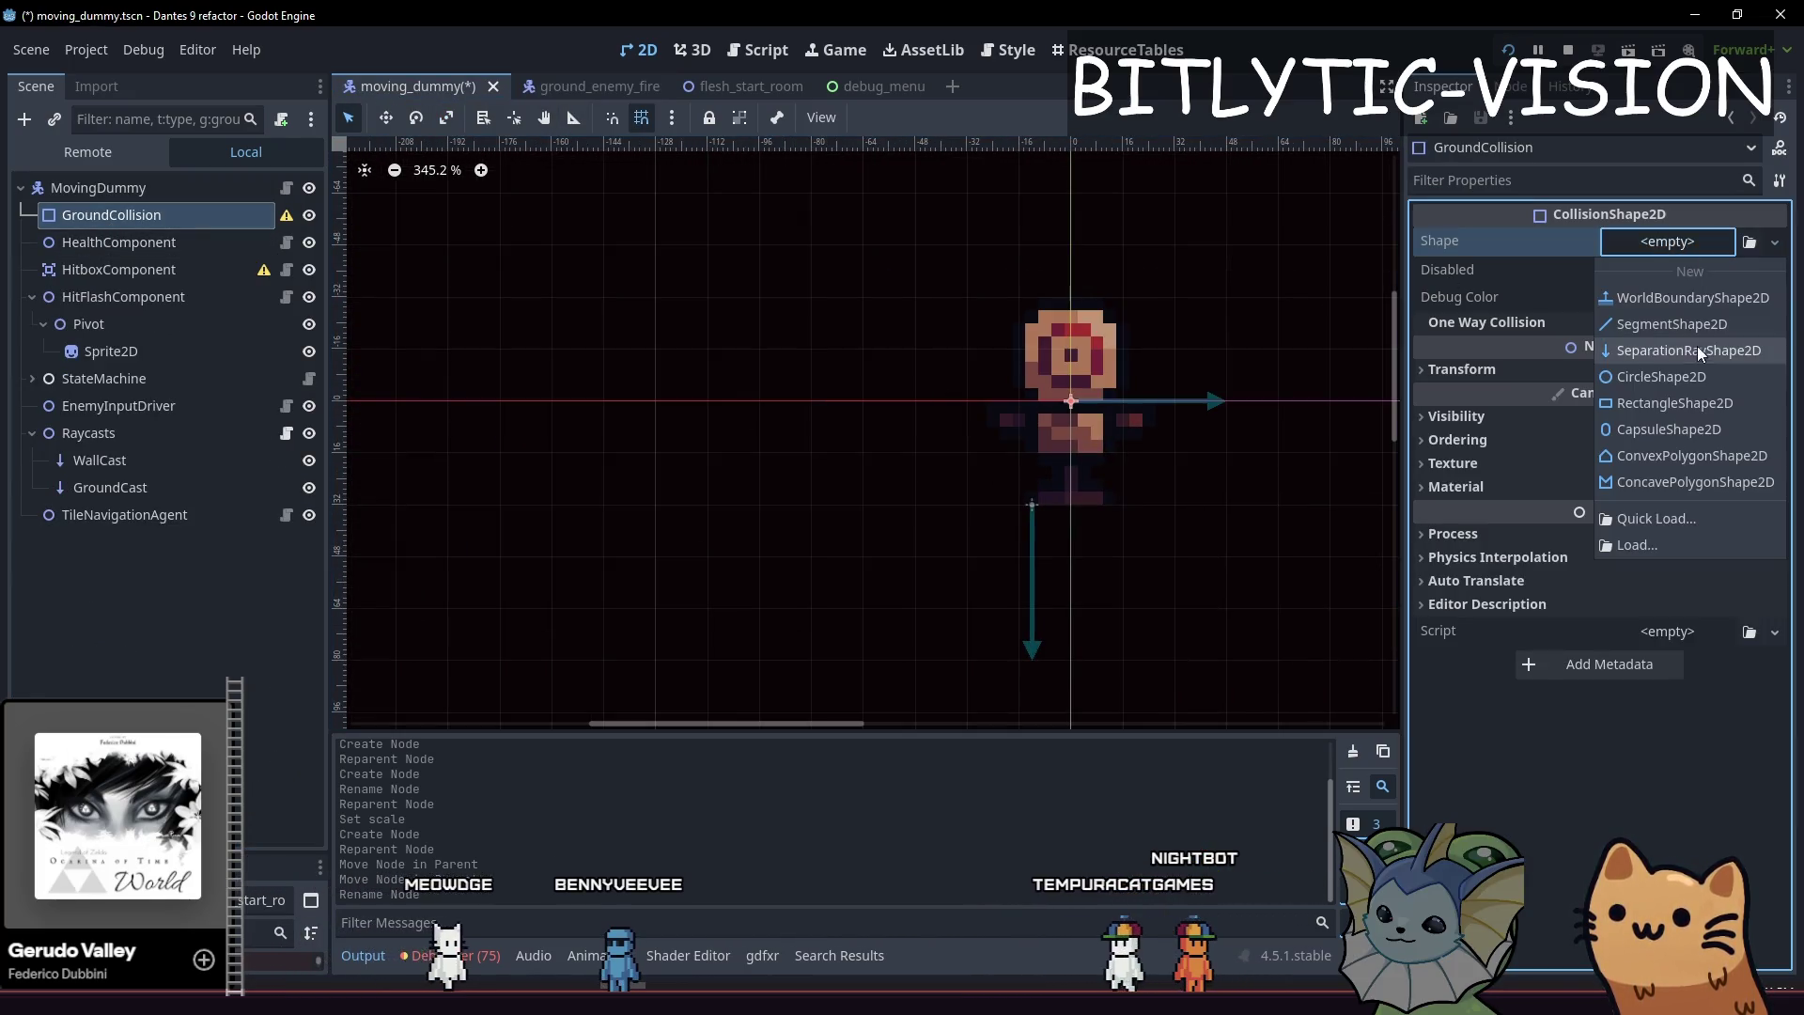
pyautogui.click(1681, 402)
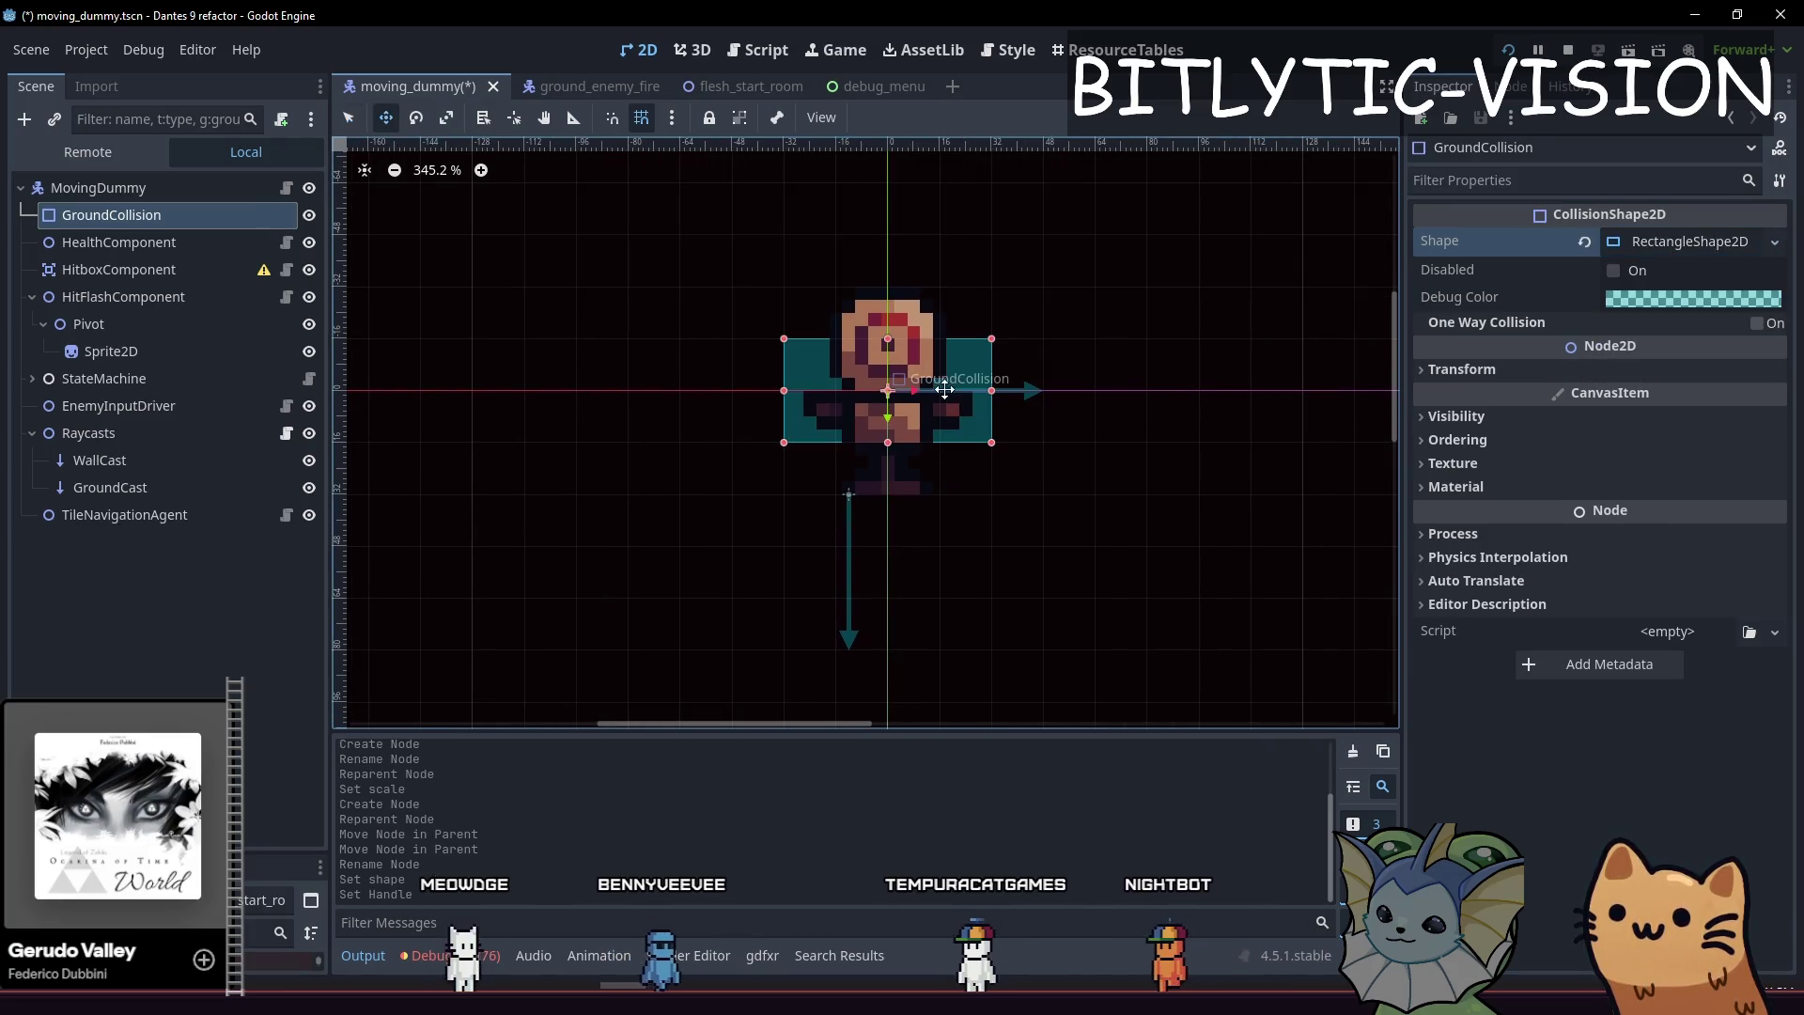
pyautogui.moveTo(944, 388); pyautogui.dragTo(951, 437)
pyautogui.scroll(-2, 1004, 435)
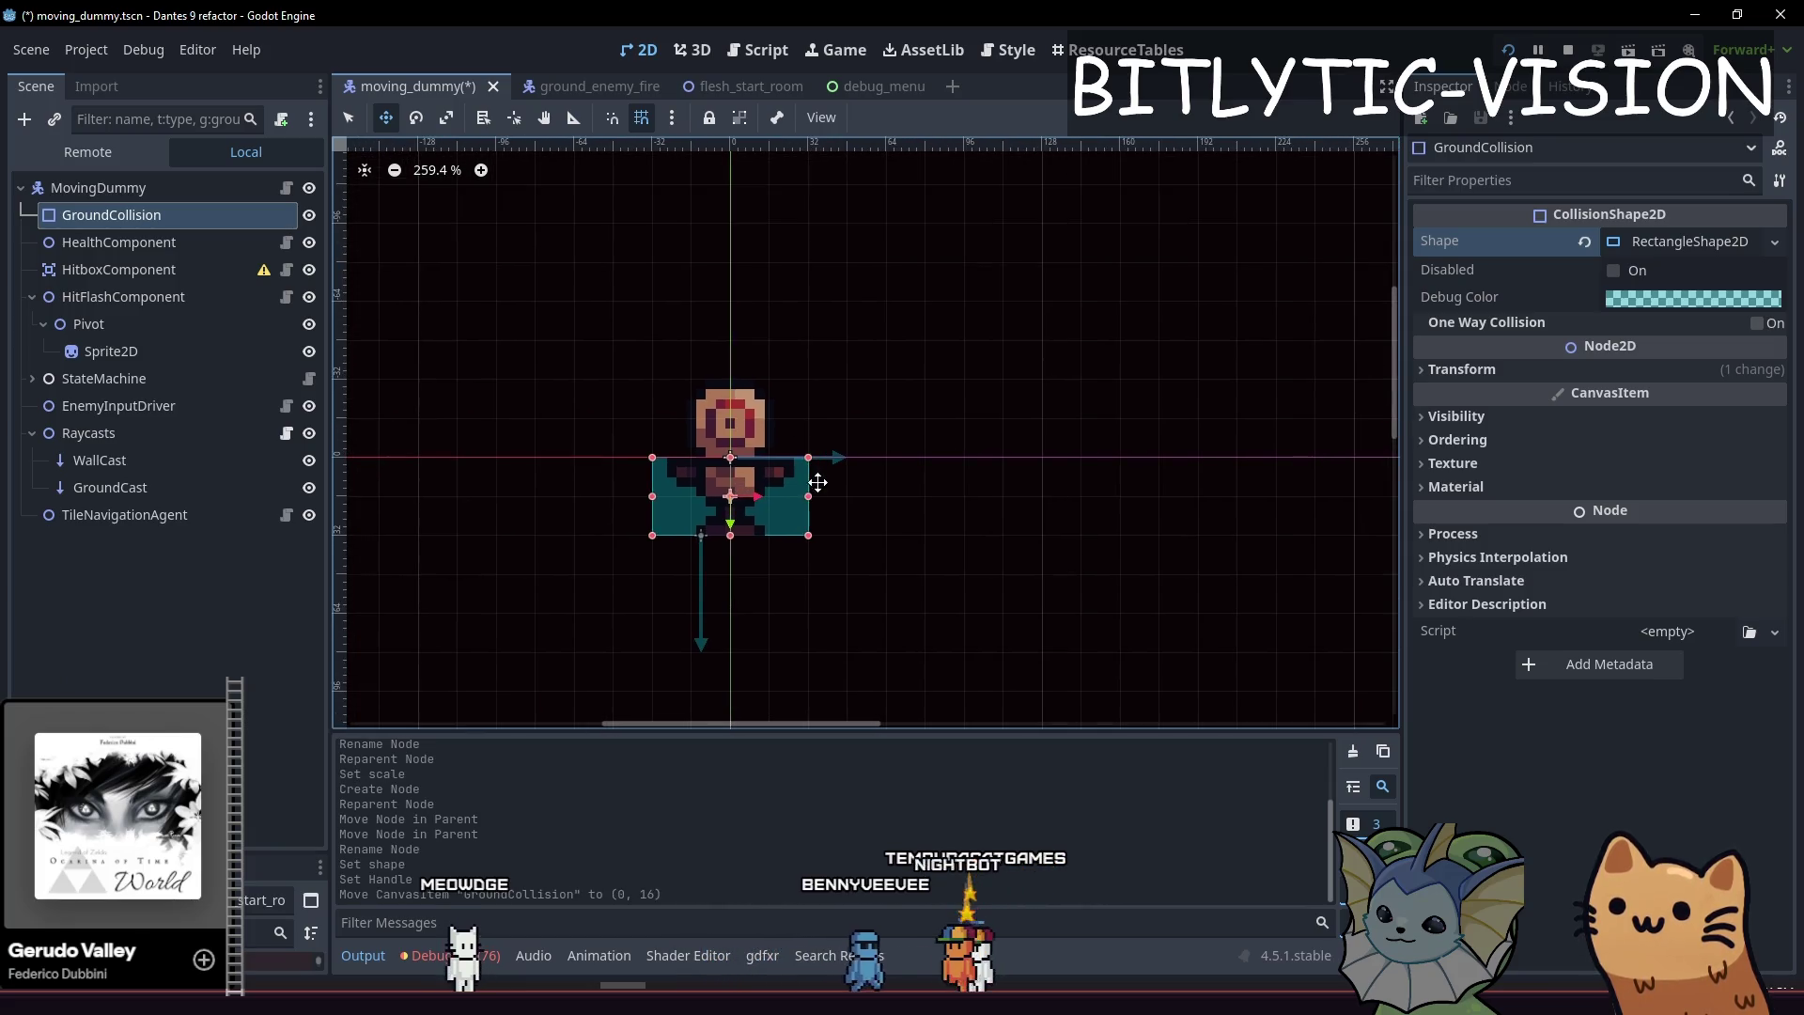
pyautogui.hotkey('ctrl', 's')
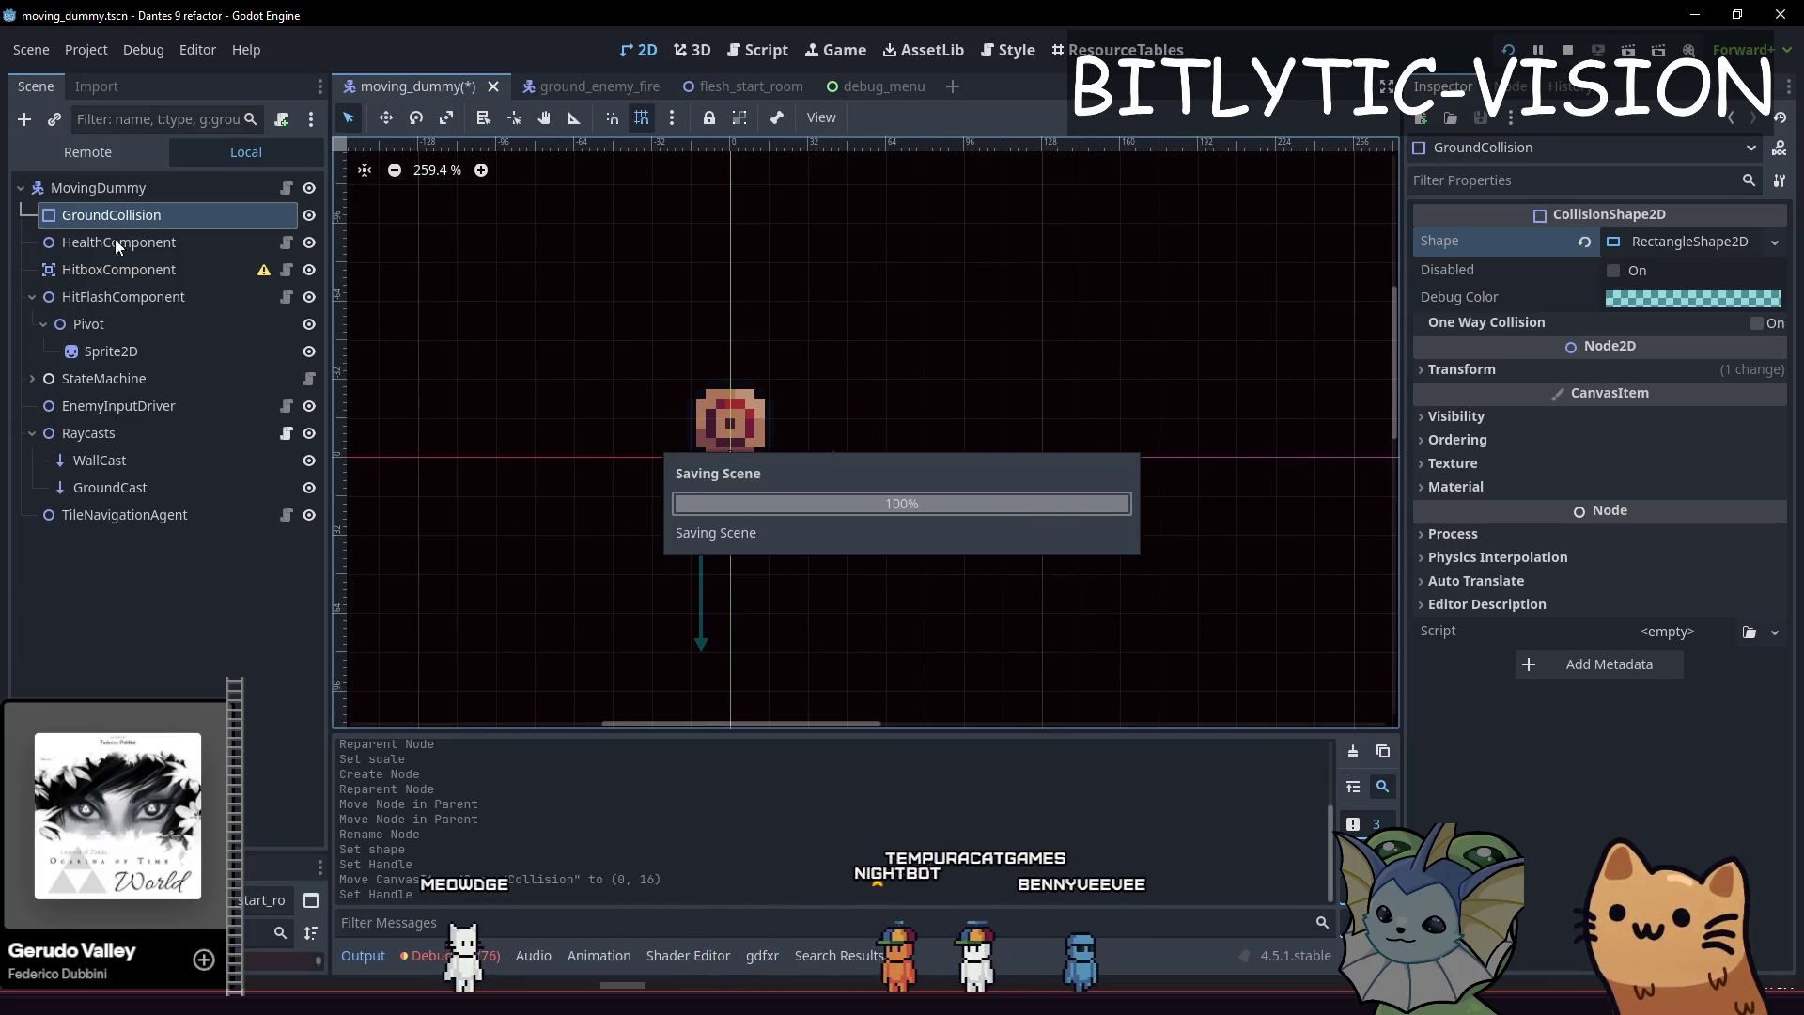
# Click through MovingDummy's nodes, ending with HitboxComponent selected.
pyautogui.click(128, 241)
pyautogui.click(111, 215)
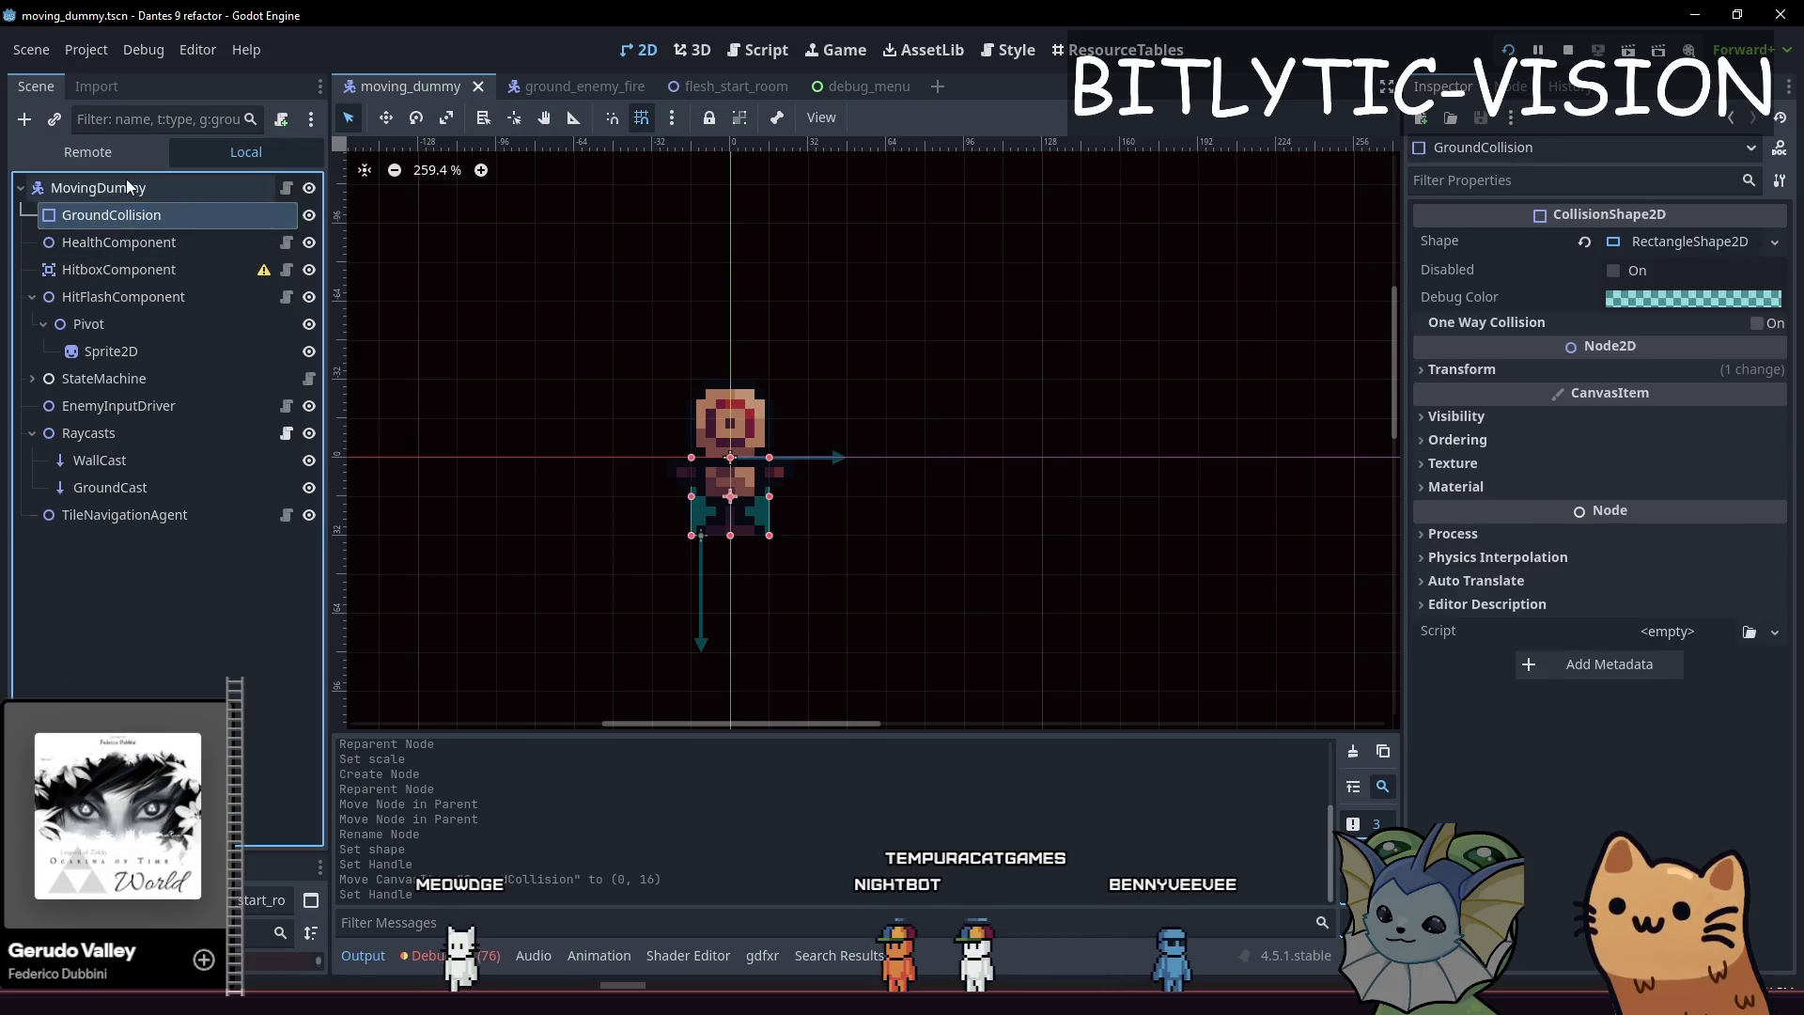
pyautogui.click(97, 188)
pyautogui.click(141, 268)
# Give HitboxComponent a CollisionShape2D with a CircleShape2D enlarged to cover the whole dummy, and save.
pyautogui.hotkey('ctrl', 'a')
pyautogui.write('collisionsha')
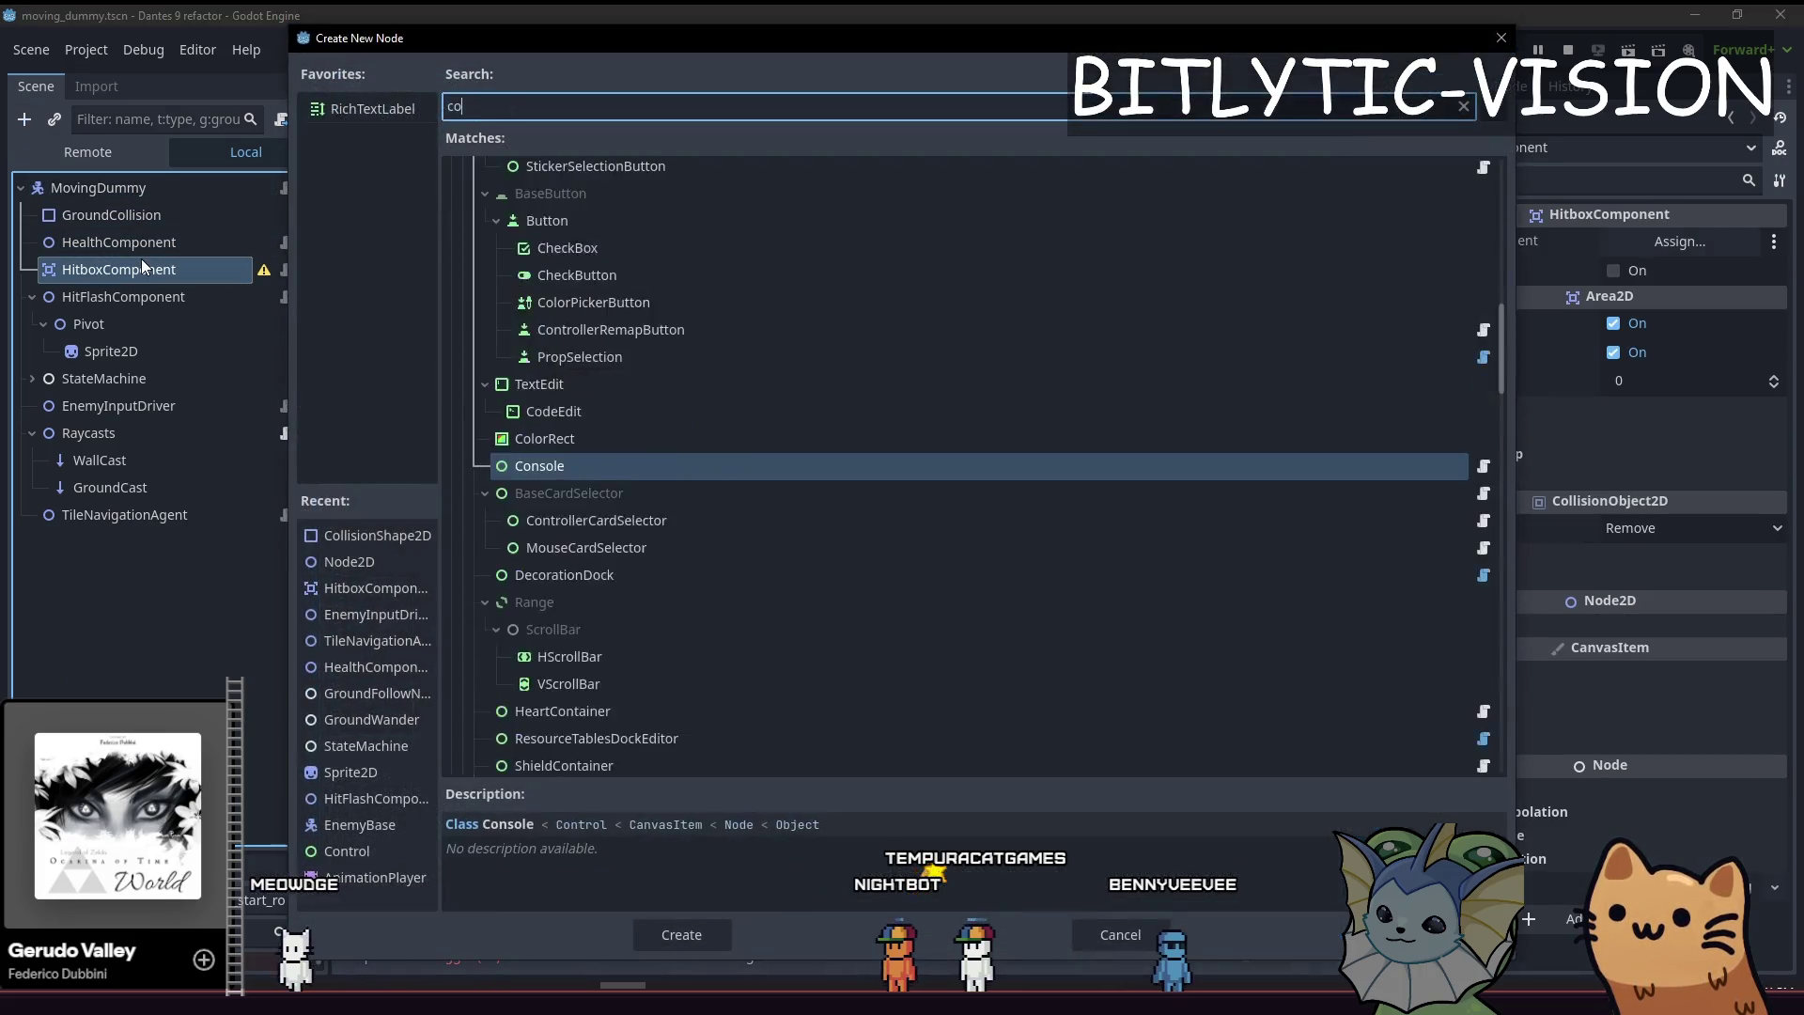
pyautogui.press('Return')
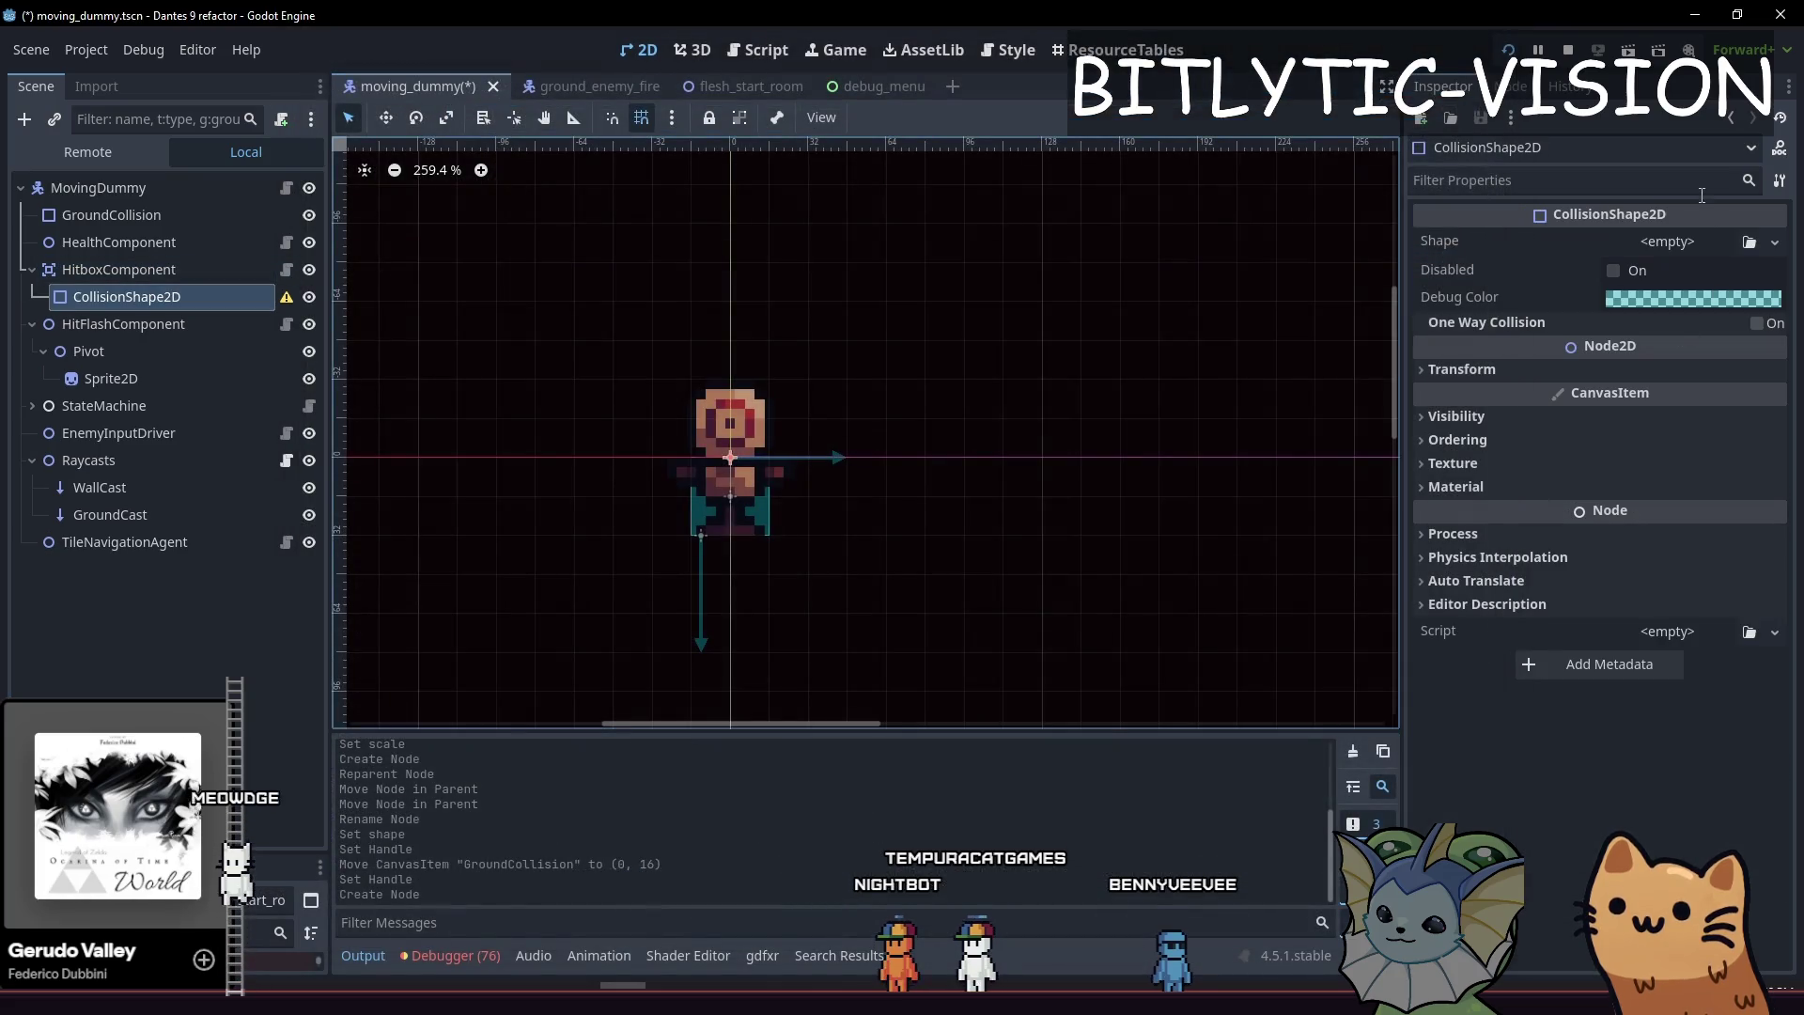
pyautogui.click(1668, 241)
pyautogui.click(1660, 376)
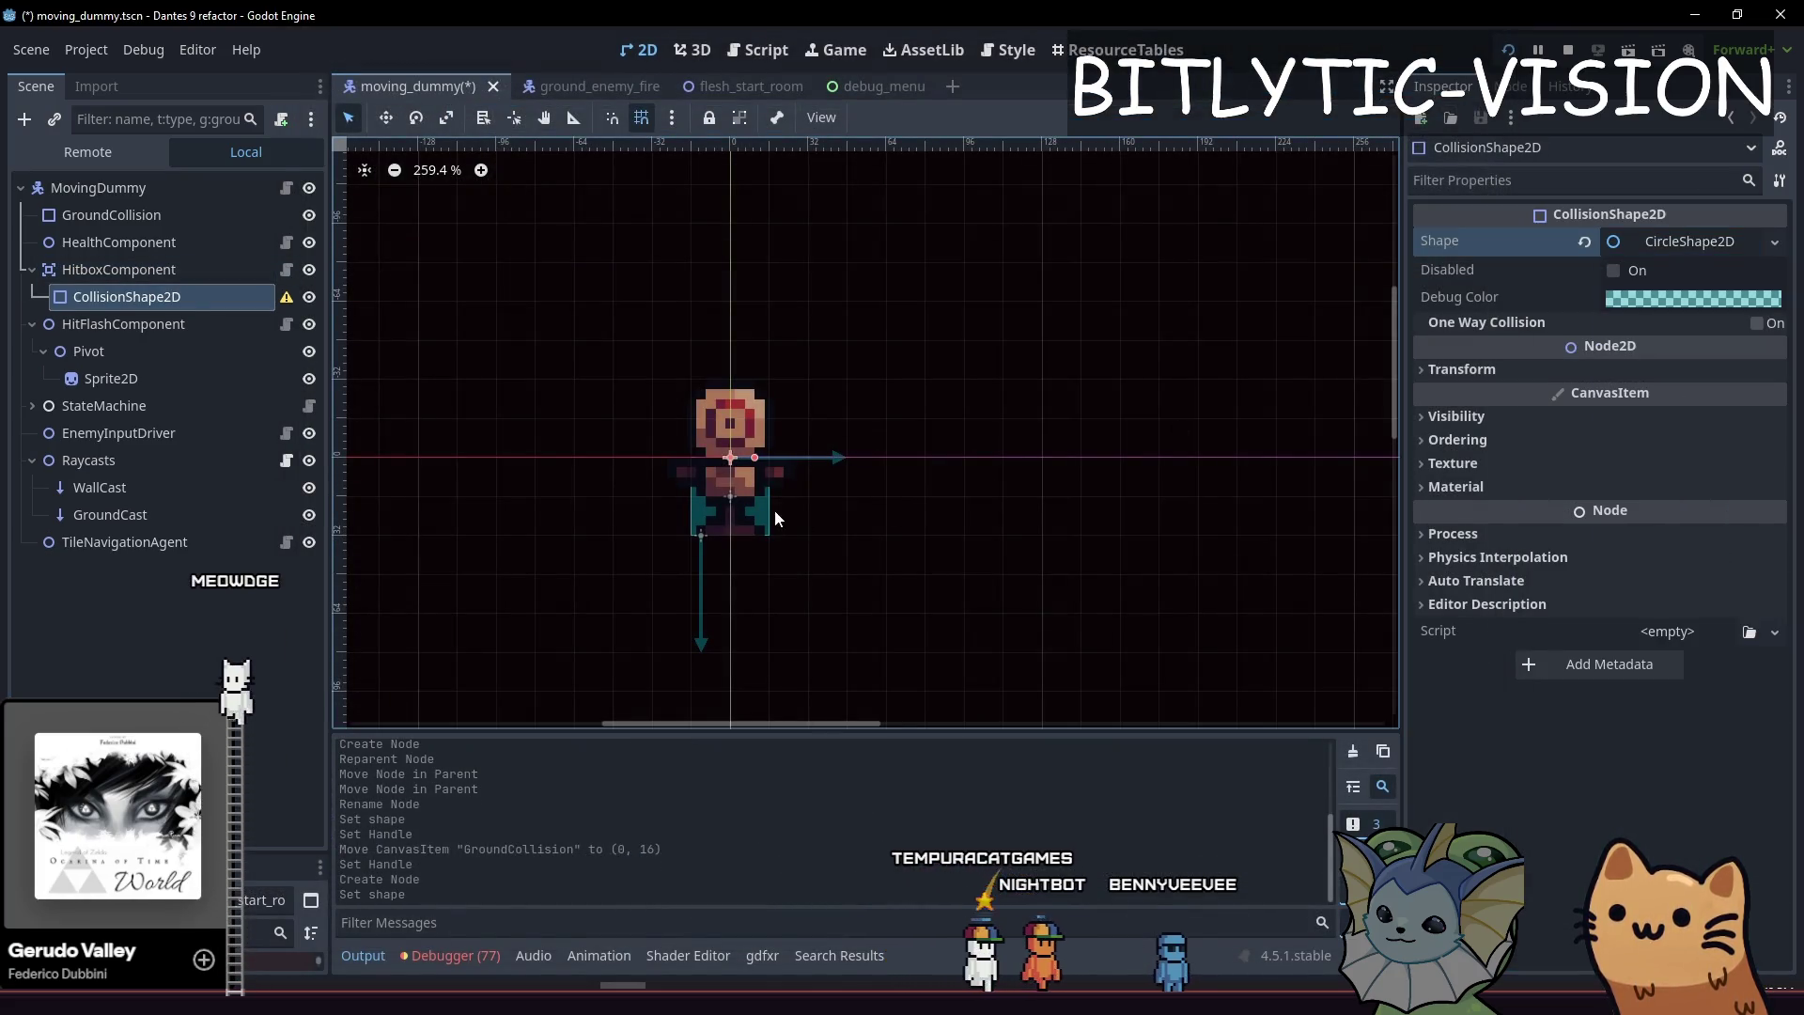
pyautogui.moveTo(754, 458); pyautogui.dragTo(842, 461)
pyautogui.hotkey('ctrl', 's')
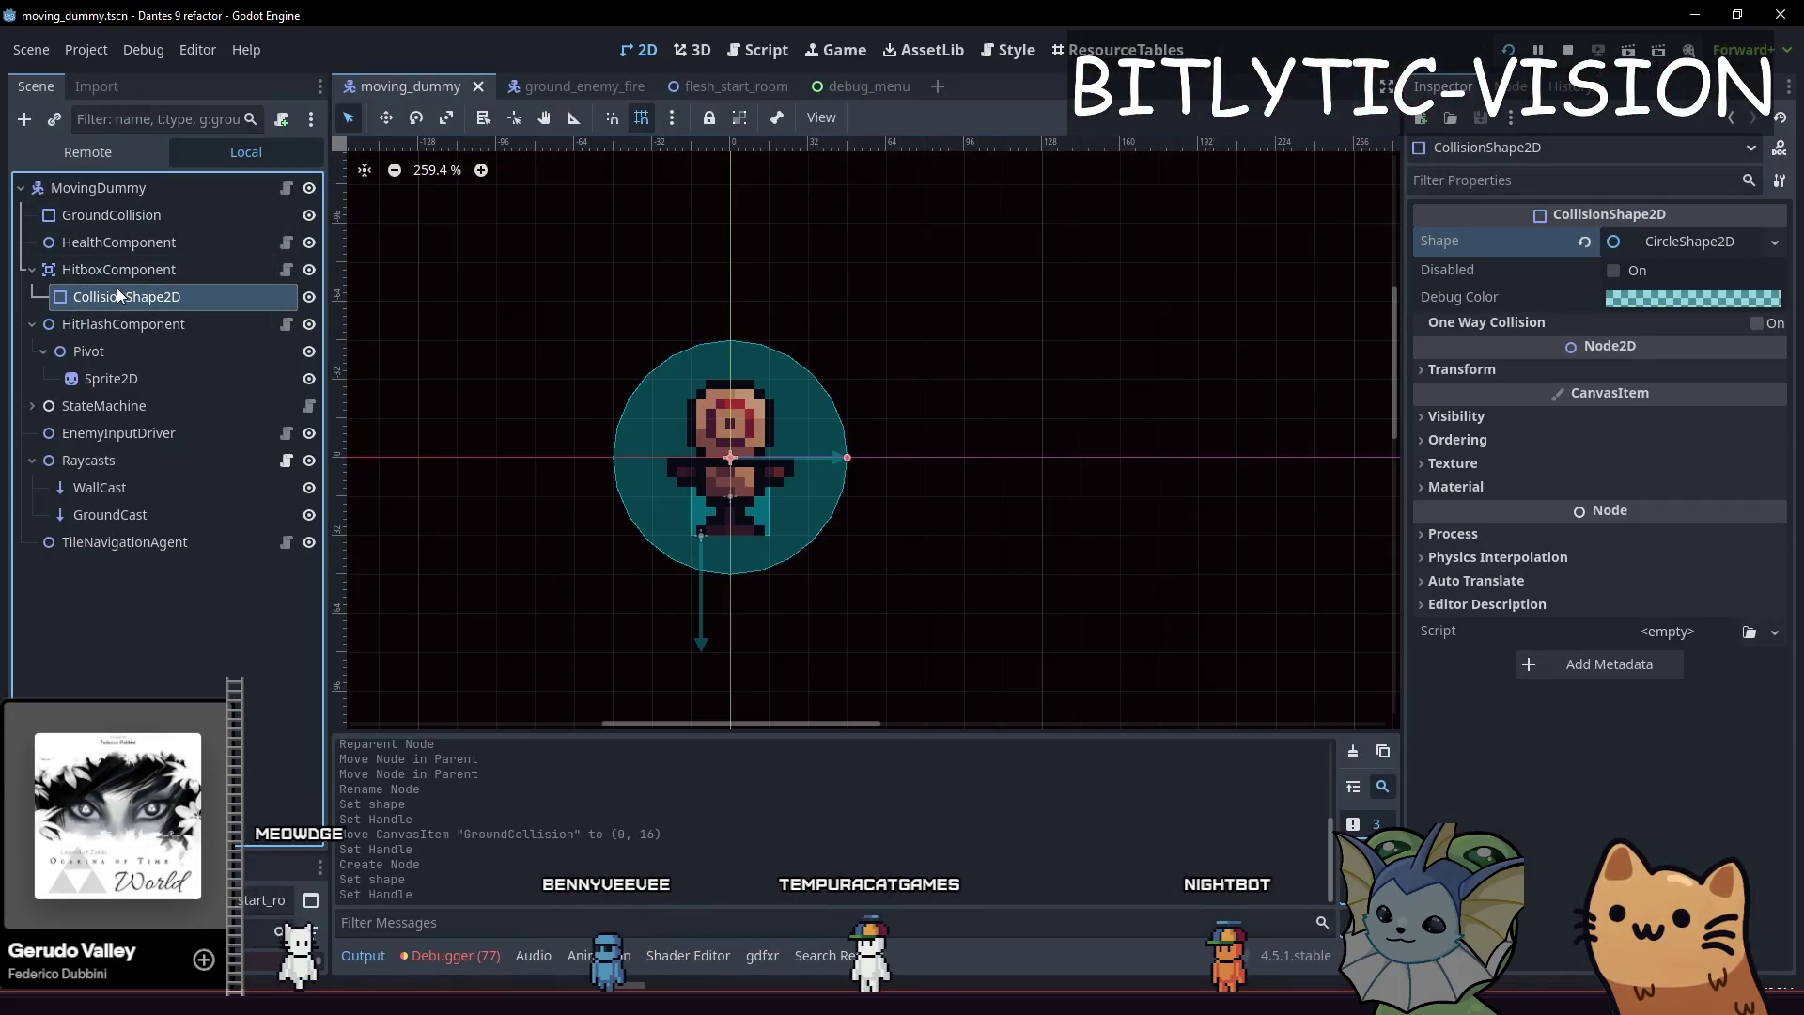
# Open HitboxComponent's collision layer and mask settings, then save the moving_dummy scene.
pyautogui.click(119, 270)
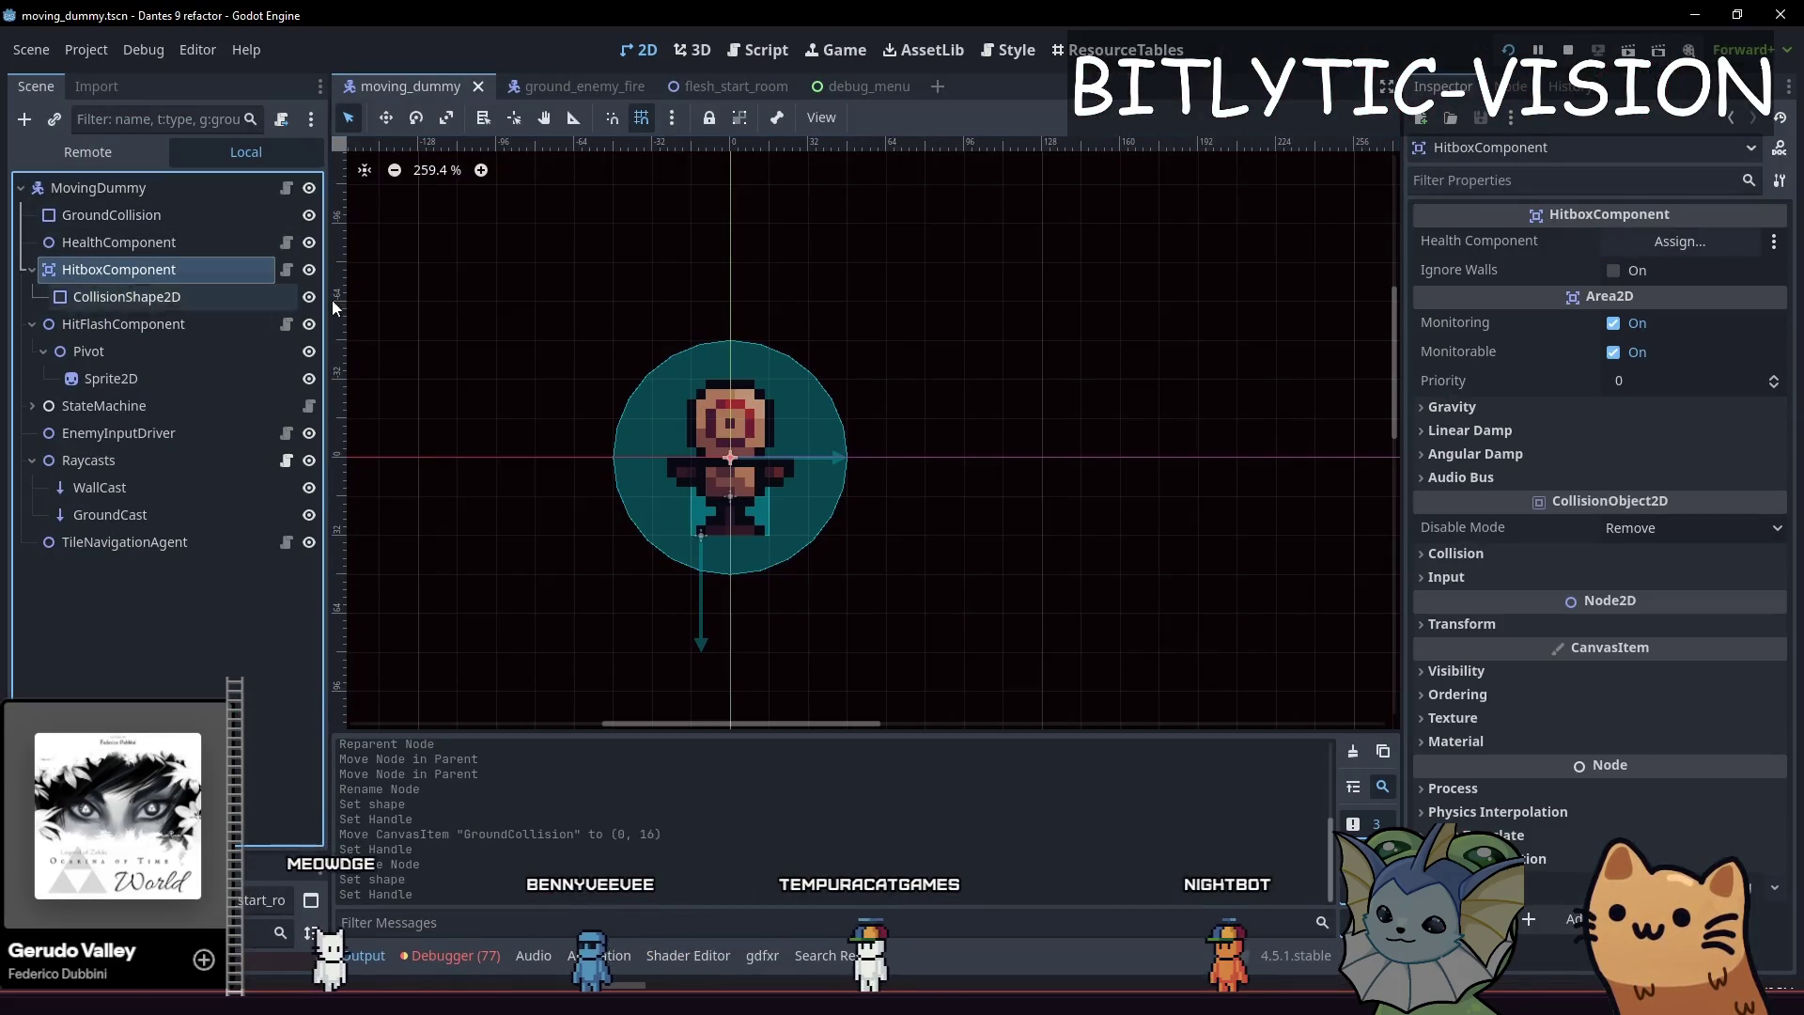
pyautogui.click(1520, 555)
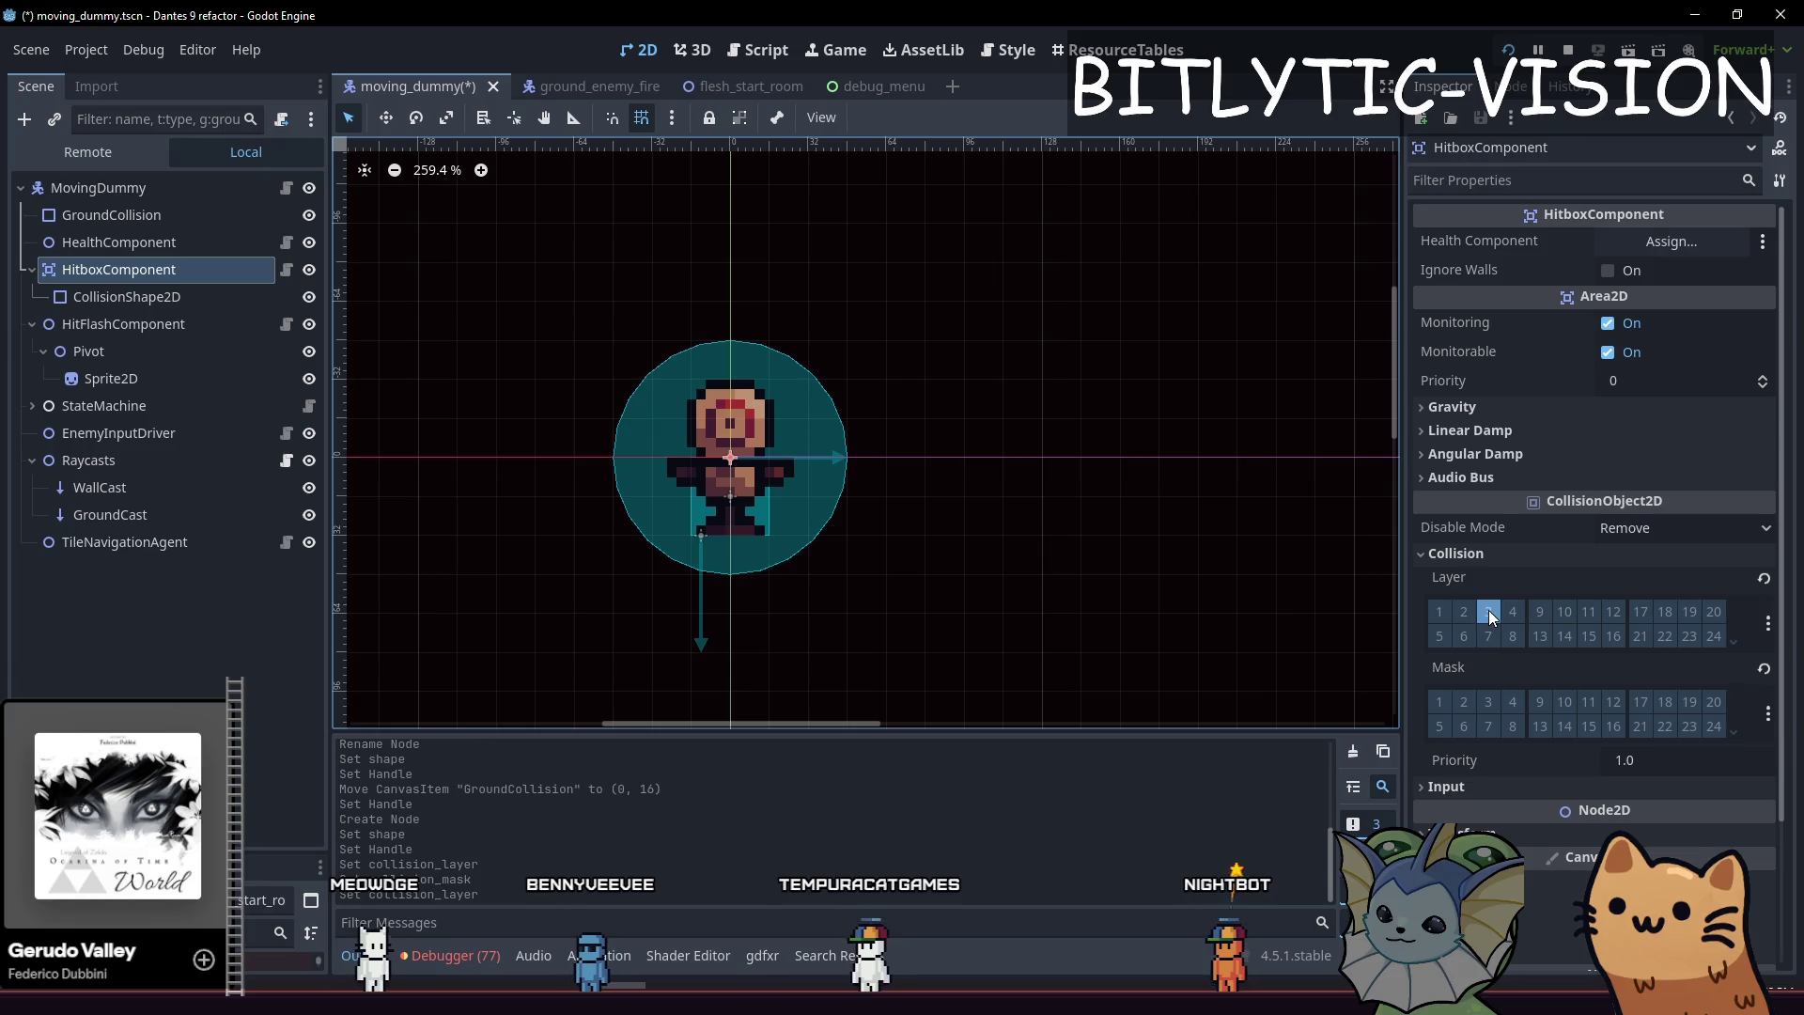
pyautogui.hotkey('ctrl', 's')
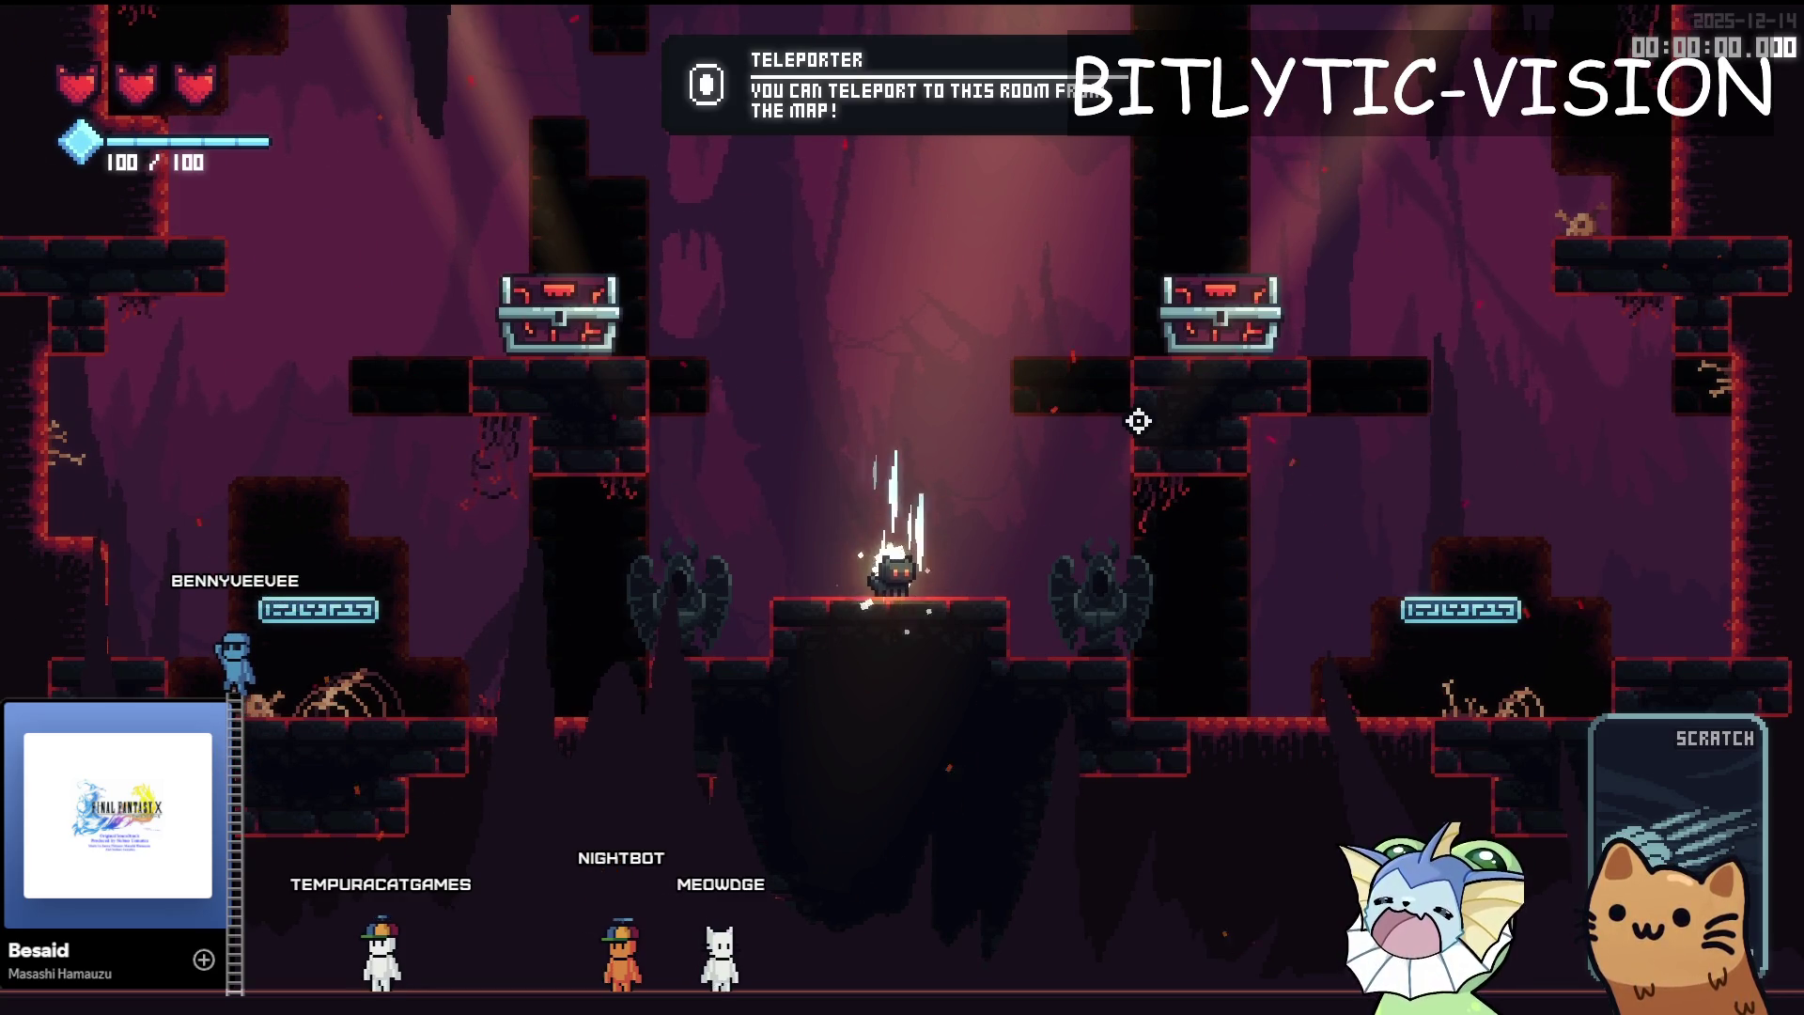
# Jump toward the left ledge, then spawn a MovingDummy enemy into the room from the debug menu.
pyautogui.press('space')
pyautogui.press('a')
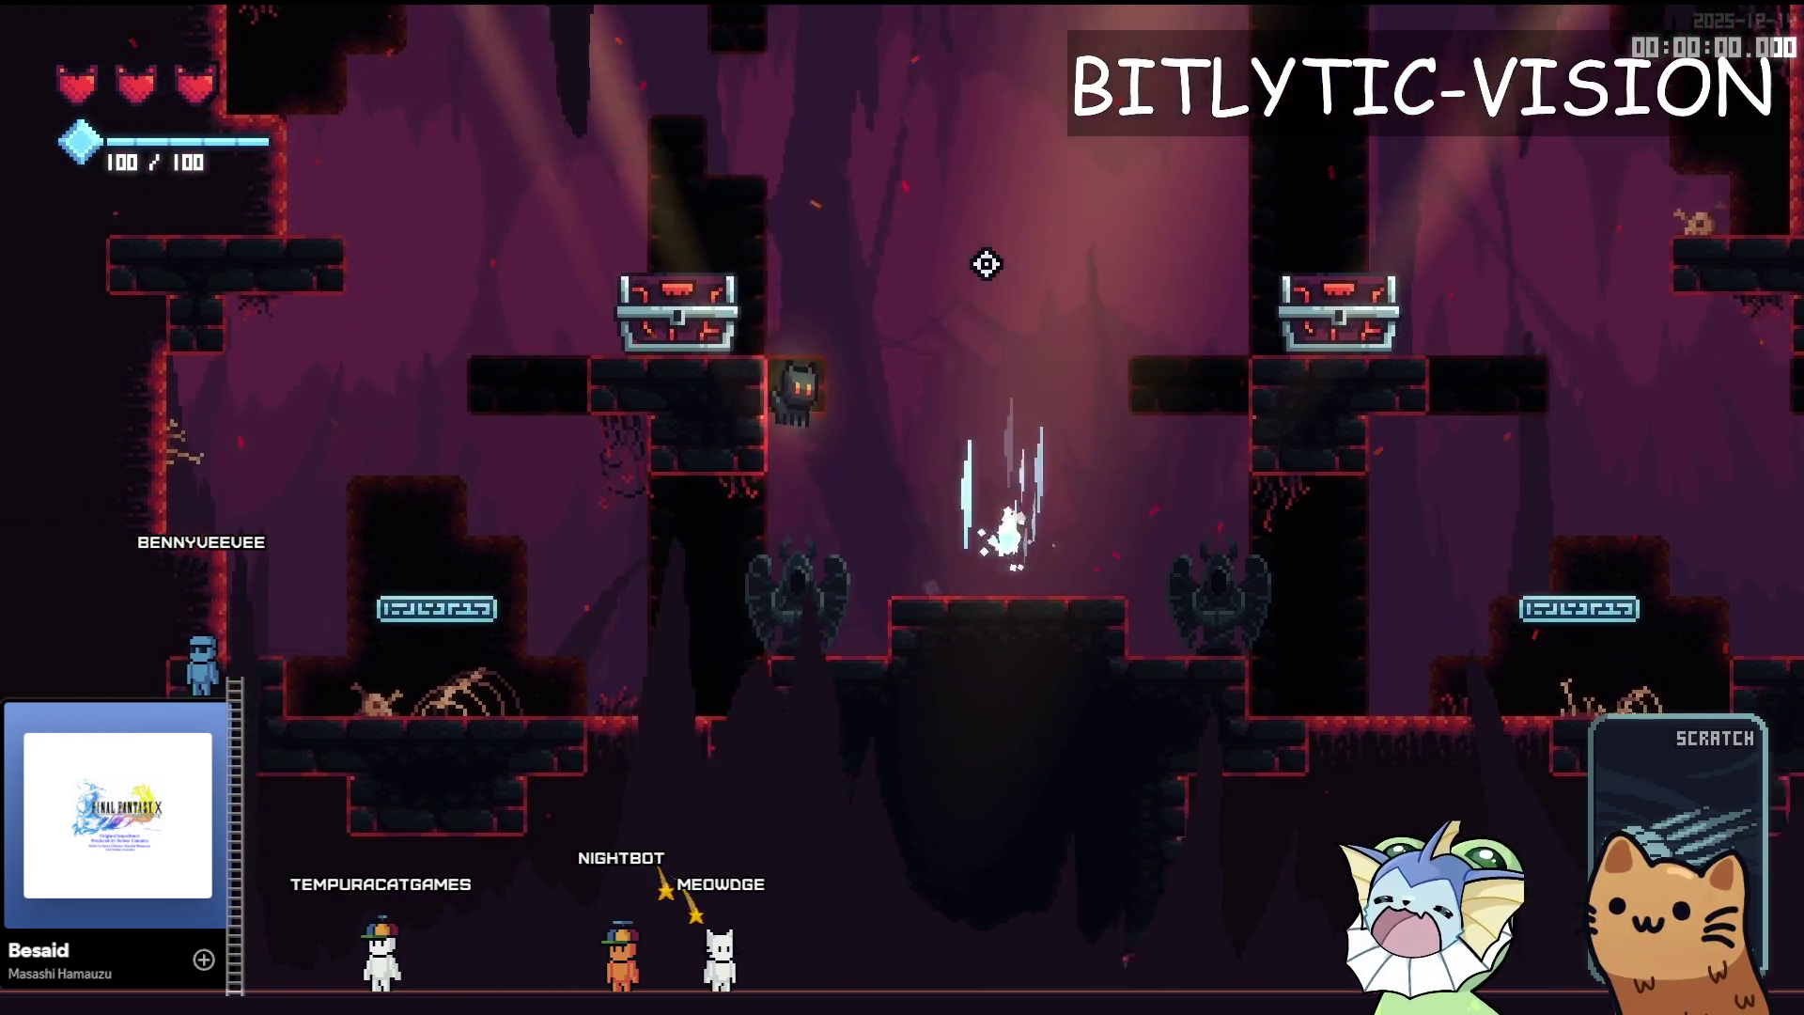
pyautogui.press('`')
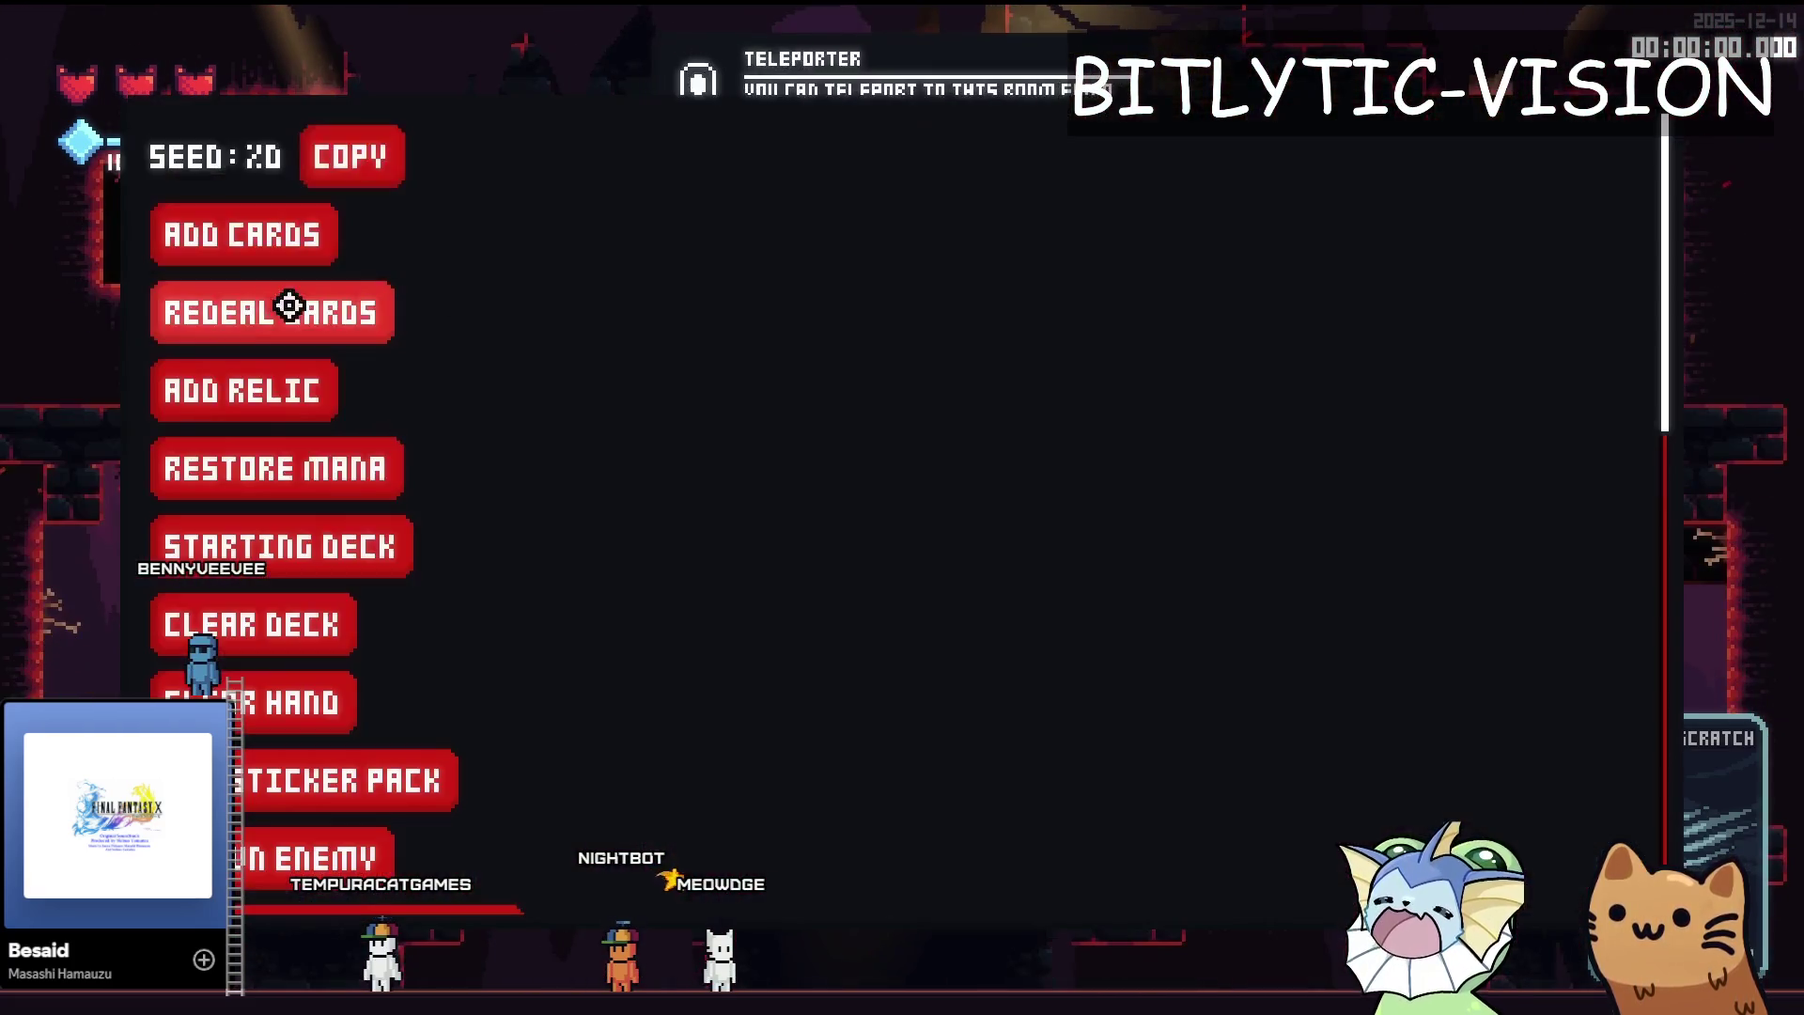
pyautogui.click(266, 860)
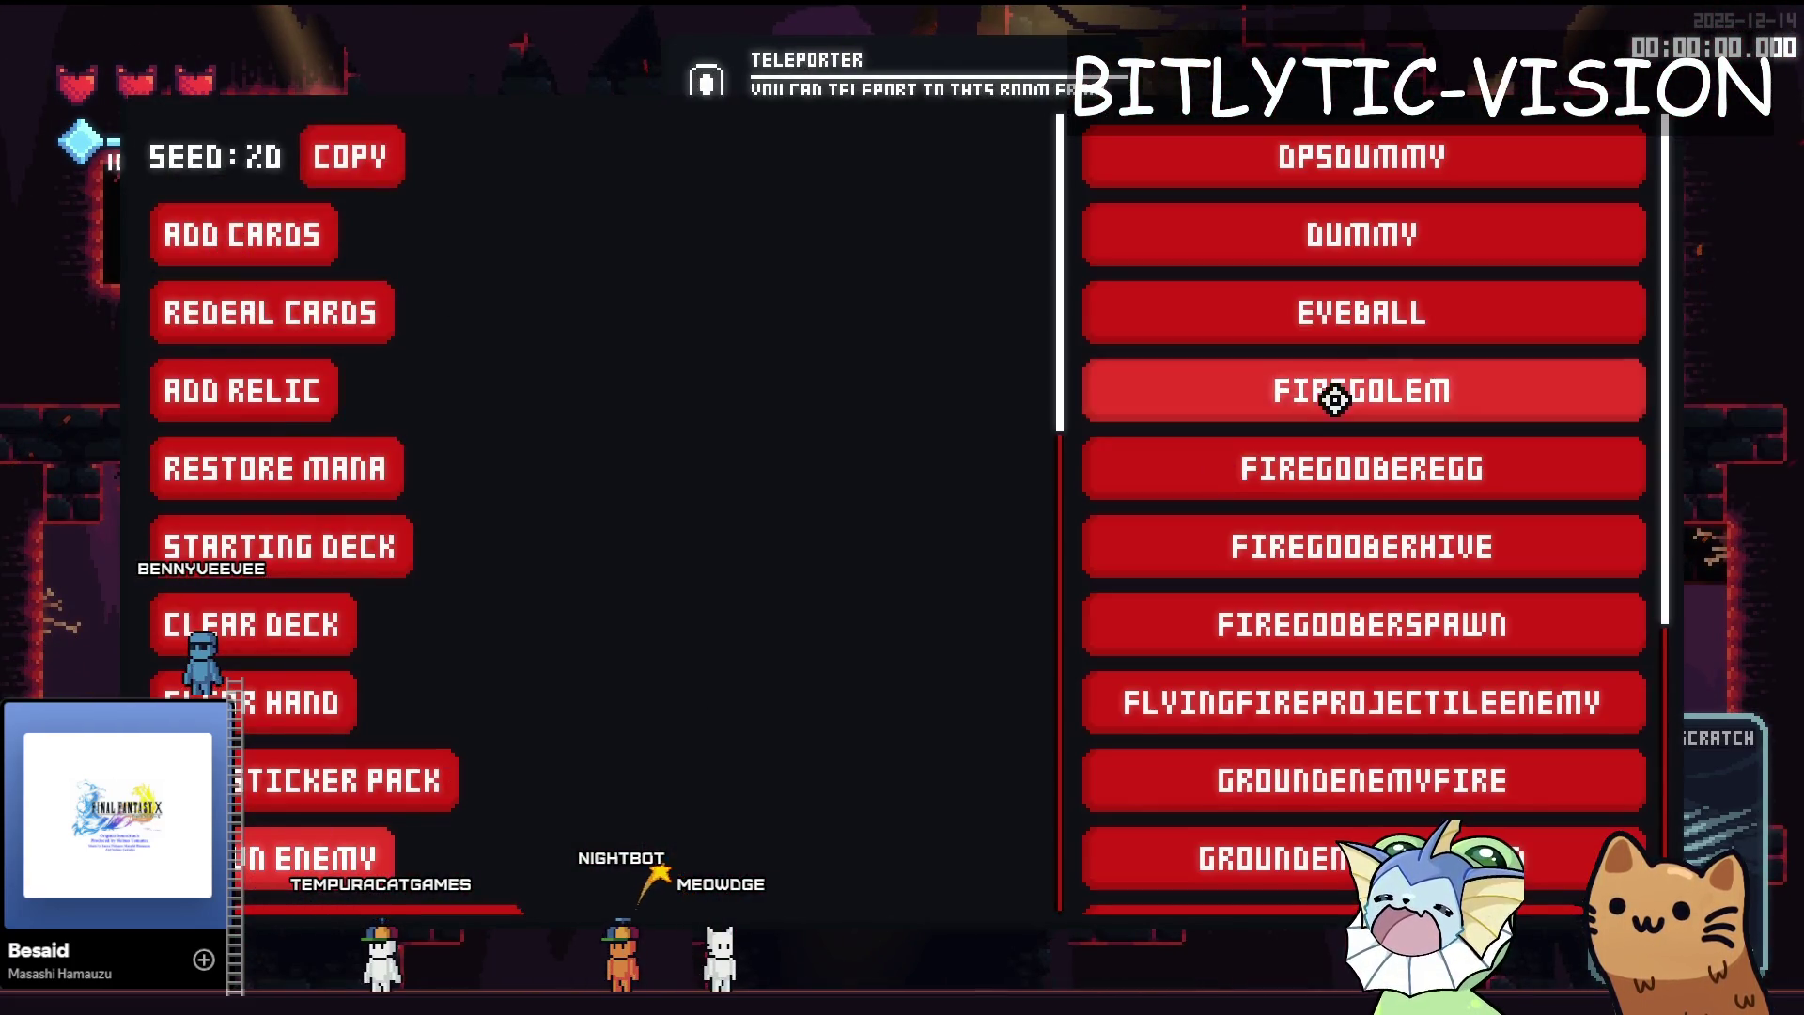
pyautogui.scroll(-5, 1349, 658)
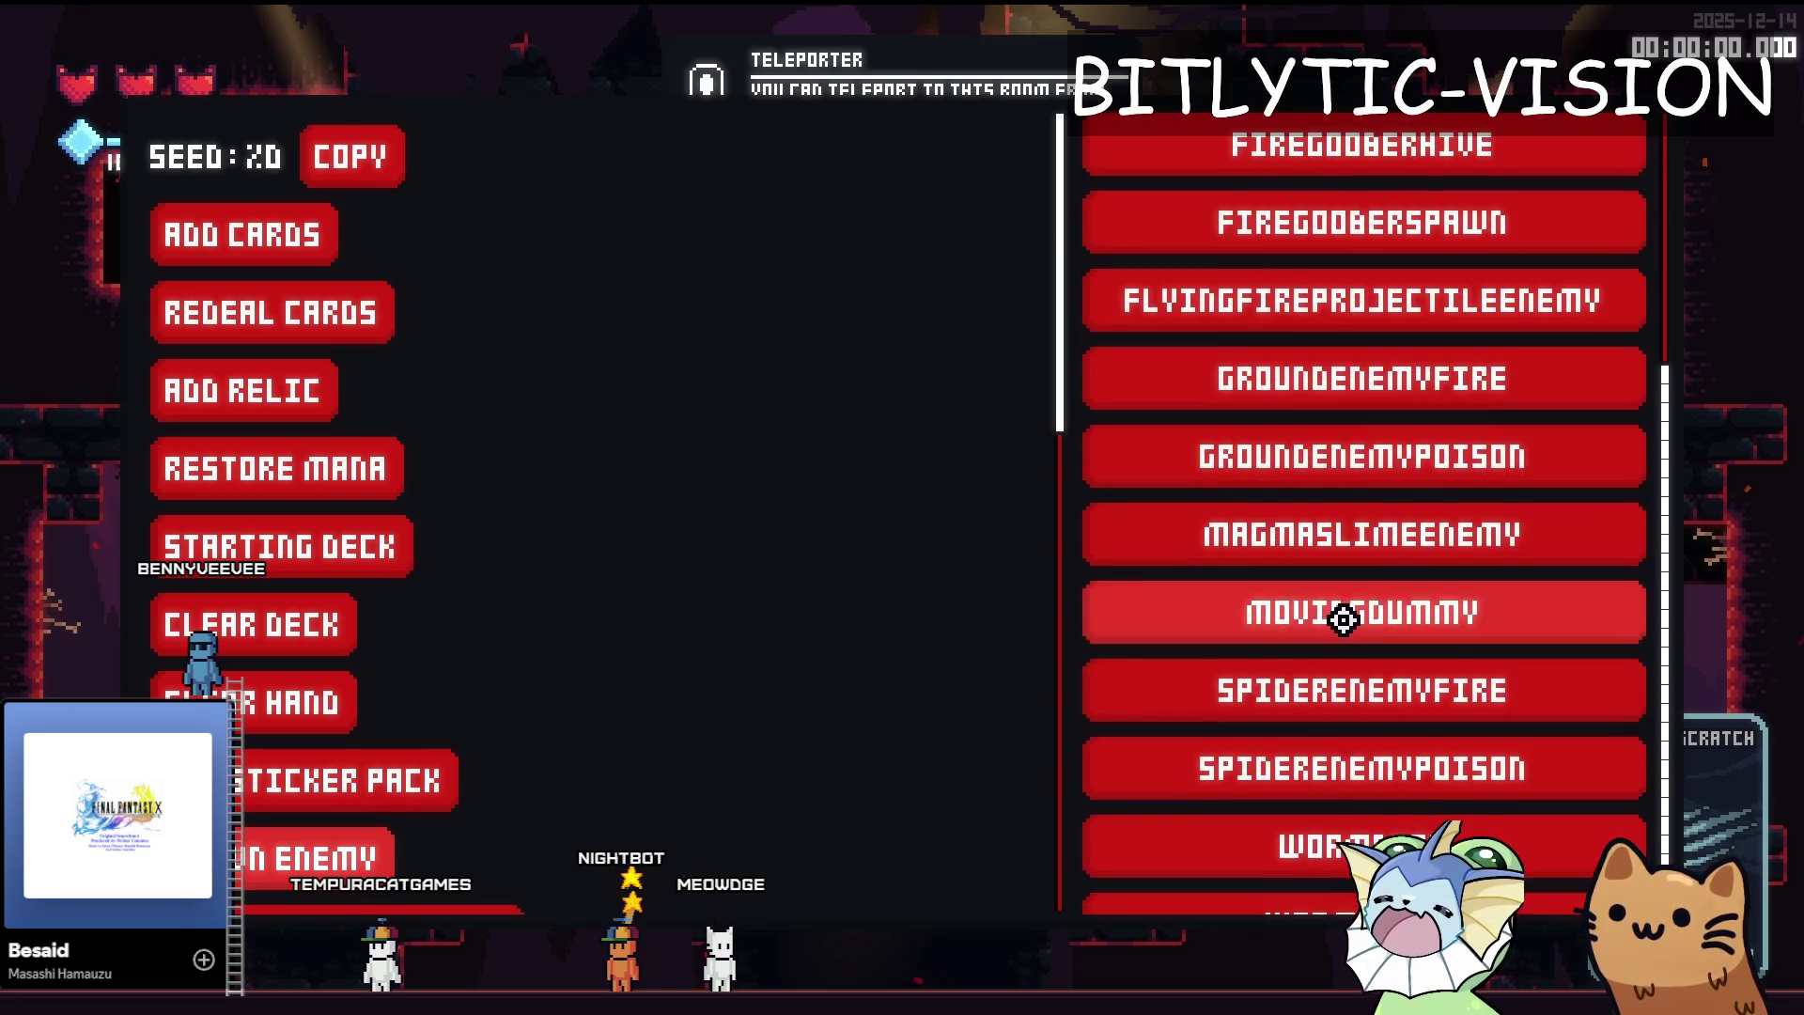
pyautogui.click(1349, 611)
pyautogui.click(987, 736)
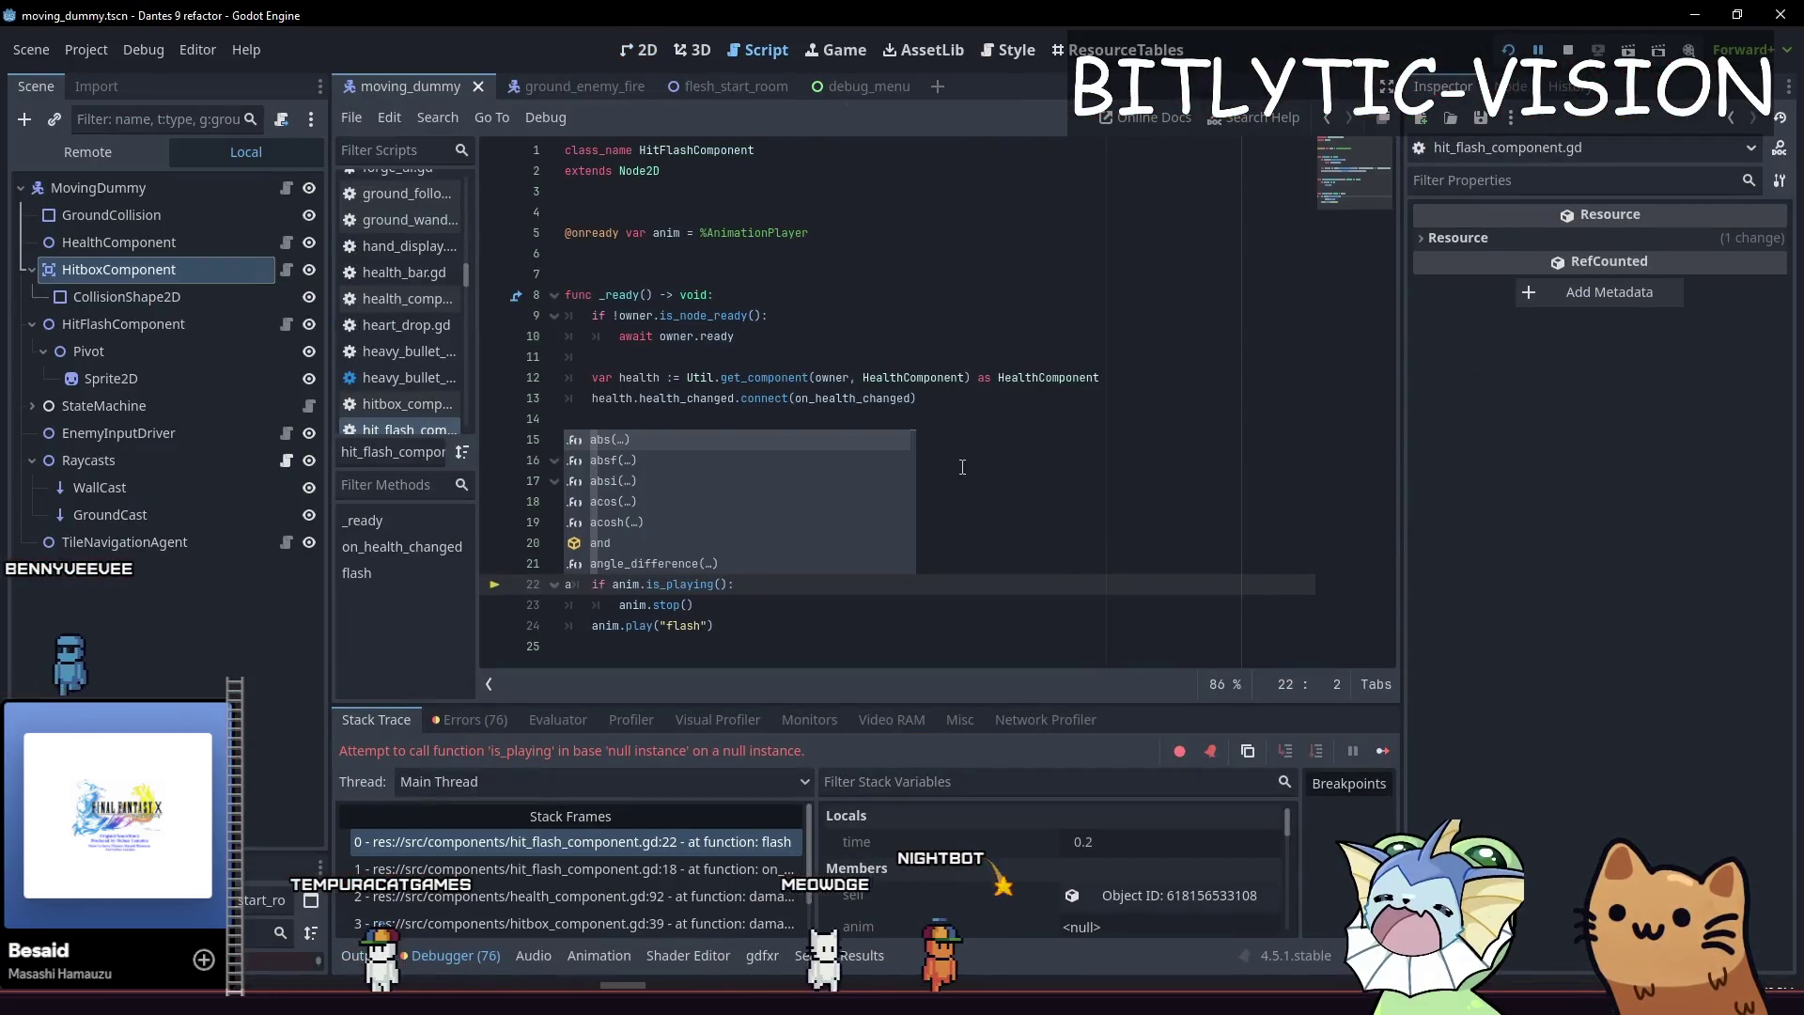
# Clear the stray character on line 22 and instance hit_flash_component.tscn under MovingDummy.
pyautogui.press('BackSpace')
pyautogui.press('End')
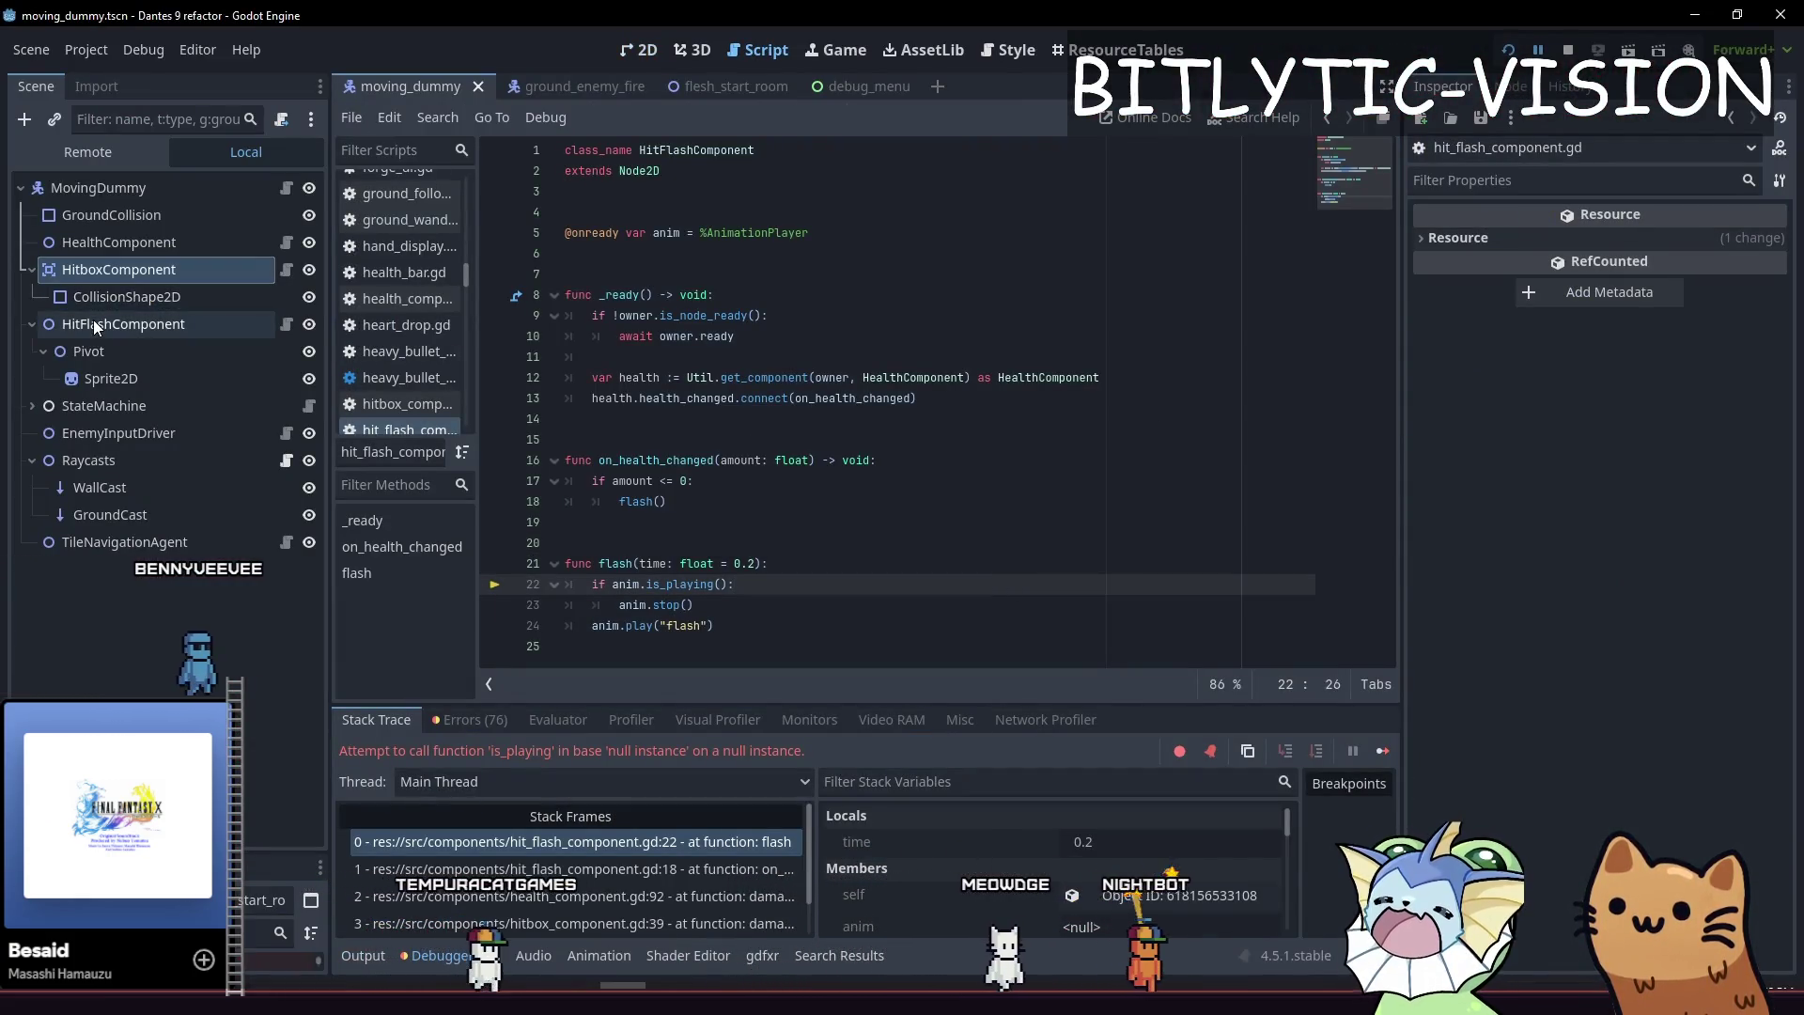
pyautogui.click(117, 323)
pyautogui.click(99, 188)
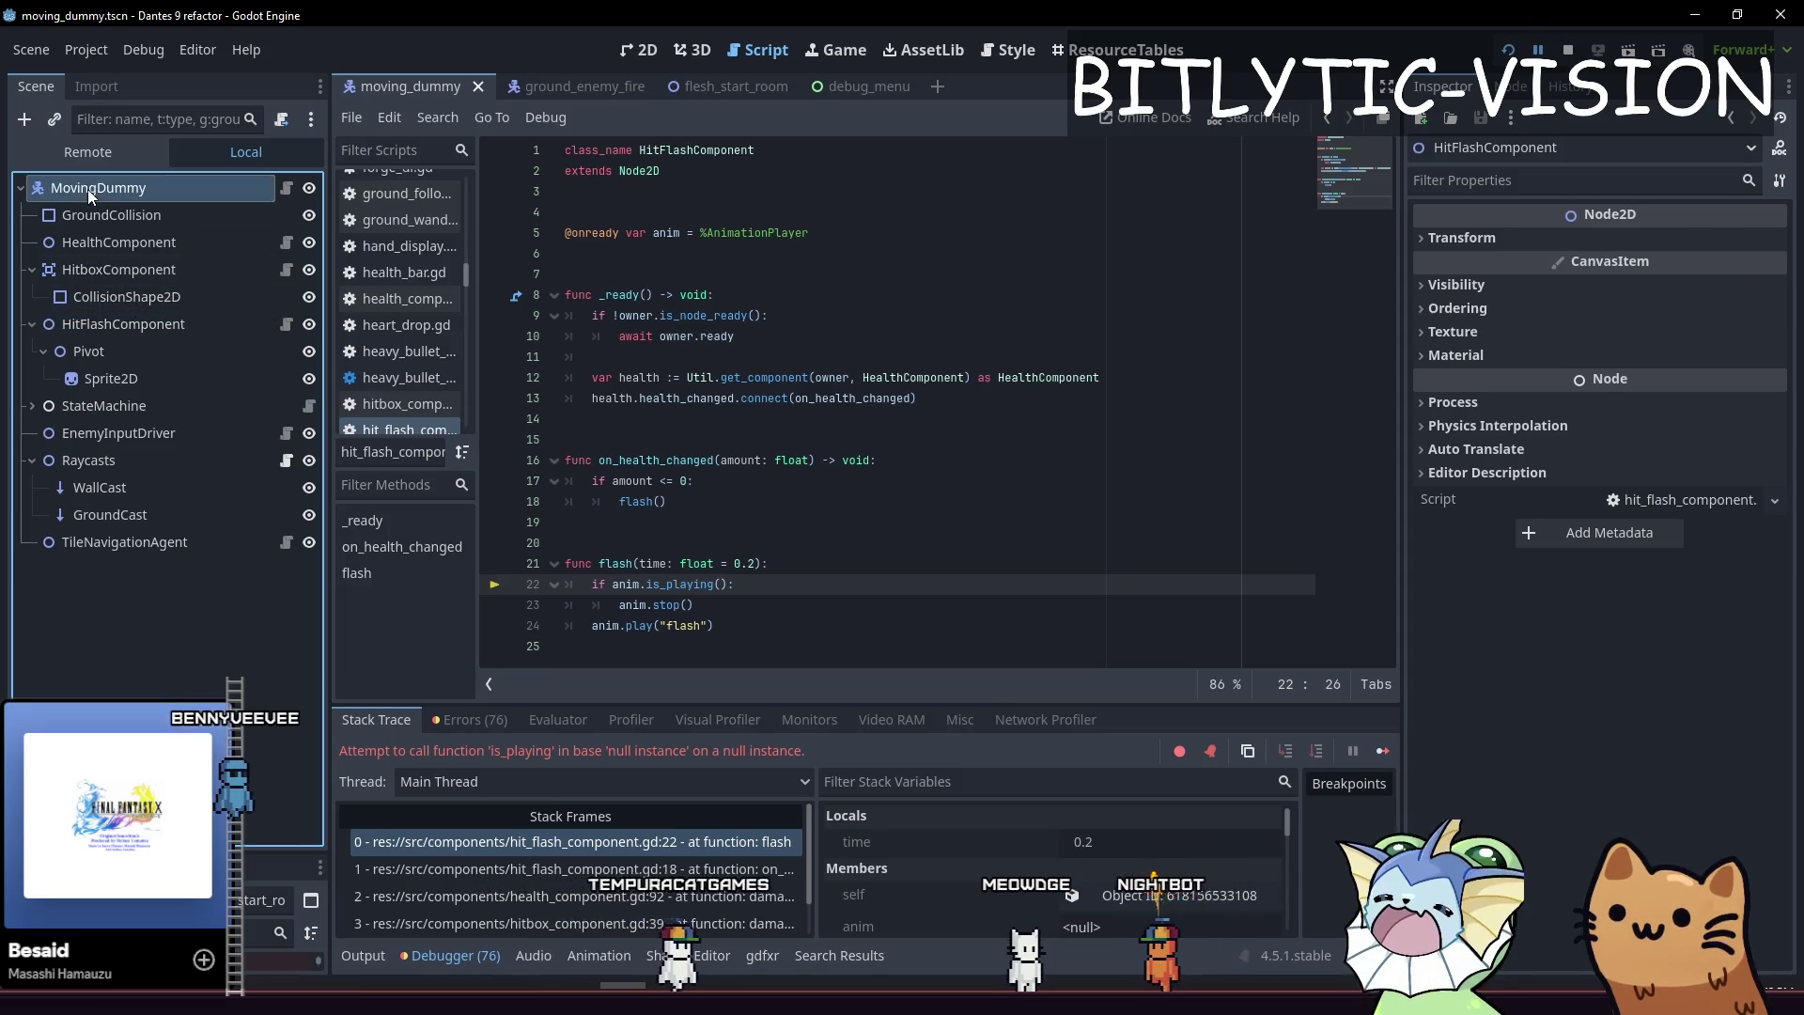
pyautogui.hotkey('ctrl', 'shift', 'o')
pyautogui.write('hitflash_')
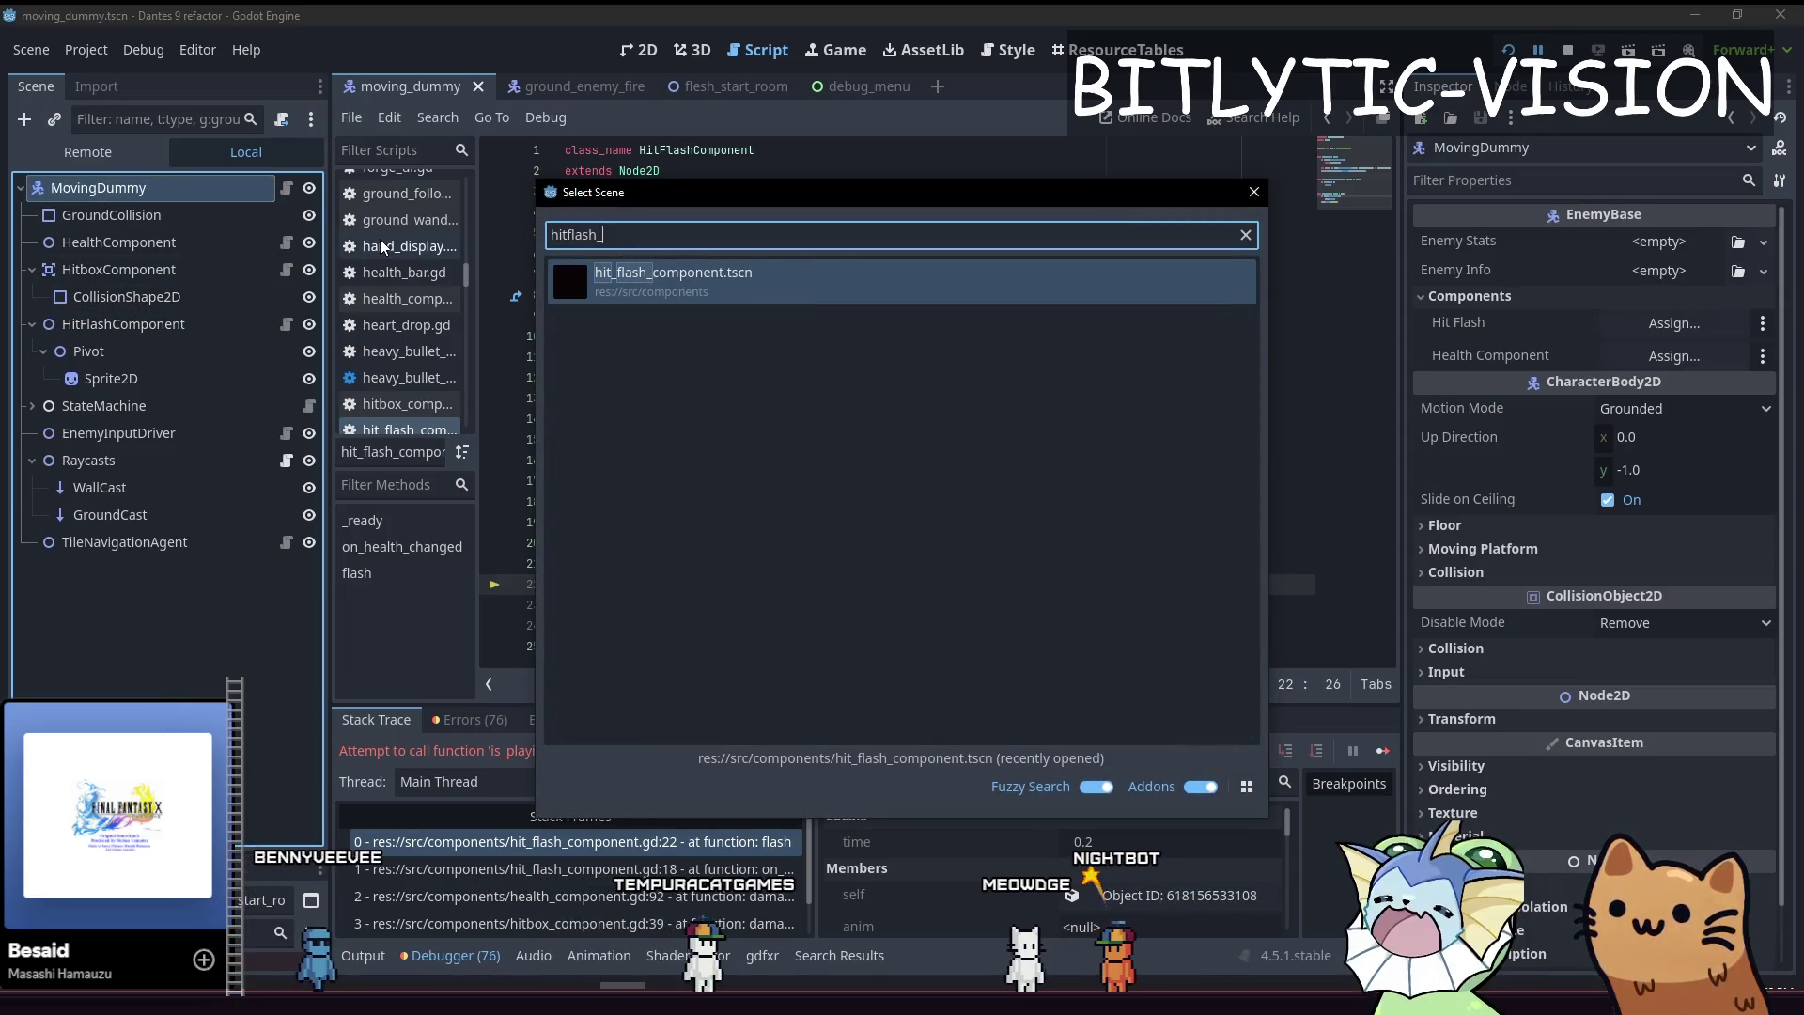
pyautogui.press('Return')
# Place HitFlashComponent2 above the old HitFlashComponent, then delete the old node.
pyautogui.moveTo(141, 569)
pyautogui.mouseDown()
pyautogui.moveTo(151, 489)
pyautogui.moveTo(122, 324)
pyautogui.moveTo(115, 350)
pyautogui.mouseUp()
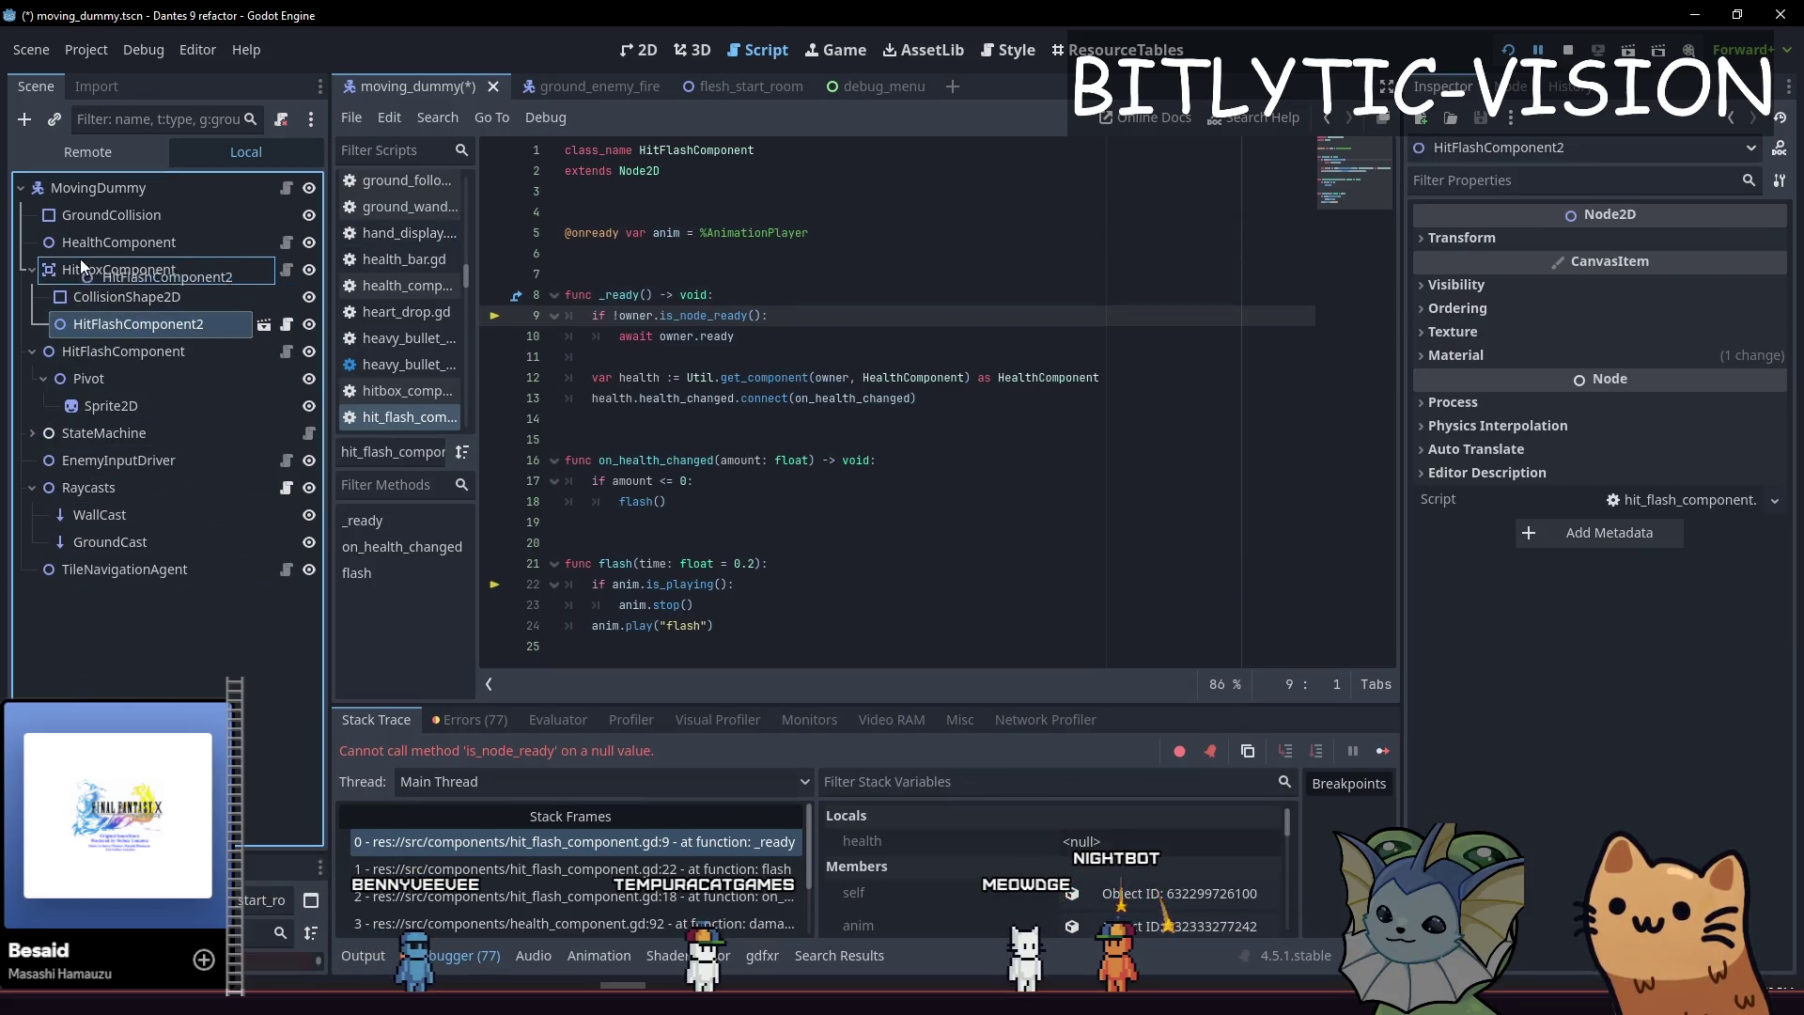
pyautogui.moveTo(52, 326)
pyautogui.mouseDown()
pyautogui.moveTo(92, 377)
pyautogui.moveTo(93, 313)
pyautogui.mouseUp()
pyautogui.click(100, 368)
pyautogui.press('Delete')
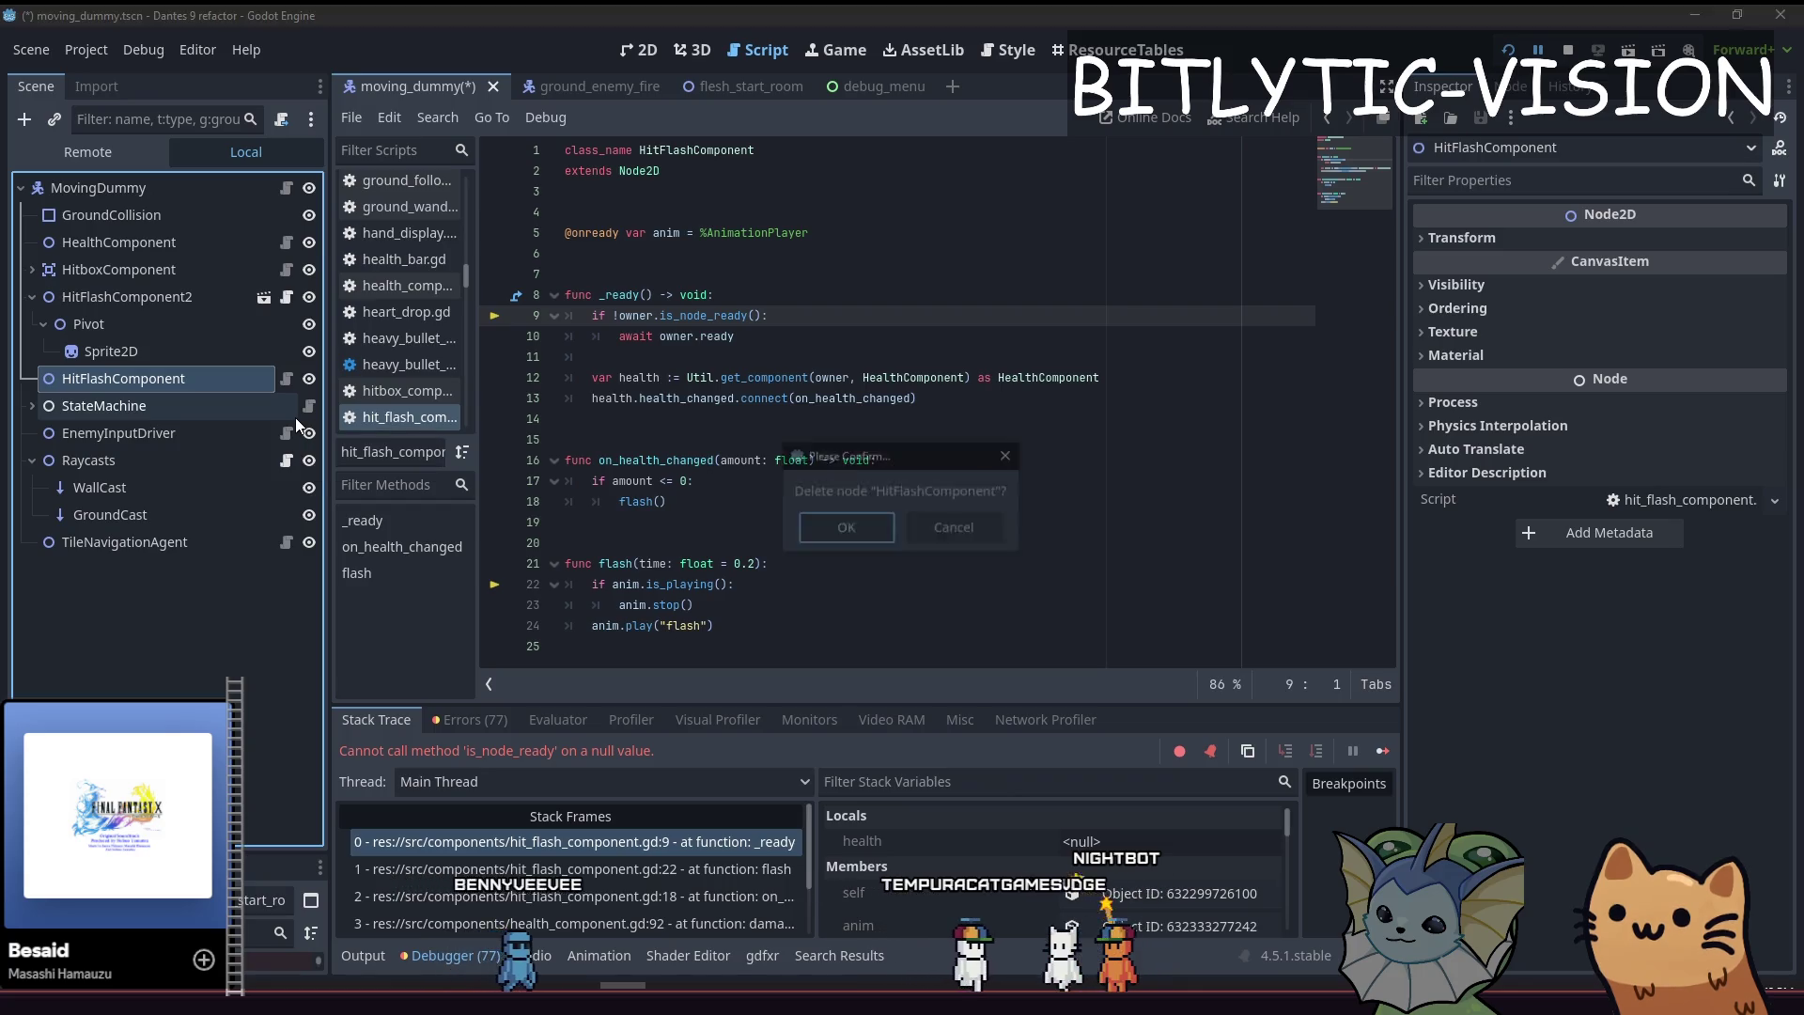
pyautogui.press('Return')
# Rename the new node to HitFlashComponent, save moving_dummy, and relaunch the game.
pyautogui.press('Up')
pyautogui.press('Up')
pyautogui.press('Up')
pyautogui.press('F2')
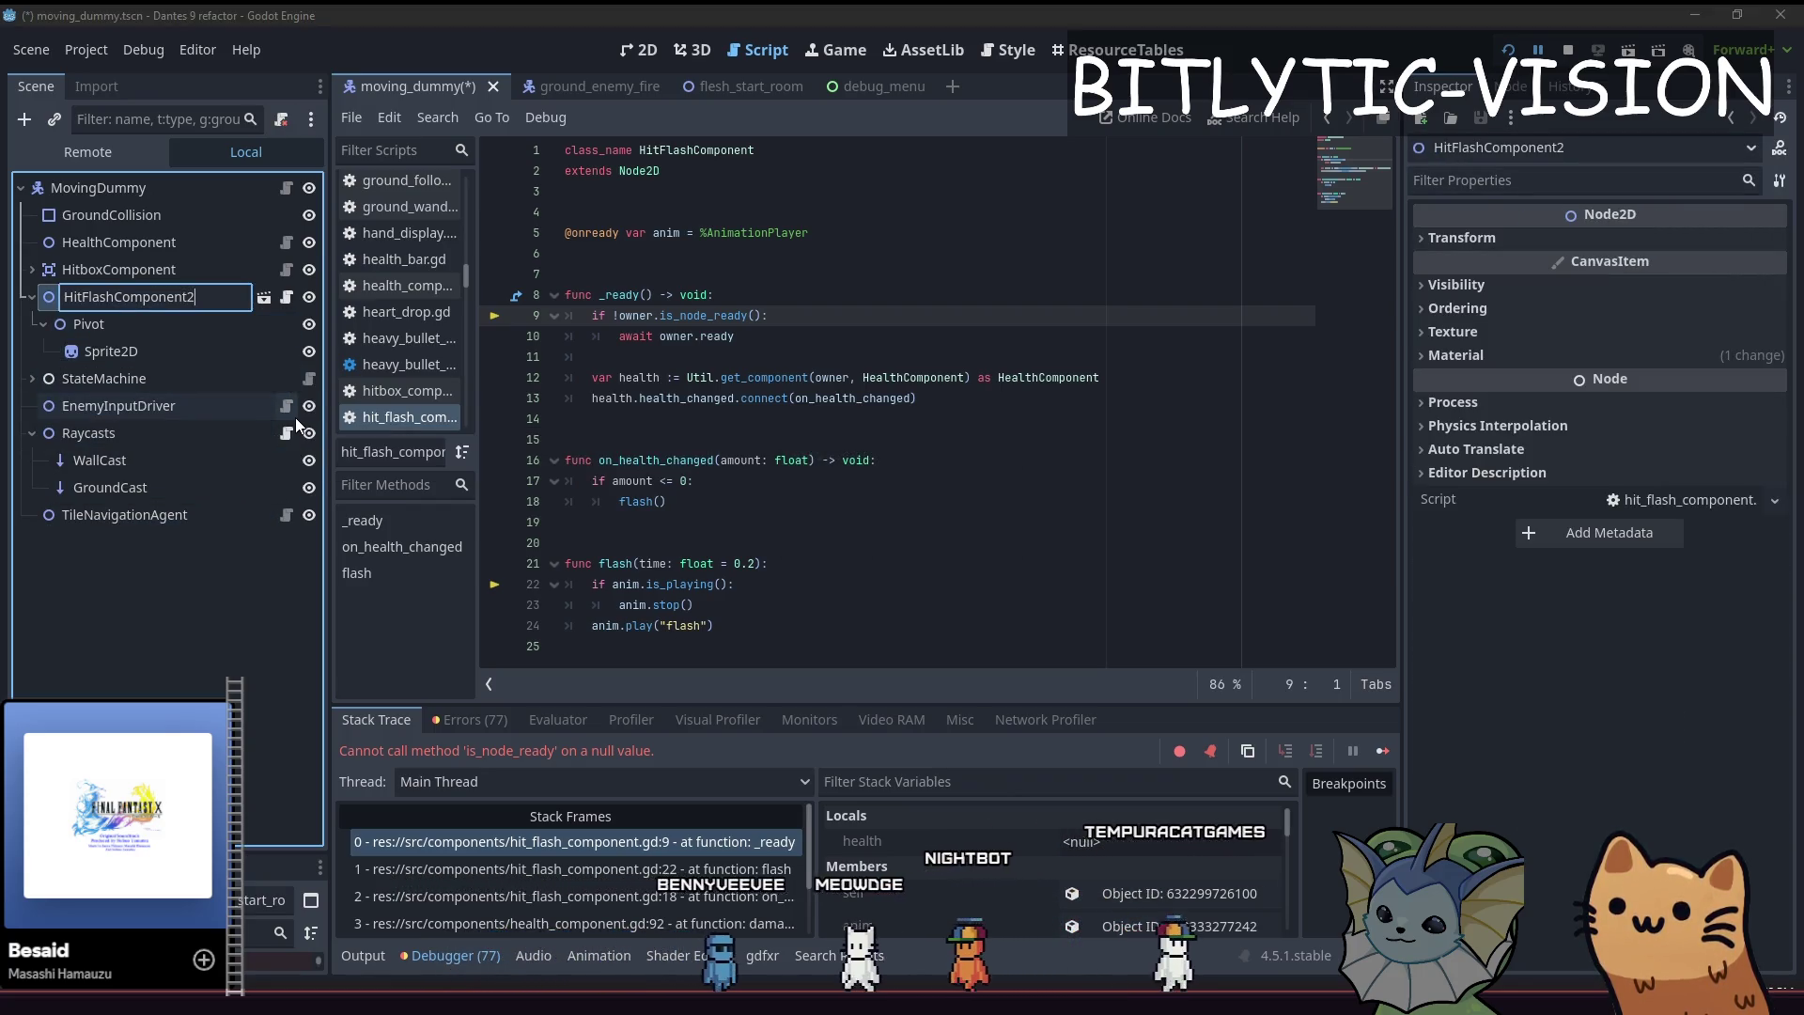
pyautogui.press('BackSpace')
pyautogui.press('Return')
pyautogui.hotkey('ctrl', 's')
pyautogui.press('F6')
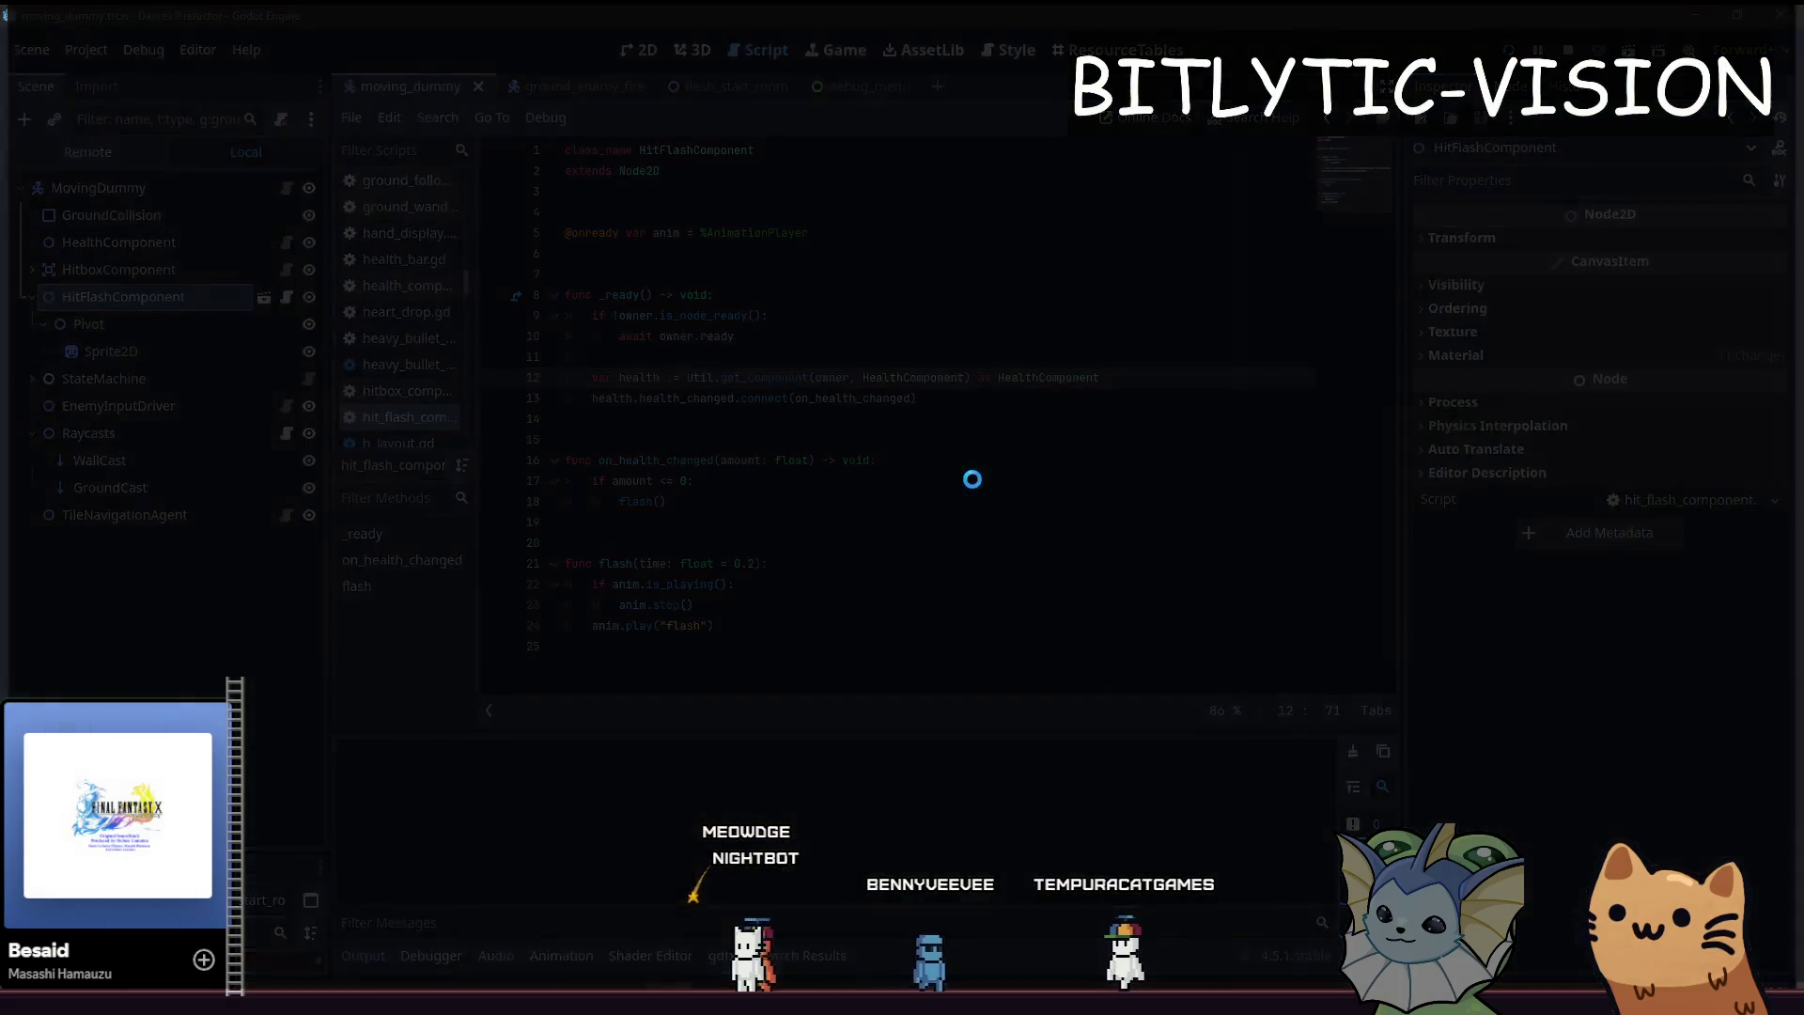
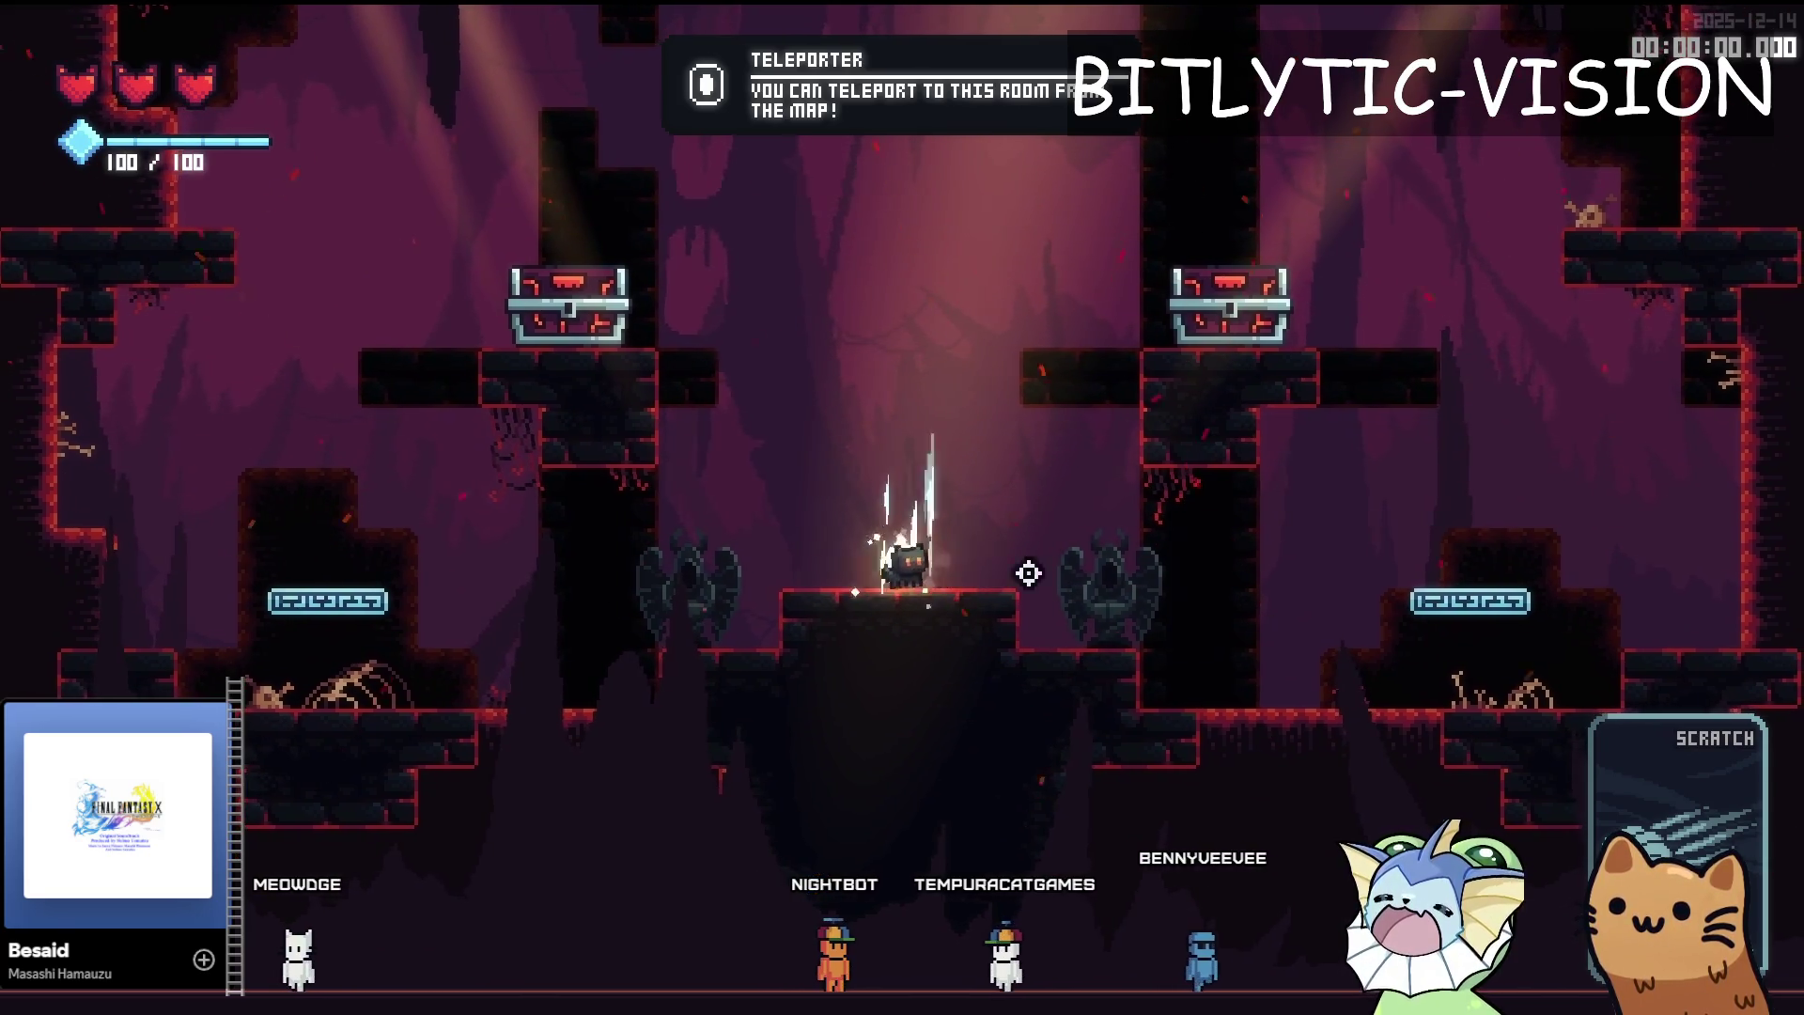
# Browse the debug menu's Spawn Enemy list, then move the cat right and leap up-left.
pyautogui.press('F1')
pyautogui.click(328, 823)
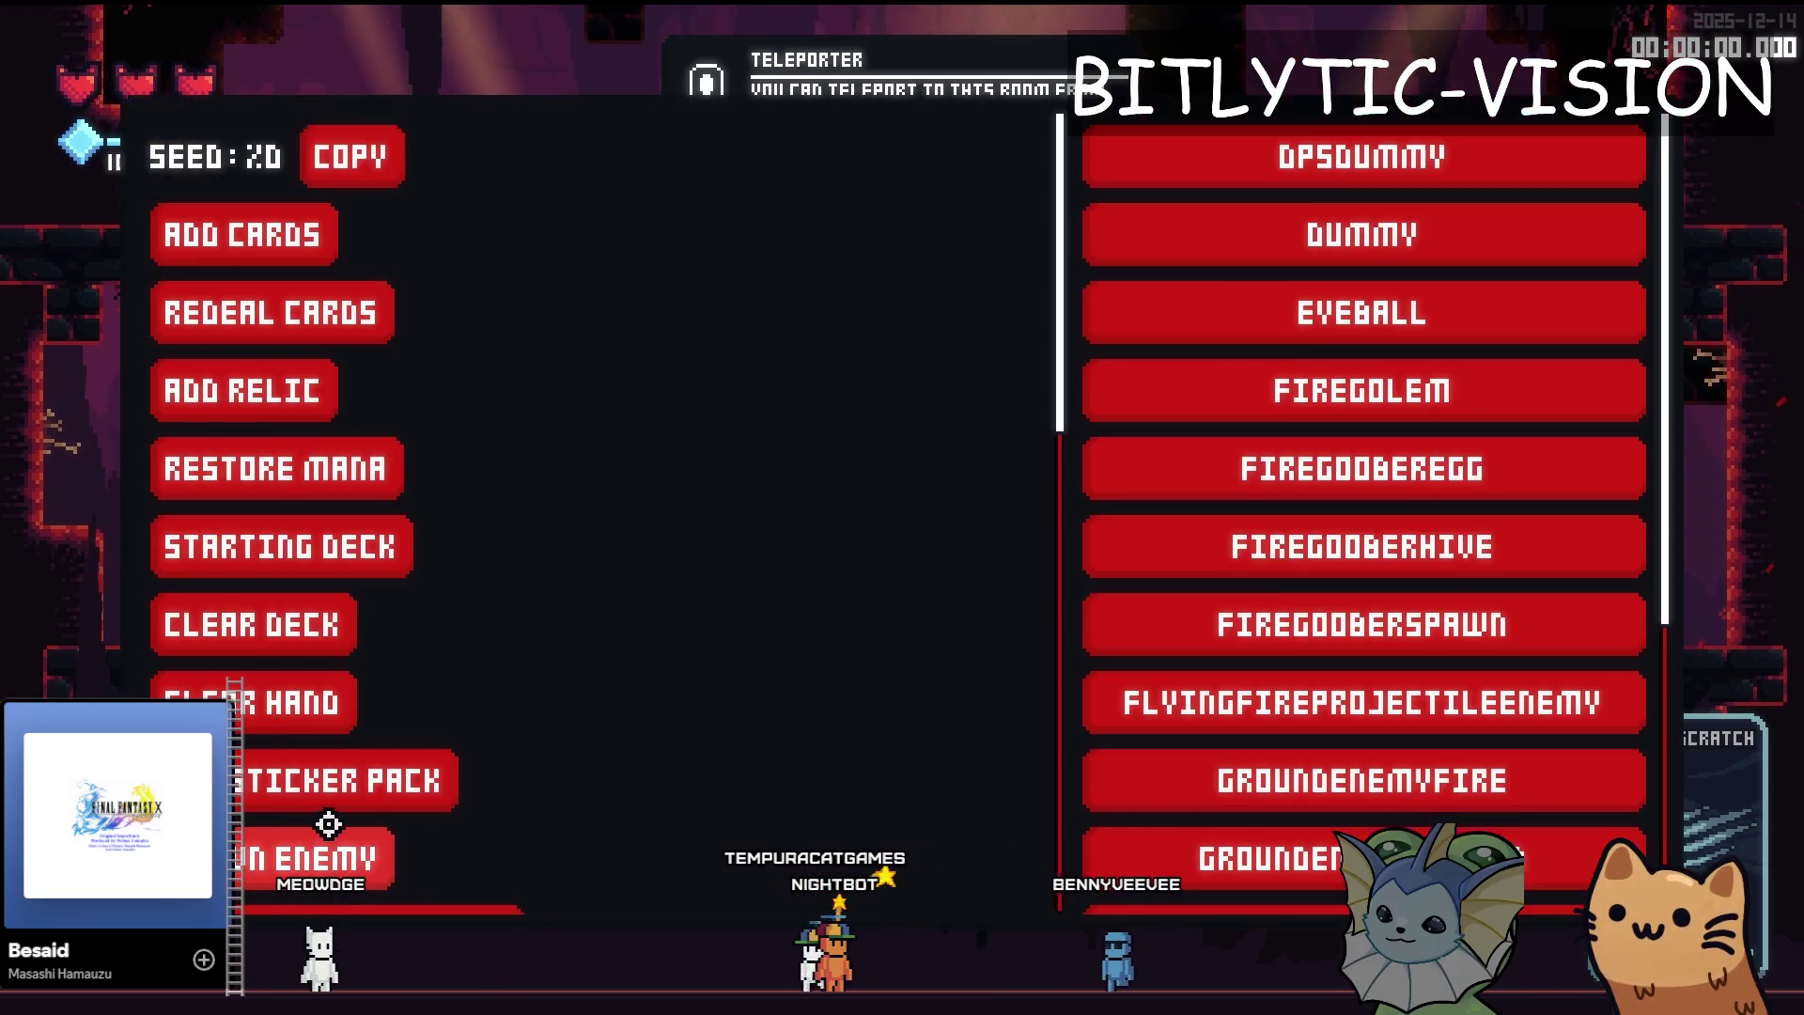
pyautogui.press('F1')
pyautogui.press('d')
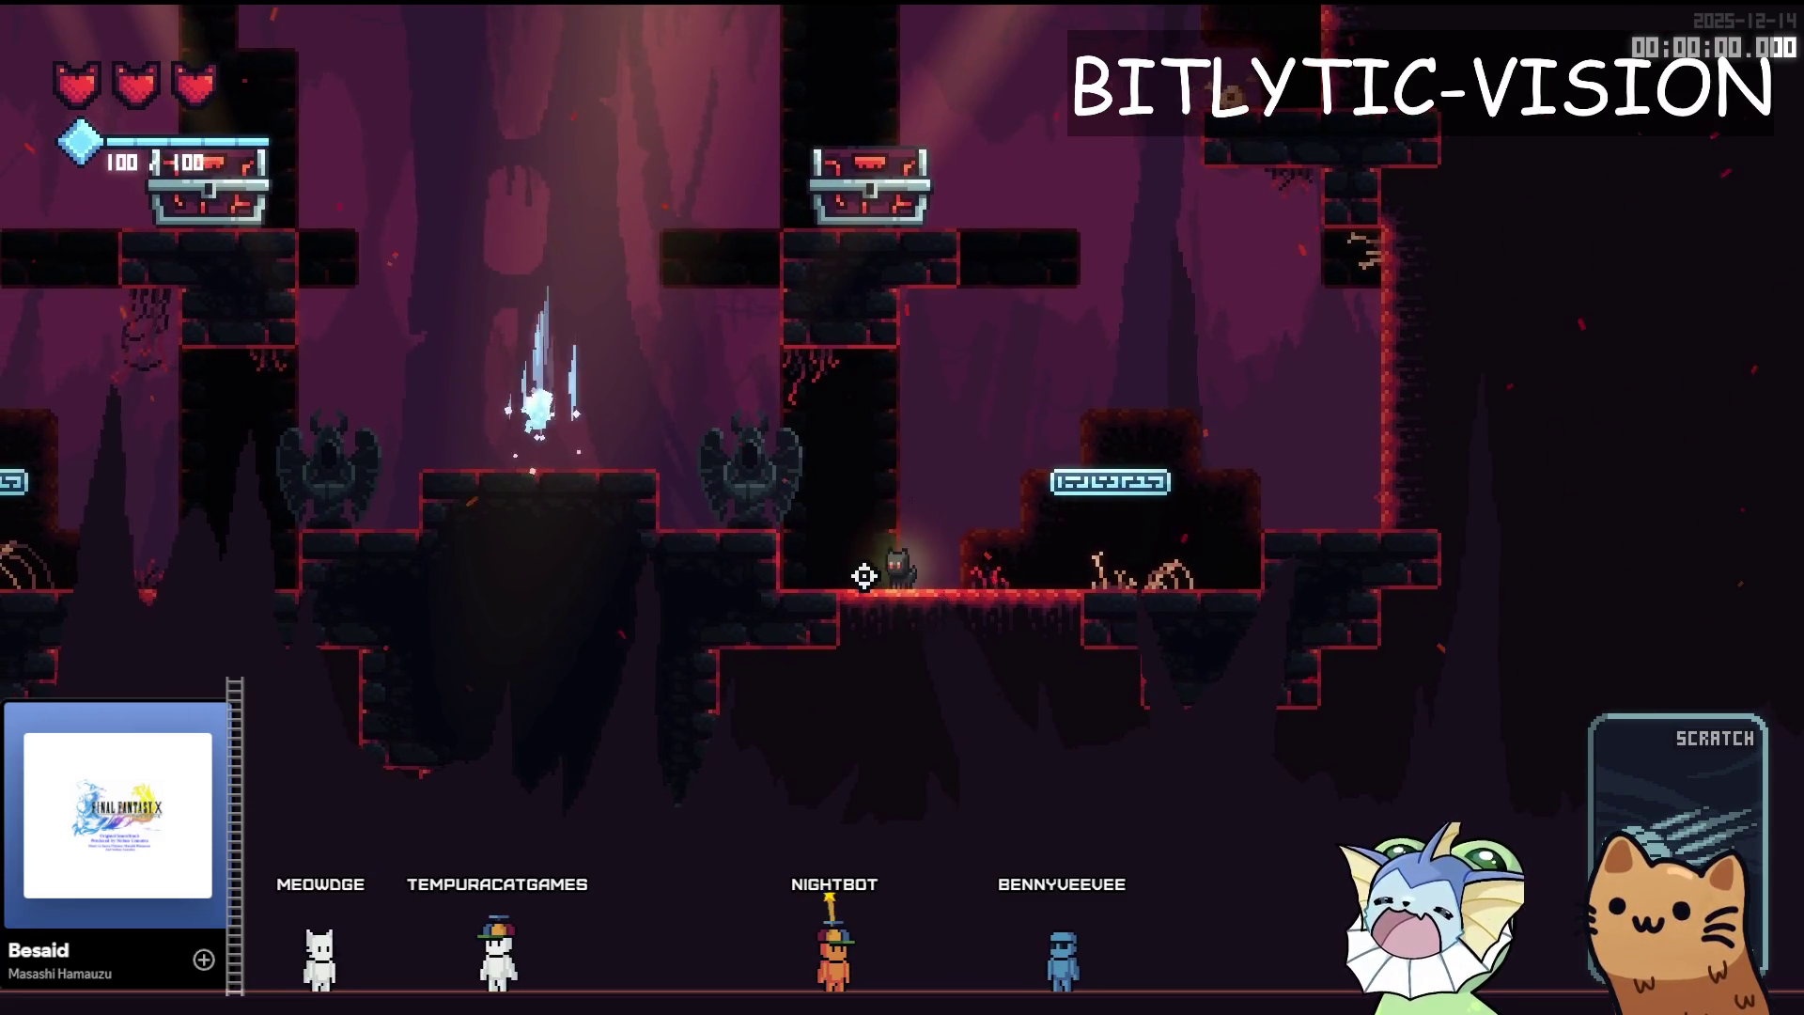
pyautogui.press('a')
pyautogui.press('space')
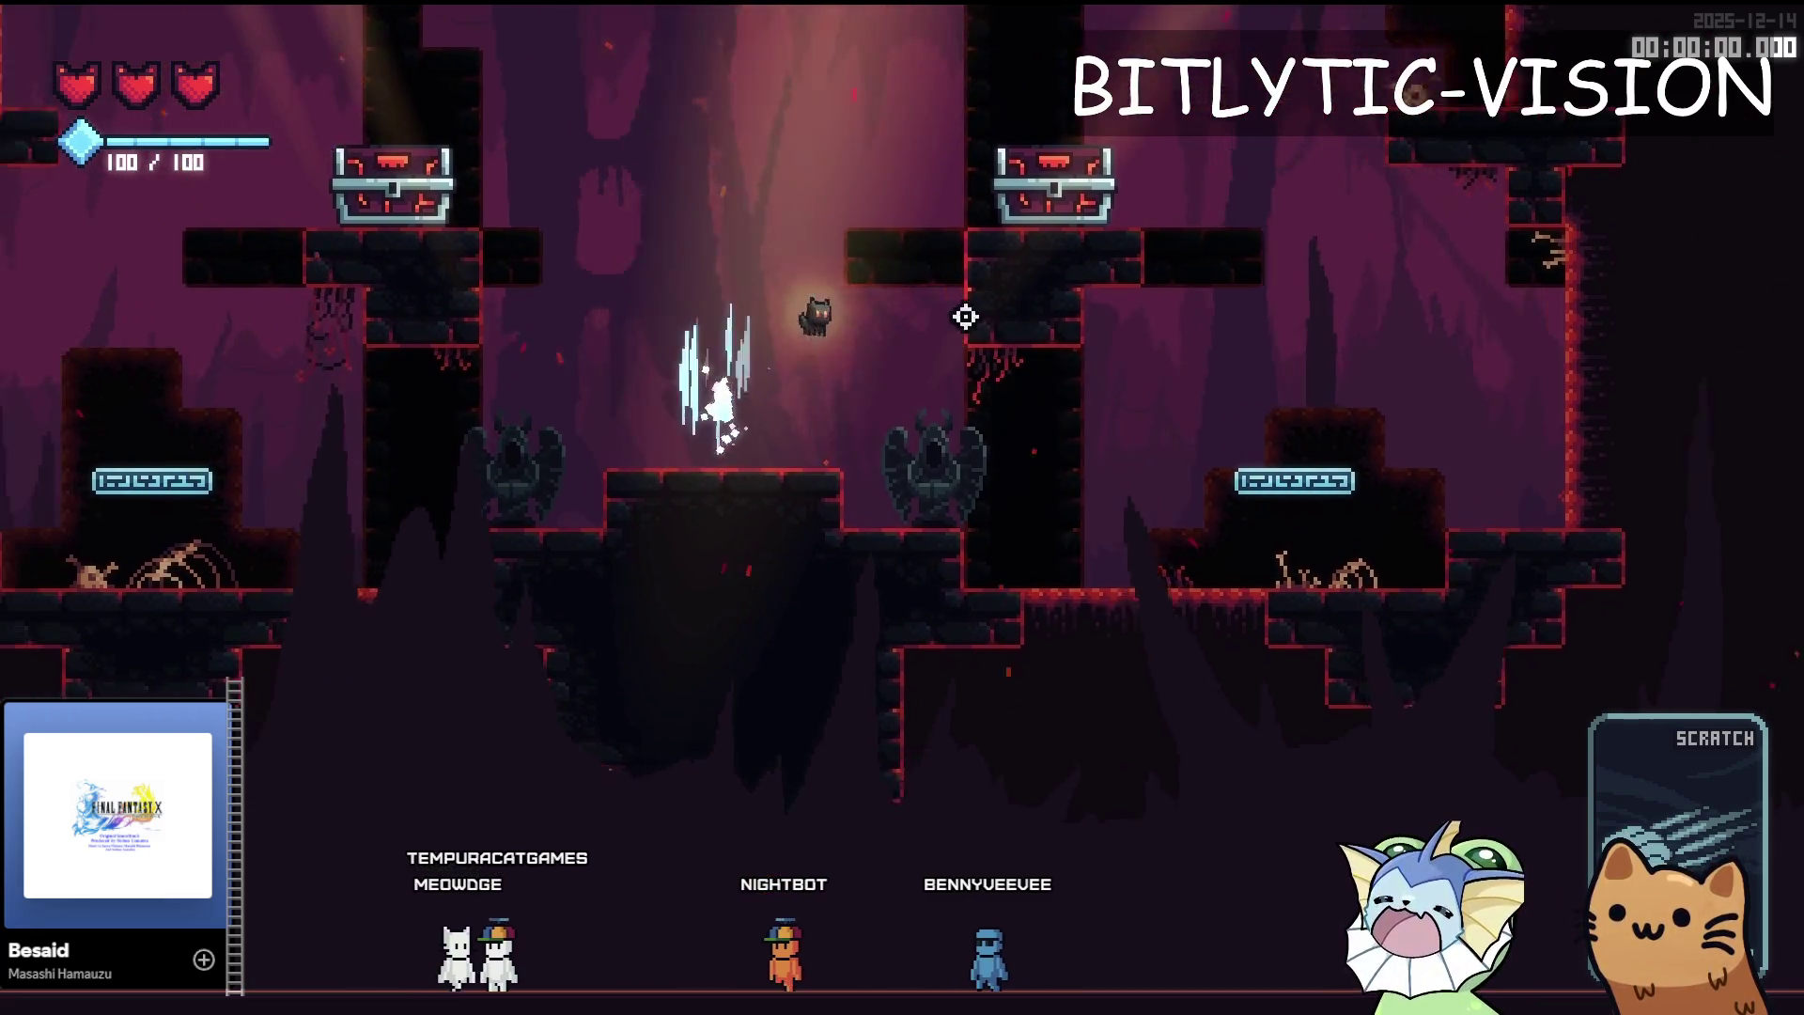
# Spawn a MOVINGDUMMY from the debug menu beside the cat.
pyautogui.press('F1')
pyautogui.scroll(-5, 1353, 554)
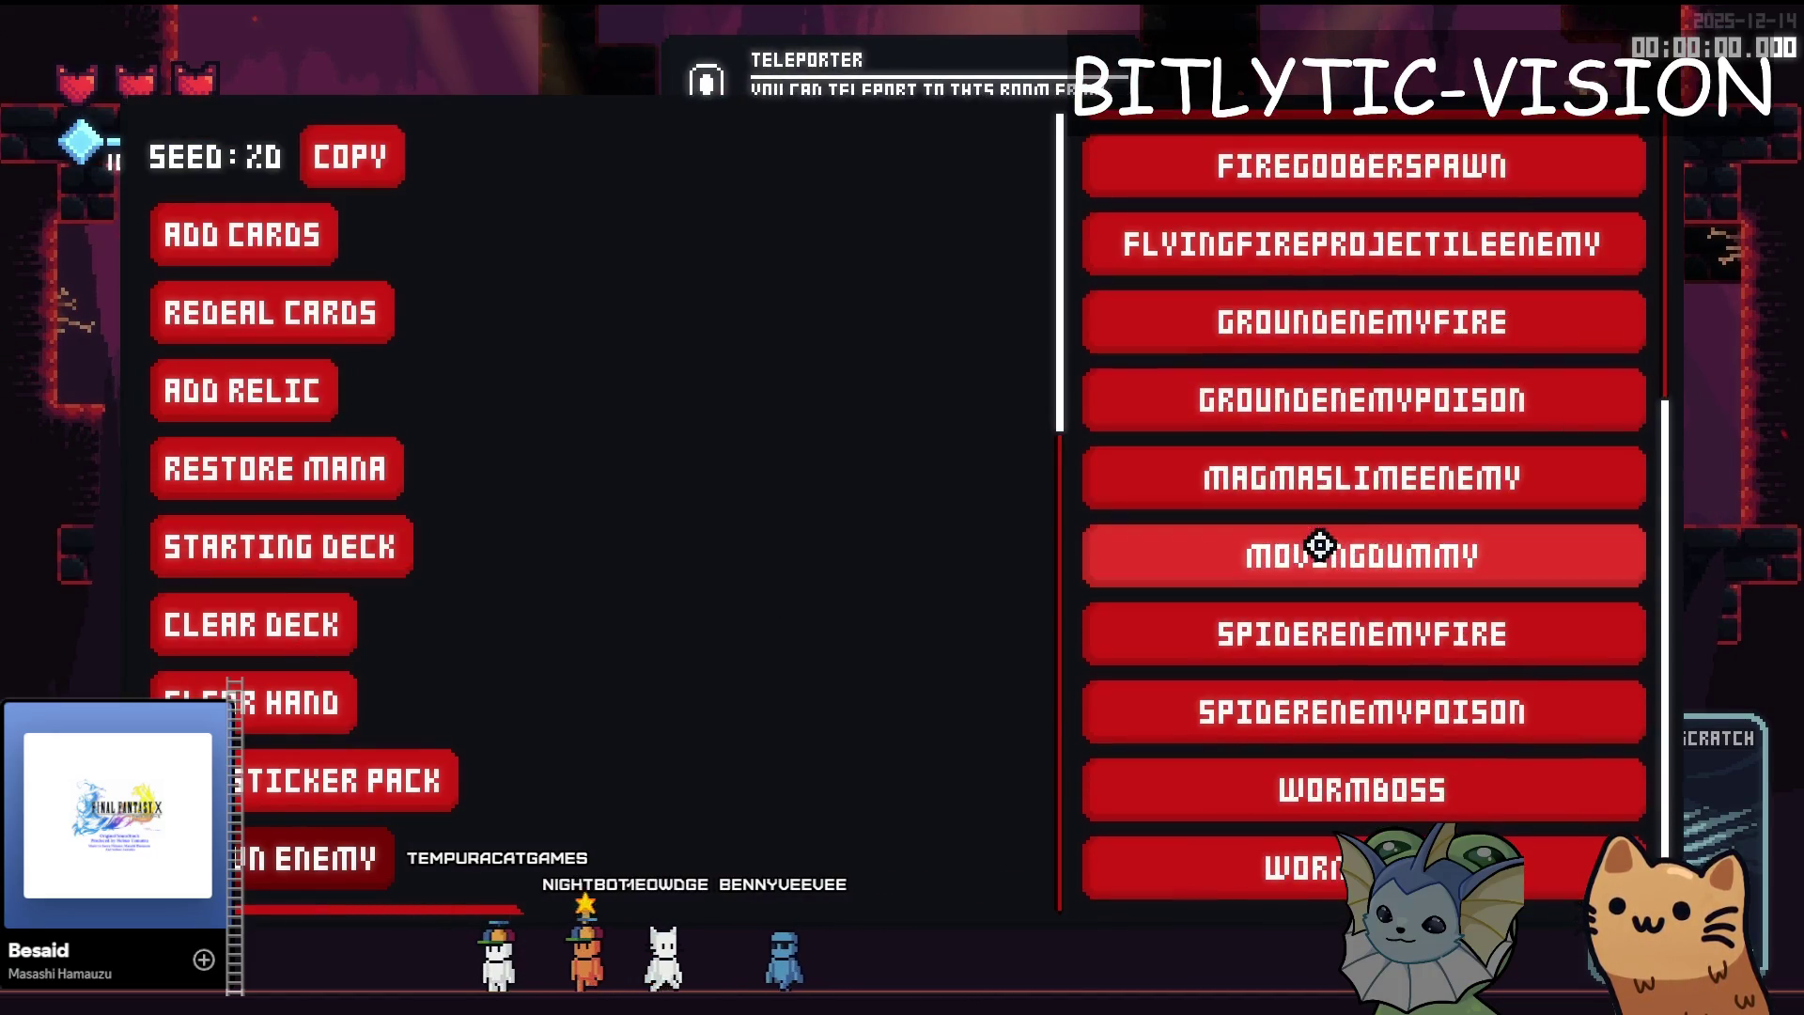
pyautogui.scroll(1, 1390, 564)
pyautogui.scroll(-1, 1372, 545)
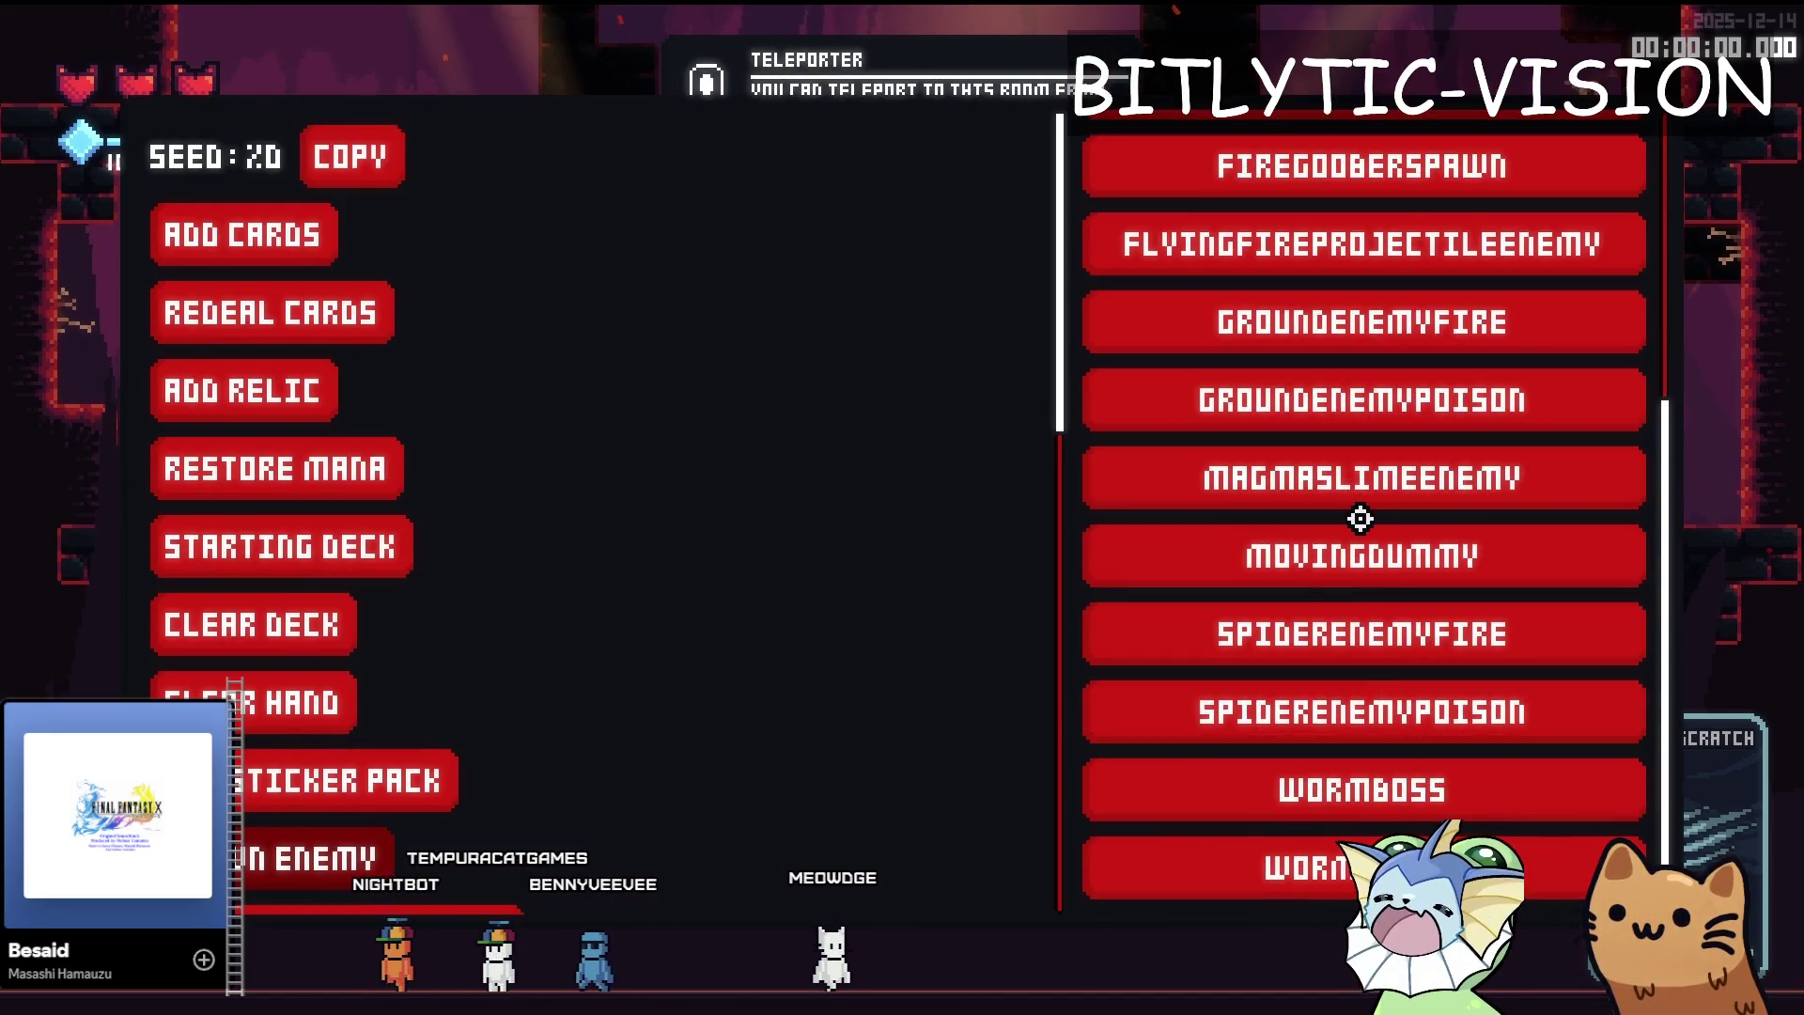
pyautogui.click(1366, 548)
pyautogui.click(1007, 431)
# Spawn another MOVINGDUMMY on the platform right of the cat, then stop the game.
pyautogui.press('F1')
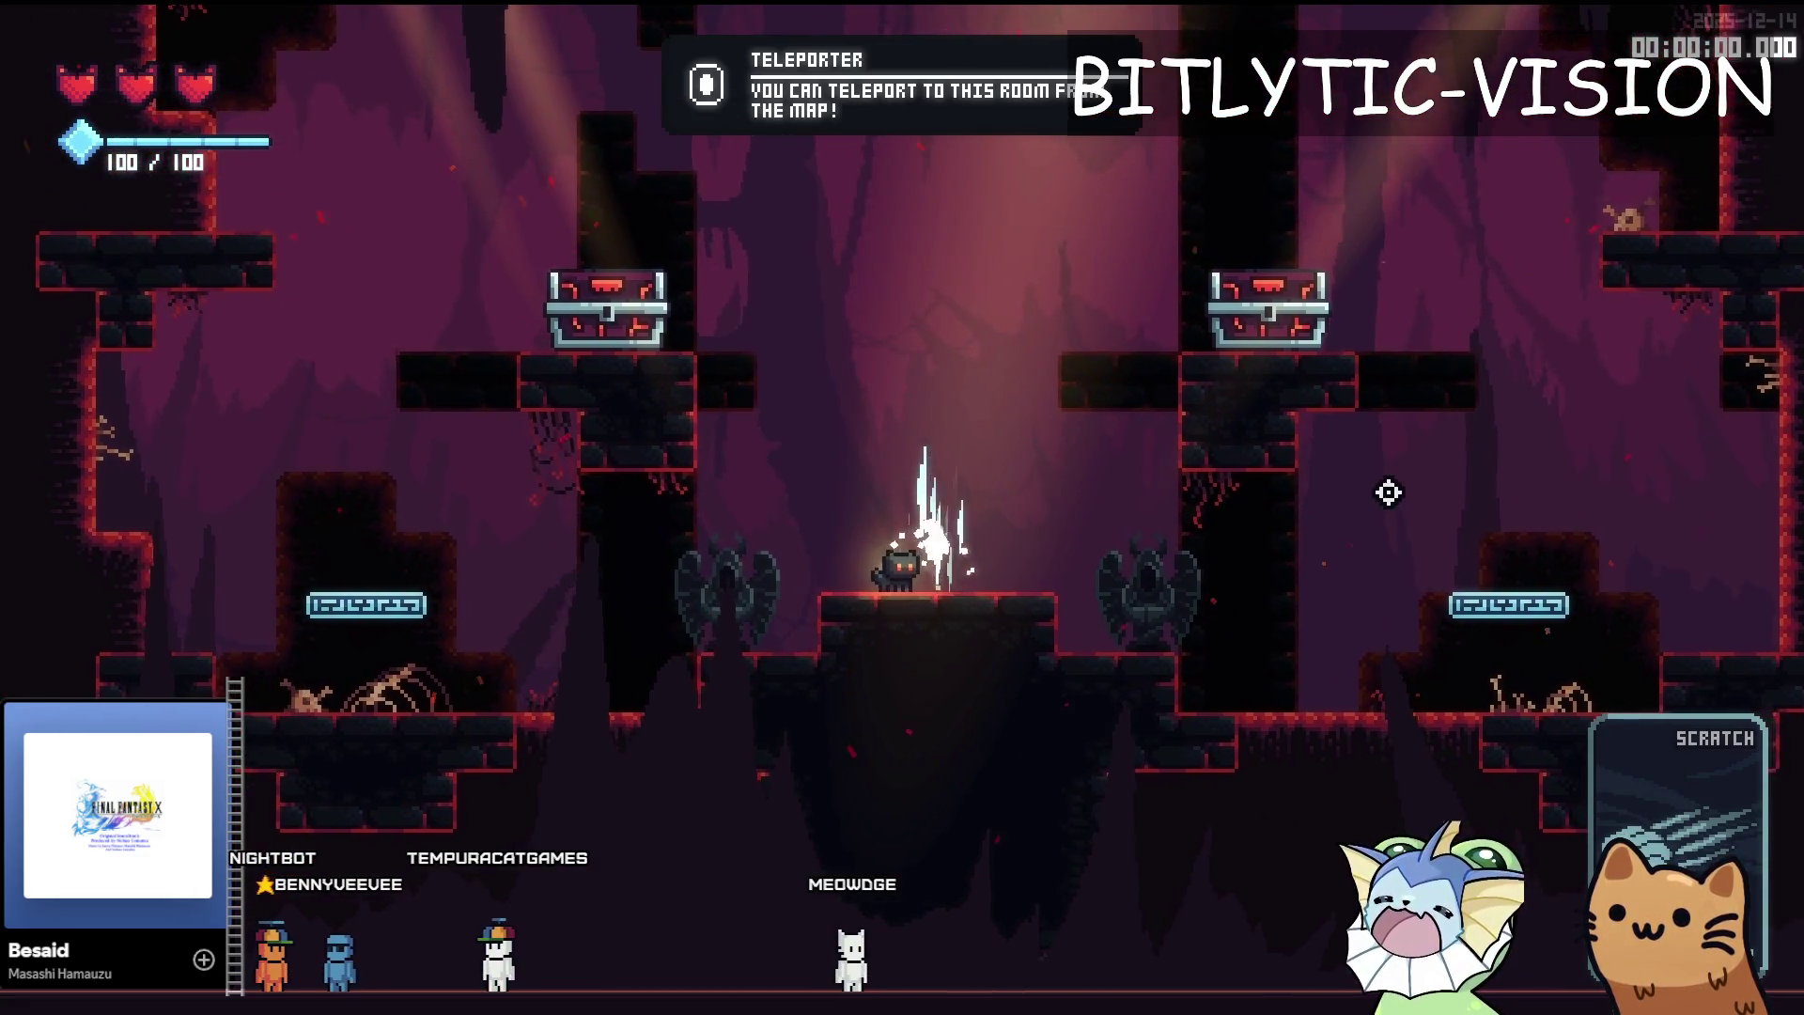
pyautogui.press('F1')
pyautogui.click(1388, 561)
pyautogui.click(1016, 567)
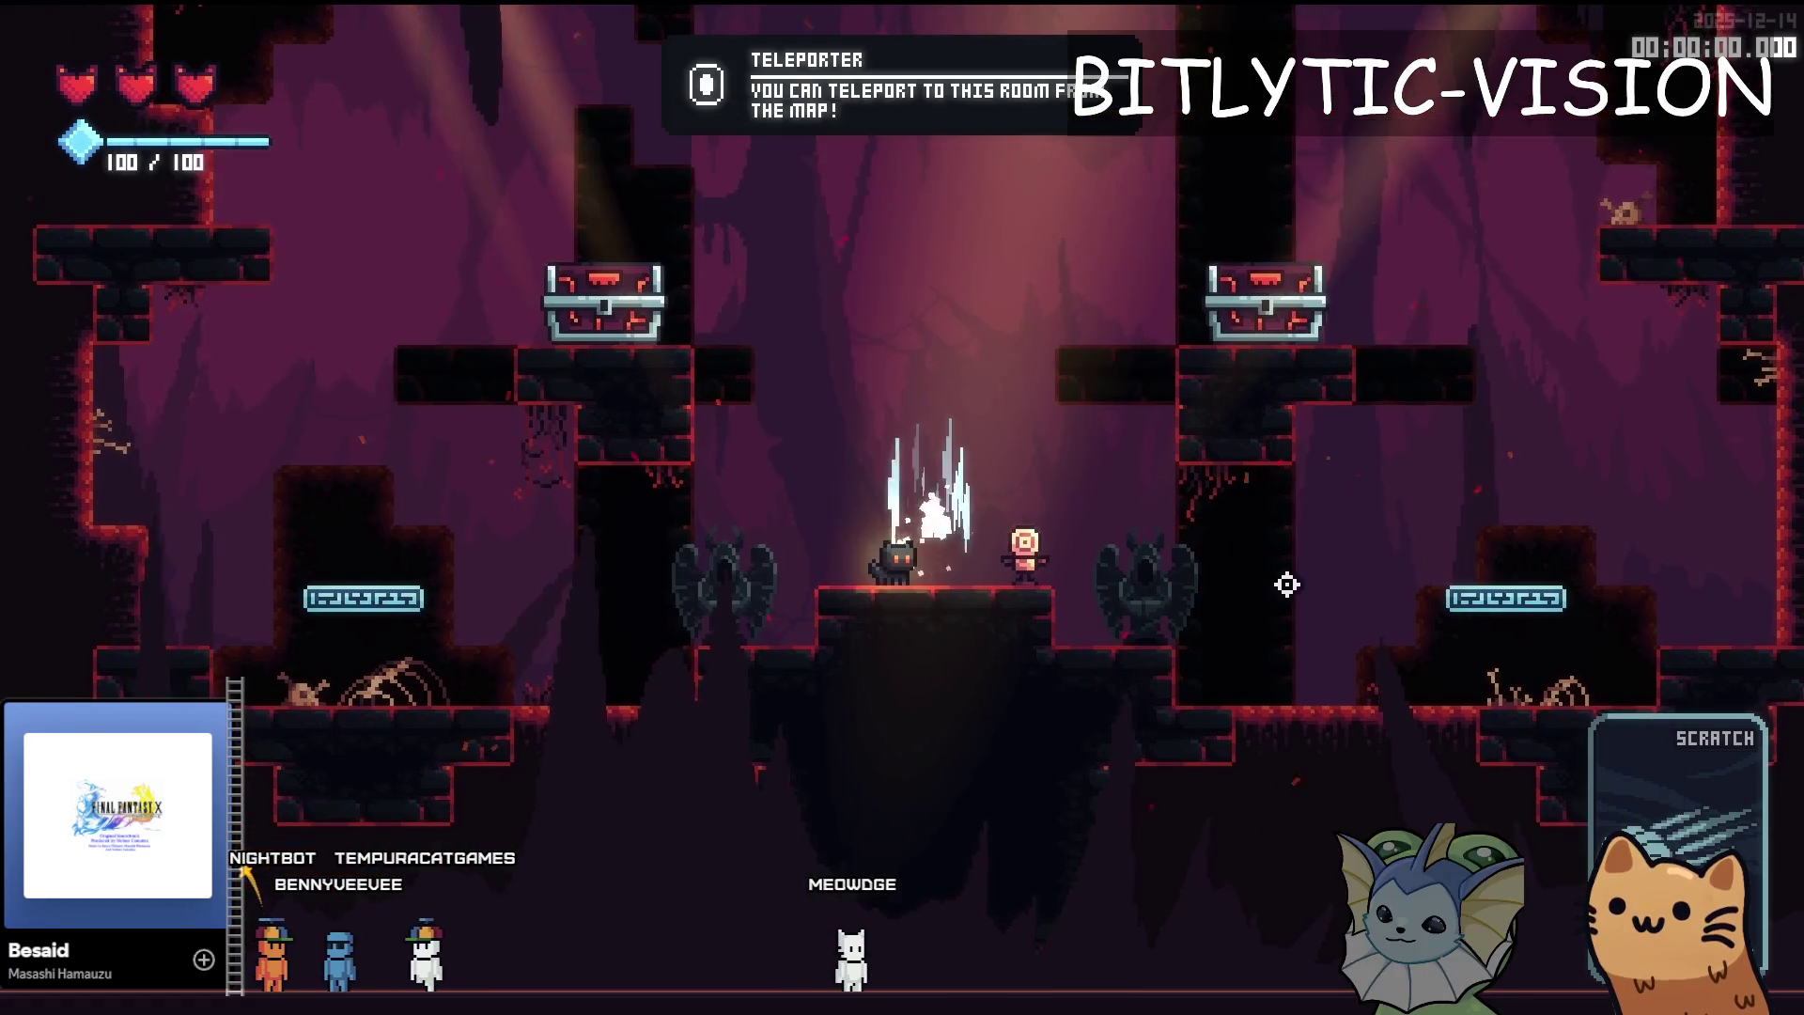
pyautogui.press('F8')
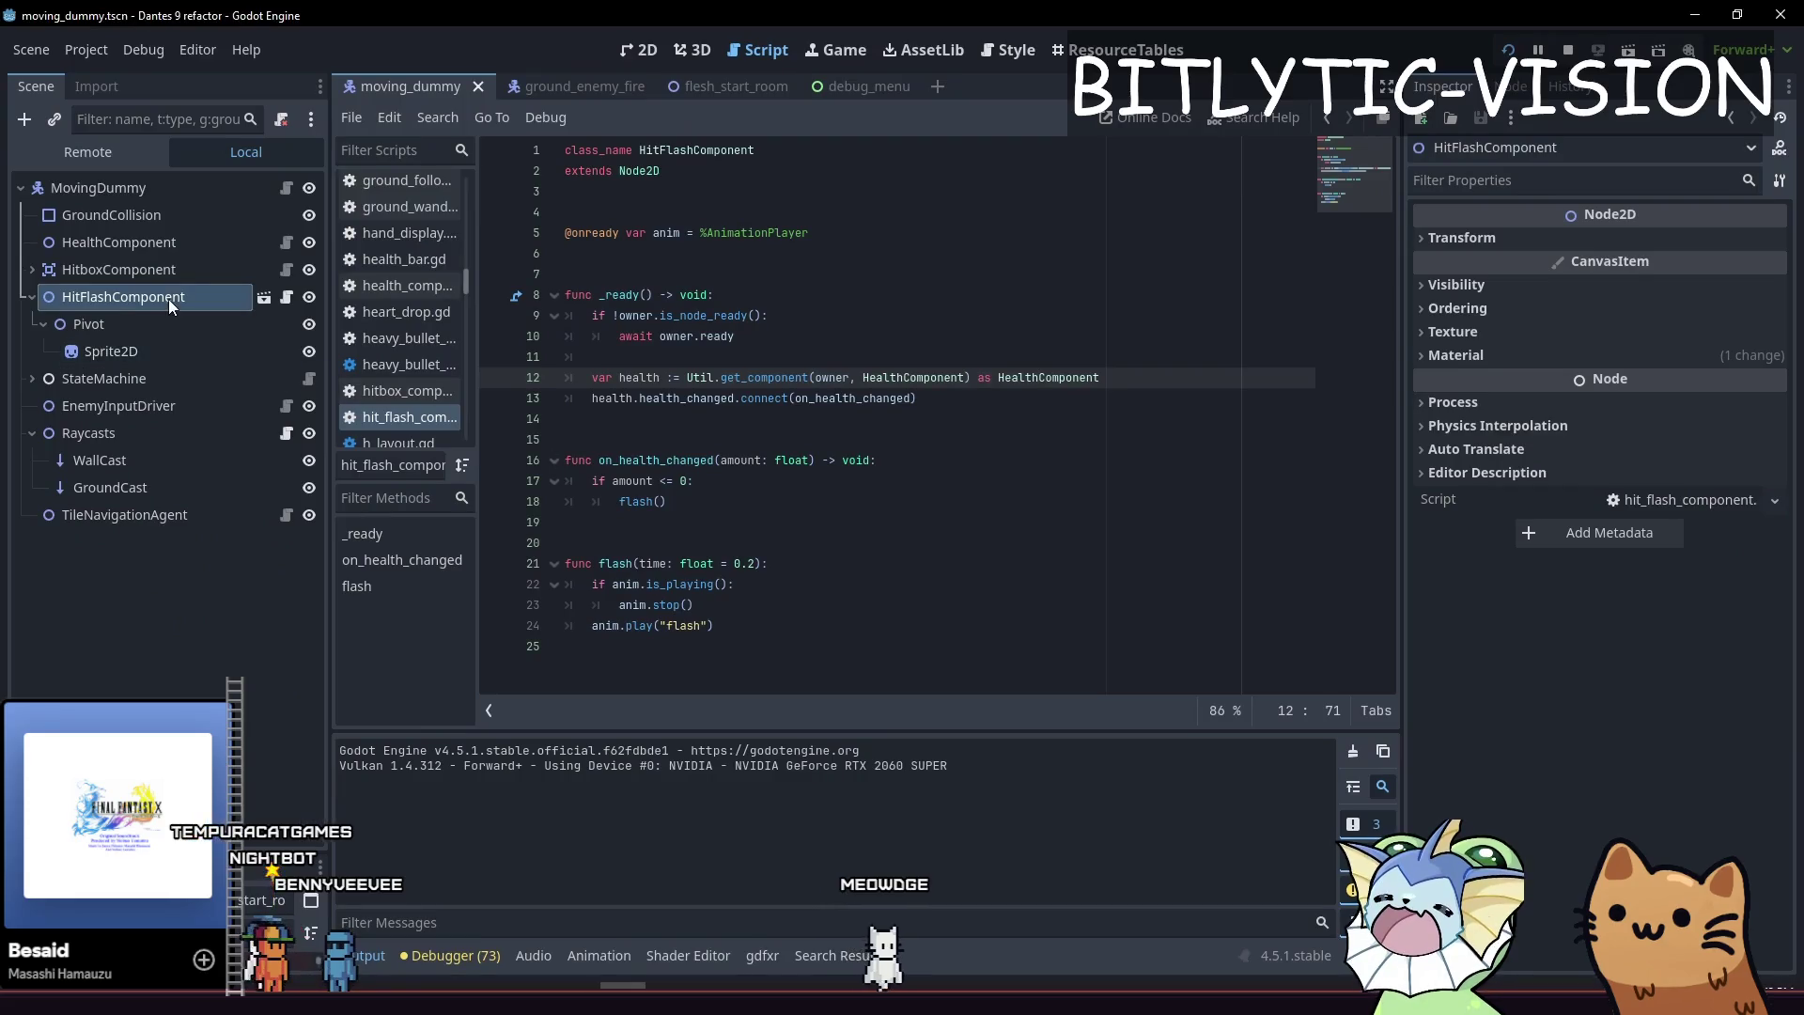
# Compare moving_dummy's components with ground_enemy_fire's Pivot and Sprite2D settings.
pyautogui.click(160, 295)
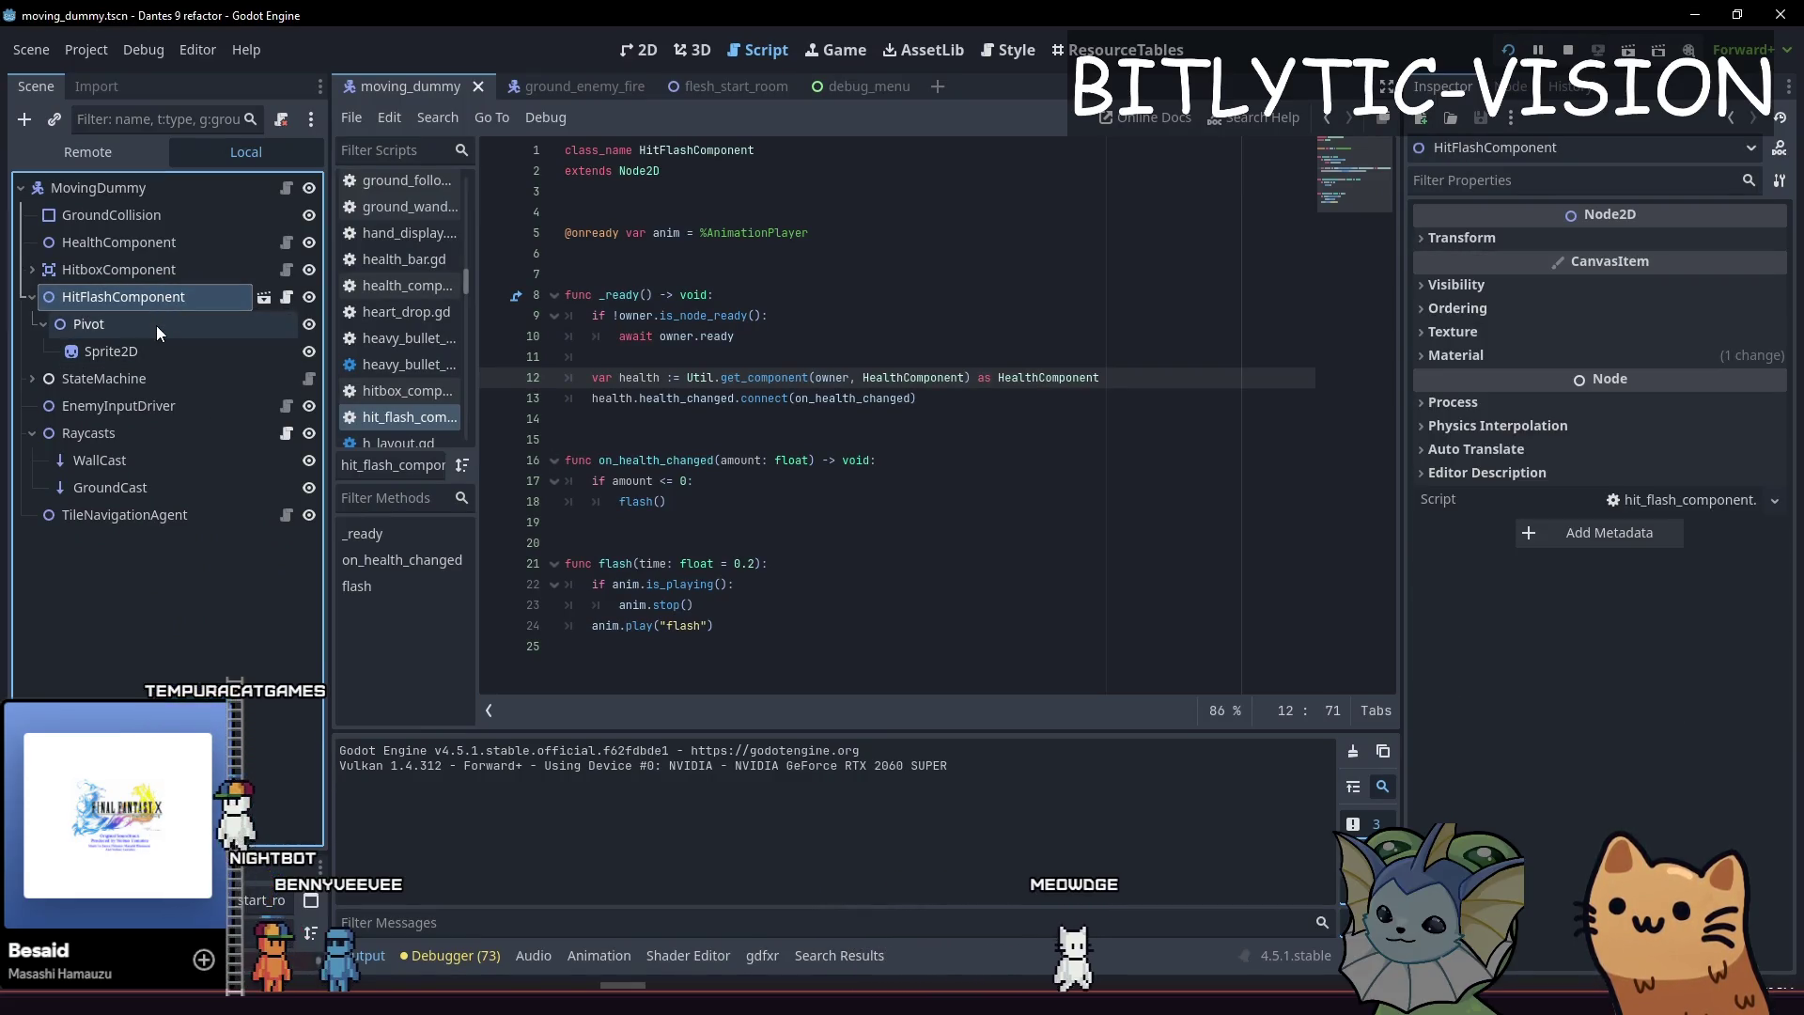
pyautogui.click(154, 274)
pyautogui.click(151, 296)
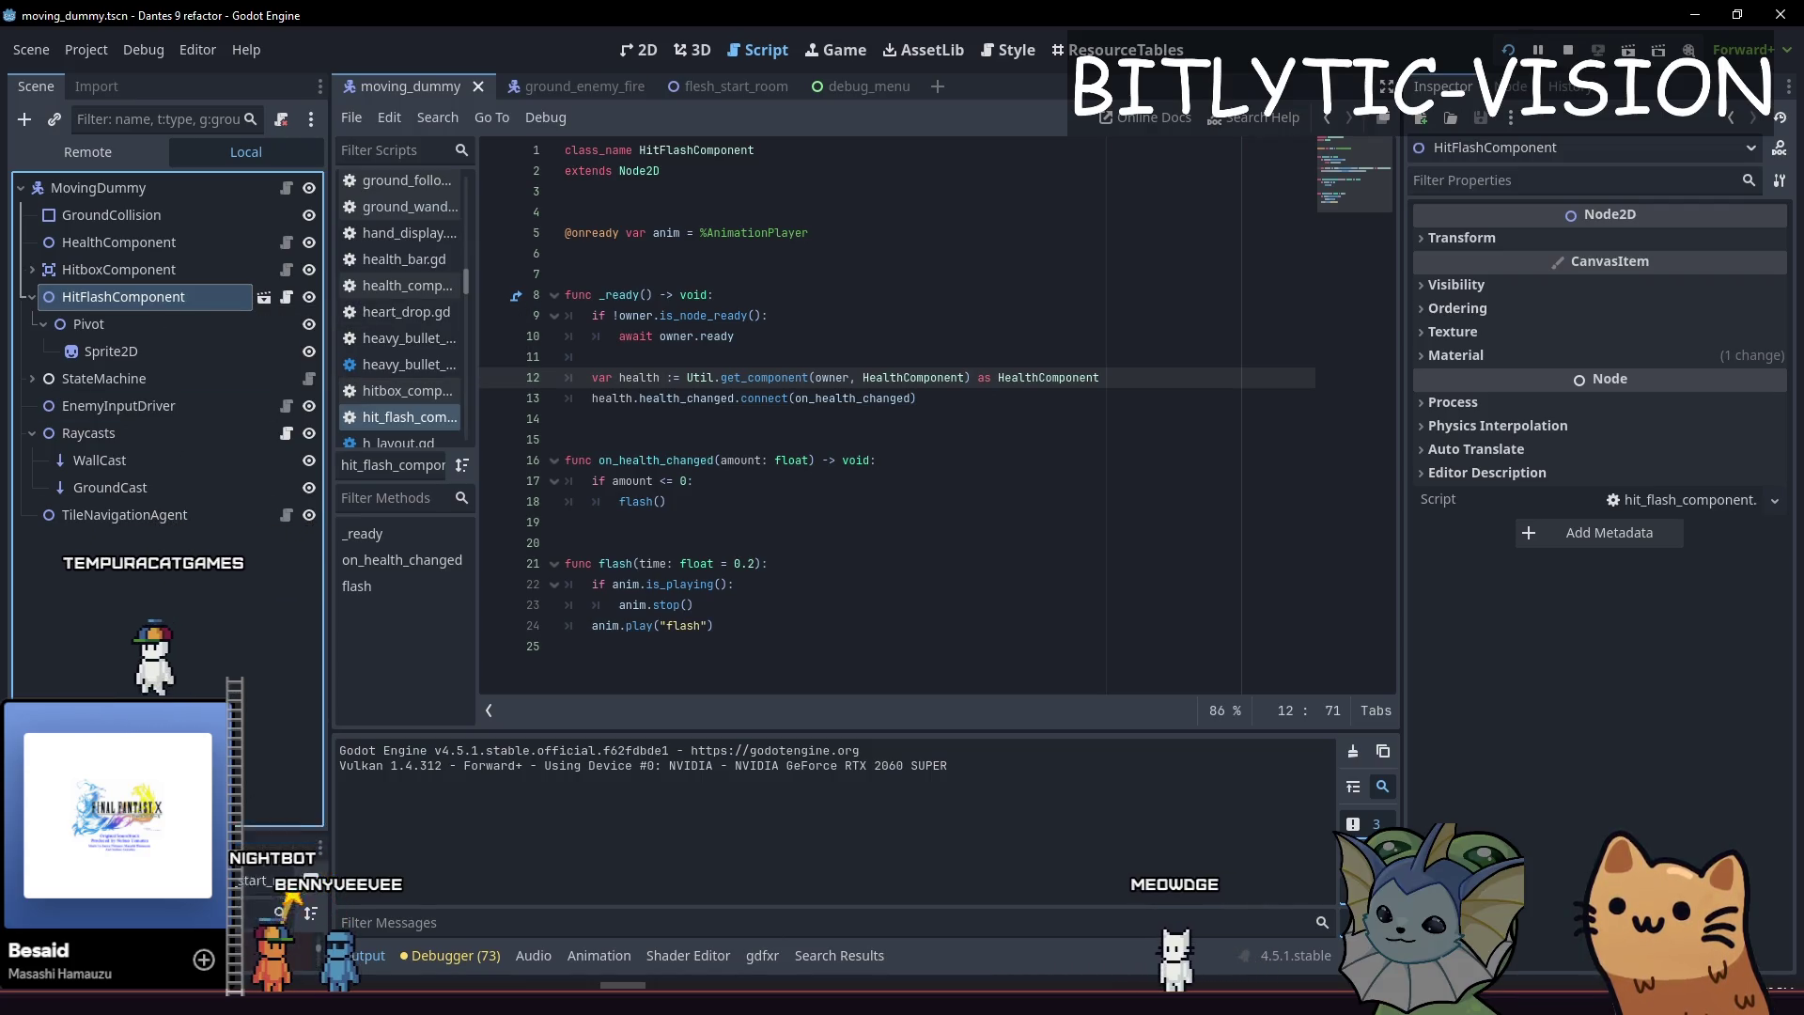
pyautogui.click(607, 85)
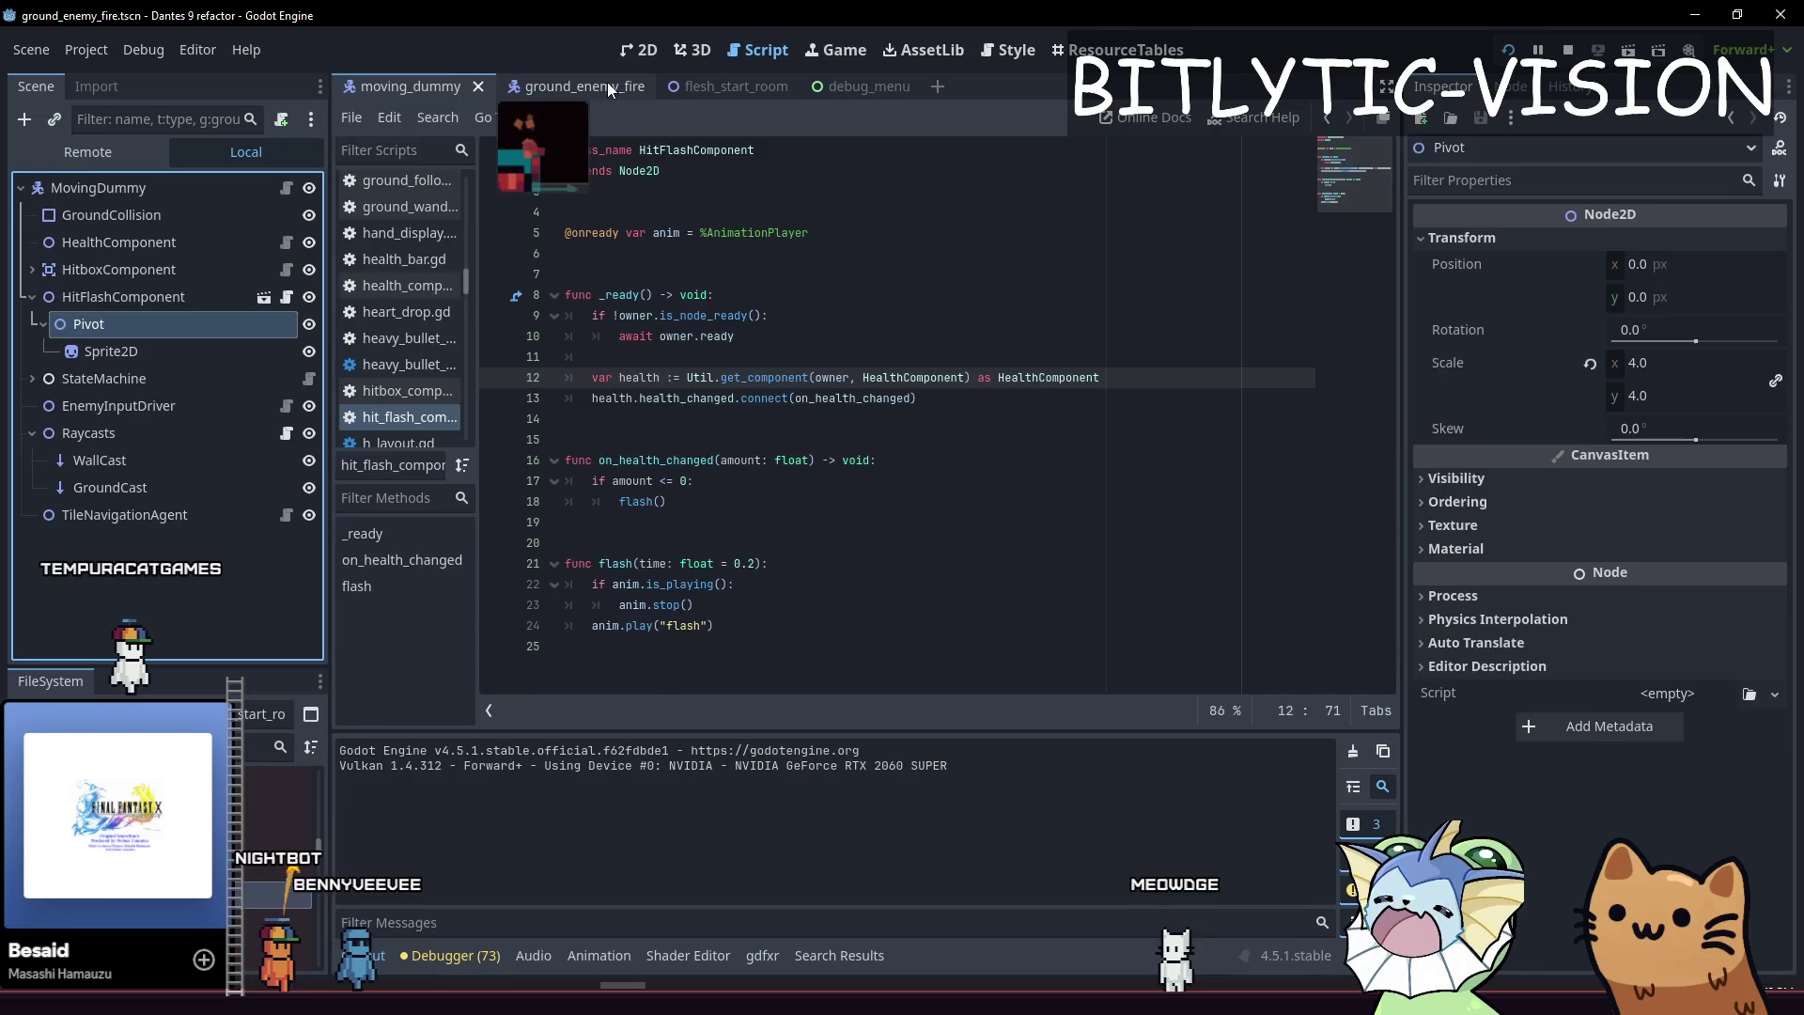
pyautogui.click(103, 267)
pyautogui.click(96, 243)
pyautogui.click(94, 270)
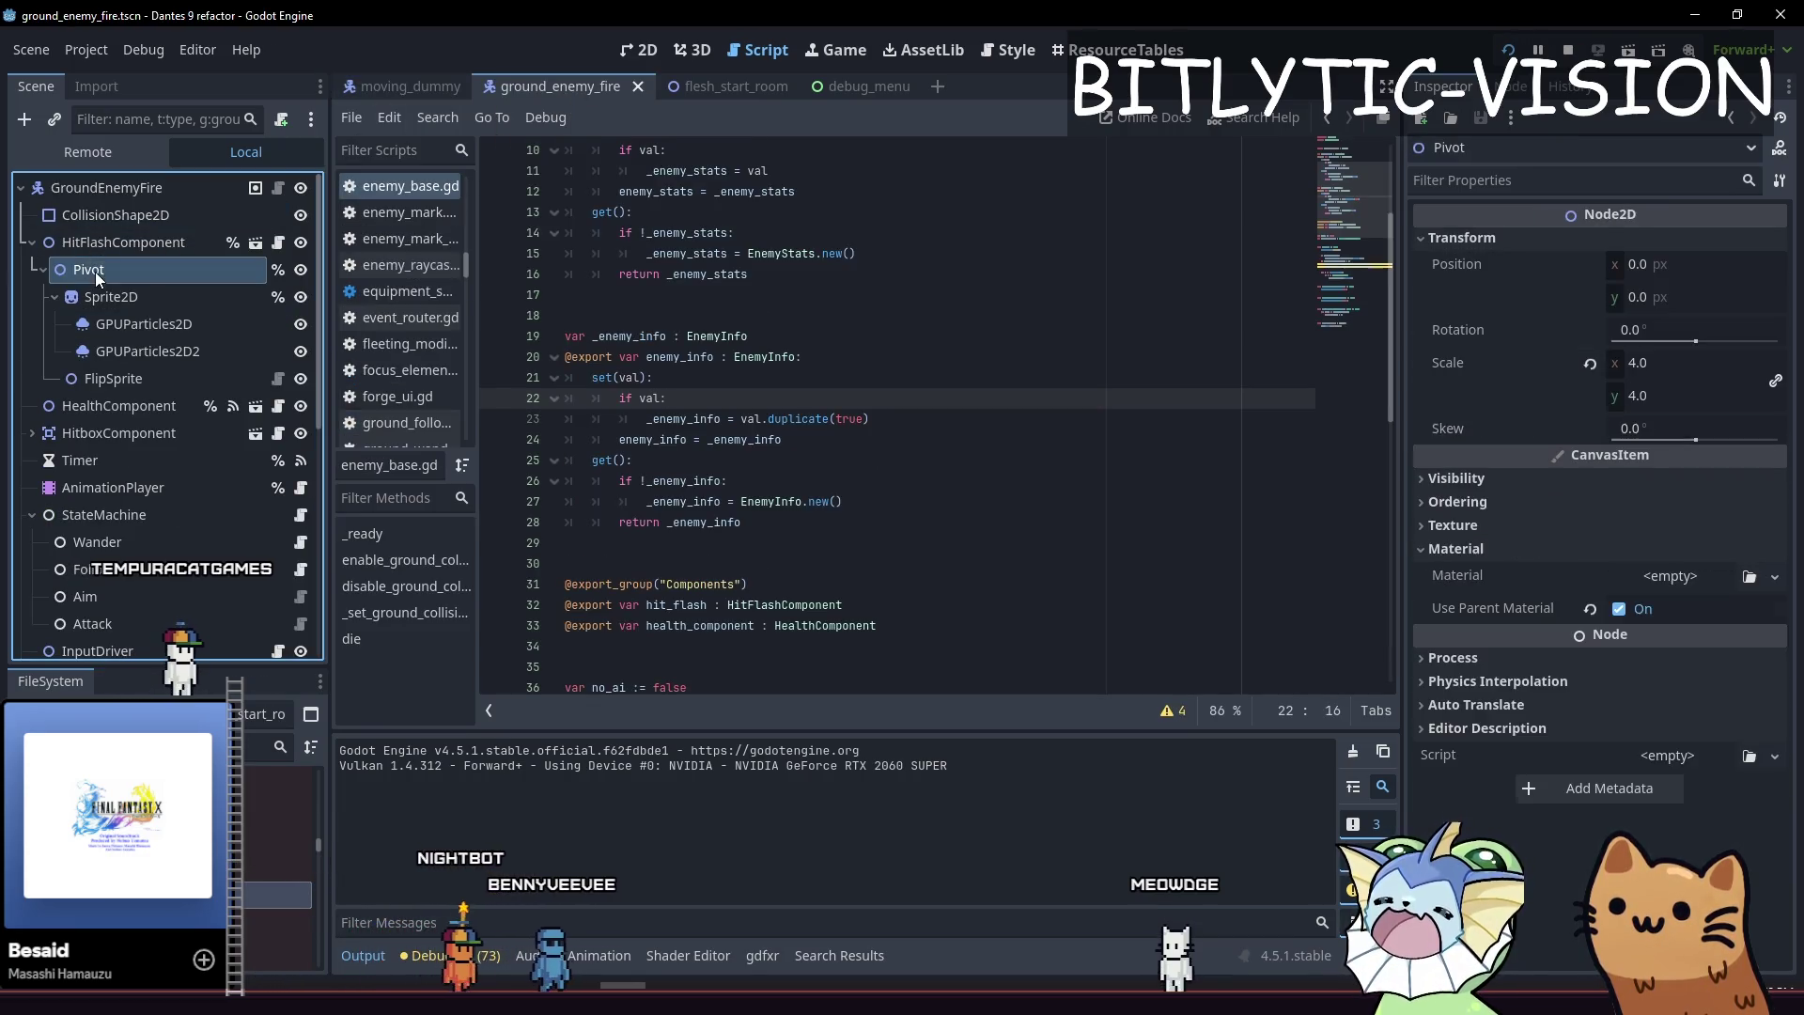
pyautogui.click(97, 297)
pyautogui.click(101, 266)
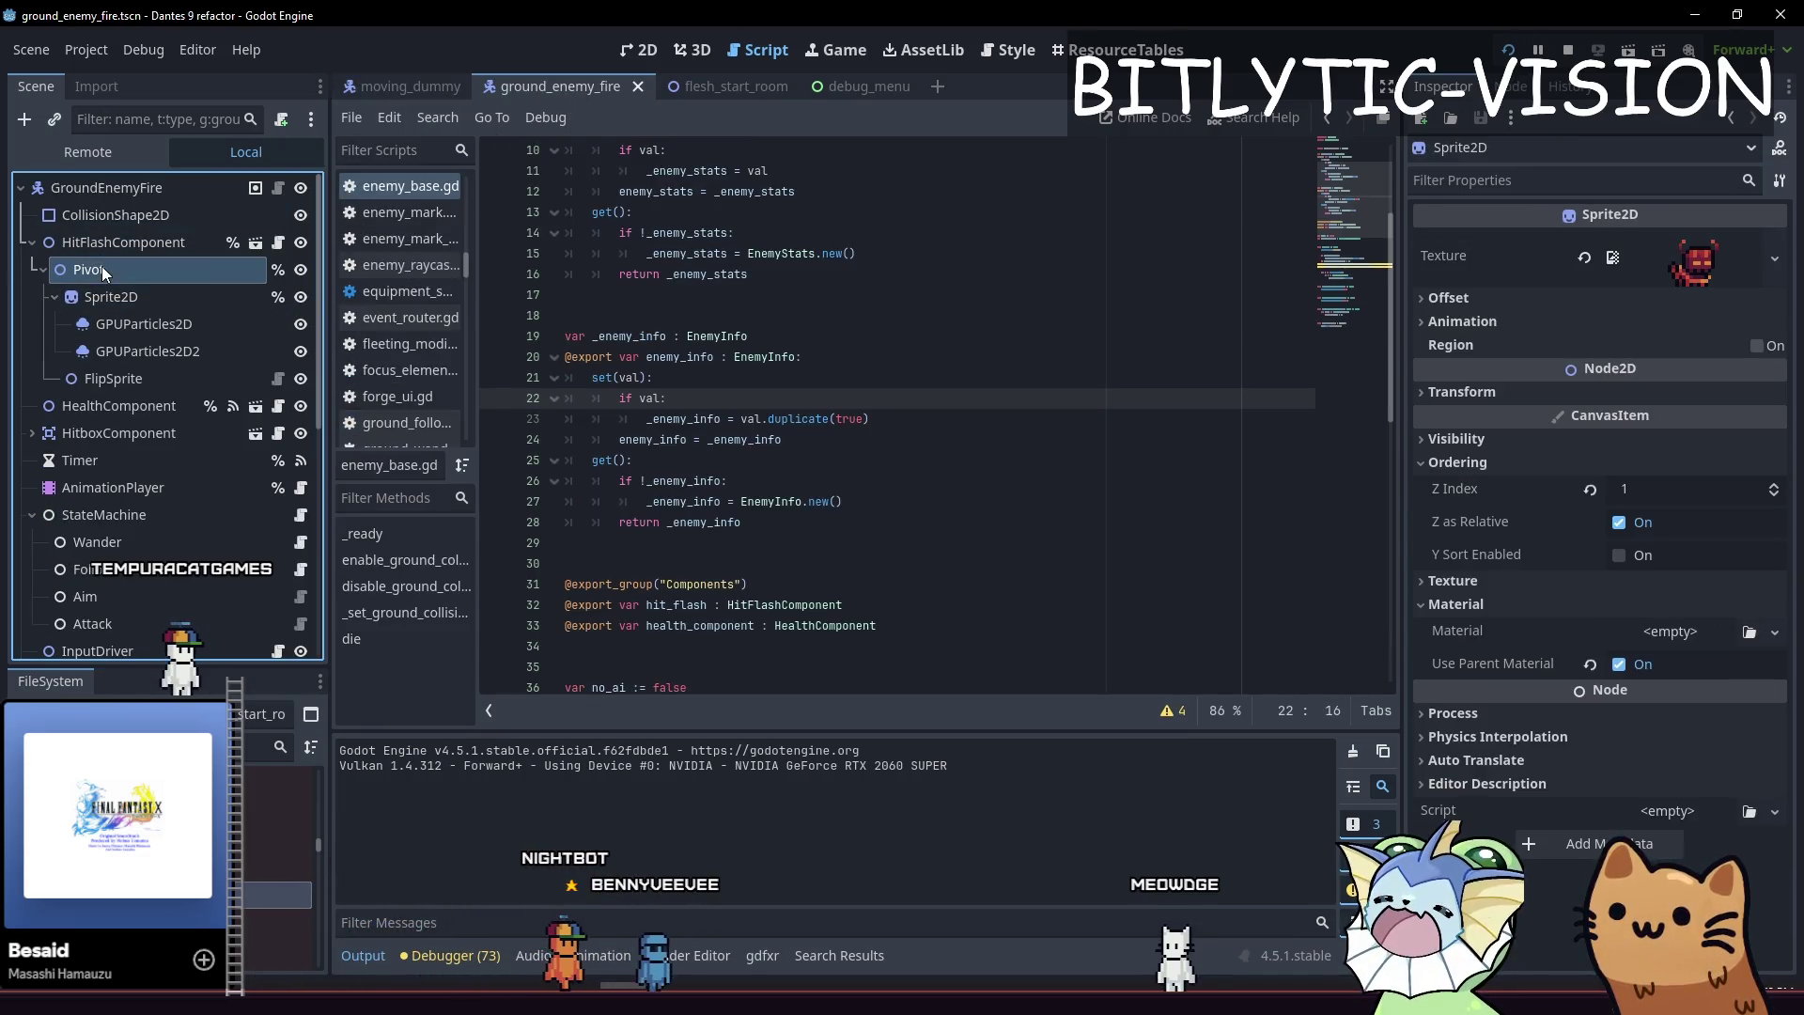
# Enable Use Parent Material on moving_dummy's Pivot and Sprite2D and save the scene.
pyautogui.click(400, 85)
pyautogui.keyDown('shift'); pyautogui.click(109, 350); pyautogui.keyUp('shift')
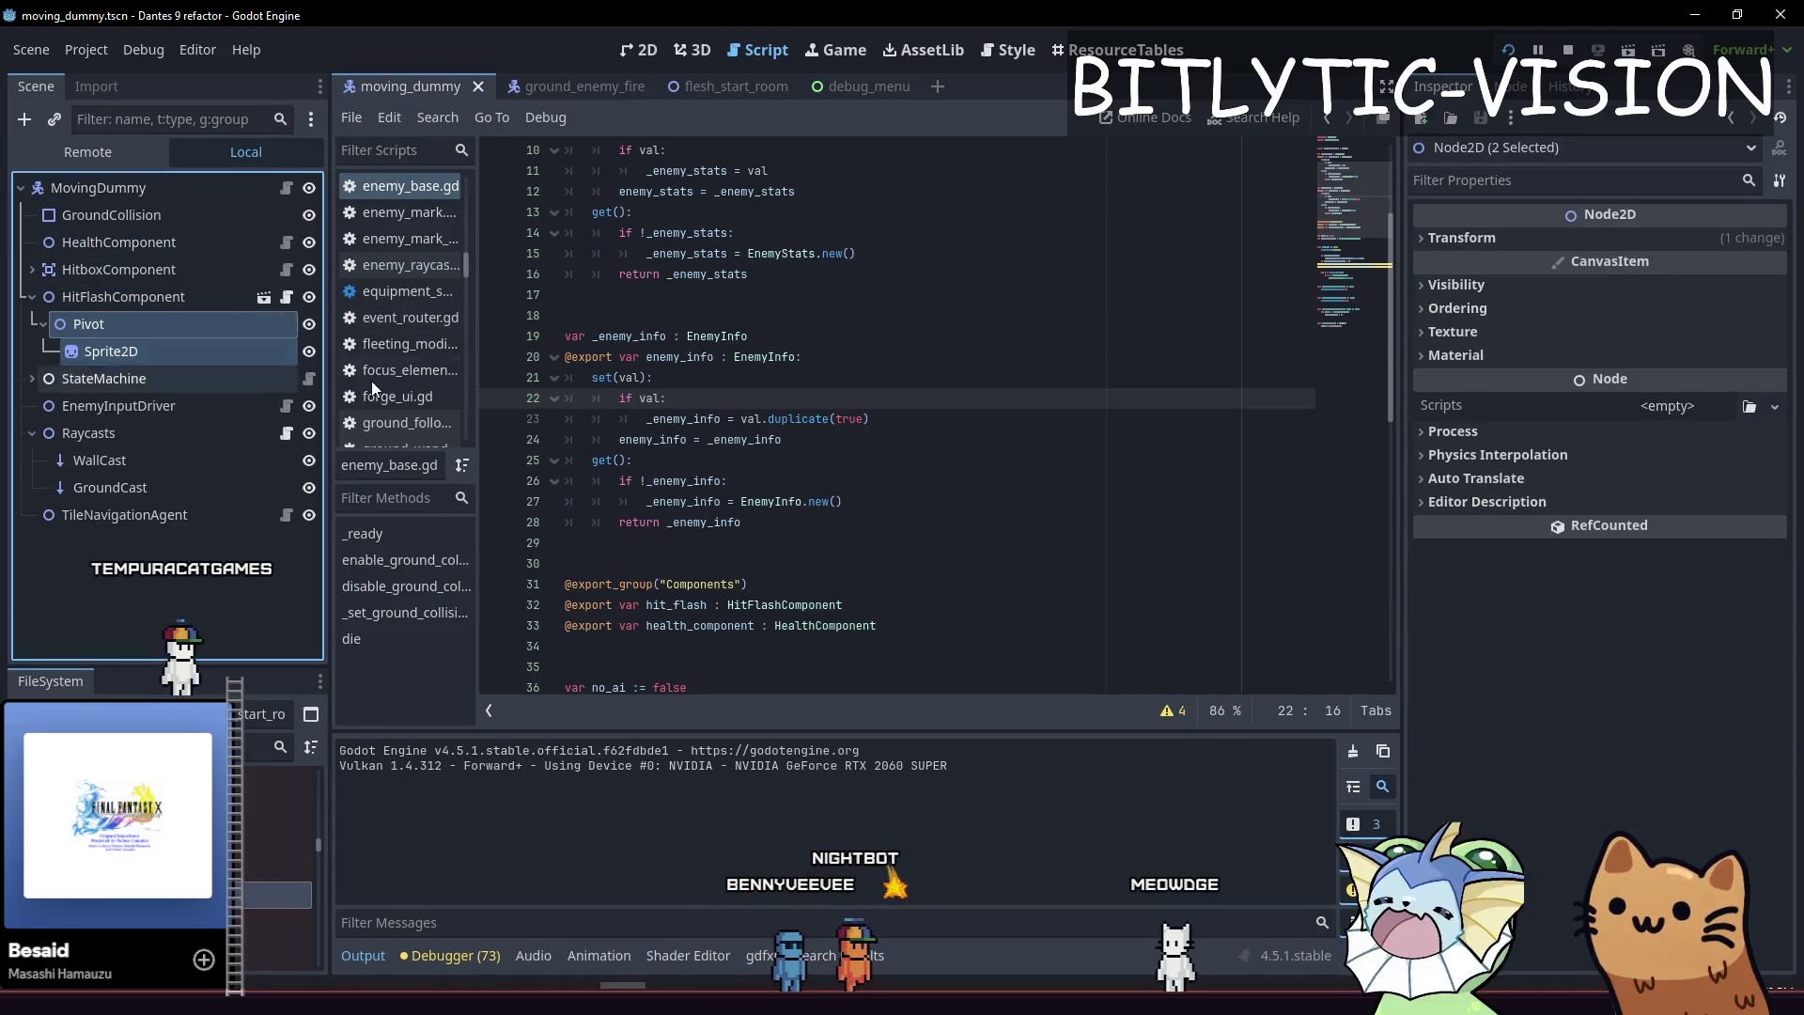
pyautogui.click(1494, 340)
pyautogui.click(1503, 340)
pyautogui.click(1498, 362)
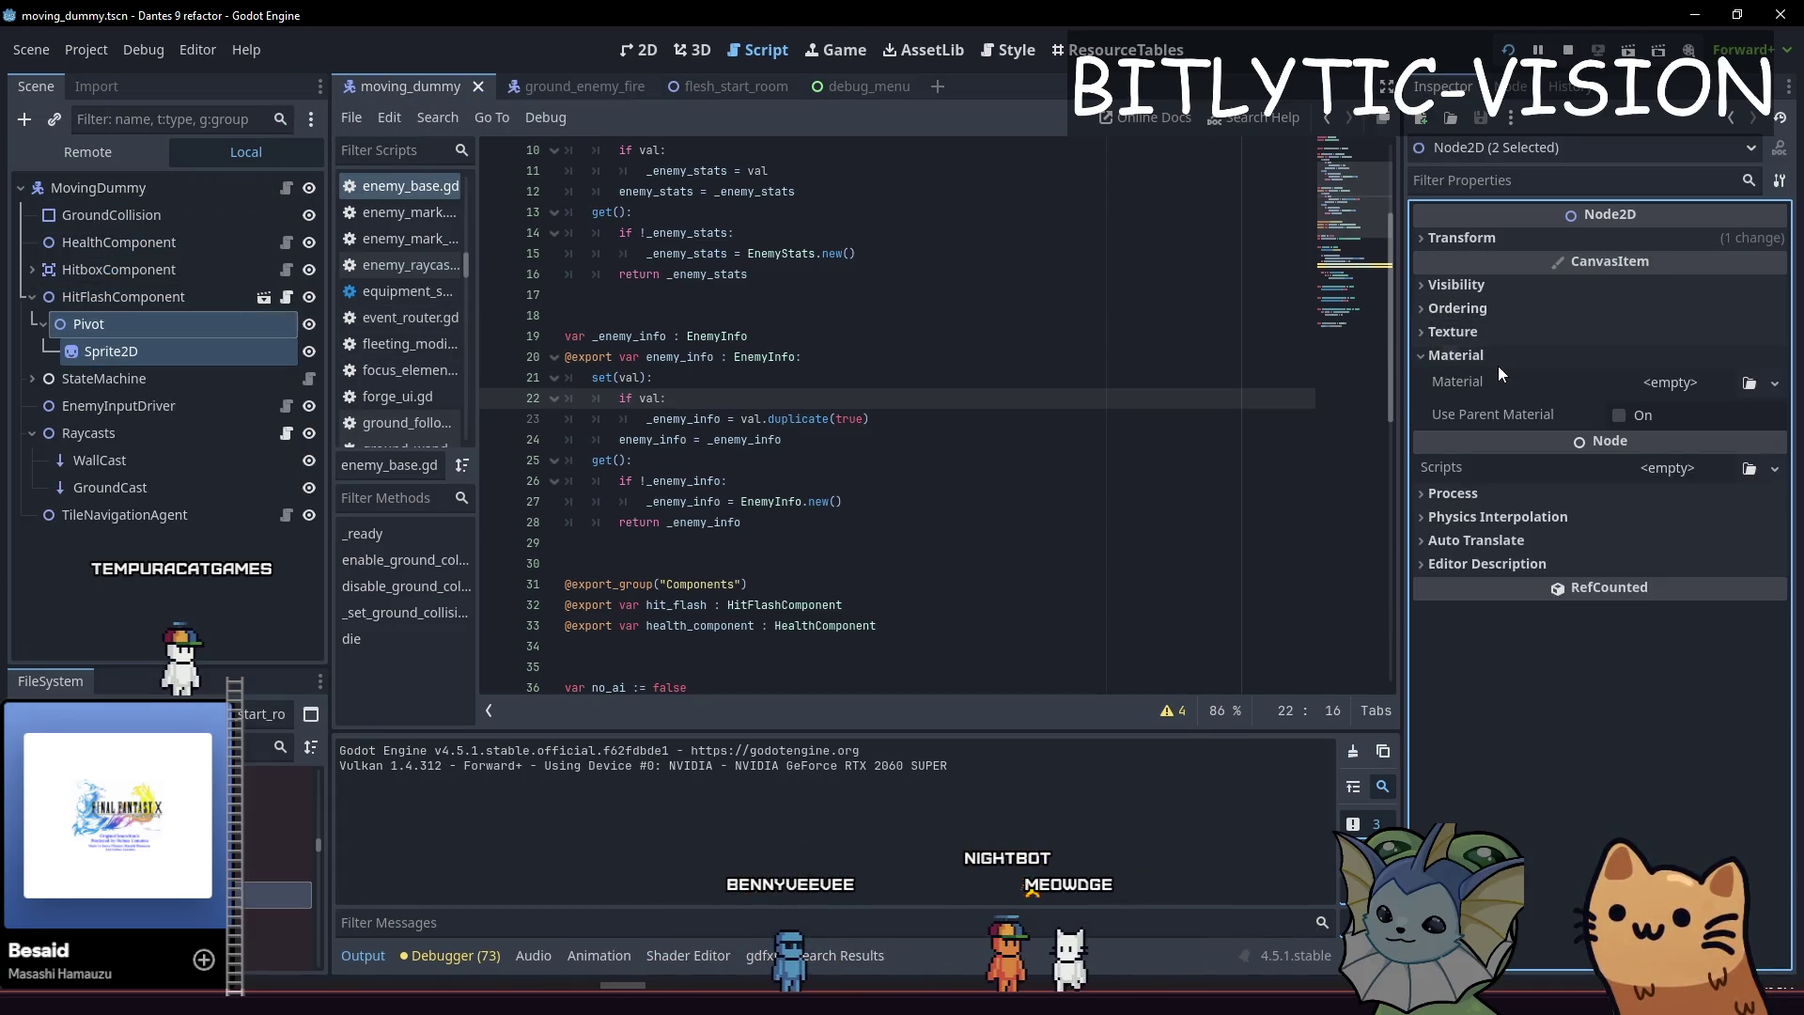
pyautogui.click(1623, 414)
pyautogui.hotkey('ctrl', 's')
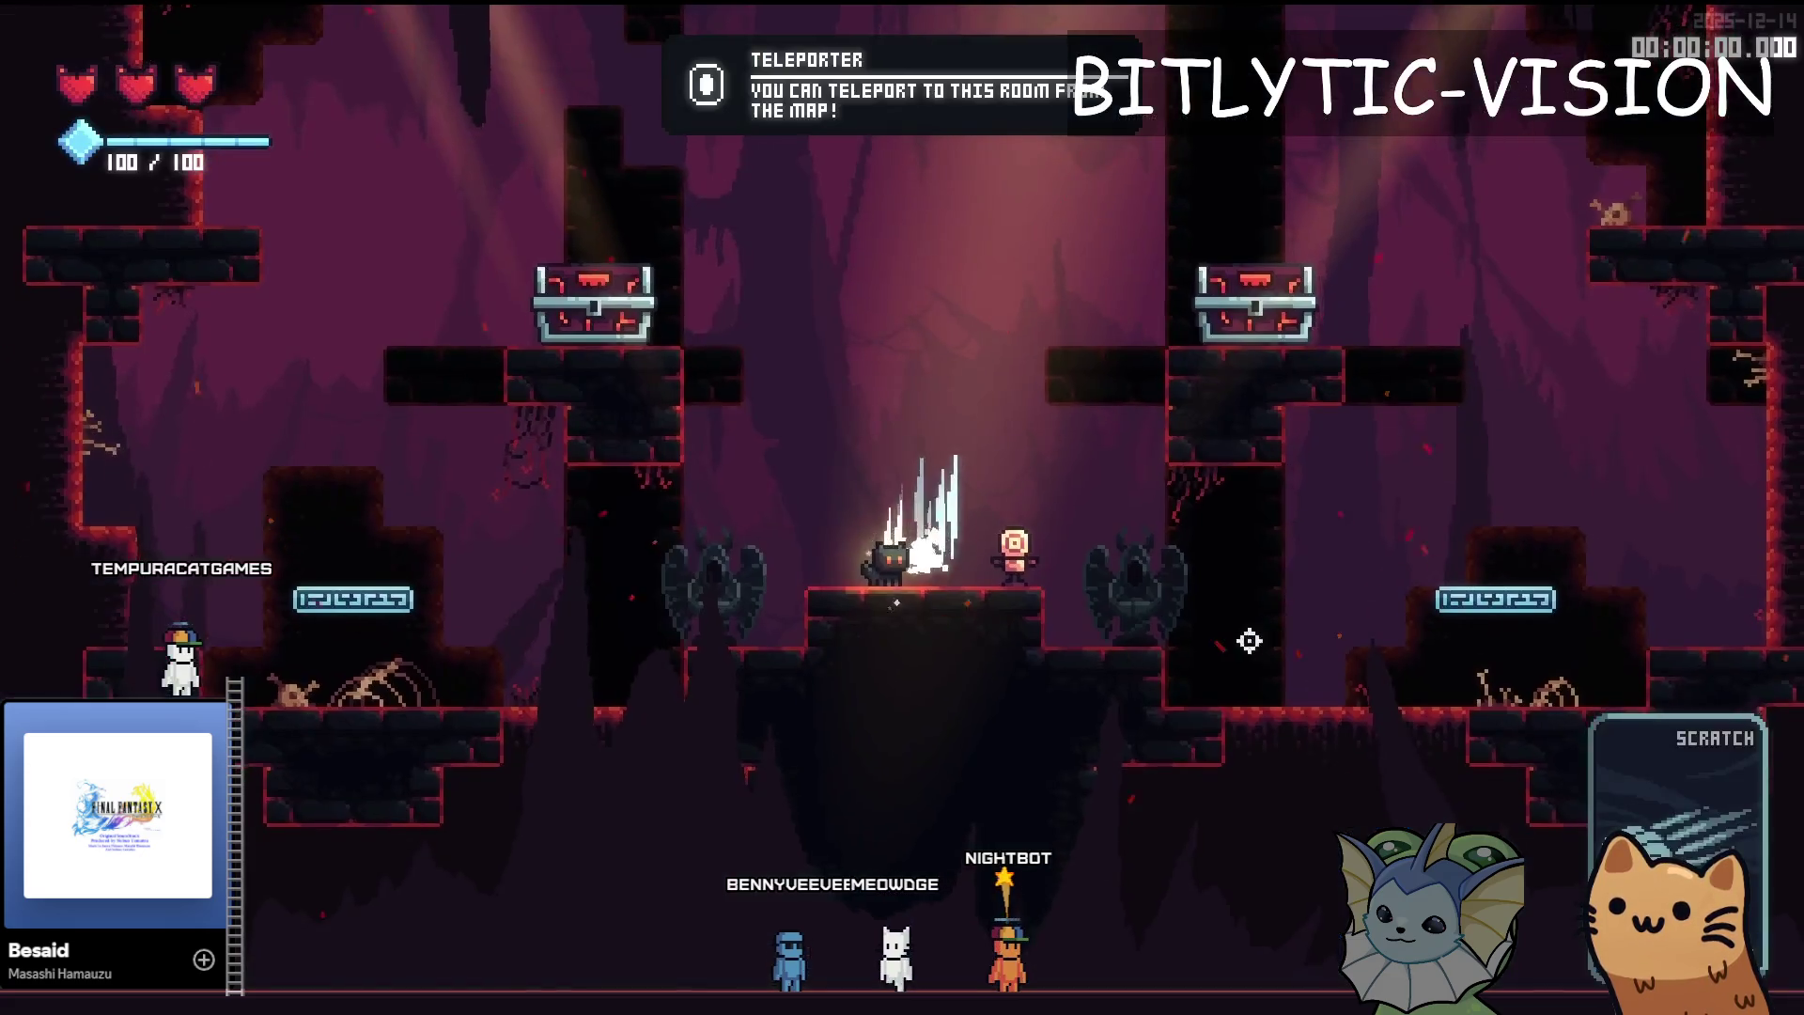
# Choose MOVINGDUMMY from the debug overlay, then stop and relaunch the game.
pyautogui.press('F1')
pyautogui.scroll(3, 1337, 310)
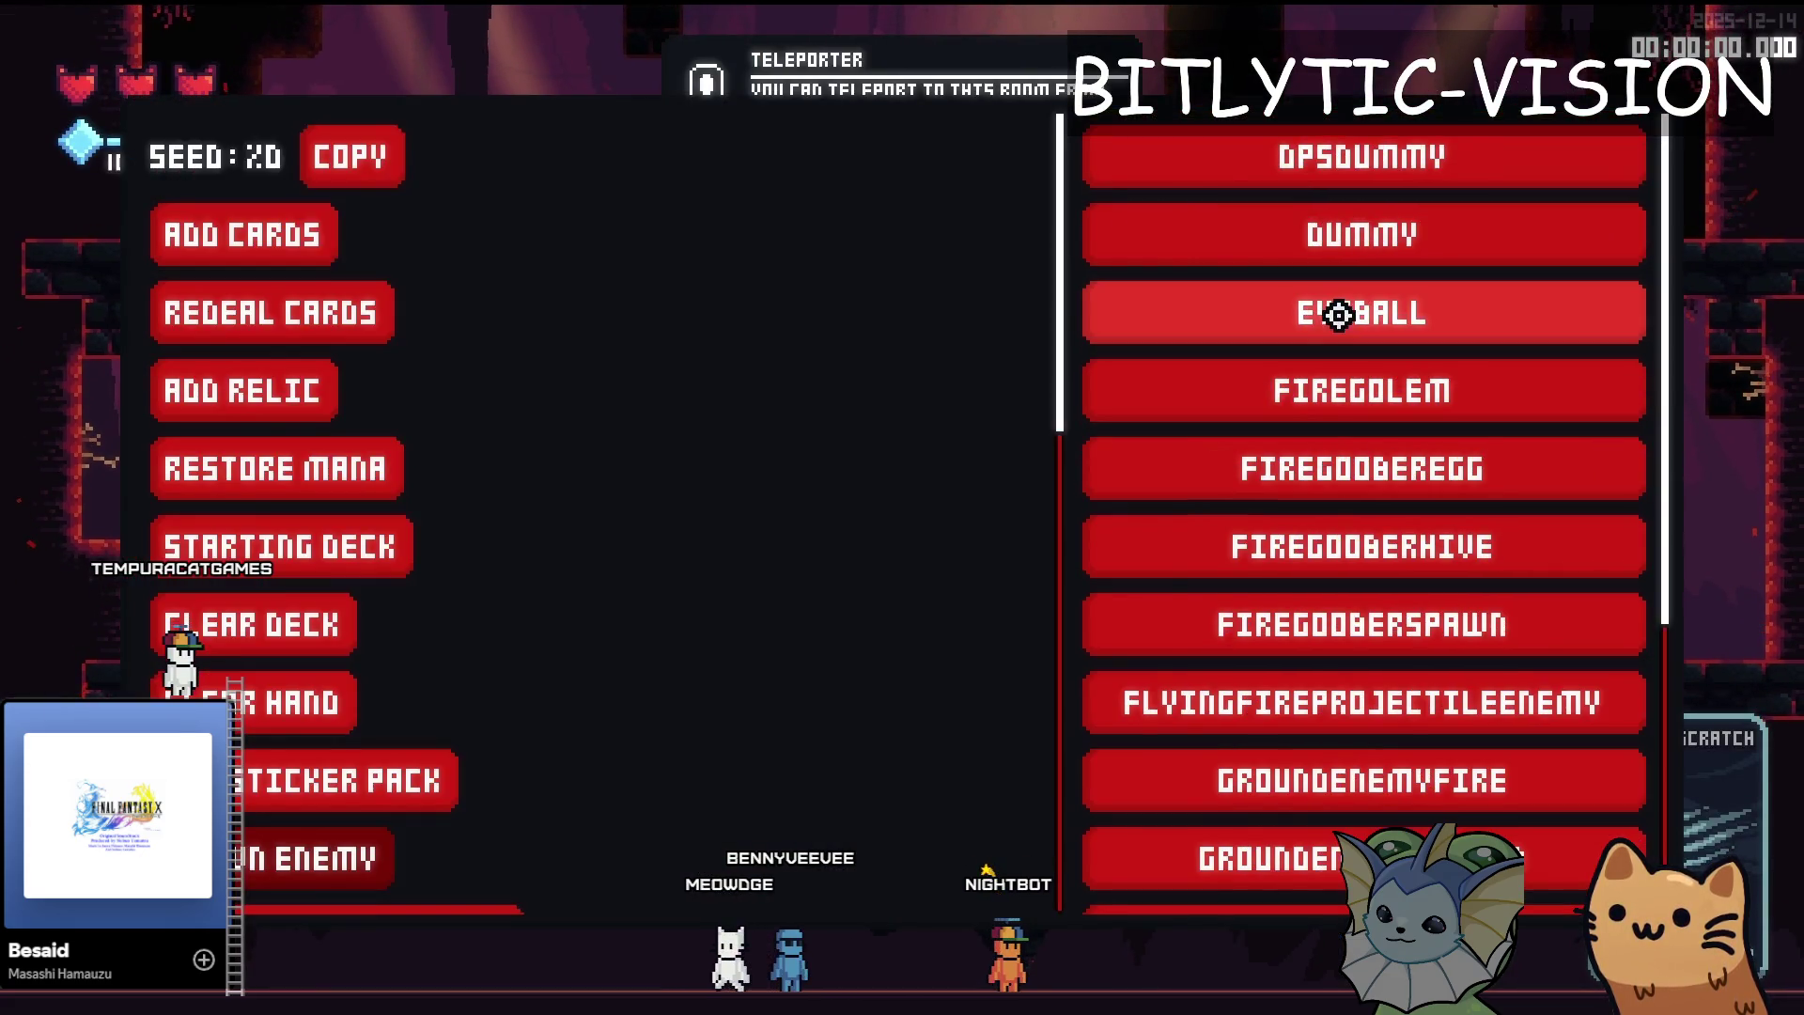
pyautogui.scroll(-2, 1353, 253)
pyautogui.click(1342, 706)
pyautogui.press('F1')
pyautogui.press('F1')
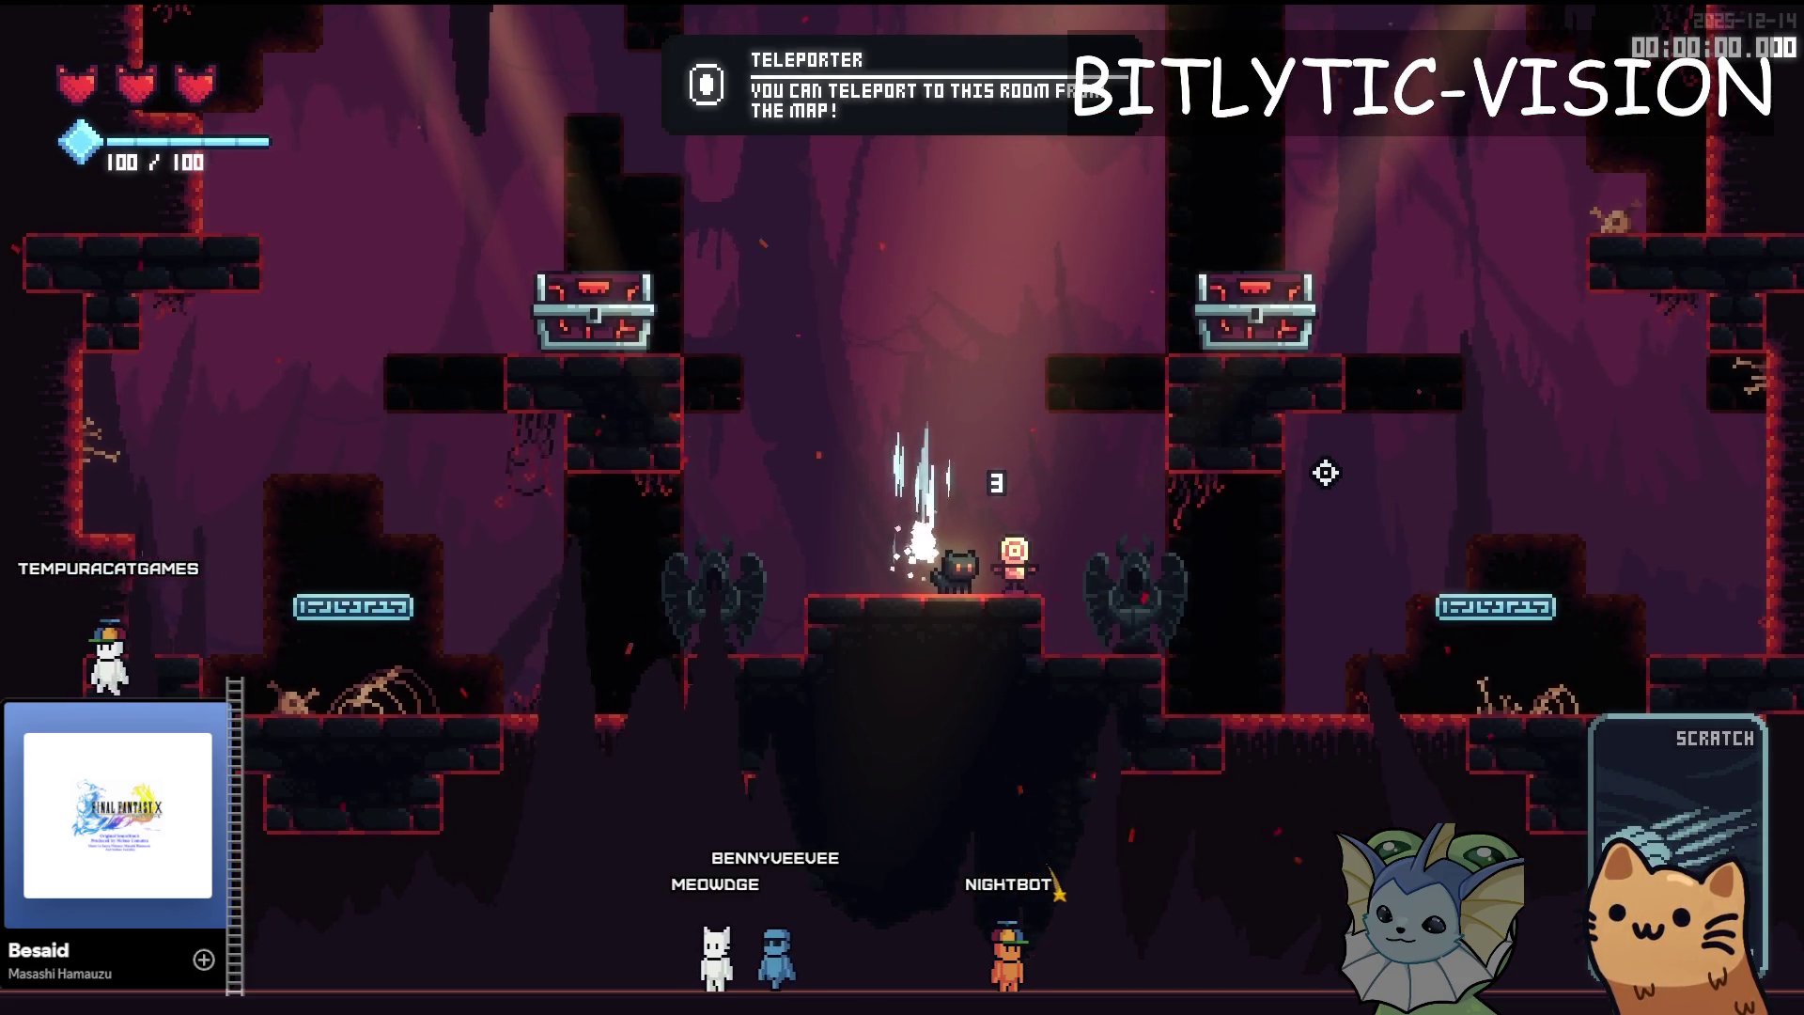
pyautogui.press('F8')
pyautogui.press('F5')
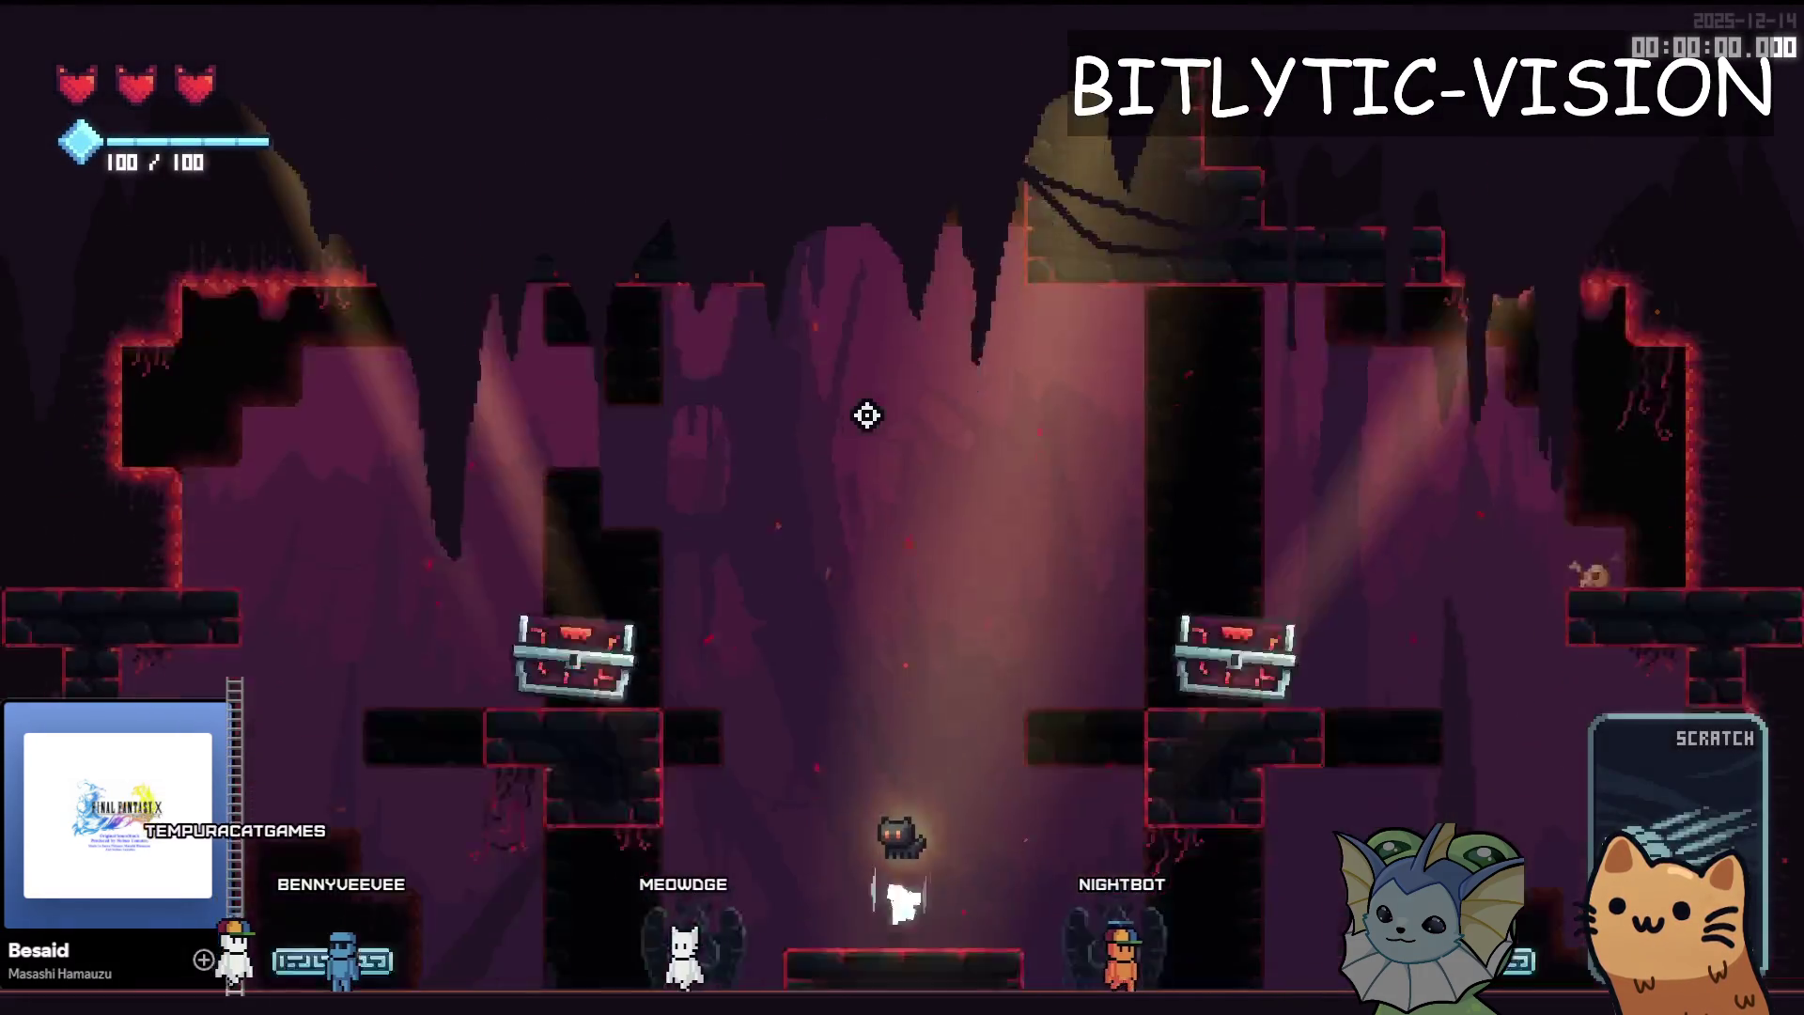
# Pick an enemy from the Spawn Enemy list again, then restart the game.
pyautogui.press('F1')
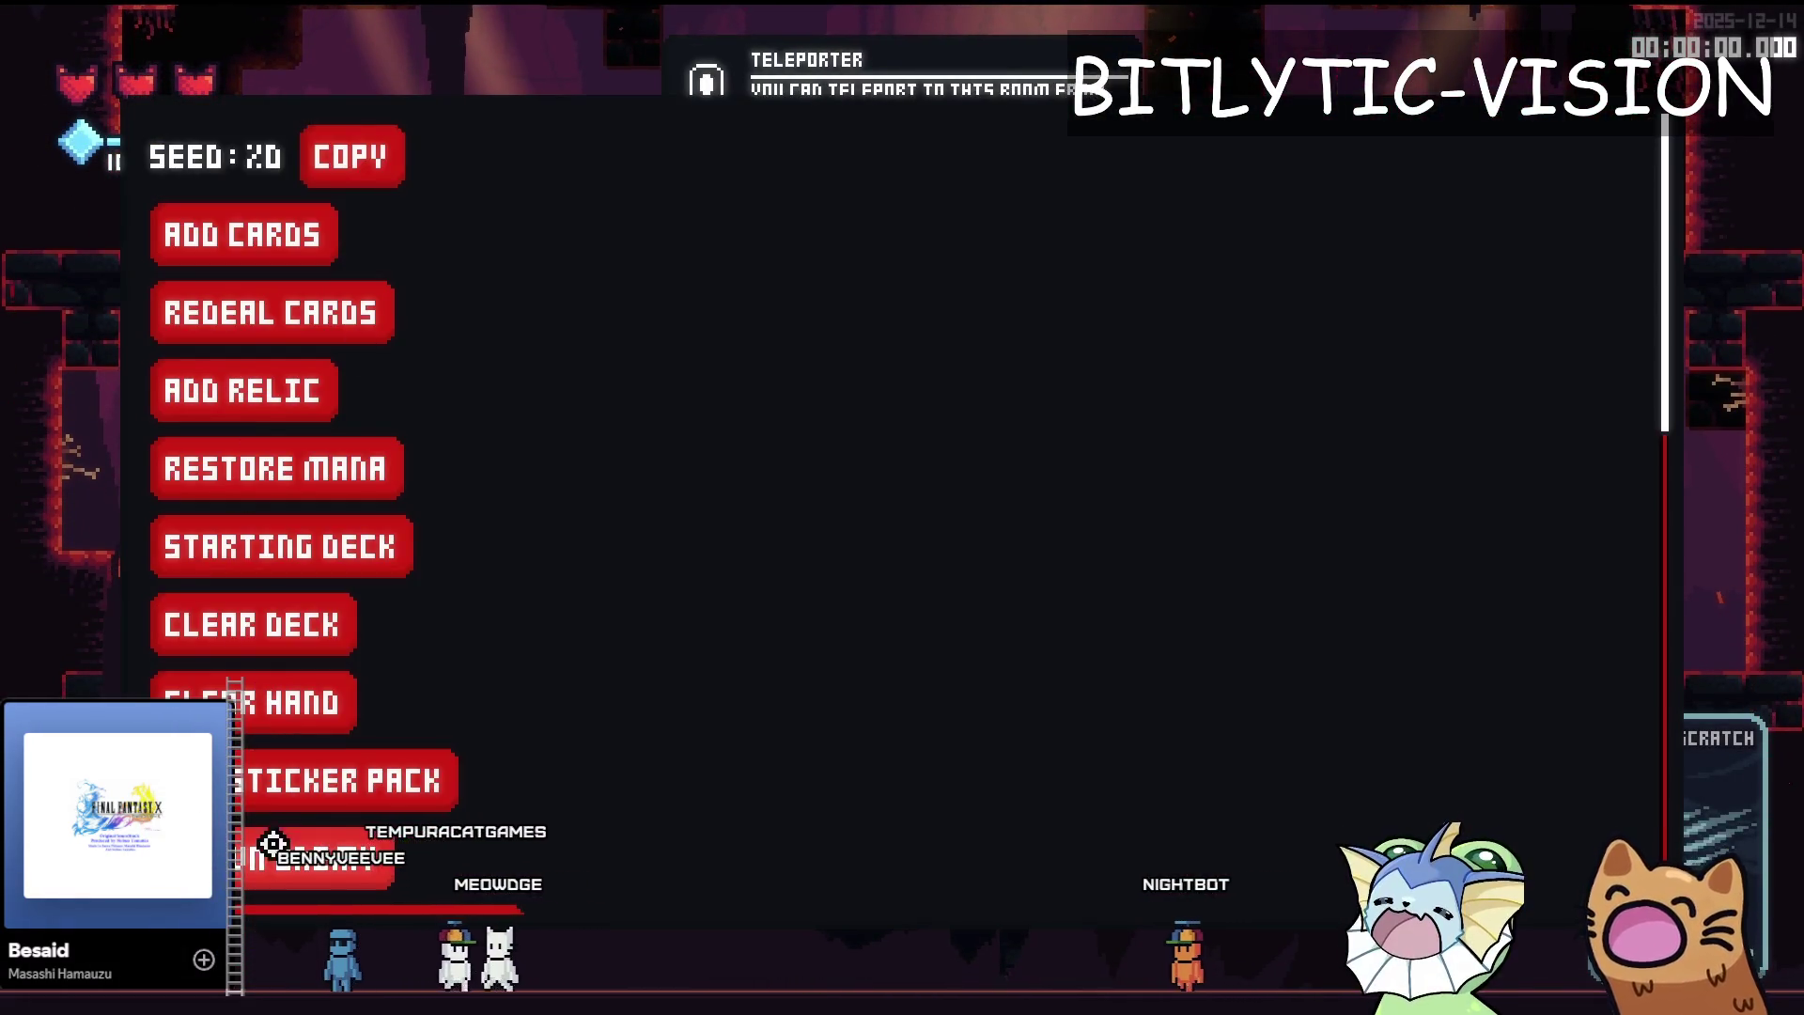
pyautogui.click(282, 857)
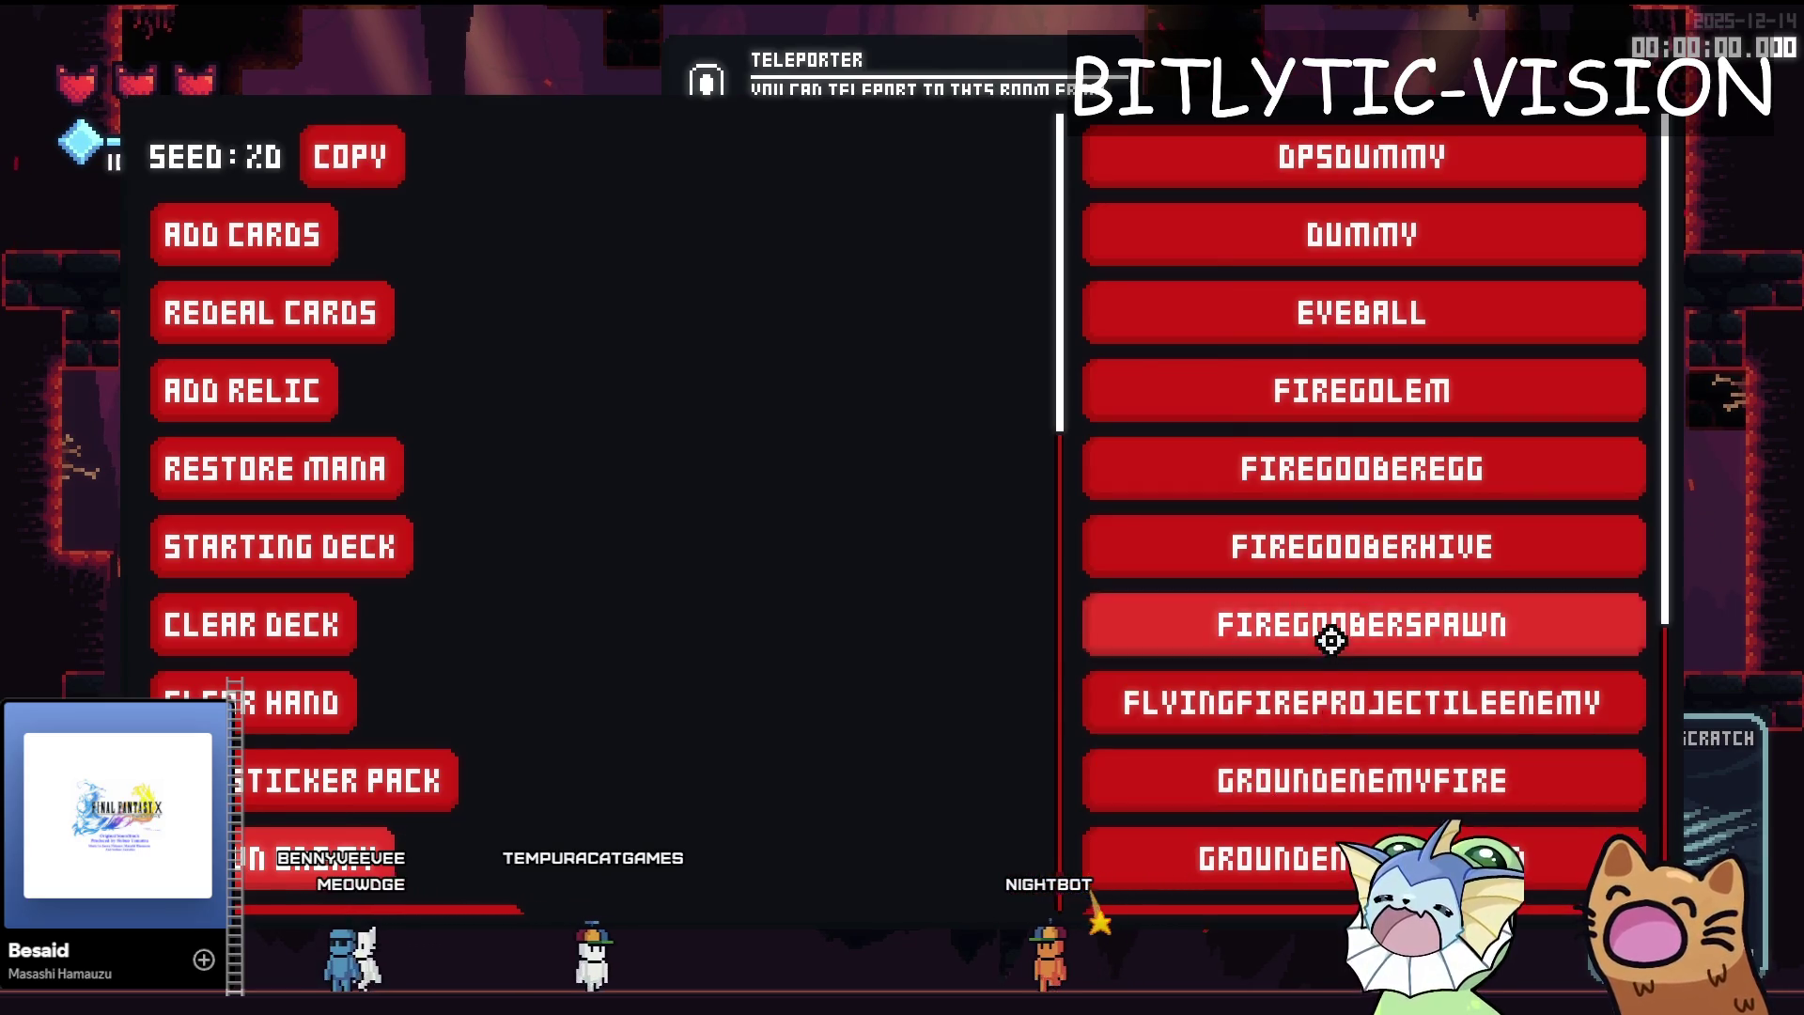
pyautogui.scroll(-3, 1330, 648)
pyautogui.click(1333, 668)
pyautogui.press('F1')
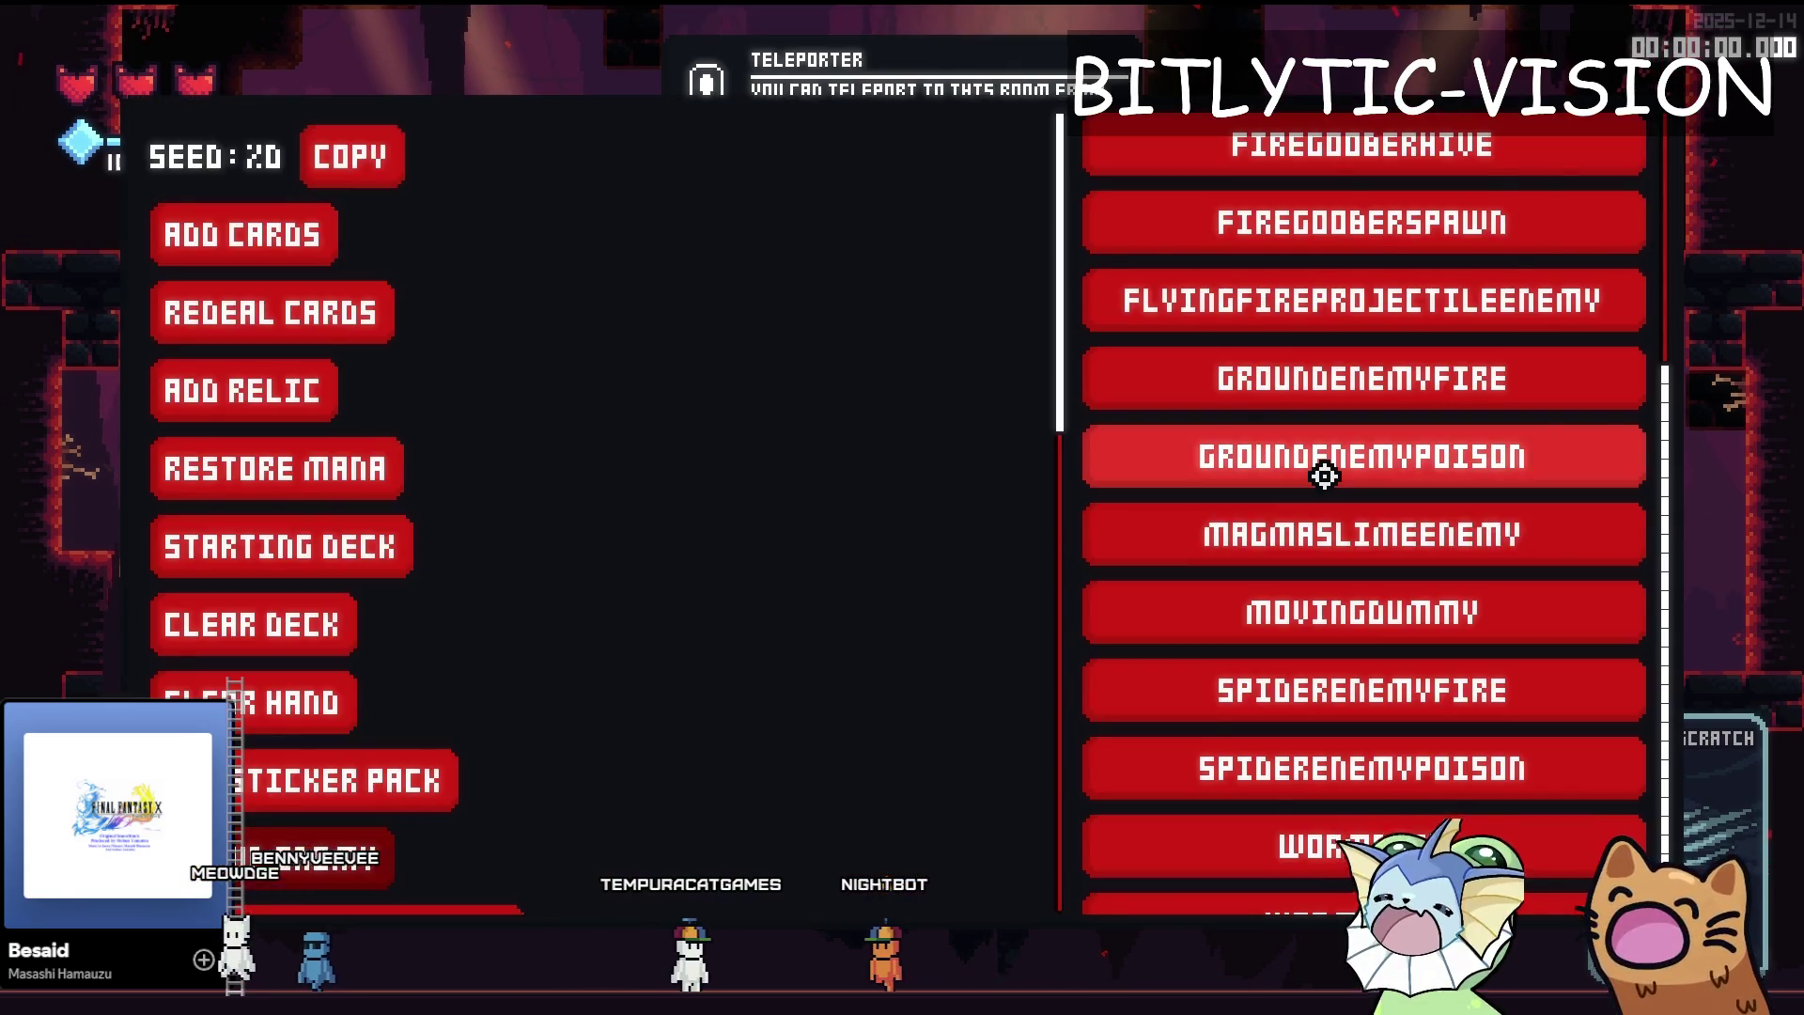
pyautogui.press('F5')
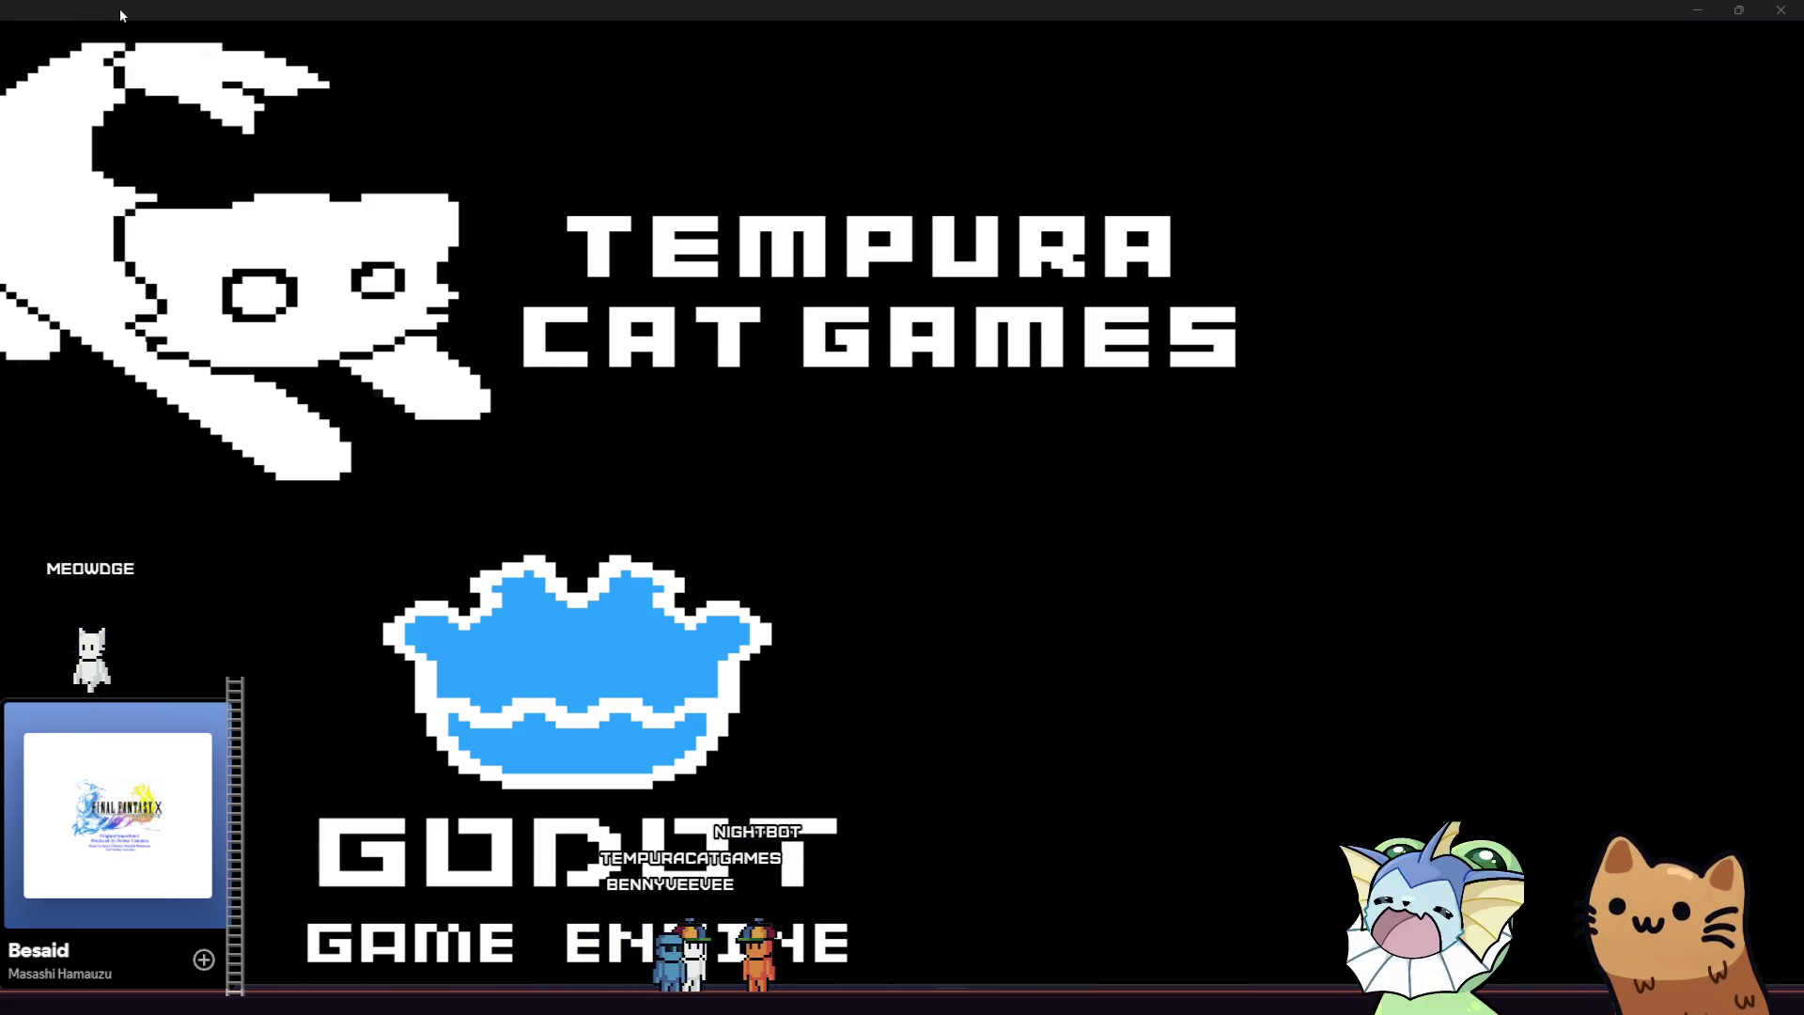
# Run the cat right, jump the gap, hop off the pillar and drop into the lower area.
pyautogui.press('d')
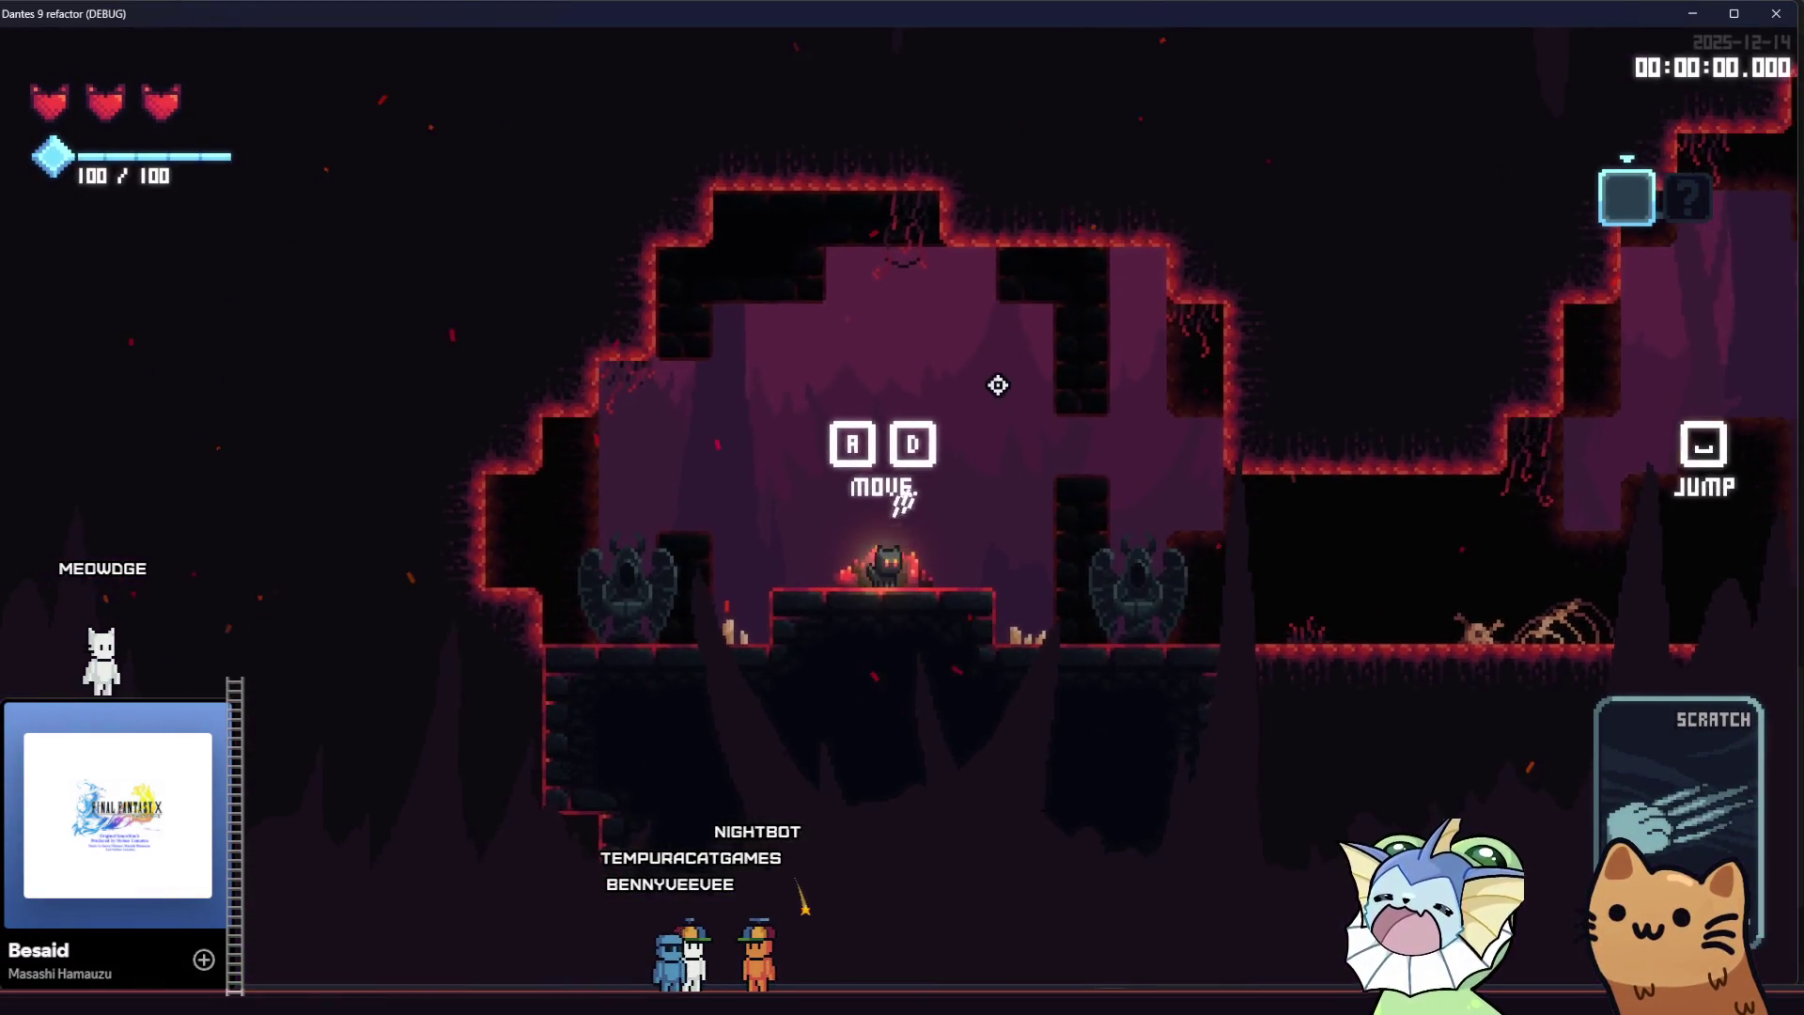
pyautogui.press('space')
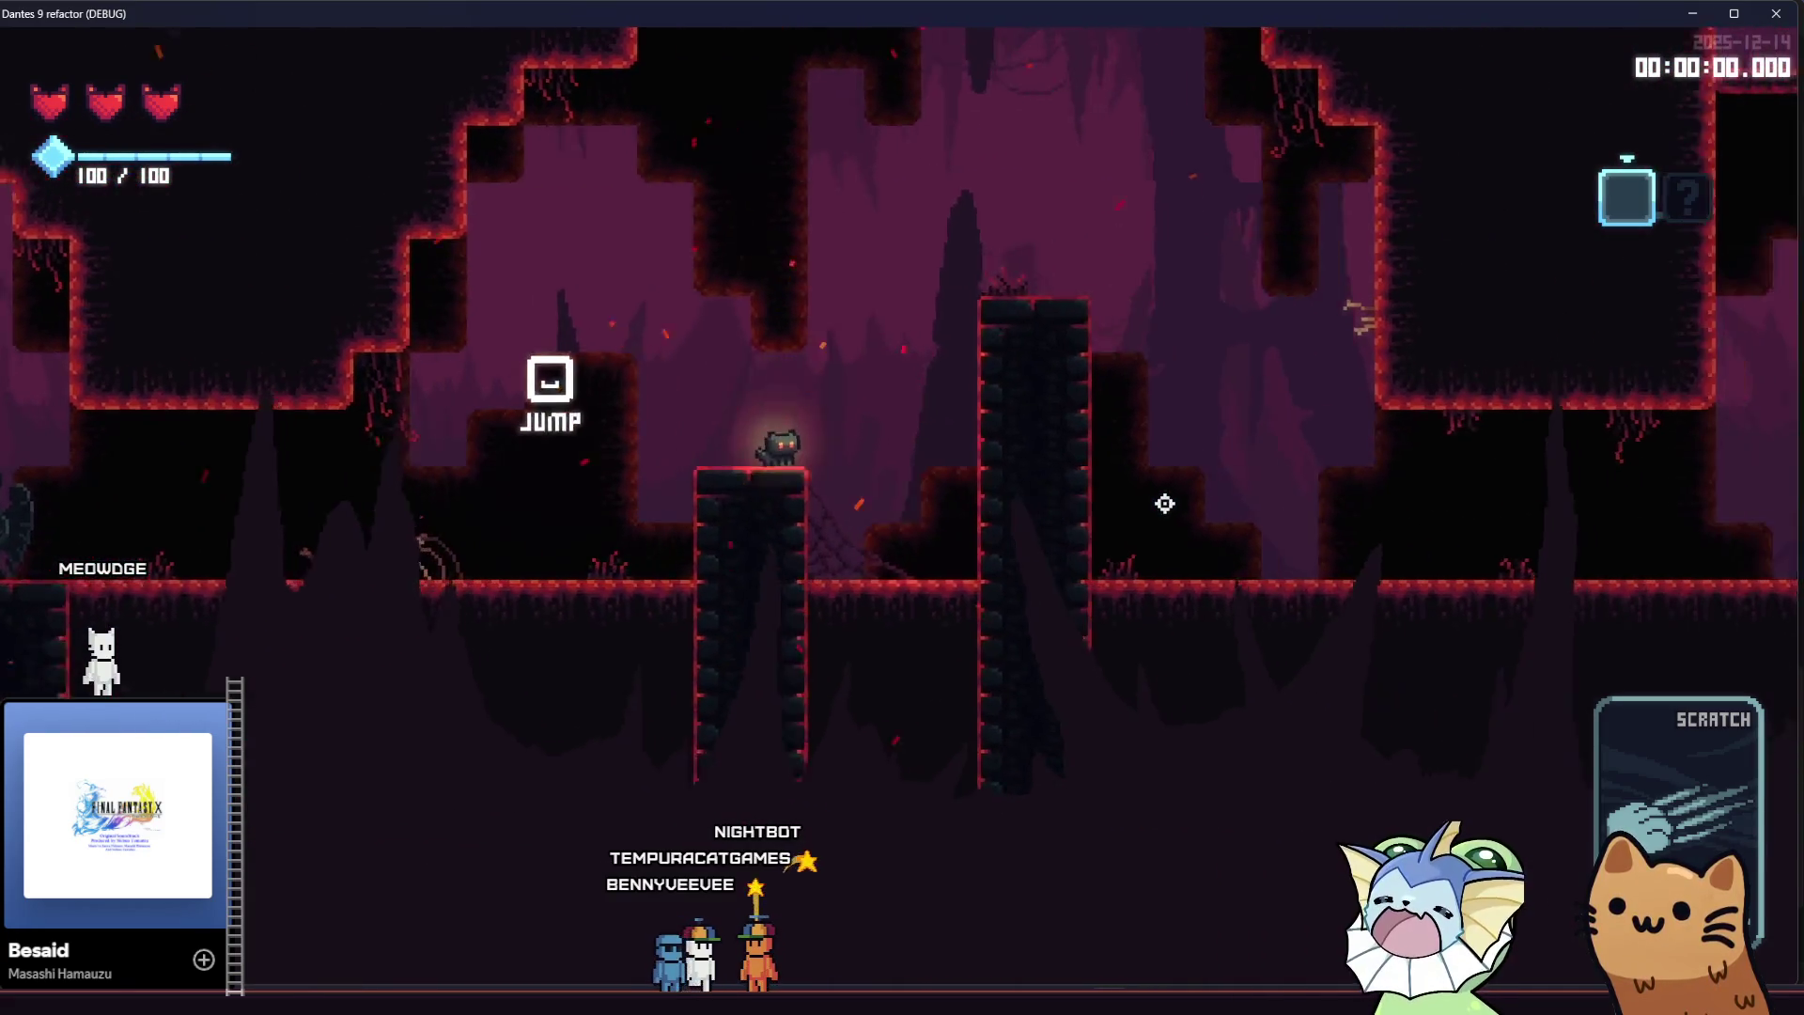
pyautogui.press('space')
pyautogui.press('space')
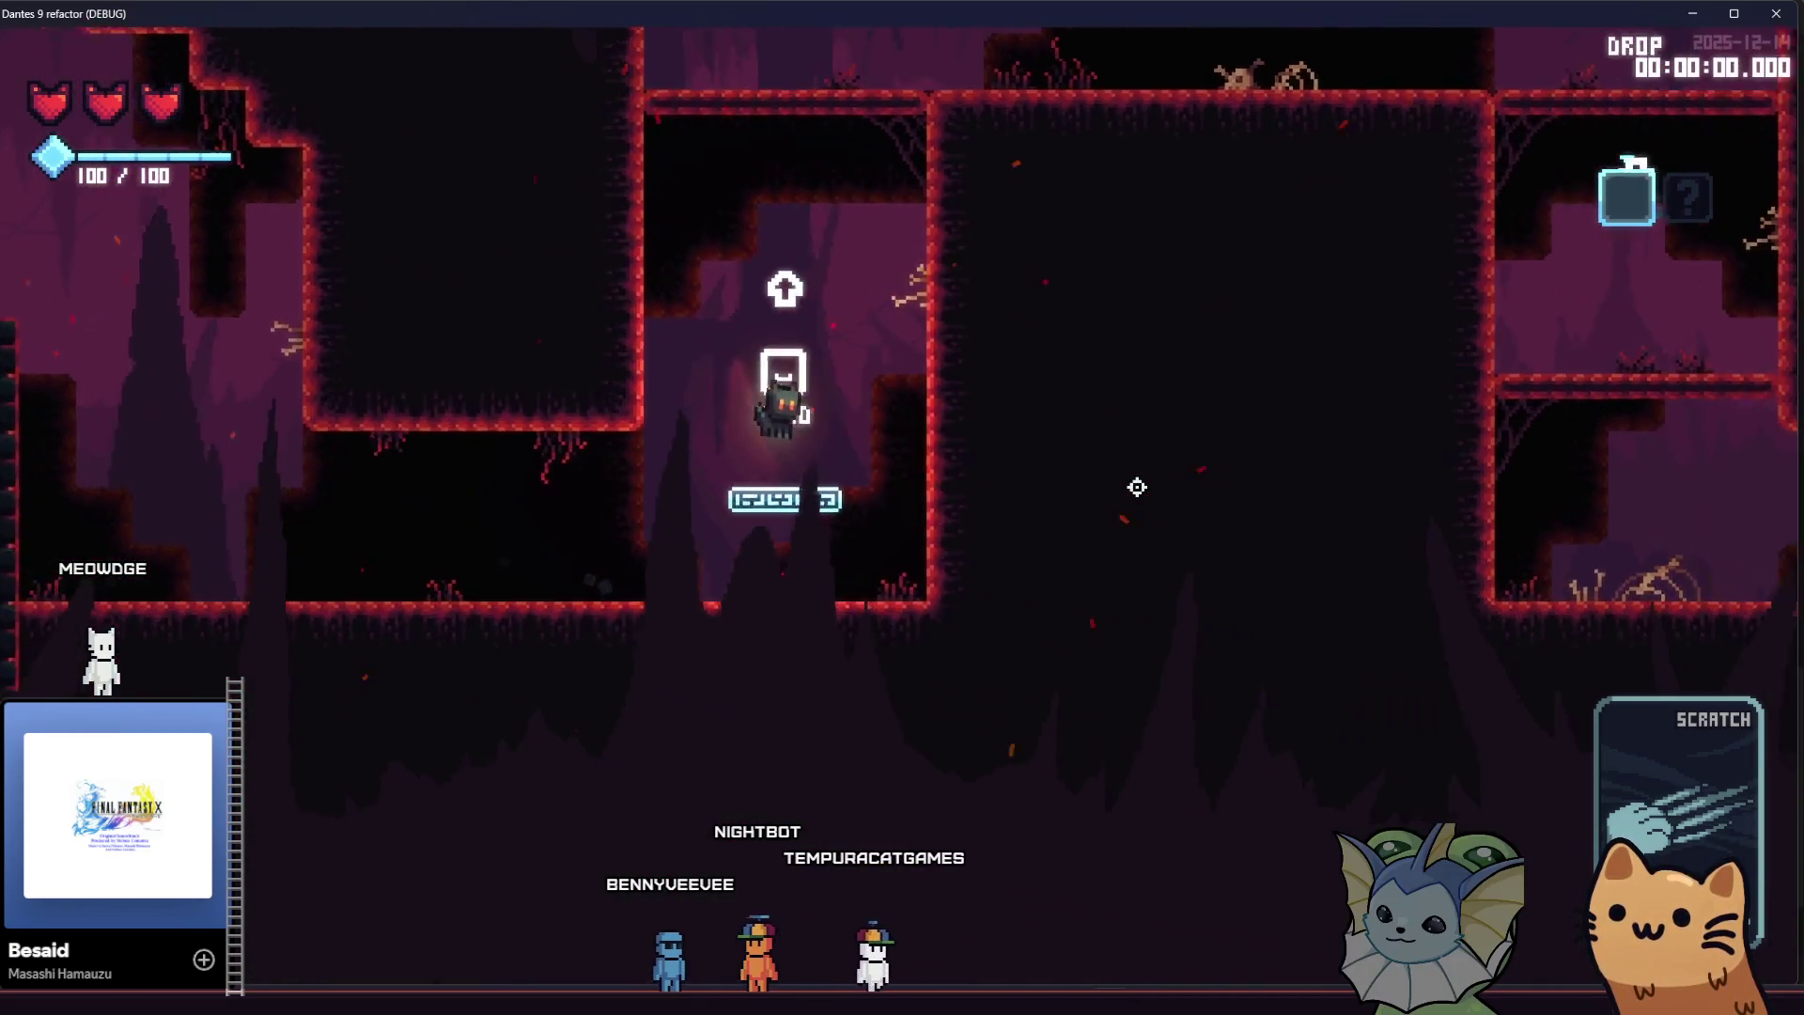
pyautogui.press('d')
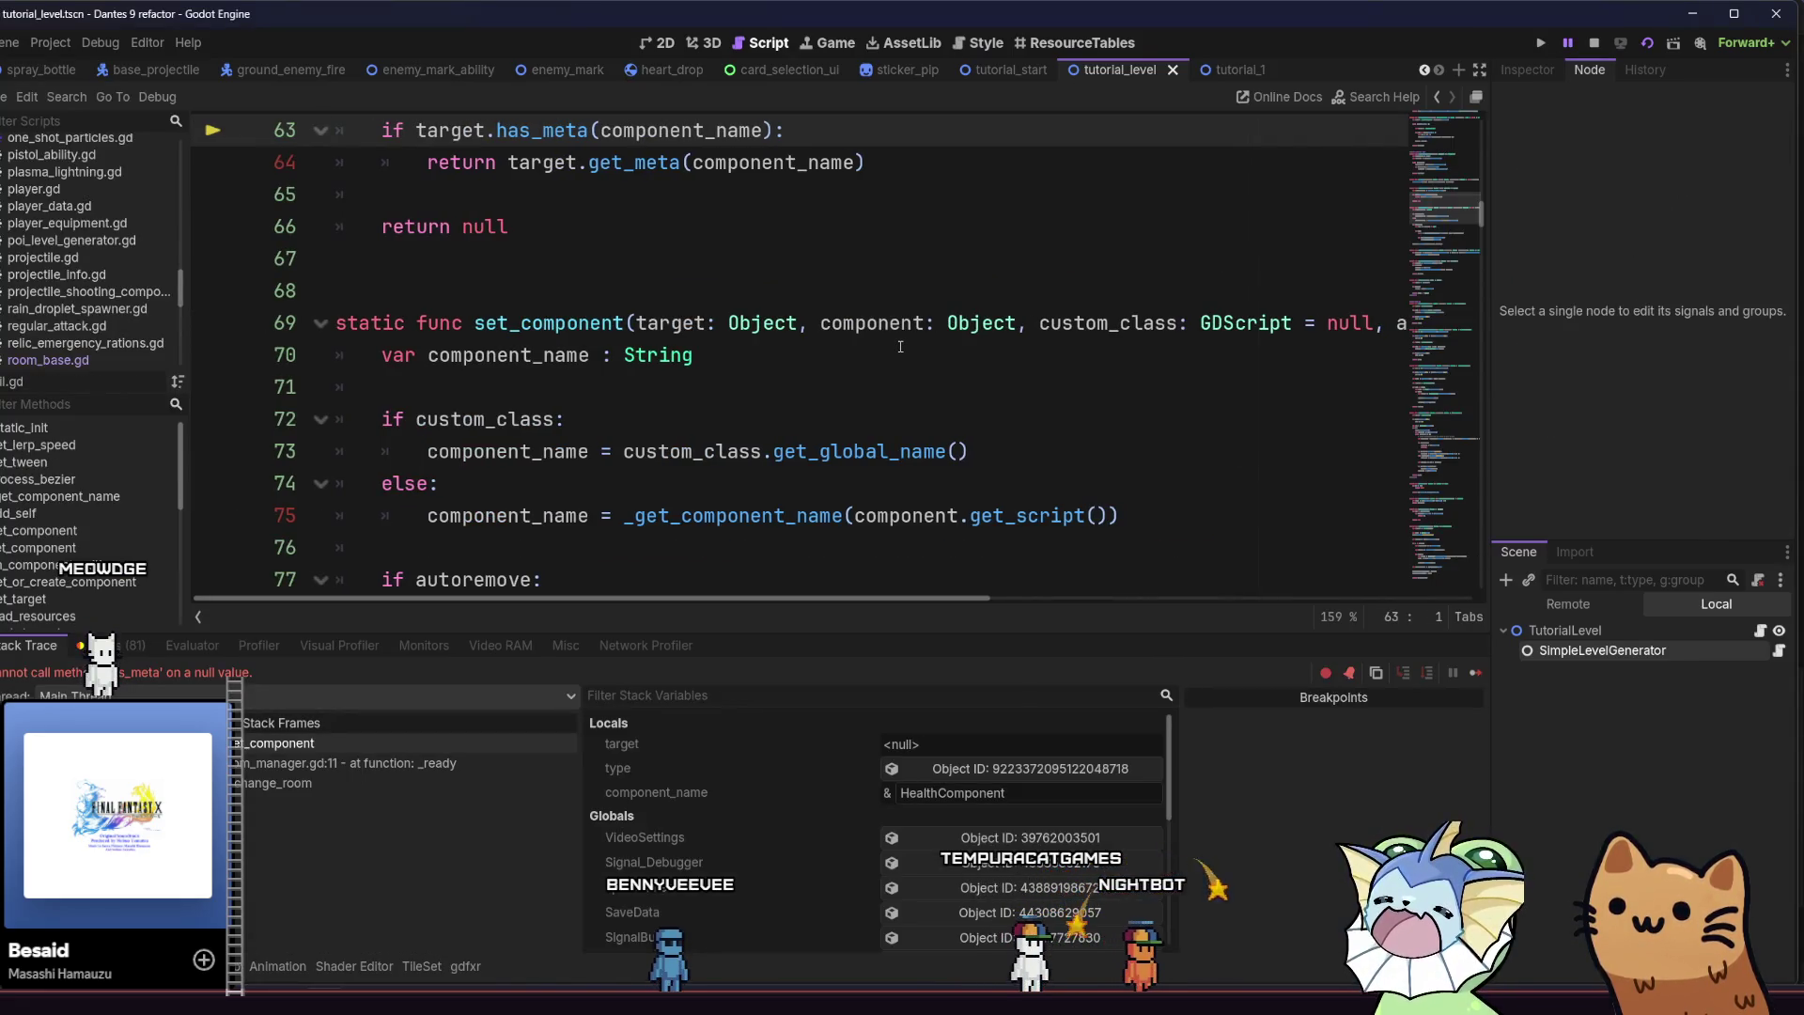
# In tutorial_1, select the dummy room manager node and stop the running game.
pyautogui.click(909, 291)
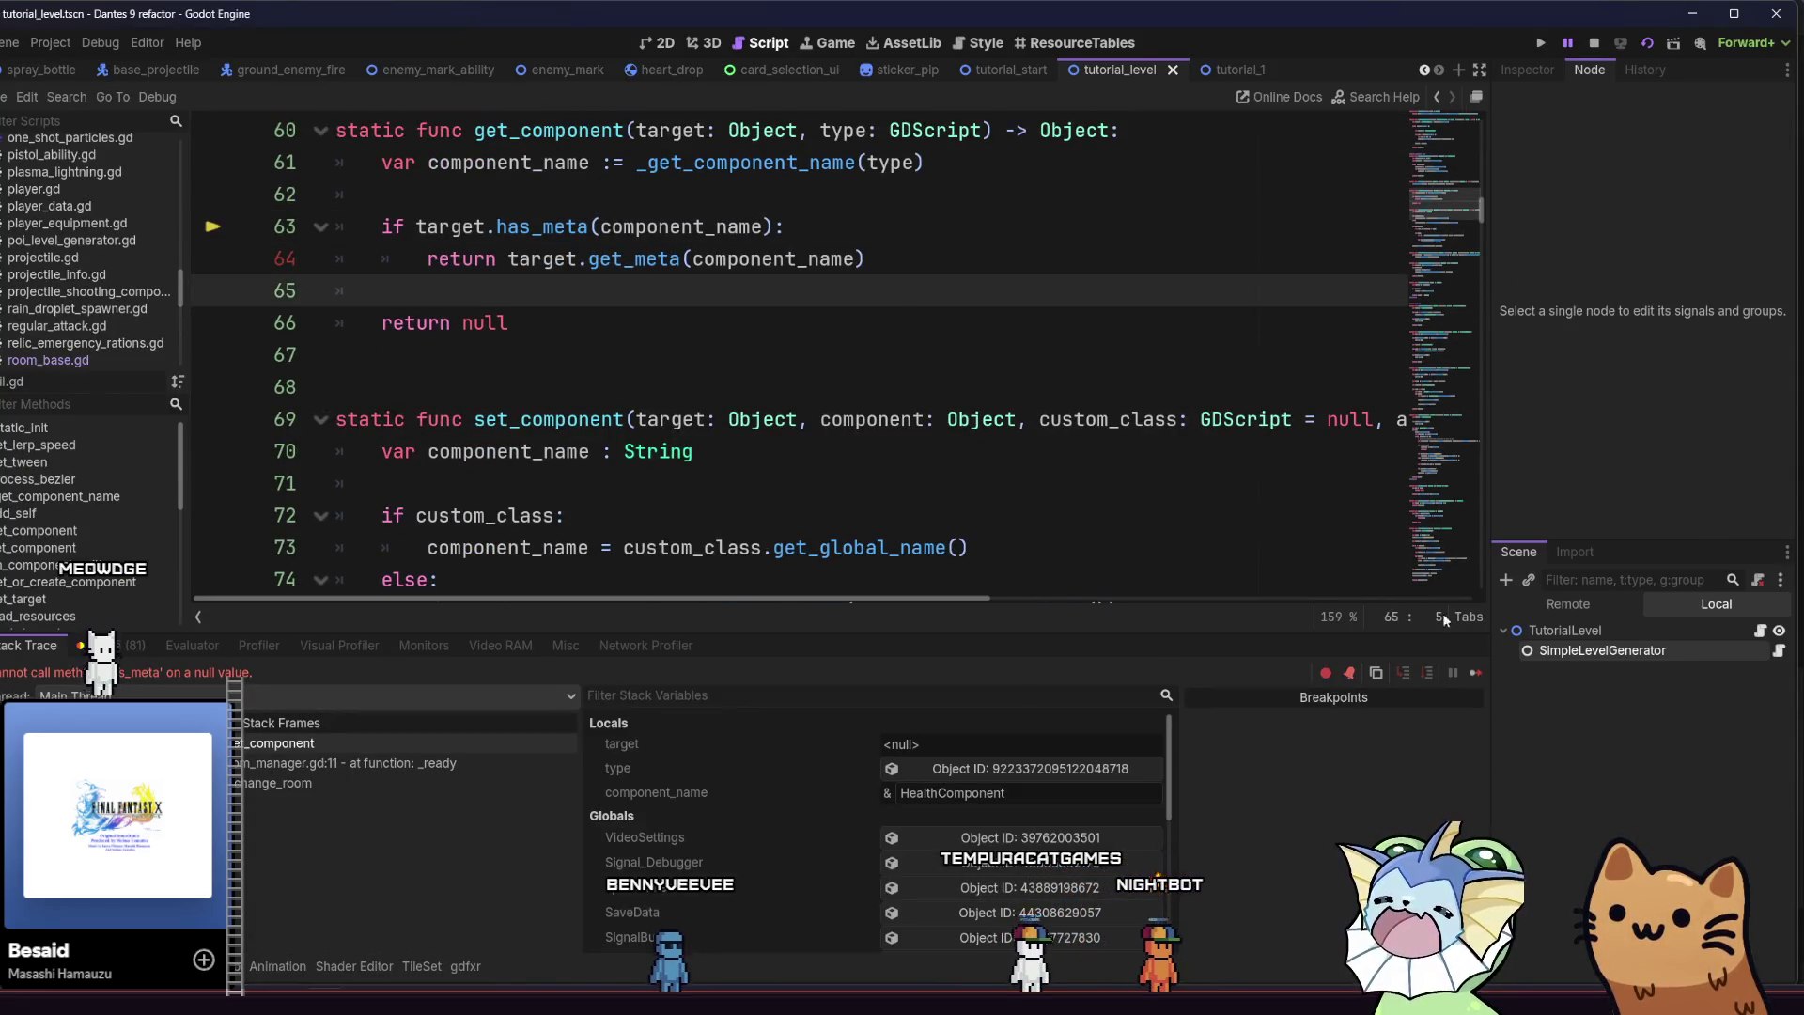
pyautogui.click(1198, 75)
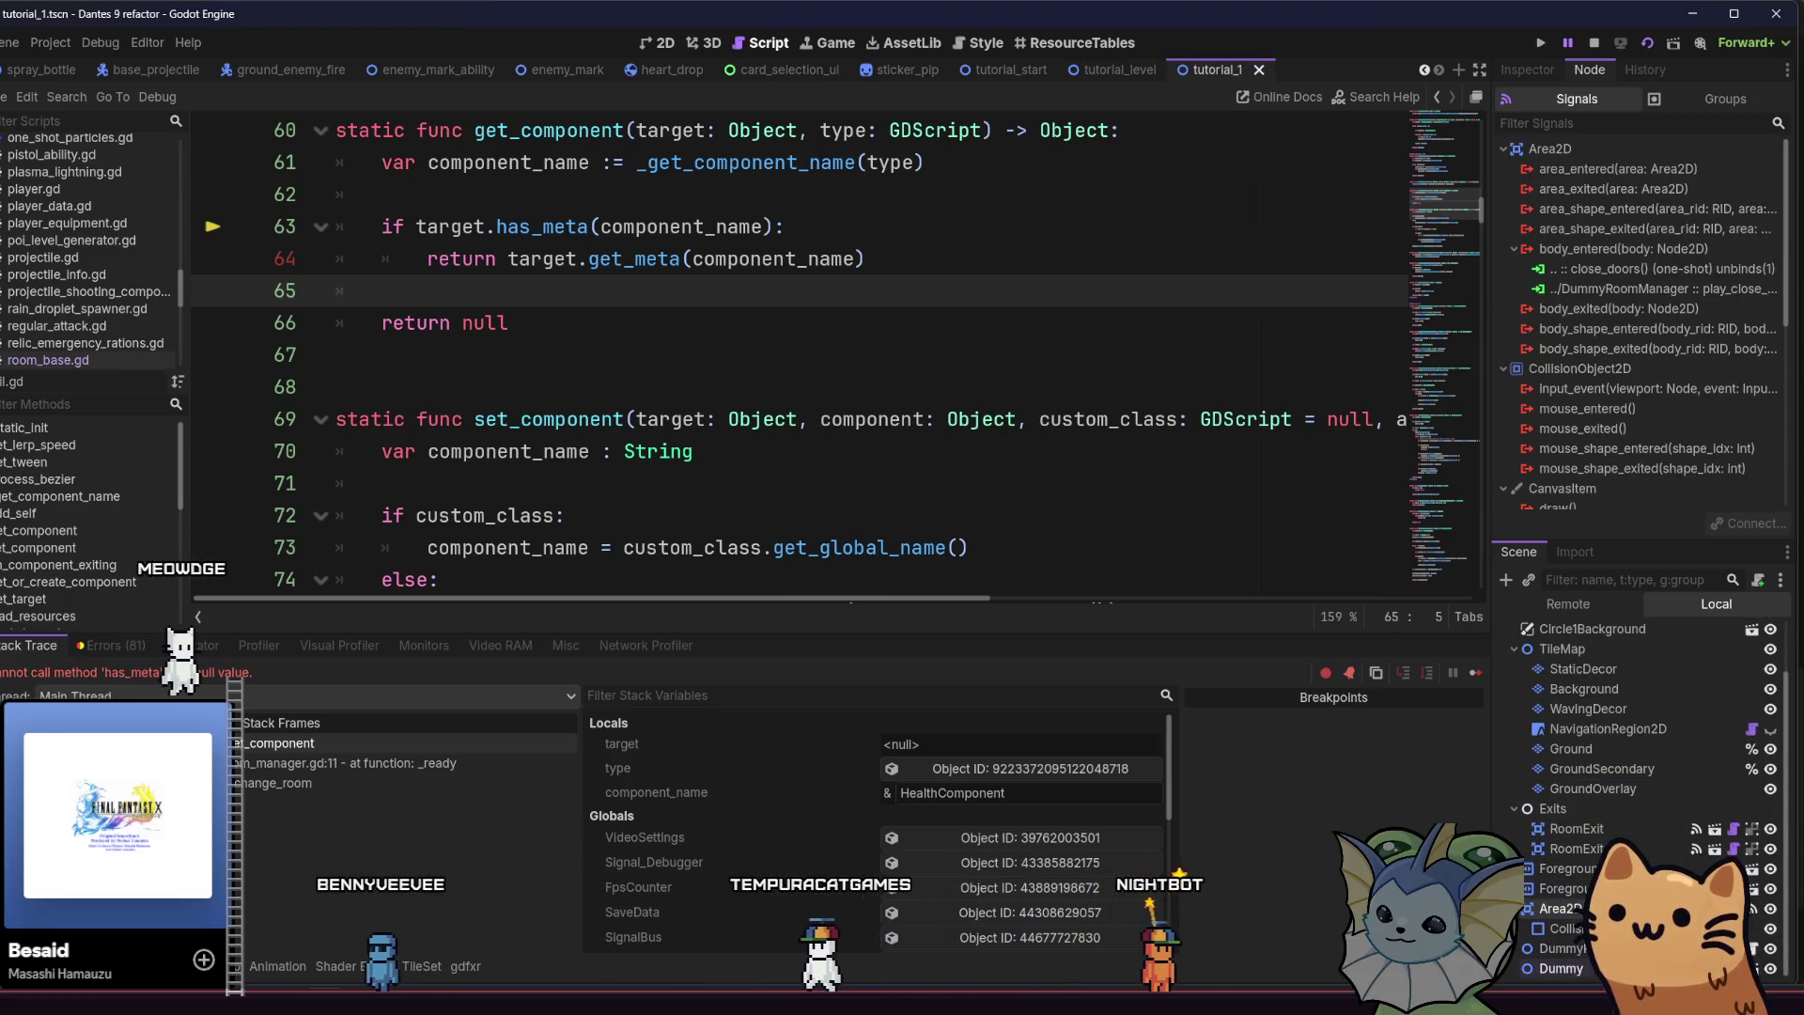
pyautogui.click(1560, 948)
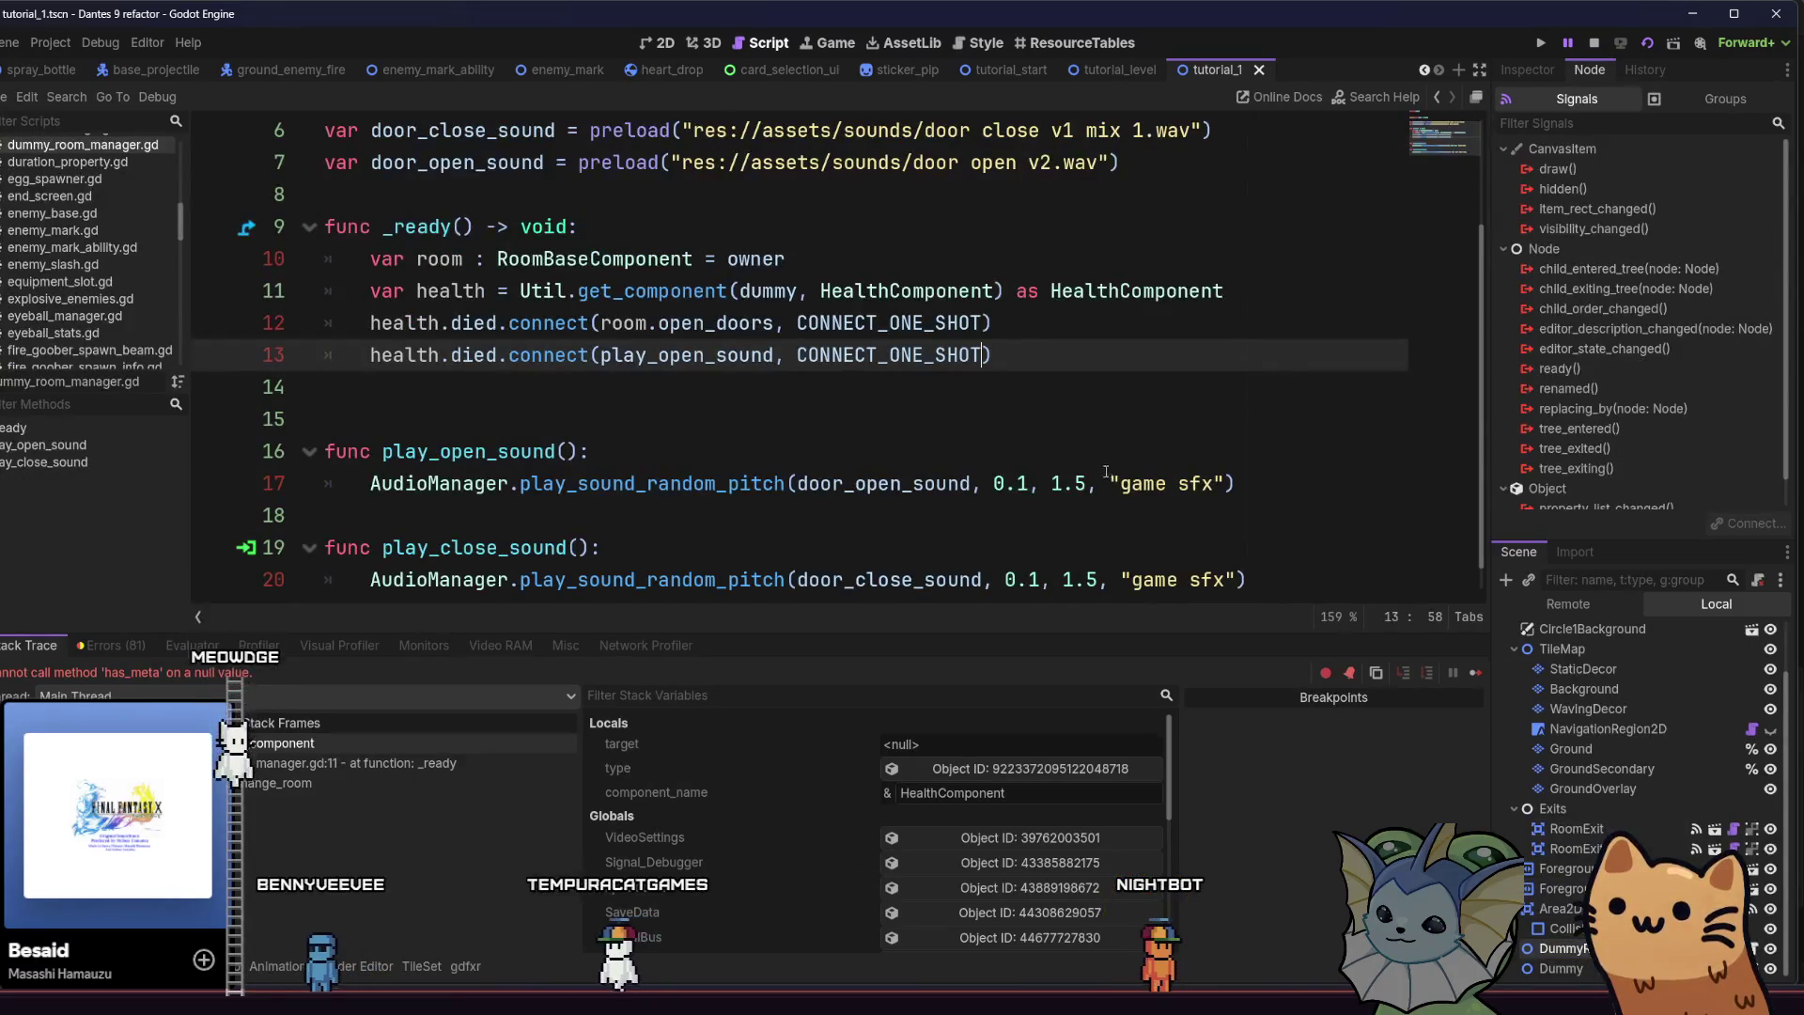
pyautogui.scroll(-1, 1041, 394)
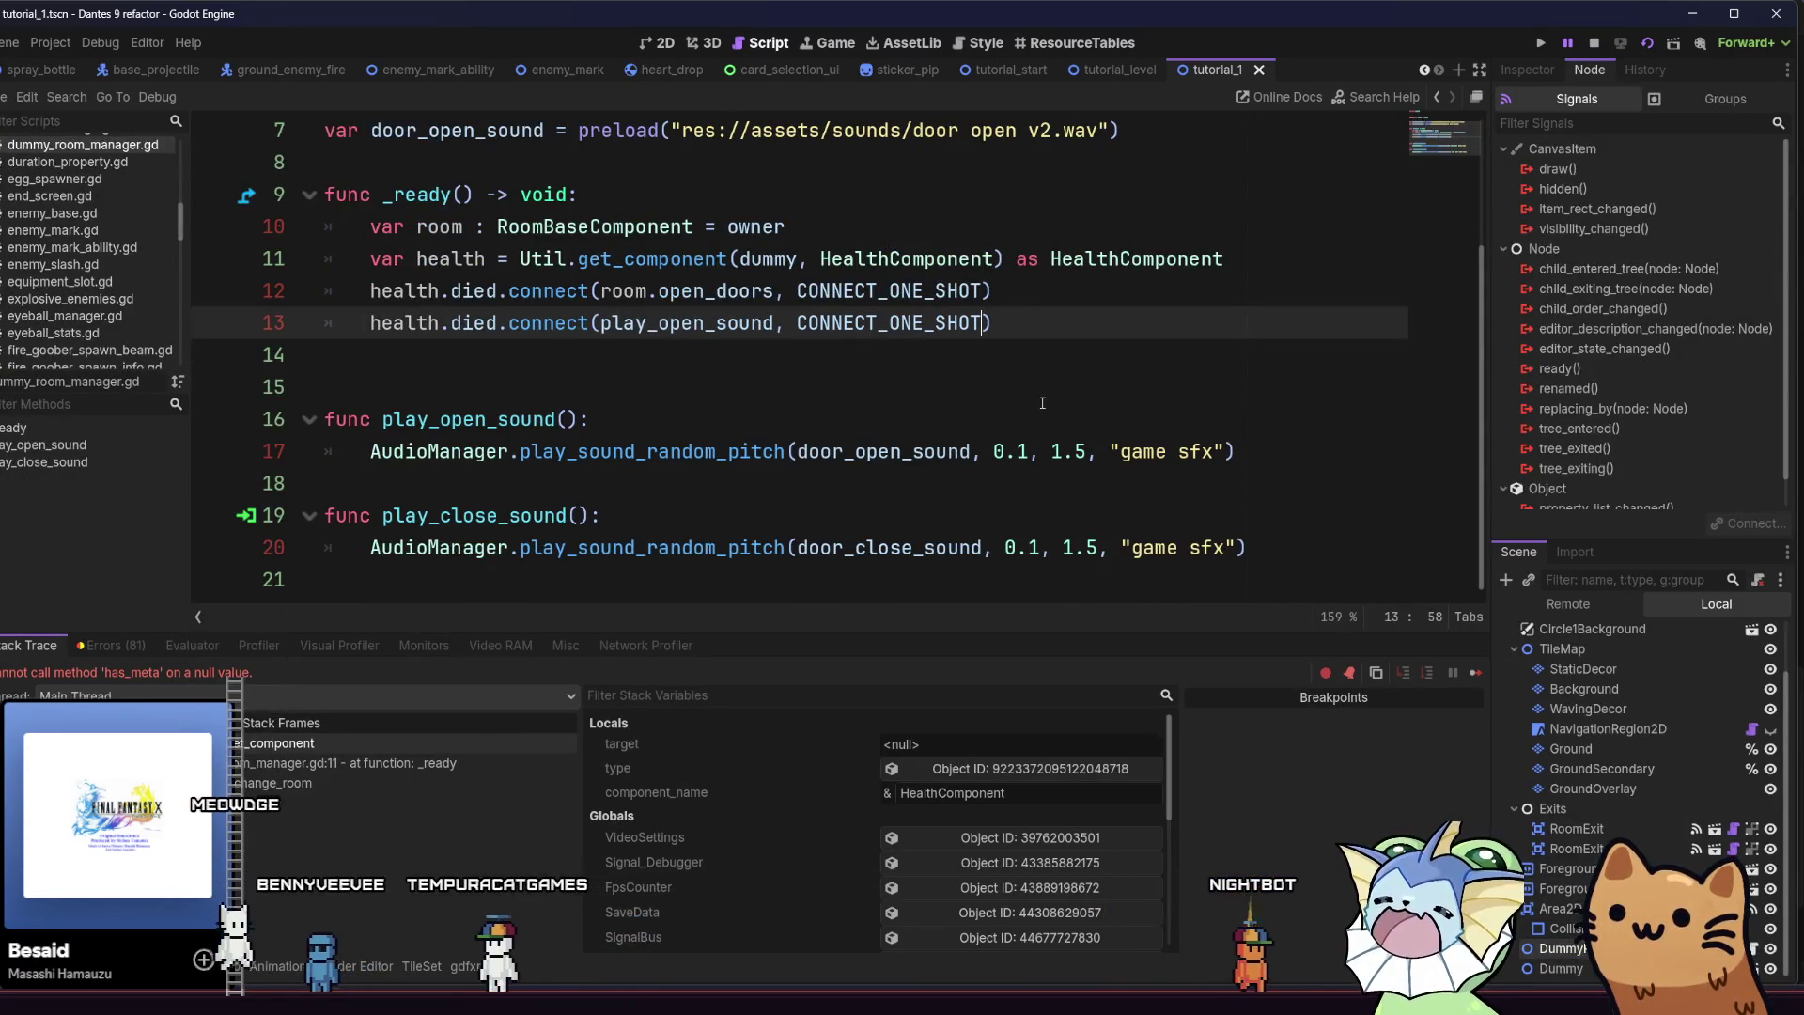
pyautogui.scroll(3, 1041, 402)
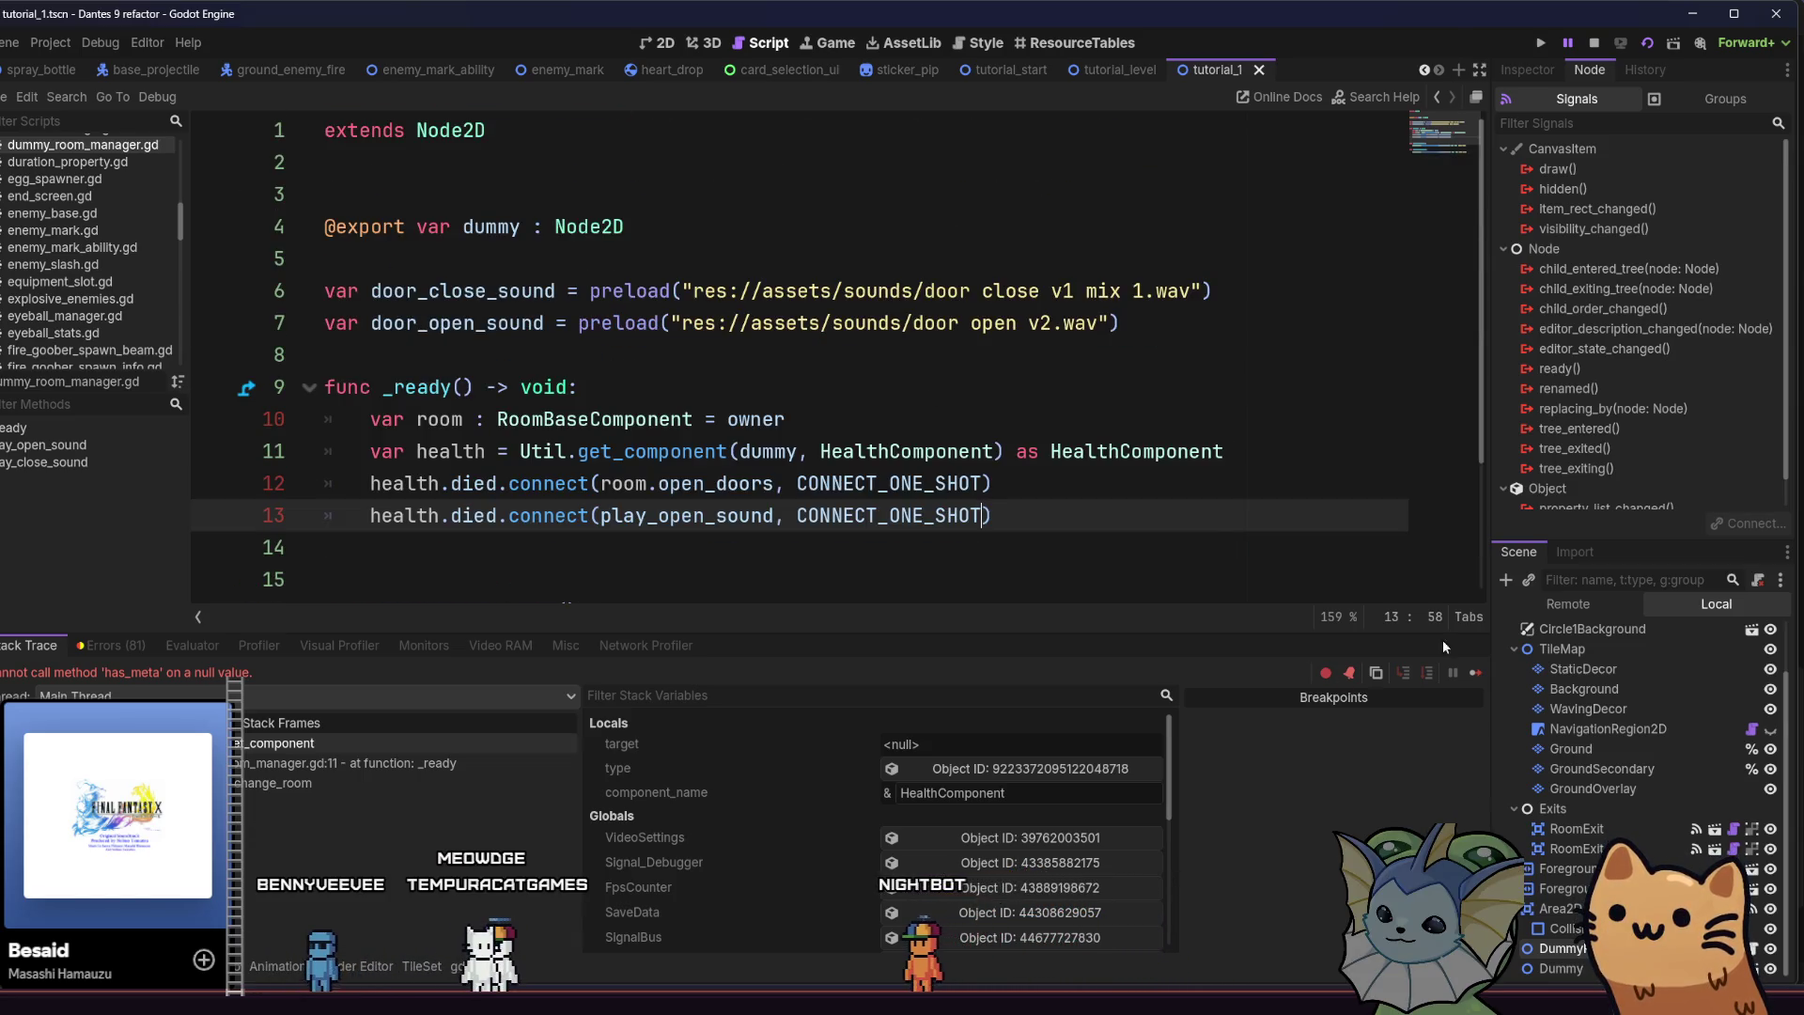
pyautogui.click(1526, 70)
pyautogui.click(1594, 43)
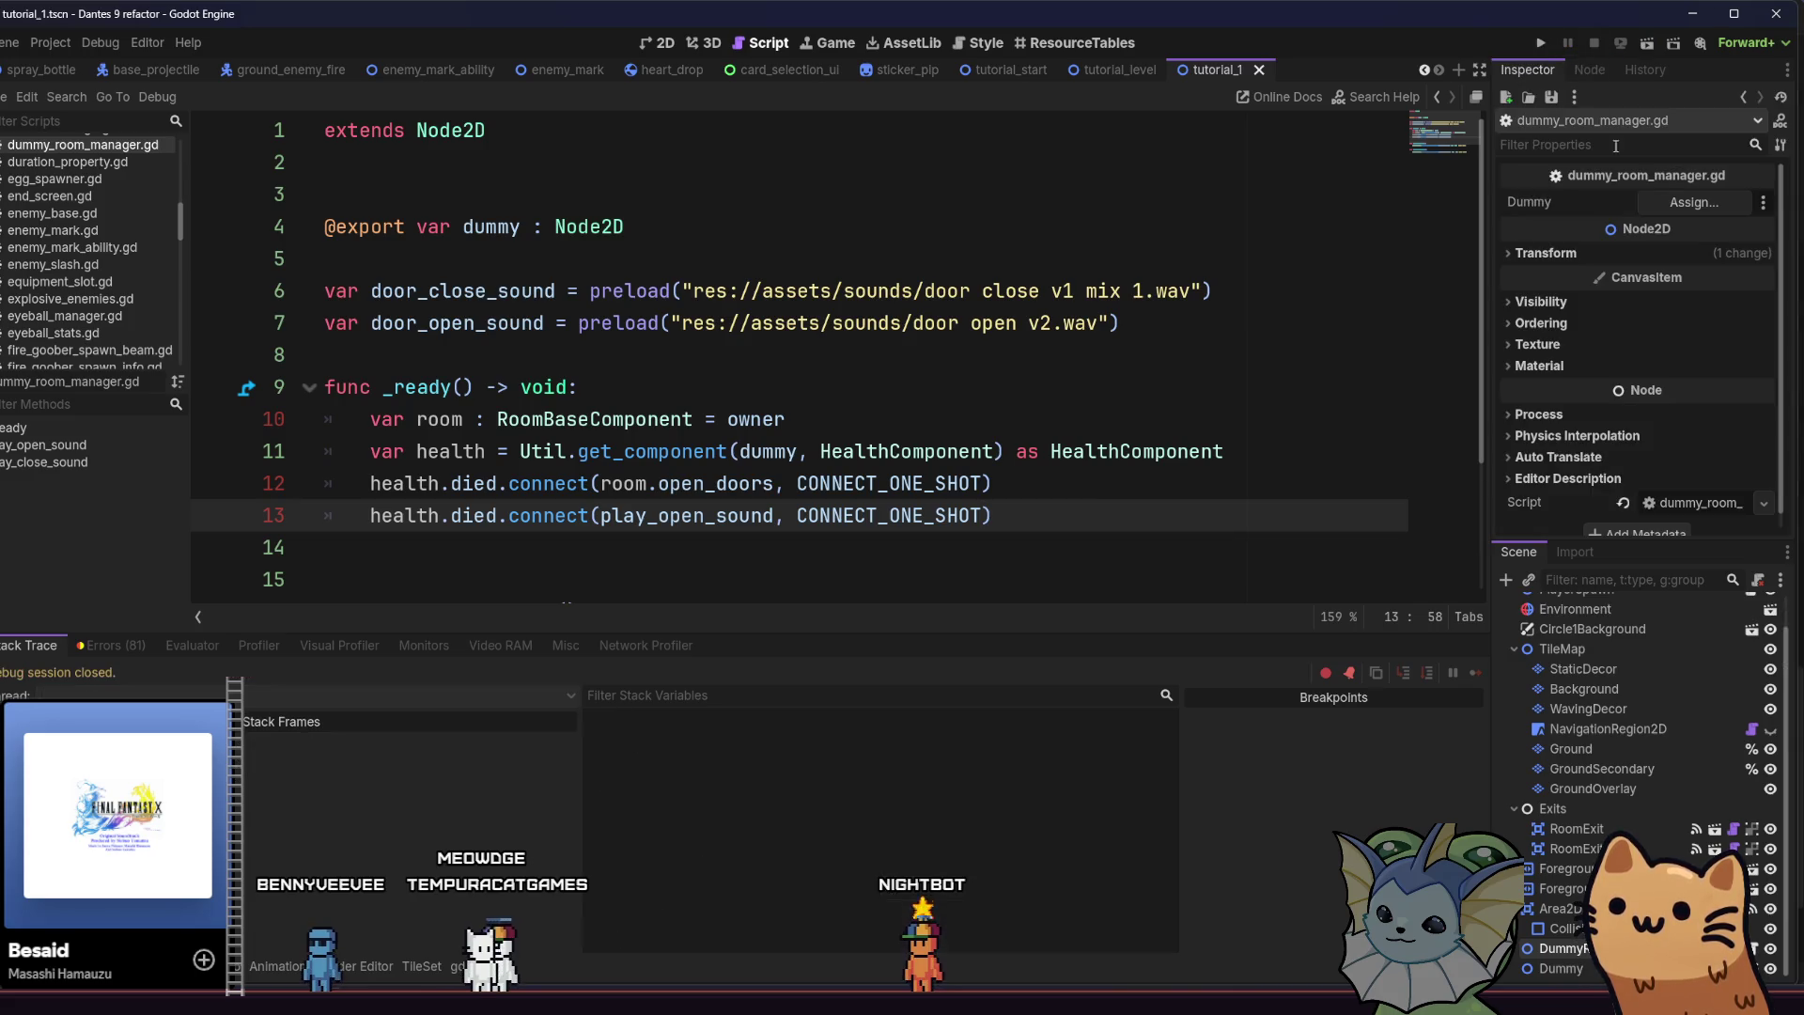
# Assign the Dummy node to the manager's Dummy property and save tutorial_1.
pyautogui.click(1700, 203)
pyautogui.click(584, 630)
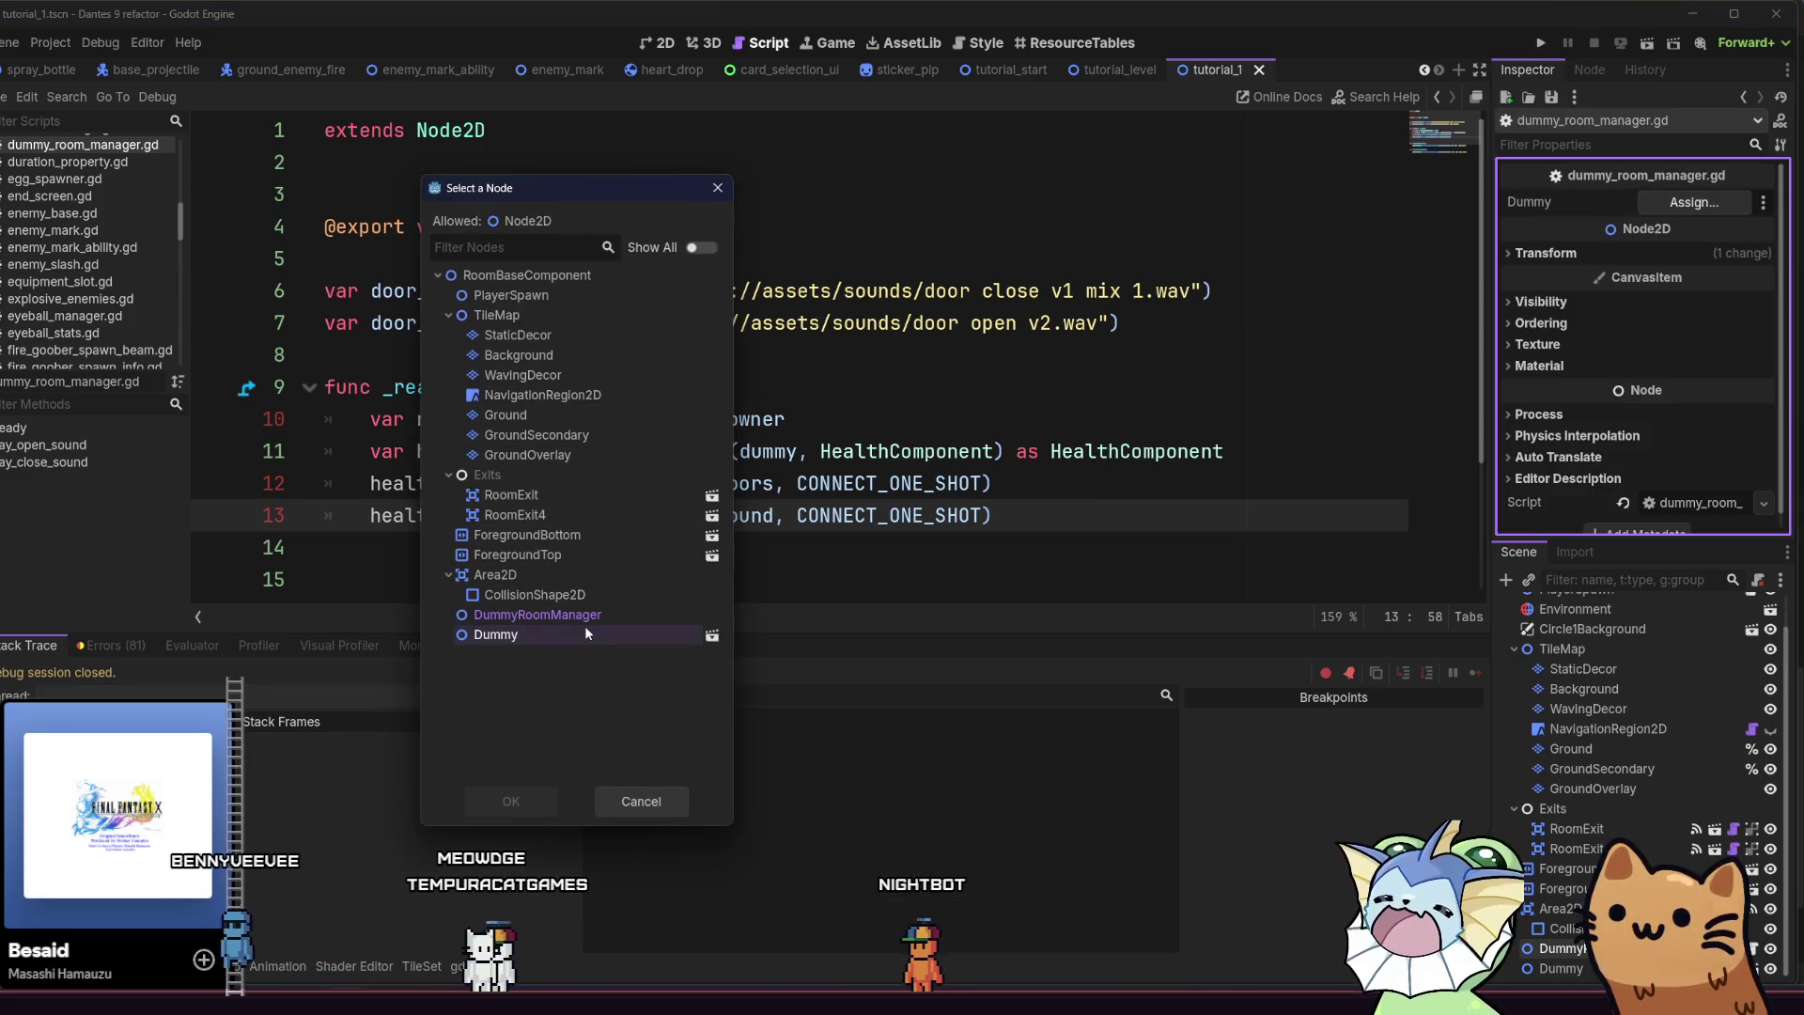
pyautogui.doubleClick(583, 634)
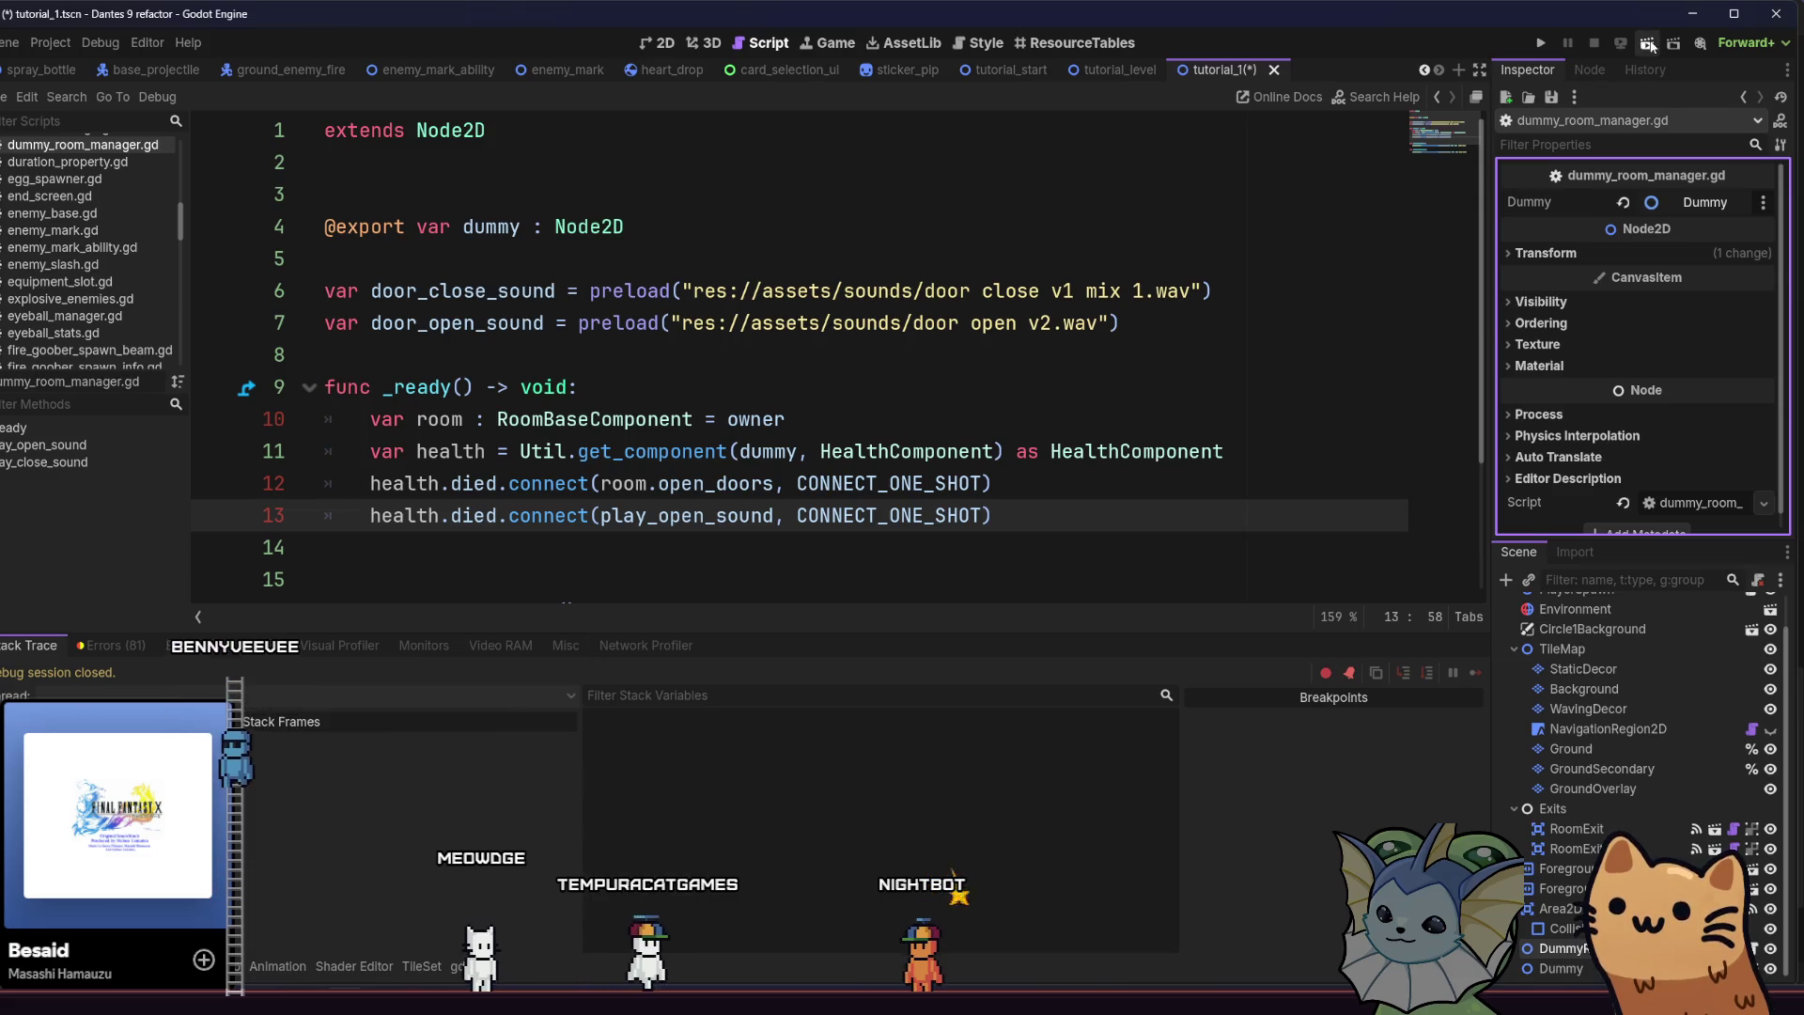
pyautogui.hotkey('ctrl', 's')
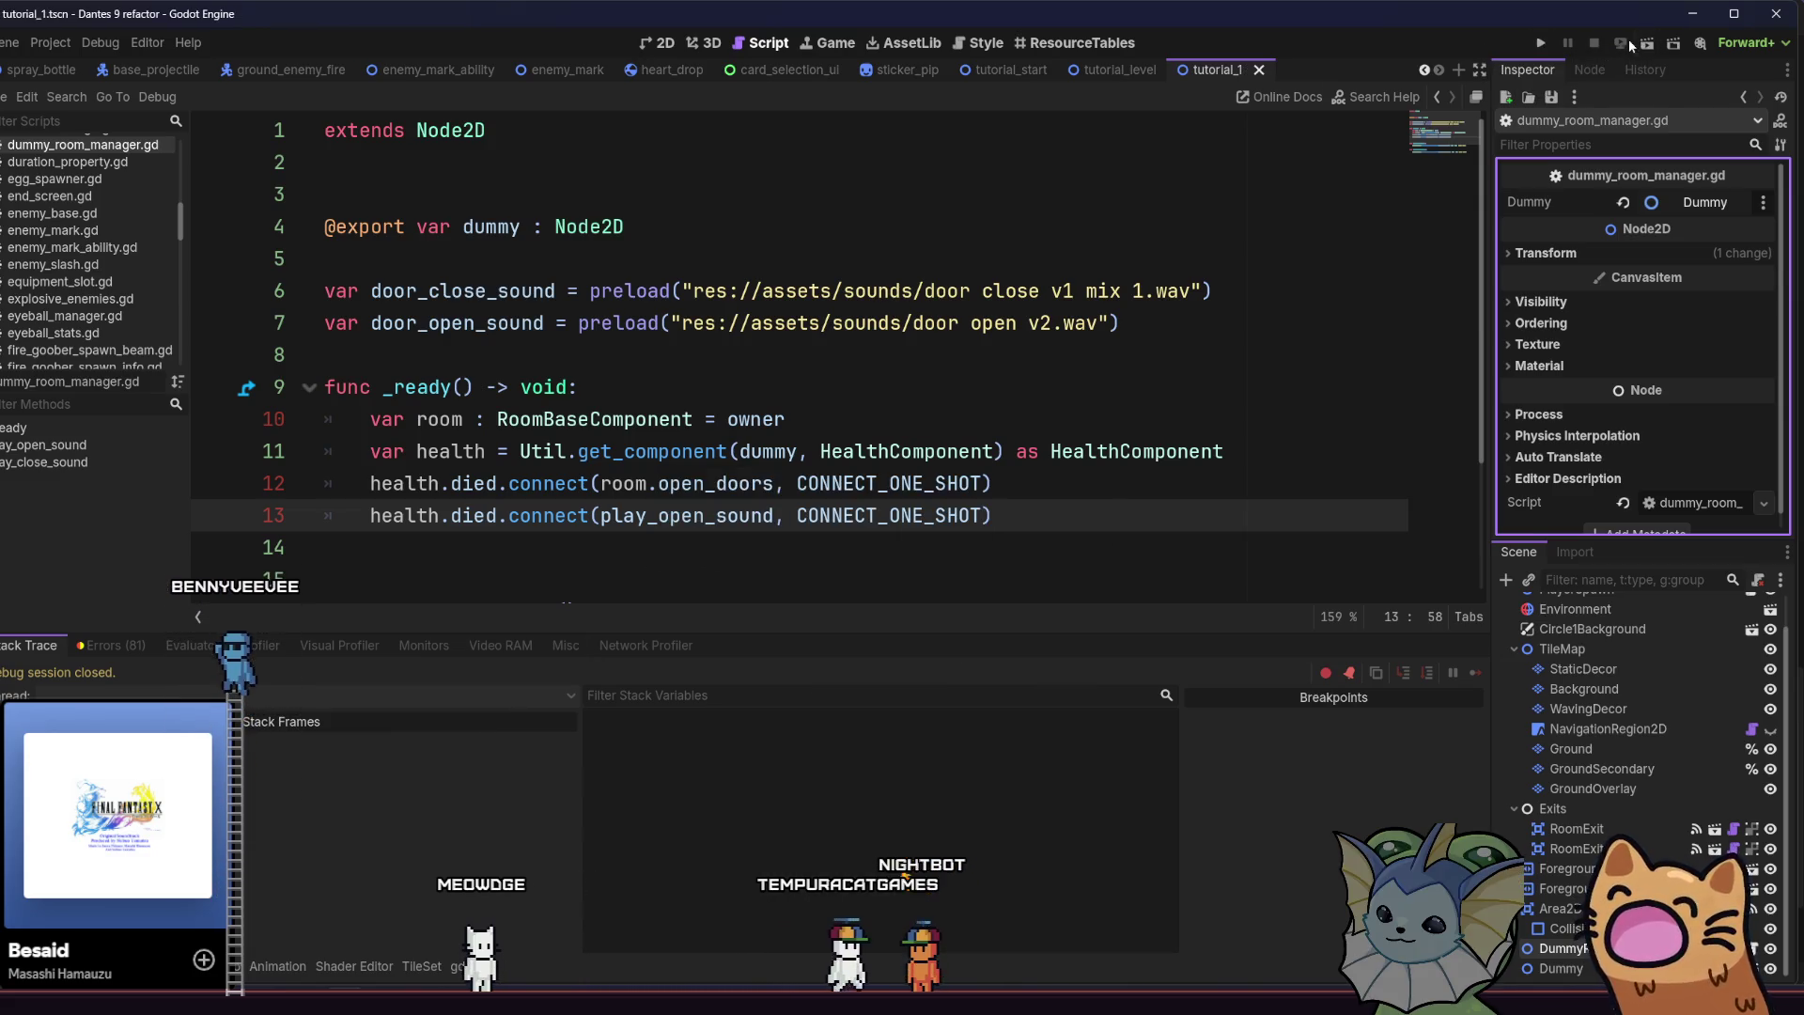
# Test-run the scene, stop it, and go to tutorial_level.
pyautogui.click(1646, 43)
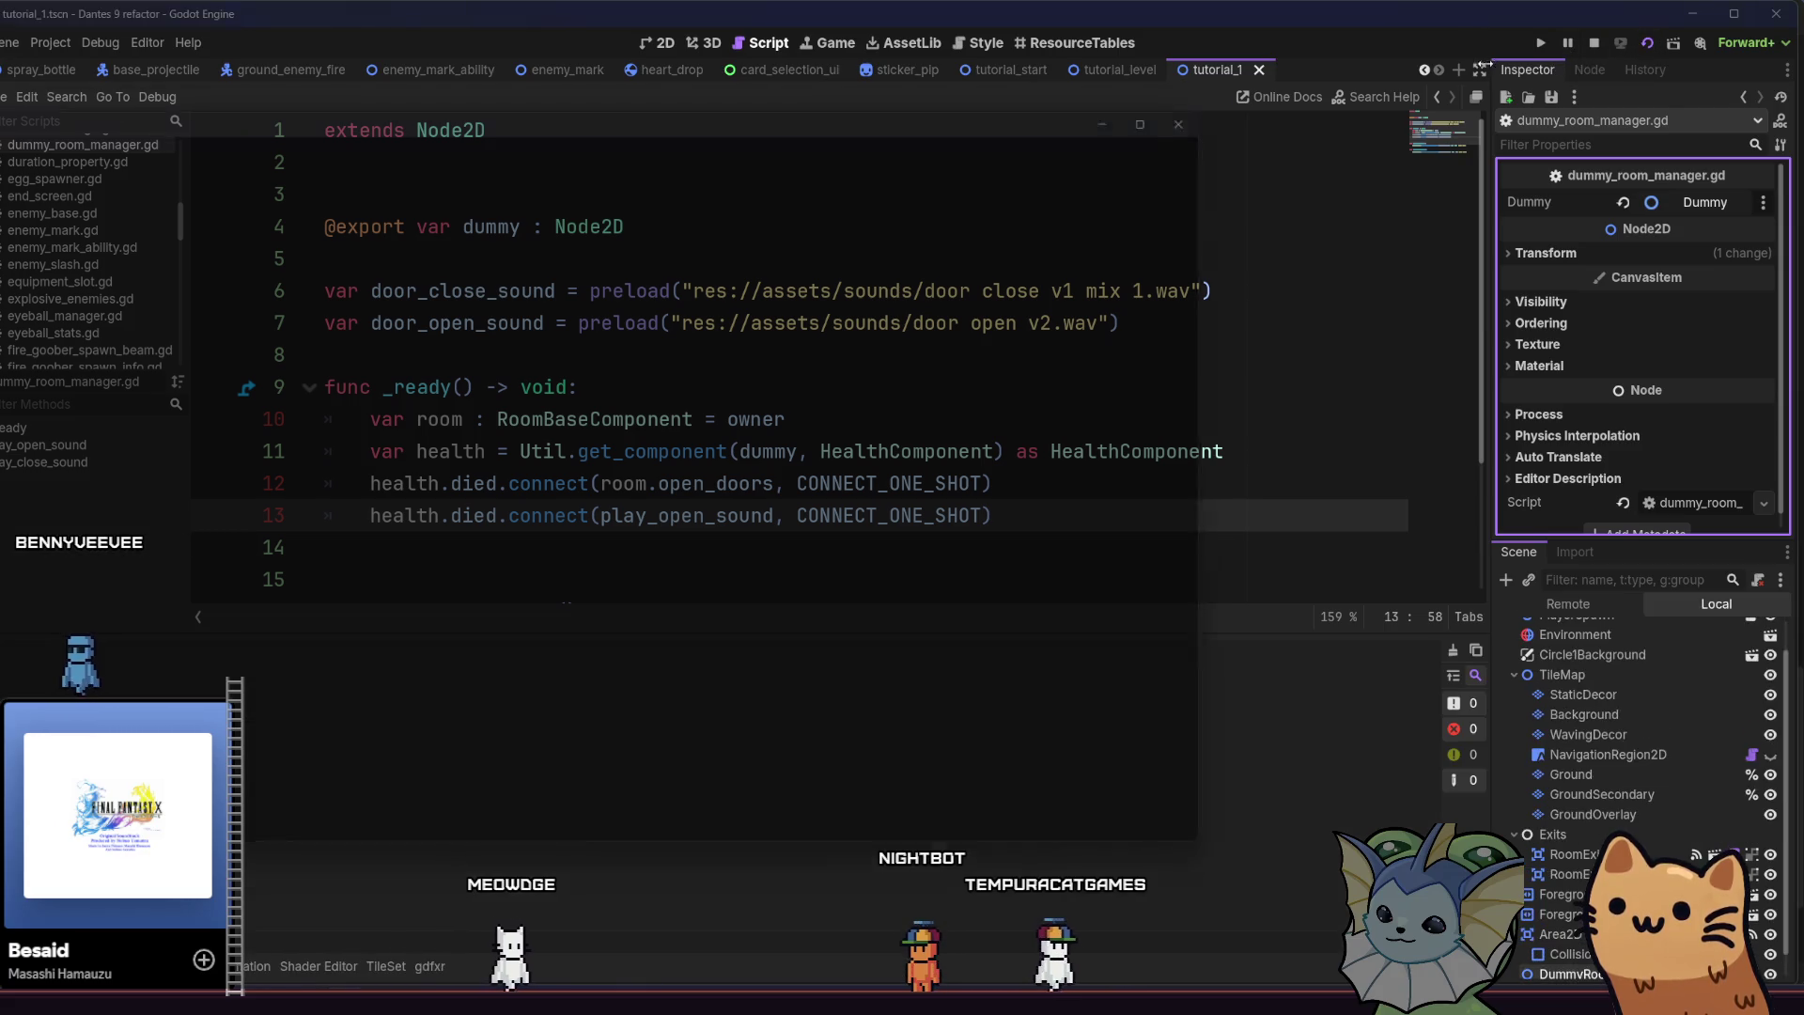
pyautogui.click(1593, 43)
pyautogui.click(1094, 77)
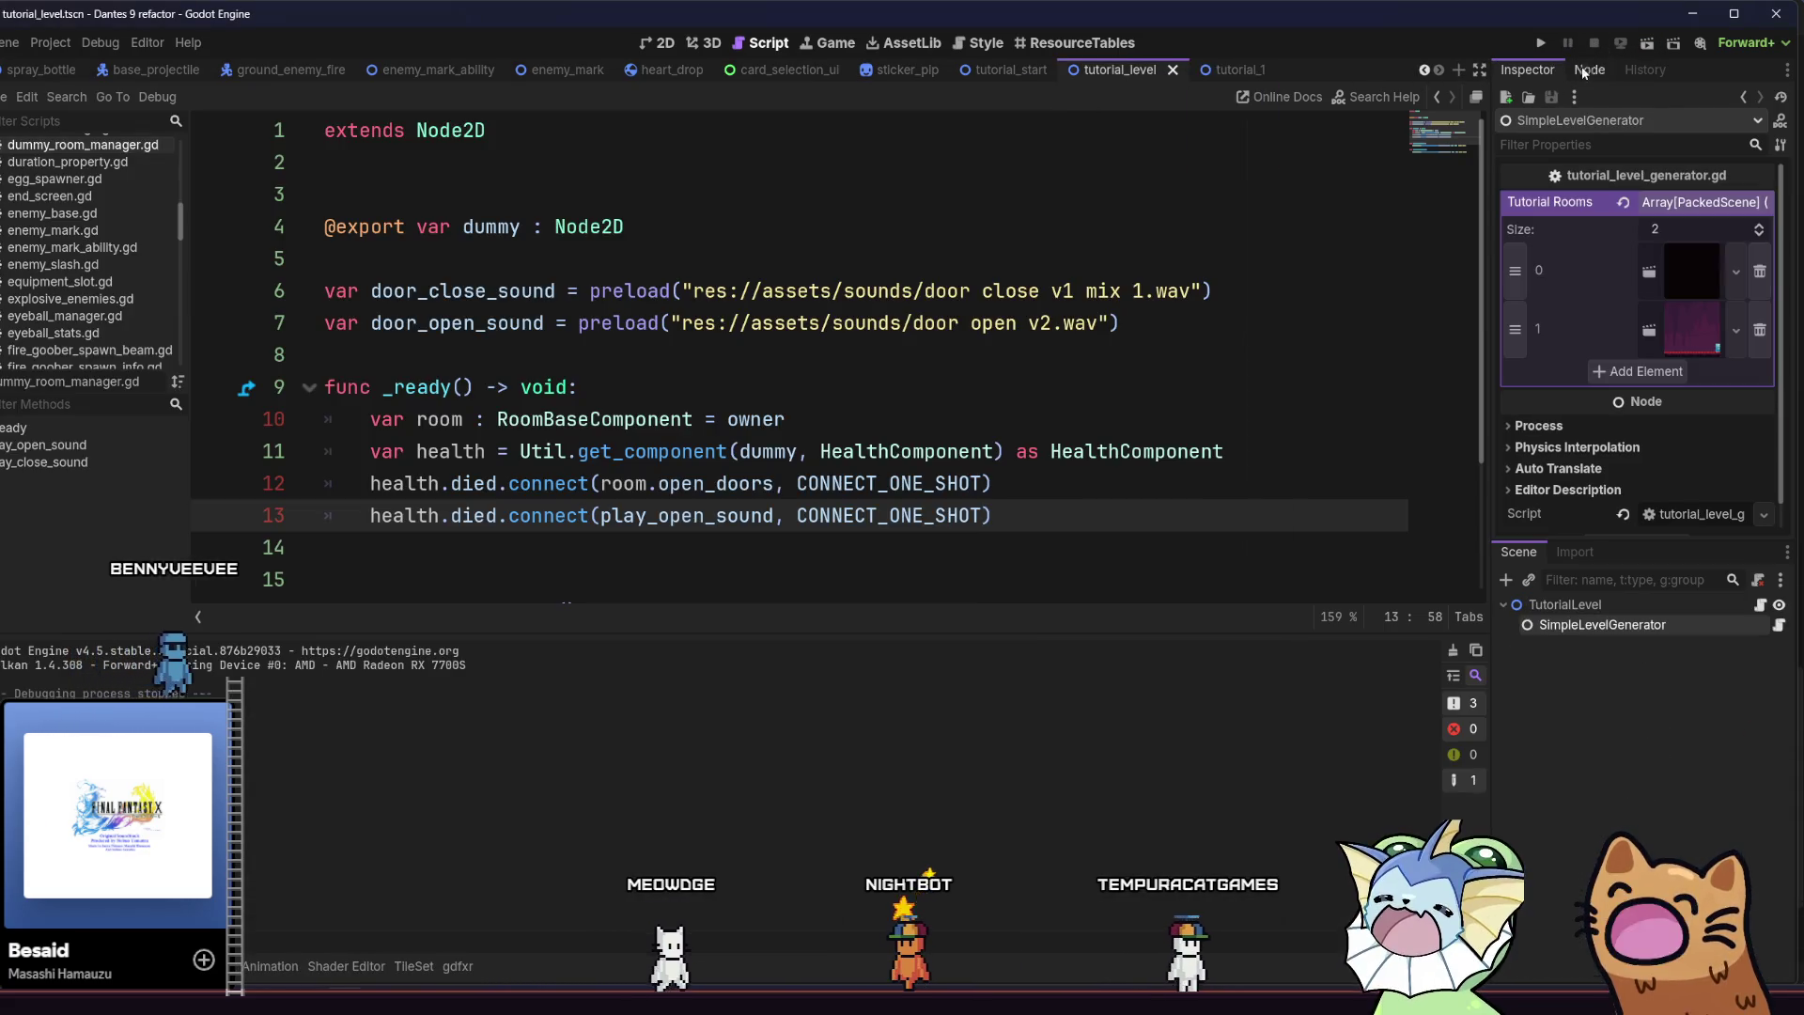
# Run the tutorial level and add 'await get_tree().physics_frame' as _ready's first line.
pyautogui.click(1646, 44)
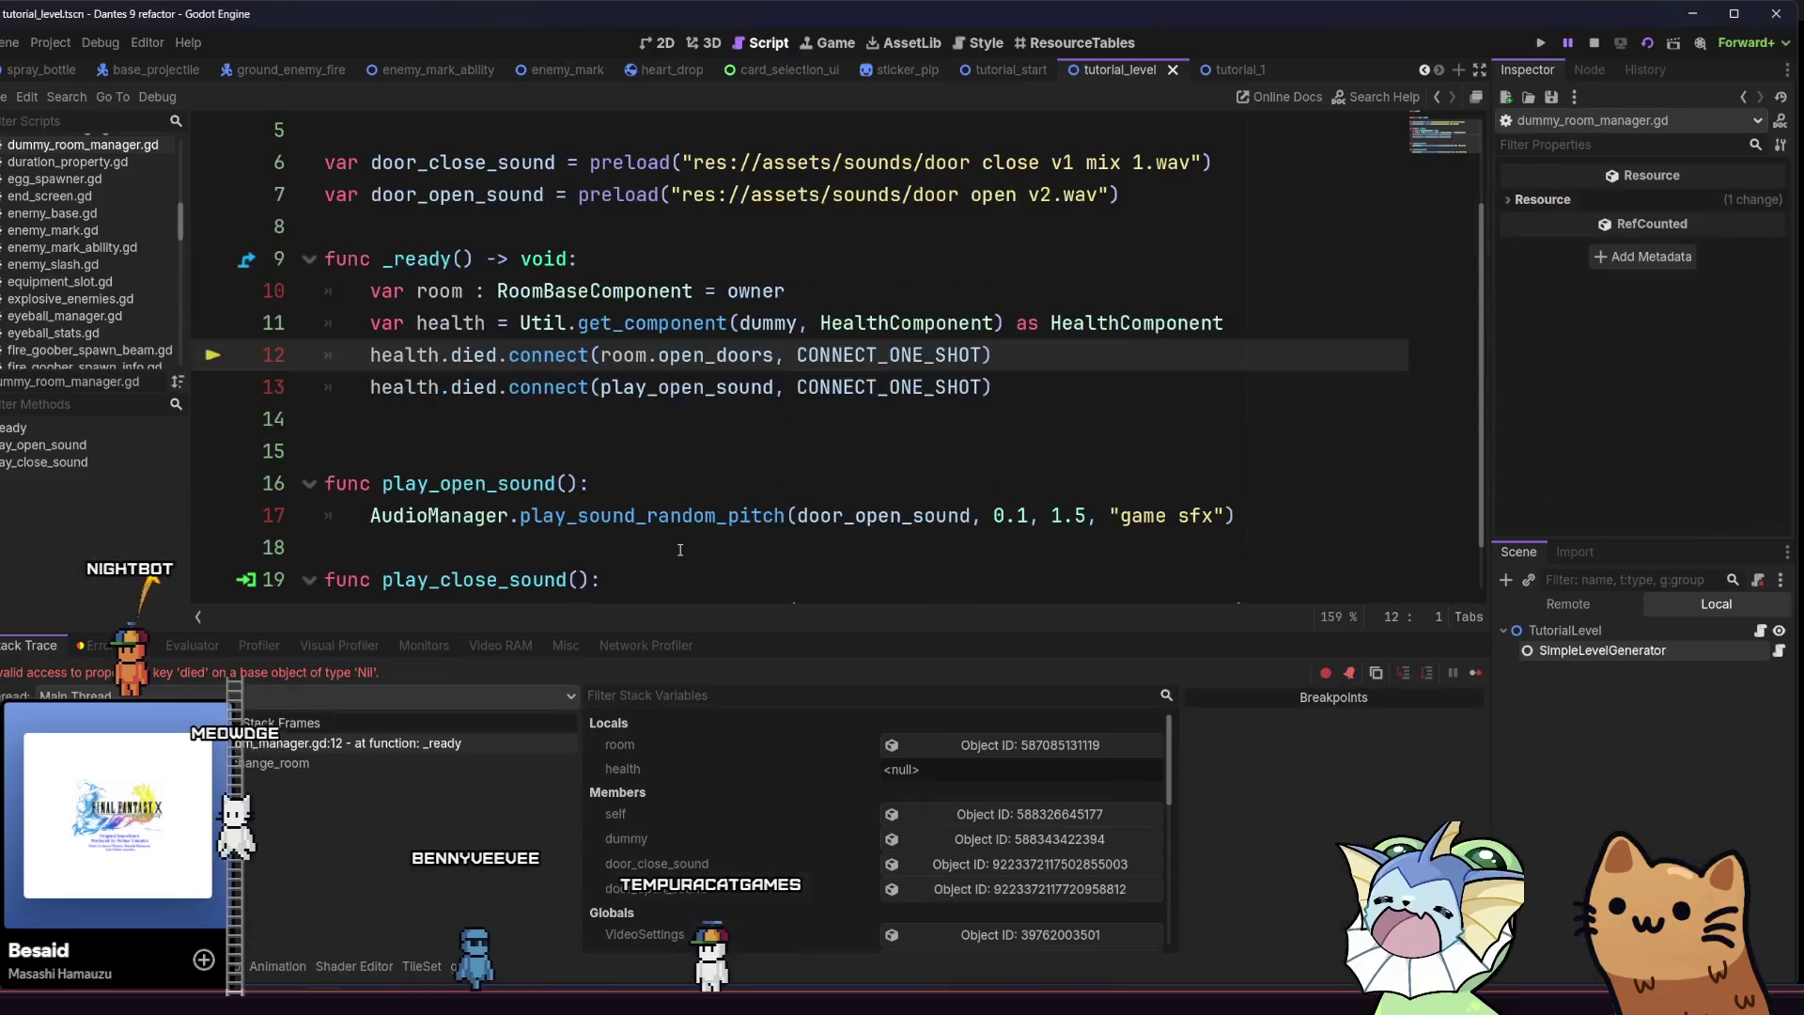
pyautogui.click(938, 398)
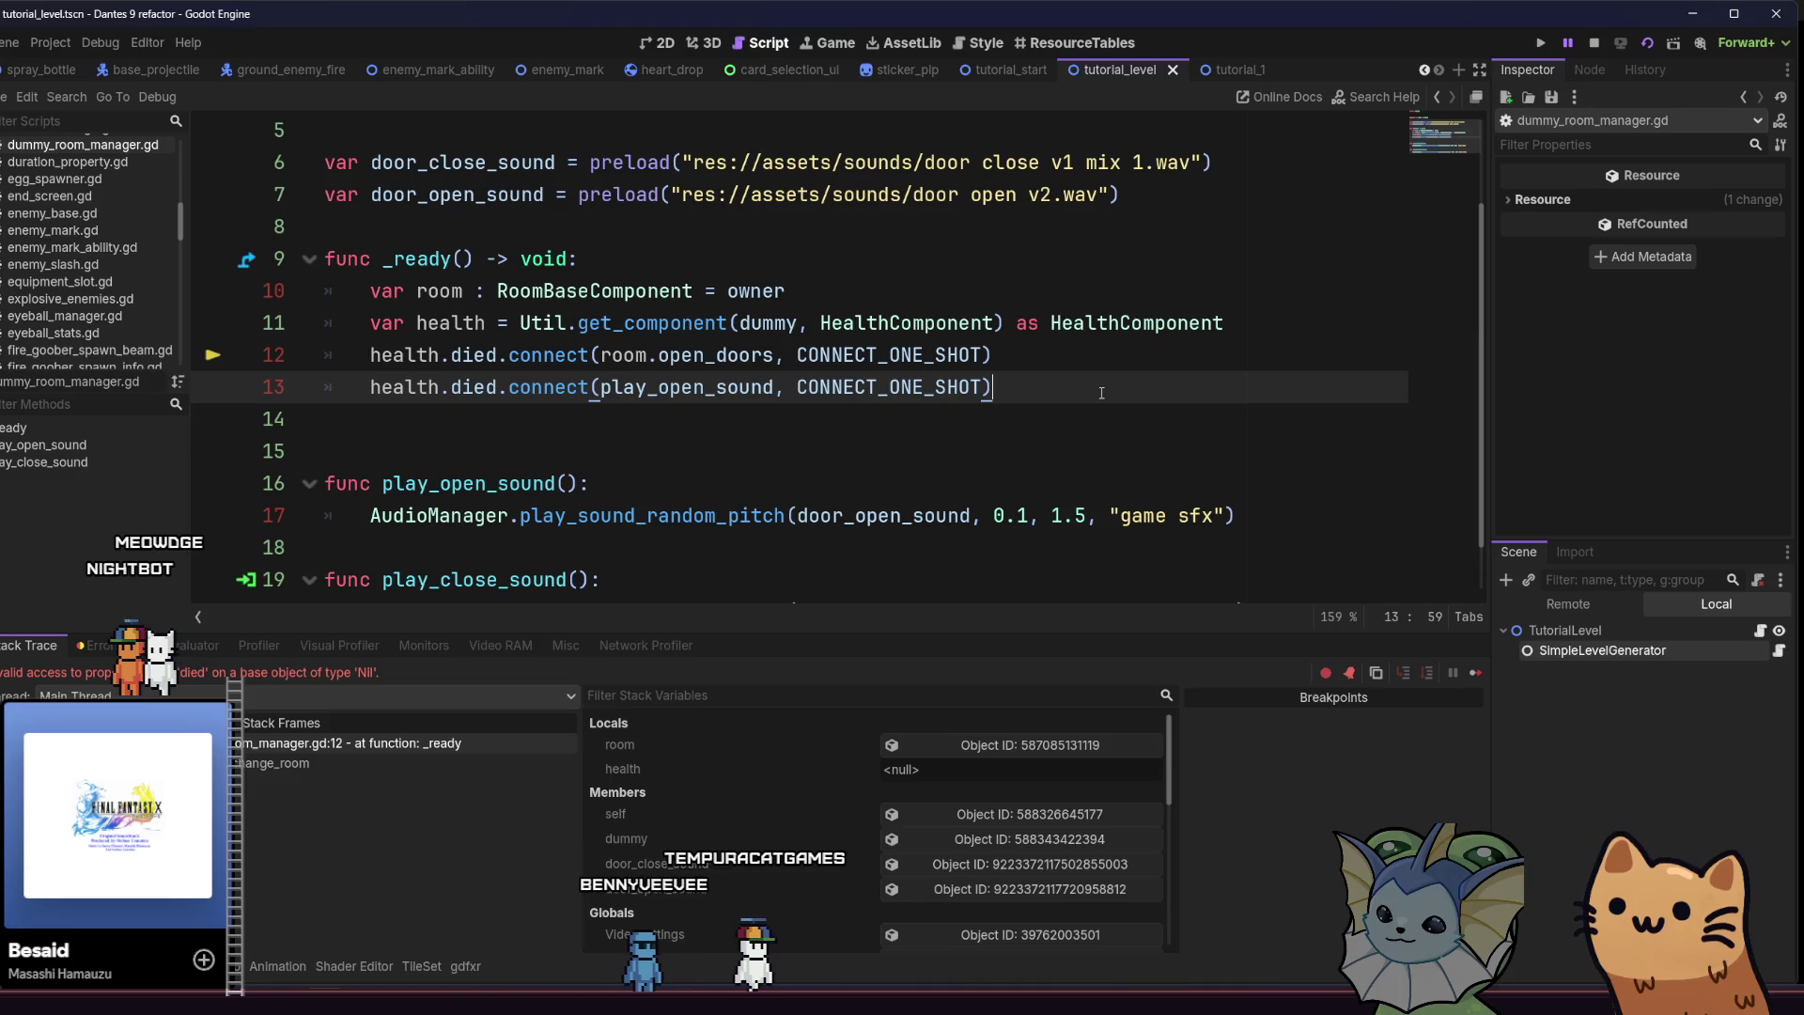
pyautogui.scroll(2, 1101, 393)
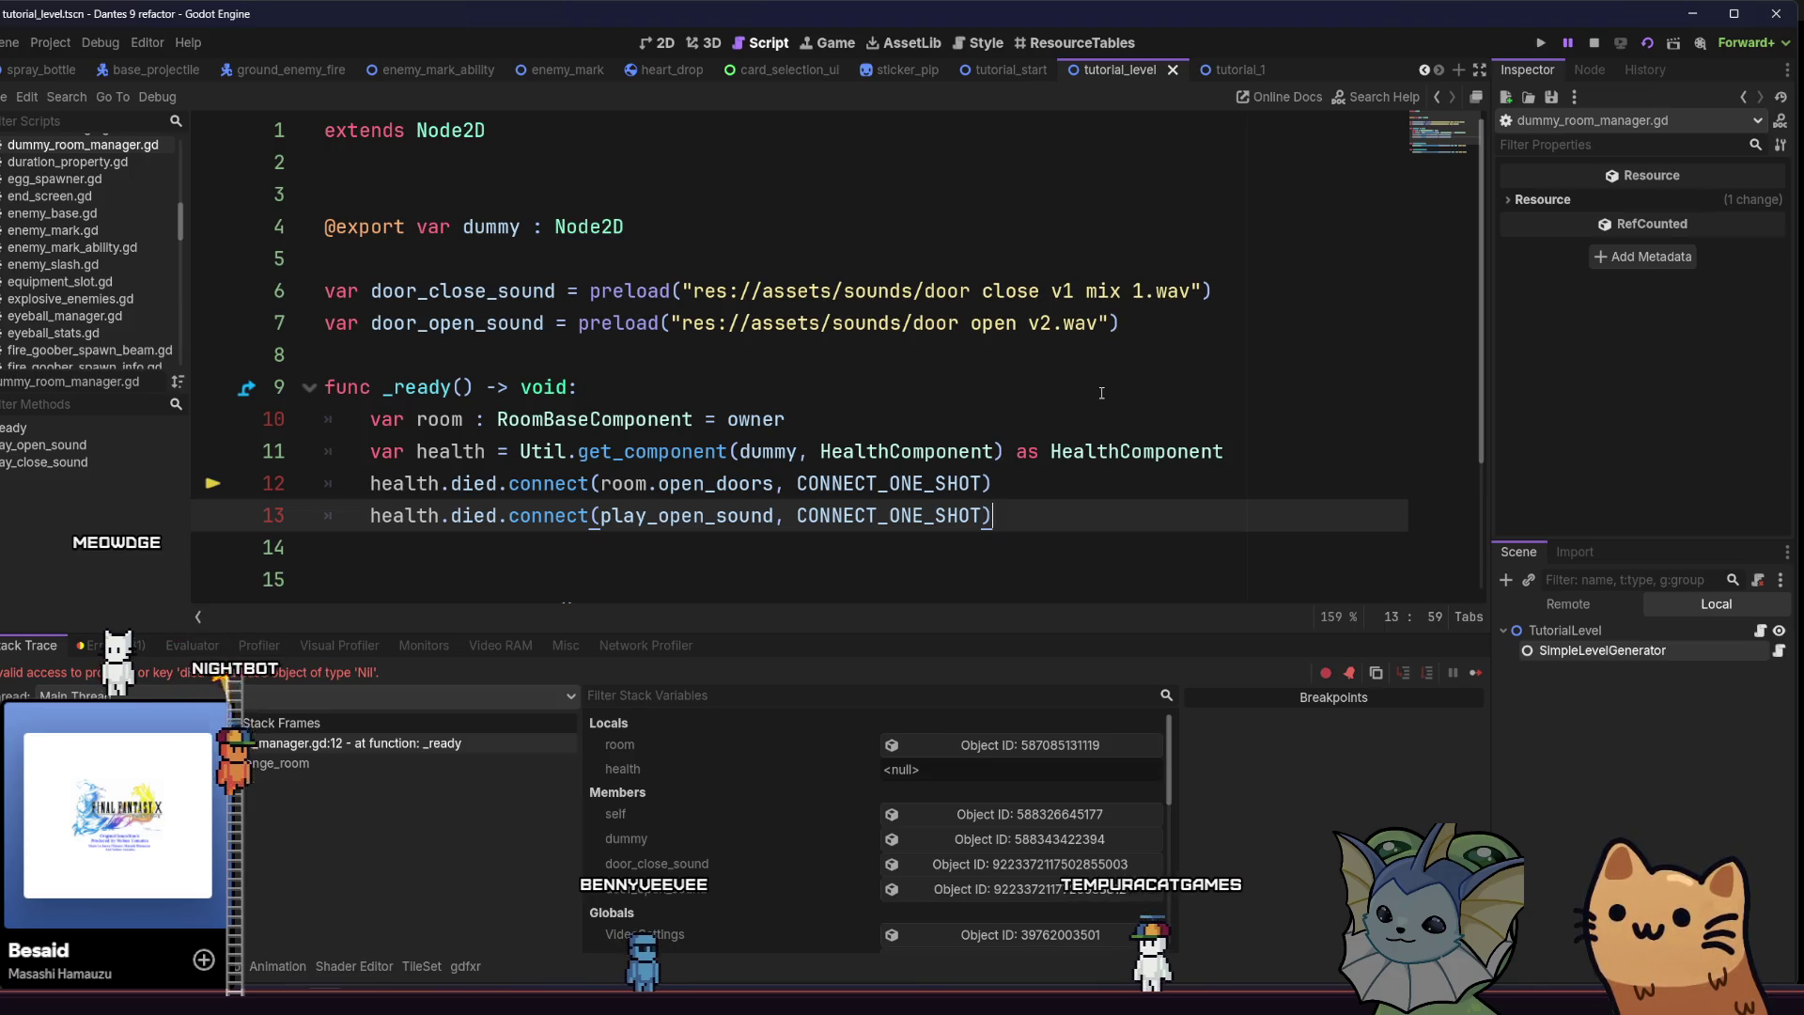
pyautogui.click(612, 419)
pyautogui.click(637, 390)
pyautogui.press('Return')
pyautogui.write('ait')
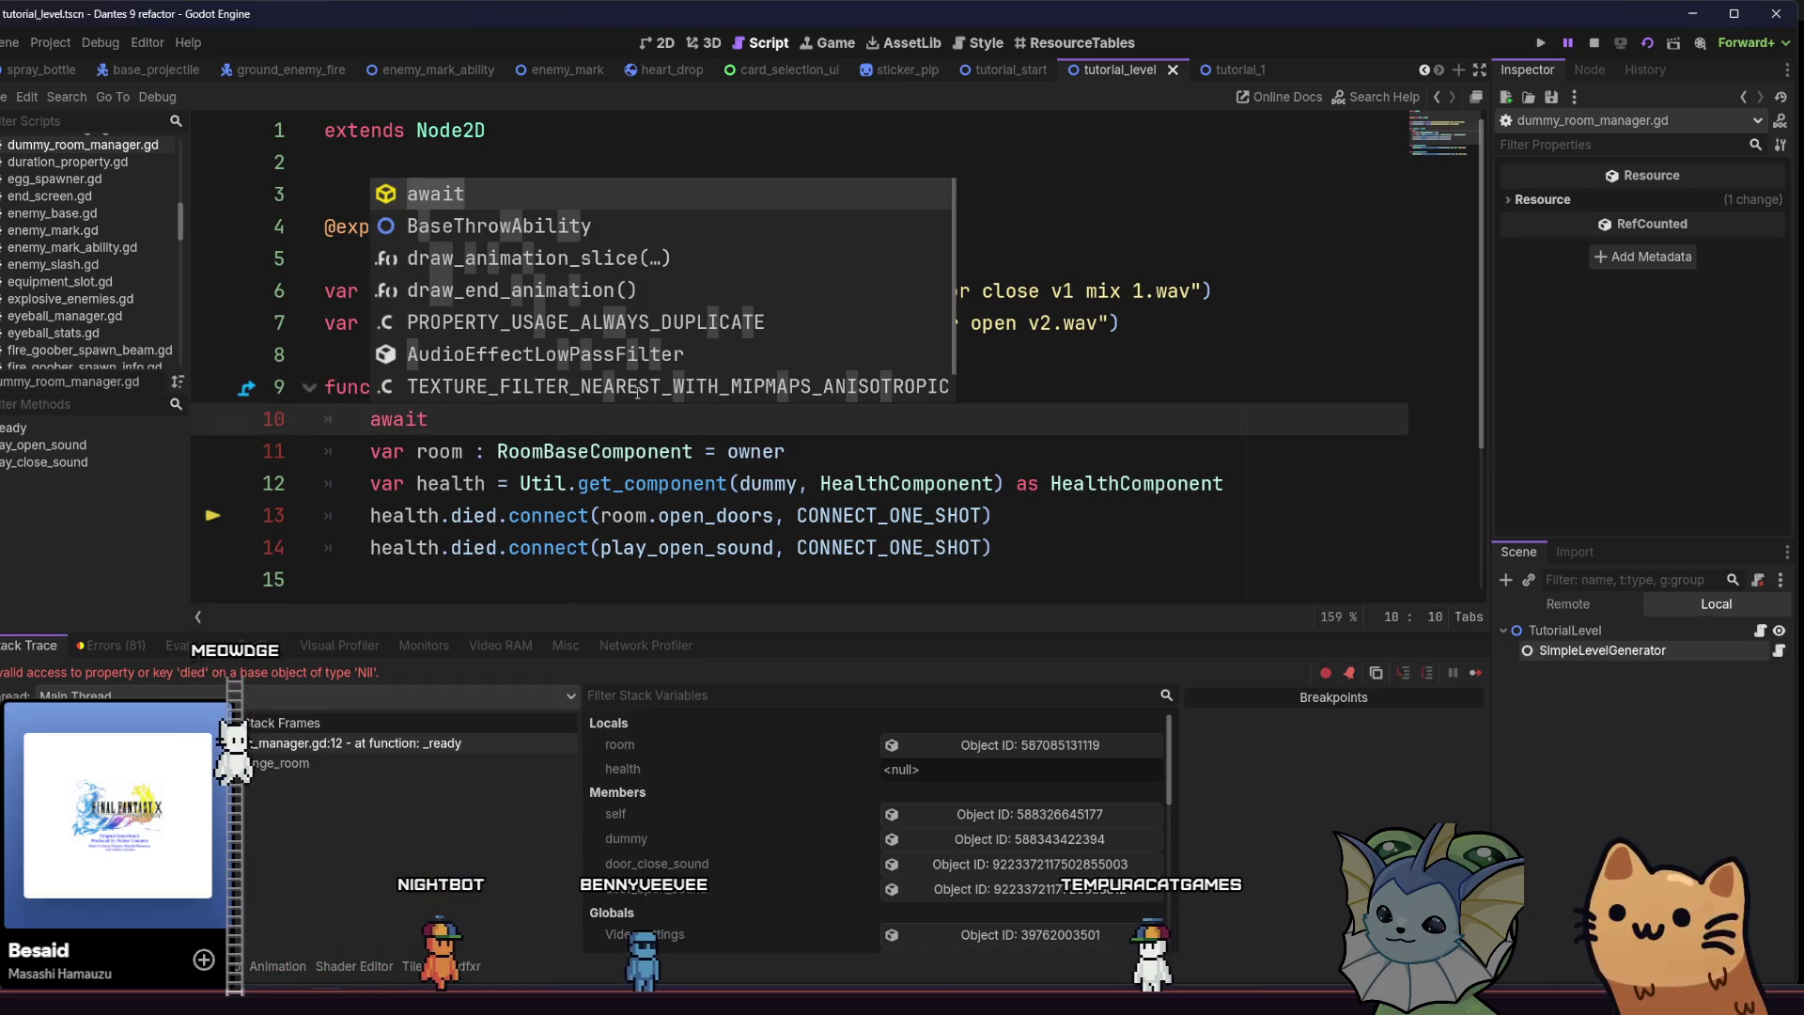
pyautogui.write(' get_')
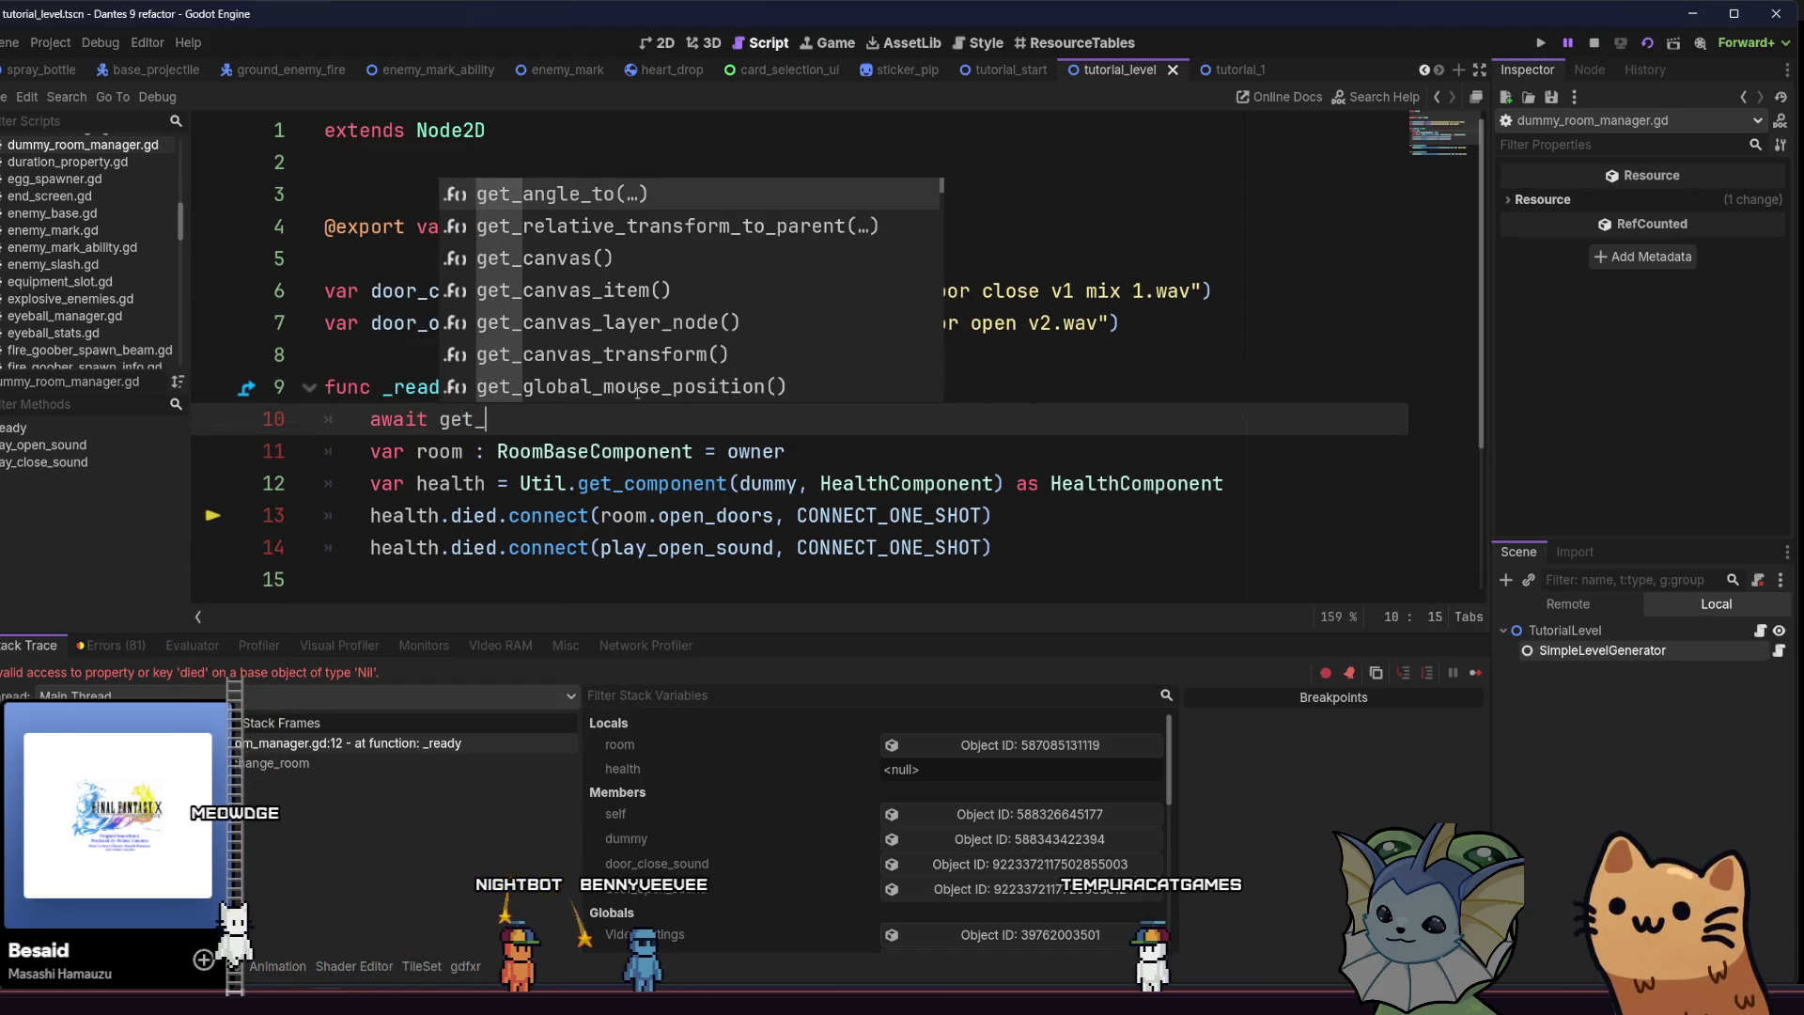
pyautogui.write('tree().ph')
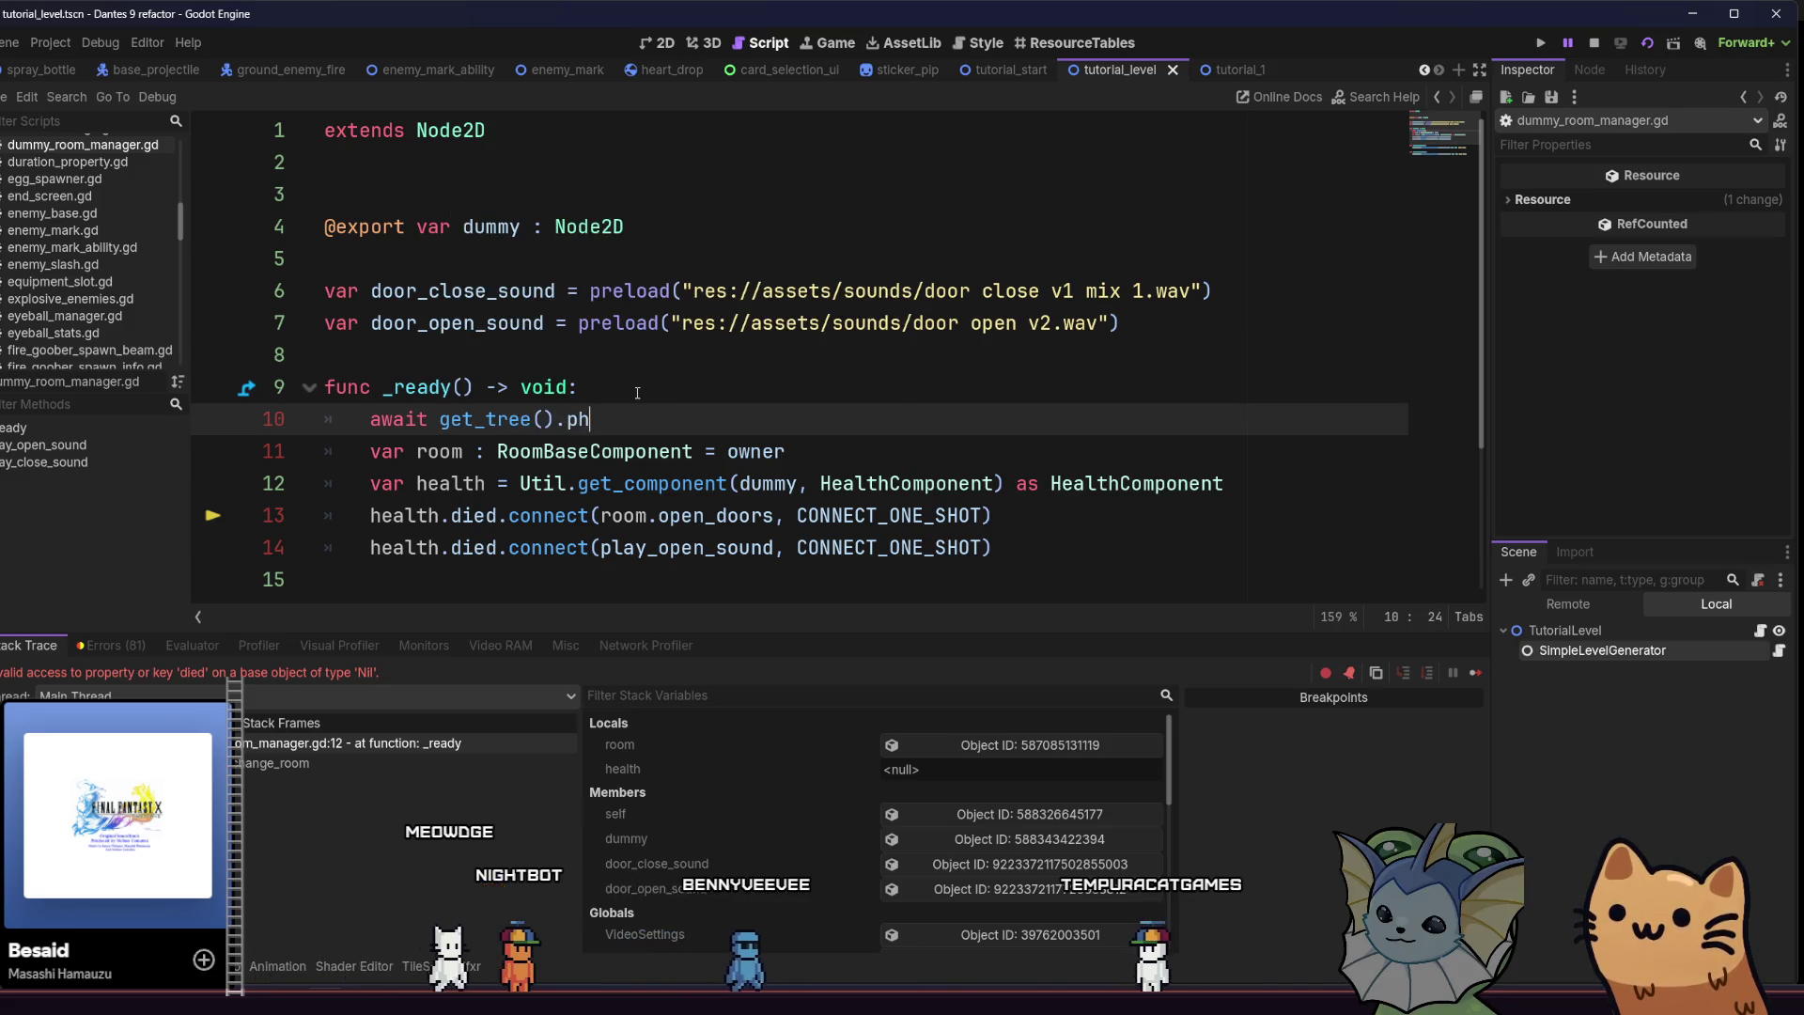
pyautogui.press('Return')
# Stop the game, return to tutorial_1, and select its RoomBaseComponent root node.
pyautogui.click(1594, 43)
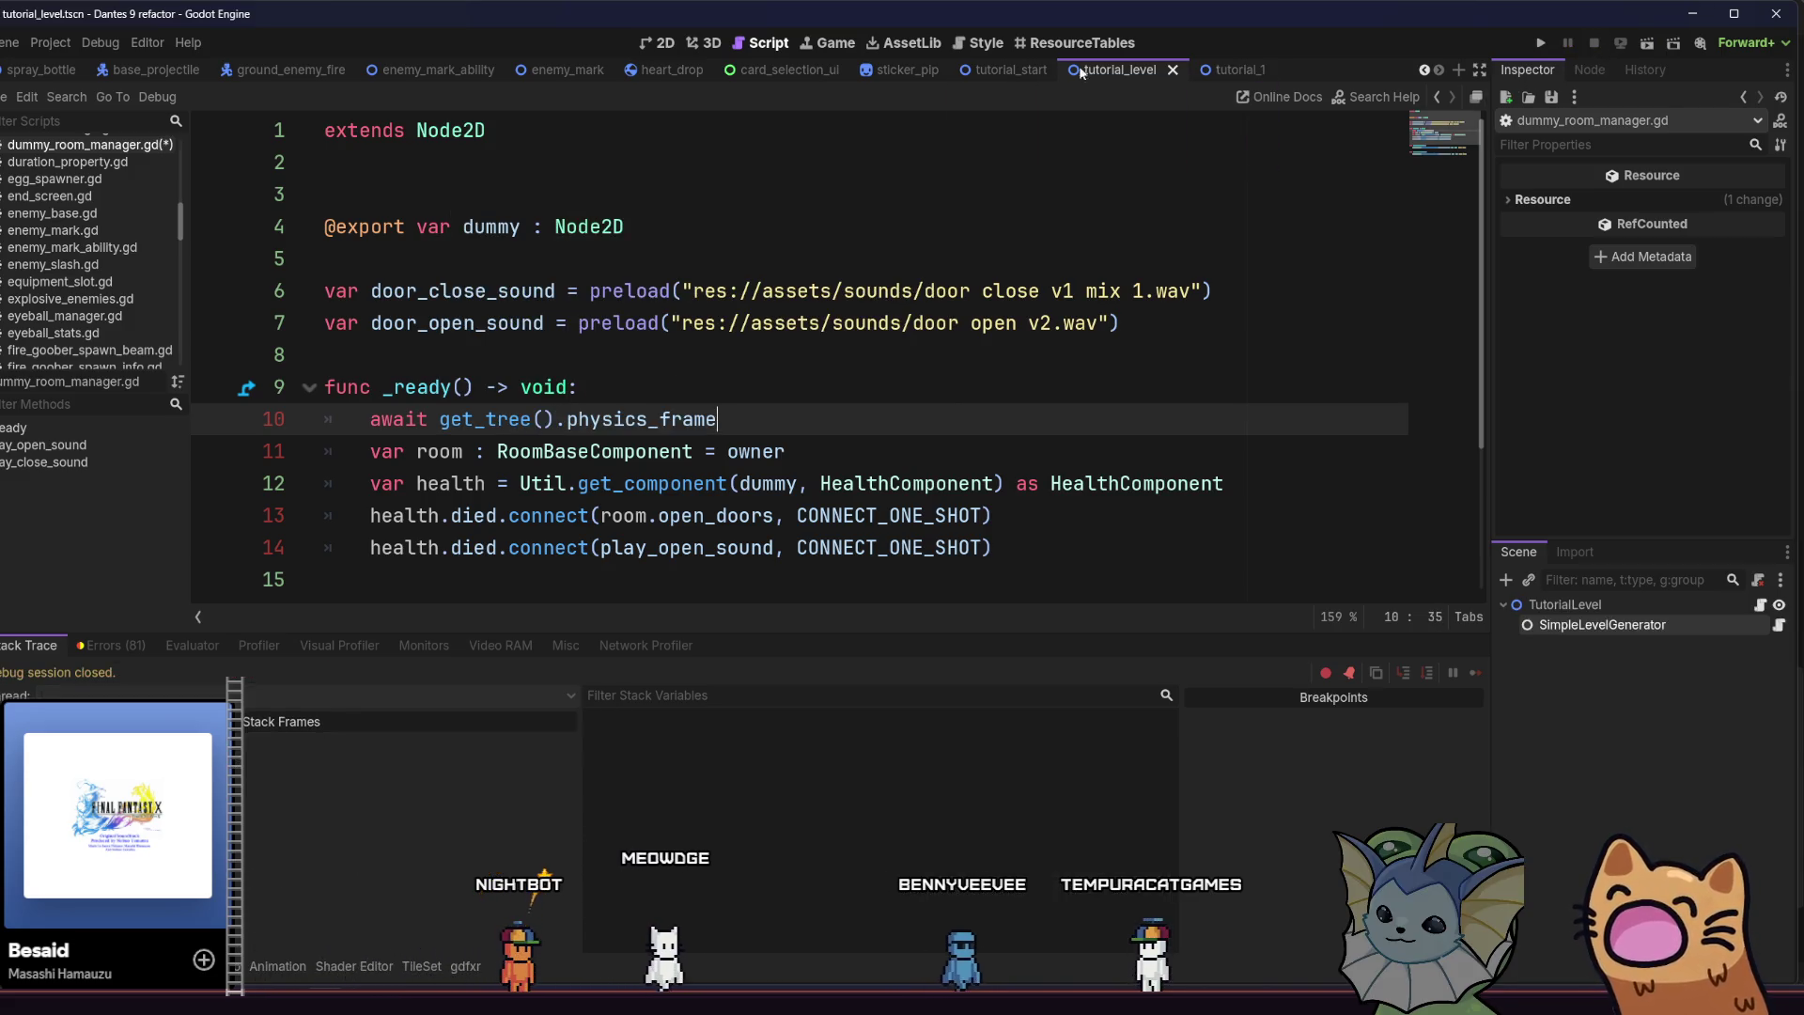
pyautogui.click(1037, 69)
pyautogui.click(1125, 71)
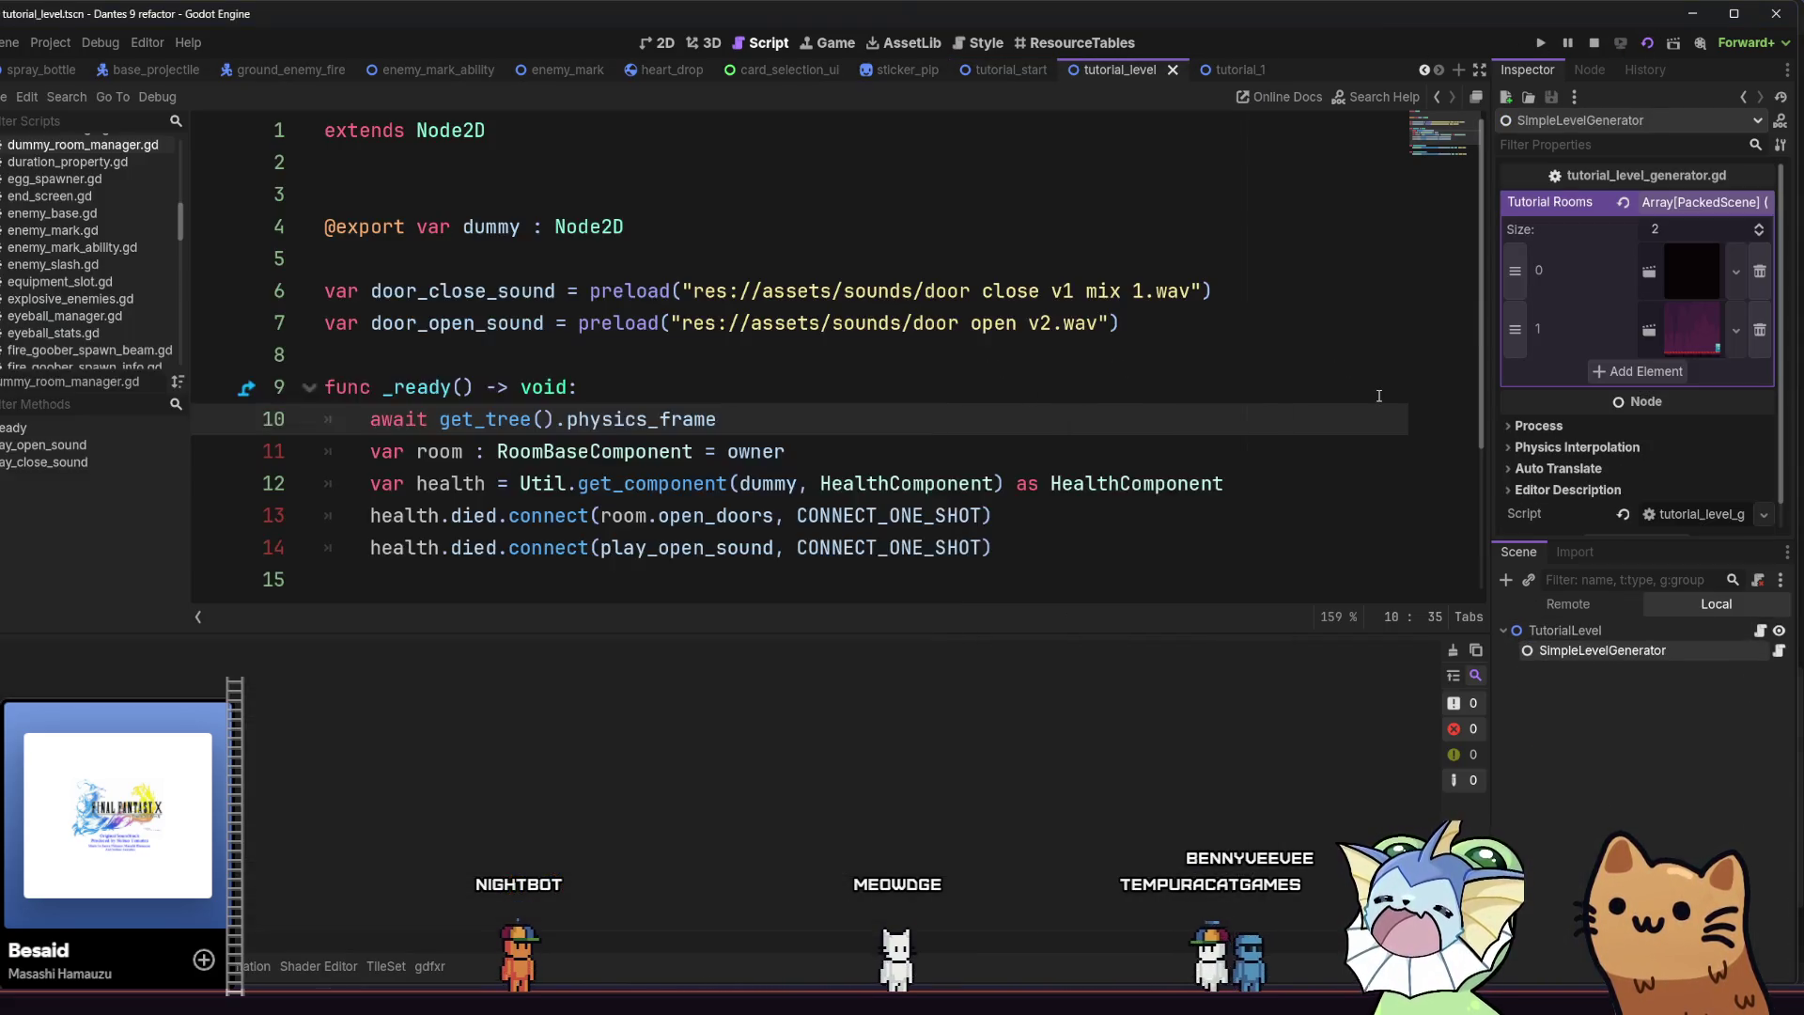
pyautogui.click(1221, 72)
pyautogui.scroll(1, 1598, 637)
pyautogui.click(1600, 639)
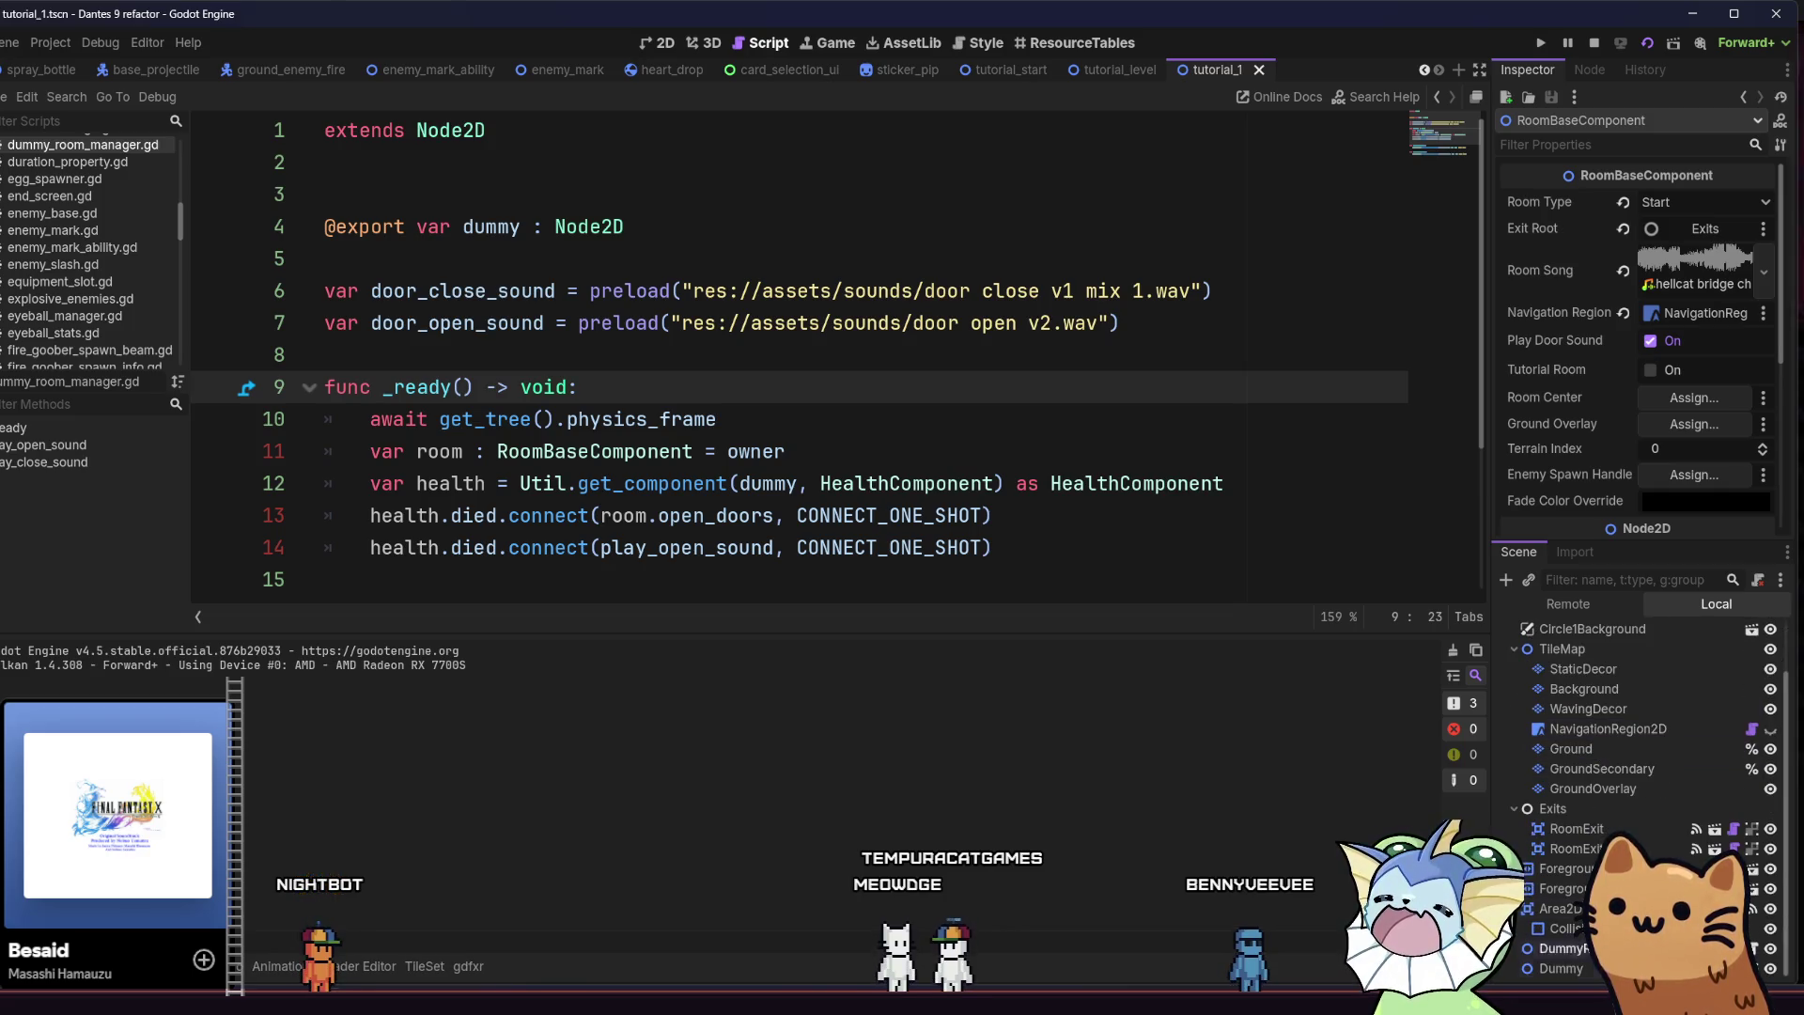
# Move the Dummy node above DummyRoomManager and delete the await physics_frame line.
pyautogui.click(1561, 968)
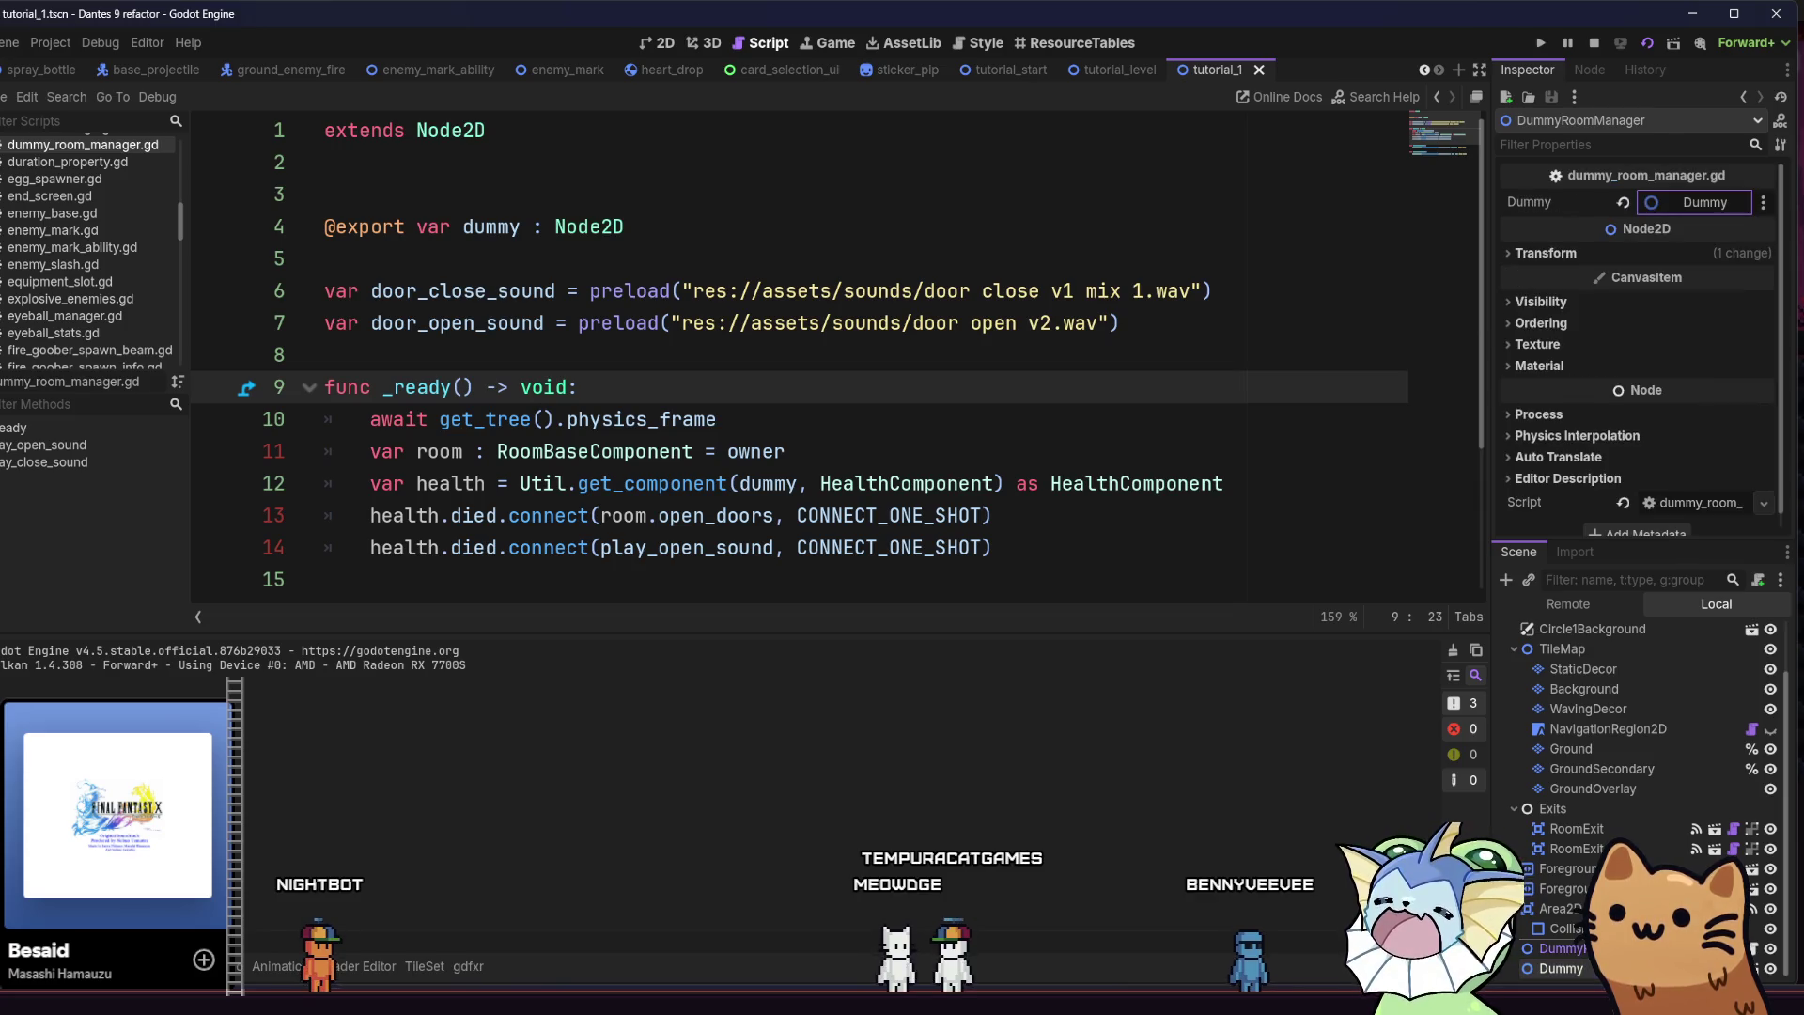
pyautogui.moveTo(1561, 968); pyautogui.dragTo(1561, 943)
pyautogui.click(760, 428)
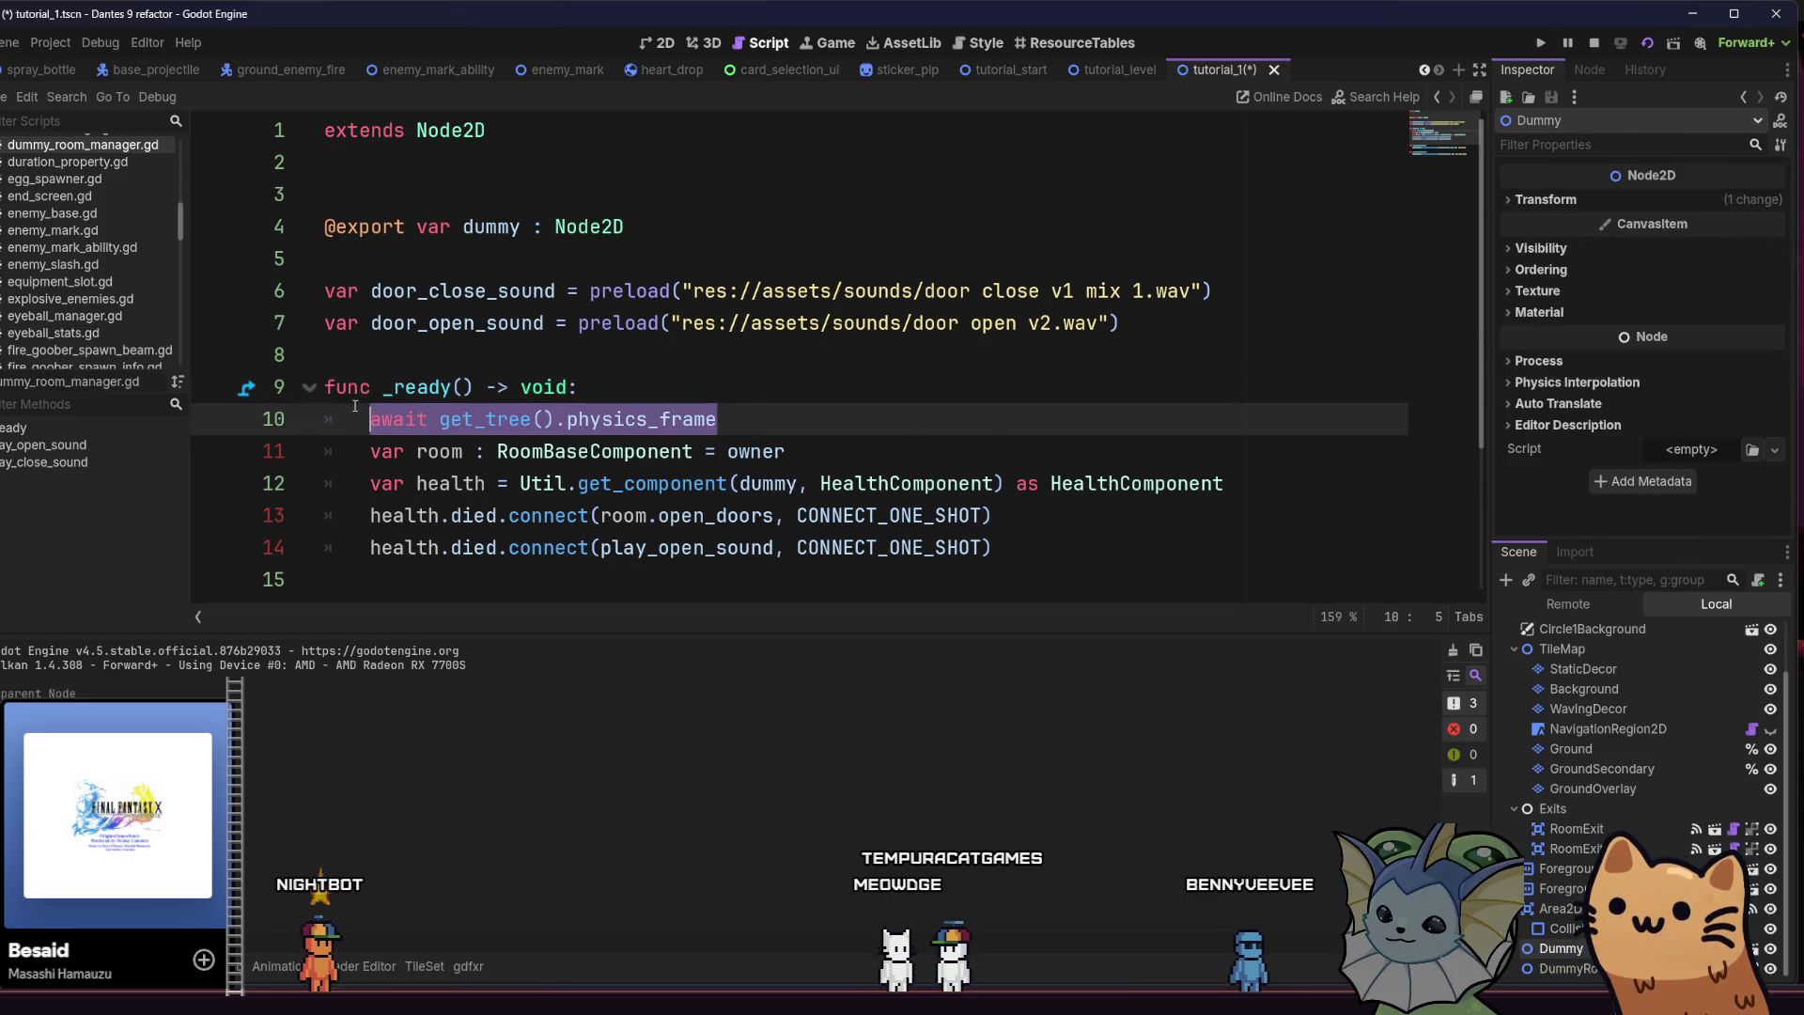
pyautogui.press('BackSpace')
pyautogui.press('BackSpace')
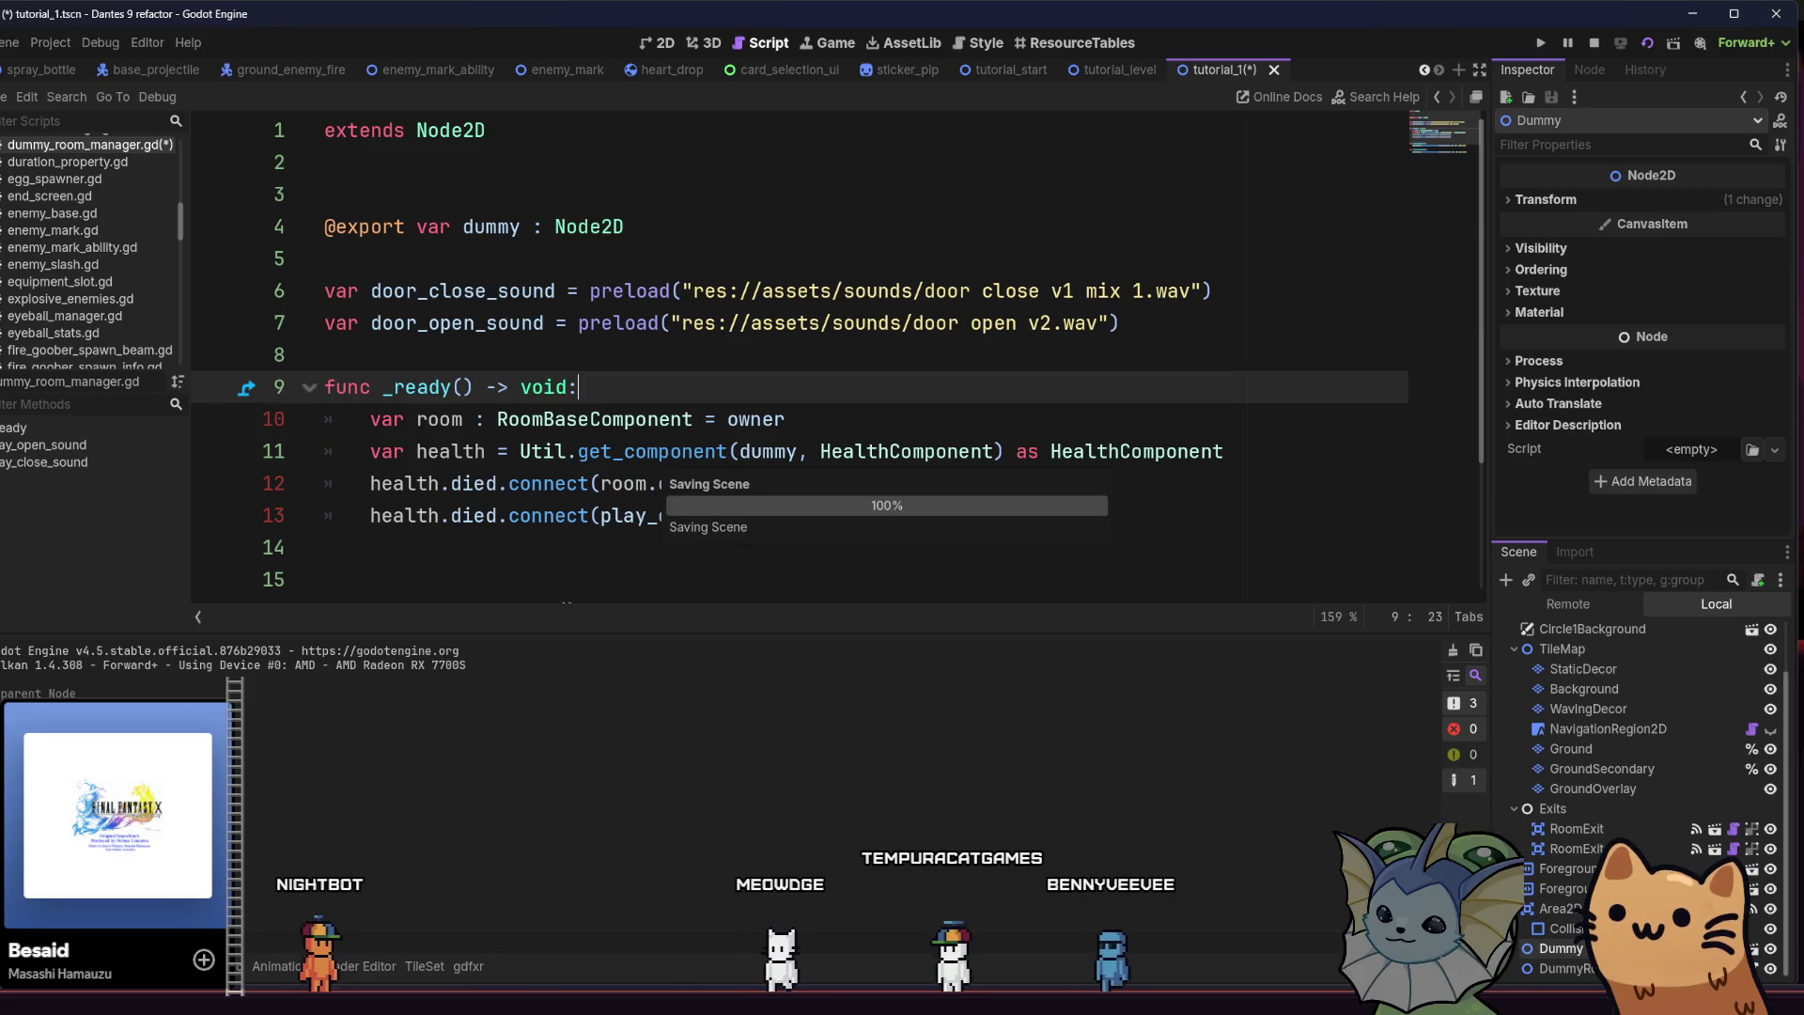
# Save and playtest the scene, running the cat right through the level, then close it.
pyautogui.press('F6')
pyautogui.press('d')
pyautogui.press('space')
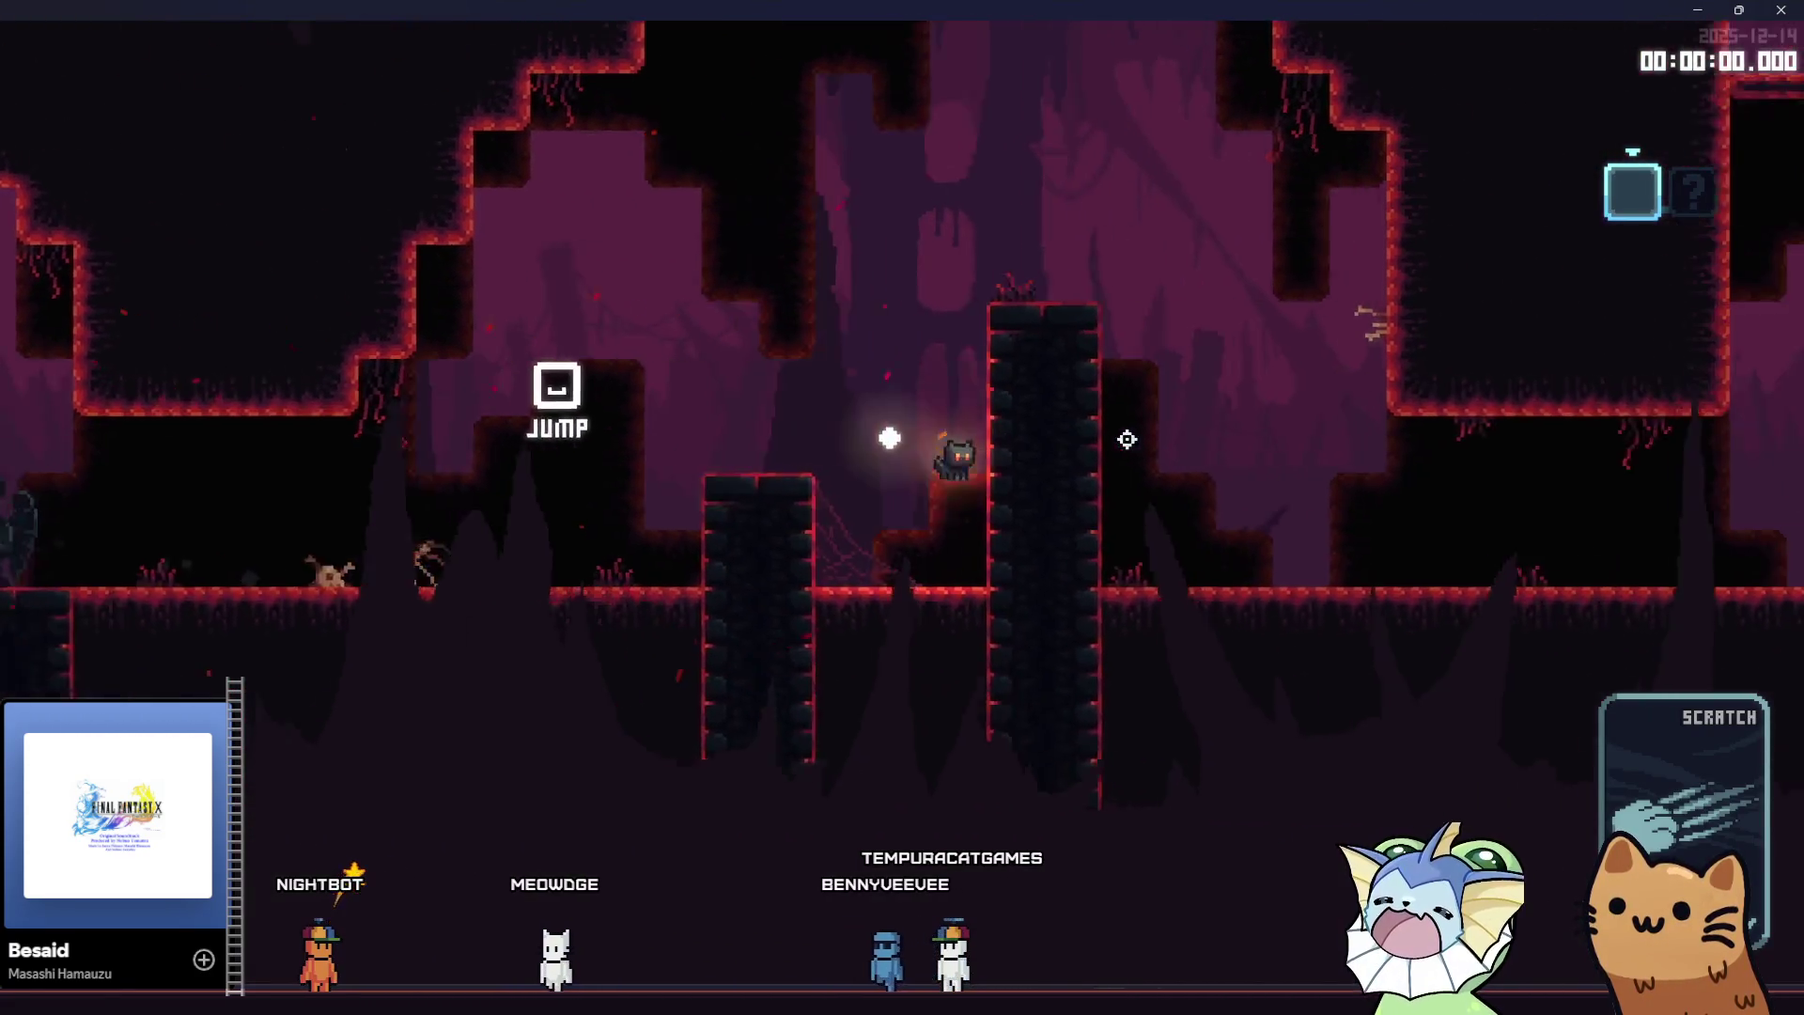
pyautogui.press('d')
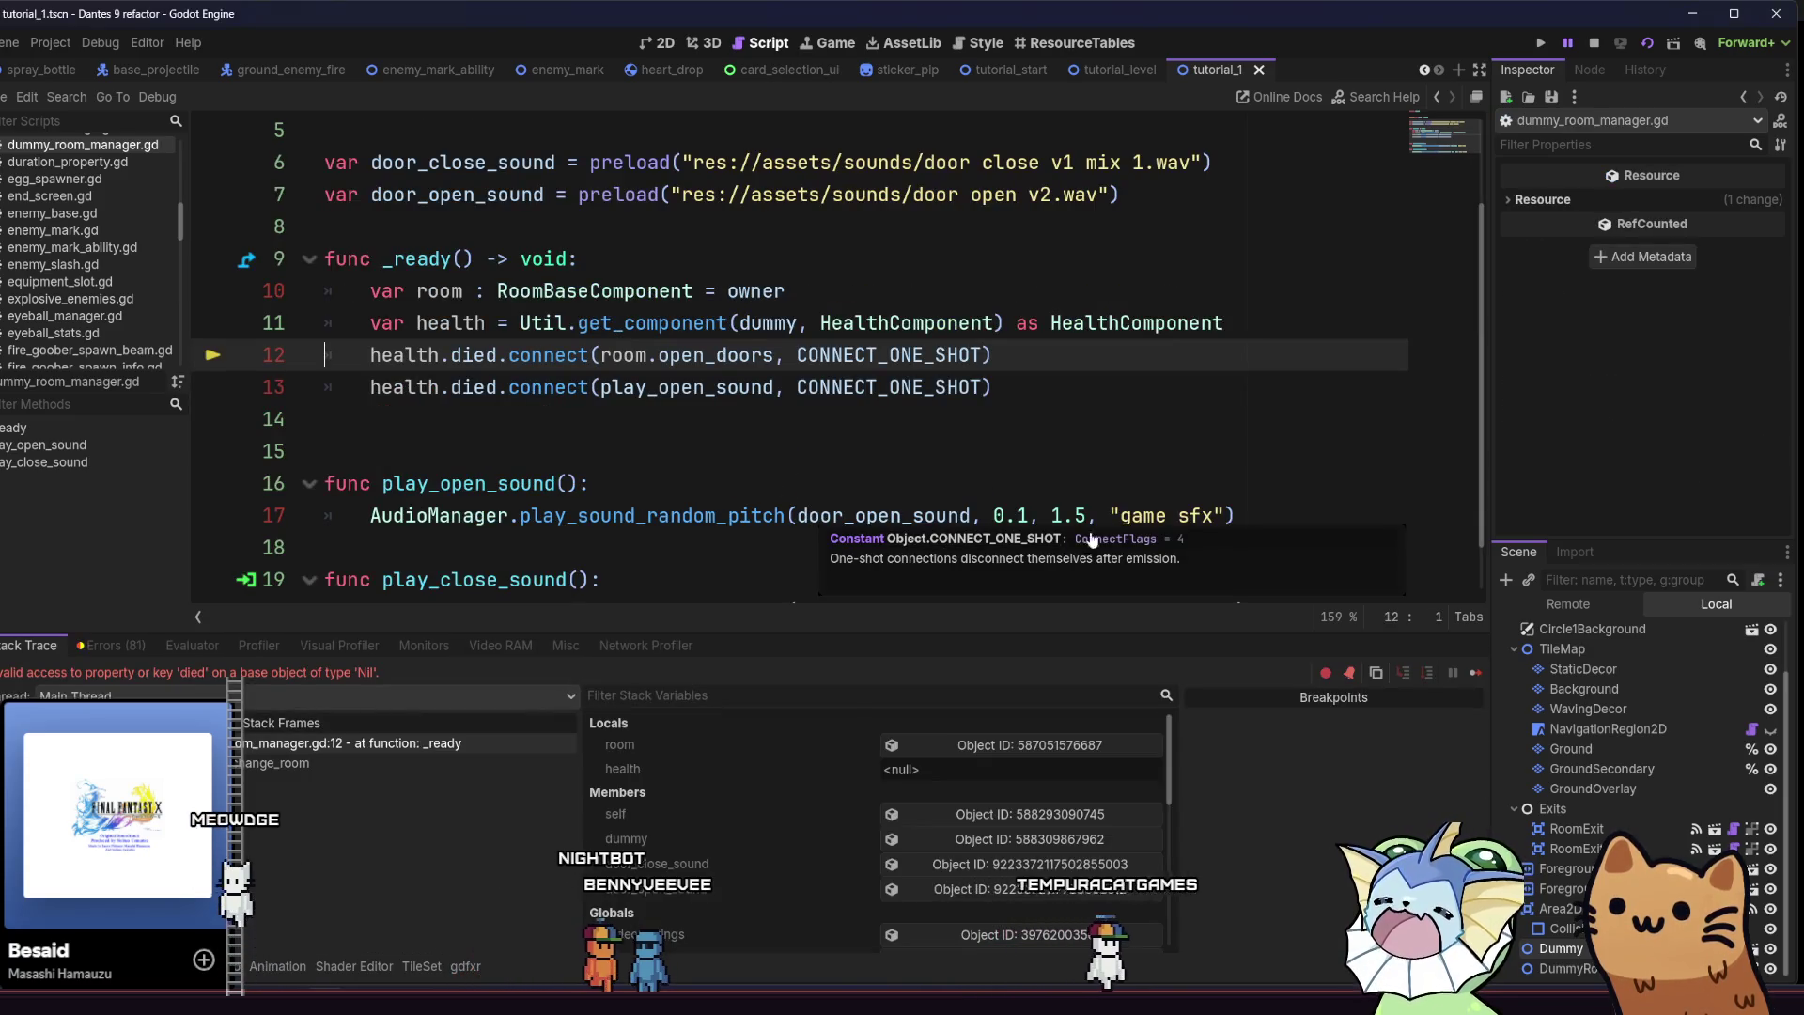
pyautogui.click(1540, 42)
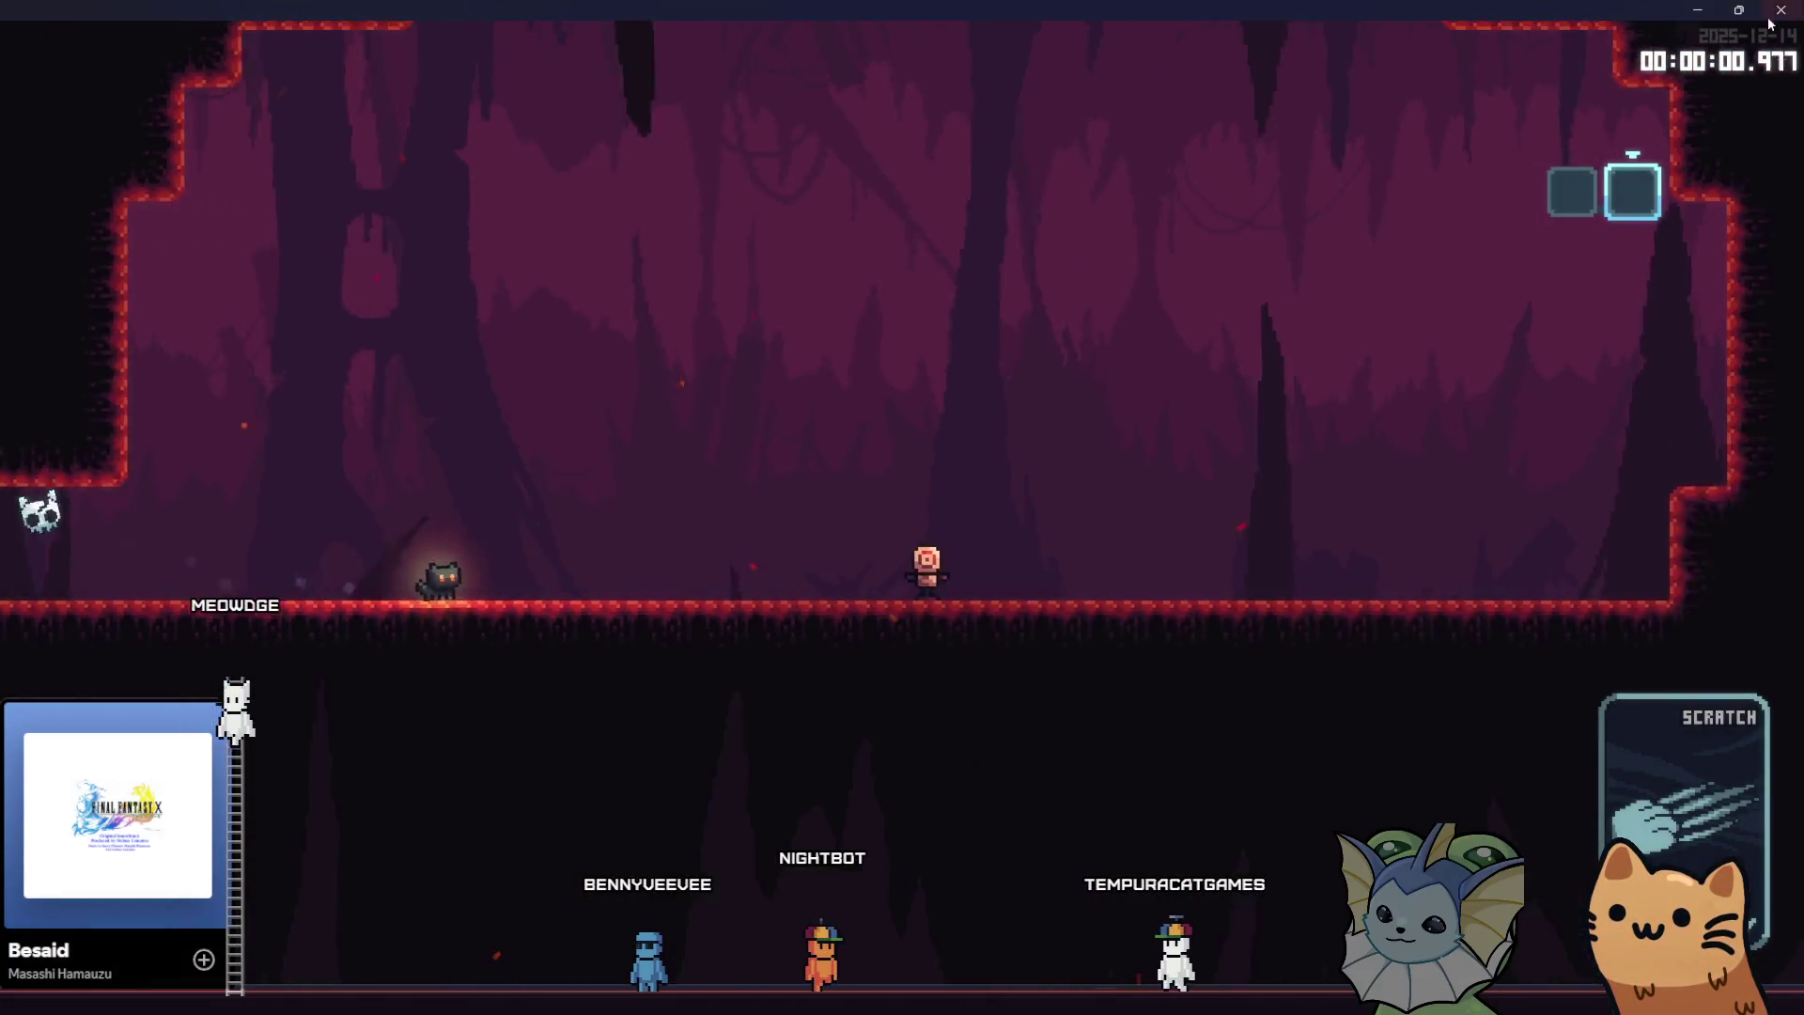
pyautogui.click(1774, 11)
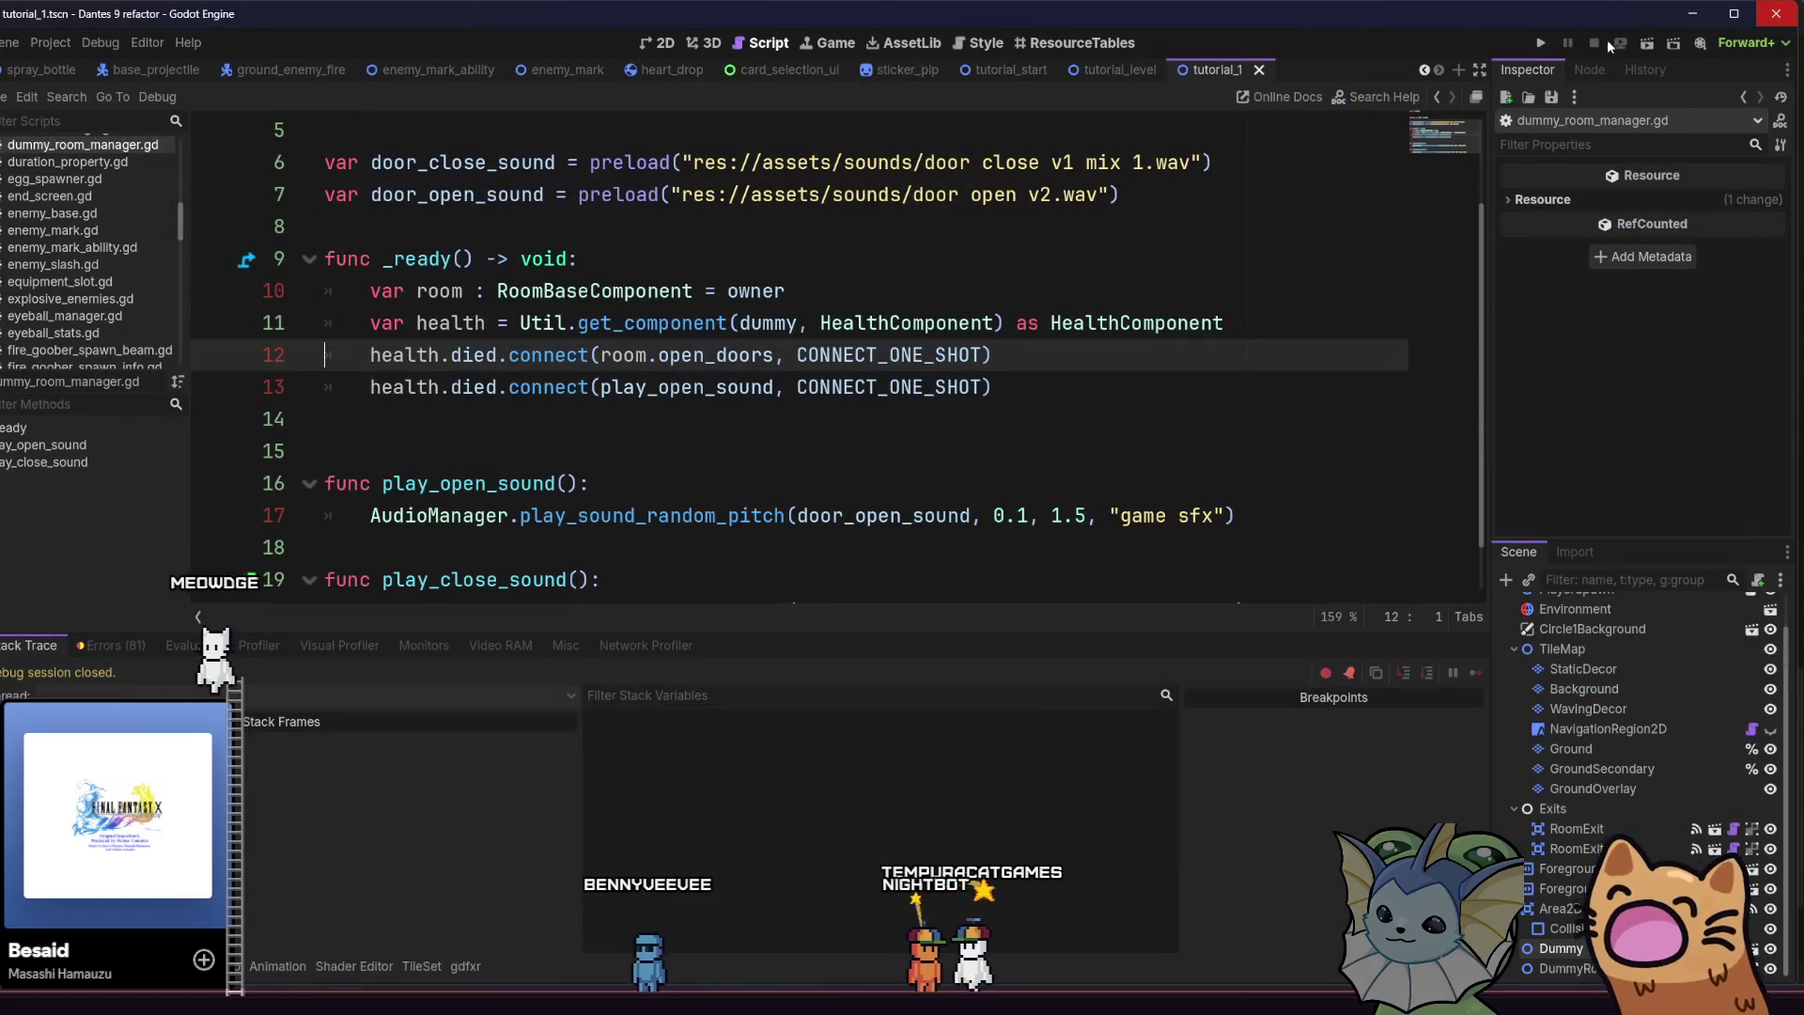
# Run the scene once more, close it, and go to tutorial_level.
pyautogui.click(1647, 45)
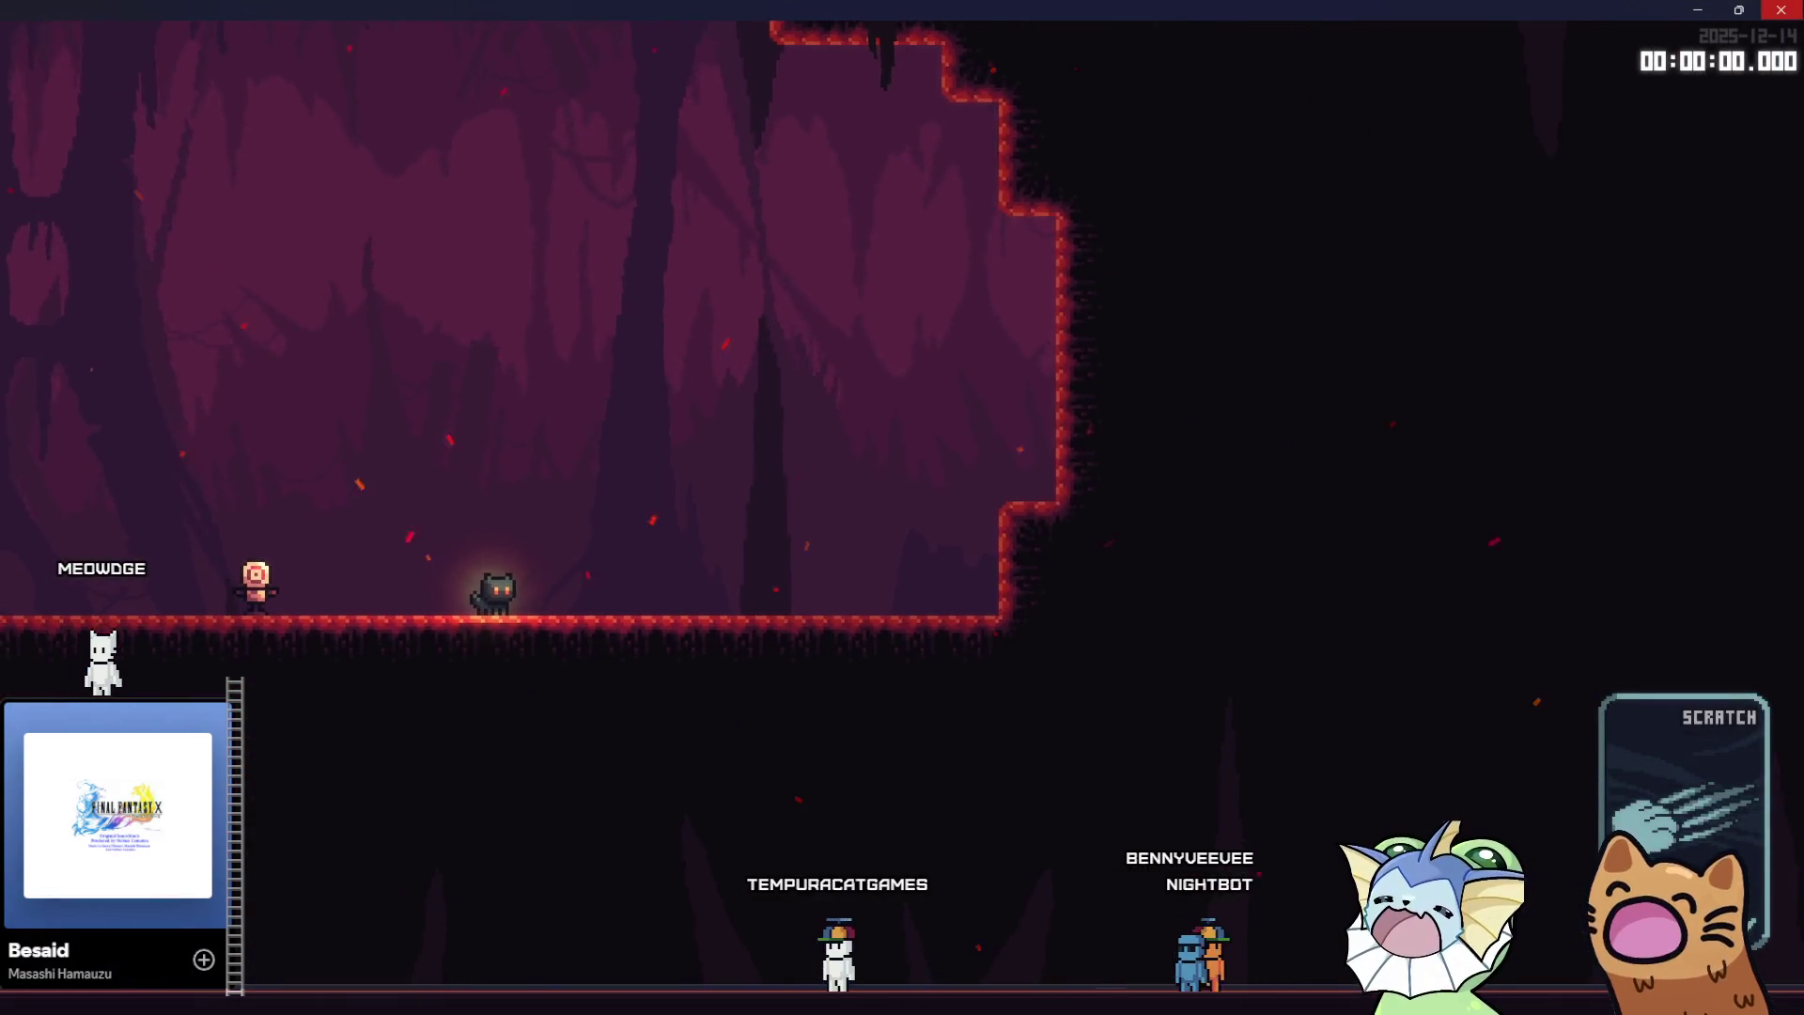
pyautogui.click(1780, 10)
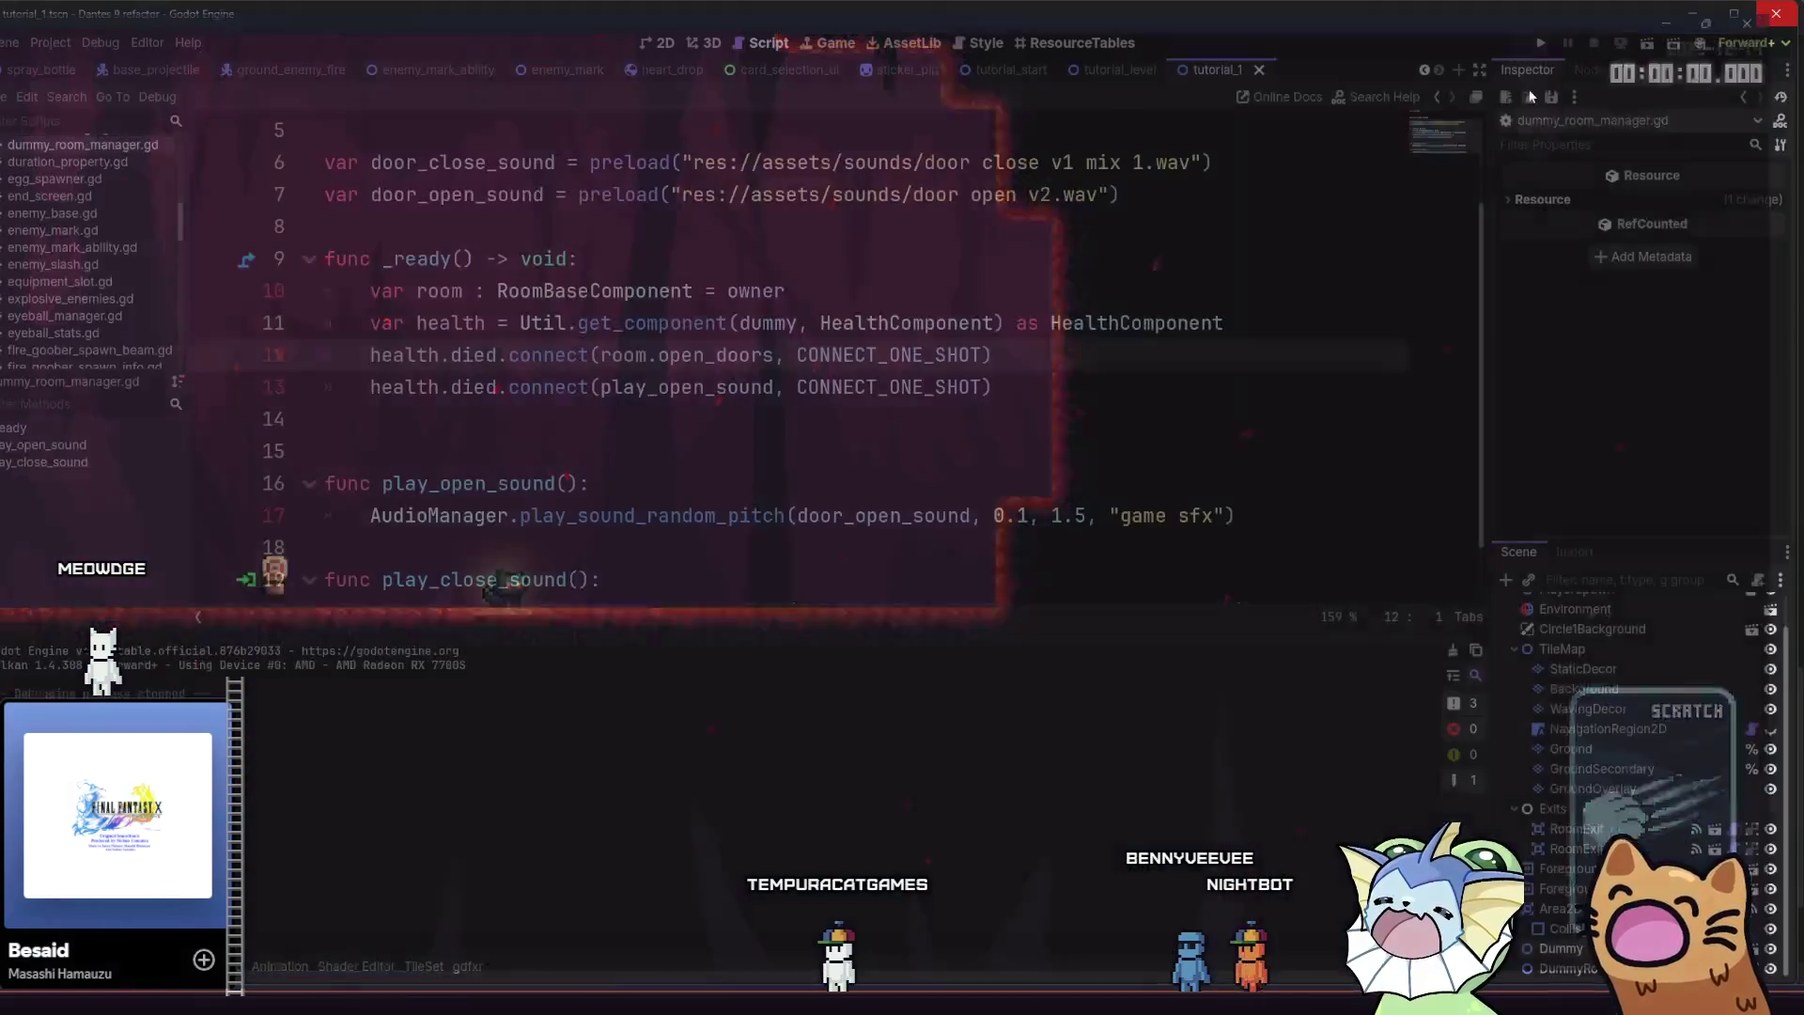
pyautogui.click(1073, 69)
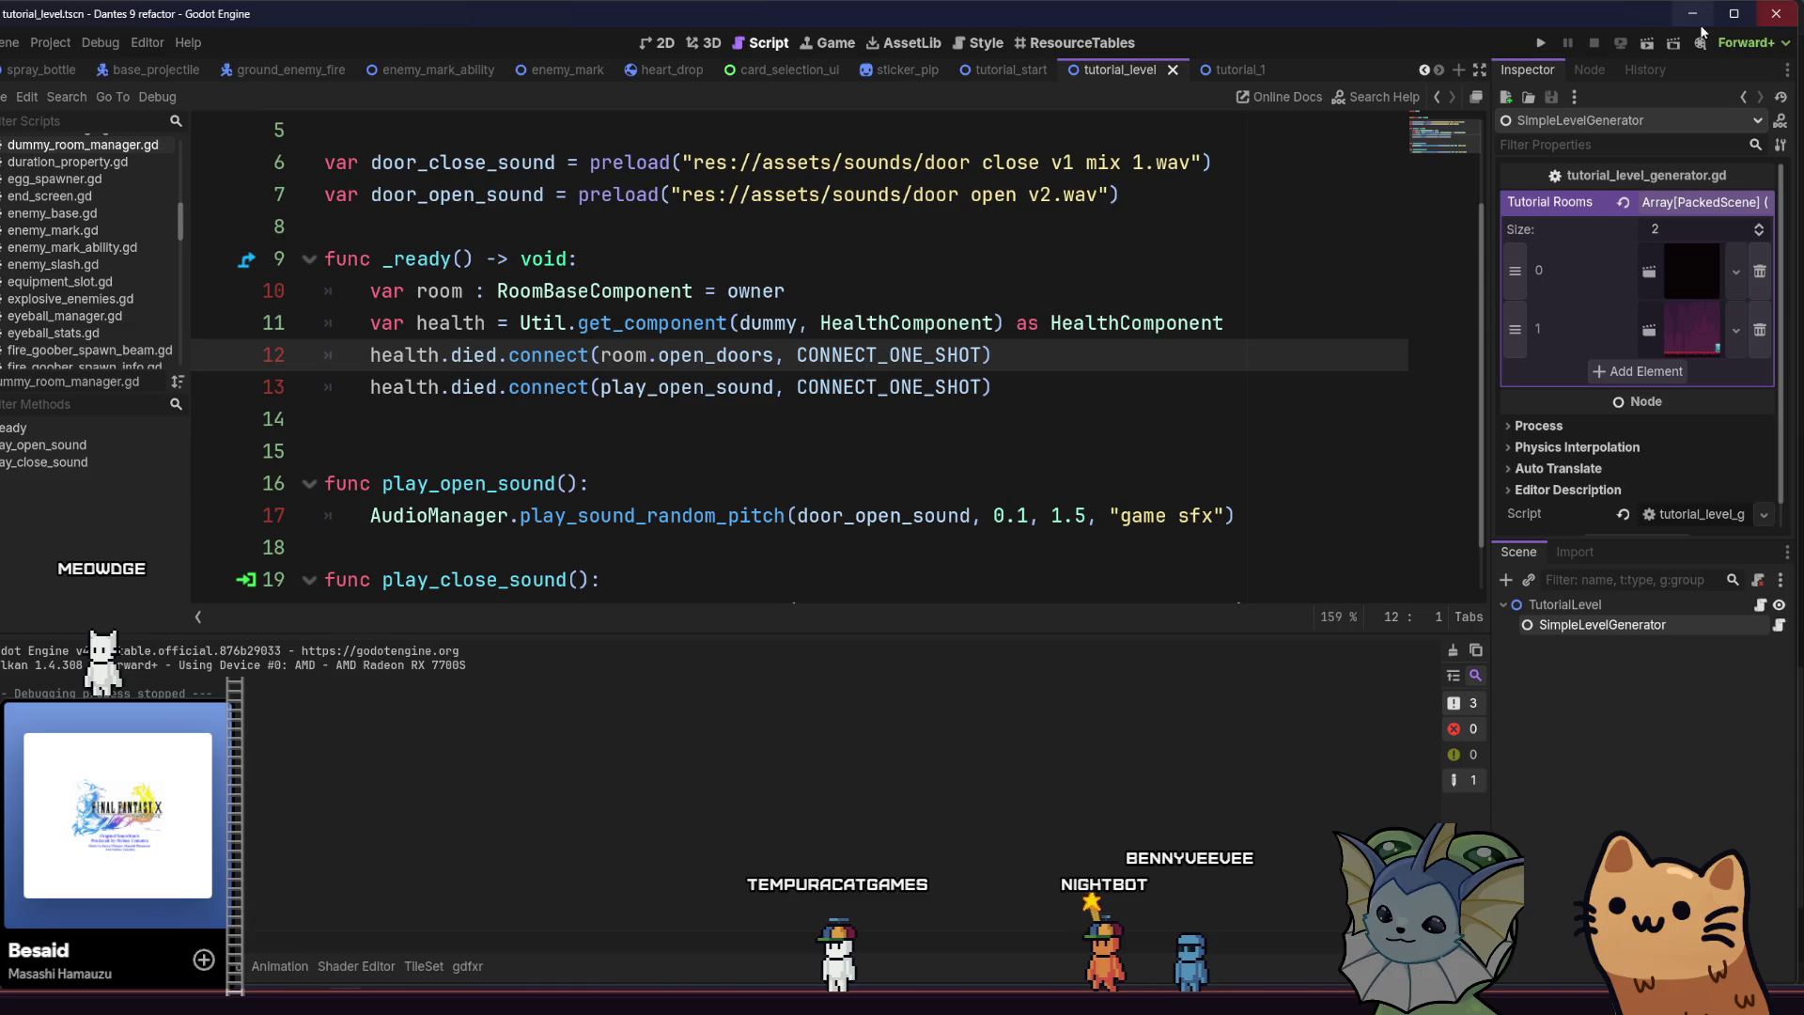
# Run the tutorial level full-screen and take the cat past the HOLD sign into the next cave.
pyautogui.click(1648, 43)
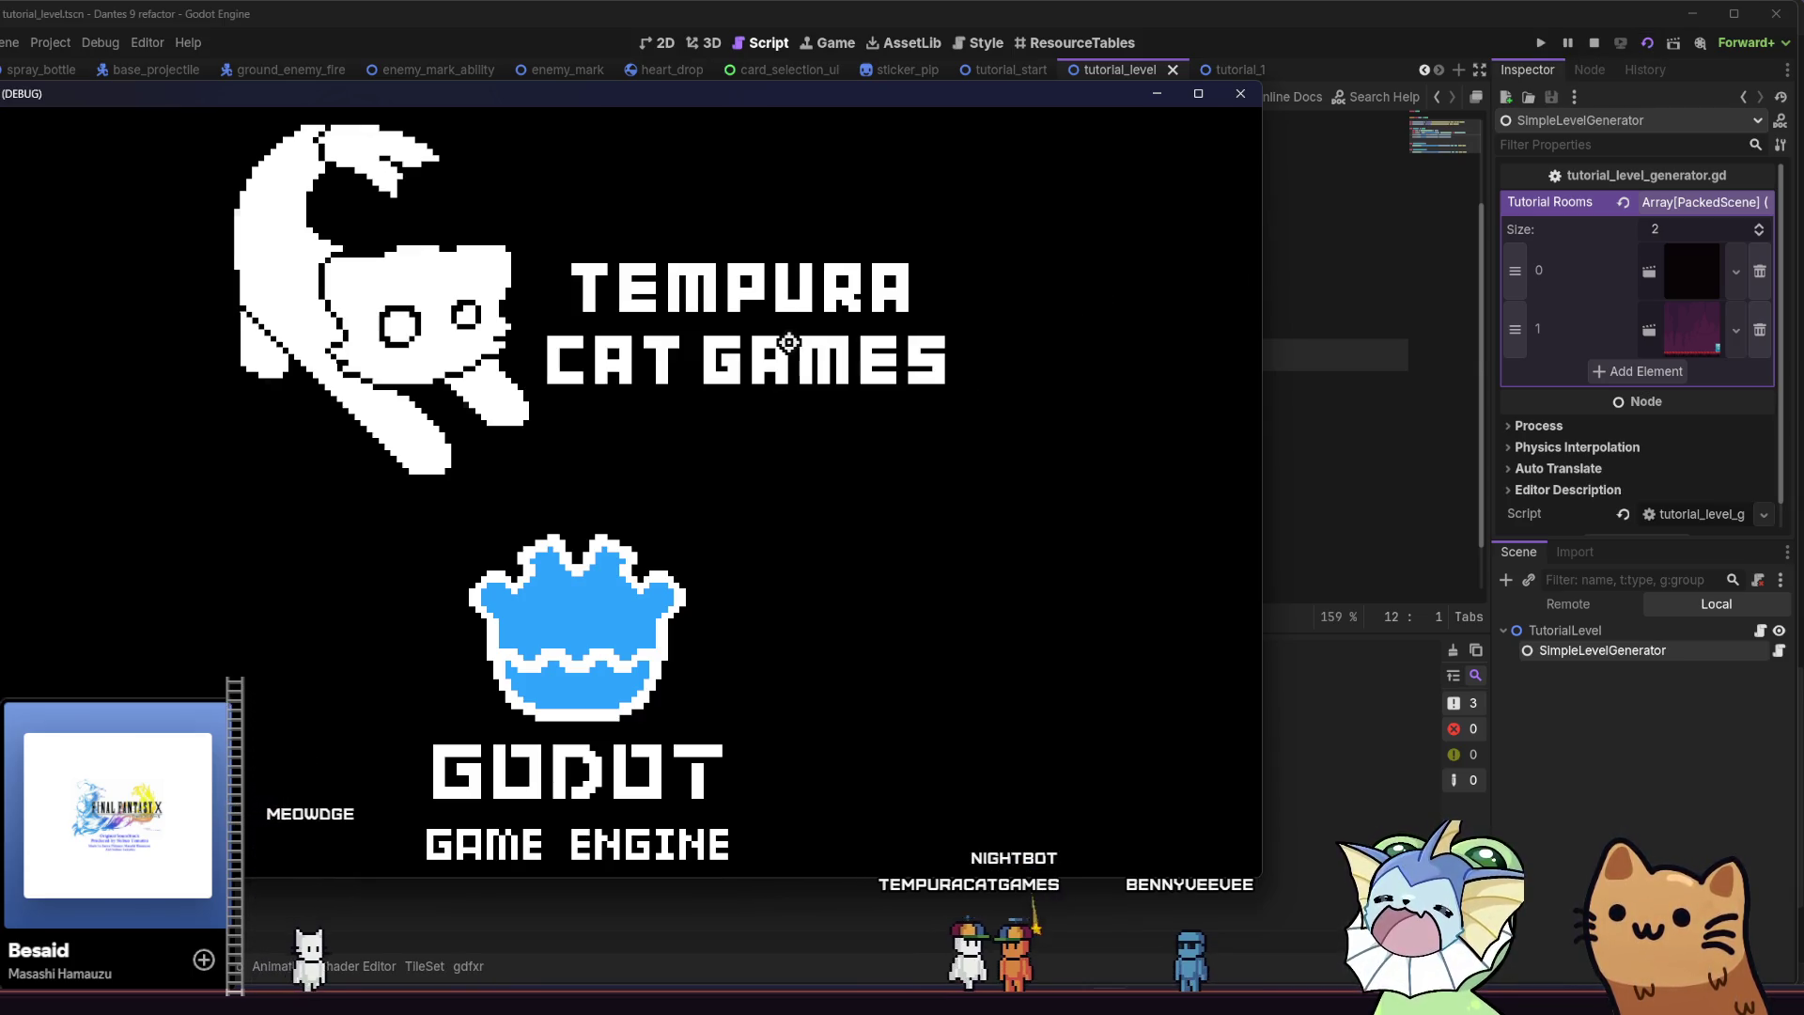
pyautogui.press('super+Up')
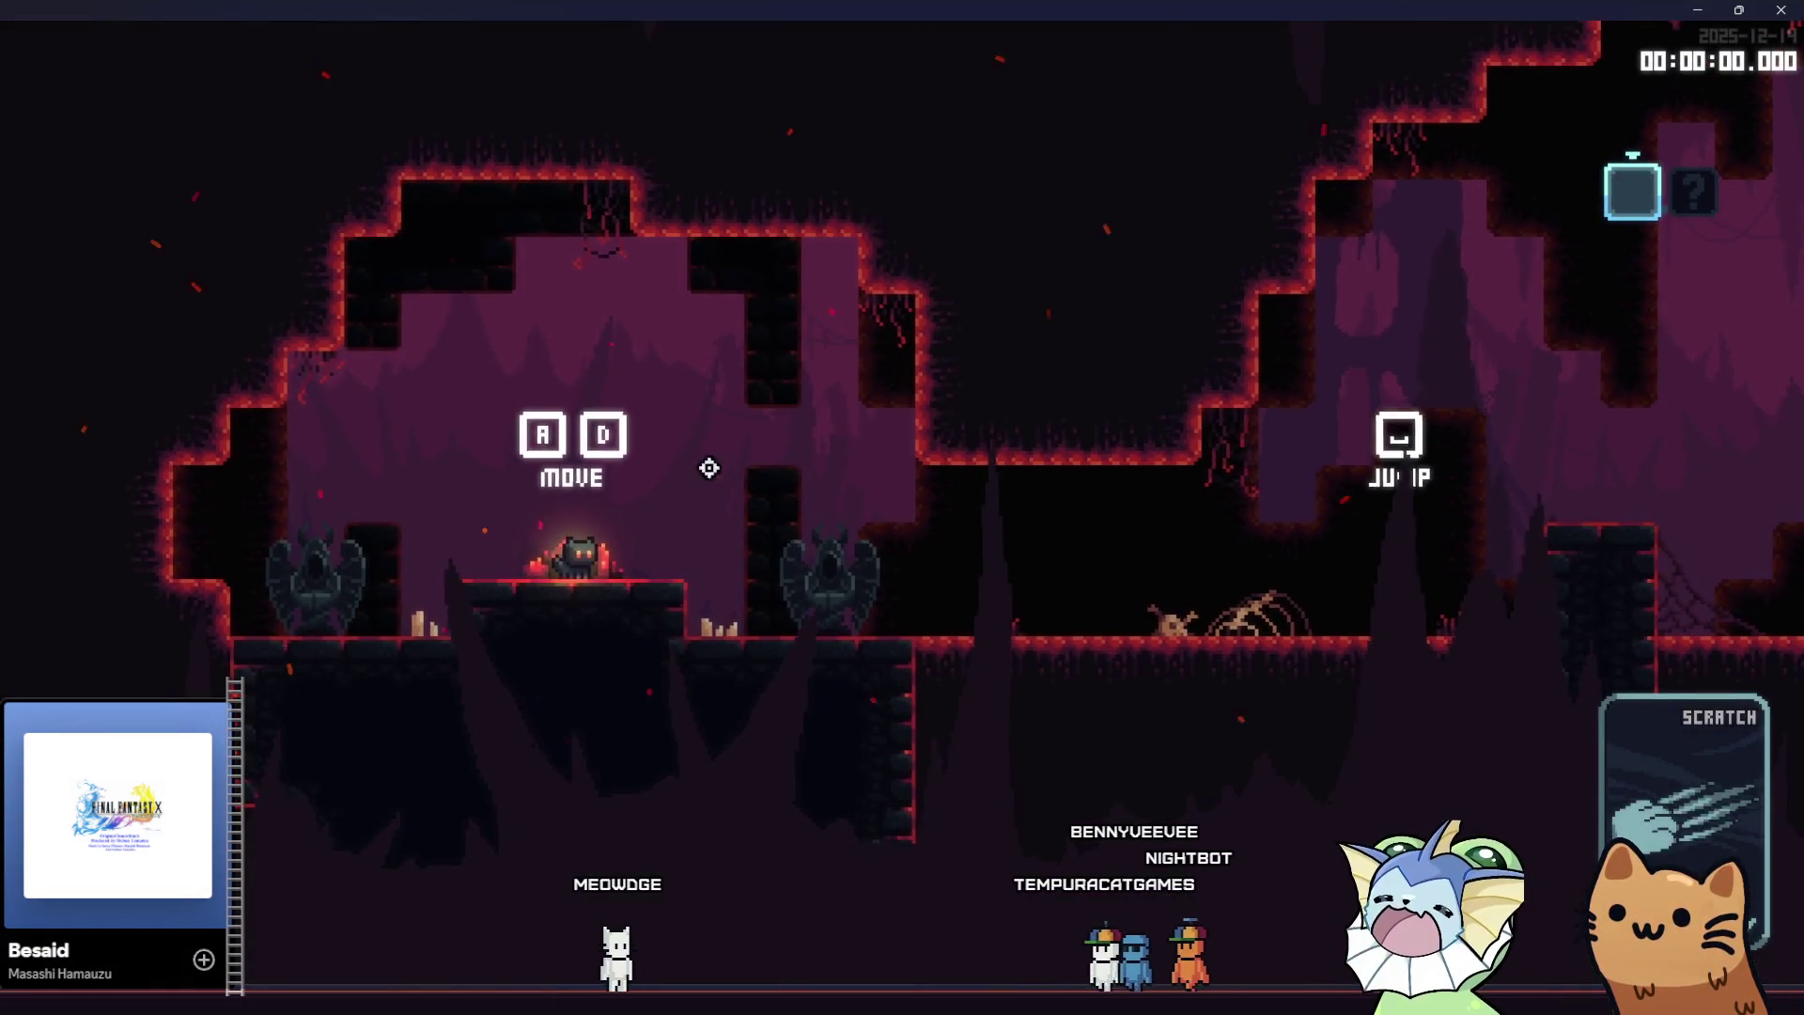
pyautogui.press('d')
pyautogui.press('d')
pyautogui.press('space')
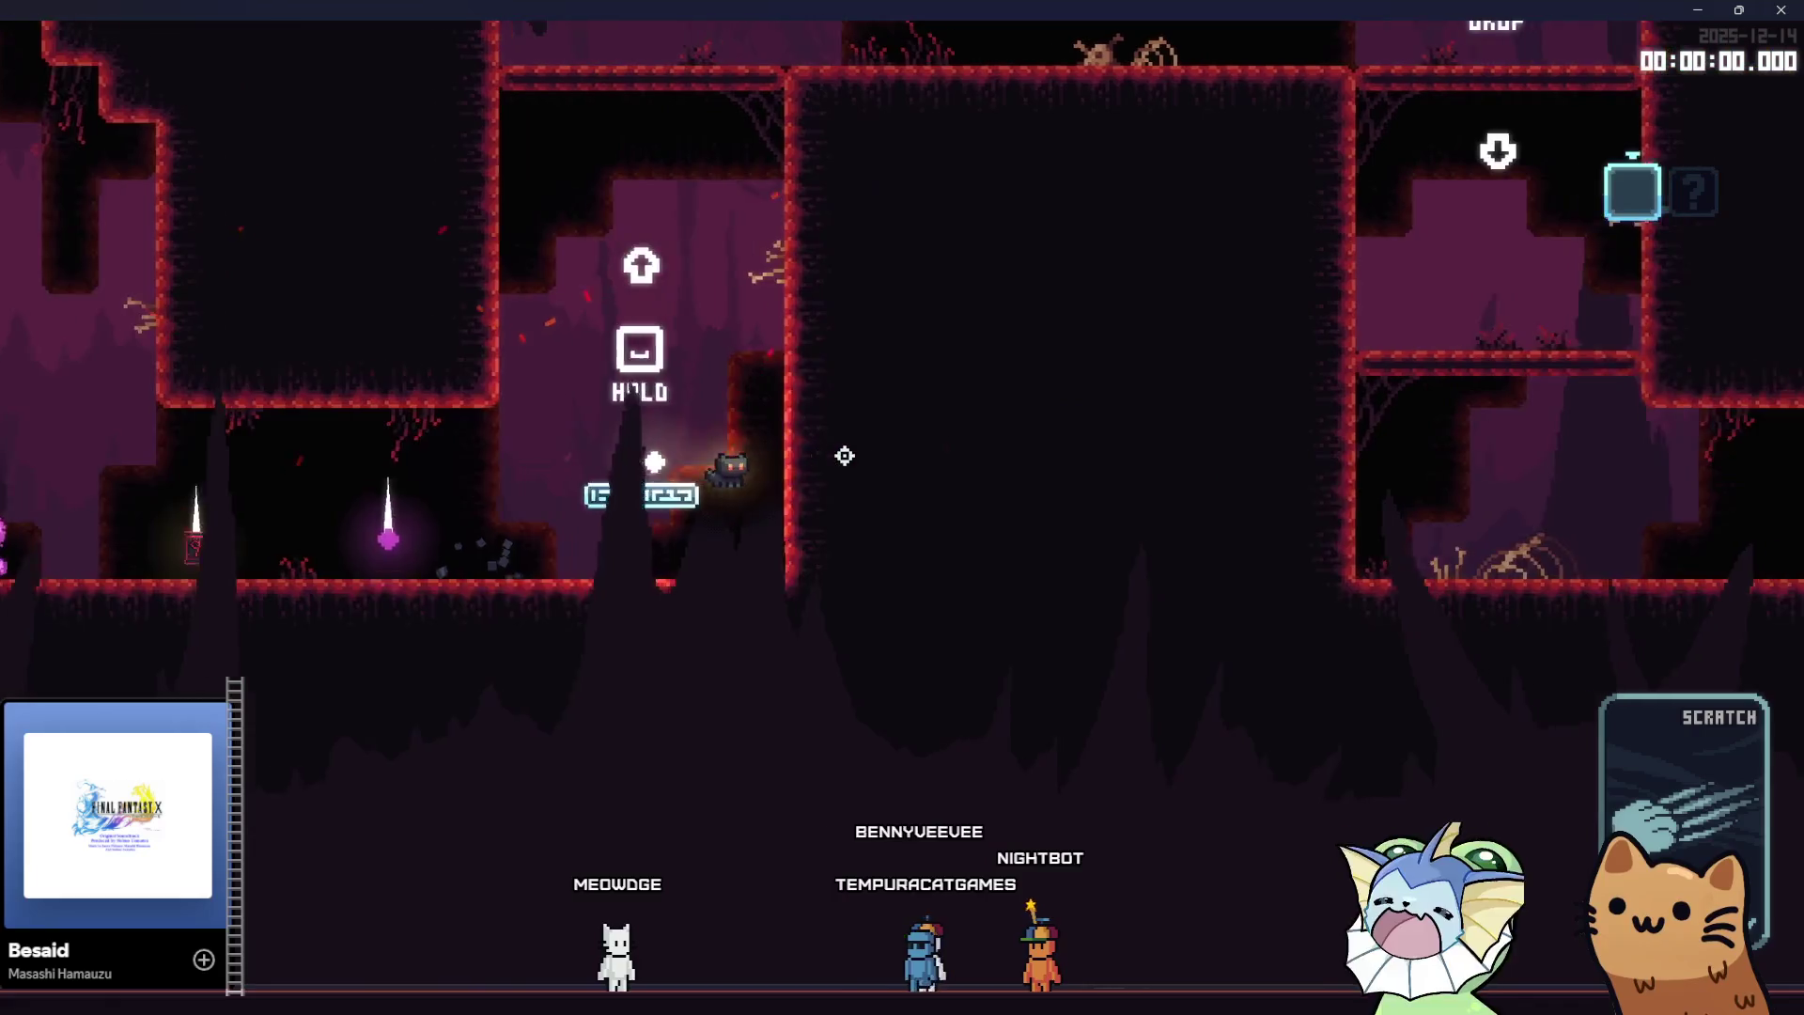
pyautogui.press('d')
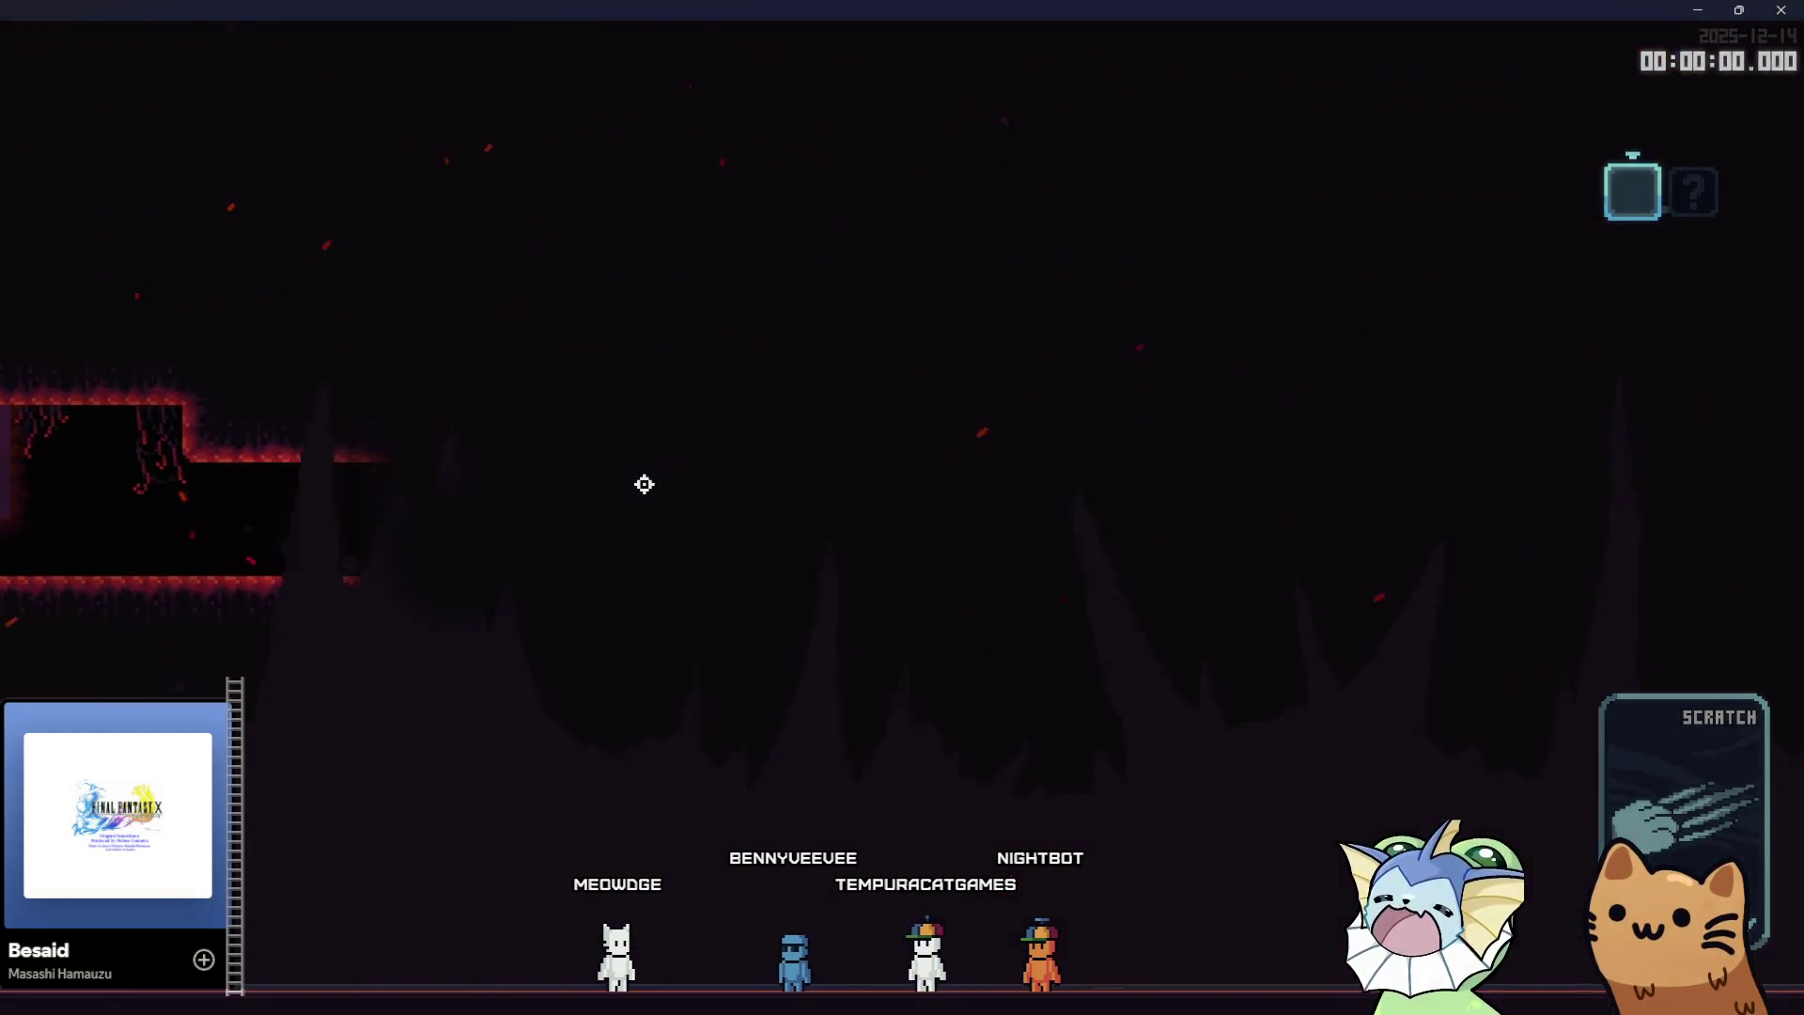
# Run the cat back and forth along the cave floor, then stop the game.
pyautogui.press('d')
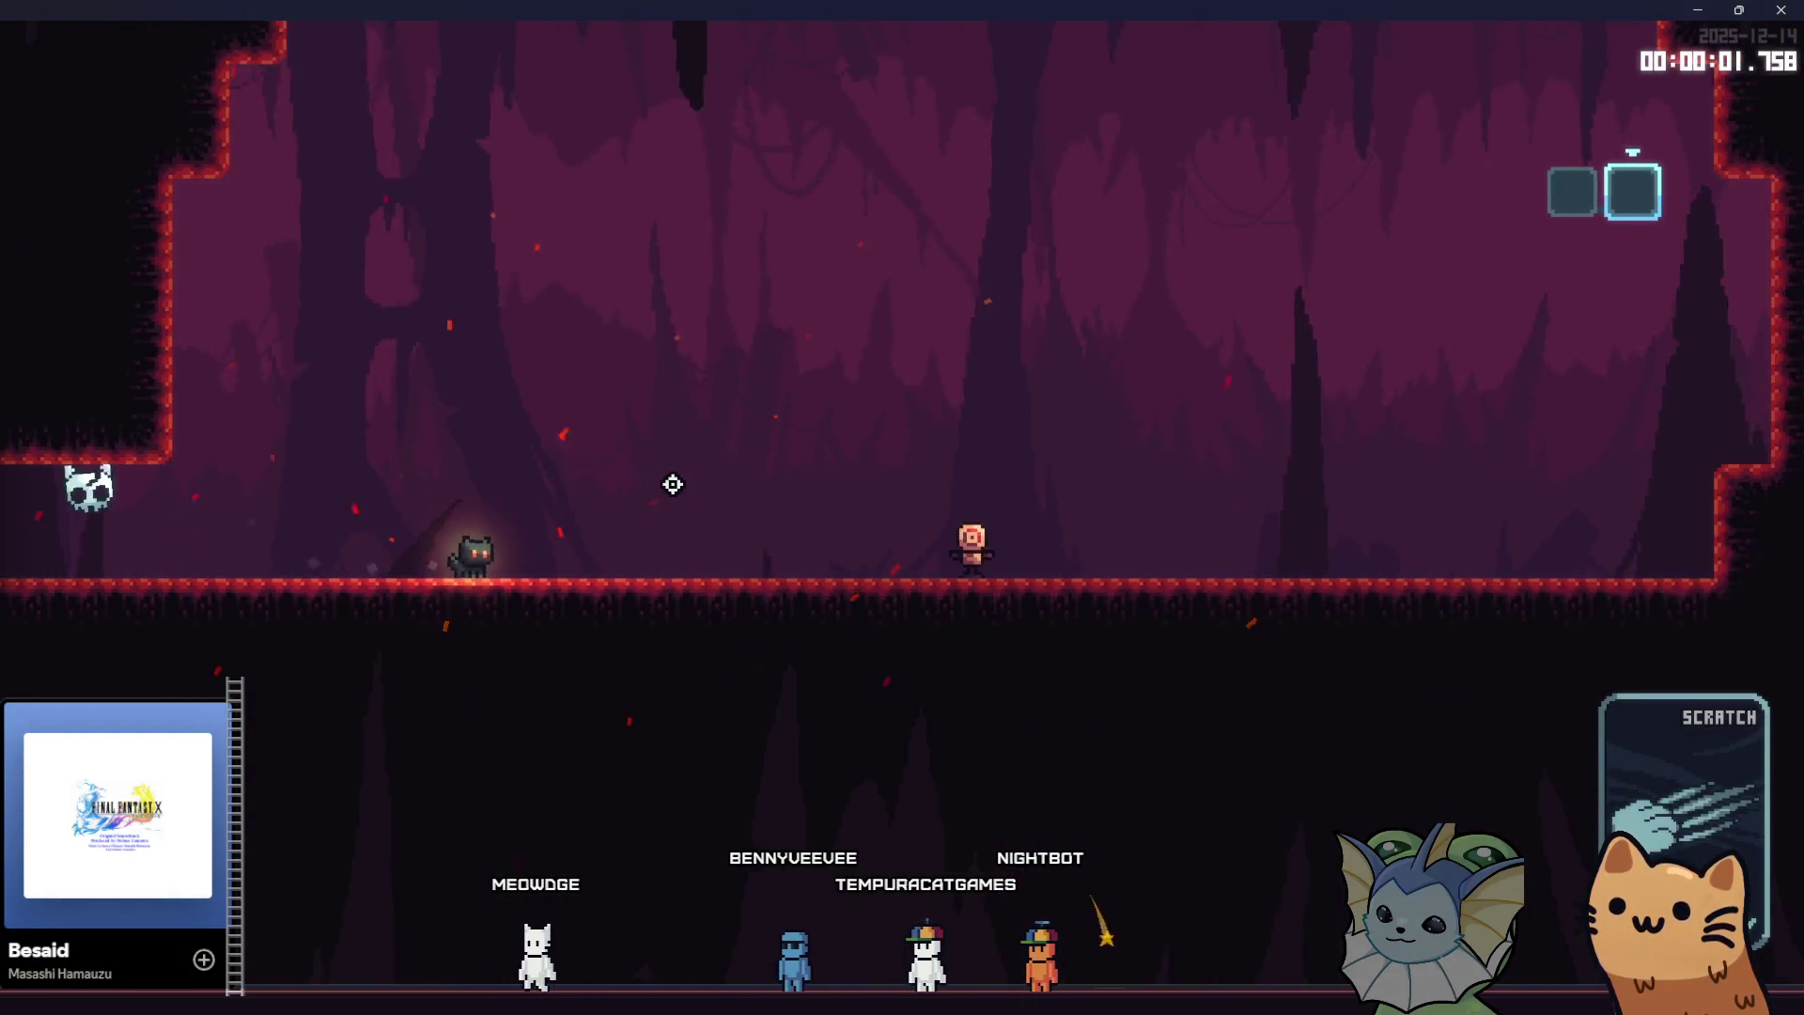
pyautogui.press('d')
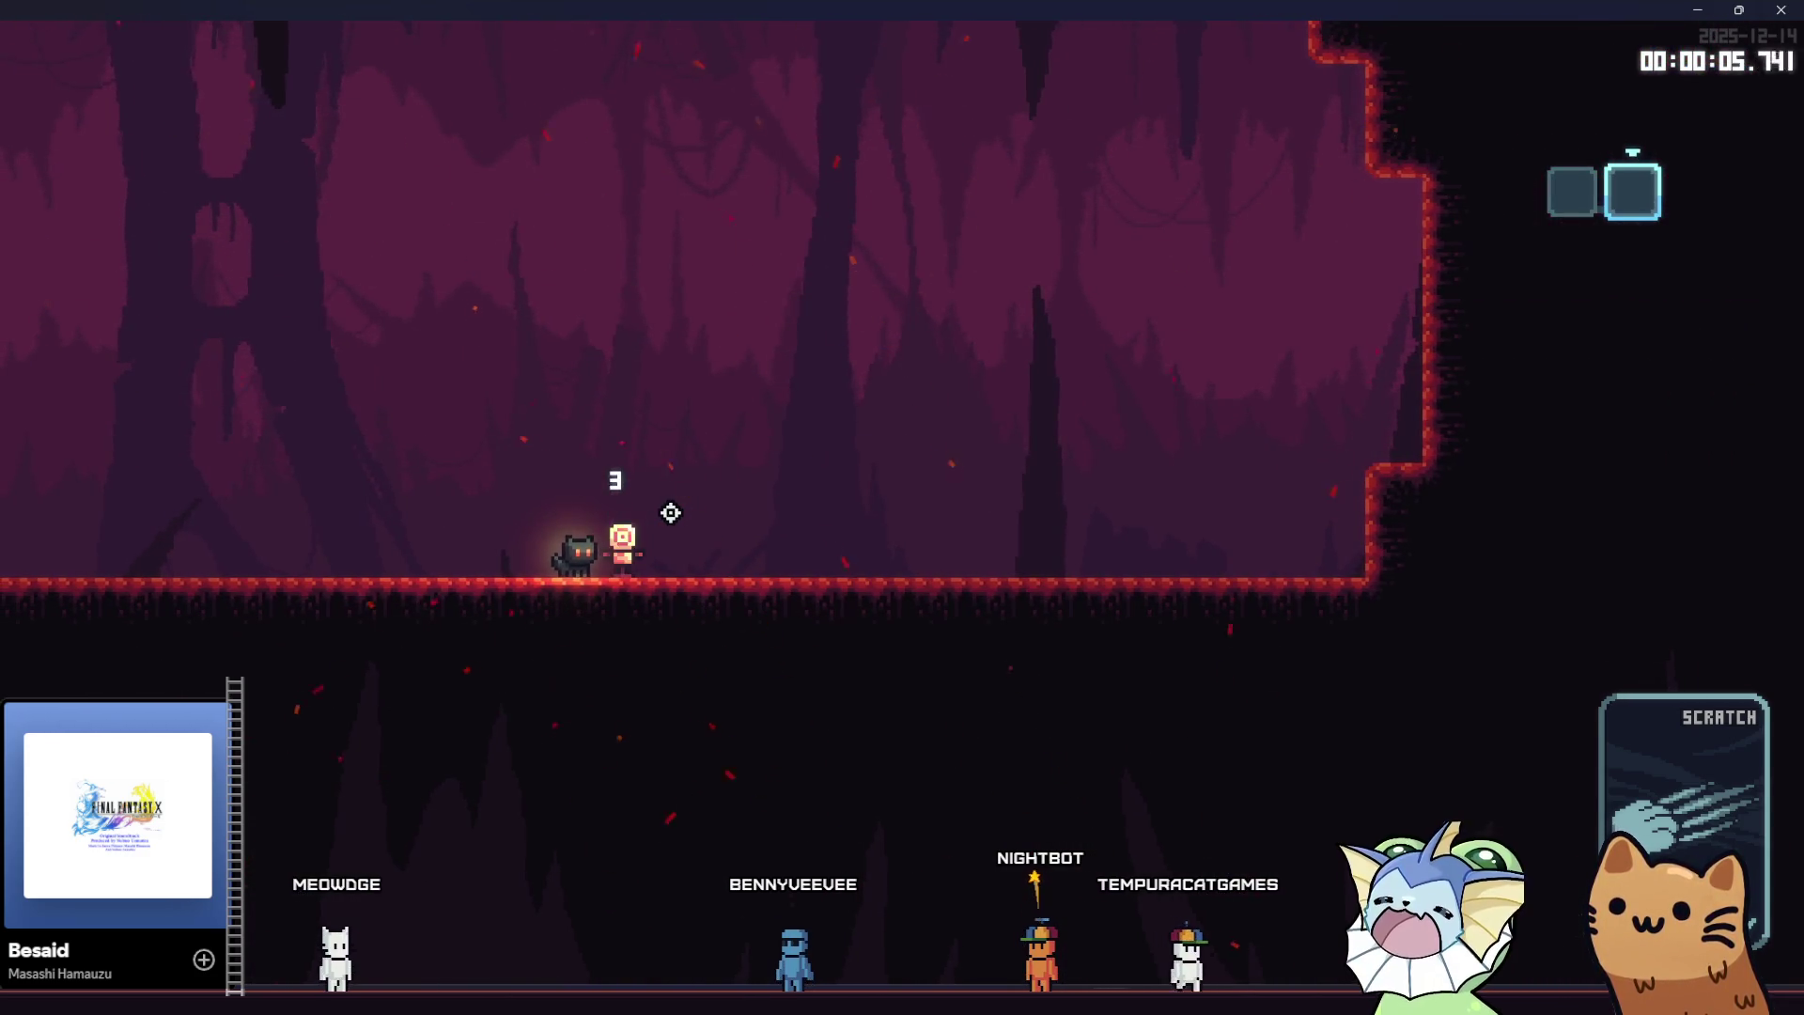
pyautogui.press('a')
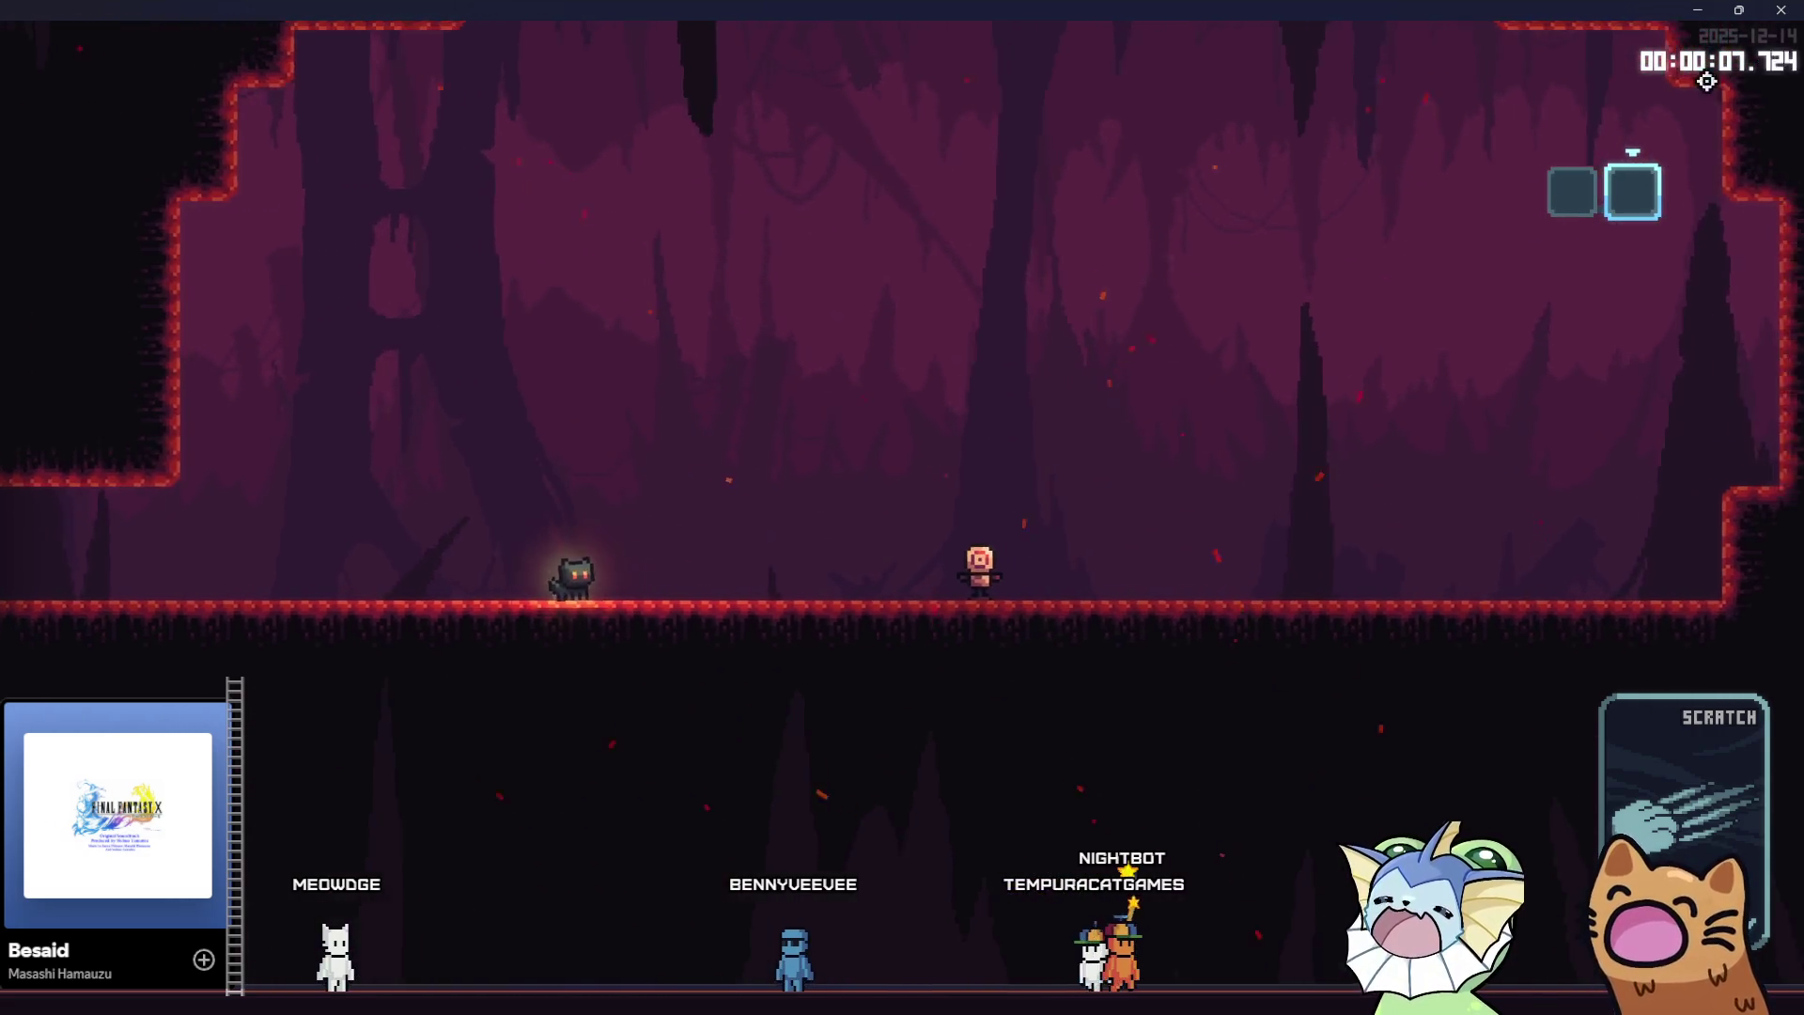
pyautogui.press('a')
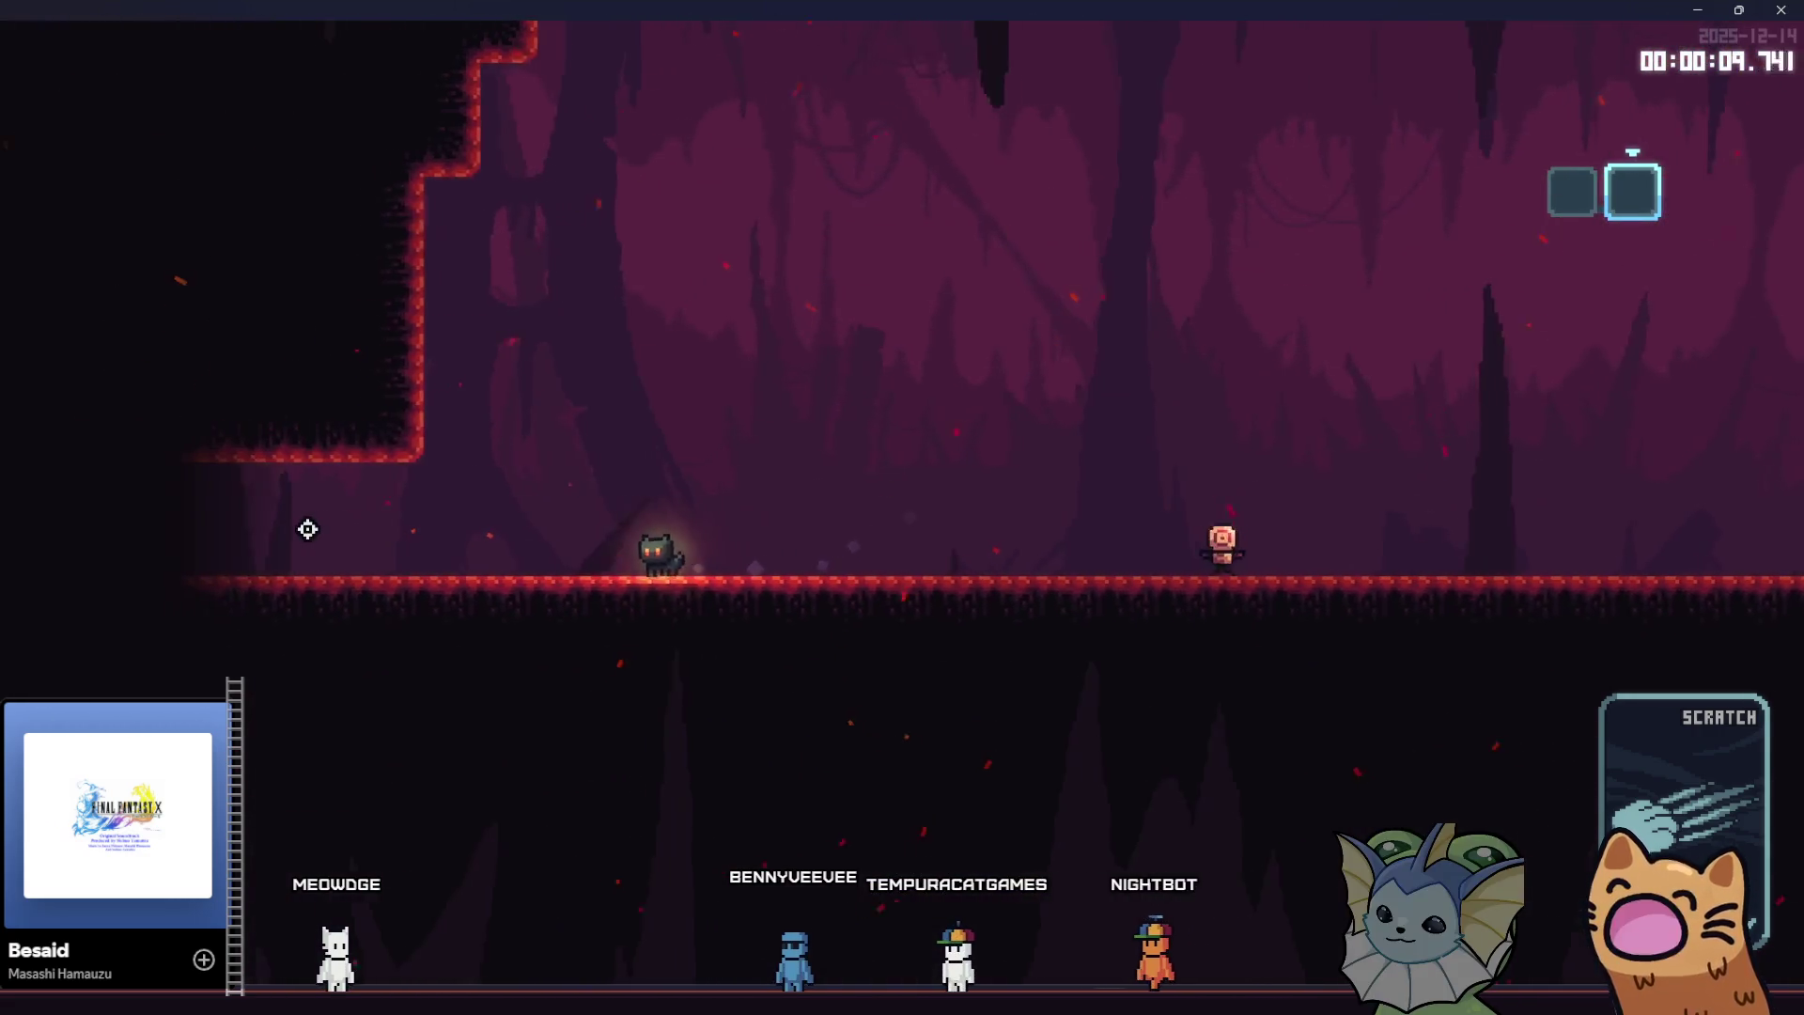
pyautogui.press('d')
pyautogui.press('a')
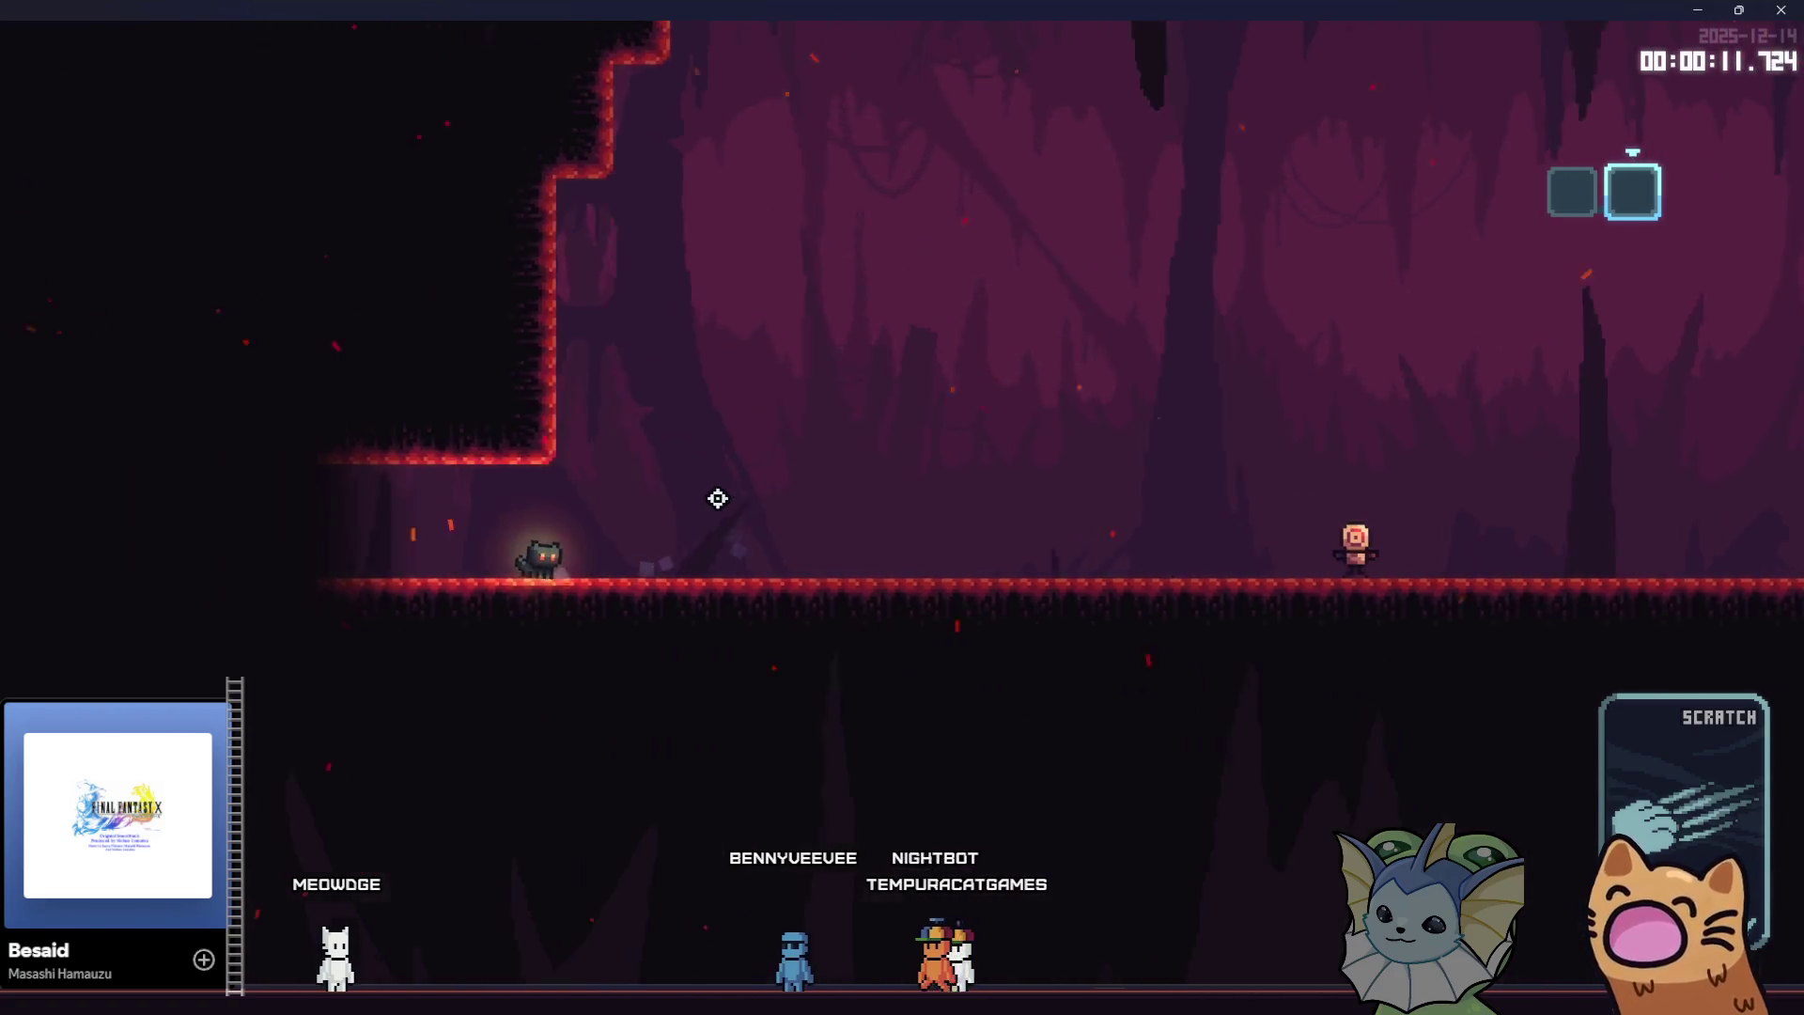
pyautogui.press('a')
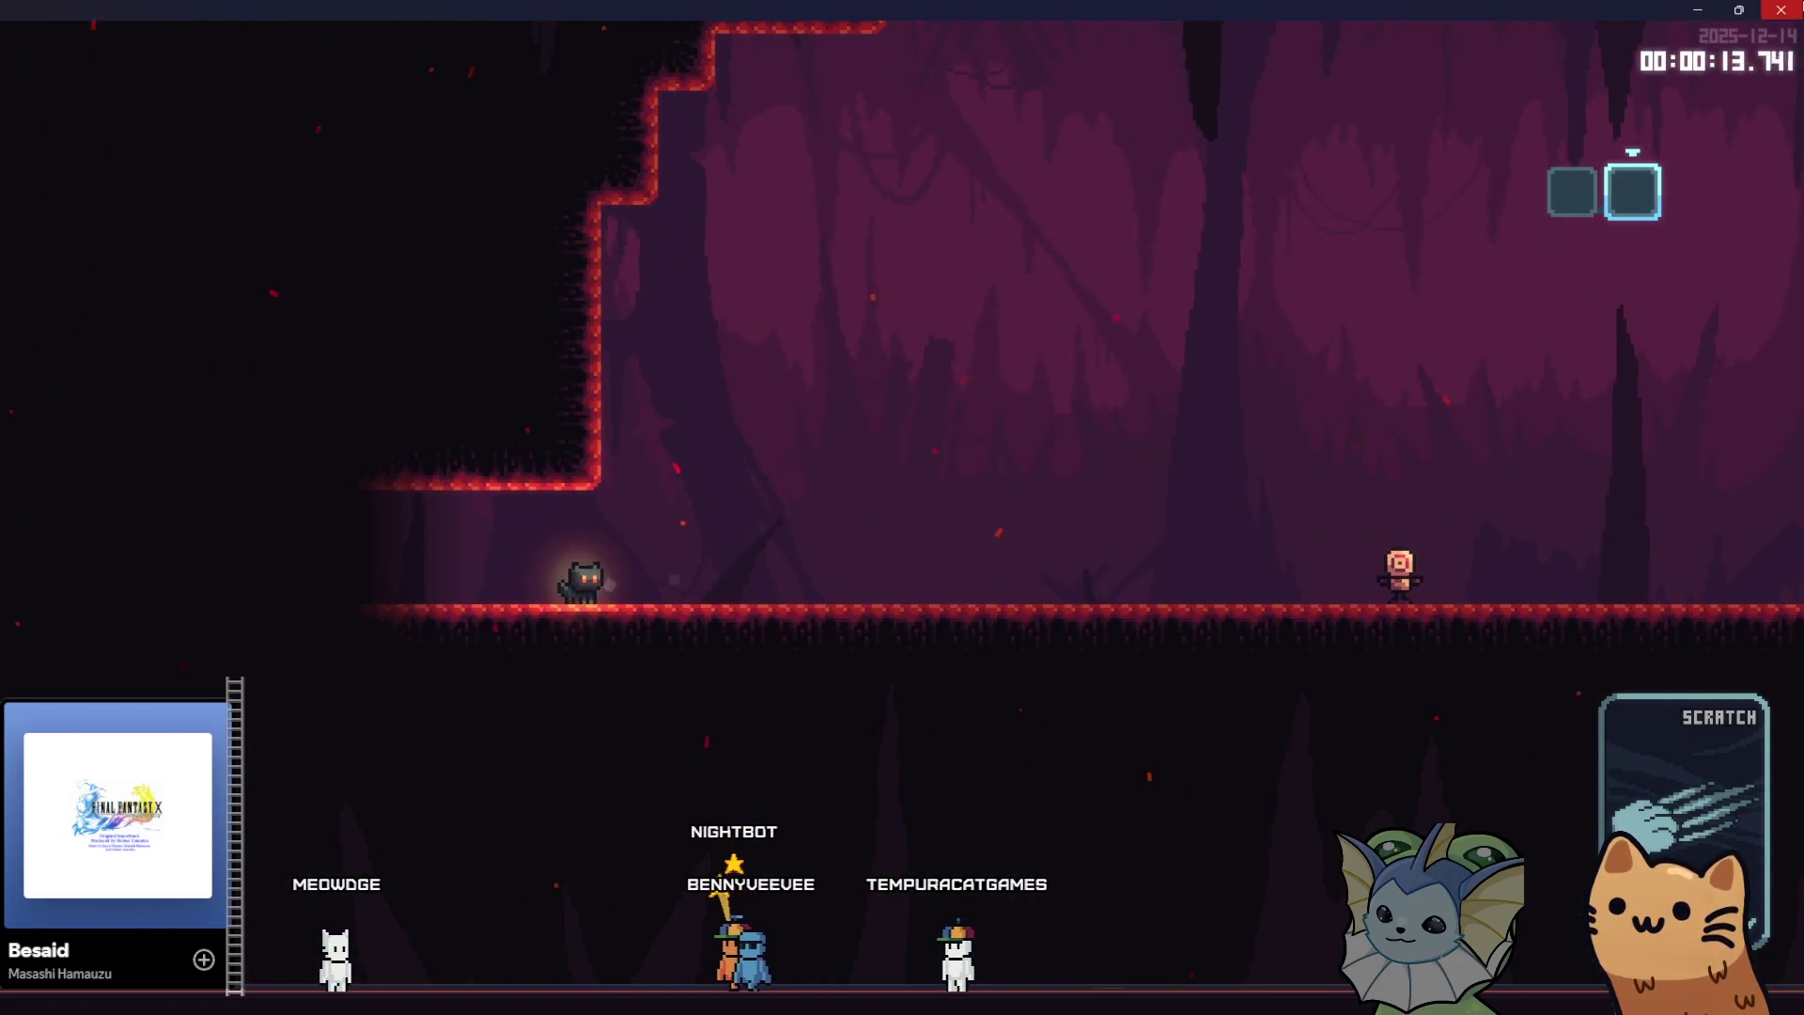
pyautogui.press('F8')
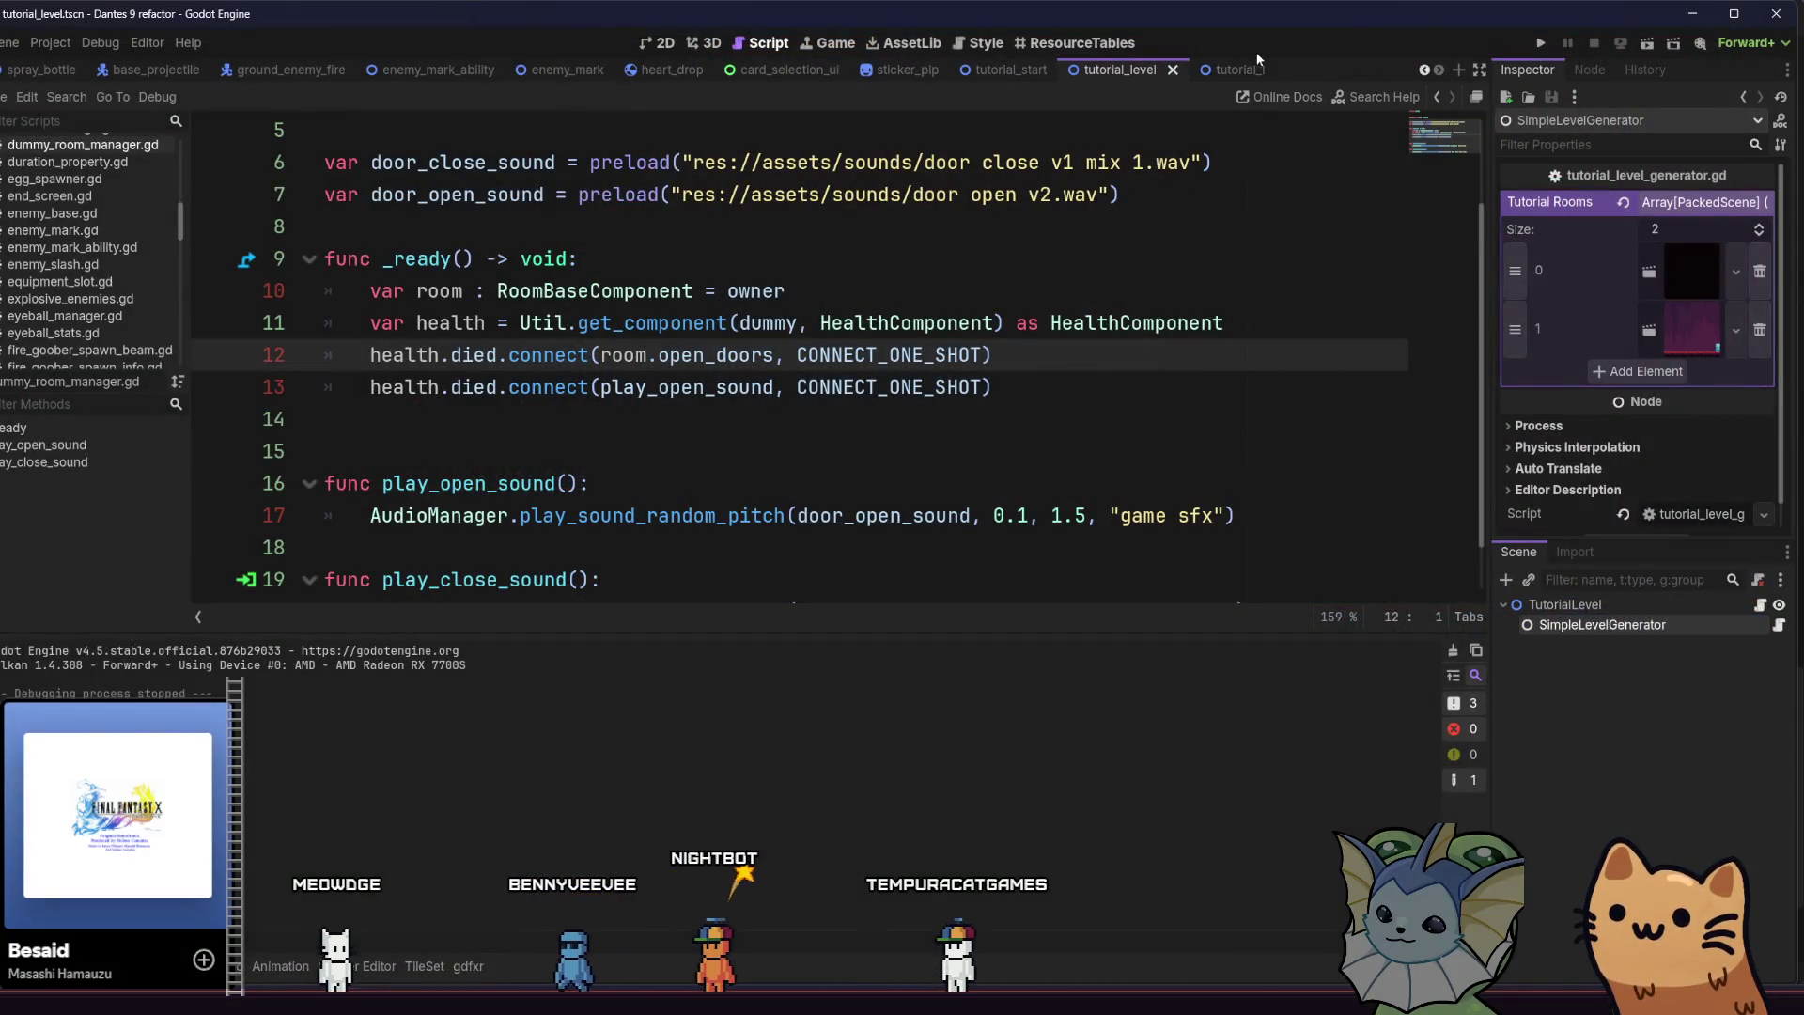
# Switch to the tutorial_1 scene and view the dummy_room_manager.gd script.
pyautogui.click(1238, 70)
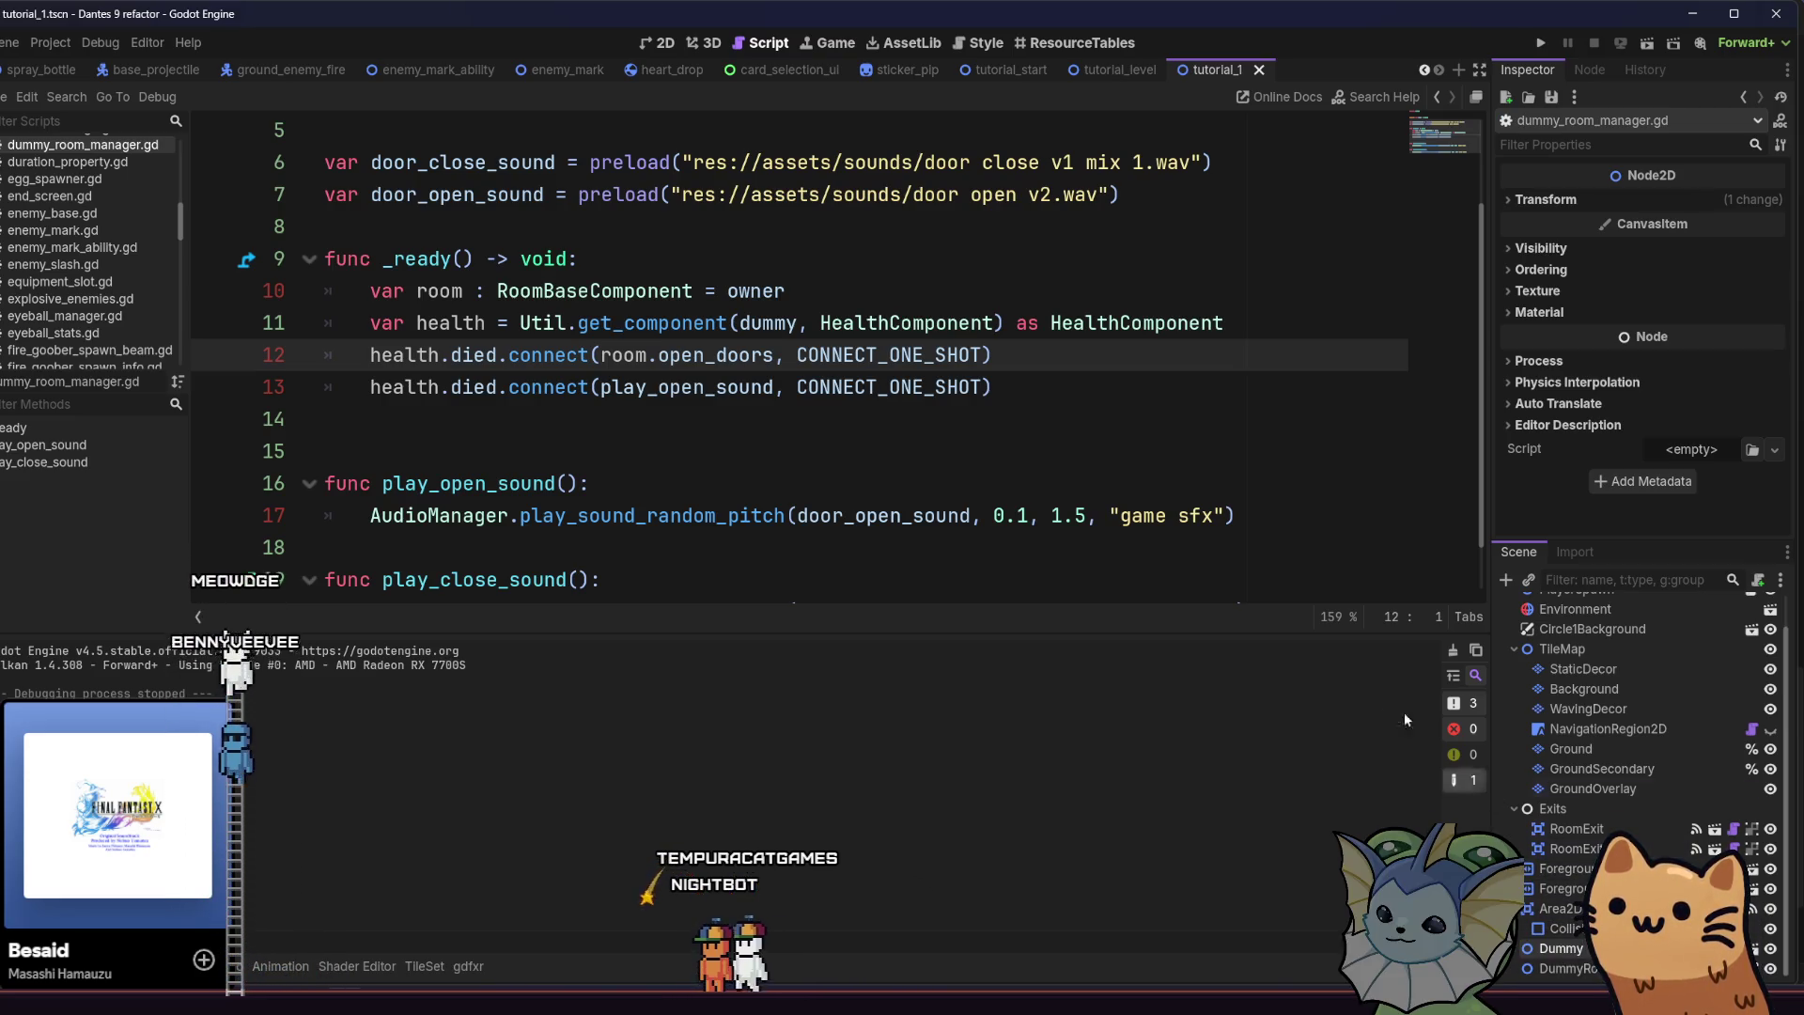
pyautogui.scroll(1, 929, 335)
pyautogui.scroll(-1, 928, 336)
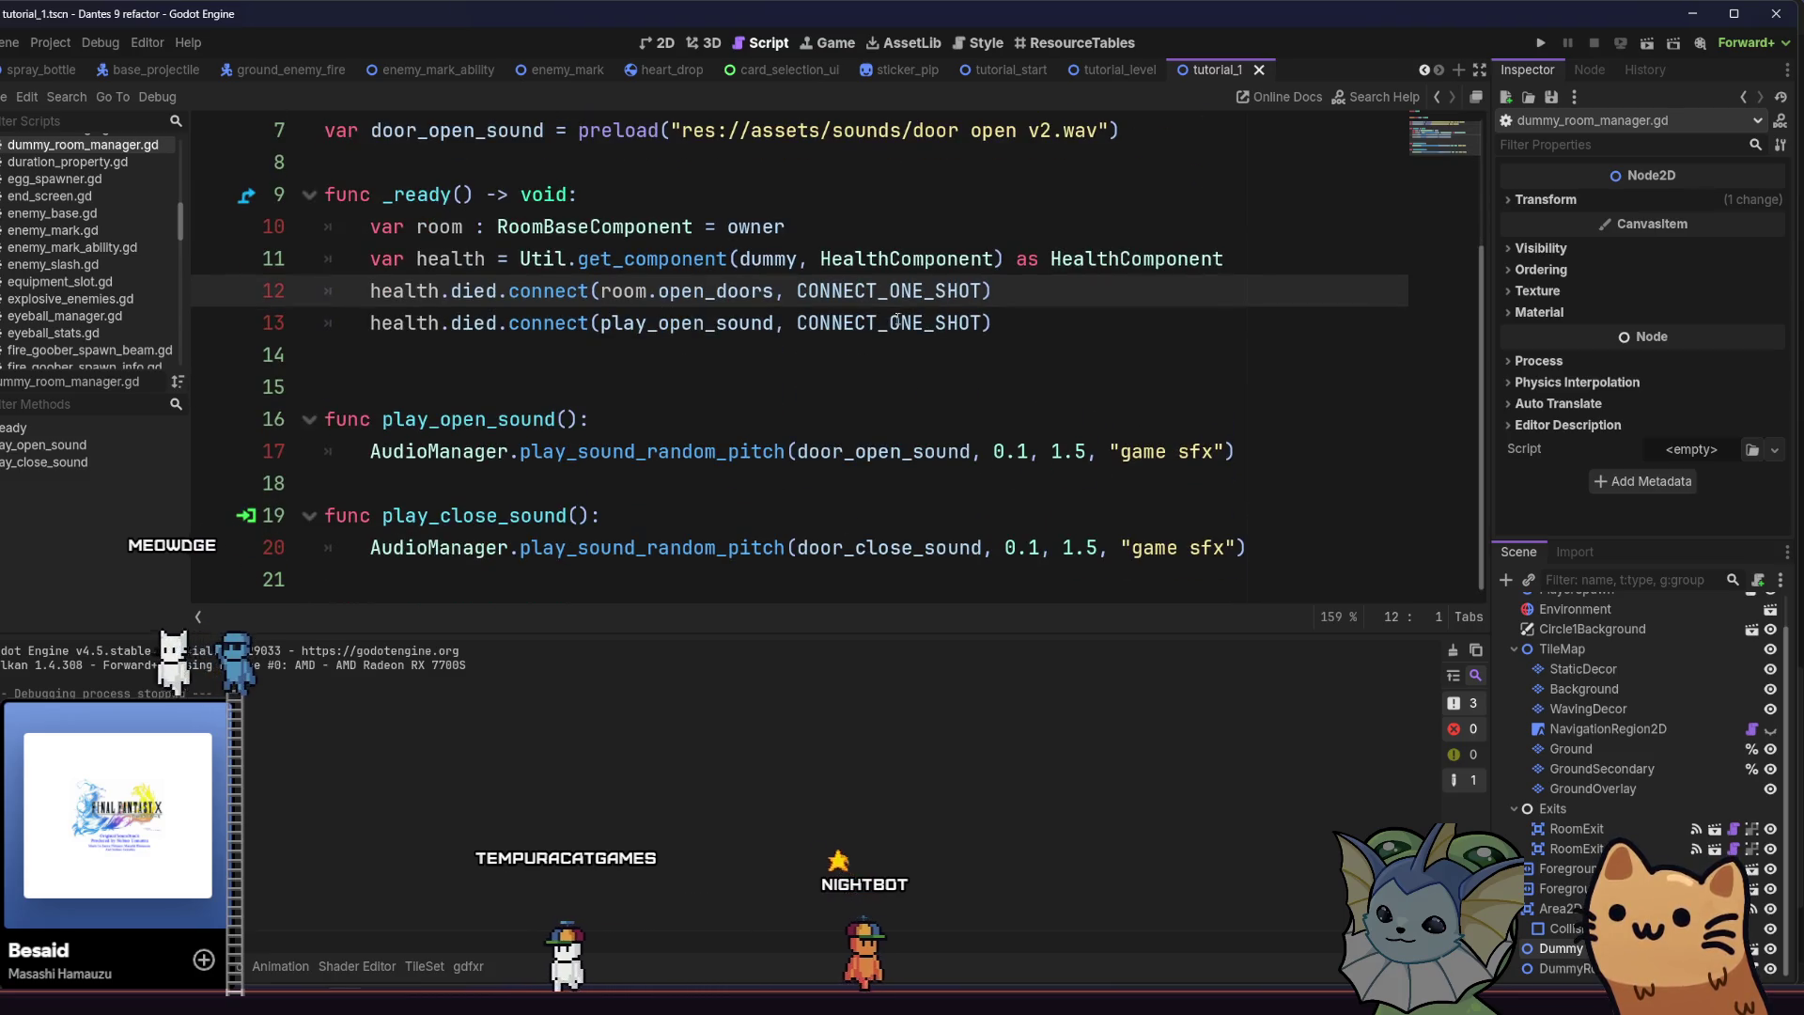
pyautogui.scroll(3, 928, 335)
pyautogui.click(768, 238)
pyautogui.click(776, 192)
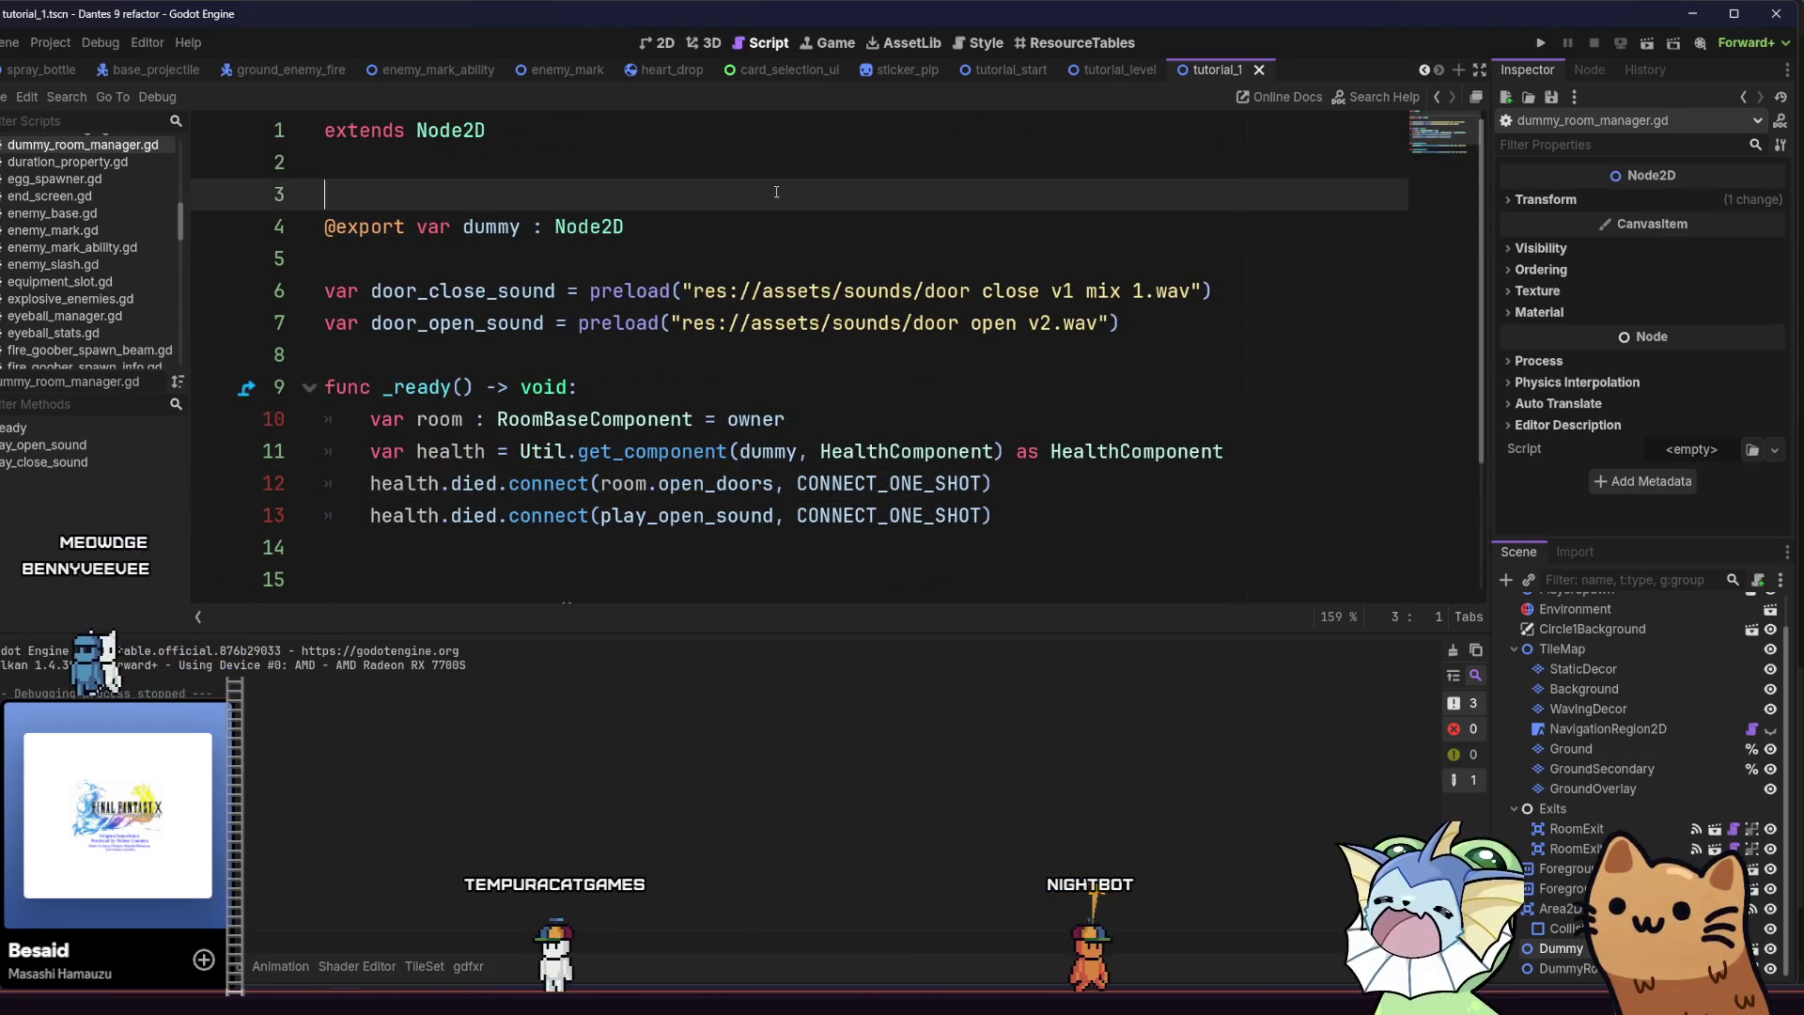
pyautogui.write('@export area')
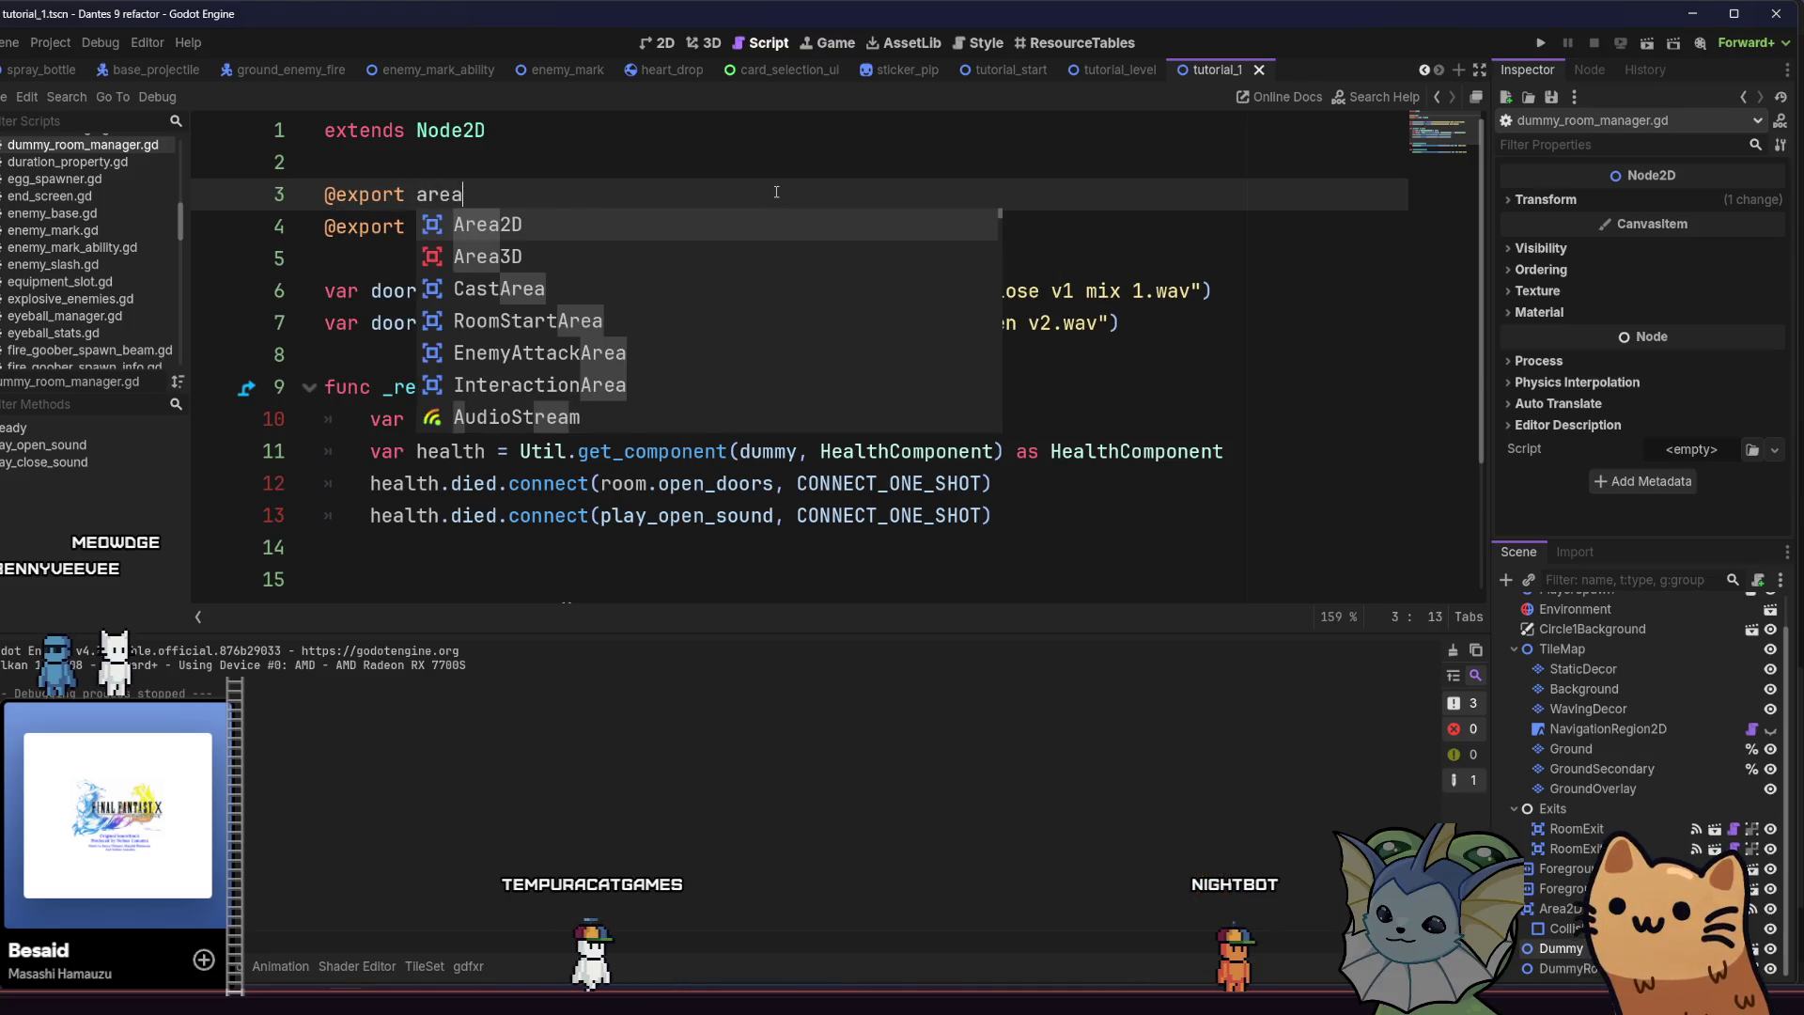
pyautogui.write(' = ')
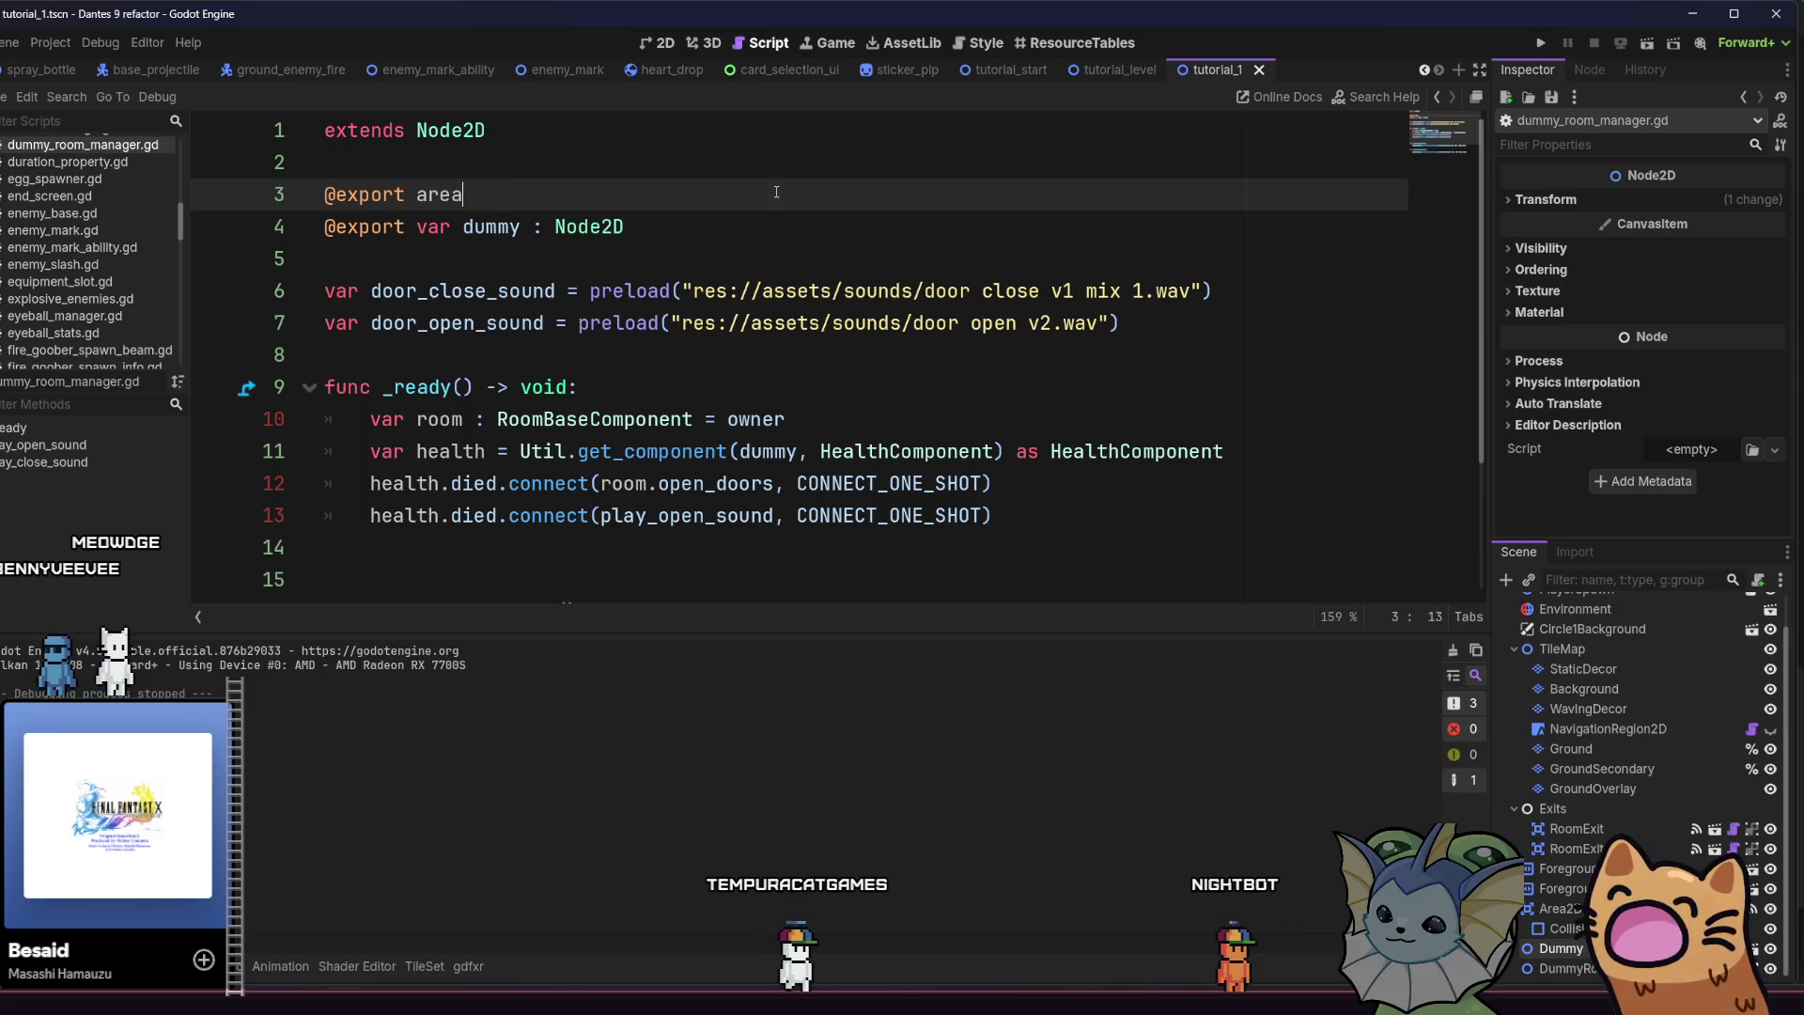
pyautogui.write('var area ')
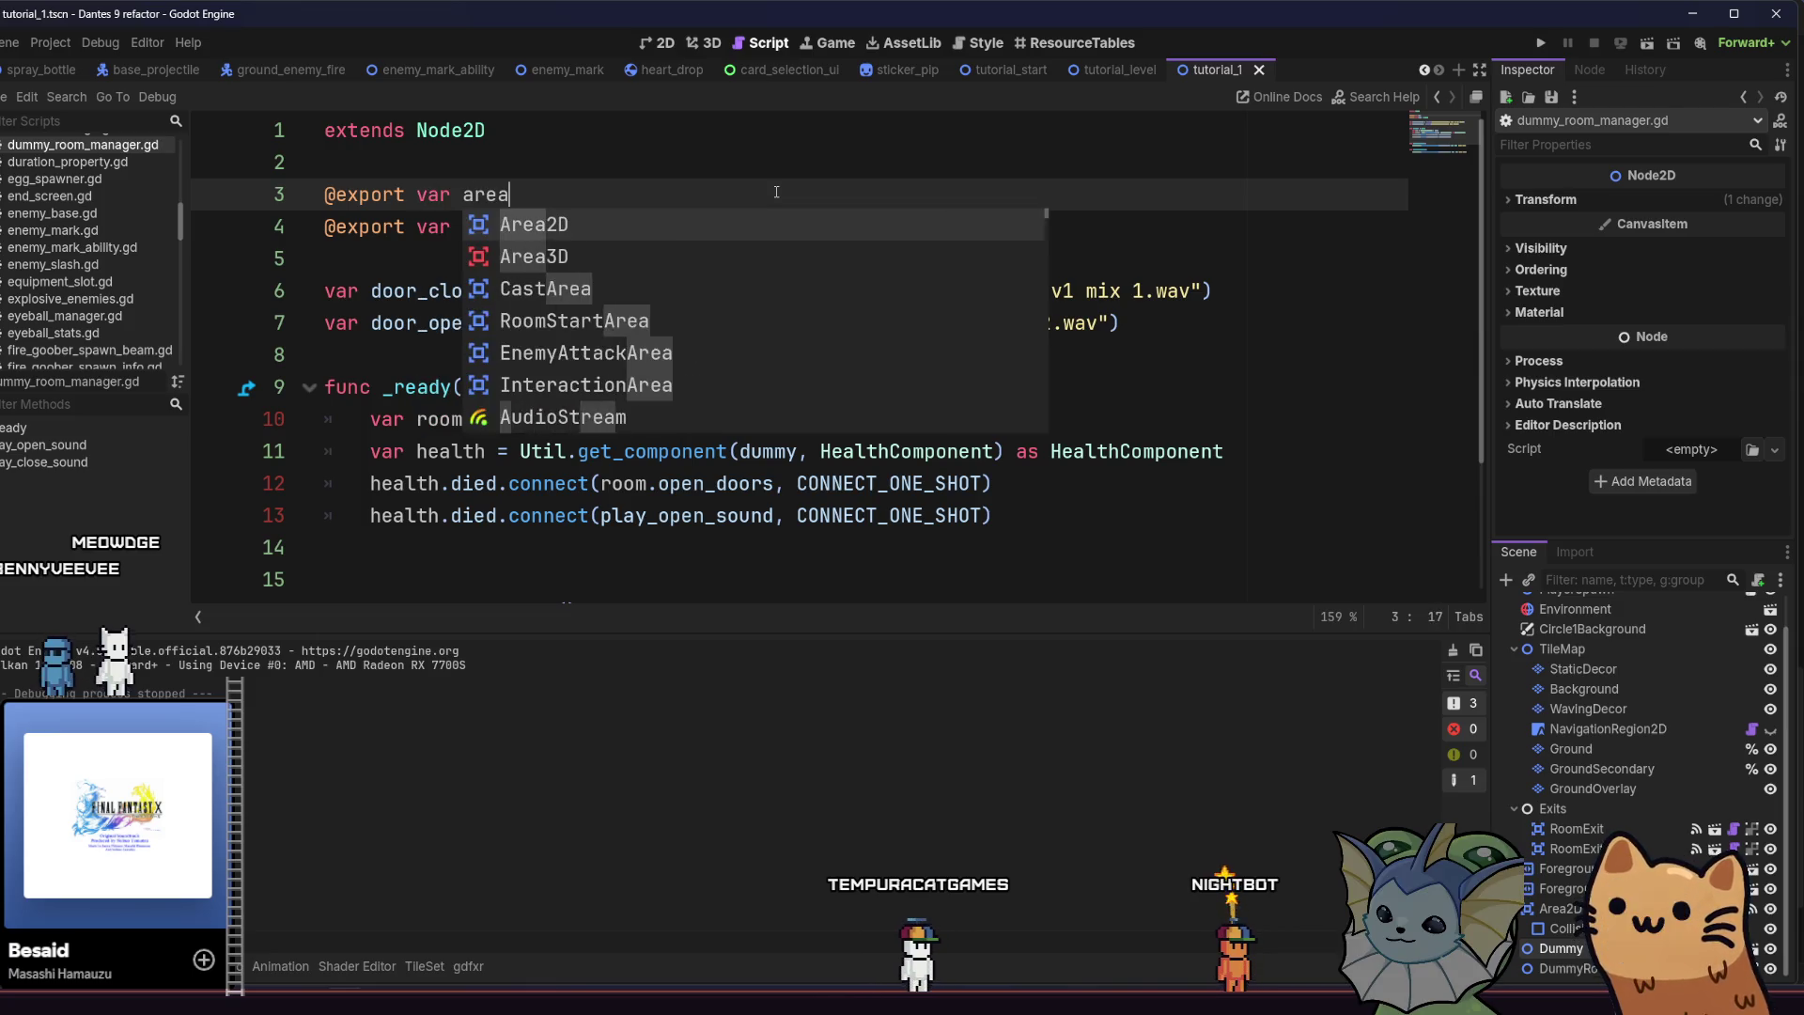
pyautogui.write('L')
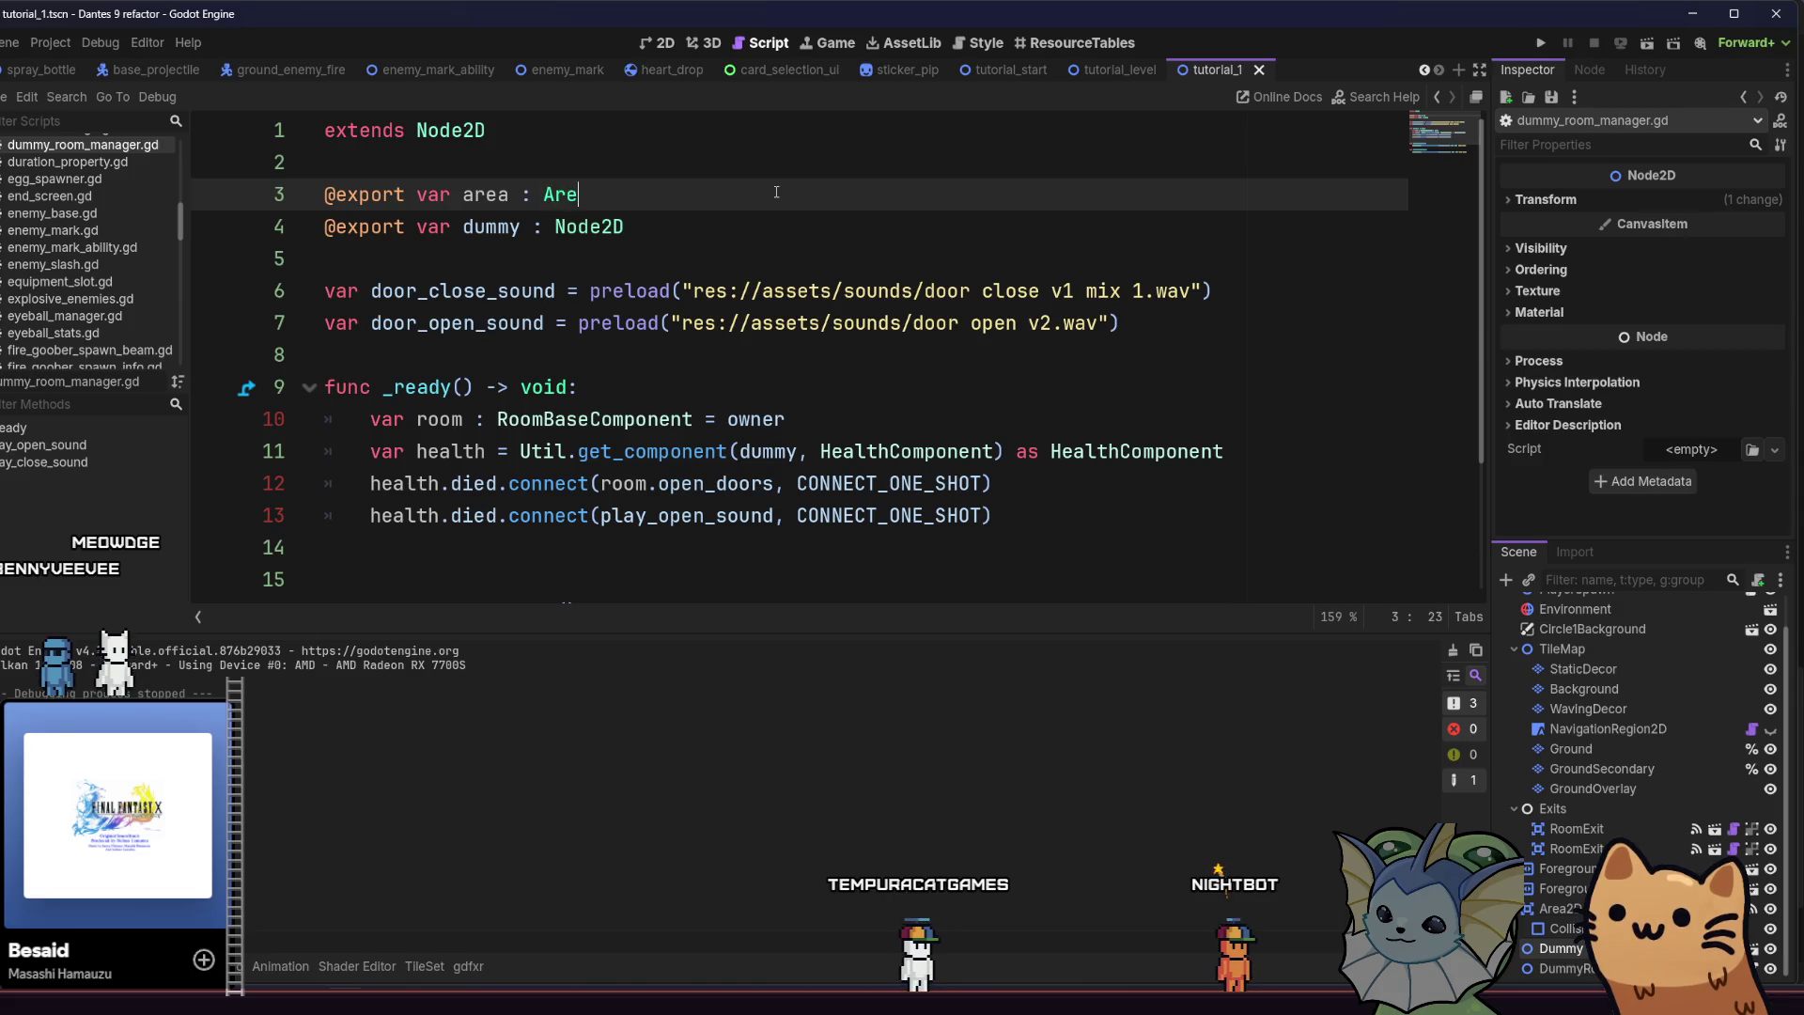
pyautogui.write('a2D')
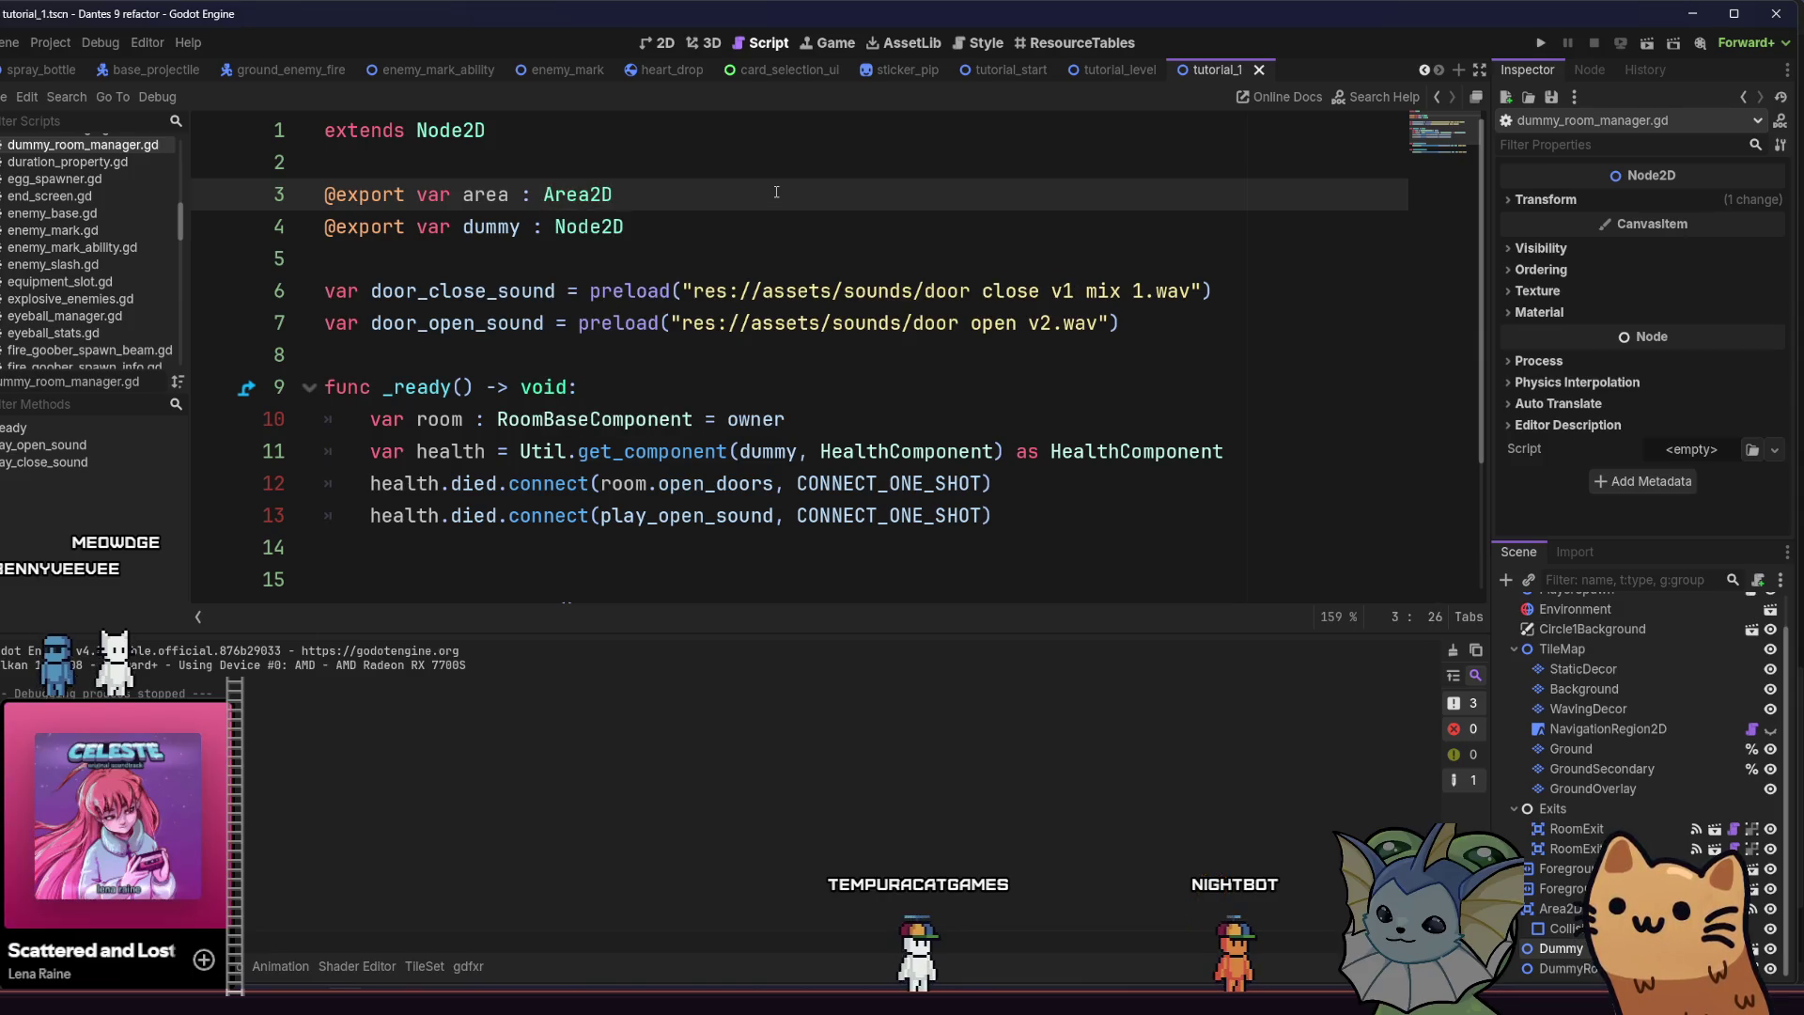
pyautogui.press('Down')
pyautogui.press('Down')
pyautogui.press('Down')
# Add a new line 14 connecting area.body_entered to room.close_doors.
pyautogui.press('End')
pyautogui.press('Return')
pyautogui.write('area.con')
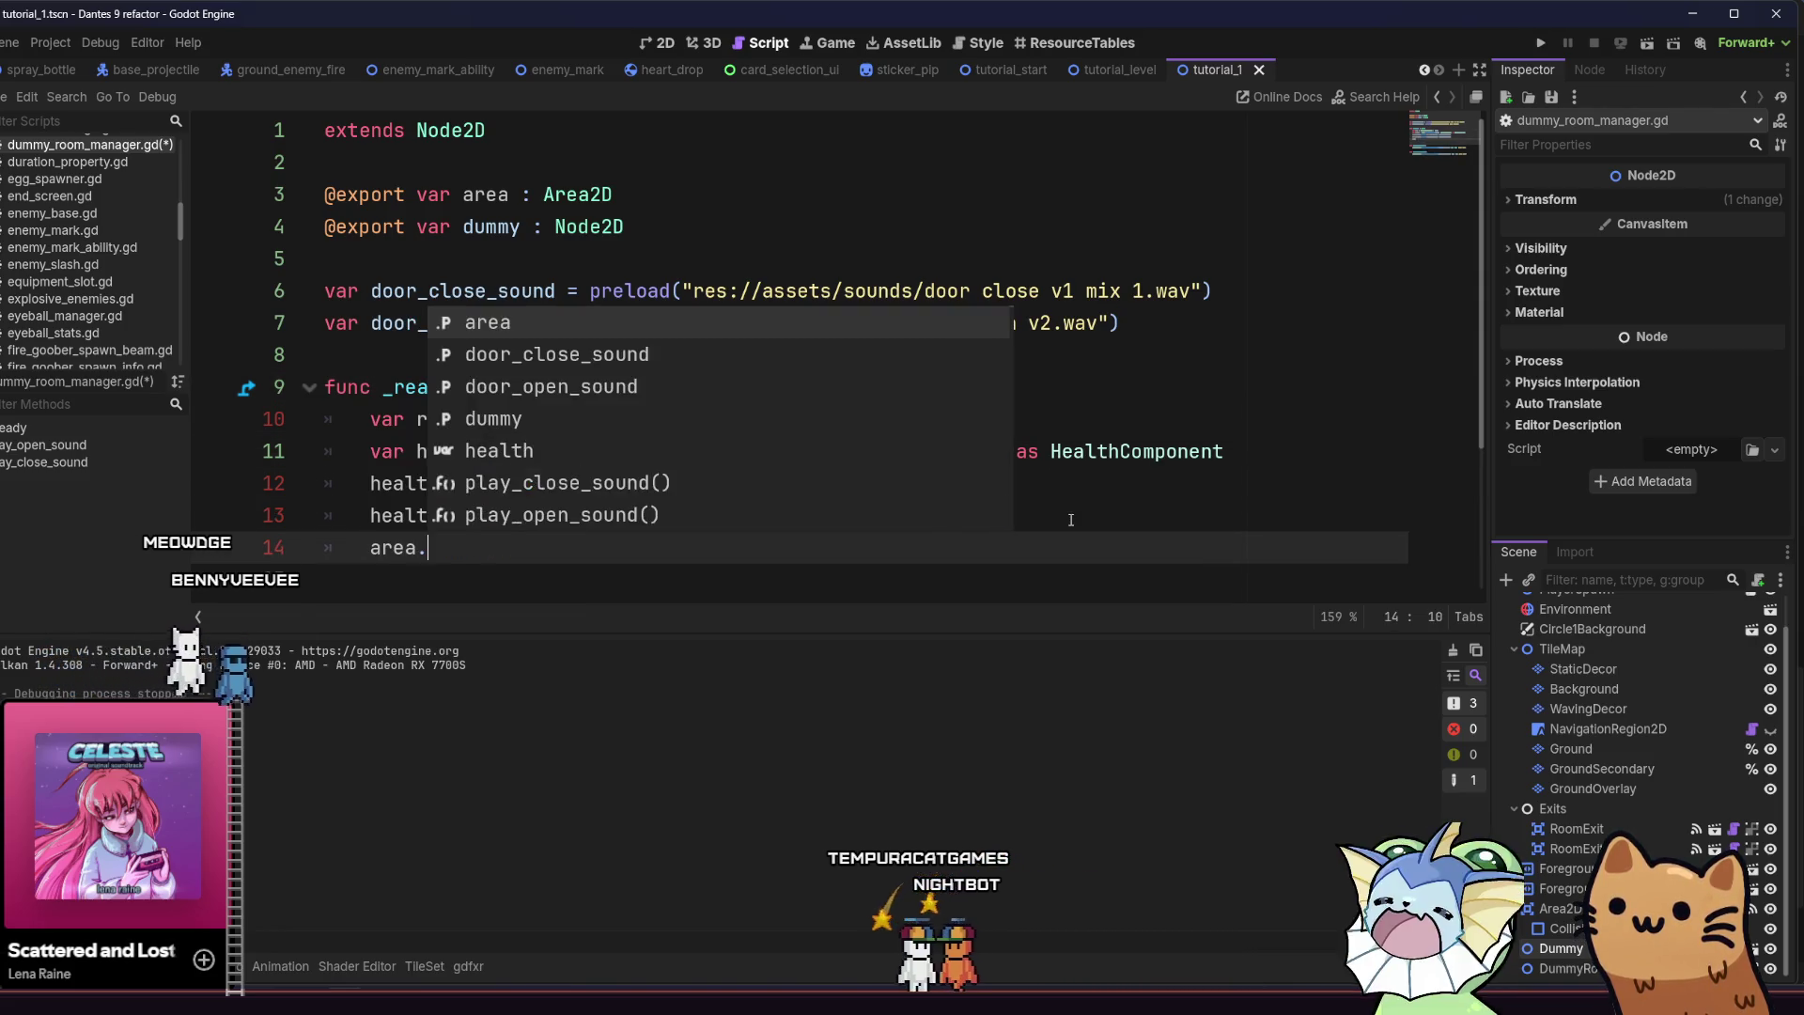
pyautogui.press('Return')
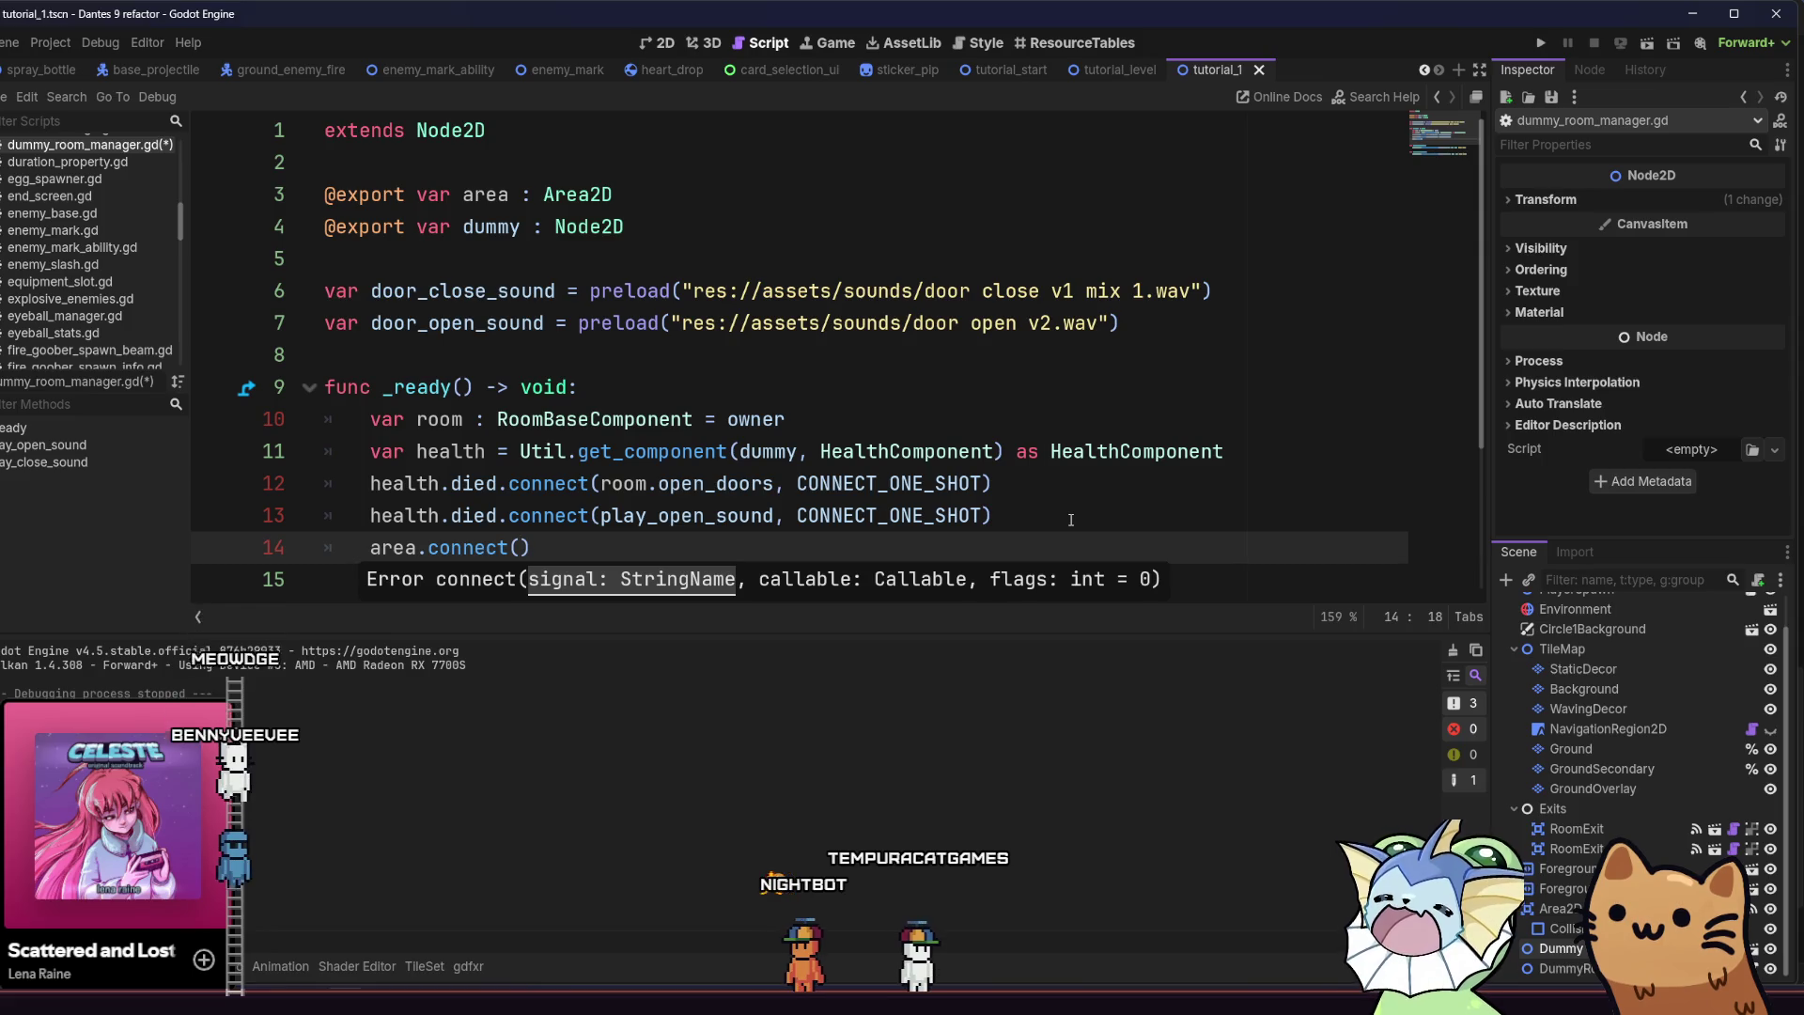
pyautogui.write('room')
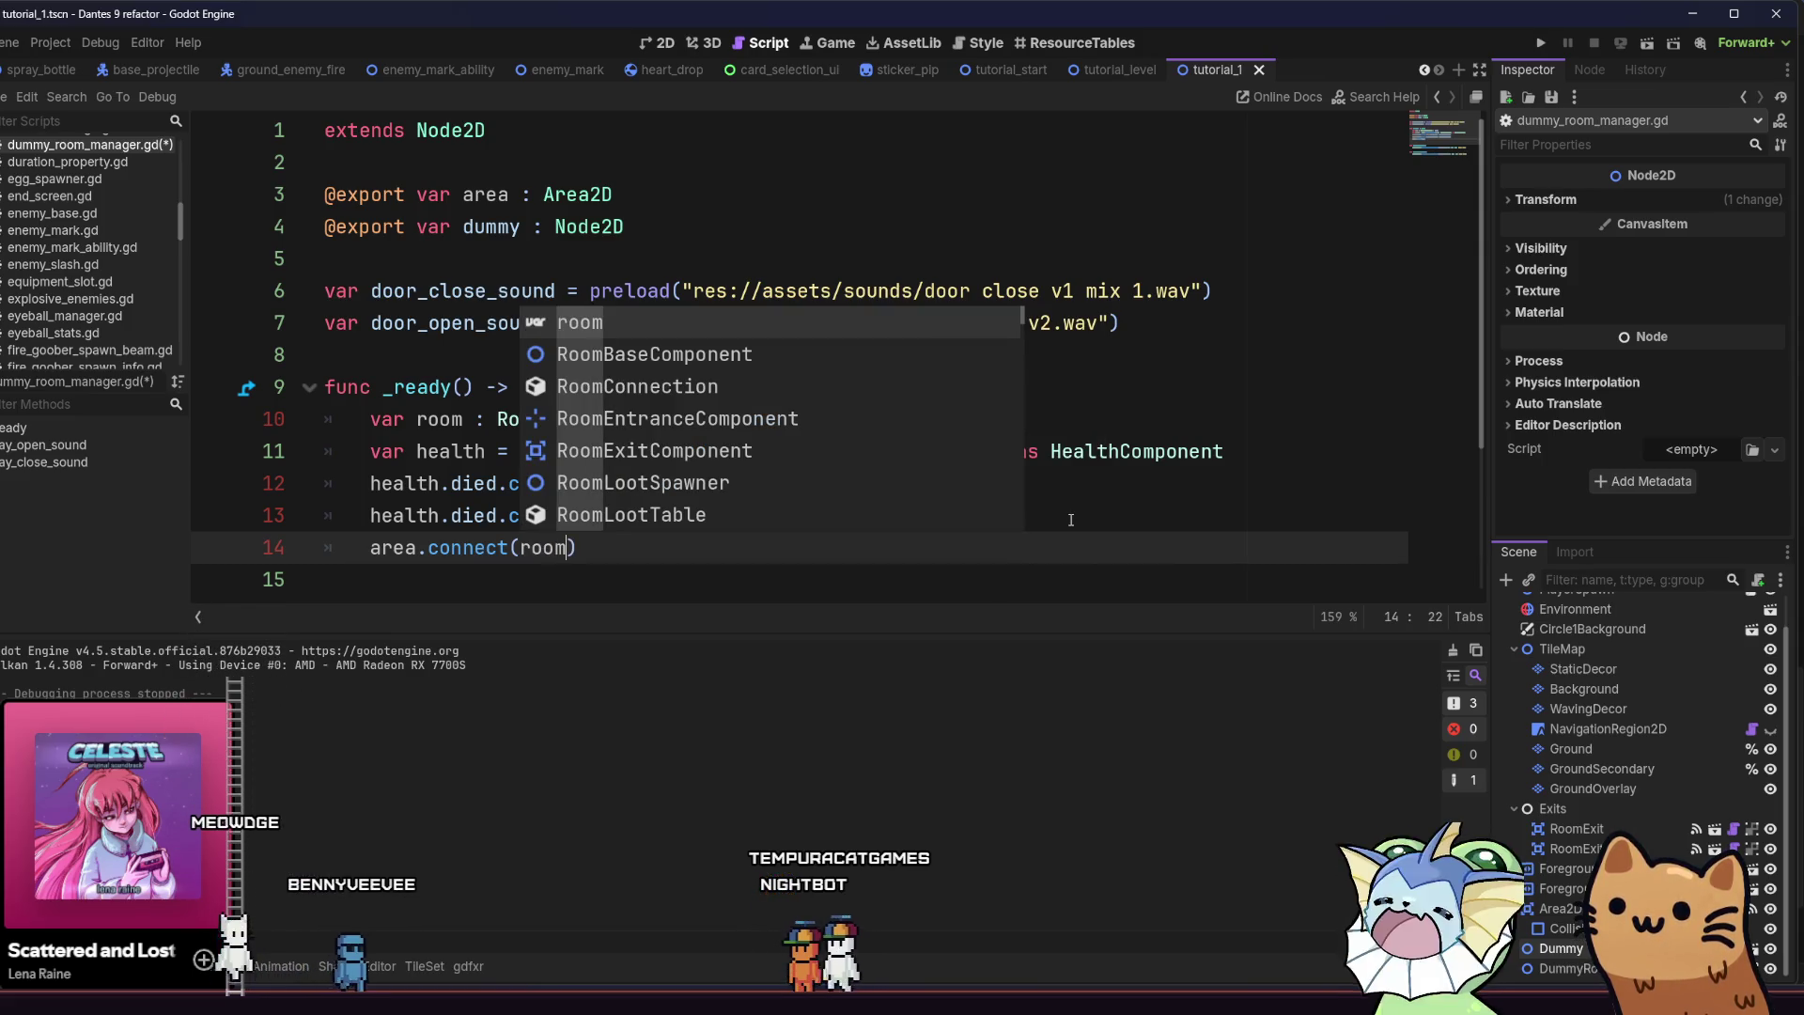
pyautogui.write('.')
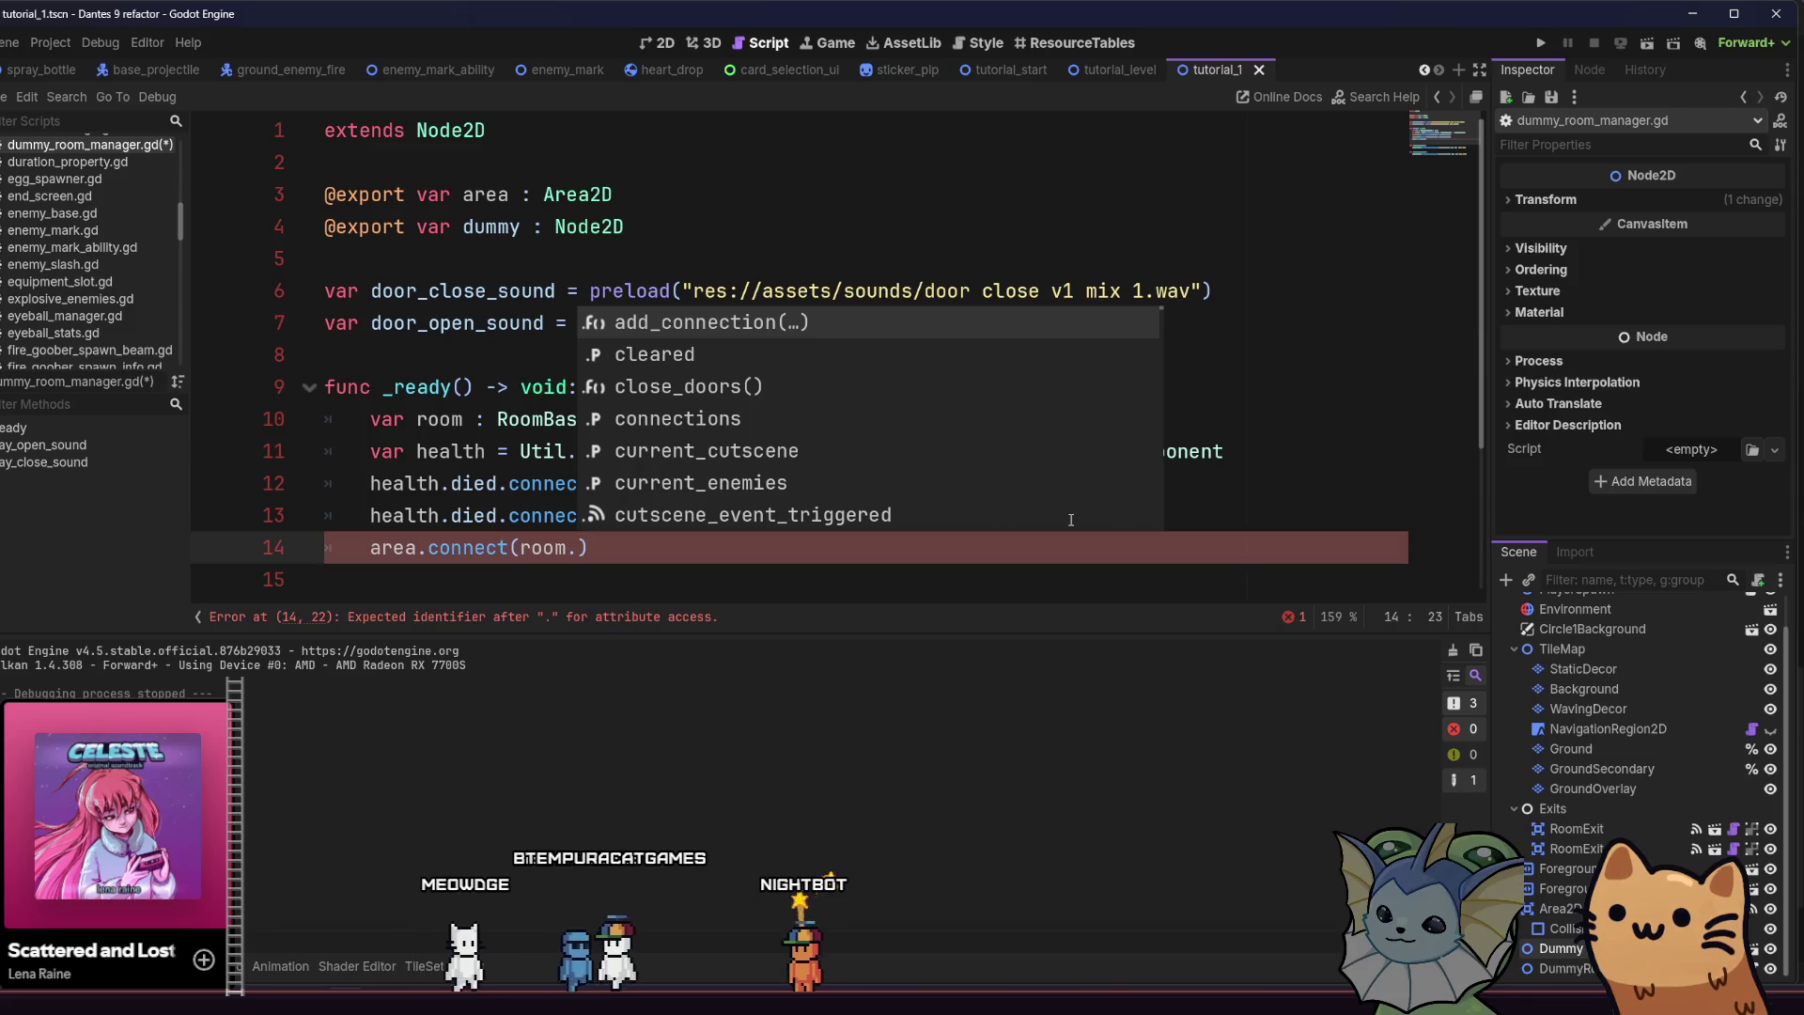
pyautogui.press('BackSpace')
pyautogui.press('BackSpace')
pyautogui.press('BackSpace')
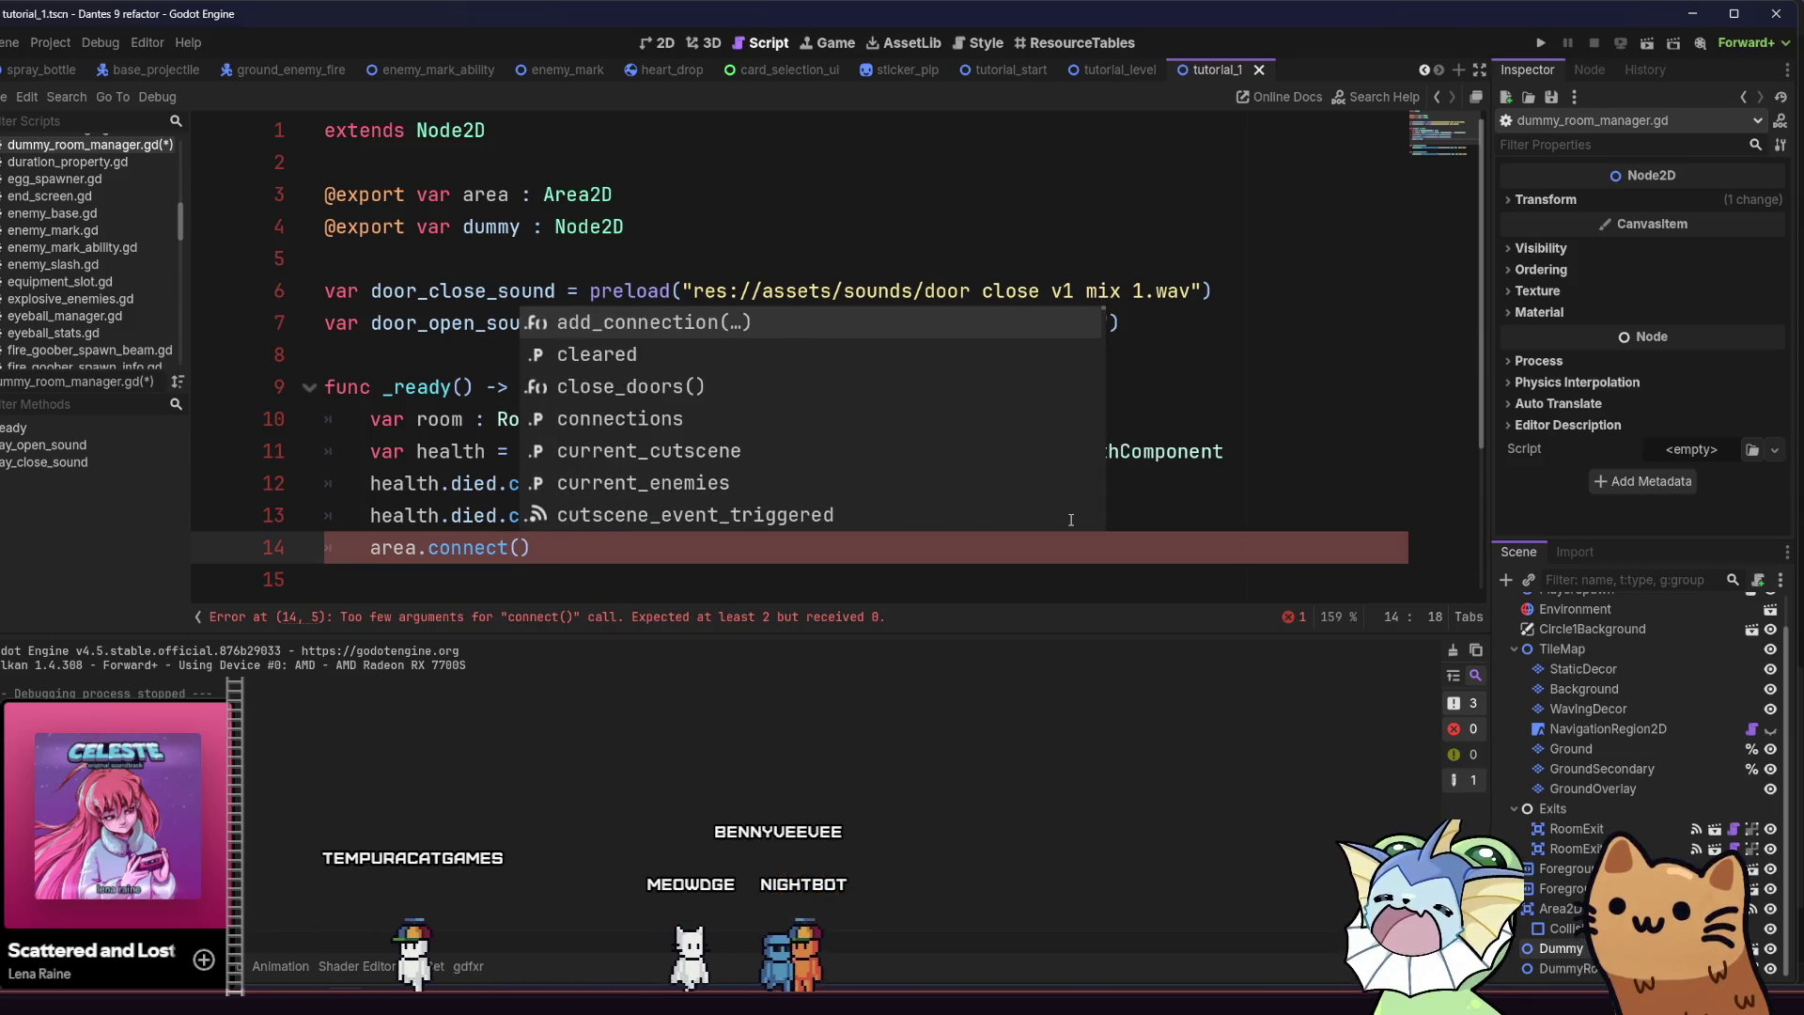
pyautogui.press('BackSpace')
pyautogui.press('BackSpace')
pyautogui.press('BackSpace')
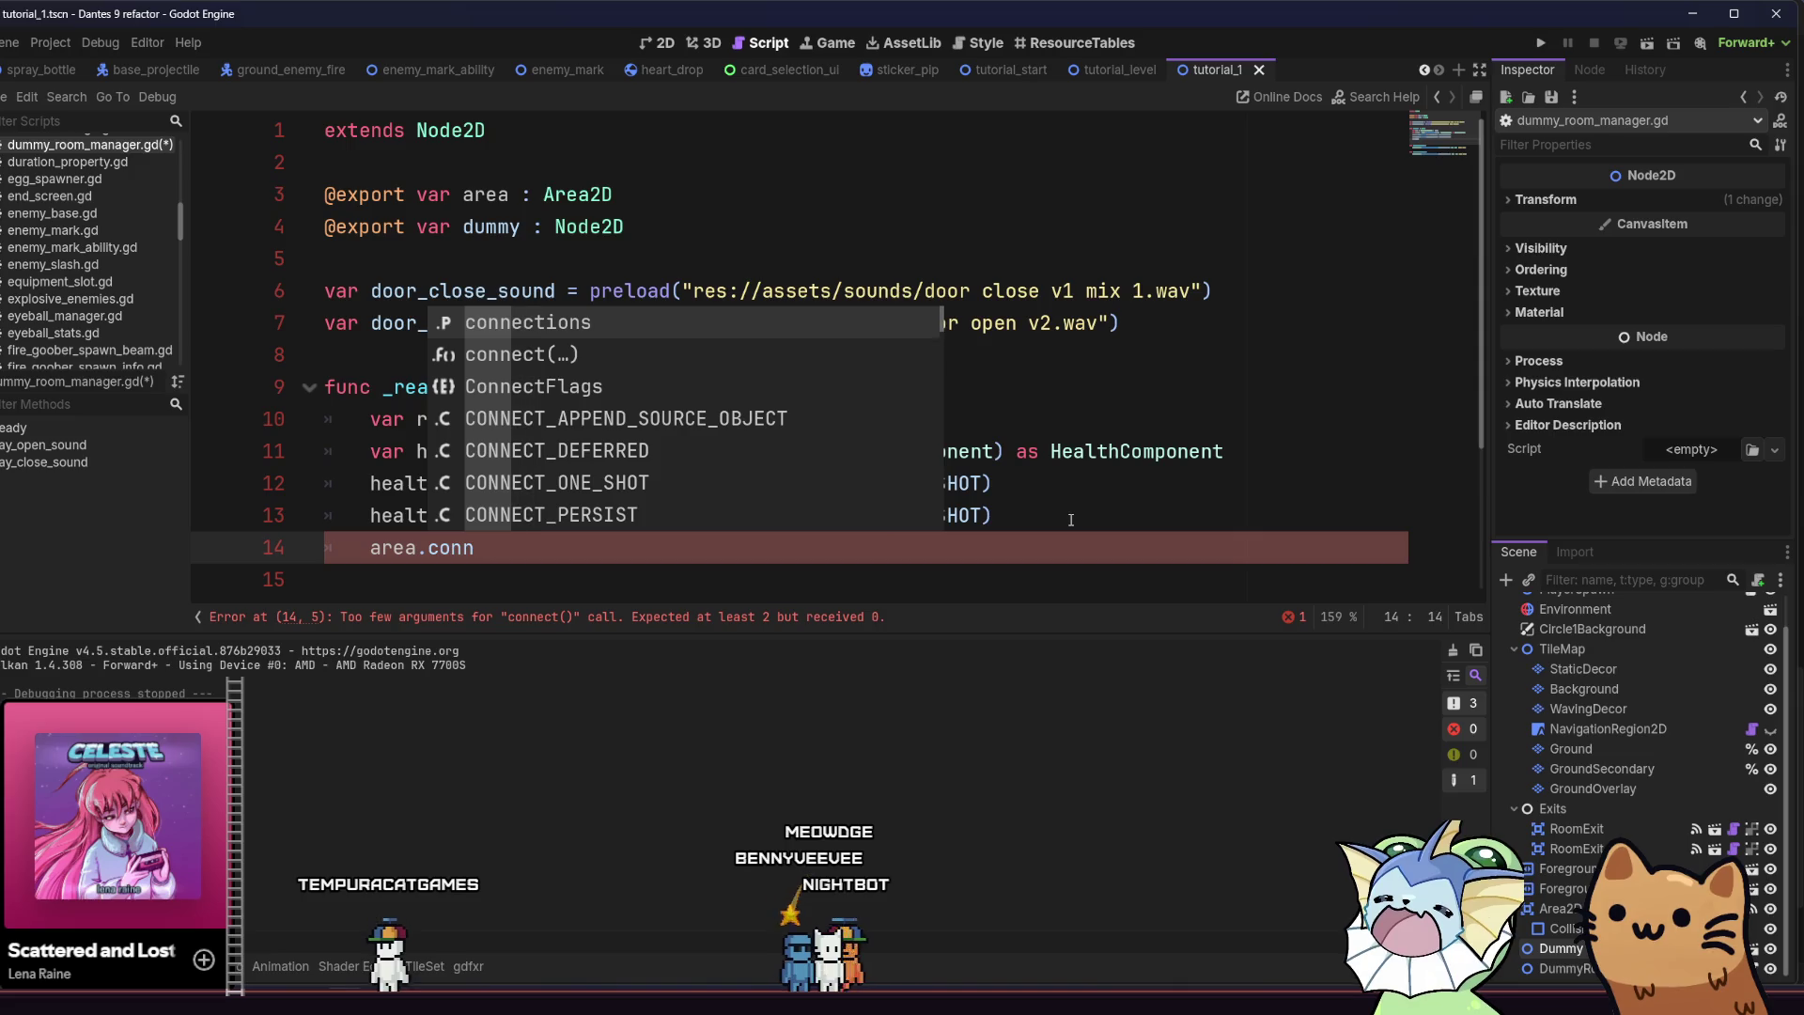
pyautogui.press('BackSpace')
pyautogui.press('BackSpace')
pyautogui.write('on_ar')
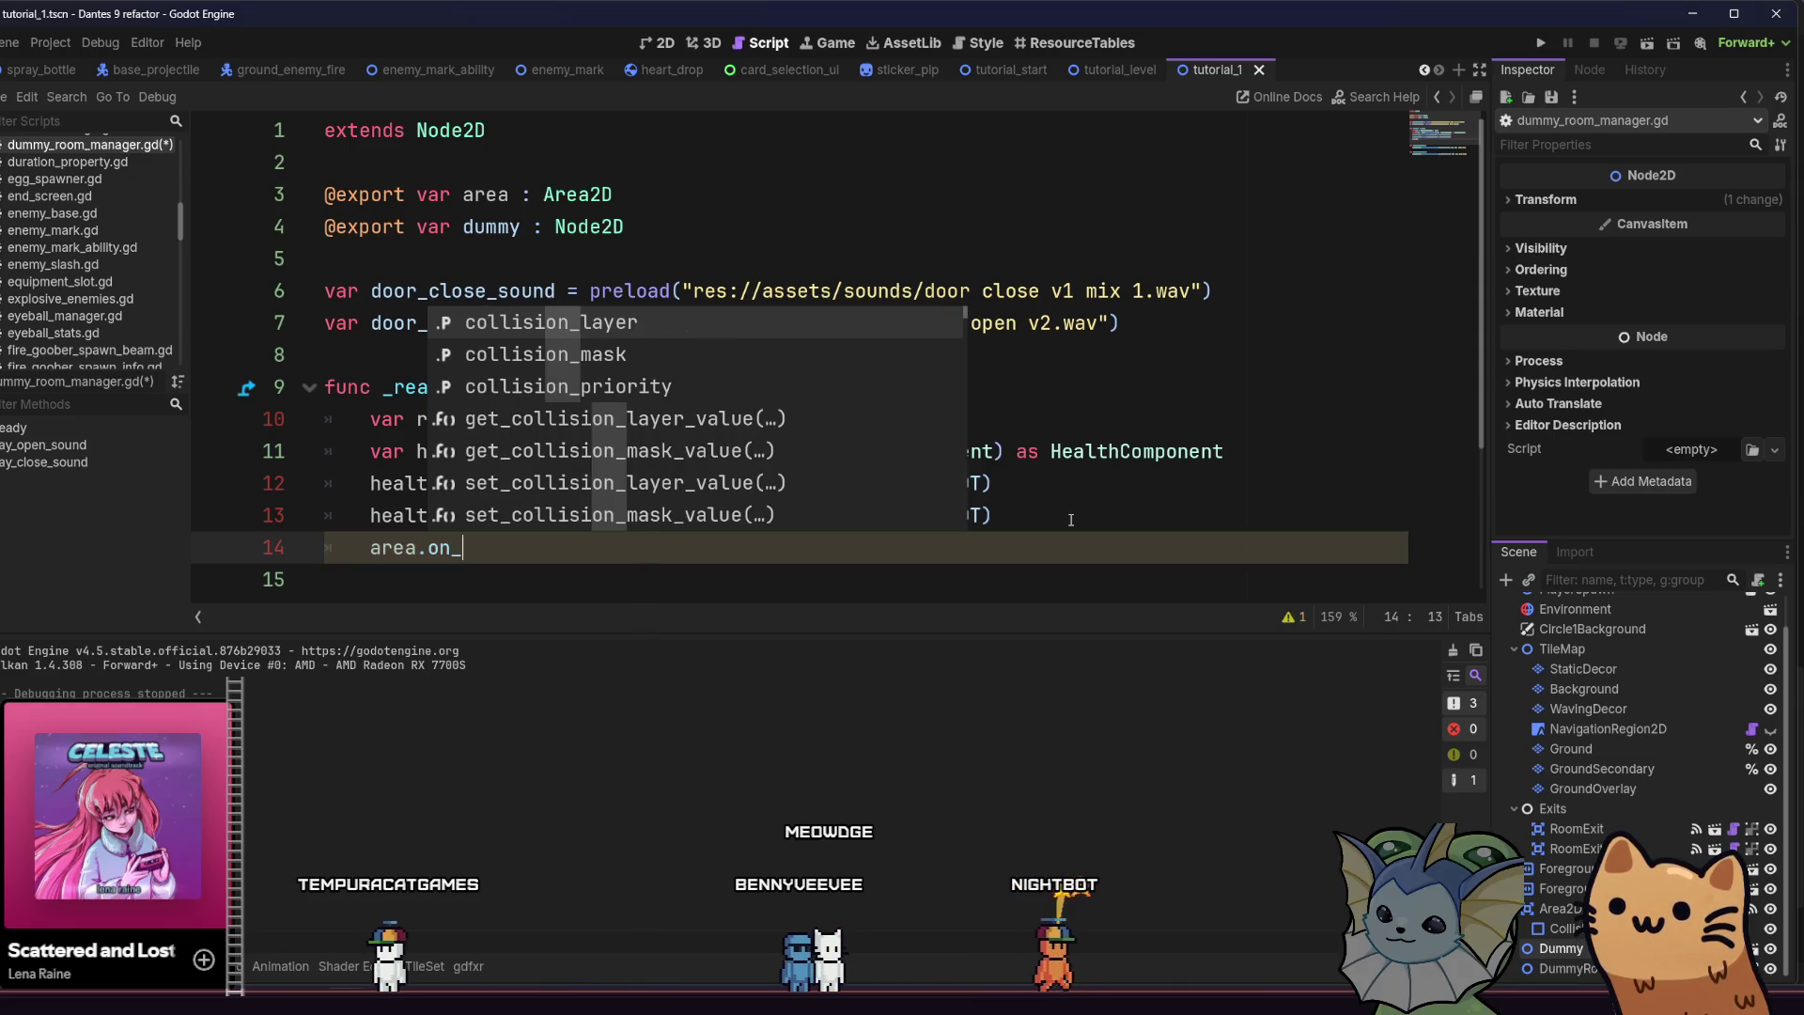
pyautogui.write('e')
pyautogui.press('BackSpace')
pyautogui.press('BackSpace')
pyautogui.press('BackSpace')
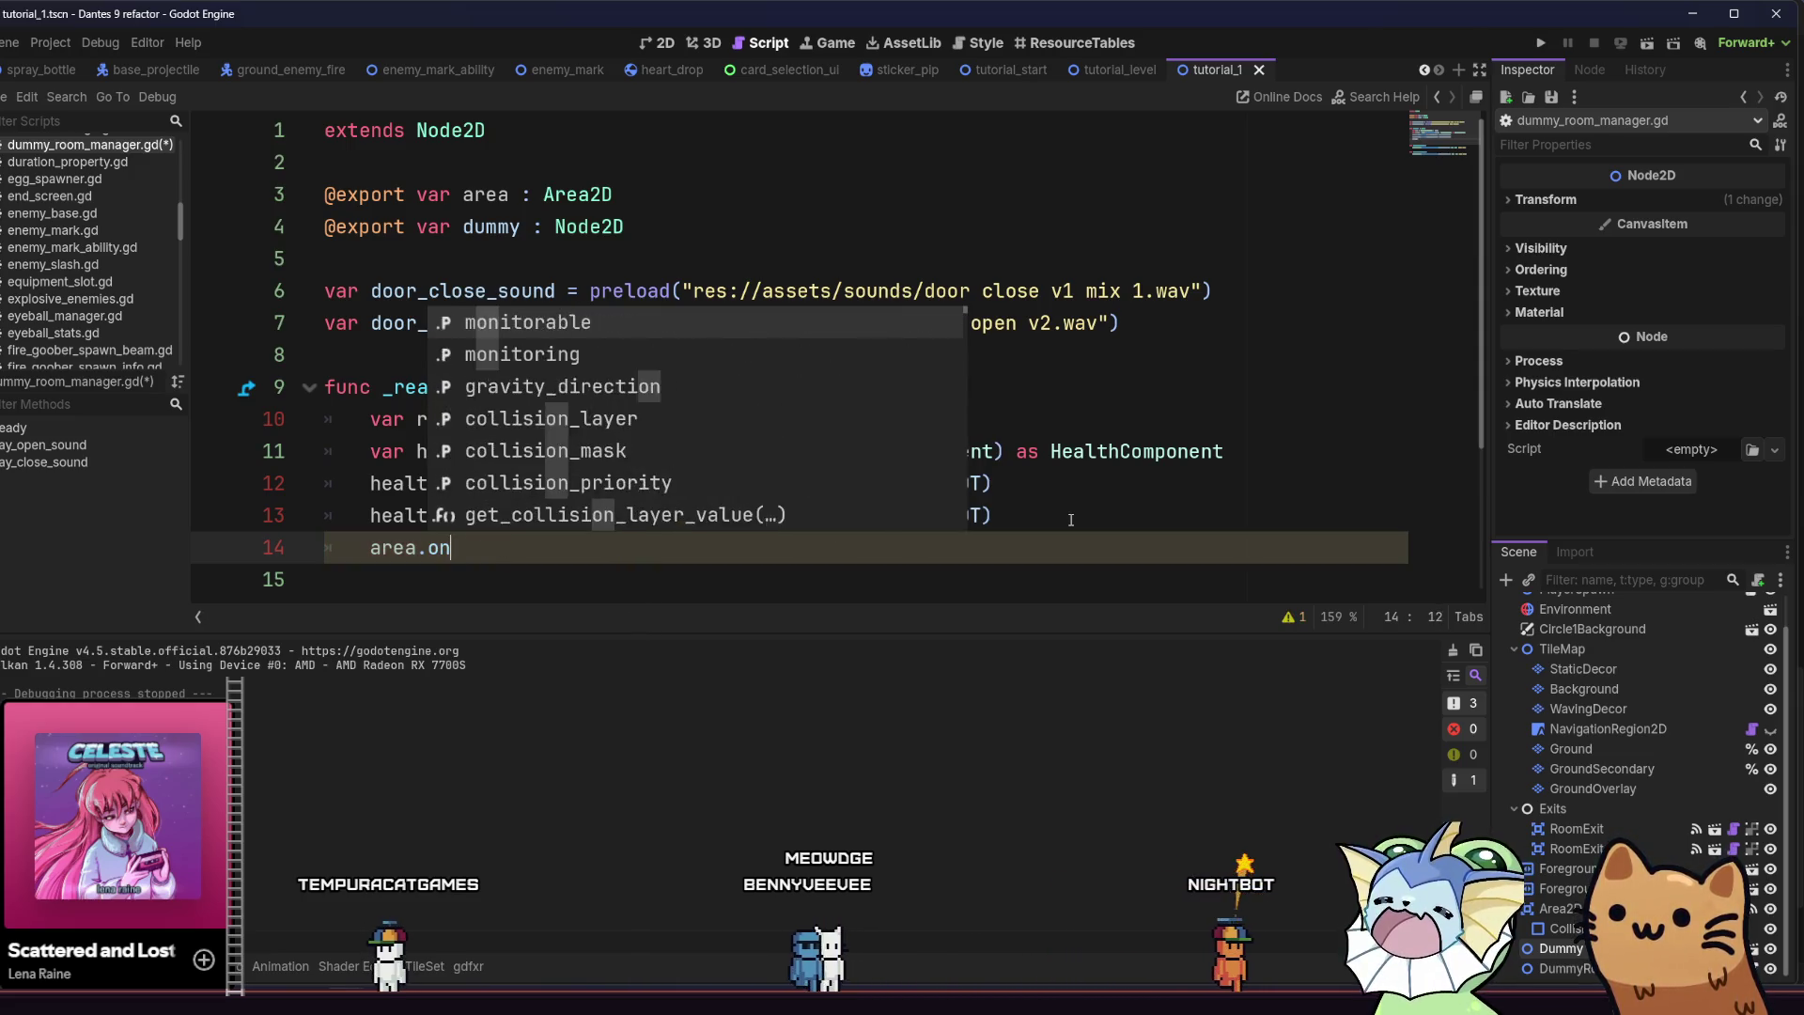
pyautogui.write('are')
pyautogui.press('BackSpace')
pyautogui.press('BackSpace')
pyautogui.press('BackSpace')
pyautogui.write('are')
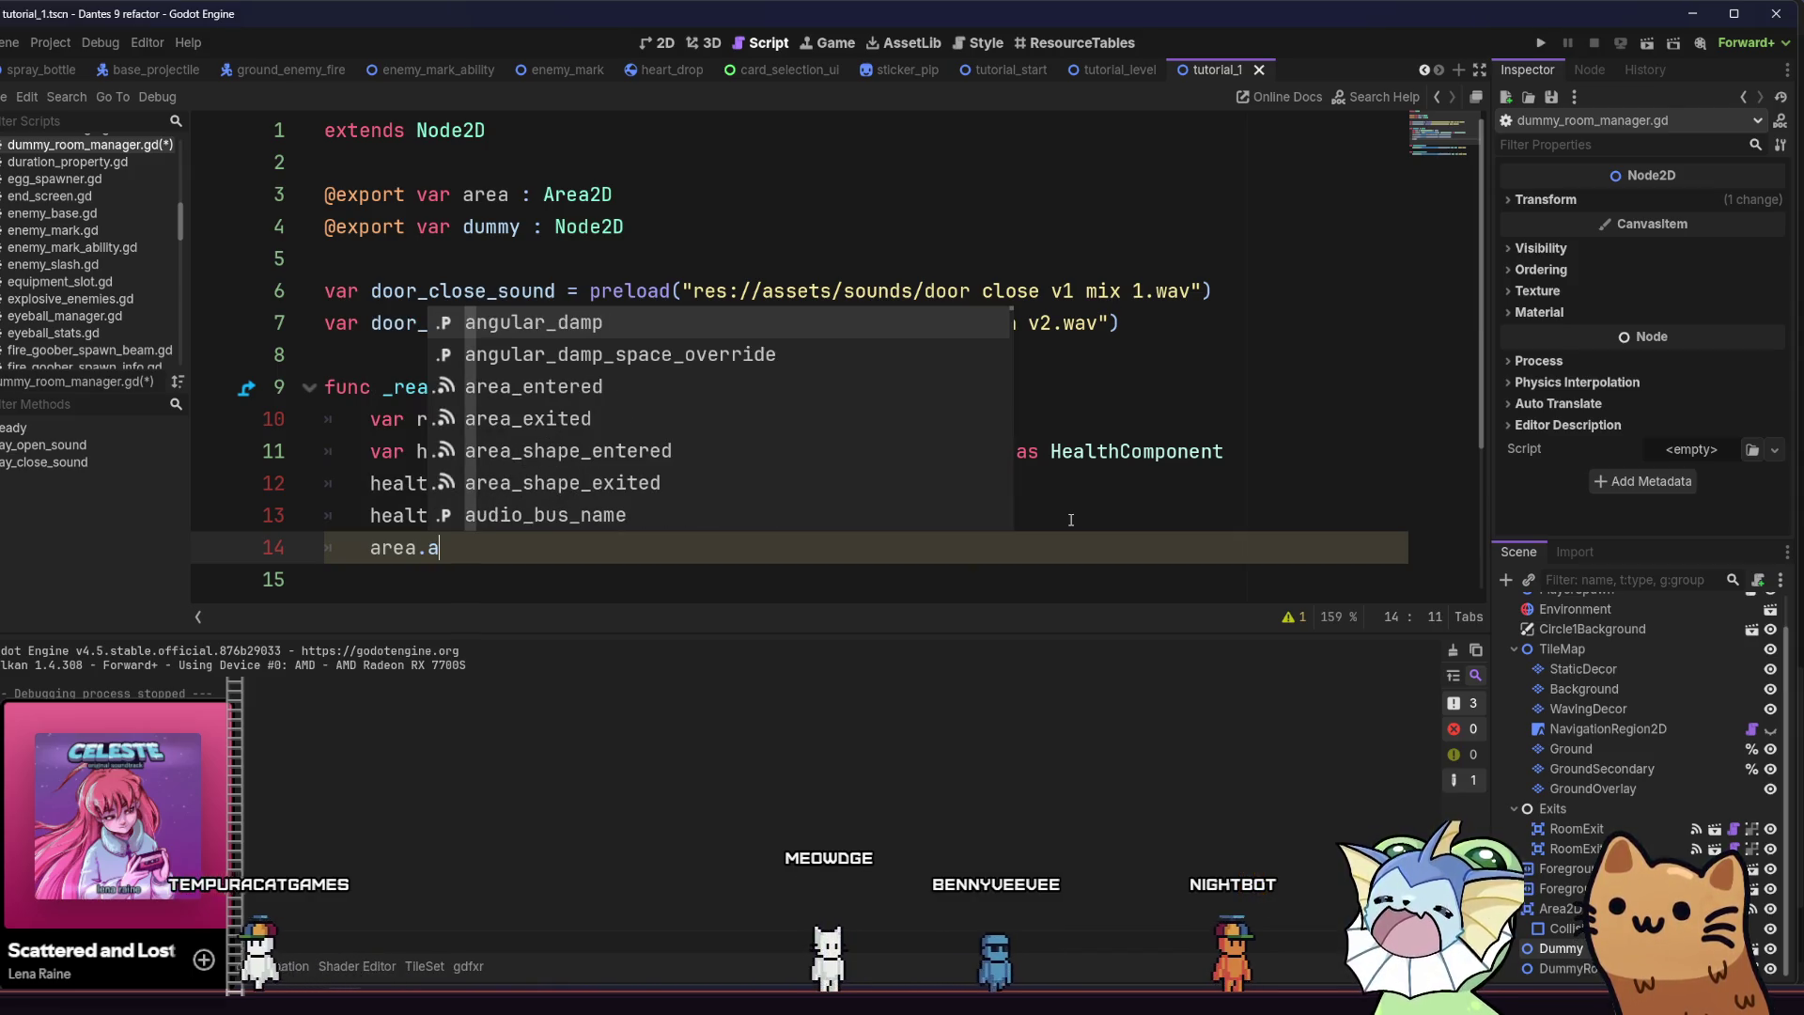
pyautogui.write('a')
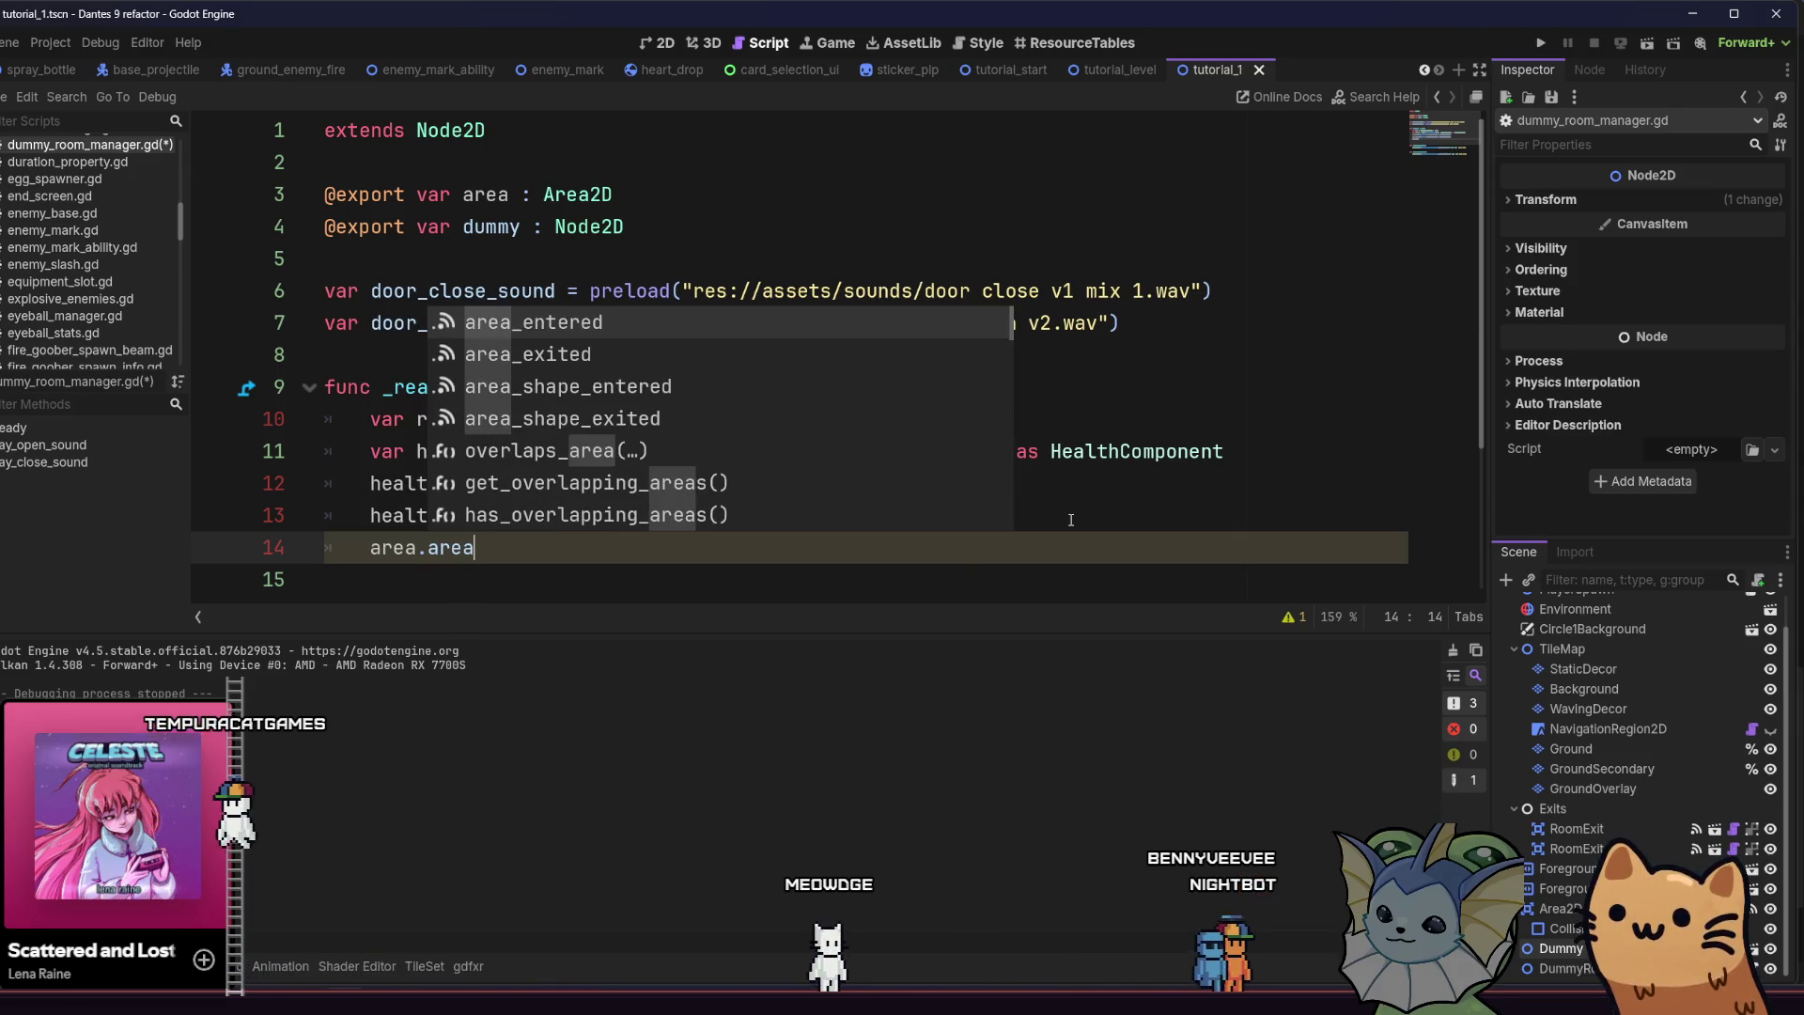
pyautogui.press('BackSpace')
pyautogui.press('BackSpace')
pyautogui.press('BackSpace')
pyautogui.write('body_entered')
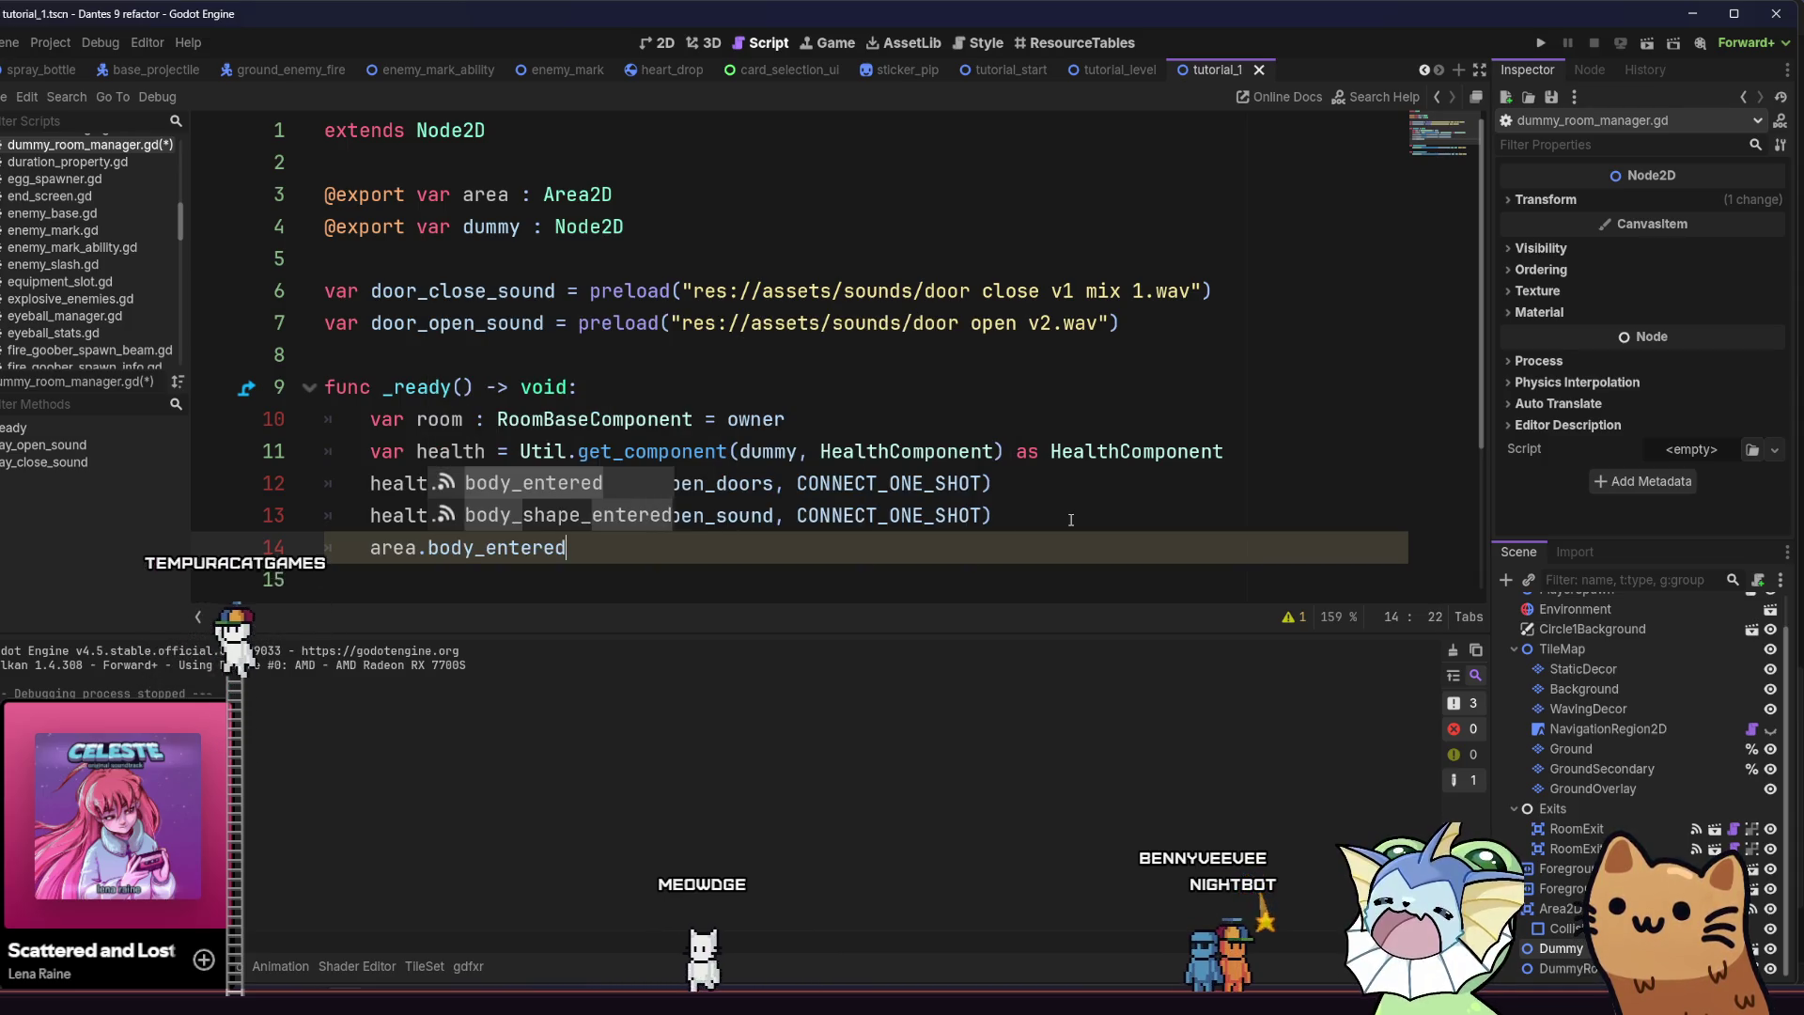
pyautogui.write('.con')
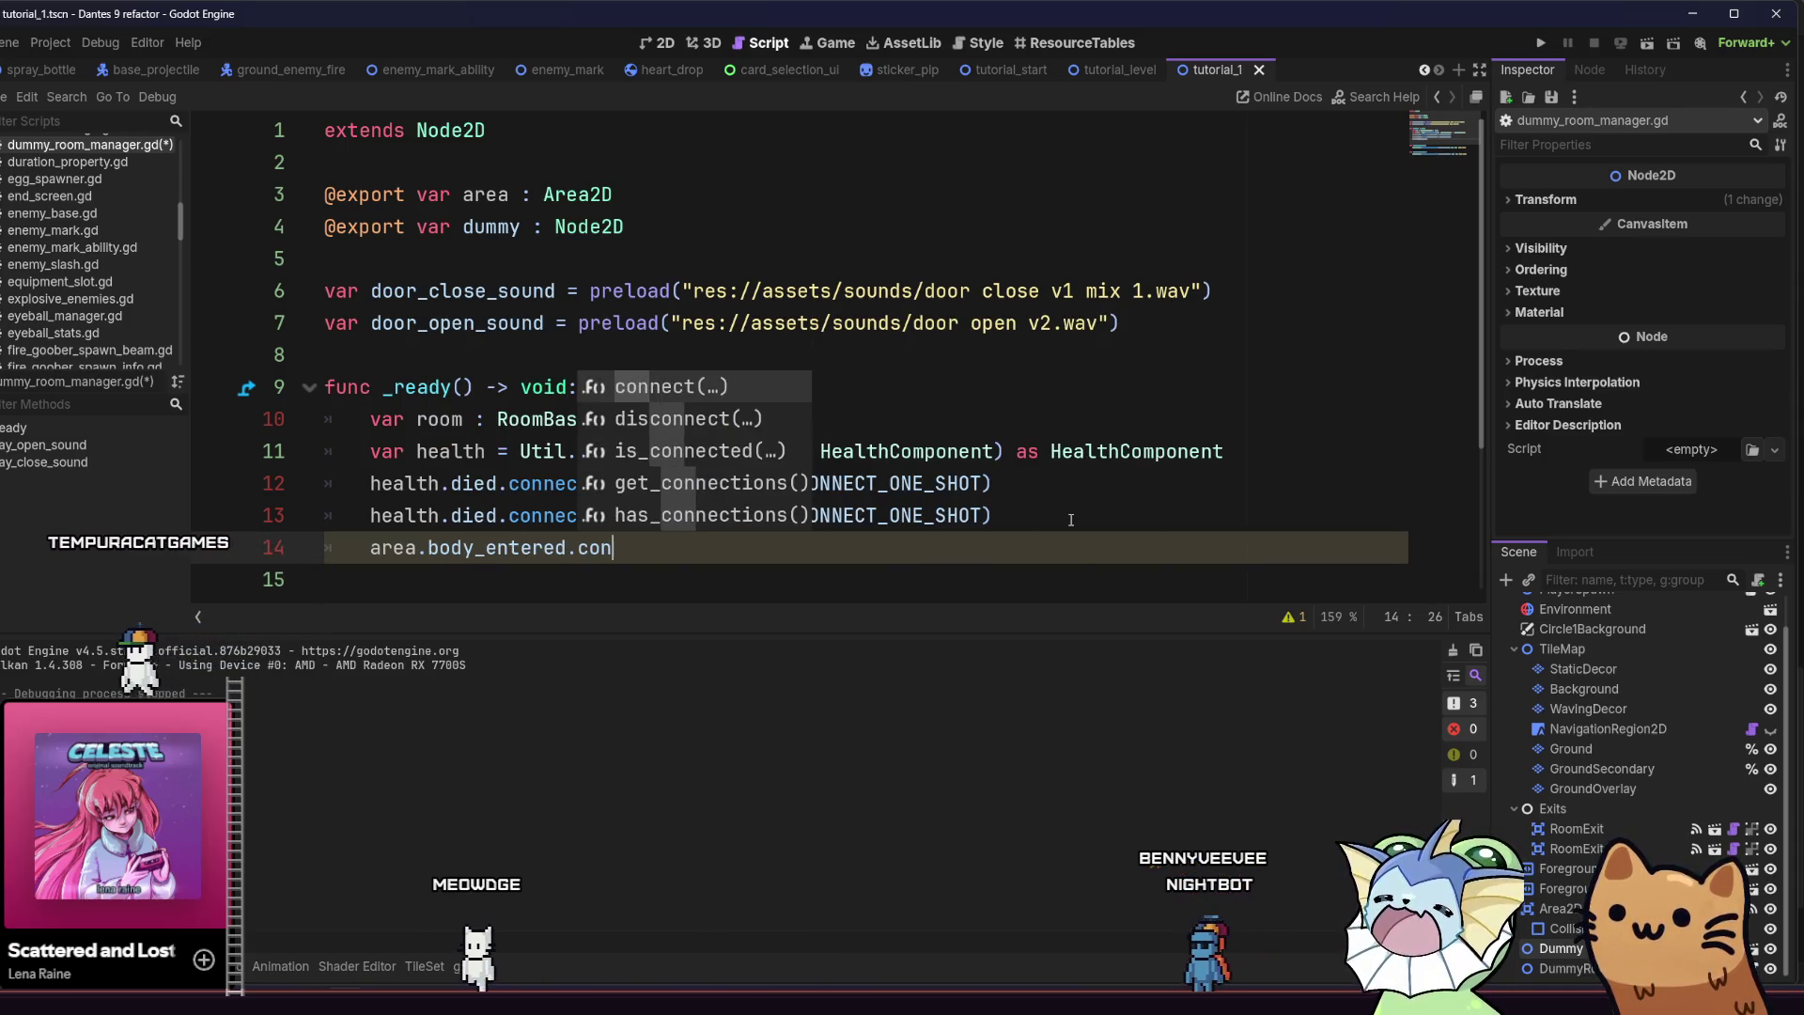
pyautogui.press('Return')
pyautogui.write('room.')
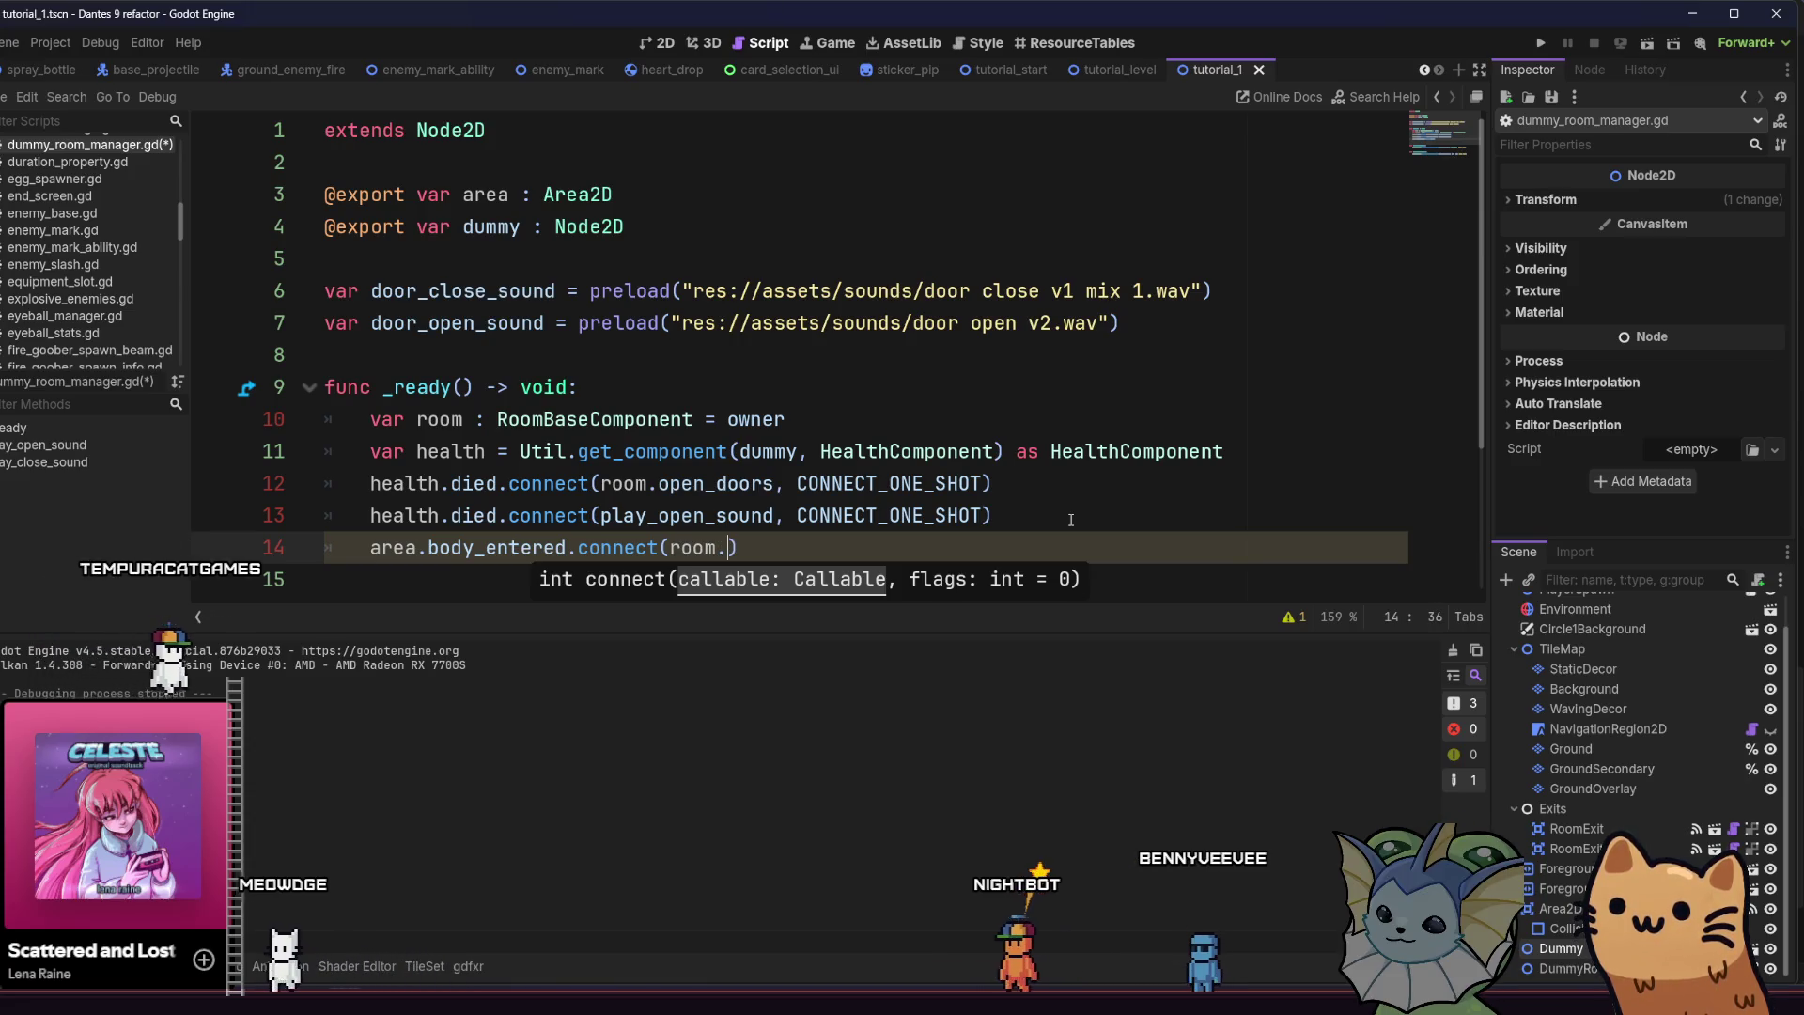
pyautogui.write('clo')
pyautogui.press('Return')
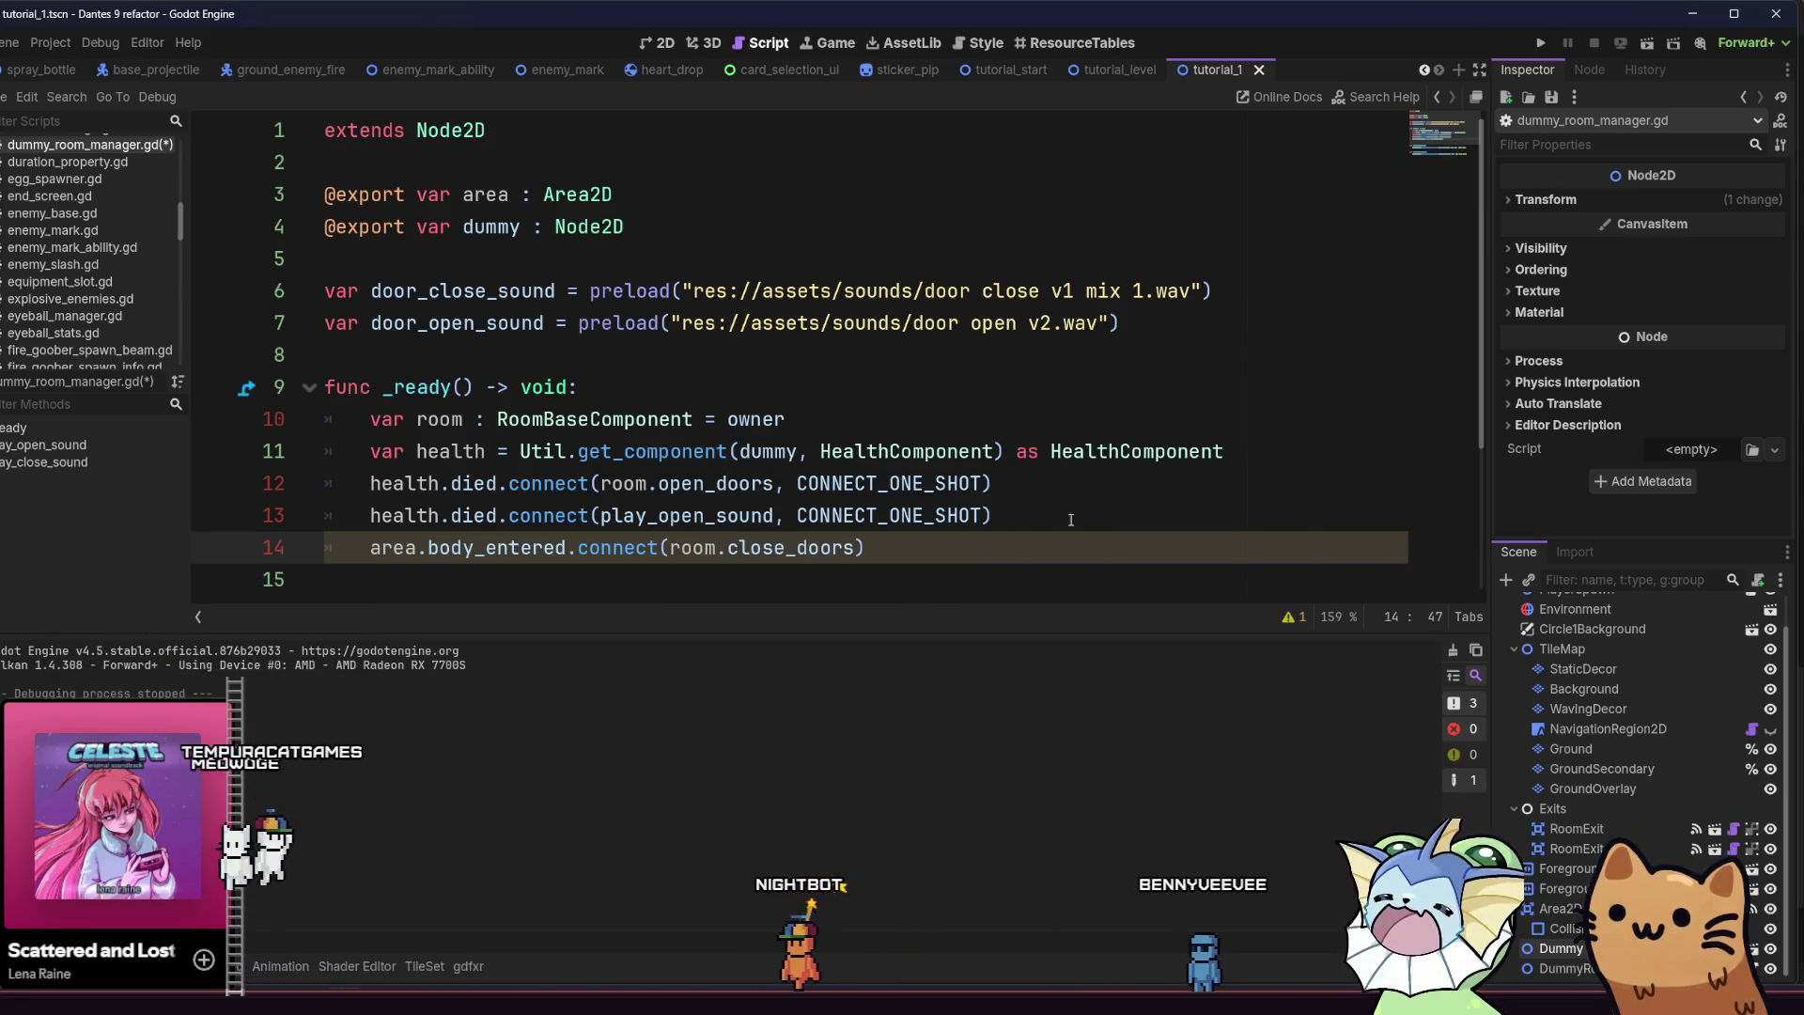
pyautogui.press('Left')
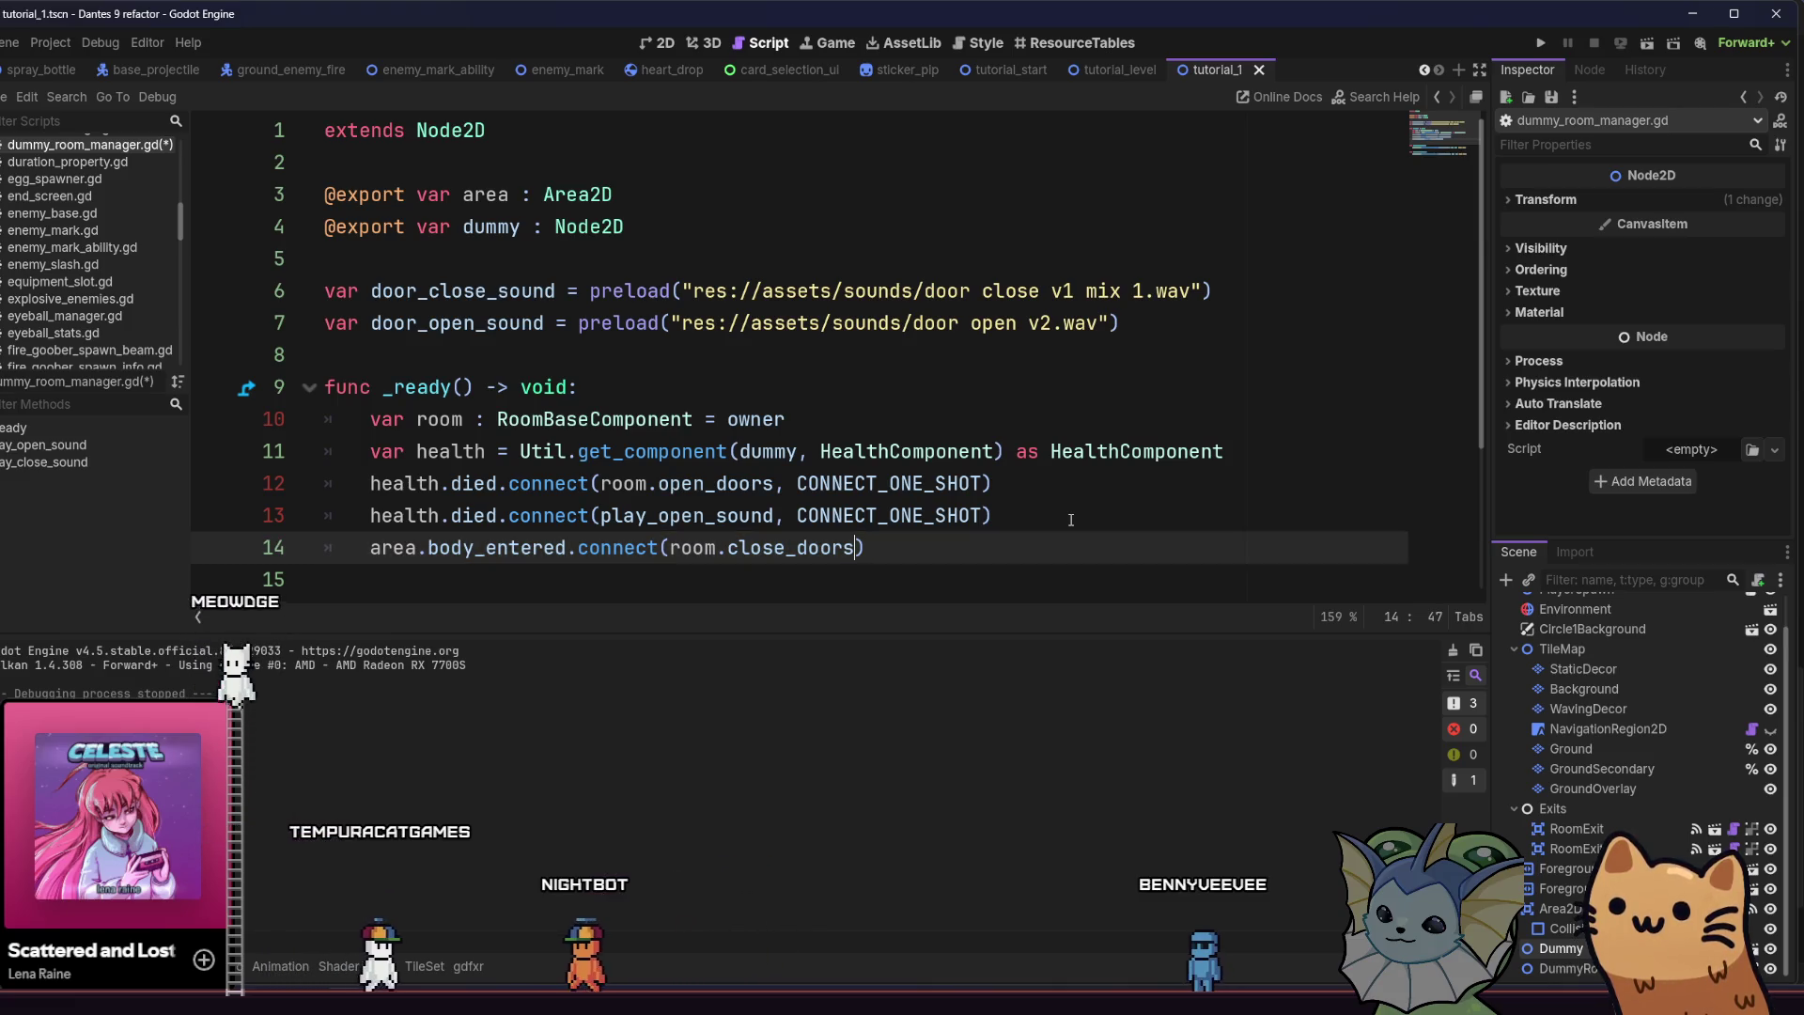
# Copy the CONNECT_ONE_SHOT flag from line 13 into the line 14 connection.
pyautogui.moveTo(980, 516); pyautogui.dragTo(792, 519)
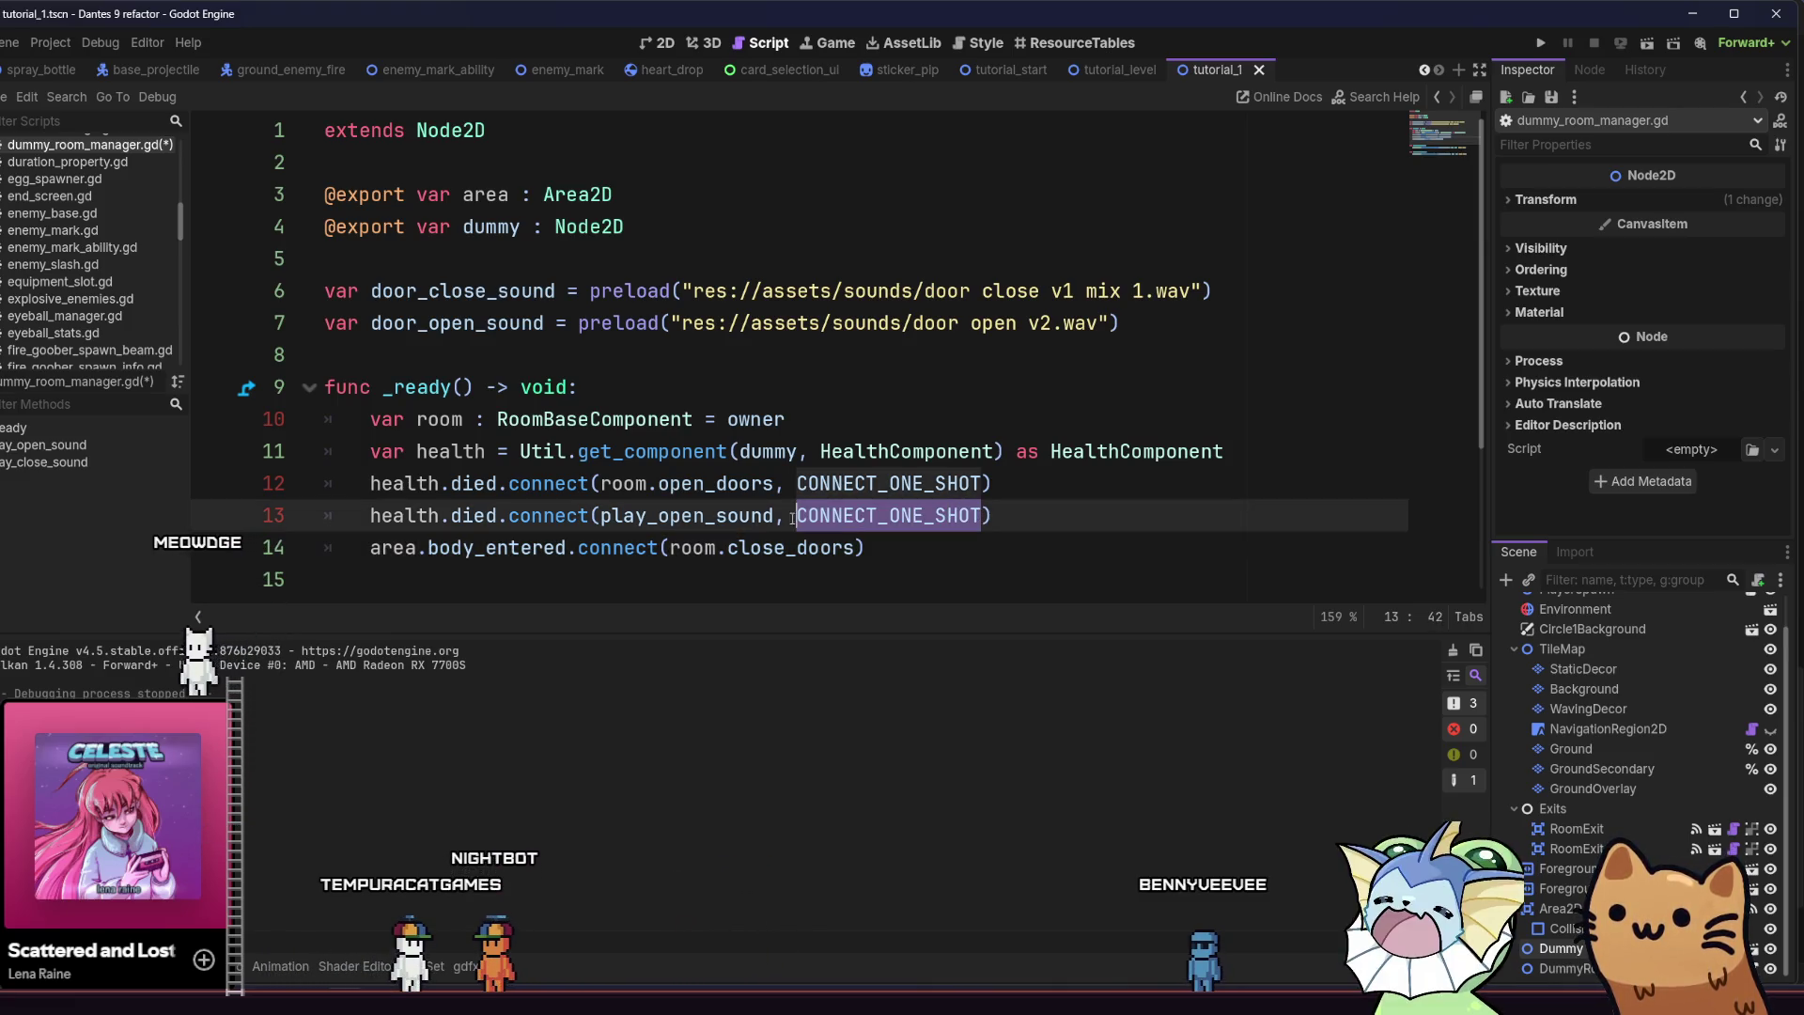
pyautogui.hotkey('ctrl', 'c')
pyautogui.click(853, 548)
pyautogui.hotkey('ctrl', 'v')
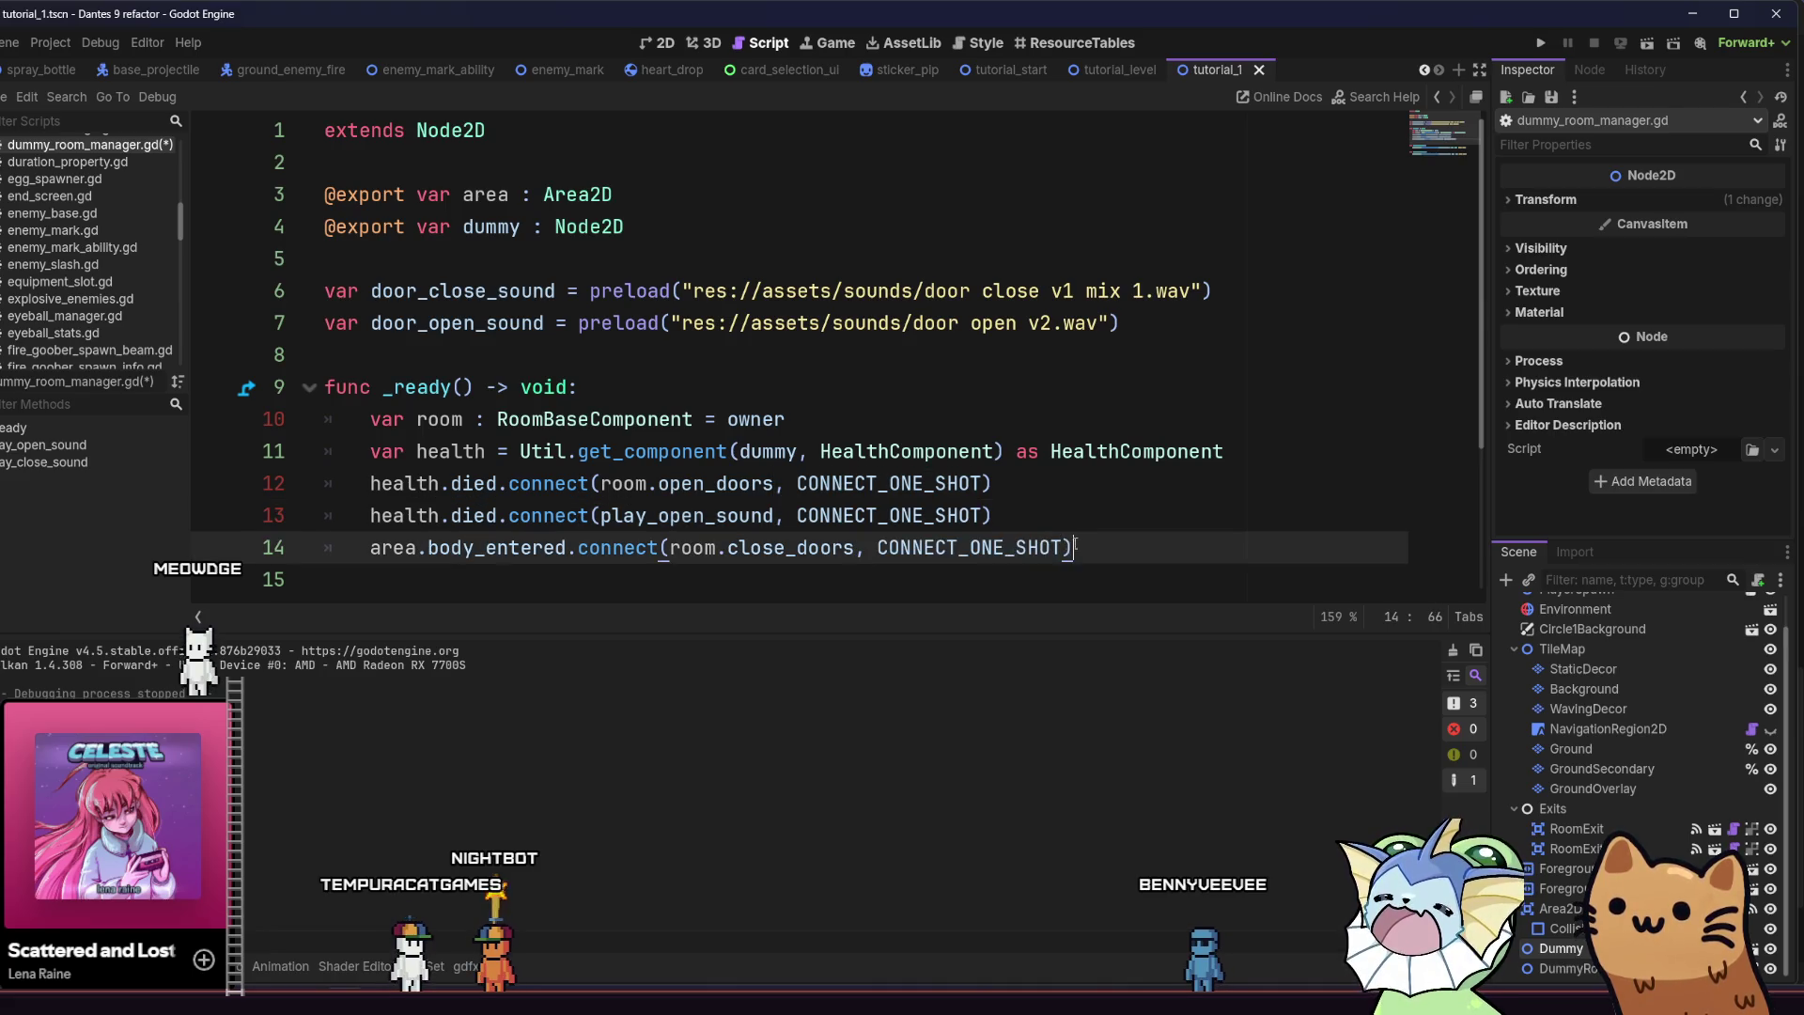
# Duplicate line 14 as a play_close_sound connection on line 15 and save the script.
pyautogui.moveTo(1076, 547); pyautogui.dragTo(299, 554)
pyautogui.scroll(-2, 365, 550)
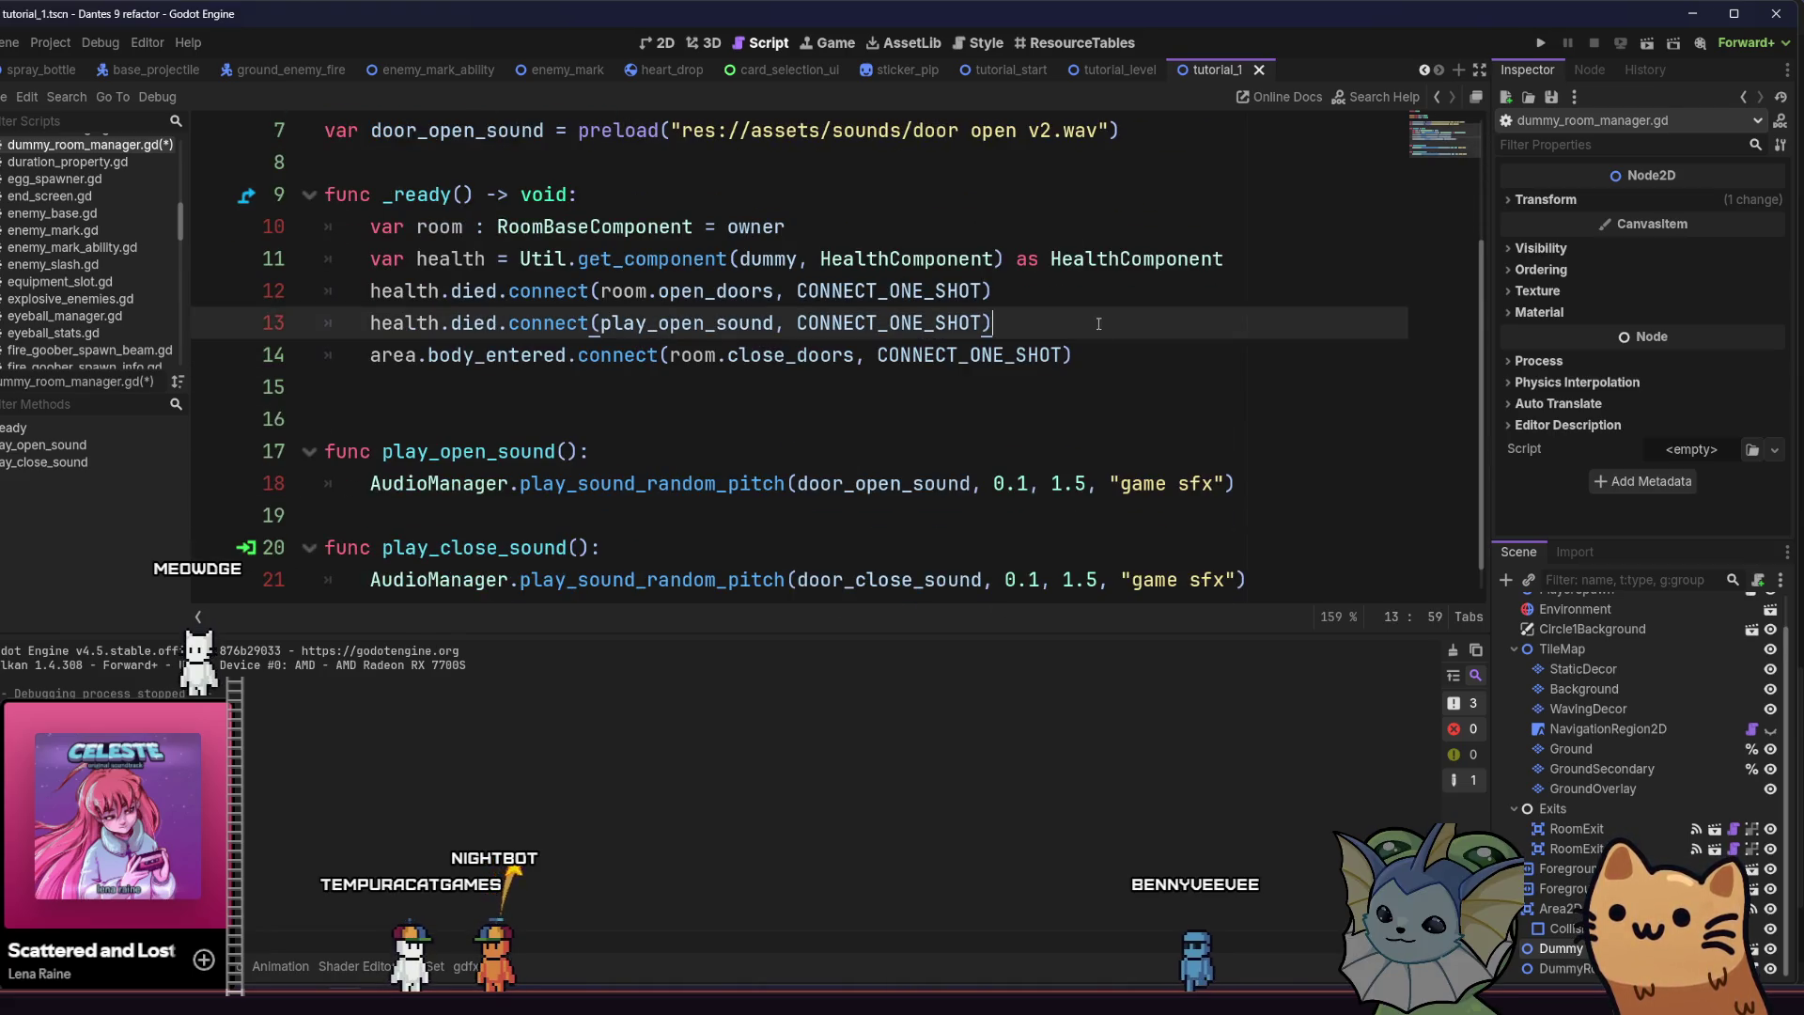
pyautogui.click(1119, 355)
pyautogui.press('Return')
pyautogui.moveTo(853, 394); pyautogui.dragTo(669, 388)
pyautogui.write('la')
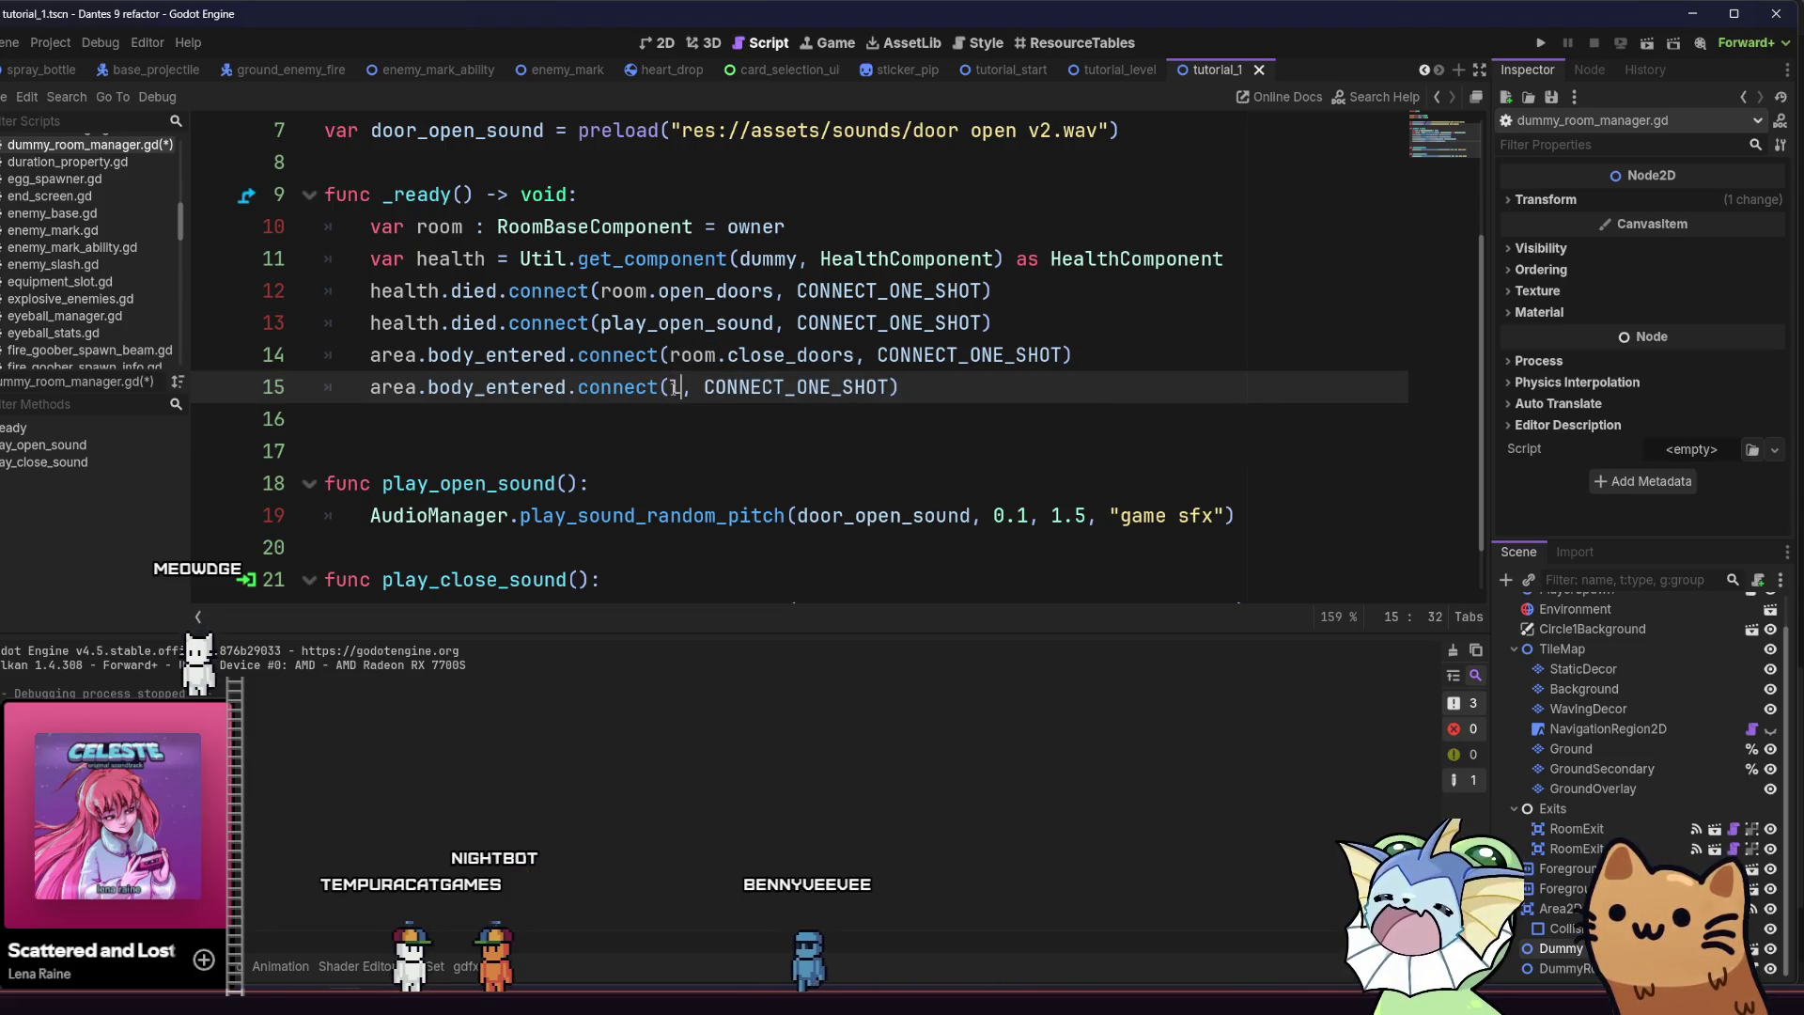
pyautogui.write('y')
pyautogui.press('Return')
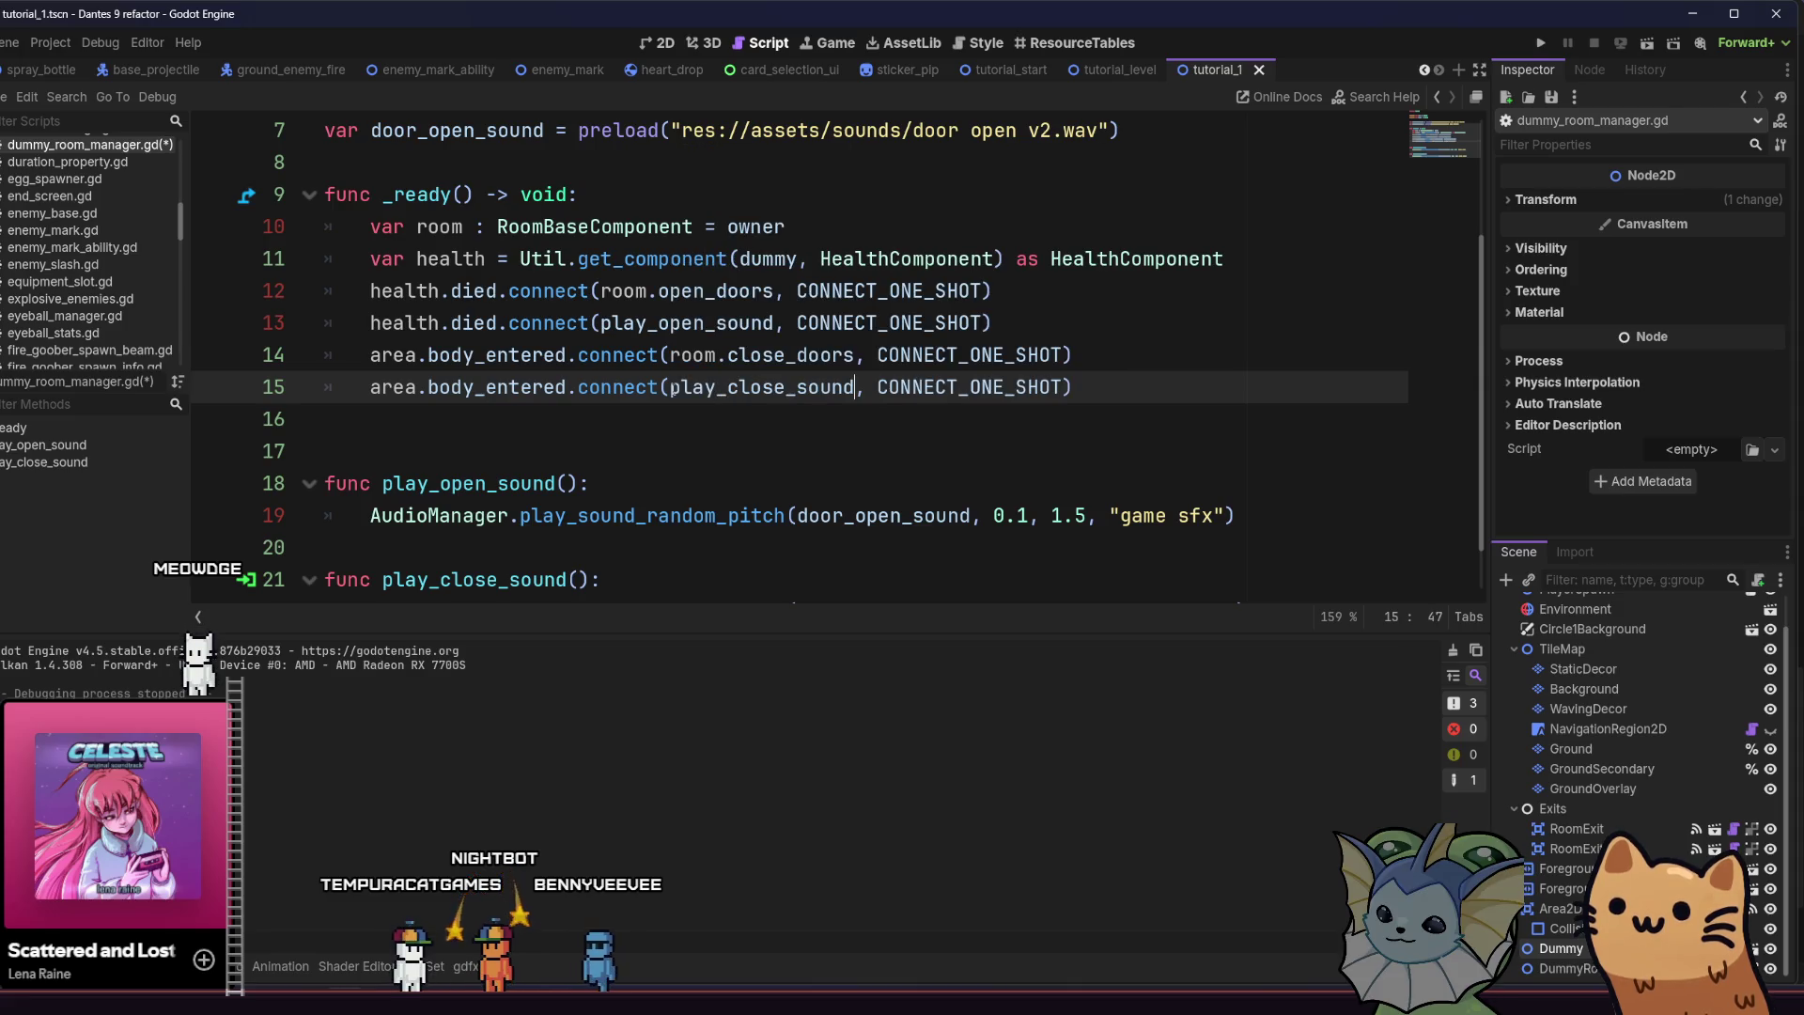
pyautogui.hotkey('ctrl', 's')
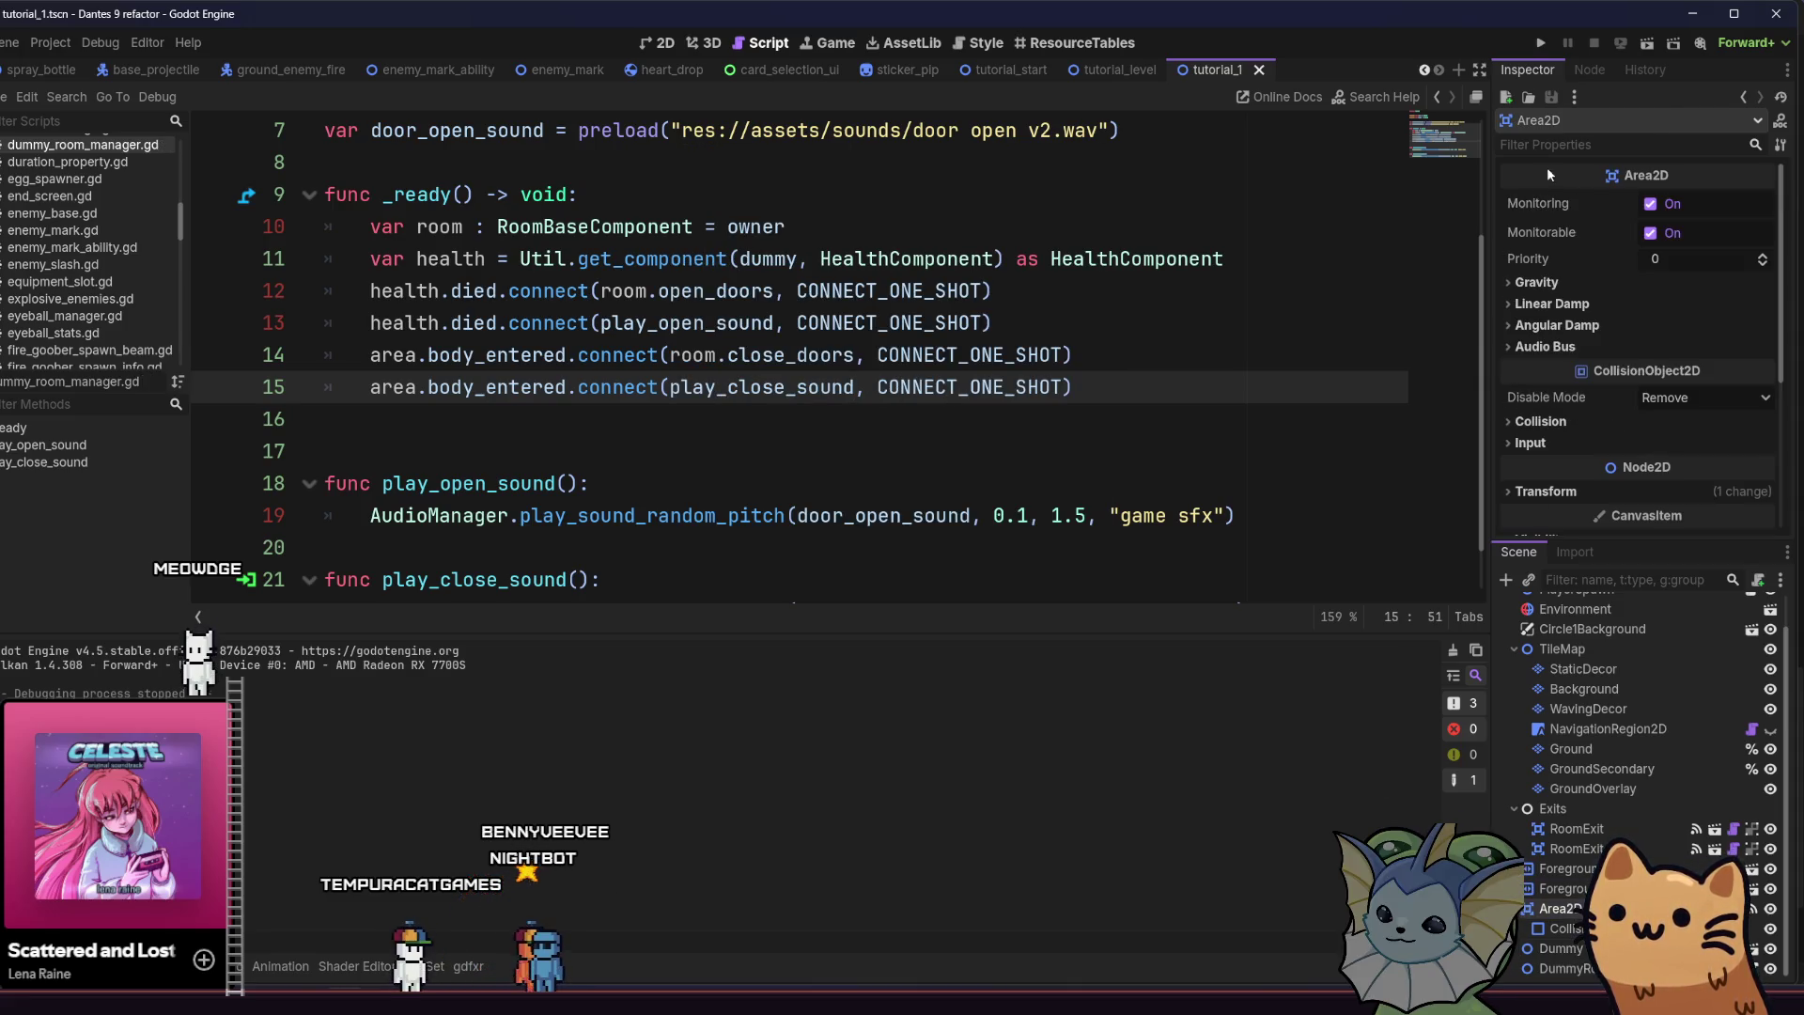
# Disconnect both editor-made body_entered connections, save tutorial_1, and run tutorial_level.
pyautogui.click(1588, 69)
pyautogui.click(1658, 269)
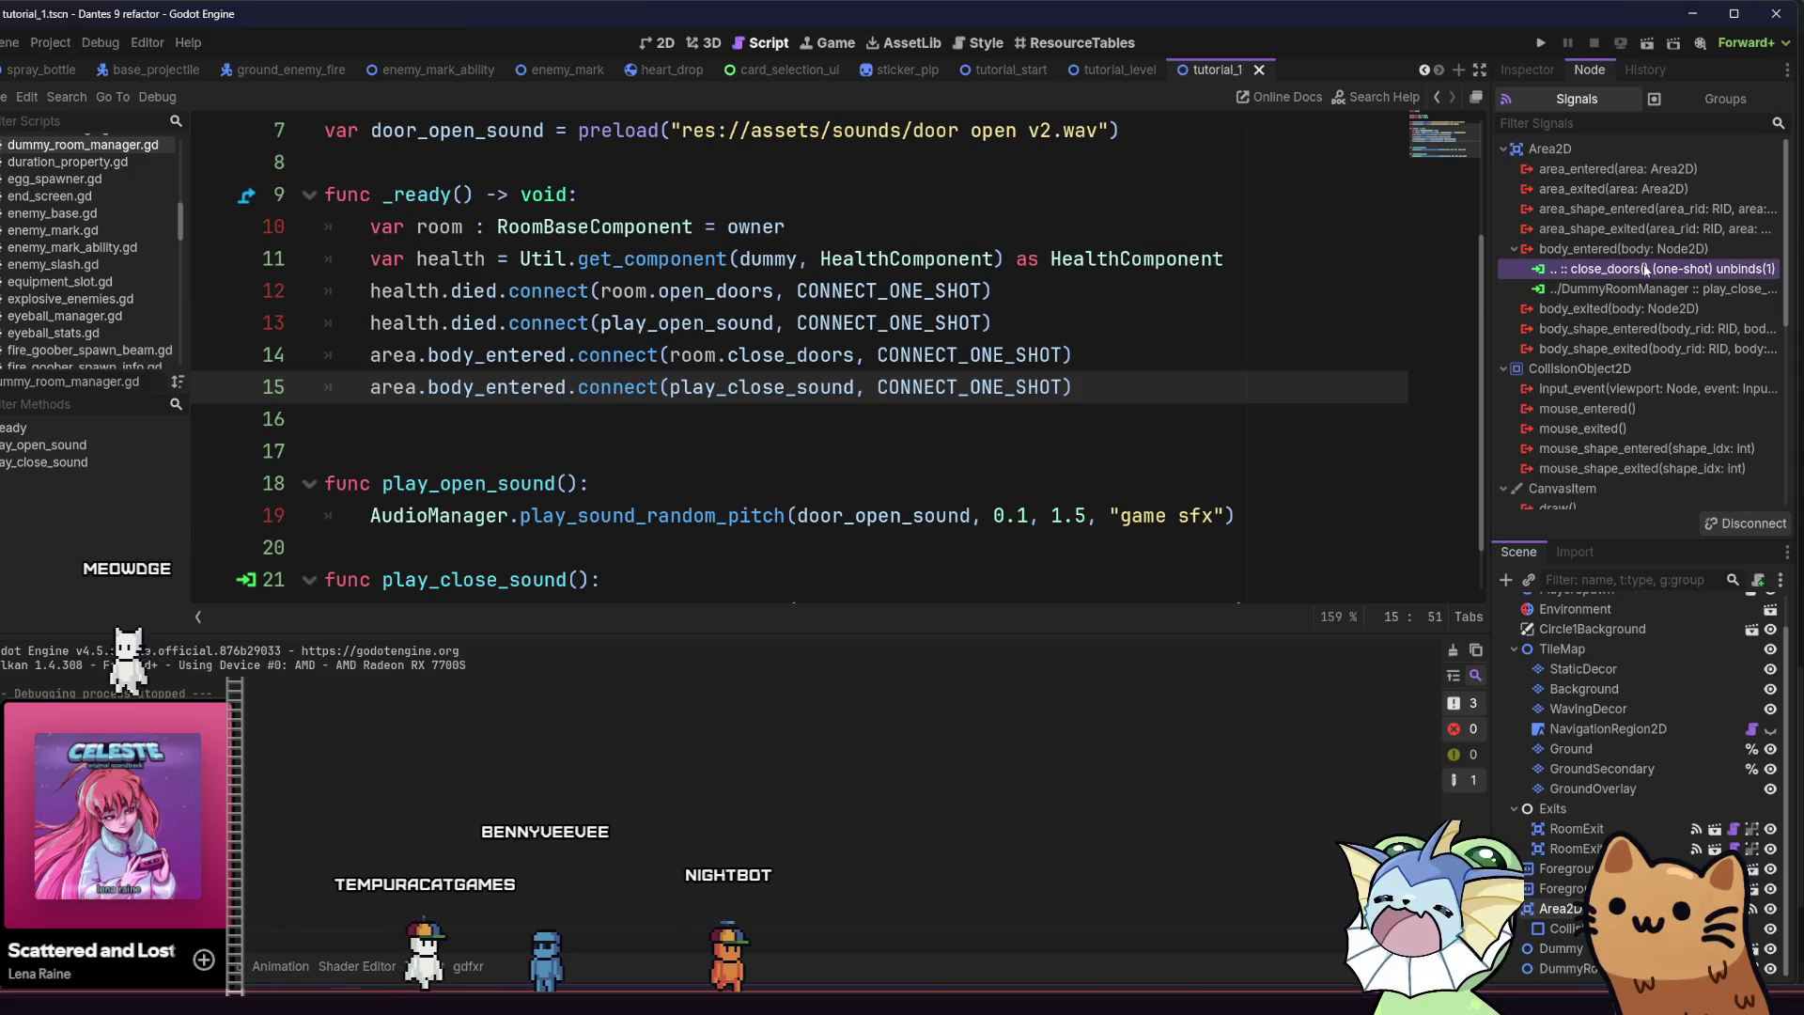
pyautogui.click(1735, 522)
pyautogui.click(1659, 268)
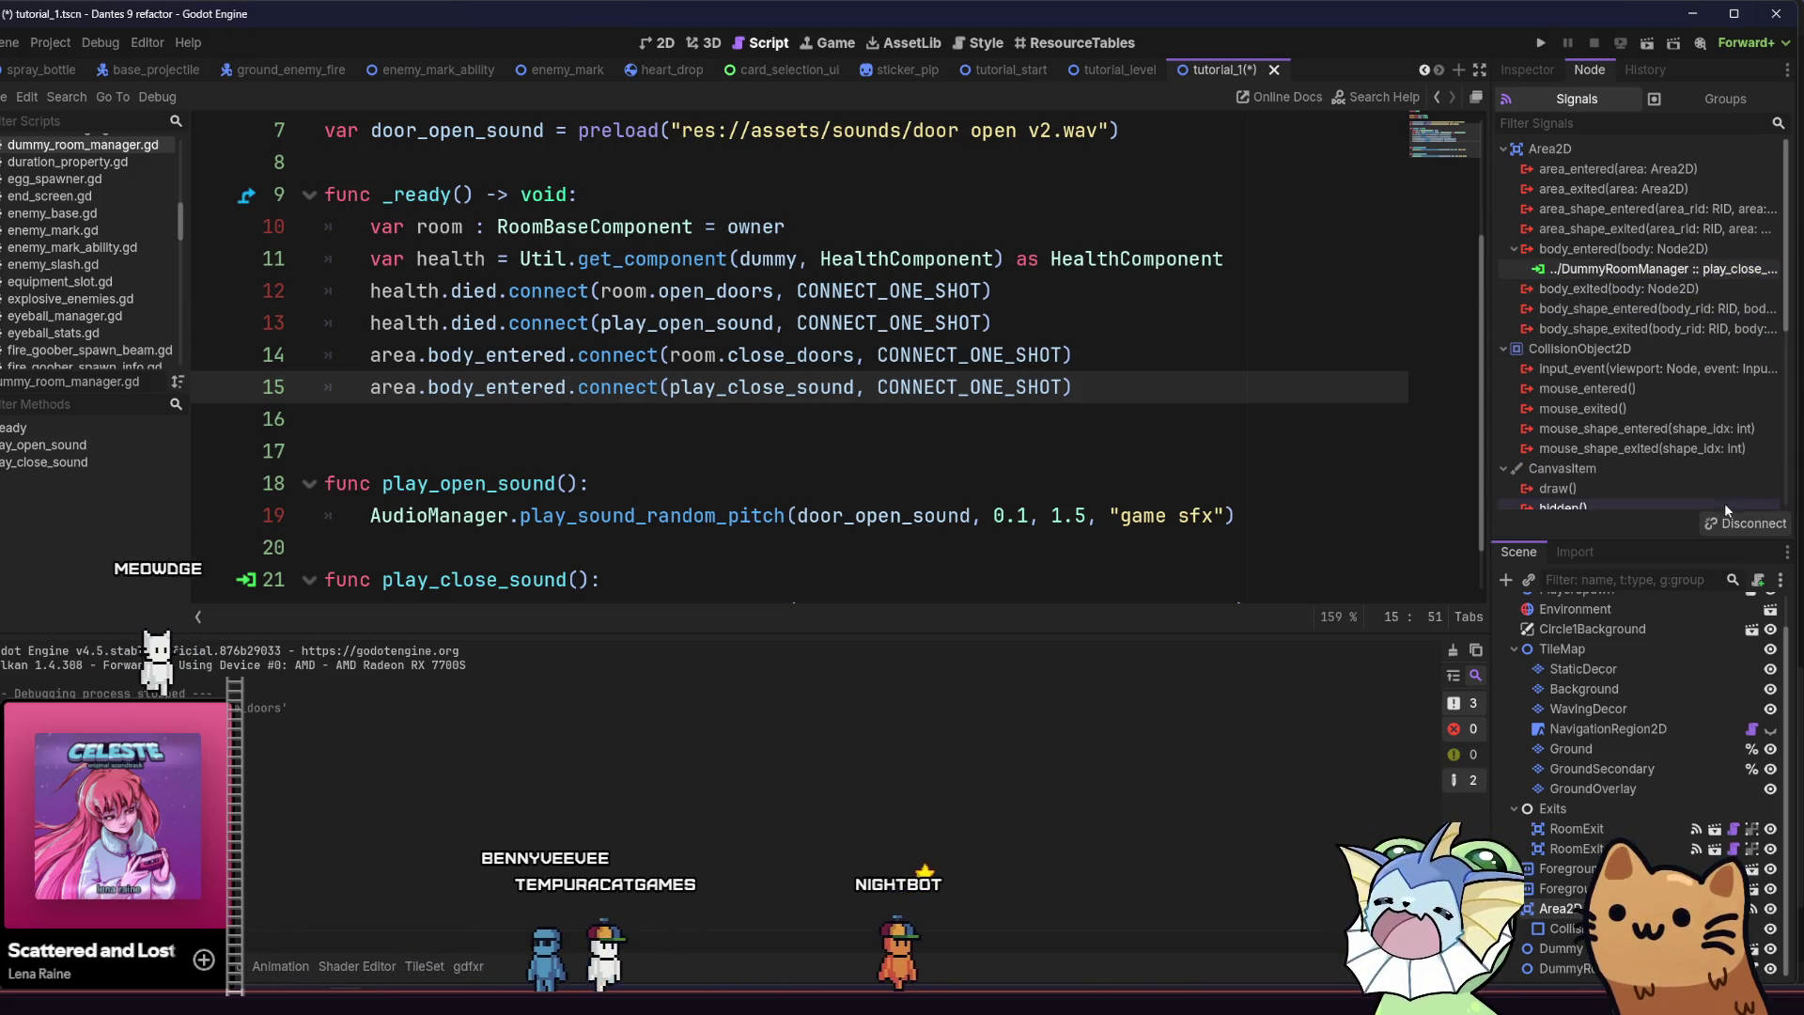
pyautogui.click(1727, 522)
pyautogui.hotkey('ctrl', 's')
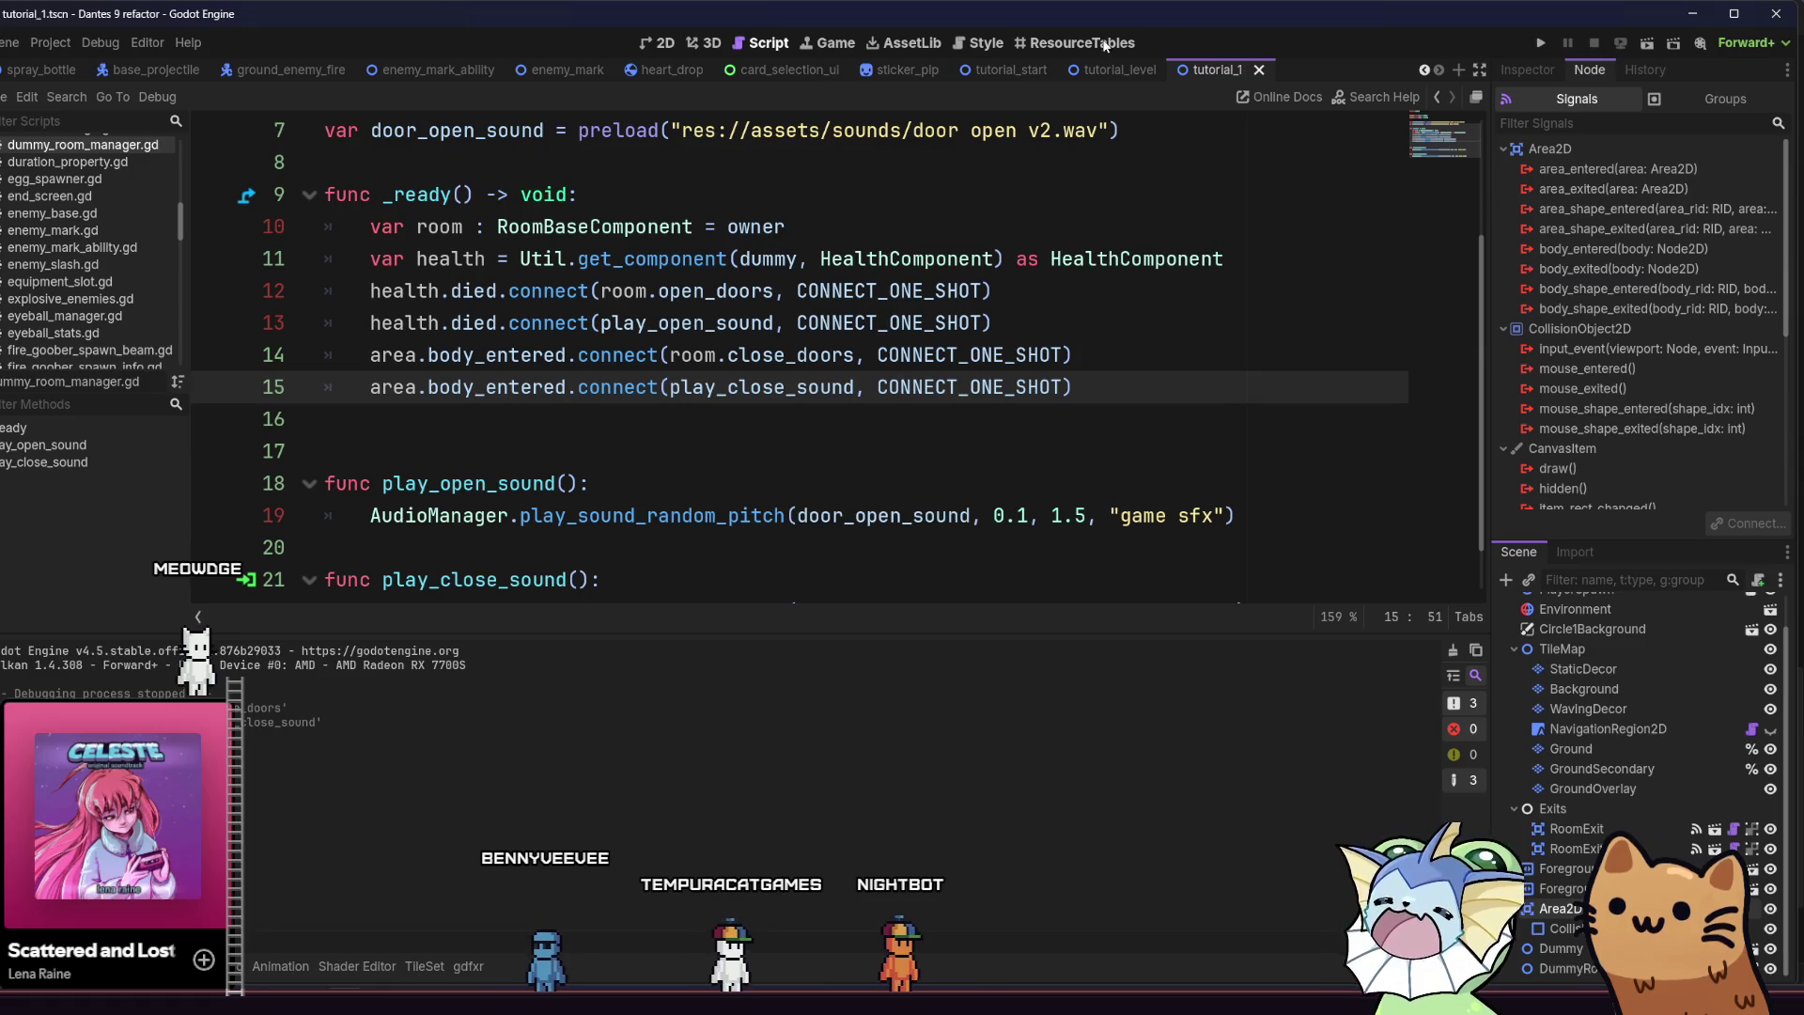
pyautogui.click(1104, 70)
pyautogui.click(1644, 49)
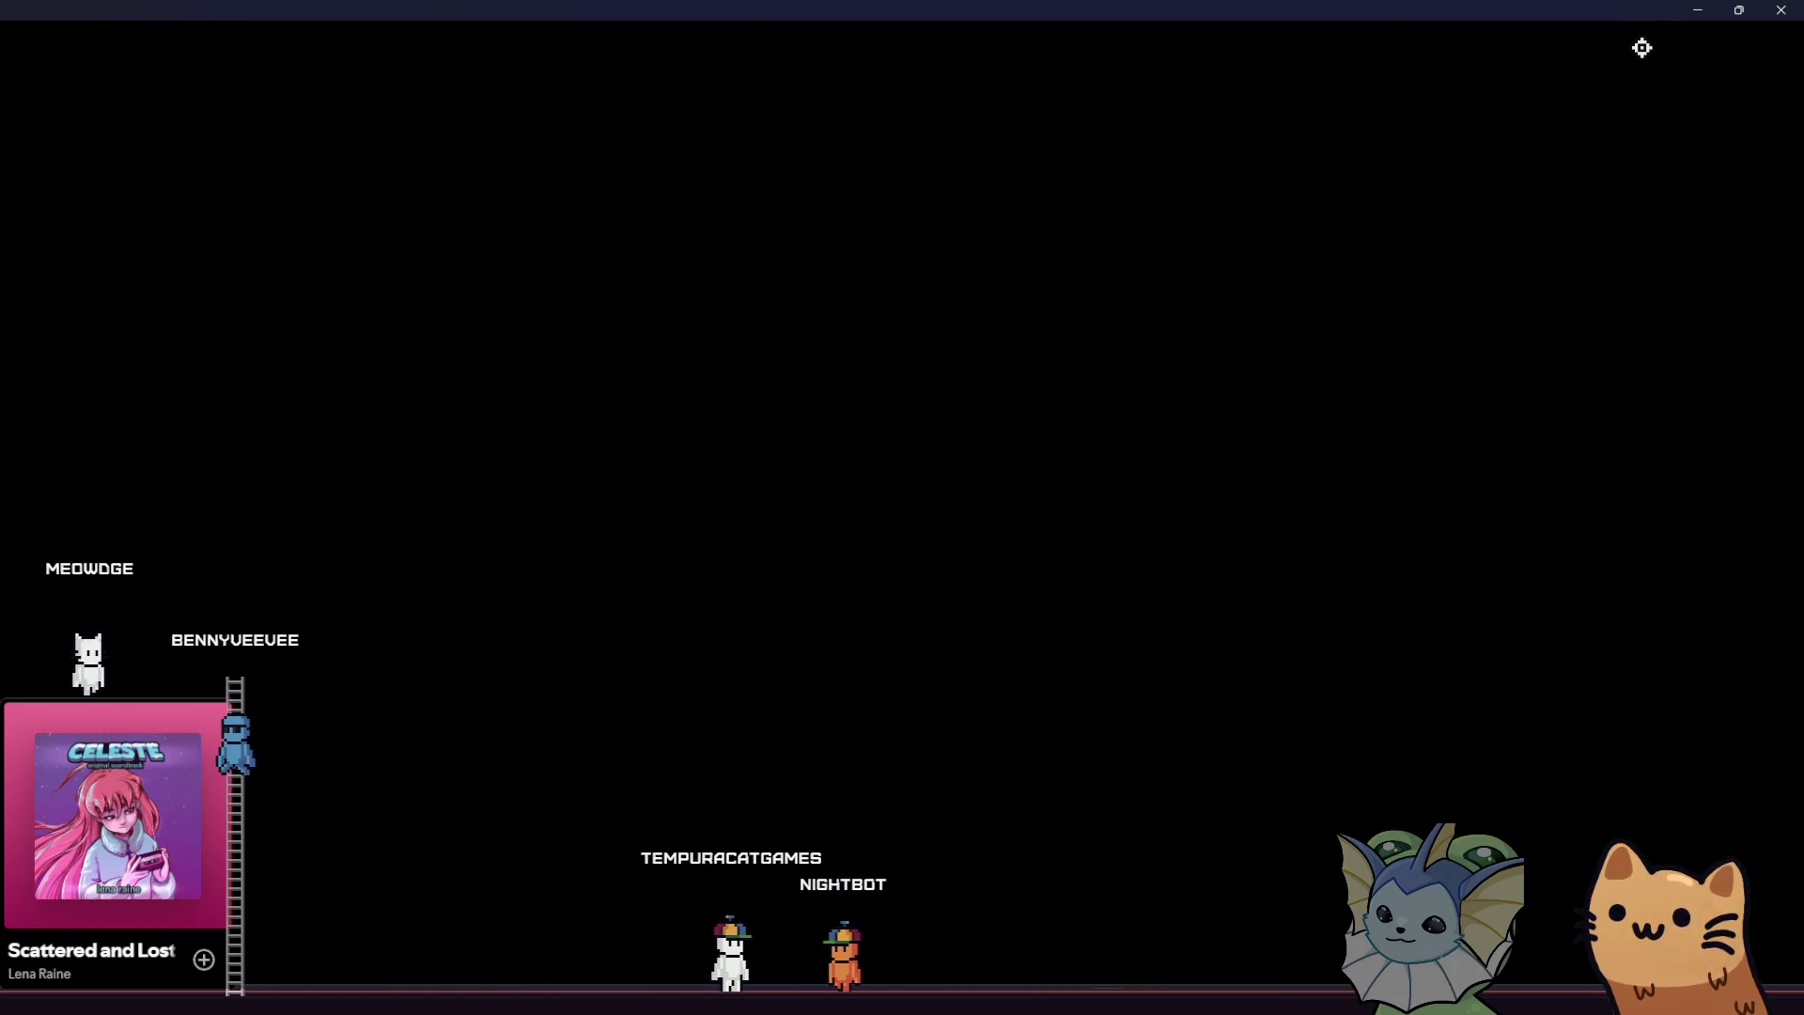
# Run the cat right until the null-area crash, then remove a stray 'd' from the script.
pyautogui.press('d')
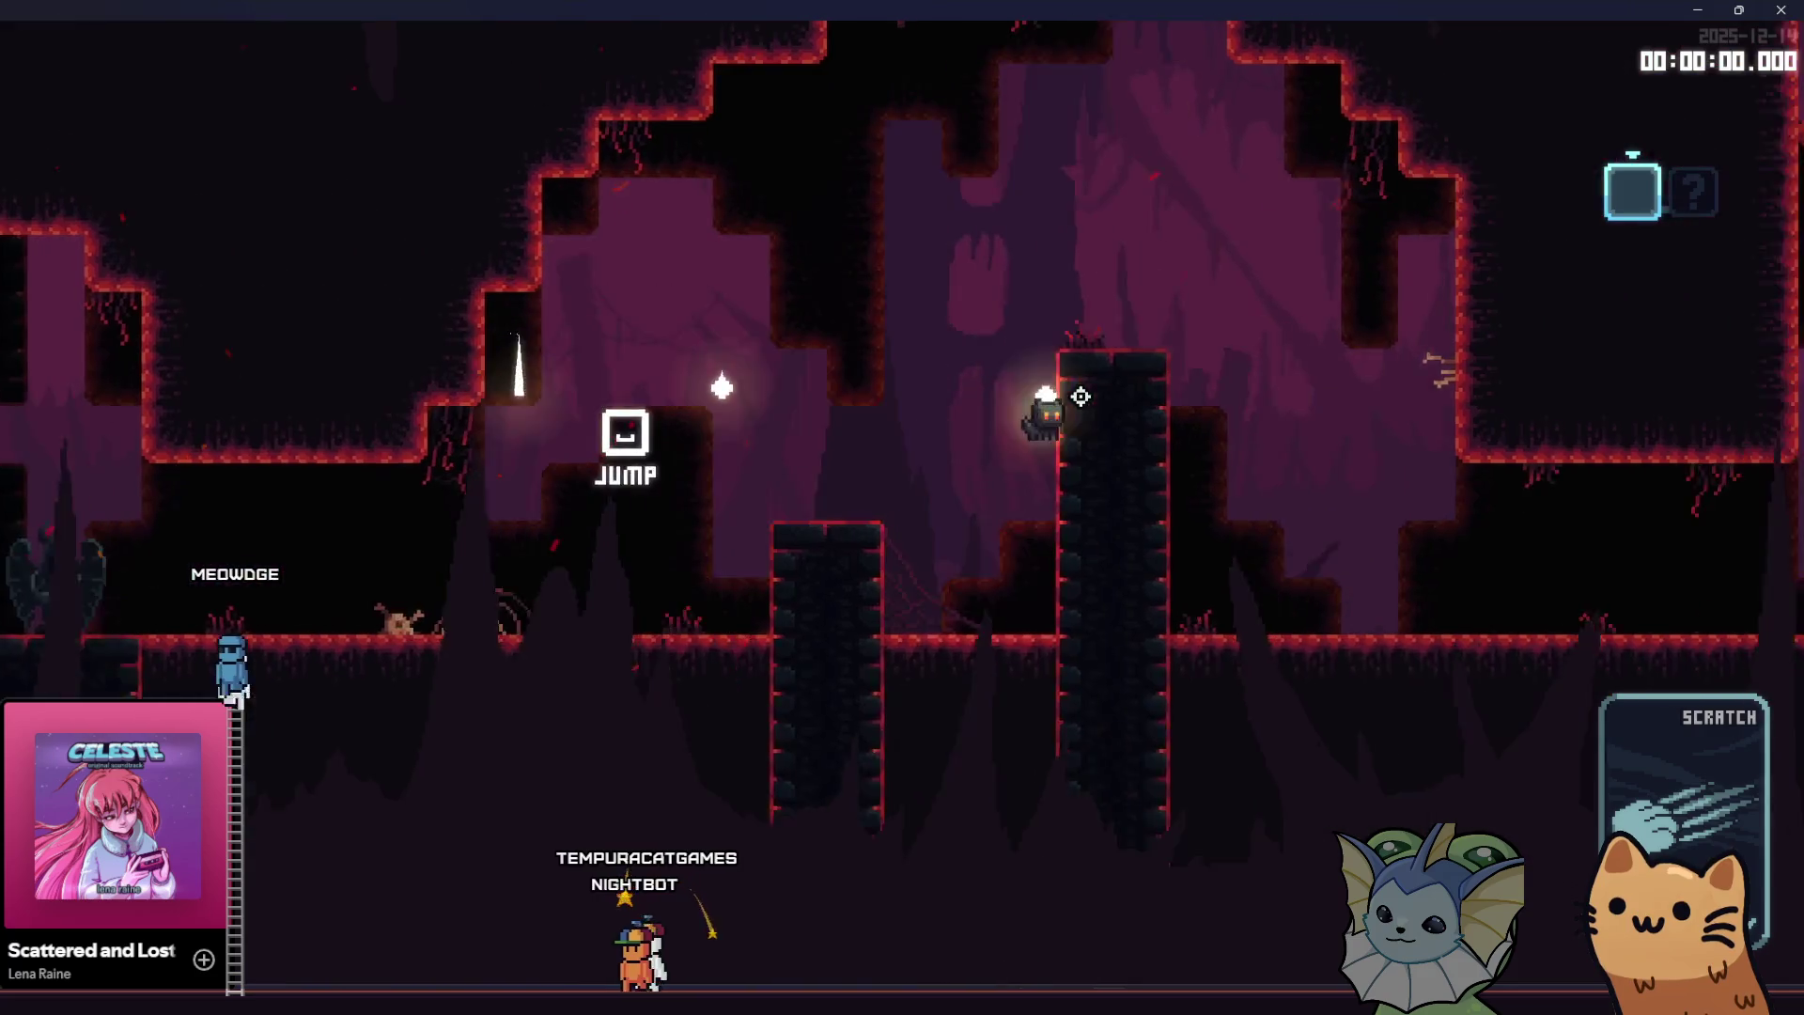
pyautogui.press('space')
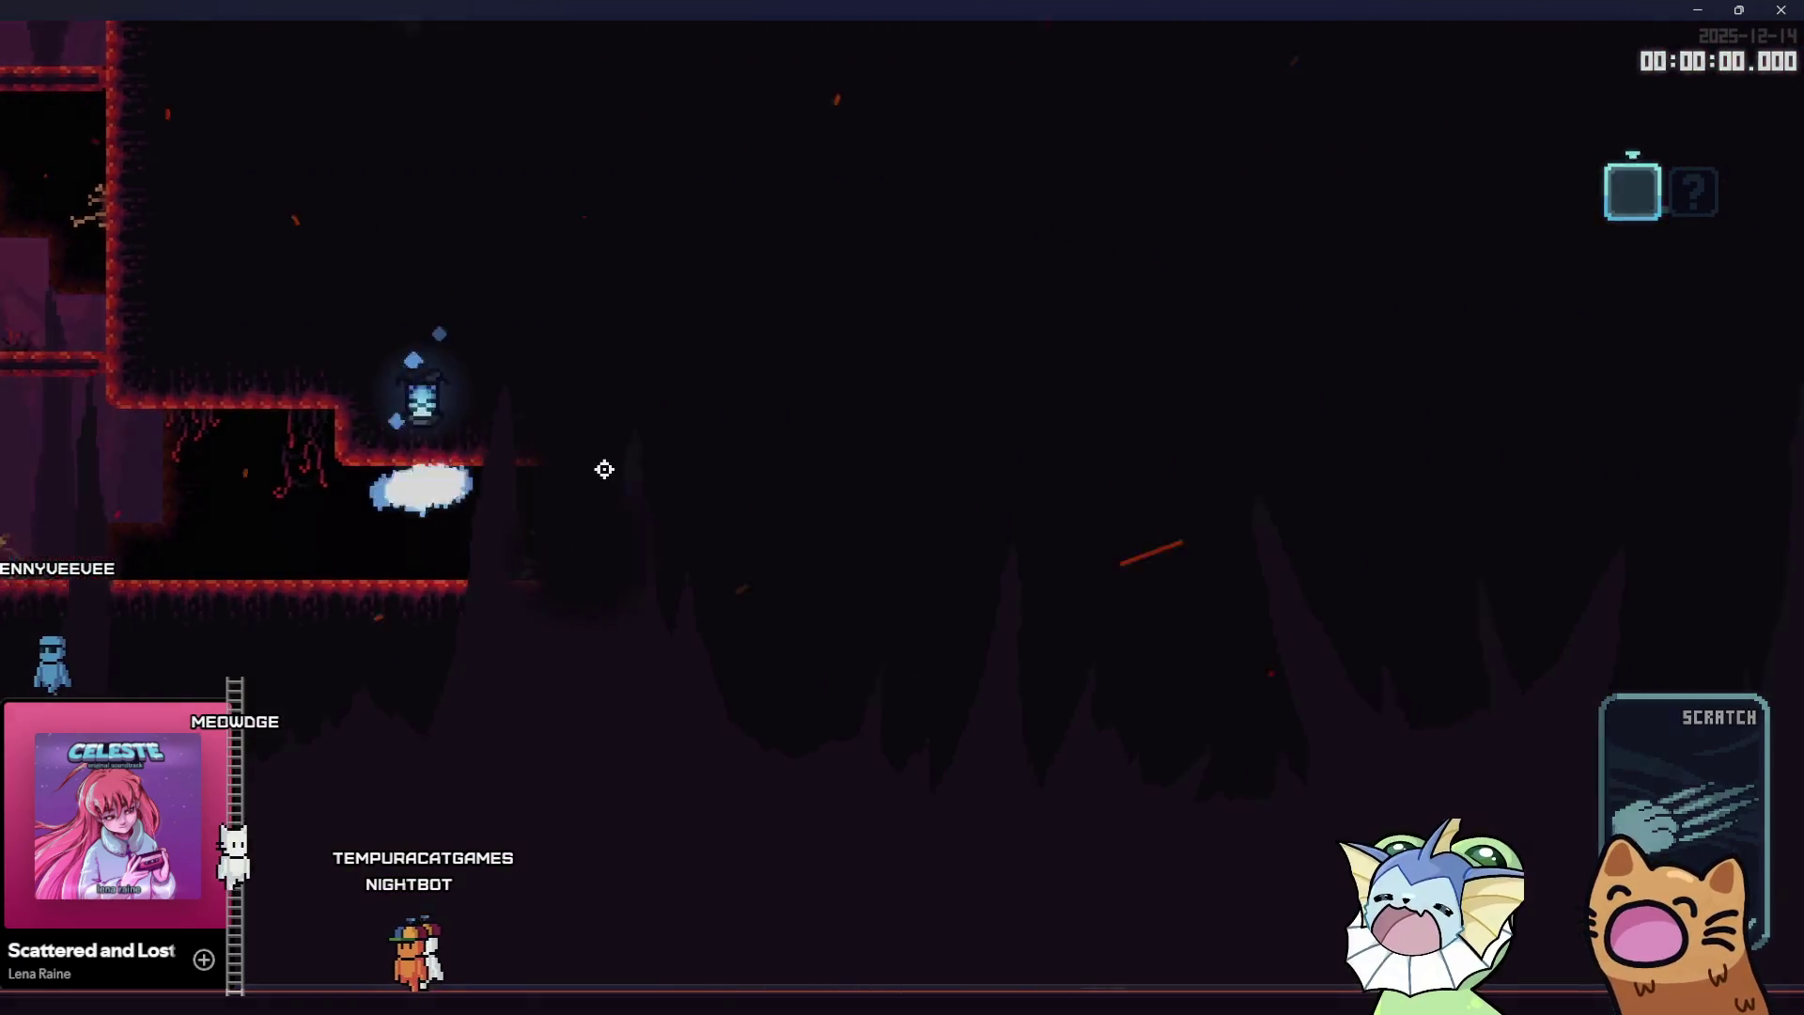
pyautogui.write('d')
pyautogui.press('BackSpace')
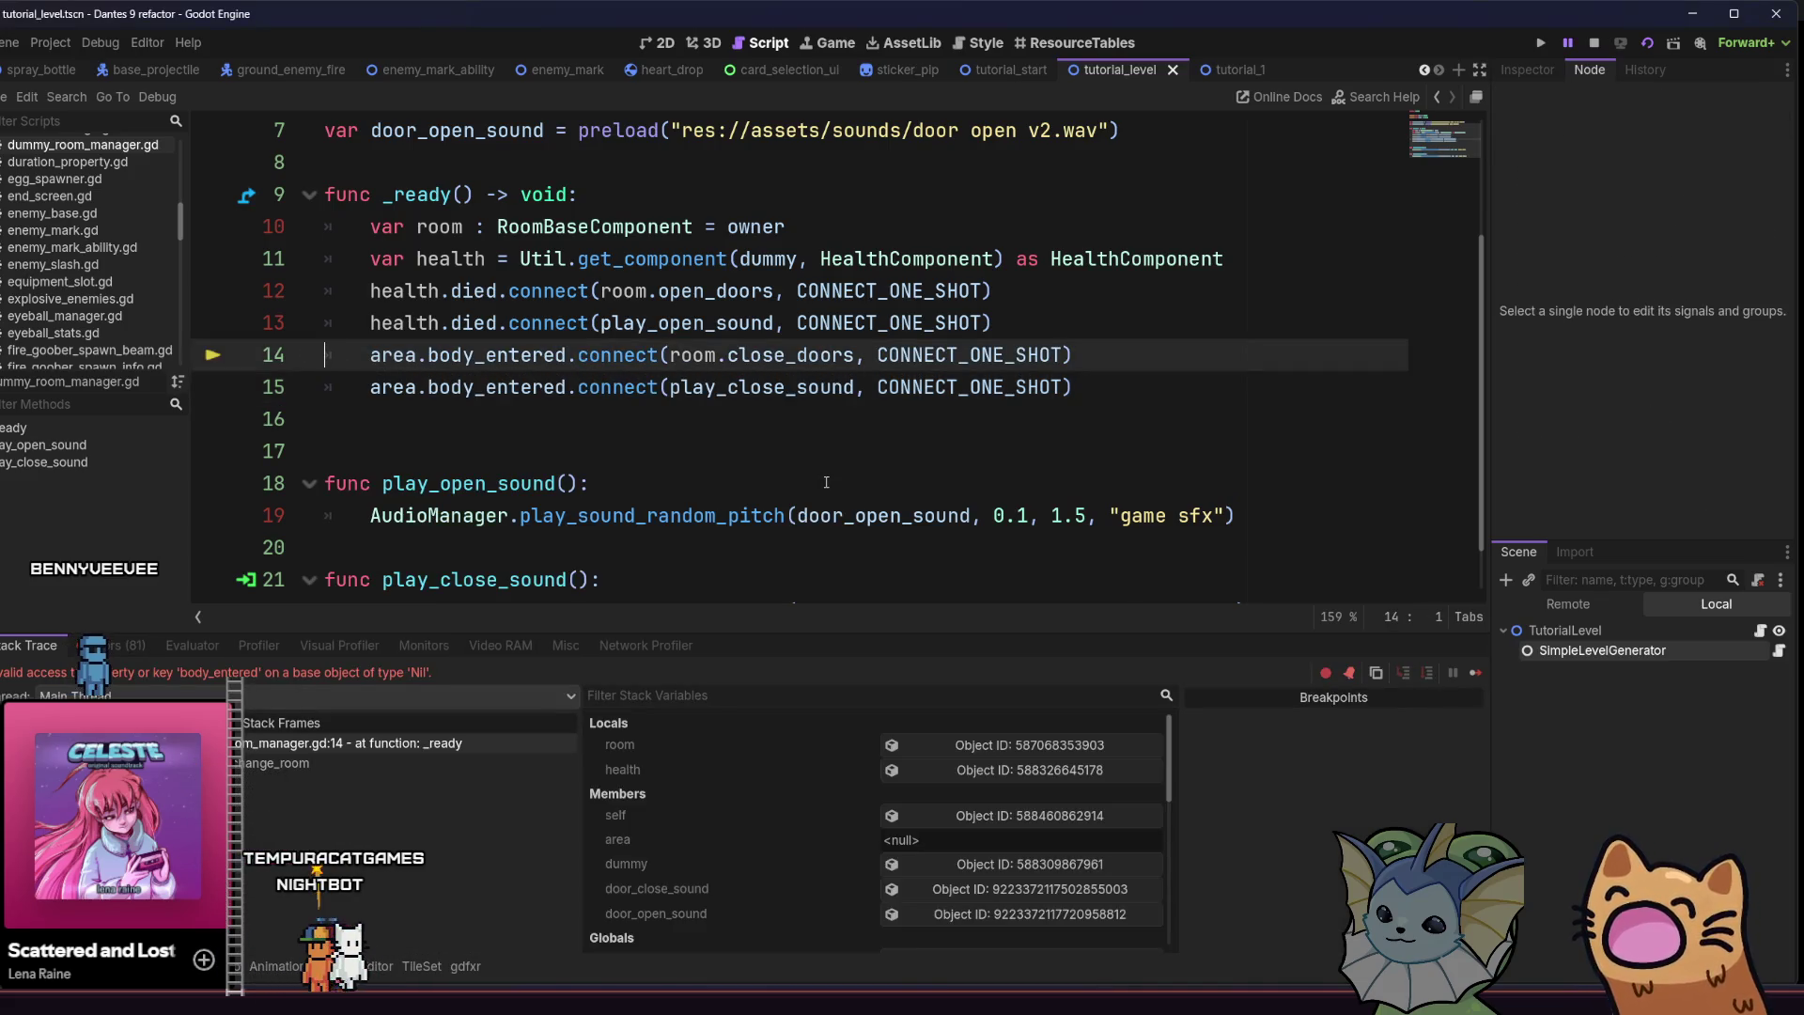
pyautogui.click(815, 451)
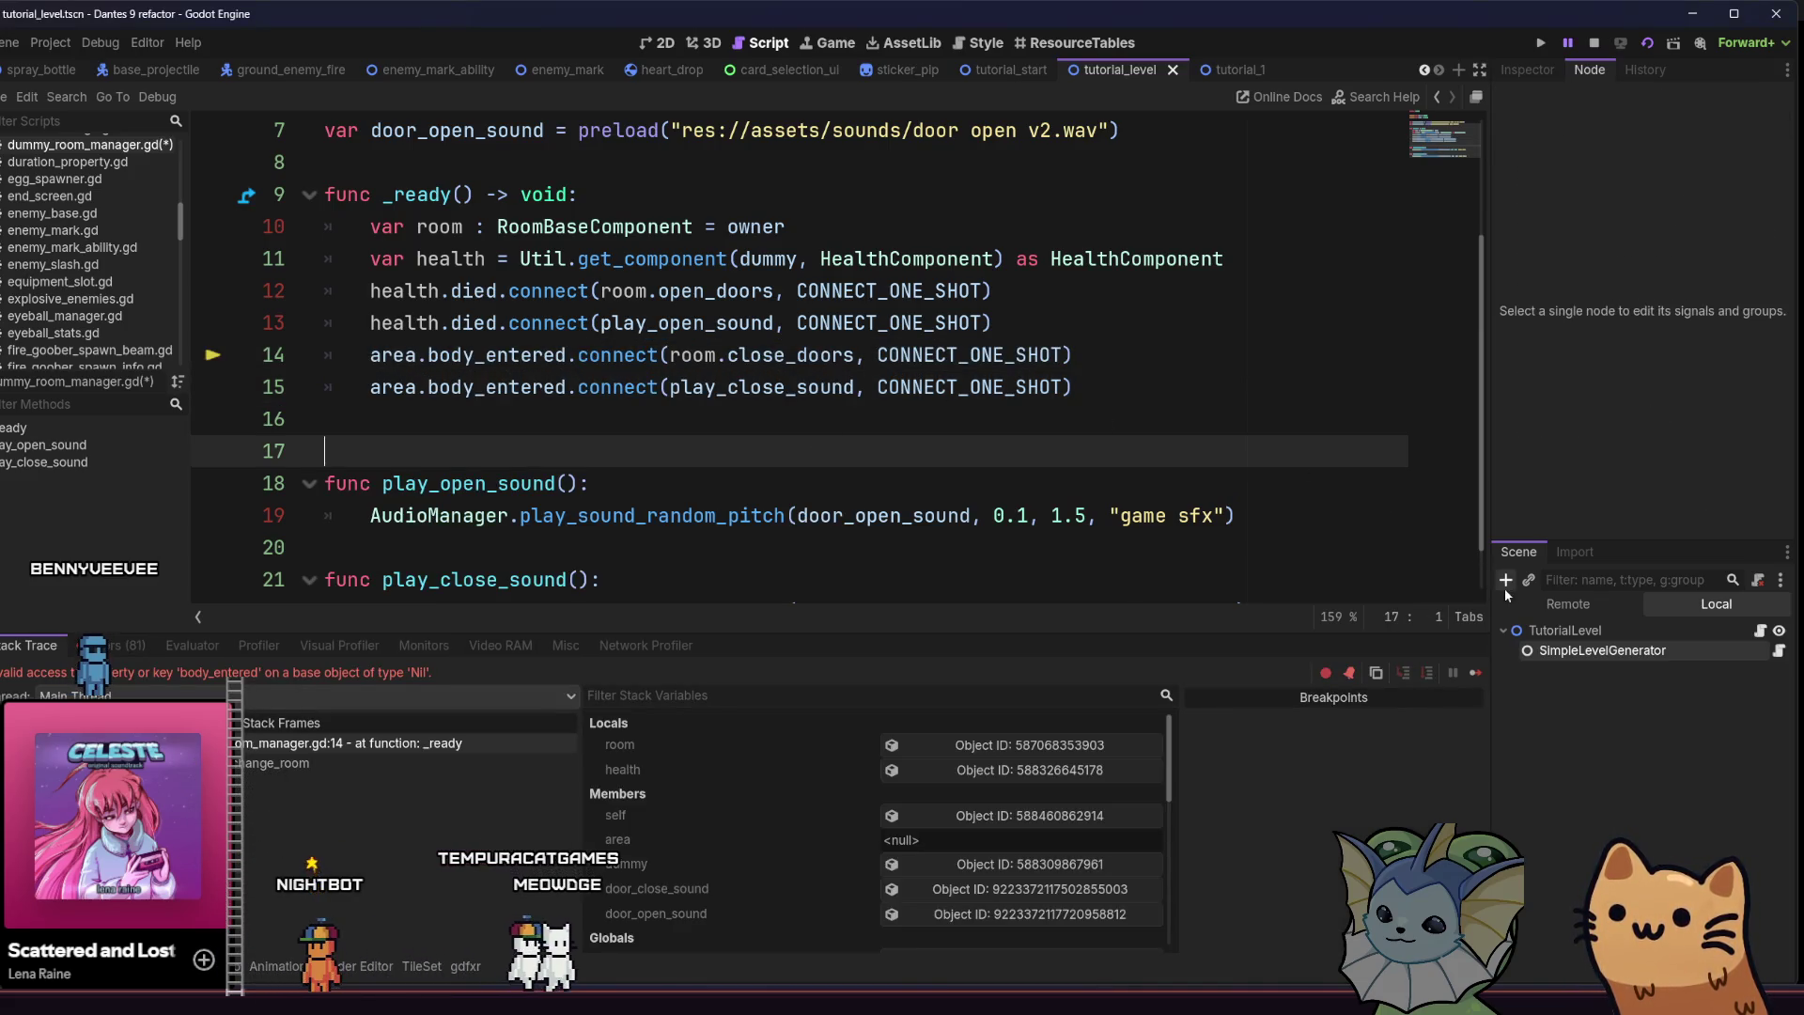
# Assign Area2D to DummyRoomManager's Area property, save tutorial_1, then stop and relaunch the game.
pyautogui.click(1204, 70)
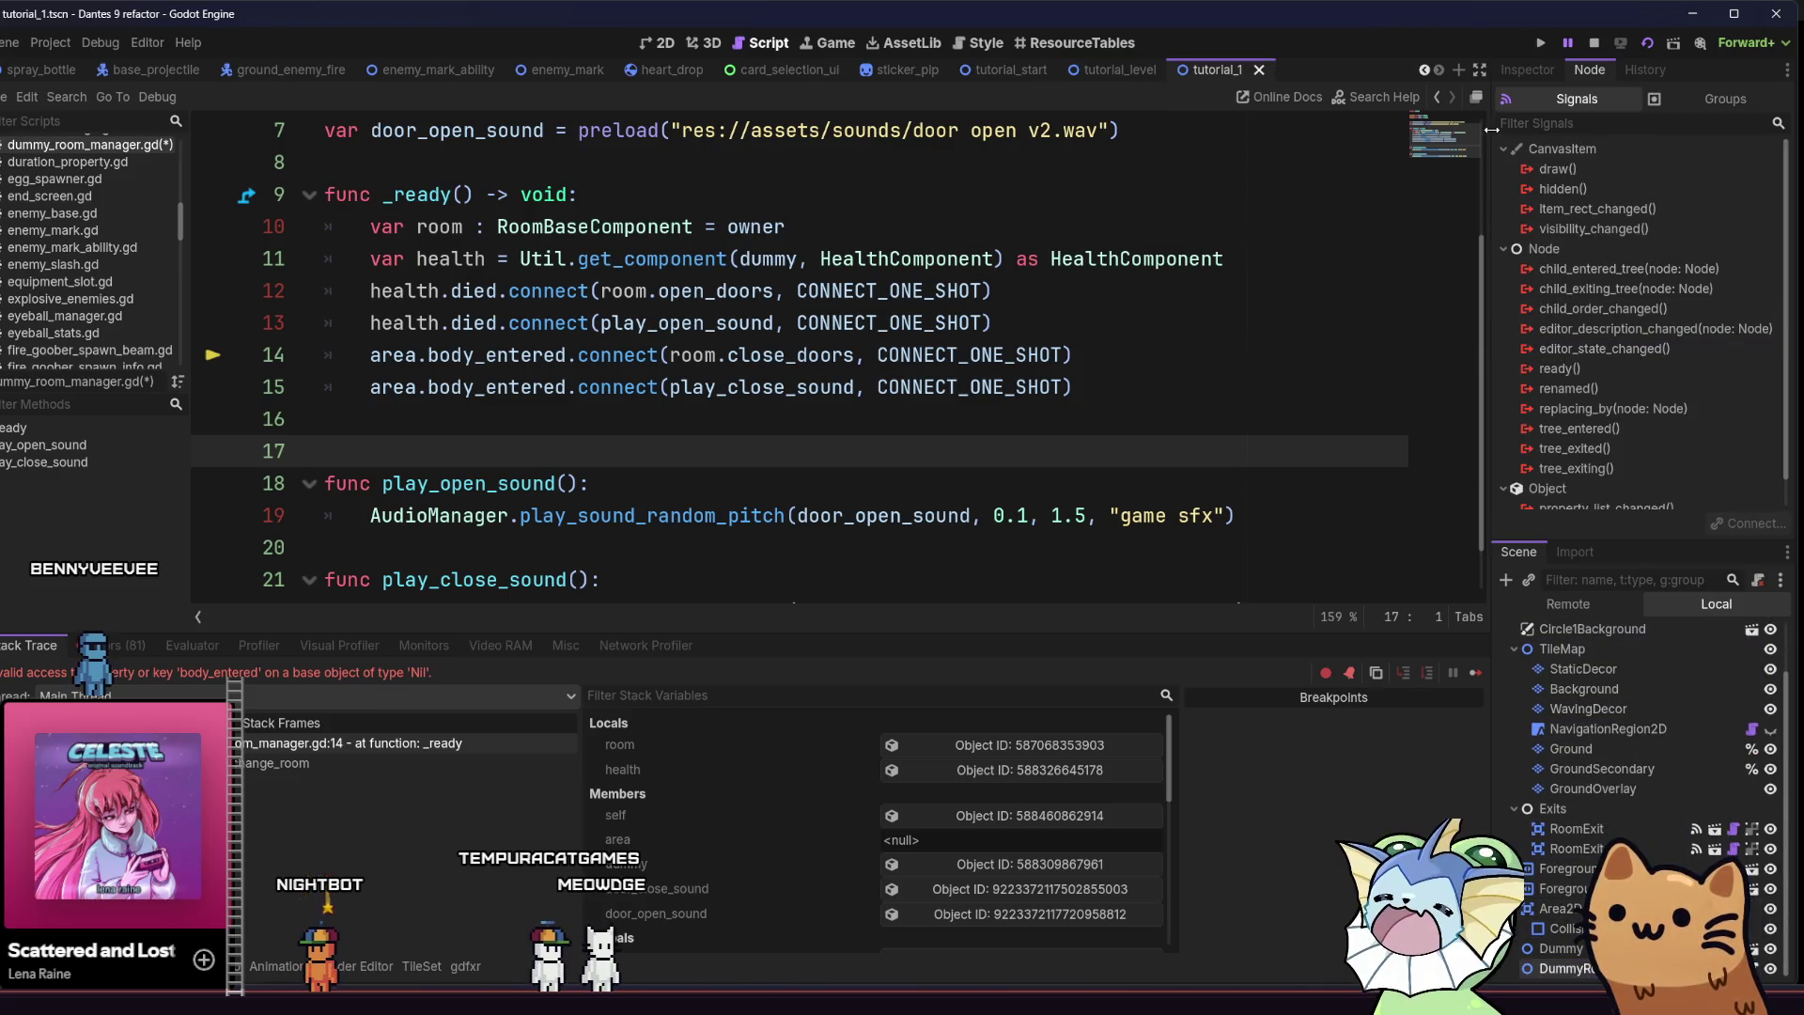
pyautogui.click(1567, 969)
pyautogui.click(1527, 69)
pyautogui.click(1694, 202)
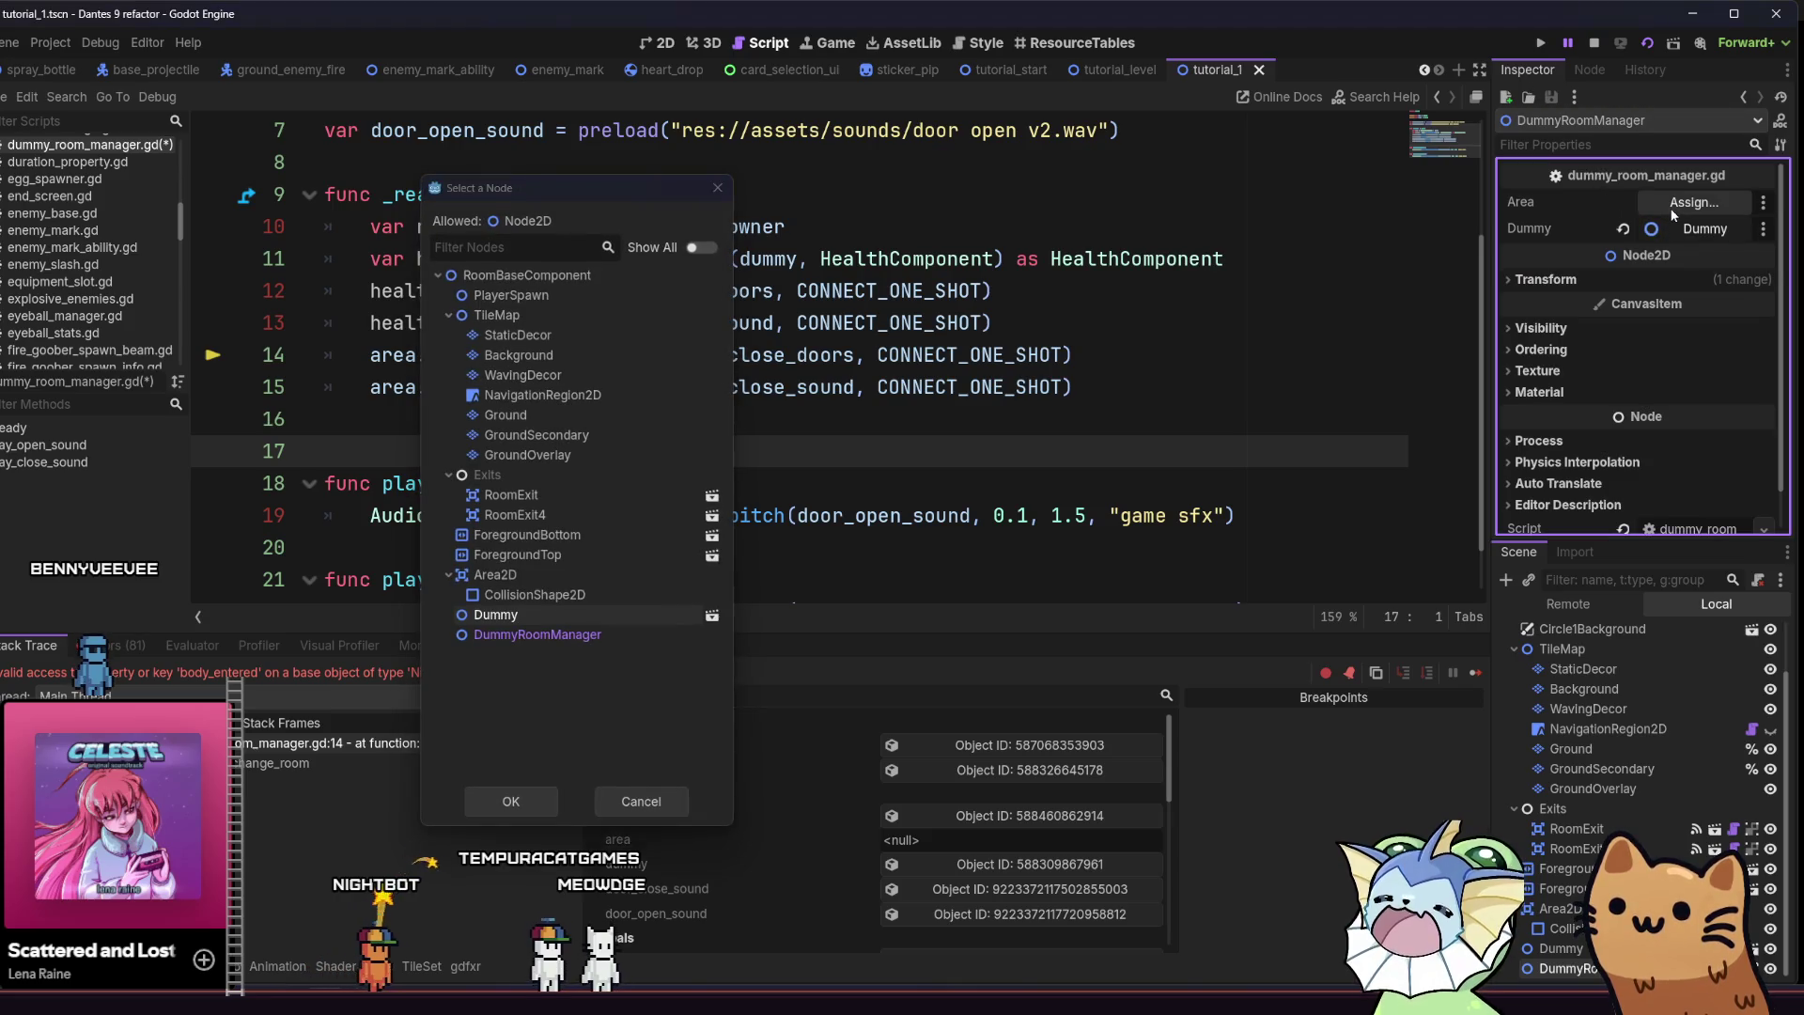
pyautogui.press('Escape')
pyautogui.click(1680, 205)
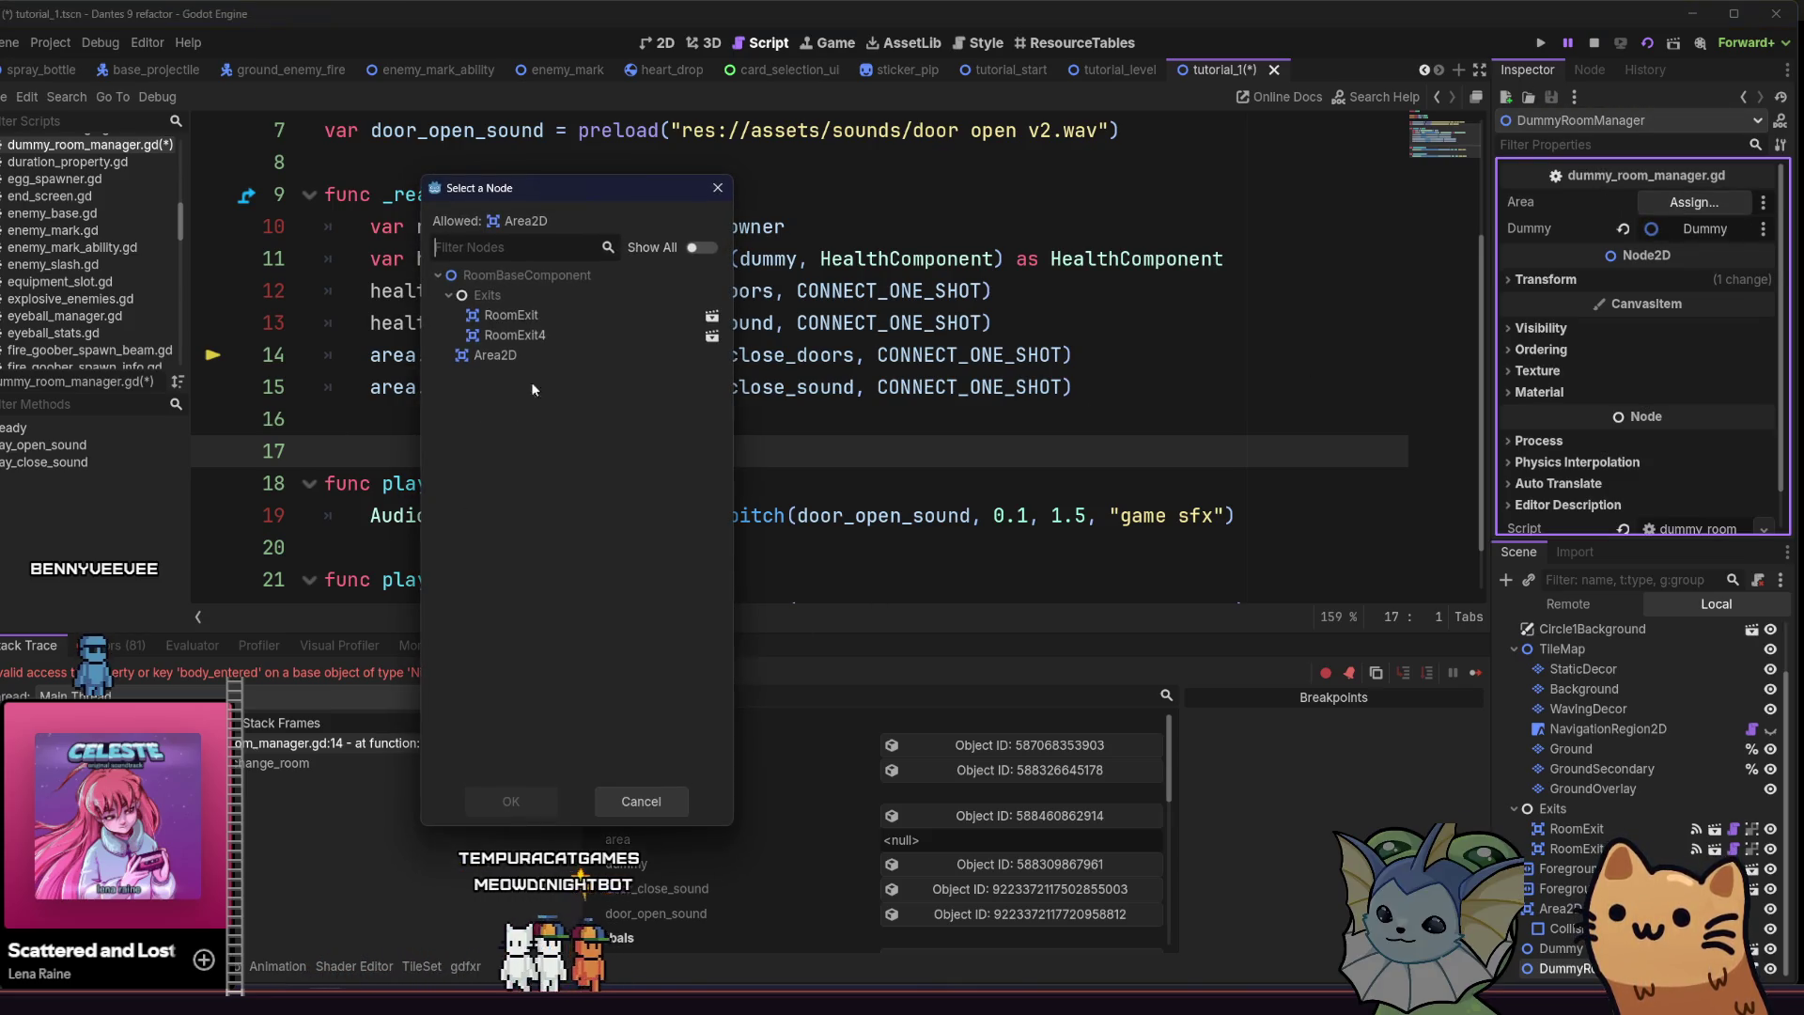
pyautogui.click(532, 357)
pyautogui.doubleClick(542, 355)
pyautogui.hotkey('ctrl', 's')
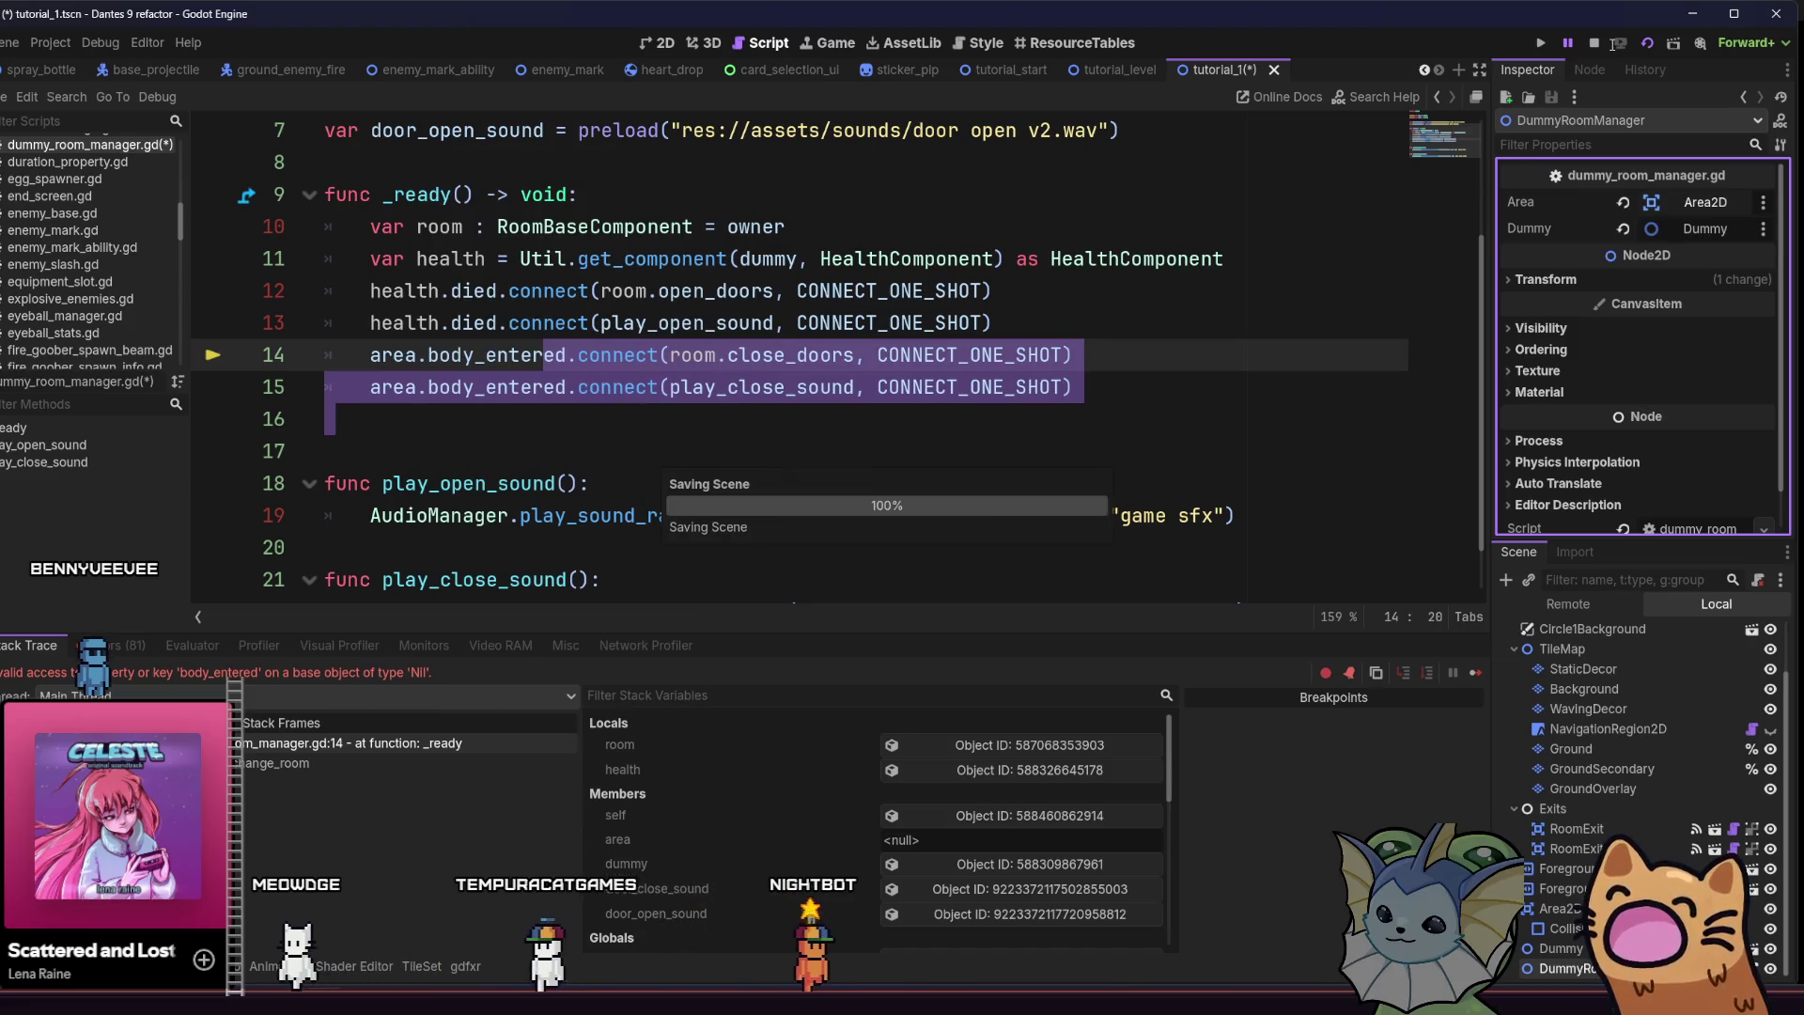
pyautogui.click(1594, 42)
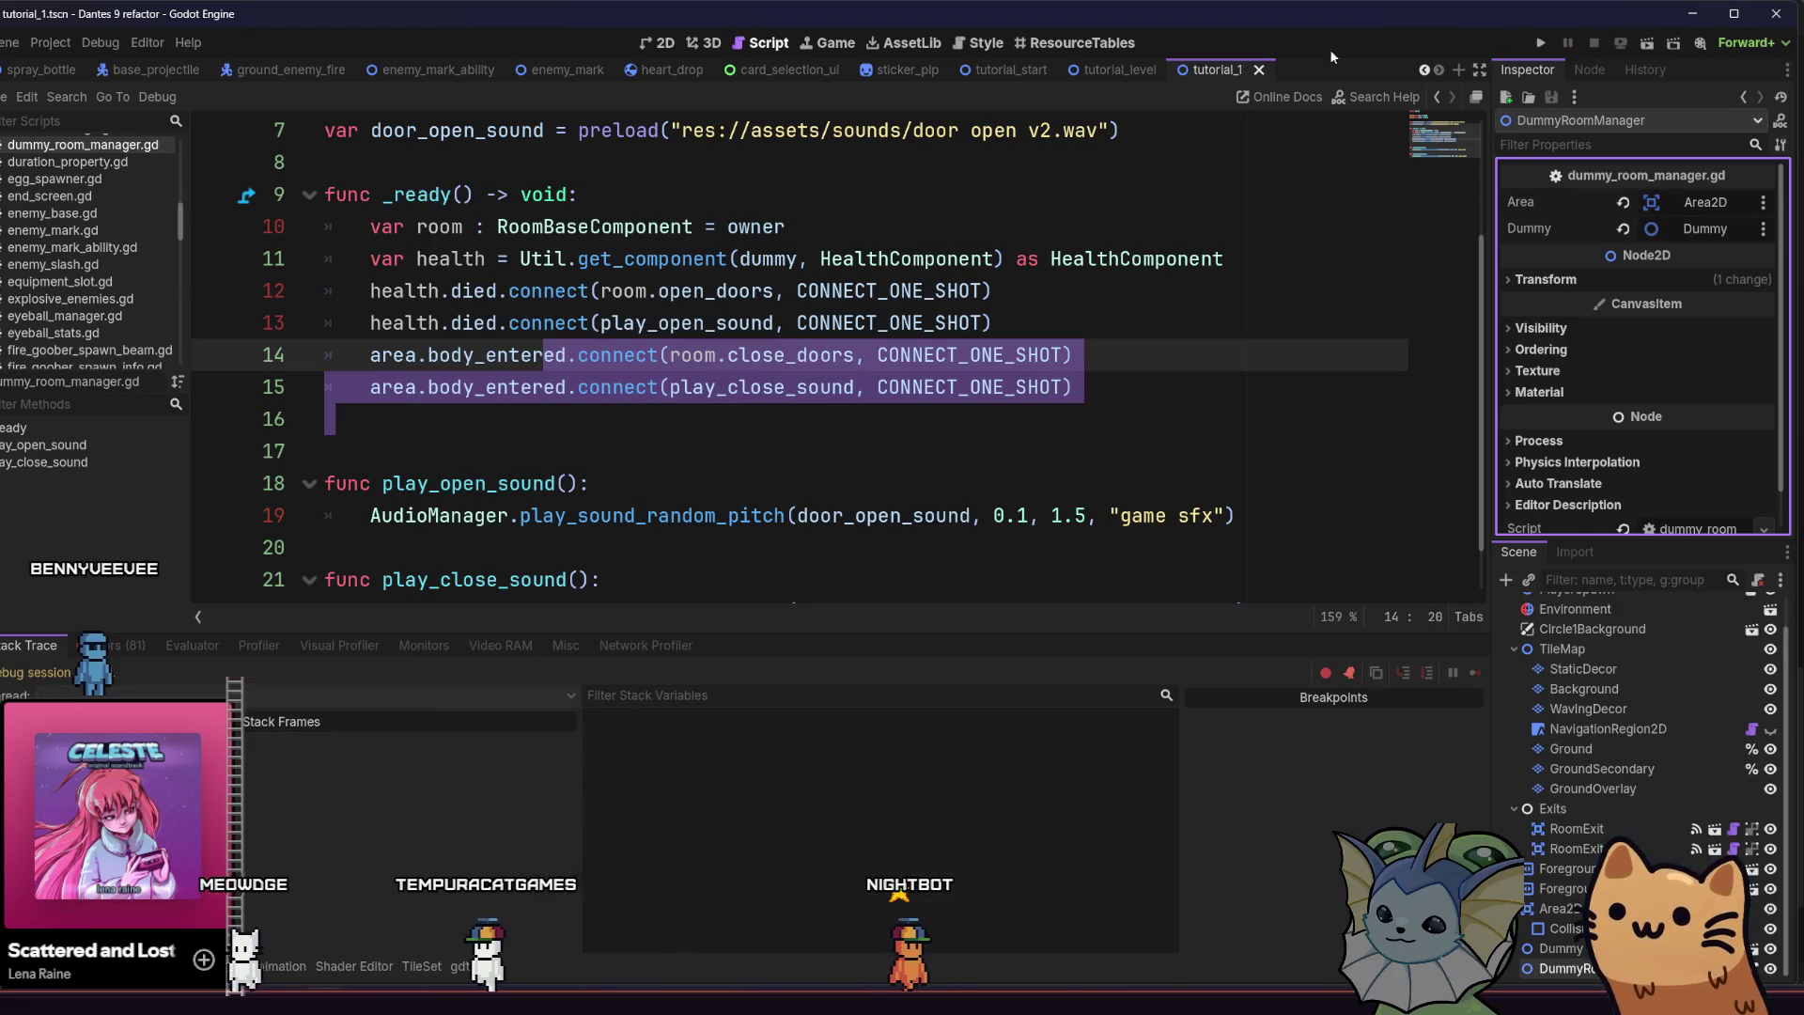
pyautogui.click(1627, 38)
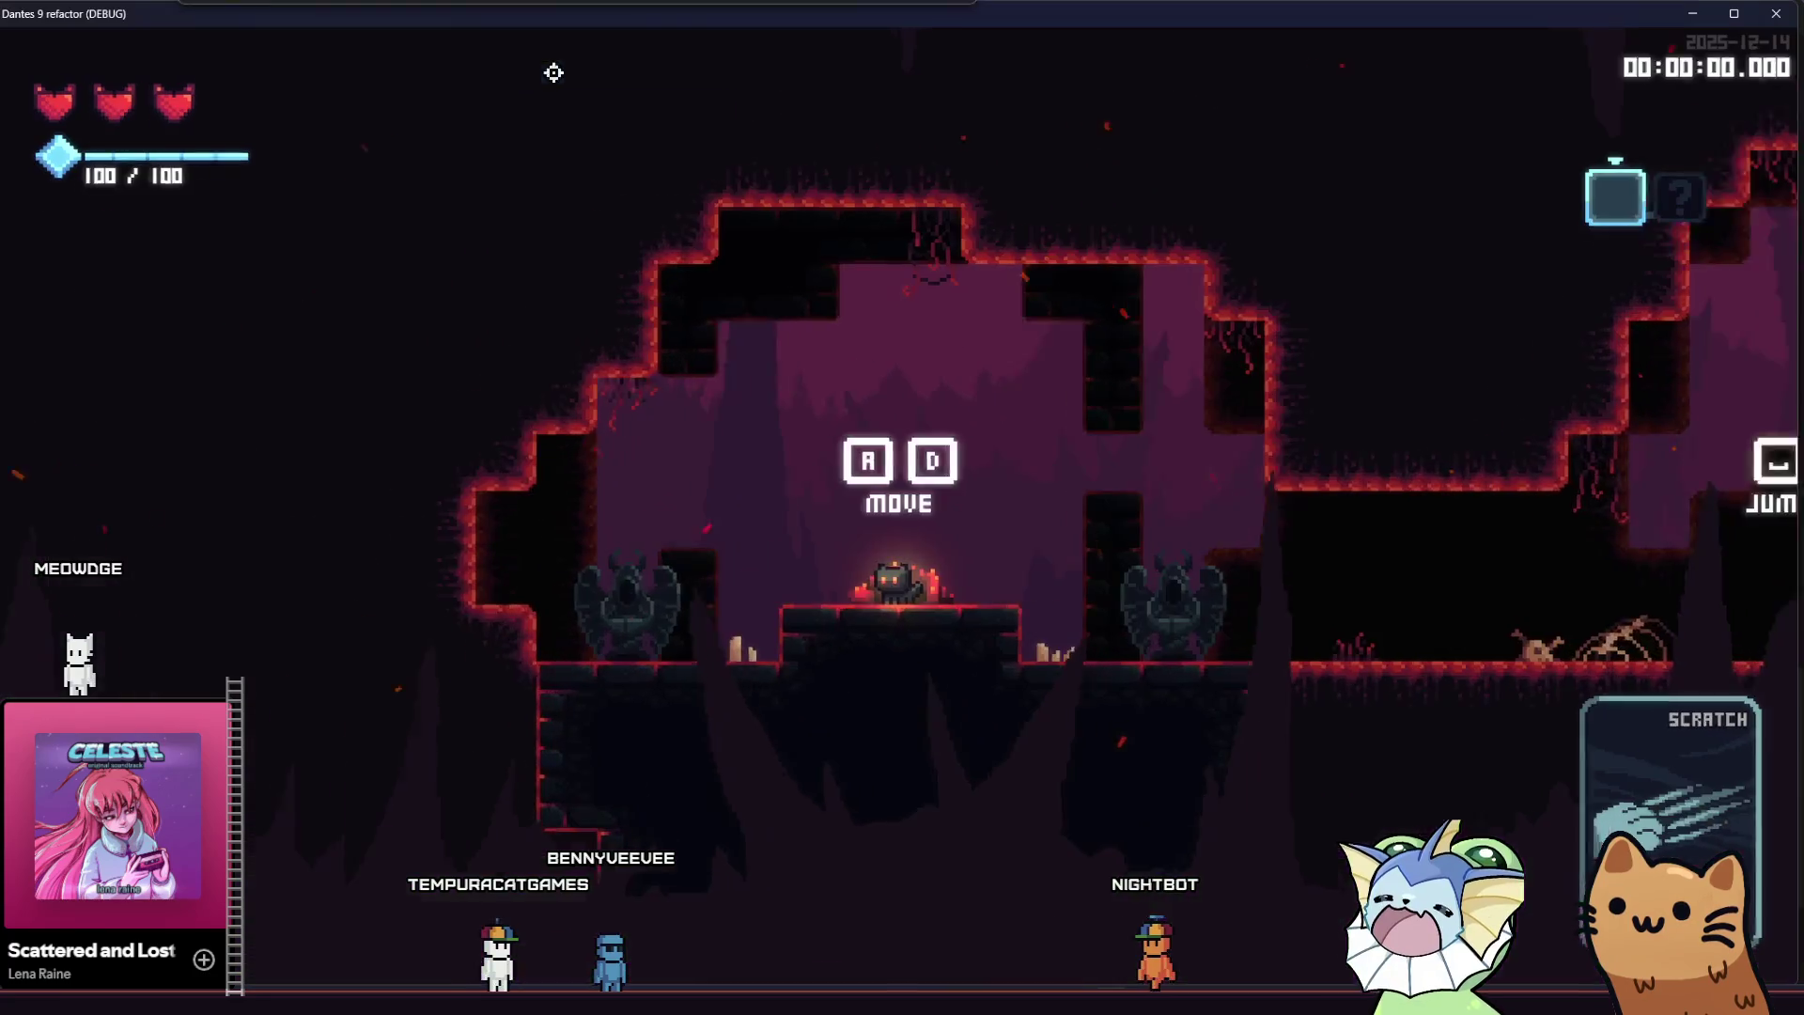
# Run right, cling to the wall near HOLD, enter the dummy room, attack the dummy, and close the game.
pyautogui.press('d')
pyautogui.press('space')
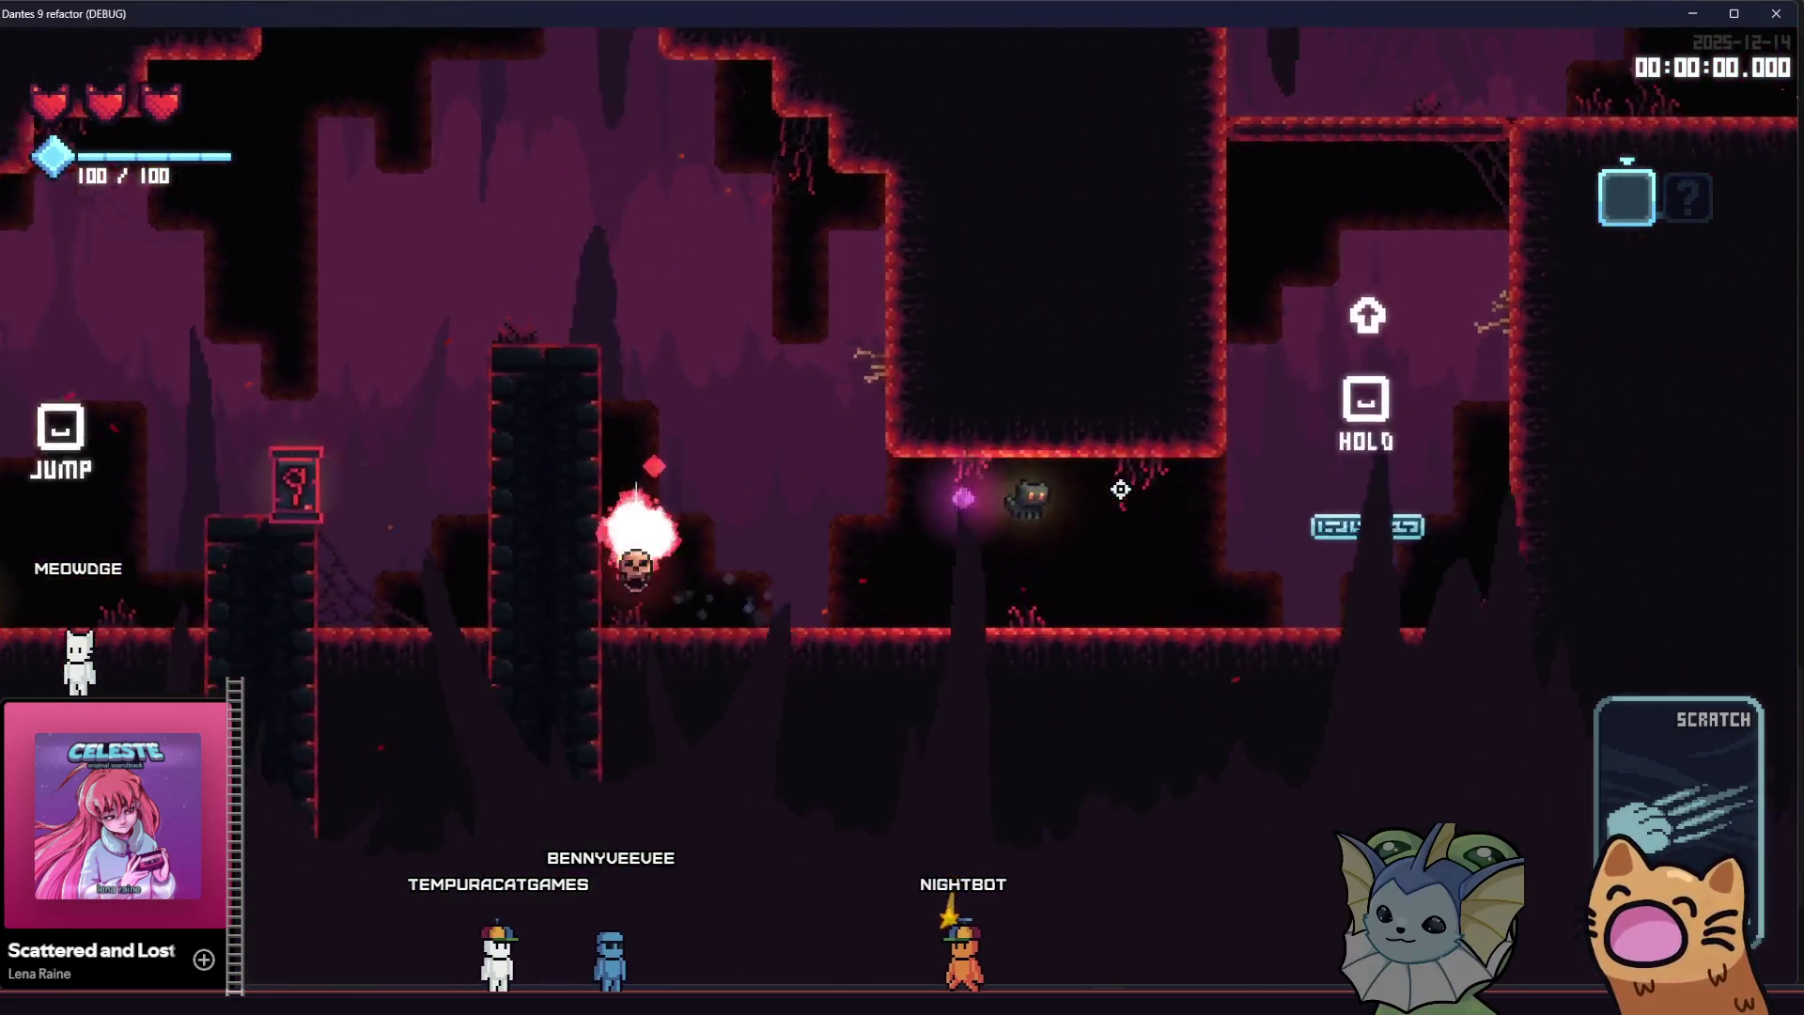
pyautogui.press('d')
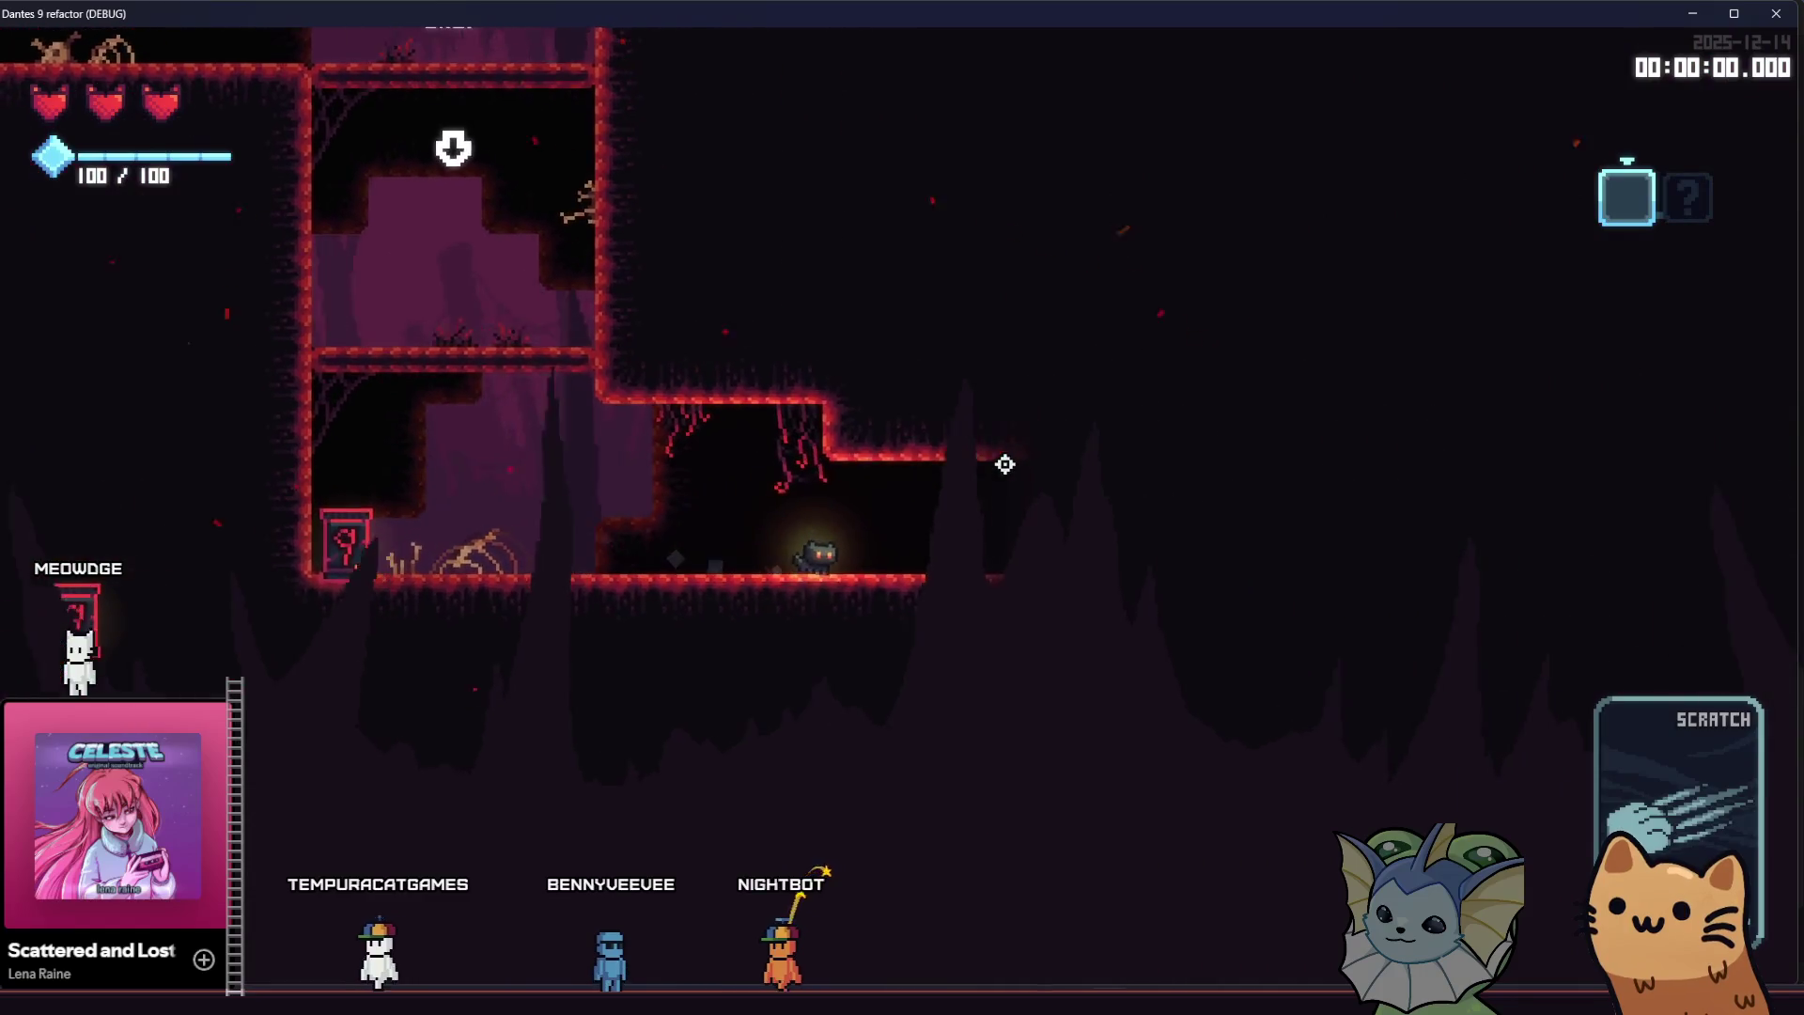
pyautogui.press('d')
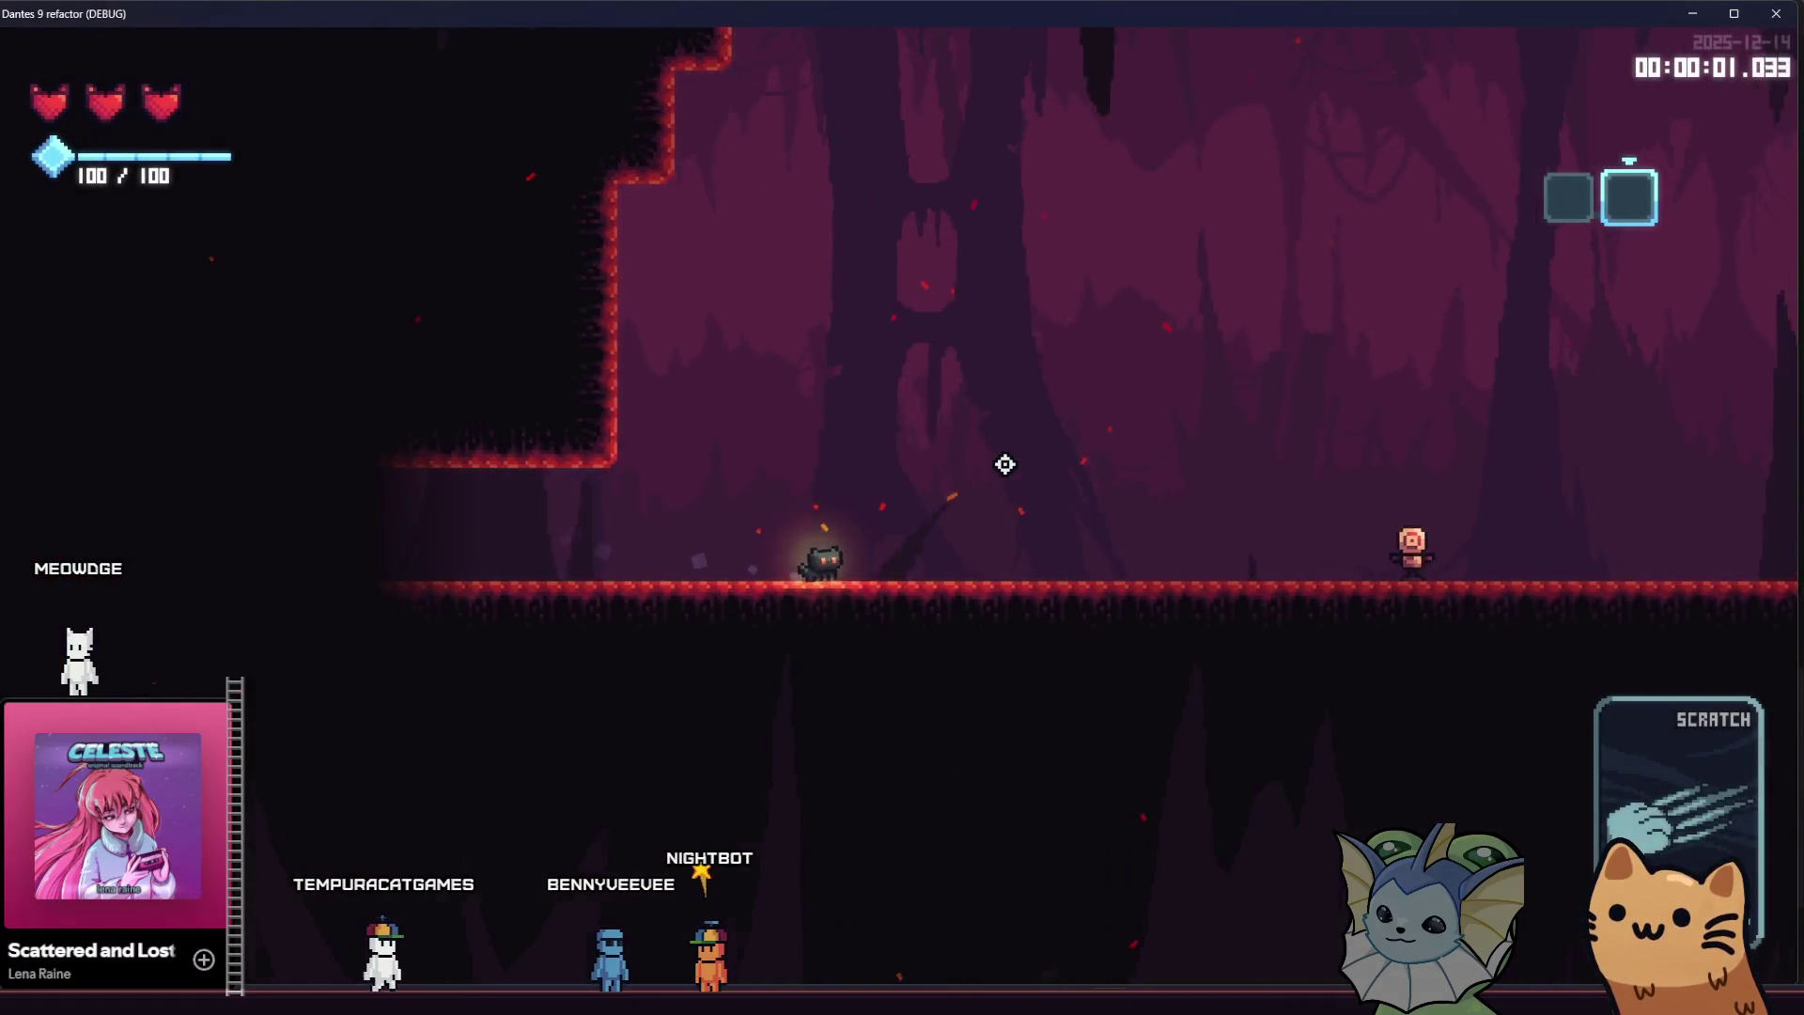
pyautogui.press('d')
pyautogui.click(986, 535)
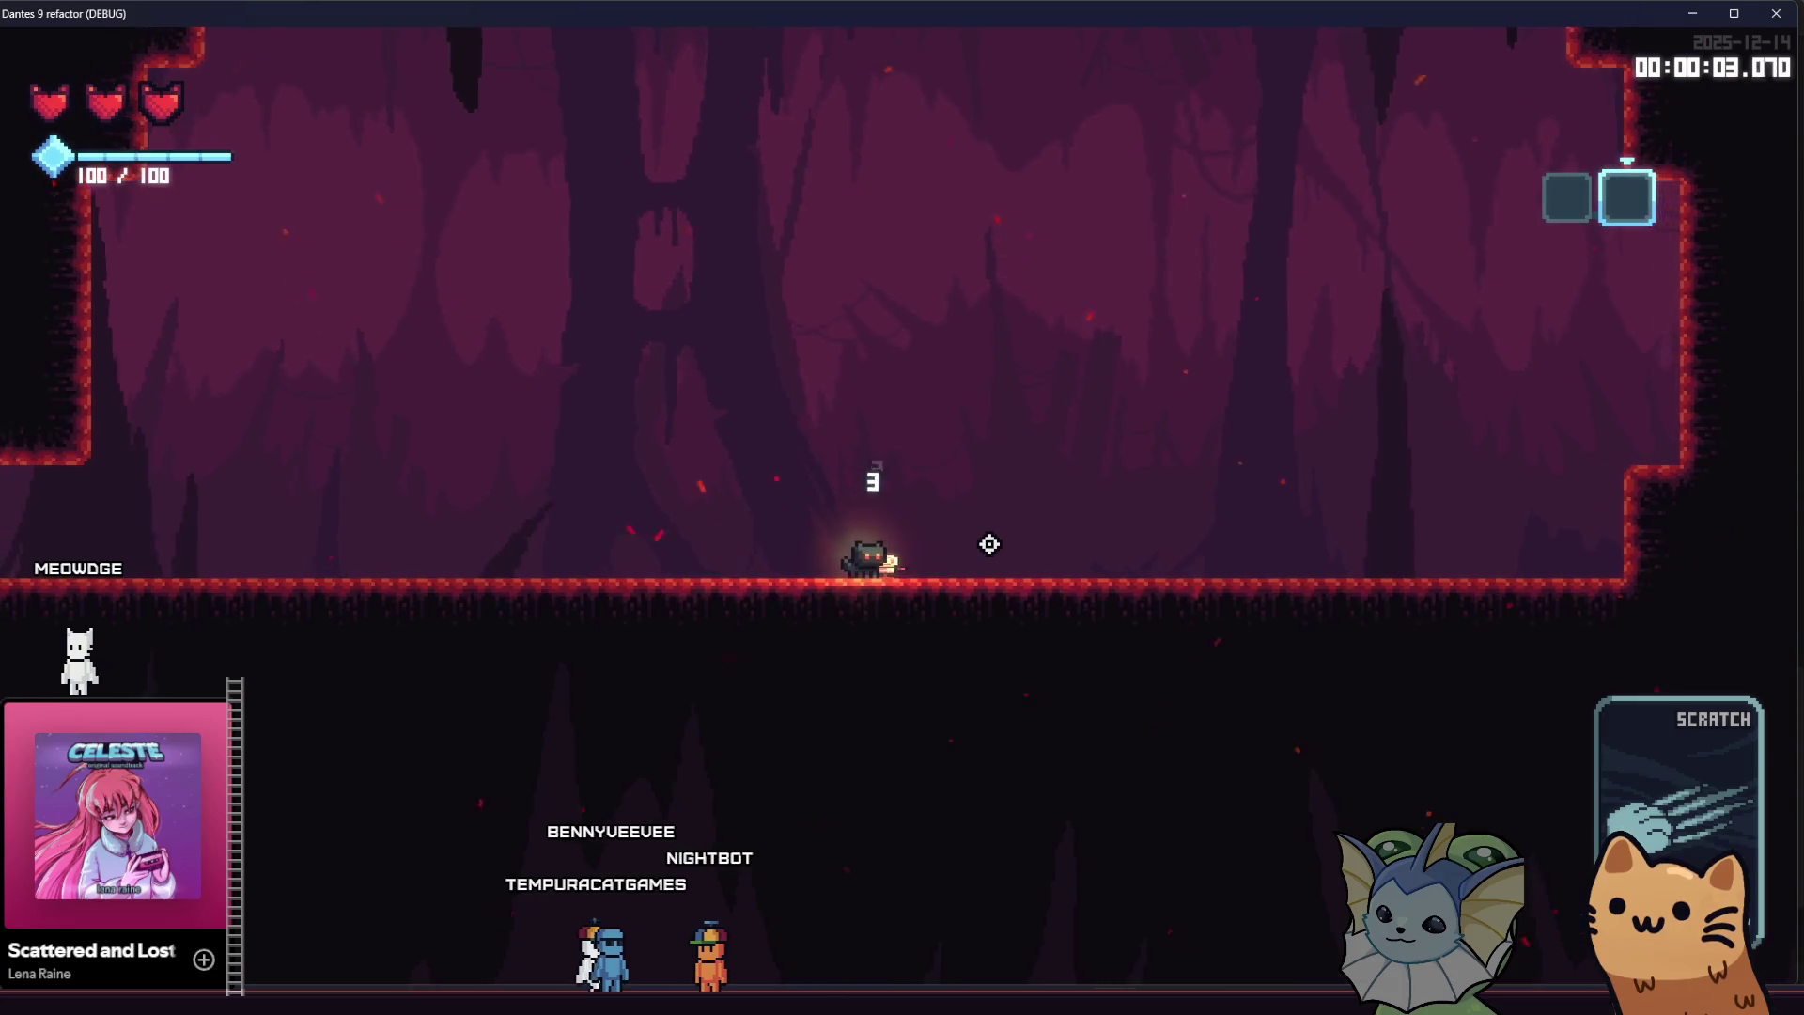
pyautogui.press('d')
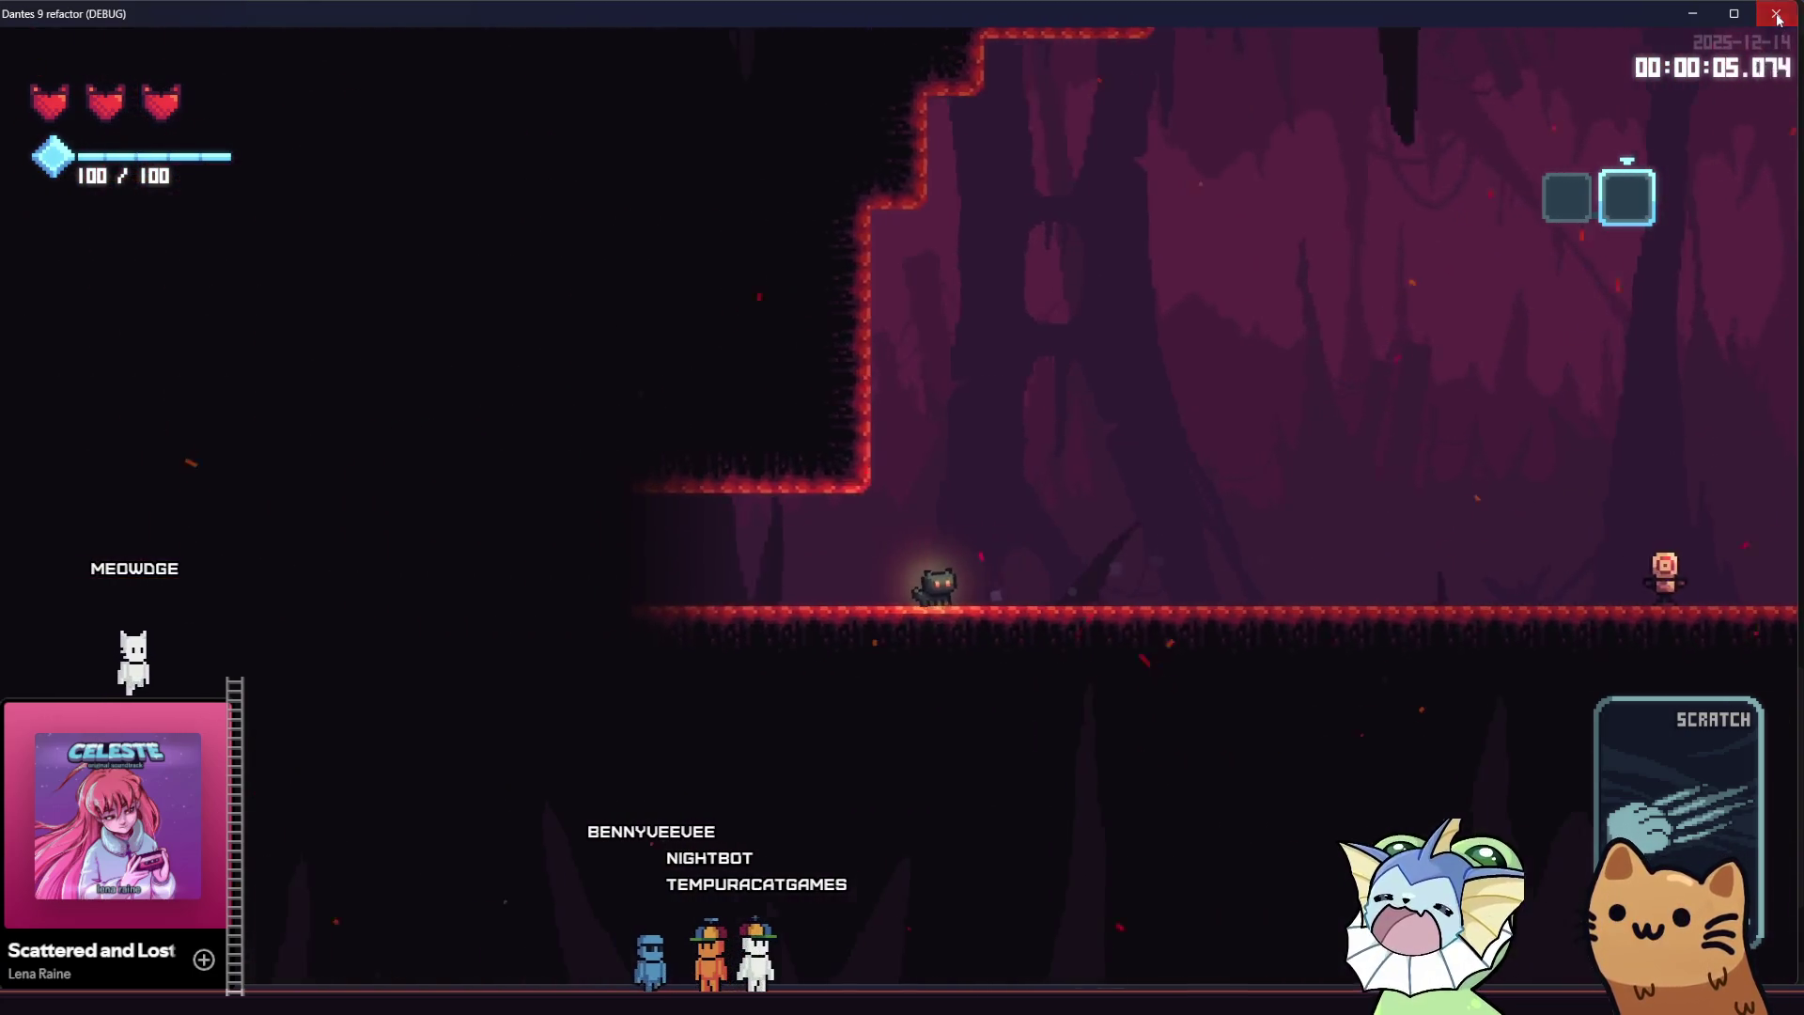
pyautogui.click(1777, 19)
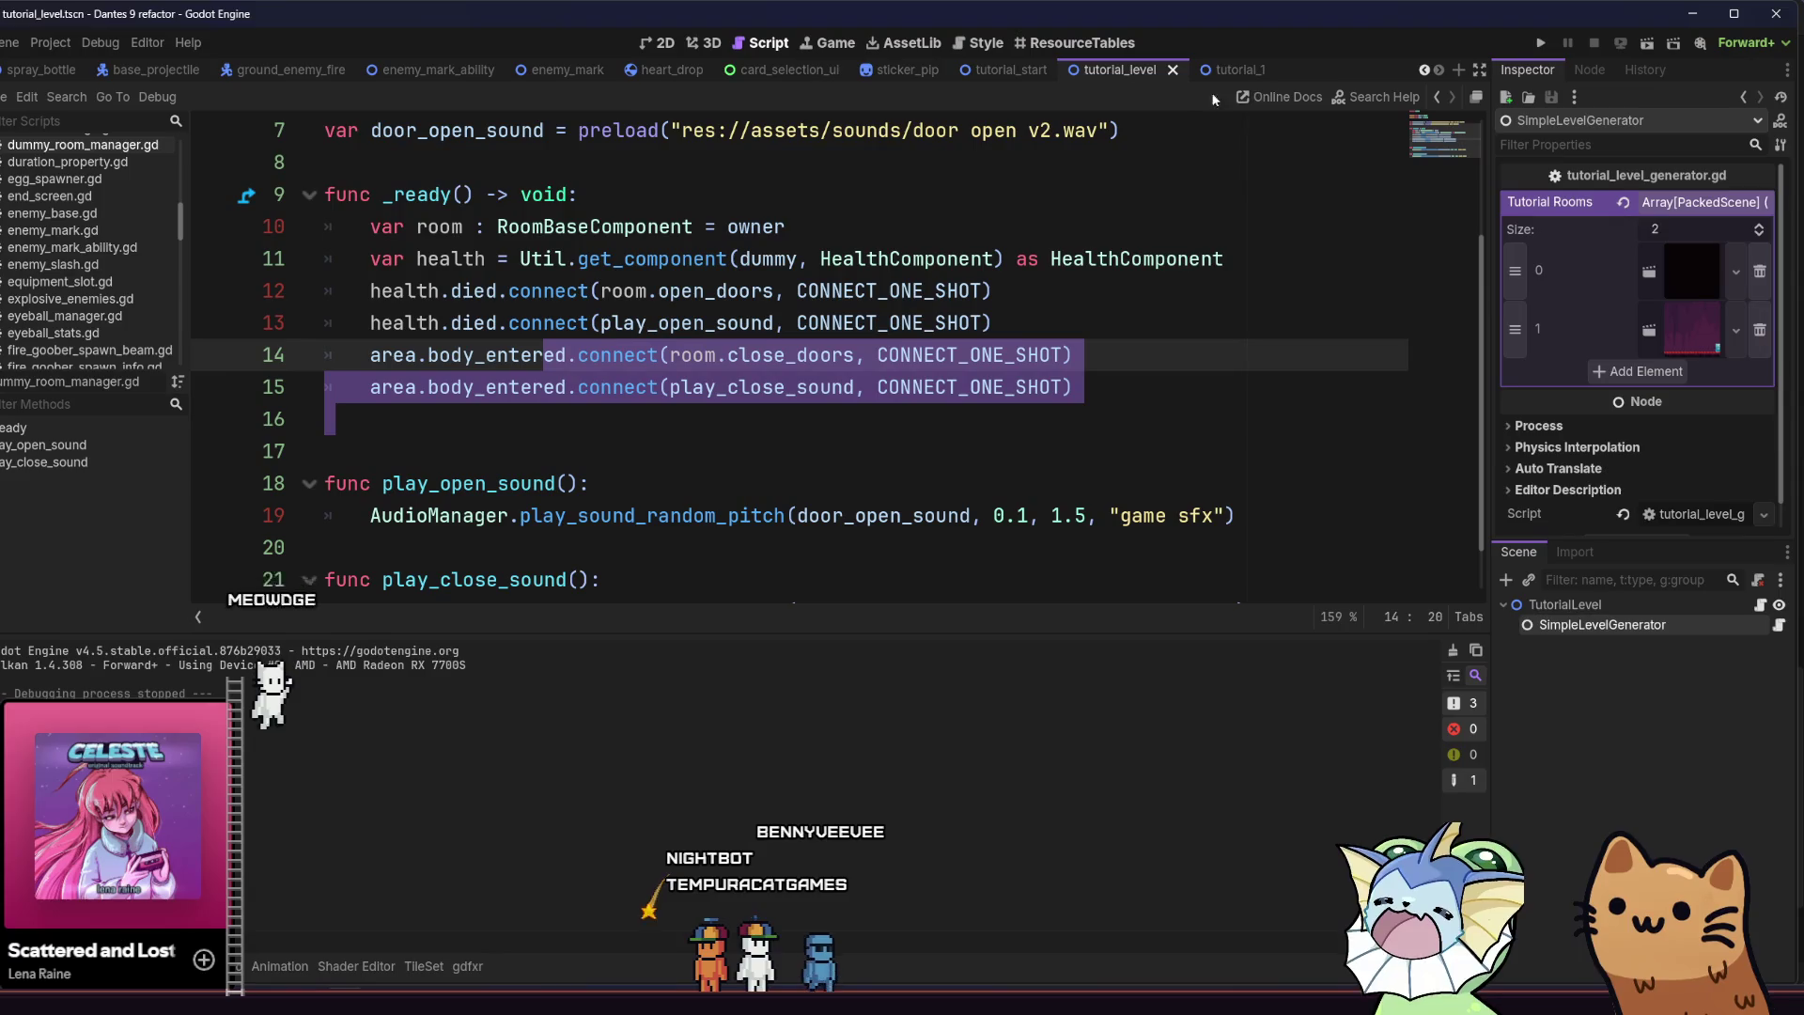
# Inspect the Area2D, Dummy and DummyRoomManager nodes in the Scene dock.
pyautogui.click(1559, 928)
pyautogui.click(1560, 907)
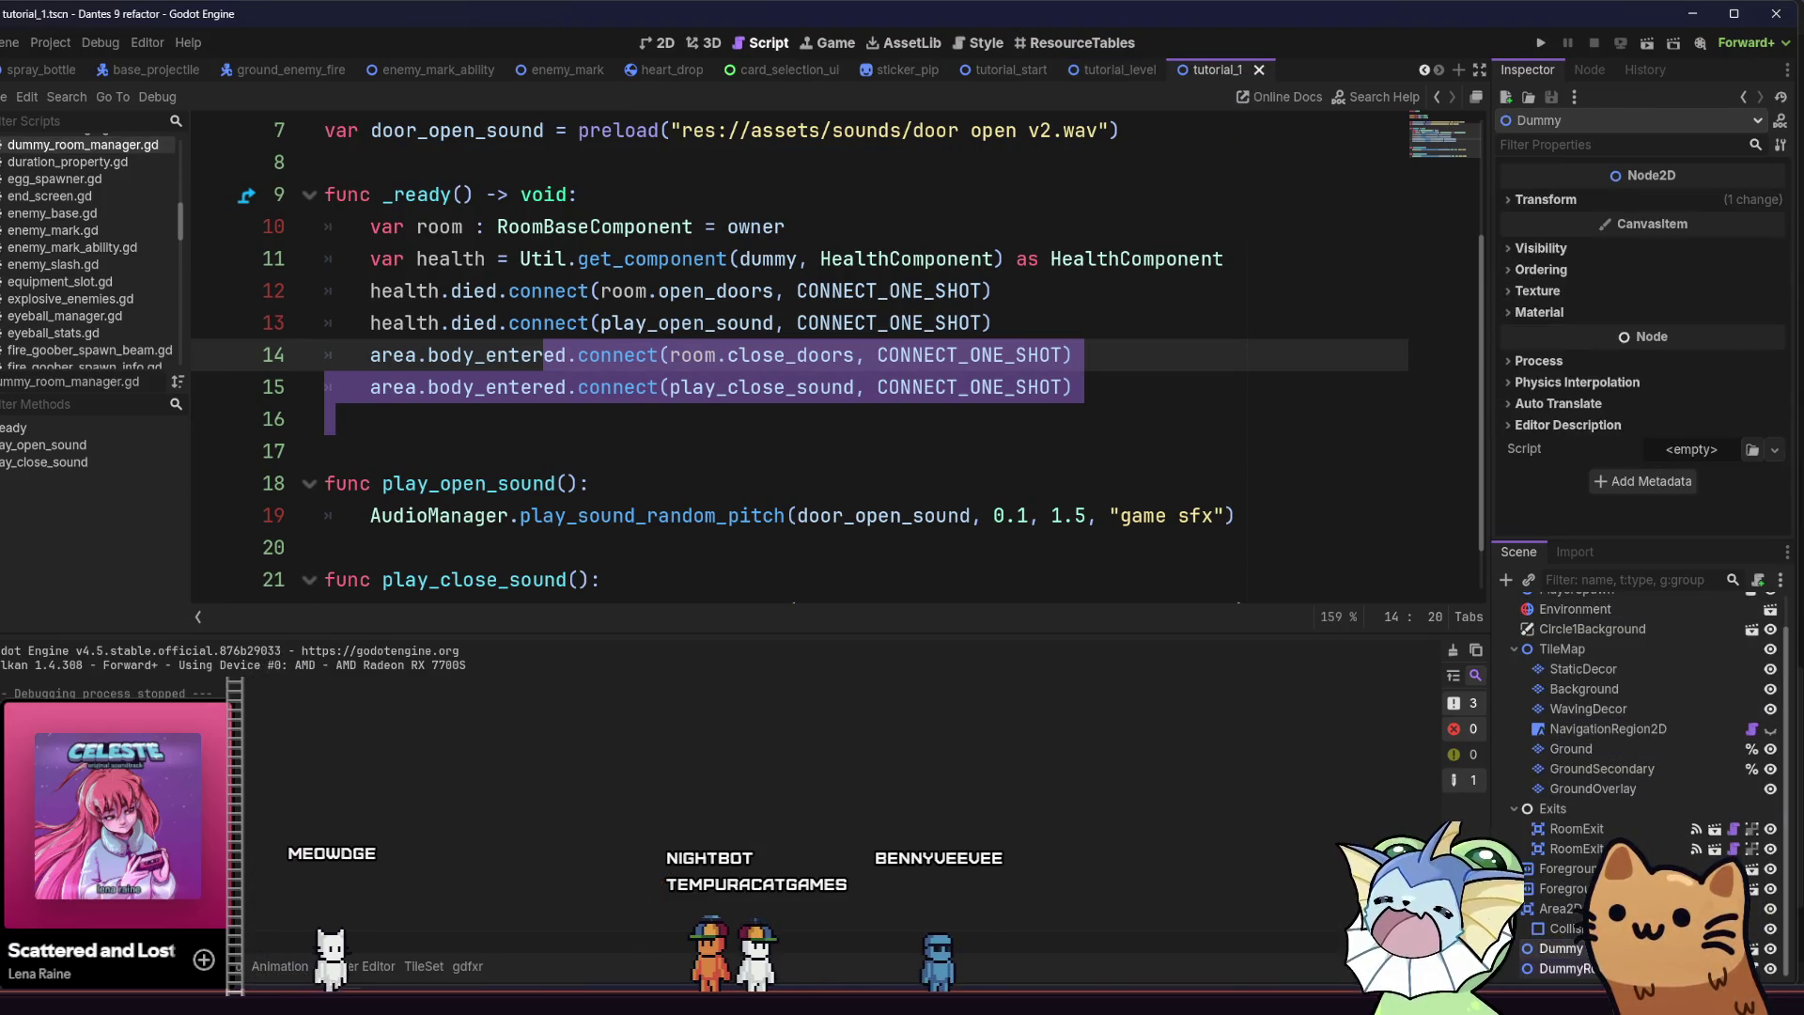
pyautogui.click(1564, 968)
pyautogui.click(1559, 948)
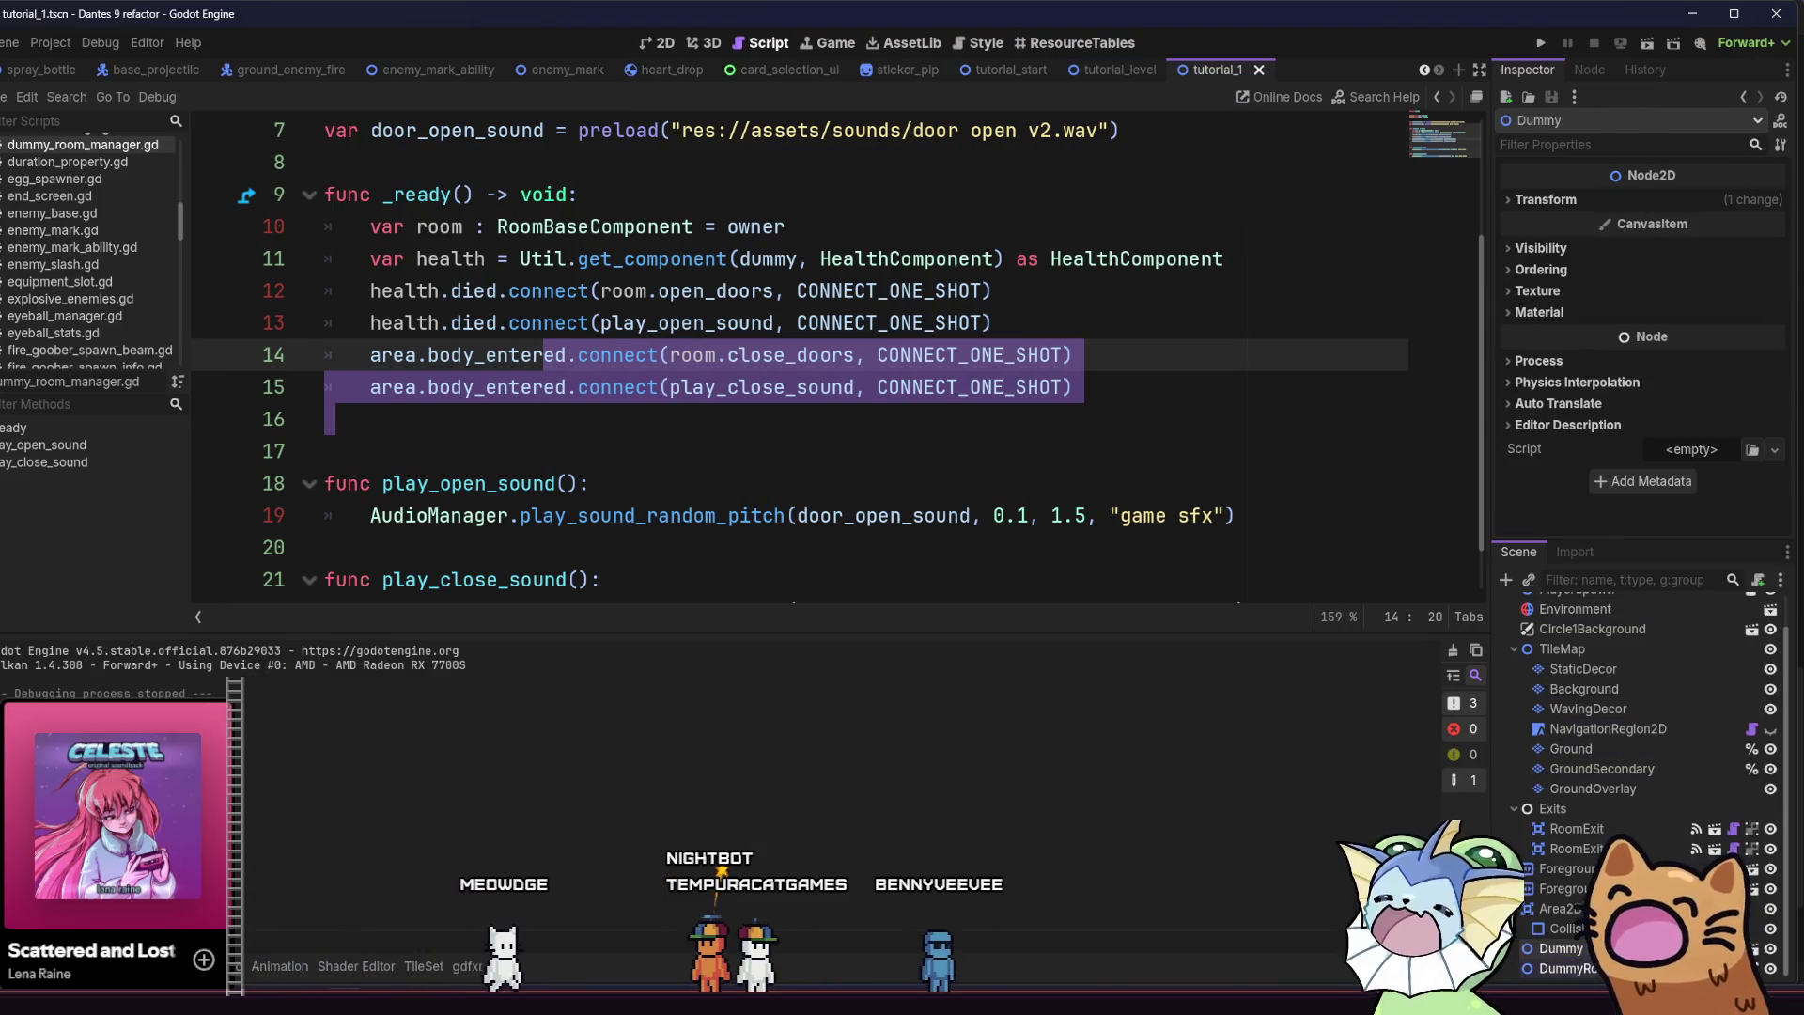
pyautogui.click(1565, 967)
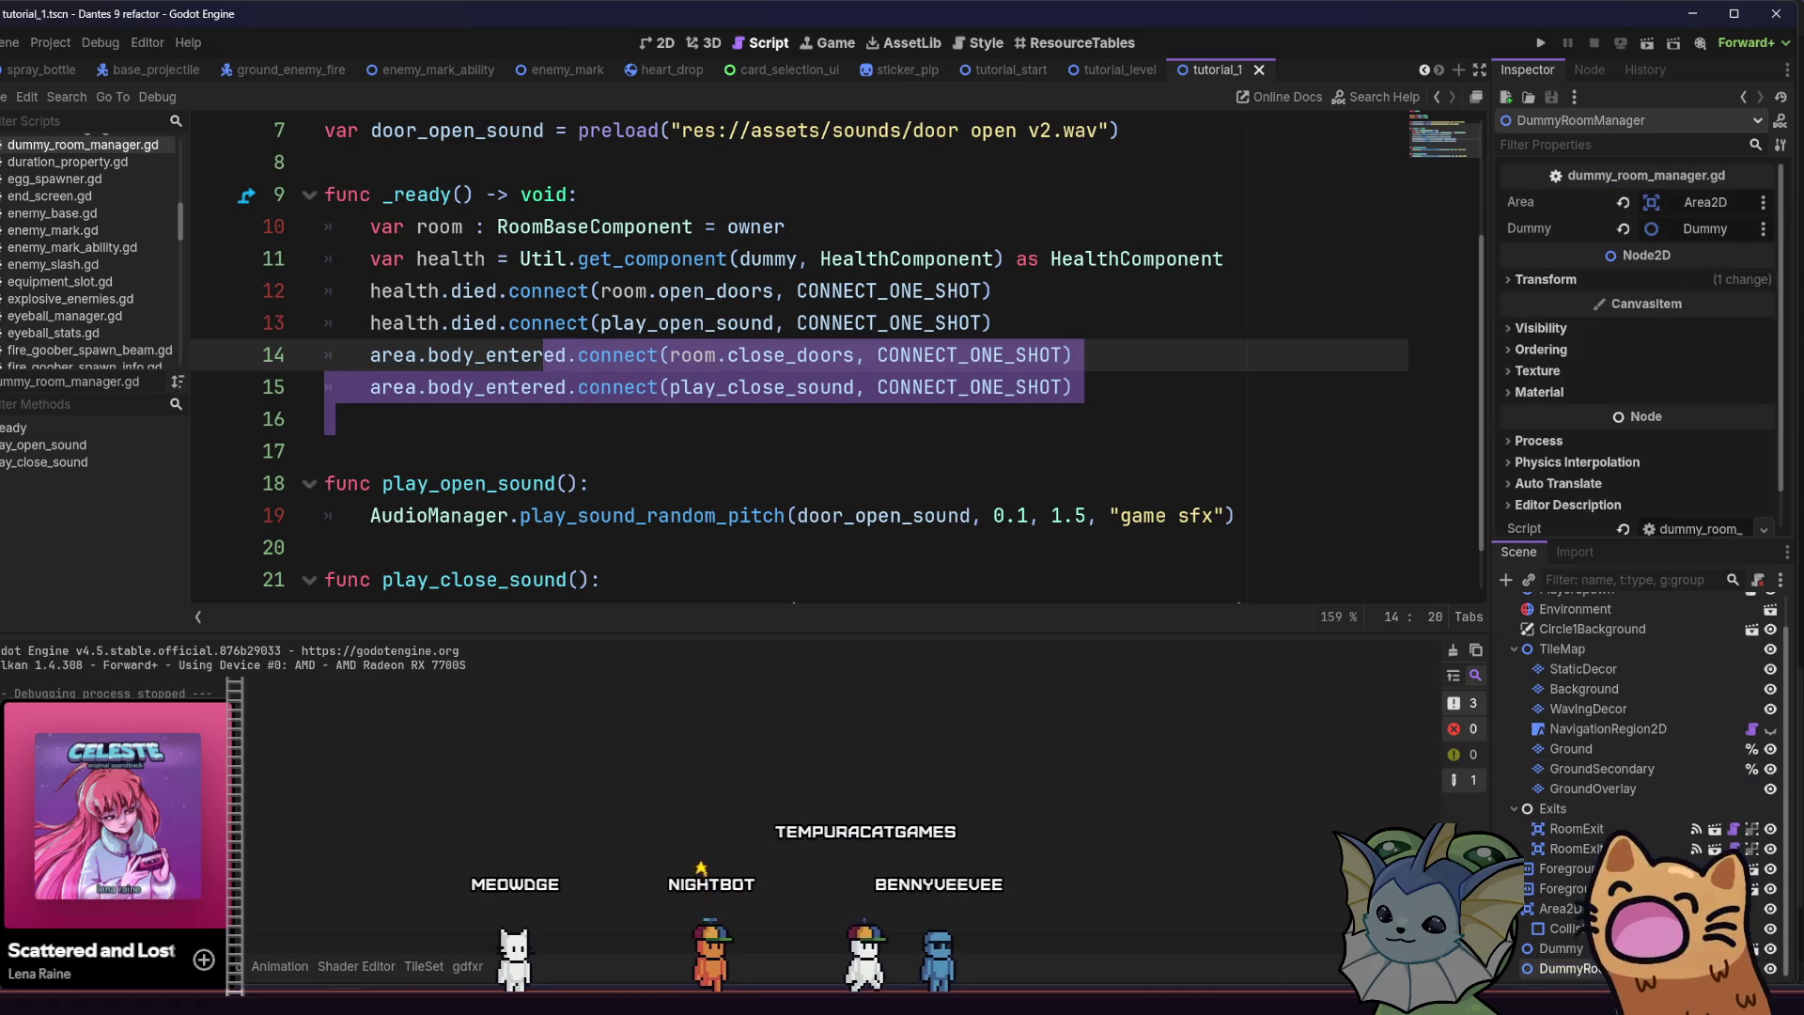
# Review the close_doors and play_close_sound connections on script lines 14–15.
pyautogui.click(711, 390)
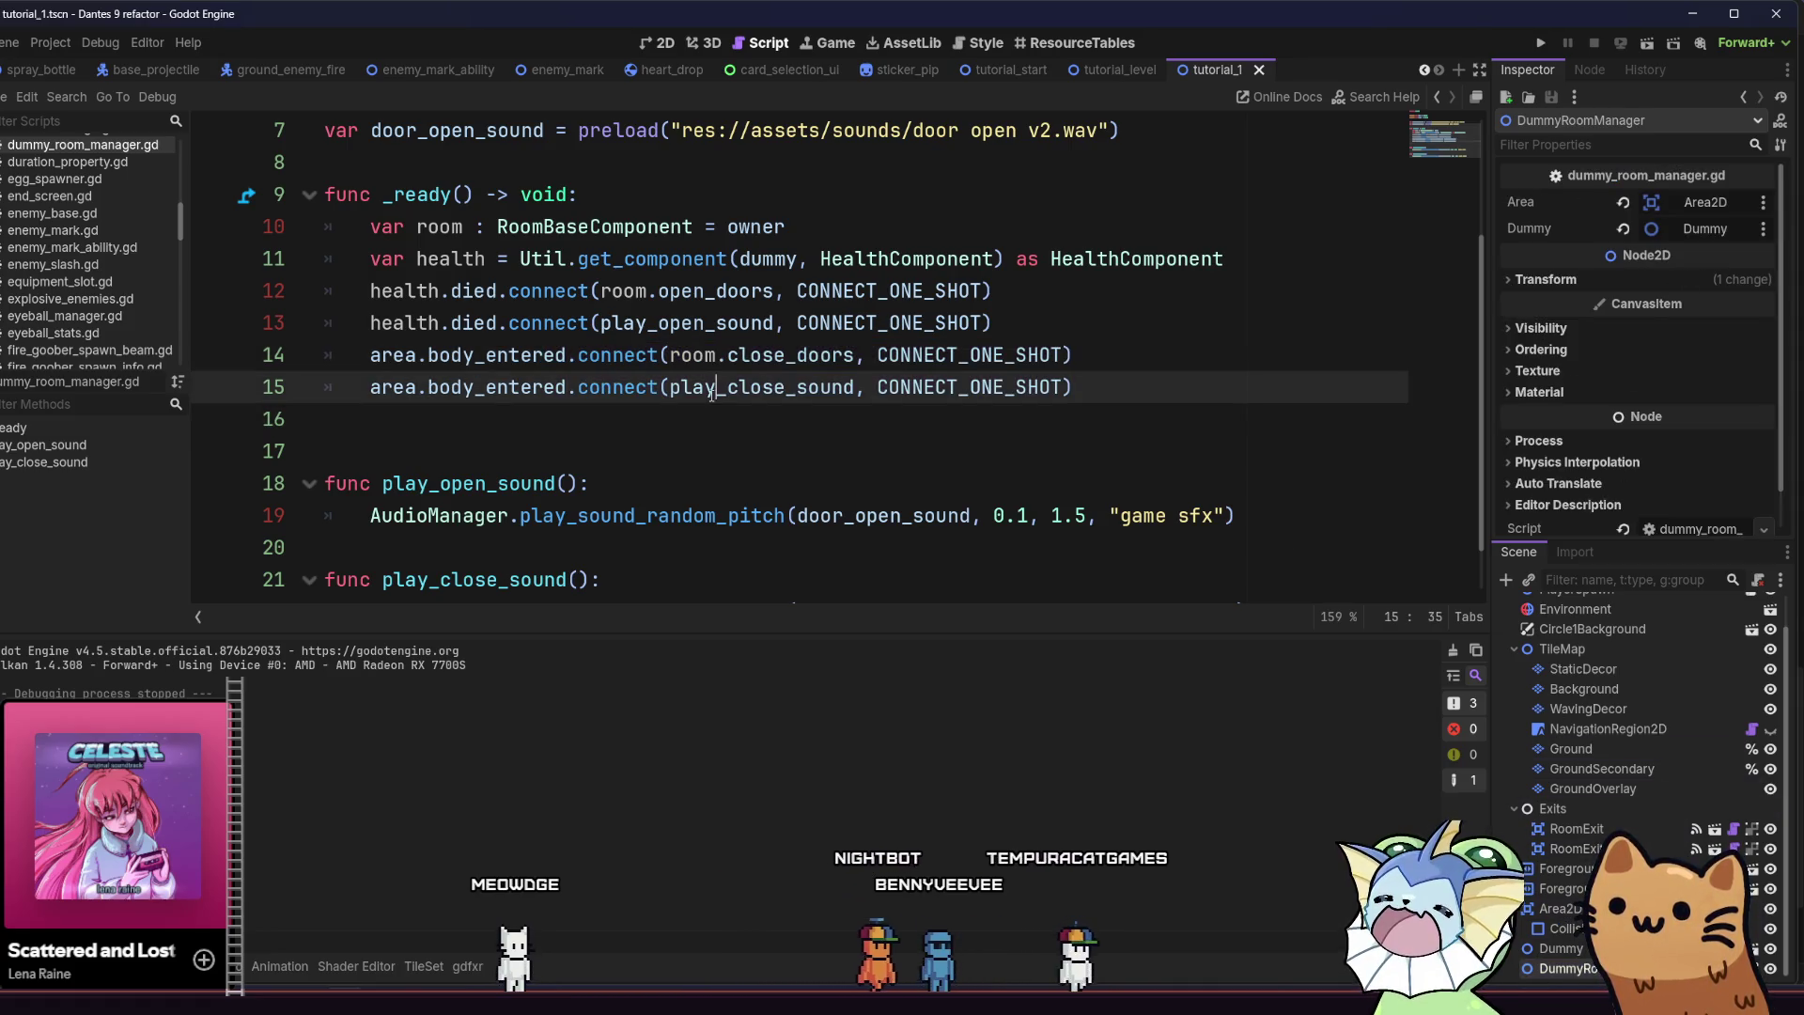
pyautogui.moveTo(477, 355)
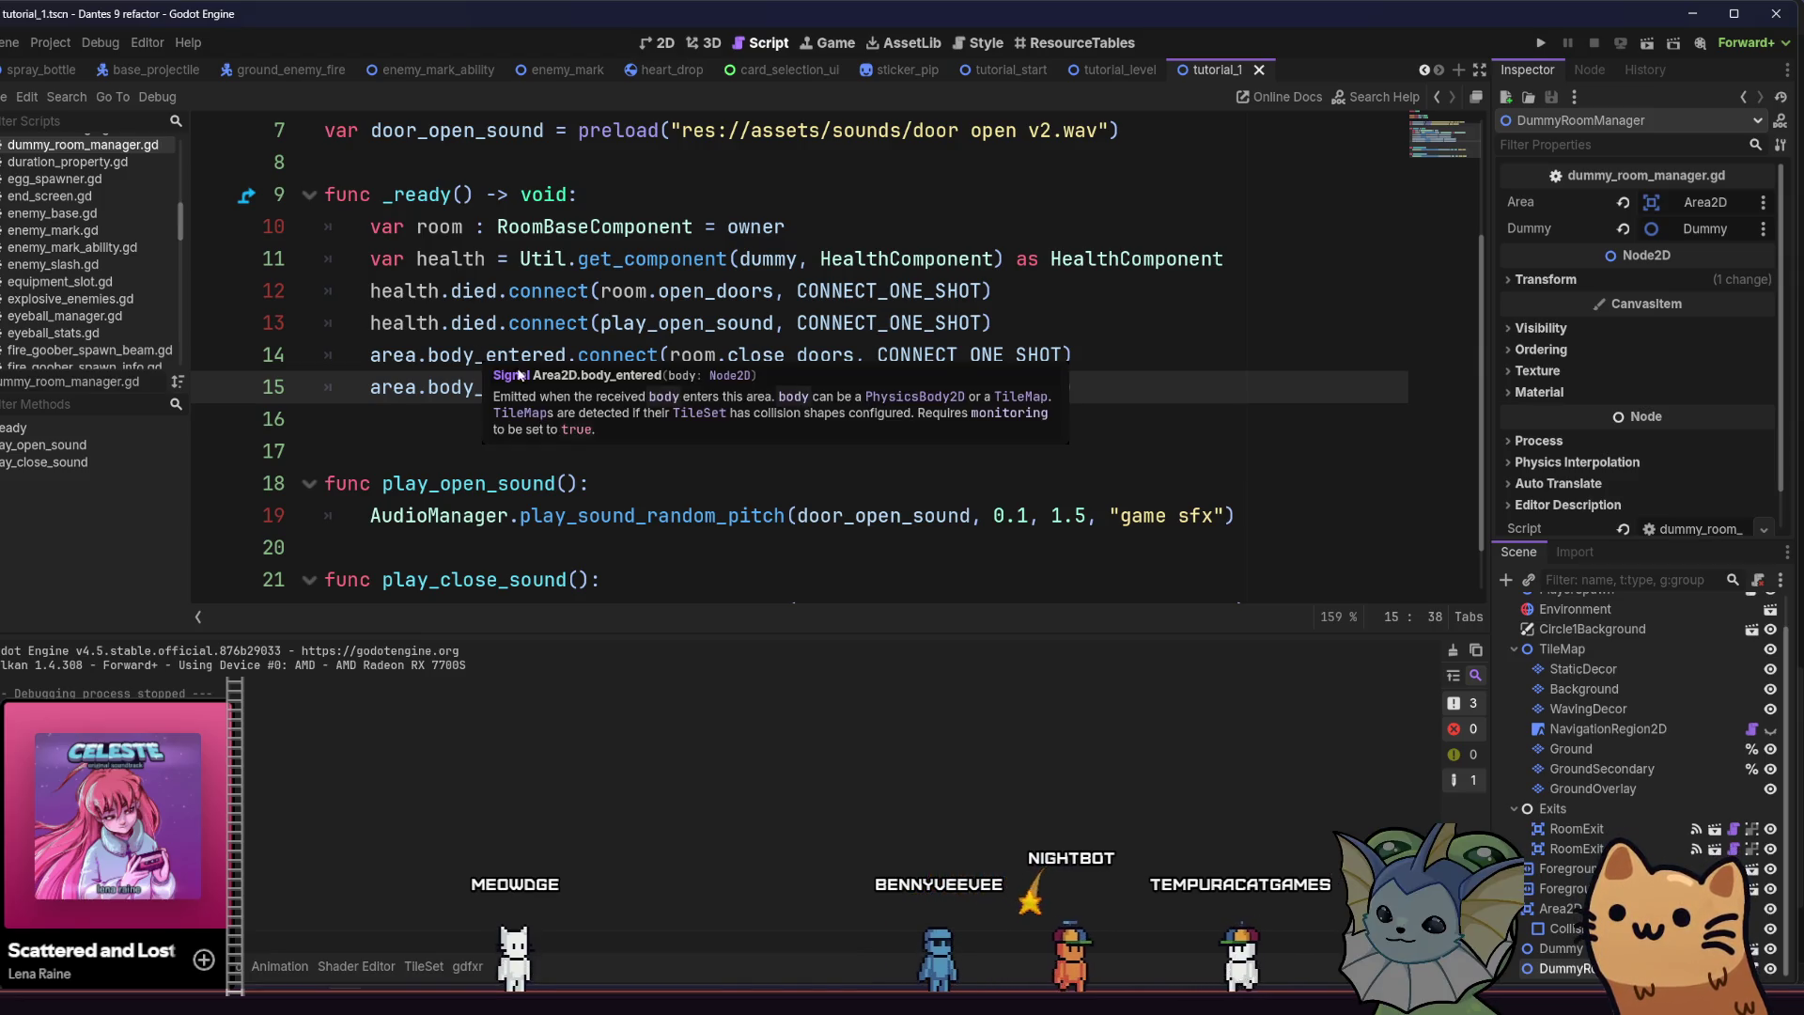
pyautogui.click(409, 369)
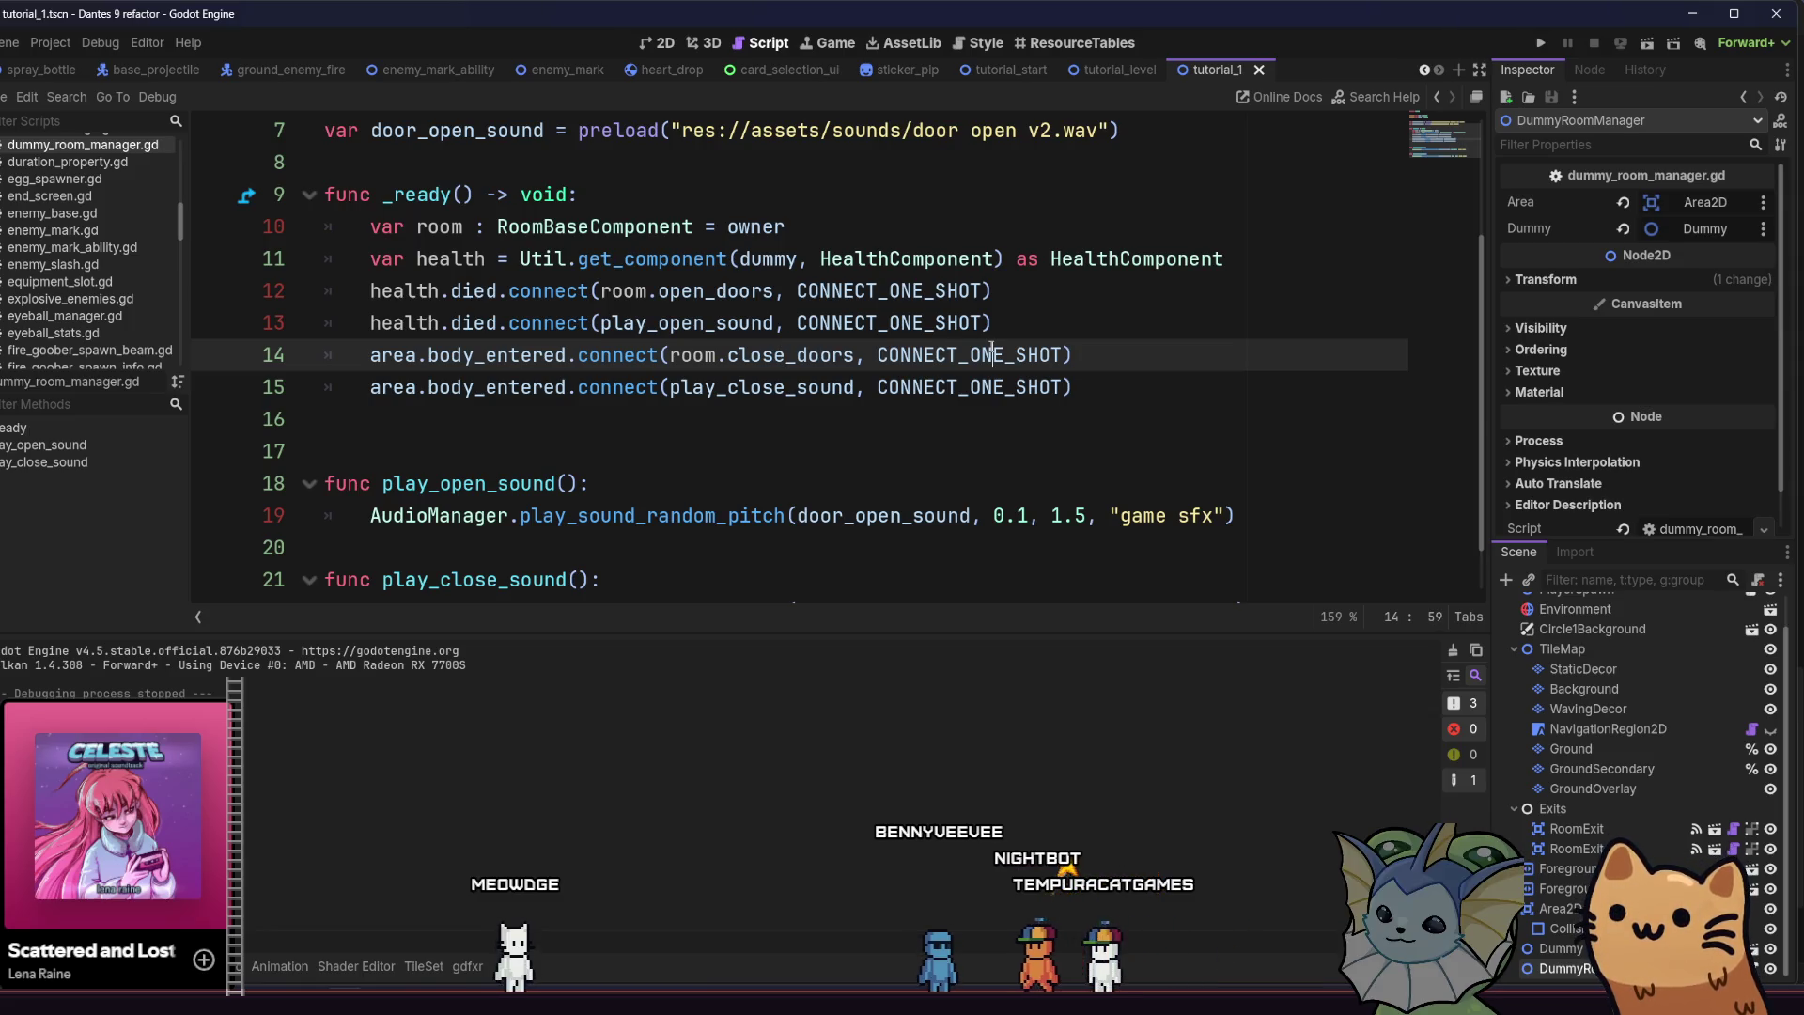
pyautogui.moveTo(991, 347)
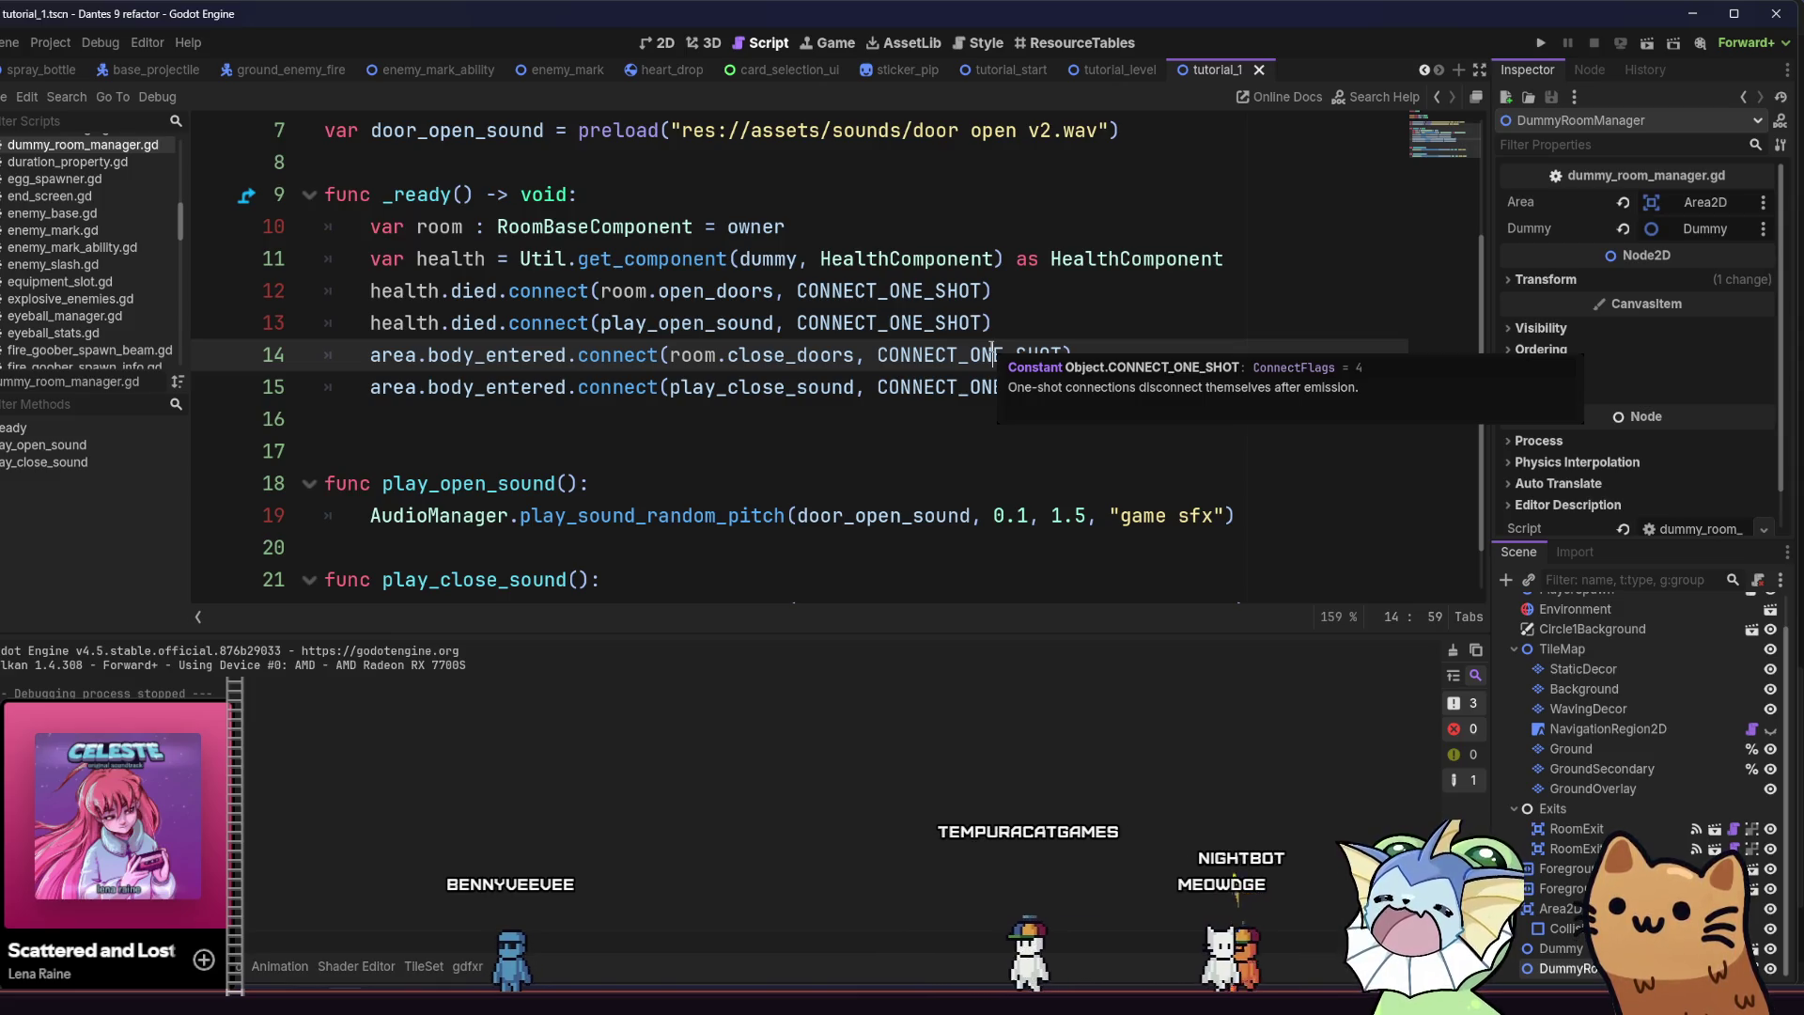
pyautogui.click(899, 354)
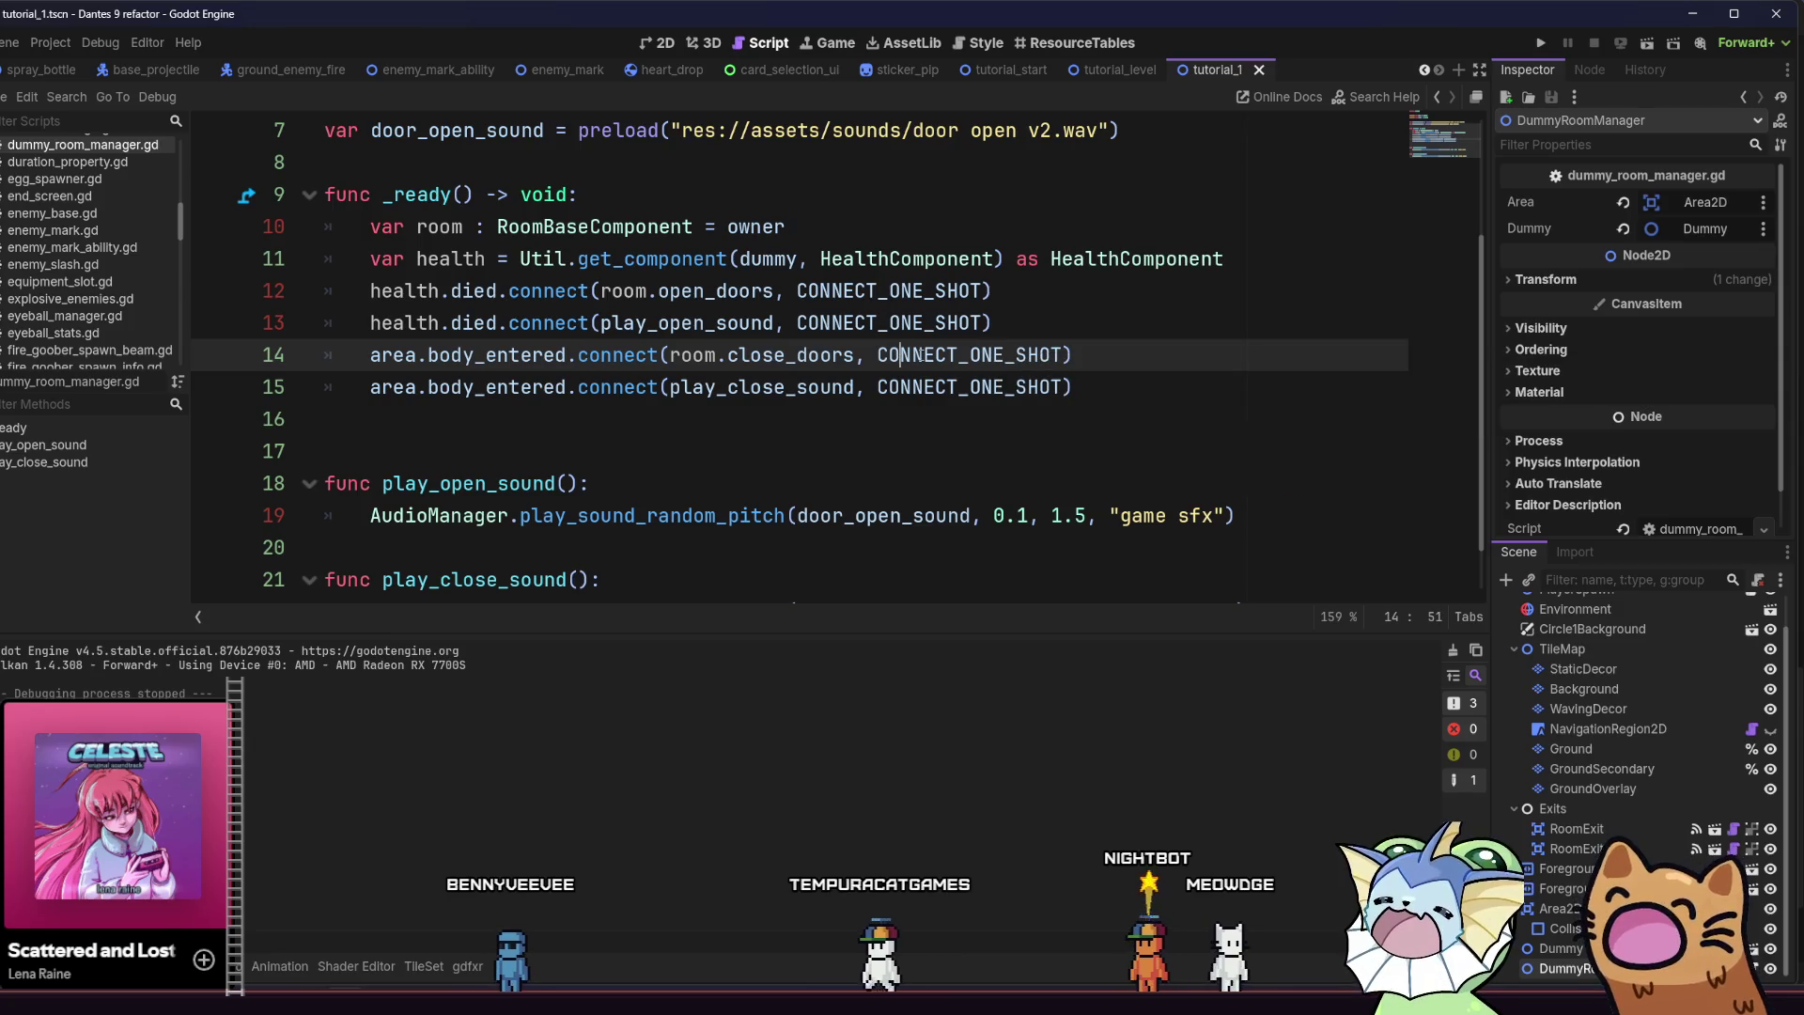
pyautogui.click(1083, 380)
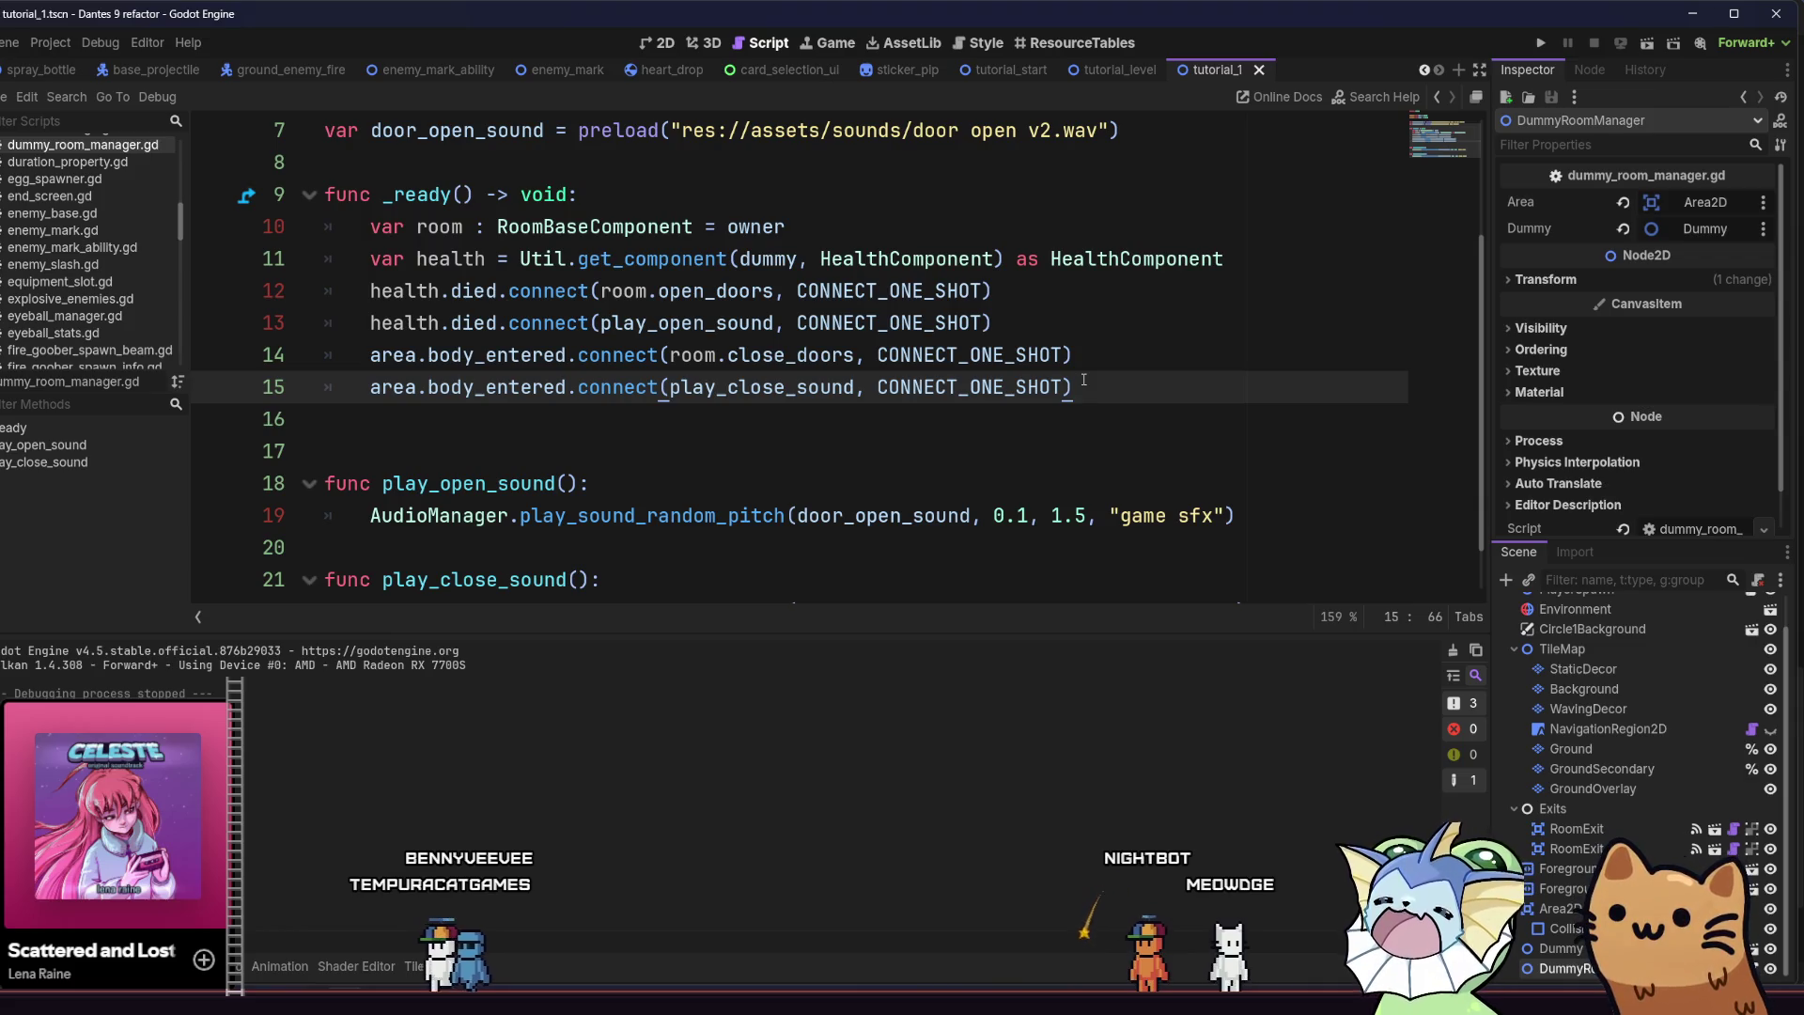
# Expand the Area2D's Collision settings and adjust its layer 1 setting.
pyautogui.click(1569, 909)
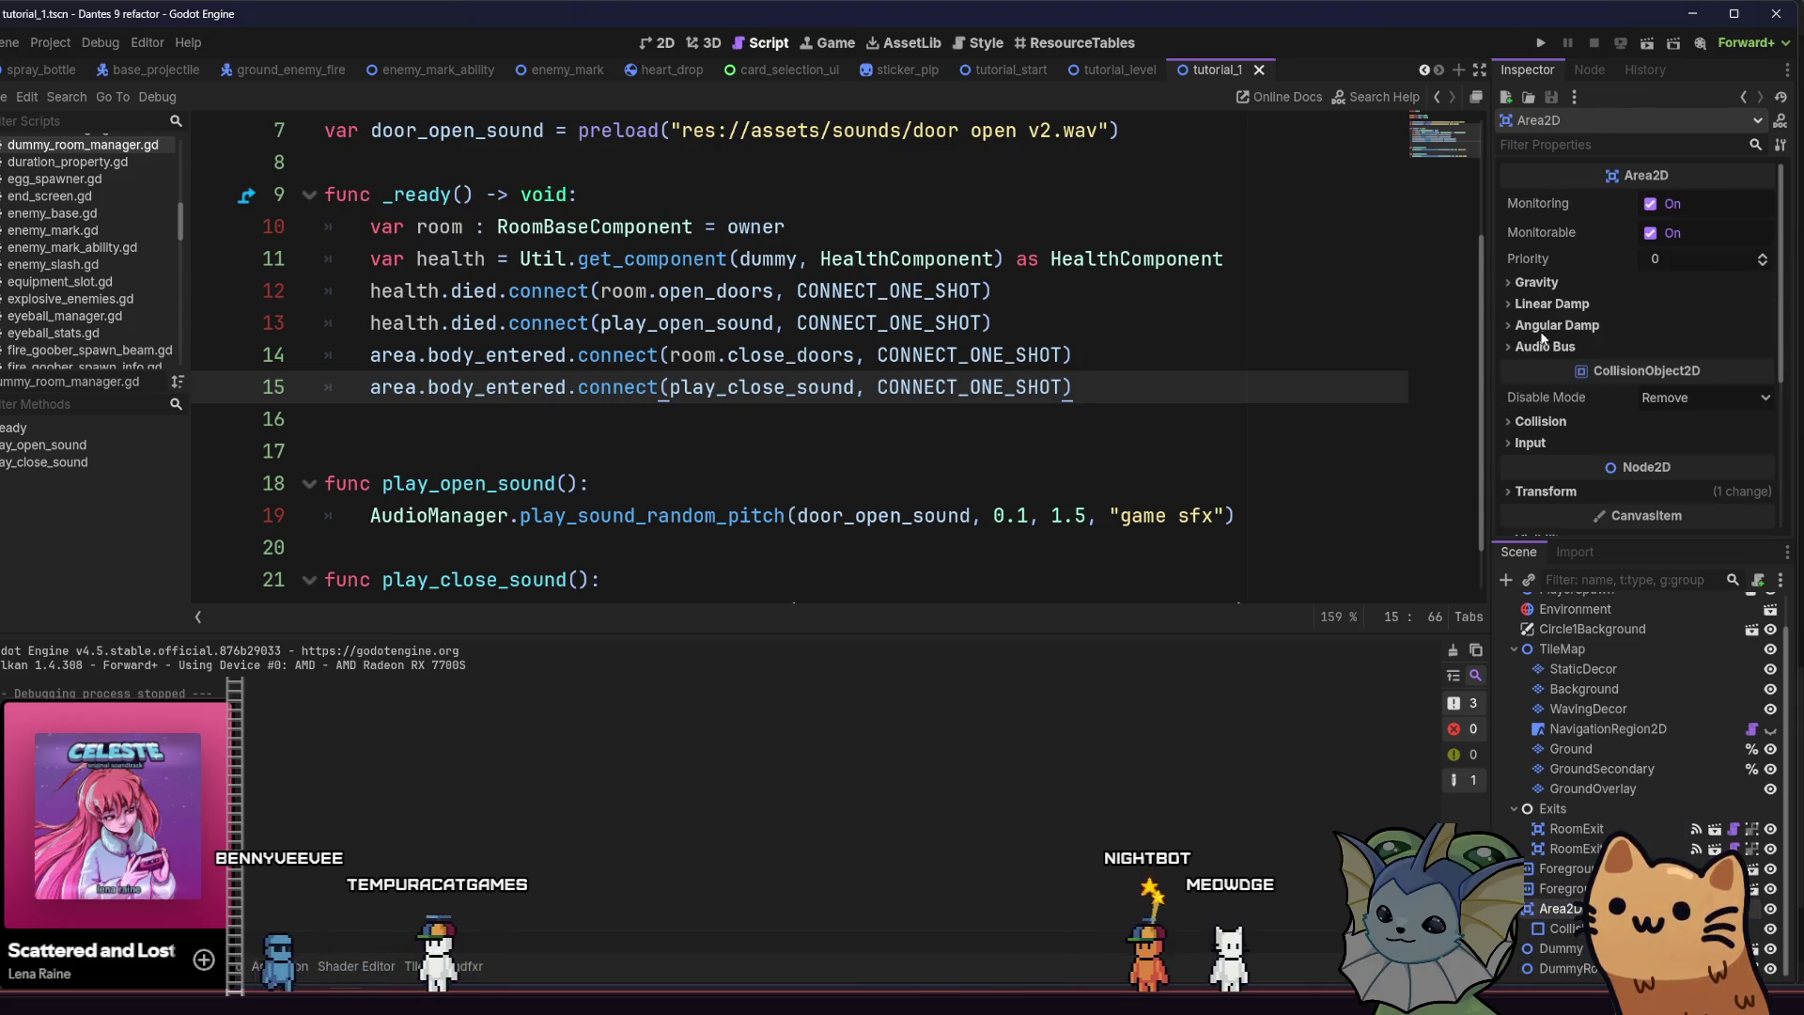
pyautogui.click(1570, 417)
pyautogui.scroll(-1, 1570, 416)
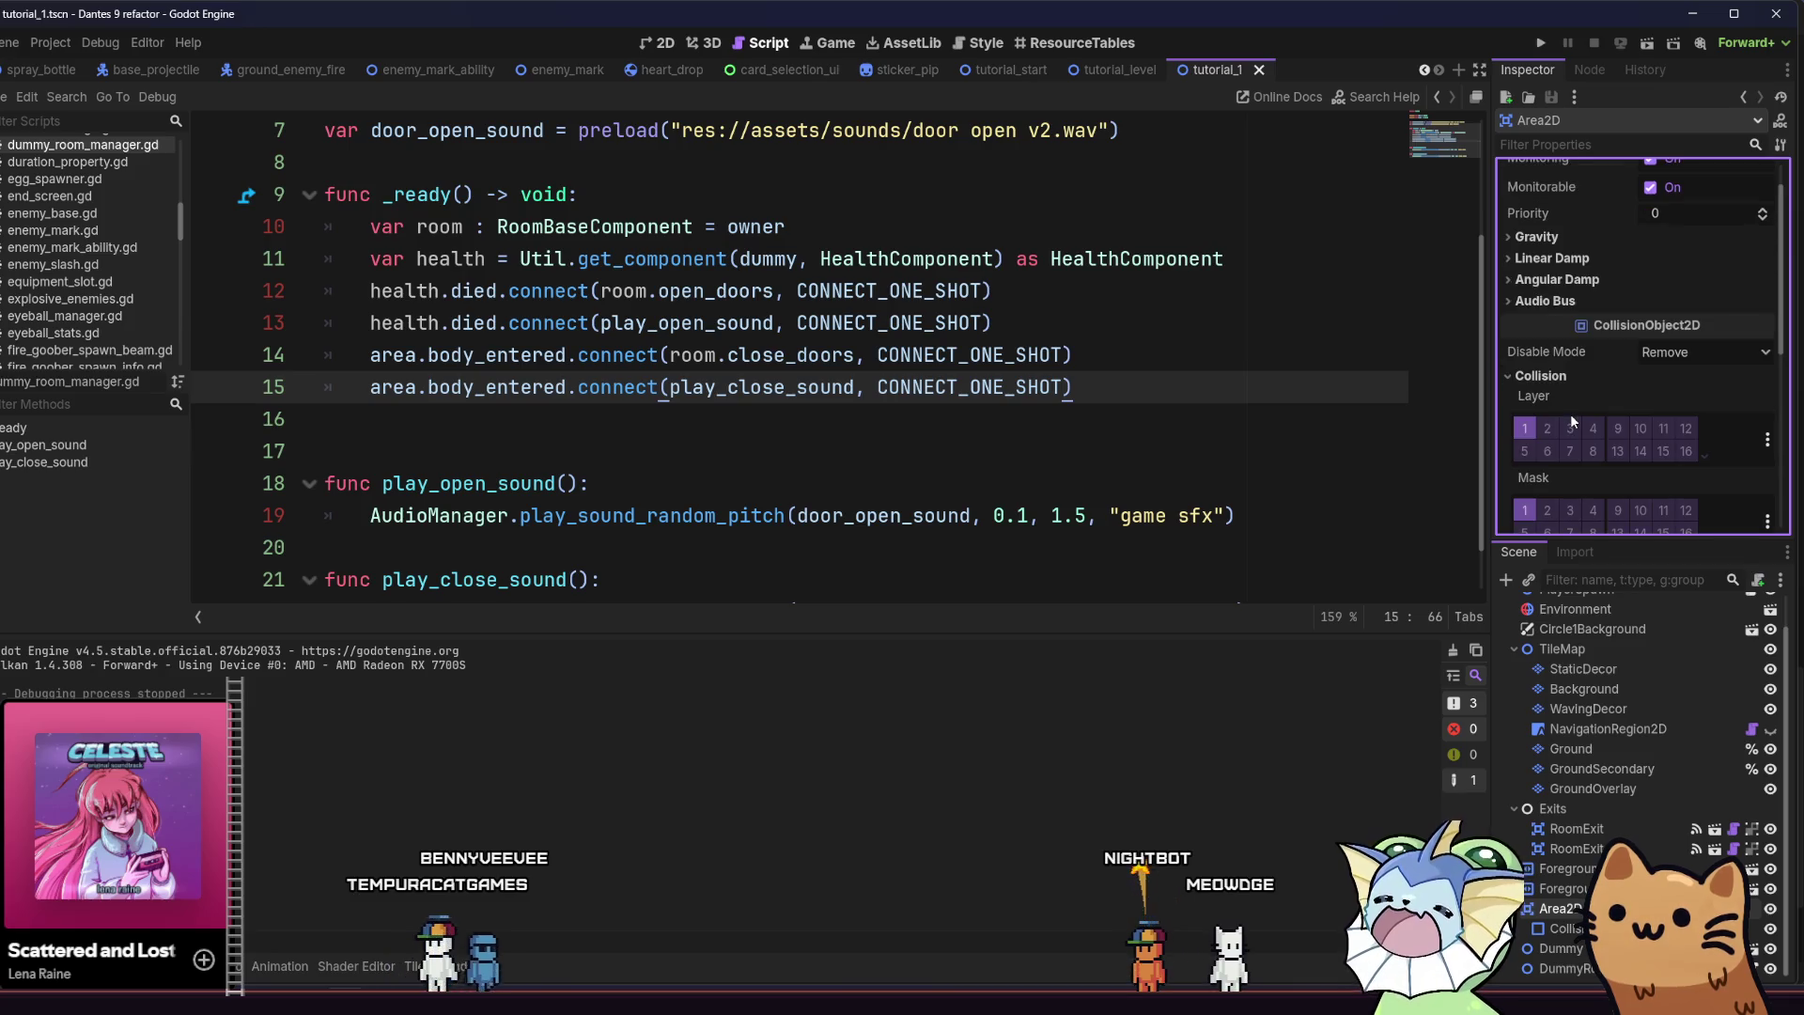
pyautogui.scroll(-1, 1533, 424)
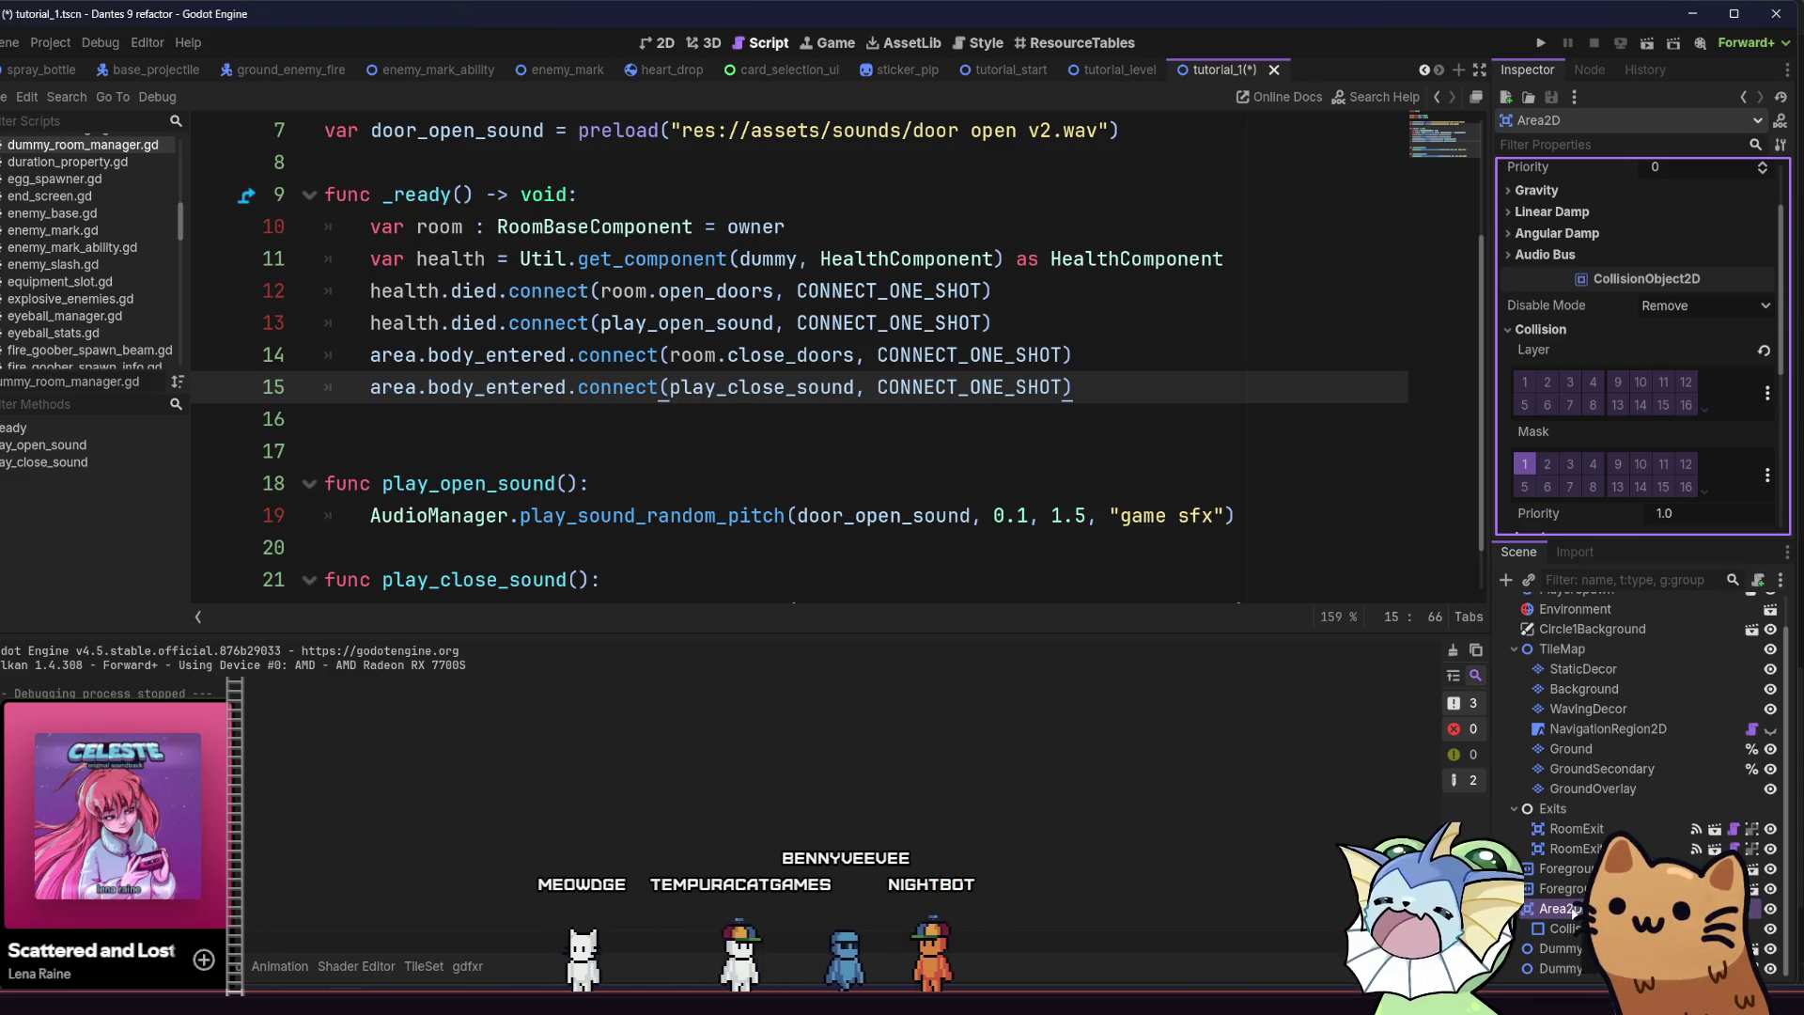
# Reselect DummyRoomManager, revisit script lines 13–14, and bring up the Debugger panel.
pyautogui.click(1577, 969)
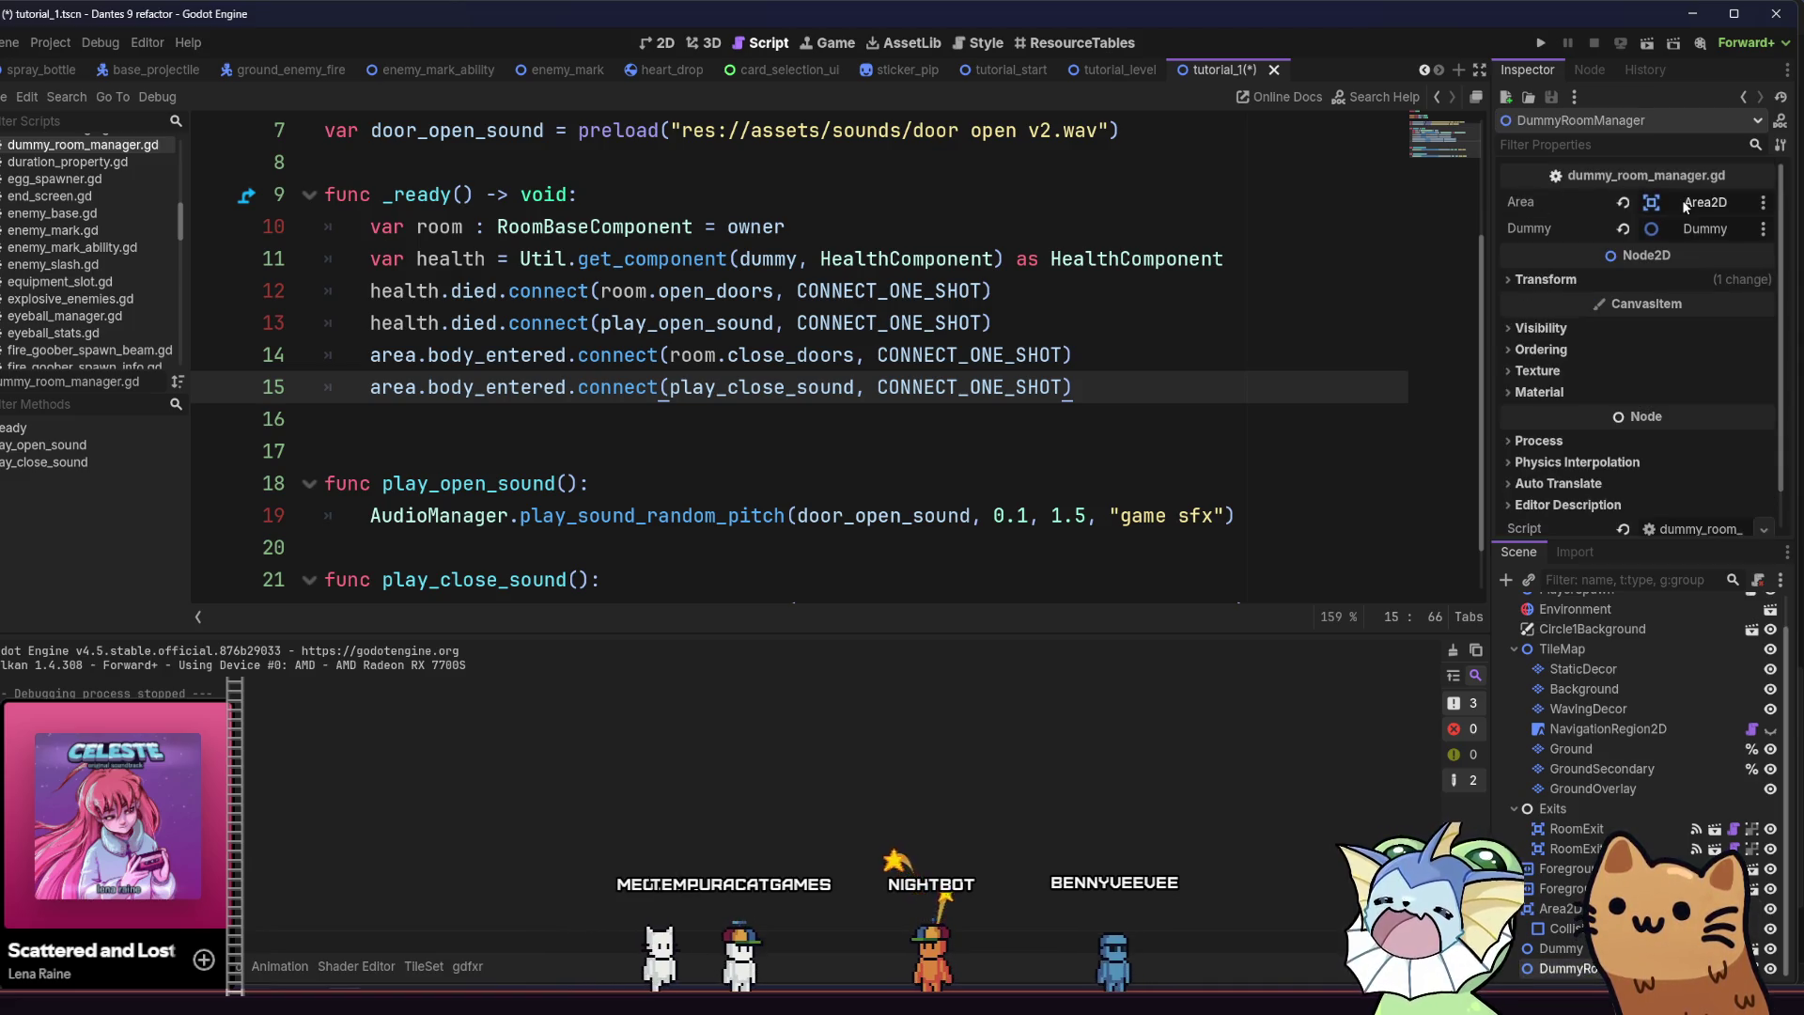
pyautogui.click(1005, 313)
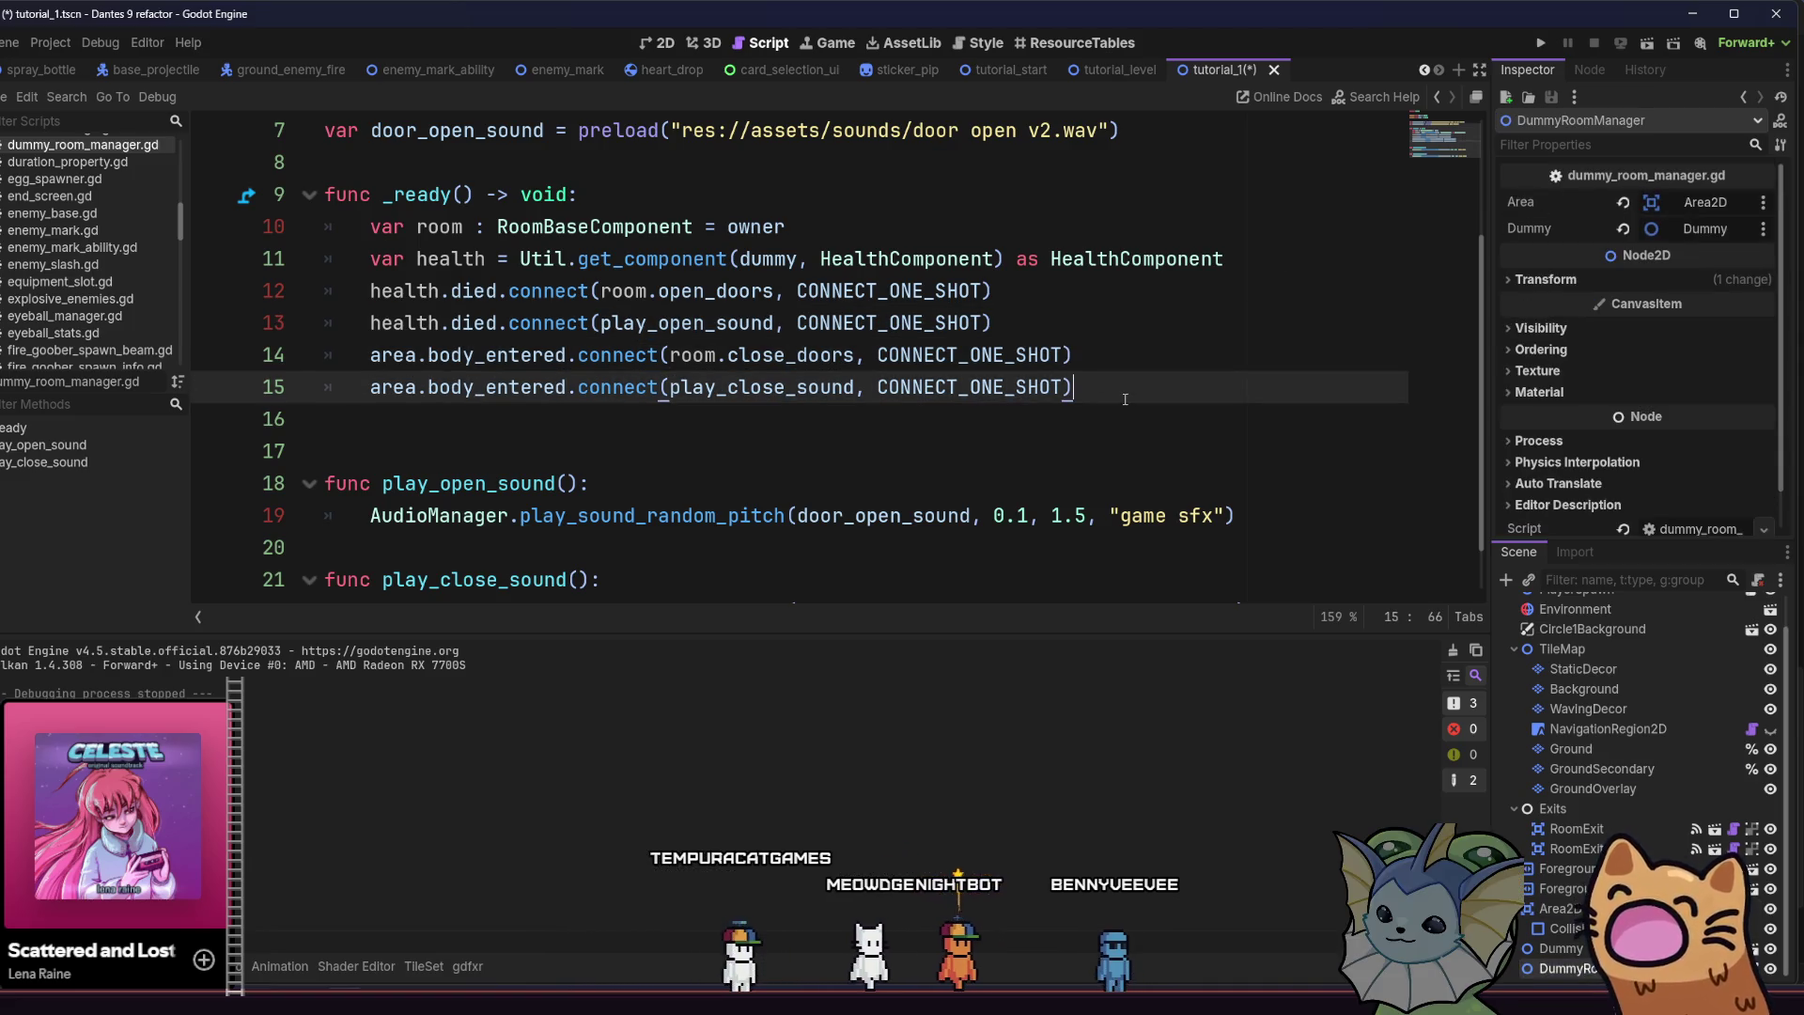
pyautogui.click(1135, 367)
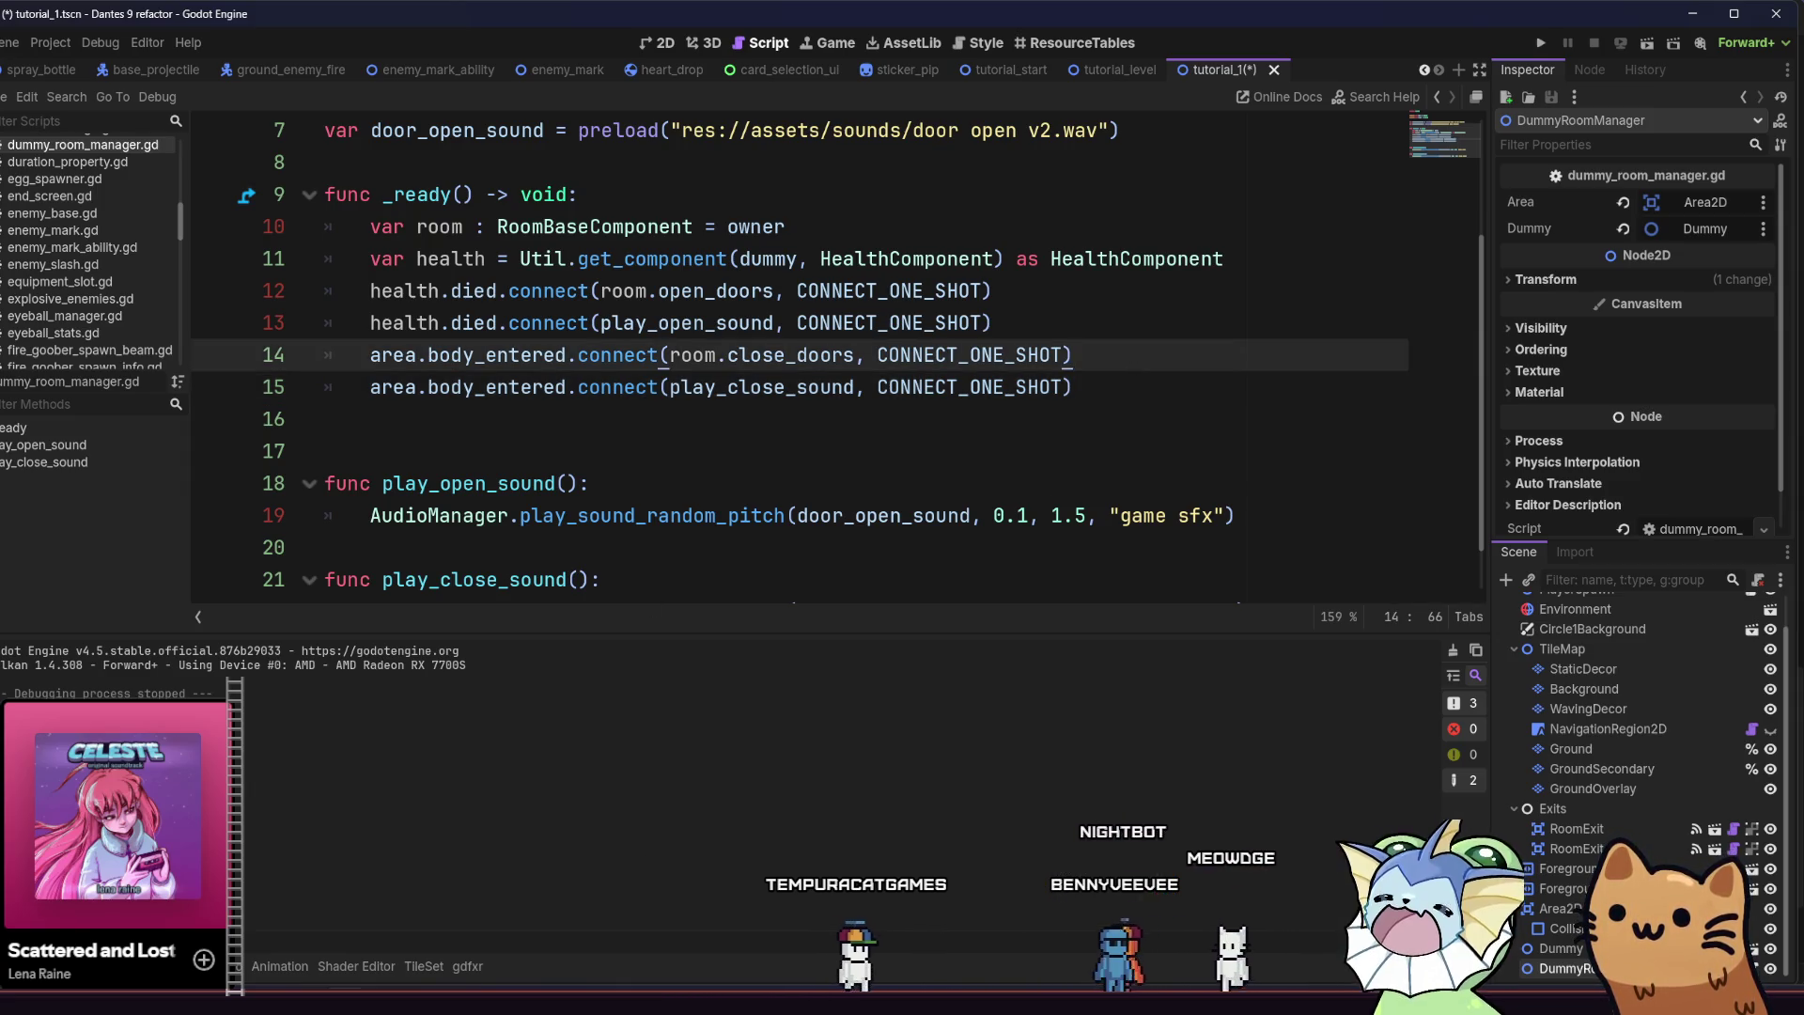
pyautogui.hotkey('alt', 'd')
# Check the Errors tab, append .unbind(1) to both callbacks on lines 14–15, save, and run tutorial_level.
pyautogui.click(111, 647)
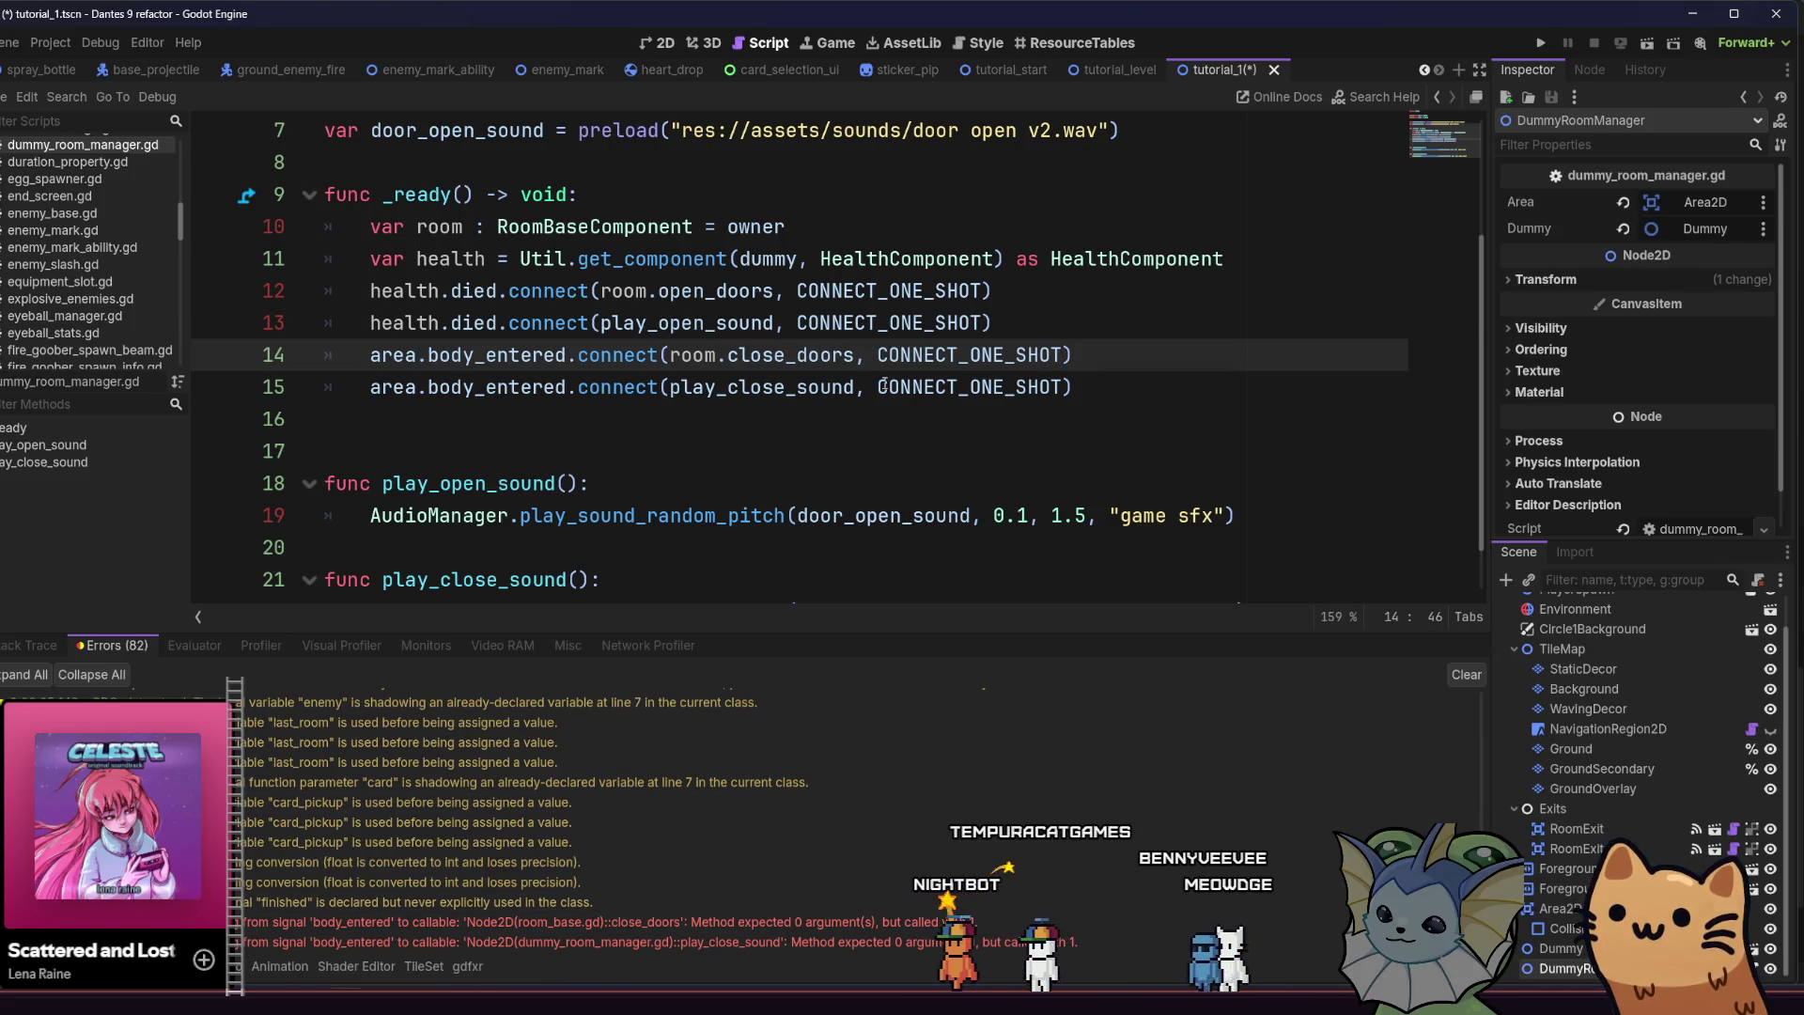
pyautogui.write('.unbind')
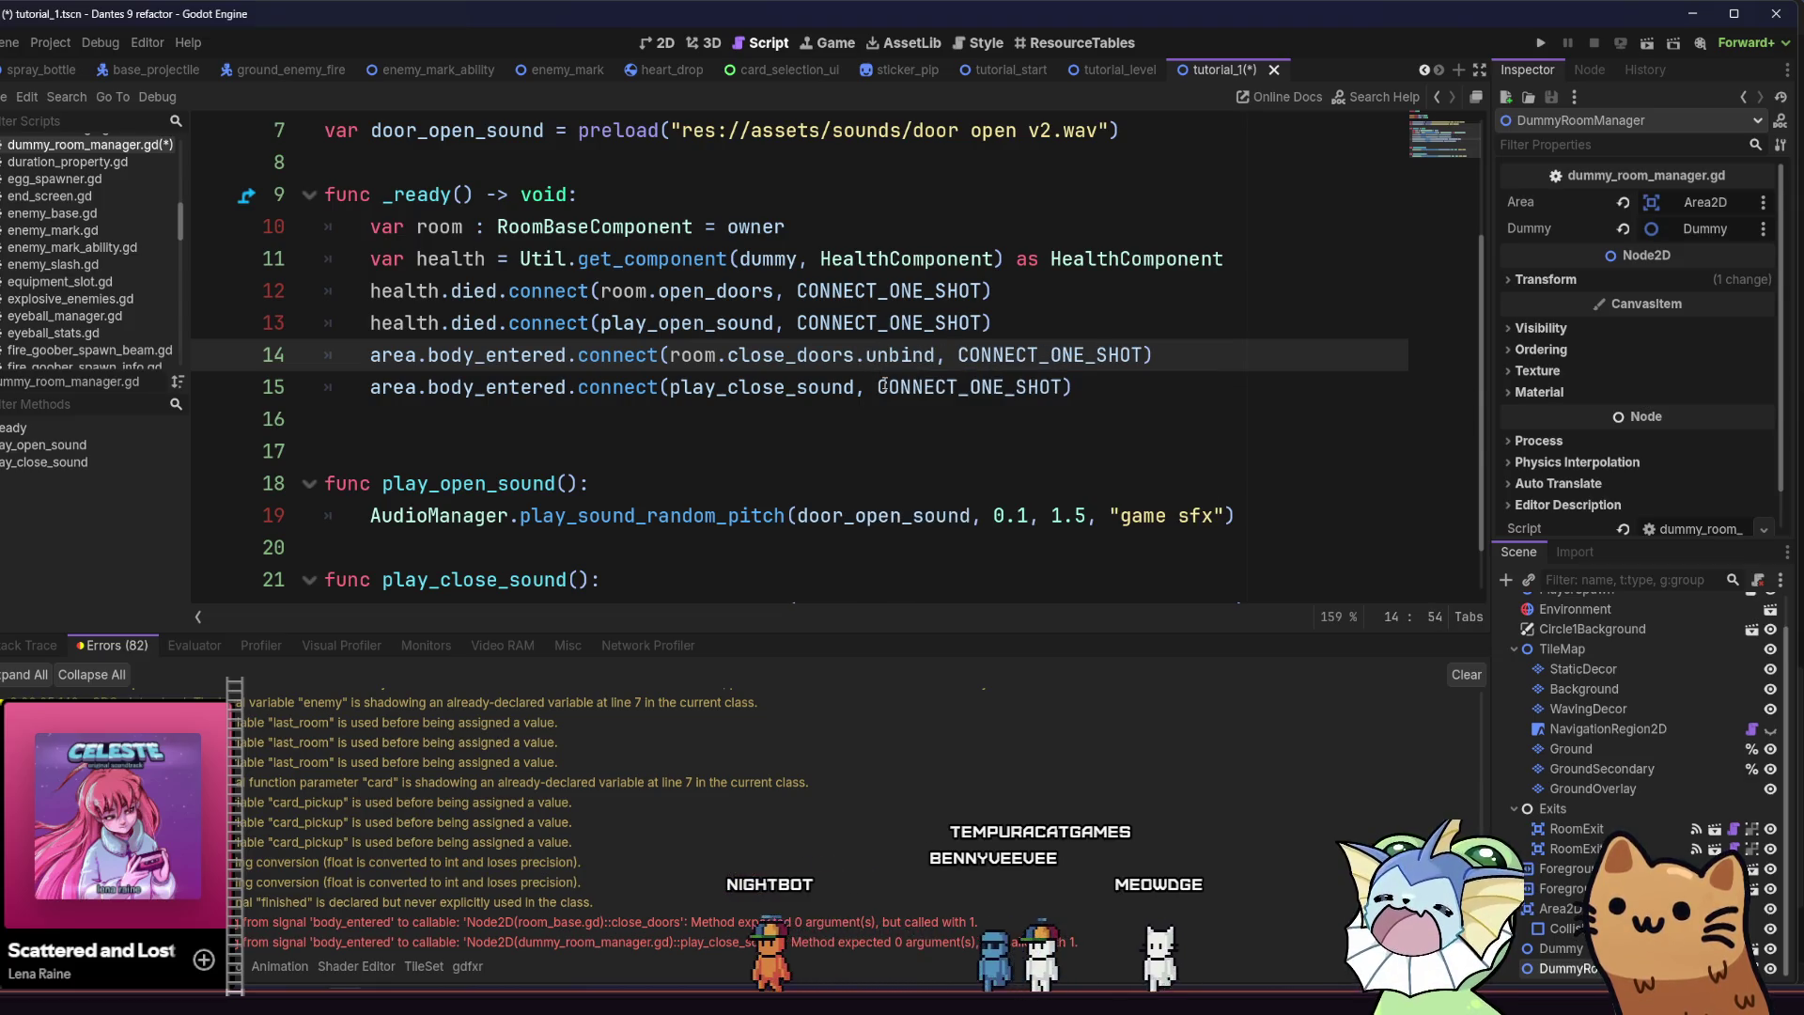
pyautogui.write('(1')
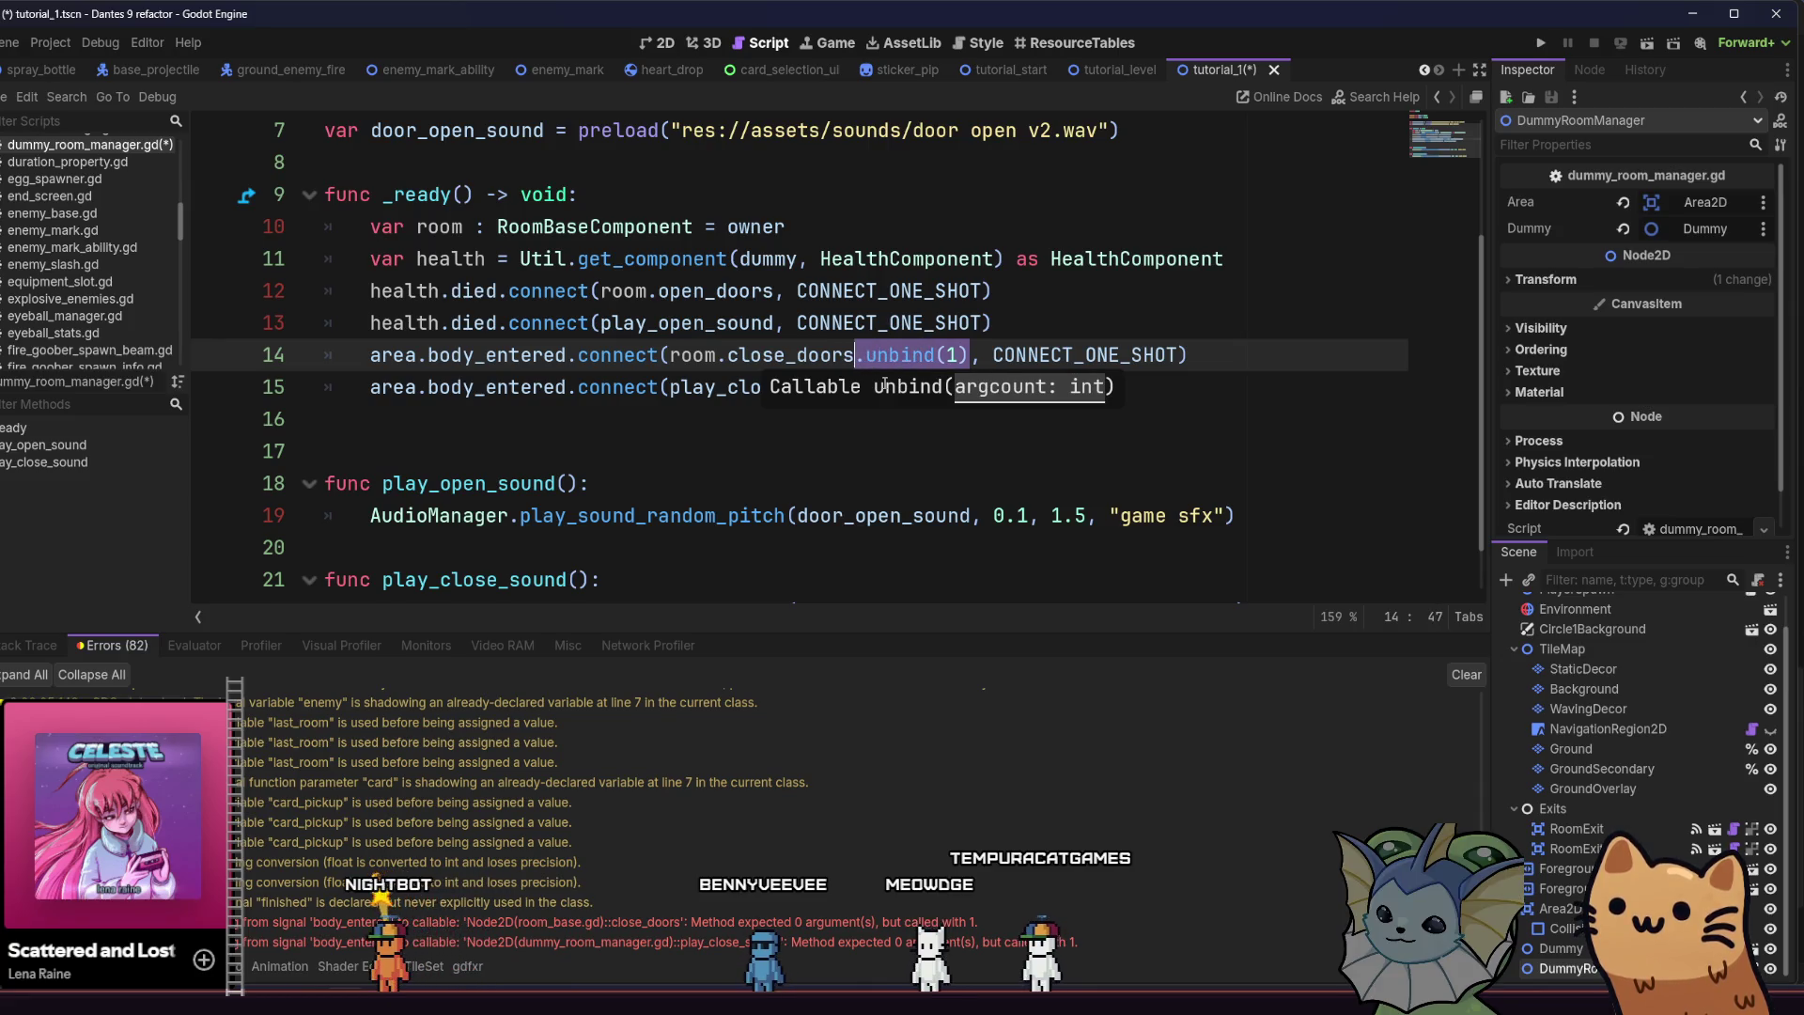
pyautogui.click(899, 349)
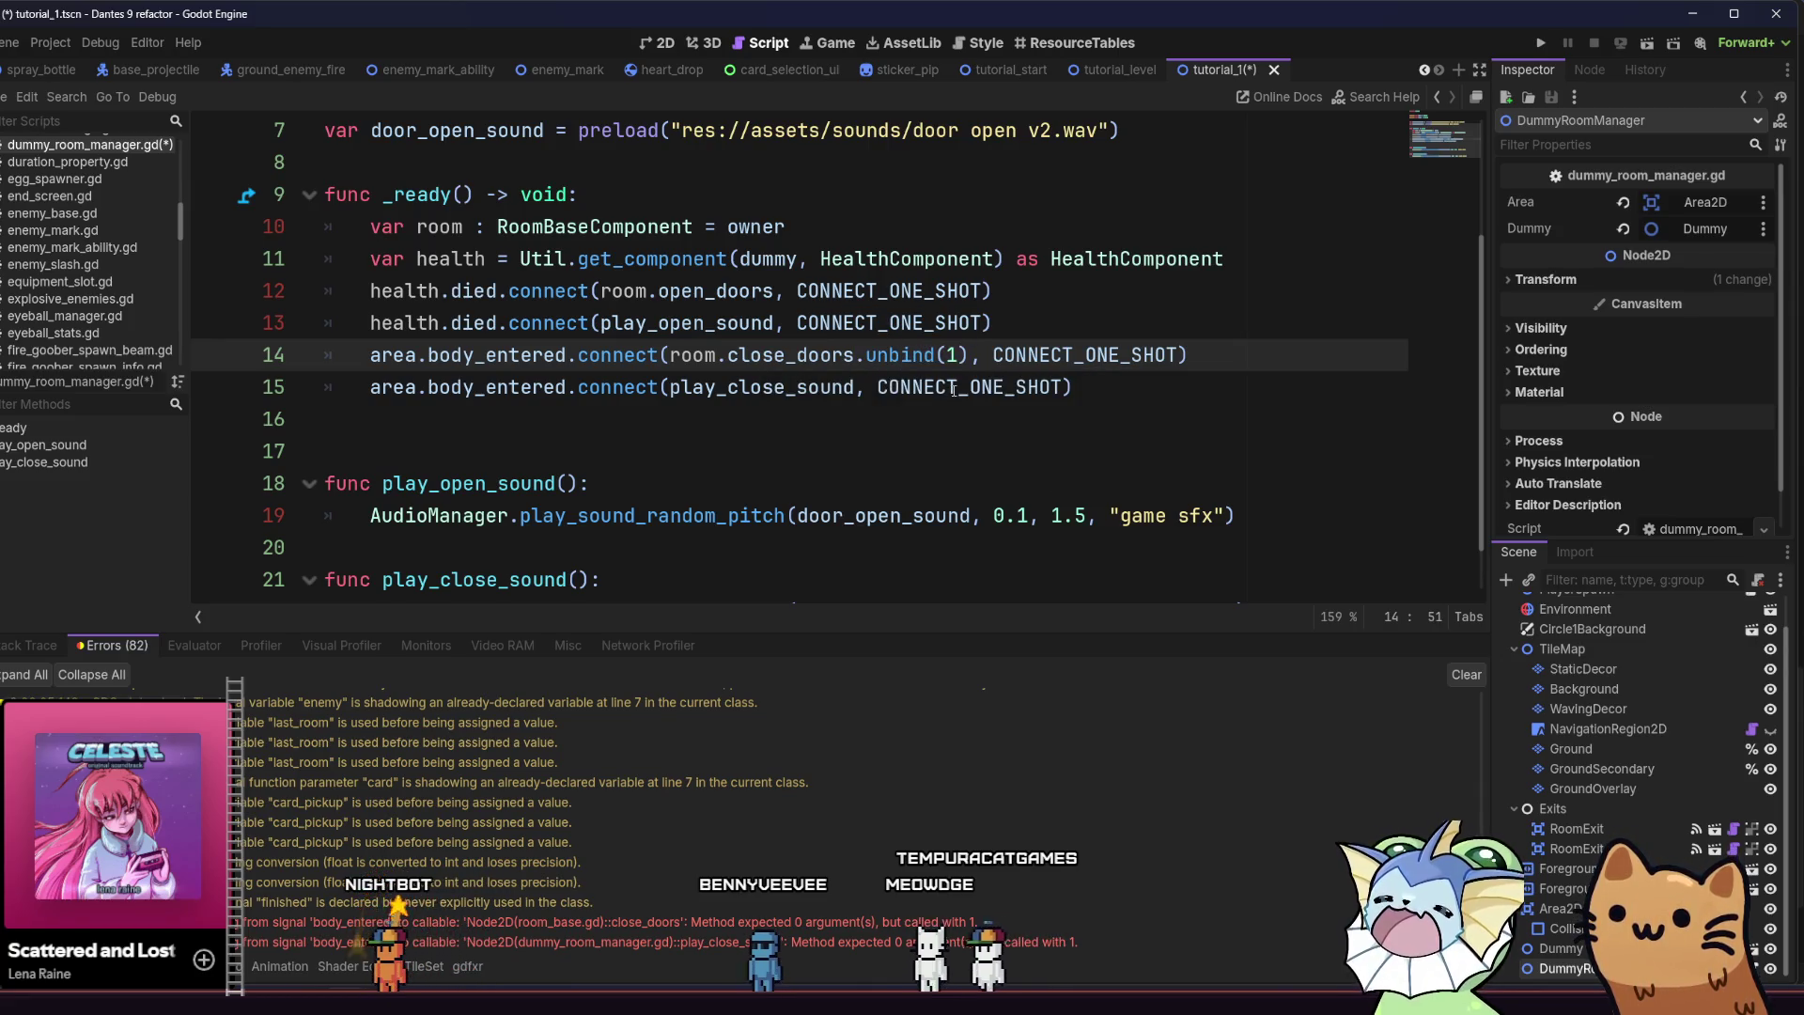
pyautogui.click(853, 387)
pyautogui.write('.unbind(1)')
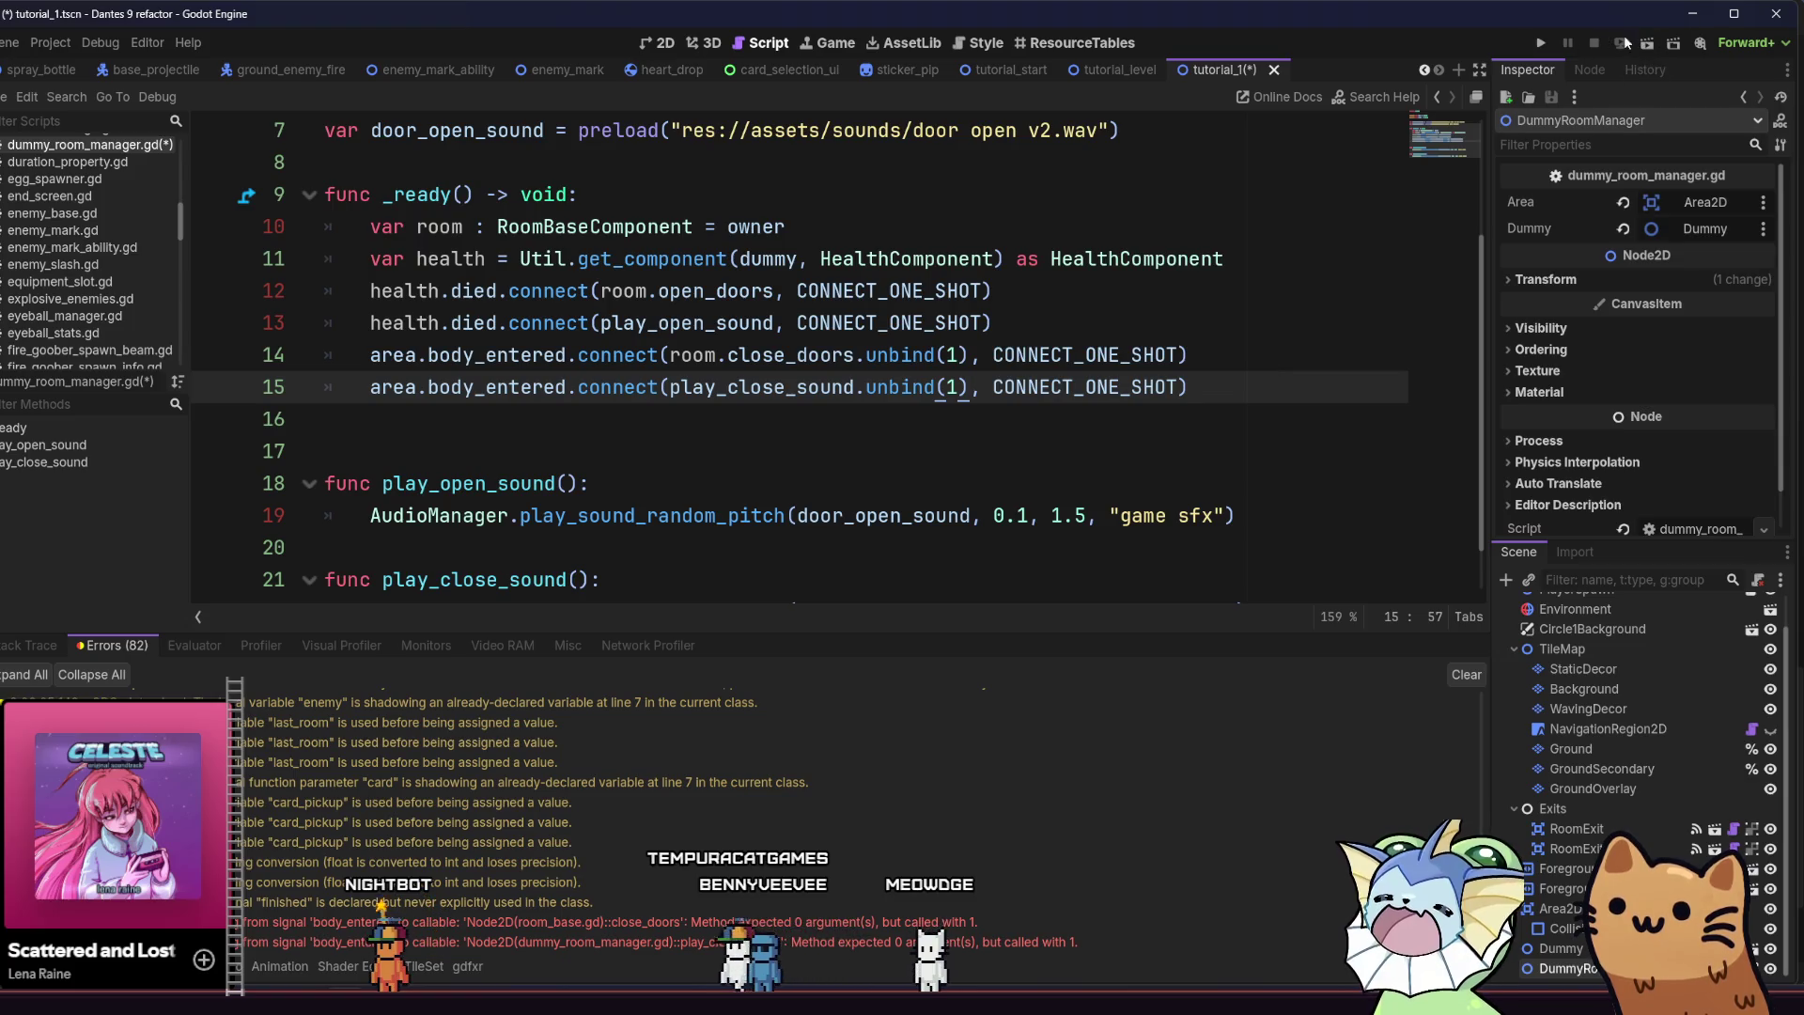
pyautogui.hotkey('ctrl', 's')
pyautogui.click(1120, 70)
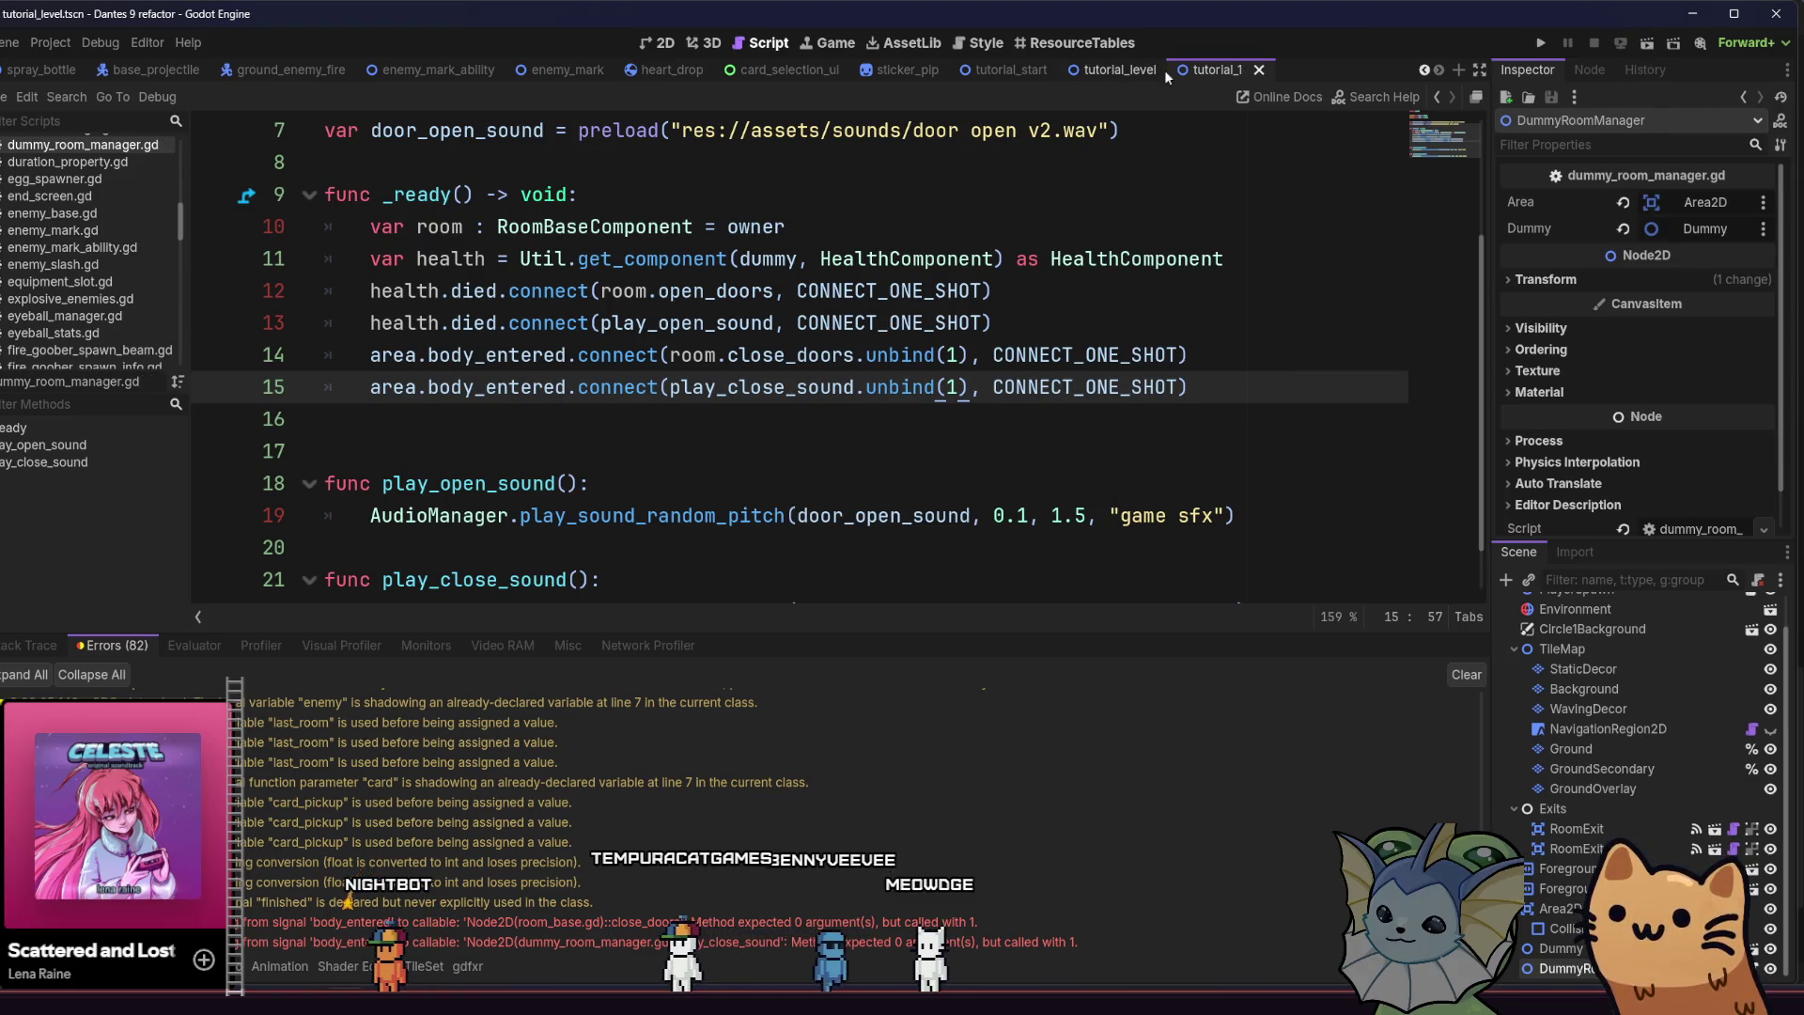
pyautogui.click(1647, 43)
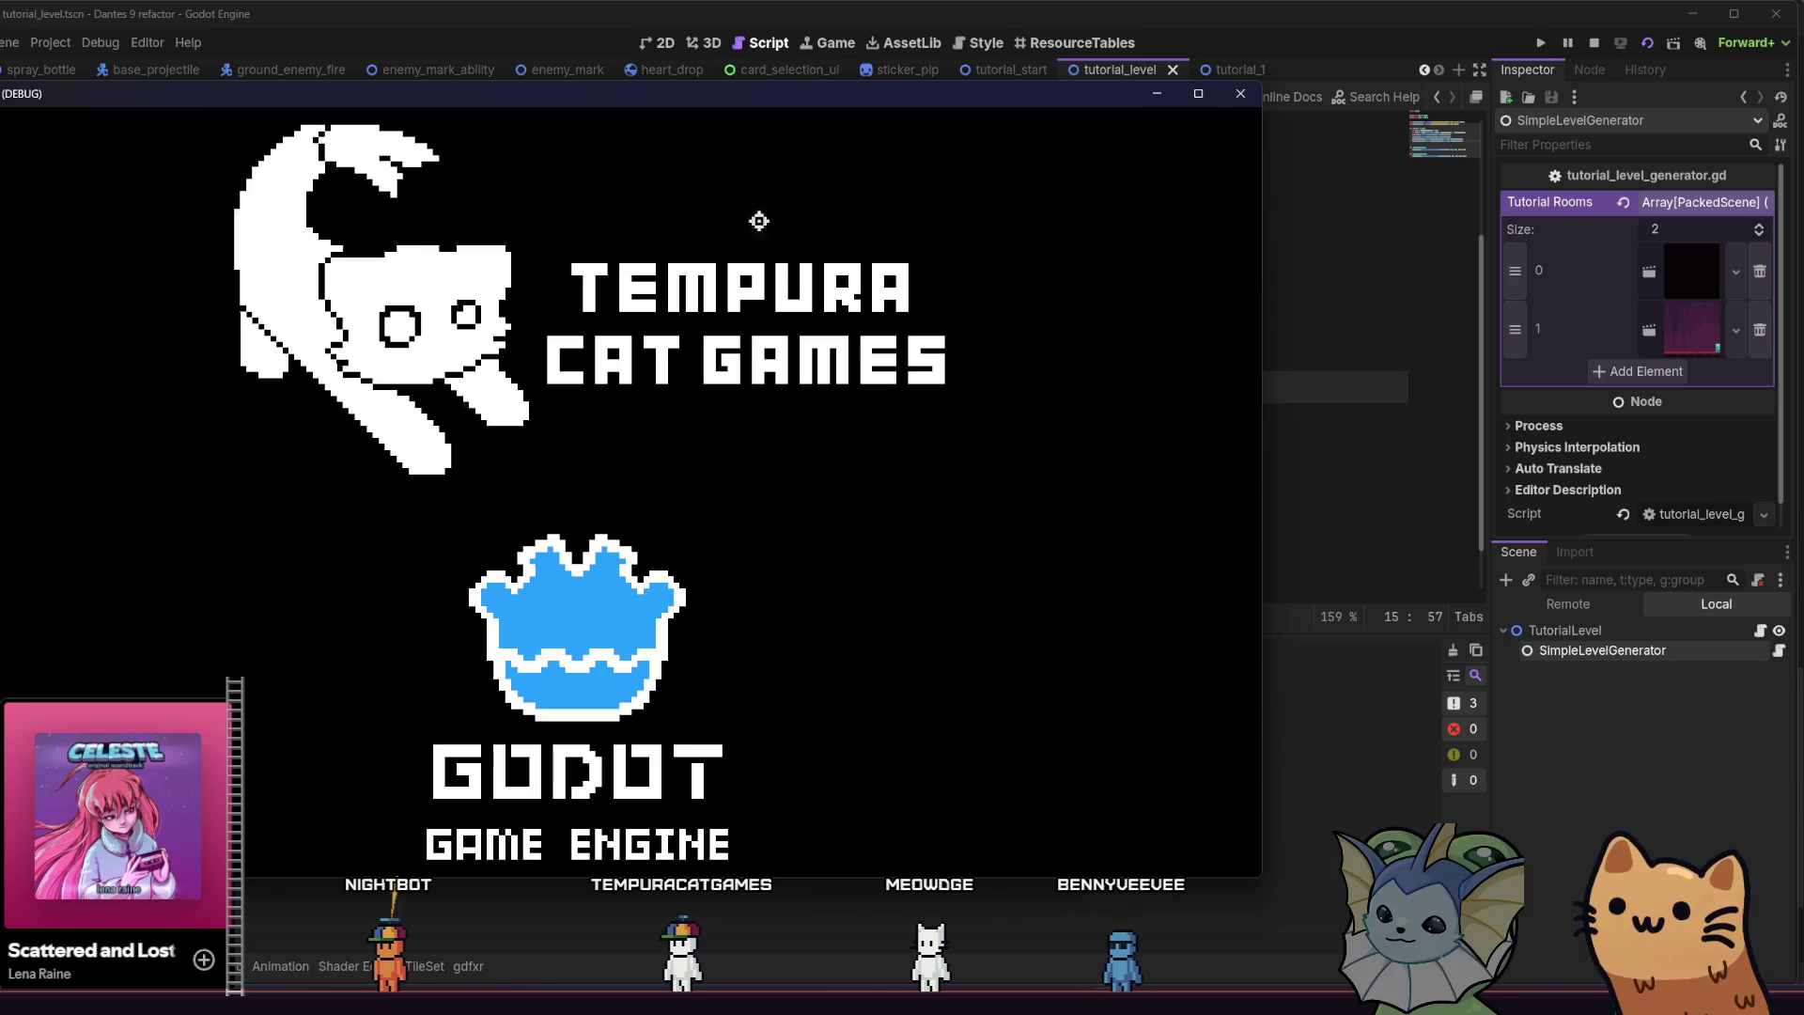
# Maximize the game window and run the cat right through the cave rooms.
pyautogui.press('super+Up')
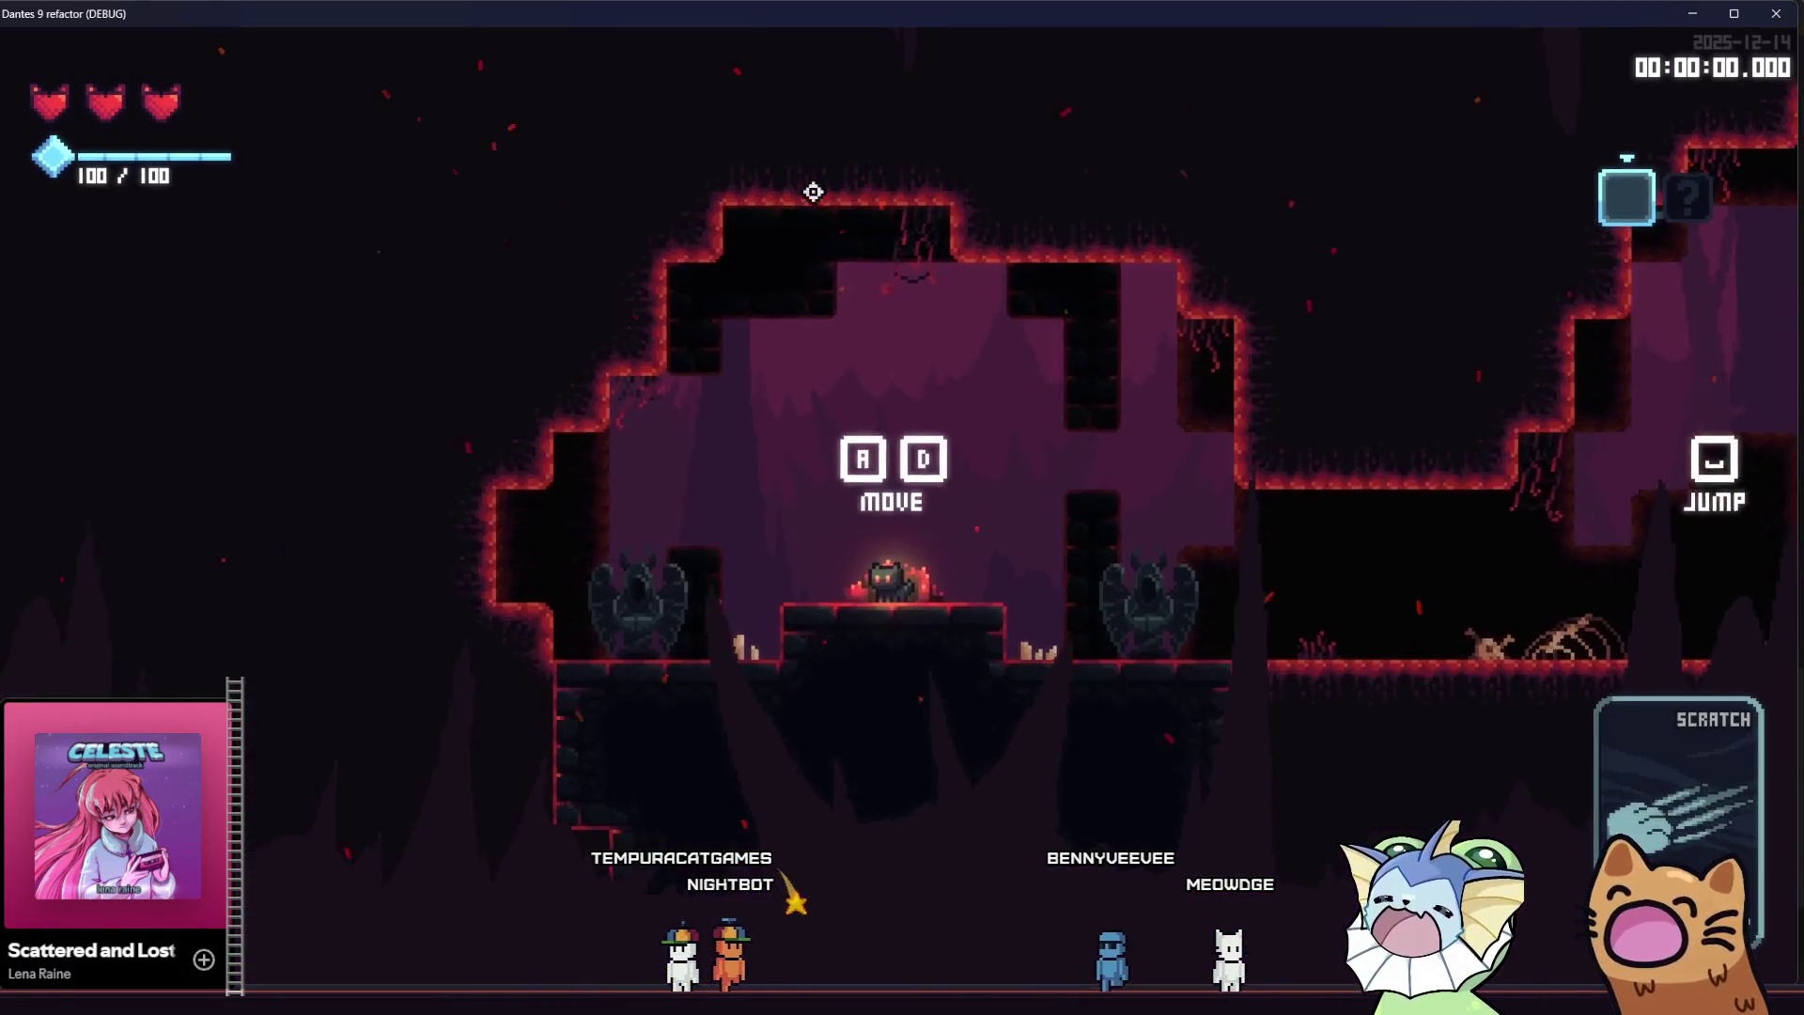
pyautogui.press('d')
pyautogui.press('d')
pyautogui.press('space')
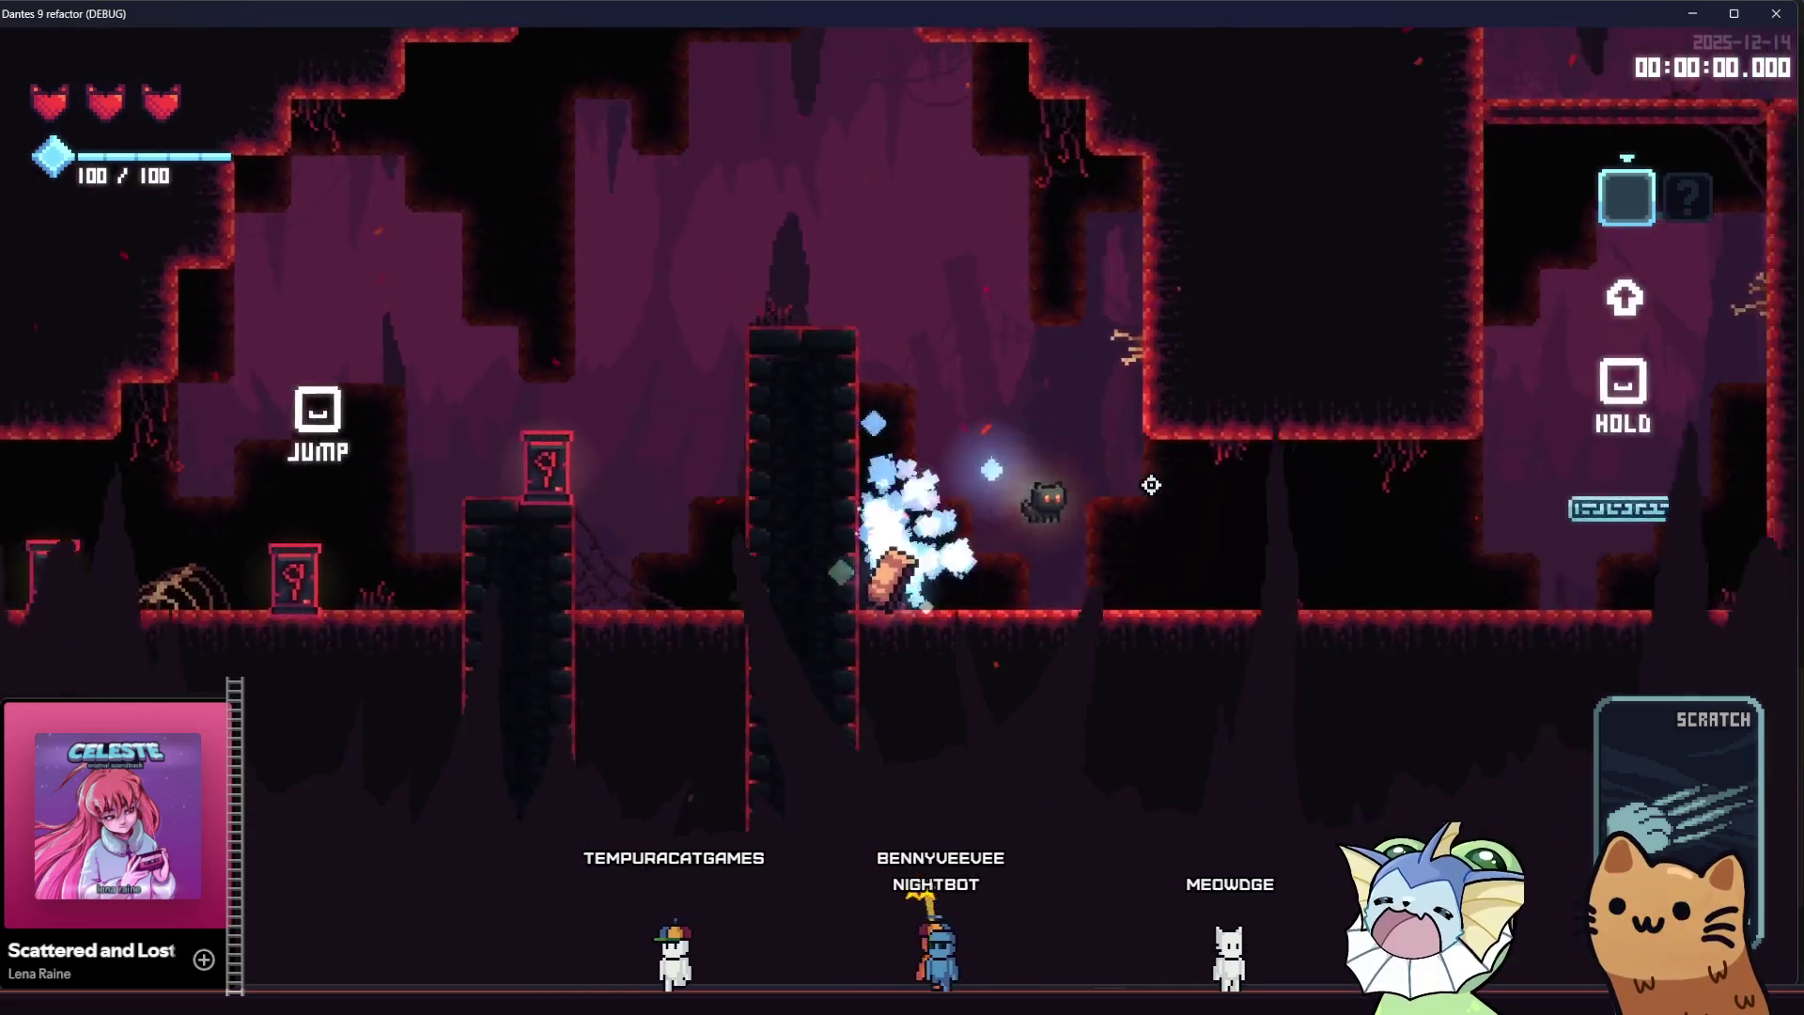
pyautogui.press('d')
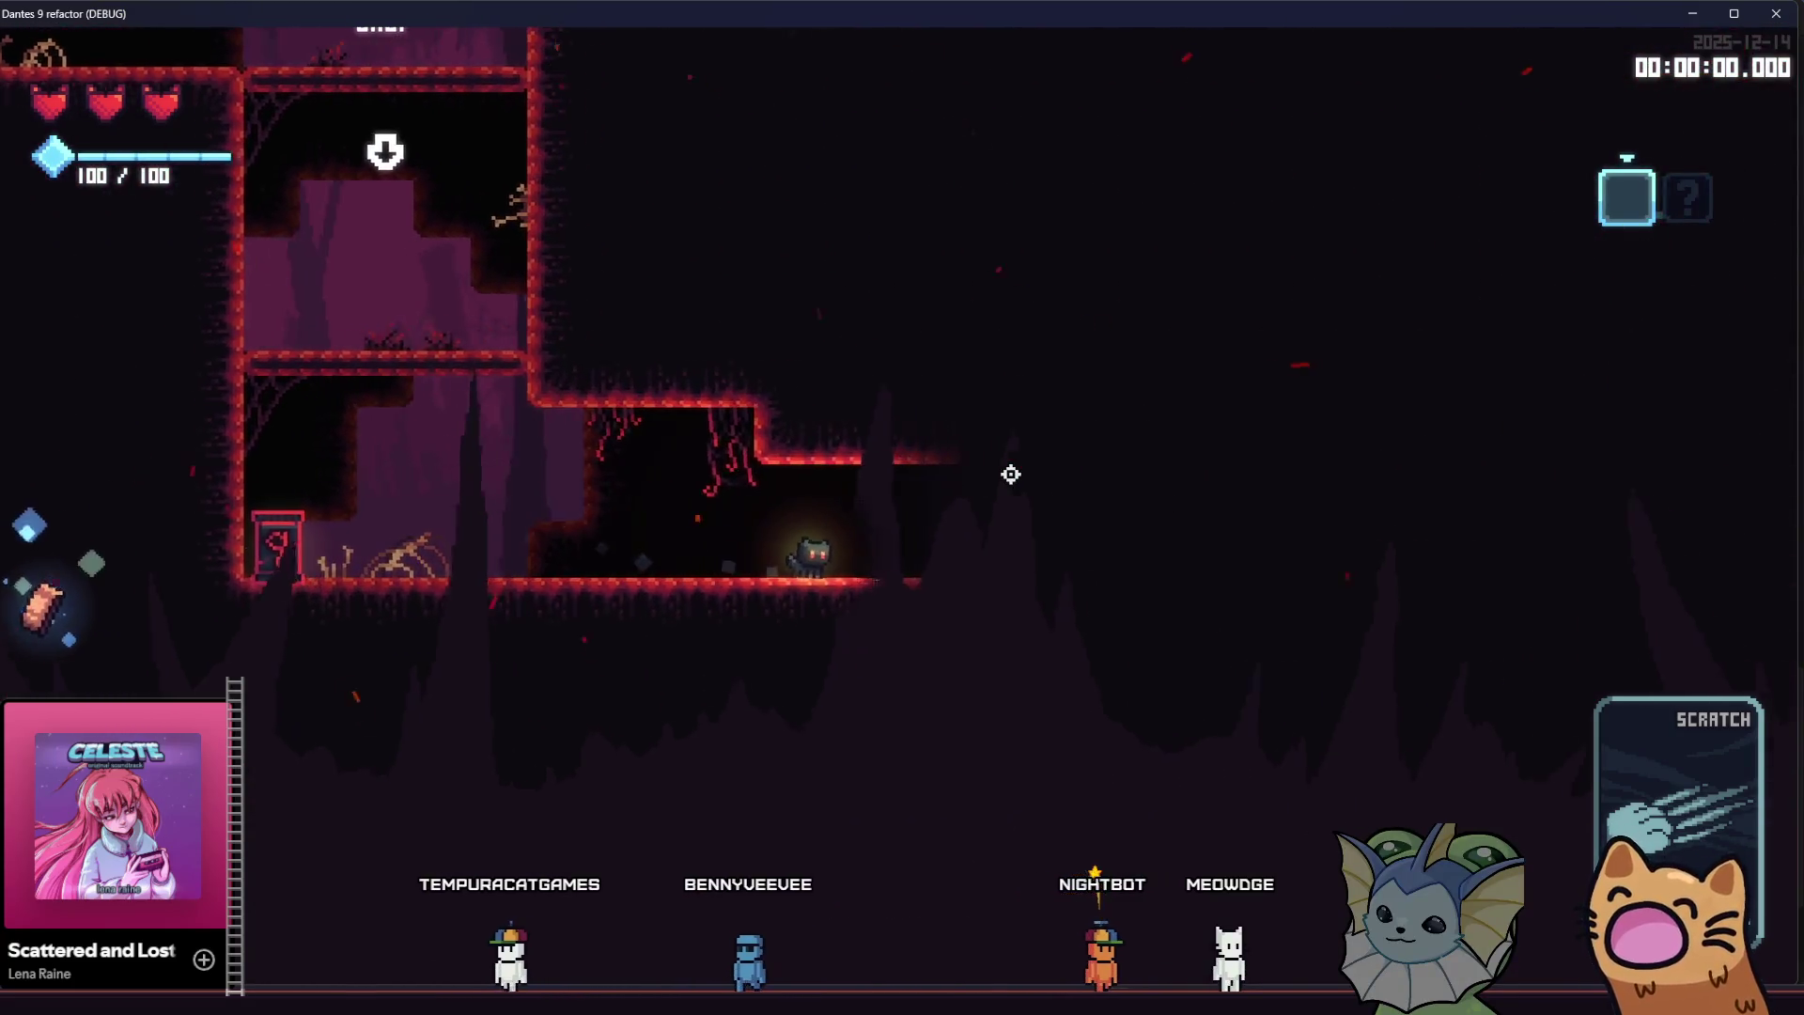
pyautogui.press('d')
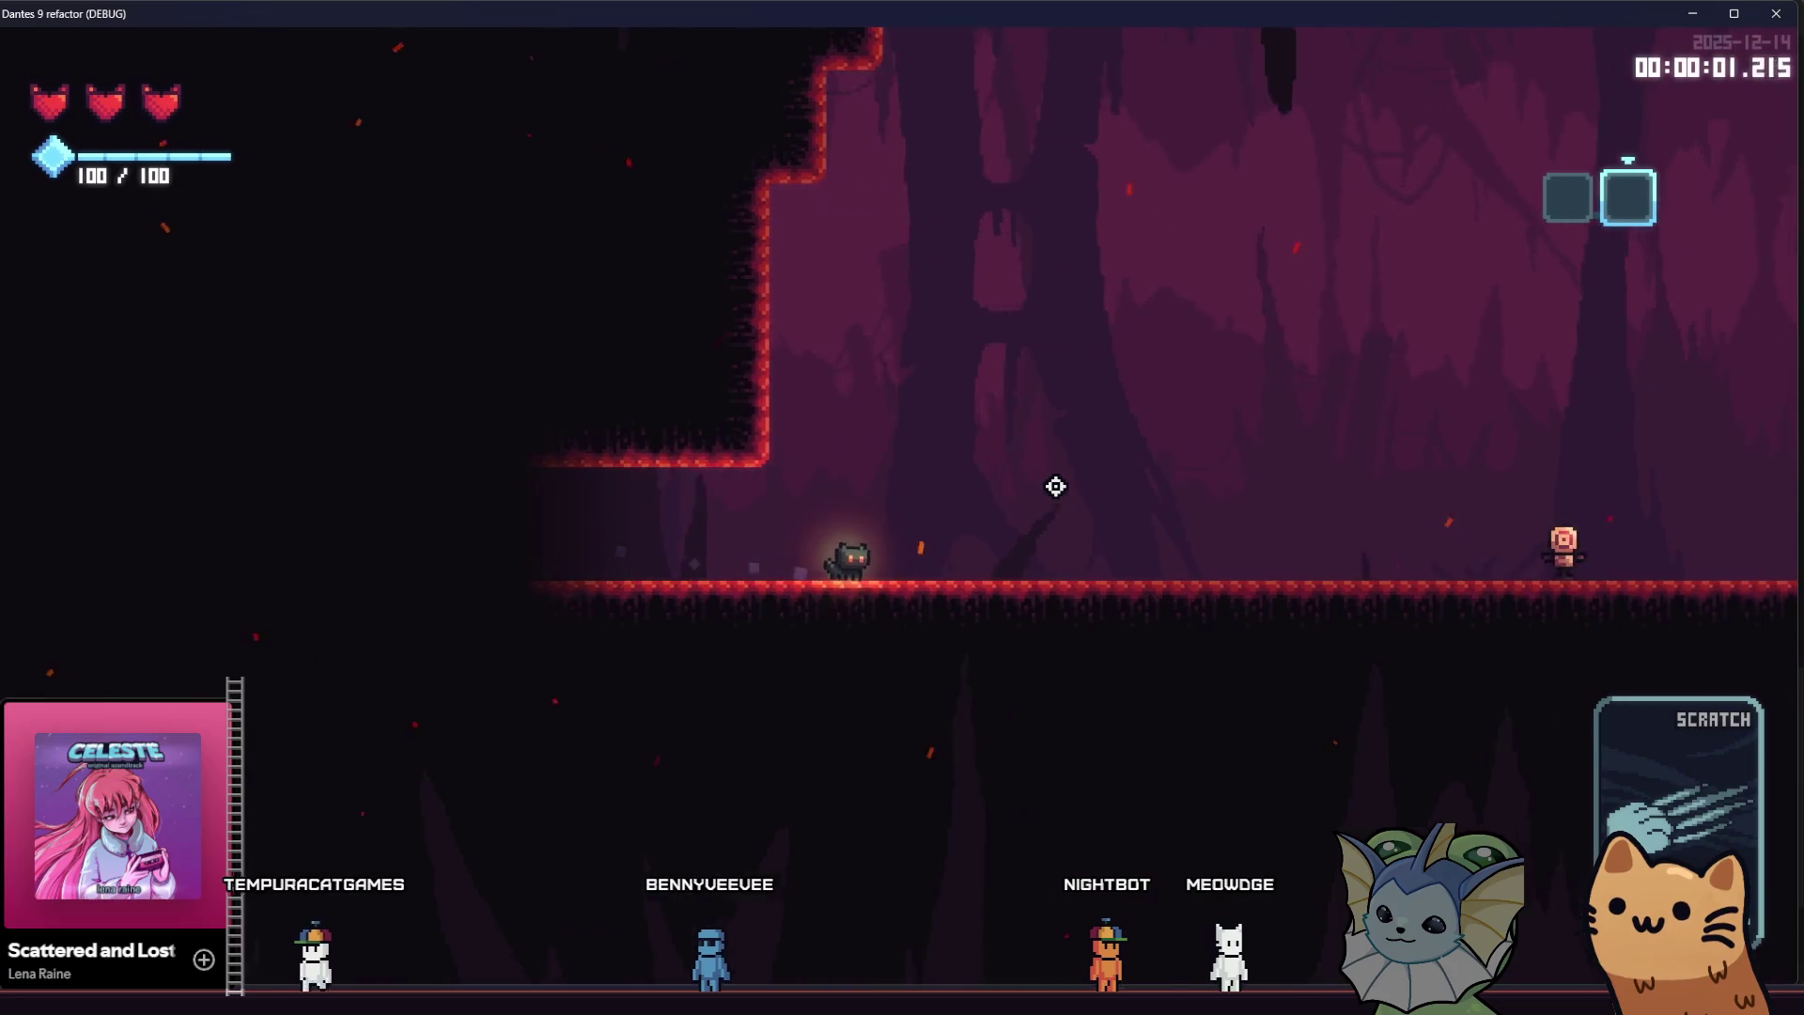
pyautogui.press('d')
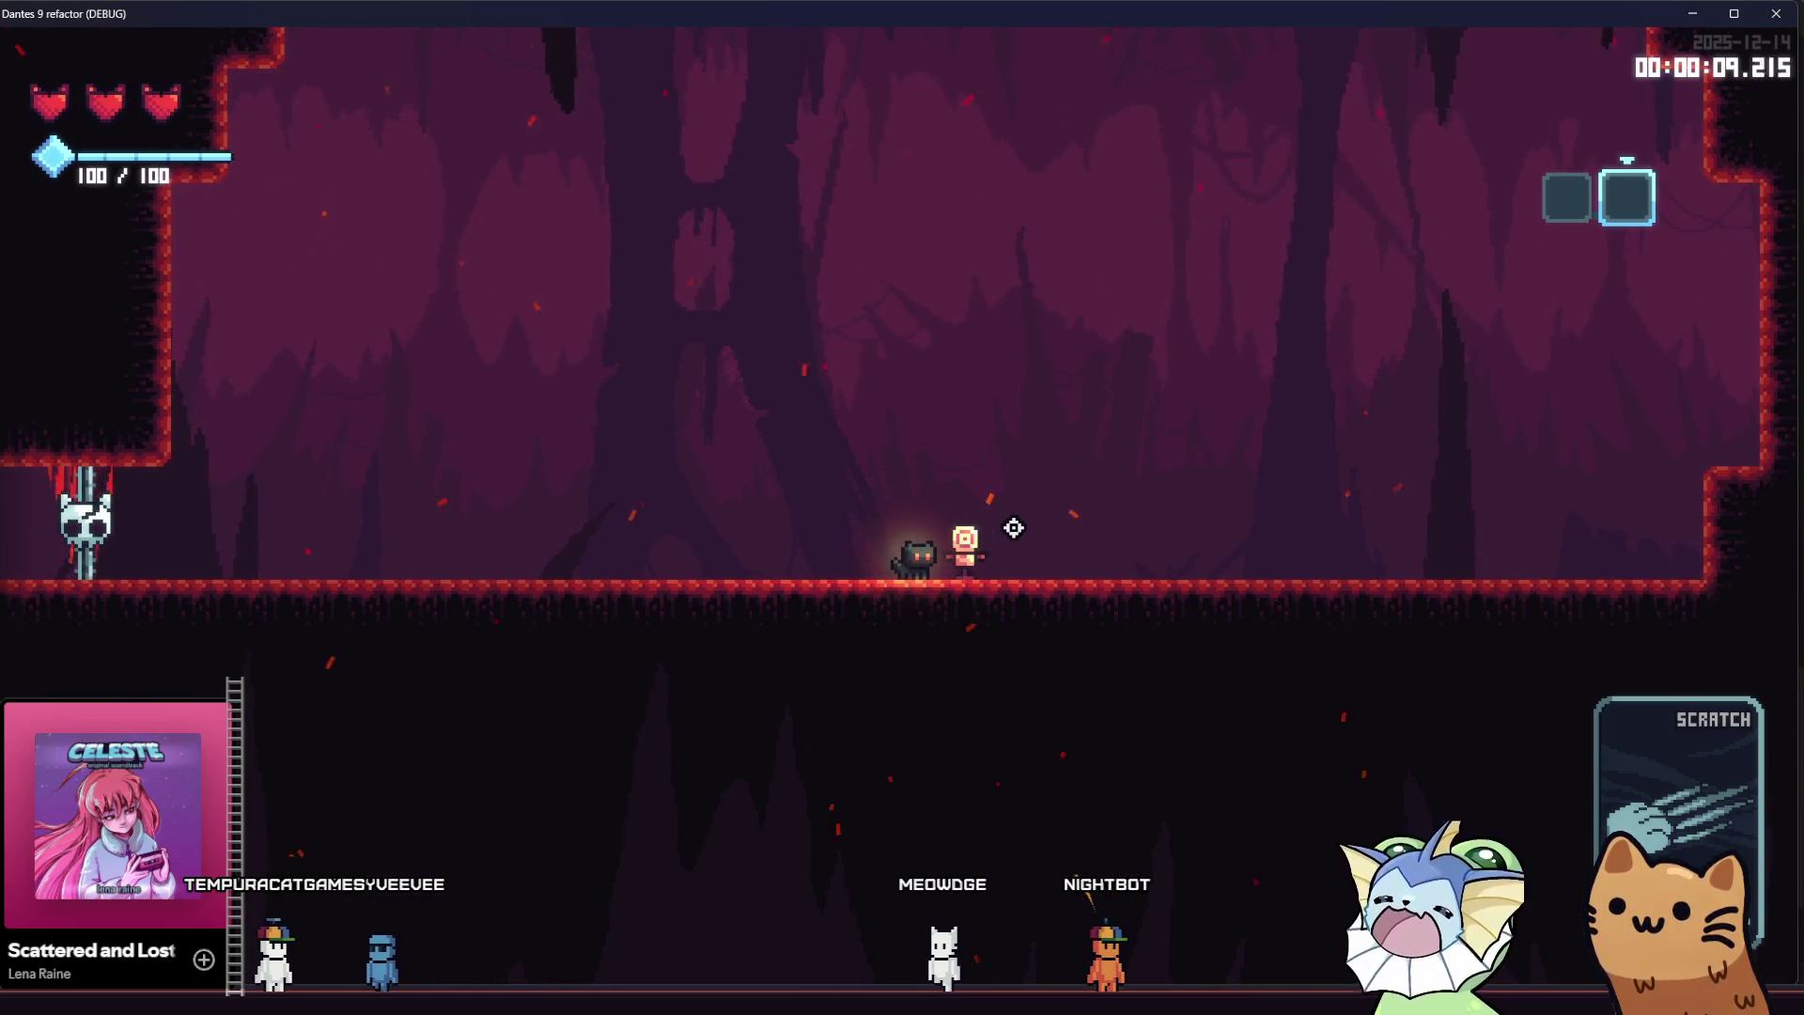
# Maneuver the cat up to the dummy, slash it several times, then close the game.
pyautogui.press('d')
pyautogui.press('a')
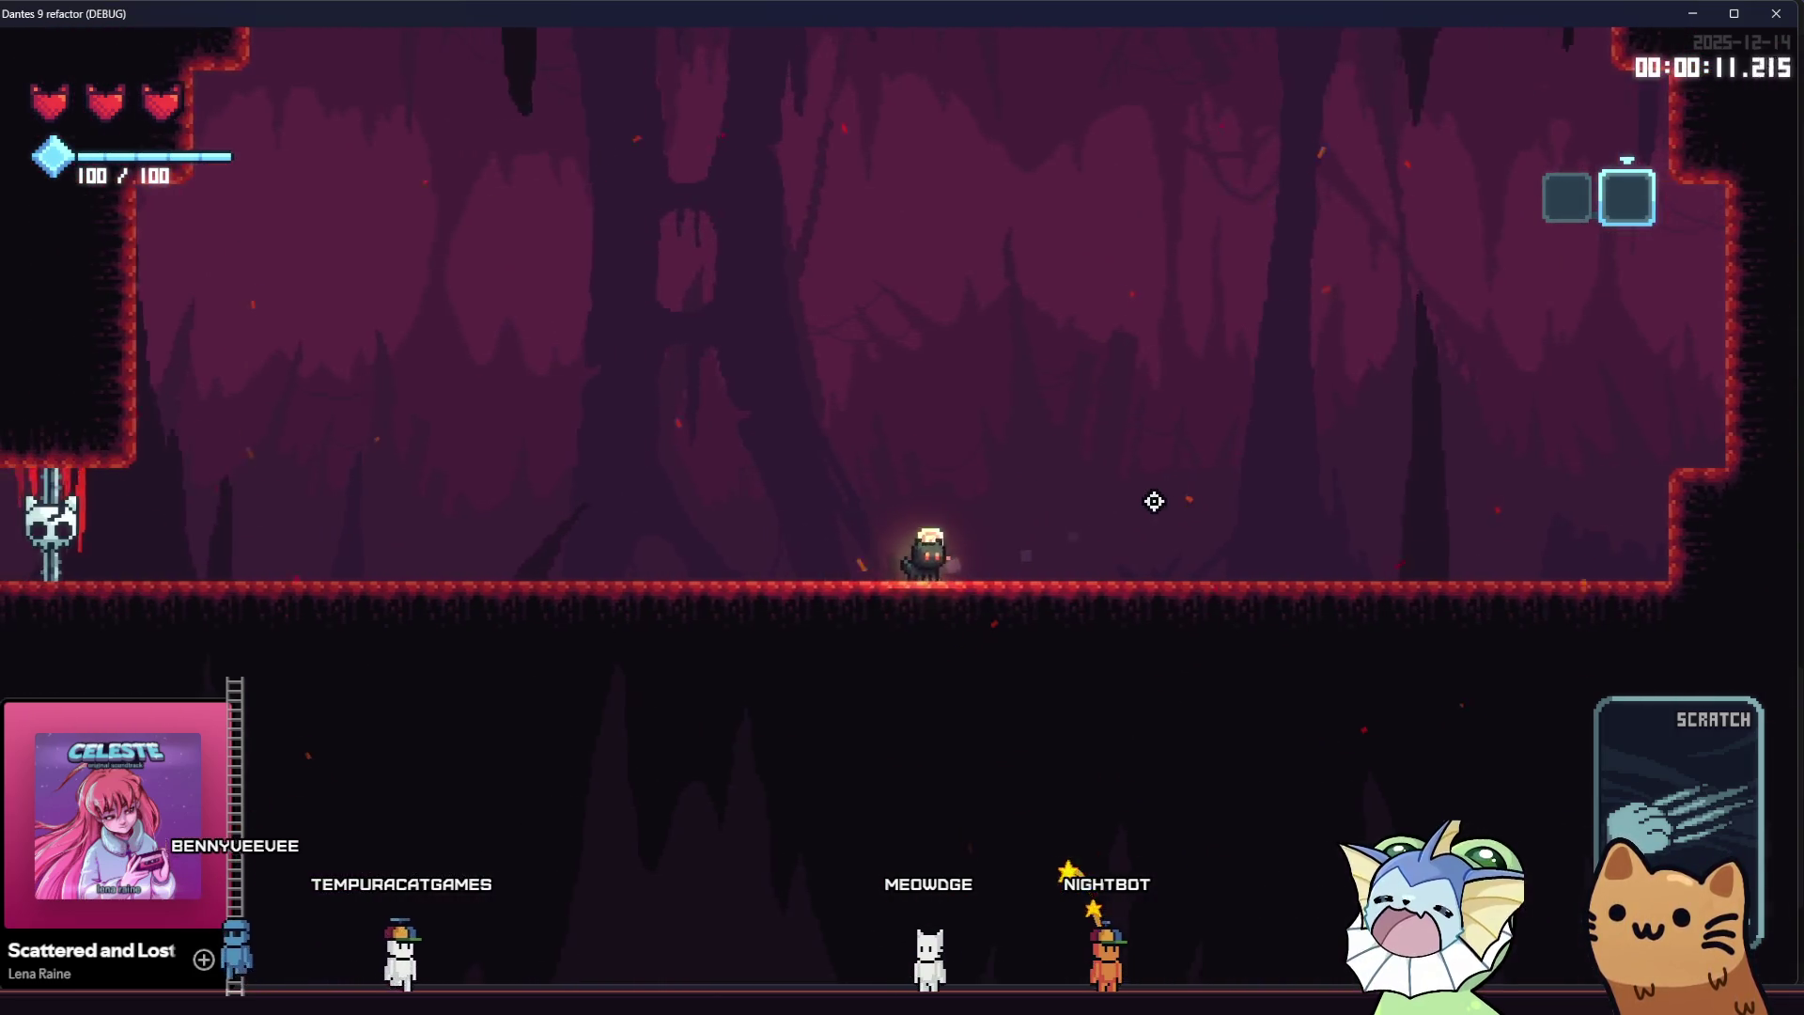
pyautogui.press('a')
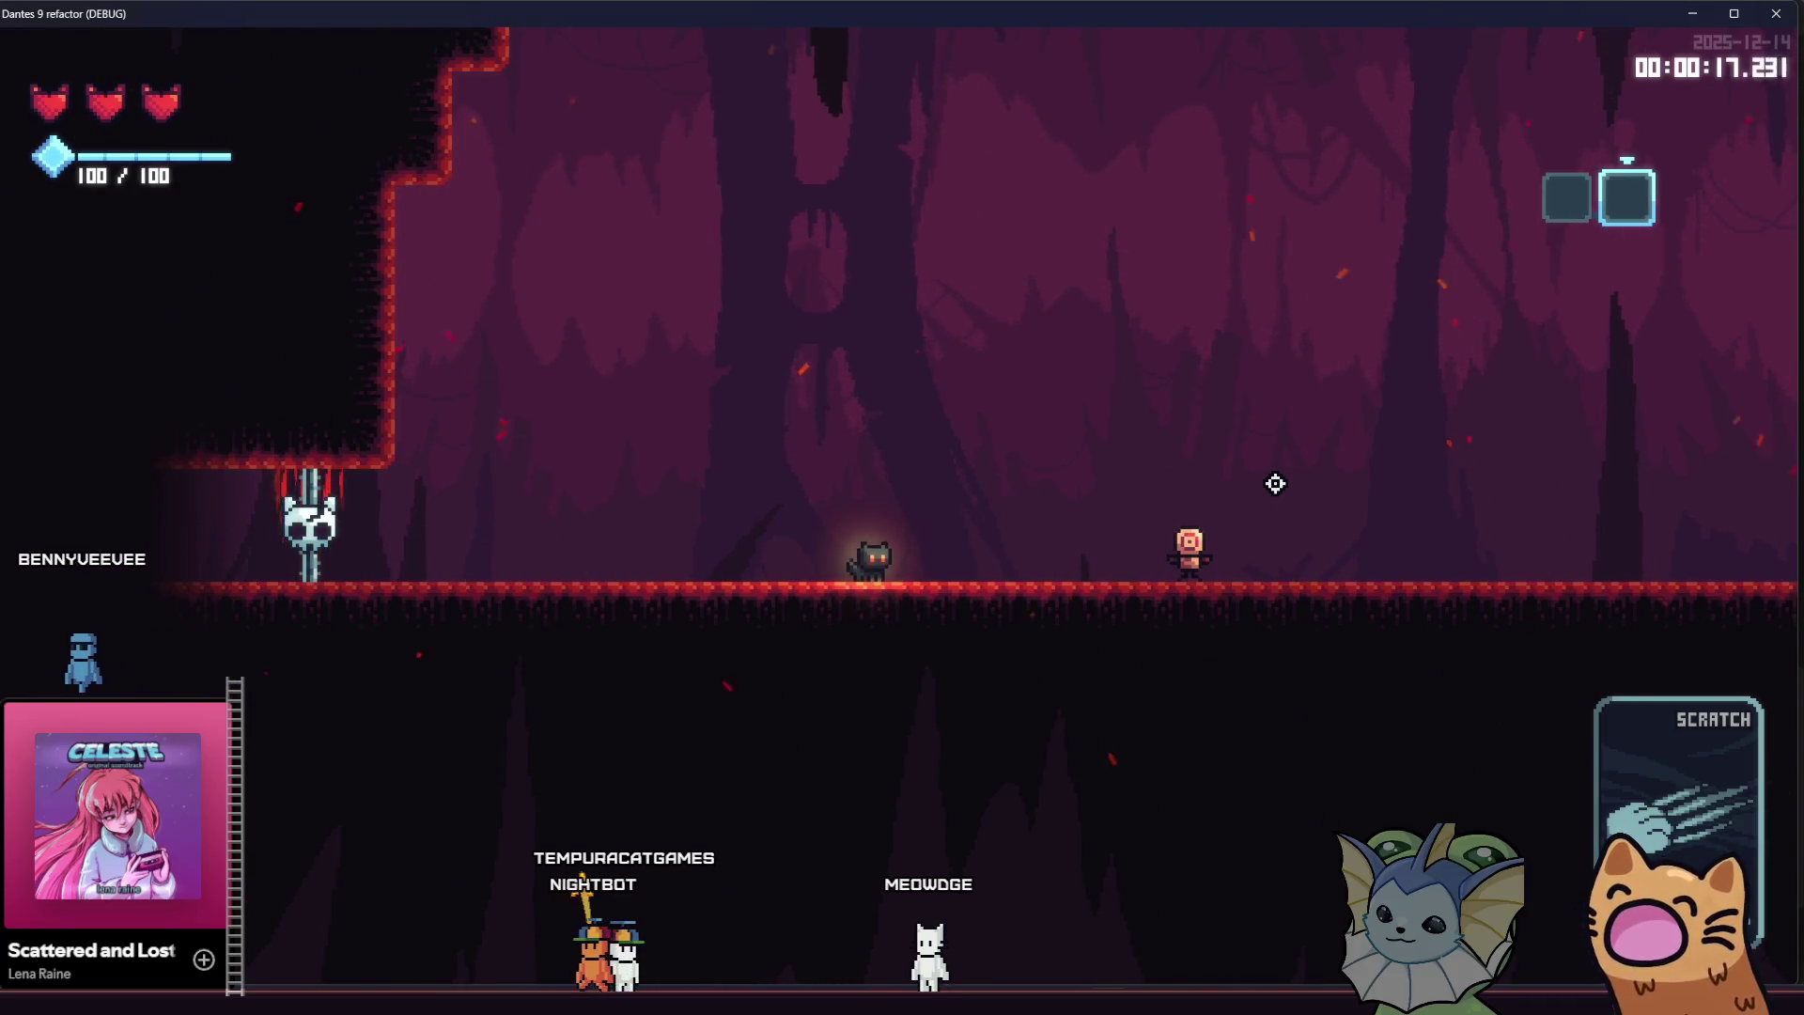
pyautogui.press('d')
pyautogui.click(1271, 489)
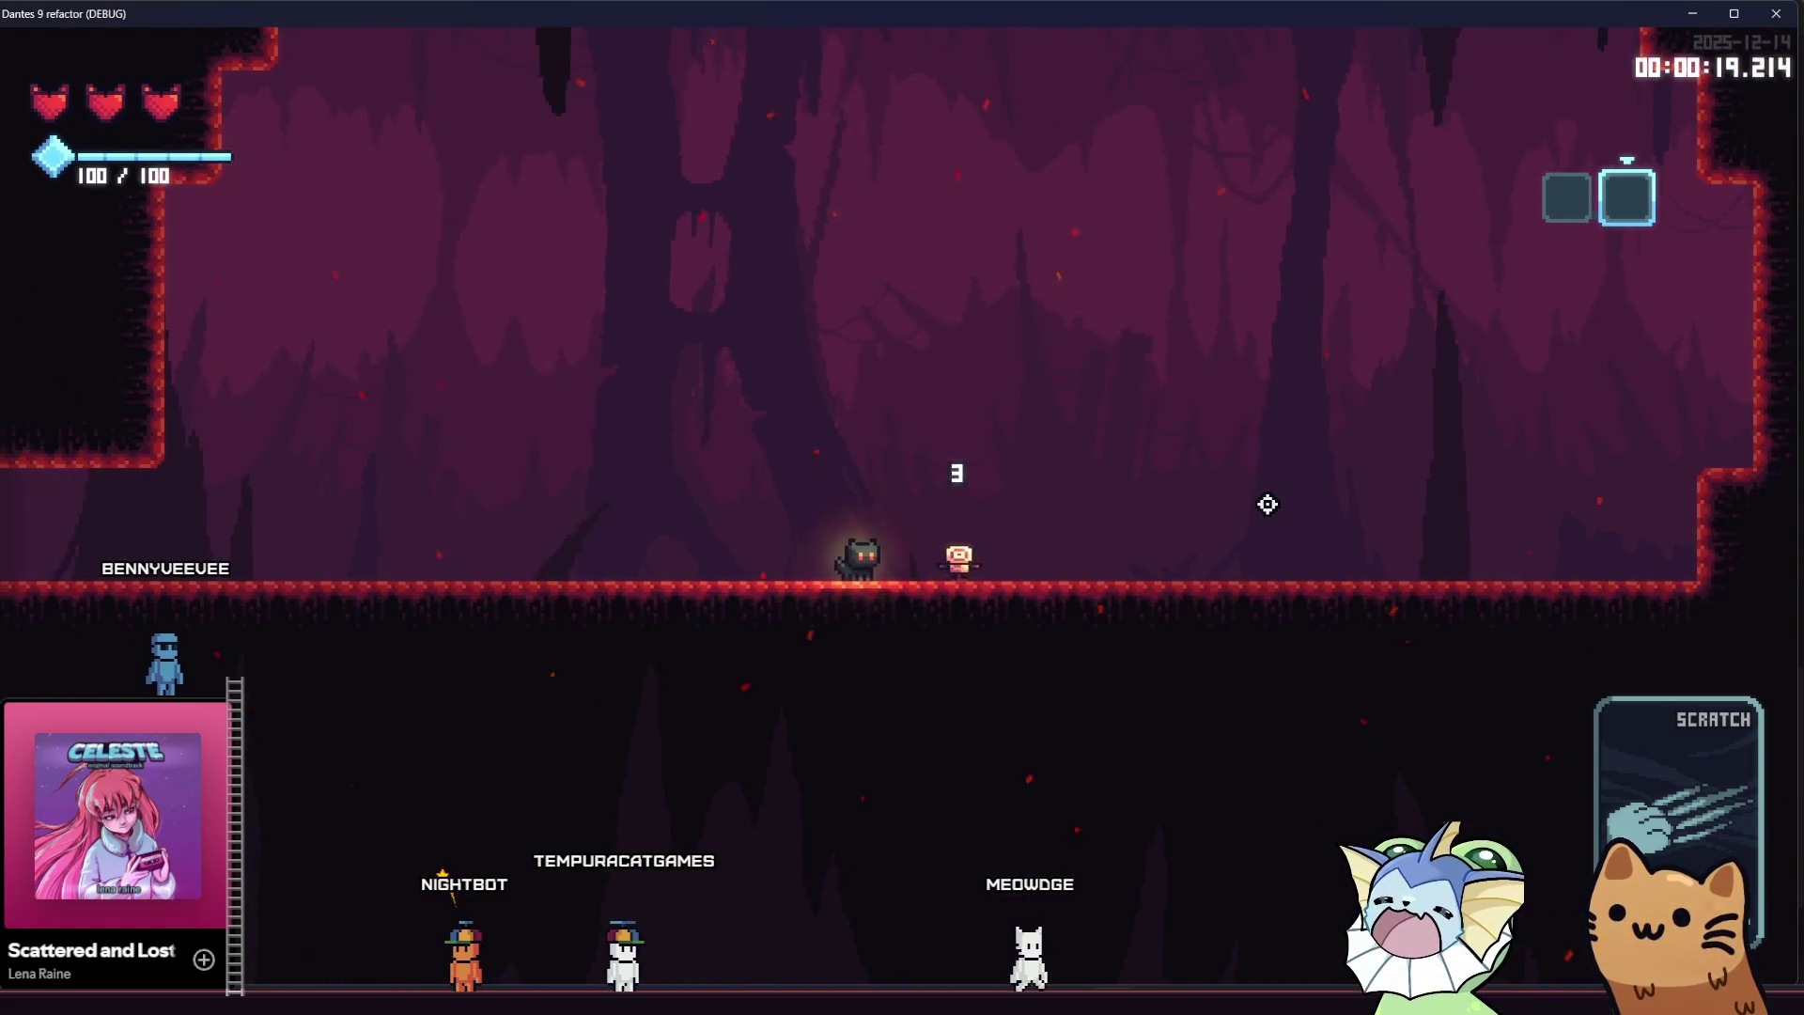
pyautogui.press('d')
pyautogui.click(463, 507)
pyautogui.press('a')
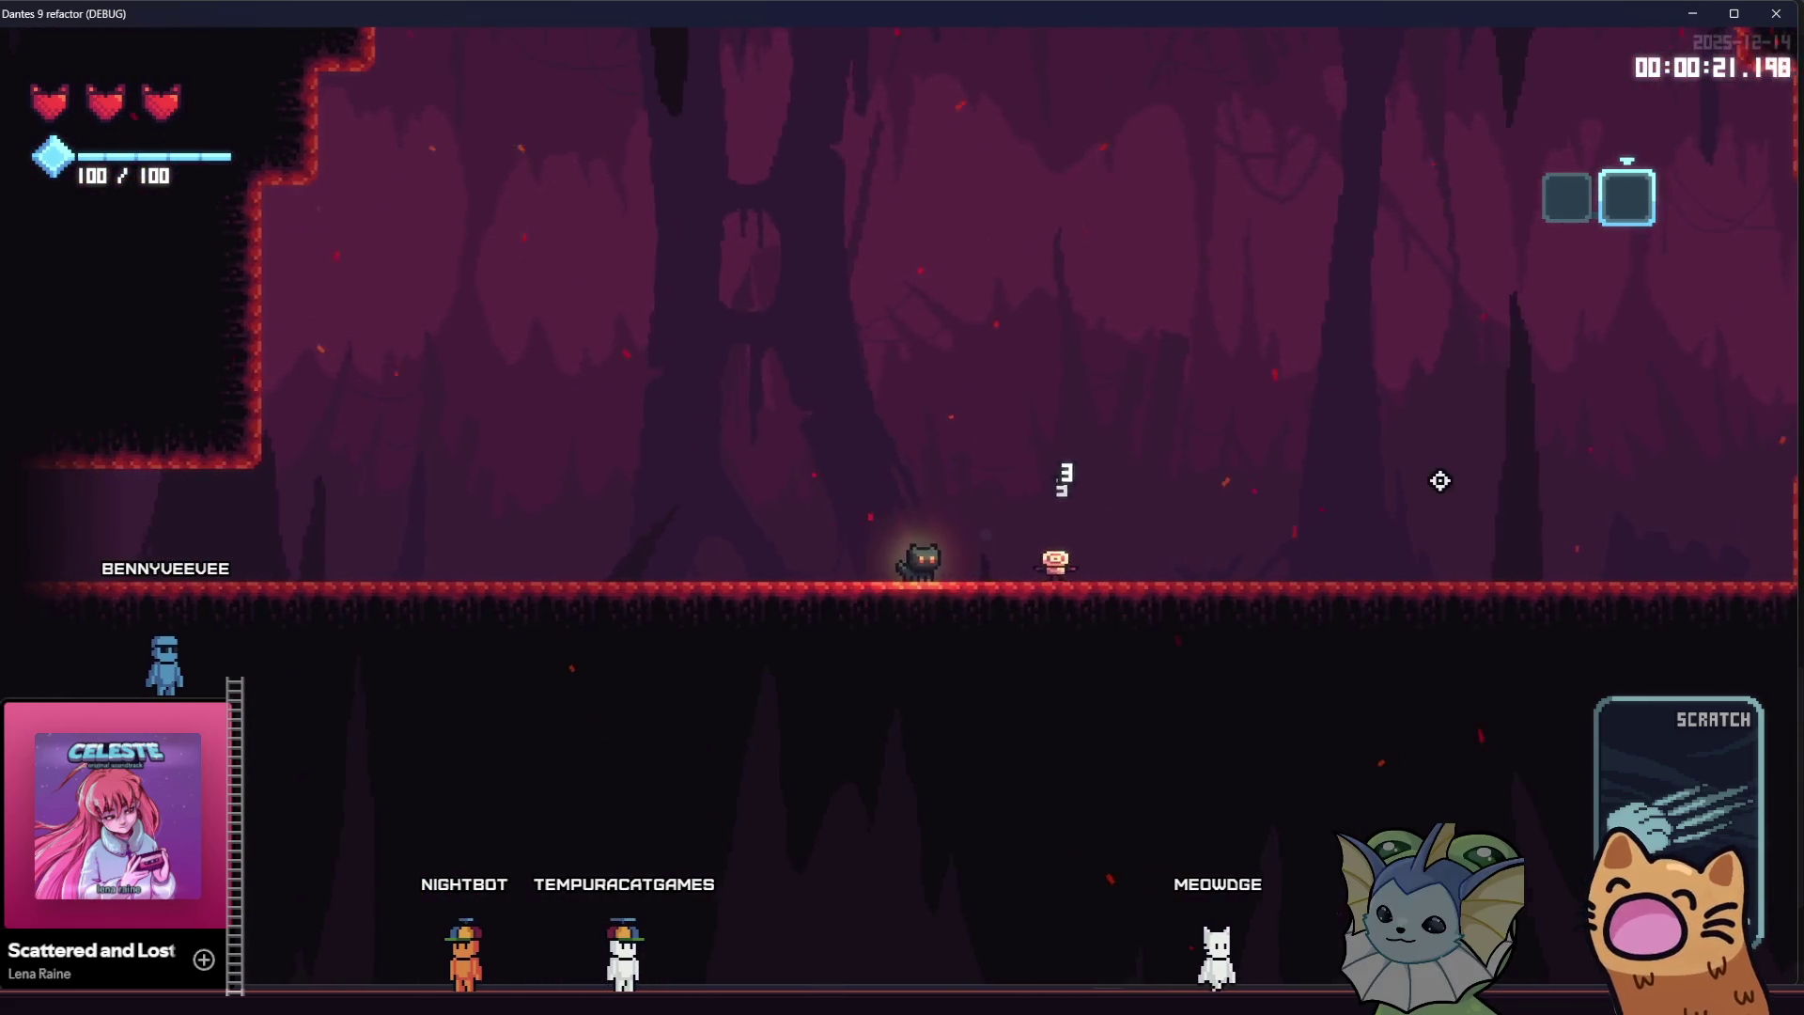
pyautogui.press('d')
pyautogui.click(1200, 548)
pyautogui.click(1200, 551)
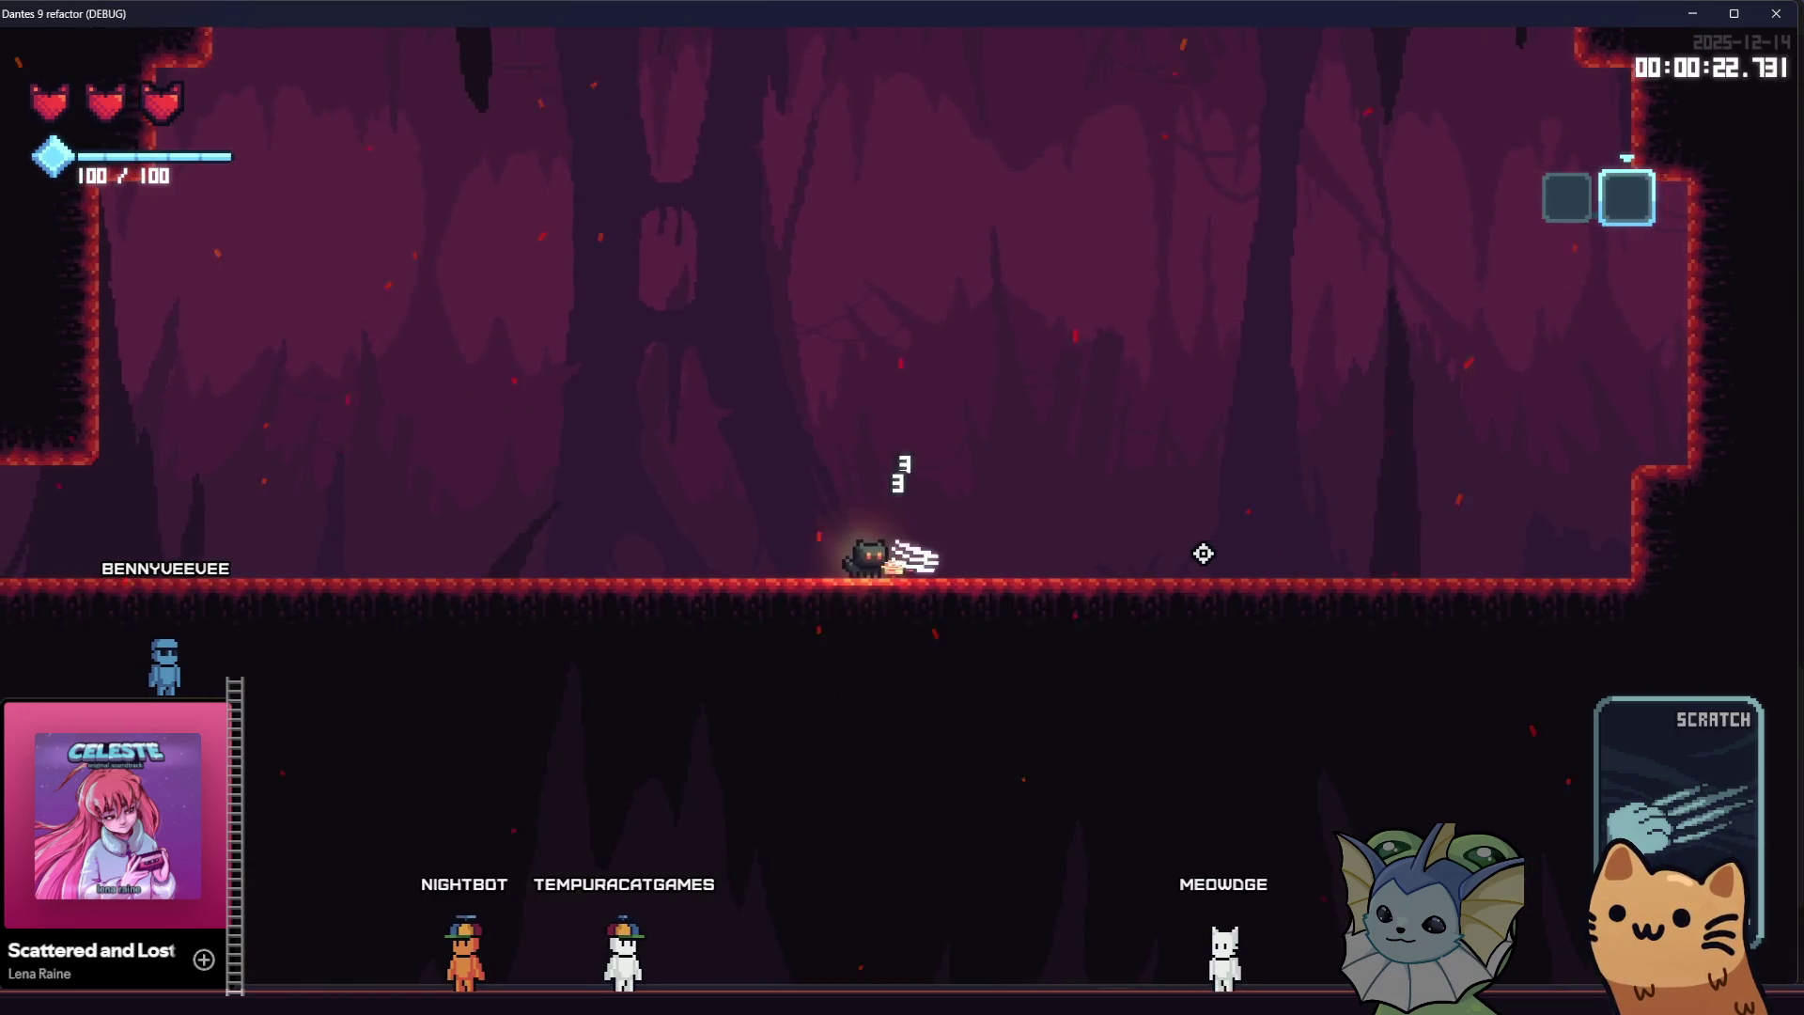
pyautogui.click(1777, 15)
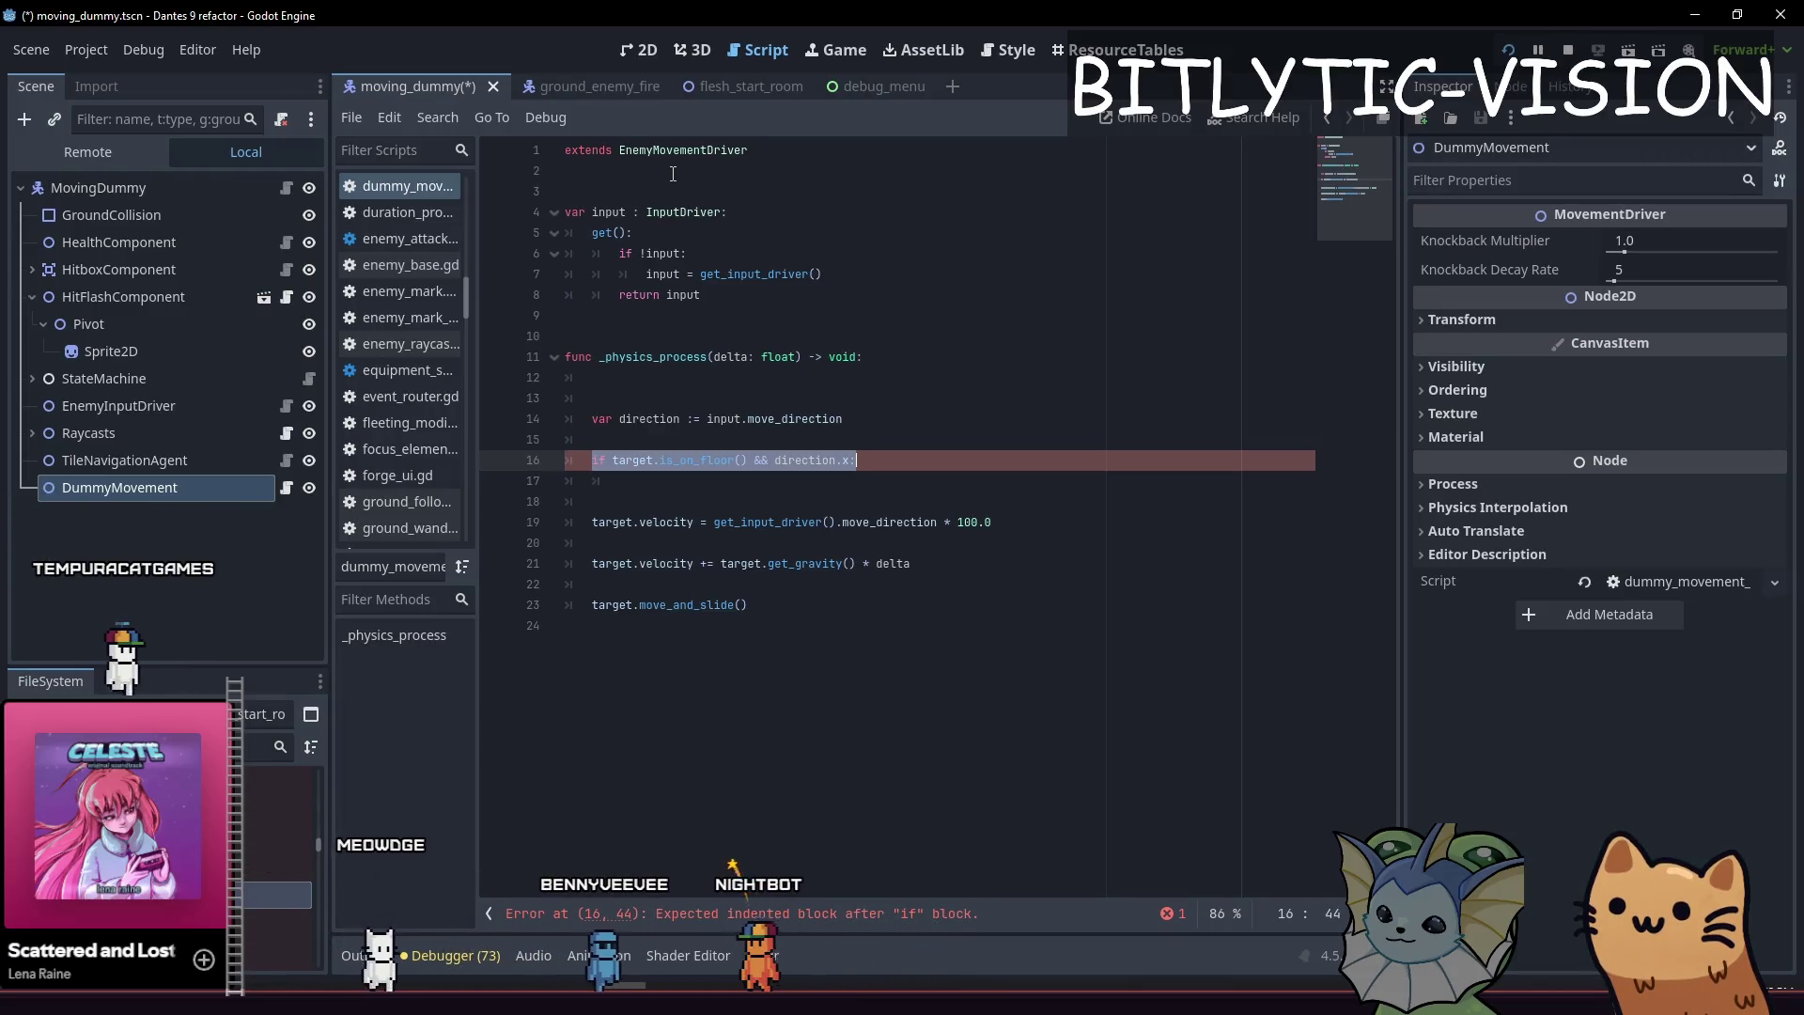
# Move down to the velocity assignment line below the new is_on_floor check.
pyautogui.press('Down')
pyautogui.press('Down')
pyautogui.press('Down')
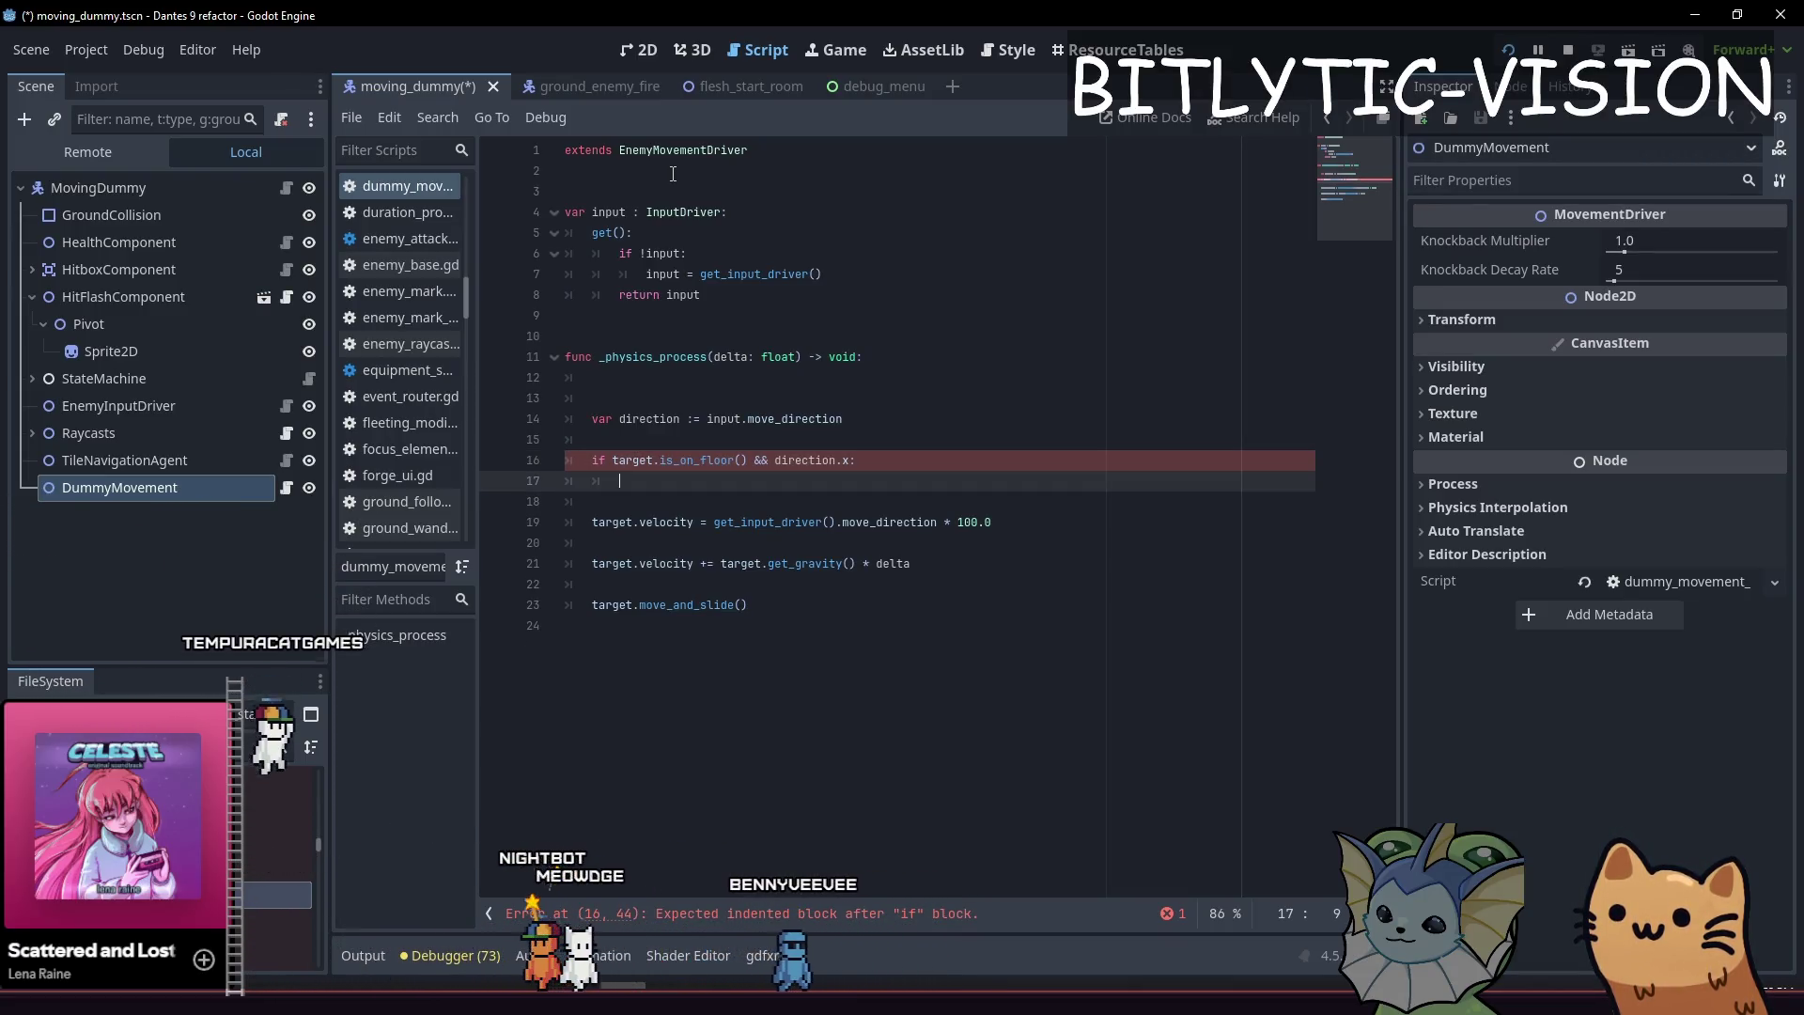
# Move the velocity assignment into the floor-check if block and tidy the surrounding blank lines.
pyautogui.hotkey('shift', 'End')
pyautogui.hotkey('alt', 'Up')
pyautogui.hotkey('alt', 'Up')
pyautogui.press('Down')
pyautogui.hotkey('ctrl', 'shift', 'k')
pyautogui.press('BackSpace')
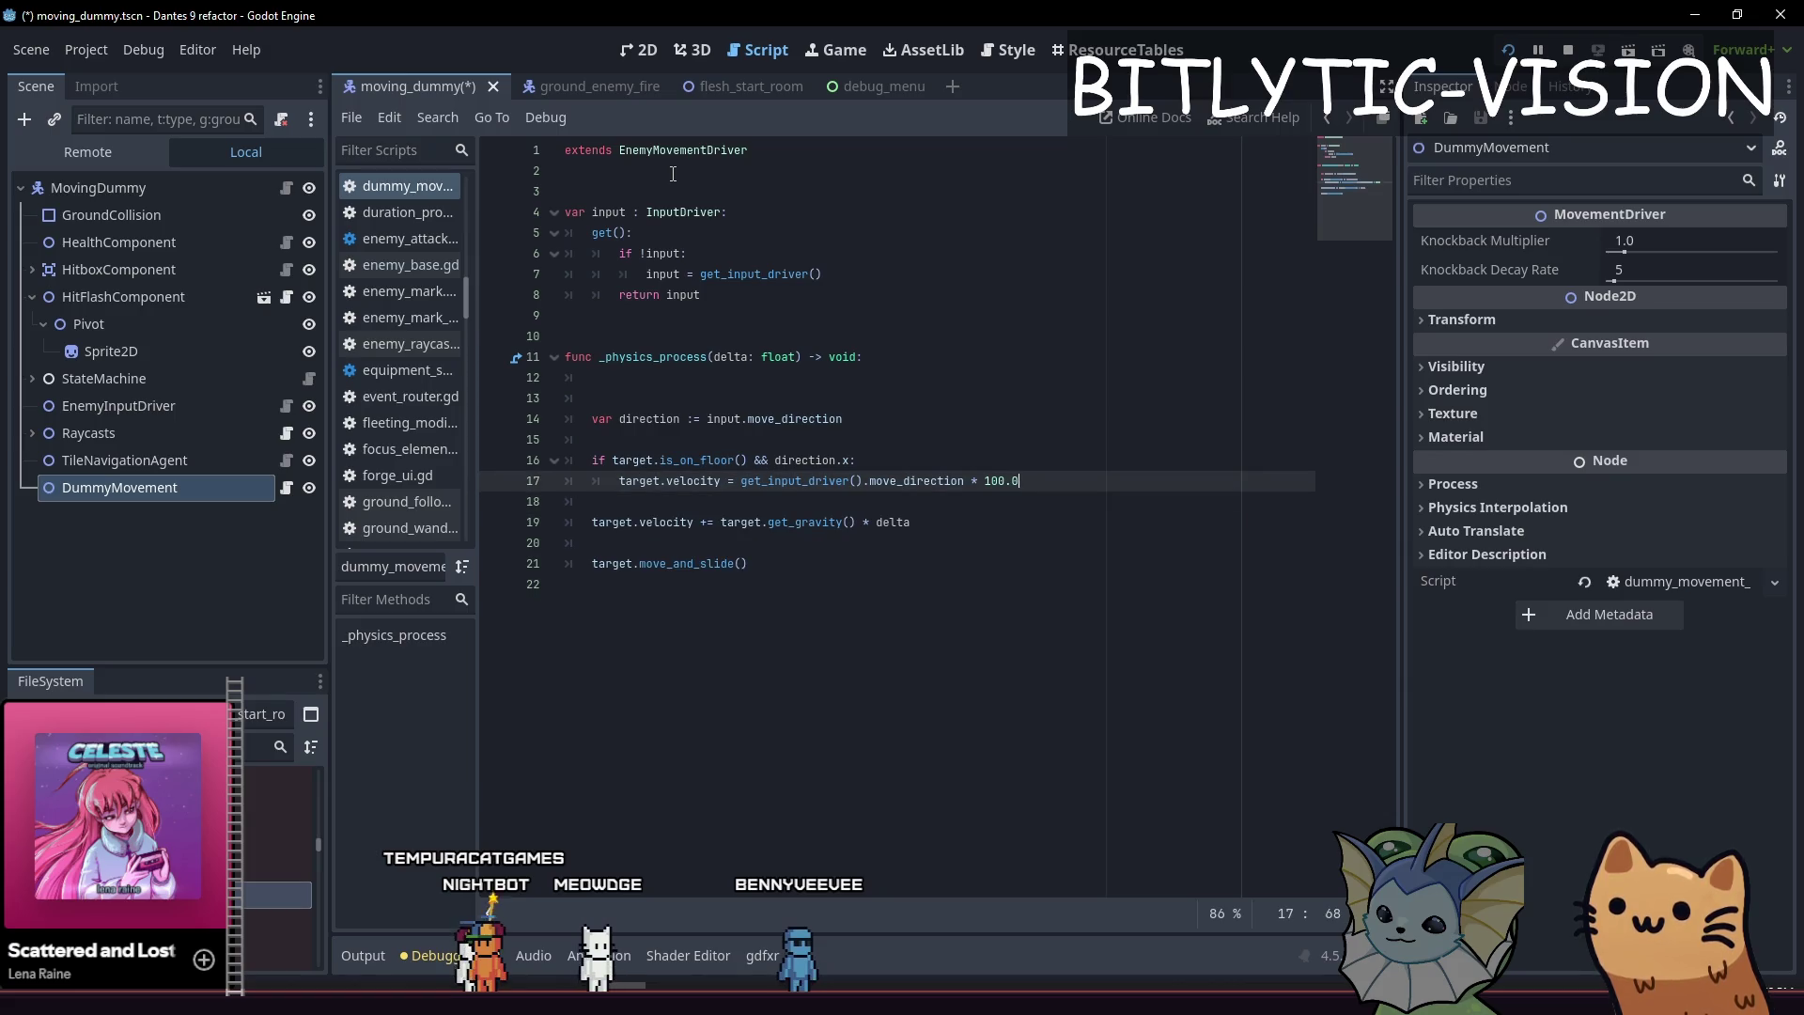
pyautogui.hotkey('ctrl', 'shift', 'Return')
pyautogui.hotkey('ctrl', 'shift', 'Return')
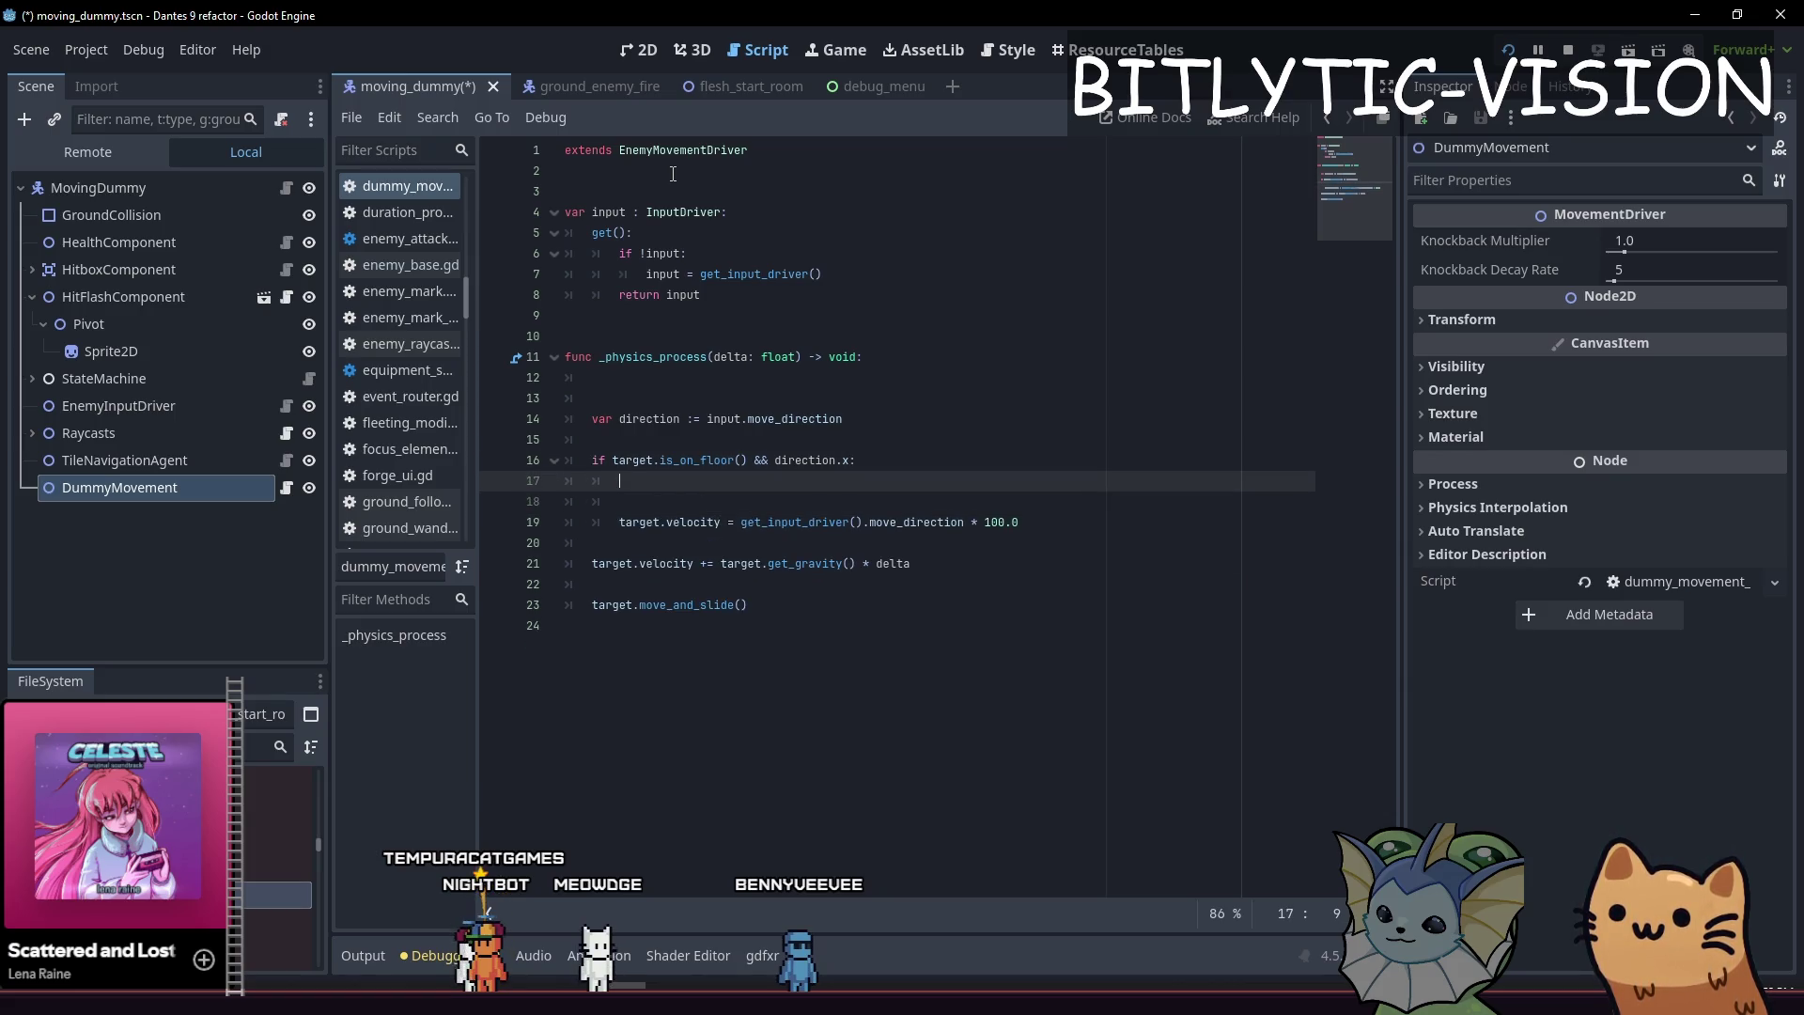
pyautogui.press('Up')
pyautogui.hotkey('ctrl', 'shift', 'Return')
pyautogui.hotkey('ctrl', 'shift', 'Return')
# Declare var horizontal := signf(direction.x) above the floor check.
pyautogui.write('var ')
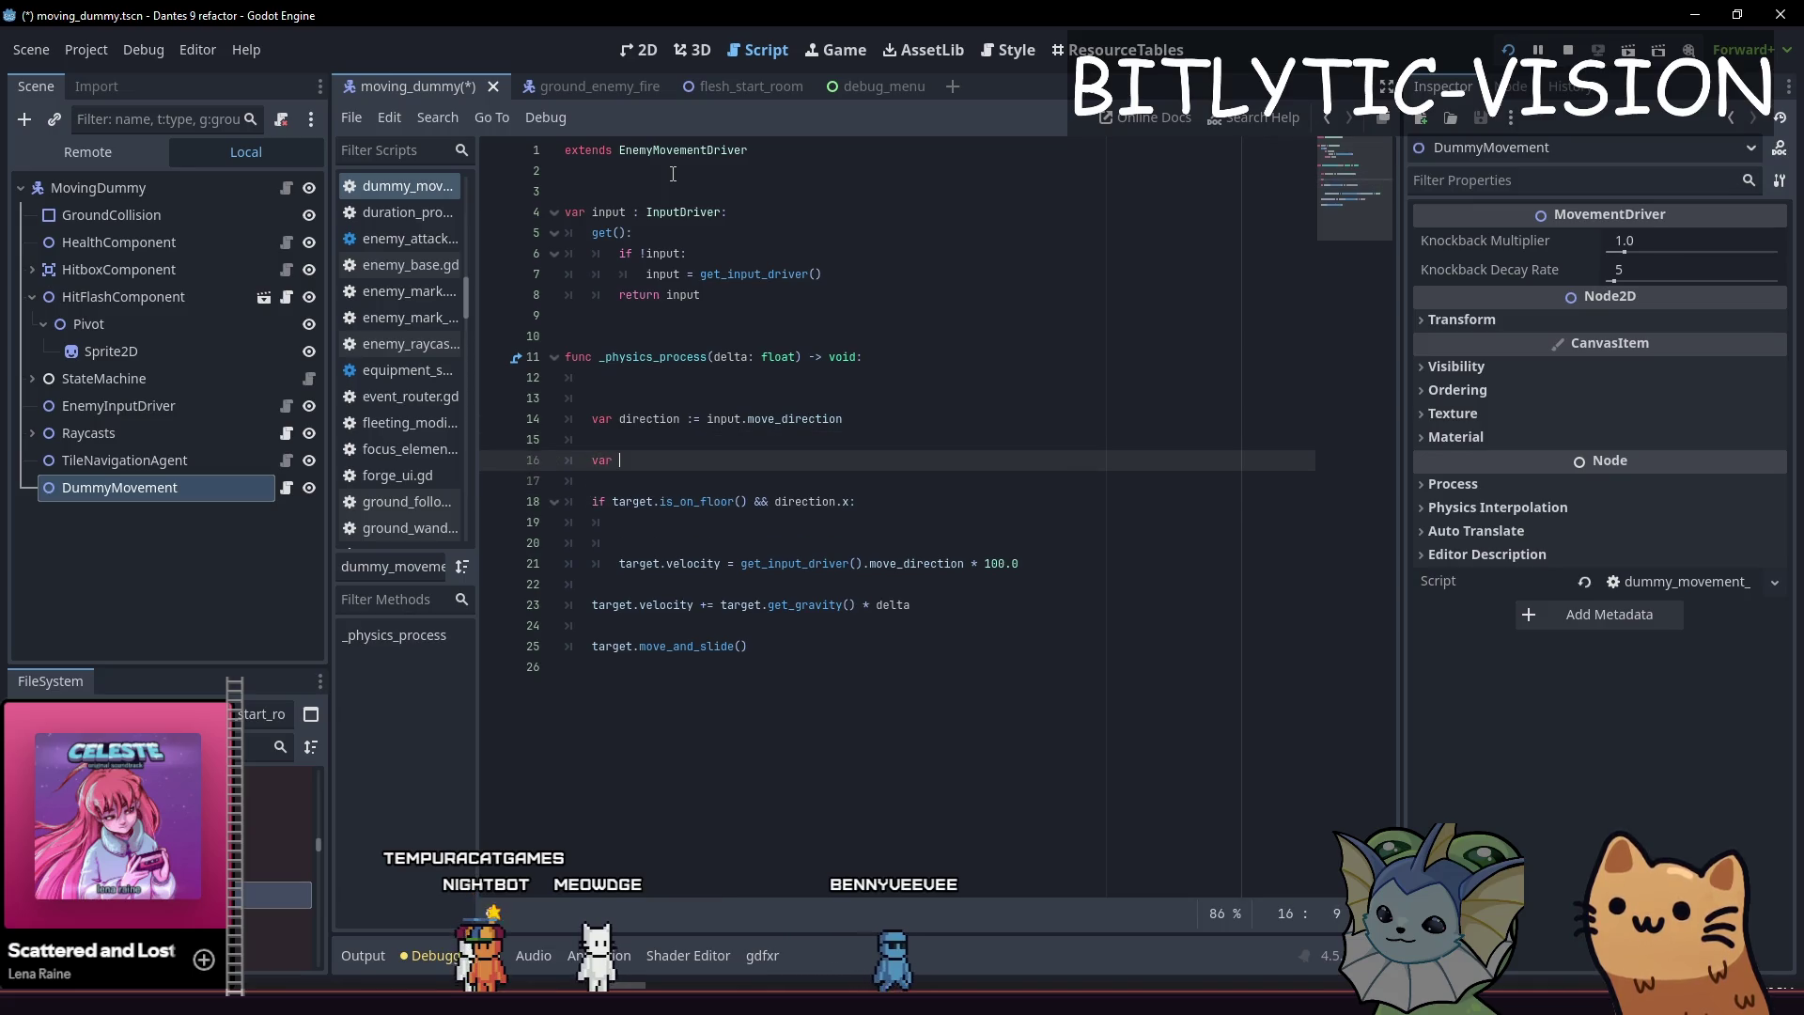
pyautogui.write('tion.x')
pyautogui.hotkey('ctrl', 'Left')
pyautogui.hotkey('ctrl', 'Left')
pyautogui.hotkey('ctrl', 'Left')
pyautogui.write('signf')
pyautogui.press('Return')
pyautogui.press('End')
pyautogui.write(')')
# Replace direction.x in the floor-check condition with horizontal.
pyautogui.press('Down')
pyautogui.press('Down')
pyautogui.press('Down')
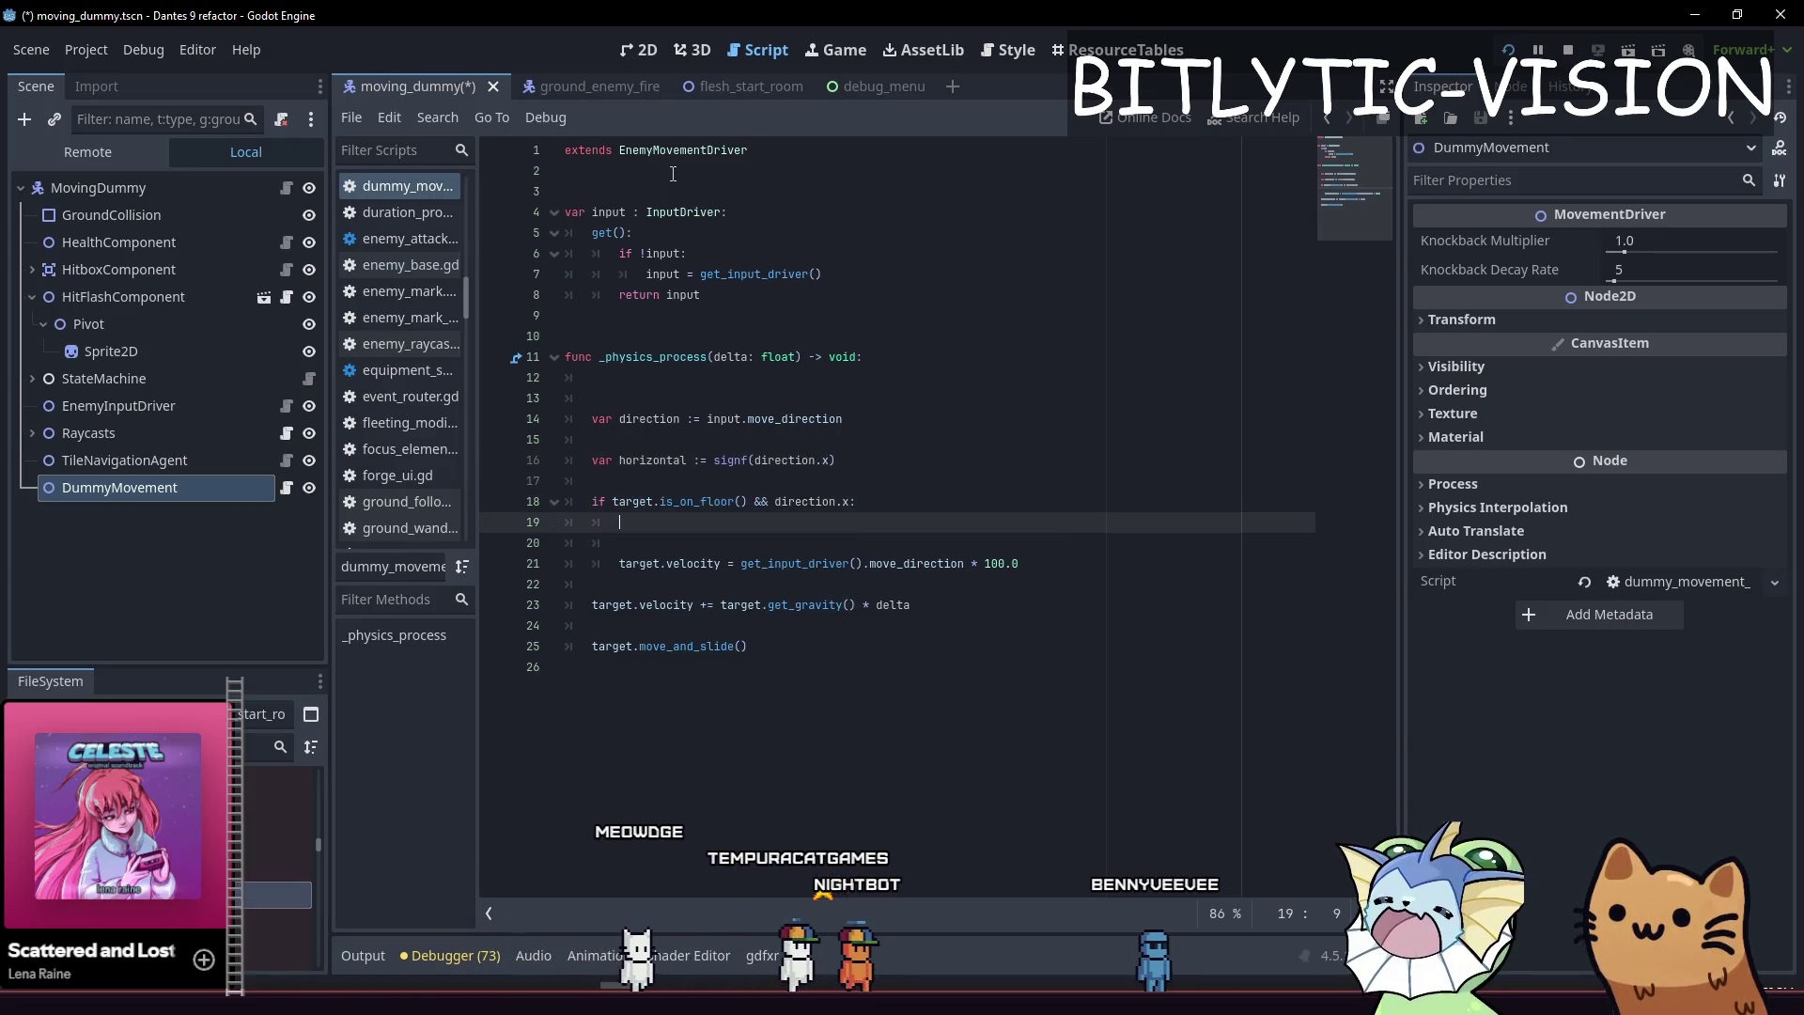
pyautogui.press('Up')
pyautogui.press('End')
pyautogui.press('Left')
pyautogui.hotkey('ctrl', 'shift', 'Left')
pyautogui.hotkey('ctrl', 'shift', 'Left')
pyautogui.hotkey('ctrl', 'shift', 'Left')
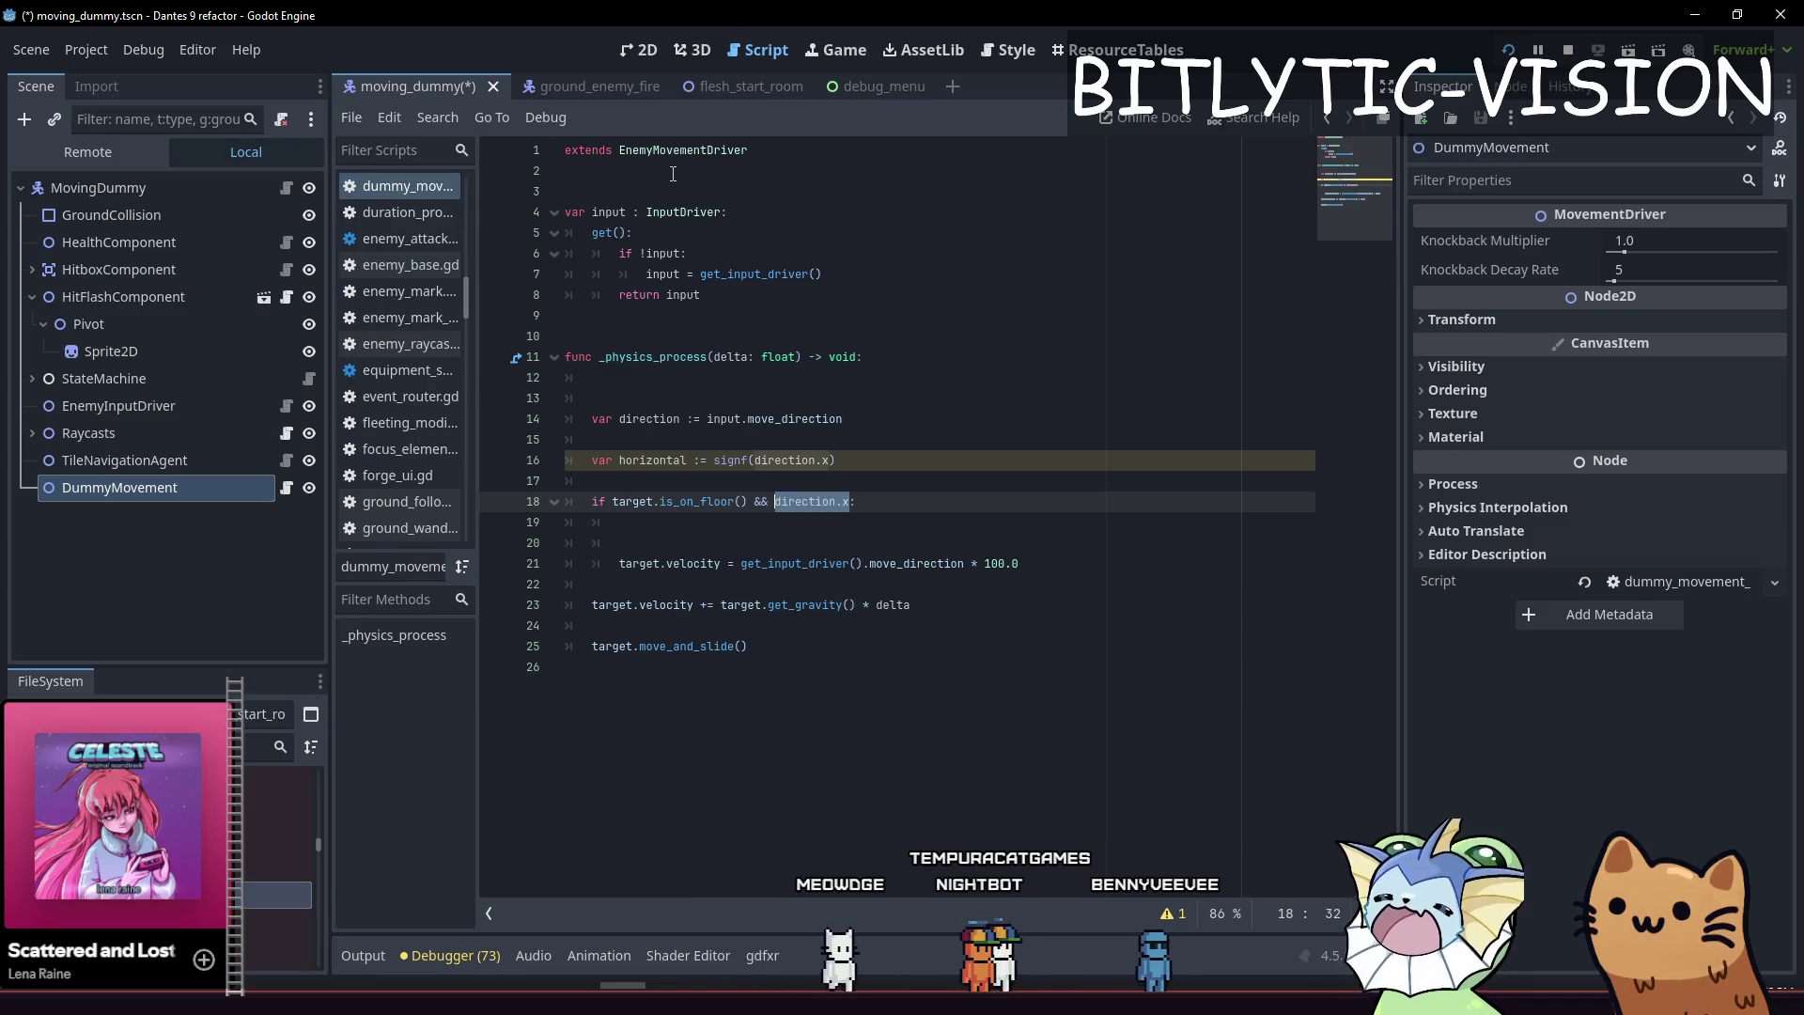
pyautogui.write('horizontal')
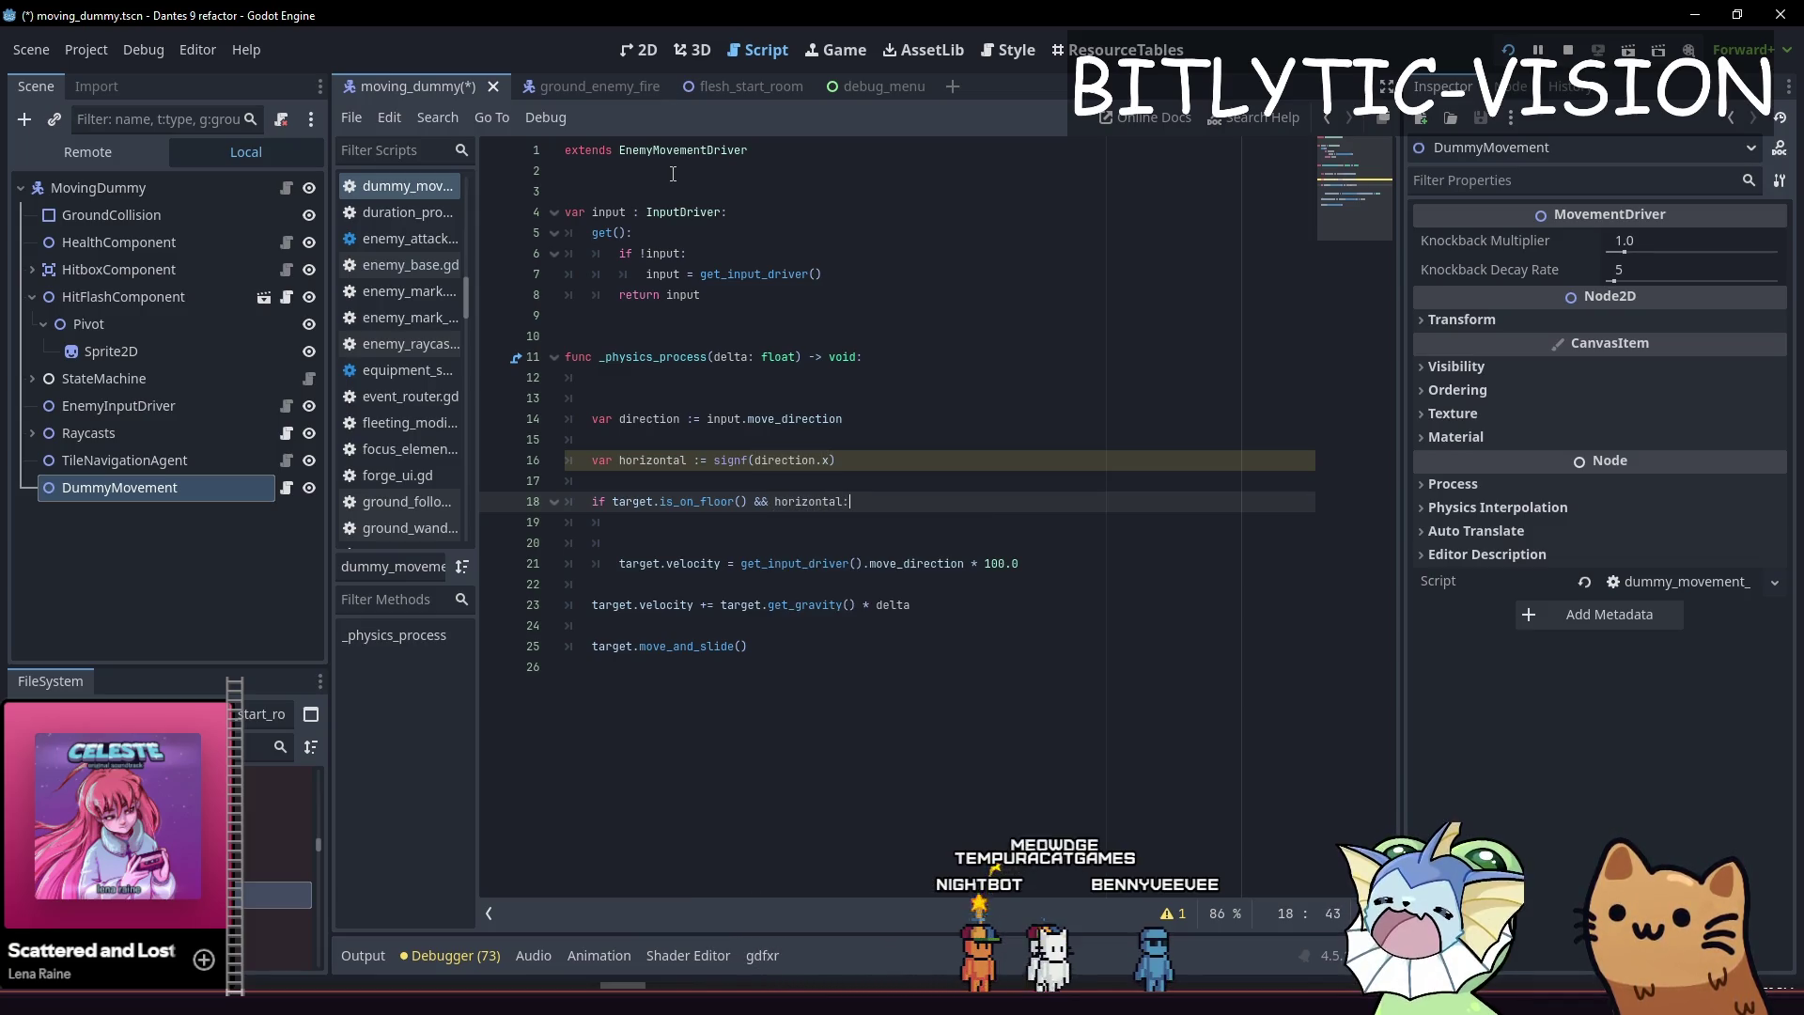
# Replace the old get_input_driver velocity expression with Vector2(horizontal, 0).
pyautogui.press('Down')
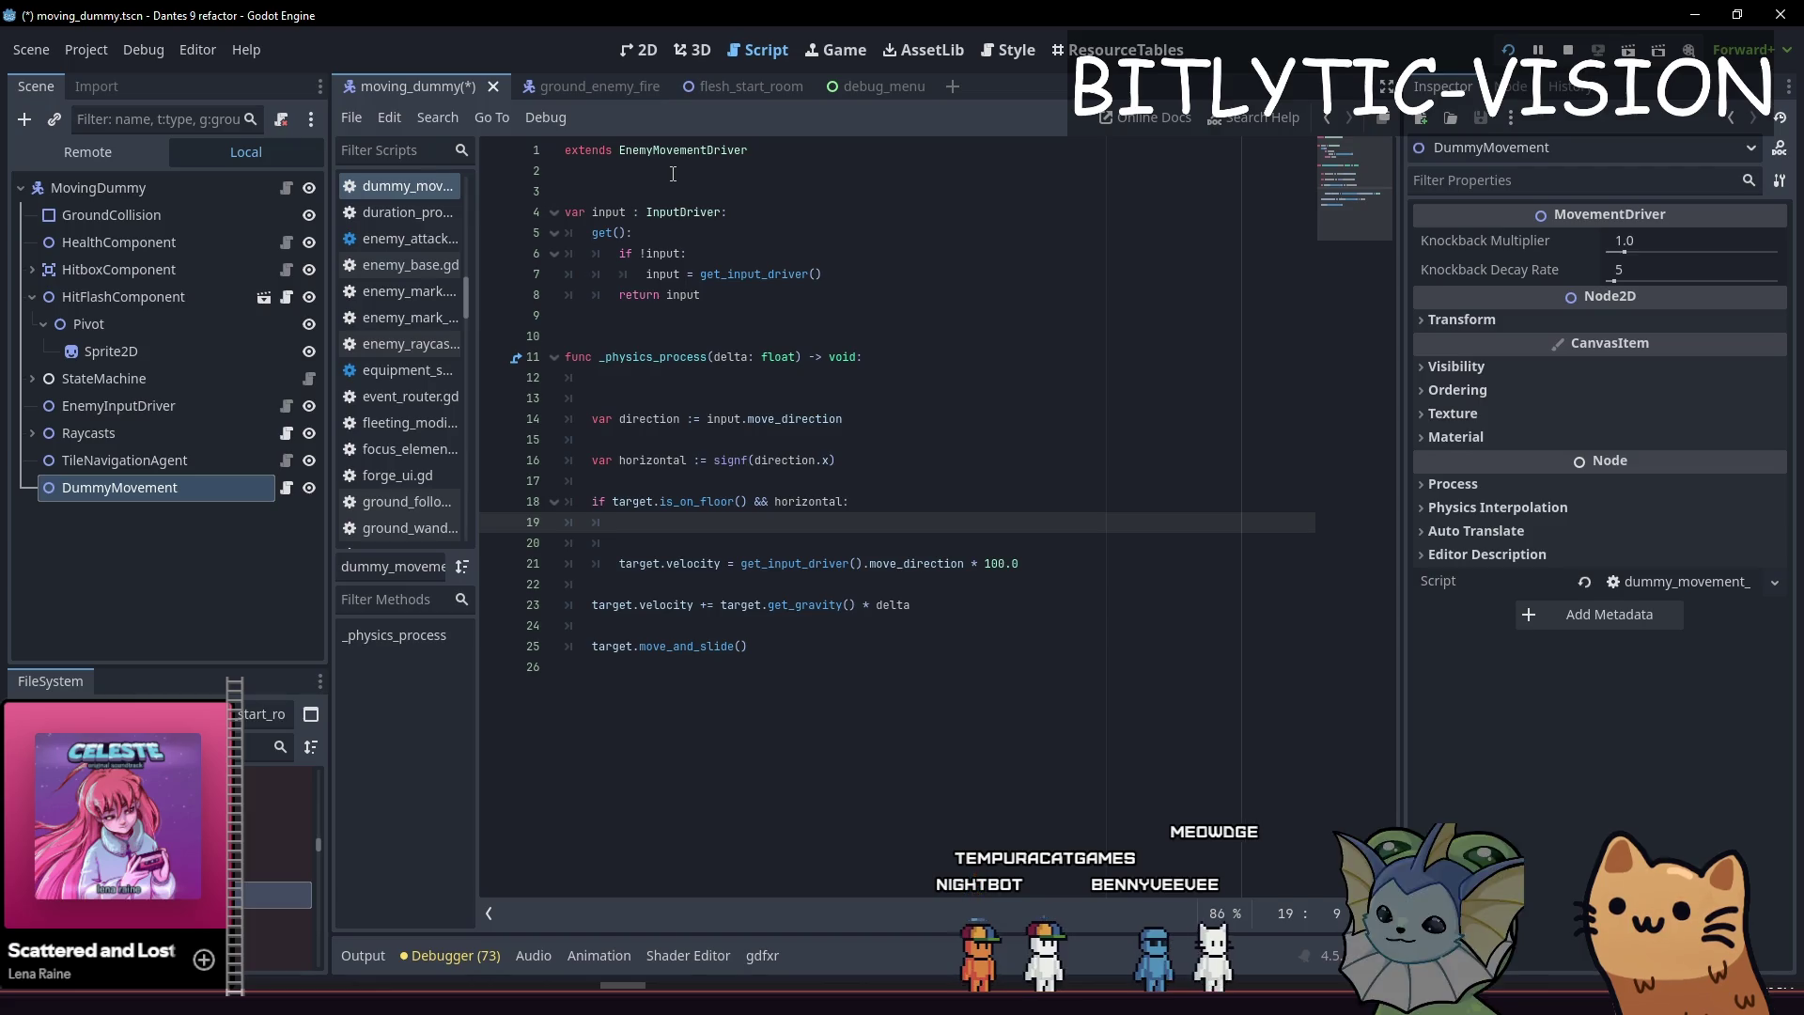
pyautogui.press('Down')
pyautogui.press('Down')
pyautogui.press('End')
pyautogui.hotkey('ctrl', 'shift', 'Left')
pyautogui.hotkey('ctrl', 'shift', 'Left')
pyautogui.hotkey('ctrl', 'shift', 'Left')
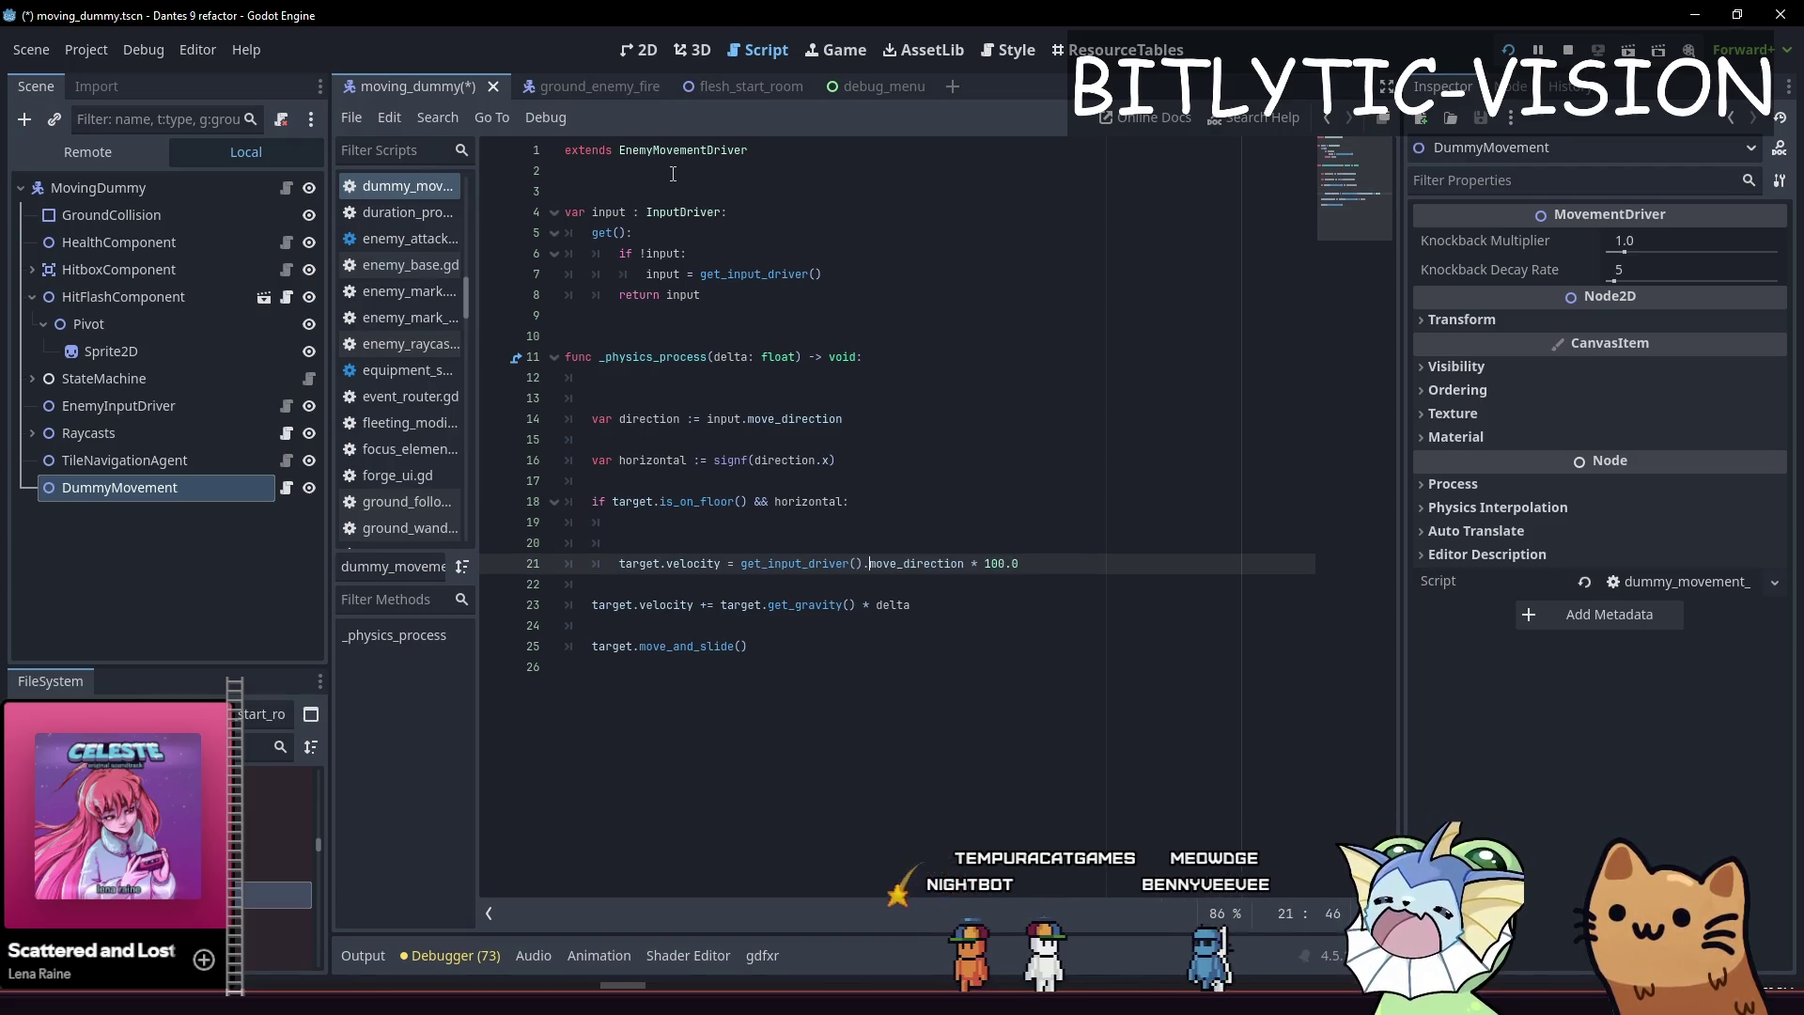
pyautogui.hotkey('ctrl', 'BackSpace')
pyautogui.hotkey('shift', 'End')
pyautogui.press('Delete')
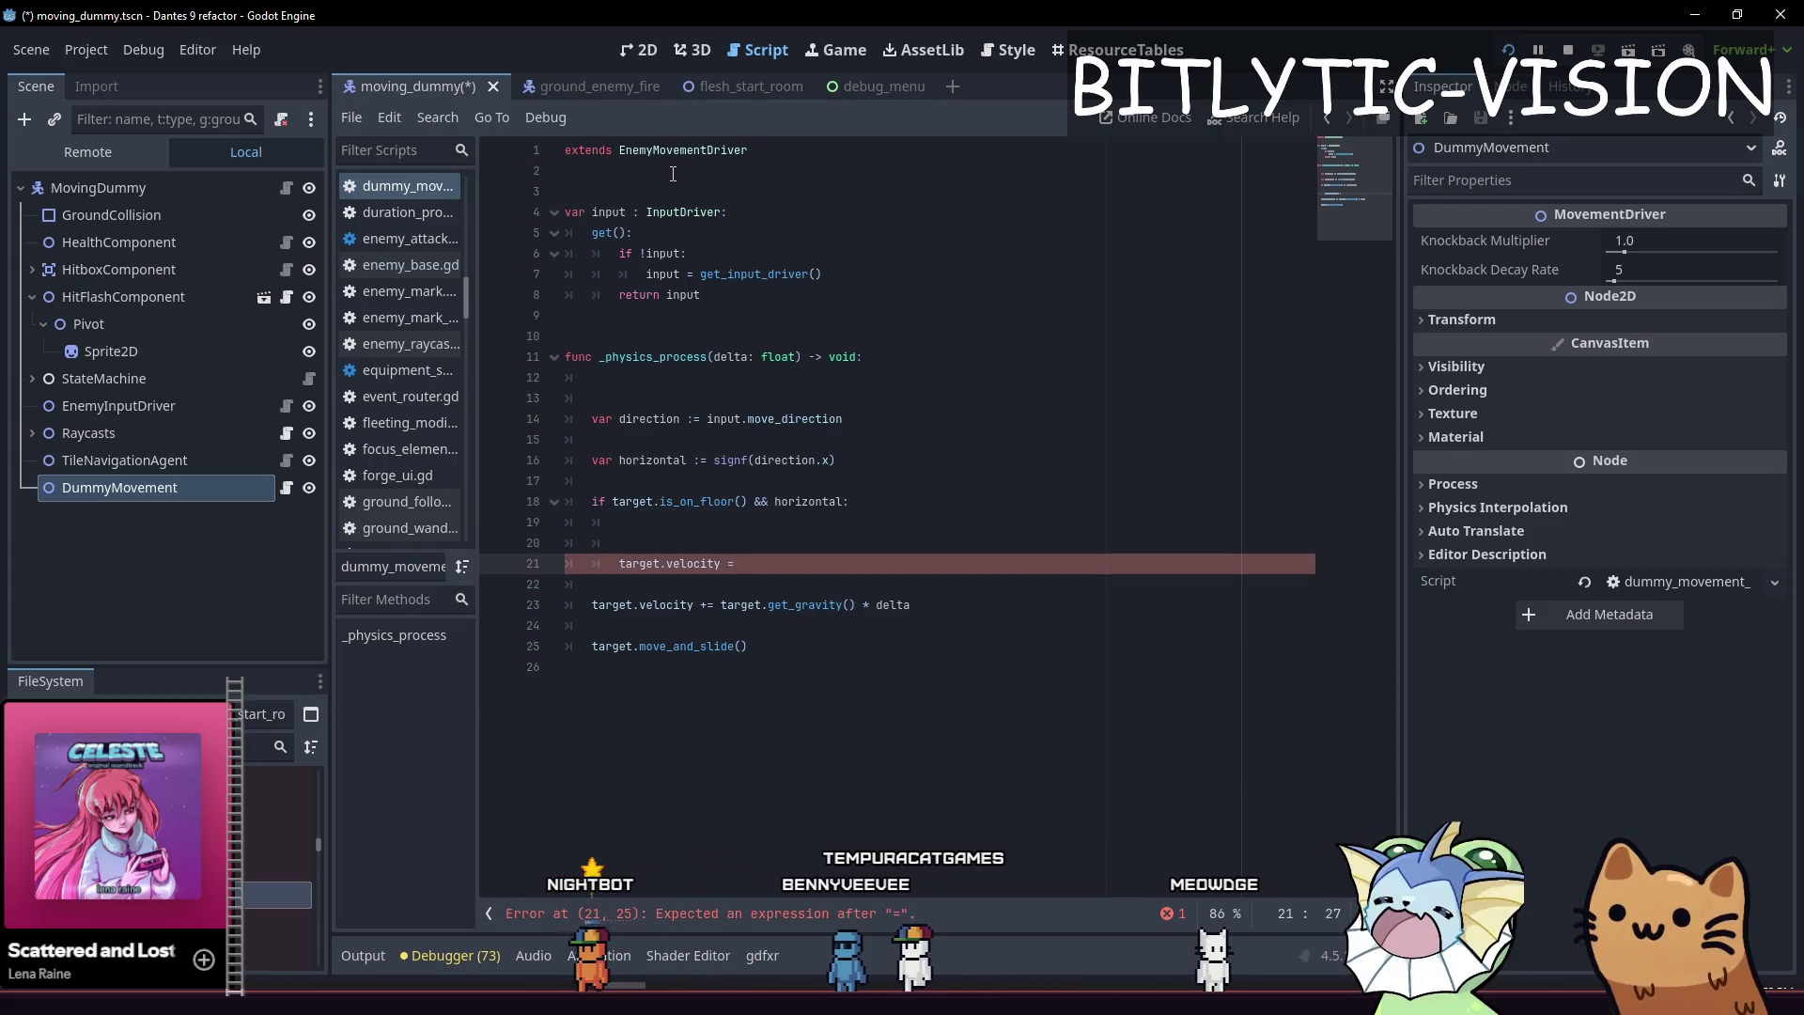
pyautogui.press('BackSpace')
pyautogui.press('BackSpace')
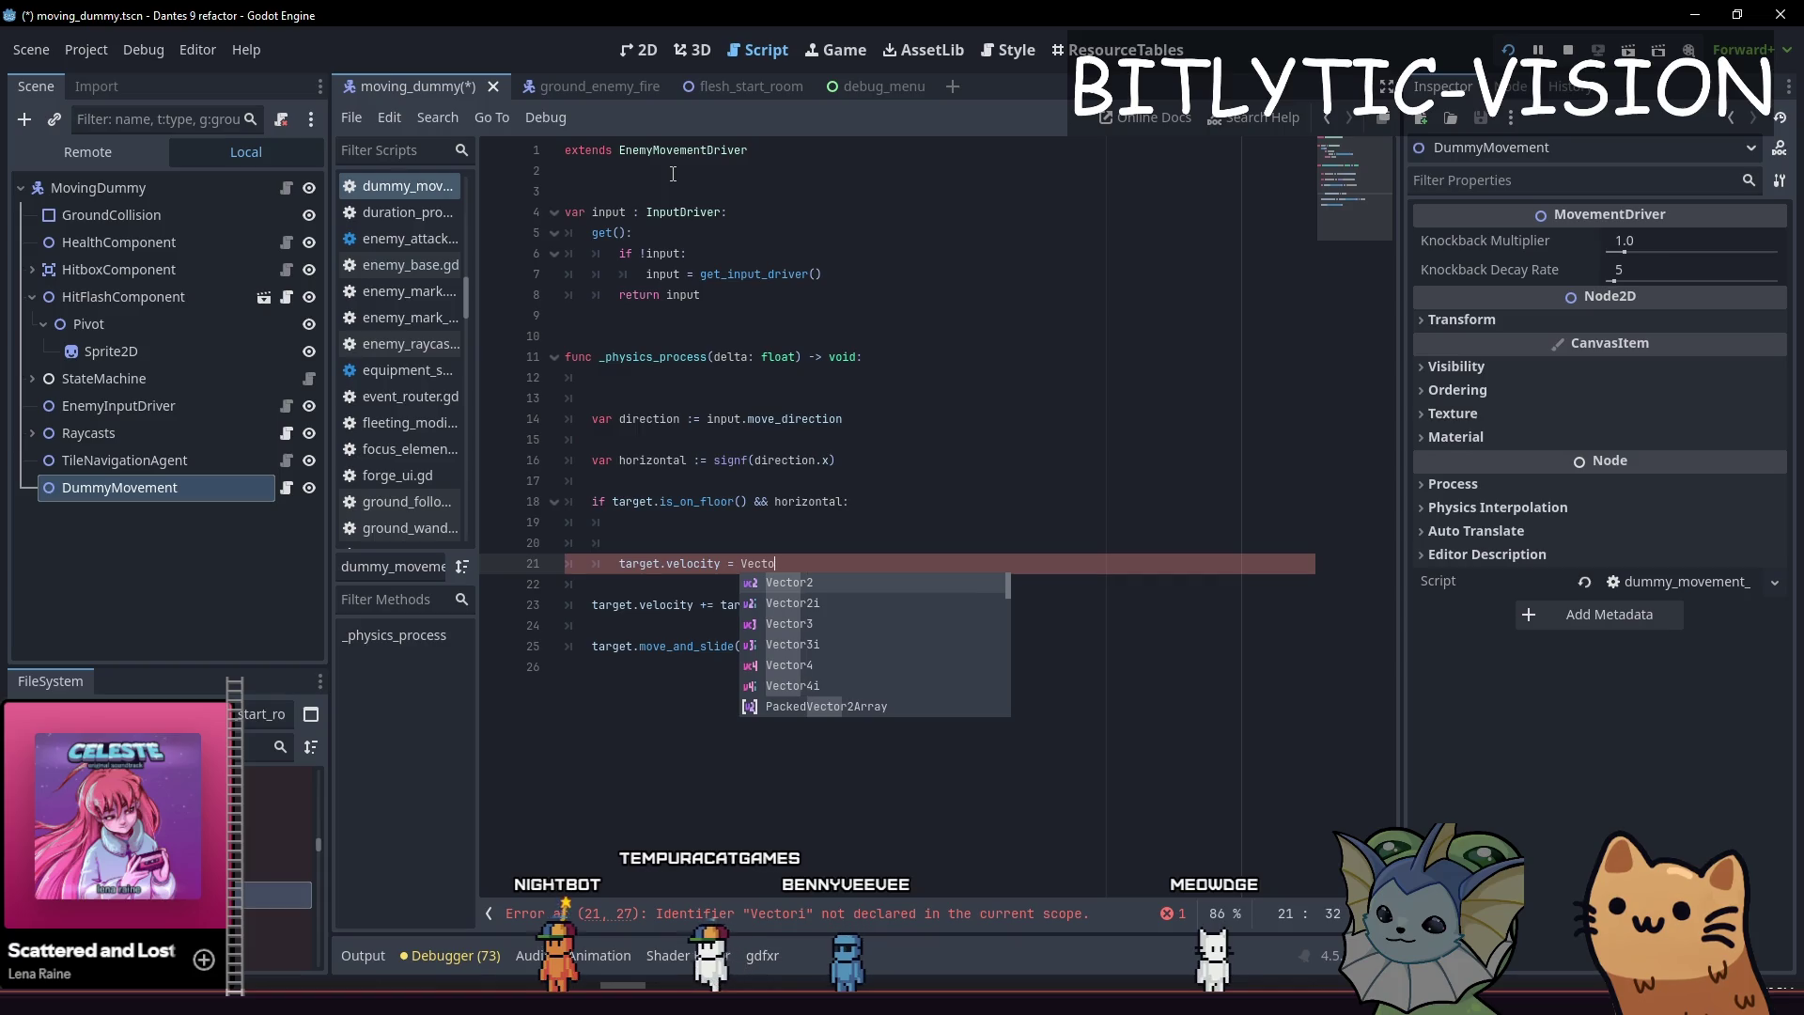
pyautogui.write('r2.')
pyautogui.press('BackSpace')
pyautogui.write('(horizo')
pyautogui.write('ntal, 0')
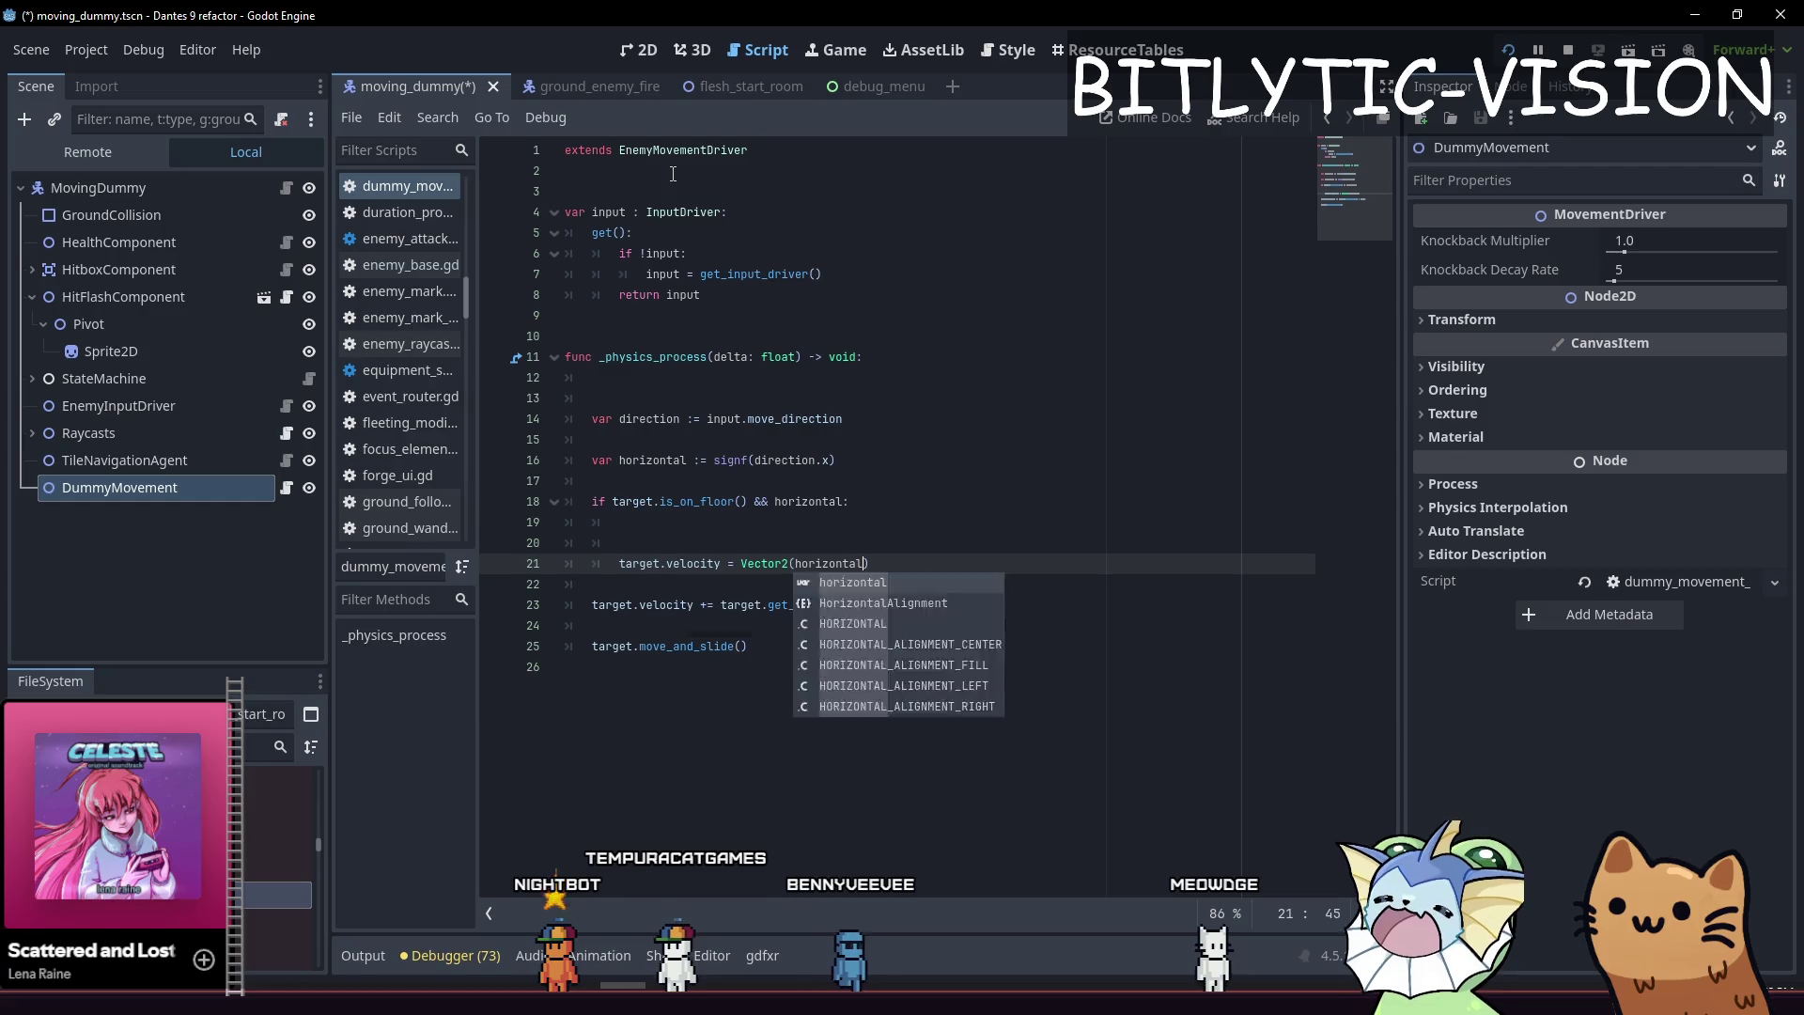
# Remove the blank lines above the velocity line and start a target.velocity line below it.
pyautogui.press('Up')
pyautogui.press('Up')
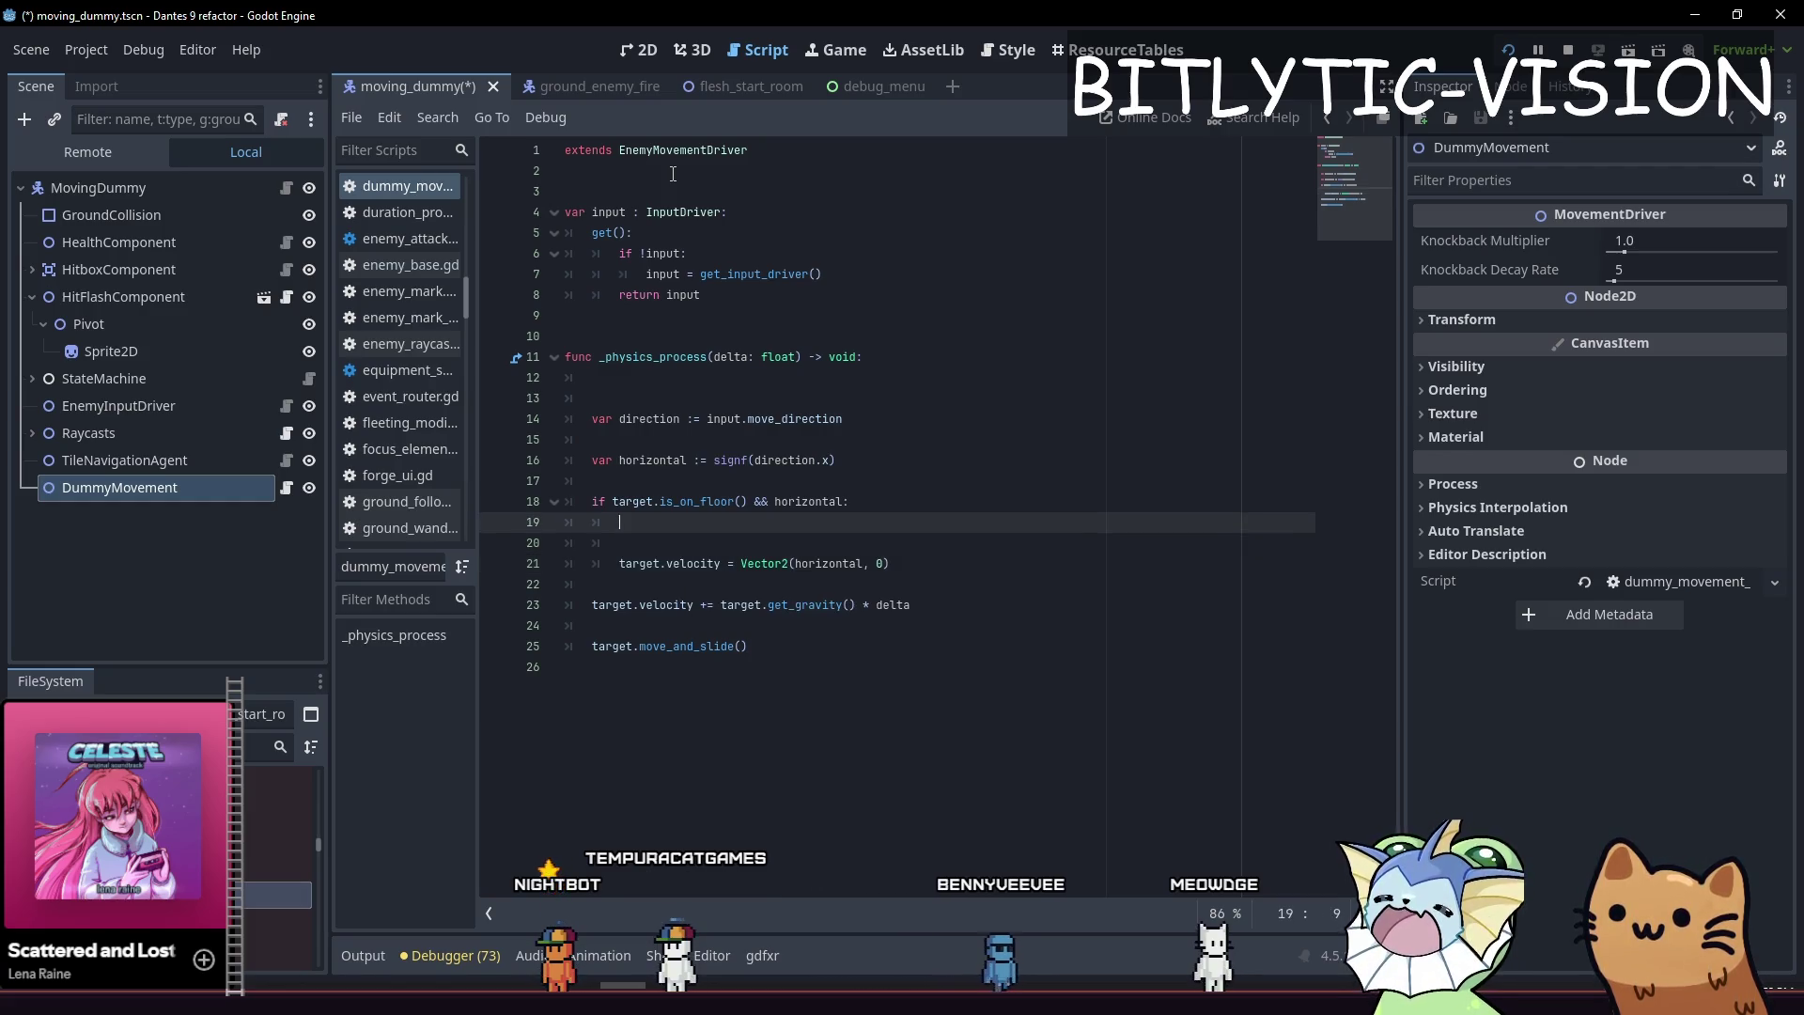
pyautogui.hotkey('ctrl', 'shift', 'k')
pyautogui.hotkey('ctrl', 'shift', 'k')
pyautogui.press('Up')
pyautogui.press('Down')
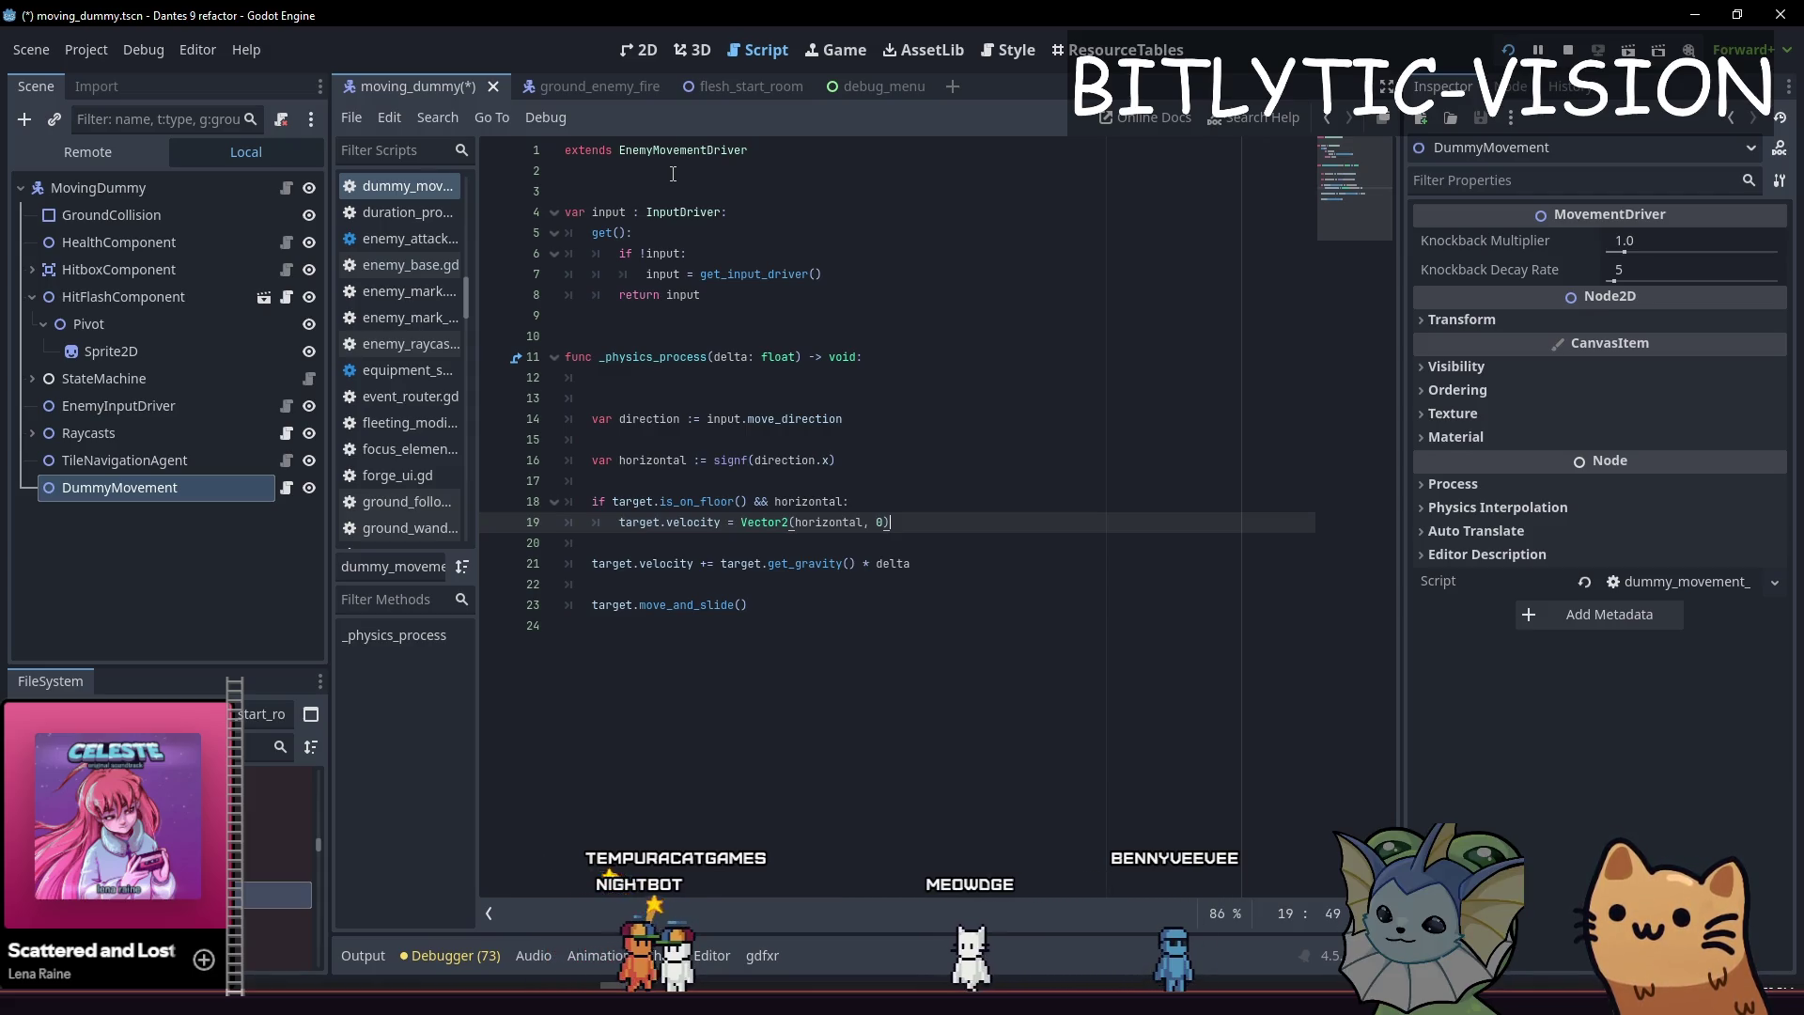
pyautogui.press('Return')
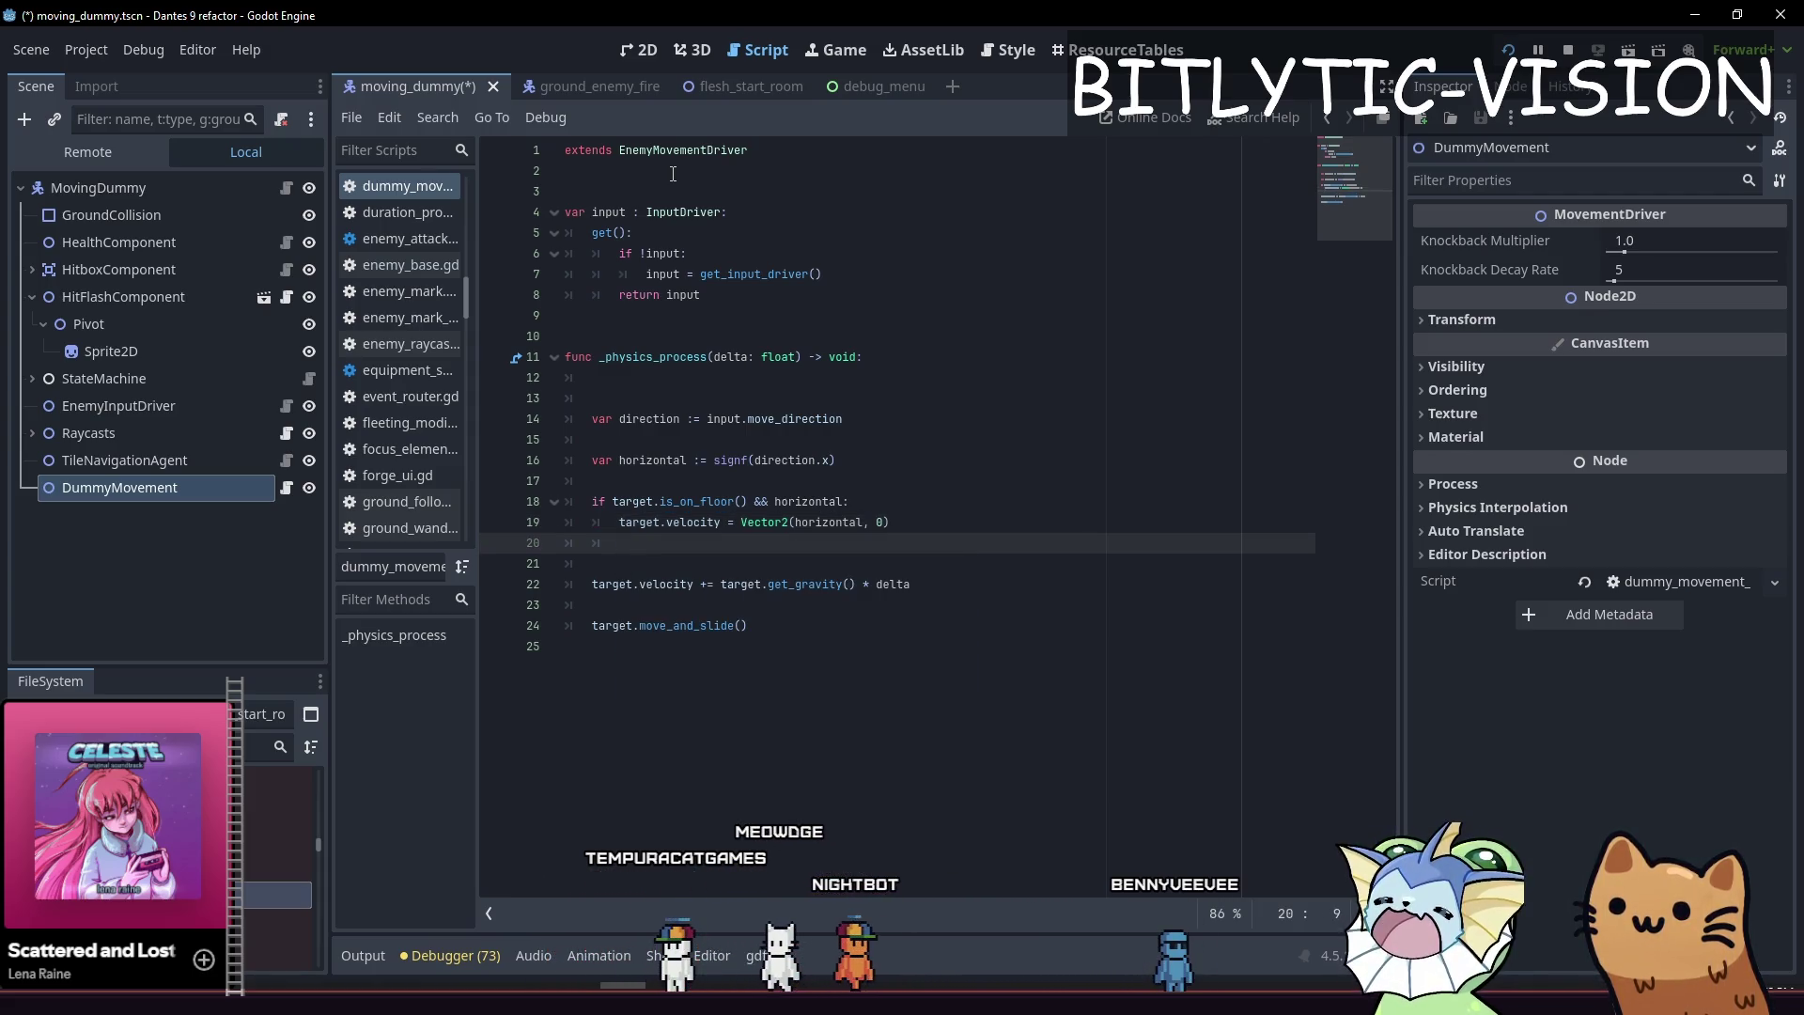
pyautogui.write('t.velocity.rotated(')
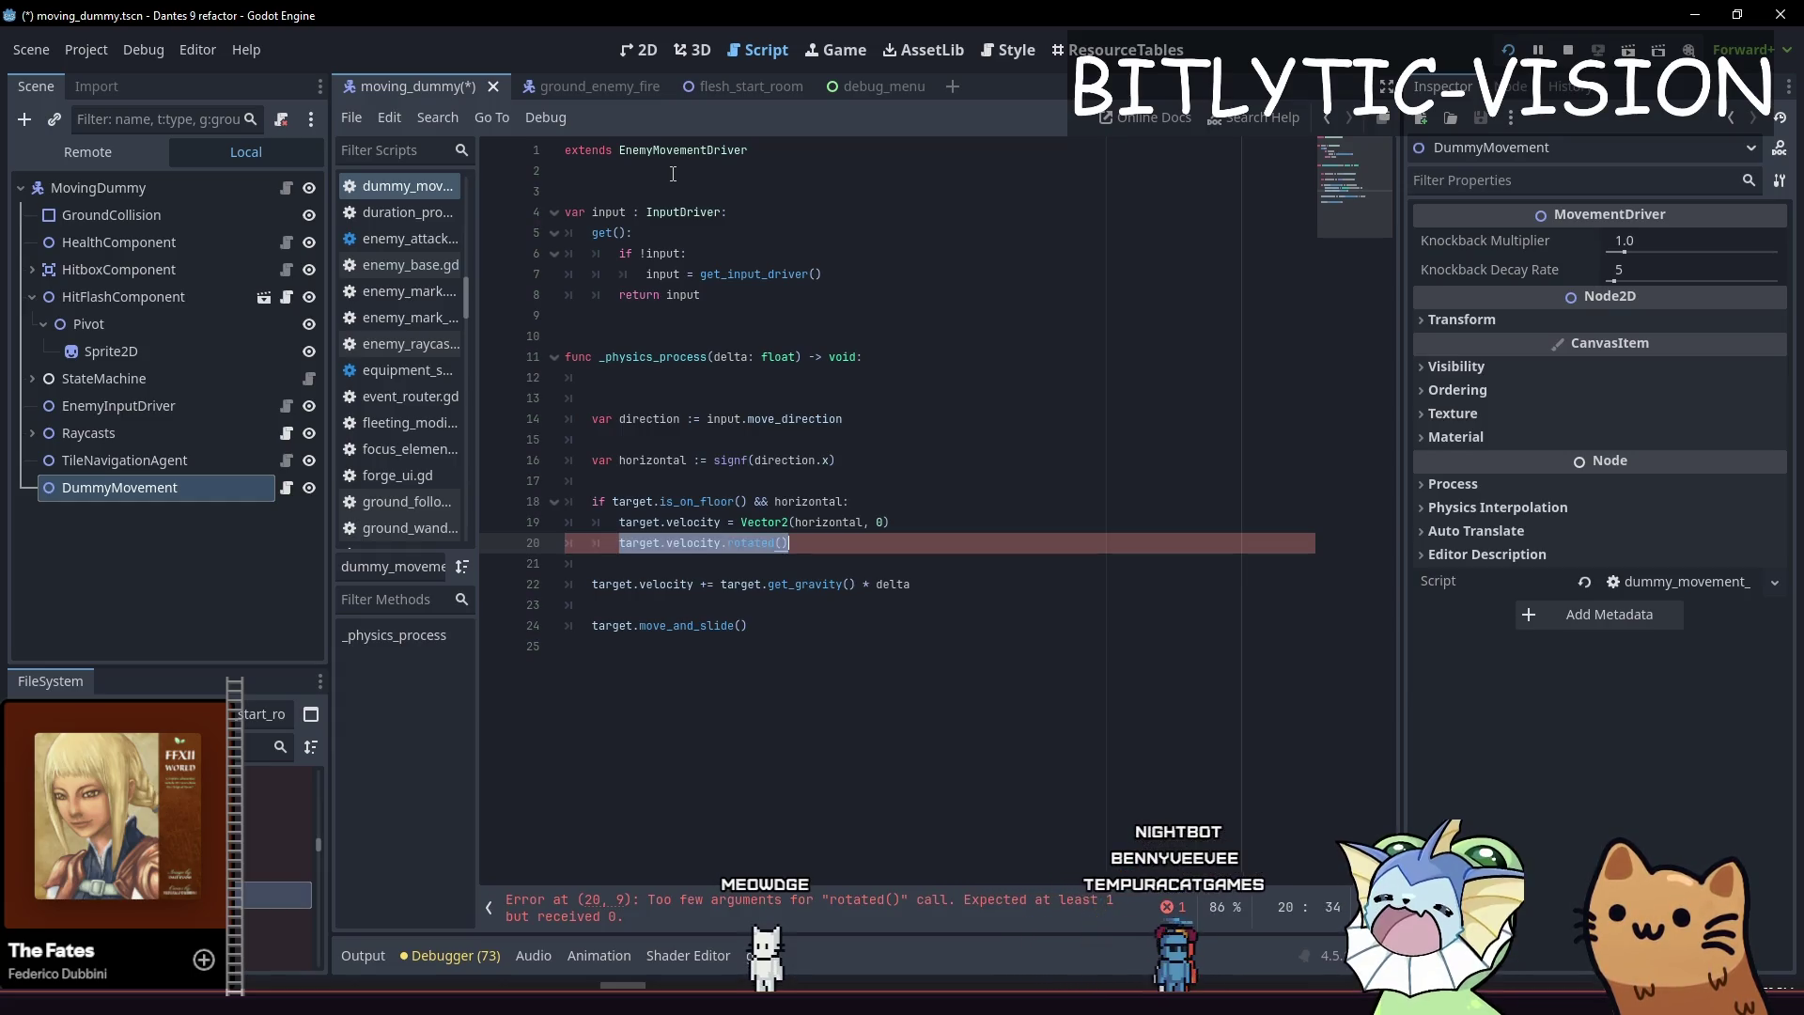
# Add target.velocity *= 100.0 on line 21 and run the game with F5.
pyautogui.press('BackSpace')
pyautogui.press('BackSpace')
pyautogui.press('BackSpace')
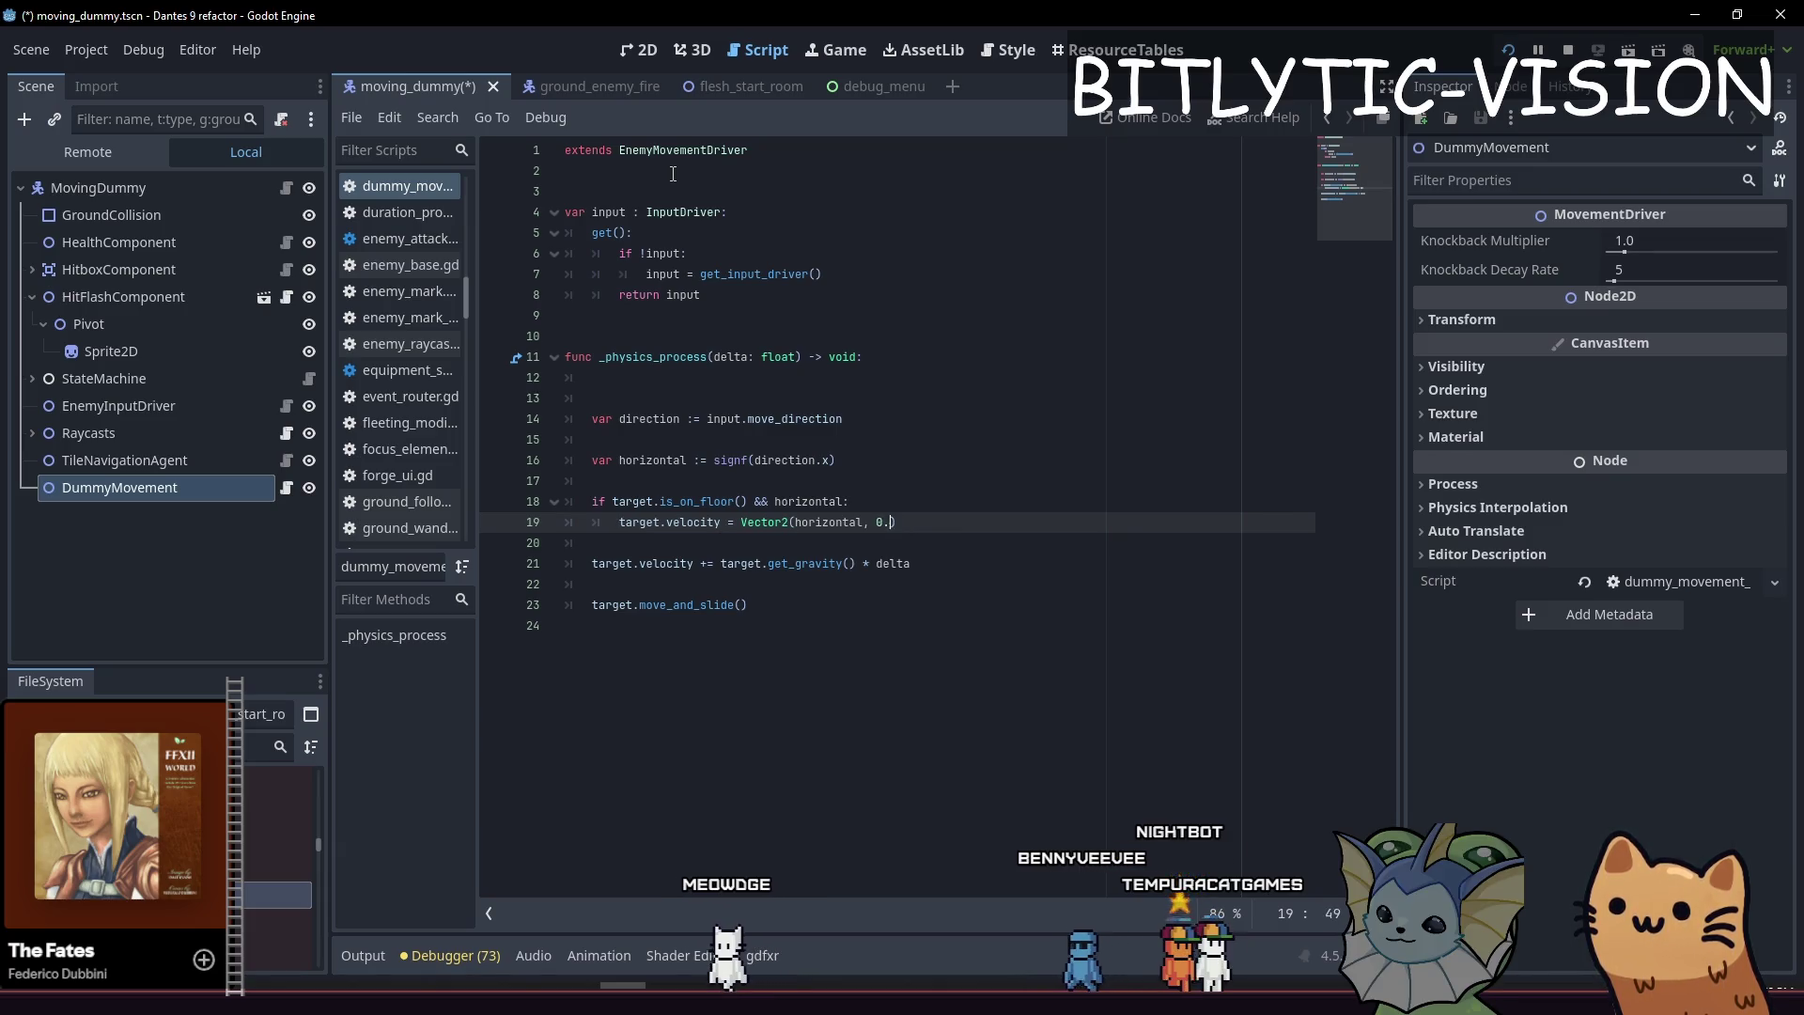
pyautogui.press('Return')
pyautogui.press('Return')
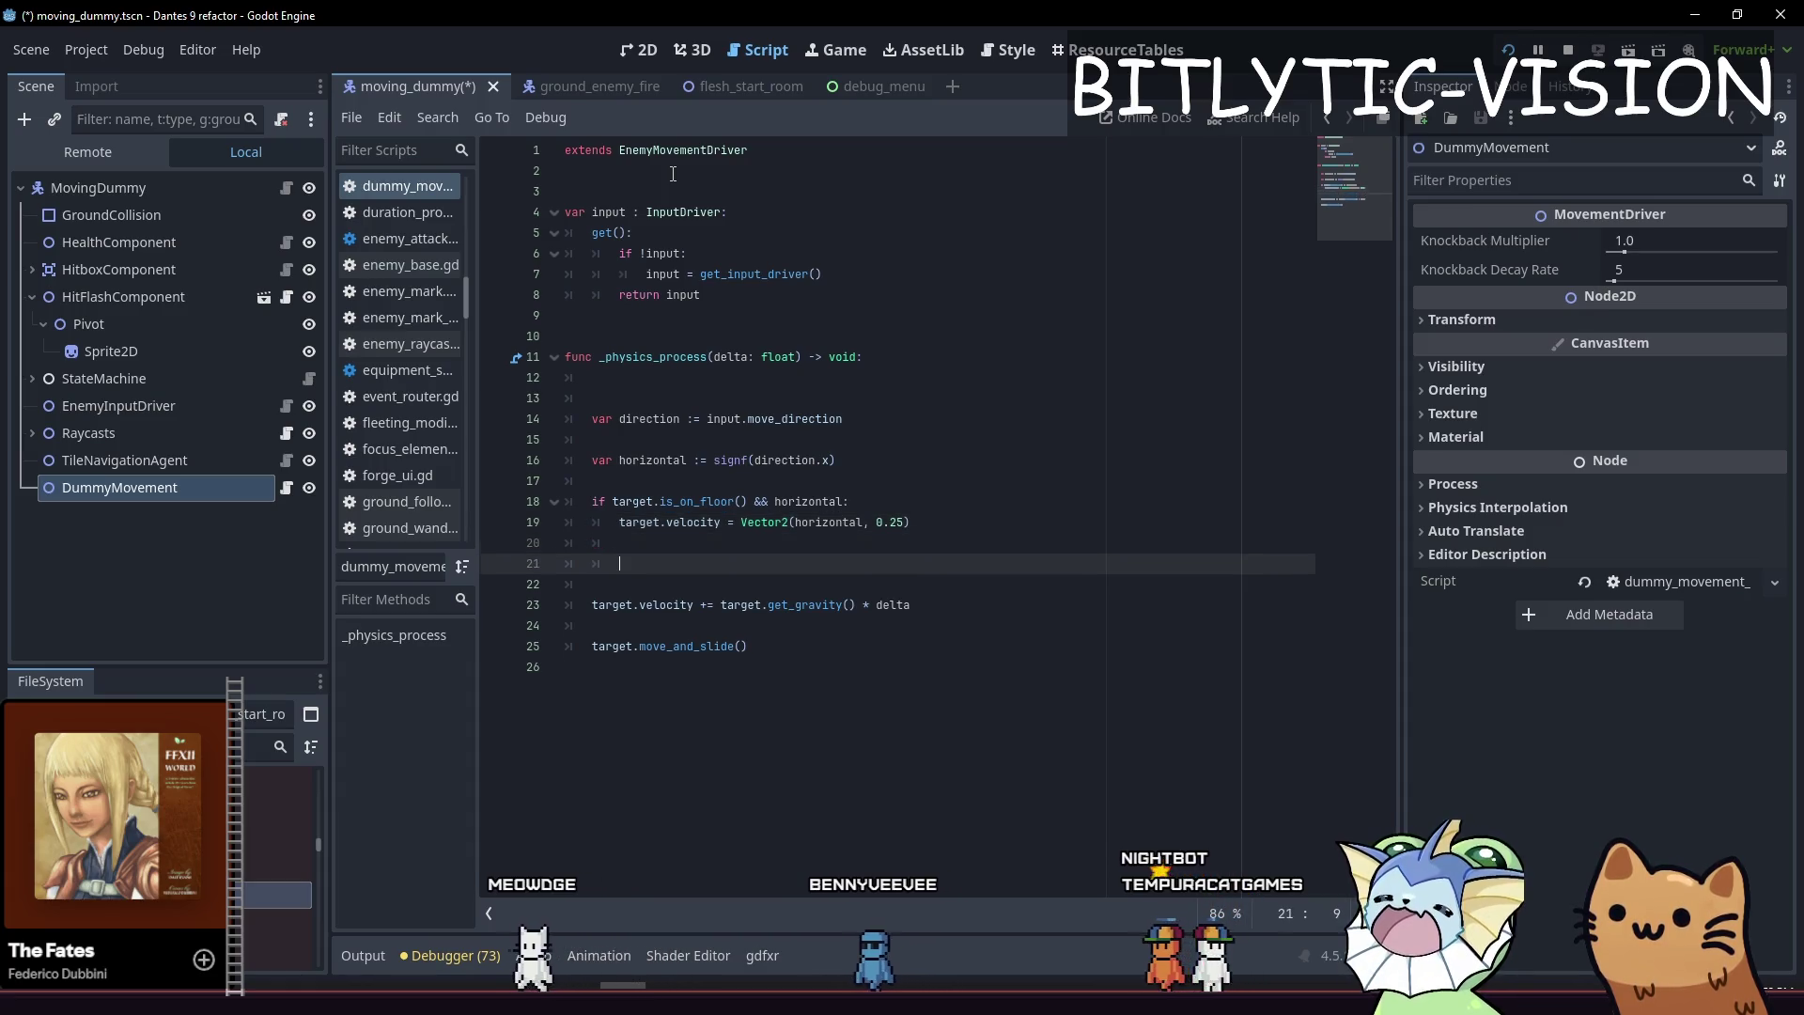
pyautogui.press('Up')
pyautogui.press('Up')
pyautogui.press('Down')
pyautogui.press('Down')
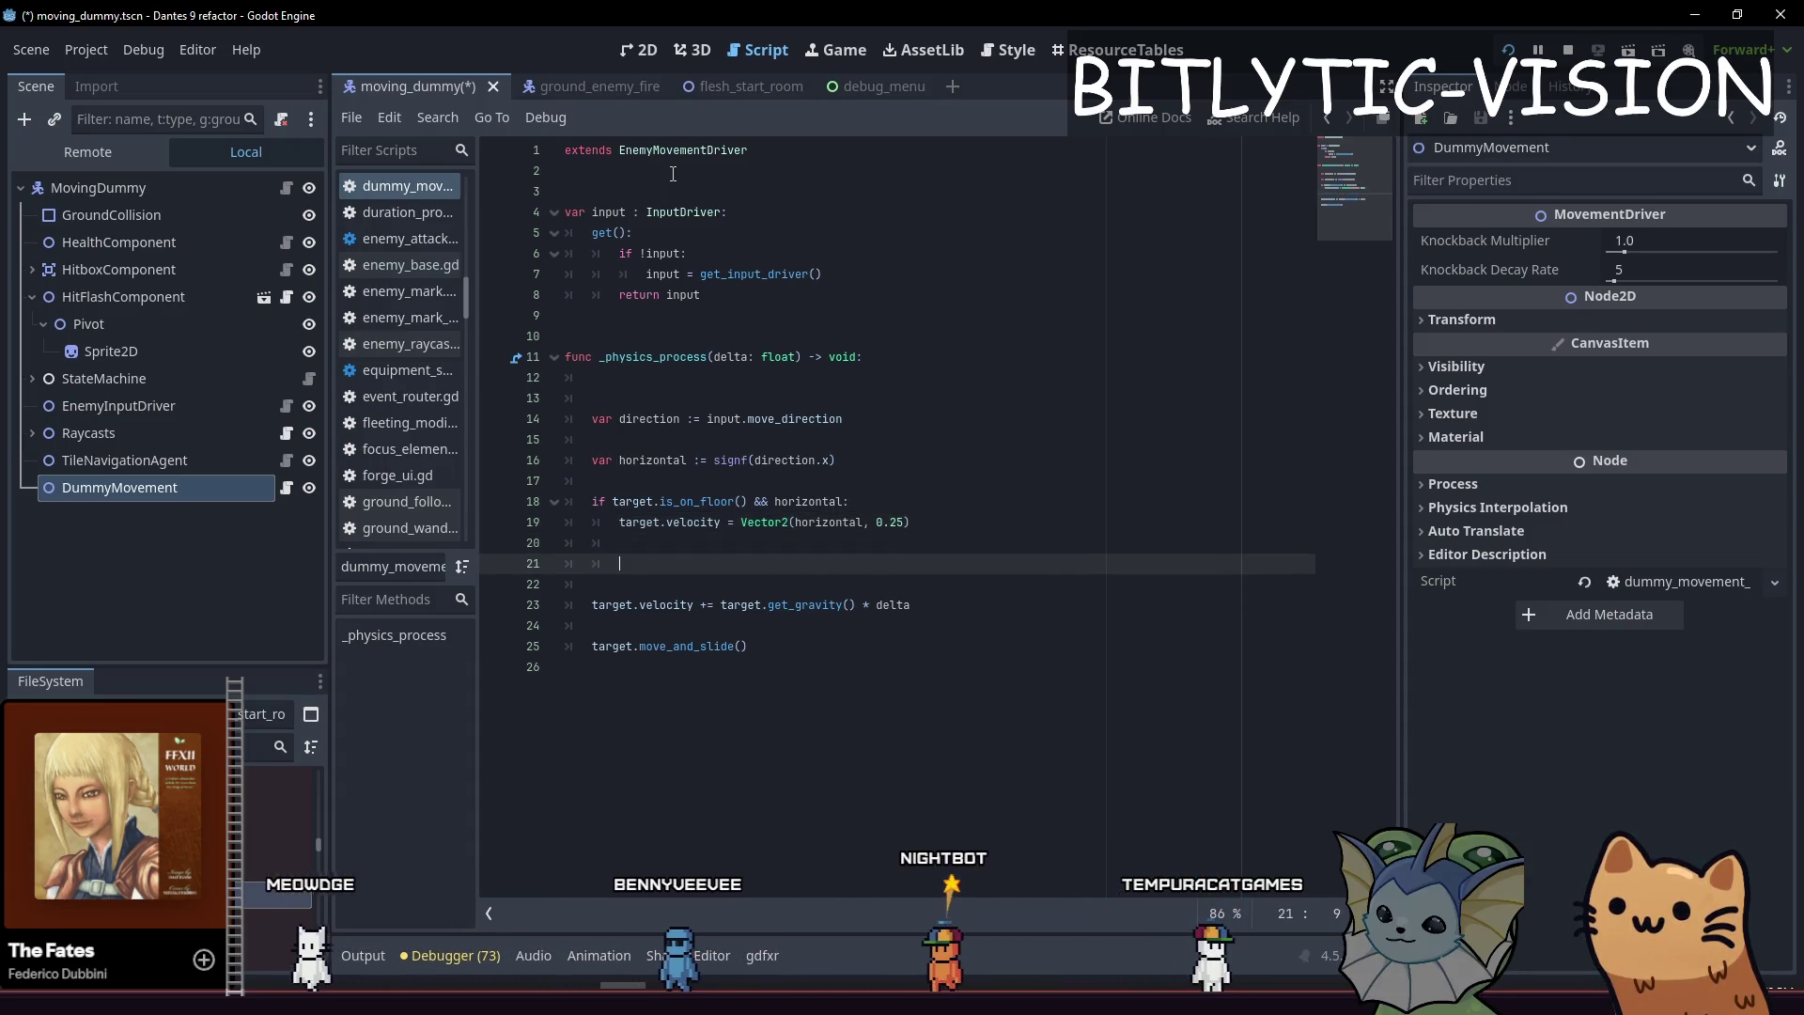
pyautogui.press('Up')
pyautogui.press('Up')
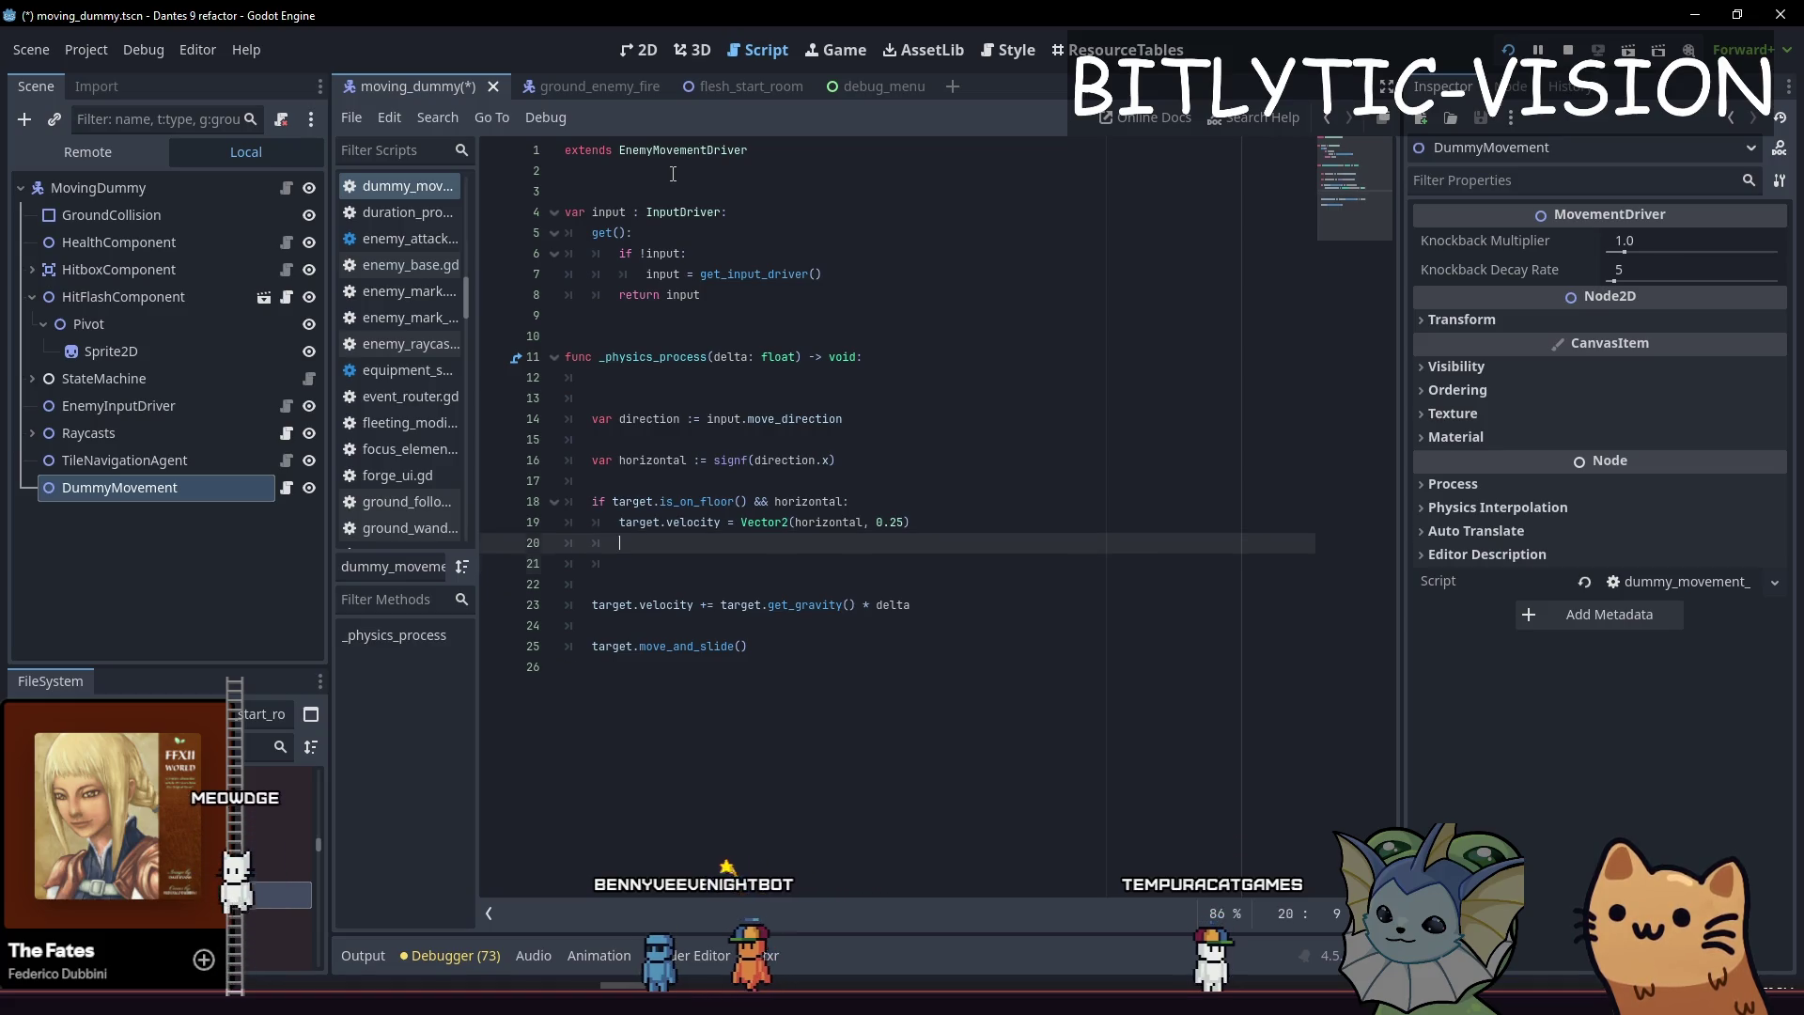
pyautogui.press('Down')
pyautogui.press('Down')
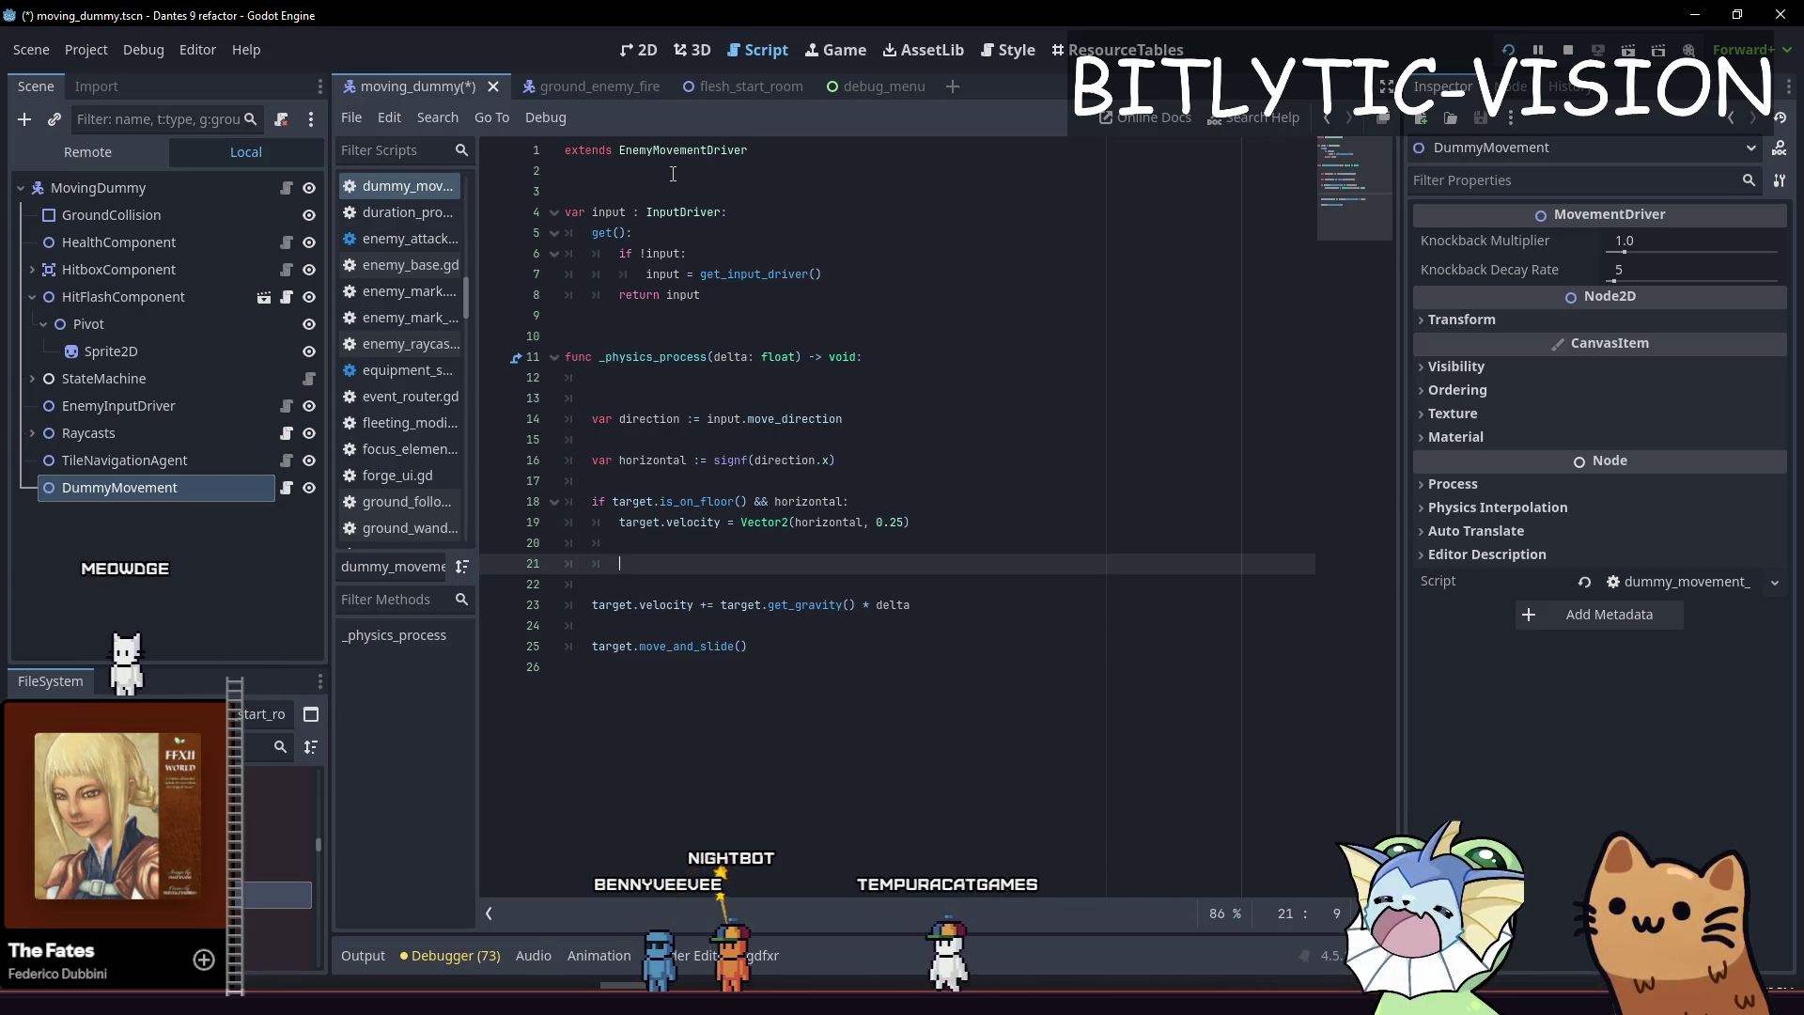
pyautogui.write('target.velocit')
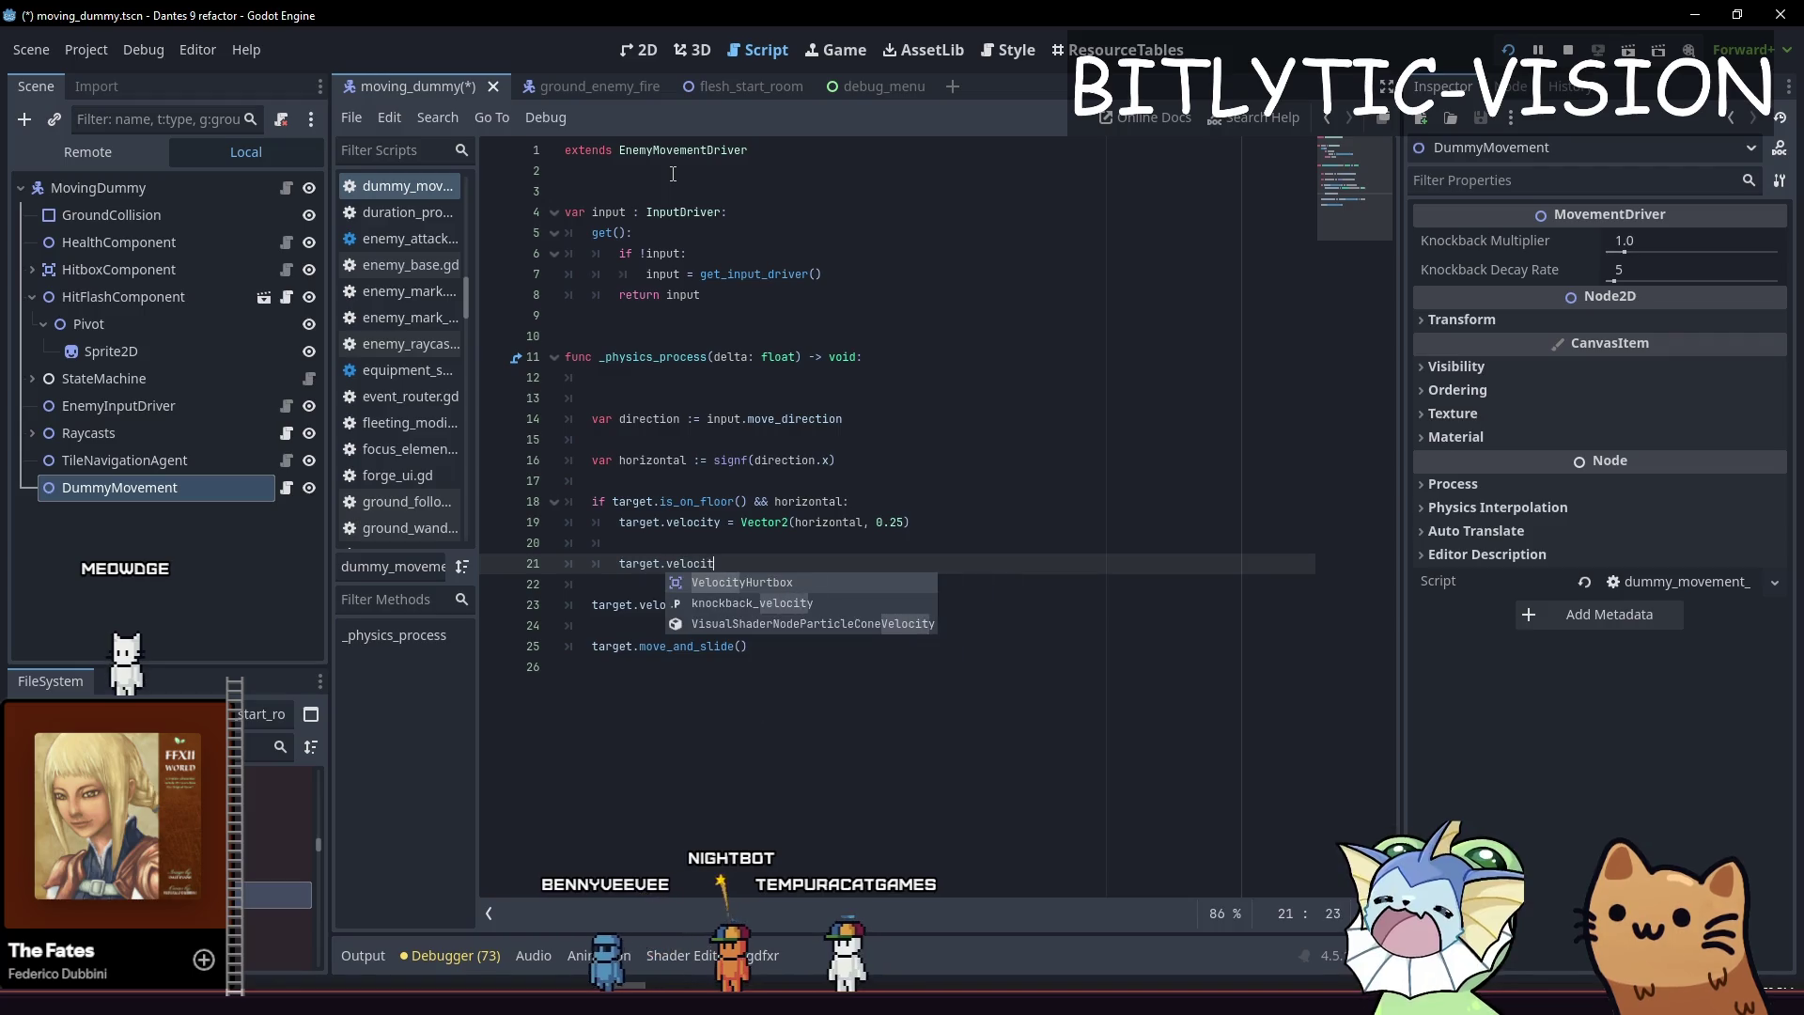
pyautogui.write('y *= 100.0')
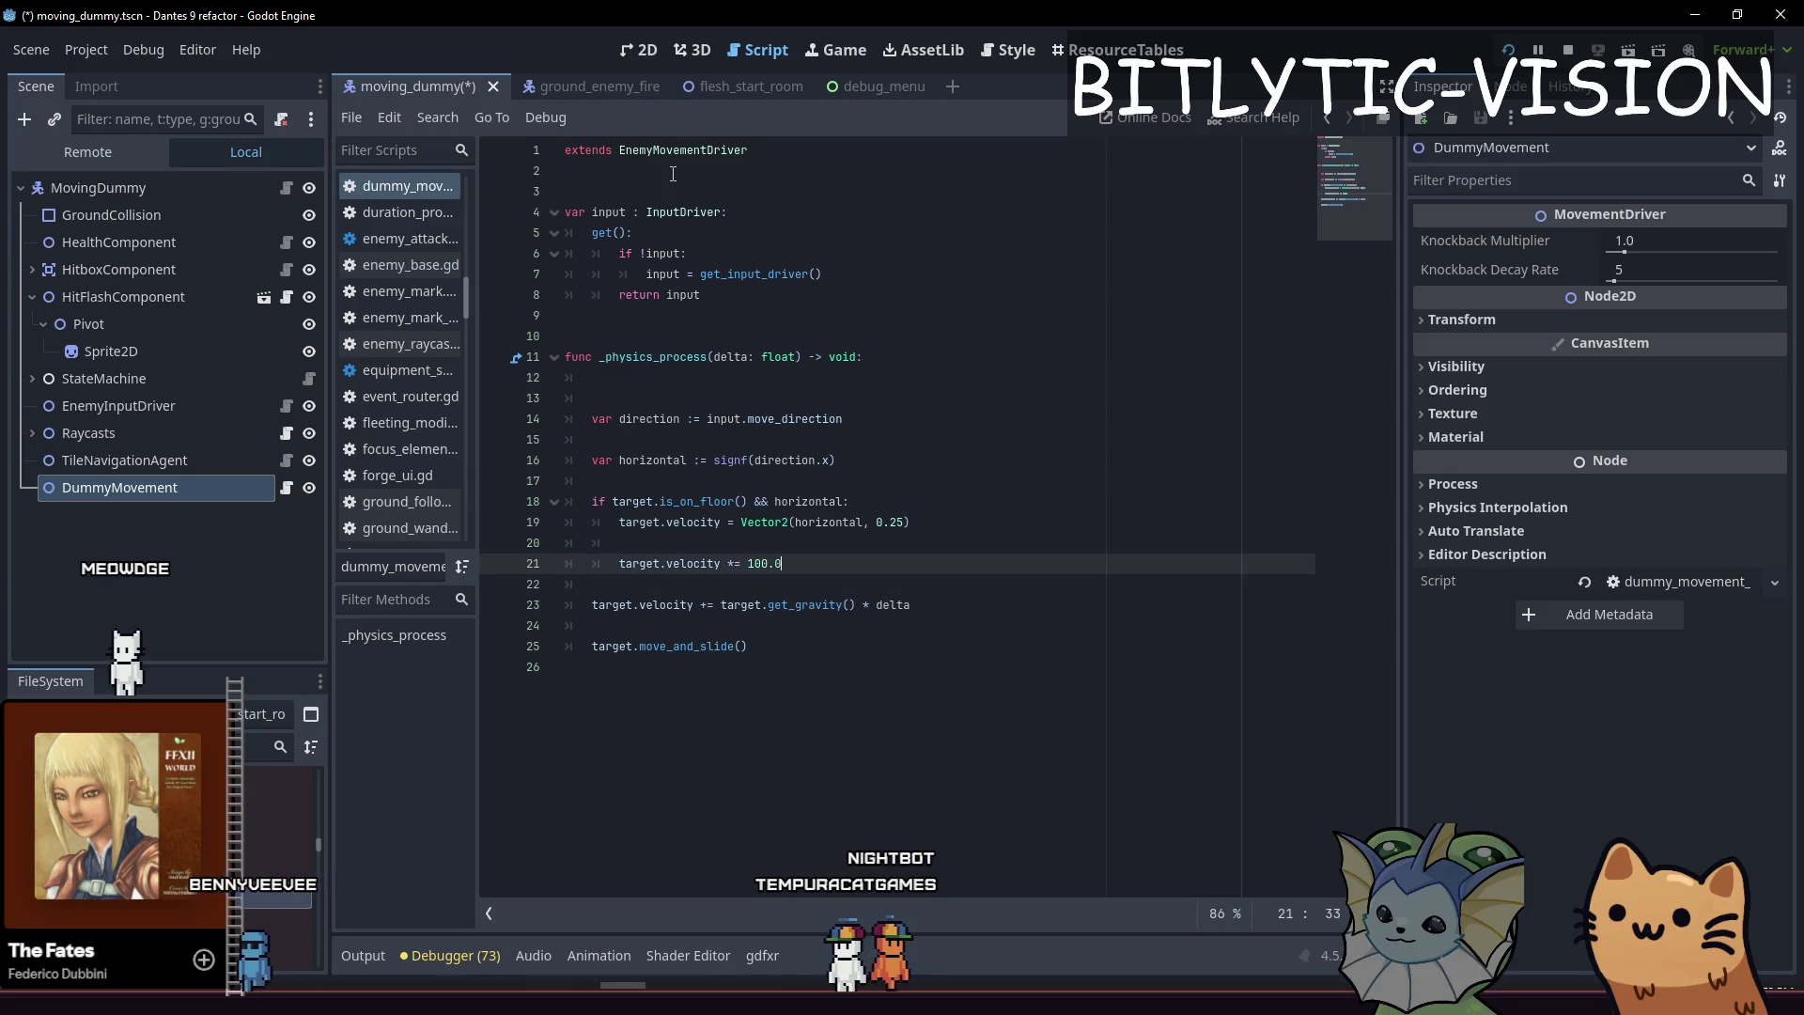
pyautogui.press('F5')
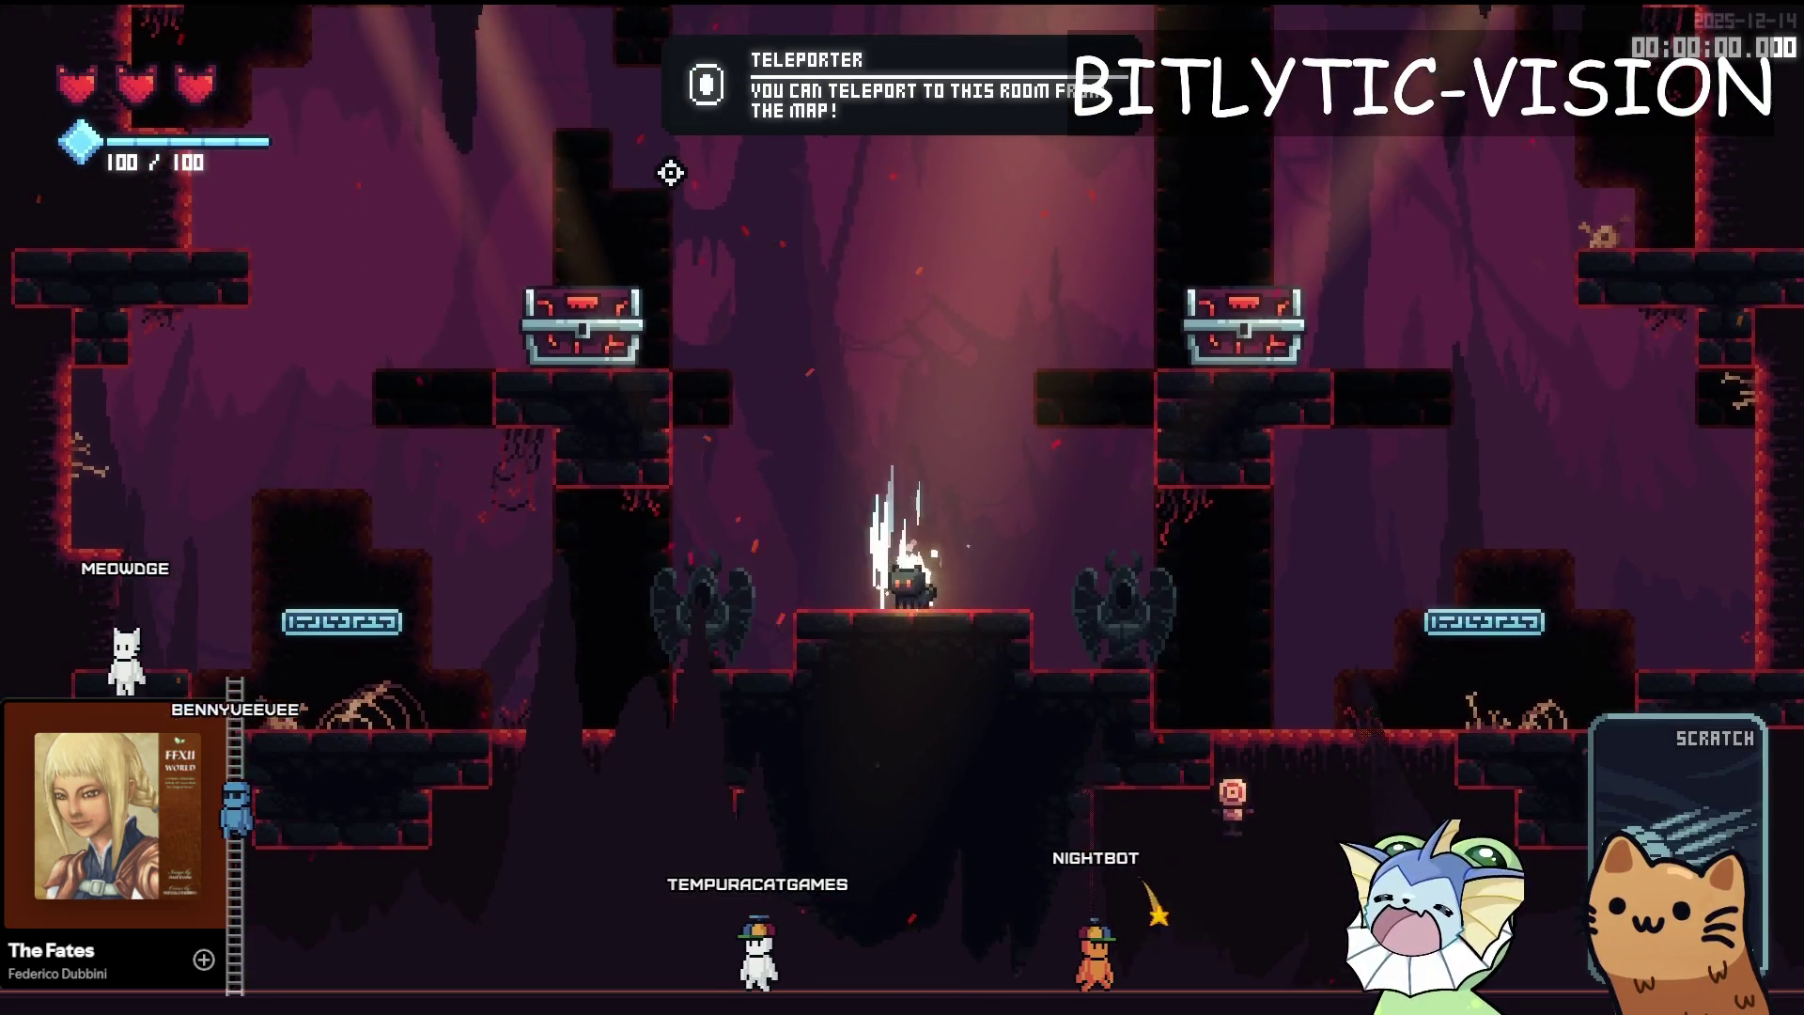
# Close the game, expand MovingDummy's Collision settings in the Inspector, and save with Ctrl+S.
pyautogui.press('F8')
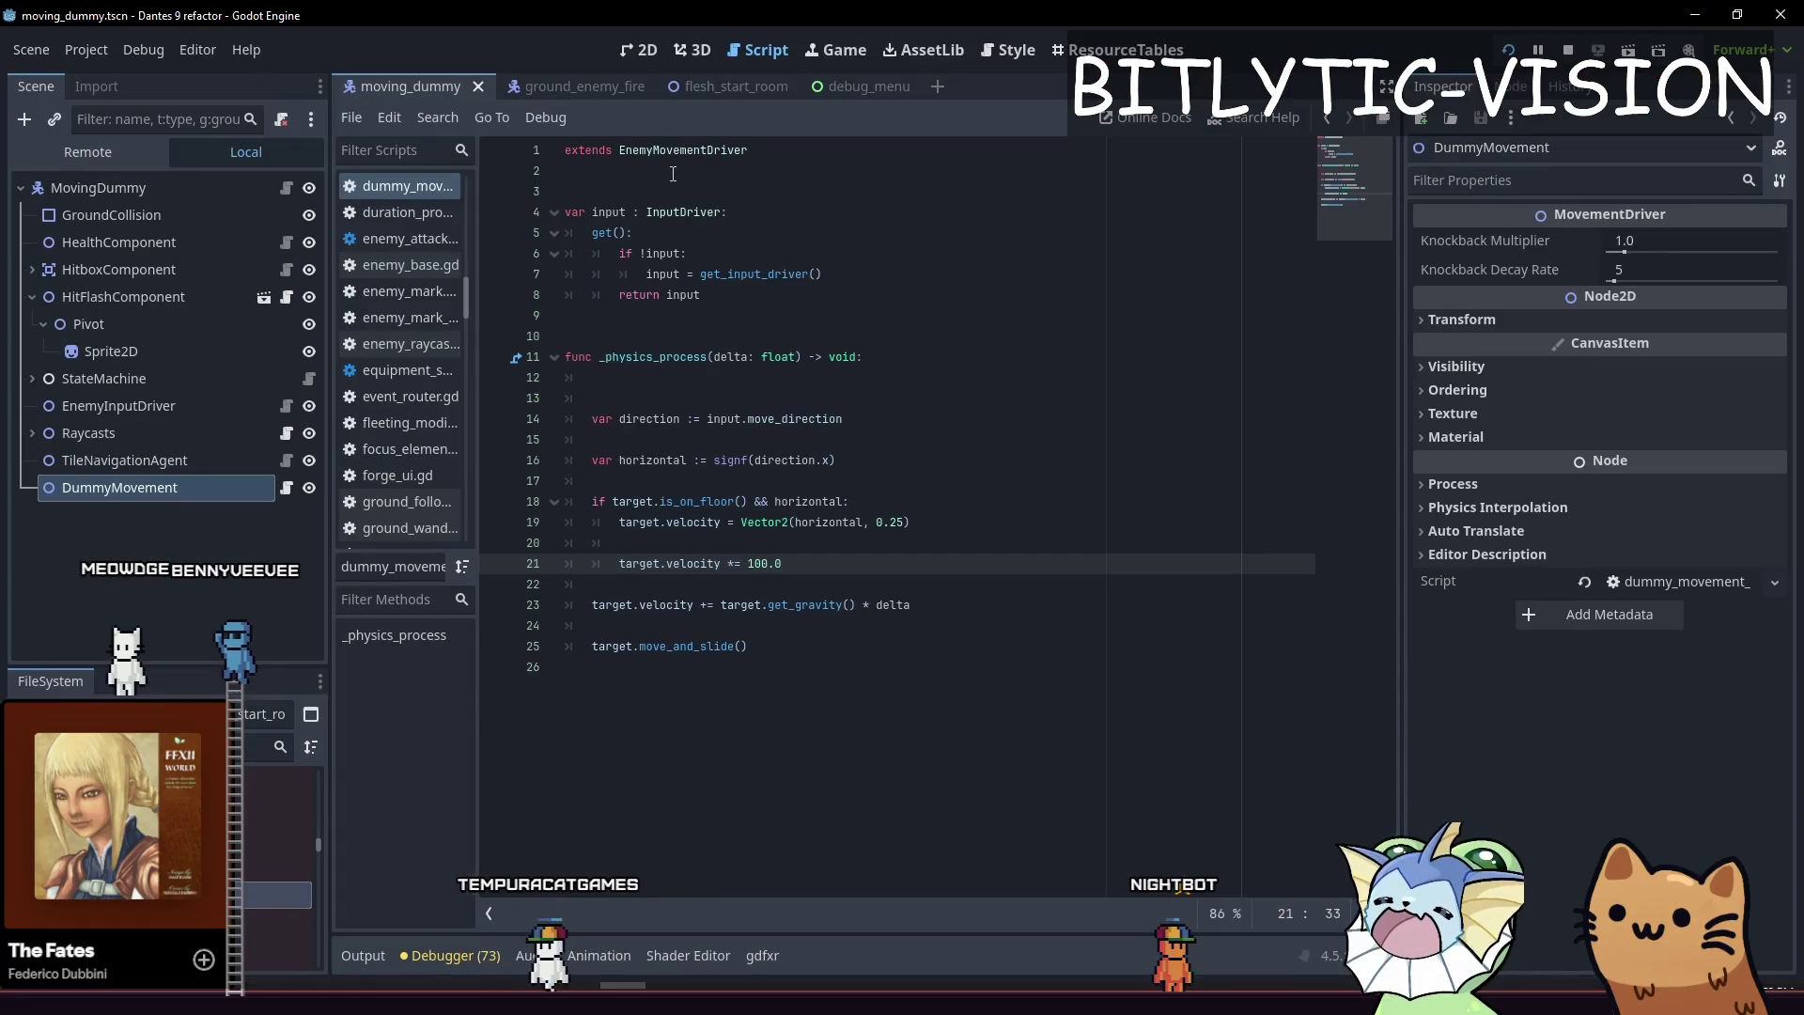
pyautogui.click(98, 187)
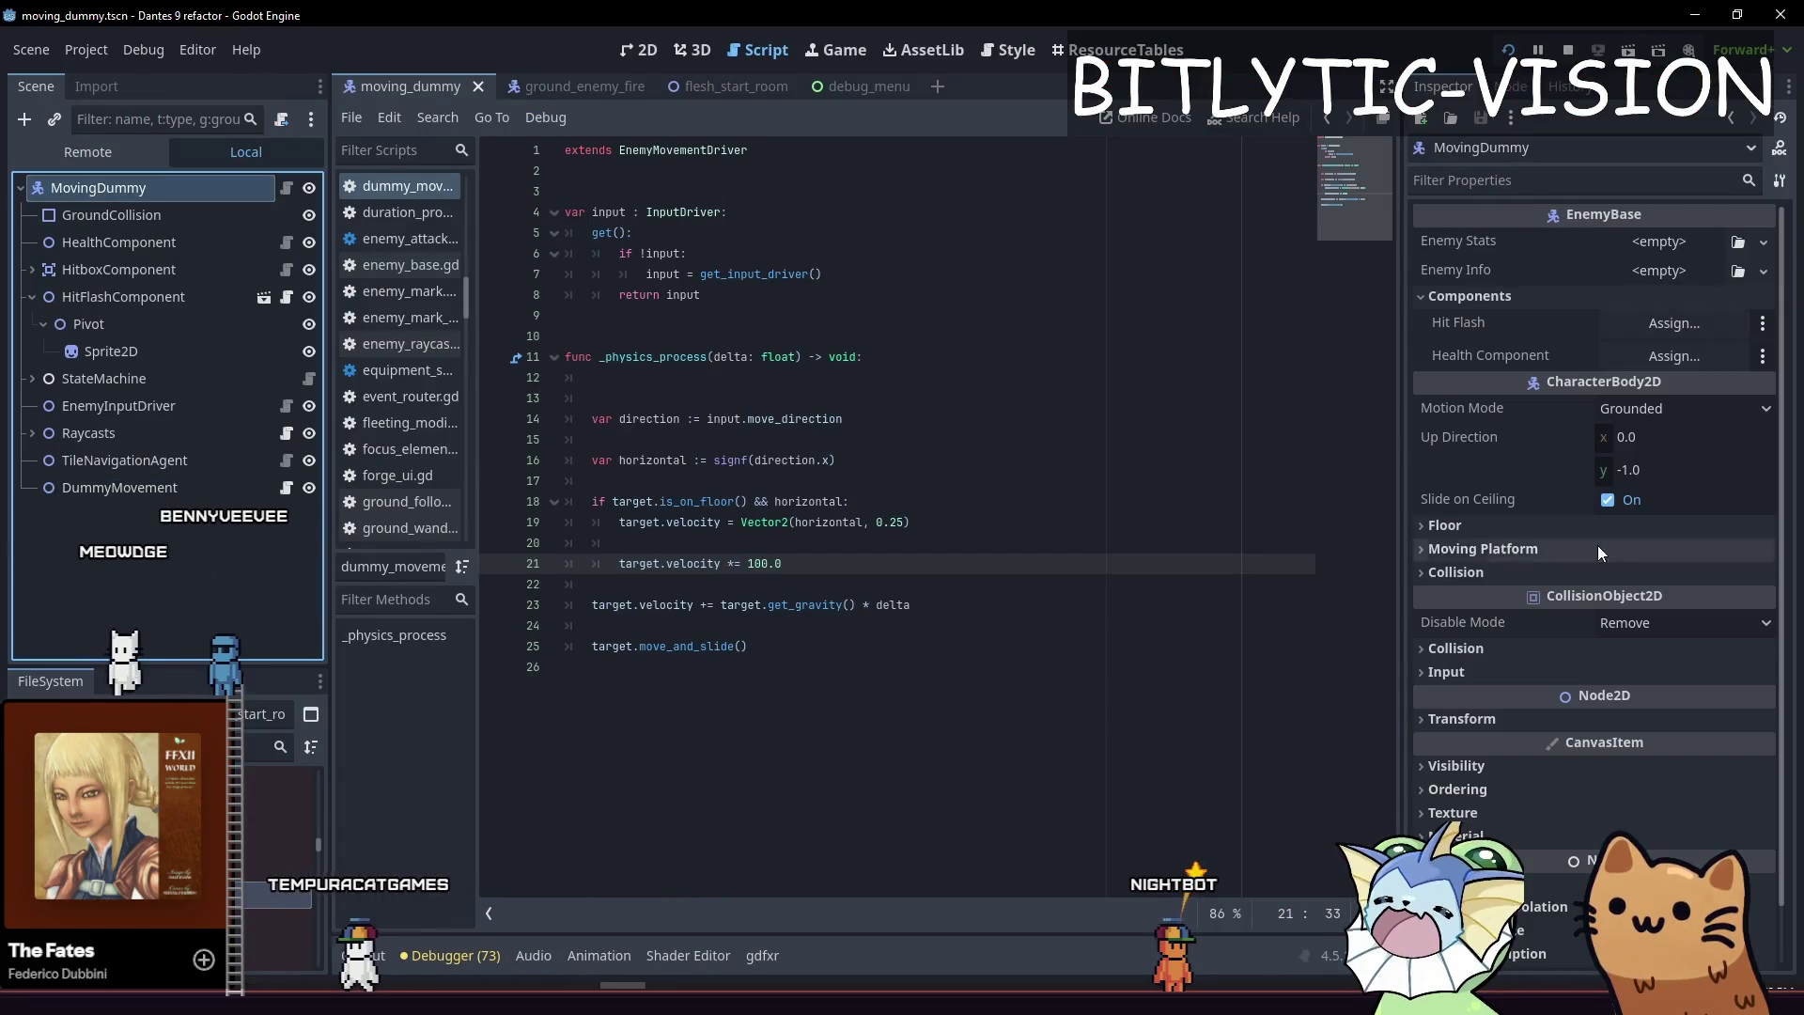
pyautogui.click(1497, 646)
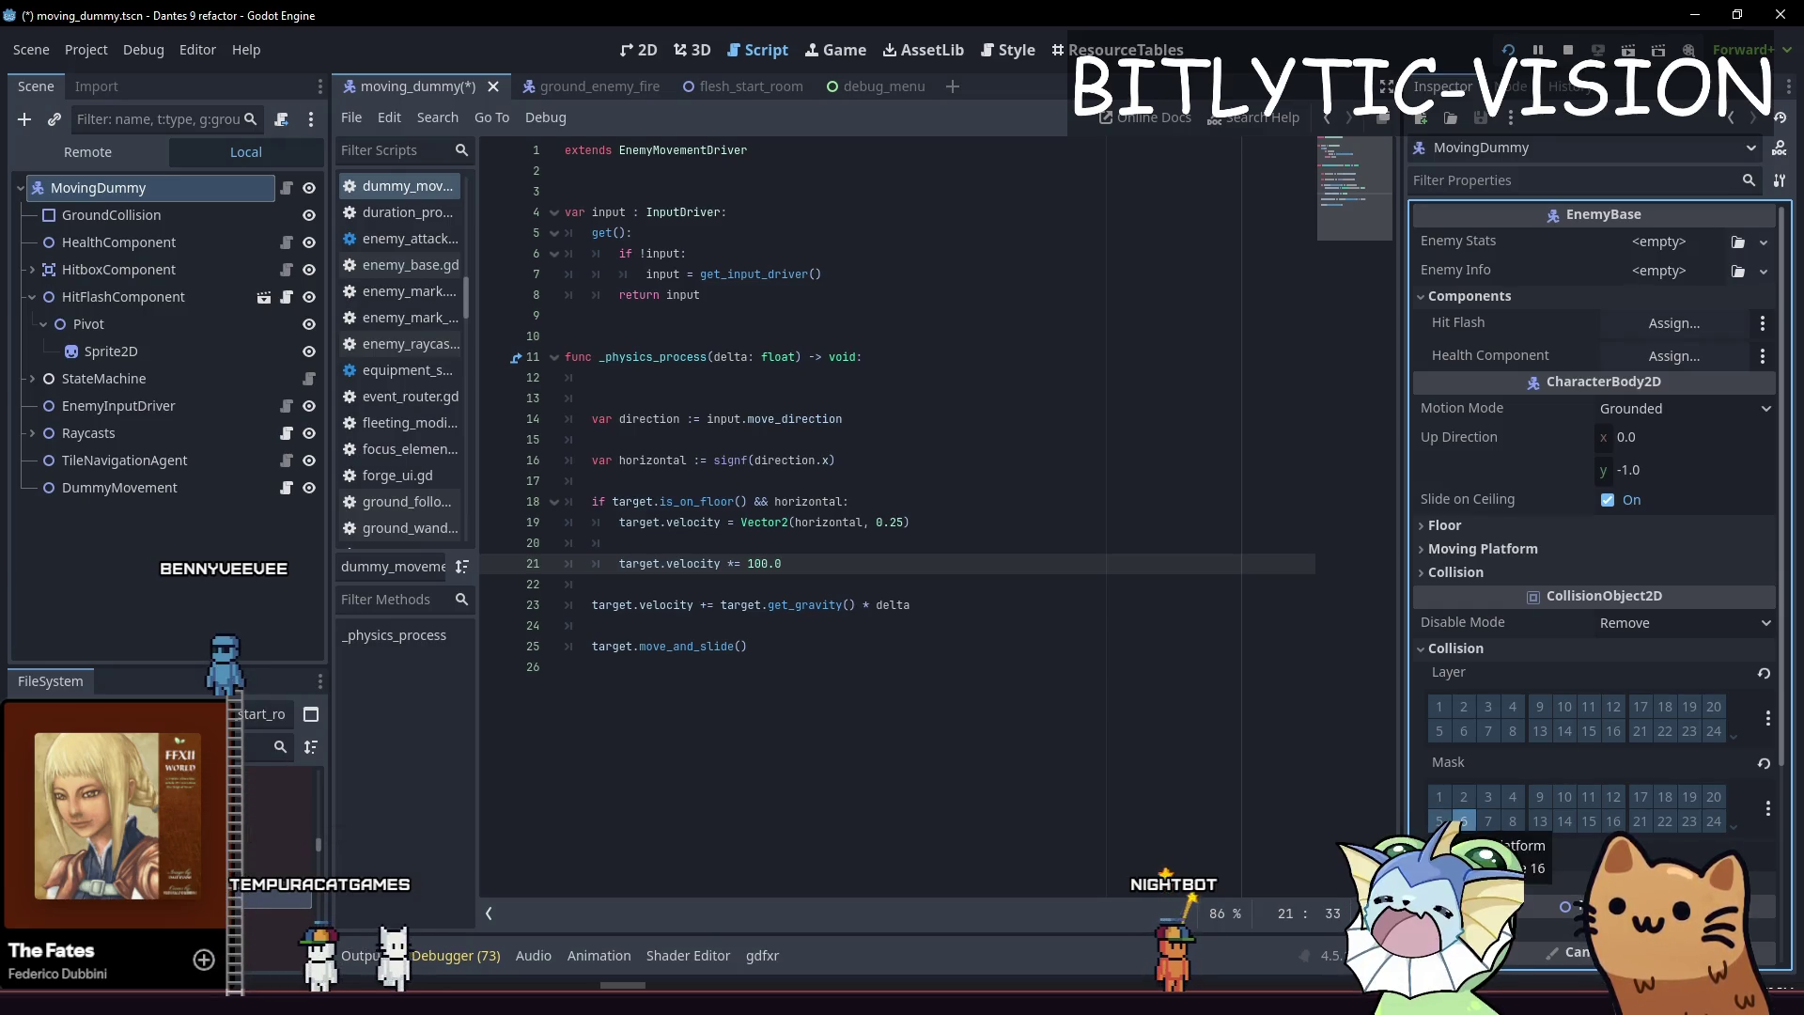
pyautogui.click(982, 573)
pyautogui.hotkey('ctrl', 's')
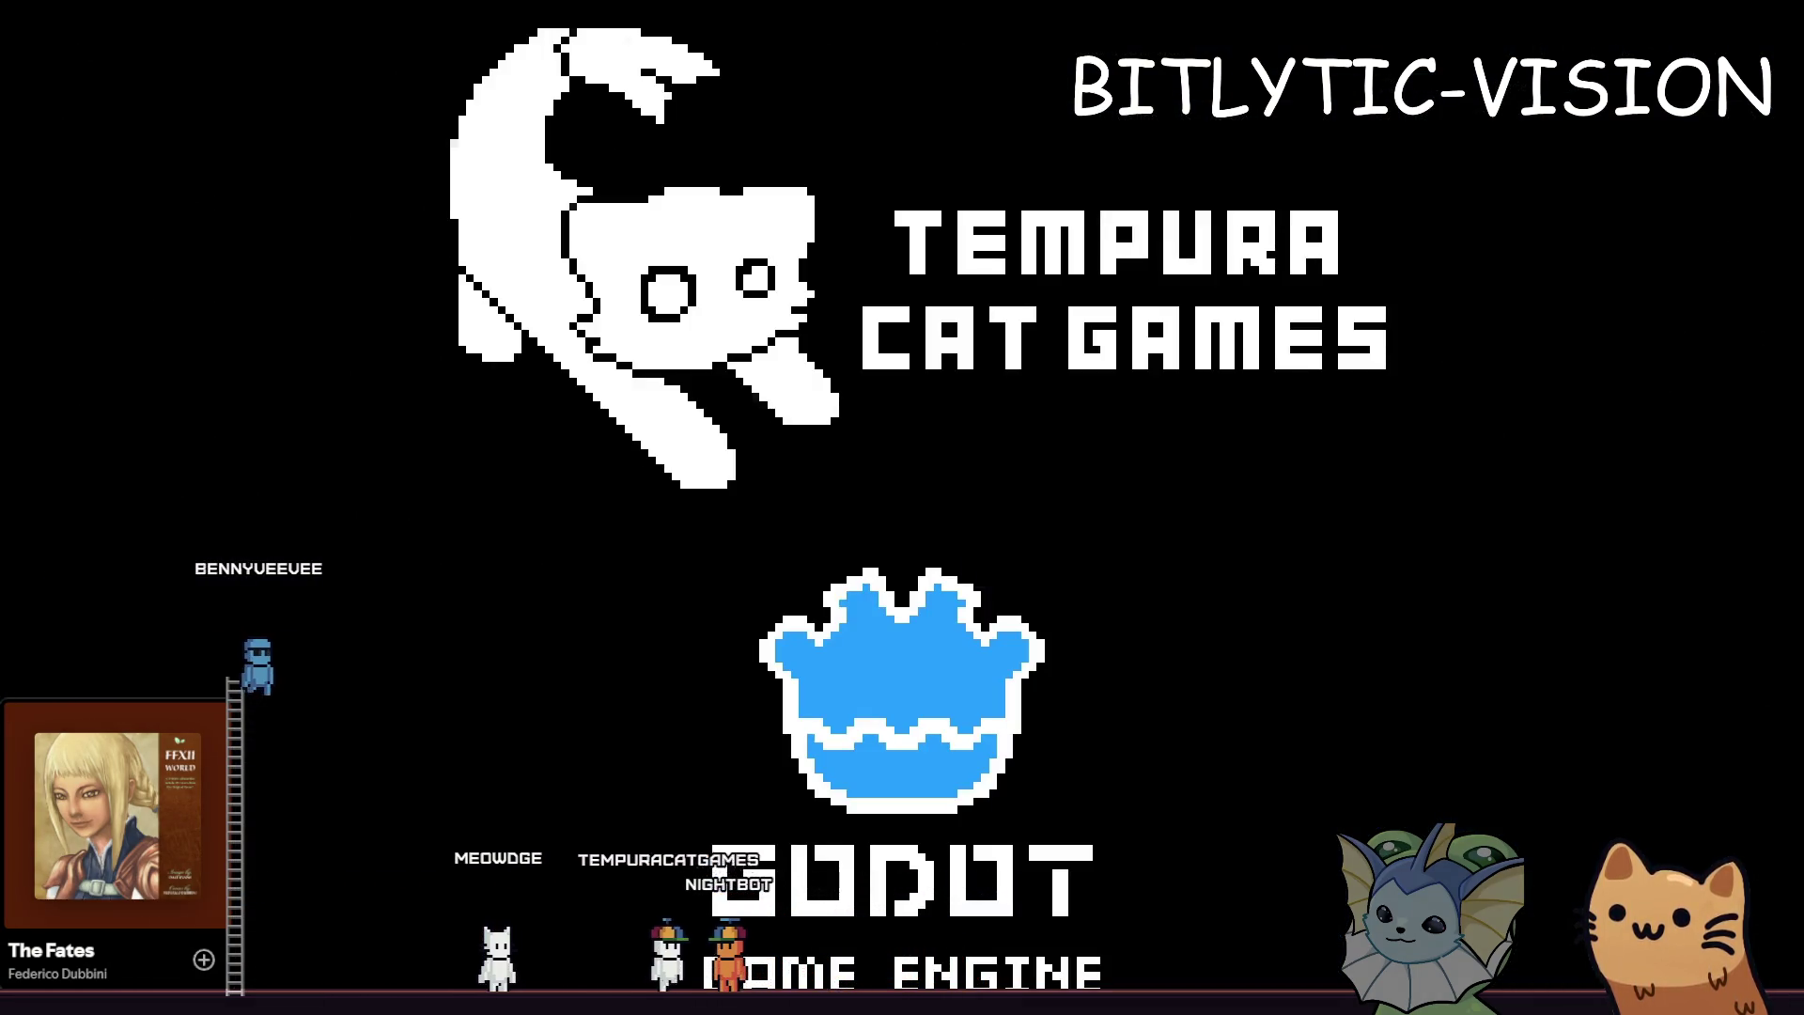
# Use the debug menu's Spawn Enemy list to place a MOVINGDUMMY on the right floor.
pyautogui.press('F1')
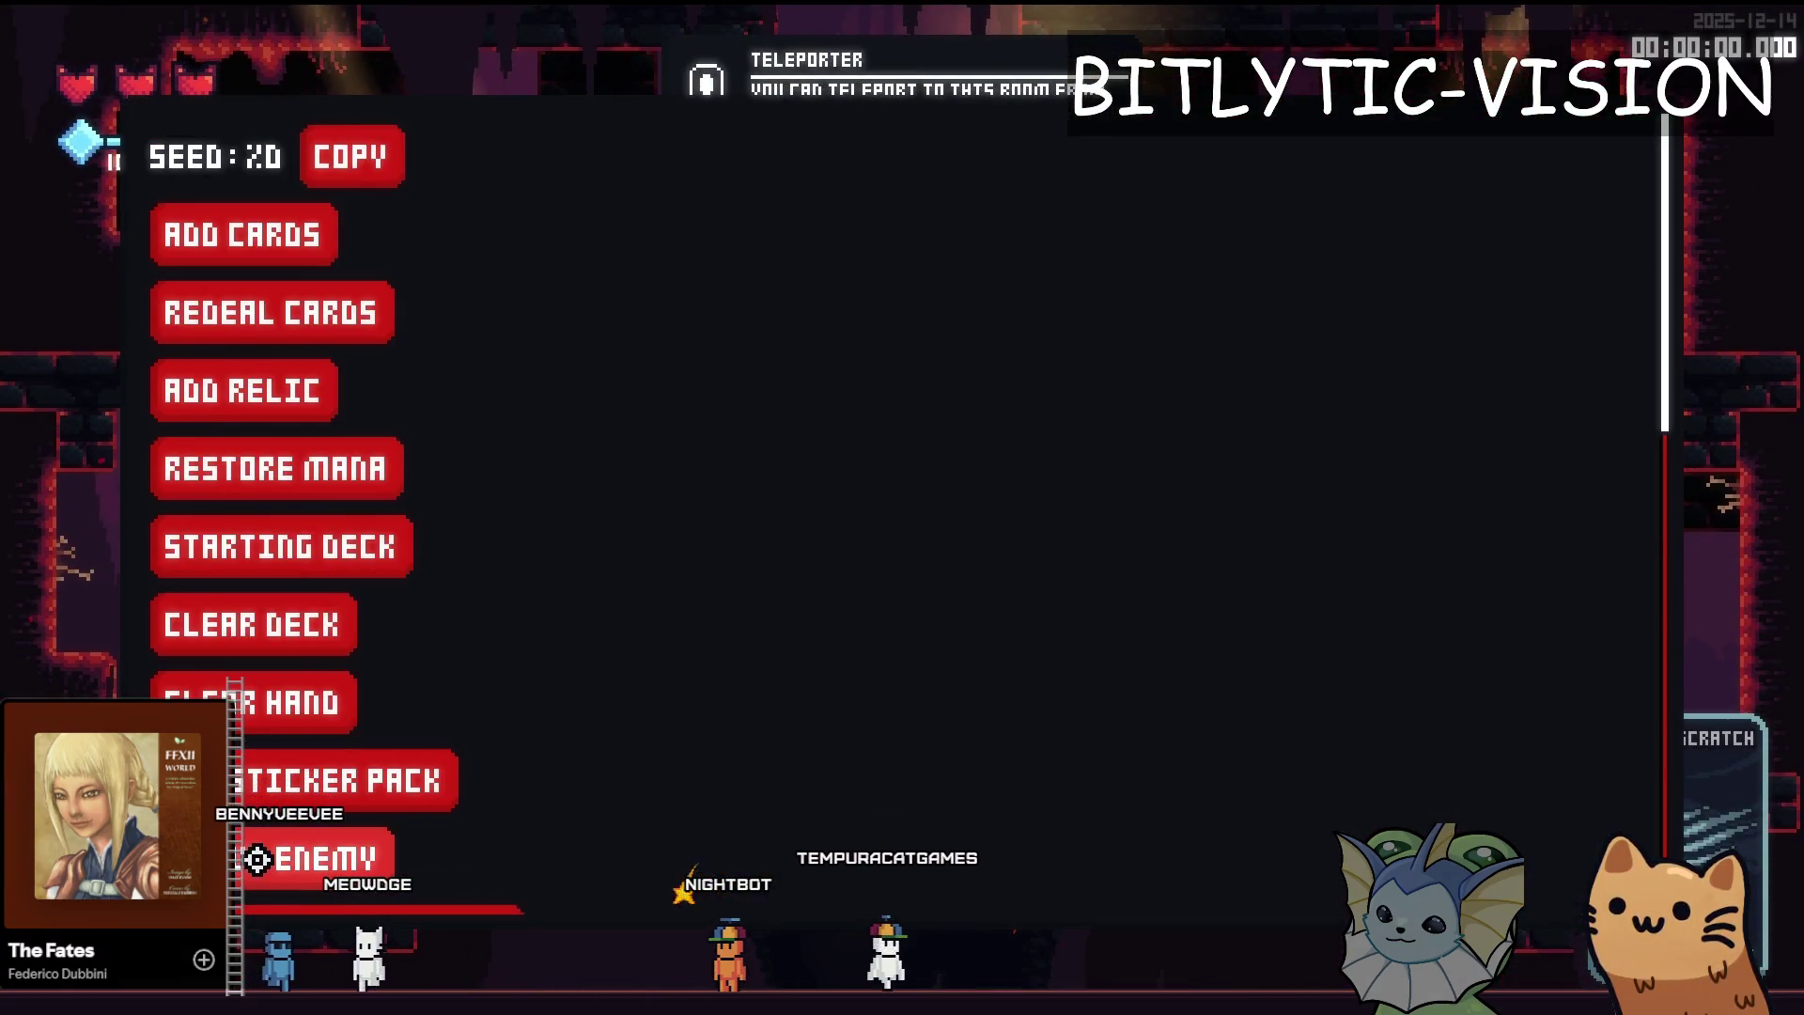
pyautogui.scroll(-2, 245, 580)
pyautogui.click(262, 658)
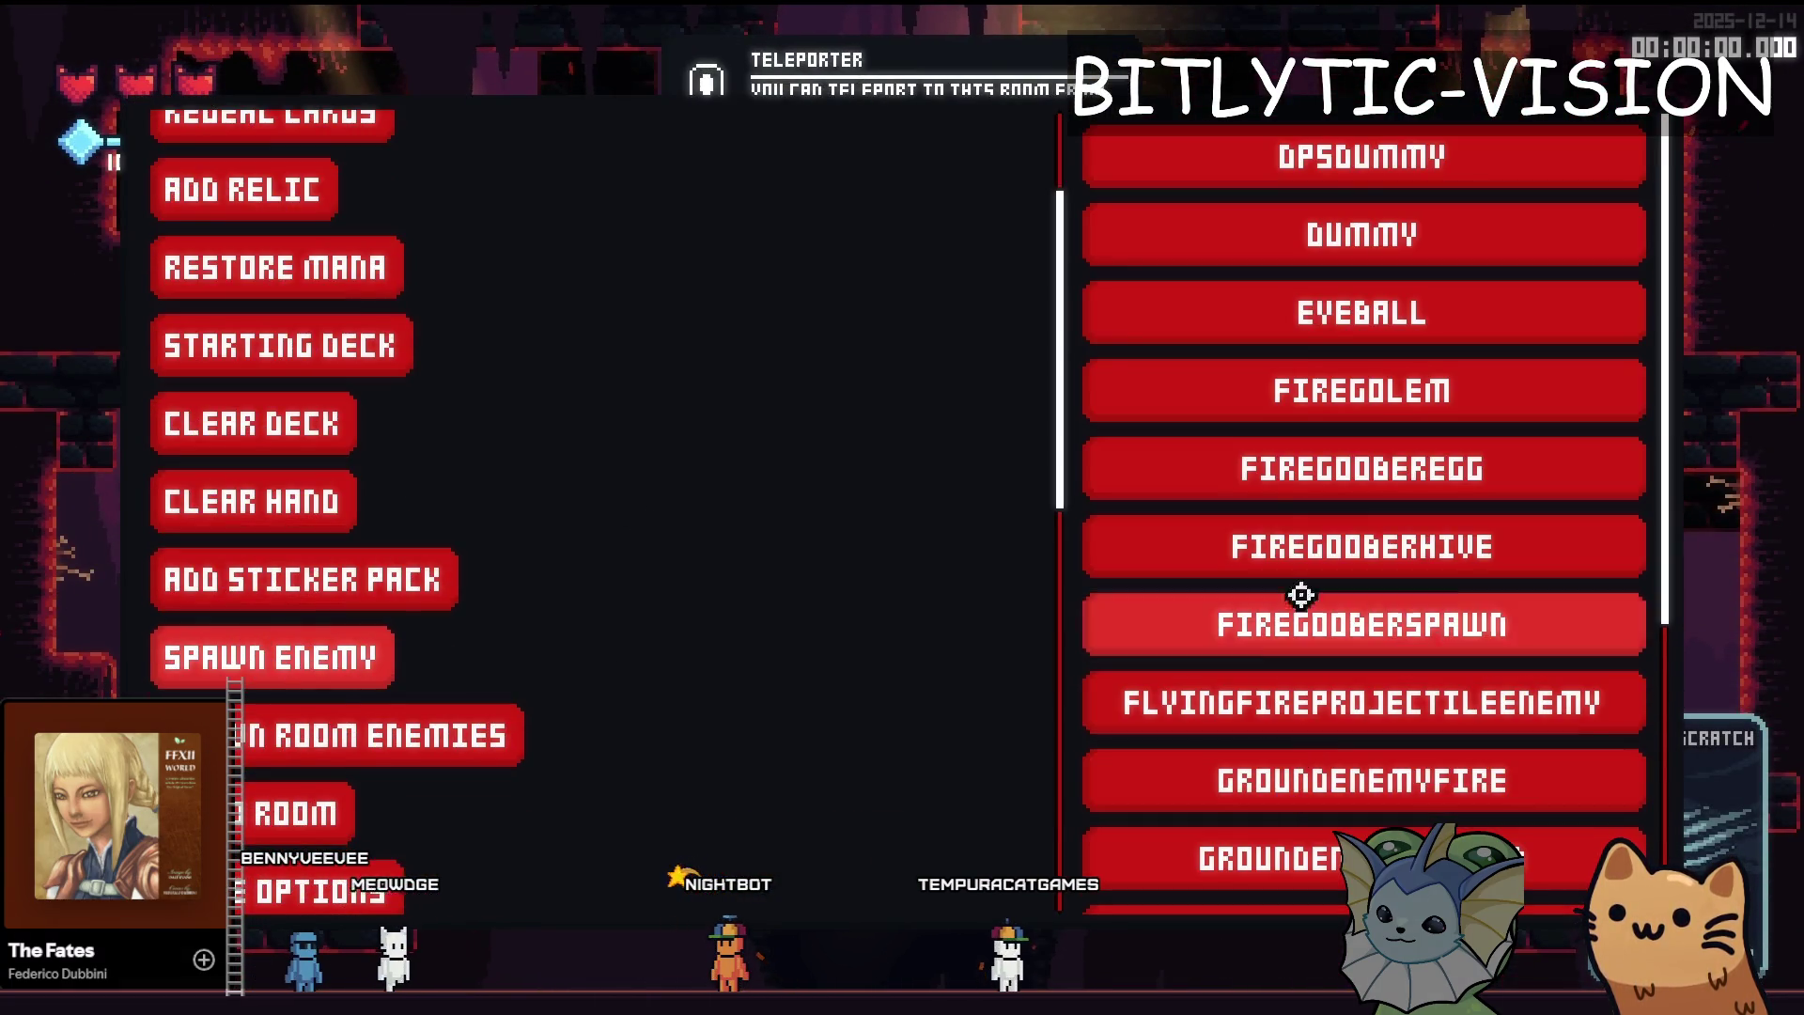
pyautogui.scroll(-6, 1343, 751)
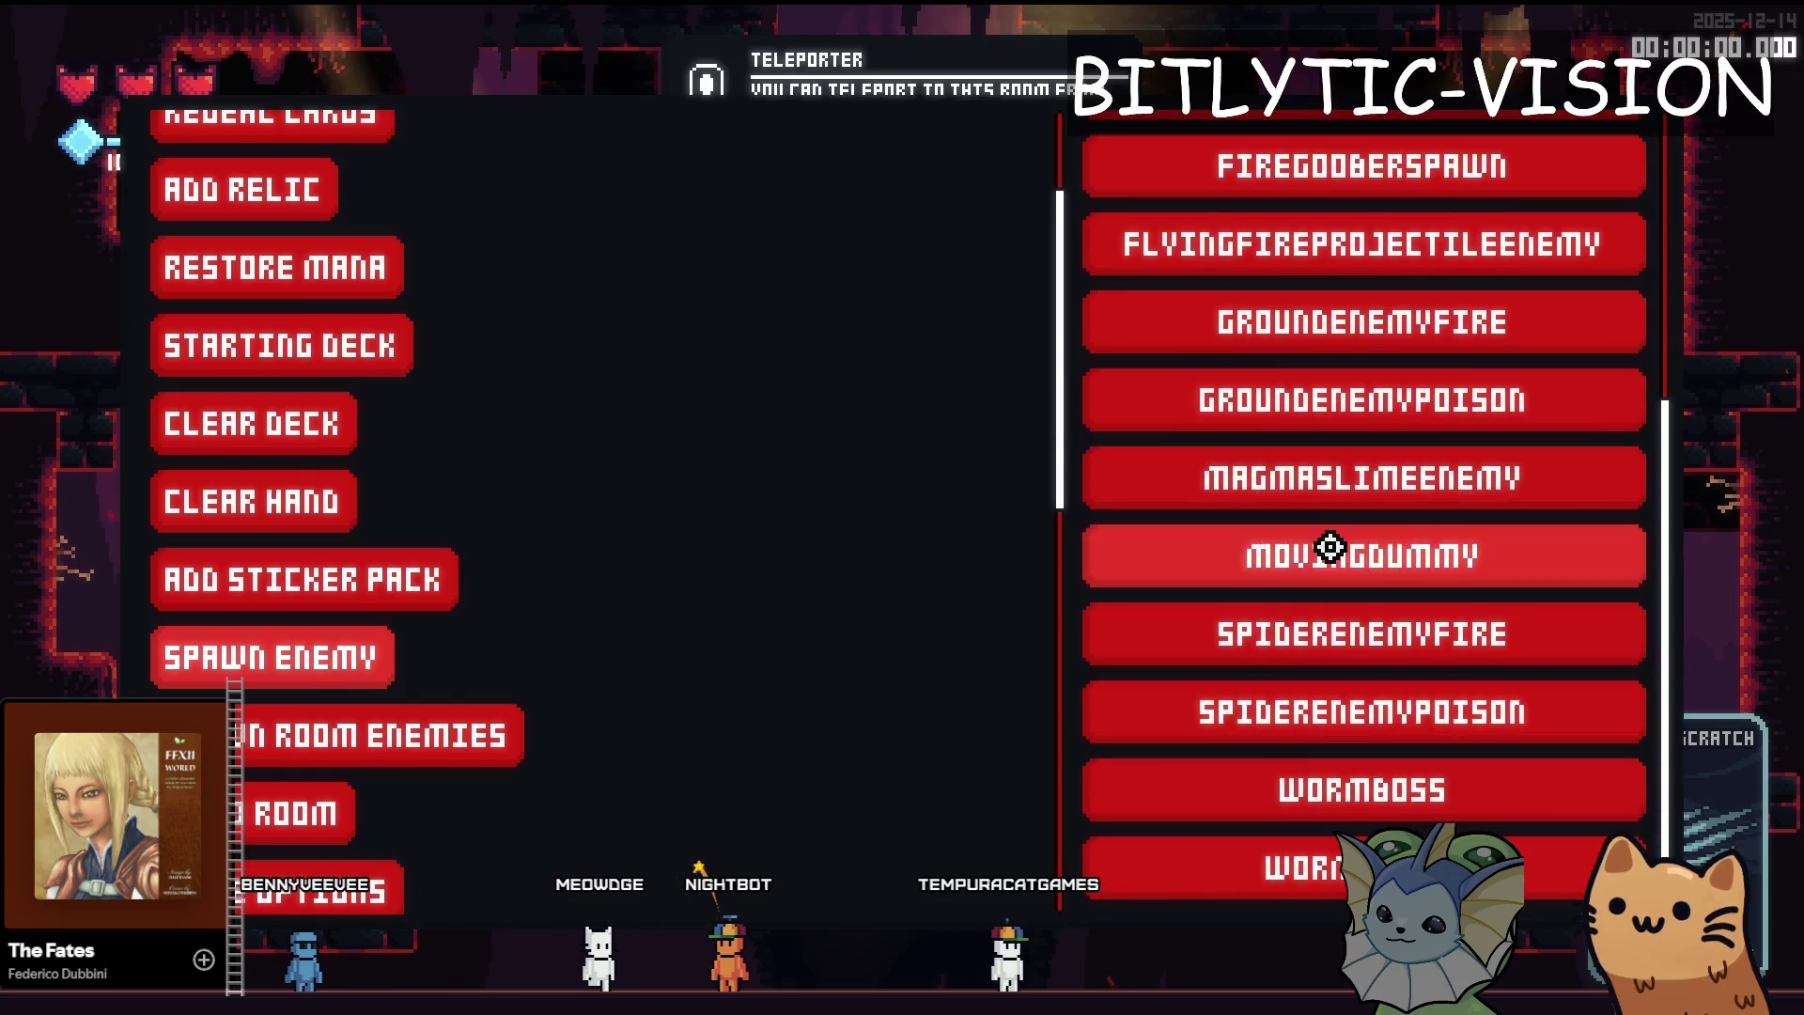
pyautogui.click(1330, 548)
pyautogui.click(1337, 789)
pyautogui.press('Escape')
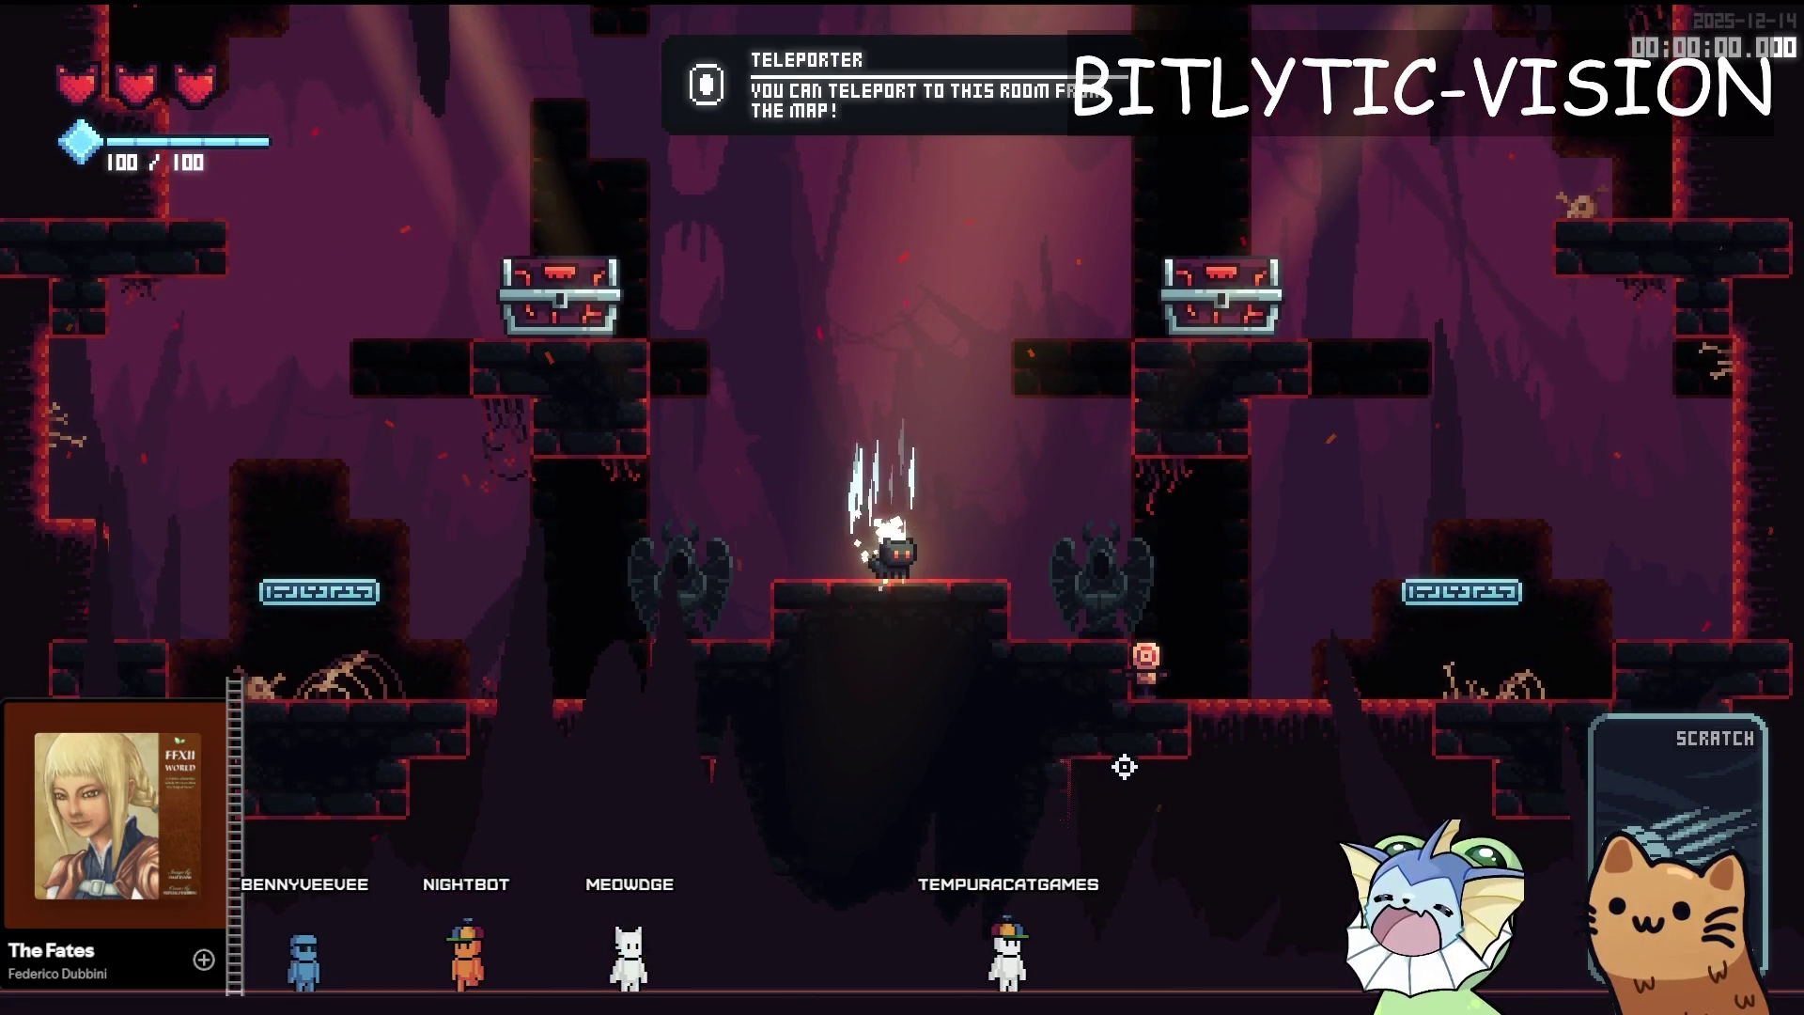
# Walk the character right and jump toward the chest, then close the game.
pyautogui.press('d')
pyautogui.press('space')
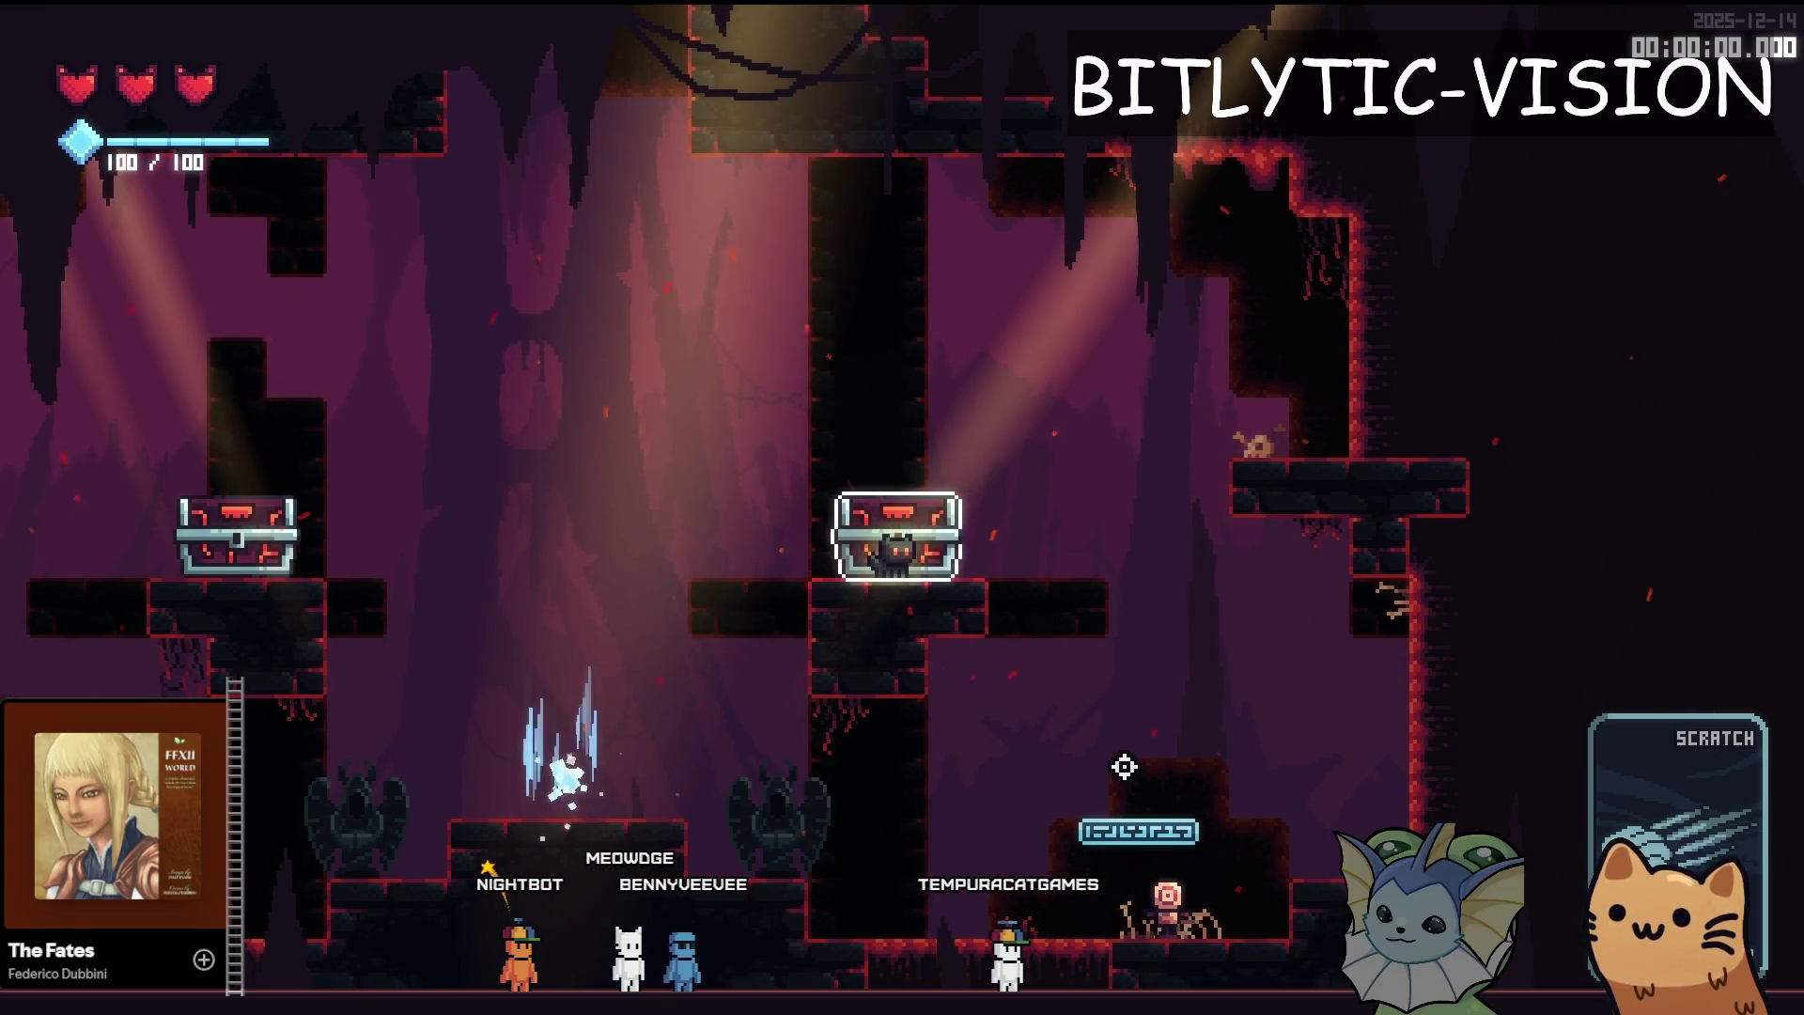
pyautogui.press('F8')
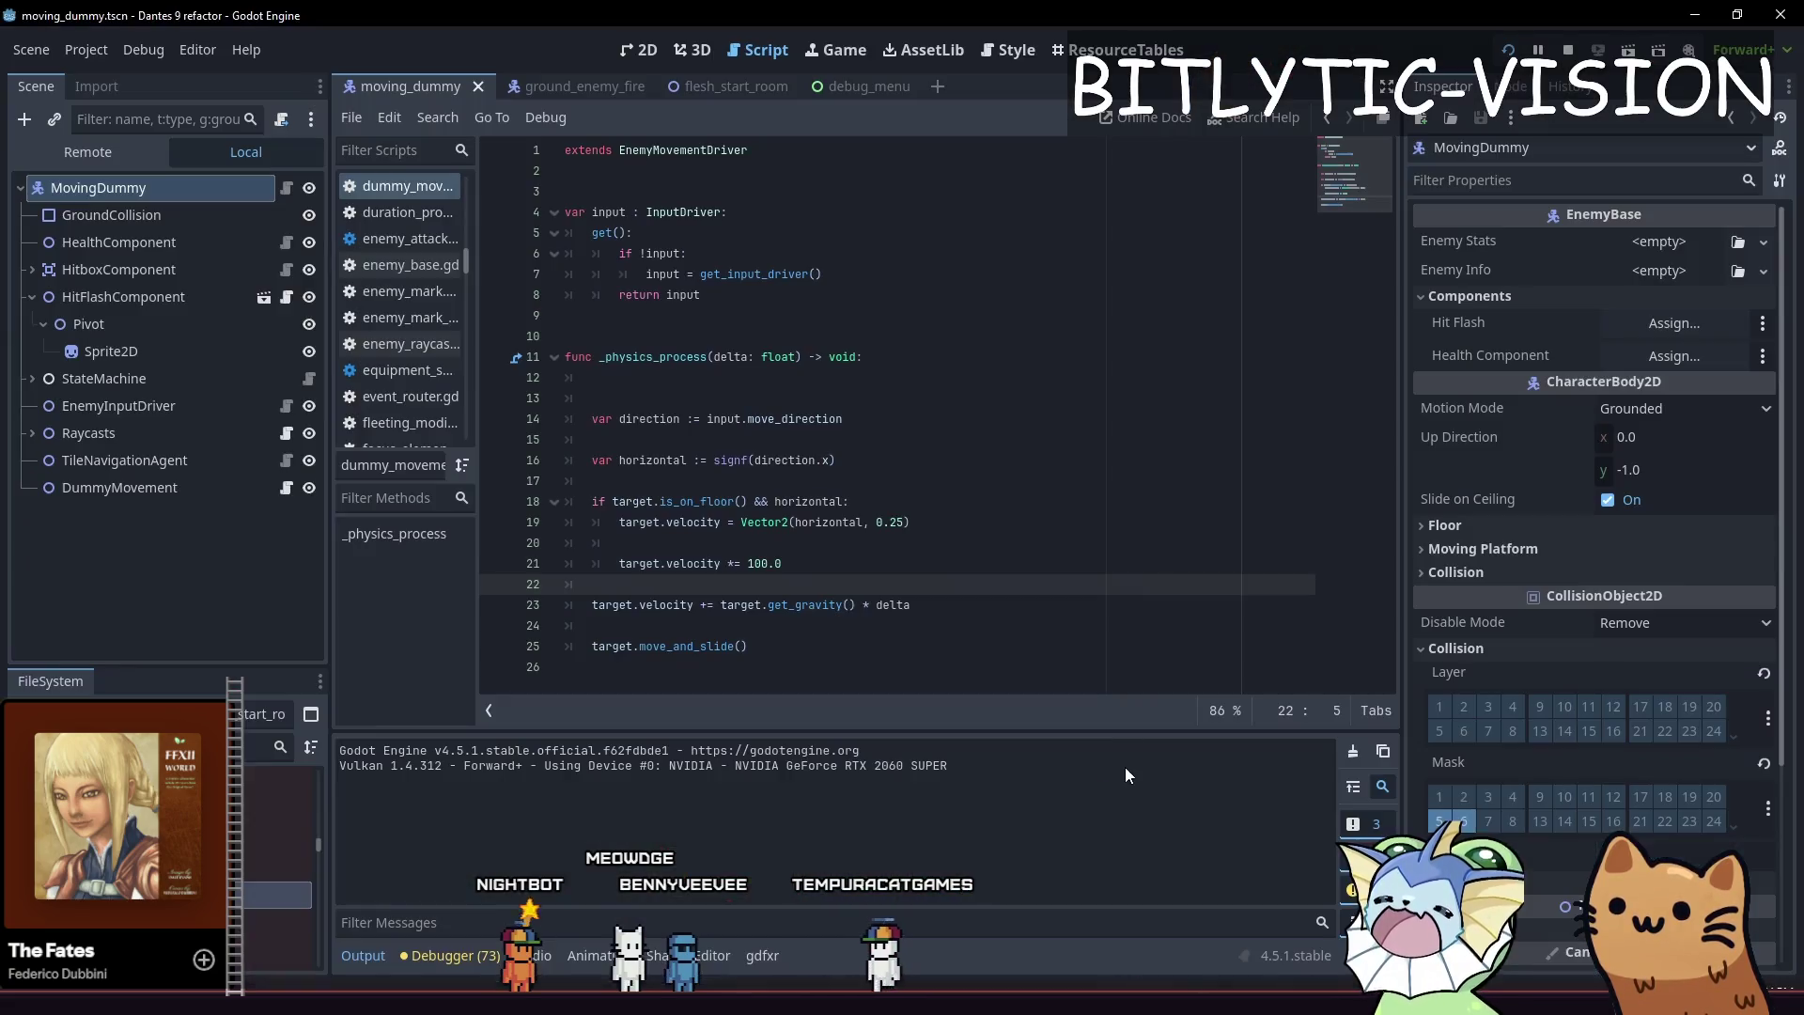
# Go to the end of velocity line 19, test-run the game, then close it.
pyautogui.press('Up')
pyautogui.press('Up')
pyautogui.press('Up')
pyautogui.press('Down')
pyautogui.press('End')
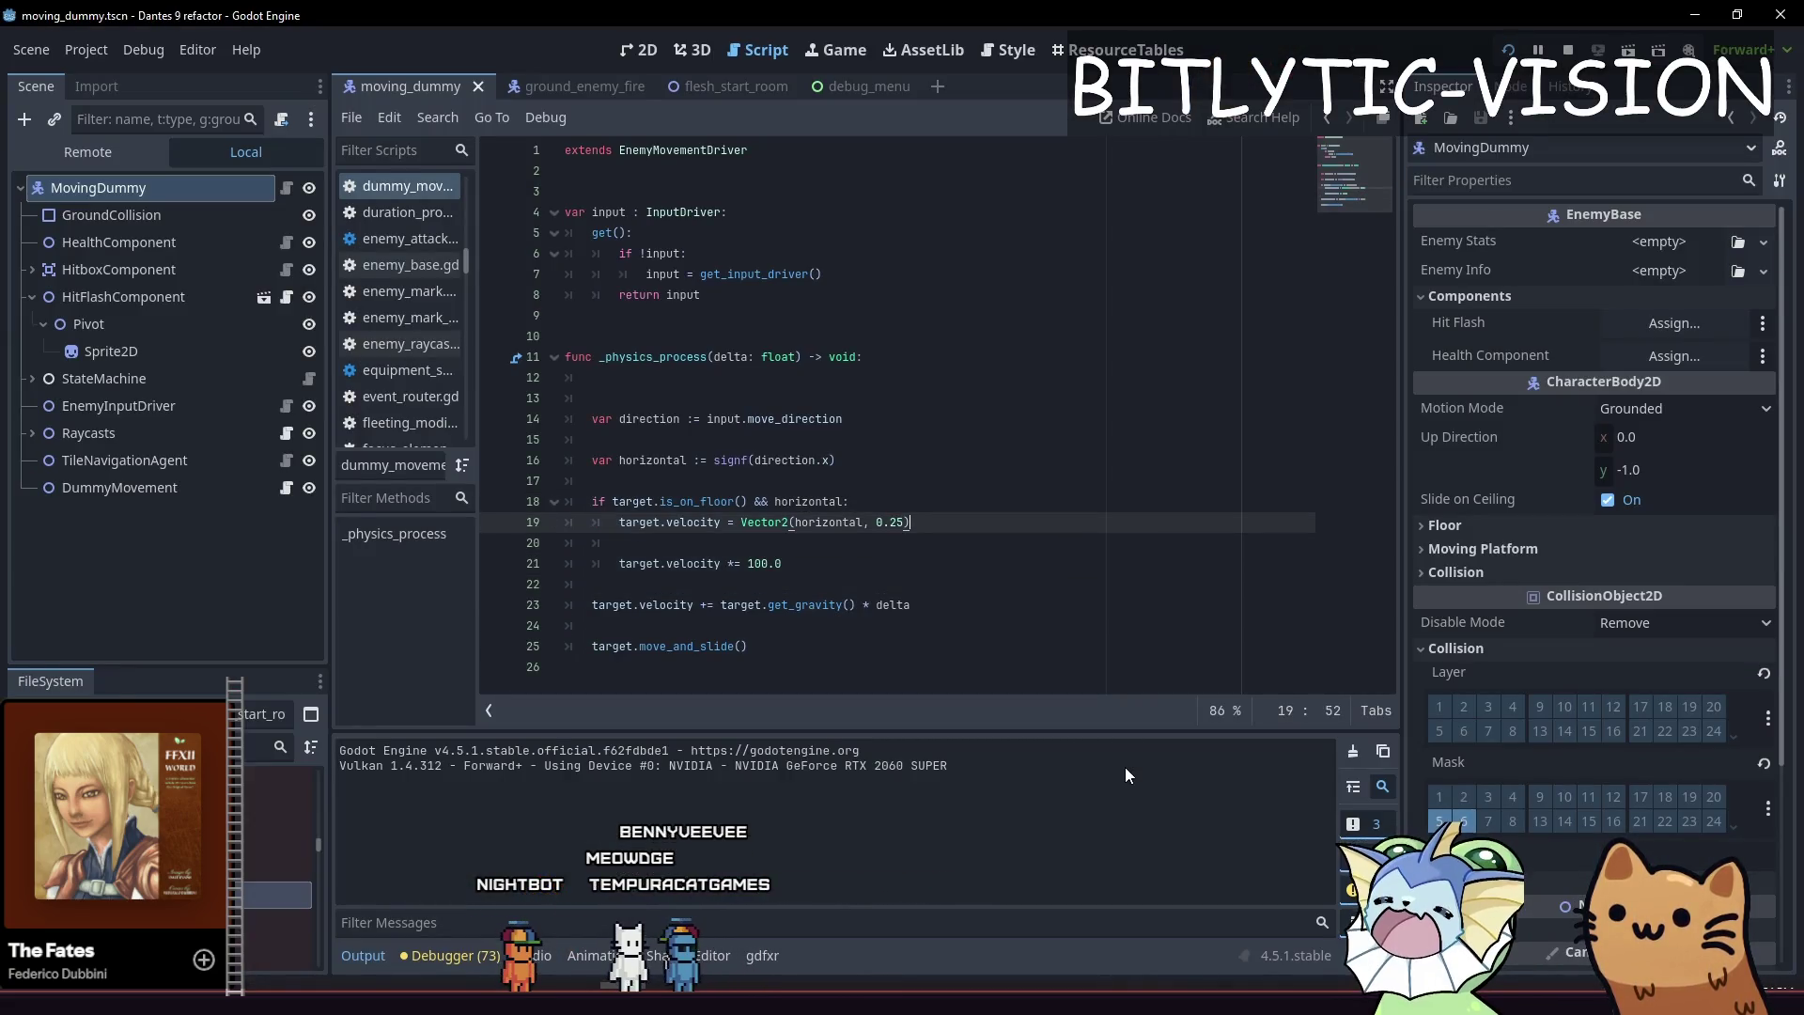
pyautogui.press('F5')
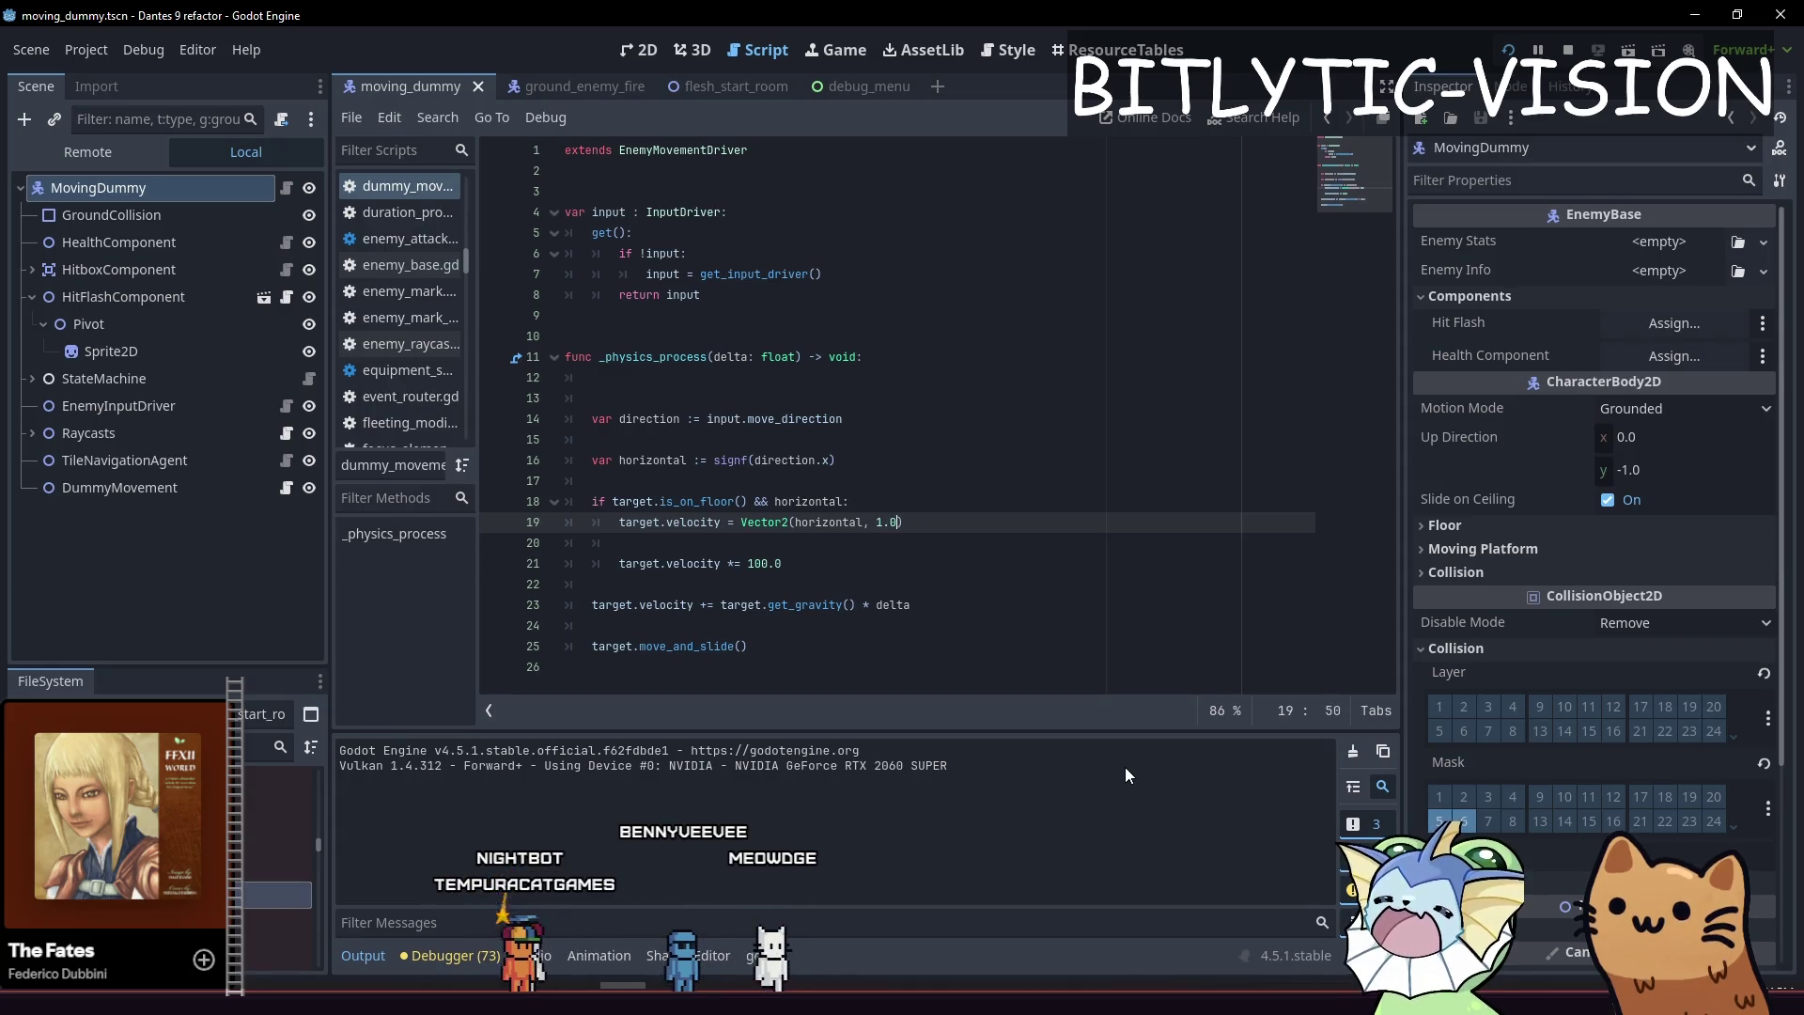
pyautogui.press('d')
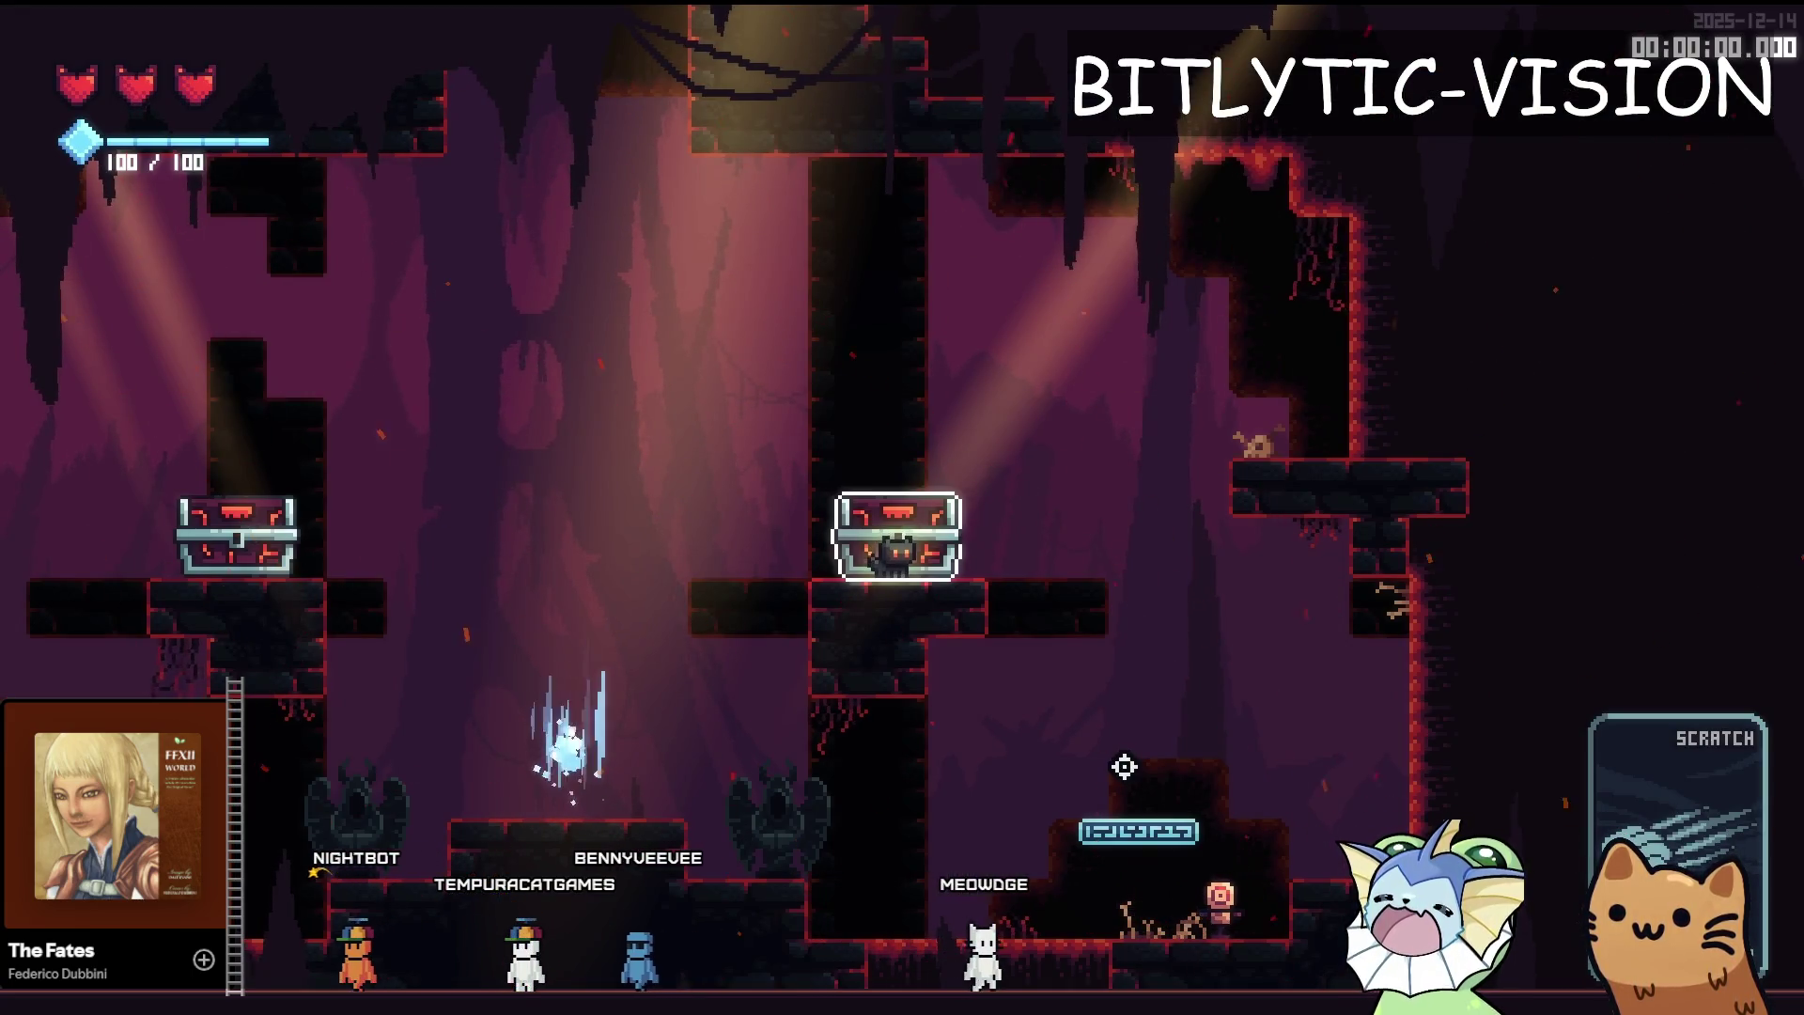
pyautogui.press('Escape')
pyautogui.press('F8')
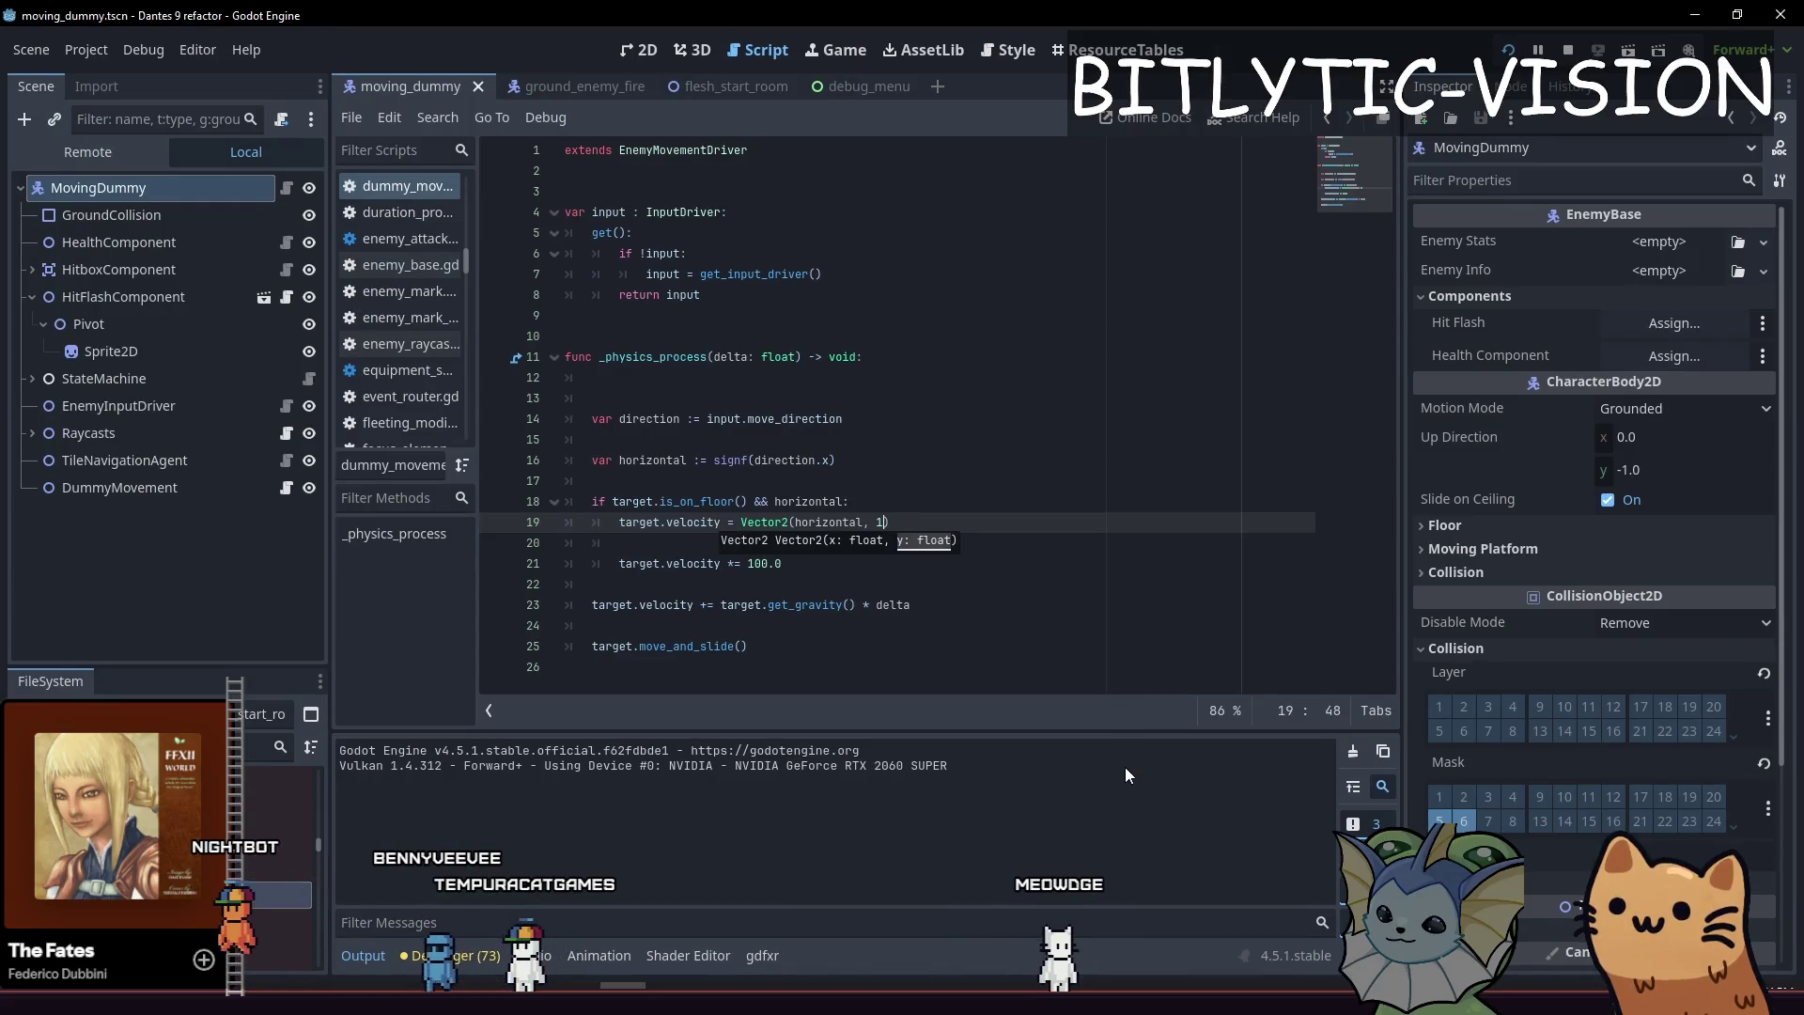
# Append .0 to the velocity value and test-play walking and jumping around the chest platform.
pyautogui.write('.0')
pyautogui.press('F5')
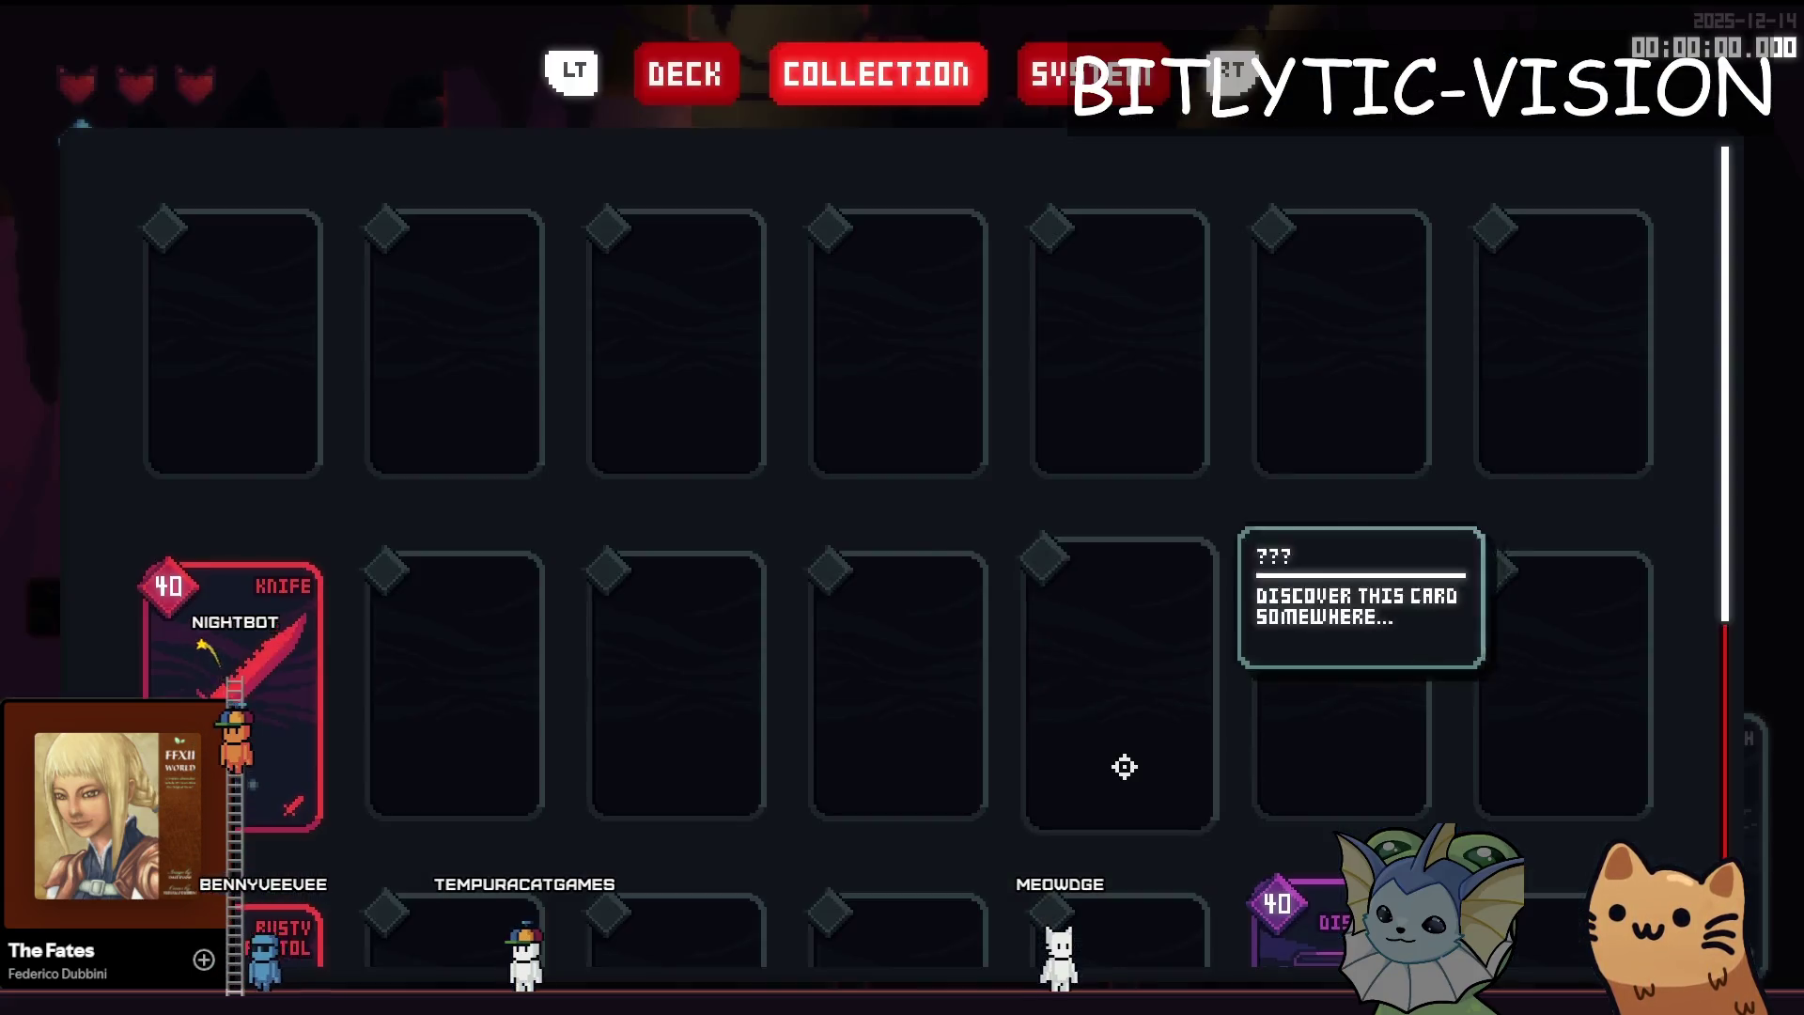
pyautogui.press('Escape')
pyautogui.press('a')
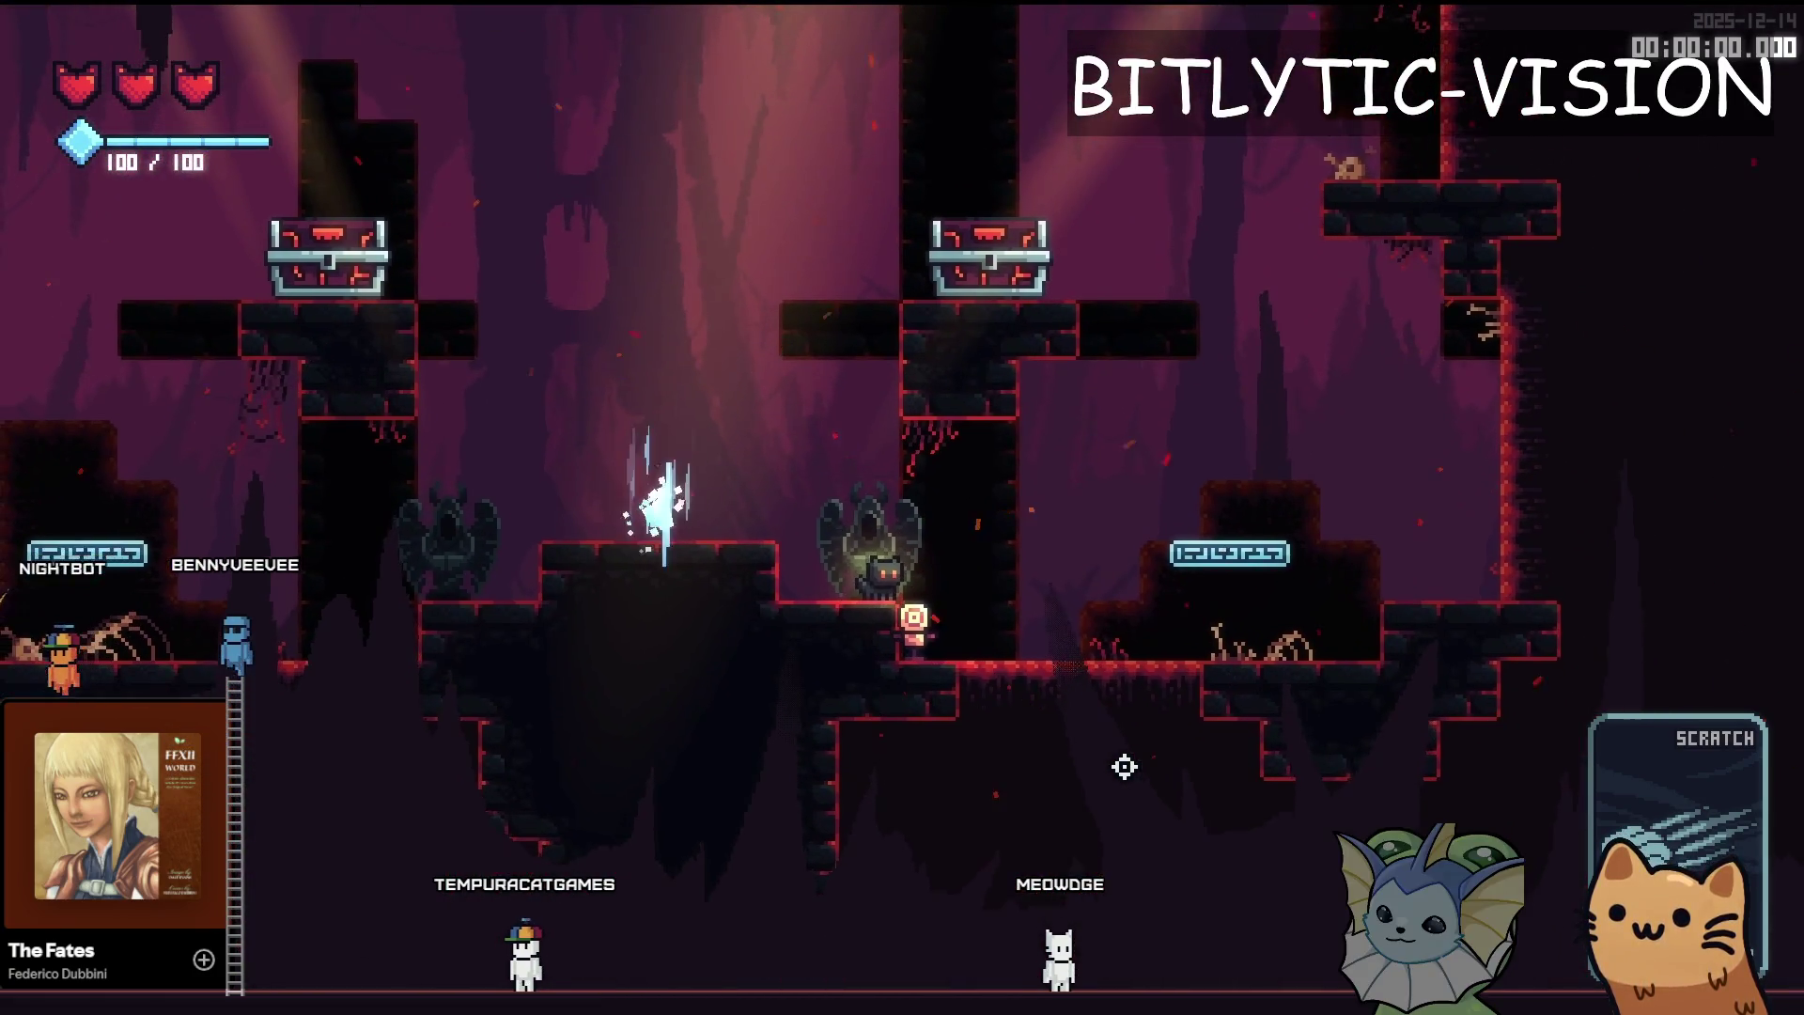
pyautogui.press('space')
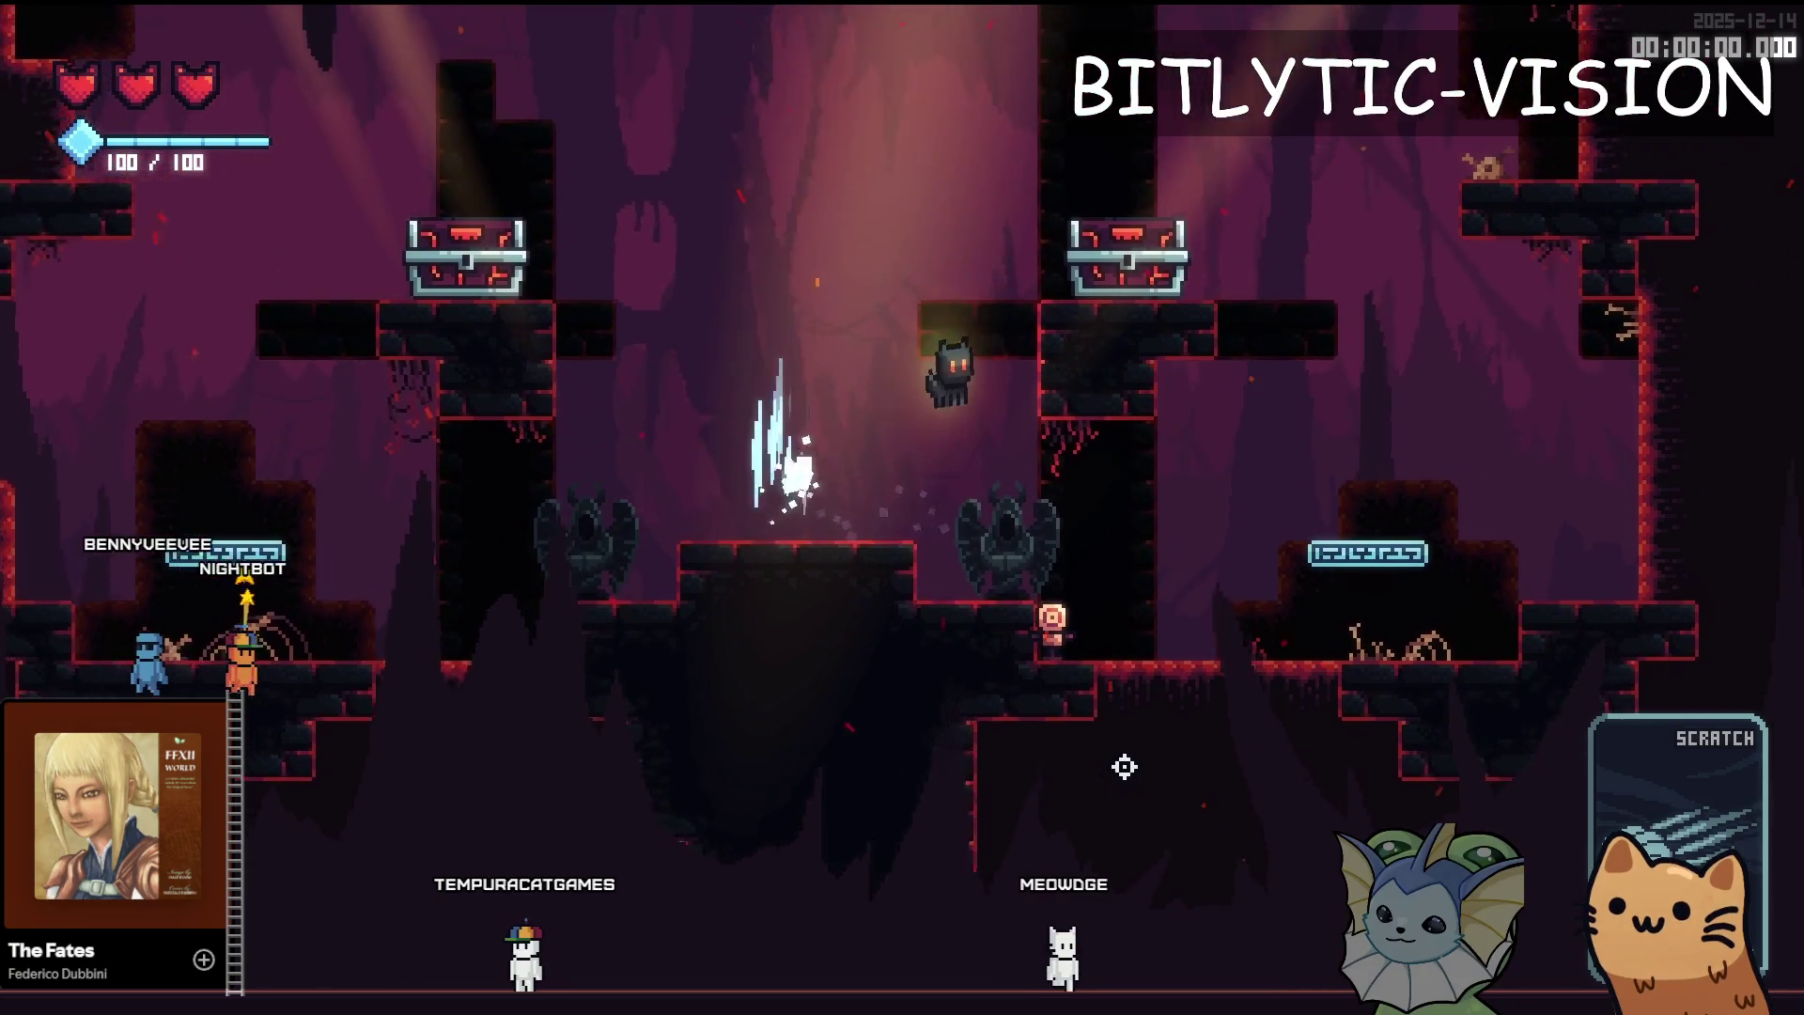
pyautogui.press('d')
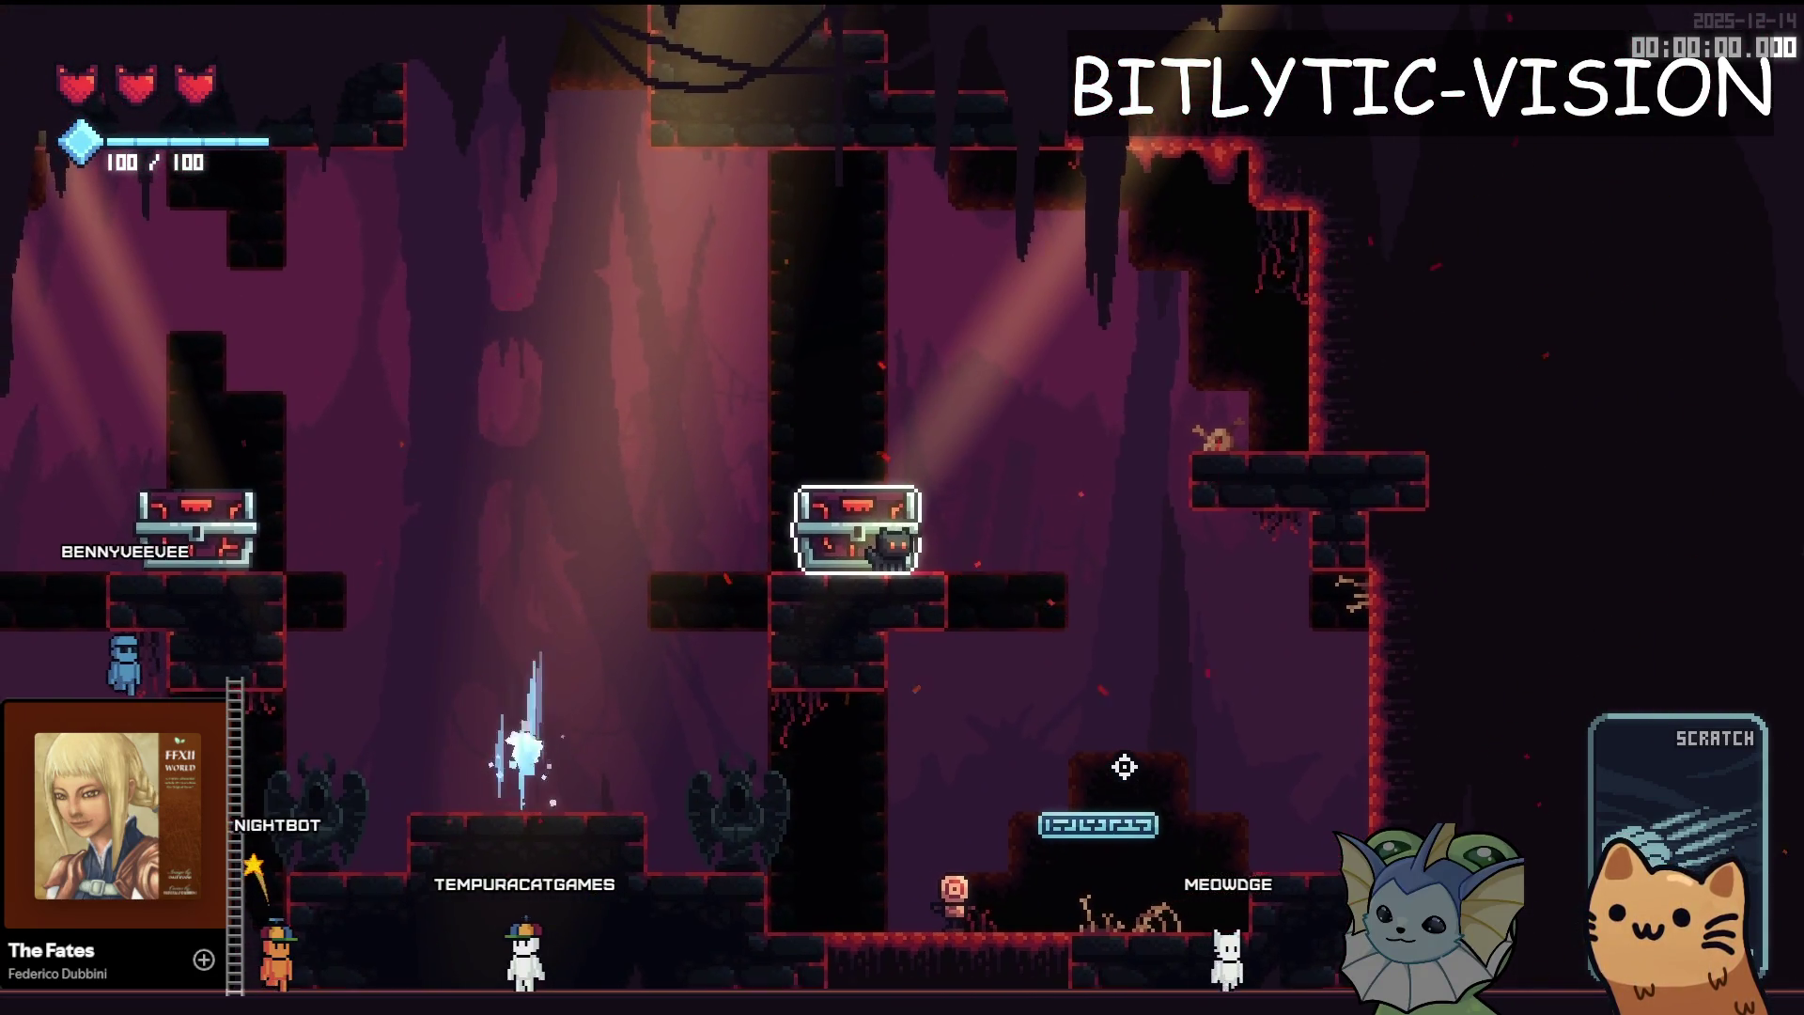
pyautogui.press('F8')
# Trim the vertical velocity value on line 19 and test-run the new hop.
pyautogui.press('Down')
pyautogui.press('End')
pyautogui.press('BackSpace')
pyautogui.press('BackSpace')
pyautogui.press('BackSpace')
pyautogui.press('F5')
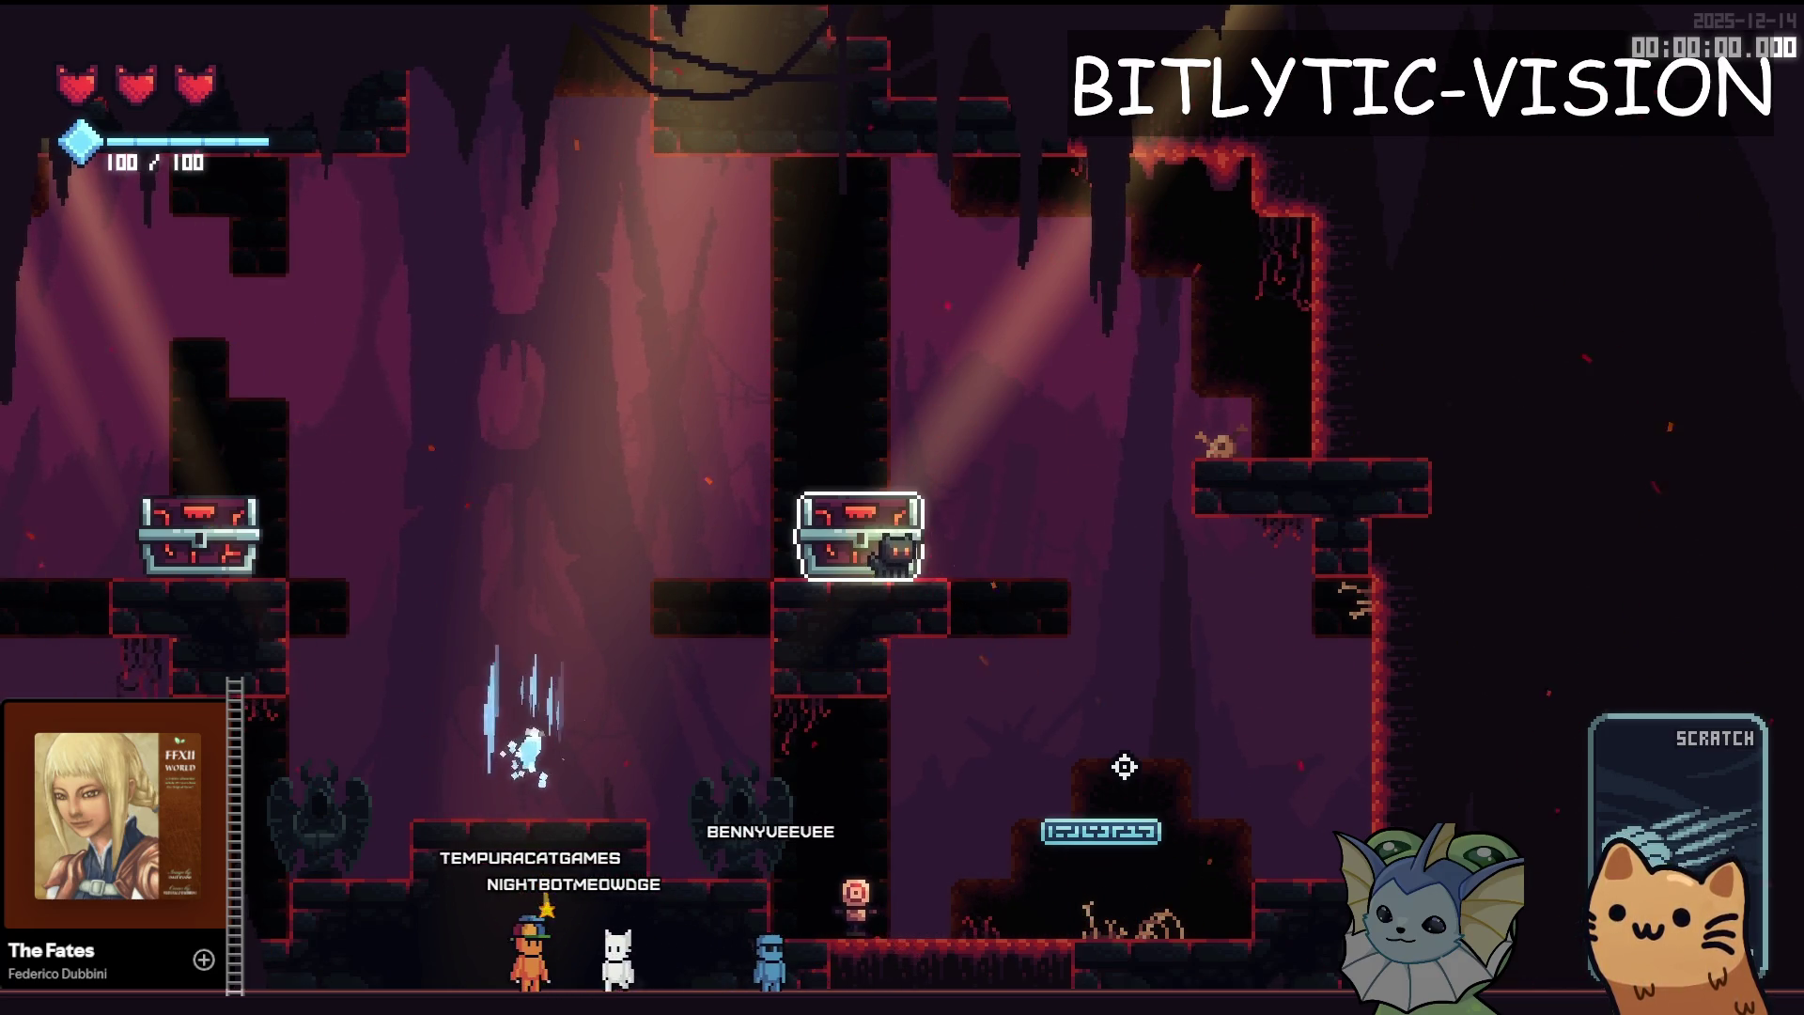
pyautogui.press('Tab')
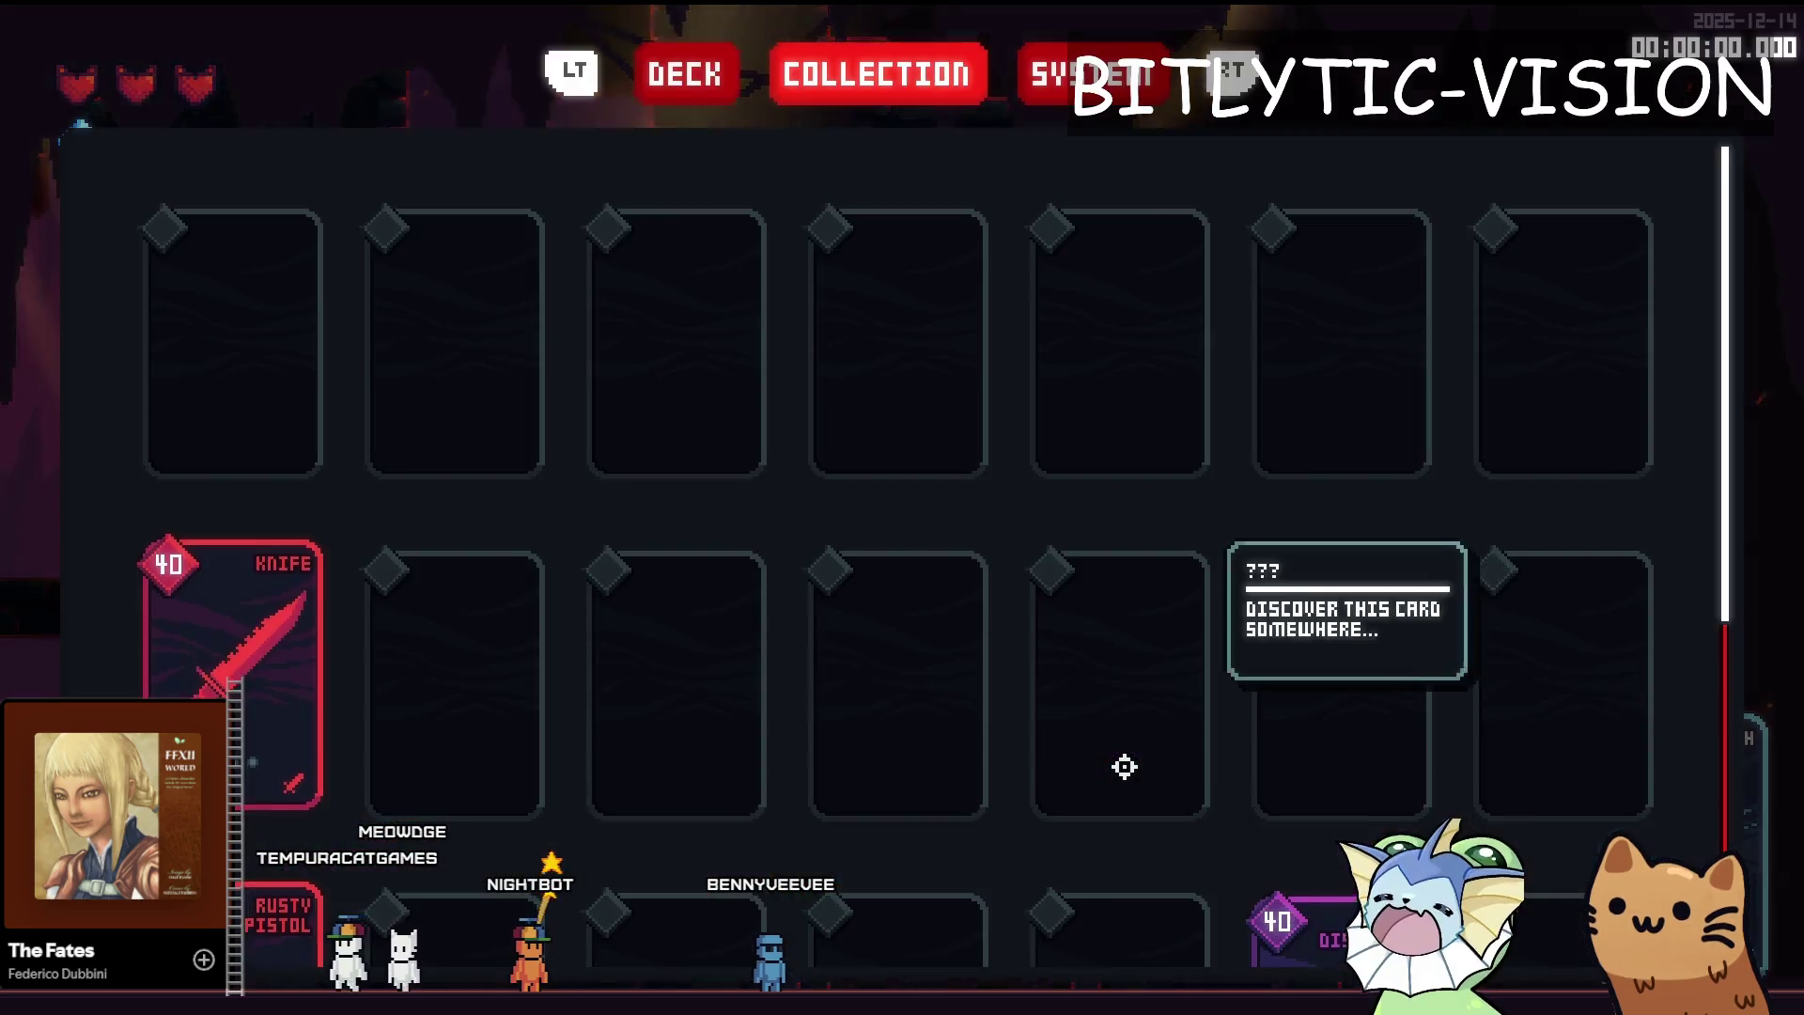
pyautogui.press('F8')
pyautogui.press('Up')
pyautogui.press('Up')
pyautogui.press('Up')
pyautogui.press('Return')
pyautogui.press('Return')
pyautogui.press('Return')
pyautogui.press('Up')
pyautogui.press('Up')
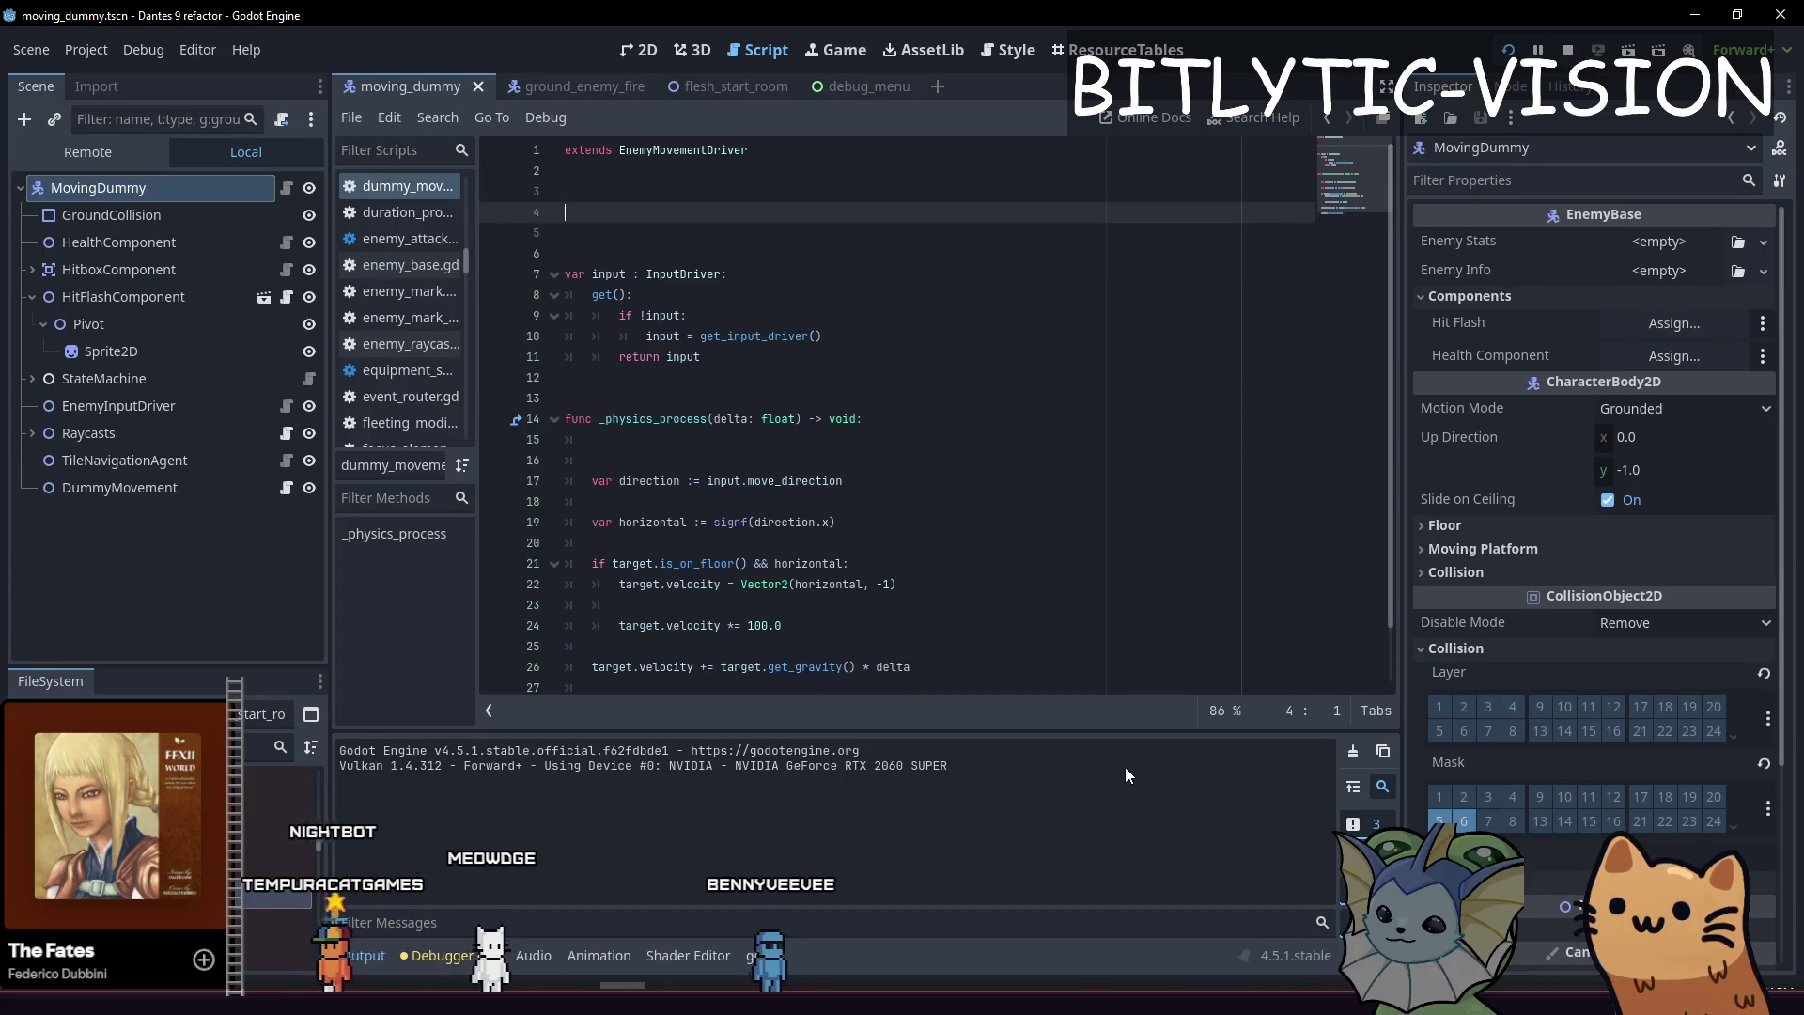
pyautogui.write('ground_hop_time := 0')
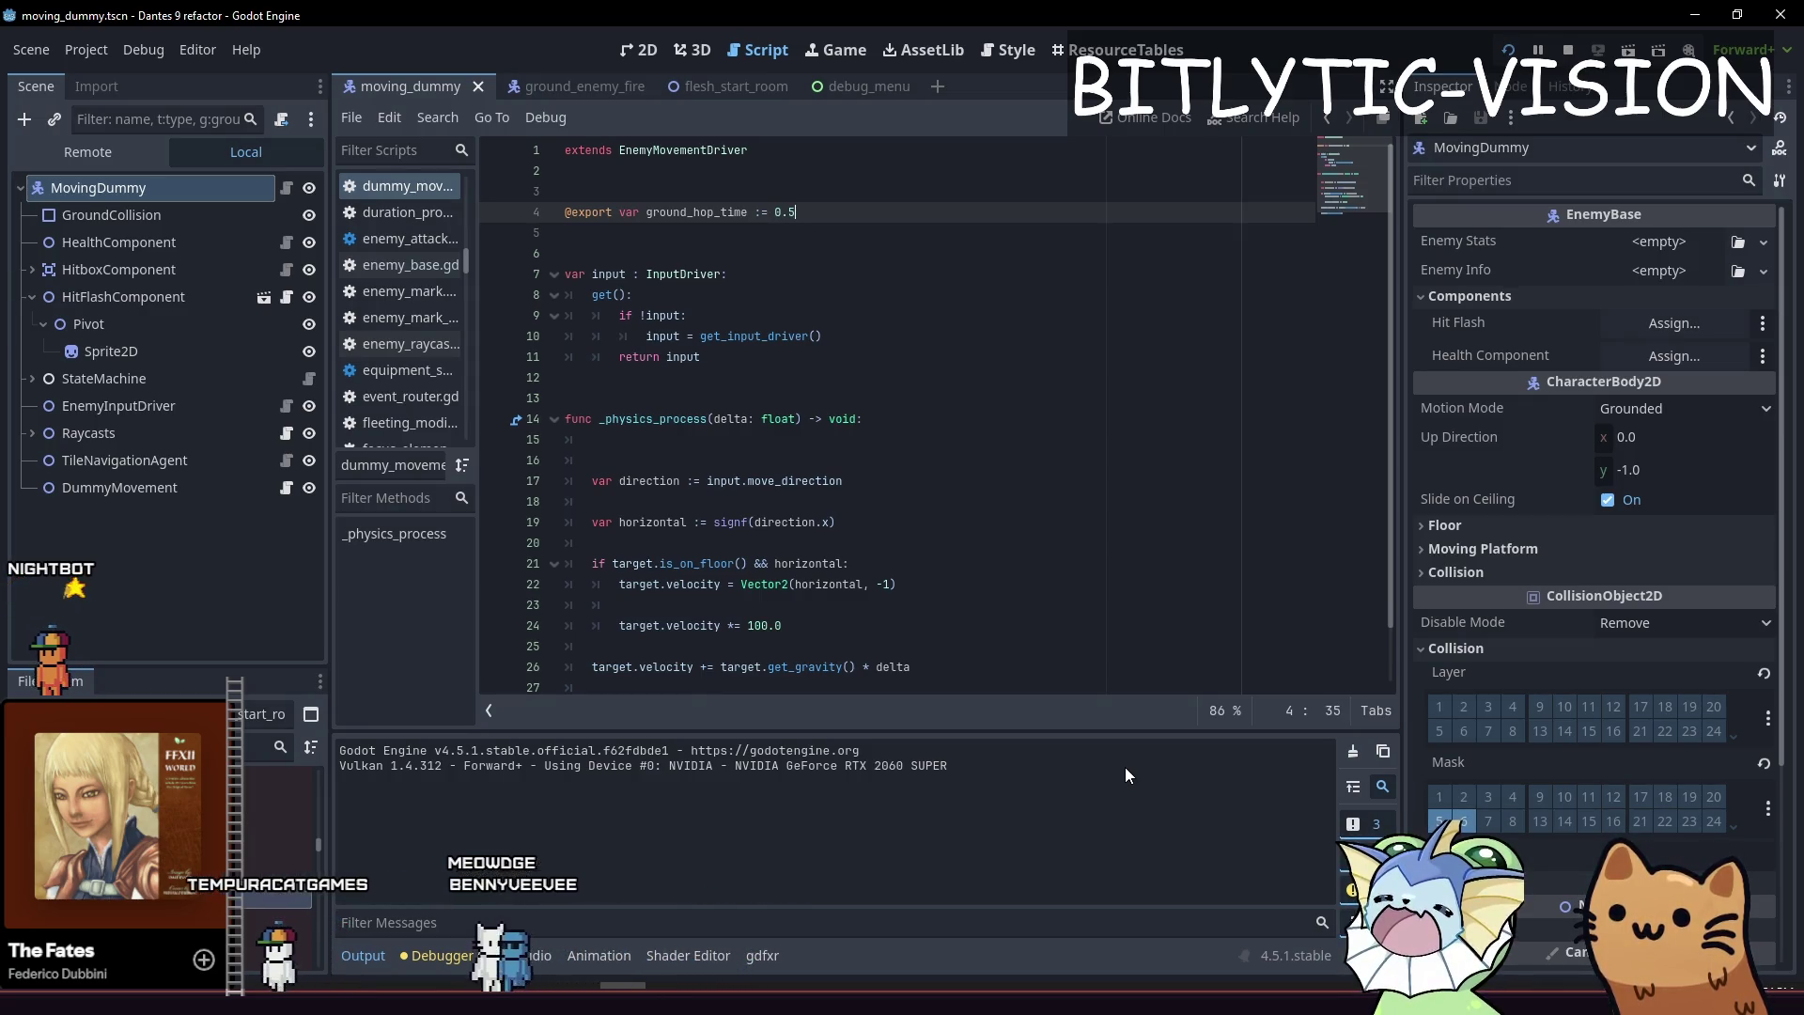
pyautogui.write('.5')
pyautogui.press('Return')
pyautogui.write('var current_ground_')
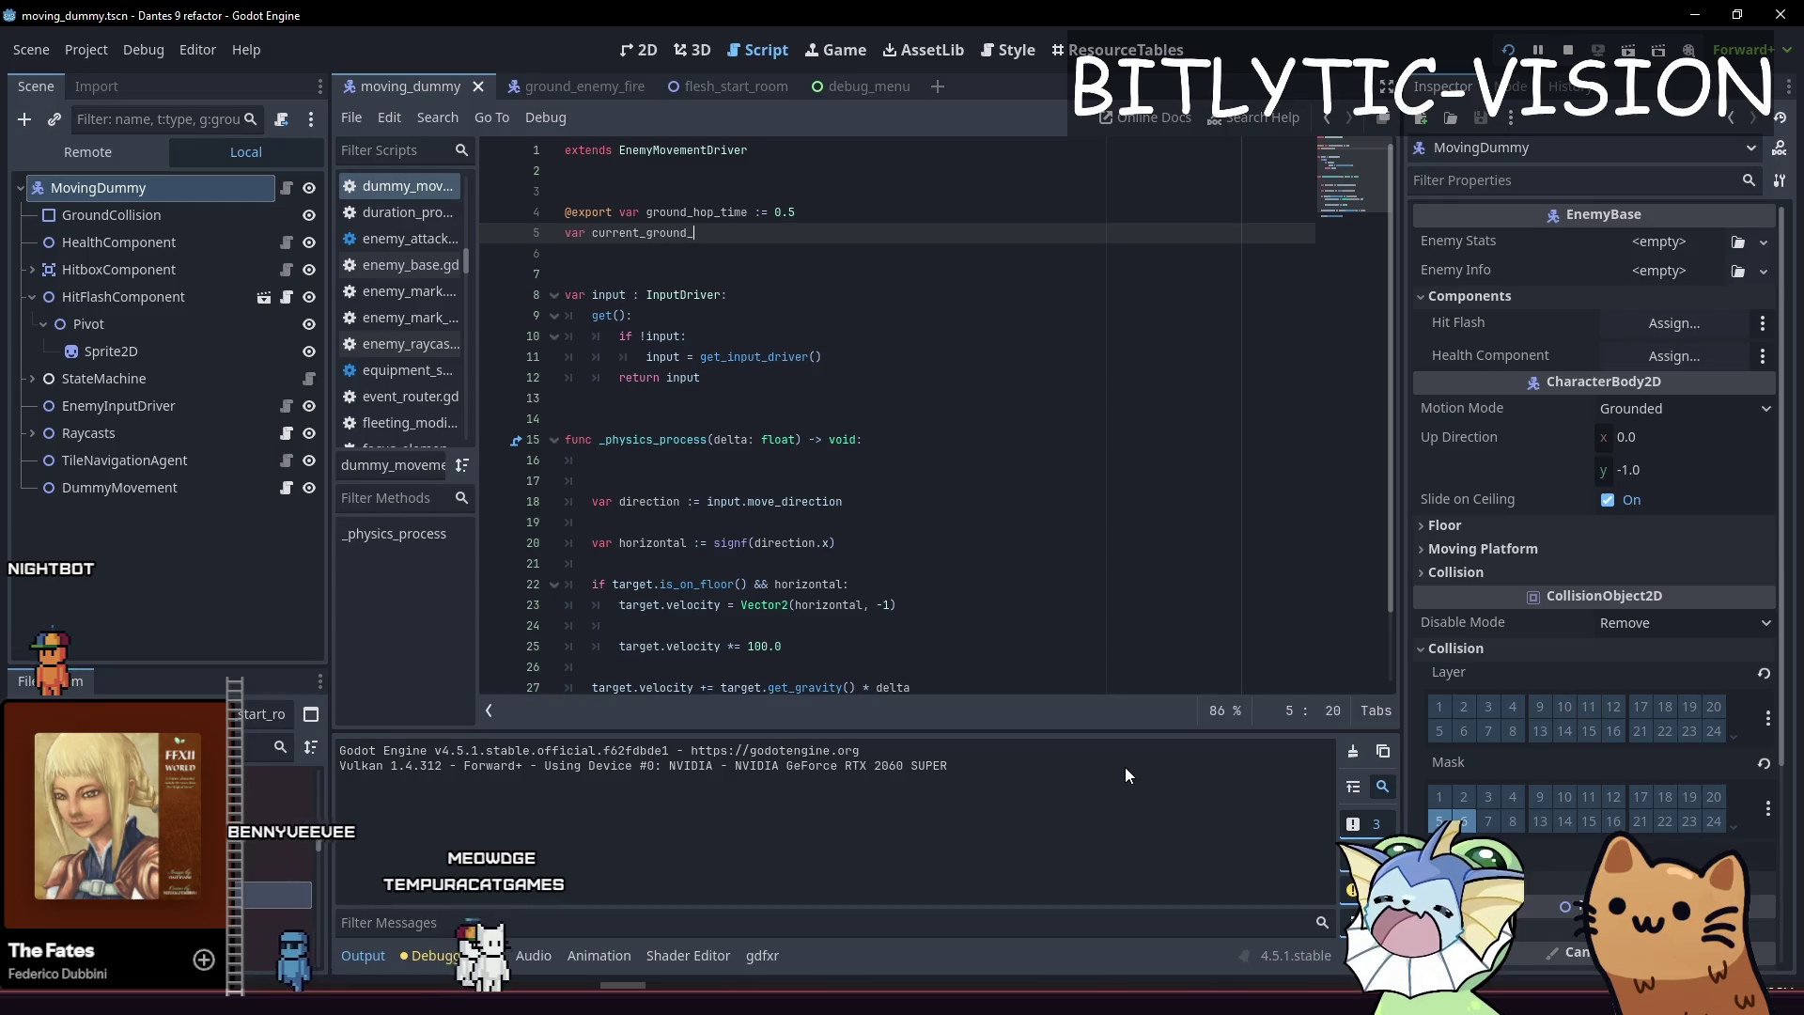
pyautogui.write('= 0.0')
pyautogui.press('Down')
pyautogui.press('Down')
pyautogui.press('Down')
# Add an is_on_floor check that adds delta to current_ground_time, else resets it to 0.0.
pyautogui.press('Down')
pyautogui.press('Down')
pyautogui.press('Down')
pyautogui.press('Up')
pyautogui.press('Up')
pyautogui.press('Up')
pyautogui.press('Down')
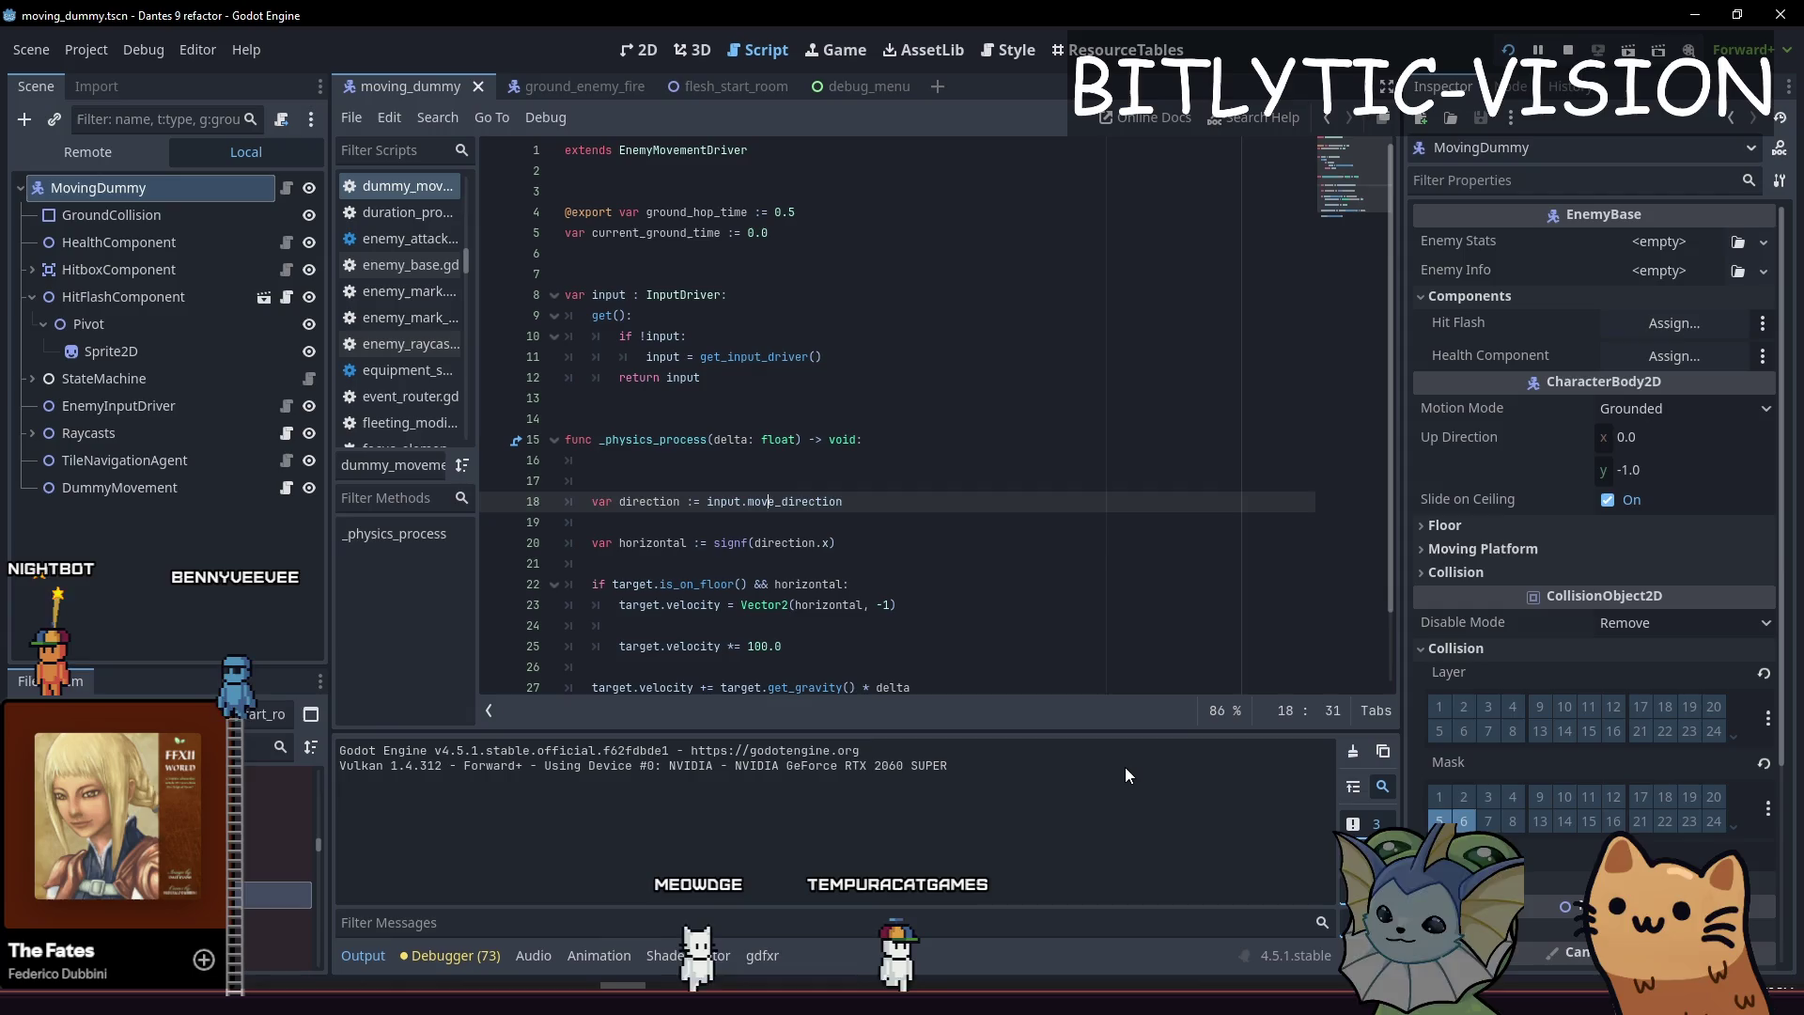
pyautogui.press('Up')
pyautogui.press('Up')
pyautogui.press('Return')
pyautogui.write('if target.is_on_f')
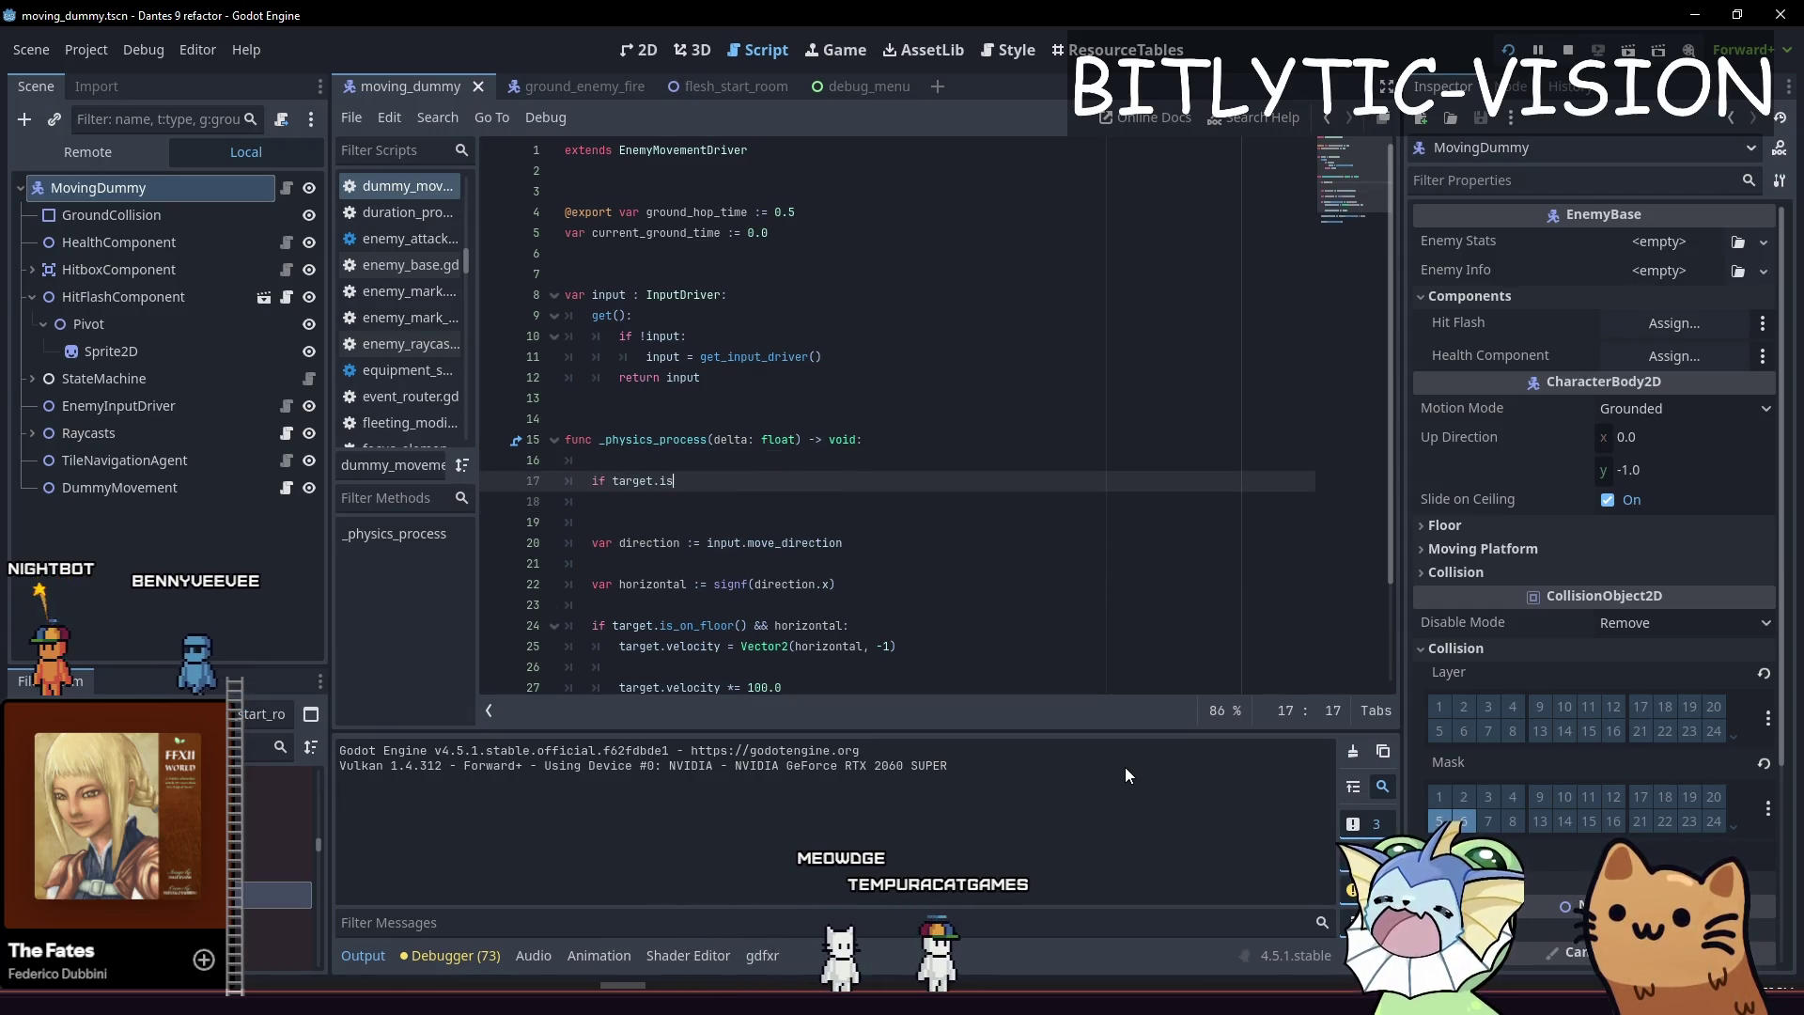
pyautogui.write('lo')
pyautogui.press('Return')
pyautogui.write(':')
pyautogui.press('Return')
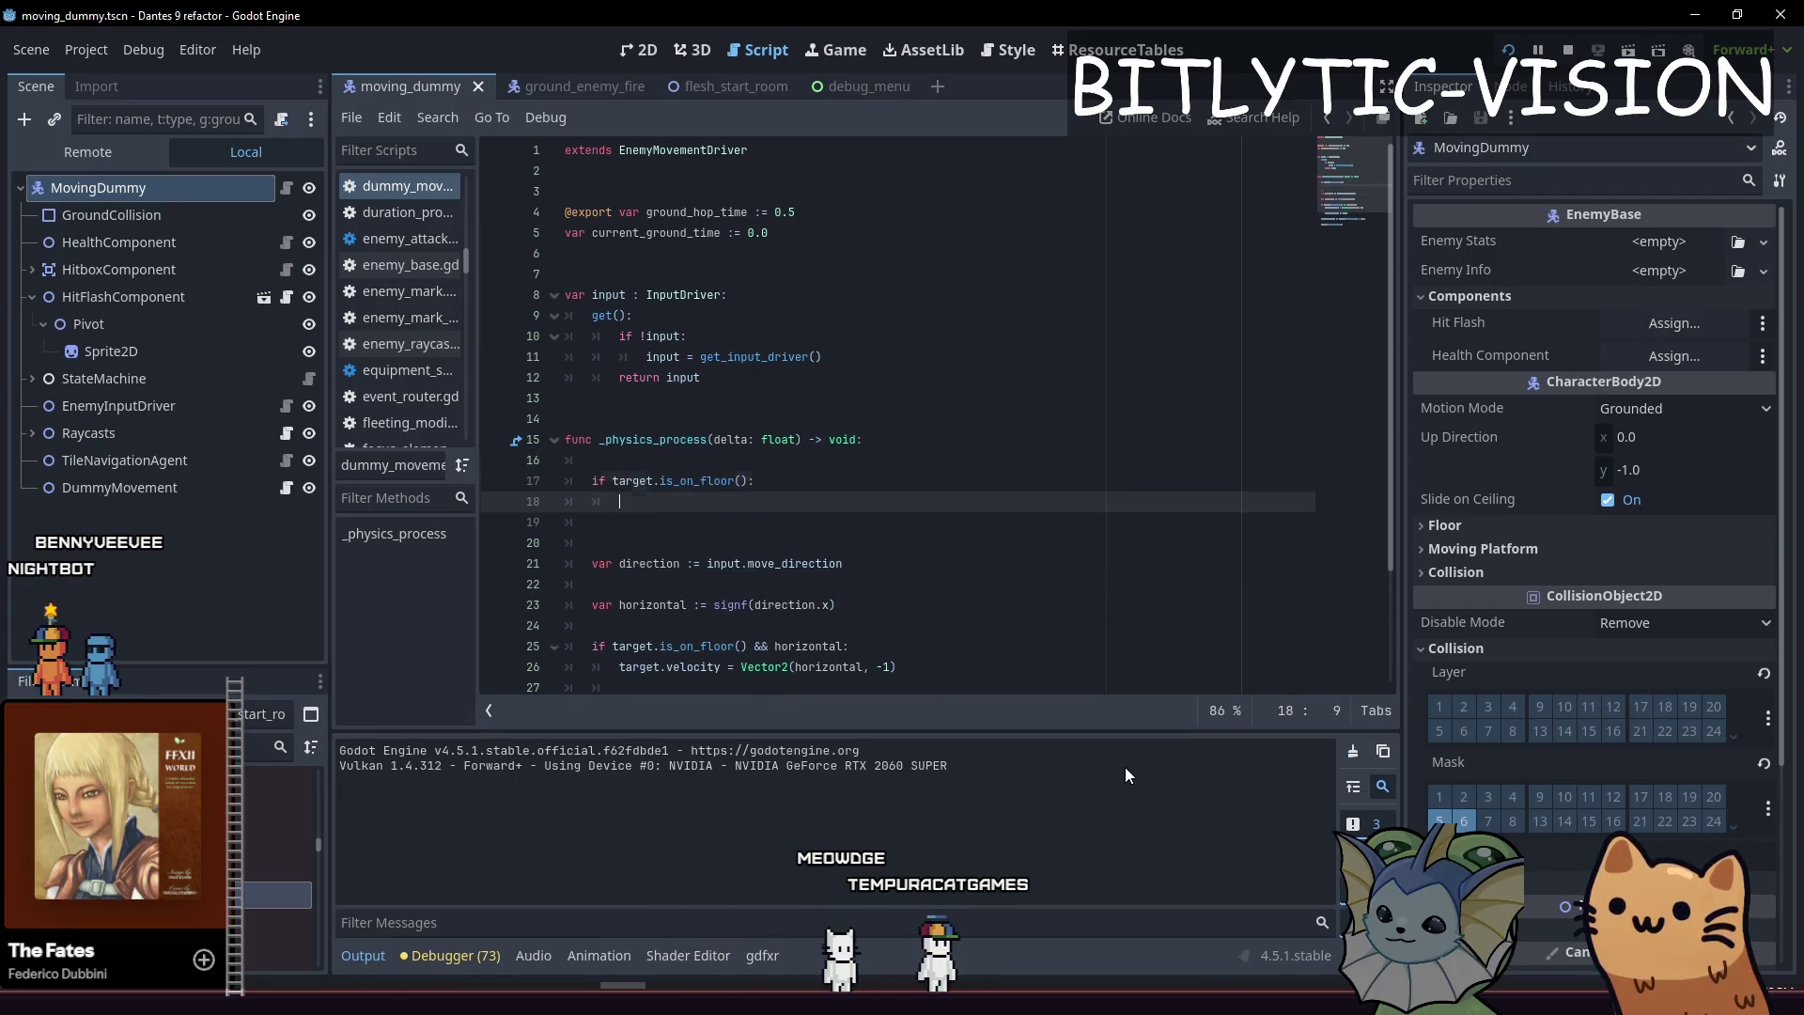
pyautogui.write('cur')
pyautogui.press('Return')
pyautogui.write('+= delta')
pyautogui.press('Return')
pyautogui.press('BackSpace')
pyautogui.write('else:')
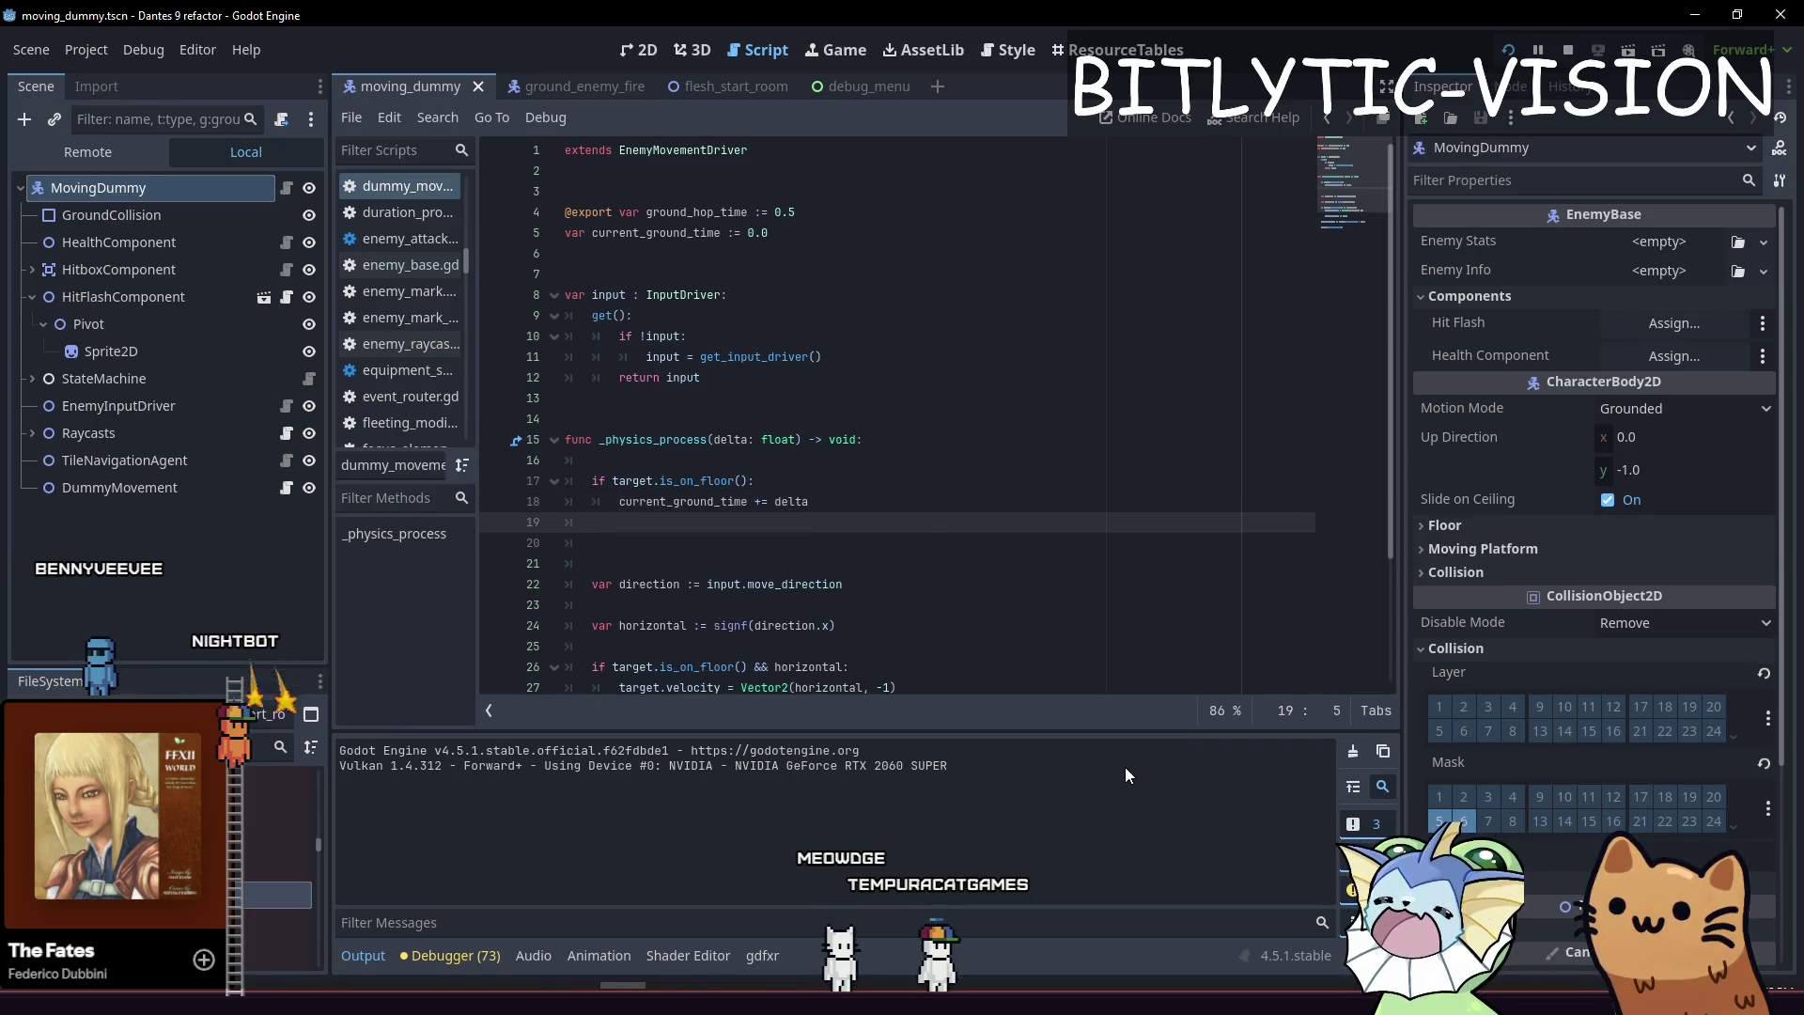
pyautogui.press('Return')
pyautogui.write('current_ground_time')
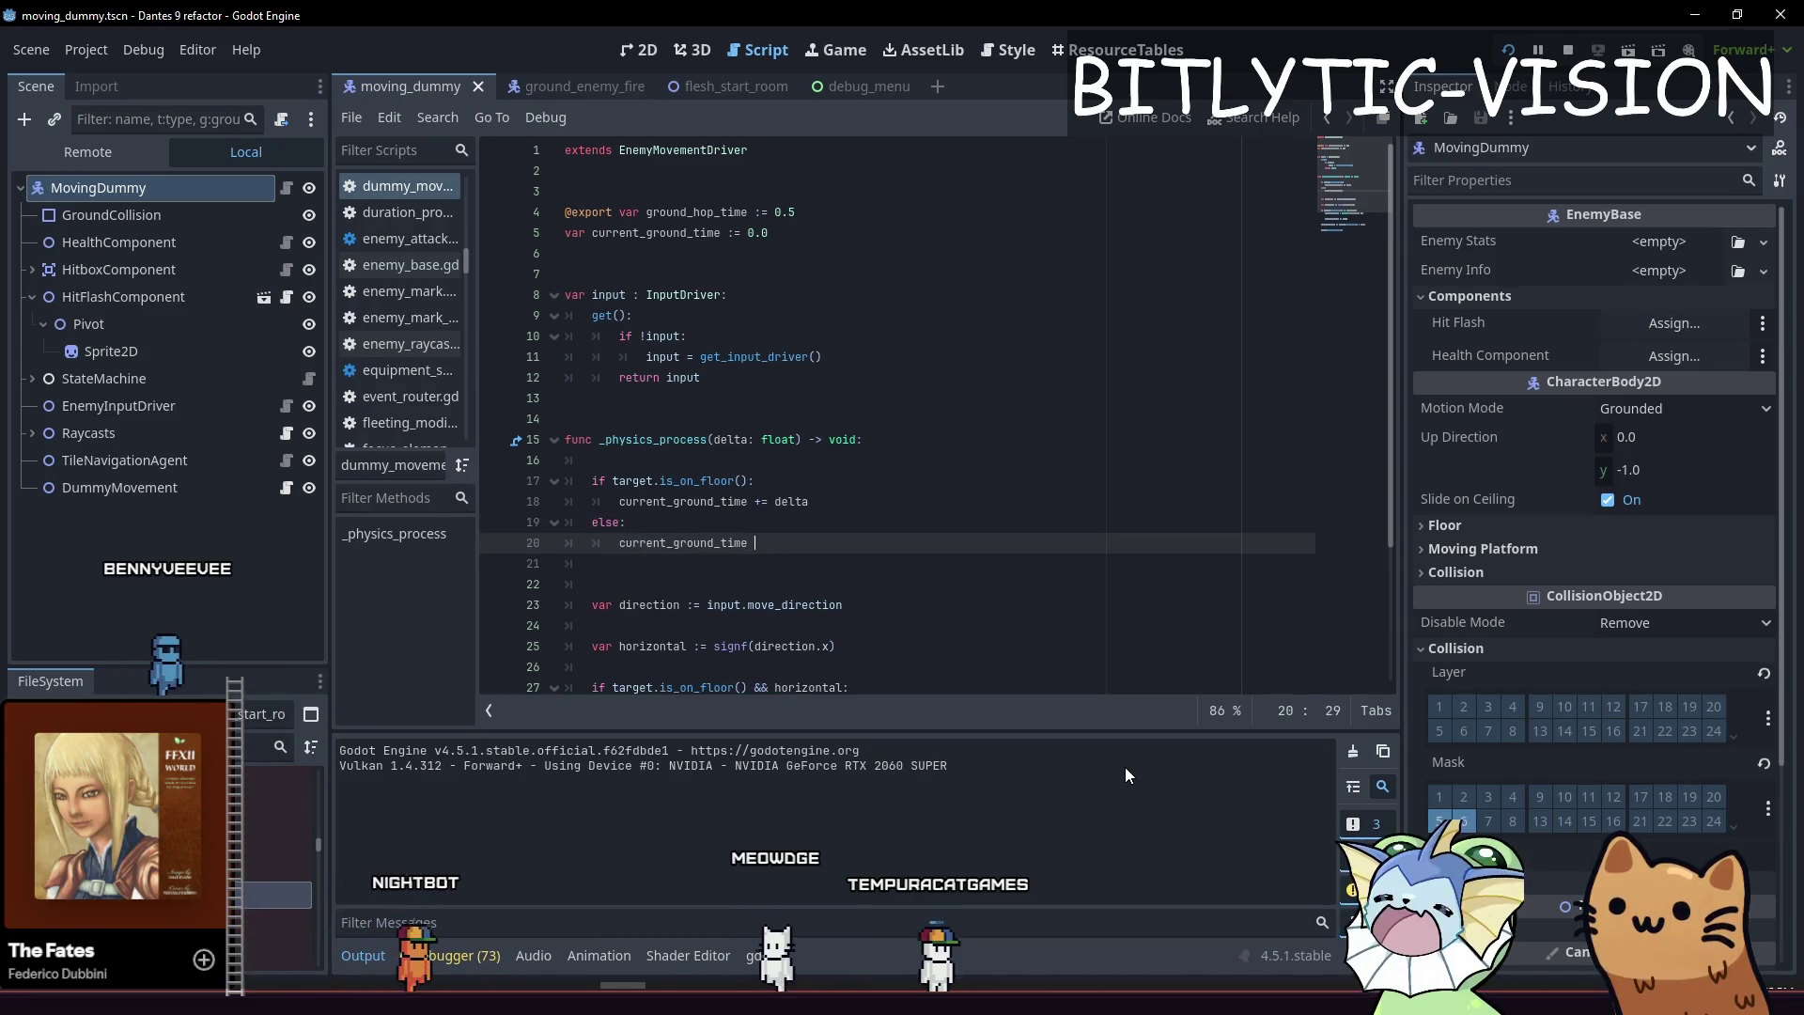
pyautogui.write(' = 0.0')
# Change the hop condition to current_ground_time >= ground_hop_time.
pyautogui.press('Down')
pyautogui.press('Down')
pyautogui.press('Down')
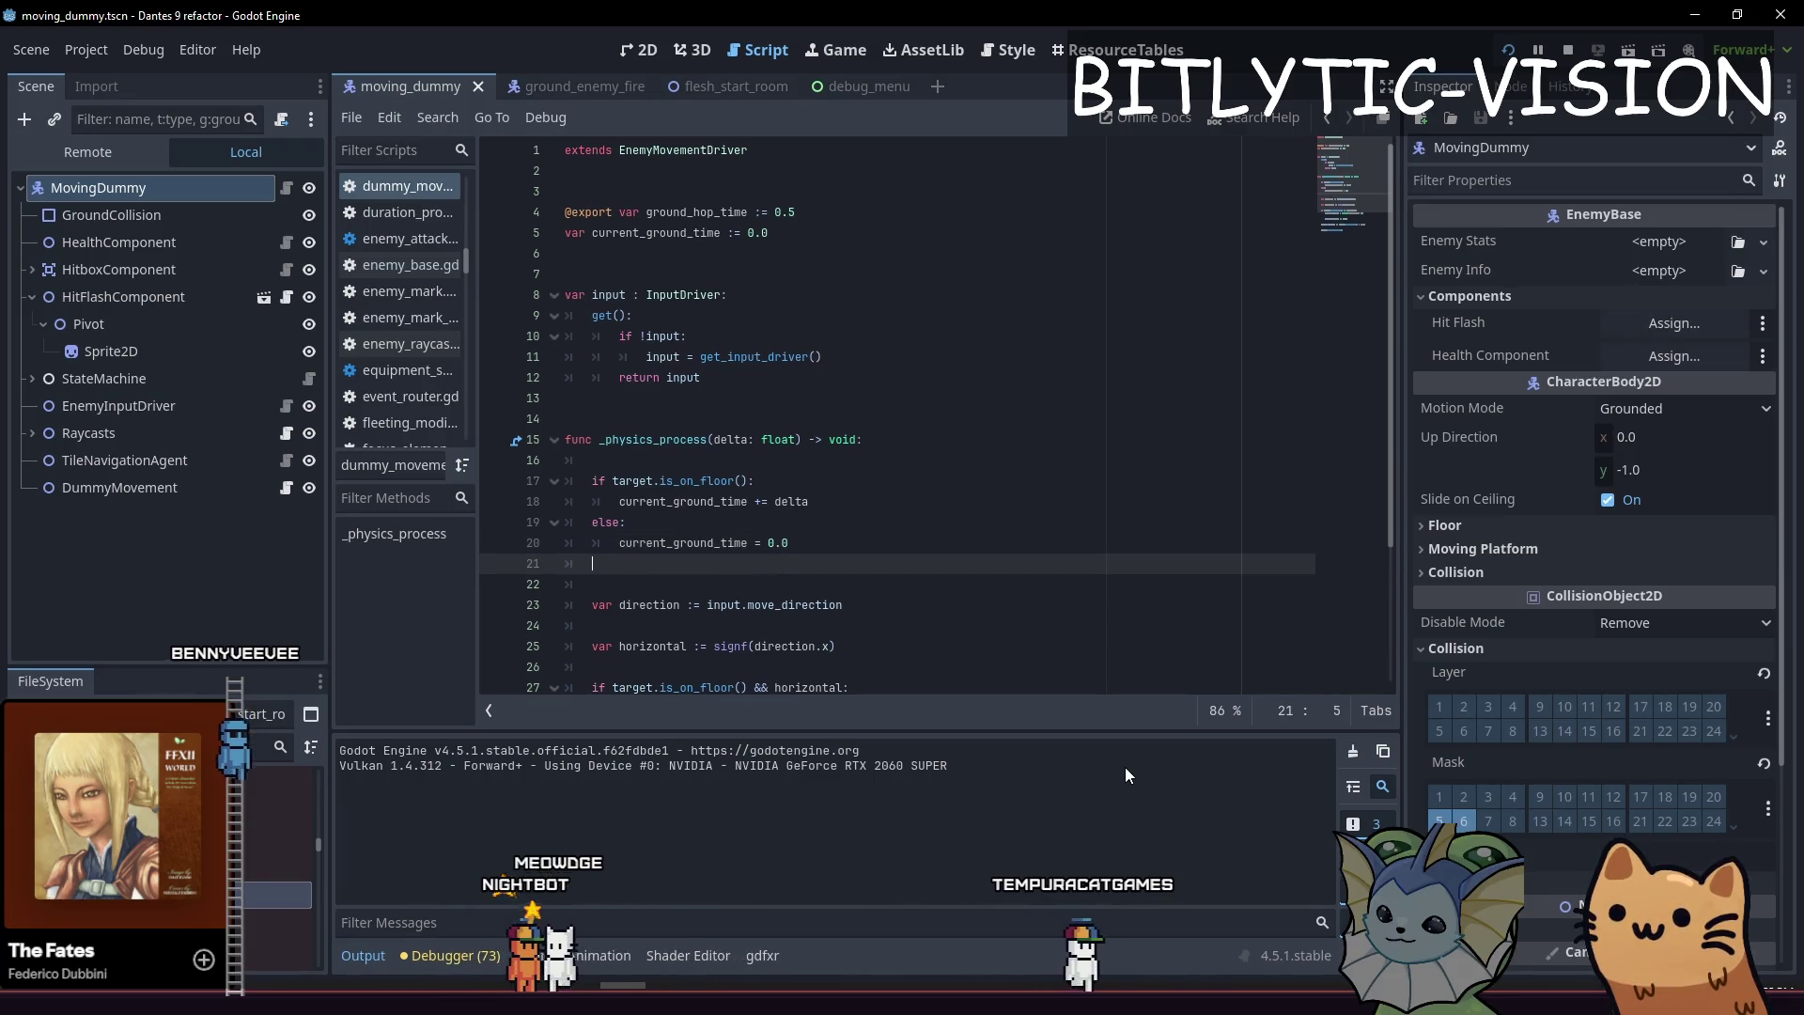
pyautogui.press('Up')
pyautogui.press('Up')
pyautogui.press('Up')
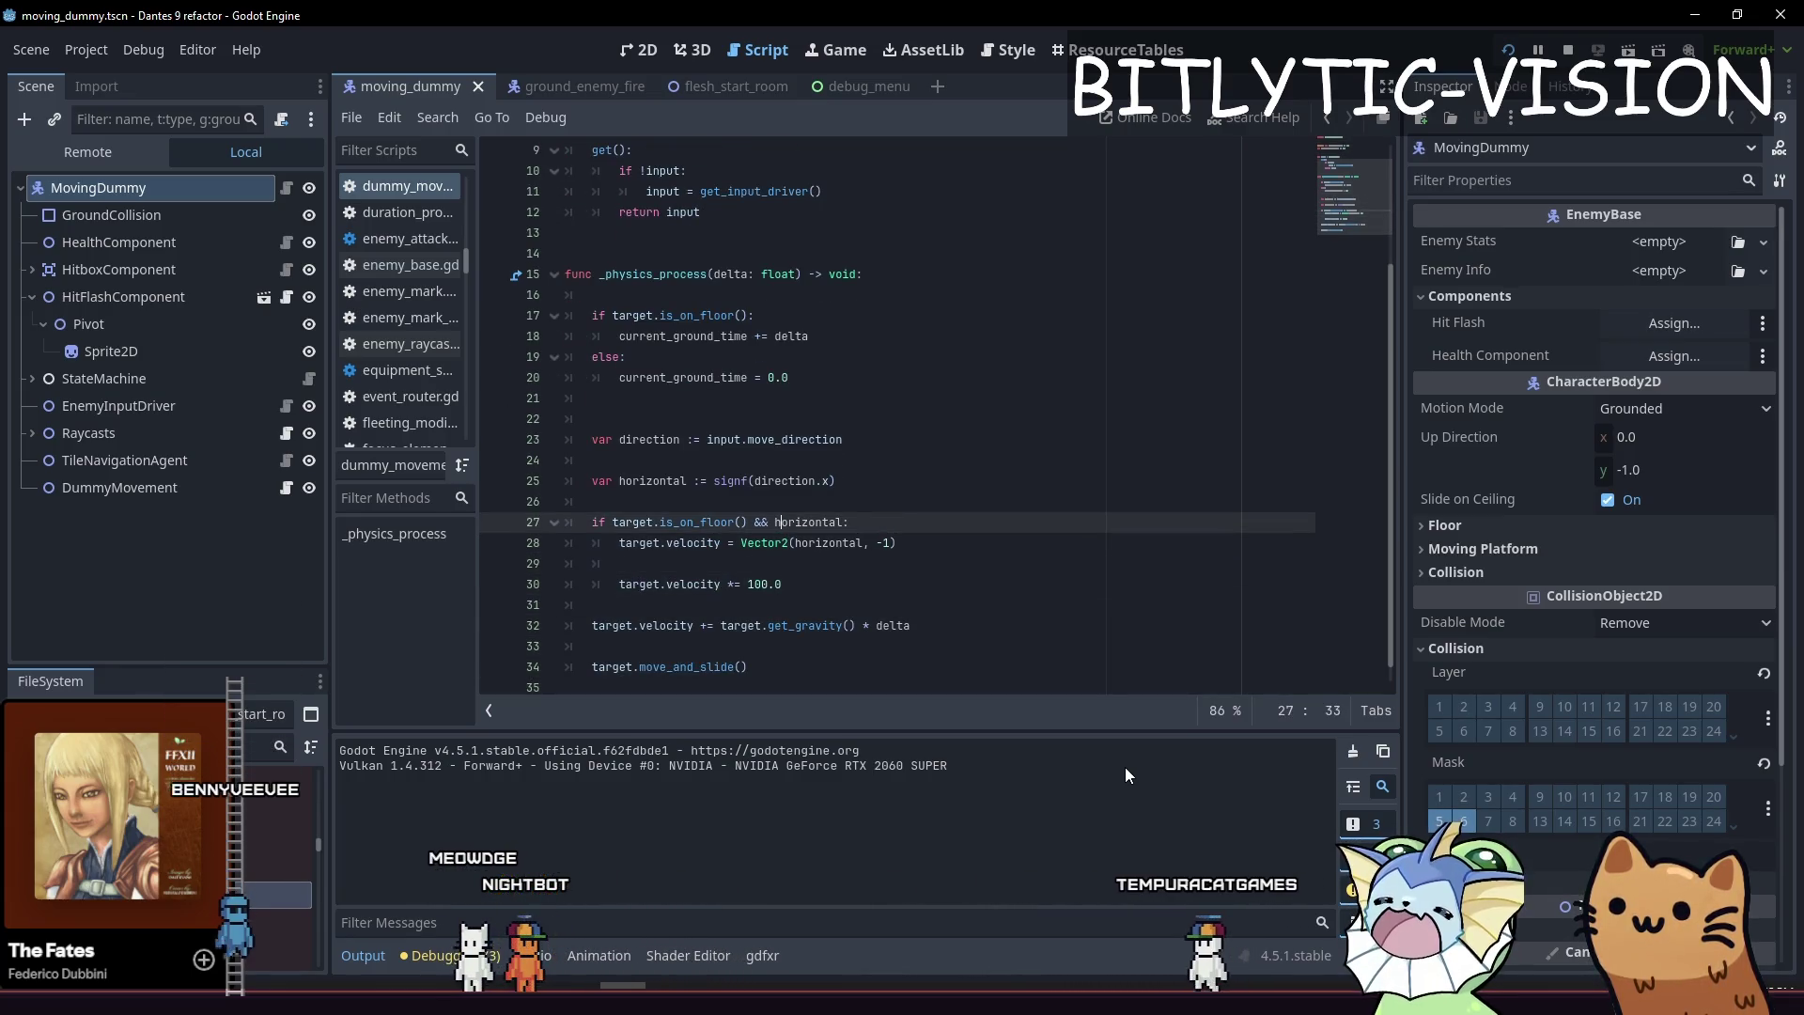
pyautogui.hotkey('ctrl', 'shift', 'Right')
pyautogui.hotkey('ctrl', 'shift', 'Right')
pyautogui.hotkey('ctrl', 'shift', 'Right')
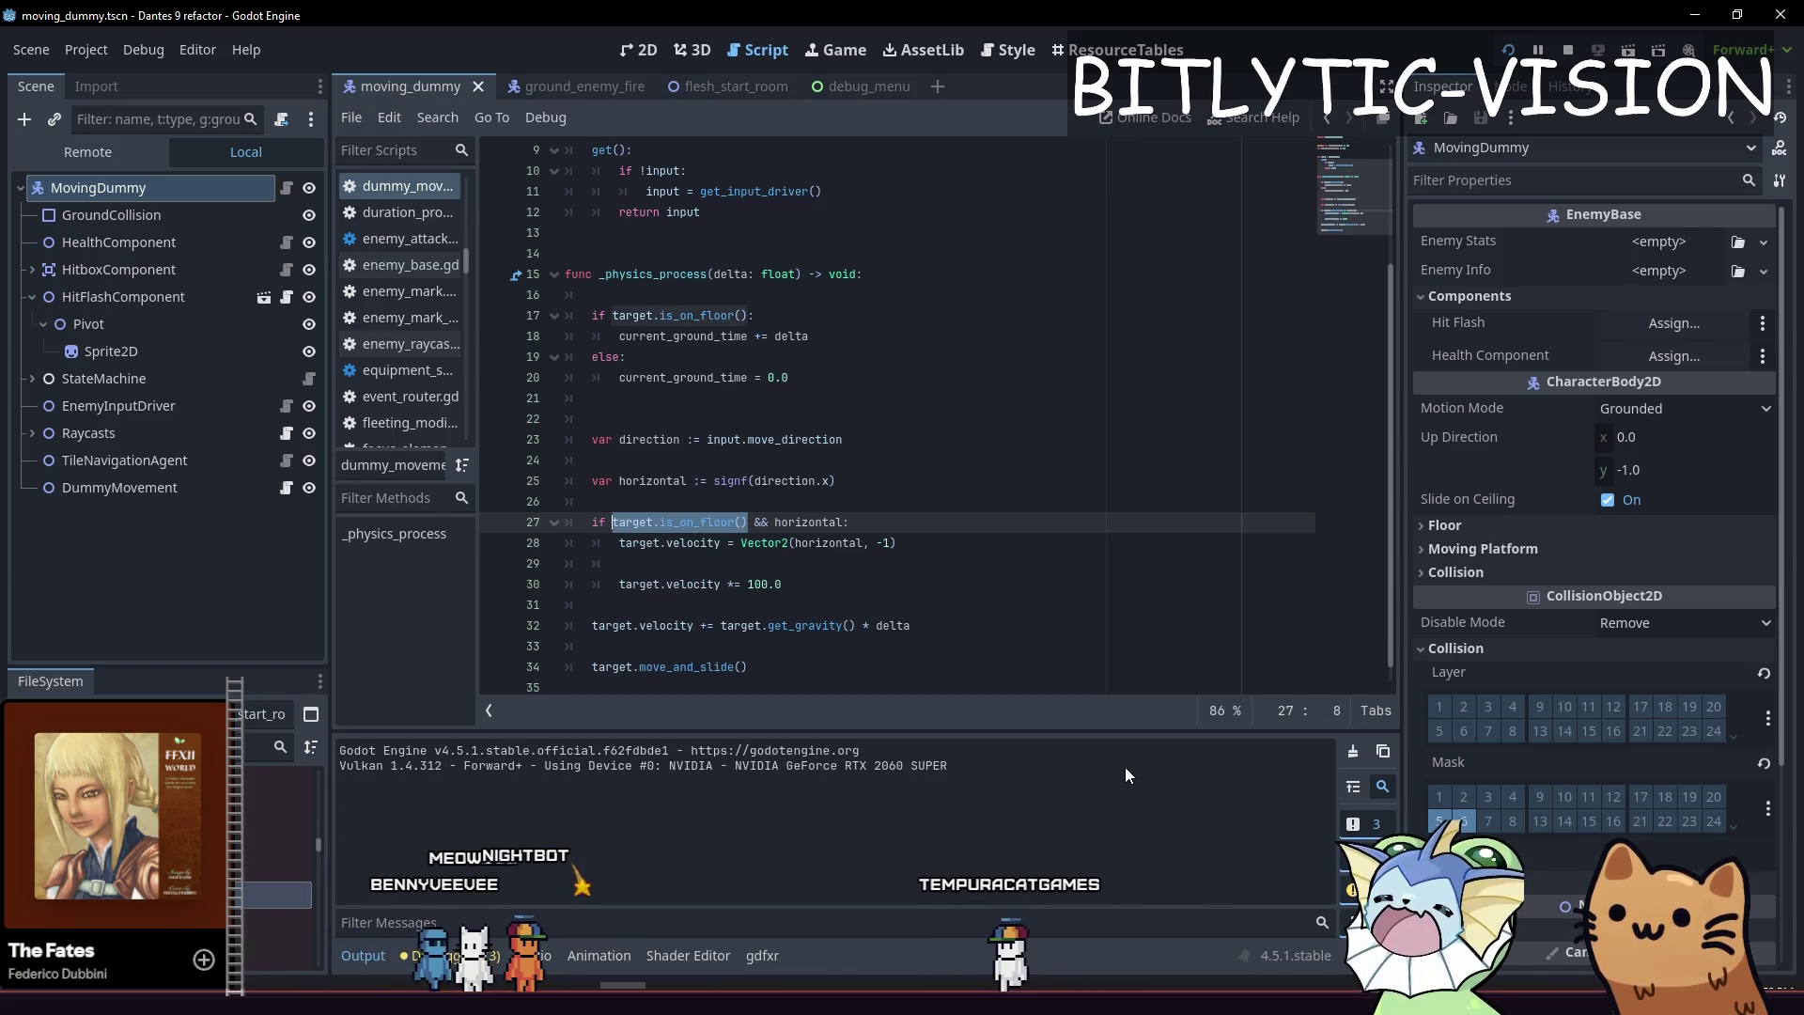
pyautogui.write('currenT_')
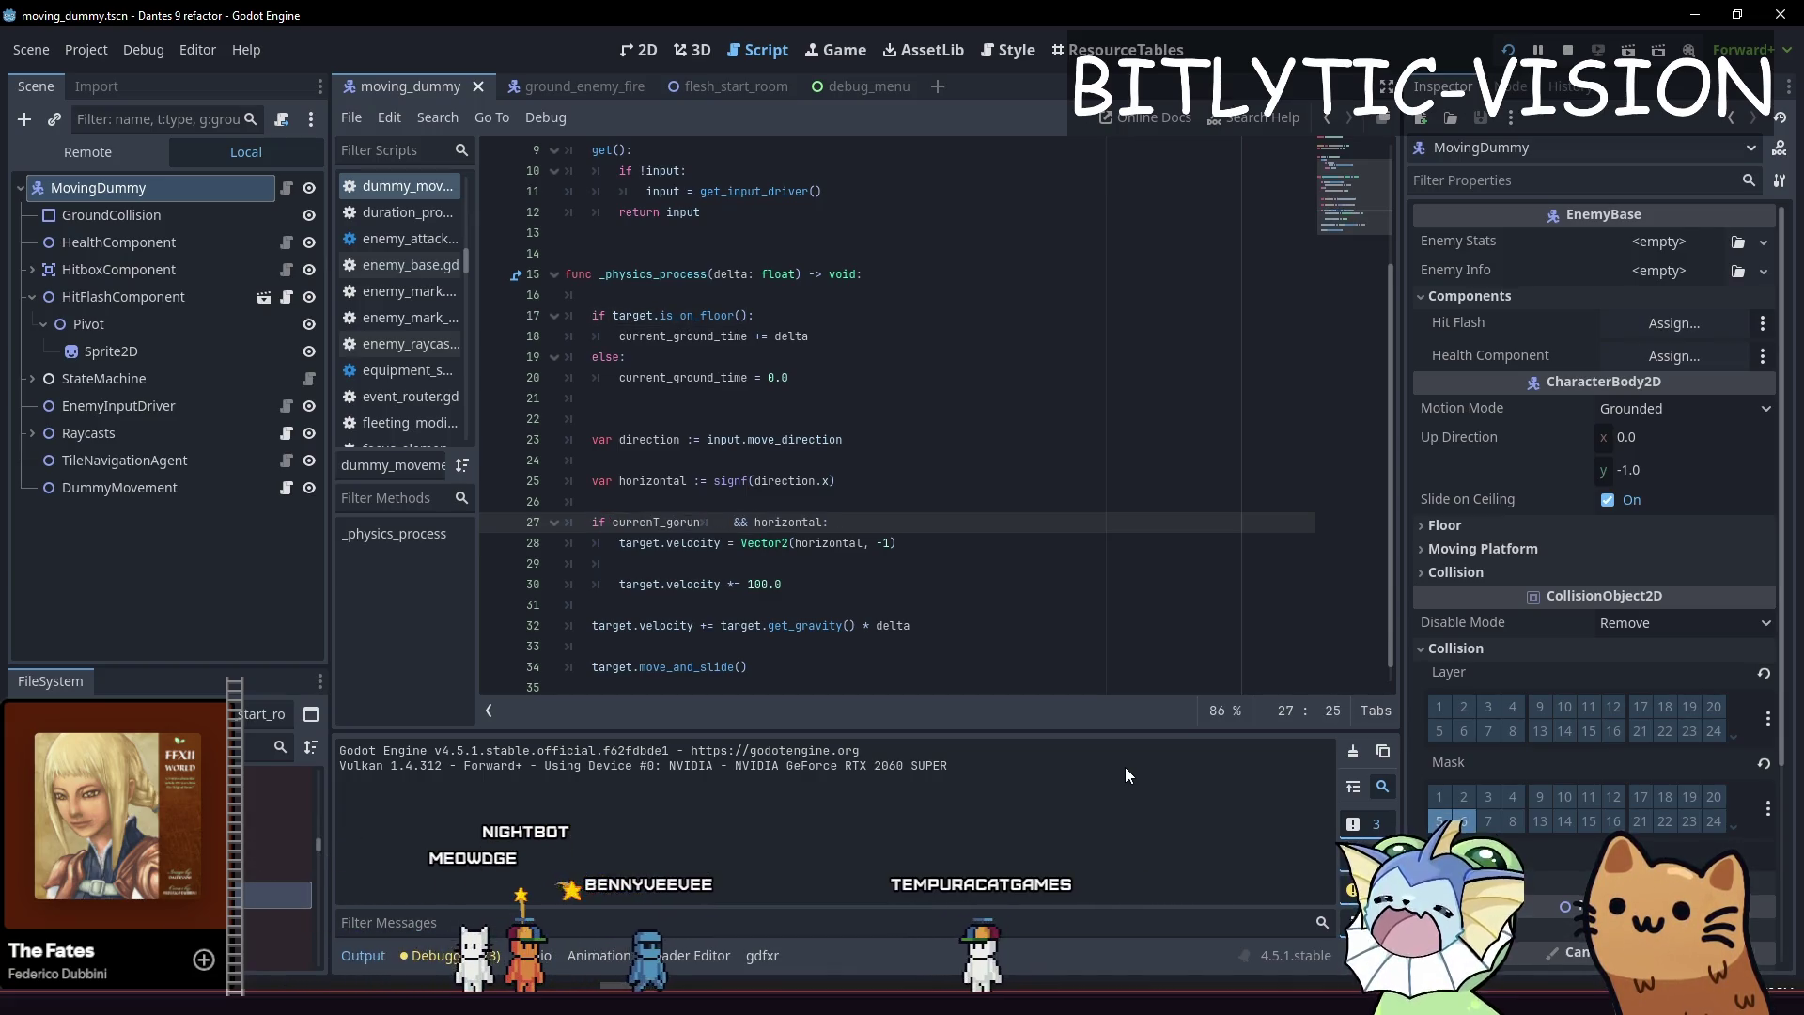
pyautogui.press('Return')
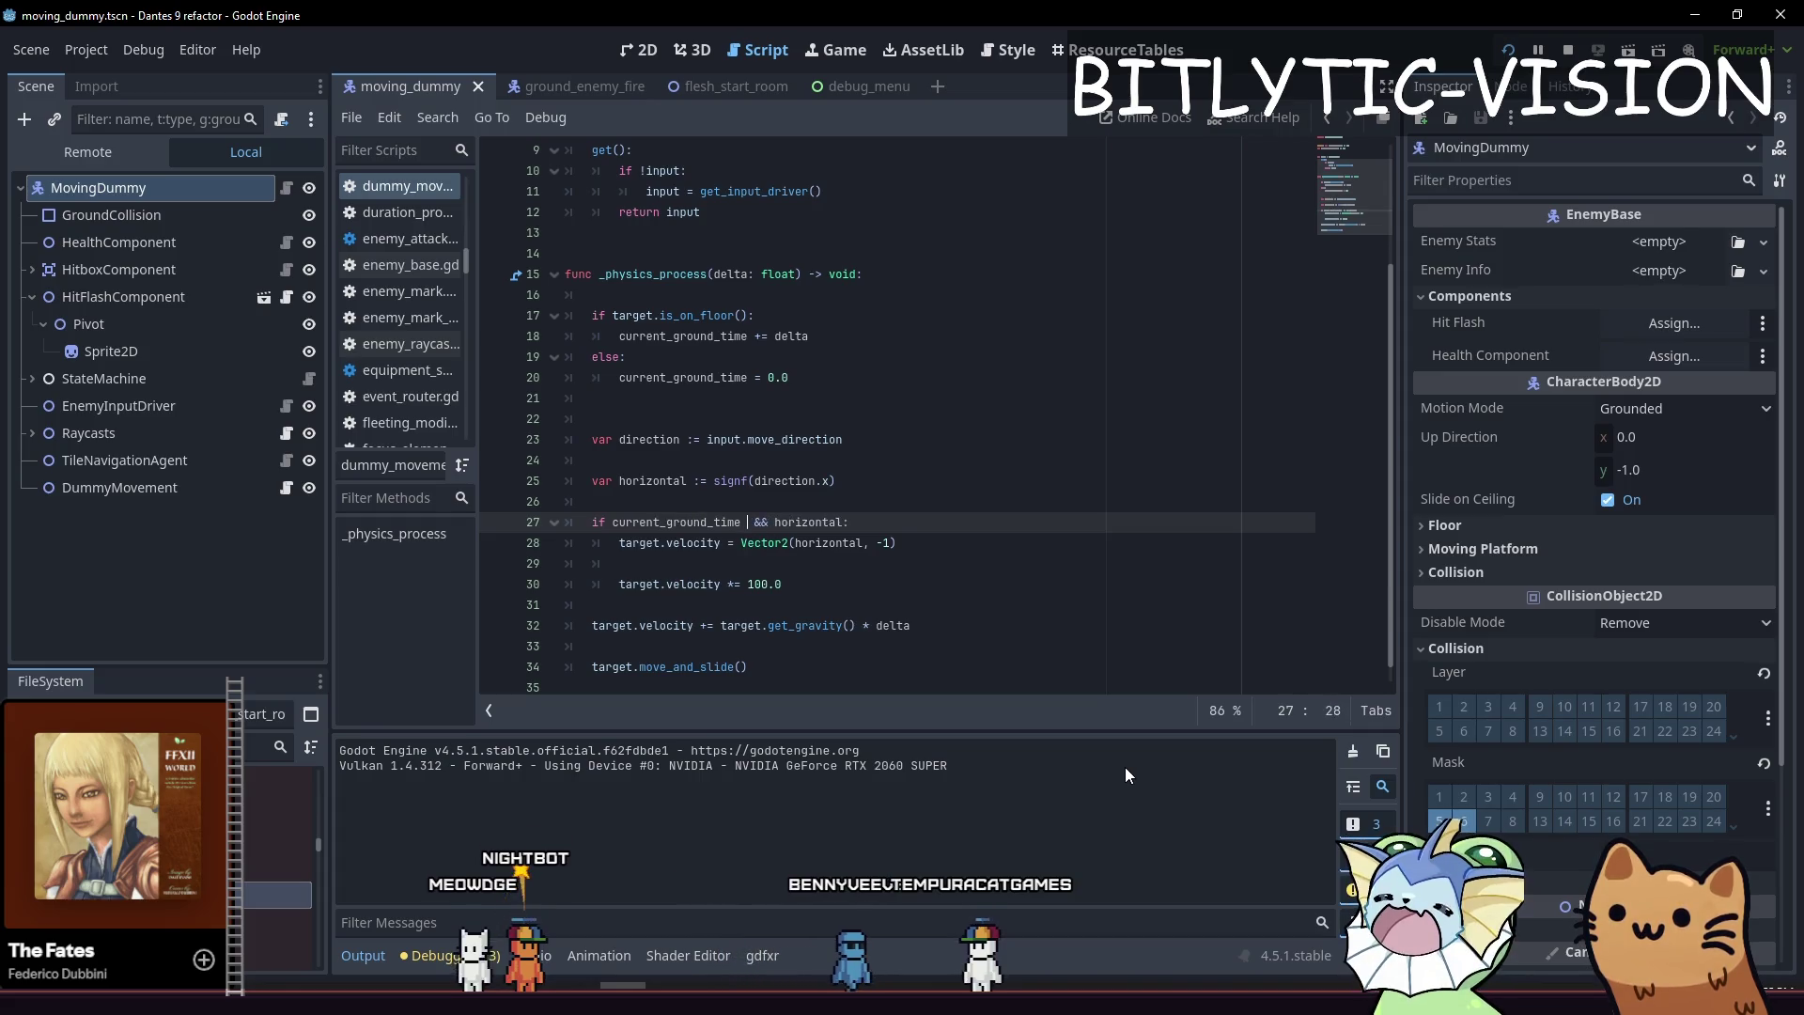
pyautogui.write('>= ground_ho')
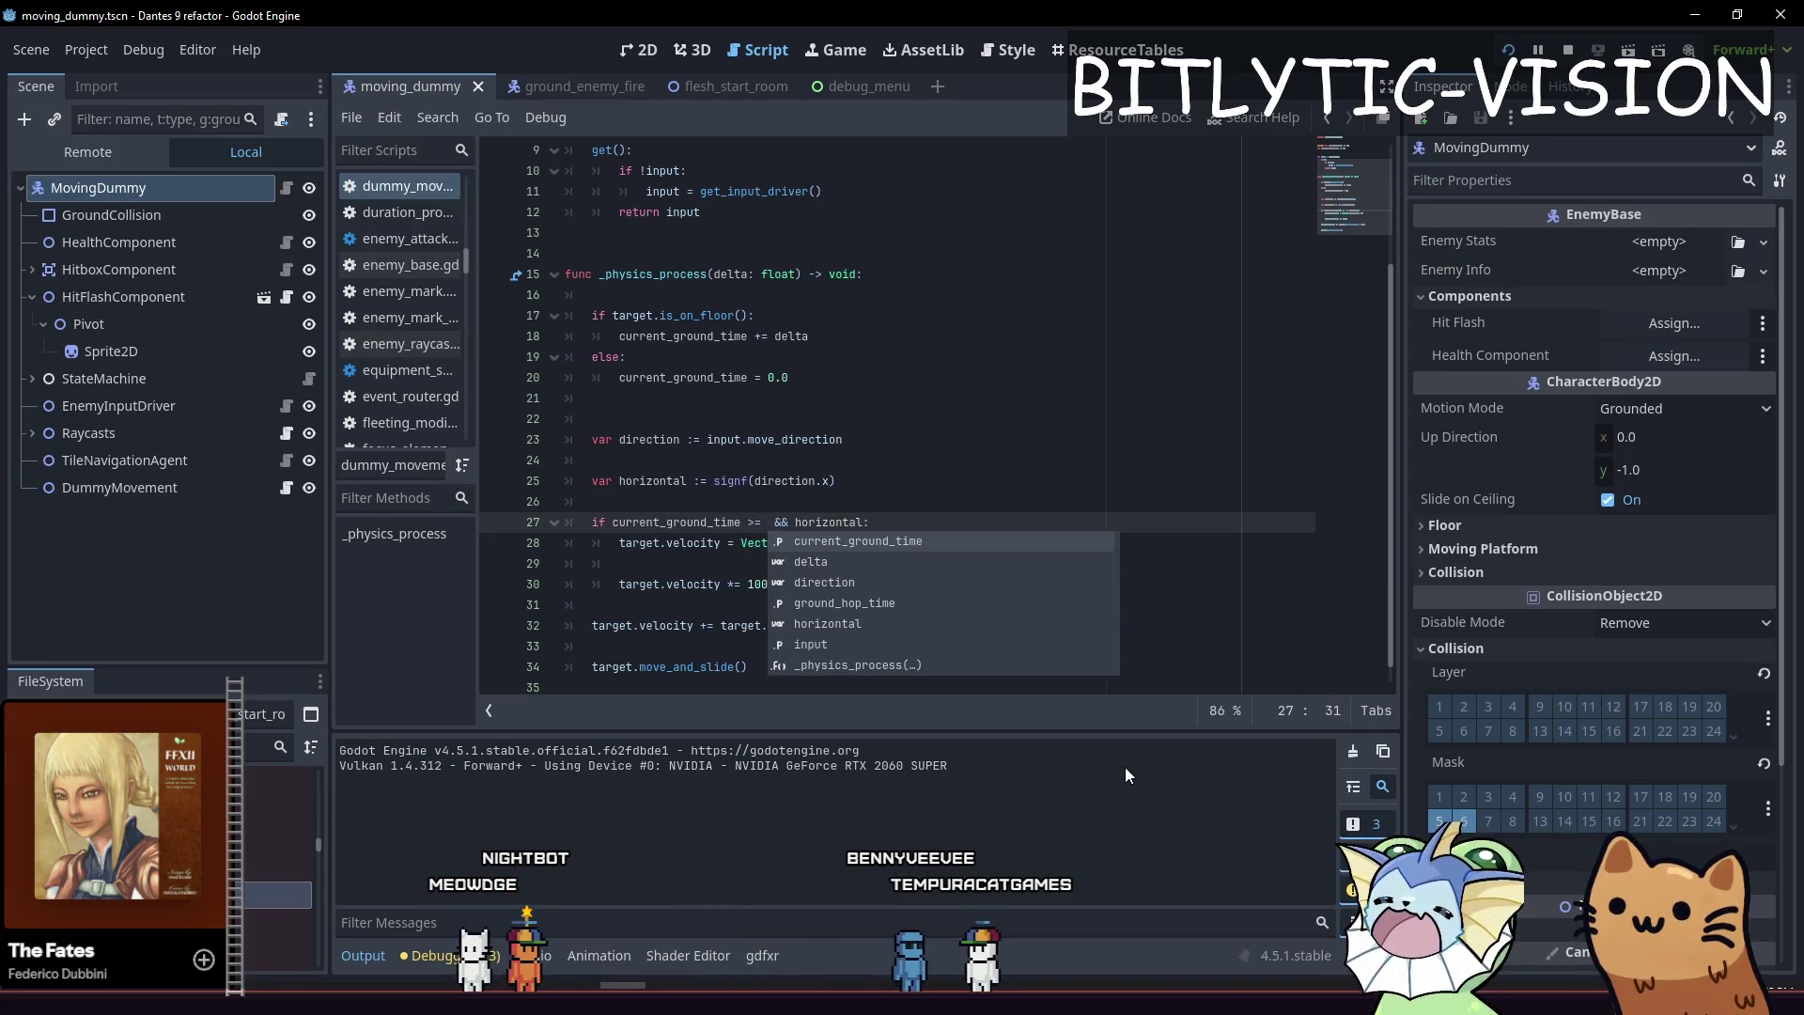
pyautogui.press('Return')
# Test-run the game, then insert blank lines after the floor-time increment.
pyautogui.press('F5')
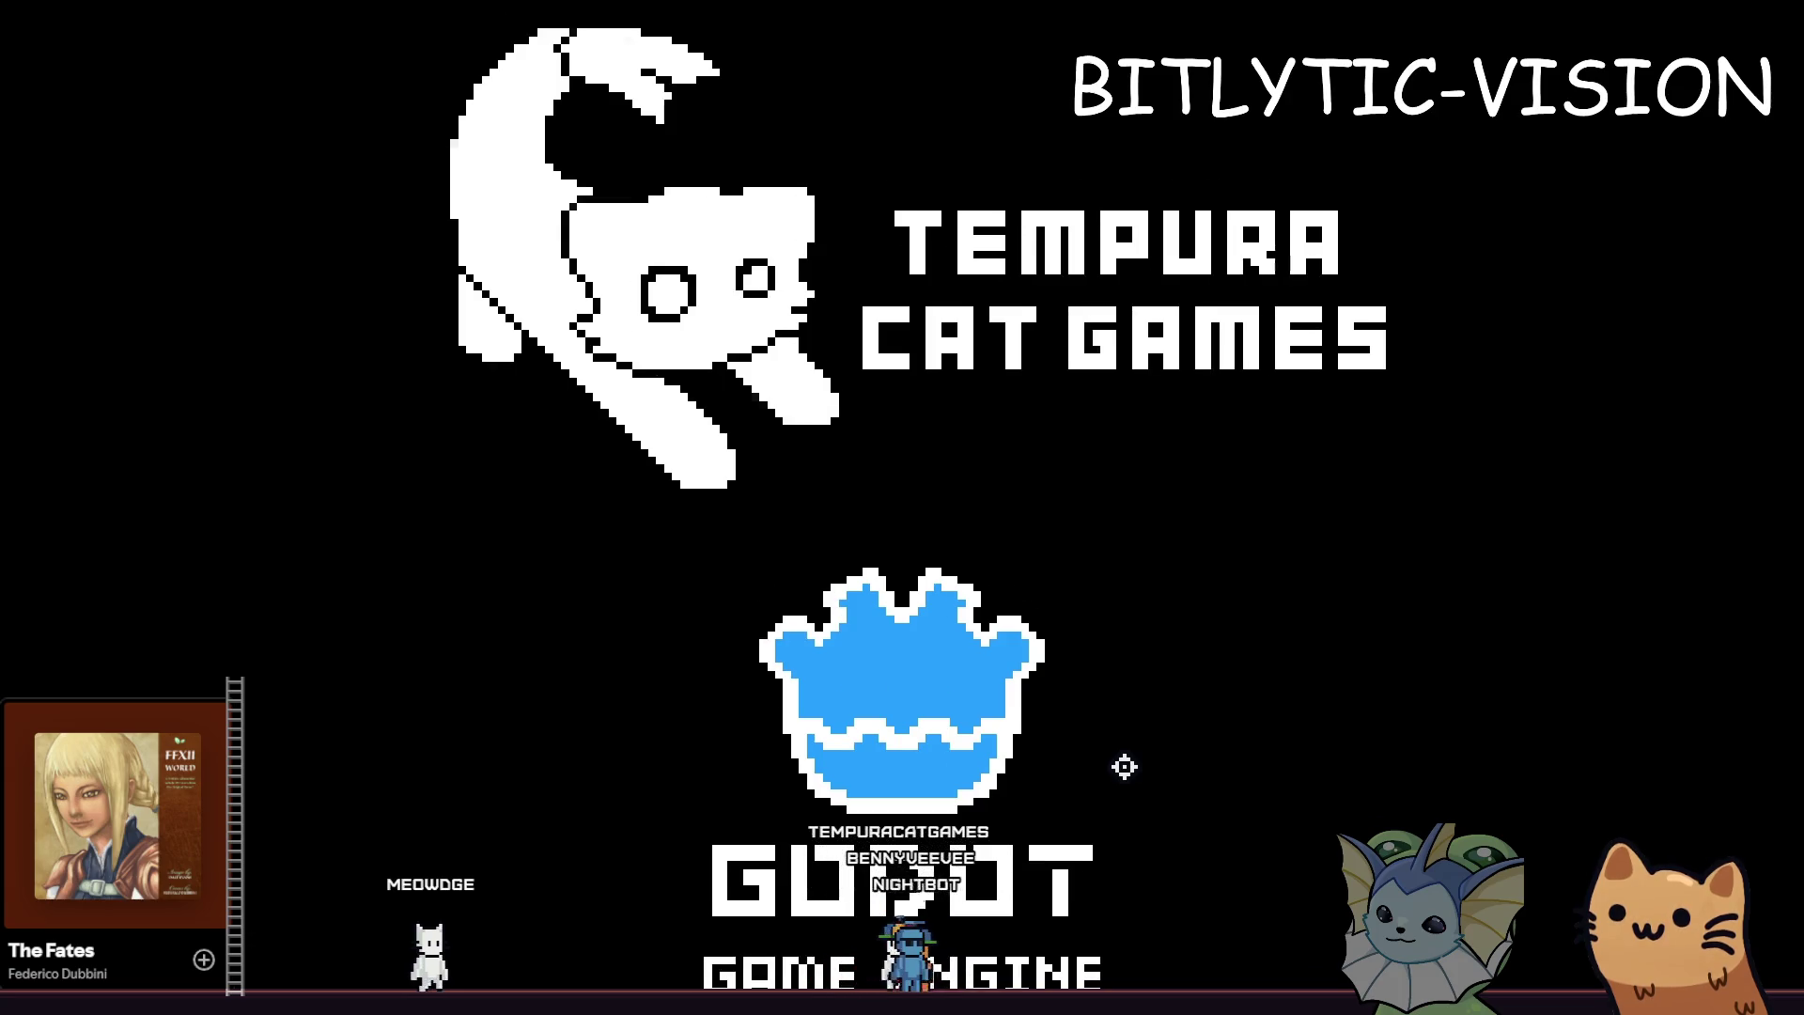
pyautogui.press('F8')
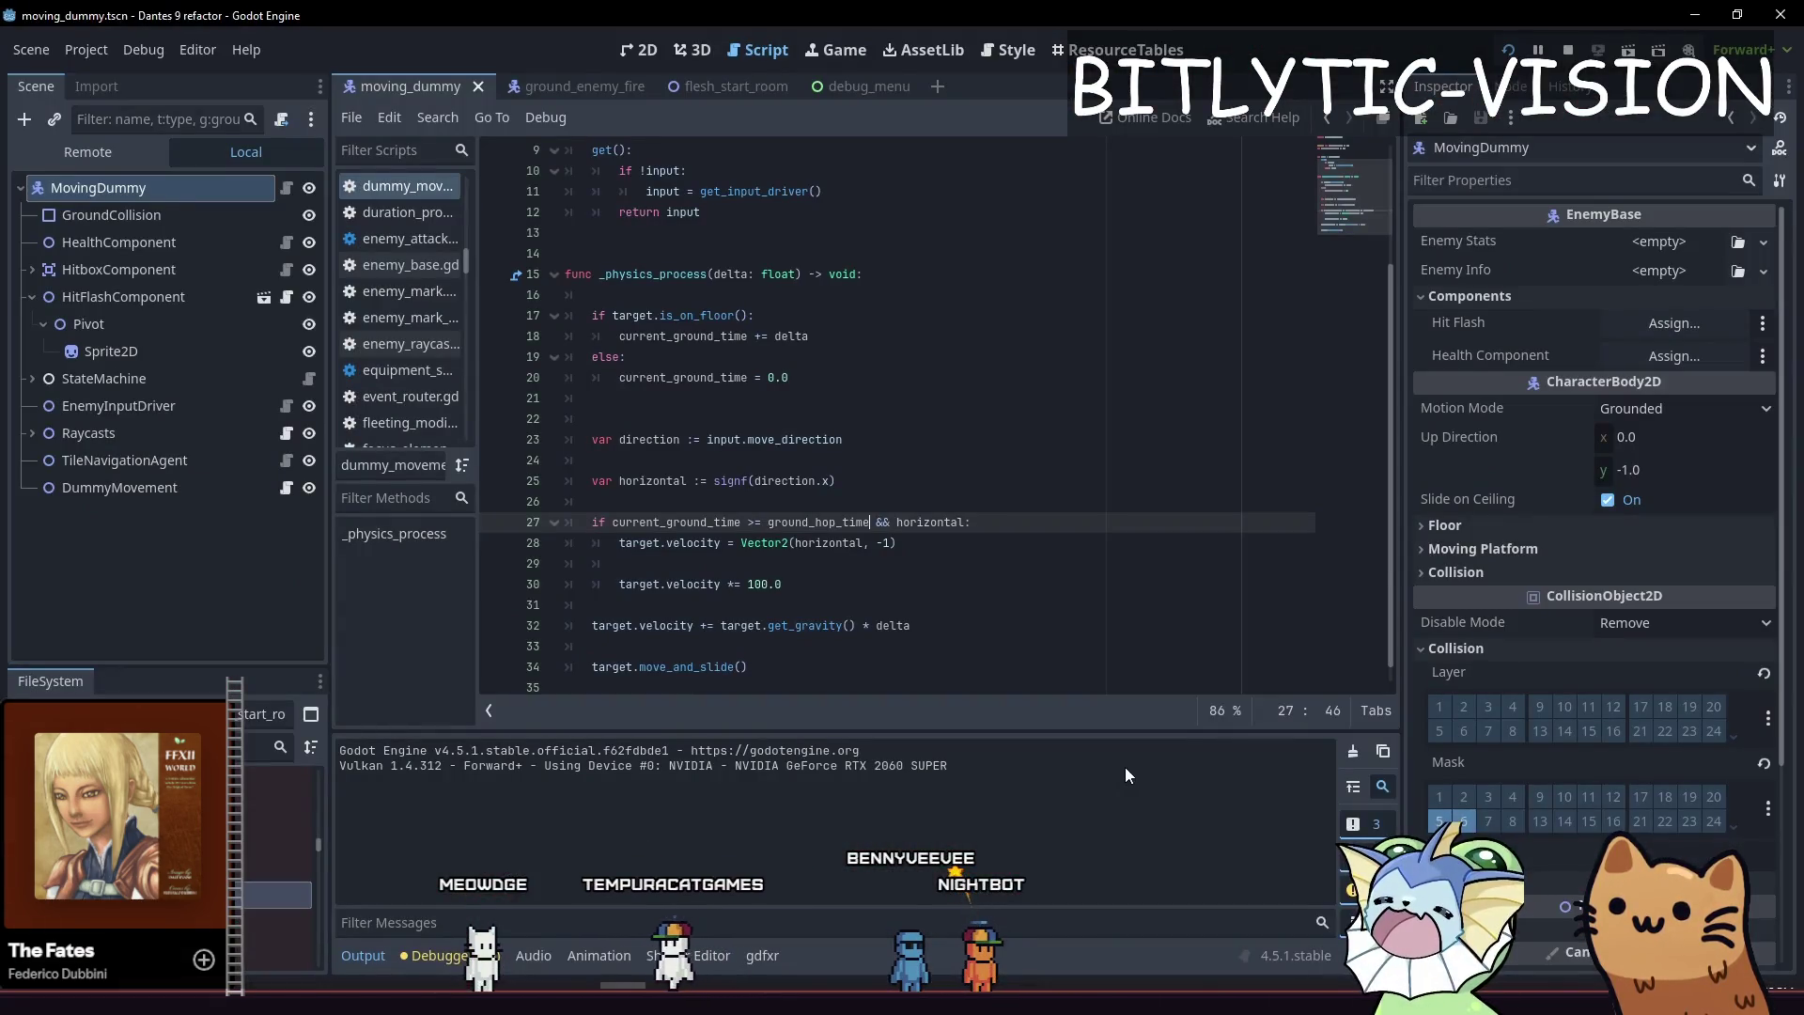
pyautogui.press('Up')
pyautogui.press('Up')
pyautogui.press('Up')
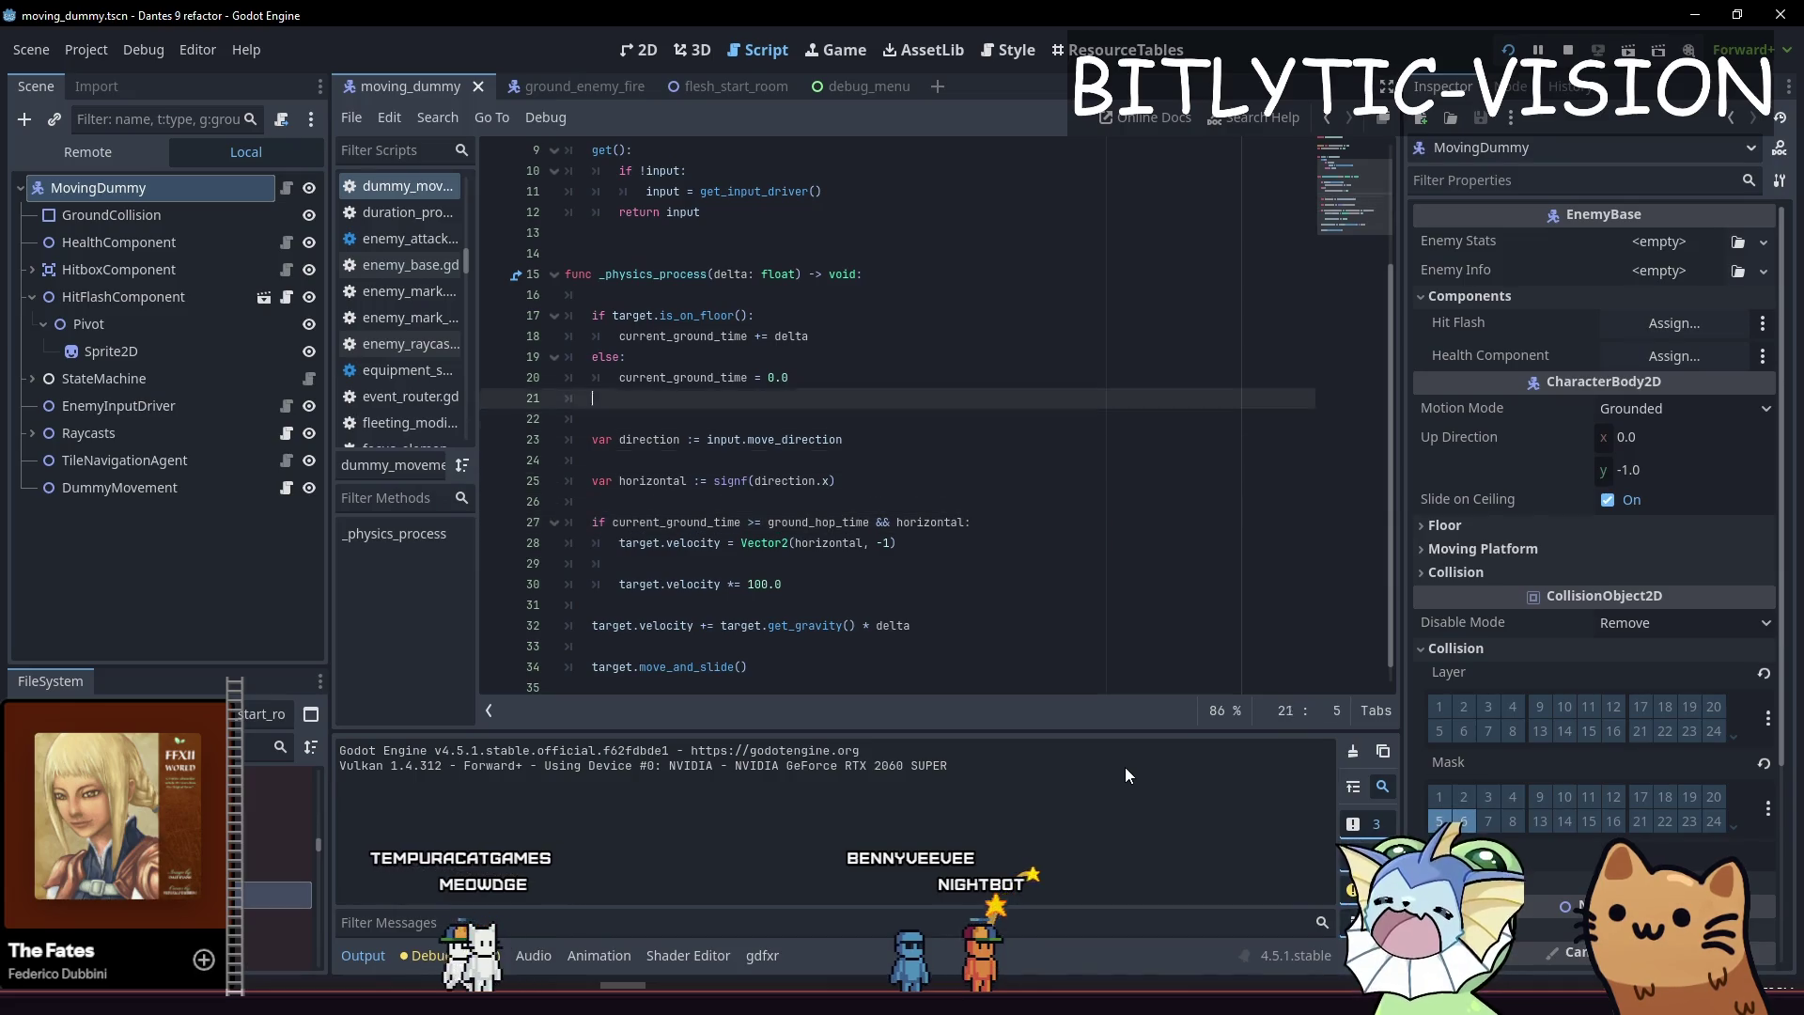
pyautogui.press('Down')
pyautogui.press('Down')
pyautogui.press('Down')
pyautogui.press('Down')
pyautogui.press('Down')
pyautogui.press('Home')
pyautogui.hotkey('shift', 'End')
pyautogui.press('Up')
pyautogui.press('Up')
pyautogui.press('Up')
pyautogui.press('Up')
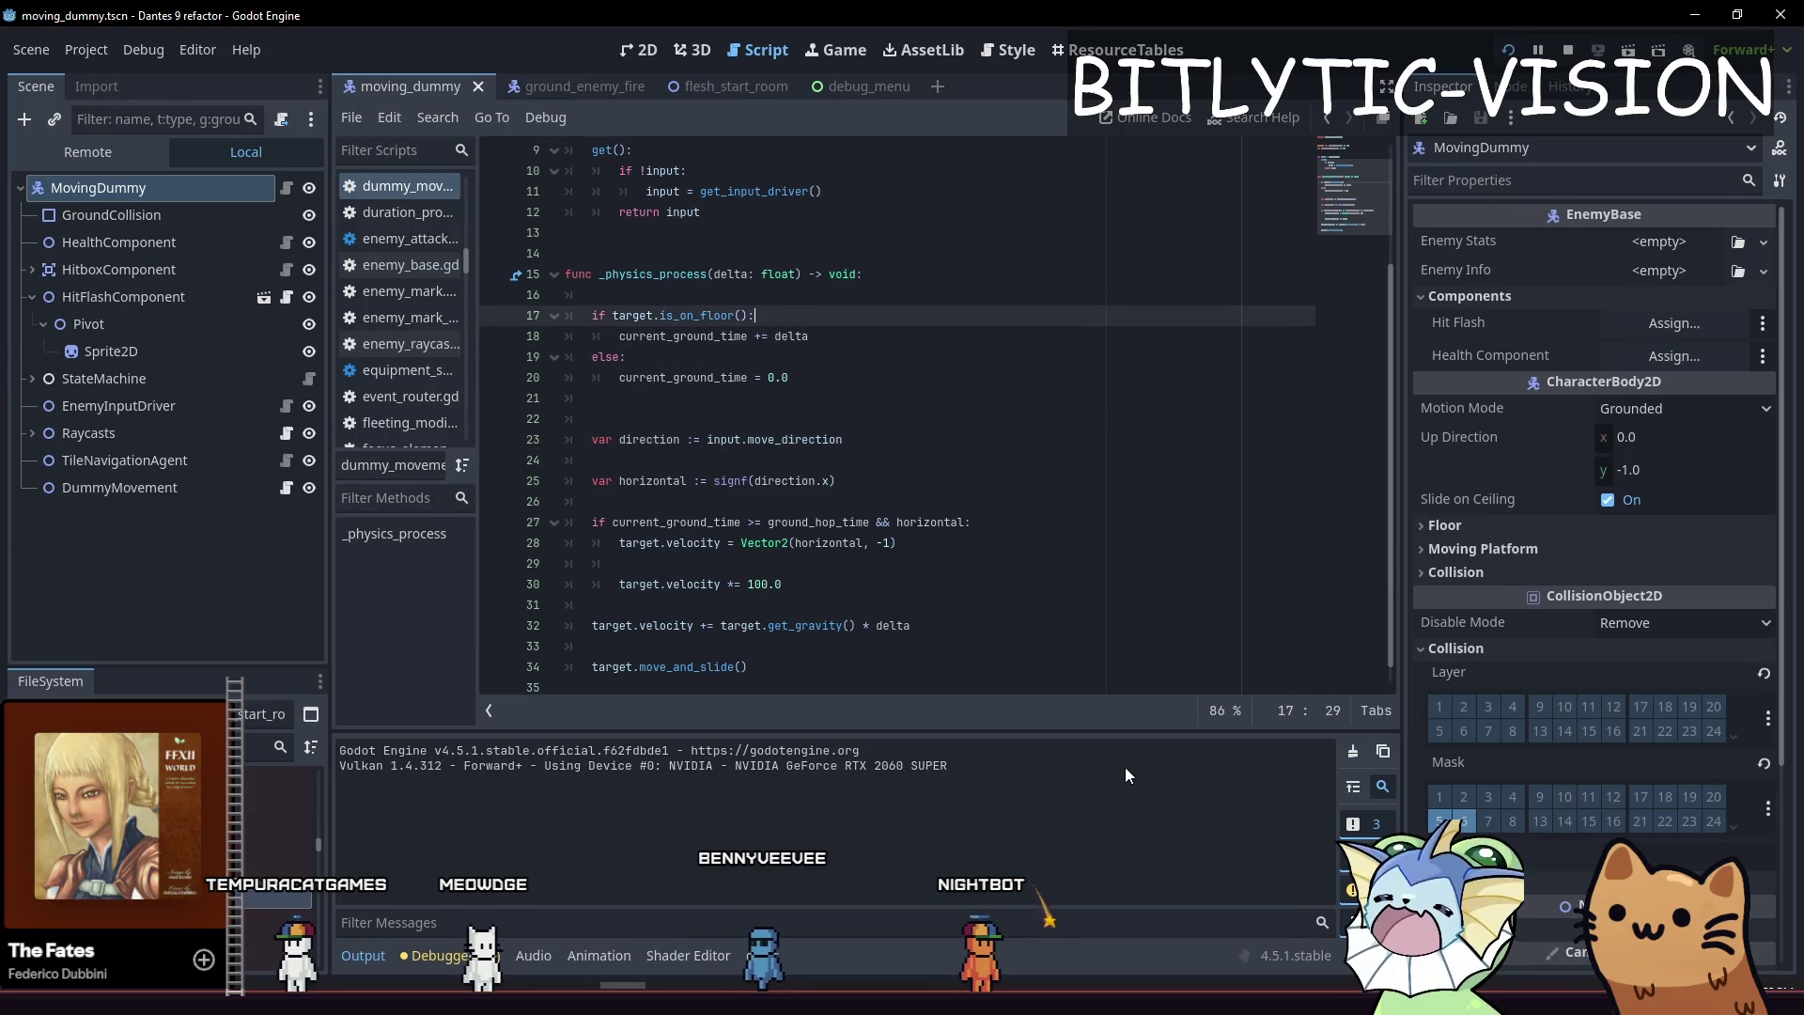
pyautogui.press('End')
pyautogui.press('Return')
pyautogui.press('Return')
pyautogui.press('Up')
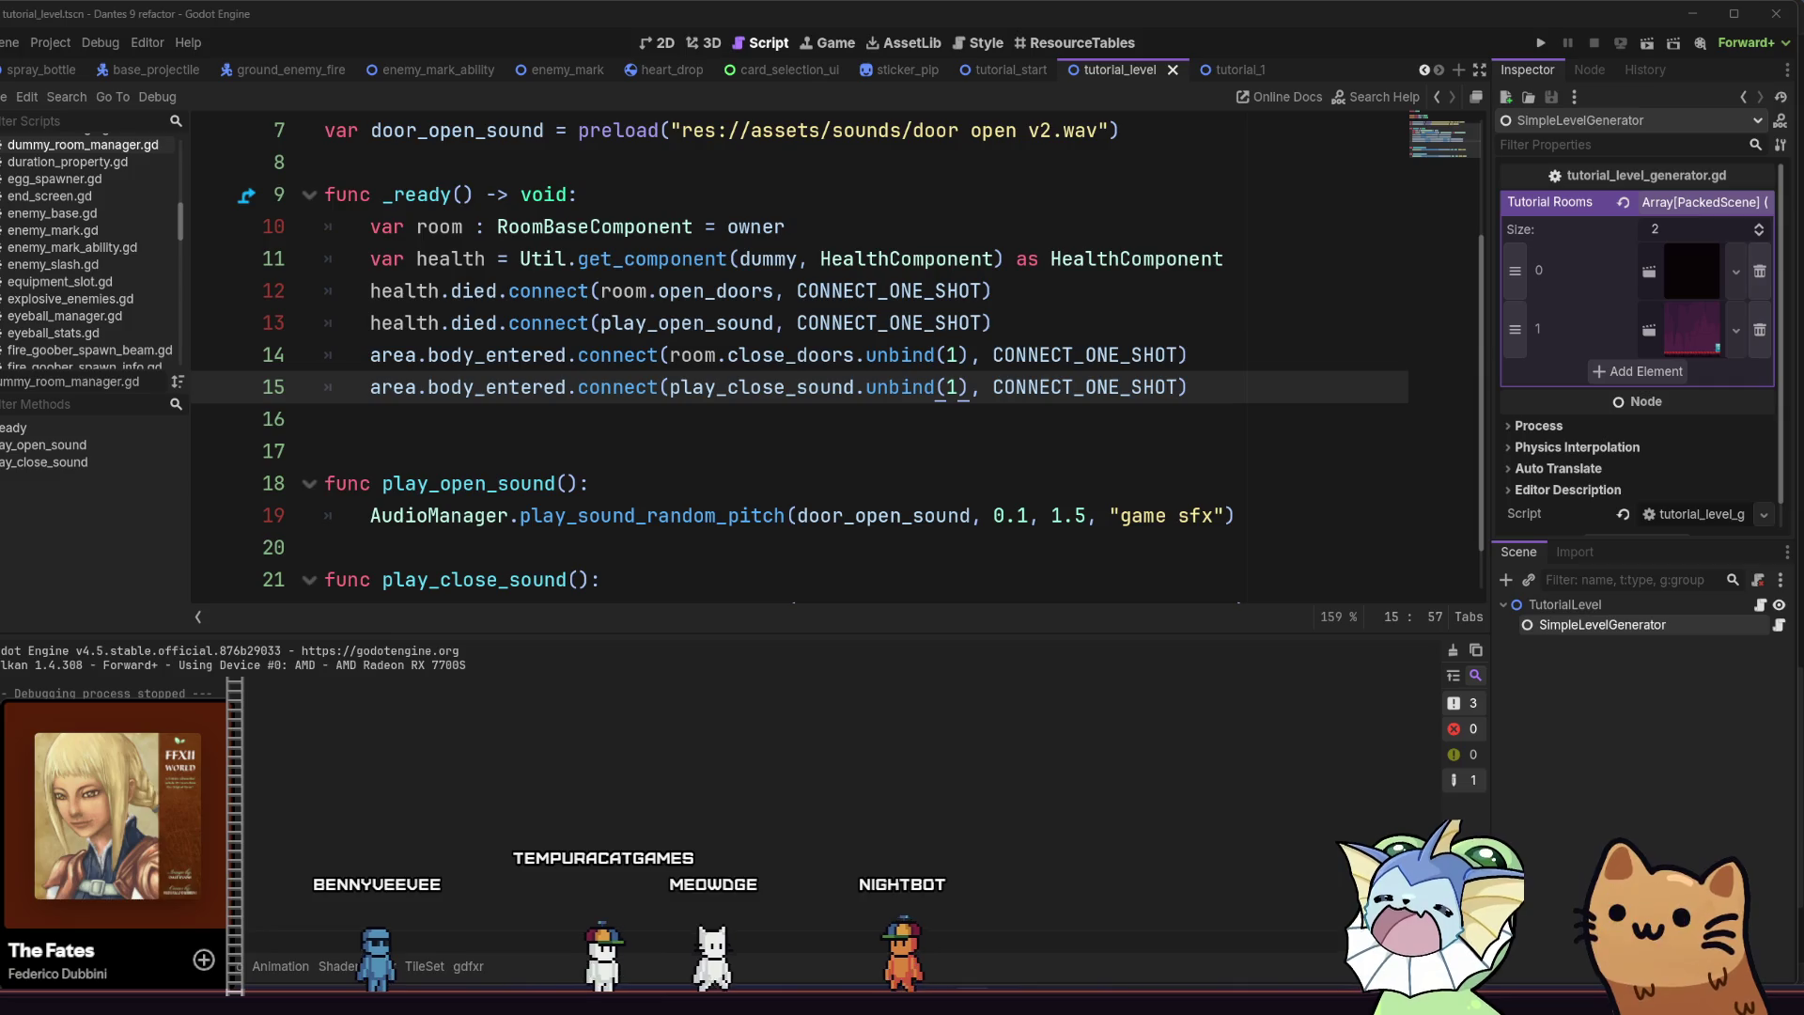
# Switch to the 2D view, open the tutorial_1 scene and select its room exit.
pyautogui.click(645, 467)
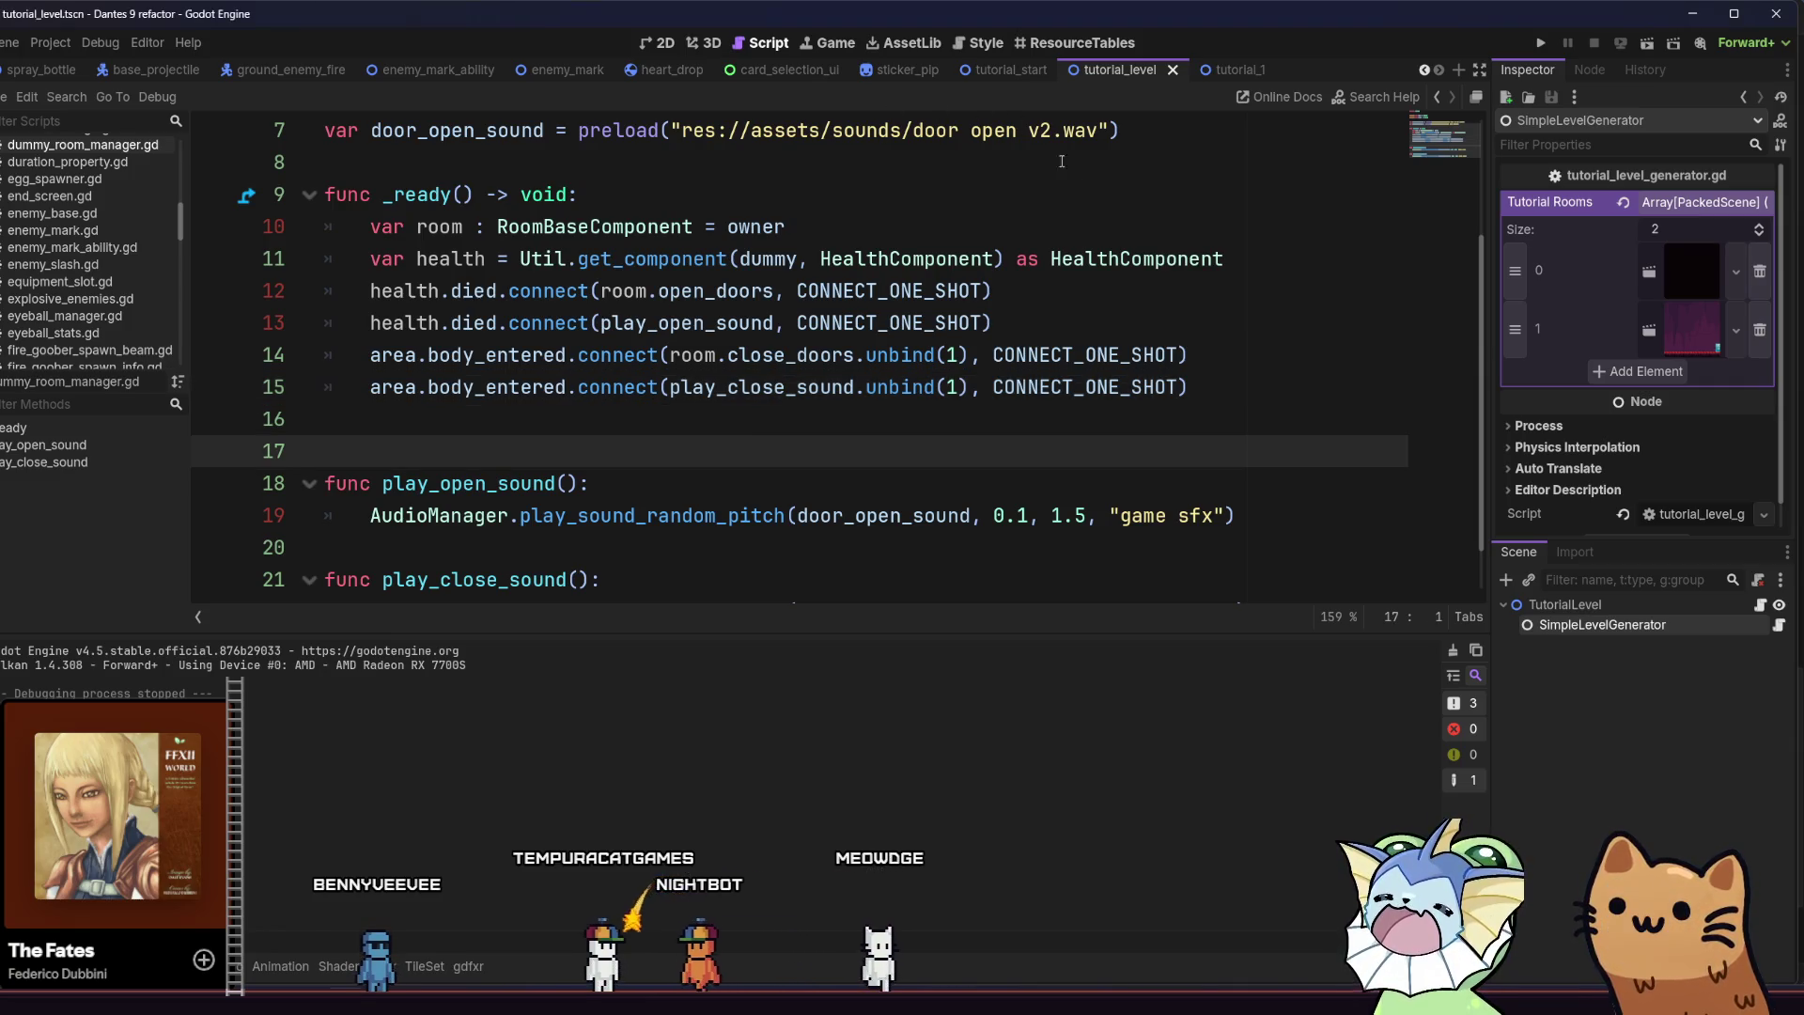
pyautogui.click(703, 42)
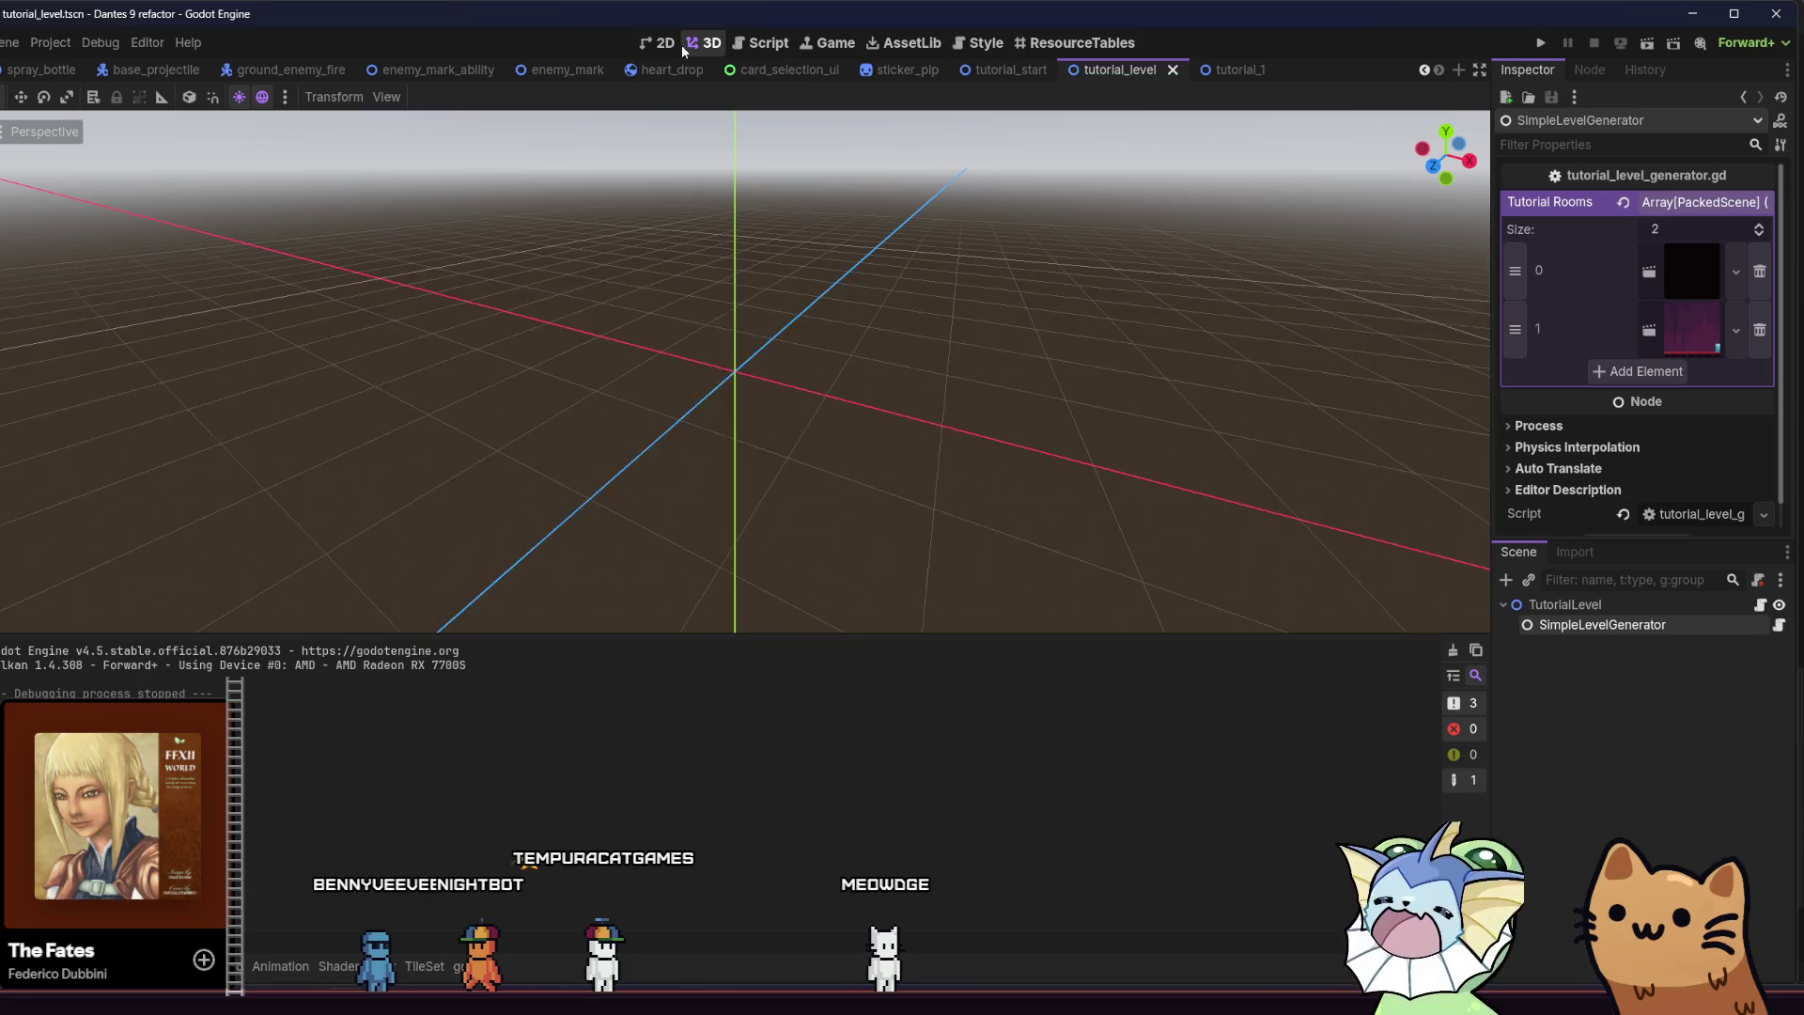
pyautogui.click(657, 42)
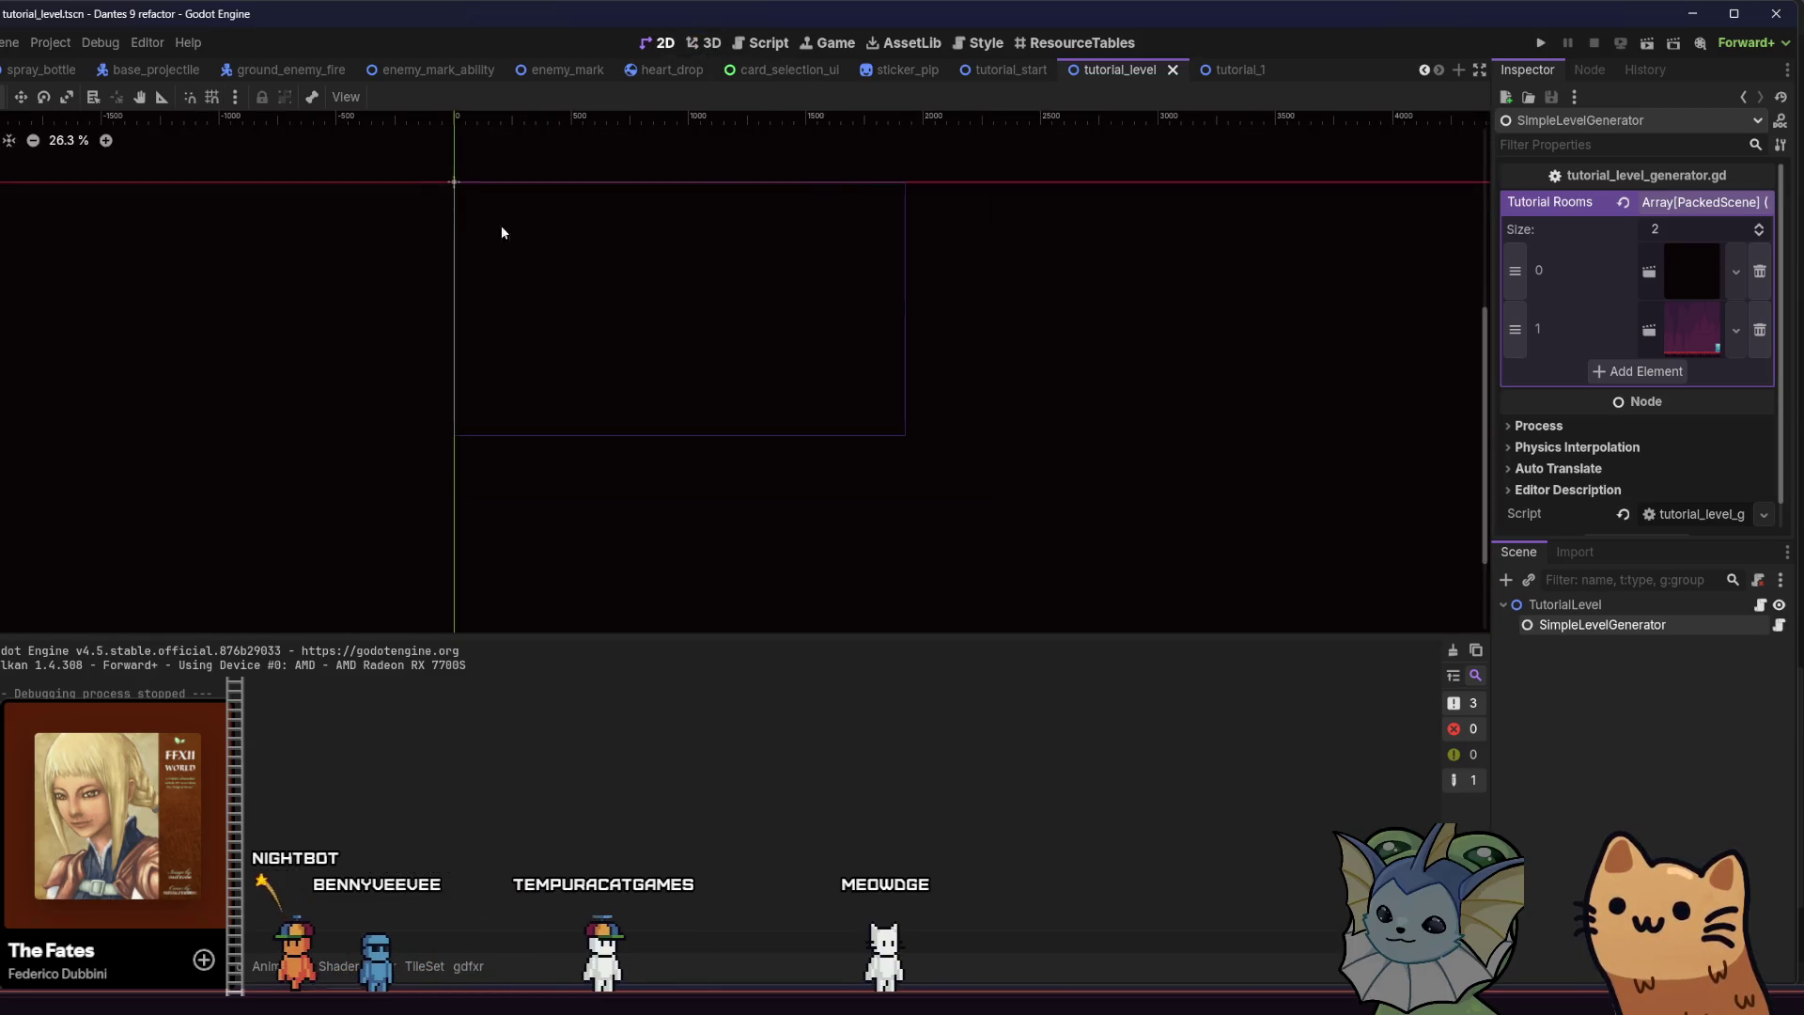
pyautogui.click(1212, 71)
pyautogui.moveTo(837, 396)
pyautogui.mouseDown()
pyautogui.moveTo(703, 431)
pyautogui.moveTo(747, 363)
pyautogui.mouseUp()
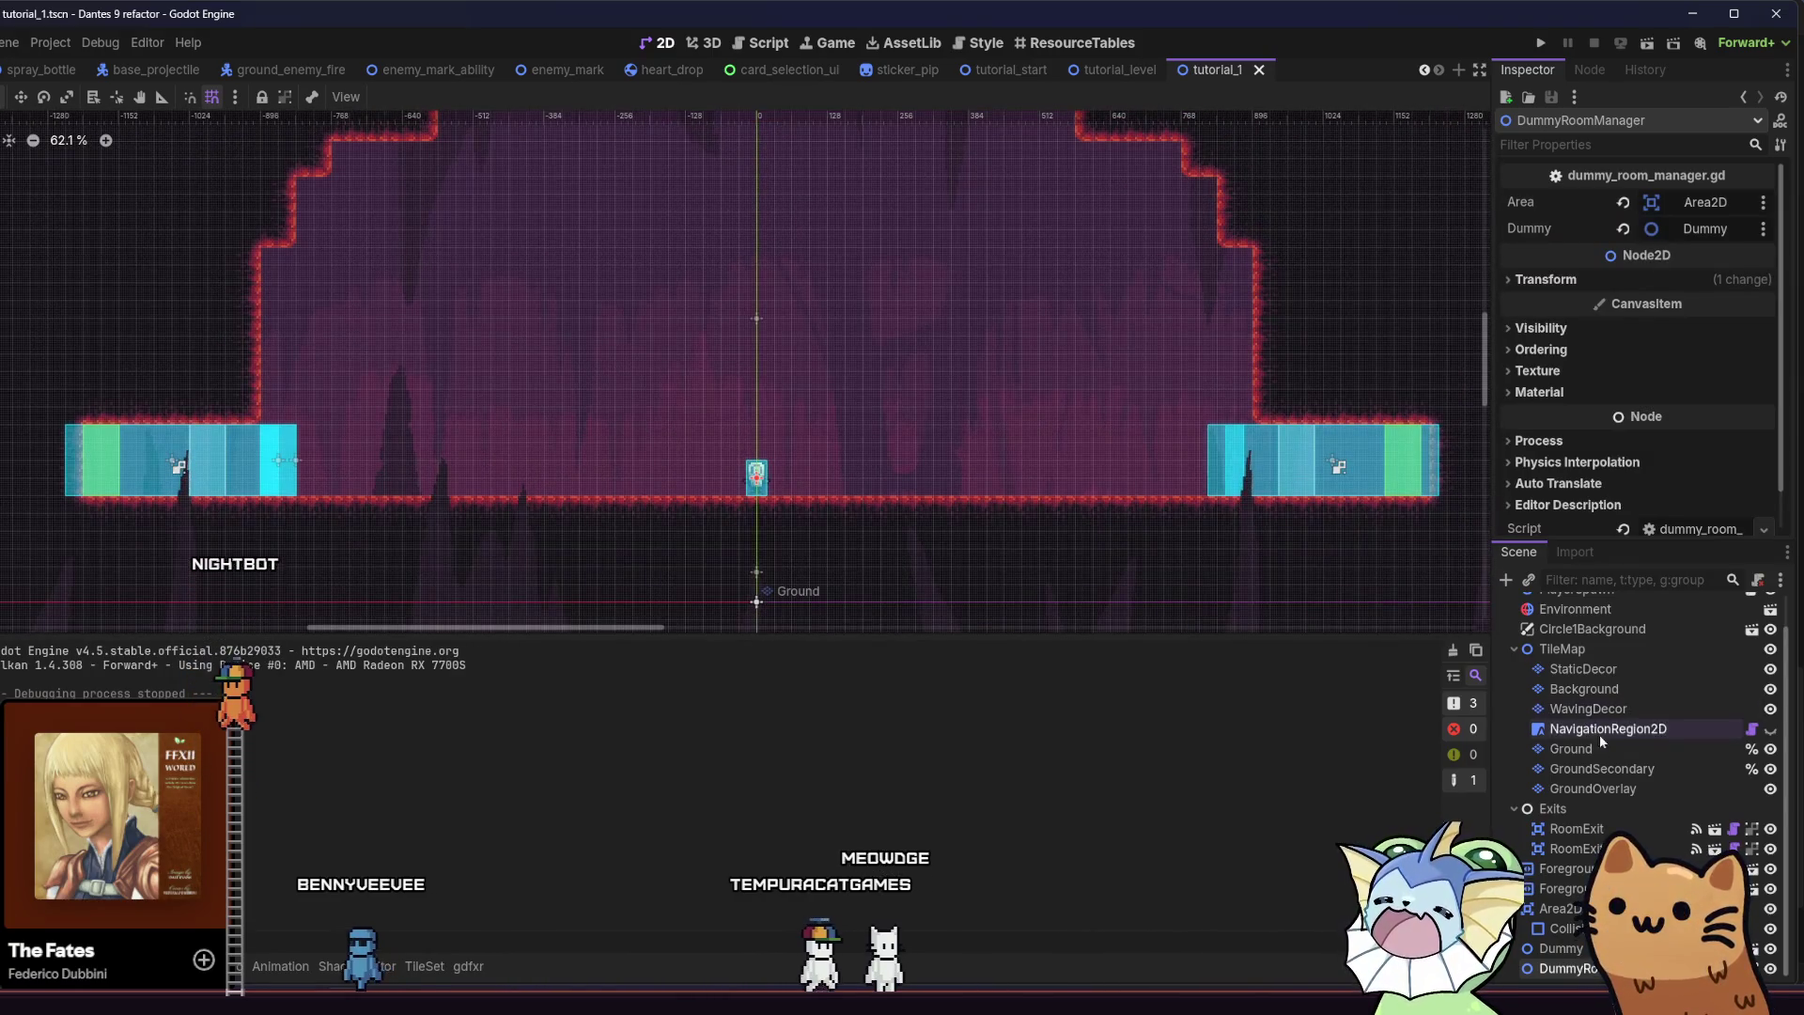
pyautogui.click(1575, 827)
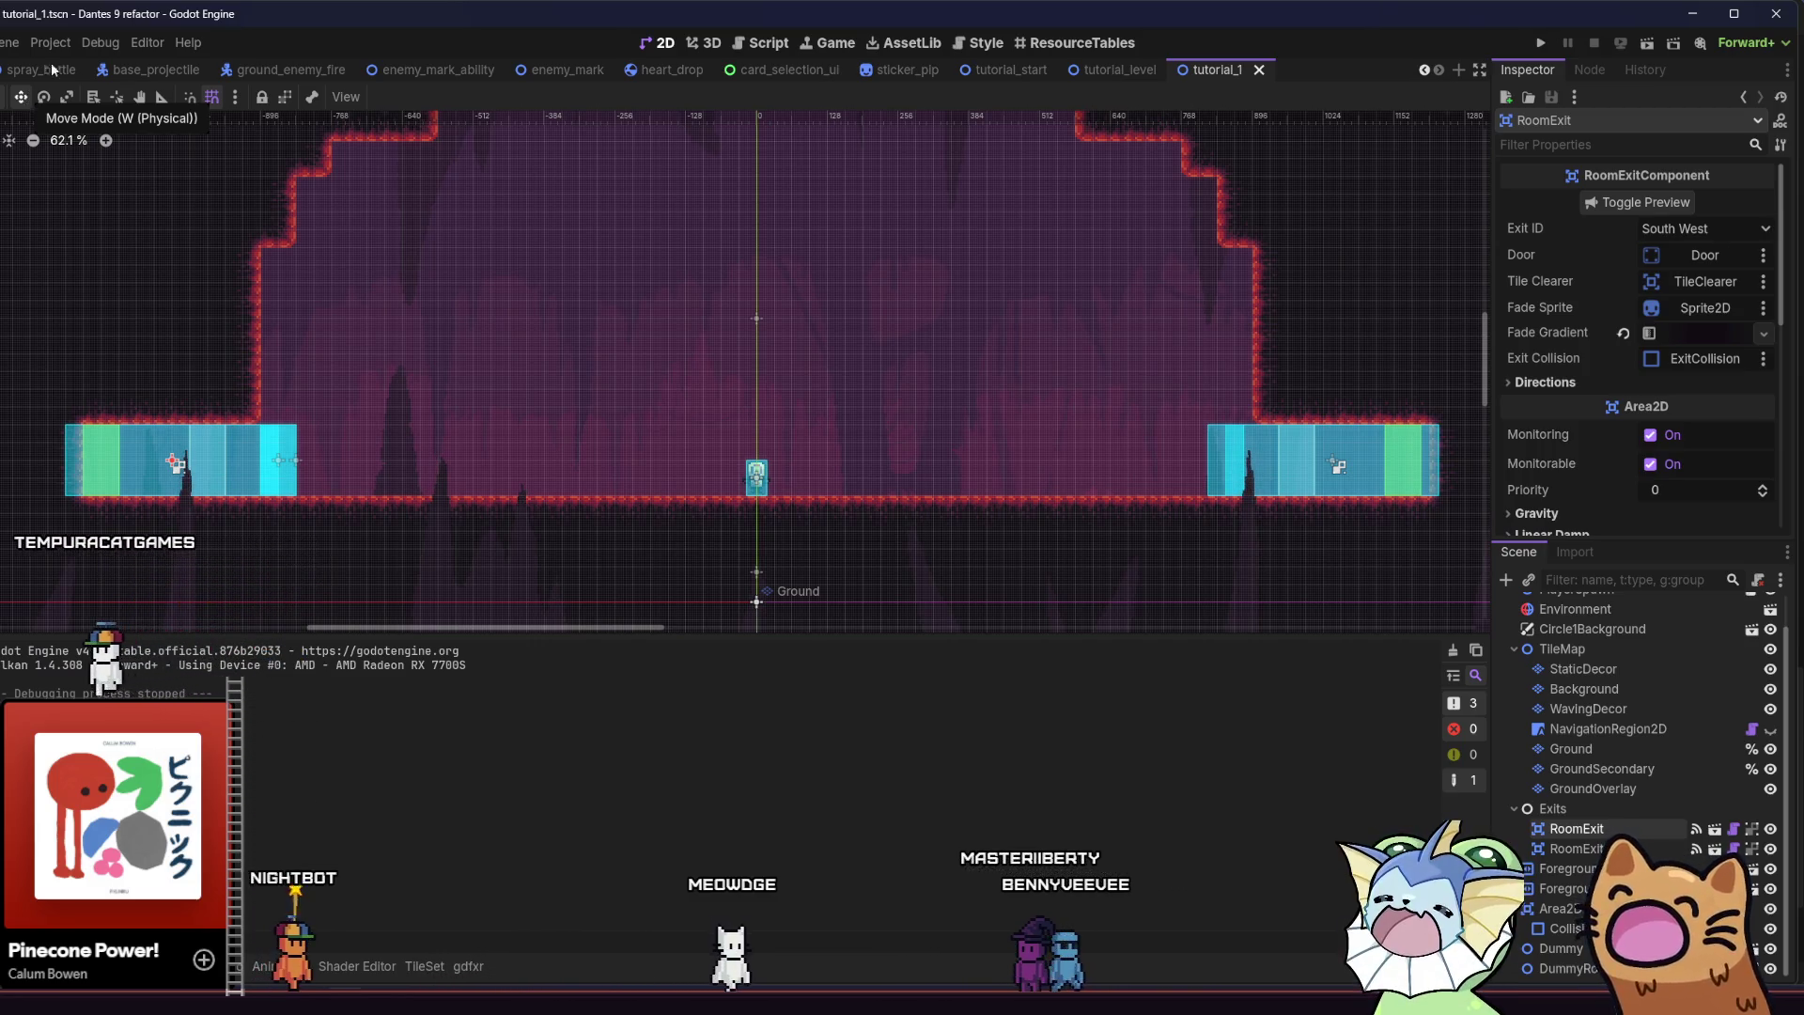
# Drag the left RoomExit block farther right along the cave floor and save tutorial_1 with Ctrl+S.
pyautogui.hscroll(-2, 329, 231)
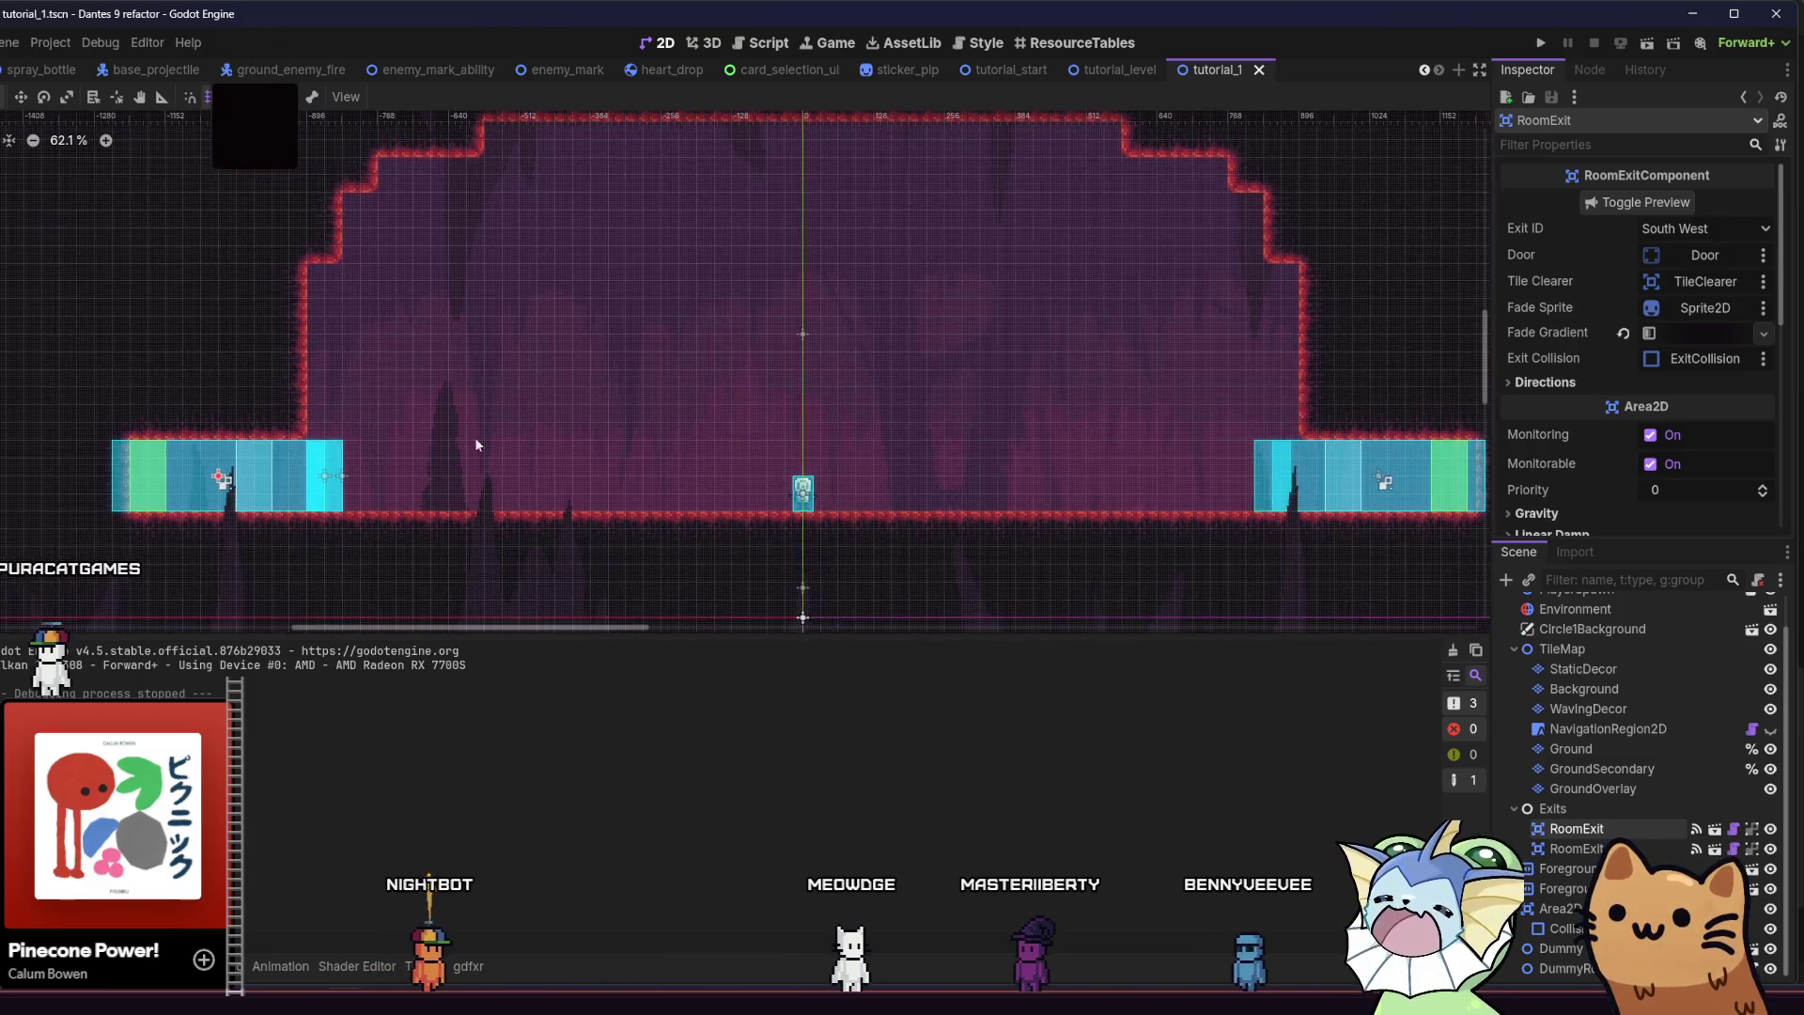
pyautogui.hscroll(-1, 451, 432)
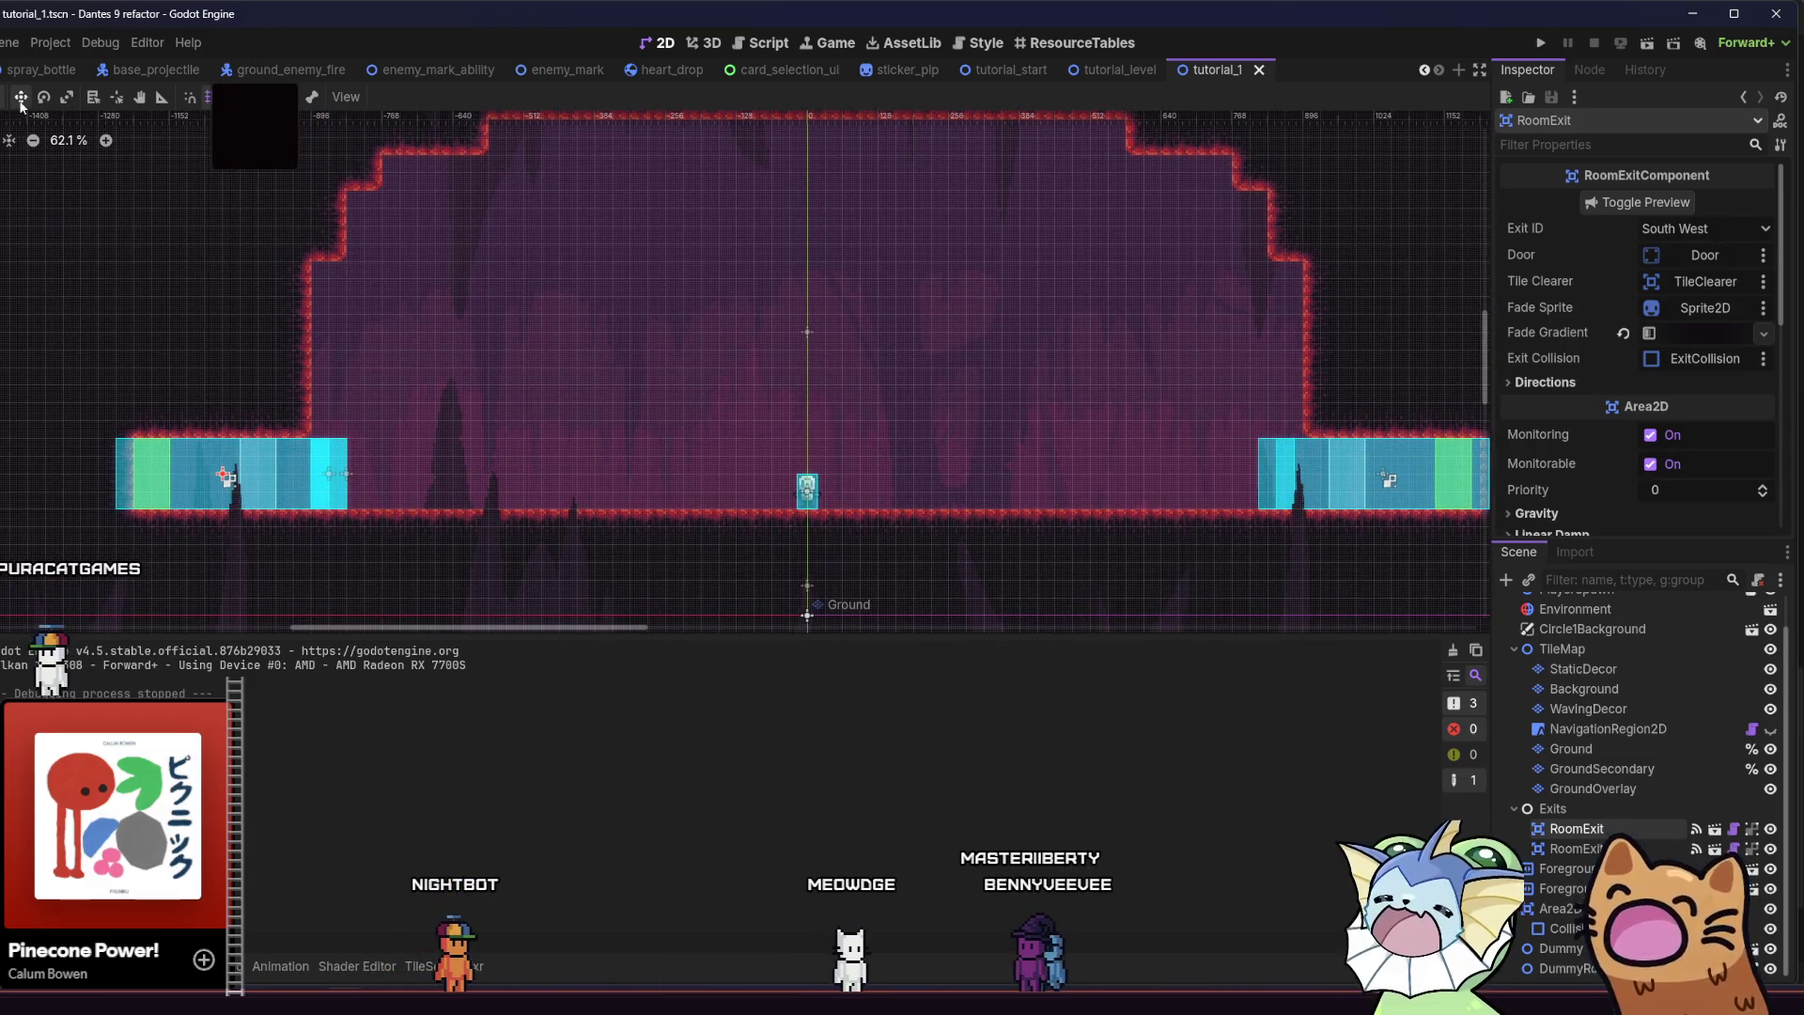
pyautogui.moveTo(113, 355)
pyautogui.mouseDown()
pyautogui.moveTo(338, 342)
pyautogui.moveTo(435, 350)
pyautogui.moveTo(517, 388)
pyautogui.mouseUp()
pyautogui.hotkey('ctrl', 'z')
pyautogui.moveTo(182, 411)
pyautogui.mouseDown()
pyautogui.moveTo(552, 407)
pyautogui.moveTo(535, 407)
pyautogui.mouseUp()
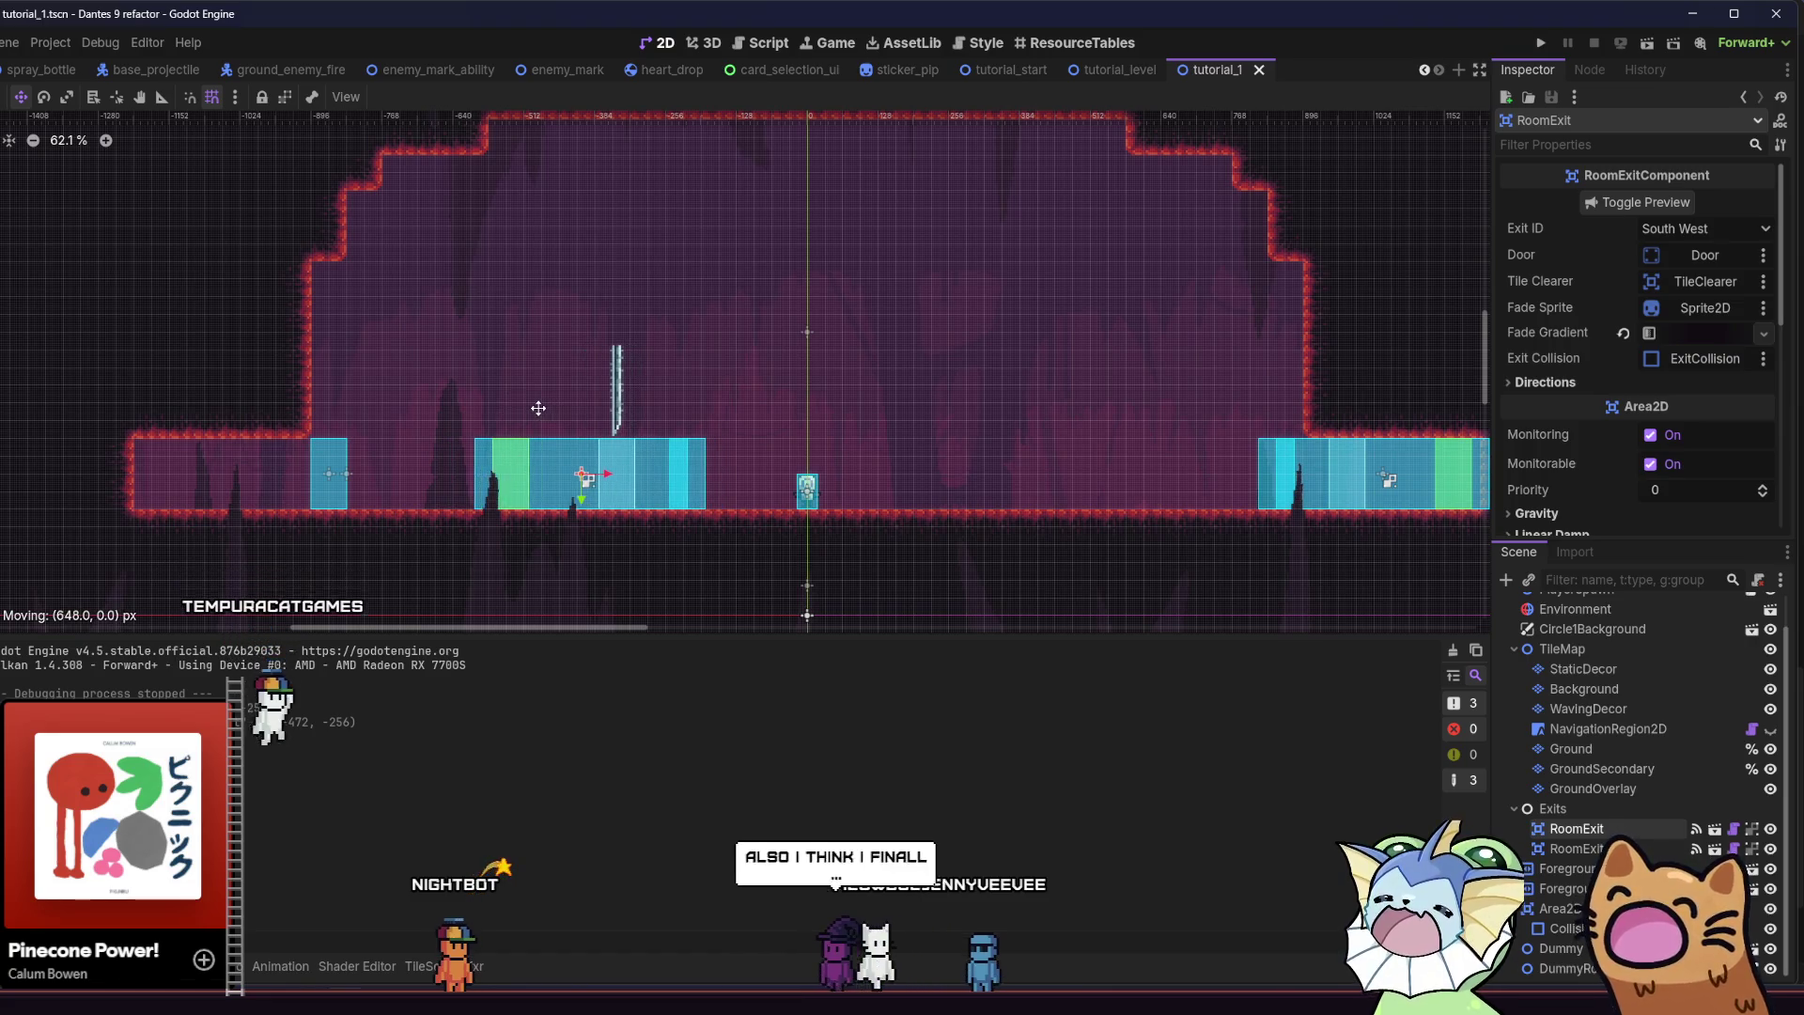
pyautogui.scroll(8, 582, 465)
pyautogui.scroll(2, 563, 496)
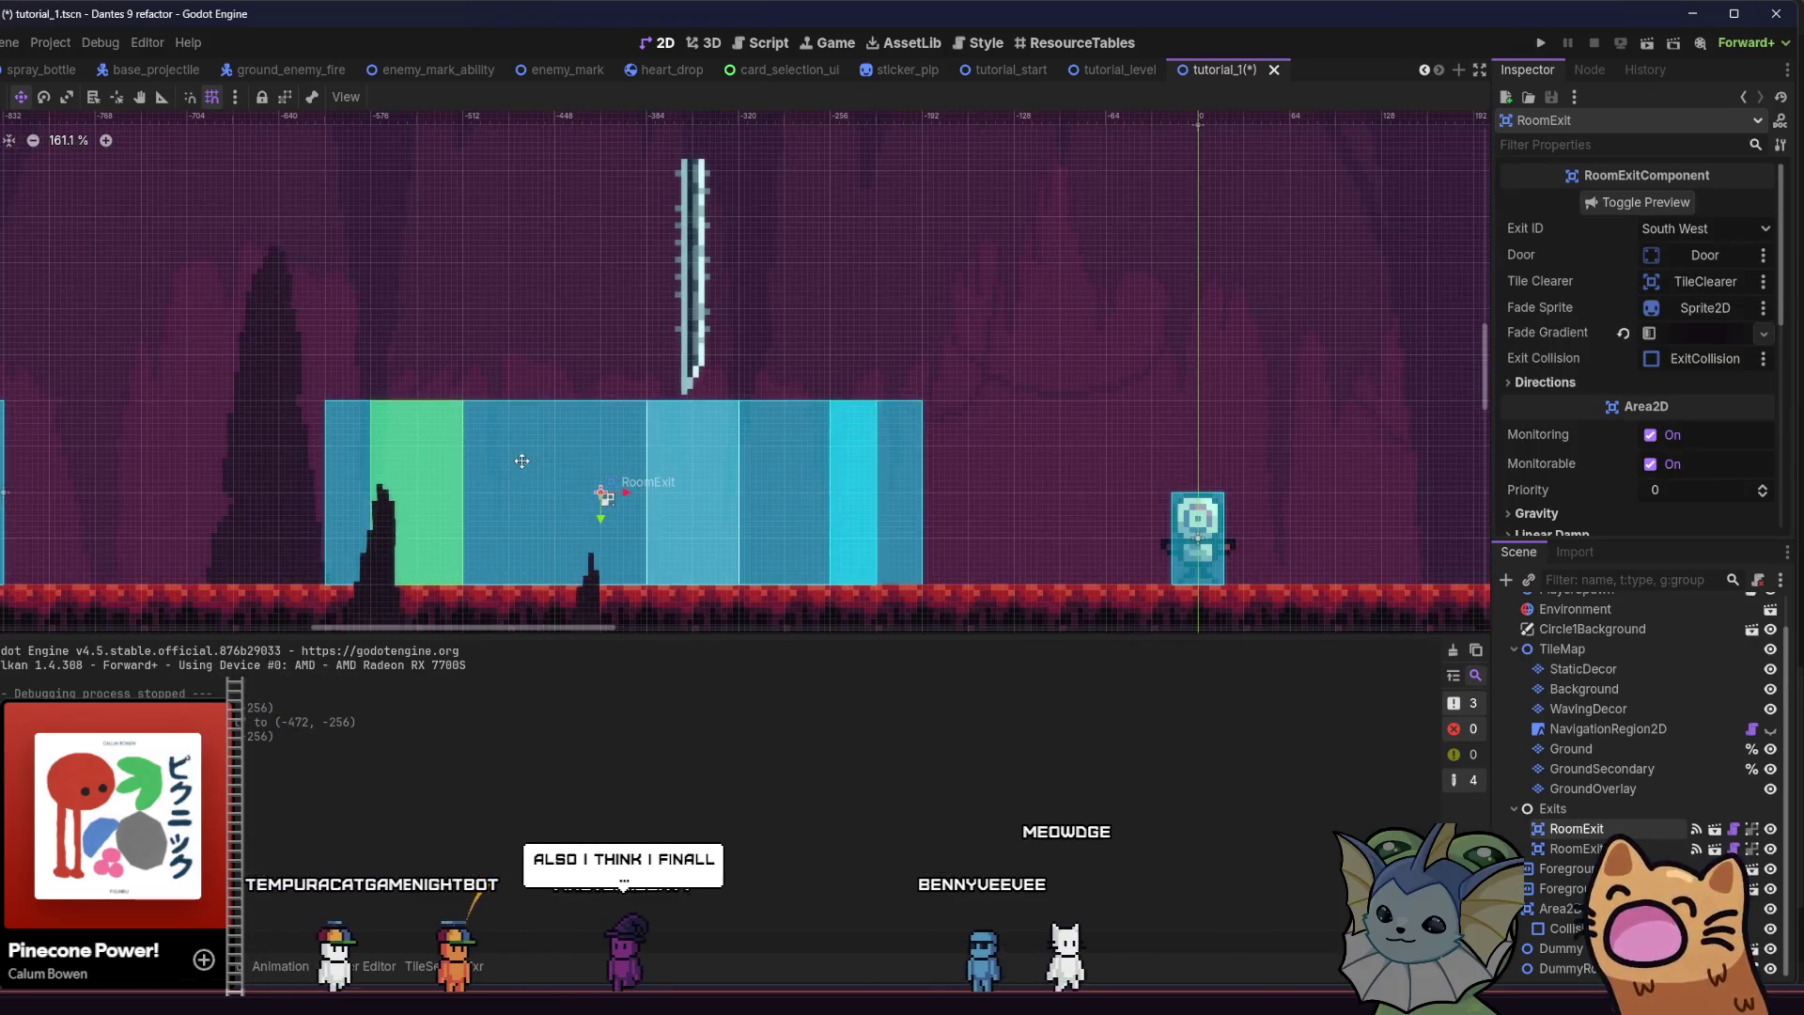
pyautogui.scroll(-2, 572, 431)
pyautogui.hotkey('ctrl', 's')
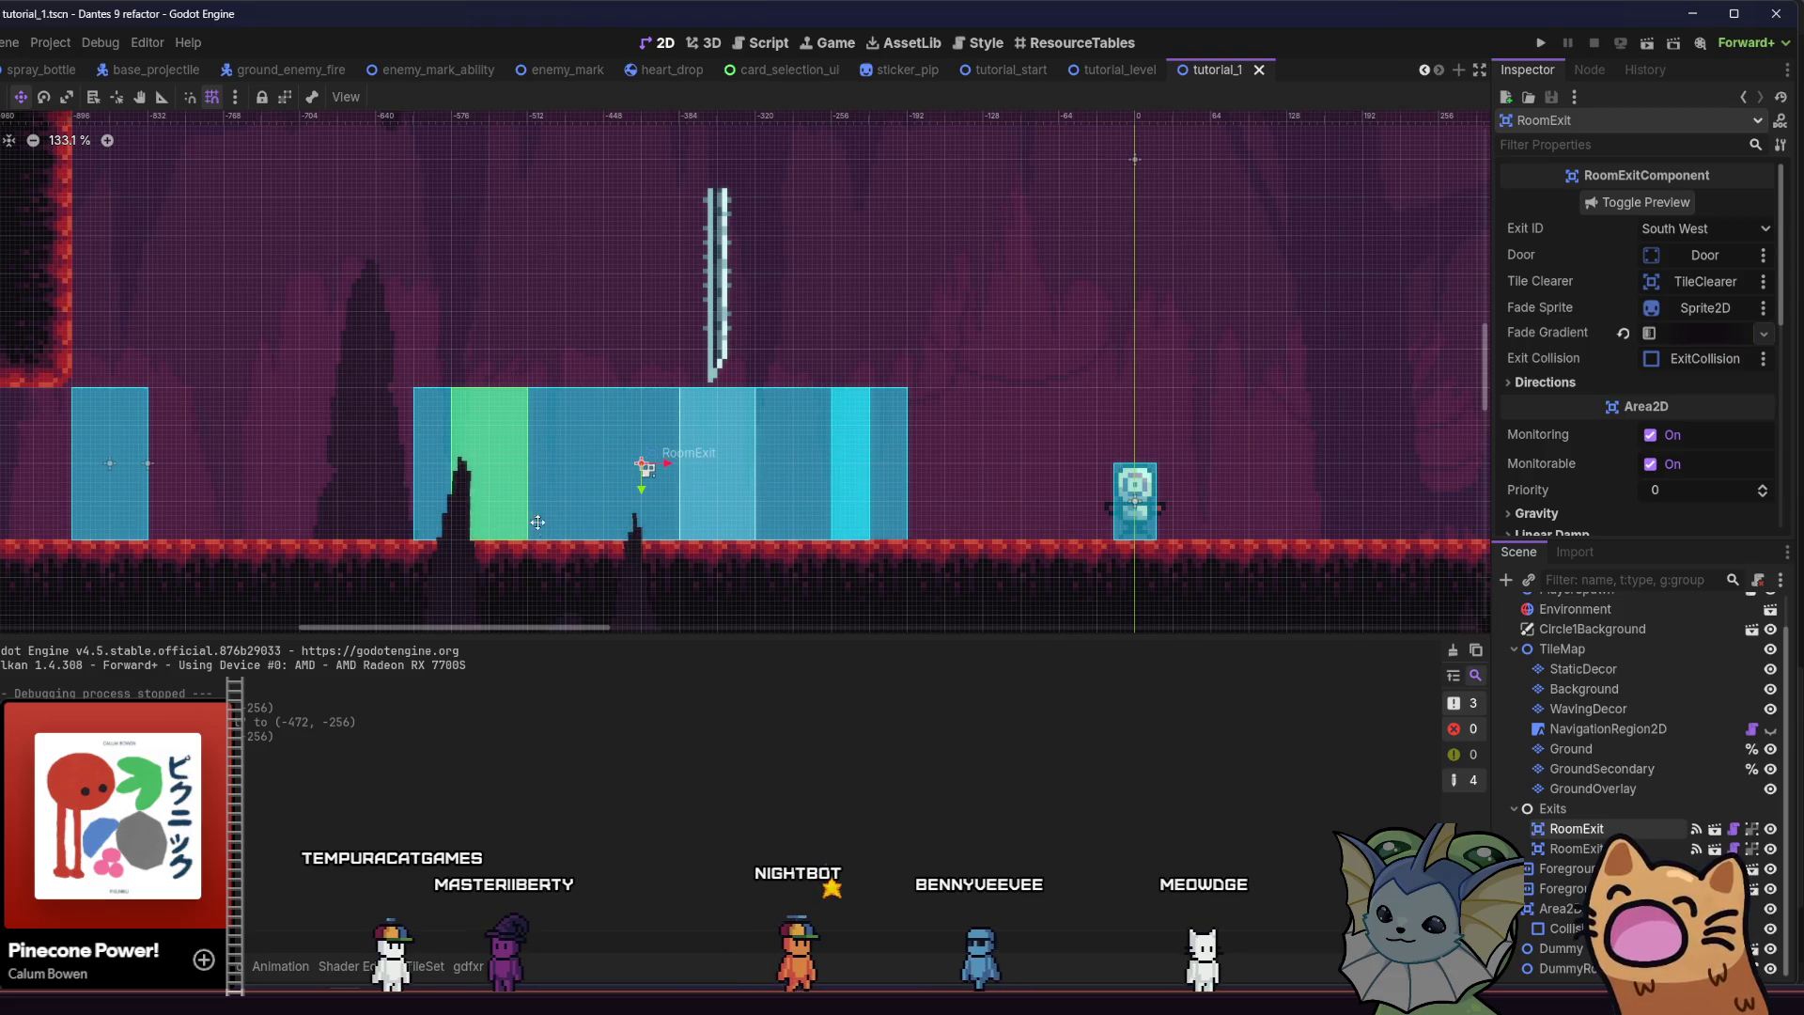
pyautogui.moveTo(453, 382); pyautogui.dragTo(424, 356)
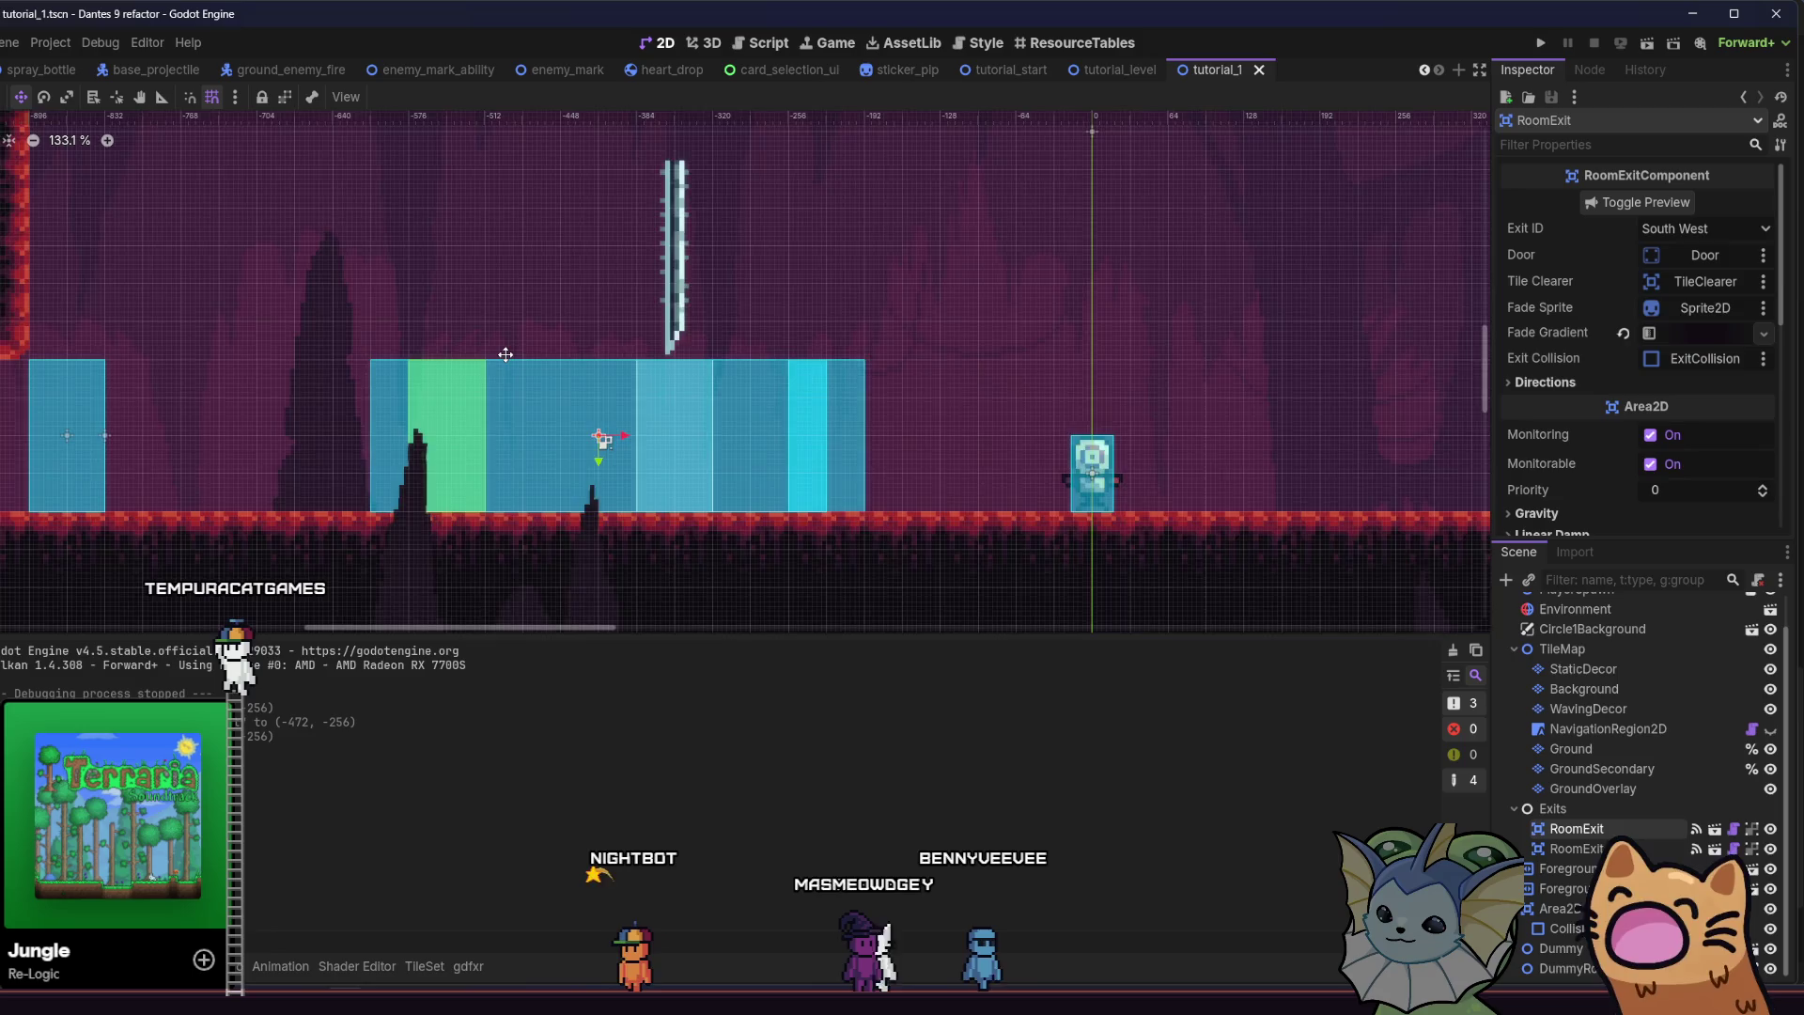
pyautogui.scroll(-5, 418, 393)
pyautogui.scroll(-3, 419, 393)
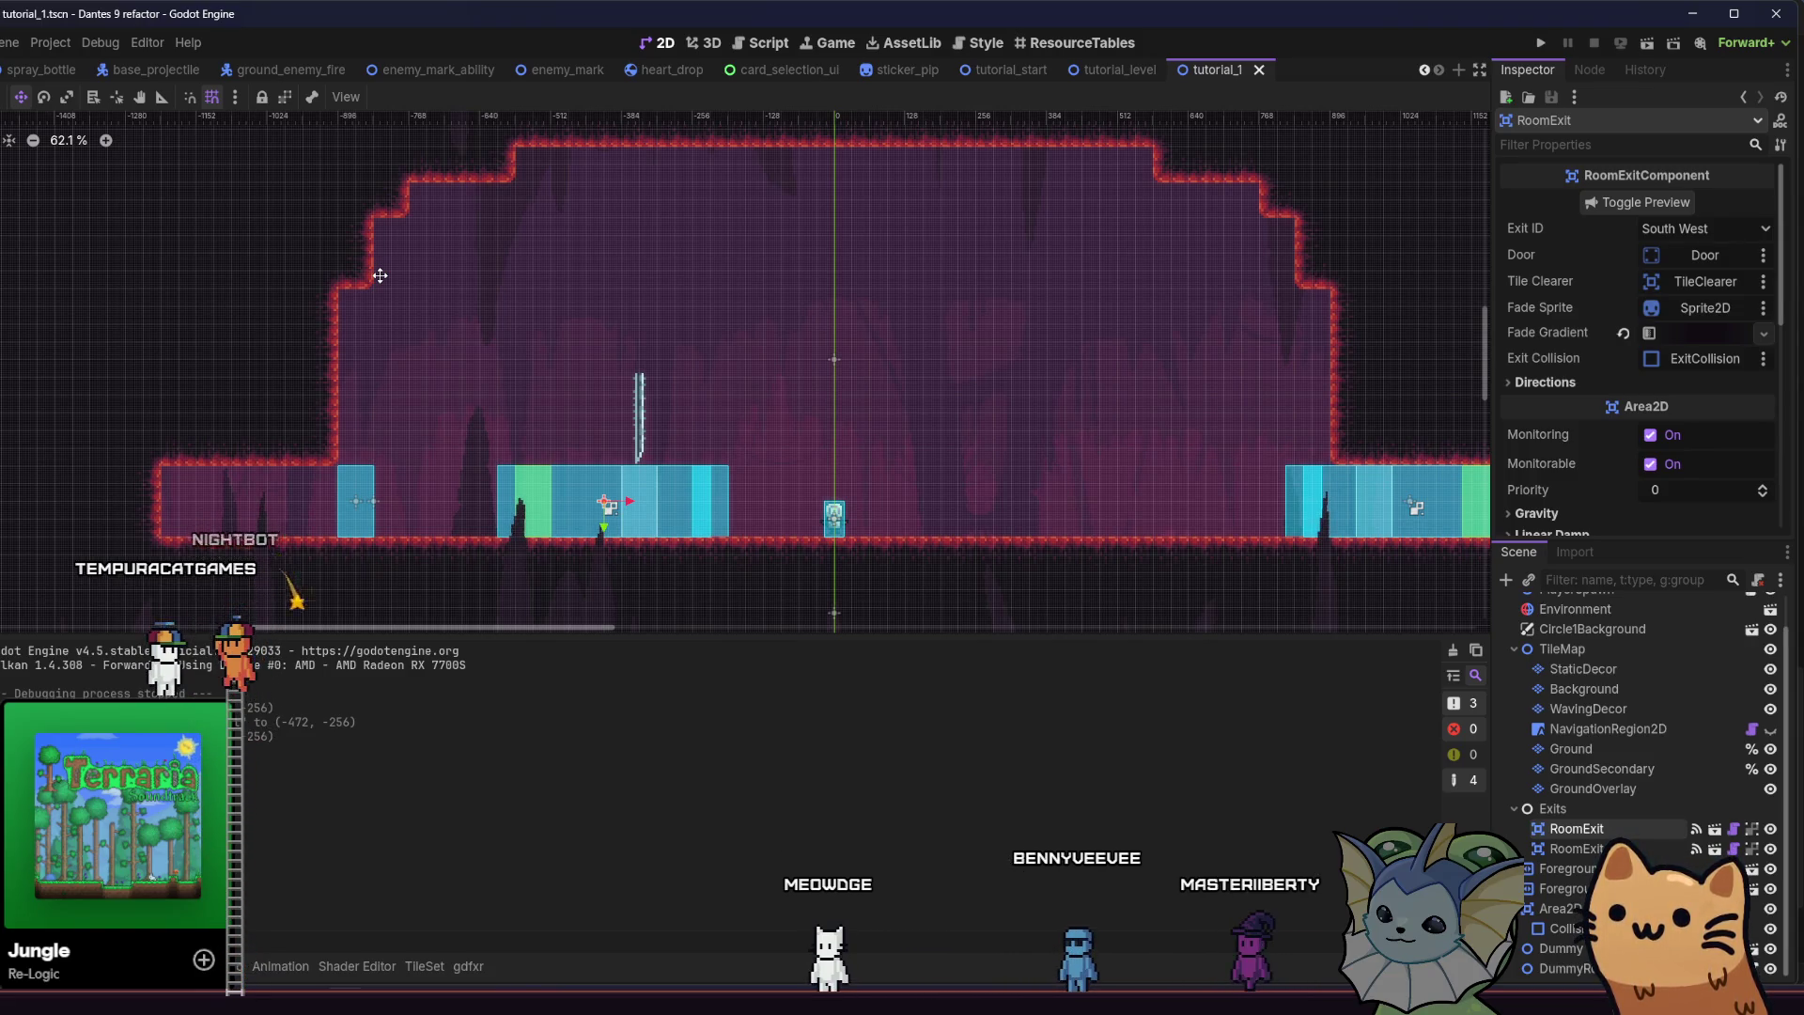
# Move the Area2D trigger box right so it covers the exit area.
pyautogui.scroll(-2, 929, 493)
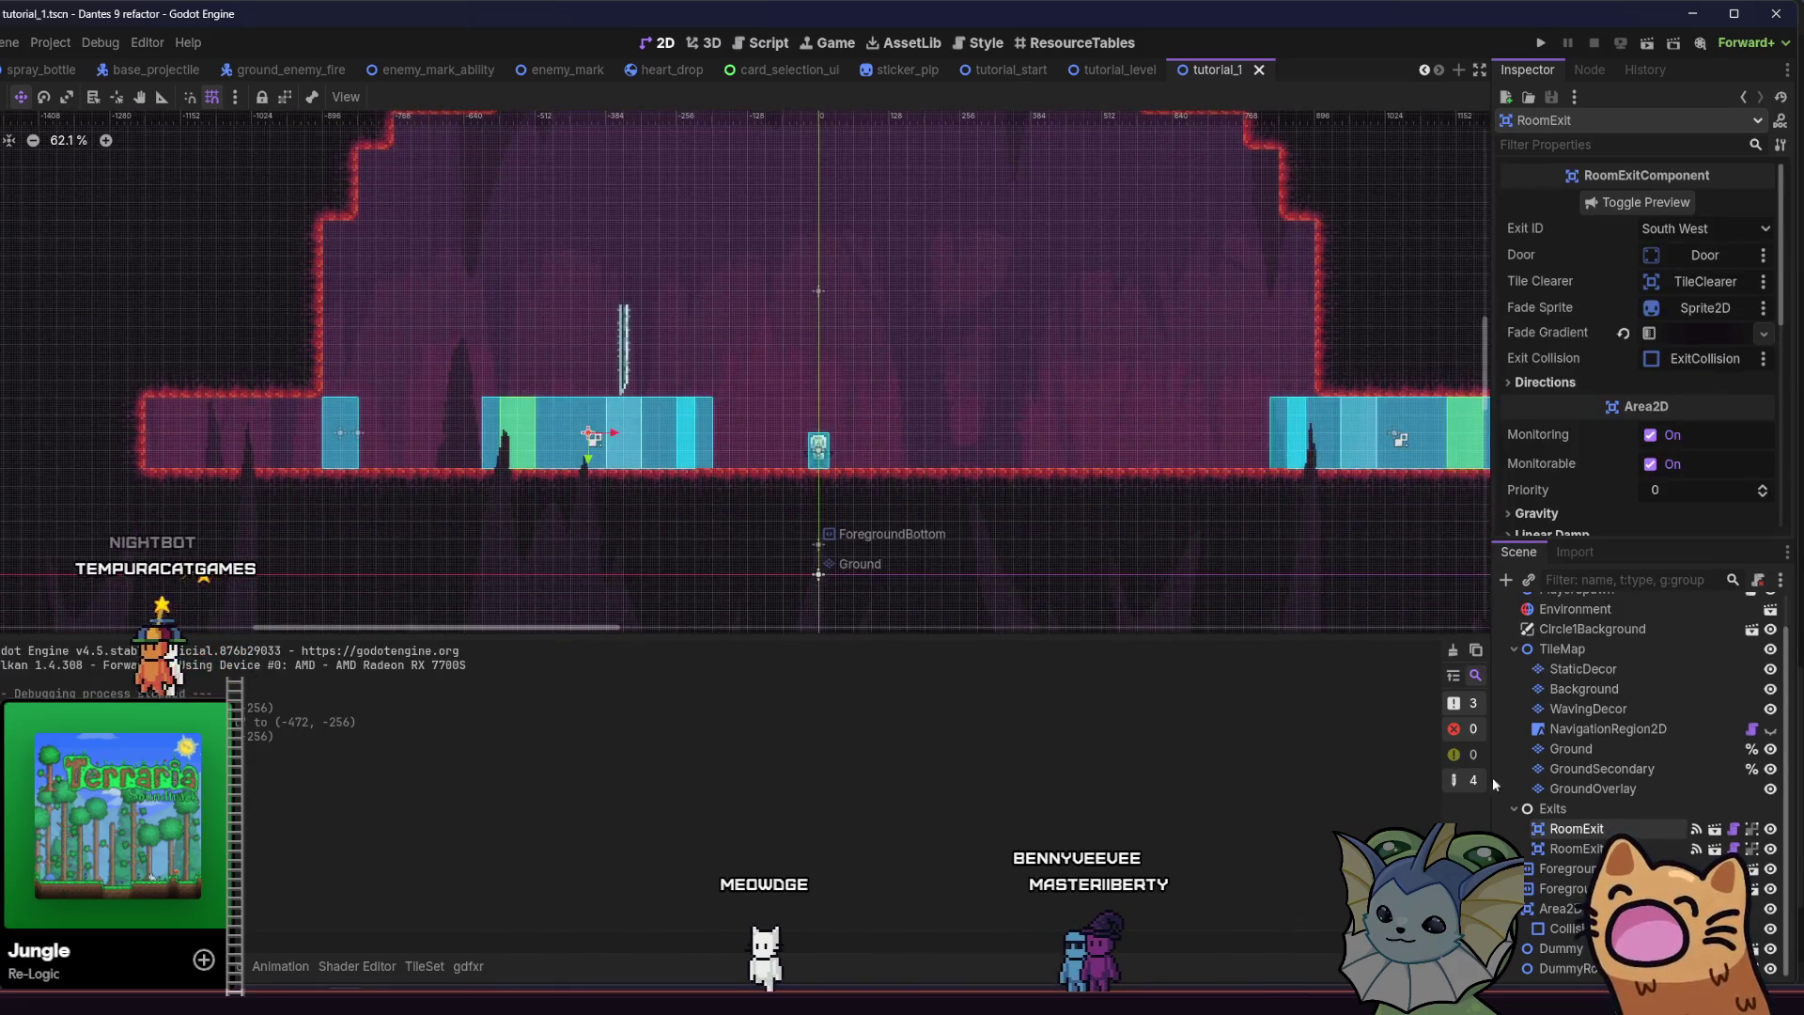
pyautogui.doubleClick(1560, 846)
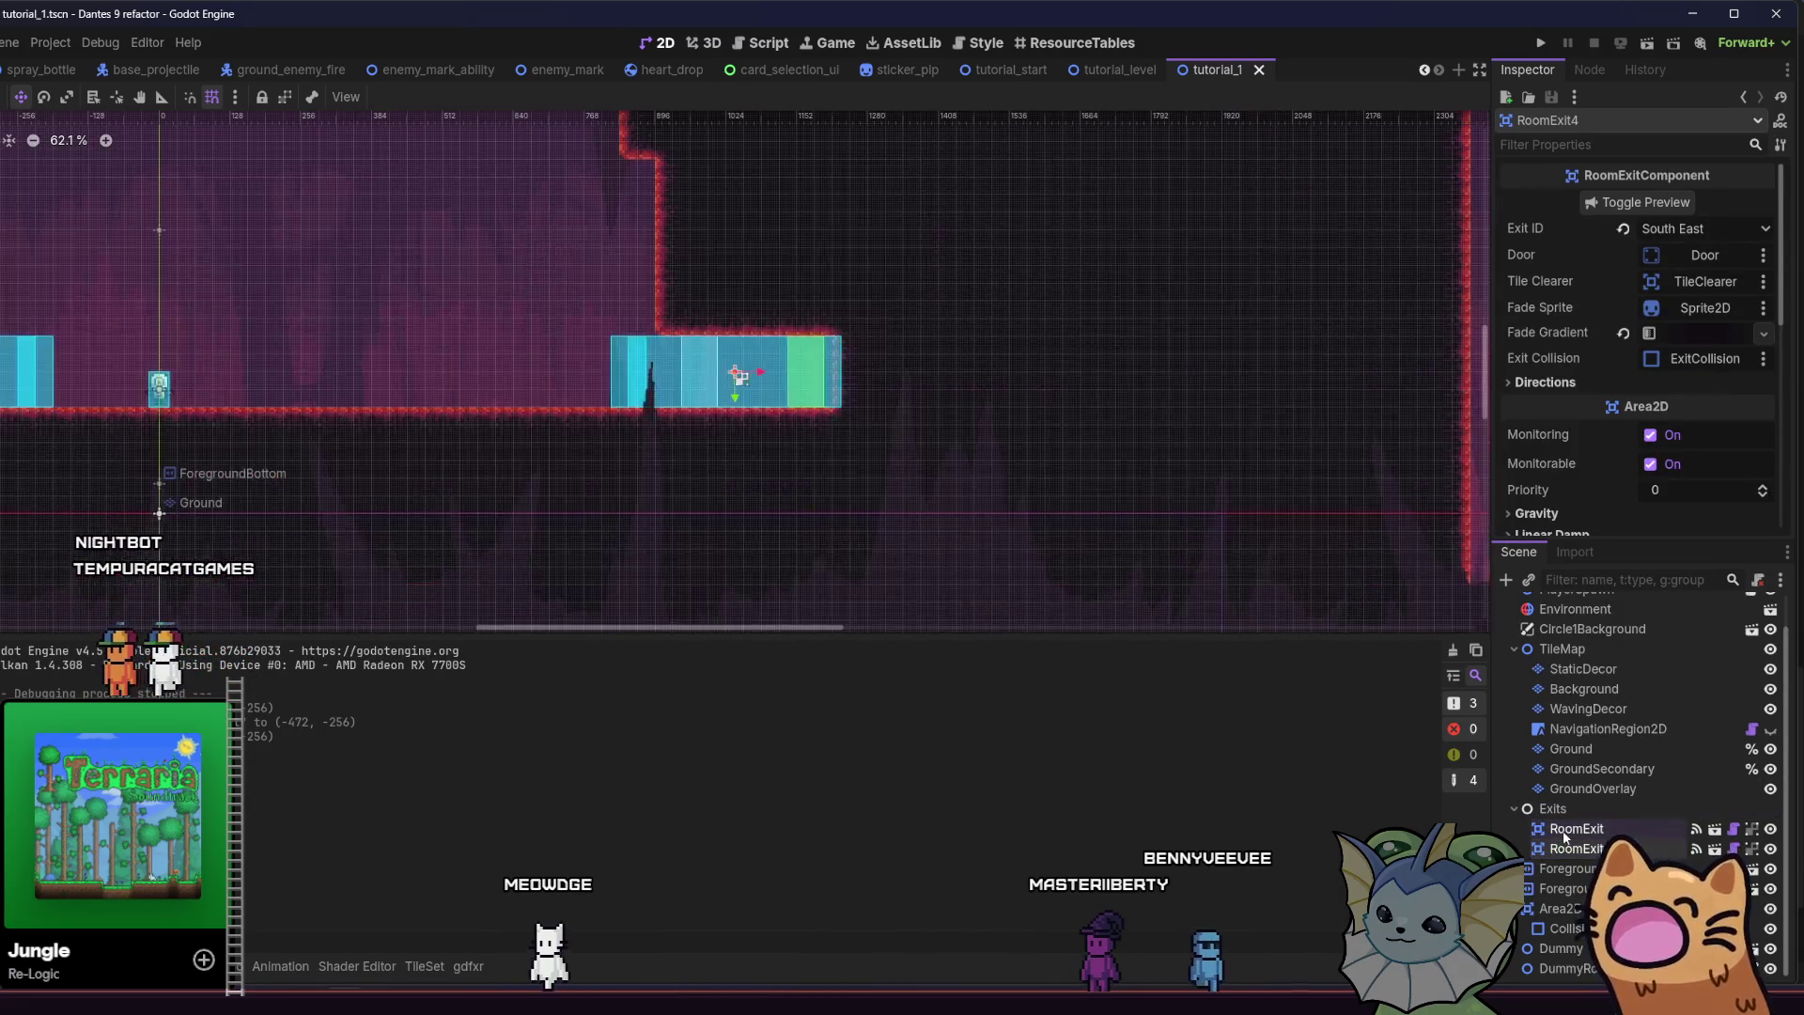
pyautogui.hscroll(-5, 560, 378)
pyautogui.scroll(-1, 564, 378)
pyautogui.hscroll(-2, 568, 376)
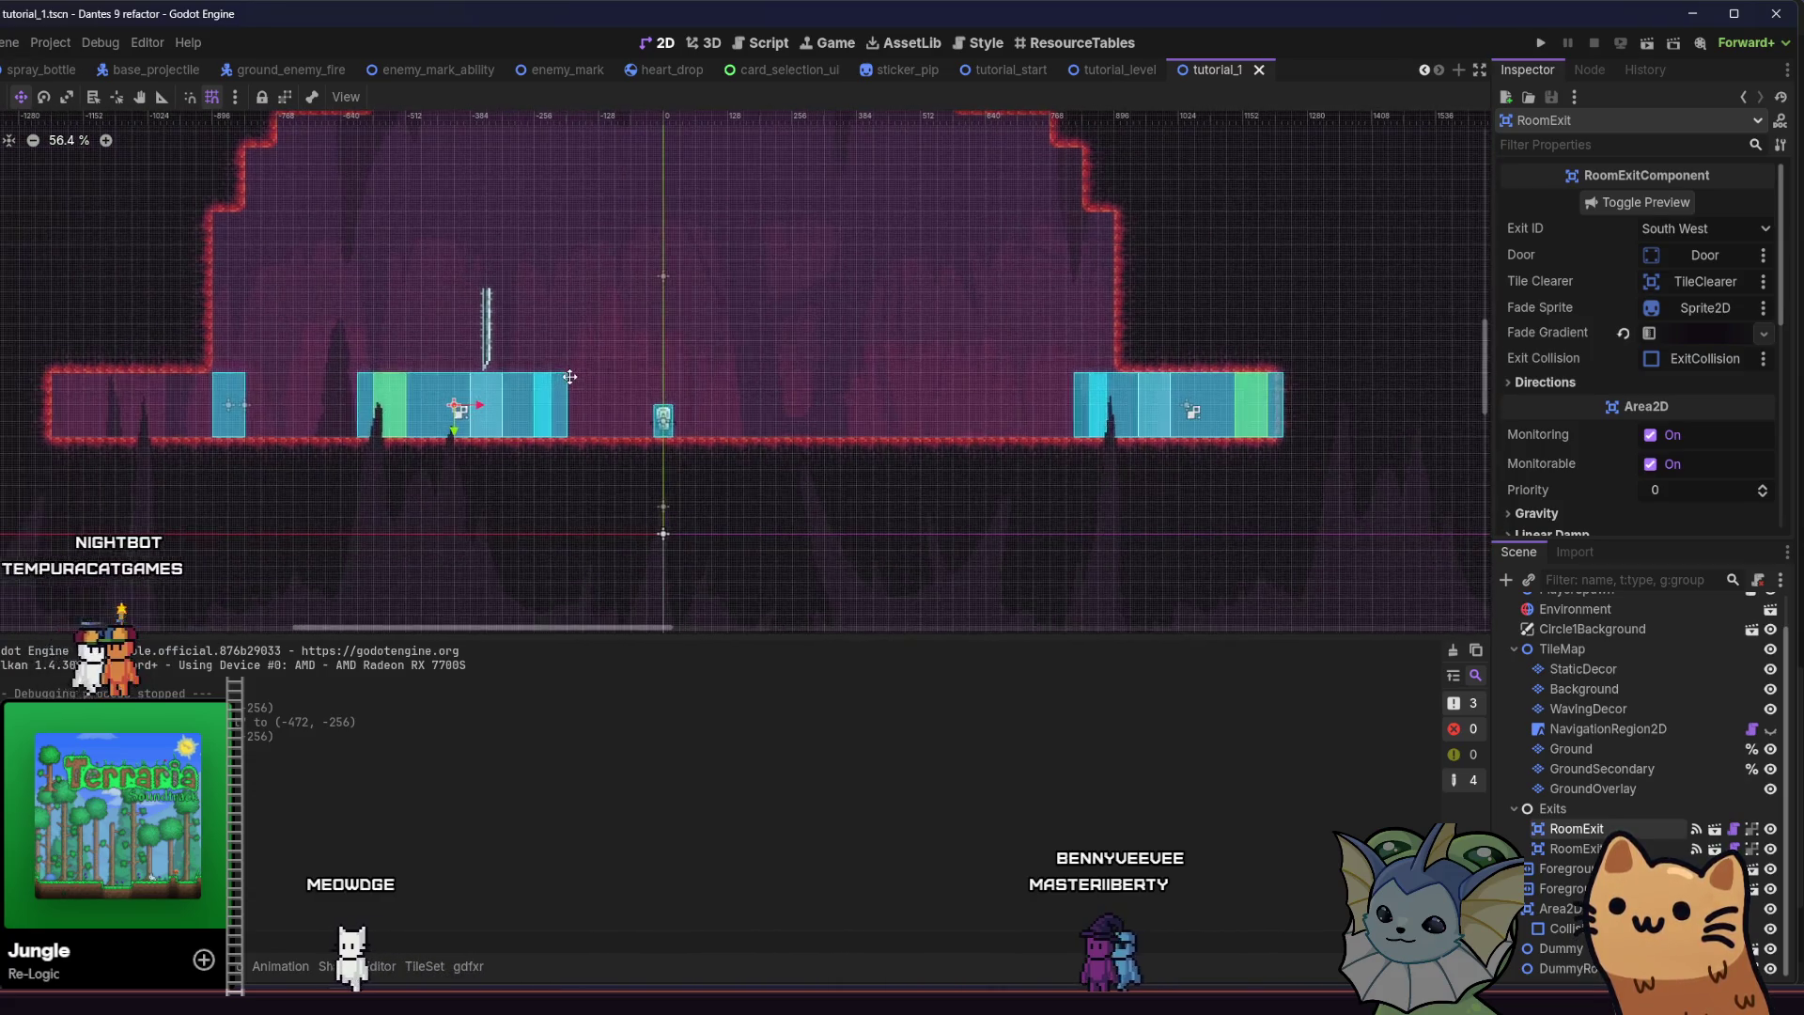
pyautogui.hscroll(-2, 373, 472)
pyautogui.scroll(3, 373, 473)
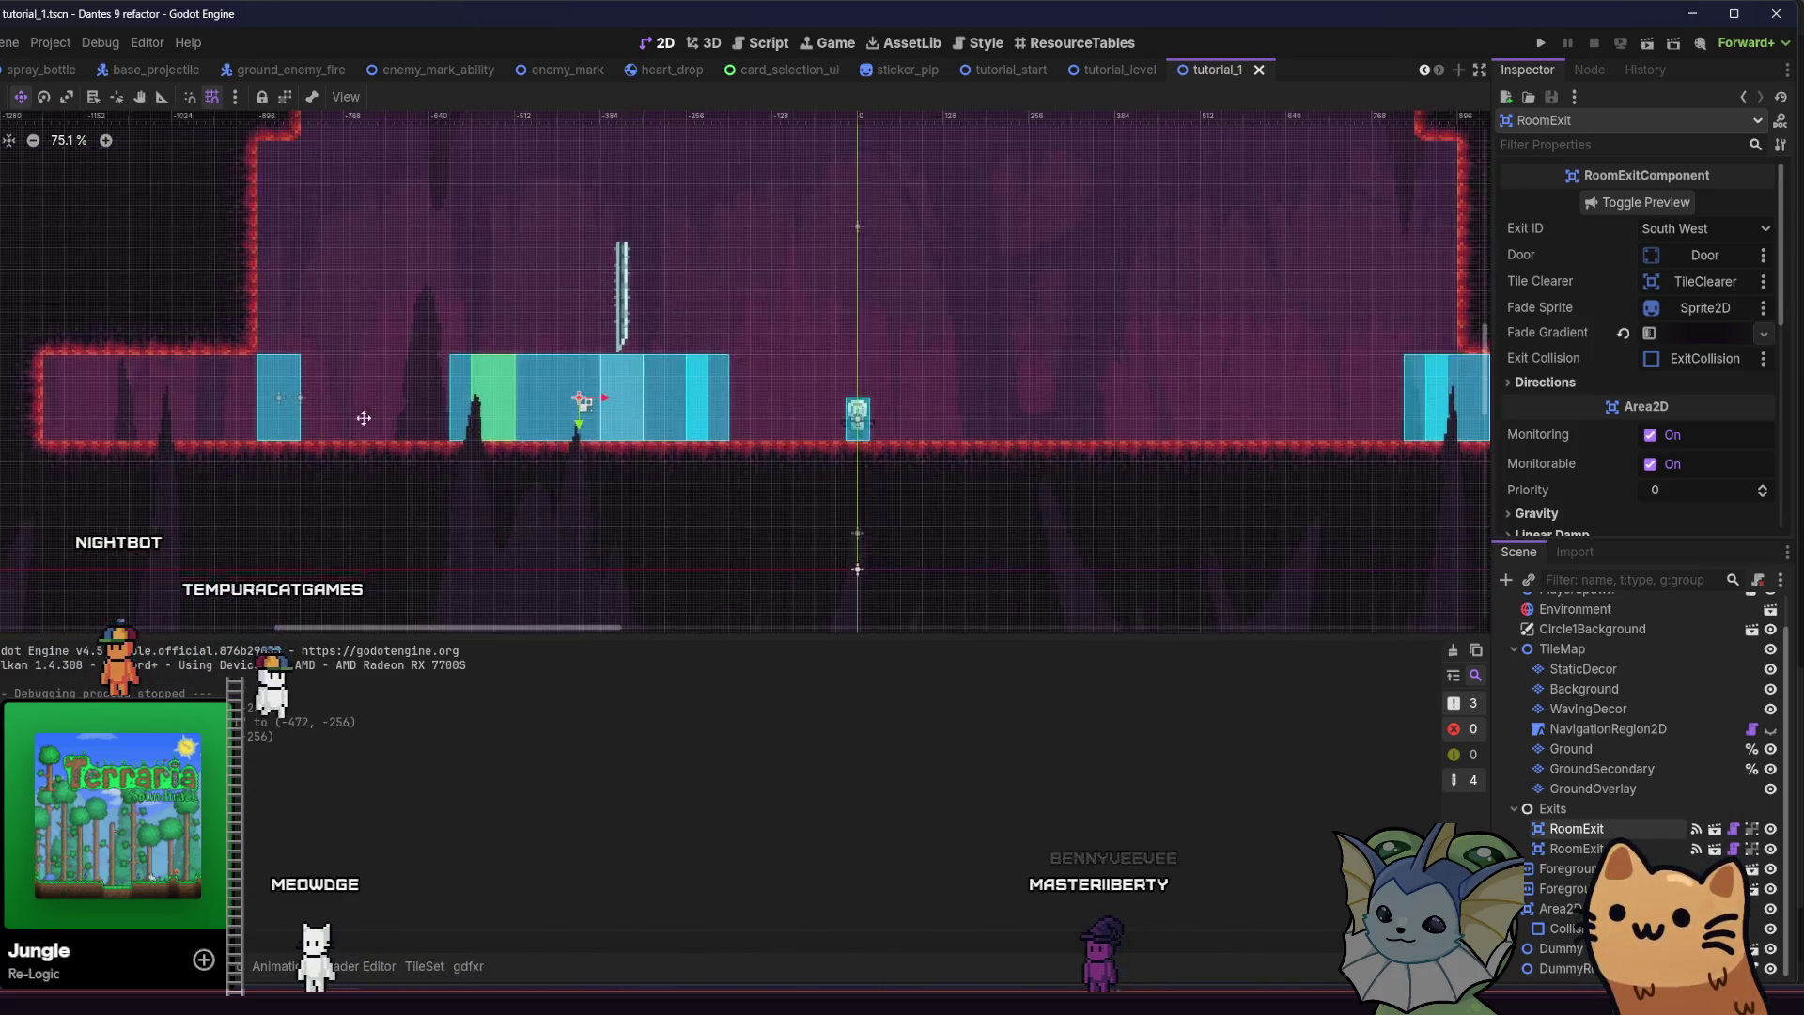
pyautogui.scroll(2, 358, 503)
pyautogui.hscroll(1, 338, 503)
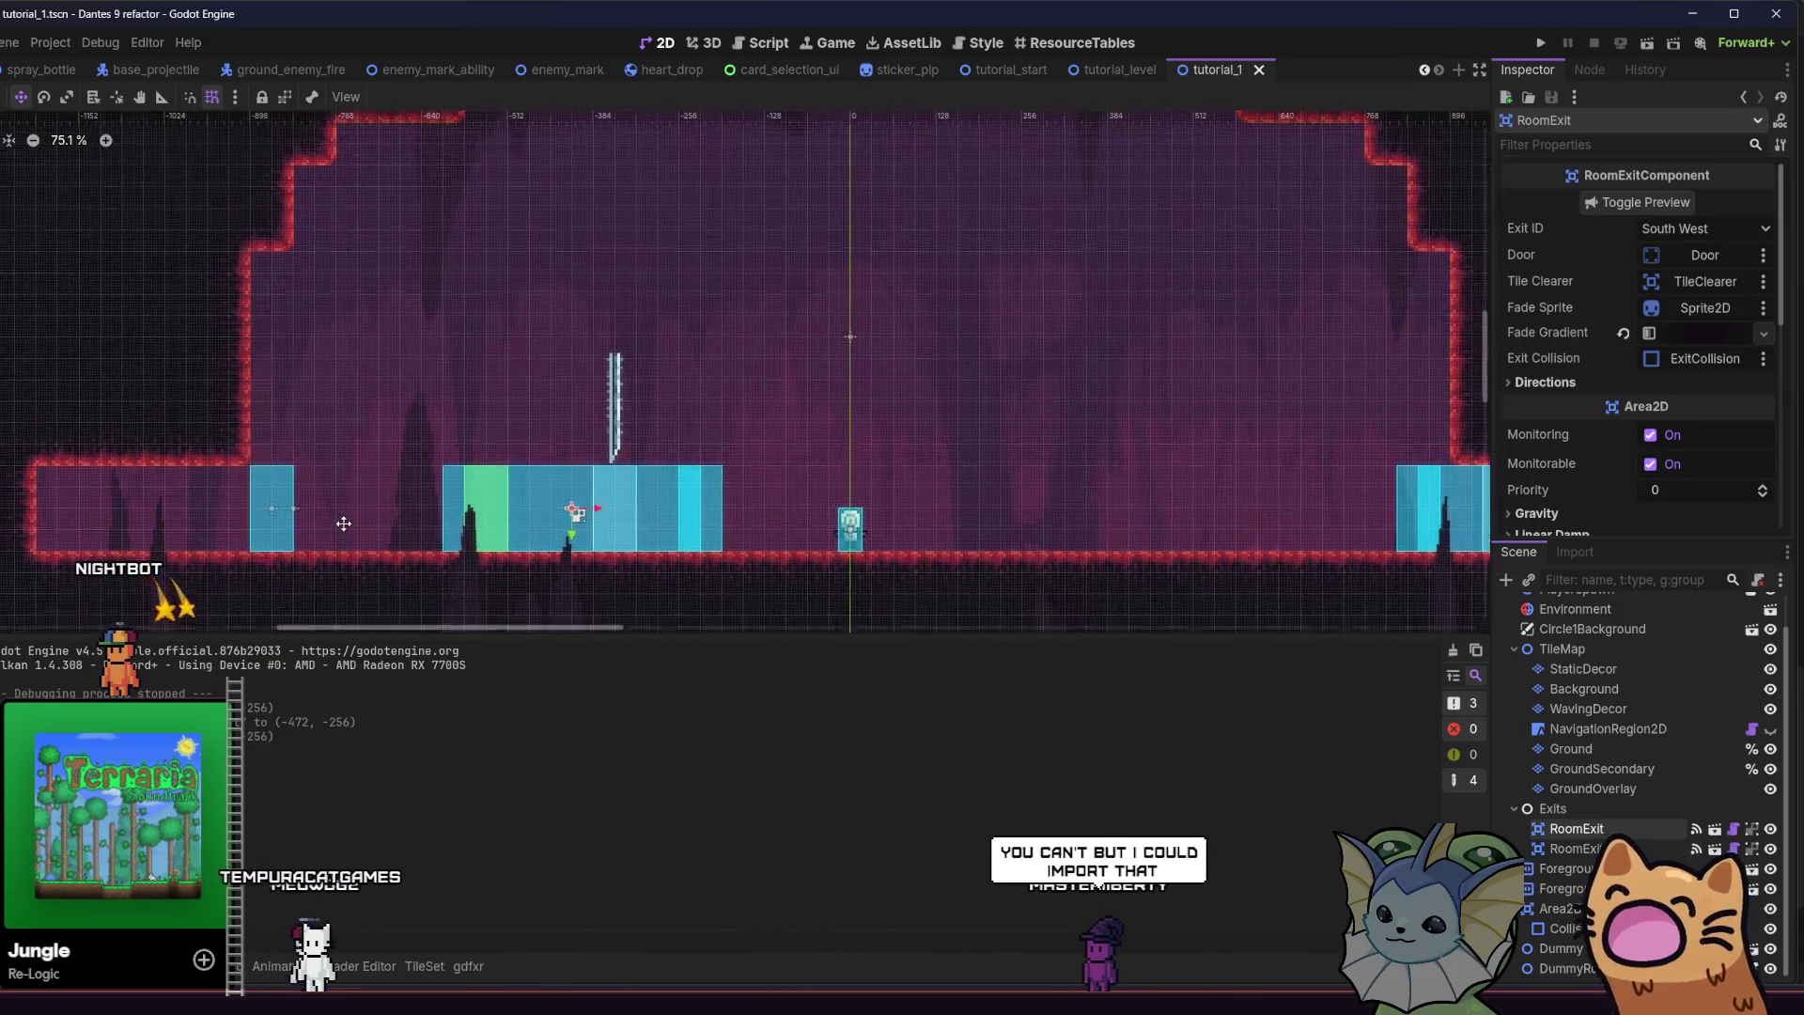
pyautogui.scroll(-1, 343, 523)
pyautogui.hscroll(1, 344, 517)
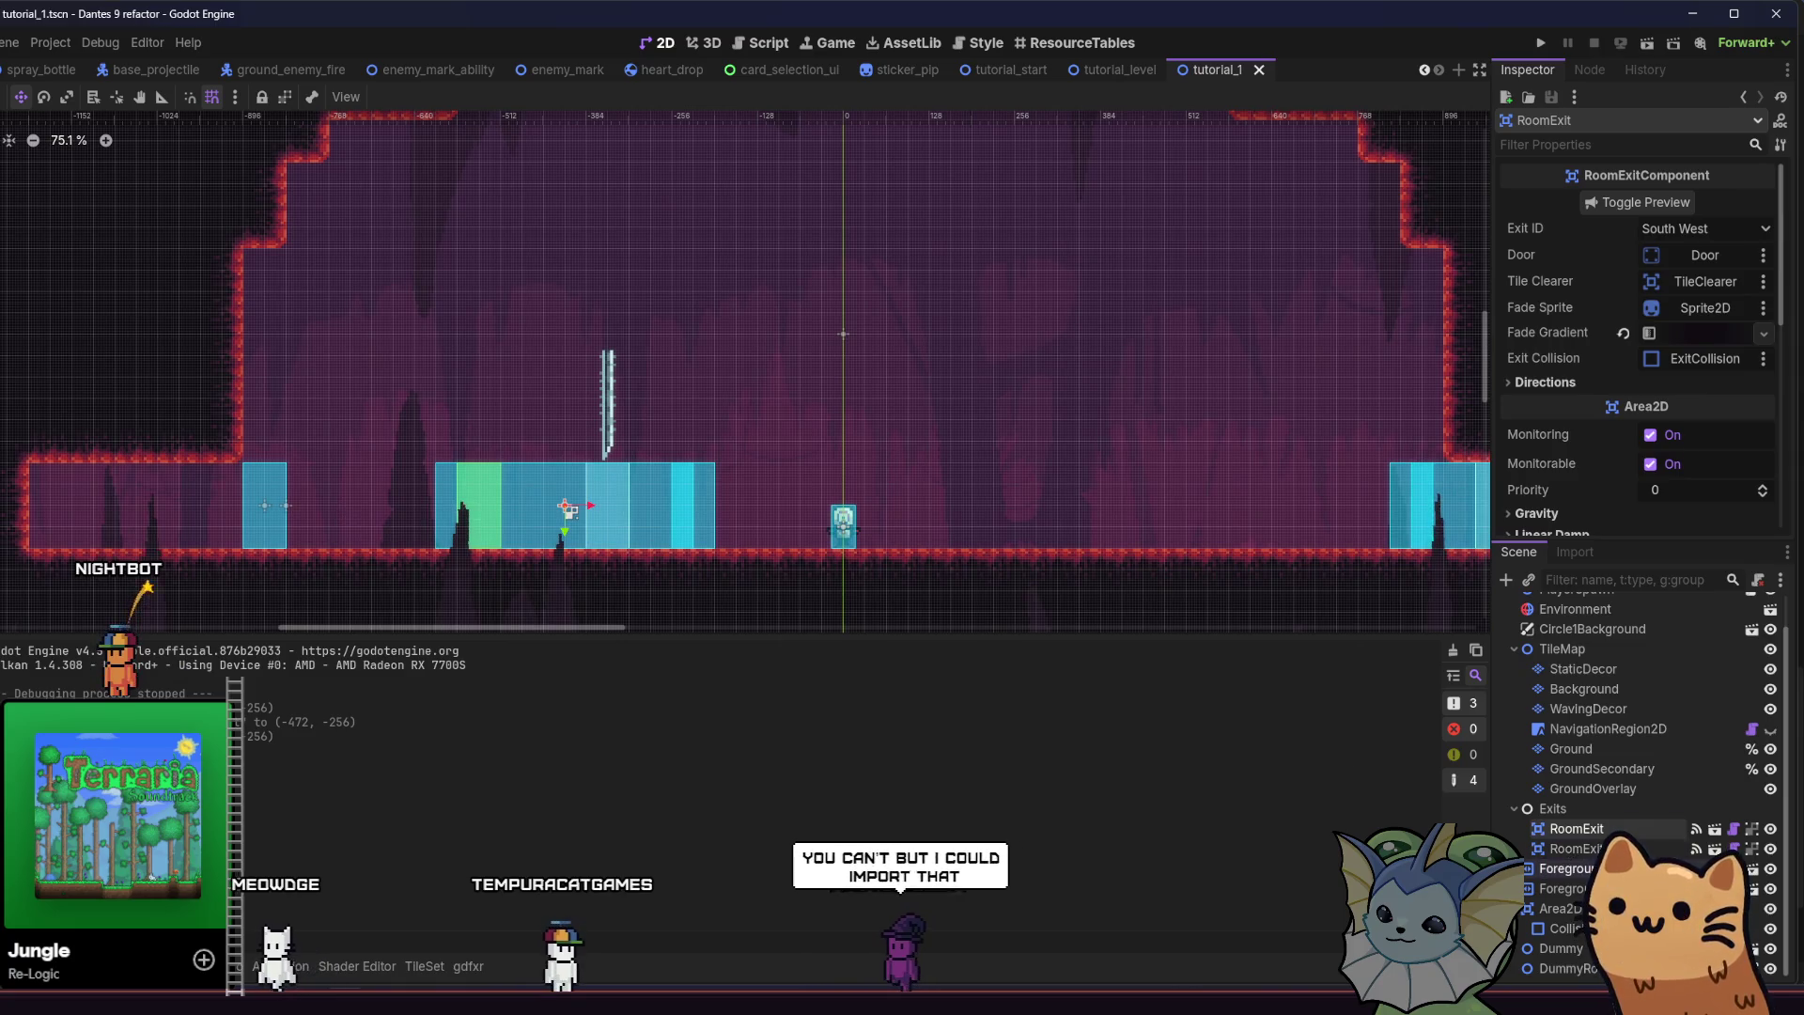
pyautogui.click(265, 507)
pyautogui.moveTo(282, 526)
pyautogui.mouseDown()
pyautogui.moveTo(763, 549)
pyautogui.moveTo(732, 564)
pyautogui.mouseUp()
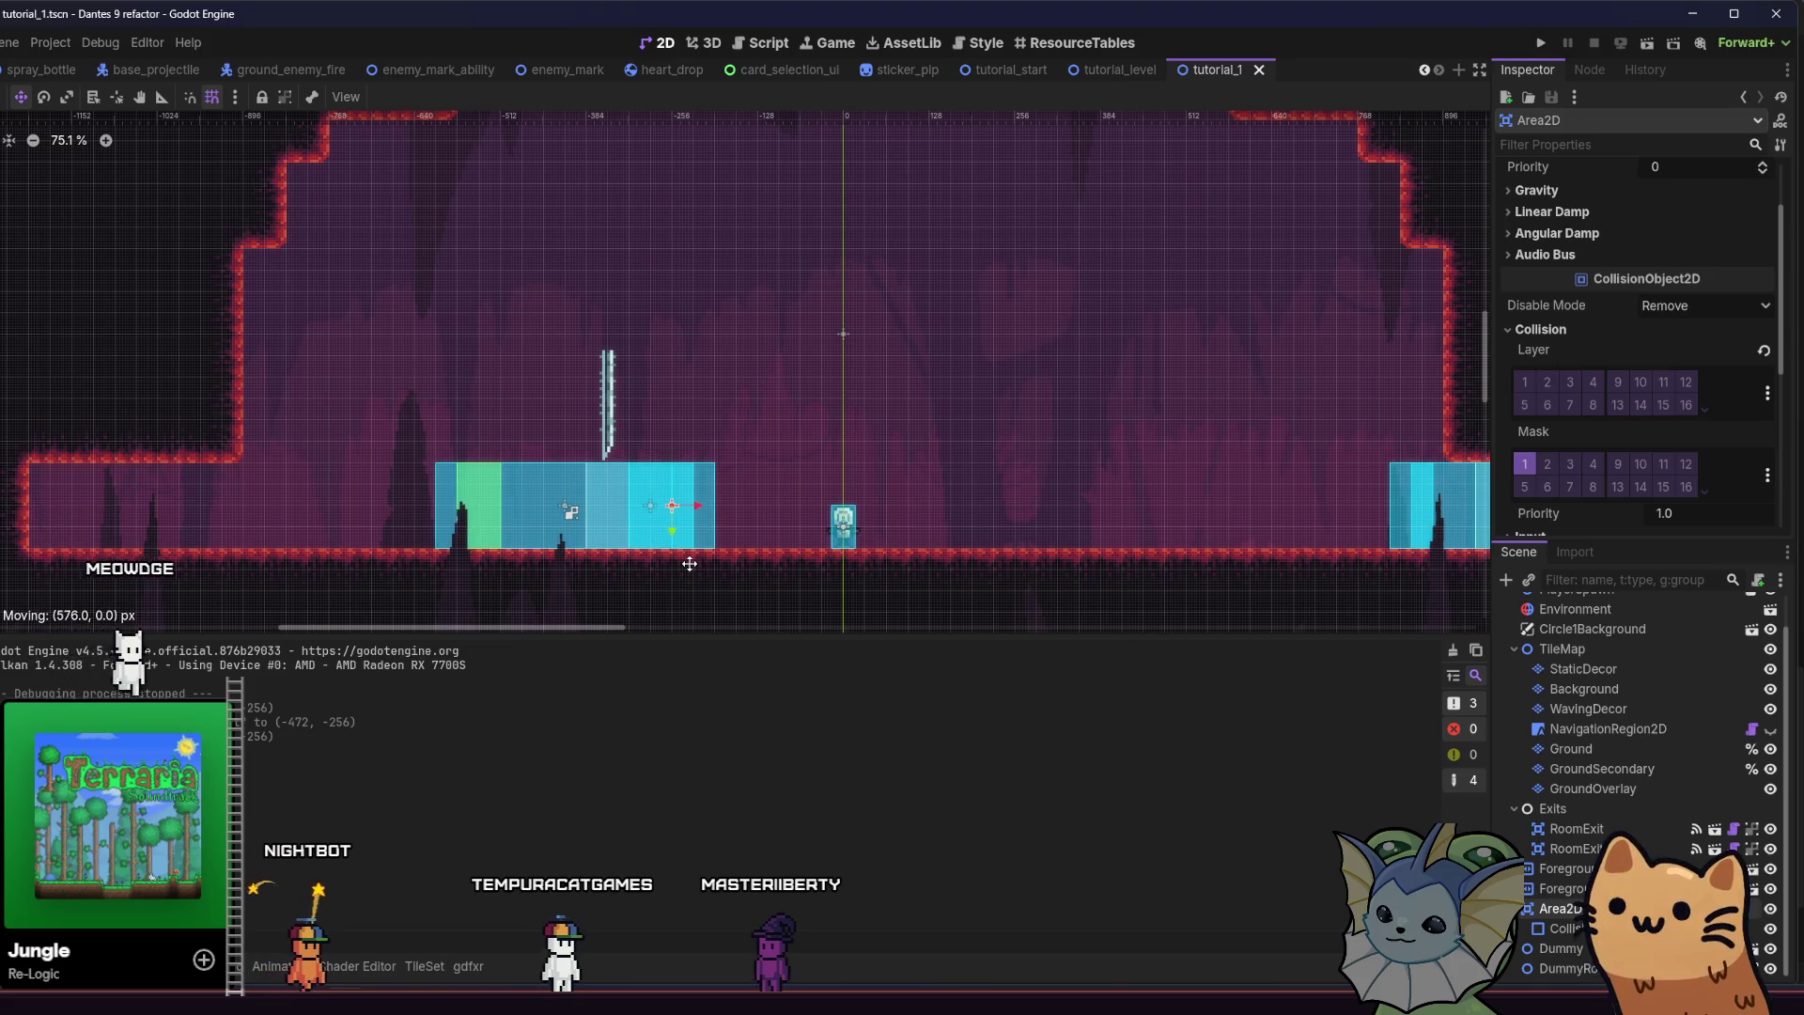
# Save the scene and nudge the Dummy further right along the cave floor.
pyautogui.hotkey('ctrl', 's')
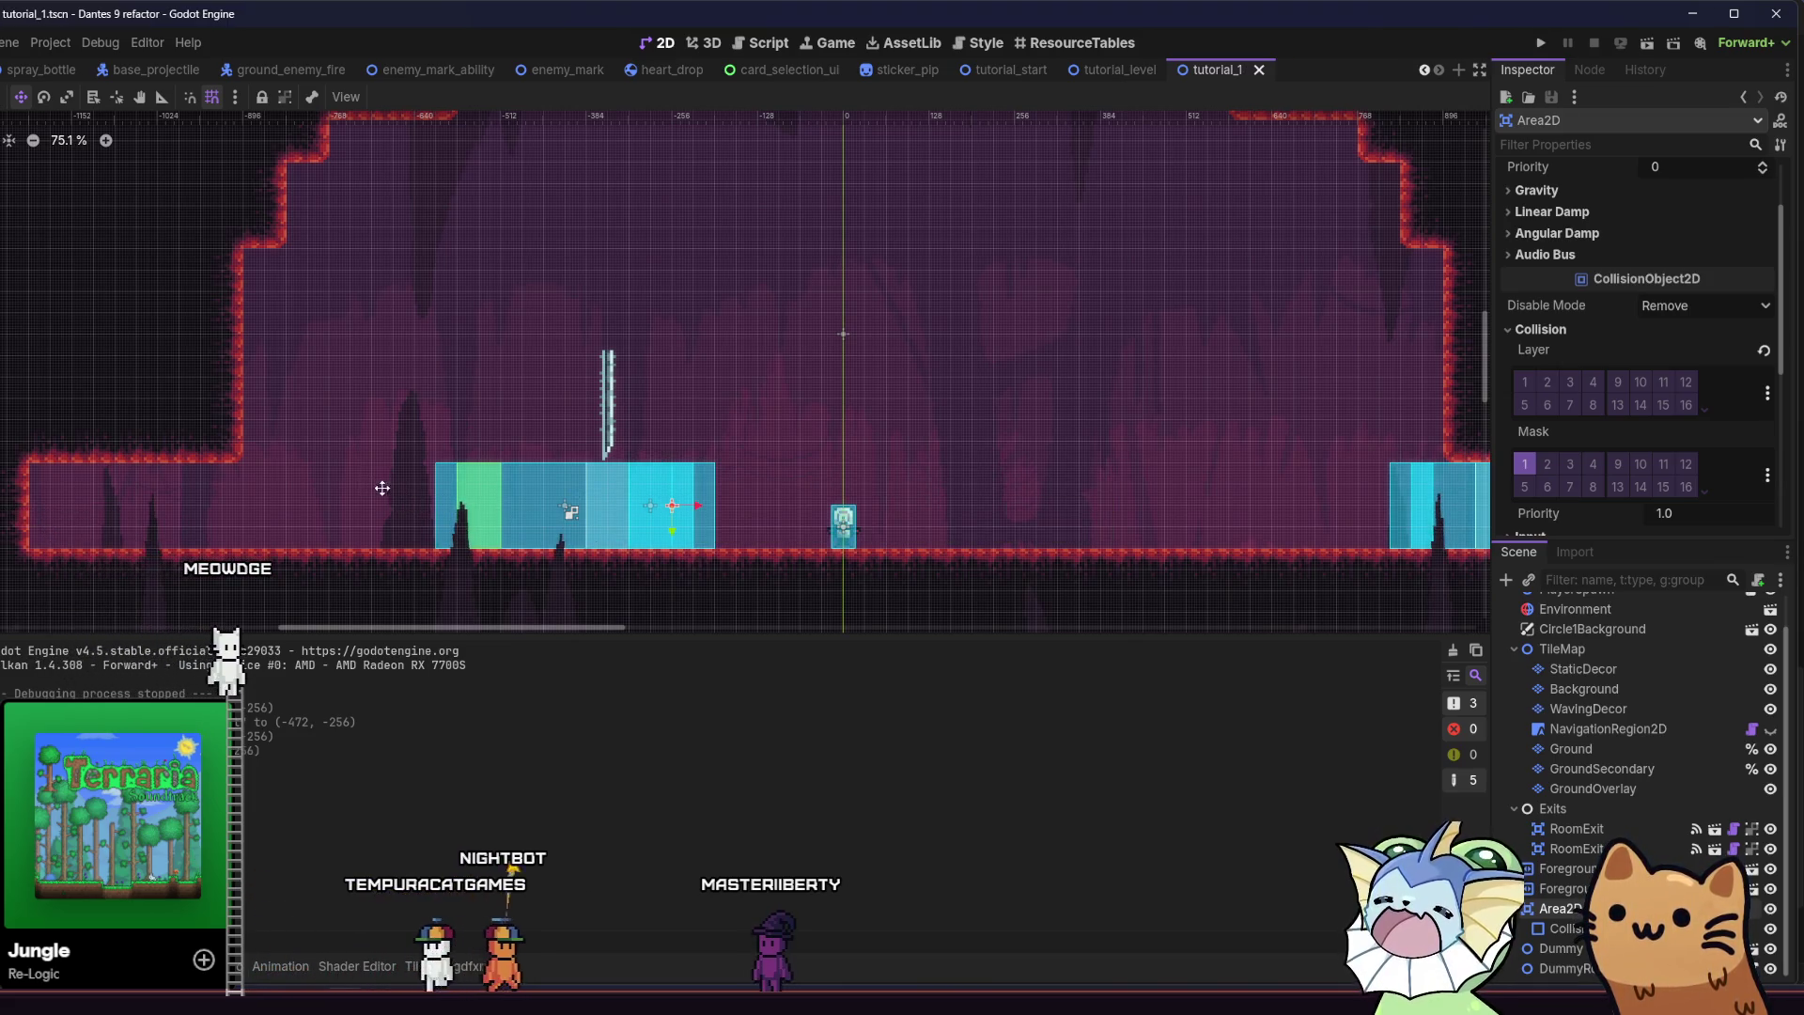
pyautogui.hscroll(1, 378, 487)
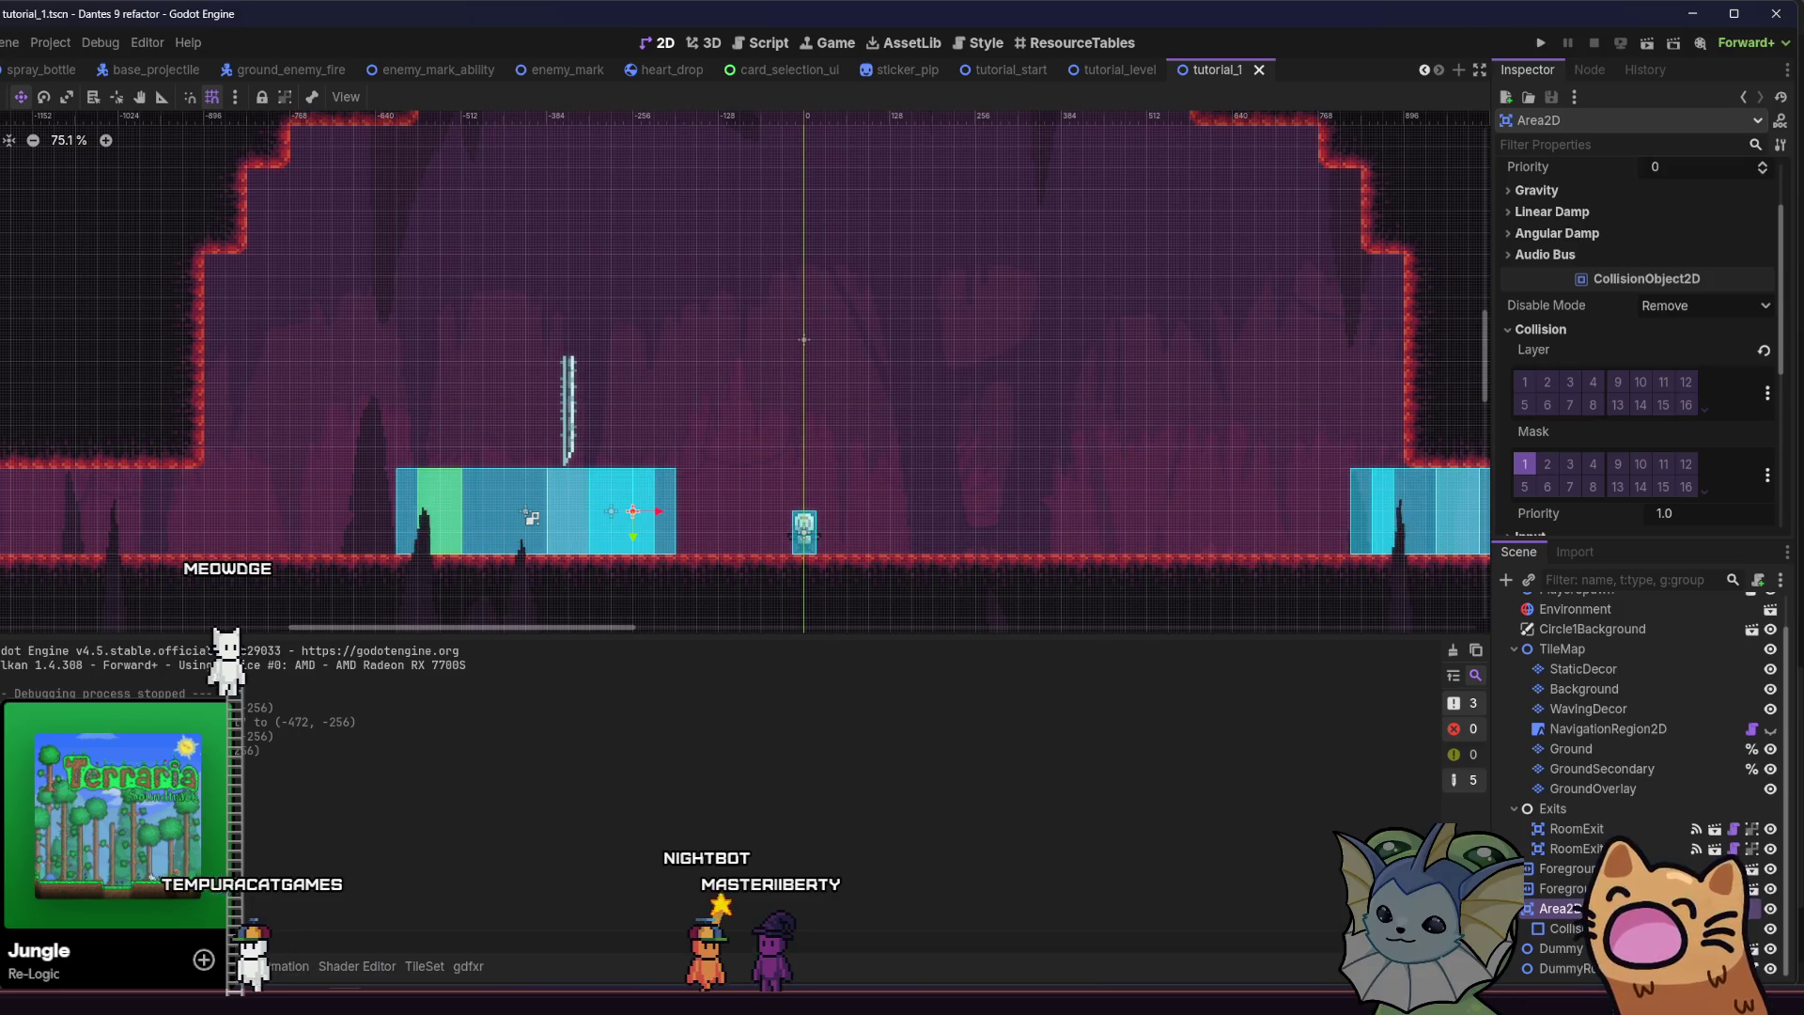
pyautogui.moveTo(763, 568); pyautogui.dragTo(967, 572)
# Save tutorial_1 and bring up the tileset editor in the bottom panel.
pyautogui.hotkey('ctrl', 's')
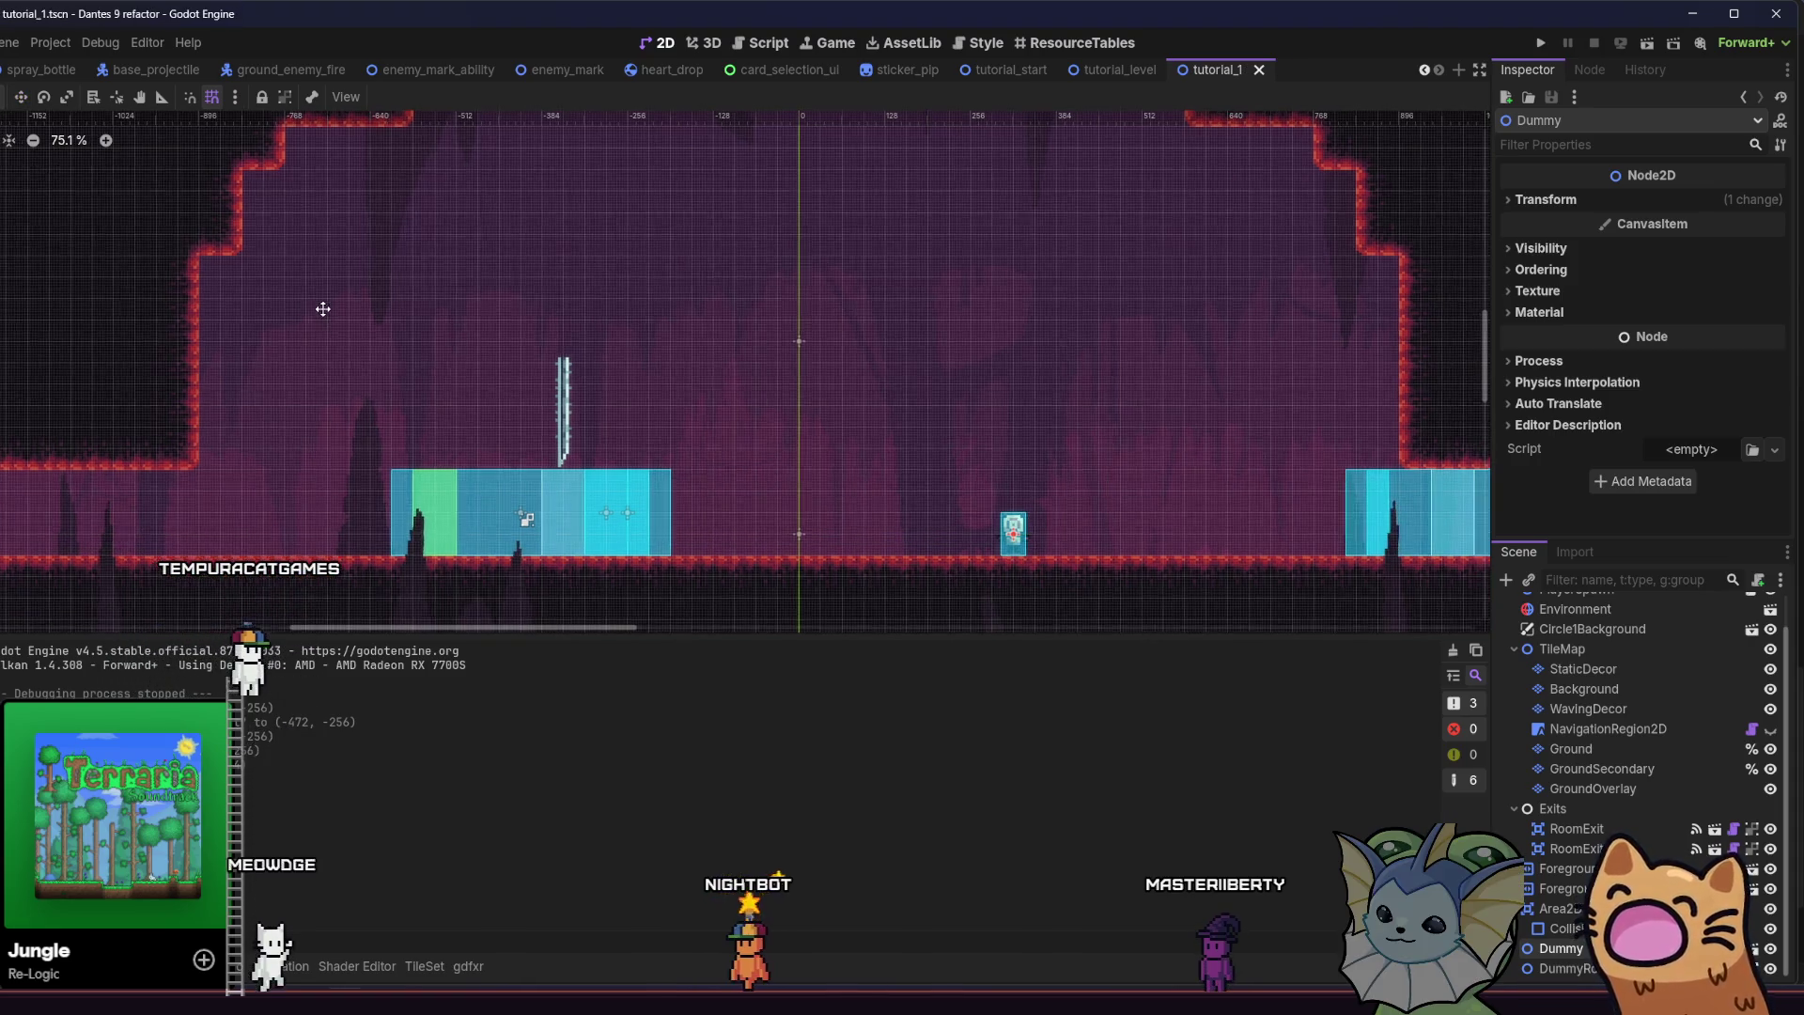
pyautogui.click(253, 968)
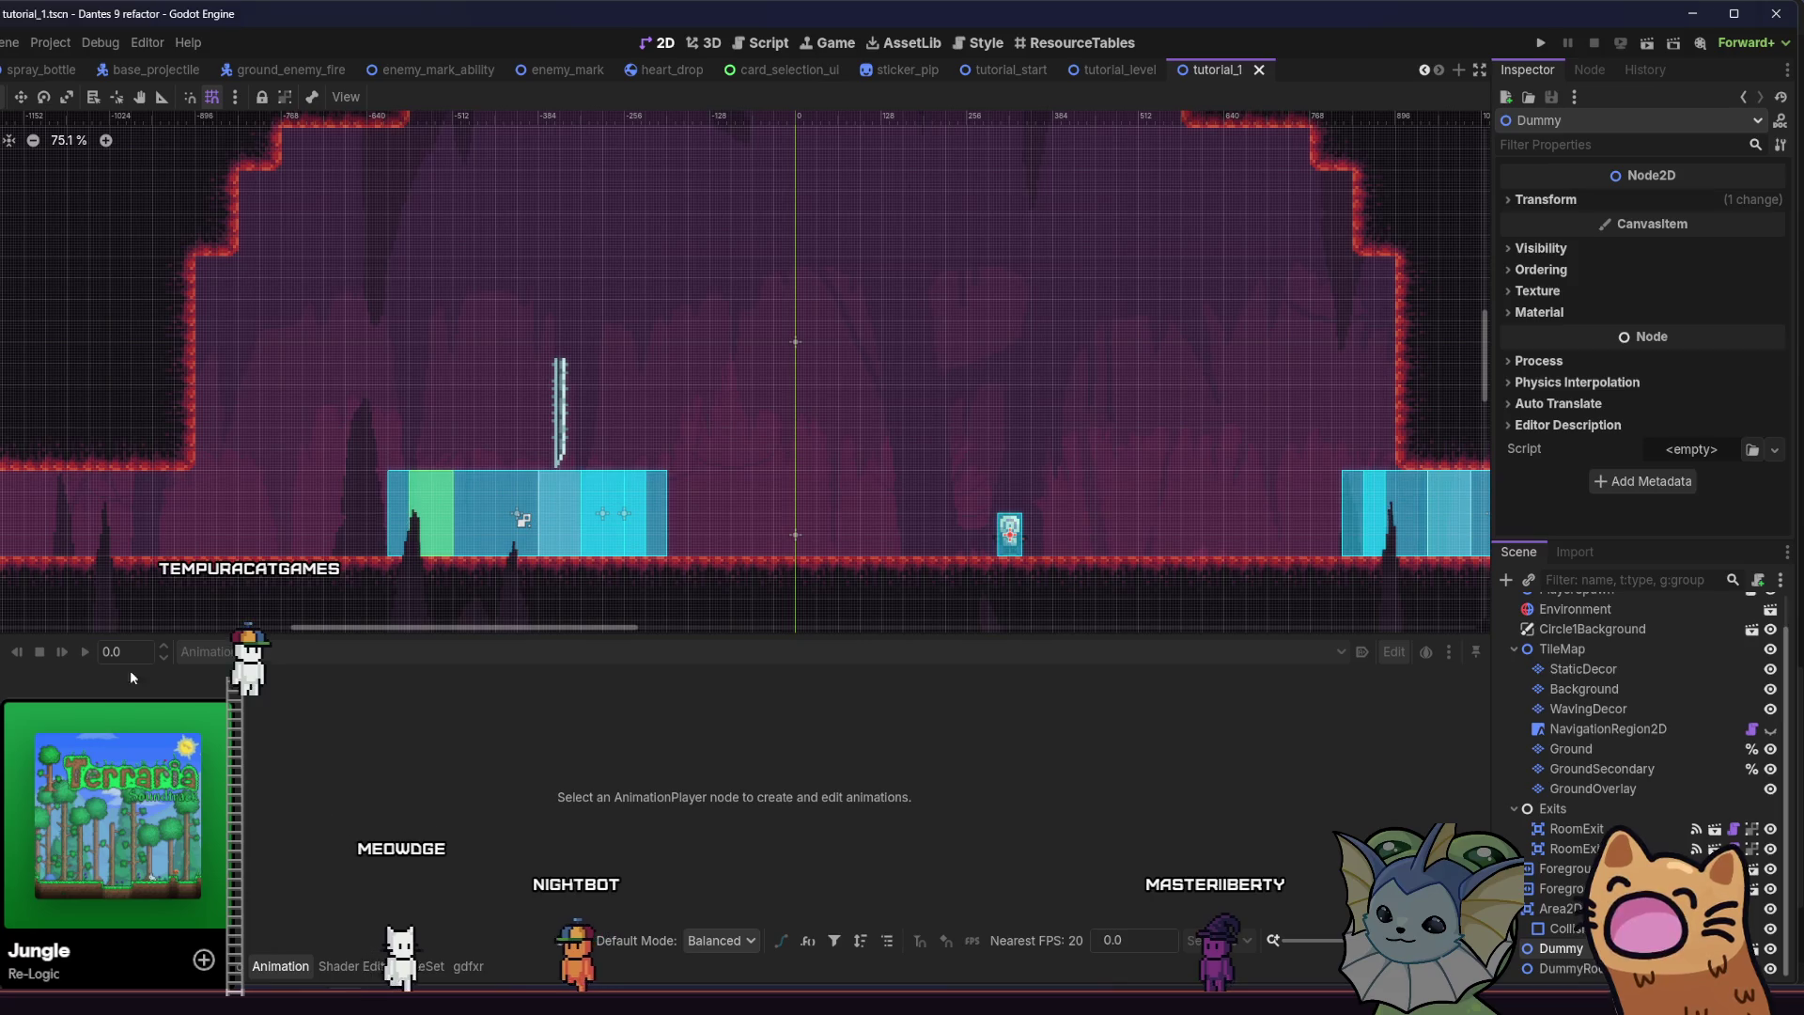
pyautogui.hotkey('alt', 'o')
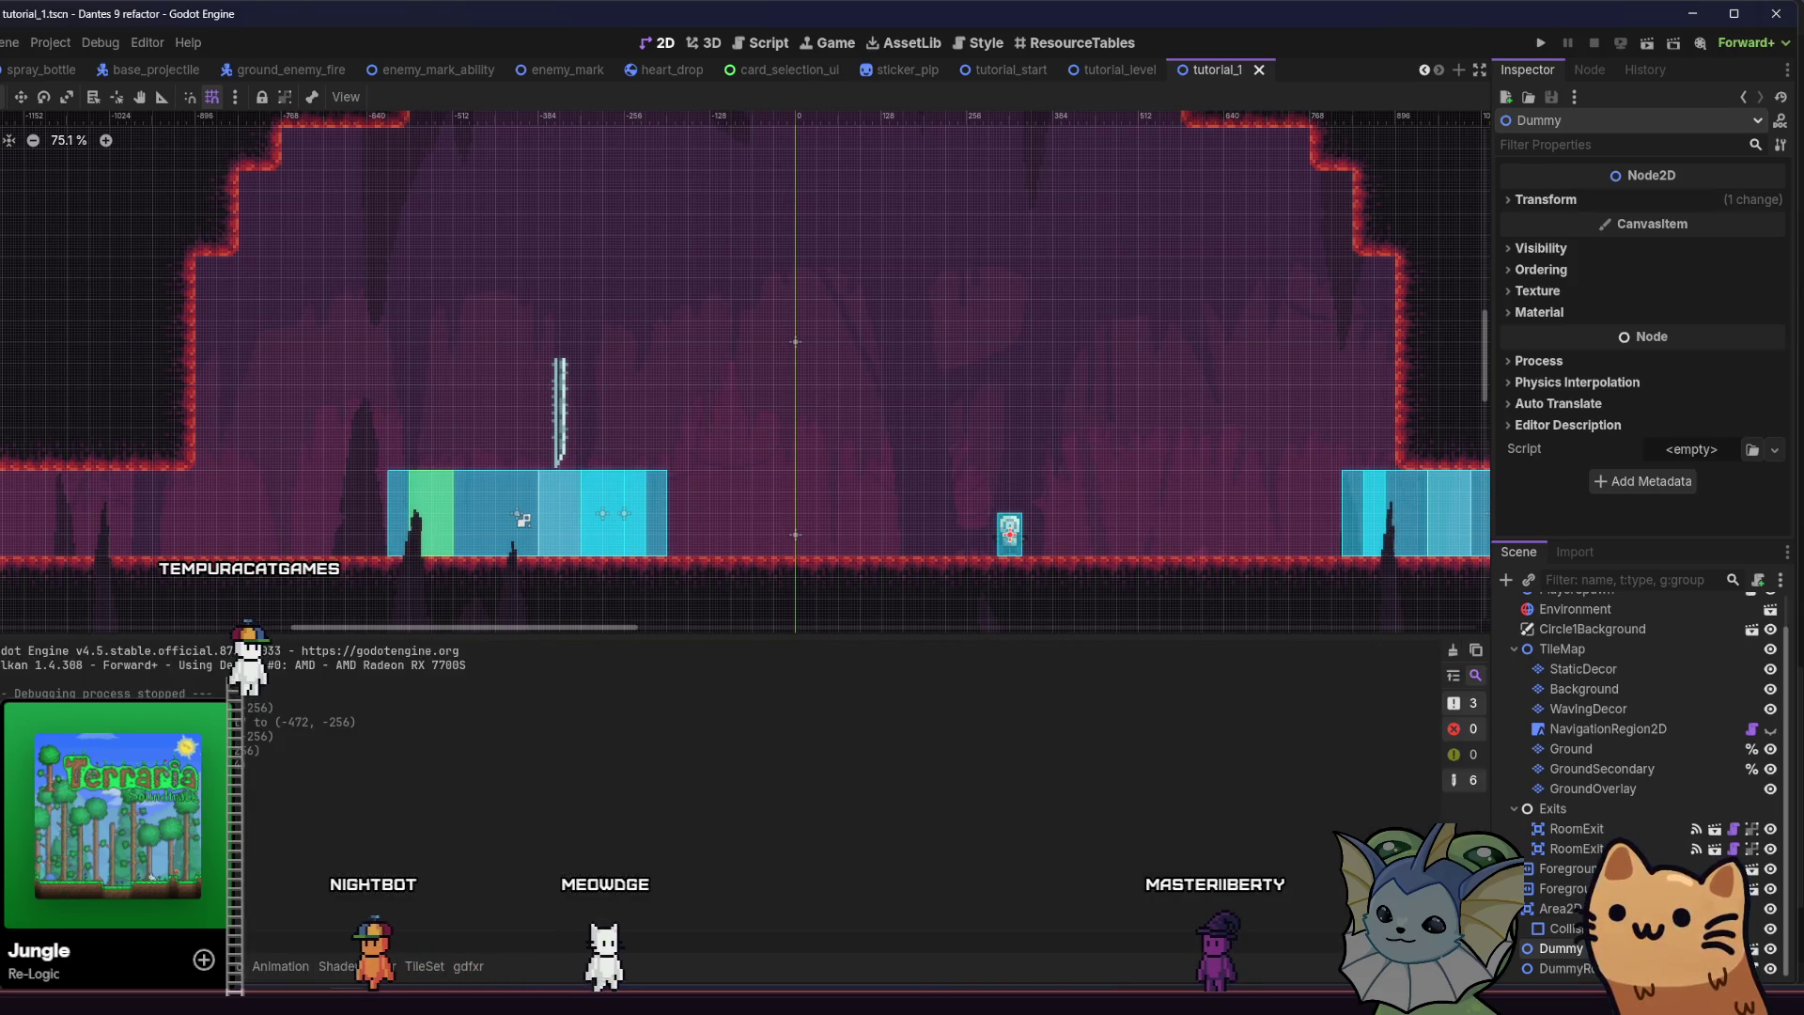
pyautogui.hotkey('alt', 'f')
pyautogui.click(423, 966)
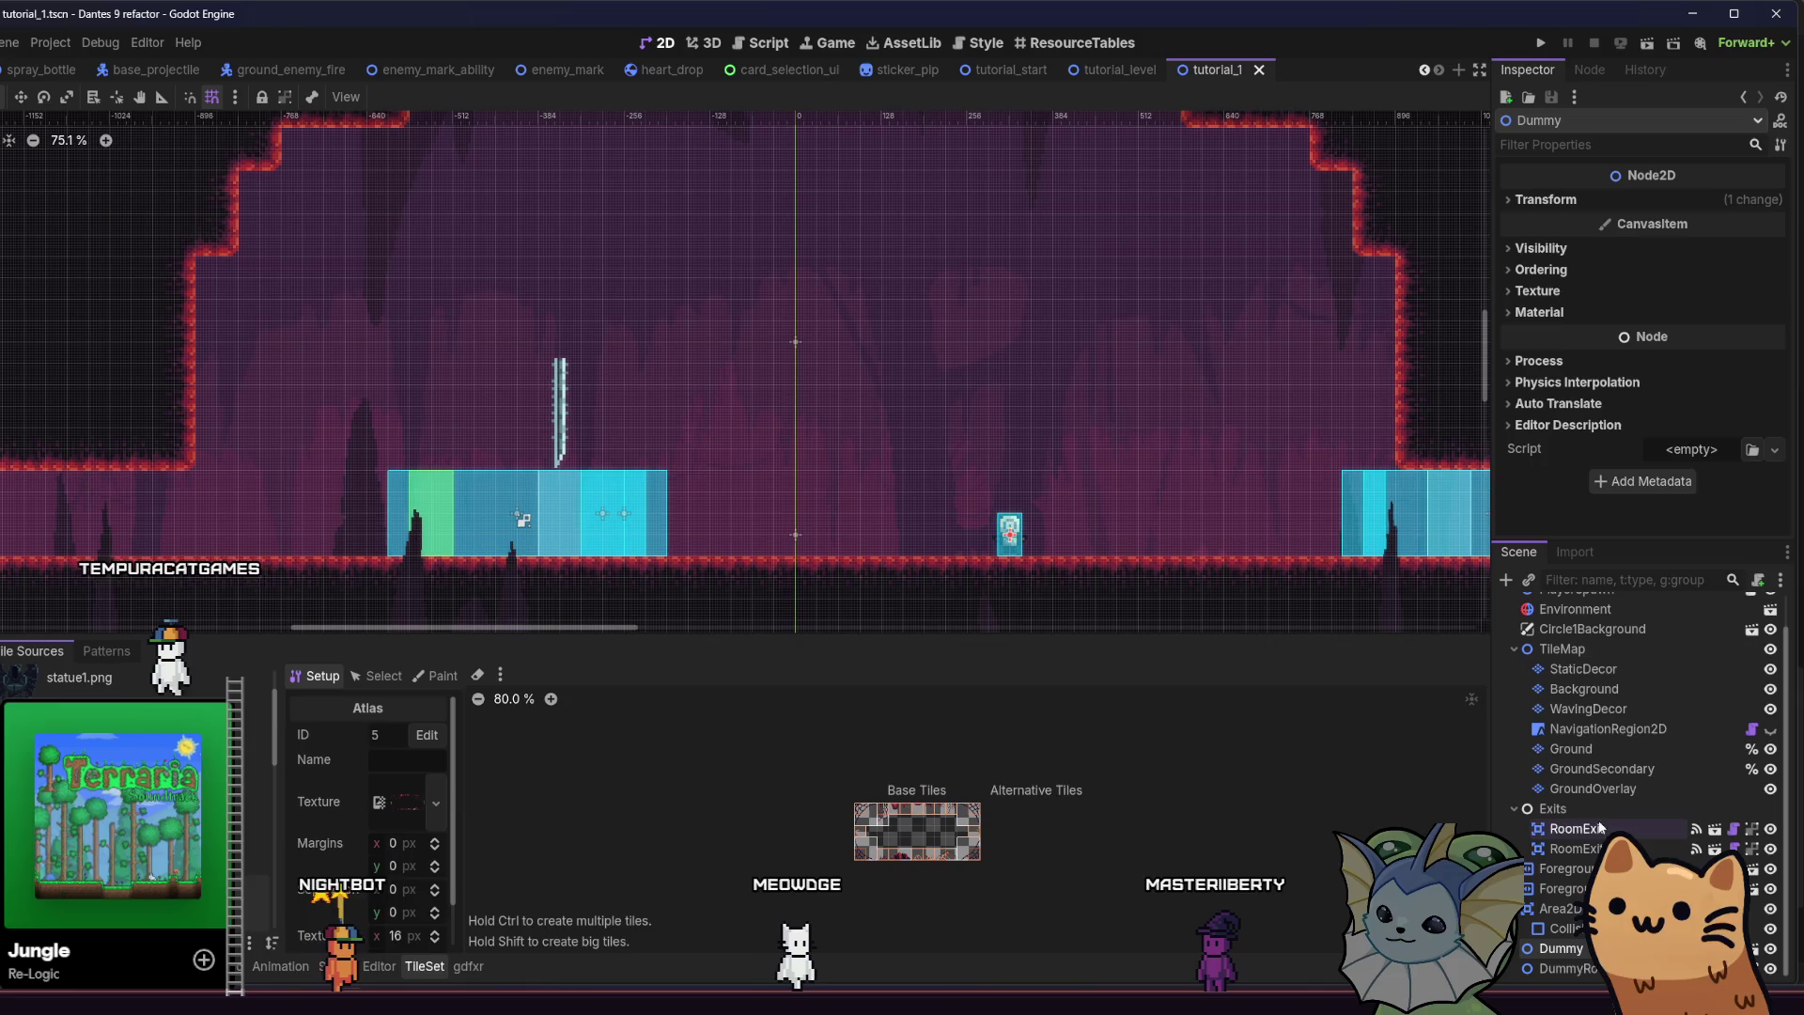
# On the Ground layer, fill the floor's left pocket, extend the ledge, and move the left wall inward.
pyautogui.click(1570, 749)
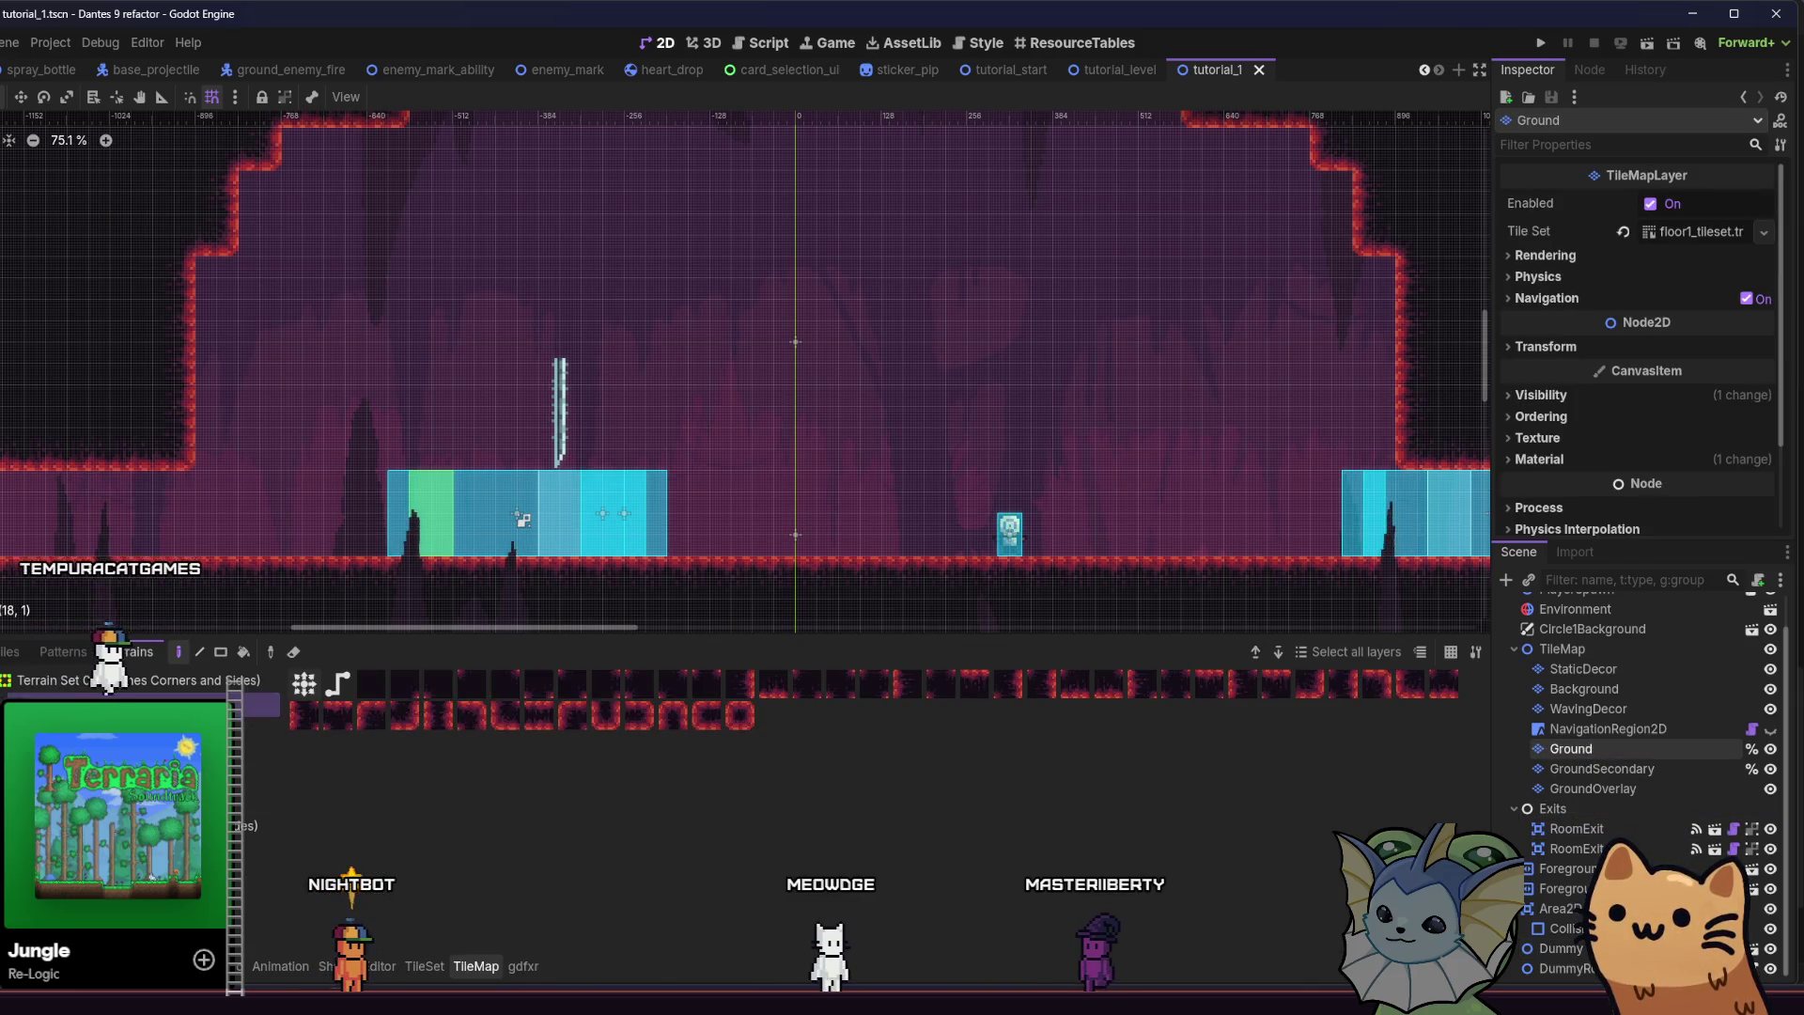
pyautogui.scroll(-5, 274, 482)
pyautogui.moveTo(201, 470)
pyautogui.mouseDown()
pyautogui.moveTo(133, 532)
pyautogui.moveTo(88, 495)
pyautogui.moveTo(394, 526)
pyautogui.mouseUp()
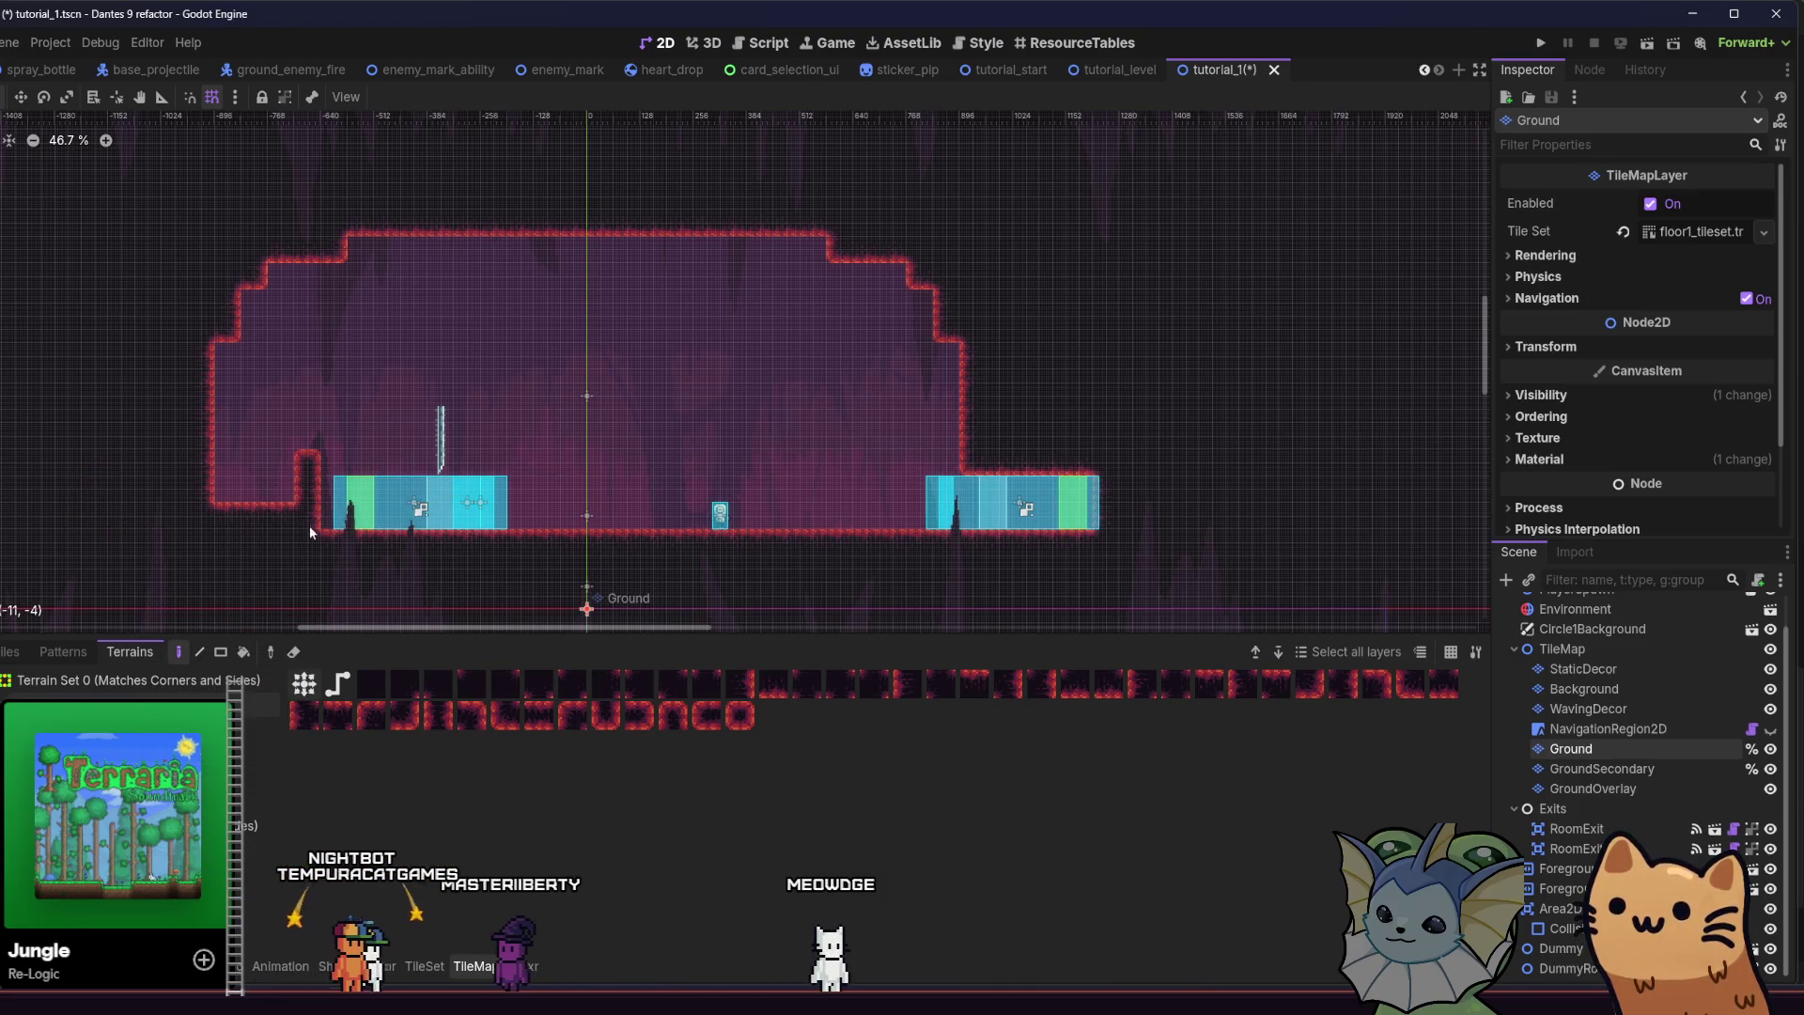
pyautogui.scroll(5, 323, 531)
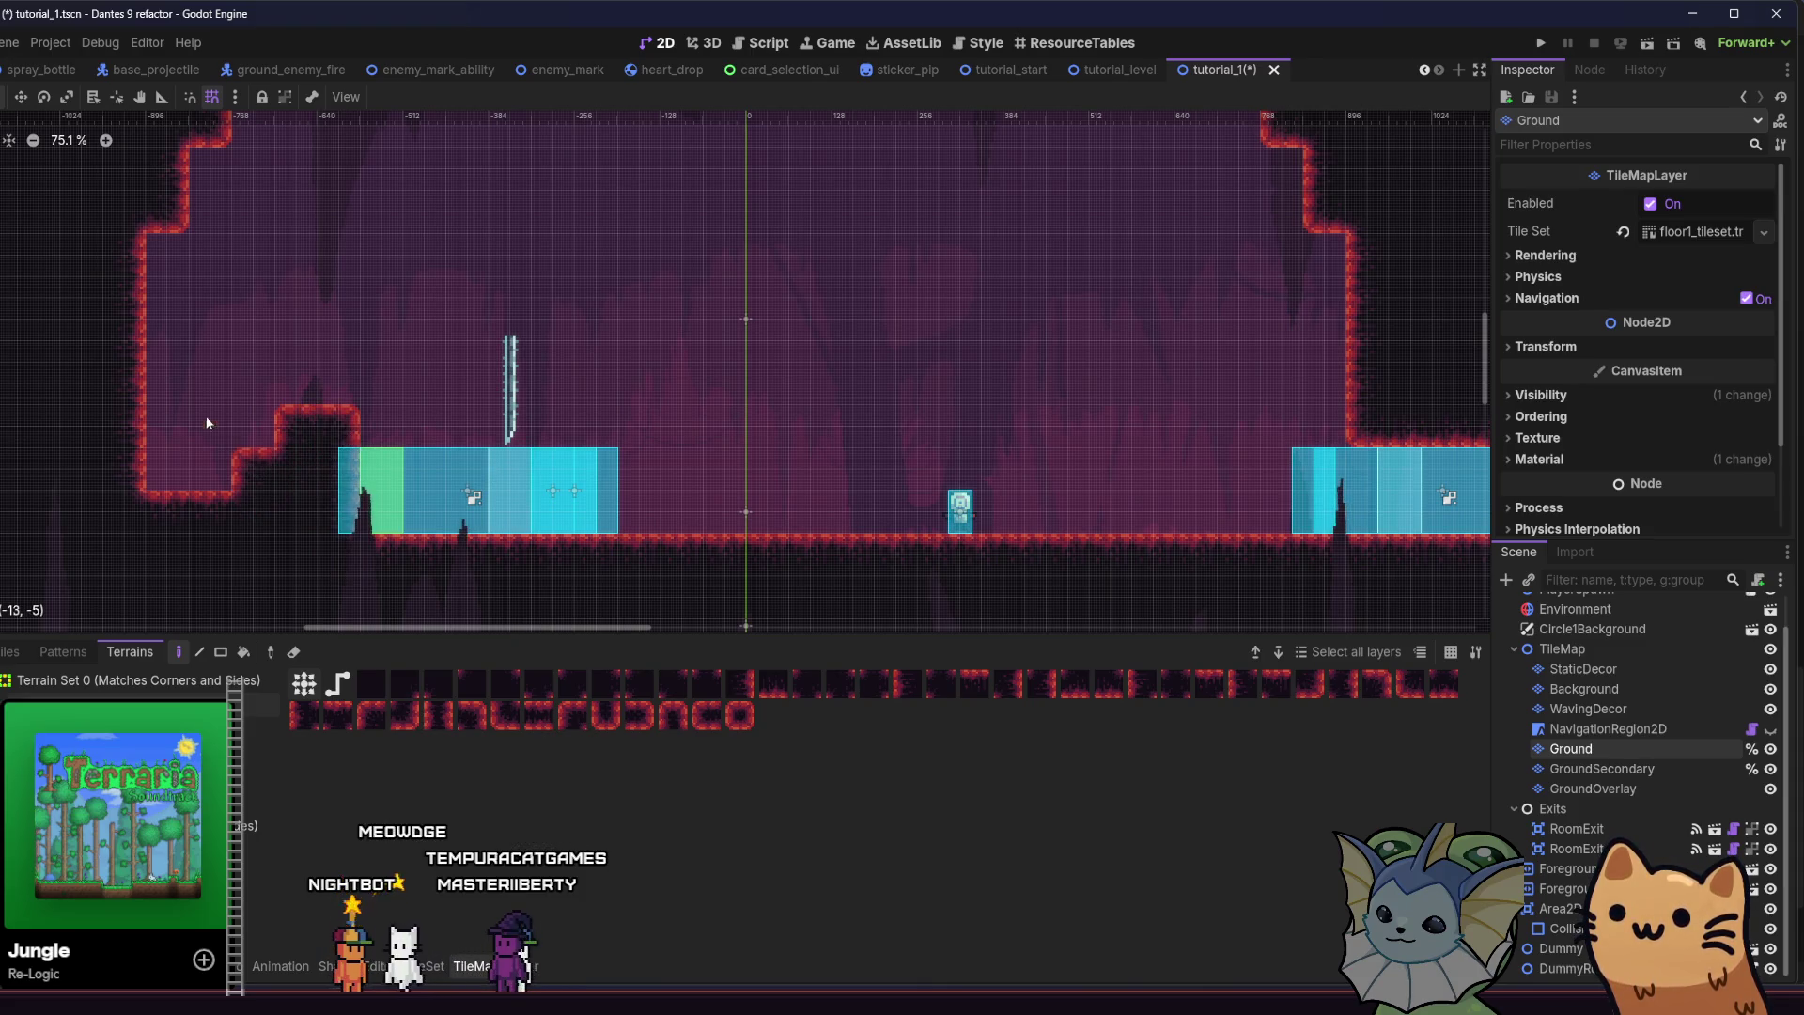
pyautogui.moveTo(355, 421)
pyautogui.mouseDown()
pyautogui.moveTo(527, 427)
pyautogui.moveTo(310, 386)
pyautogui.moveTo(152, 322)
pyautogui.mouseUp()
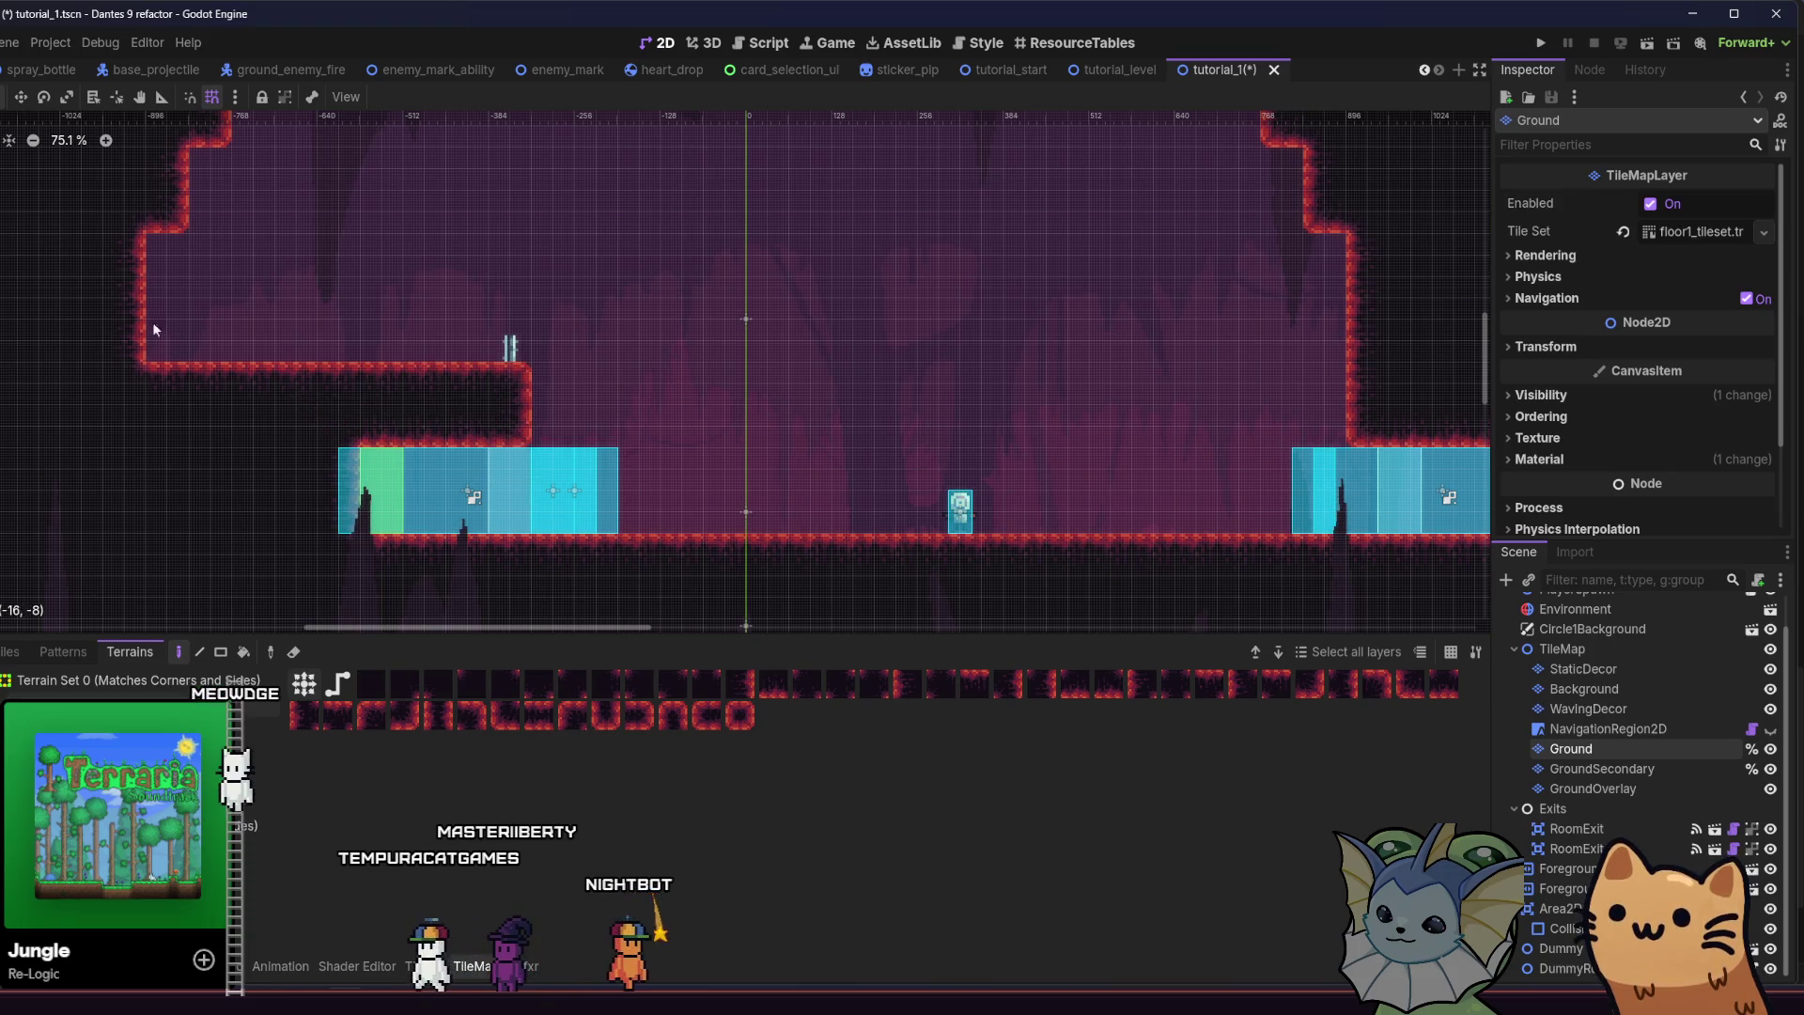
pyautogui.scroll(-2, 155, 375)
pyautogui.moveTo(155, 446)
pyautogui.mouseDown()
pyautogui.moveTo(137, 396)
pyautogui.moveTo(184, 386)
pyautogui.moveTo(188, 281)
pyautogui.moveTo(201, 441)
pyautogui.moveTo(306, 202)
pyautogui.moveTo(353, 229)
pyautogui.moveTo(291, 472)
pyautogui.mouseUp()
# Notch the left wall, reshape the upper-left staircase and ceiling step, and refine the right wall staircase.
pyautogui.moveTo(367, 263); pyautogui.dragTo(389, 428)
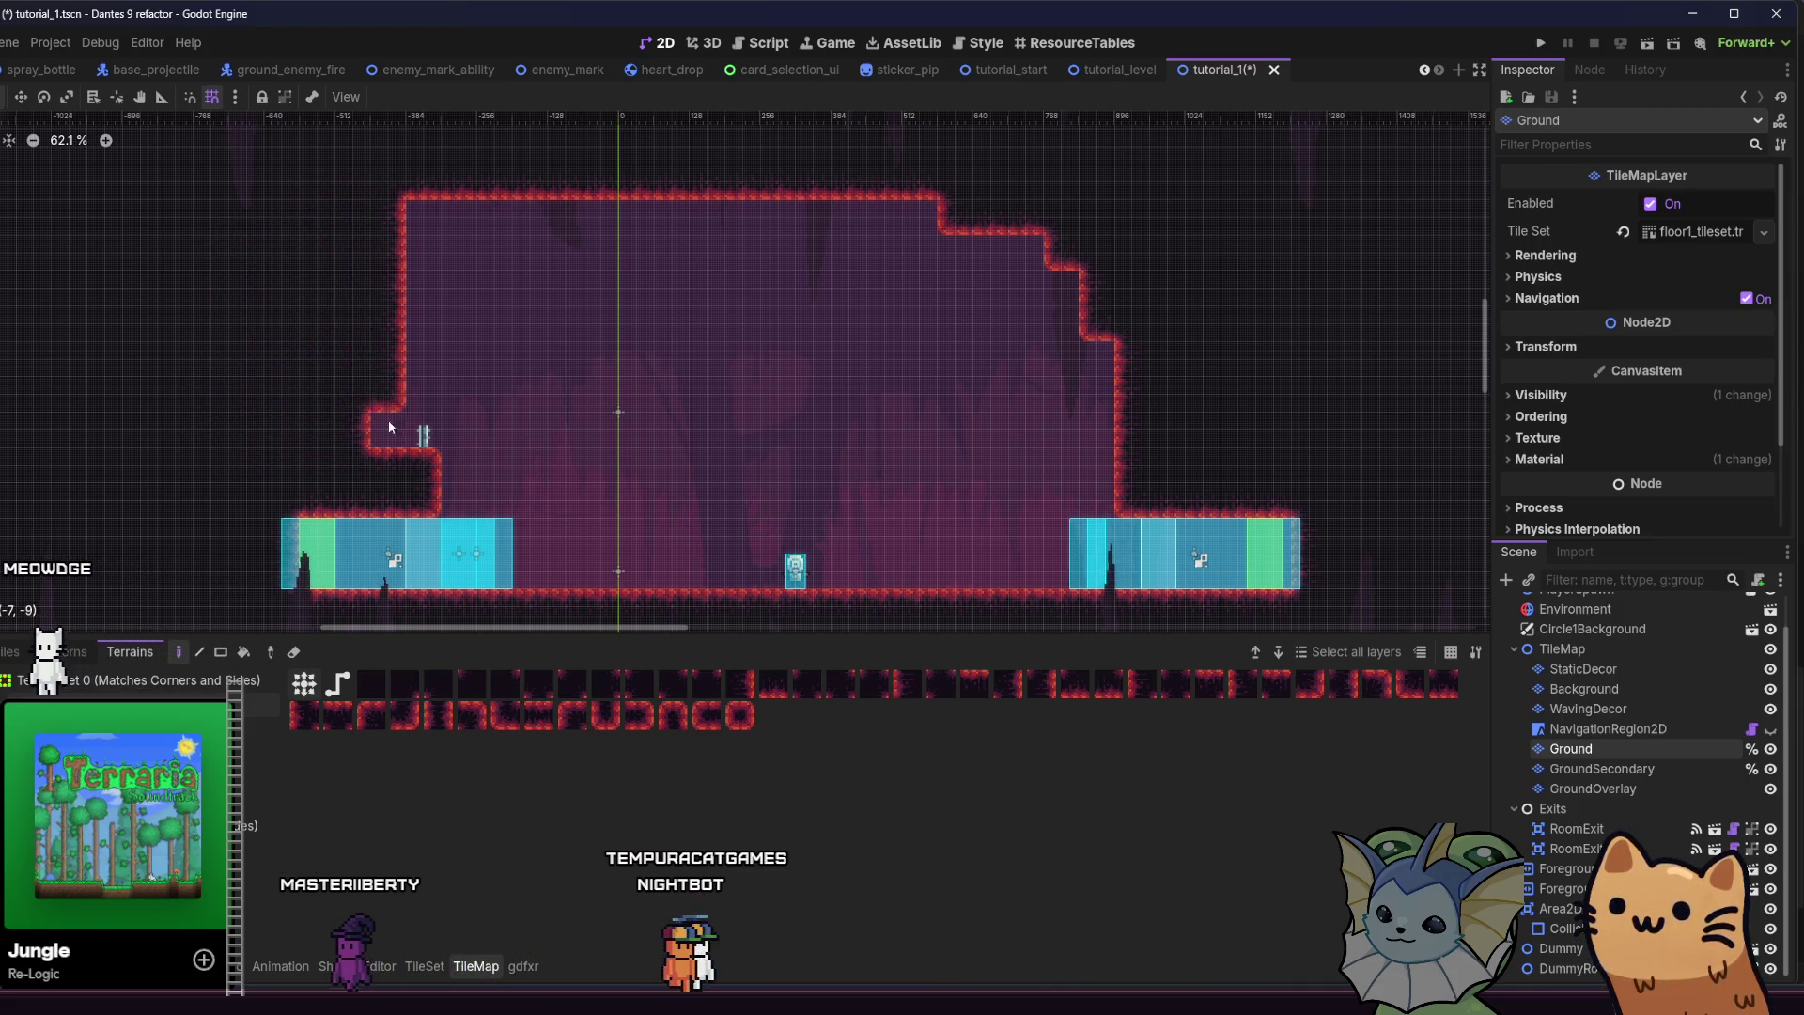
pyautogui.moveTo(628, 211); pyautogui.dragTo(420, 346)
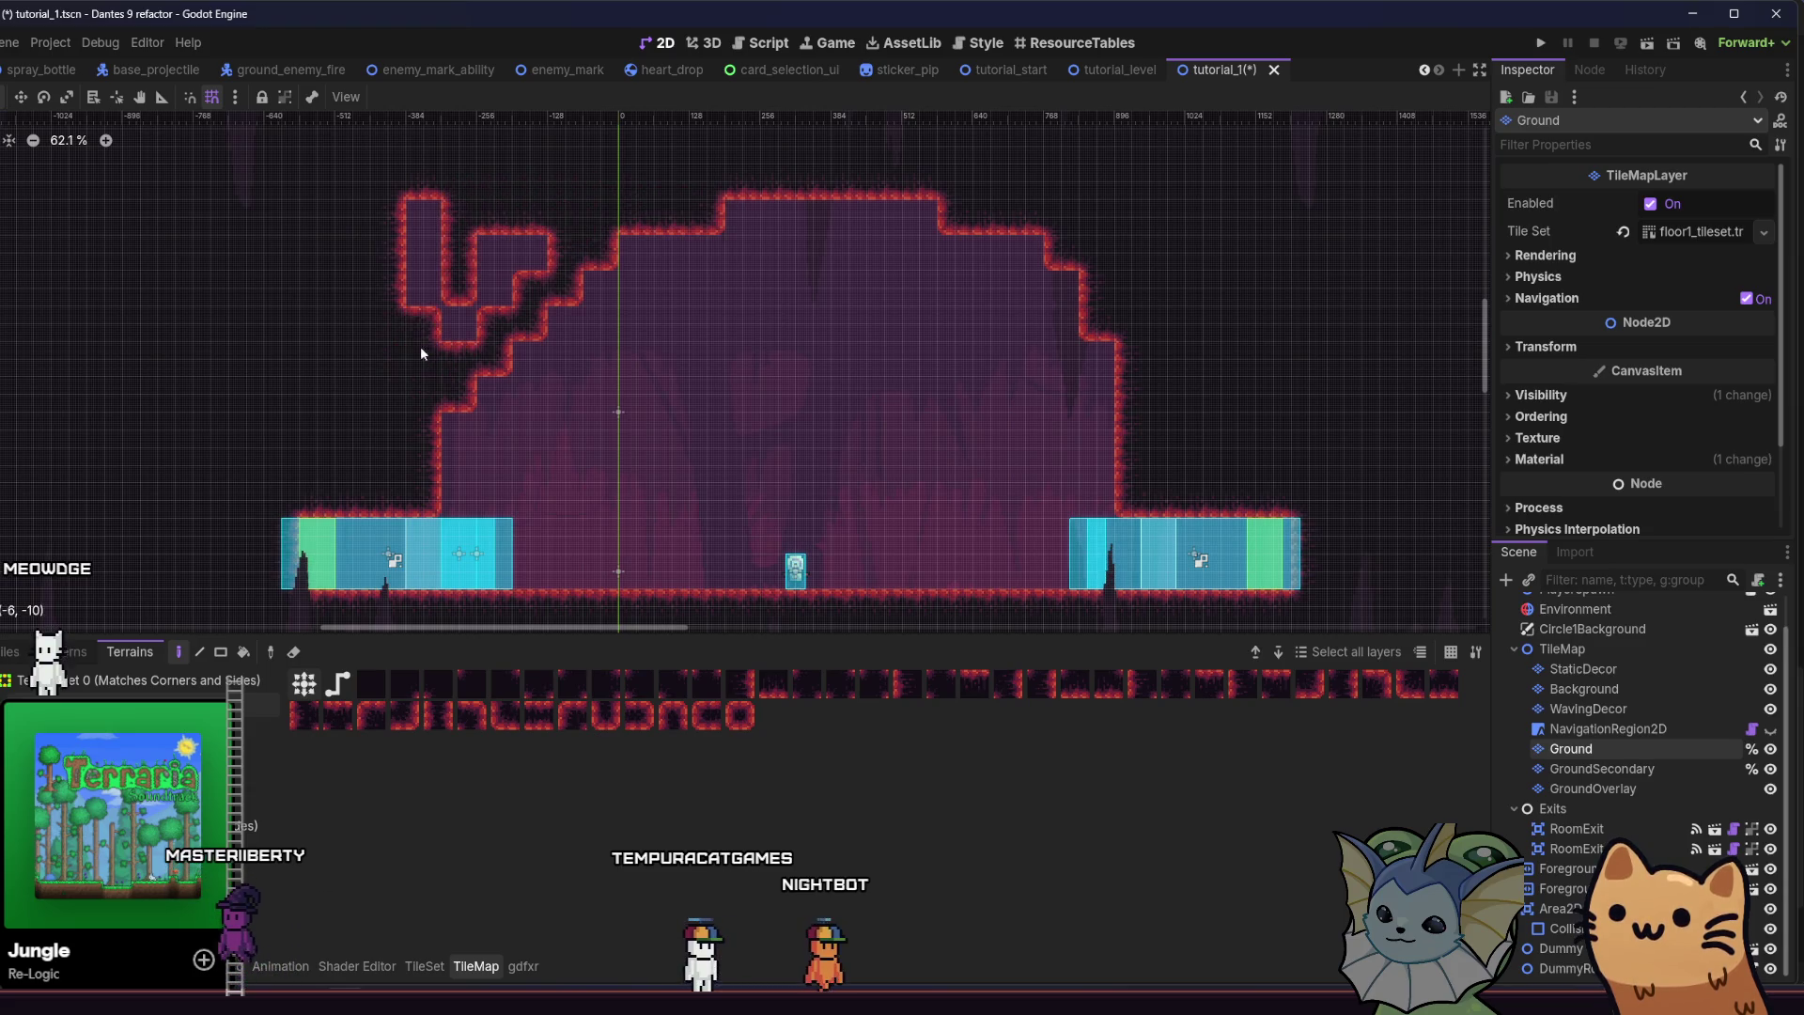
pyautogui.moveTo(730, 267)
pyautogui.mouseDown()
pyautogui.moveTo(1127, 370)
pyautogui.moveTo(658, 254)
pyautogui.moveTo(979, 243)
pyautogui.mouseUp()
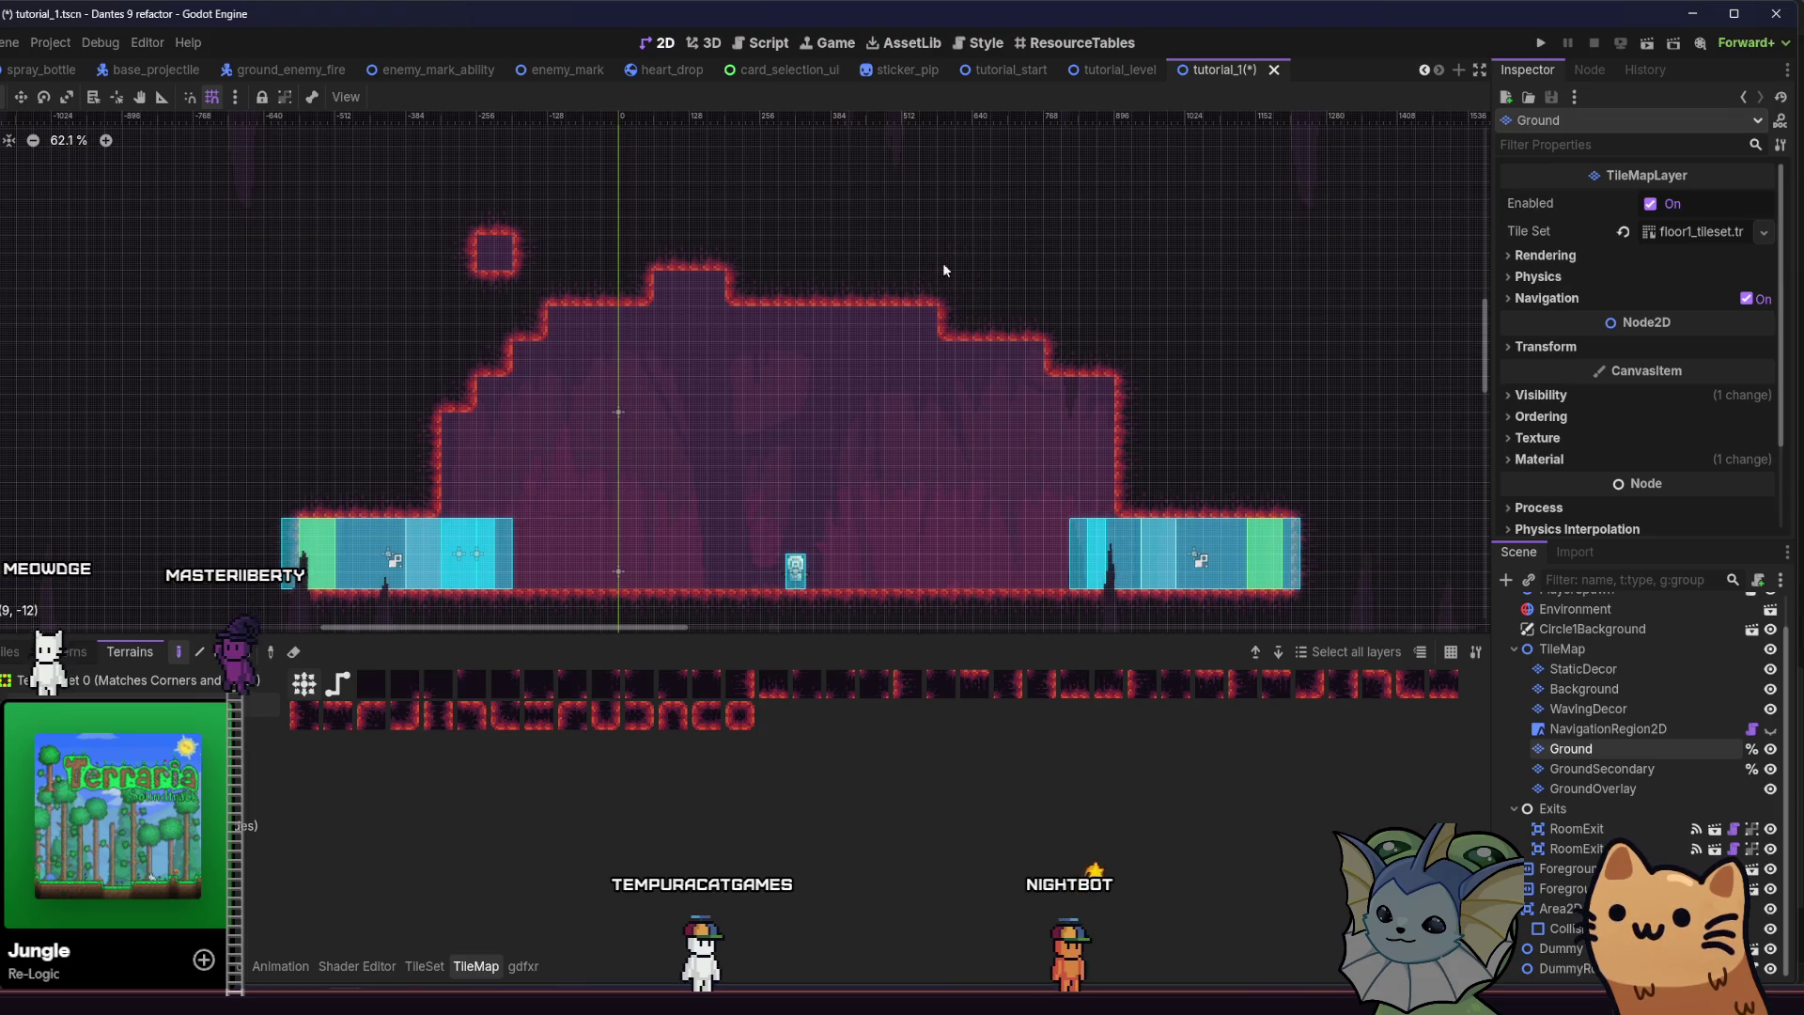
pyautogui.moveTo(1155, 426)
pyautogui.mouseDown()
pyautogui.moveTo(950, 354)
pyautogui.moveTo(1124, 452)
pyautogui.mouseUp()
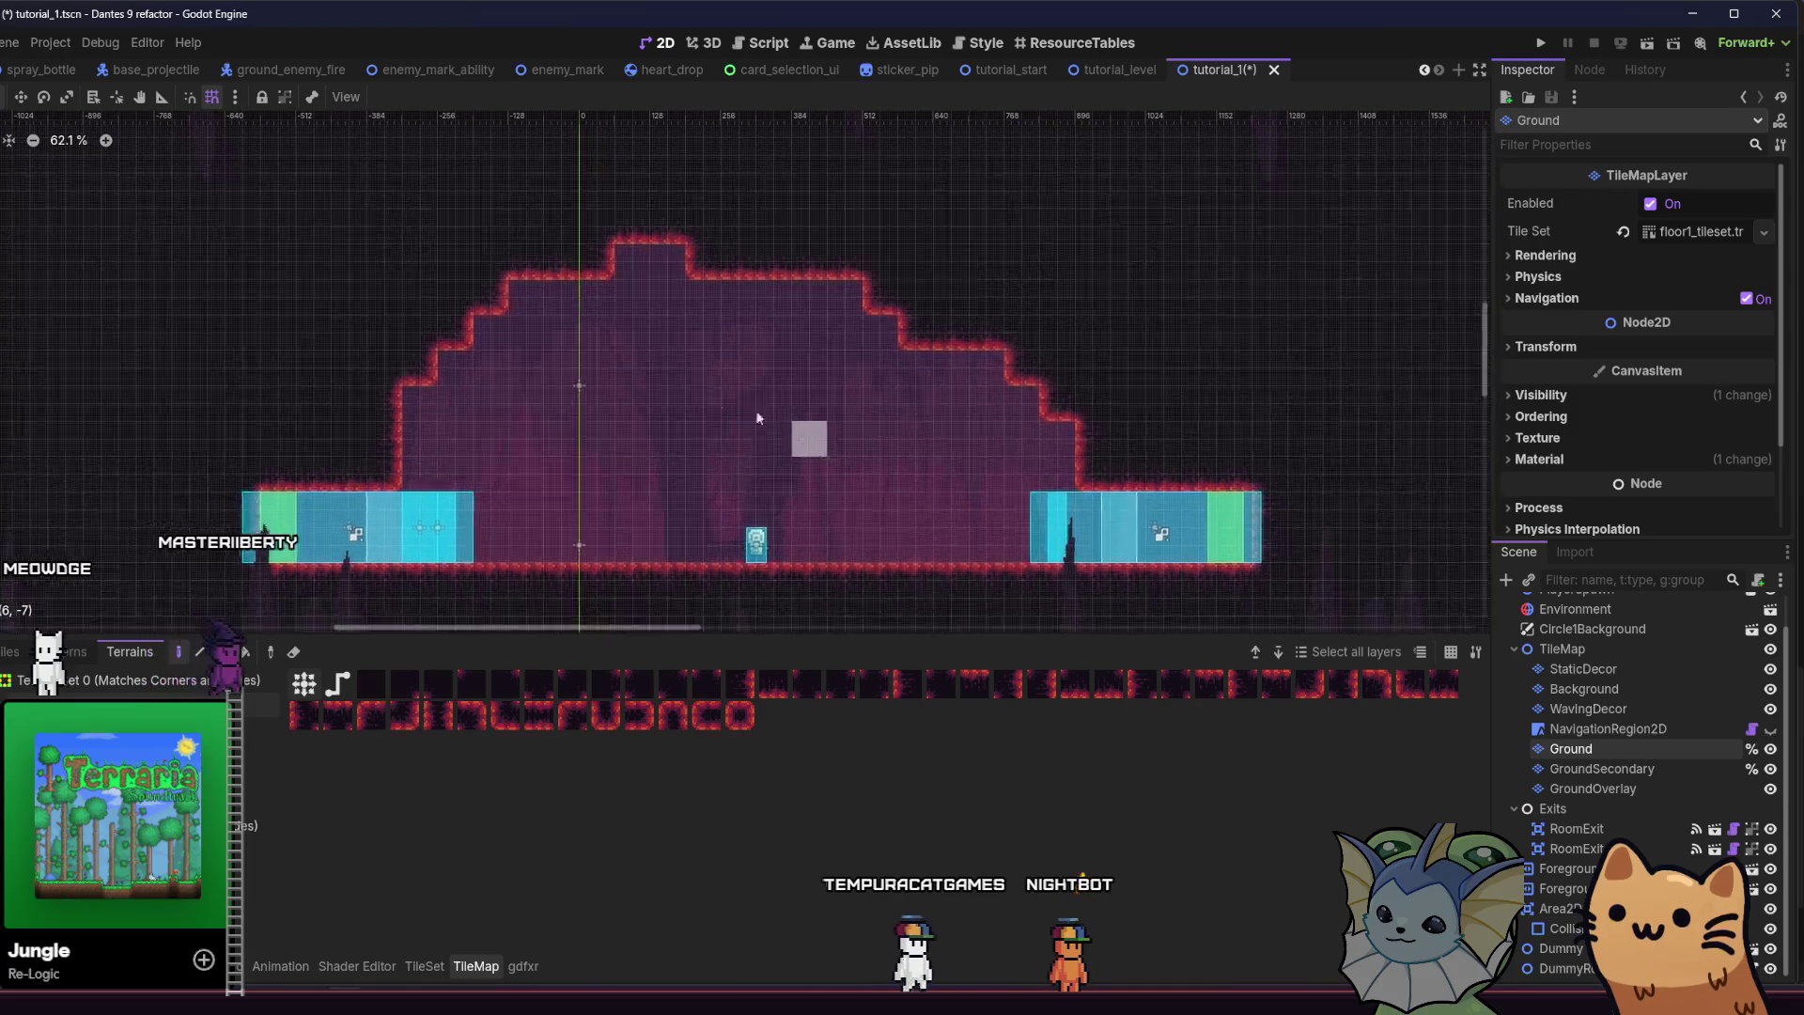
# Flatten the ceiling bump, carve a one-column ceiling notch shifted right, and save.
pyautogui.moveTo(556, 242); pyautogui.dragTo(698, 270)
pyautogui.moveTo(543, 242); pyautogui.dragTo(548, 295)
pyautogui.click(550, 301)
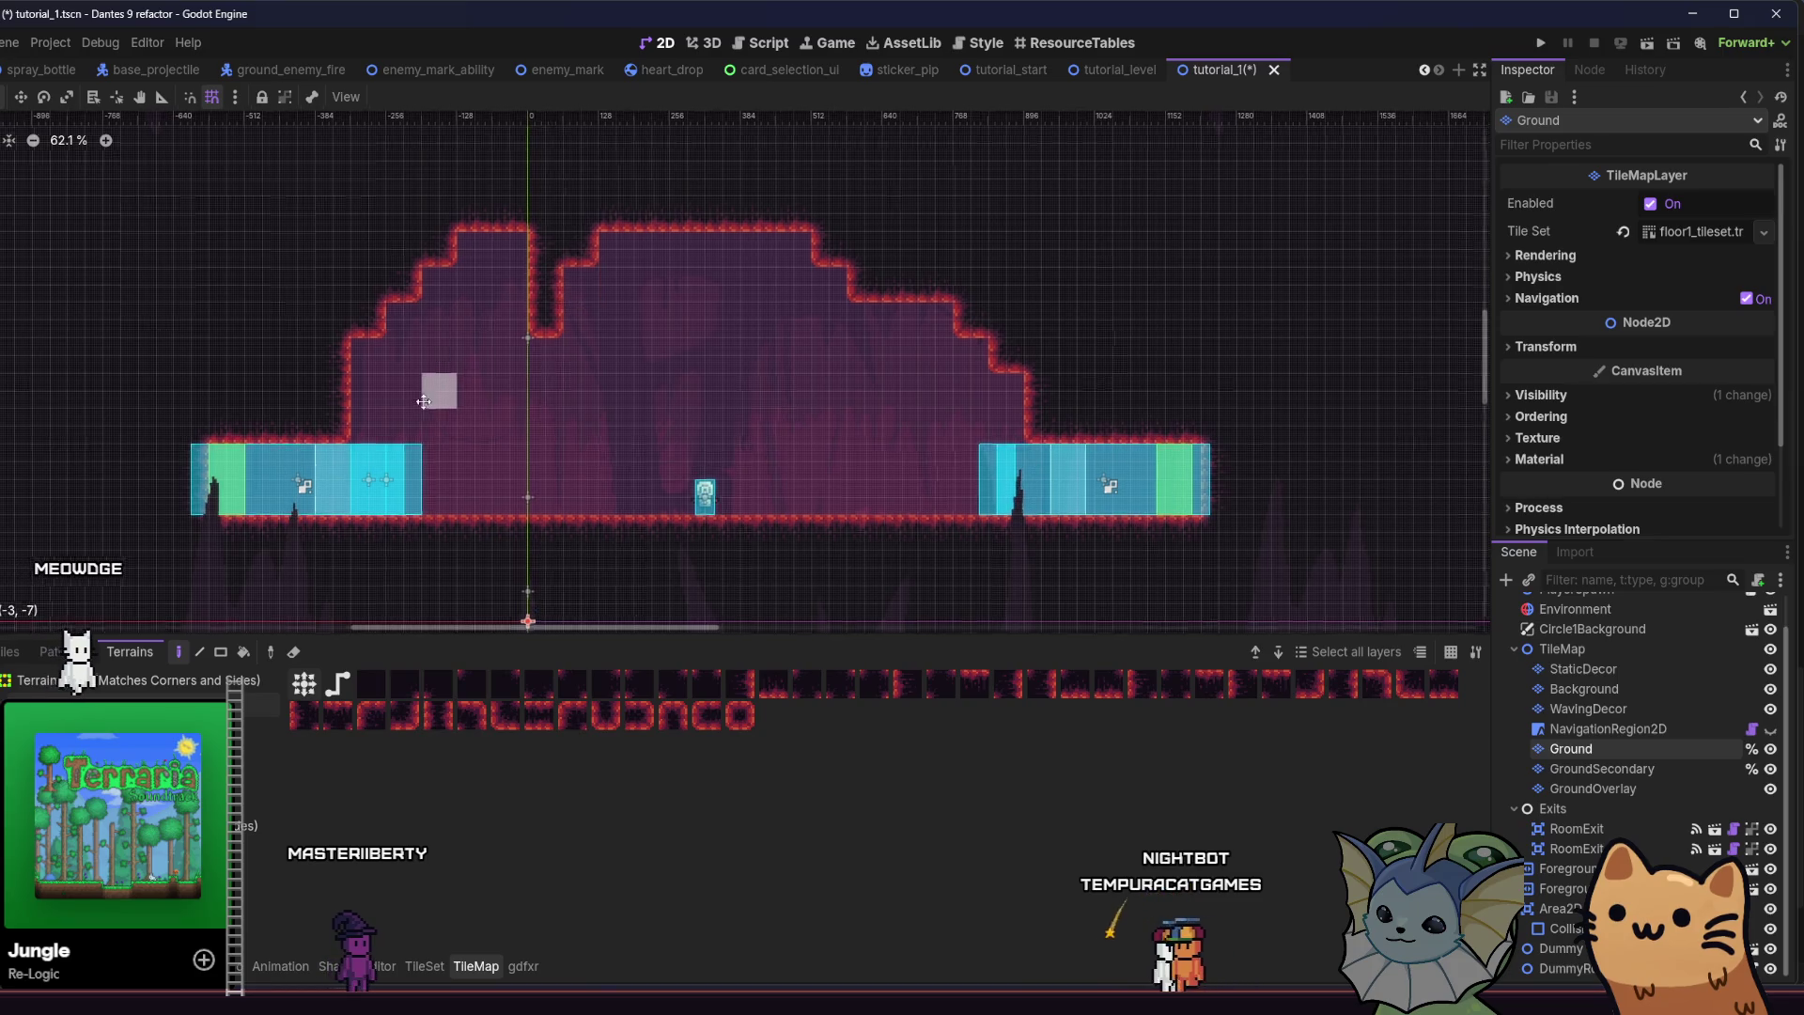
pyautogui.moveTo(741, 235); pyautogui.dragTo(750, 282)
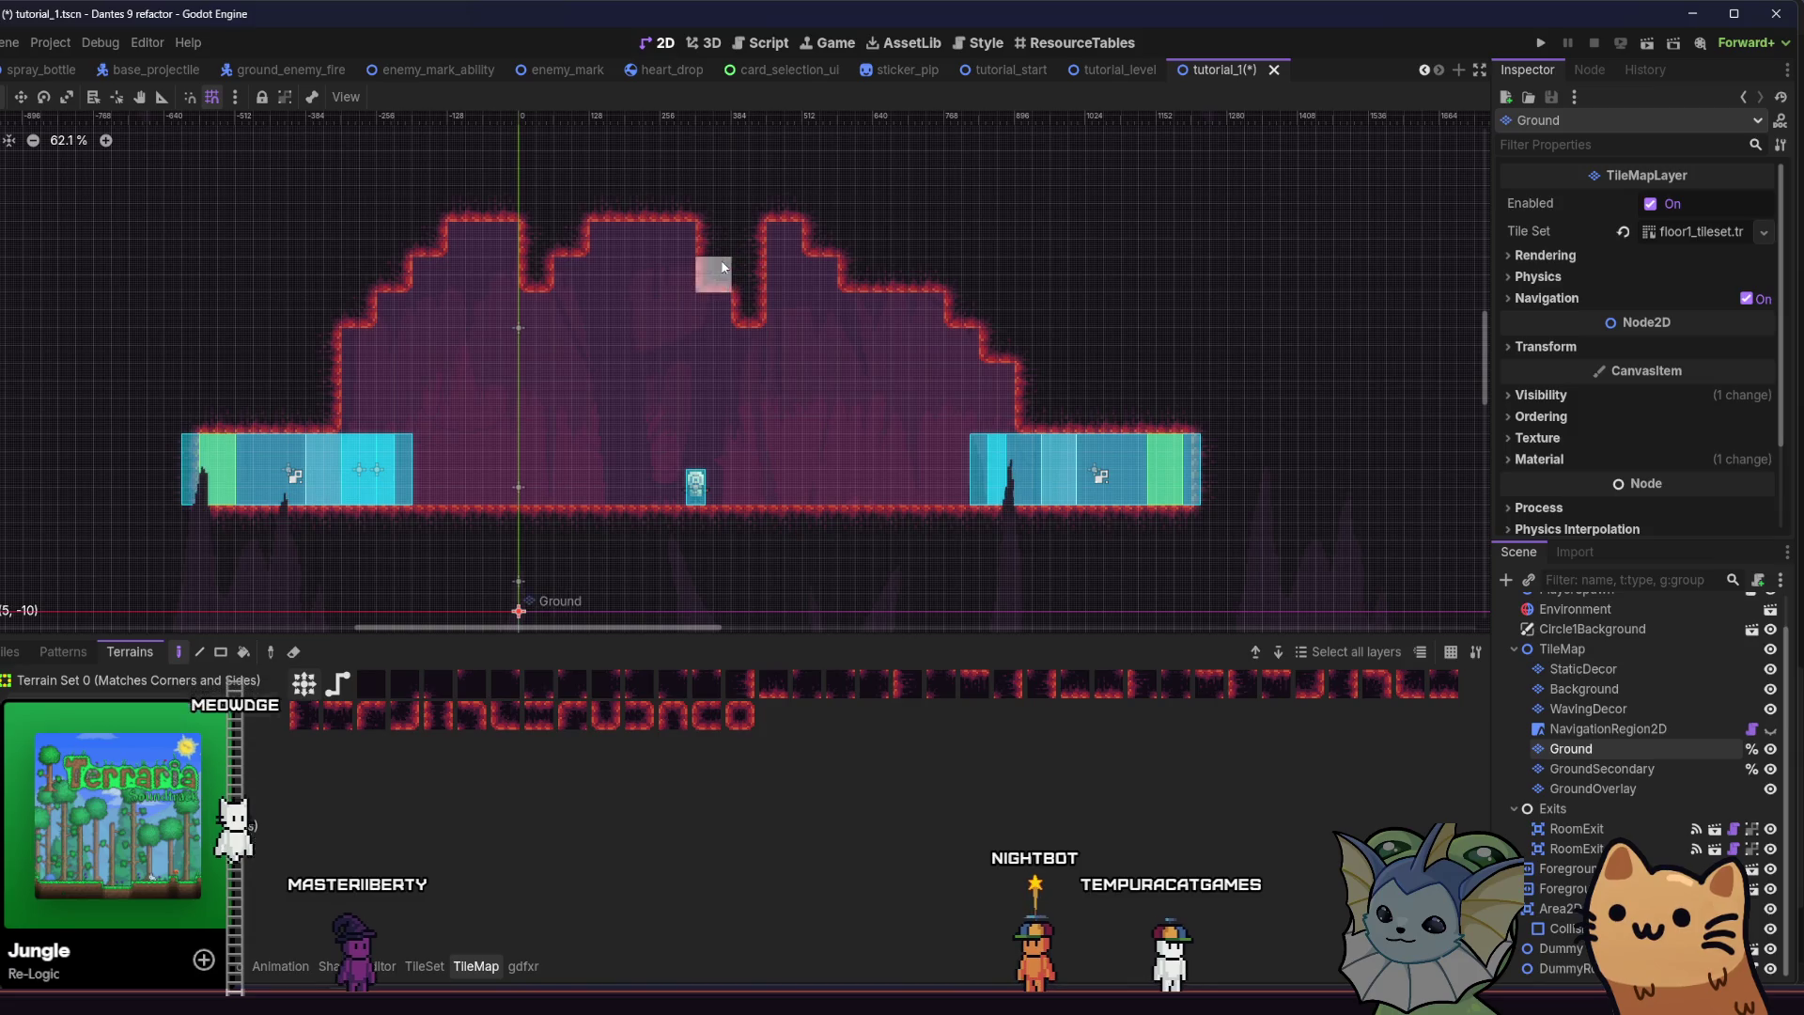
pyautogui.scroll(-1, 530, 394)
pyautogui.hotkey('ctrl', 's')
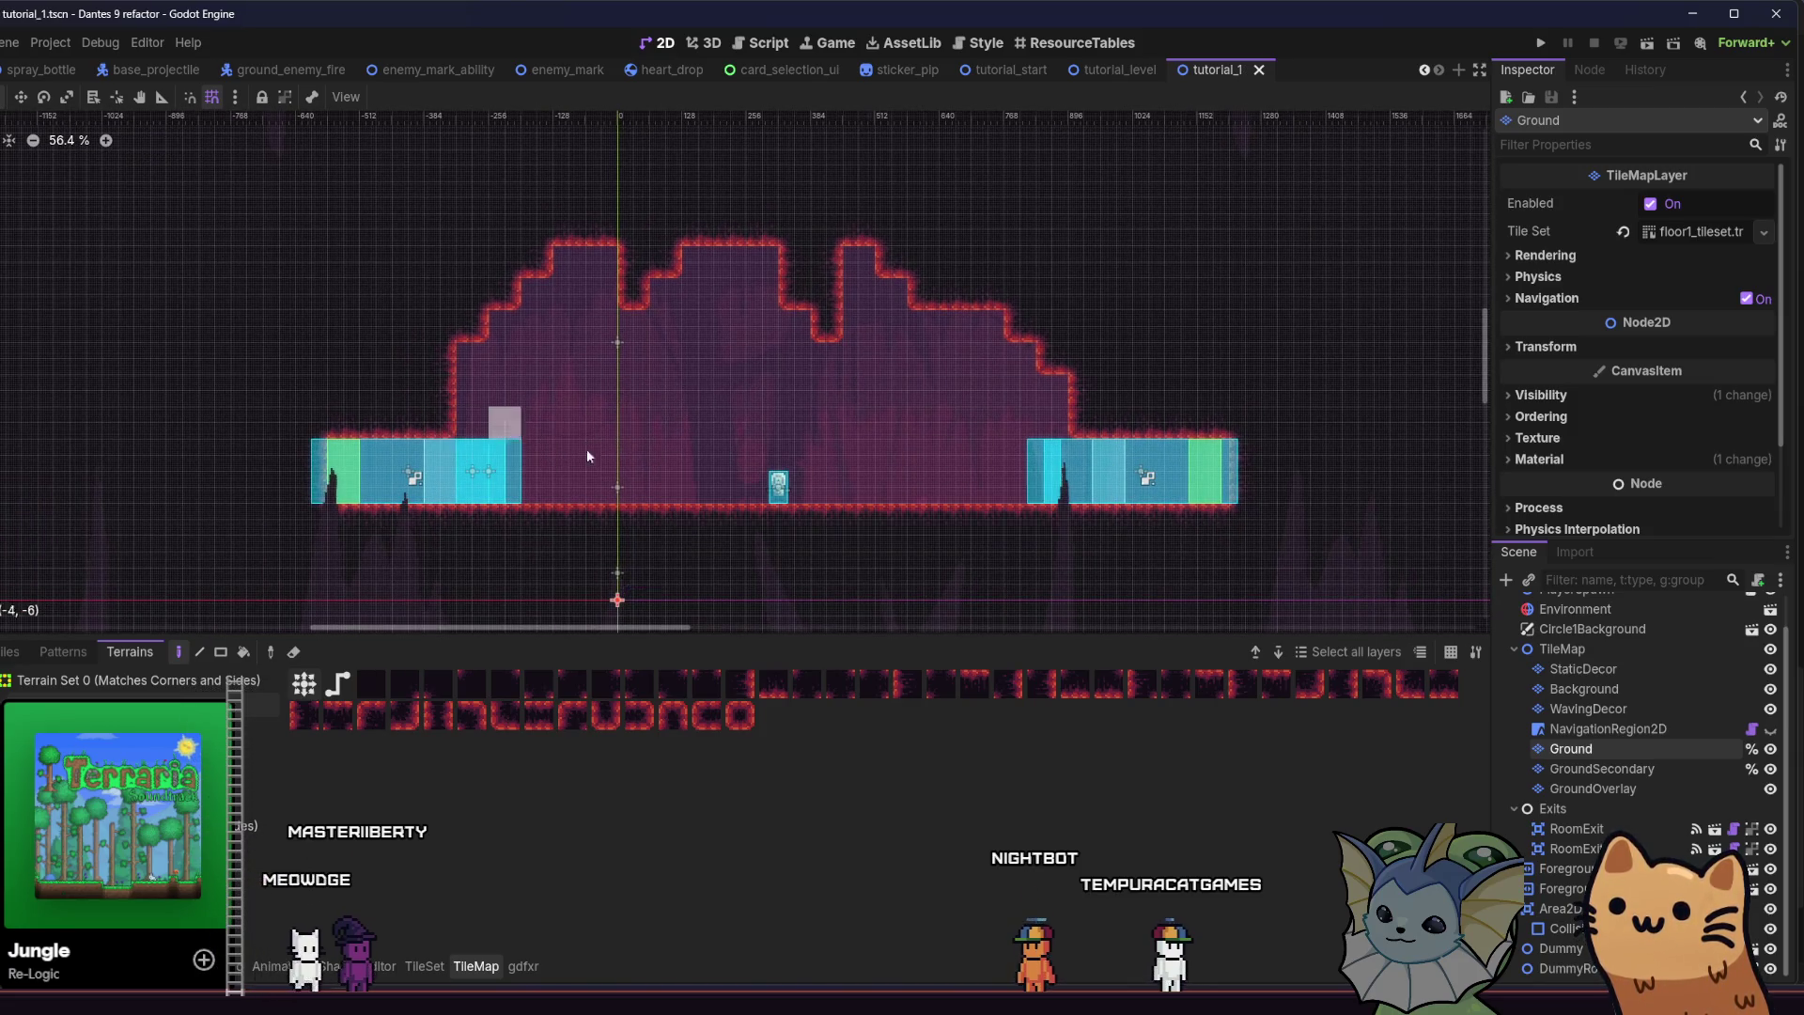
# Select the Dummy node, save tutorial_1 again, and switch to the tutorial_level scene.
pyautogui.scroll(1, 587, 457)
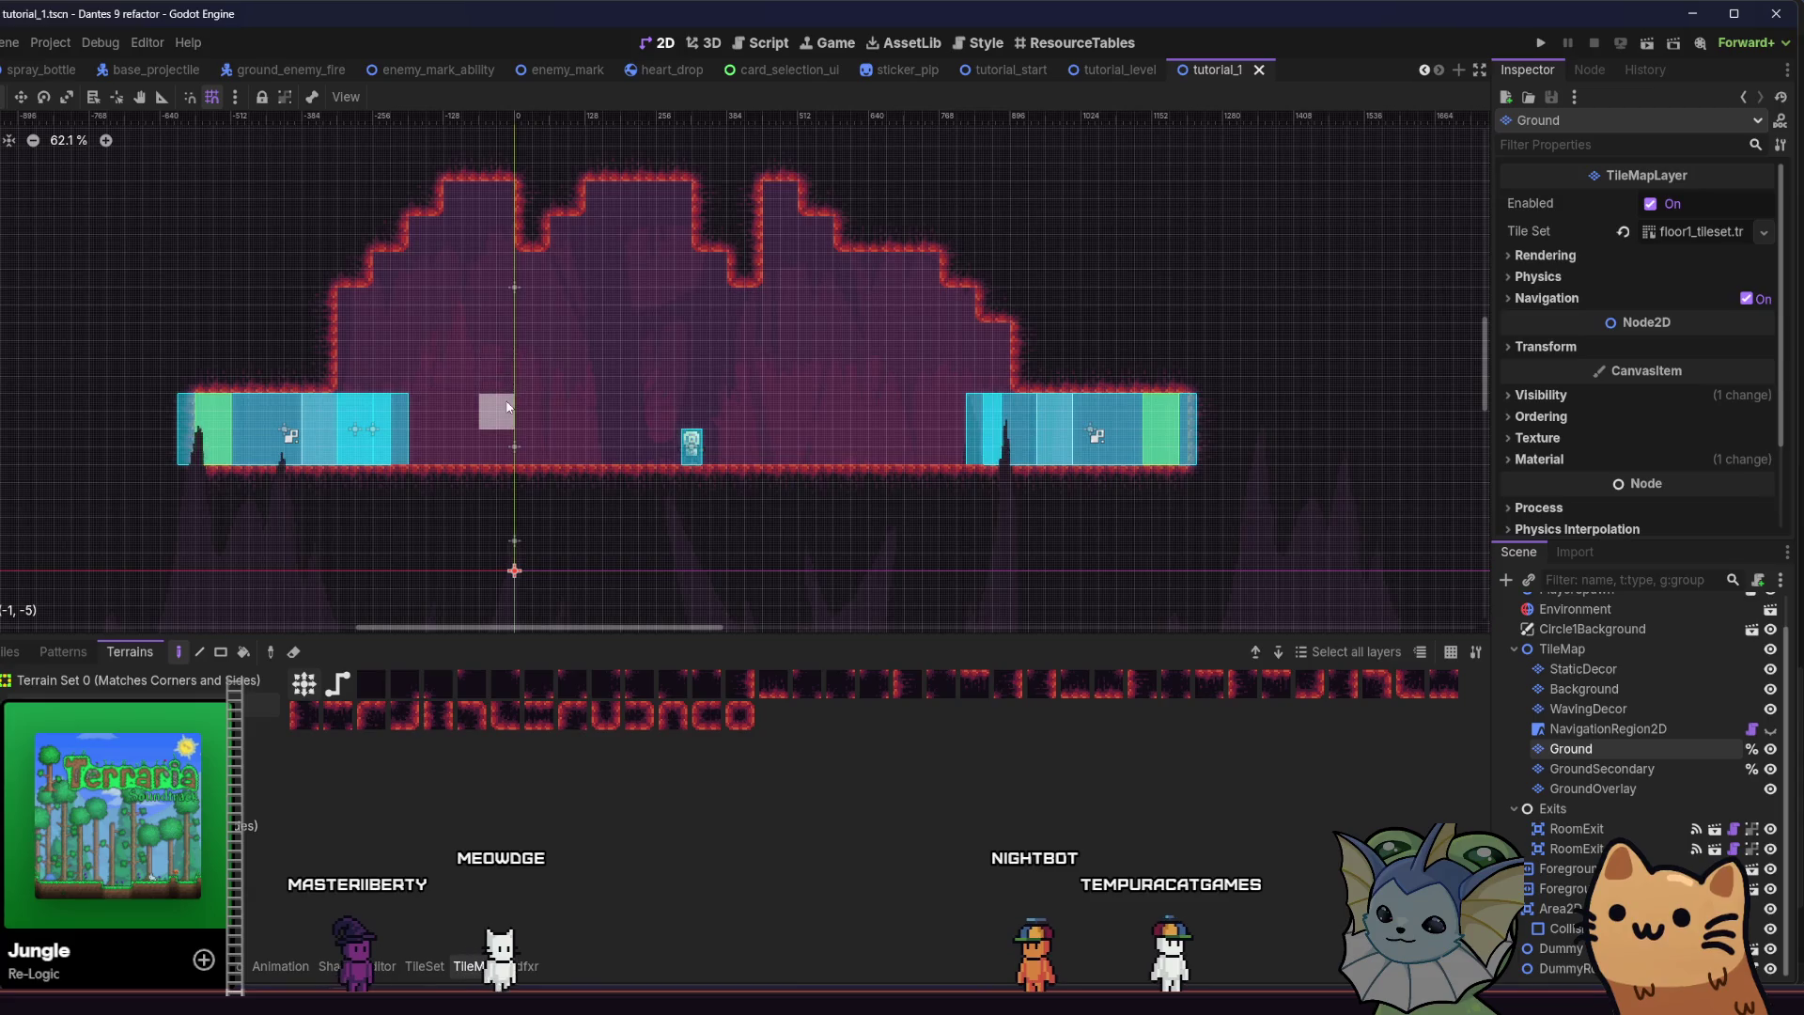
pyautogui.scroll(2, 507, 406)
pyautogui.hotkey('ctrl', 's')
pyautogui.scroll(1, 639, 475)
pyautogui.scroll(-1, 669, 470)
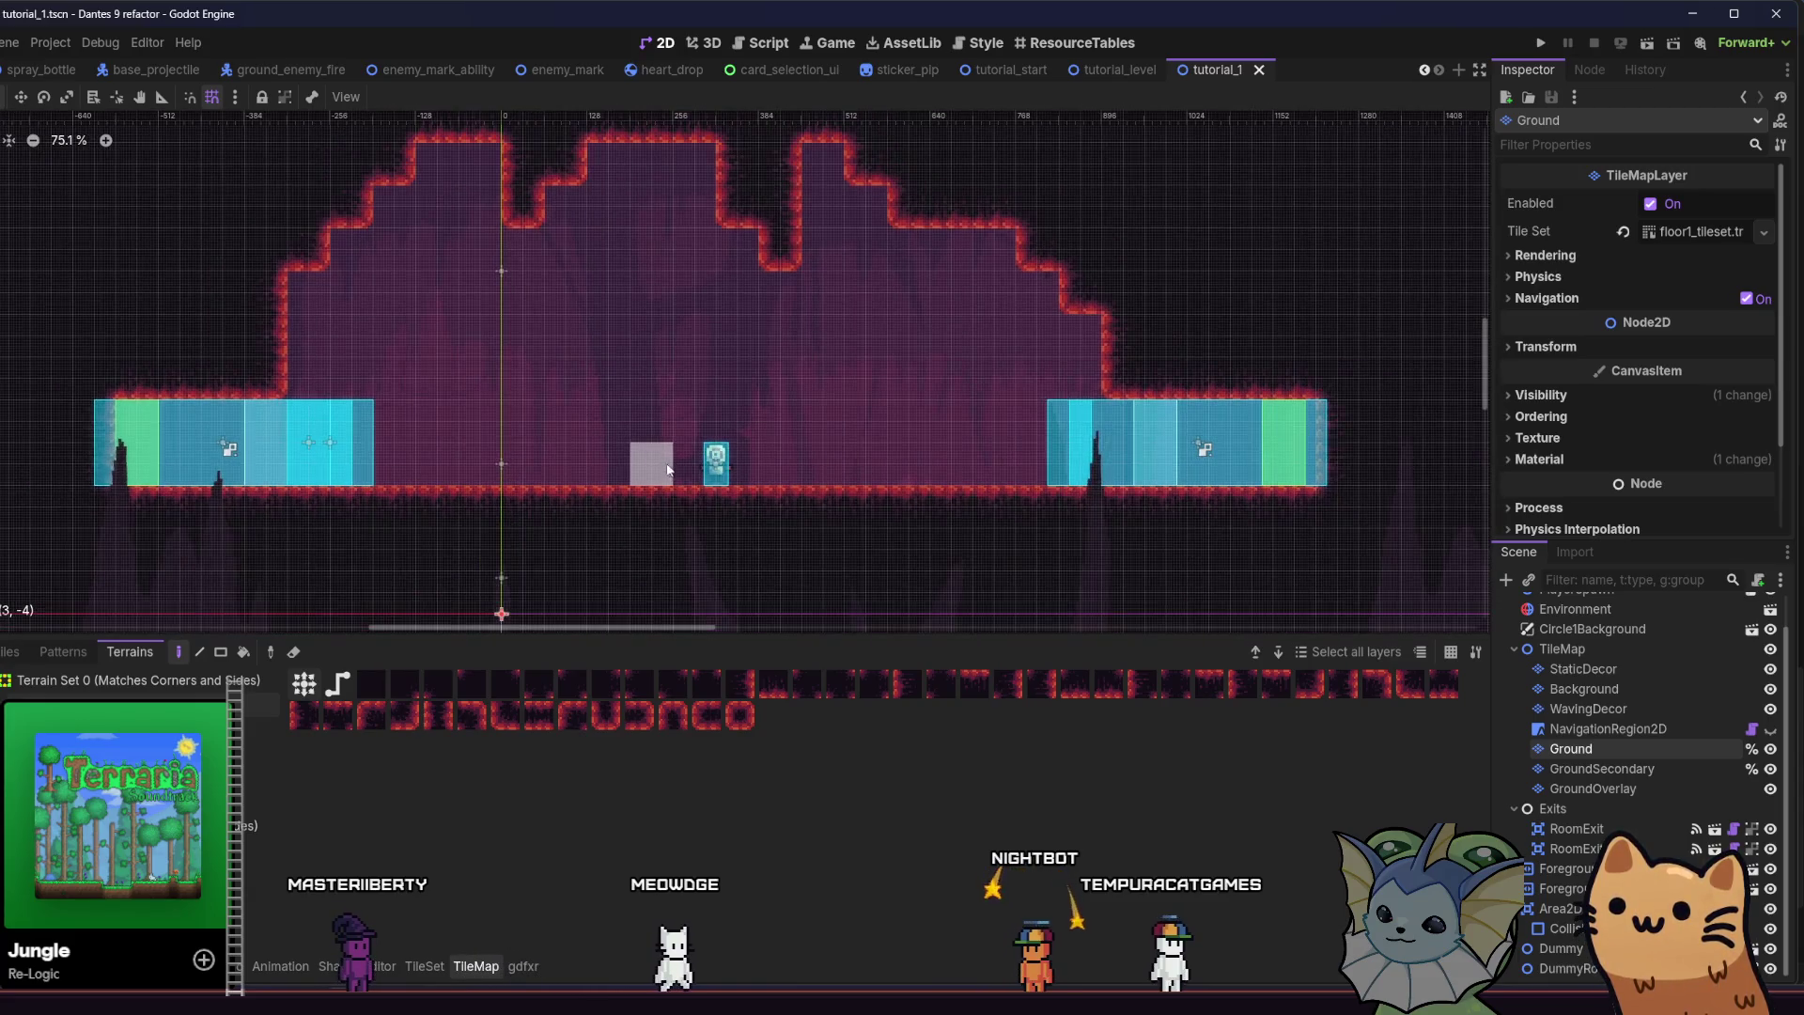
pyautogui.hscroll(2, 808, 512)
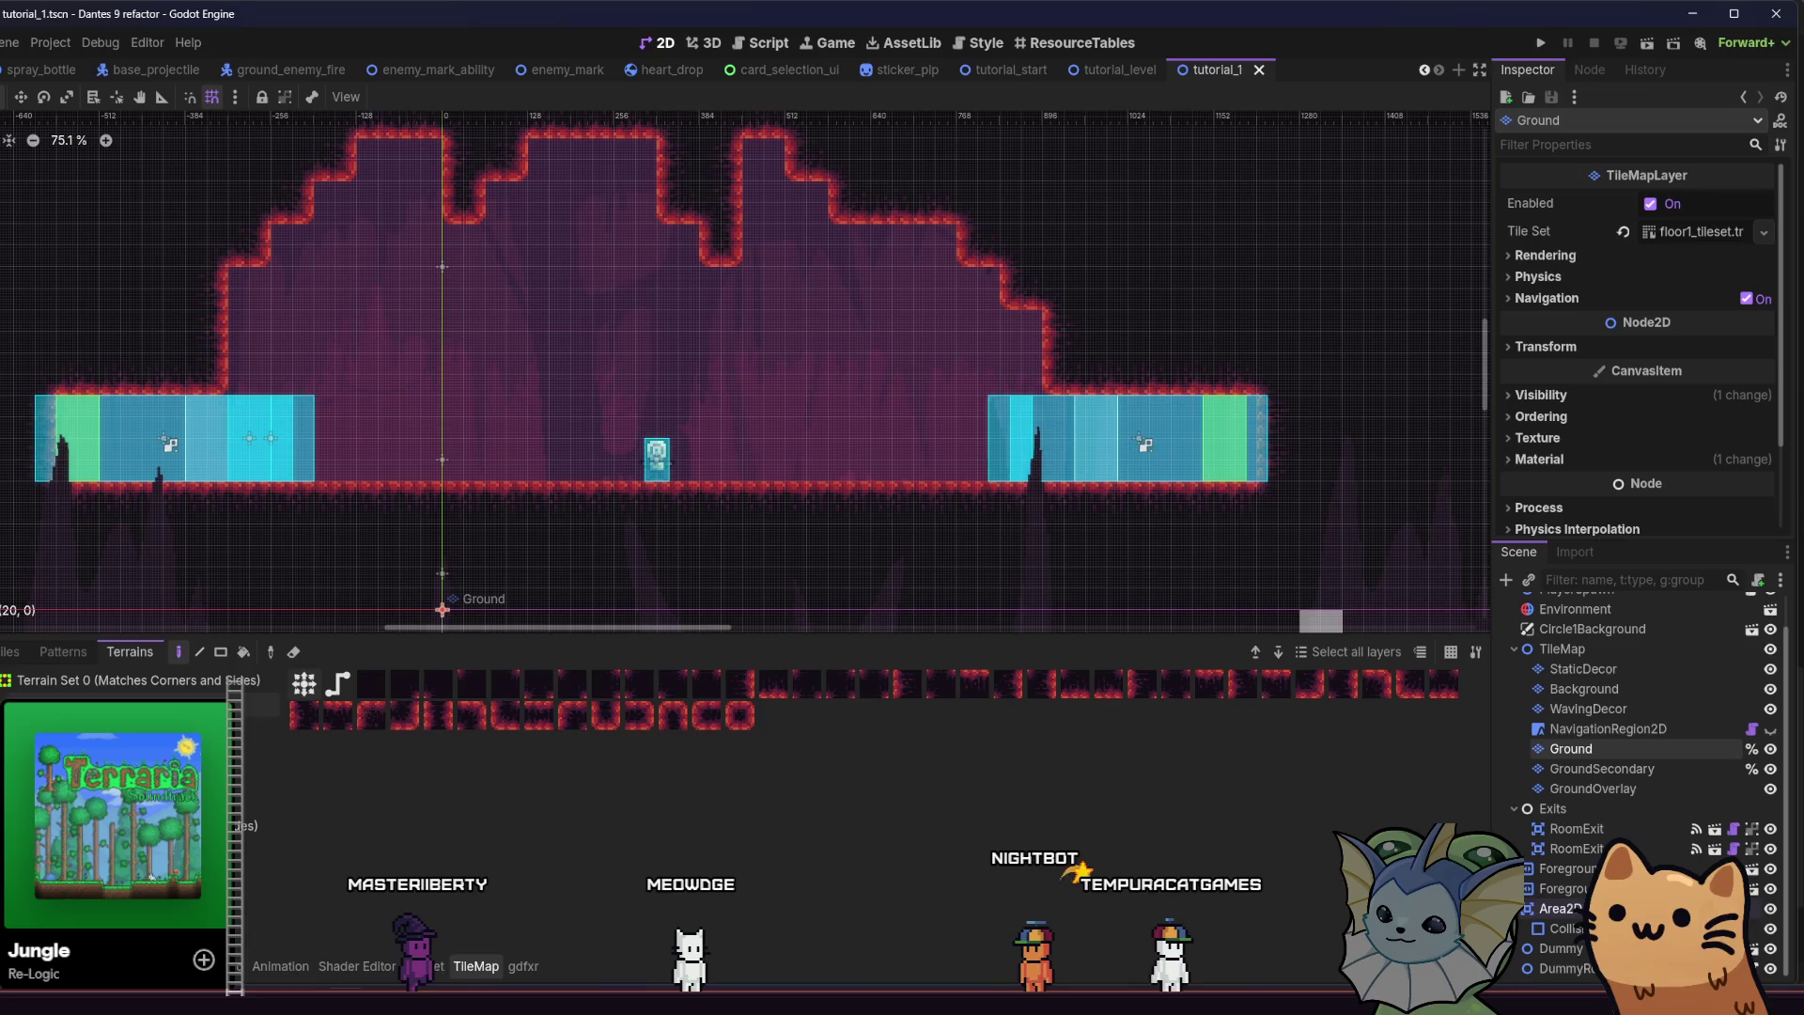
pyautogui.scroll(4, 808, 484)
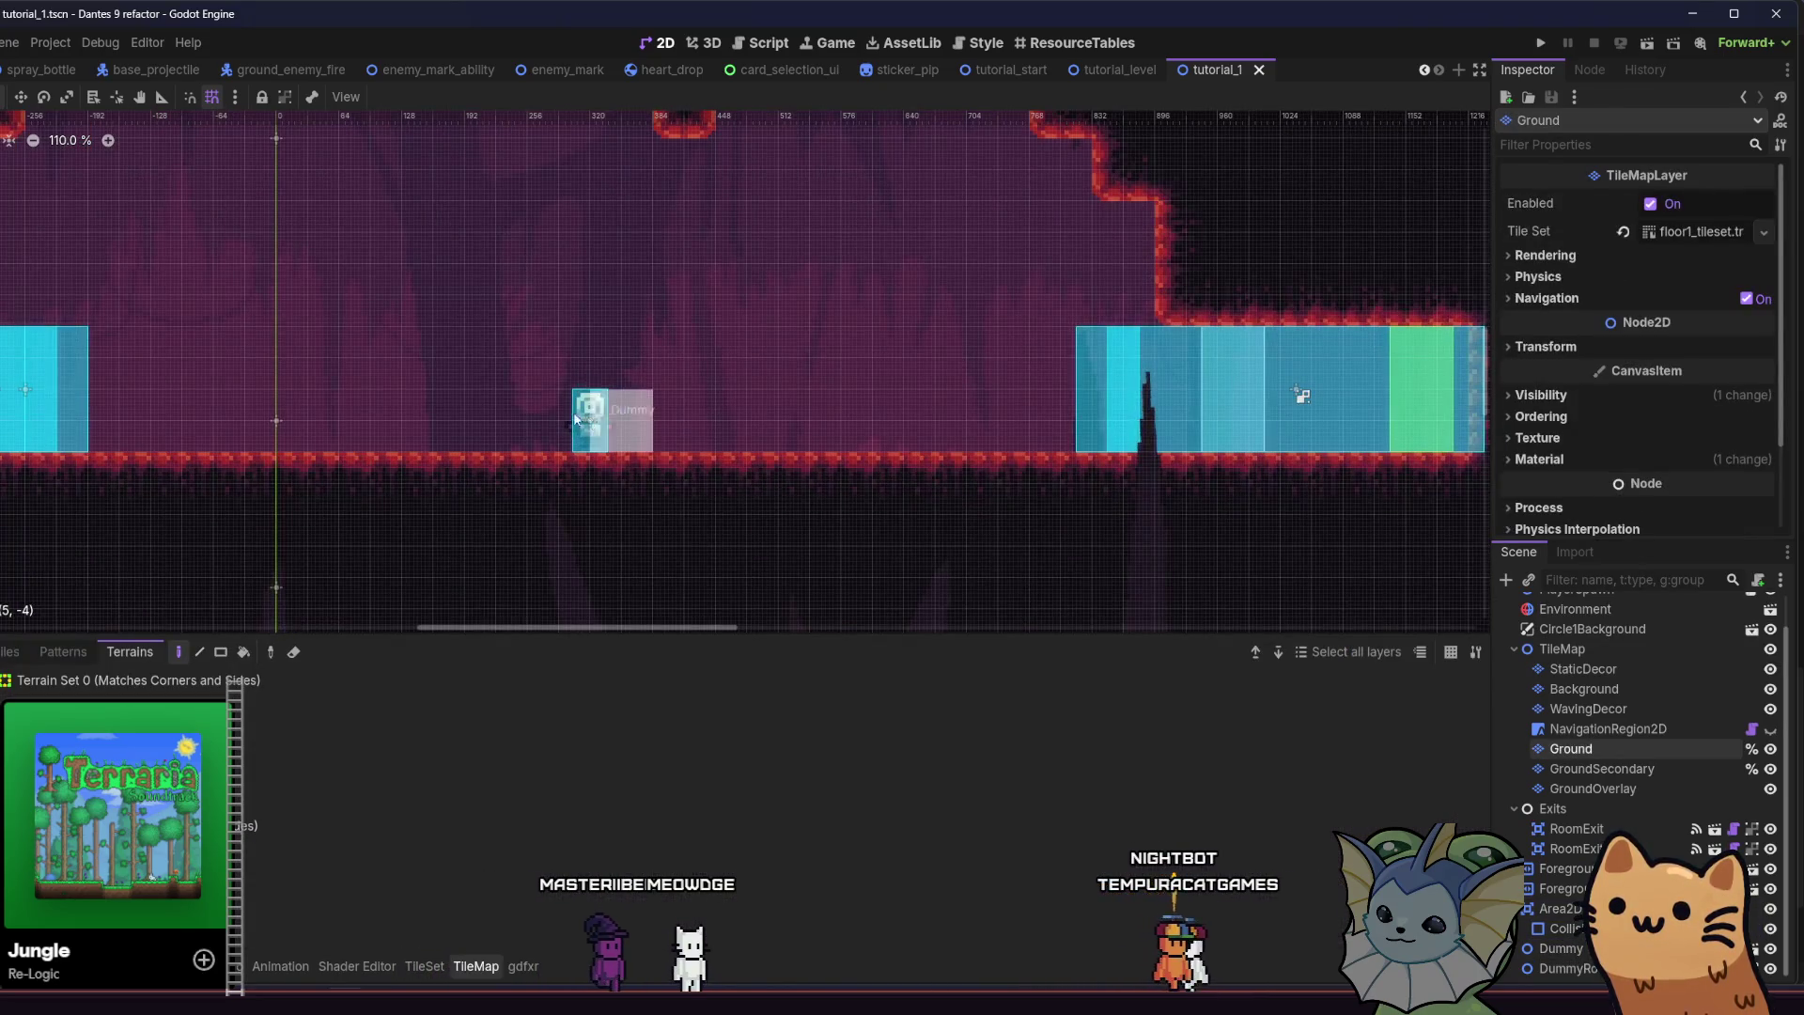
pyautogui.click(1560, 948)
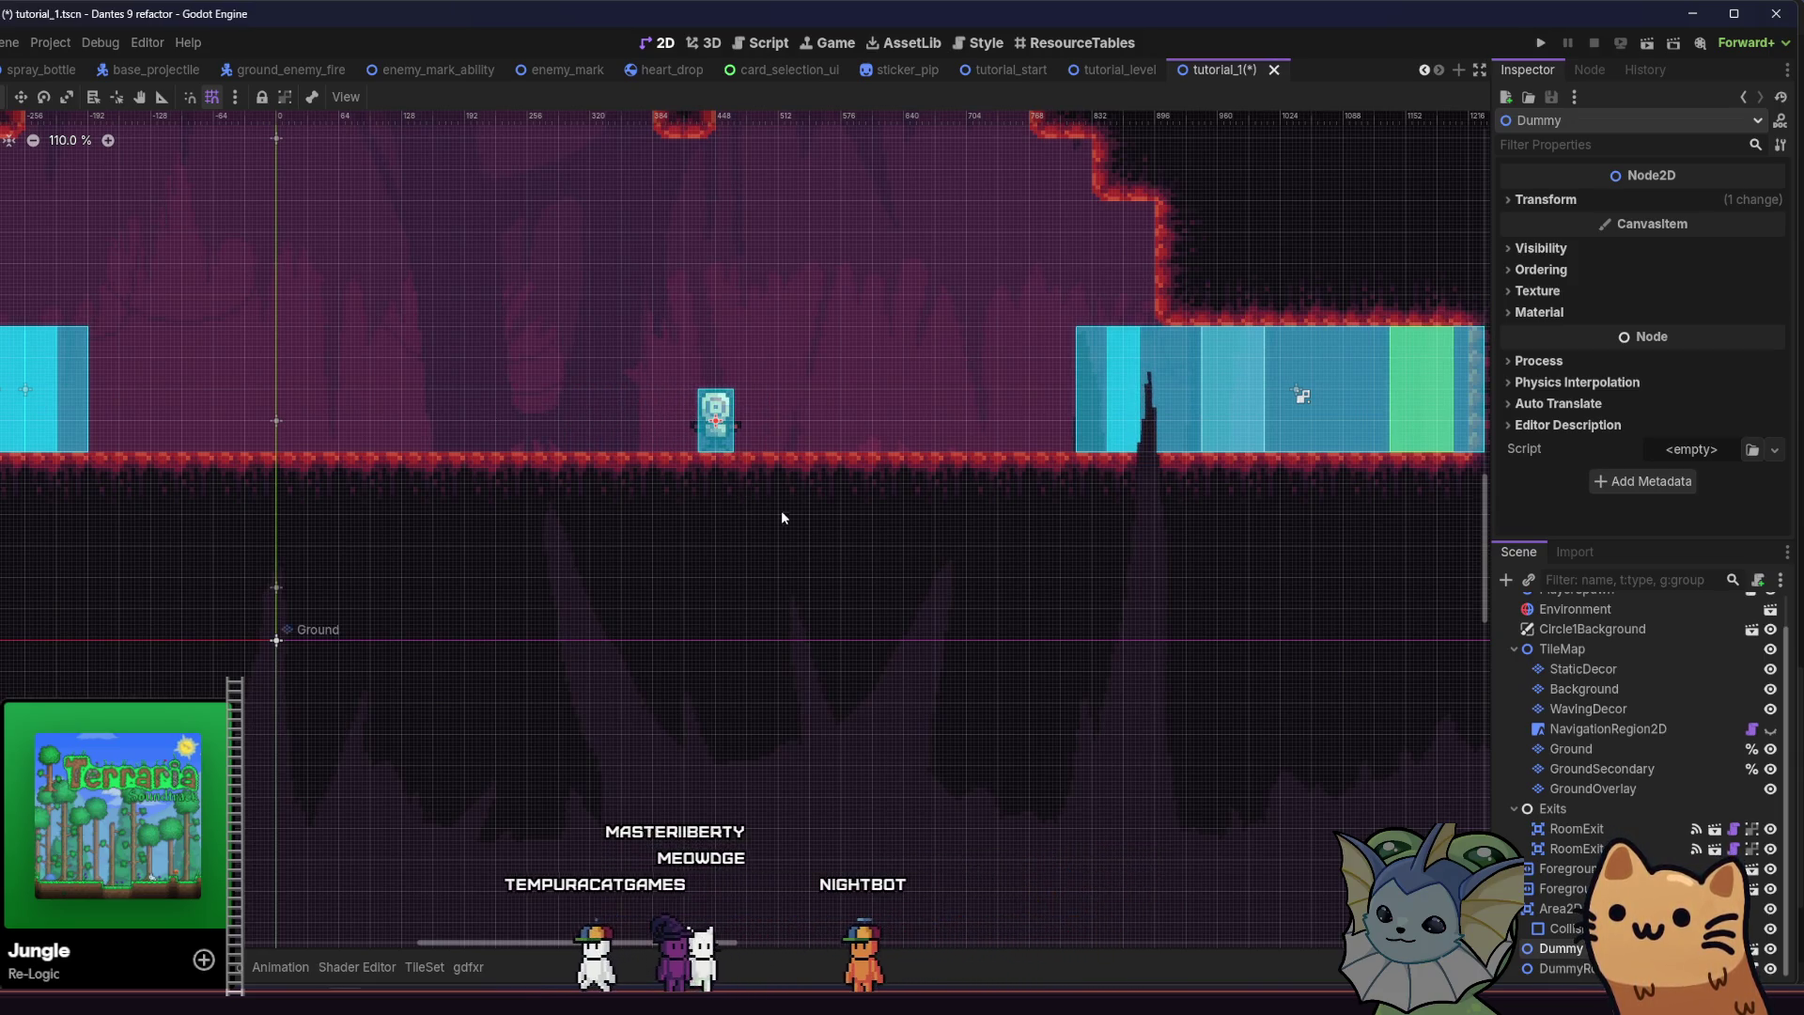
pyautogui.scroll(-1, 423, 379)
pyautogui.scroll(-1, 697, 414)
pyautogui.hotkey('ctrl', 's')
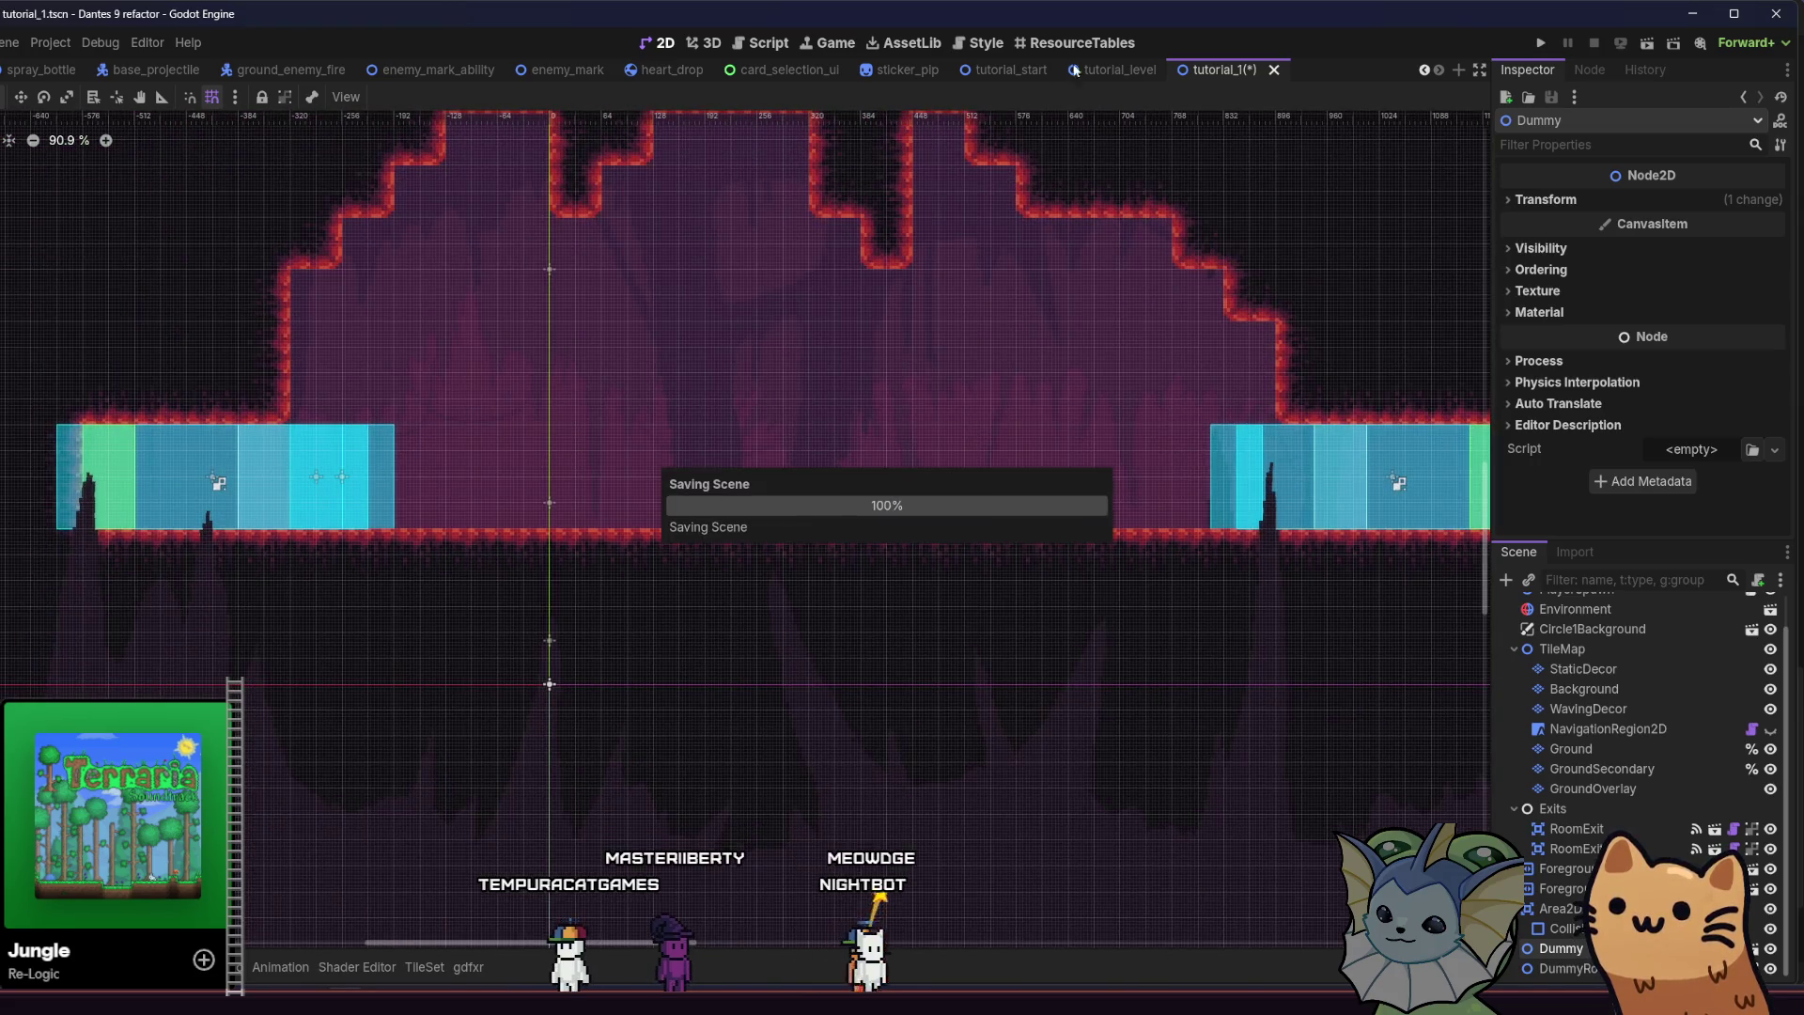
pyautogui.click(1113, 73)
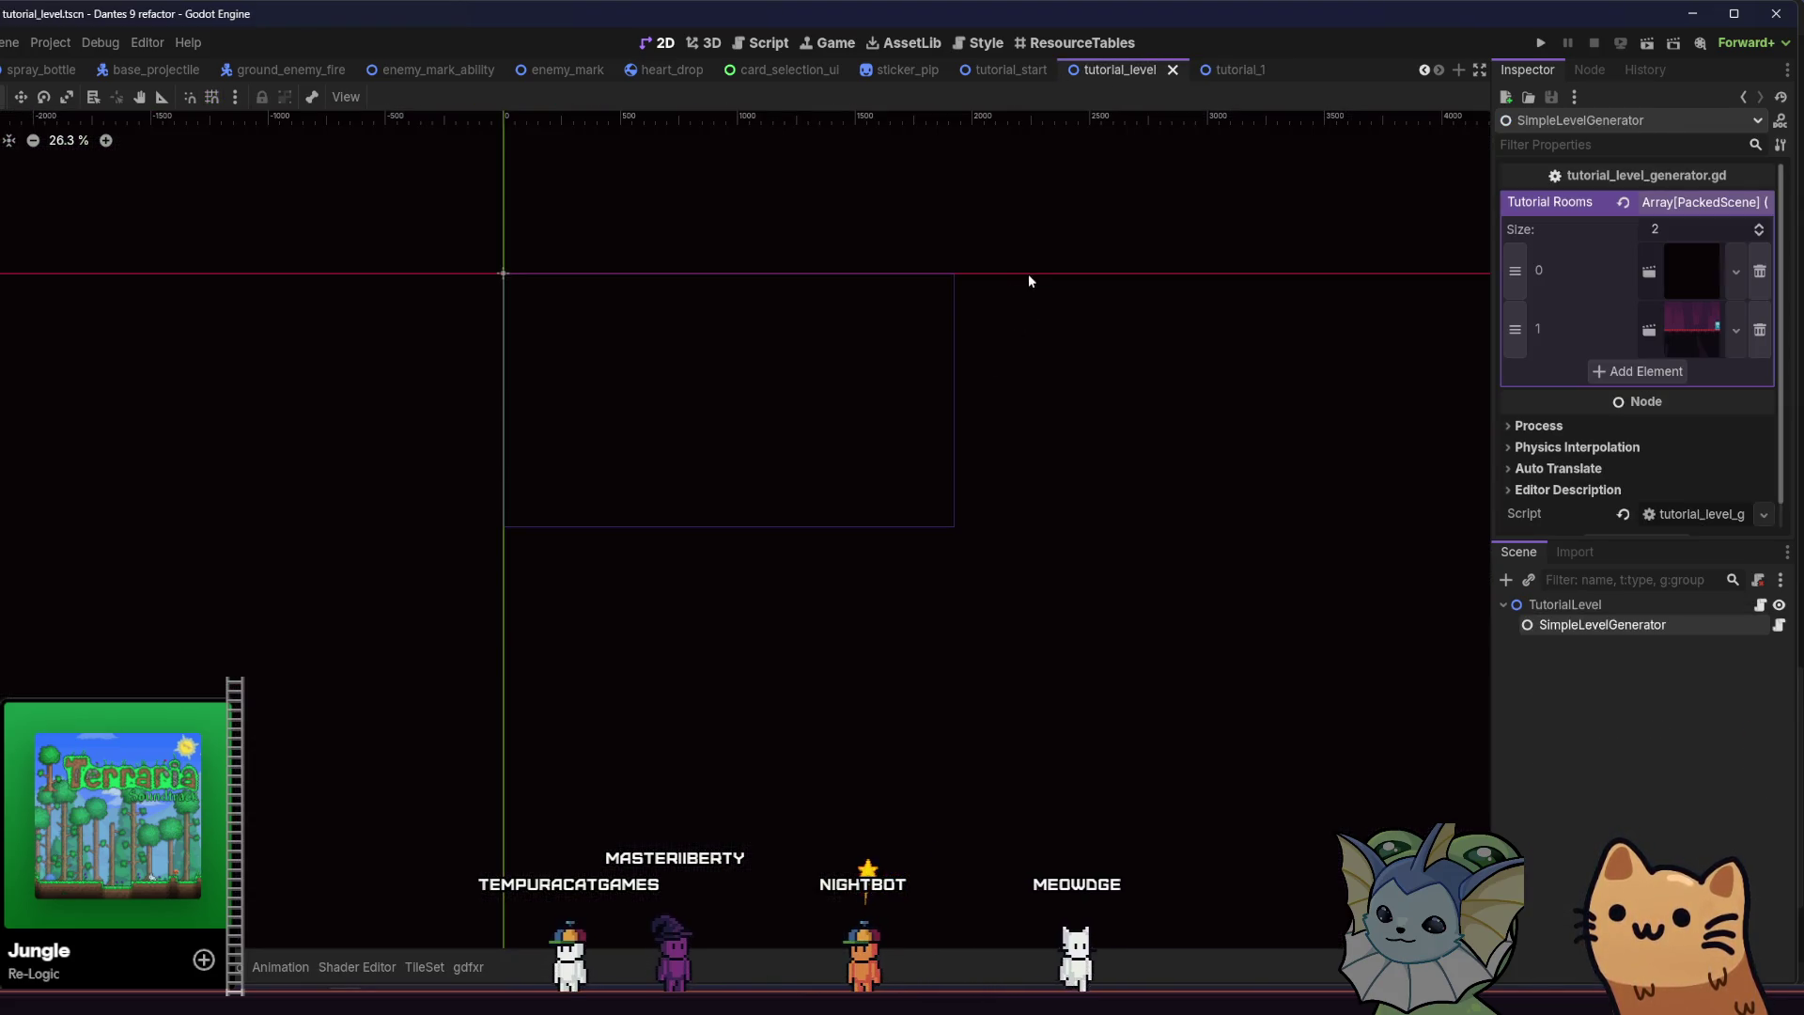
# Open tutorial_room.tscn from the FileSystem dock.
pyautogui.click(1014, 73)
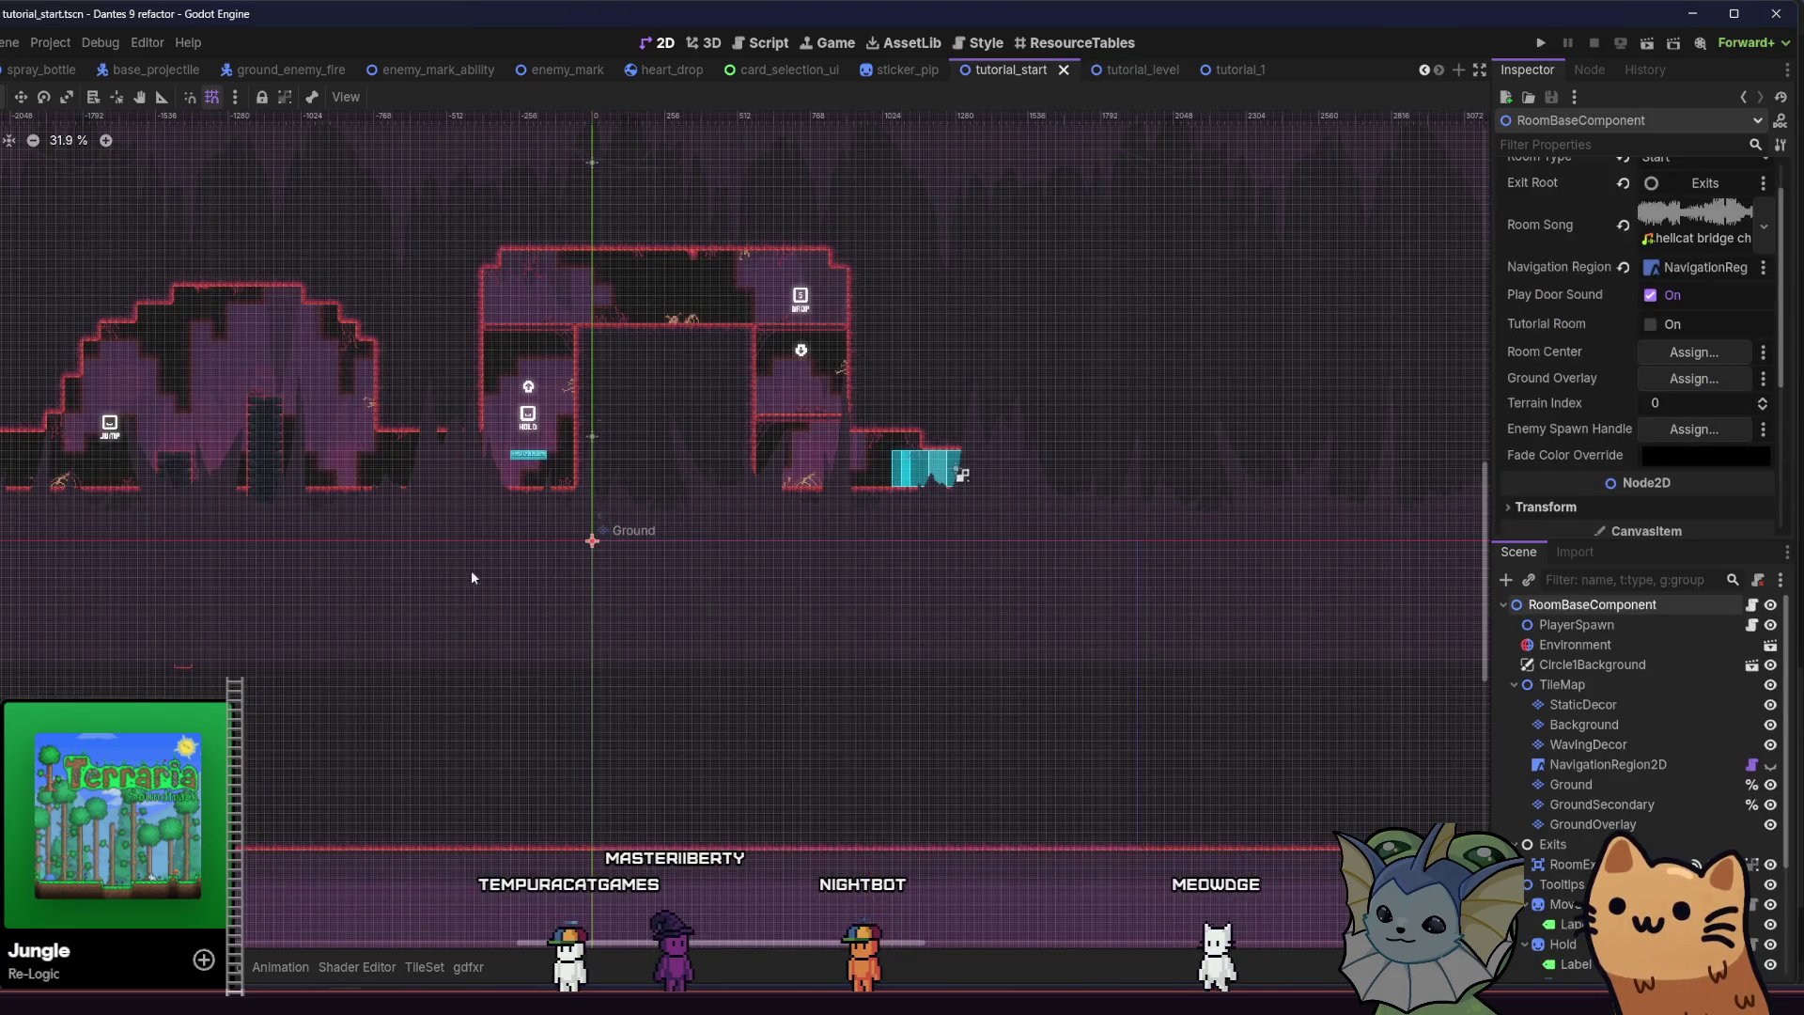
pyautogui.hotkey('alt', 'f')
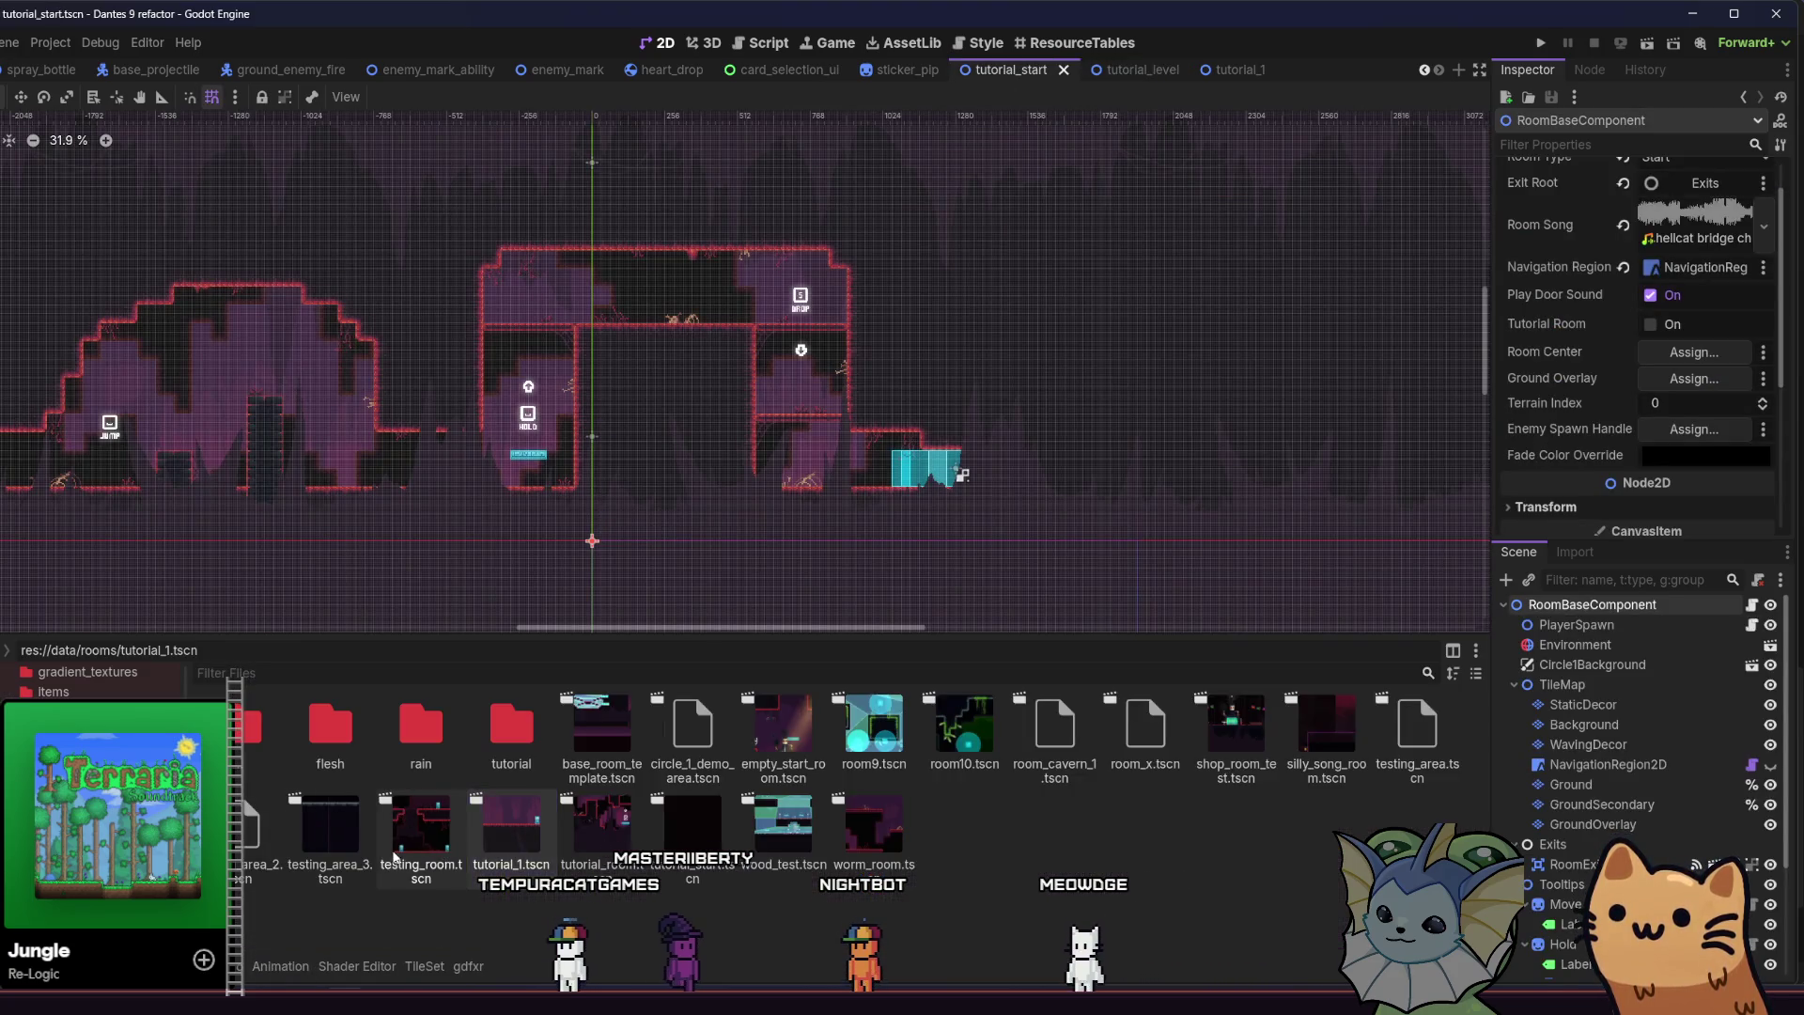
pyautogui.click(609, 843)
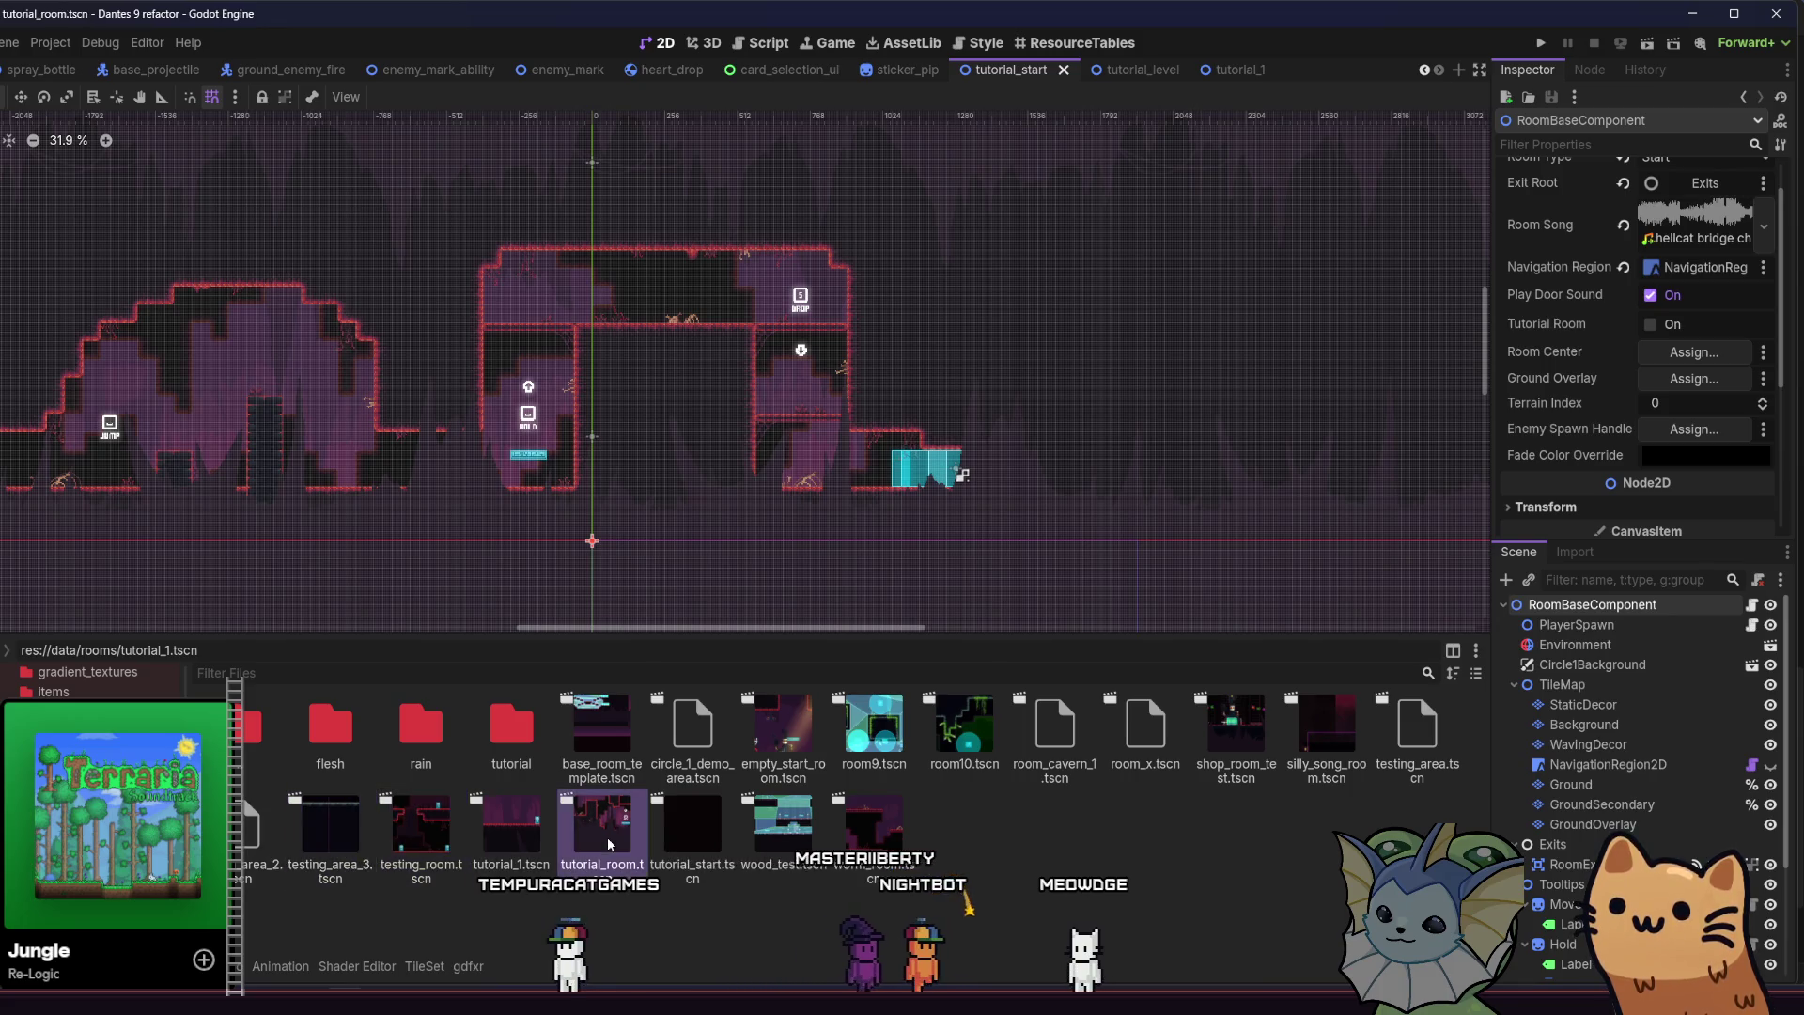
pyautogui.doubleClick(609, 844)
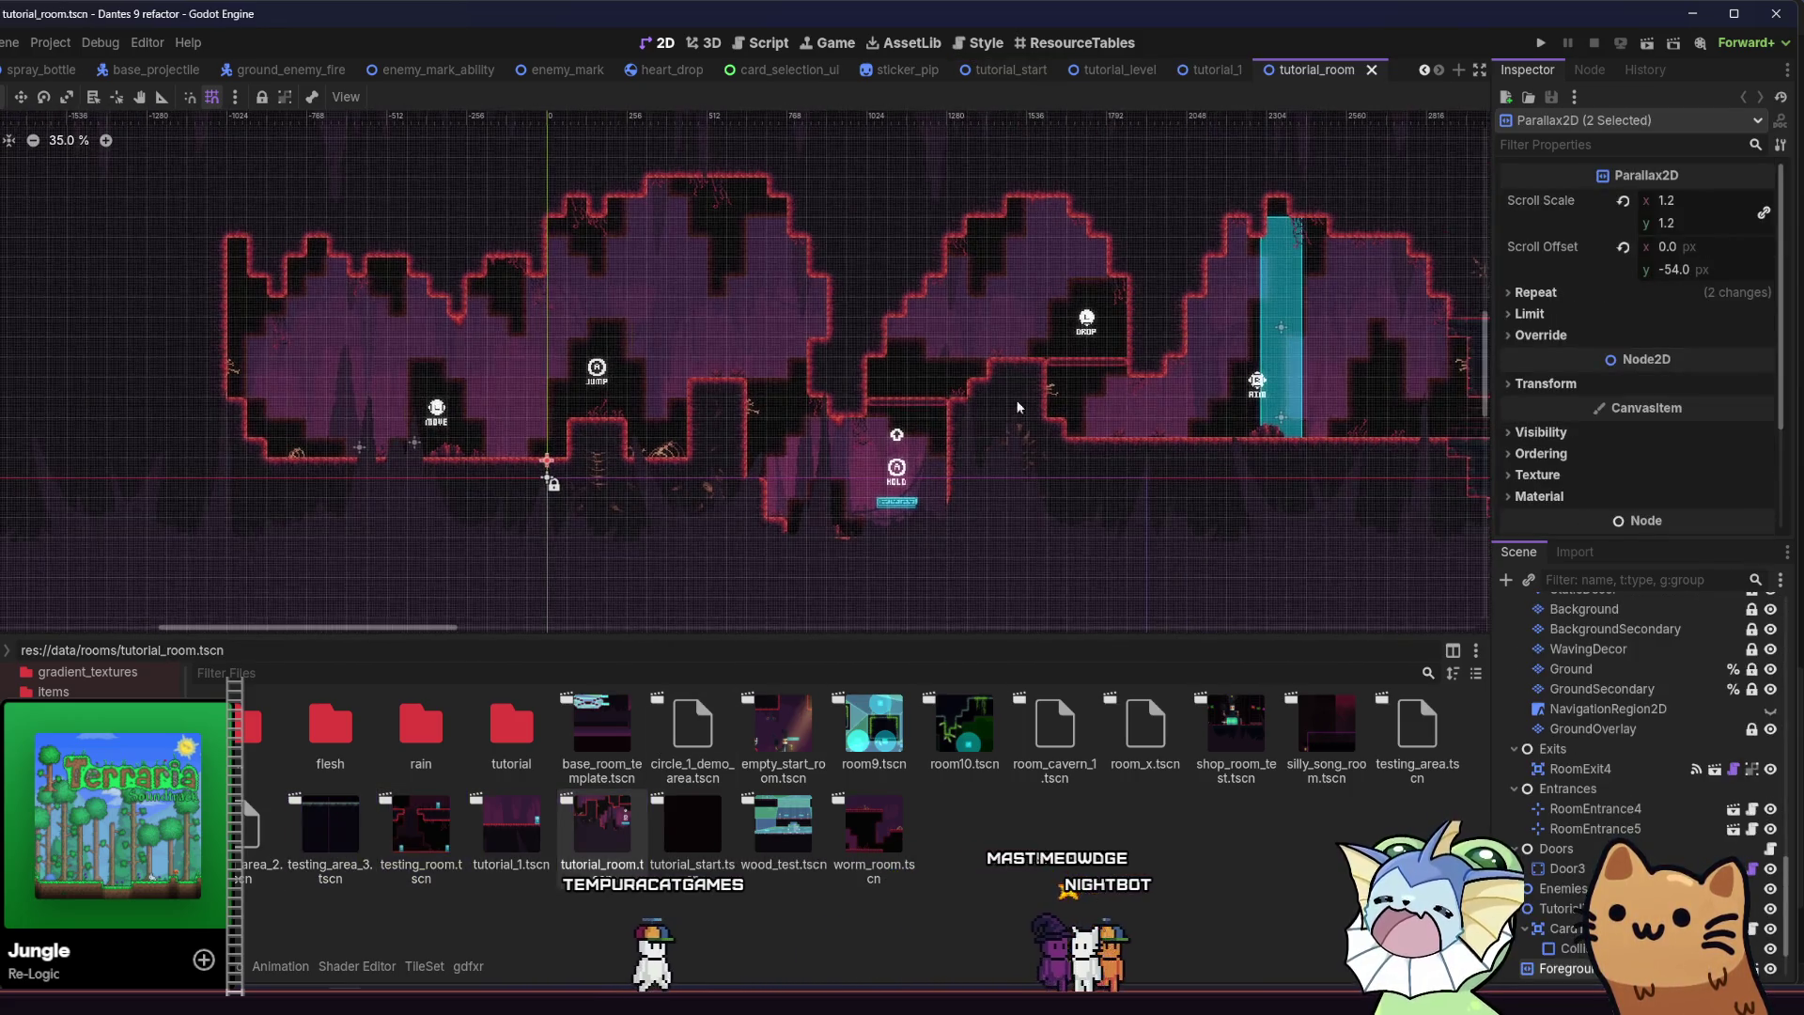
# Select only the Attack2 AIM glyph in tutorial_room, then return to tutorial_1.
pyautogui.hscroll(10, 751, 413)
pyautogui.scroll(1, 516, 420)
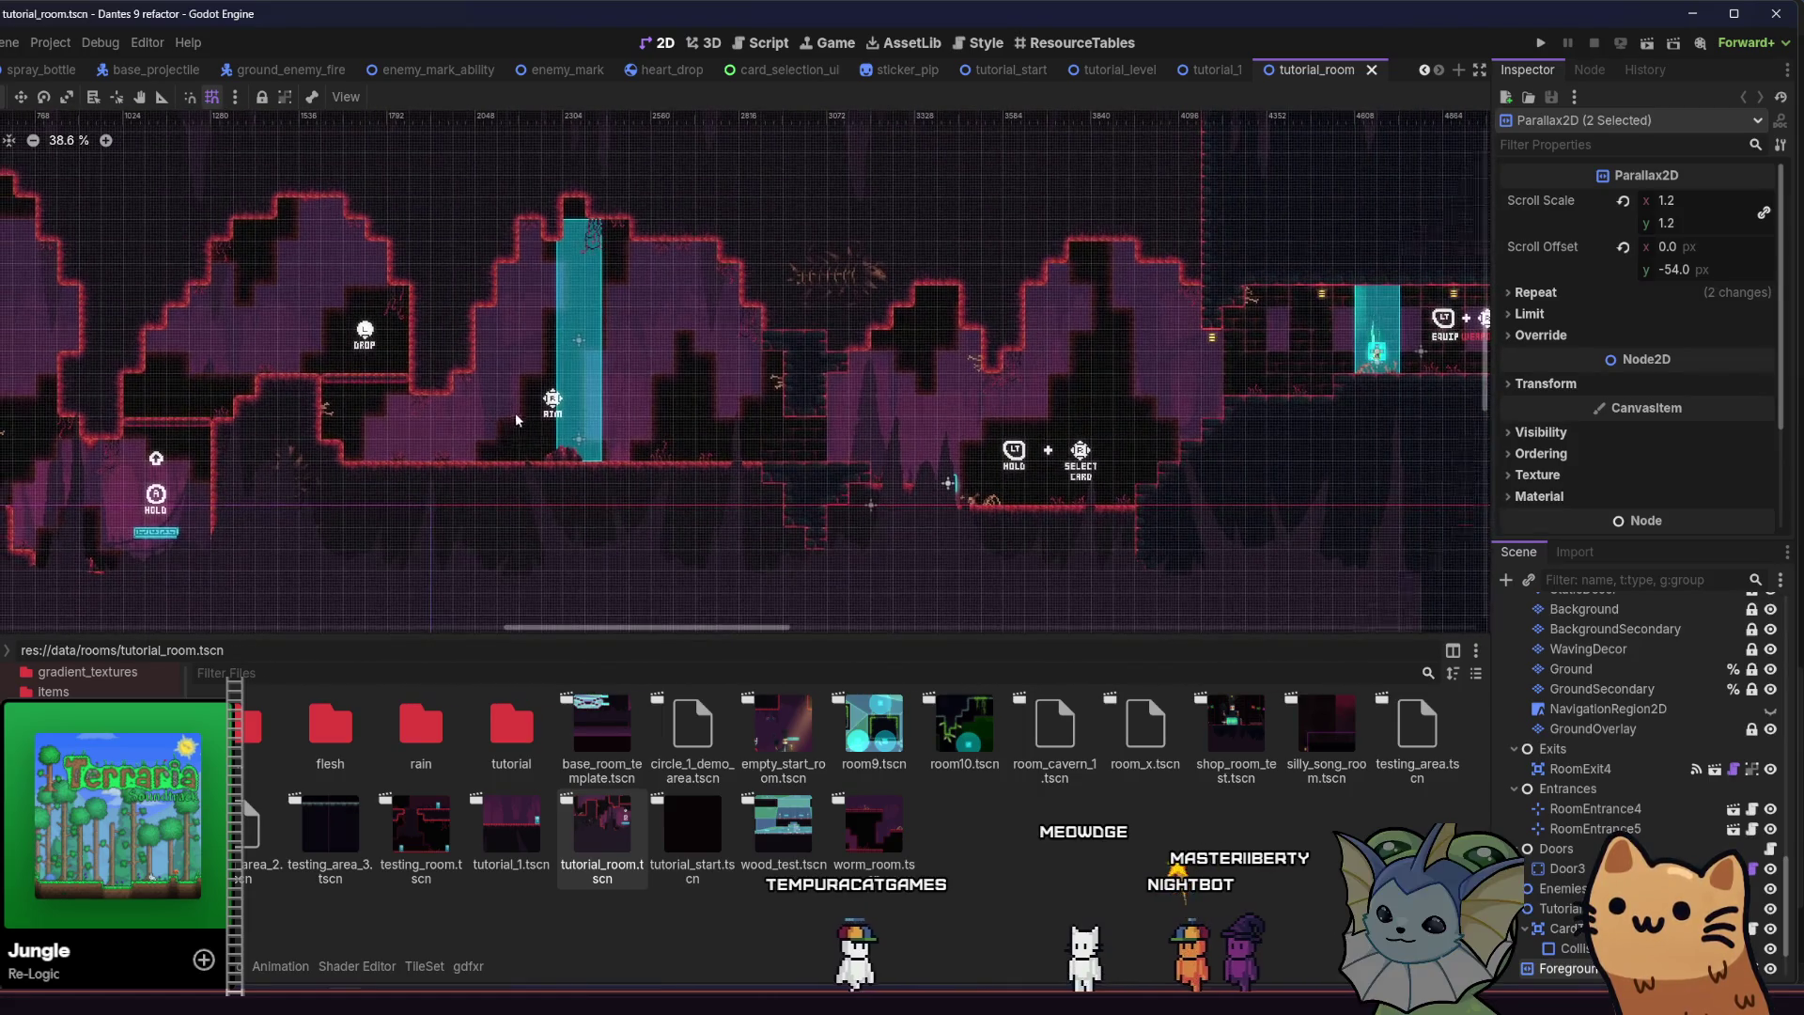
pyautogui.scroll(4, 515, 420)
pyautogui.click(570, 395)
pyautogui.keyDown('shift'); pyautogui.click(560, 424); pyautogui.keyUp('shift')
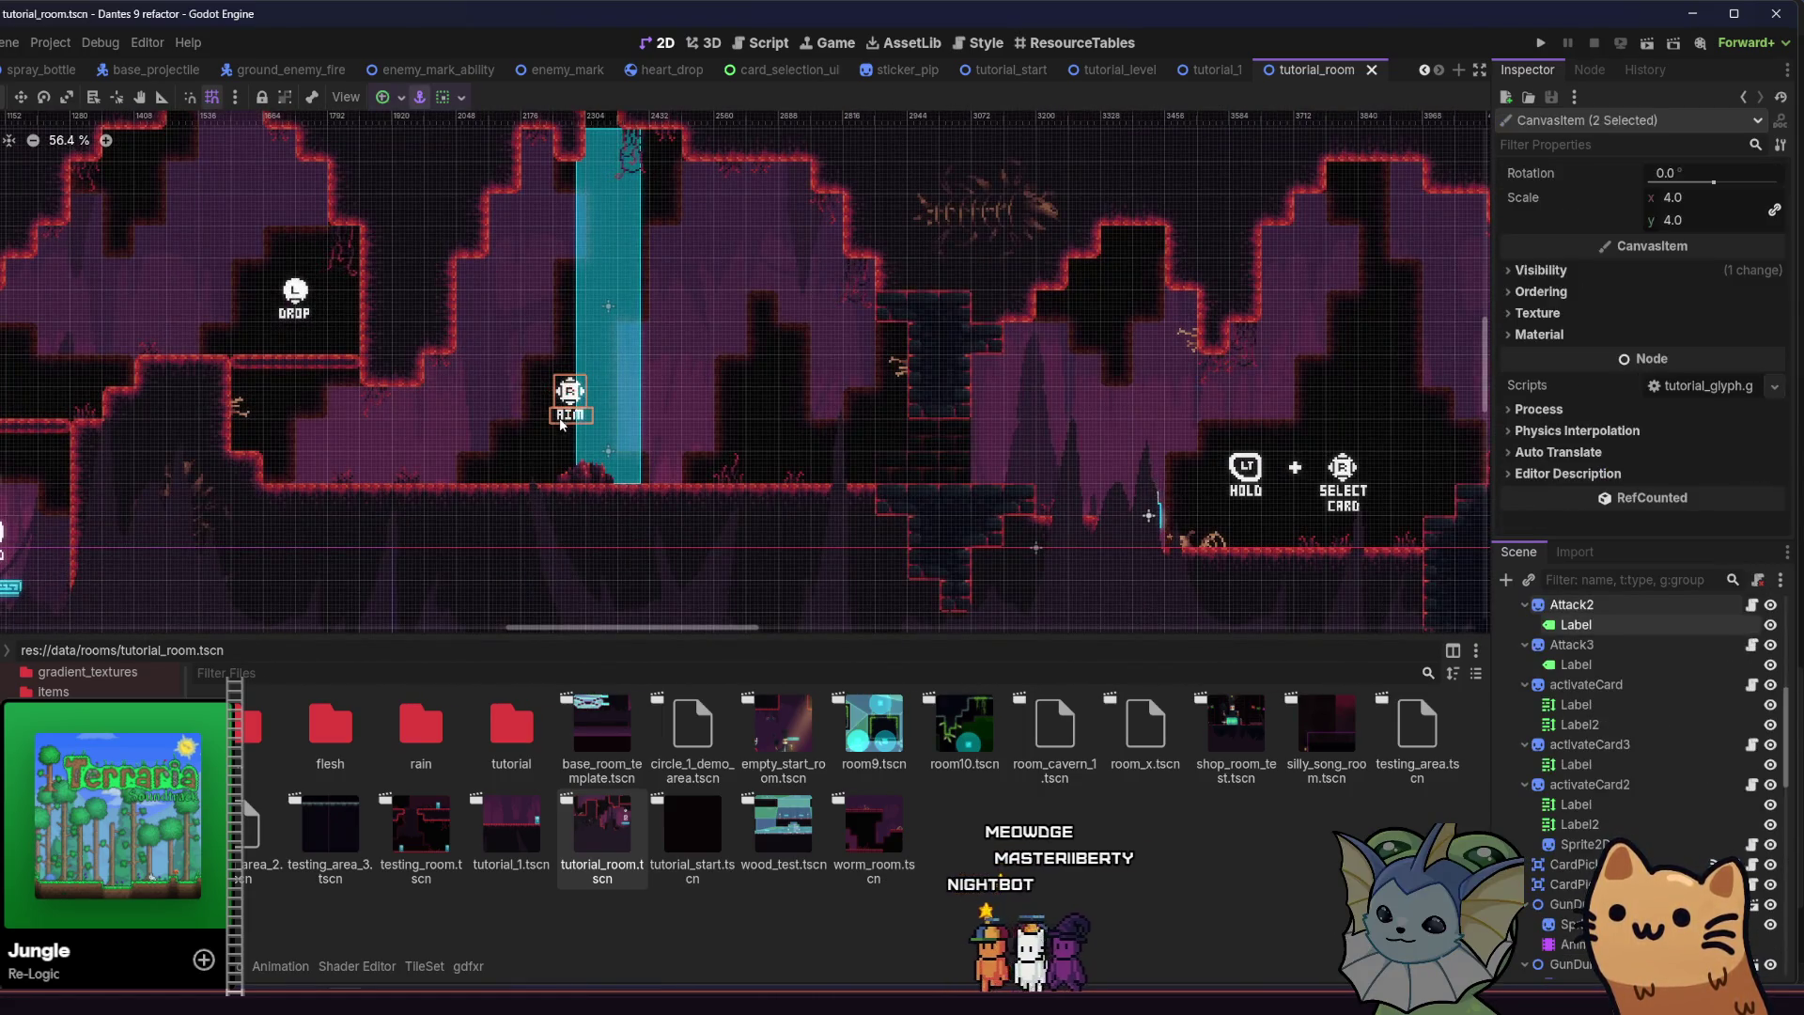
pyautogui.scroll(1, 1557, 655)
pyautogui.click(1570, 653)
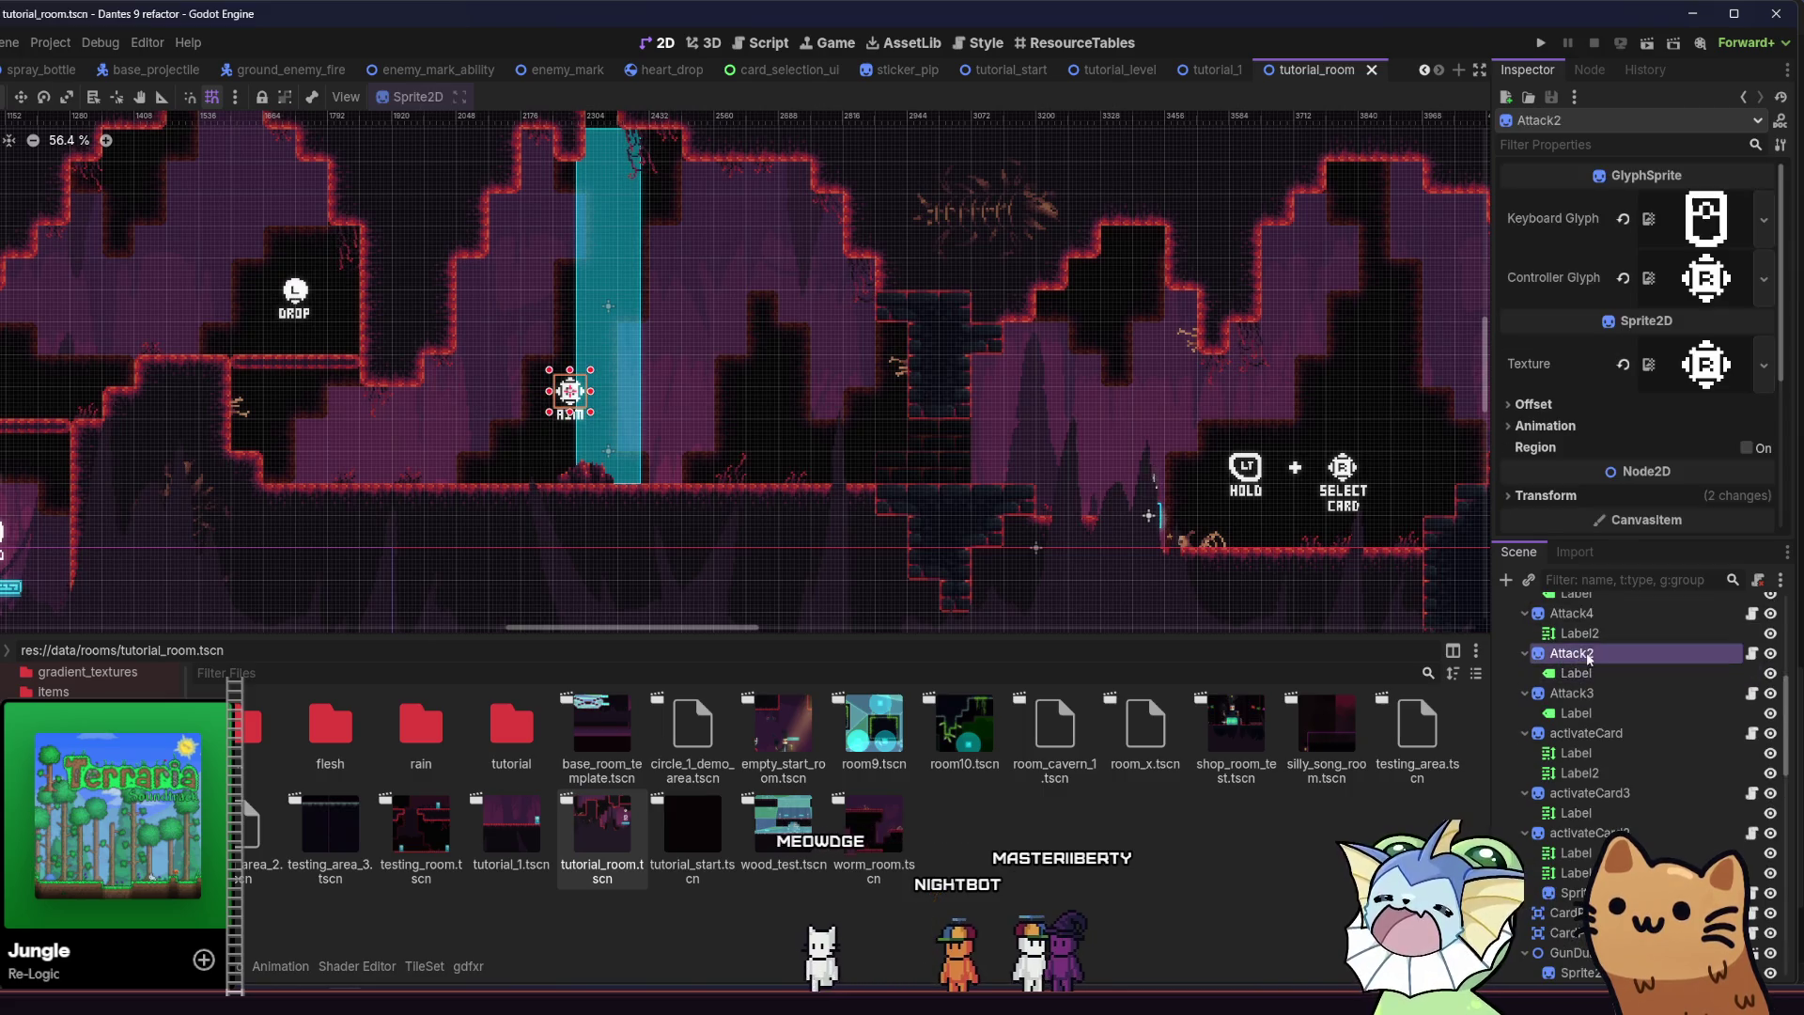
pyautogui.click(1191, 72)
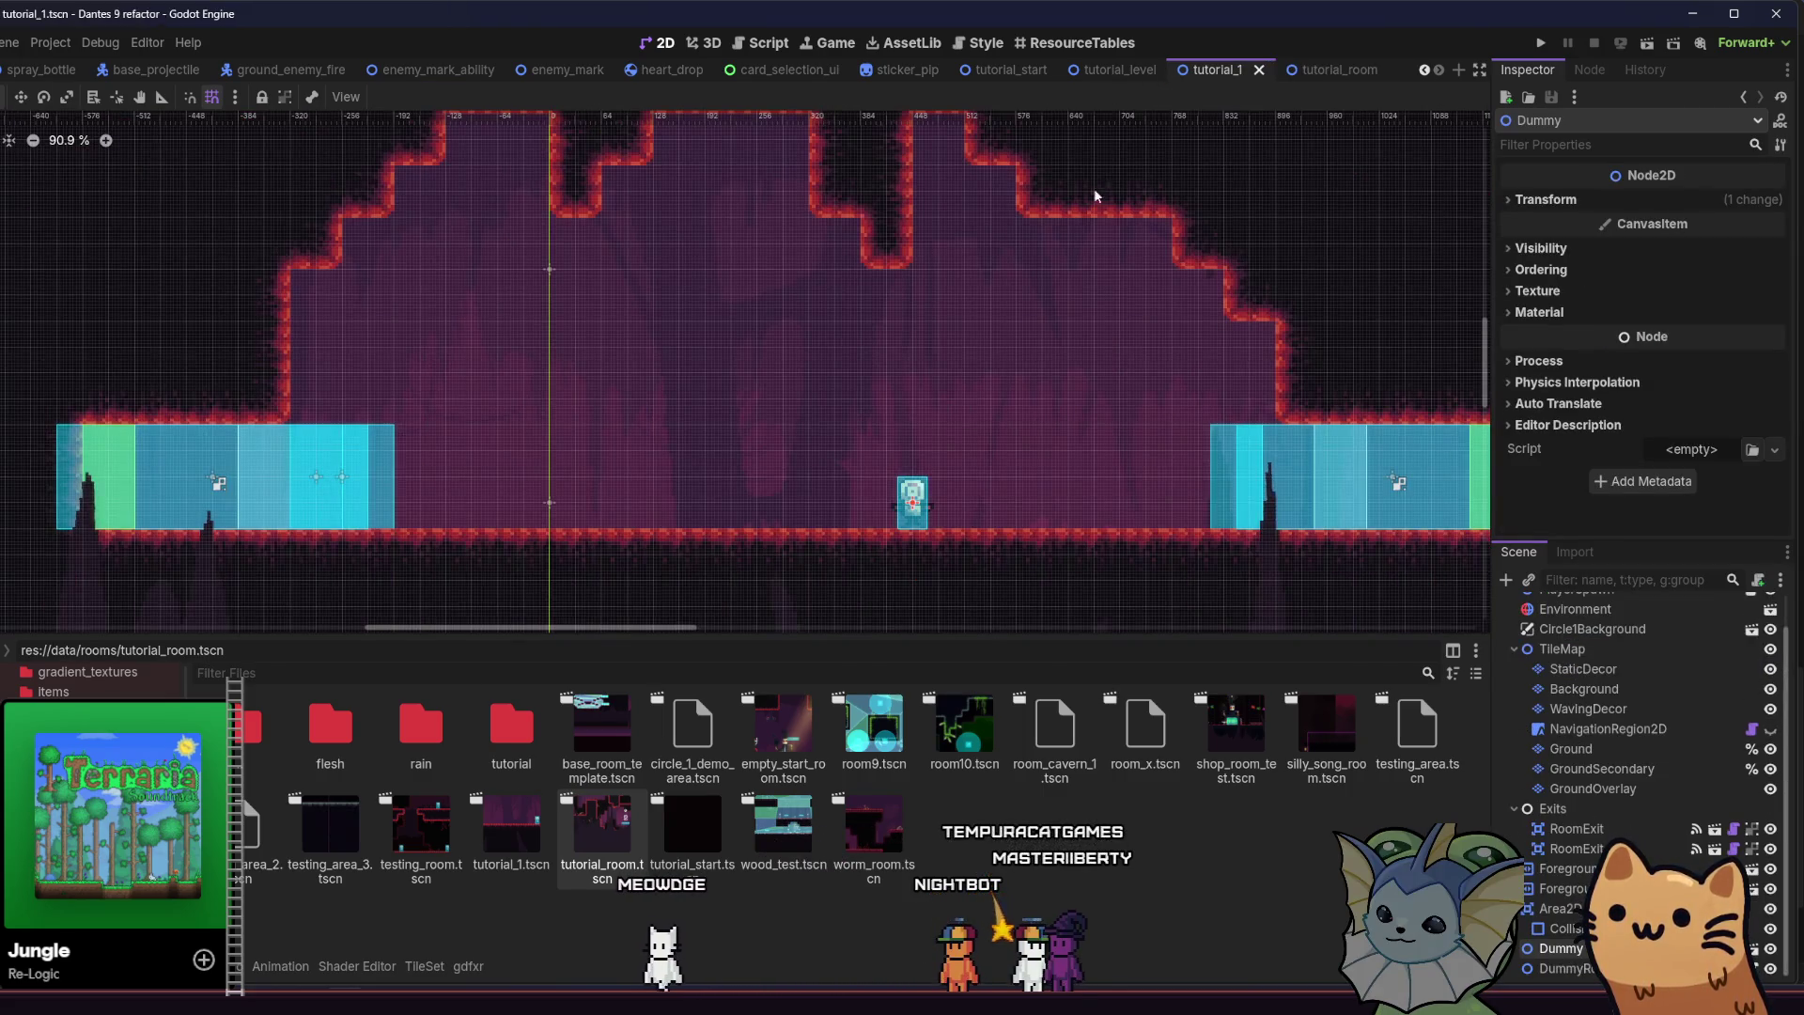
# Add a Node2D child node to the tutorial_1 room.
pyautogui.click(1506, 579)
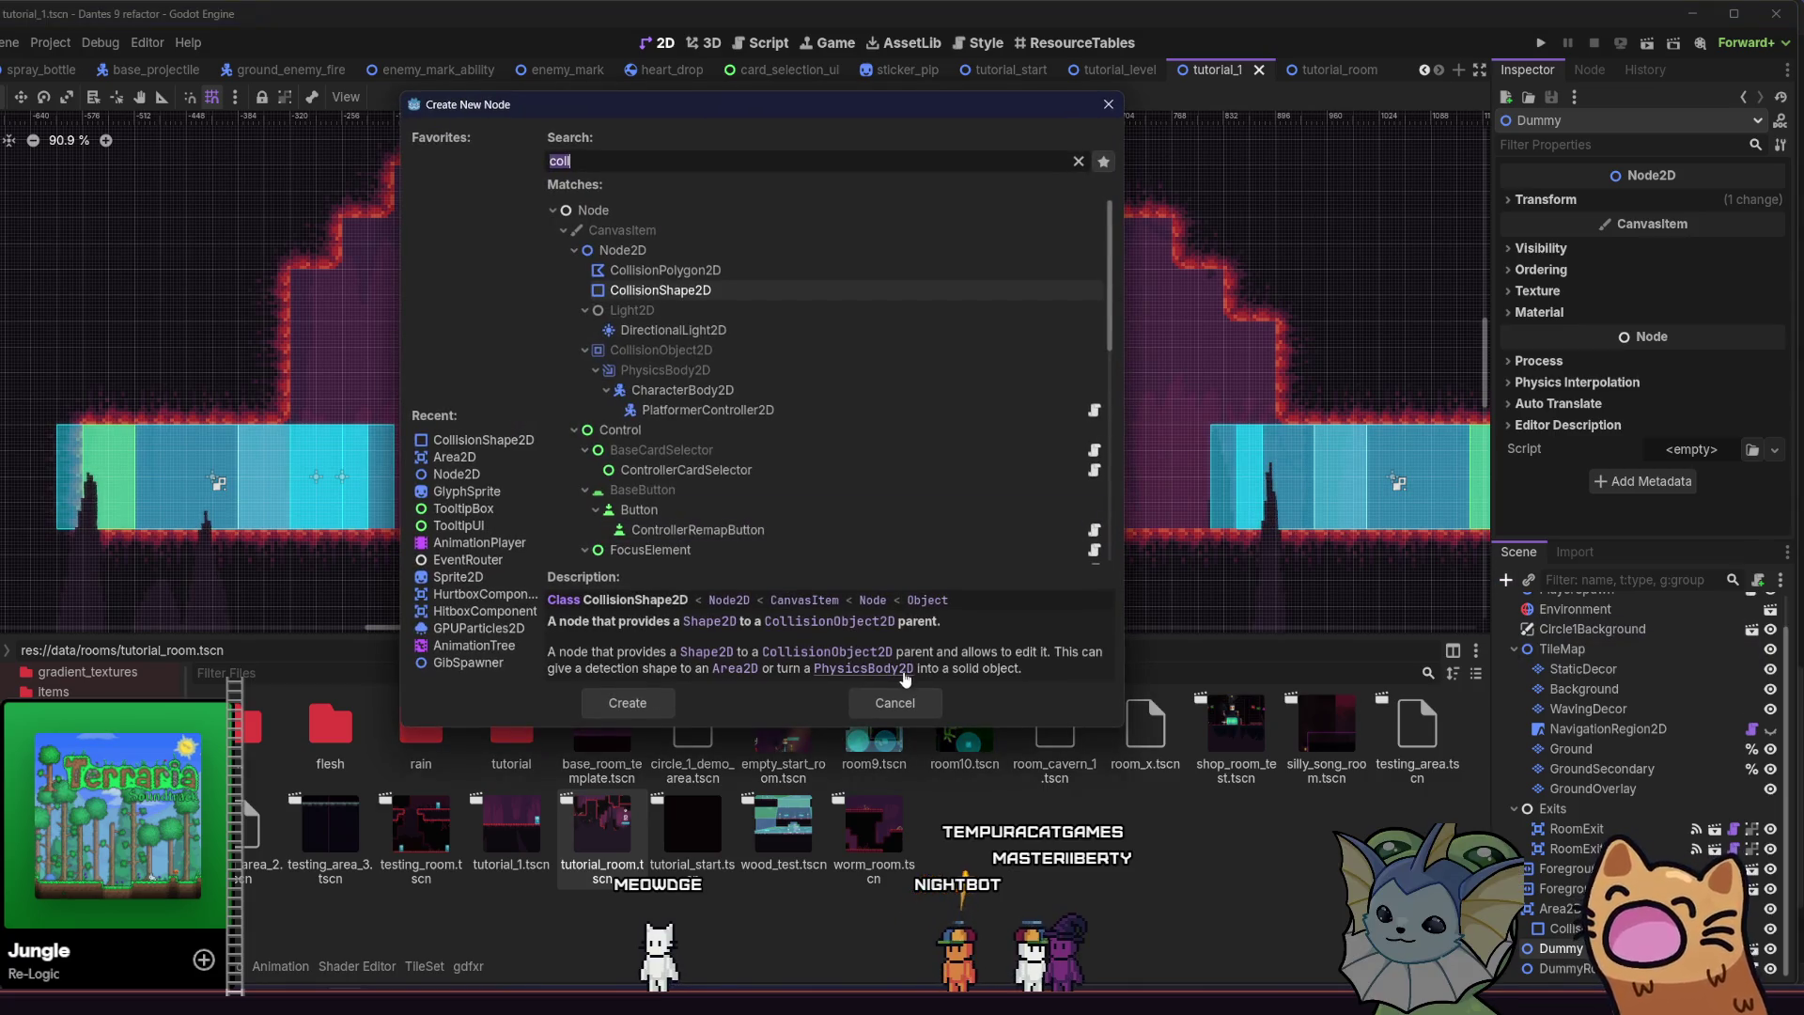
pyautogui.write('m')
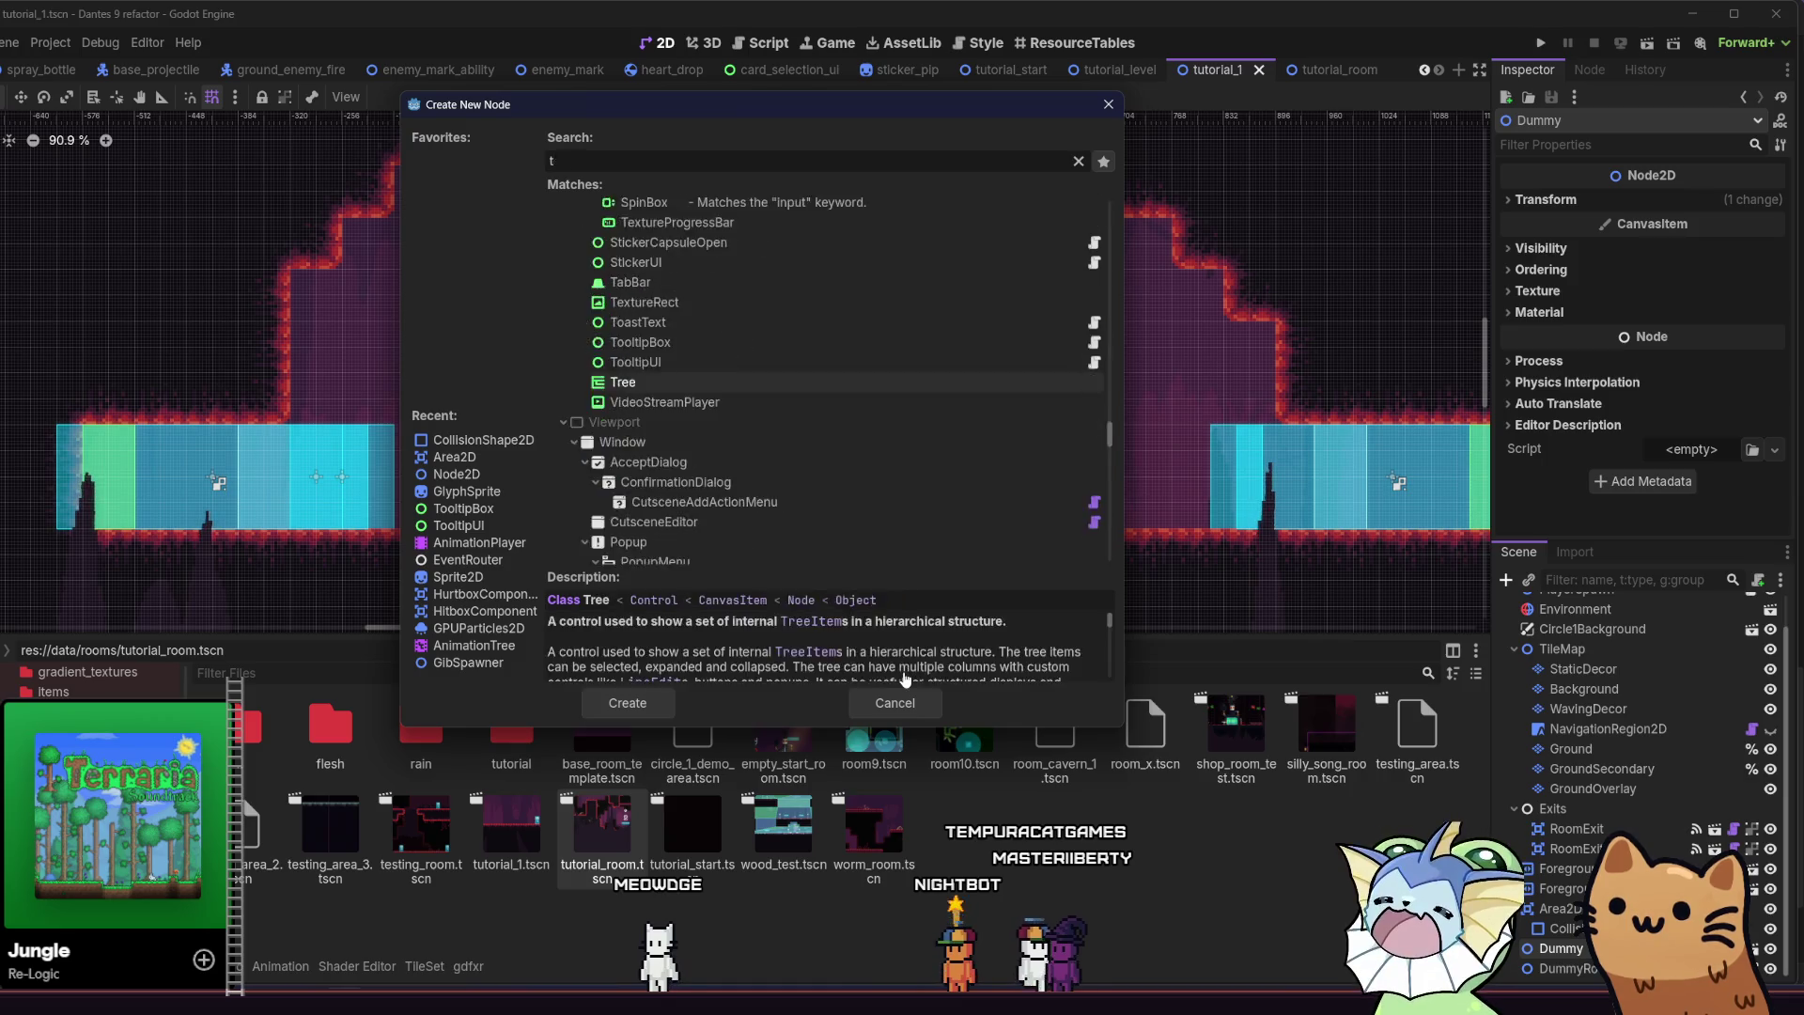
pyautogui.press('BackSpace')
pyautogui.write('node2d')
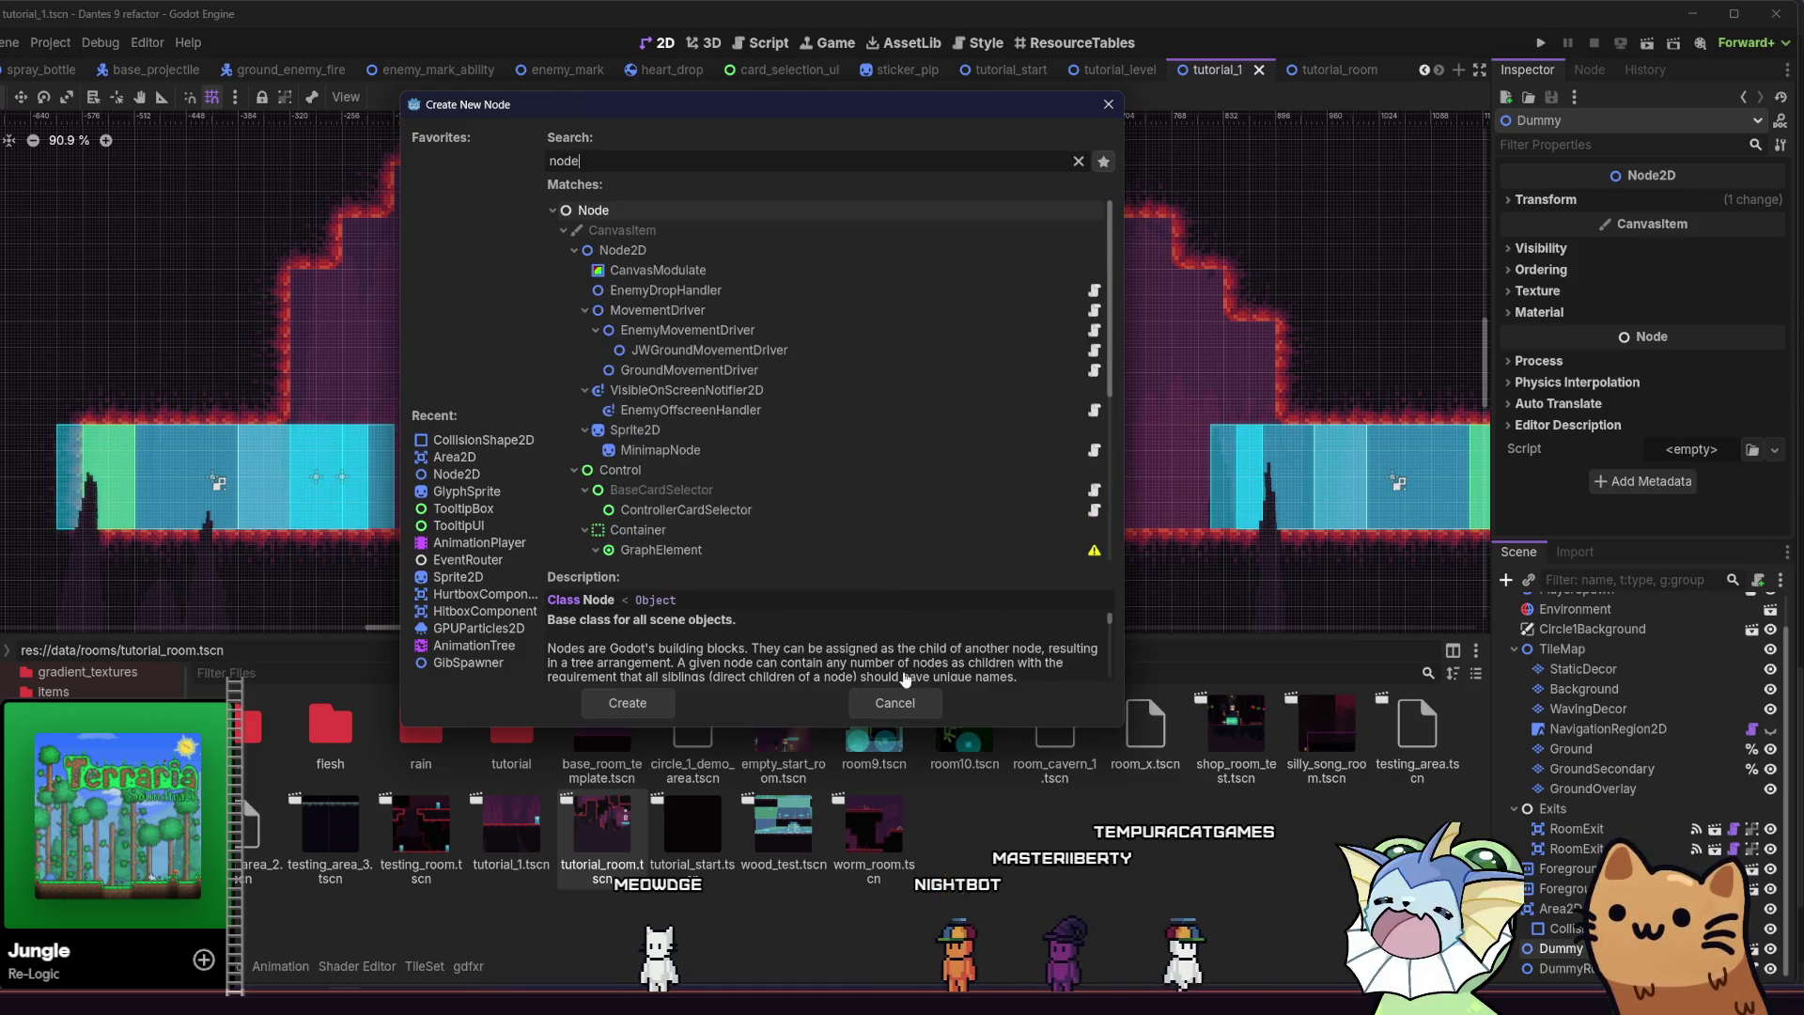
pyautogui.press('Return')
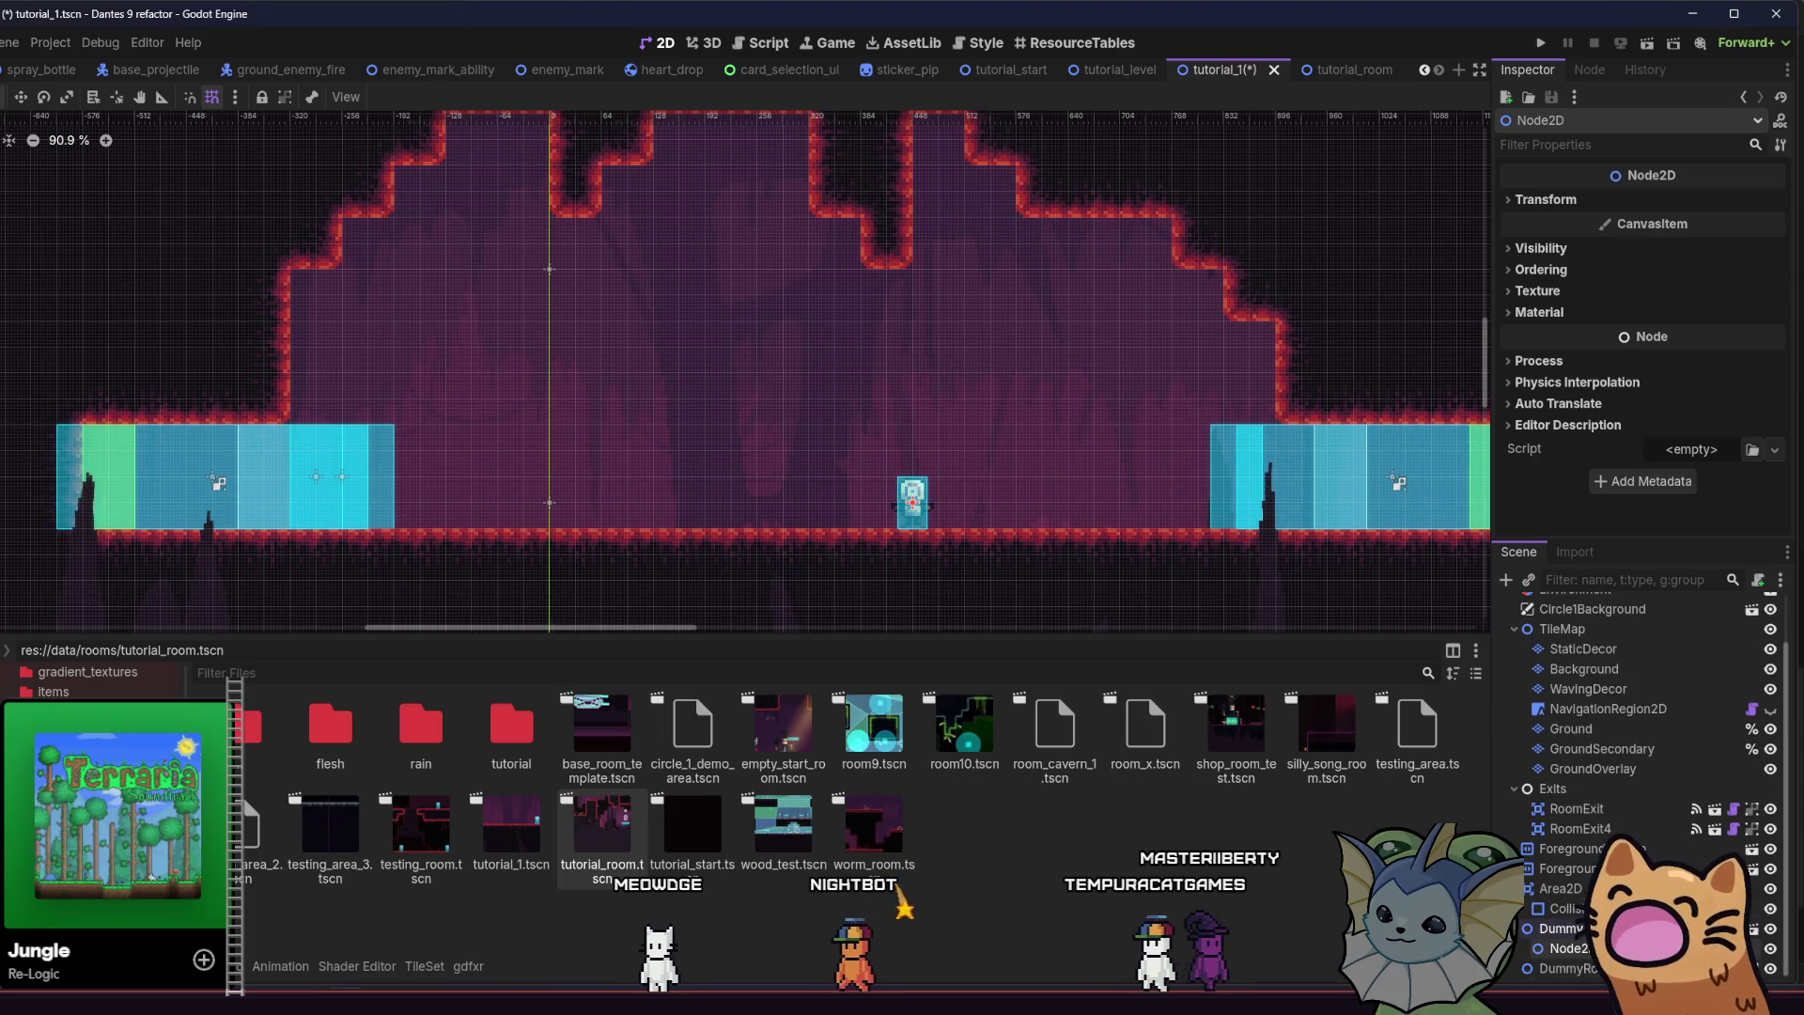
# Rename the new Node2D to Tooltips and select the pasted Attack2 AIM glyph.
pyautogui.click(1567, 967)
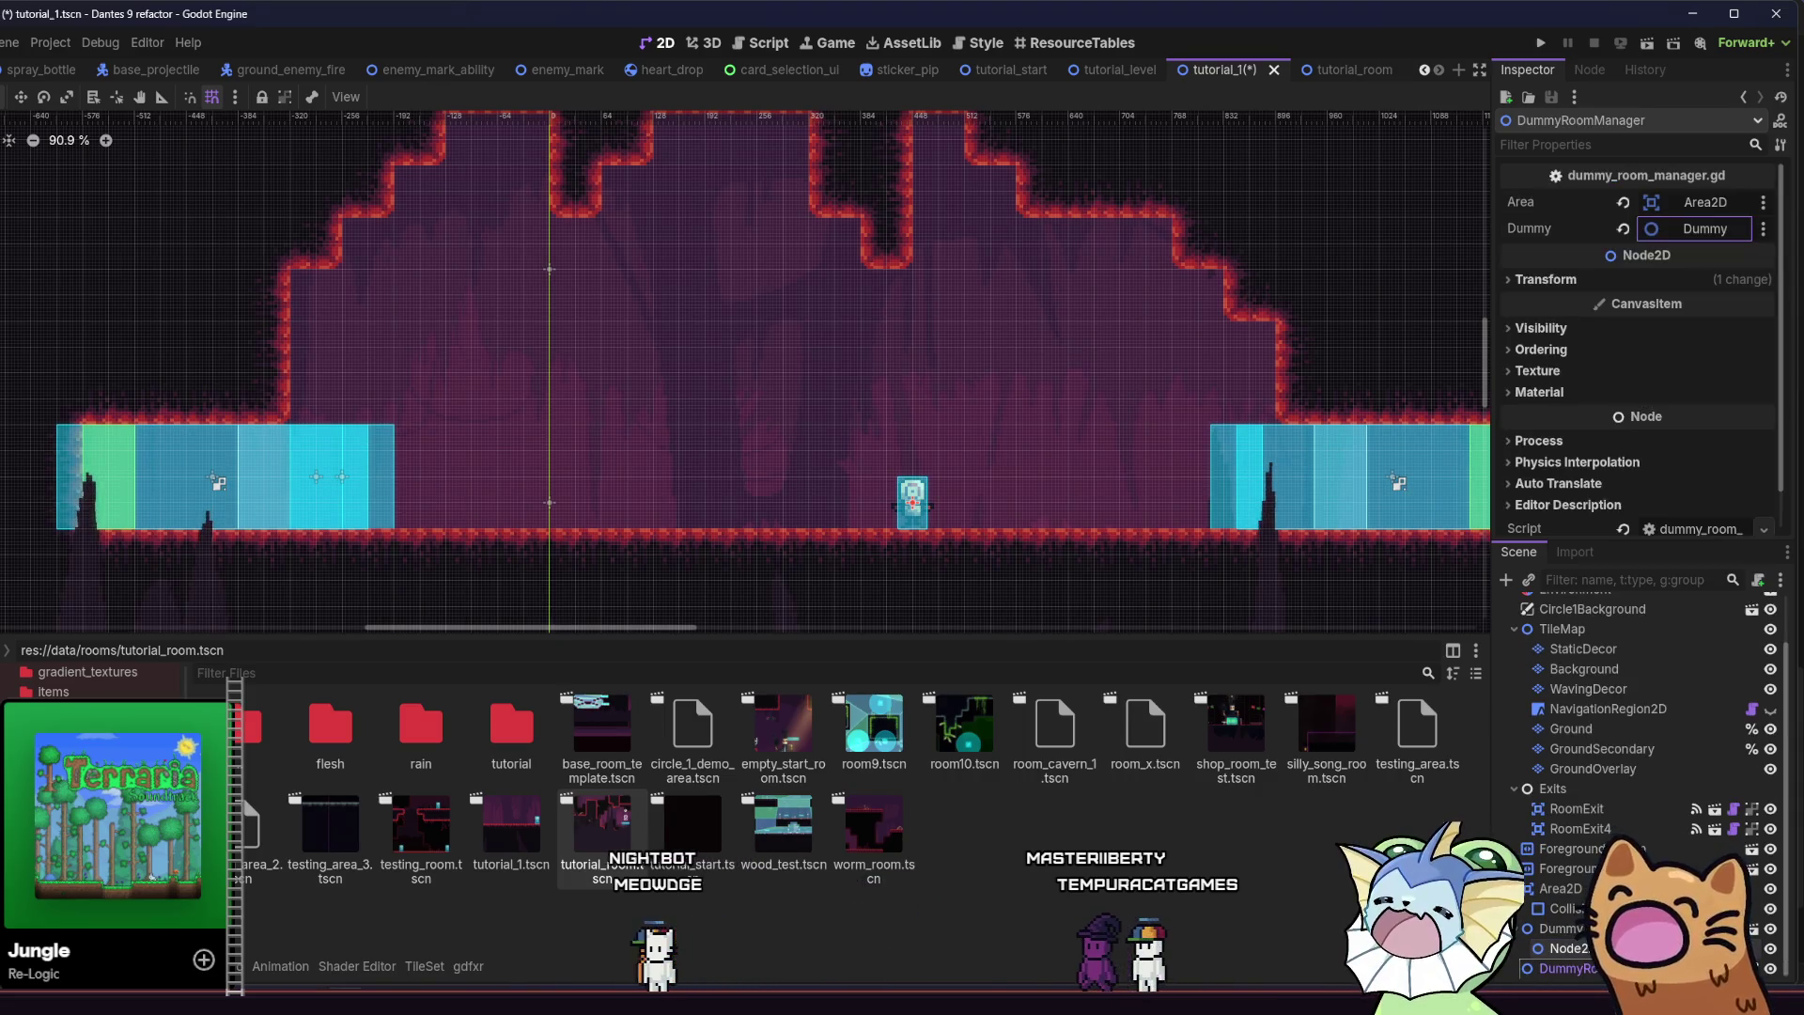
pyautogui.click(1694, 228)
pyautogui.click(1579, 948)
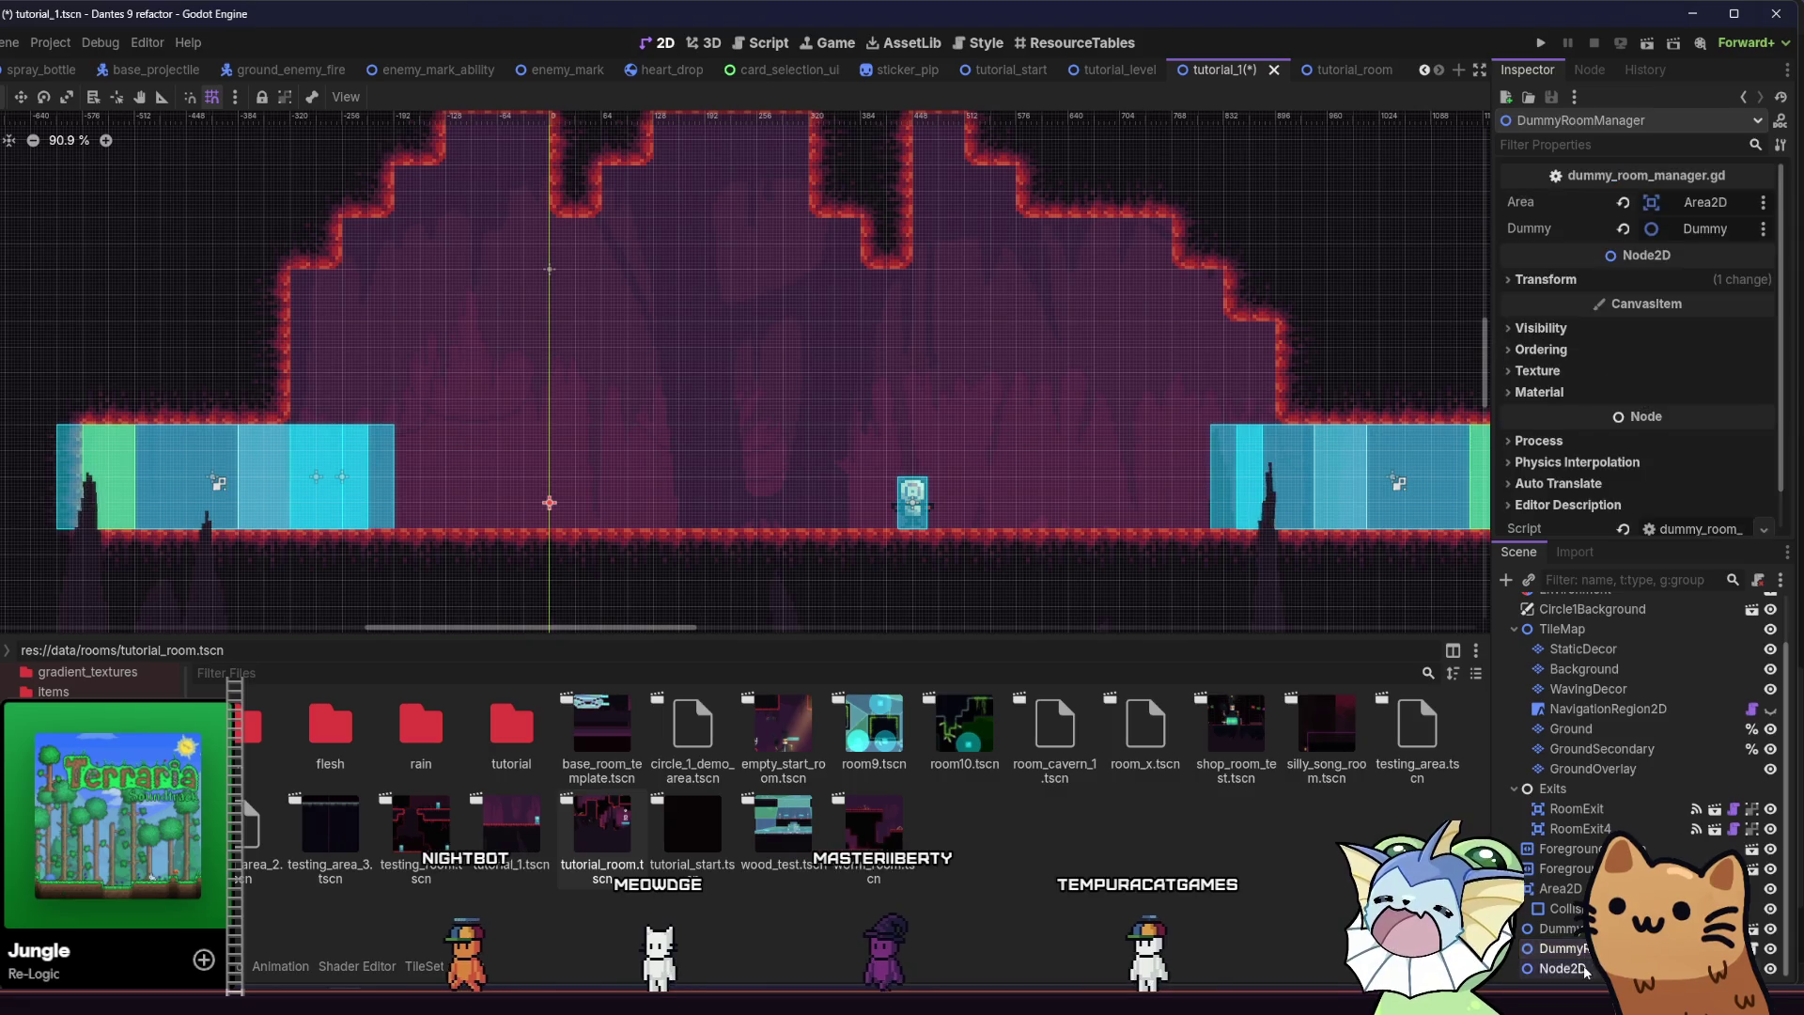
pyautogui.click(1566, 967)
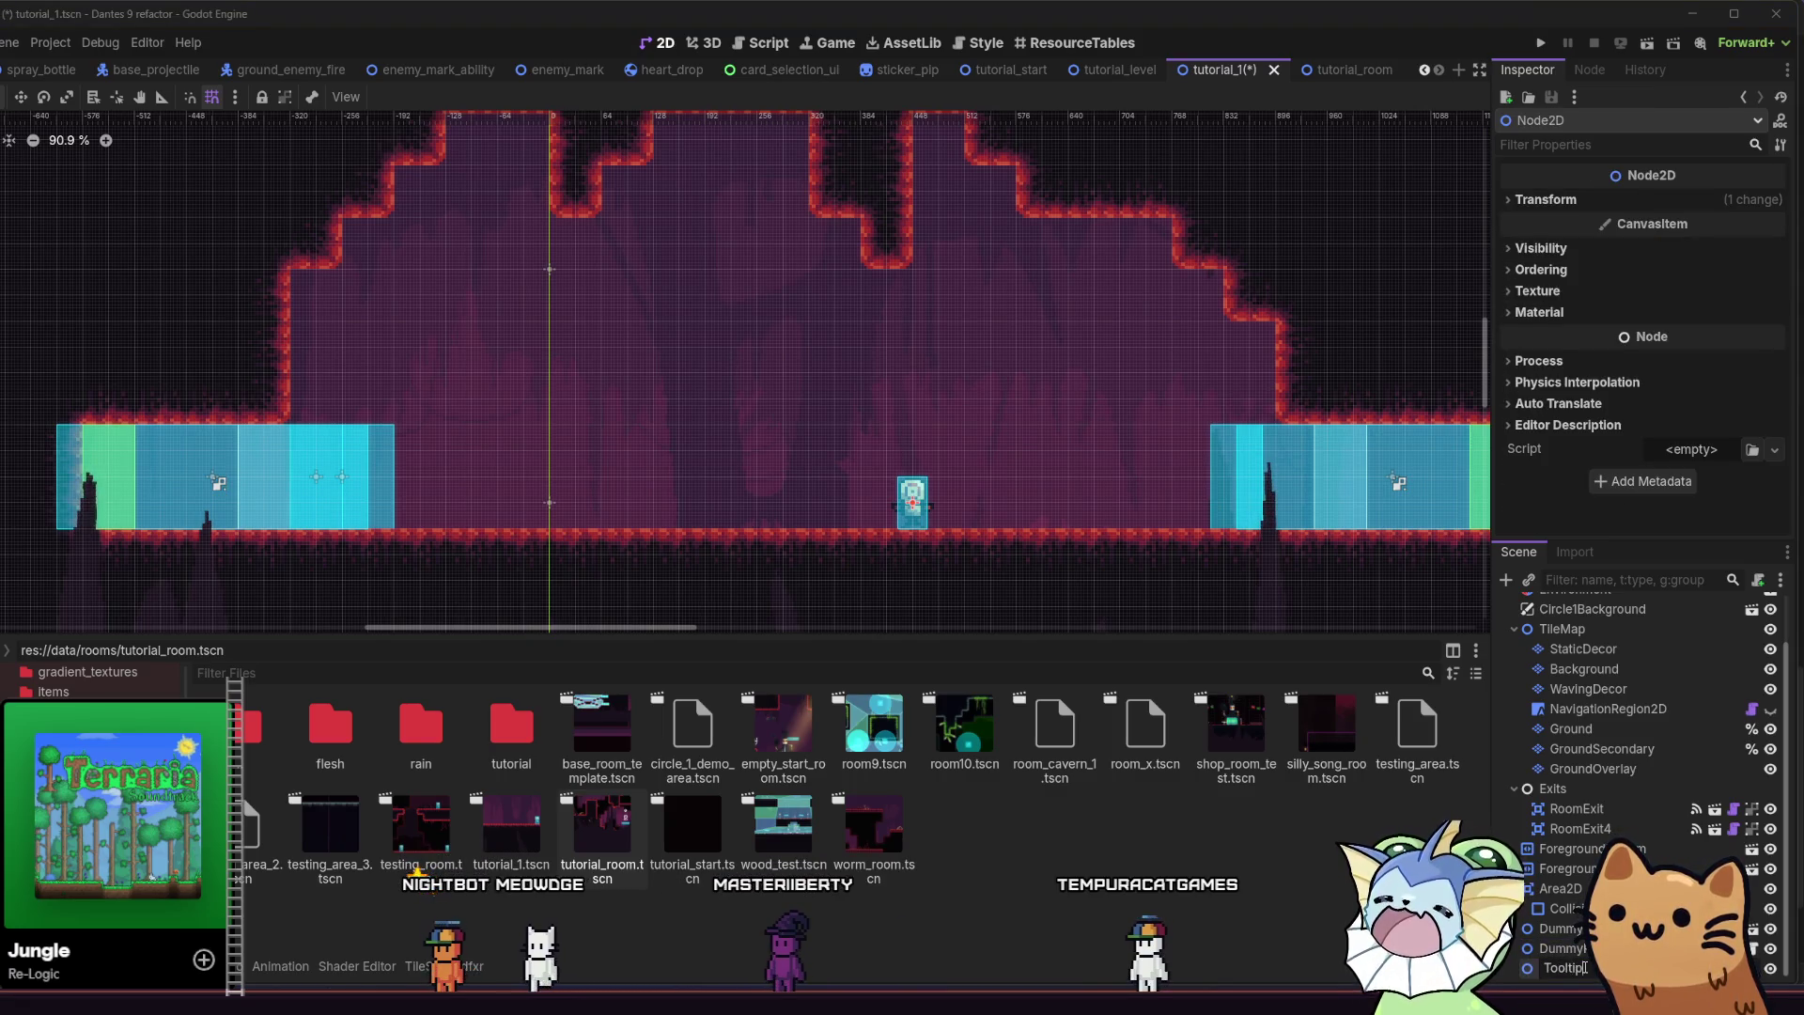
pyautogui.click(1505, 580)
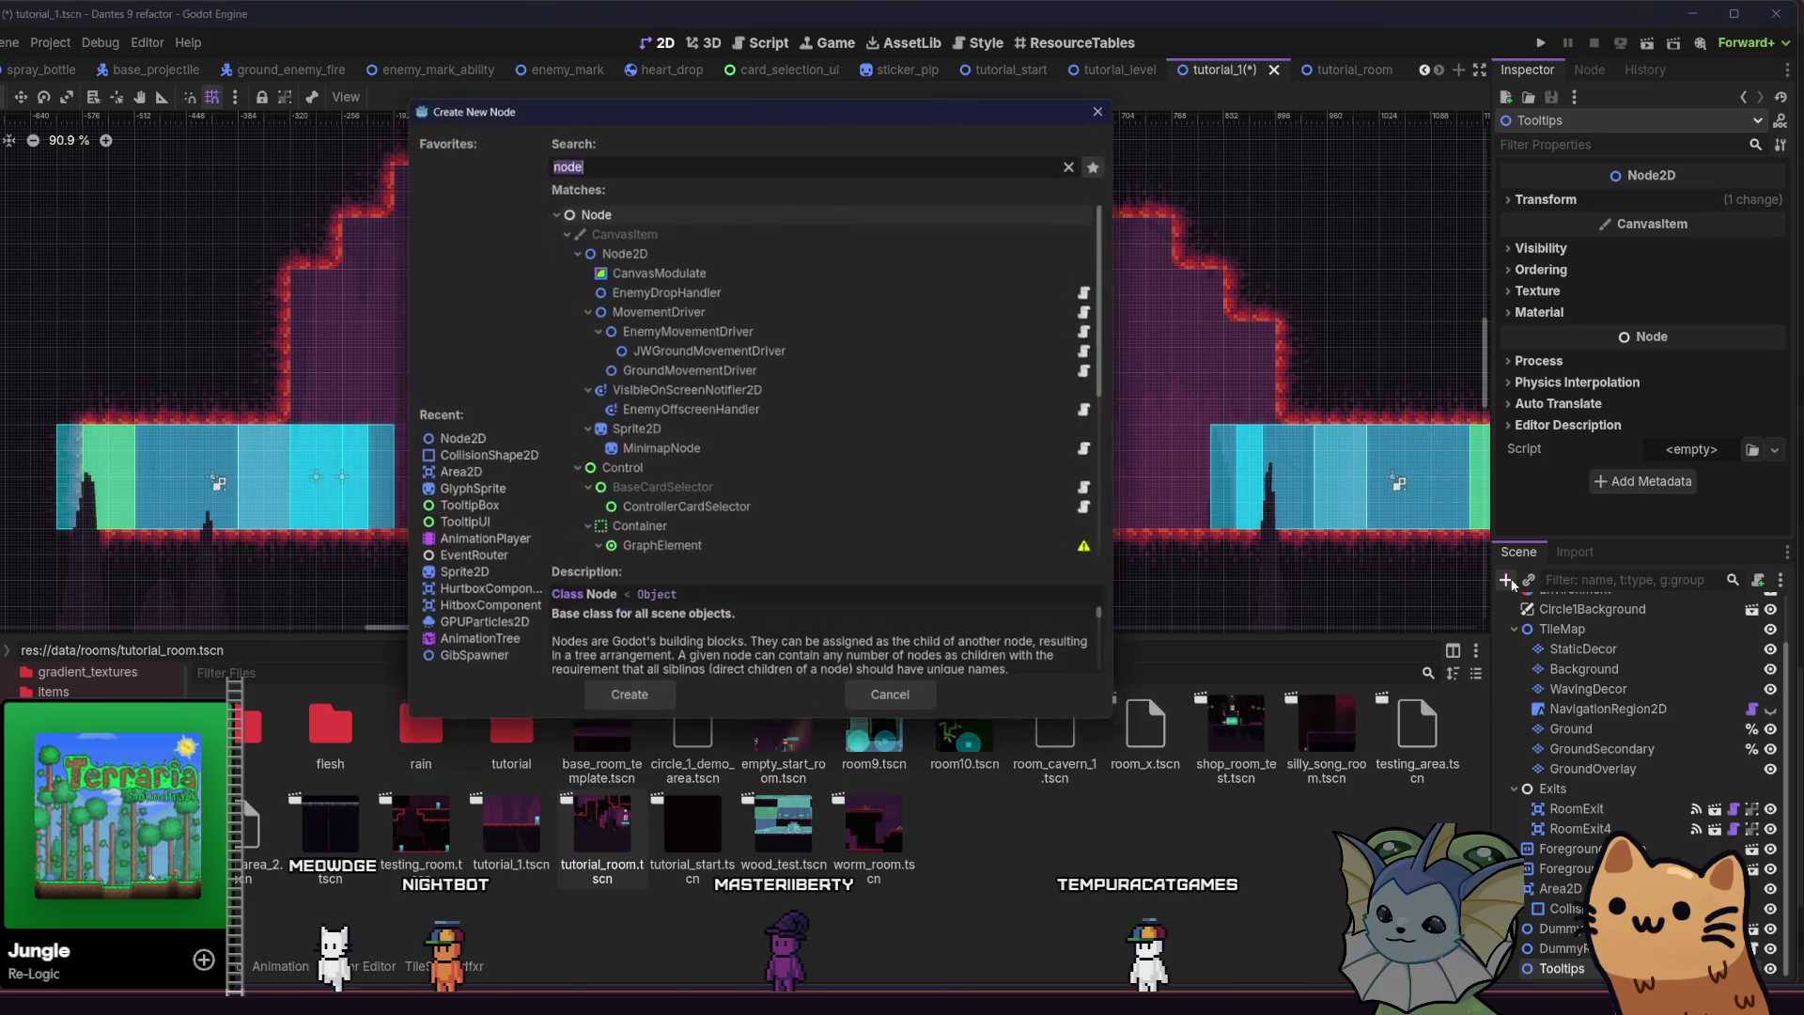
pyautogui.click(894, 702)
pyautogui.scroll(-4, 1152, 571)
pyautogui.click(975, 523)
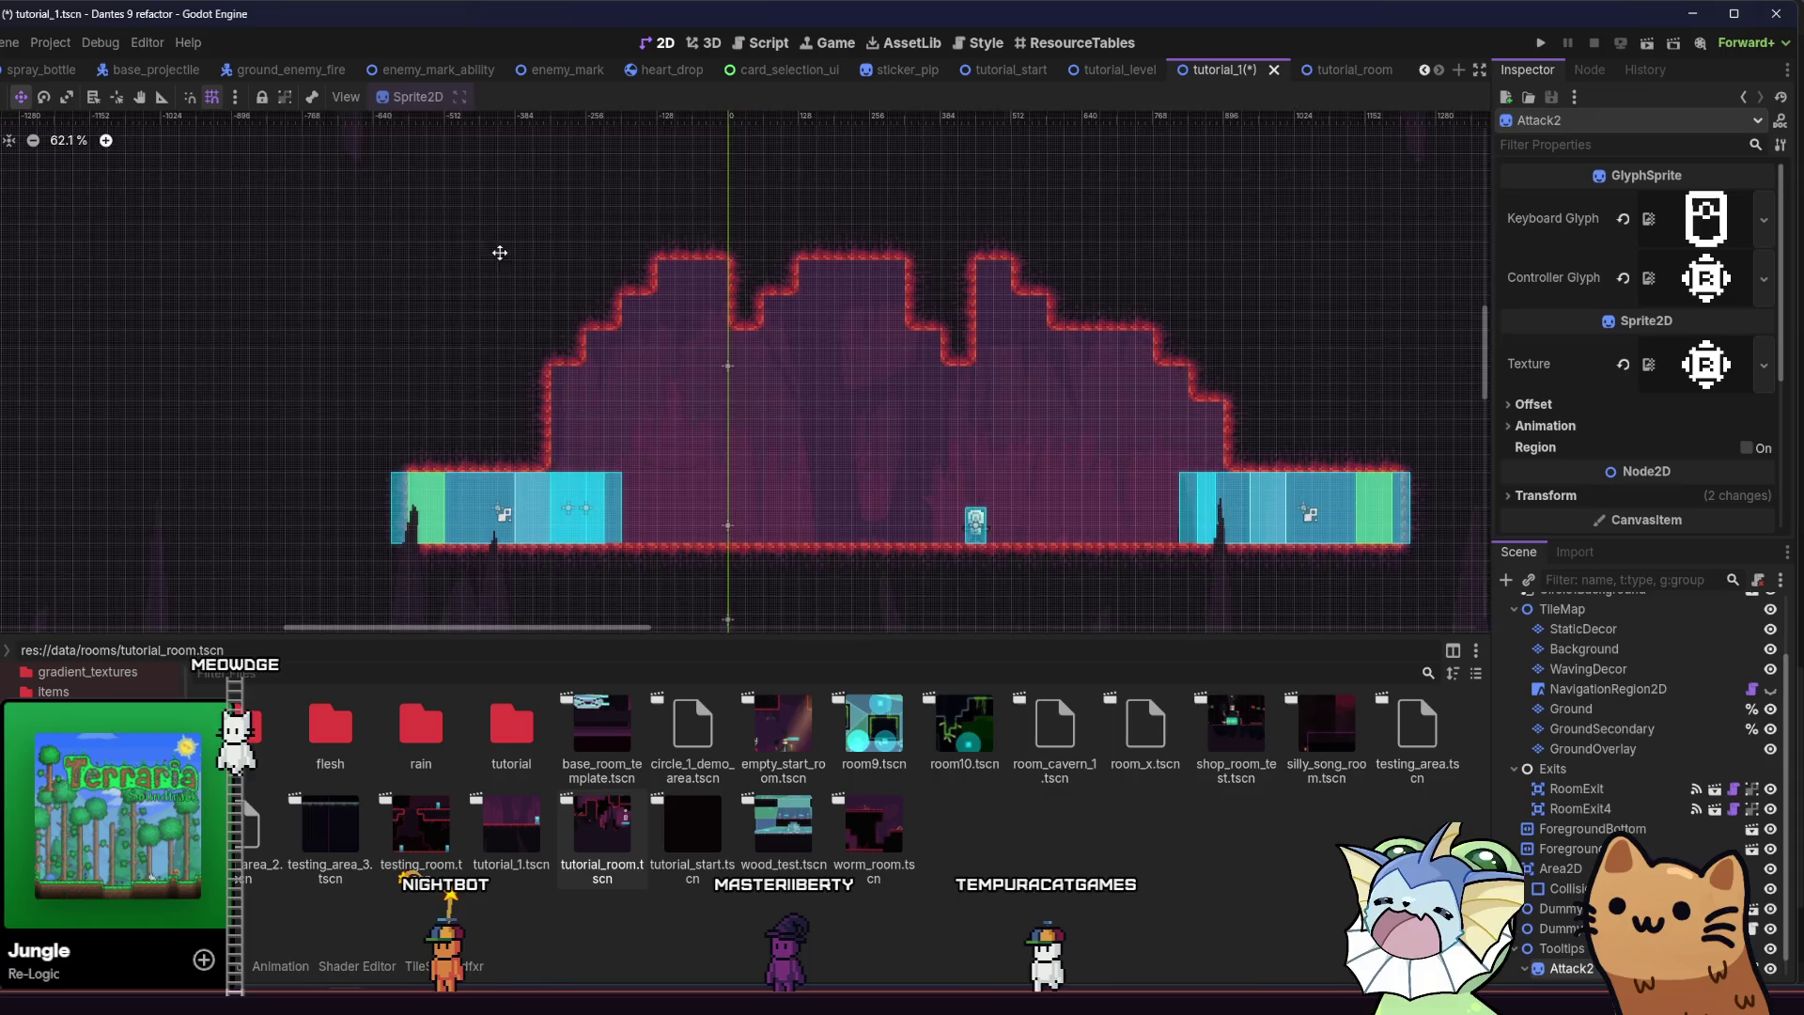
# Drag the Attack2 AIM glyph into the room above the floor and save.
pyautogui.scroll(-5, 500, 253)
pyautogui.moveTo(1315, 404)
pyautogui.mouseDown()
pyautogui.moveTo(1369, 390)
pyautogui.moveTo(902, 451)
pyautogui.moveTo(886, 435)
pyautogui.moveTo(779, 512)
pyautogui.moveTo(726, 609)
pyautogui.moveTo(747, 577)
pyautogui.mouseUp()
pyautogui.scroll(2, 883, 439)
pyautogui.scroll(5, 883, 439)
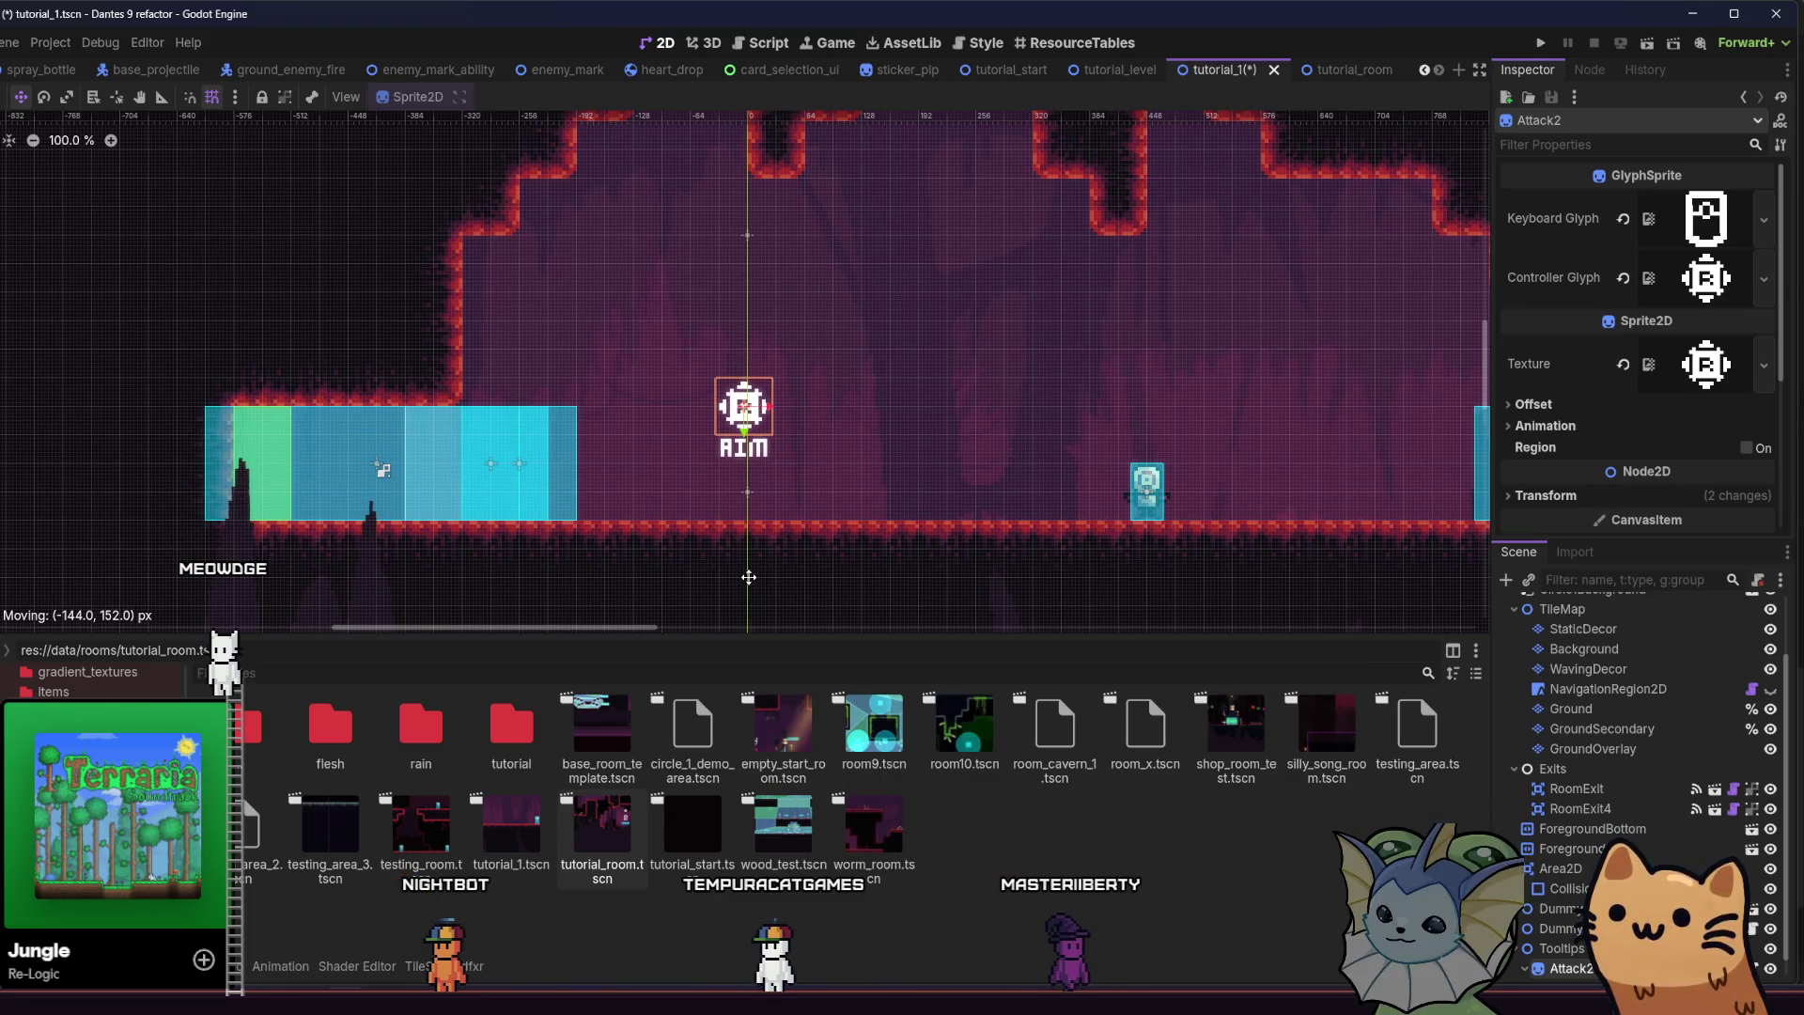
pyautogui.moveTo(713, 498); pyautogui.dragTo(496, 472)
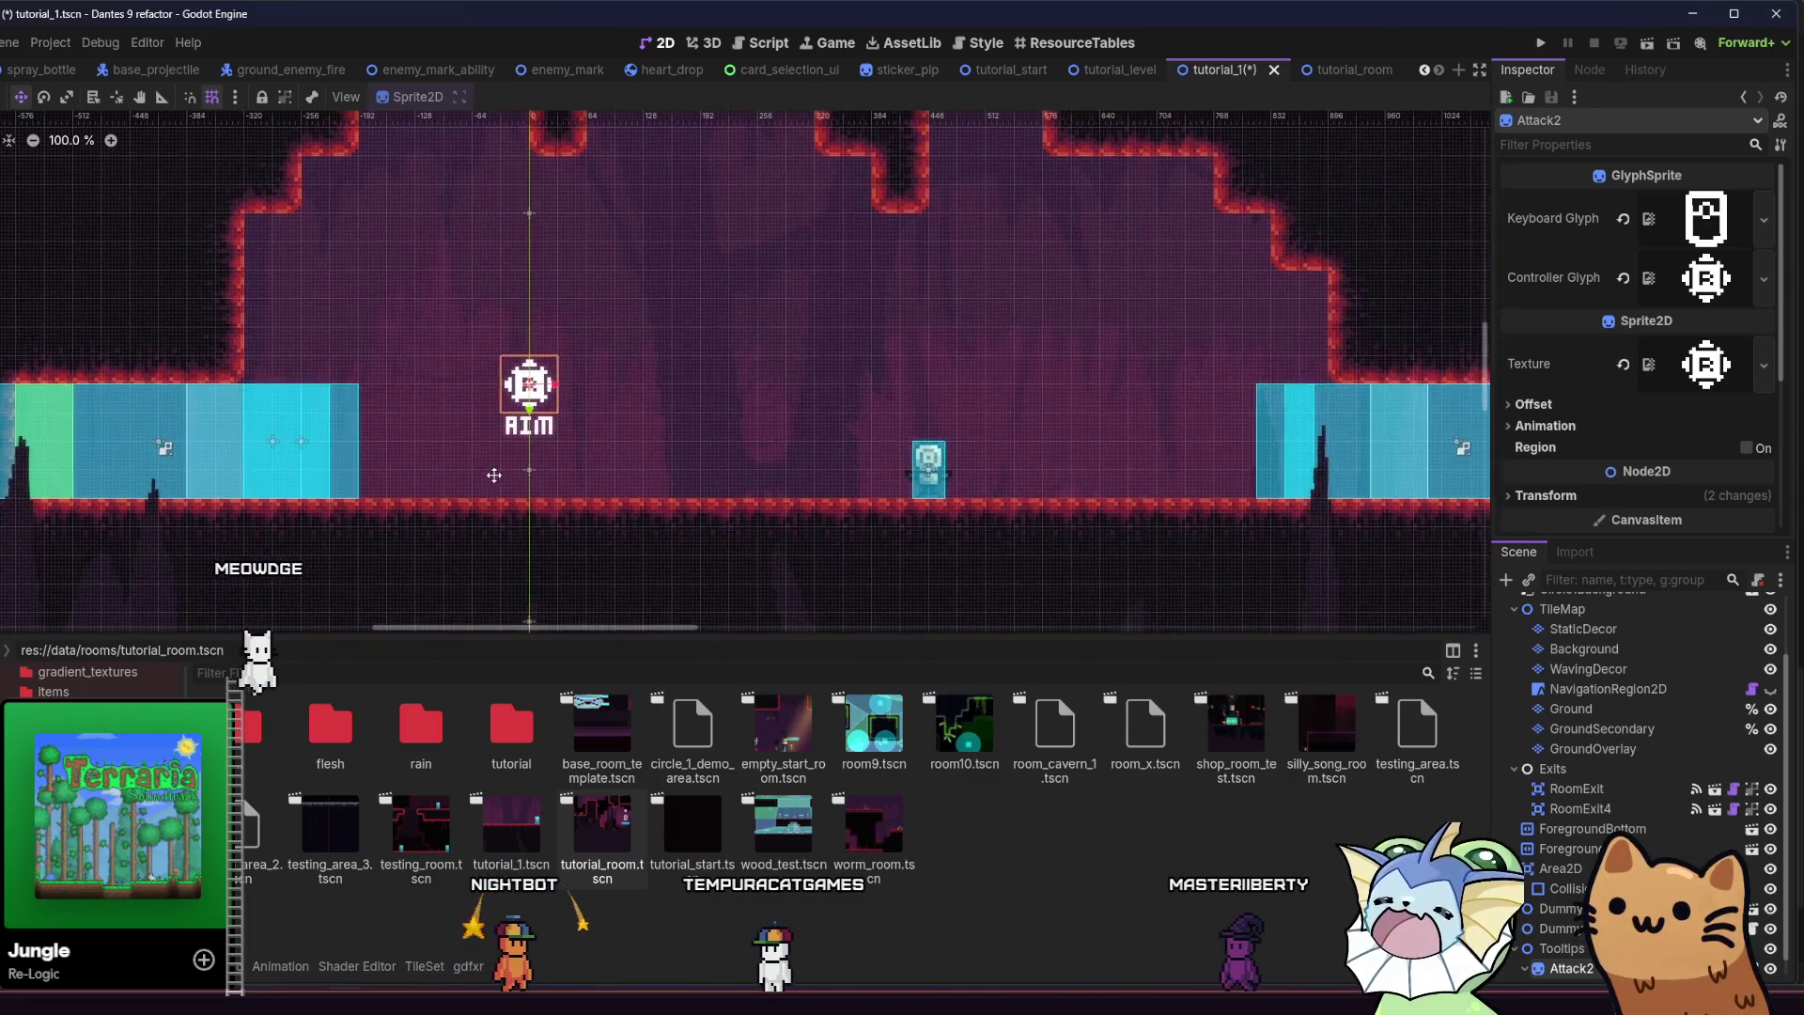
pyautogui.hotkey('ctrl', 's')
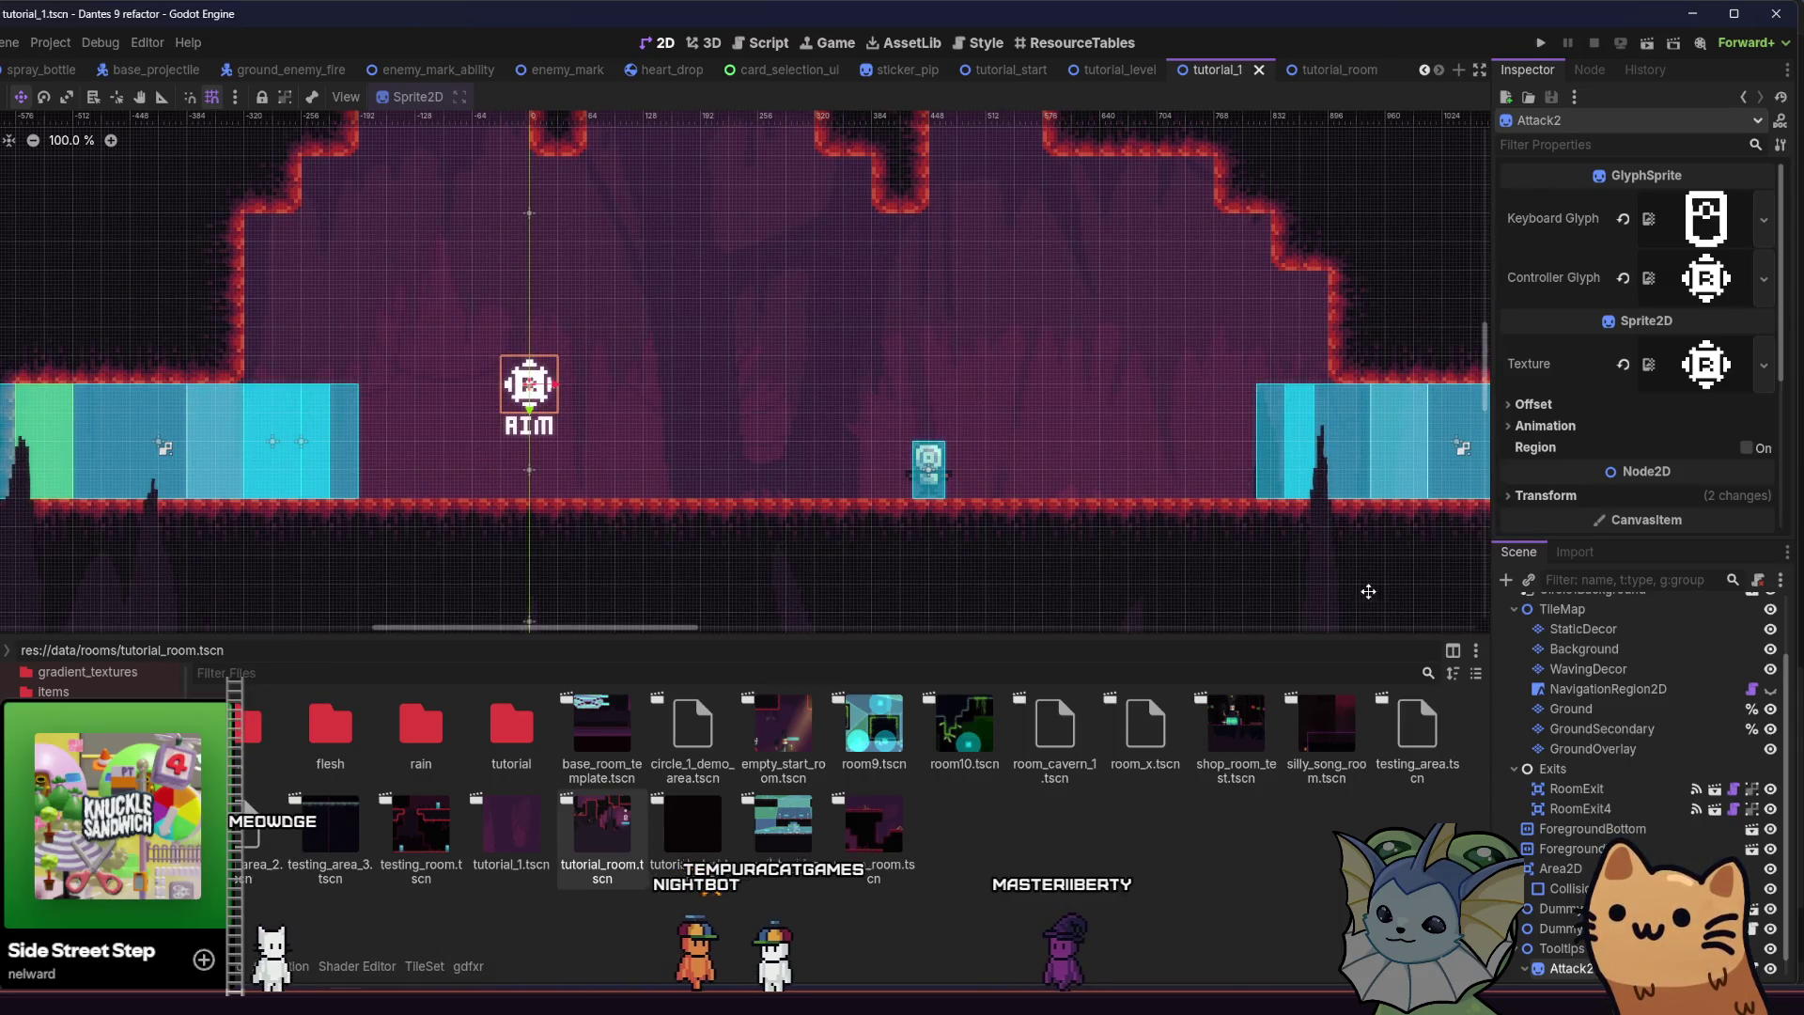
# Duplicate the glyph as Attack3, place it 224 px right, and select its Aim label.
pyautogui.hotkey('ctrl', 'd')
pyautogui.moveTo(685, 489); pyautogui.dragTo(815, 480)
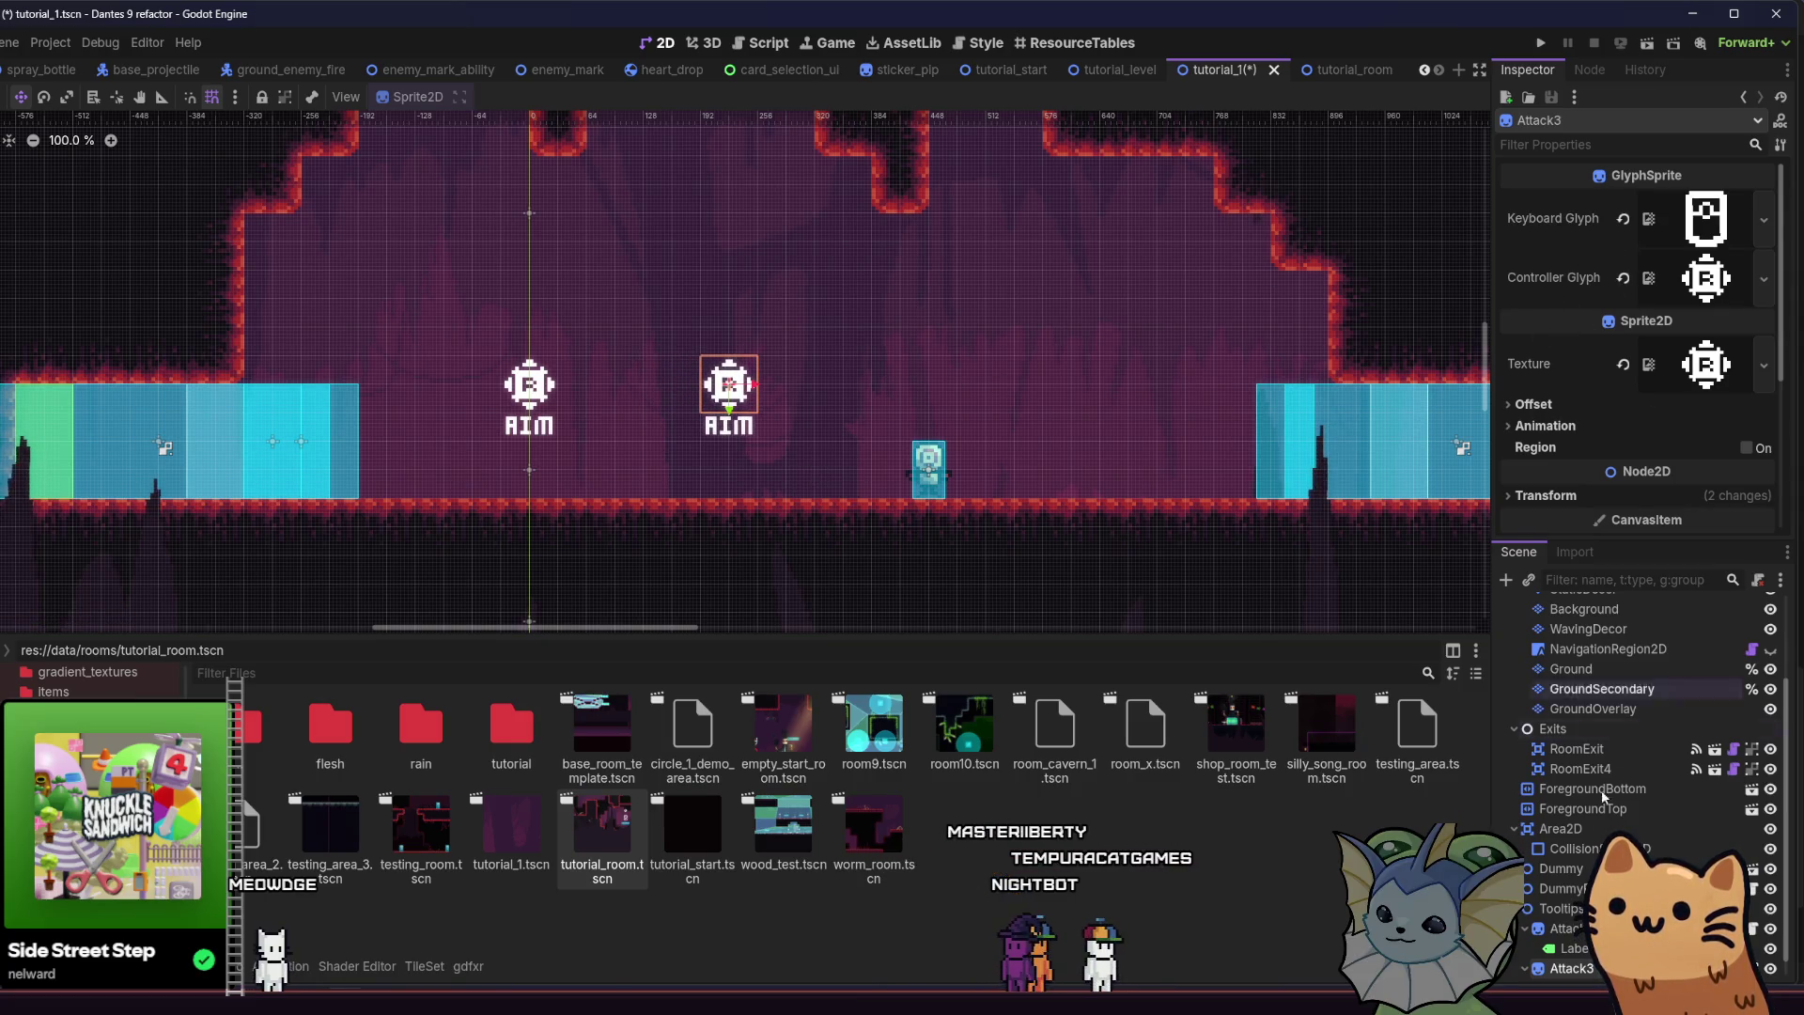
pyautogui.click(1575, 968)
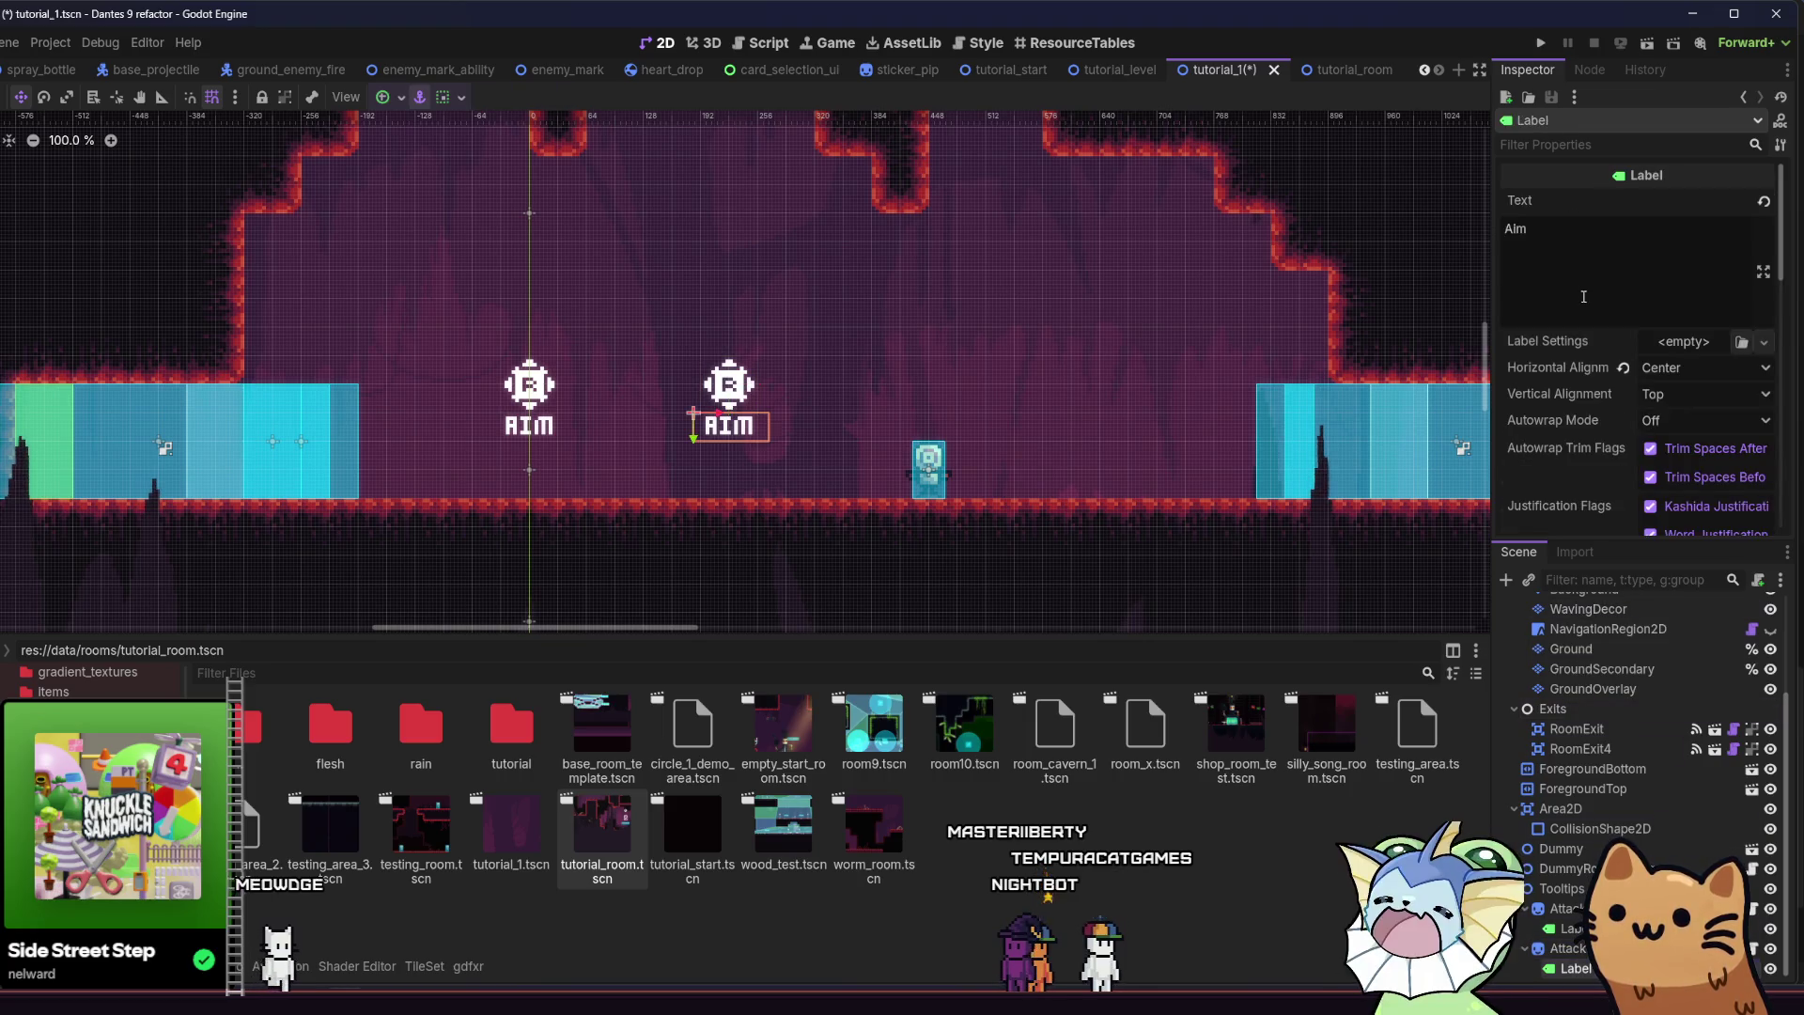
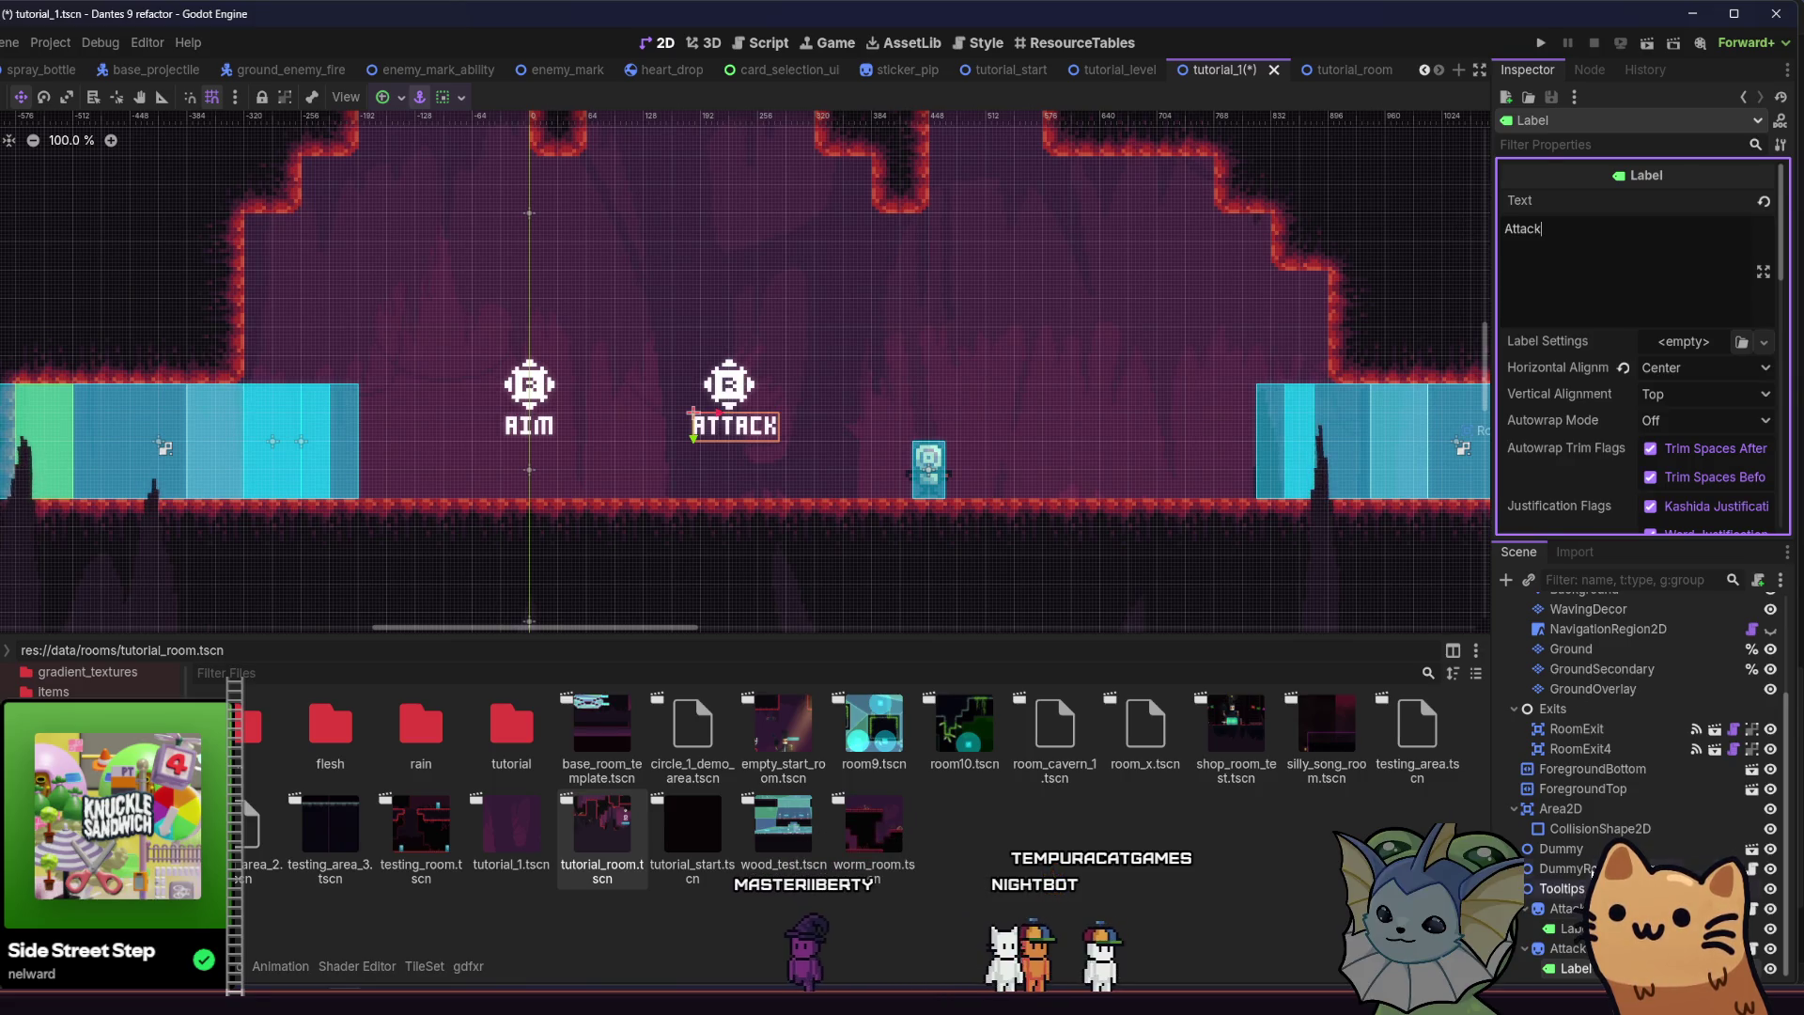
# Set the Attack3 node's Keyboard Glyph texture to mouse1_released.png via Quick Load.
pyautogui.click(1567, 947)
pyautogui.rightClick(1696, 235)
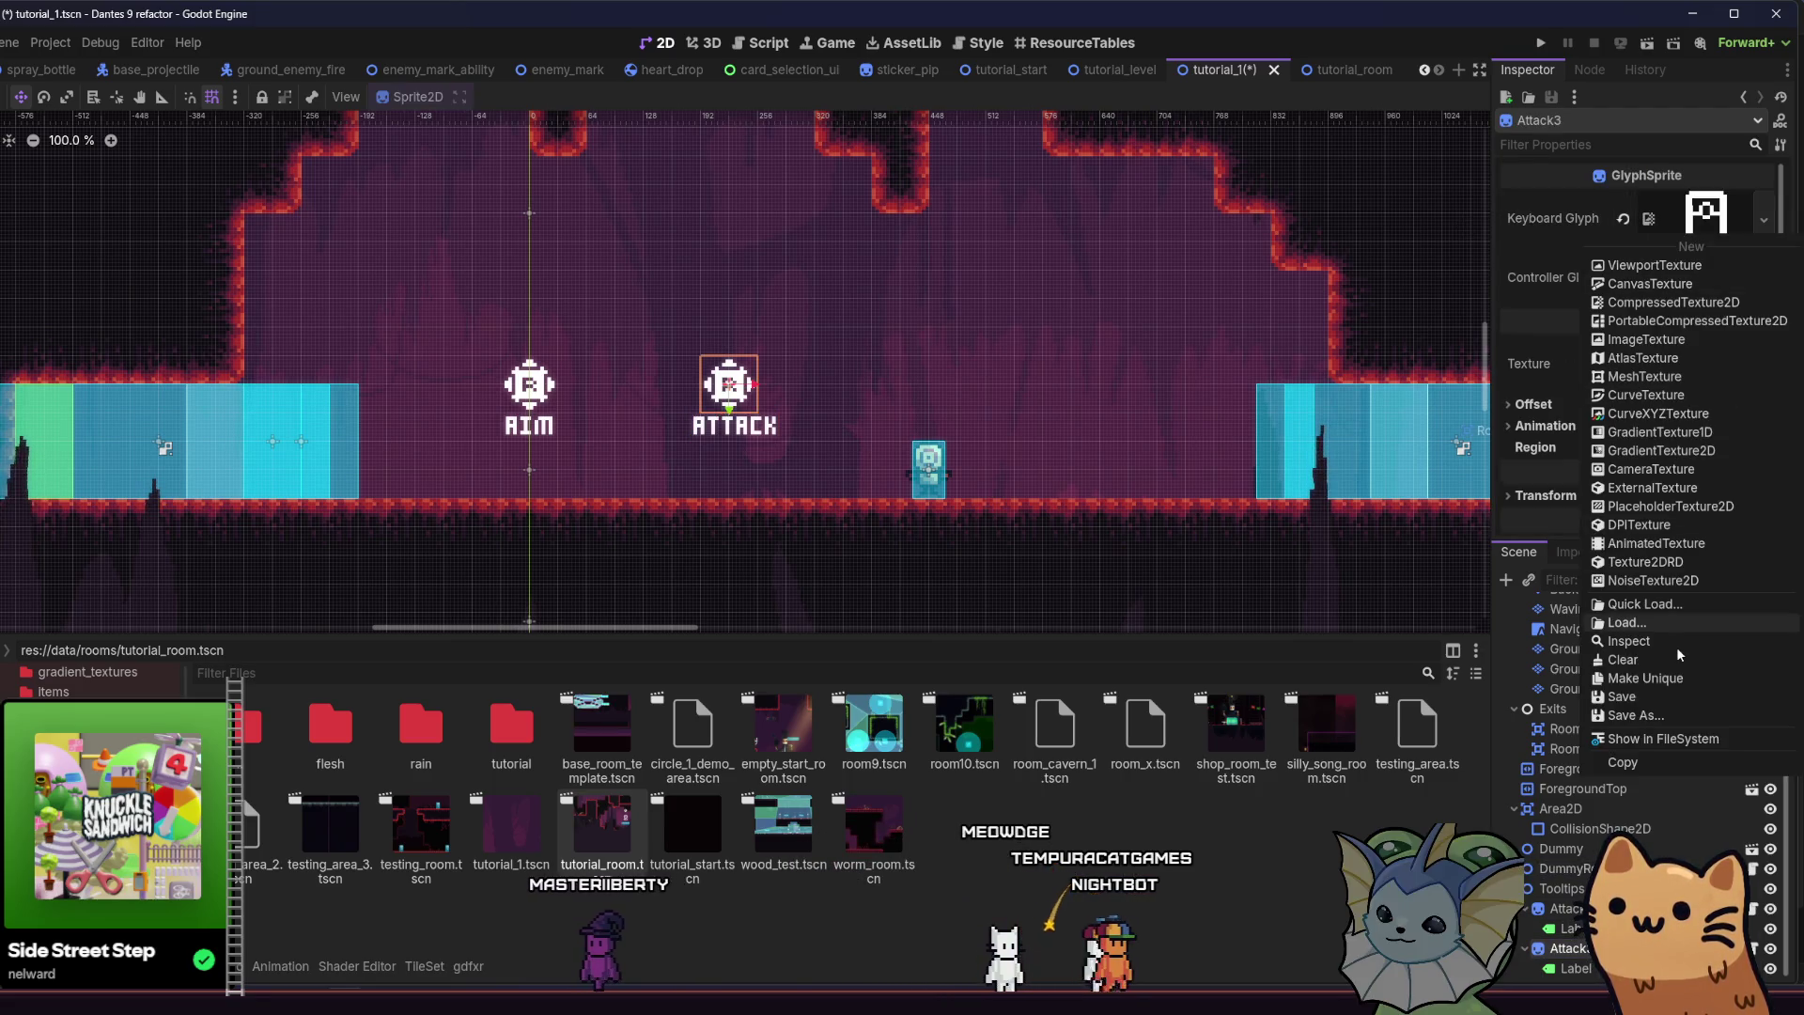
pyautogui.click(1684, 605)
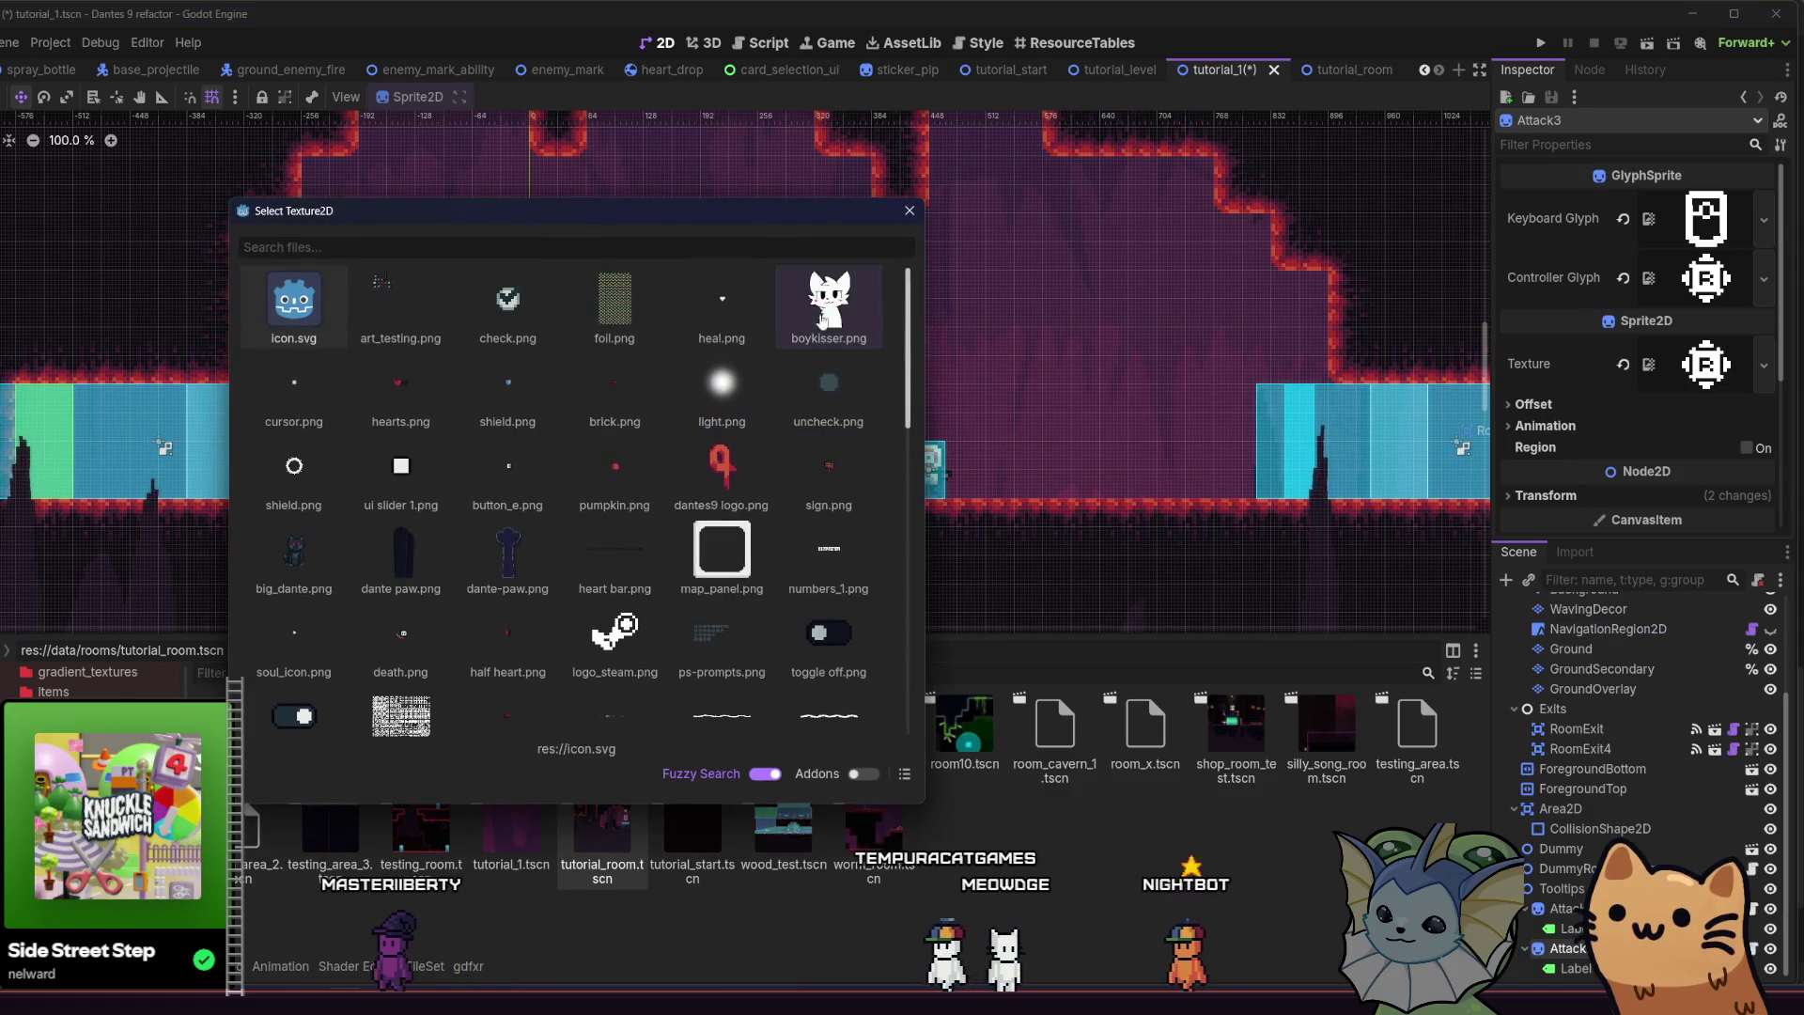
pyautogui.write('click')
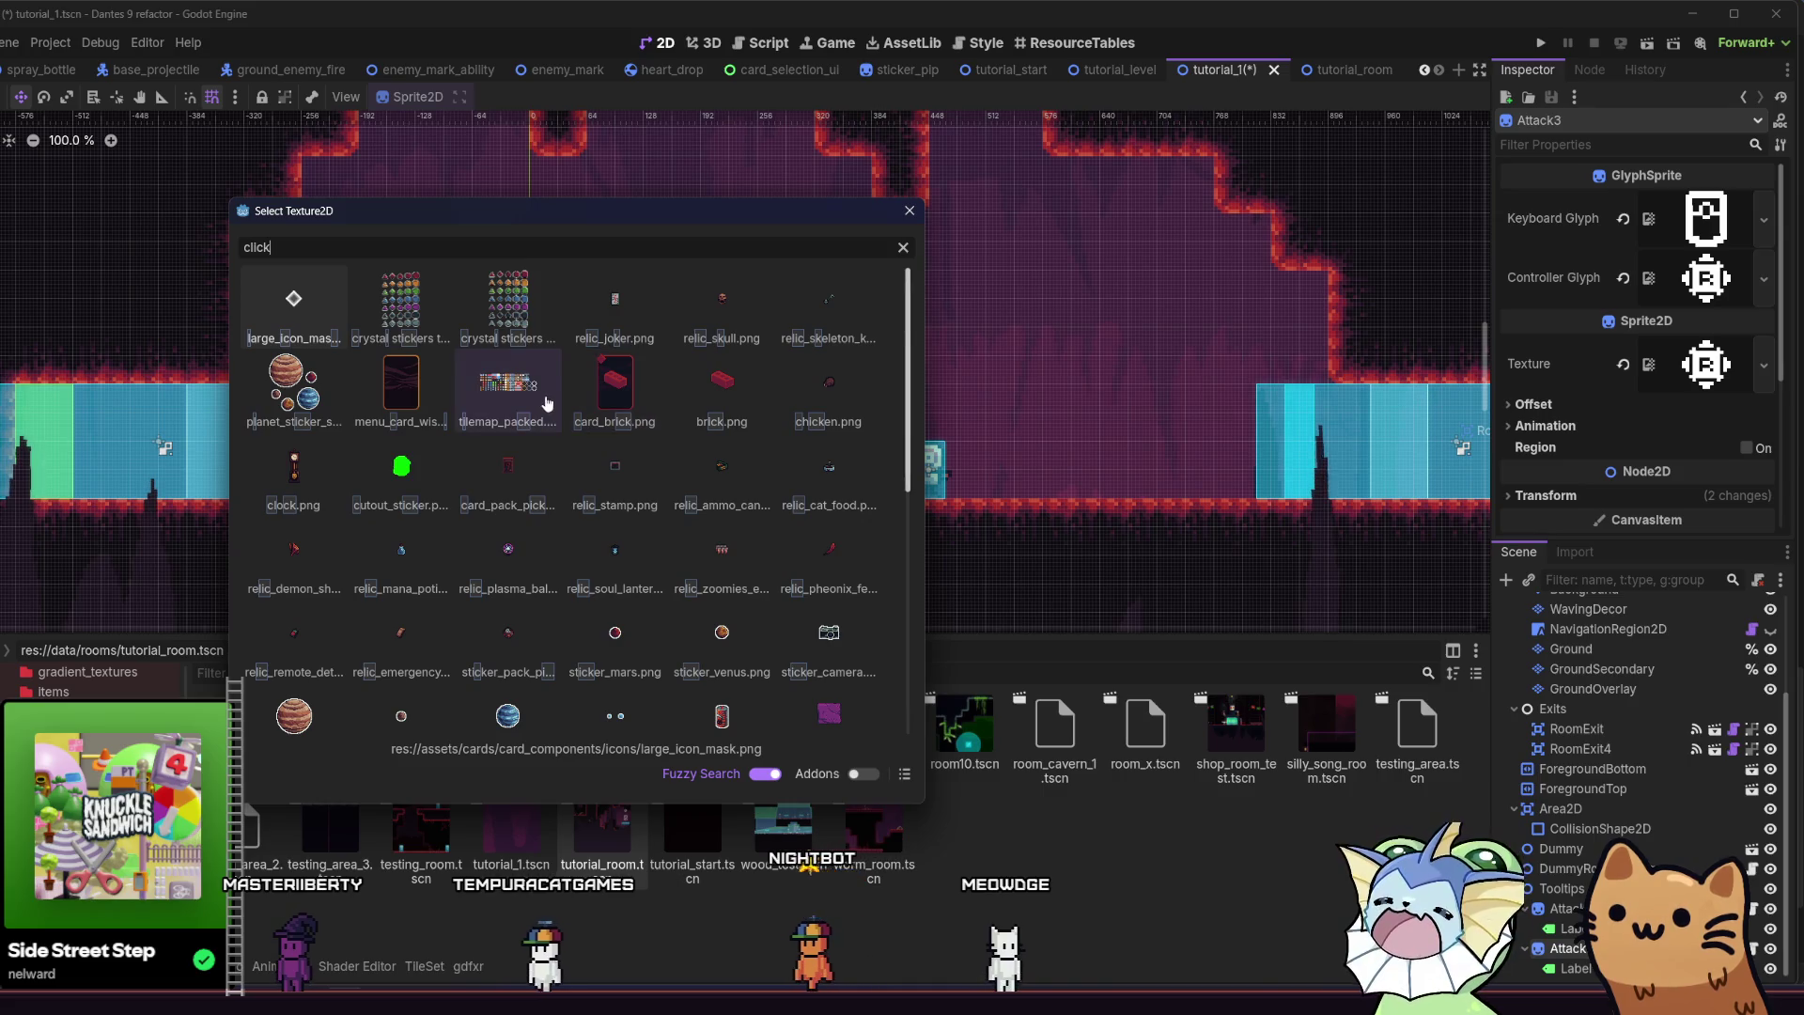
pyautogui.press('BackSpace')
pyautogui.press('BackSpace')
pyautogui.press('BackSpace')
pyautogui.write('mous')
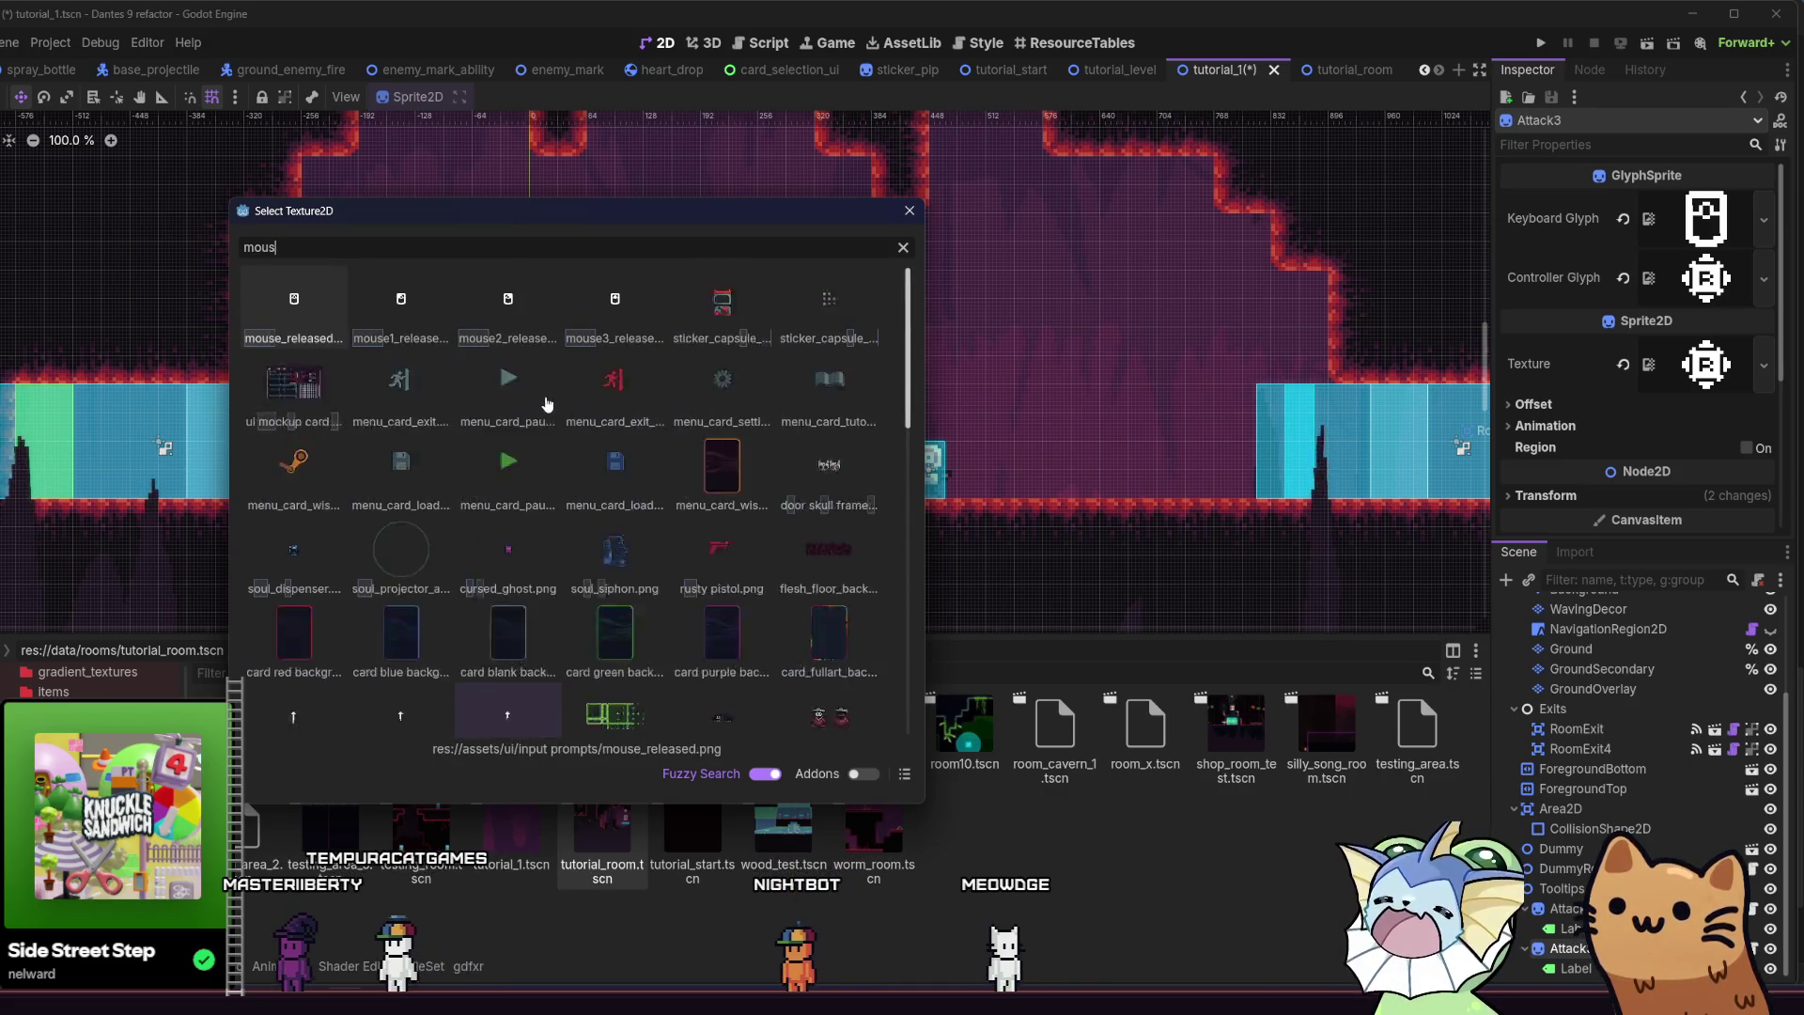
pyautogui.write('e')
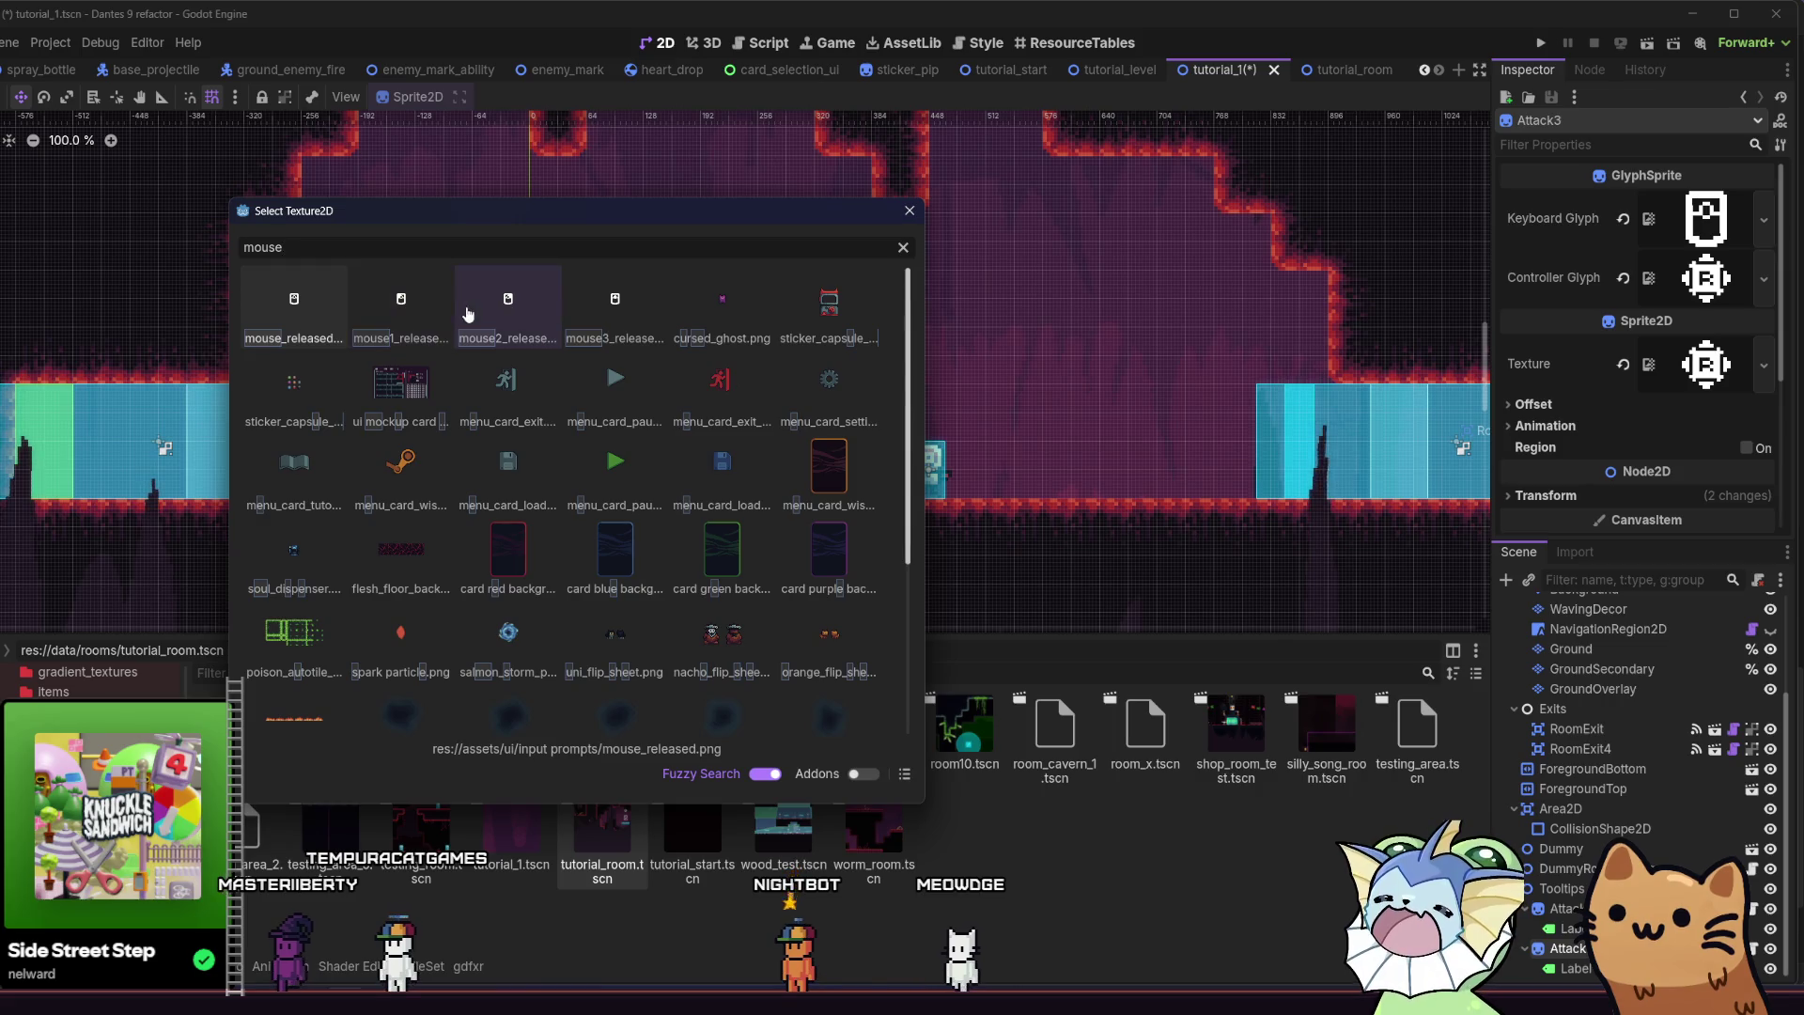
pyautogui.doubleClick(419, 316)
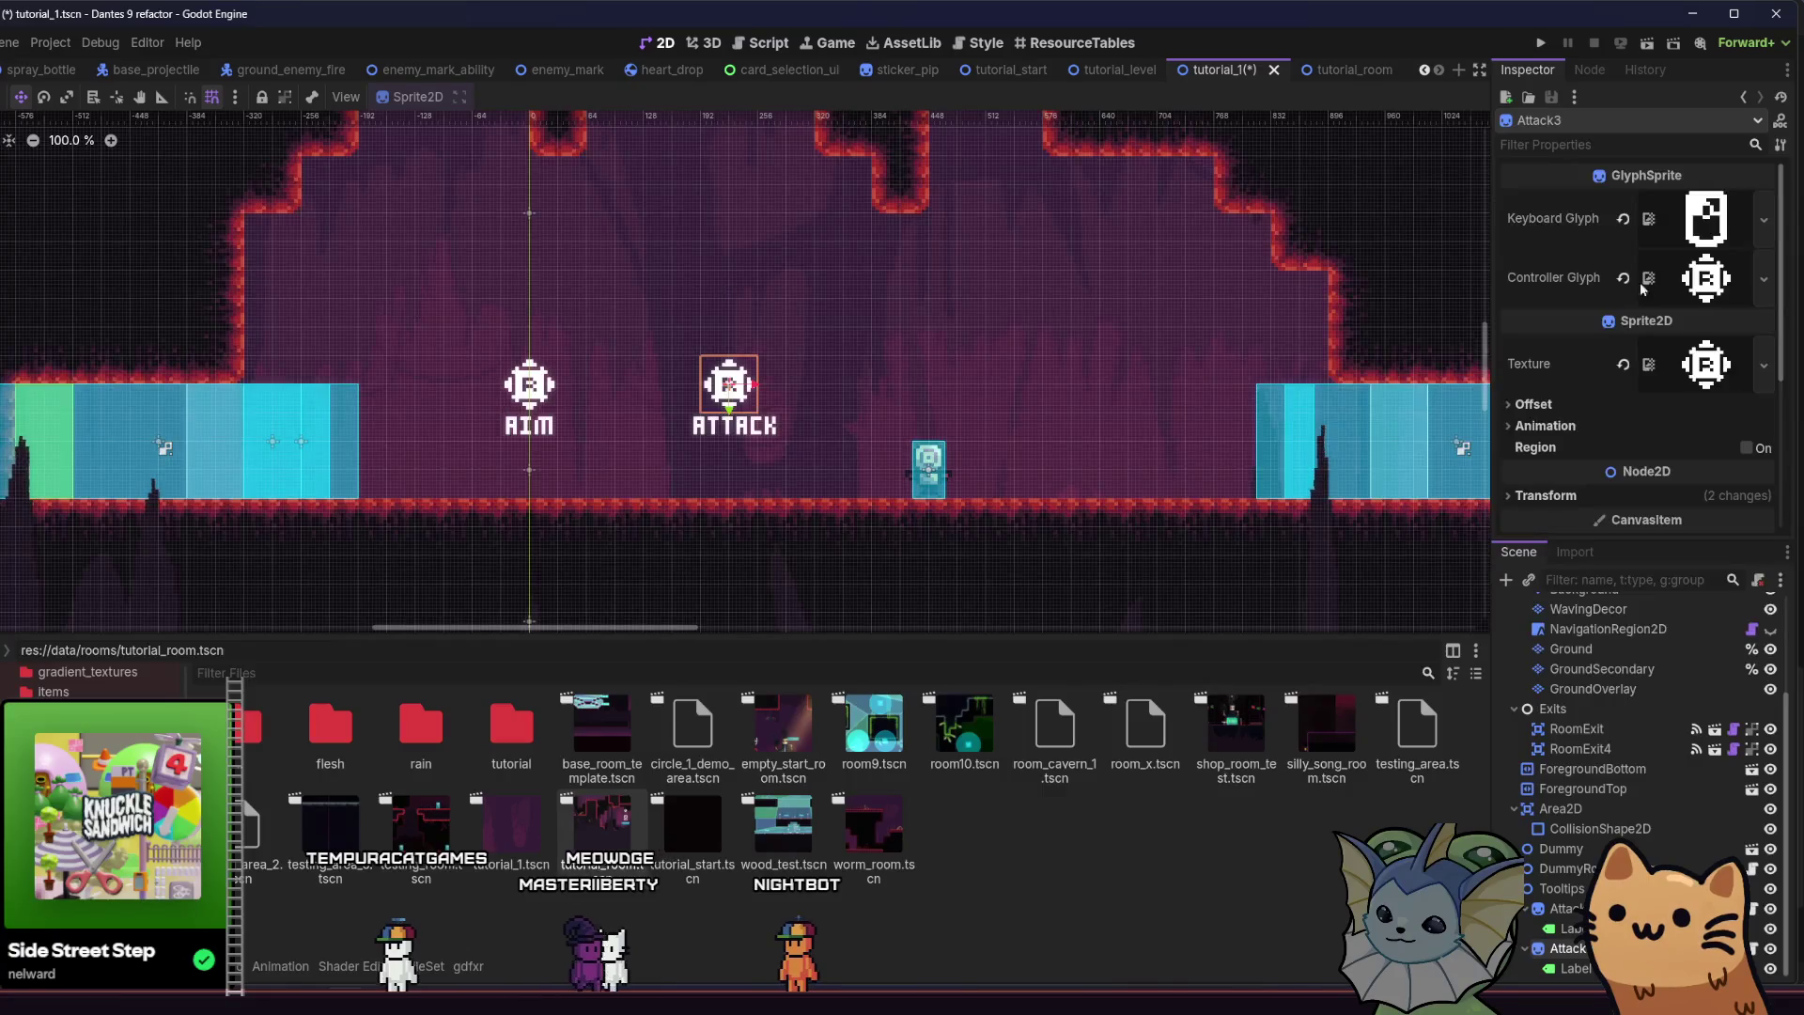
pyautogui.click(1764, 218)
# Quick-load the LT trigger icon as the Attack3 Controller Glyph, searching 'lt'.
pyautogui.click(1522, 260)
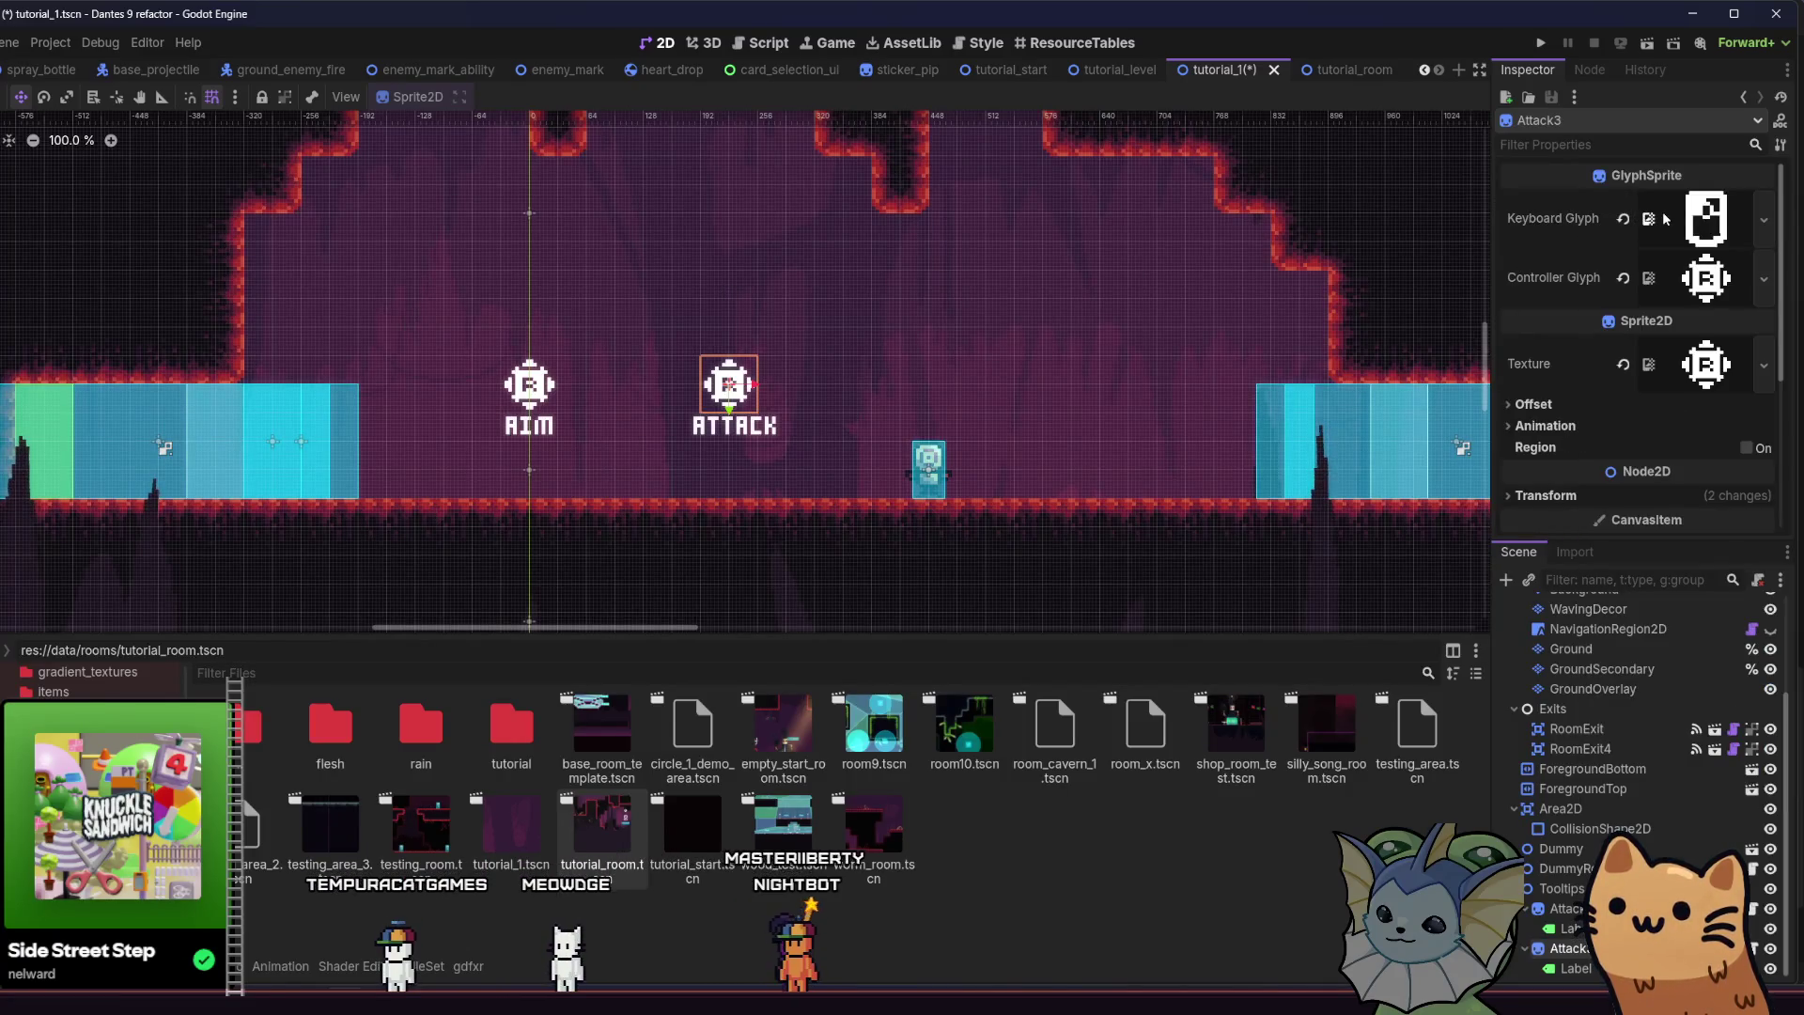
pyautogui.click(1705, 278)
pyautogui.click(1764, 279)
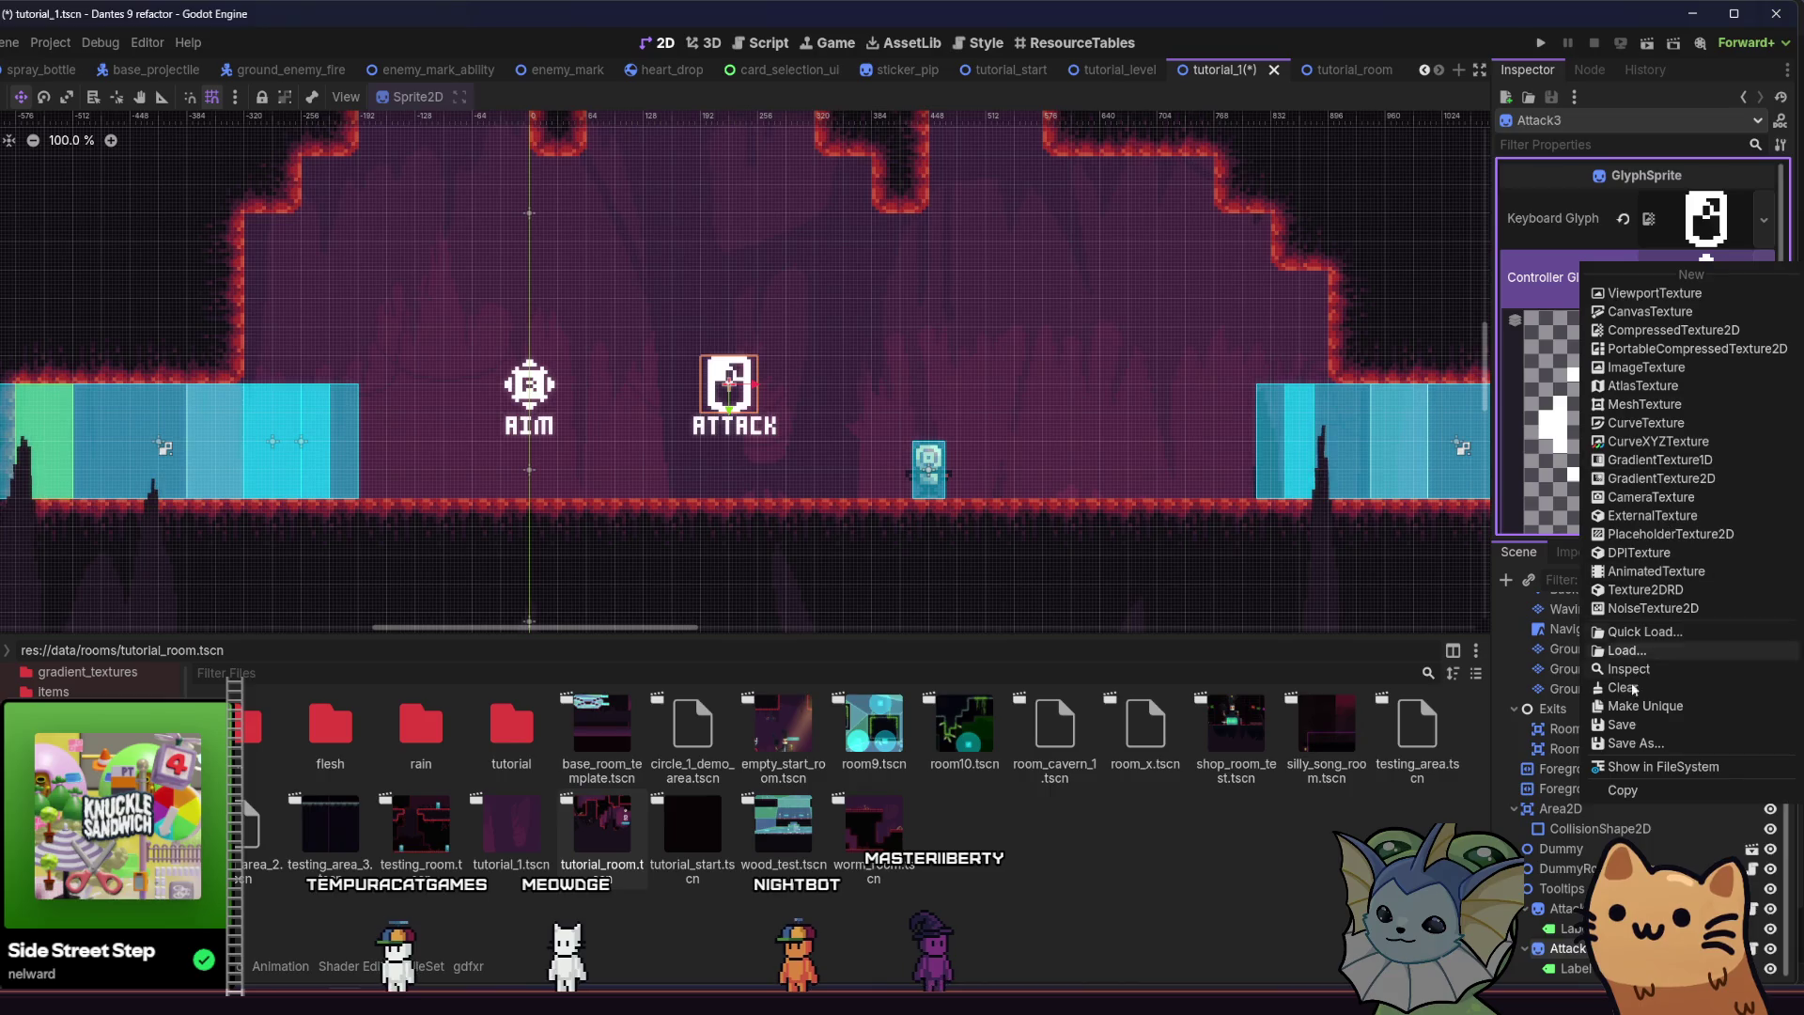
pyautogui.click(1637, 633)
pyautogui.write('left_t')
pyautogui.press('BackSpace')
pyautogui.press('BackSpace')
pyautogui.press('BackSpace')
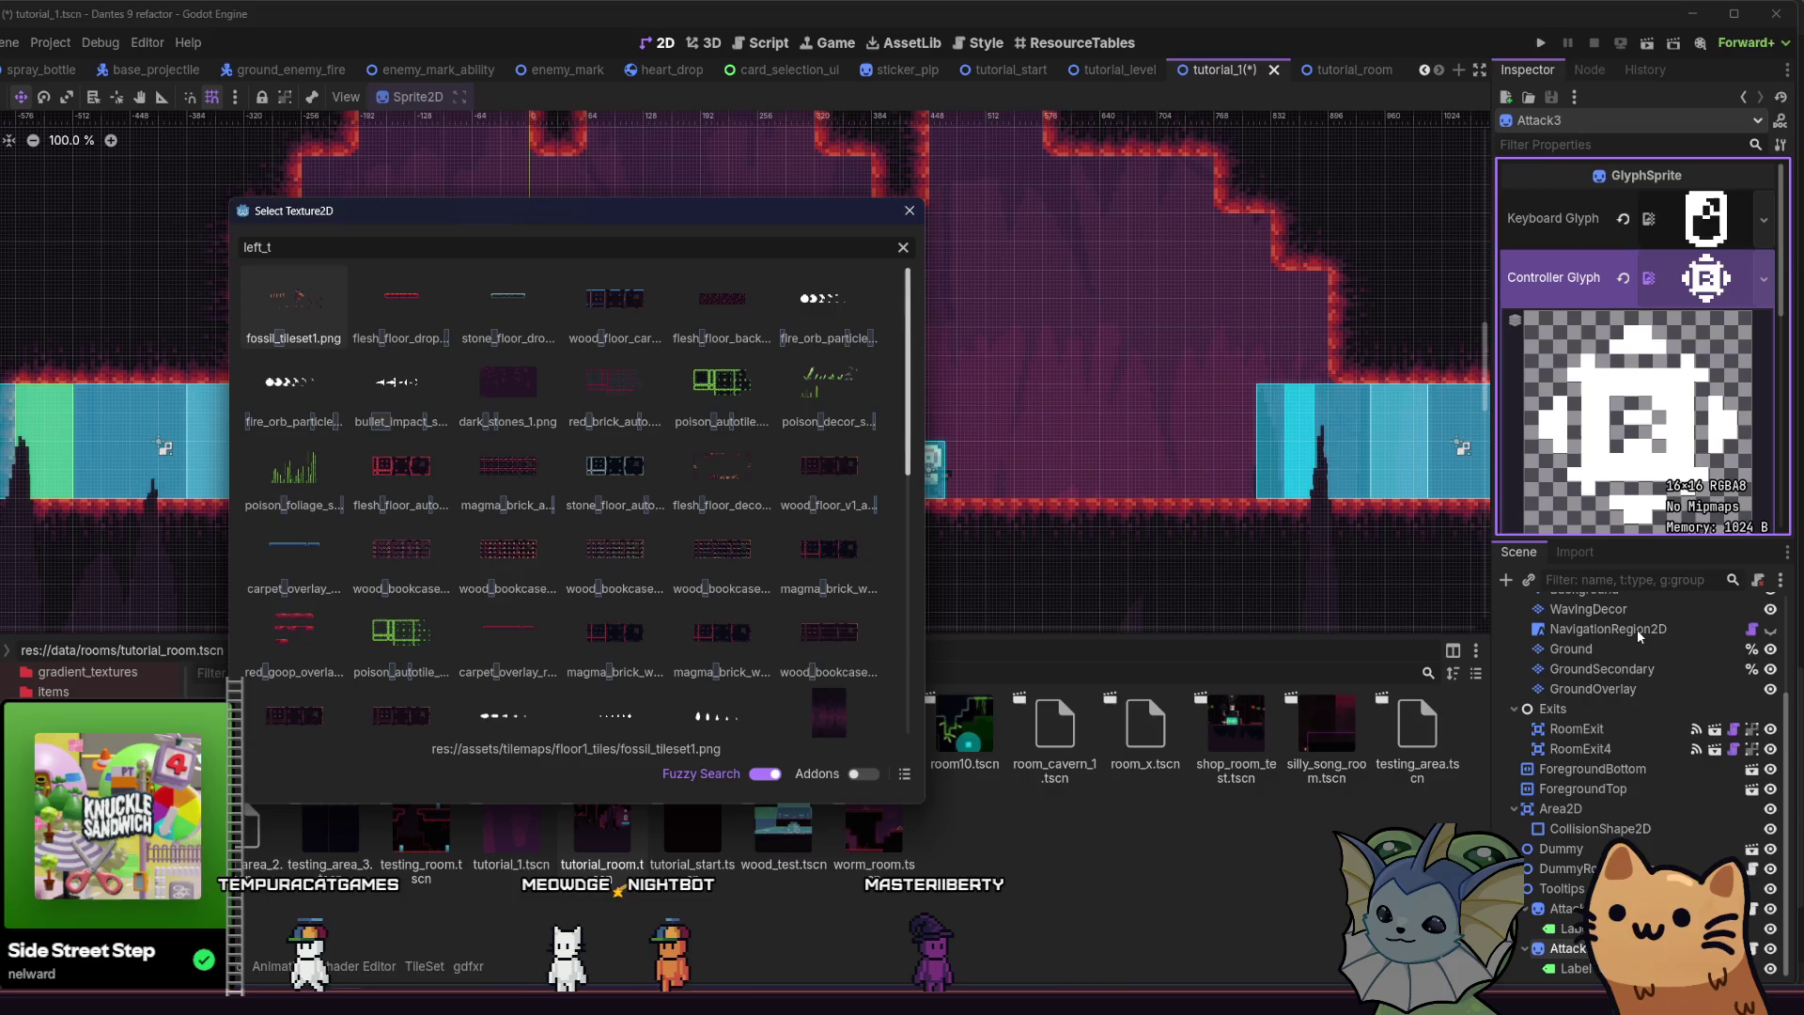
pyautogui.write('trigger')
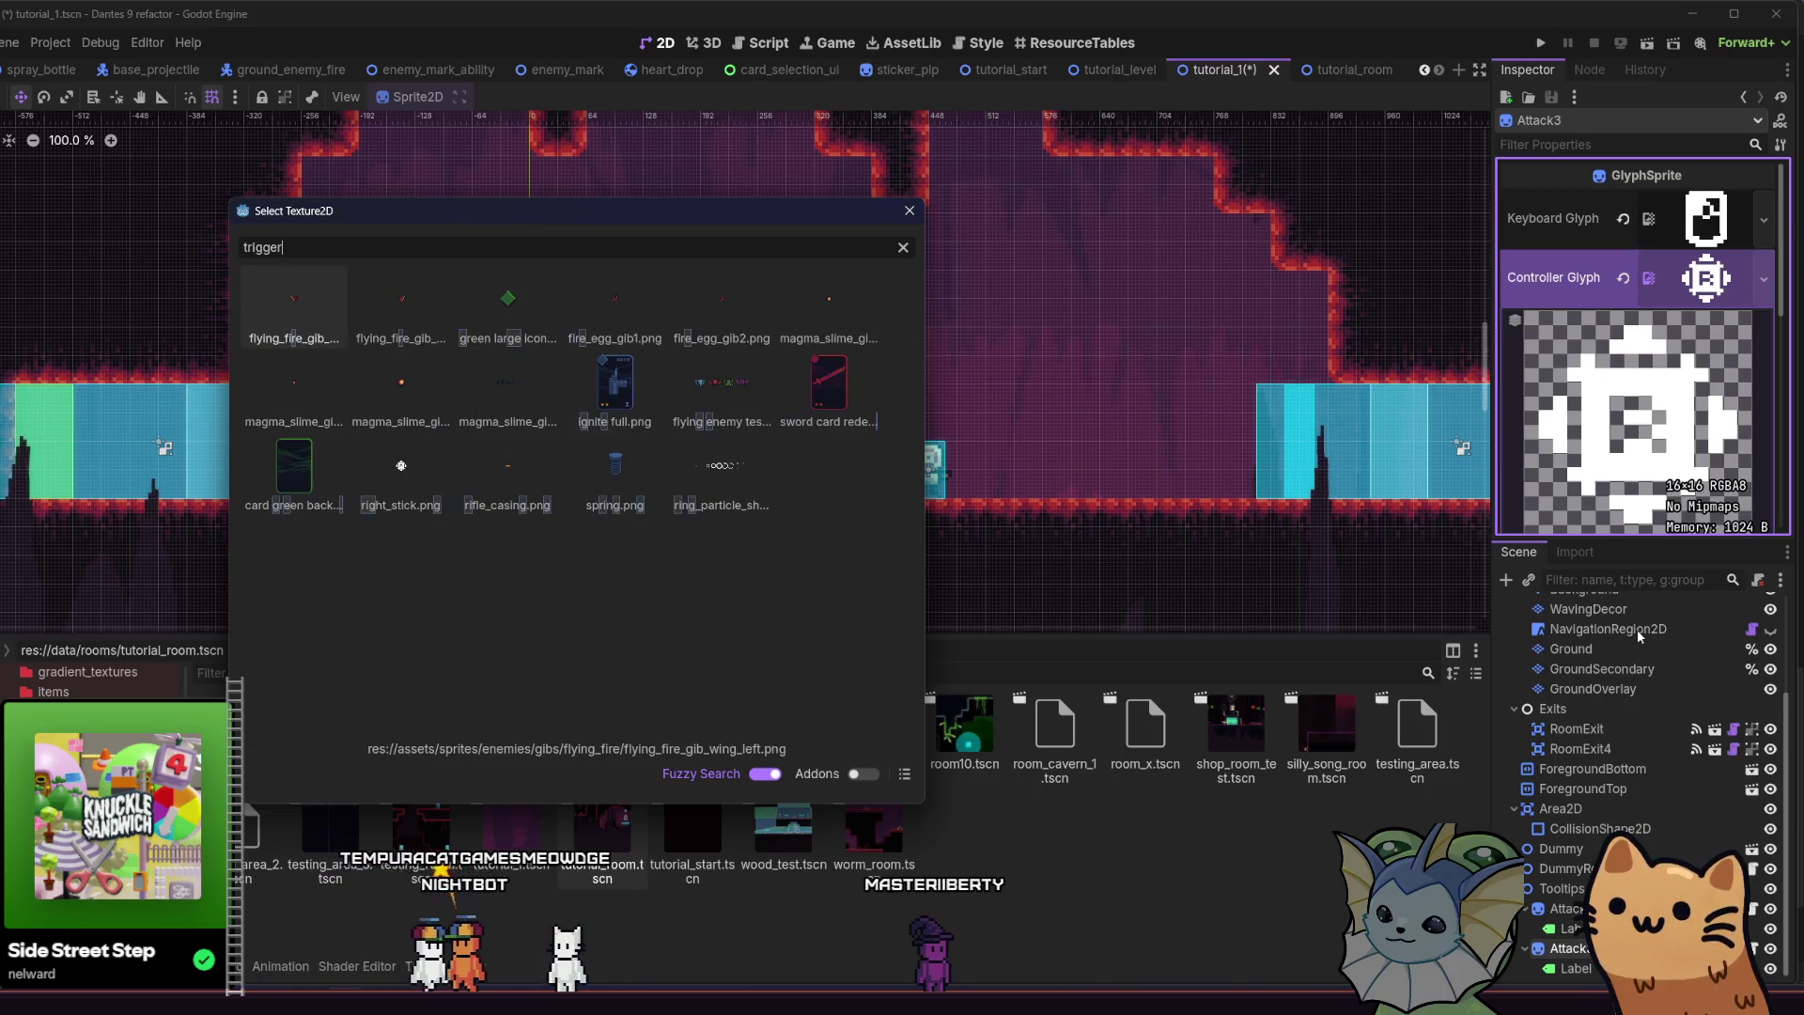
pyautogui.press('BackSpace')
pyautogui.press('BackSpace')
pyautogui.press('BackSpace')
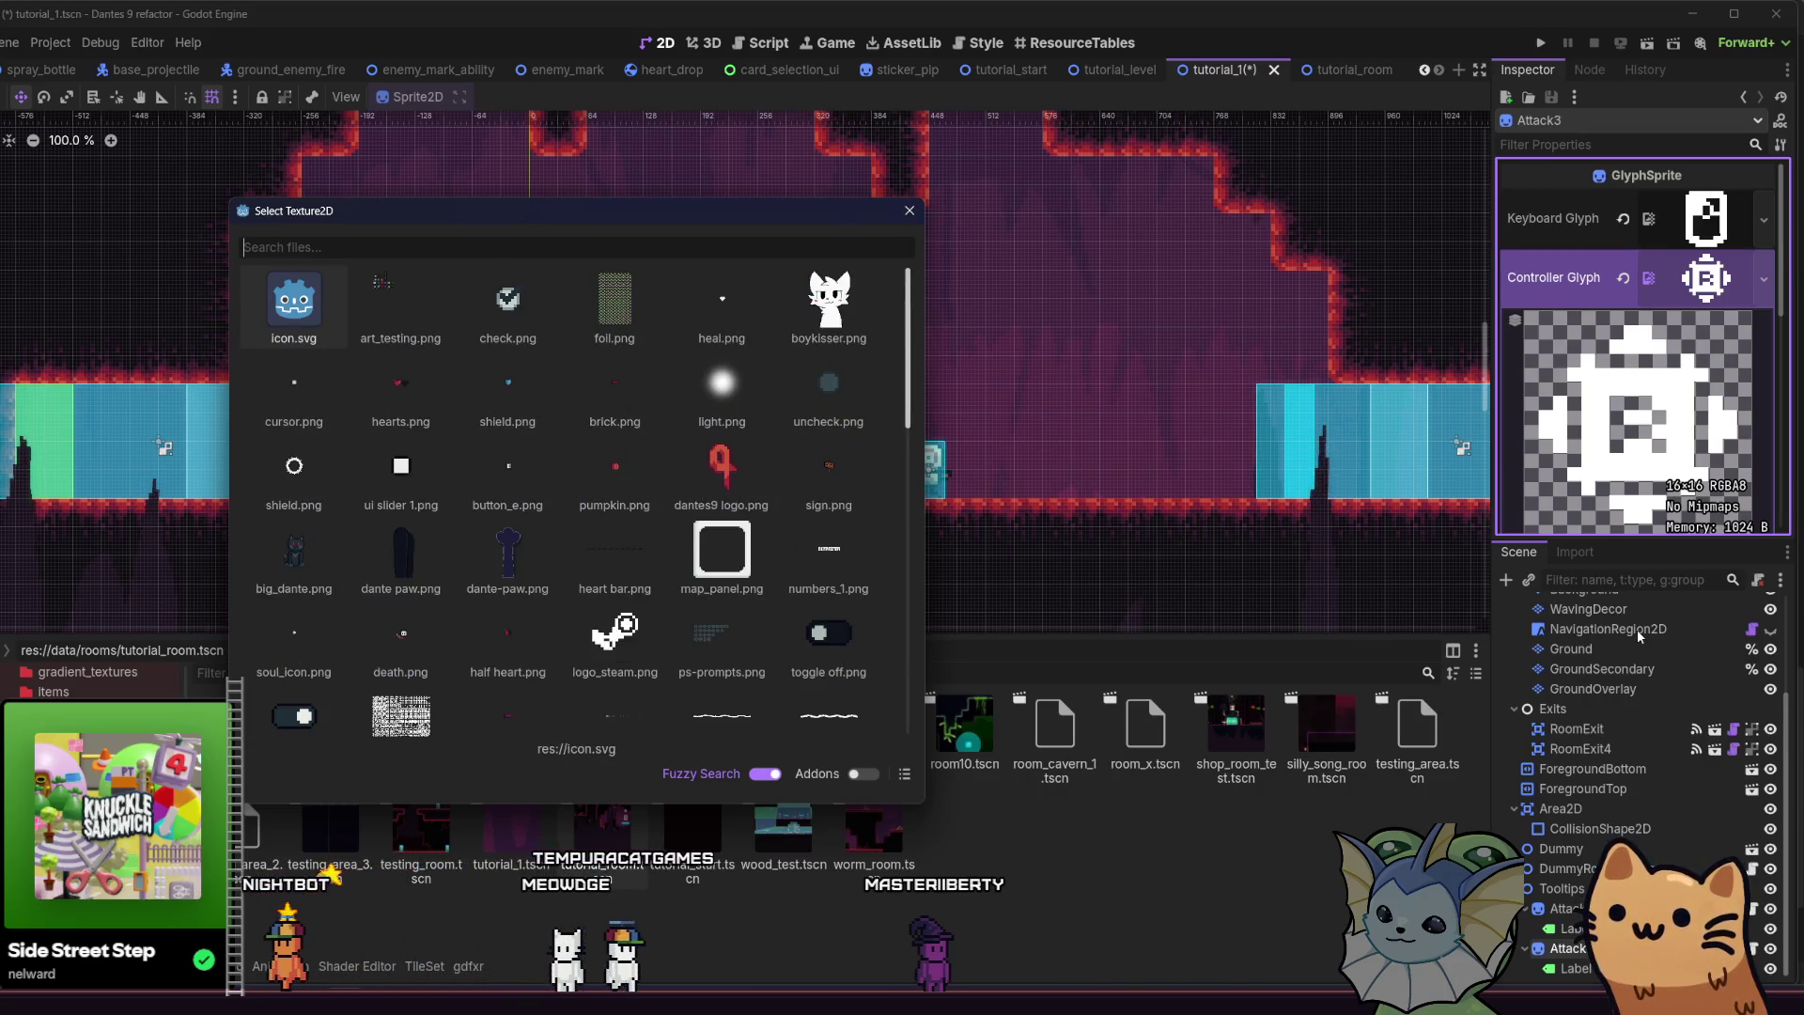
pyautogui.write('controller')
pyautogui.press('BackSpace')
pyautogui.press('BackSpace')
pyautogui.press('BackSpace')
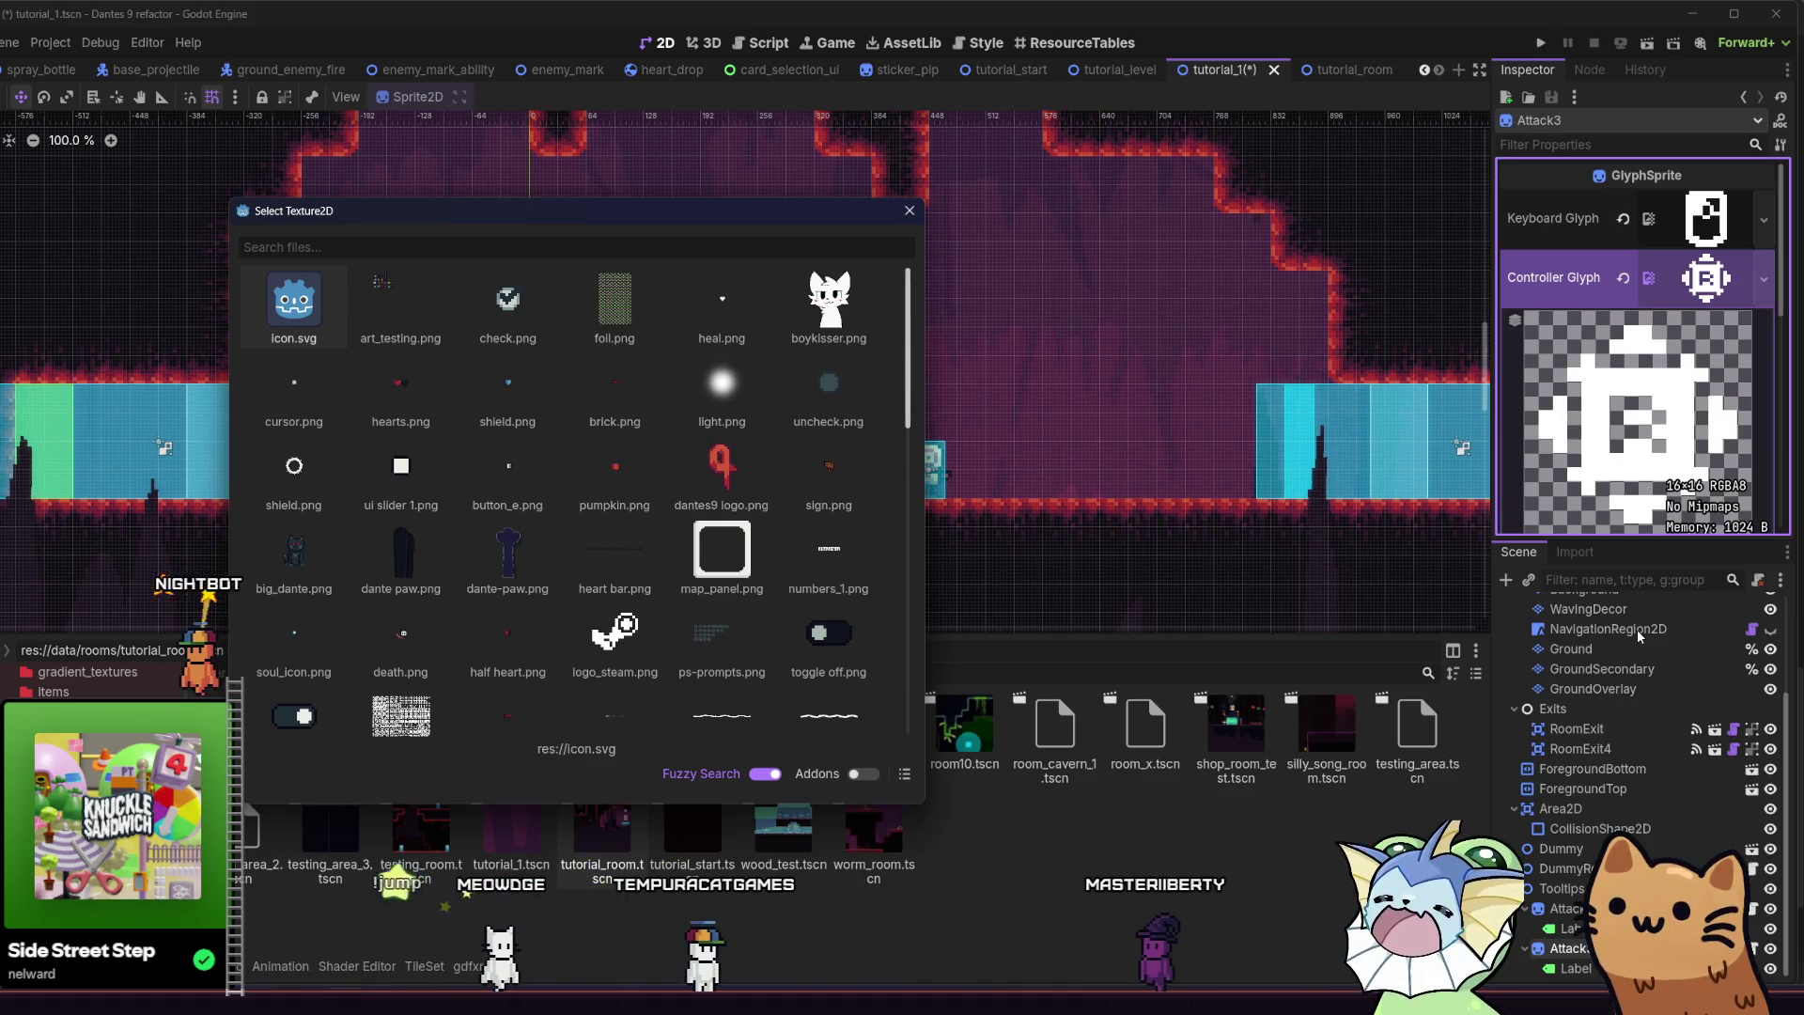
pyautogui.write('l')
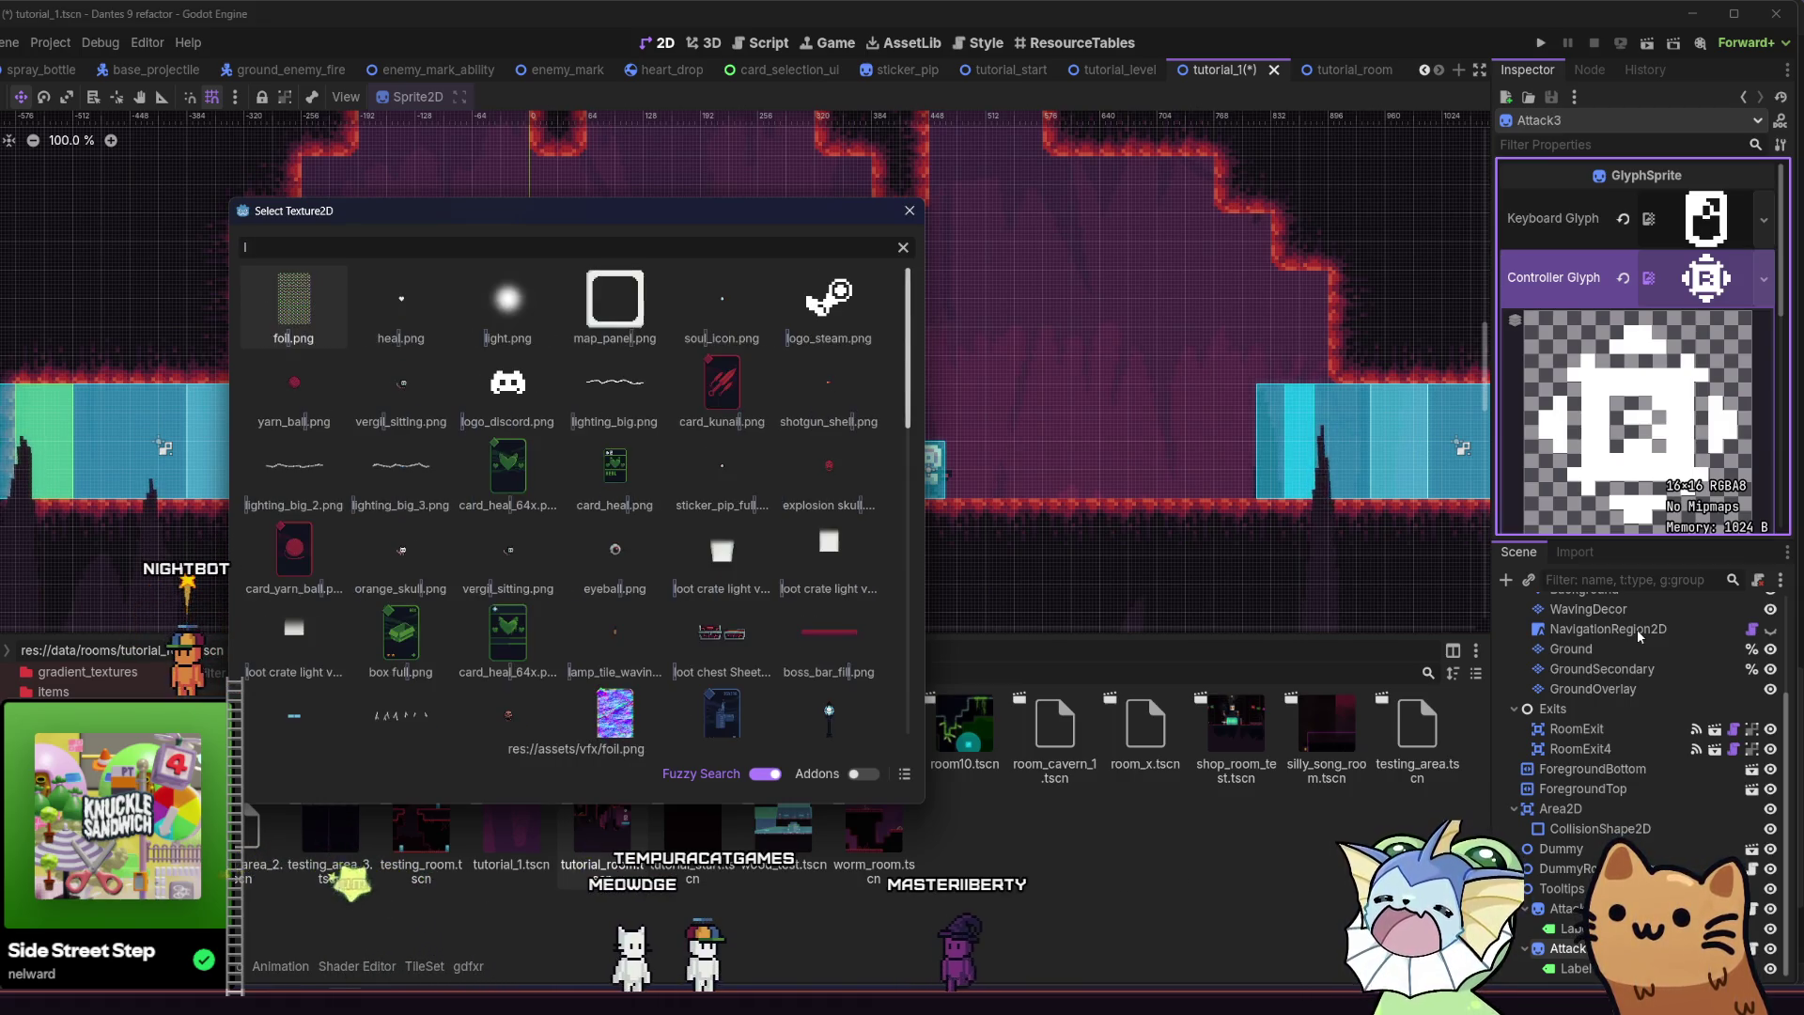
pyautogui.write('t')
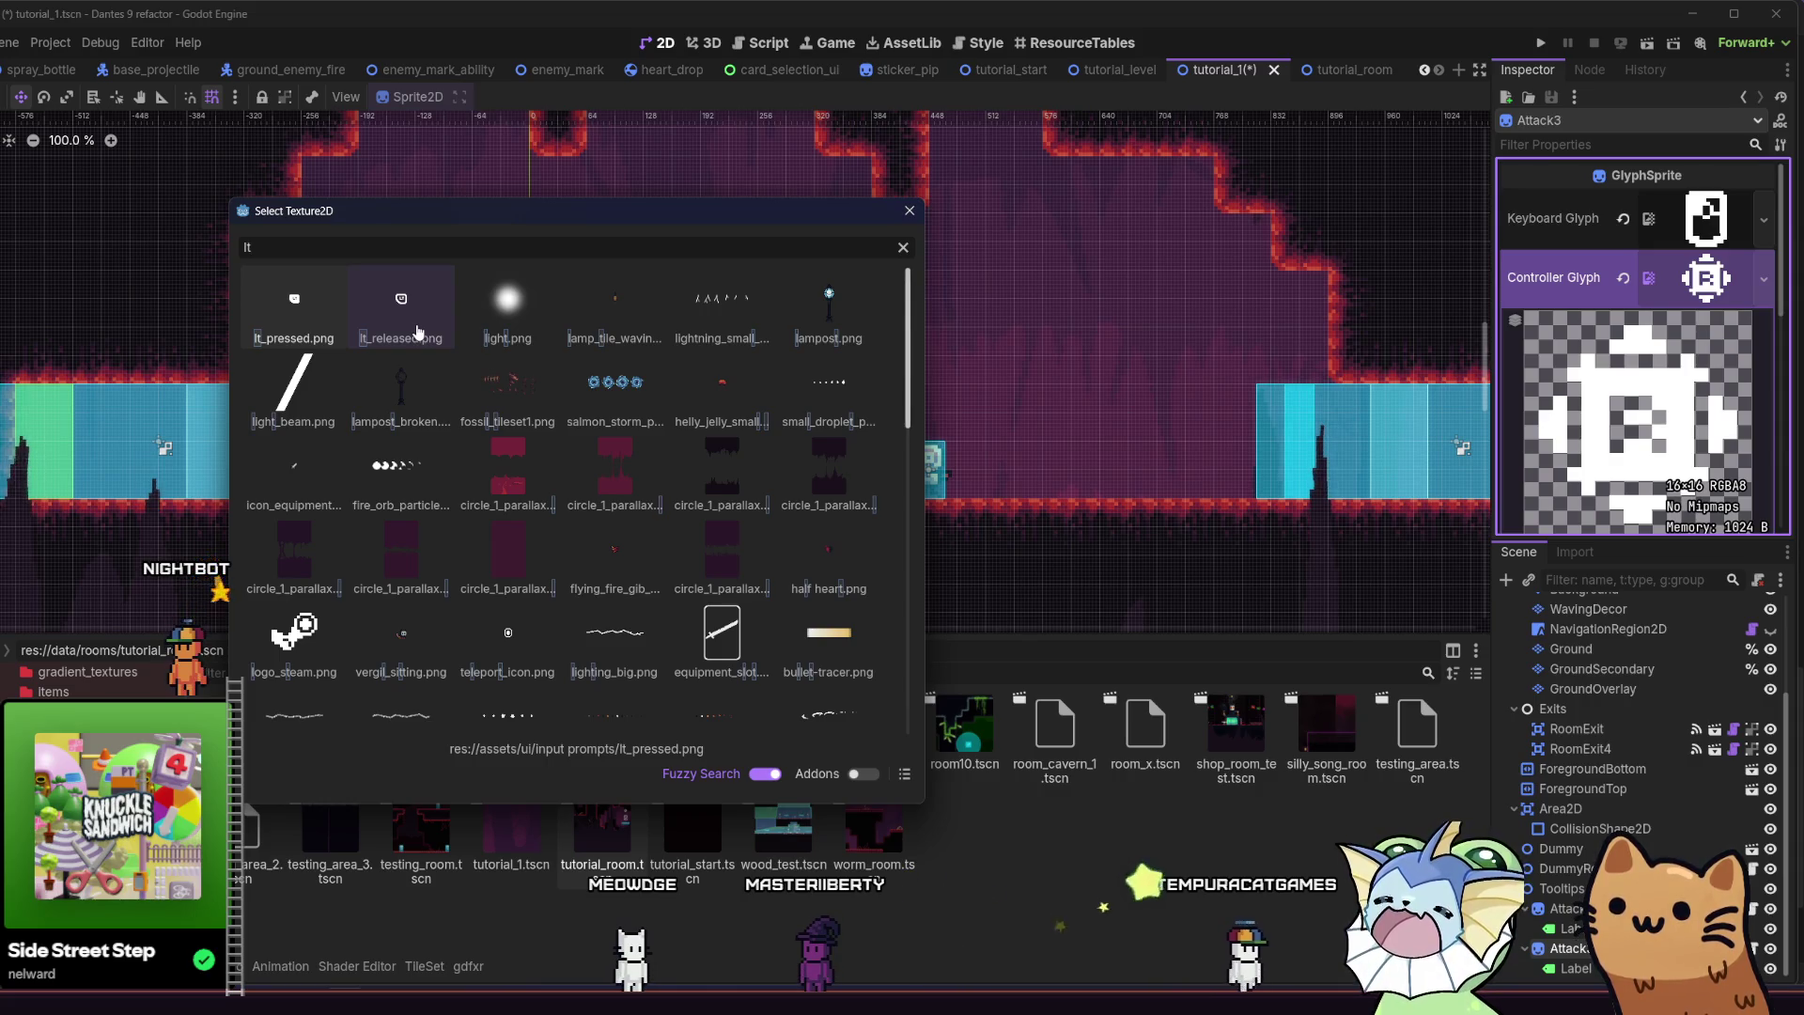
pyautogui.doubleClick(417, 331)
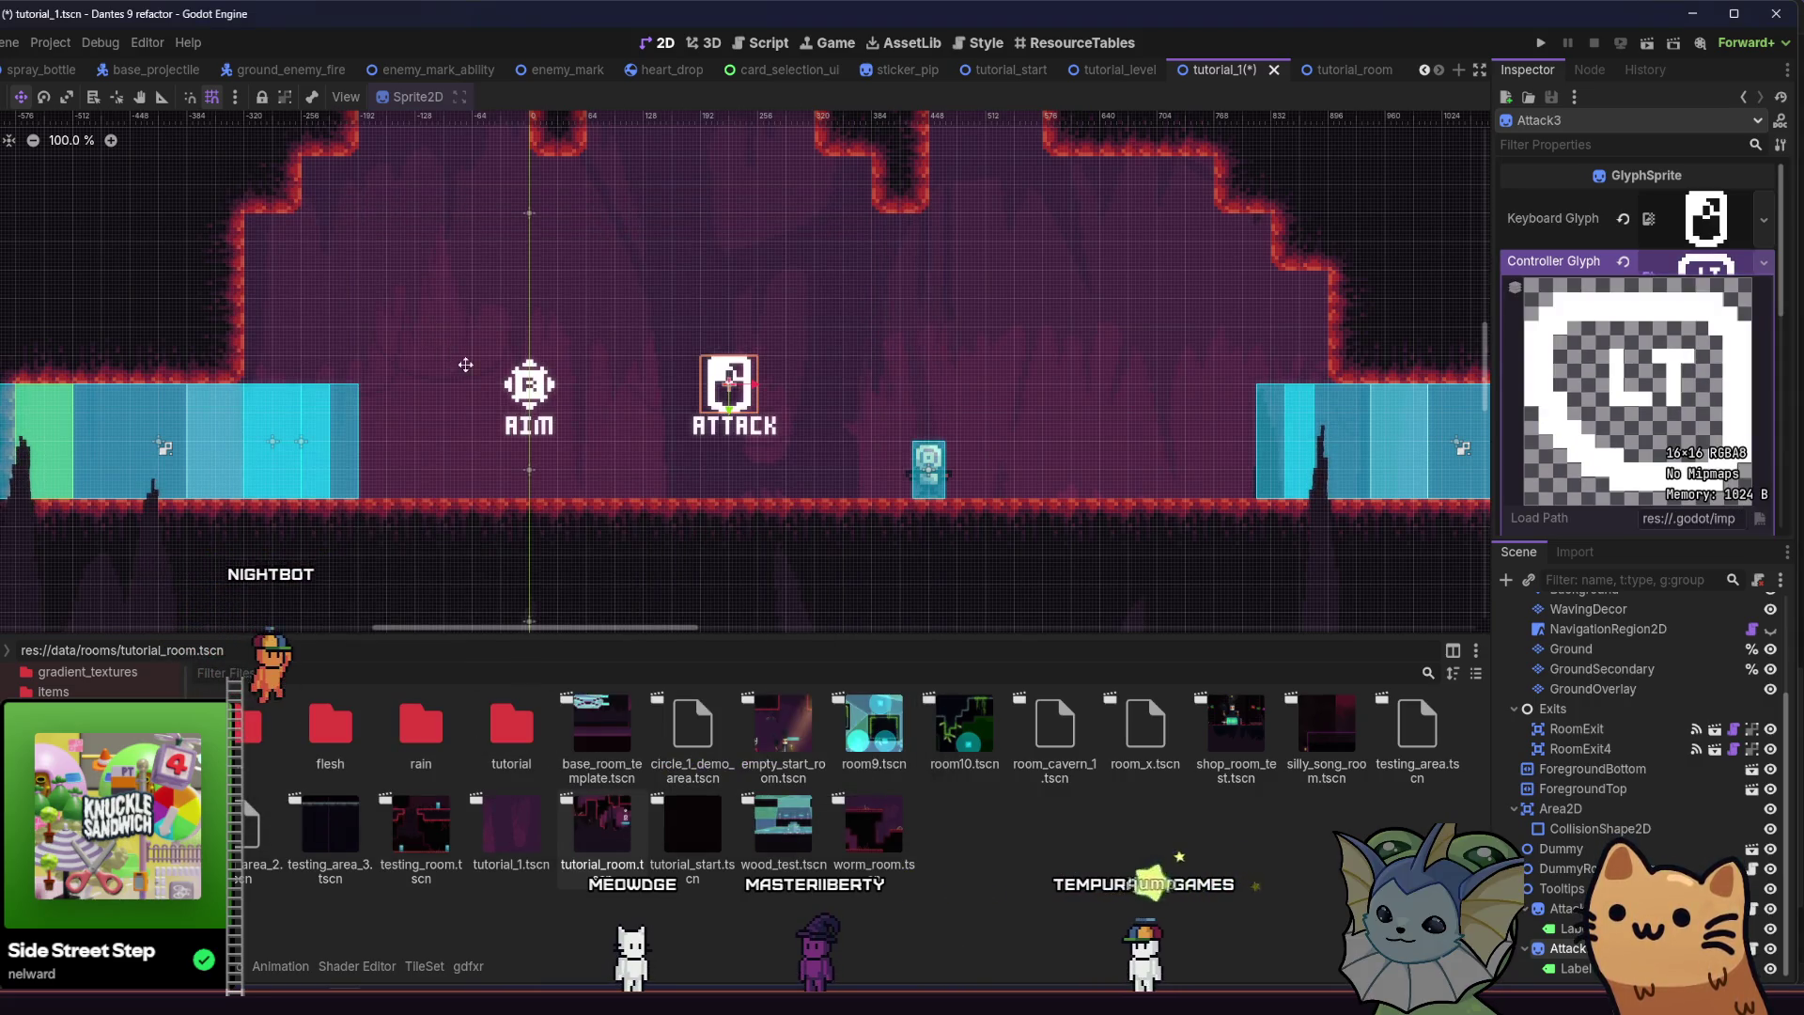
# Replace the Controller Glyph with rt_released.png and save the tutorial scene.
pyautogui.scroll(-1, 1655, 219)
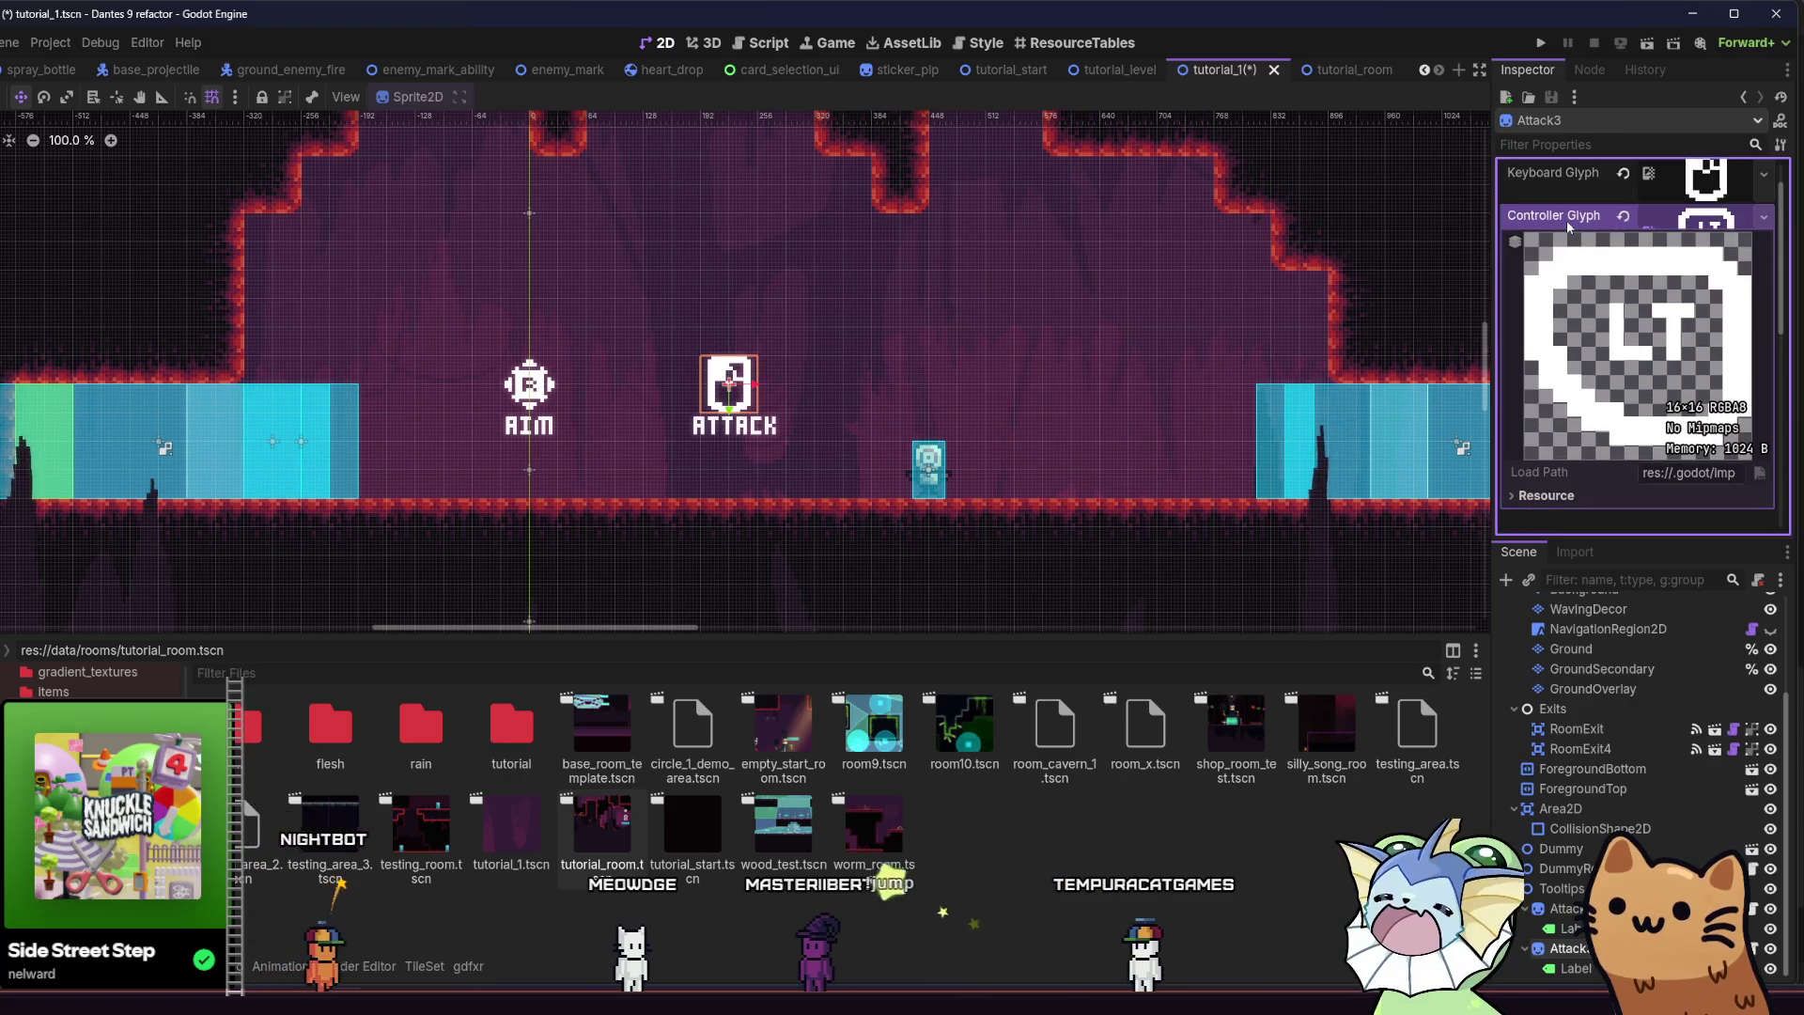
pyautogui.rightClick(1640, 223)
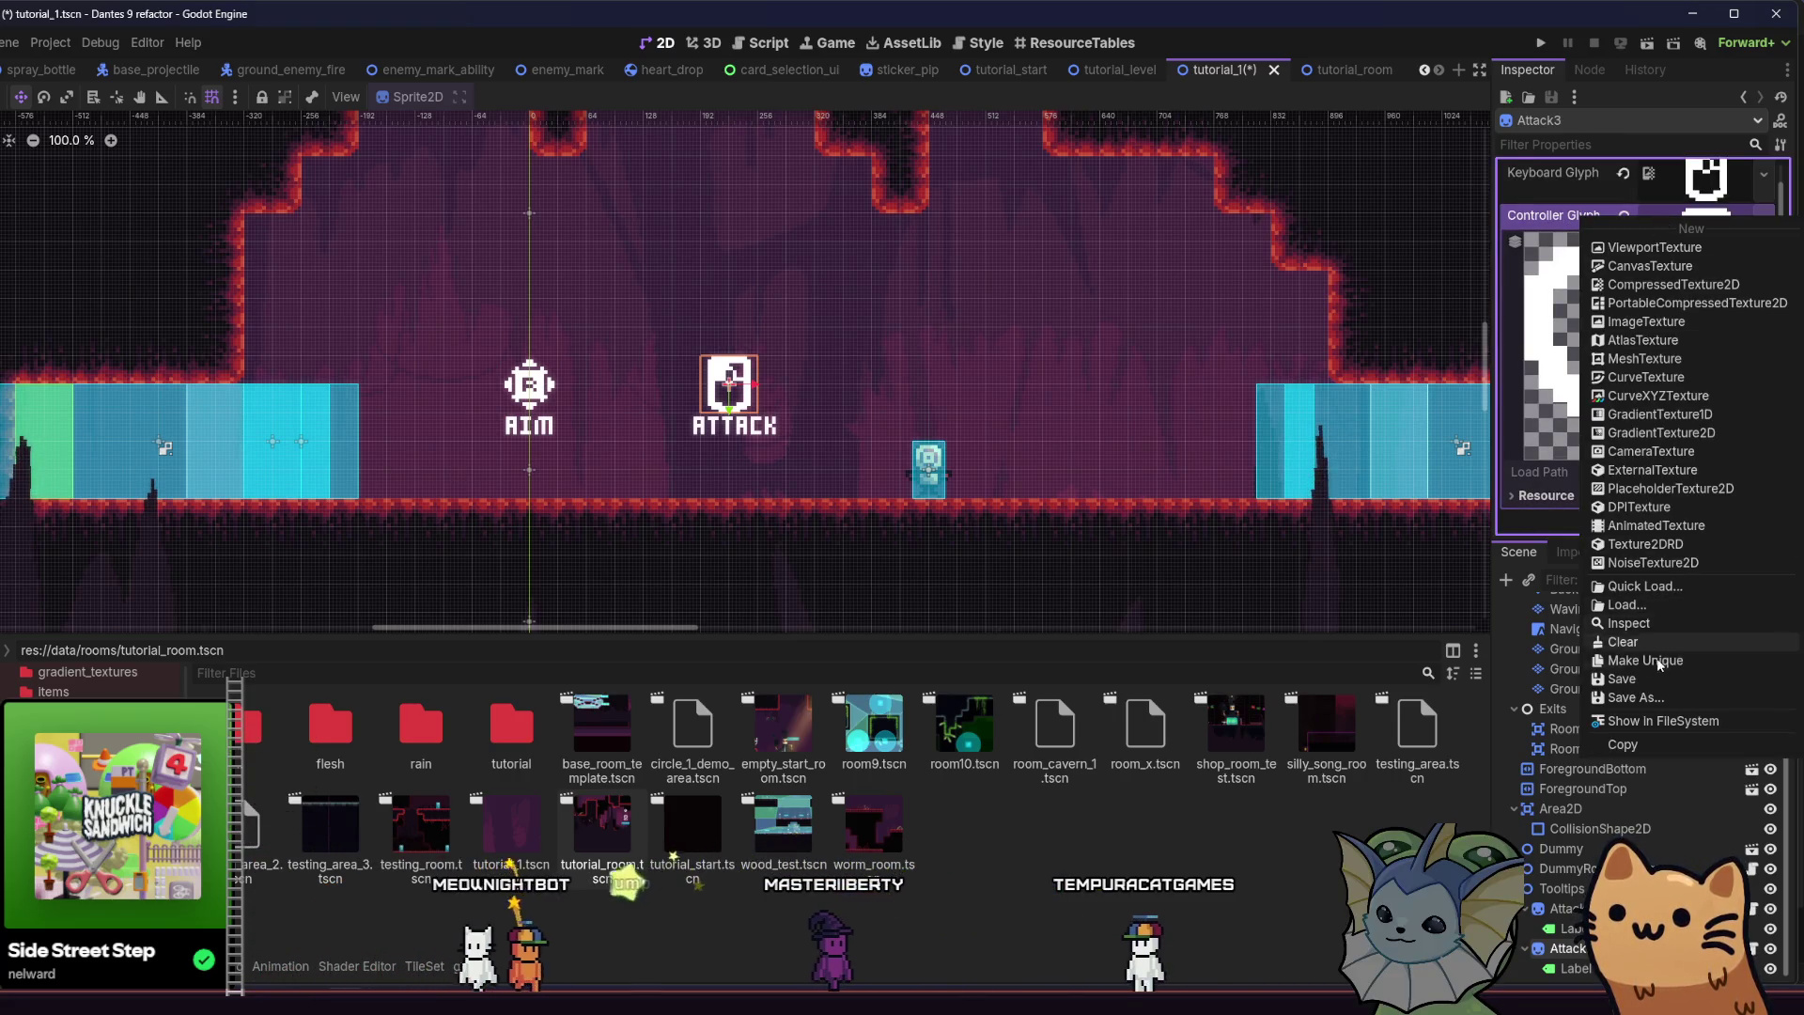
pyautogui.click(1649, 589)
pyautogui.write('rt')
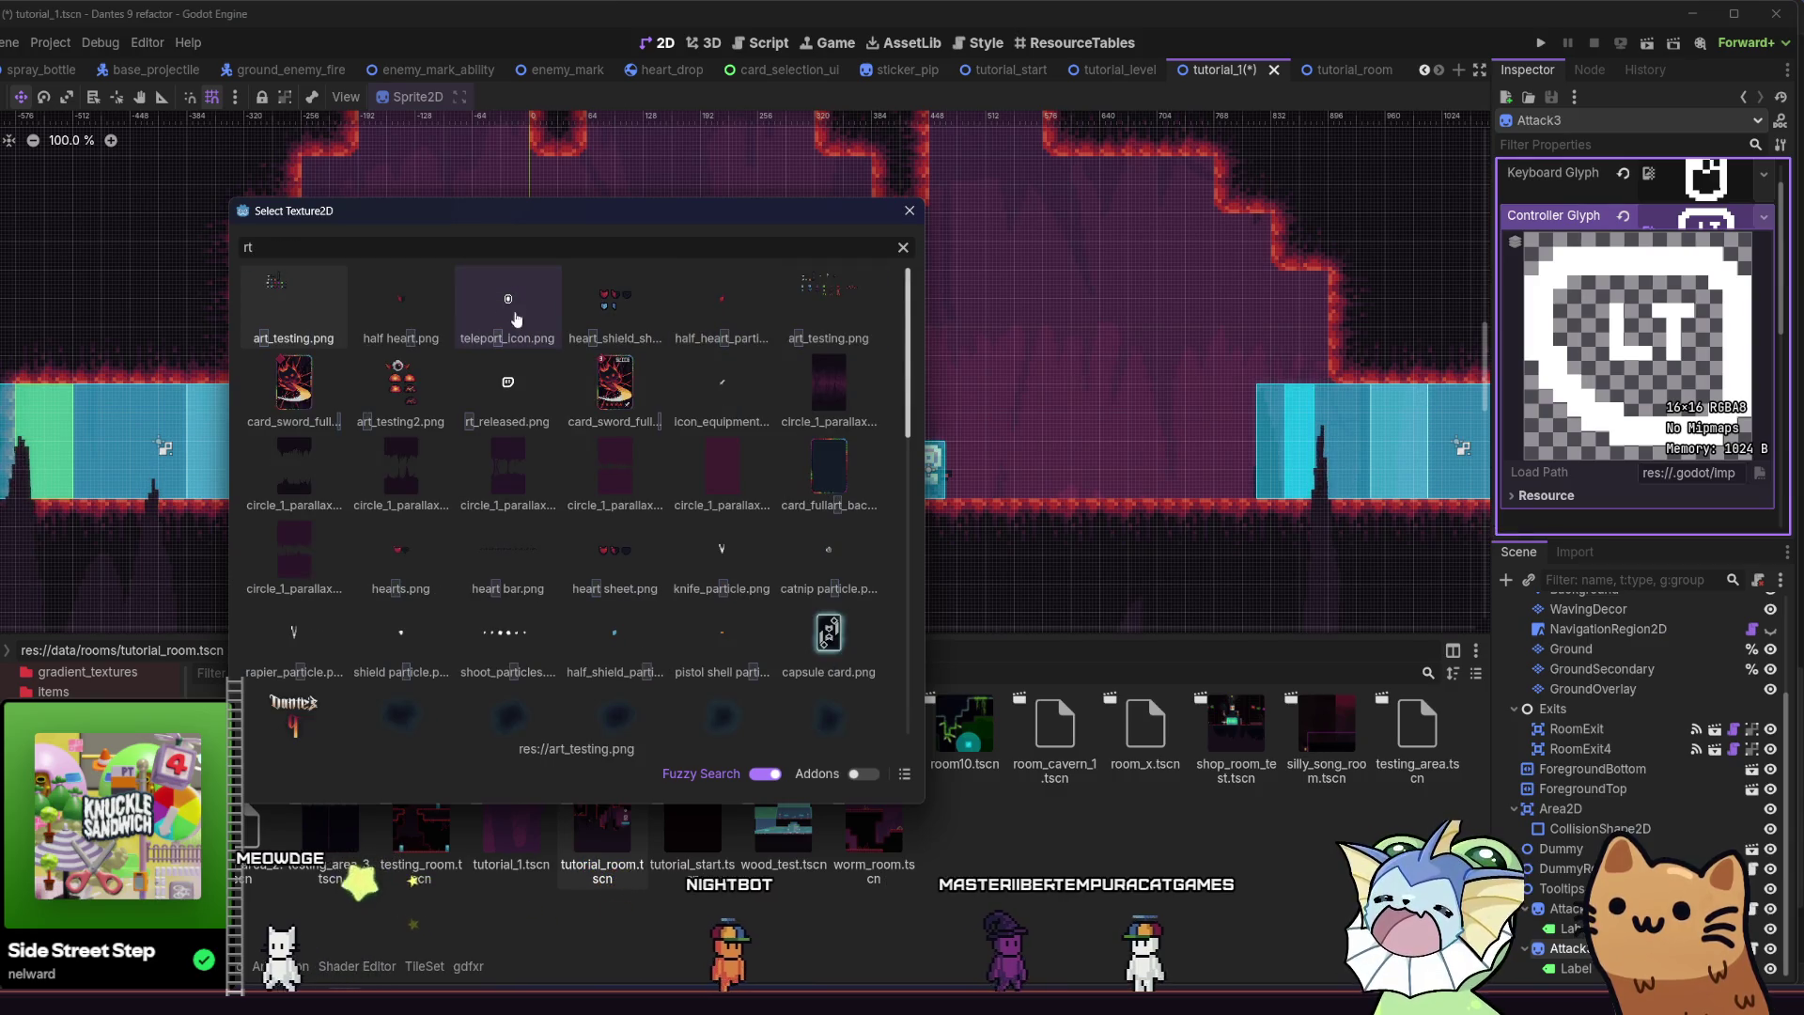
pyautogui.doubleClick(508, 383)
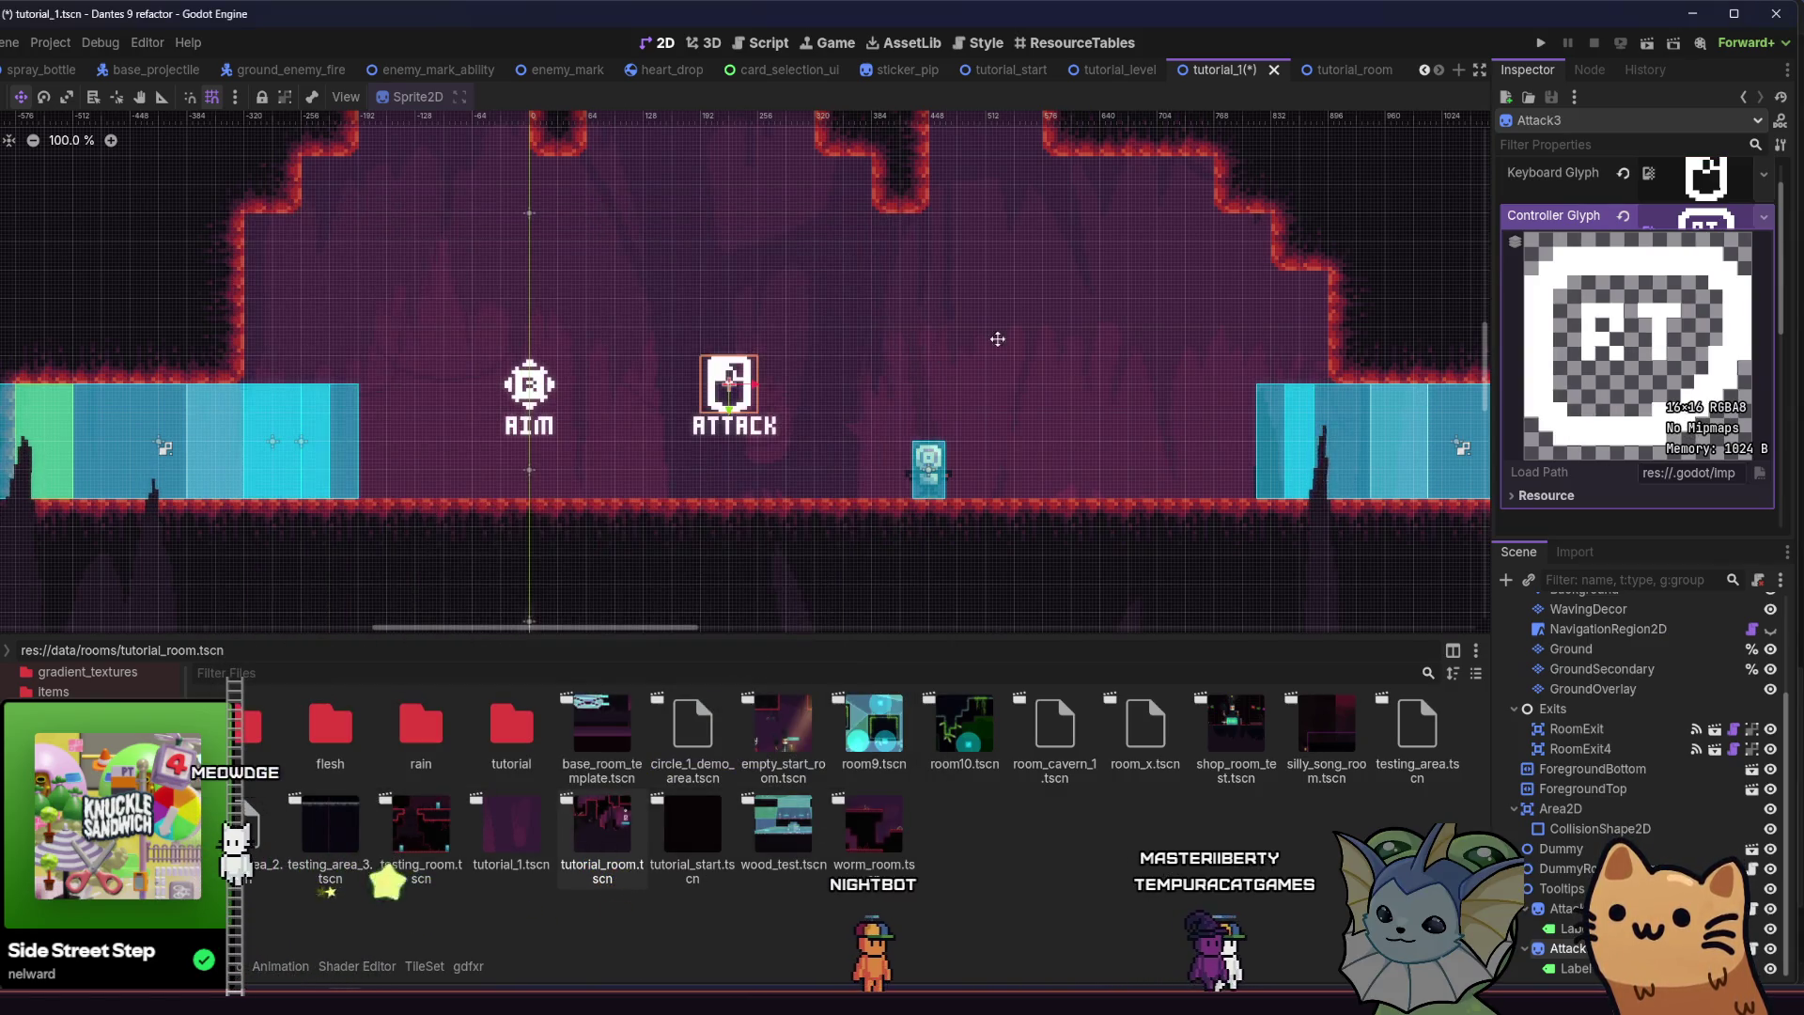
pyautogui.hotkey('ctrl', 's')
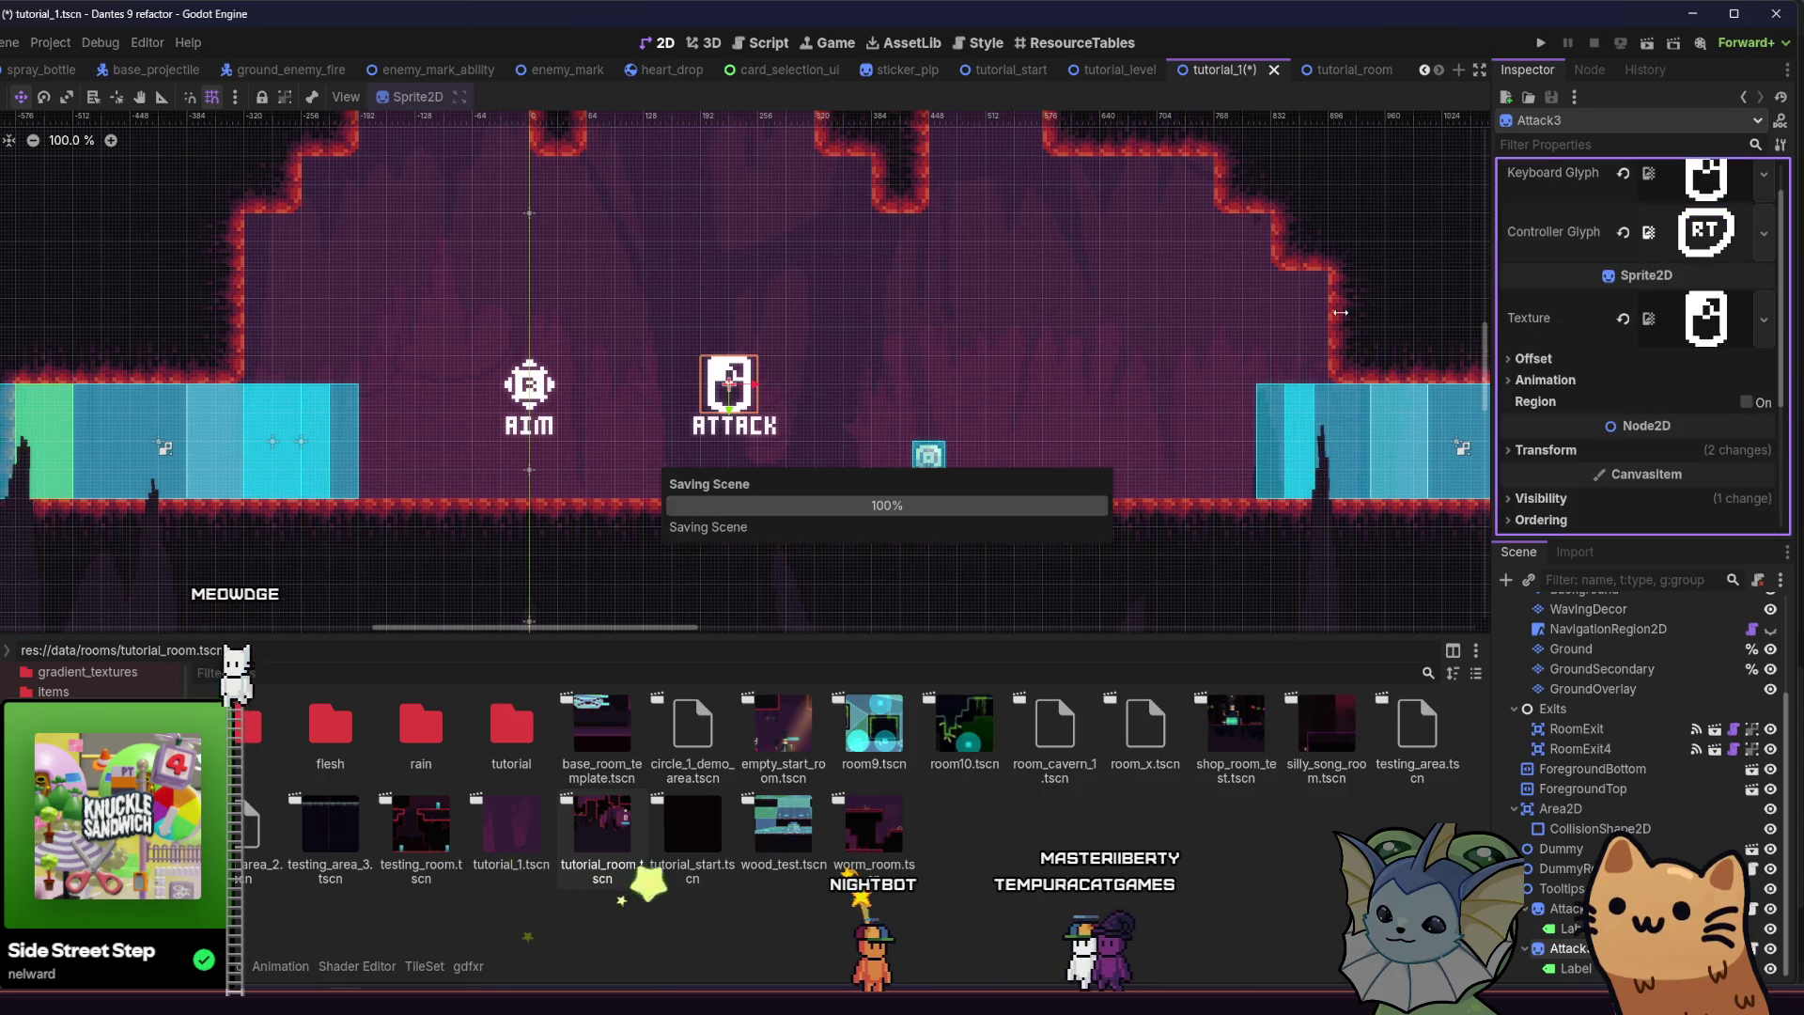
# Recentre the tutorial room in view and run the current scene maximized.
pyautogui.moveTo(951, 283); pyautogui.dragTo(1014, 294)
pyautogui.scroll(-2, 1014, 294)
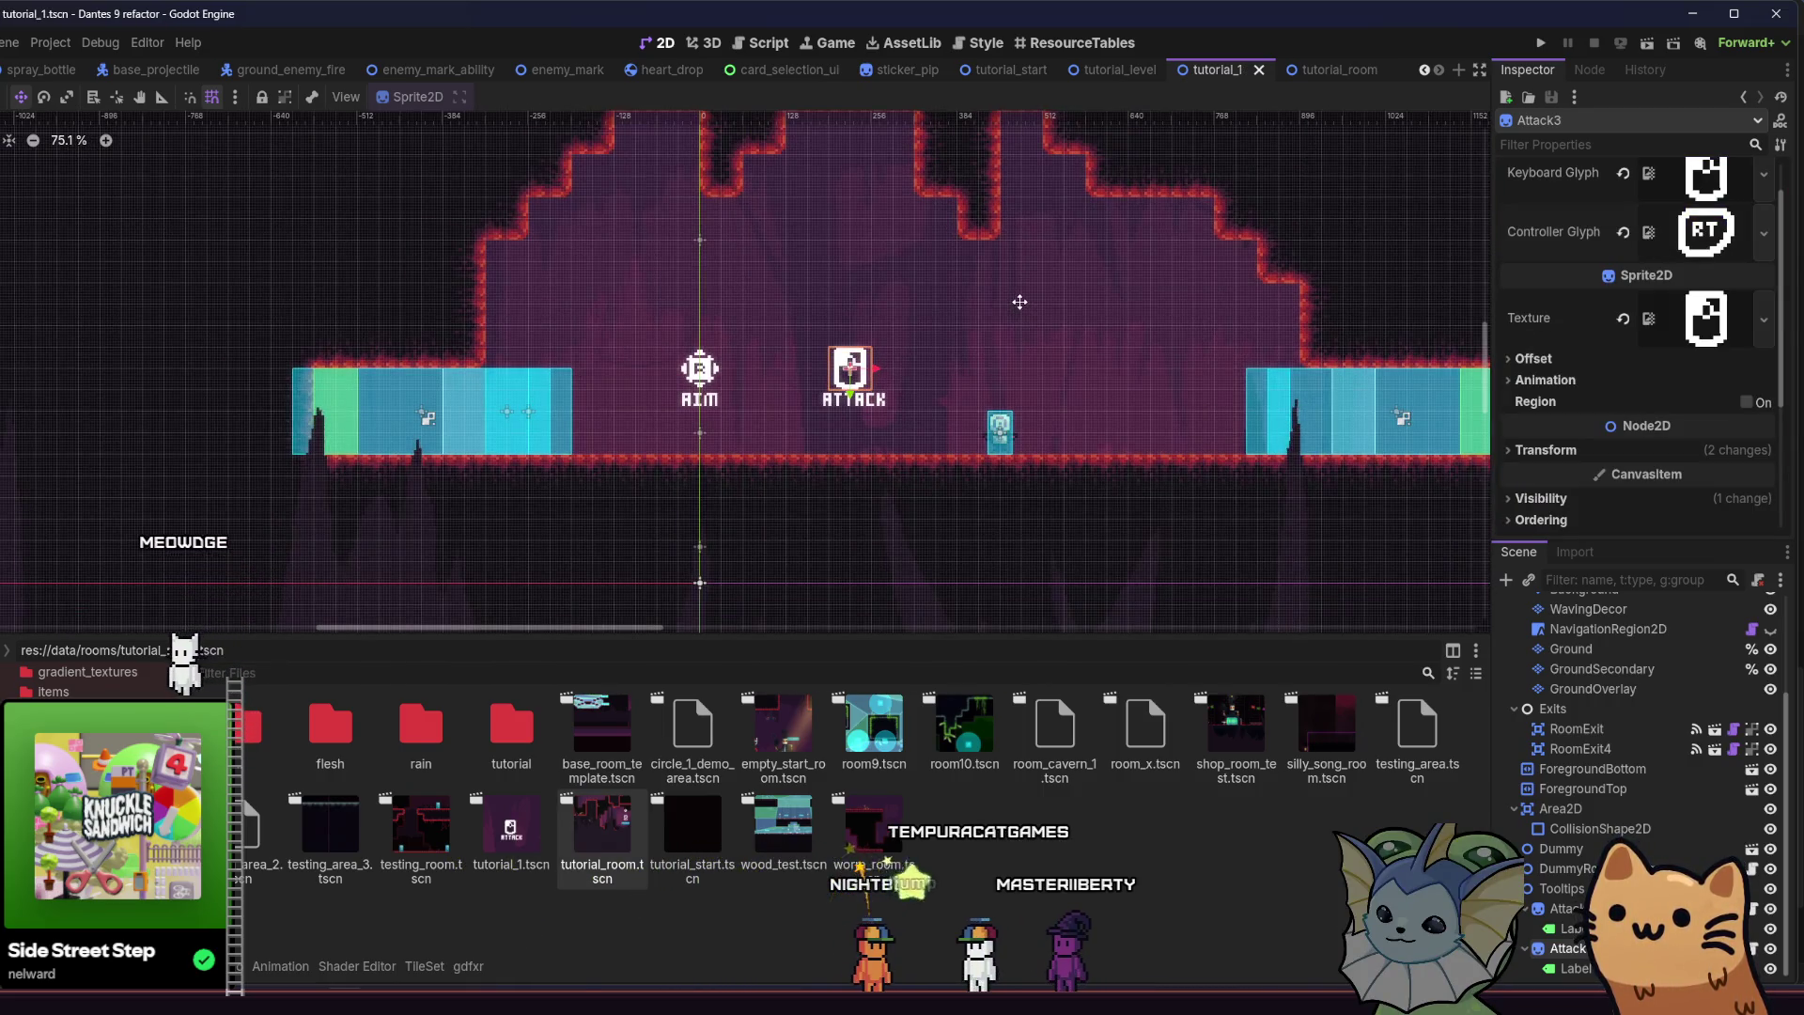
pyautogui.moveTo(921, 344); pyautogui.dragTo(880, 348)
pyautogui.scroll(-1, 883, 353)
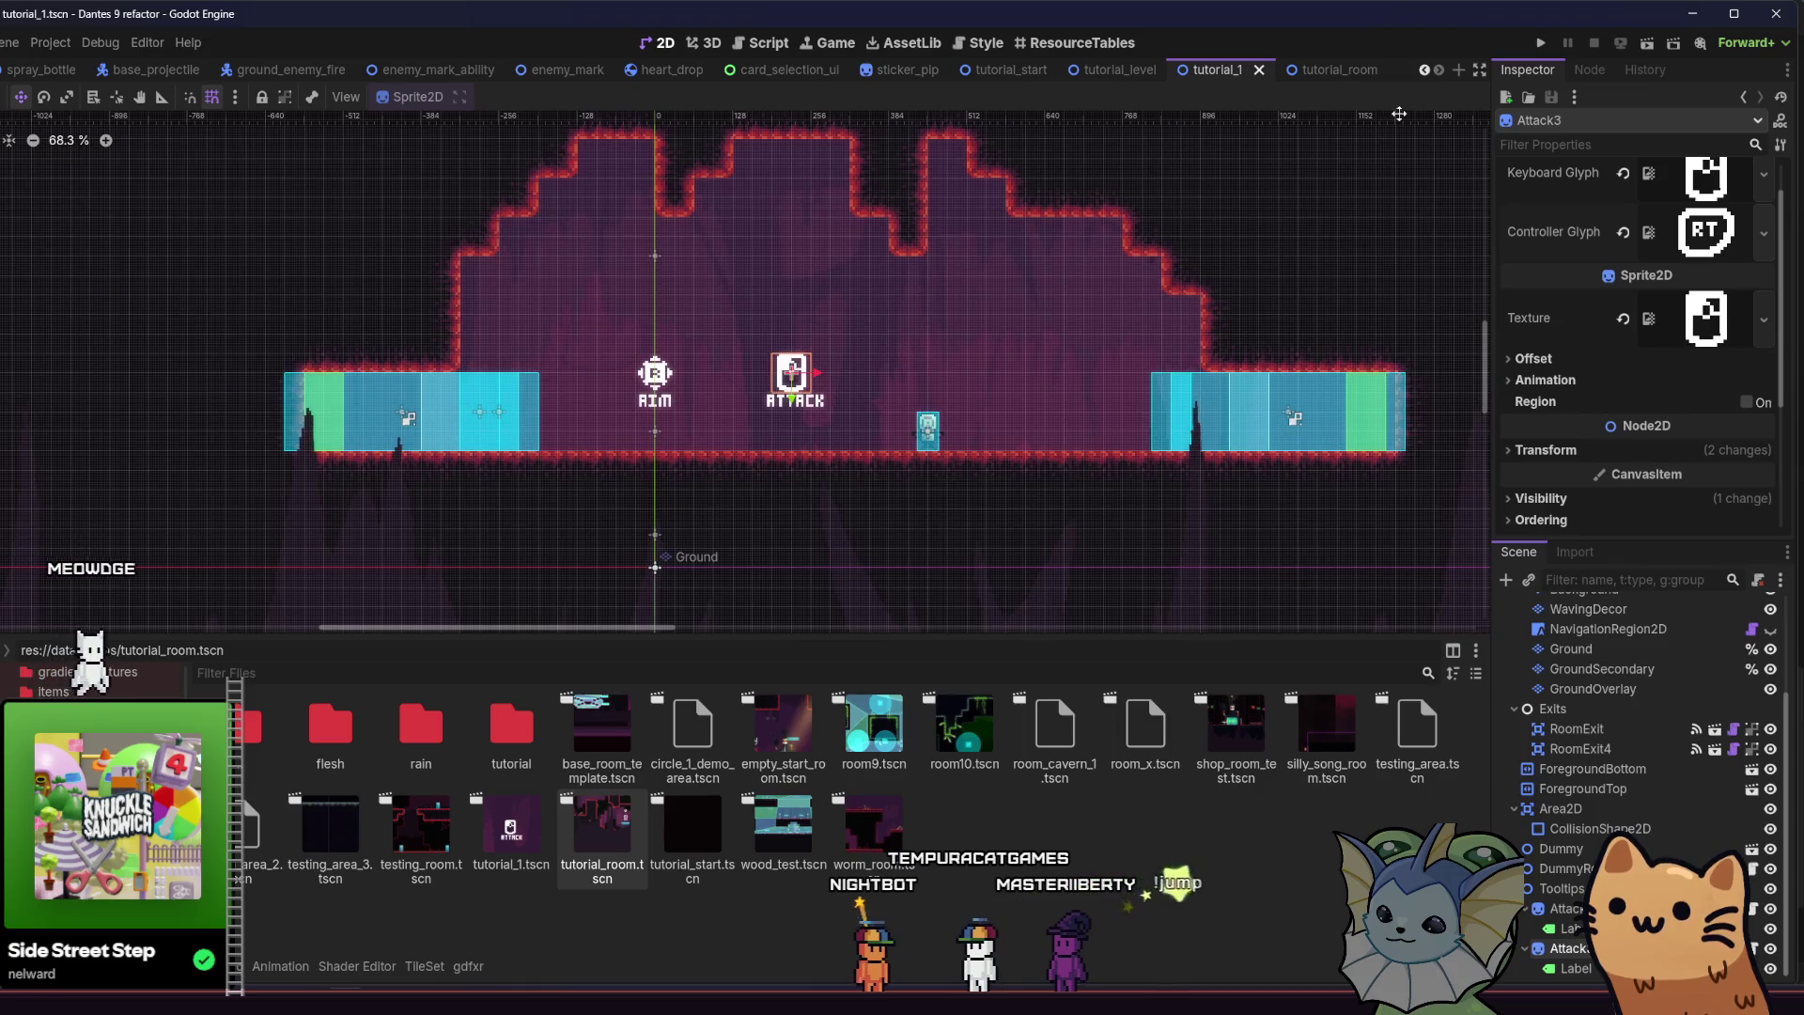
pyautogui.click(1643, 47)
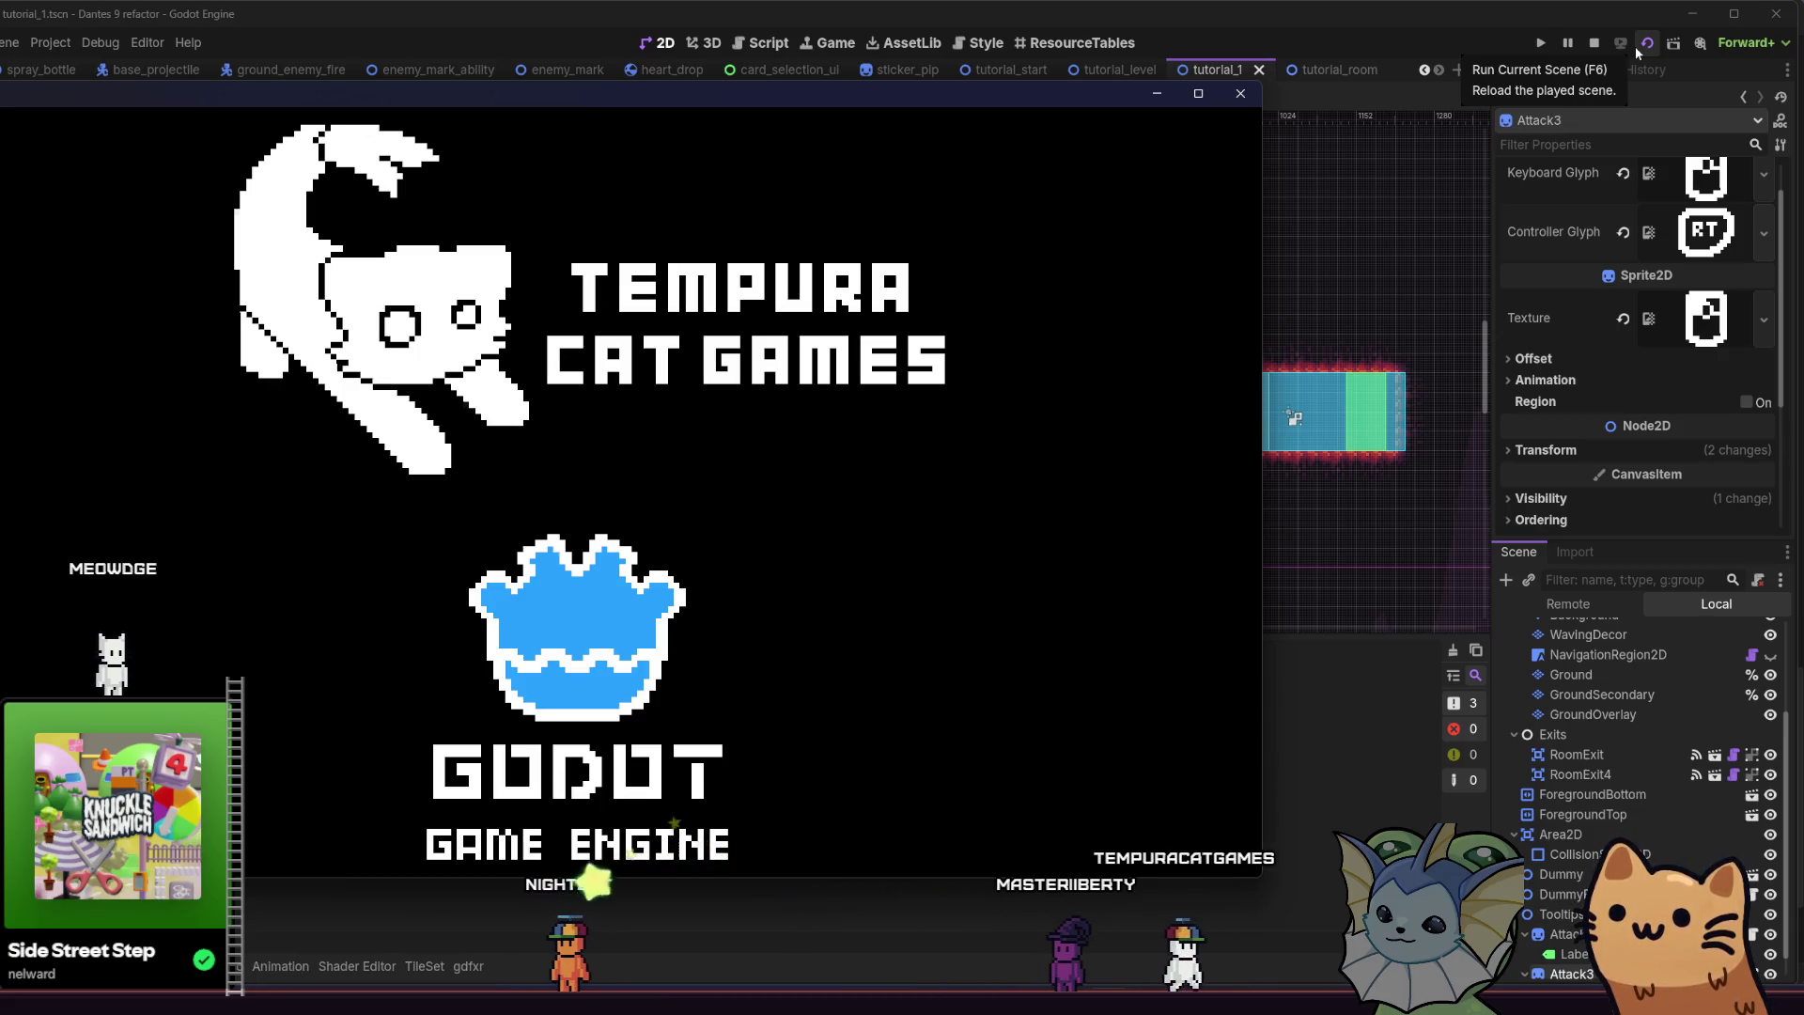
pyautogui.click(1198, 93)
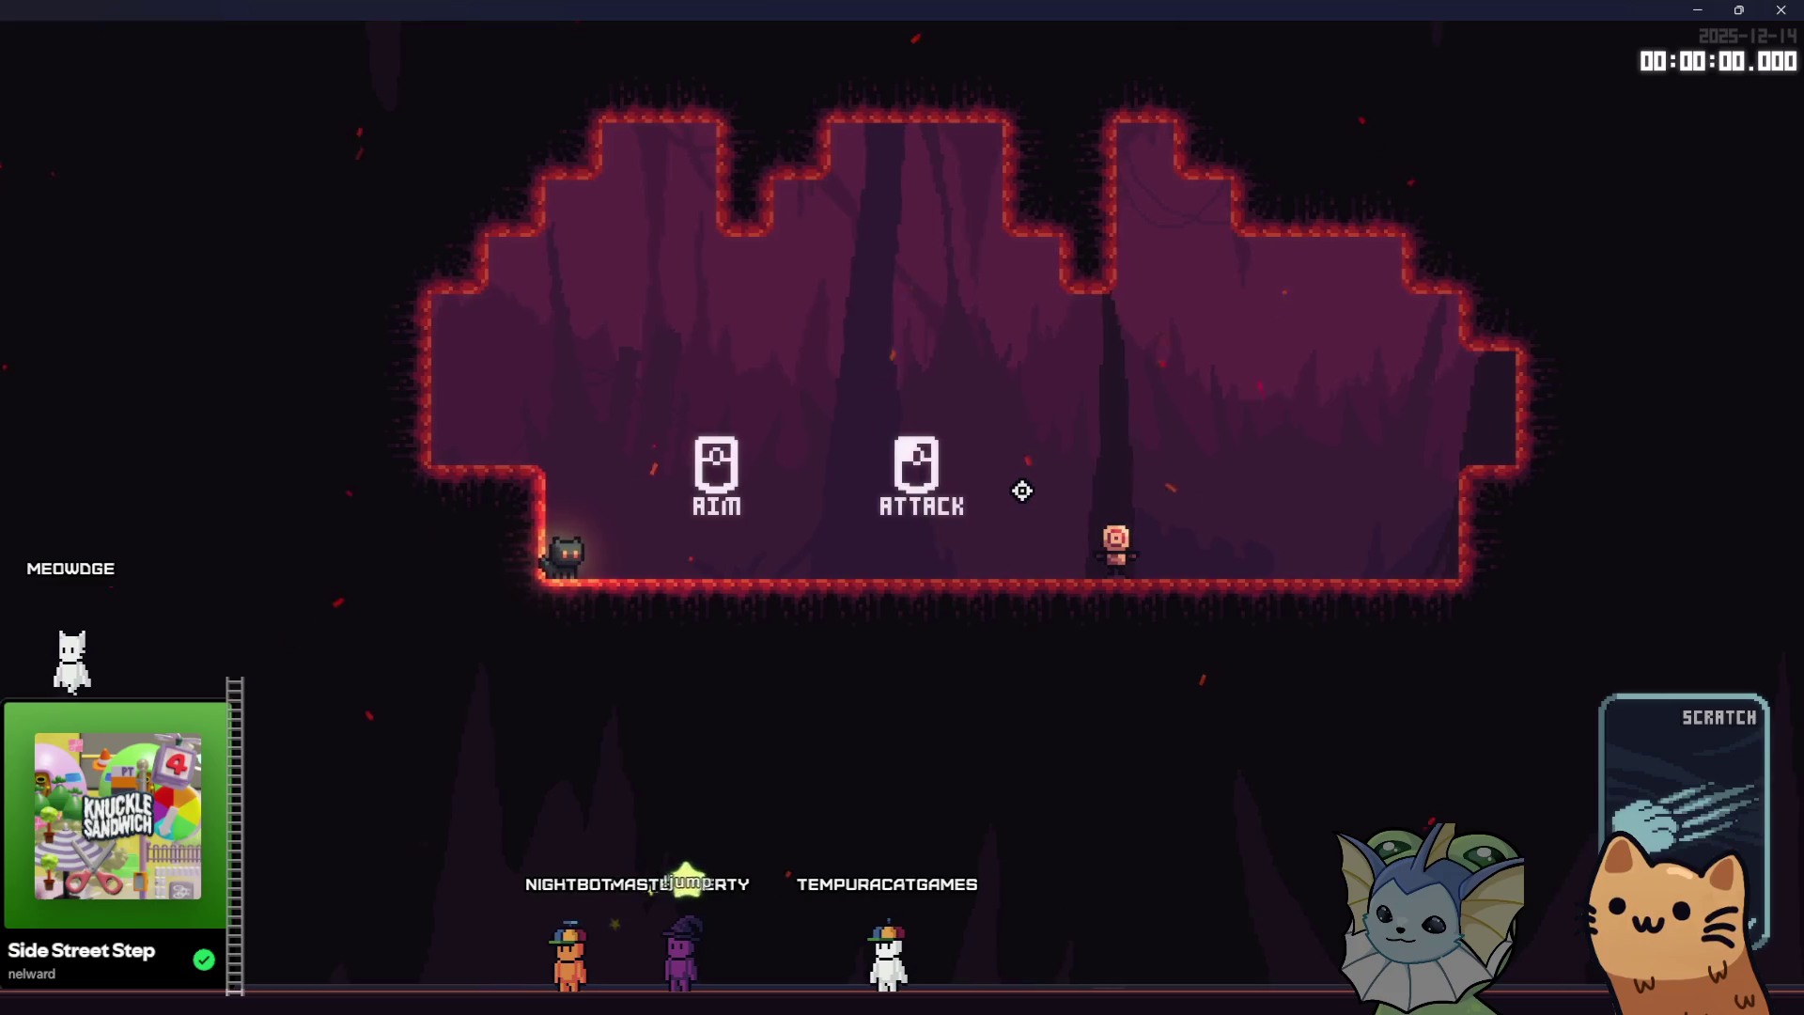
# Walk the character right across the cave, close the game, and view the tutorial_level scene.
pyautogui.press('d')
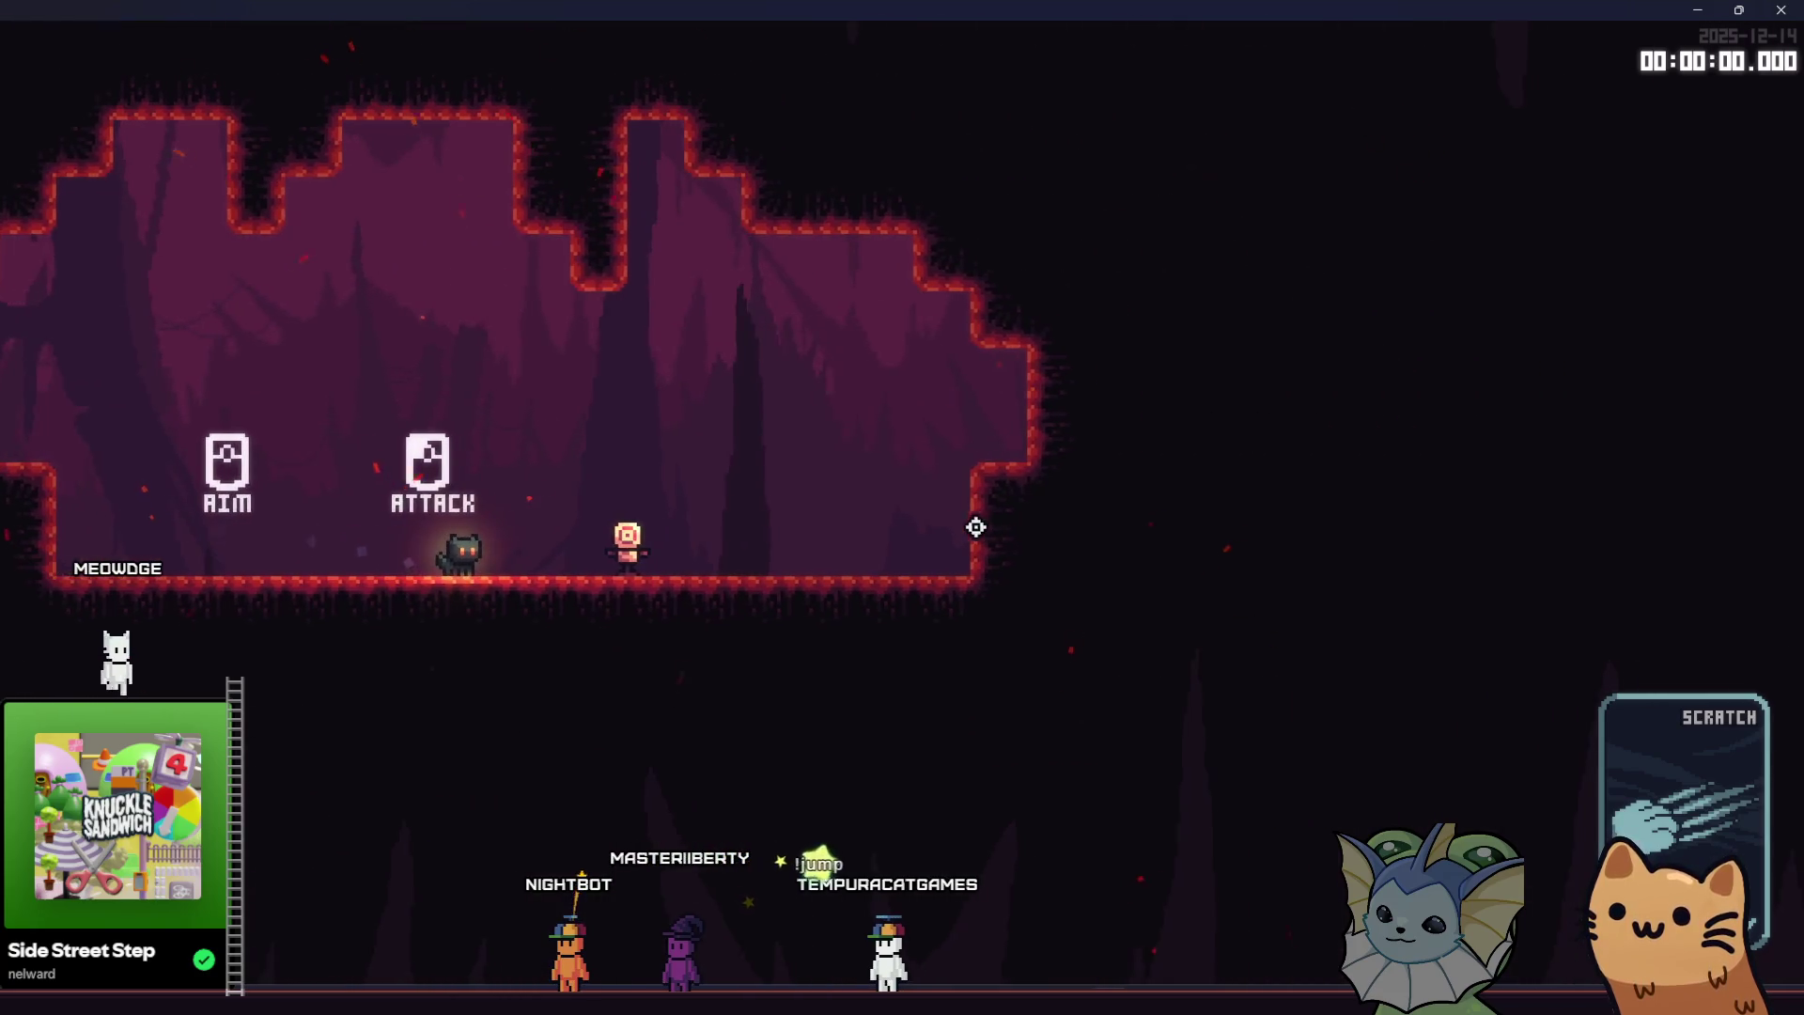
pyautogui.press('d')
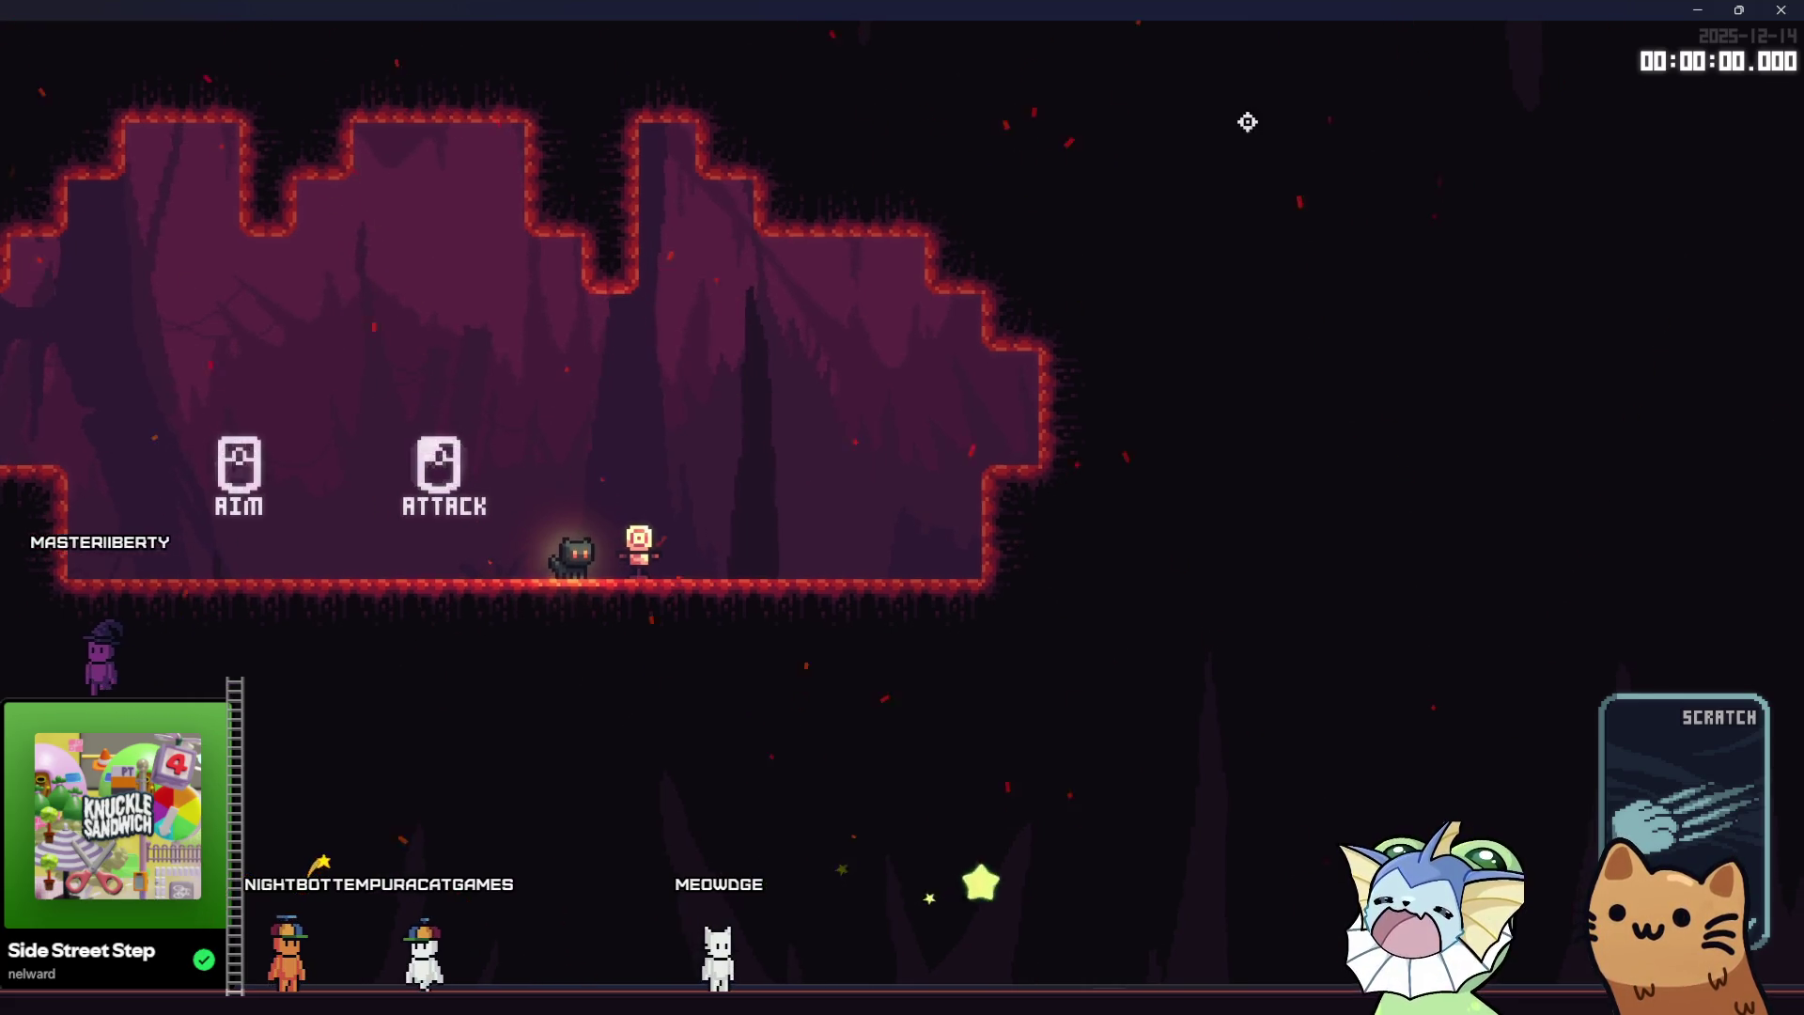
pyautogui.click(1797, 6)
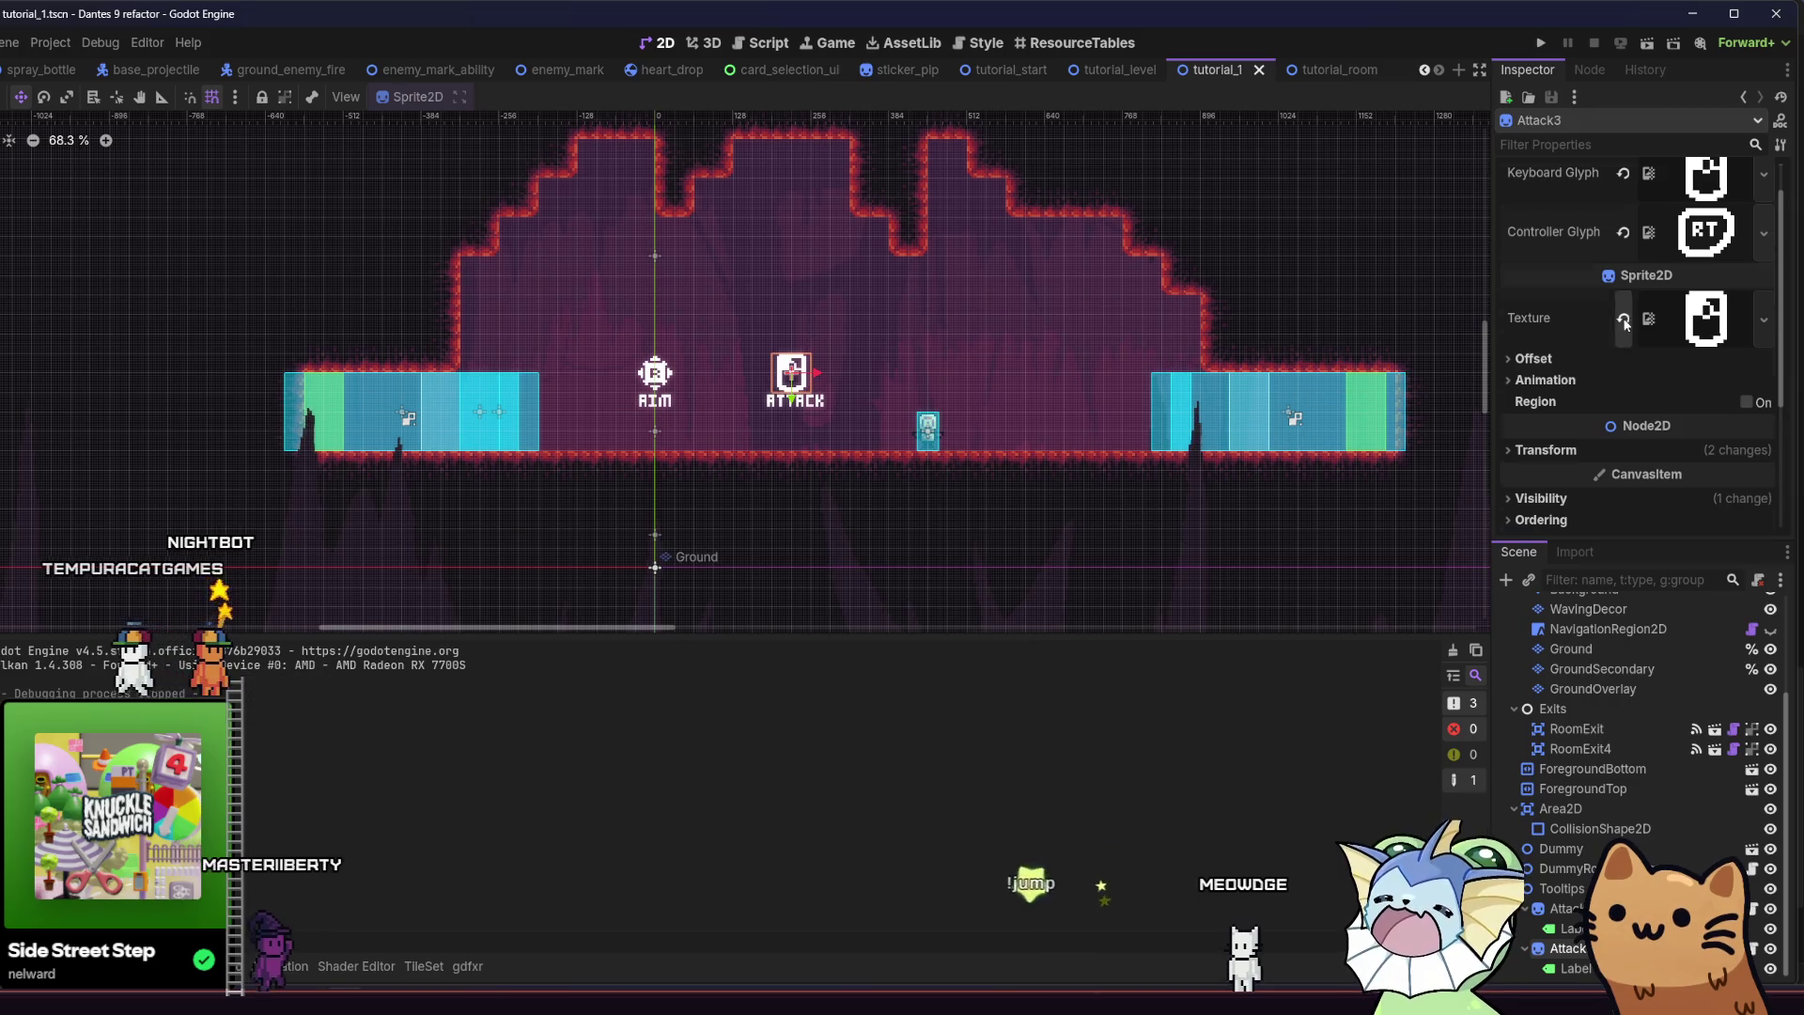
pyautogui.scroll(1, 1634, 282)
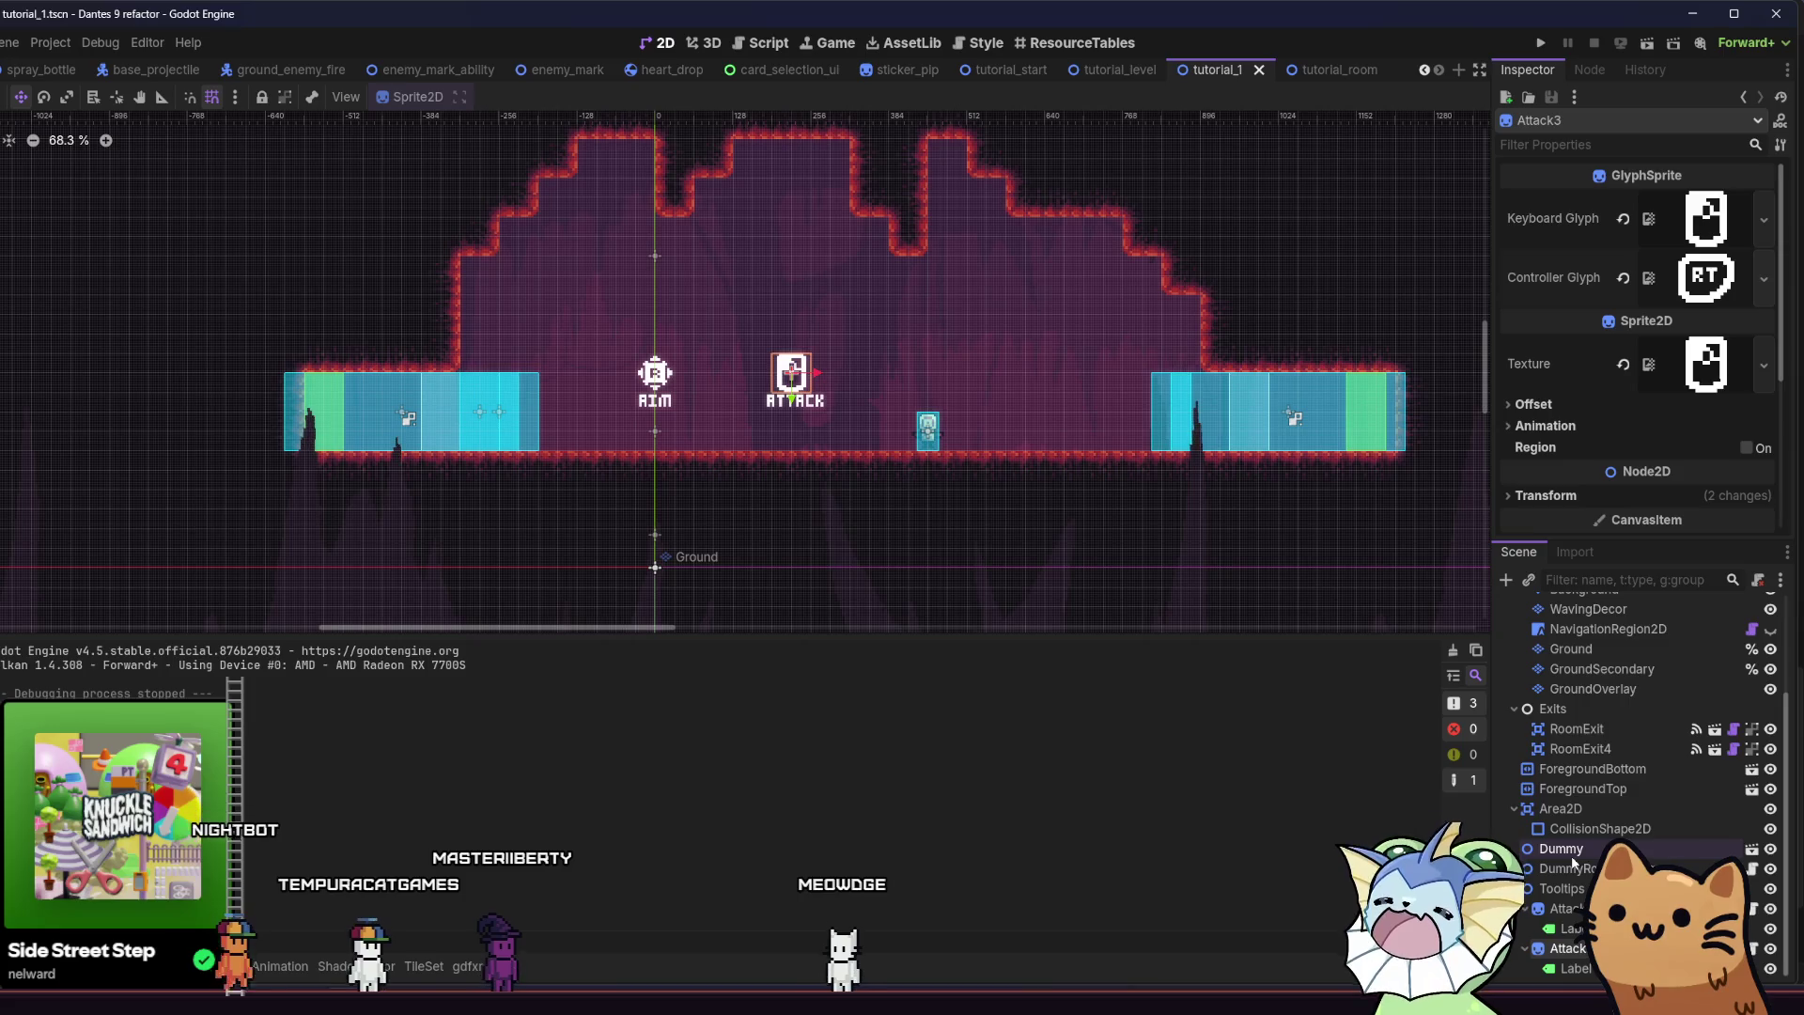
pyautogui.click(1095, 75)
pyautogui.click(1306, 71)
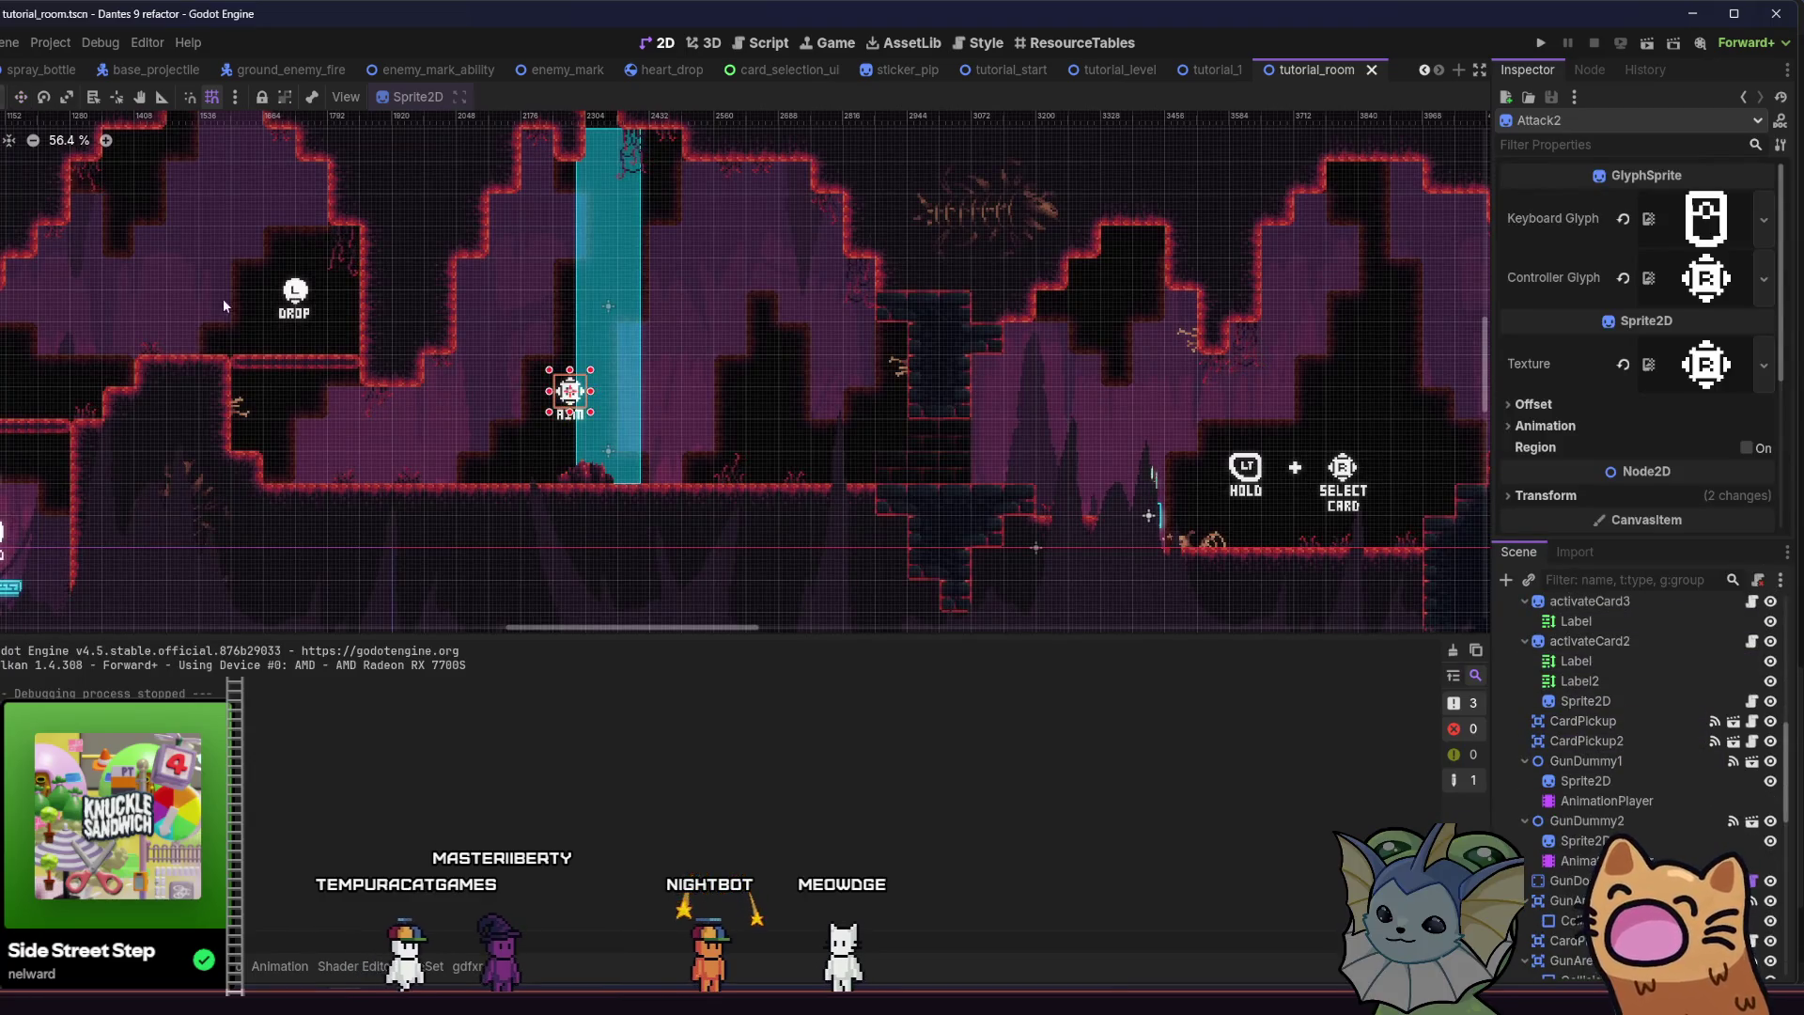
pyautogui.scroll(-3, 223, 305)
pyautogui.hscroll(5, 564, 329)
pyautogui.scroll(2, 773, 357)
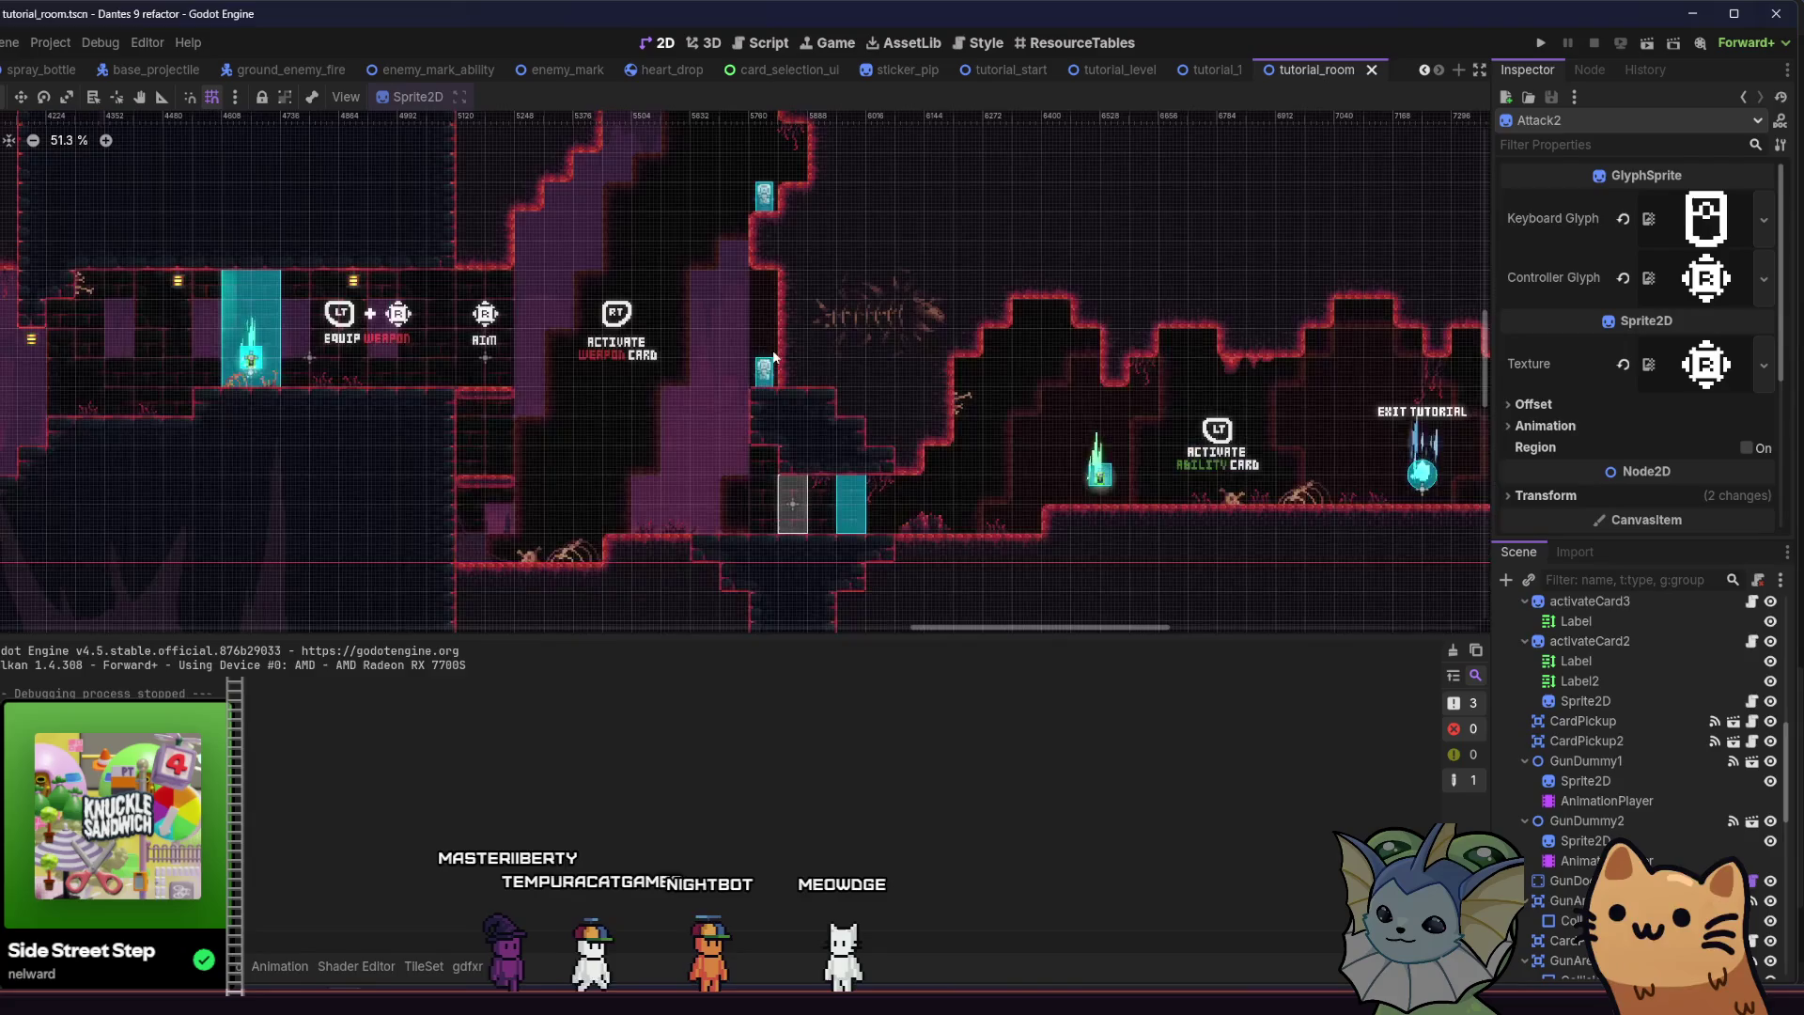
pyautogui.scroll(3, 773, 357)
pyautogui.click(1626, 761)
pyautogui.click(1632, 744)
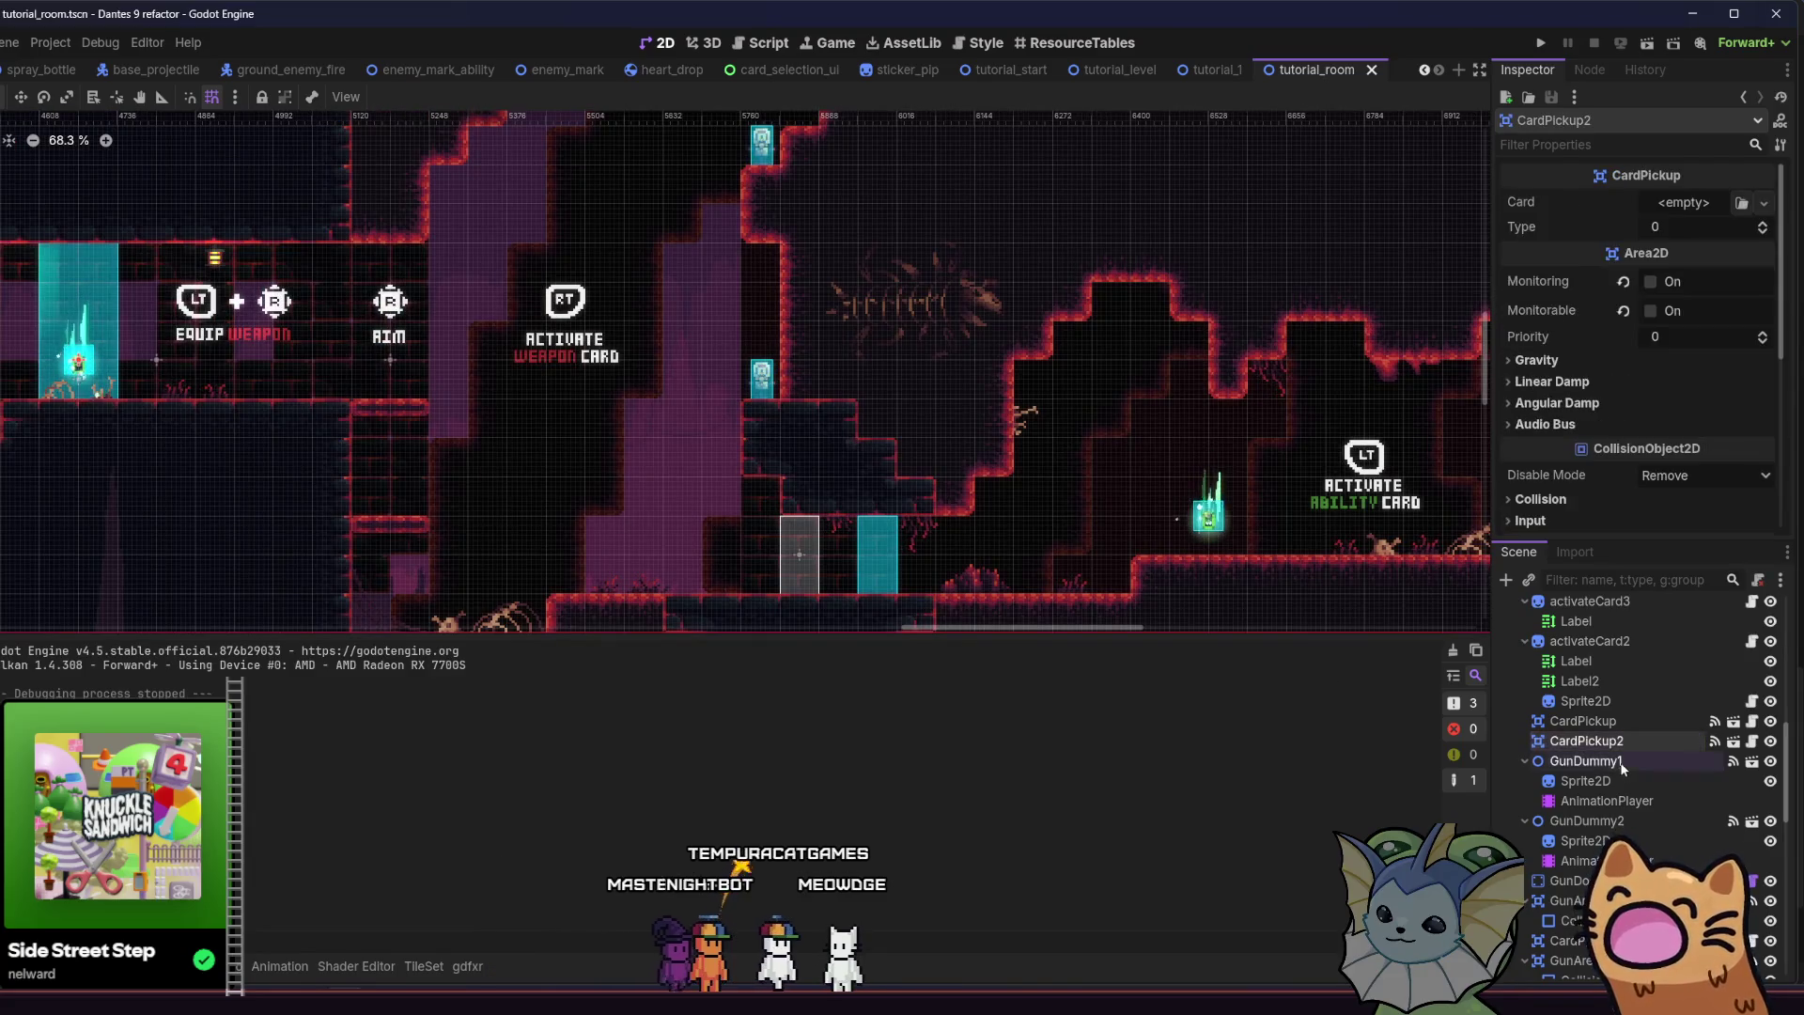
pyautogui.click(1622, 761)
pyautogui.click(1585, 780)
pyautogui.keyDown('ctrl'); pyautogui.click(1616, 800); pyautogui.keyUp('ctrl')
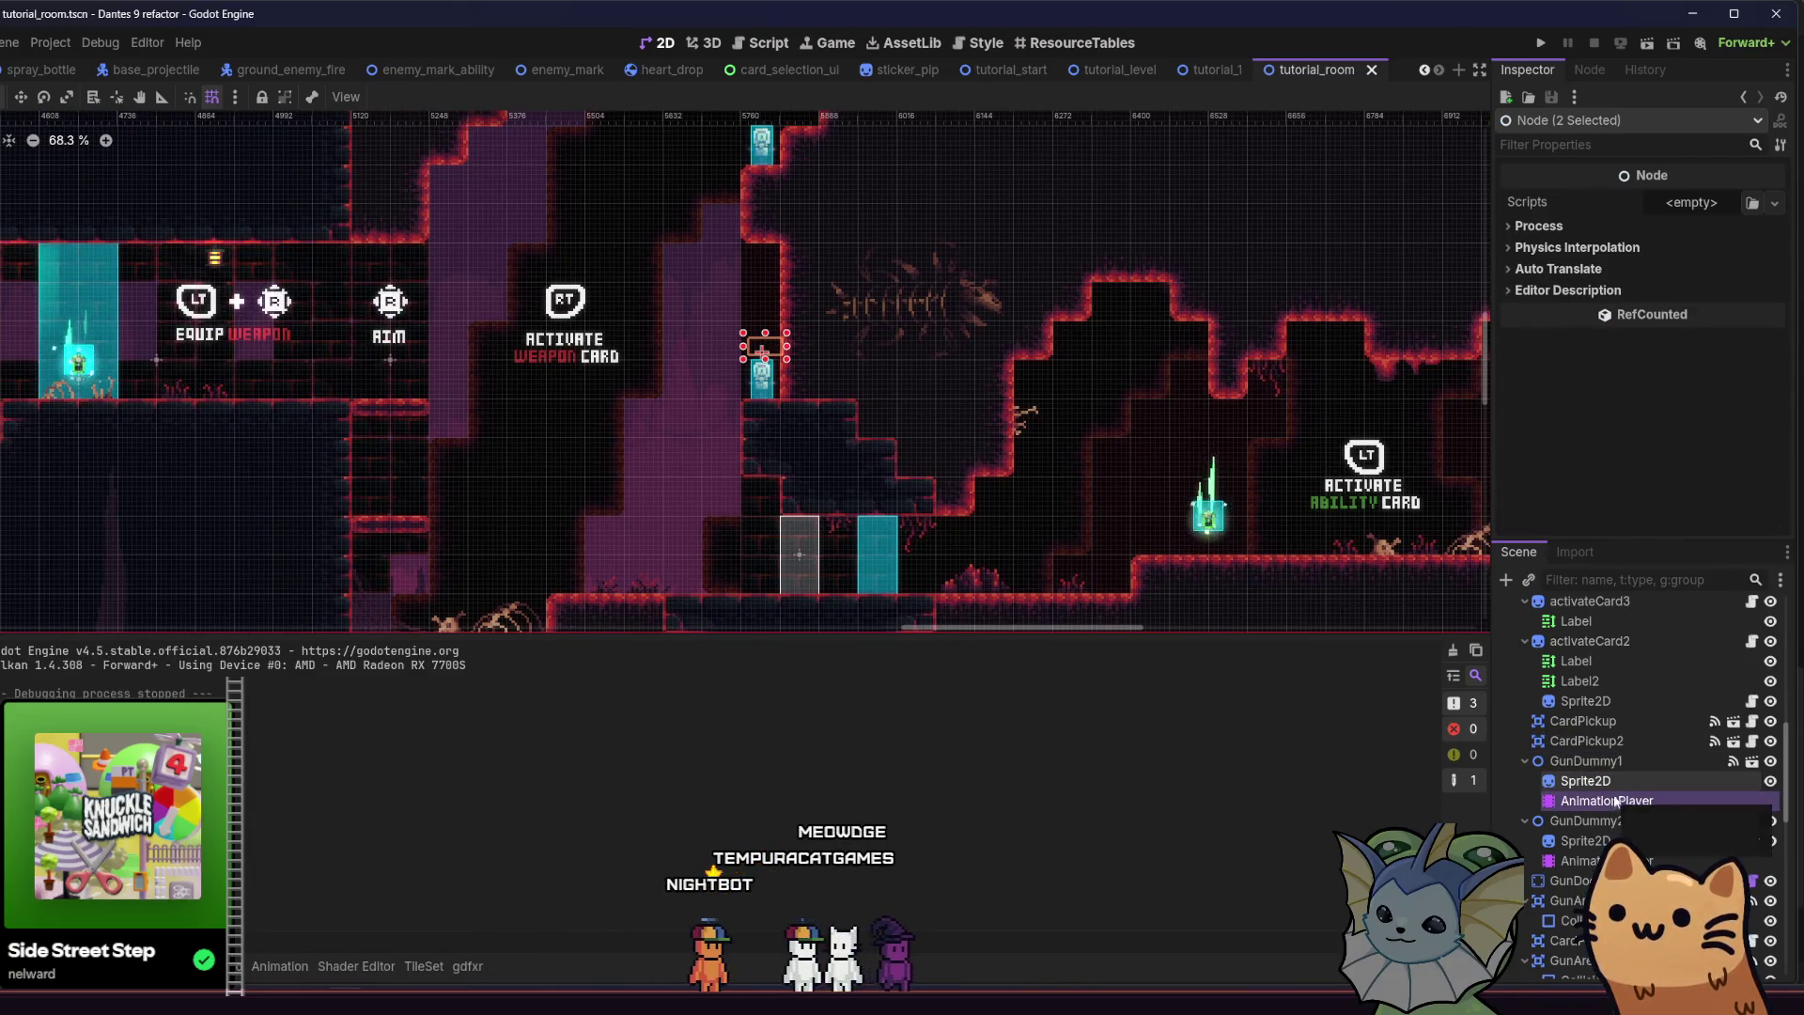
pyautogui.keyDown('ctrl'); pyautogui.click(1618, 800); pyautogui.keyUp('ctrl')
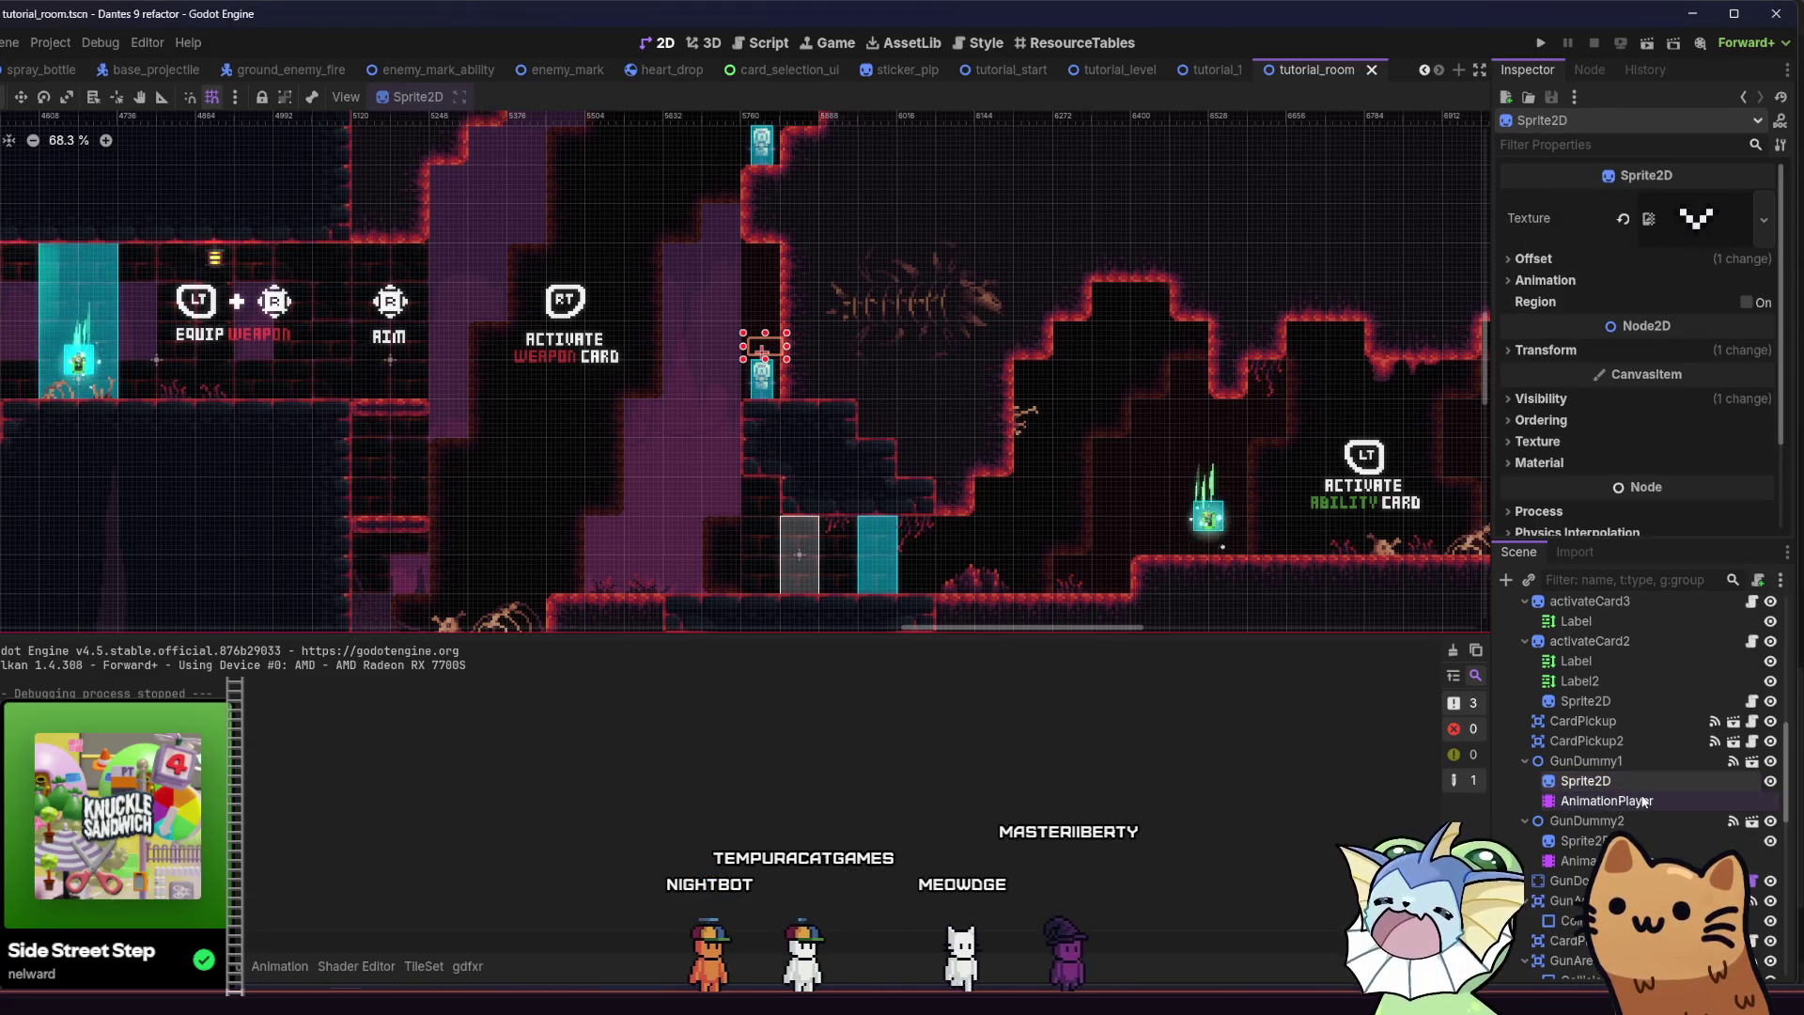
pyautogui.click(1642, 801)
pyautogui.click(507, 627)
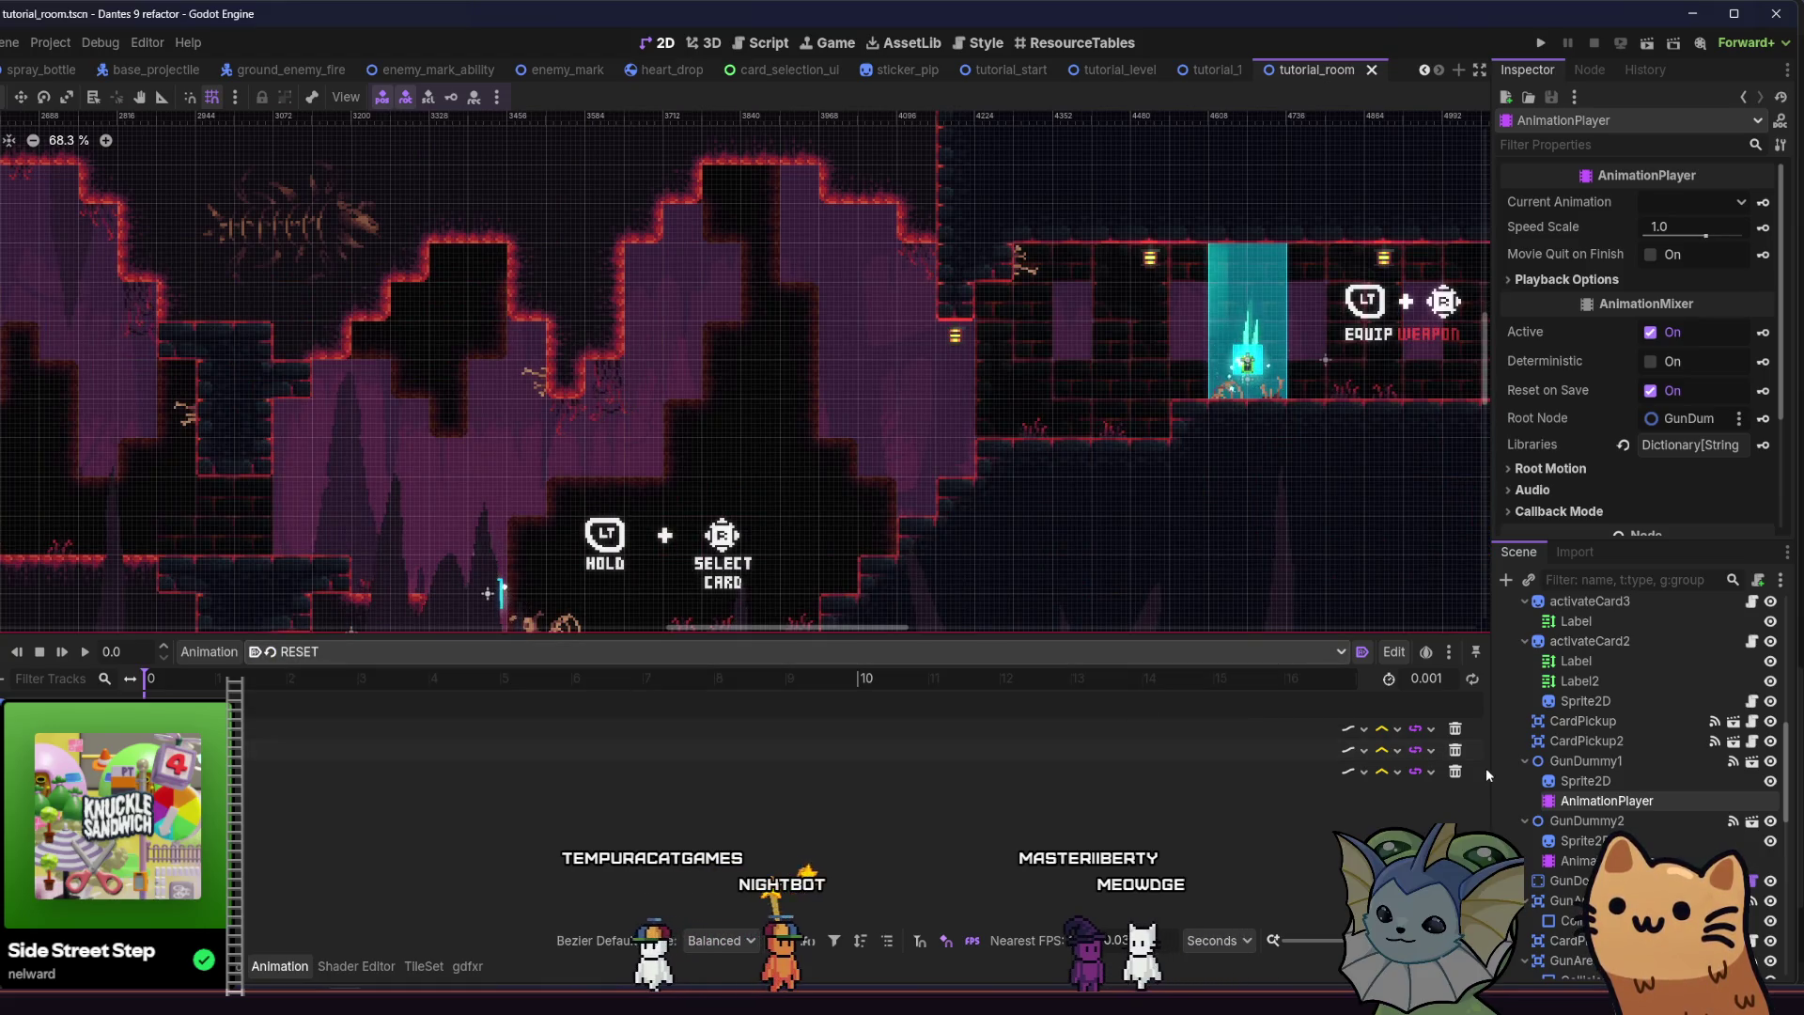
pyautogui.click(1585, 781)
pyautogui.keyDown('ctrl'); pyautogui.click(1582, 721); pyautogui.keyUp('ctrl')
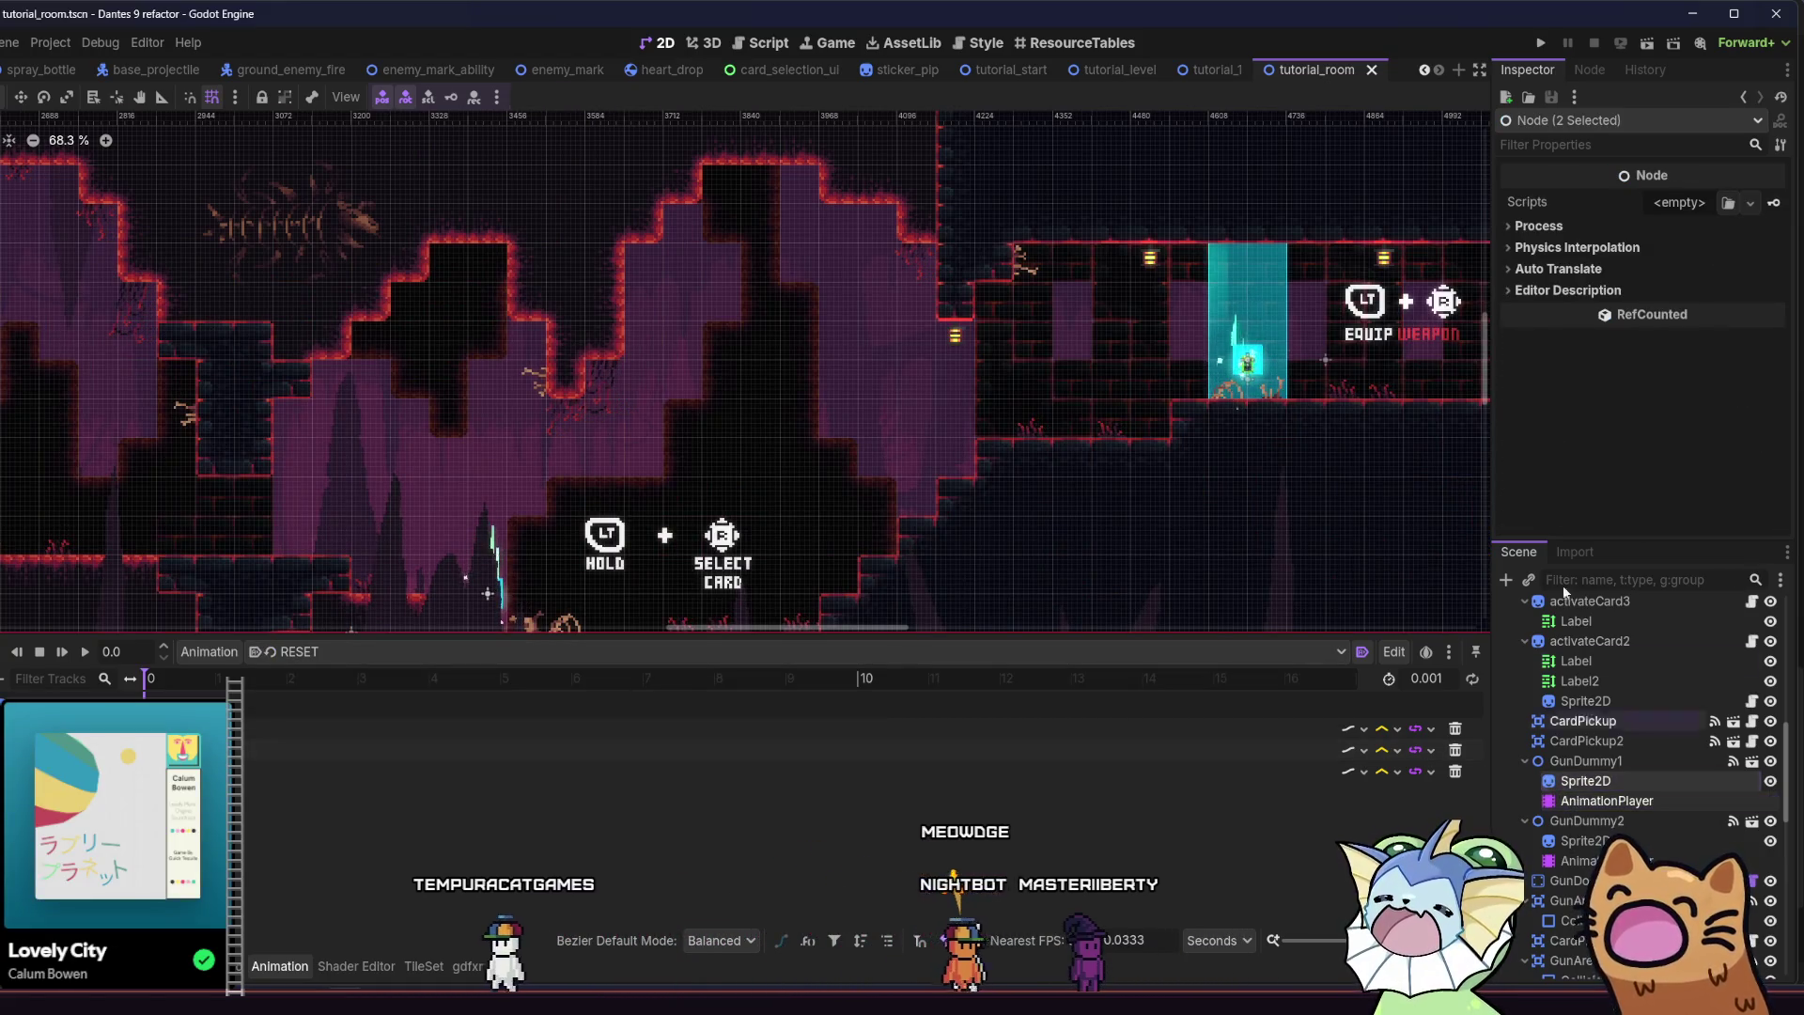
pyautogui.click(1588, 780)
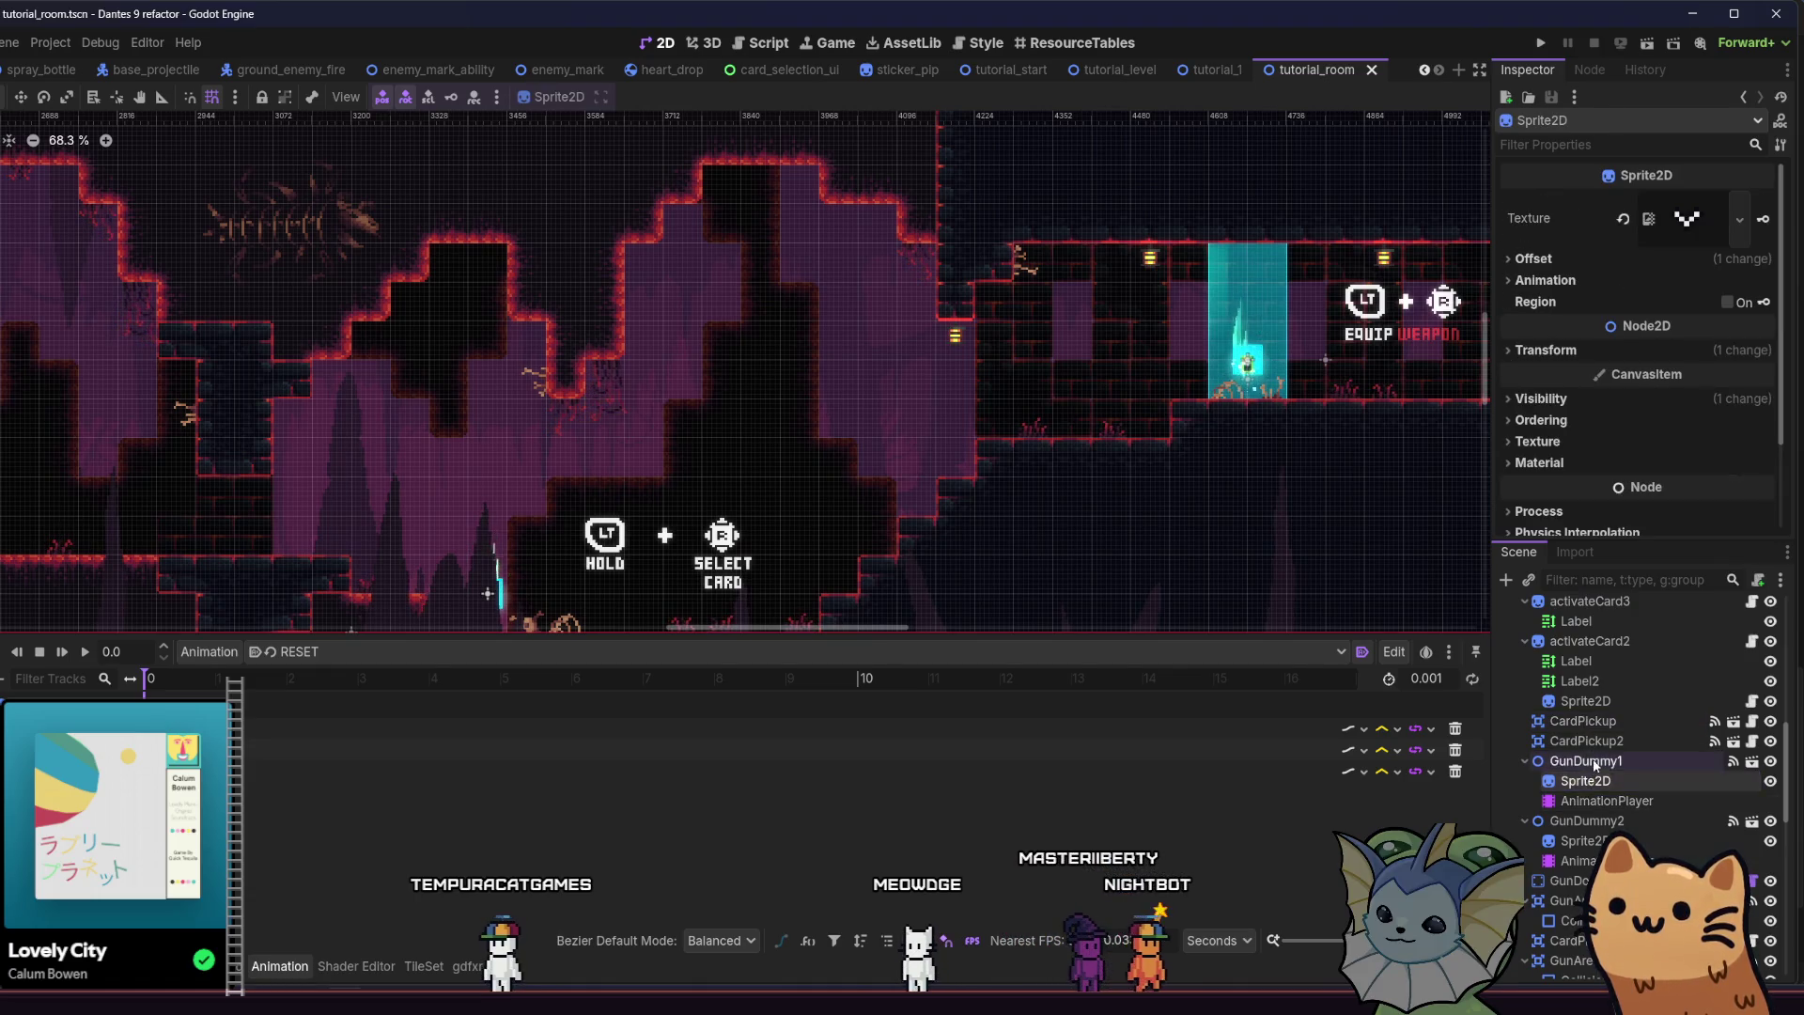
pyautogui.click(1594, 761)
pyautogui.click(1732, 761)
pyautogui.click(1678, 791)
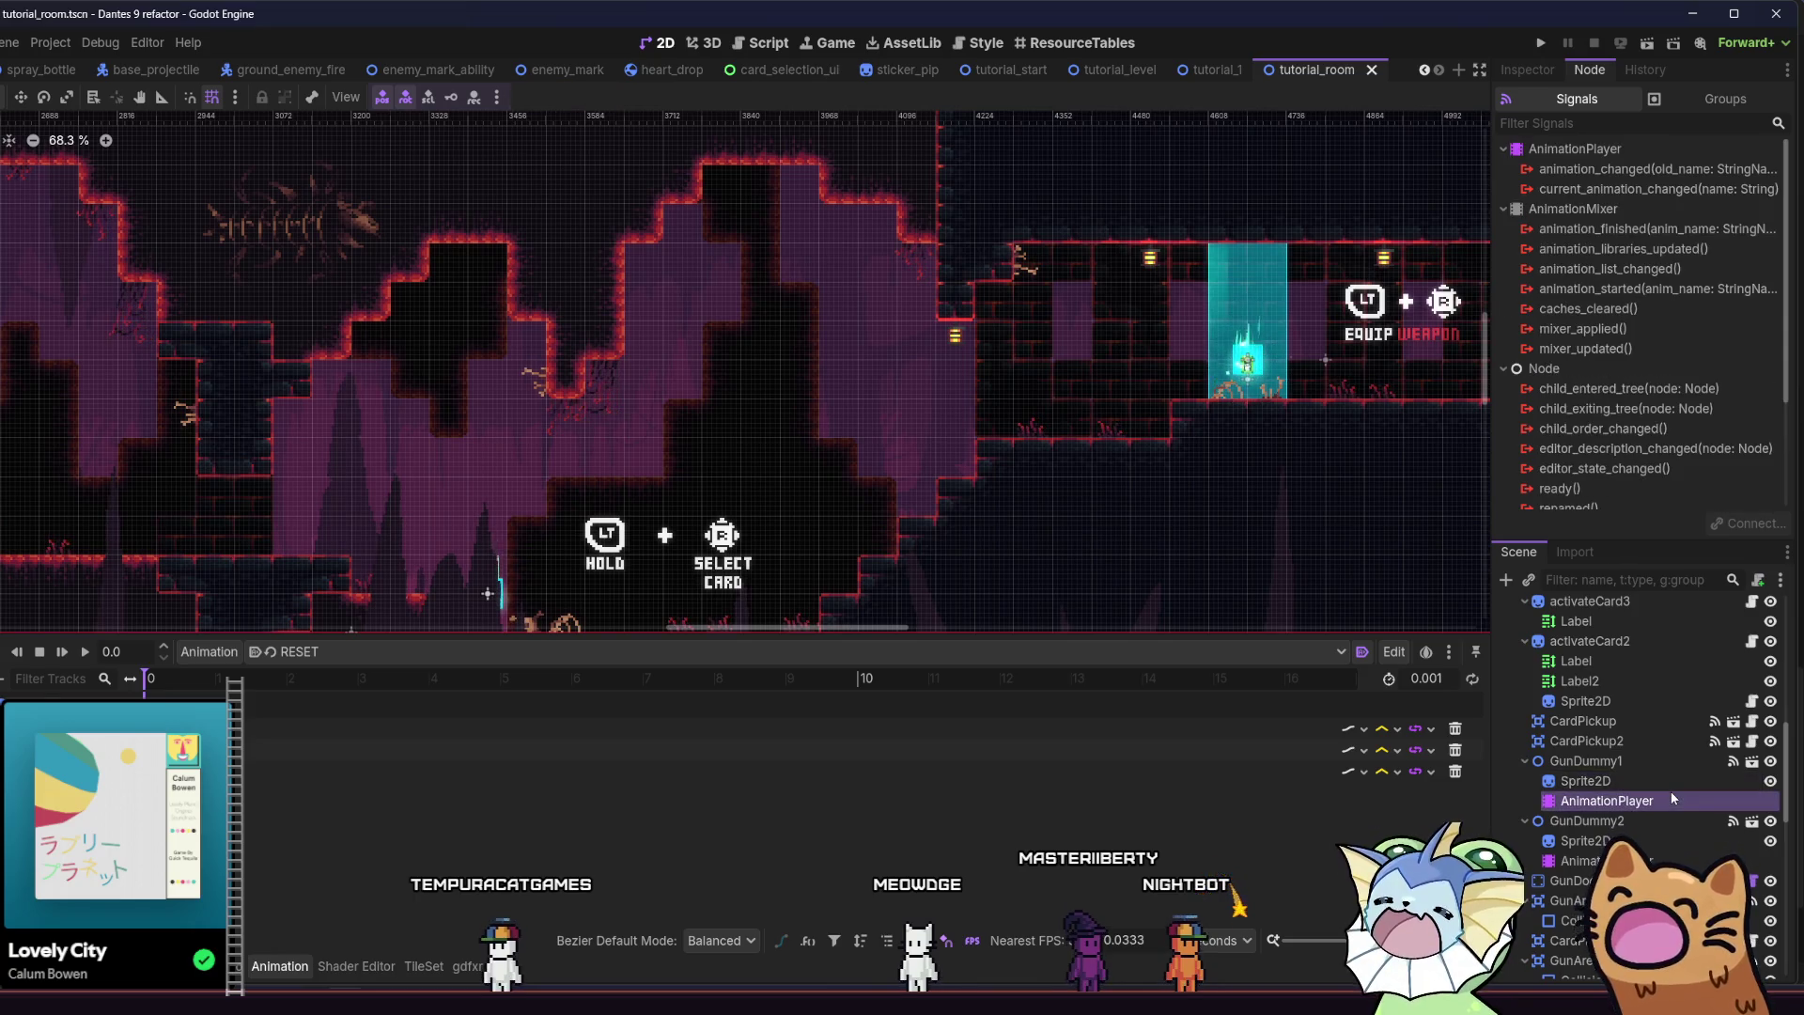
pyautogui.click(301, 652)
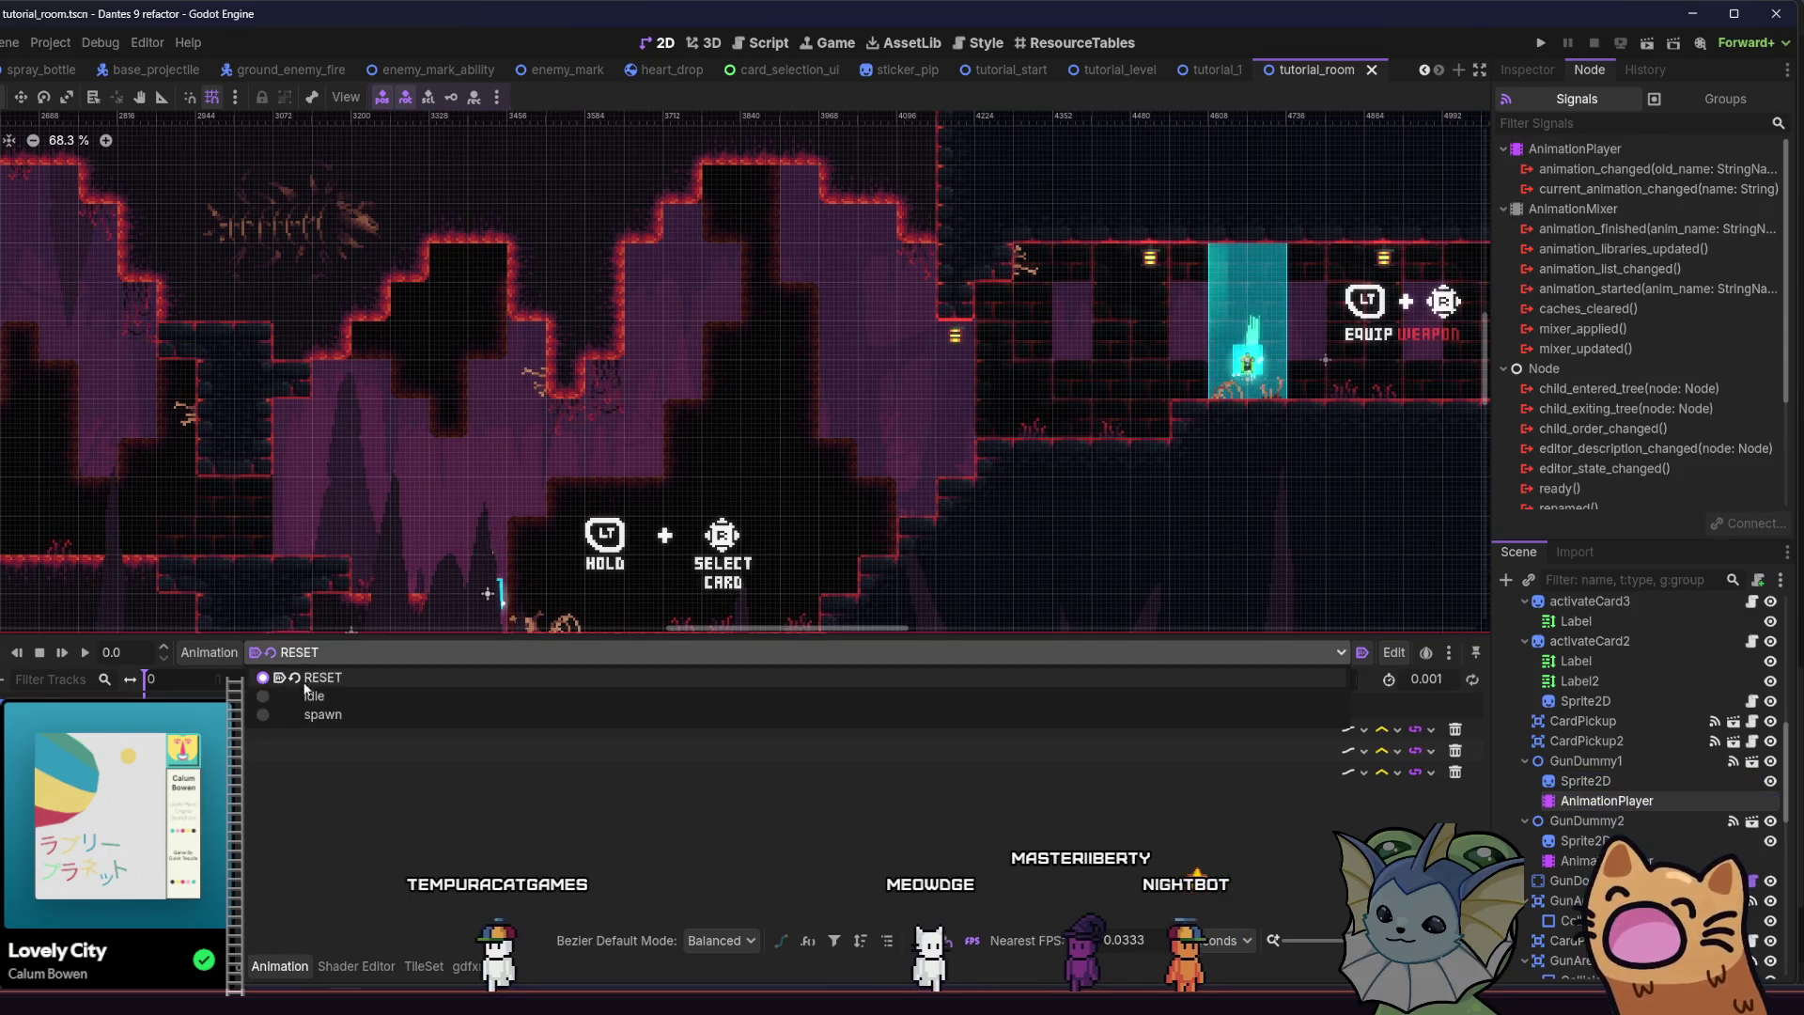
pyautogui.click(314, 696)
pyautogui.click(291, 652)
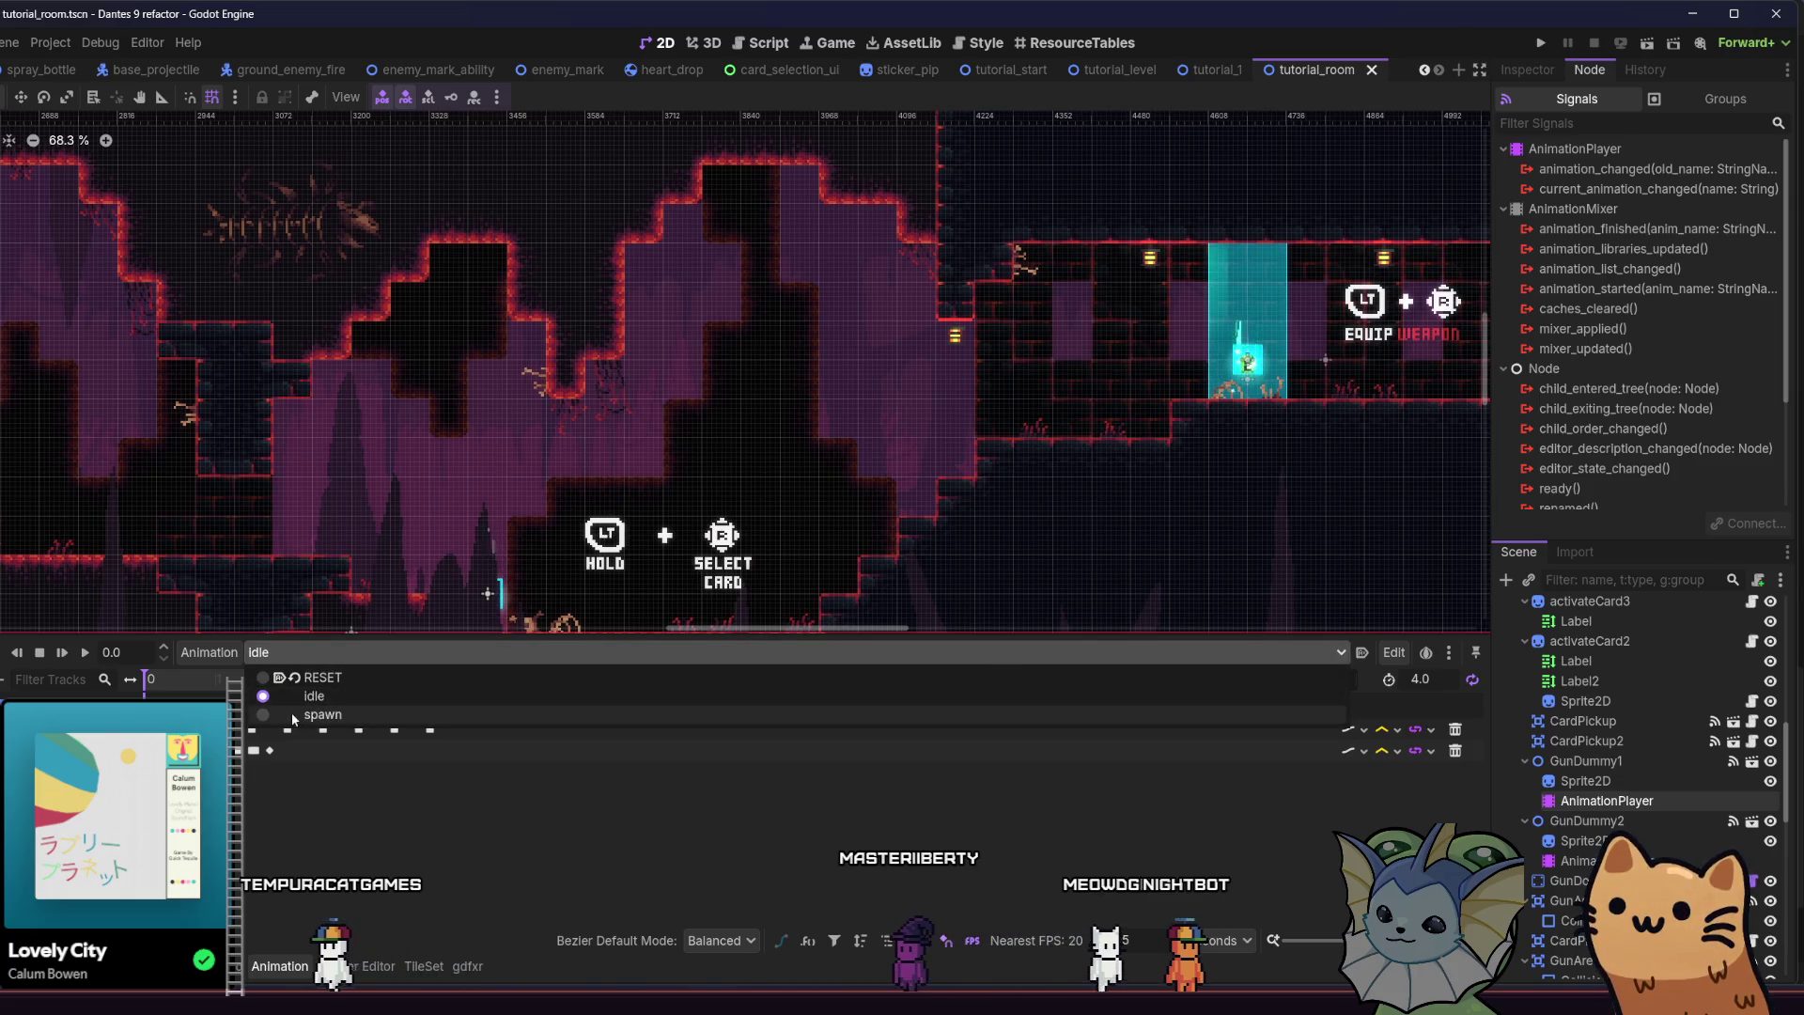
pyautogui.click(1545, 800)
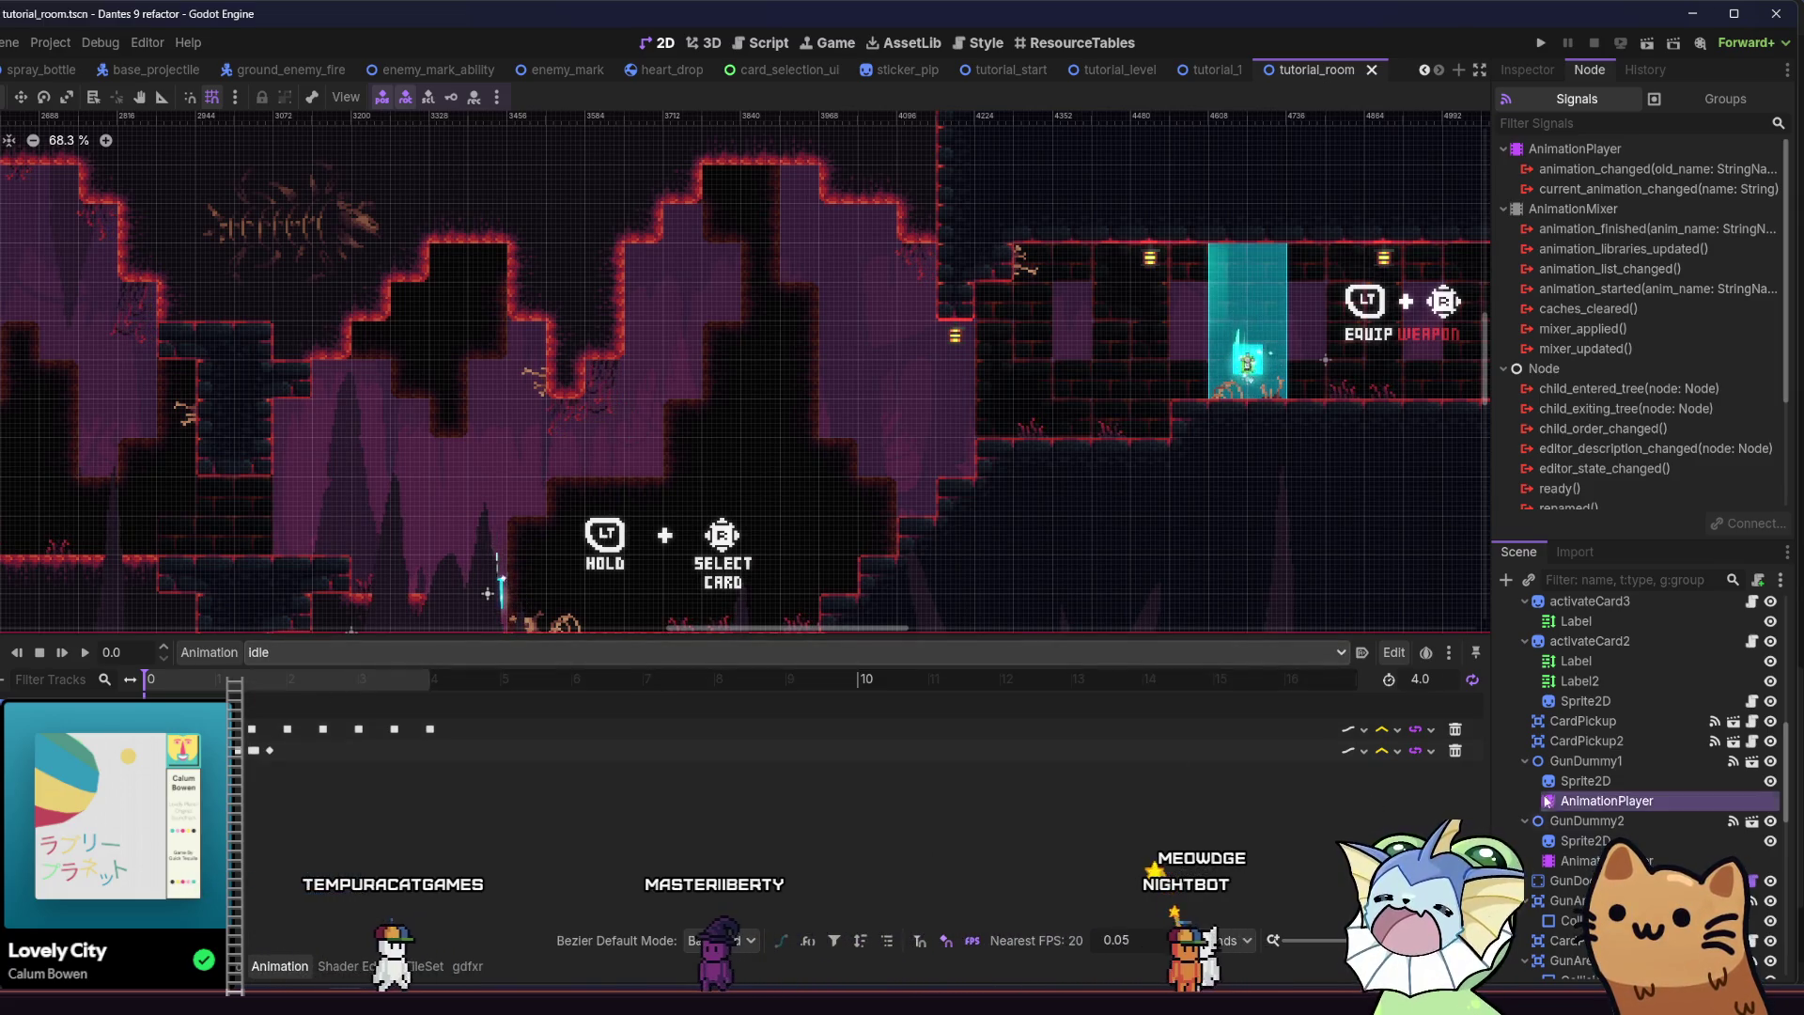
pyautogui.click(1586, 781)
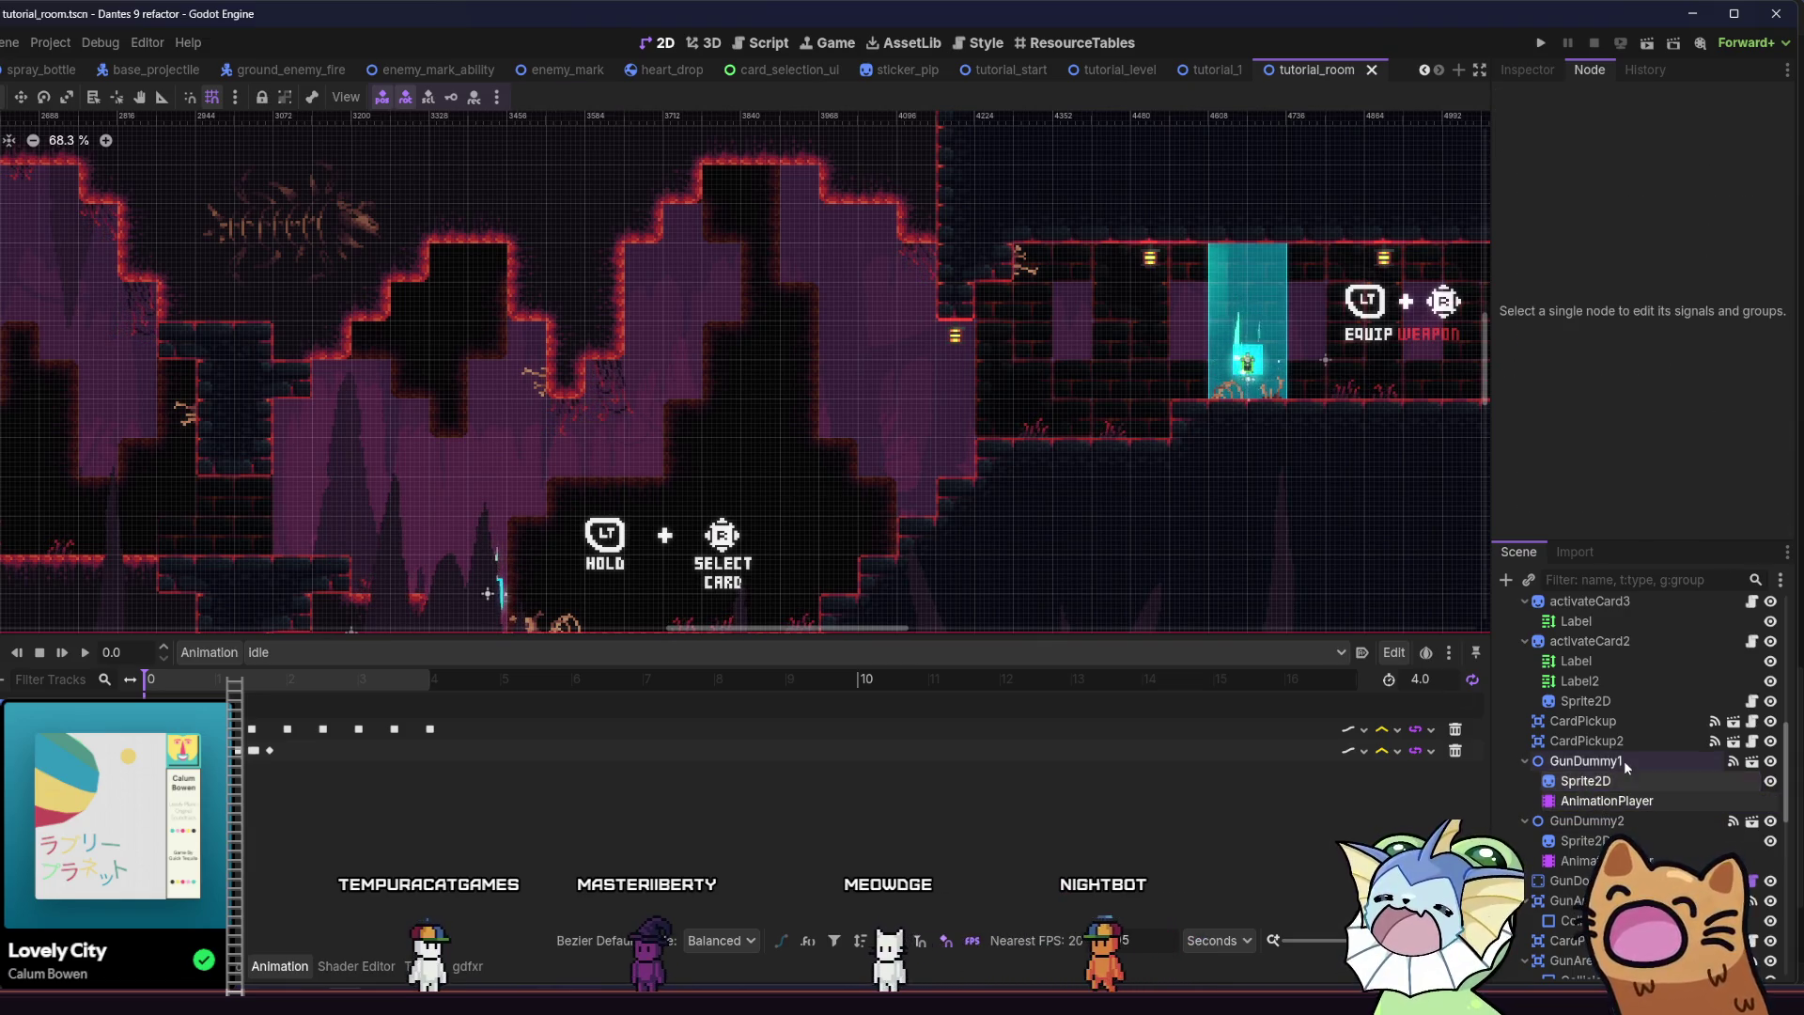
pyautogui.click(1217, 70)
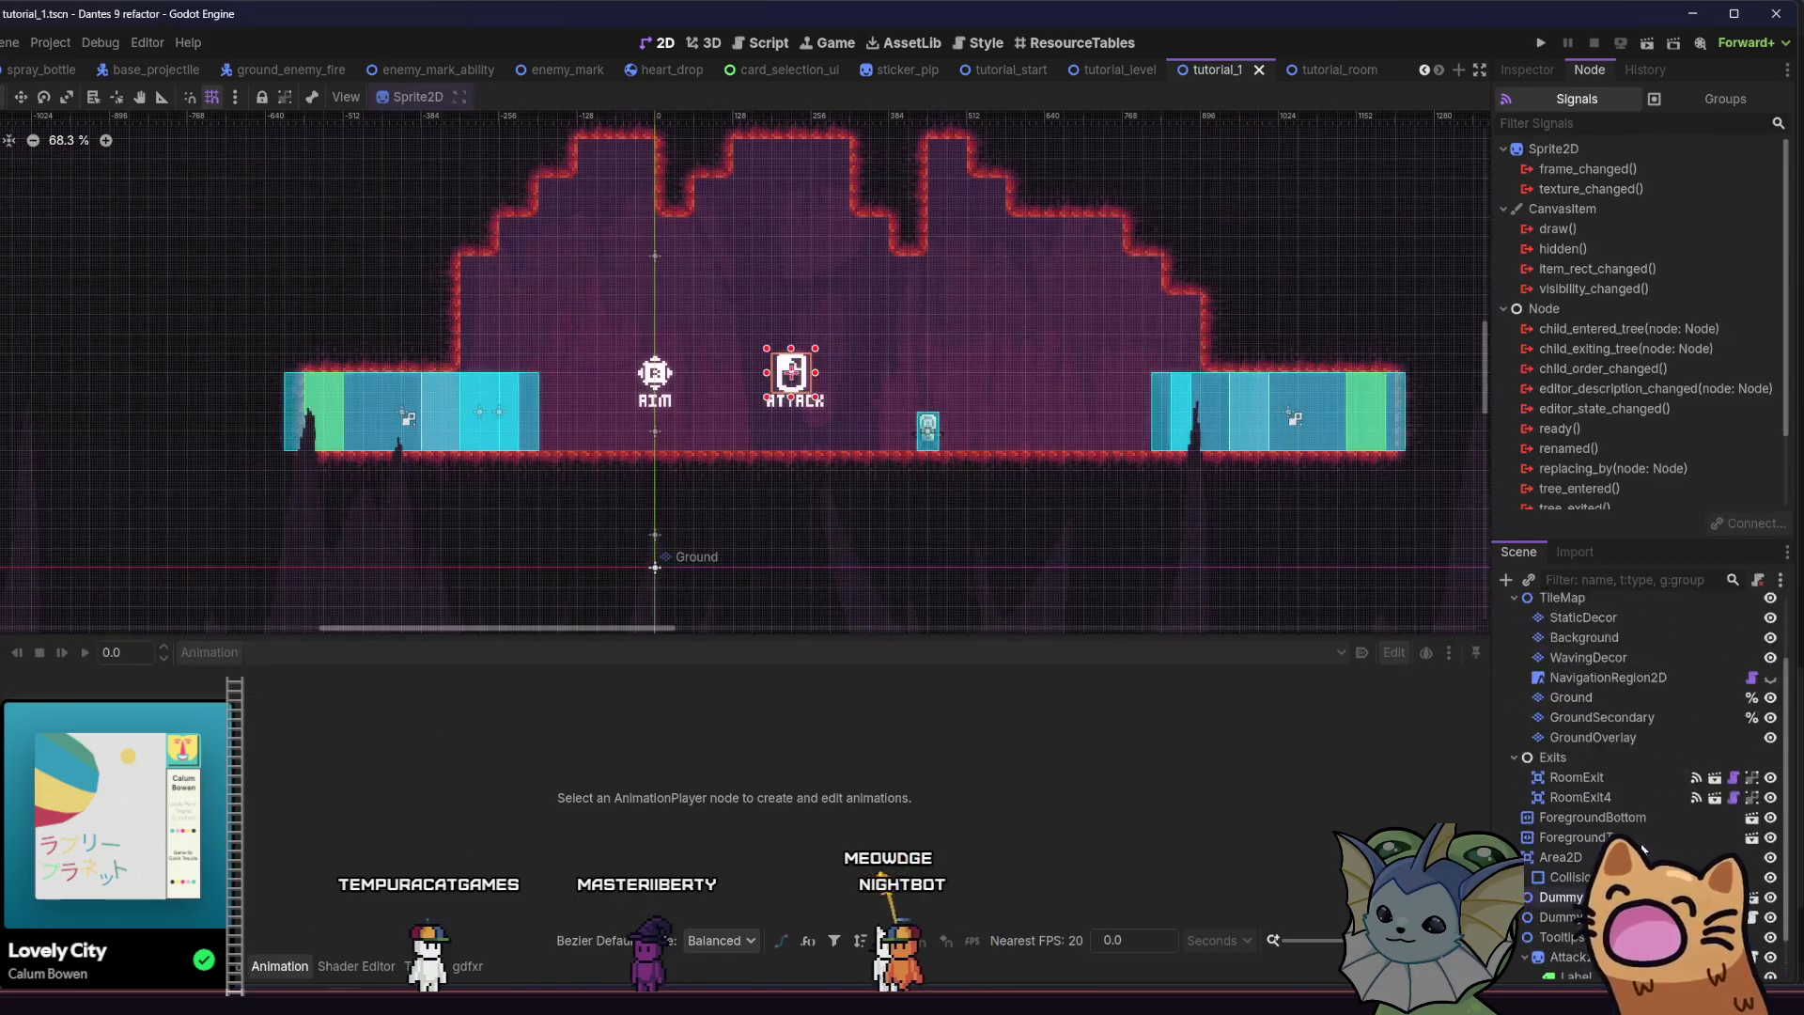
# Select the dummy target, save tutorial_1, then playtest it maximized and close the game.
pyautogui.moveTo(887, 366); pyautogui.dragTo(1129, 502)
pyautogui.hotkey('ctrl', 's')
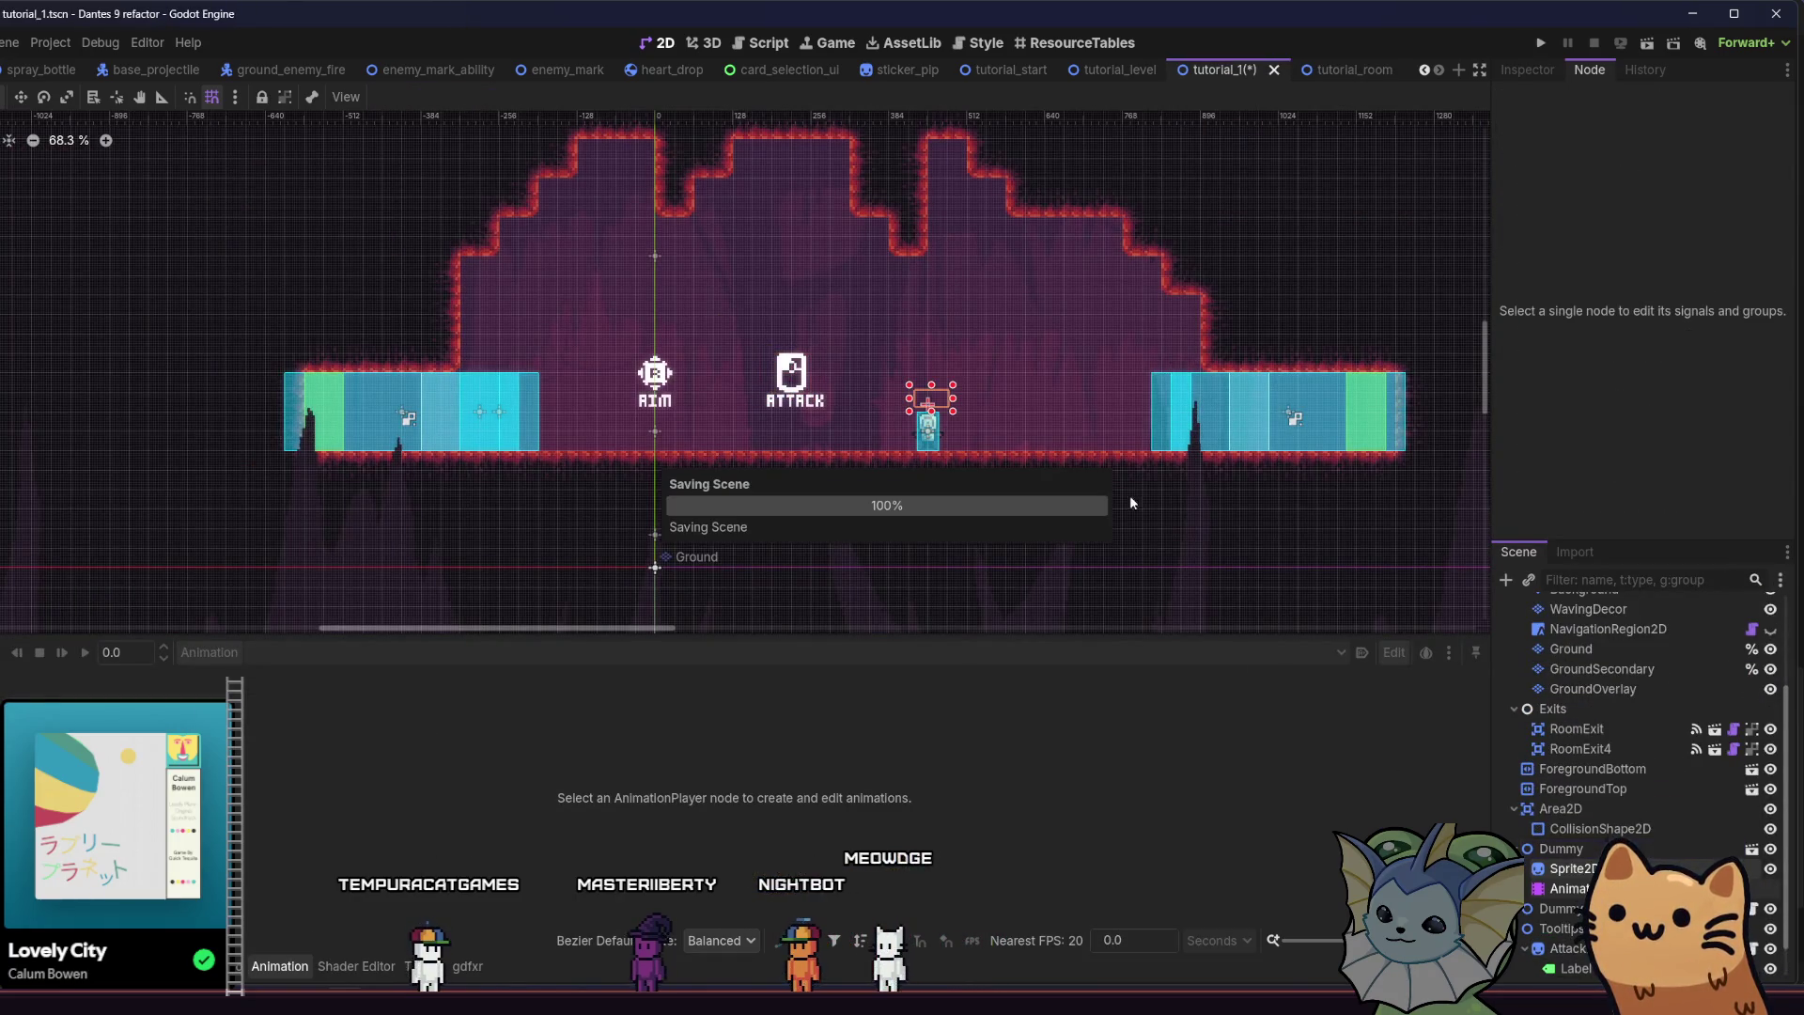
pyautogui.scroll(3, 1127, 470)
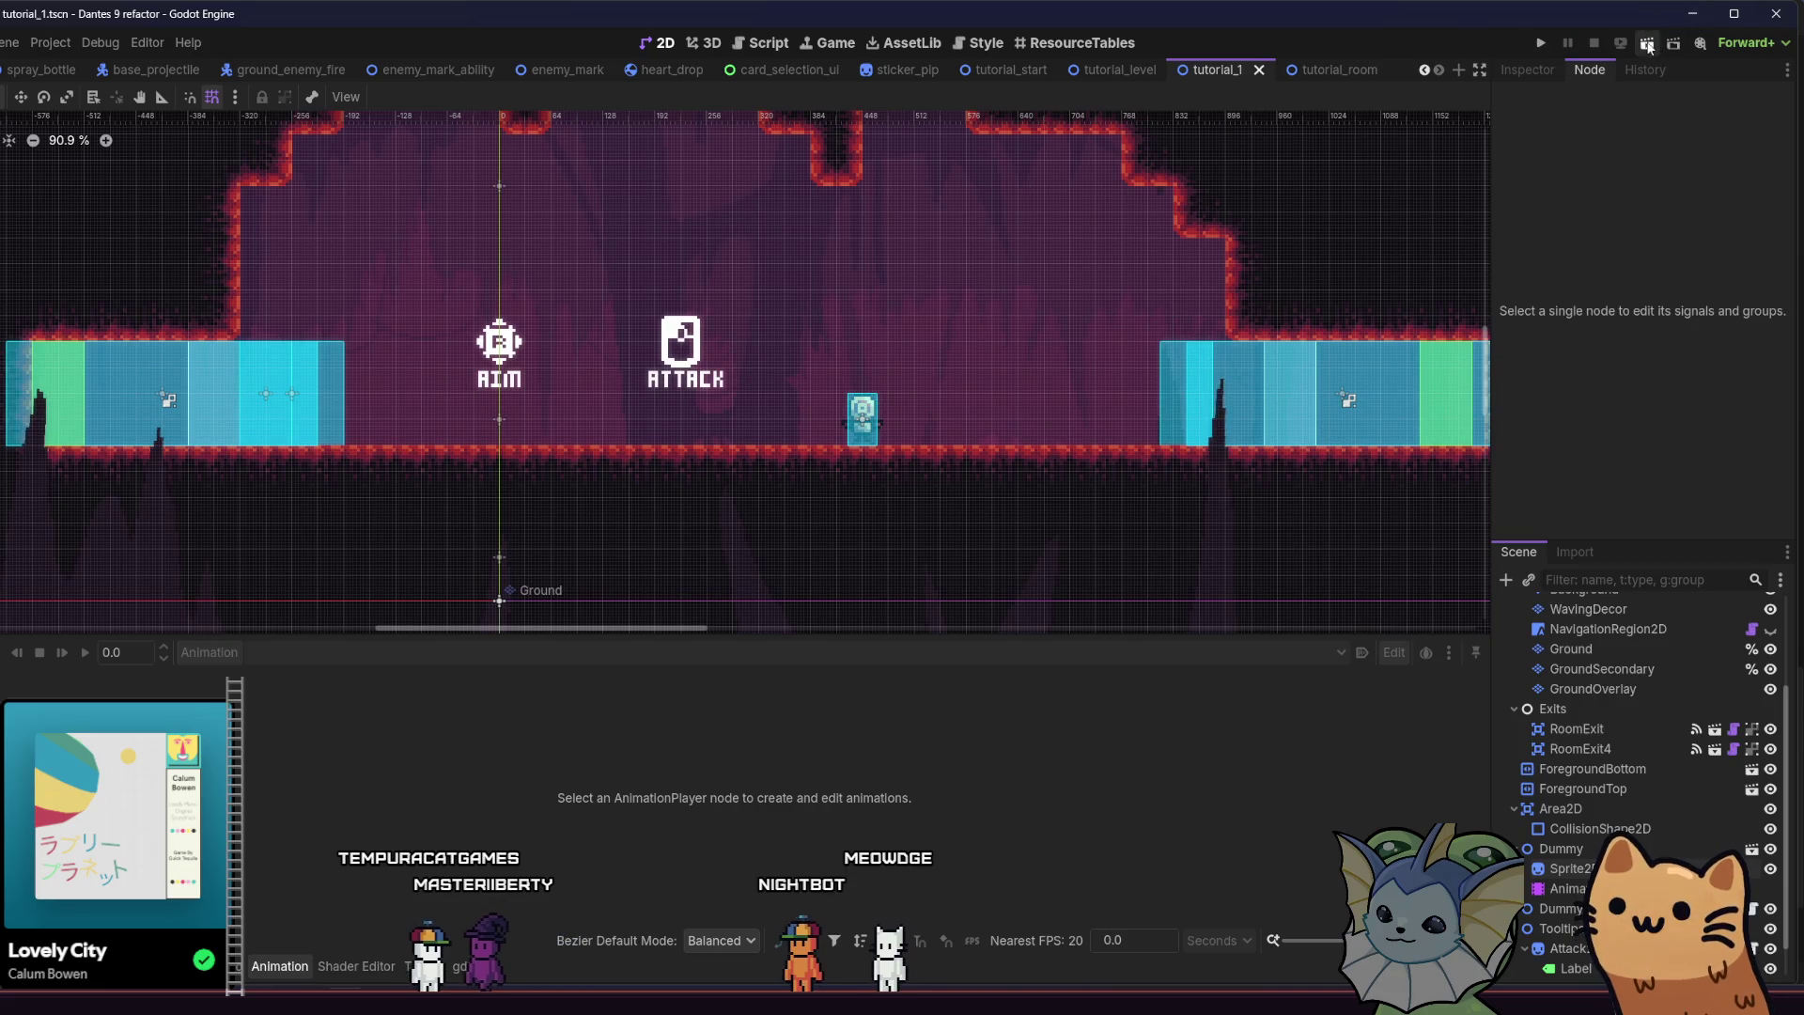
pyautogui.click(1647, 44)
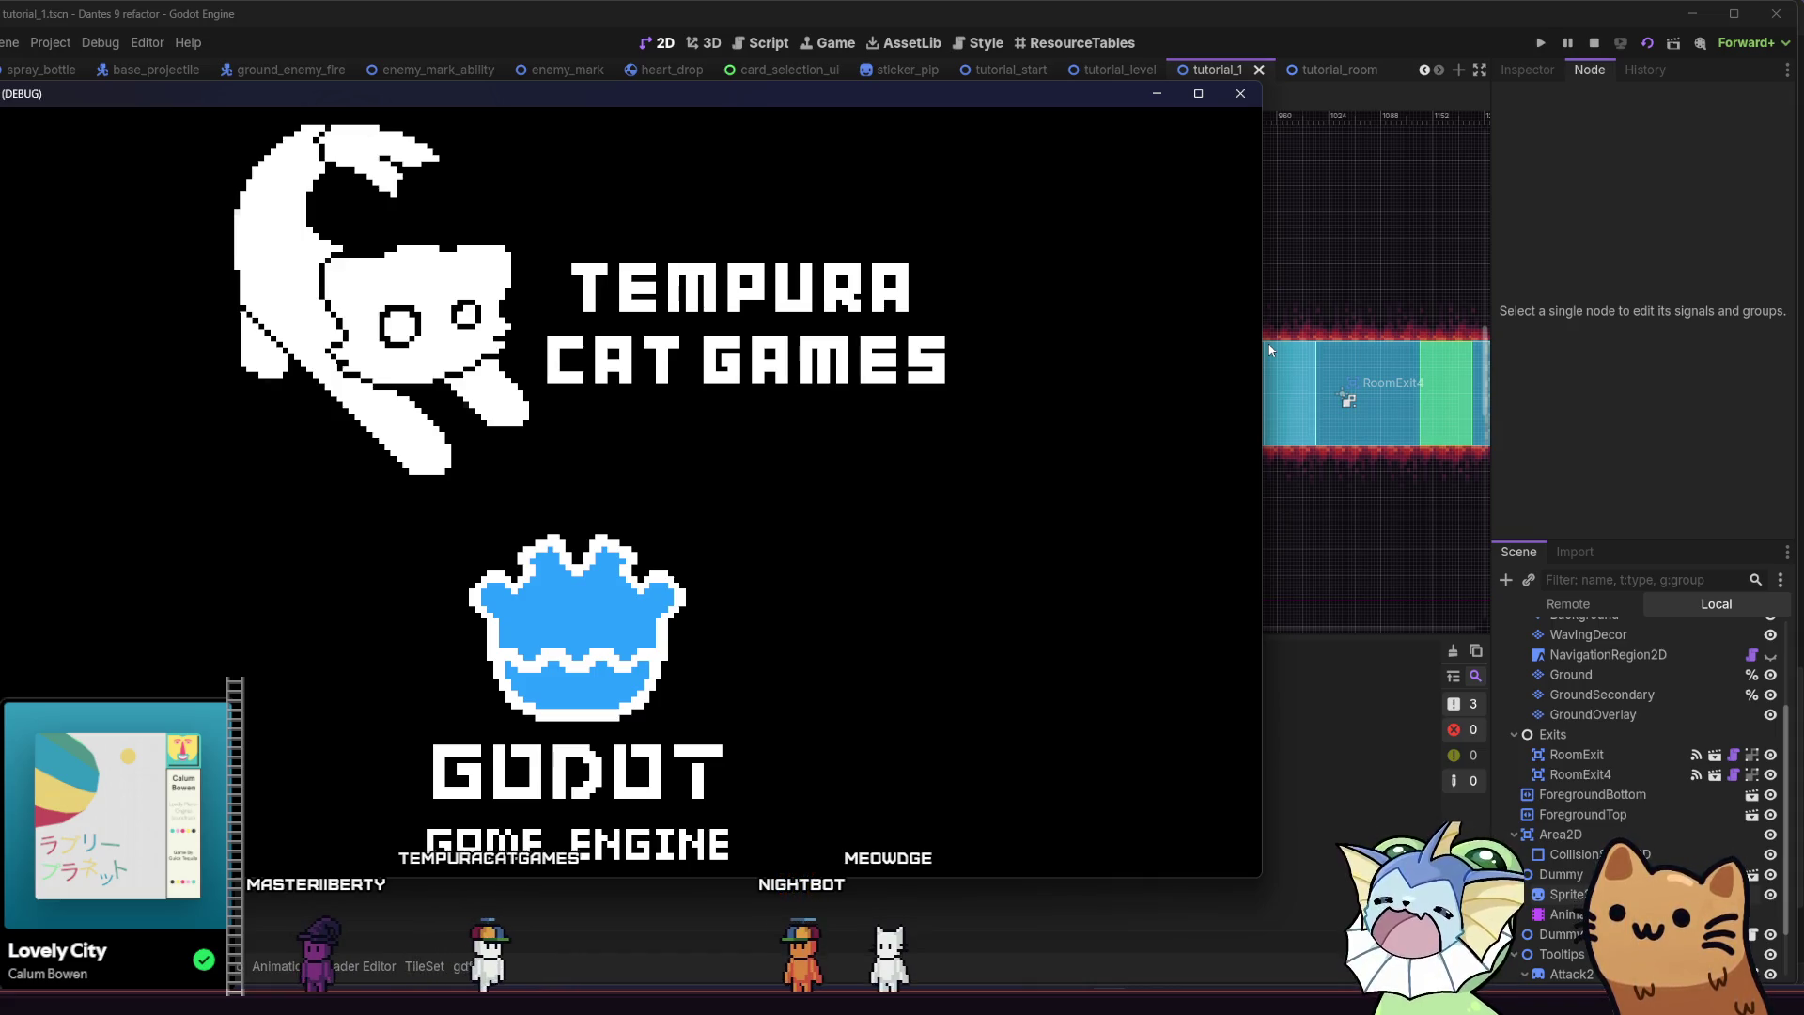
pyautogui.press('super+Up')
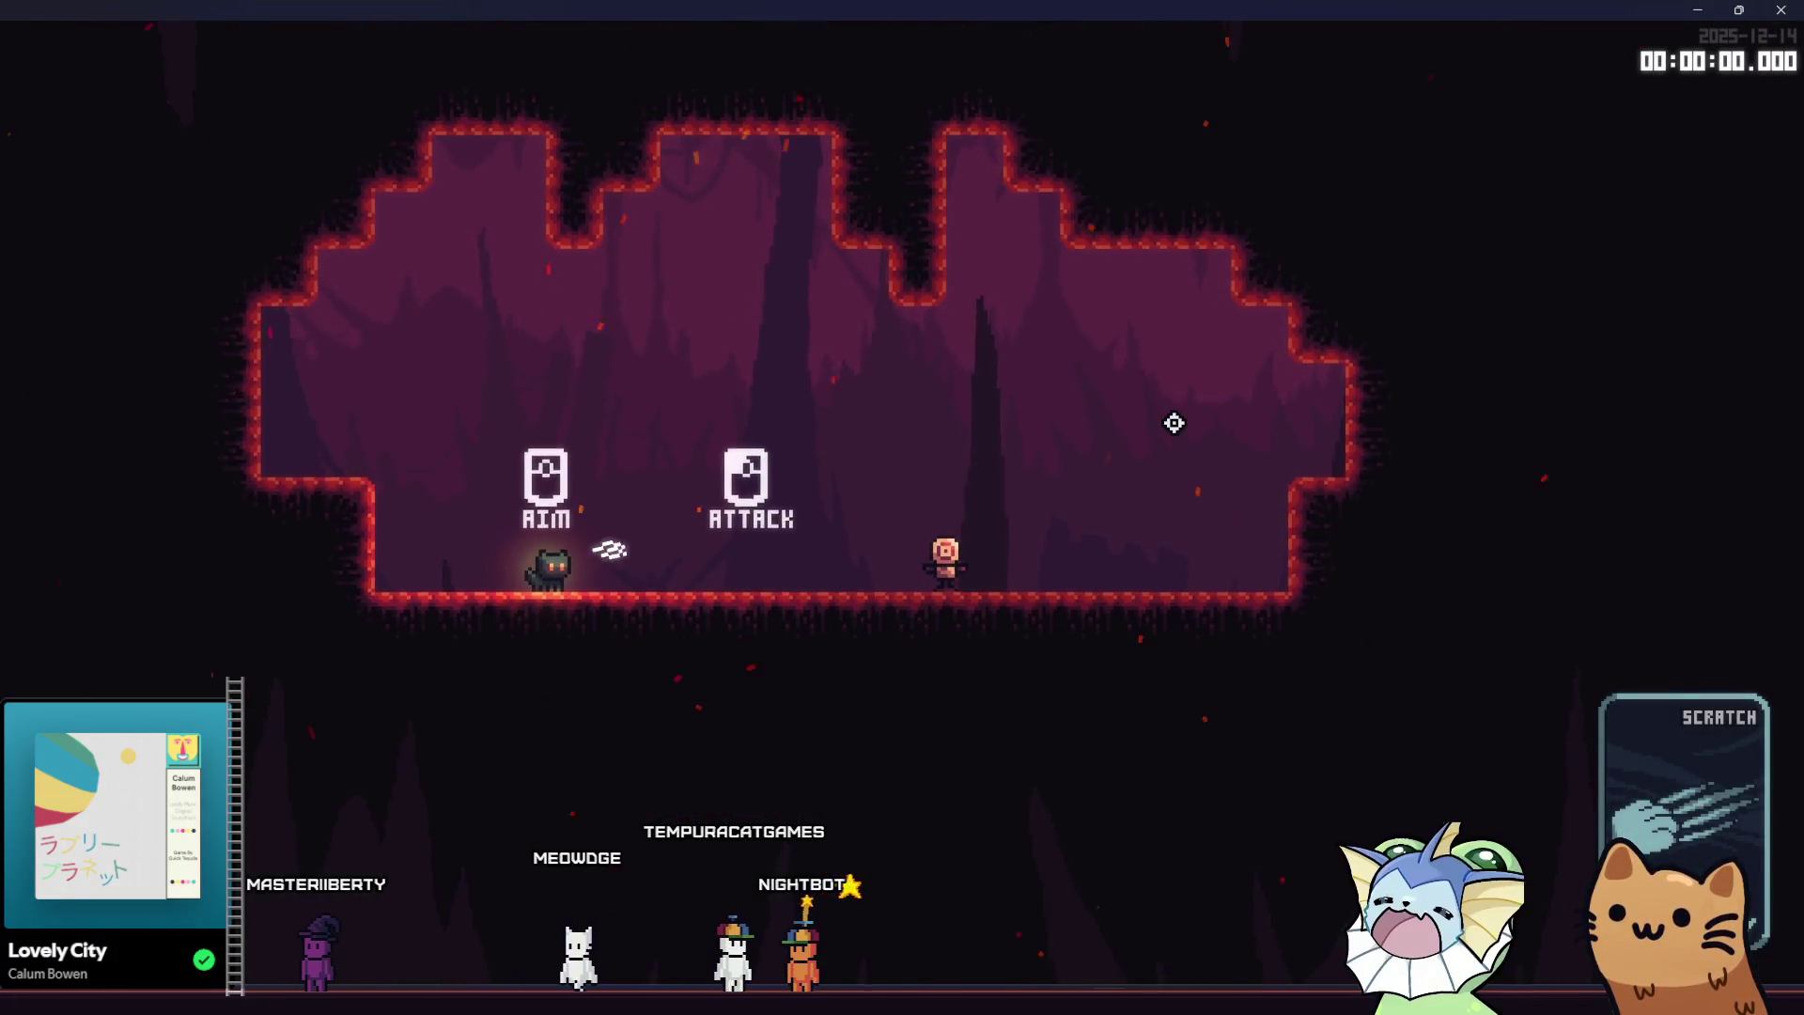
pyautogui.hotkey('alt', 'F4')
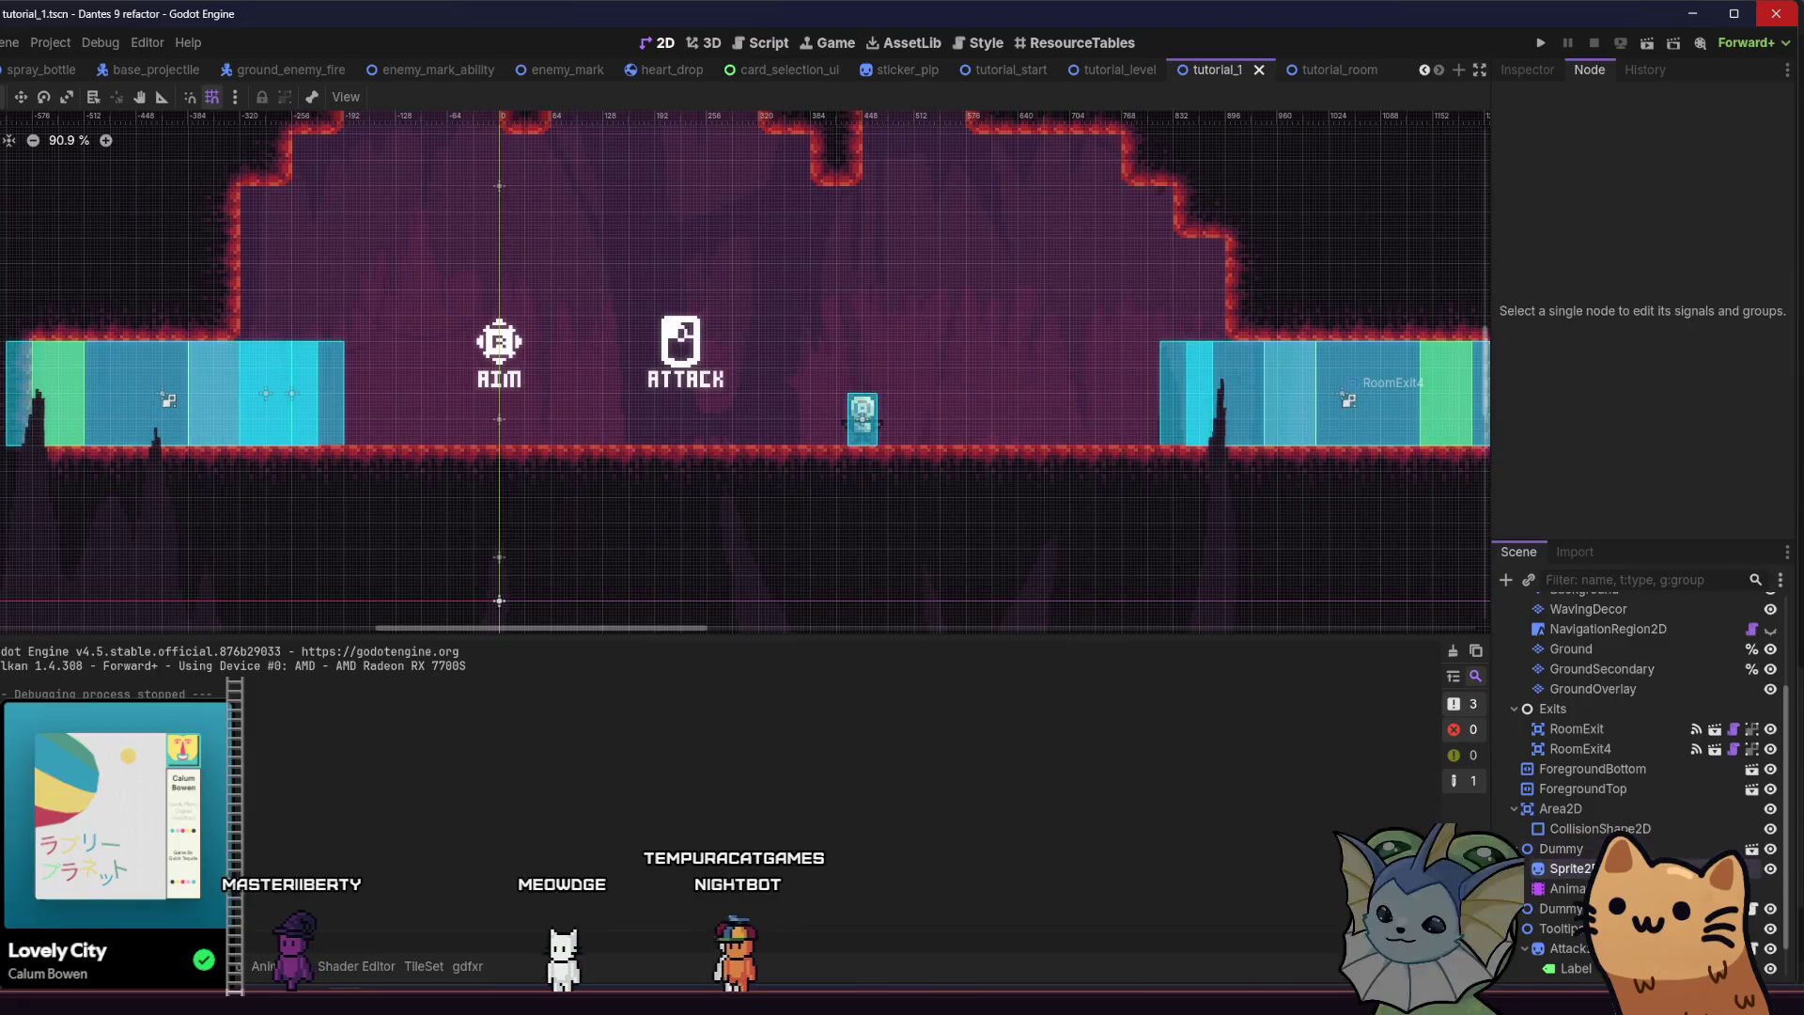
# Check the dummy AnimationPlayer's list of animations without changing it.
pyautogui.click(1566, 887)
pyautogui.click(535, 657)
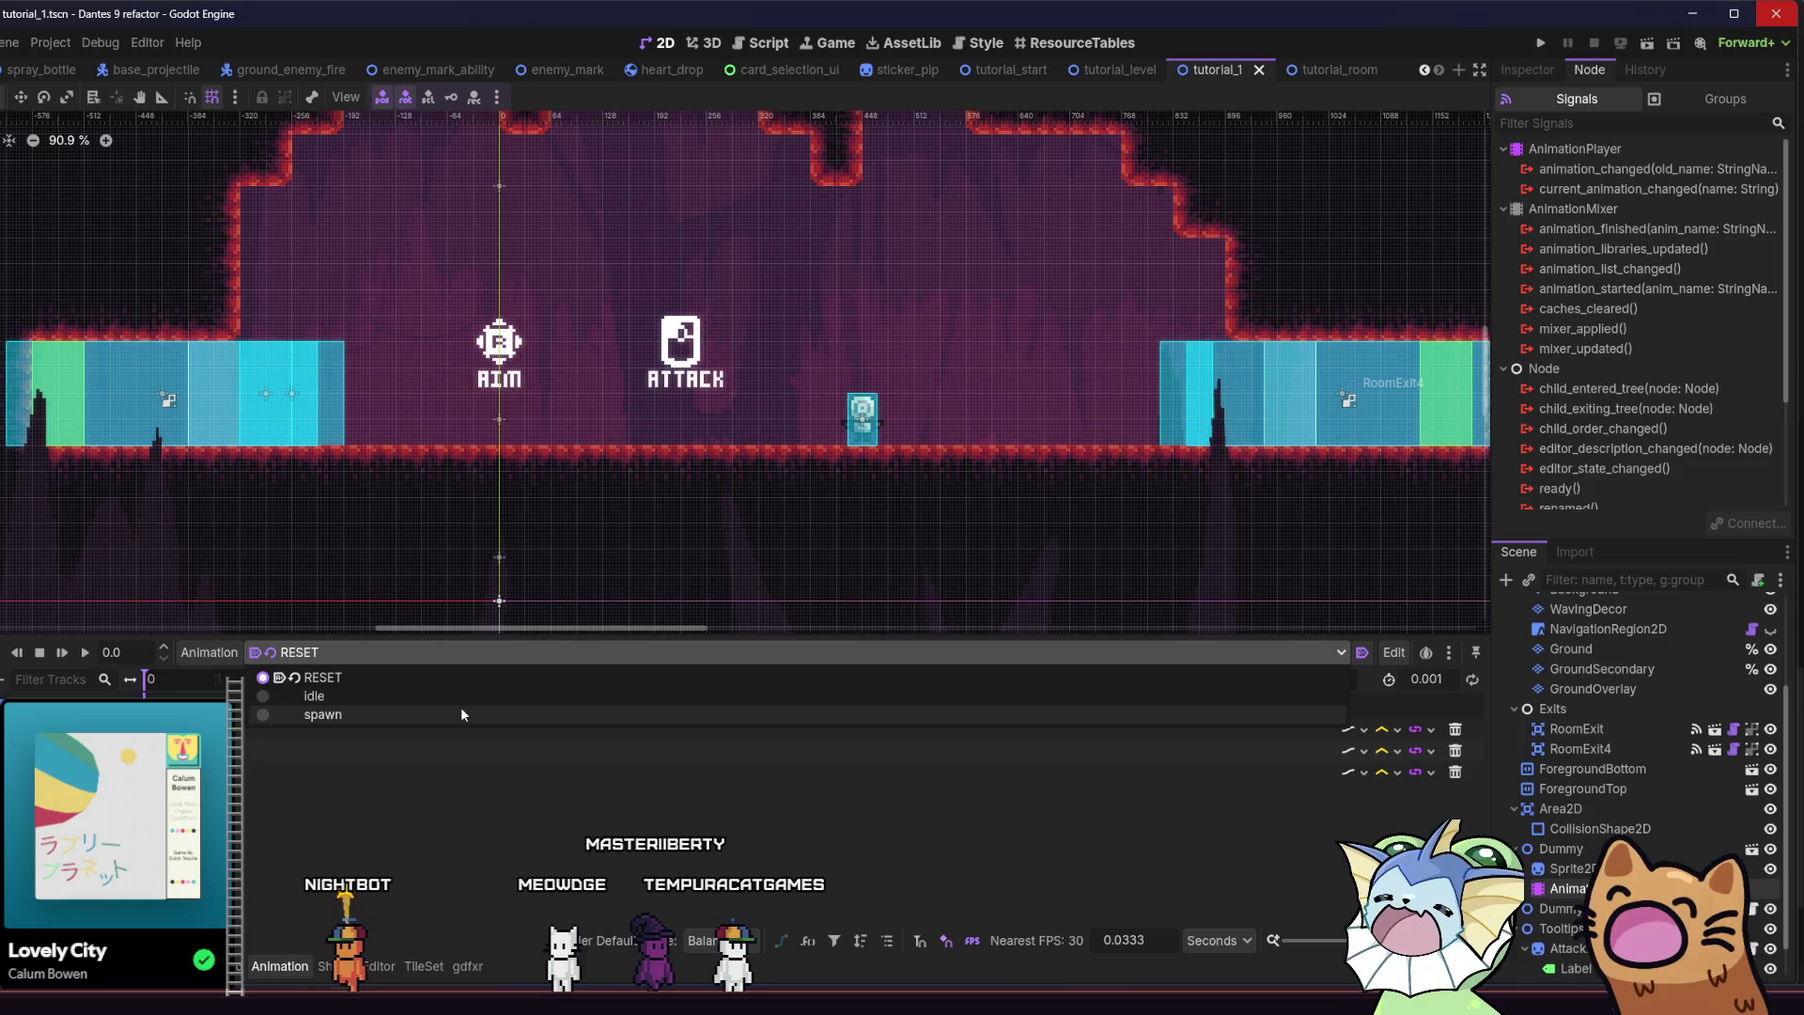
pyautogui.click(410, 832)
# Open dummy.tscn from GunDummy1 in tutorial_room, close it, and return to tutorial_1.
pyautogui.click(1307, 74)
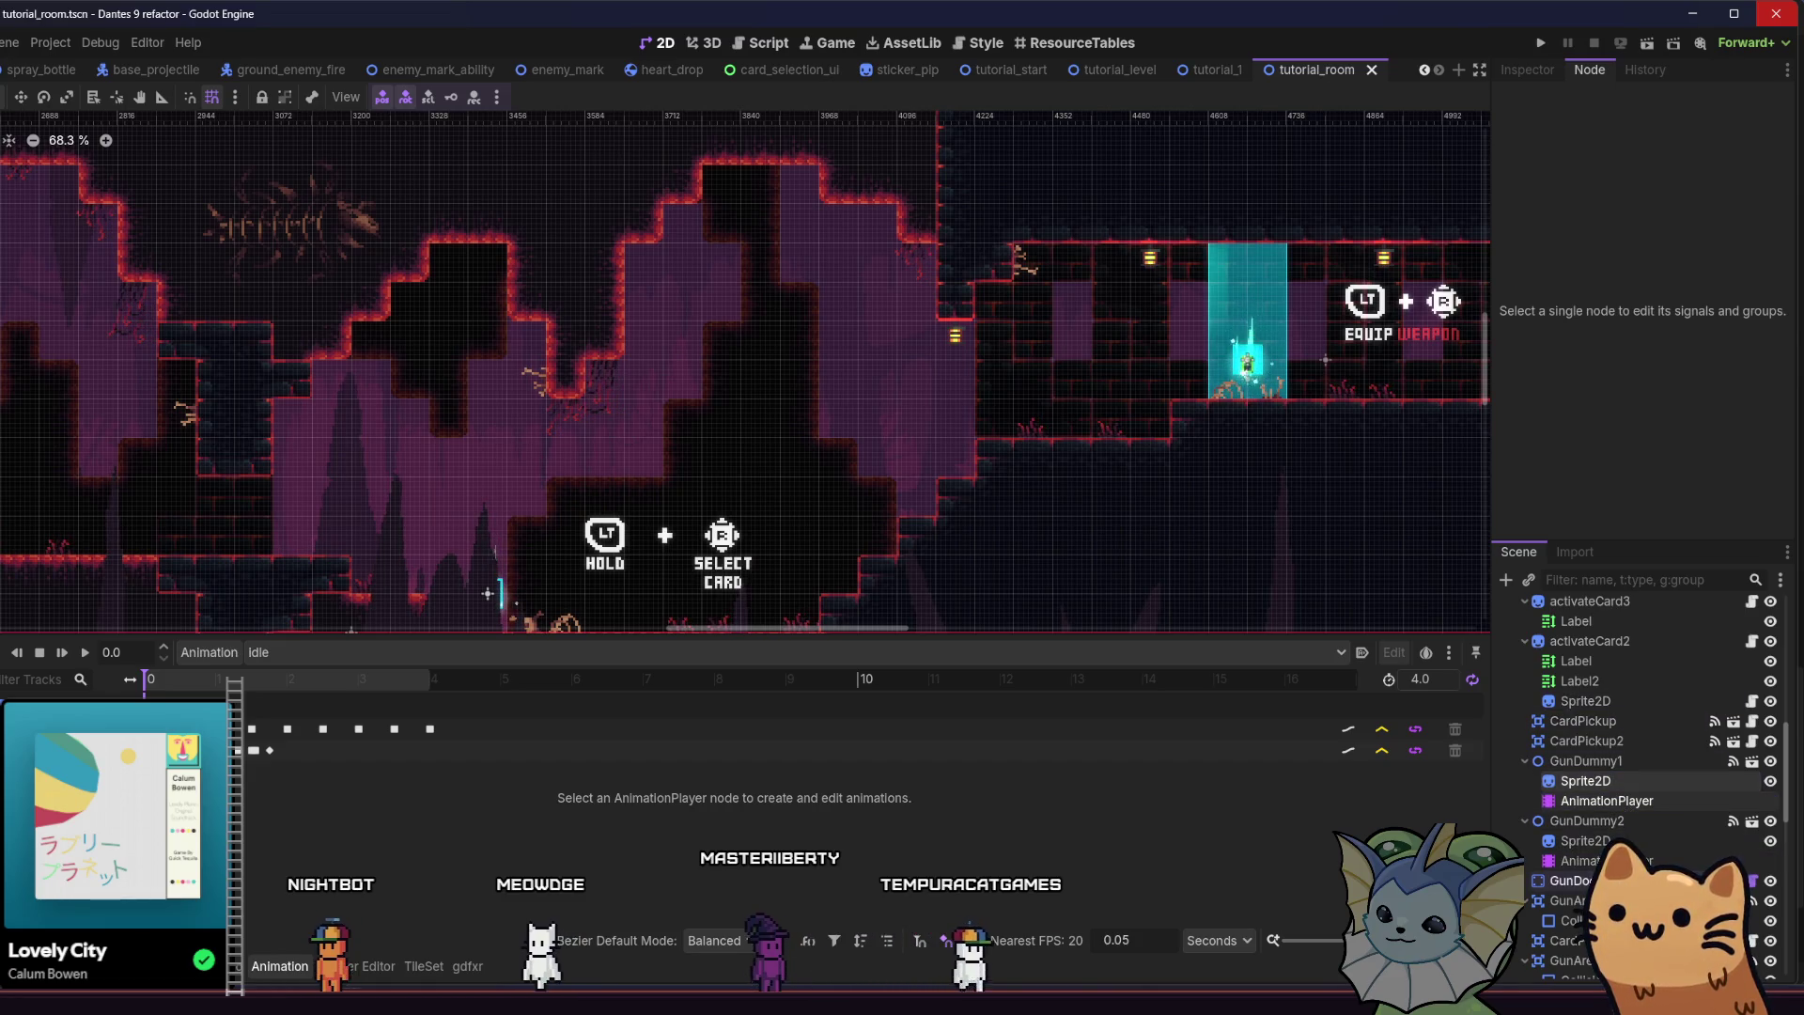
pyautogui.click(1623, 803)
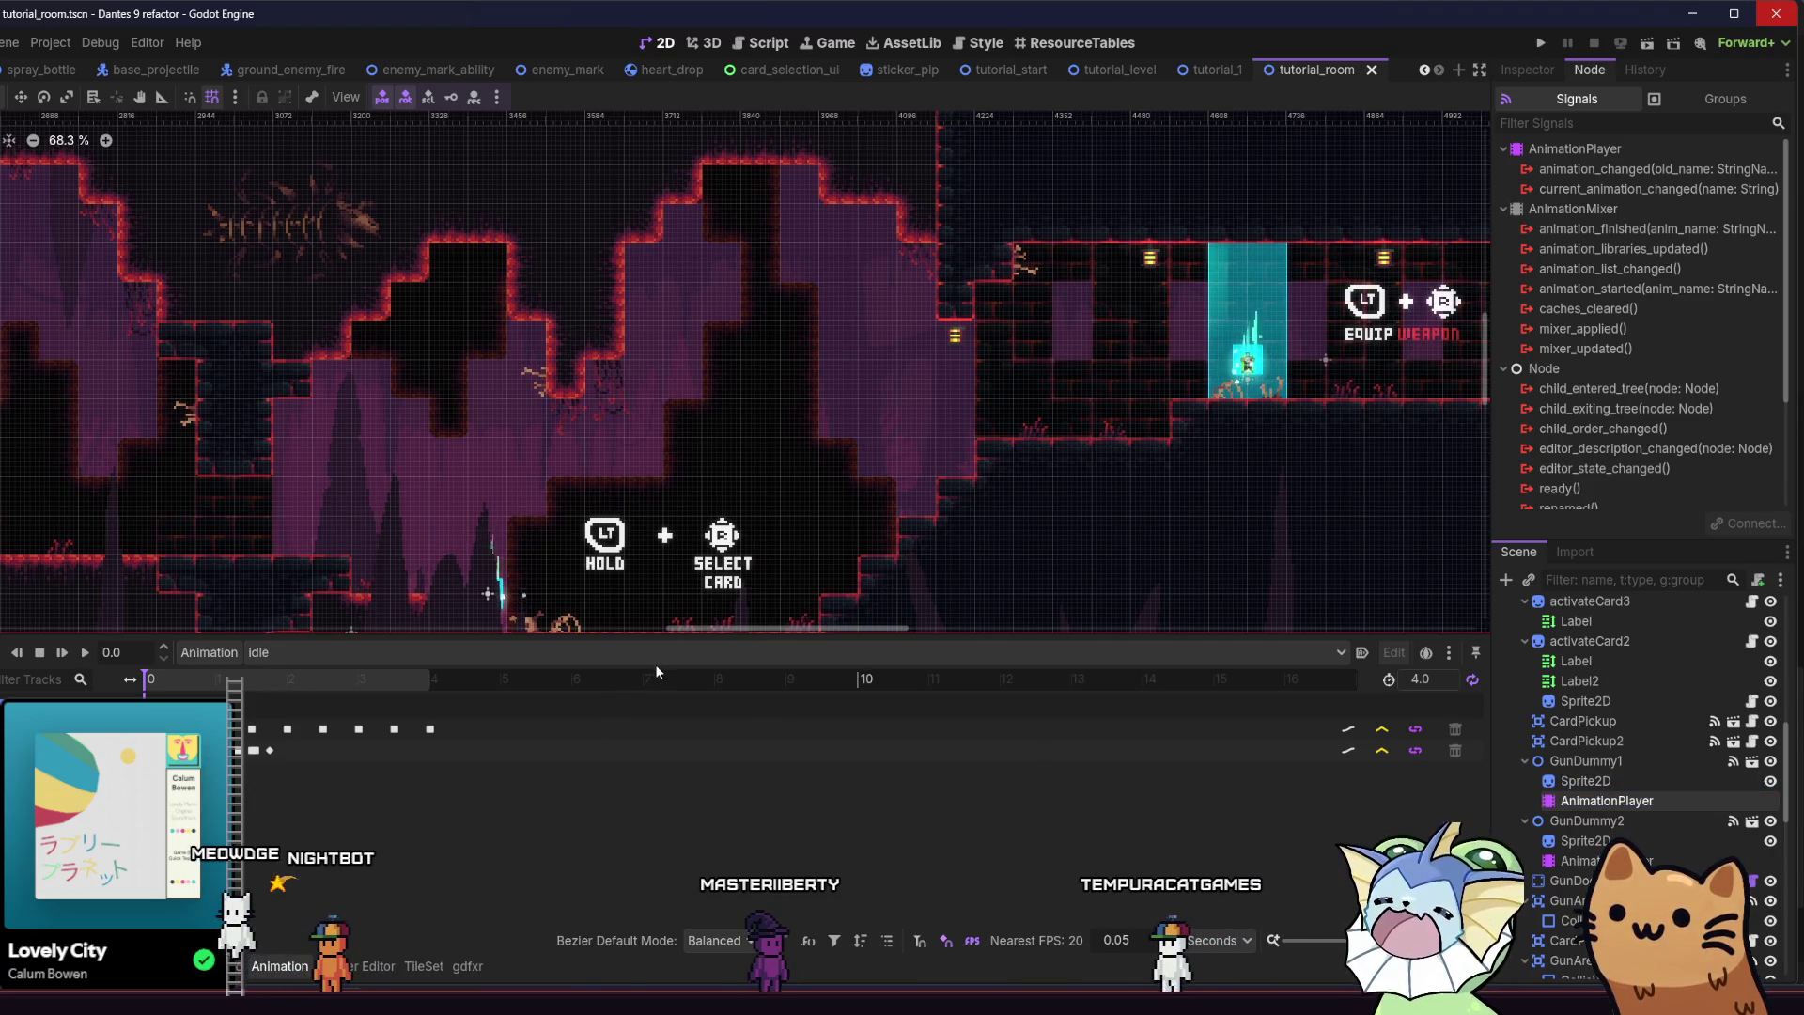
pyautogui.click(1618, 780)
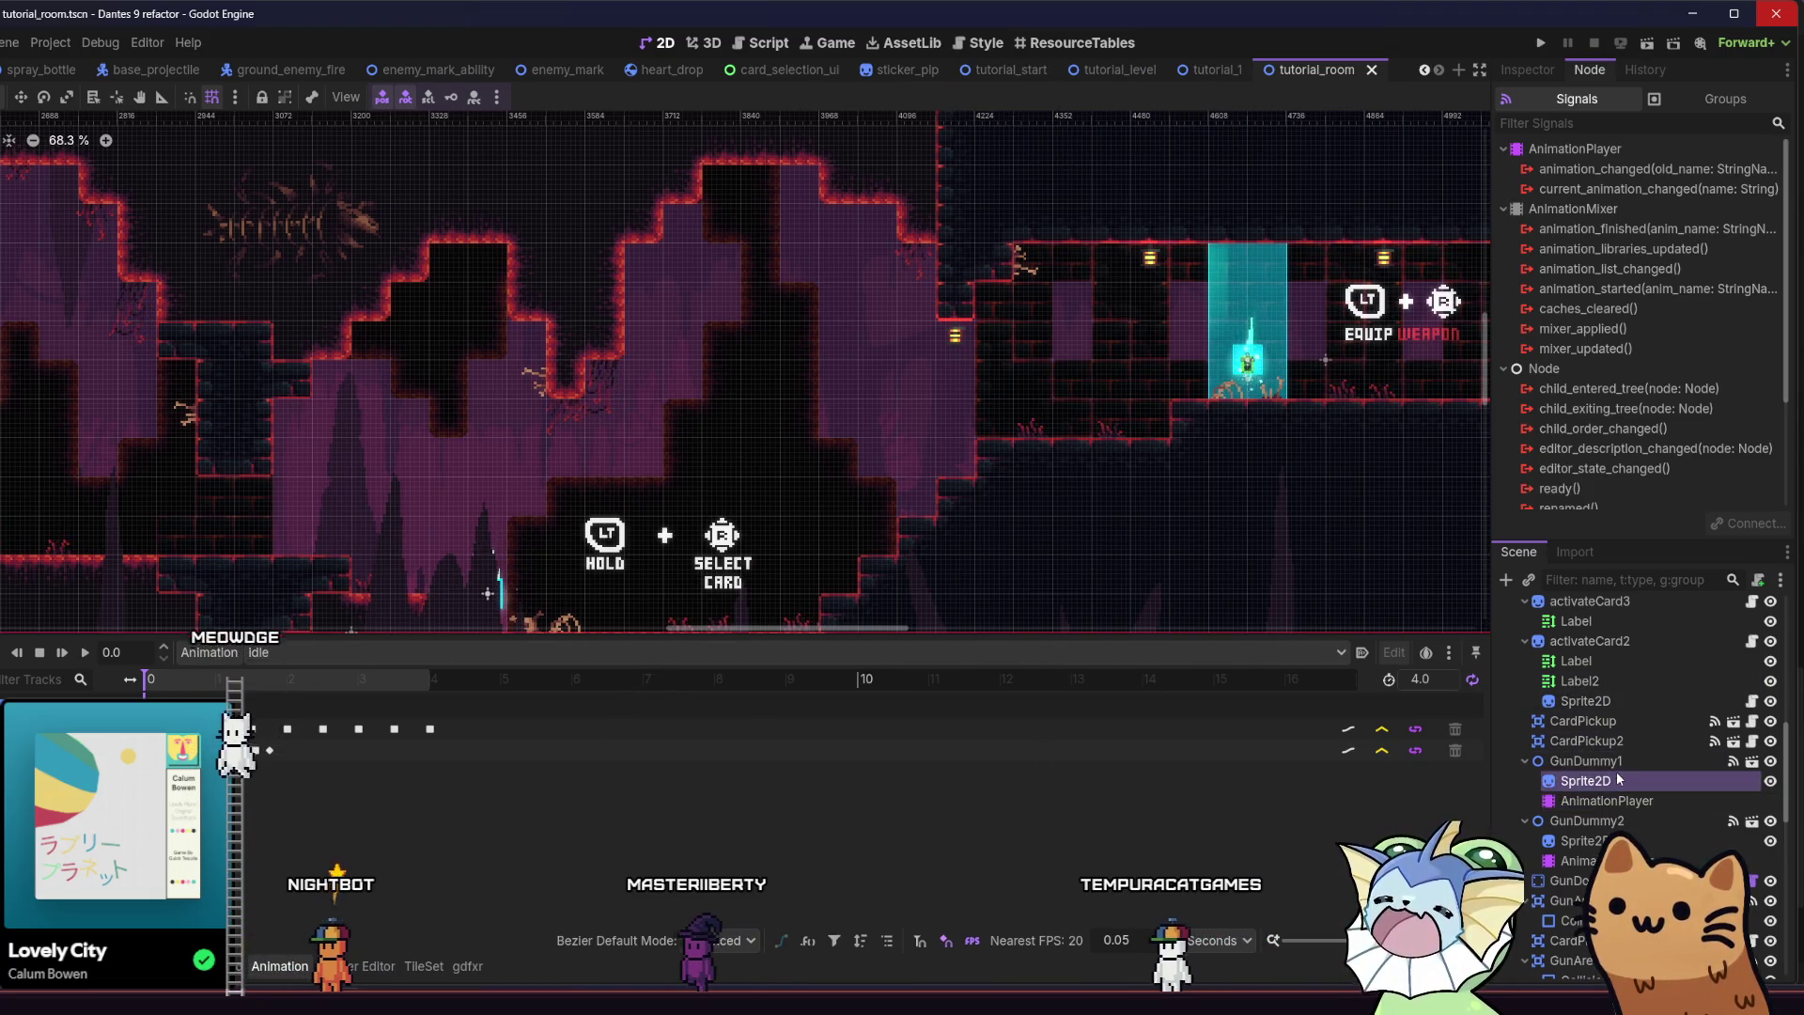
pyautogui.click(1627, 760)
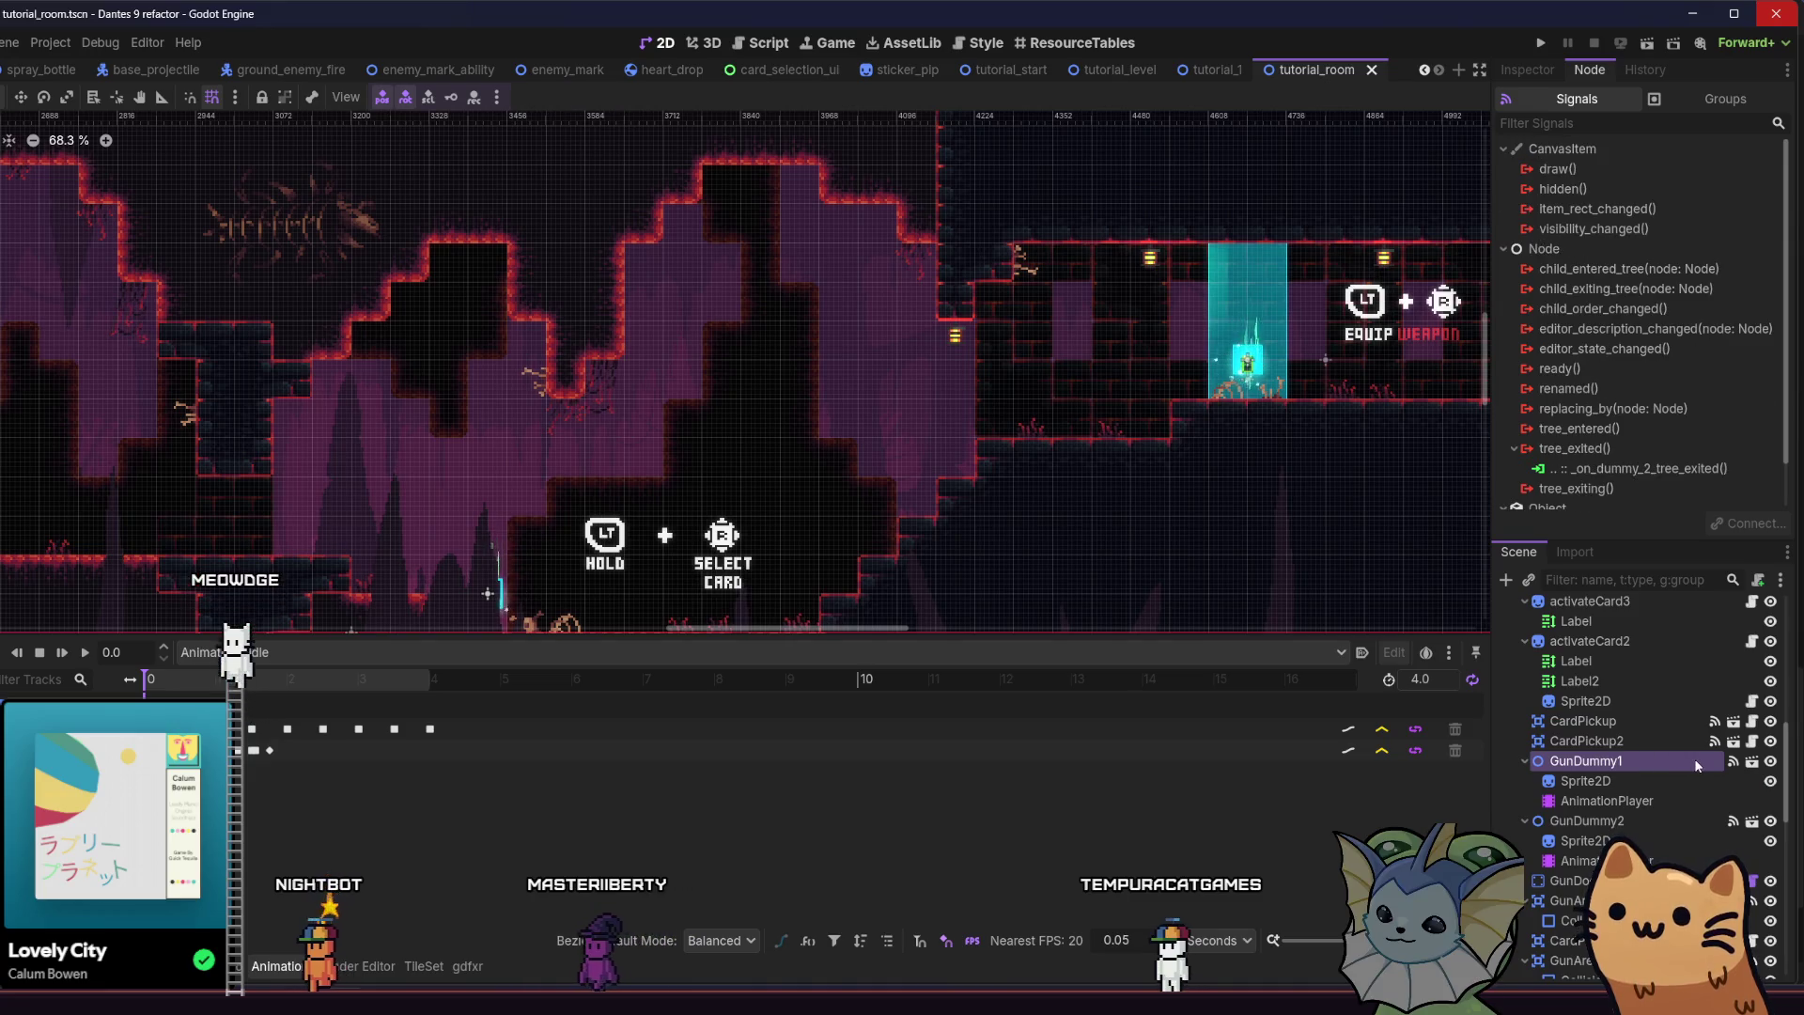
pyautogui.click(1750, 760)
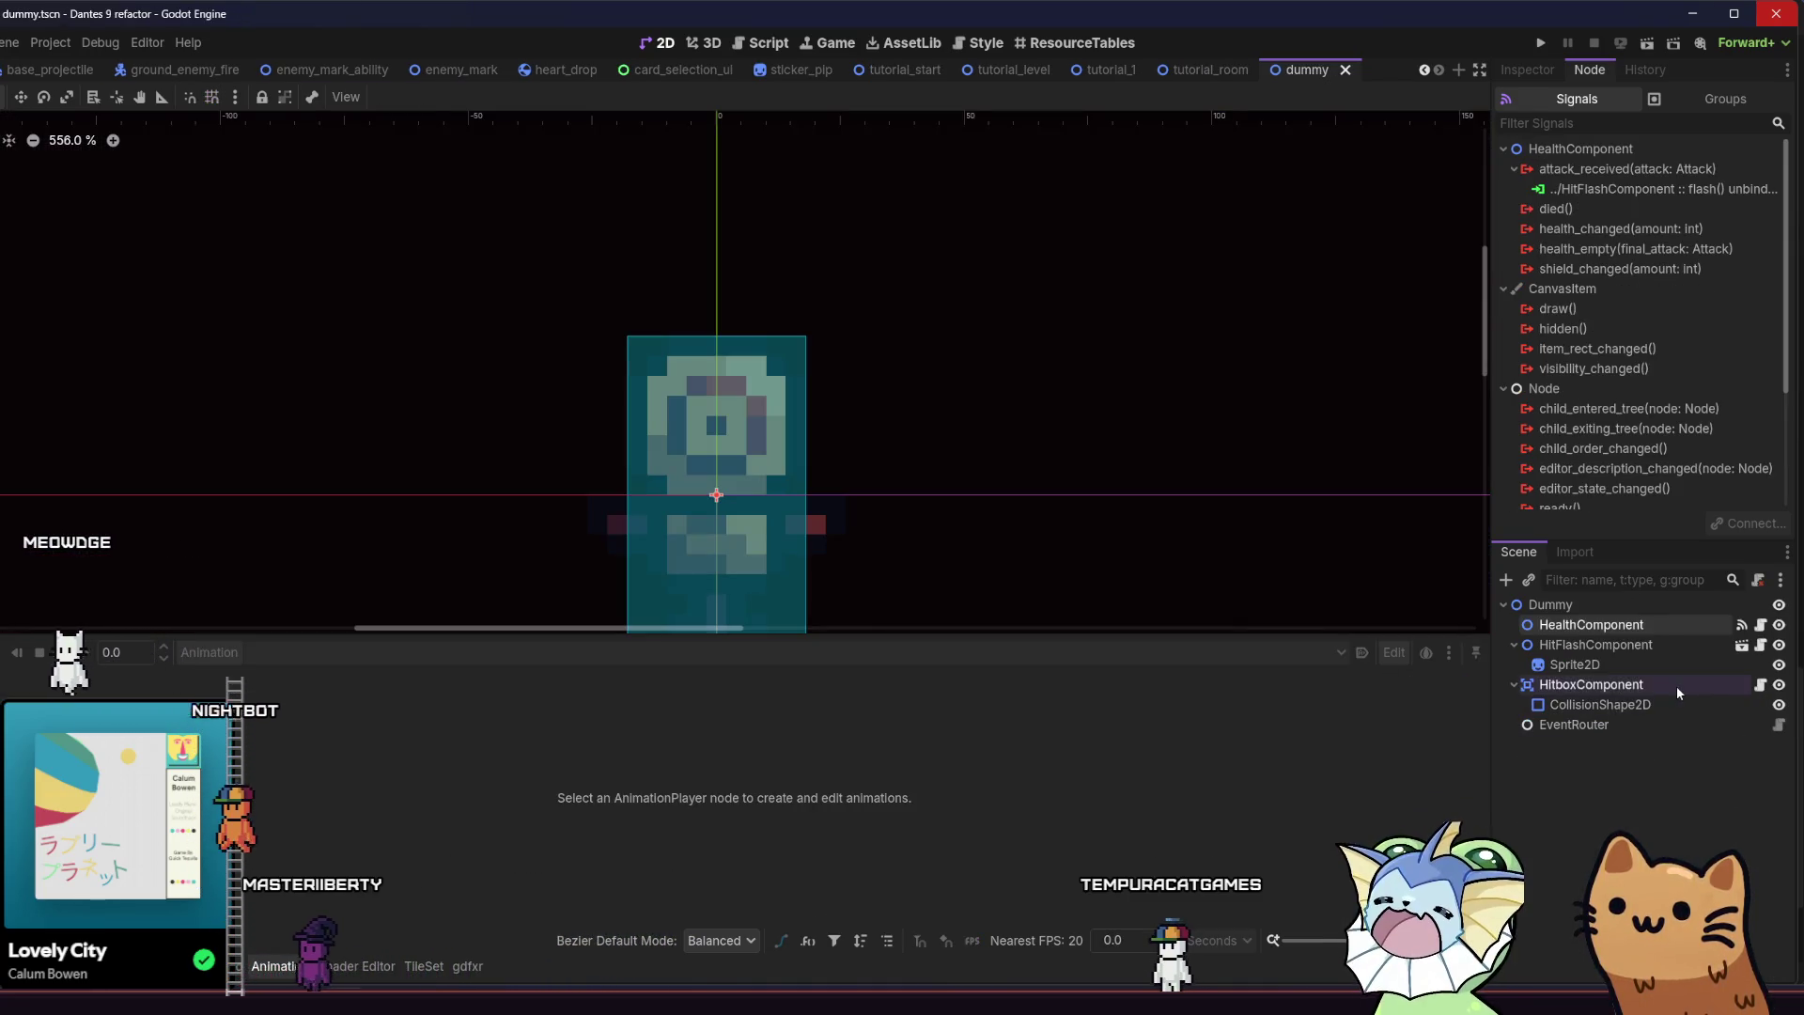
pyautogui.click(1345, 70)
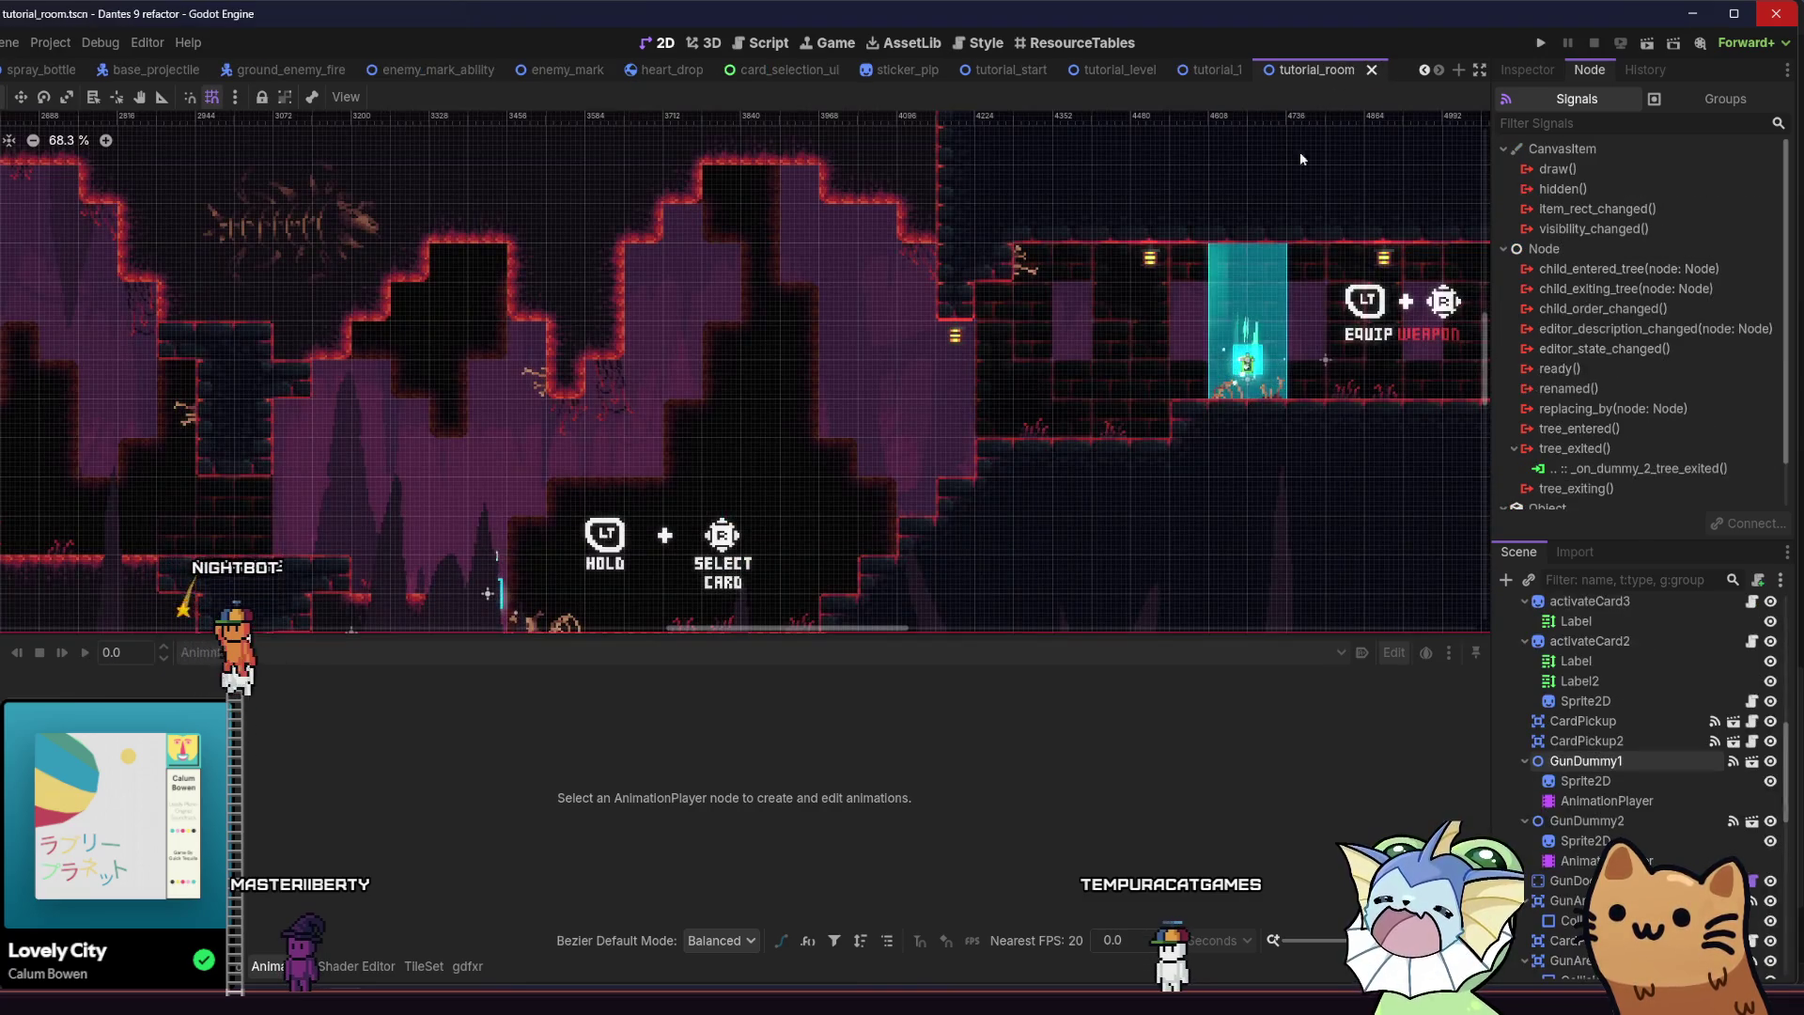
pyautogui.click(1228, 70)
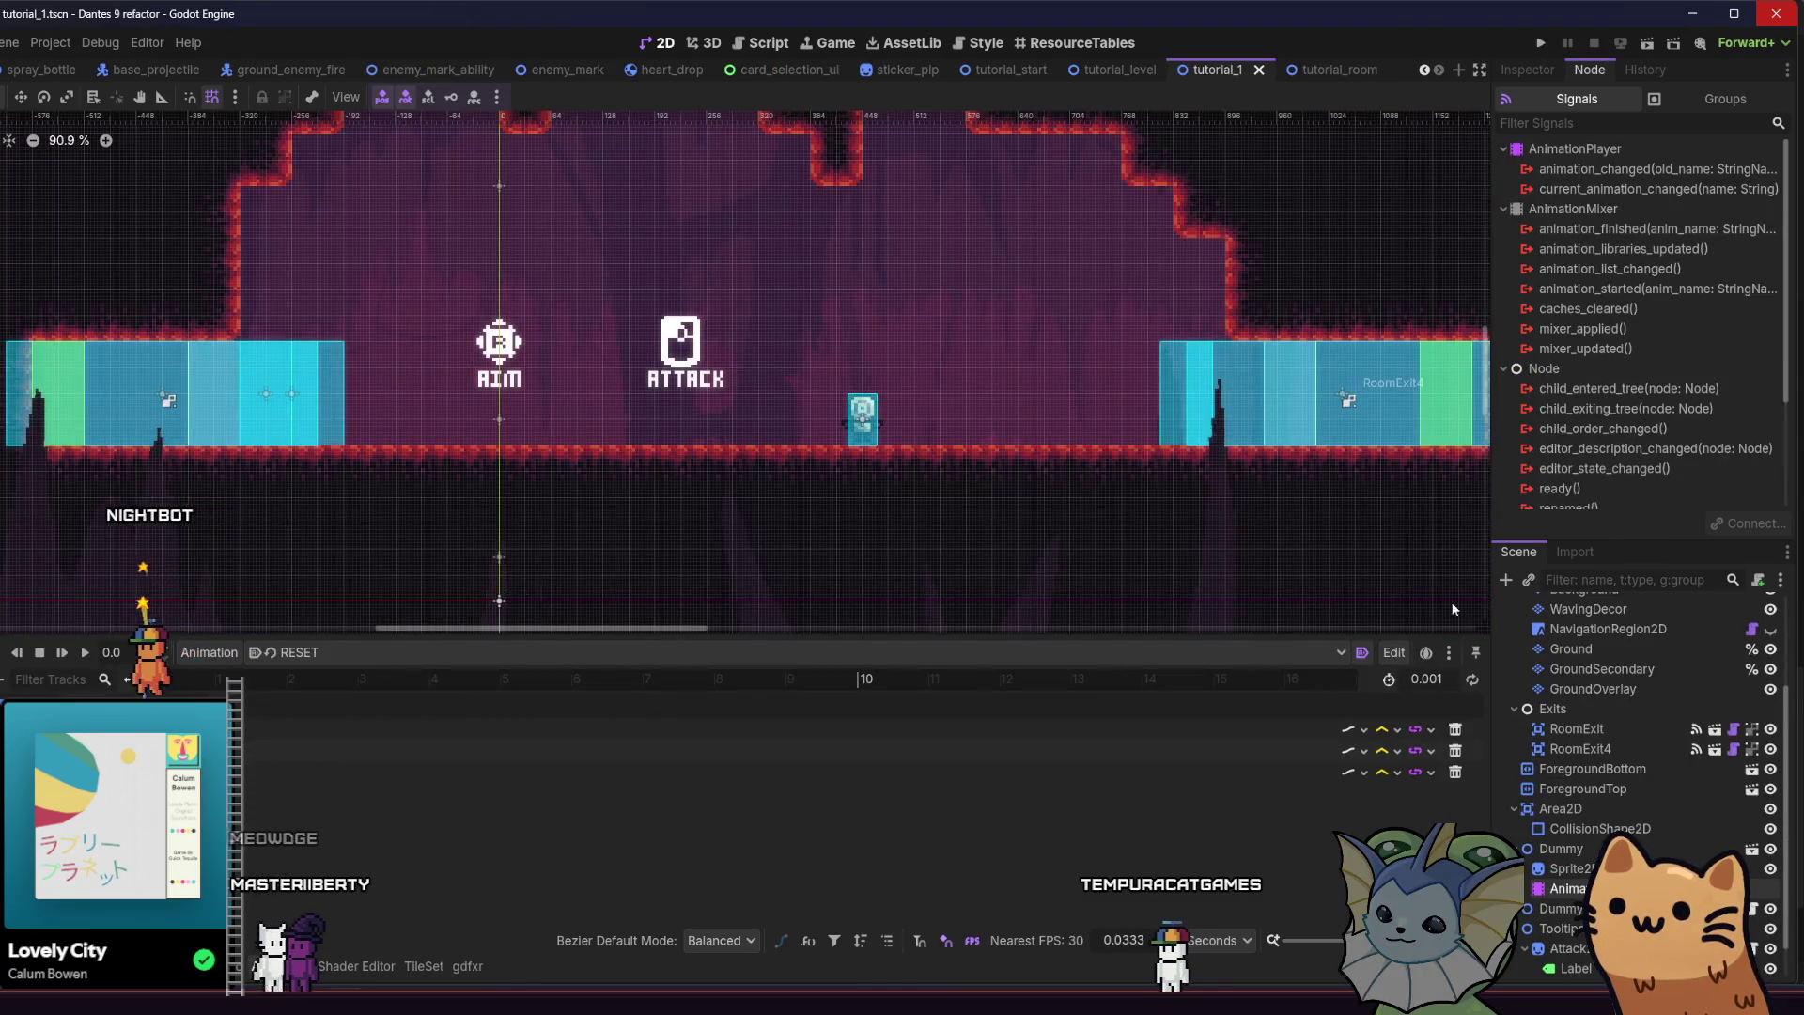
# Set the dummy's idle animation to Autoplay on Load with looping, and save.
pyautogui.click(413, 652)
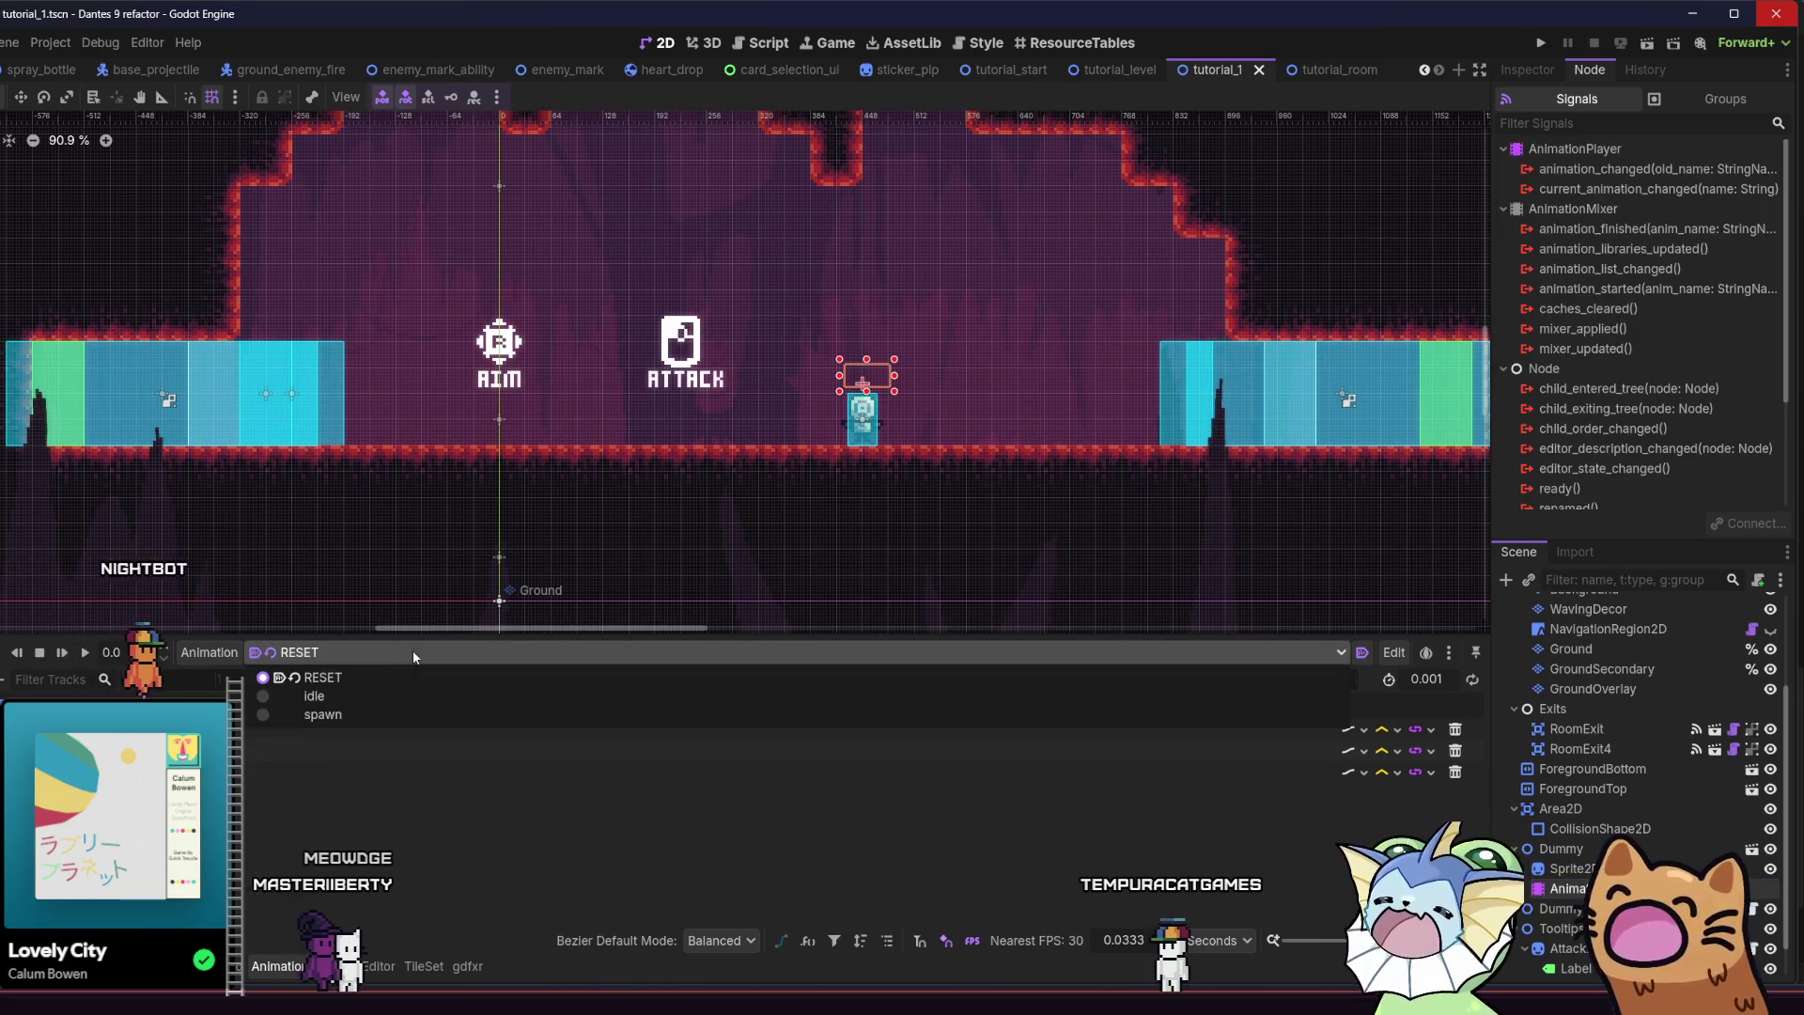
pyautogui.click(323, 714)
pyautogui.click(282, 652)
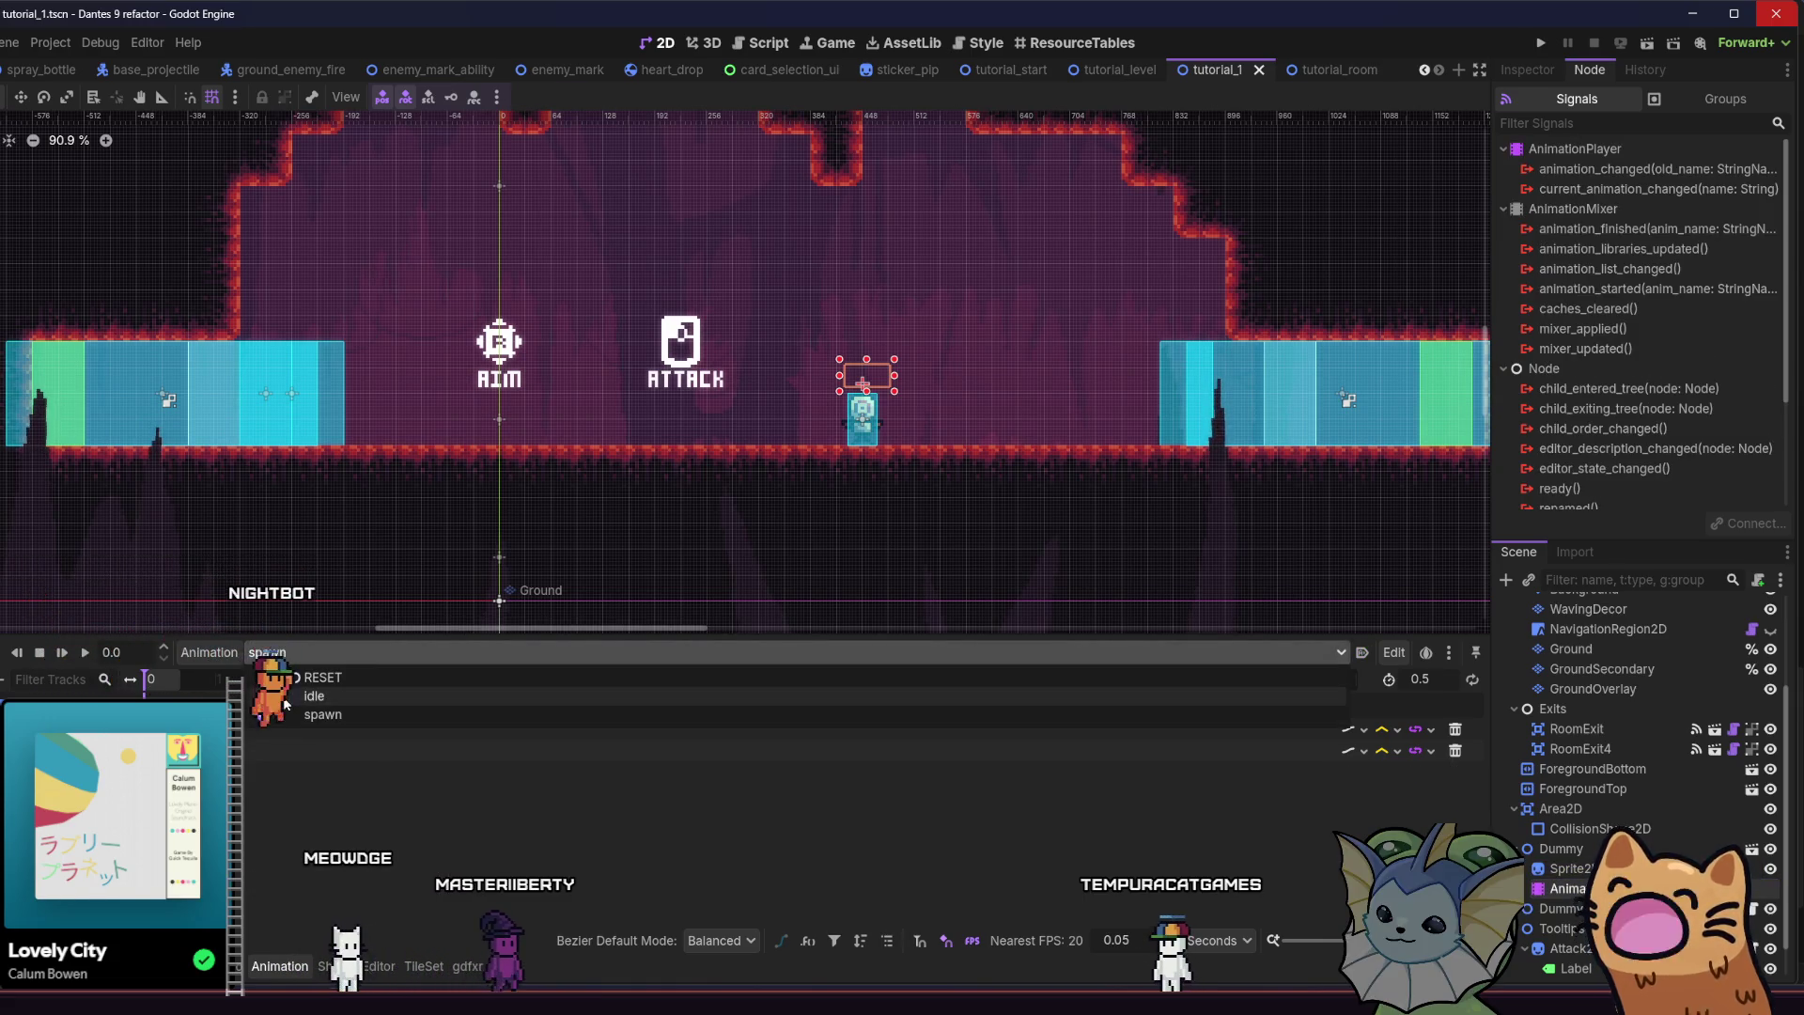
pyautogui.click(314, 695)
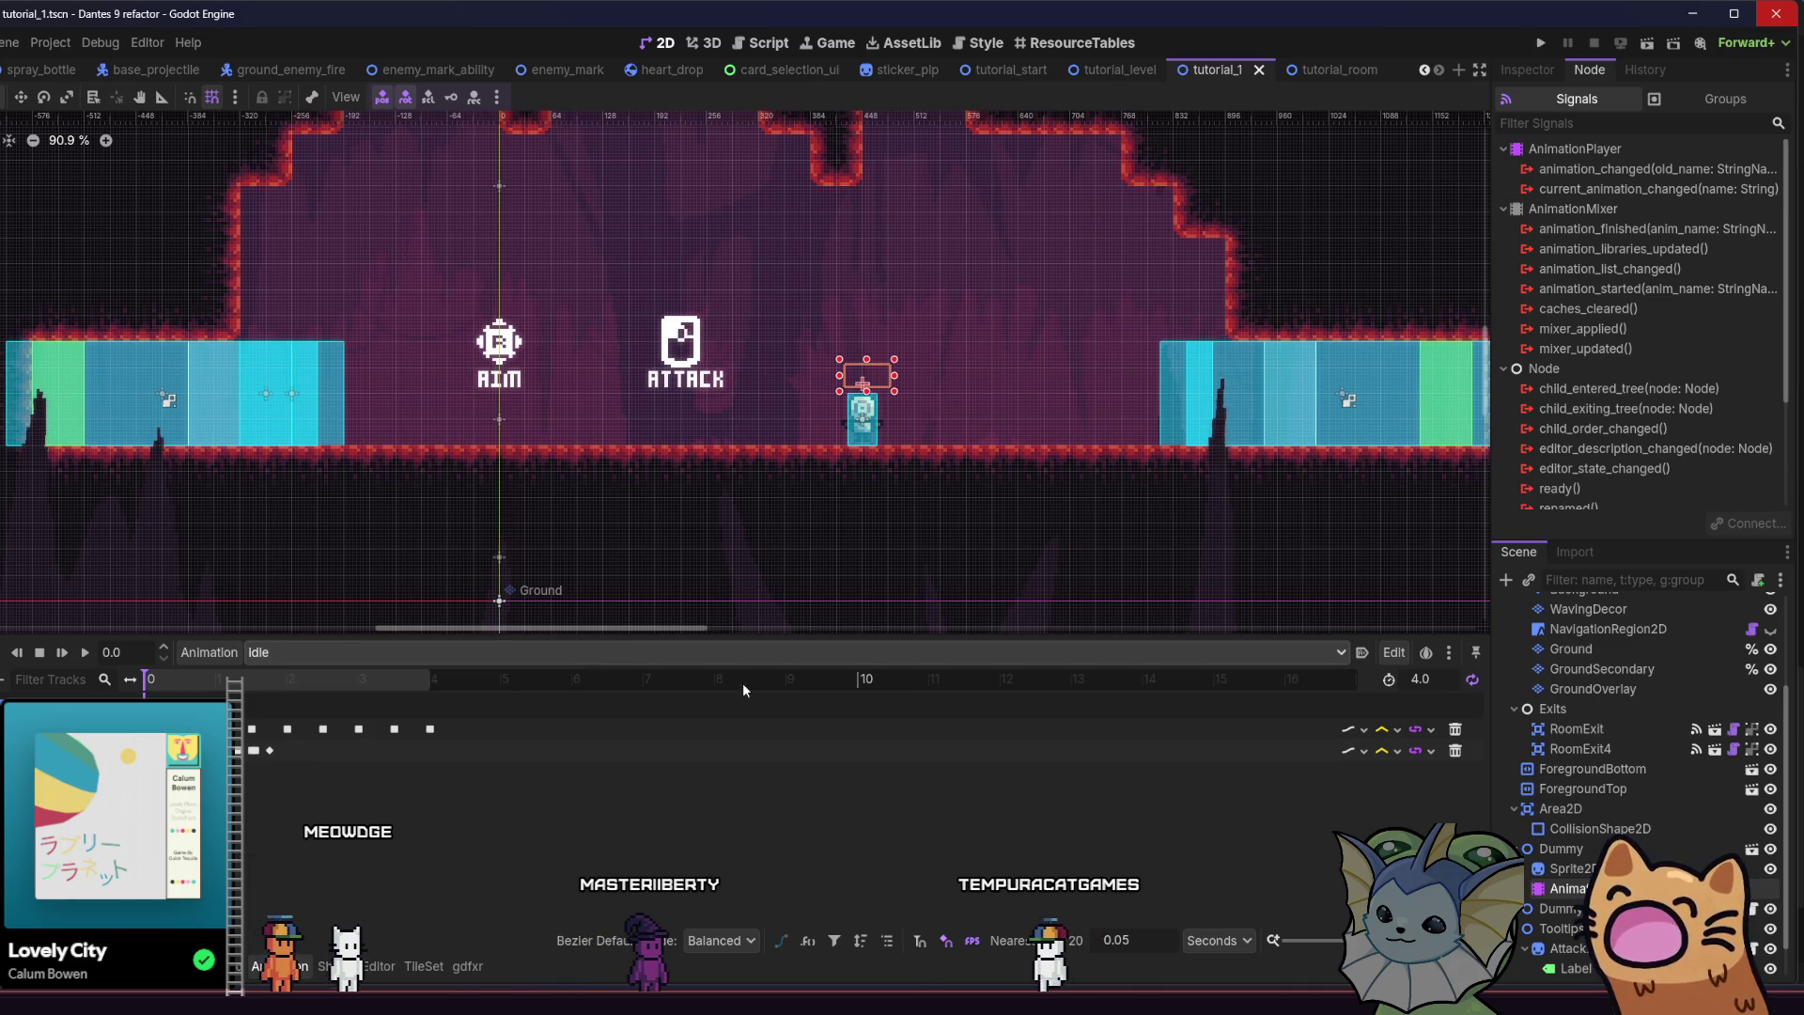
pyautogui.click(1363, 652)
pyautogui.click(1472, 679)
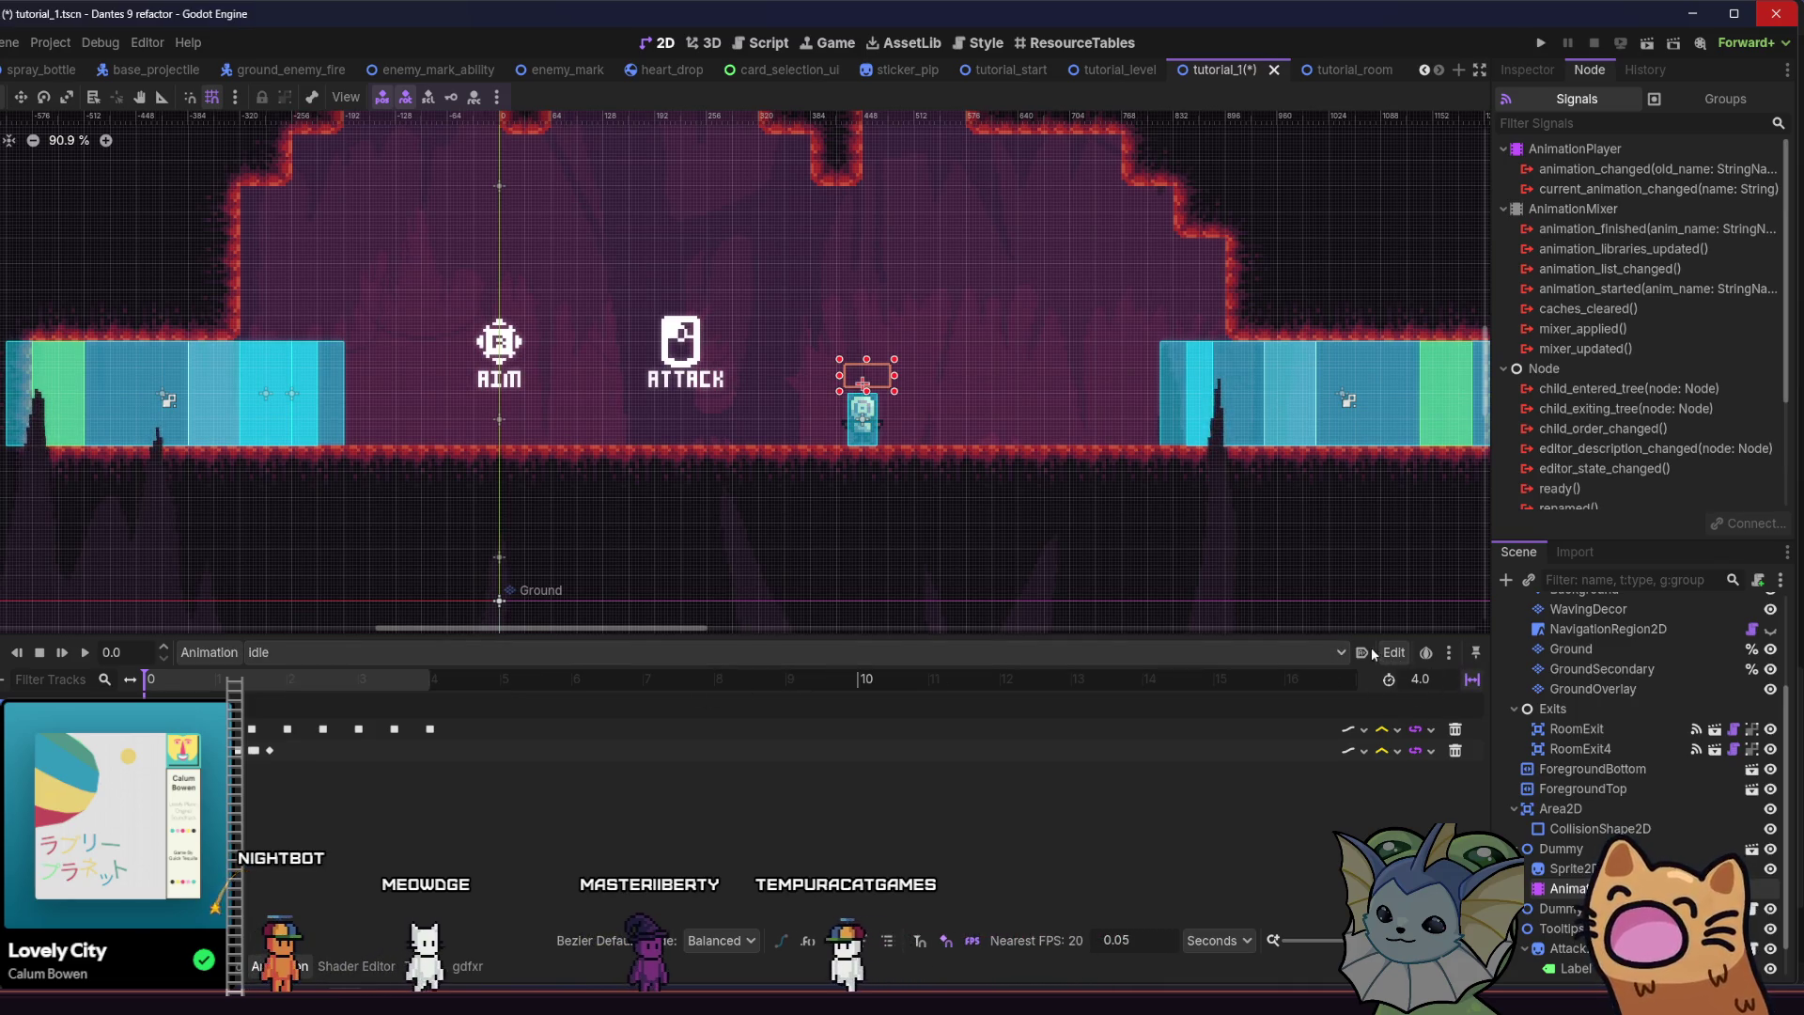
pyautogui.click(1470, 680)
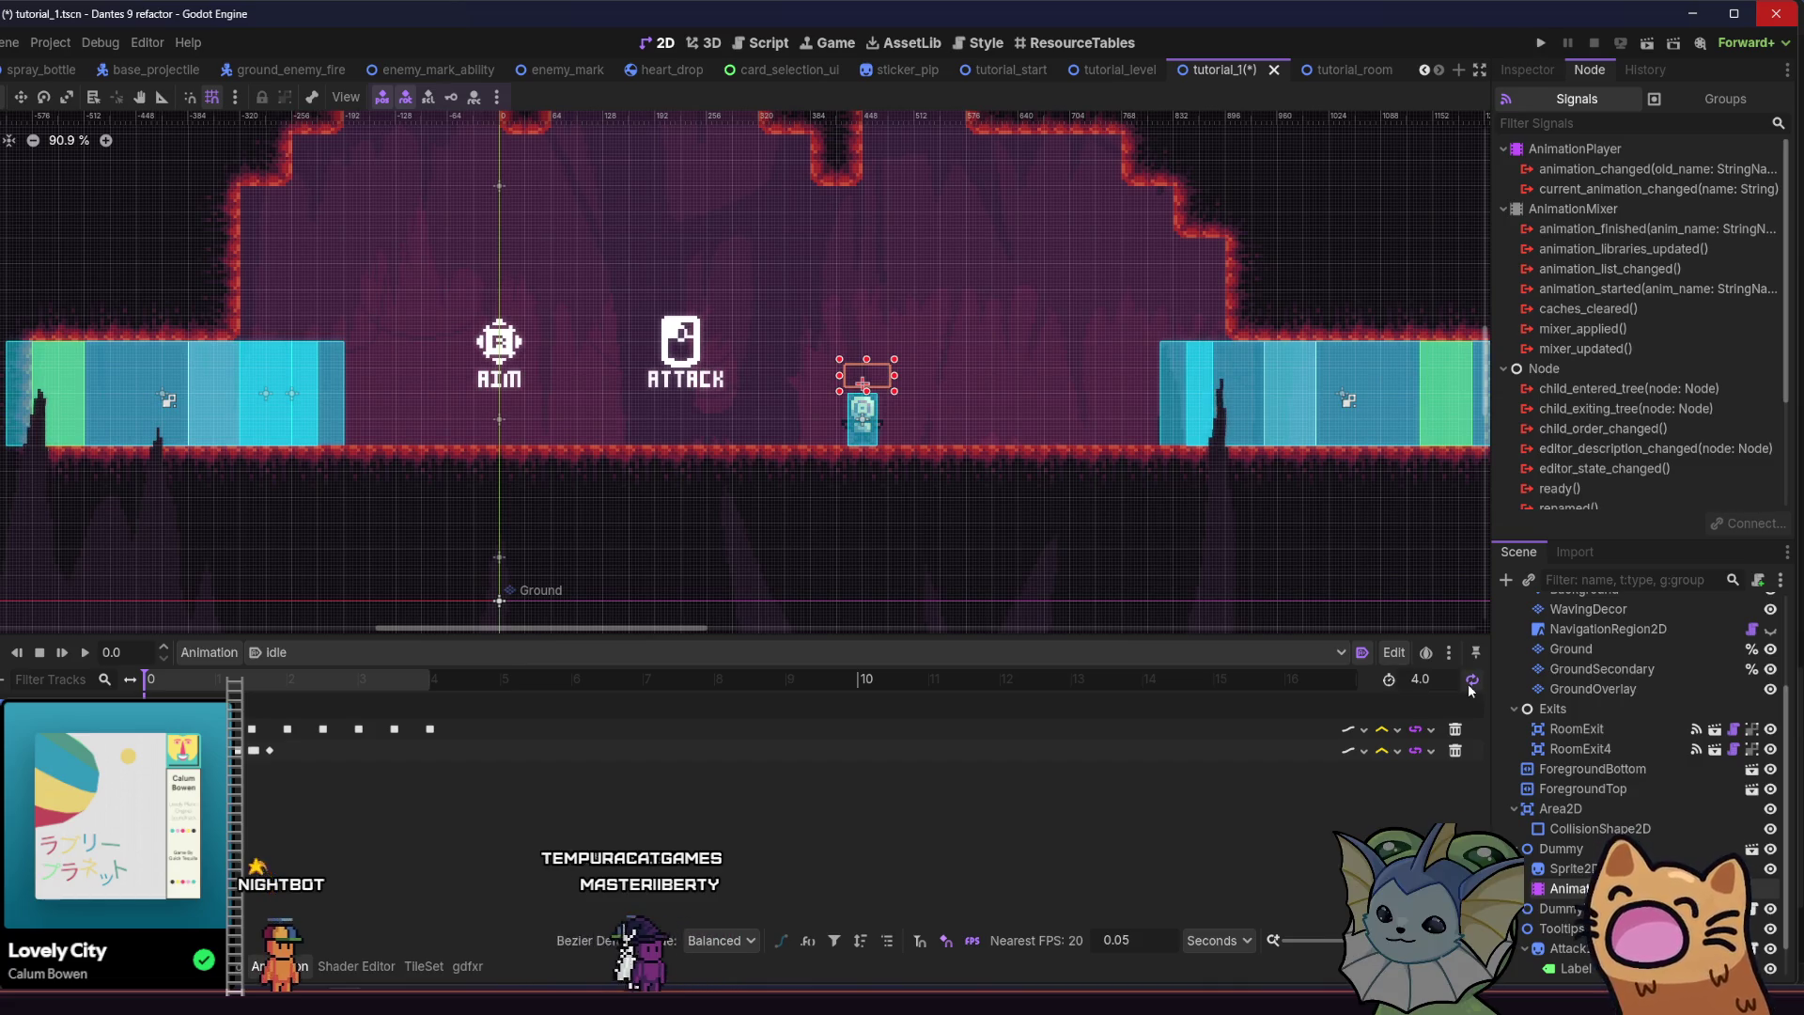
pyautogui.hotkey('ctrl', 's')
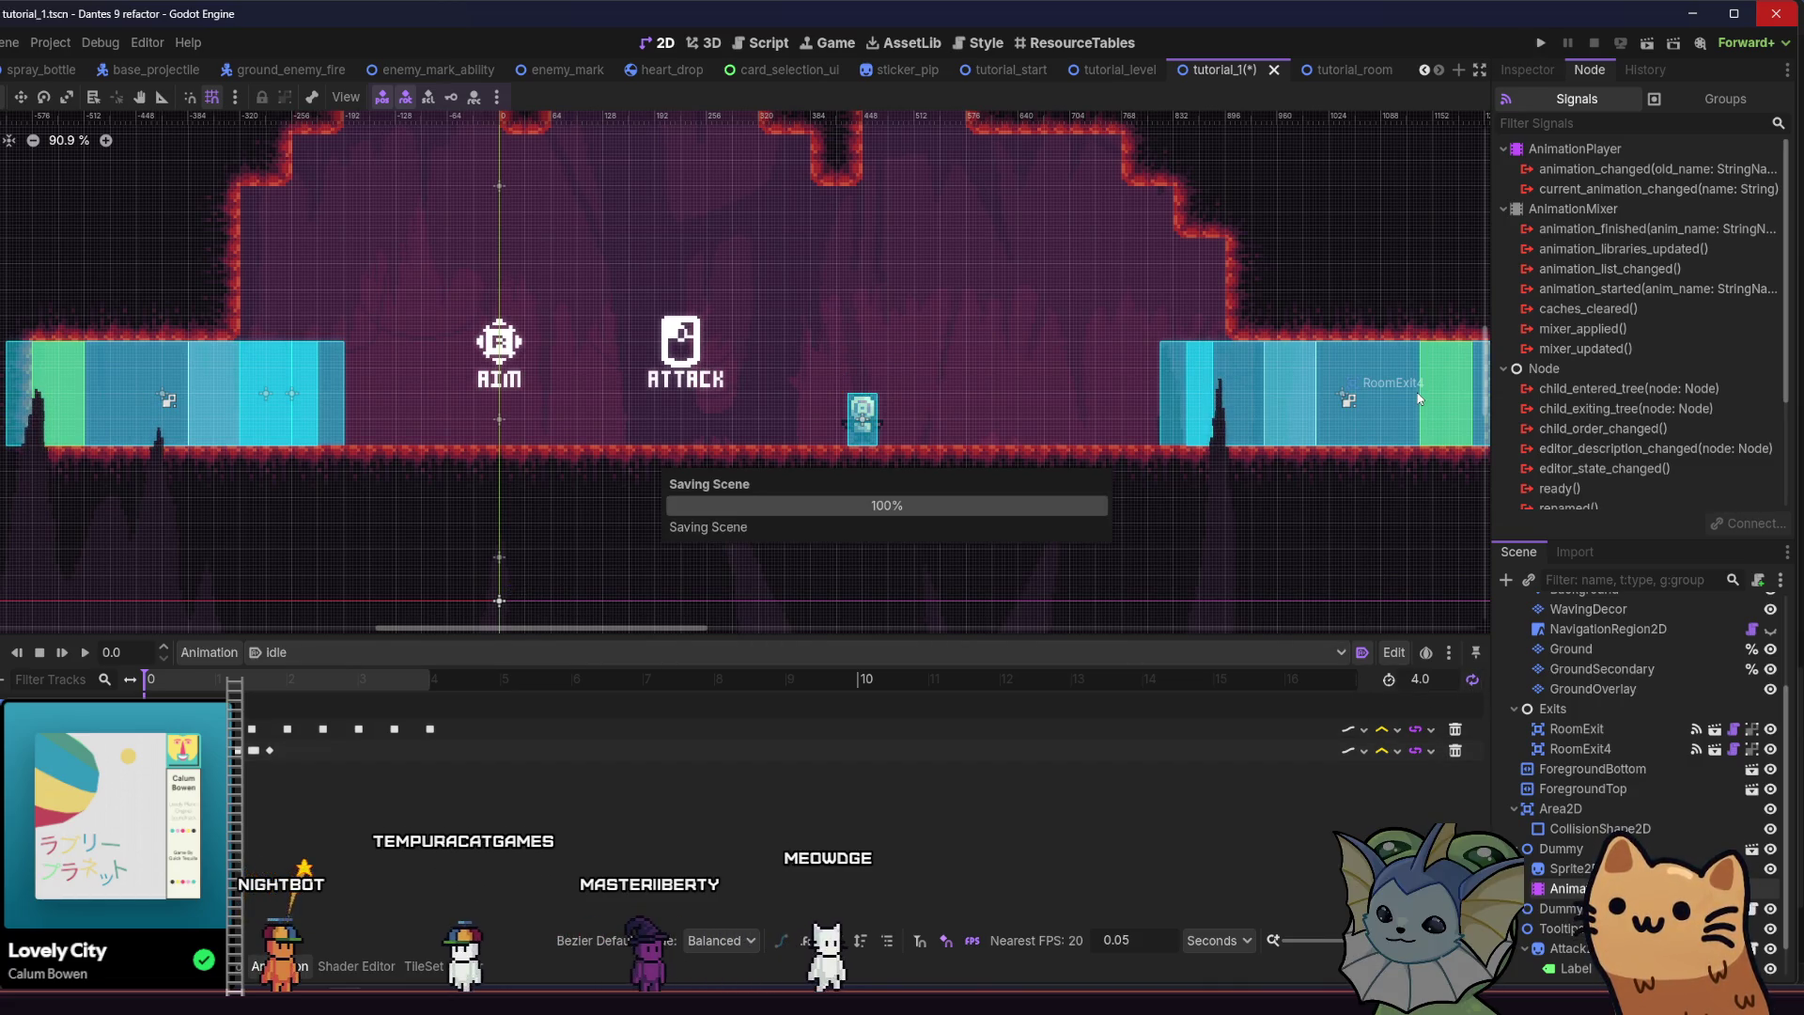
# Preview idle, inspect the Sprite2D's Offset and Visibility settings, save, and run the scene.
pyautogui.click(84, 652)
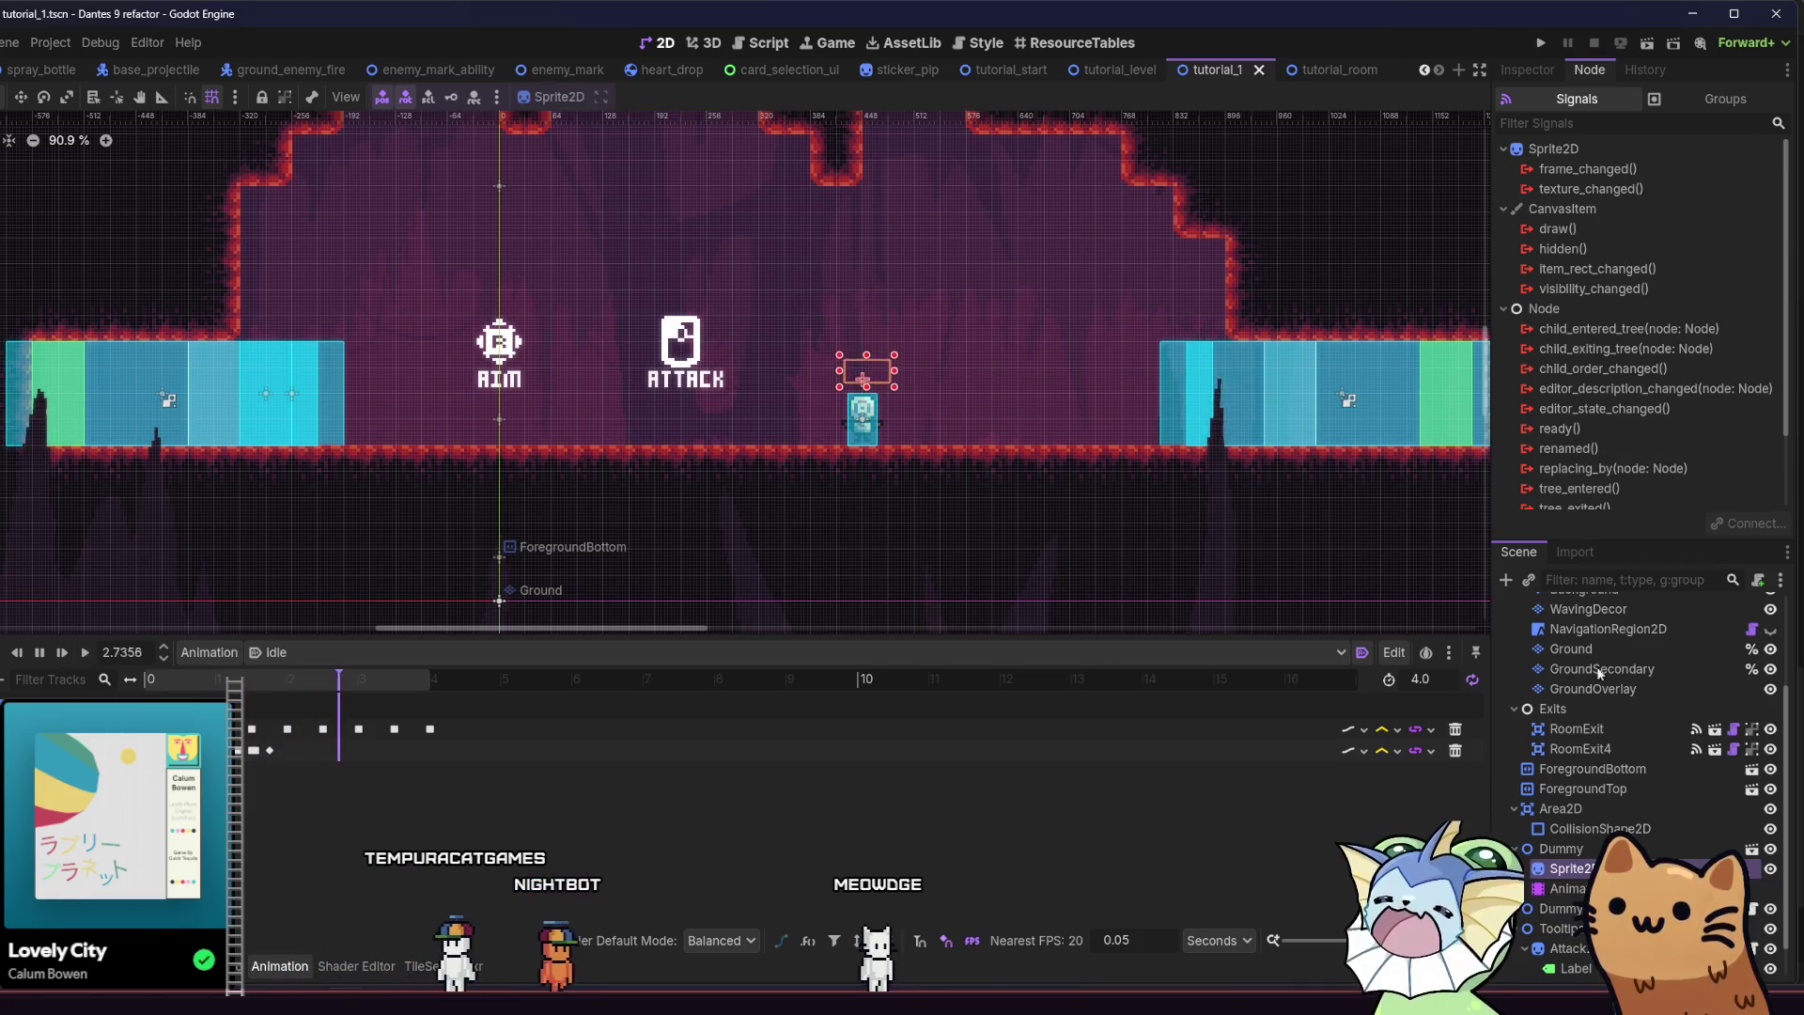
pyautogui.click(1552, 68)
pyautogui.click(1617, 259)
pyautogui.click(1616, 258)
pyautogui.click(1586, 396)
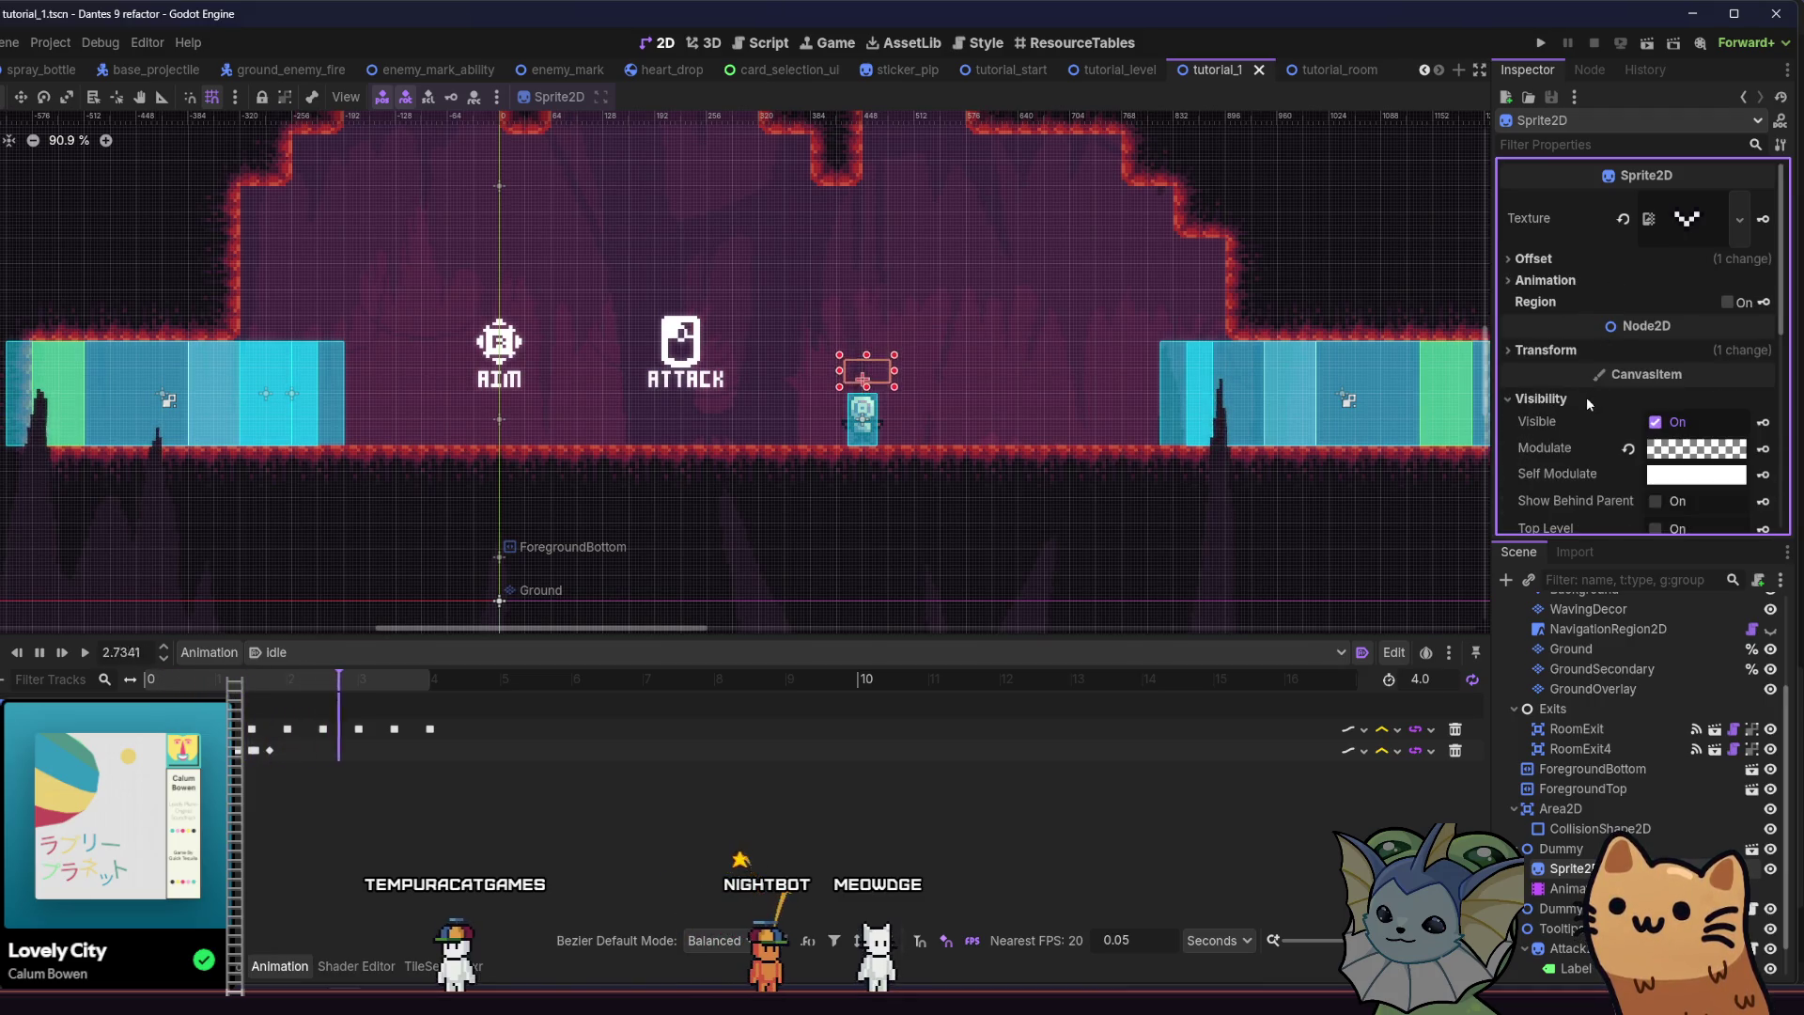
pyautogui.click(1593, 402)
pyautogui.hotkey('ctrl', 's')
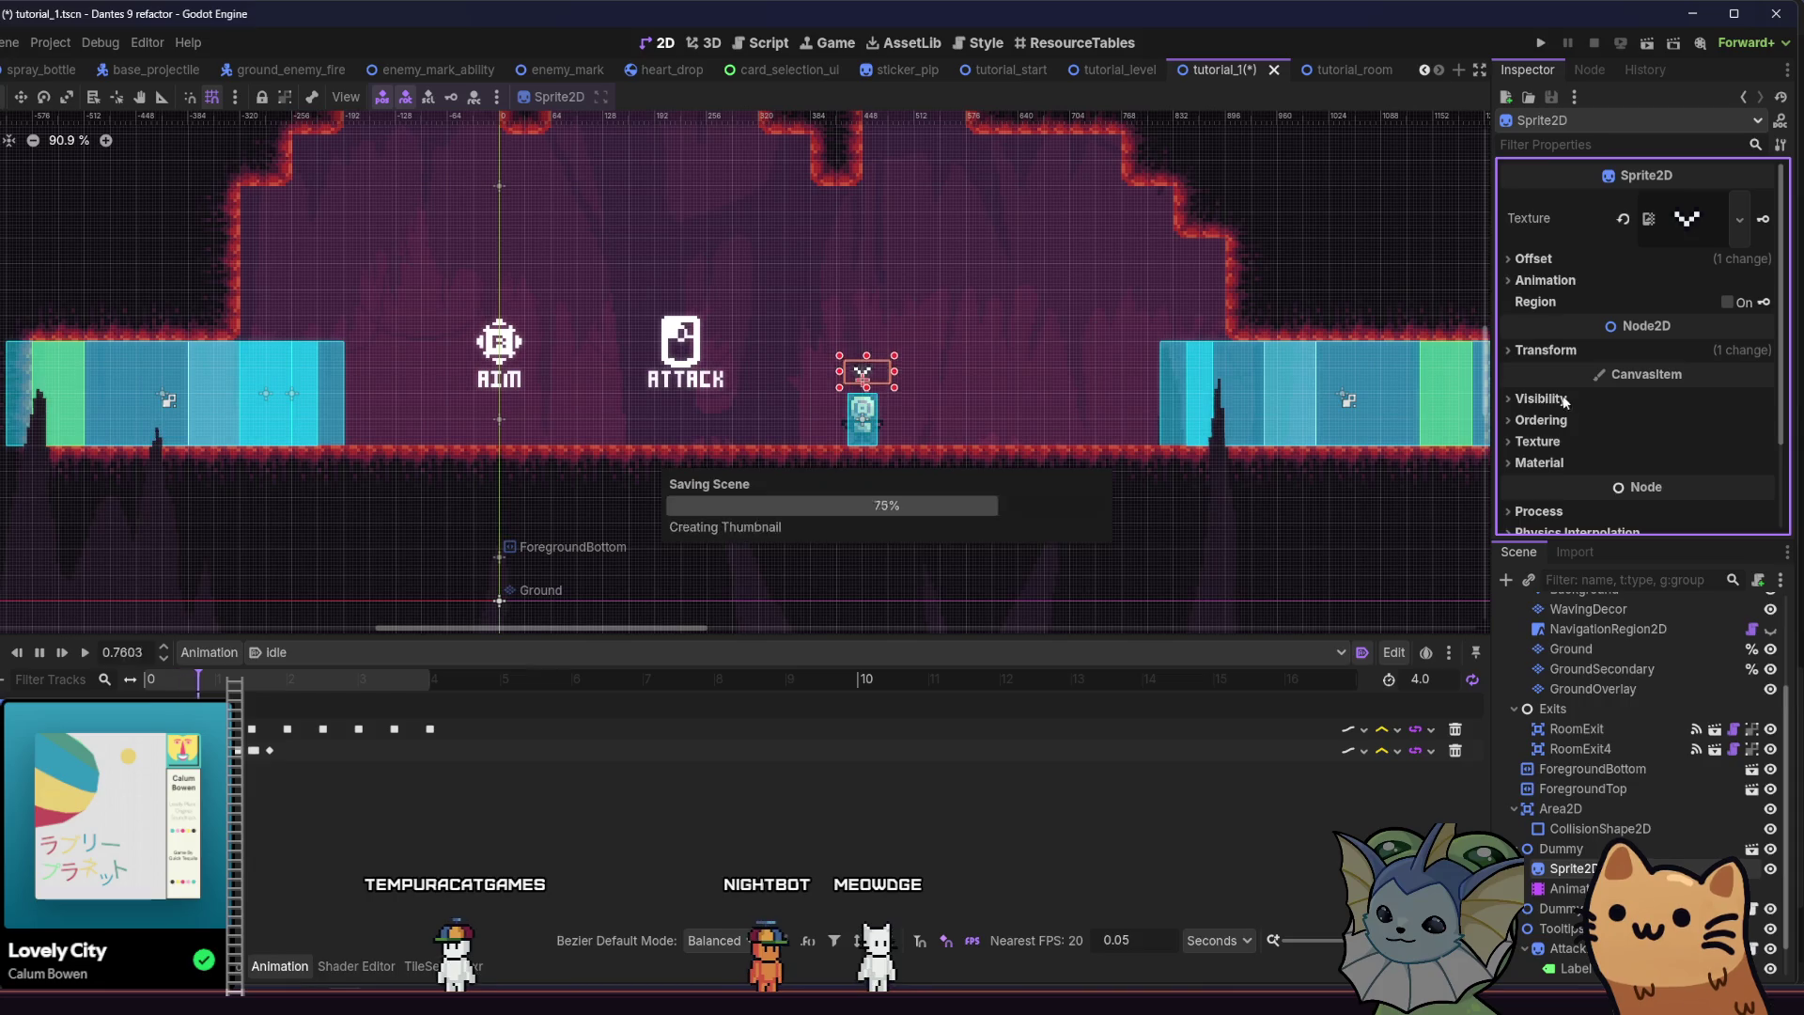
pyautogui.click(1645, 42)
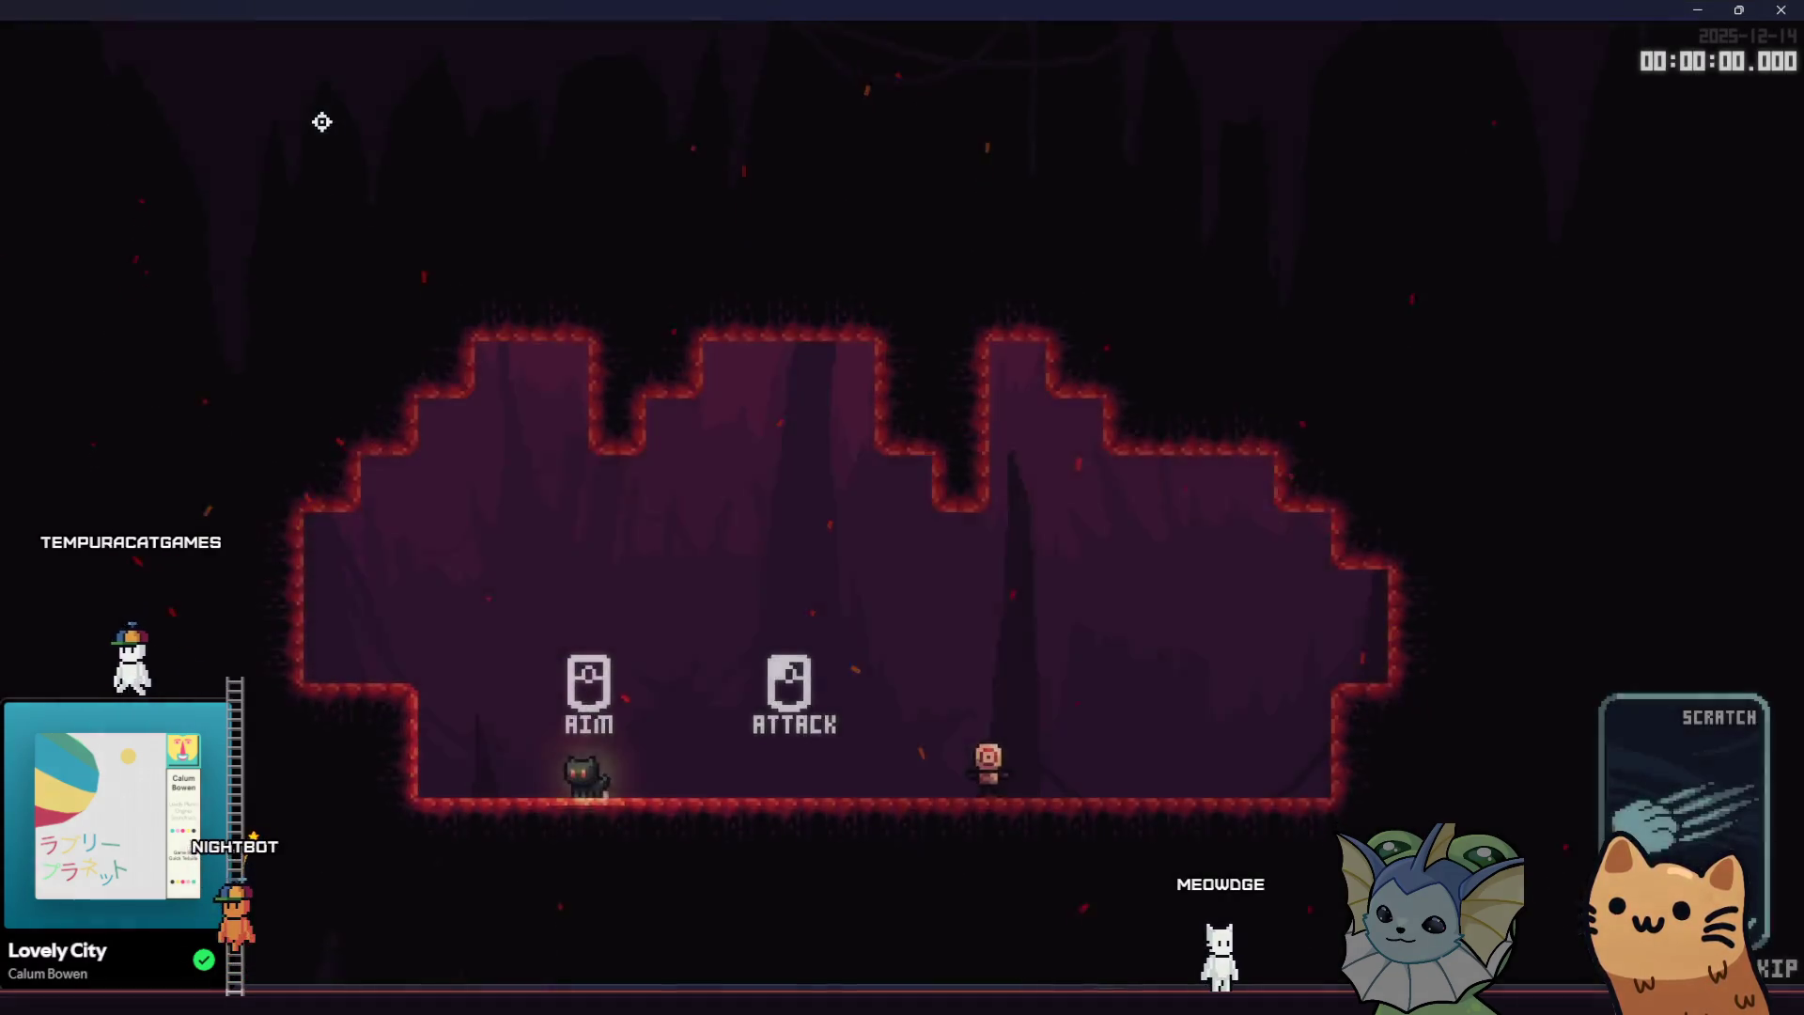
pyautogui.press('F8')
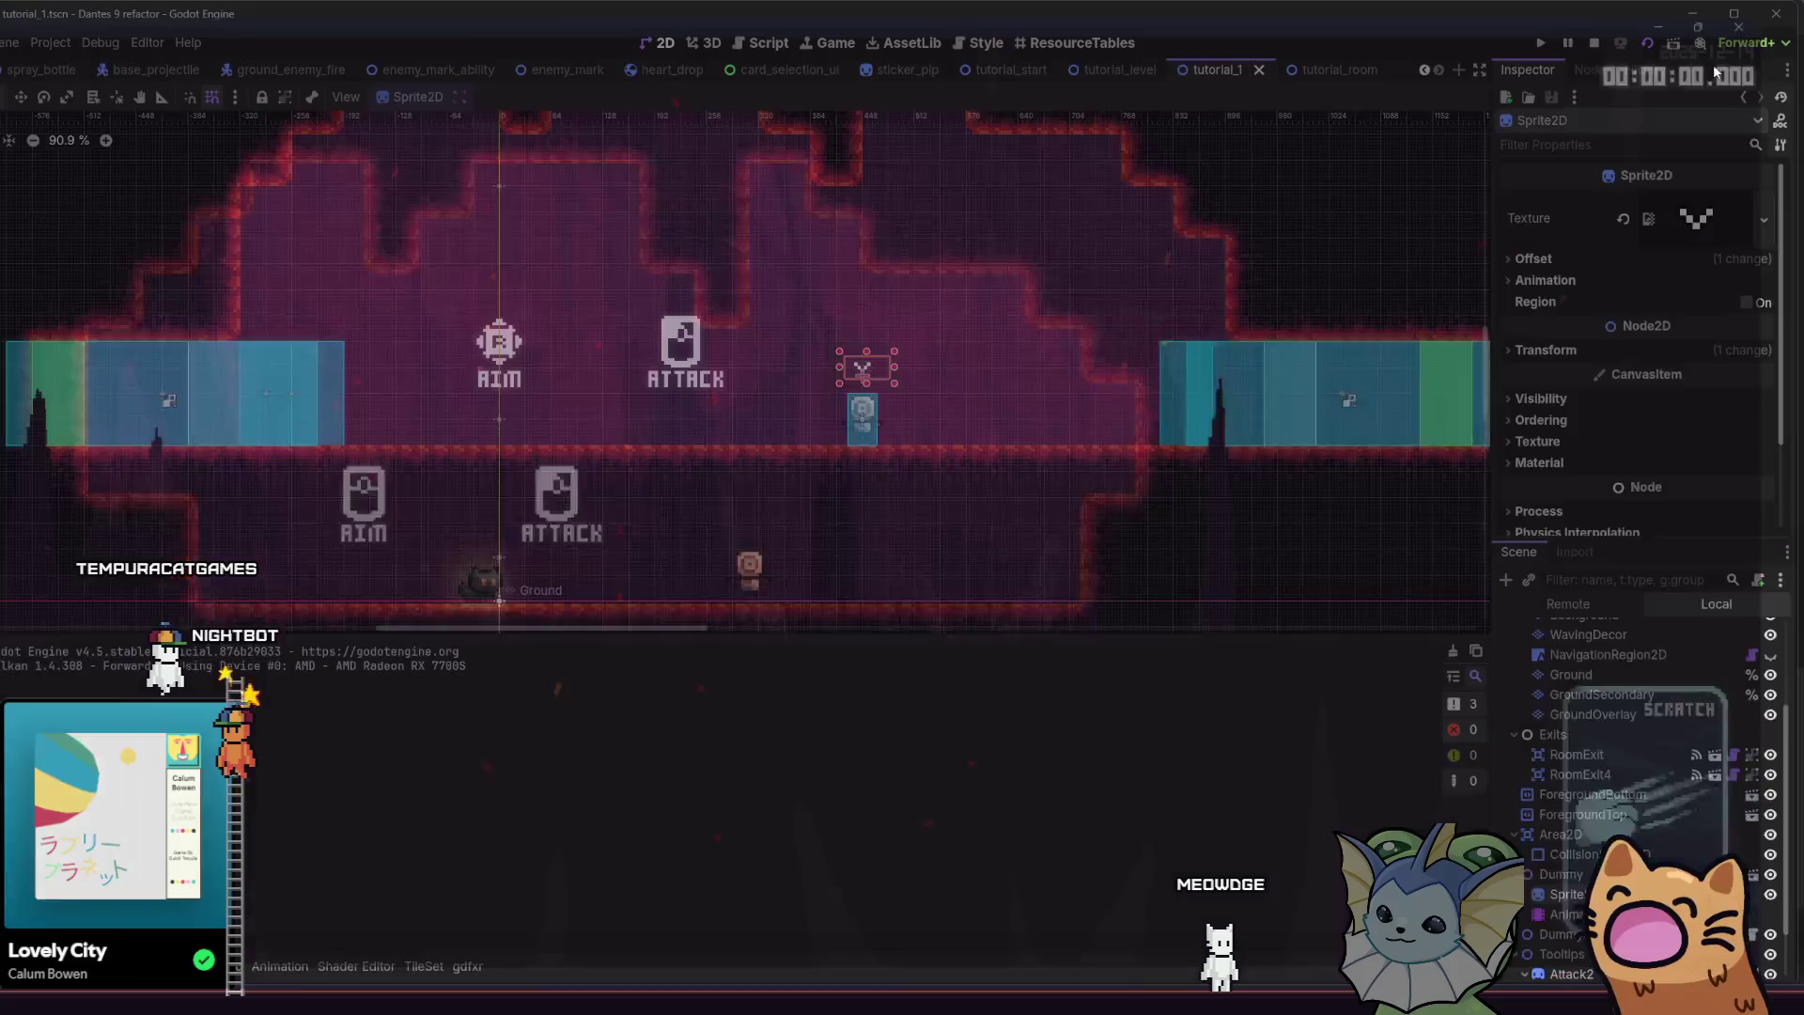
# Select the colour keyframe in the dummy's RESET animation.
pyautogui.click(1567, 893)
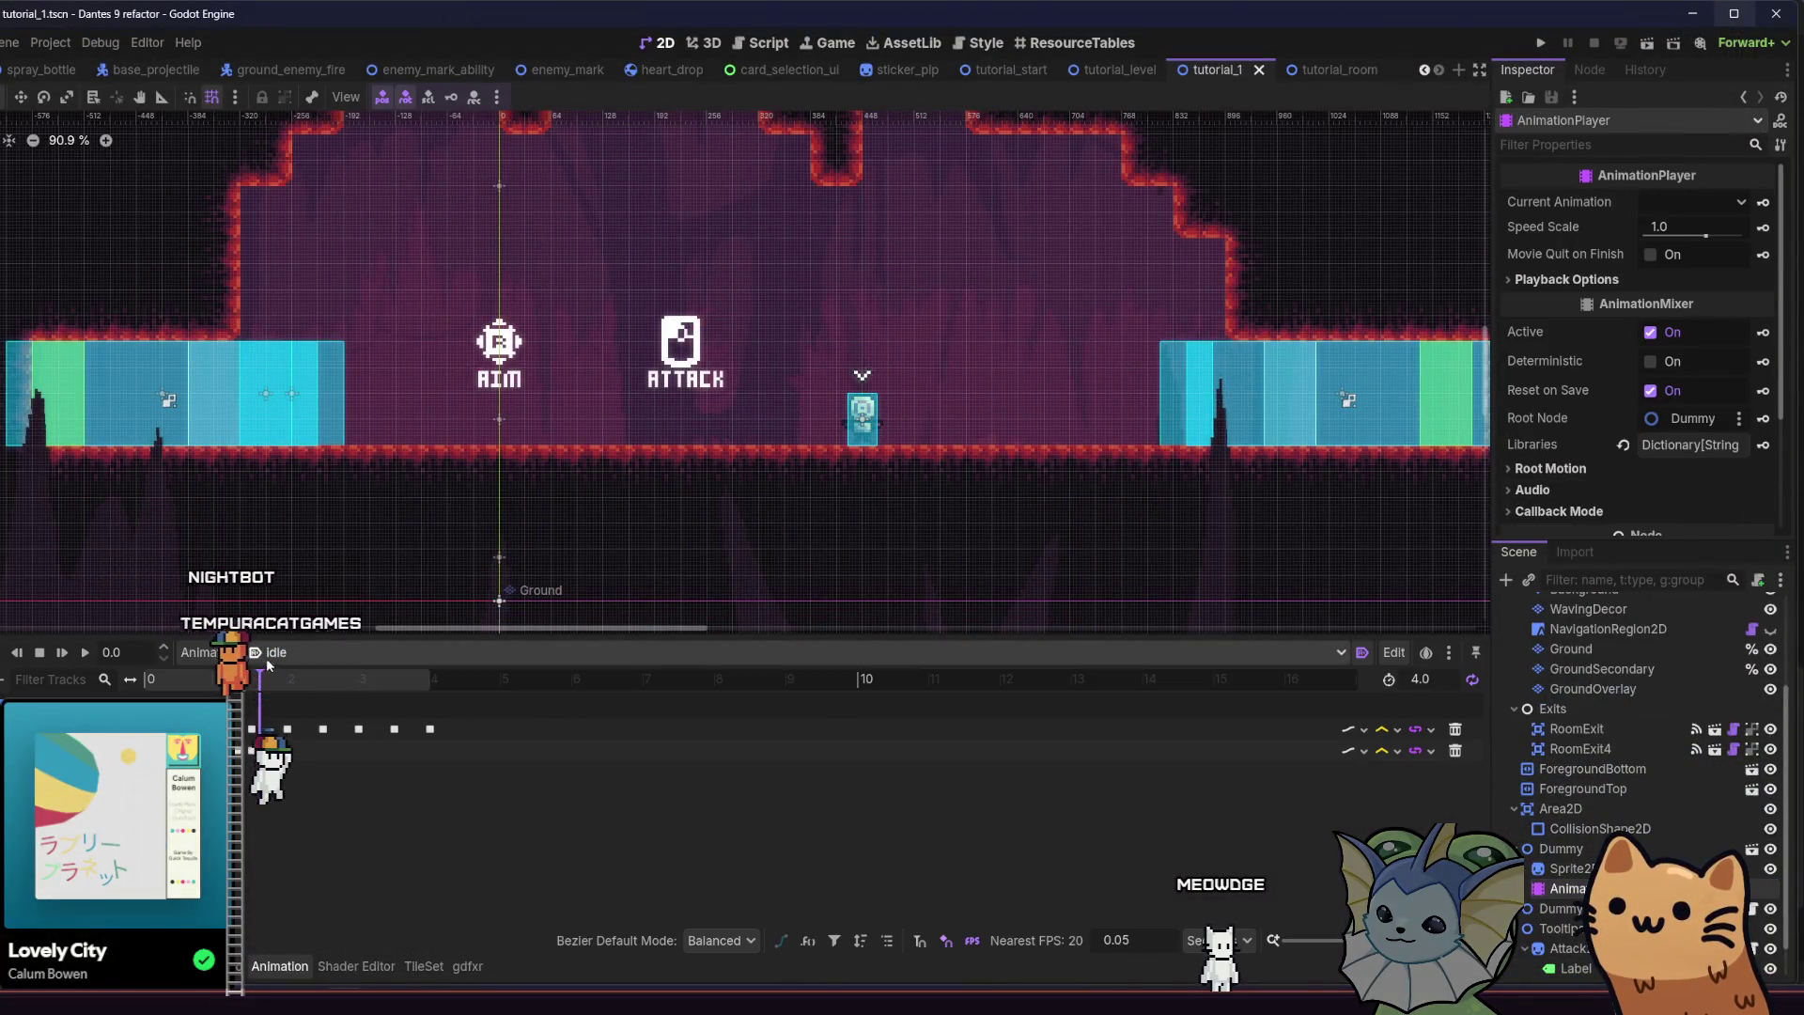
pyautogui.click(267, 652)
pyautogui.click(282, 675)
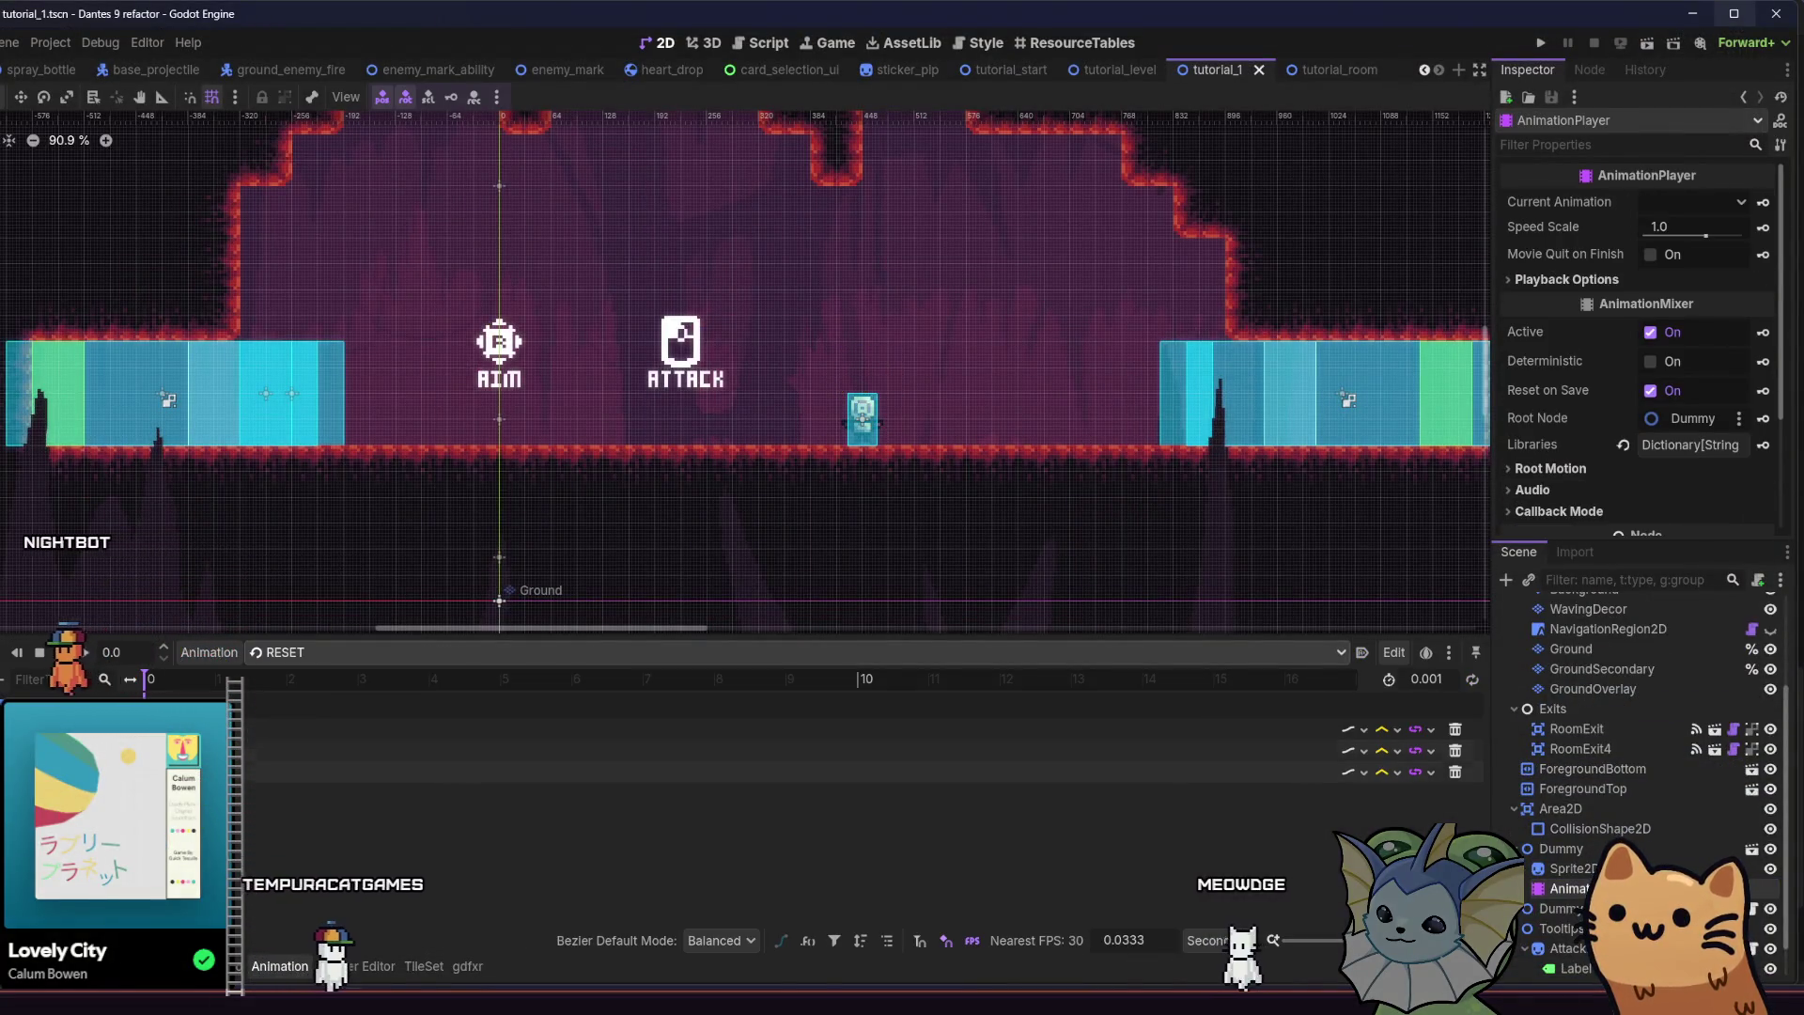
pyautogui.click(148, 771)
# Set the keyframe colour's alpha to 255 for opaque white, save, and run the scene.
pyautogui.click(1766, 235)
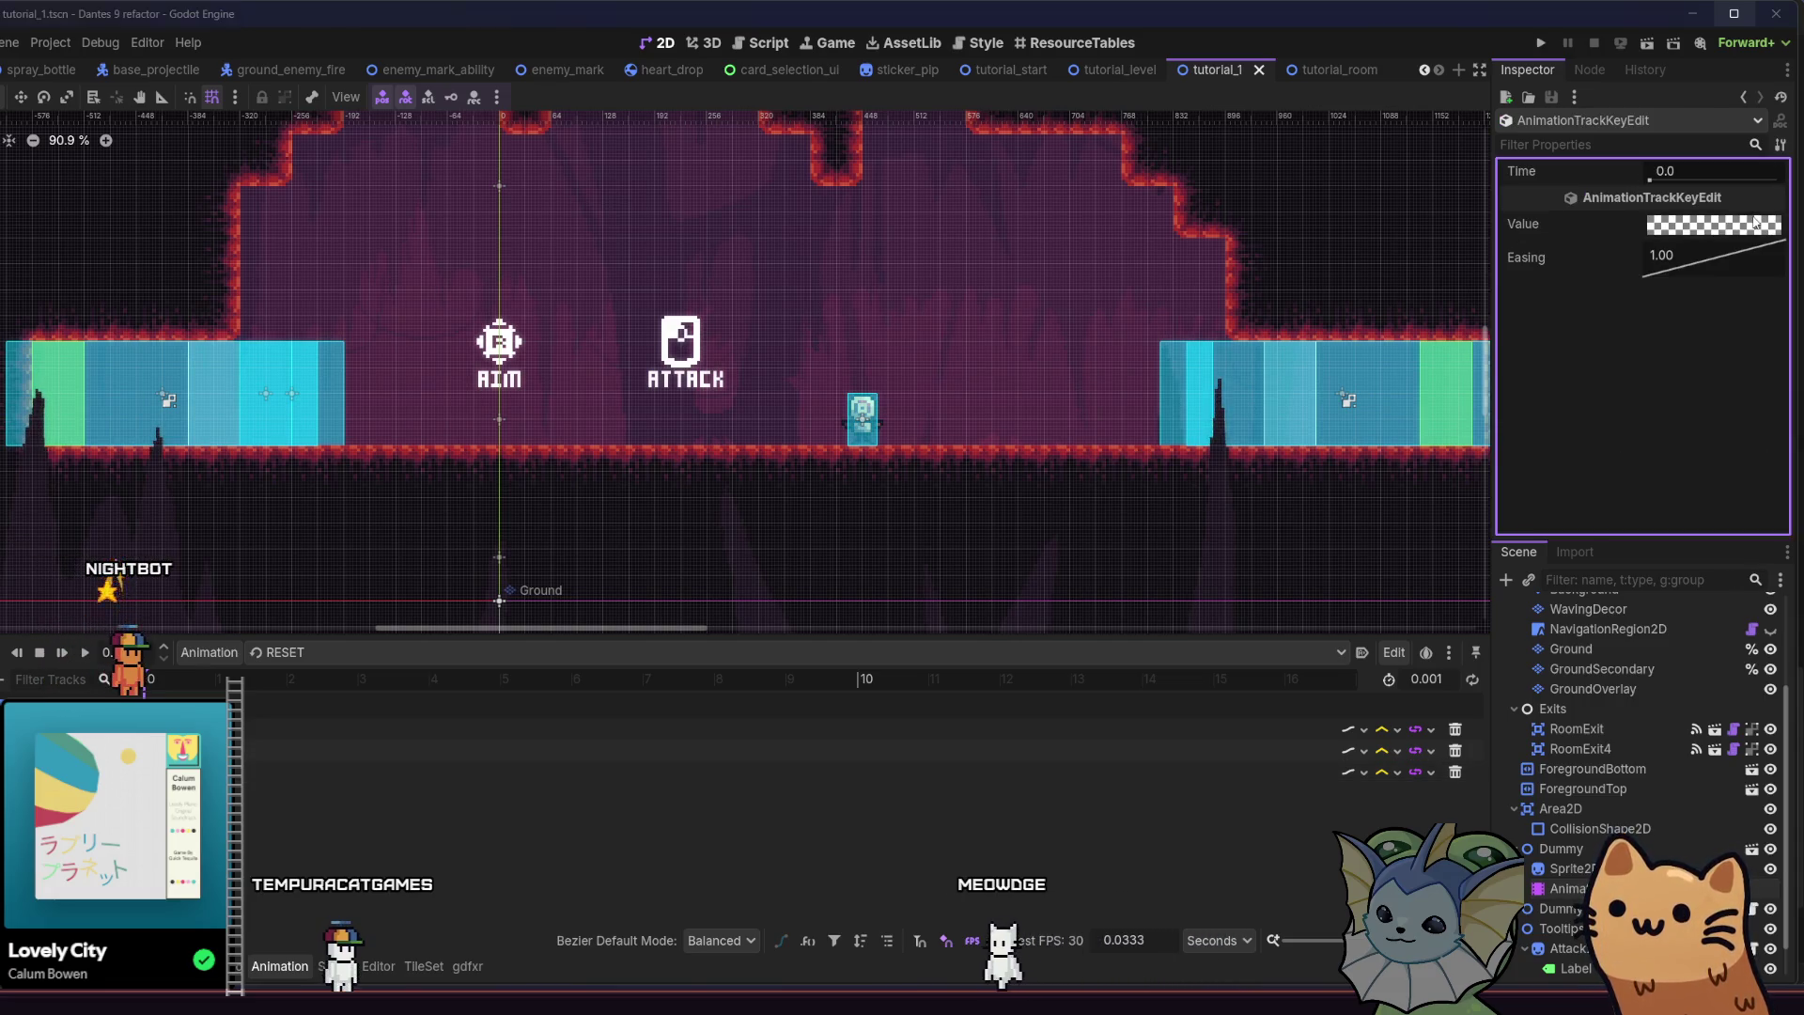
pyautogui.click(1679, 225)
pyautogui.moveTo(1686, 648); pyautogui.dragTo(1720, 637)
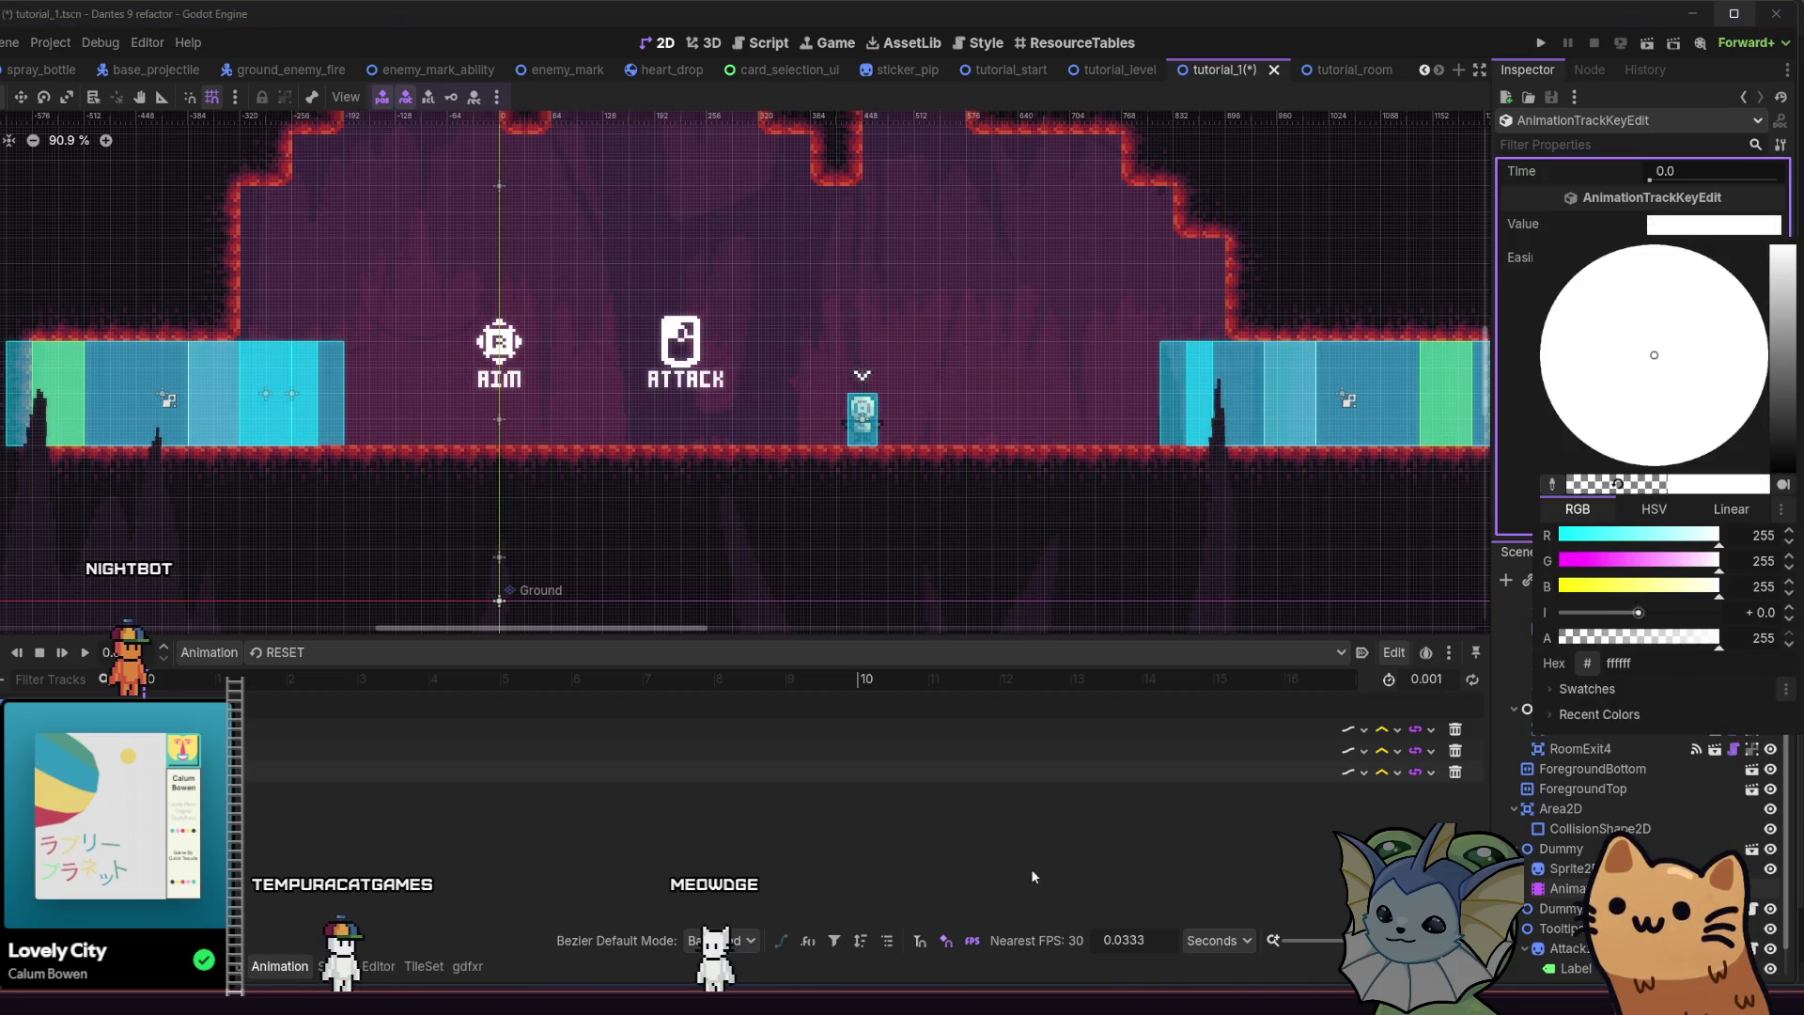
pyautogui.click(1396, 217)
pyautogui.hotkey('ctrl', 's')
pyautogui.click(1647, 52)
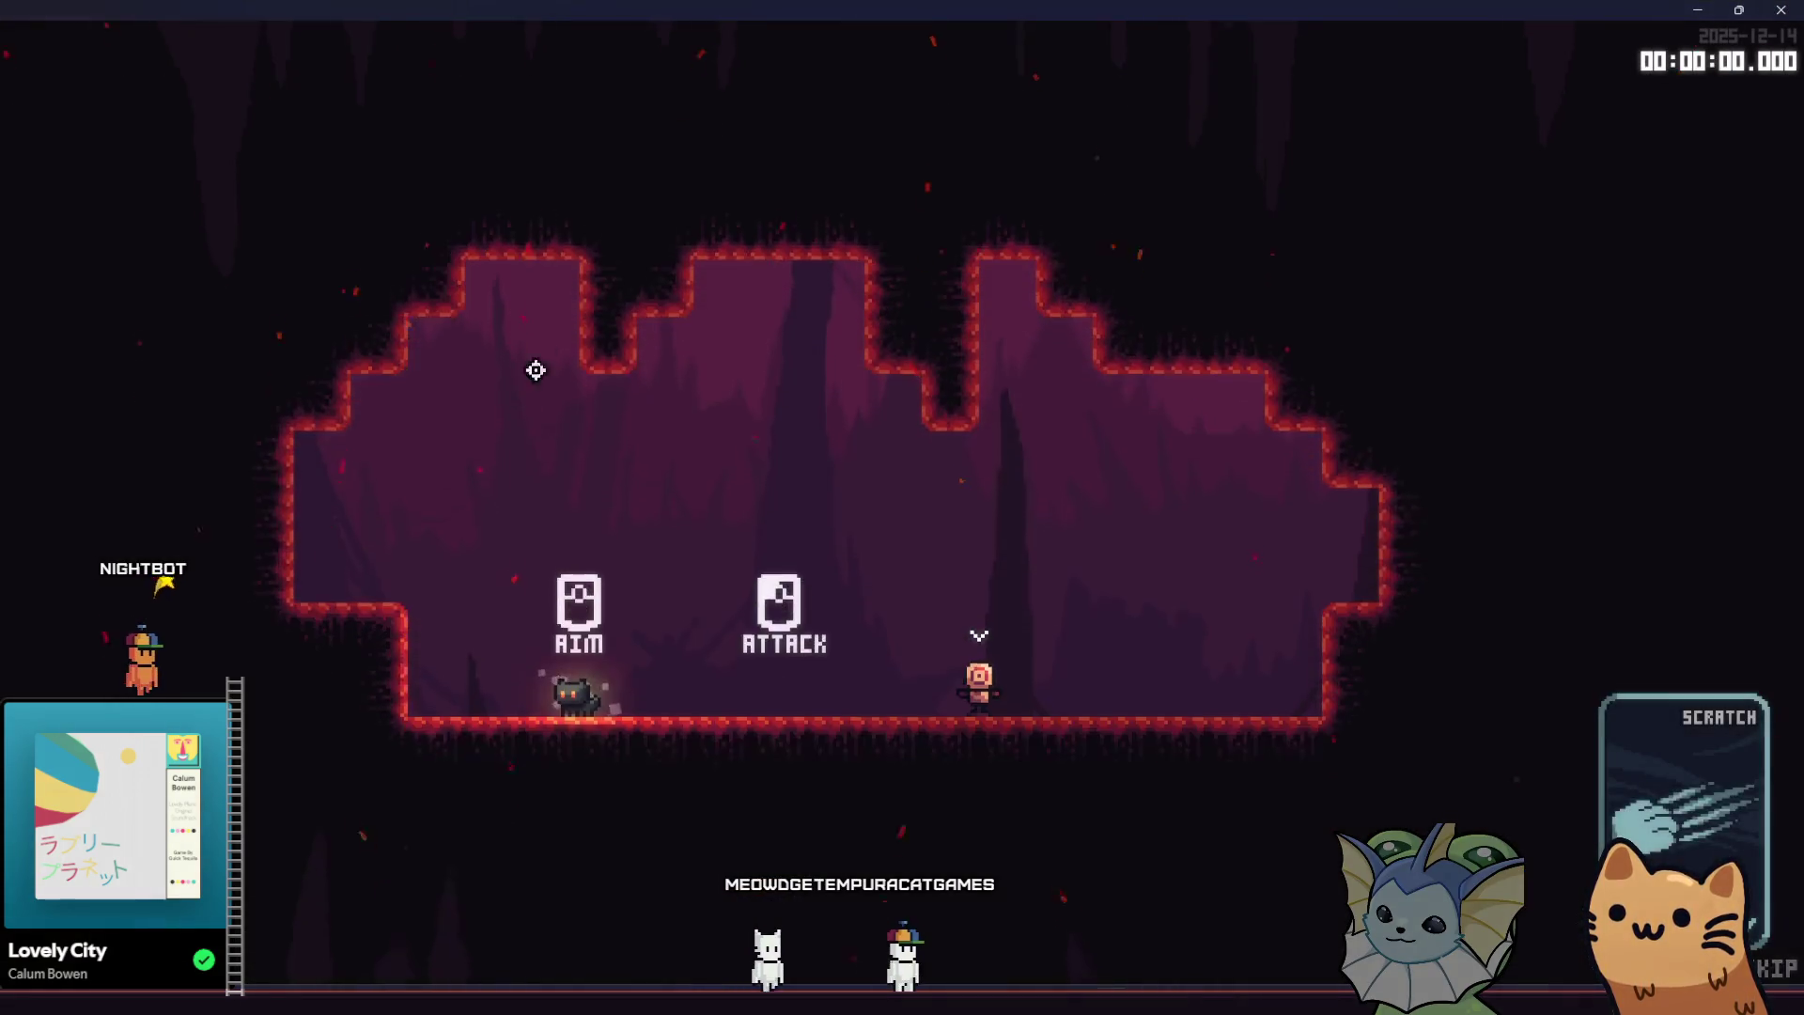
# Walk the cat right to the dummy, attack it twice, and quit the game with Alt+F4.
pyautogui.press('d')
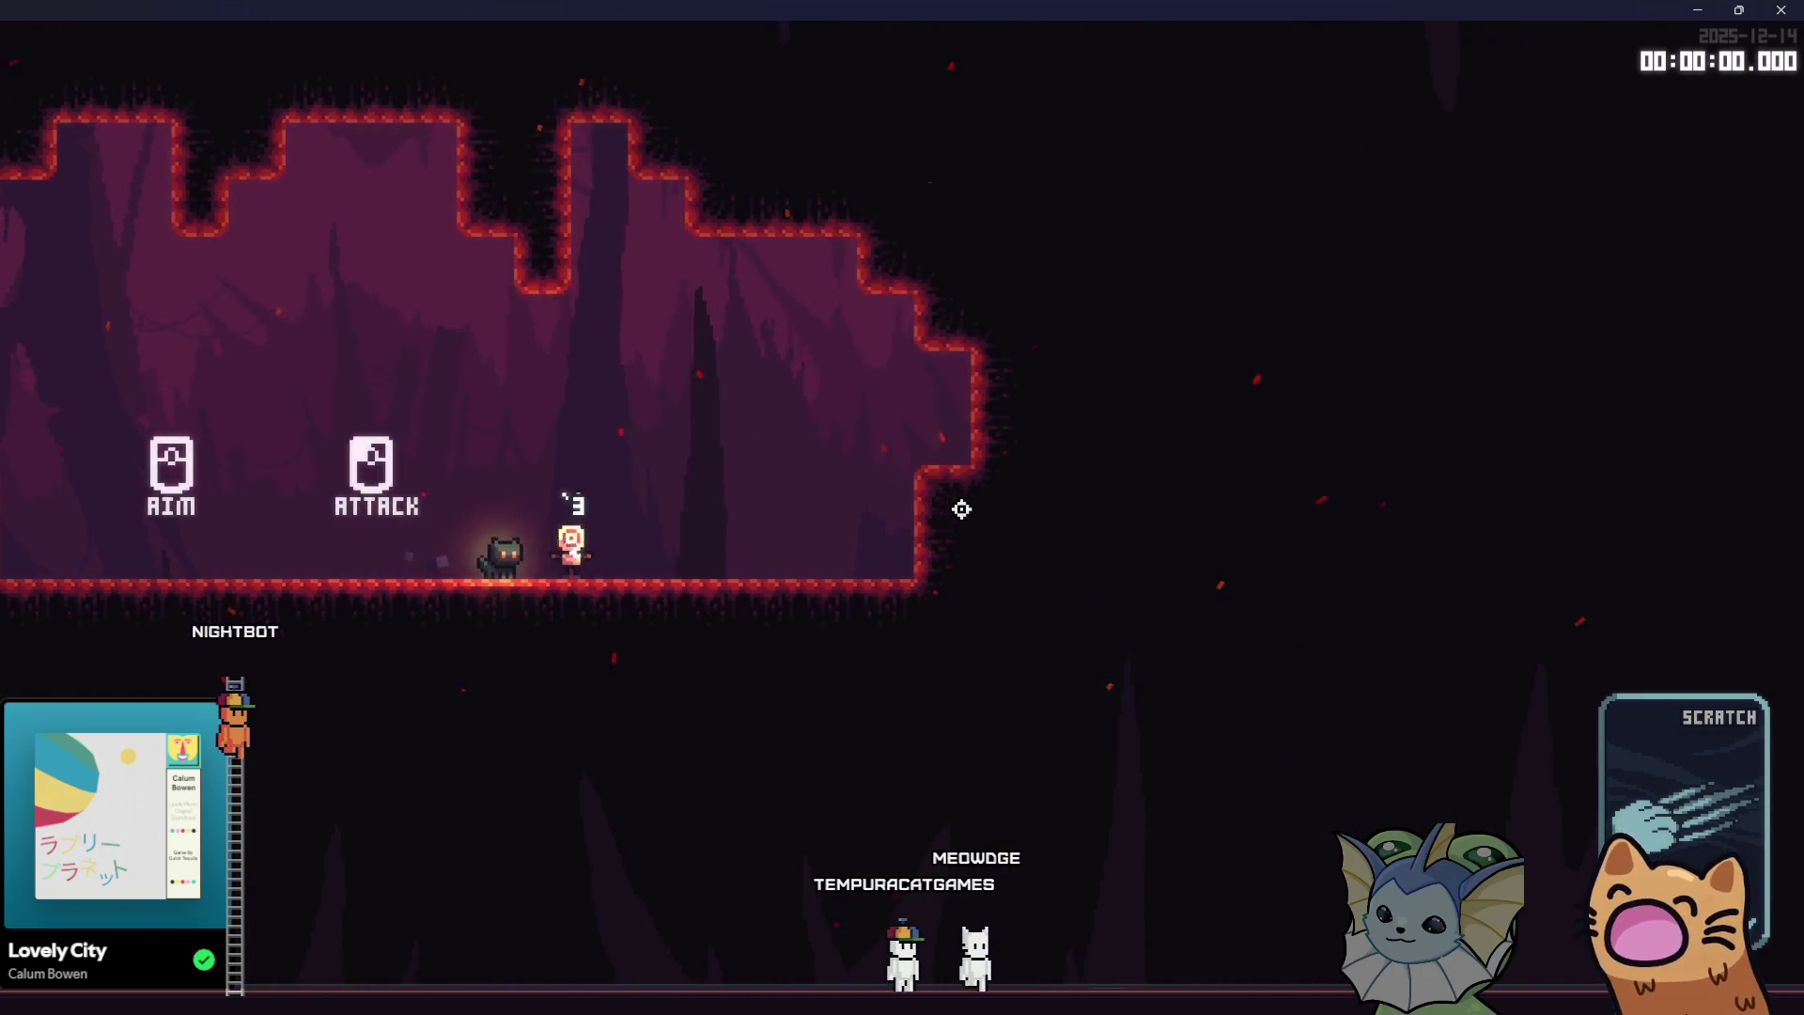
pyautogui.click(959, 503)
pyautogui.click(957, 489)
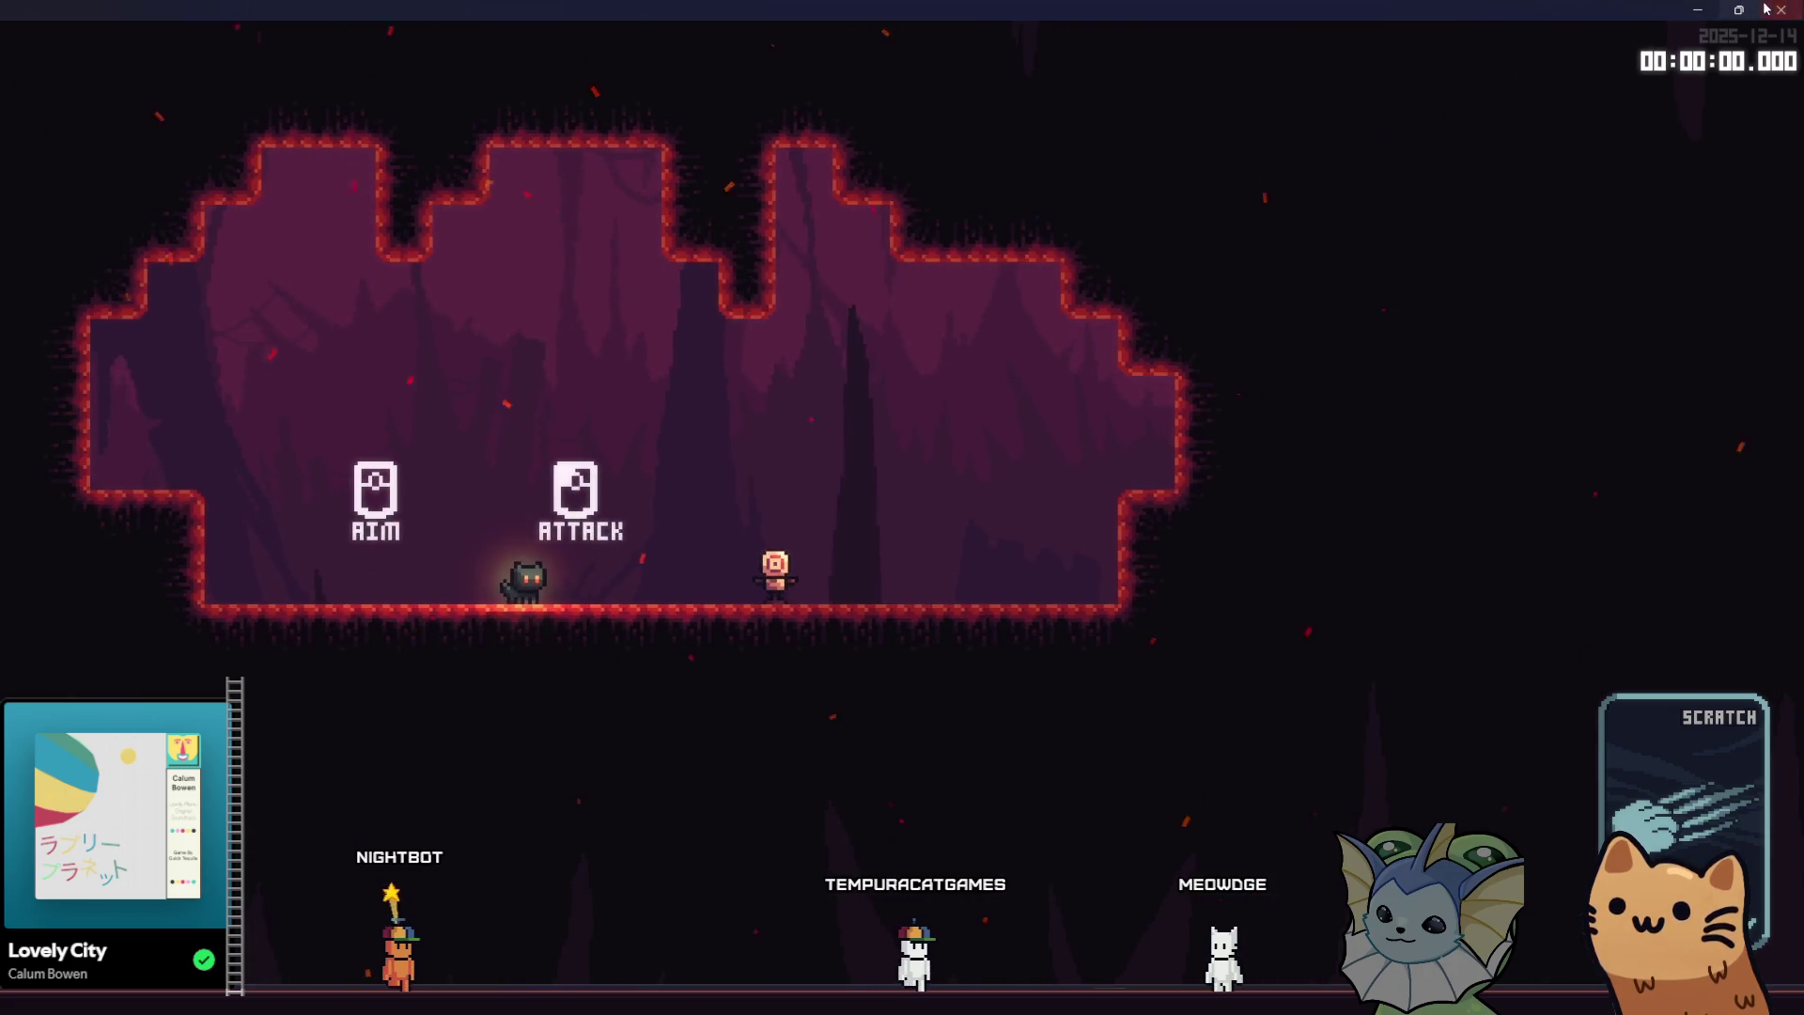
pyautogui.hotkey('alt', 'F4')
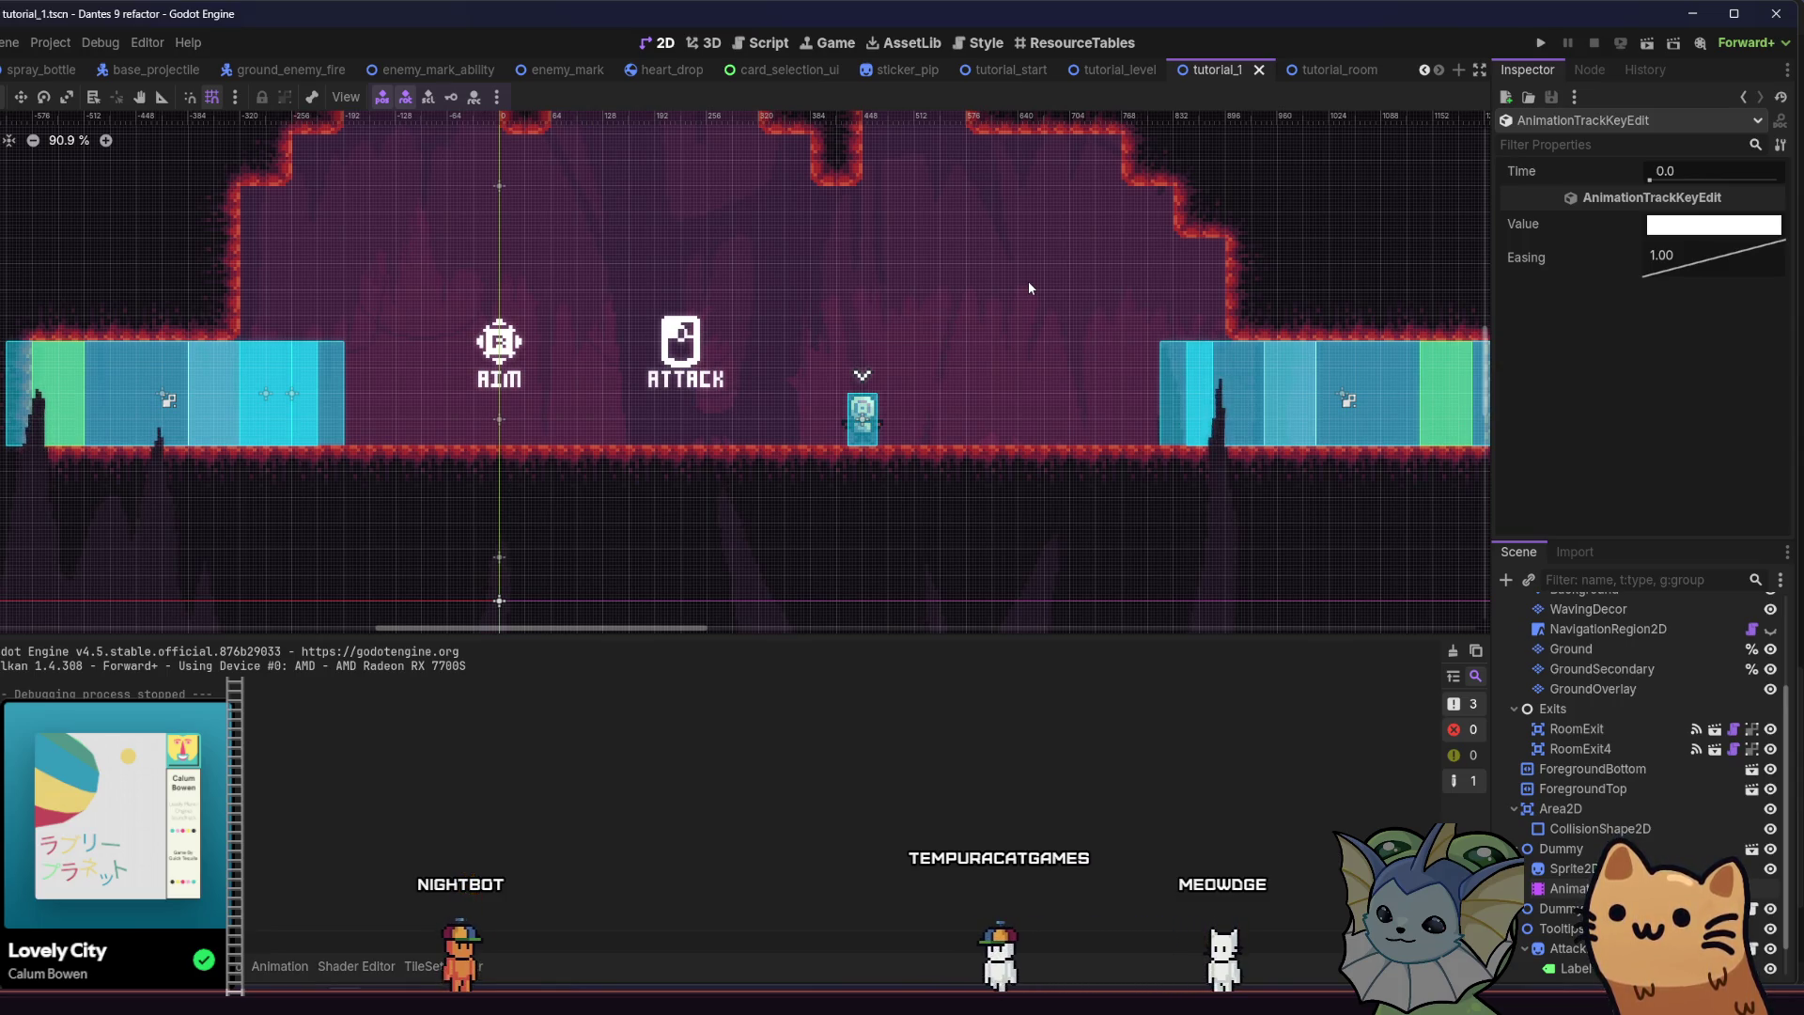
# On the Ground layer, paint a row of floor tiles and then undo it.
pyautogui.scroll(3, 1597, 737)
pyautogui.click(1621, 781)
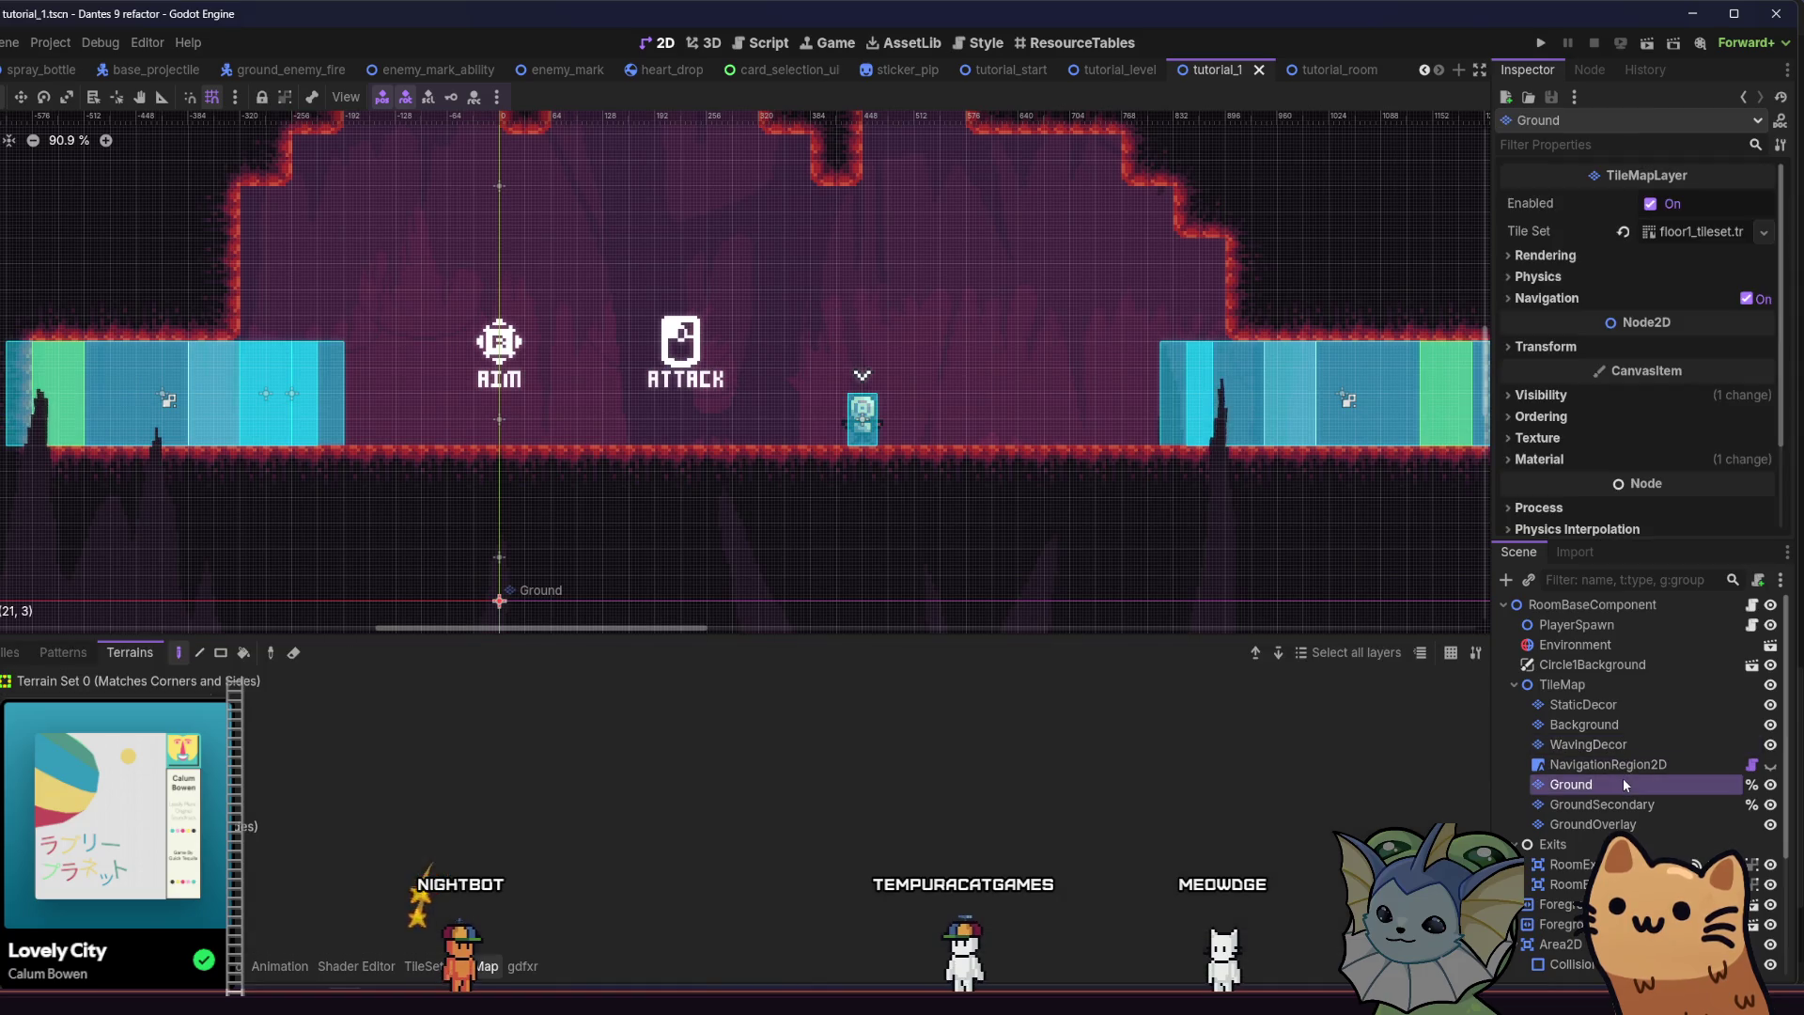
pyautogui.moveTo(1033, 355)
pyautogui.mouseDown()
pyautogui.moveTo(1062, 387)
pyautogui.moveTo(1114, 387)
pyautogui.mouseUp()
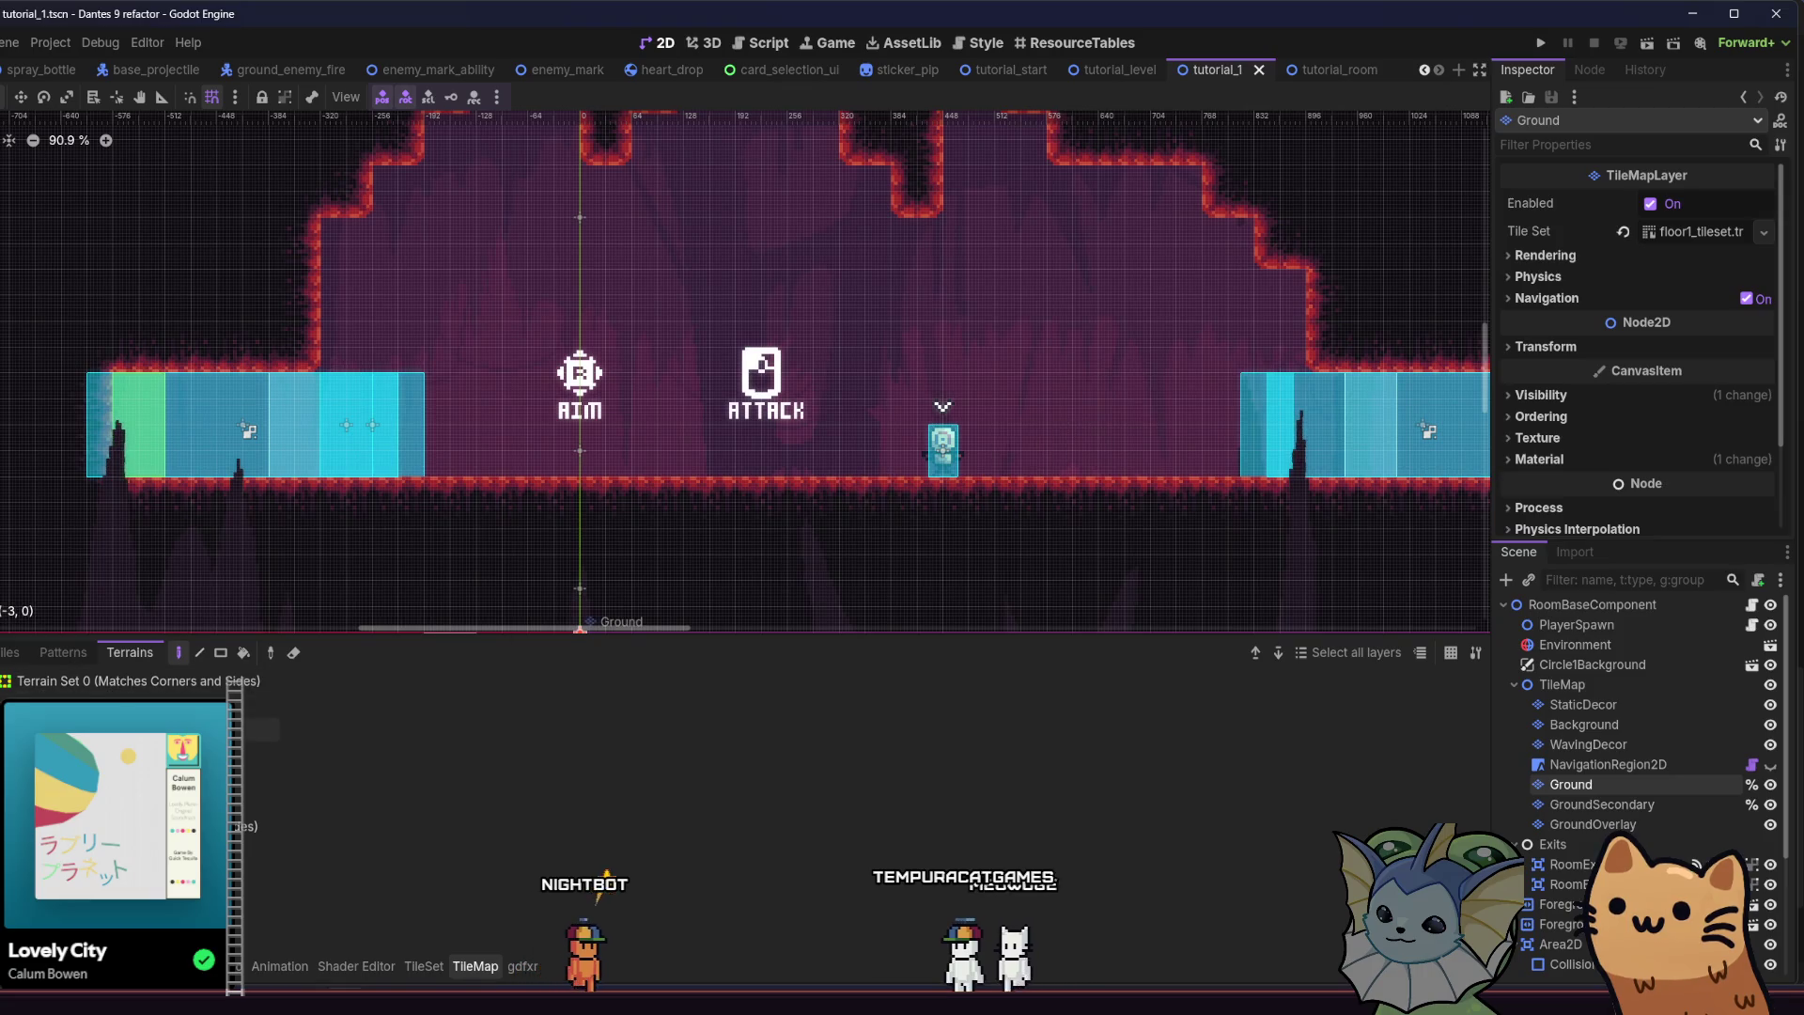
pyautogui.scroll(-3, 413, 450)
pyautogui.moveTo(399, 442); pyautogui.dragTo(825, 441)
pyautogui.hotkey('ctrl', 'z')
# Step through GroundSecondary, GroundOverlay, StaticDecor and Background layers, then pick a terrain to paint.
pyautogui.click(1601, 804)
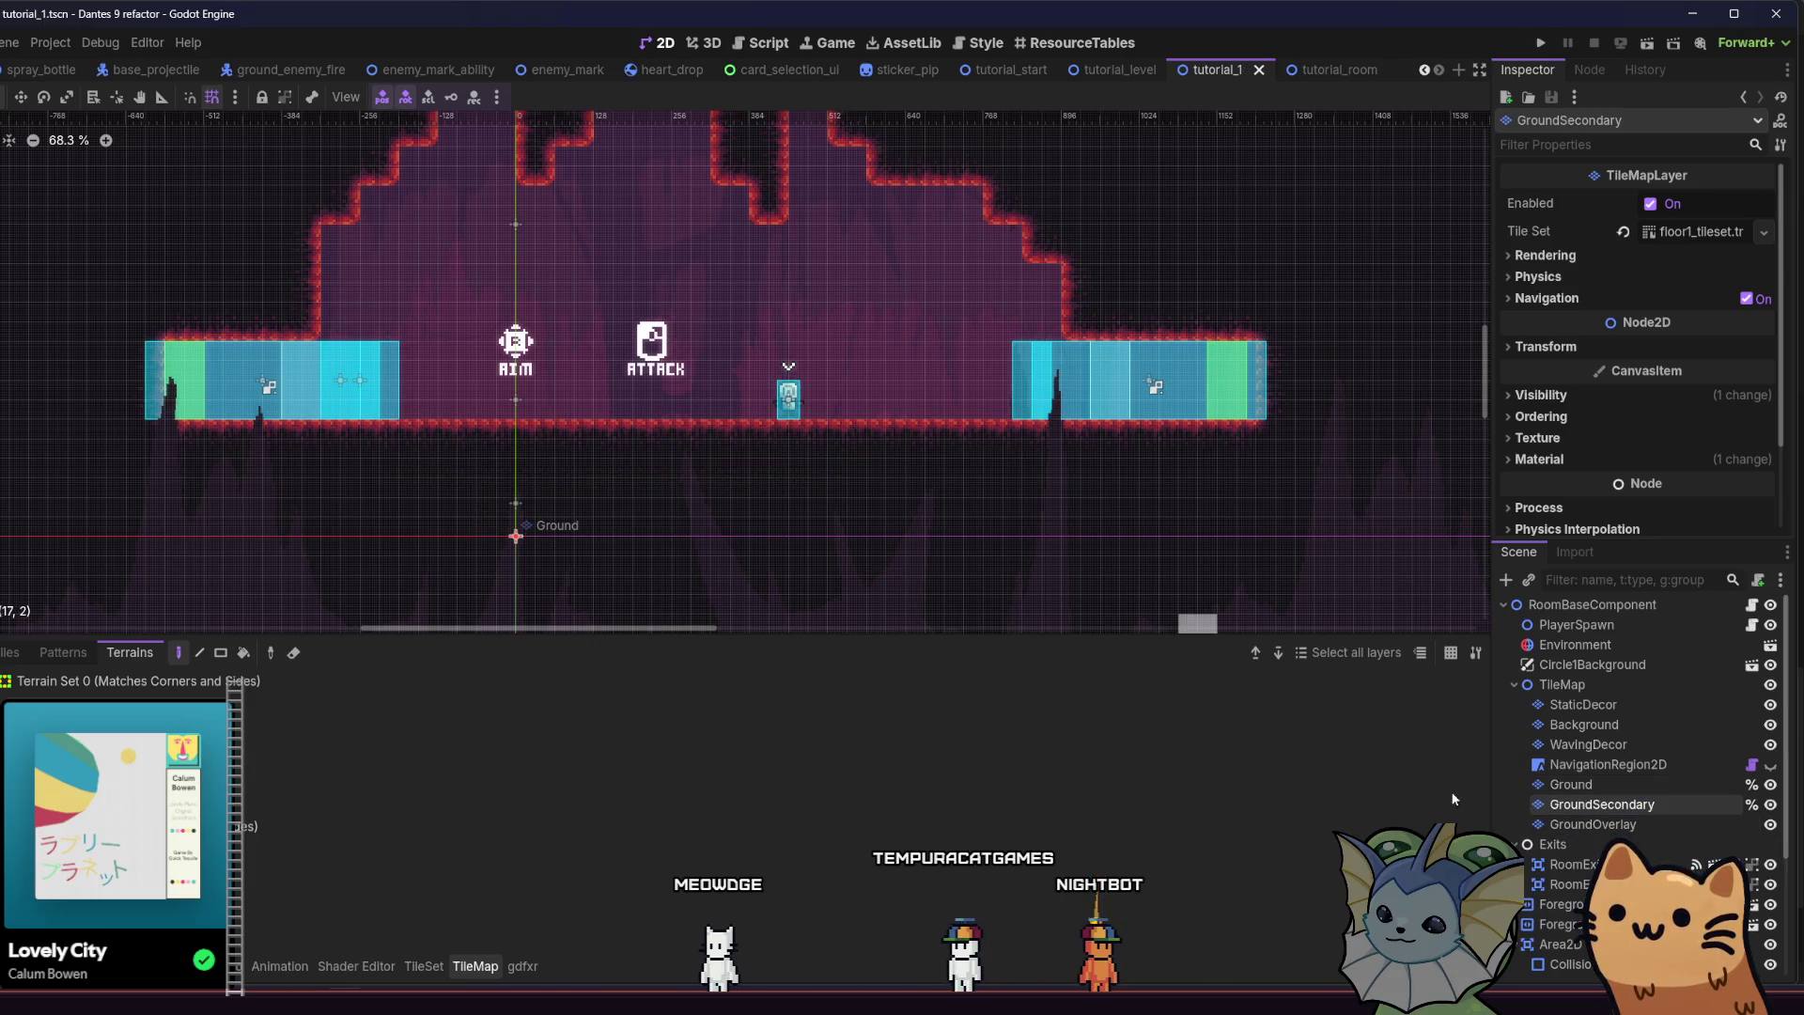
pyautogui.click(1593, 824)
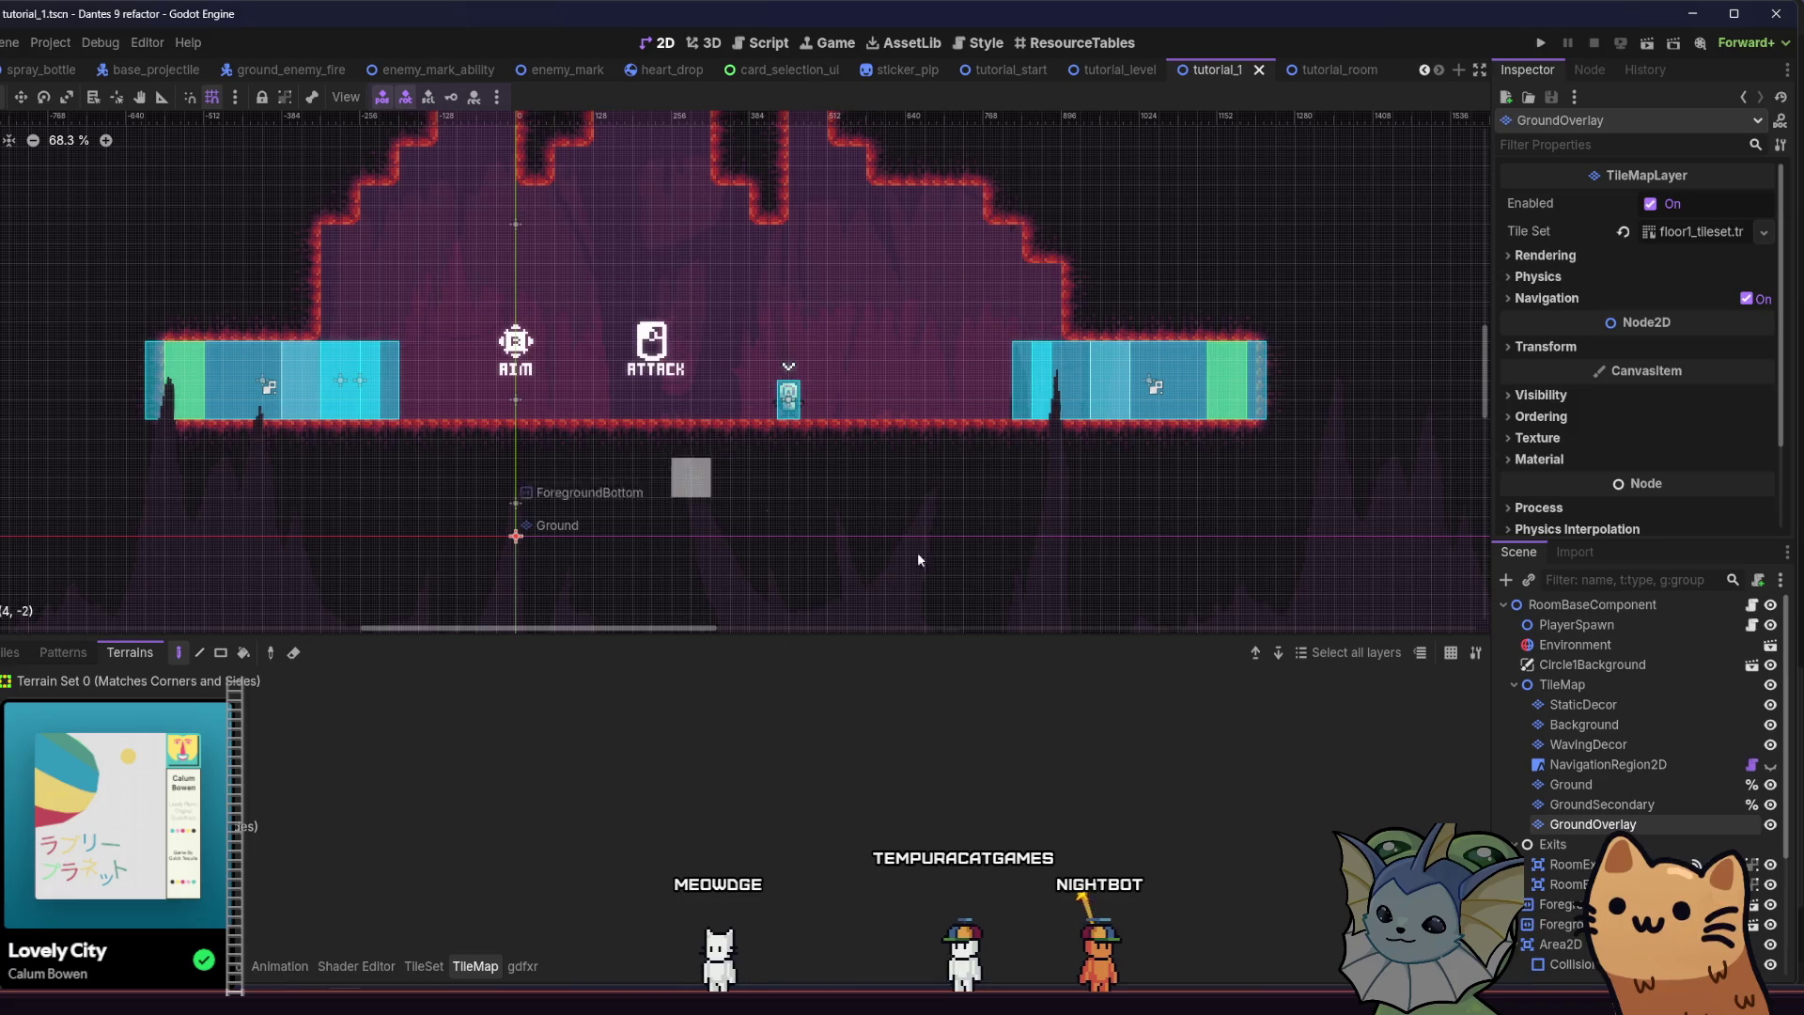
pyautogui.click(1642, 706)
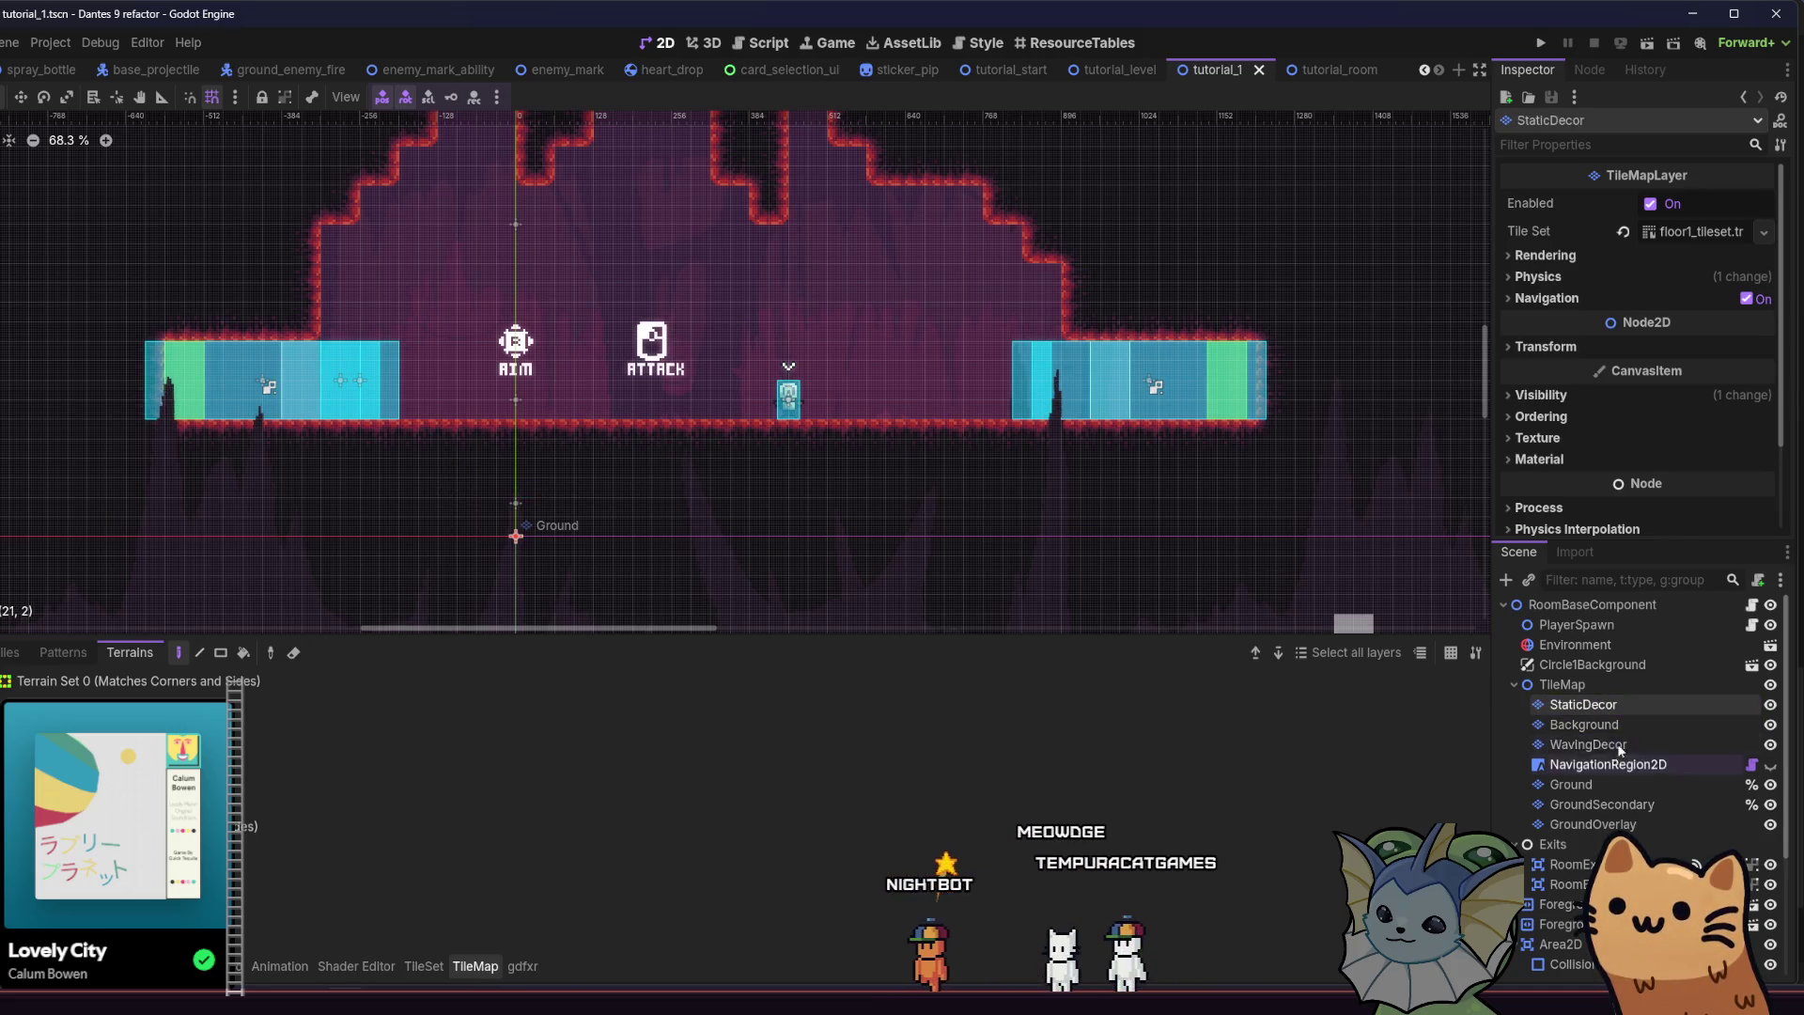
pyautogui.click(1608, 734)
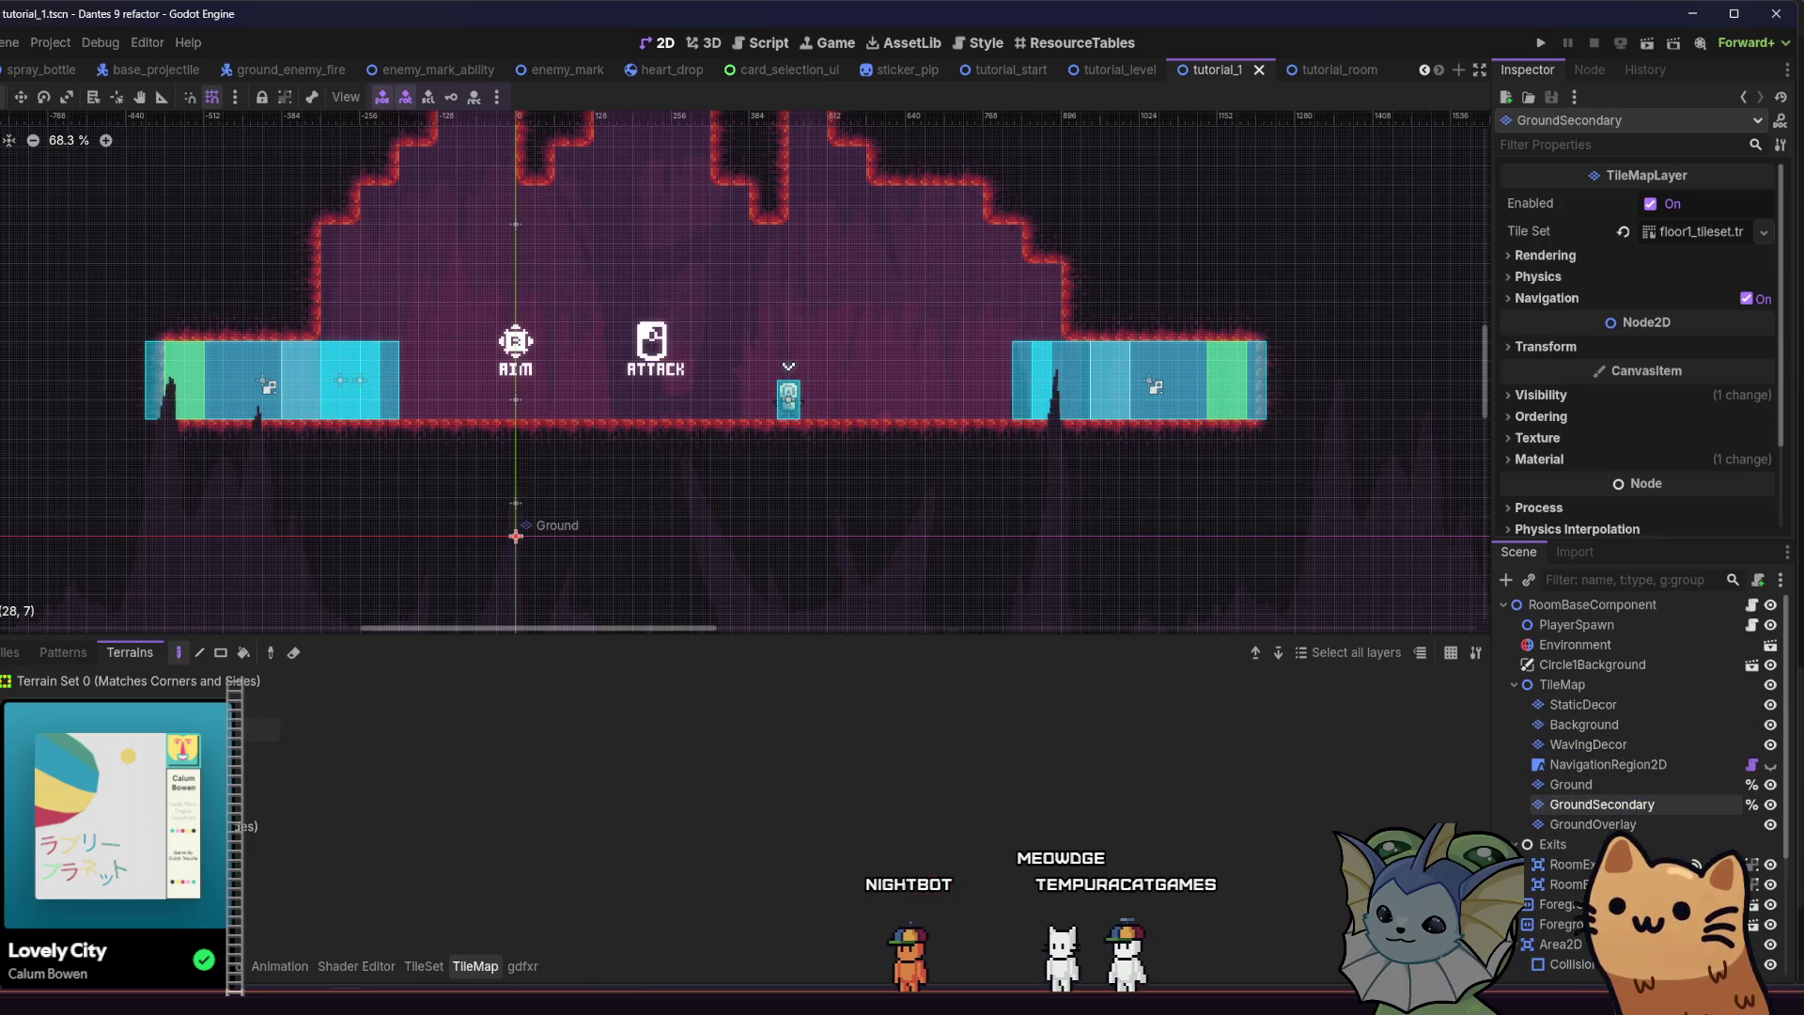
pyautogui.click(255, 753)
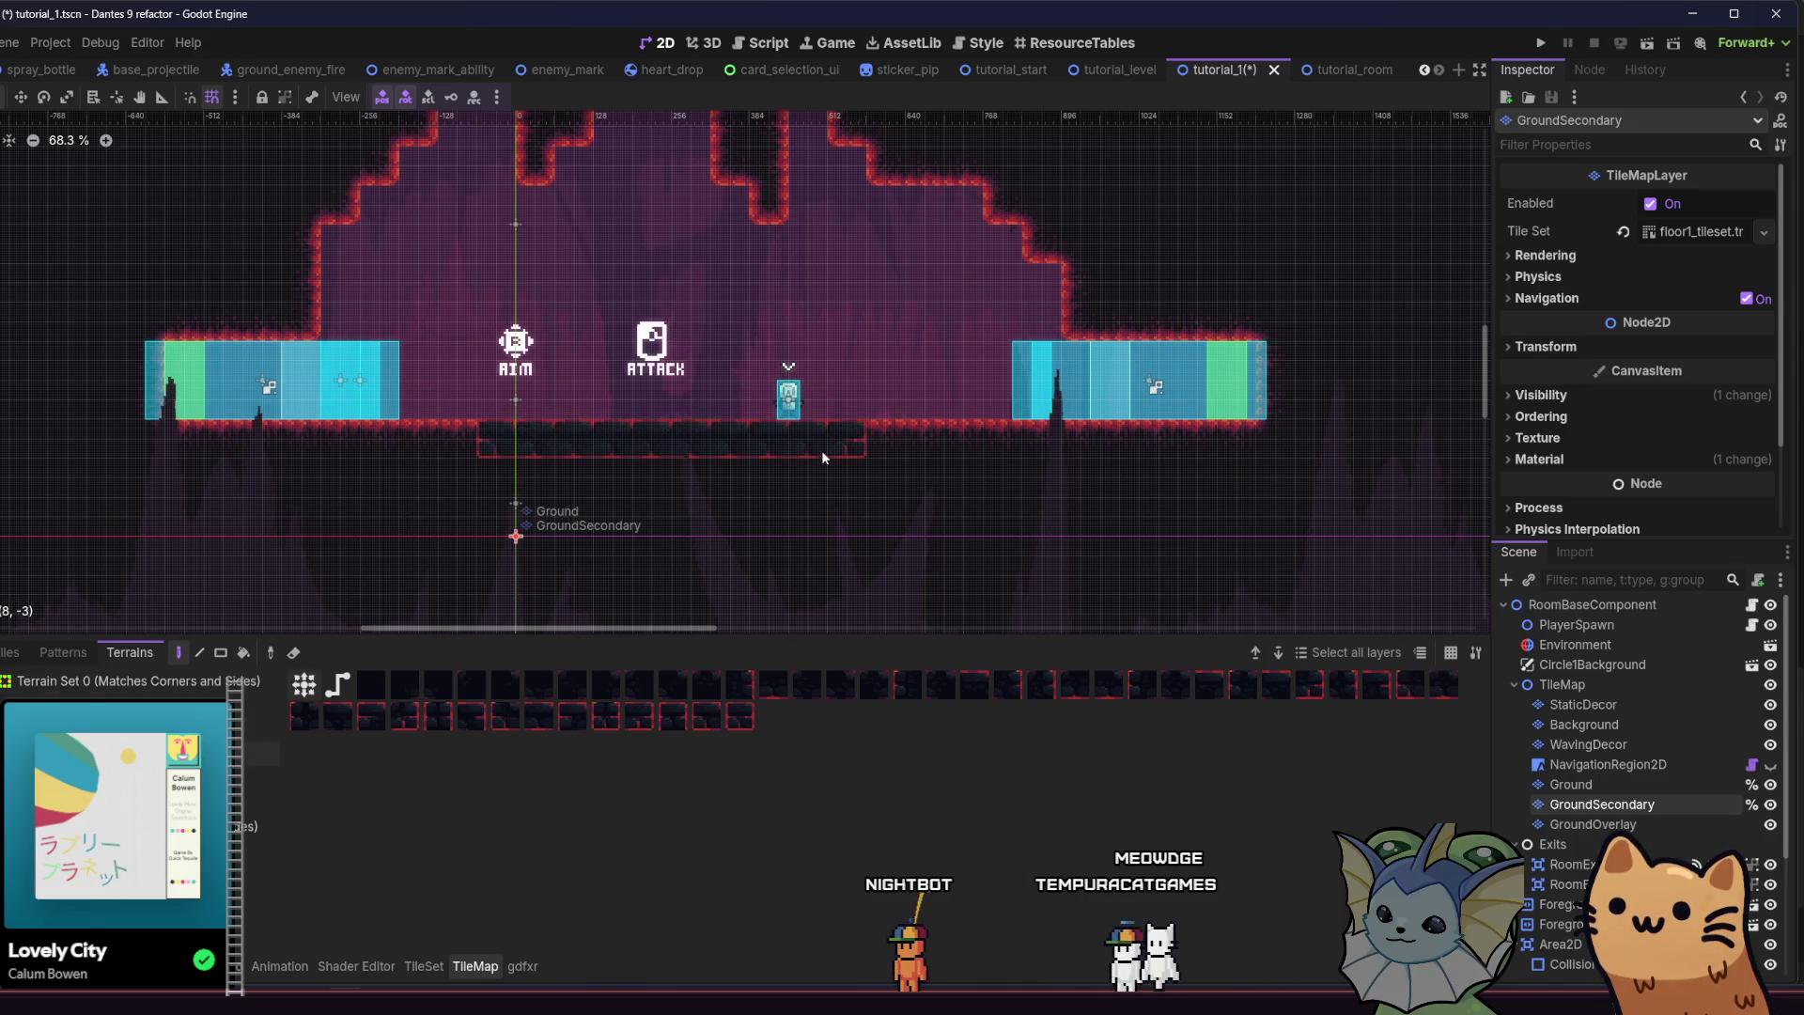
# Drag the terrain brush across the pit below the platform to fill it with ground.
pyautogui.scroll(-2, 493, 497)
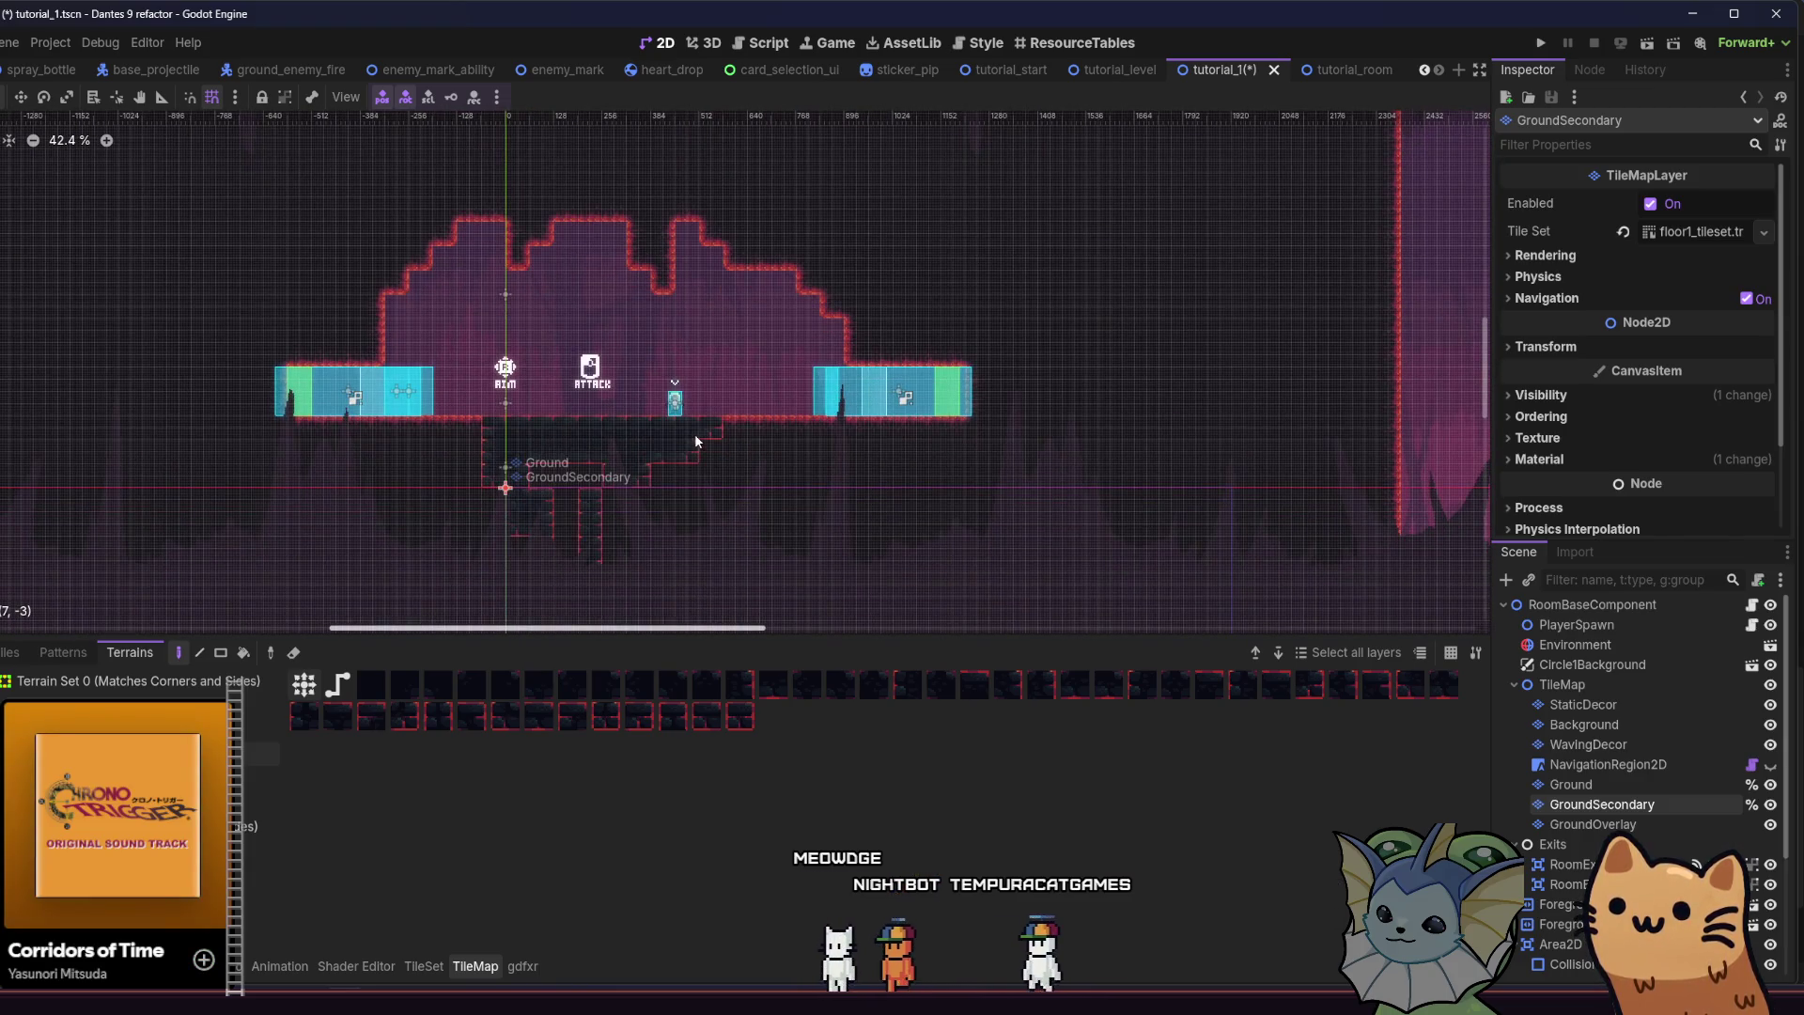
pyautogui.moveTo(650, 602)
pyautogui.mouseDown()
pyautogui.moveTo(655, 465)
pyautogui.moveTo(611, 545)
pyautogui.moveTo(594, 528)
pyautogui.moveTo(567, 594)
pyautogui.mouseUp()
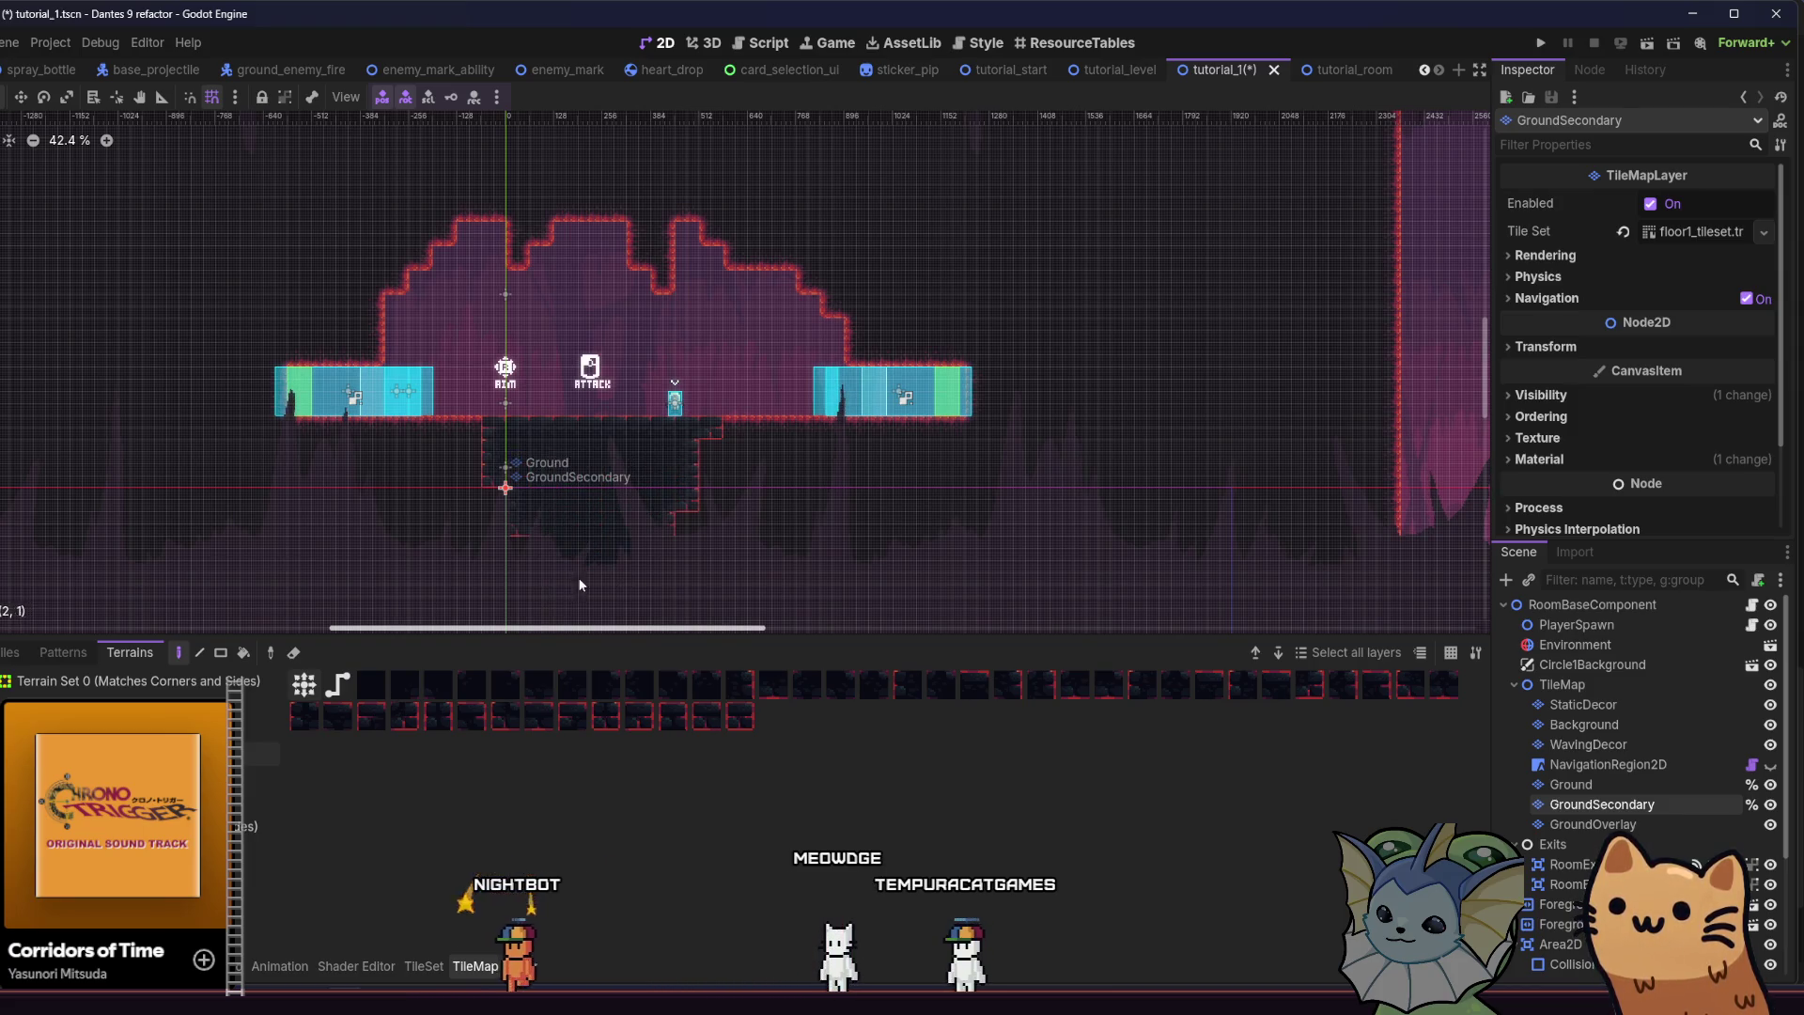
pyautogui.scroll(1, 584, 459)
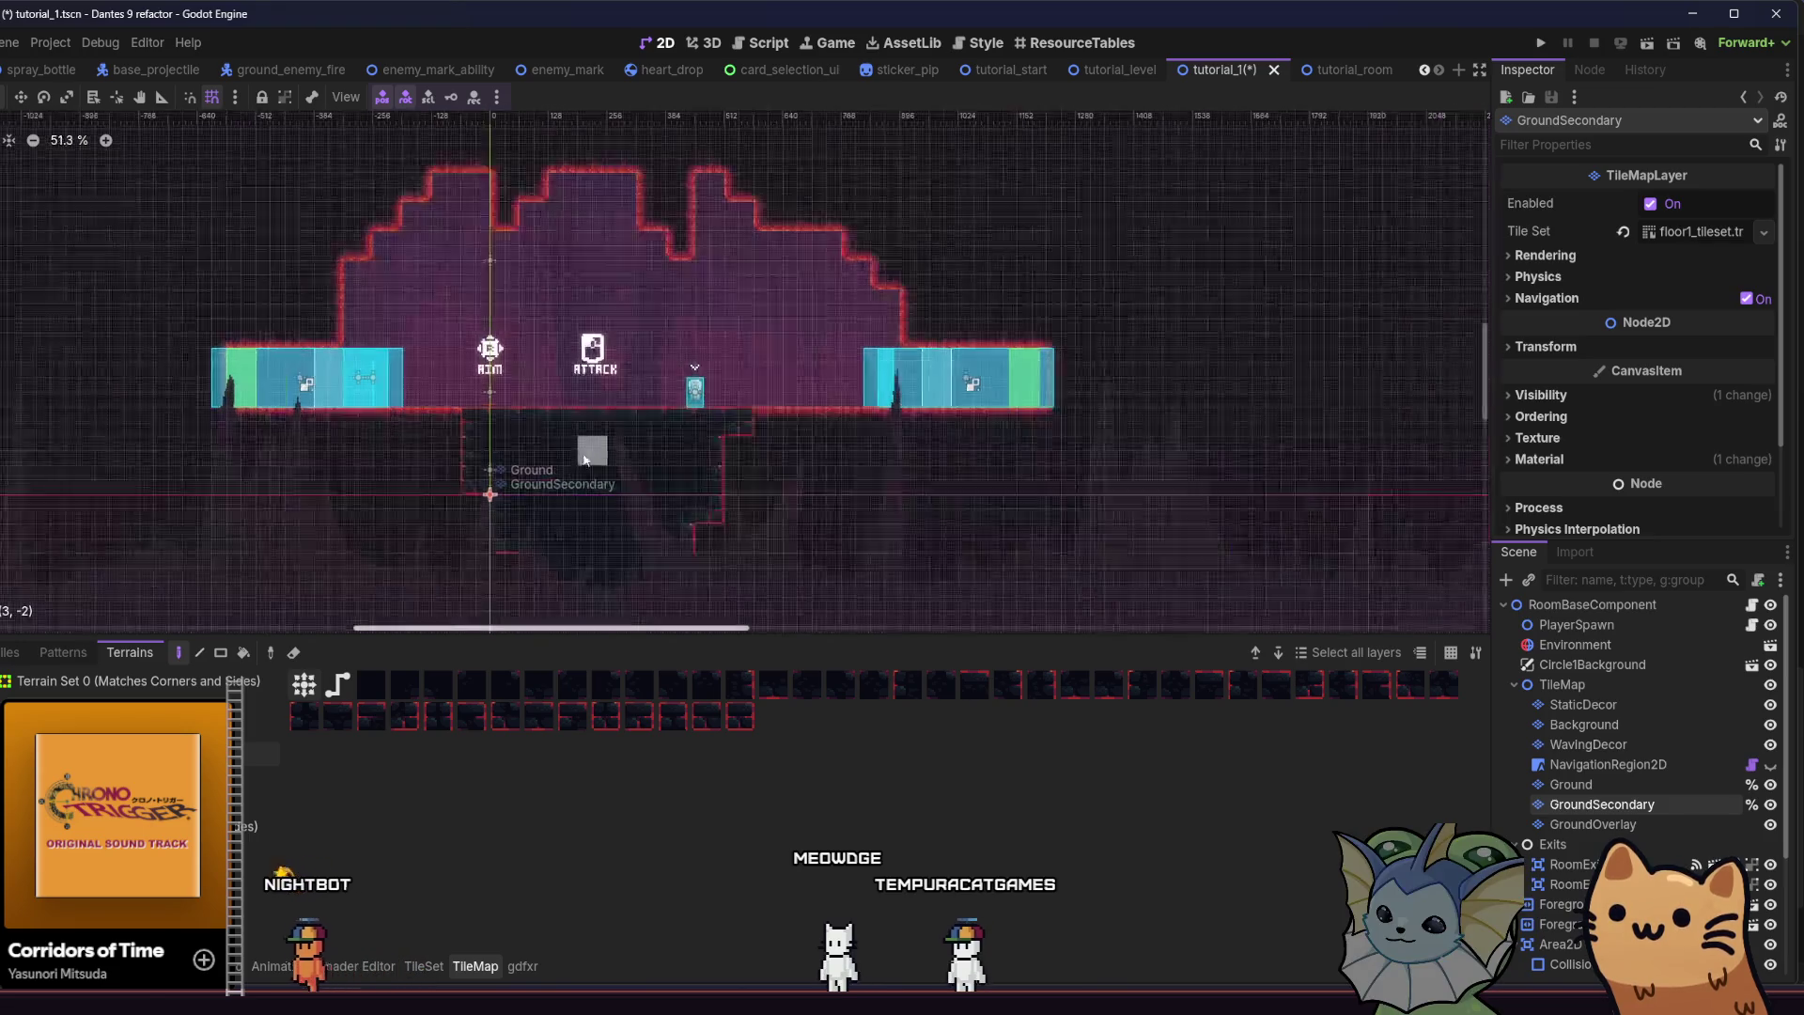
pyautogui.scroll(1, 585, 458)
pyautogui.scroll(1, 627, 432)
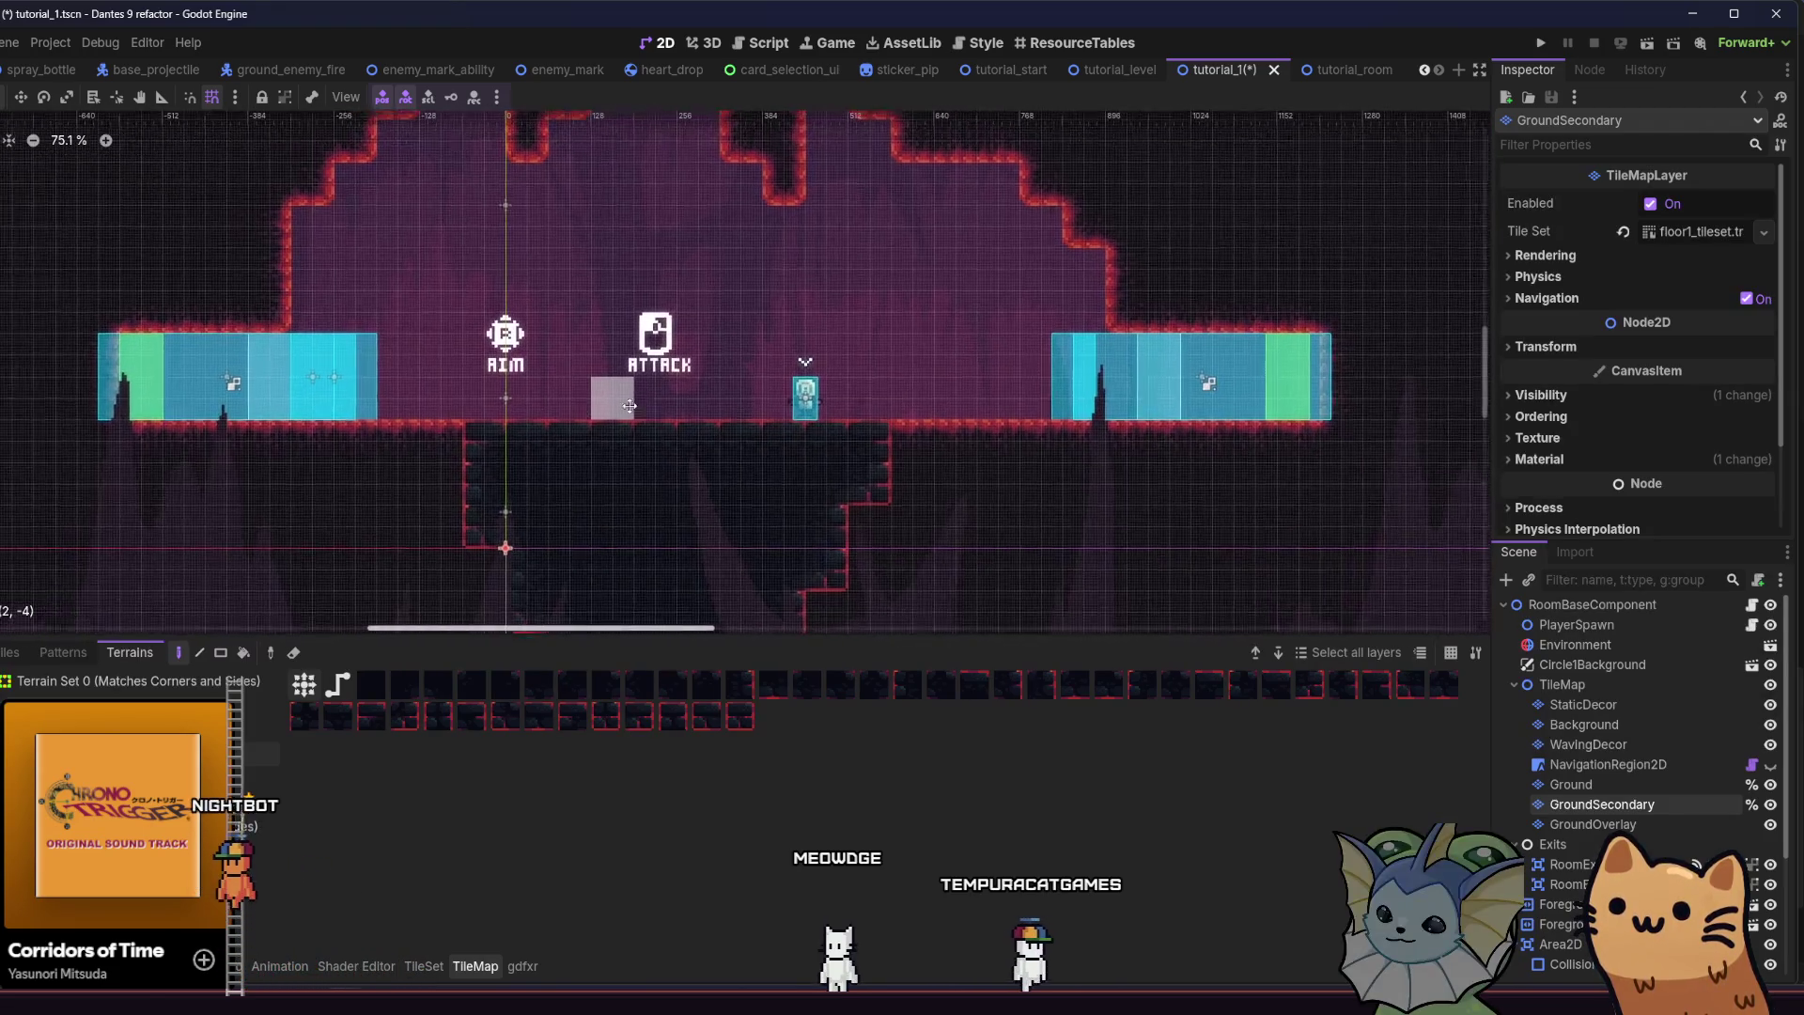
pyautogui.moveTo(629, 406); pyautogui.dragTo(663, 415)
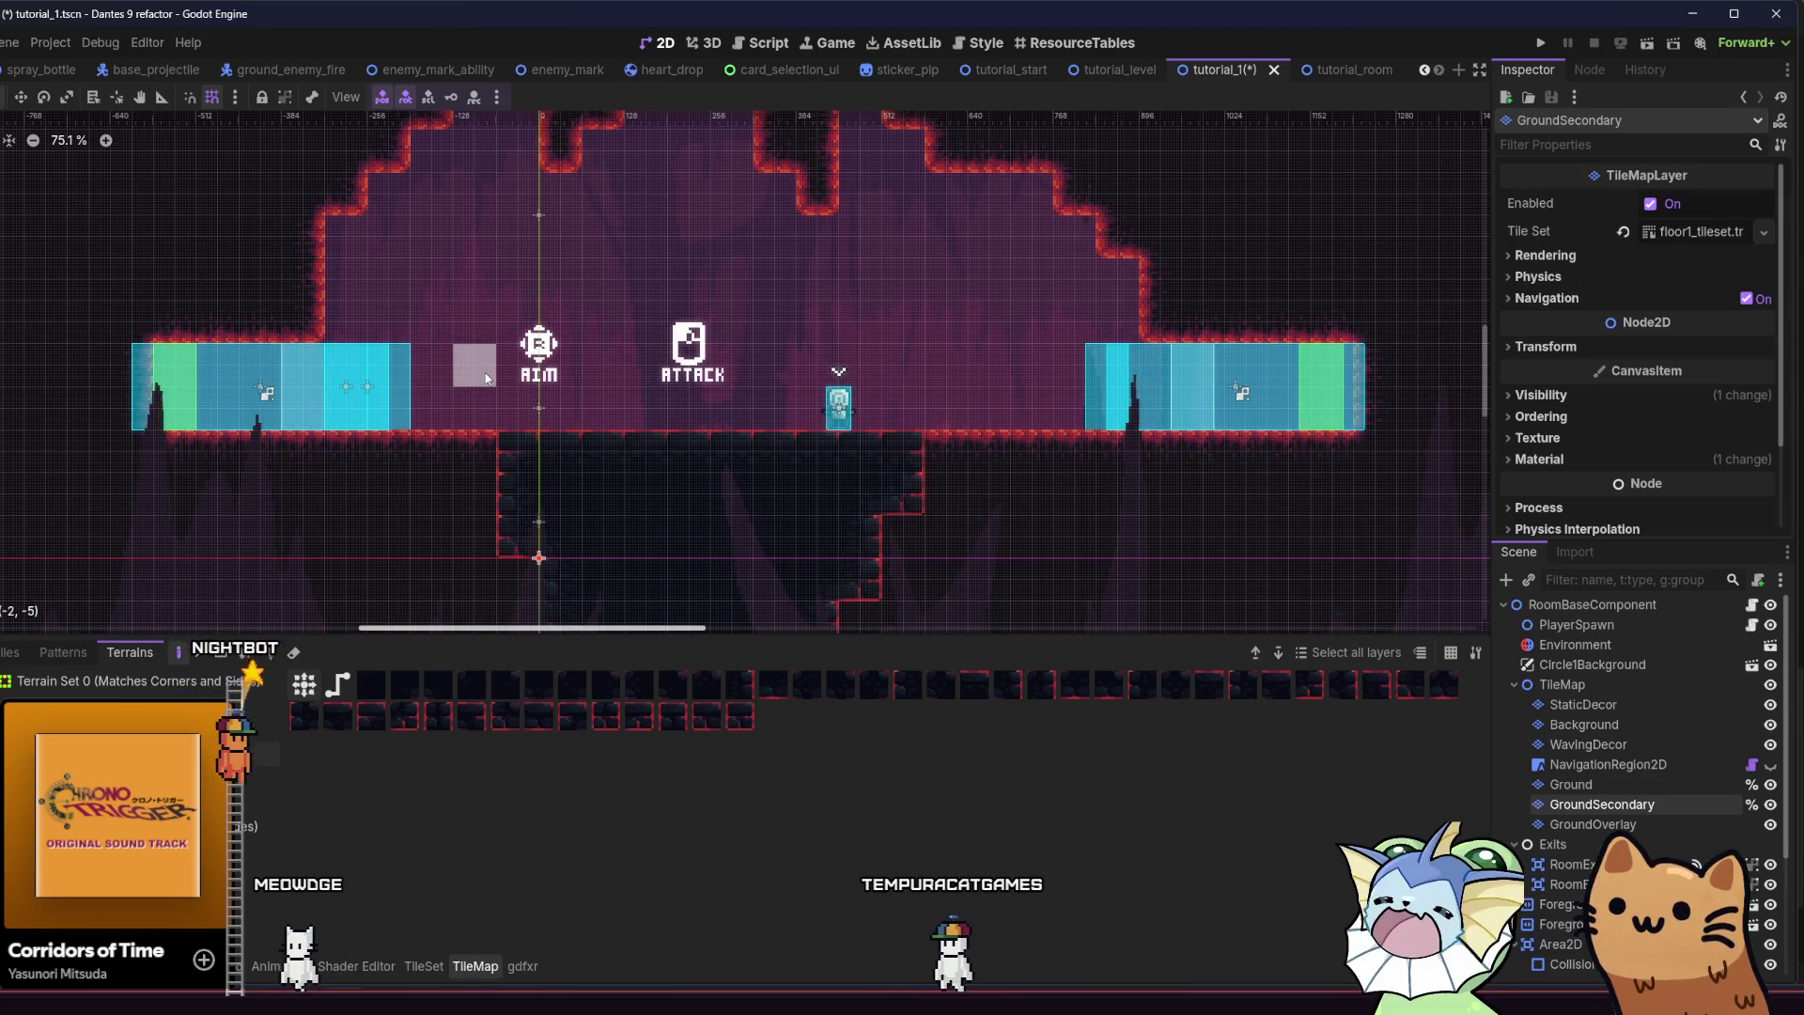
# Review the filled pit across the room and save the tutorial_1 scene.
pyautogui.moveTo(453, 404); pyautogui.dragTo(426, 422)
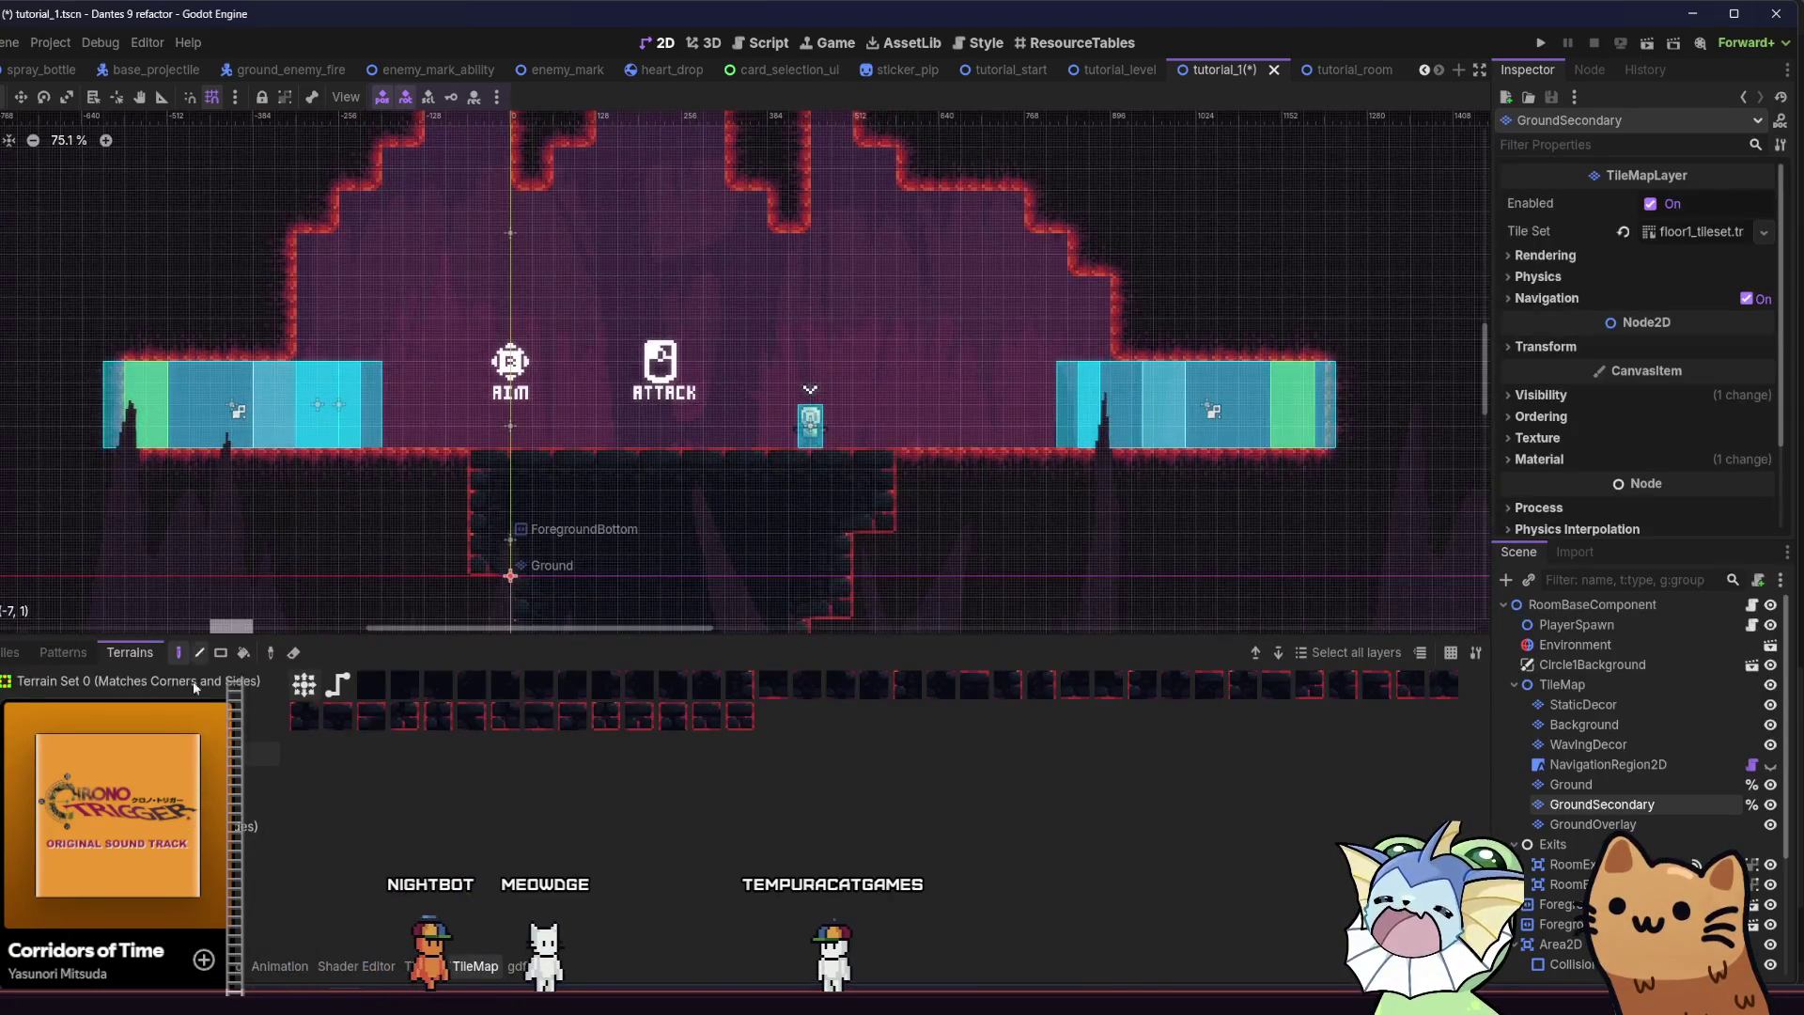
pyautogui.moveTo(547, 422)
pyautogui.mouseDown()
pyautogui.moveTo(393, 438)
pyautogui.moveTo(336, 499)
pyautogui.moveTo(503, 519)
pyautogui.moveTo(714, 491)
pyautogui.mouseUp()
pyautogui.hotkey('ctrl', 's')
pyautogui.hotkey('ctrl', 's')
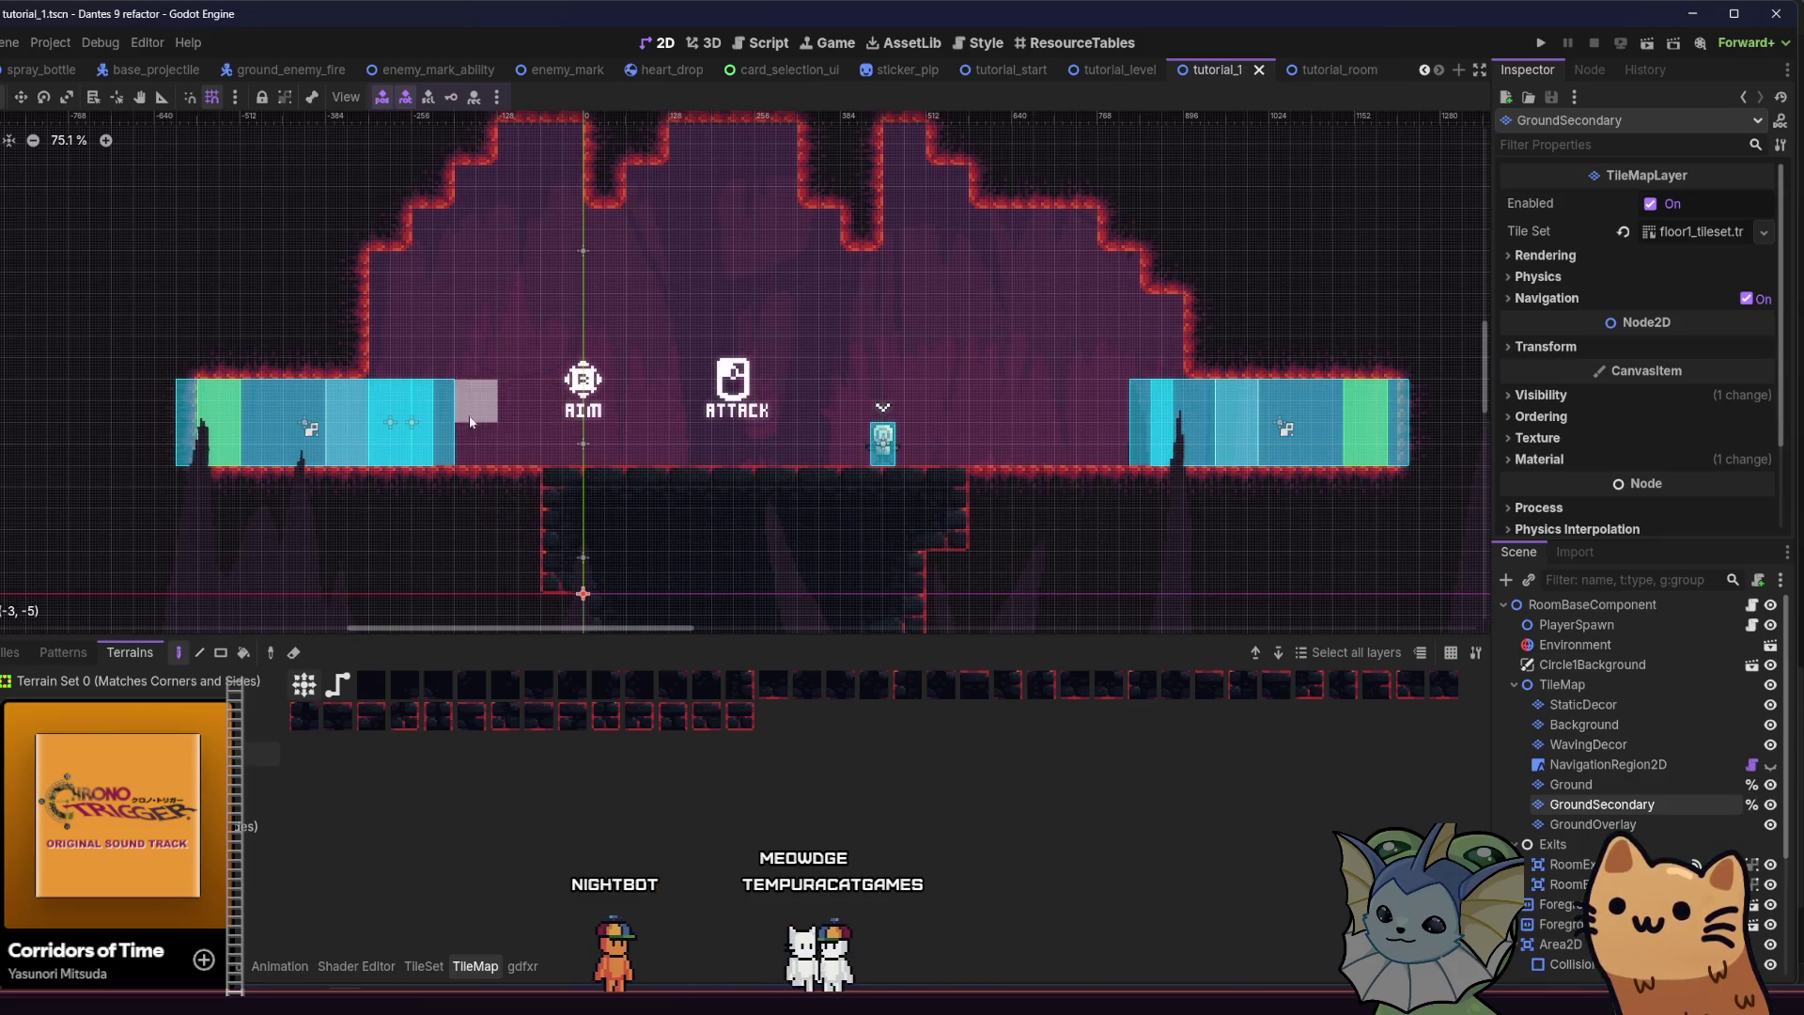
pyautogui.moveTo(490, 392); pyautogui.dragTo(396, 417)
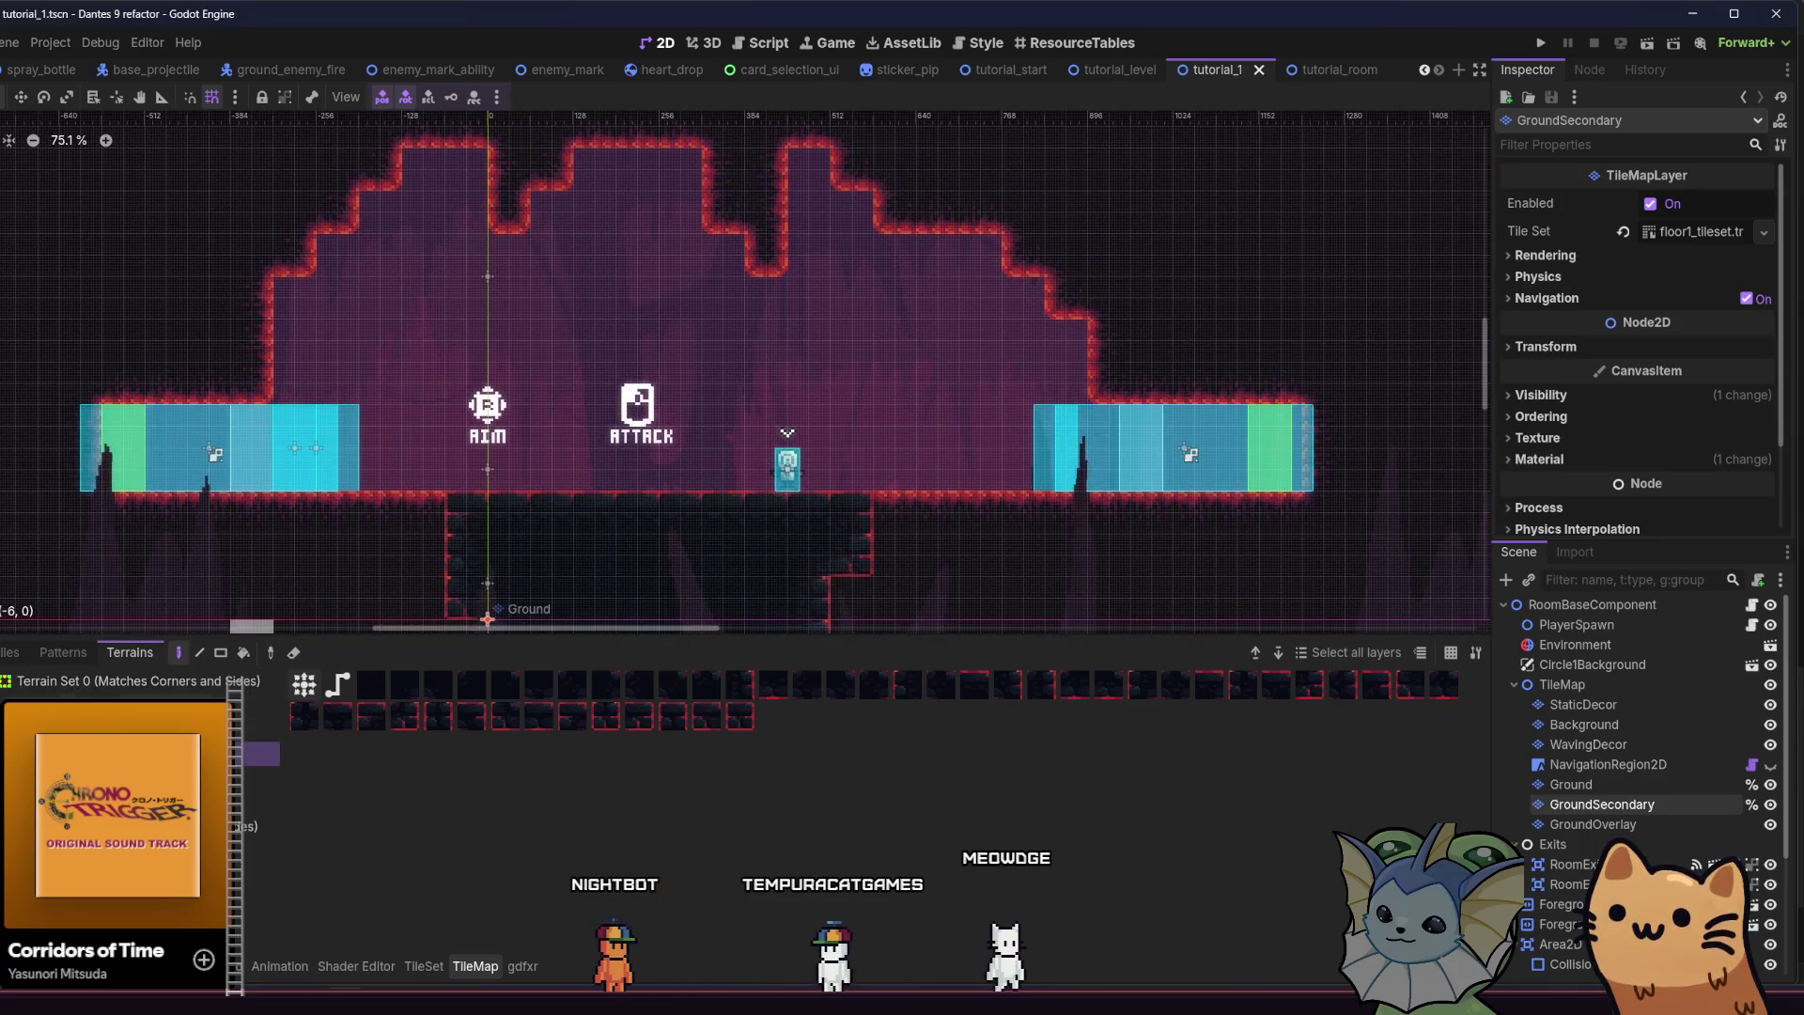
pyautogui.scroll(-3, 489, 479)
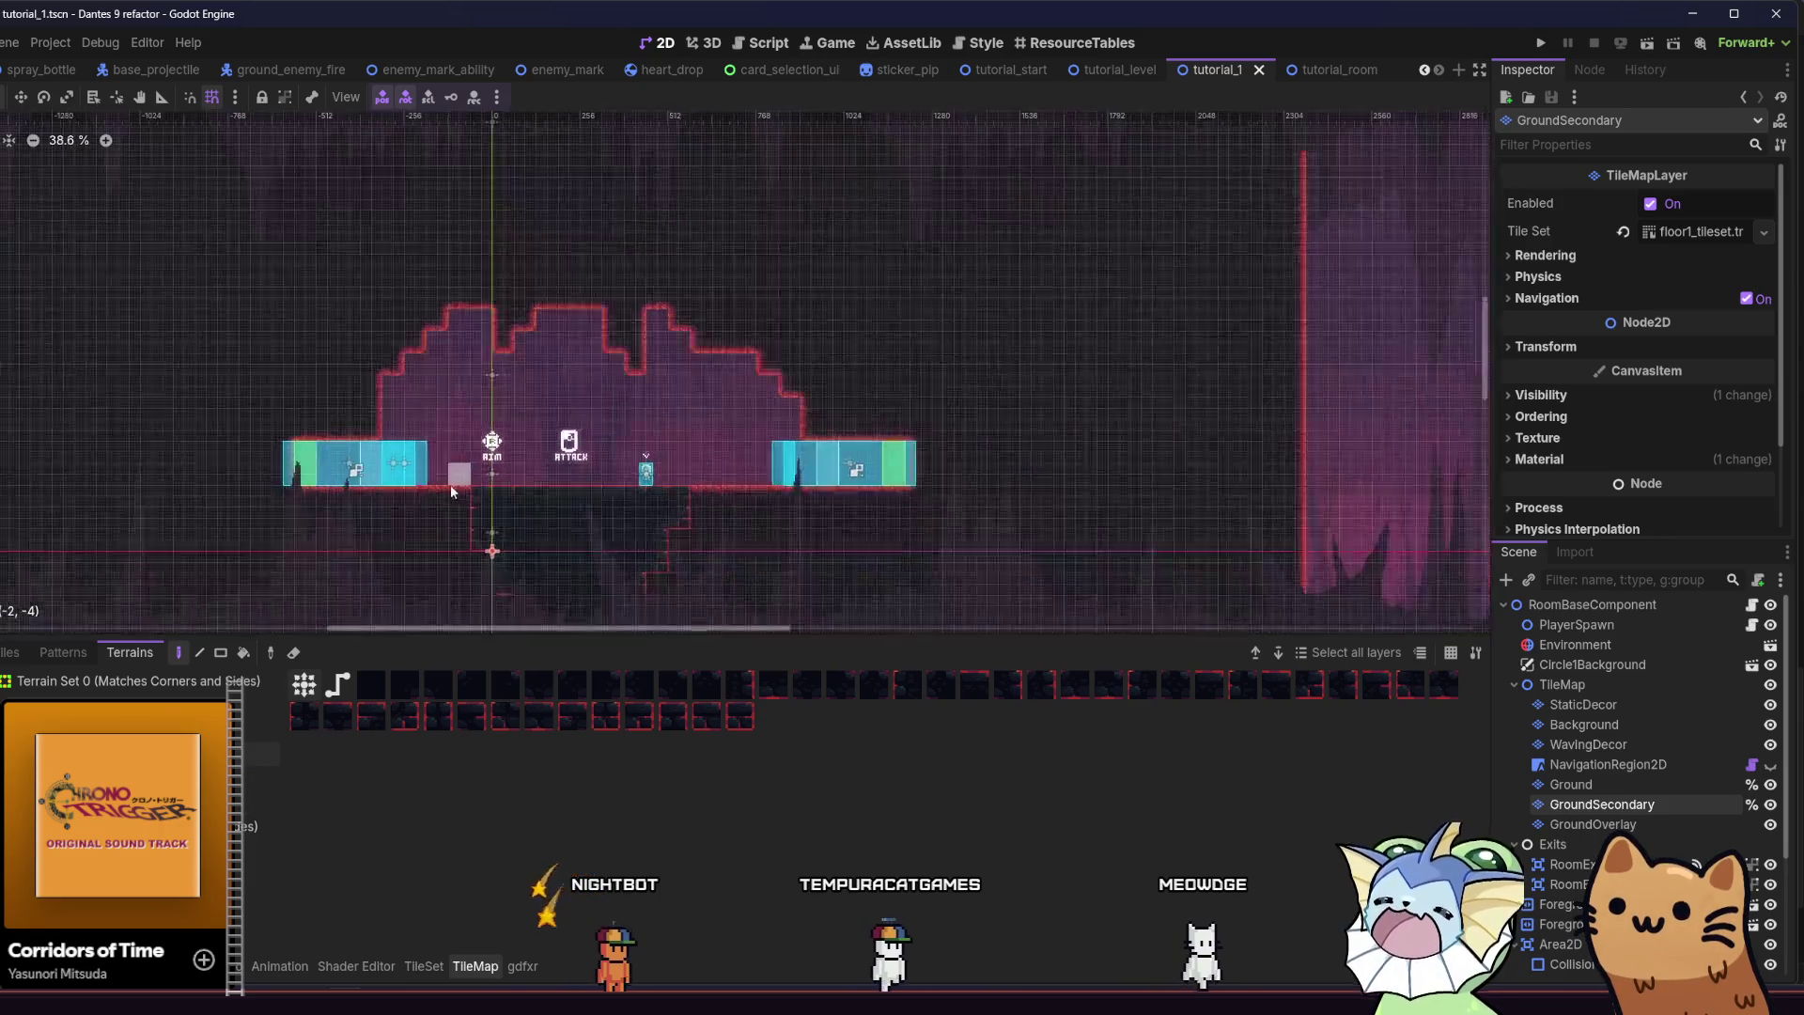
pyautogui.scroll(5, 430, 442)
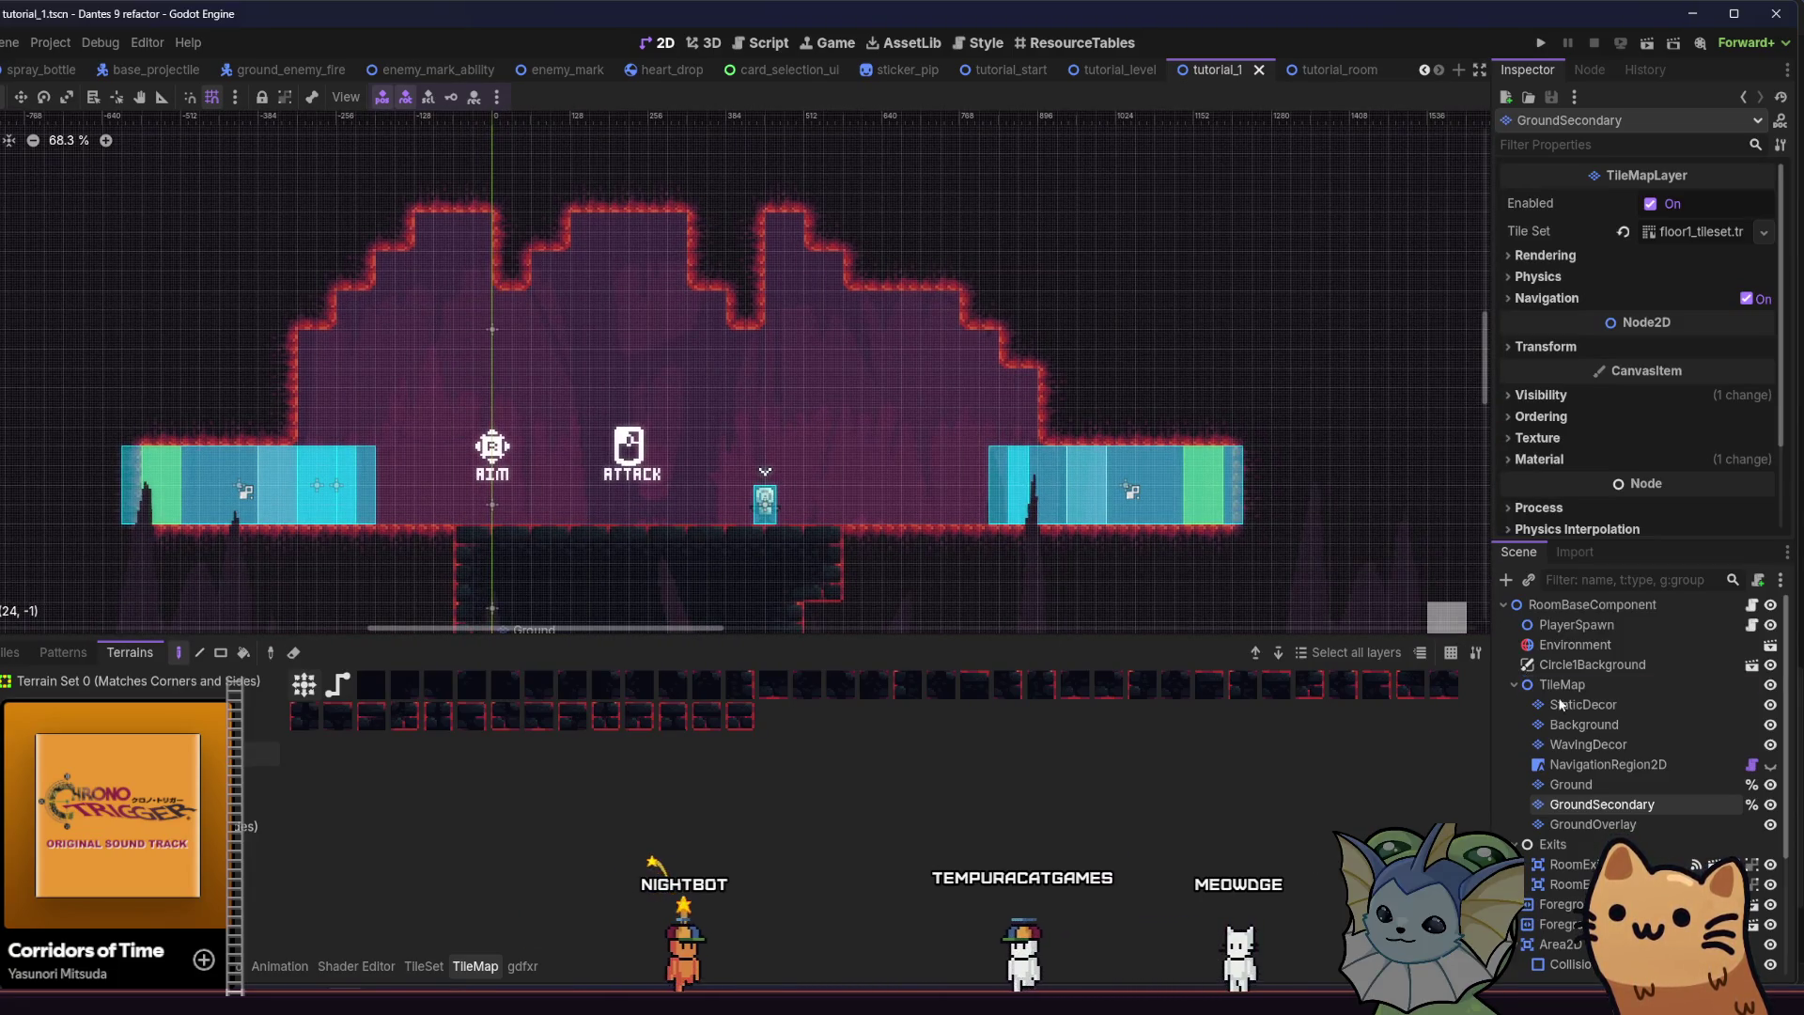
# Switch from the GroundSecondary layer to the Background tile layer for painting.
pyautogui.click(1669, 808)
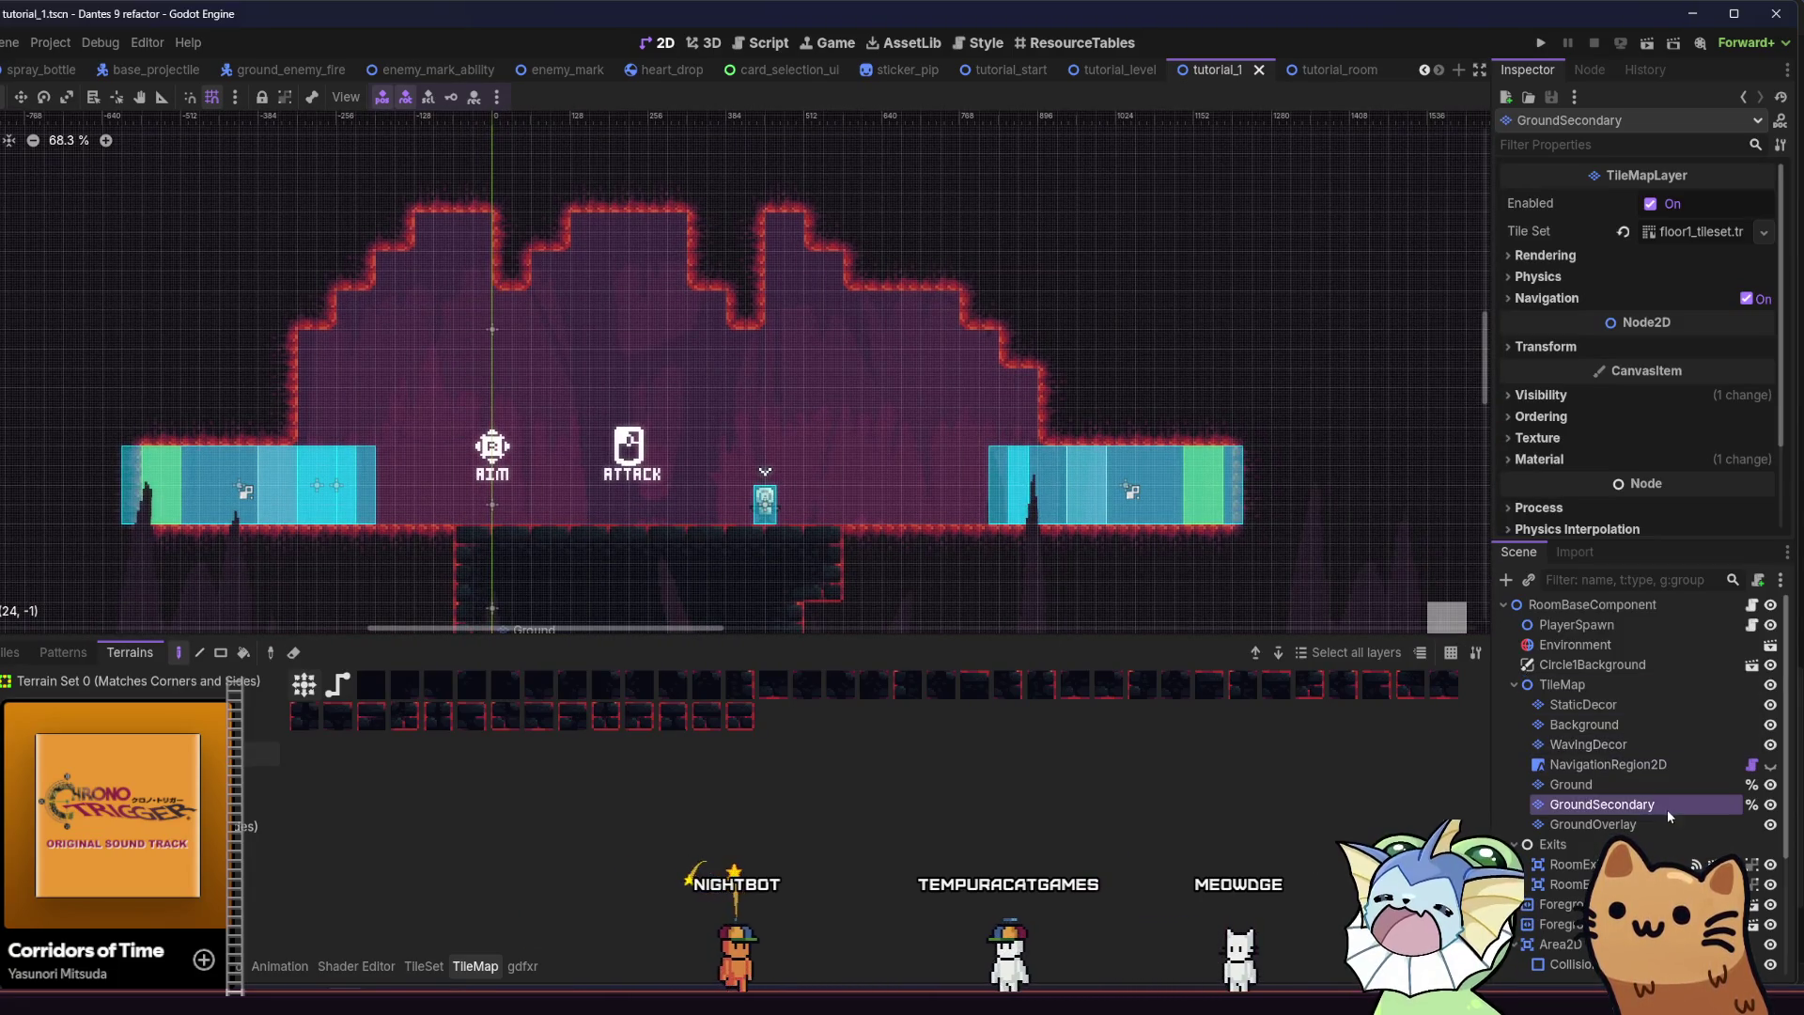
pyautogui.click(1607, 725)
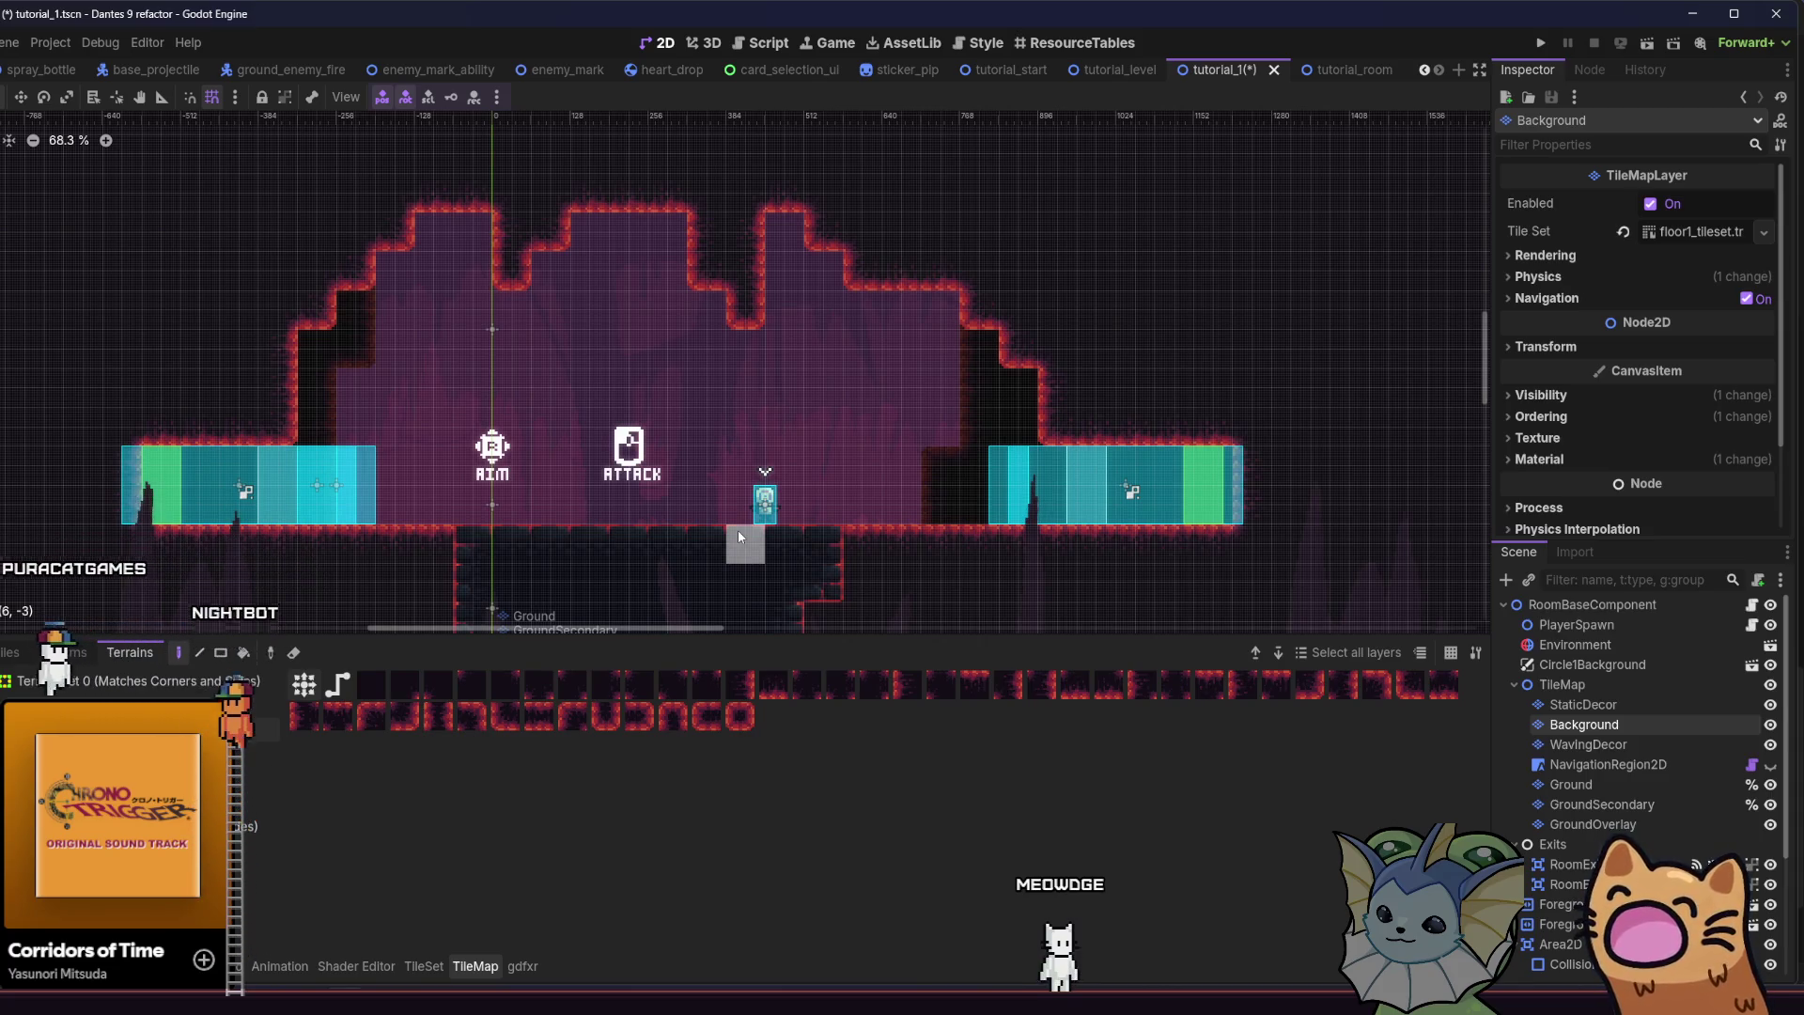
# Paint two dark background columns rising from the cave floor and a dark strip along the floor.
pyautogui.scroll(-1, 776, 476)
pyautogui.hscroll(-1, 776, 476)
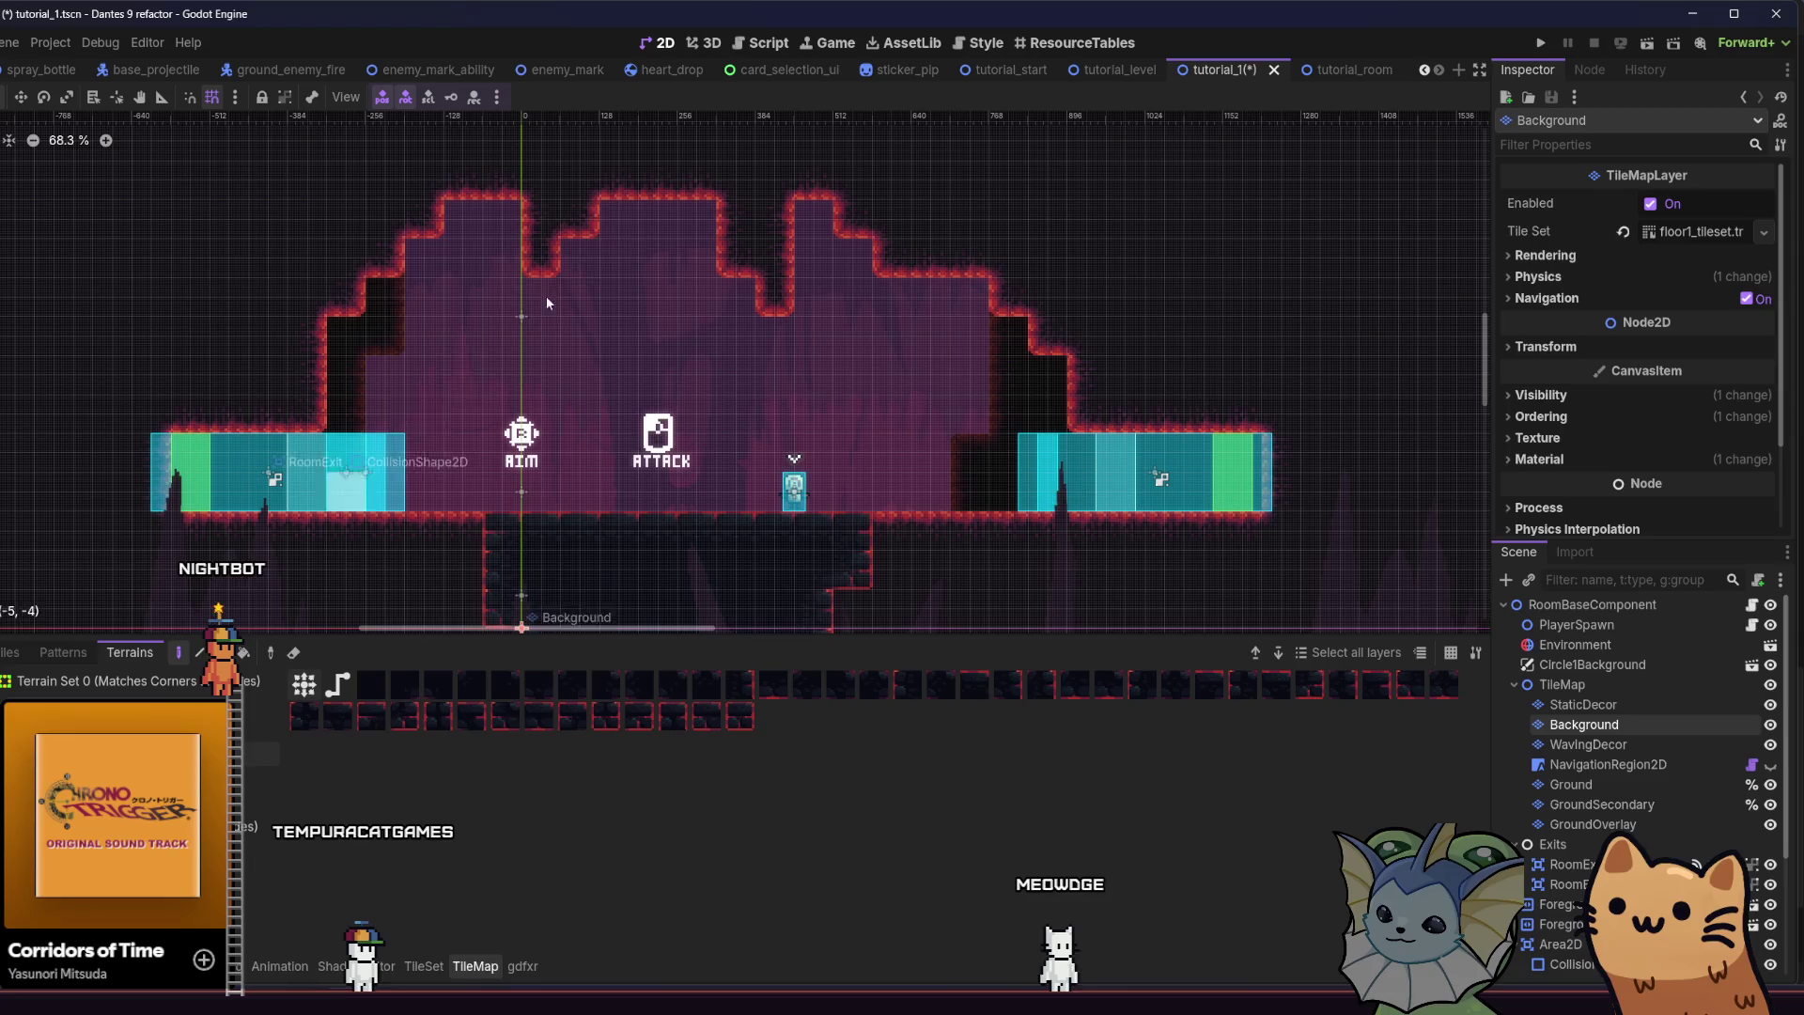
pyautogui.moveTo(541, 541); pyautogui.dragTo(545, 384)
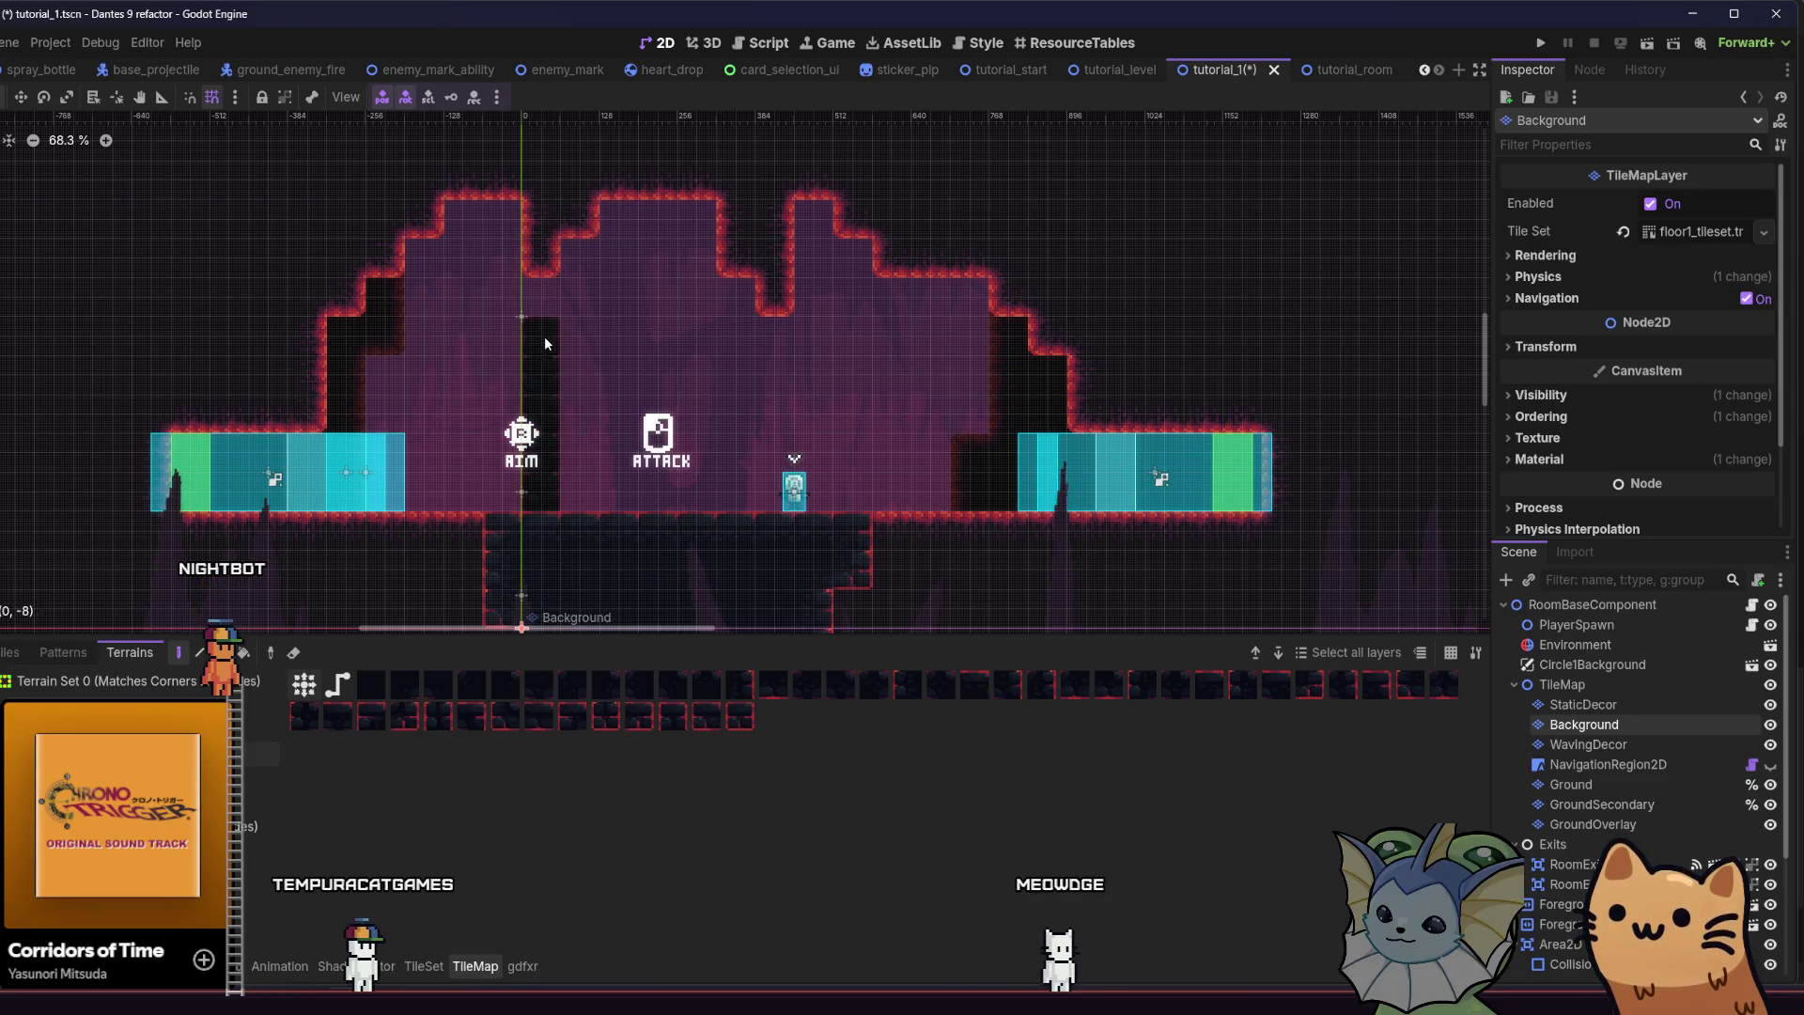
pyautogui.moveTo(815, 526); pyautogui.dragTo(810, 376)
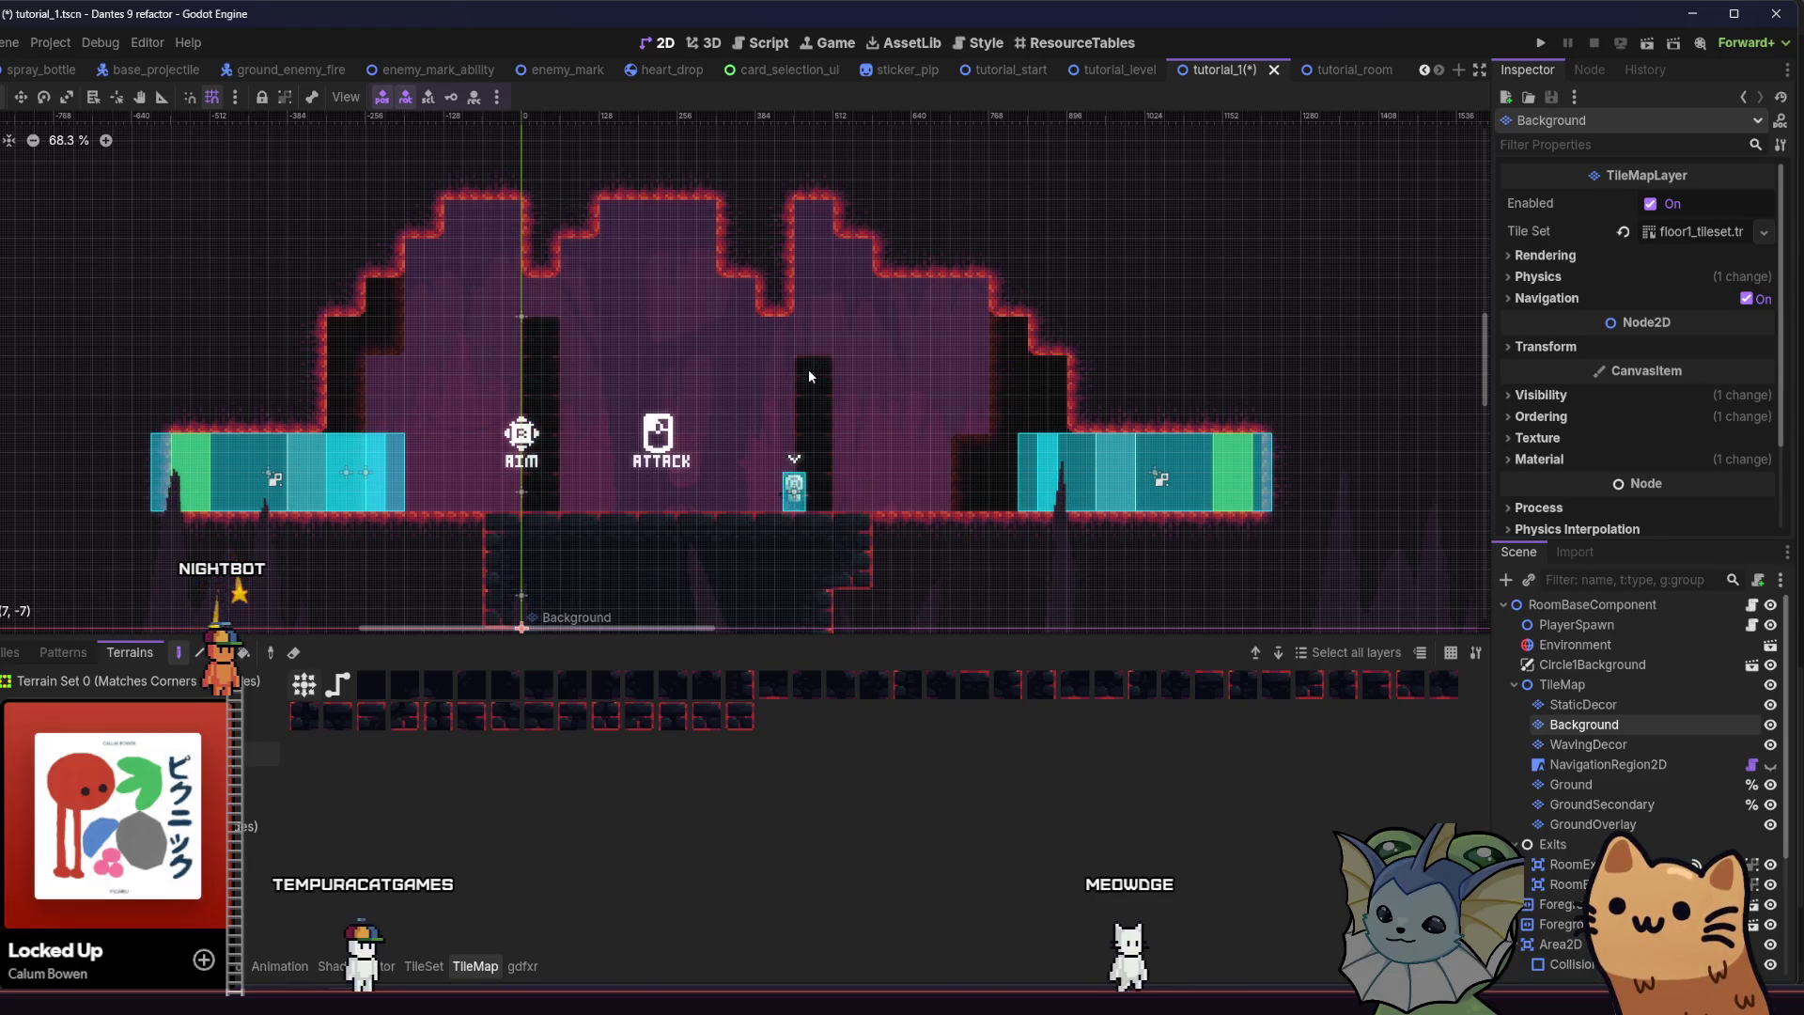
pyautogui.moveTo(606, 493); pyautogui.dragTo(732, 506)
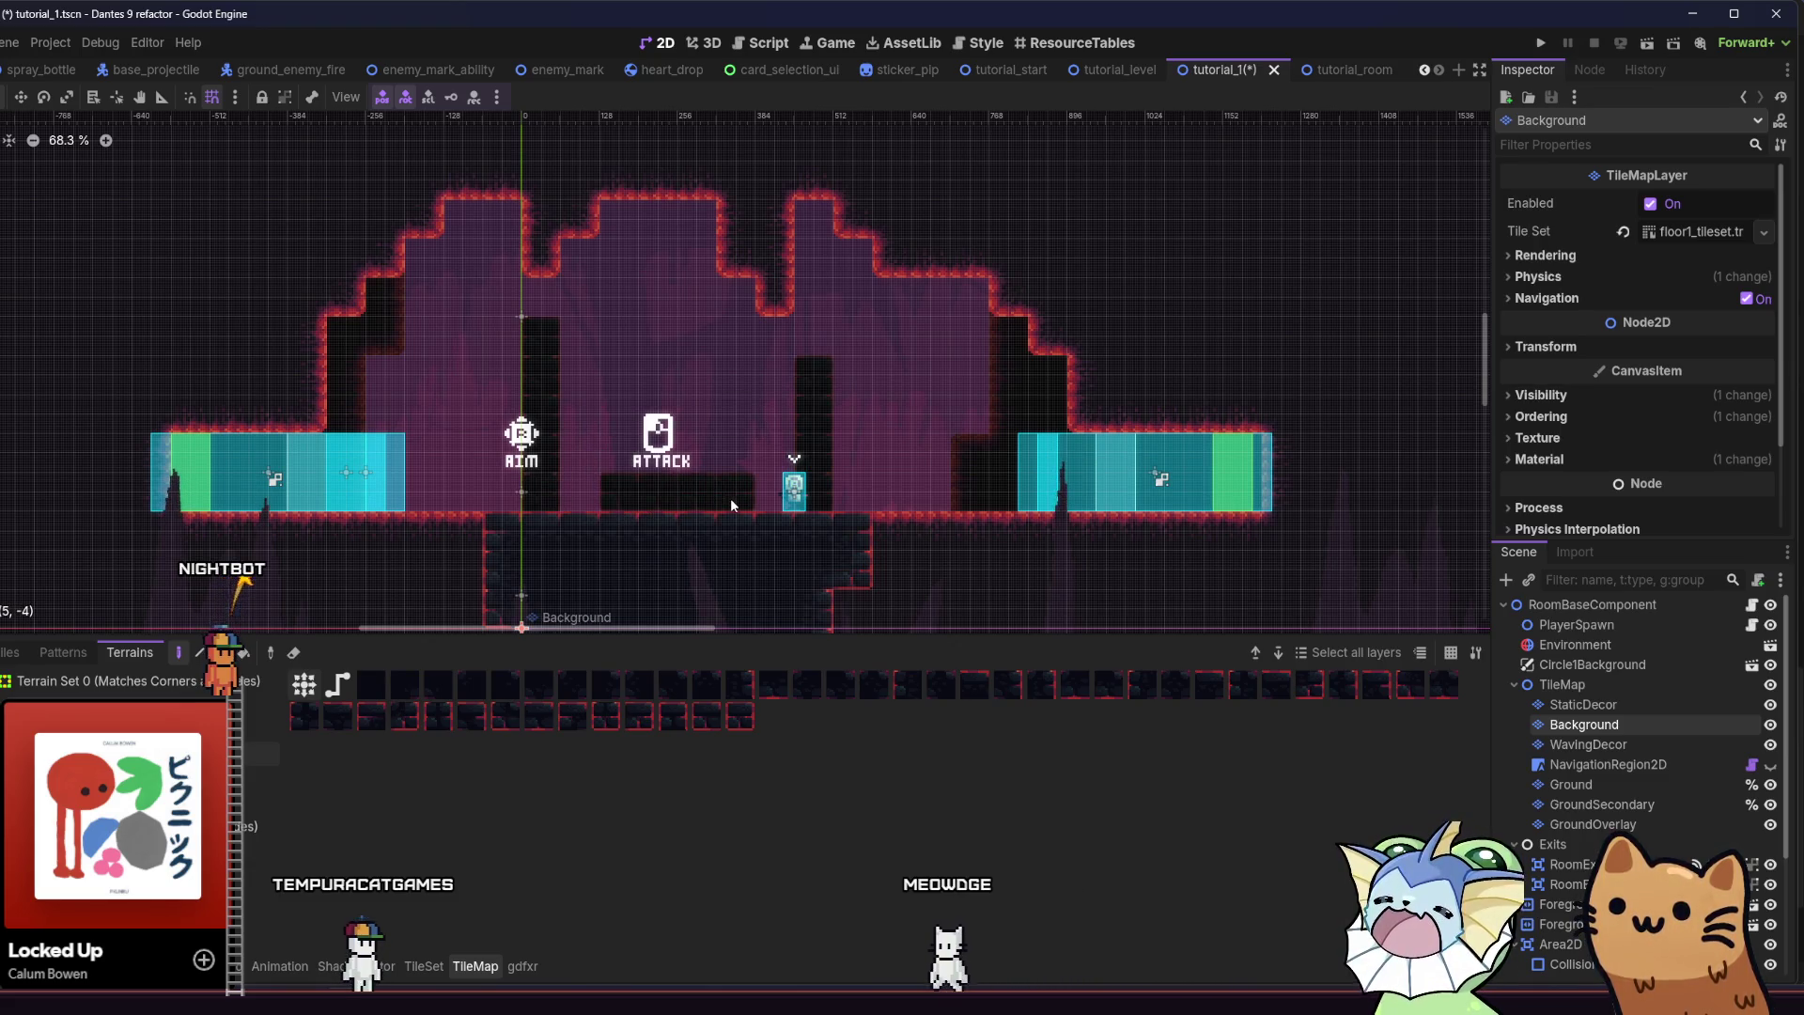
# Add dark background patches and vertical strips beneath the cave ceiling.
pyautogui.moveTo(537, 413); pyautogui.dragTo(501, 432)
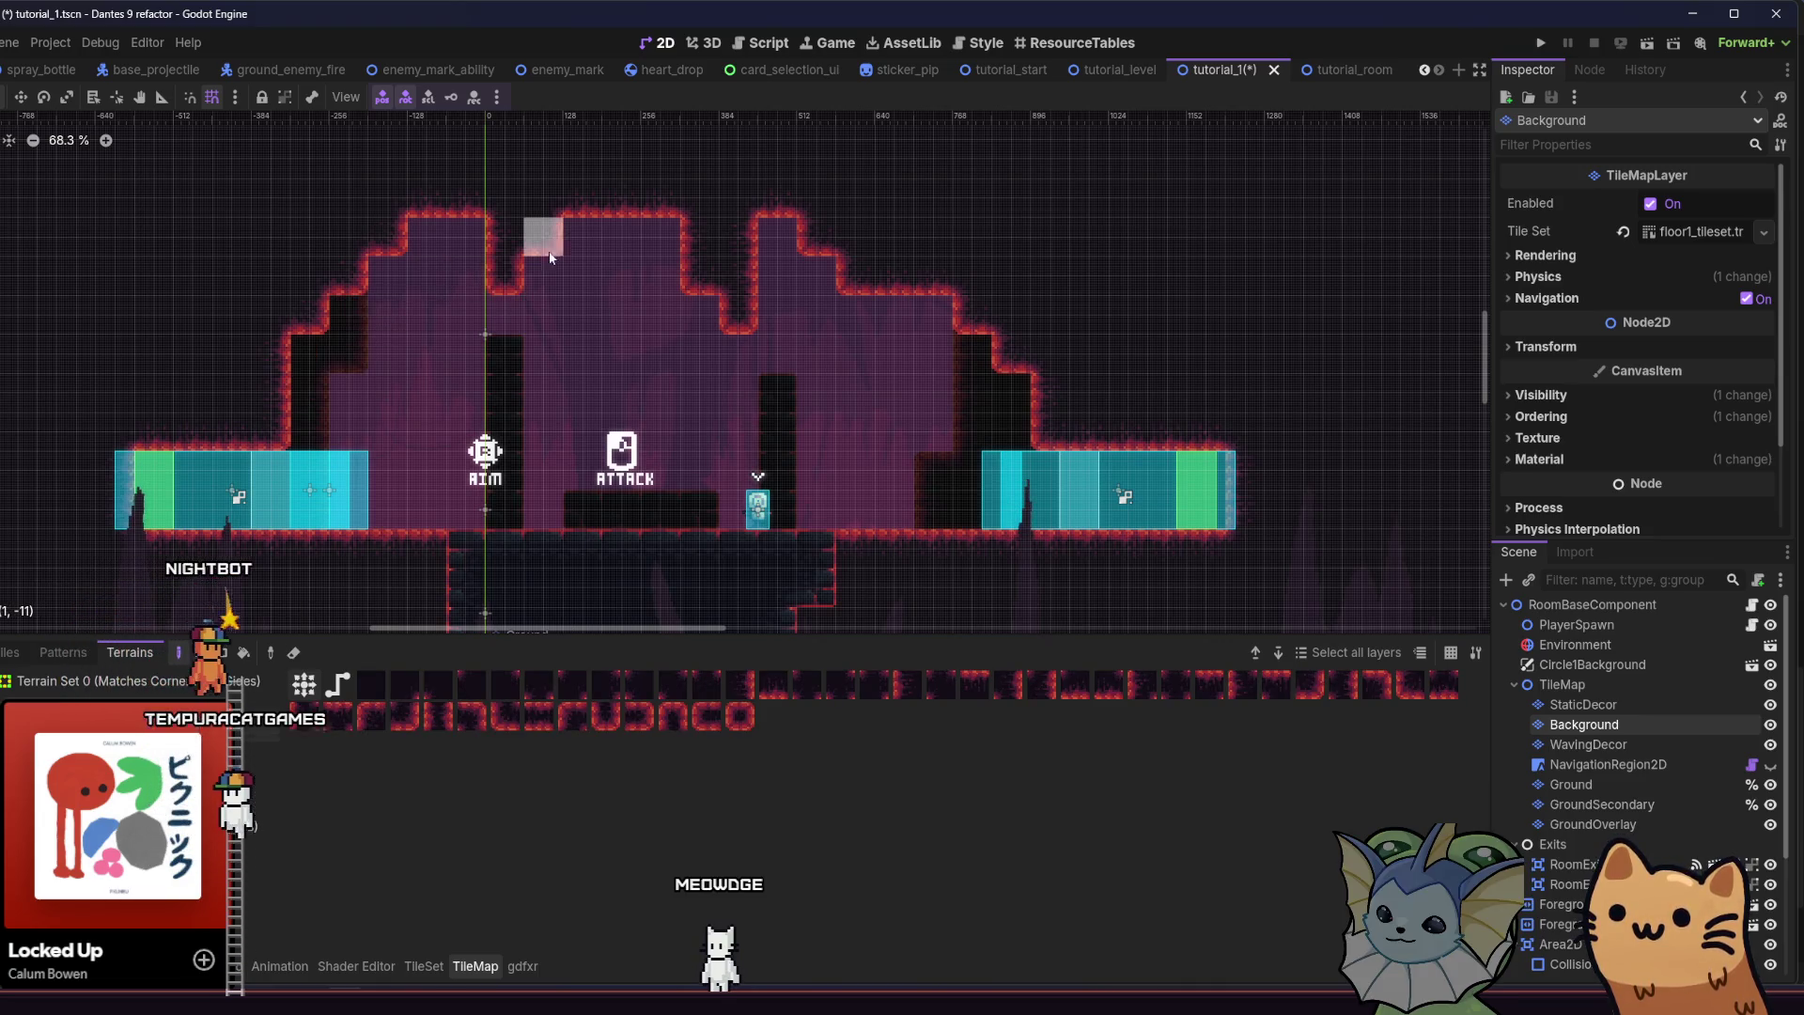
pyautogui.rightClick(663, 236)
pyautogui.rightClick(701, 312)
pyautogui.moveTo(663, 233); pyautogui.dragTo(656, 386)
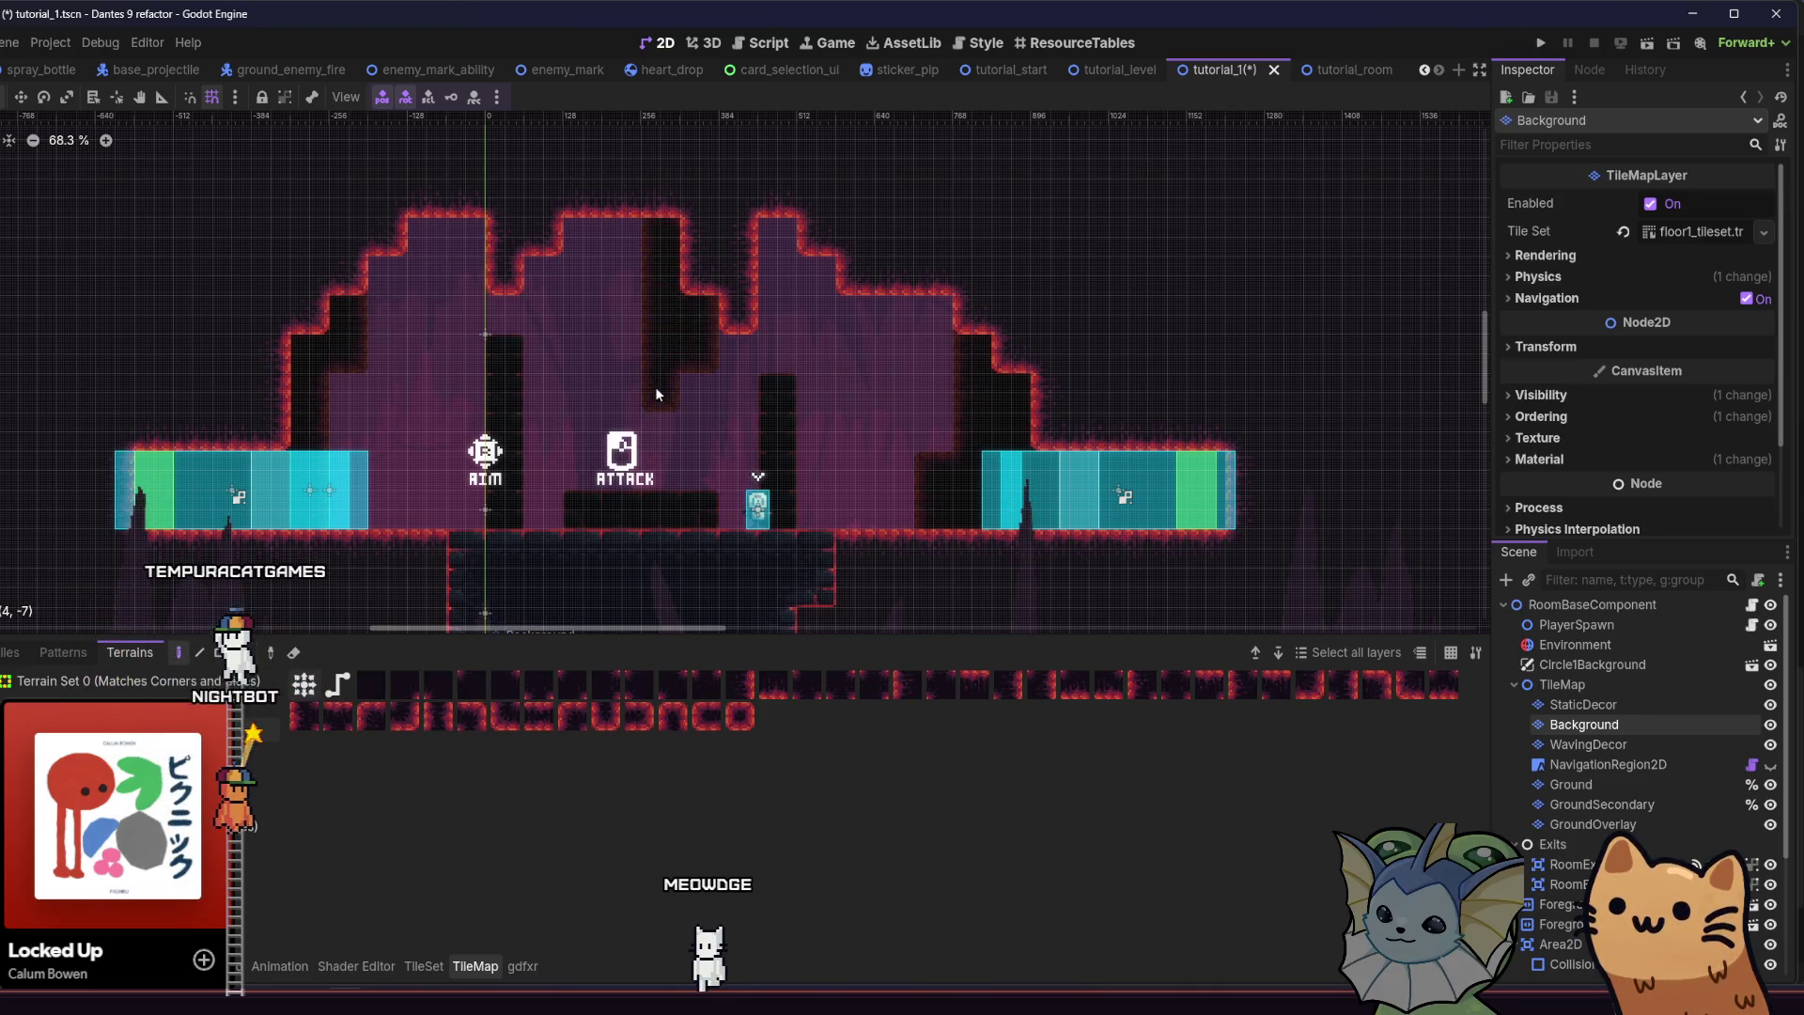
pyautogui.moveTo(447, 193)
pyautogui.mouseDown()
pyautogui.moveTo(441, 357)
pyautogui.moveTo(475, 335)
pyautogui.moveTo(475, 389)
pyautogui.mouseUp()
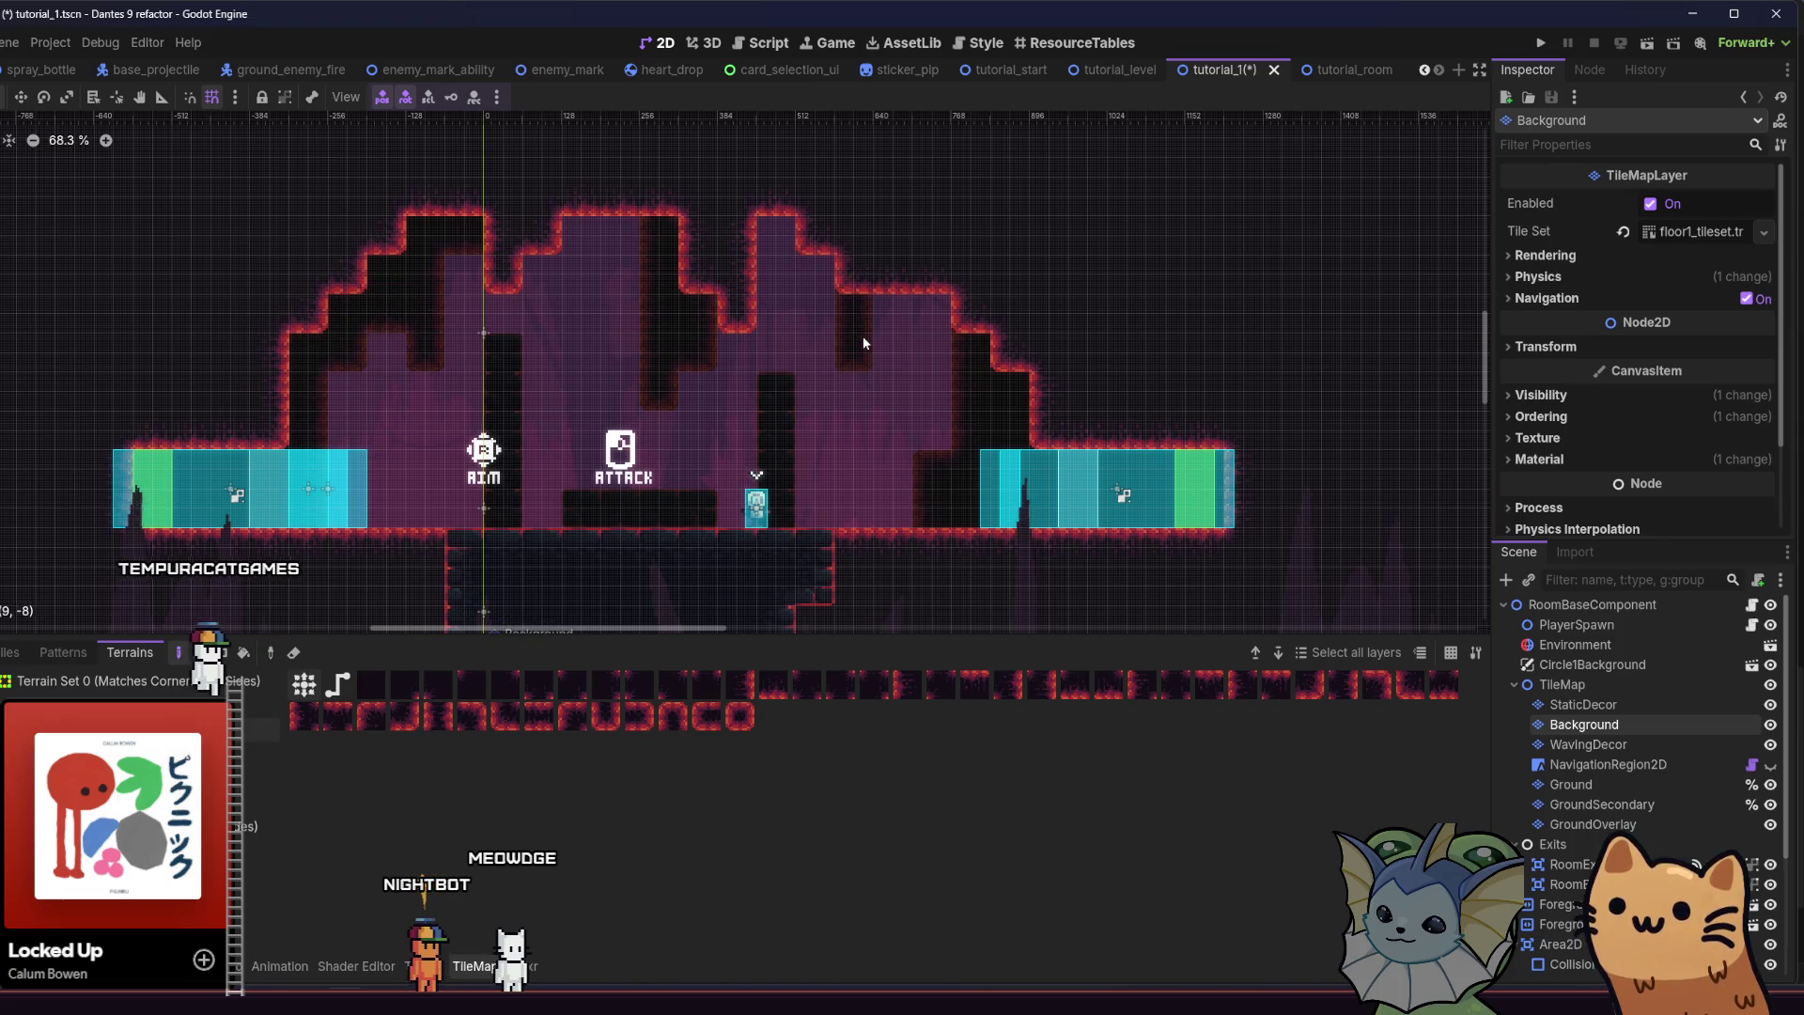
# View the whole tutorial_1 room and save the scene with Ctrl+S.
pyautogui.scroll(-4, 857, 228)
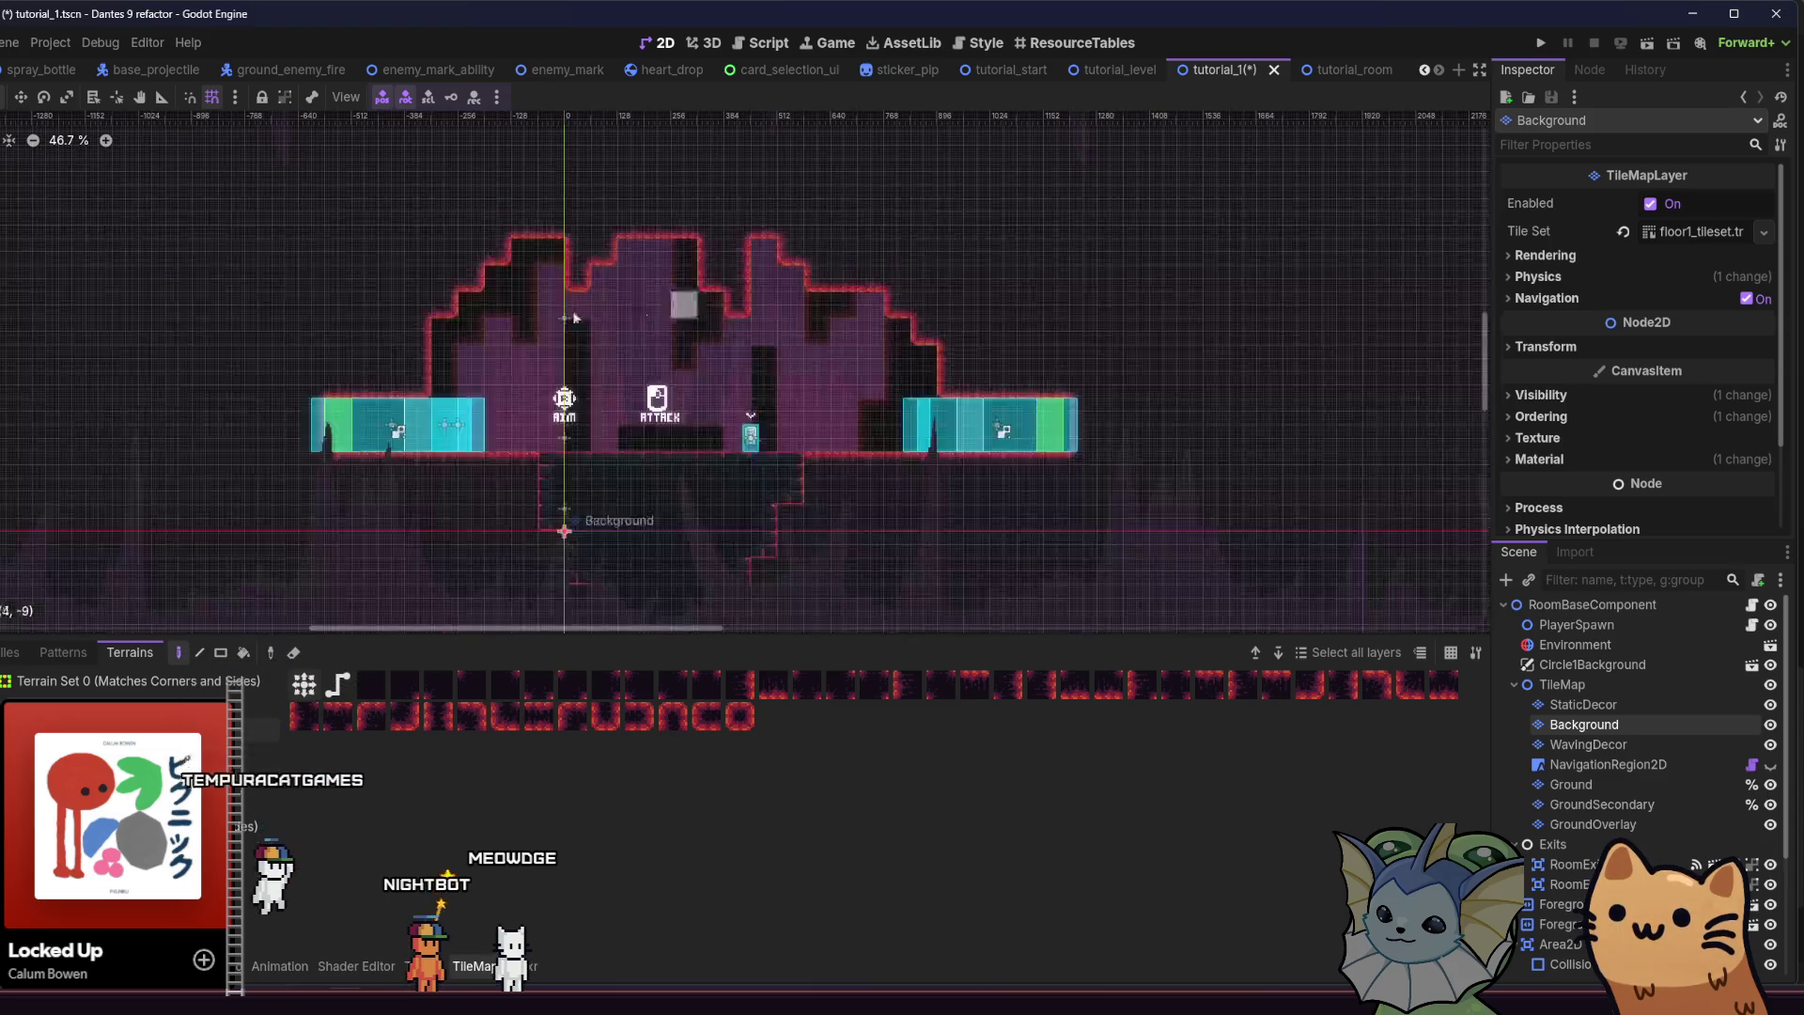
pyautogui.moveTo(336, 386); pyautogui.dragTo(431, 393)
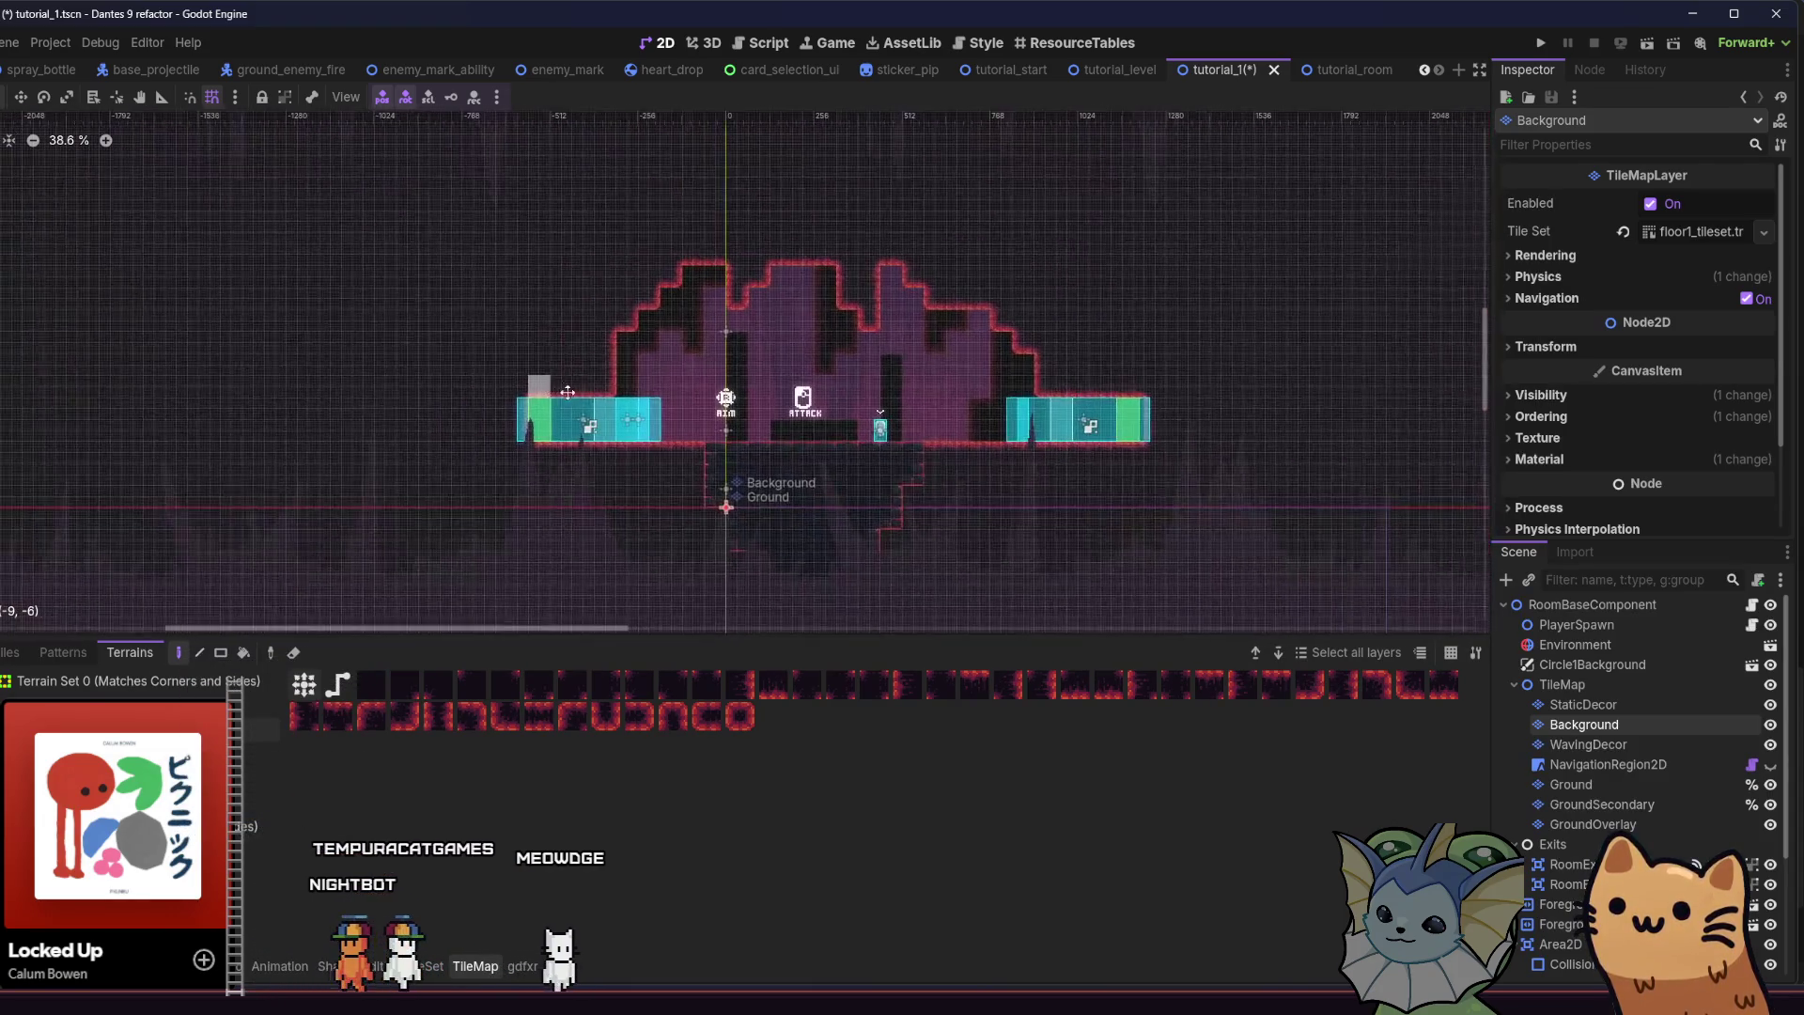
pyautogui.scroll(2, 453, 397)
pyautogui.hotkey('ctrl', 's')
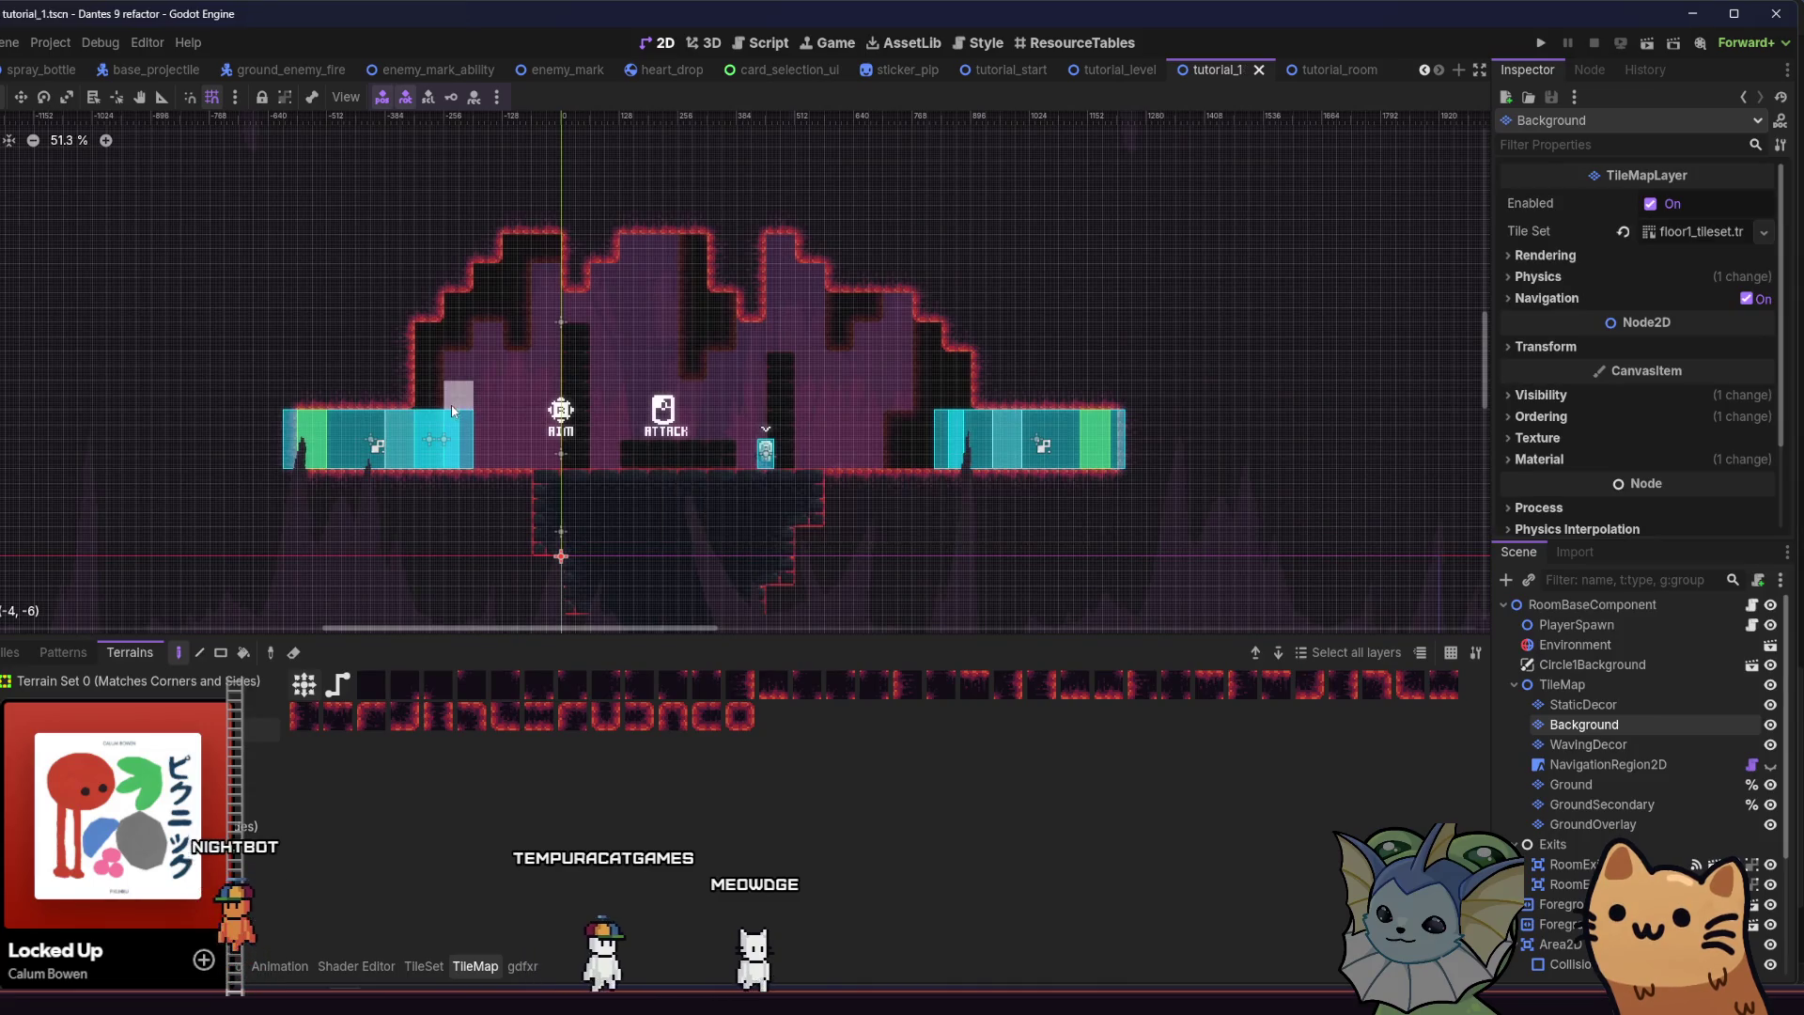
pyautogui.scroll(2, 508, 465)
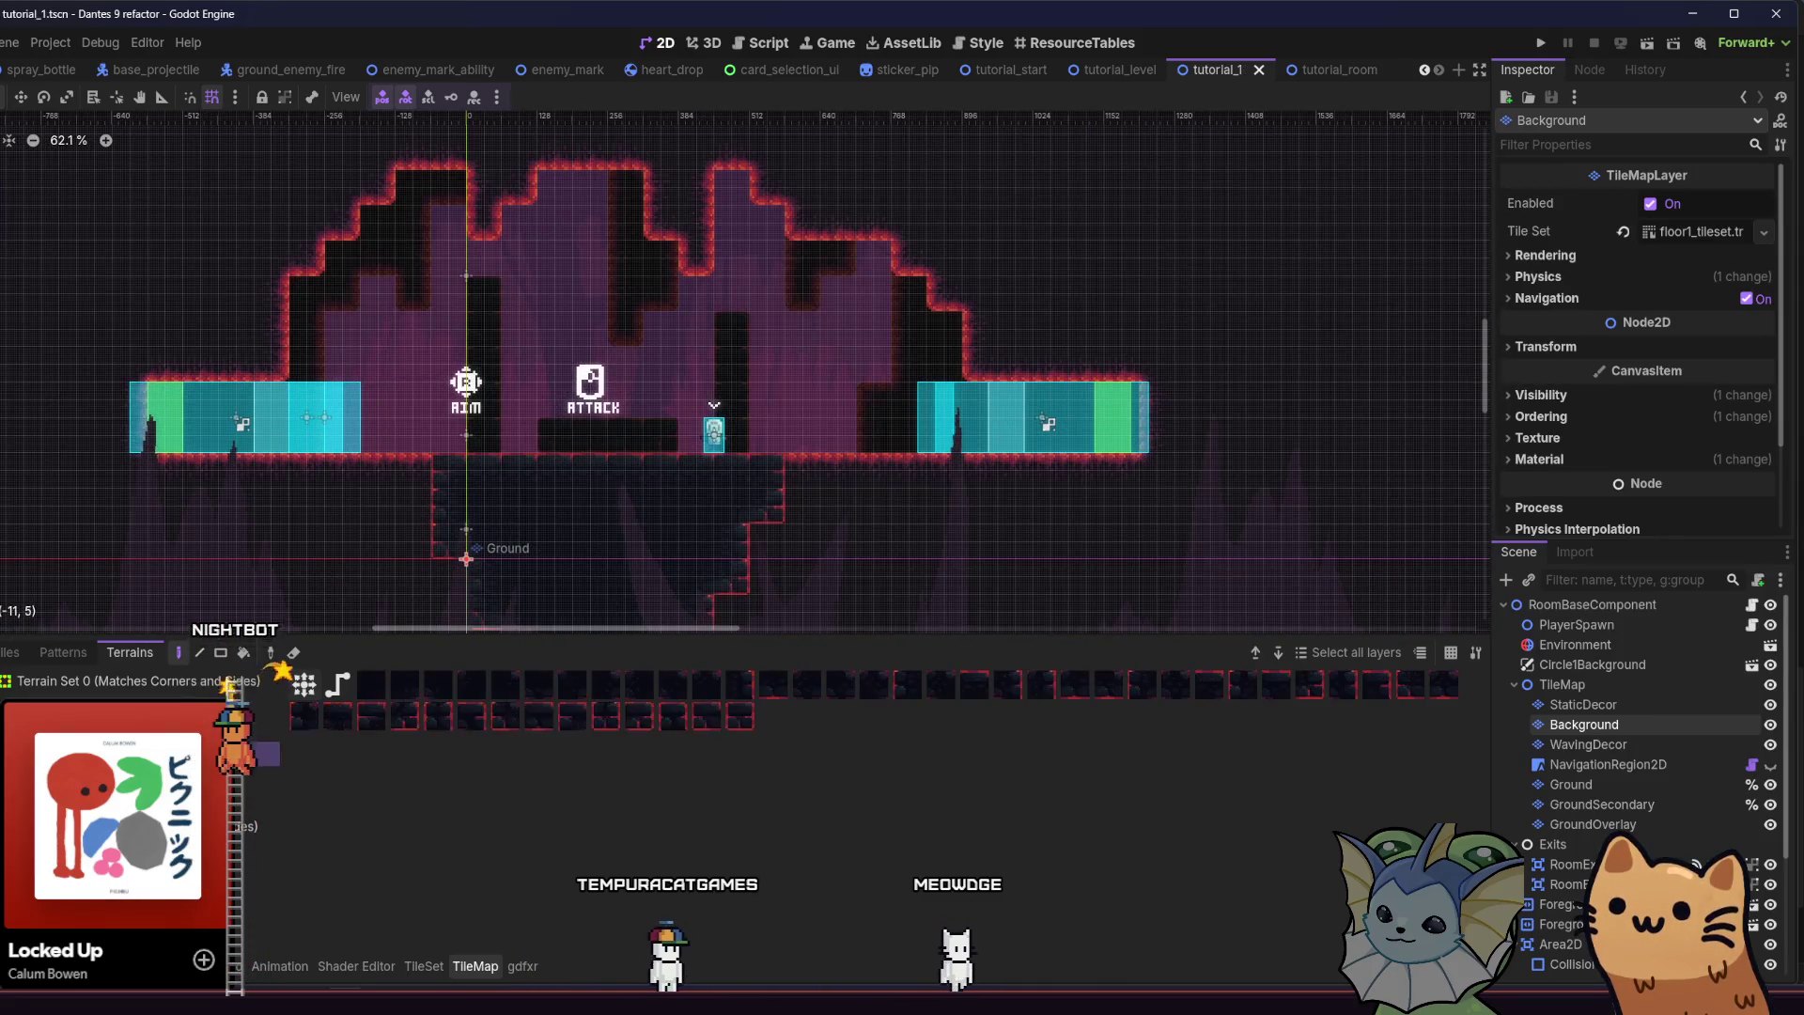
pyautogui.scroll(1, 451, 451)
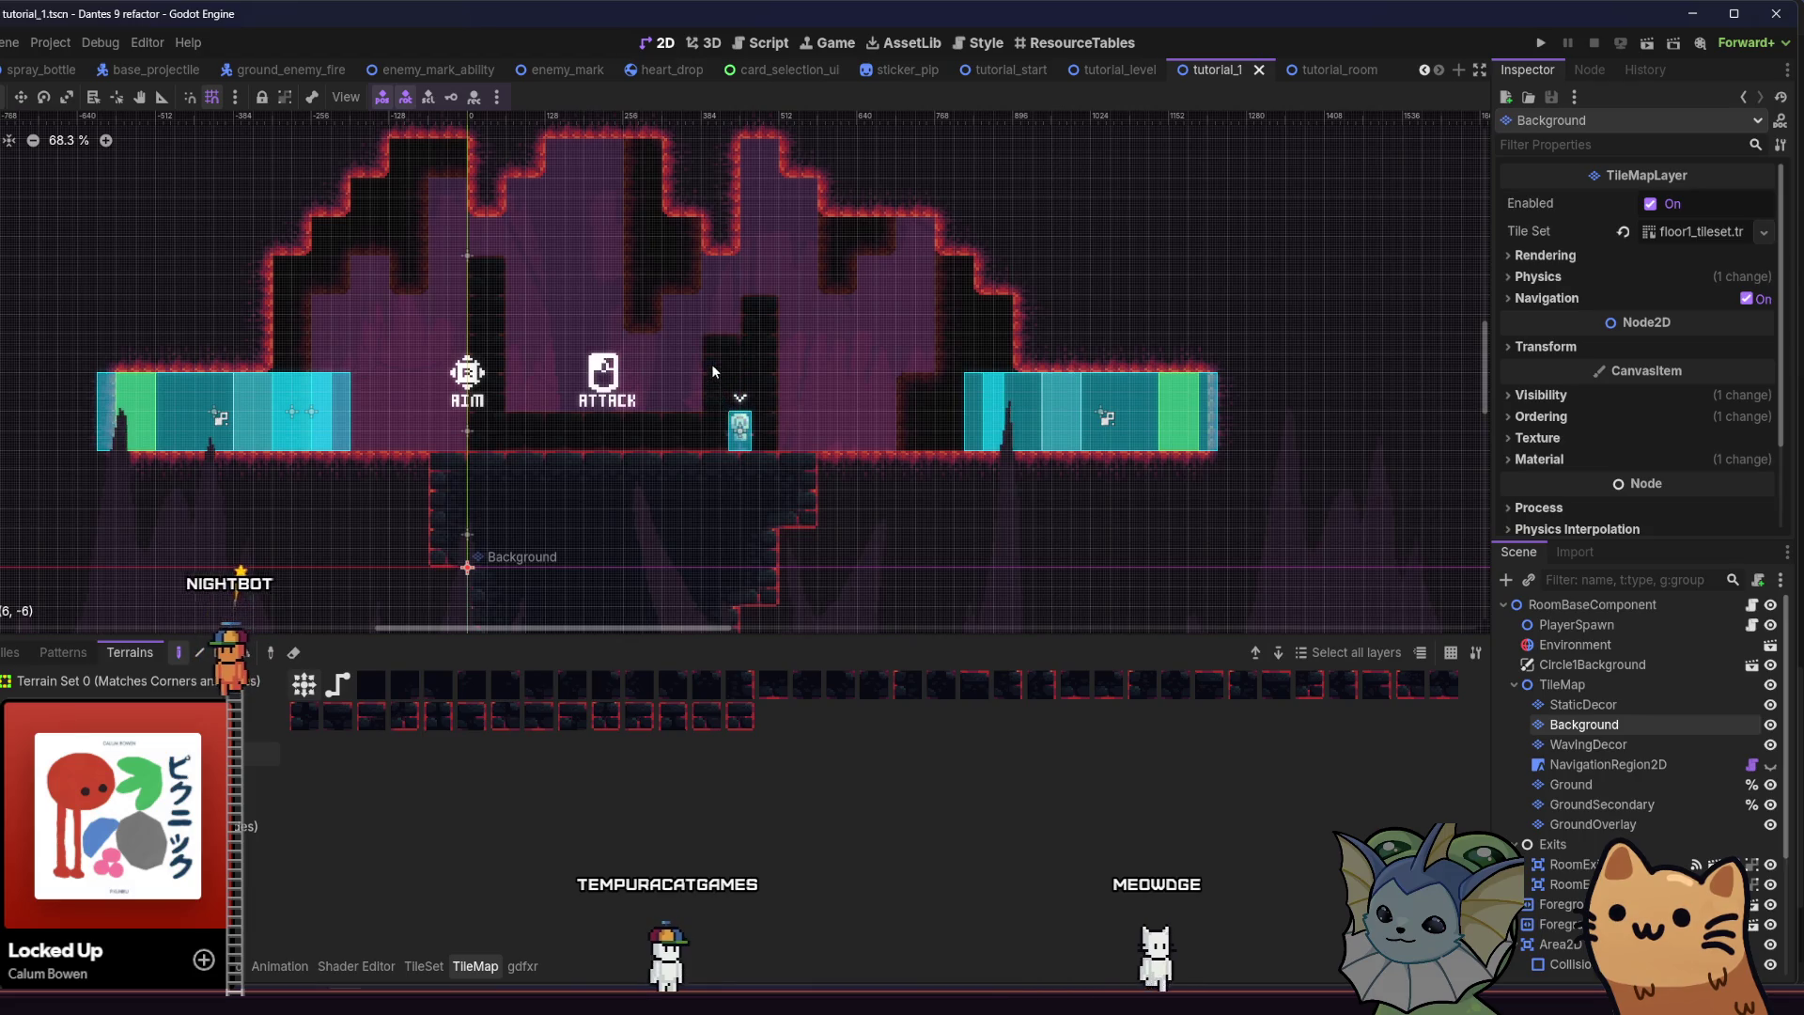